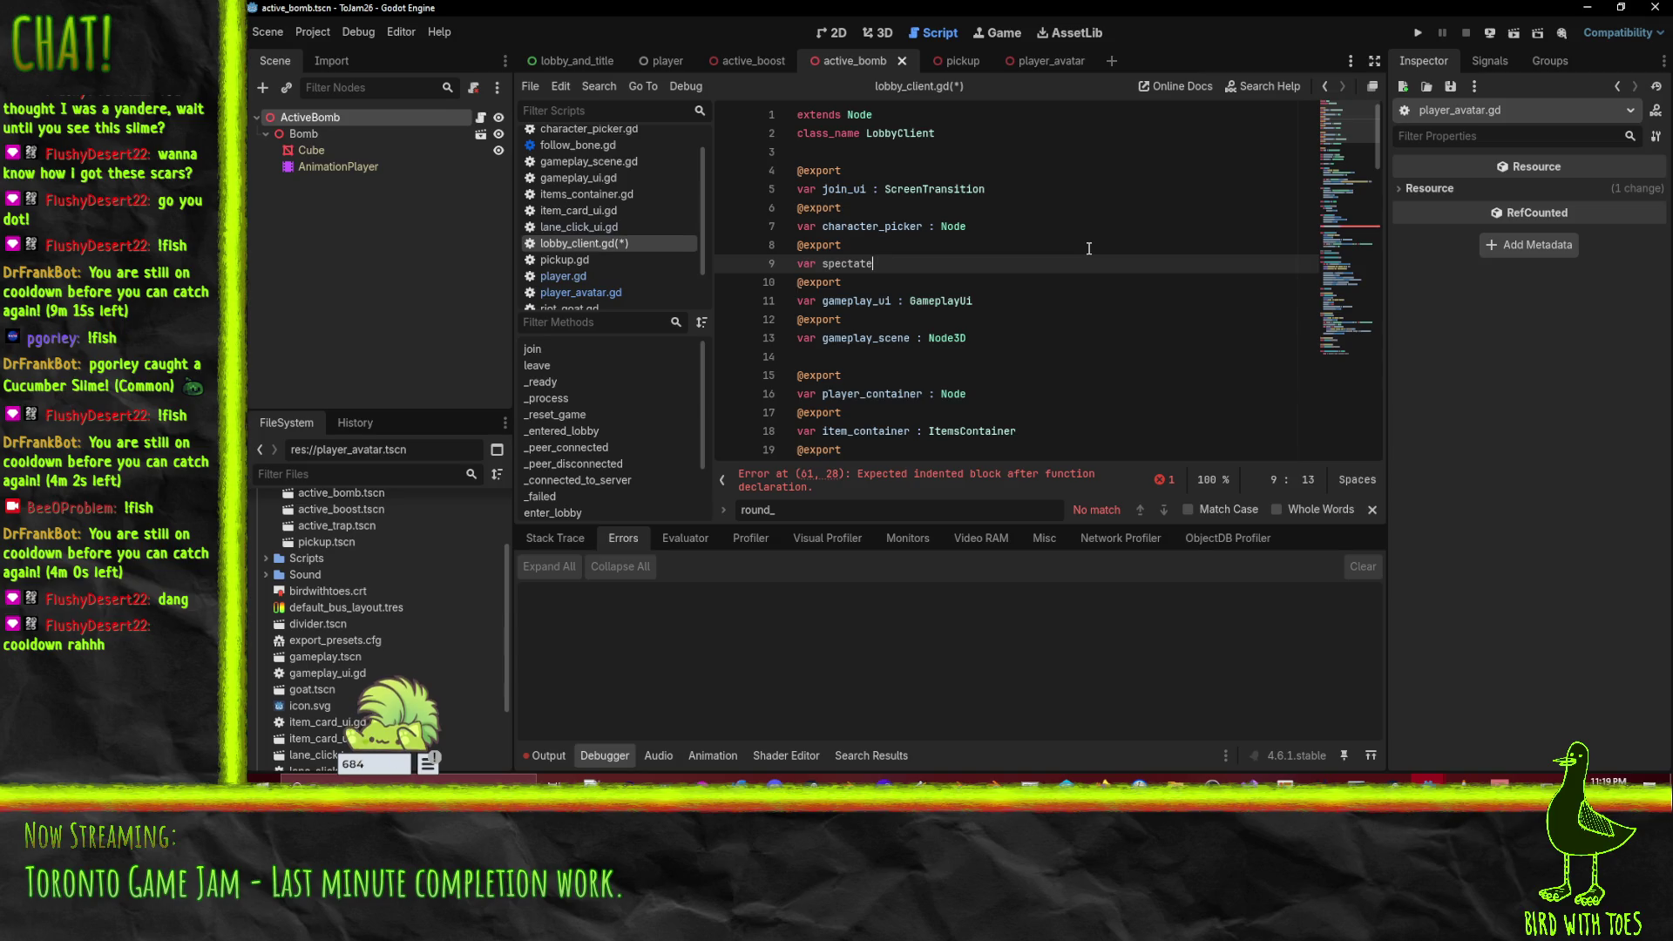
Step: Declare an exported spectator_overlay : Node variable in lobby_client.gd
{"action": "type", "text": "lay : Node"}
{"action": "key", "text": "ctrl+Left"}
{"action": "key", "text": "ctrl+Left"}
{"action": "key", "text": "ctrl+d"}
Step: Make _started_spectating call spectator_overlay.enter() and save the lobby client script
{"action": "scroll", "coordinate": [1110, 321], "scroll_direction": "down", "scroll_amount": 13}
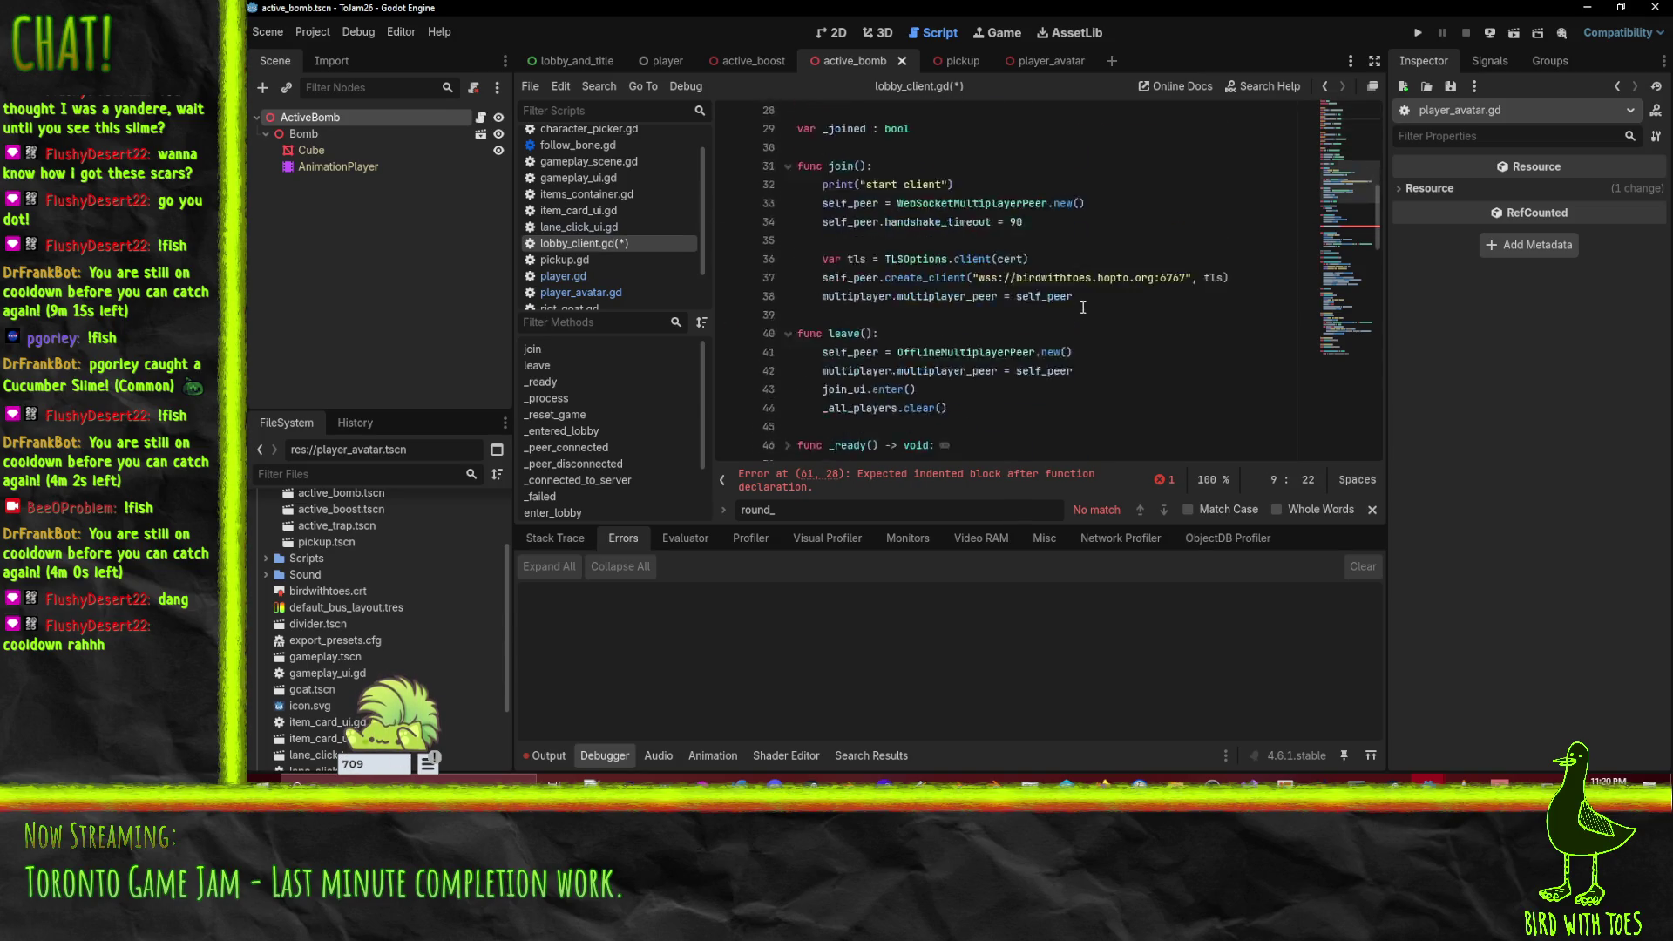
{"action": "left_click", "coordinate": [869, 288]}
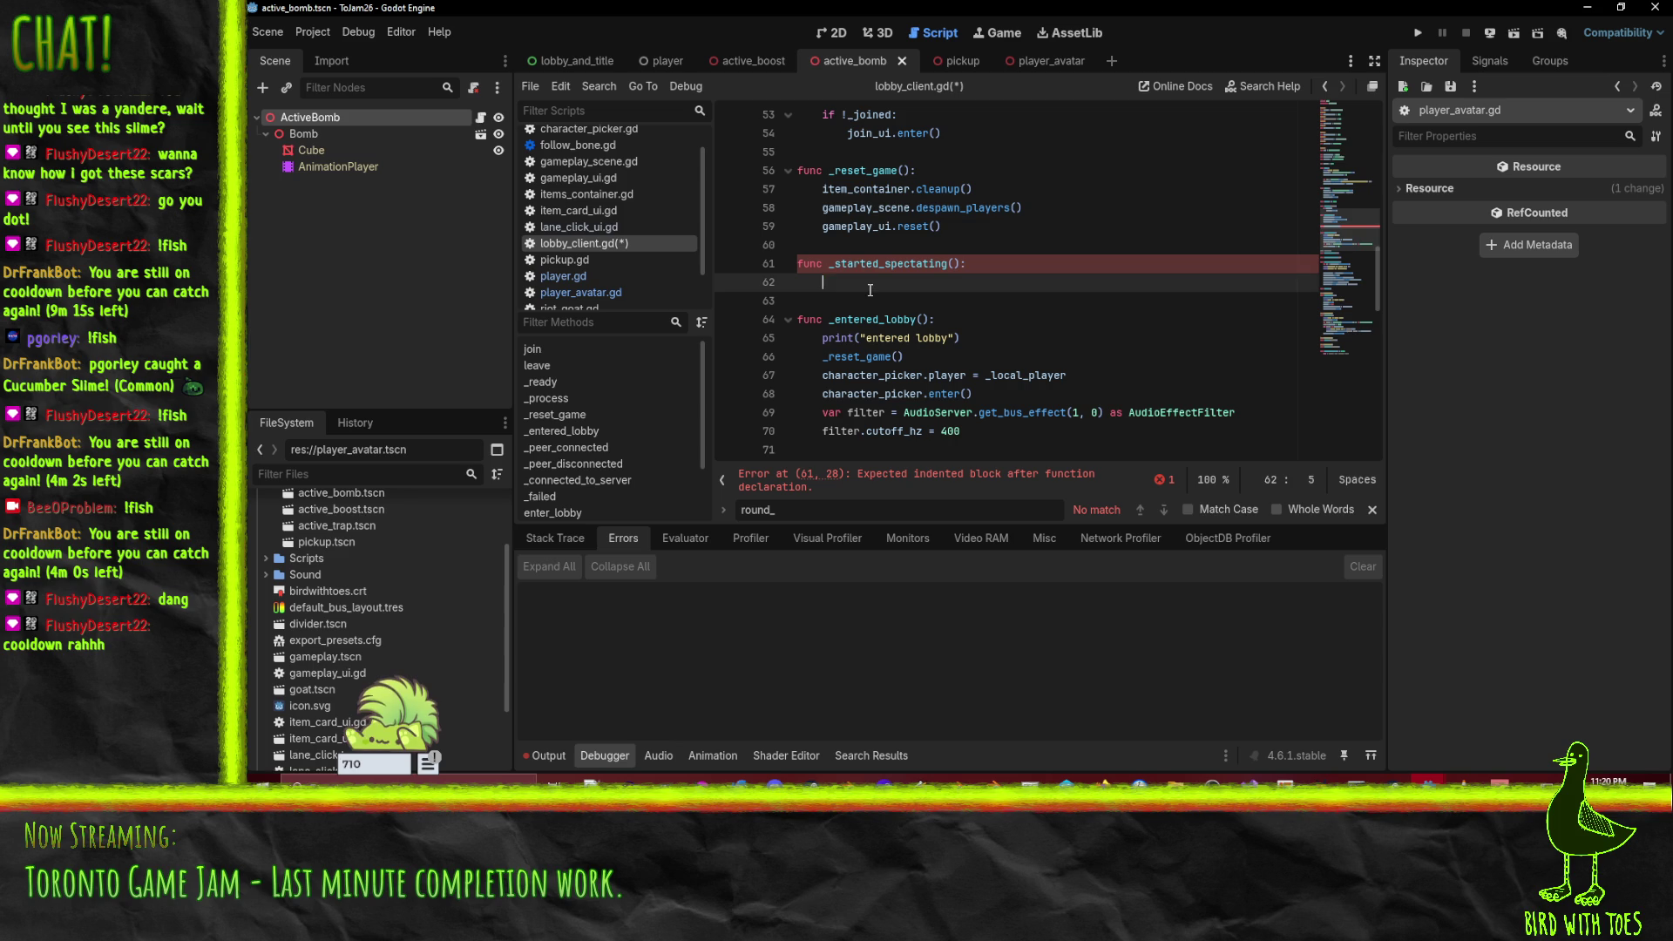
{"action": "type", "text": "spectator_overlay"}
{"action": "type", "text": ".en"}
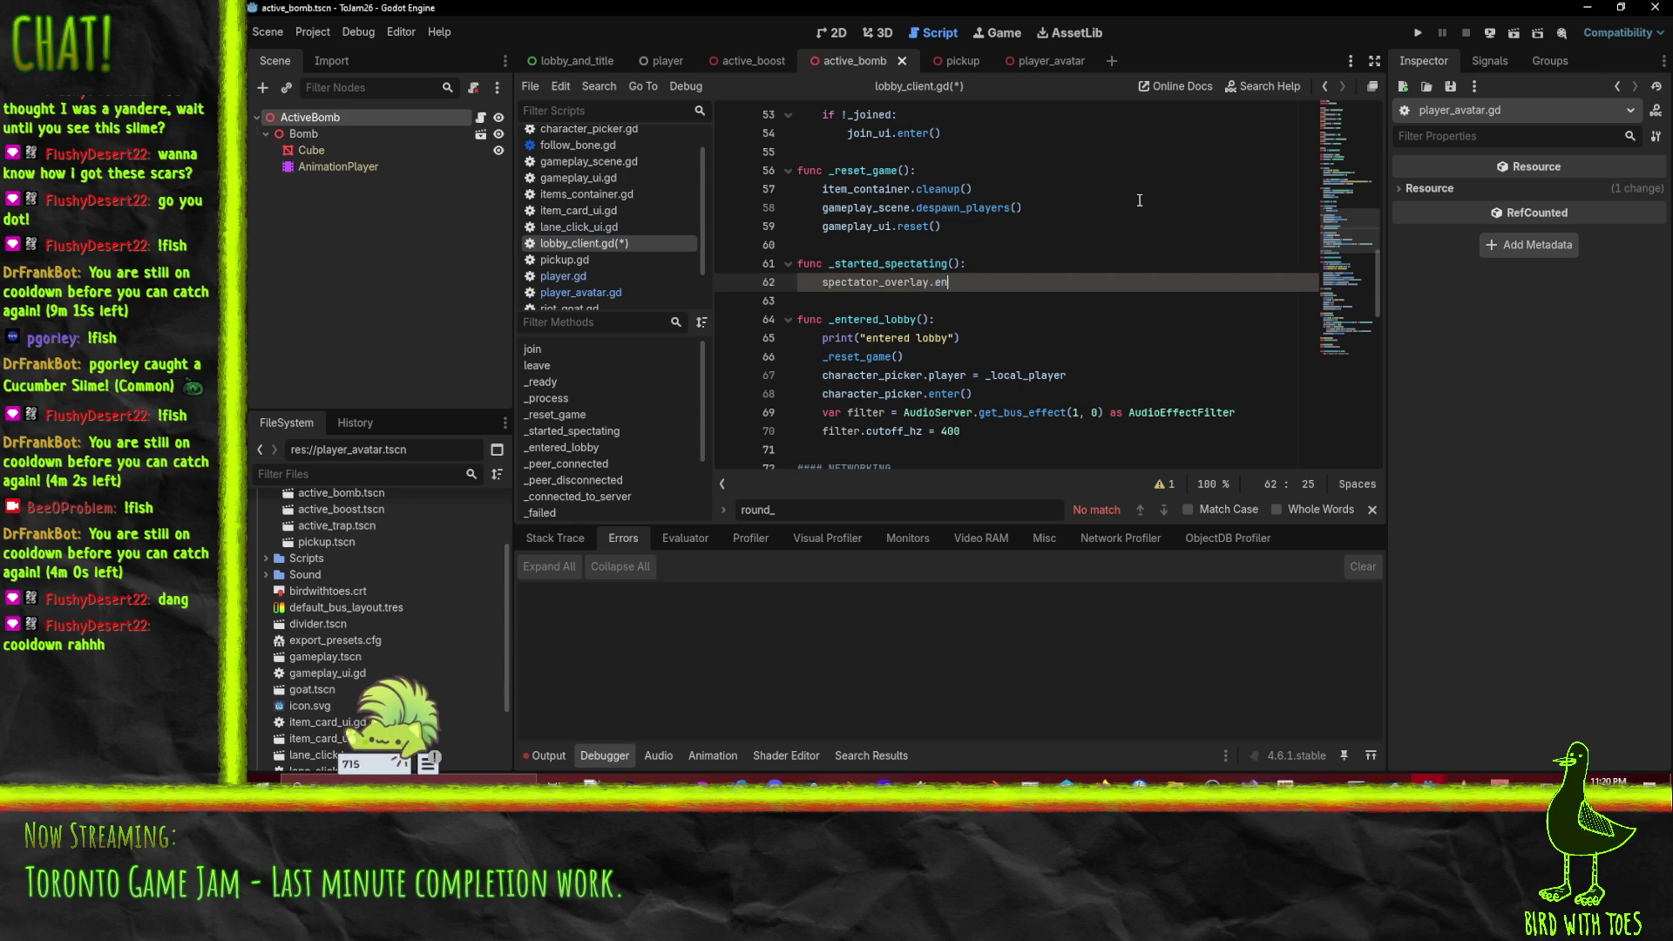
{"action": "key", "text": "Return"}
{"action": "key", "text": "BackSpace"}
{"action": "key", "text": "ctrl+s"}
Step: Look over the code around line 67 and the _entered_lobby function
{"action": "left_click", "coordinate": [1150, 377]}
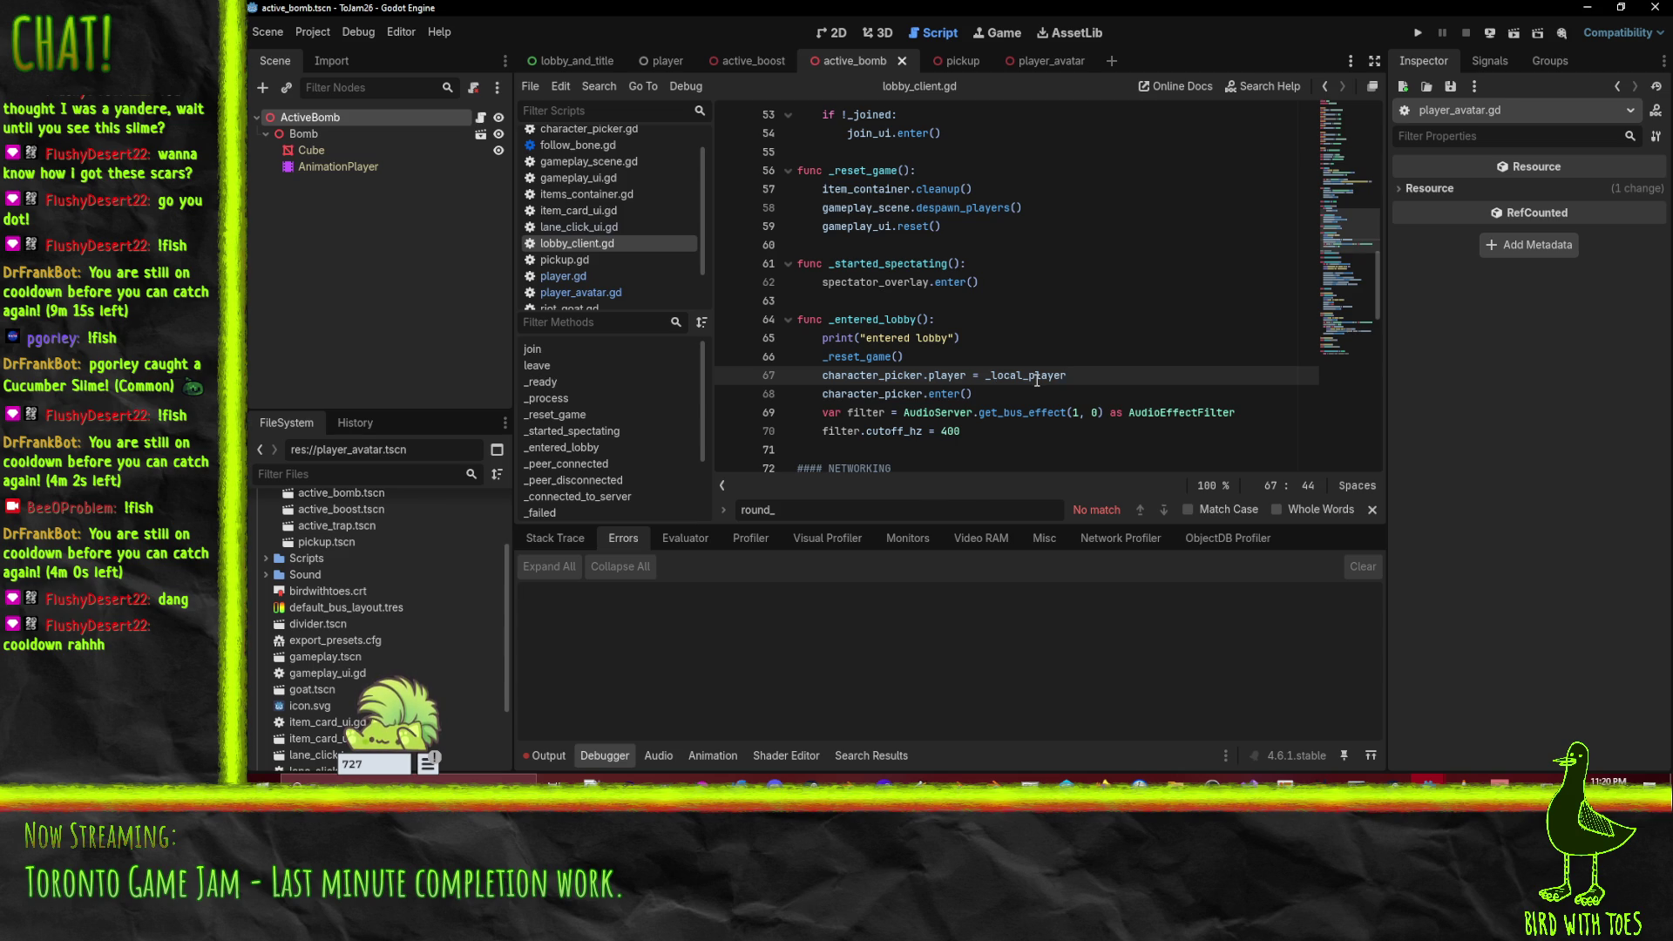
{"action": "left_click", "coordinate": [1037, 329]}
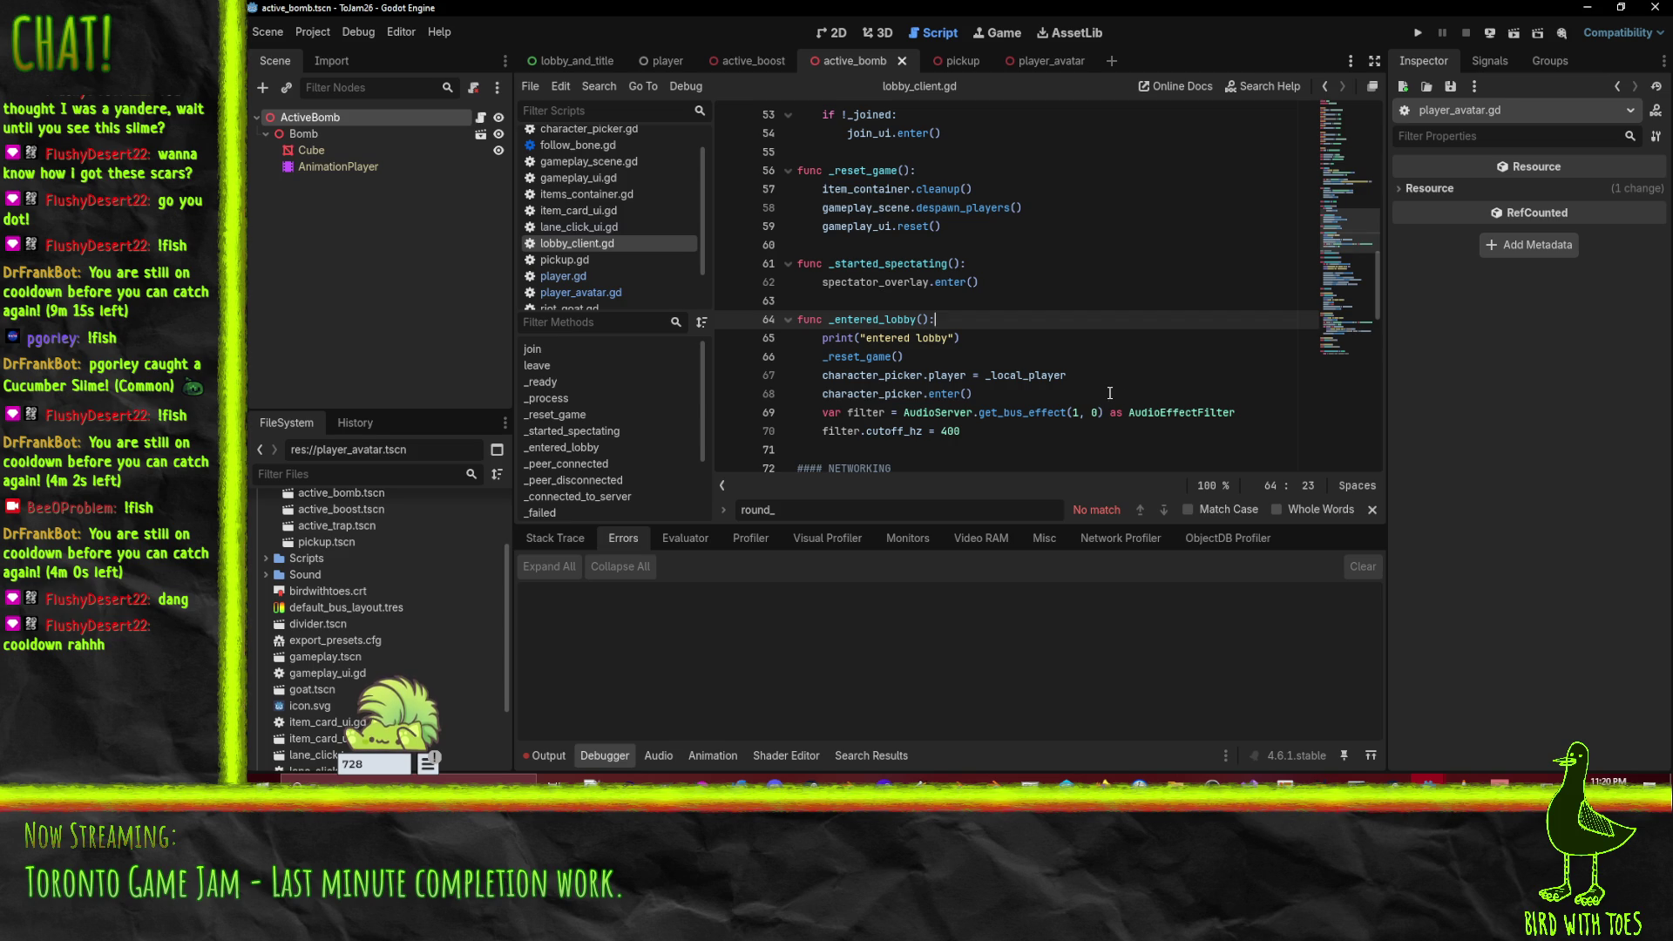
{"action": "scroll", "coordinate": [1082, 328], "scroll_direction": "down", "scroll_amount": 3}
{"action": "scroll", "coordinate": [1108, 355], "scroll_direction": "up", "scroll_amount": 3}
Step: Bring the server project forward and open server_lobby.gd
{"action": "mouse_move", "coordinate": [1429, 782]}
{"action": "mouse_move", "coordinate": [1331, 699]}
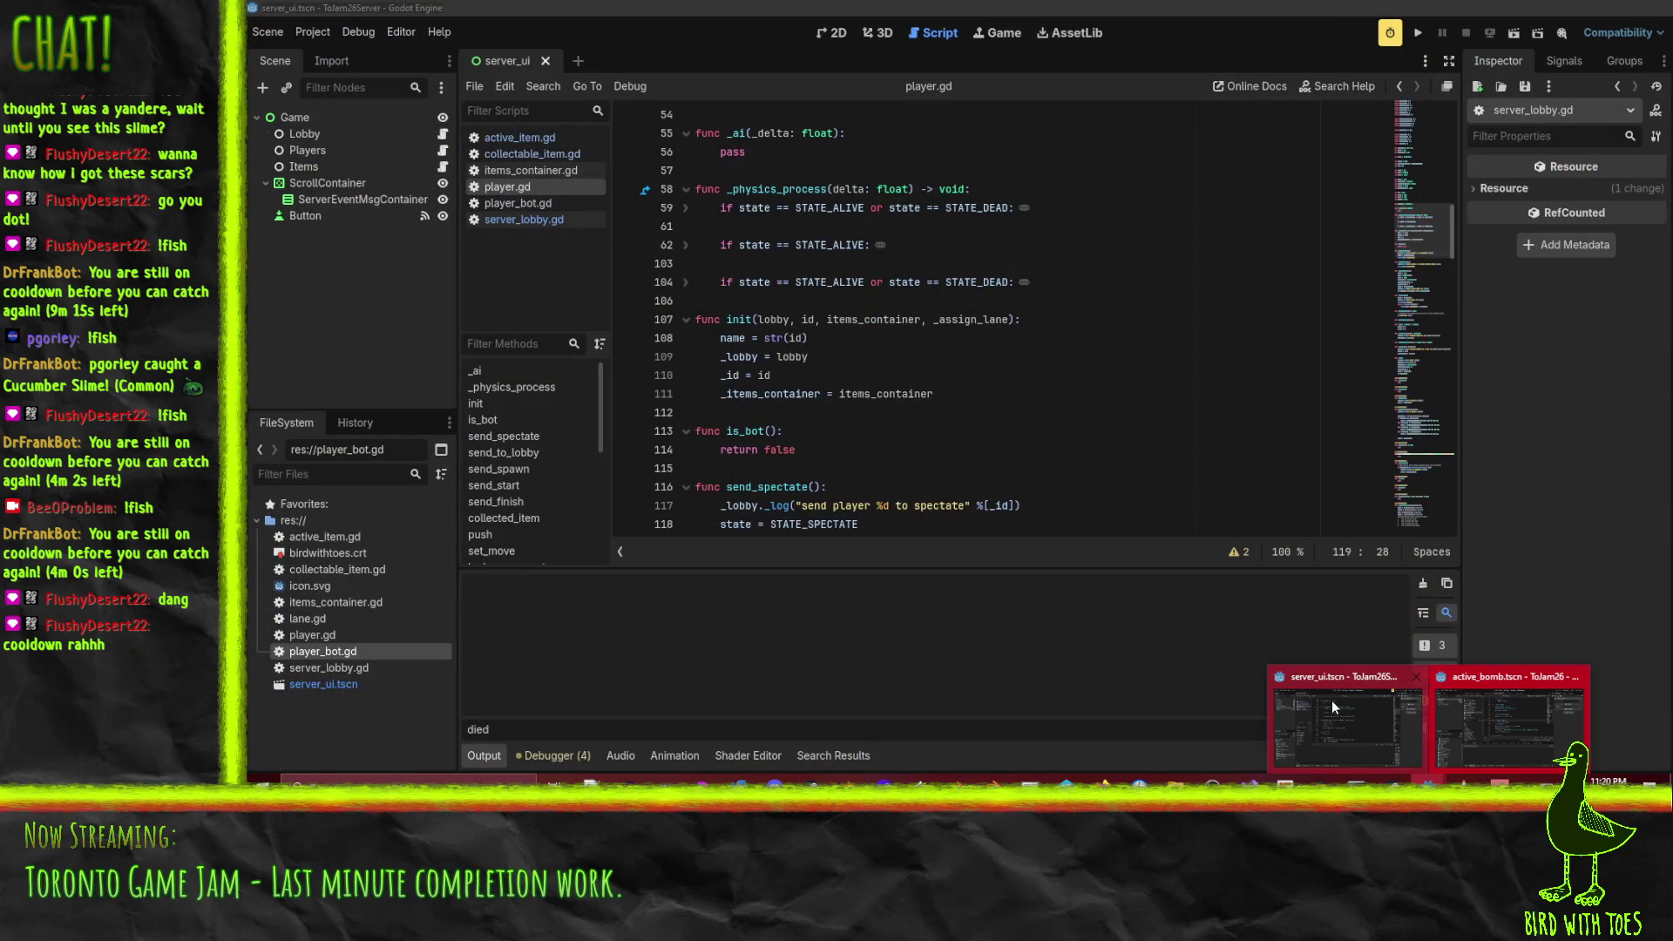
{"action": "left_click", "coordinate": [1331, 699]}
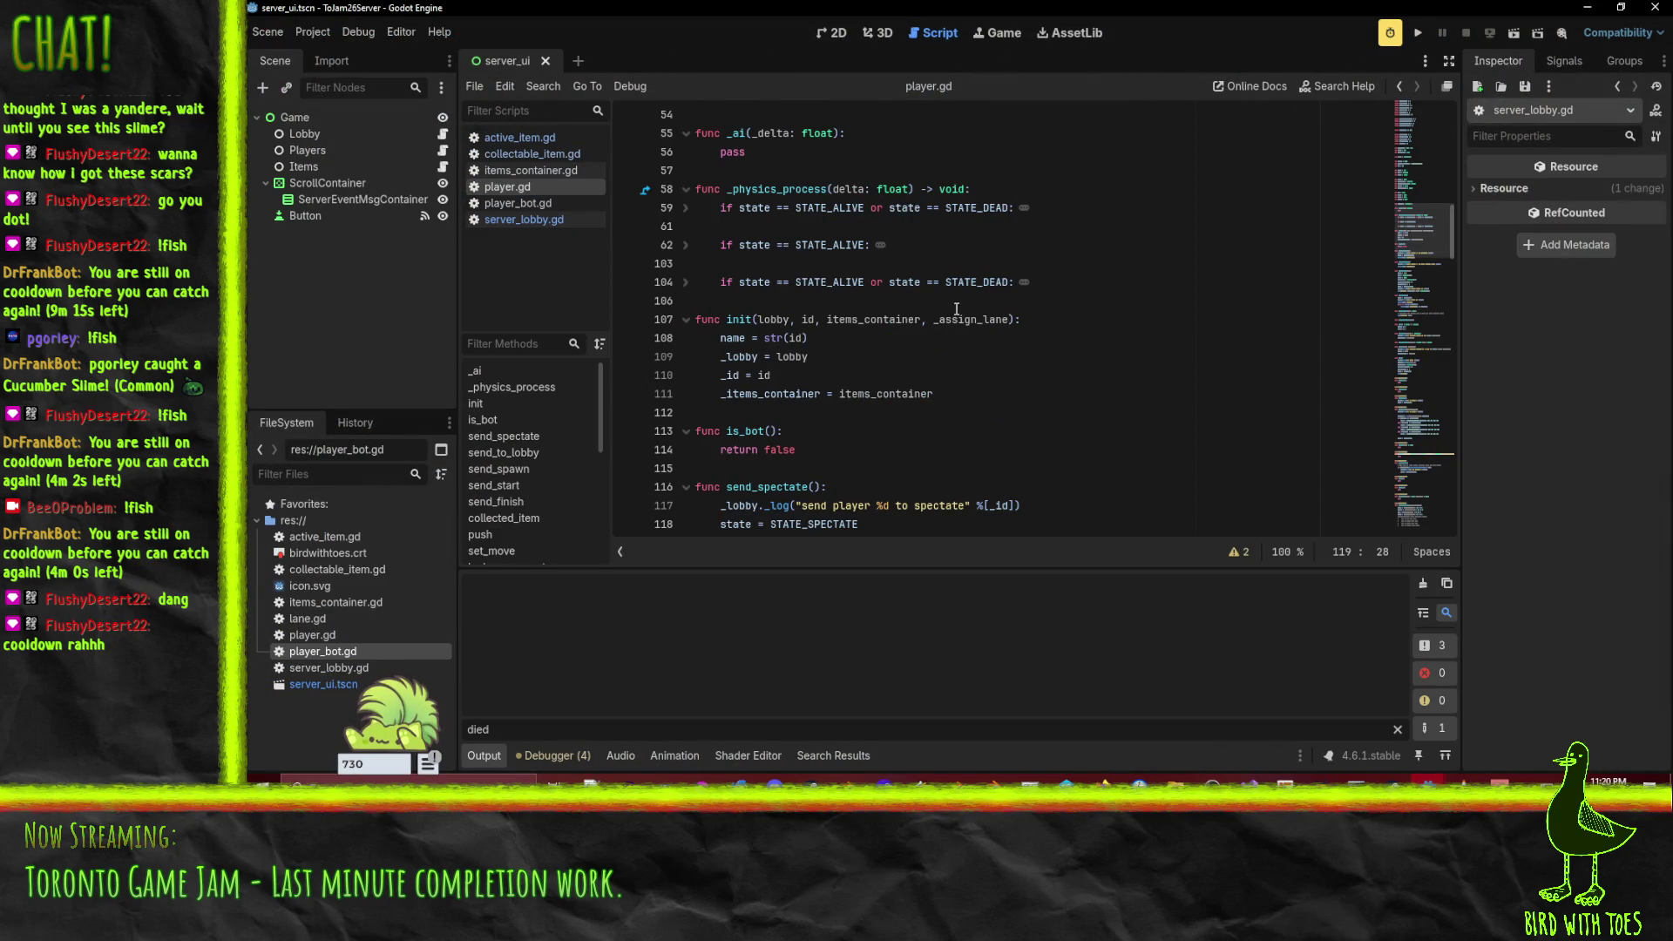
{"action": "scroll", "coordinate": [976, 365], "scroll_direction": "down", "scroll_amount": 20}
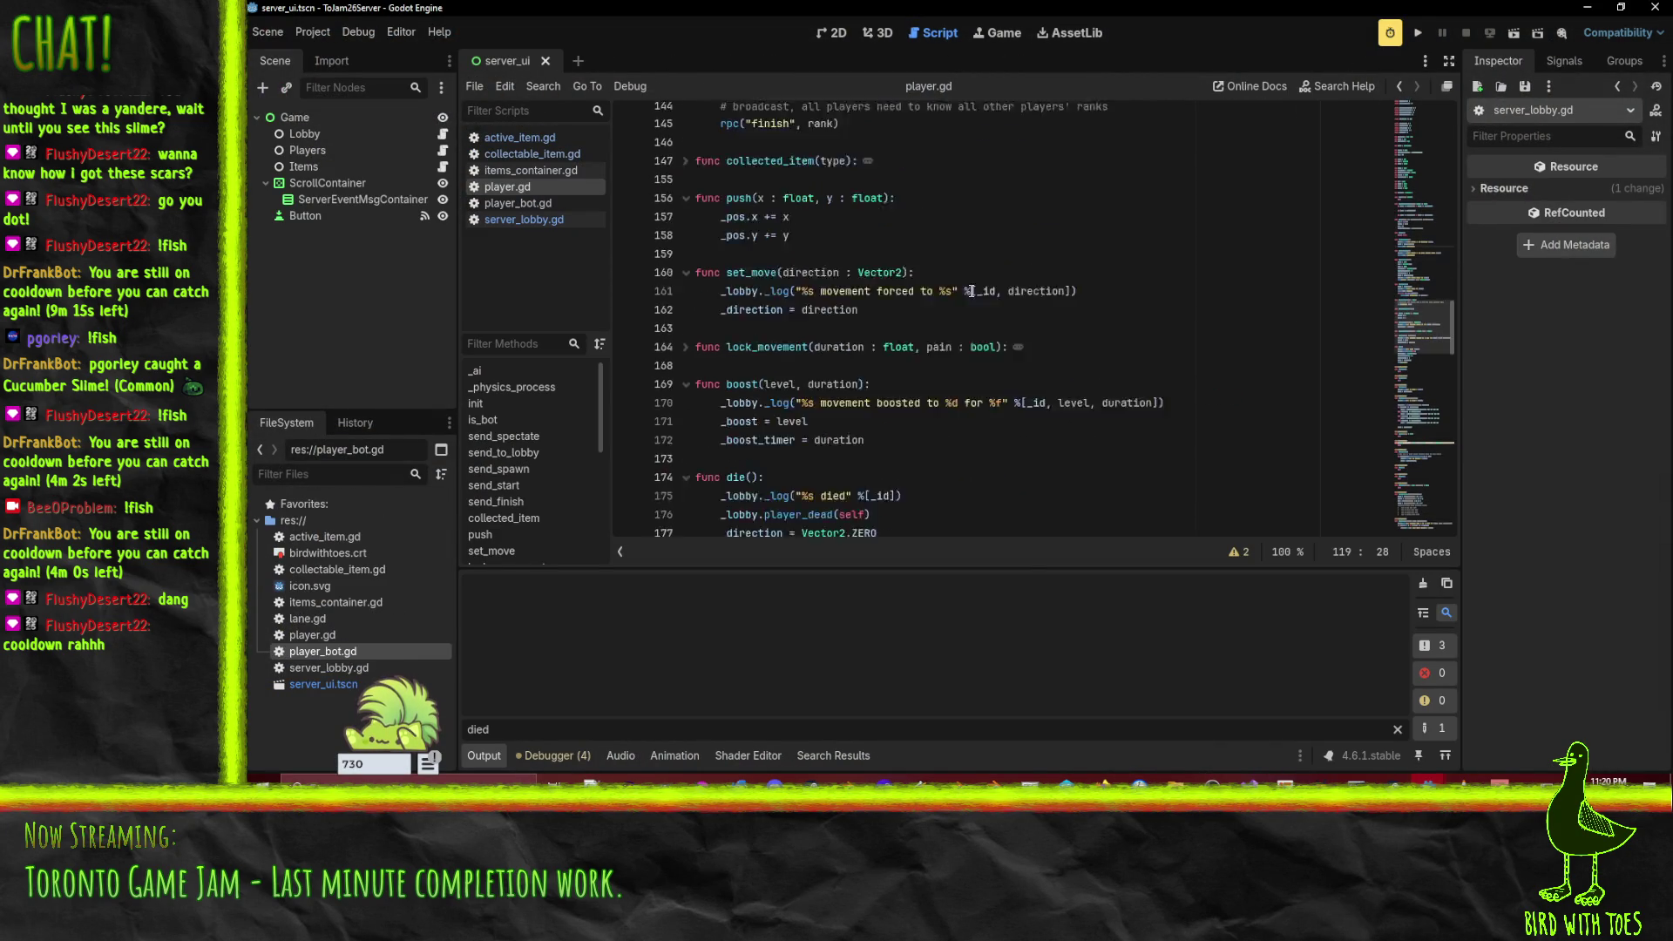
{"action": "scroll", "coordinate": [972, 291], "scroll_direction": "down", "scroll_amount": 8}
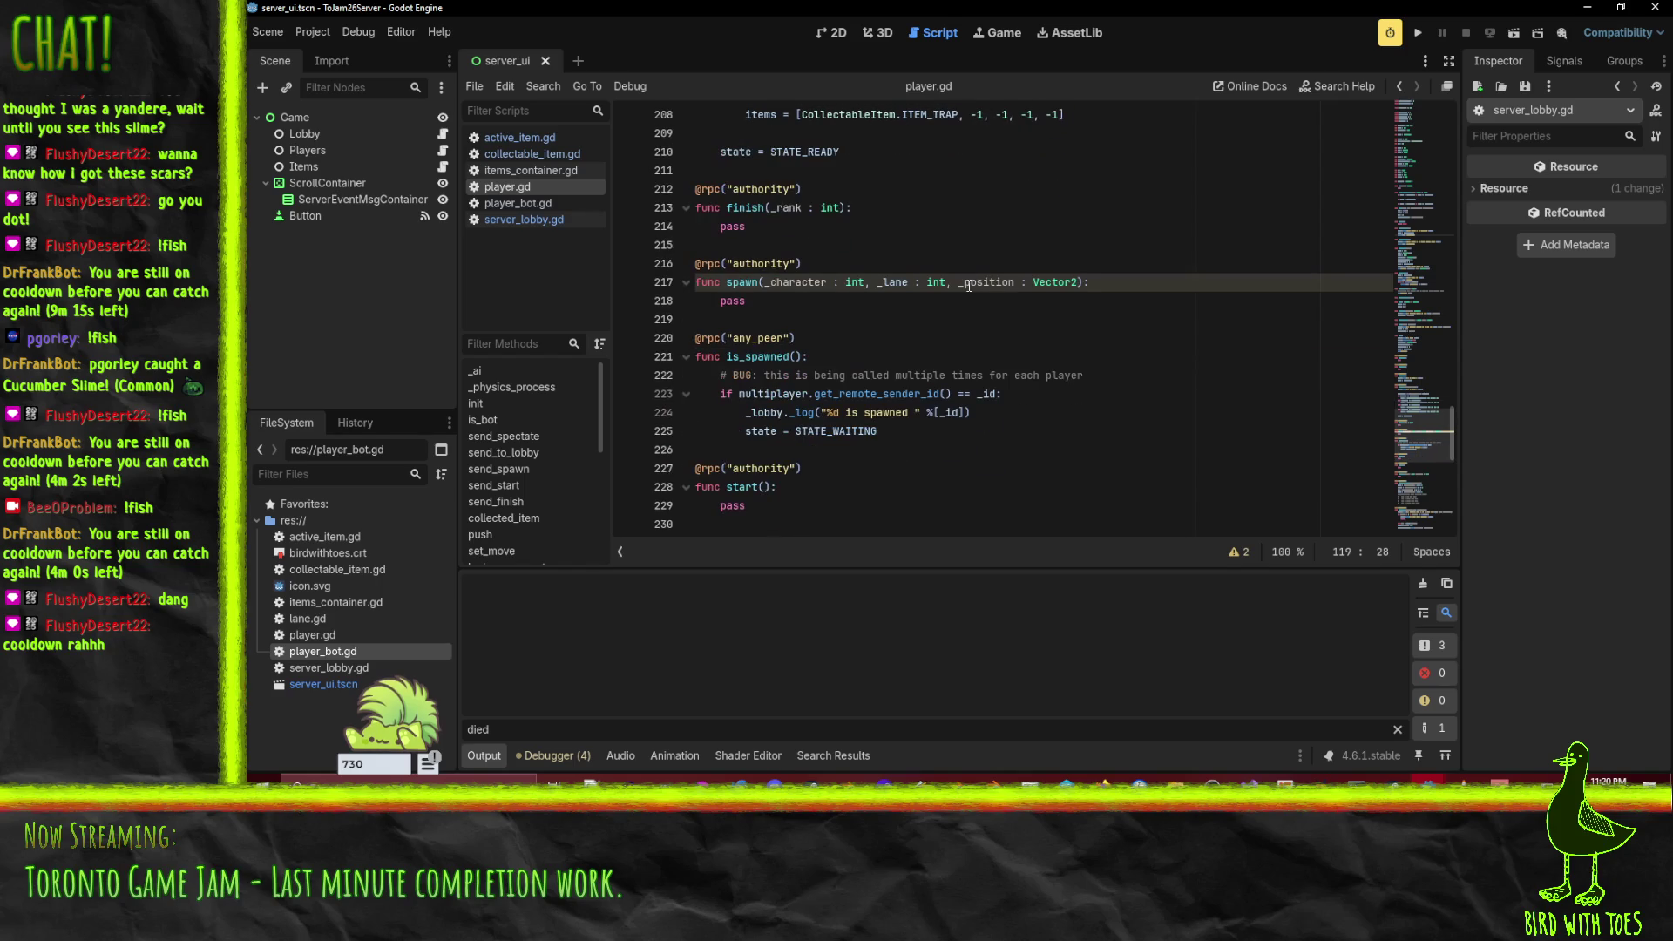
{"action": "scroll", "coordinate": [768, 207], "scroll_direction": "up", "scroll_amount": 13}
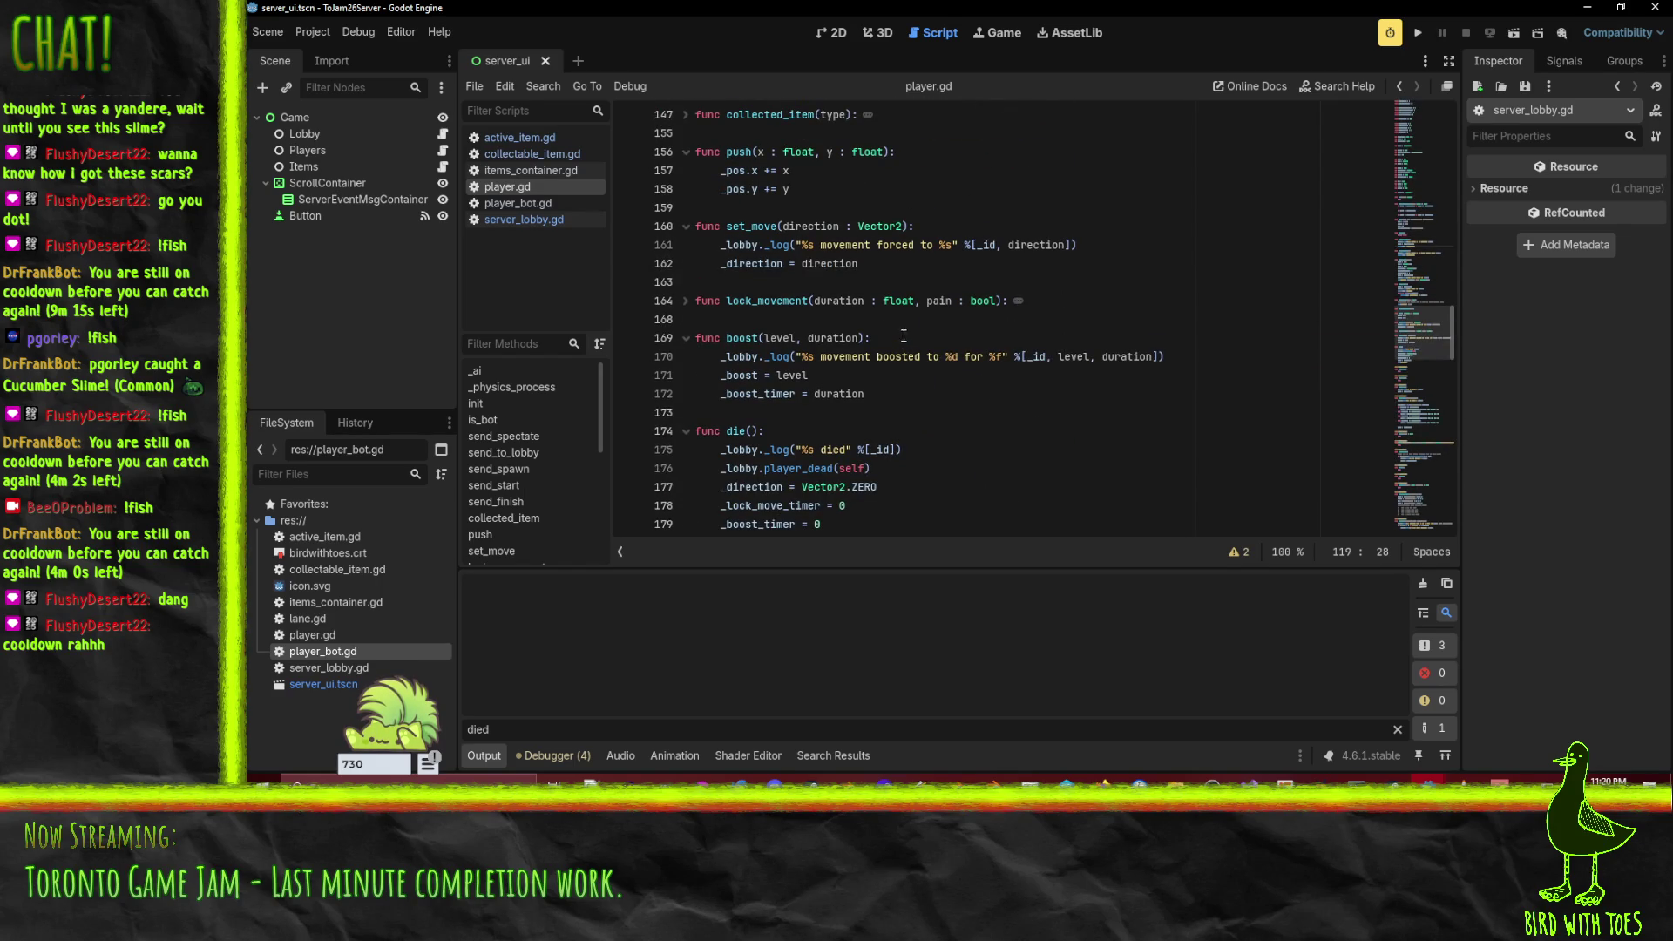
{"action": "left_click", "coordinate": [547, 222]}
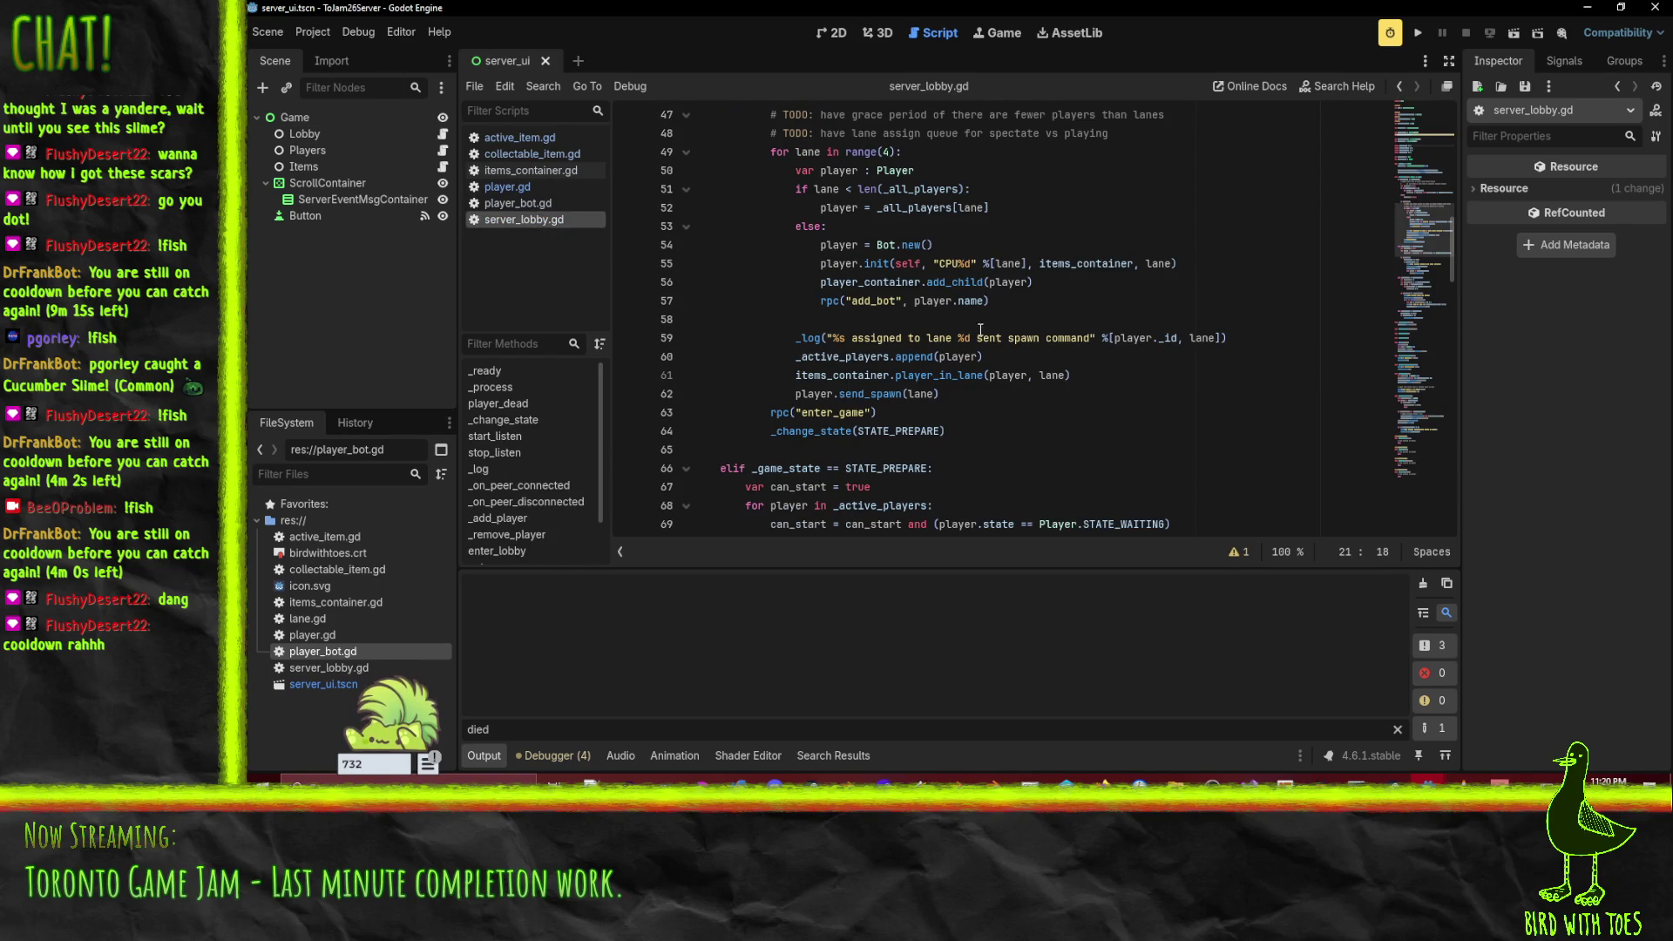
Step: Add a blank line after the TODO comment in _add_player on line 153
{"action": "scroll", "coordinate": [1124, 368], "scroll_direction": "up", "scroll_amount": 4}
{"action": "scroll", "coordinate": [757, 316], "scroll_direction": "down", "scroll_amount": 8}
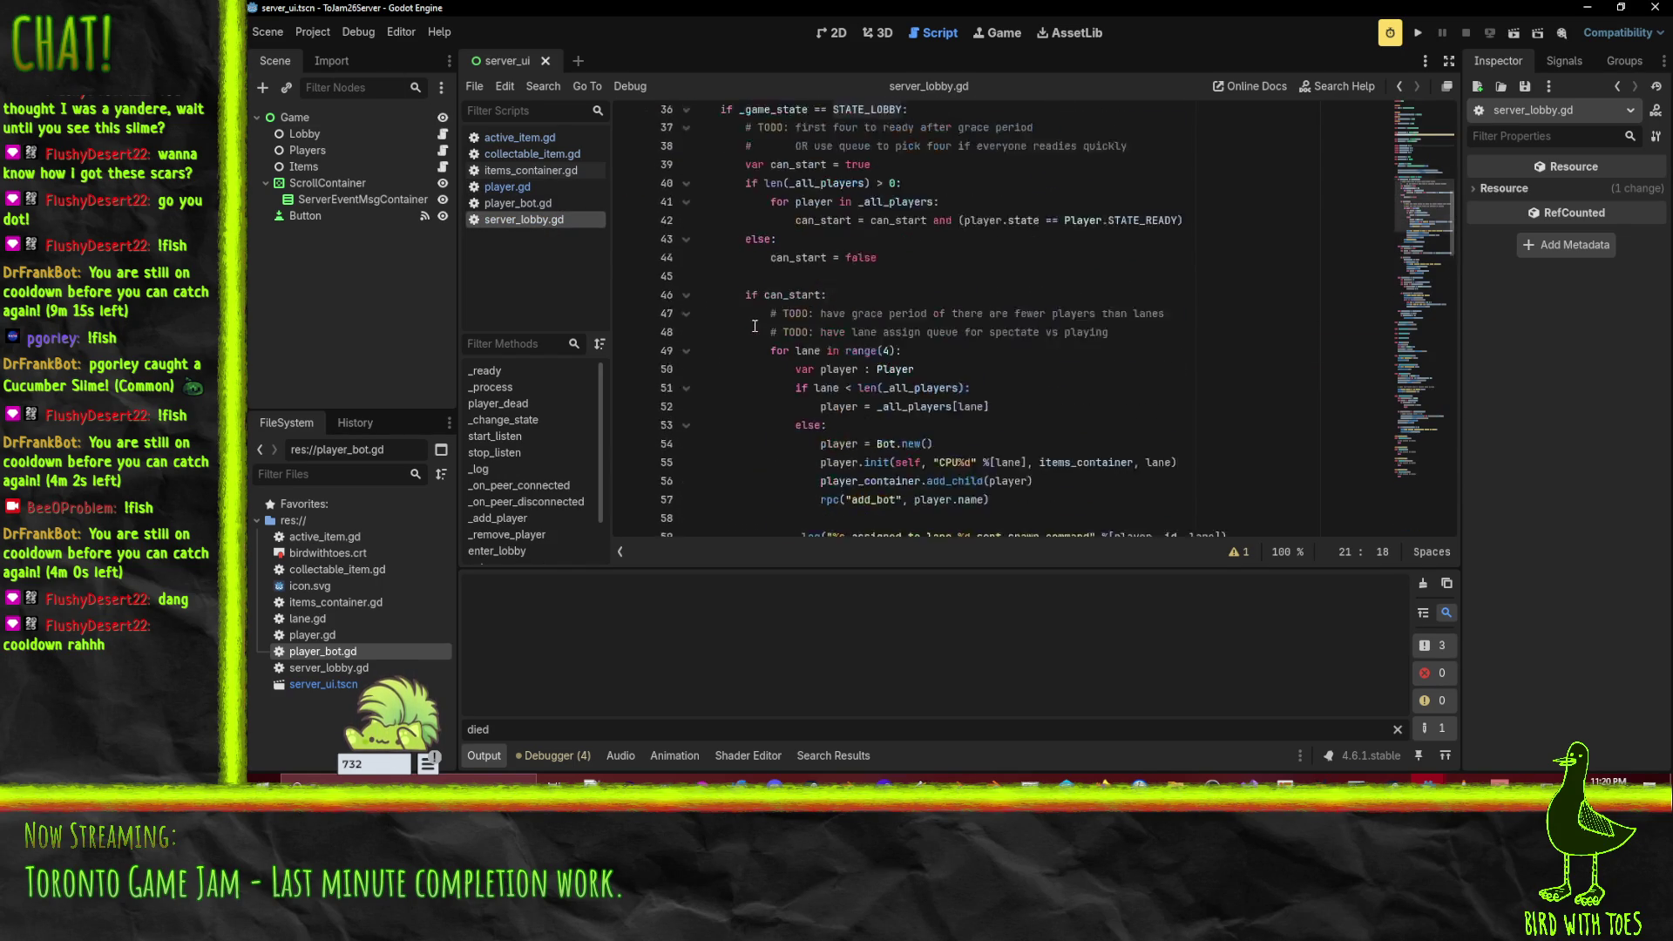
{"action": "scroll", "coordinate": [757, 316], "scroll_direction": "down", "scroll_amount": 15}
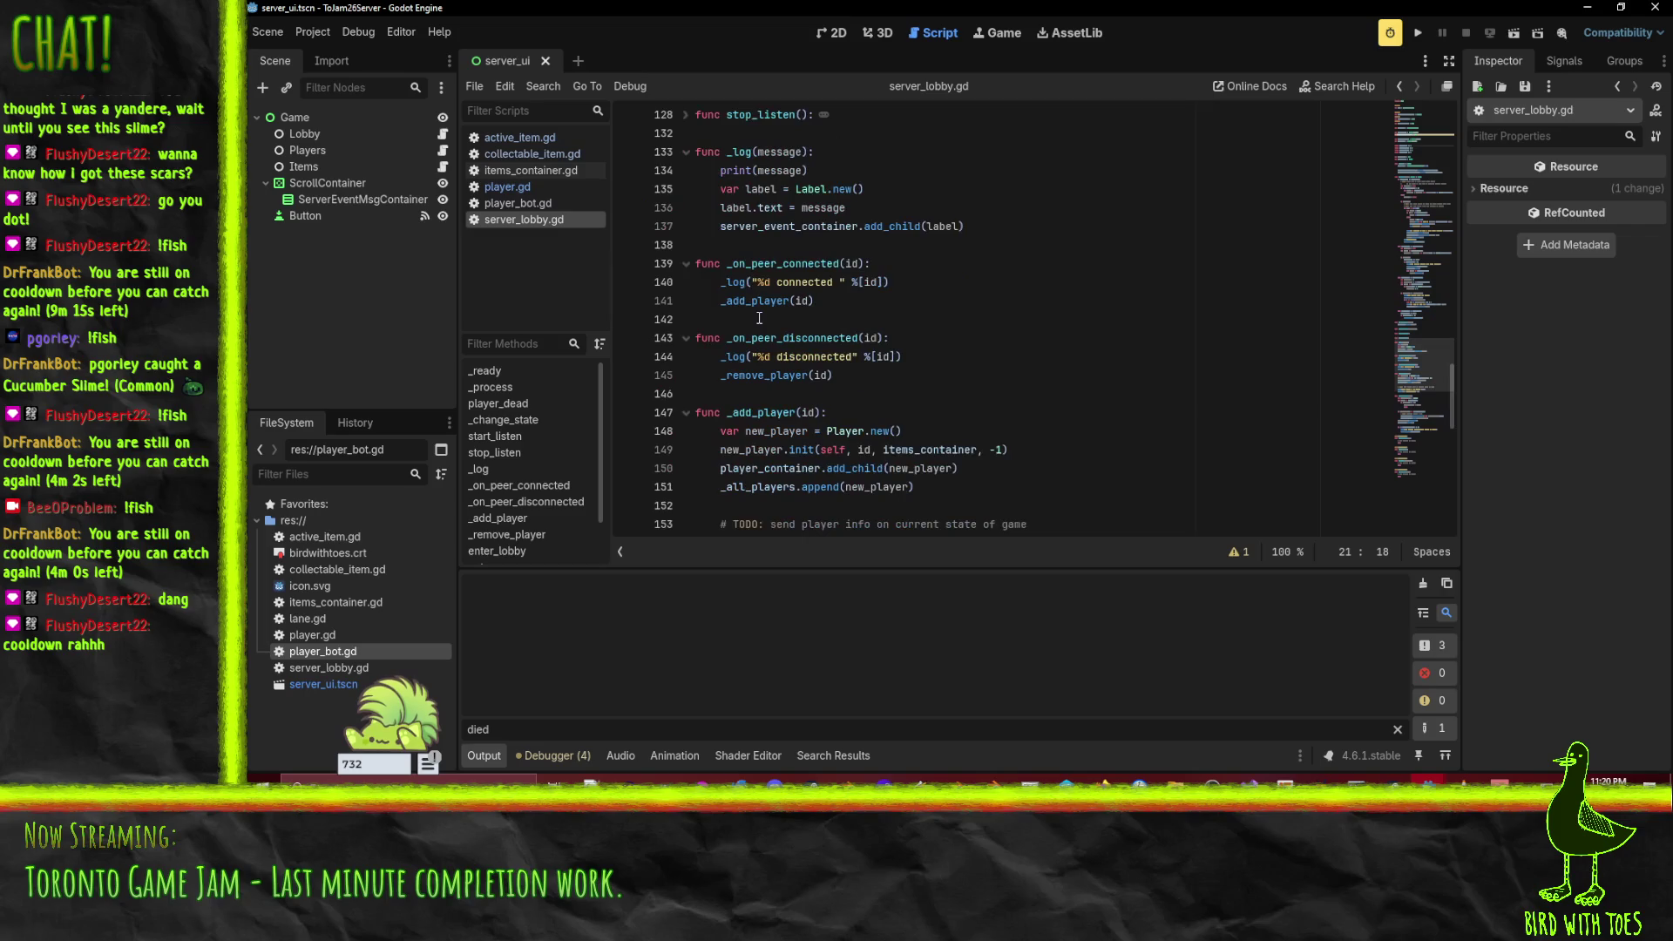
{"action": "scroll", "coordinate": [836, 335], "scroll_direction": "down", "scroll_amount": 3}
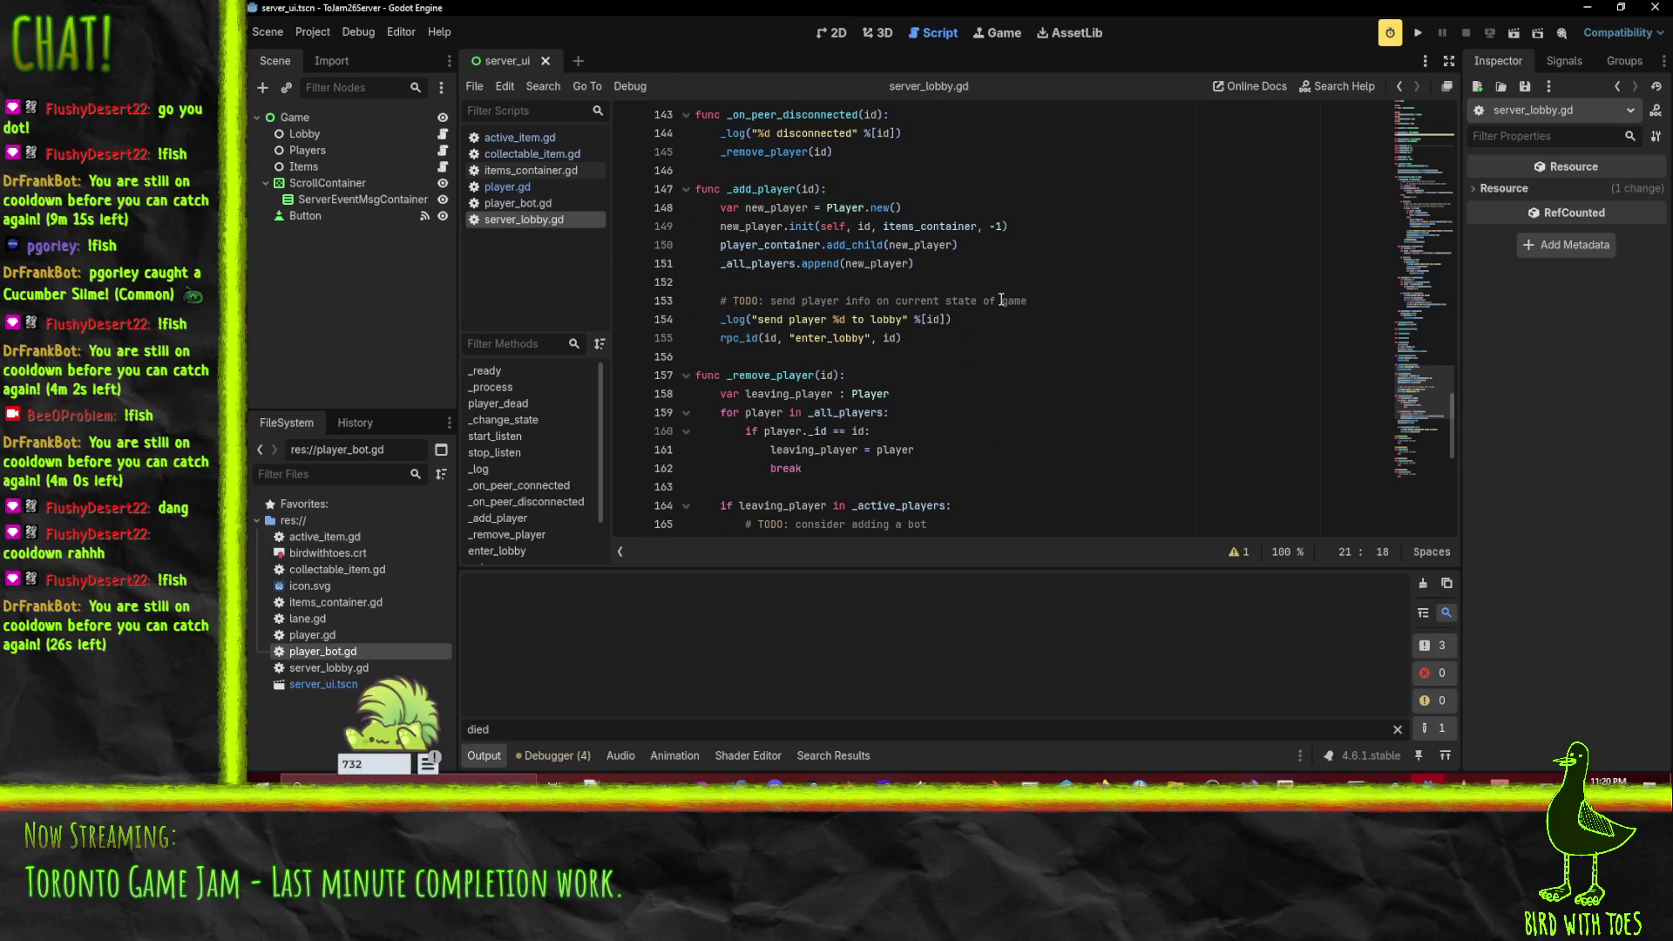
{"action": "left_click", "coordinate": [1052, 301]}
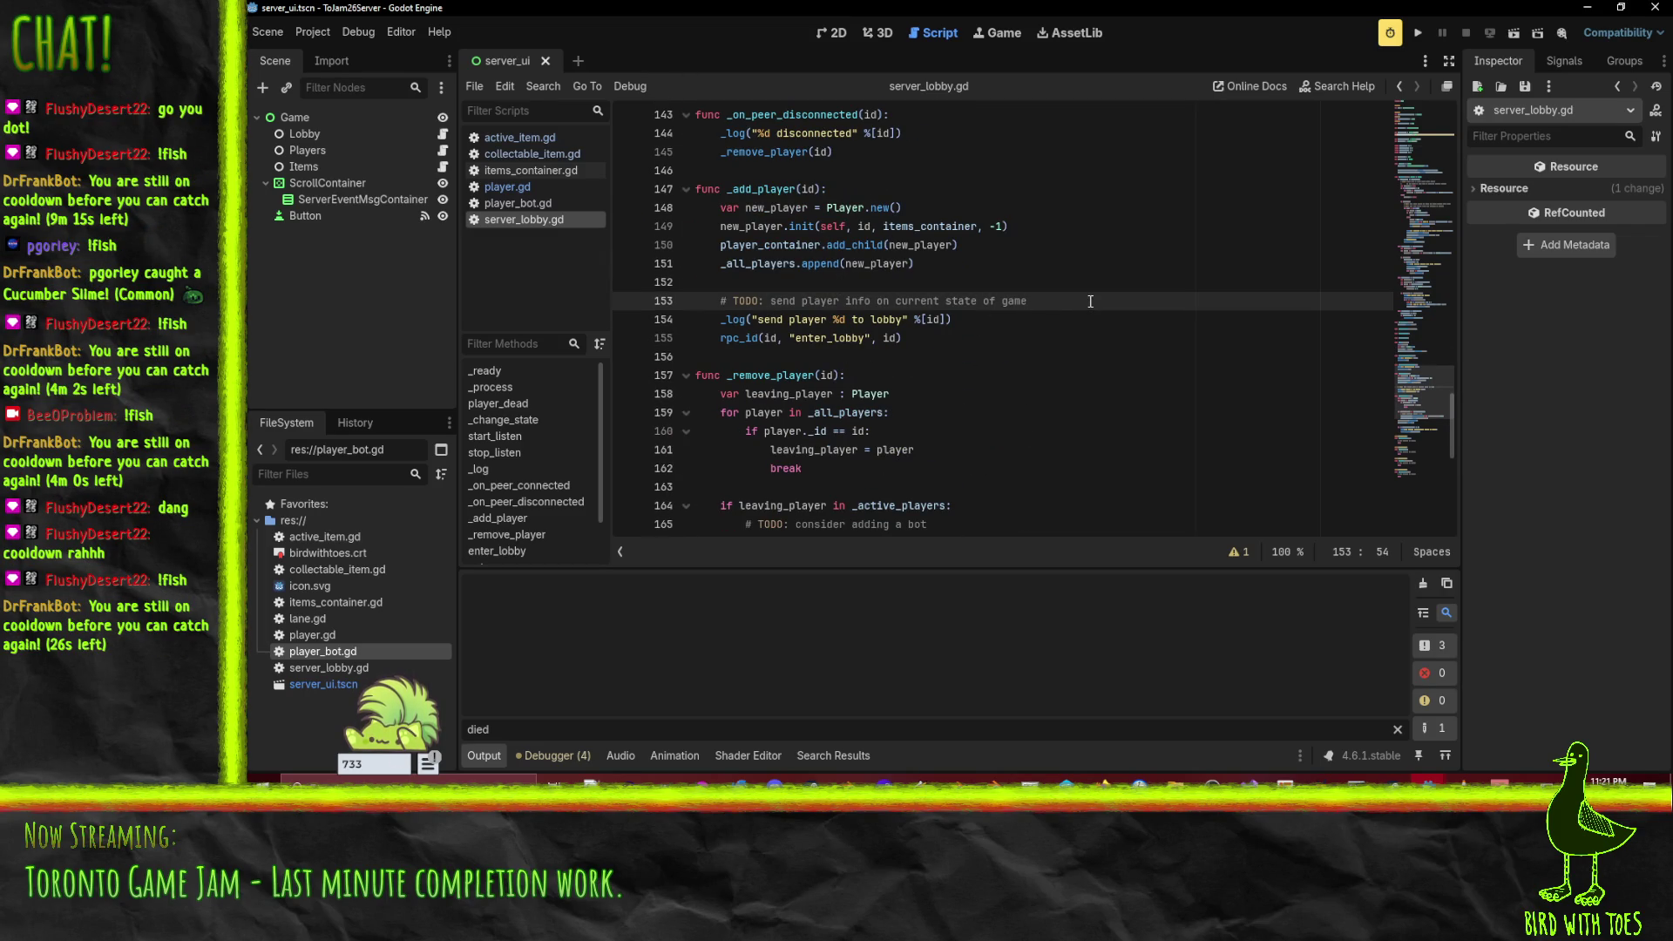
{"action": "key", "text": "Return"}
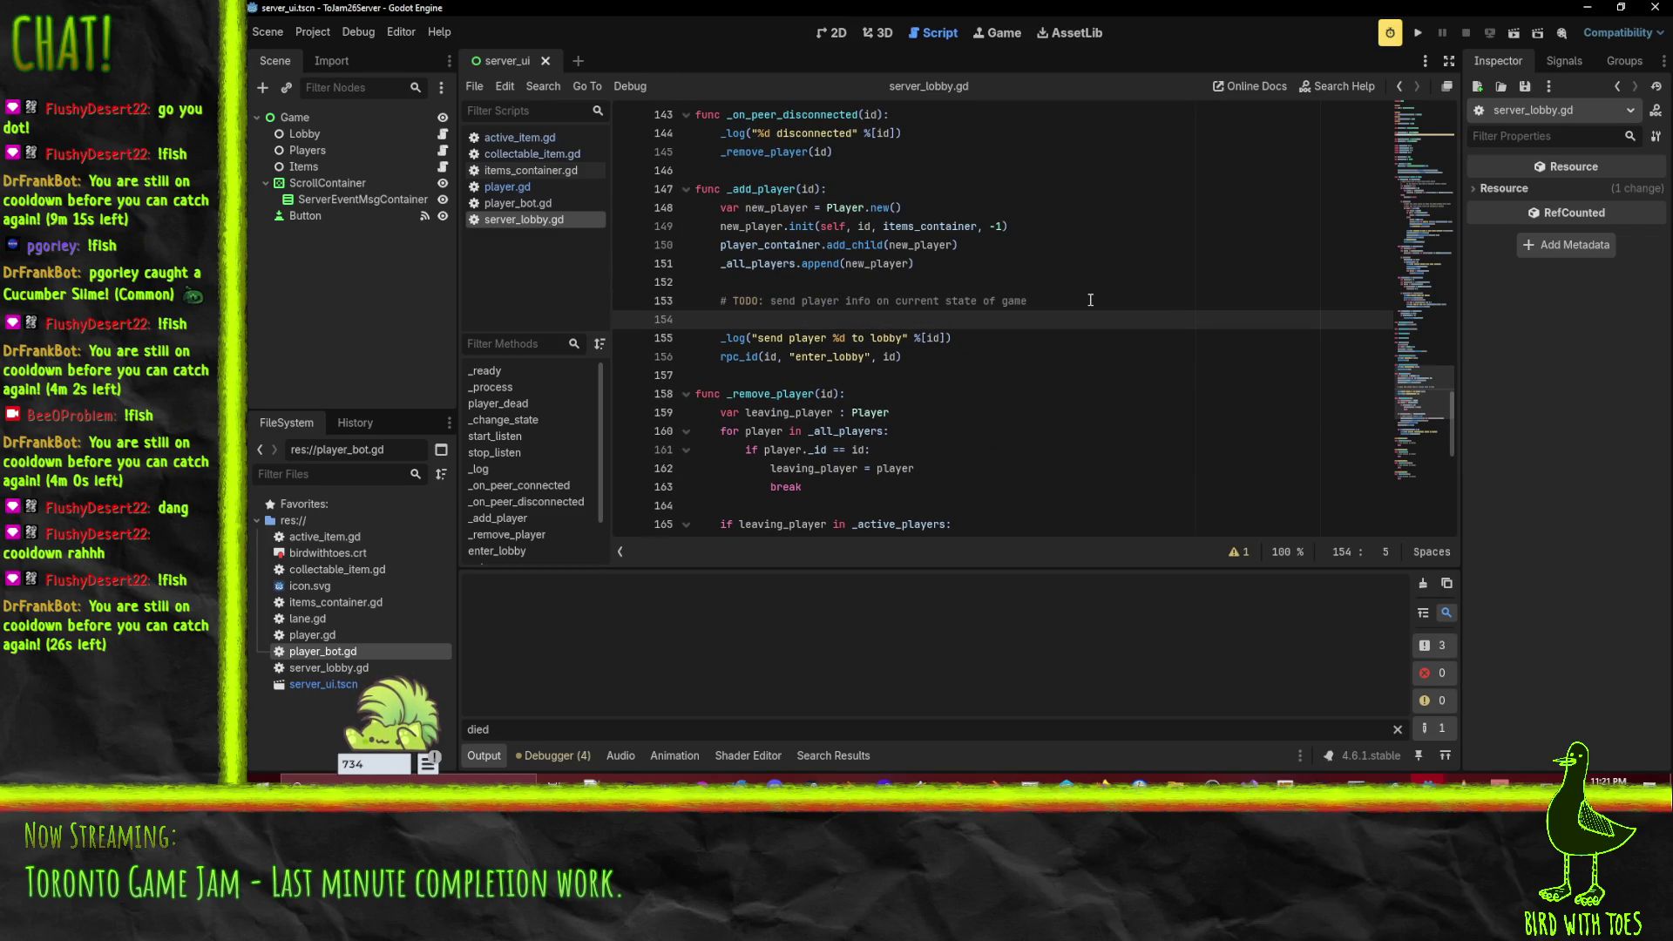
Step: Add the note '# * spawn calls for all active players' under the TODO
{"action": "key", "text": "Up"}
{"action": "key", "text": "ctrl+shift+Left"}
{"action": "key", "text": "ctrl+shift+Left"}
{"action": "key", "text": "ctrl+shift+Left"}
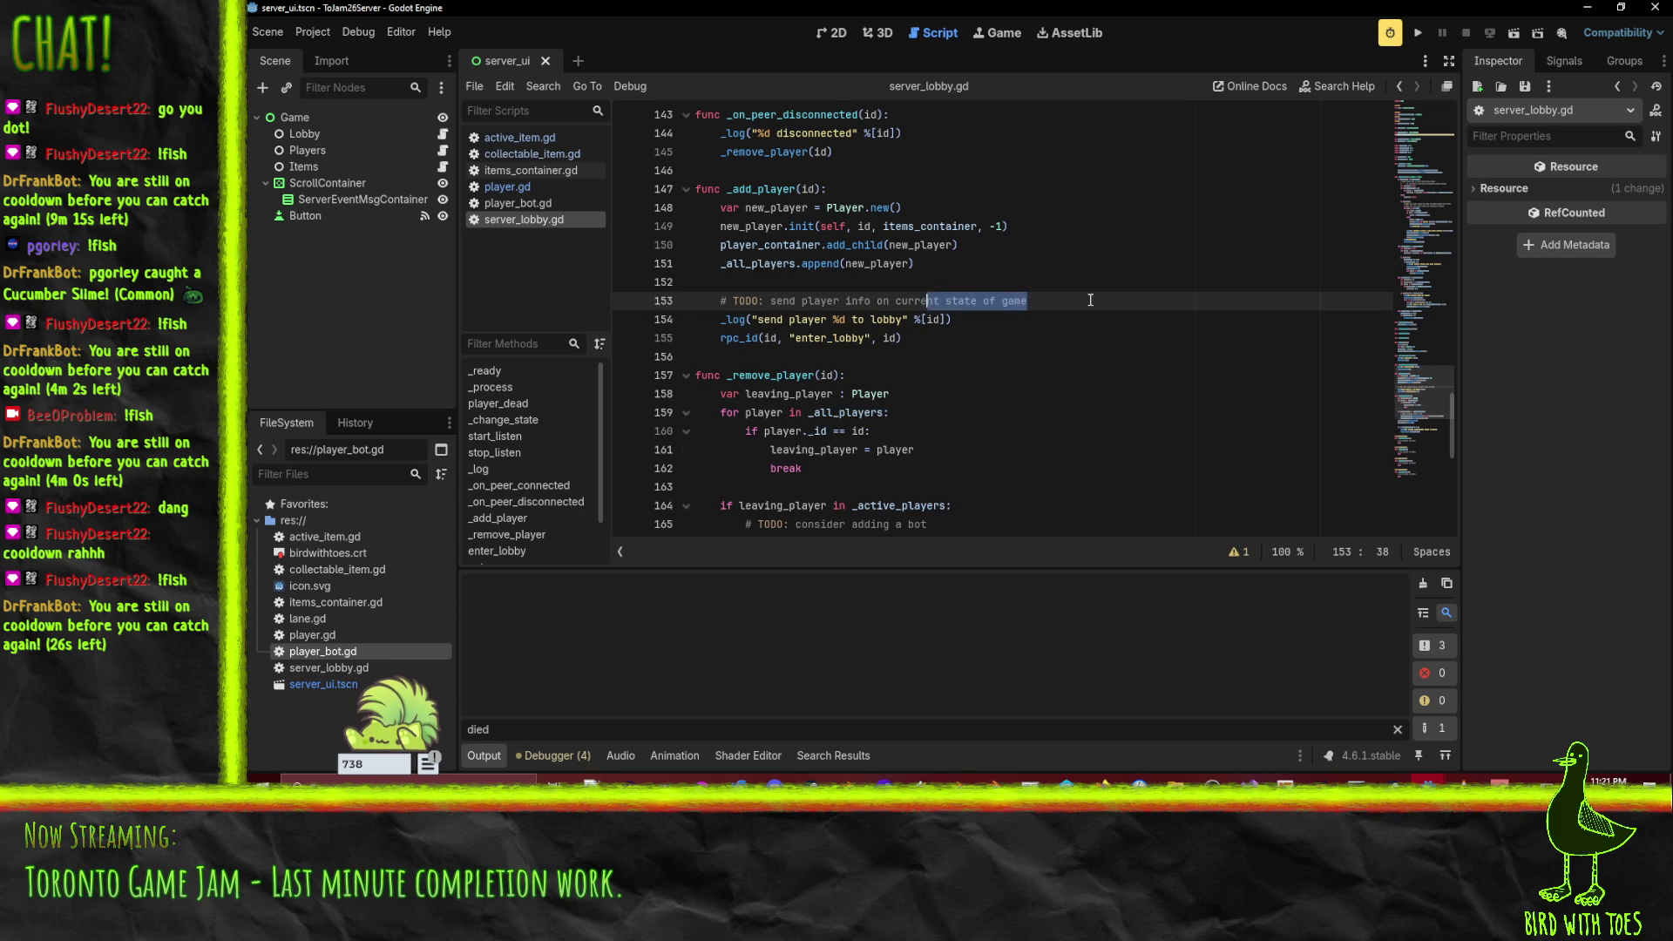
{"action": "key", "text": "Down"}
{"action": "type", "text": "#   "}
{"action": "type", "text": "* spawn c"}
{"action": "type", "text": "alls for all "}
{"action": "type", "text": "extant players"}
{"action": "key", "text": "Return"}
{"action": "type", "text": "#"}
{"action": "left_click", "coordinate": [918, 320]}
{"action": "key", "text": "ctrl+BackSpace"}
{"action": "type", "text": "active"}
Step: Add the note '* spawn calls for all active items and pickups'
{"action": "key", "text": "Down"}
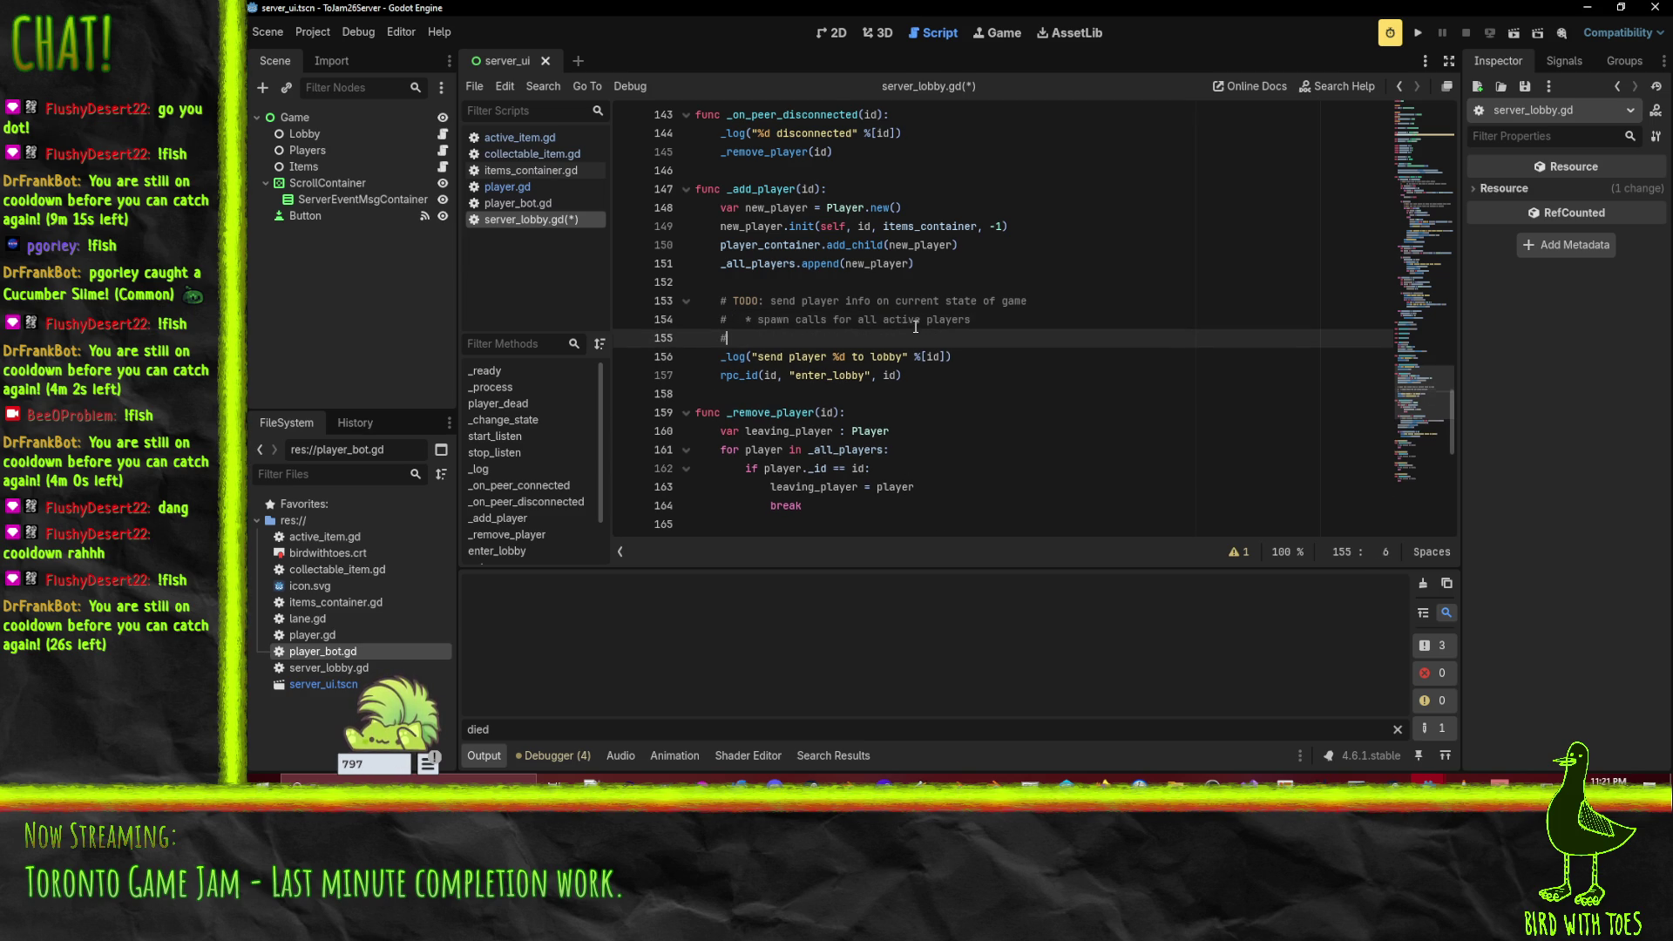
{"action": "type", "text": "* spawn calls "}
{"action": "type", "text": "for"}
{"action": "type", "text": "all"}
{"action": "scroll", "coordinate": [985, 392], "scroll_direction": "up", "scroll_amount": 1}
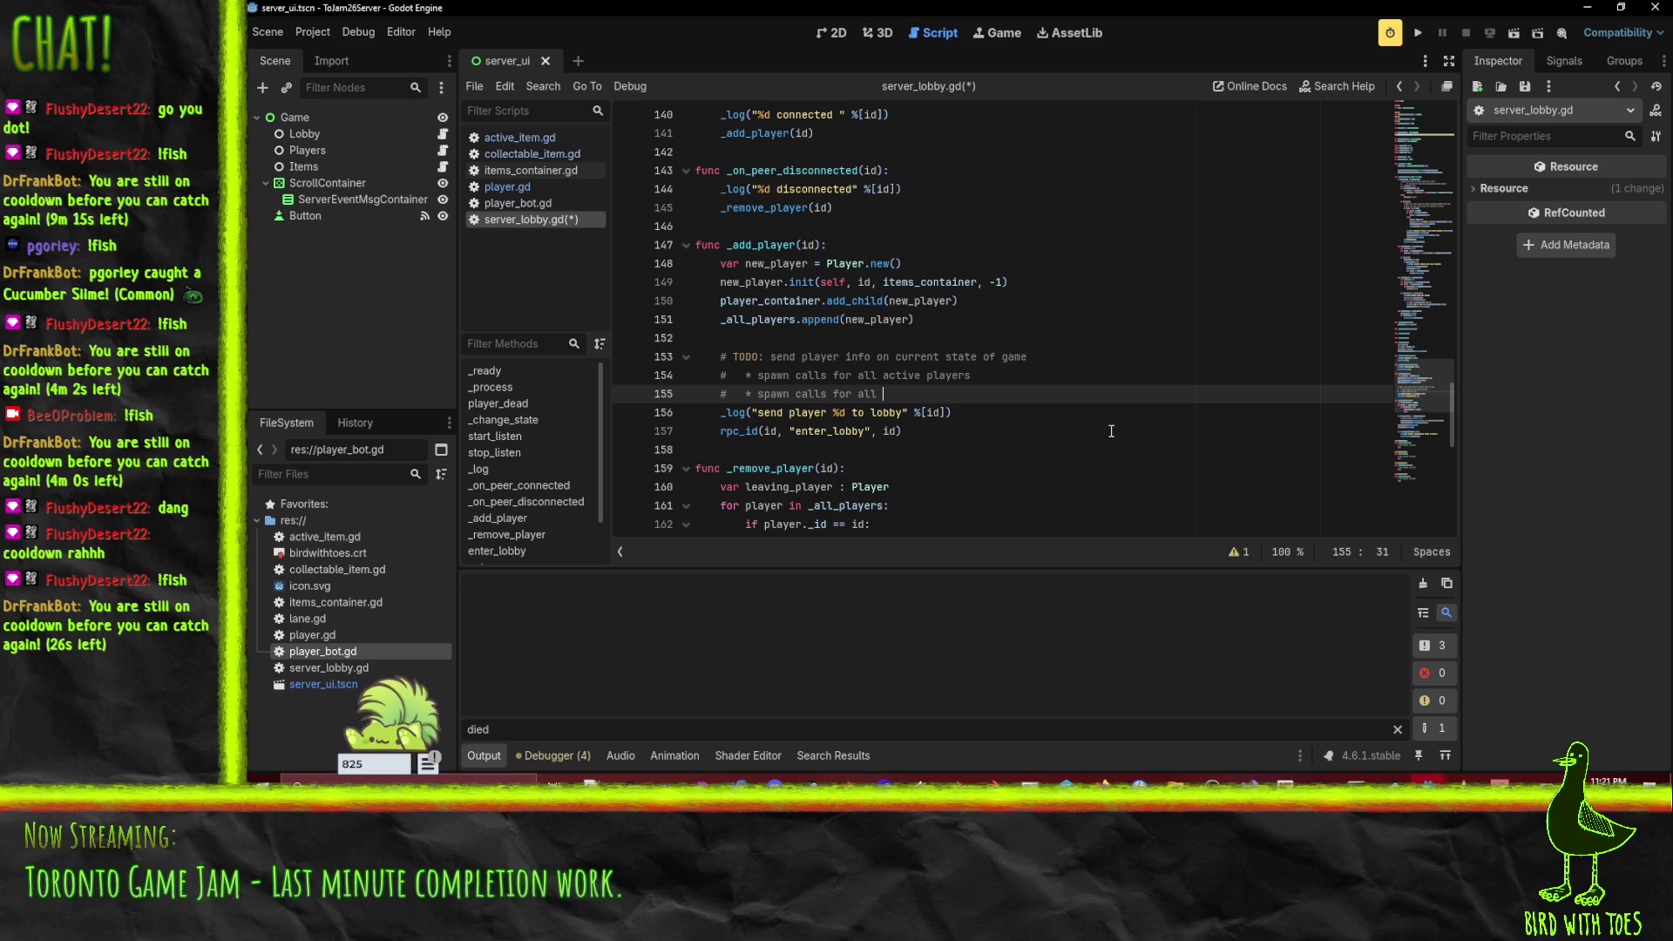
{"action": "type", "text": "active items"}
{"action": "type", "text": " and pickups"}
{"action": "key", "text": "Return"}
Step: Add the note '# * update state of doom' and begin an 'if state == STATE_LOBBY' line
{"action": "type", "text": "#   * "}
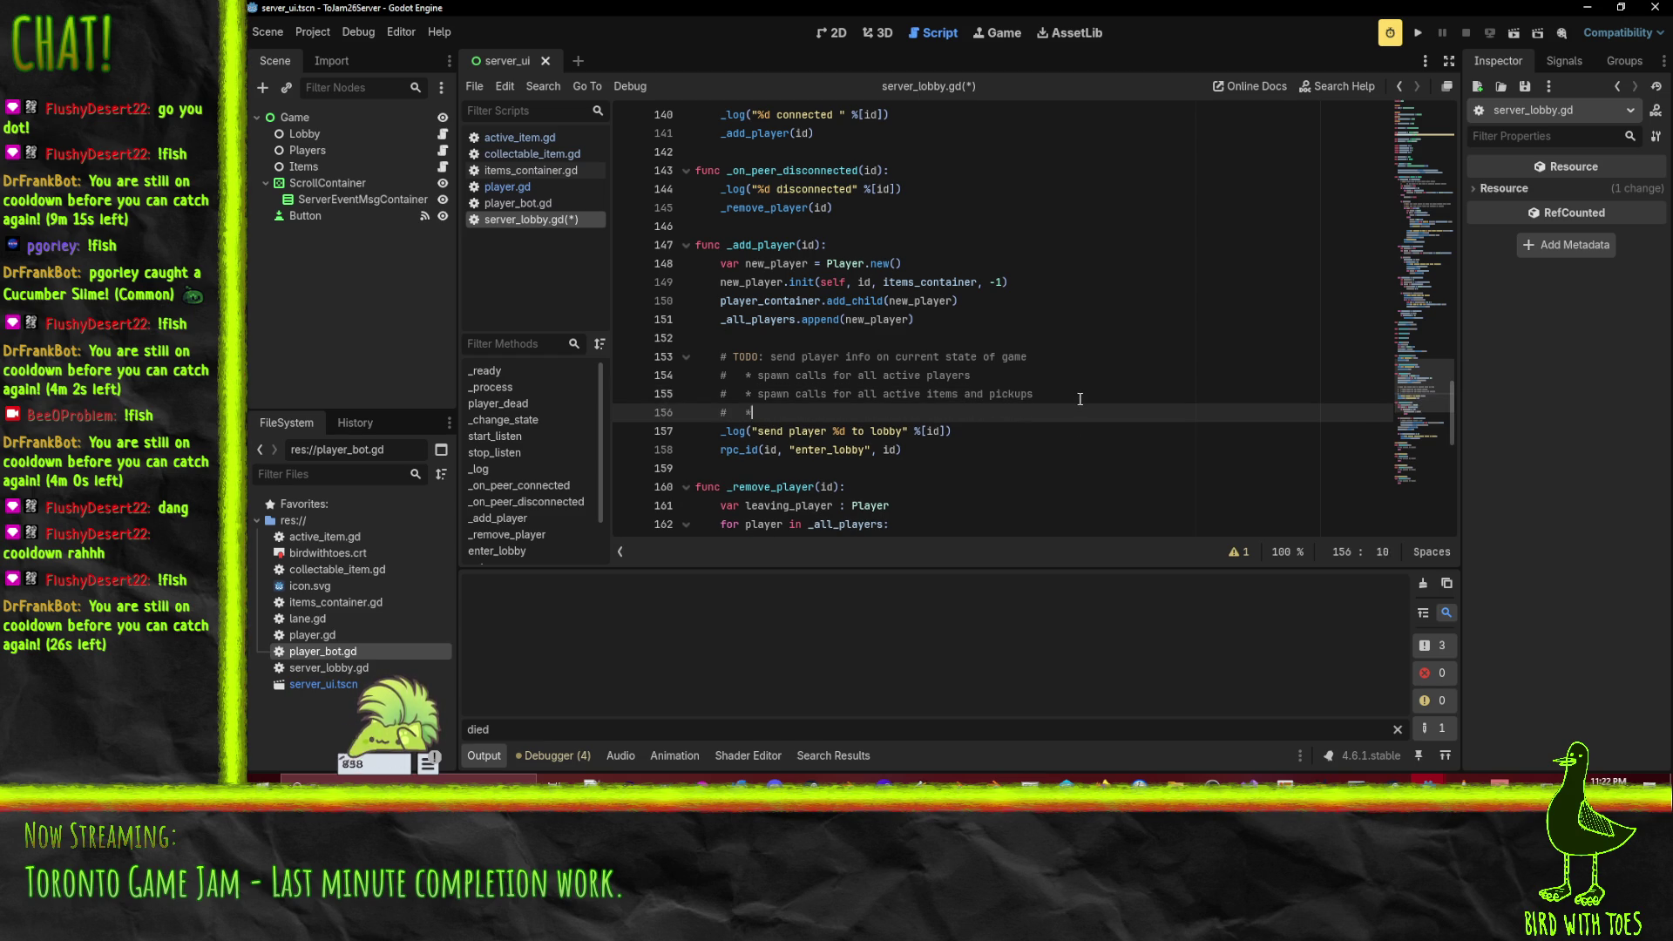
{"action": "type", "text": "update sta"}
{"action": "type", "text": "te of doom"}
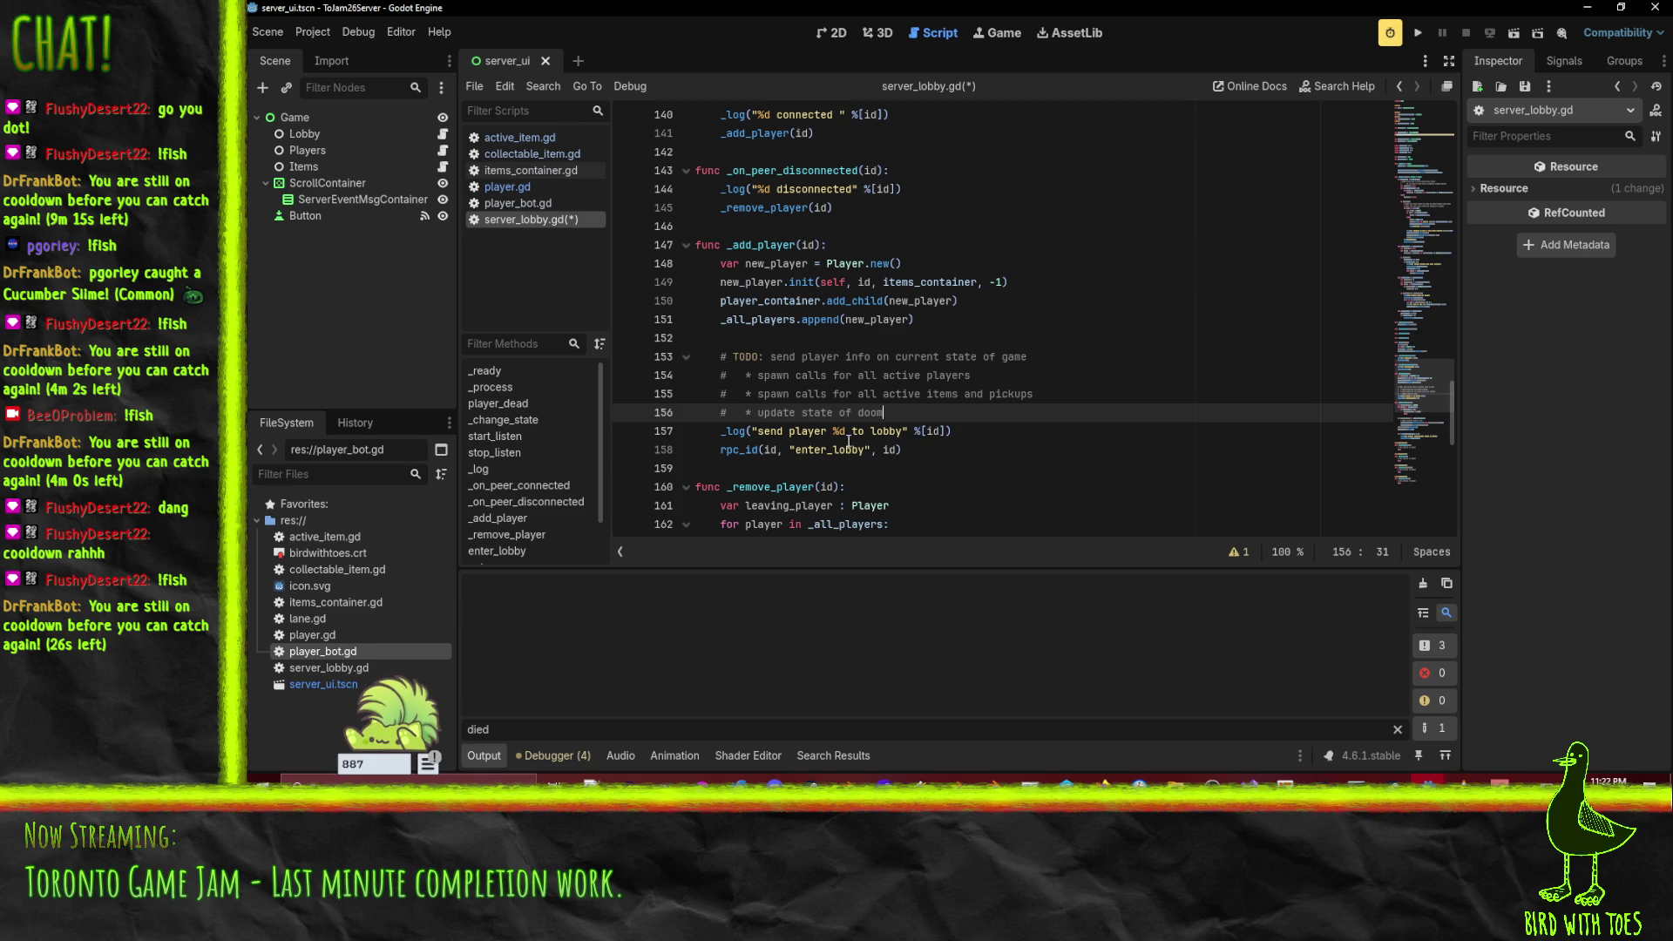
{"action": "key", "text": "Return"}
{"action": "type", "text": "if state"}
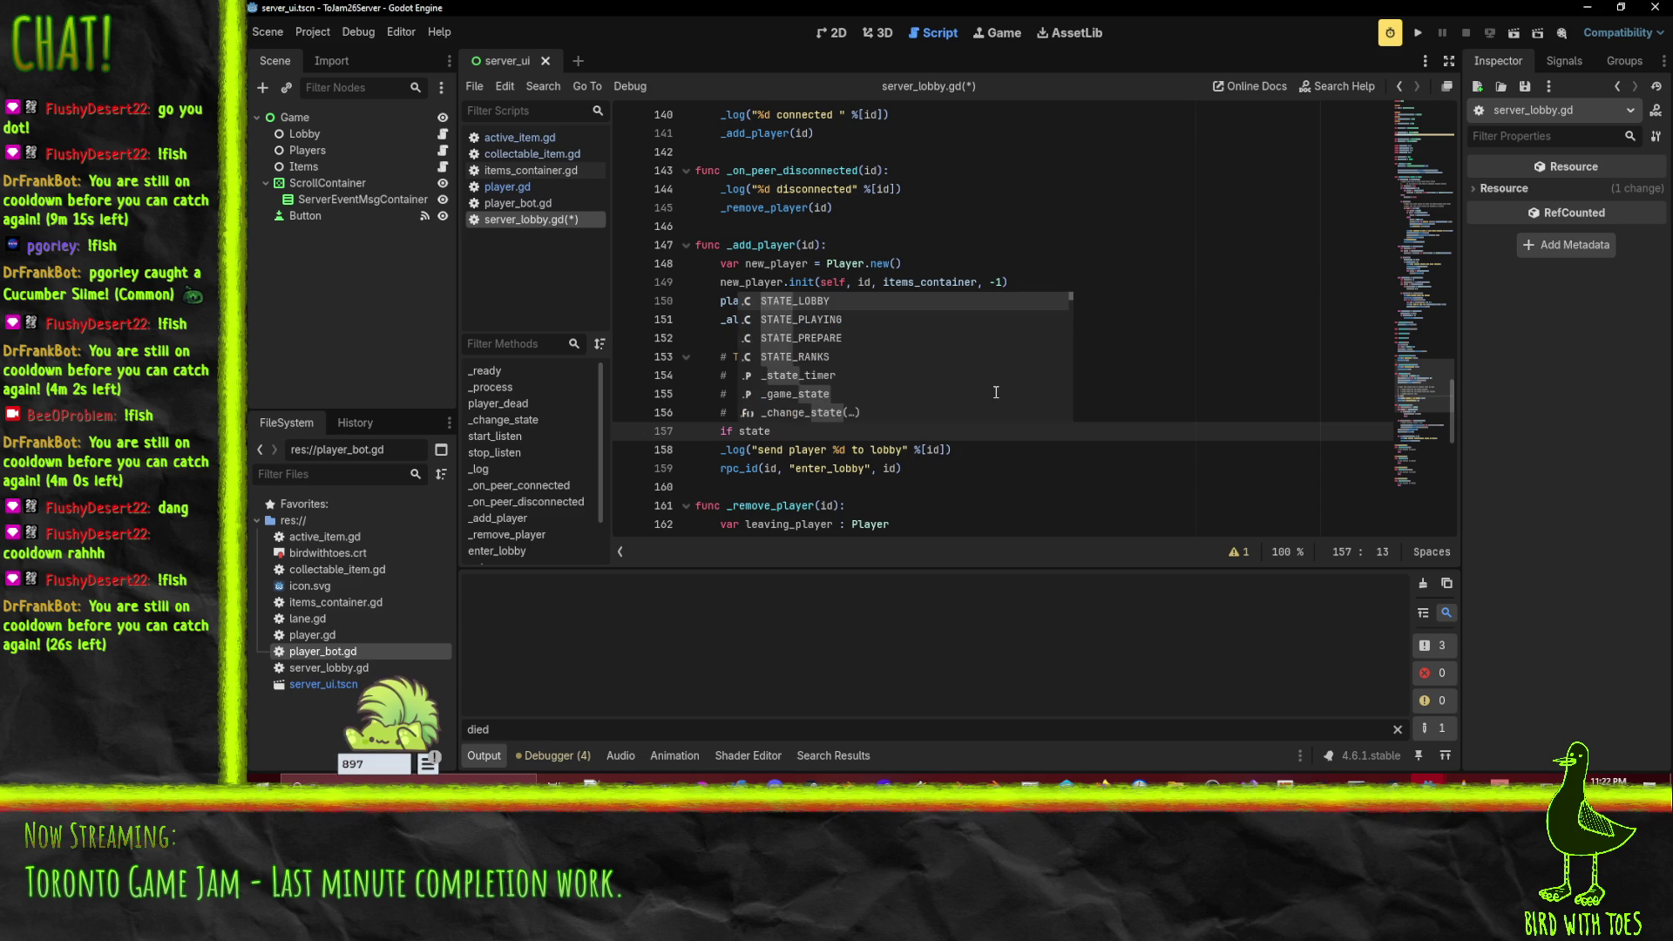
{"action": "type", "text": " == "}
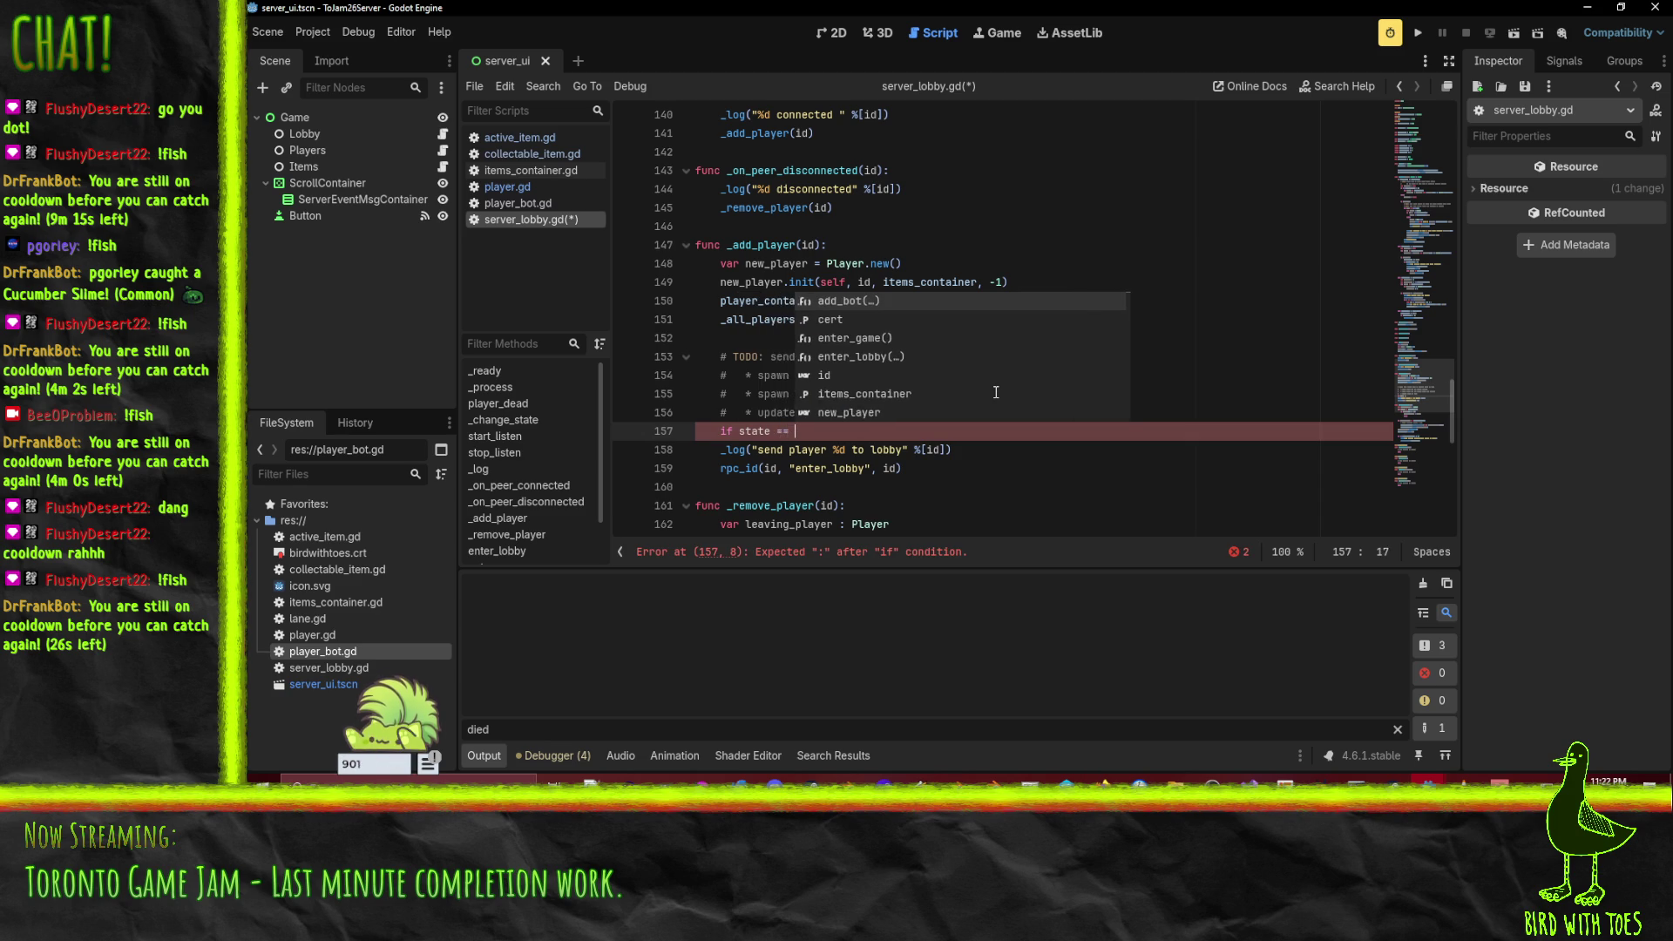
{"action": "type", "text": "STATE_LO"}
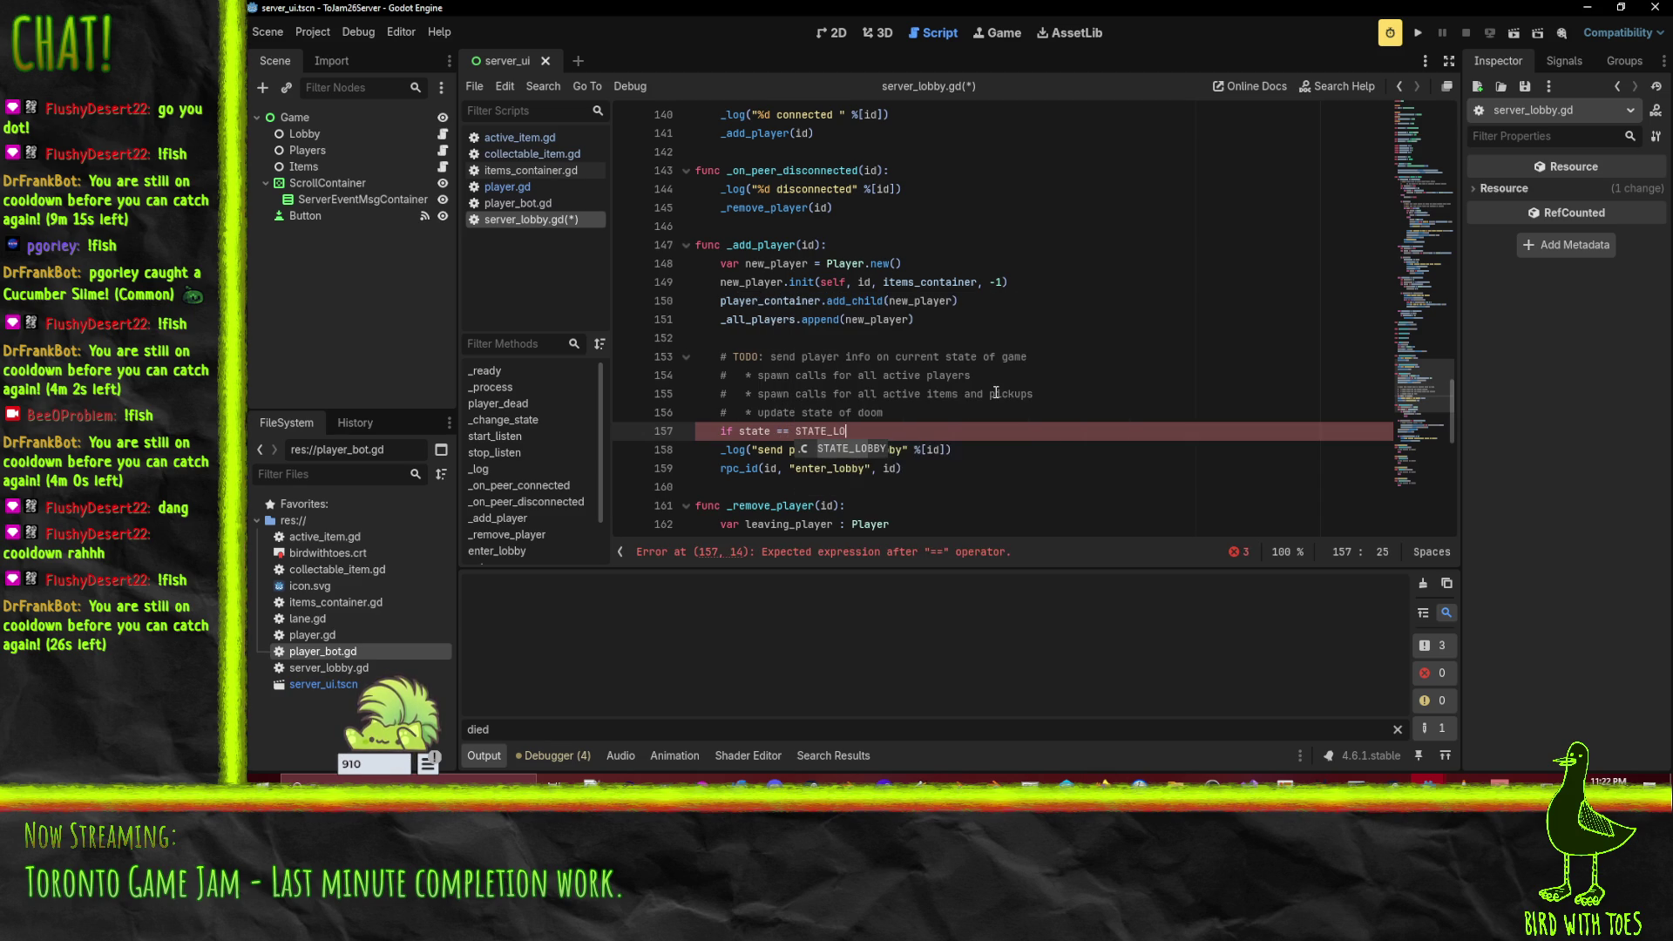
{"action": "type", "text": "BBY"}
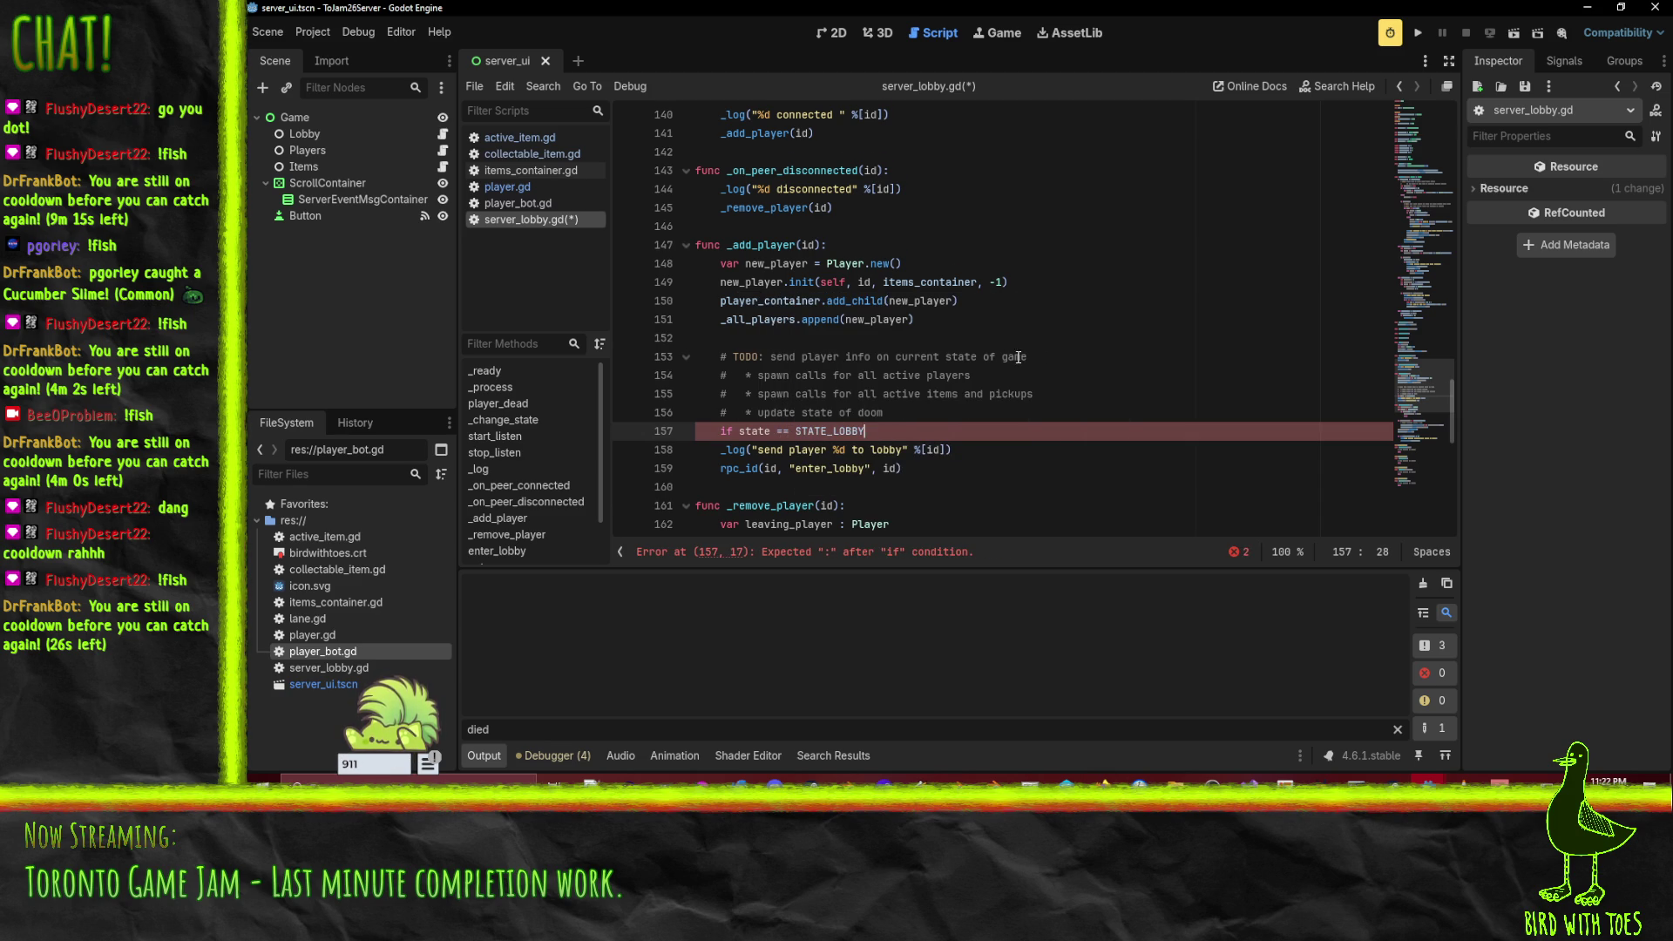
Step: Finish the STATE_LOBBY check with a colon and indent the lobby log and rpc_id lines under it
{"action": "scroll", "coordinate": [994, 394], "scroll_direction": "down", "scroll_amount": 10}
{"action": "scroll", "coordinate": [988, 398], "scroll_direction": "up", "scroll_amount": 3}
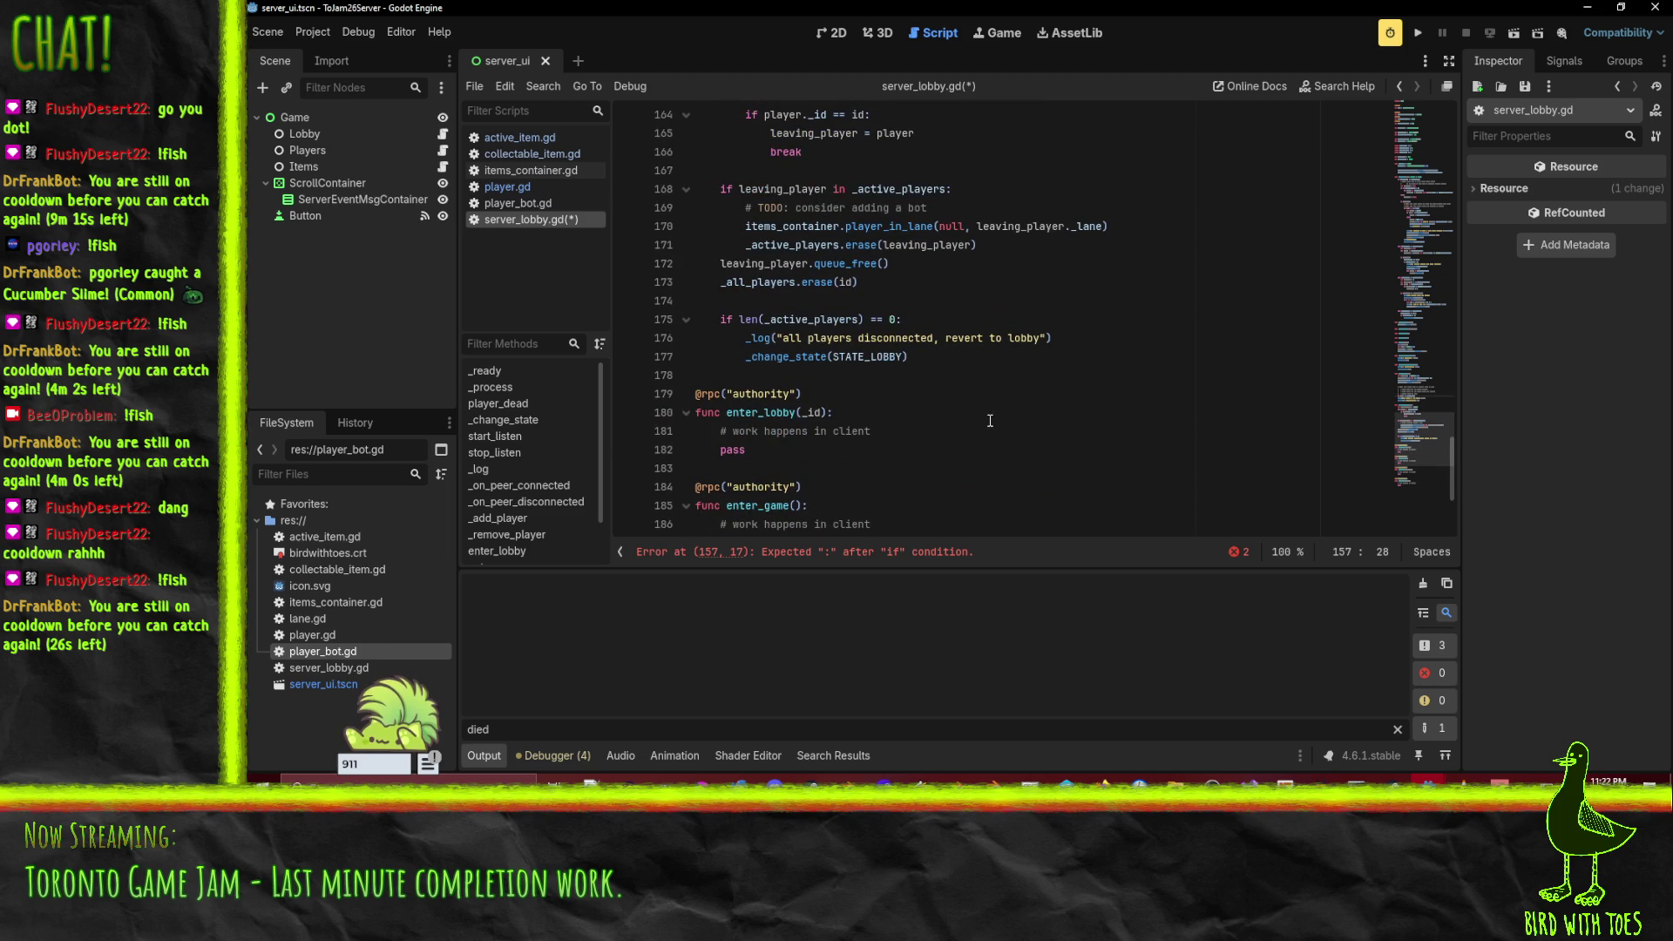
{"action": "scroll", "coordinate": [993, 422], "scroll_direction": "up", "scroll_amount": 7}
{"action": "type", "text": ":"}
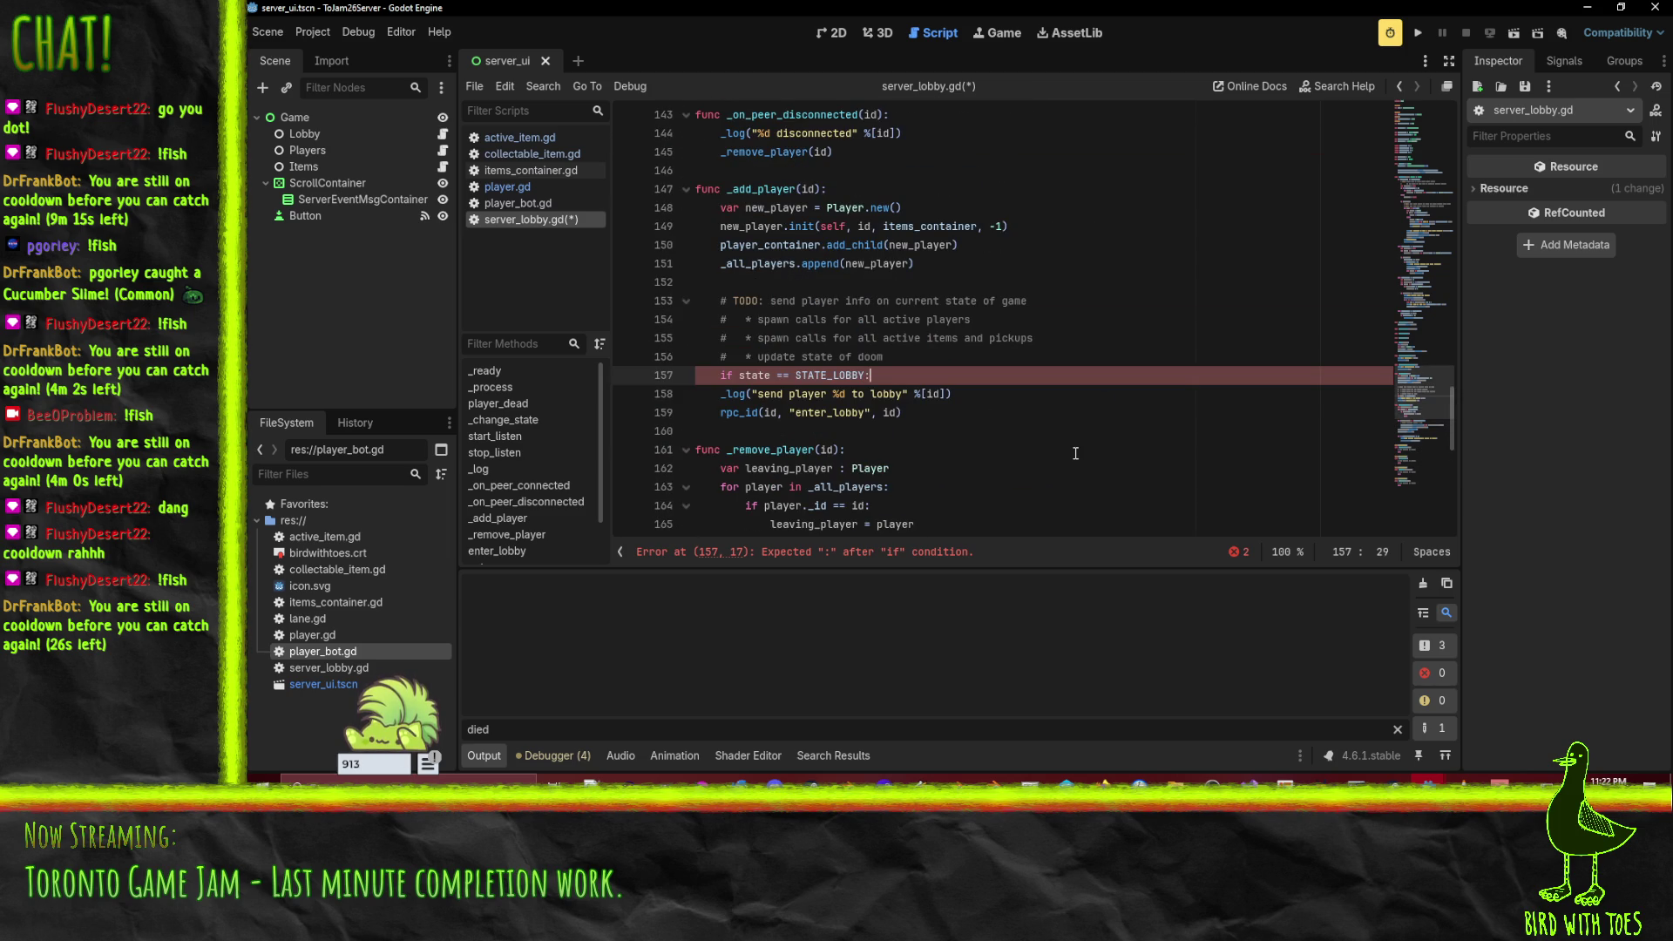
{"action": "key", "text": "Down"}
{"action": "key", "text": "shift+Down"}
{"action": "key", "text": "Tab"}
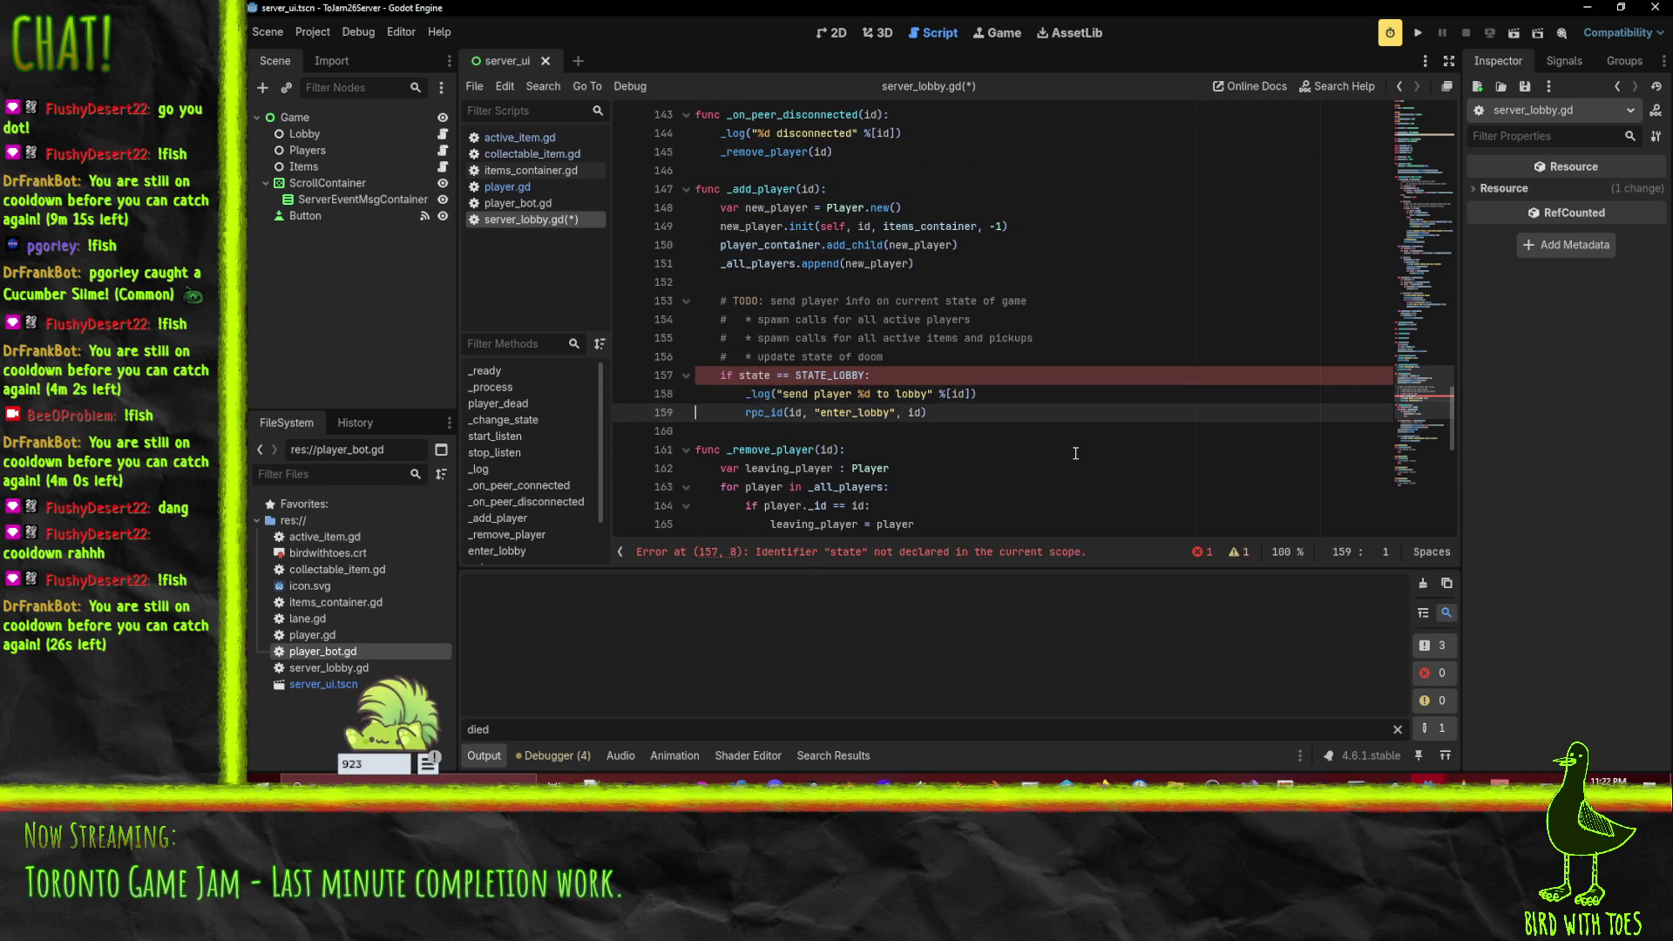
{"action": "key", "text": "End"}
{"action": "key", "text": "Return"}
Step: Add an else: branch with an unfinished rpc_id(id, " call below the lobby block
{"action": "type", "text": "else:"}
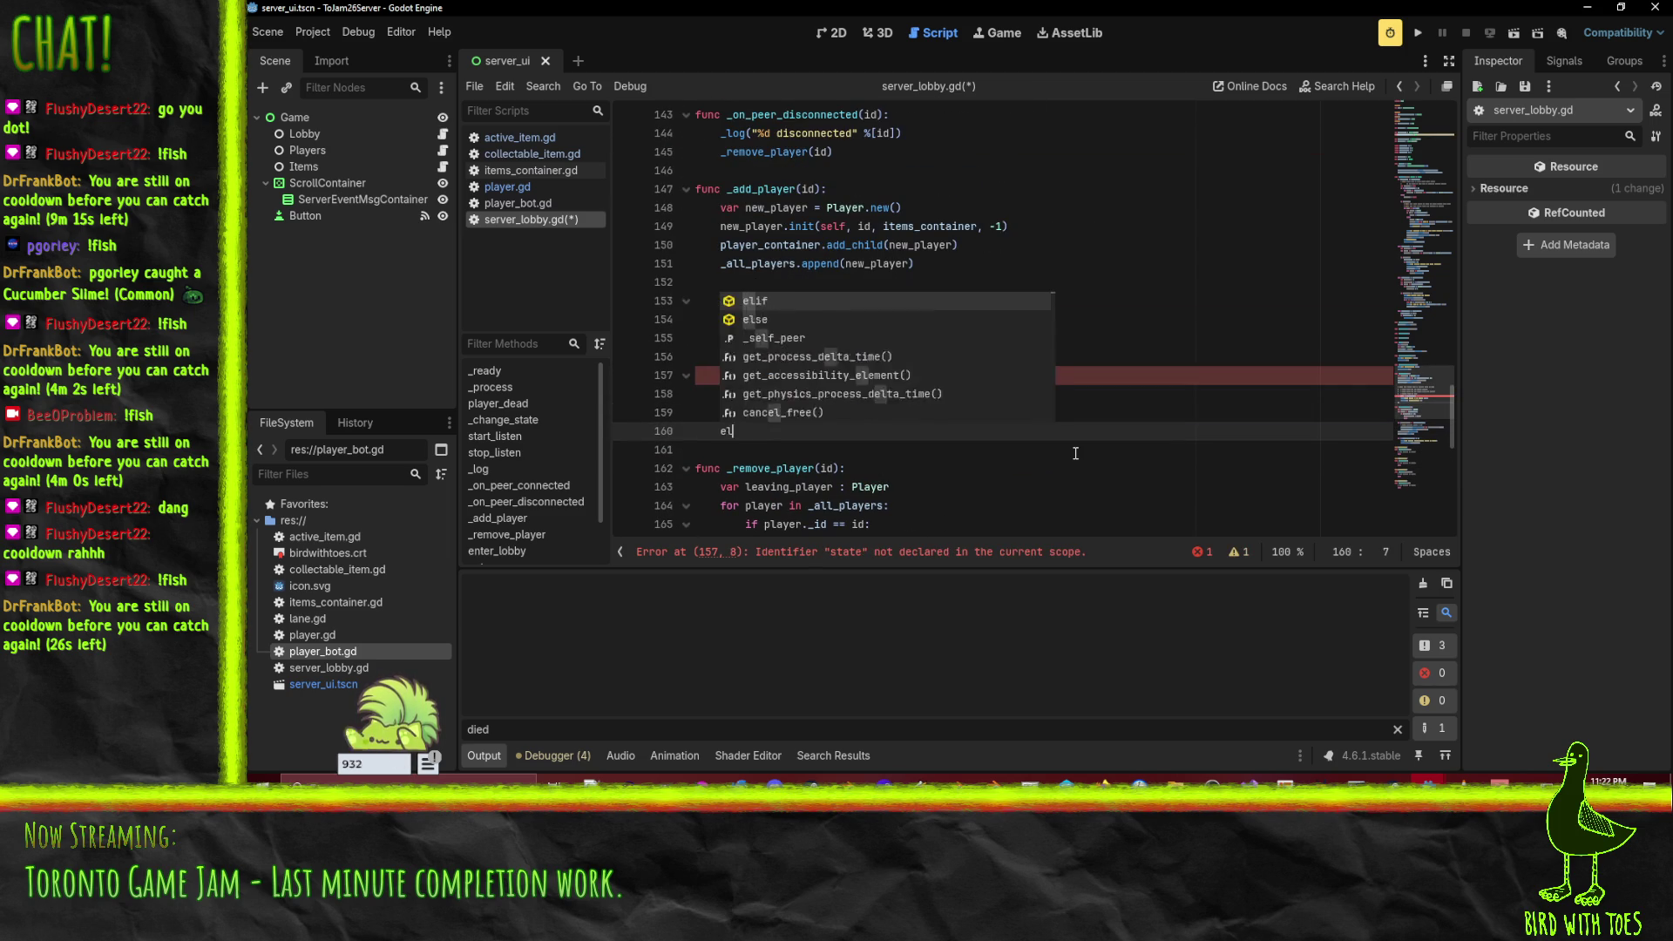
{"action": "key", "text": "Return"}
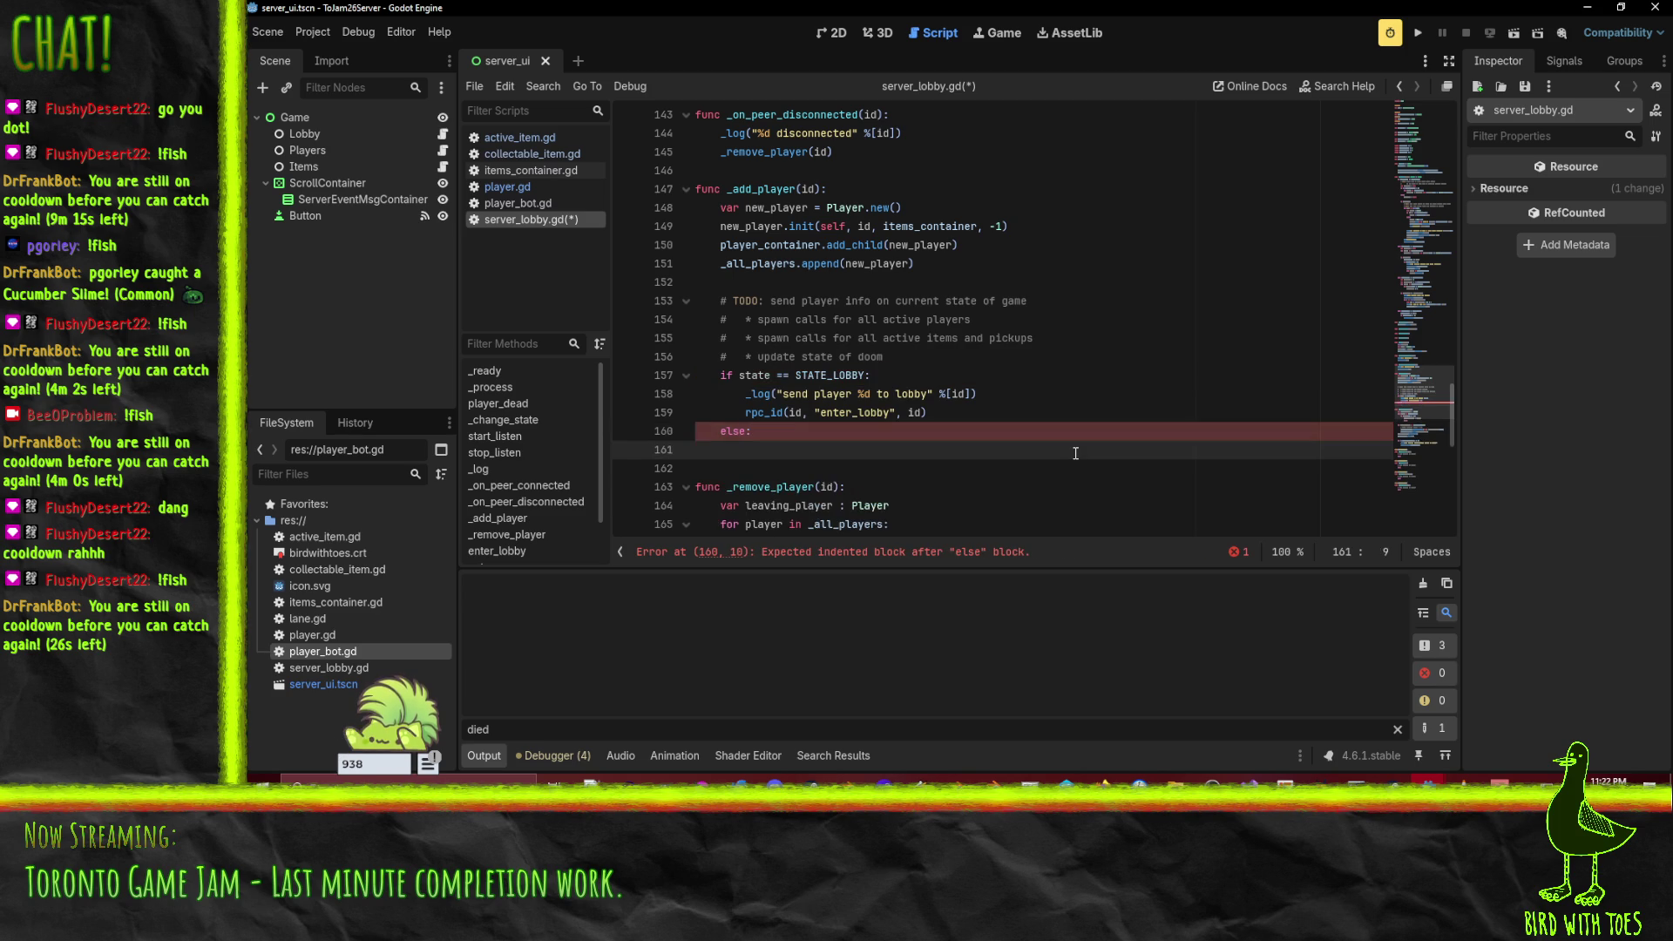
{"action": "type", "text": "rpc_id(i"}
{"action": "type", "text": "d, \""}
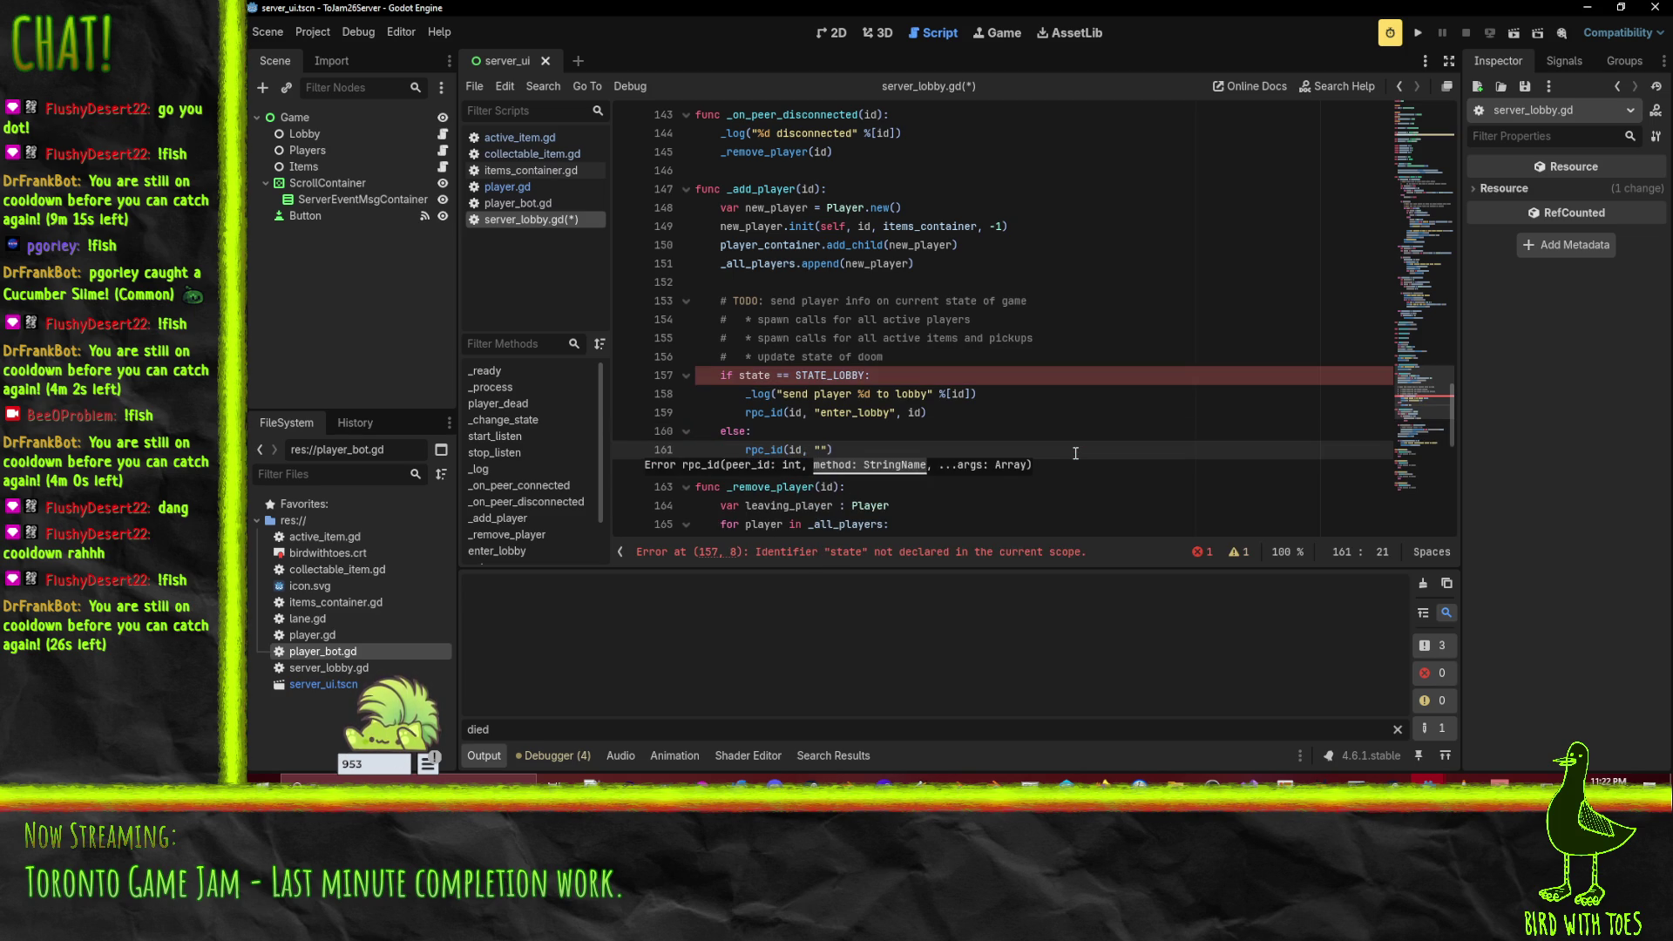
{"action": "scroll", "coordinate": [1075, 453], "scroll_direction": "down", "scroll_amount": 12}
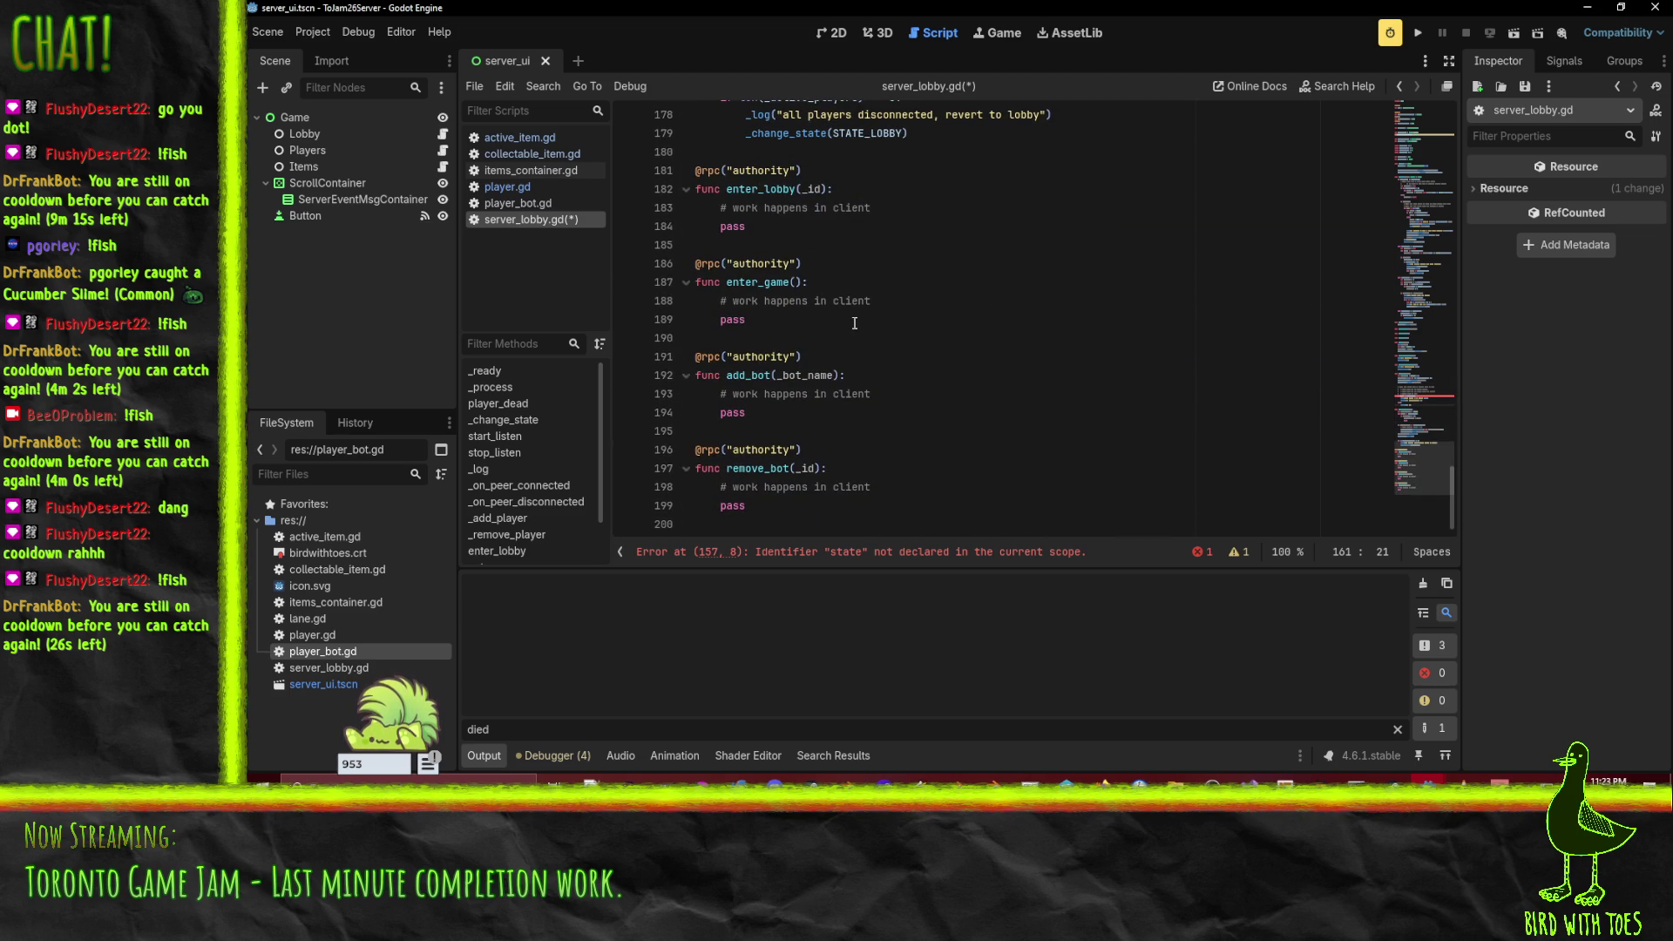
{"action": "scroll", "coordinate": [1011, 416], "scroll_direction": "up", "scroll_amount": 10}
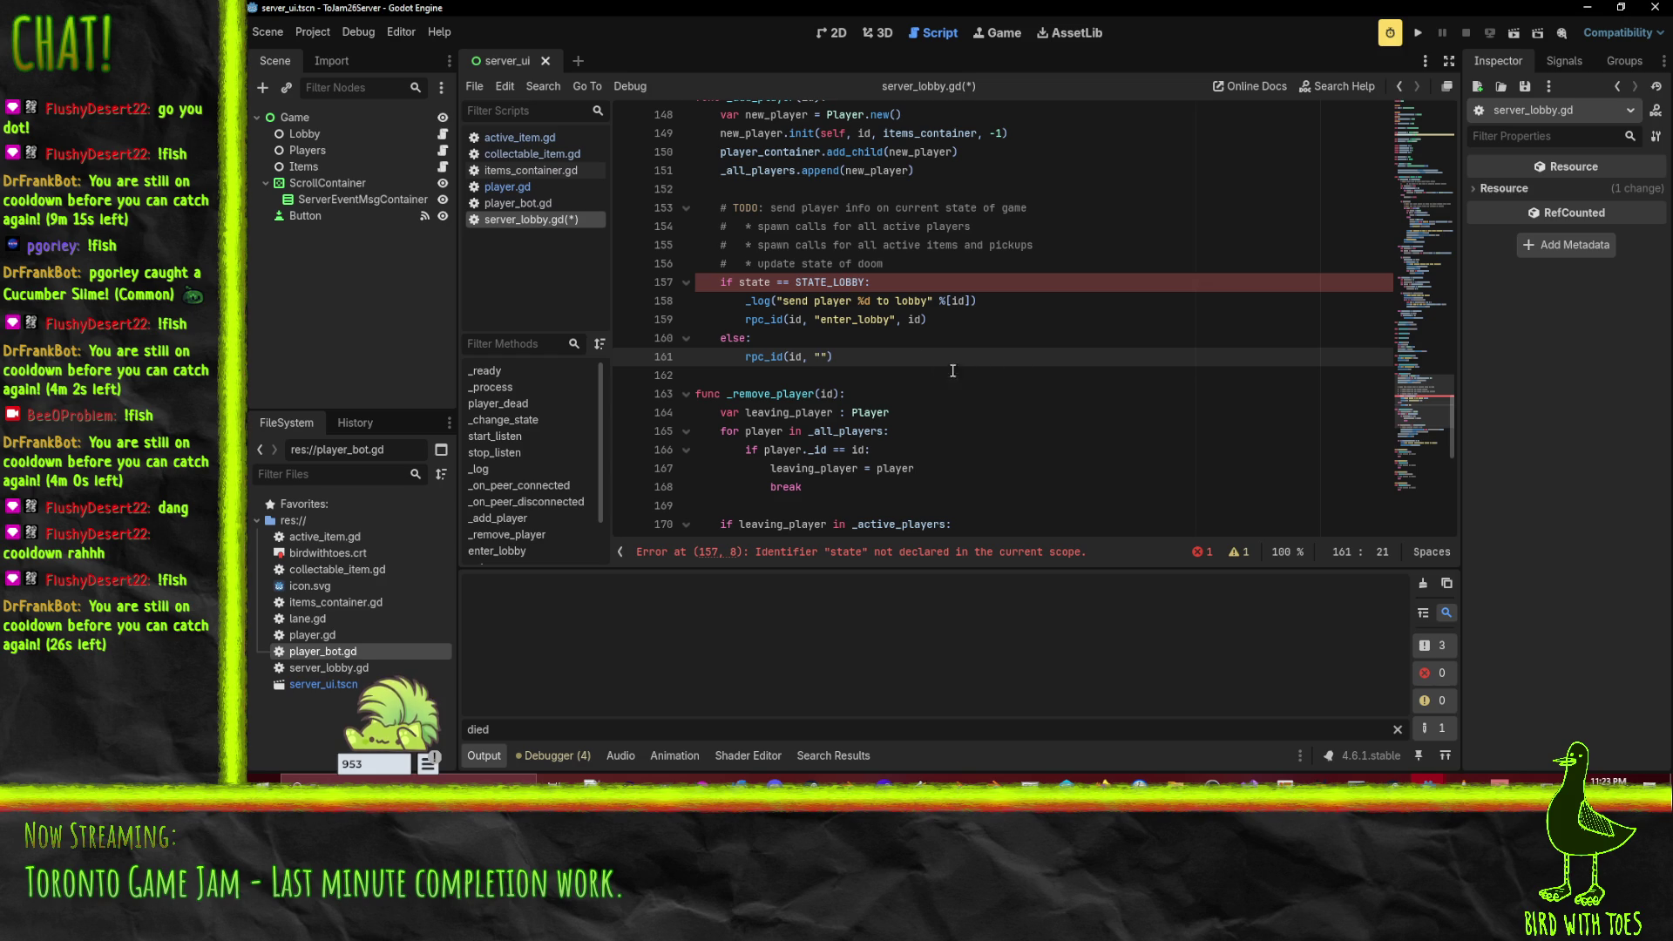
{"action": "scroll", "coordinate": [925, 354], "scroll_direction": "down", "scroll_amount": 7}
{"action": "scroll", "coordinate": [1004, 381], "scroll_direction": "down", "scroll_amount": 2}
{"action": "scroll", "coordinate": [1004, 384], "scroll_direction": "up", "scroll_amount": 9}
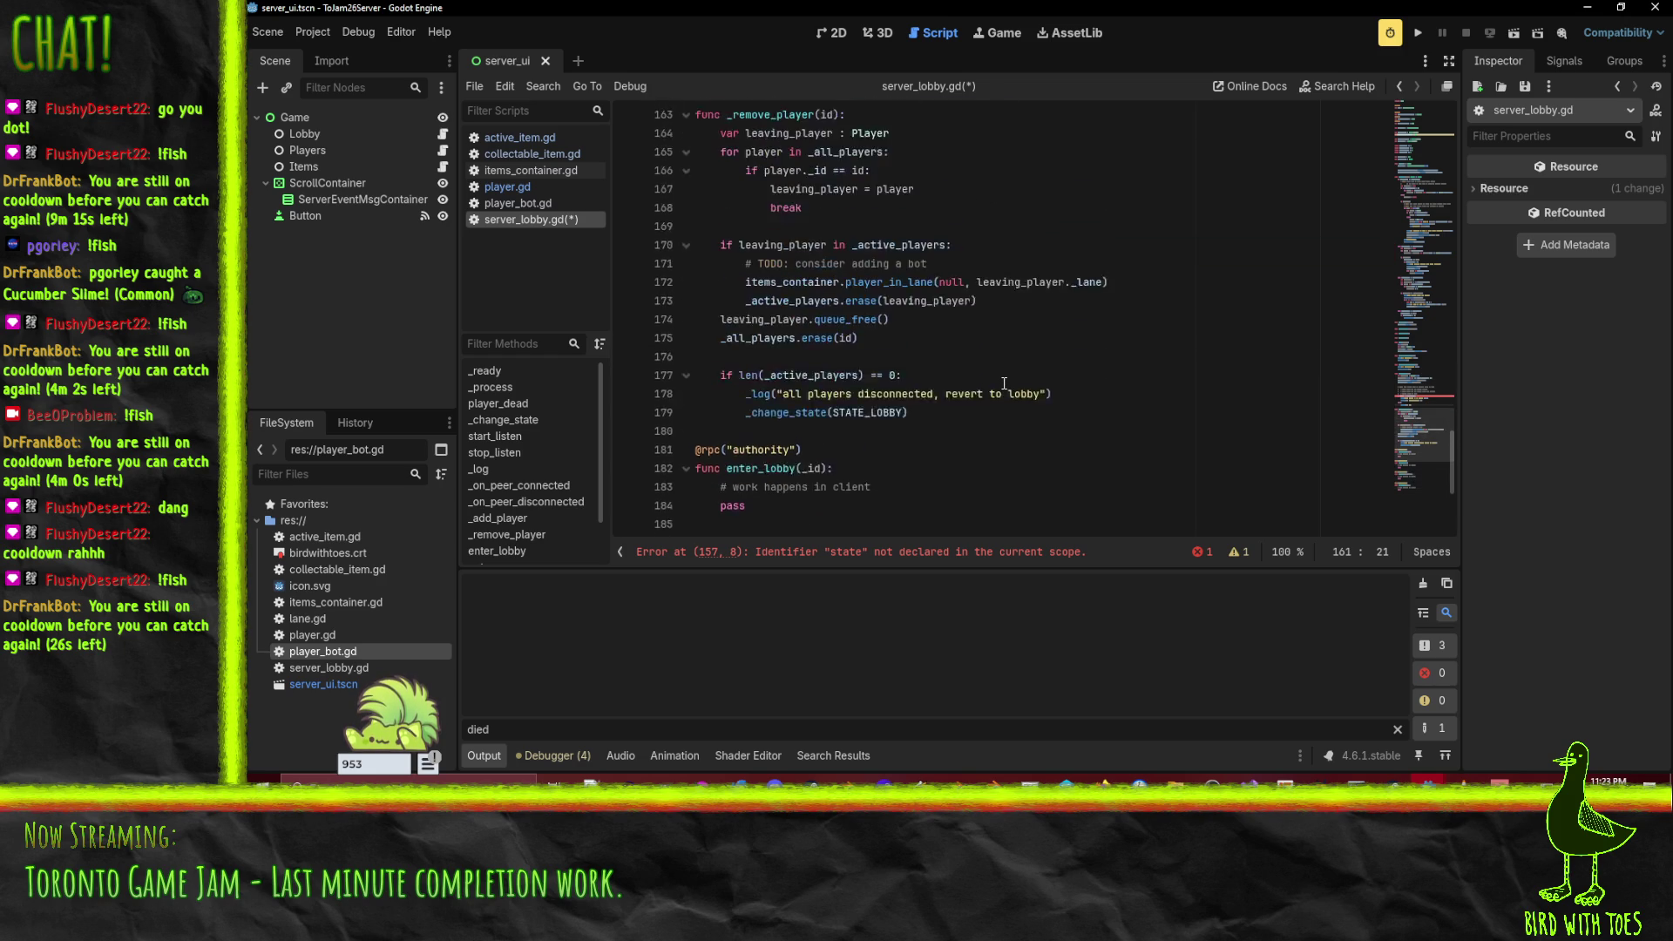
{"action": "scroll", "coordinate": [1003, 384], "scroll_direction": "up", "scroll_amount": 2}
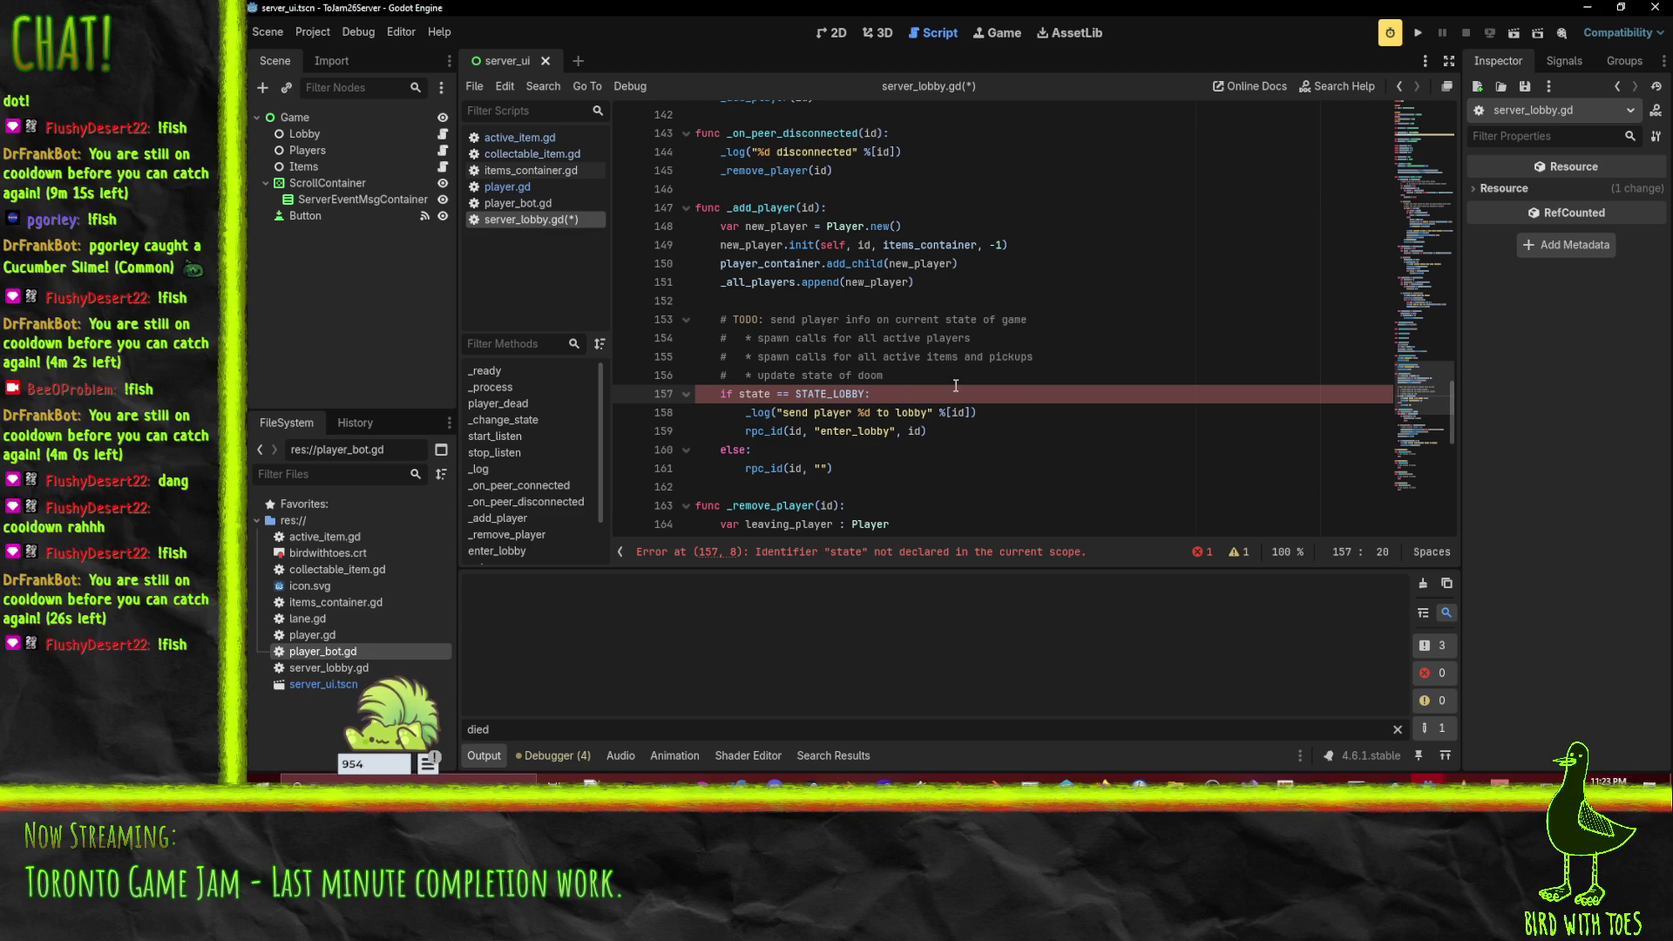
{"action": "scroll", "coordinate": [956, 386], "scroll_direction": "up", "scroll_amount": 1}
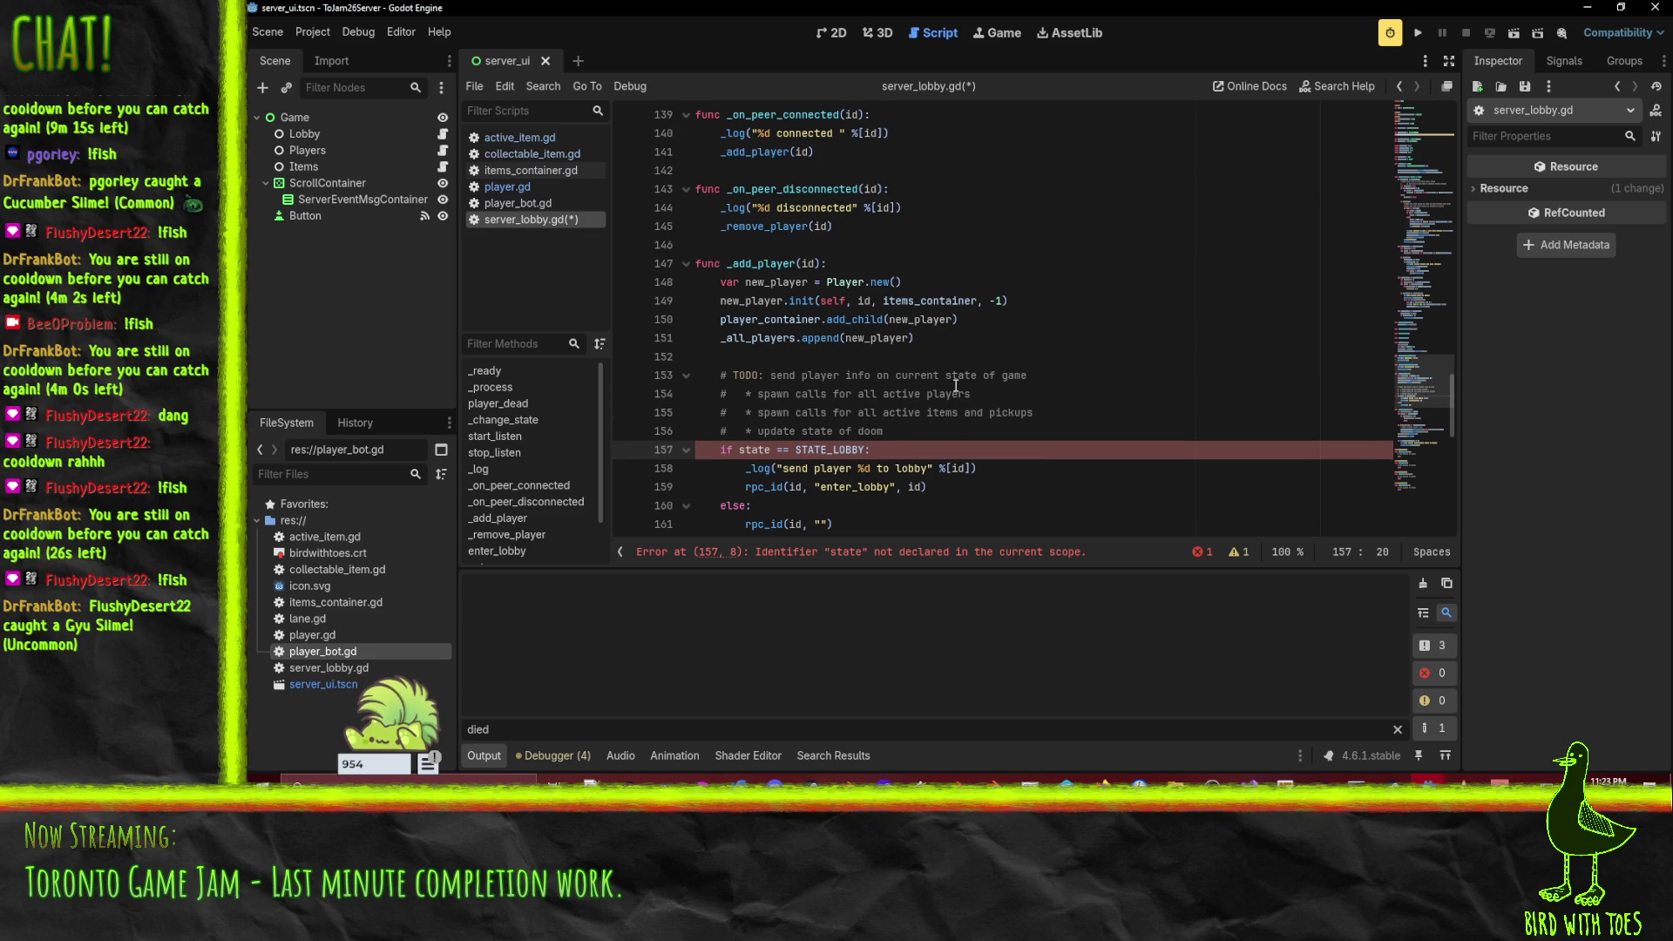
{"action": "scroll", "coordinate": [954, 386], "scroll_direction": "up", "scroll_amount": 1}
{"action": "scroll", "coordinate": [949, 384], "scroll_direction": "down", "scroll_amount": 2}
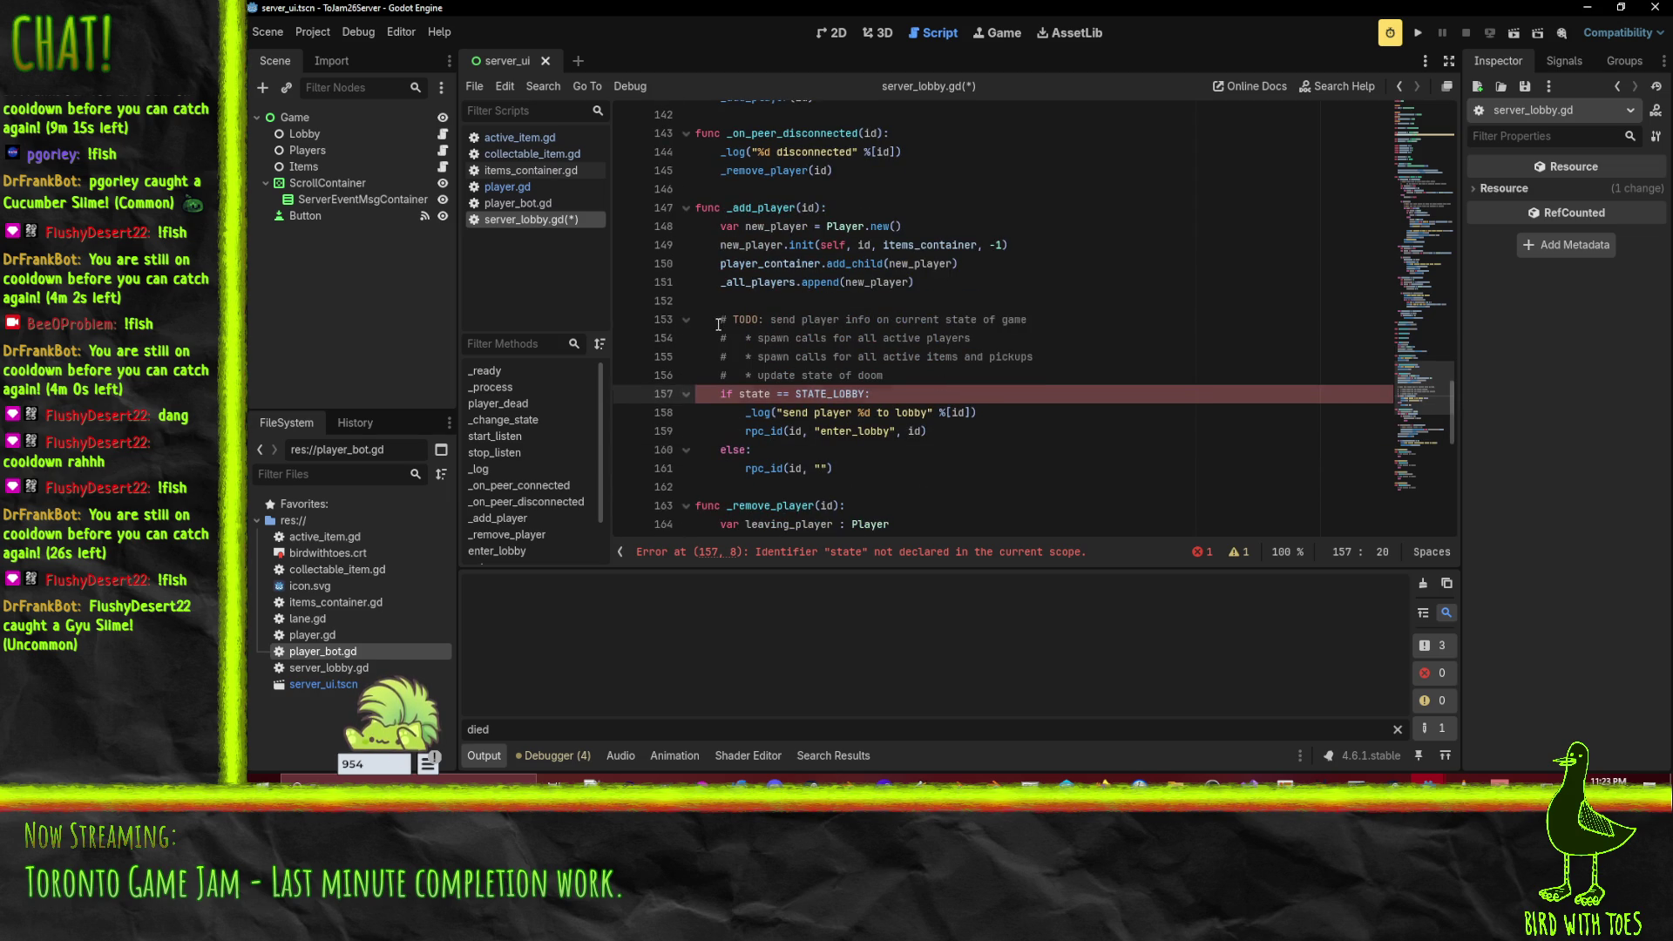
Step: Undo the if/else state check edits in _add_player
{"action": "left_click", "coordinate": [718, 320]}
{"action": "double_click", "coordinate": [854, 431]}
{"action": "left_click", "coordinate": [881, 338]}
{"action": "left_click", "coordinate": [880, 320]}
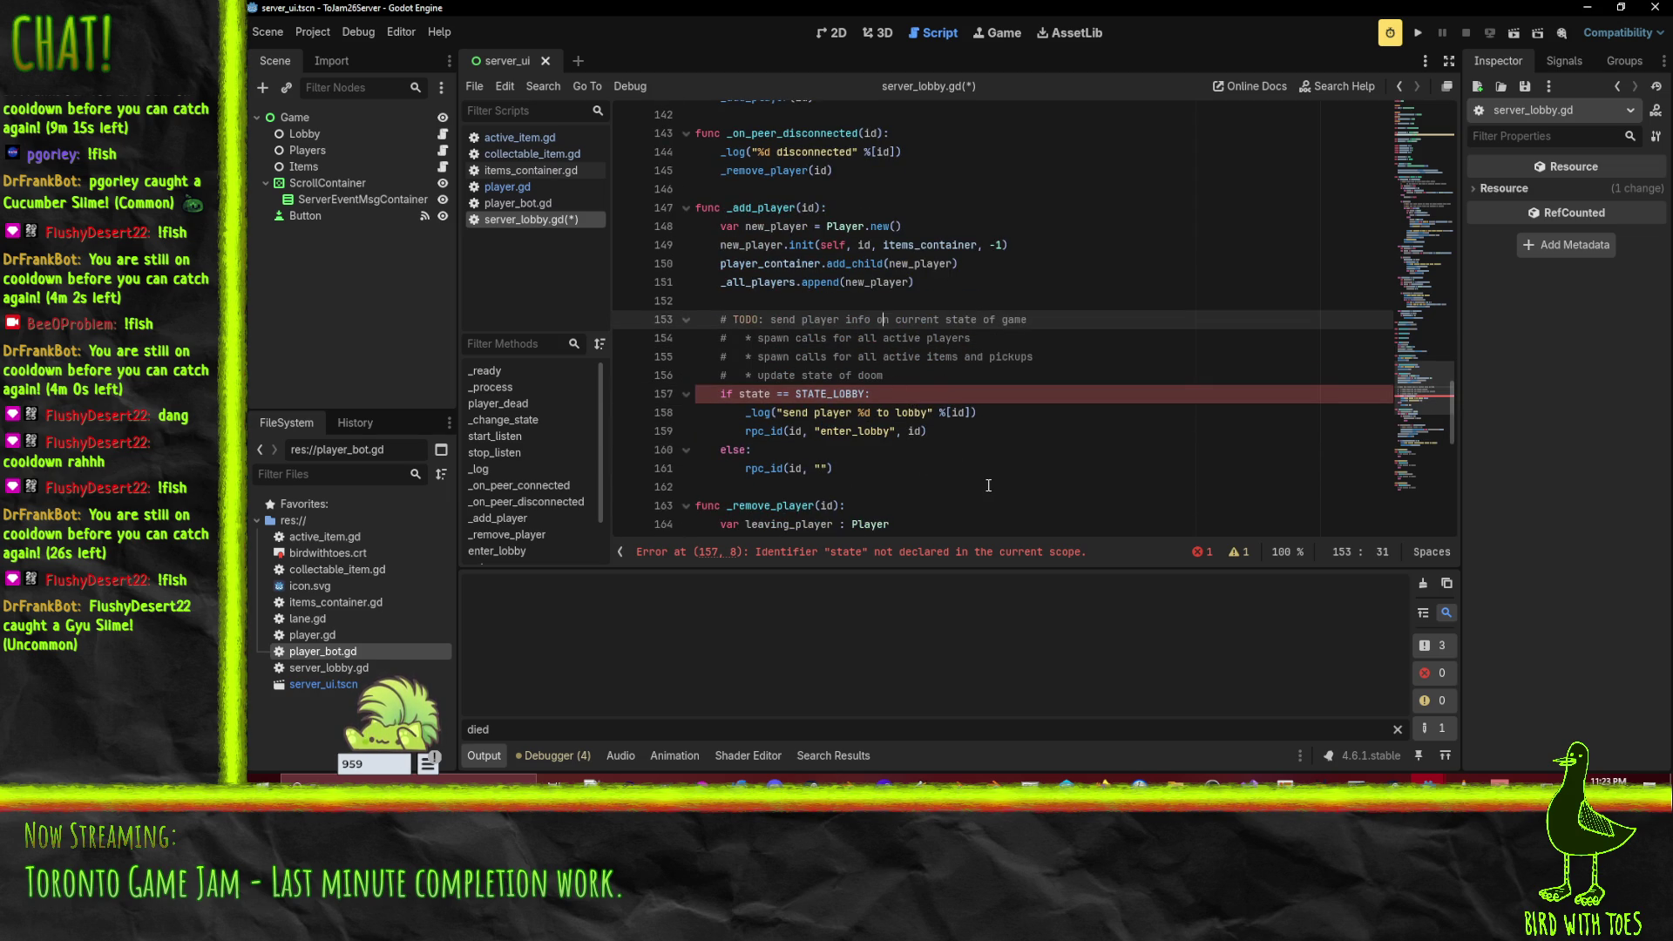
{"action": "key", "text": "ctrl+z"}
{"action": "key", "text": "ctrl+z"}
{"action": "key", "text": "ctrl+z"}
{"action": "key", "text": "ctrl+z"}
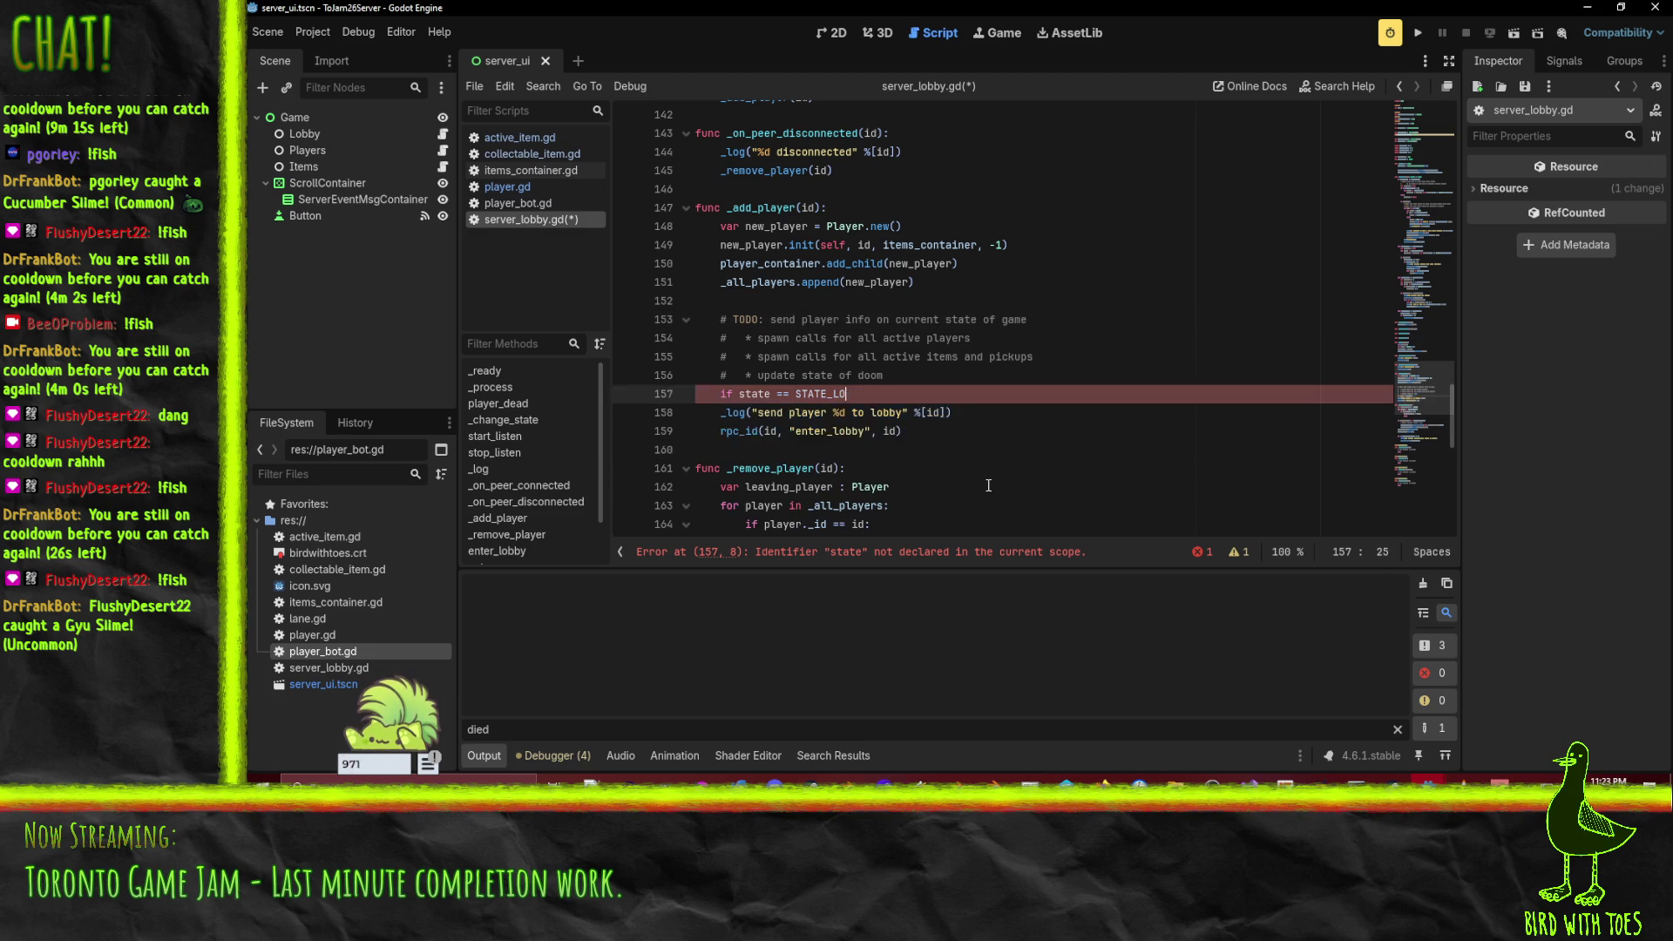
{"action": "key", "text": "ctrl+z"}
{"action": "key", "text": "ctrl+z"}
{"action": "key", "text": "ctrl+z"}
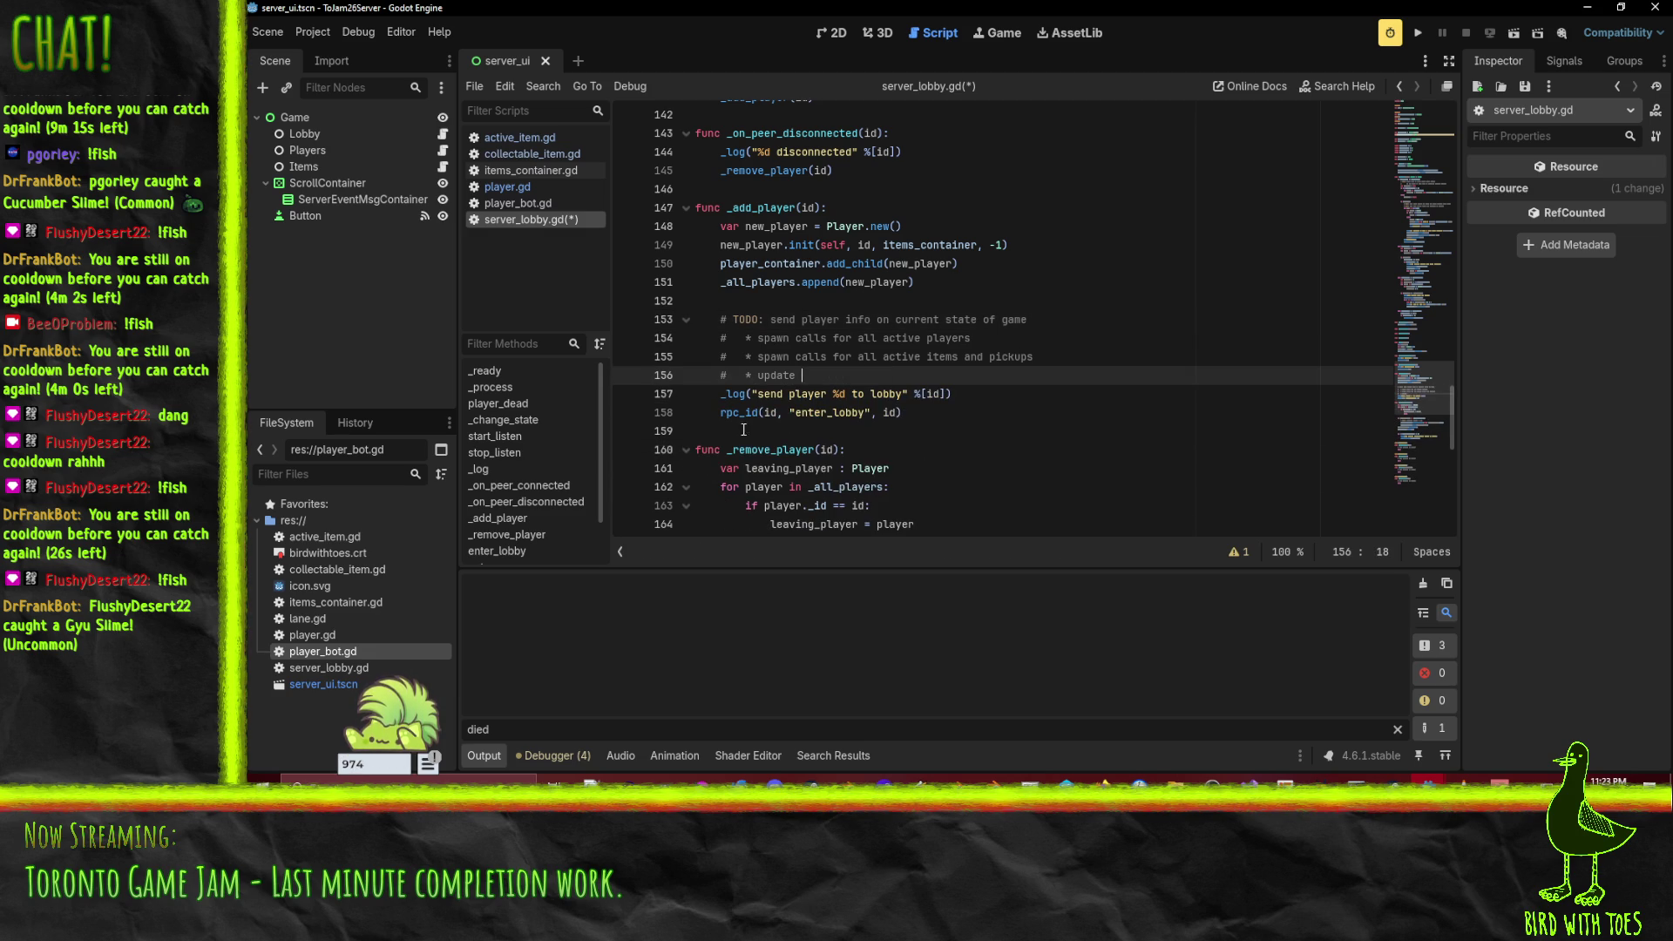
Step: Delete the '# * update state of doom' comment line and save server_lobby.gd
{"action": "left_click", "coordinate": [840, 409]}
{"action": "double_click", "coordinate": [871, 394]}
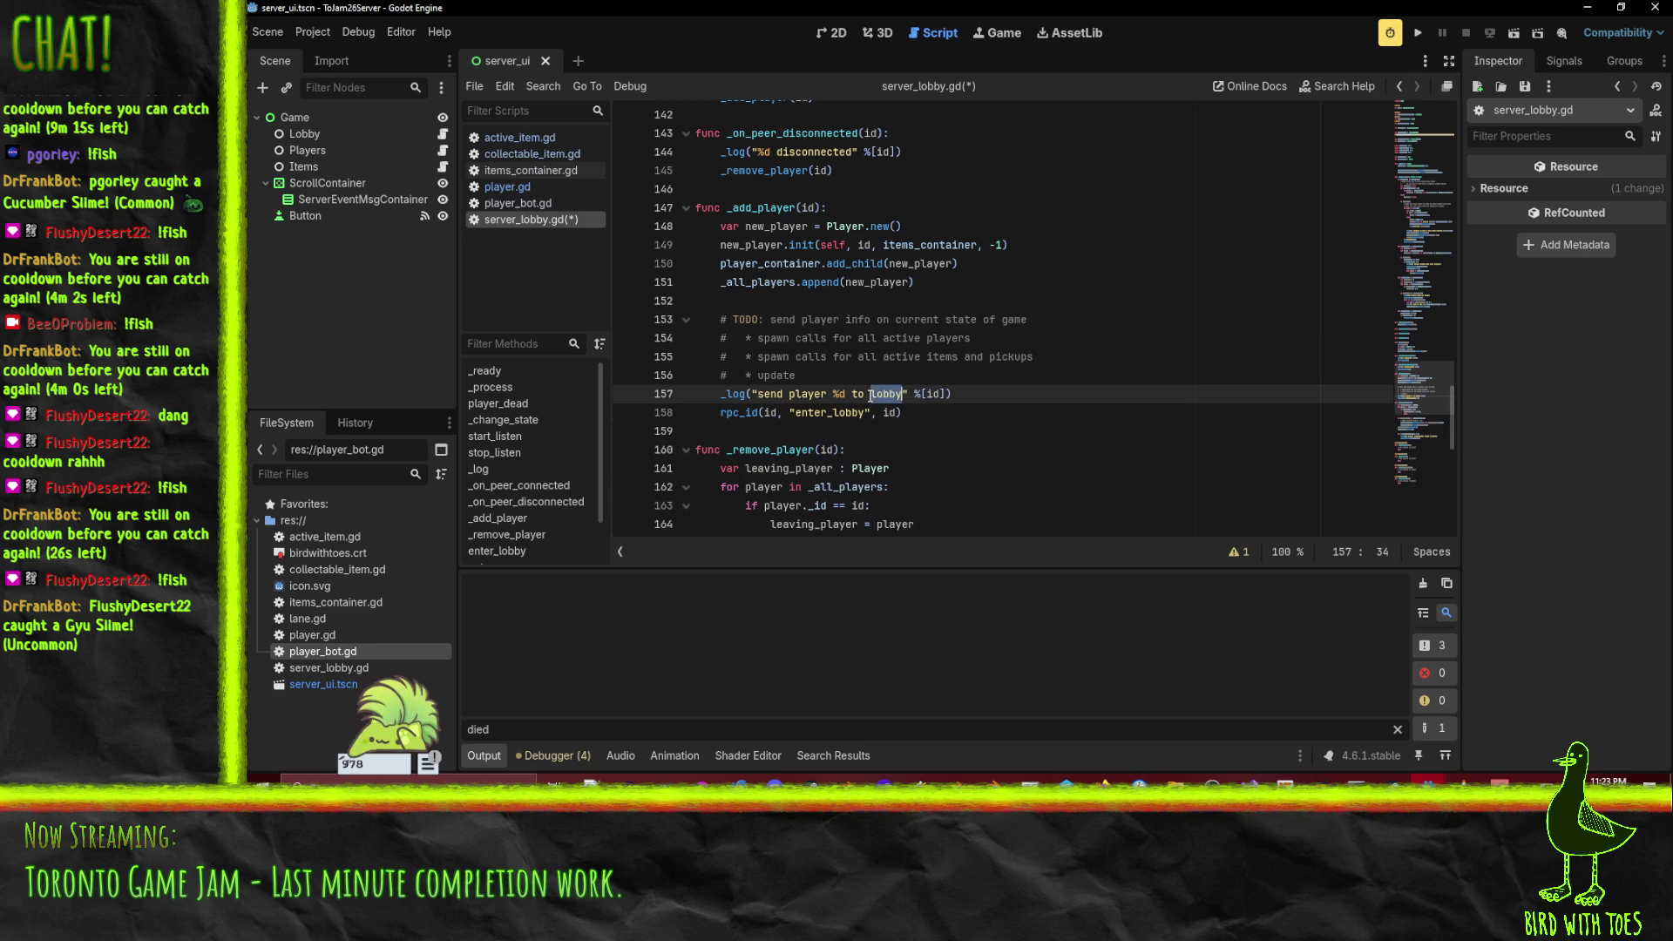
{"action": "left_click", "coordinate": [860, 378]}
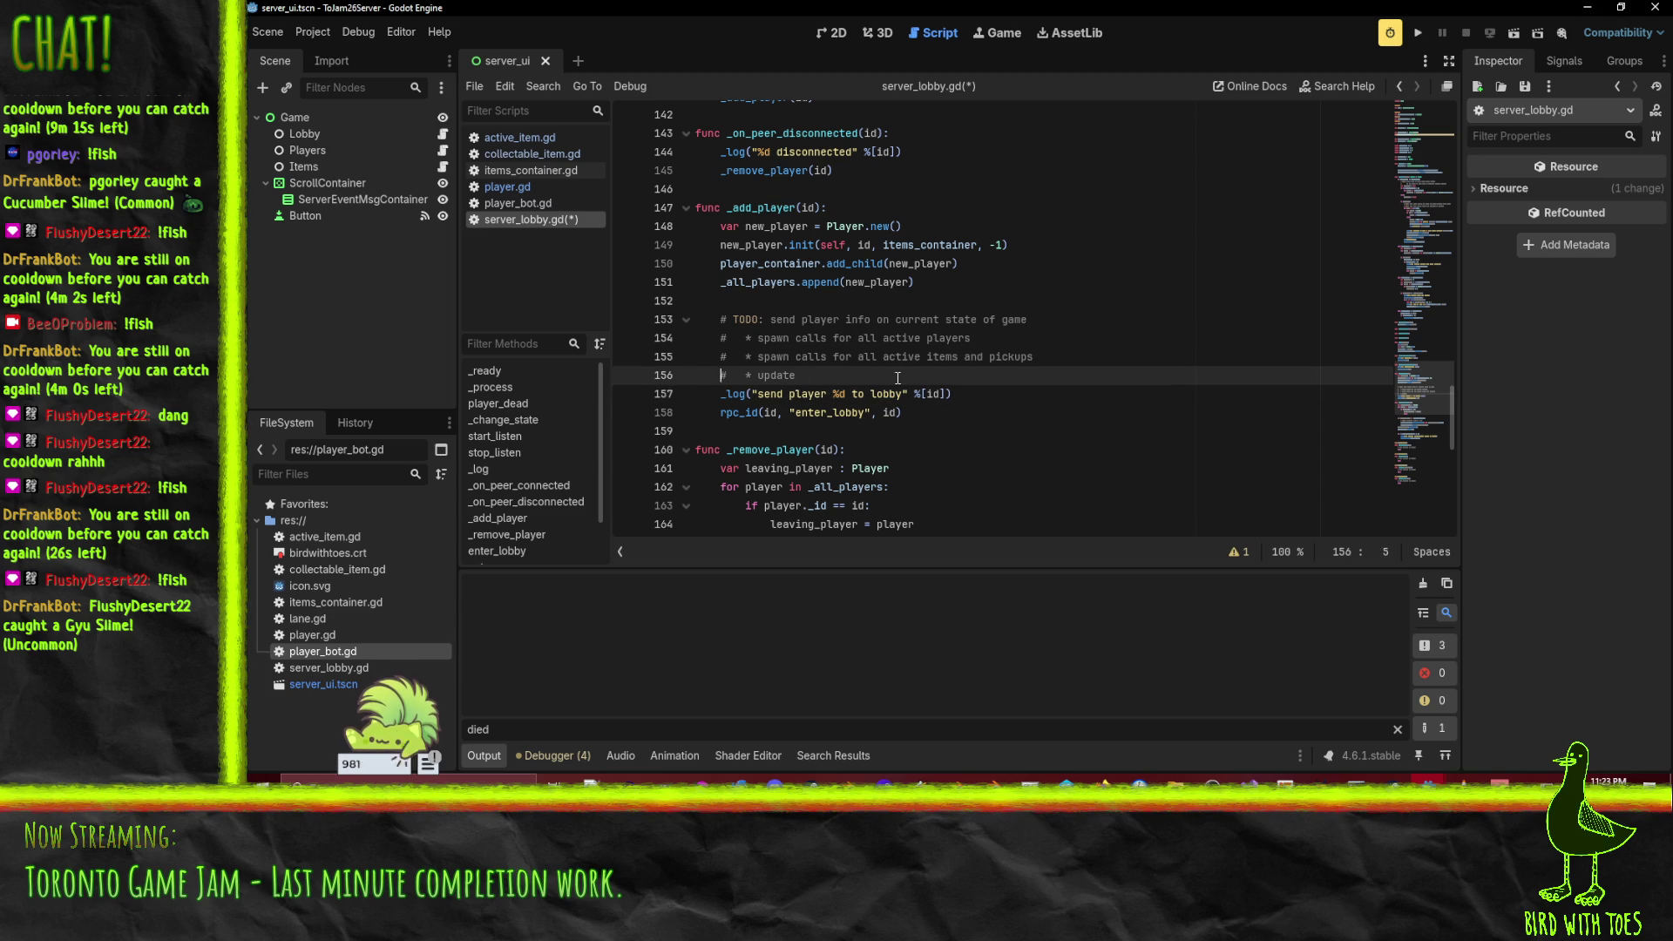
{"action": "key", "text": "ctrl+shift+k"}
{"action": "key", "text": "Up"}
{"action": "key", "text": "ctrl+s"}
Step: Switch to the active_bomb client project showing lobby_client.gd
{"action": "left_click", "coordinate": [898, 393]}
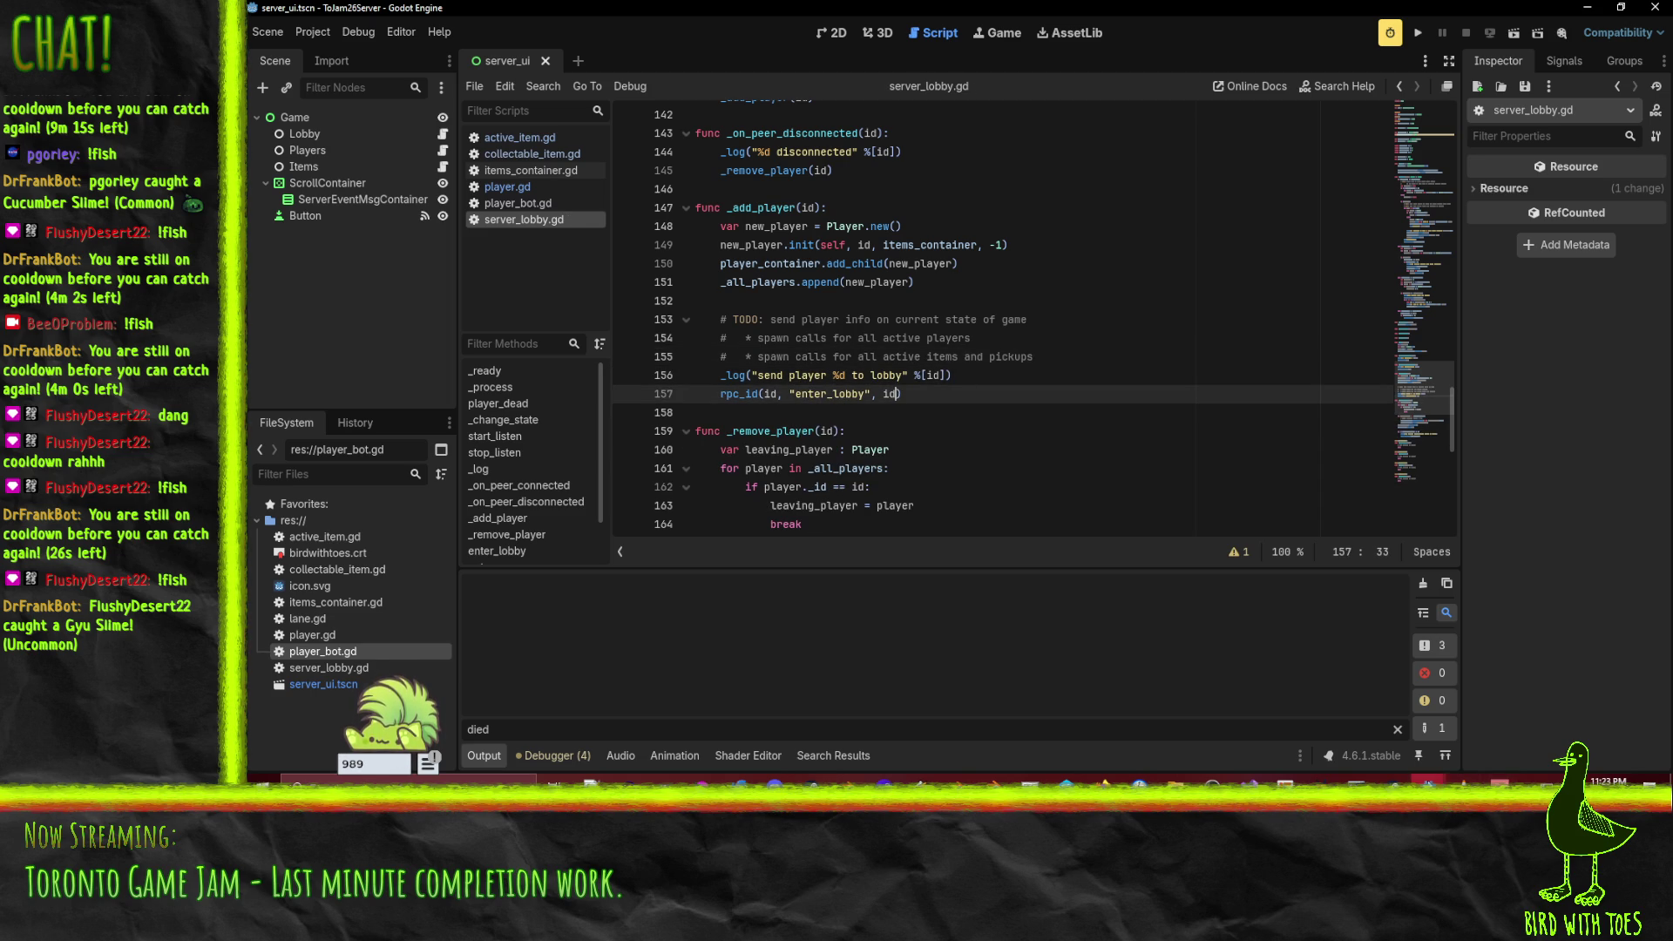
{"action": "mouse_move", "coordinate": [1428, 780]}
{"action": "left_click", "coordinate": [1537, 725]}
{"action": "left_click", "coordinate": [1092, 263]}
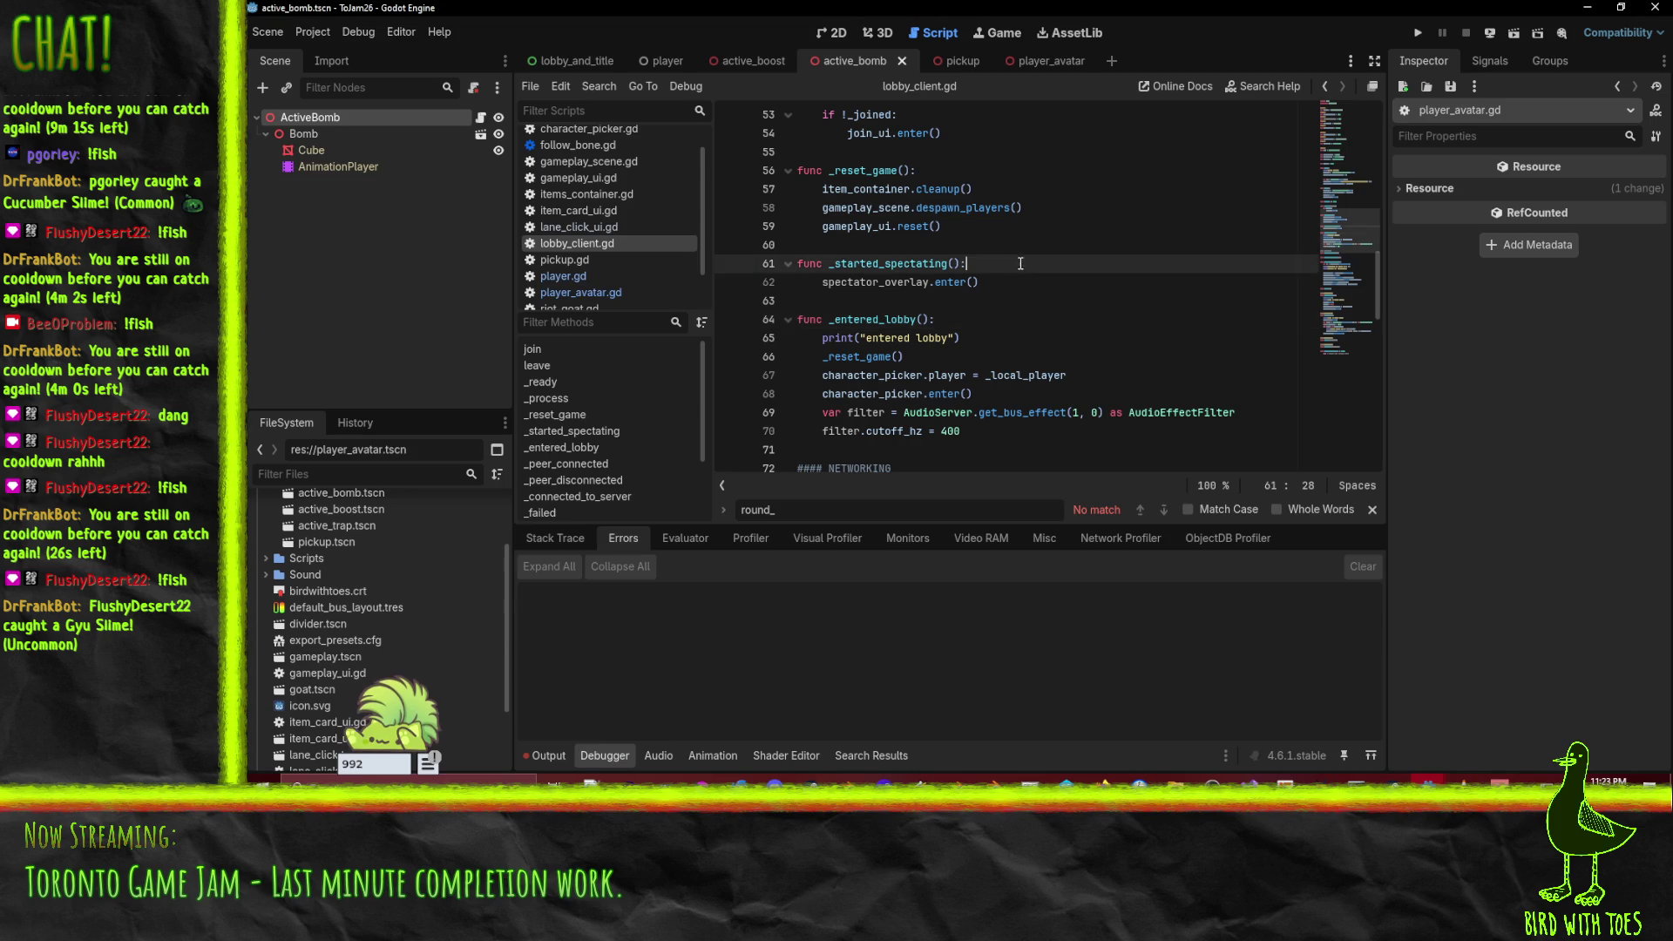
Step: Search lobby_client.gd for enter_lobby
{"action": "key", "text": "ctrl+f"}
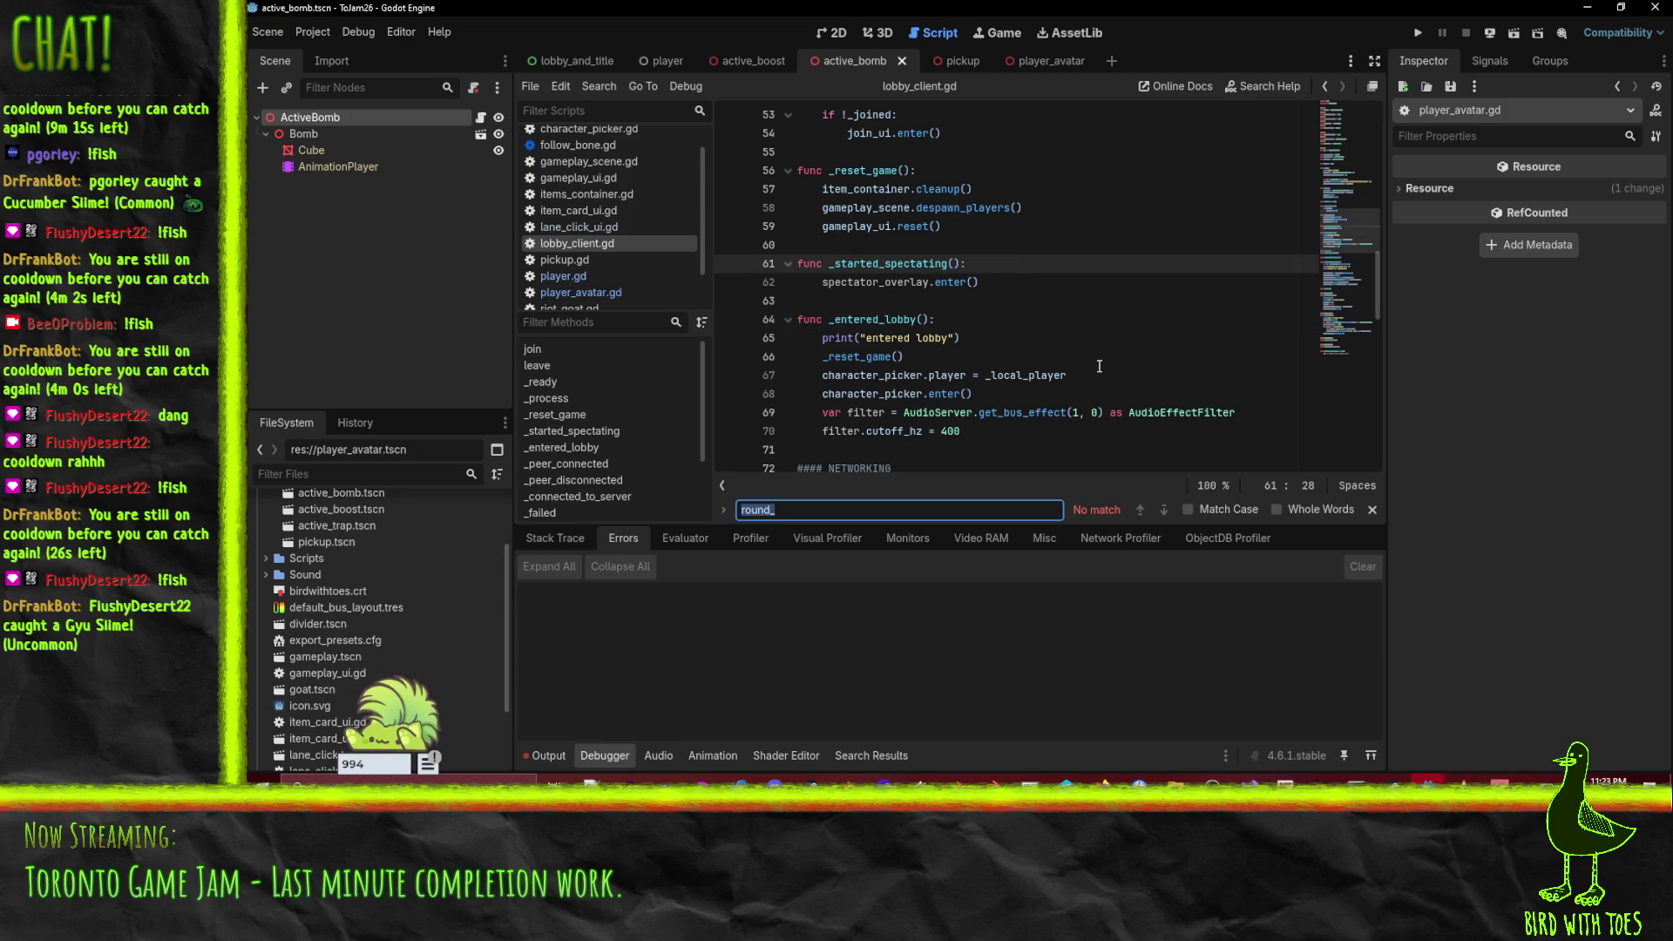
{"action": "type", "text": "enter_lobby"}
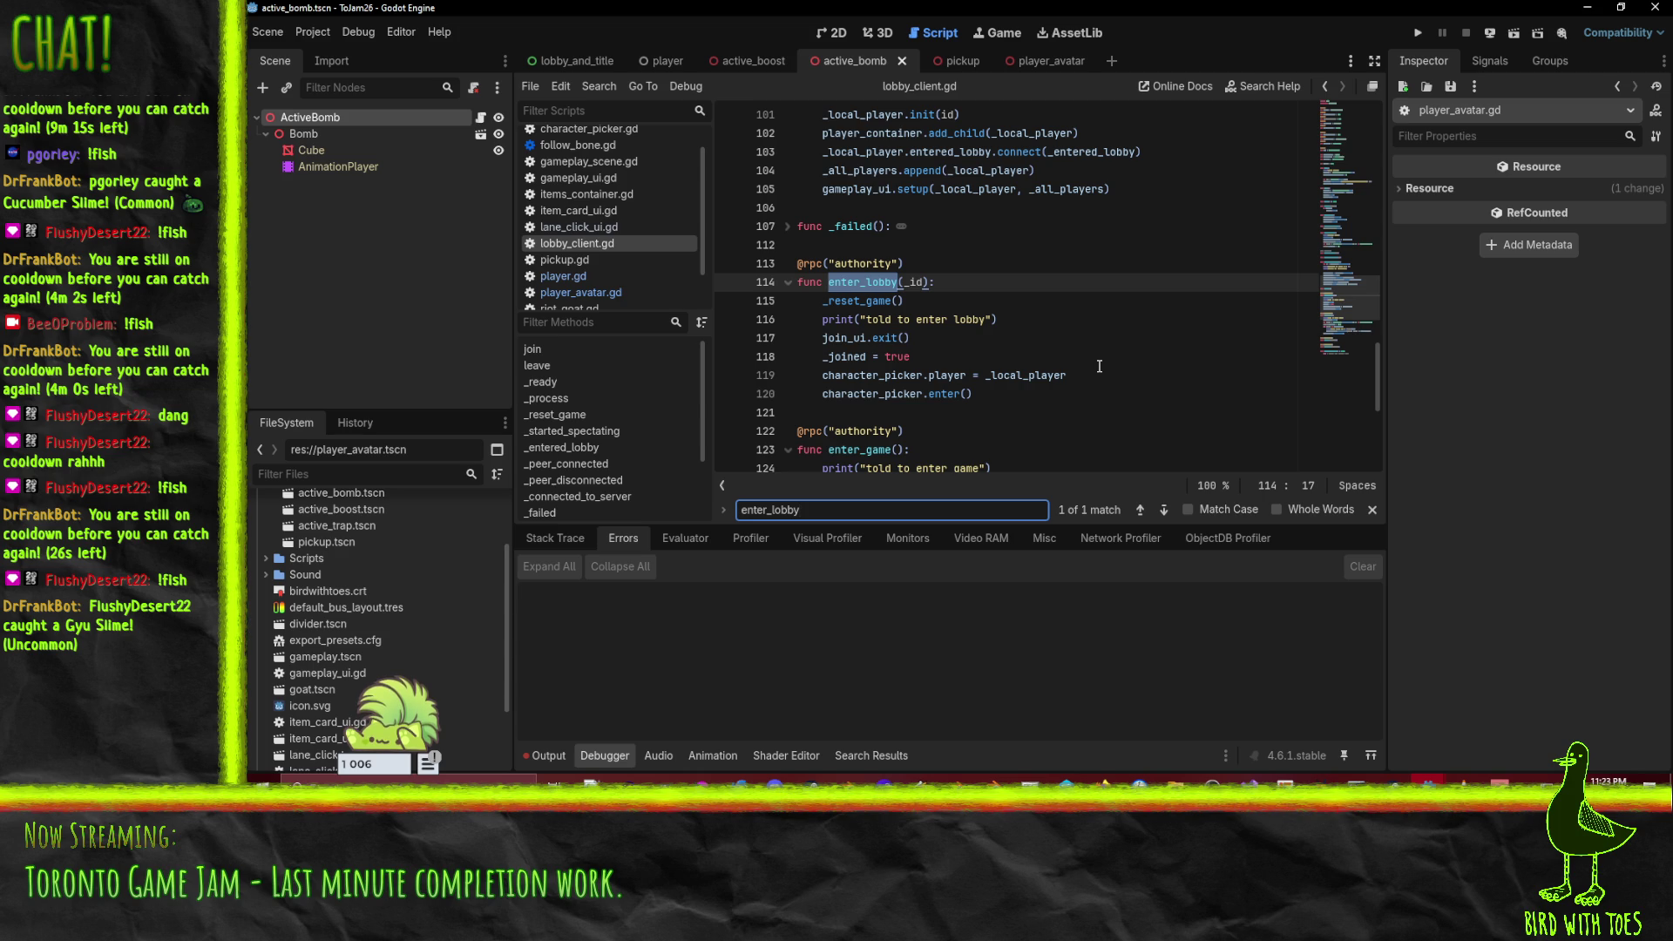
{"action": "left_click", "coordinate": [1214, 336]}
{"action": "key", "text": "ctrl+f"}
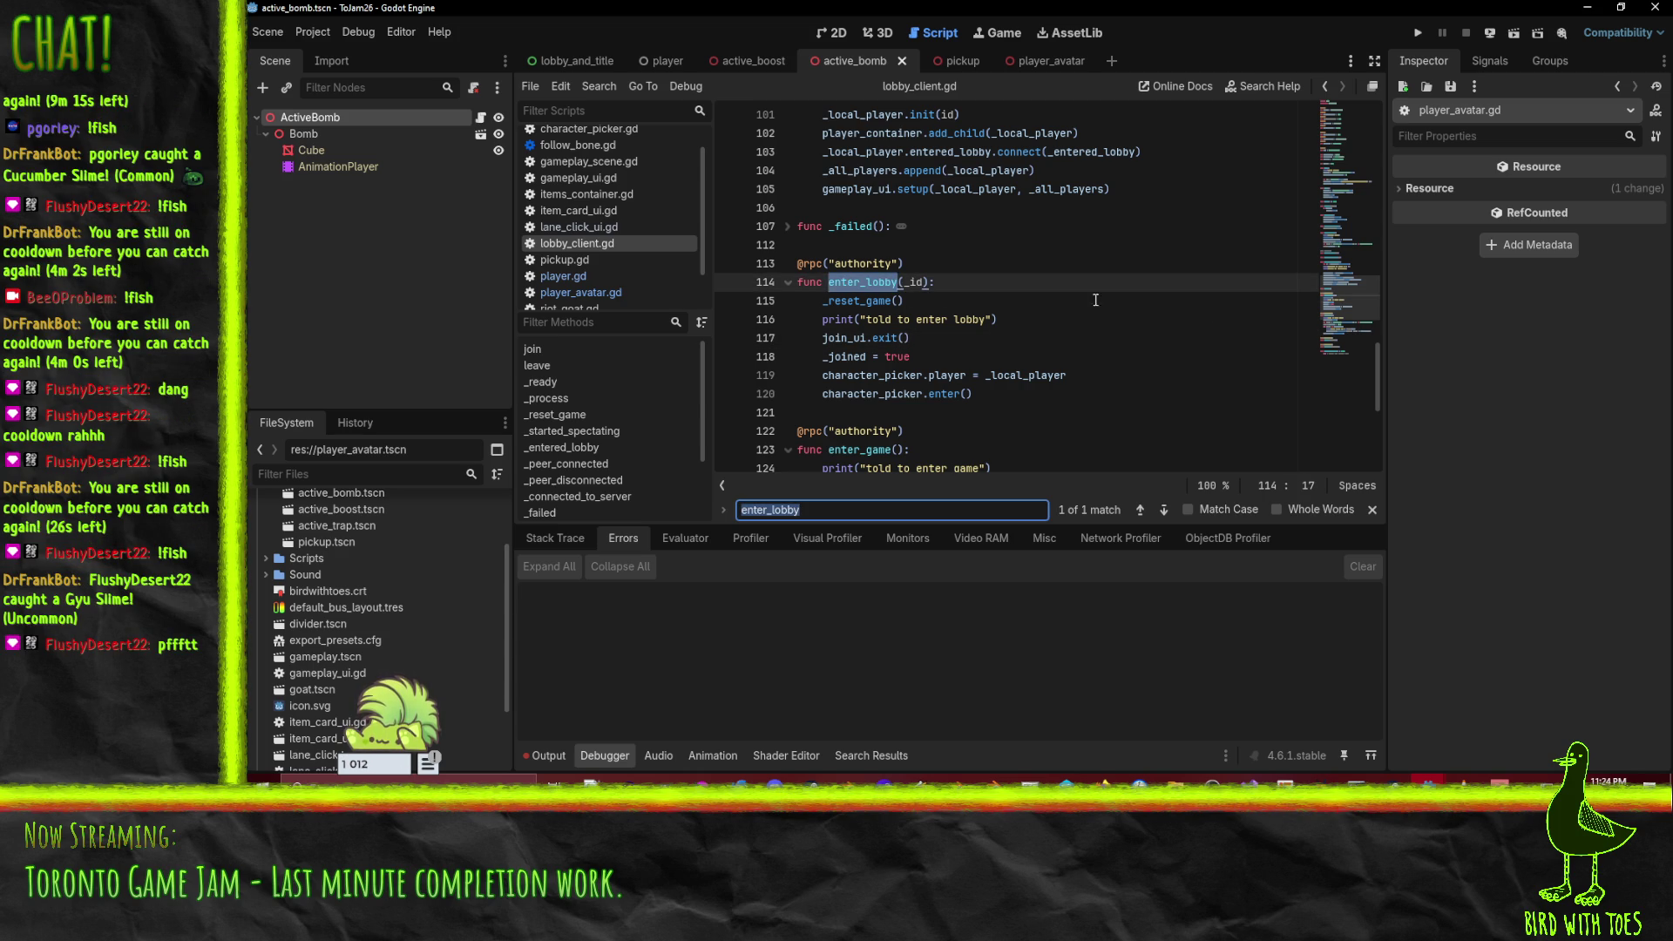
{"action": "left_click", "coordinate": [937, 342]}
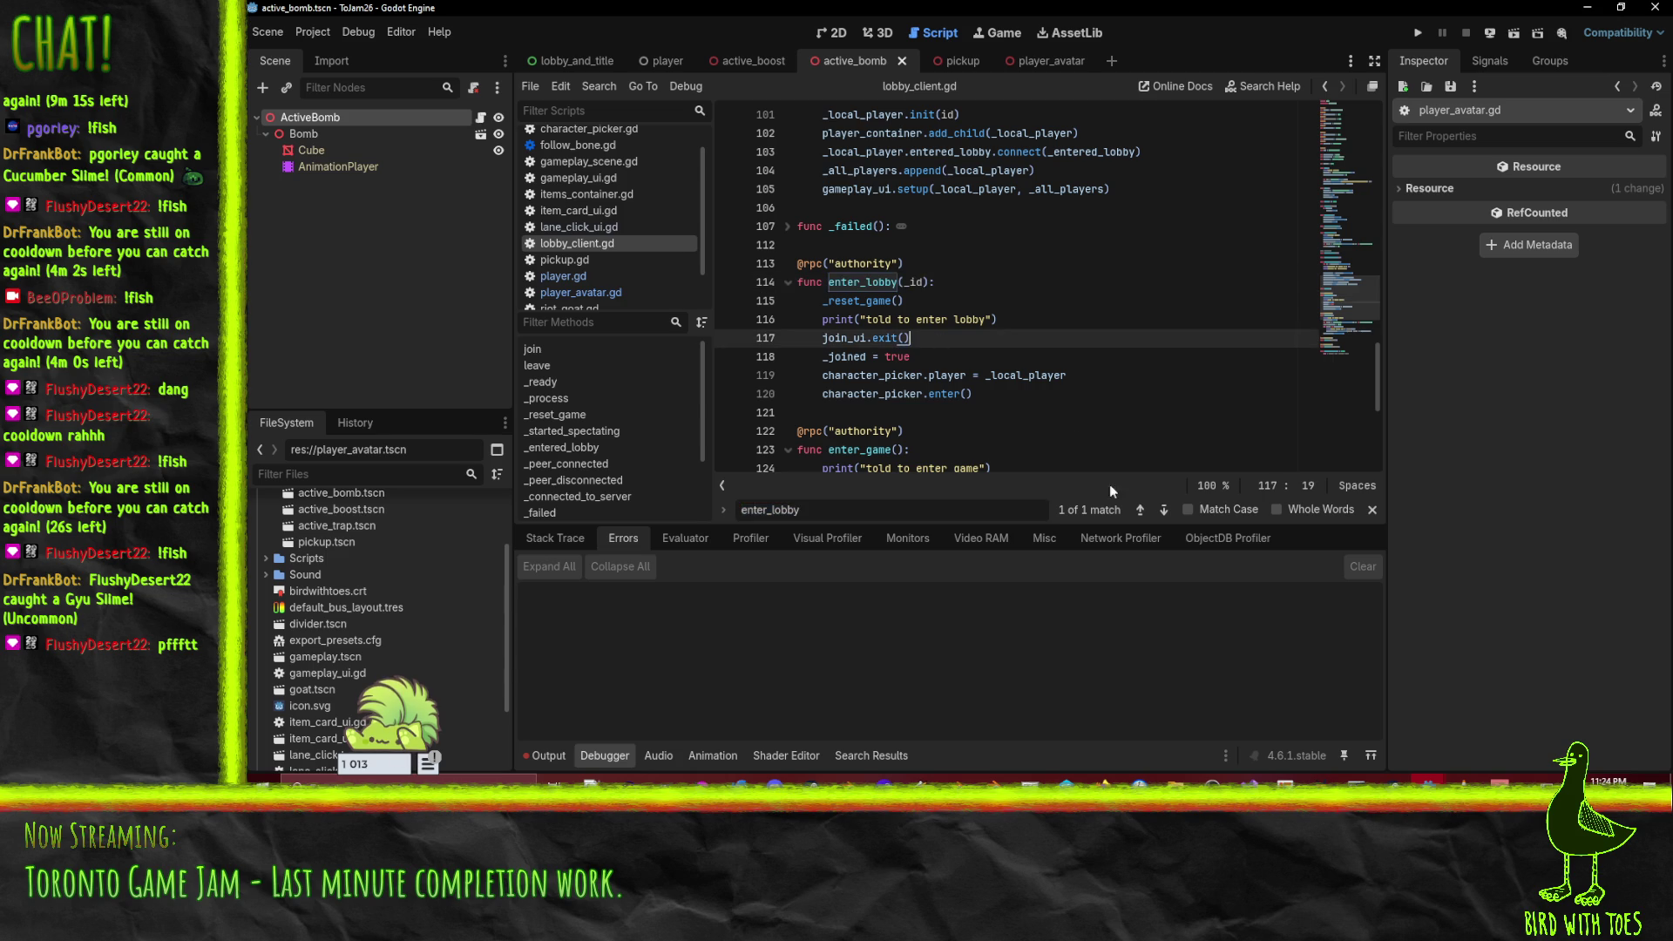
{"action": "left_click", "coordinate": [1163, 510]}
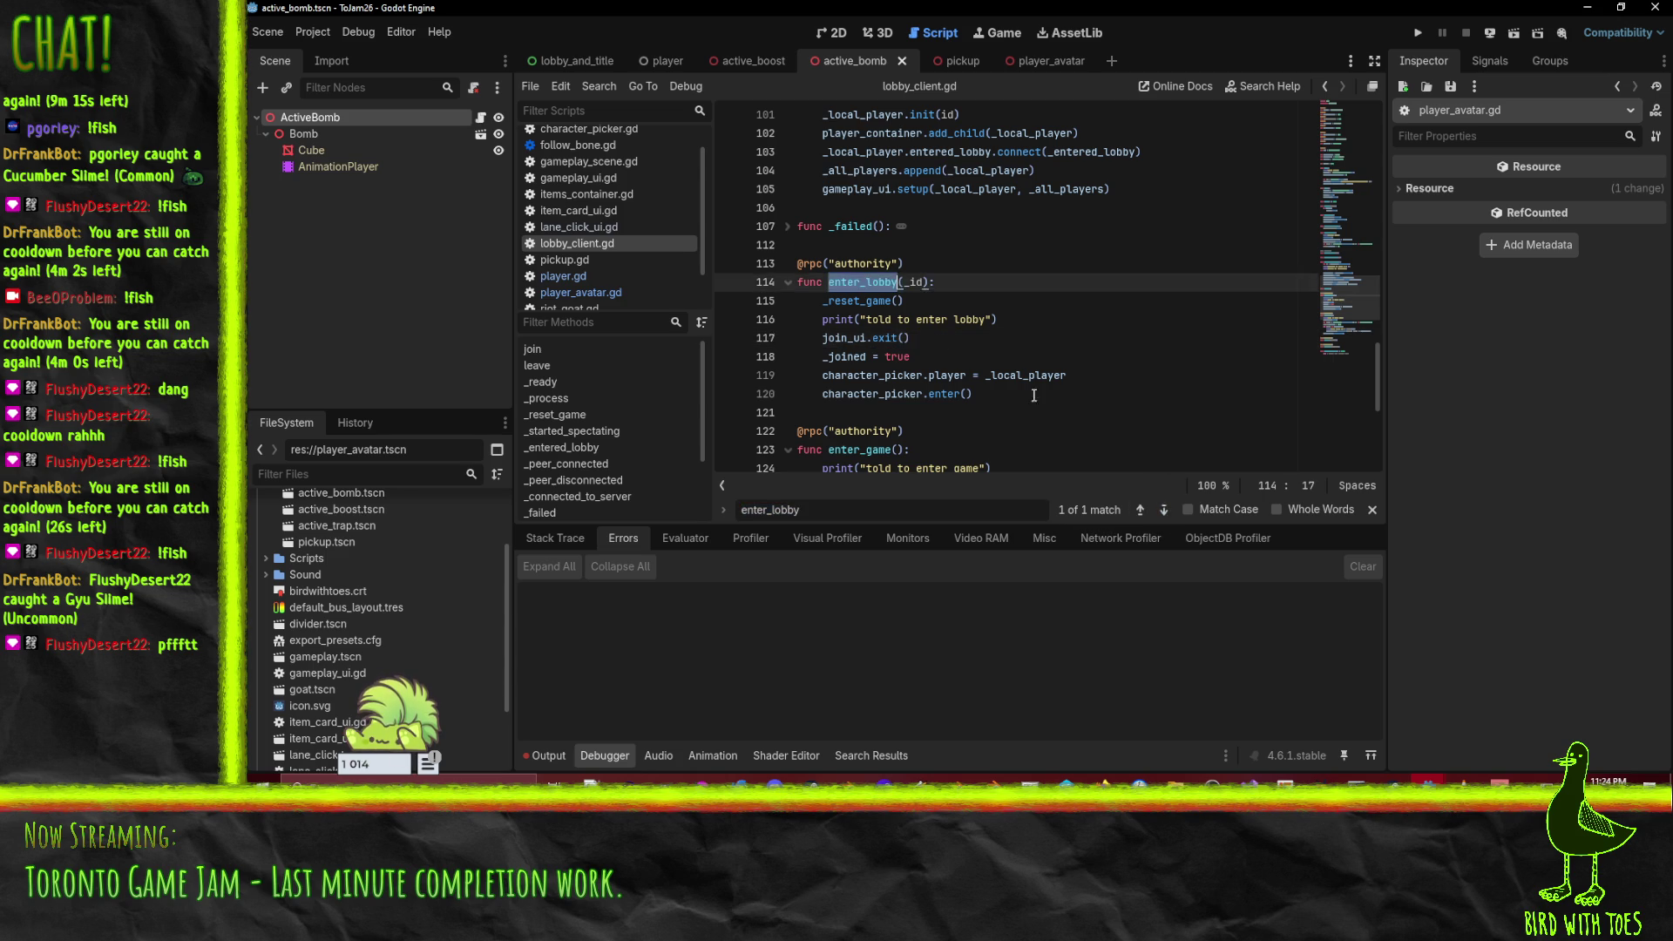
Step: Read through the enter_lobby function: game reset, join_ui.exit() and character picking
{"action": "scroll", "coordinate": [1070, 380], "scroll_direction": "down", "scroll_amount": 1}
{"action": "scroll", "coordinate": [1072, 383], "scroll_direction": "up", "scroll_amount": 3}
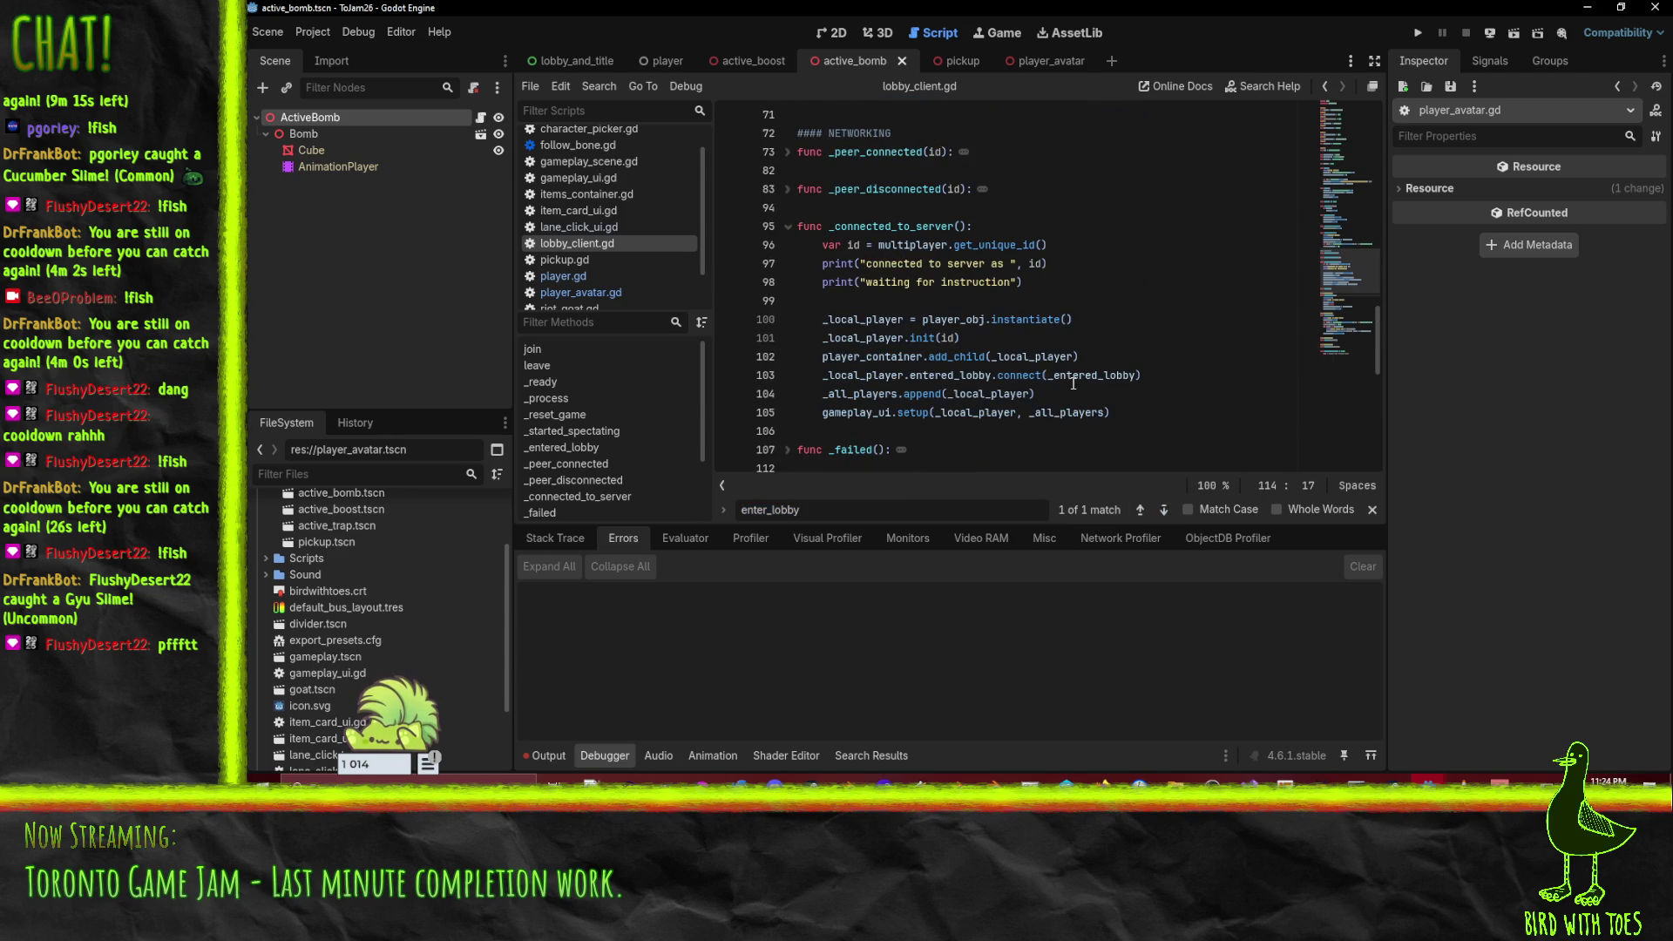
{"action": "scroll", "coordinate": [1079, 389], "scroll_direction": "down", "scroll_amount": 4}
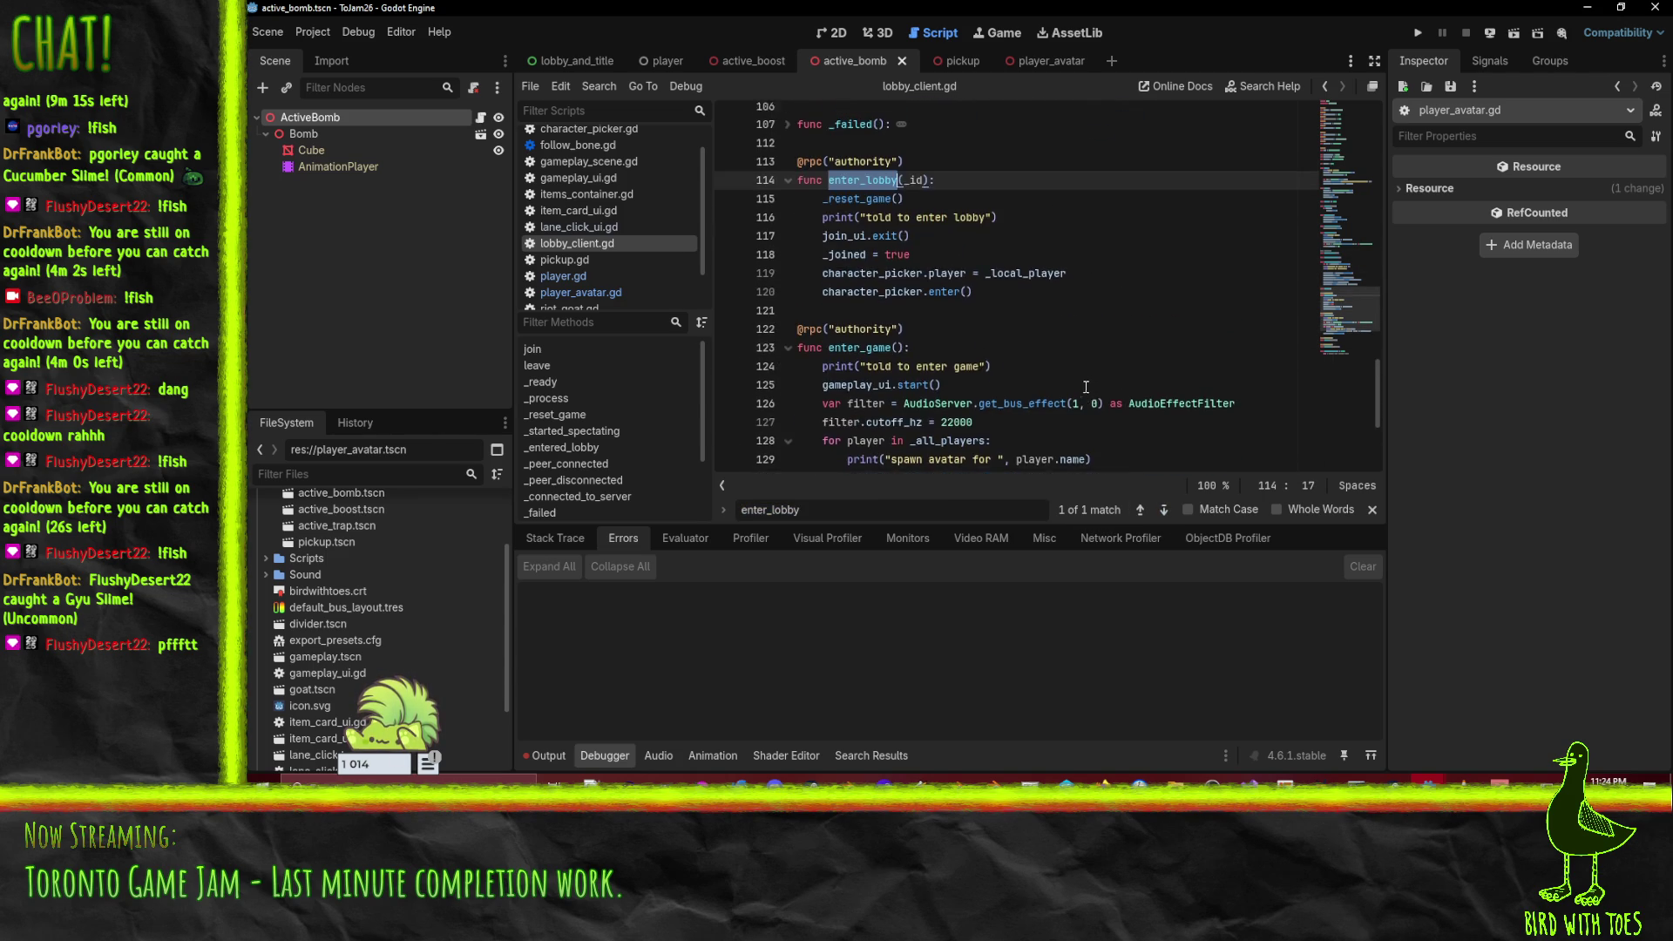
{"action": "scroll", "coordinate": [1085, 388], "scroll_direction": "up", "scroll_amount": 1}
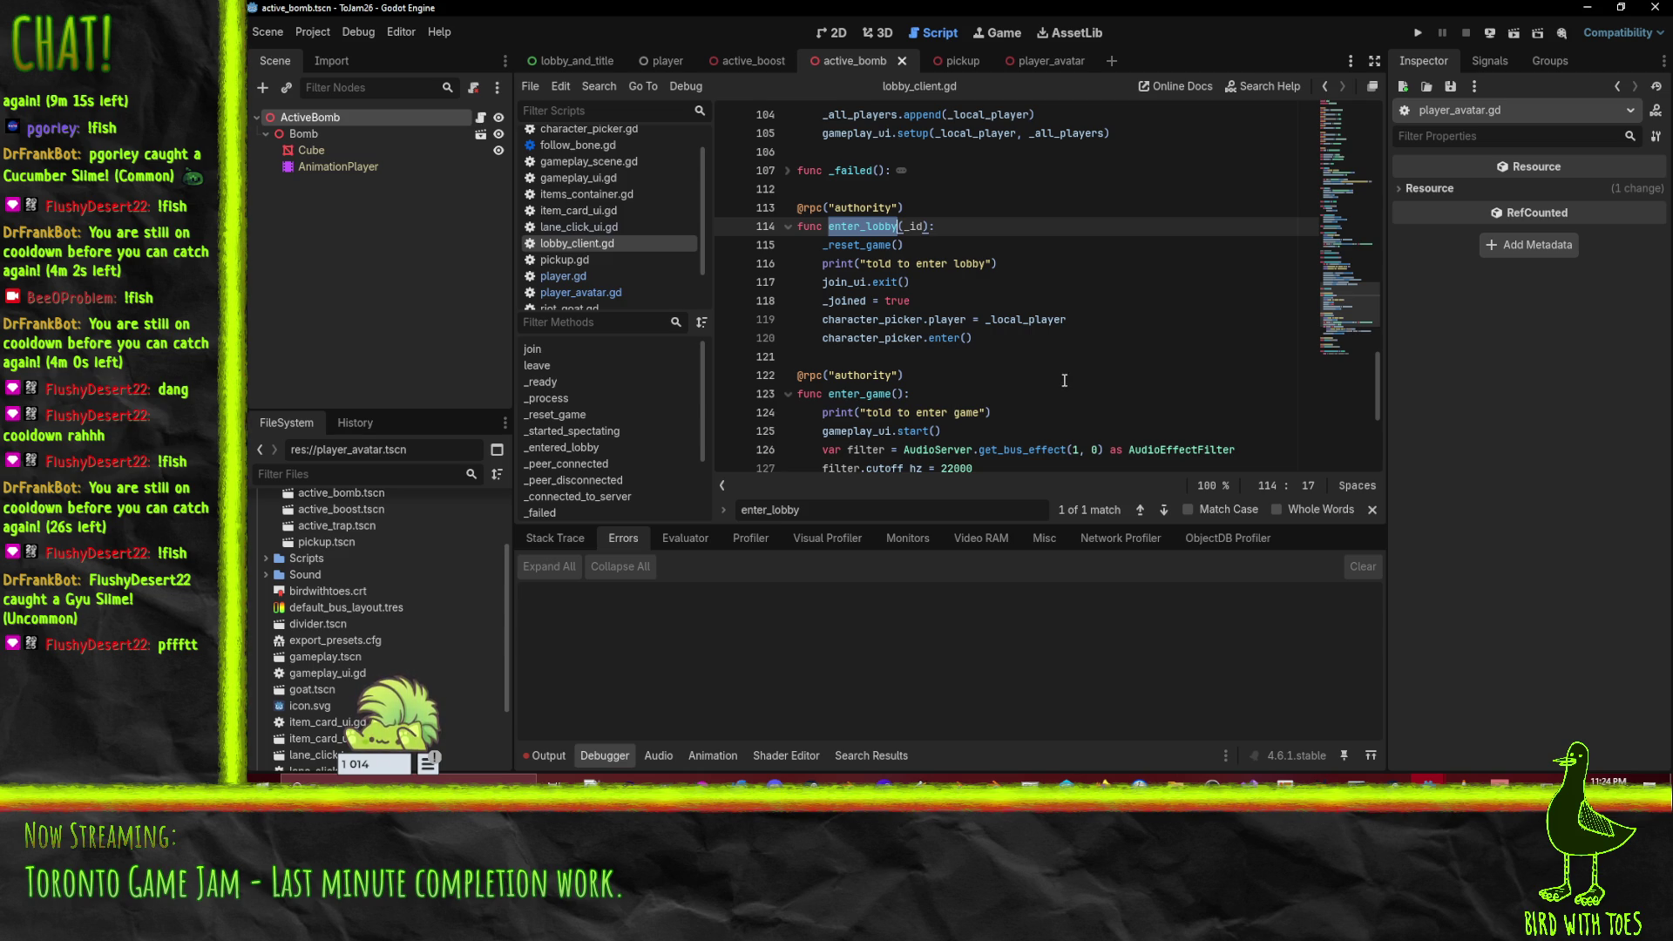
{"action": "left_click", "coordinate": [1043, 352]}
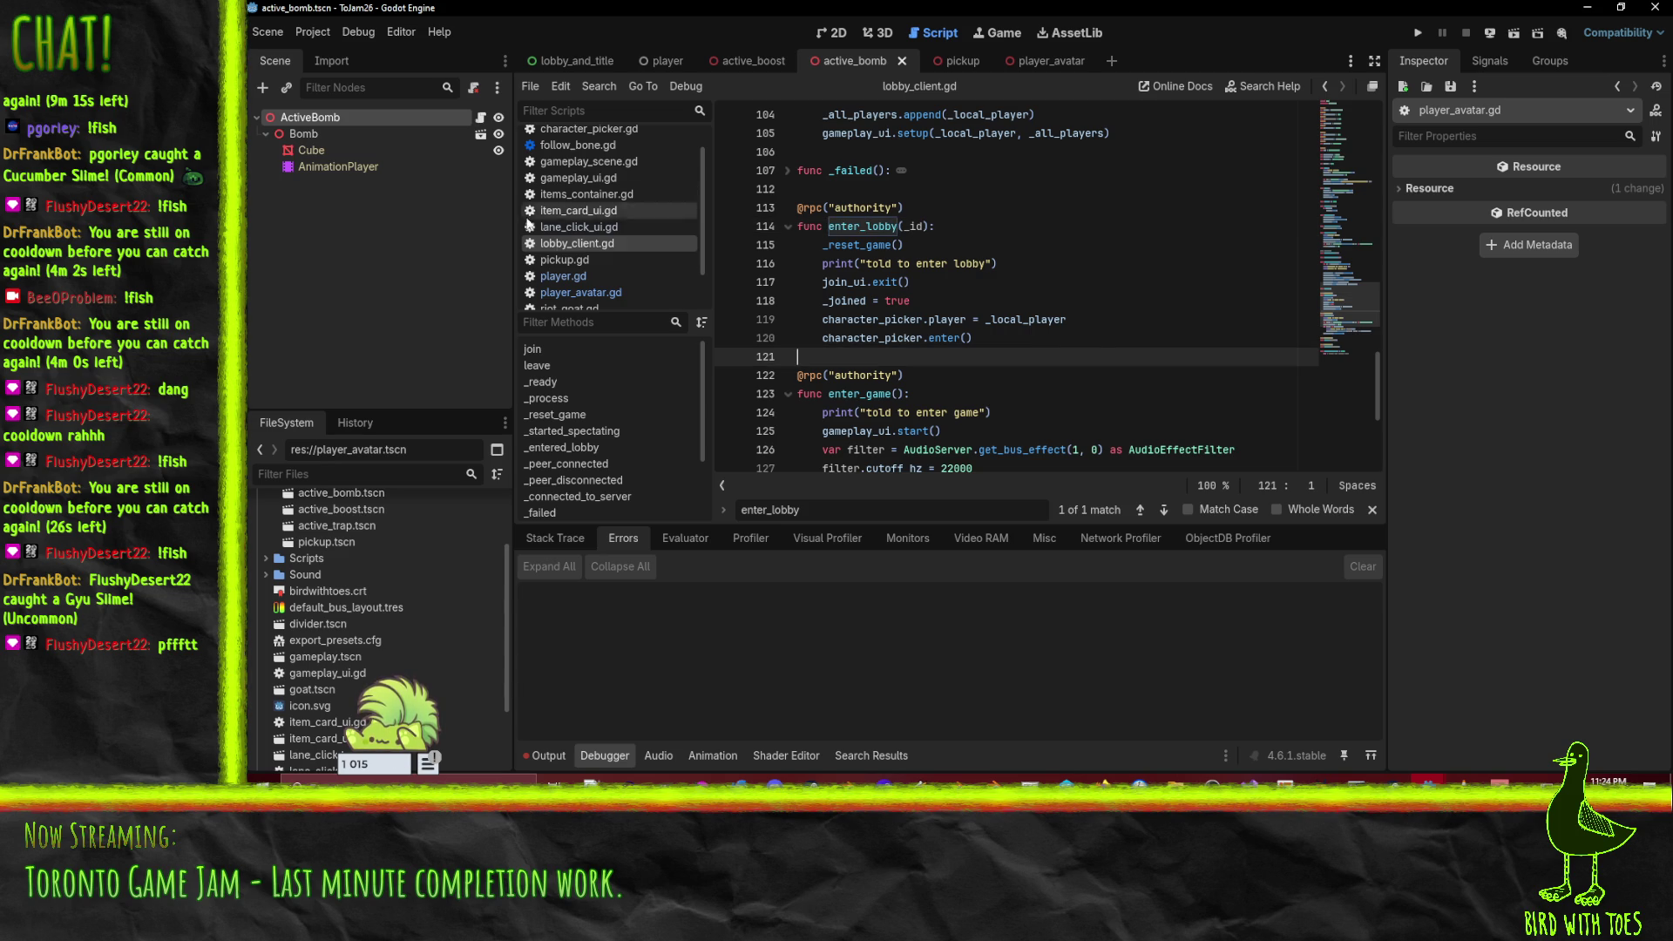
{"action": "mouse_move", "coordinate": [1028, 321]}
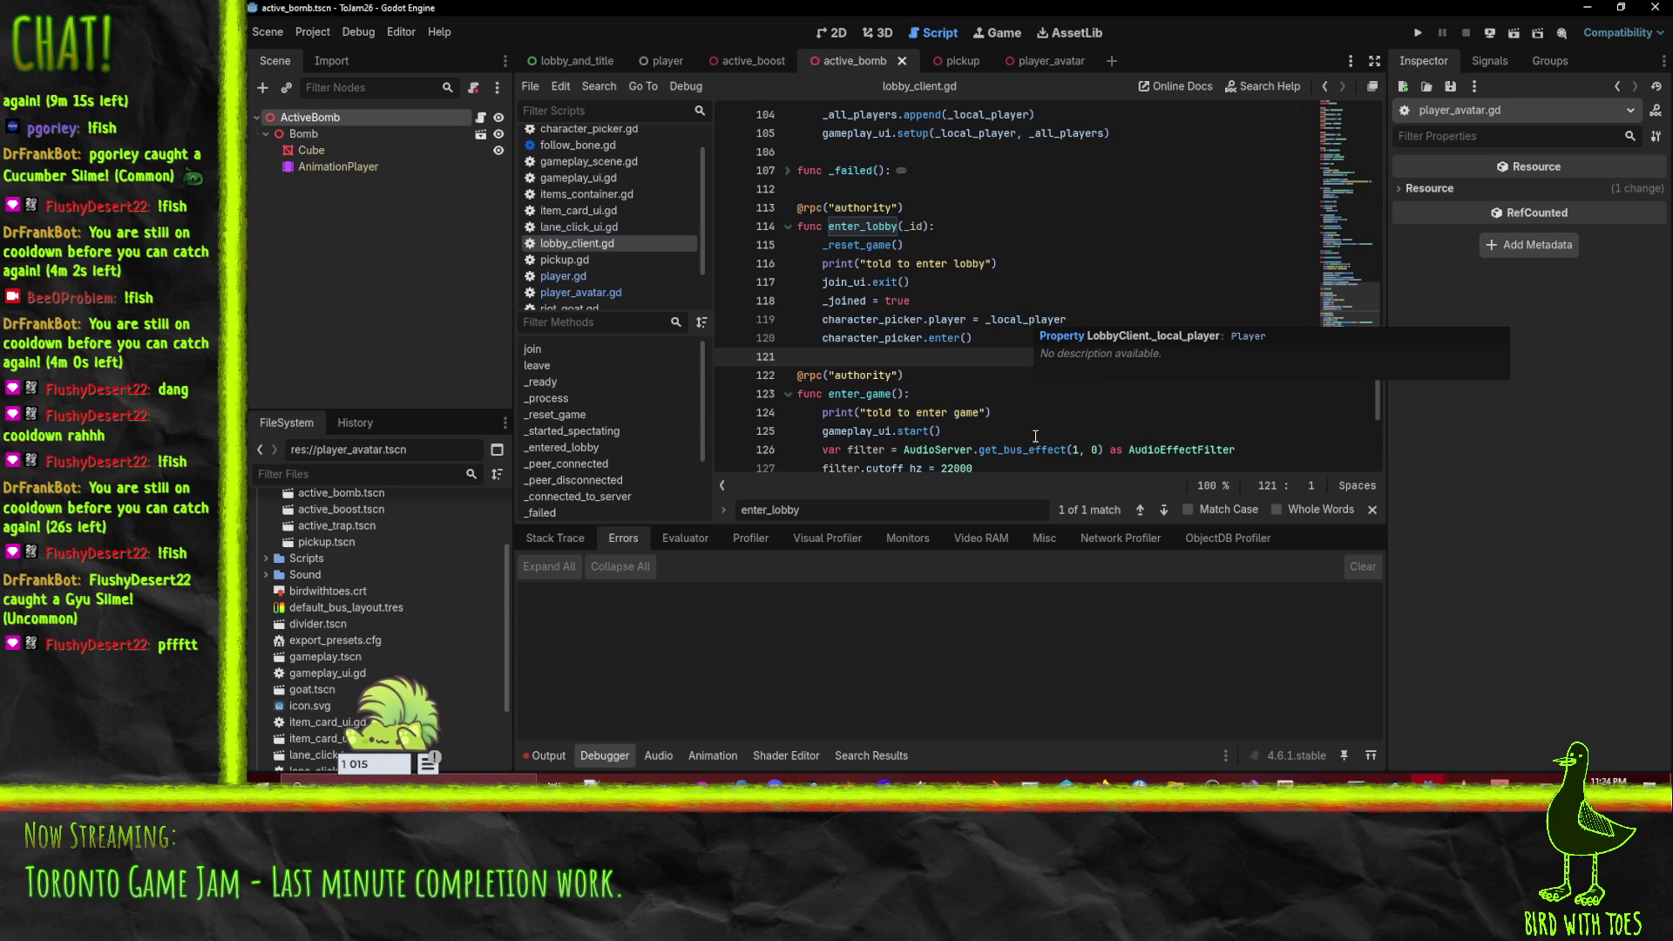
{"action": "scroll", "coordinate": [1045, 392], "scroll_direction": "up", "scroll_amount": 4}
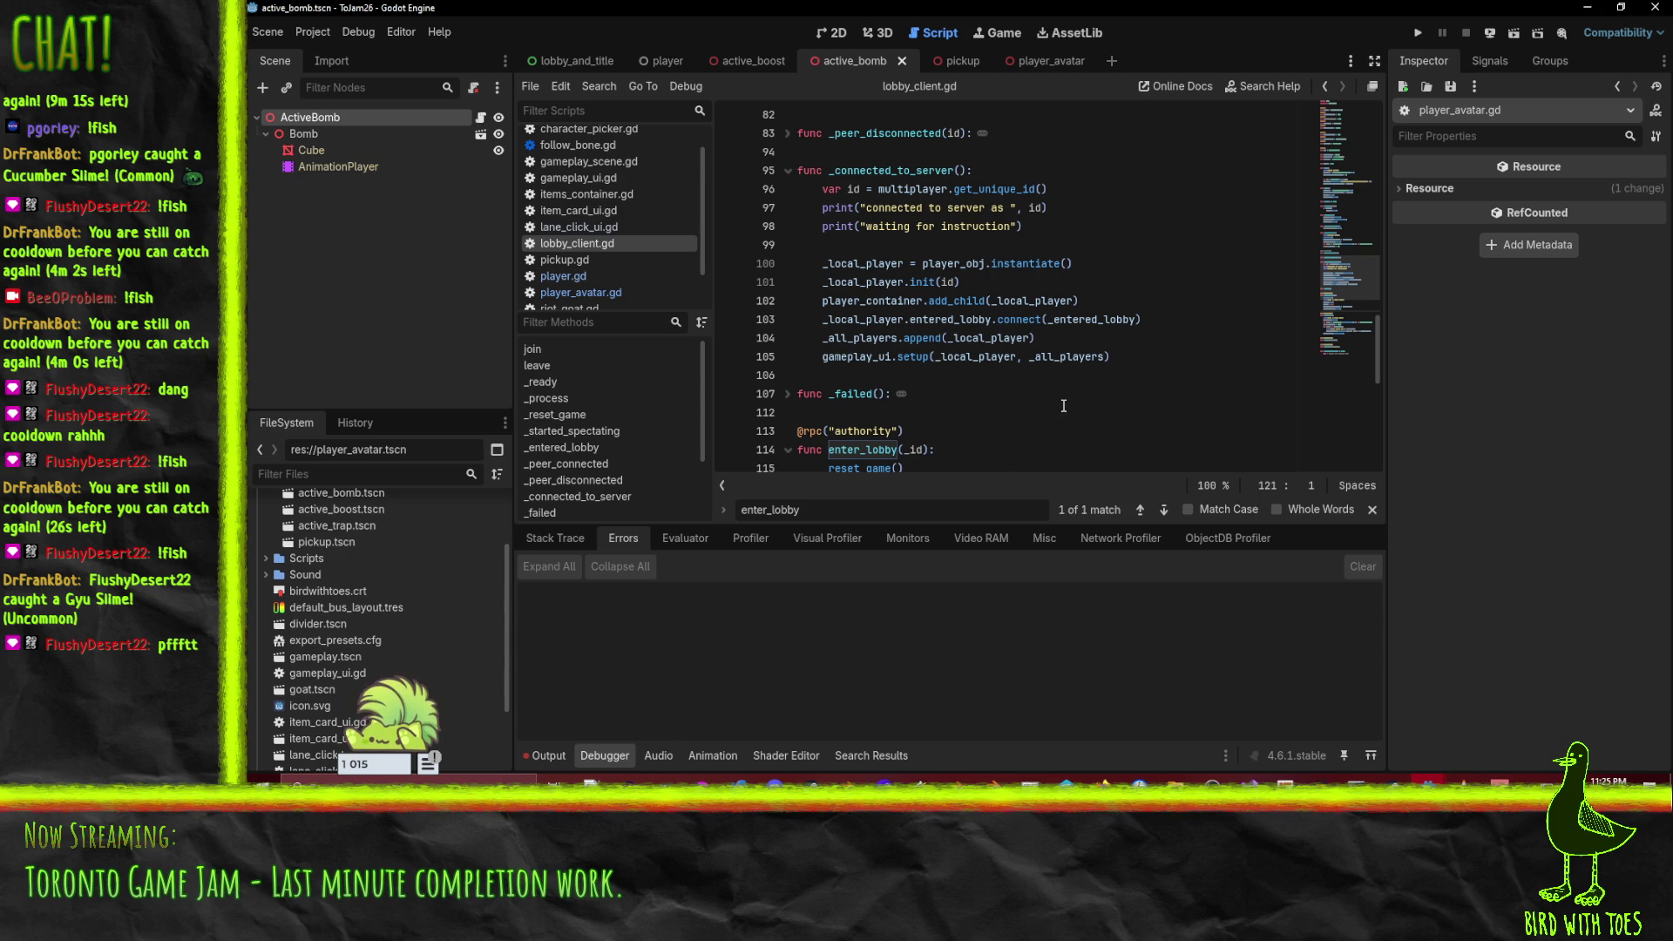
{"action": "scroll", "coordinate": [1063, 405], "scroll_direction": "down", "scroll_amount": 3}
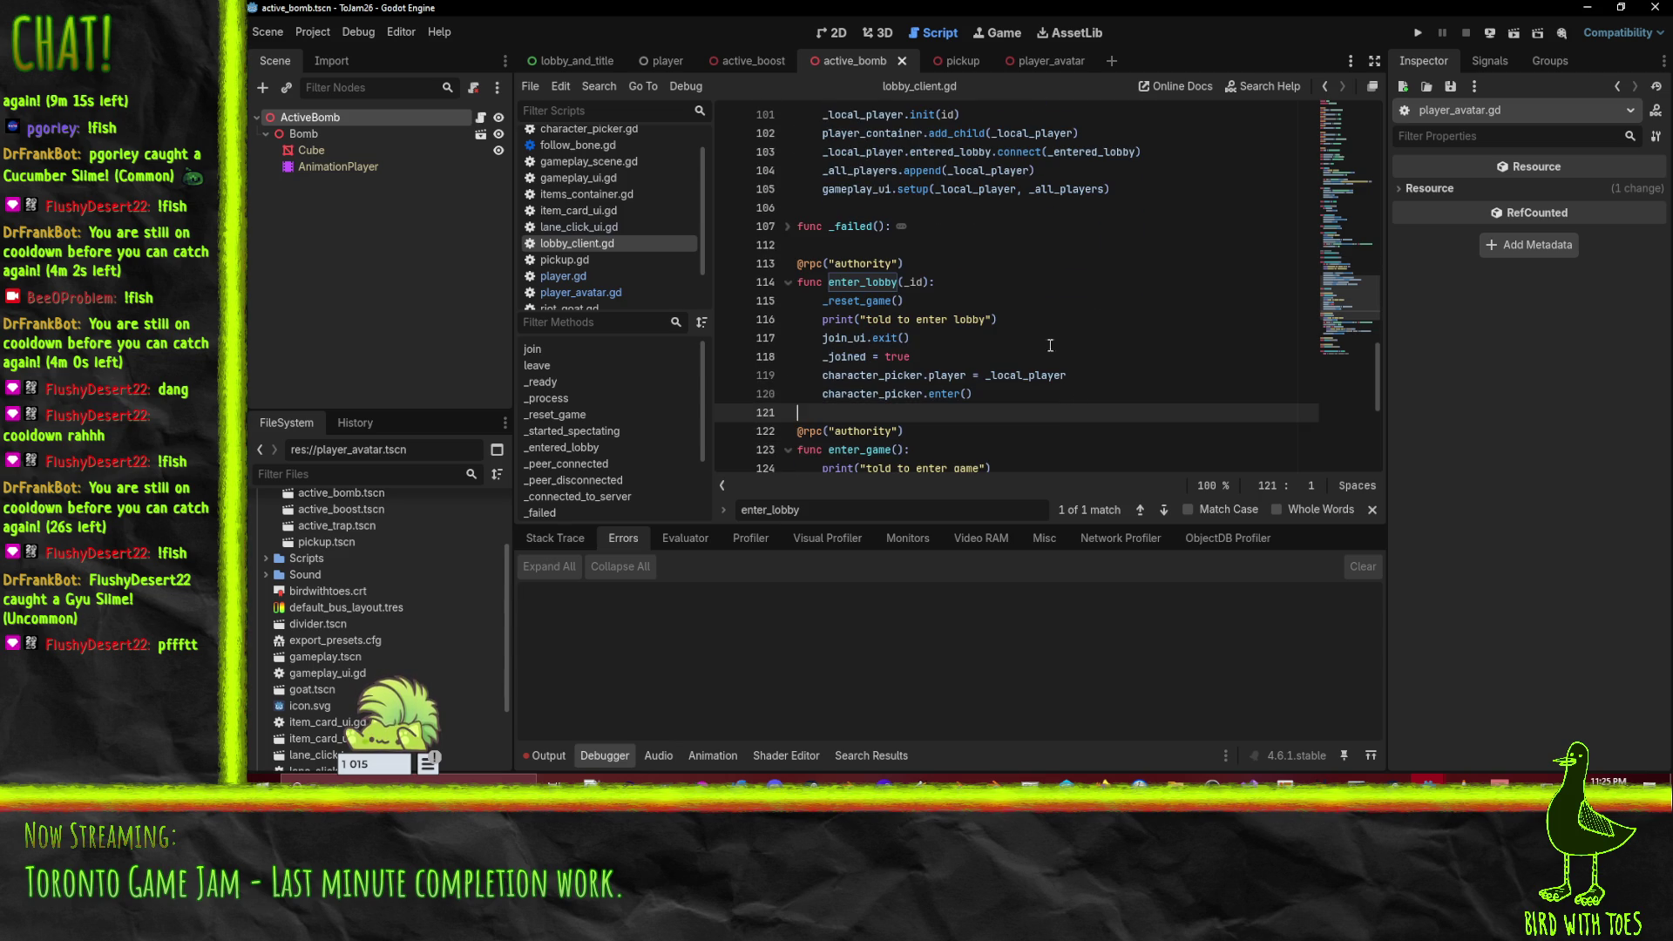
{"action": "left_click", "coordinate": [1077, 308]}
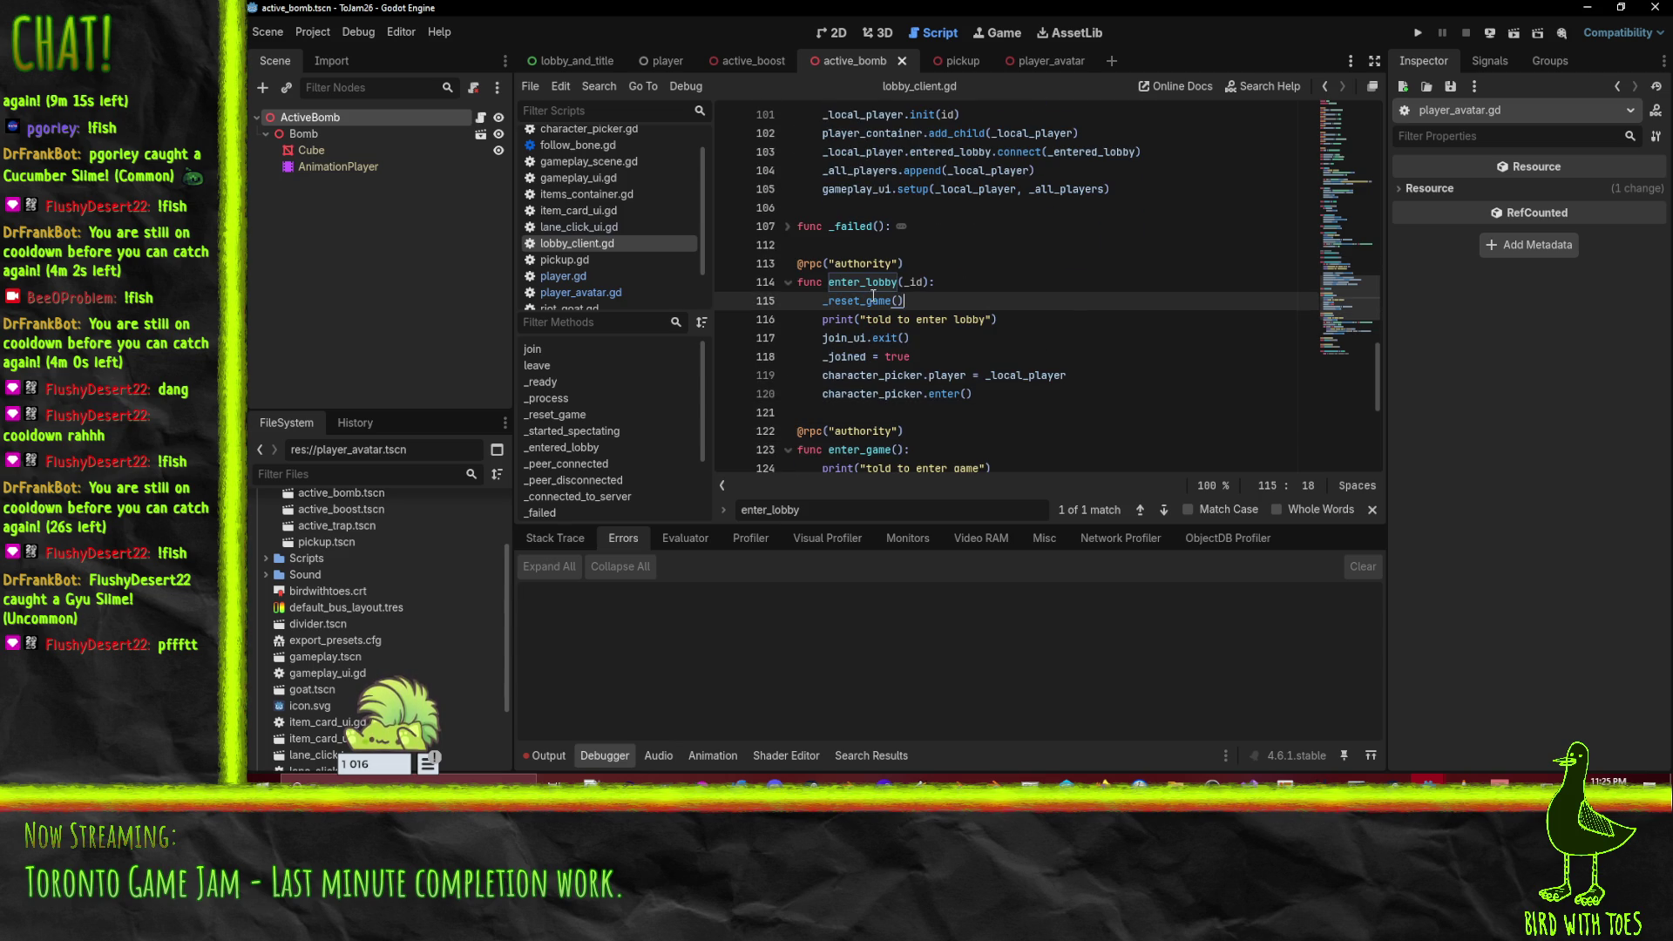
Step: Jump to the enter_lobby definition on line 114
{"action": "key", "text": "F3"}
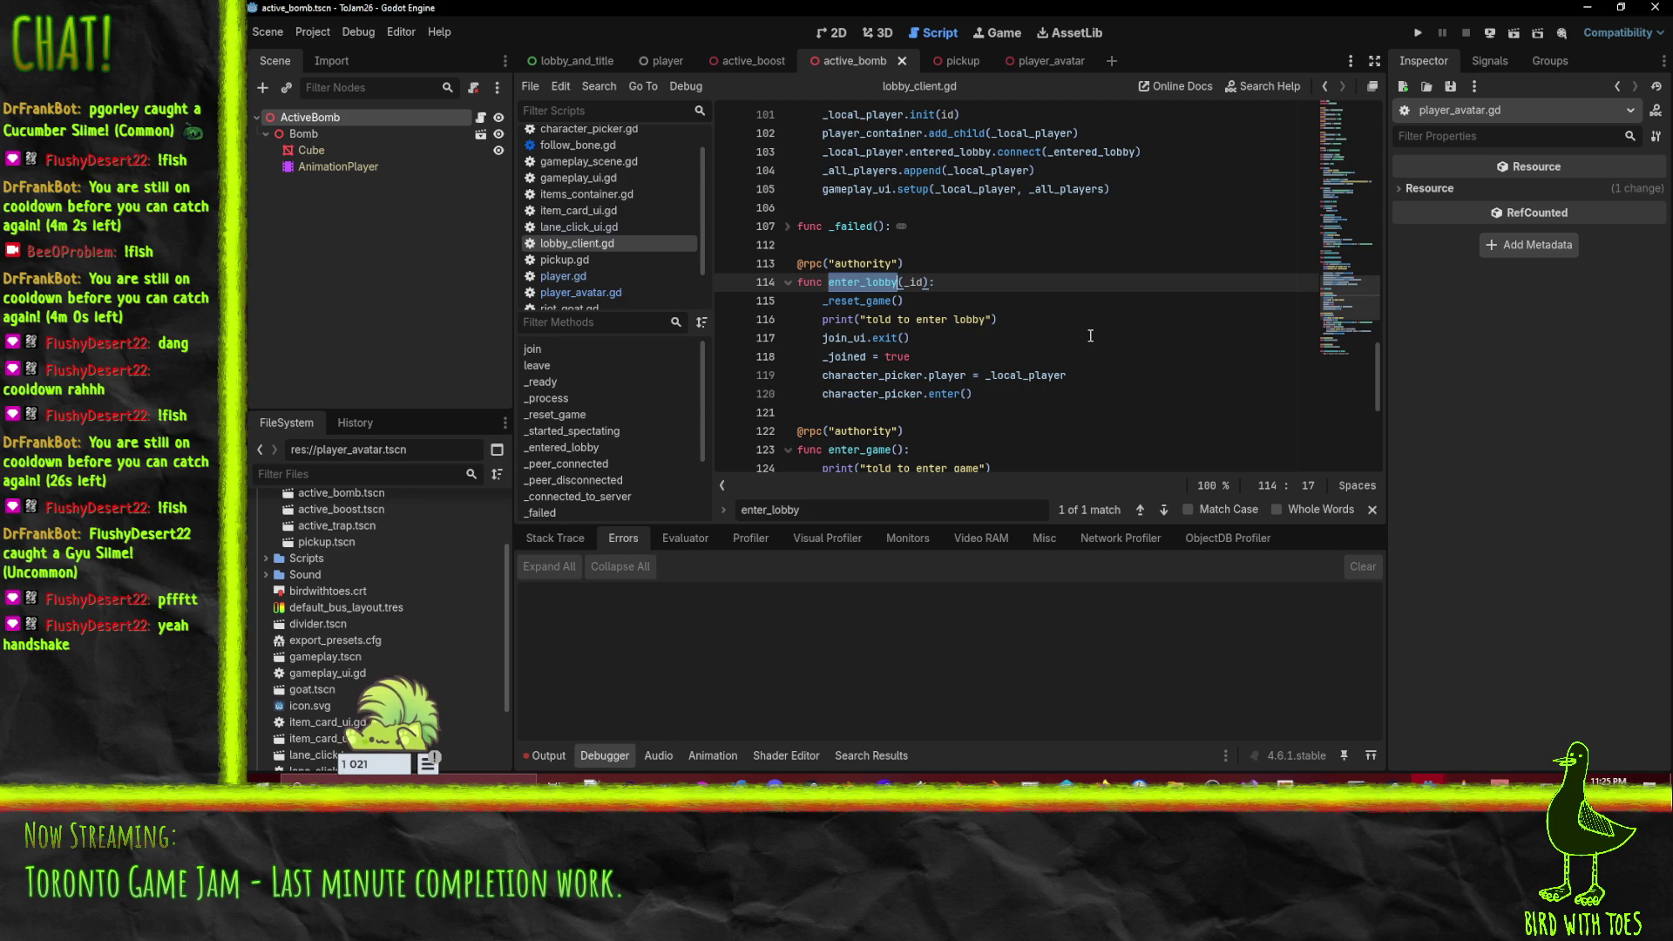
Step: Rename enter_lobby to handshake_srv and make its first line rpc(1, "handshake_ack")
{"action": "type", "text": "handsha"}
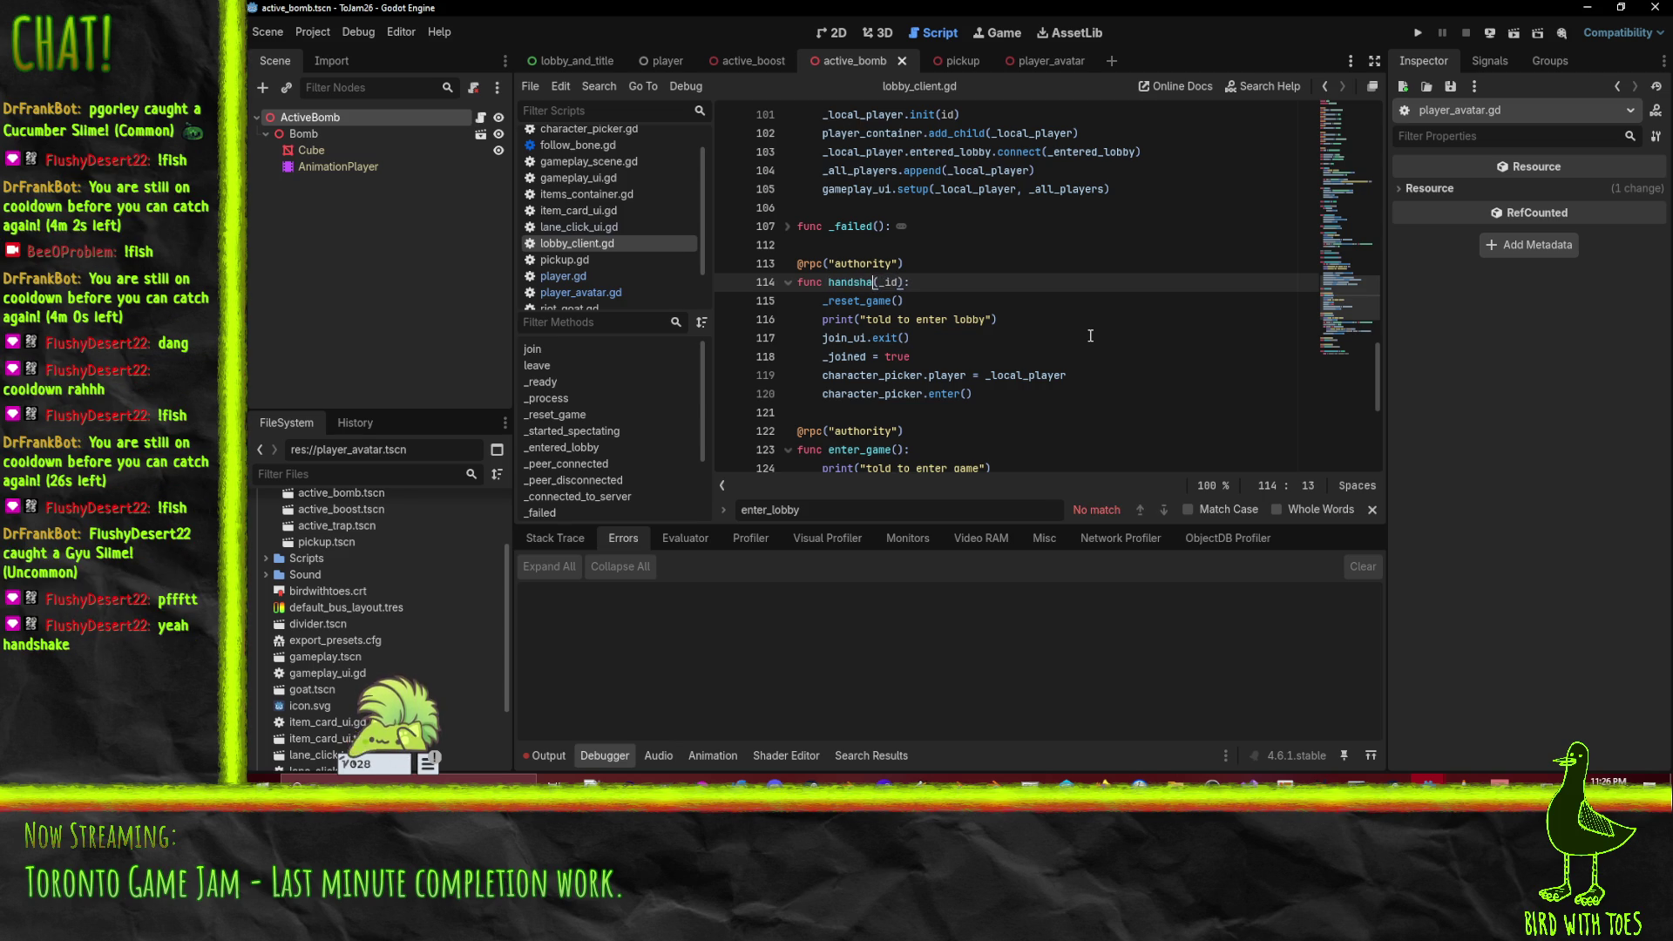
{"action": "type", "text": "ke_"}
{"action": "type", "text": "srv"}
{"action": "key", "text": "End"}
{"action": "key", "text": "Return"}
{"action": "type", "text": "rpc("}
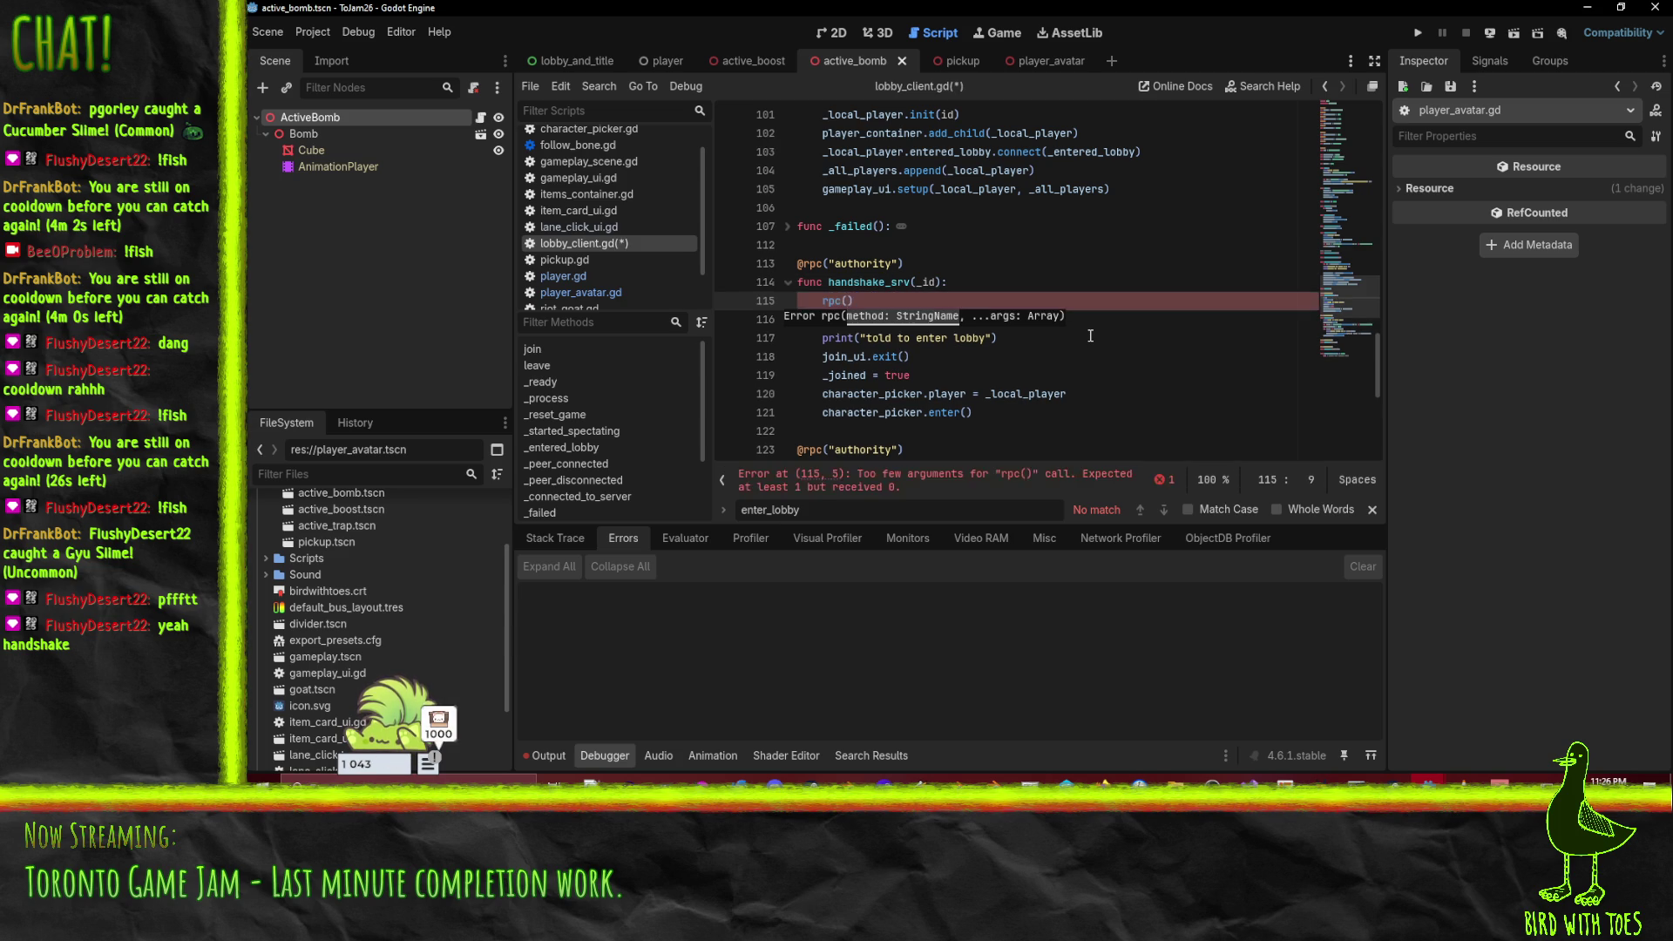
{"action": "type", "text": "1, \"handc"}
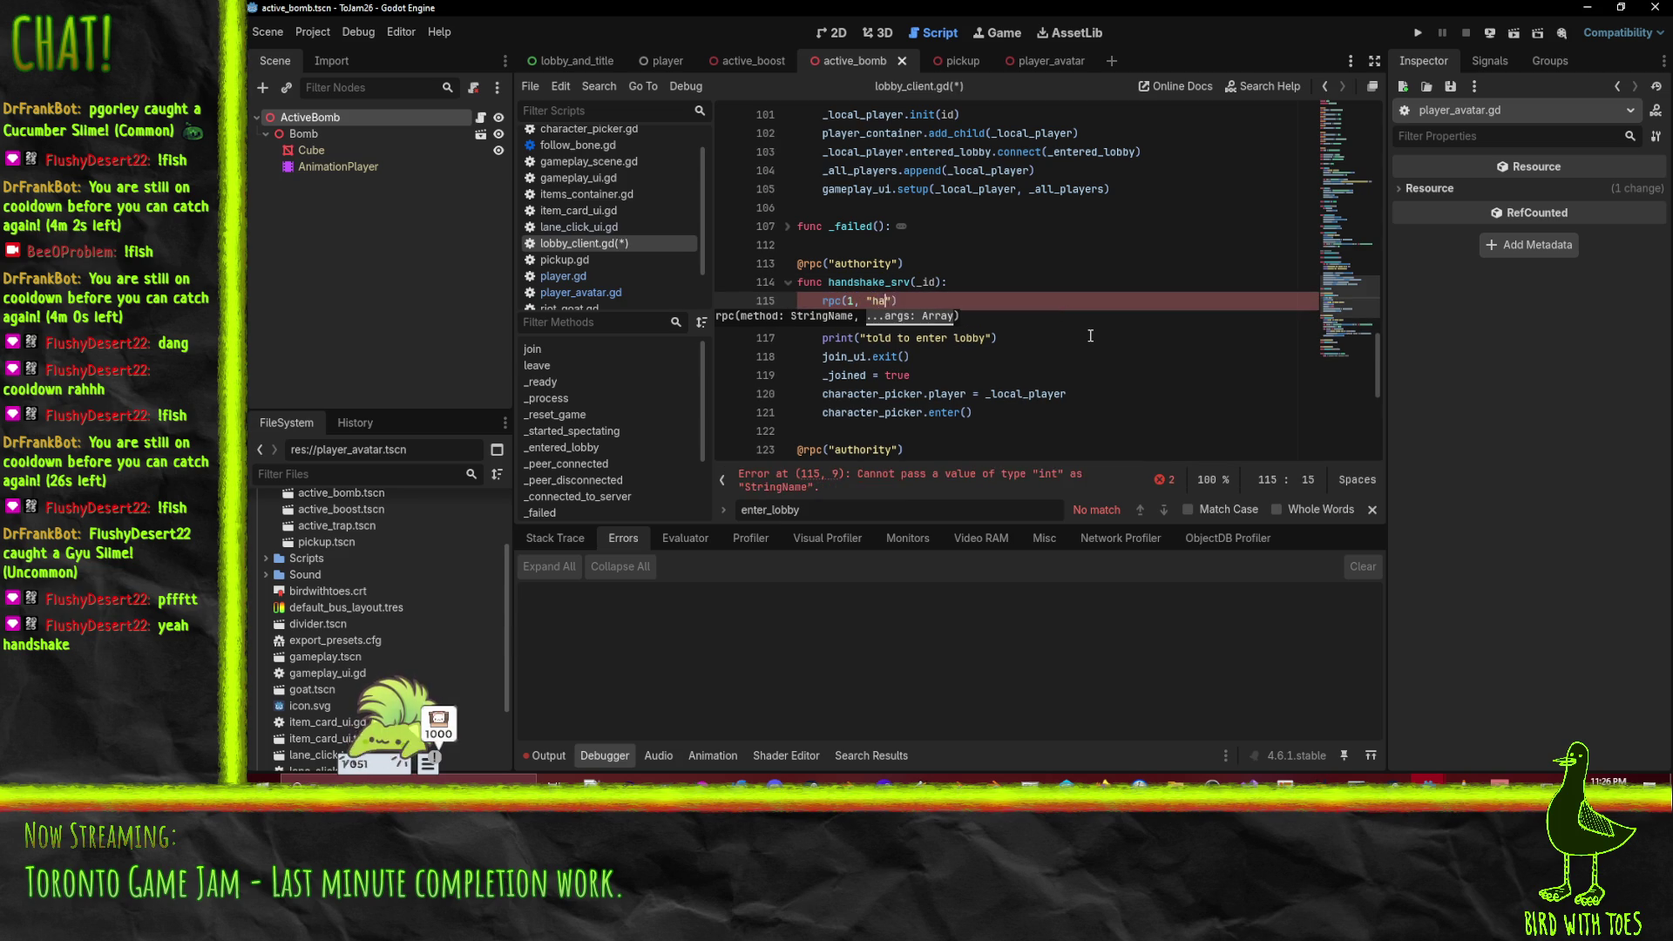
{"action": "type", "text": "hake_cli"}
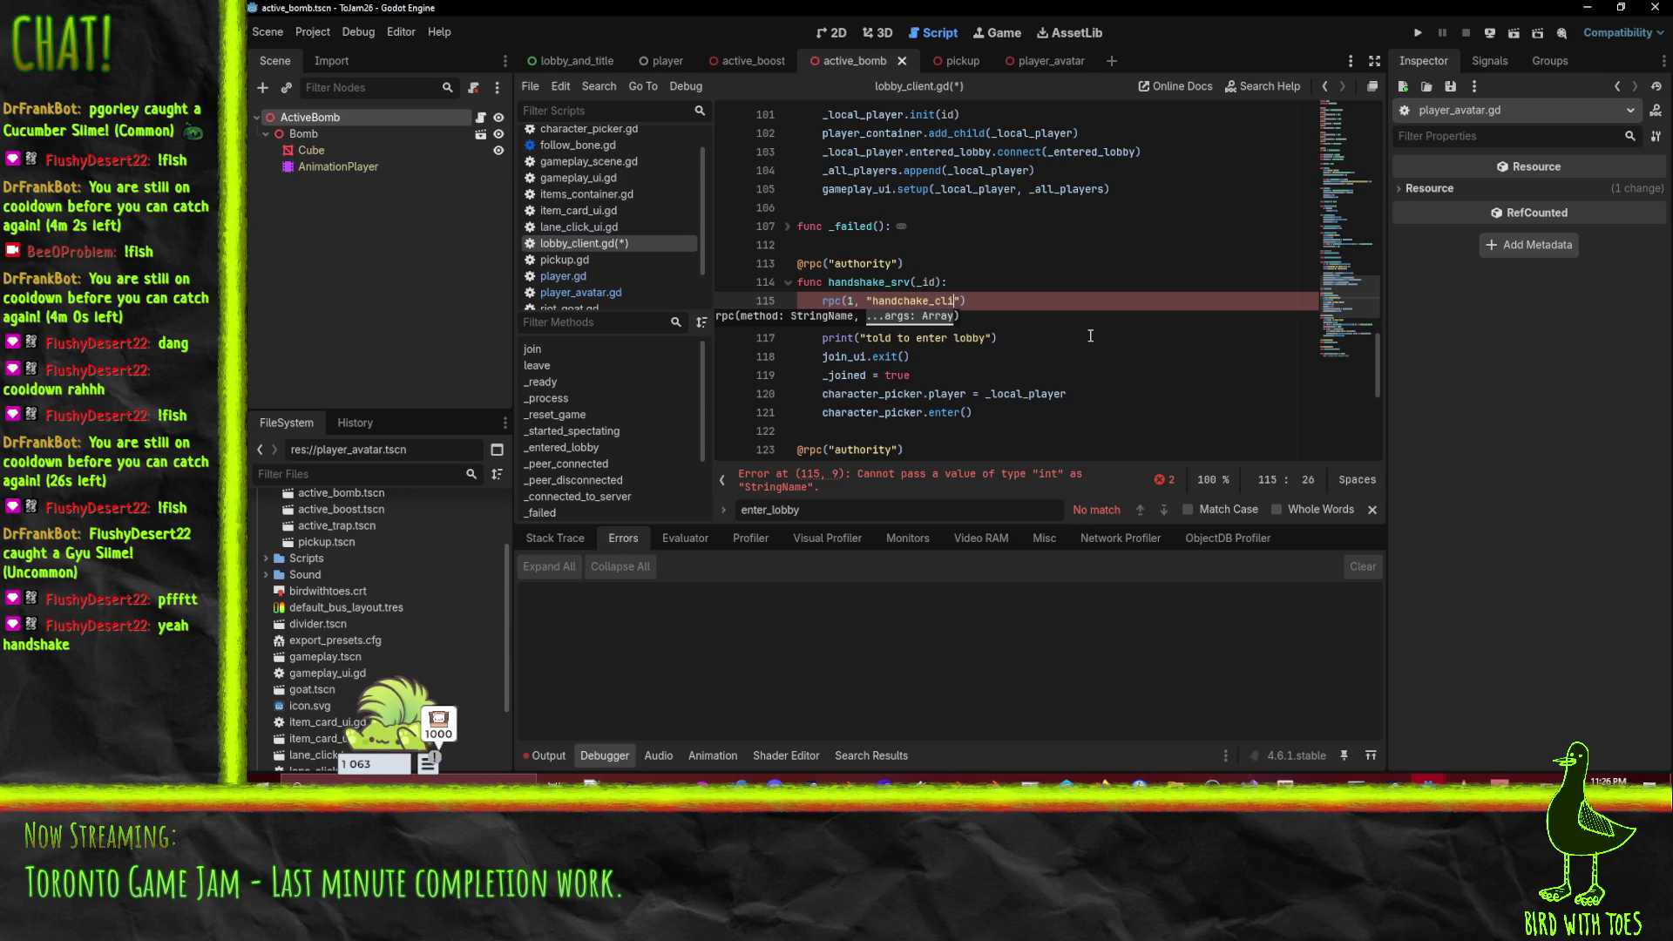
{"action": "left_click", "coordinate": [890, 283]}
{"action": "key", "text": "Left"}
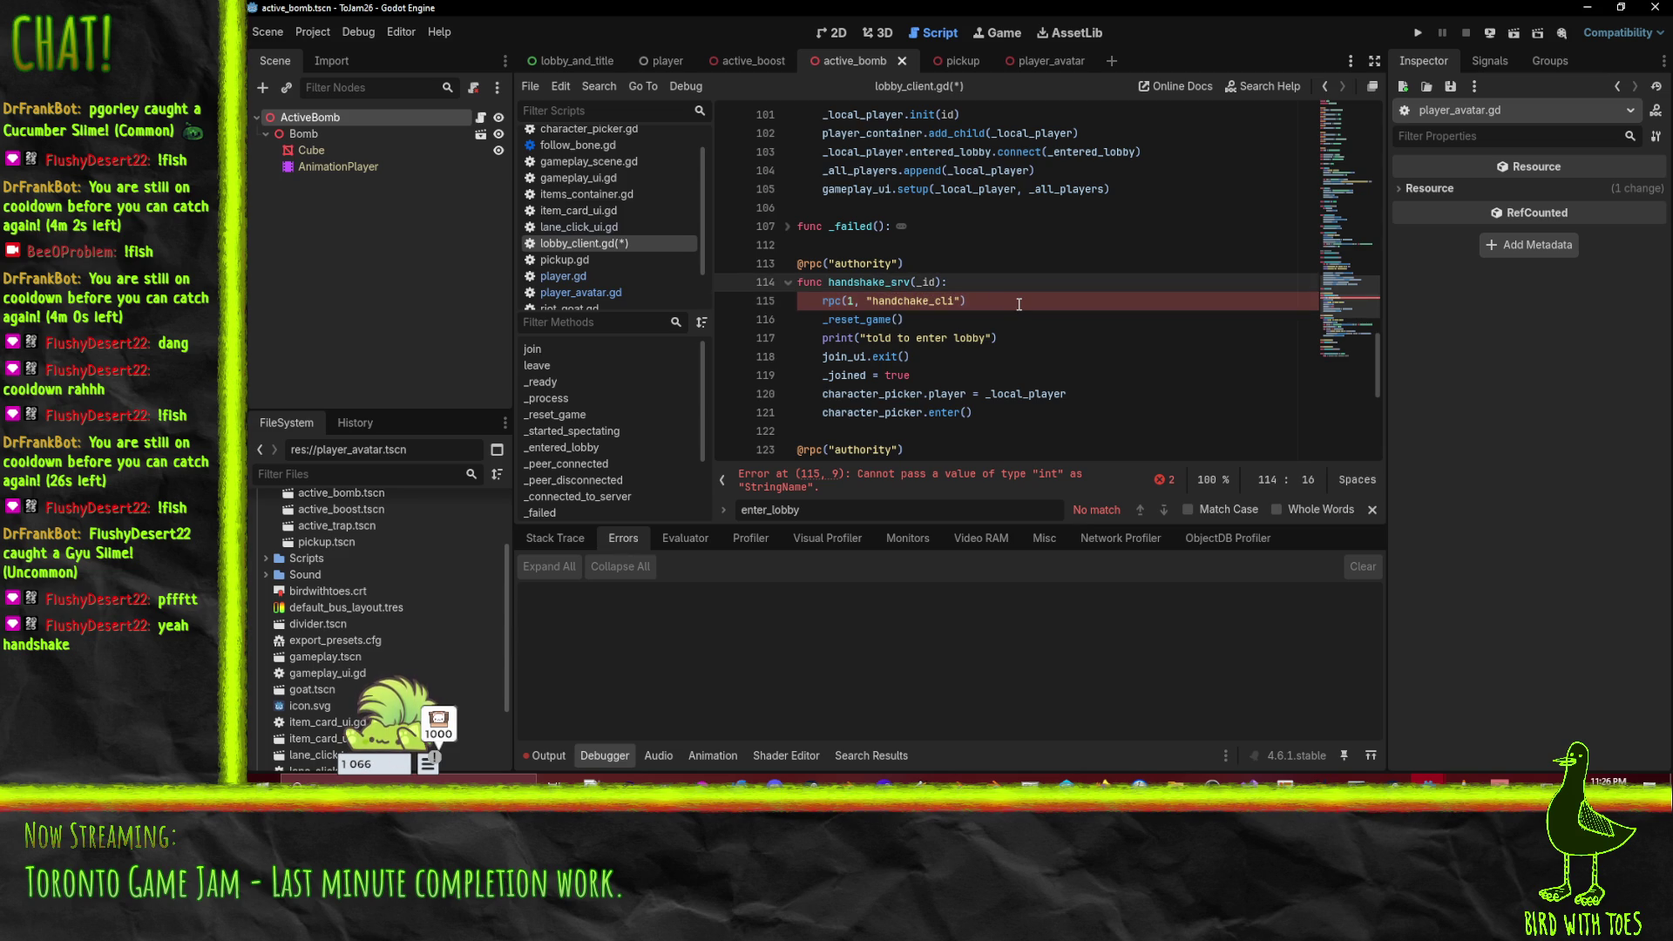
{"action": "key", "text": "Right"}
{"action": "key", "text": "Right"}
{"action": "key", "text": "Right"}
{"action": "key", "text": "Down"}
{"action": "key", "text": "Delete"}
{"action": "key", "text": "Delete"}
{"action": "key", "text": "BackSpace"}
{"action": "type", "text": "ack"}
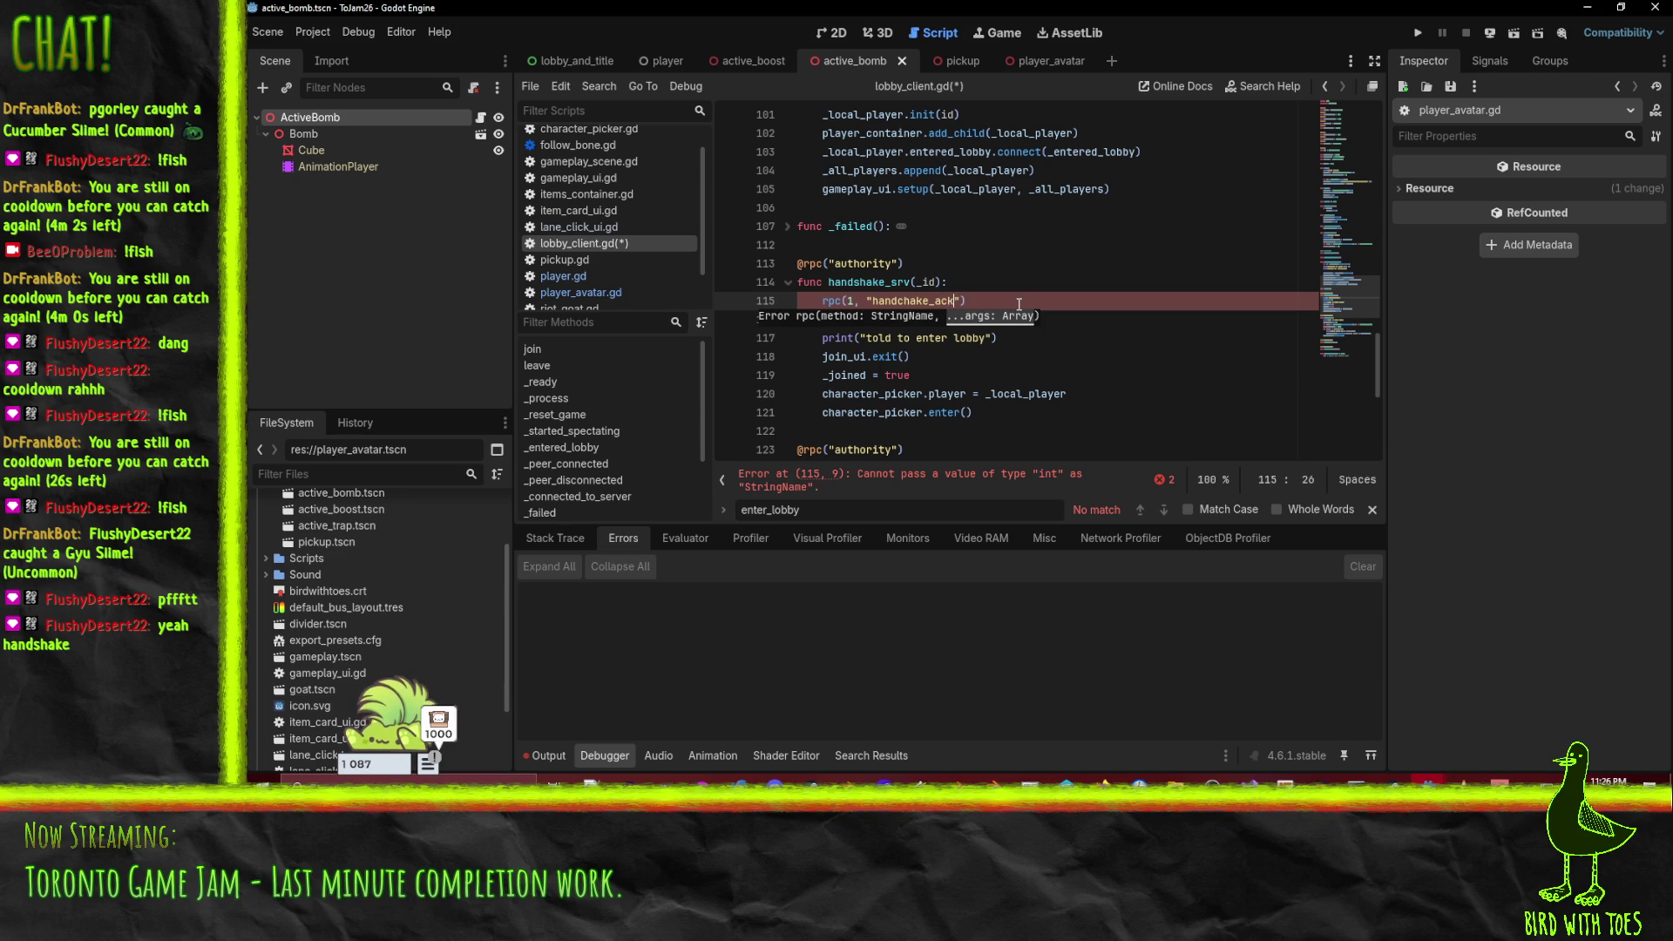
Step: Drop the _srv suffix so the function is handshake, and cut the old lobby-entry lines
{"action": "left_click", "coordinate": [909, 282]}
{"action": "key", "text": "BackSpace"}
{"action": "key", "text": "BackSpace"}
{"action": "key", "text": "BackSpace"}
{"action": "key", "text": "Down"}
{"action": "key", "text": "End"}
{"action": "key", "text": "Down"}
{"action": "key", "text": "Home"}
{"action": "key", "text": "shift+Down"}
{"action": "key", "text": "shift+Down"}
{"action": "key", "text": "shift+Down"}
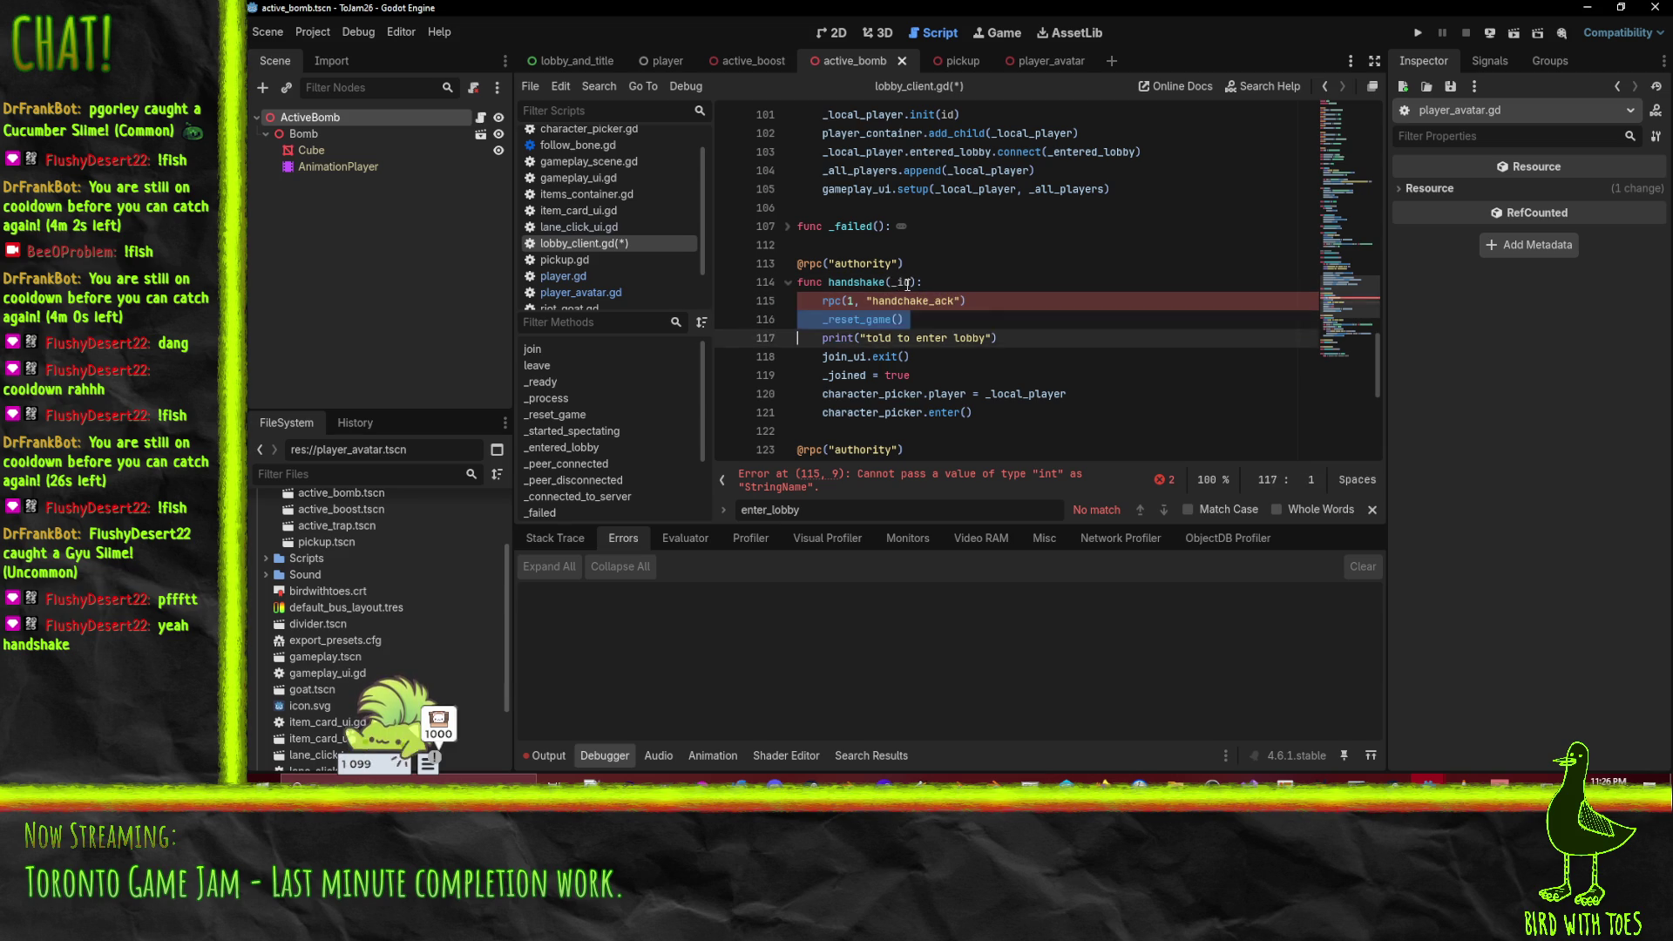
{"action": "key", "text": "ctrl+x"}
{"action": "key", "text": "Up"}
{"action": "key", "text": "Up"}
{"action": "key", "text": "Down"}
{"action": "scroll", "coordinate": [910, 277], "scroll_direction": "up", "scroll_amount": 4}
{"action": "scroll", "coordinate": [913, 274], "scroll_direction": "down", "scroll_amount": 3}
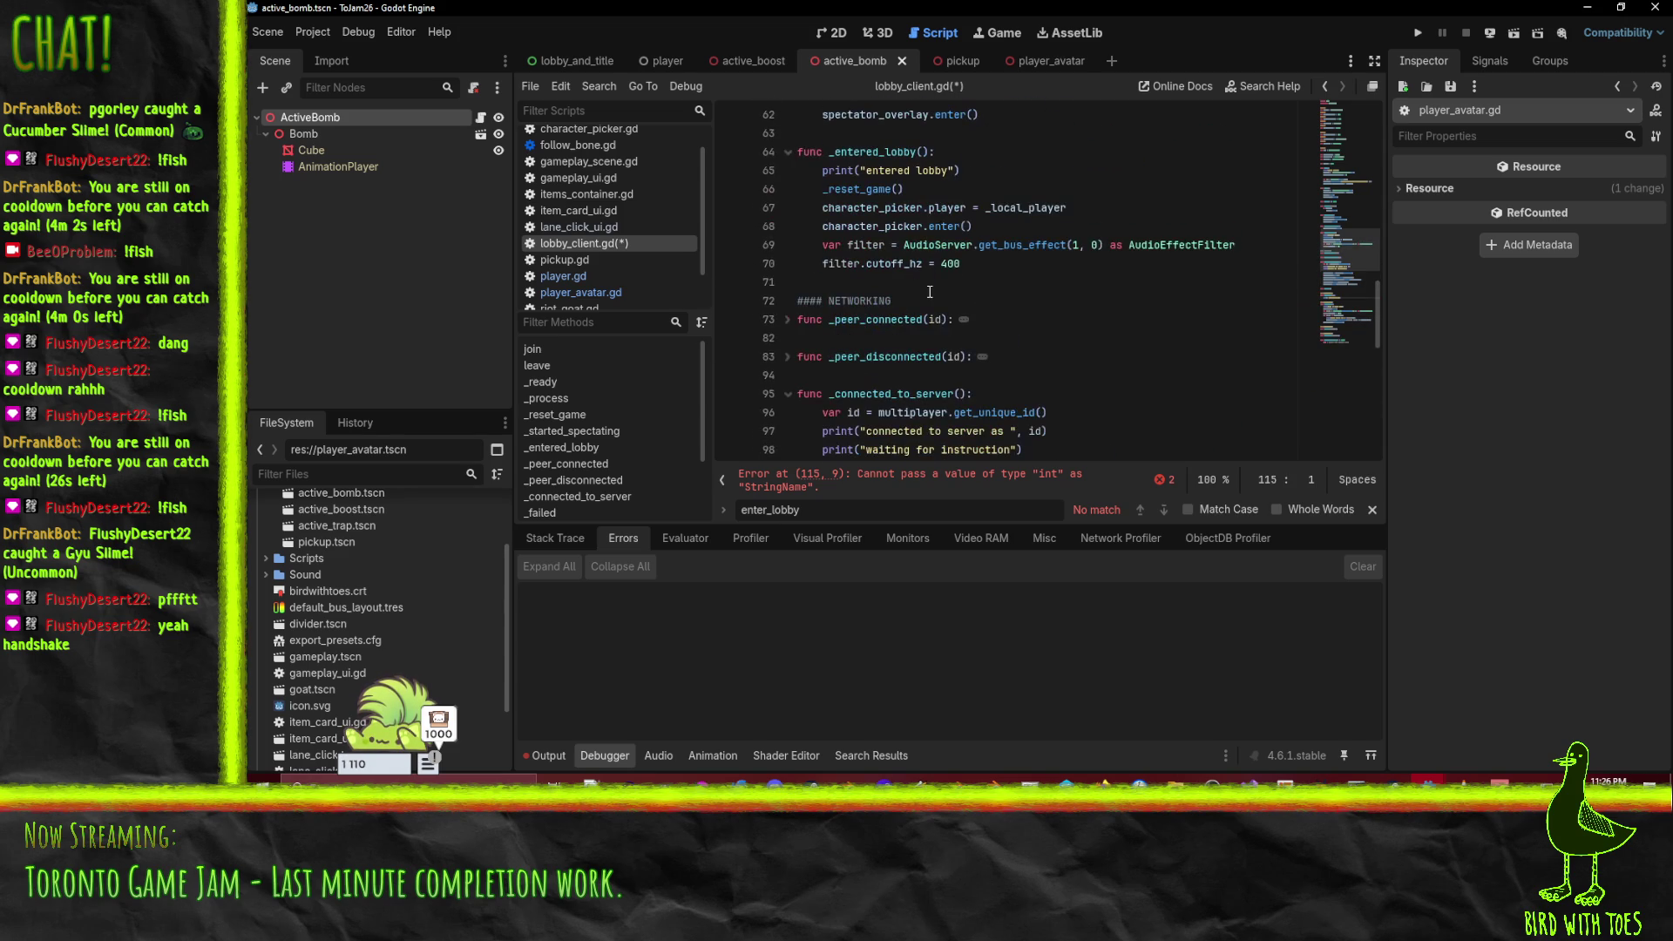
{"action": "scroll", "coordinate": [988, 307], "scroll_direction": "down", "scroll_amount": 5}
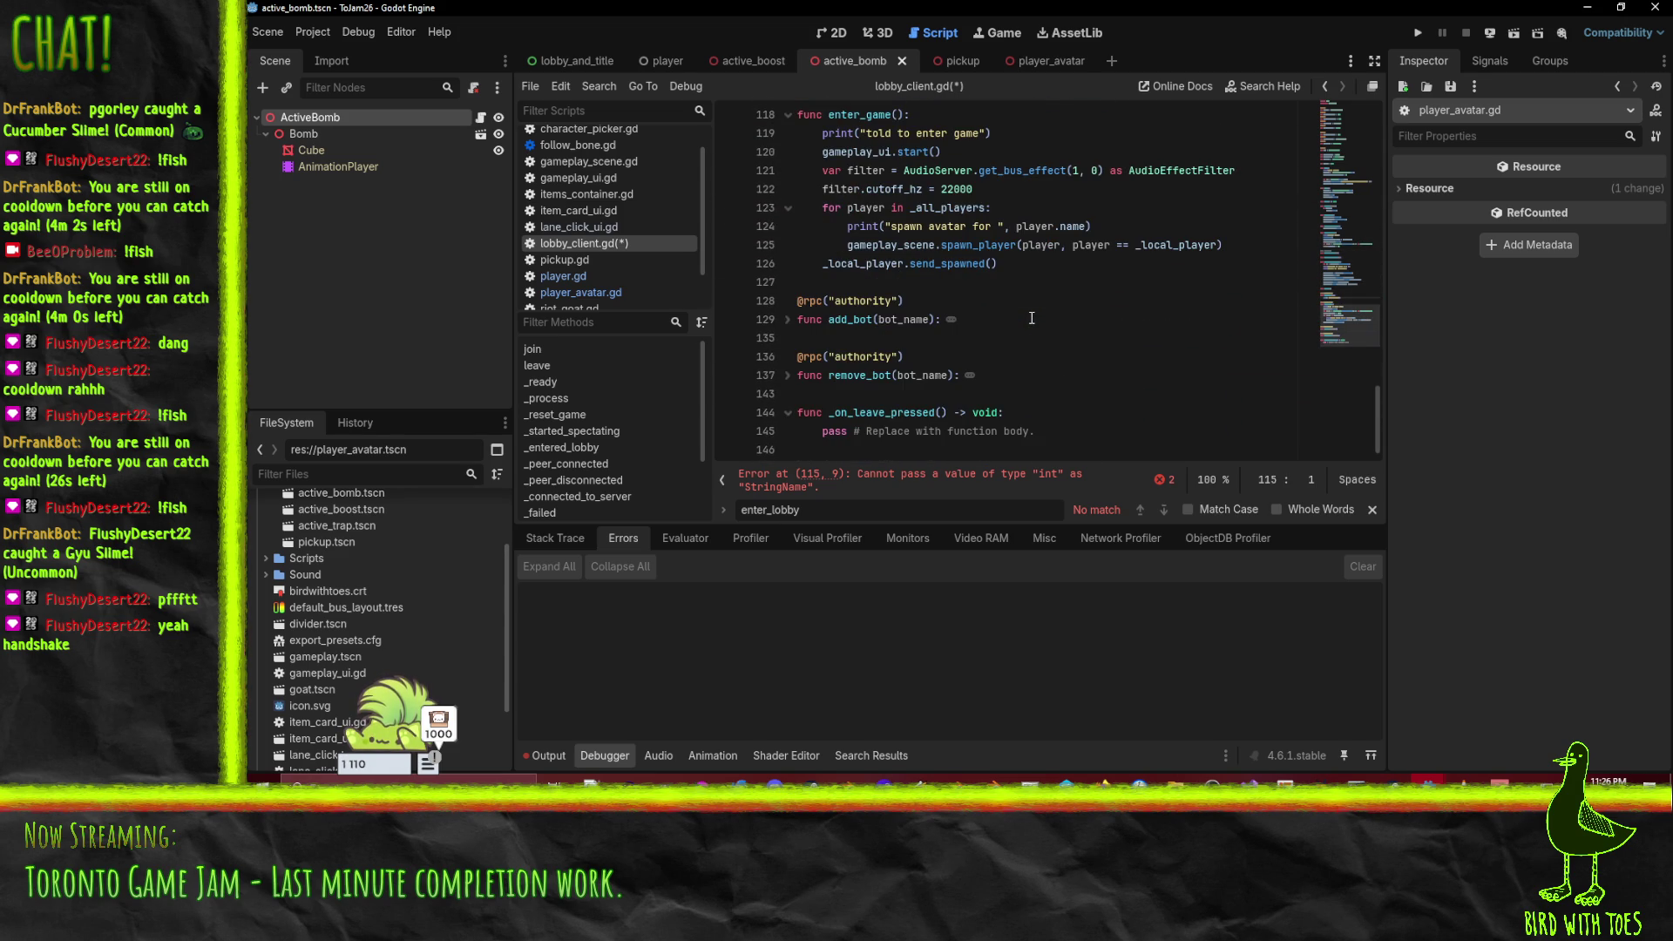
Step: Delete the empty _on_leave_pressed function at the end of the script
{"action": "left_click", "coordinate": [938, 397]}
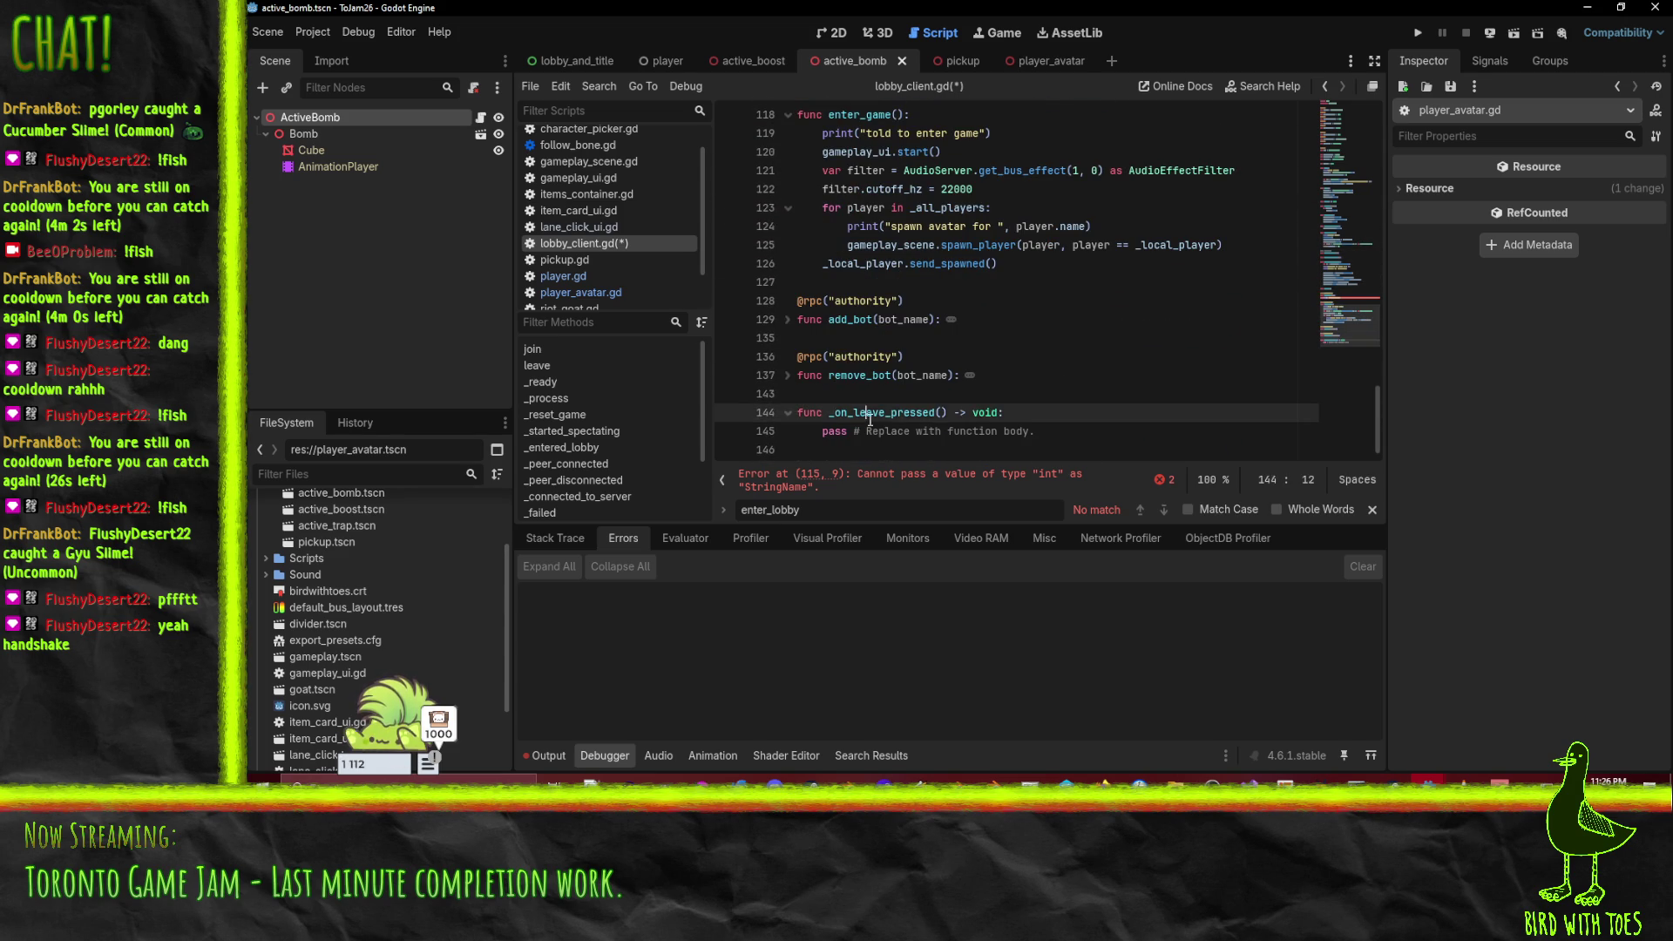
{"action": "left_click", "coordinate": [1071, 386]}
{"action": "key", "text": "shift+Down"}
{"action": "key", "text": "BackSpace"}
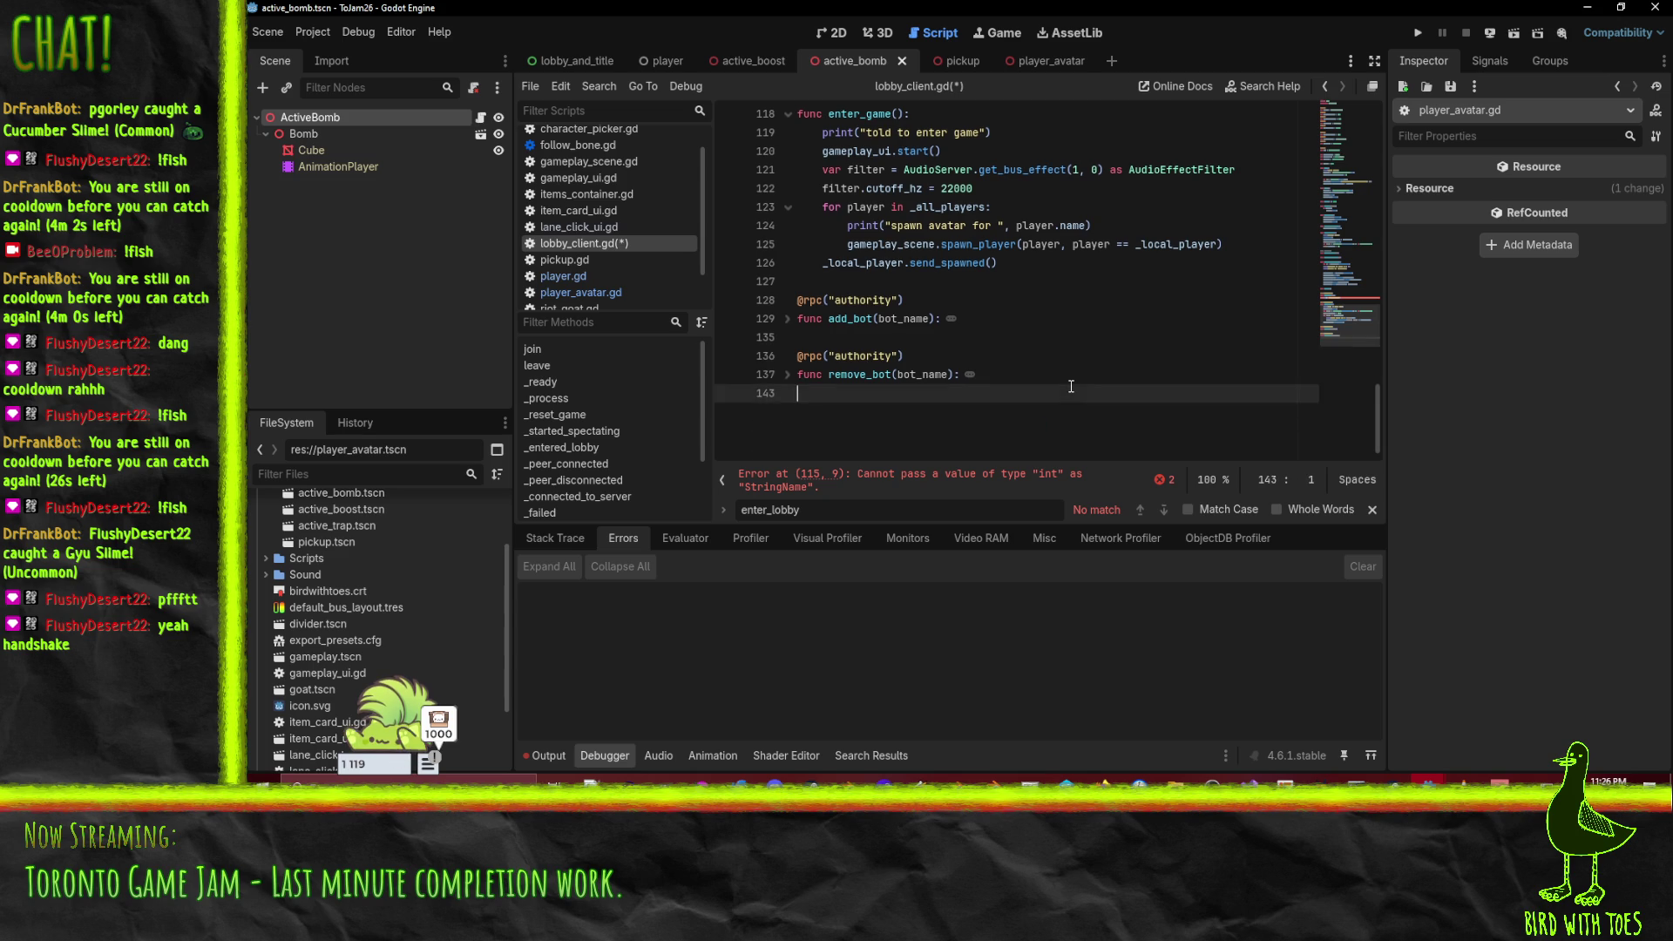
{"action": "scroll", "coordinate": [1032, 363], "scroll_direction": "up", "scroll_amount": 5}
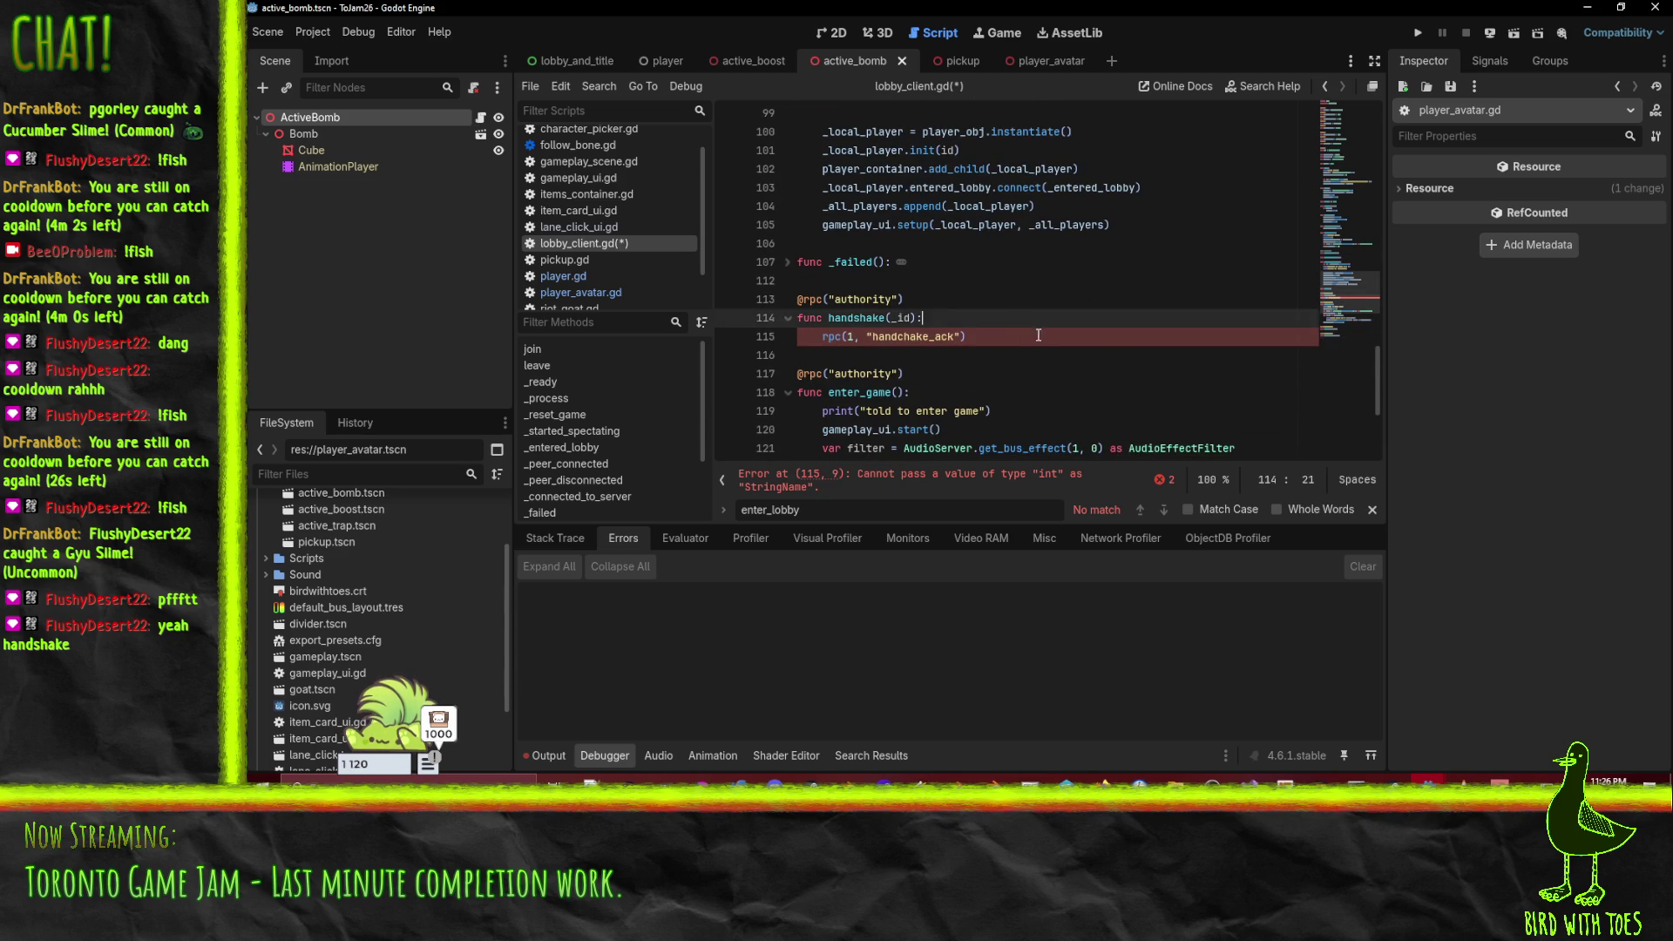
Step: Change the handshake call to rpc_id(1, "handshake_ack")
{"action": "left_click", "coordinate": [1028, 338]}
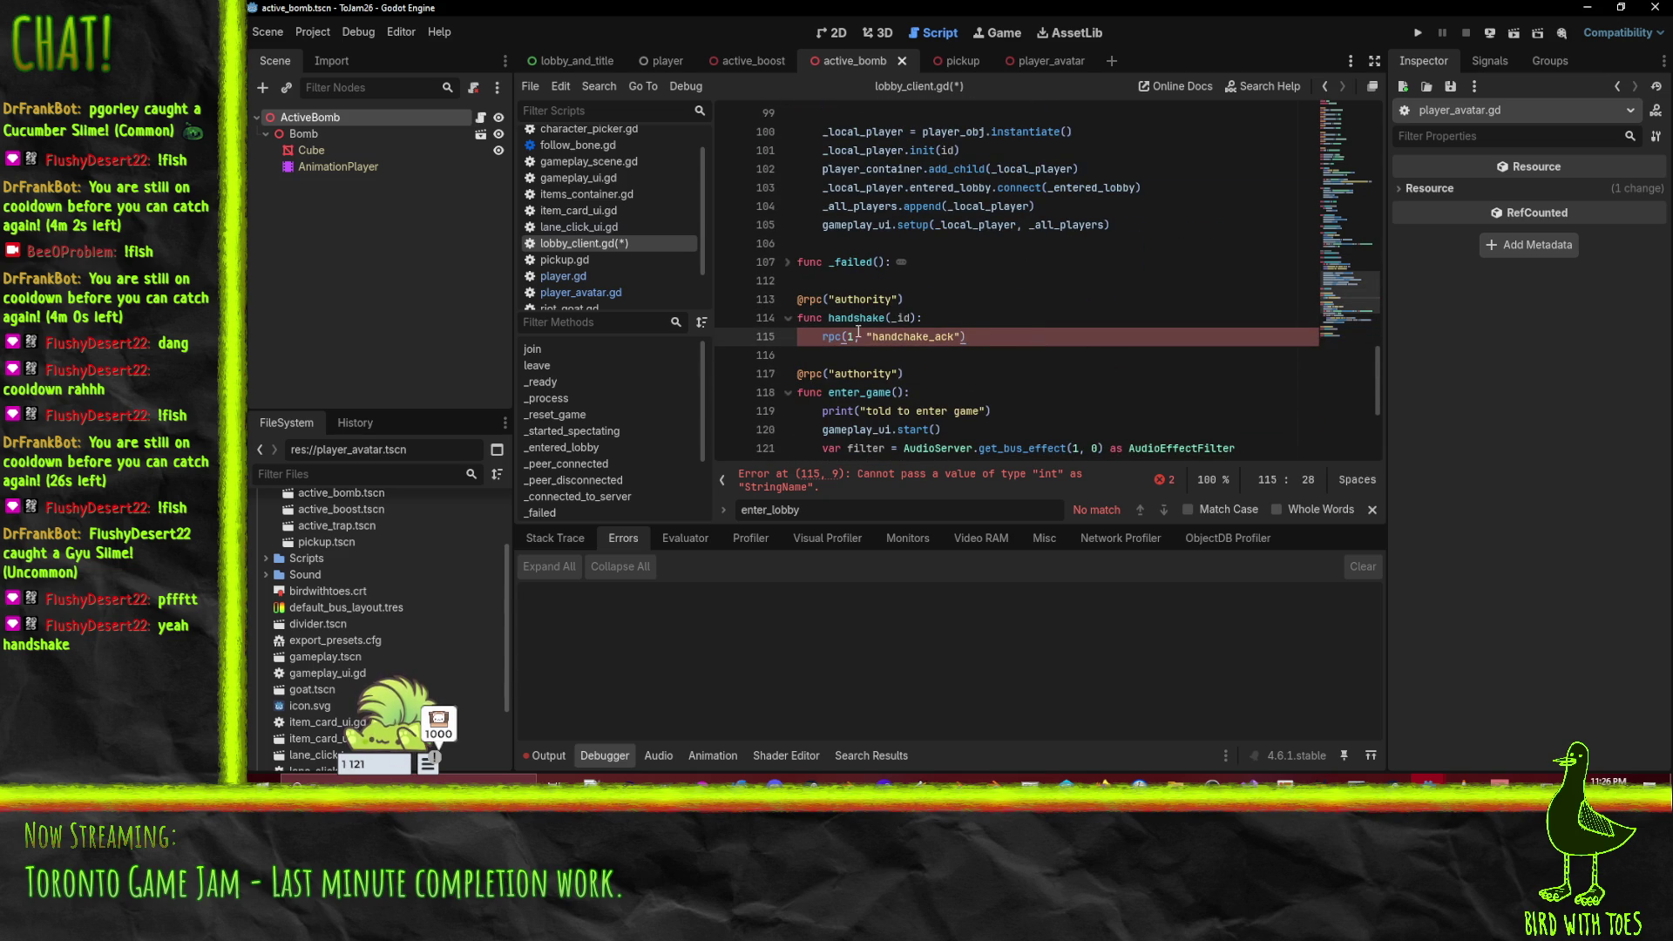
{"action": "type", "text": "_id"}
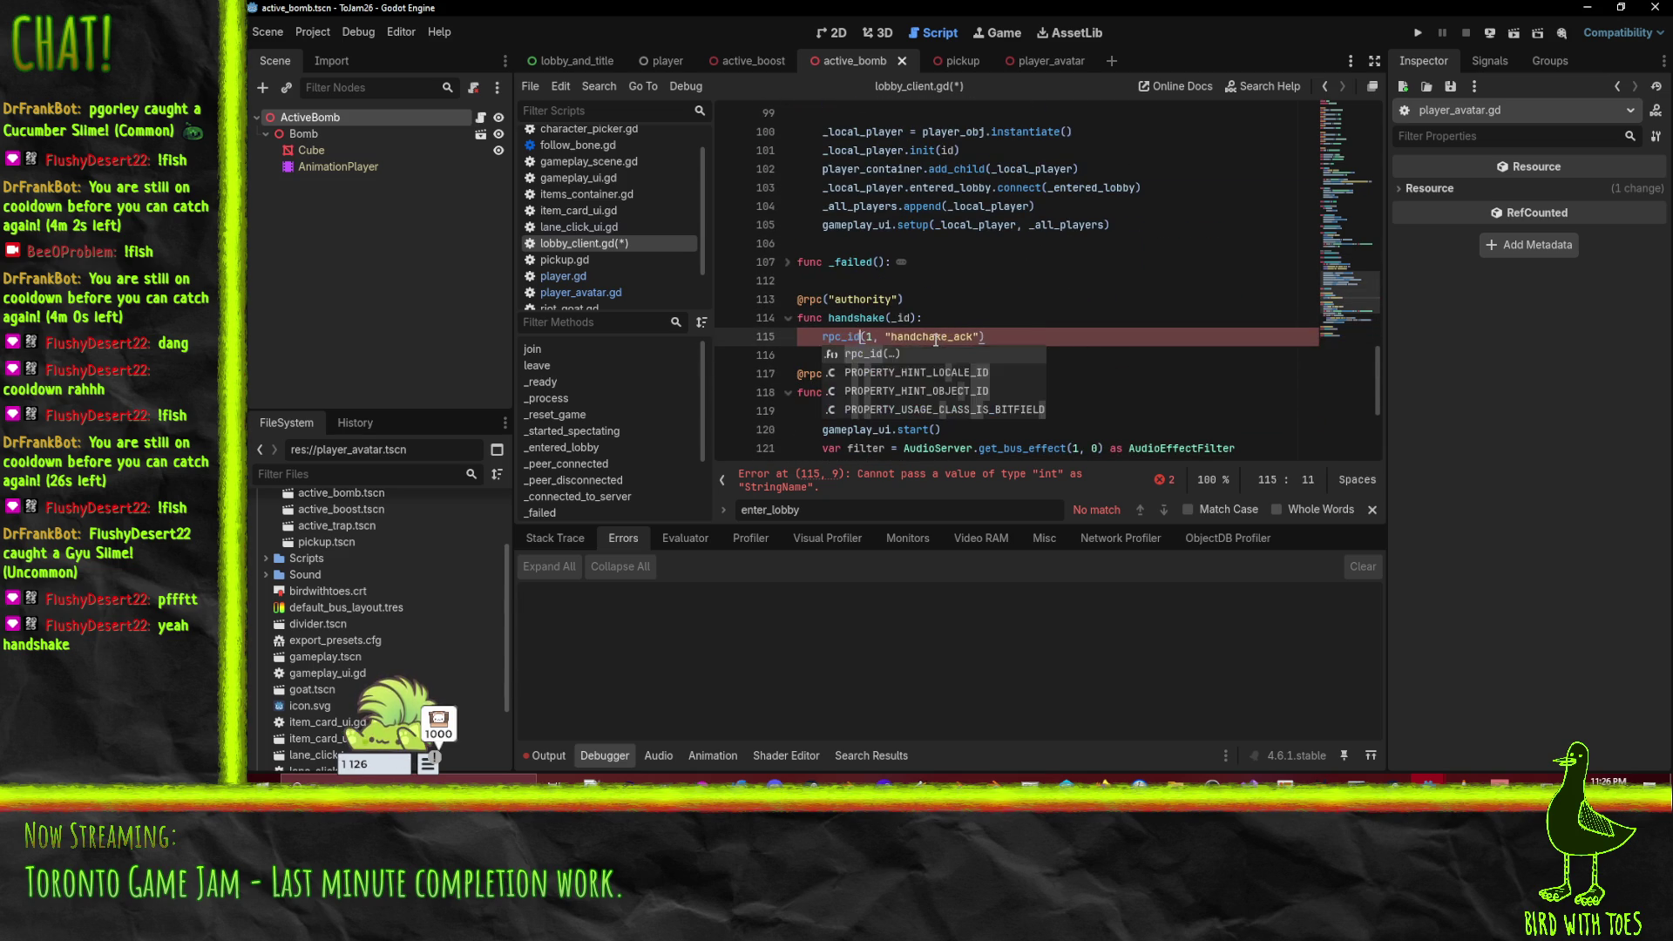
{"action": "left_click", "coordinate": [1031, 359]}
{"action": "left_click", "coordinate": [1019, 338]}
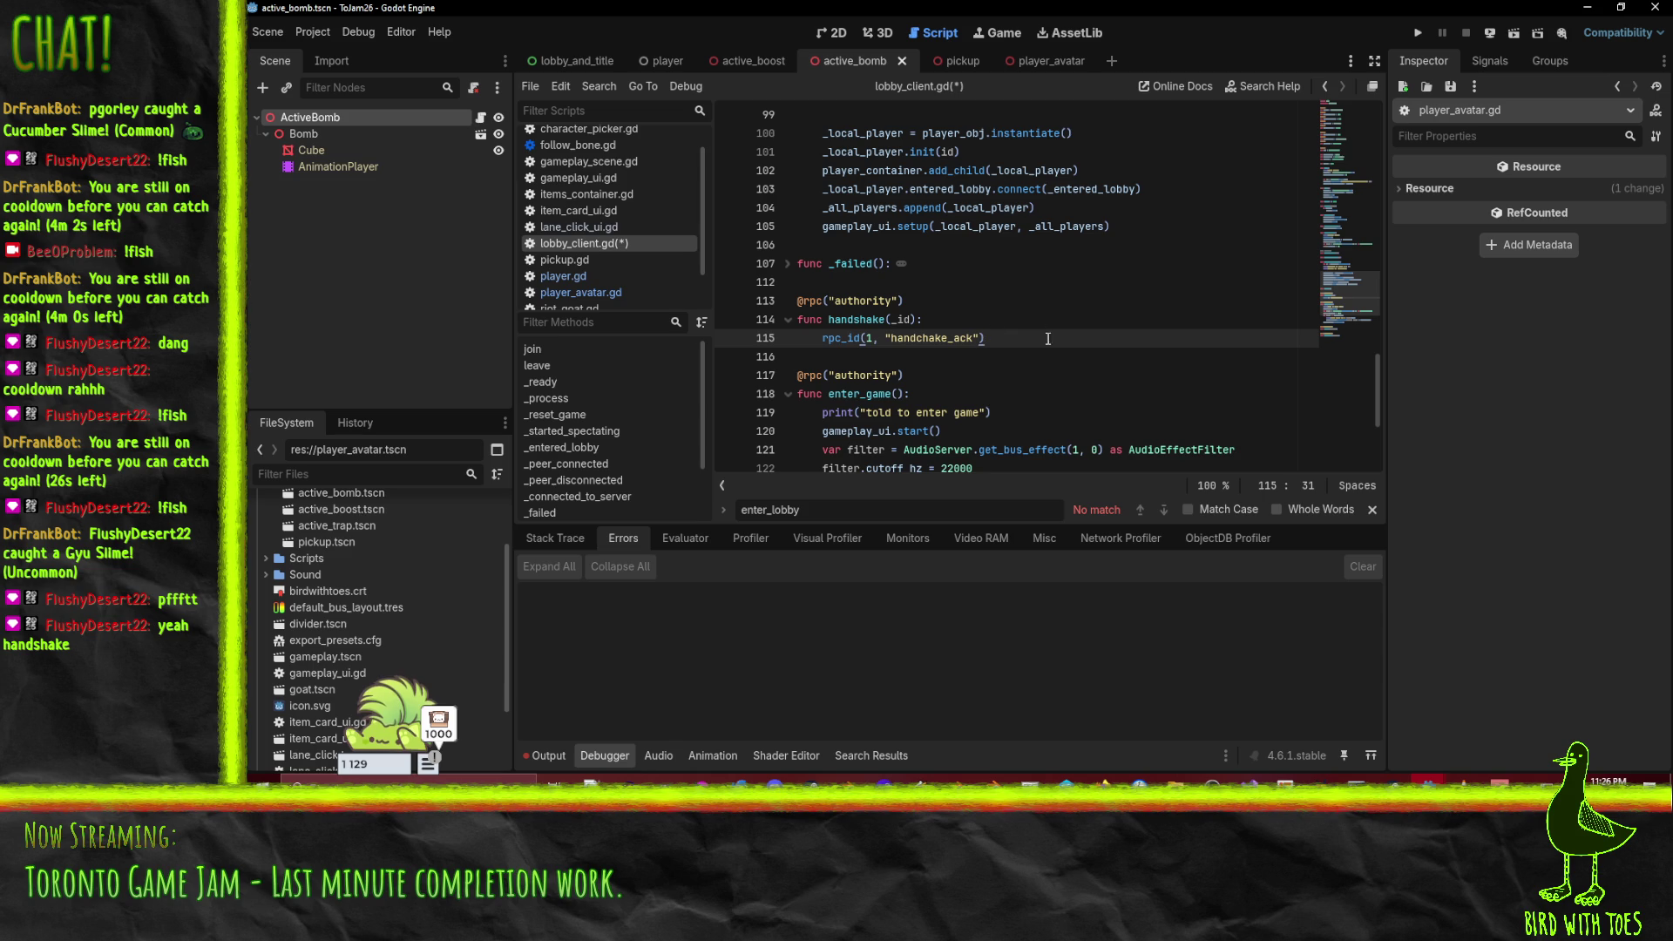
{"action": "key", "text": "Home"}
{"action": "key", "text": "Home"}
{"action": "left_click", "coordinate": [893, 353]}
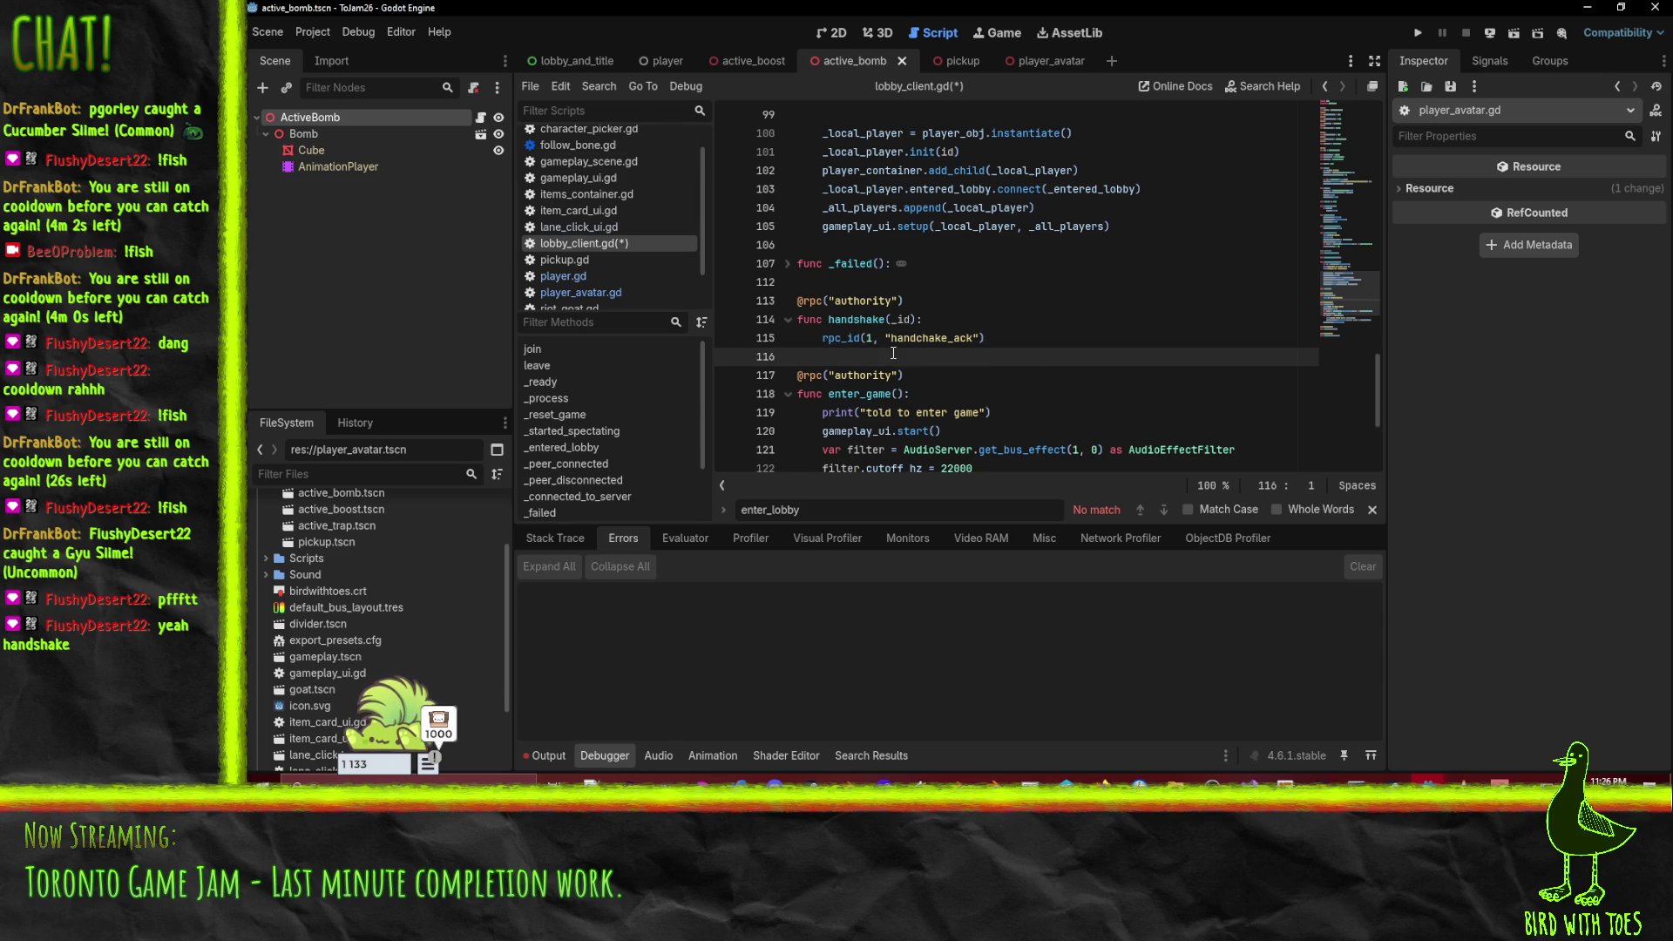
{"action": "scroll", "coordinate": [1064, 365], "scroll_direction": "down", "scroll_amount": 2}
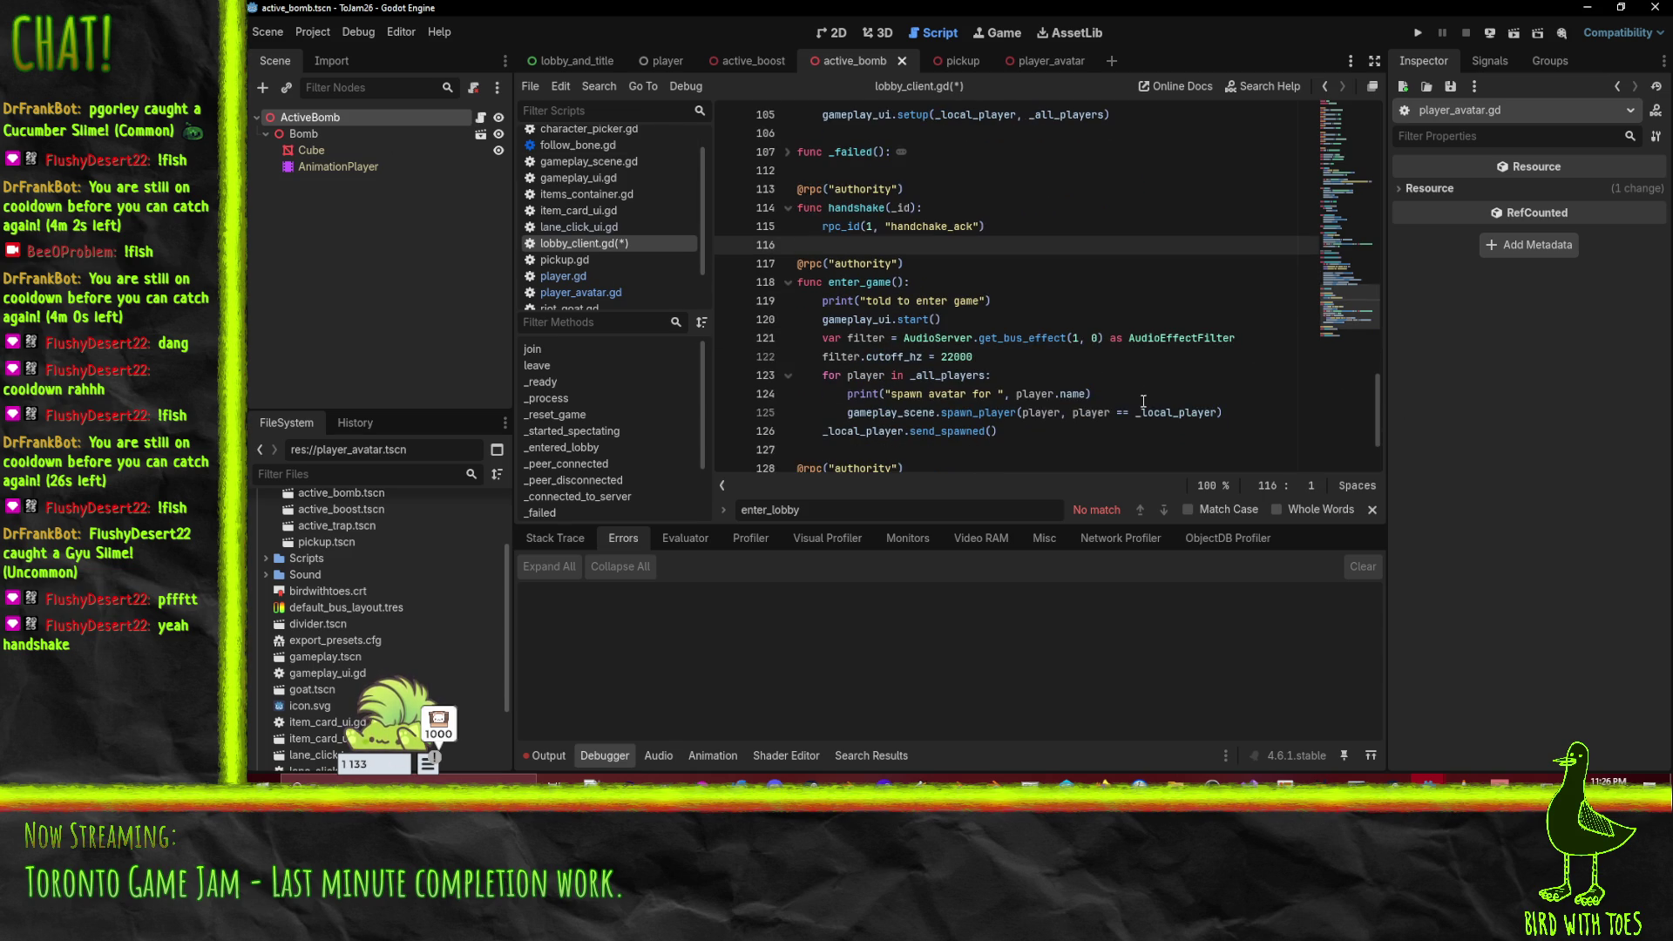
{"action": "scroll", "coordinate": [1137, 366], "scroll_direction": "up", "scroll_amount": 2}
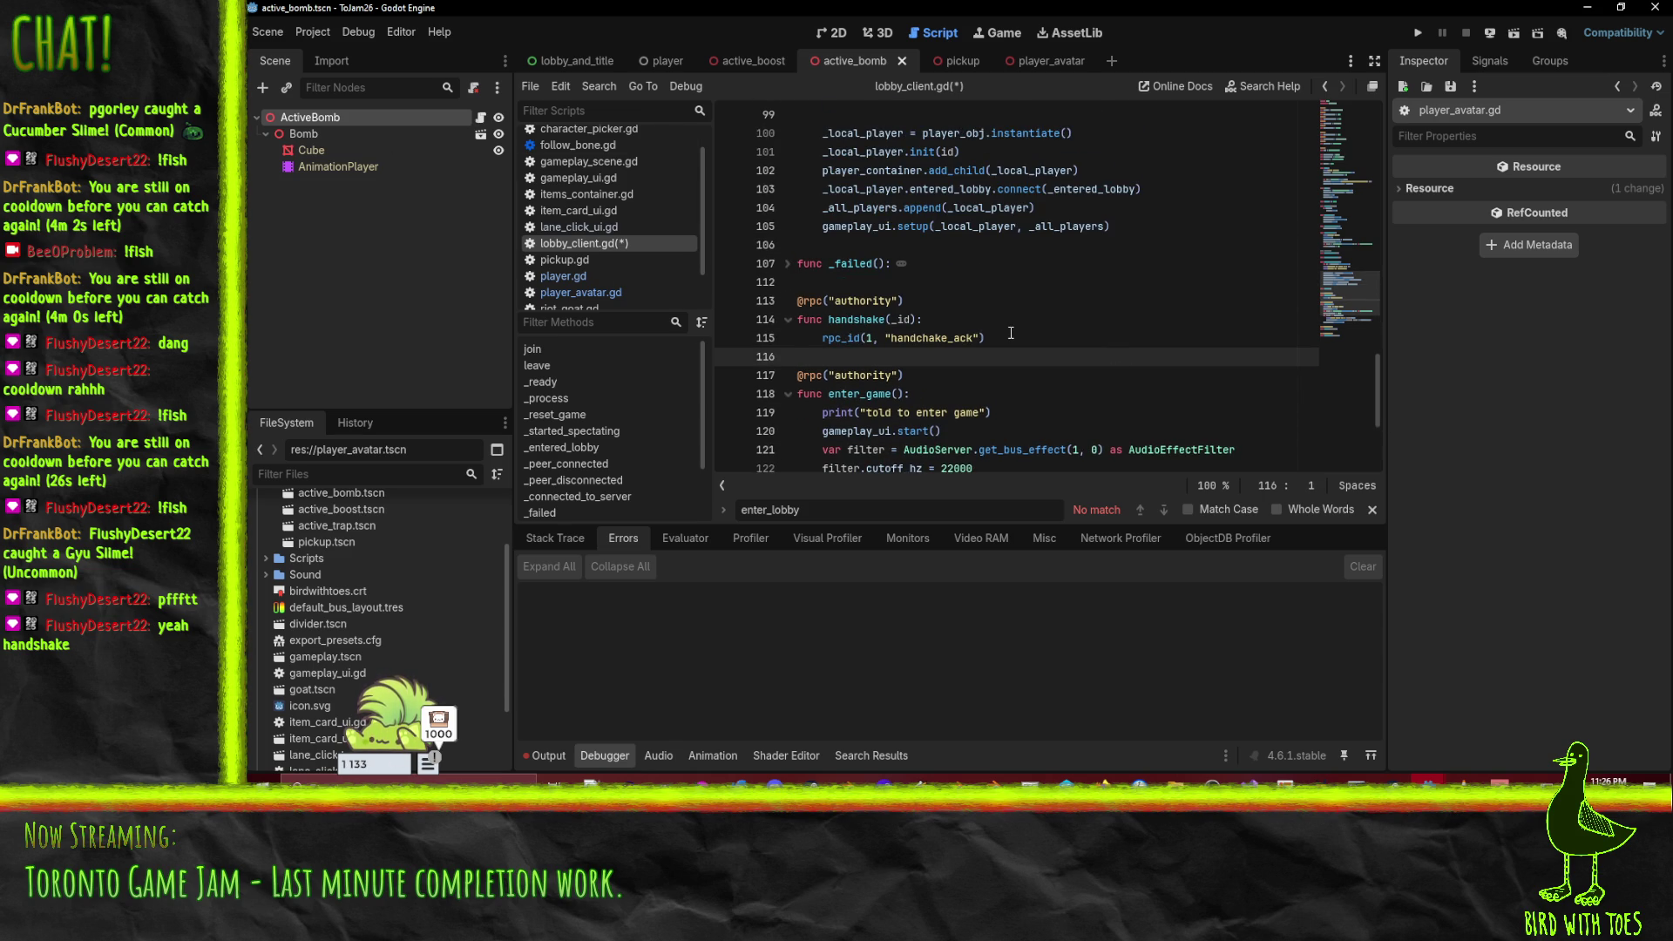
{"action": "key", "text": "Return"}
{"action": "type", "text": "@rpc(\"any"}
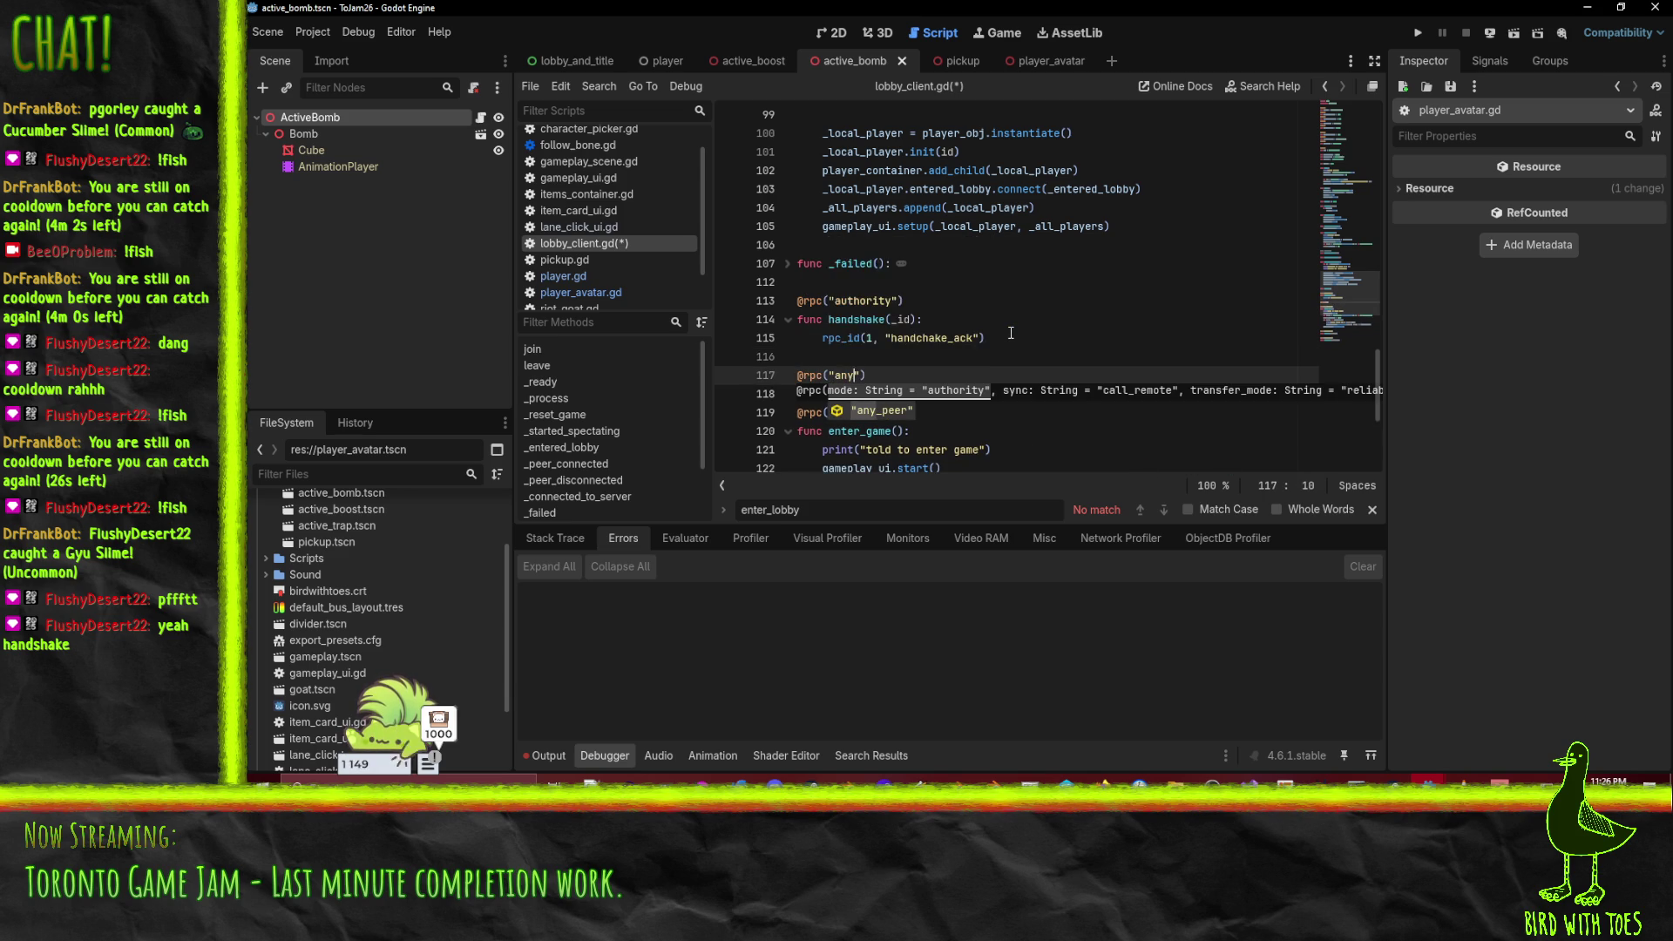
{"action": "type", "text": "_peer"}
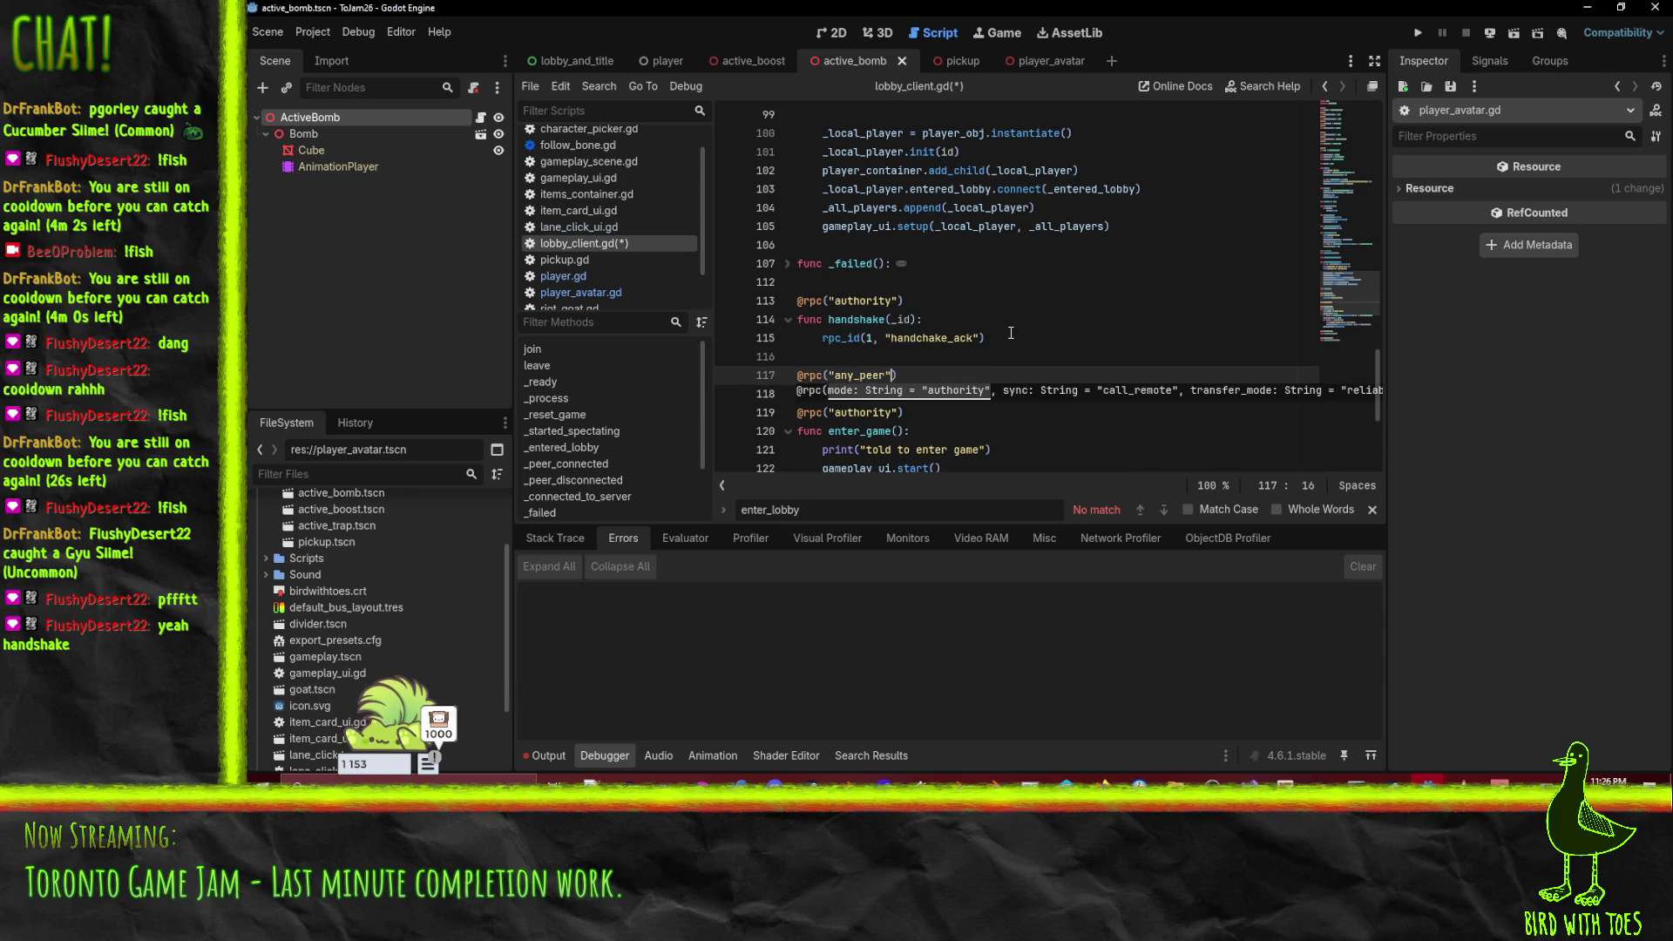
{"action": "key", "text": "End"}
{"action": "type", "text": ":"}
{"action": "key", "text": "Return"}
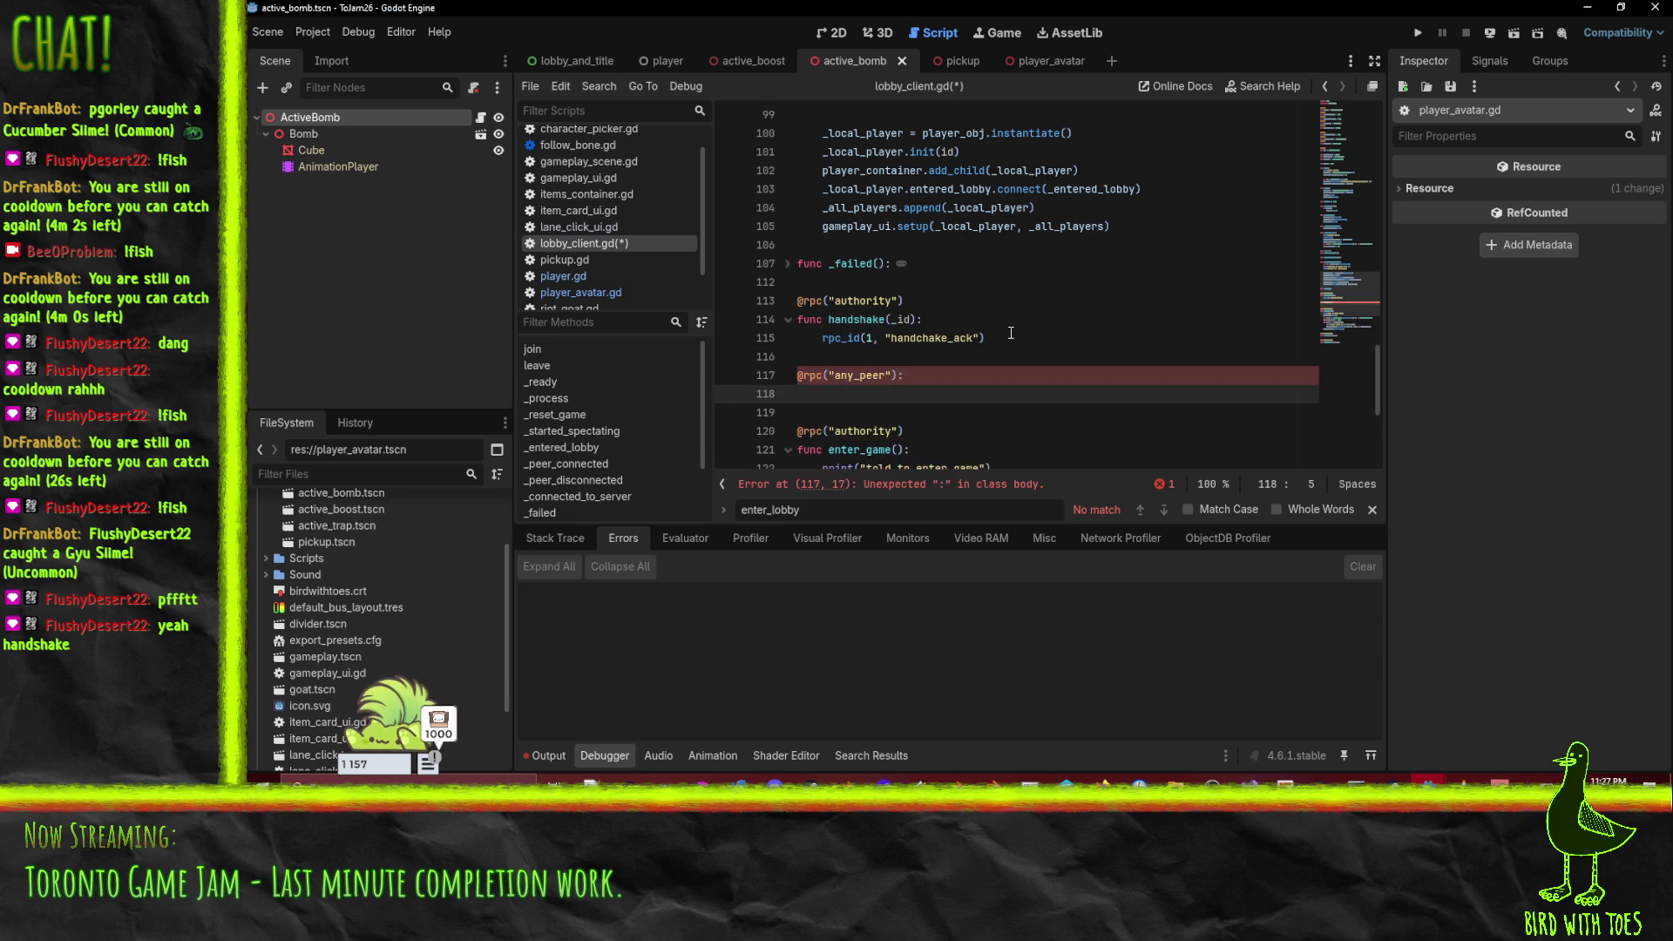
{"action": "type", "text": "func handsha"}
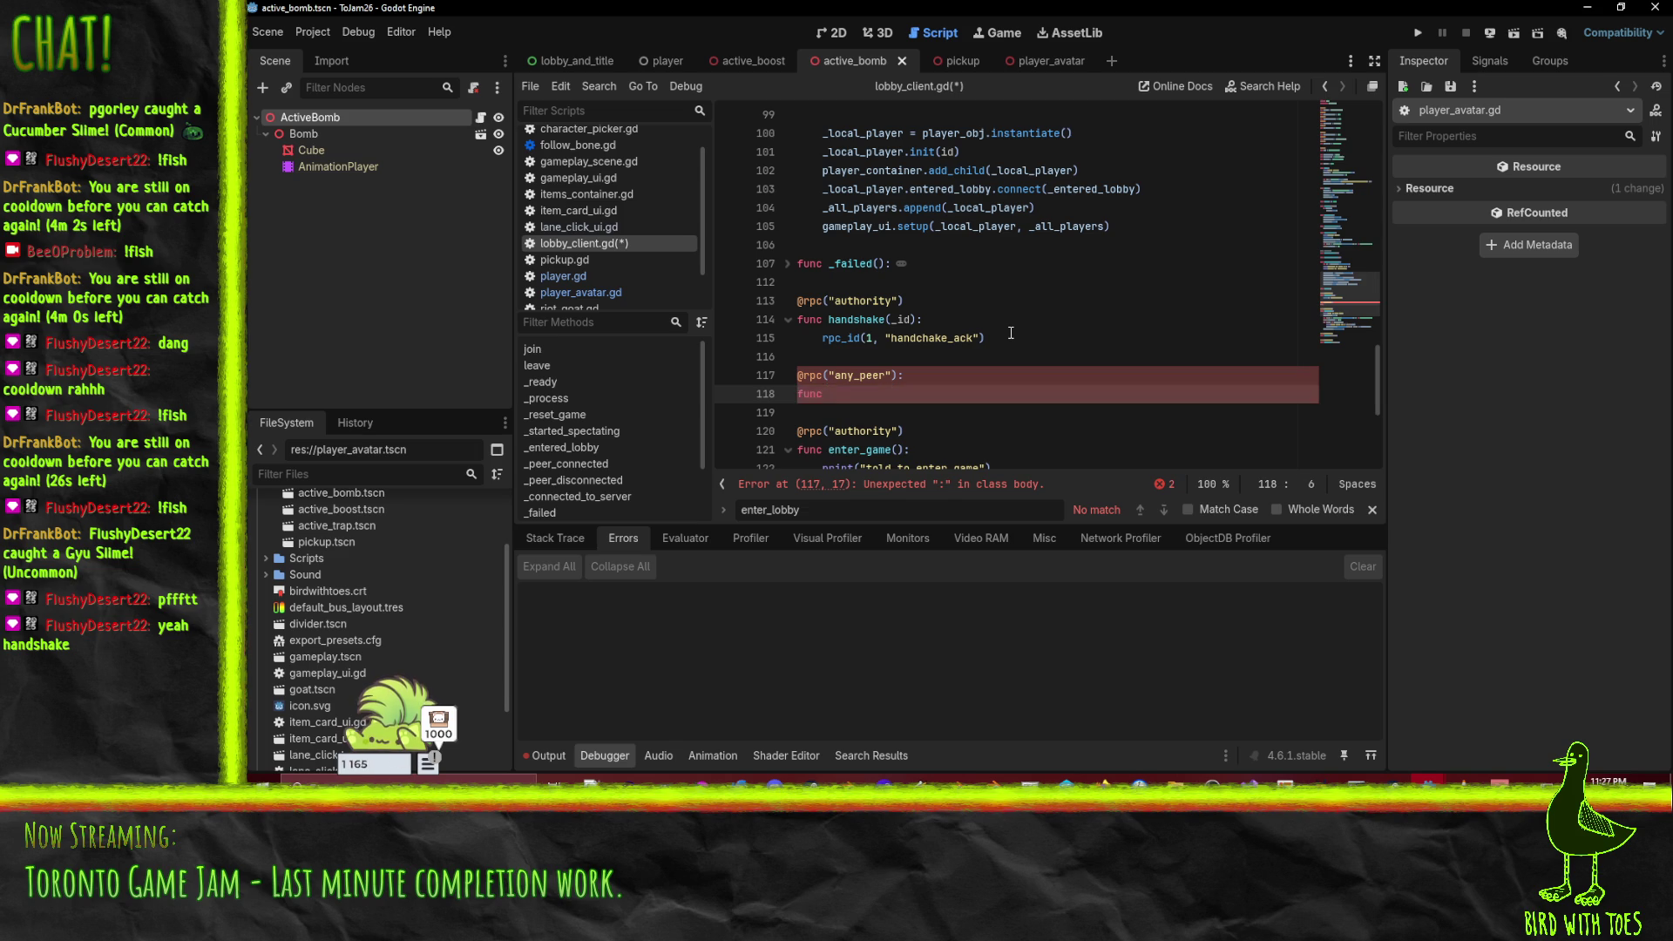
{"action": "type", "text": "ke"}
{"action": "type", "text": "cak("}
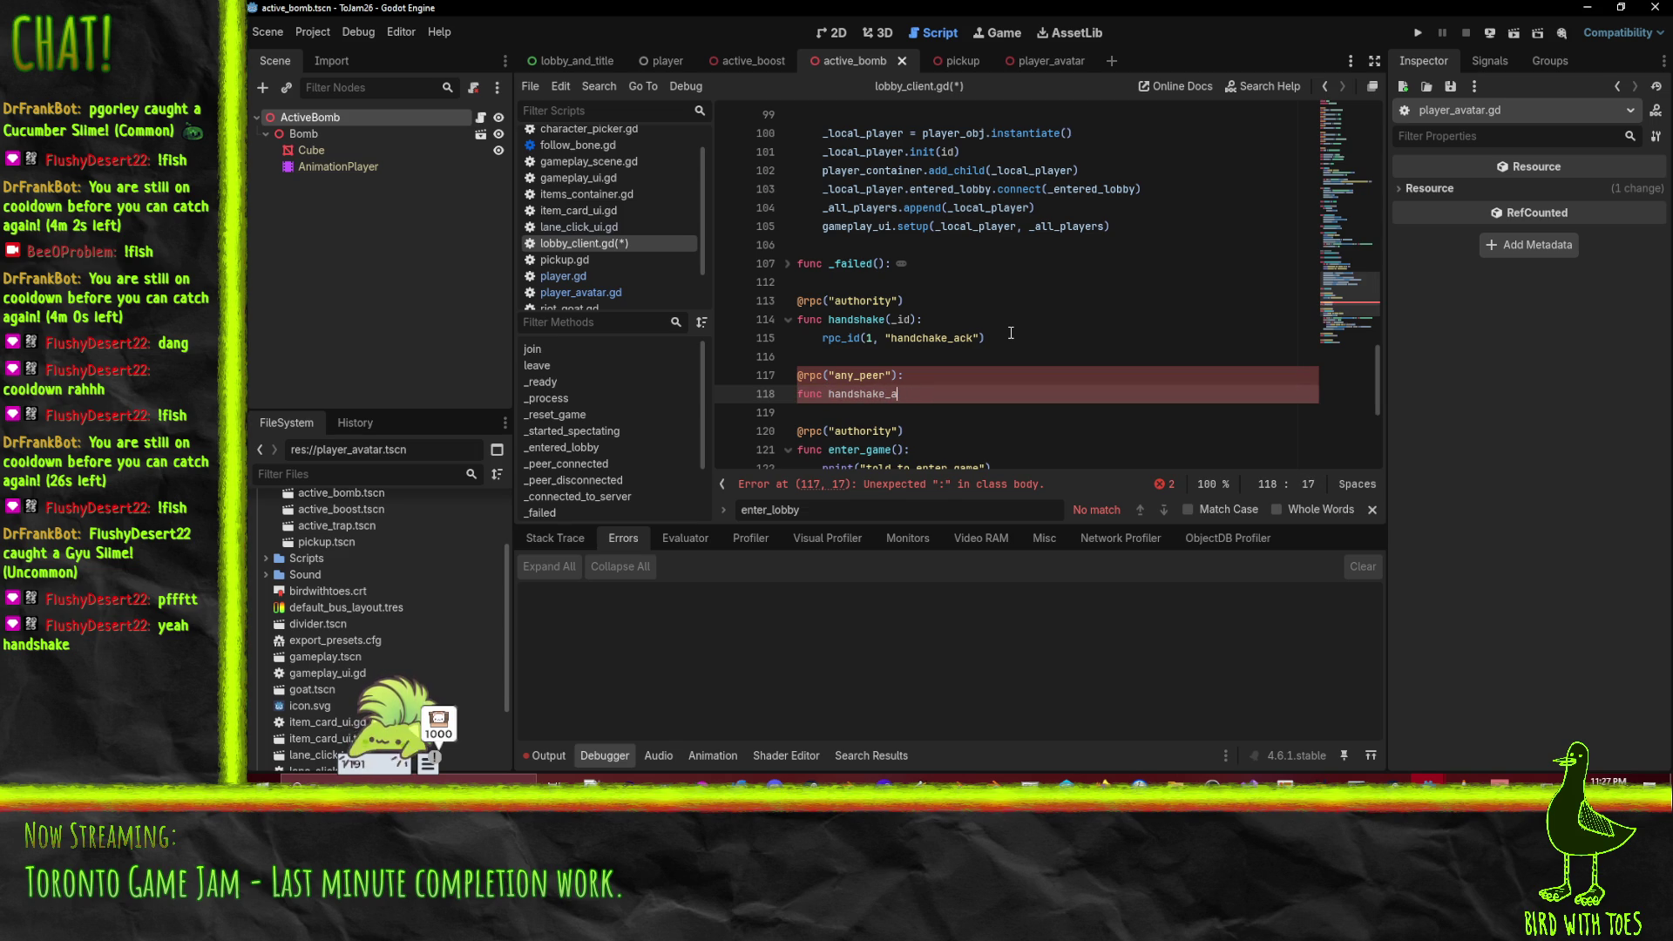
{"action": "type", "text": "k():"}
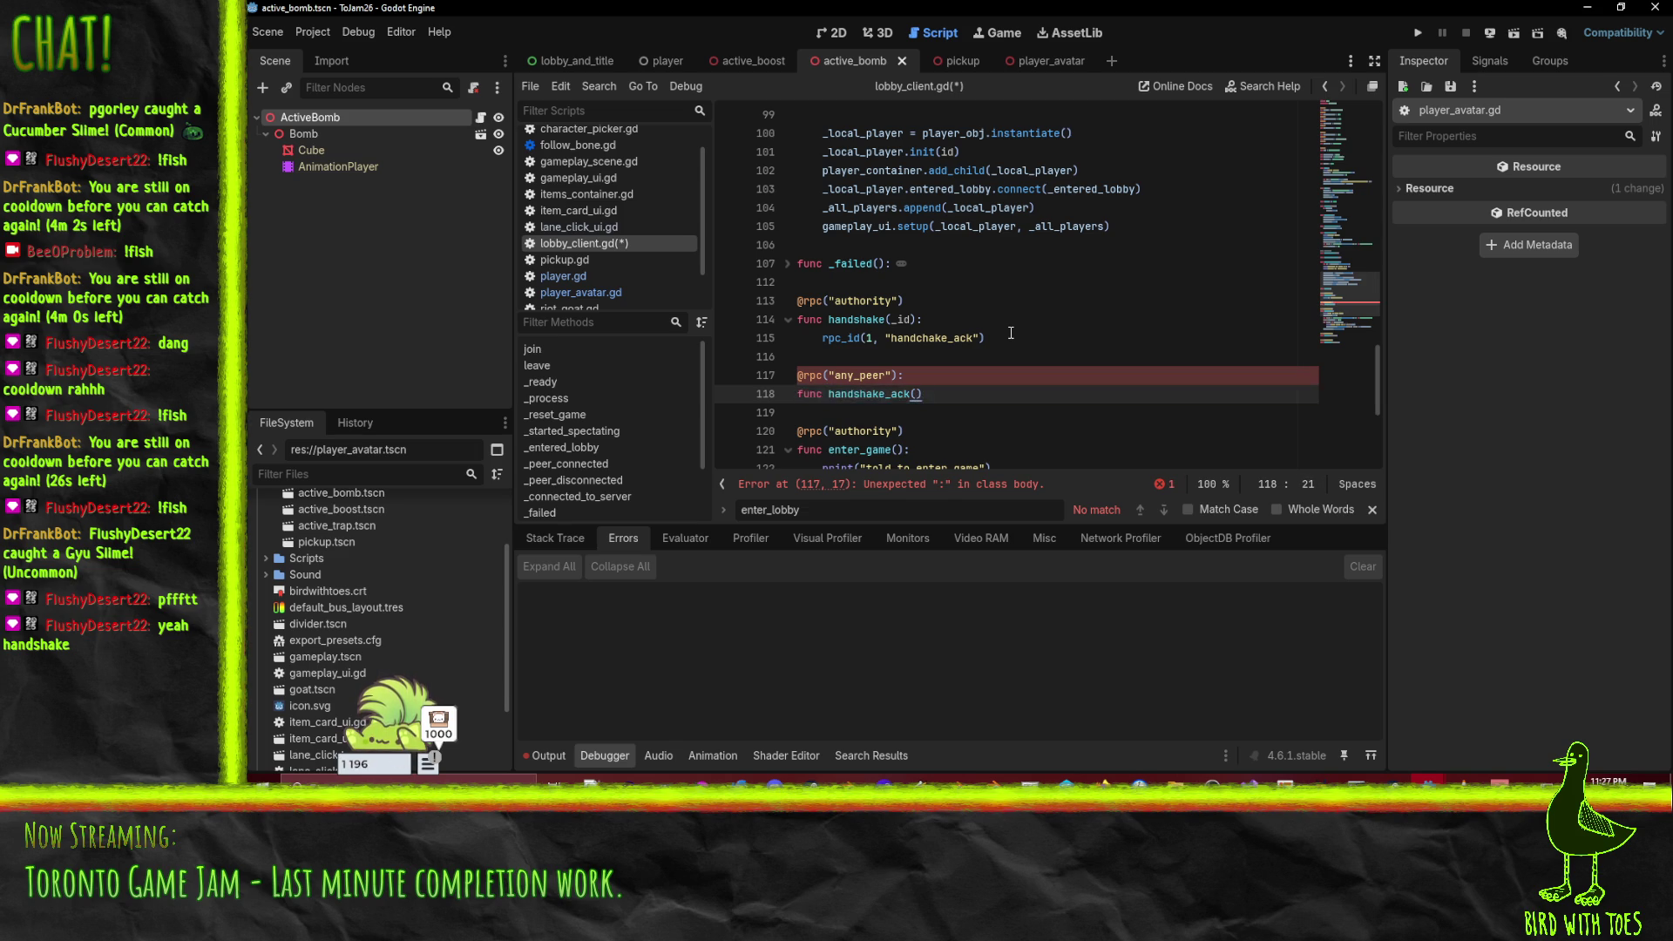
{"action": "key", "text": "Return"}
{"action": "type", "text": "pass"}
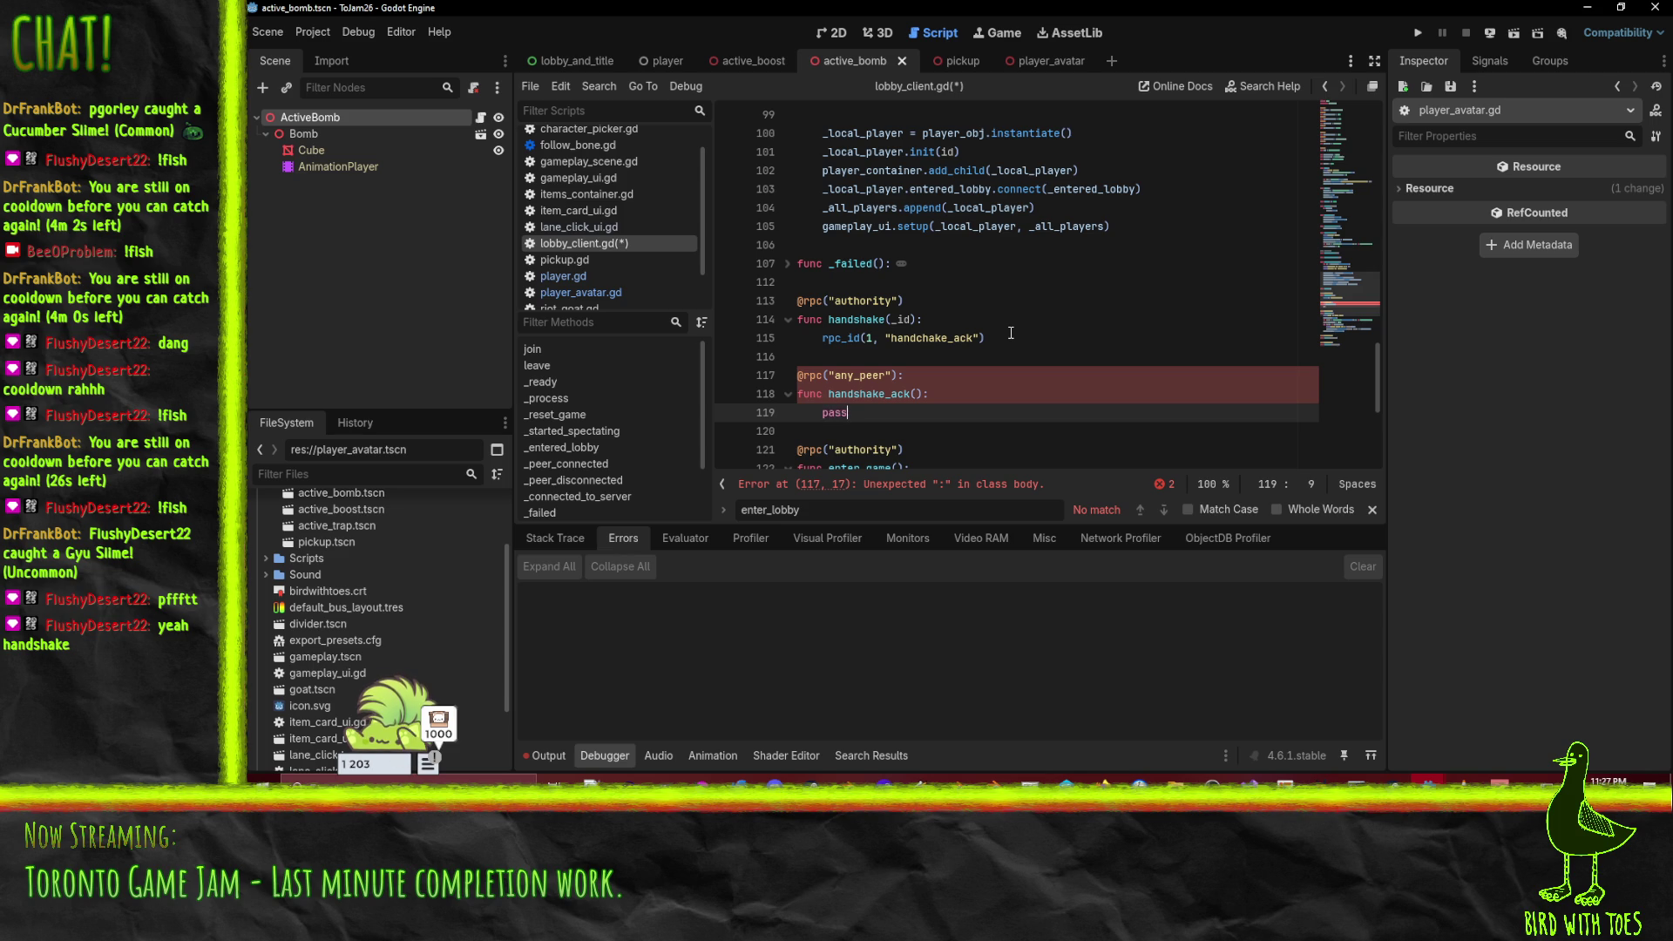
Step: Remove the stray colon after the any_peer annotation and save lobby_client.gd
{"action": "left_click", "coordinate": [1011, 333]}
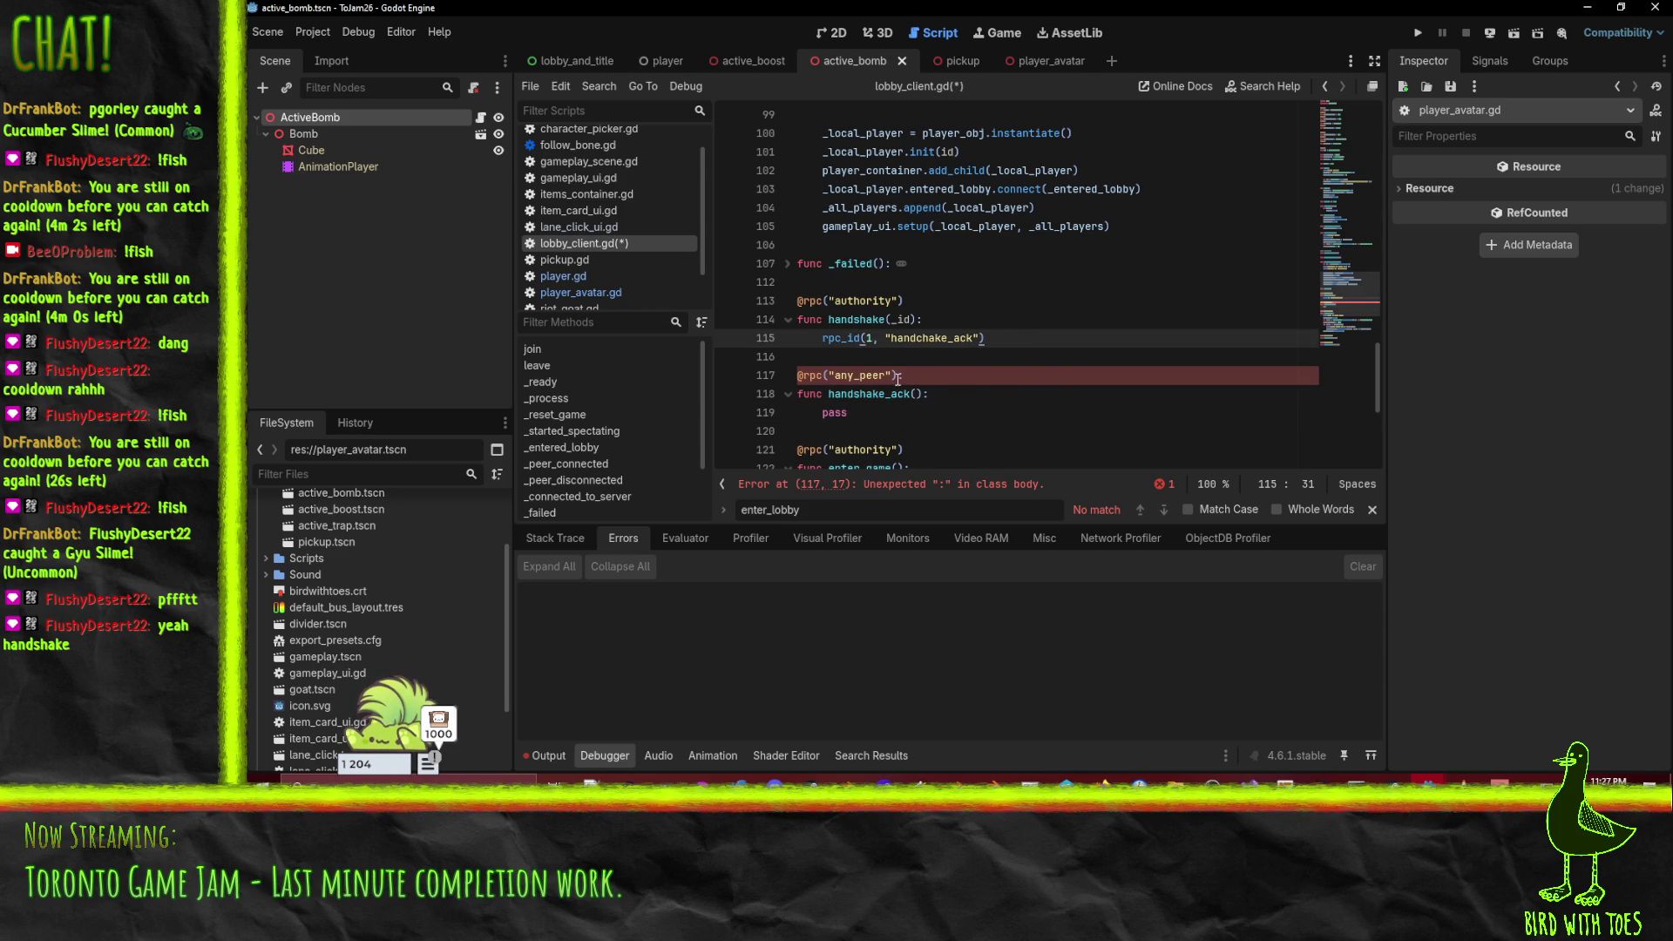
{"action": "key", "text": "Down"}
{"action": "key", "text": "Down"}
{"action": "key", "text": "BackSpace"}
{"action": "key", "text": "Up"}
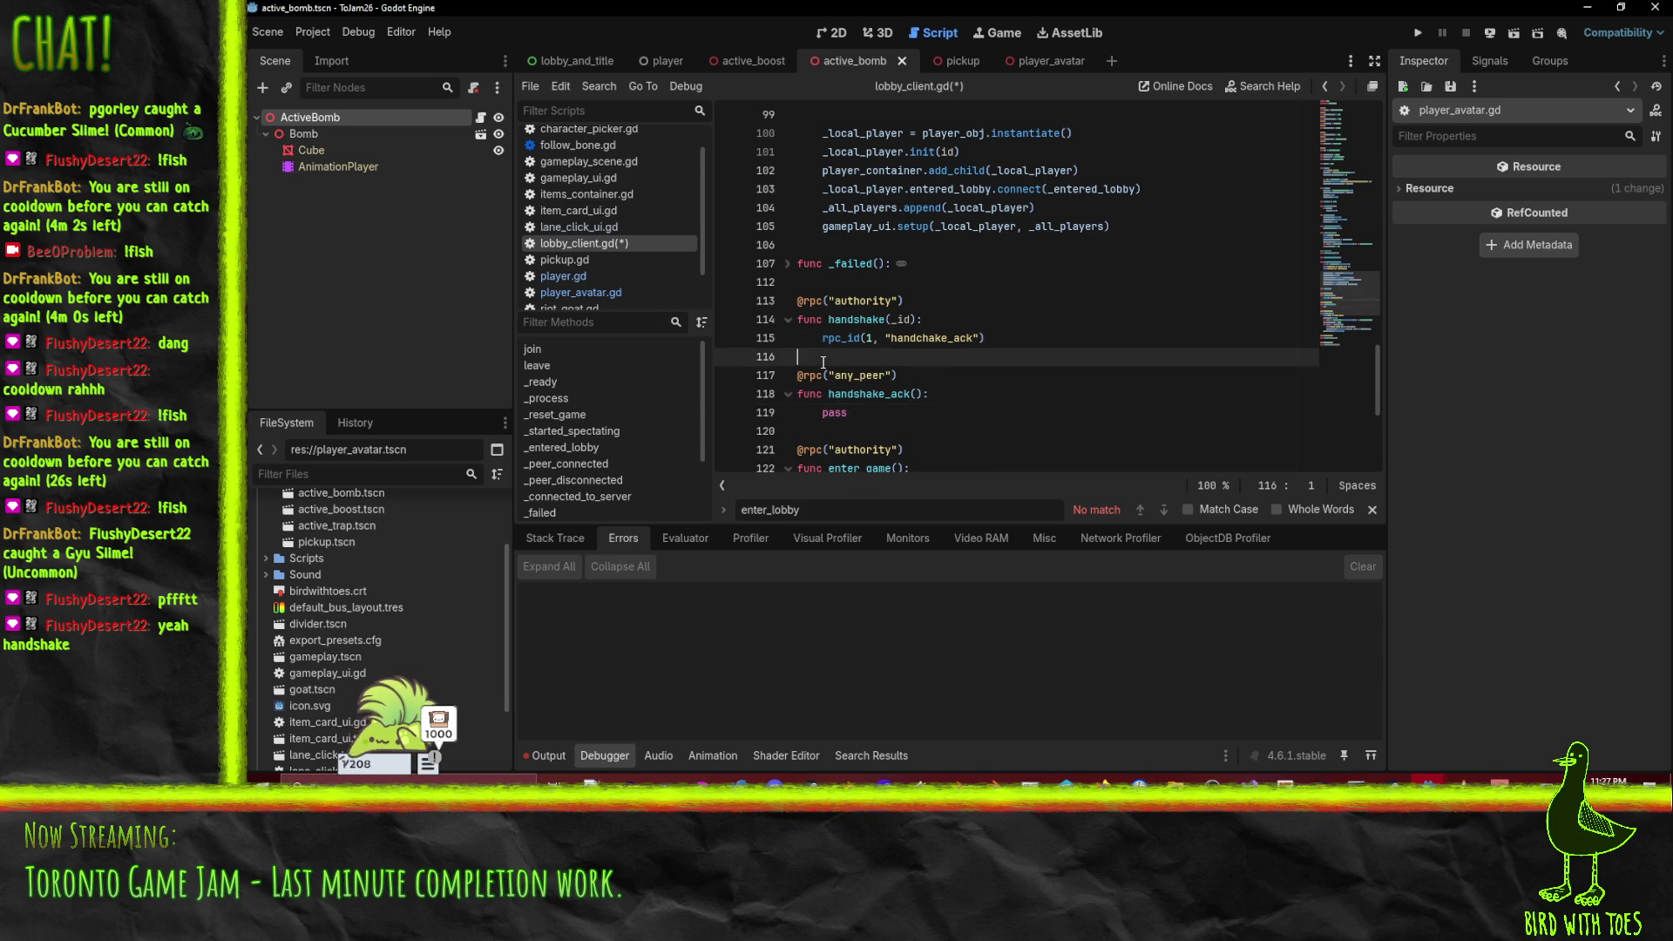
{"action": "scroll", "coordinate": [995, 384], "scroll_direction": "down", "scroll_amount": 4}
{"action": "scroll", "coordinate": [995, 384], "scroll_direction": "down", "scroll_amount": 1}
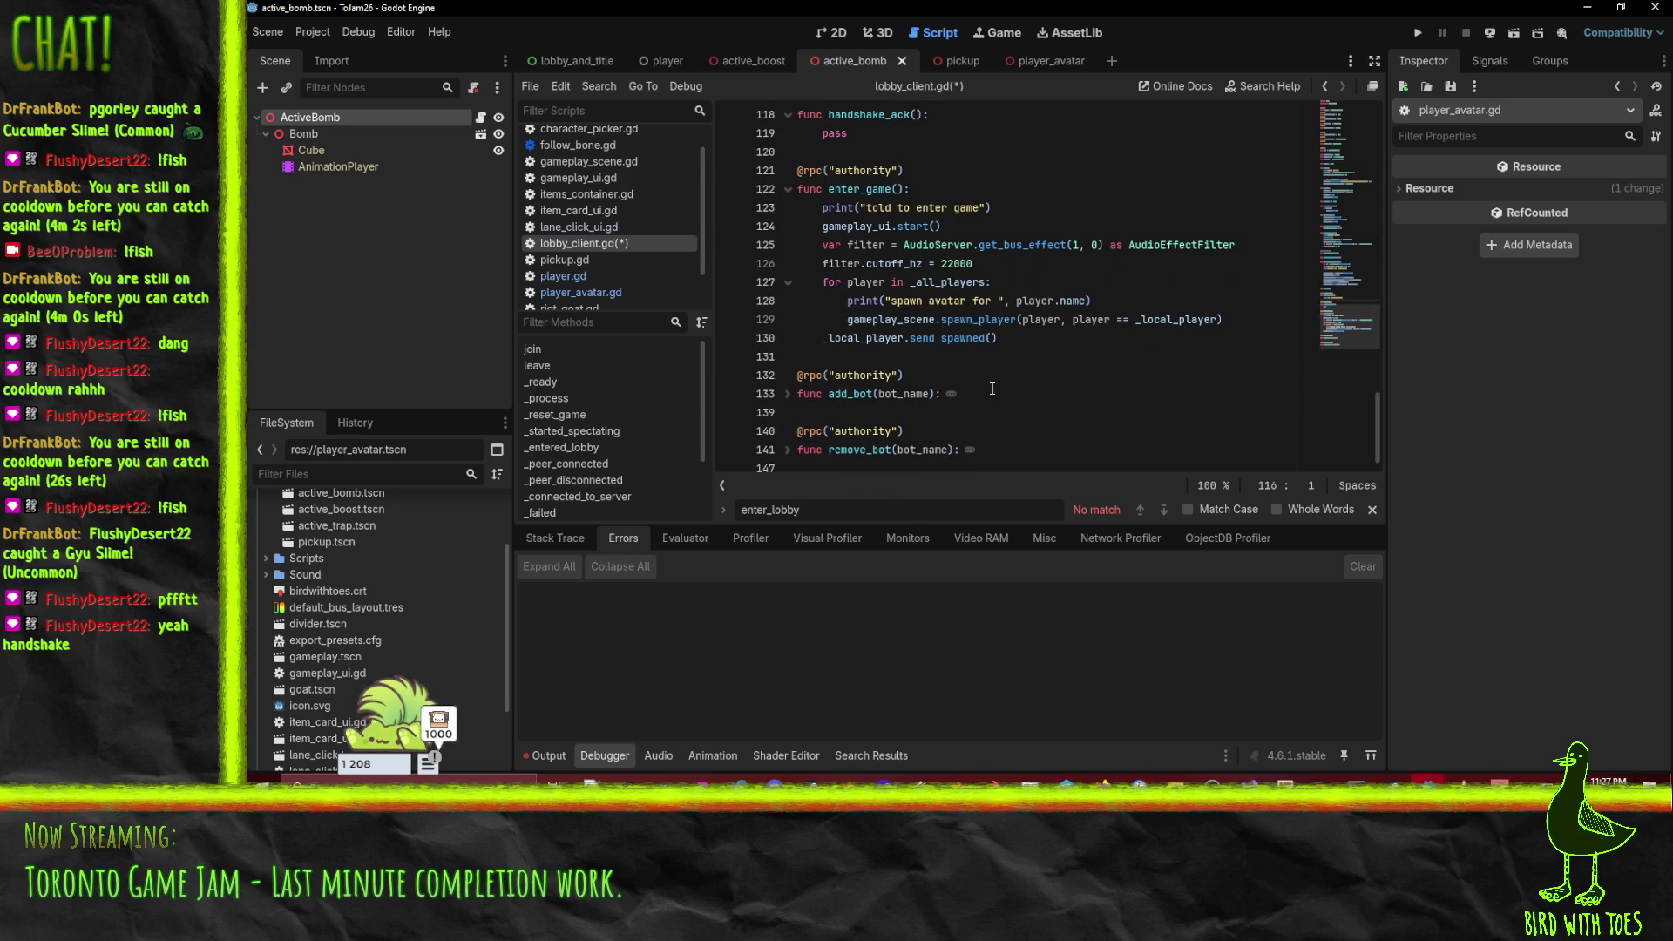
{"action": "scroll", "coordinate": [991, 388], "scroll_direction": "up", "scroll_amount": 3}
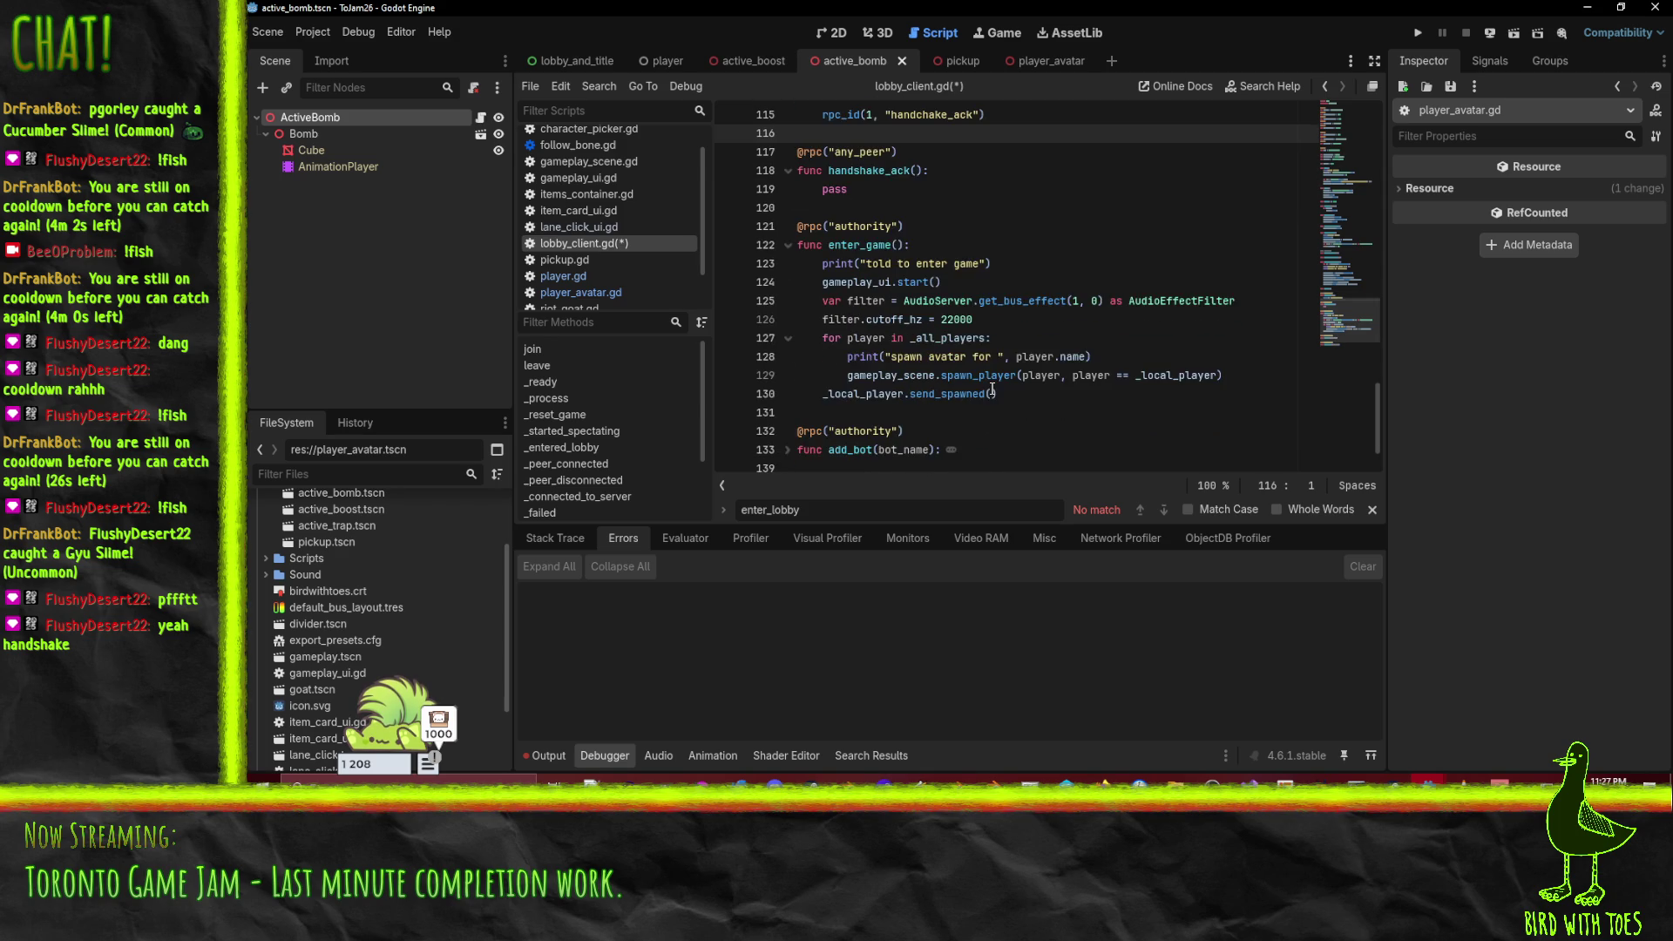
{"action": "left_click", "coordinate": [891, 281]}
{"action": "key", "text": "ctrl+s"}
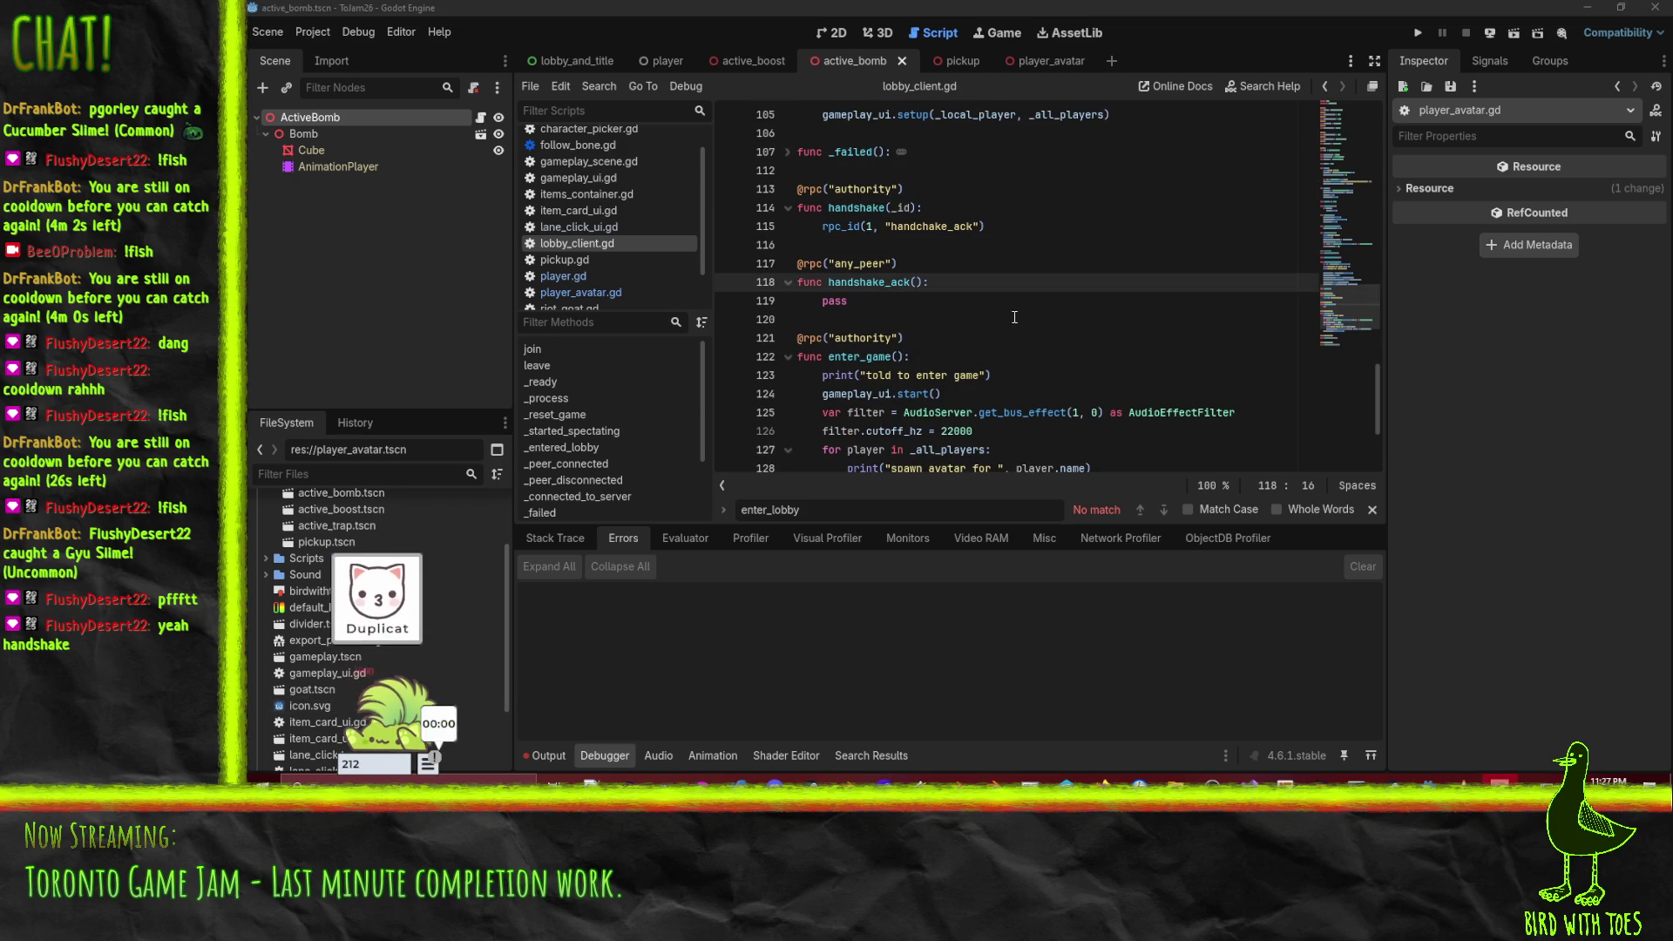
Step: Rename the client's handshake function to handshake_syn, save, and switch to the server project's editor
{"action": "scroll", "coordinate": [1010, 292], "scroll_direction": "up", "scroll_amount": 1}
{"action": "left_click", "coordinate": [990, 277]}
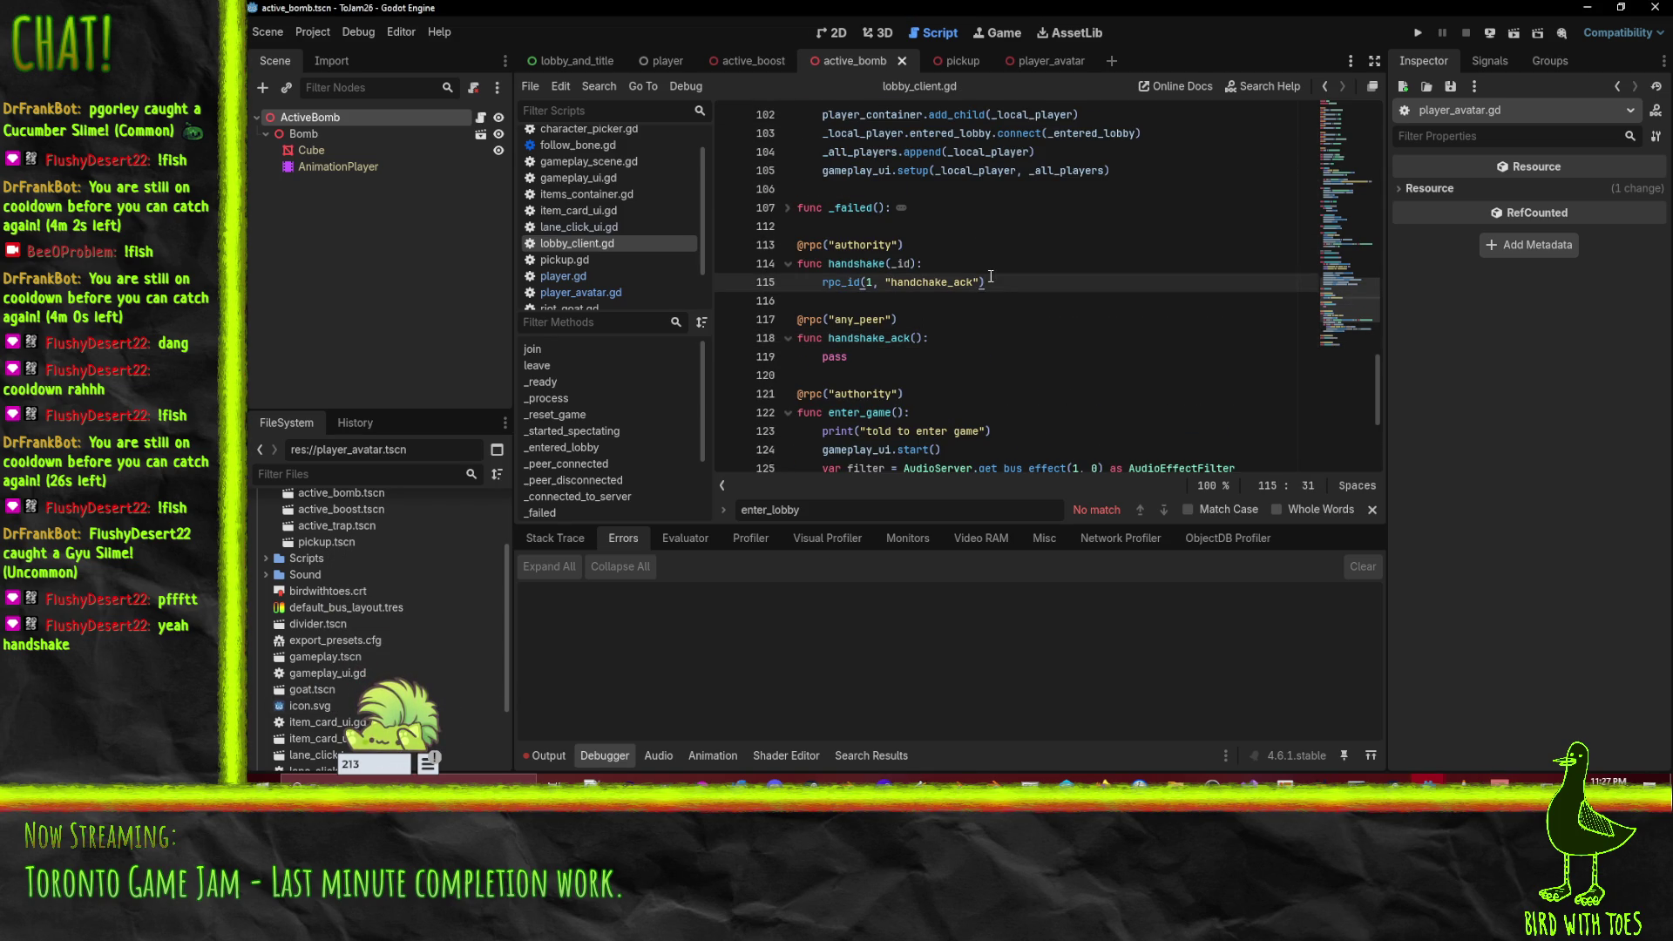
{"action": "left_click", "coordinate": [884, 263]}
{"action": "type", "text": "_syn"}
{"action": "key", "text": "ctrl+s"}
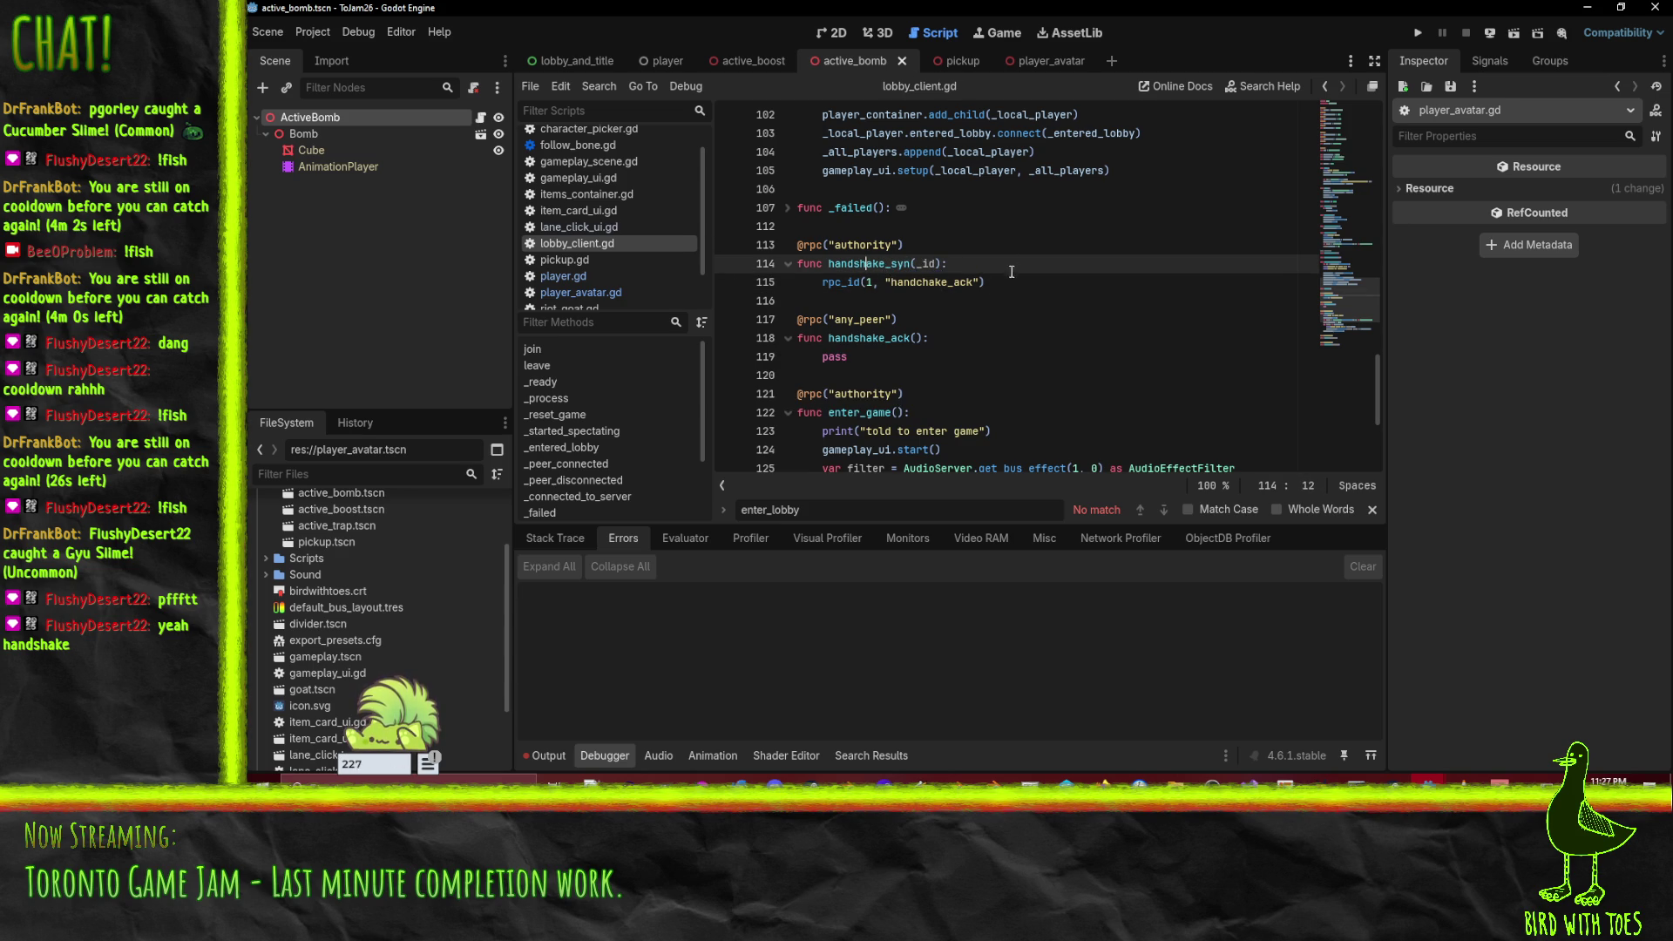
{"action": "mouse_move", "coordinate": [1429, 782]}
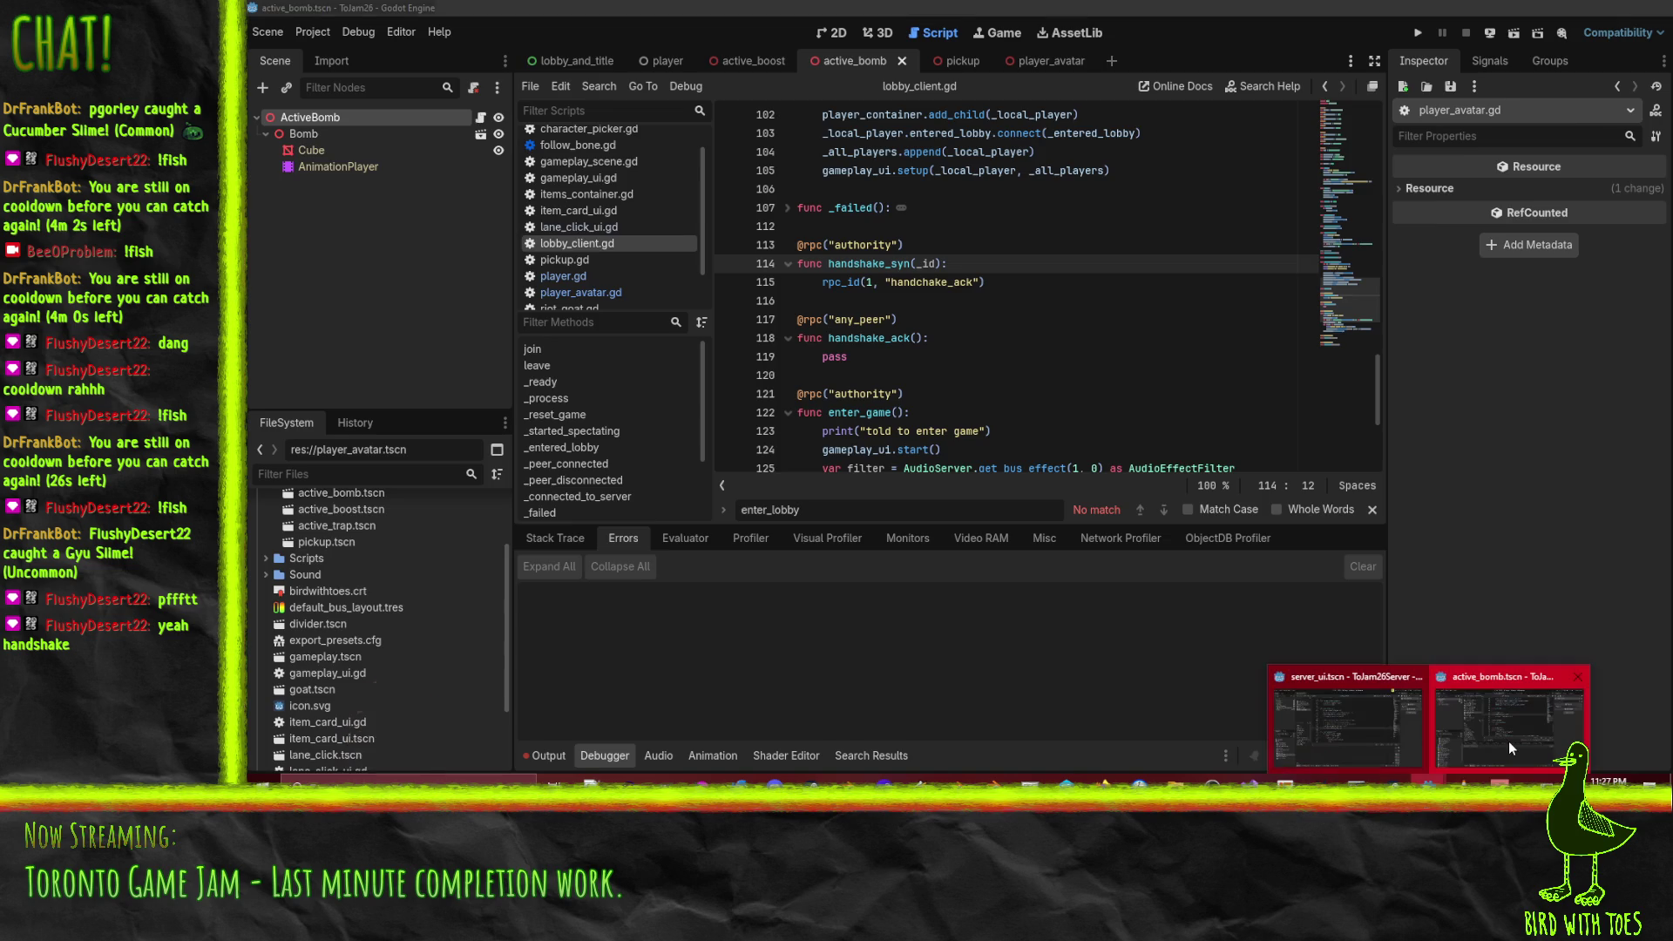
{"action": "left_click", "coordinate": [1385, 725]}
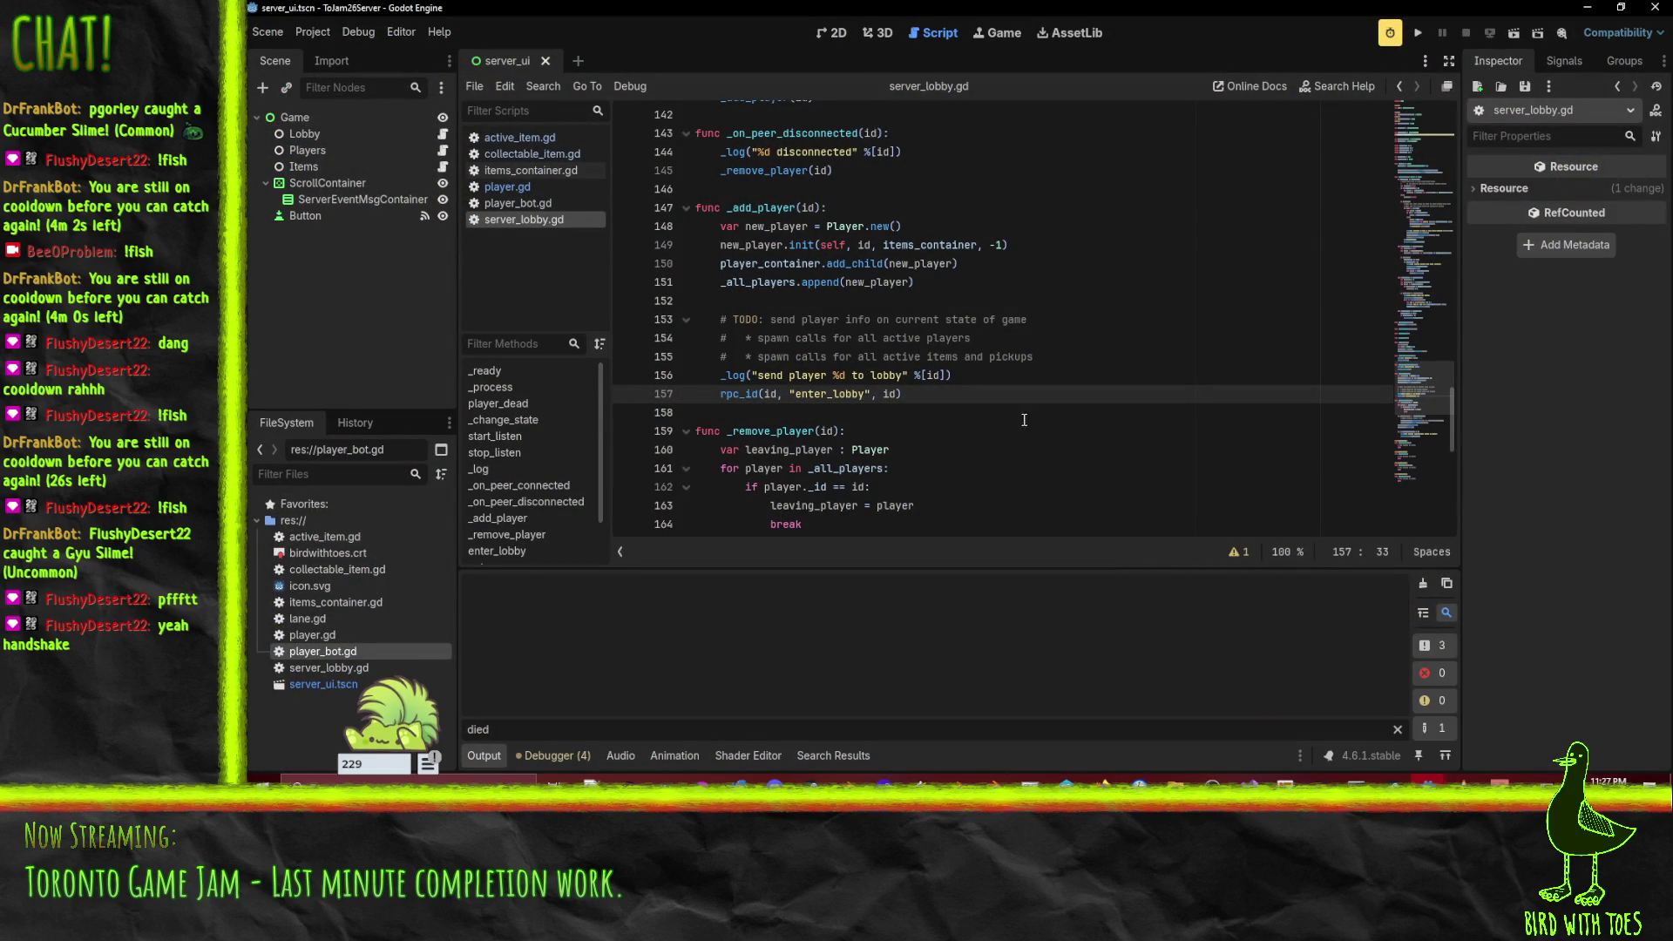
Step: Change the enter_lobby rpc_id call to handshake_syn and make the log message say handshake sync
{"action": "double_click", "coordinate": [816, 396]}
{"action": "type", "text": "handshake"}
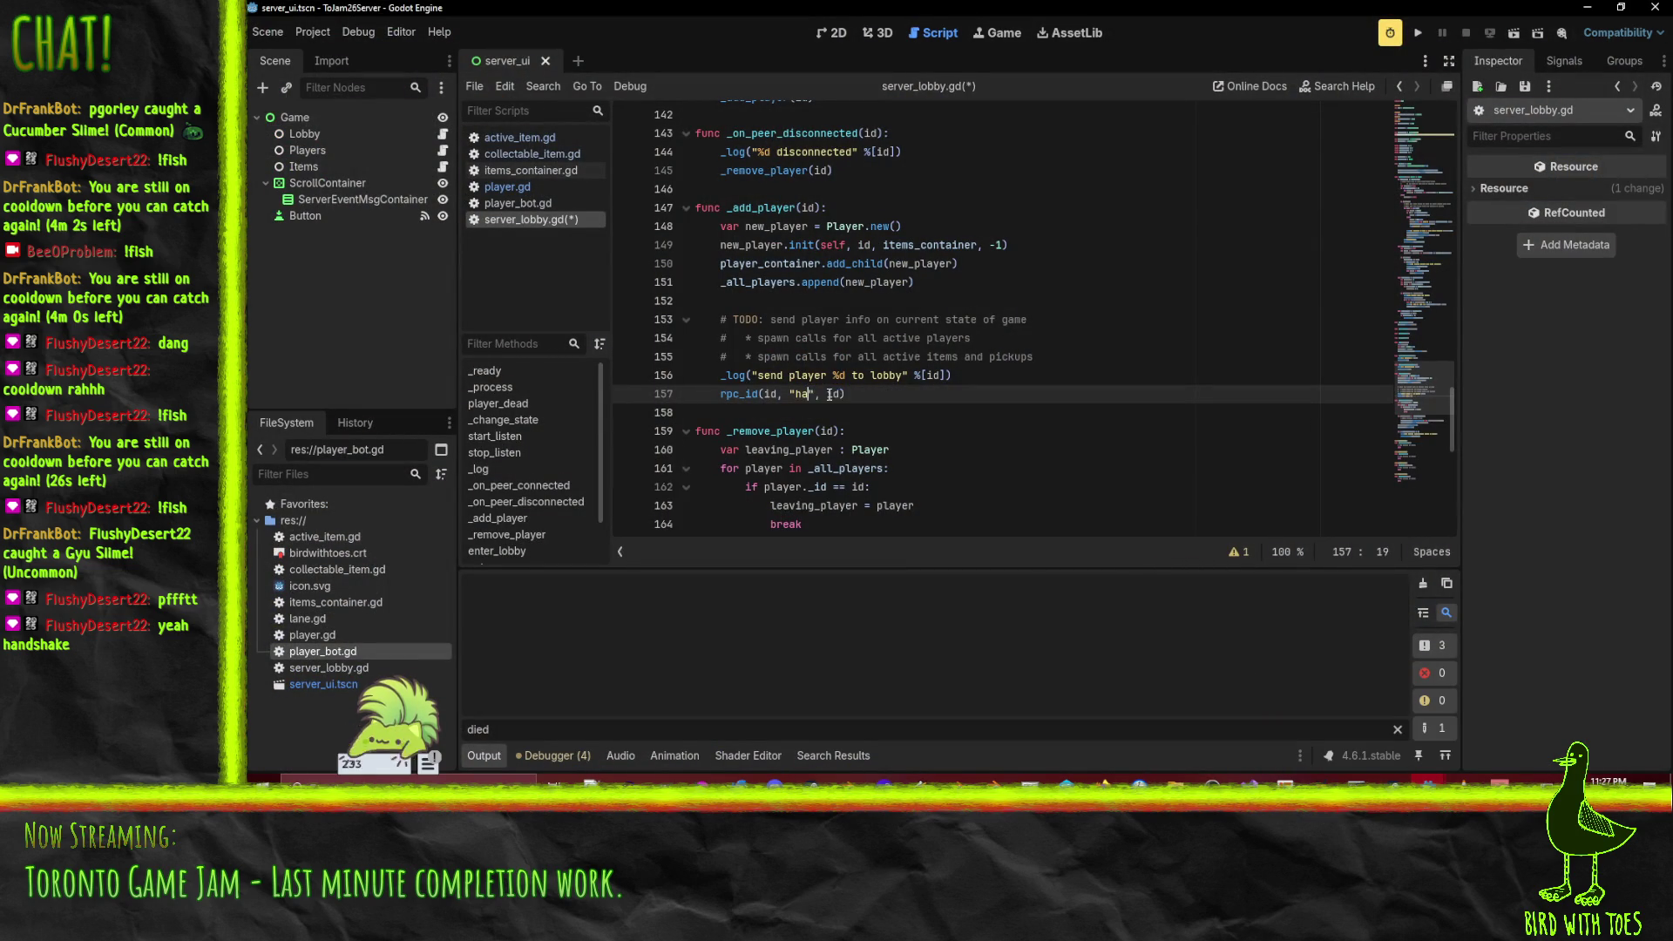
{"action": "type", "text": "_syn"}
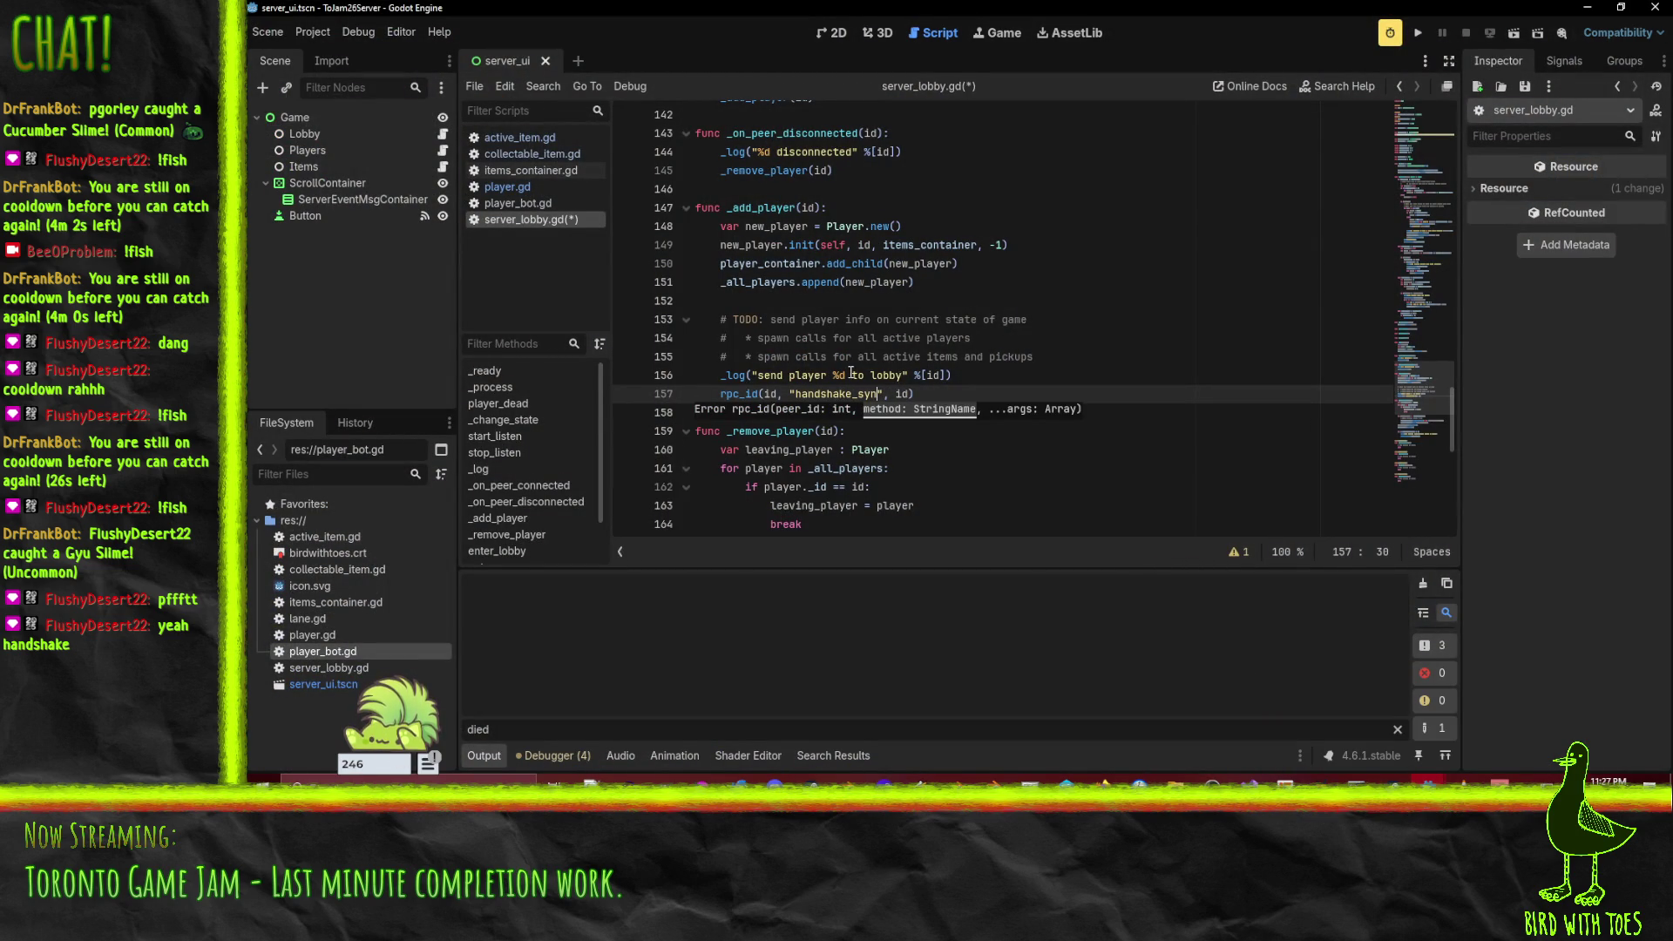
{"action": "left_click_drag", "start_coordinate": [851, 375], "coordinate": [905, 375]}
{"action": "type", "text": "handhs"}
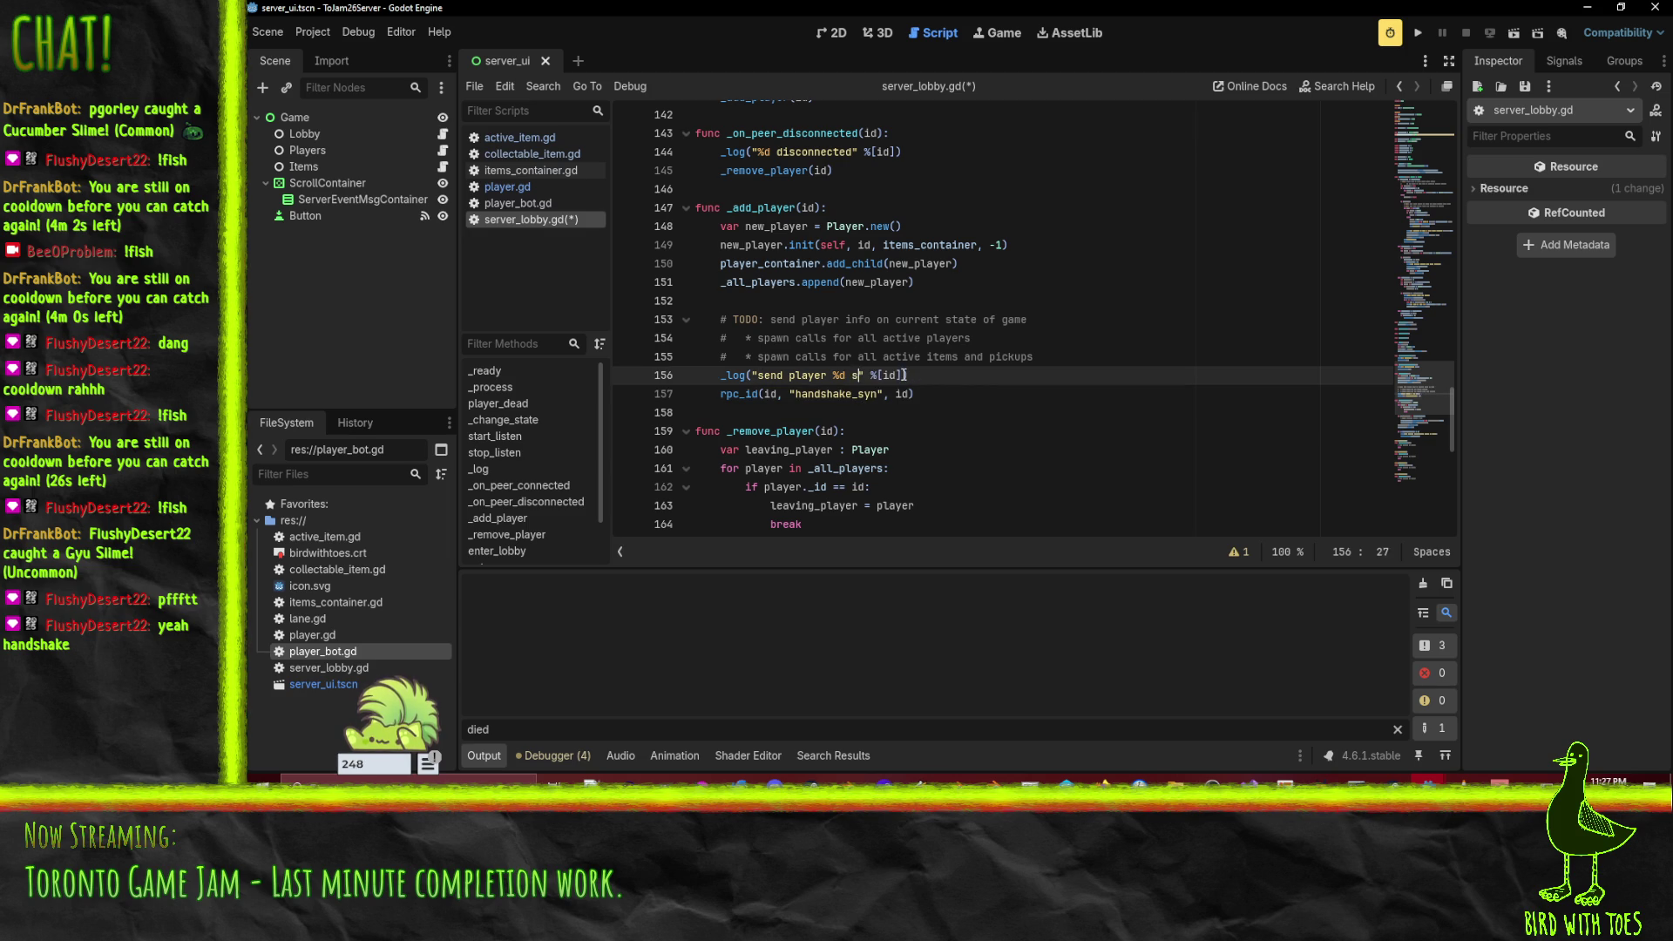
{"action": "key", "text": "BackSpace"}
{"action": "key", "text": "BackSpace"}
{"action": "type", "text": "shake sync"}
{"action": "left_click", "coordinate": [738, 415]}
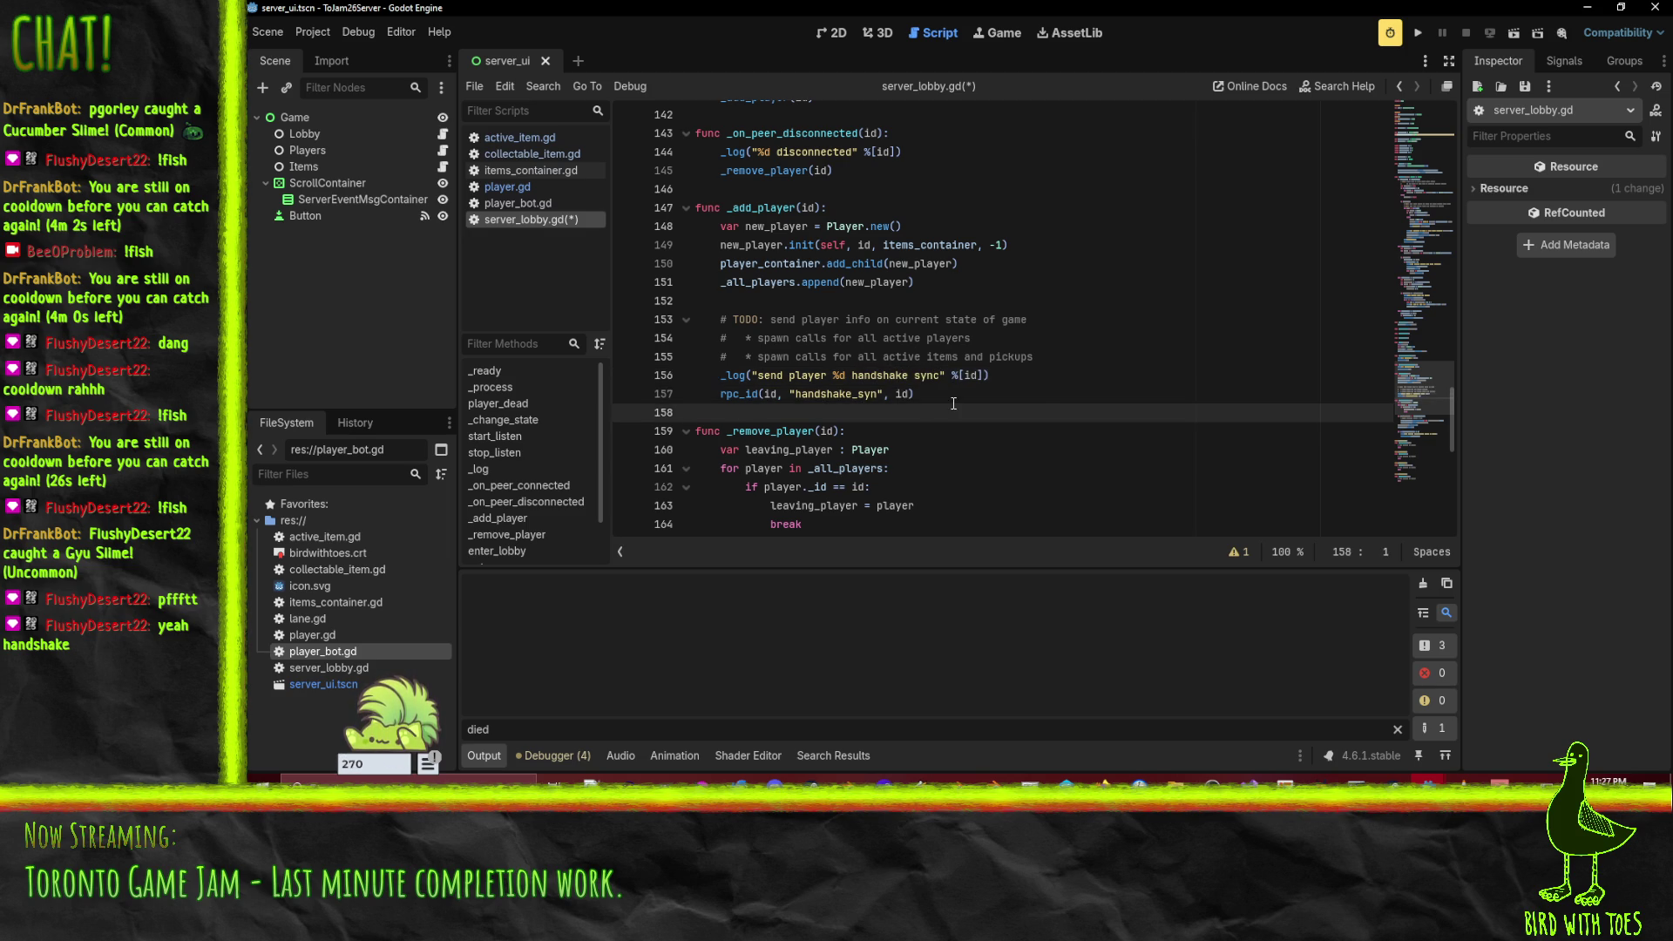
Step: Rename the server's enter_lobby function to handshake_syn
{"action": "scroll", "coordinate": [1016, 415], "scroll_direction": "down", "scroll_amount": 10}
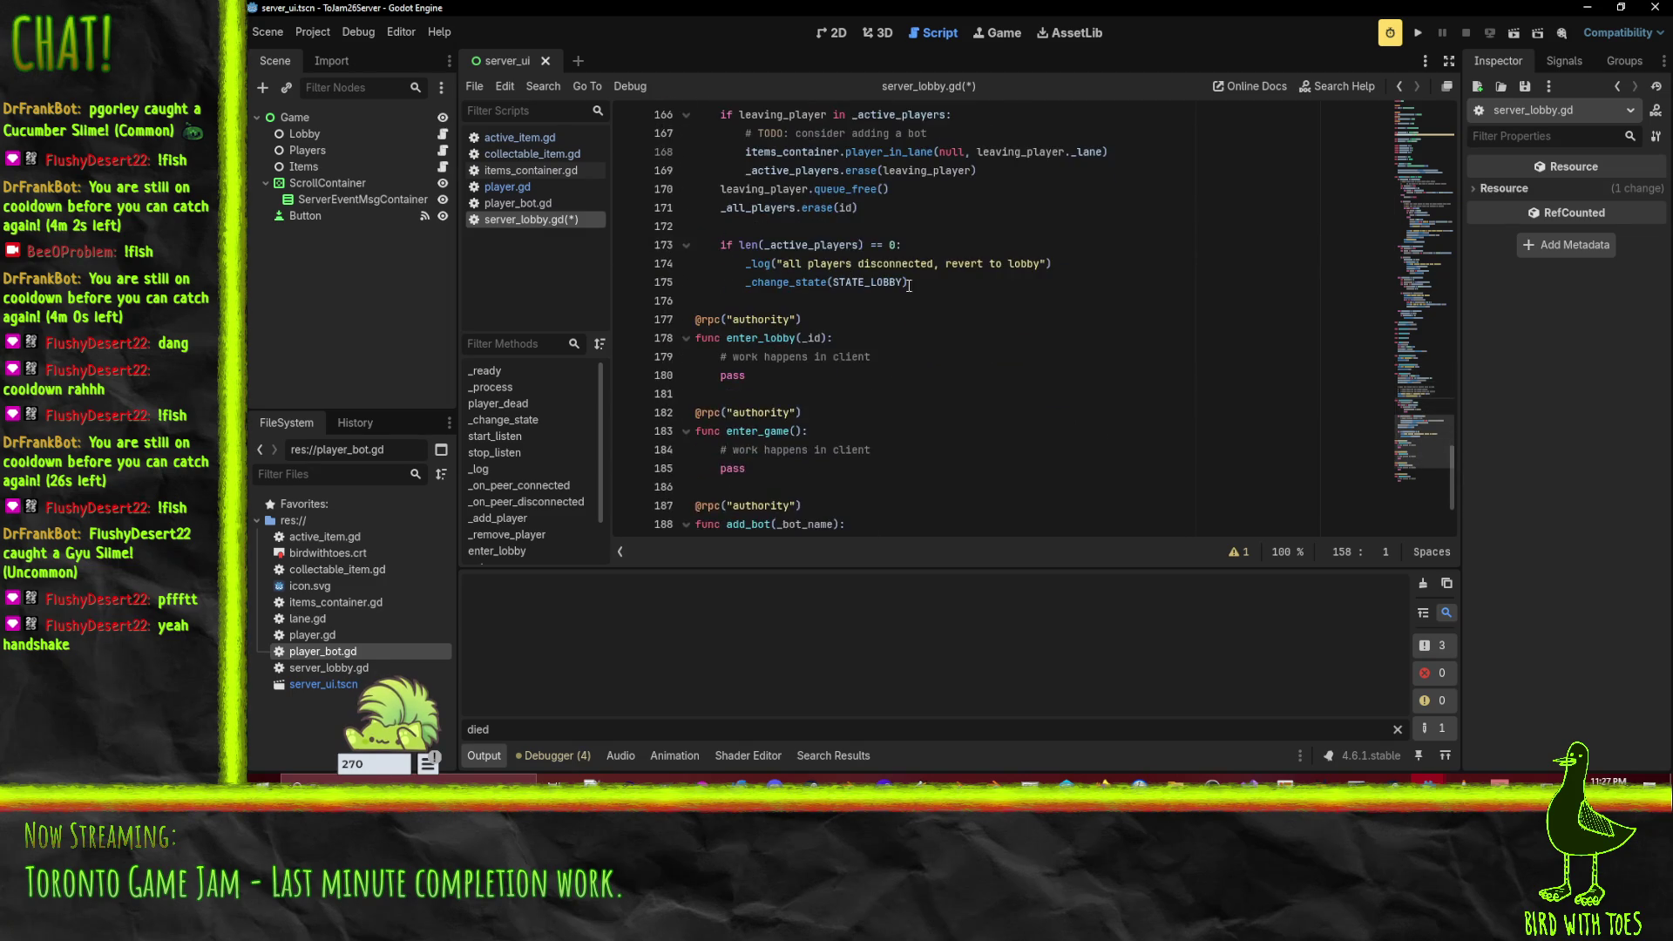
{"action": "scroll", "coordinate": [696, 305], "scroll_direction": "up", "scroll_amount": 1}
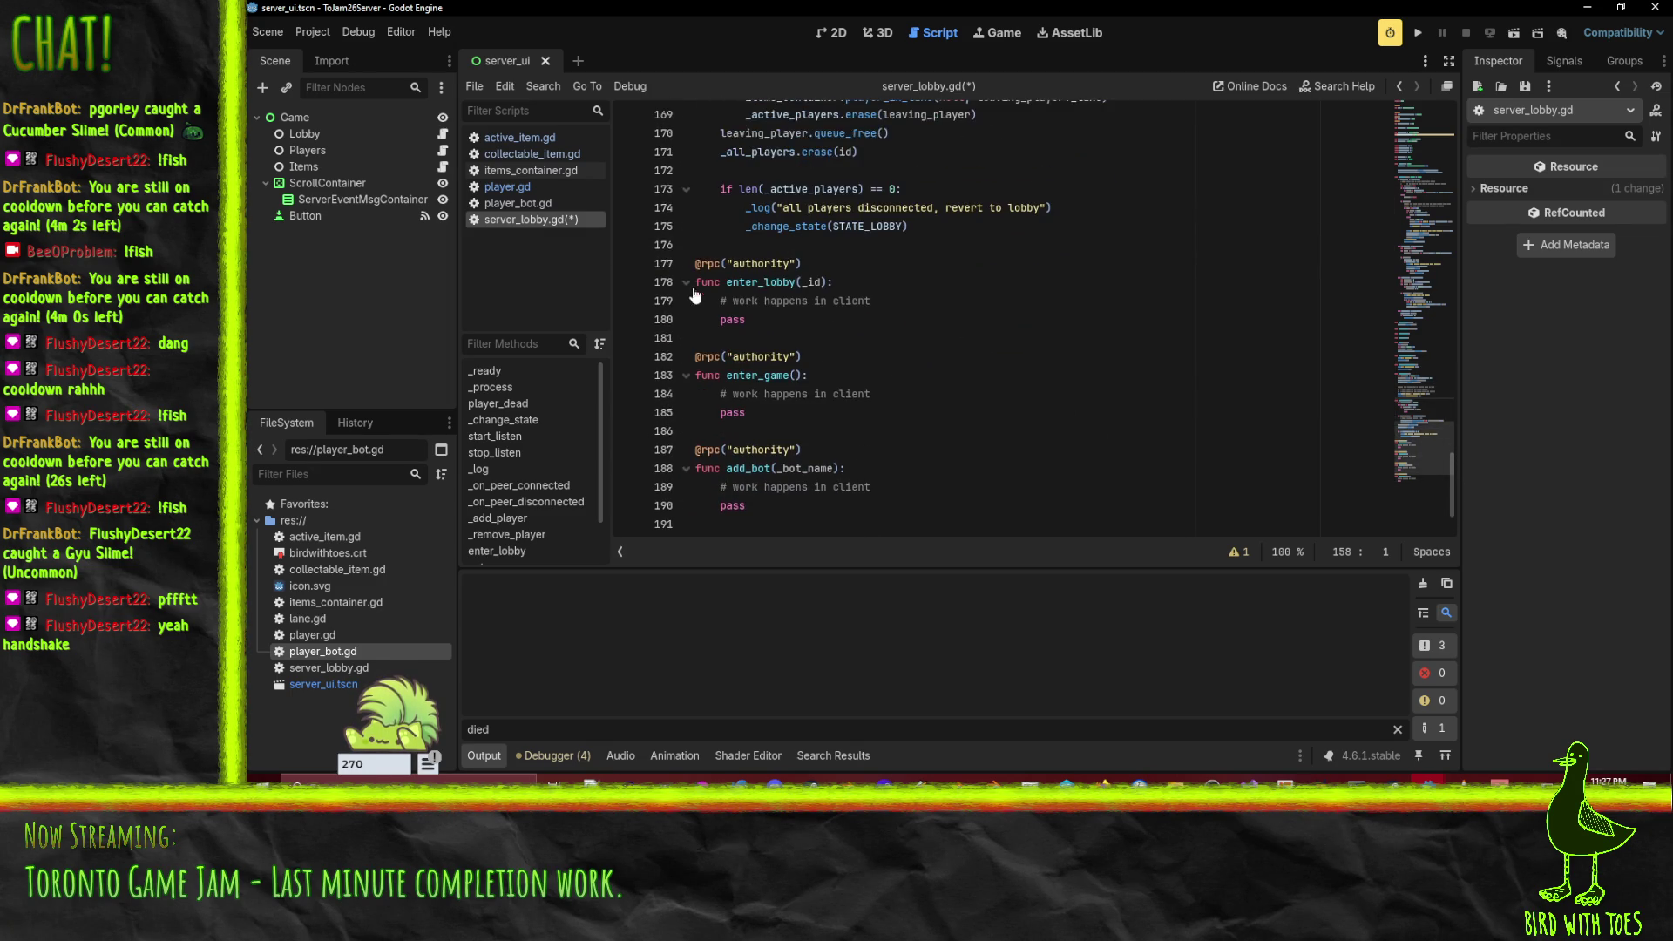
{"action": "scroll", "coordinate": [736, 259], "scroll_direction": "up", "scroll_amount": 2}
{"action": "double_click", "coordinate": [748, 394]}
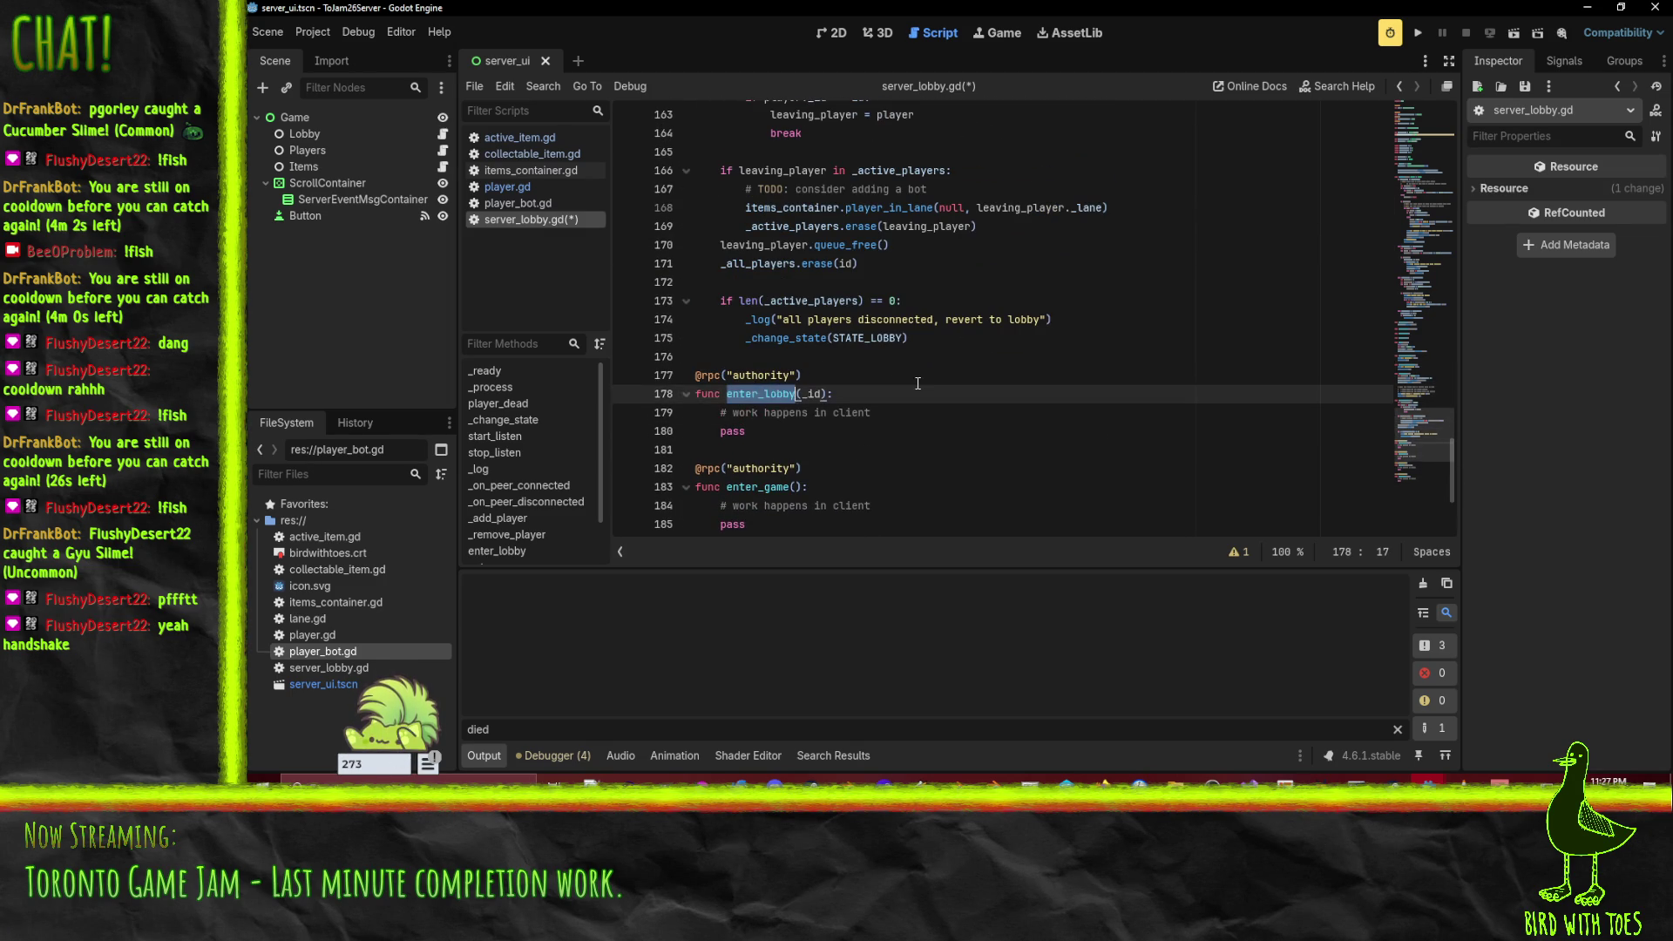
{"action": "type", "text": "handhsa"}
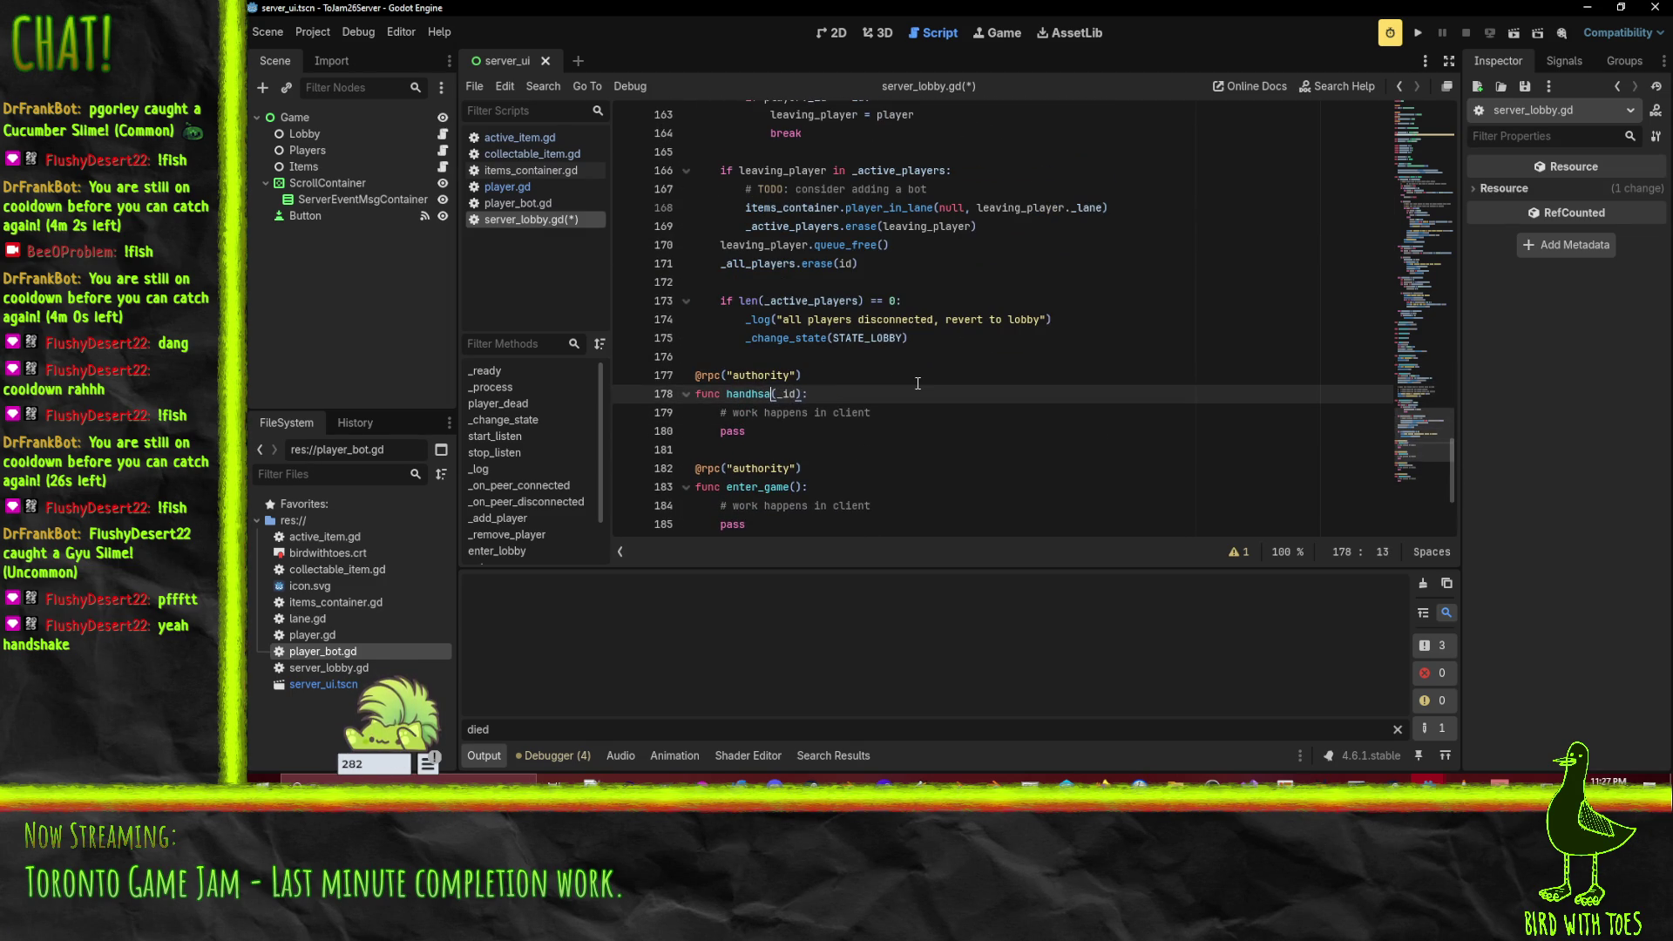
{"action": "key", "text": "BackSpace"}
{"action": "key", "text": "BackSpace"}
{"action": "type", "text": "shake_sy"}
{"action": "type", "text": "n"}
Step: Drop the extra id argument so the call is rpc_id(id, "handshake_syn"), then save server_lobby.gd
{"action": "scroll", "coordinate": [915, 410], "scroll_direction": "up", "scroll_amount": 7}
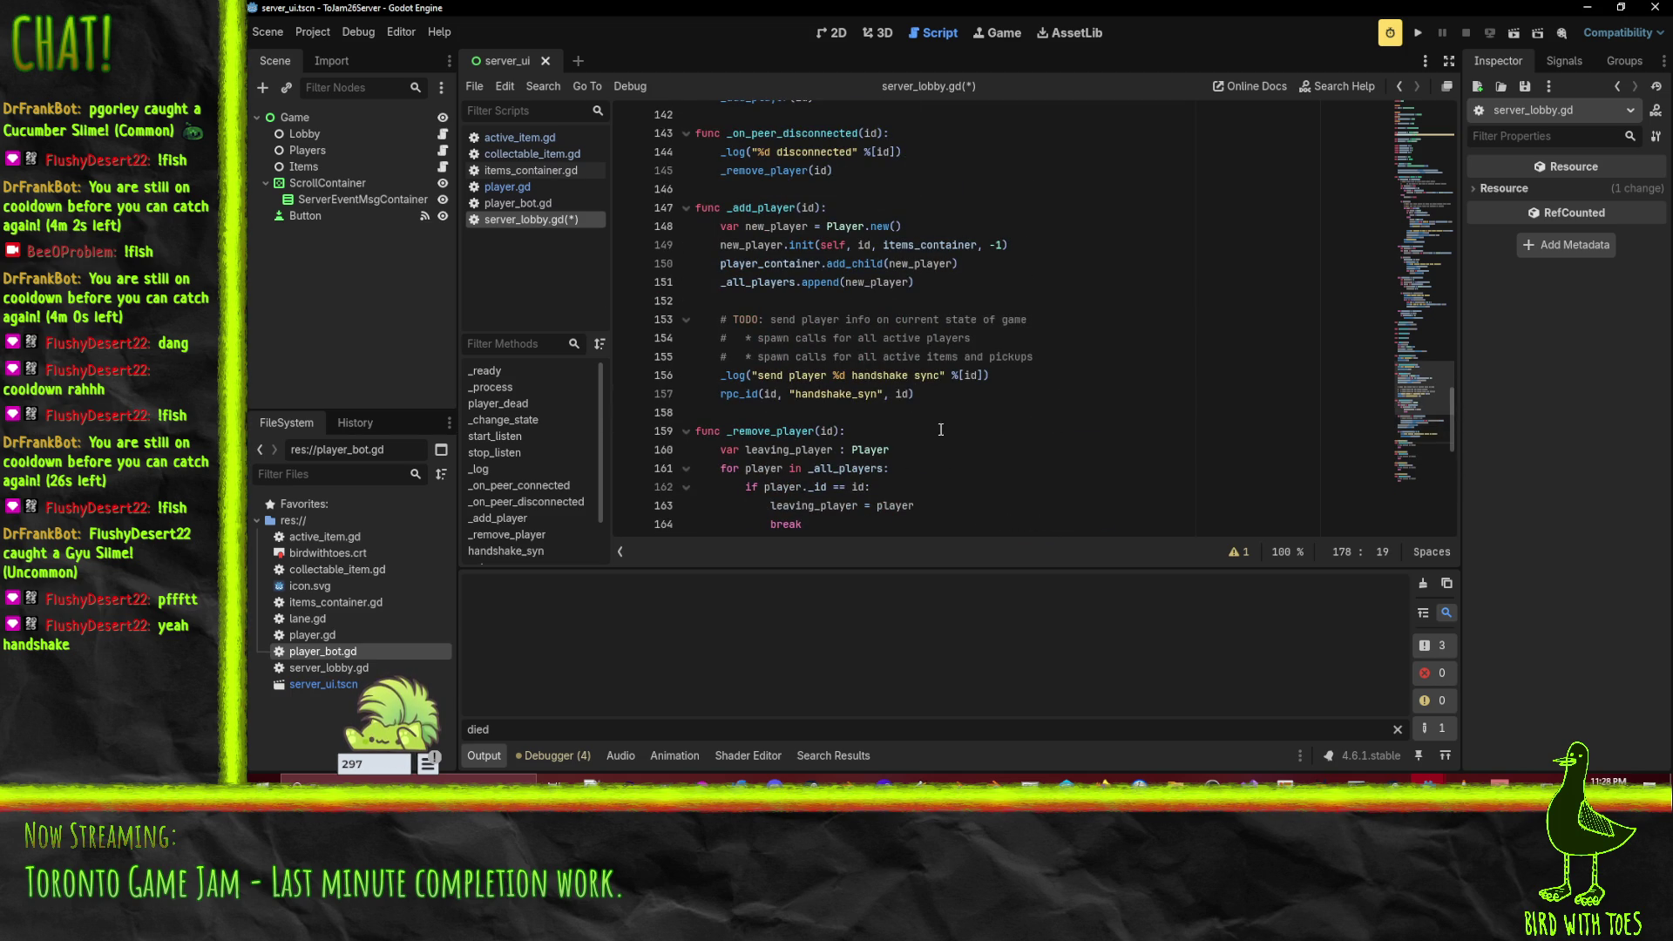
{"action": "scroll", "coordinate": [985, 421], "scroll_direction": "down", "scroll_amount": 4}
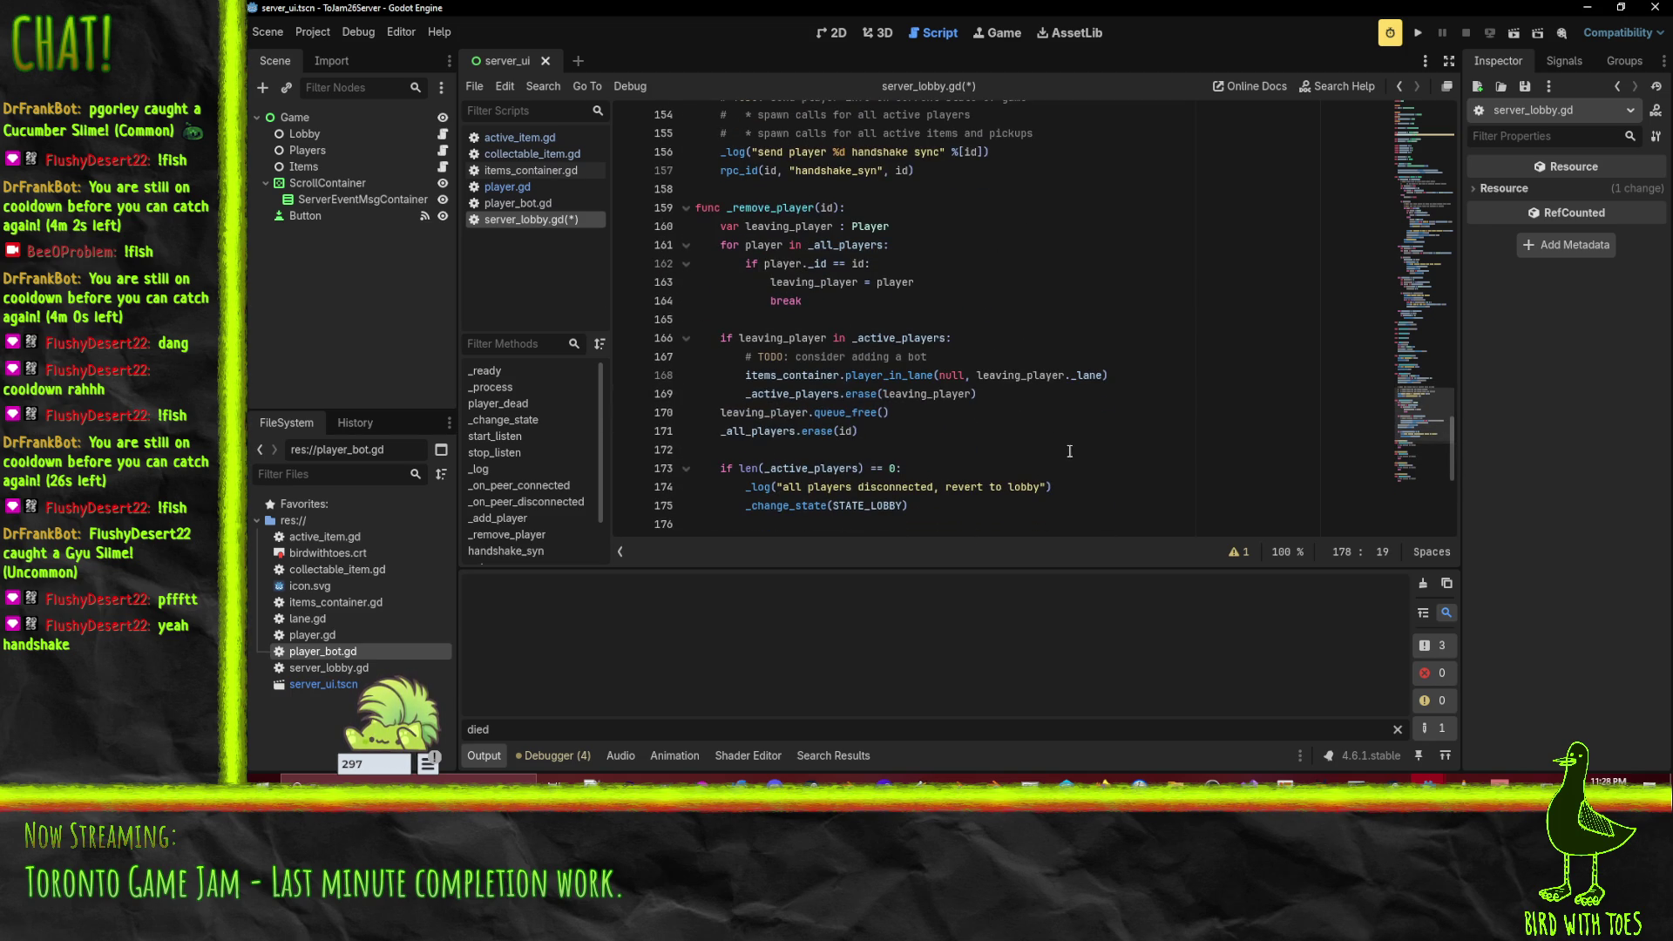
{"action": "double_click", "coordinate": [904, 171]}
{"action": "scroll", "coordinate": [1066, 241], "scroll_direction": "up", "scroll_amount": 3}
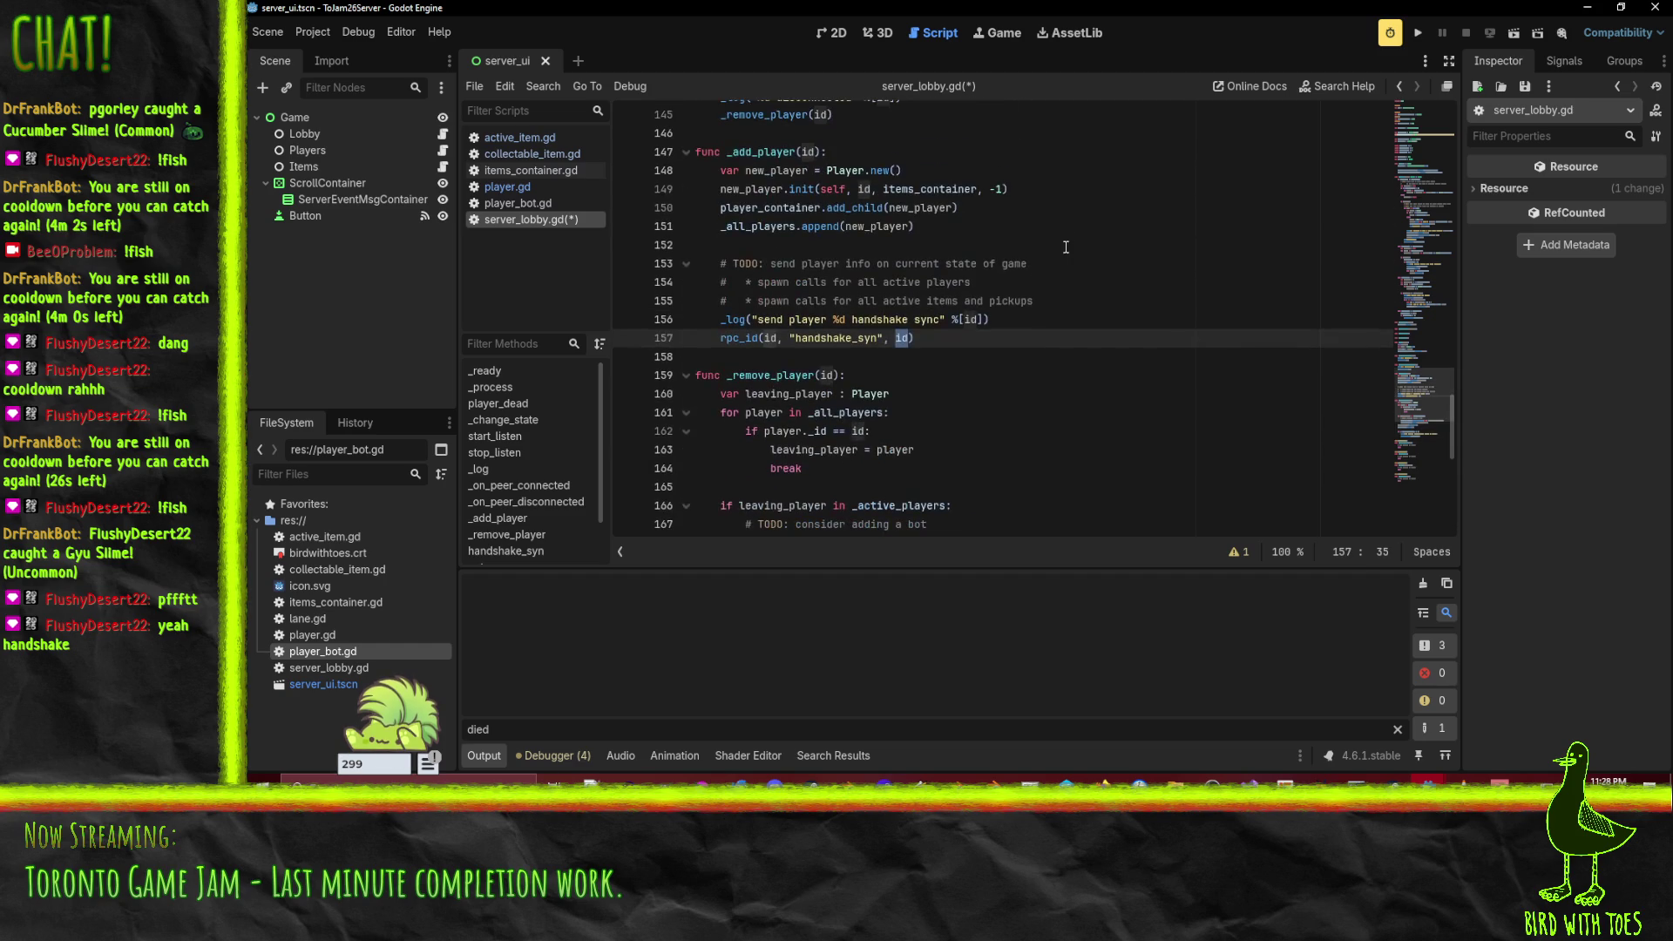
{"action": "key", "text": "BackSpace"}
{"action": "key", "text": "BackSpace"}
{"action": "key", "text": "BackSpace"}
{"action": "left_click", "coordinate": [1061, 281]}
{"action": "key", "text": "ctrl+s"}
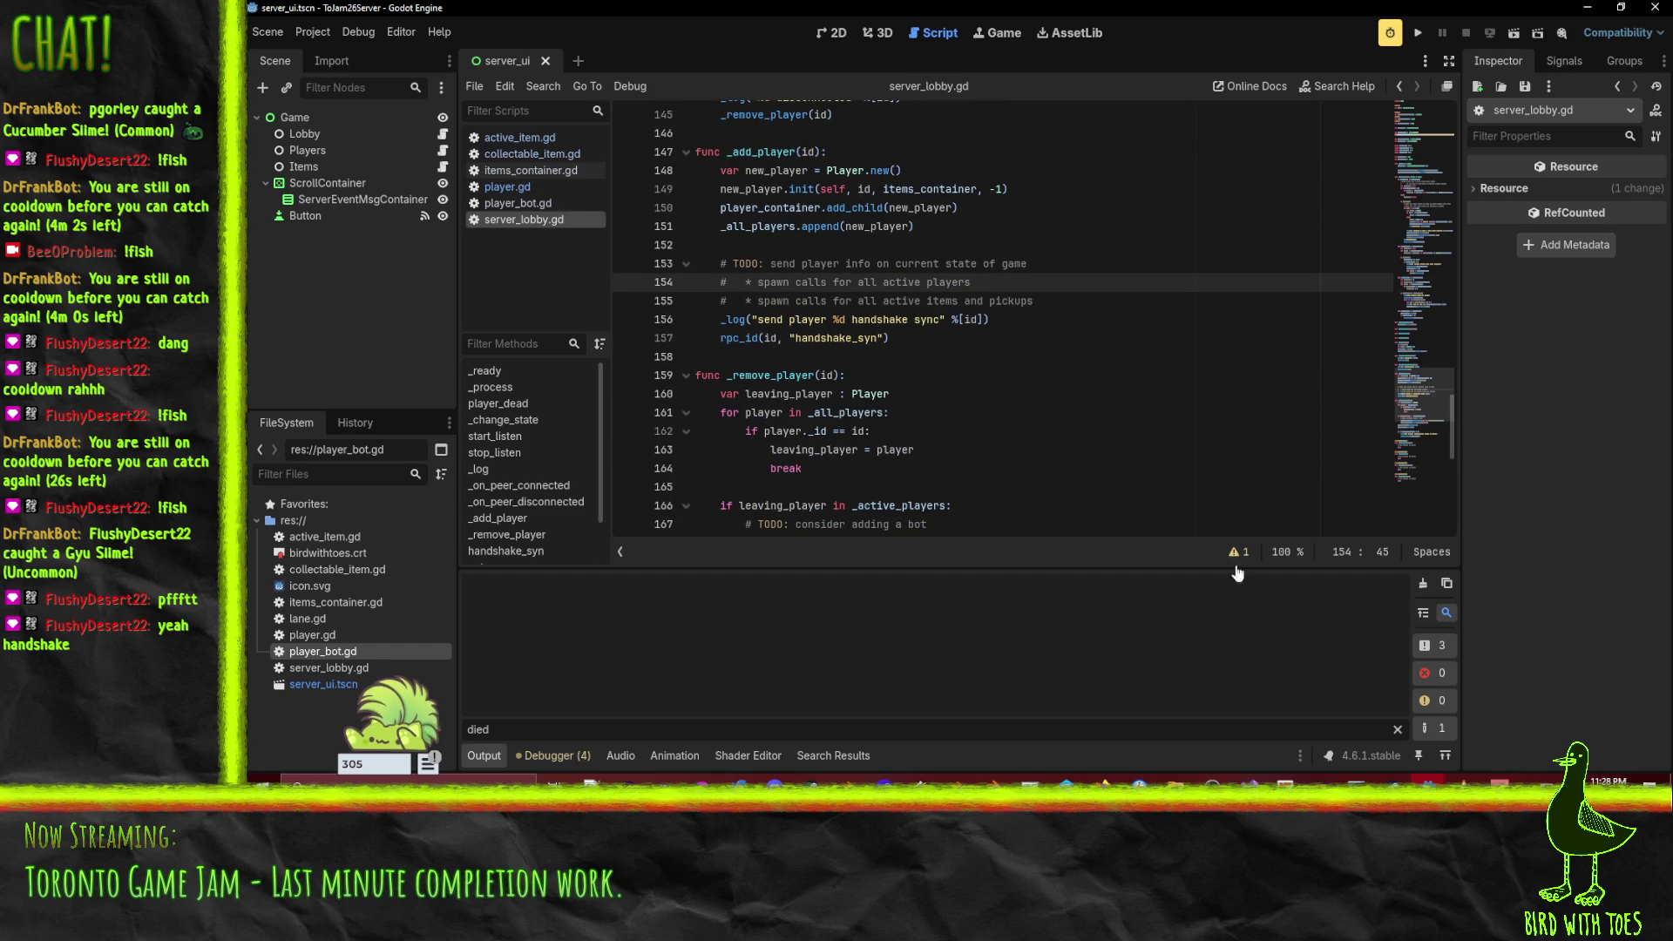
{"action": "mouse_move", "coordinate": [1434, 780]}
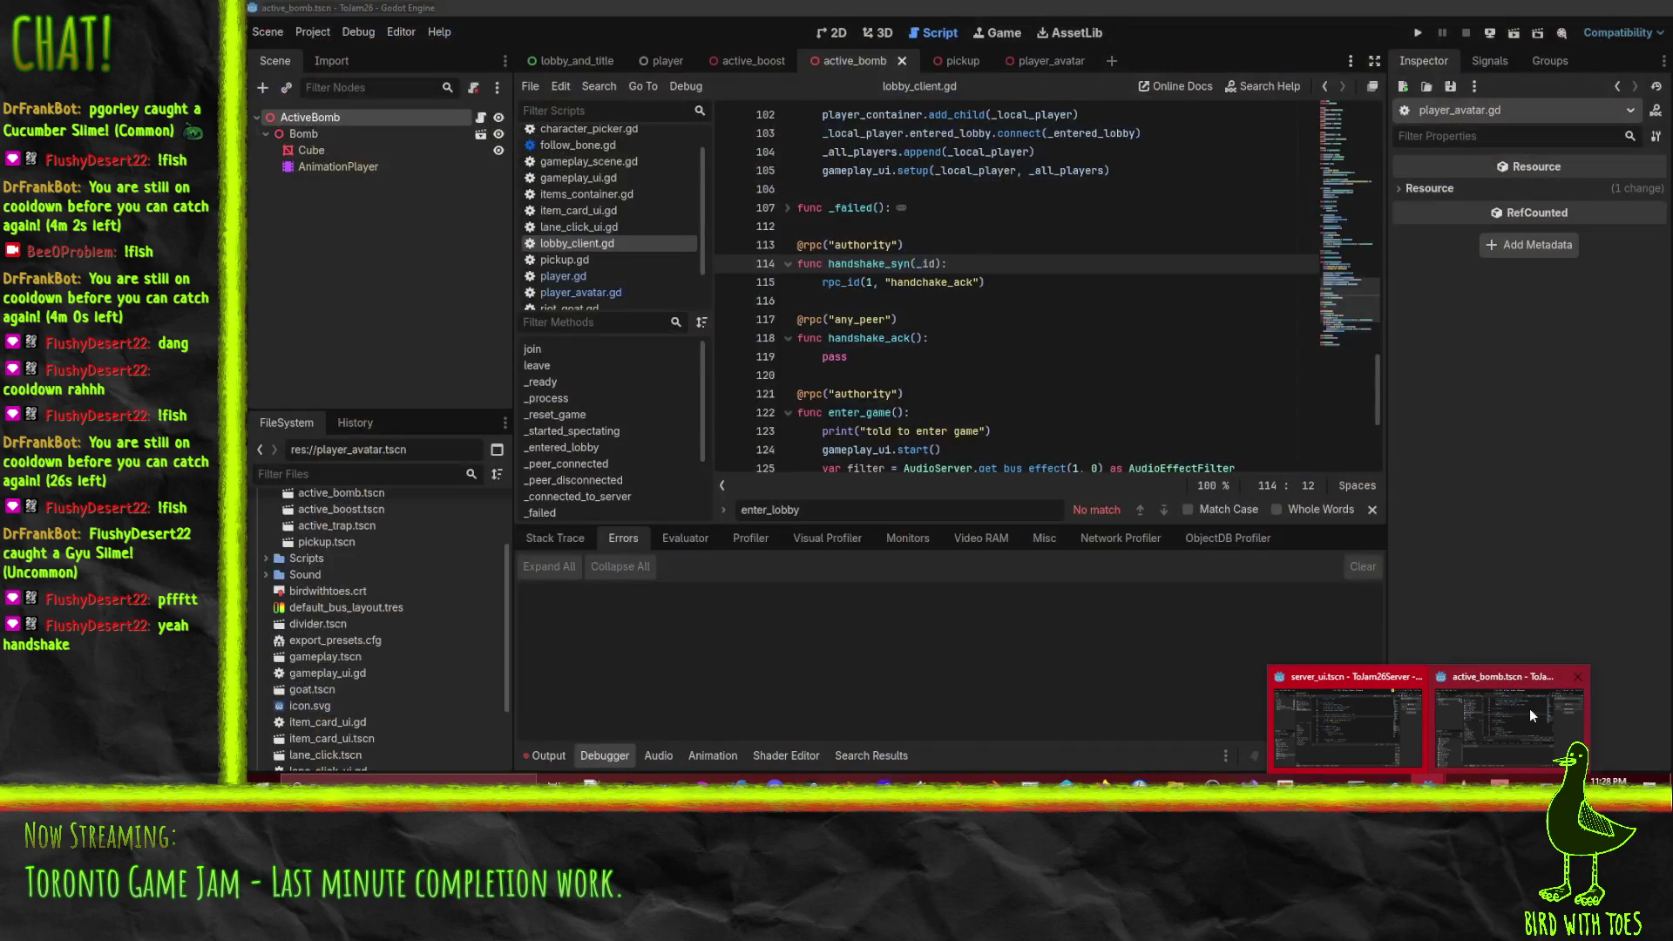
Step: In the client project, remove the _id parameter from handshake_syn
{"action": "left_click", "coordinate": [1529, 709]}
{"action": "scroll", "coordinate": [733, 317], "scroll_direction": "up", "scroll_amount": 2}
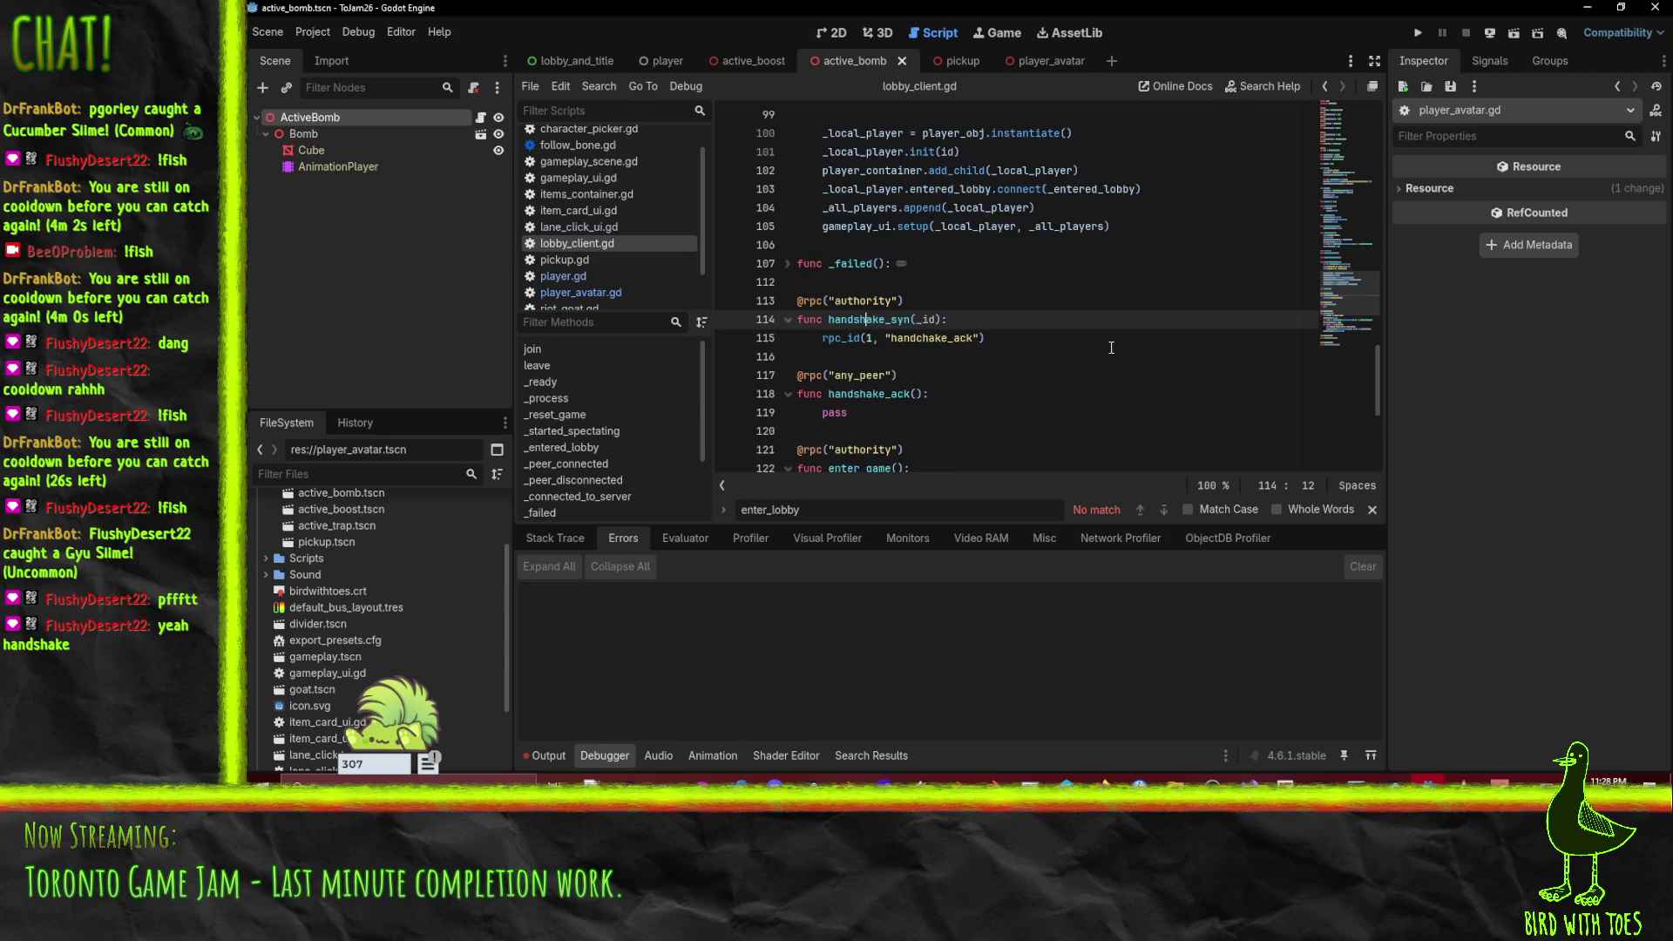
{"action": "double_click", "coordinate": [917, 380]}
{"action": "key", "text": "BackSpace"}
{"action": "key", "text": "Down"}
{"action": "key", "text": "End"}
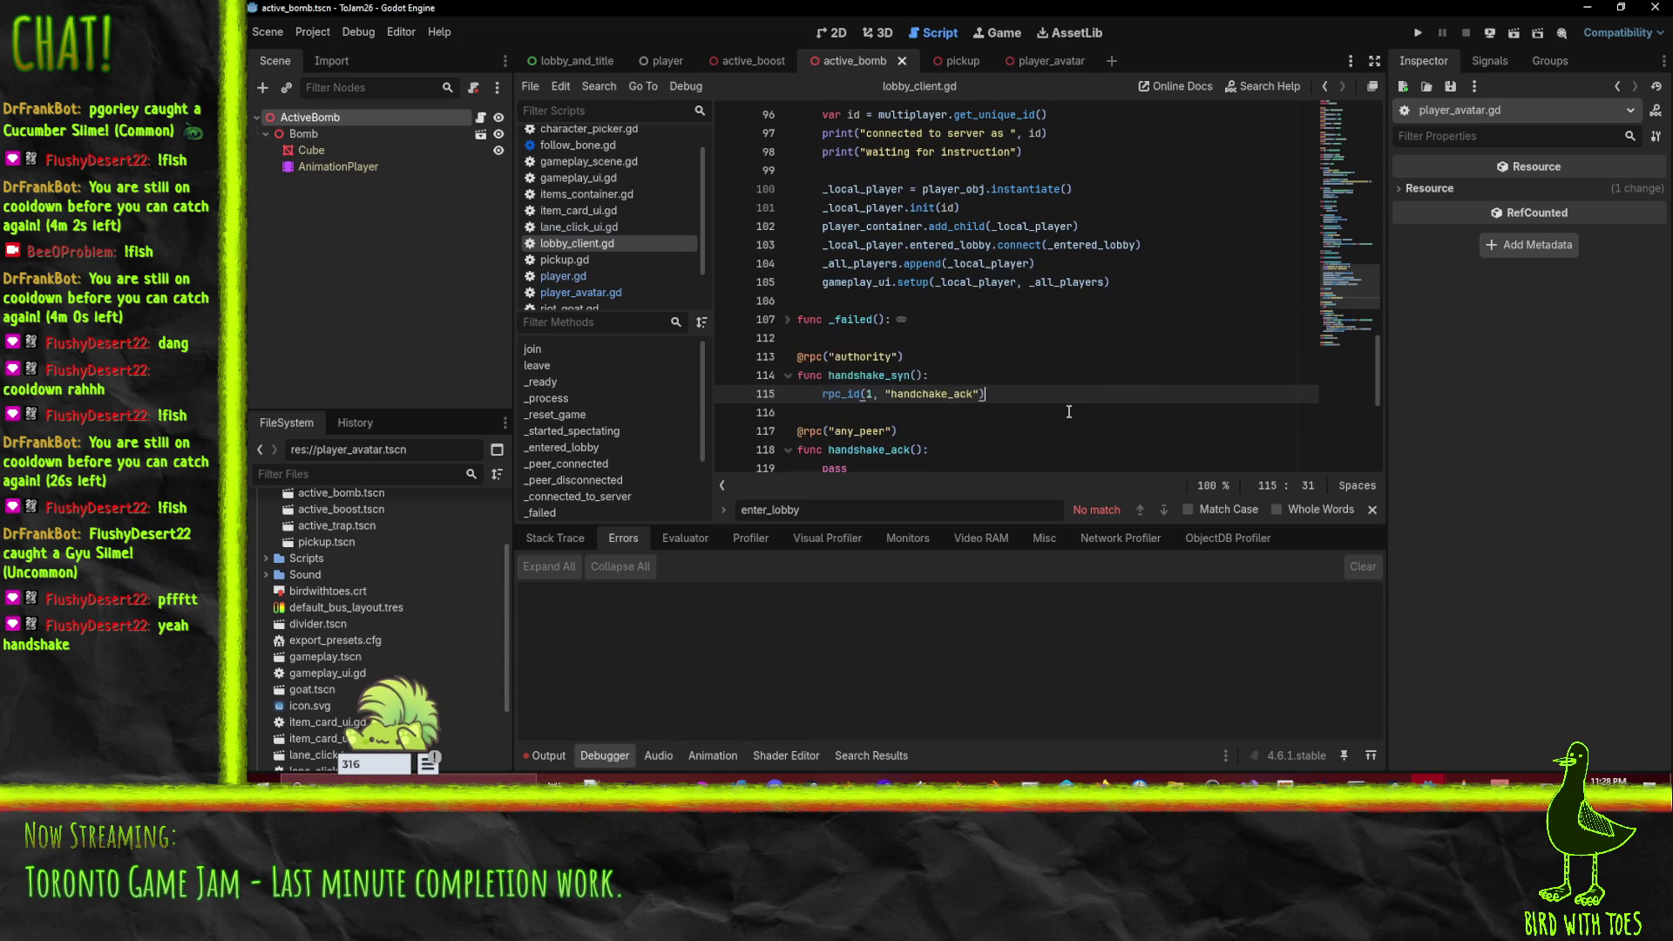
{"action": "scroll", "coordinate": [906, 332], "scroll_direction": "down", "scroll_amount": 2}
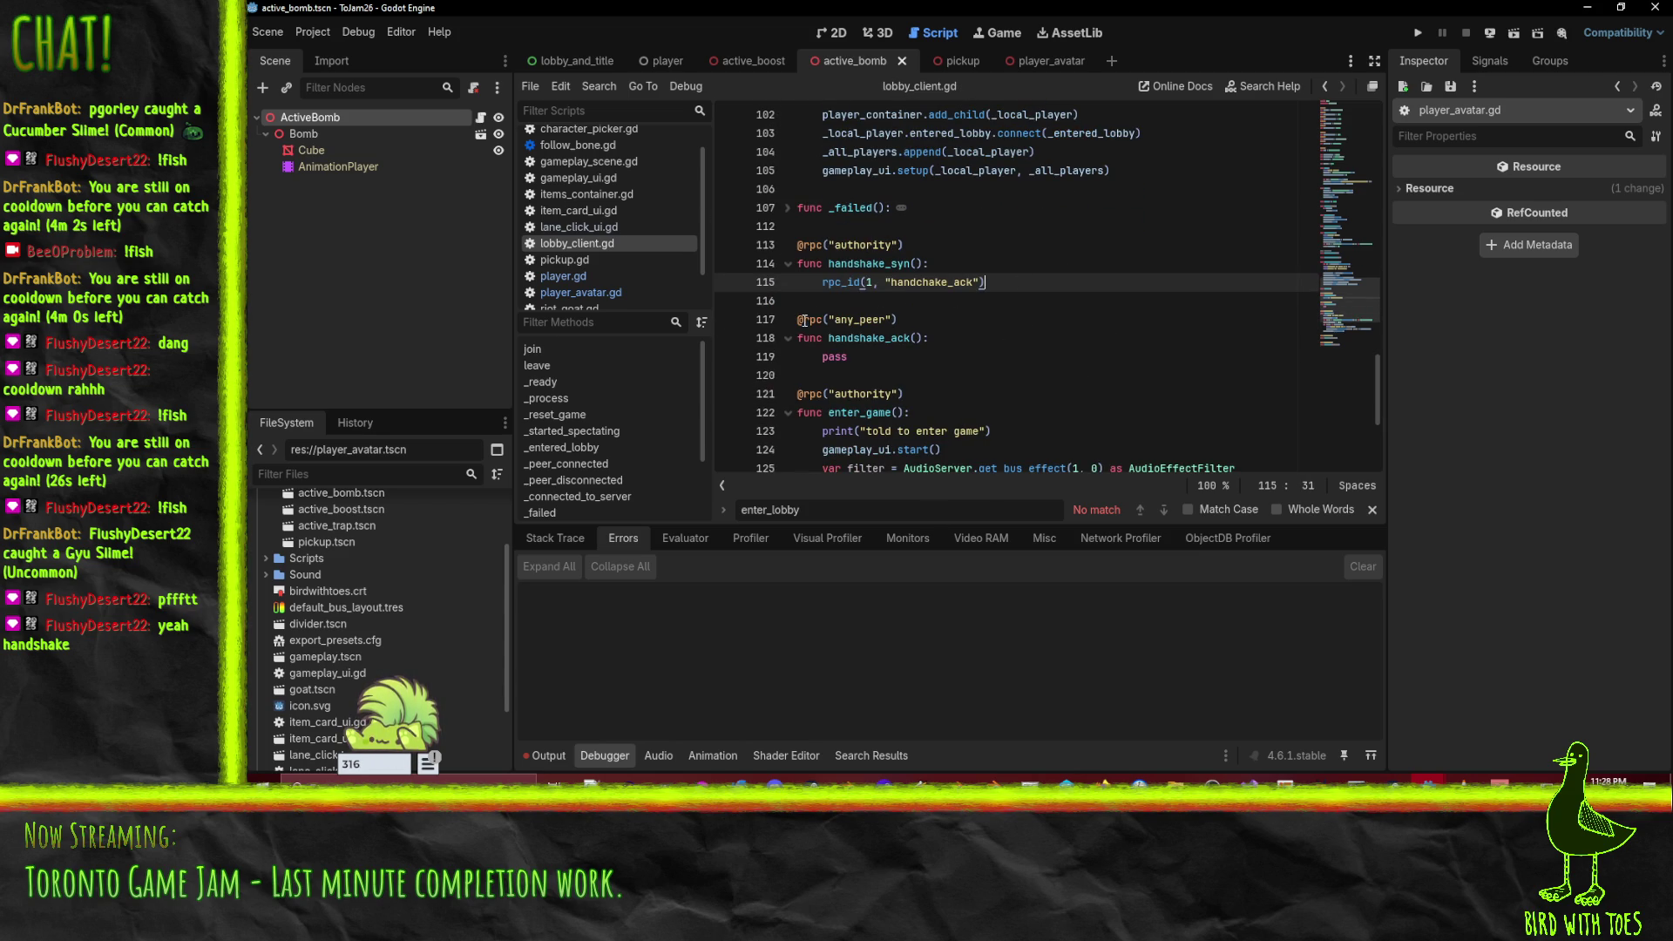
{"action": "double_click", "coordinate": [848, 338]}
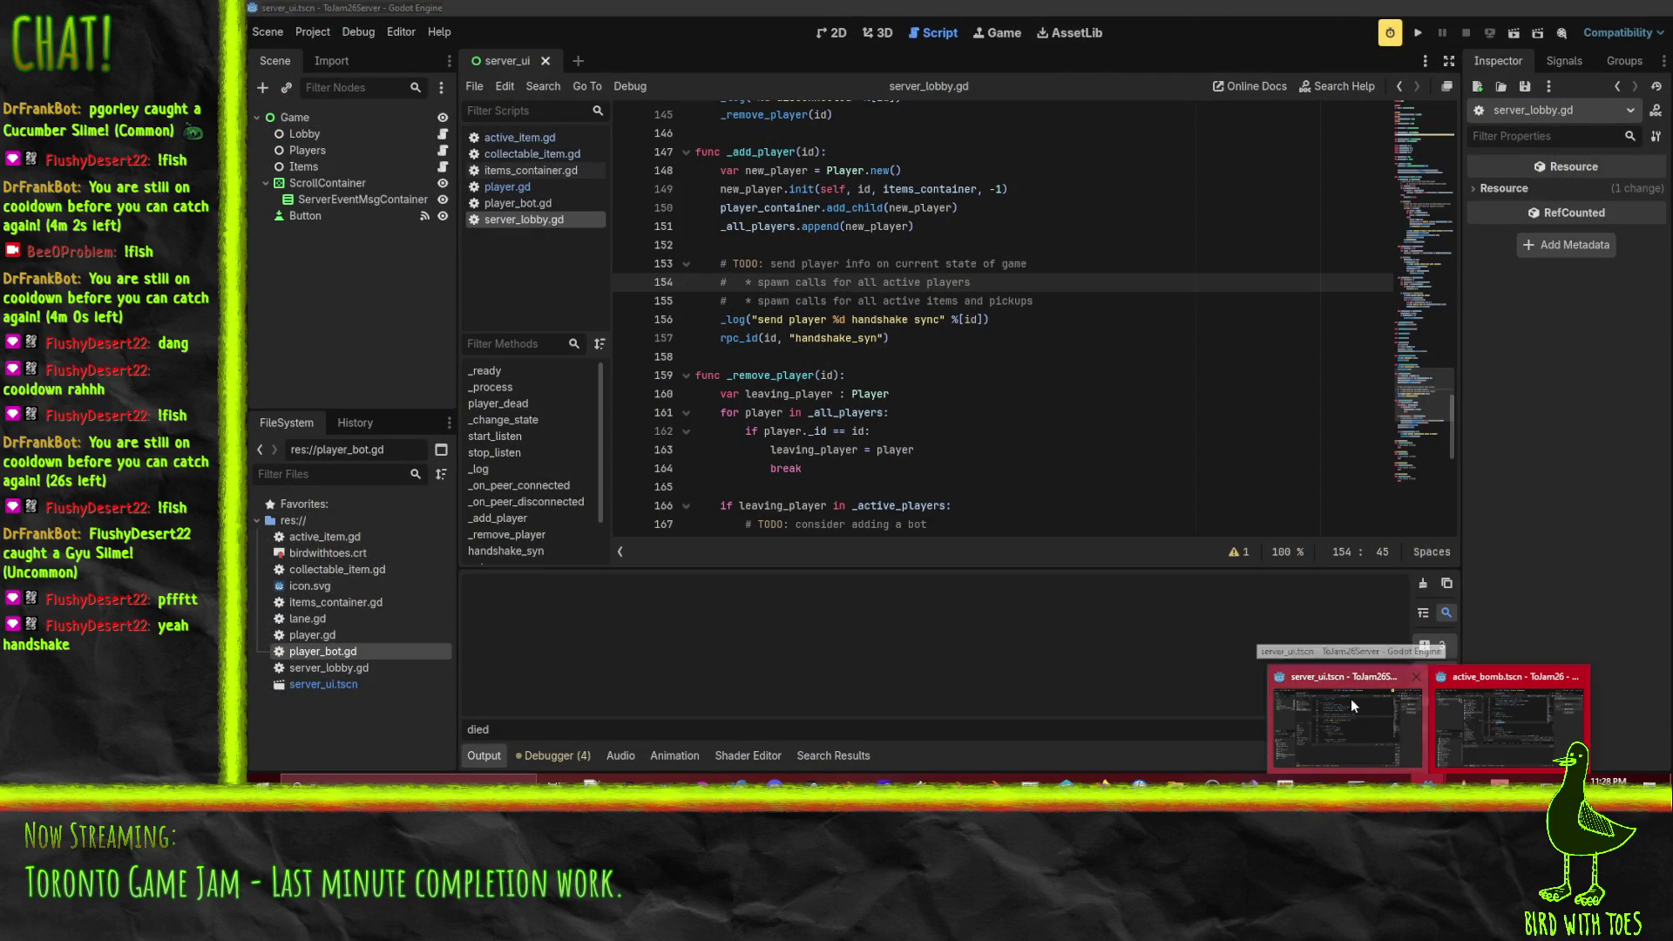
{"action": "left_click", "coordinate": [1351, 704]}
{"action": "scroll", "coordinate": [1069, 356], "scroll_direction": "up", "scroll_amount": 1}
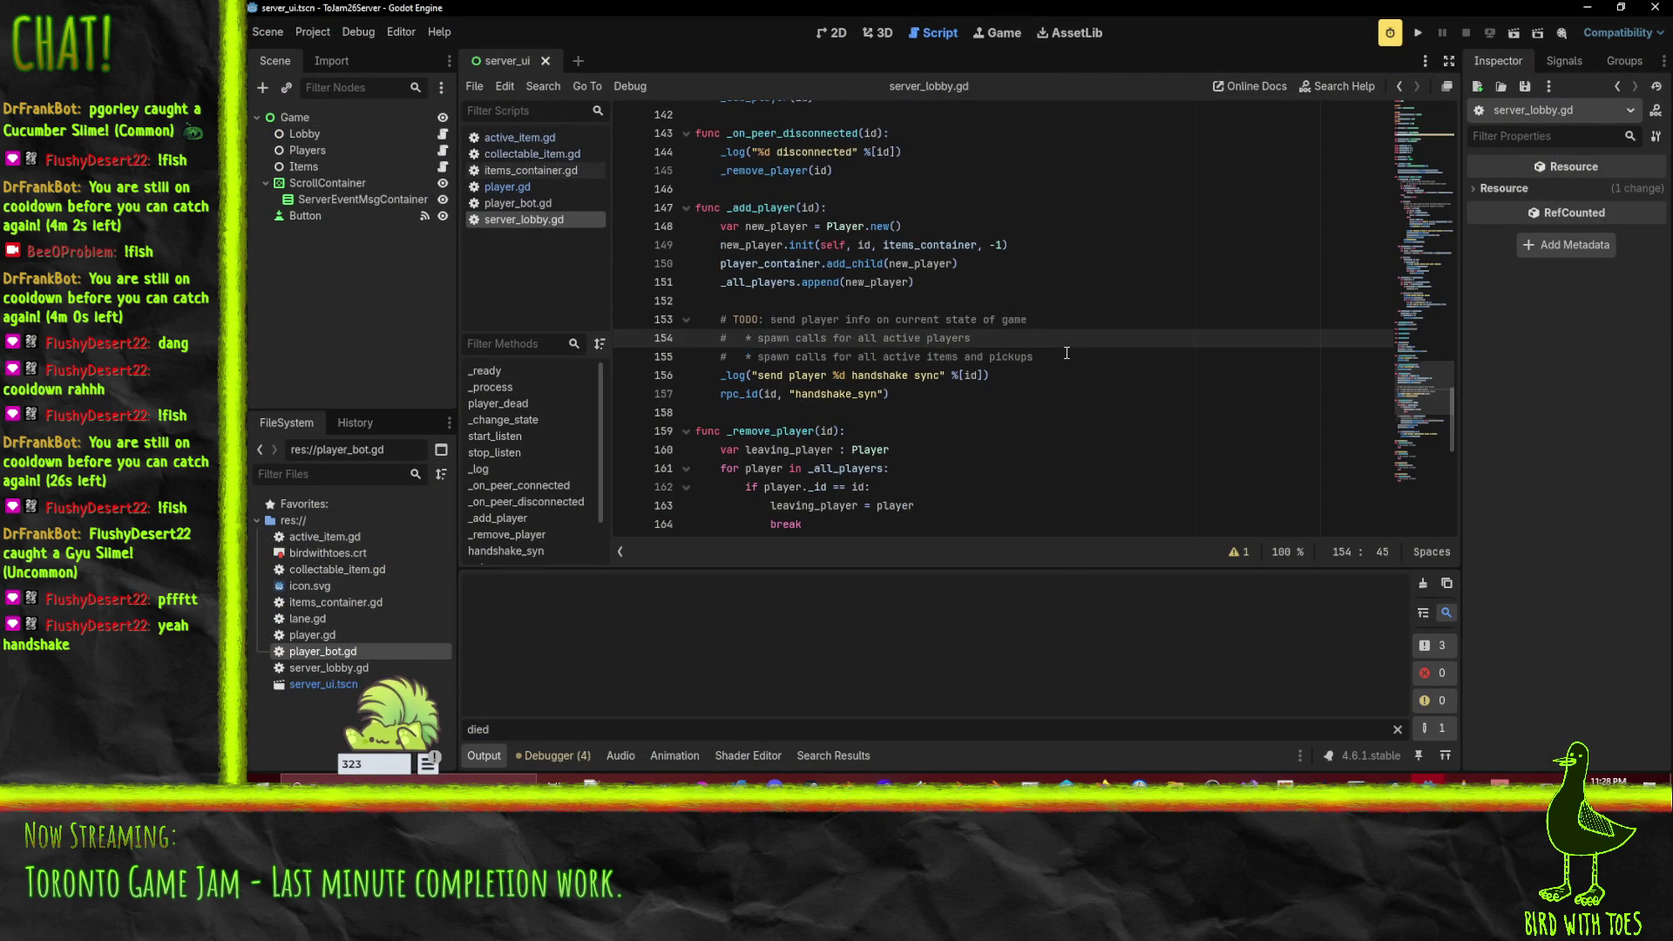
{"action": "scroll", "coordinate": [892, 374], "scroll_direction": "down", "scroll_amount": 9}
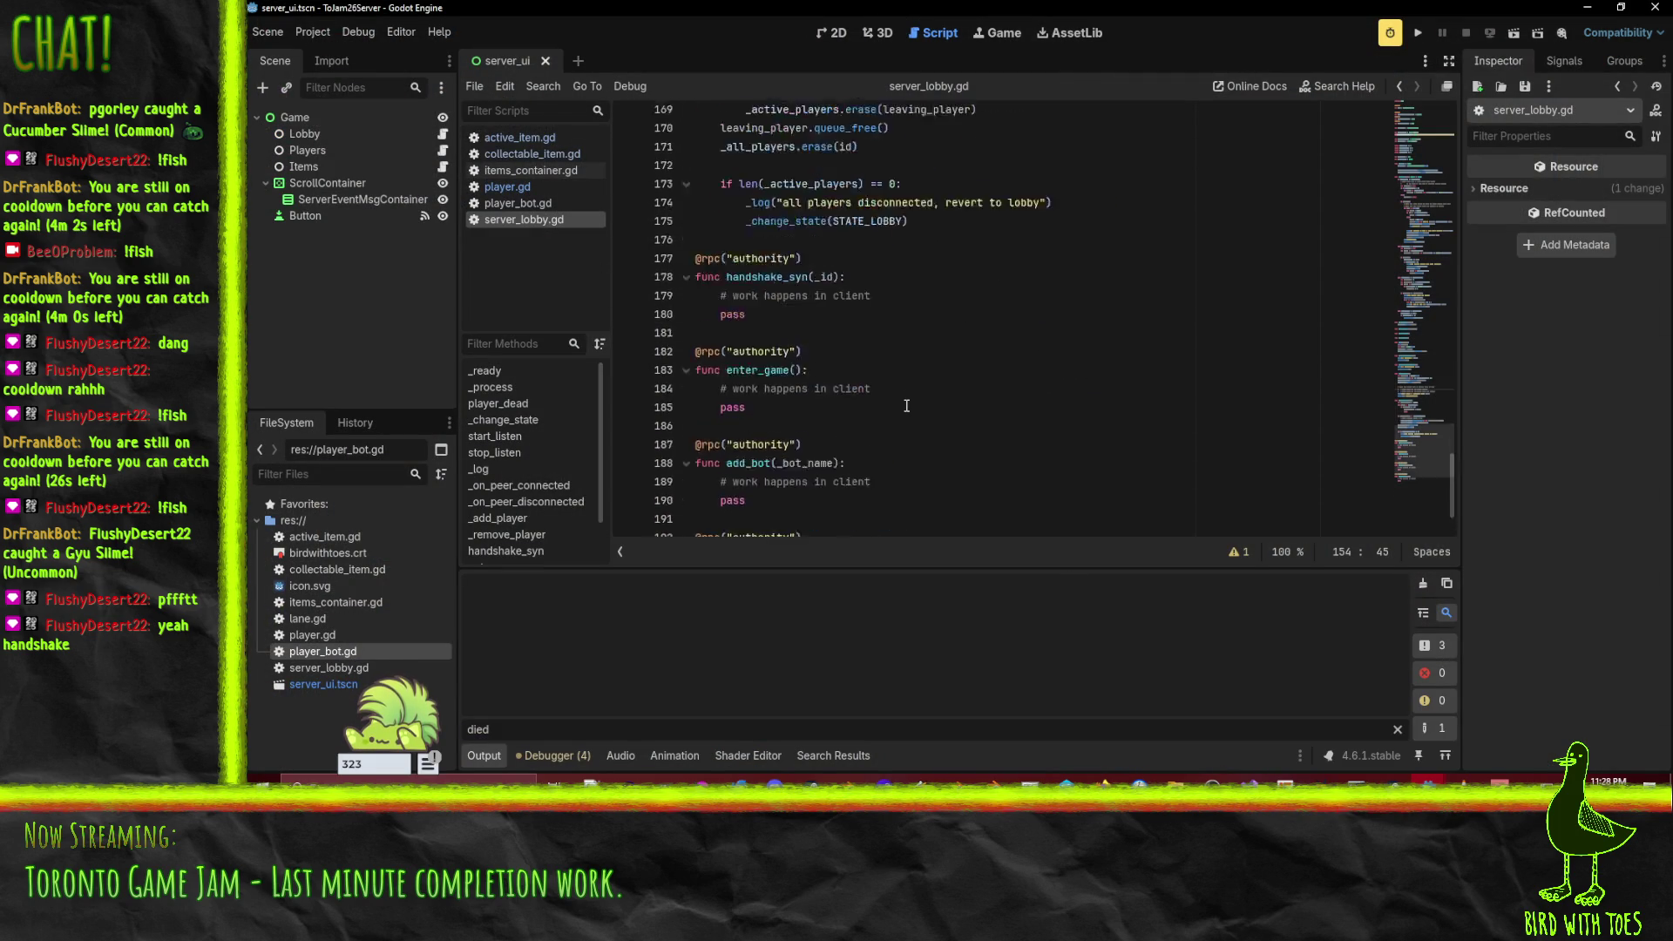
{"action": "left_click", "coordinate": [798, 332]}
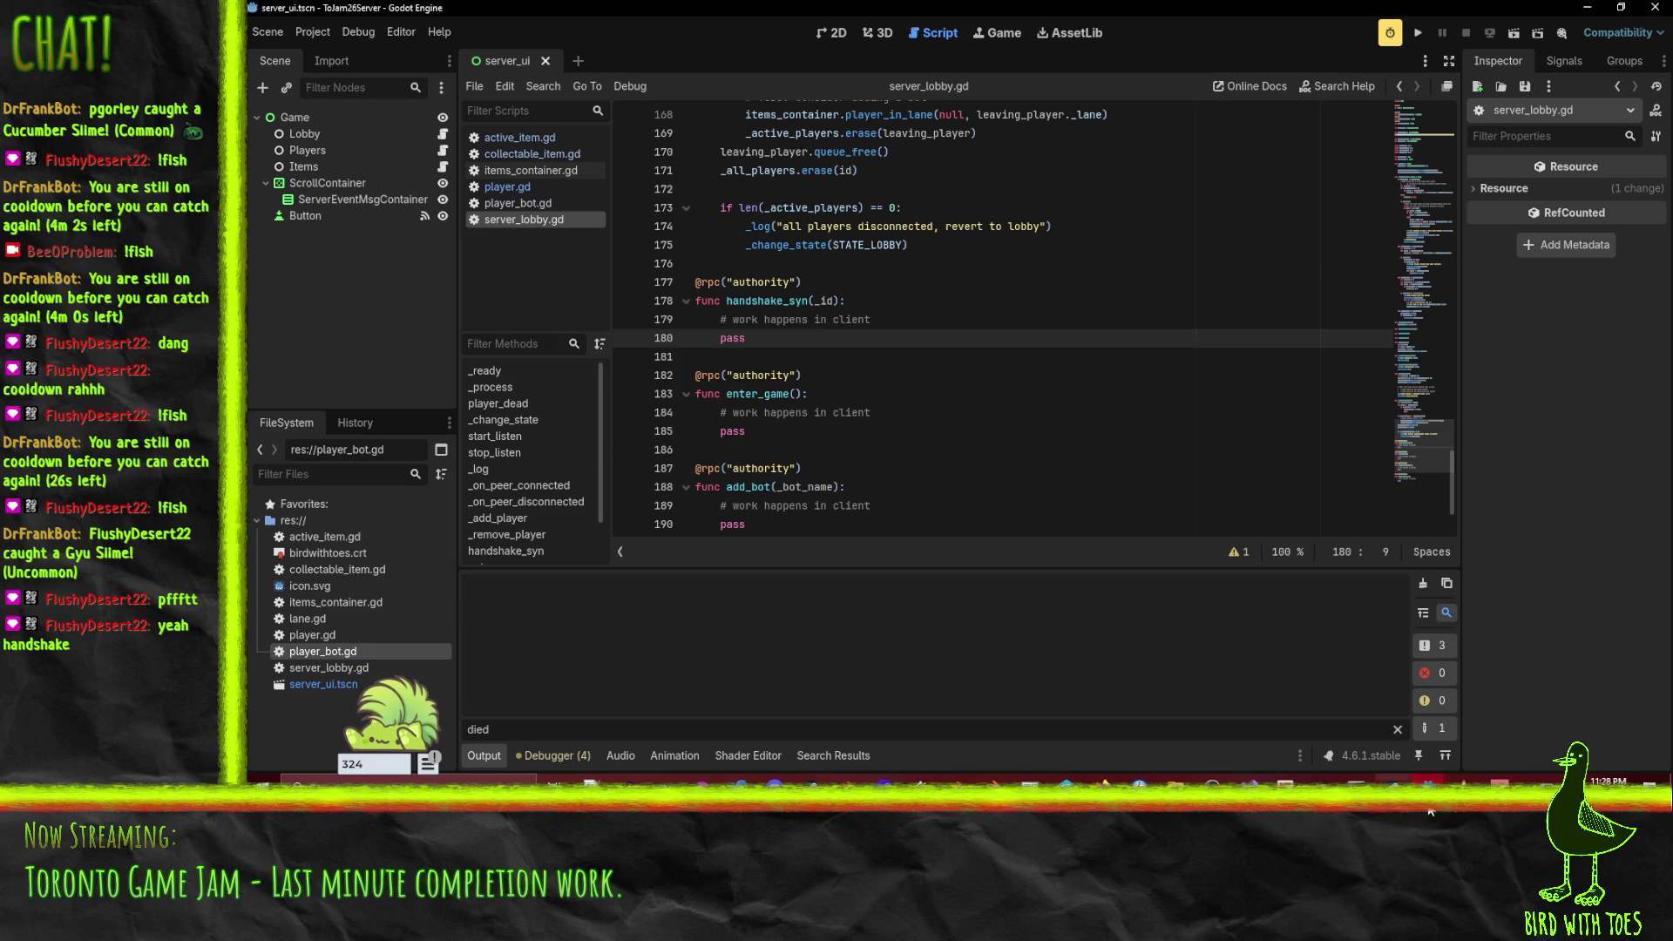
{"action": "left_click", "coordinate": [1518, 745]}
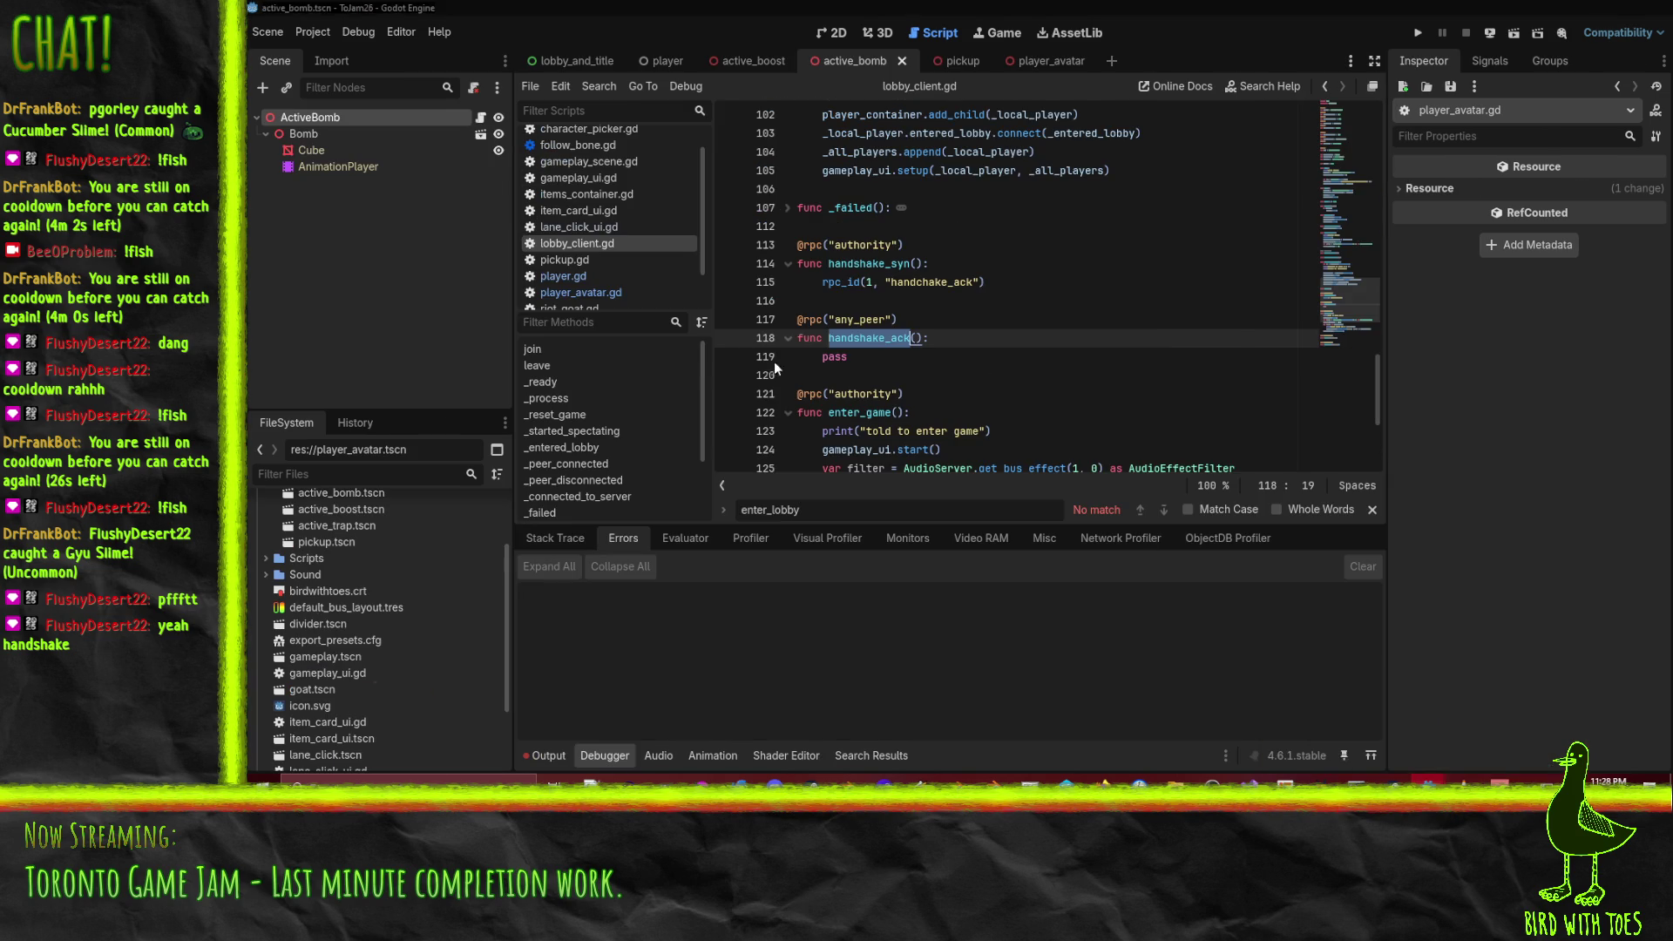
{"action": "left_click_drag", "start_coordinate": [849, 356], "coordinate": [769, 308]}
{"action": "key", "text": "ctrl+c"}
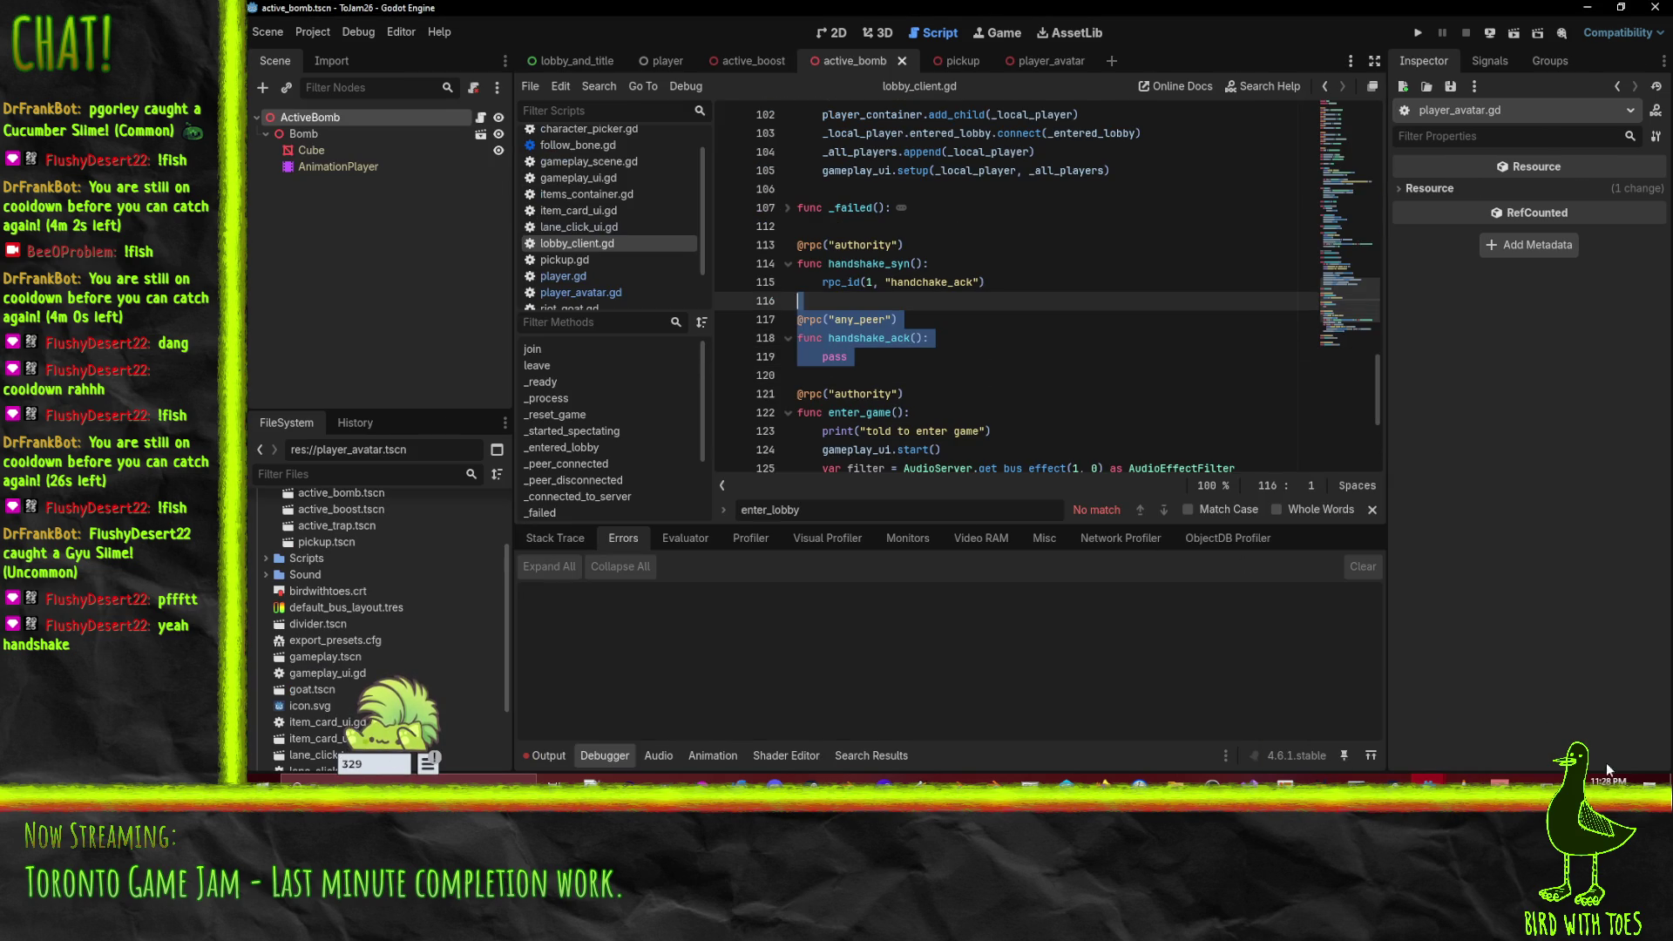
{"action": "mouse_move", "coordinate": [1520, 749]}
{"action": "left_click", "coordinate": [1314, 703]}
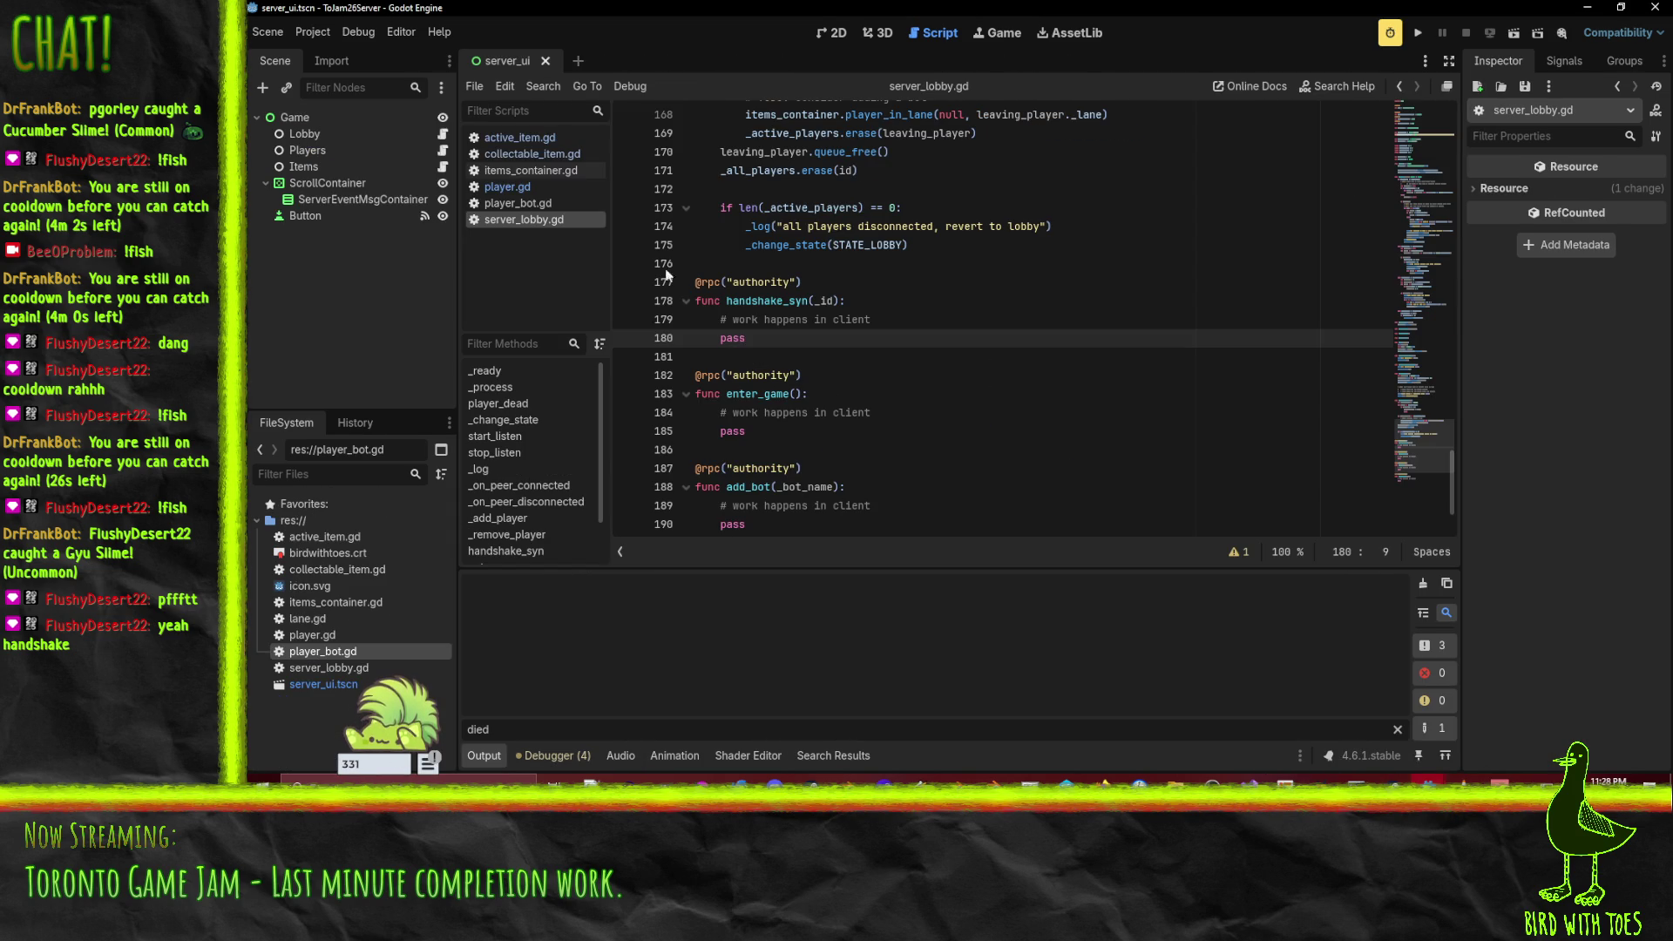
{"action": "left_click", "coordinate": [691, 352]}
{"action": "key", "text": "ctrl+v"}
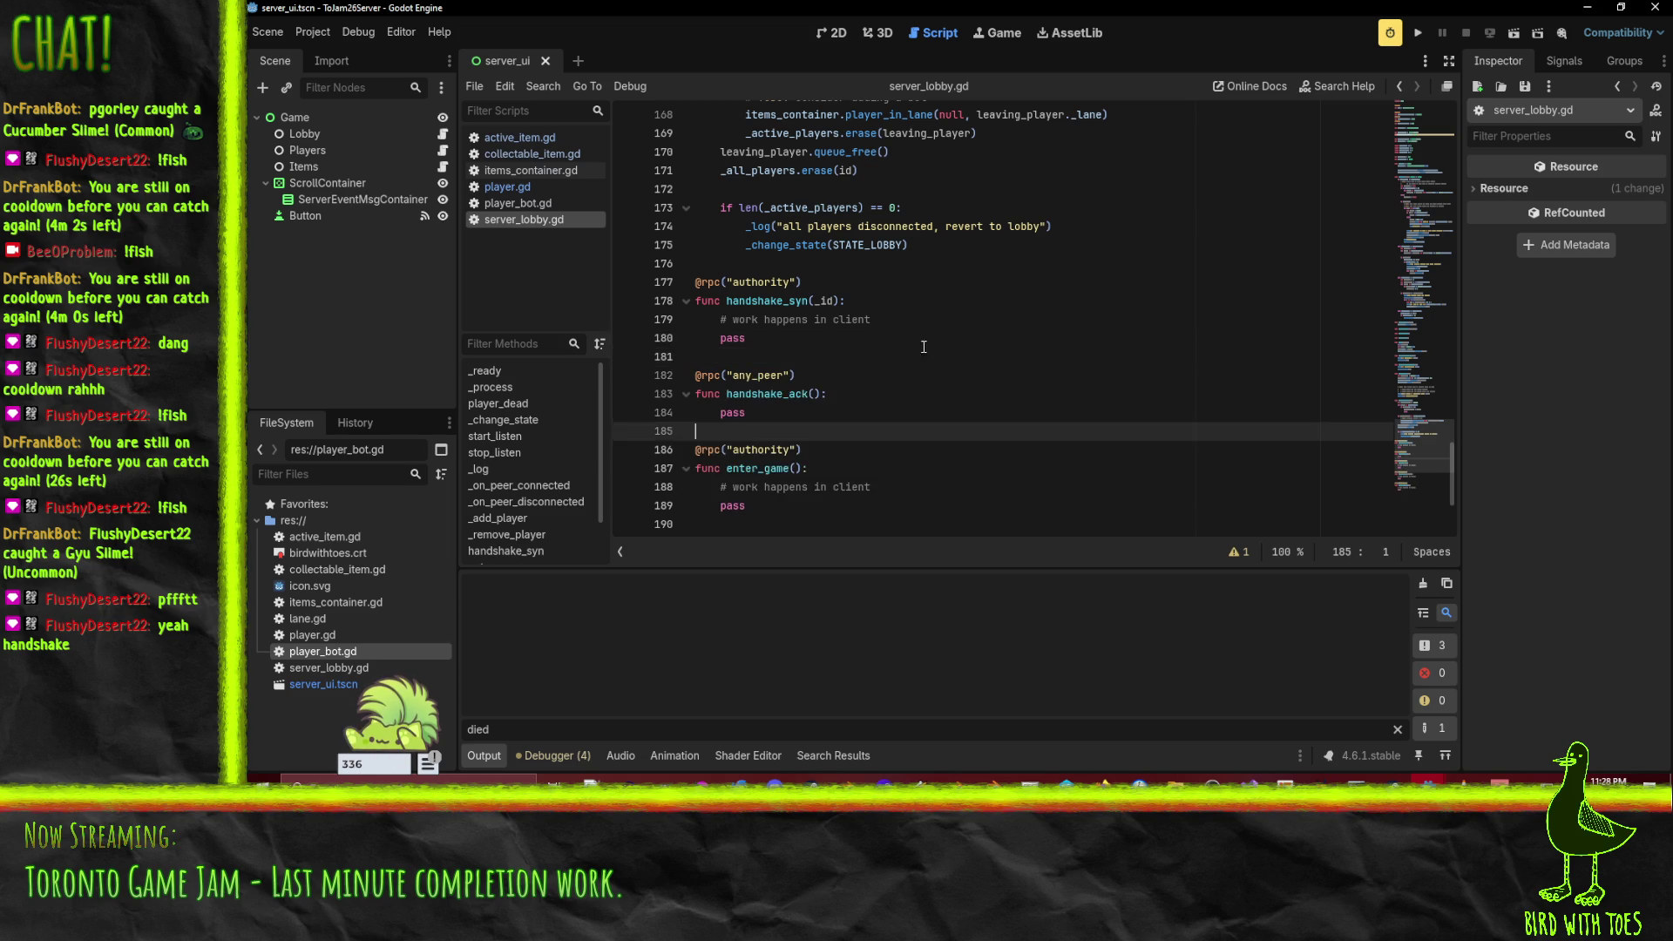
{"action": "left_click", "coordinate": [733, 412]}
Step: Replace pass in handshake_ack with a _log() call, leaving a new line above it
{"action": "double_click", "coordinate": [732, 411]}
{"action": "type", "text": "_lo"}
{"action": "type", "text": "g"}
{"action": "key", "text": "Return"}
{"action": "key", "text": "Up"}
{"action": "key", "text": "End"}
{"action": "key", "text": "Return"}
Step: Declare var from_id = multiplayer.get_remote_sender_id() above the log call
{"action": "type", "text": "from_player ="}
{"action": "key", "text": "Home"}
{"action": "type", "text": "var"}
{"action": "key", "text": "End"}
{"action": "type", "text": "get_"}
{"action": "key", "text": "BackSpace"}
{"action": "key", "text": "BackSpace"}
{"action": "key", "text": "BackSpace"}
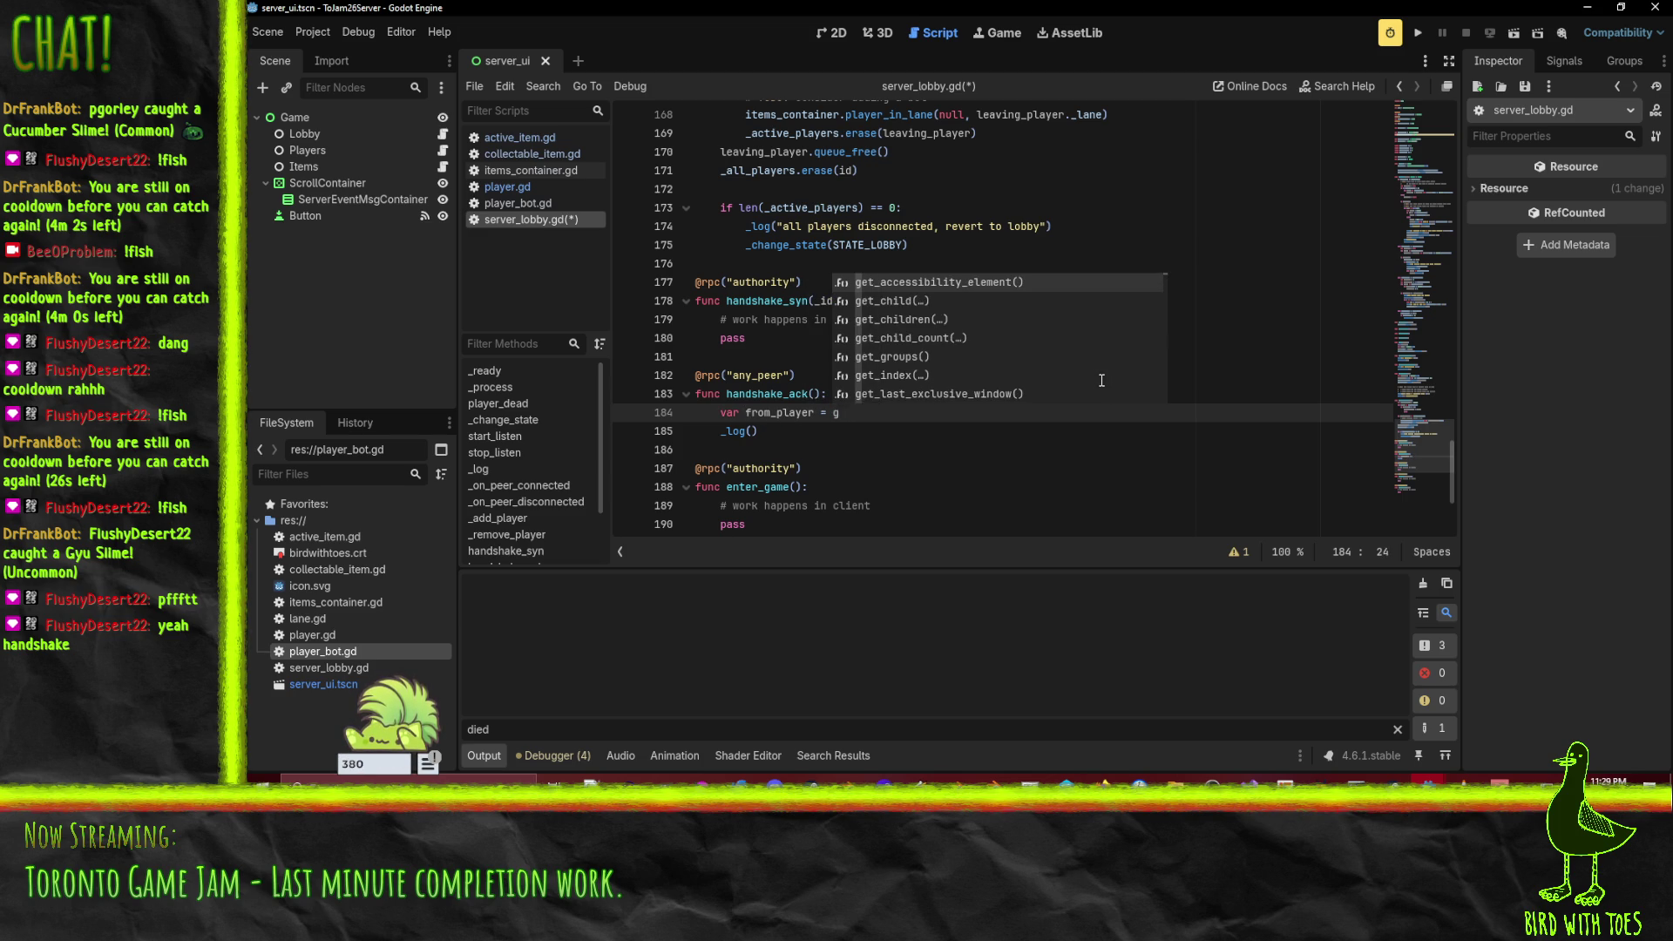
{"action": "type", "text": "multiplayer.."}
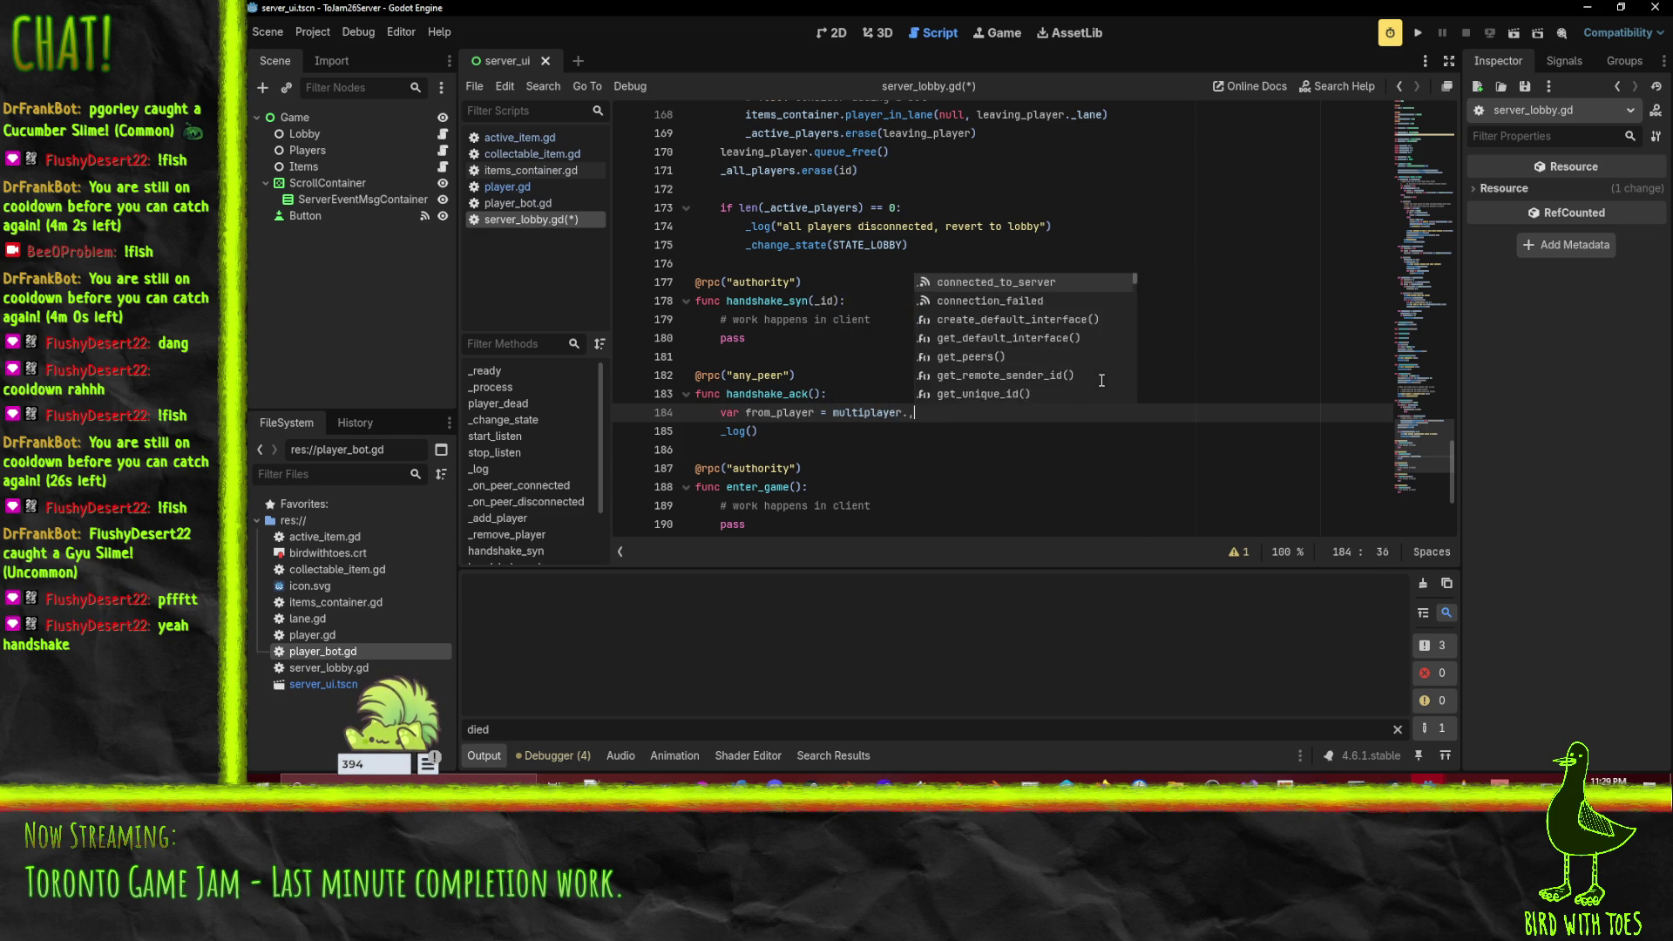
{"action": "key", "text": "BackSpace"}
{"action": "type", "text": "peer_i"}
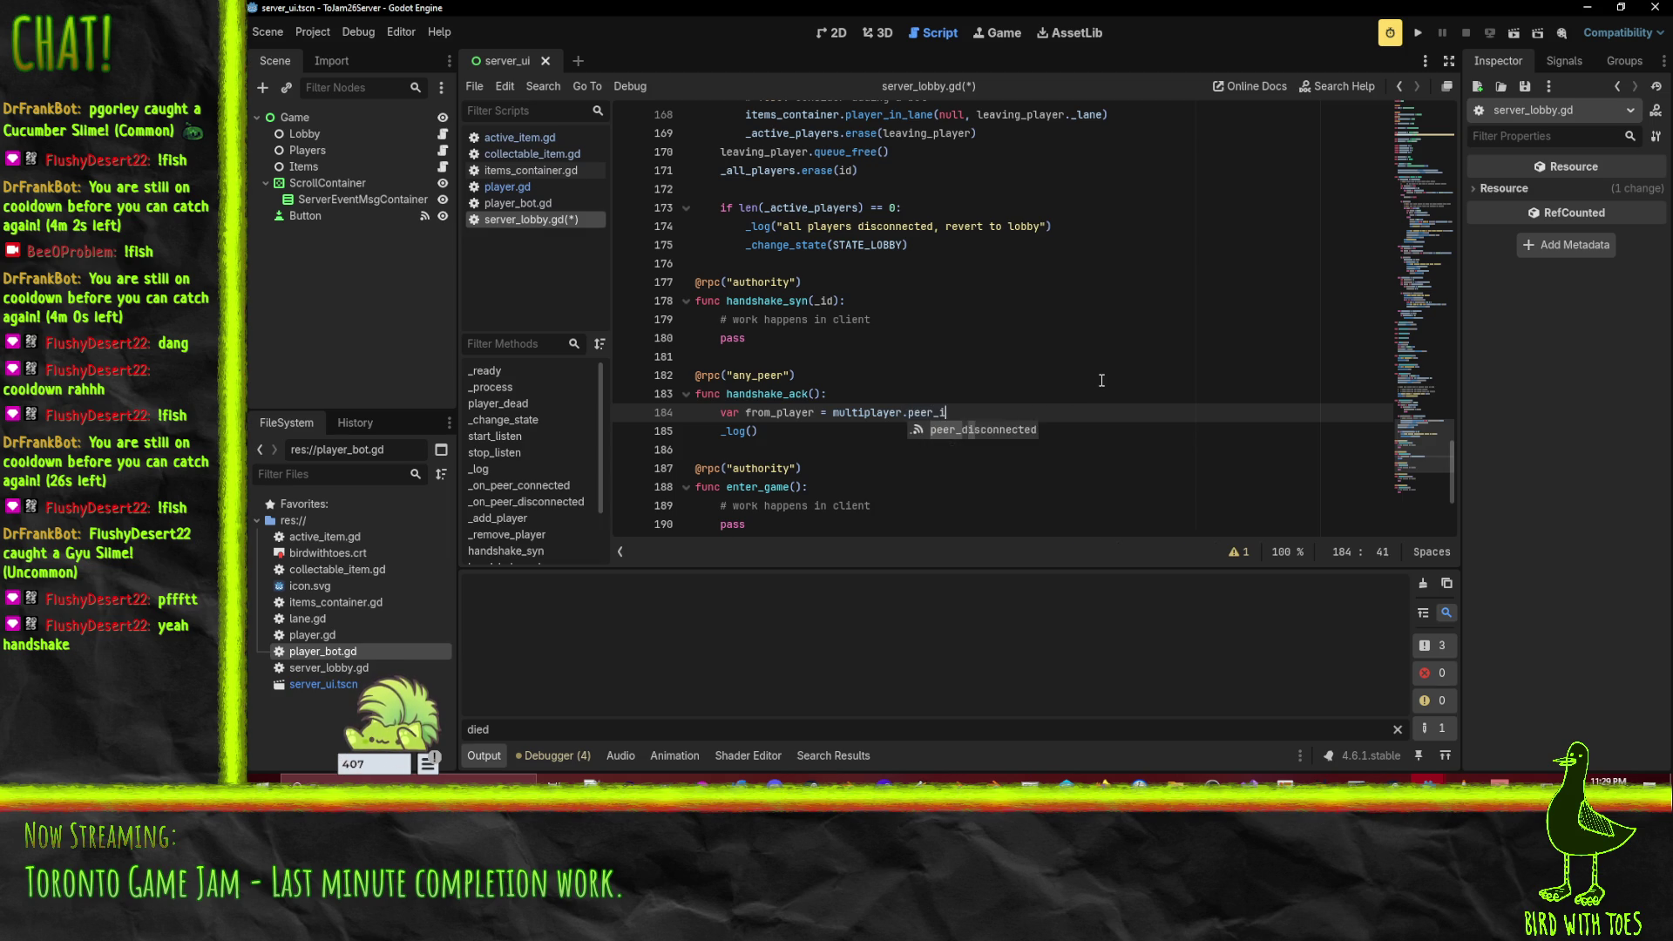
{"action": "key", "text": "BackSpace"}
{"action": "key", "text": "BackSpace"}
{"action": "key", "text": "BackSpace"}
{"action": "type", "text": "get"}
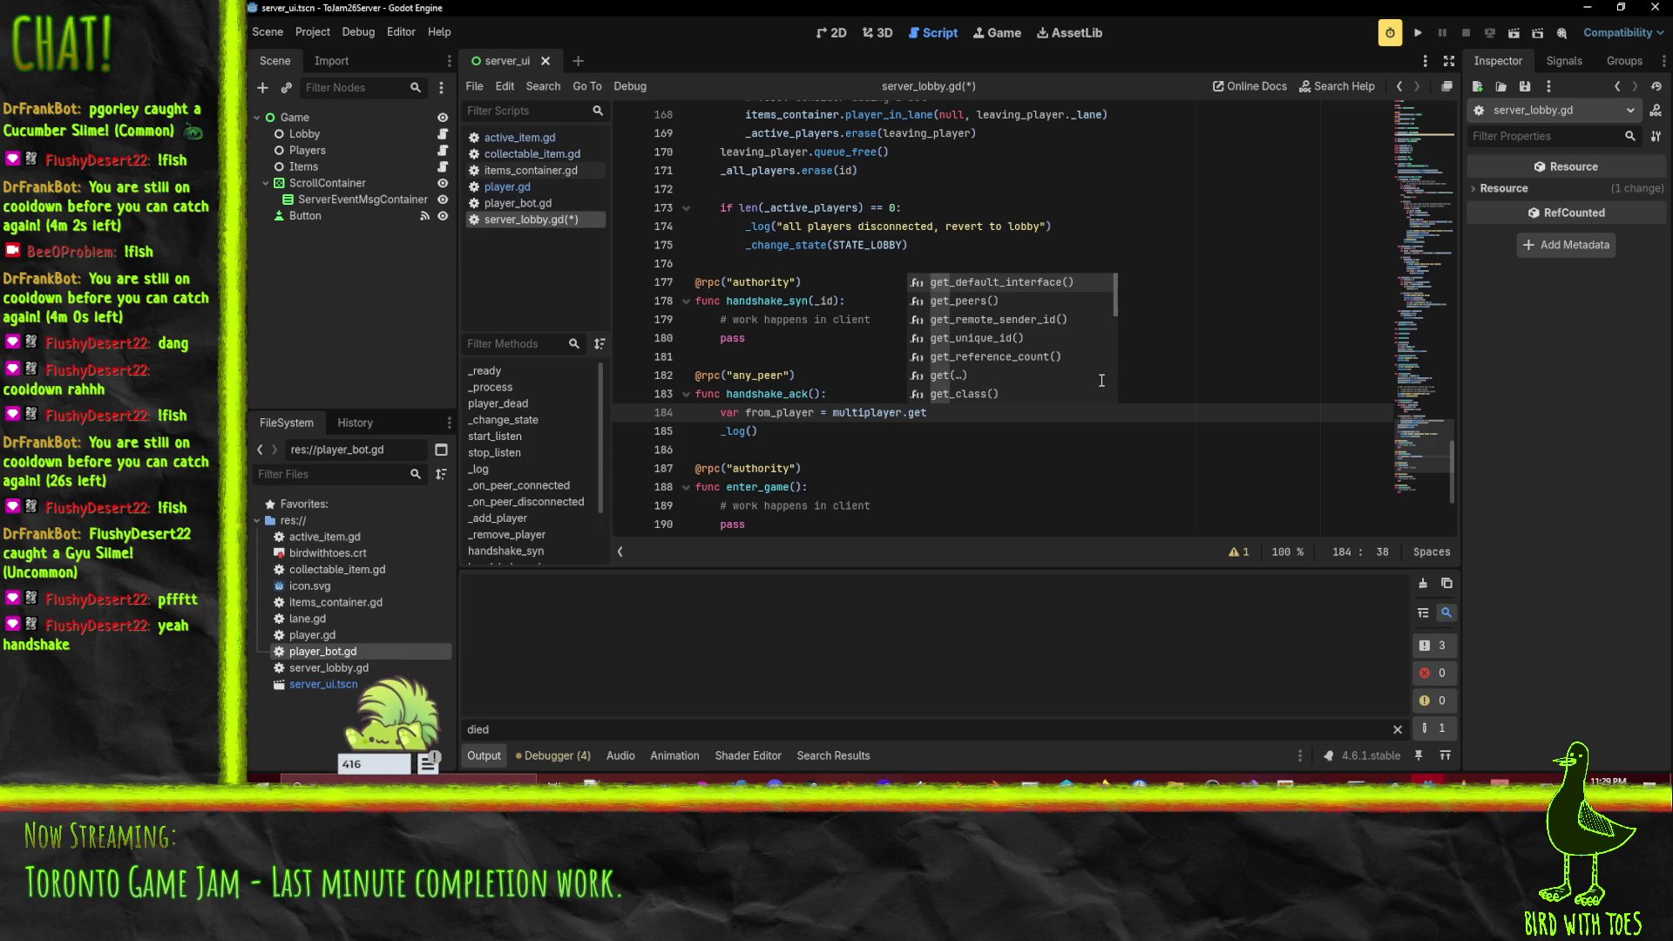
{"action": "key", "text": "Down"}
{"action": "key", "text": "Down"}
{"action": "key", "text": "Return"}
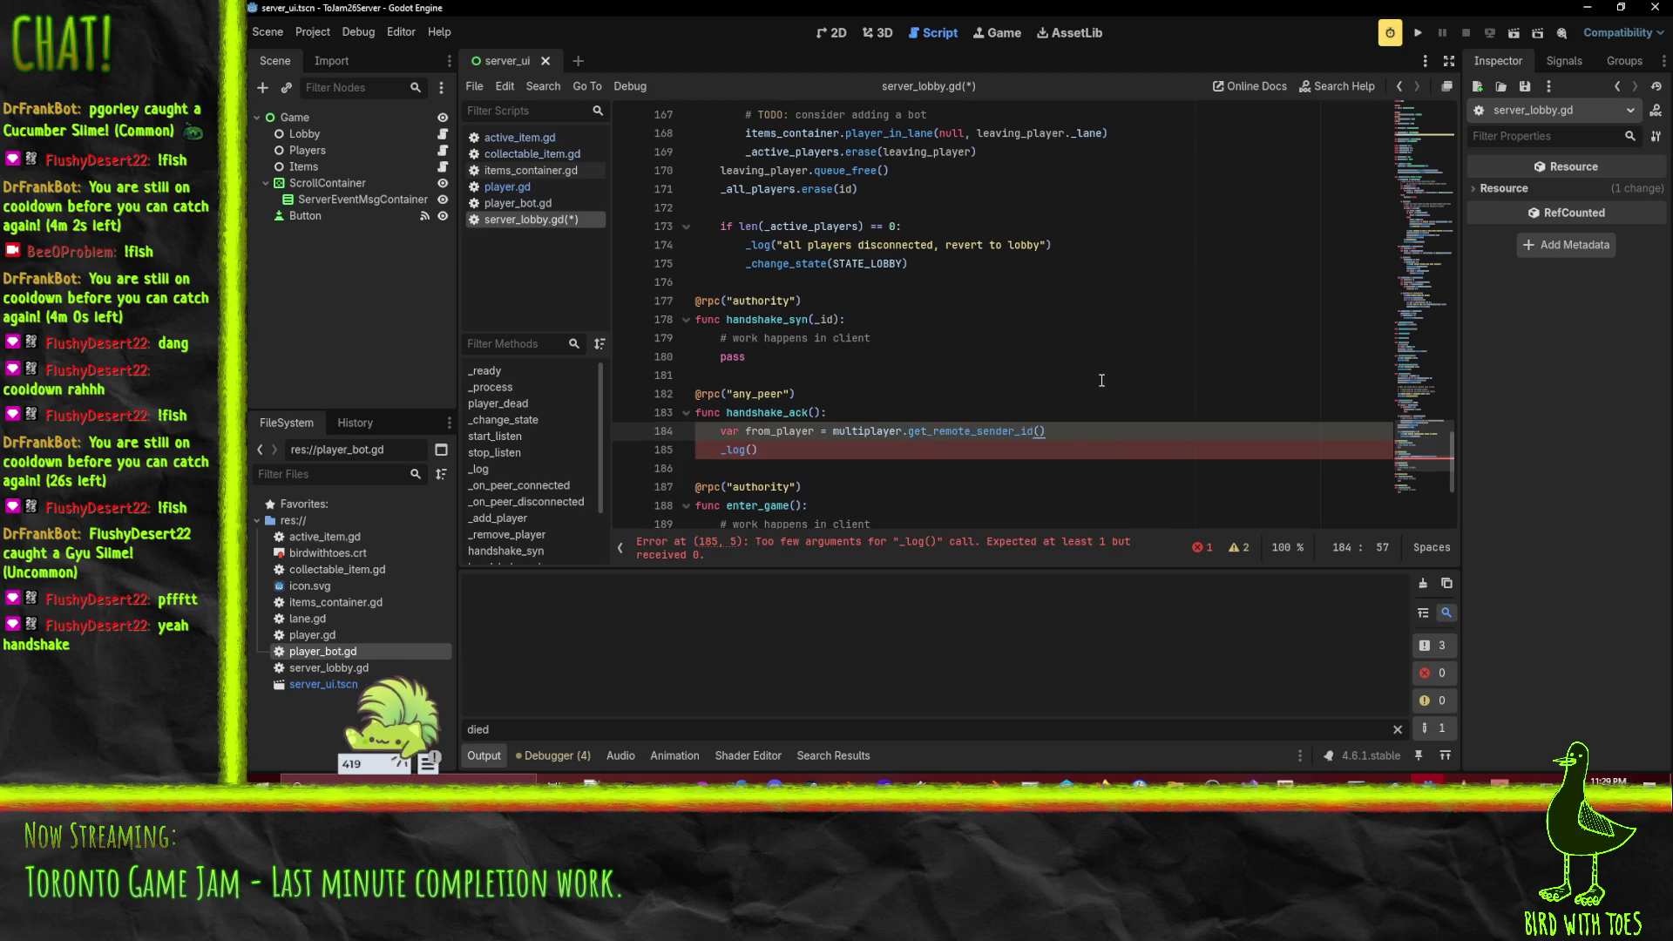
{"action": "key", "text": "Down"}
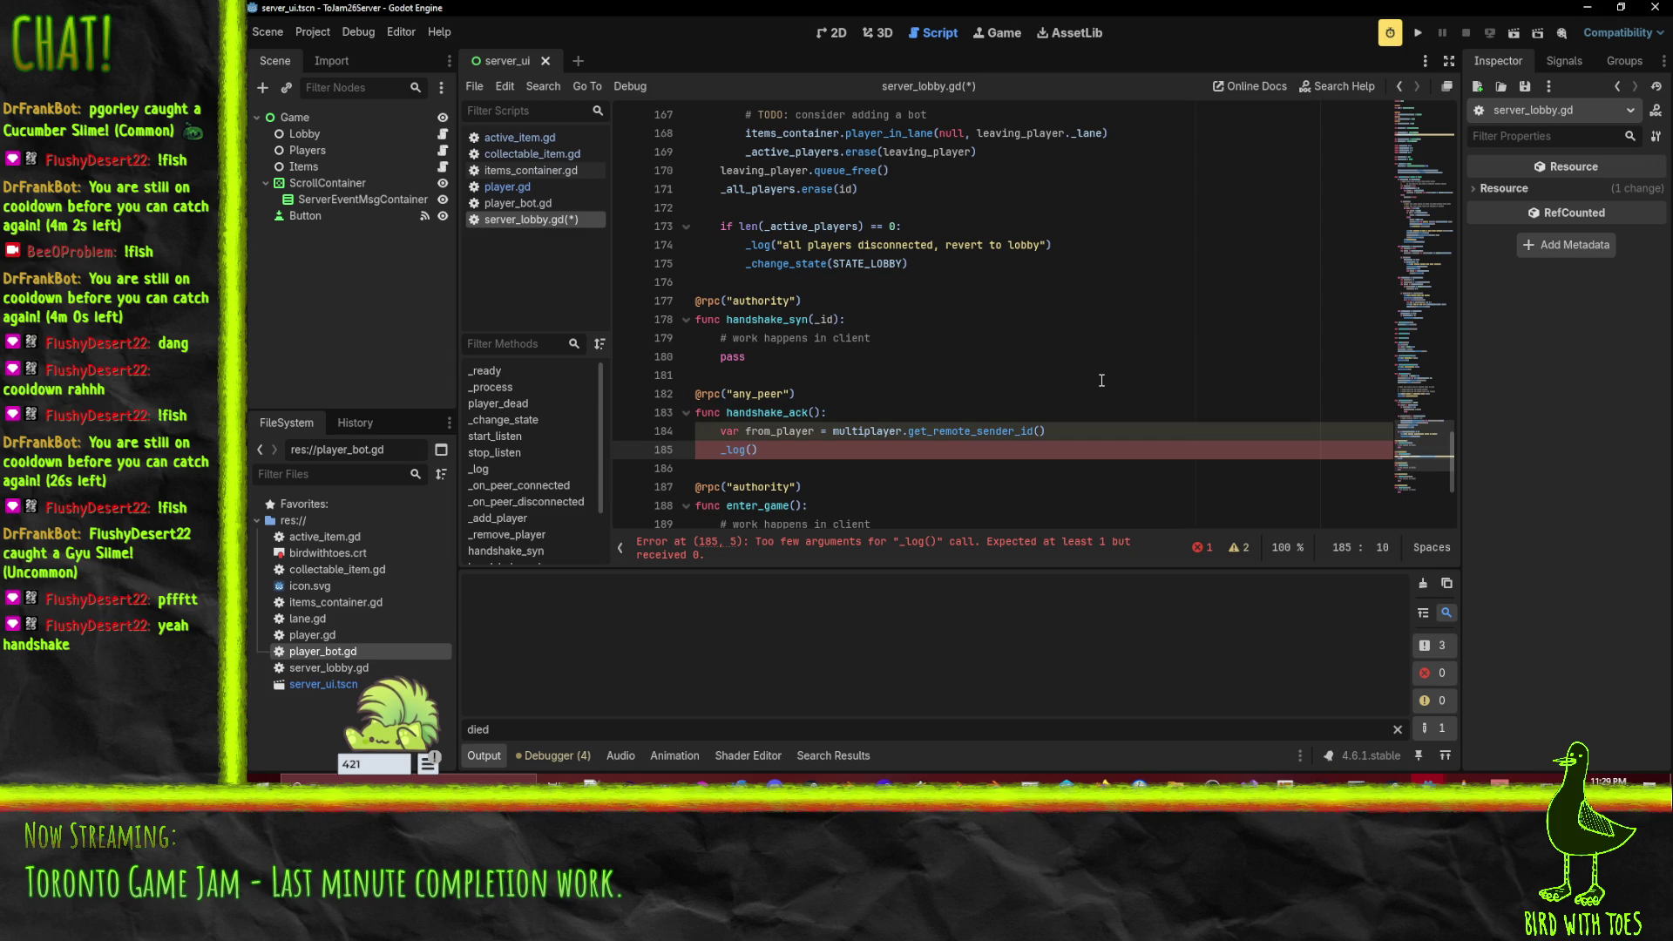
{"action": "key", "text": "Up"}
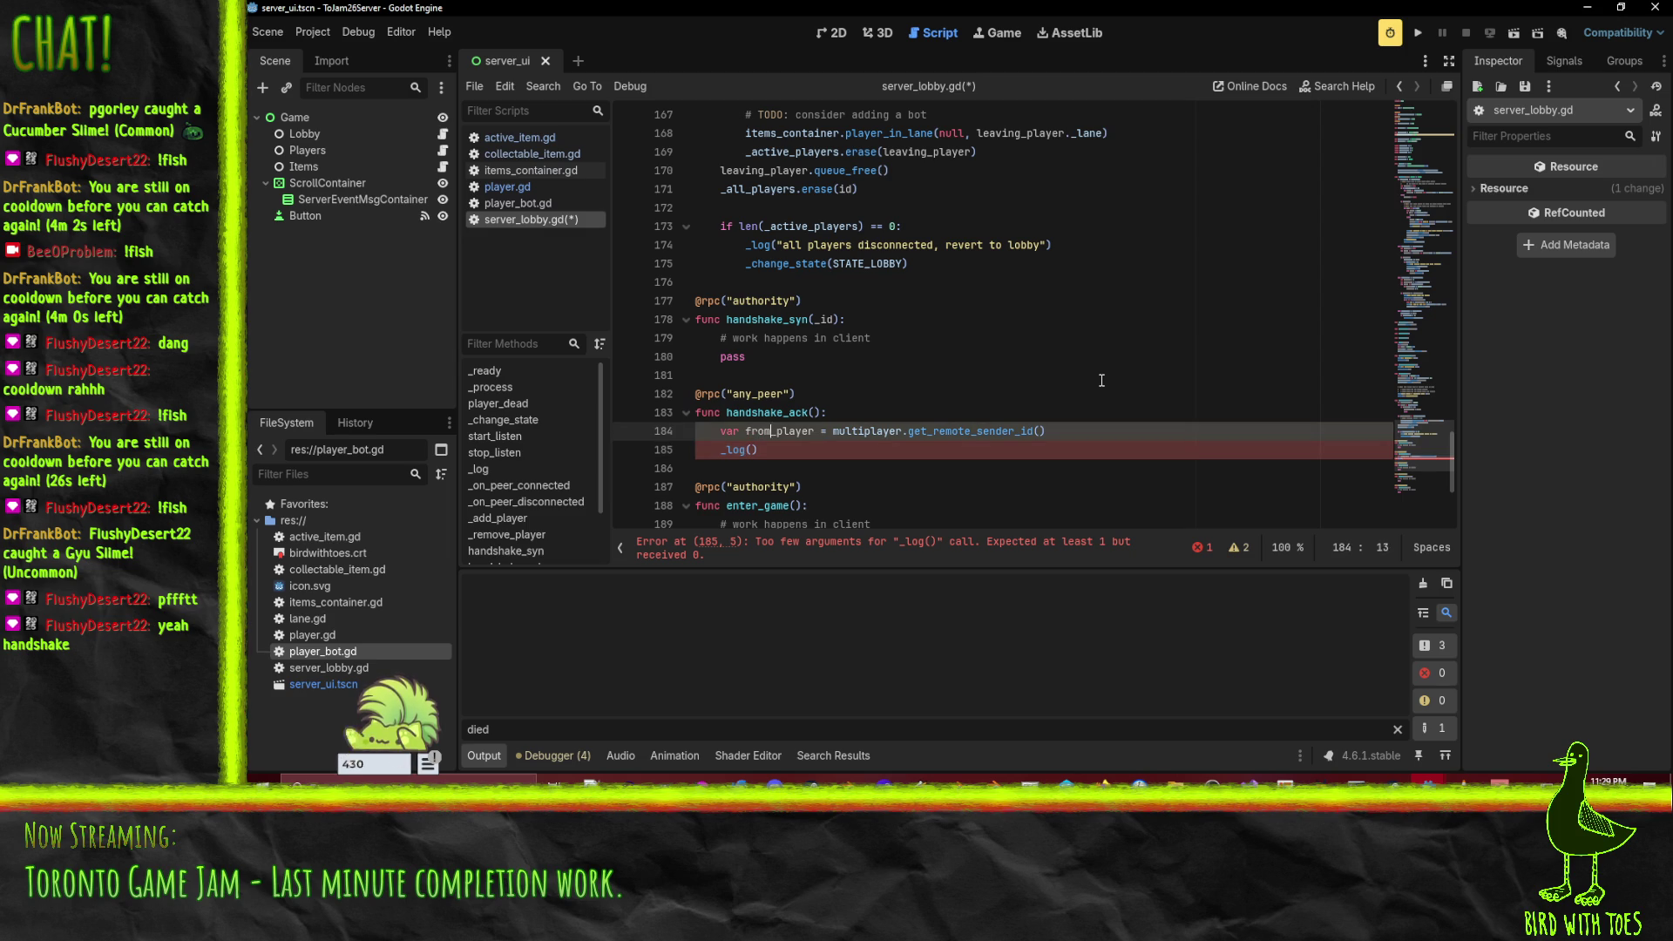
{"action": "key", "text": "shift+Right"}
{"action": "key", "text": "shift+Right"}
{"action": "key", "text": "shift+Right"}
{"action": "key", "text": "BackSpace"}
{"action": "key", "text": "BackSpace"}
{"action": "type", "text": "id"}
{"action": "key", "text": "Return"}
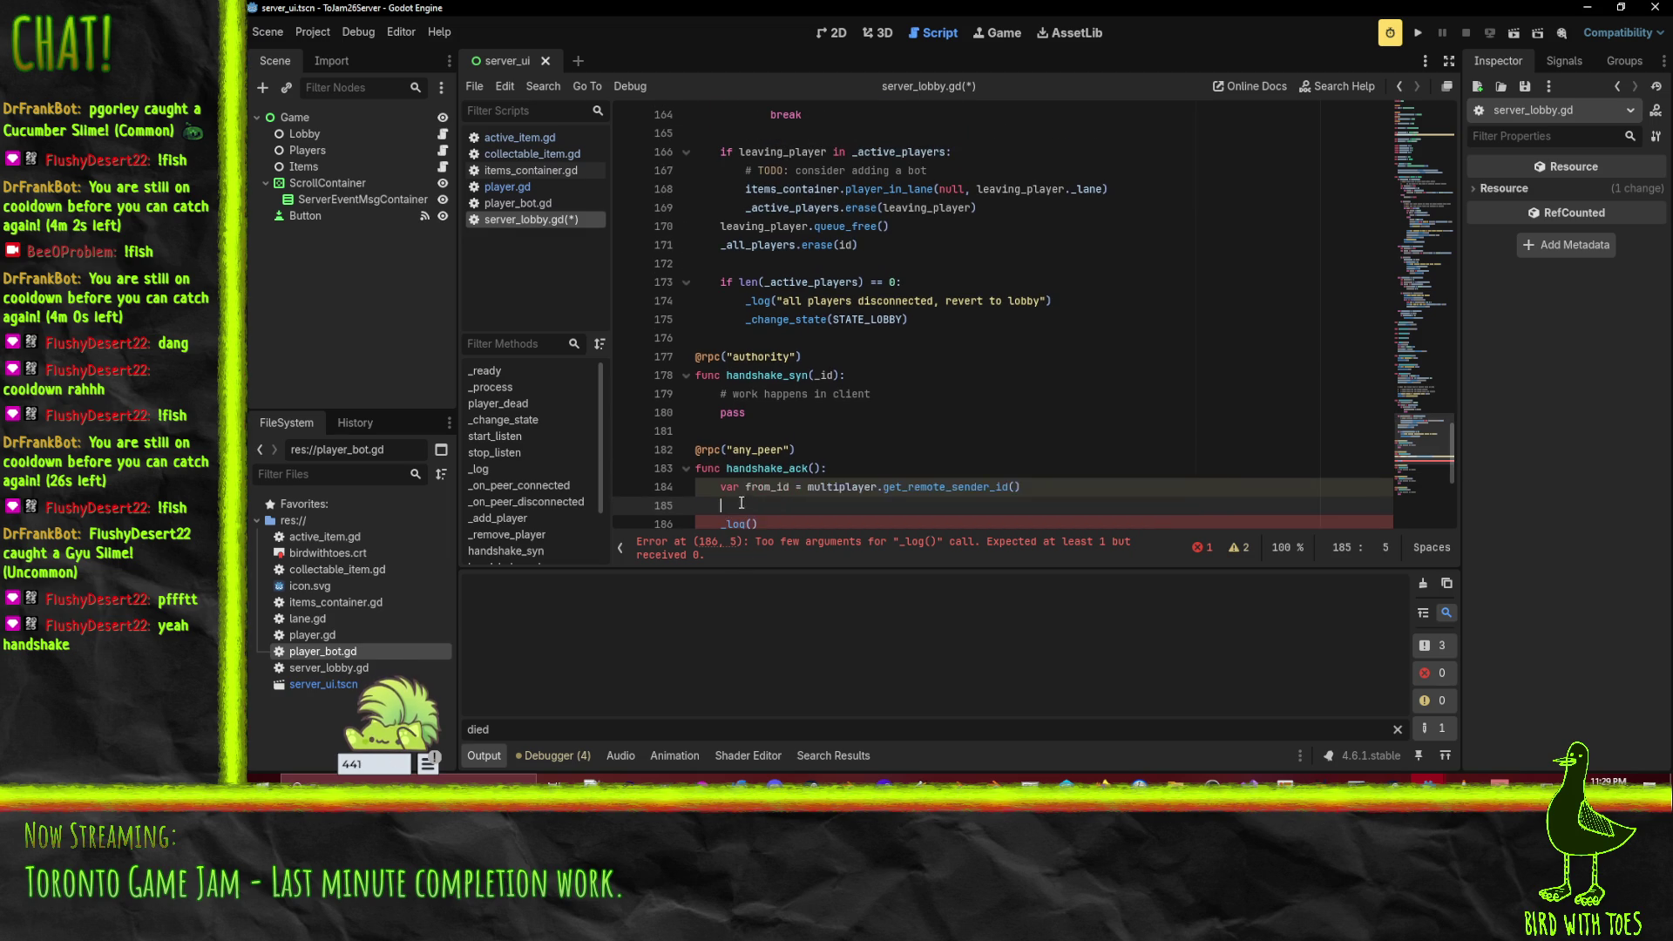
Step: Make the log read "%d received sync ack from player" %[from_id] and save server_lobby.gd
{"action": "left_click", "coordinate": [752, 467]}
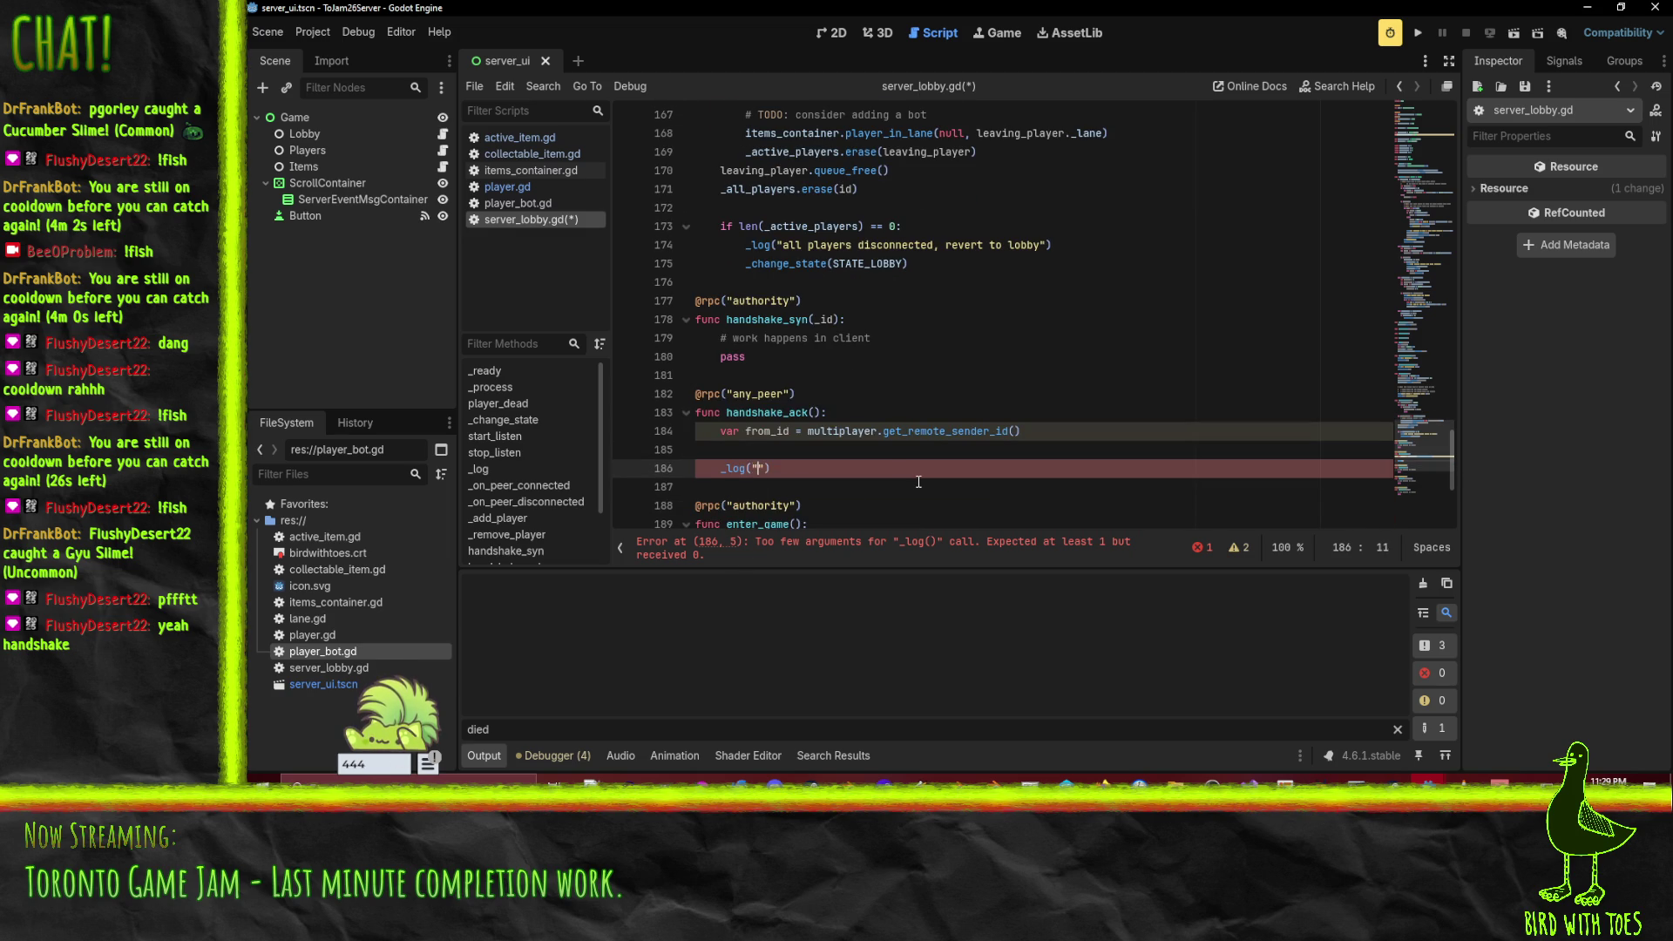
{"action": "type", "text": "ceived sn"}
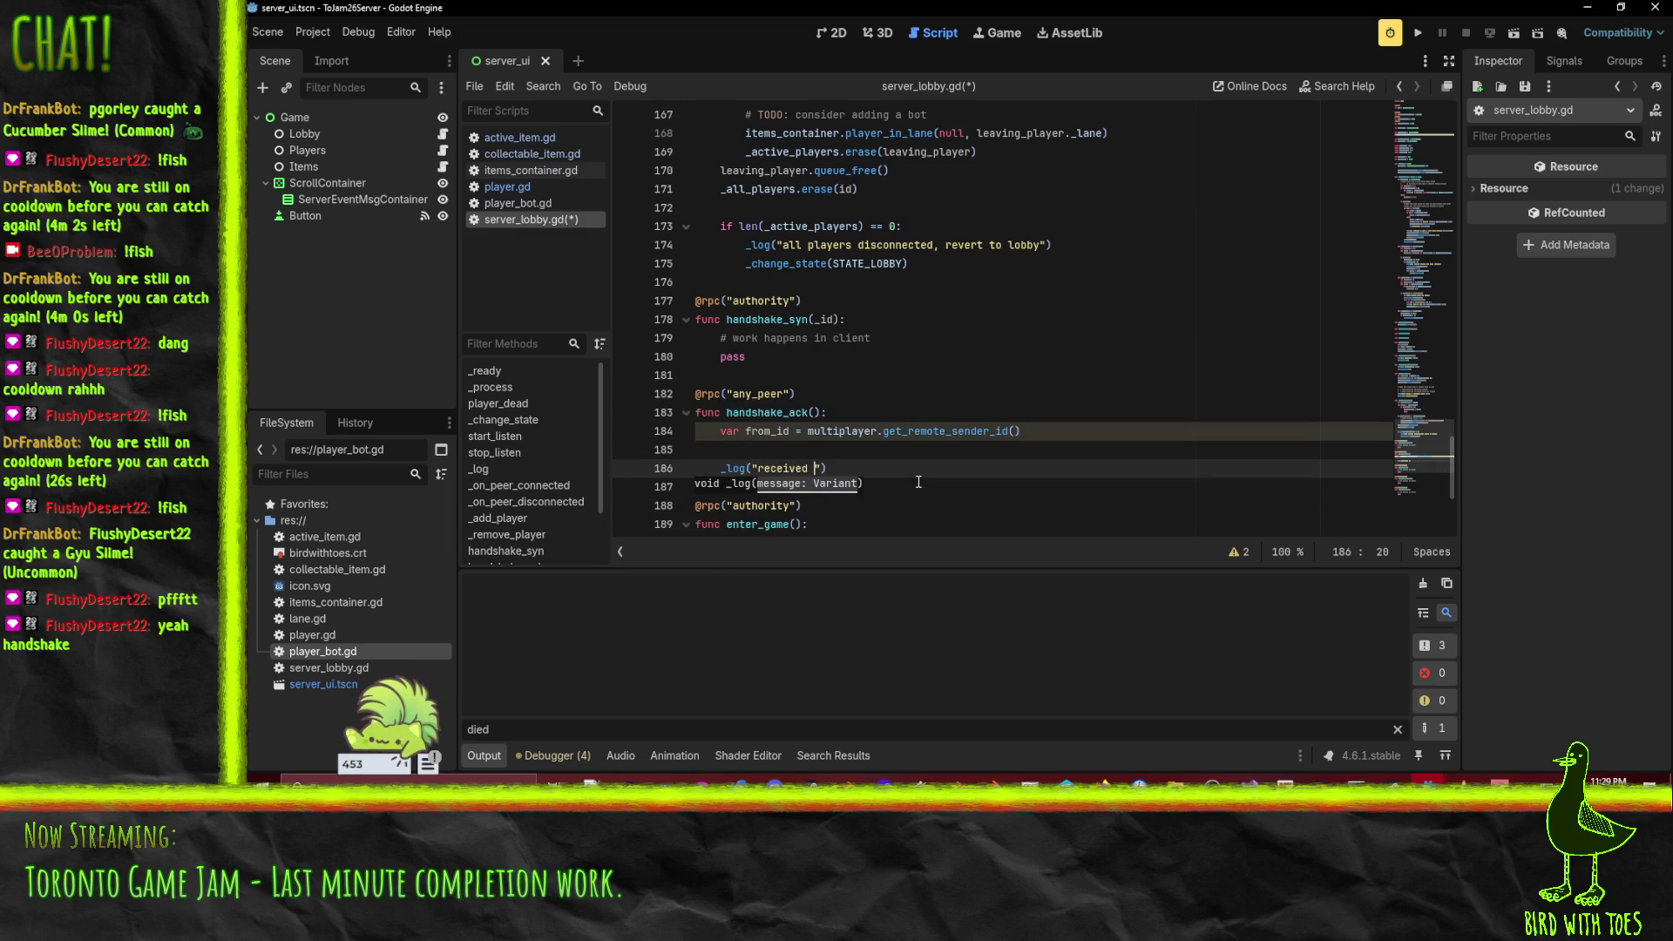
{"action": "type", "text": "ync ack from"}
{"action": "type", "text": "yer"}
{"action": "scroll", "coordinate": [904, 476], "scroll_direction": "up", "scroll_amount": 3}
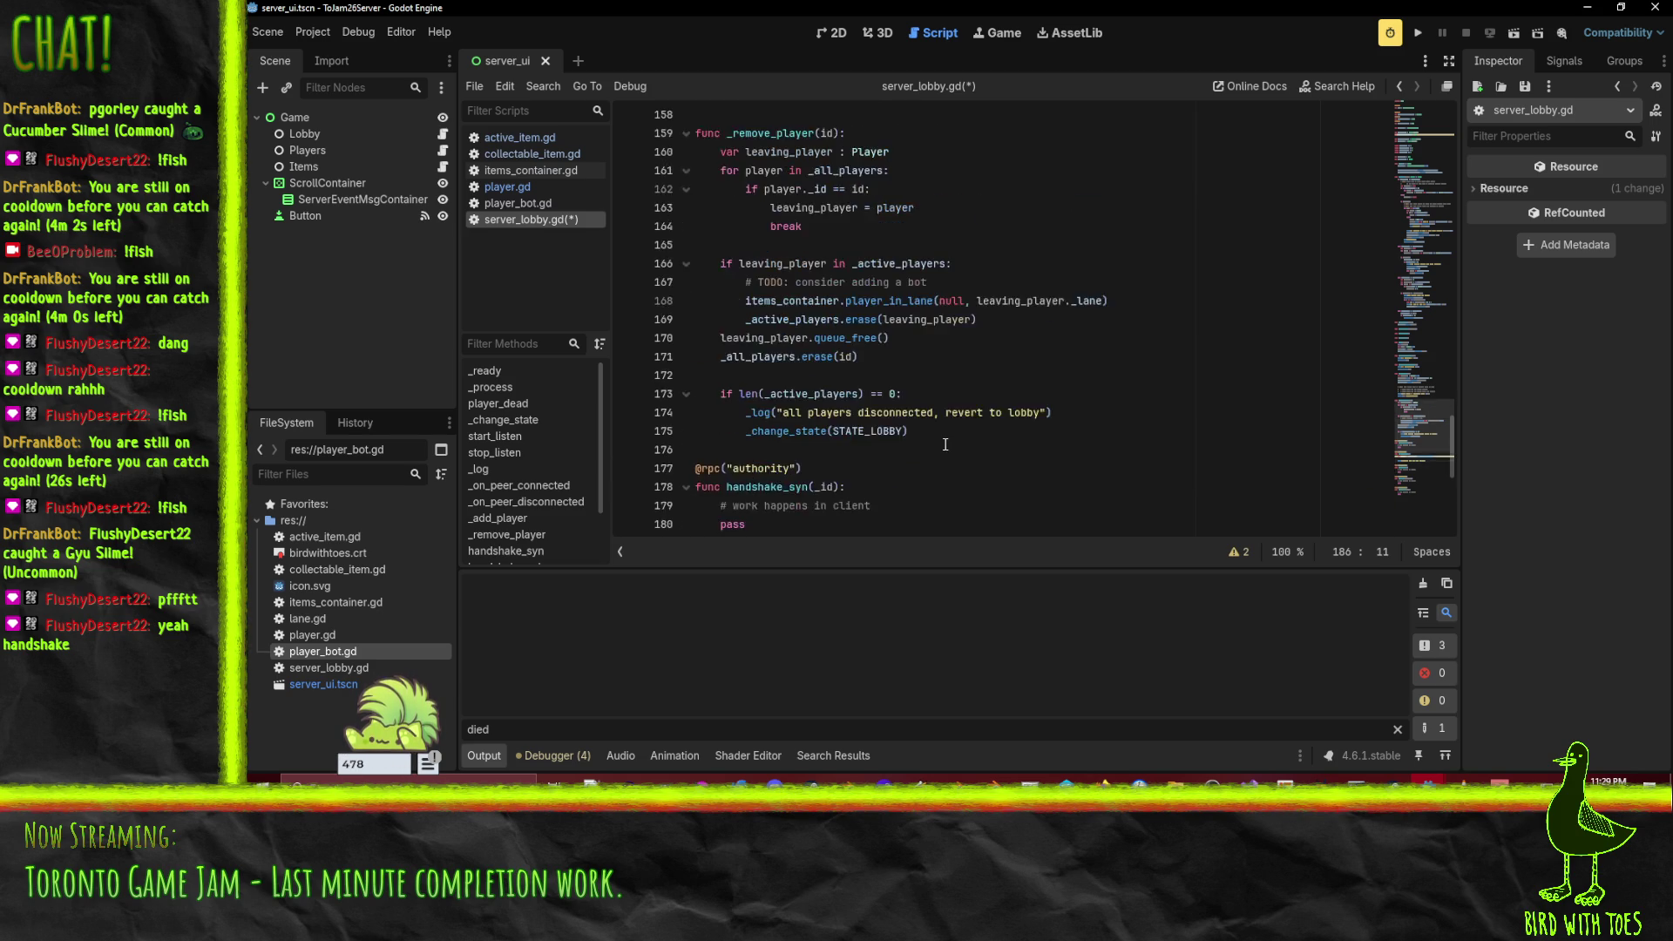
{"action": "scroll", "coordinate": [958, 435], "scroll_direction": "down", "scroll_amount": 4}
{"action": "type", "text": "%d received sync ack from player"}
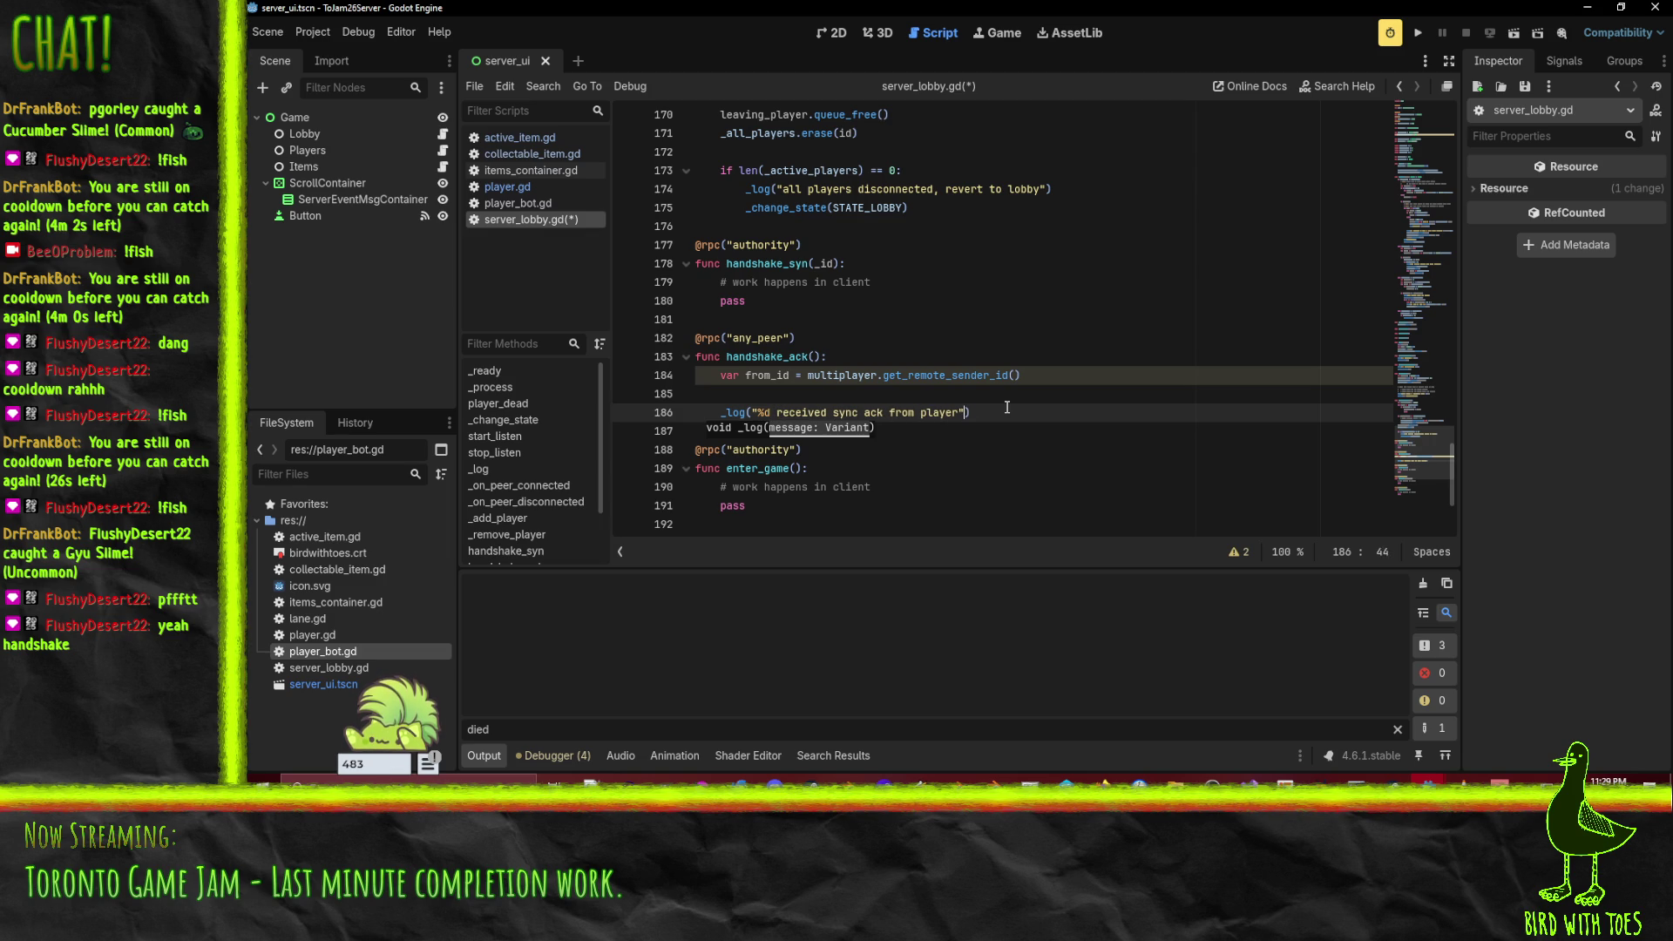
{"action": "type", "text": " %["}
{"action": "type", "text": "from_id"}
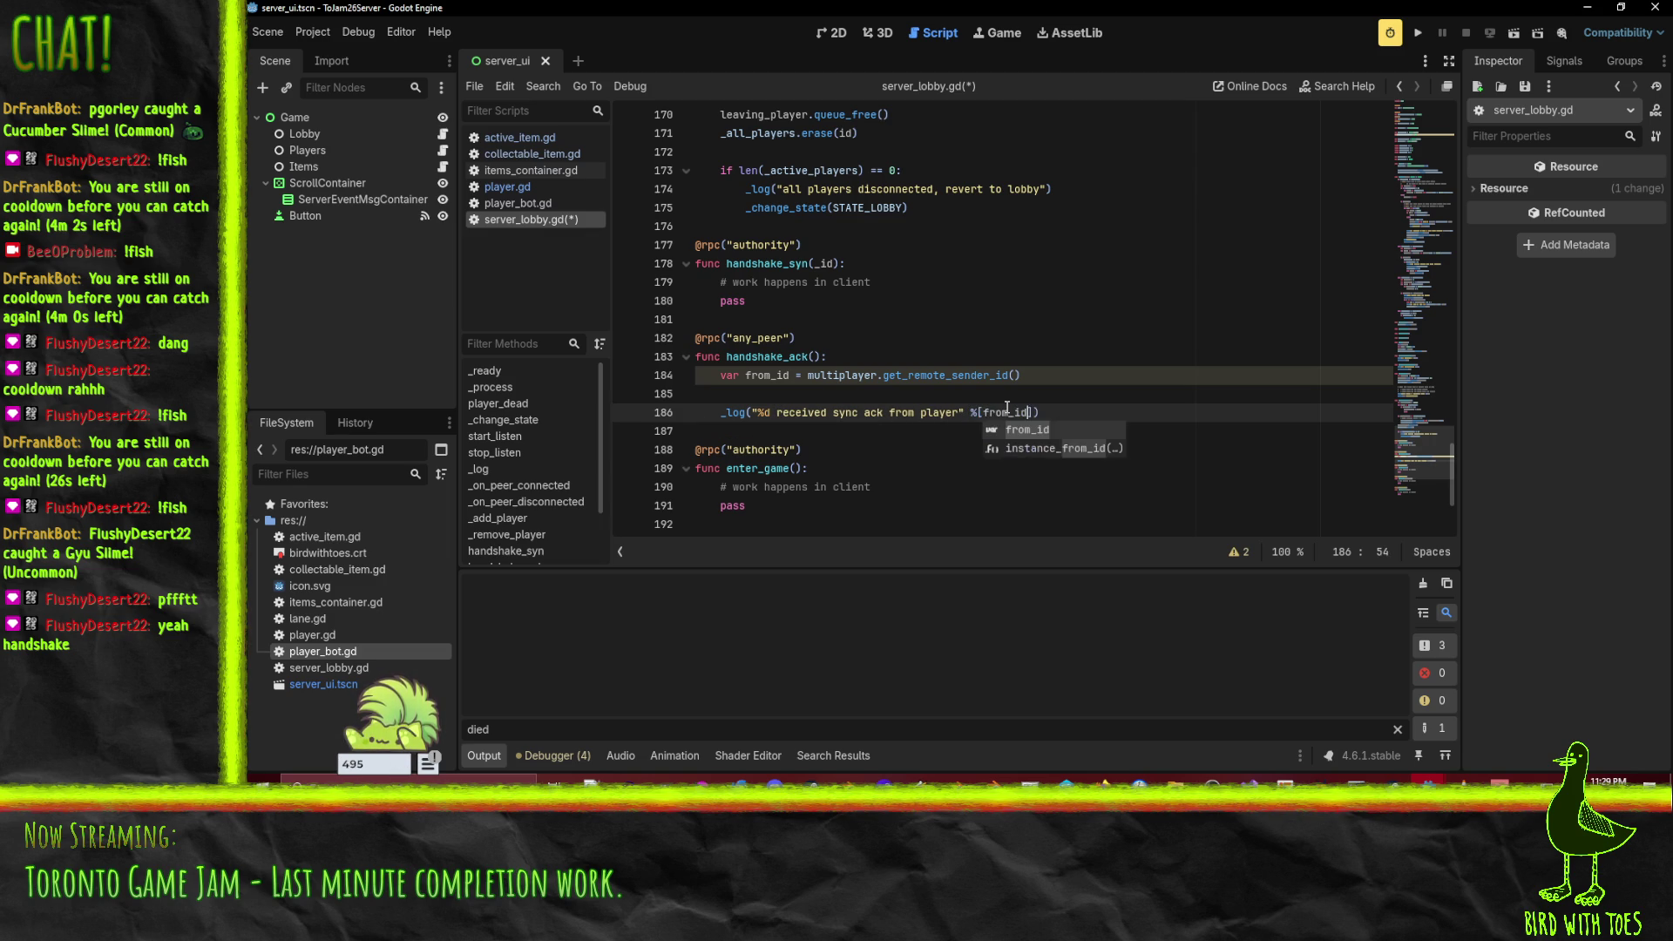
{"action": "key", "text": "Home"}
{"action": "key", "text": "ctrl+s"}
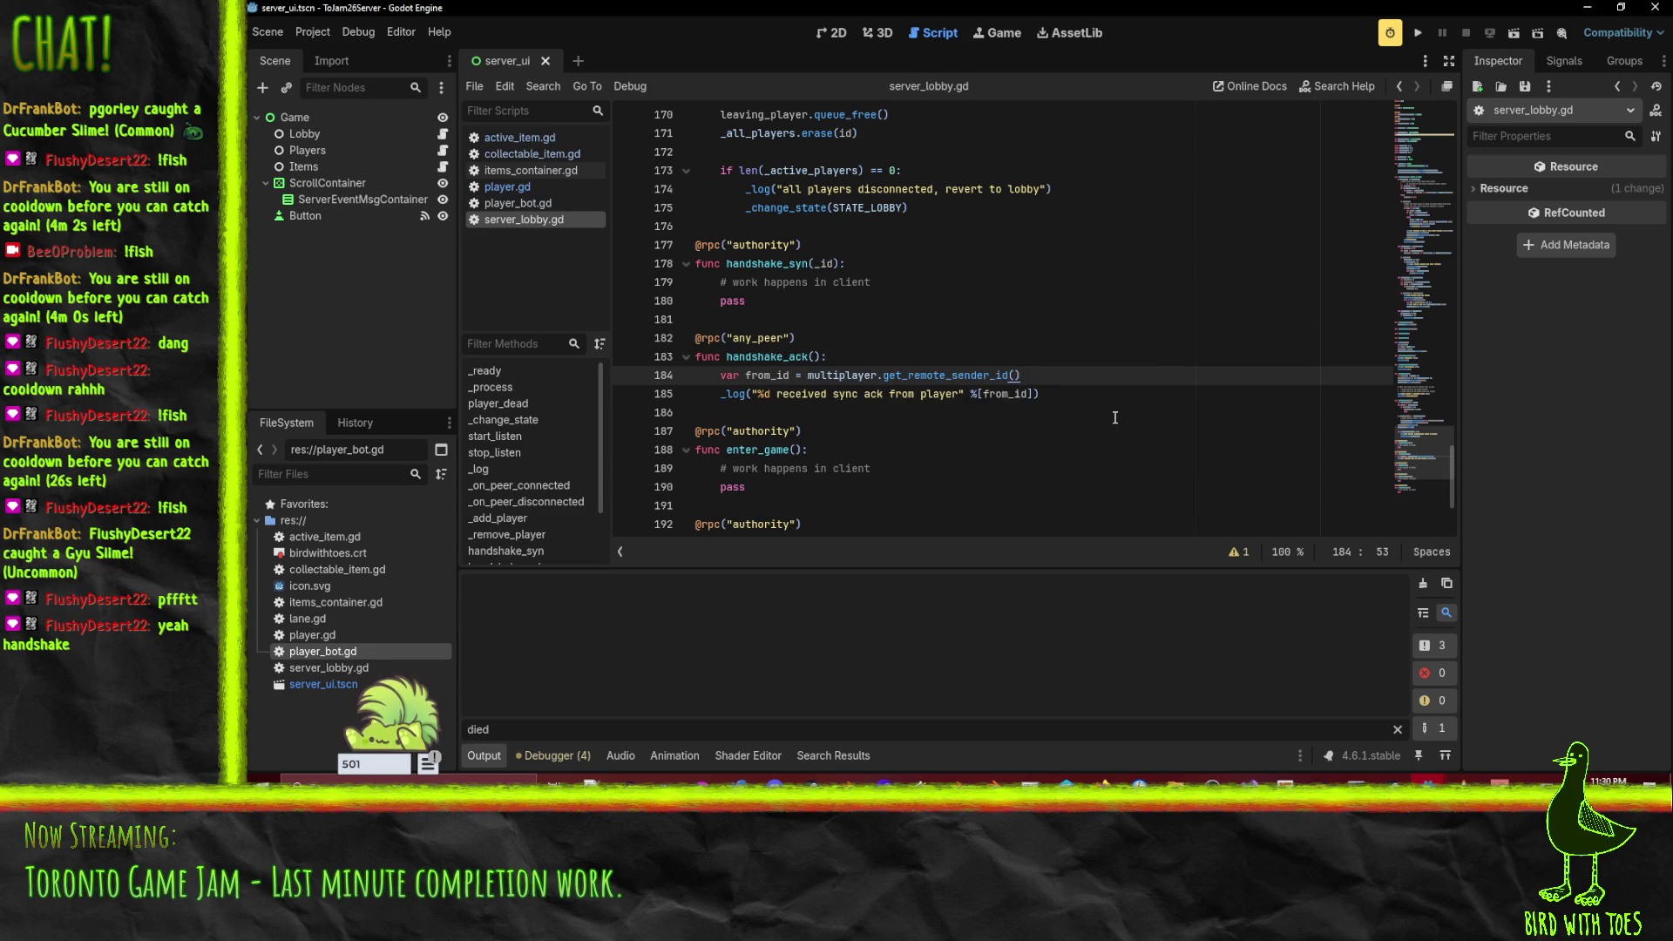
{"action": "left_click", "coordinate": [1061, 405]}
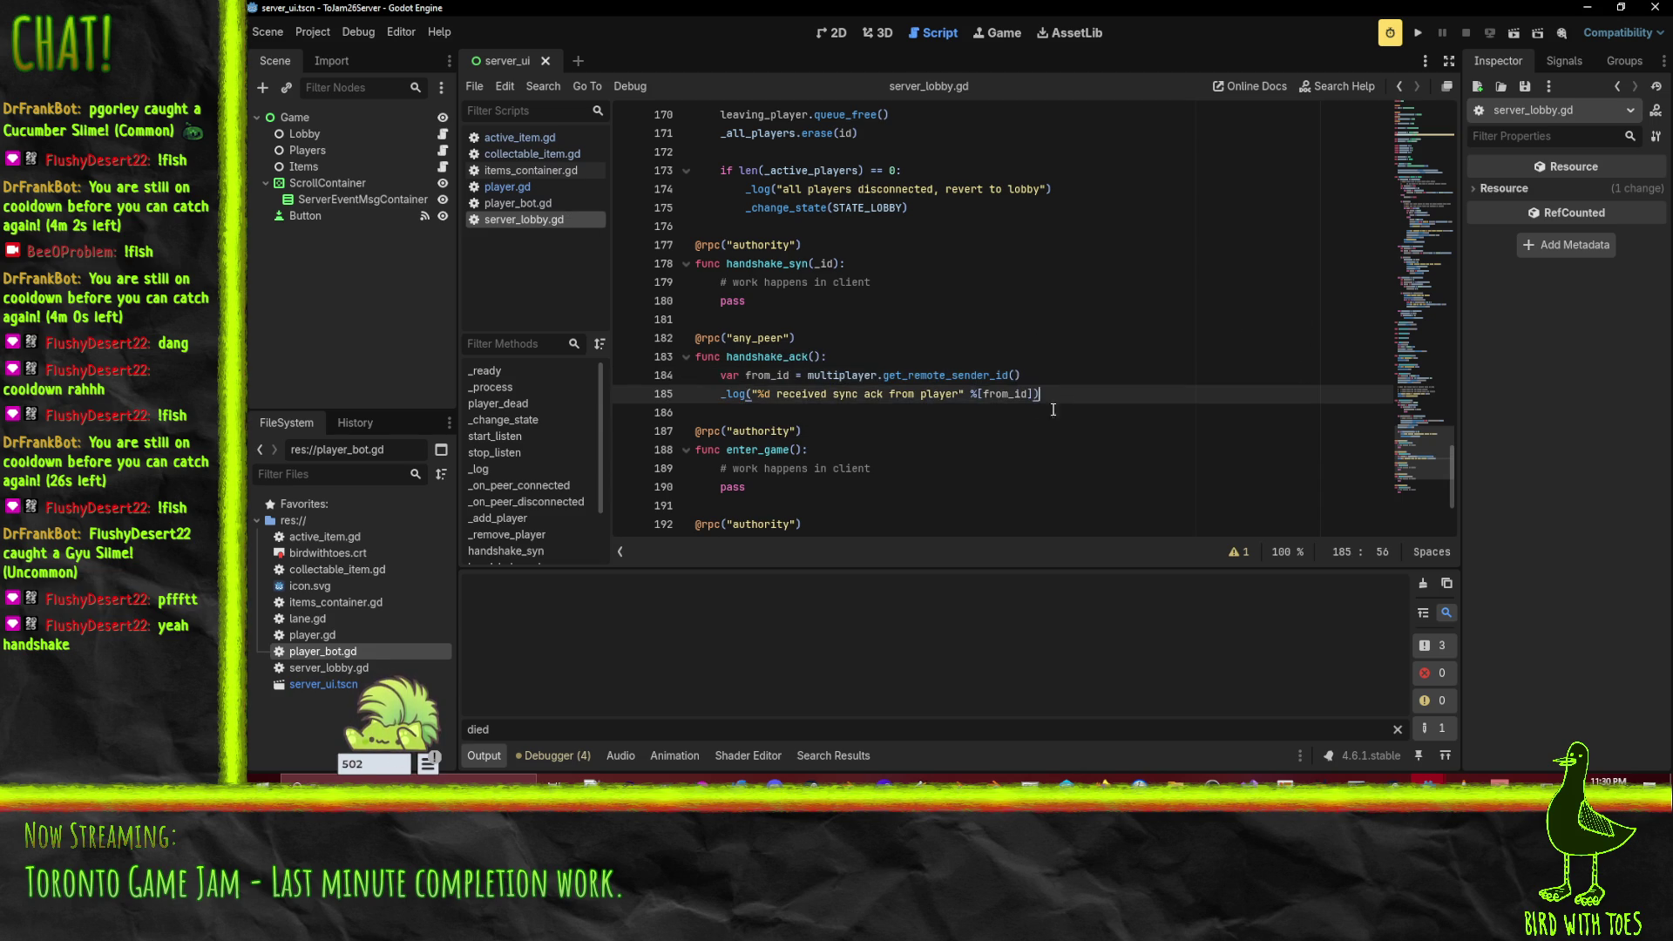
Step: Delete the TODO comment lines in _add_player, keeping a blank line before the handshake sync log
{"action": "scroll", "coordinate": [836, 353], "scroll_direction": "up", "scroll_amount": 9}
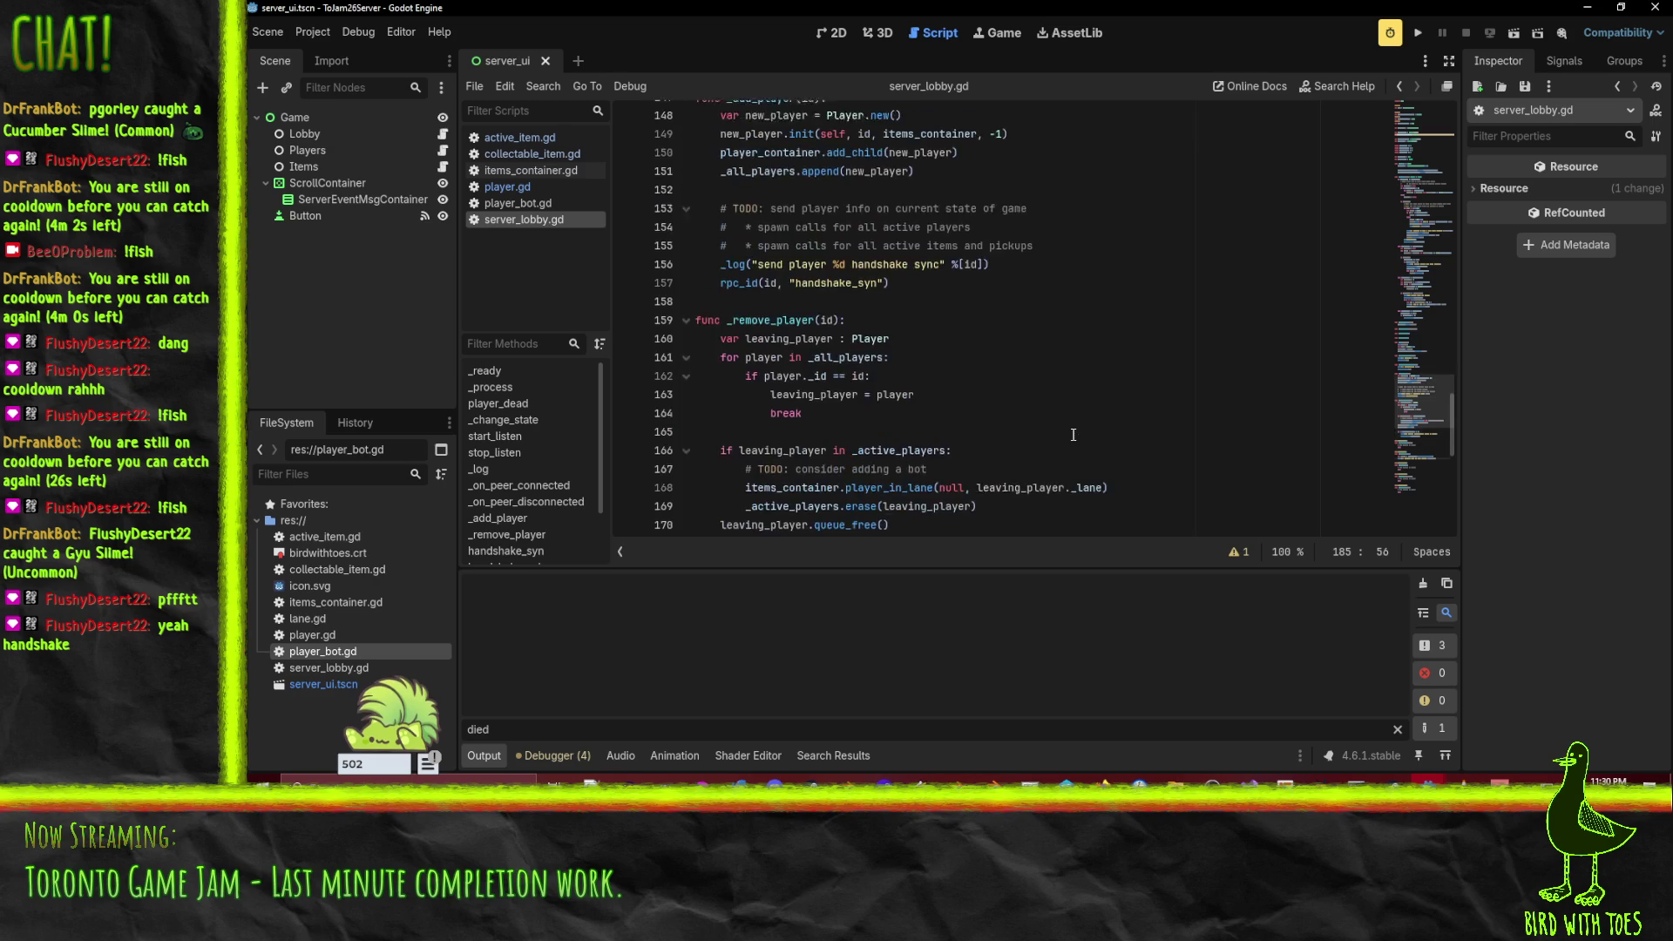
{"action": "left_click", "coordinate": [836, 283]}
{"action": "key", "text": "Down"}
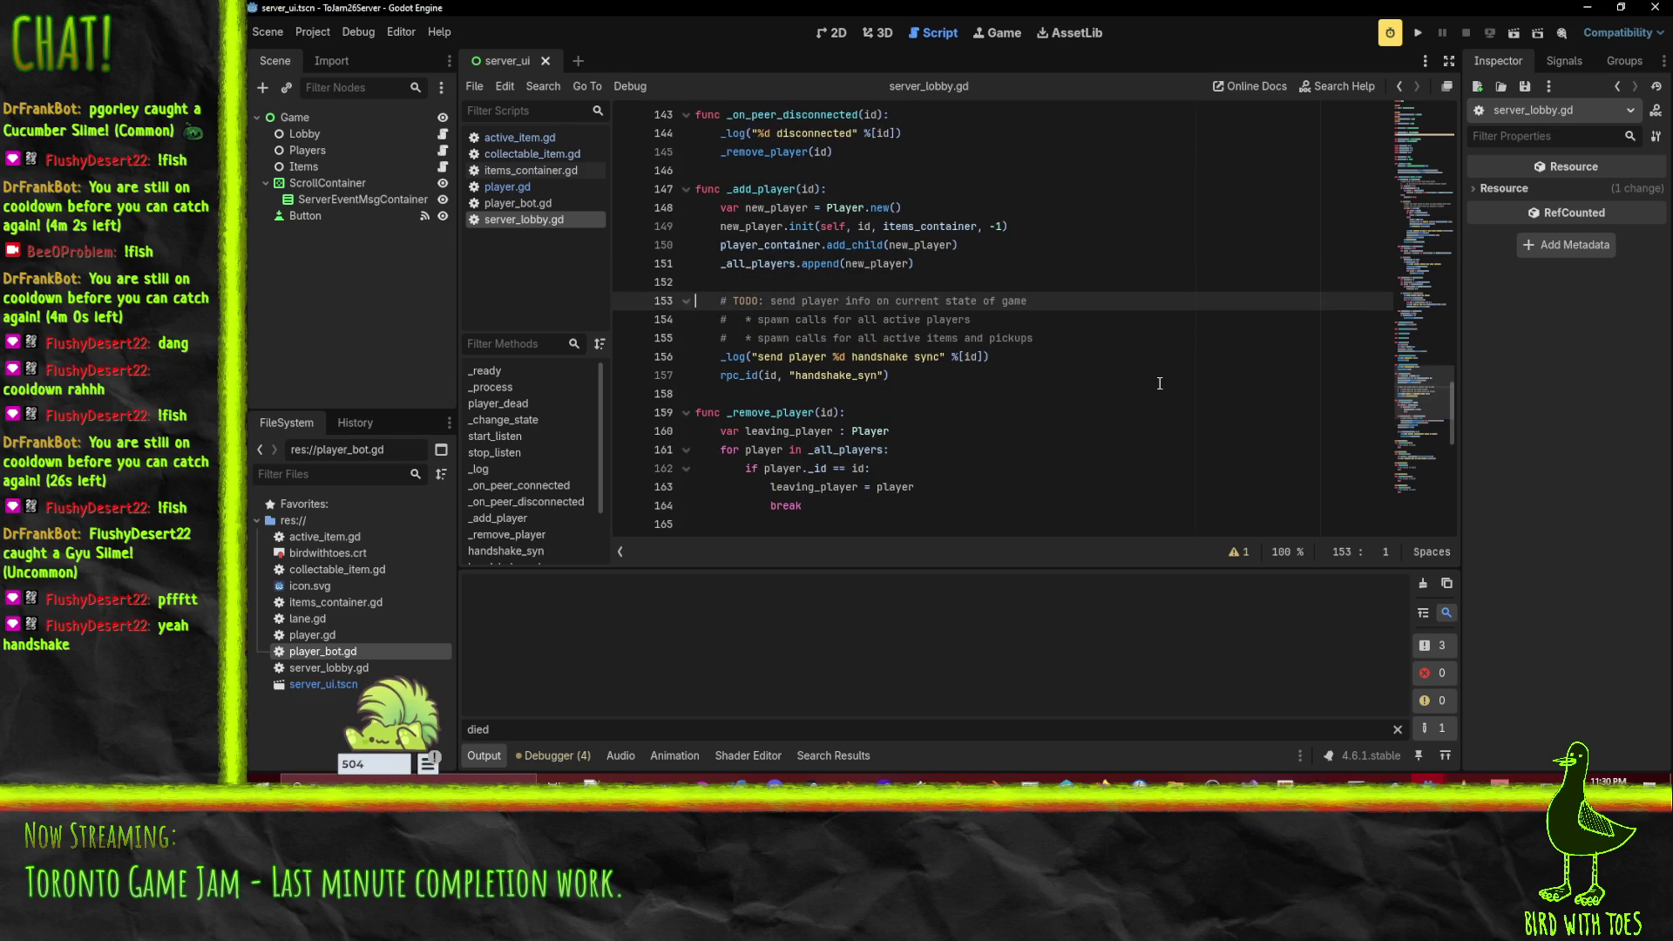
{"action": "key", "text": "shift+Down"}
{"action": "key", "text": "shift+Down"}
{"action": "key", "text": "shift+Down"}
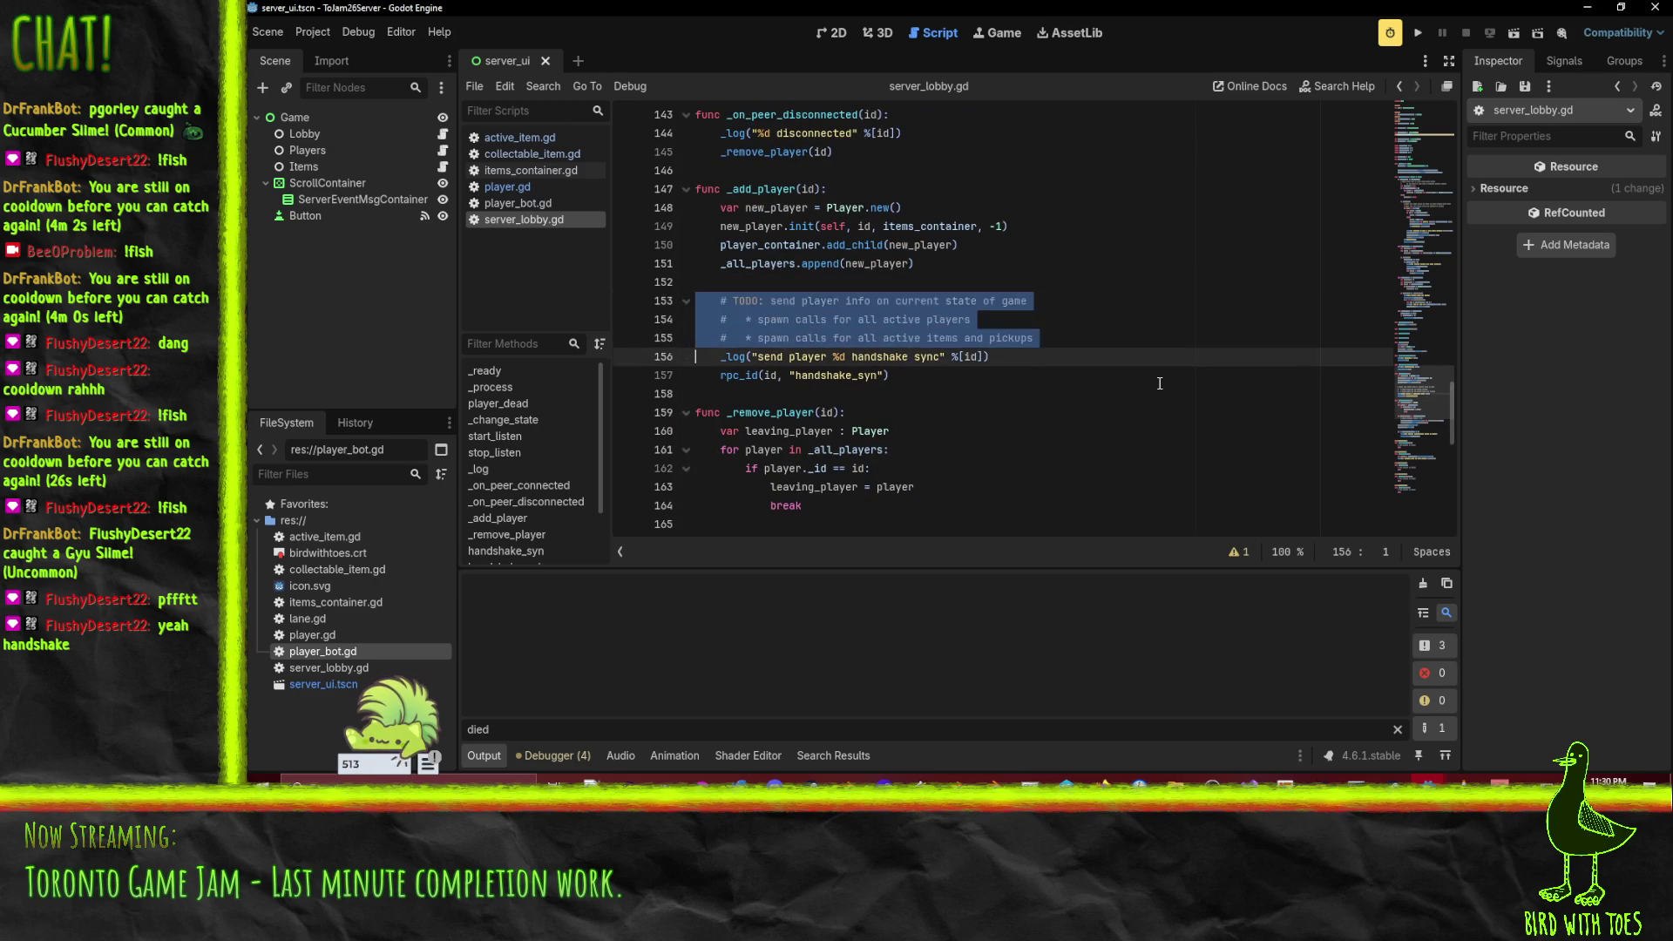
{"action": "key", "text": "BackSpace"}
{"action": "key", "text": "BackSpace"}
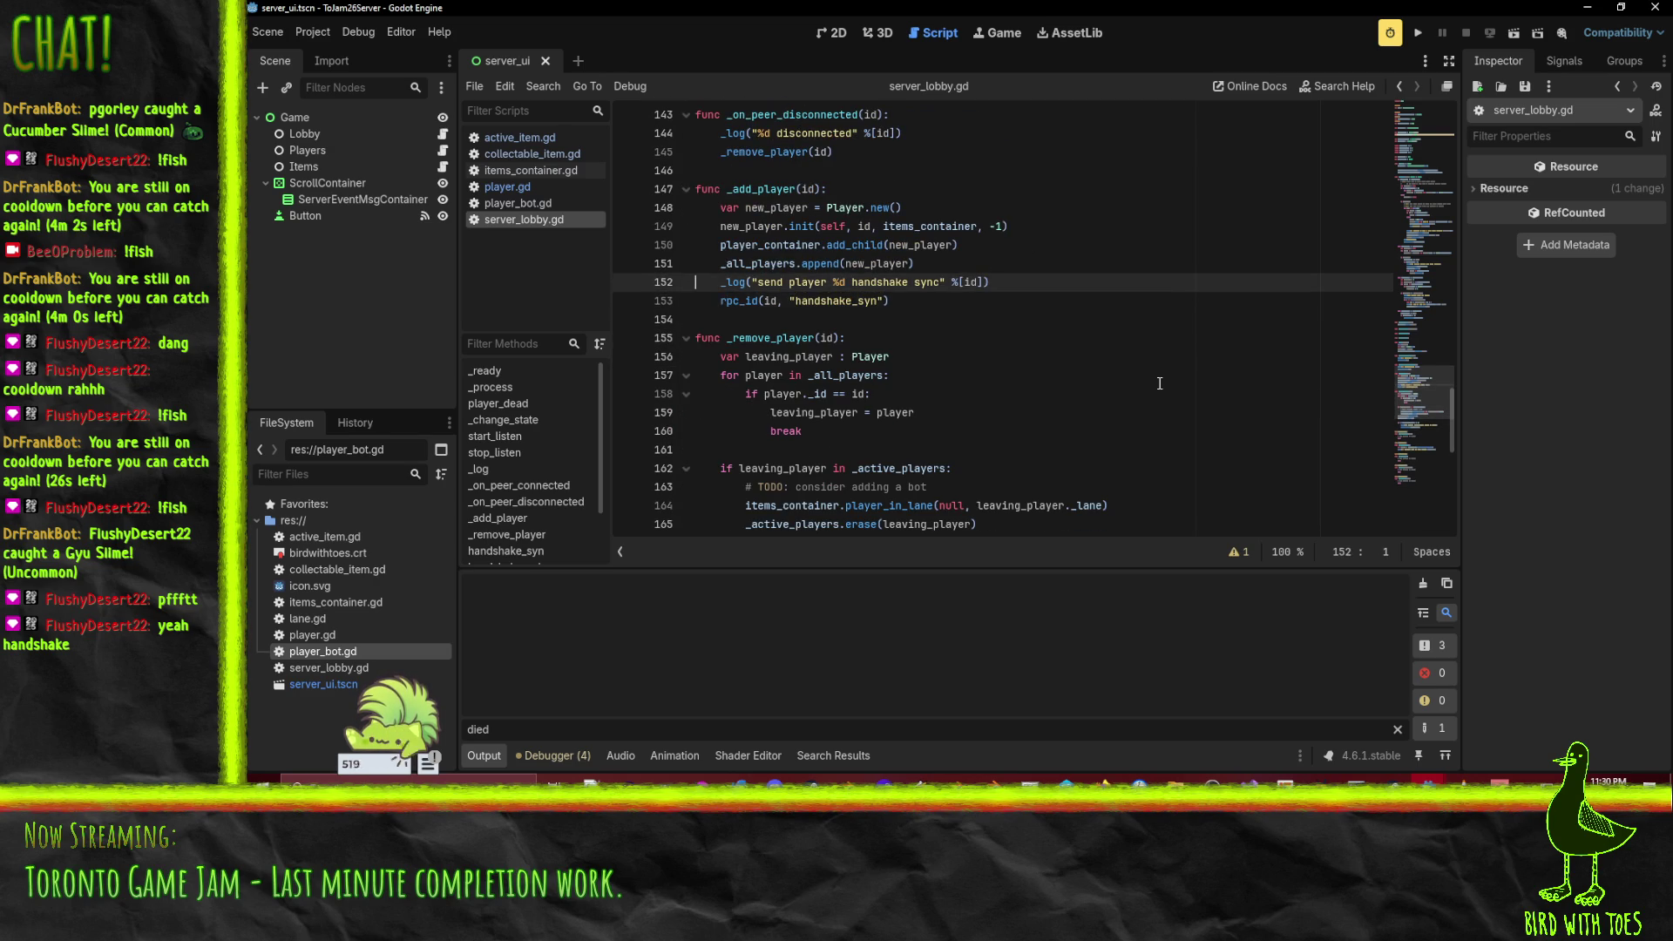
{"action": "key", "text": "Return"}
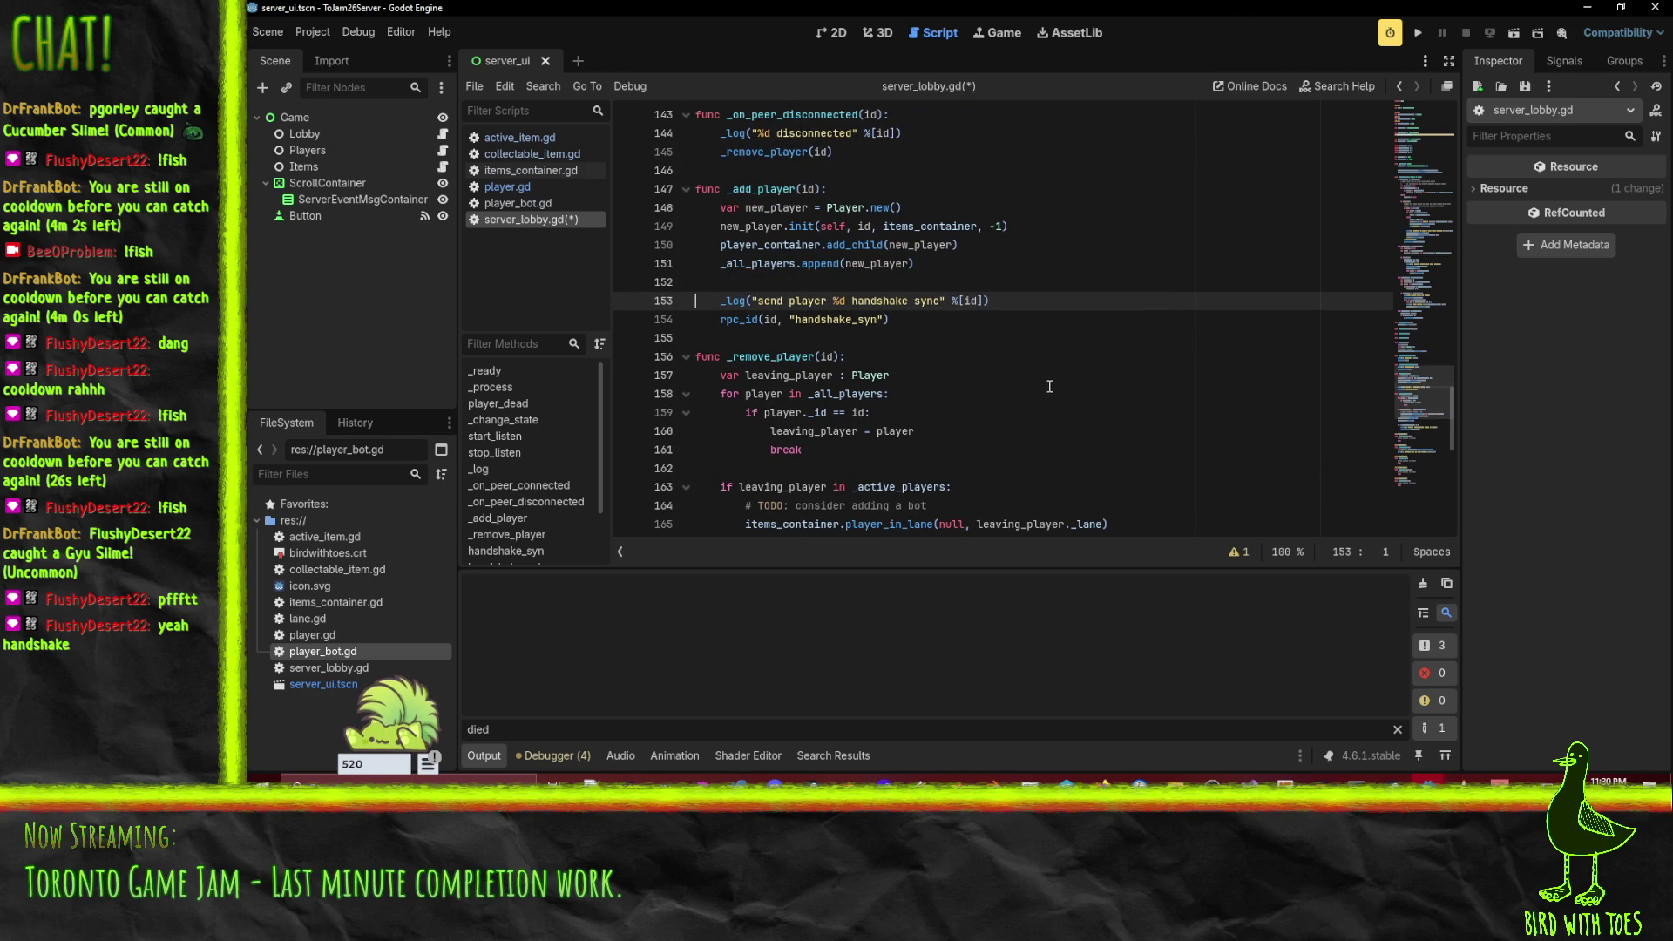
{"action": "scroll", "coordinate": [1063, 378], "scroll_direction": "down", "scroll_amount": 10}
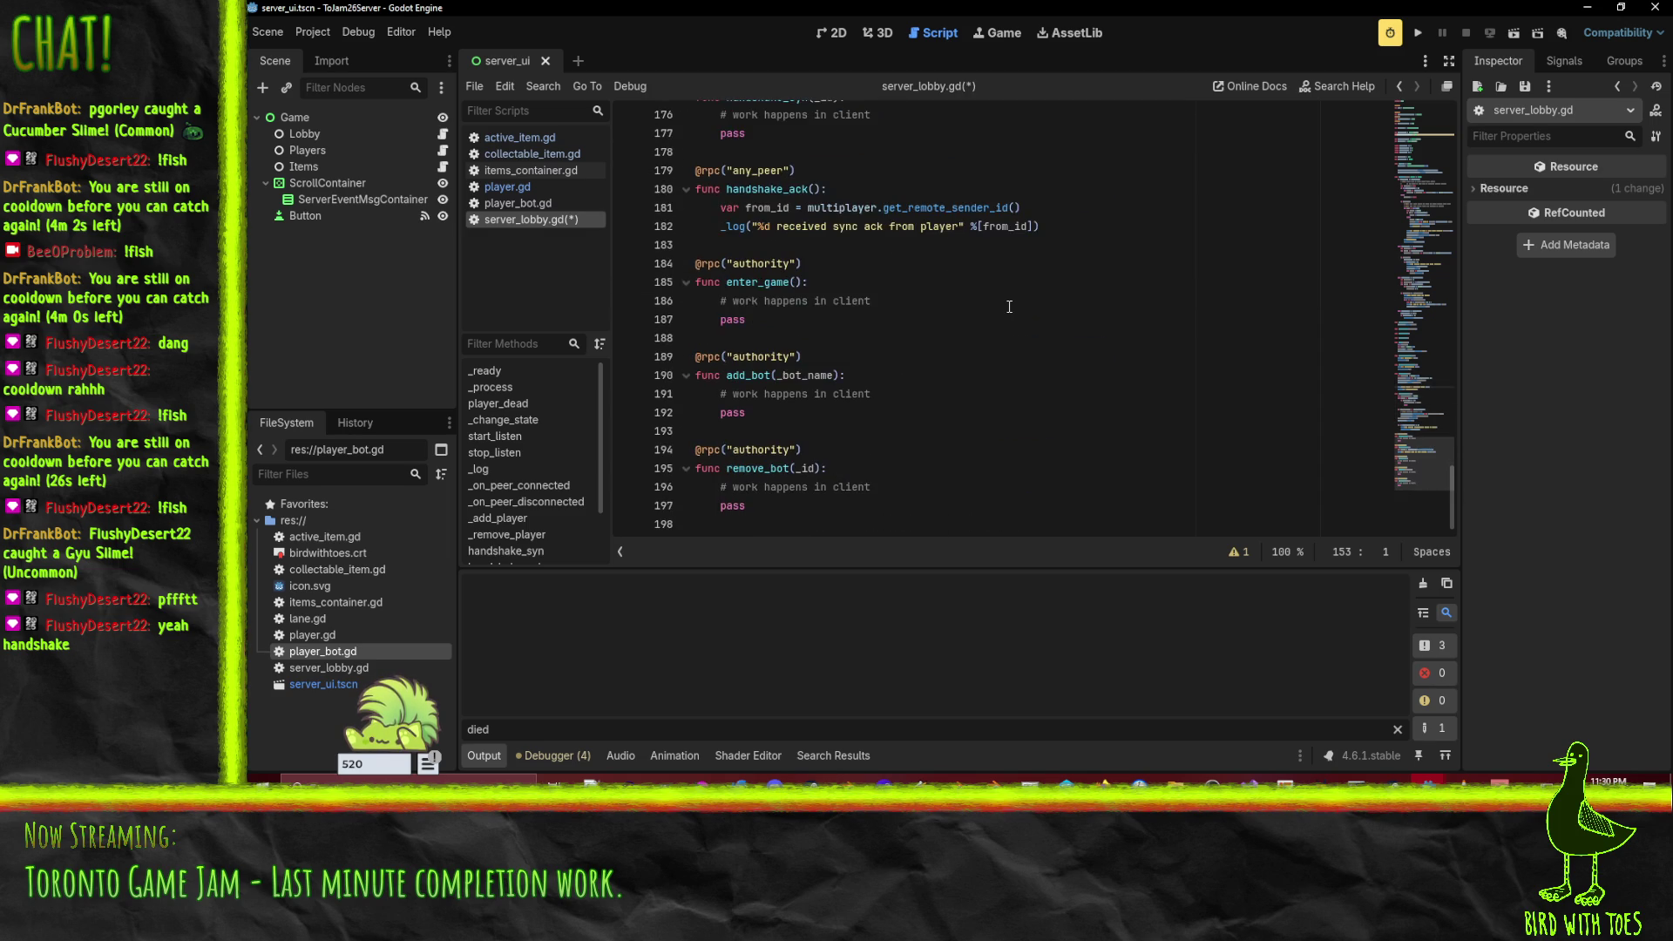
{"action": "scroll", "coordinate": [1009, 307], "scroll_direction": "up", "scroll_amount": 8}
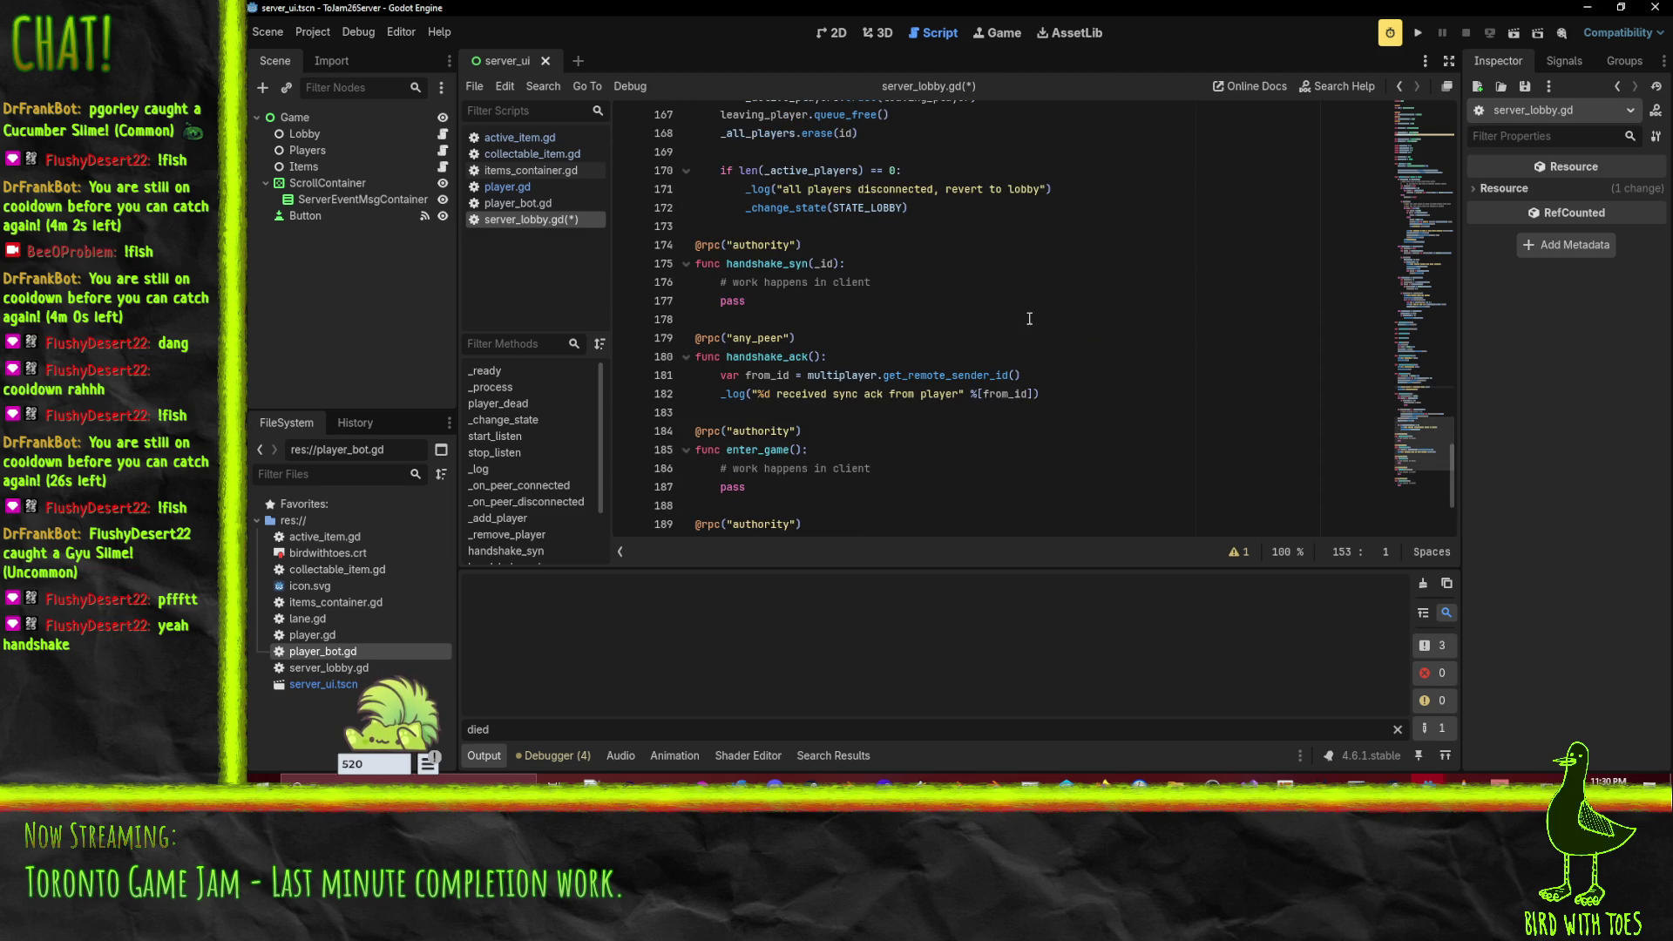
{"action": "scroll", "coordinate": [1032, 322], "scroll_direction": "up", "scroll_amount": 3}
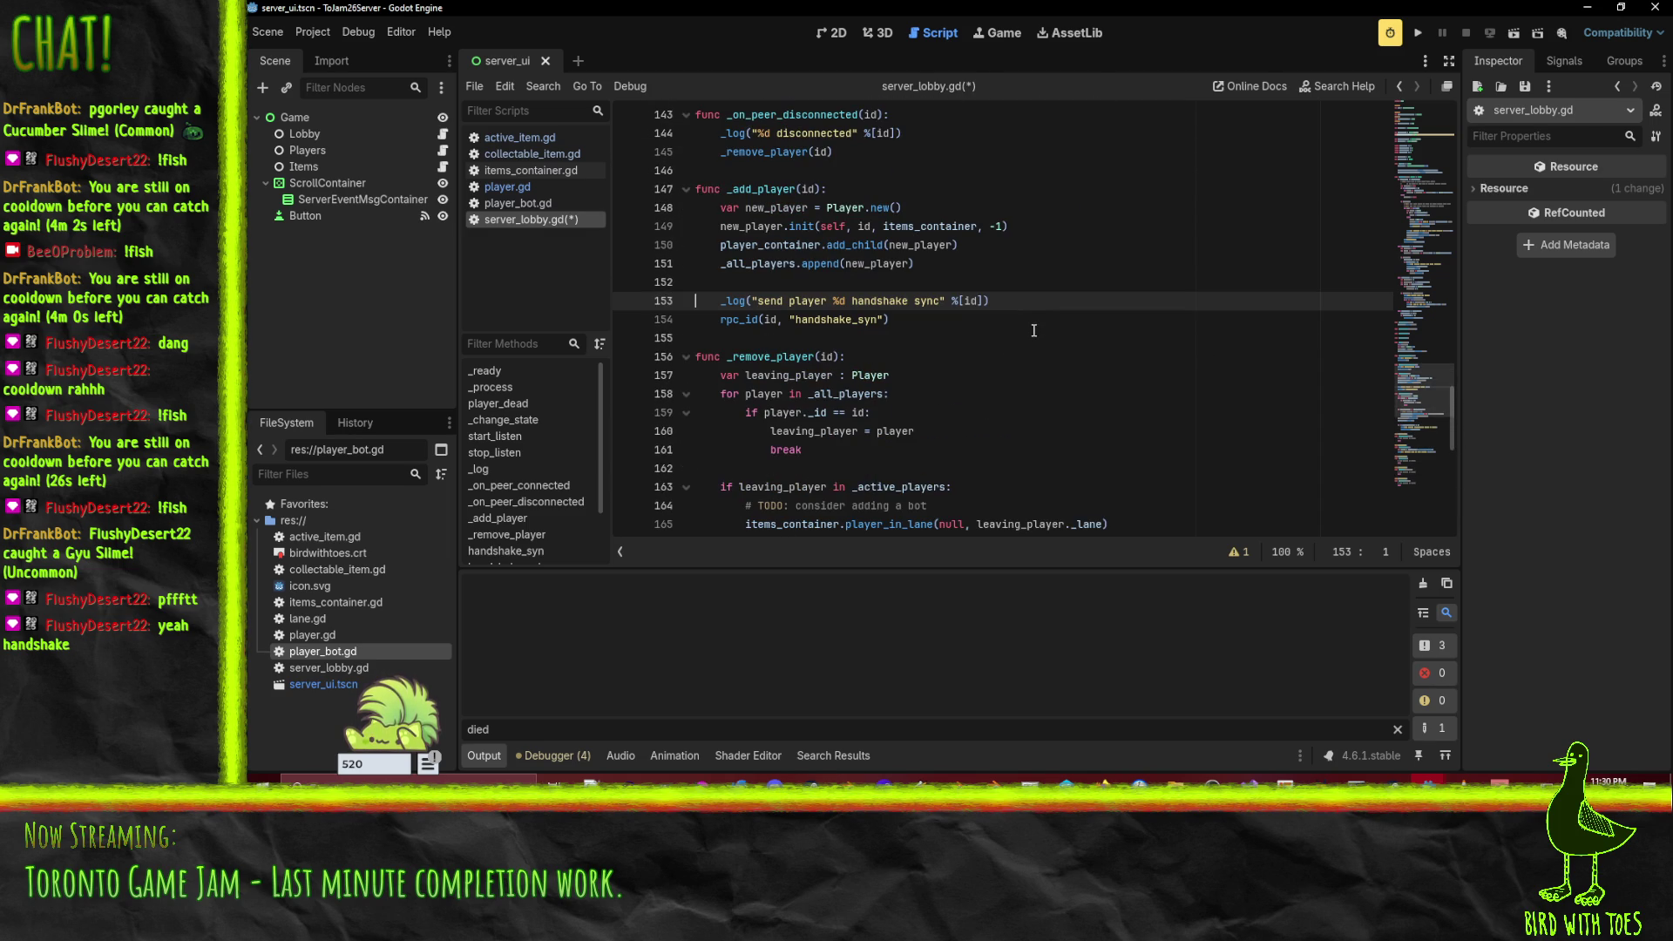
{"action": "left_click", "coordinate": [736, 194]}
{"action": "mouse_move", "coordinate": [702, 208]}
{"action": "left_mouse_down"}
{"action": "mouse_move", "coordinate": [836, 228]}
{"action": "mouse_move", "coordinate": [701, 299]}
{"action": "left_mouse_up"}
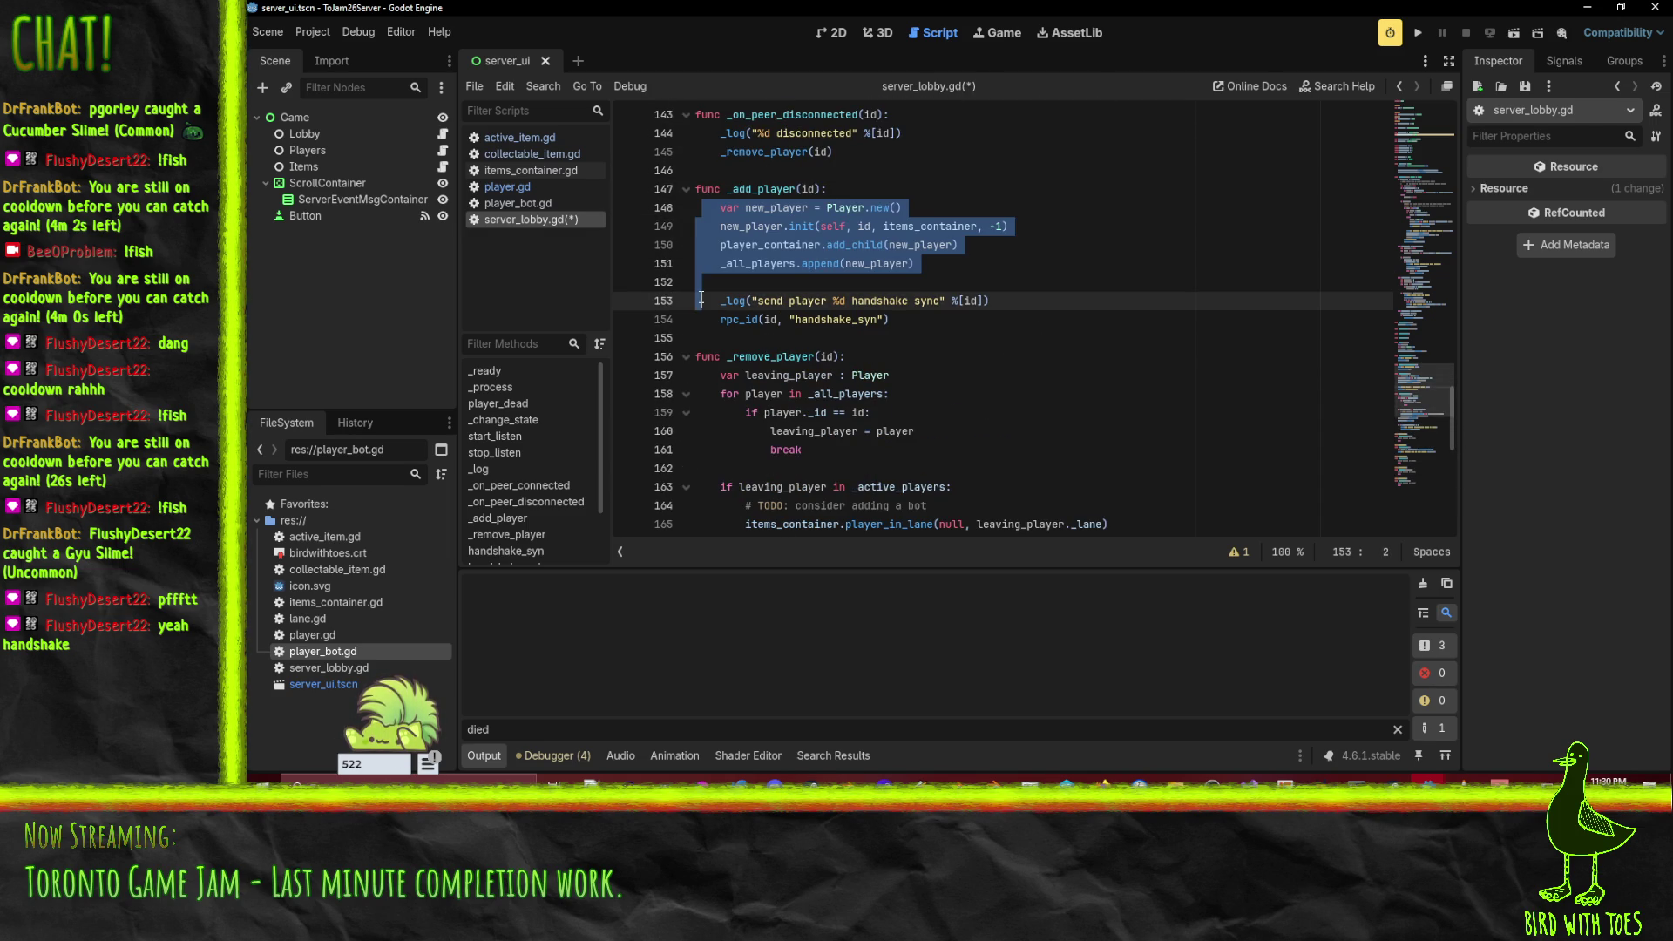
{"action": "left_click", "coordinate": [915, 275]}
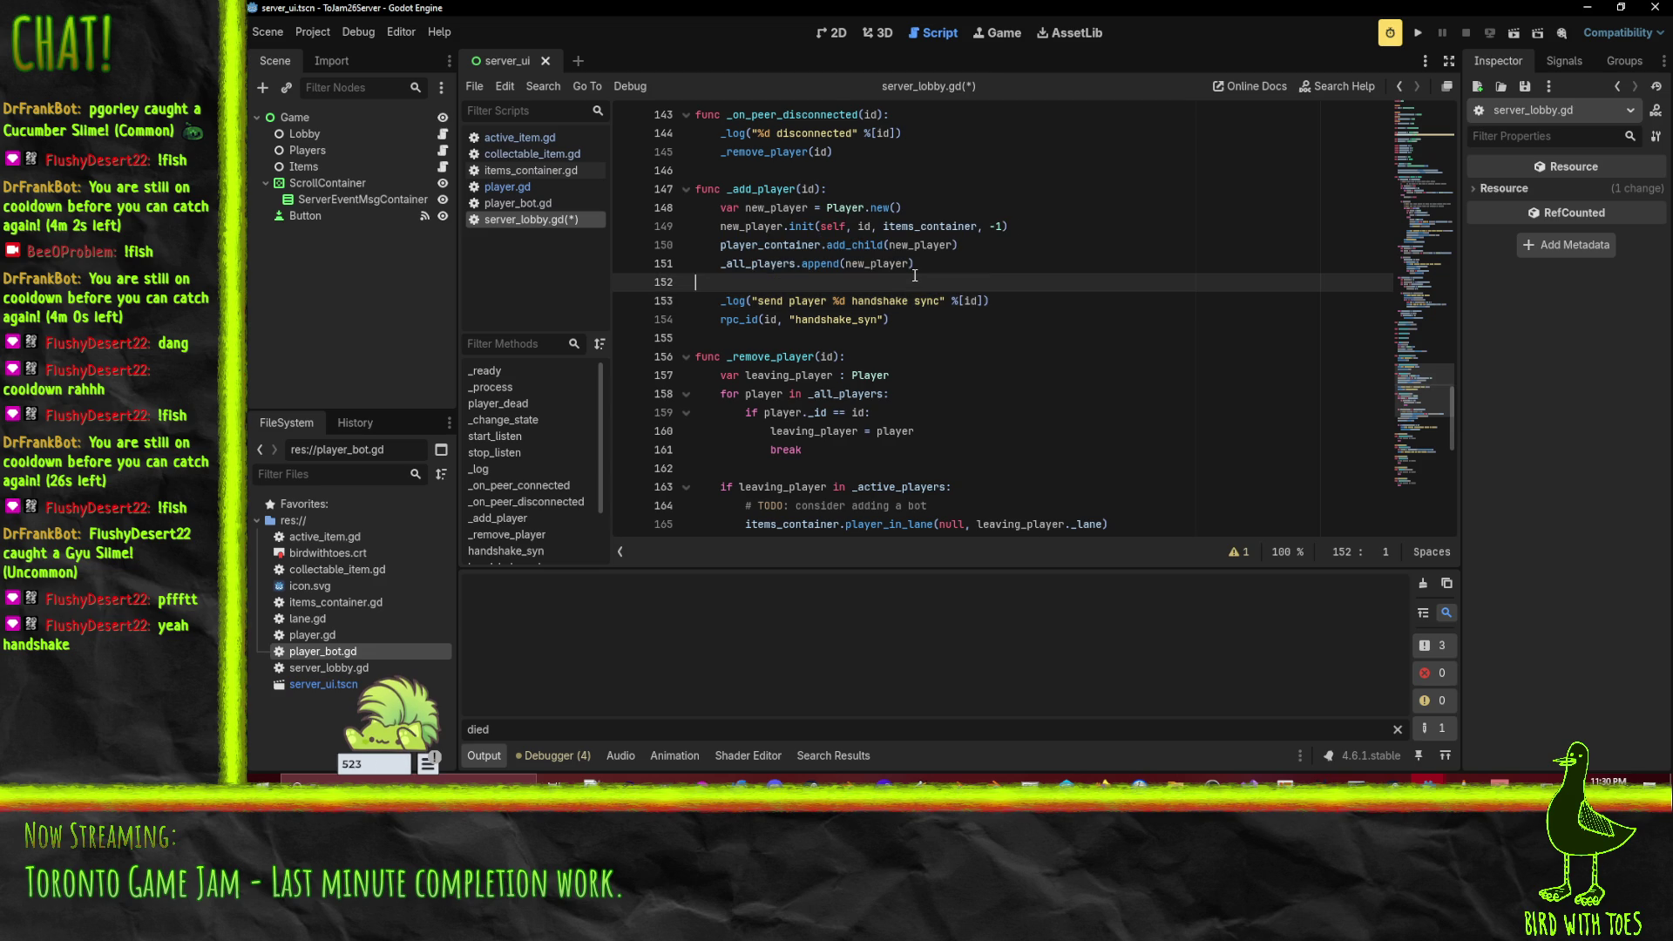
{"action": "left_click", "coordinate": [794, 318]}
Step: Switch to the client project and unfold the collapsed _peer_connected function
{"action": "mouse_move", "coordinate": [1429, 781]}
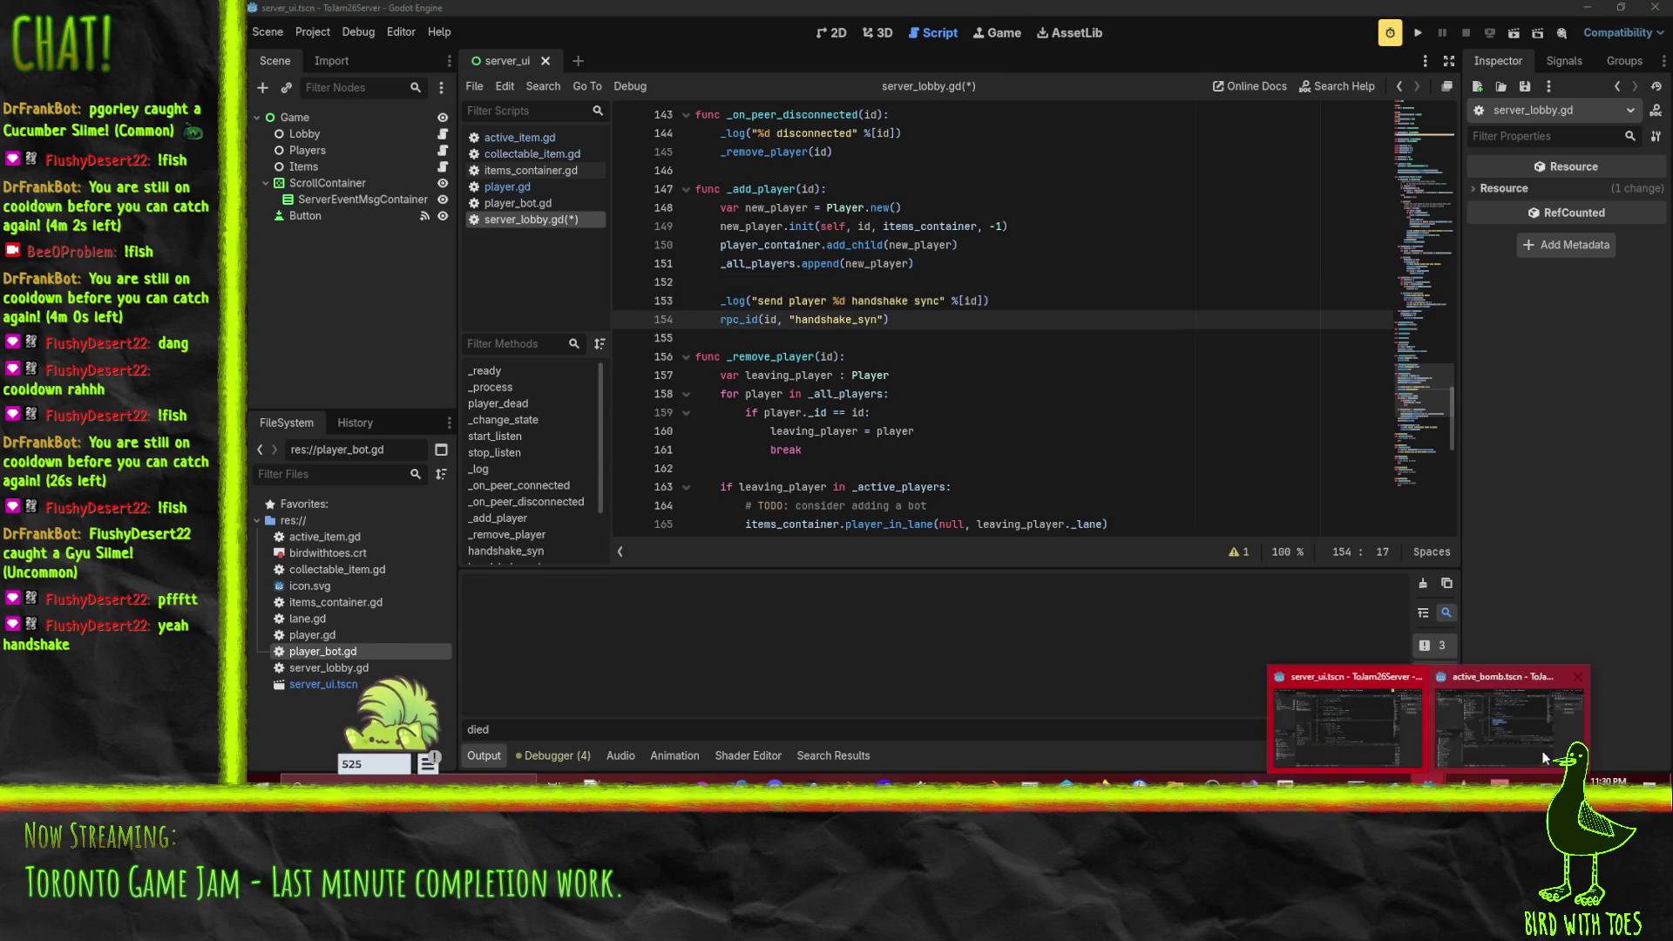
{"action": "mouse_move", "coordinate": [1544, 749]}
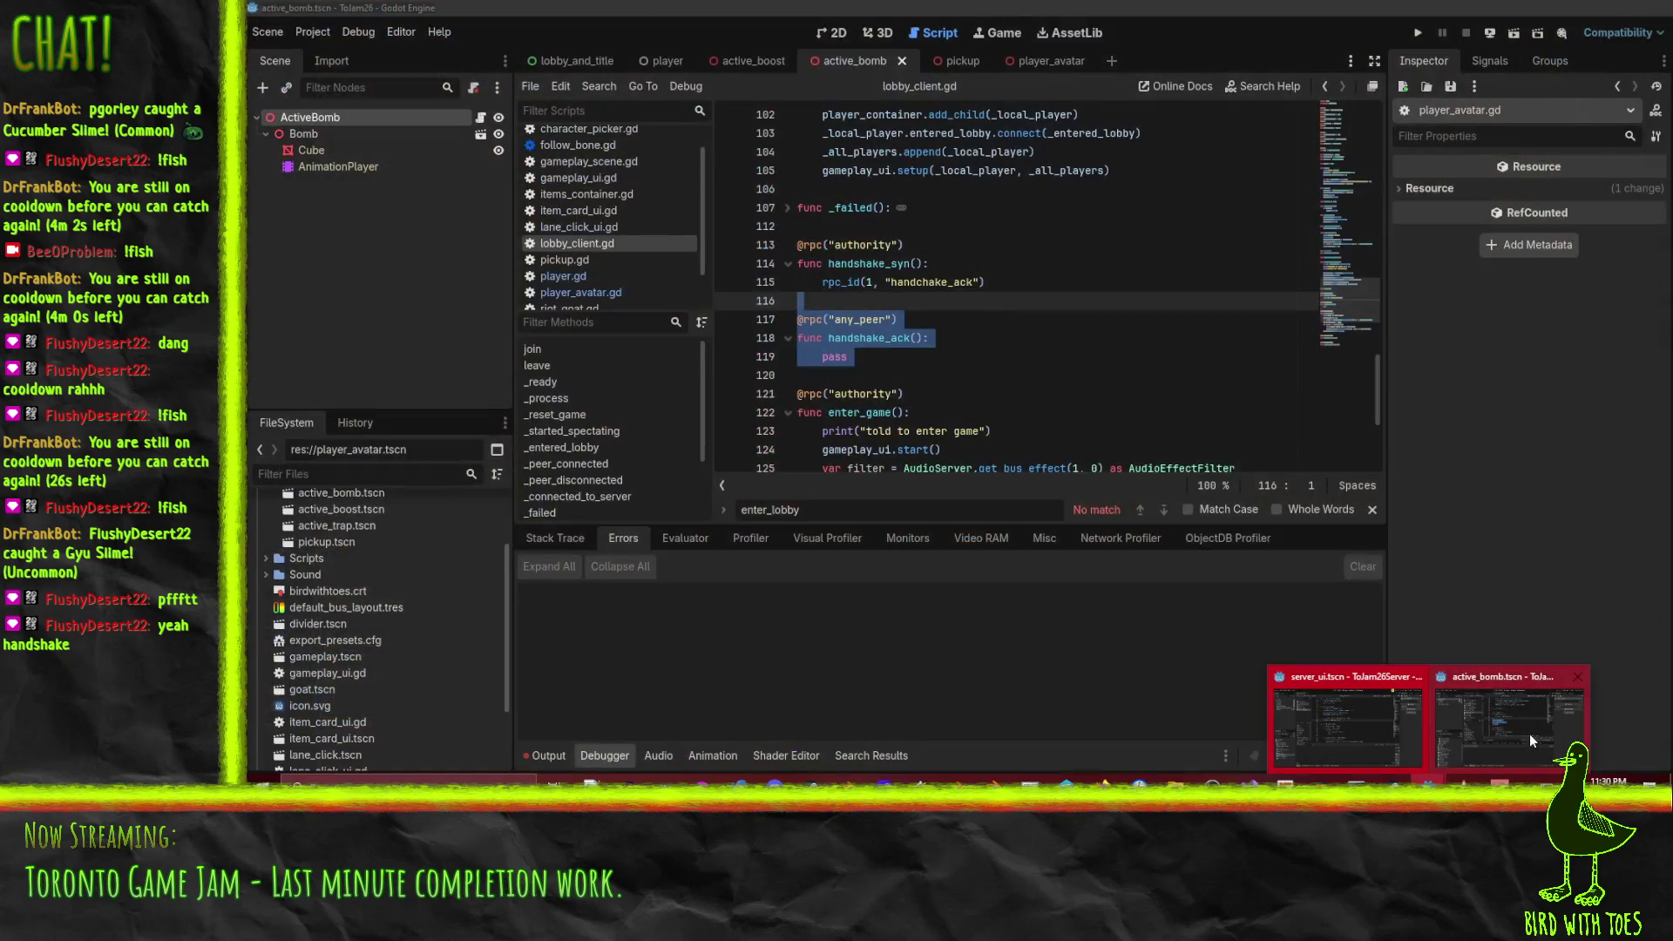
{"action": "left_click", "coordinate": [1529, 733]}
{"action": "left_click", "coordinate": [872, 356]}
{"action": "scroll", "coordinate": [955, 373], "scroll_direction": "up", "scroll_amount": 10}
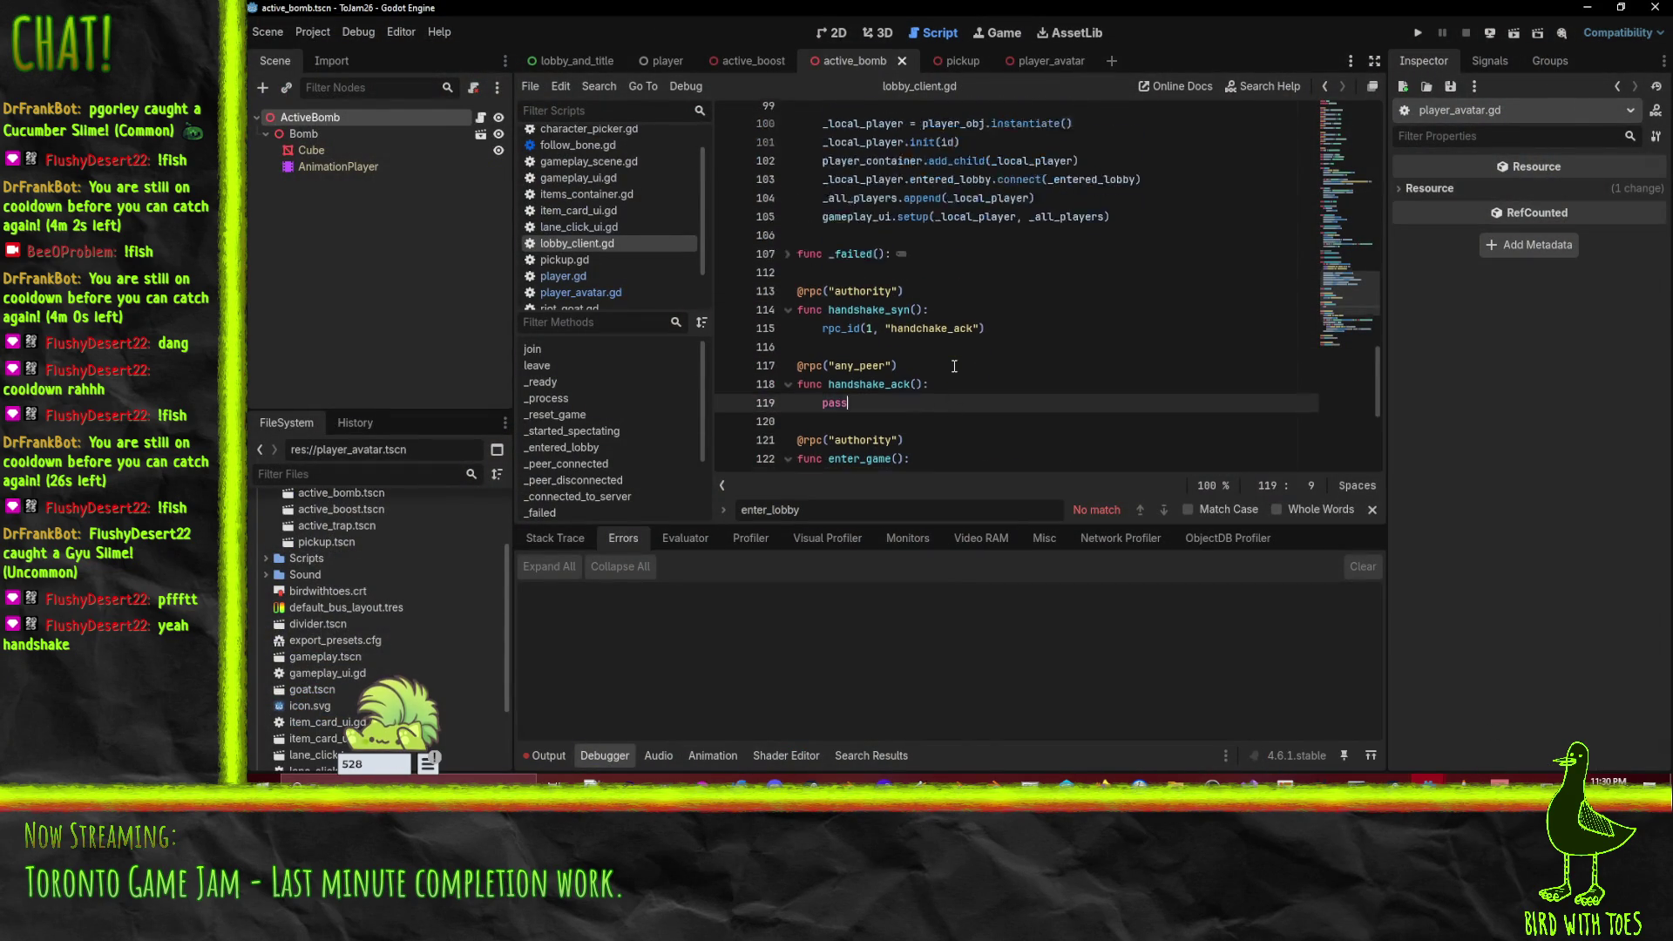
{"action": "scroll", "coordinate": [959, 375], "scroll_direction": "down", "scroll_amount": 1}
{"action": "scroll", "coordinate": [1143, 382], "scroll_direction": "up", "scroll_amount": 2}
{"action": "left_click", "coordinate": [786, 189]}
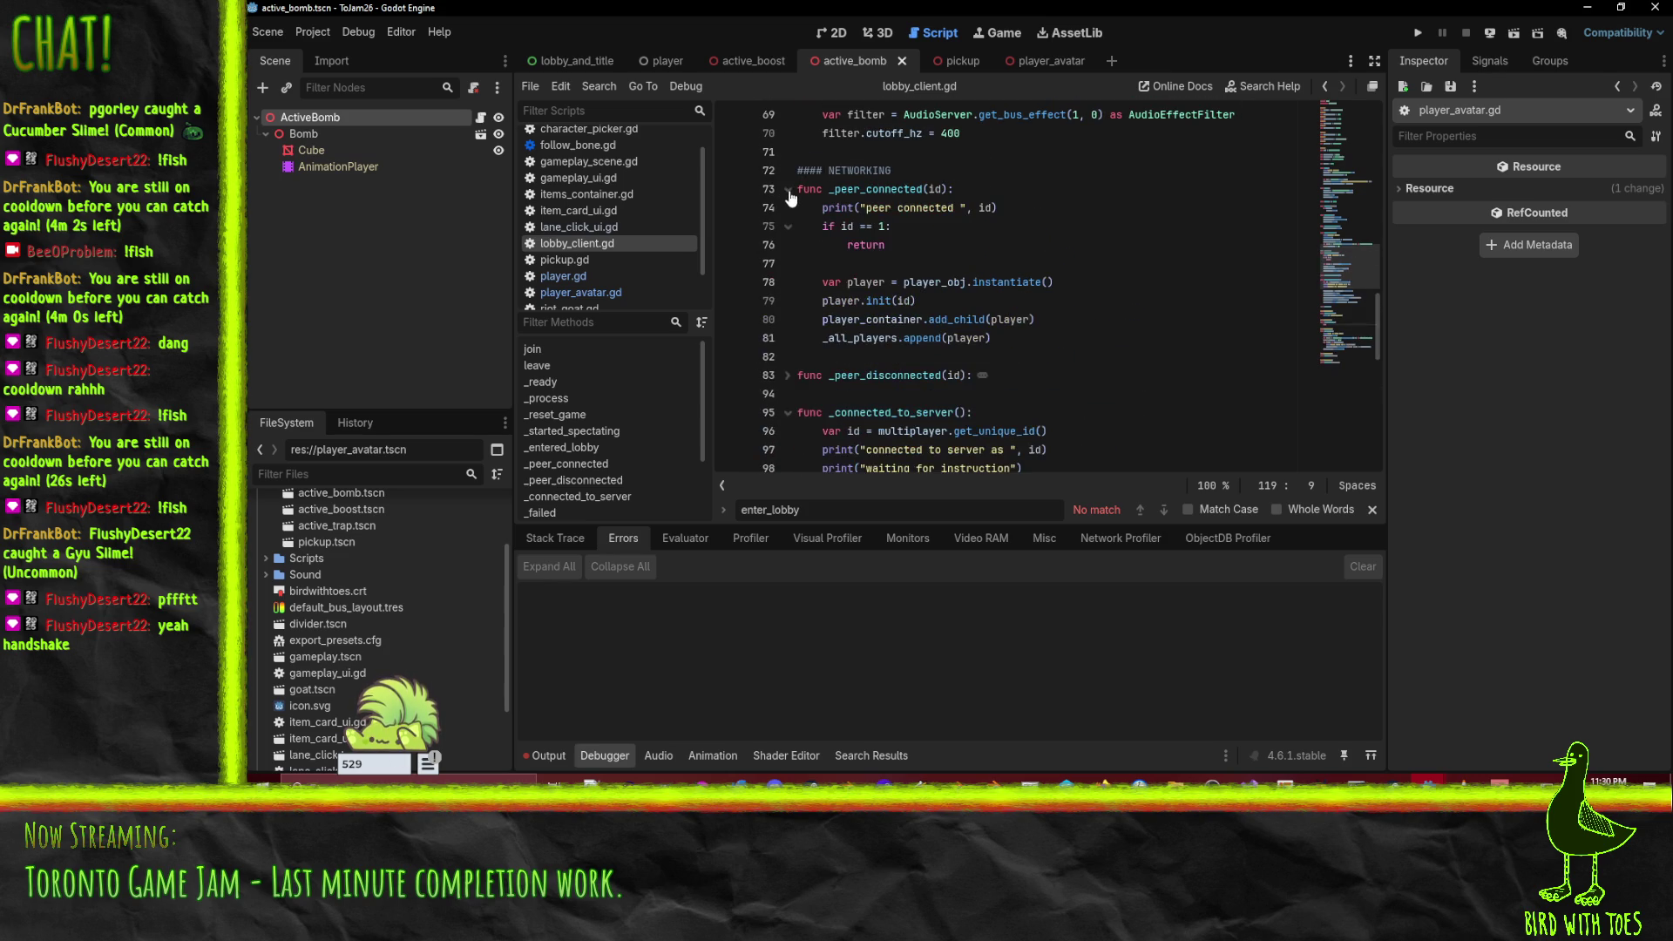
Step: Select the _peer_connected body, then place the caret after the handshake_syn header
{"action": "left_click_drag", "start_coordinate": [1032, 348], "coordinate": [679, 196]}
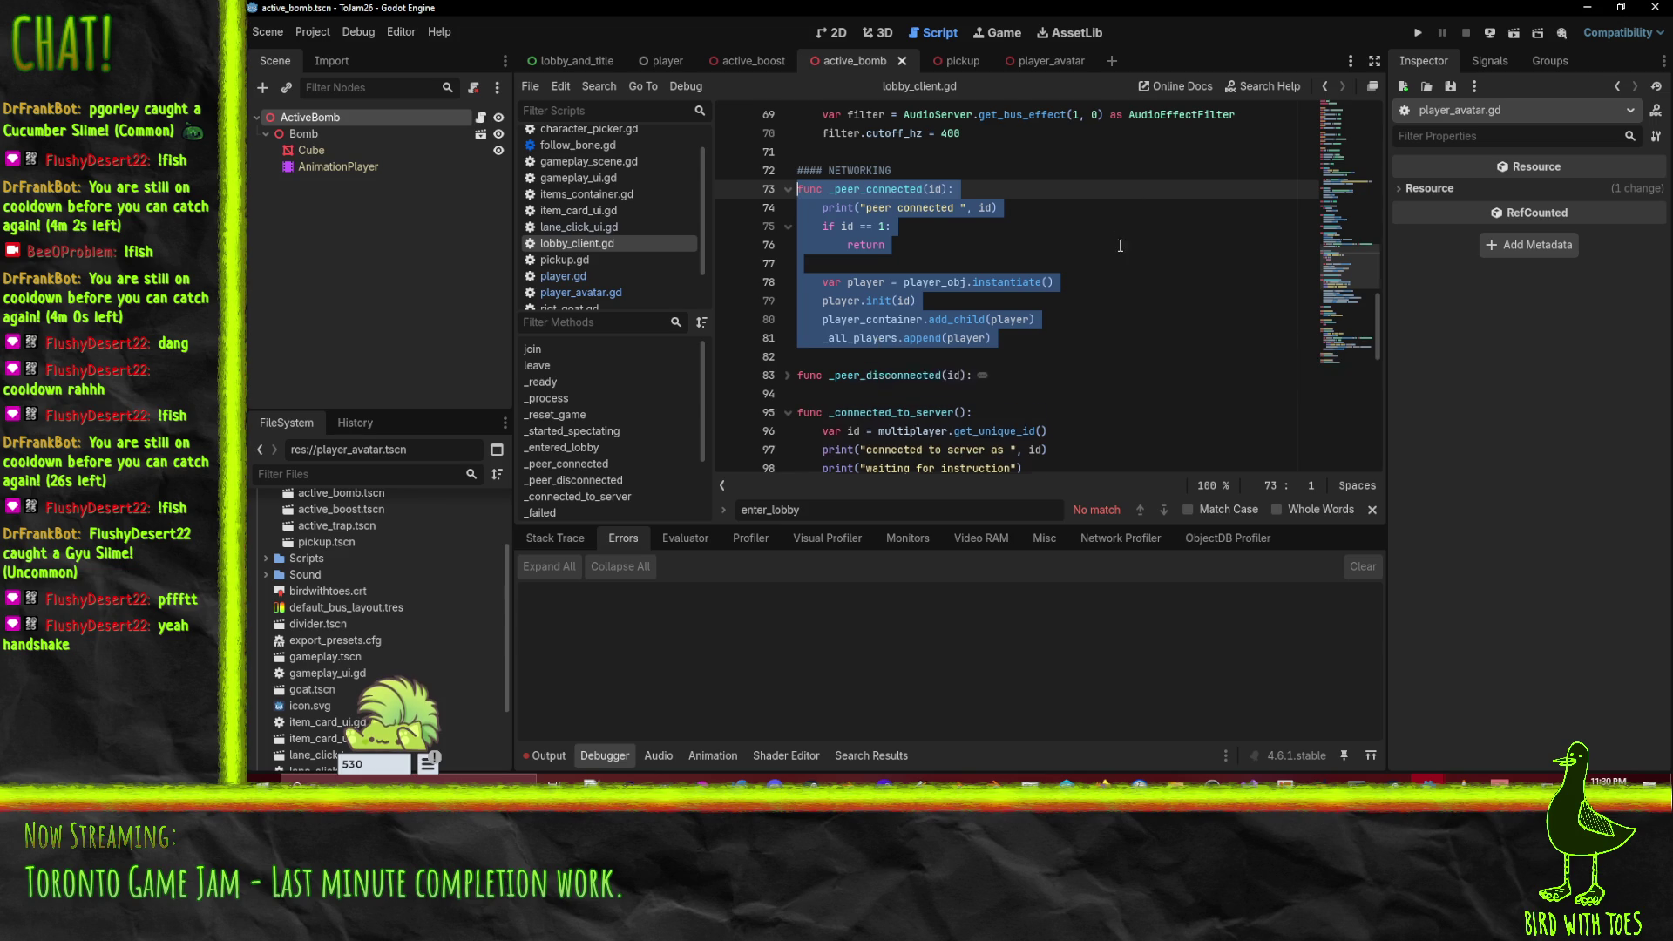
{"action": "scroll", "coordinate": [1028, 422], "scroll_direction": "down", "scroll_amount": 6}
{"action": "scroll", "coordinate": [1137, 257], "scroll_direction": "up", "scroll_amount": 5}
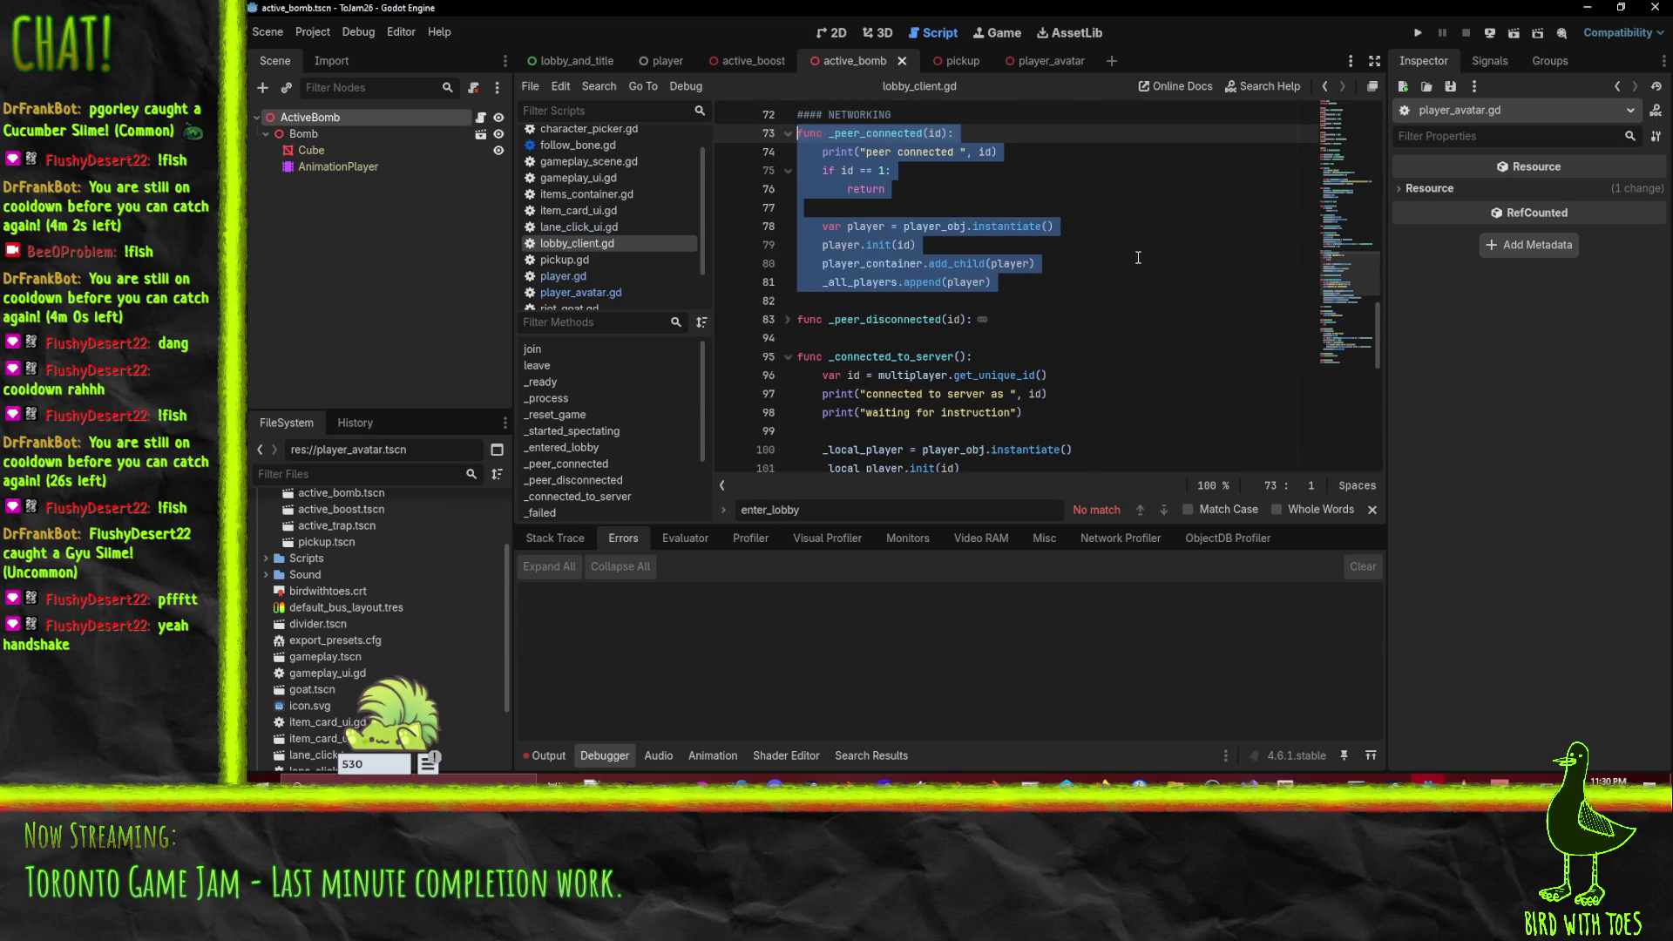
{"action": "scroll", "coordinate": [1137, 257], "scroll_direction": "down", "scroll_amount": 5}
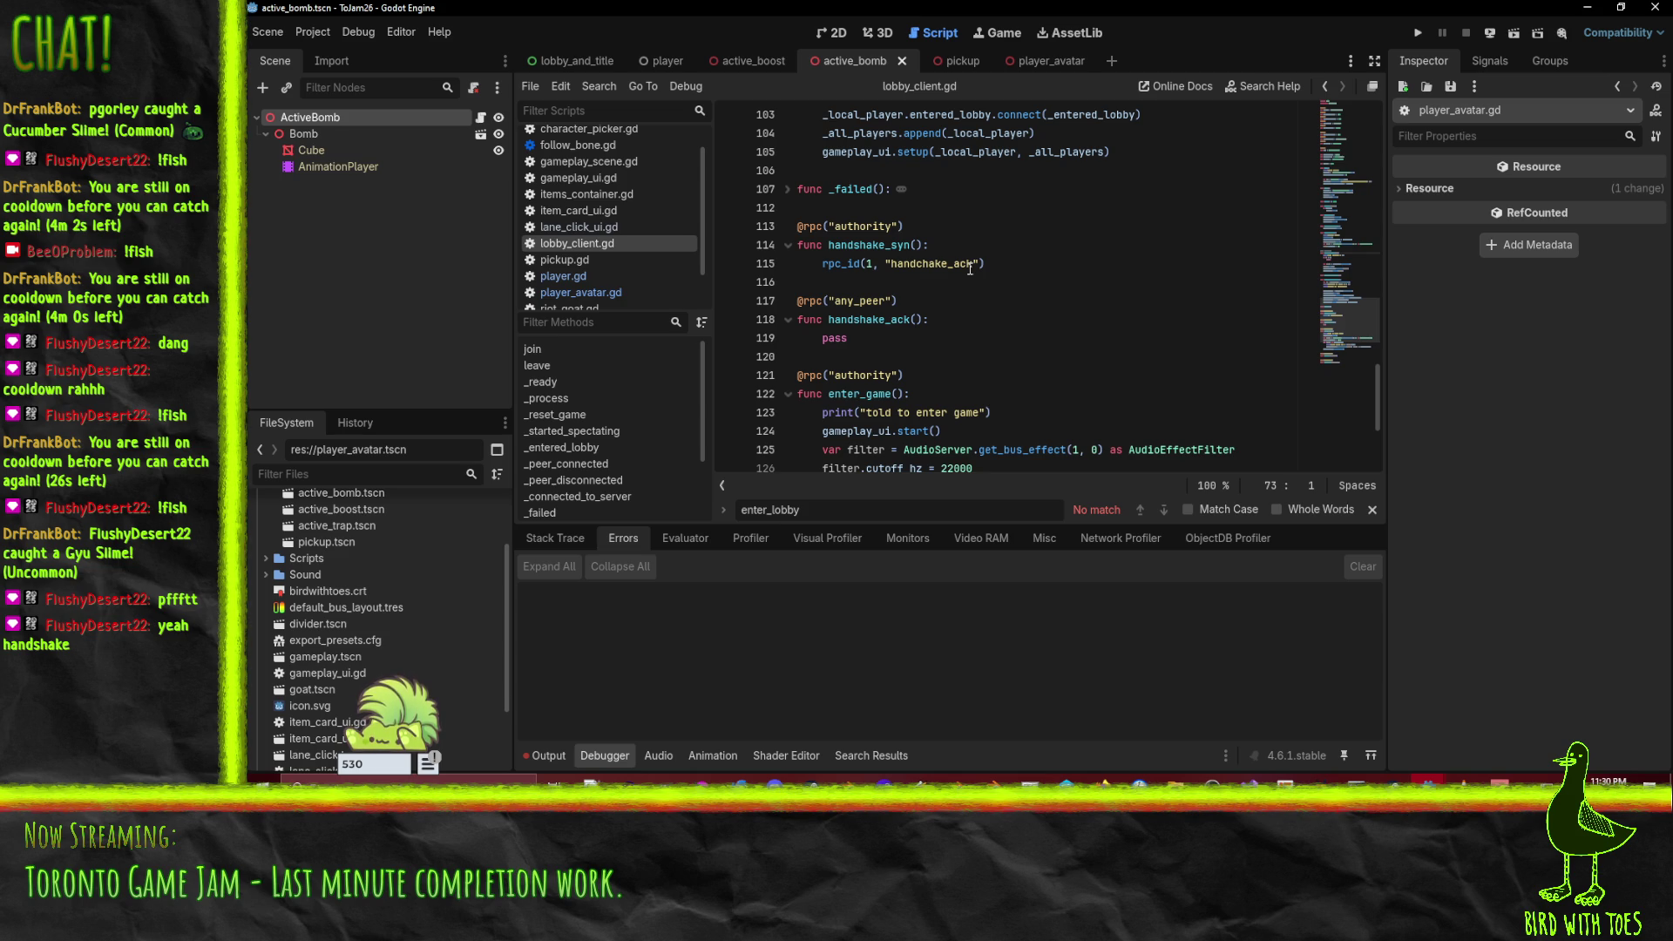
{"action": "scroll", "coordinate": [1030, 394], "scroll_direction": "up", "scroll_amount": 1}
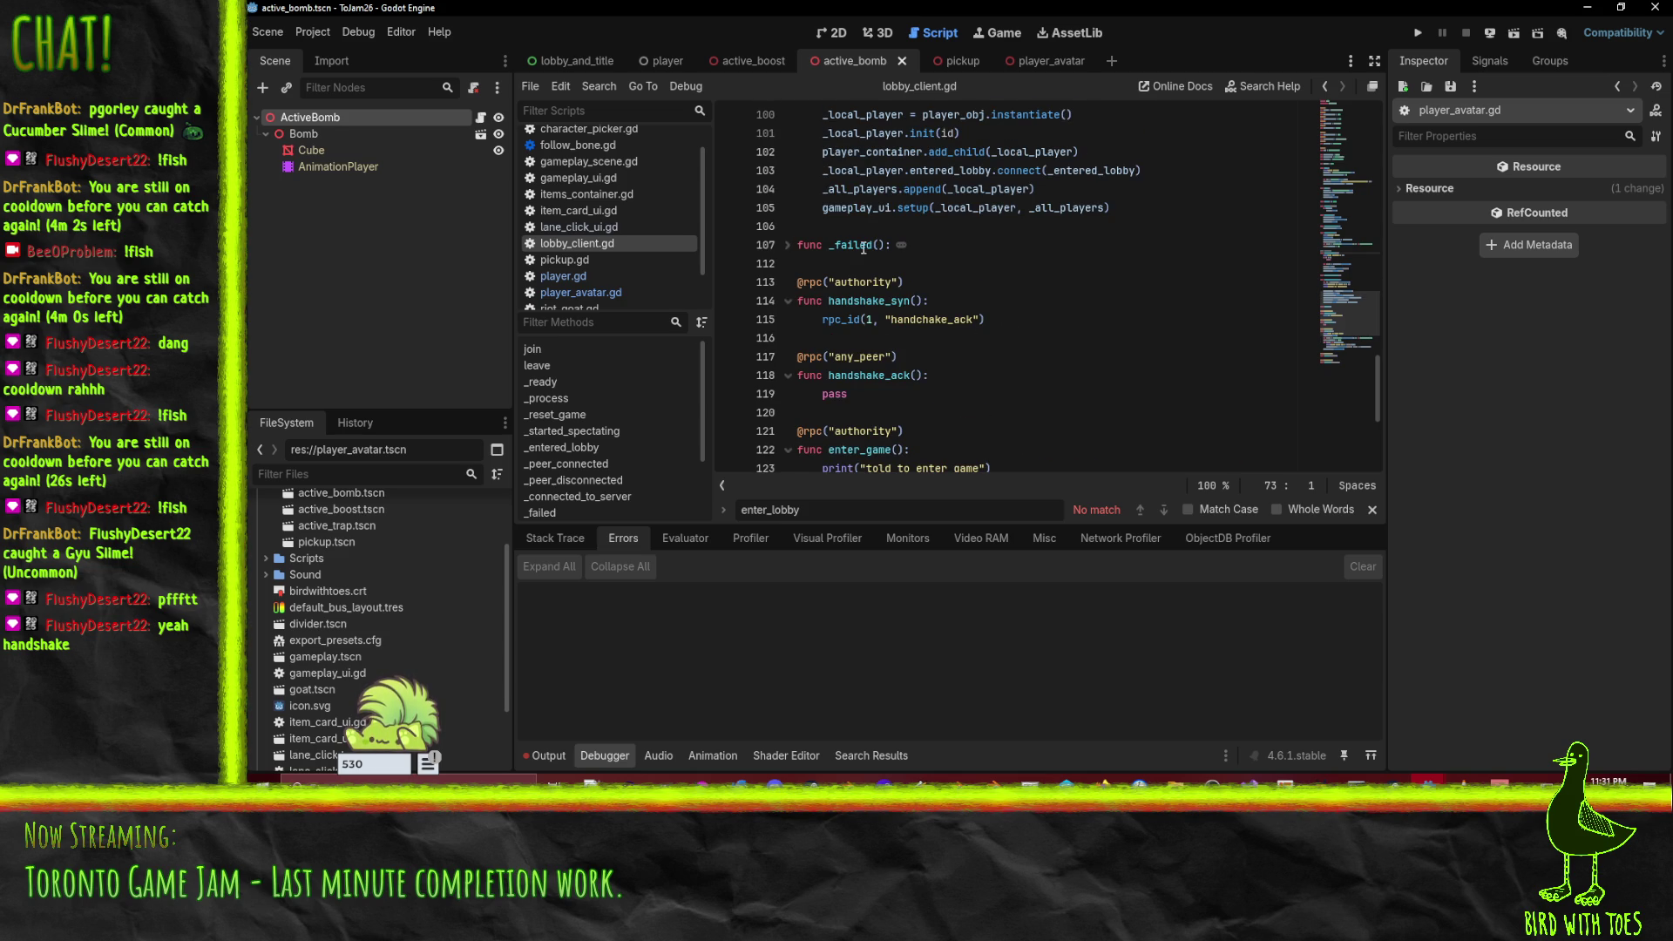
{"action": "scroll", "coordinate": [931, 401], "scroll_direction": "up", "scroll_amount": 1}
{"action": "left_click", "coordinate": [998, 360]}
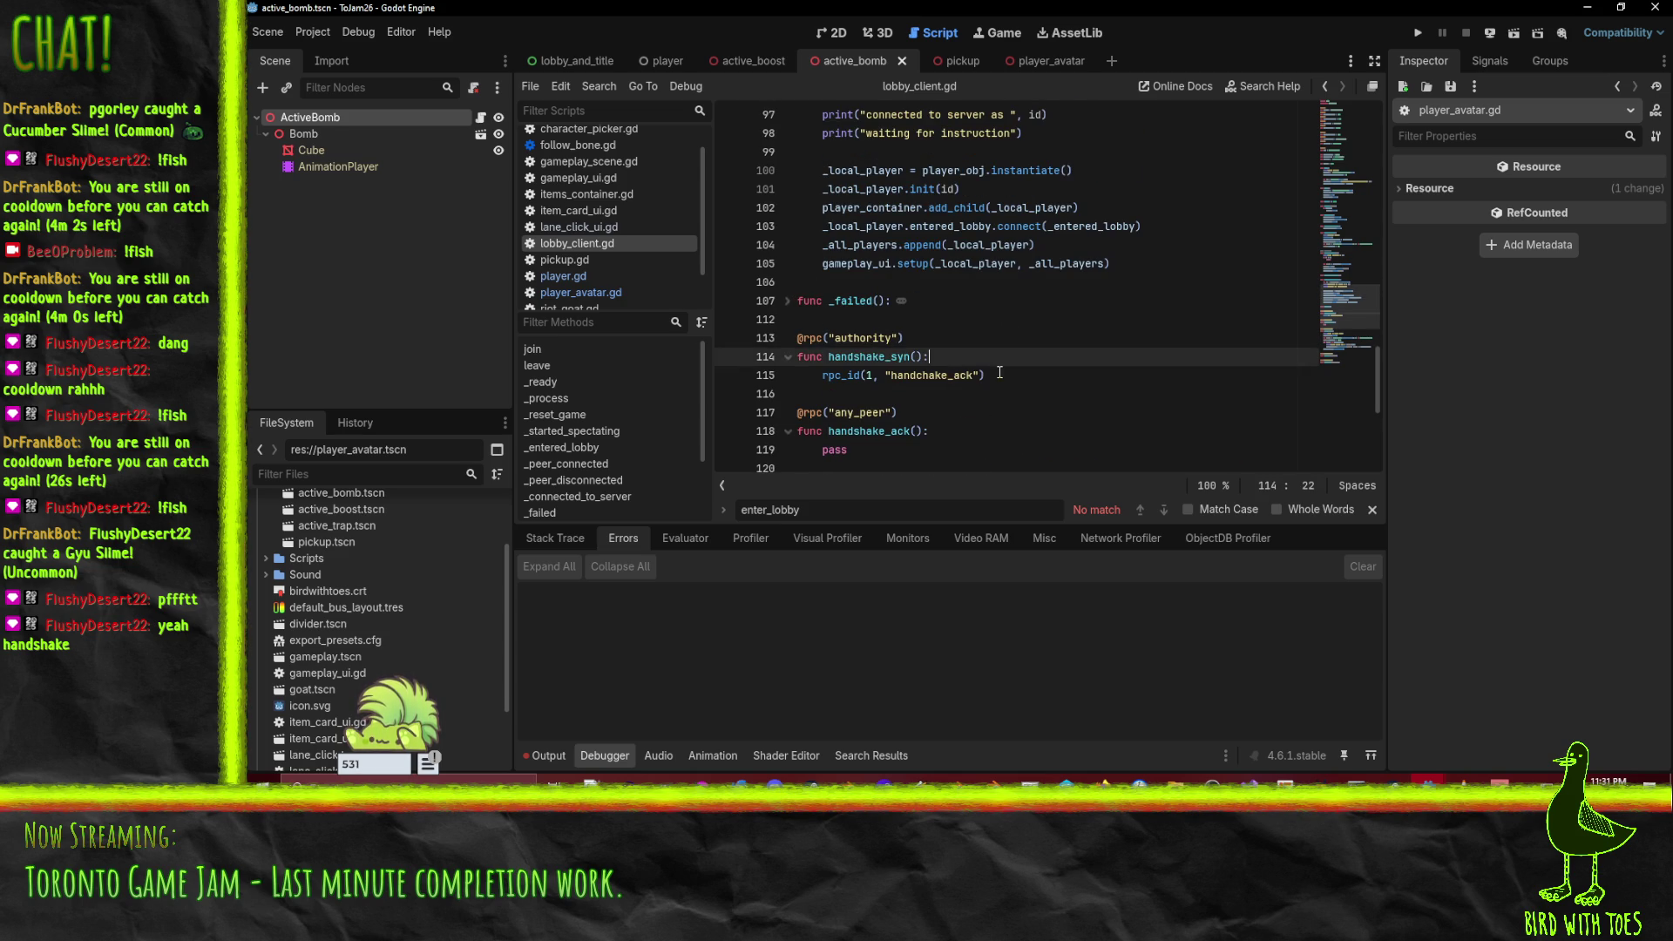
Step: Add print("received sync from server, sending ack") inside handshake_syn and save
{"action": "key", "text": "Return"}
{"action": "type", "text": "#"}
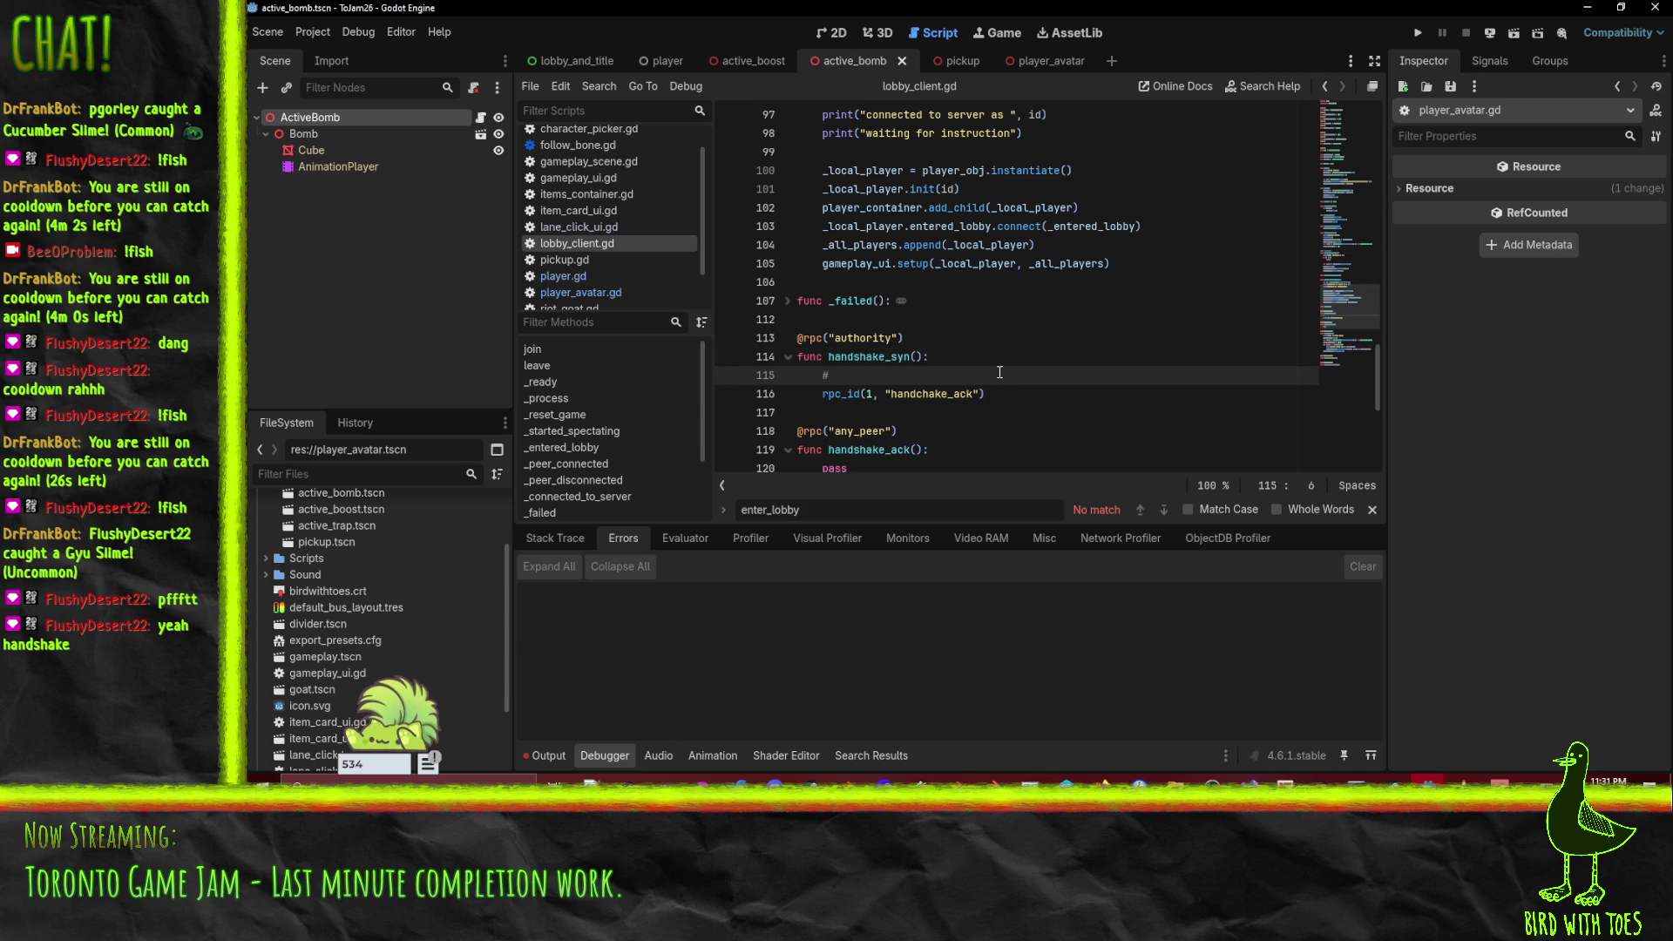
{"action": "key", "text": "BackSpace"}
{"action": "type", "text": "priu"}
{"action": "key", "text": "BackSpace"}
{"action": "type", "text": "nt(\"received sync from server, sending ack"}
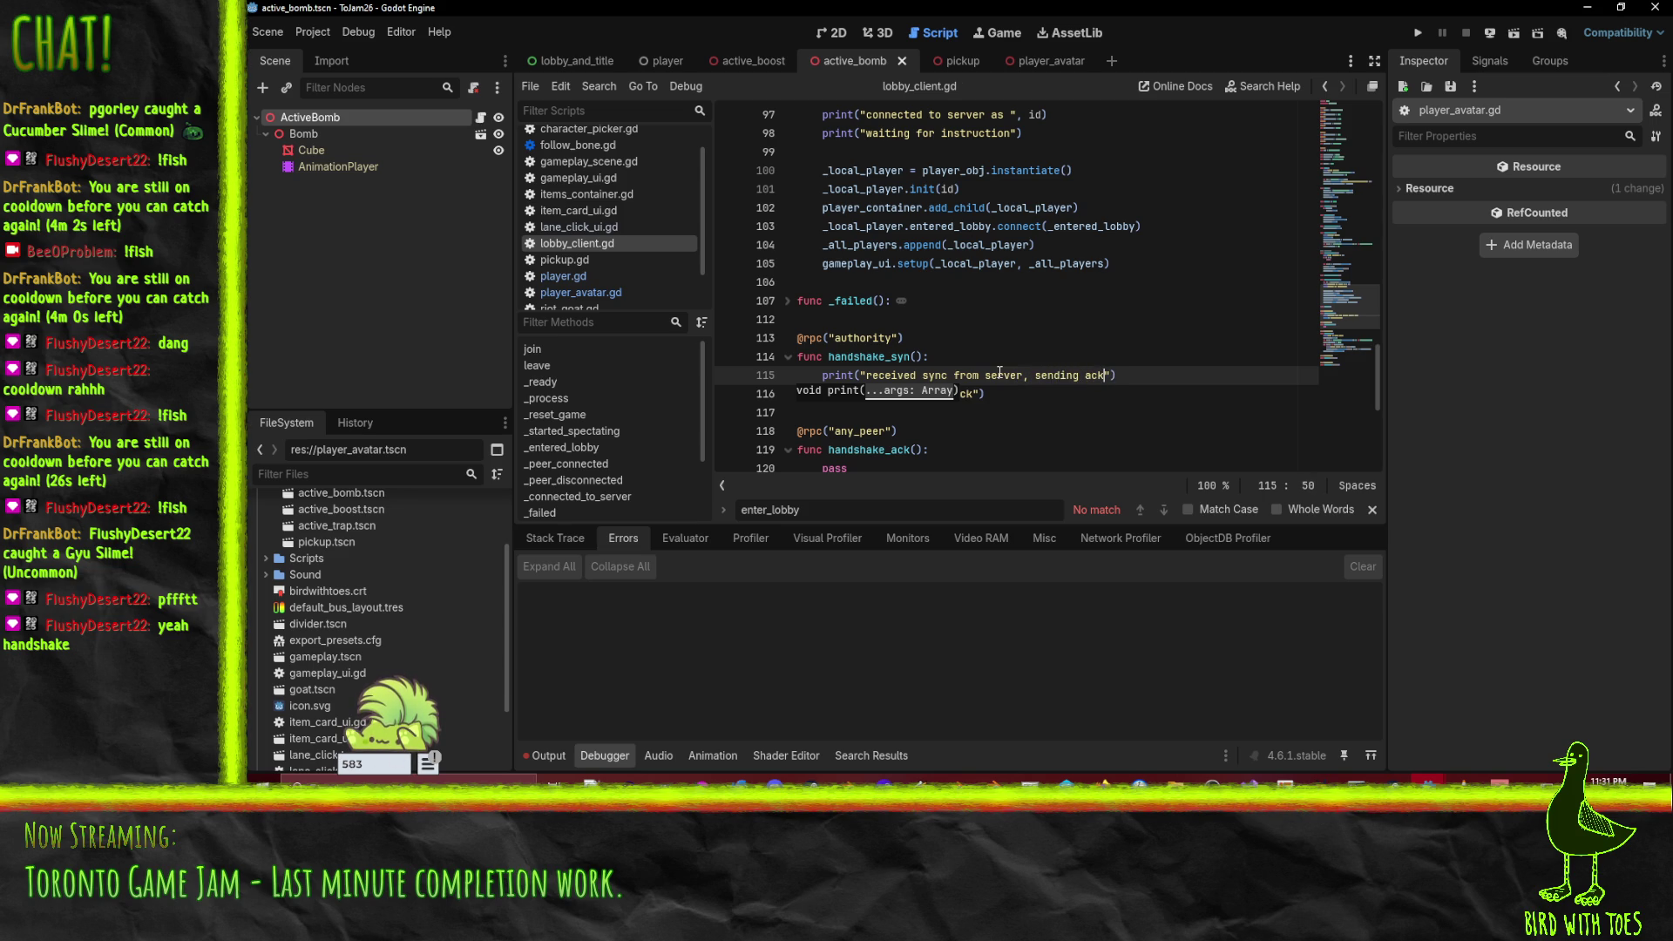
{"action": "left_click", "coordinate": [1108, 396]}
{"action": "key", "text": "ctrl+s"}
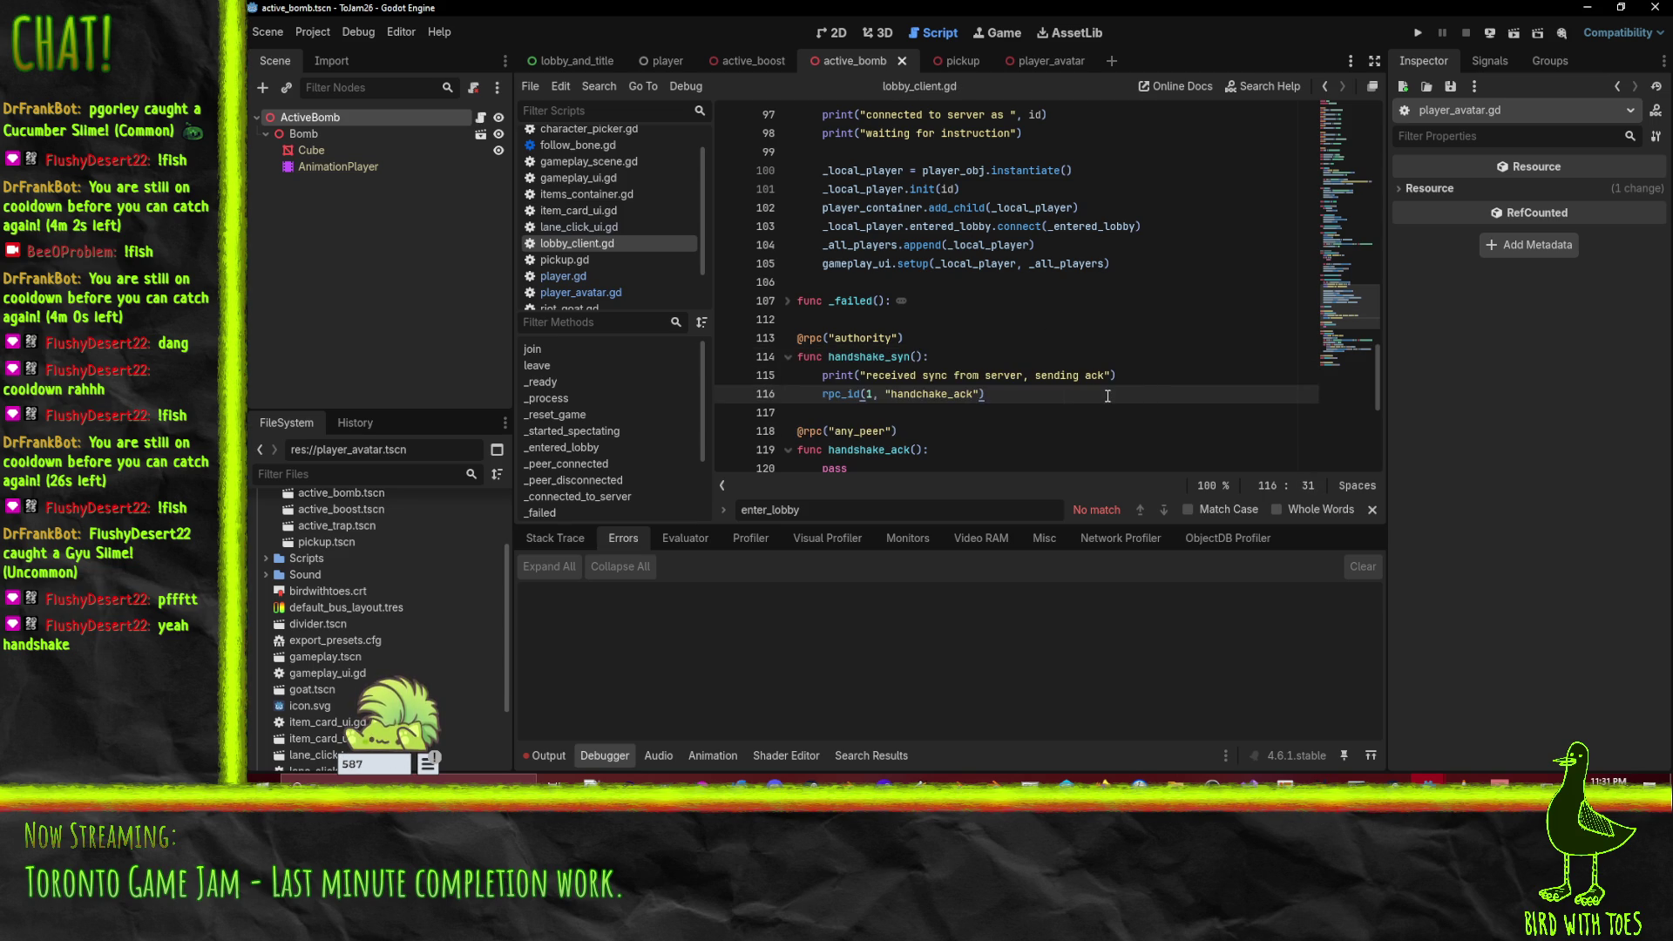
Step: Extend the message with ", there are ", len(_all_players), " players present" and save the script
{"action": "left_click", "coordinate": [1096, 378]}
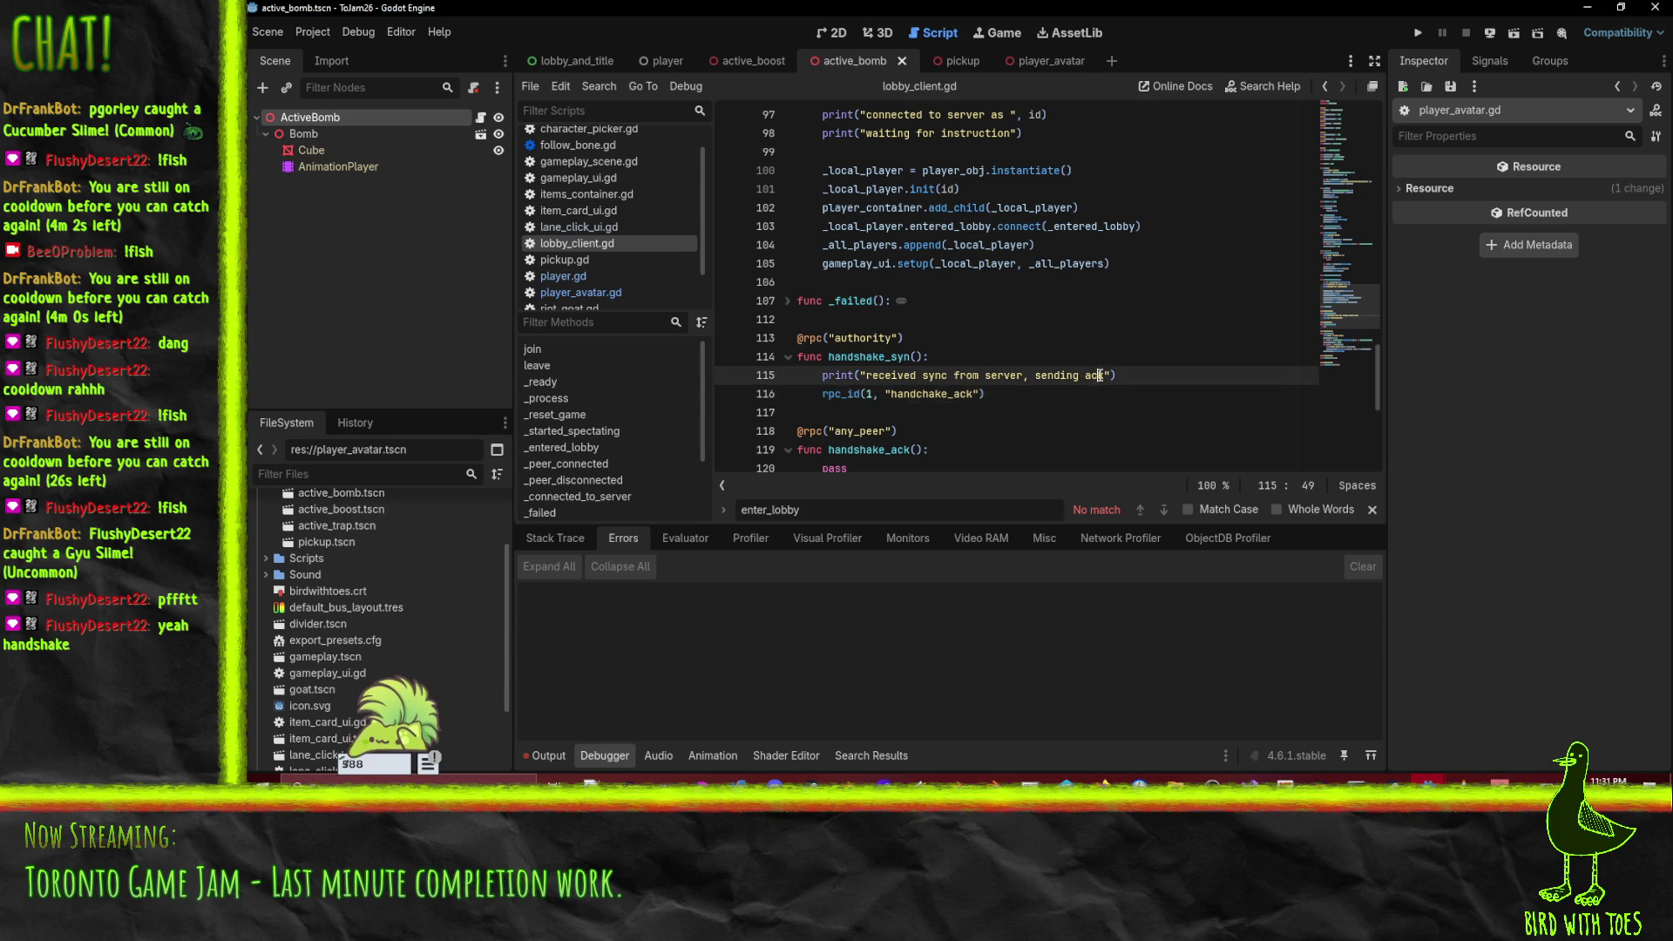
{"action": "type", "text": ", there are "}
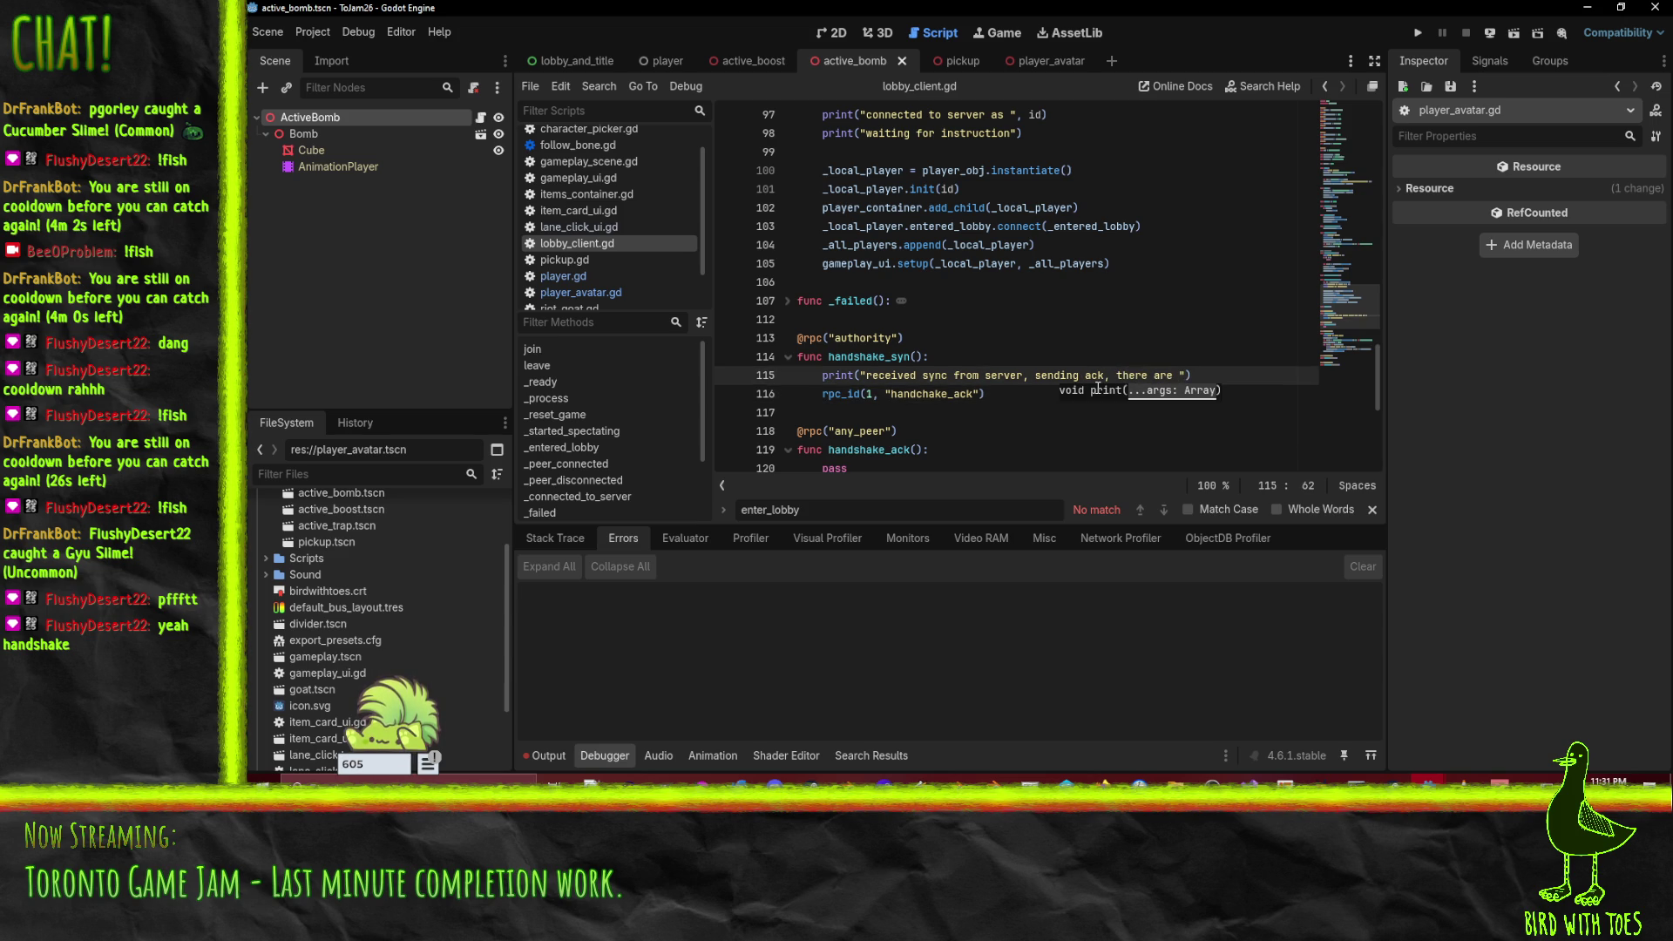
{"action": "type", "text": "\","}
{"action": "scroll", "coordinate": [1083, 358], "scroll_direction": "up", "scroll_amount": 2}
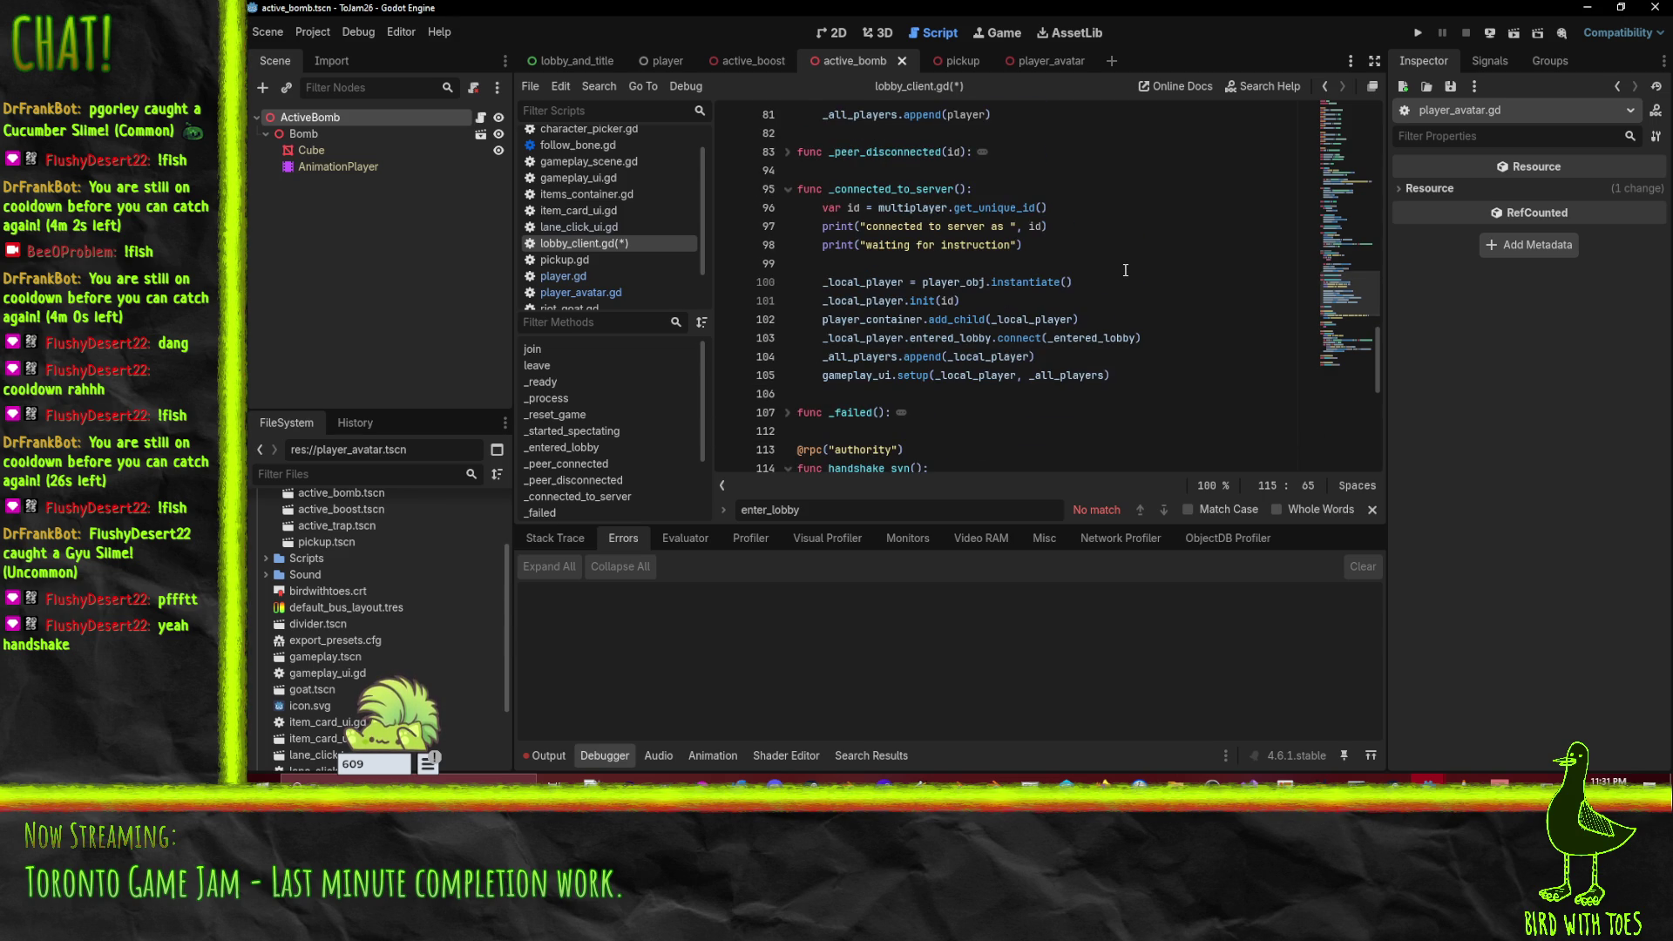
{"action": "key", "text": "ctrl+space"}
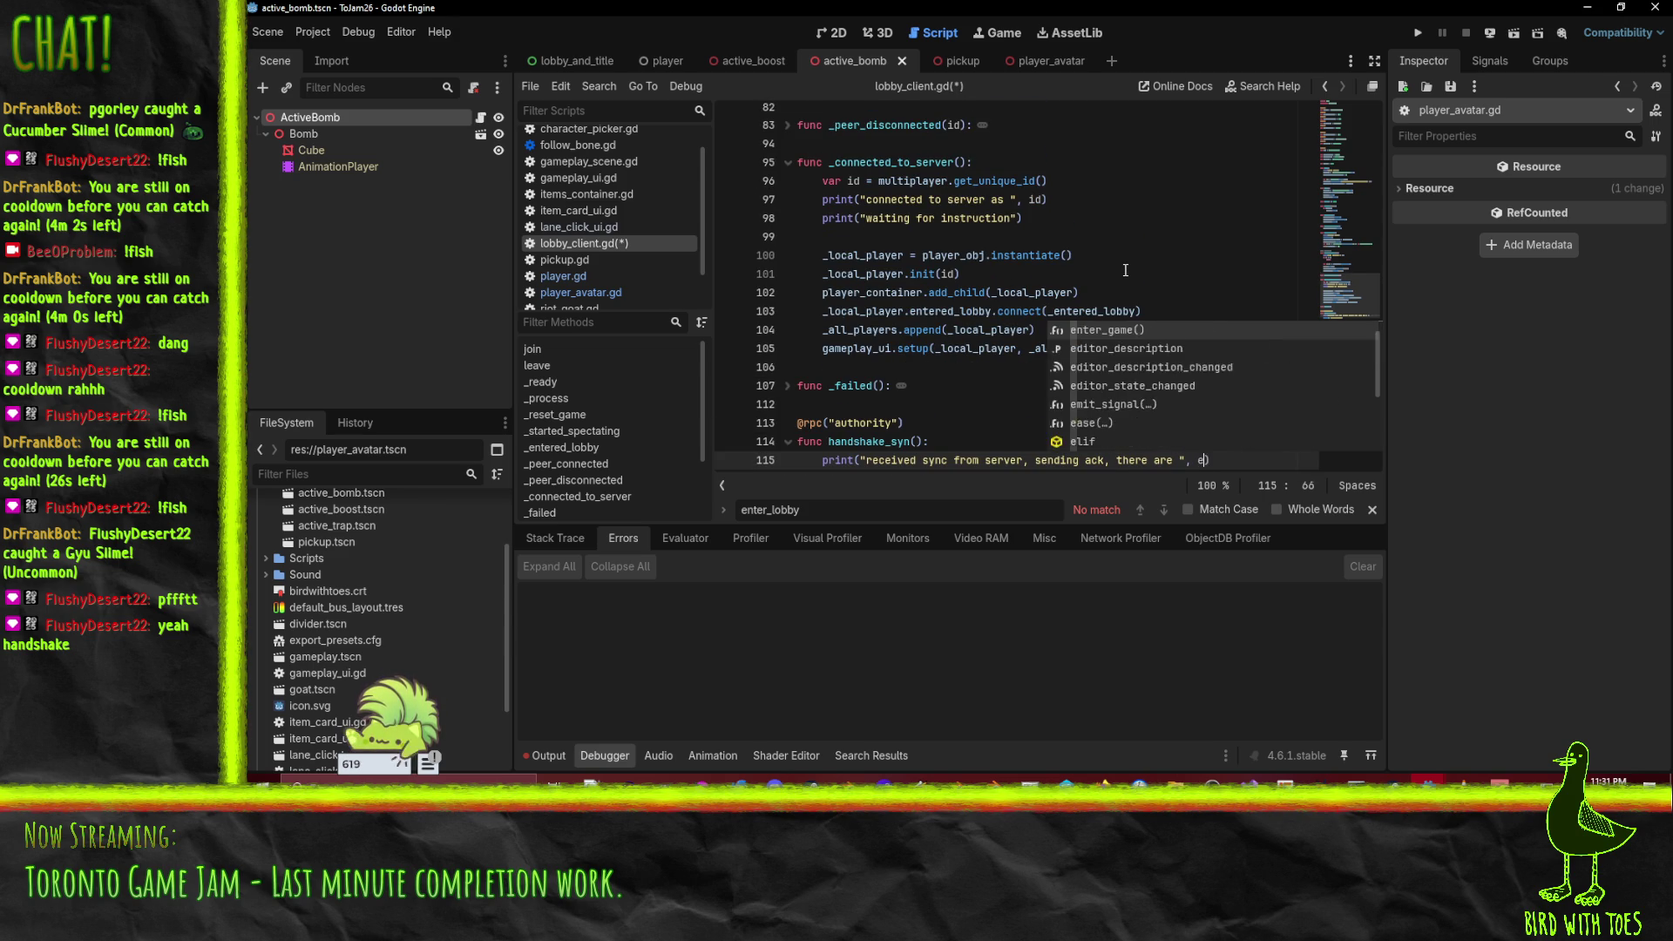
{"action": "type", "text": "len(_all_players)"}
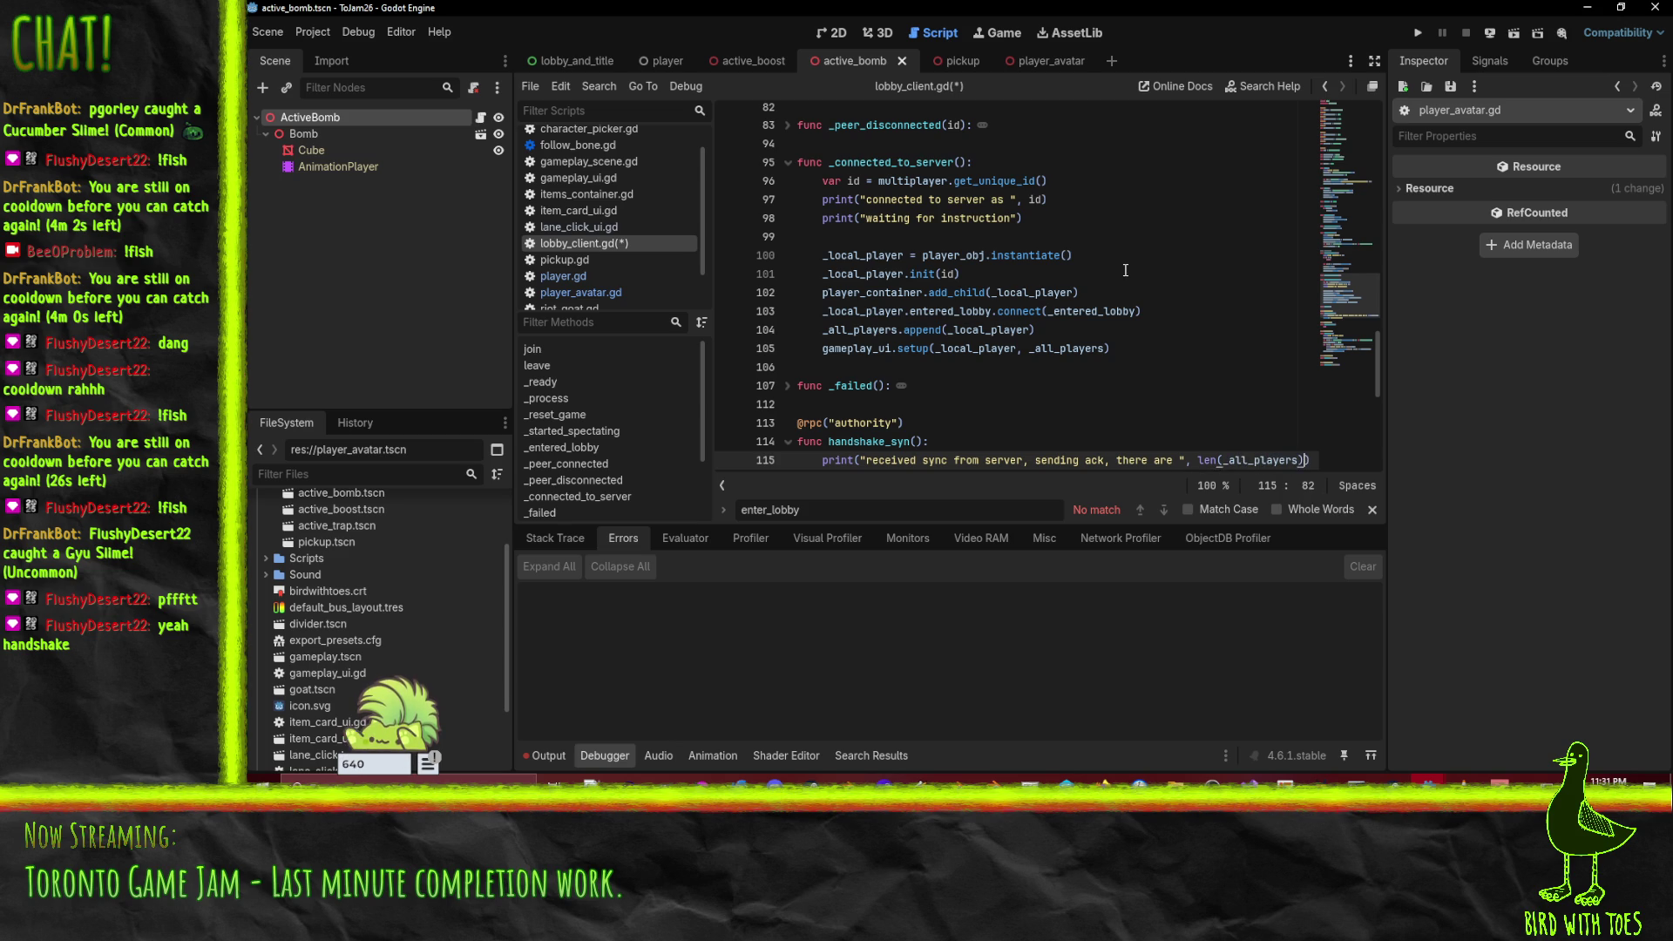
{"action": "key", "text": "BackSpace"}
{"action": "type", "text": ", \" p"}
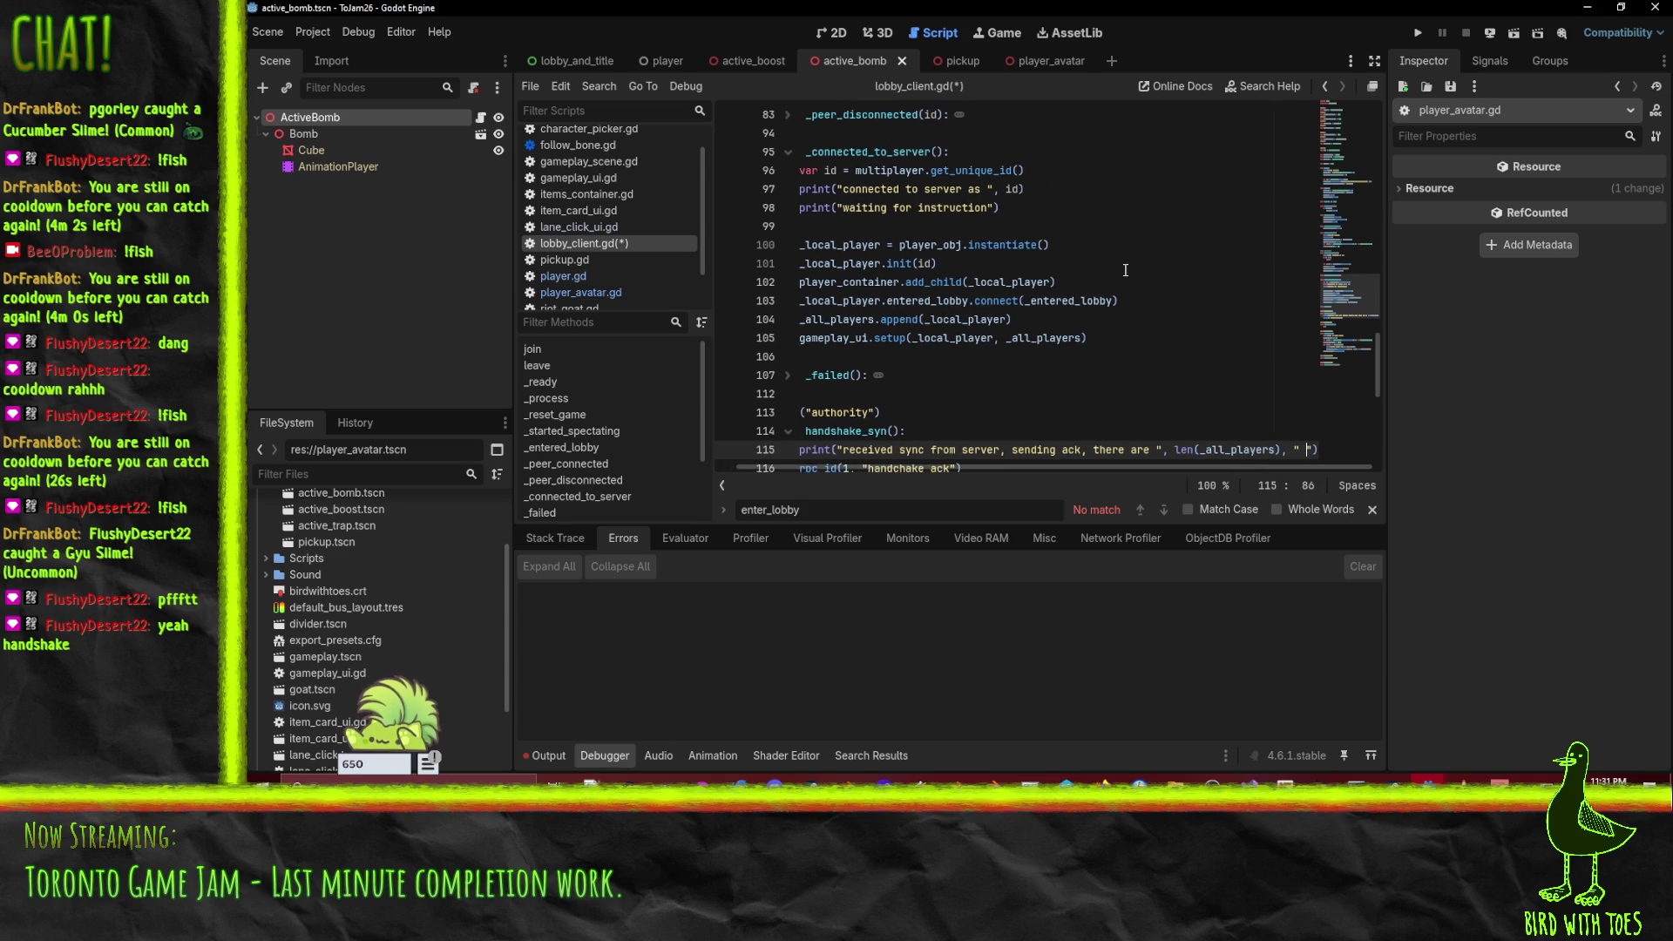
{"action": "type", "text": "layers present"}
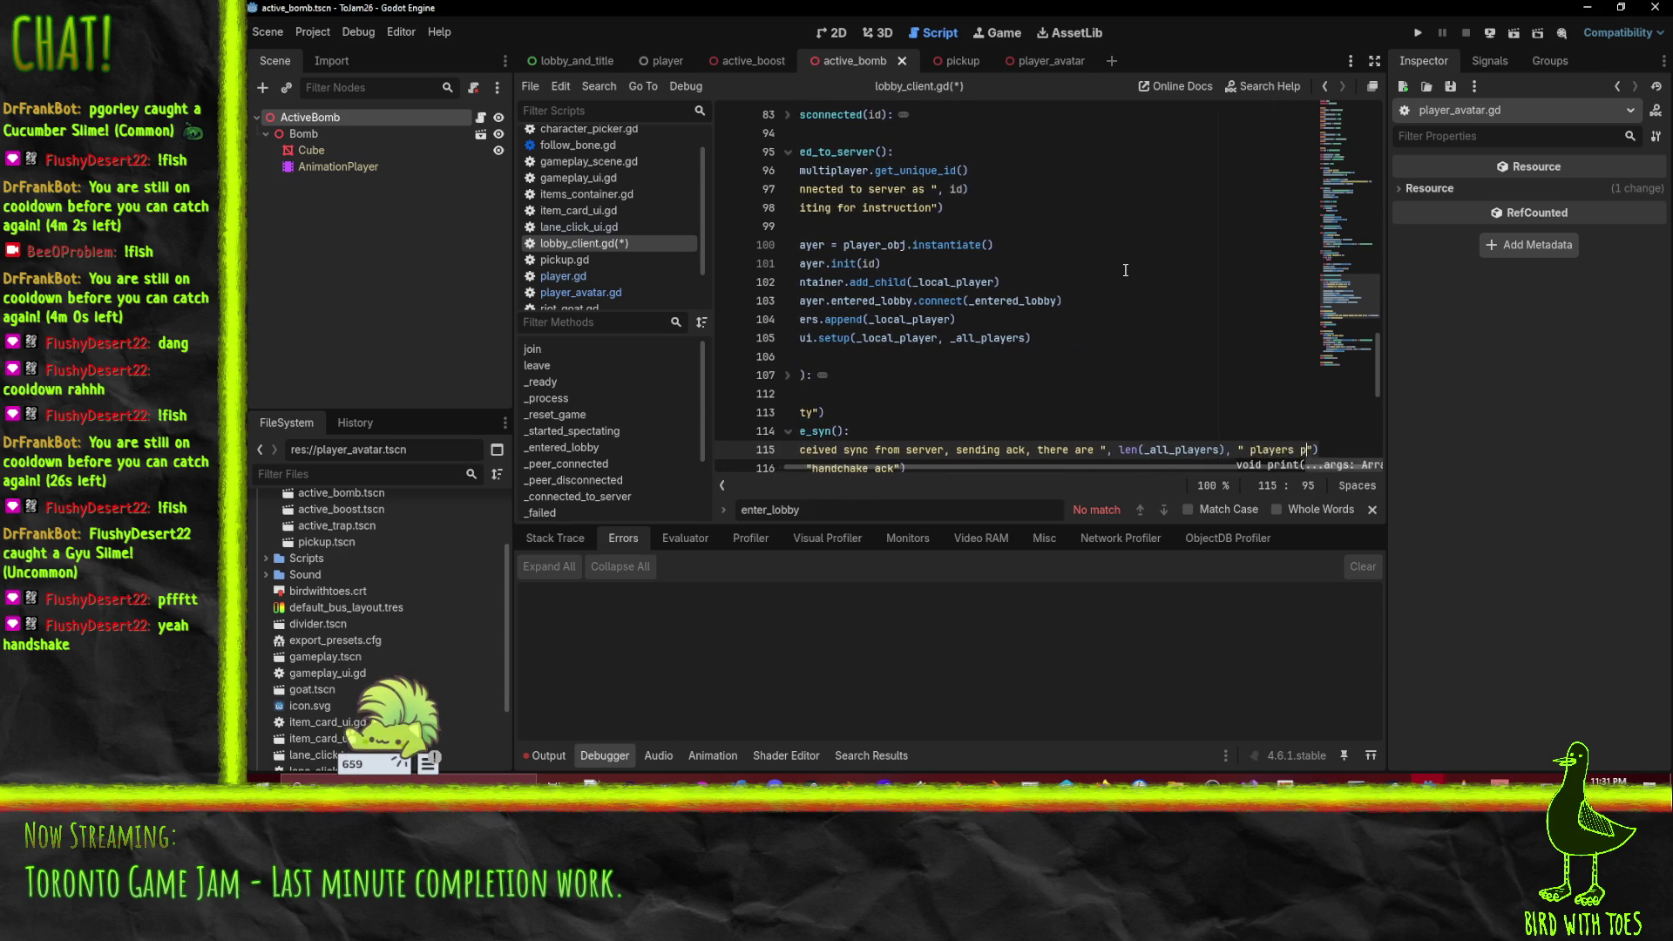
{"action": "key", "text": "Home"}
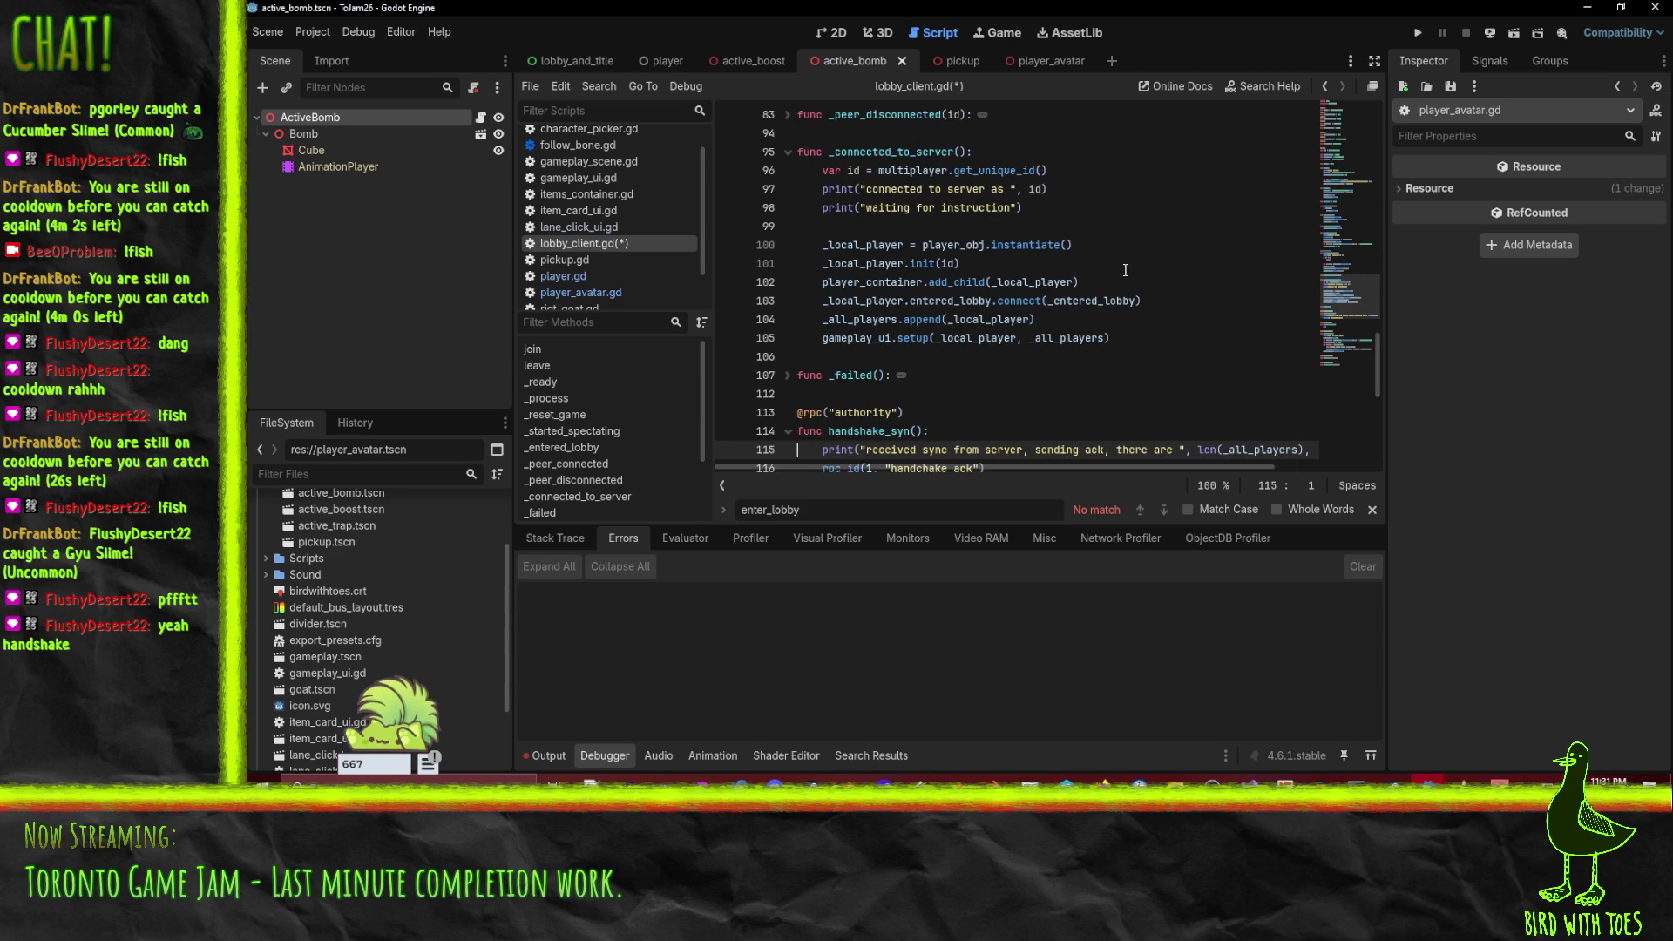
{"action": "scroll", "coordinate": [1126, 249], "scroll_direction": "down", "scroll_amount": 3}
{"action": "key", "text": "ctrl+s"}
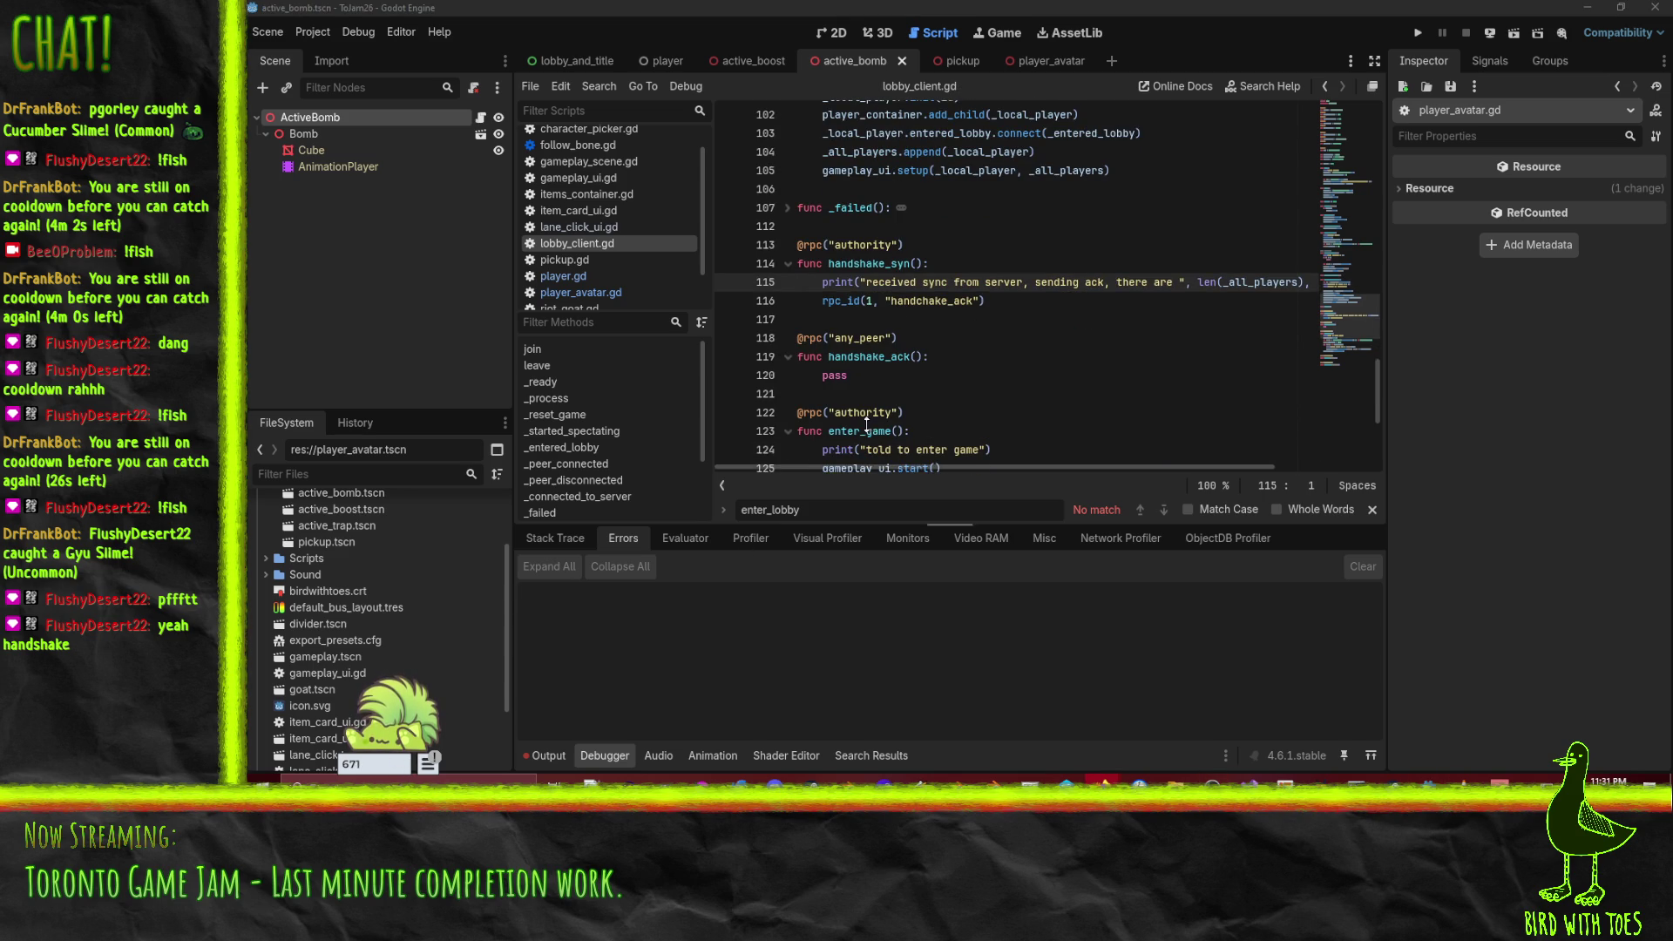
{"action": "left_click", "coordinate": [918, 286]}
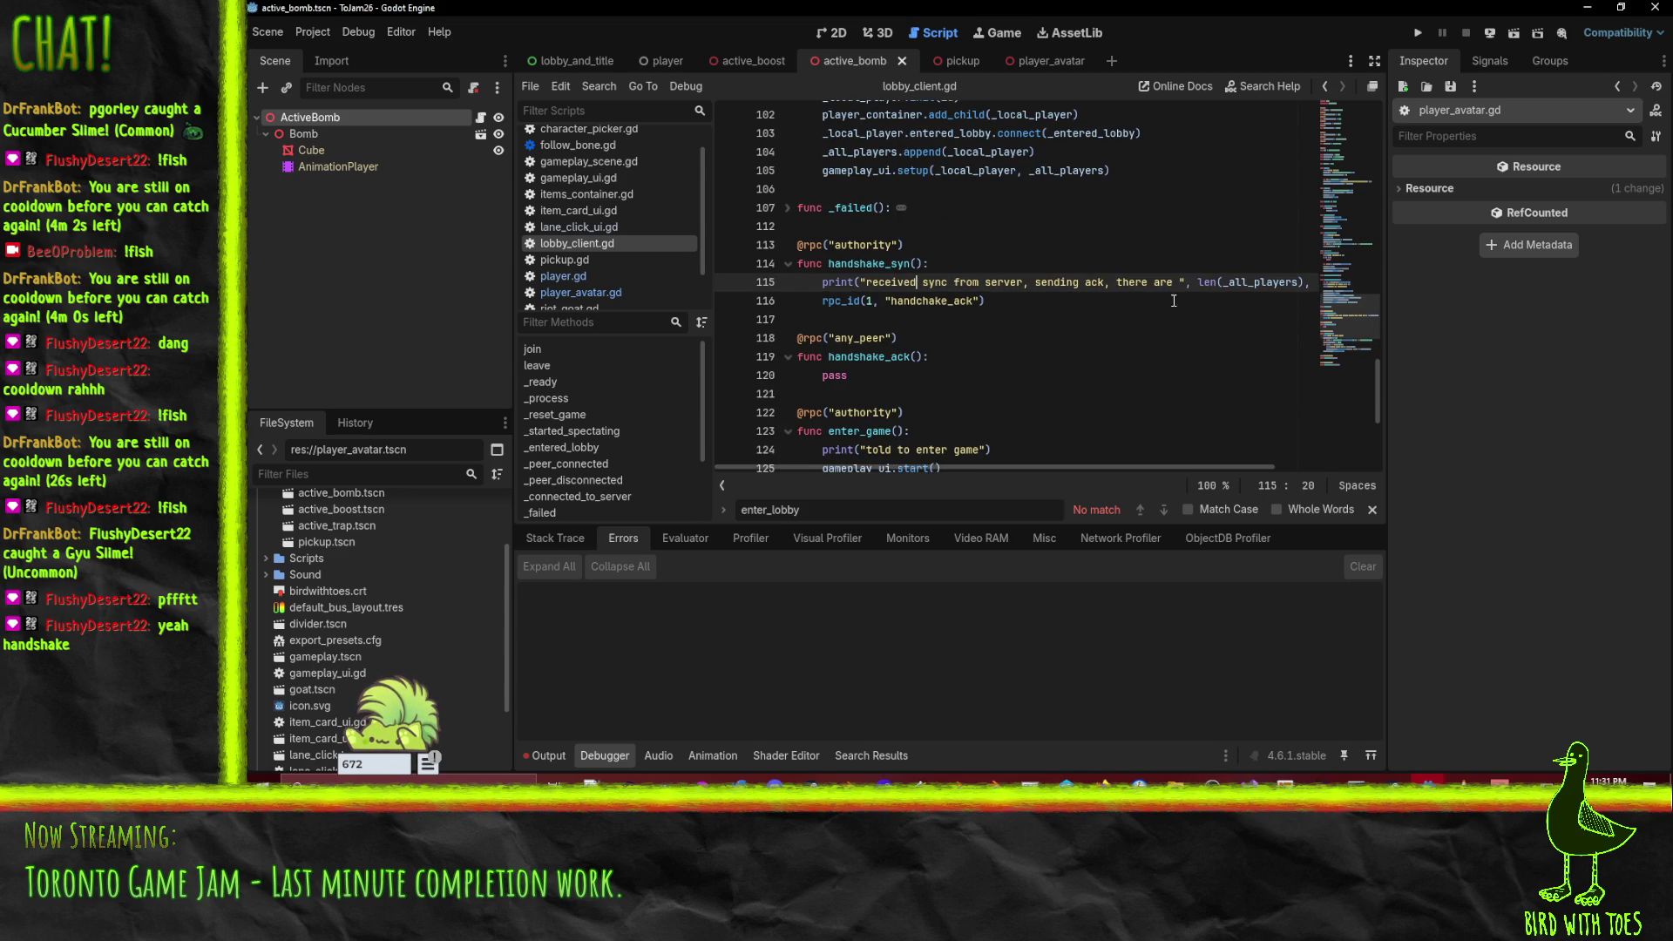
{"action": "key", "text": "End"}
{"action": "key", "text": "Home"}
{"action": "scroll", "coordinate": [981, 173], "scroll_direction": "down", "scroll_amount": 4}
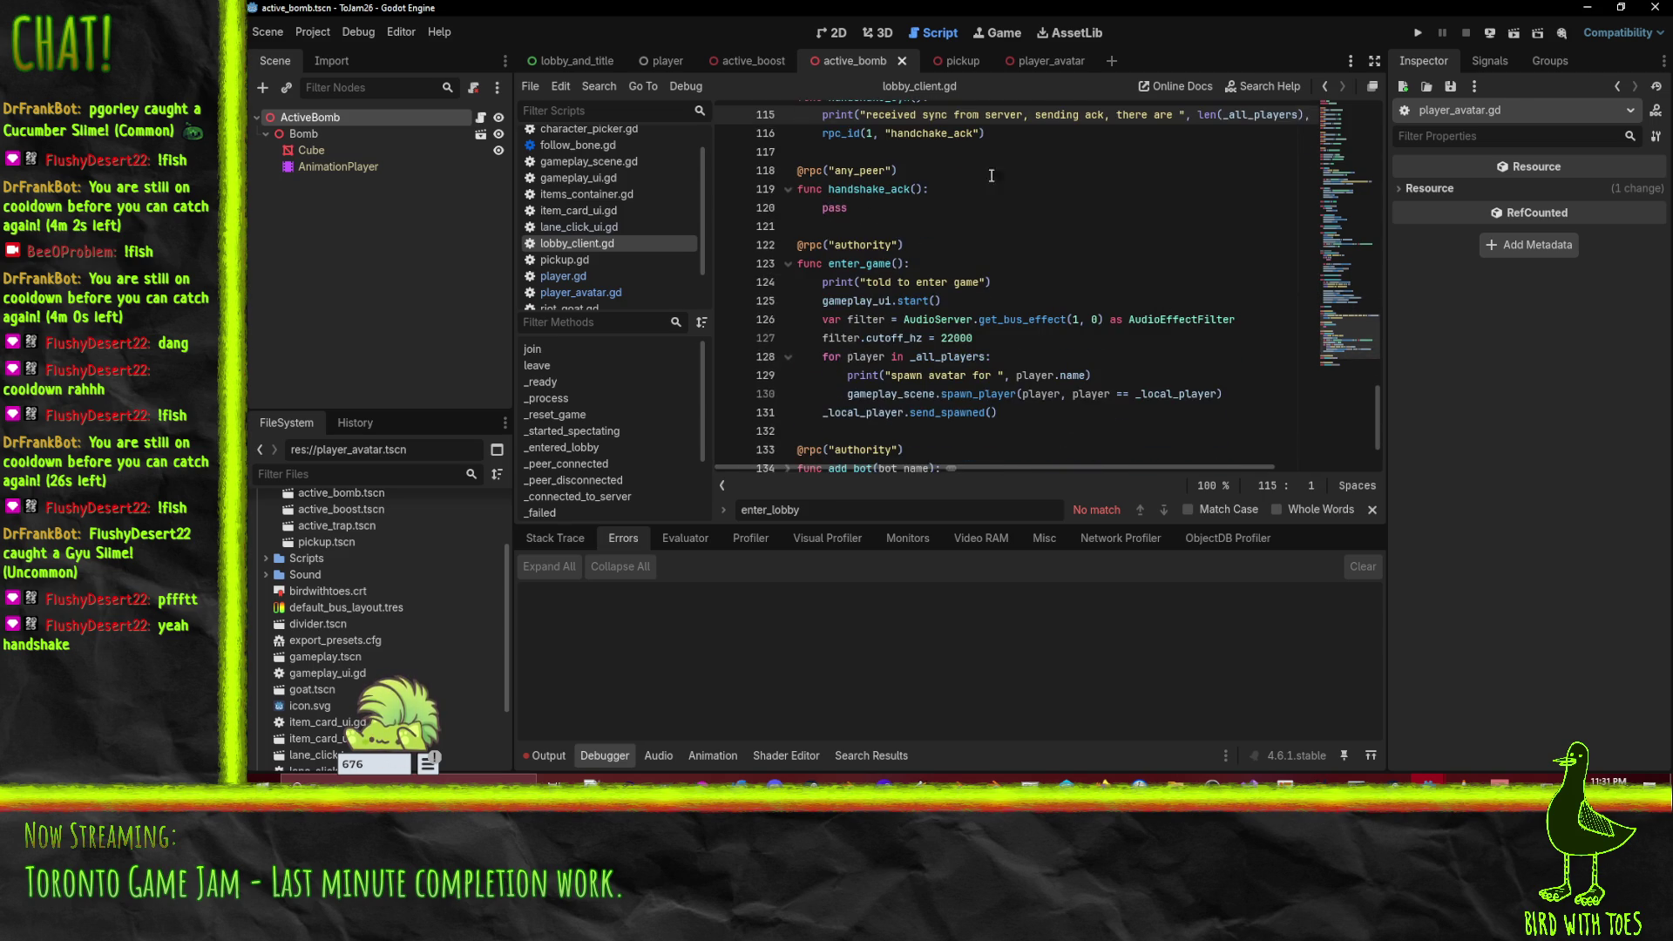
{"action": "scroll", "coordinate": [981, 172], "scroll_direction": "up", "scroll_amount": 6}
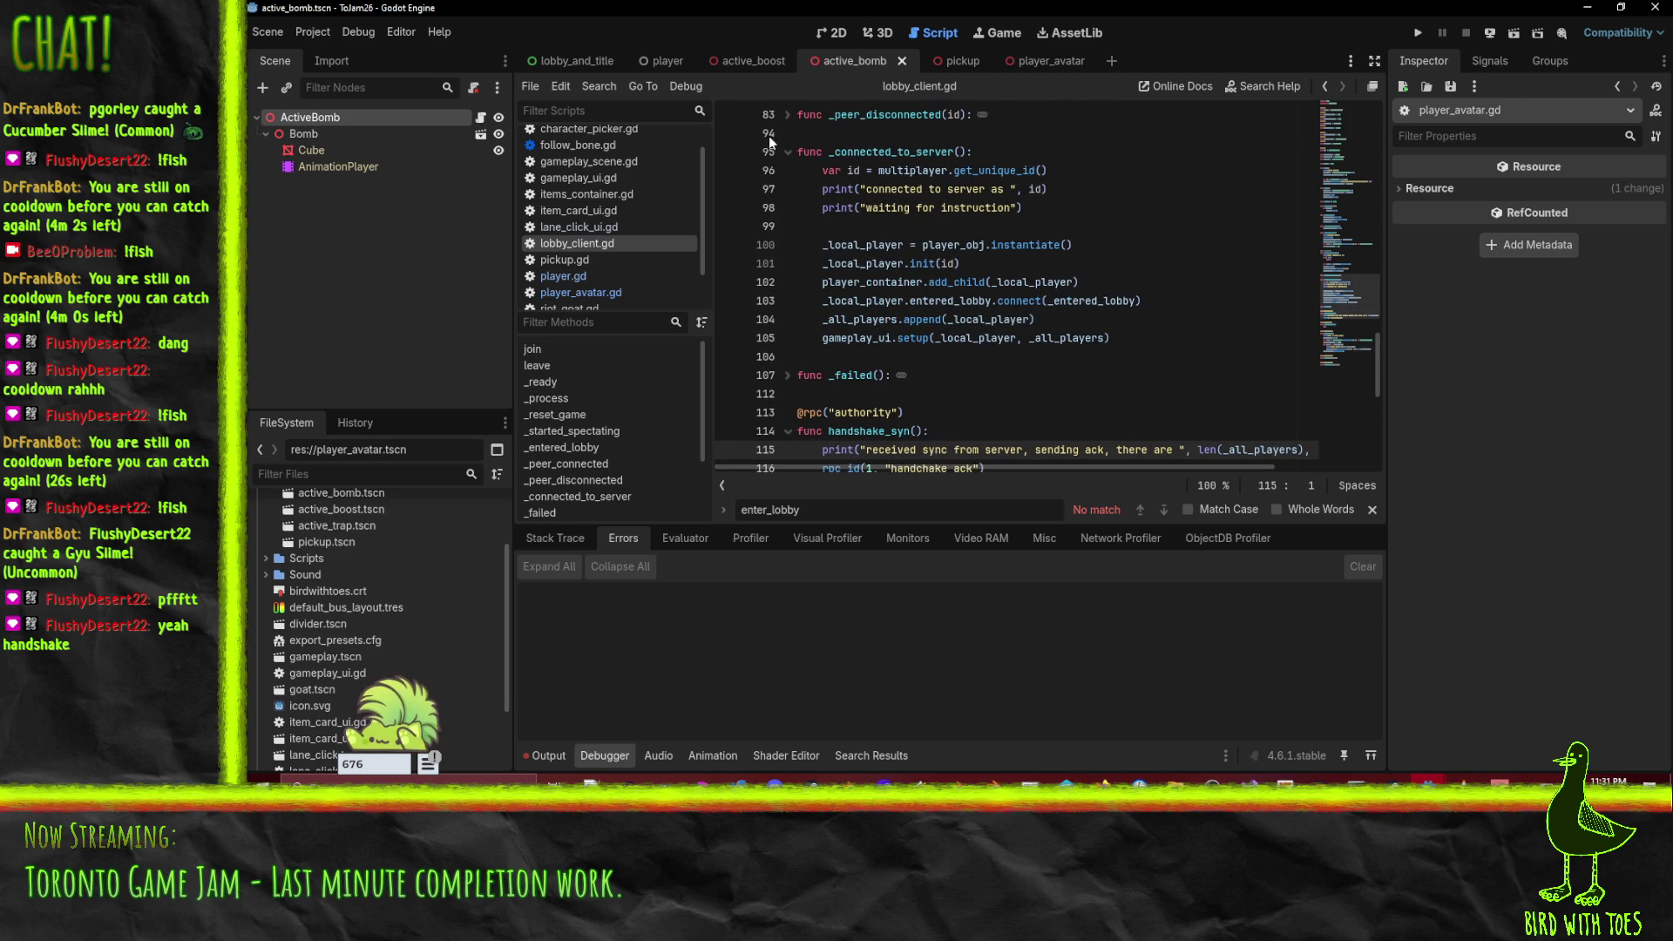
{"action": "scroll", "coordinate": [1096, 224], "scroll_direction": "up", "scroll_amount": 1}
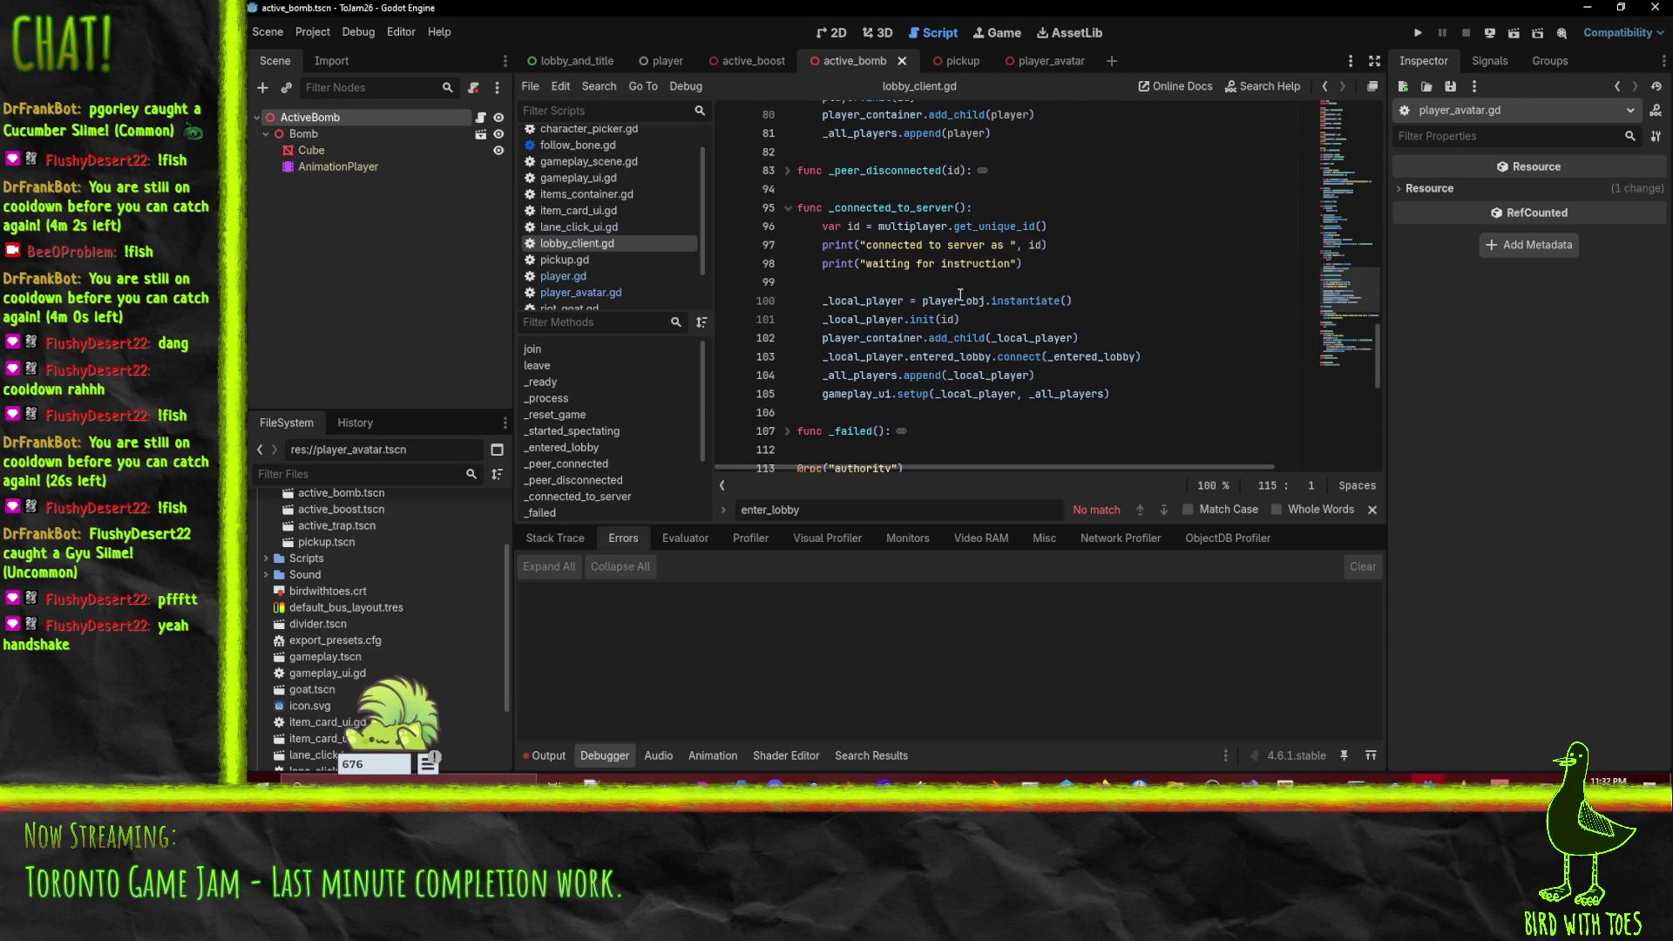
{"action": "scroll", "coordinate": [1045, 244], "scroll_direction": "up", "scroll_amount": 4}
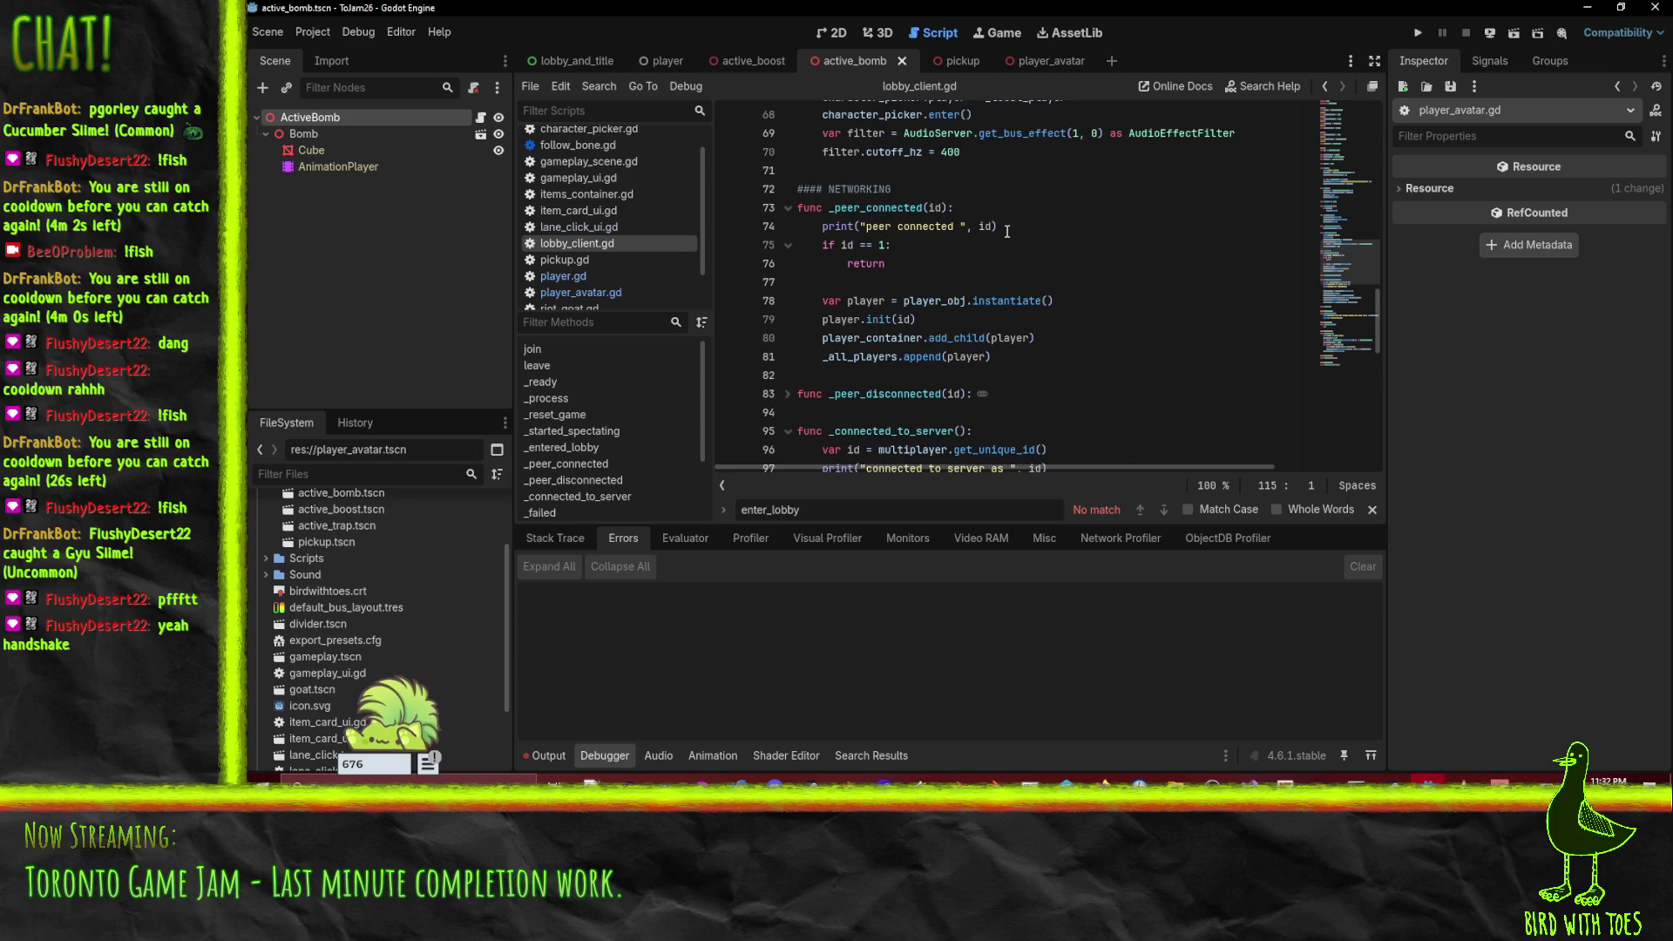
{"action": "left_click", "coordinate": [1105, 226]}
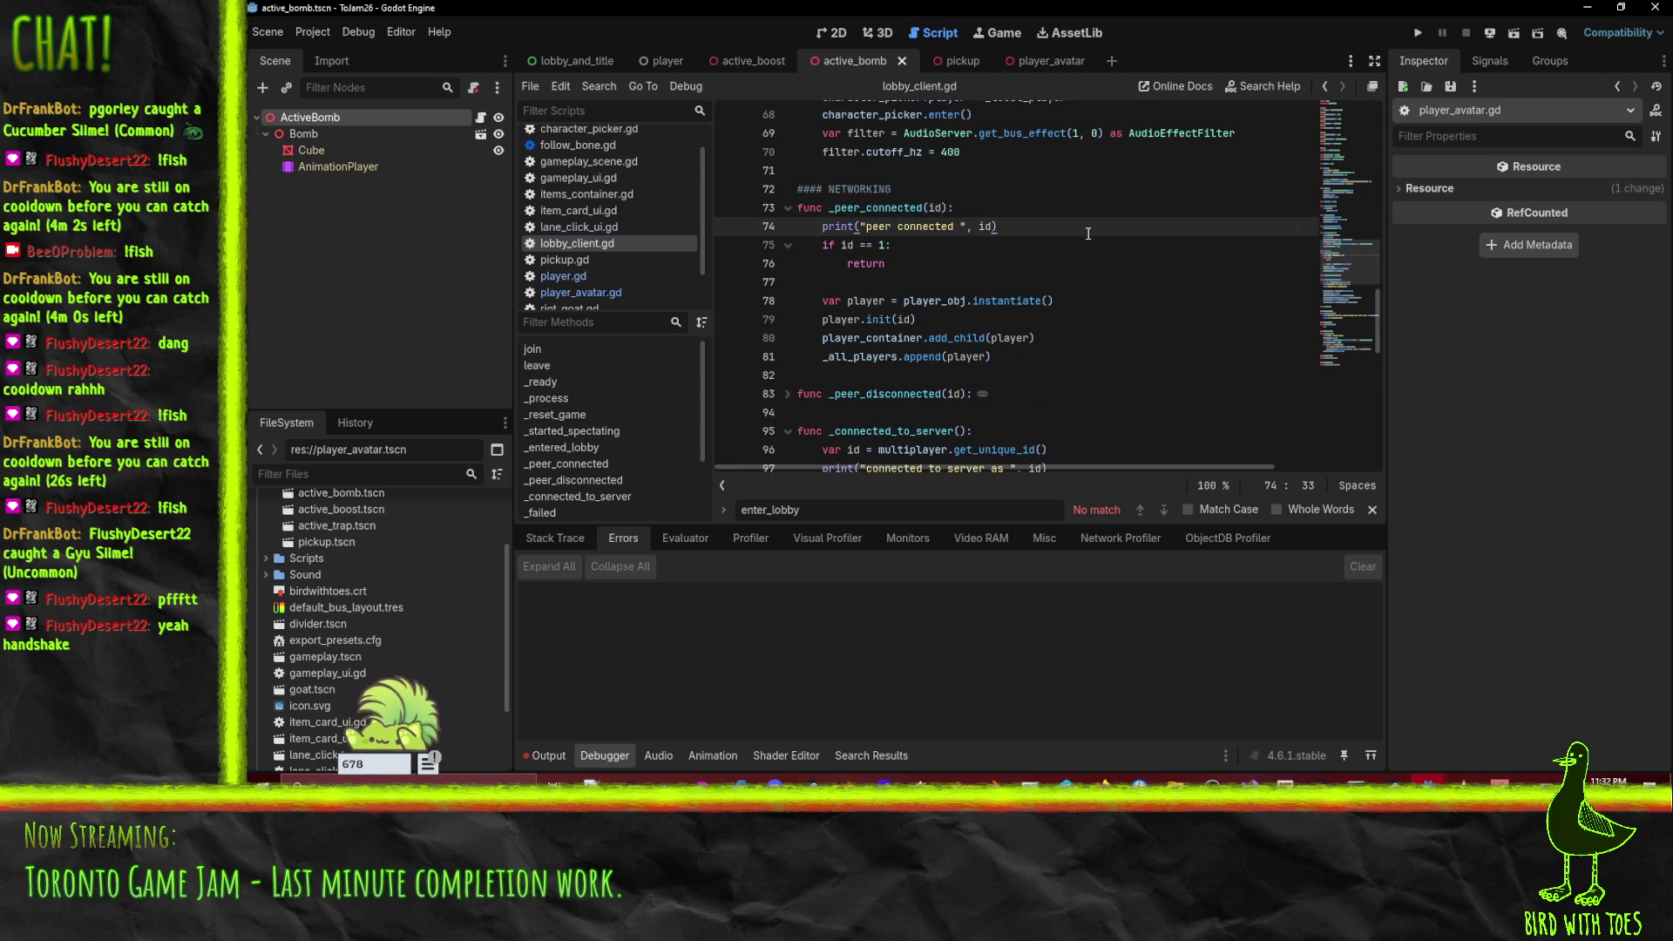
{"action": "scroll", "coordinate": [1110, 261], "scroll_direction": "down", "scroll_amount": 9}
{"action": "scroll", "coordinate": [1111, 261], "scroll_direction": "down", "scroll_amount": 3}
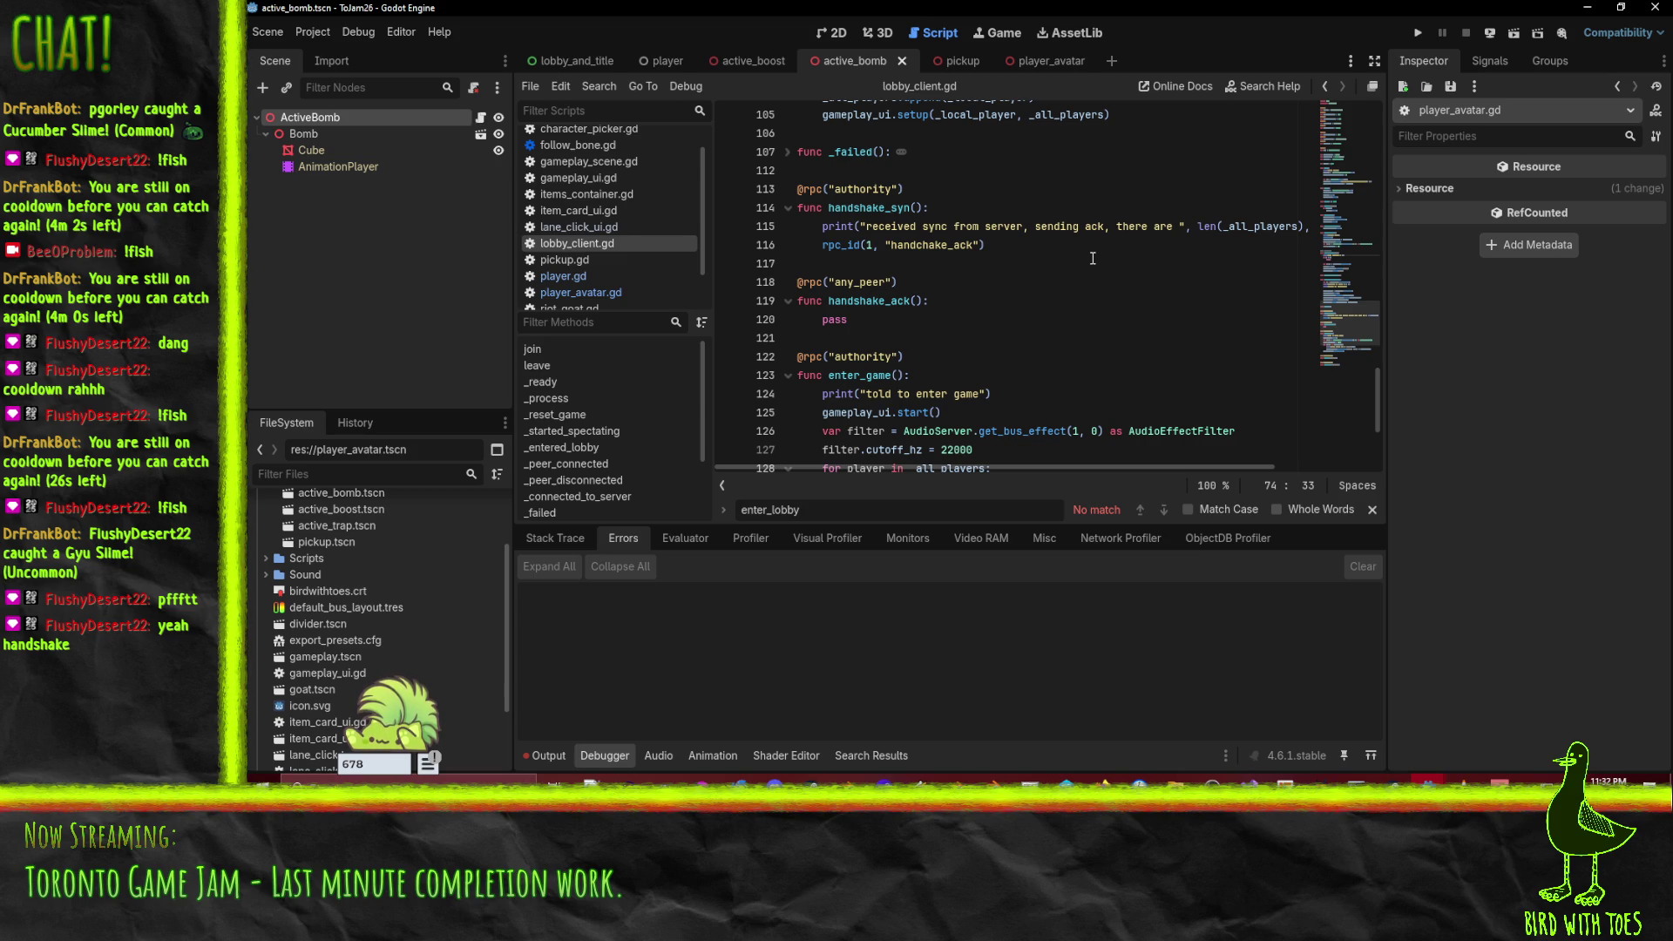
{"action": "scroll", "coordinate": [1092, 258], "scroll_direction": "up", "scroll_amount": 10}
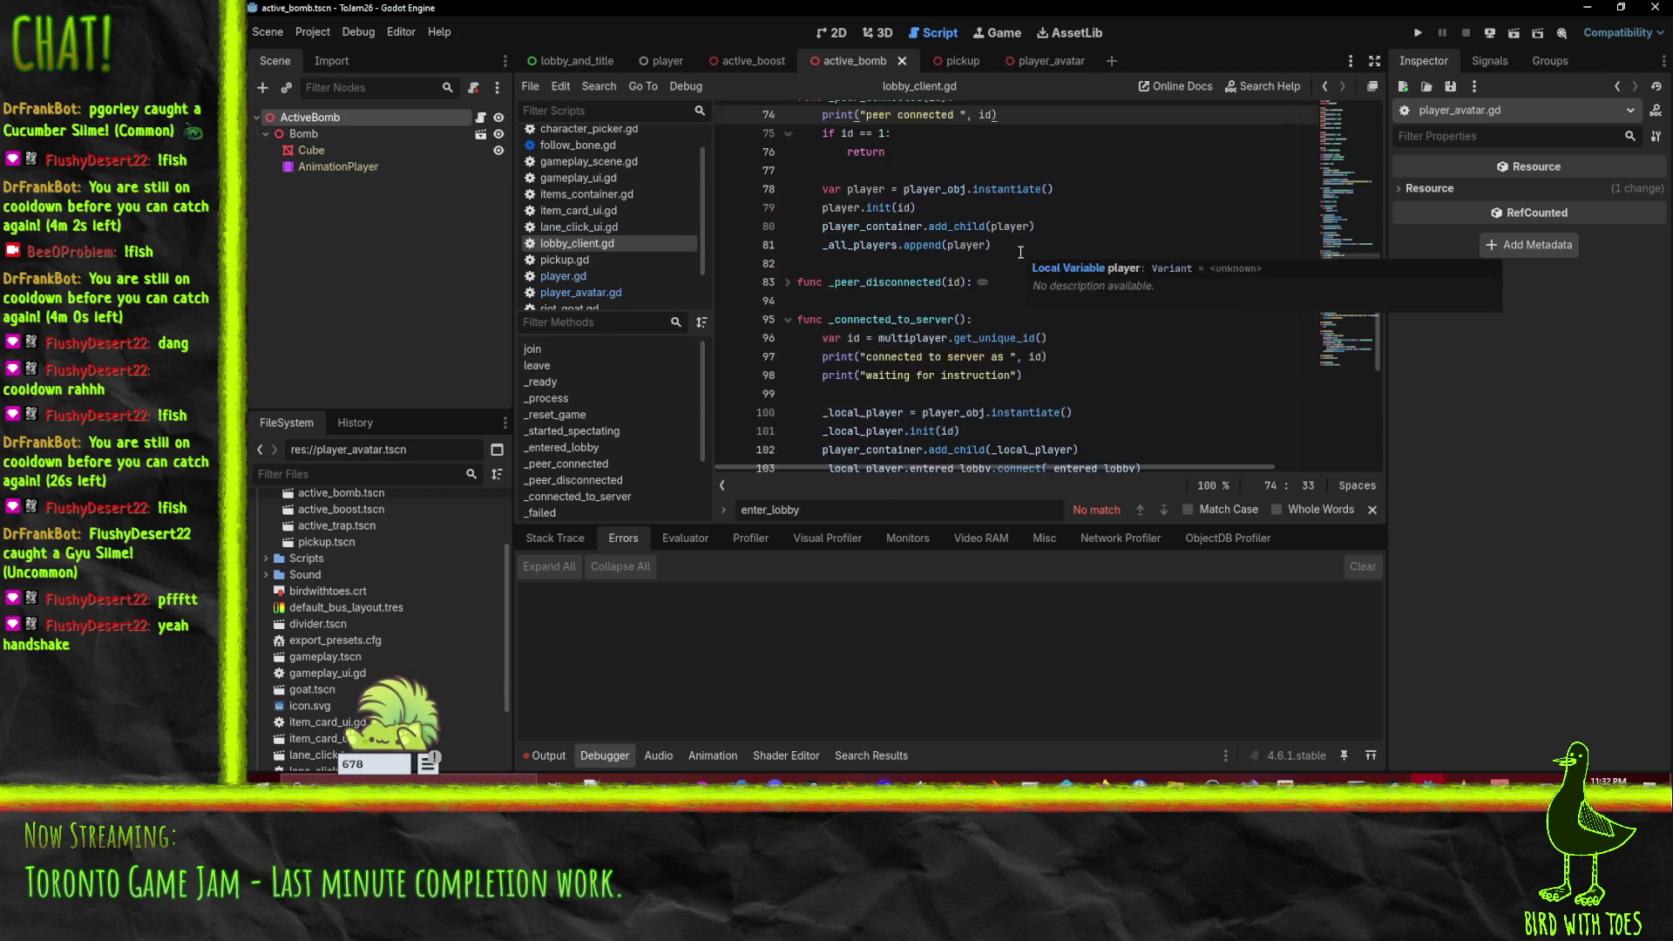
{"action": "scroll", "coordinate": [1020, 251], "scroll_direction": "up", "scroll_amount": 1}
{"action": "left_click", "coordinate": [1032, 302]}
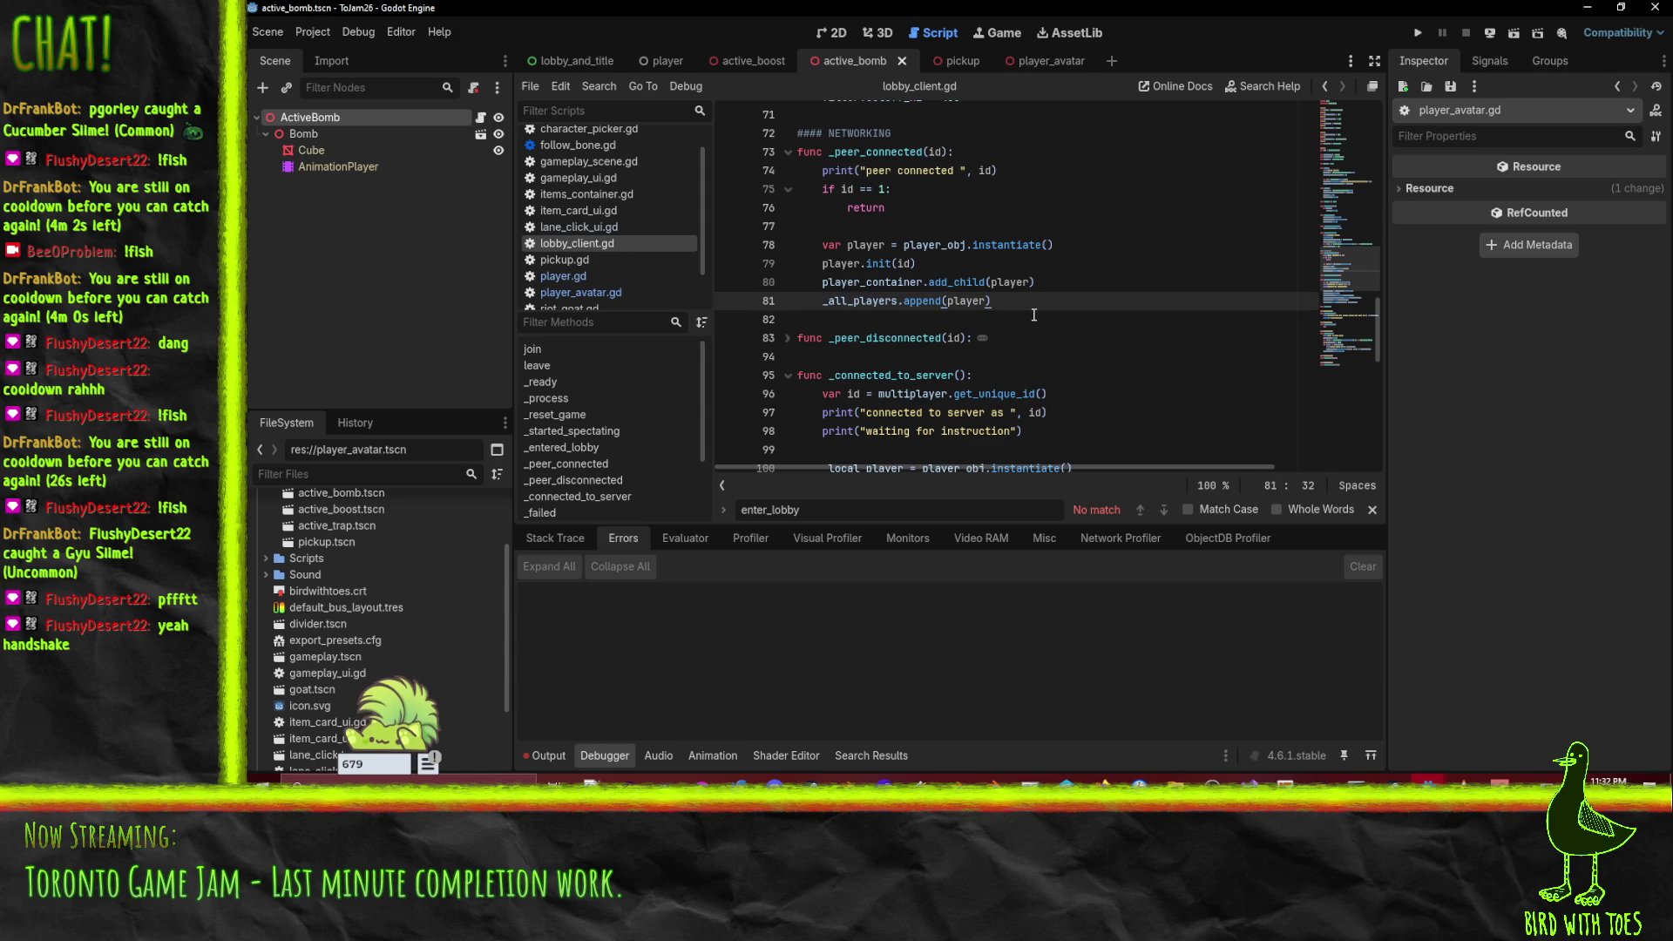
{"action": "left_click_drag", "start_coordinate": [1033, 315], "coordinate": [823, 245]}
{"action": "left_click", "coordinate": [1010, 322]}
{"action": "scroll", "coordinate": [1020, 320], "scroll_direction": "down", "scroll_amount": 2}
{"action": "scroll", "coordinate": [1020, 320], "scroll_direction": "up", "scroll_amount": 2}
{"action": "left_click_drag", "start_coordinate": [1018, 295], "coordinate": [797, 133]}
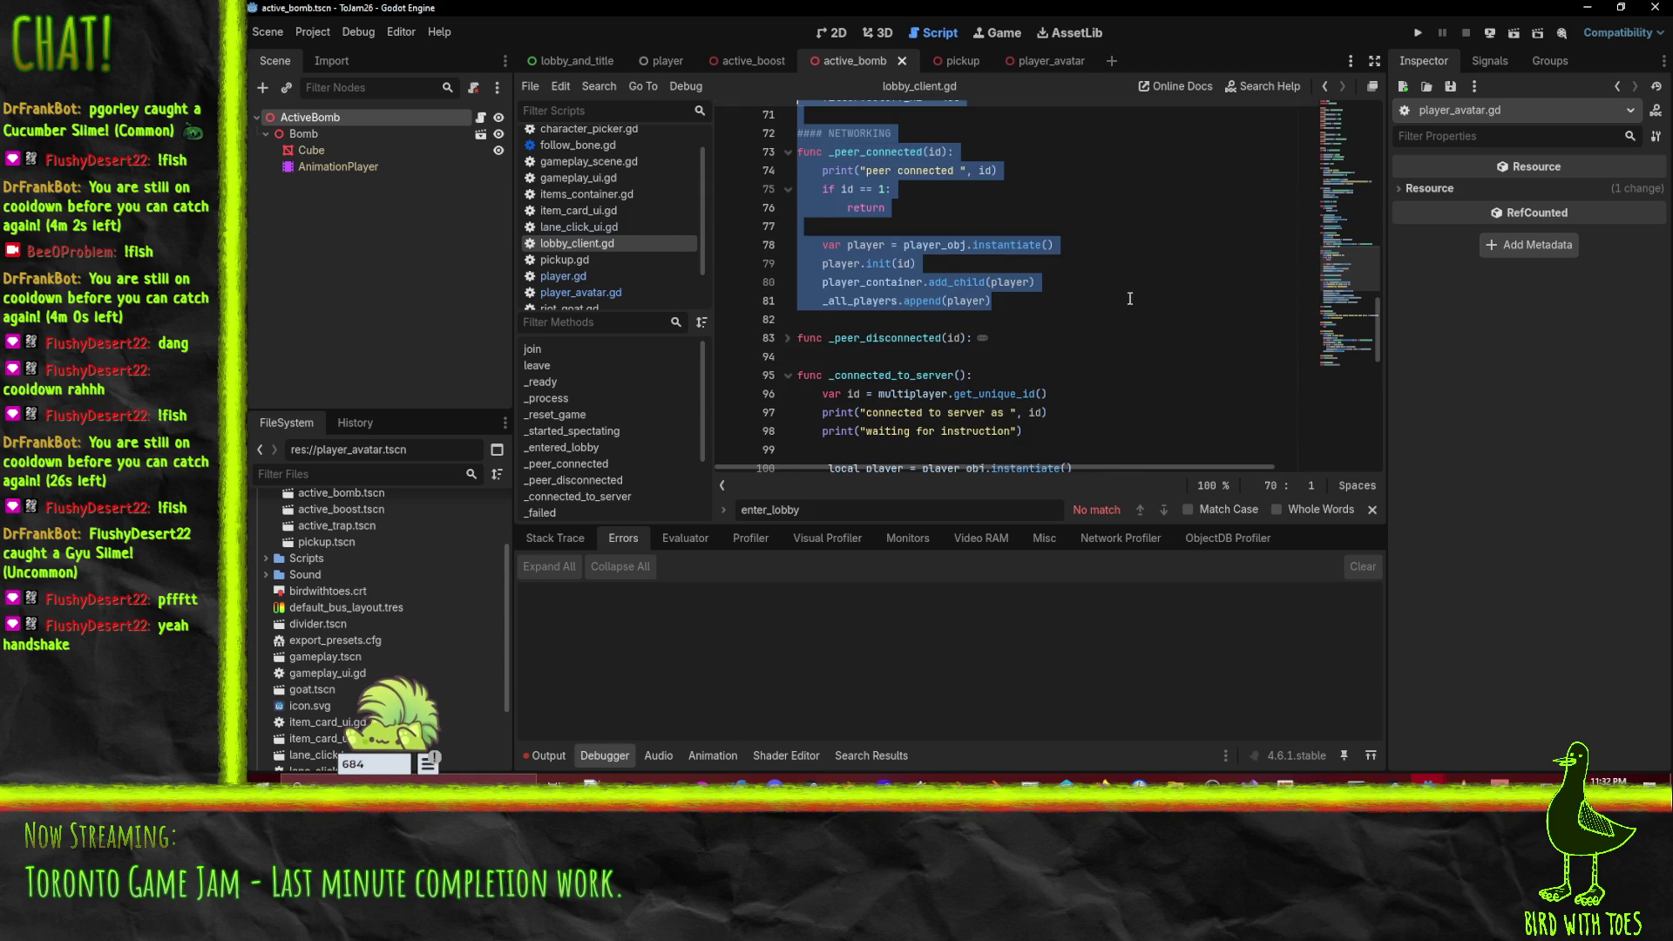
{"action": "left_click", "coordinate": [1139, 314]}
{"action": "scroll", "coordinate": [903, 189], "scroll_direction": "down", "scroll_amount": 6}
{"action": "scroll", "coordinate": [991, 424], "scroll_direction": "down", "scroll_amount": 3}
{"action": "left_click", "coordinate": [1033, 283]}
{"action": "left_click", "coordinate": [1095, 376]}
{"action": "scroll", "coordinate": [1094, 384], "scroll_direction": "down", "scroll_amount": 1}
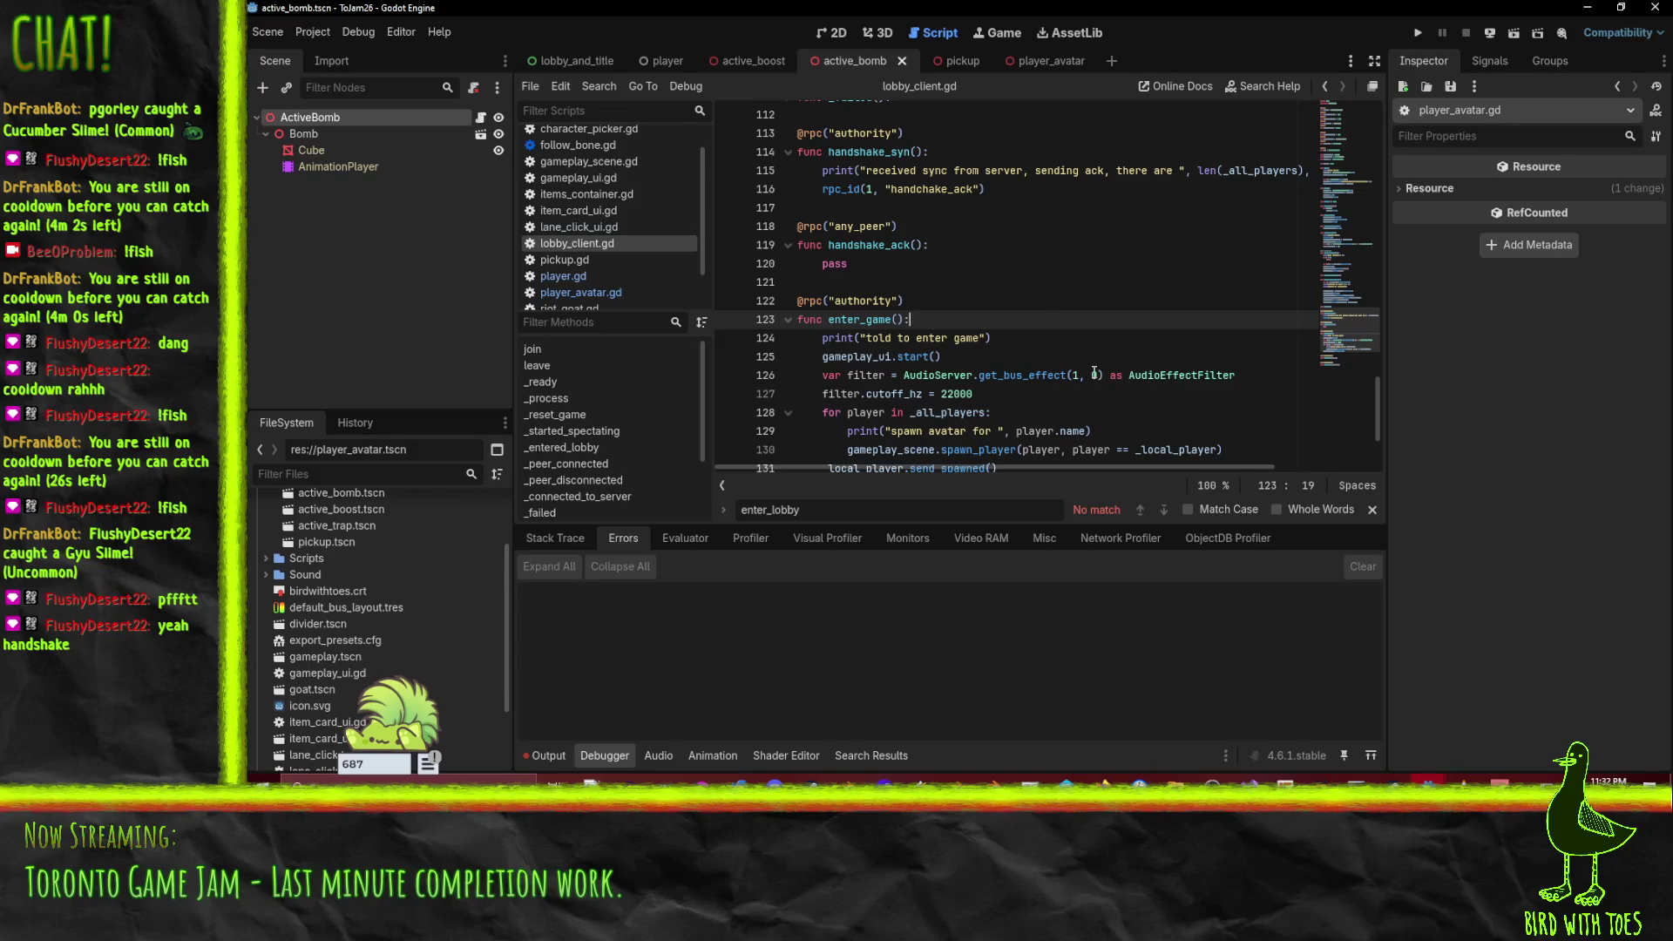
{"action": "left_click", "coordinate": [1044, 338]}
{"action": "scroll", "coordinate": [1041, 403], "scroll_direction": "down", "scroll_amount": 1}
{"action": "scroll", "coordinate": [1049, 409], "scroll_direction": "down", "scroll_amount": 1}
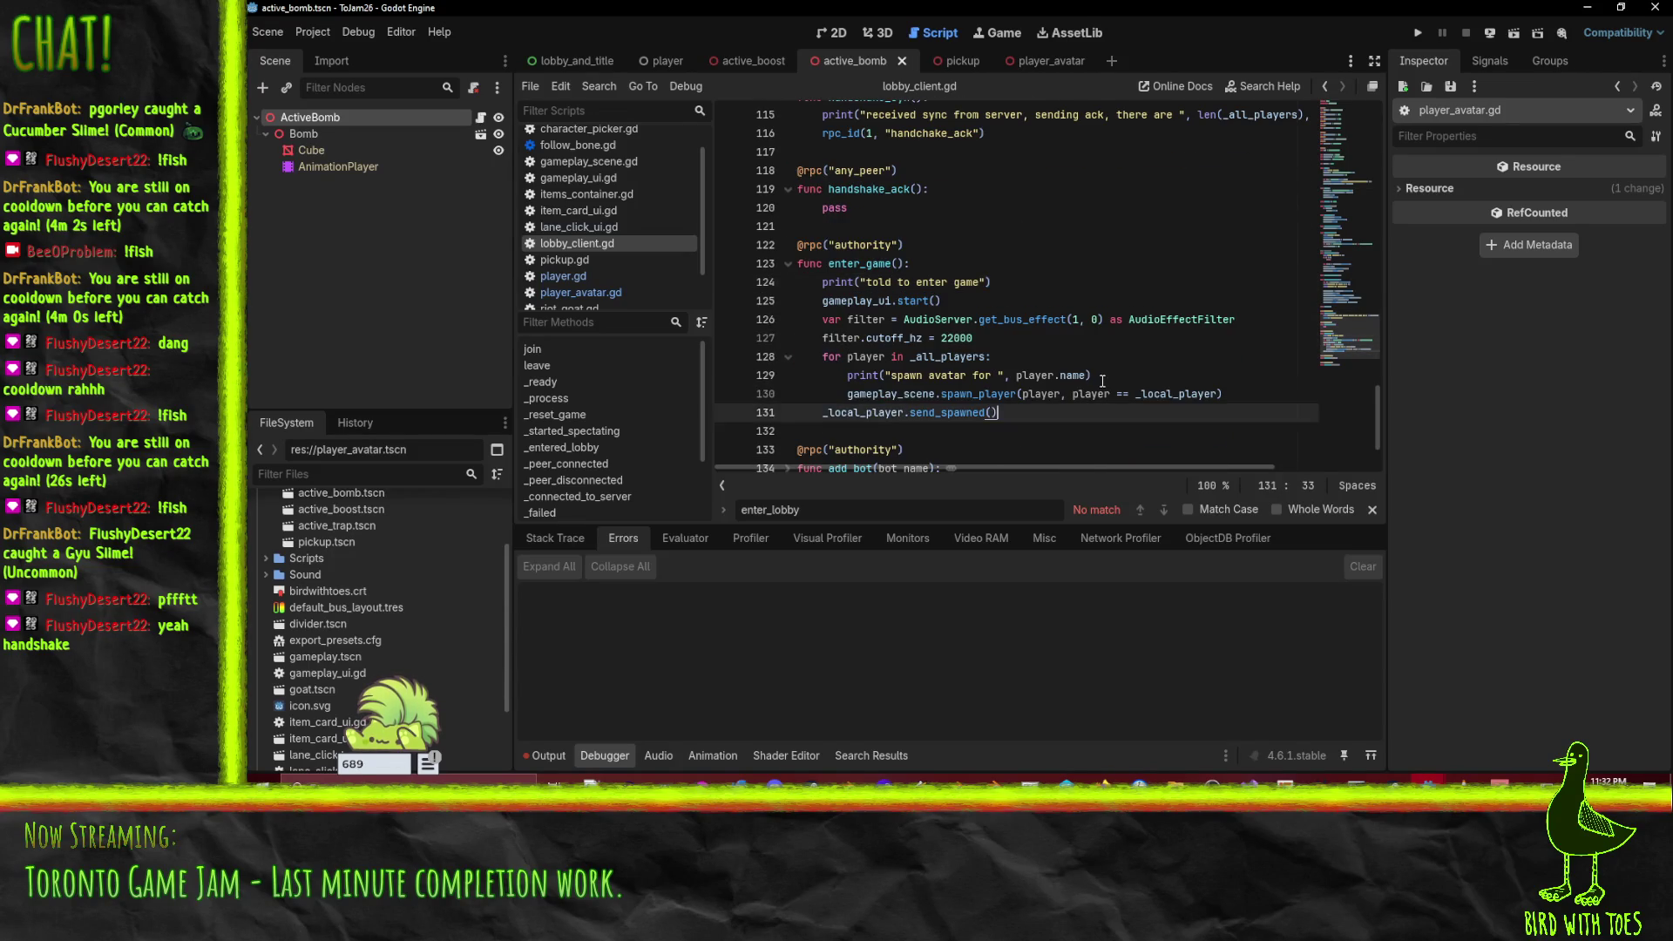
{"action": "left_click", "coordinate": [1102, 377]}
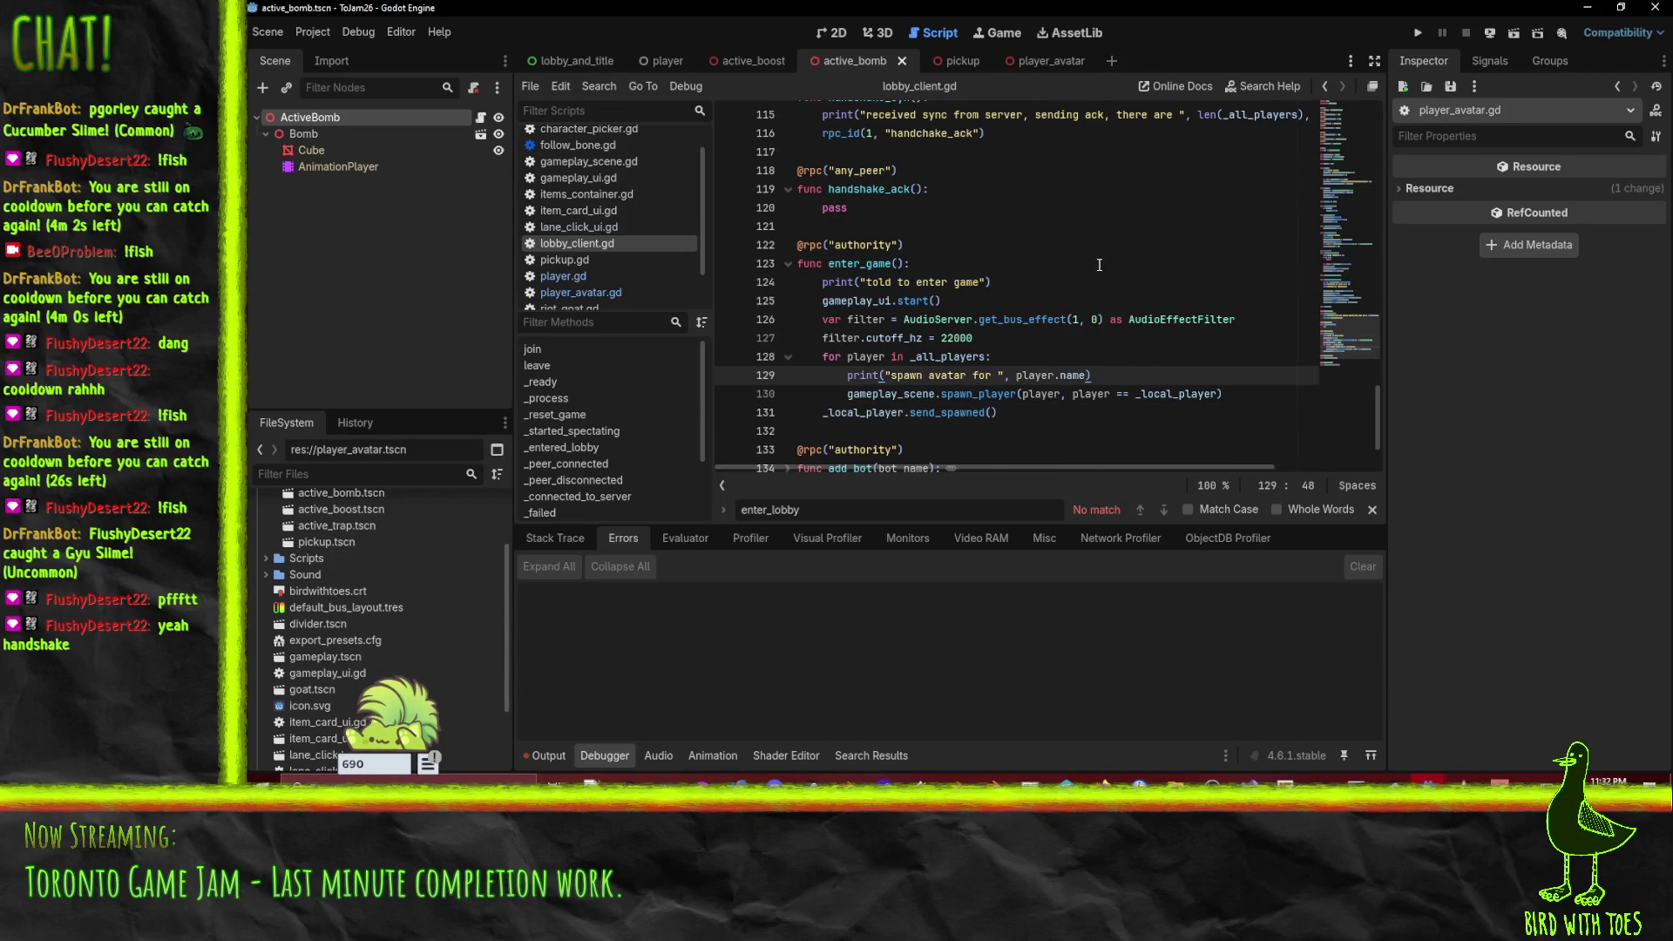
{"action": "left_click", "coordinate": [1098, 303]}
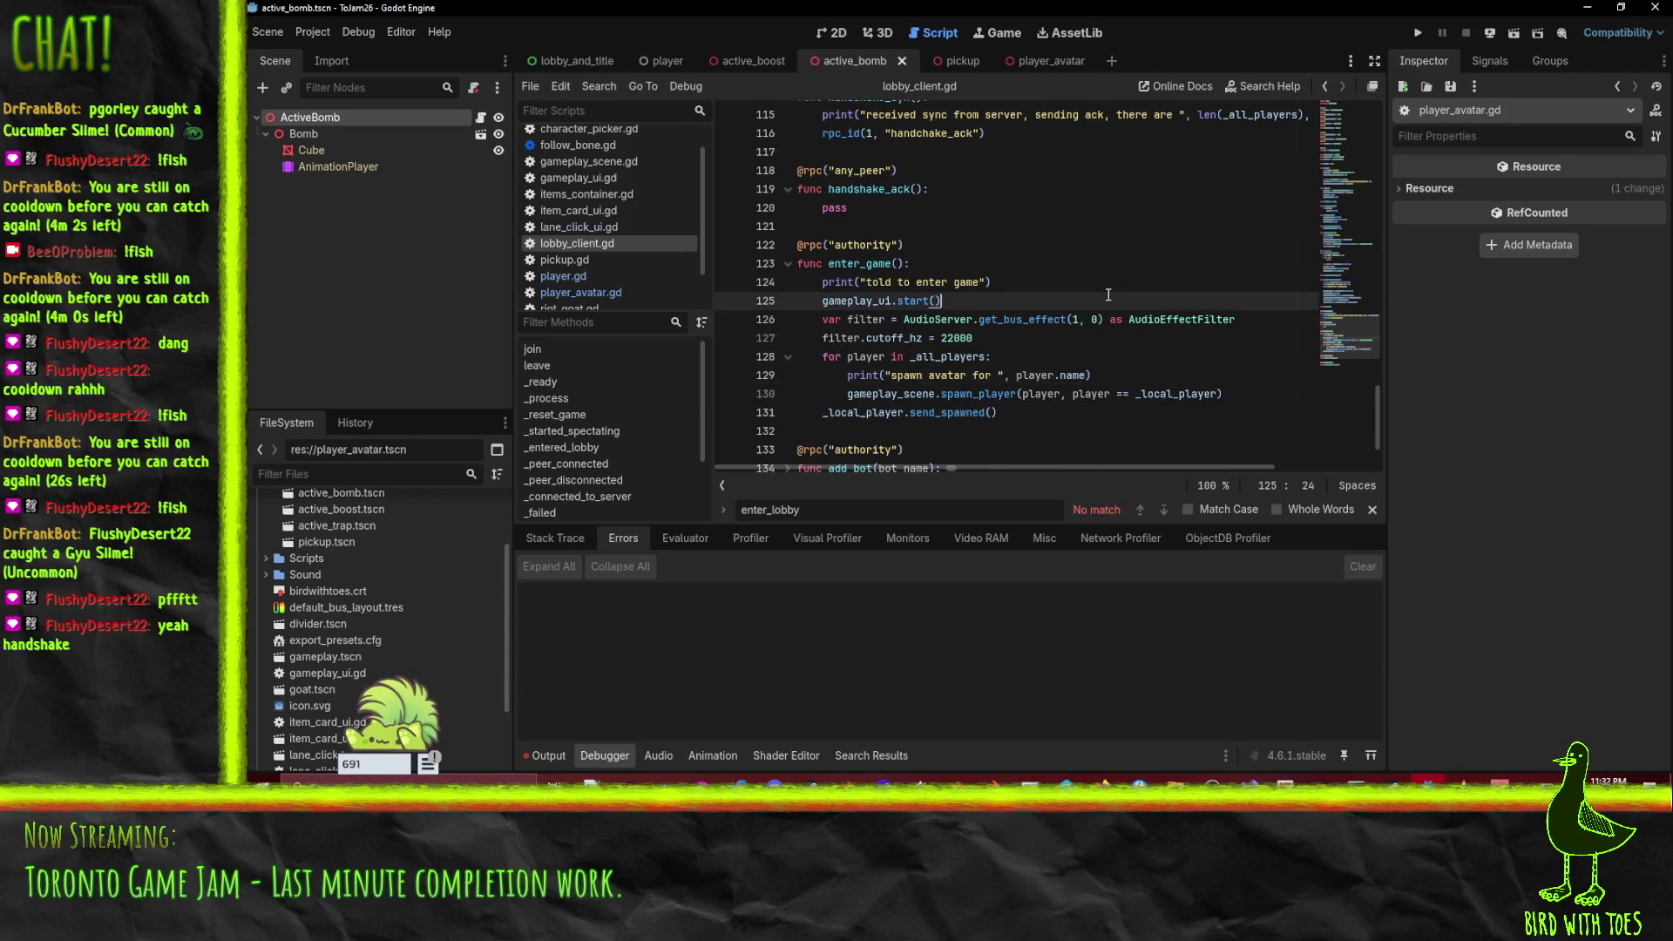
{"action": "scroll", "coordinate": [1105, 300], "scroll_direction": "up", "scroll_amount": 2}
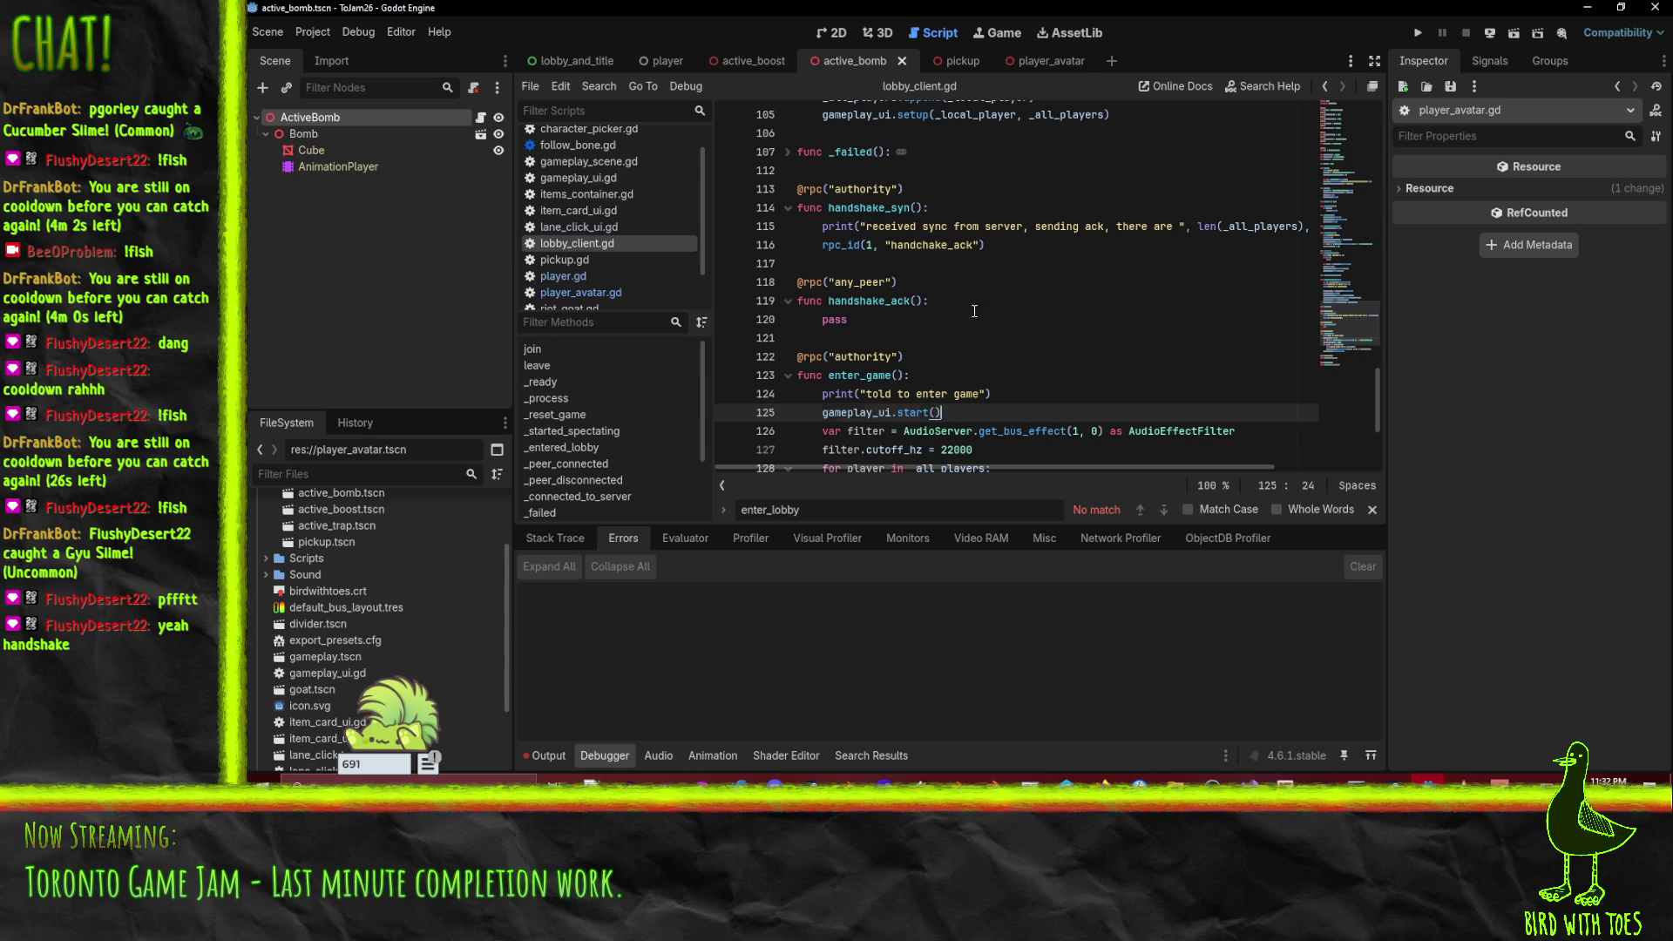
{"action": "left_click", "coordinate": [981, 303]}
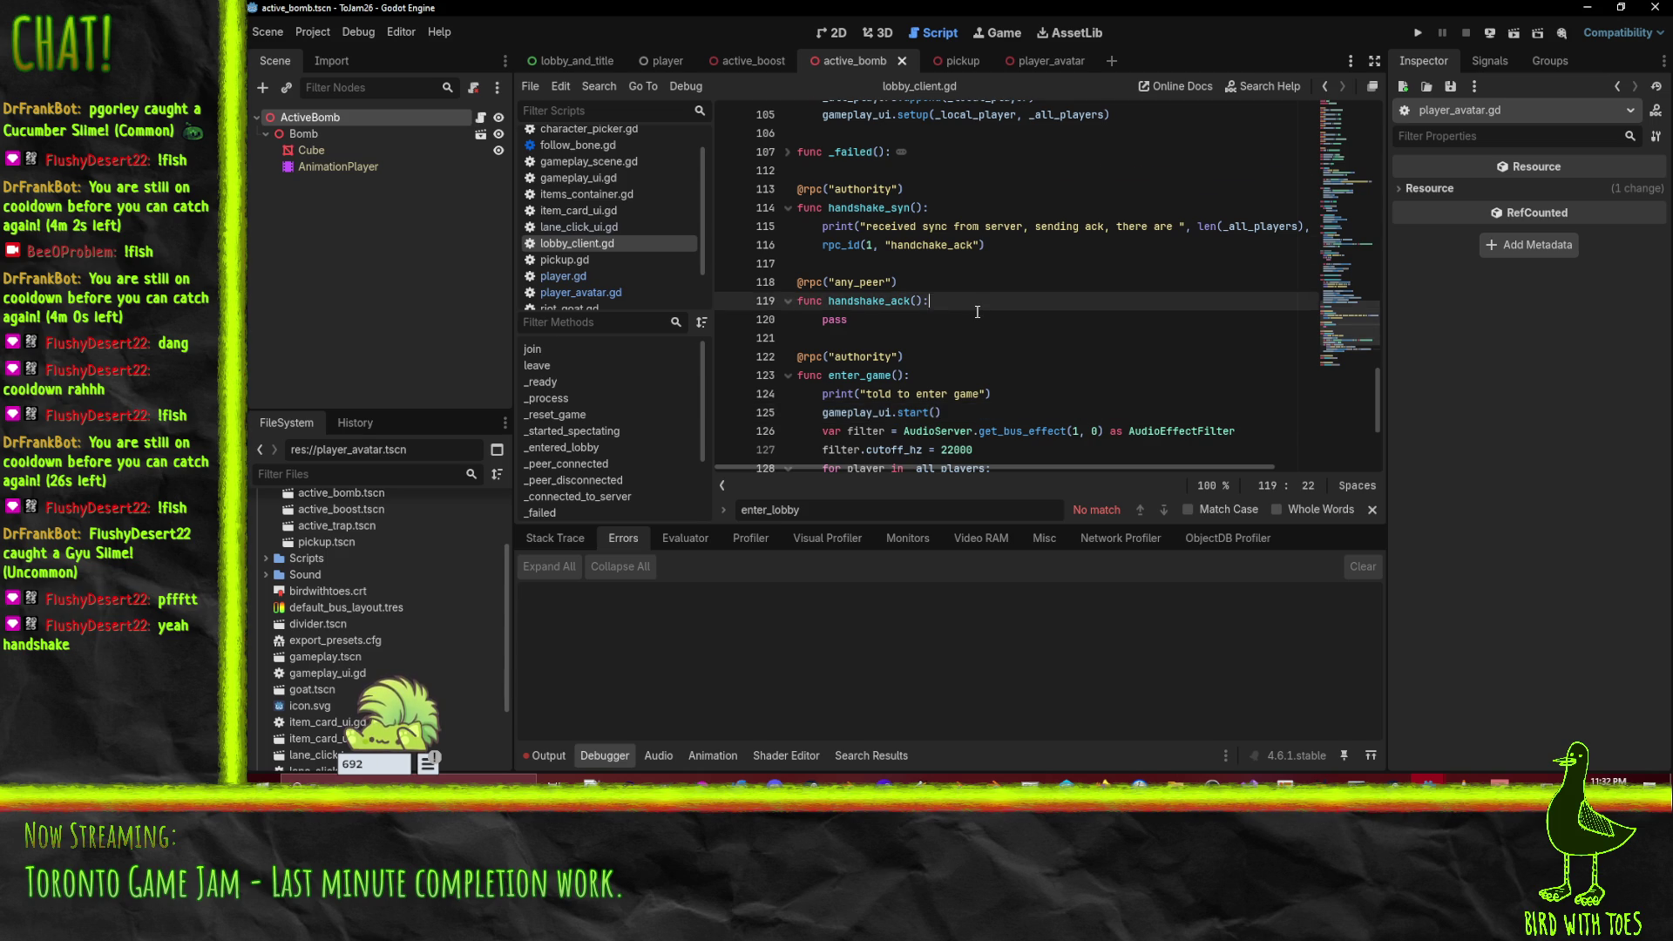
{"action": "scroll", "coordinate": [976, 311], "scroll_direction": "down", "scroll_amount": 2}
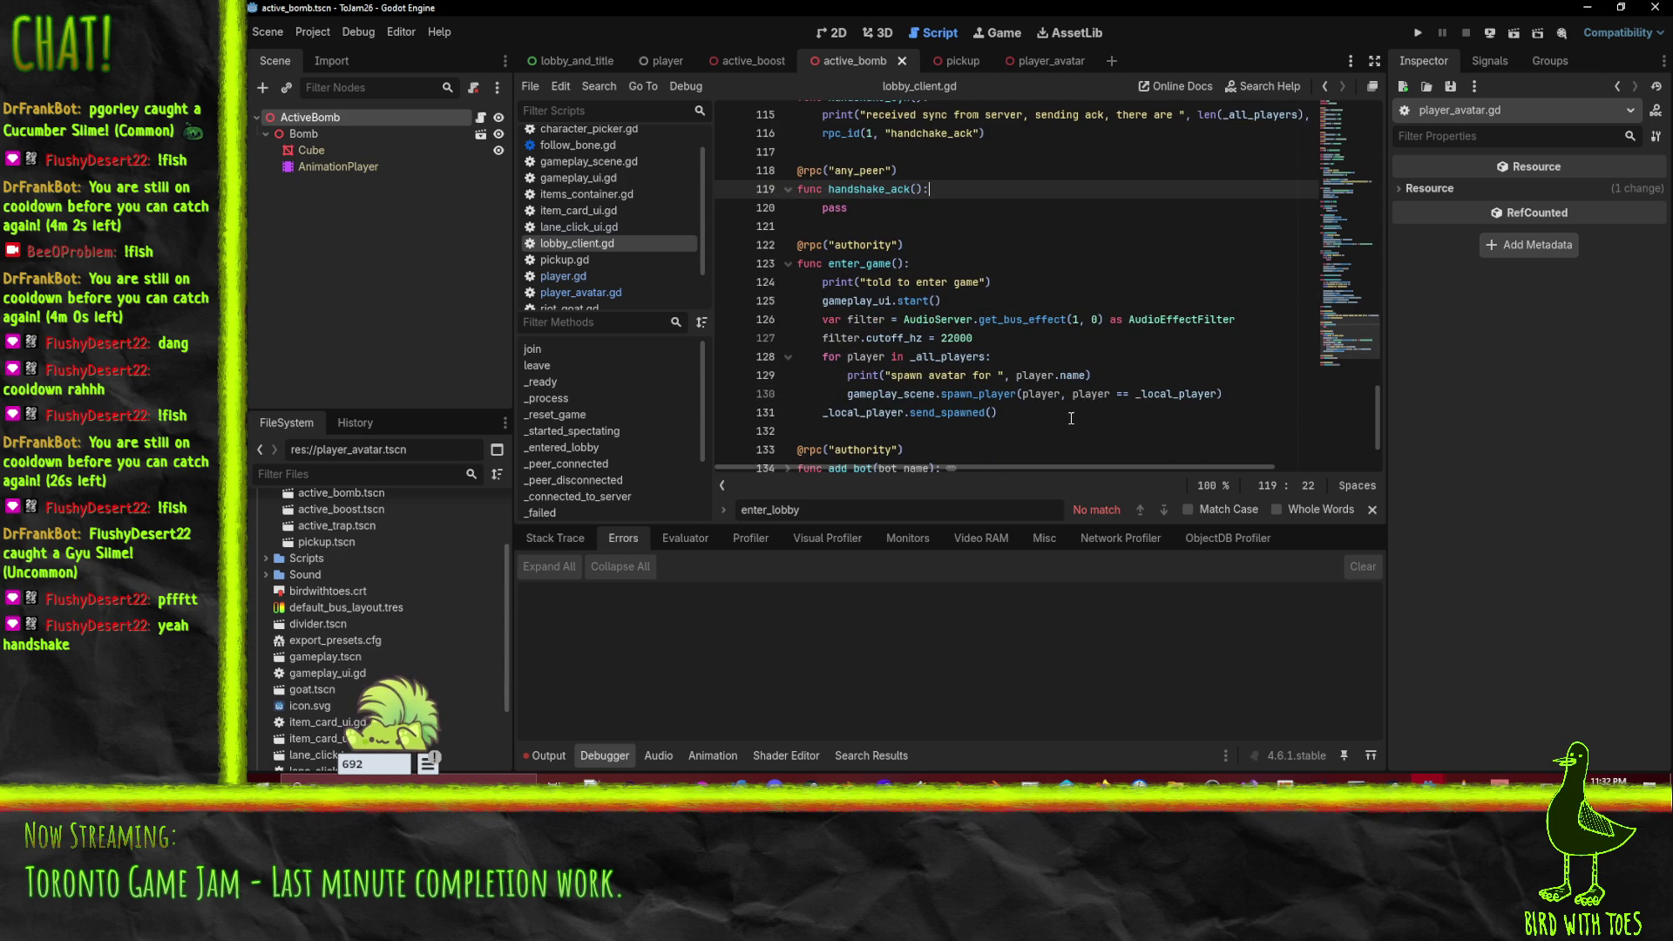
{"action": "scroll", "coordinate": [1070, 419], "scroll_direction": "up", "scroll_amount": 3}
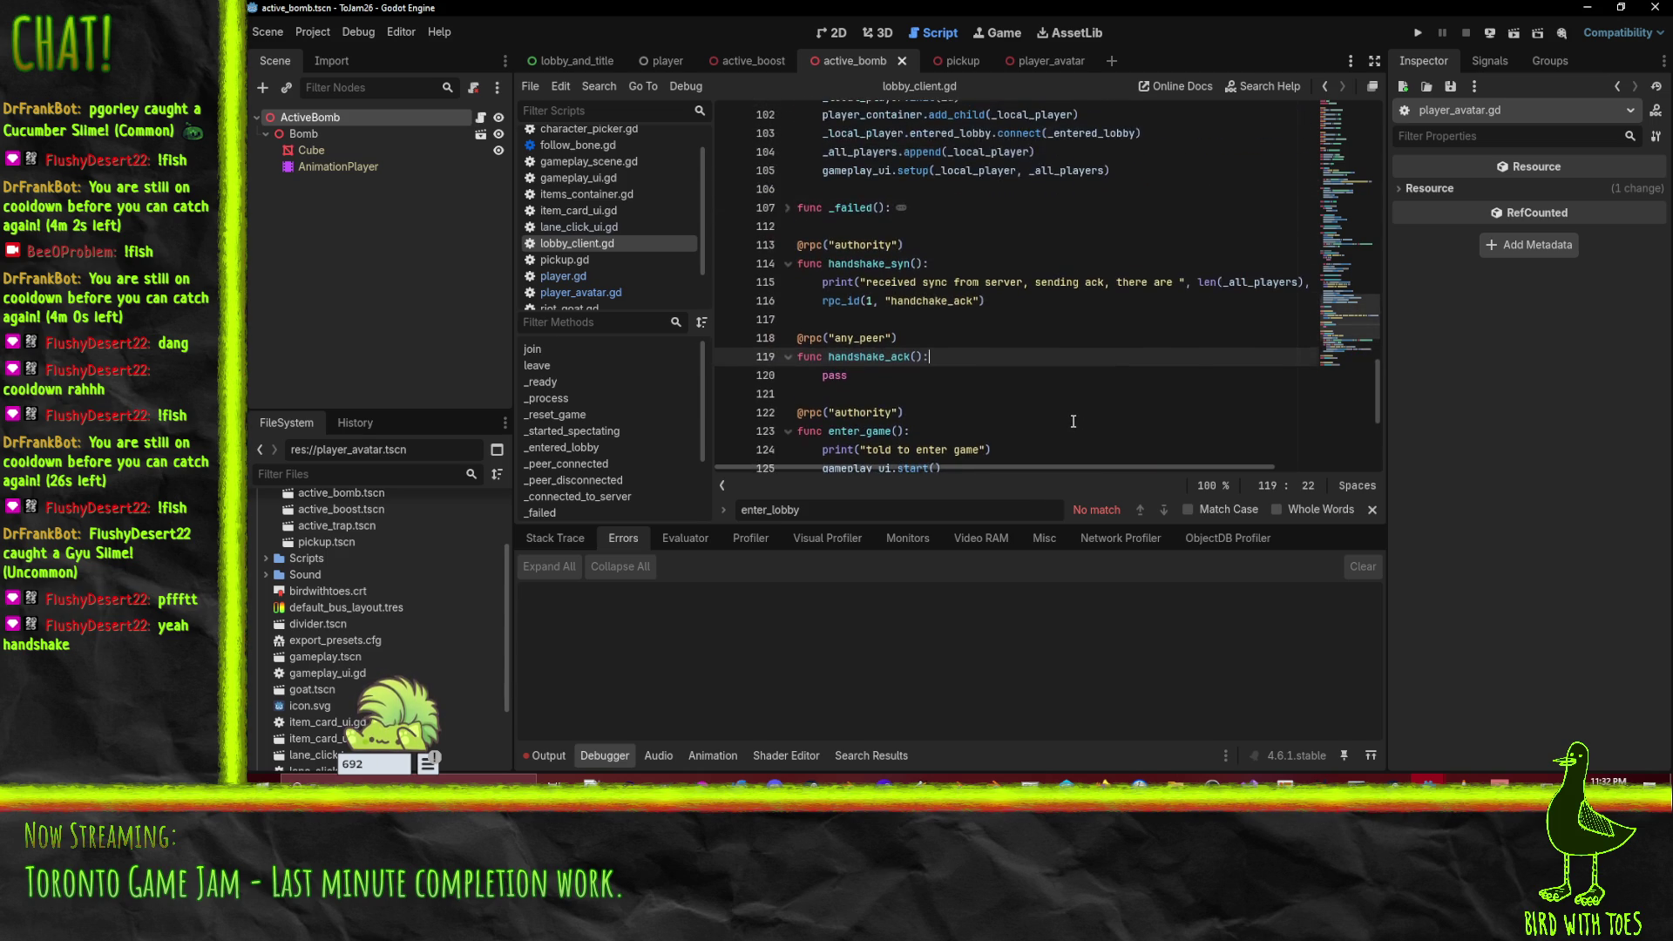
{"action": "left_click", "coordinate": [993, 301]}
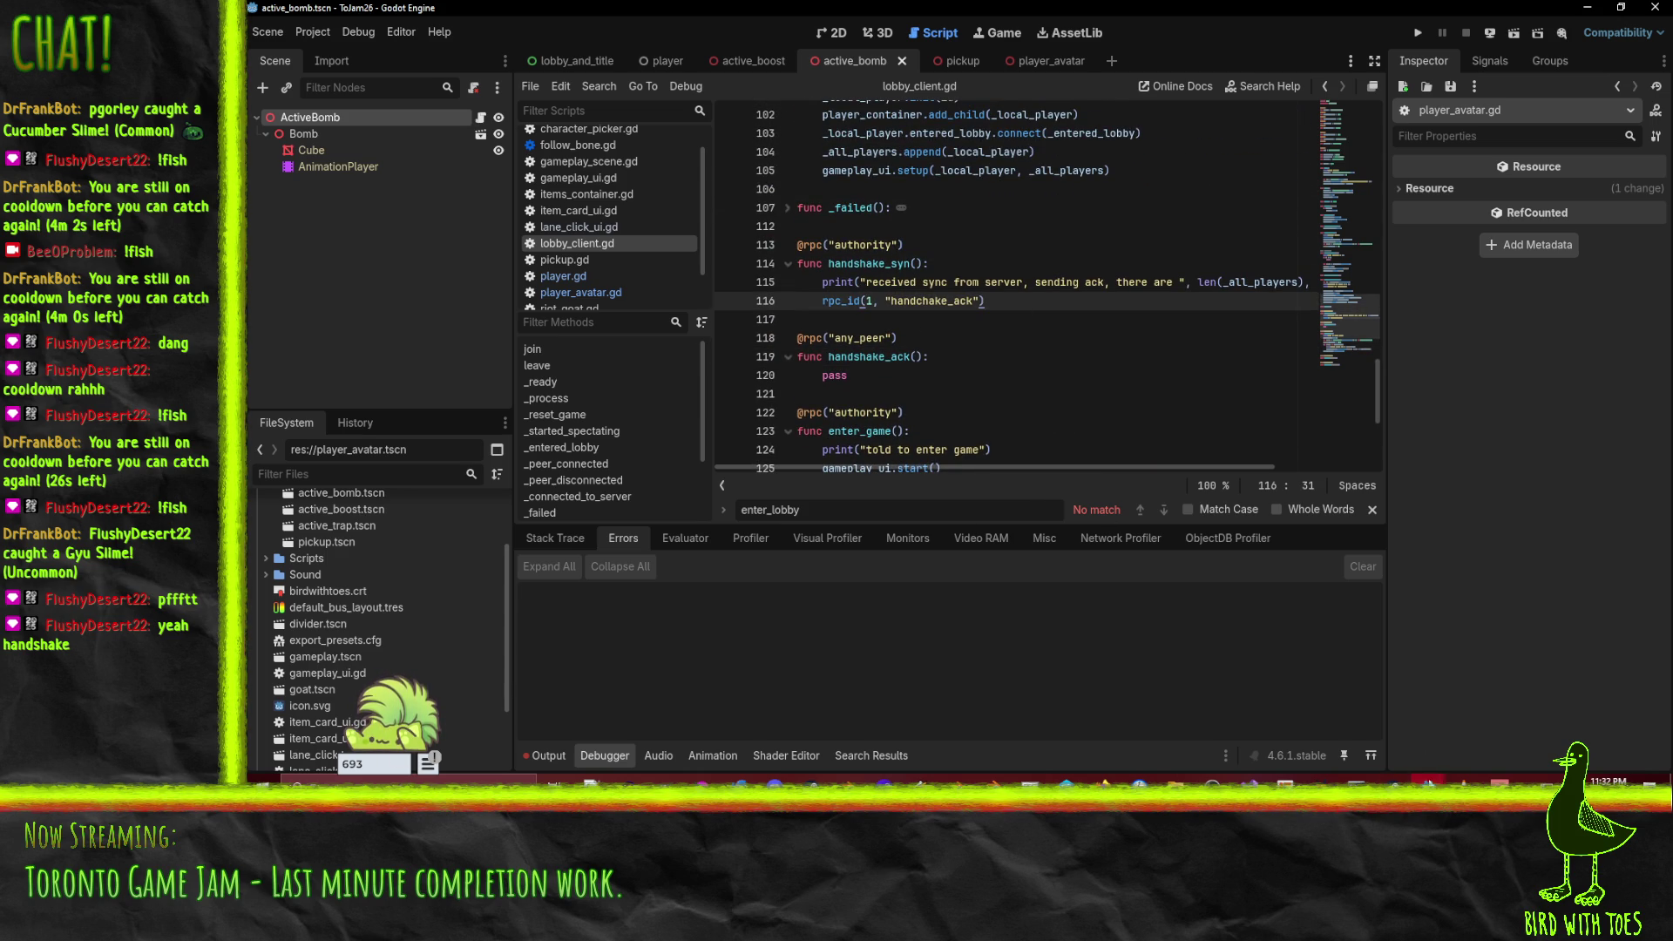
Step: Switch to the server project's editor window showing server_lobby.gd
{"action": "mouse_move", "coordinate": [1429, 781]}
{"action": "left_click", "coordinate": [1388, 734]}
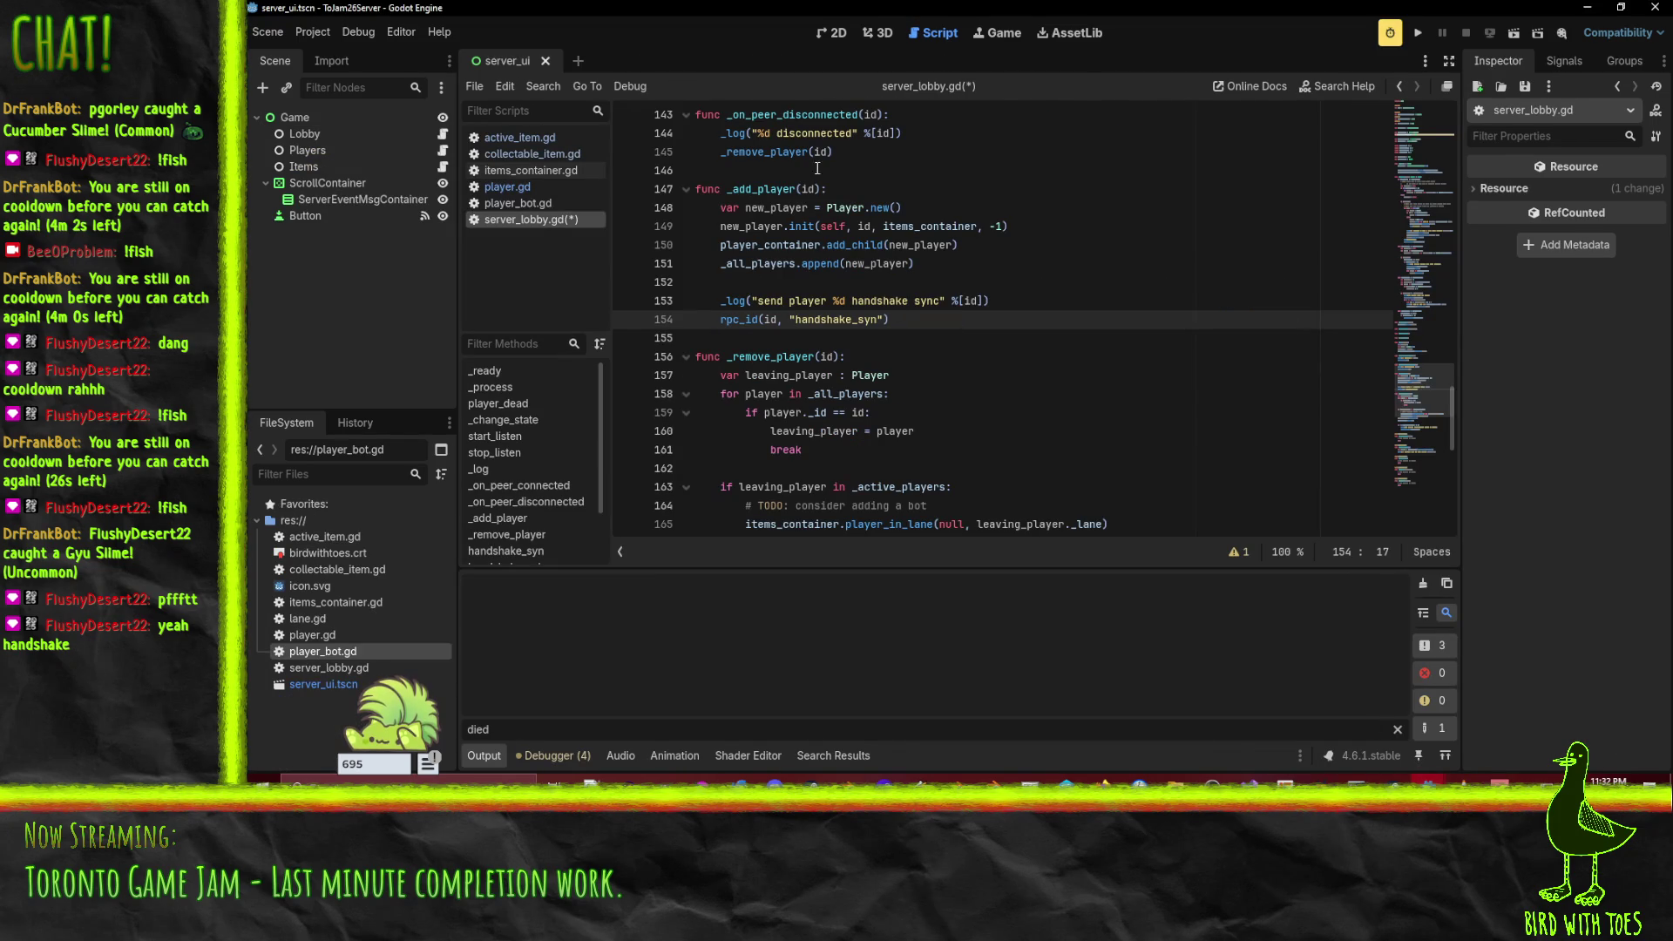
{"action": "scroll", "coordinate": [949, 321], "scroll_direction": "up", "scroll_amount": 1}
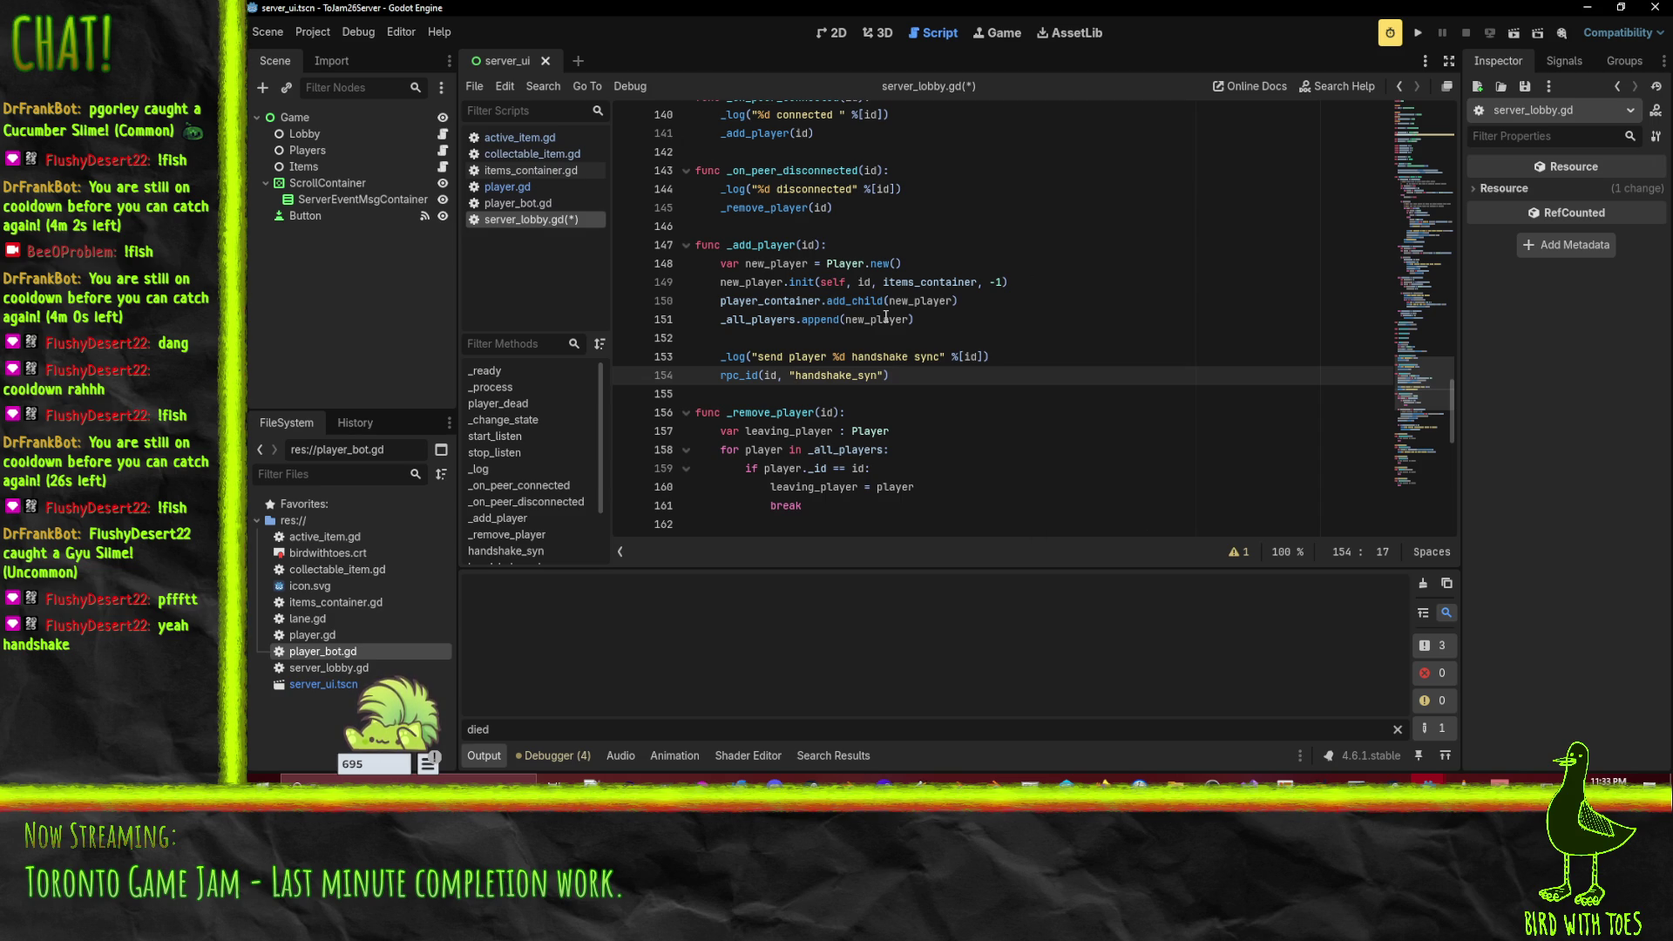
{"action": "left_click", "coordinate": [885, 374]}
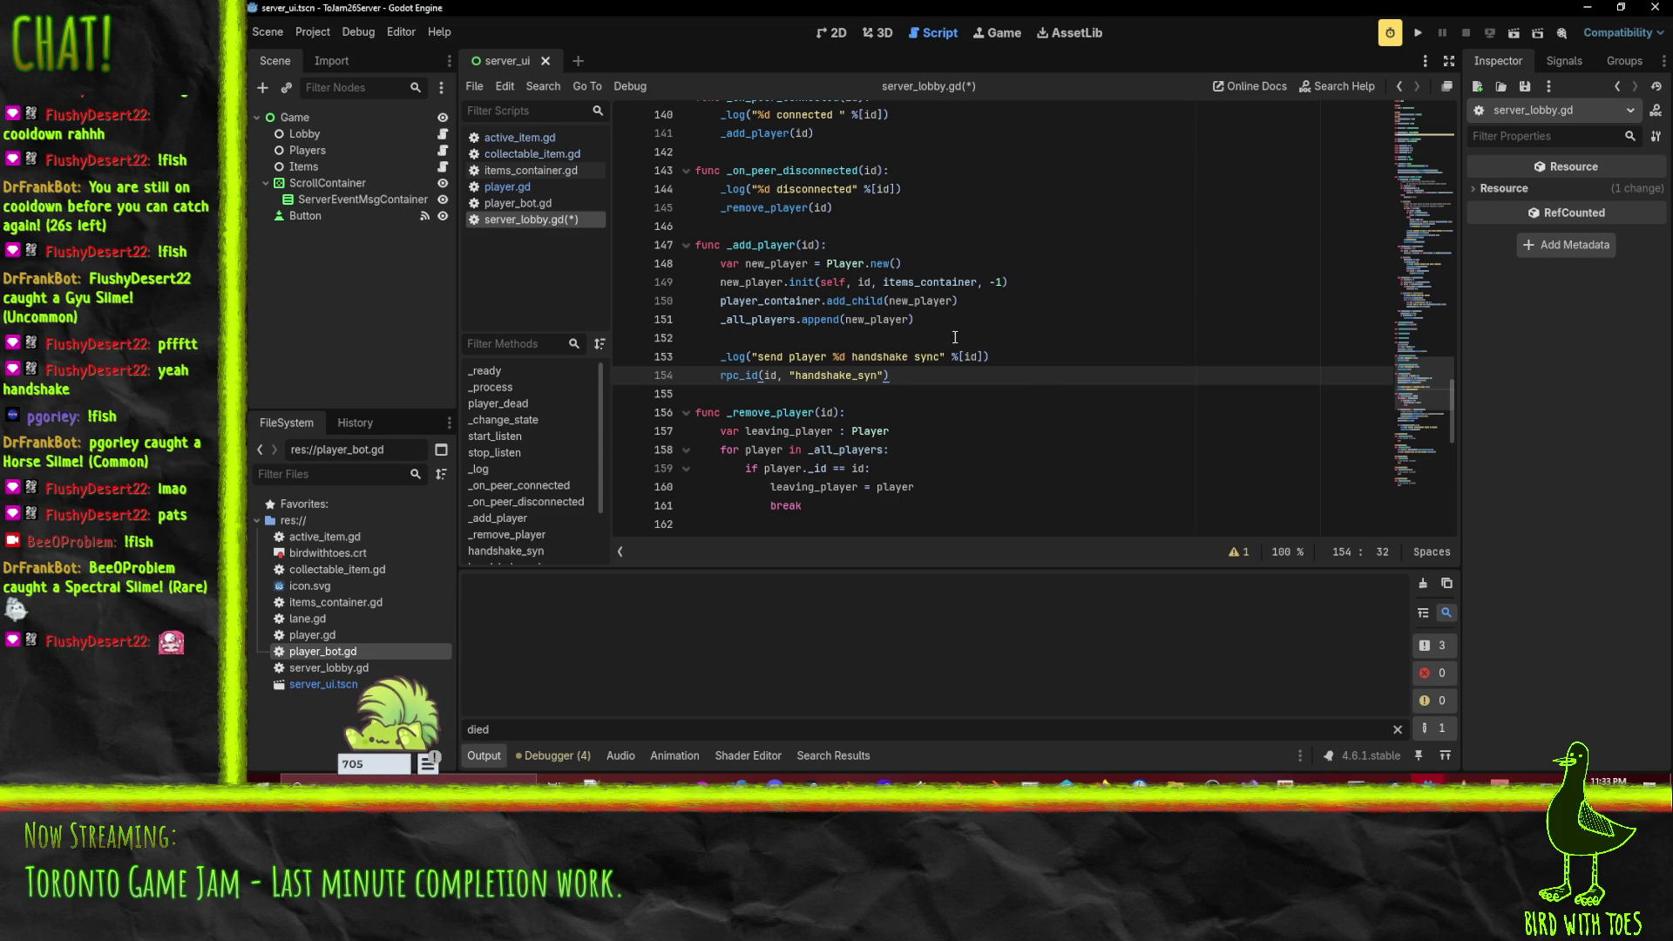
{"action": "left_click", "coordinate": [963, 388]}
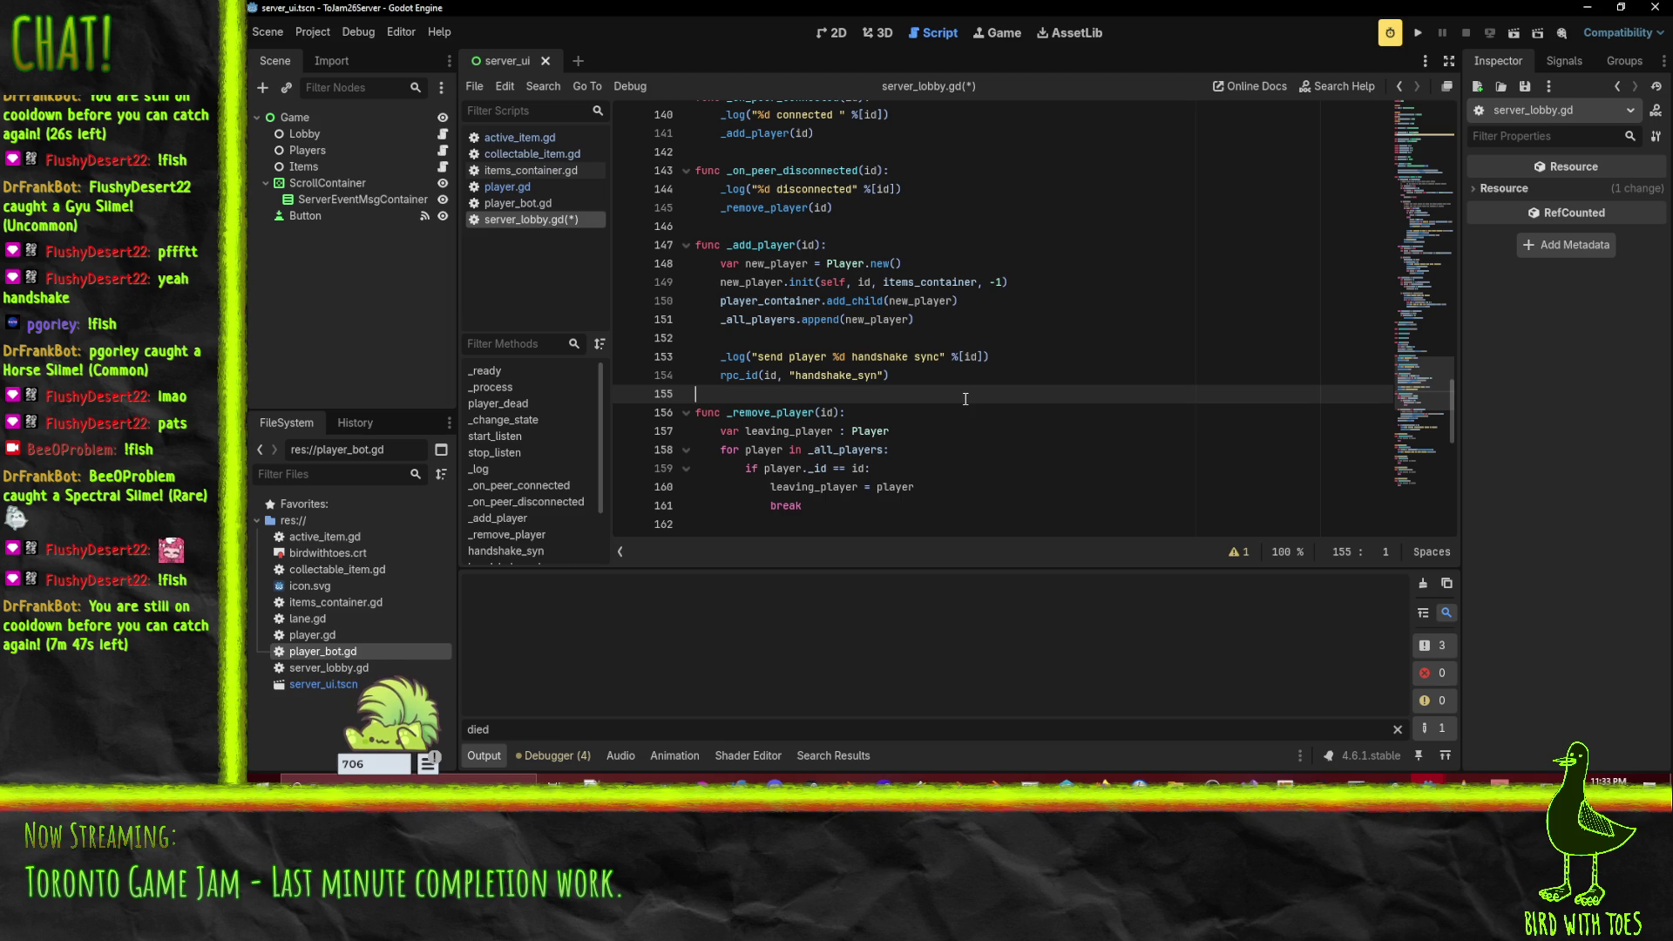
Step: Scroll server_lobby.gd until the handshake_ack function is in view
{"action": "scroll", "coordinate": [965, 398], "scroll_direction": "down", "scroll_amount": 2}
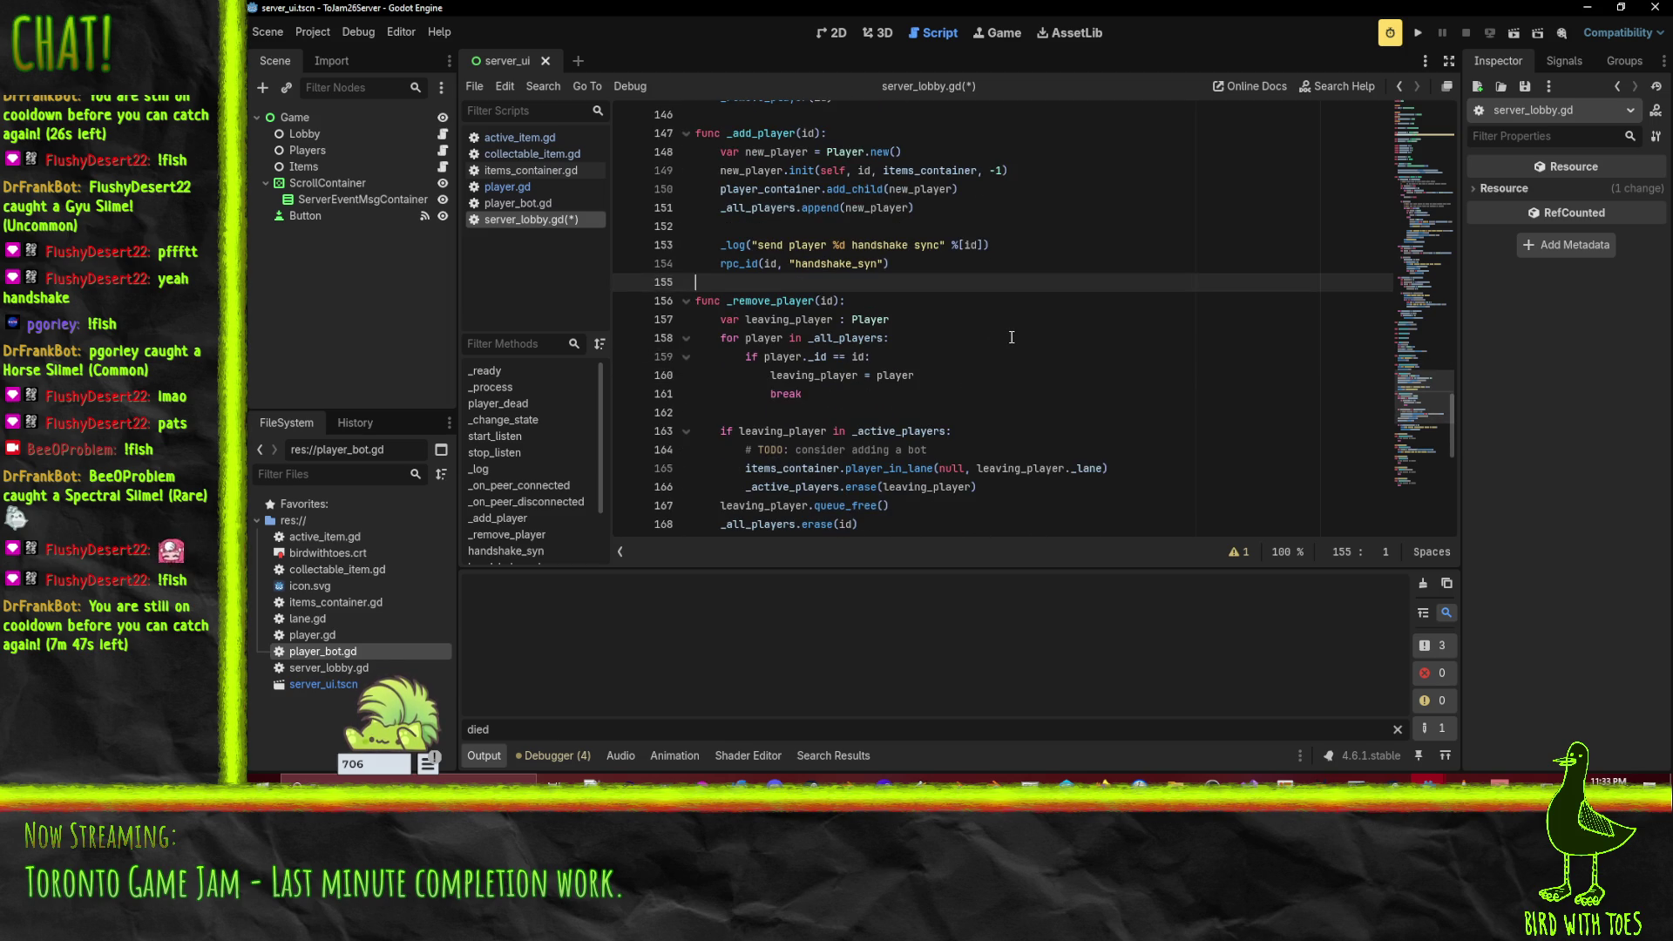
{"action": "scroll", "coordinate": [1010, 337], "scroll_direction": "up", "scroll_amount": 1}
{"action": "scroll", "coordinate": [1002, 344], "scroll_direction": "down", "scroll_amount": 2}
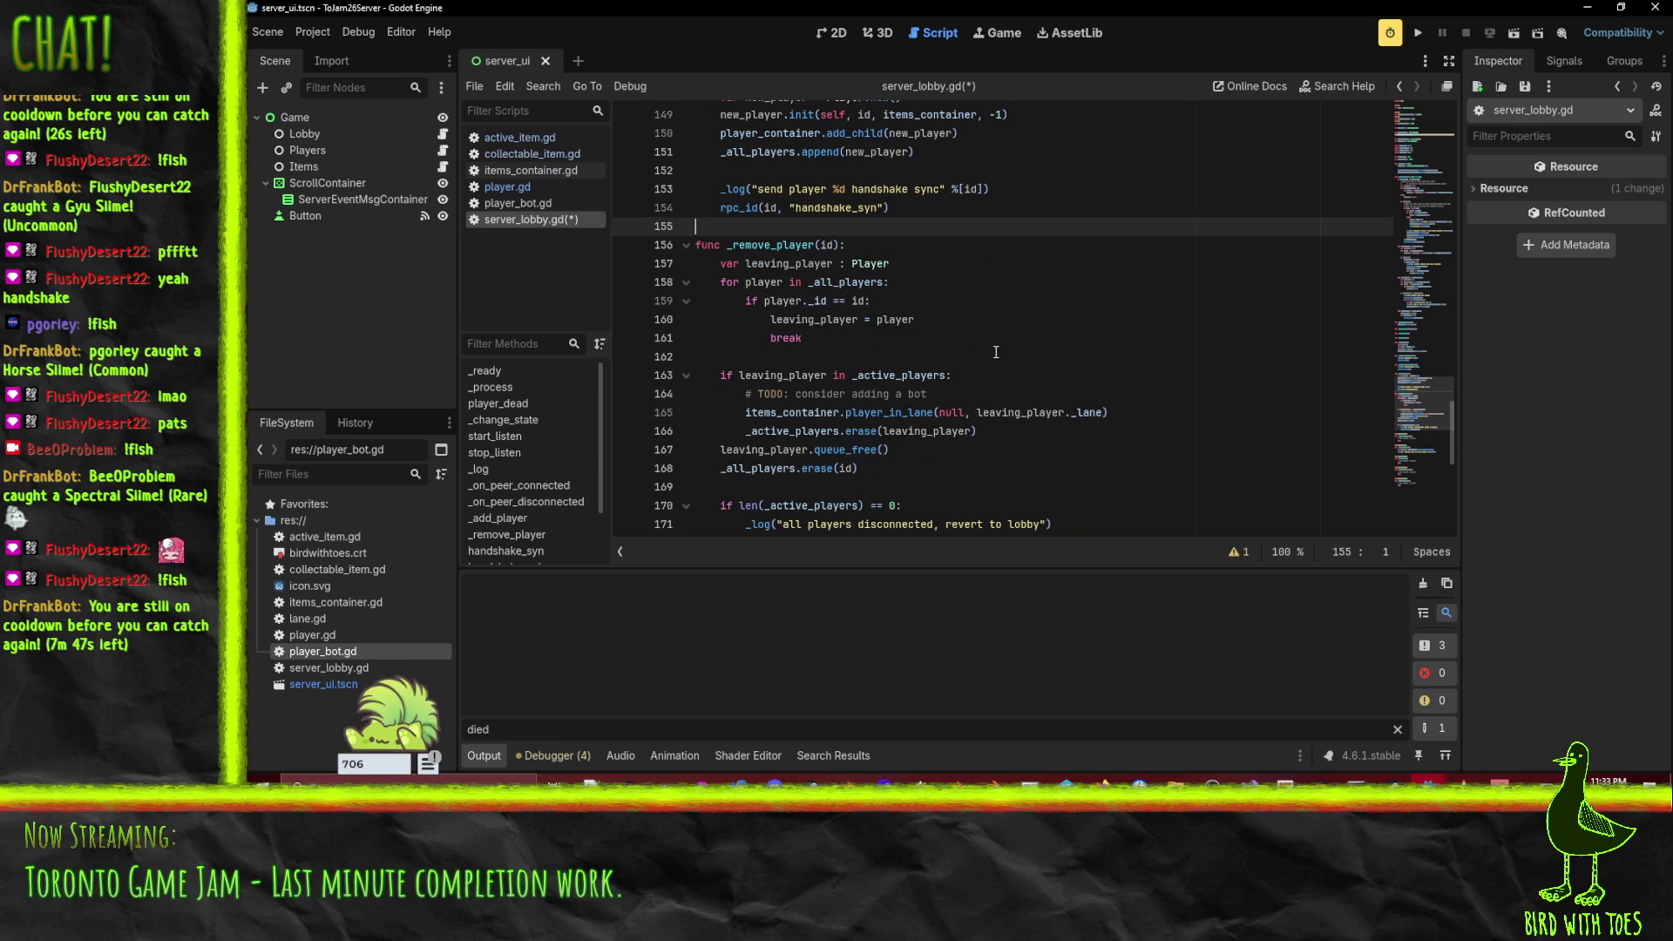
{"action": "scroll", "coordinate": [995, 352], "scroll_direction": "up", "scroll_amount": 1}
{"action": "scroll", "coordinate": [993, 337], "scroll_direction": "up", "scroll_amount": 1}
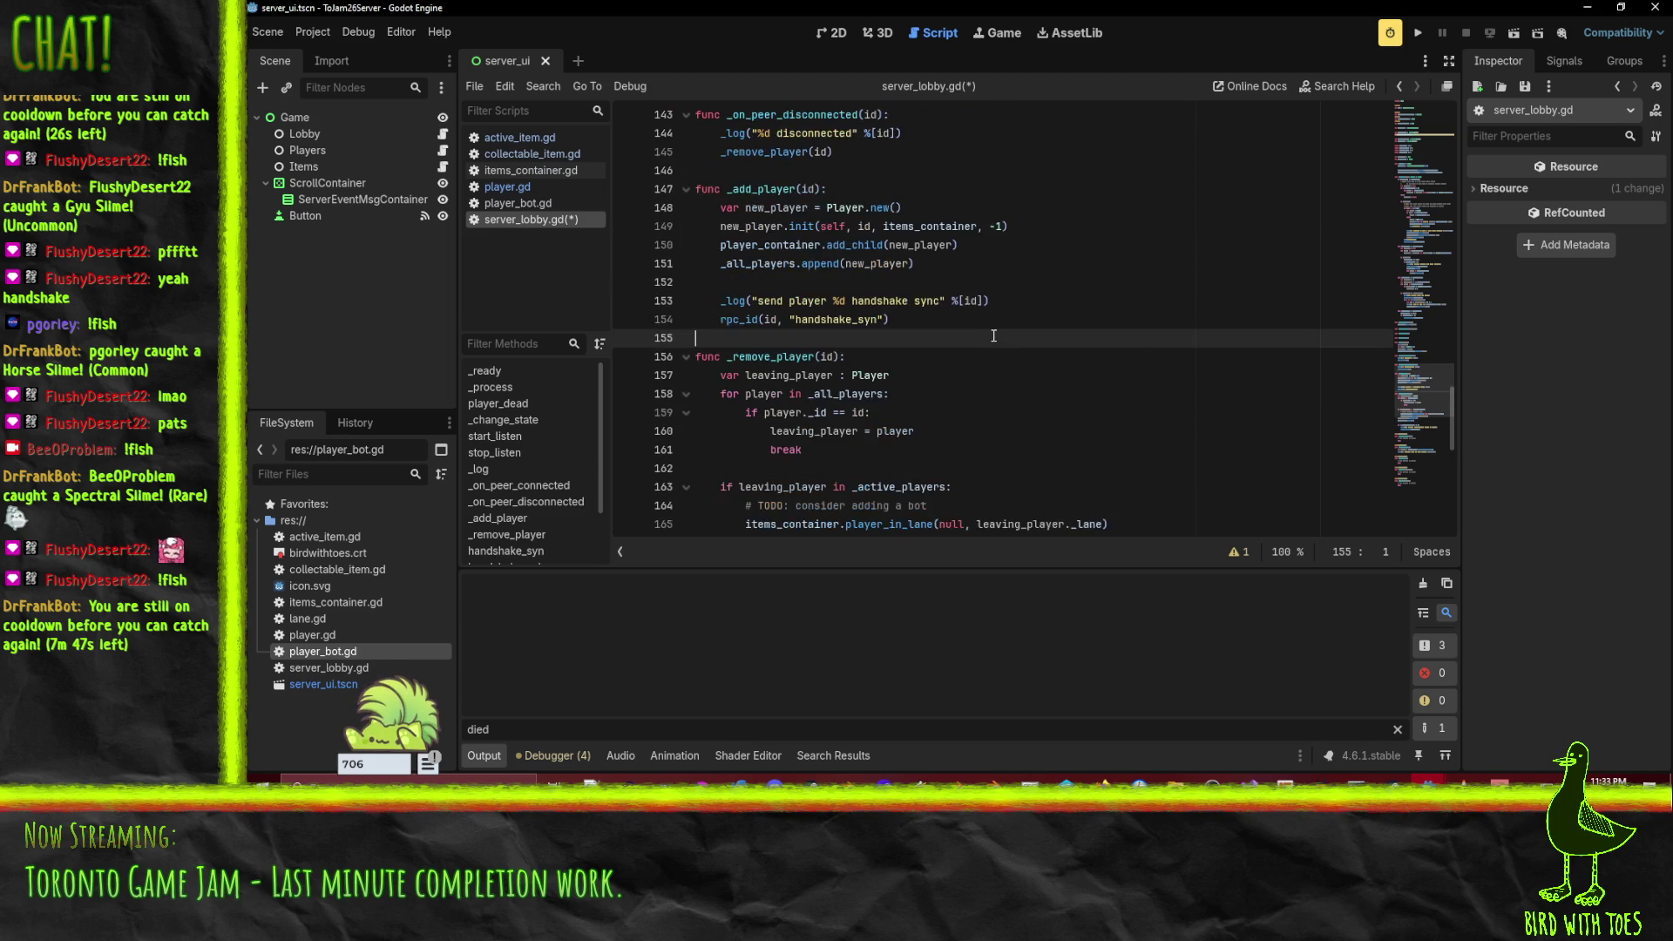
{"action": "scroll", "coordinate": [994, 336], "scroll_direction": "down", "scroll_amount": 1}
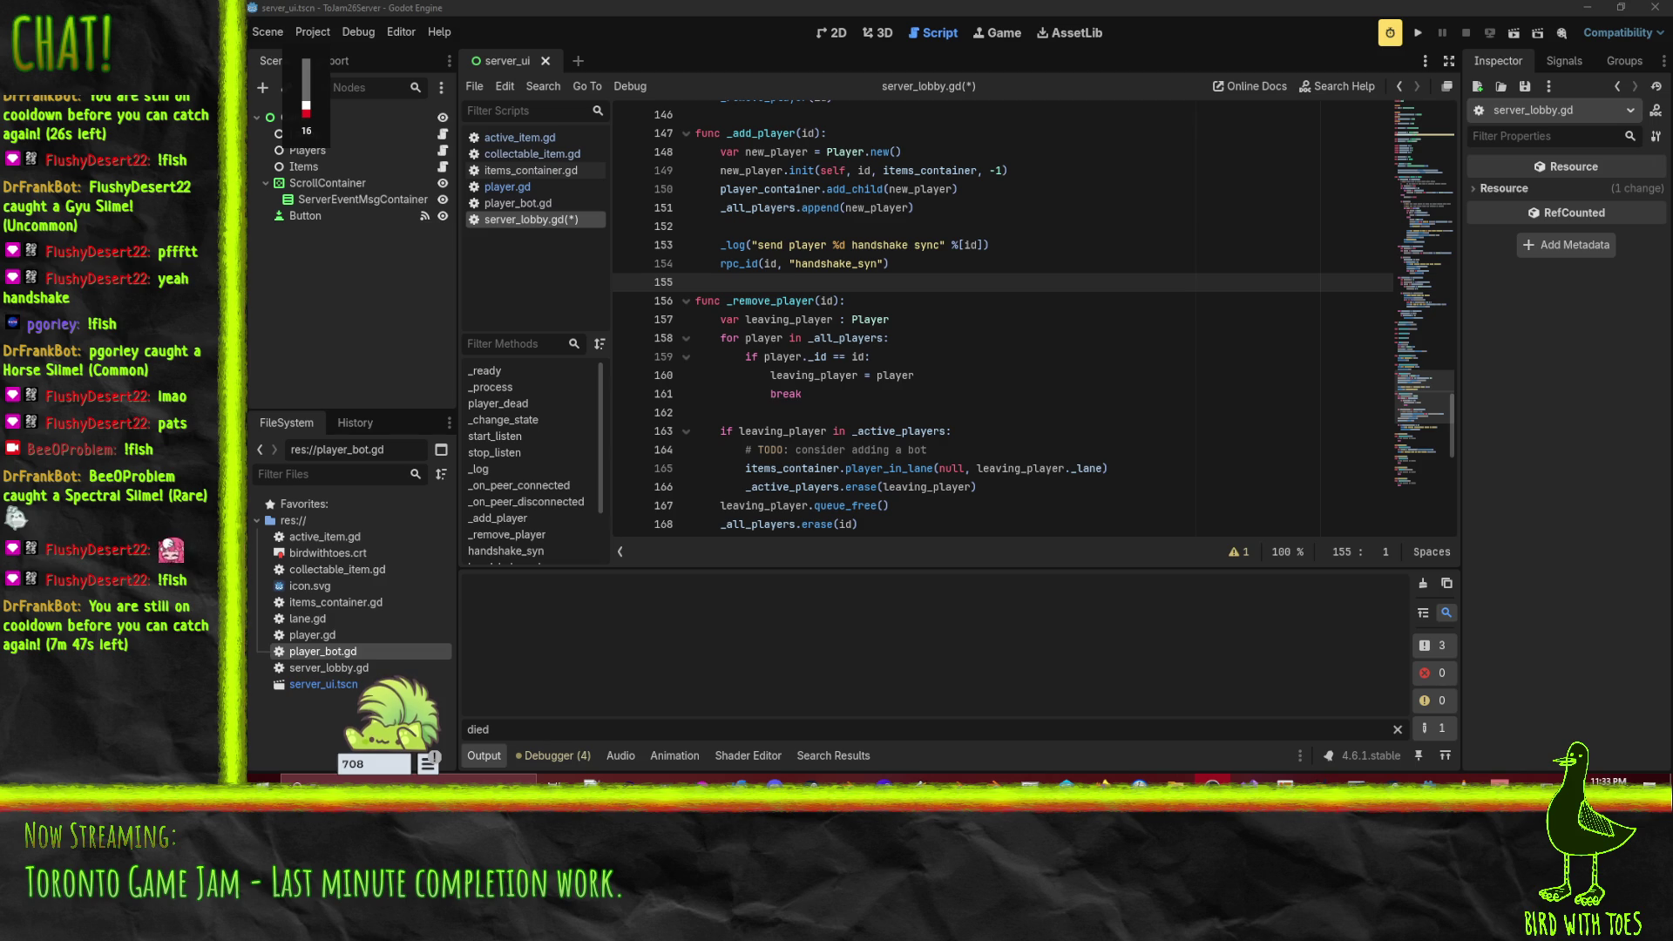
{"action": "left_click", "coordinate": [973, 263]}
{"action": "scroll", "coordinate": [973, 263], "scroll_direction": "up", "scroll_amount": 1}
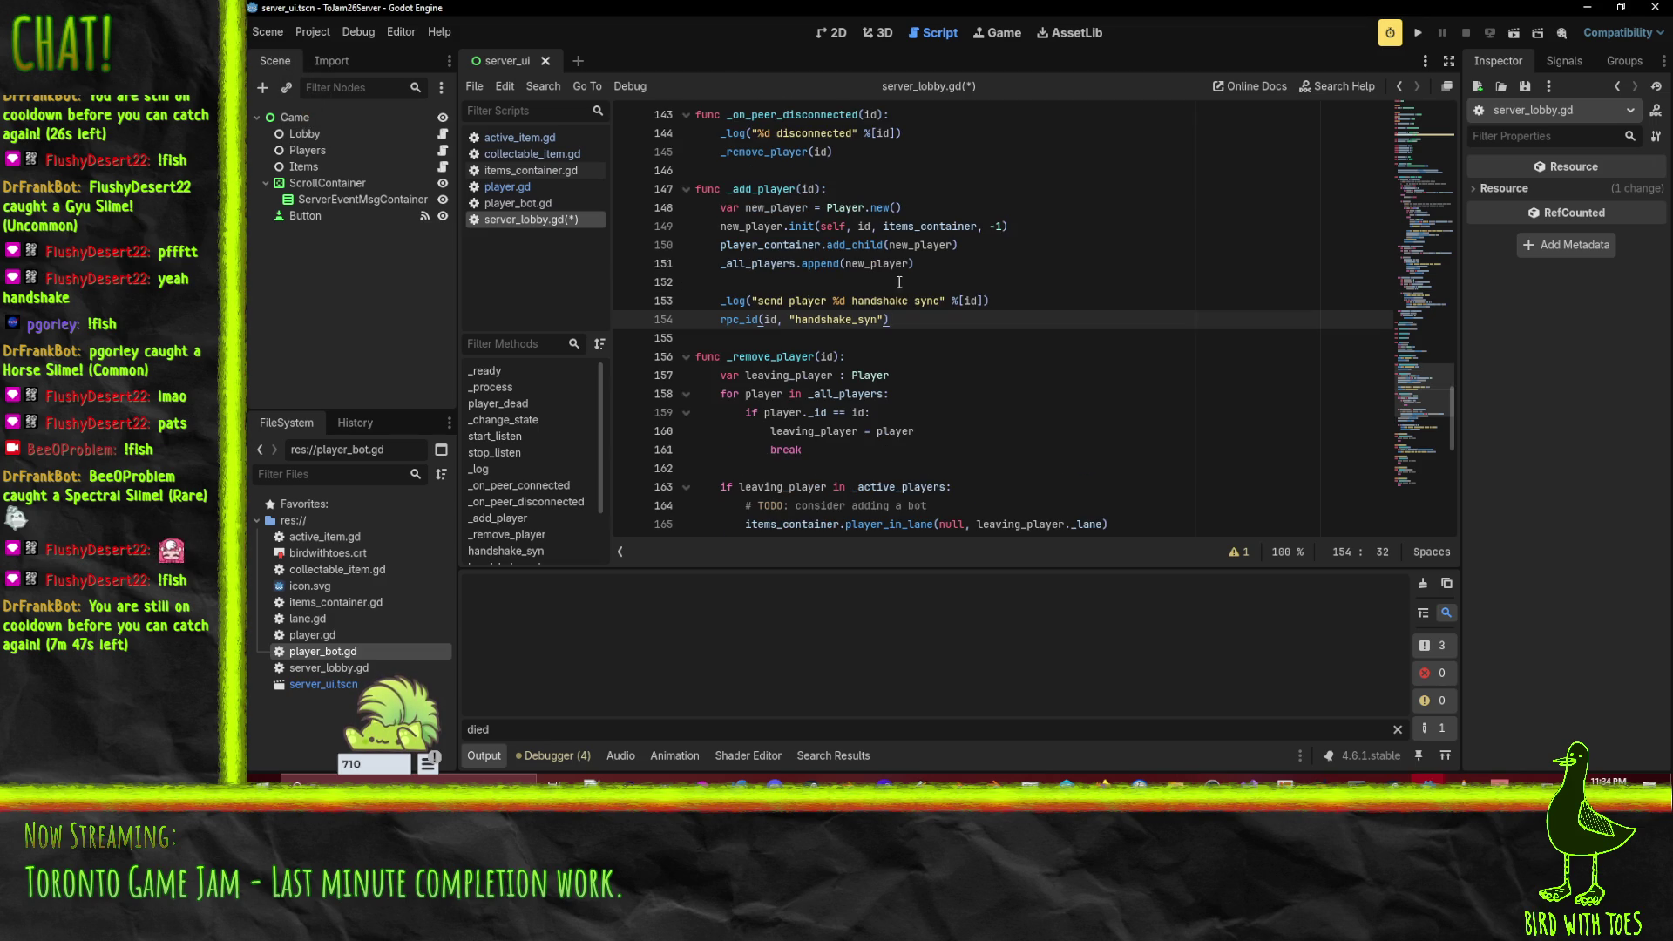
{"action": "scroll", "coordinate": [899, 281], "scroll_direction": "down", "scroll_amount": 10}
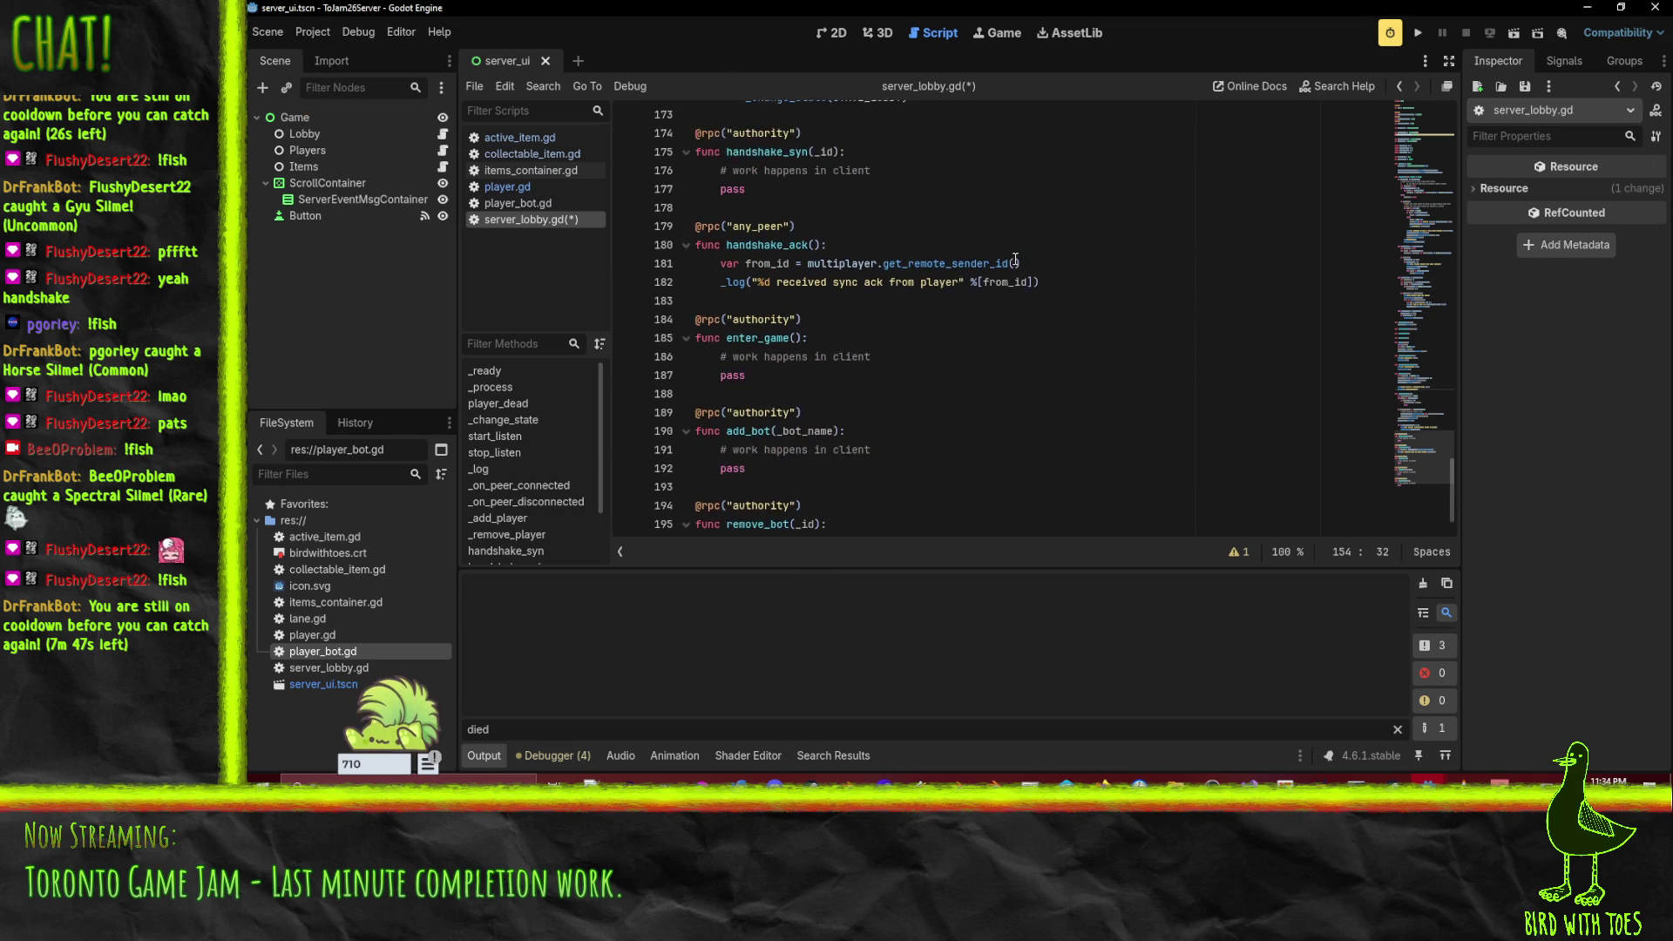
{"action": "scroll", "coordinate": [658, 262], "scroll_direction": "up", "scroll_amount": 1}
Step: Paste the TODO comment block below handshake_ack's log line, with a blank line above it
{"action": "left_click", "coordinate": [1093, 339]}
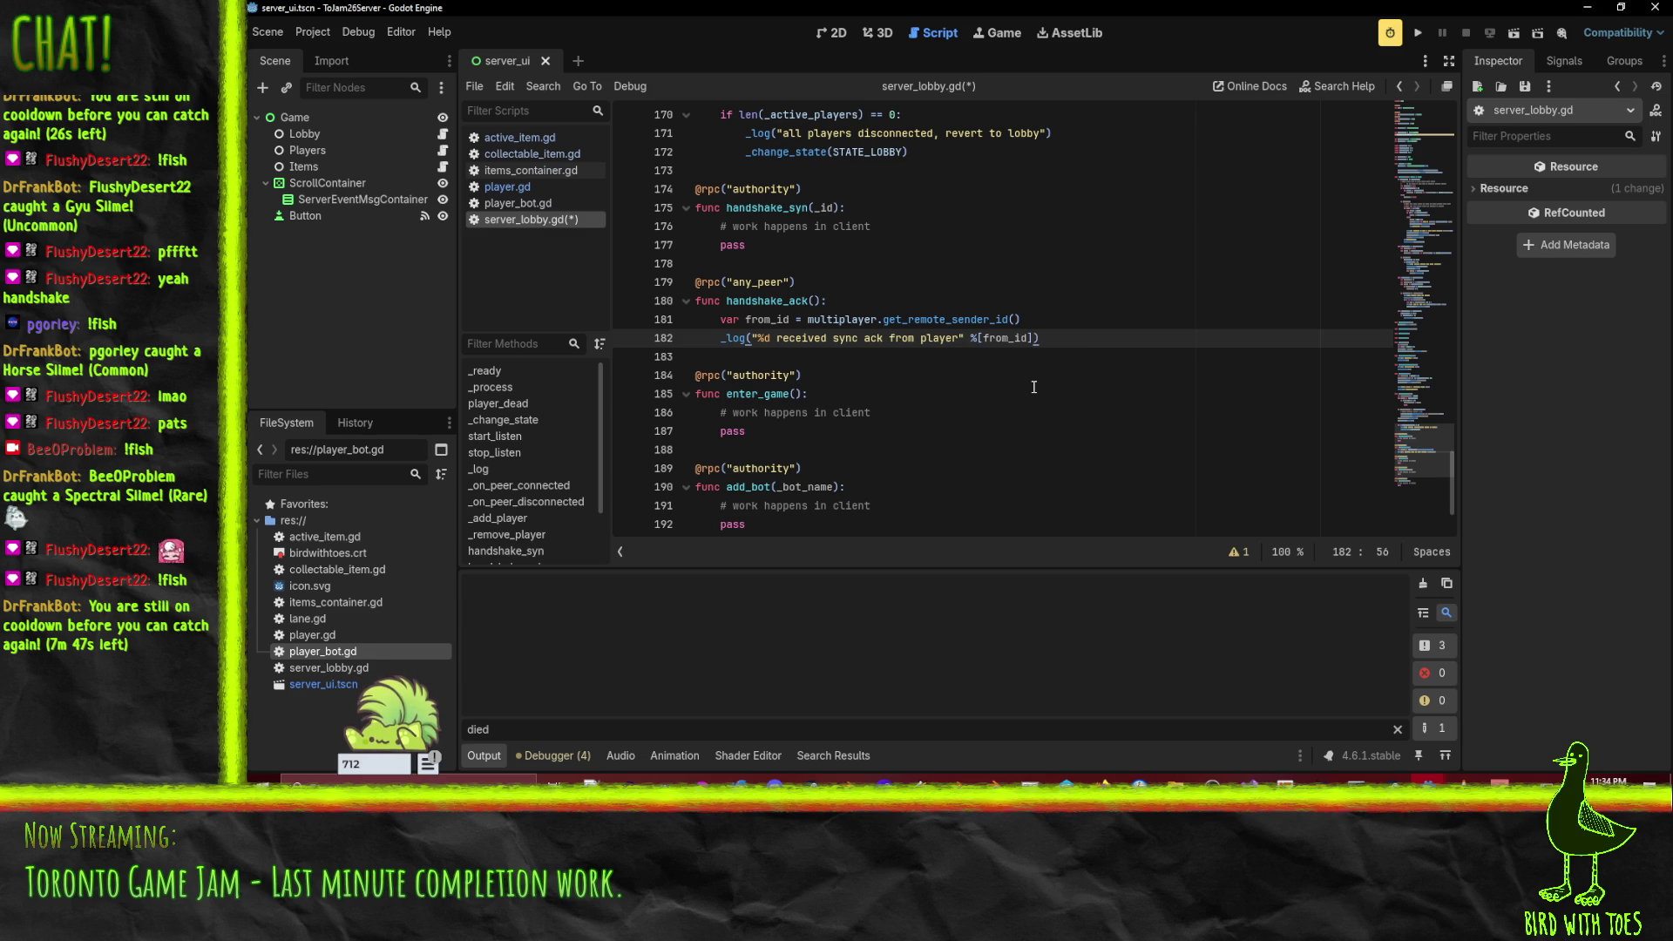
{"action": "scroll", "coordinate": [1034, 387], "scroll_direction": "up", "scroll_amount": 1}
{"action": "key", "text": "ctrl+v"}
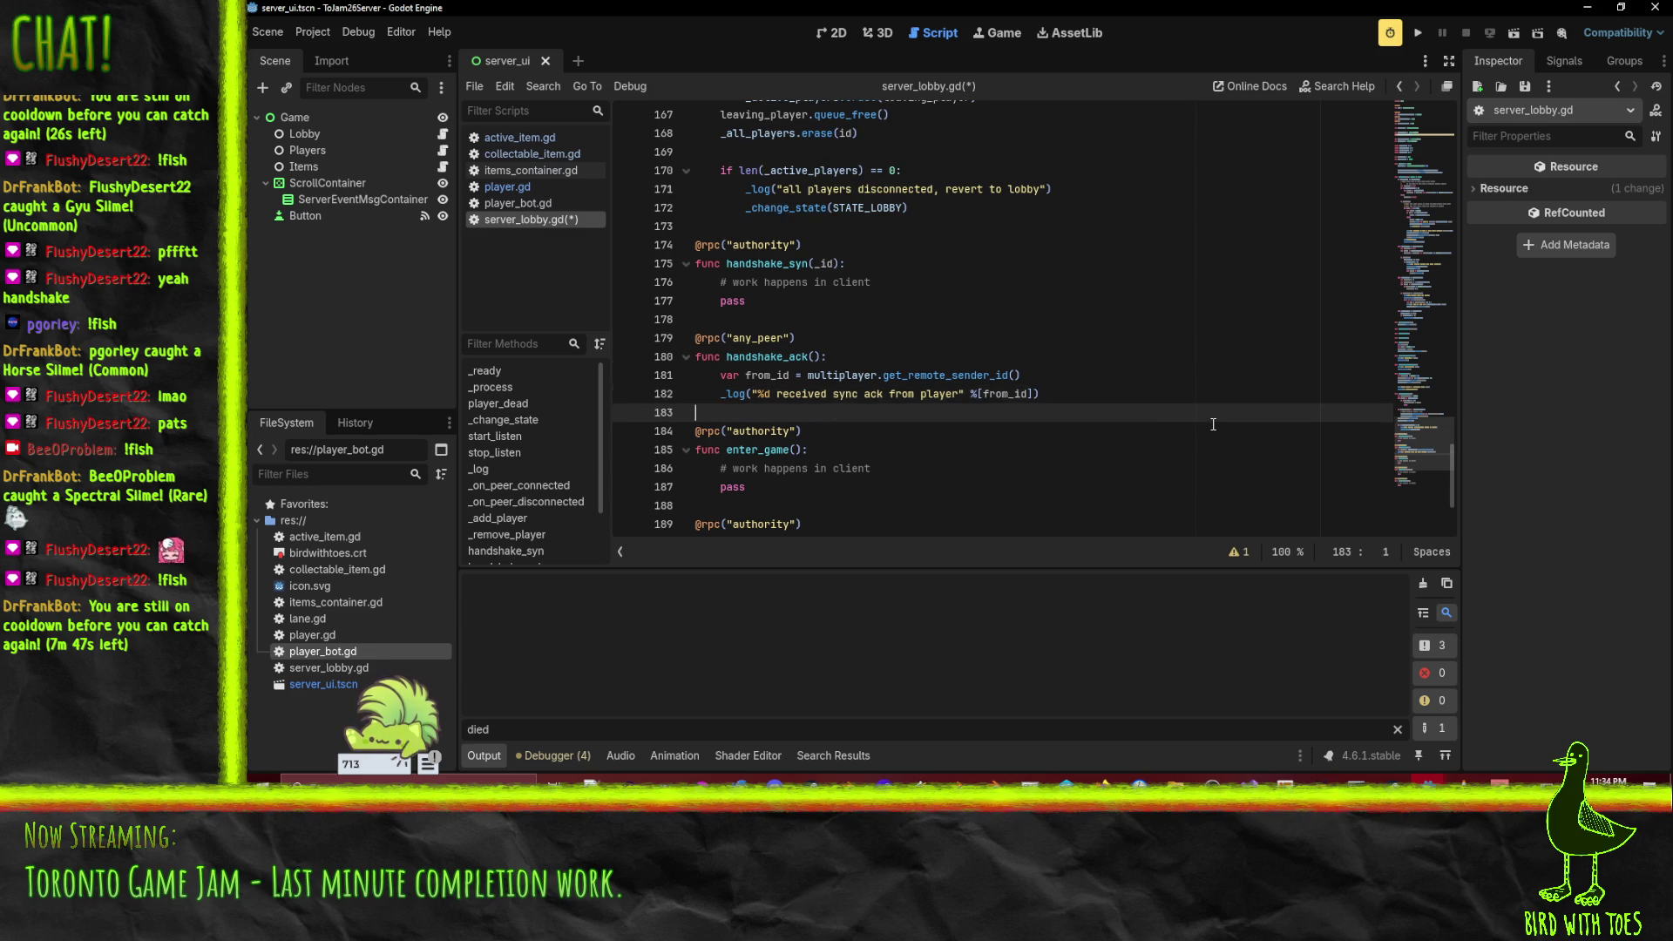
{"action": "key", "text": "Up"}
{"action": "key", "text": "Up"}
{"action": "key", "text": "Up"}
{"action": "key", "text": "Return"}
{"action": "key", "text": "Down"}
{"action": "key", "text": "Down"}
{"action": "key", "text": "End"}
{"action": "key", "text": "Return"}
Step: Add 'if state == STATE_LOBBY:' calling player.send_to_lobby()
{"action": "type", "text": "if s"}
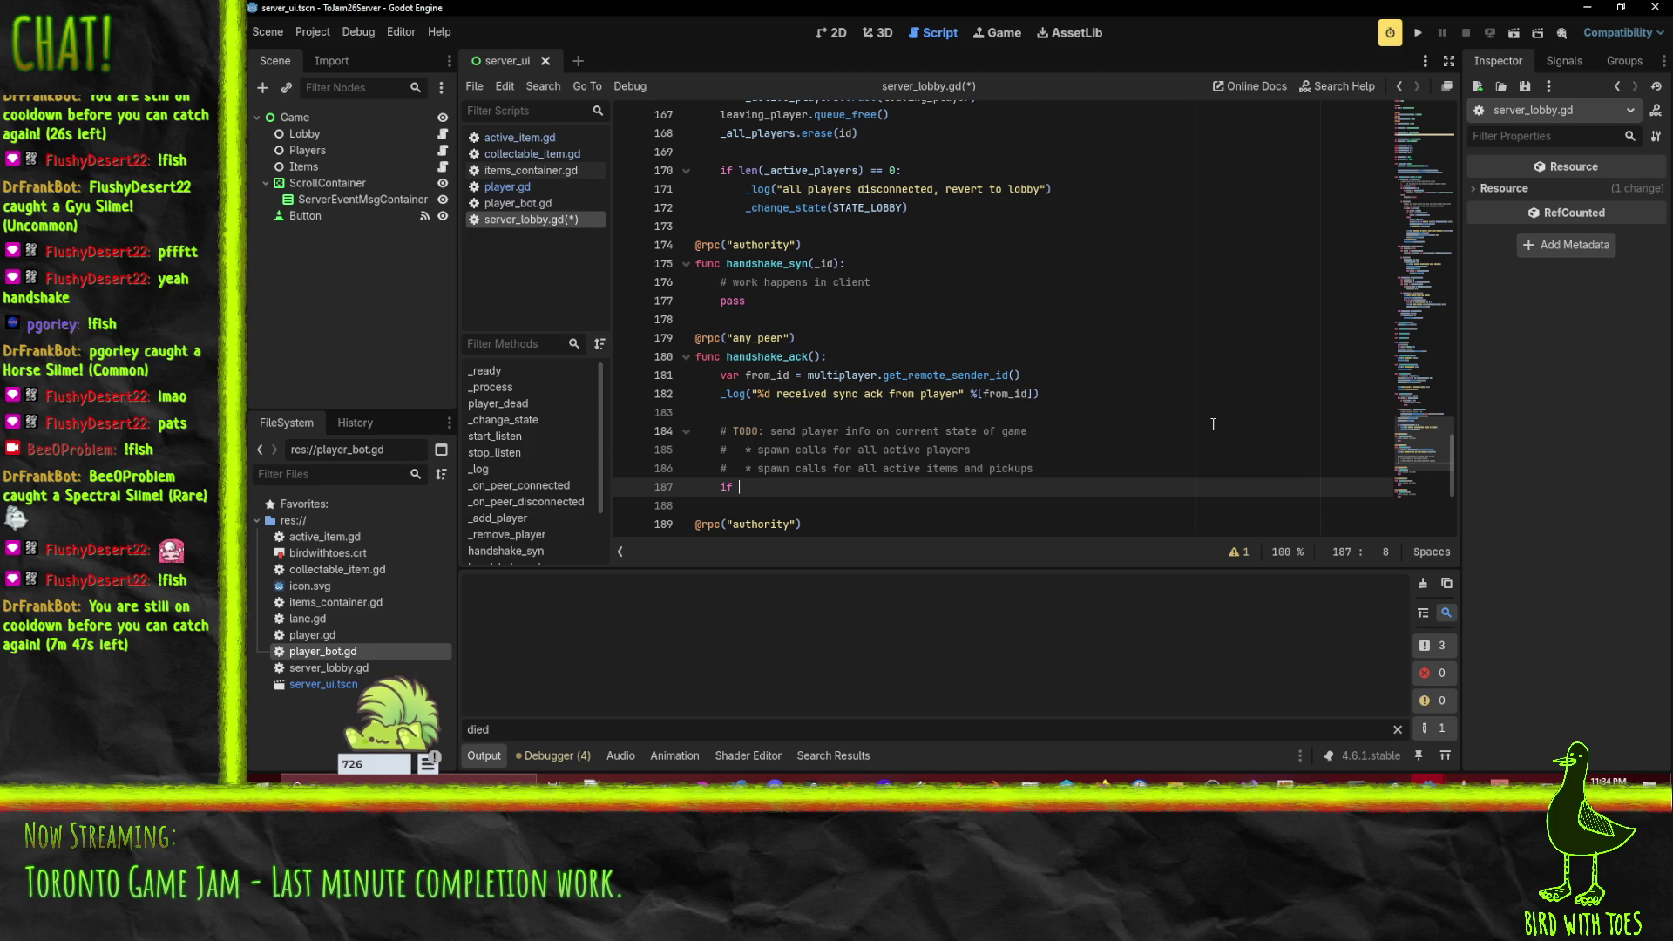
{"action": "type", "text": "tate == STATE"}
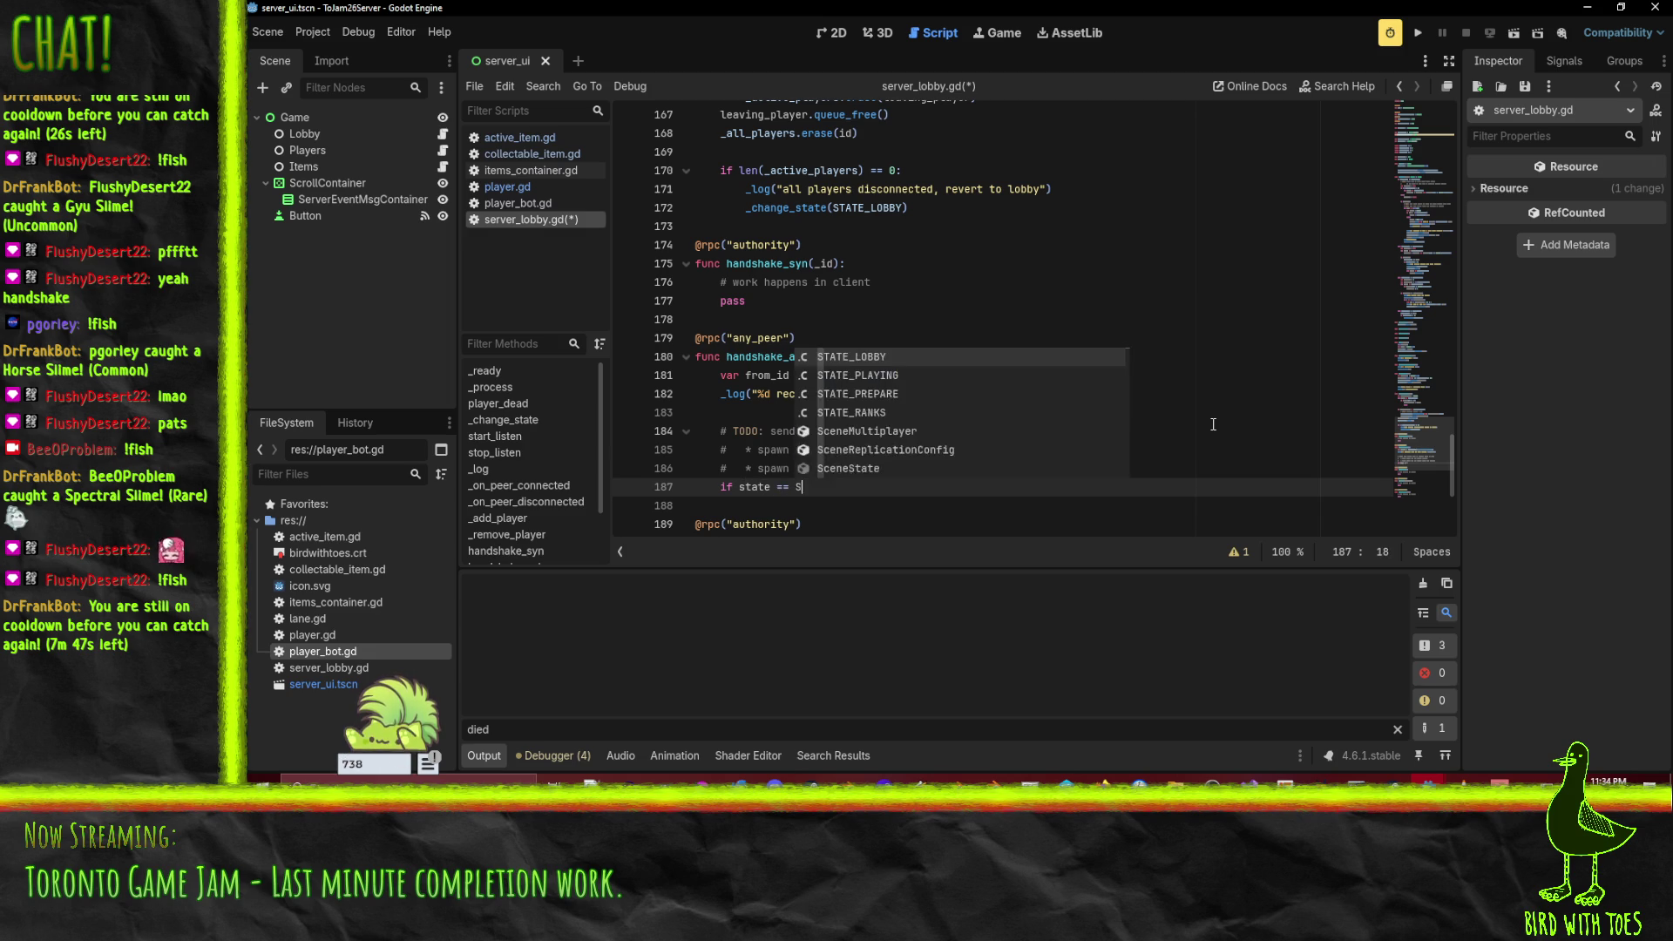
{"action": "key", "text": "Return"}
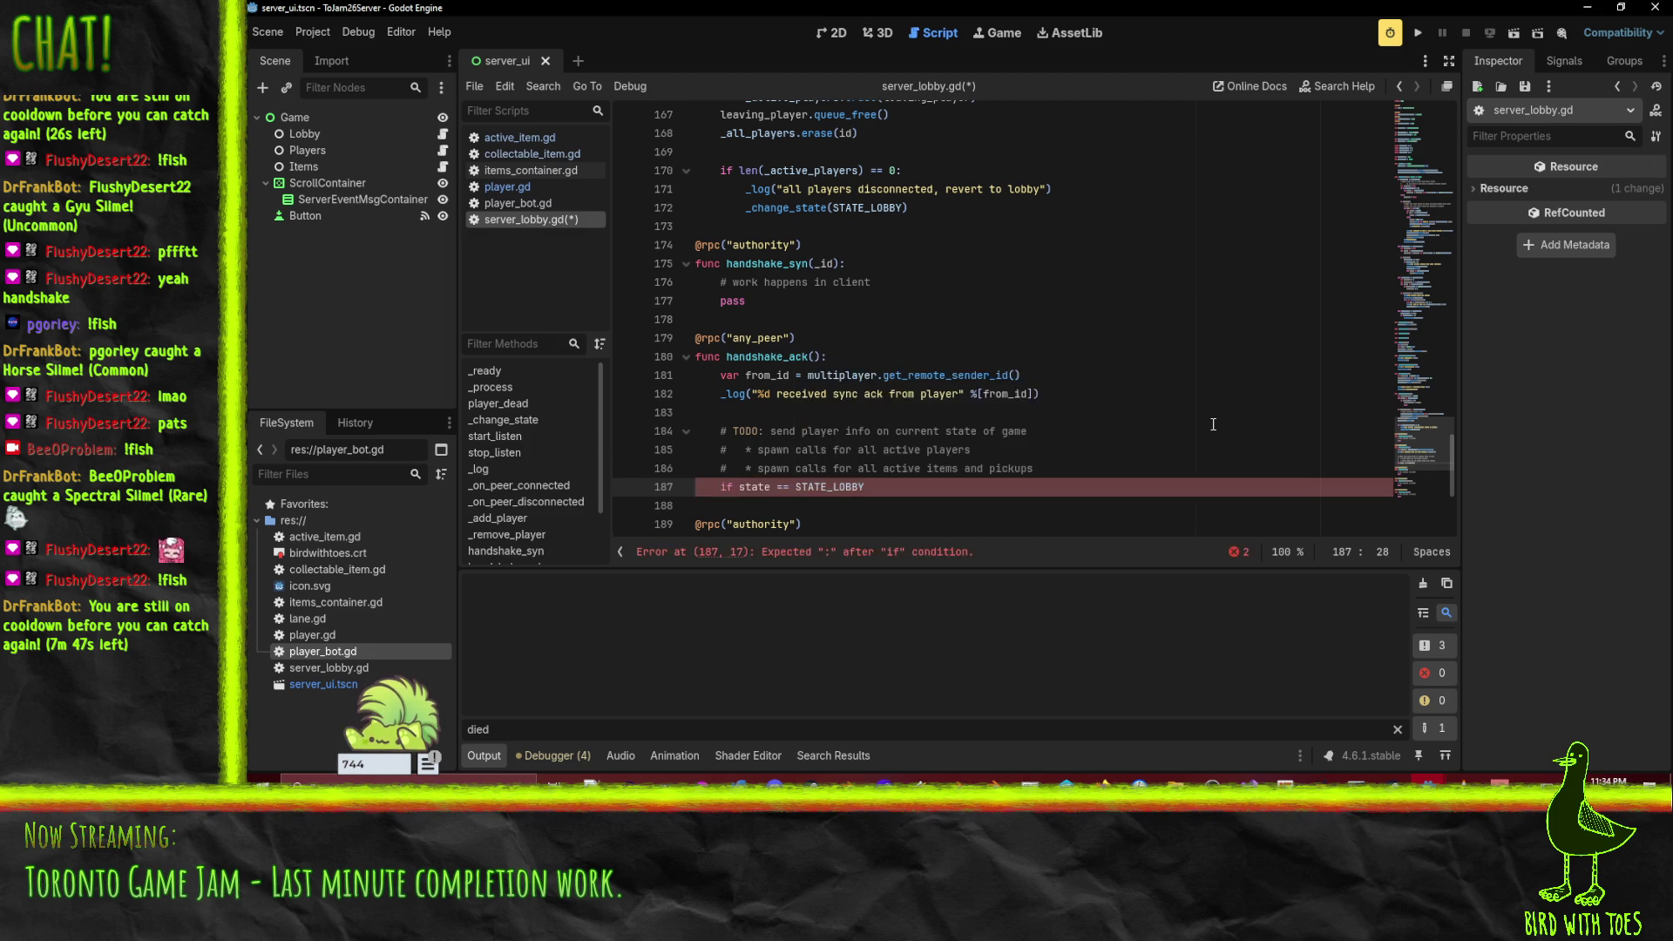
{"action": "type", "text": ":"}
{"action": "key", "text": "Return"}
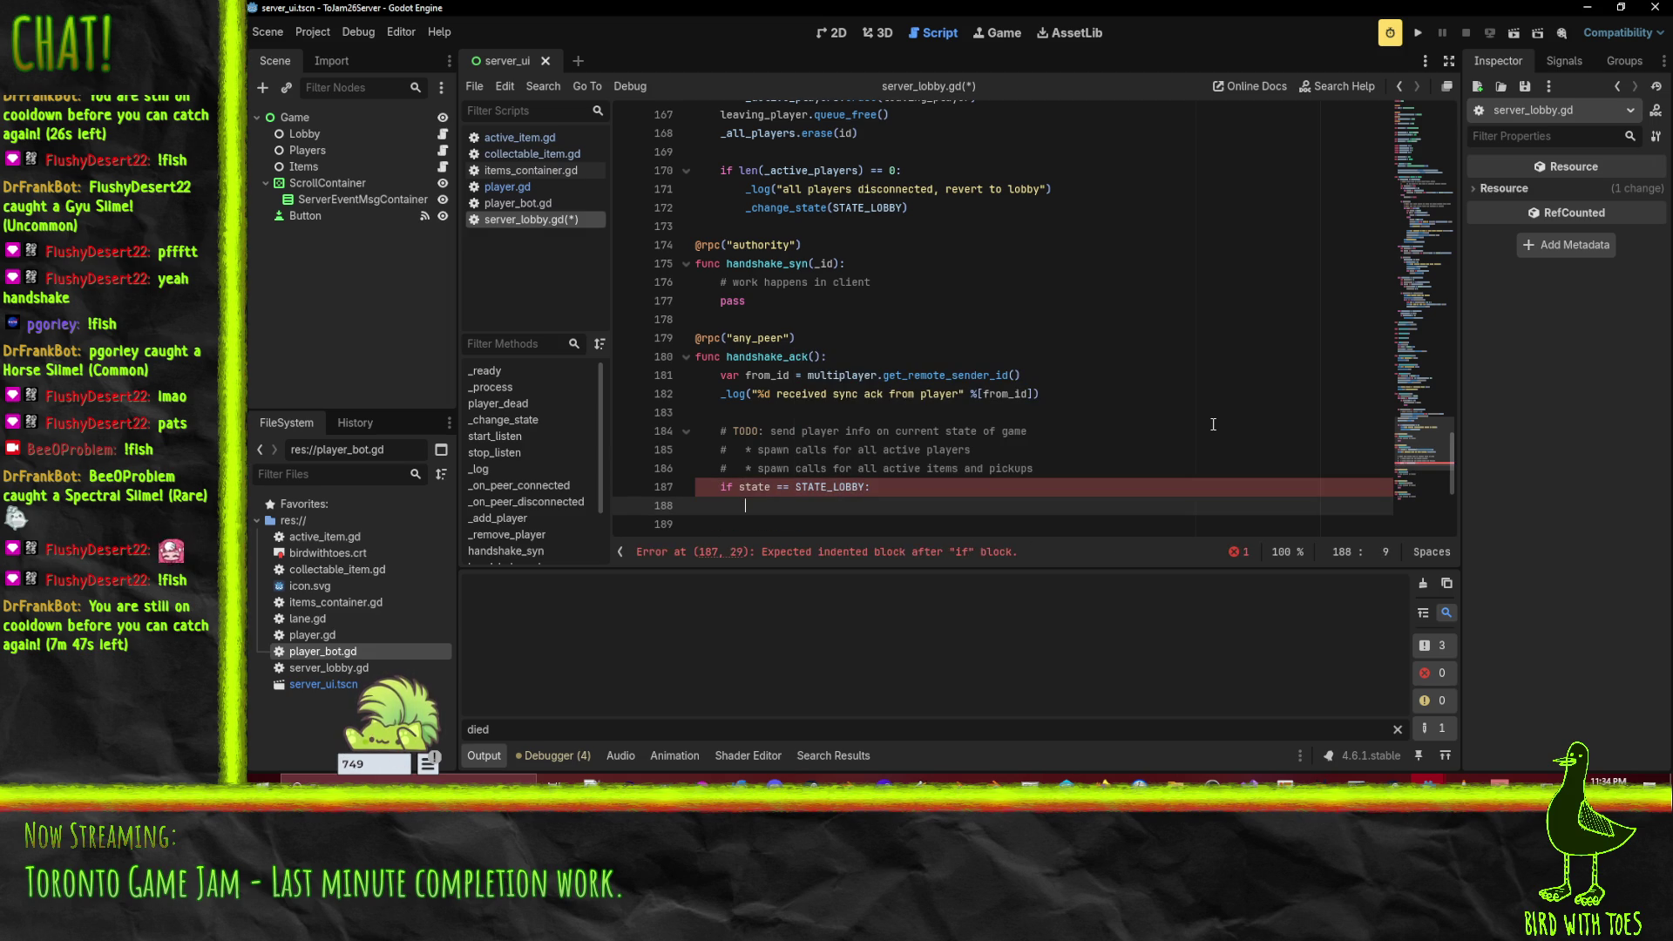
{"action": "type", "text": "player.send_to"}
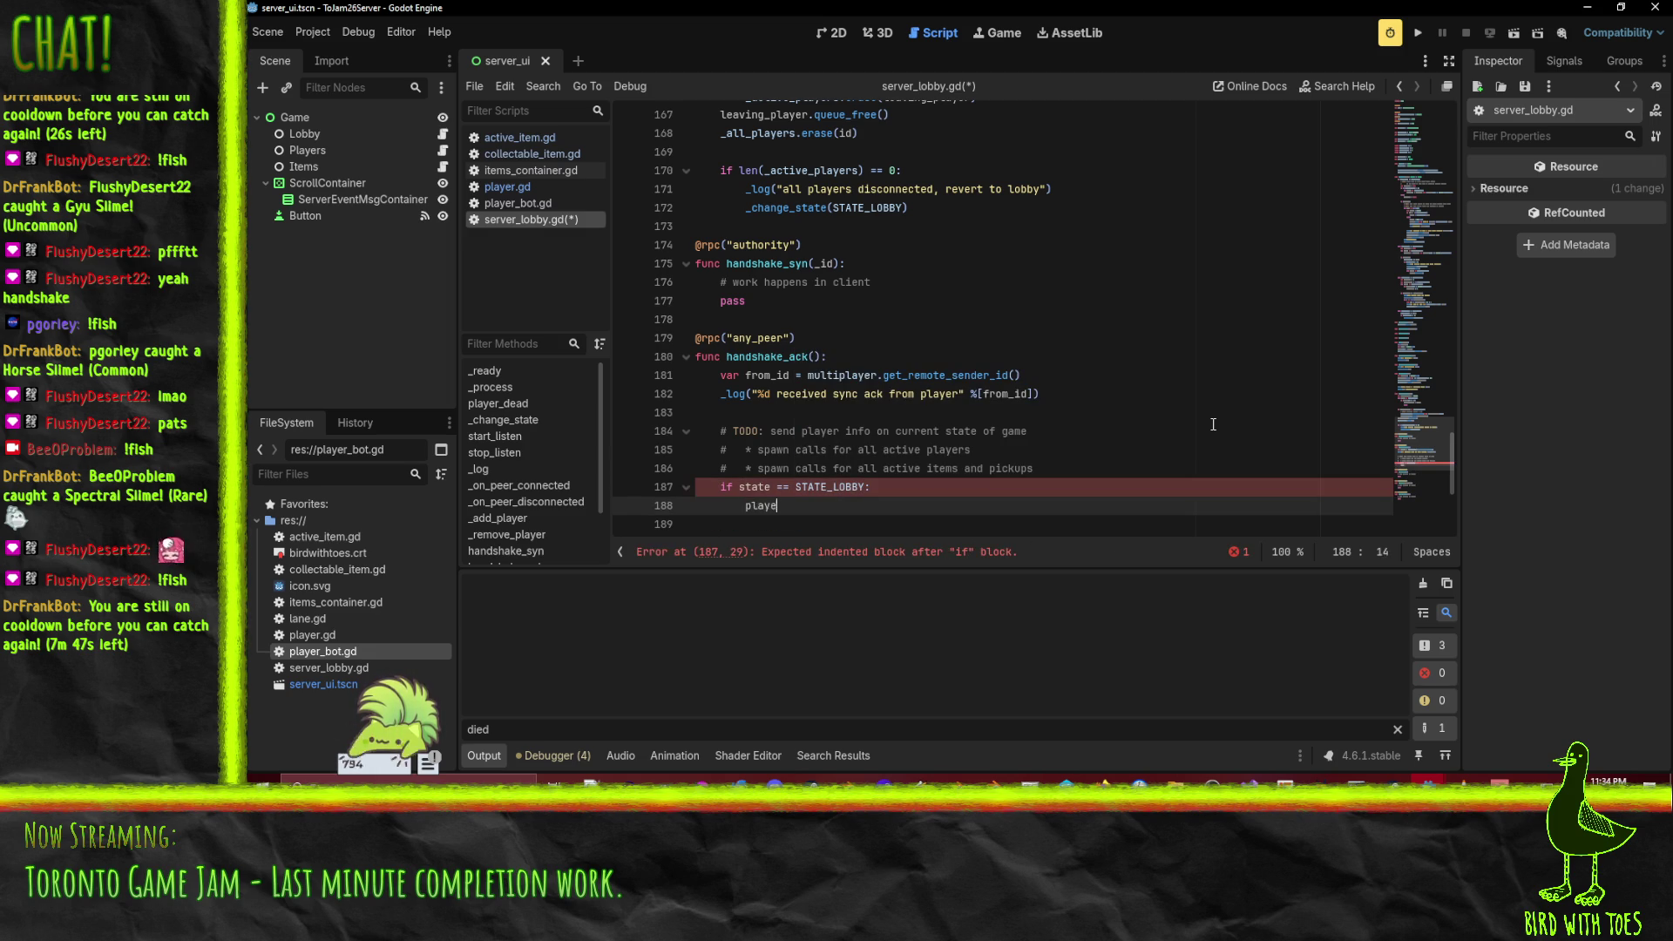
{"action": "type", "text": "_"}
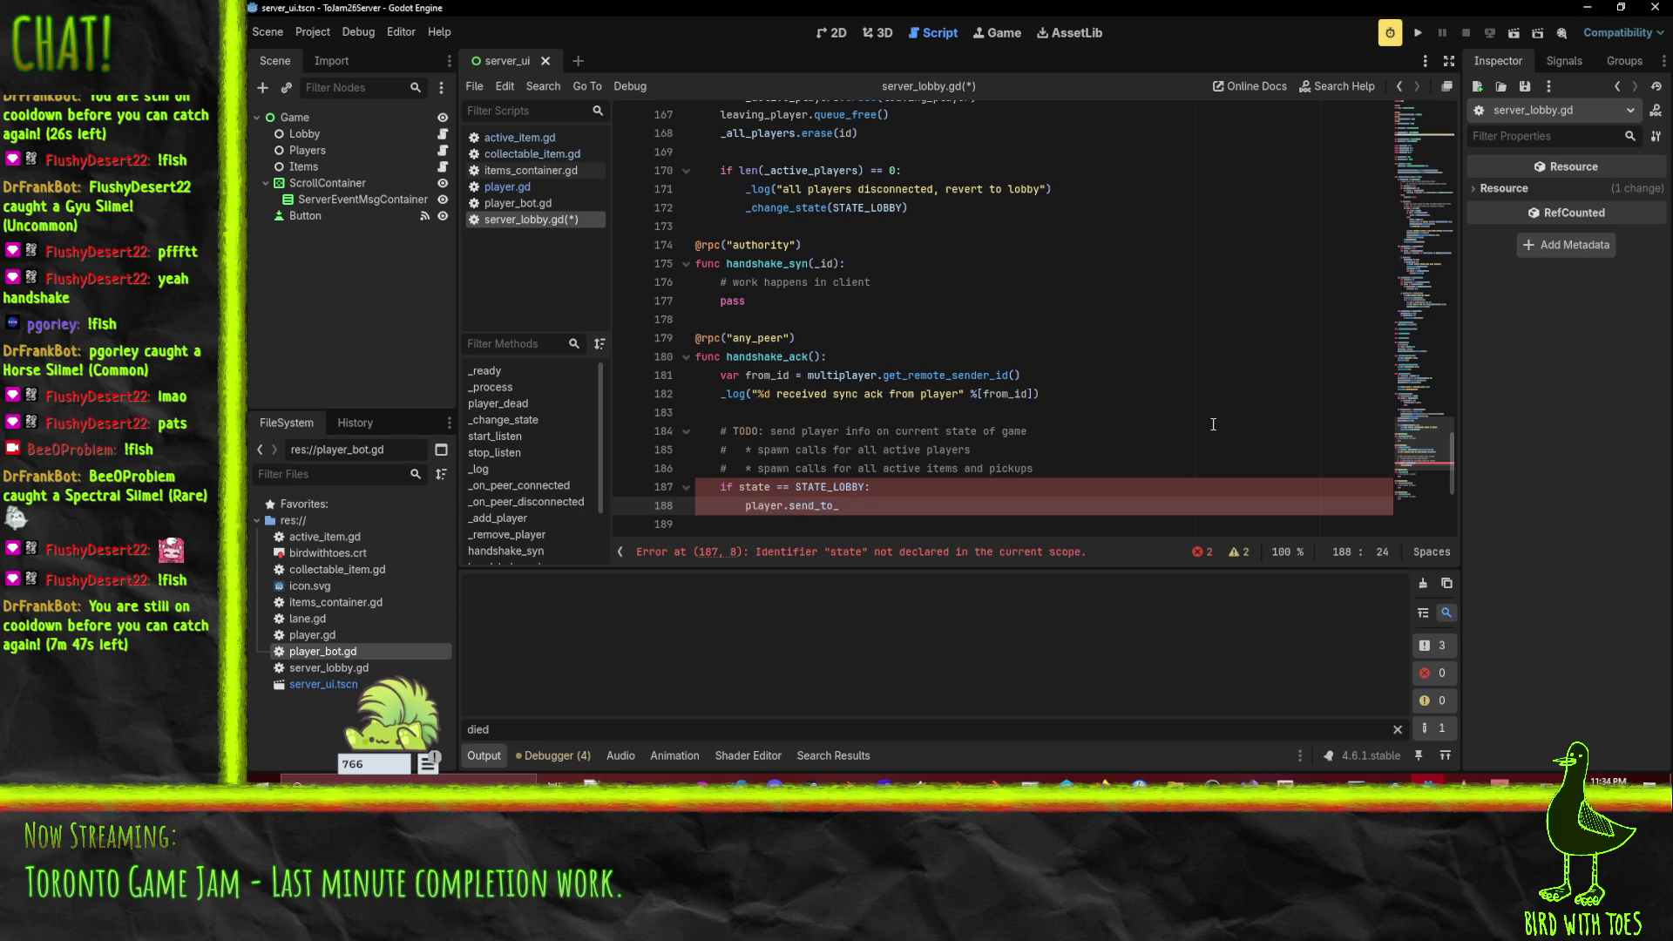
{"action": "type", "text": "_lob"}
{"action": "type", "text": "by()"}
{"action": "key", "text": "Left"}
{"action": "key", "text": "Left"}
{"action": "key", "text": "Left"}
{"action": "key", "text": "End"}
{"action": "key", "text": "Down"}
Step: Add an else branch calling player.start_spectating()
{"action": "type", "text": "else:"}
{"action": "key", "text": "Return"}
{"action": "type", "text": "op"}
{"action": "key", "text": "BackSpace"}
{"action": "key", "text": "BackSpace"}
{"action": "type", "text": "player.start_spectating()"}
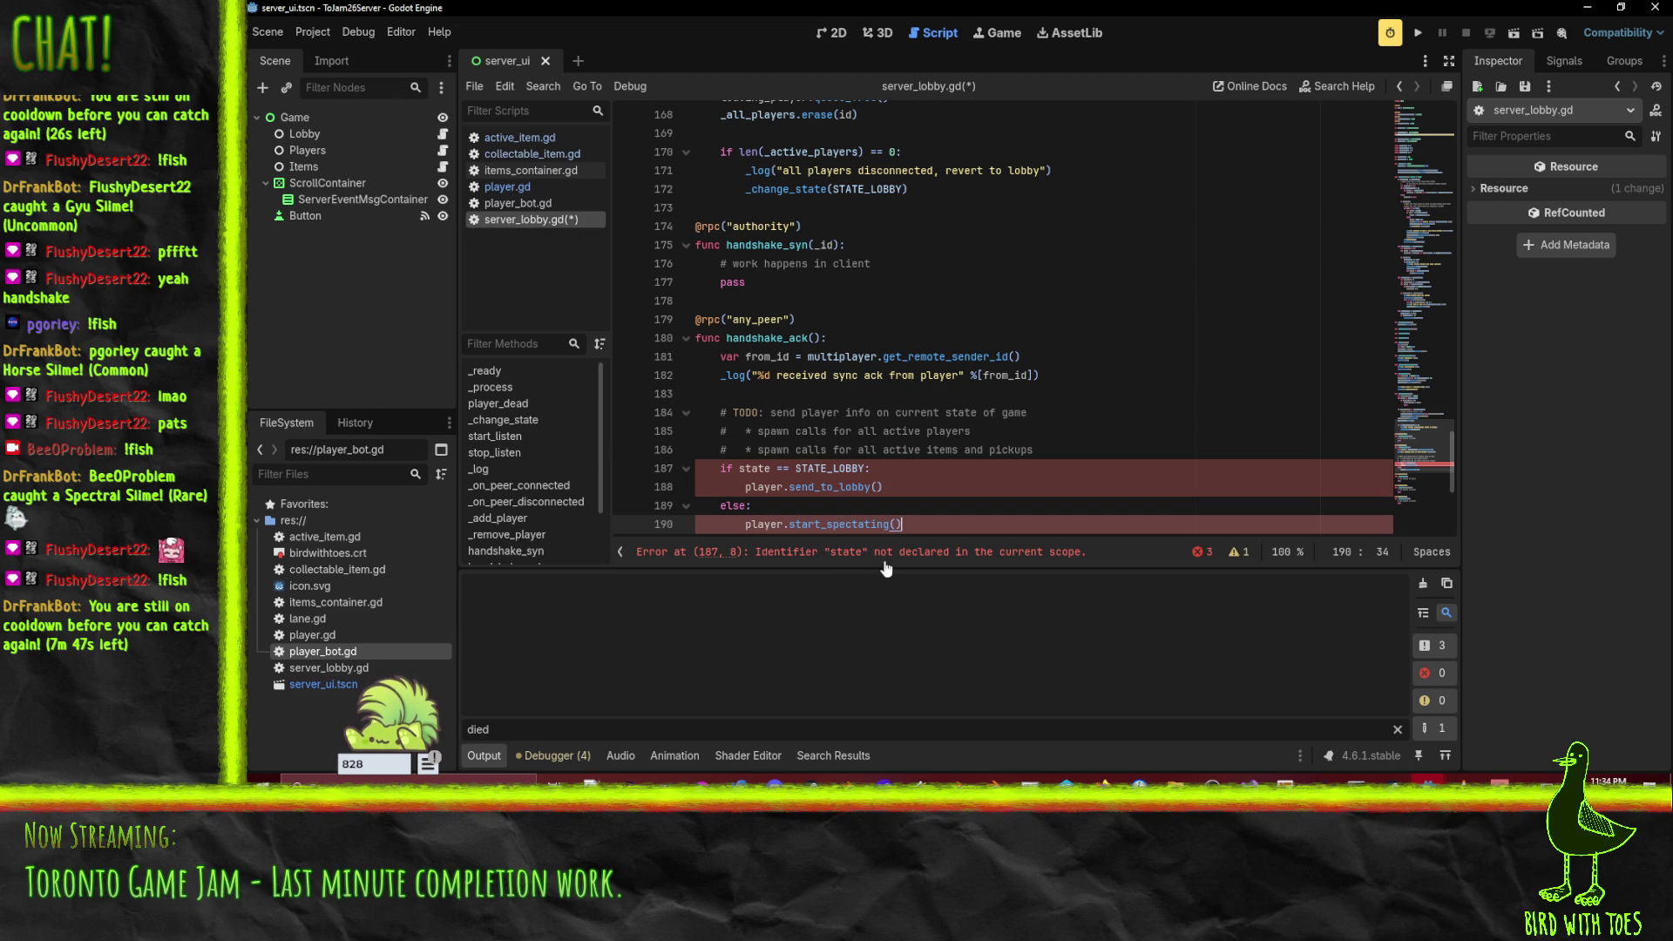
Step: Copy send_spectate from player.gd and use it in place of start_spectating in the else branch
{"action": "double_click", "coordinate": [817, 523]}
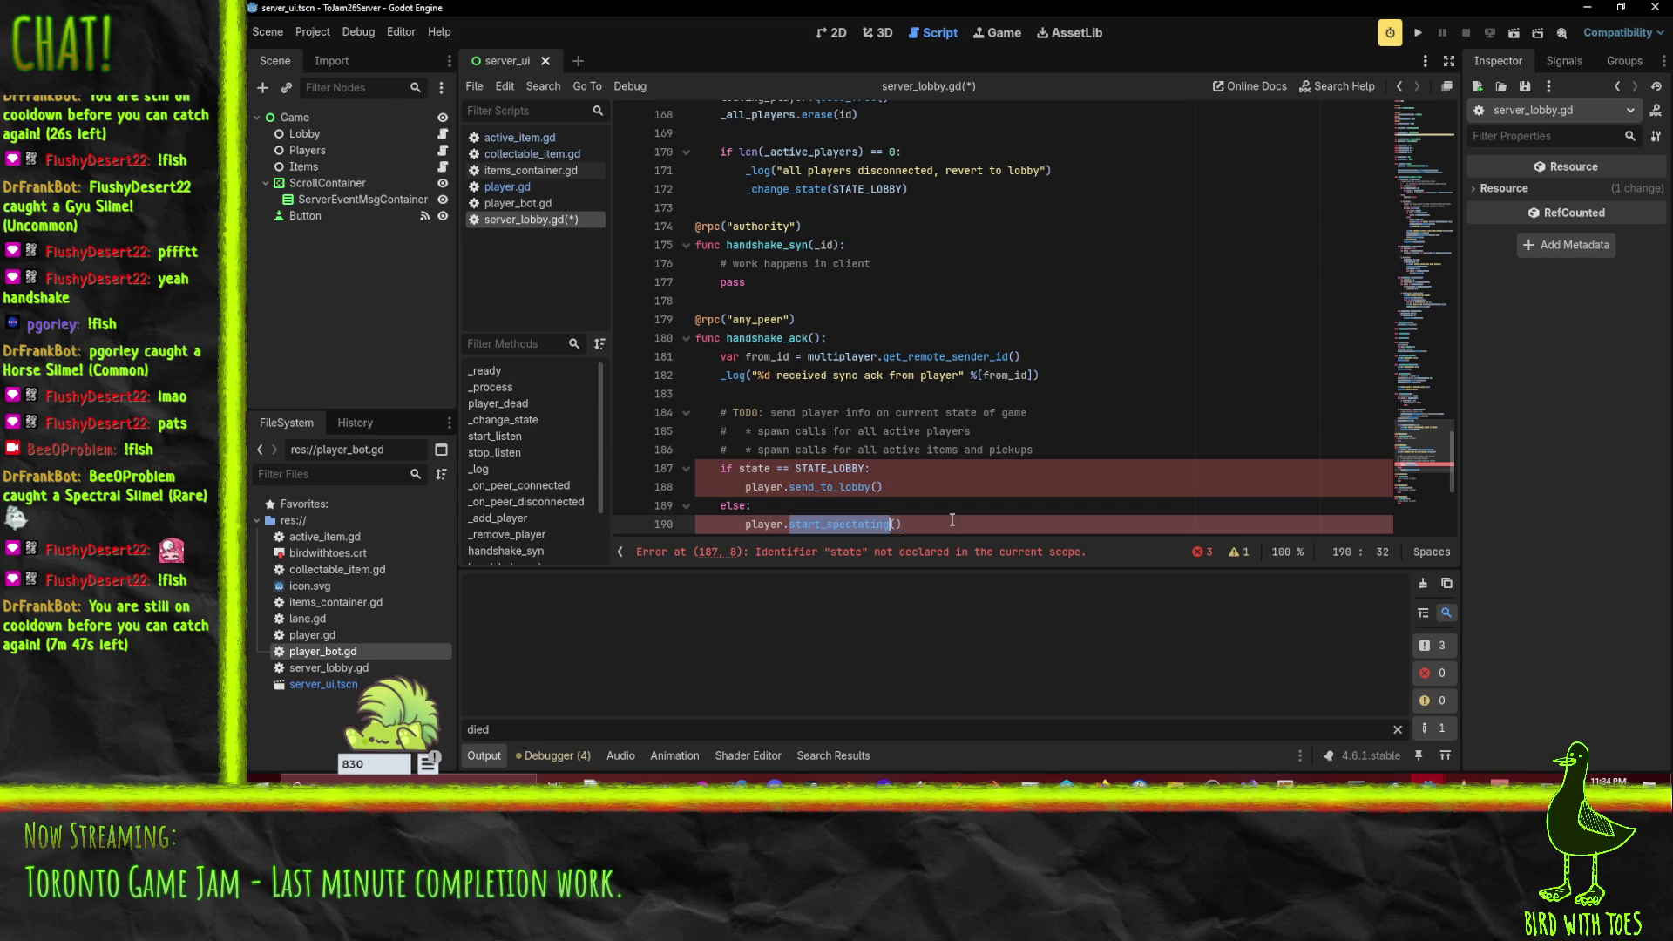
{"action": "left_click", "coordinate": [519, 184]}
{"action": "scroll", "coordinate": [855, 380], "scroll_direction": "up", "scroll_amount": 15}
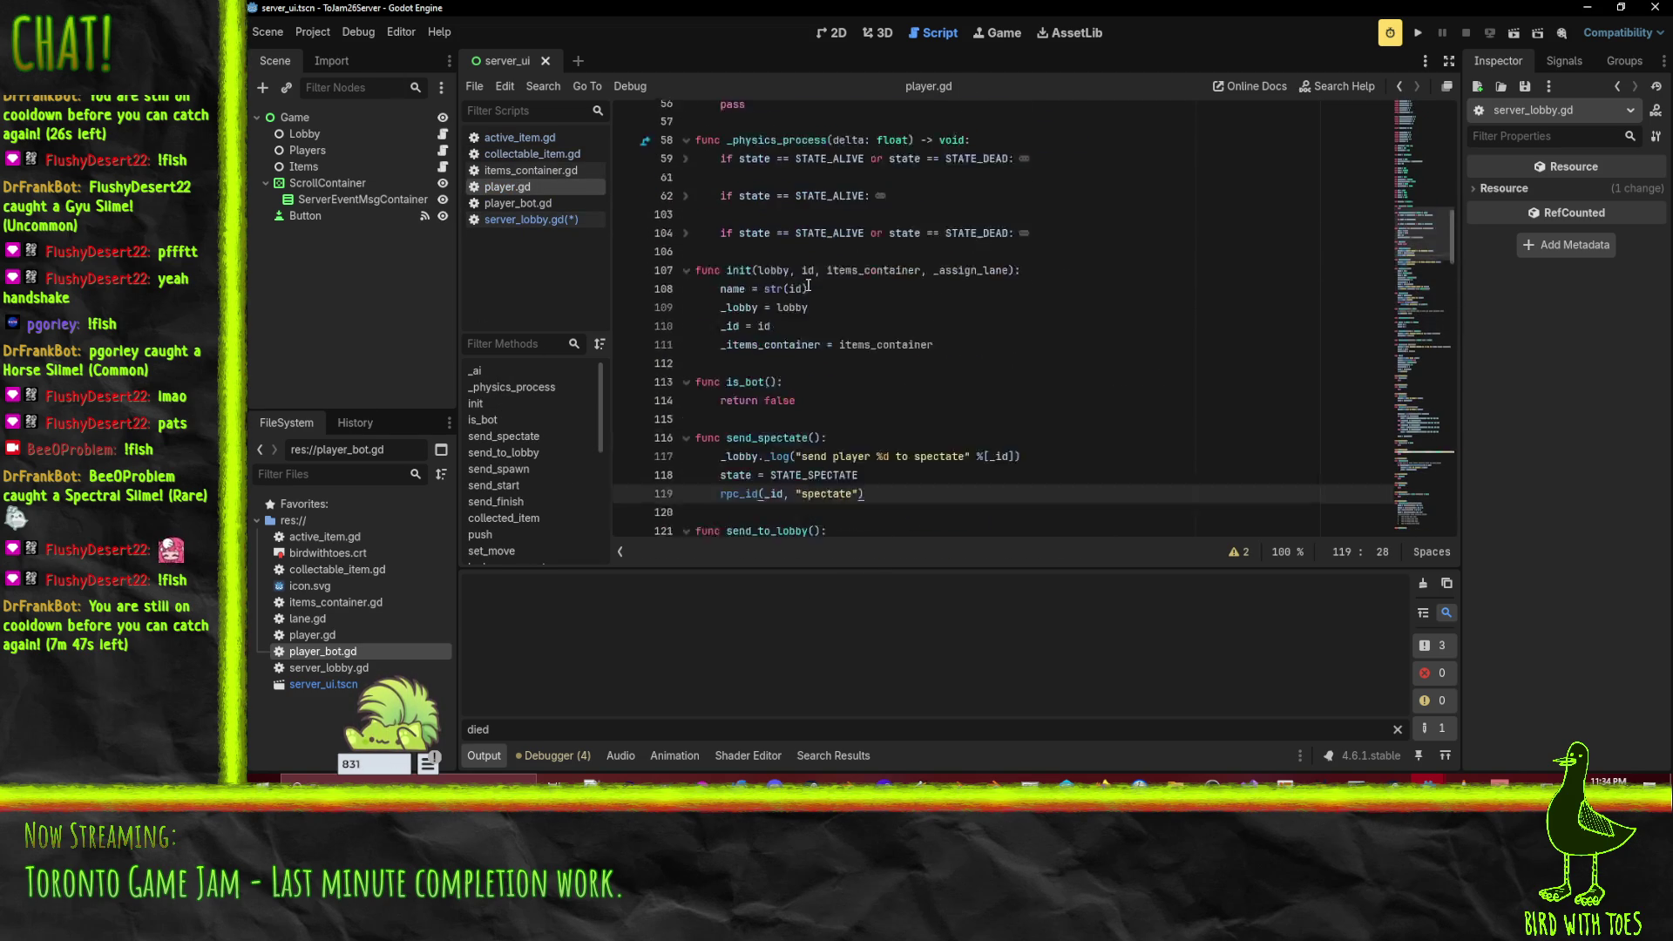
{"action": "scroll", "coordinate": [820, 302], "scroll_direction": "down", "scroll_amount": 1}
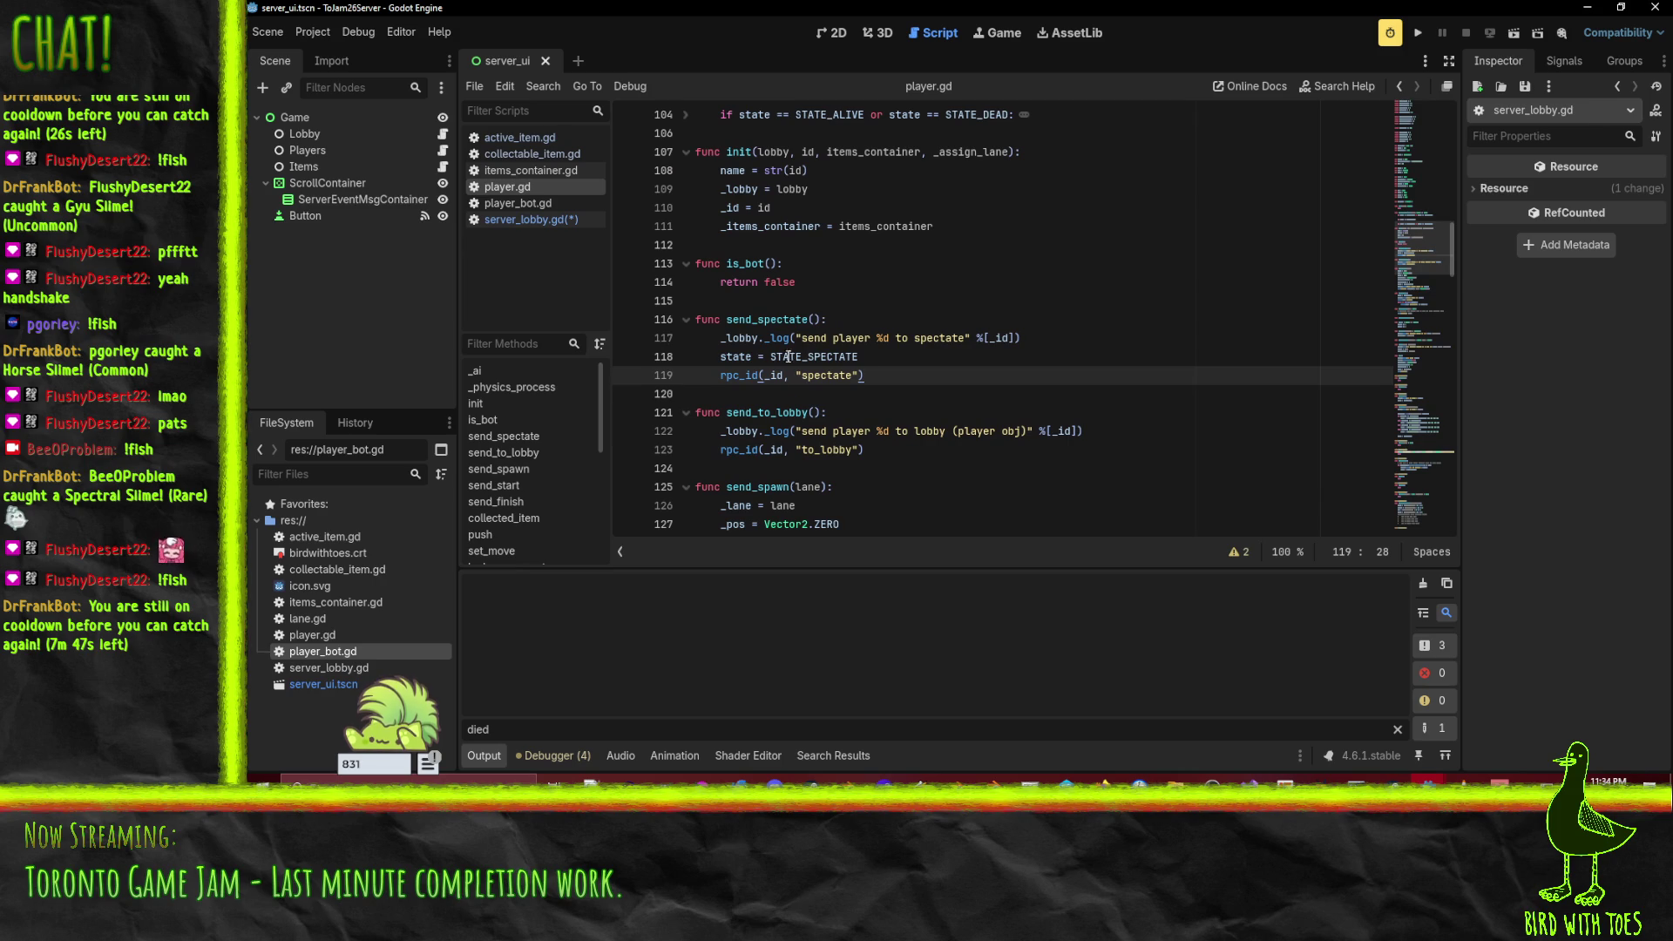
{"action": "scroll", "coordinate": [789, 366], "scroll_direction": "down", "scroll_amount": 1}
{"action": "double_click", "coordinate": [772, 264]}
{"action": "key", "text": "ctrl+c"}
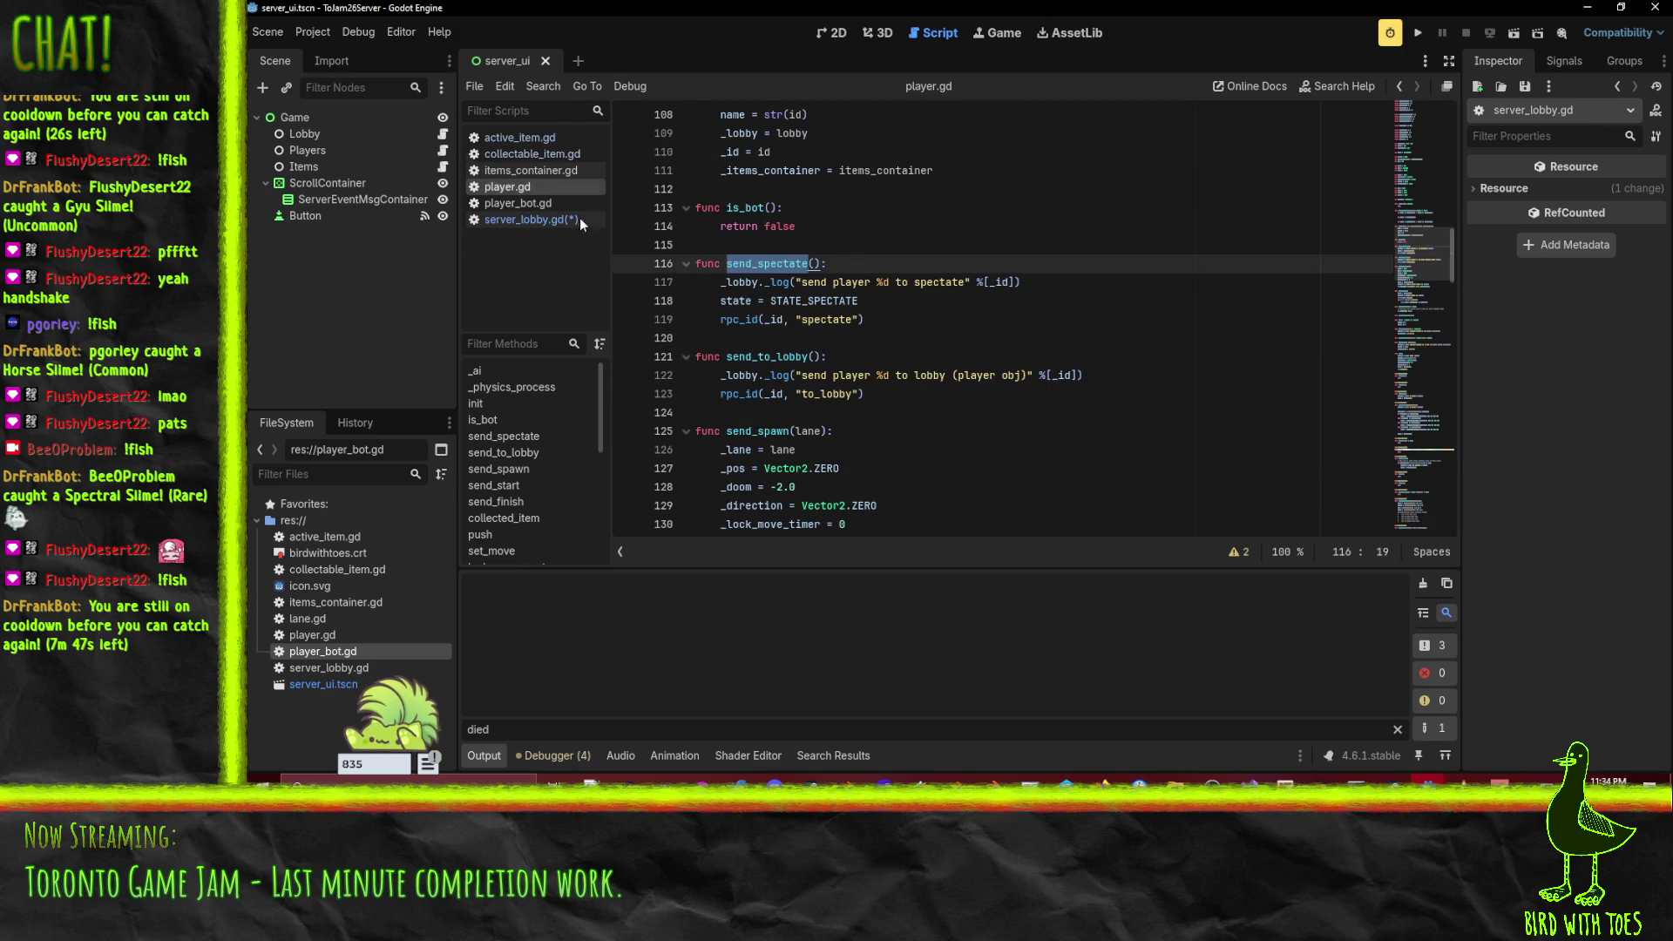
{"action": "left_click", "coordinate": [531, 221]}
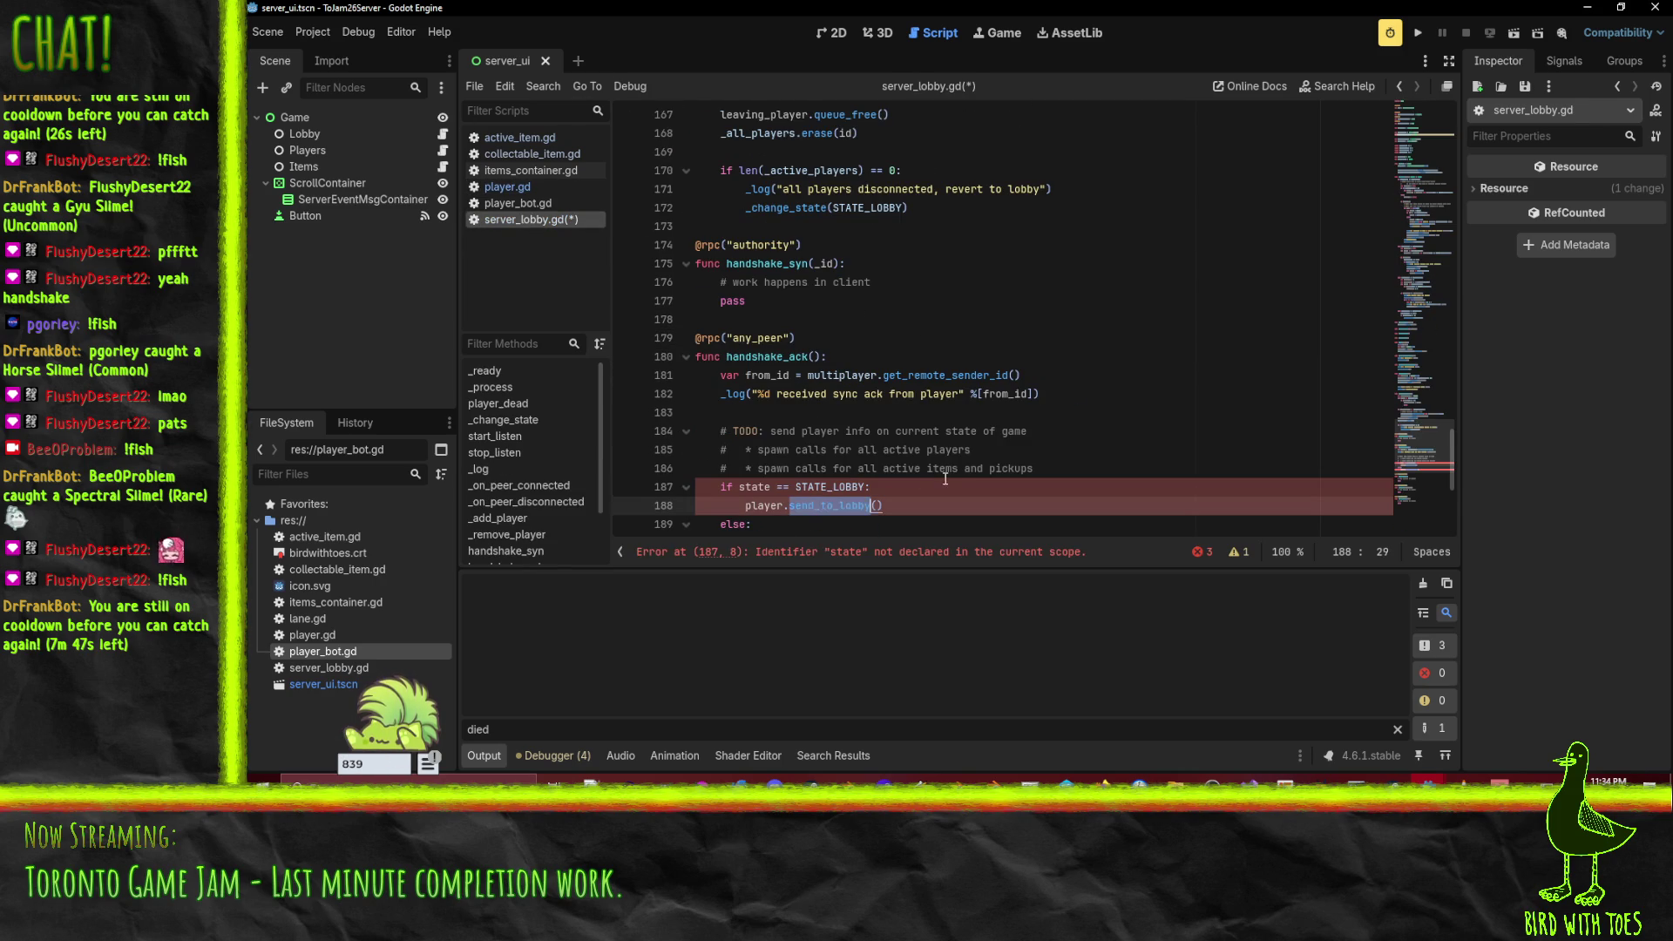
{"action": "scroll", "coordinate": [817, 506], "scroll_direction": "down", "scroll_amount": 2}
{"action": "double_click", "coordinate": [828, 431]}
{"action": "key", "text": "ctrl+v"}
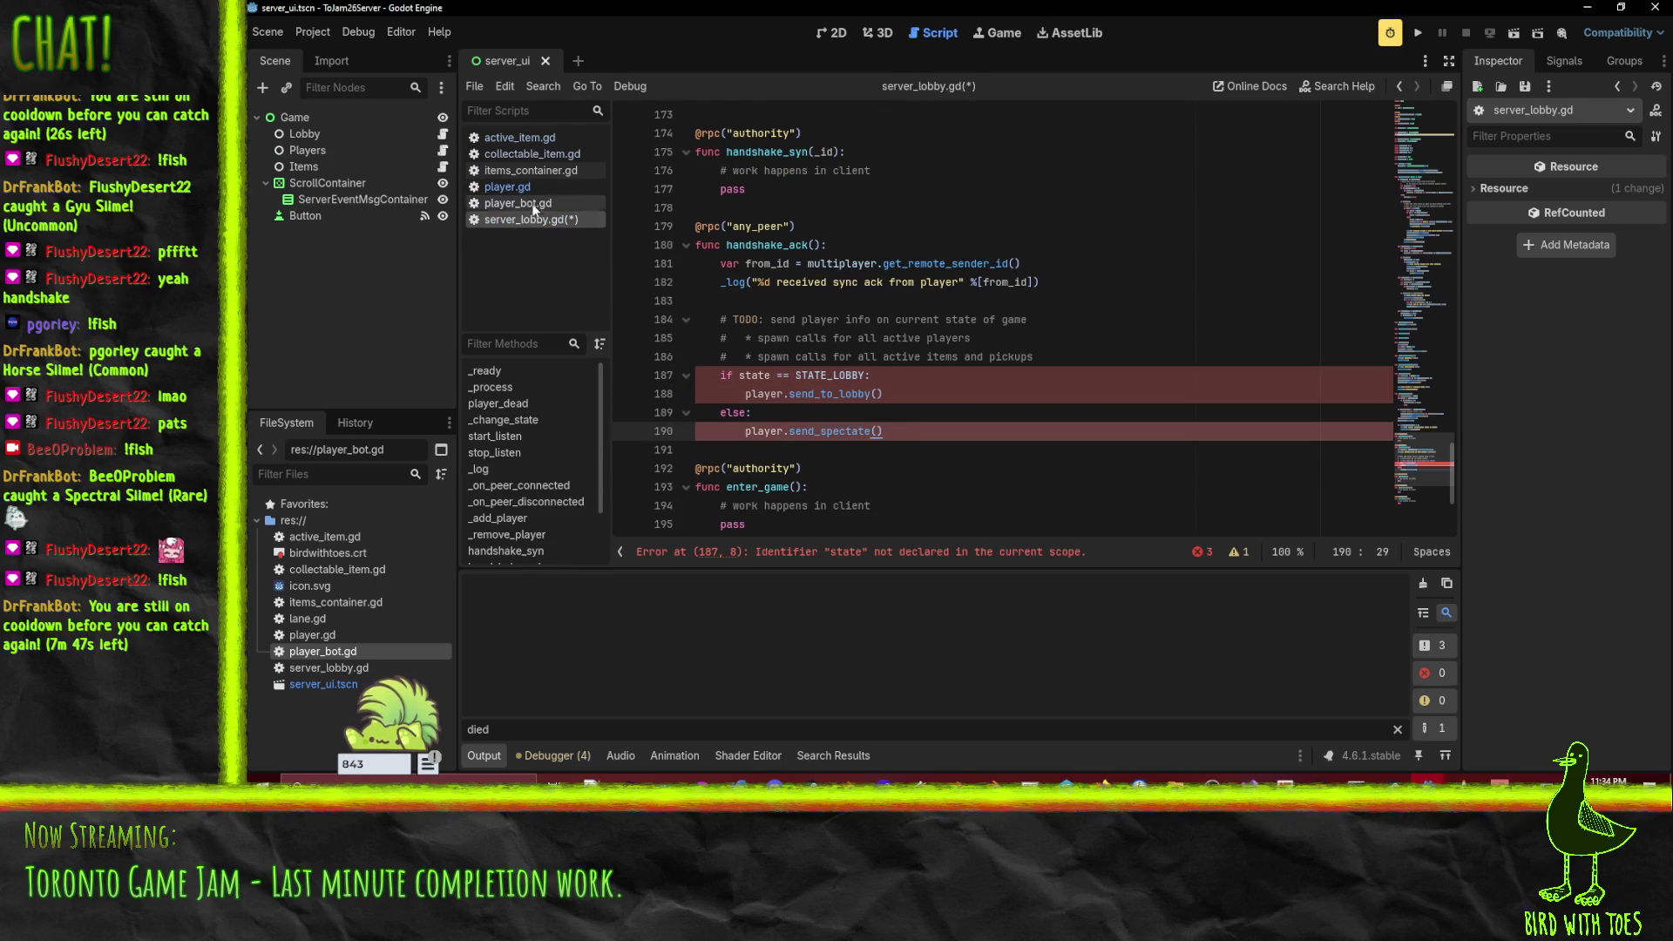
{"action": "scroll", "coordinate": [882, 383], "scroll_direction": "up", "scroll_amount": 1}
{"action": "key", "text": "Up"}
{"action": "key", "text": "Up"}
{"action": "key", "text": "Up"}
{"action": "key", "text": "End"}
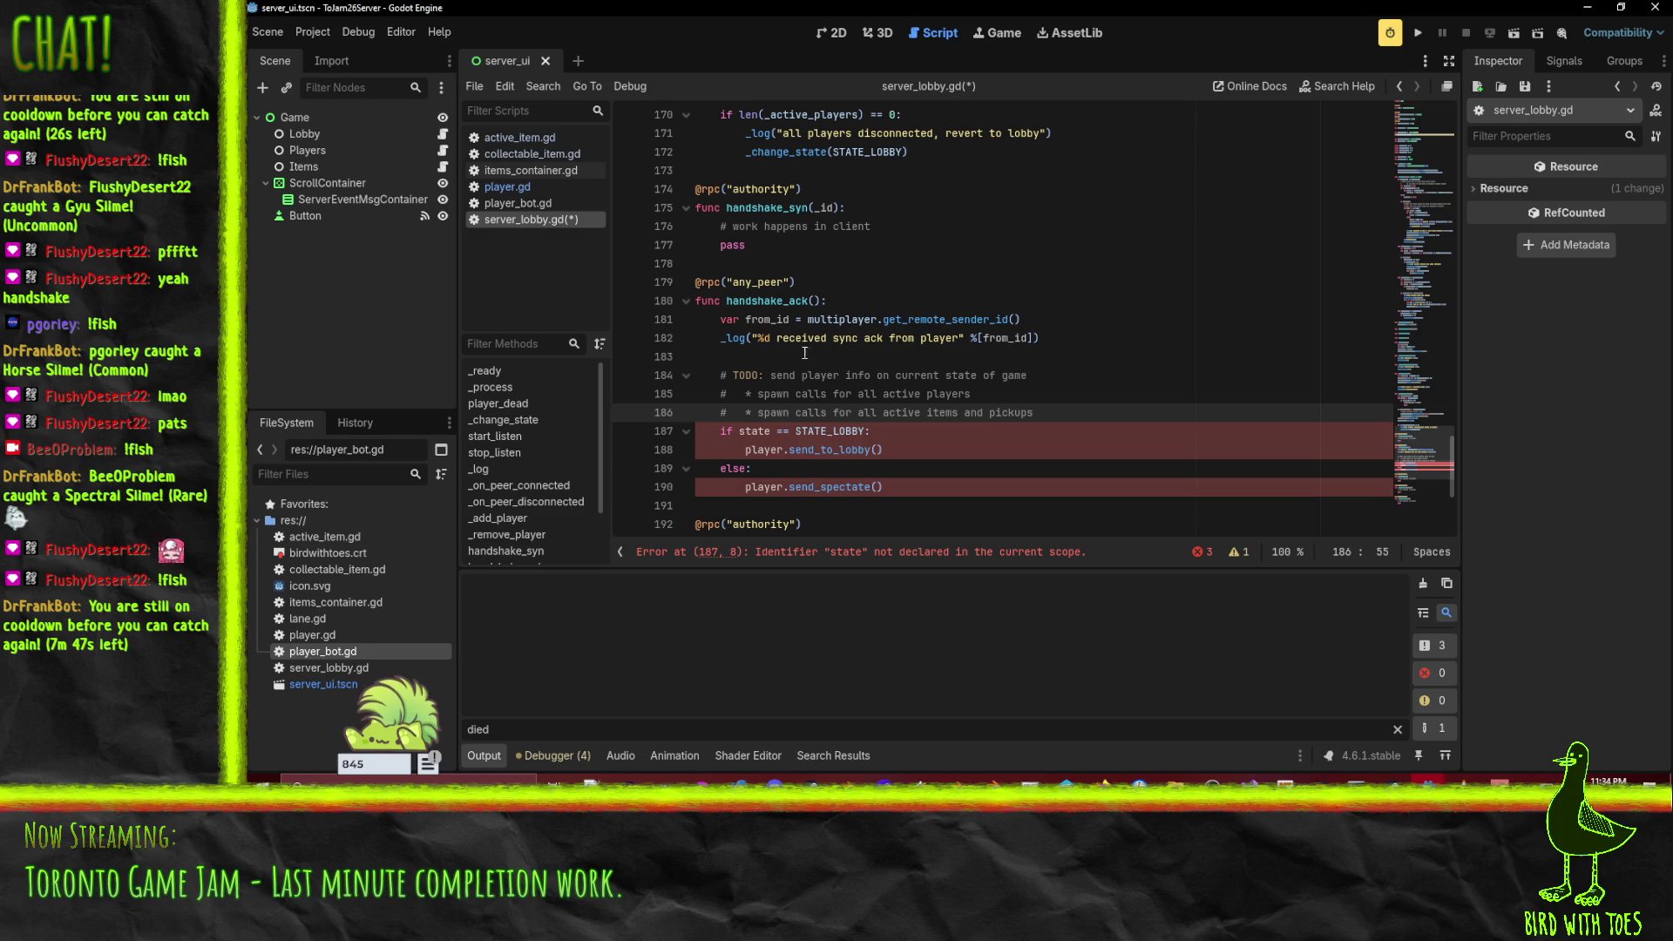
Step: Add a loop 'for p in _all_players:' with the condition 'if p._id == from_id'
{"action": "left_click", "coordinate": [802, 355]}
{"action": "key", "text": "Return"}
{"action": "type", "text": "for pl"}
{"action": "key", "text": "BackSpace"}
{"action": "key", "text": "BackSpace"}
{"action": "type", "text": "in _all_p"}
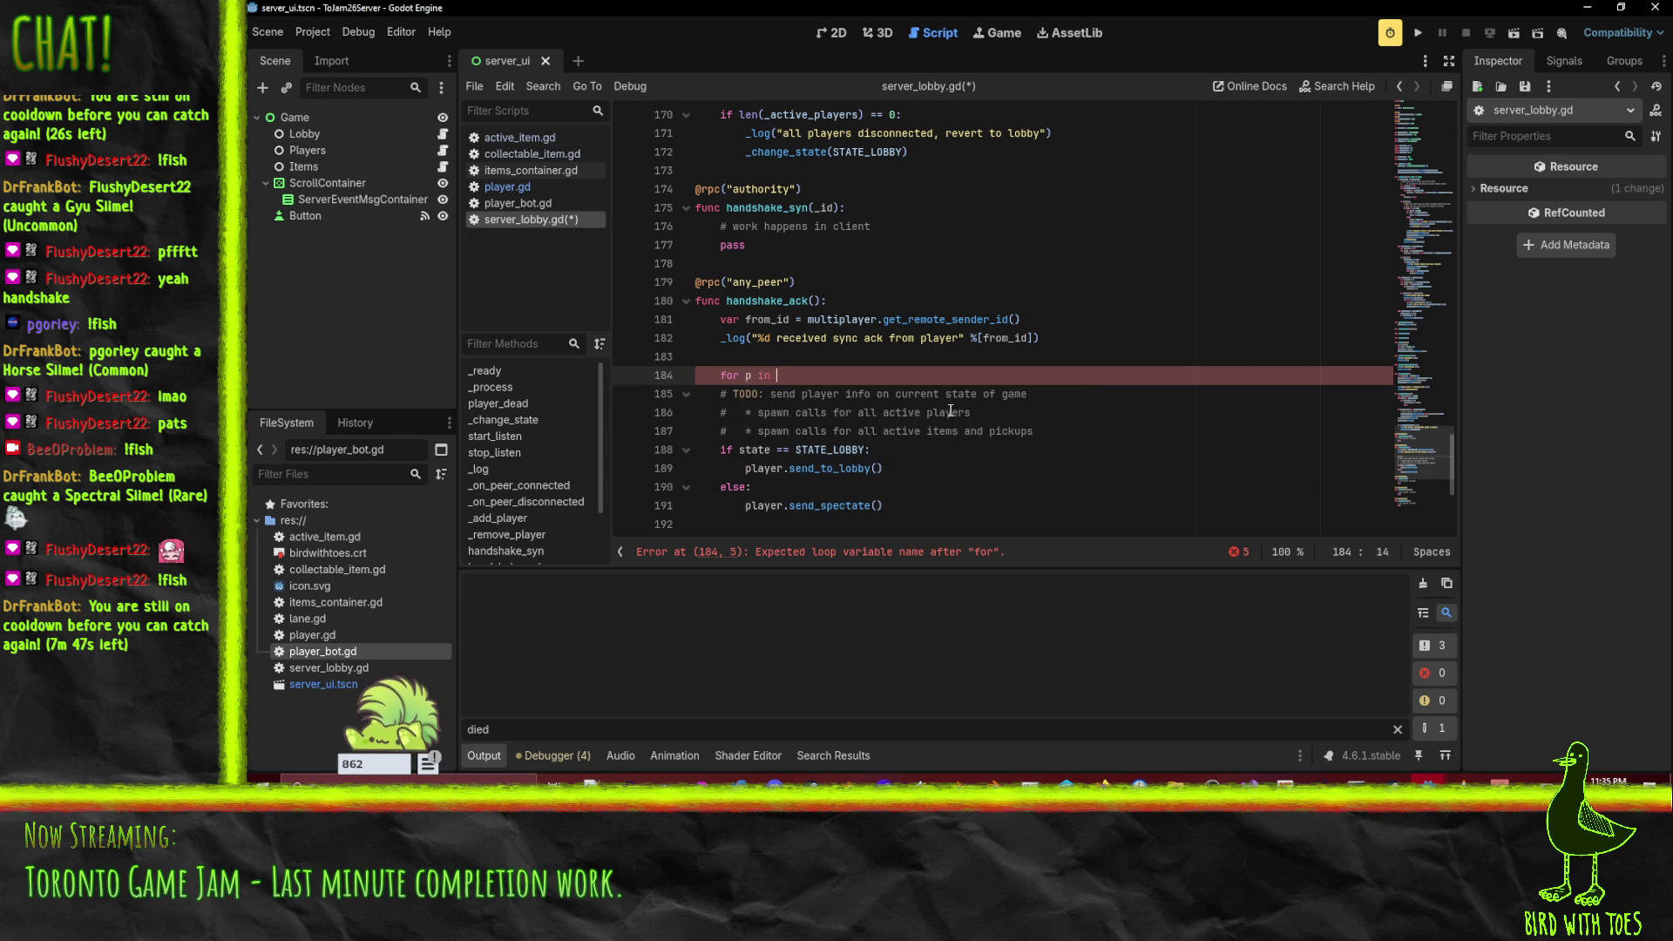
{"action": "type", "text": "l"}
{"action": "key", "text": "Return"}
{"action": "type", "text": ":"}
{"action": "key", "text": "Return"}
{"action": "type", "text": "if p"}
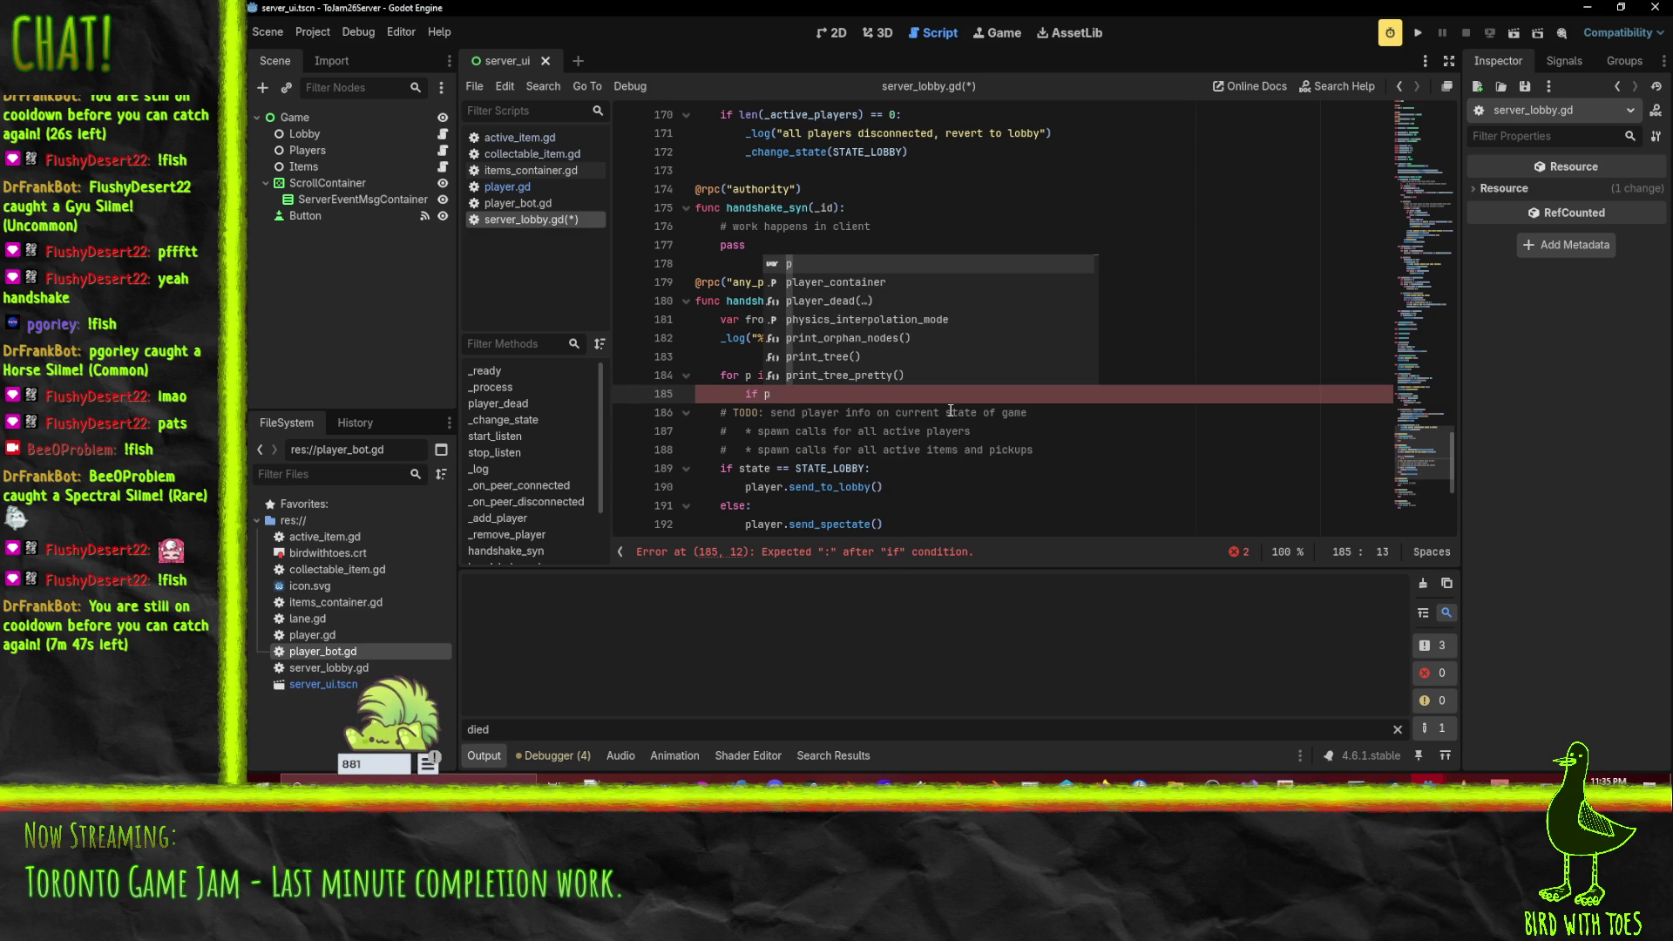
{"action": "type", "text": "._id == "}
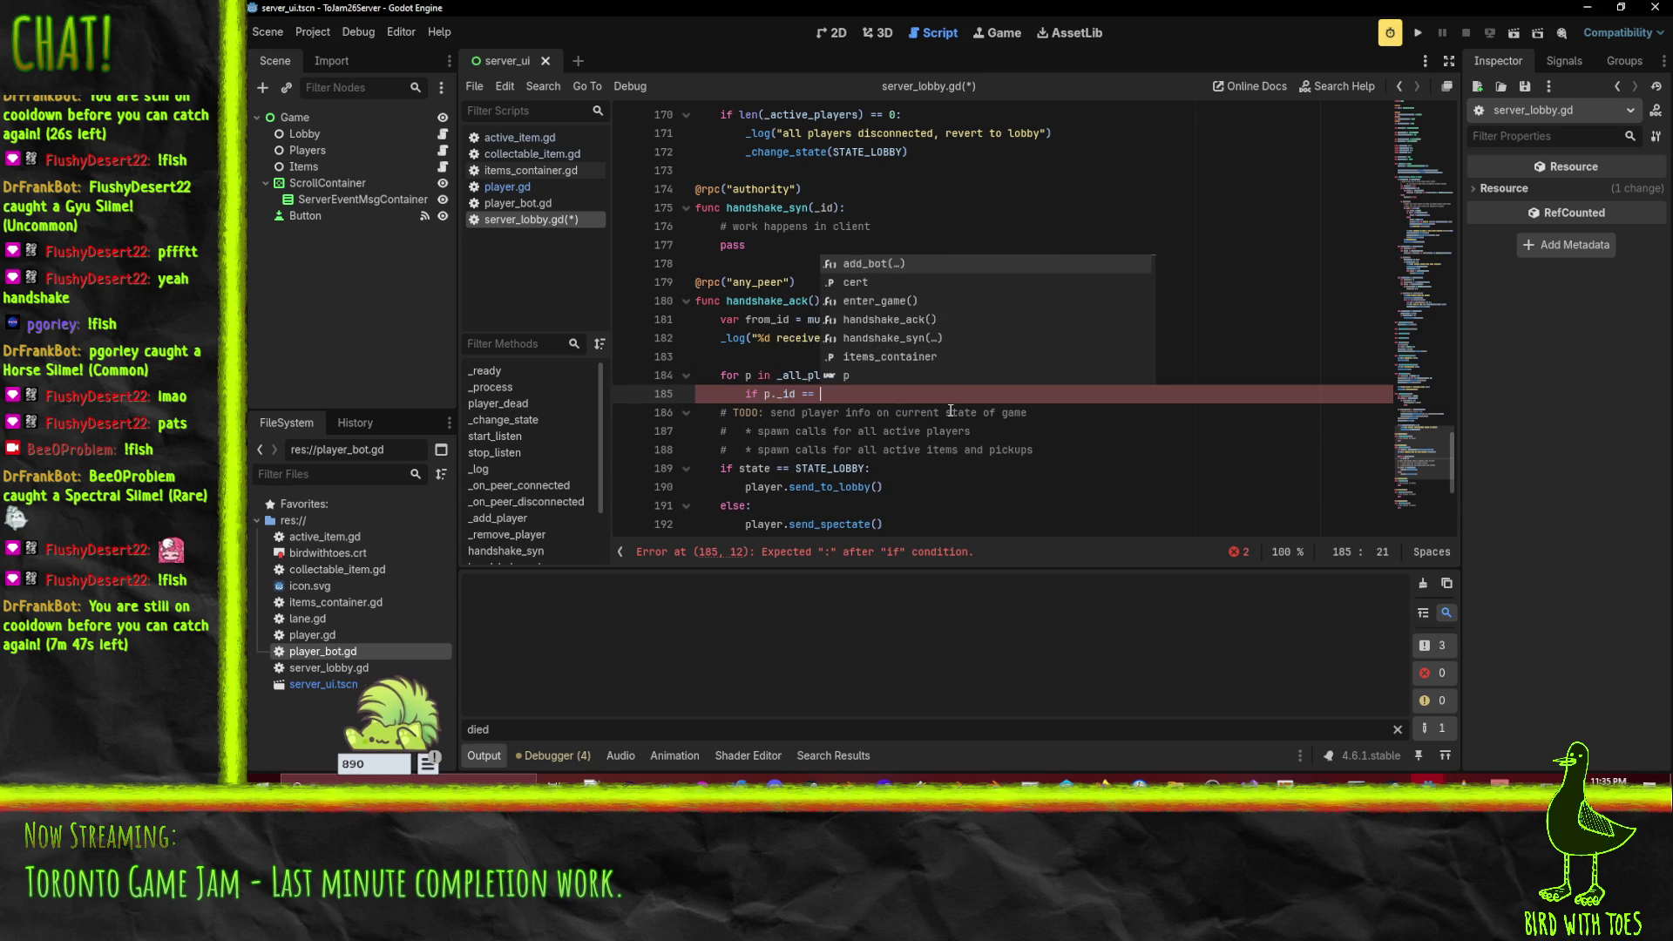
{"action": "type", "text": "from_id"}
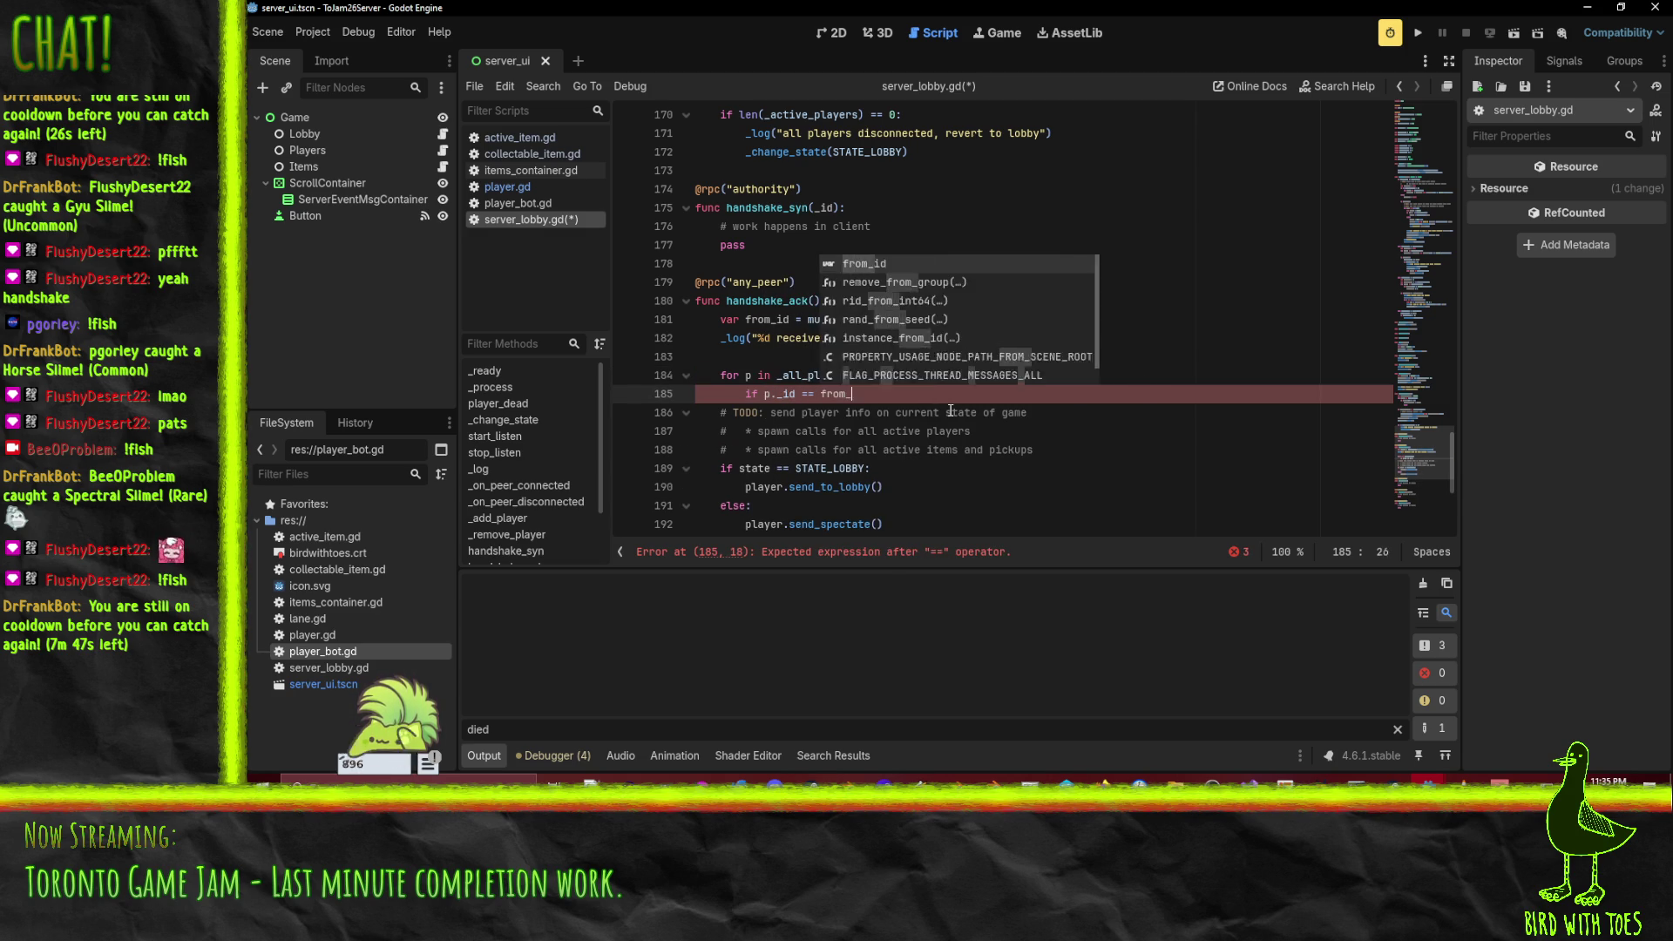
Step: Declare 'var player : Player' above the loop
{"action": "key", "text": "Up"}
{"action": "key", "text": "Up"}
{"action": "key", "text": "End"}
{"action": "key", "text": "Return"}
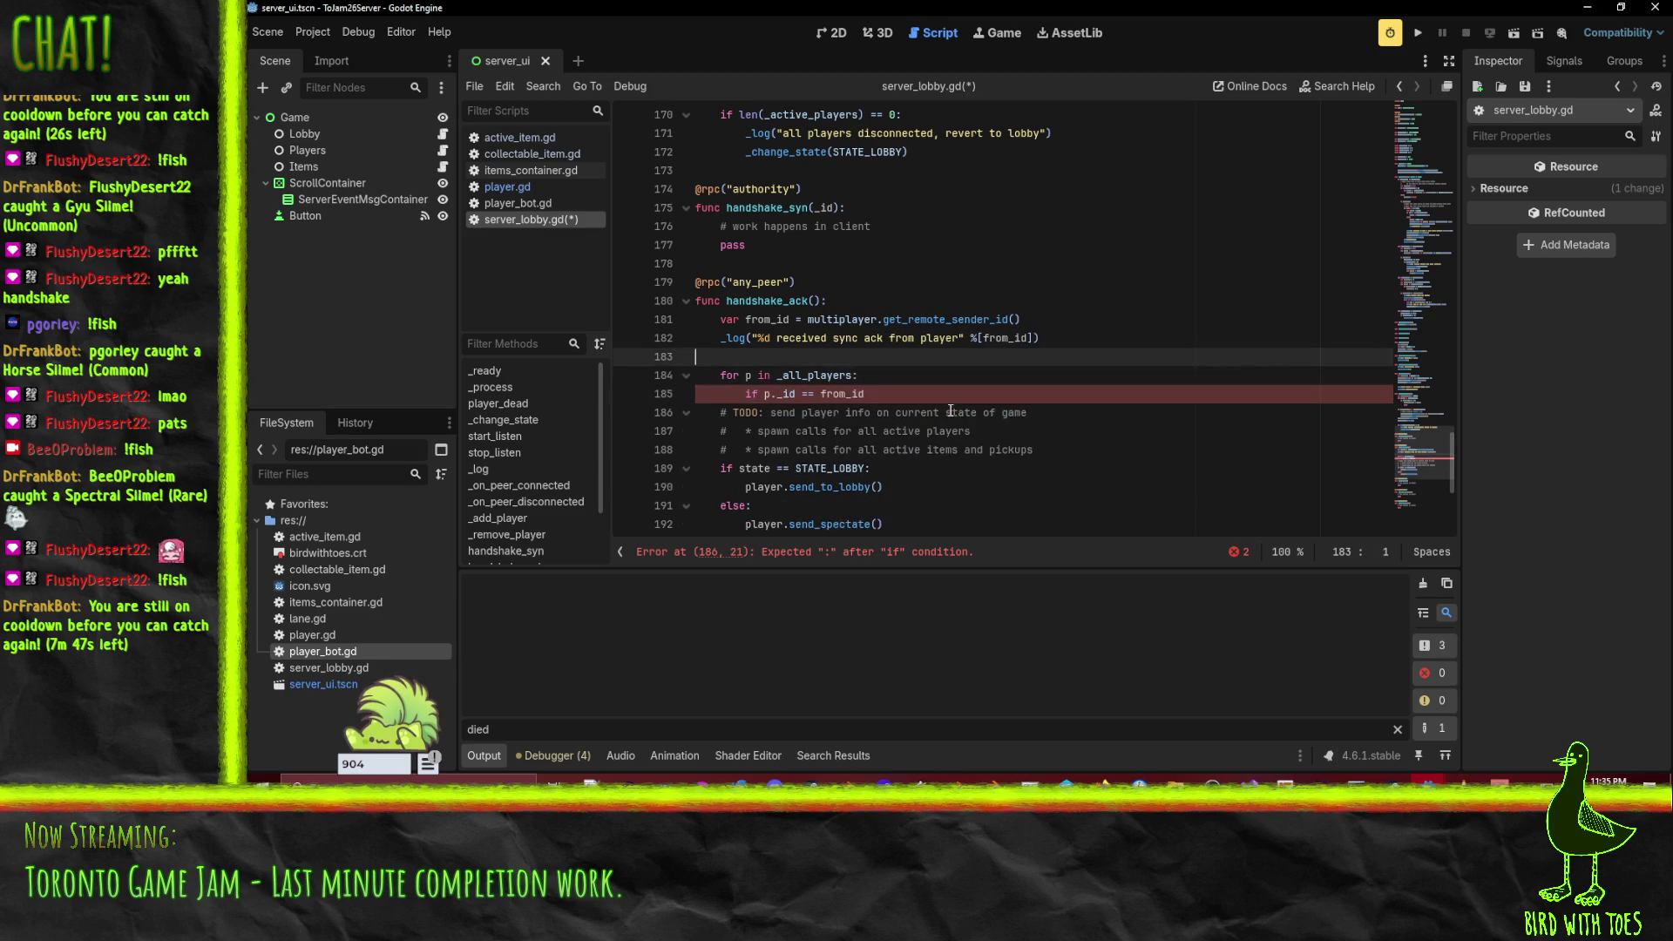
{"action": "type", "text": "var player ="}
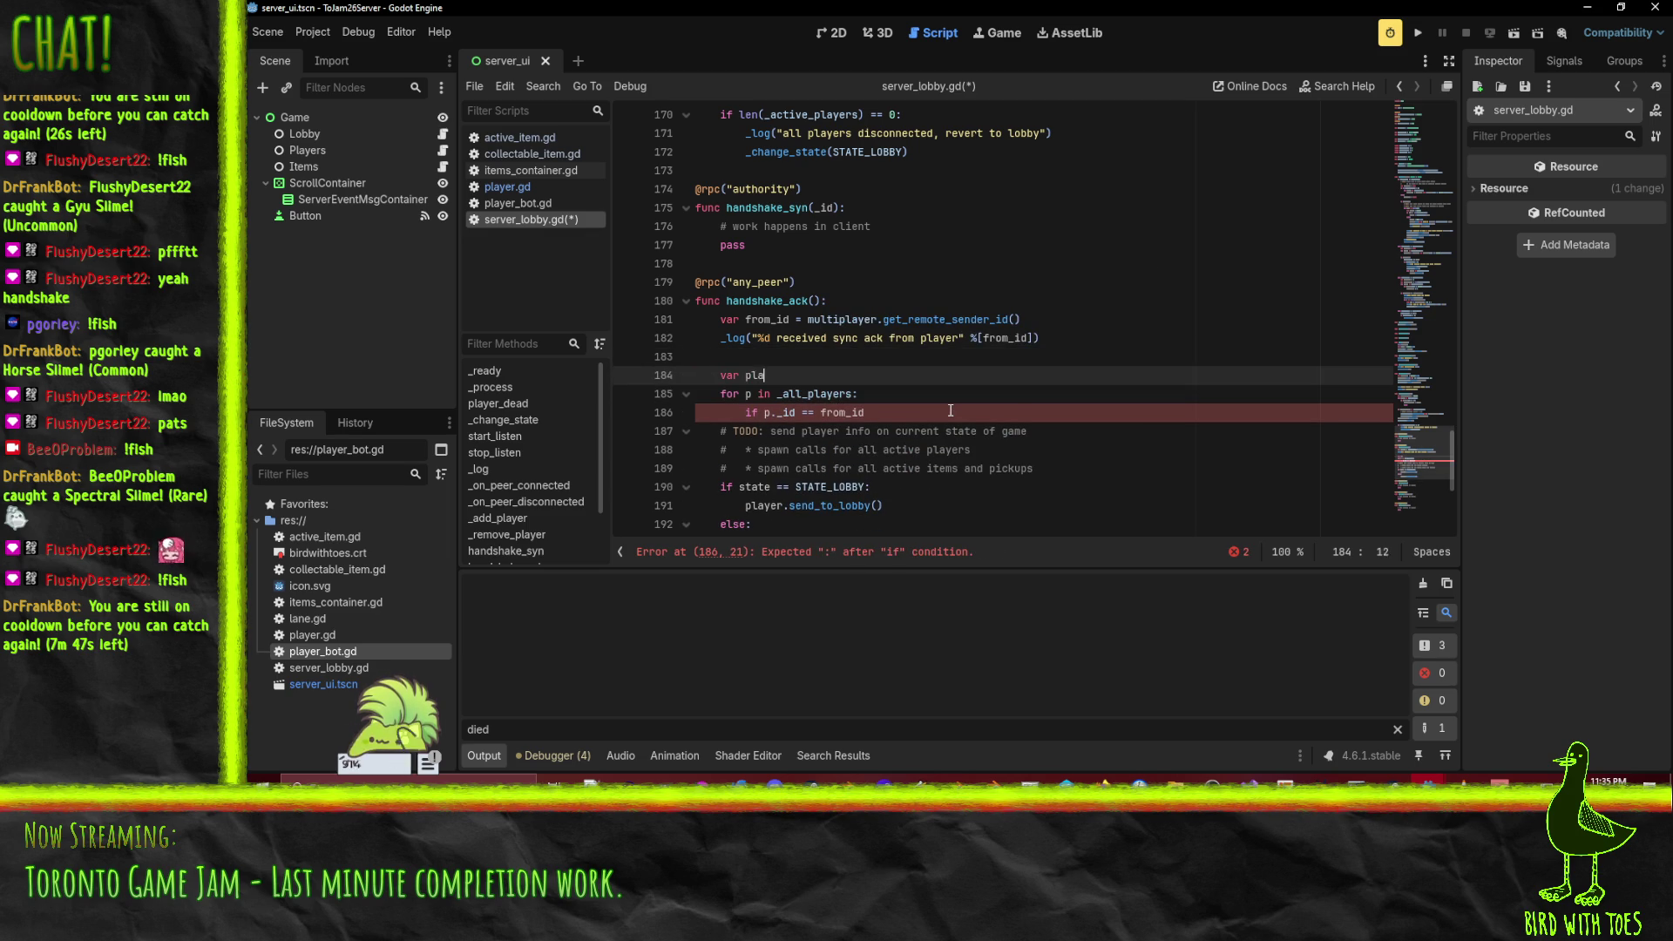
{"action": "key", "text": "BackSpace"}
{"action": "type", "text": ": Player"}
Step: Make the if body assign player = p and break, then save the script
{"action": "key", "text": "Down"}
{"action": "key", "text": "Down"}
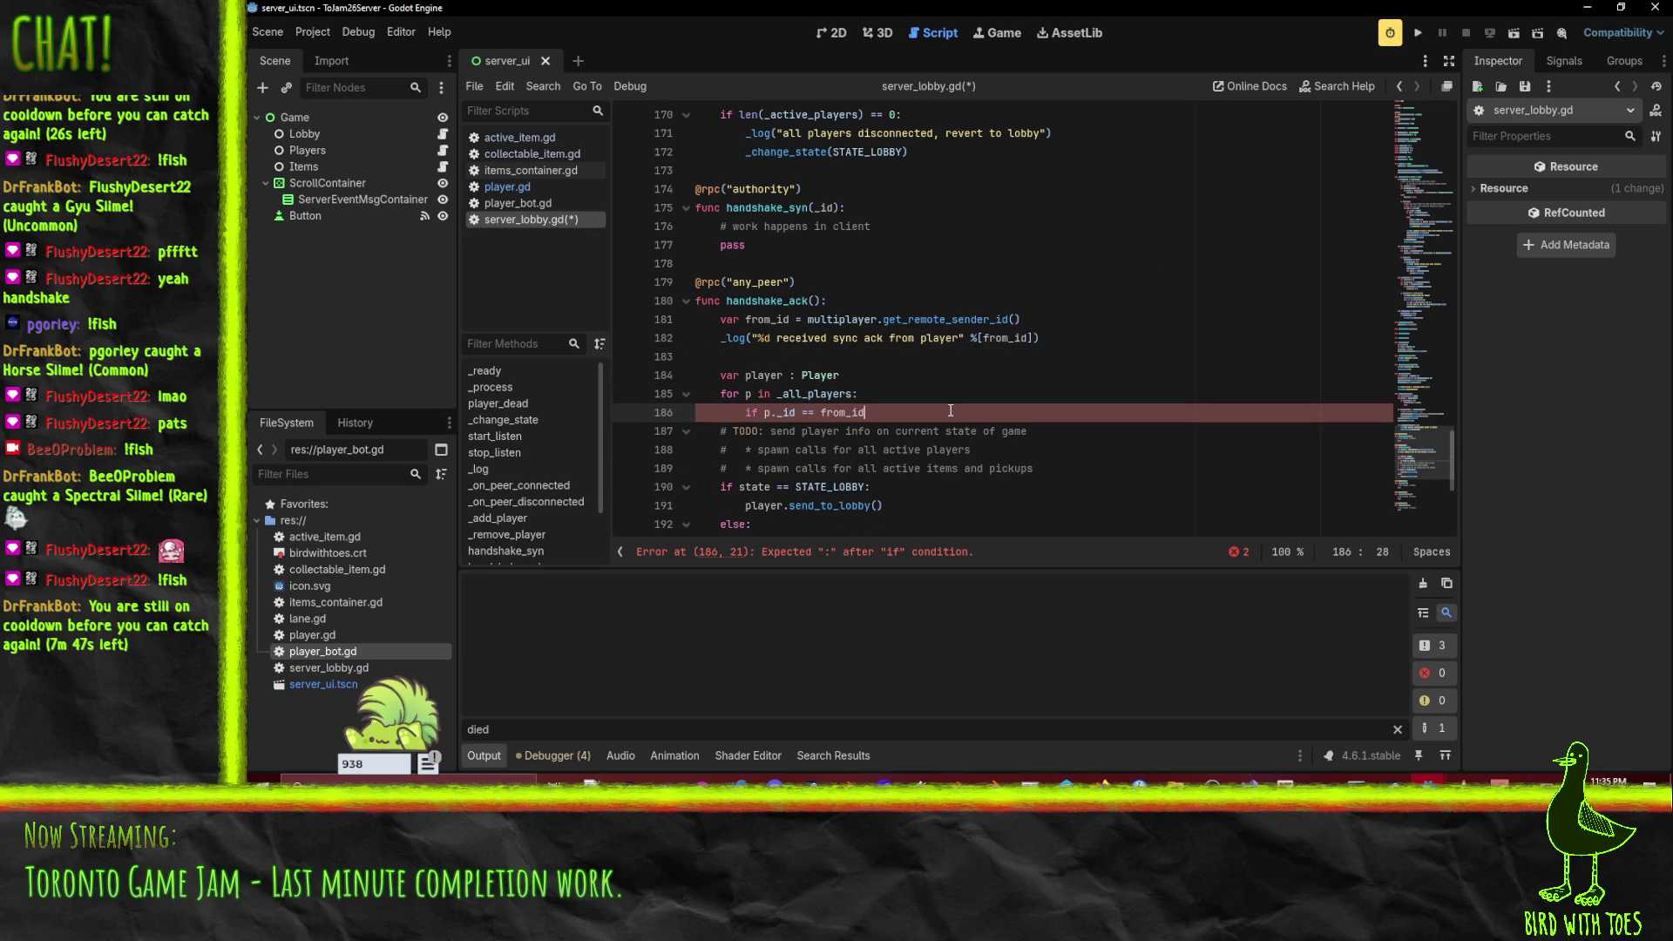
{"action": "type", "text": ":"}
{"action": "key", "text": "Return"}
{"action": "type", "text": "player = "}
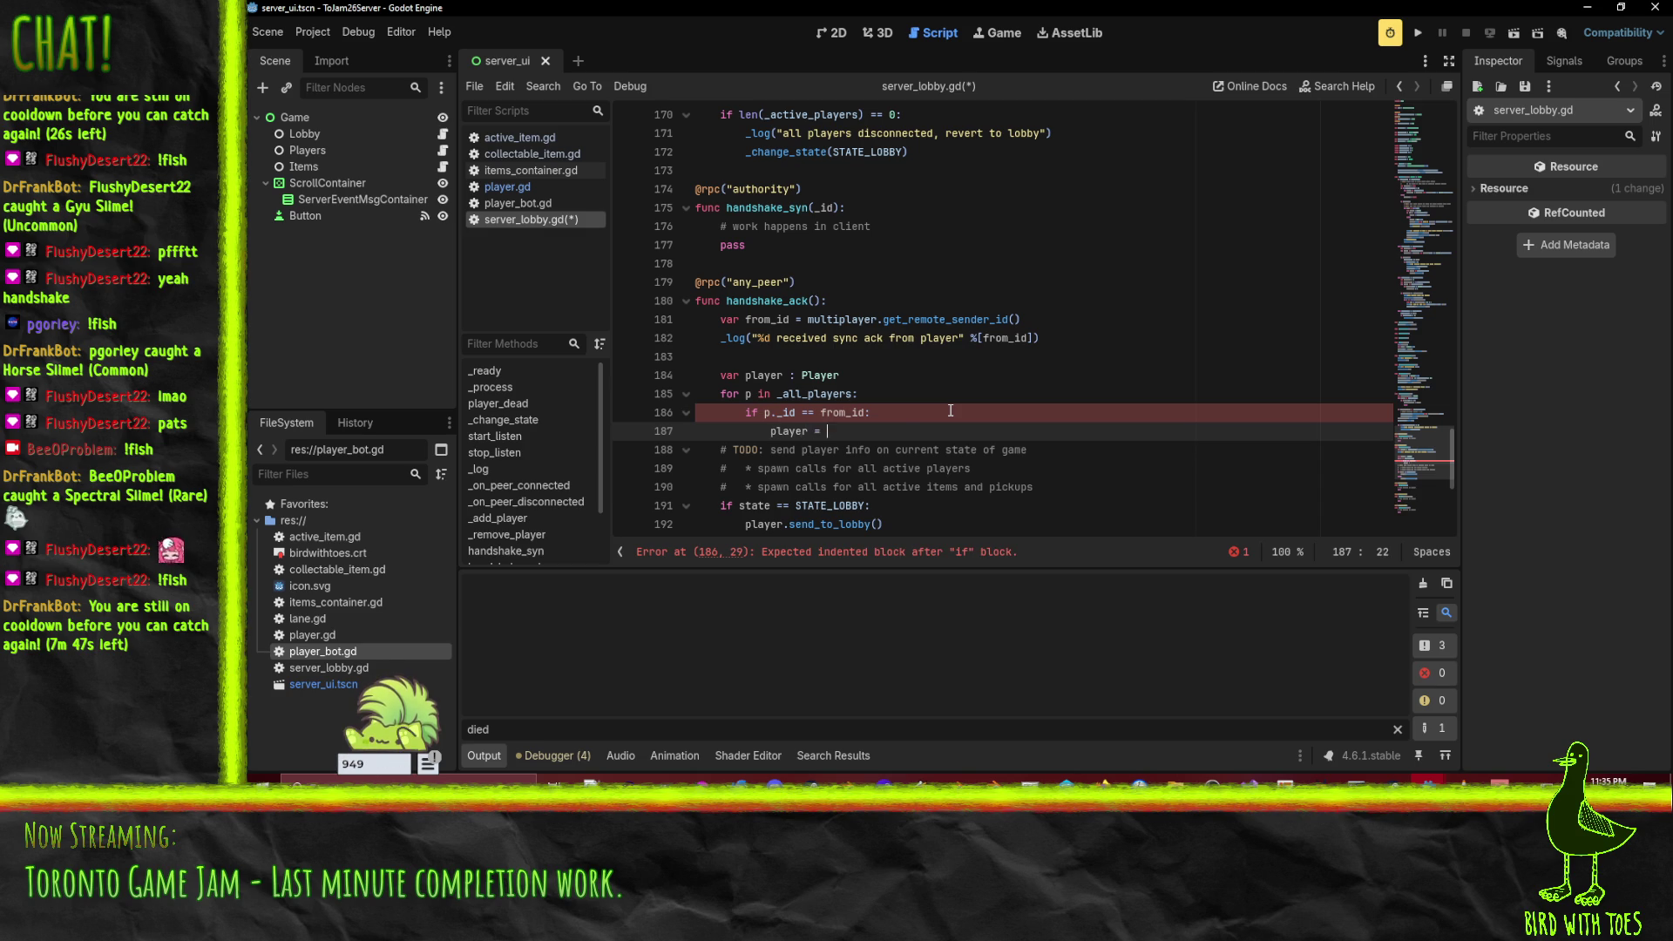
{"action": "type", "text": "p"}
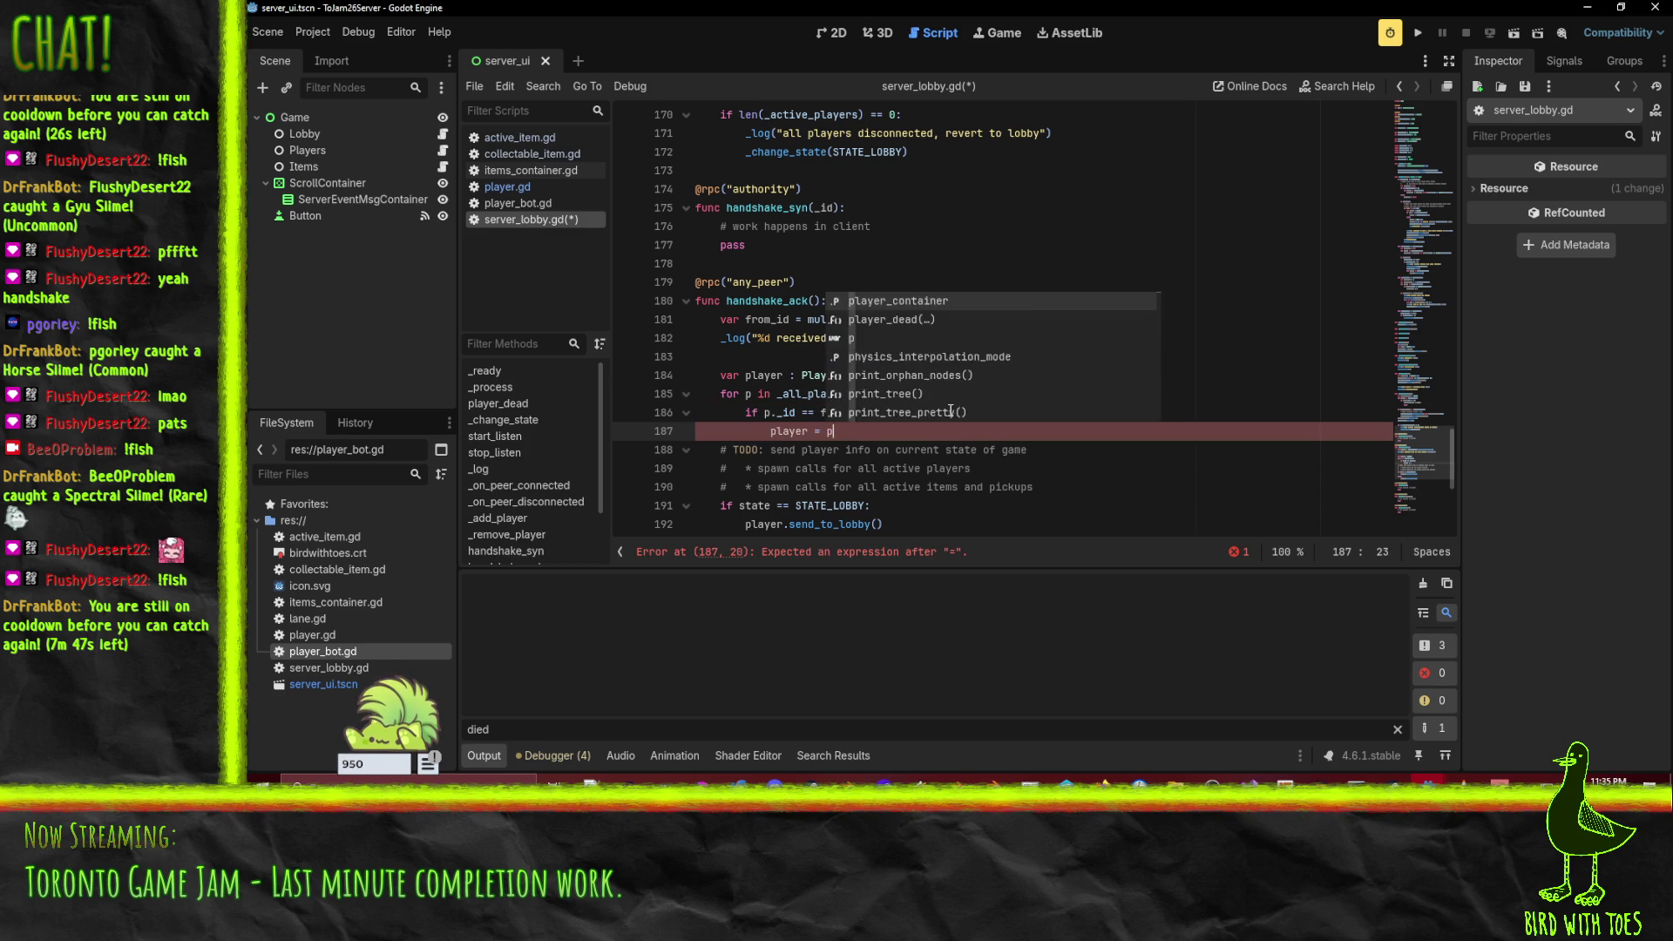
{"action": "key", "text": "Escape"}
{"action": "key", "text": "Return"}
{"action": "type", "text": "break"}
{"action": "key", "text": "Return"}
{"action": "key", "text": "ctrl+s"}
{"action": "scroll", "coordinate": [689, 148], "scroll_direction": "down", "scroll_amount": 4}
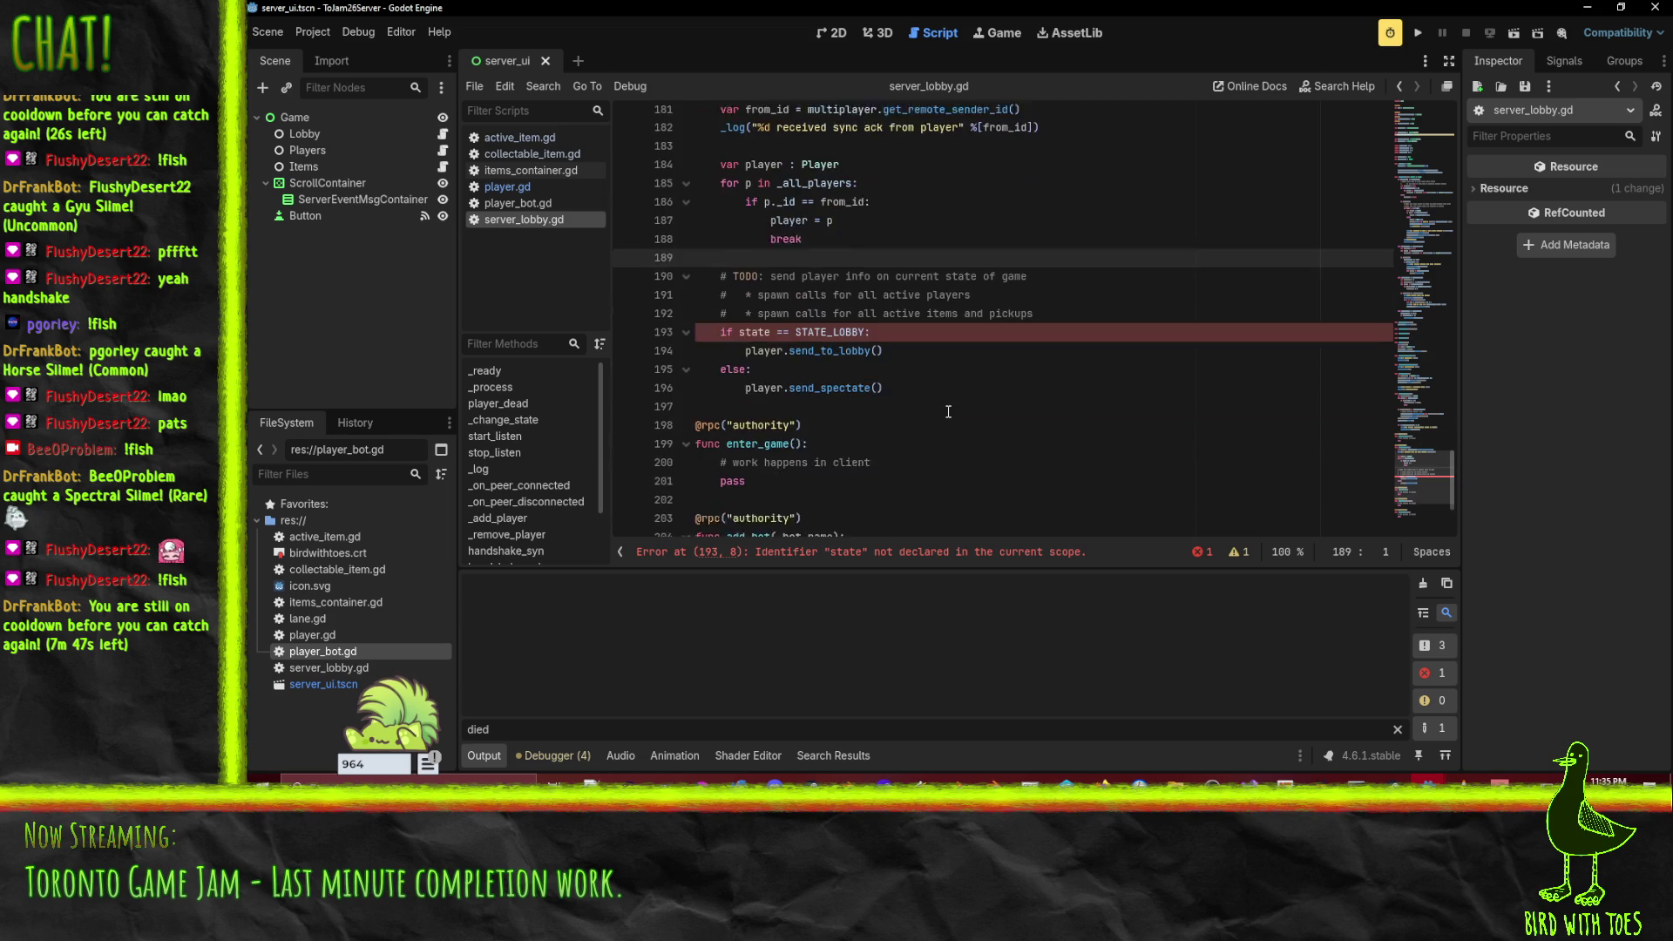
Step: Rename 'state' on line 193 to _game_state after checking the variable name at the file's top
{"action": "left_click", "coordinate": [960, 361]}
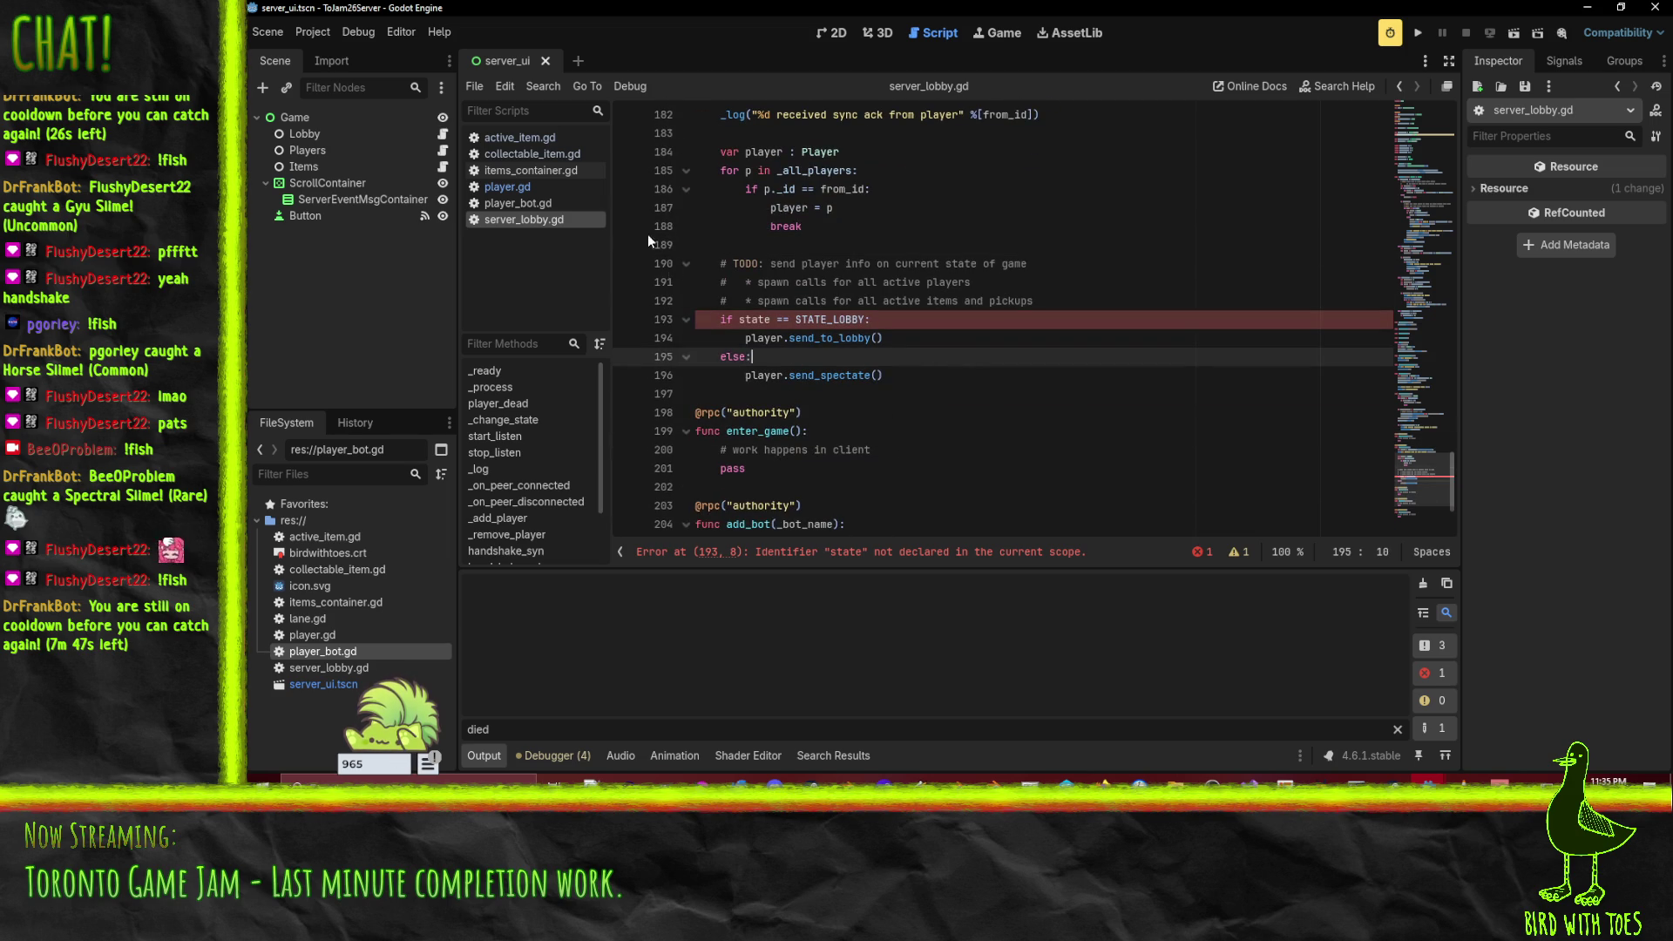
{"action": "left_click", "coordinate": [739, 320]}
{"action": "type", "text": "_"}
{"action": "key", "text": "Right"}
{"action": "key", "text": "Right"}
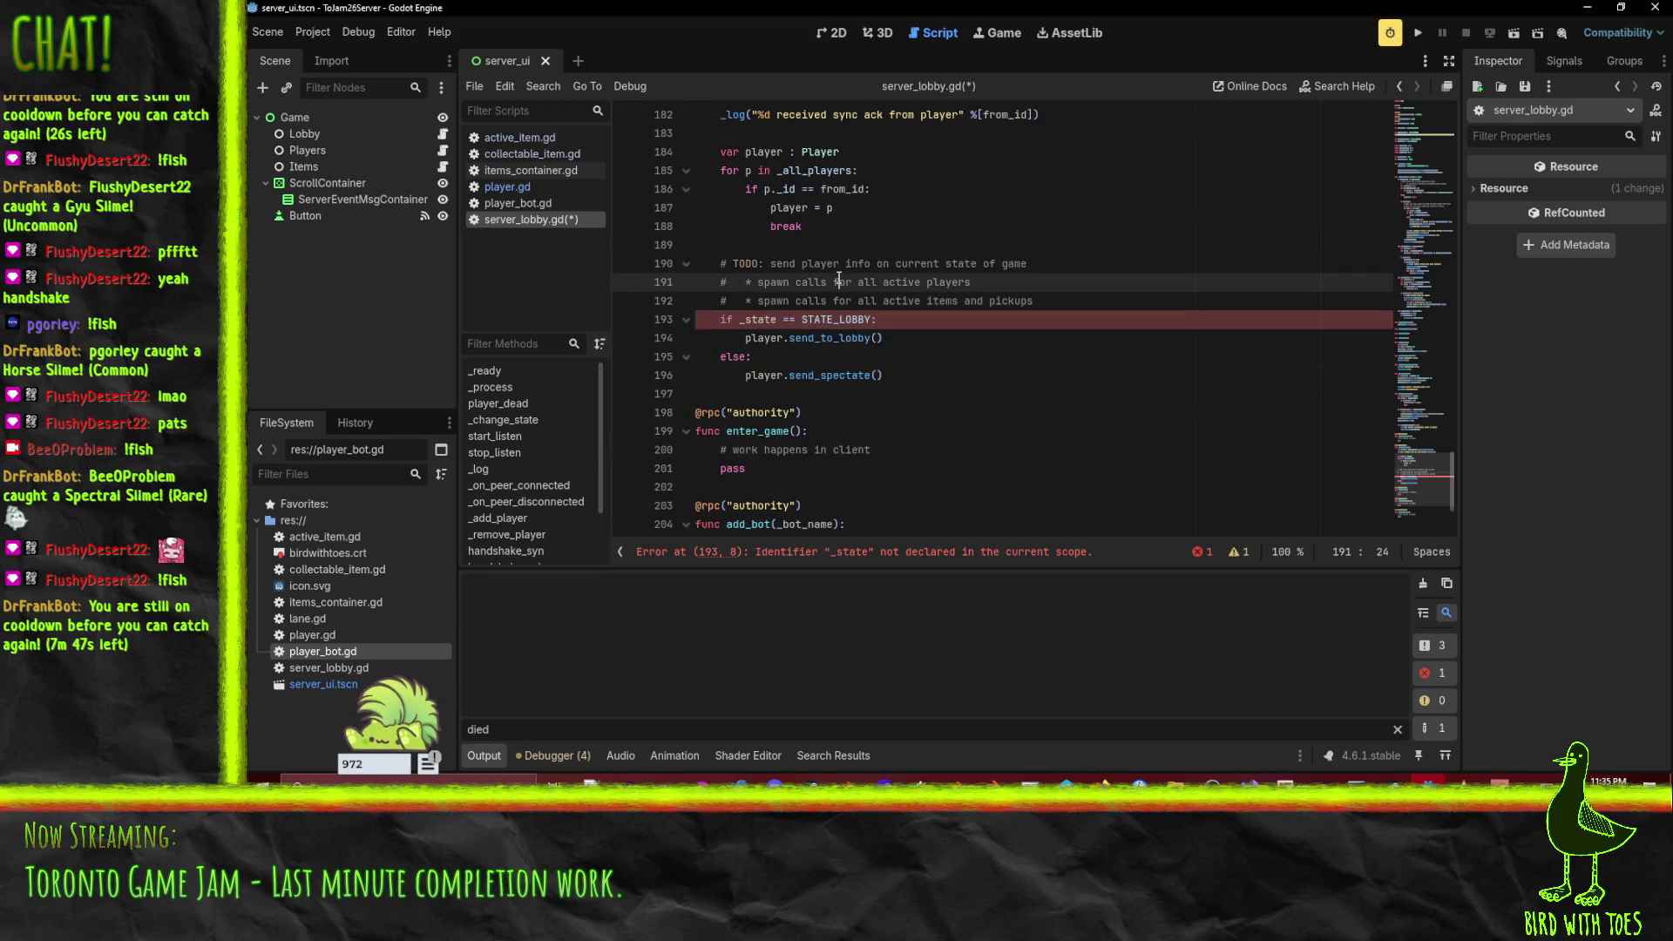
{"action": "scroll", "coordinate": [854, 433], "scroll_direction": "up", "scroll_amount": 7}
{"action": "scroll", "coordinate": [854, 433], "scroll_direction": "up", "scroll_amount": 20}
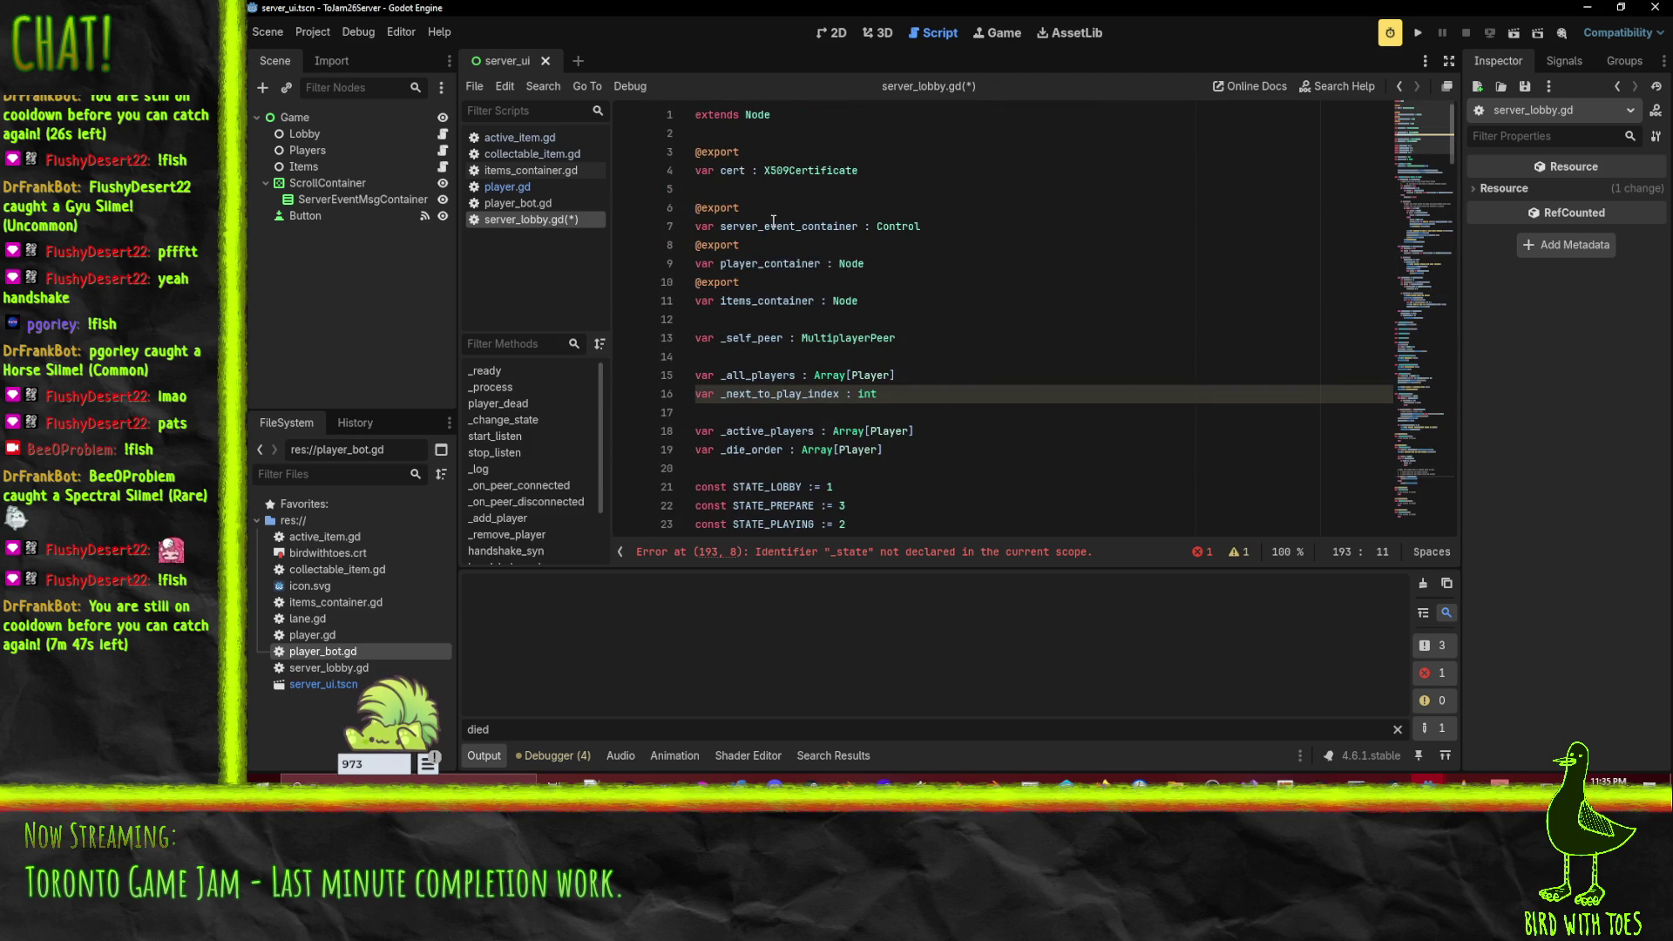
{"action": "scroll", "coordinate": [986, 308], "scroll_direction": "down", "scroll_amount": 4}
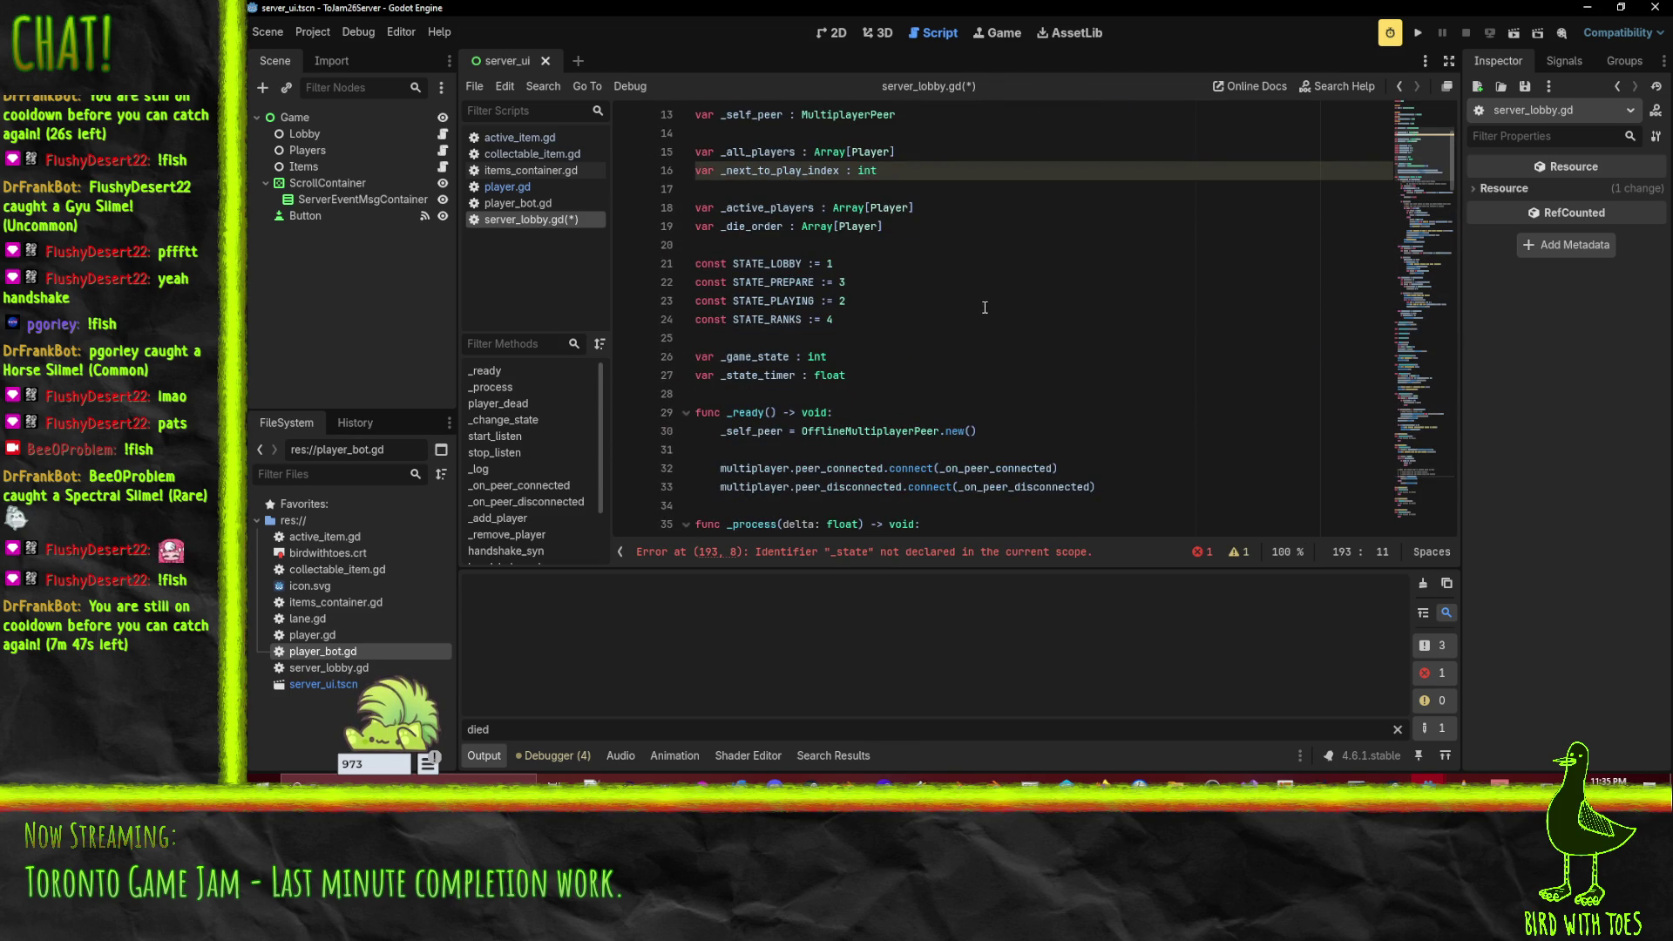
{"action": "key", "text": "Left"}
{"action": "key", "text": "Left"}
{"action": "type", "text": "game_"}
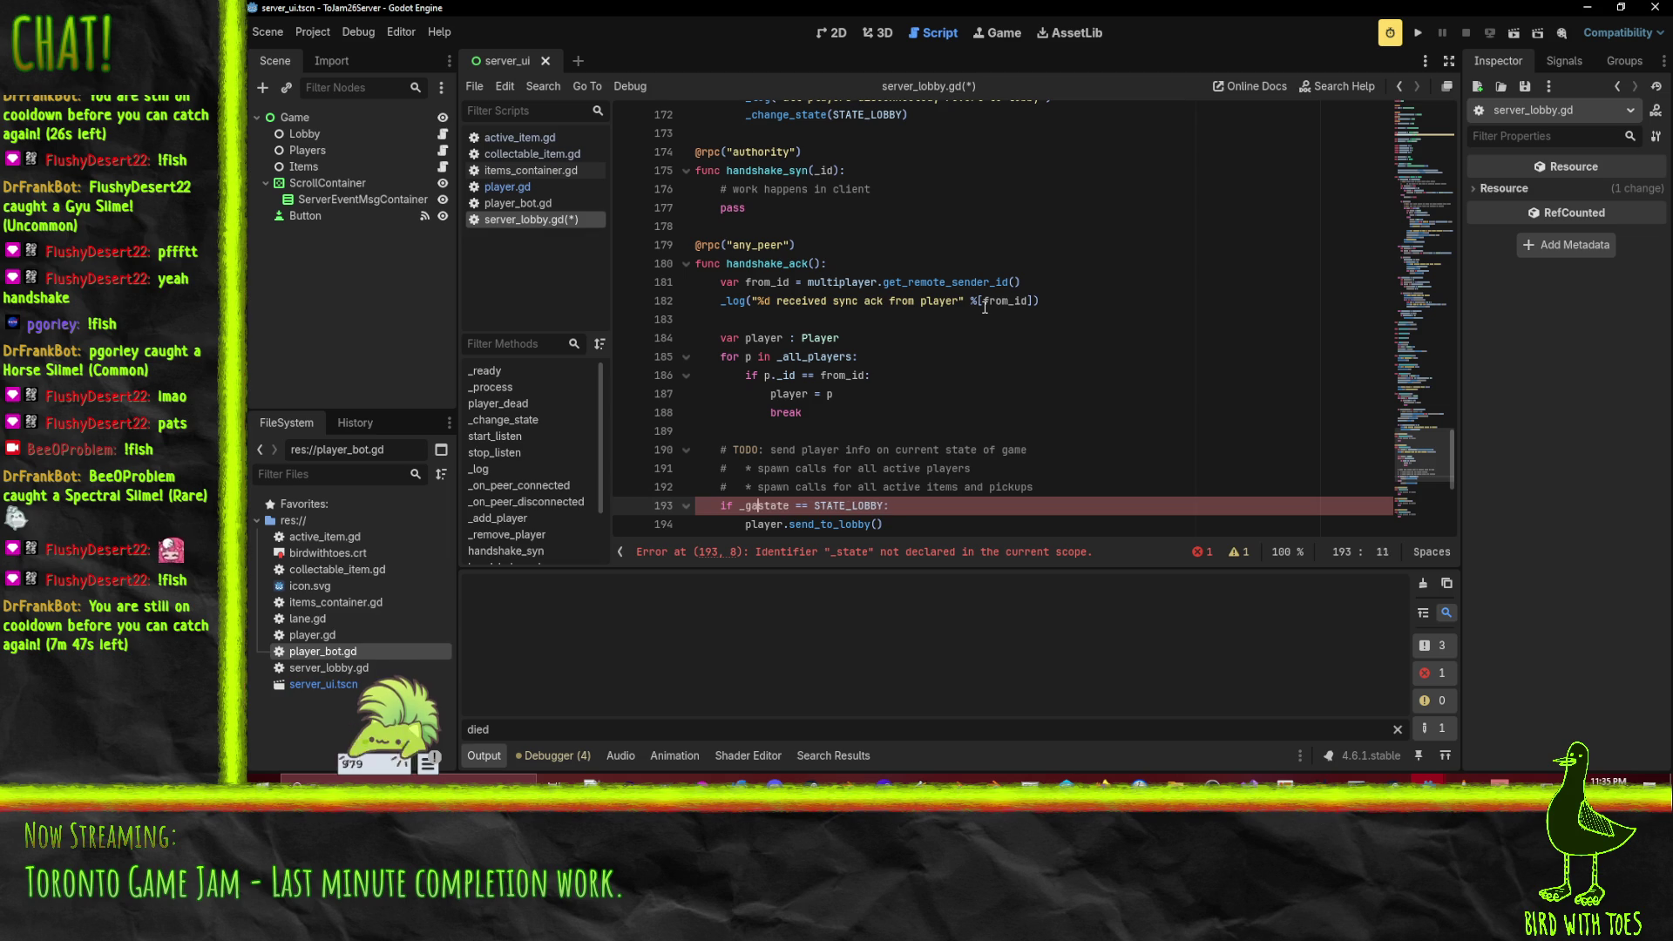
{"action": "scroll", "coordinate": [956, 344], "scroll_direction": "down", "scroll_amount": 2}
{"action": "left_click", "coordinate": [1100, 322]}
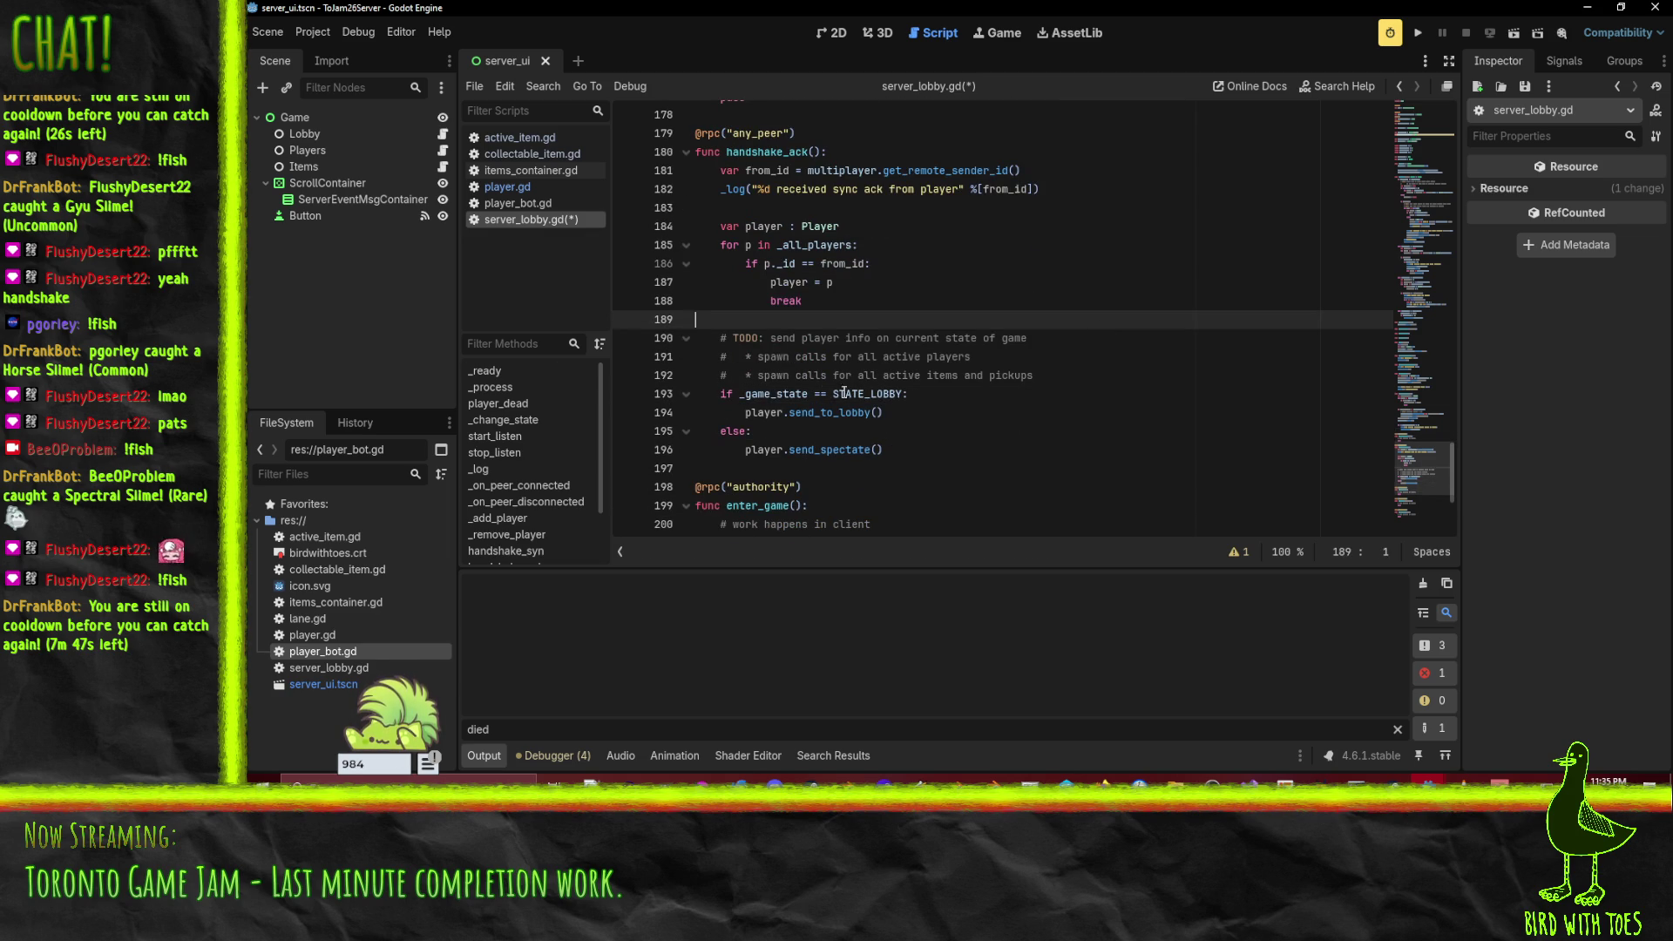
{"action": "left_click", "coordinate": [824, 394]}
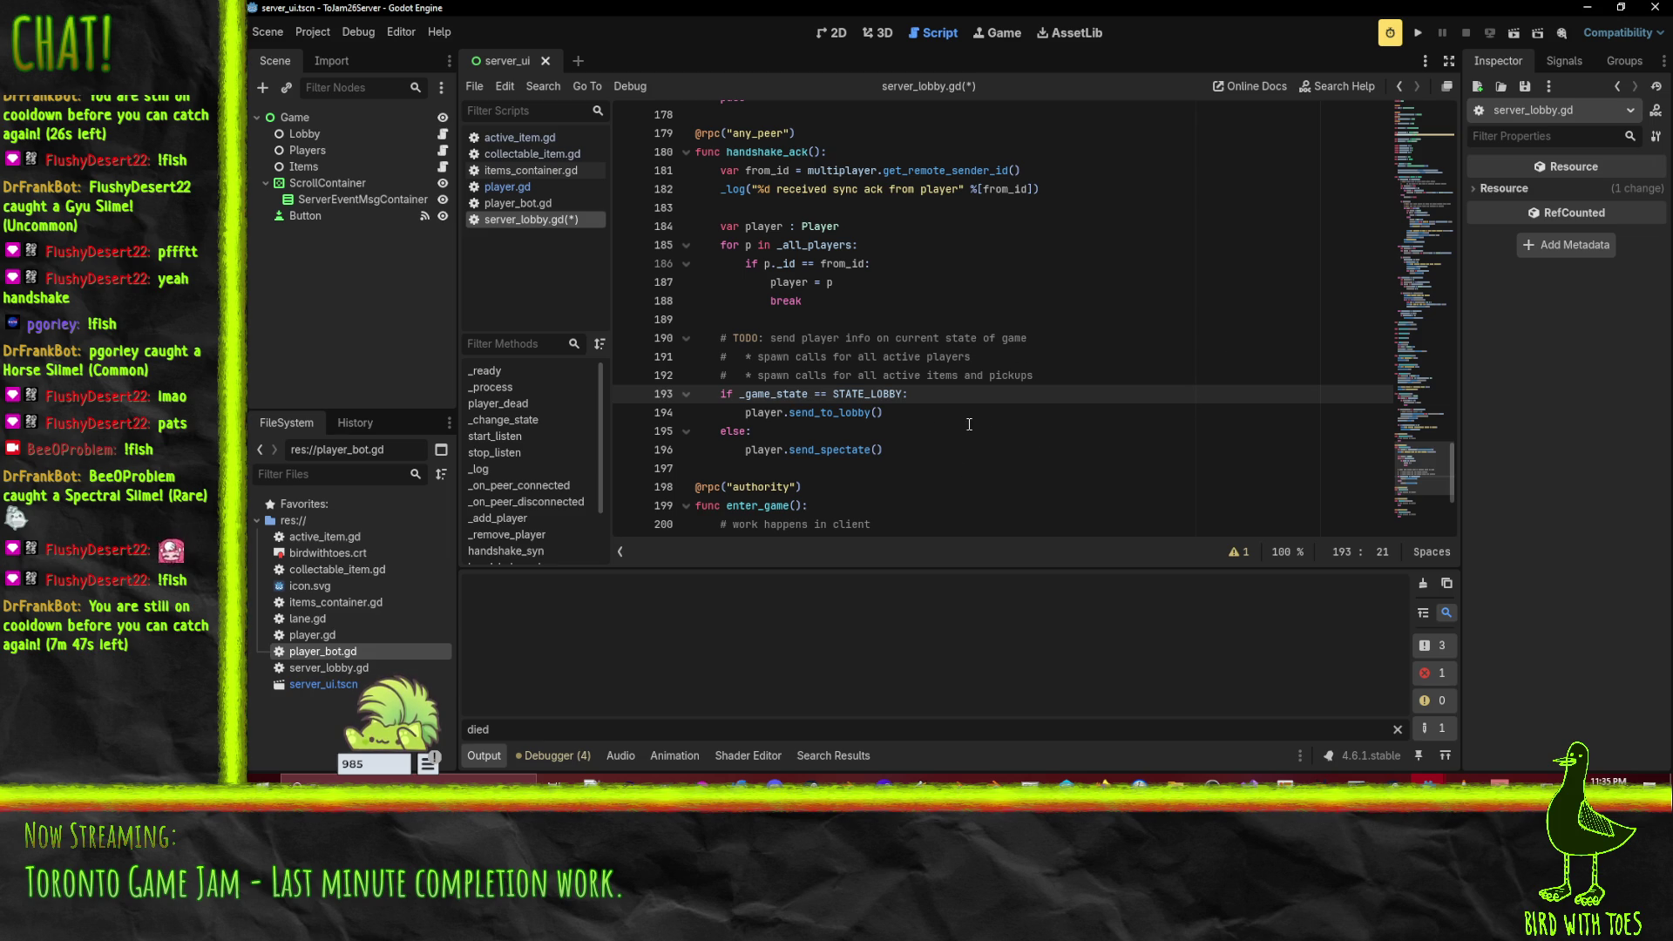
{"action": "left_click", "coordinate": [983, 468]}
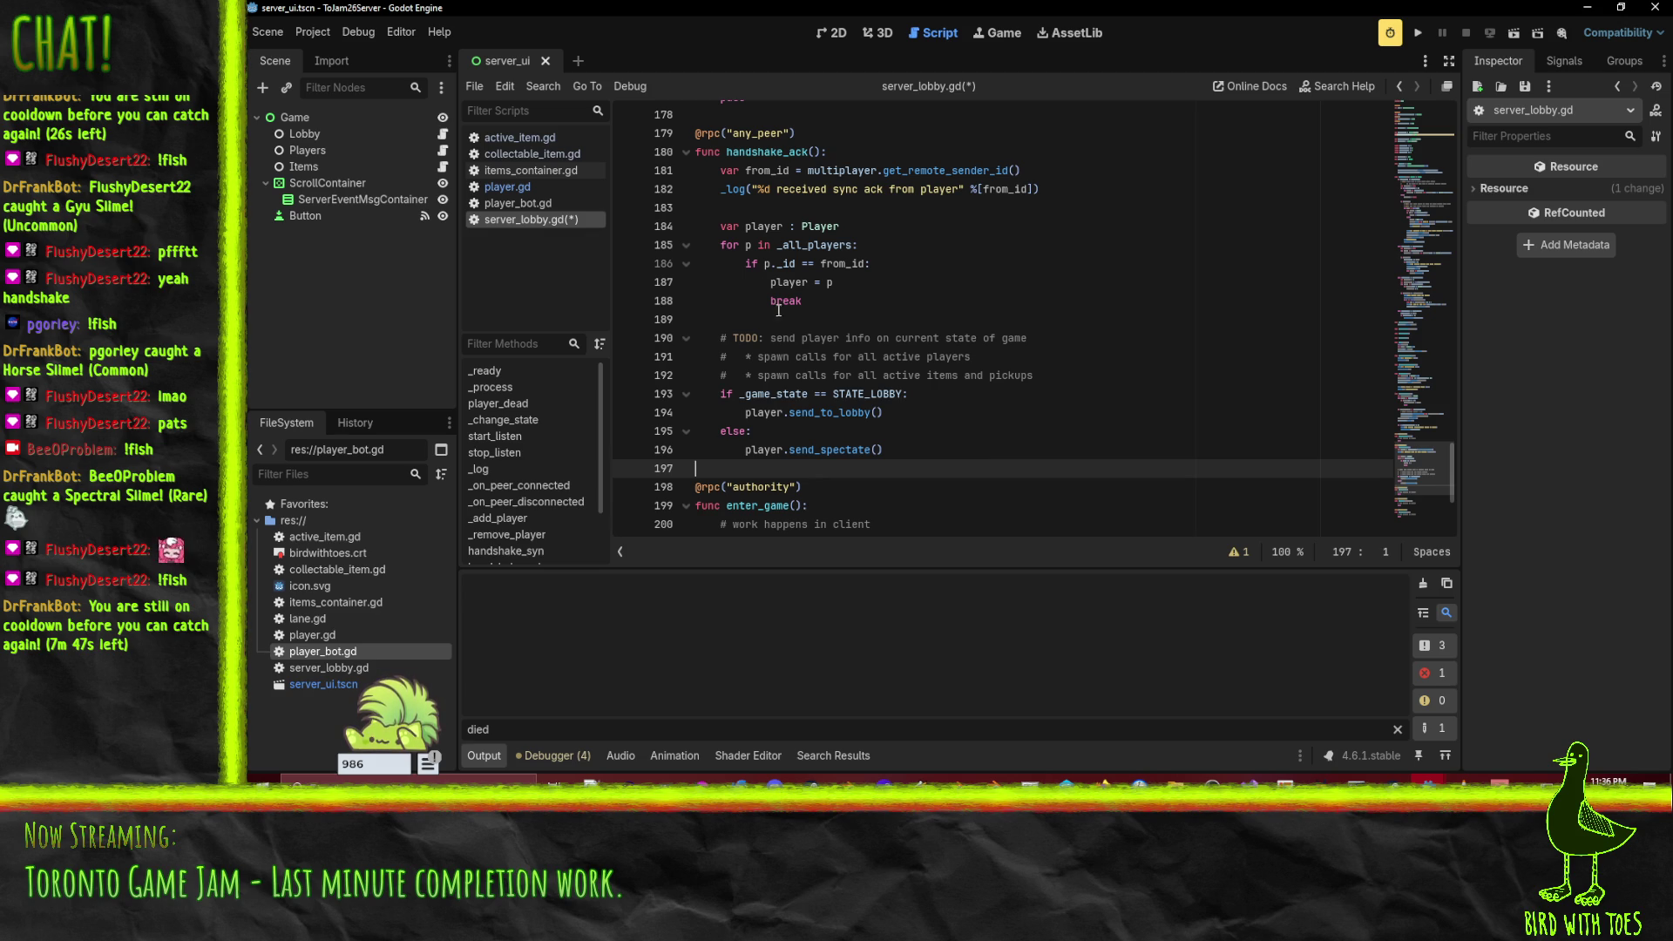
Step: Move the three TODO comment lines to just after player.send_spectate()
{"action": "left_click", "coordinate": [871, 338]}
{"action": "key", "text": "Up"}
{"action": "key", "text": "Down"}
{"action": "key", "text": "Down"}
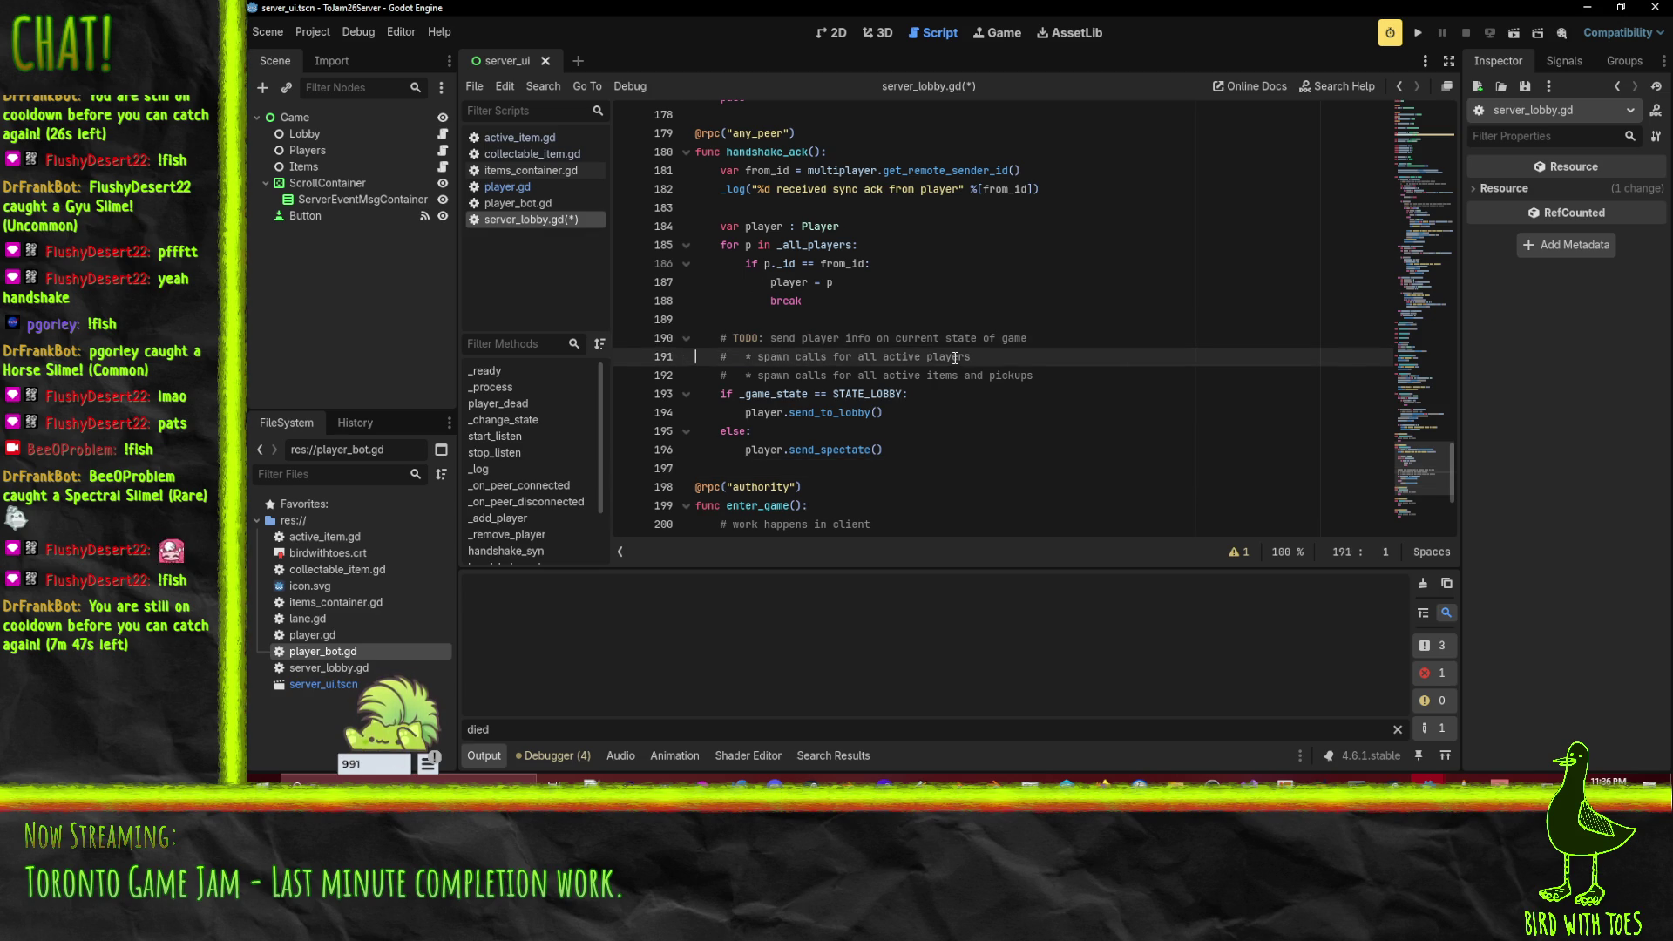
{"action": "key", "text": "Up"}
{"action": "key", "text": "shift+Down"}
{"action": "key", "text": "shift+Down"}
{"action": "key", "text": "shift+Down"}
{"action": "key", "text": "Delete"}
{"action": "key", "text": "Down"}
{"action": "key", "text": "Down"}
{"action": "key", "text": "Down"}
{"action": "key", "text": "ctrl+v"}
{"action": "key", "text": "shift+Up"}
{"action": "key", "text": "shift+Up"}
{"action": "key", "text": "Tab"}
Step: Save server_lobby.gd and switch to the client project's Godot window
{"action": "key", "text": "Up"}
{"action": "key", "text": "Up"}
{"action": "key", "text": "Up"}
{"action": "key", "text": "ctrl+s"}
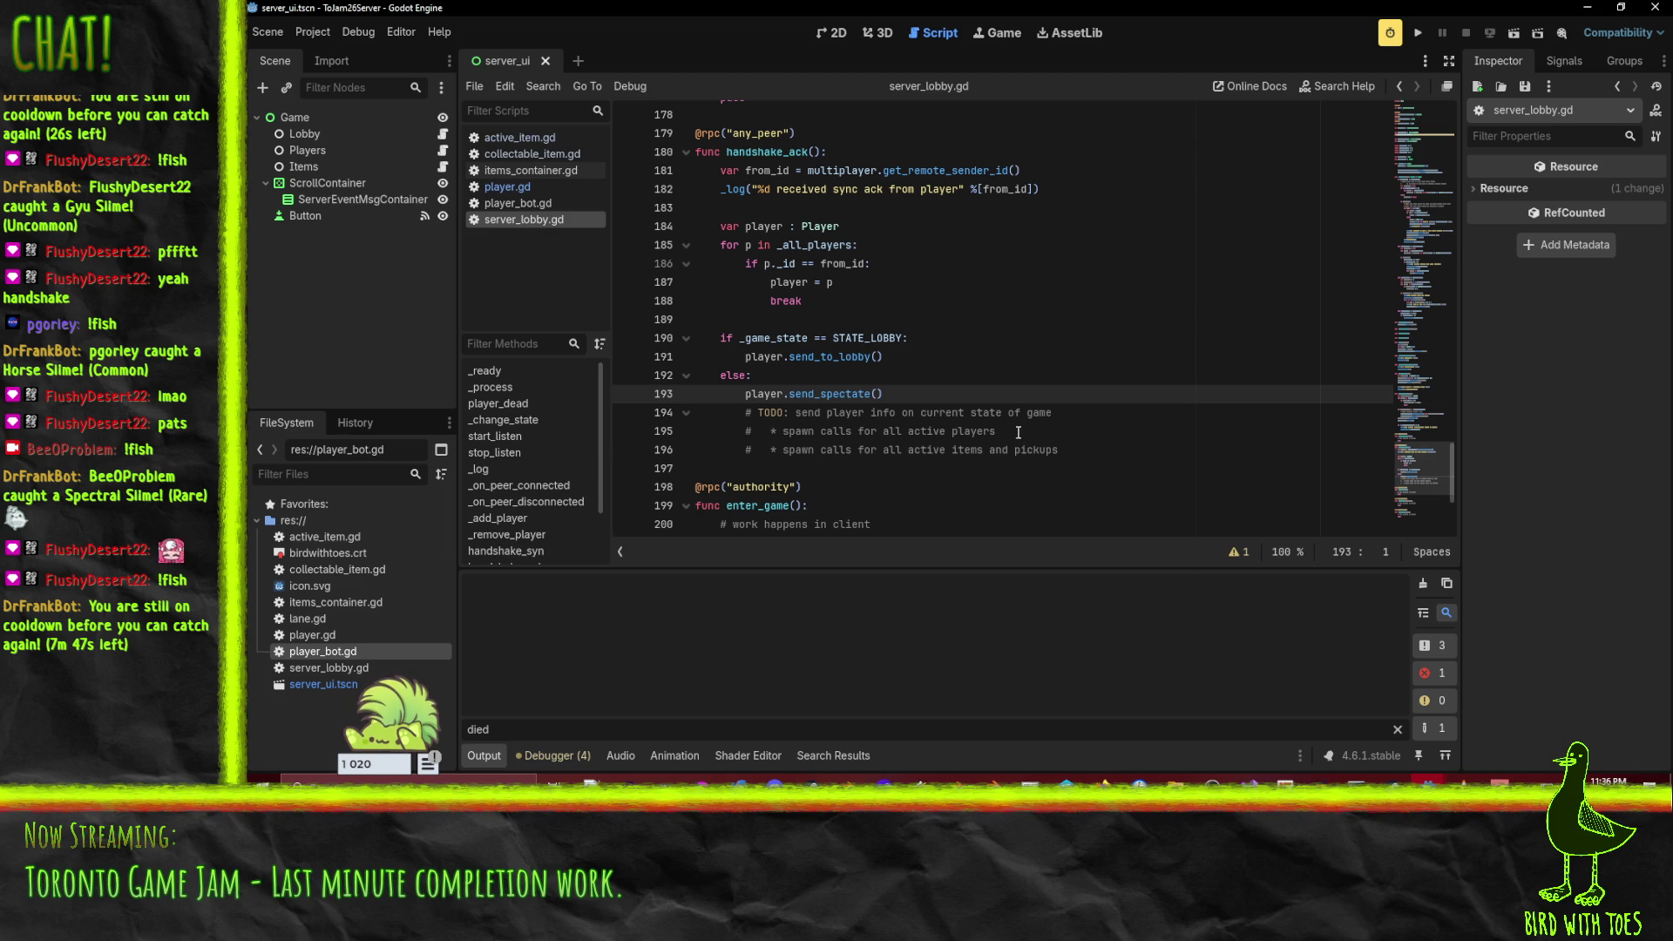
{"action": "mouse_move", "coordinate": [1429, 779]}
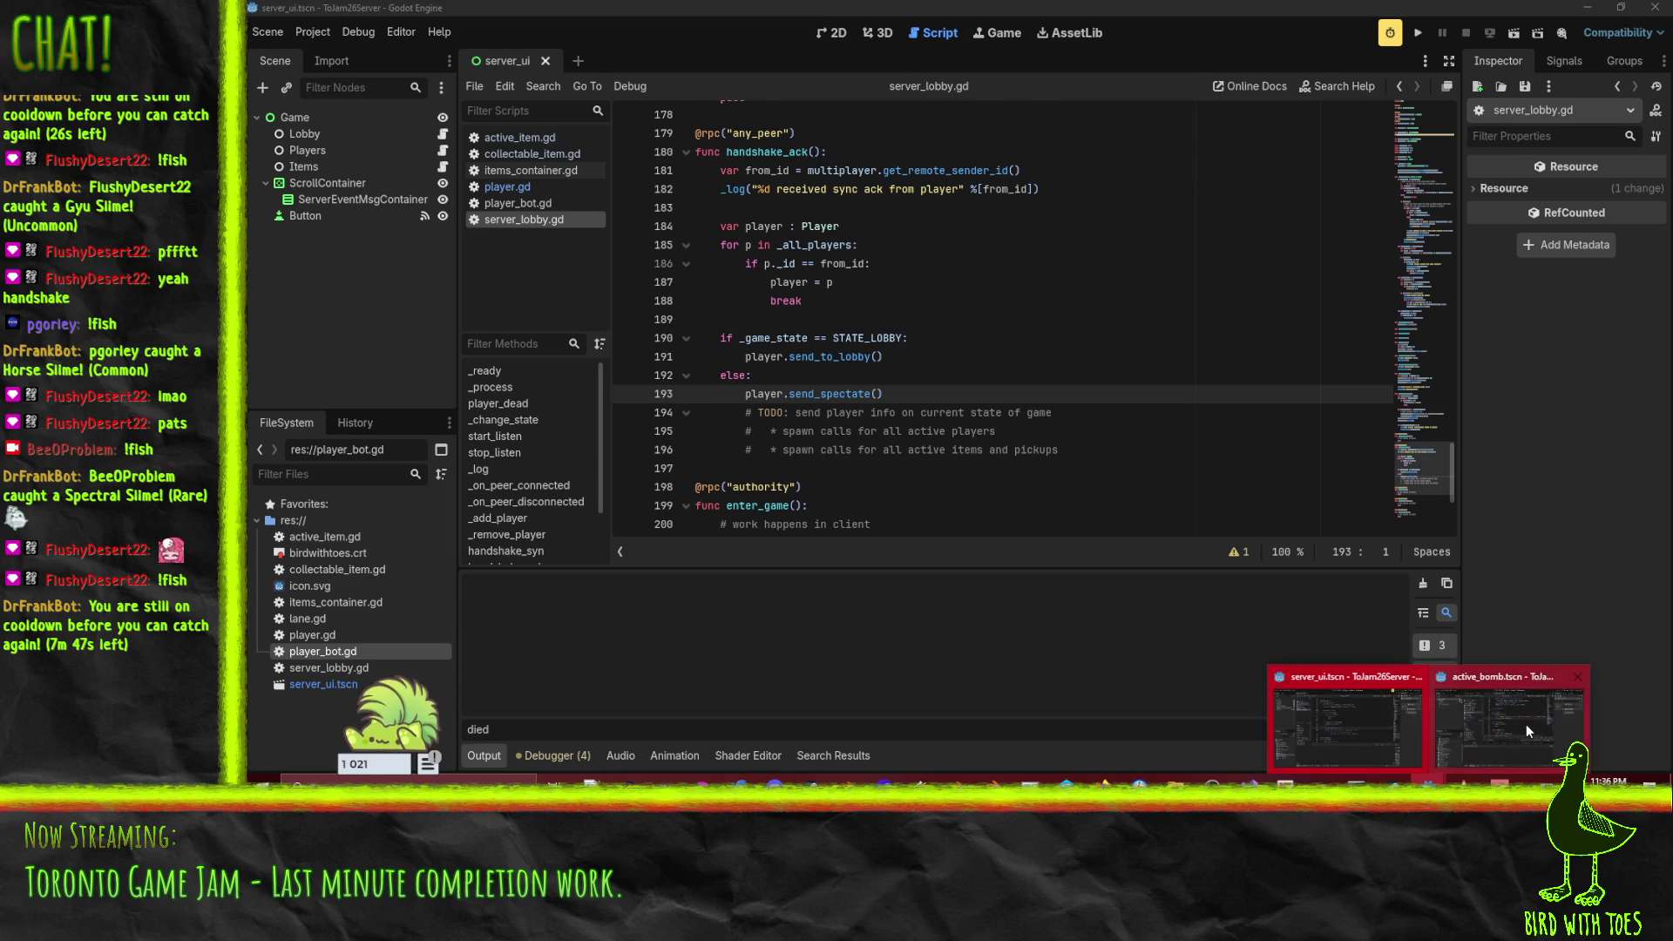
{"action": "left_click", "coordinate": [1525, 724]}
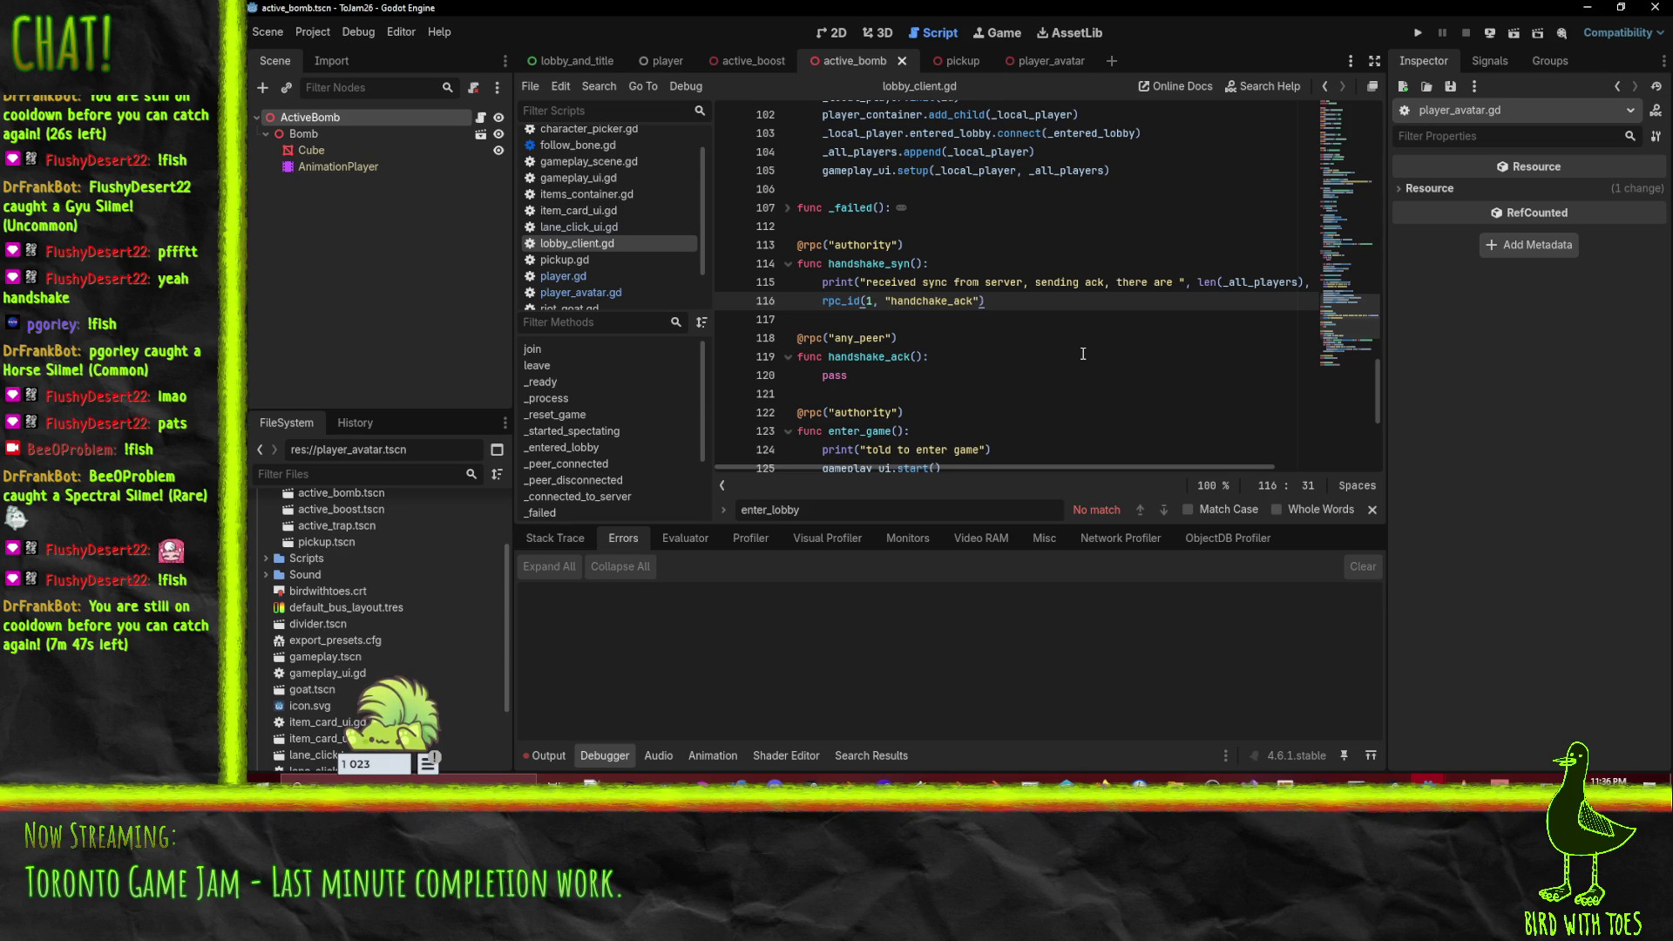
Step: Review the client lobby script, then check line 196 in the server project's editor
{"action": "scroll", "coordinate": [1042, 422], "scroll_direction": "up", "scroll_amount": 5}
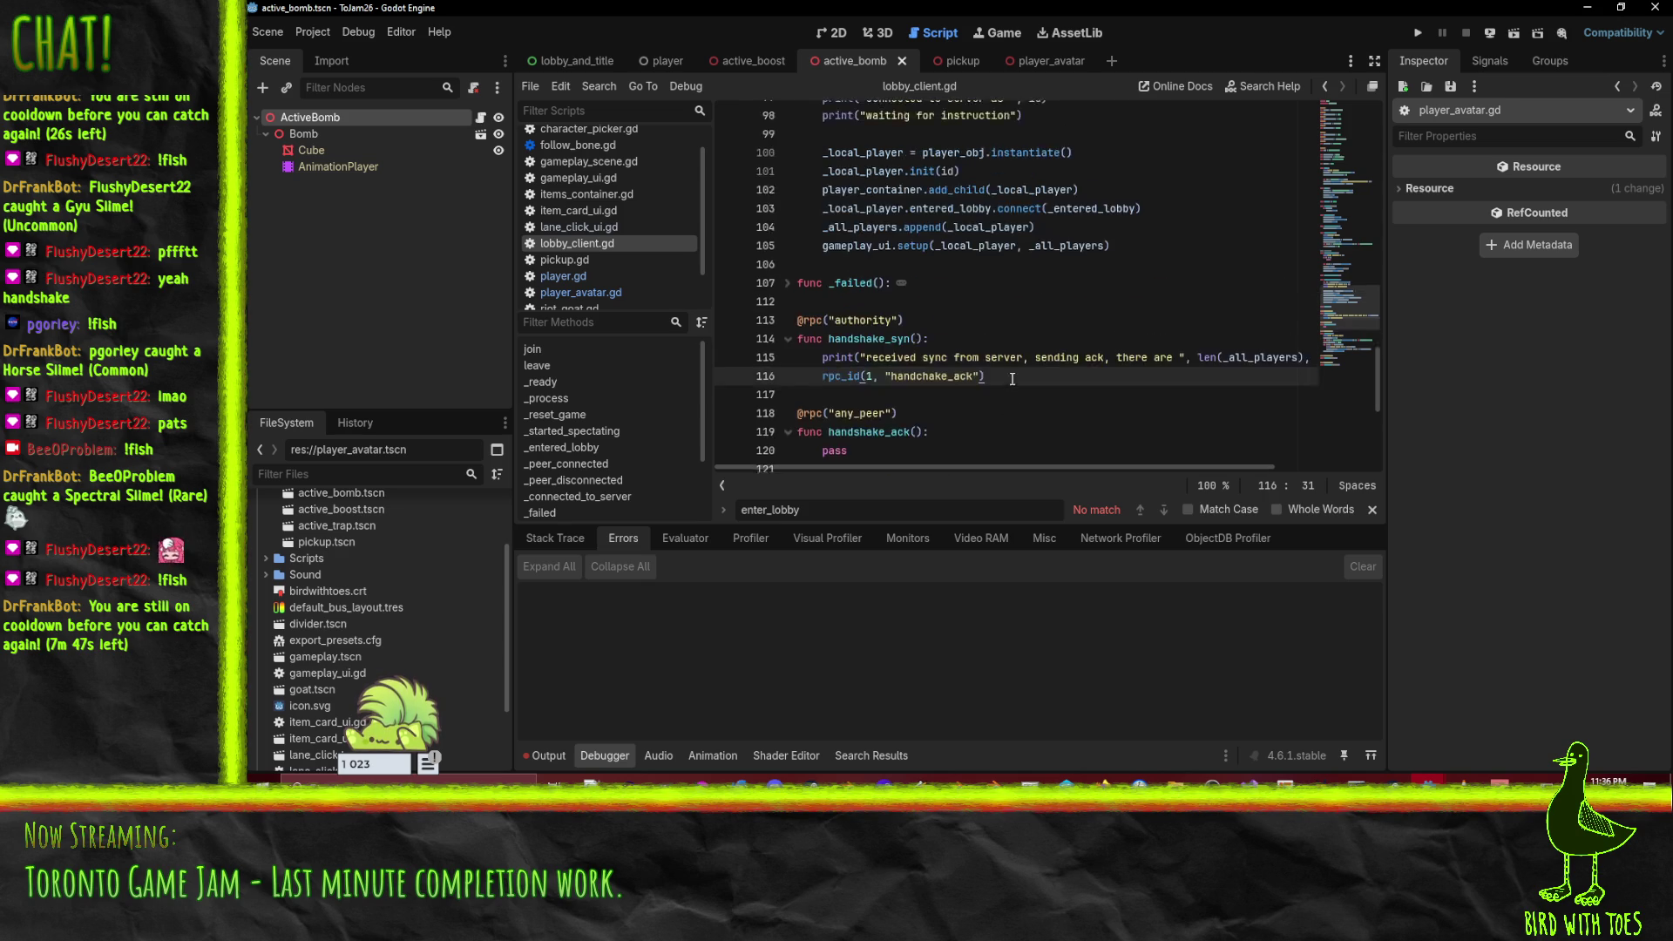
{"action": "scroll", "coordinate": [1002, 405], "scroll_direction": "down", "scroll_amount": 4}
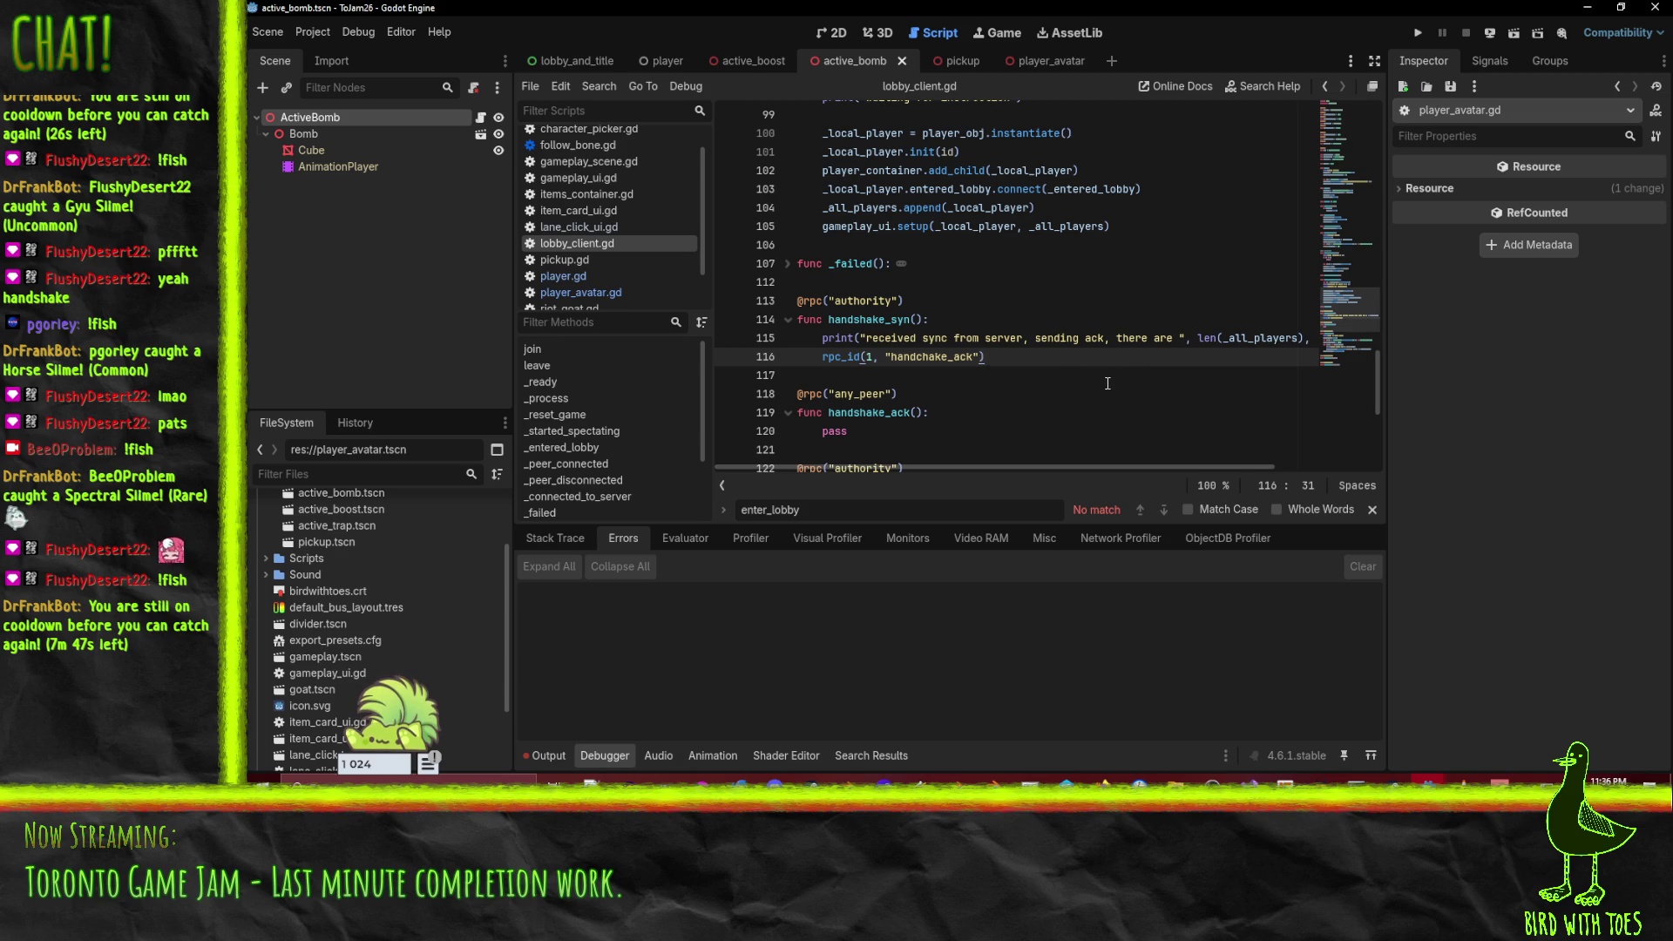
{"action": "left_click", "coordinate": [1108, 383]}
{"action": "key", "text": "Left"}
{"action": "scroll", "coordinate": [1097, 368], "scroll_direction": "up", "scroll_amount": 2}
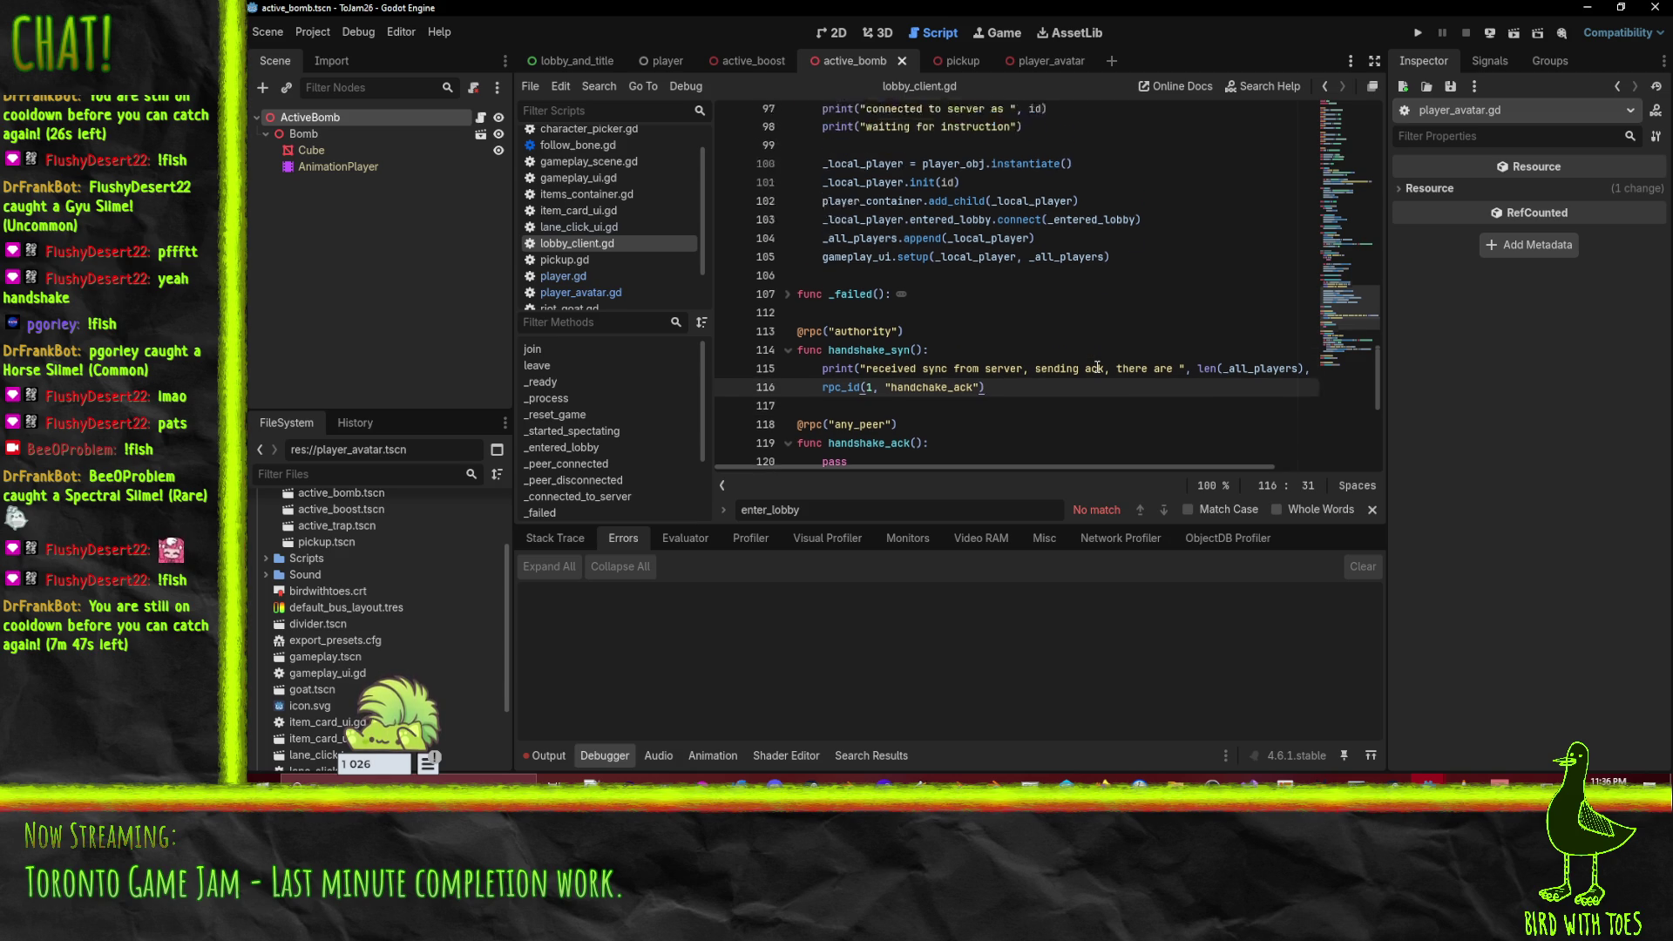
{"action": "scroll", "coordinate": [1098, 368], "scroll_direction": "down", "scroll_amount": 2}
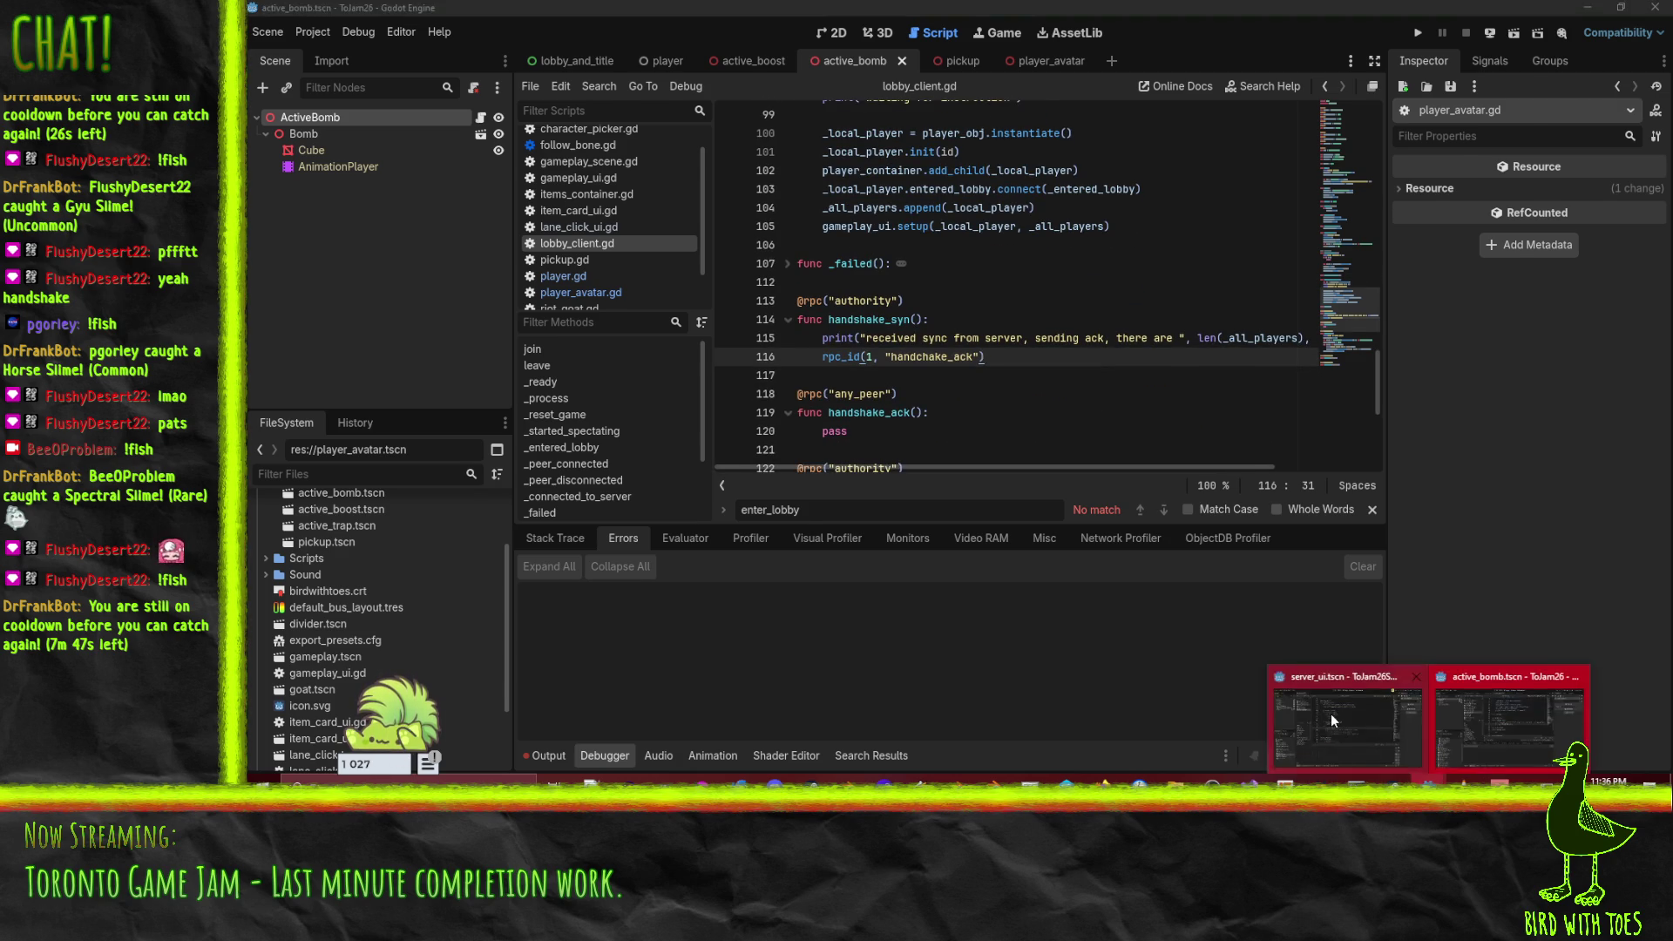
{"action": "left_click", "coordinate": [1330, 715]}
{"action": "left_click", "coordinate": [1108, 460]}
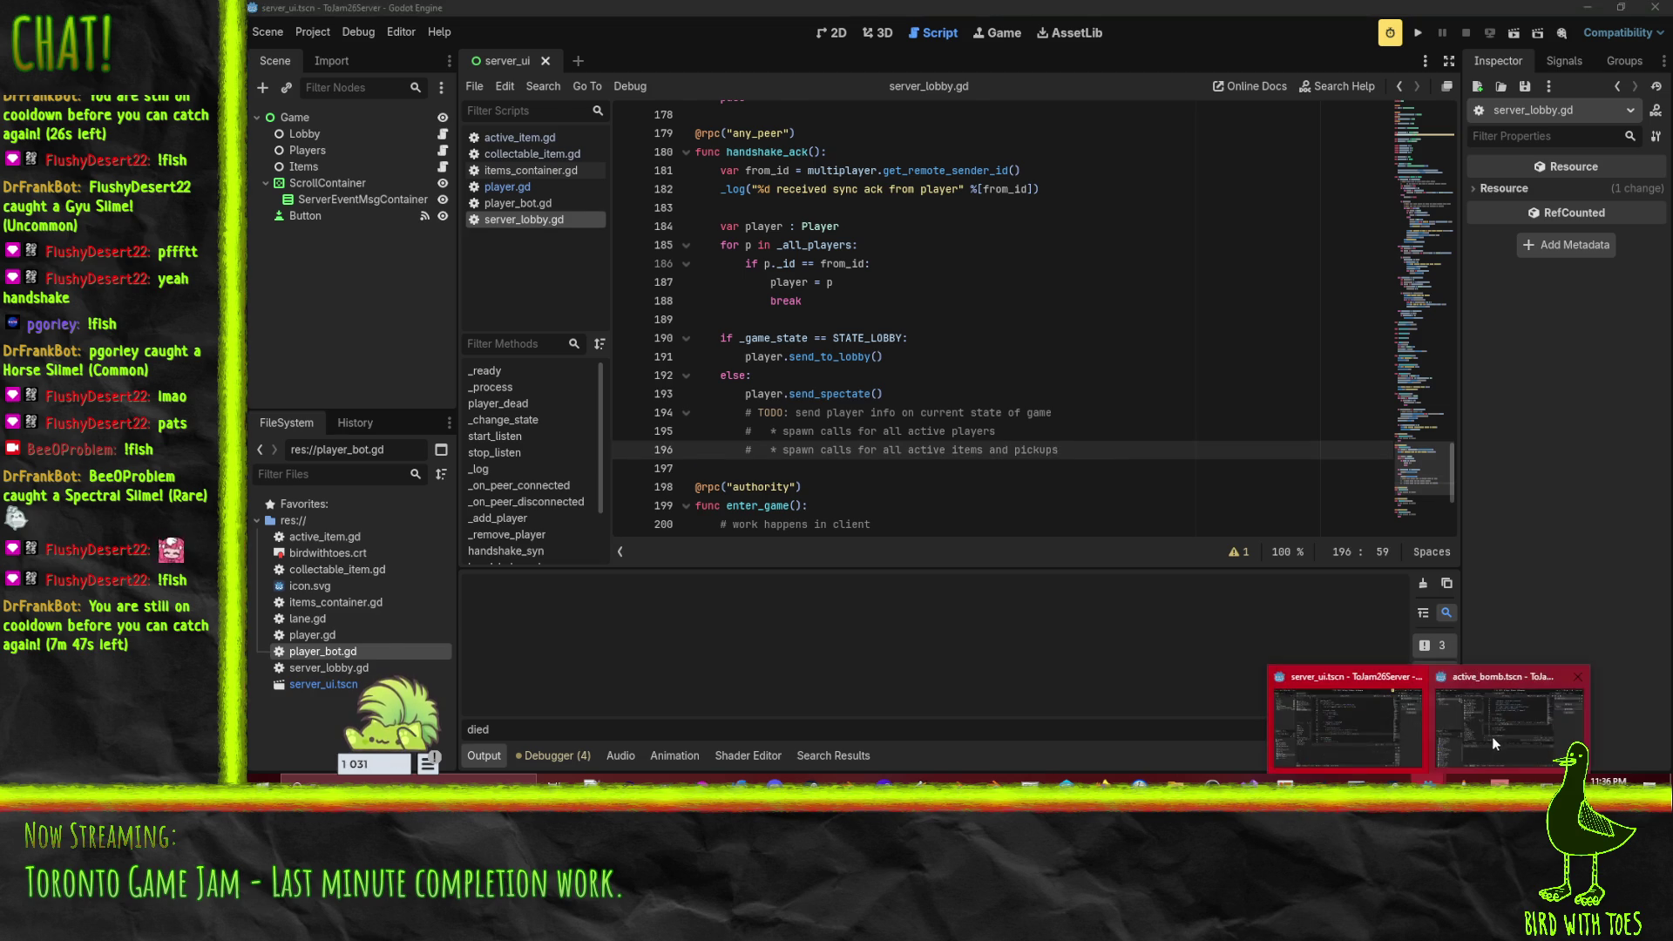
{"action": "left_click", "coordinate": [1490, 736]}
Step: Inspect the _entered_lobby function body, then open the lobby_and_title.tscn scene
{"action": "scroll", "coordinate": [1099, 334], "scroll_direction": "up", "scroll_amount": 1}
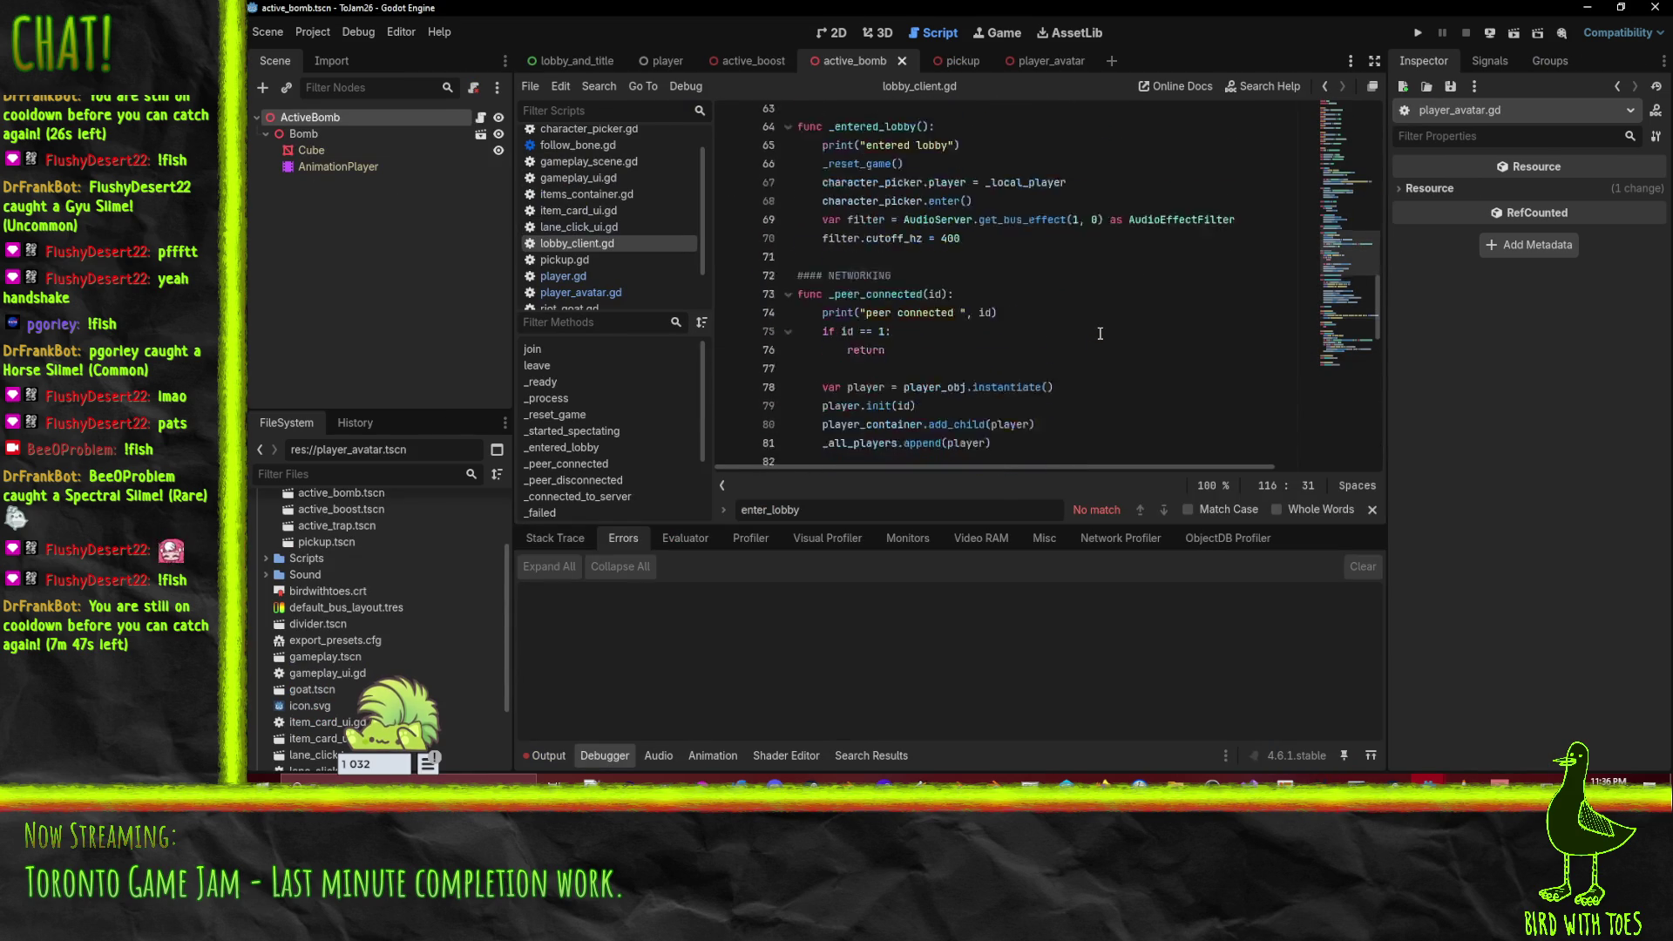
{"action": "scroll", "coordinate": [967, 303], "scroll_direction": "up", "scroll_amount": 3}
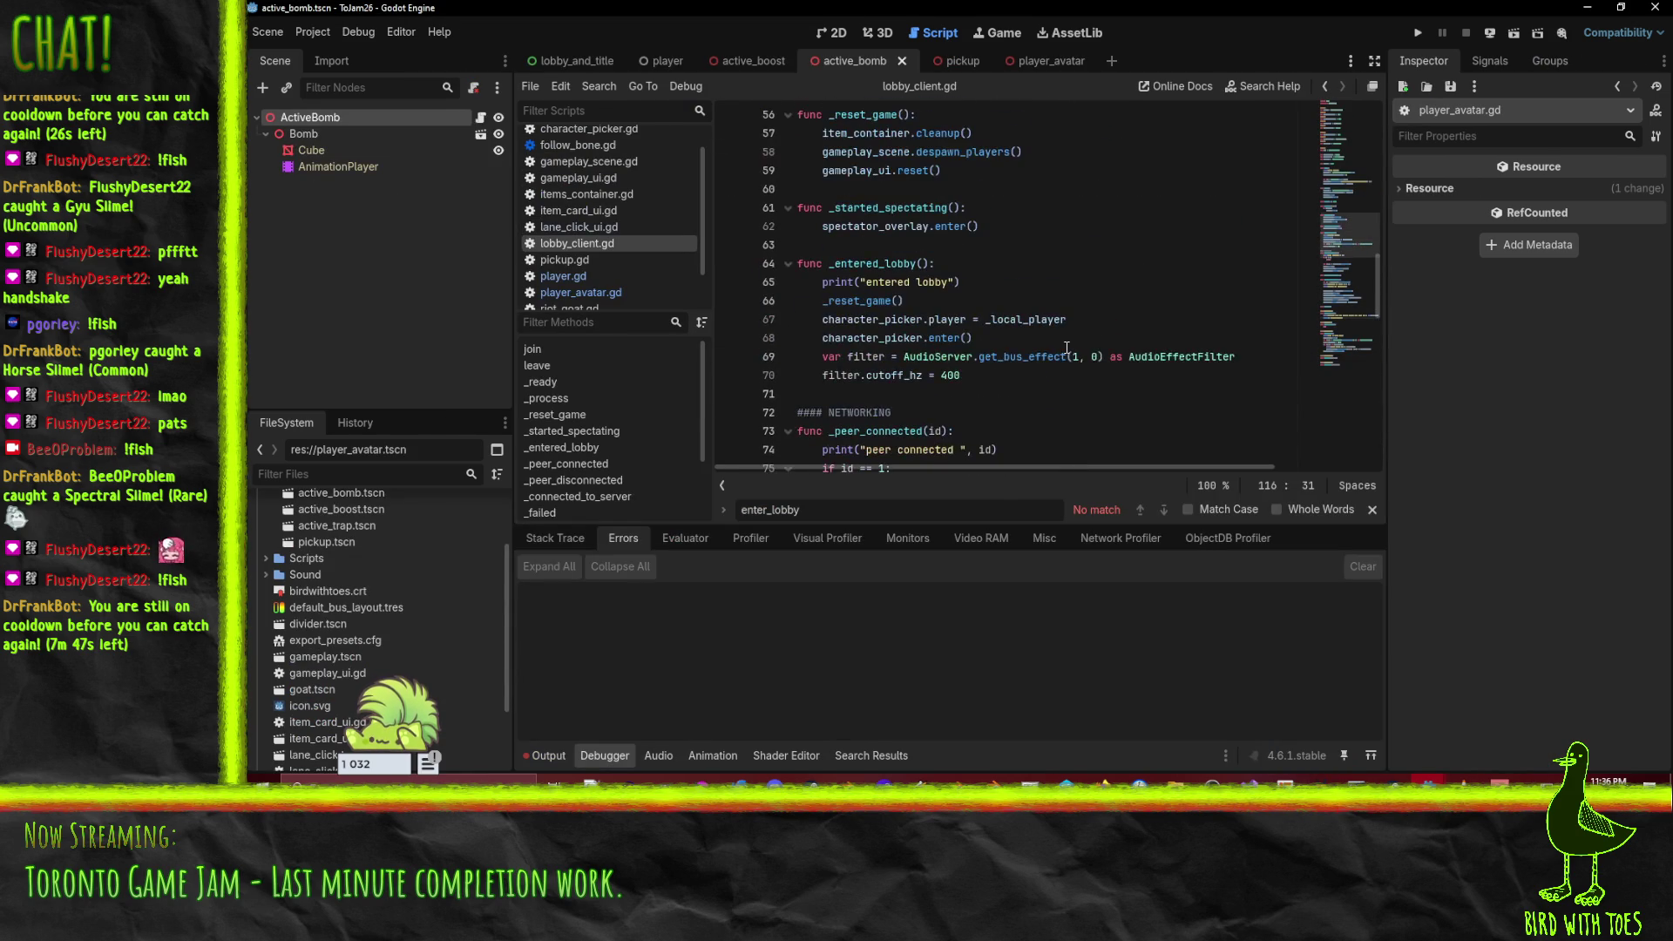
{"action": "left_click", "coordinate": [949, 263]}
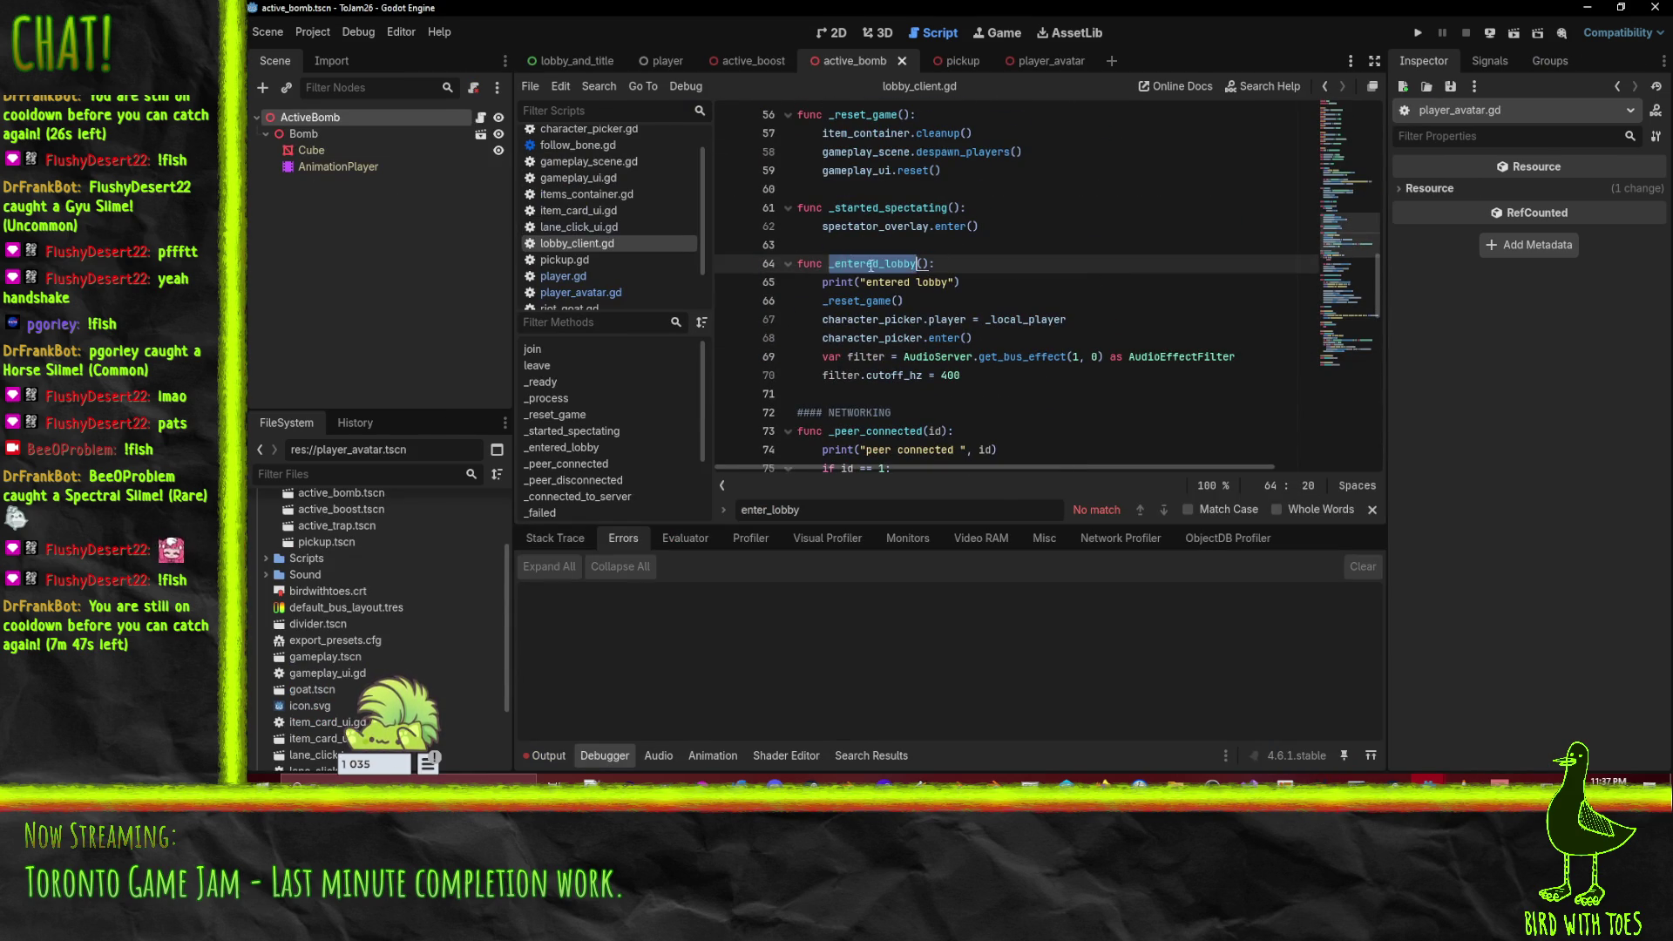
{"action": "left_click_drag", "start_coordinate": [961, 375], "coordinate": [777, 298]}
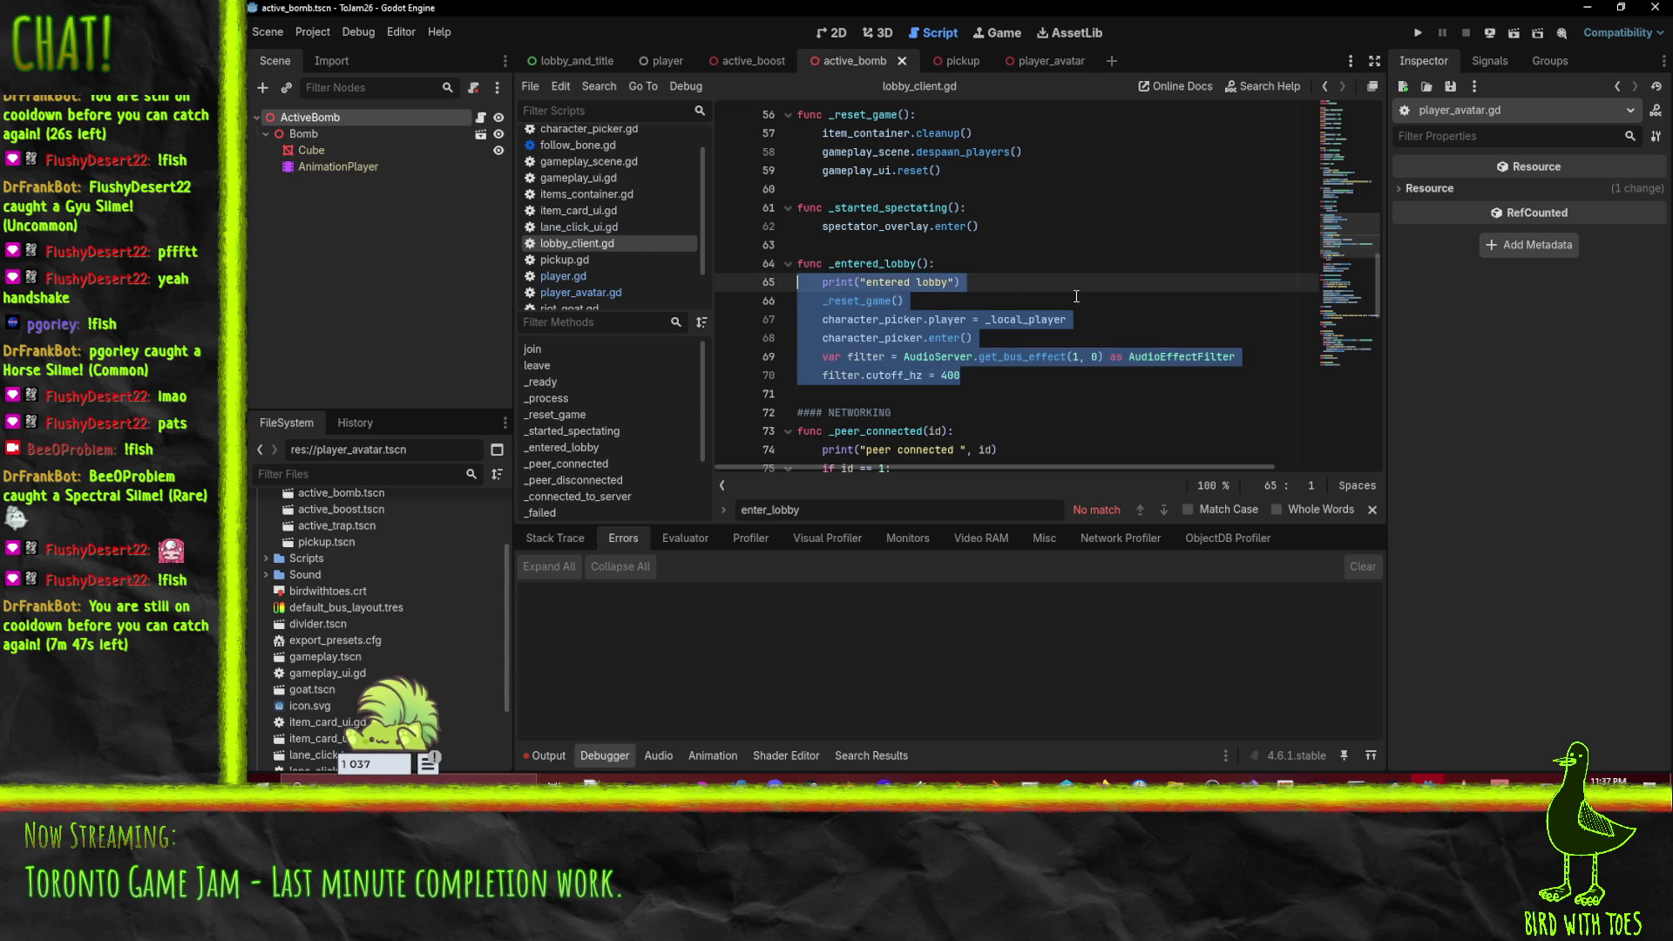
{"action": "key", "text": "End"}
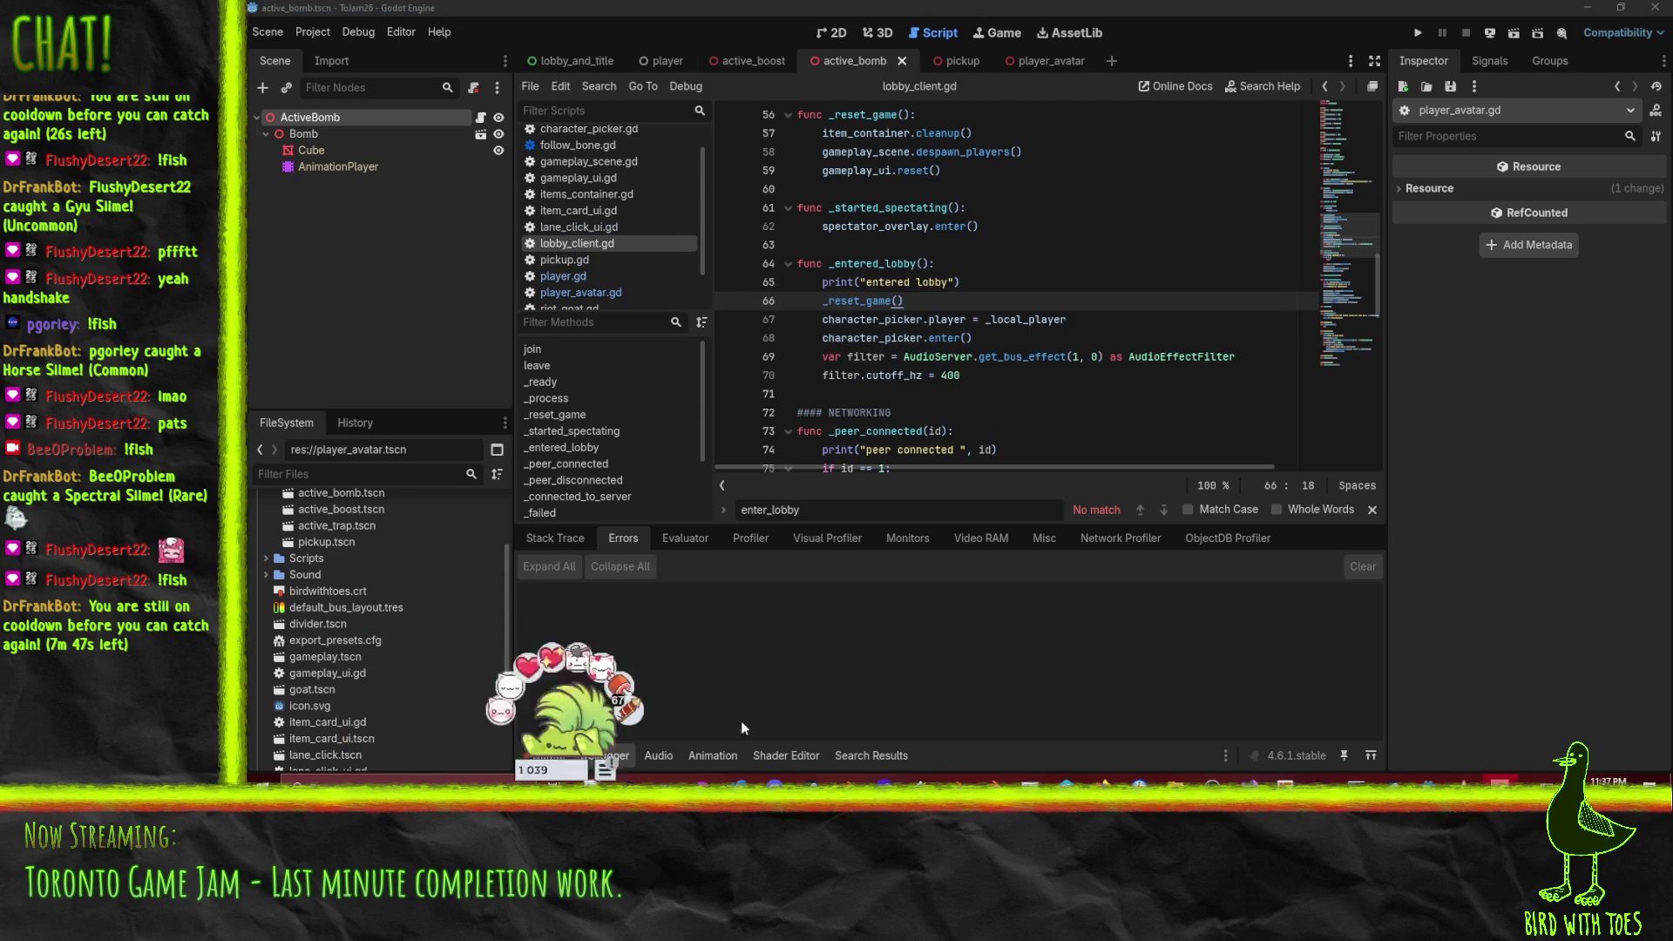
{"action": "scroll", "coordinate": [313, 719], "scroll_direction": "down", "scroll_amount": 3}
{"action": "double_click", "coordinate": [331, 705]}
{"action": "scroll", "coordinate": [329, 317], "scroll_direction": "up", "scroll_amount": 3}
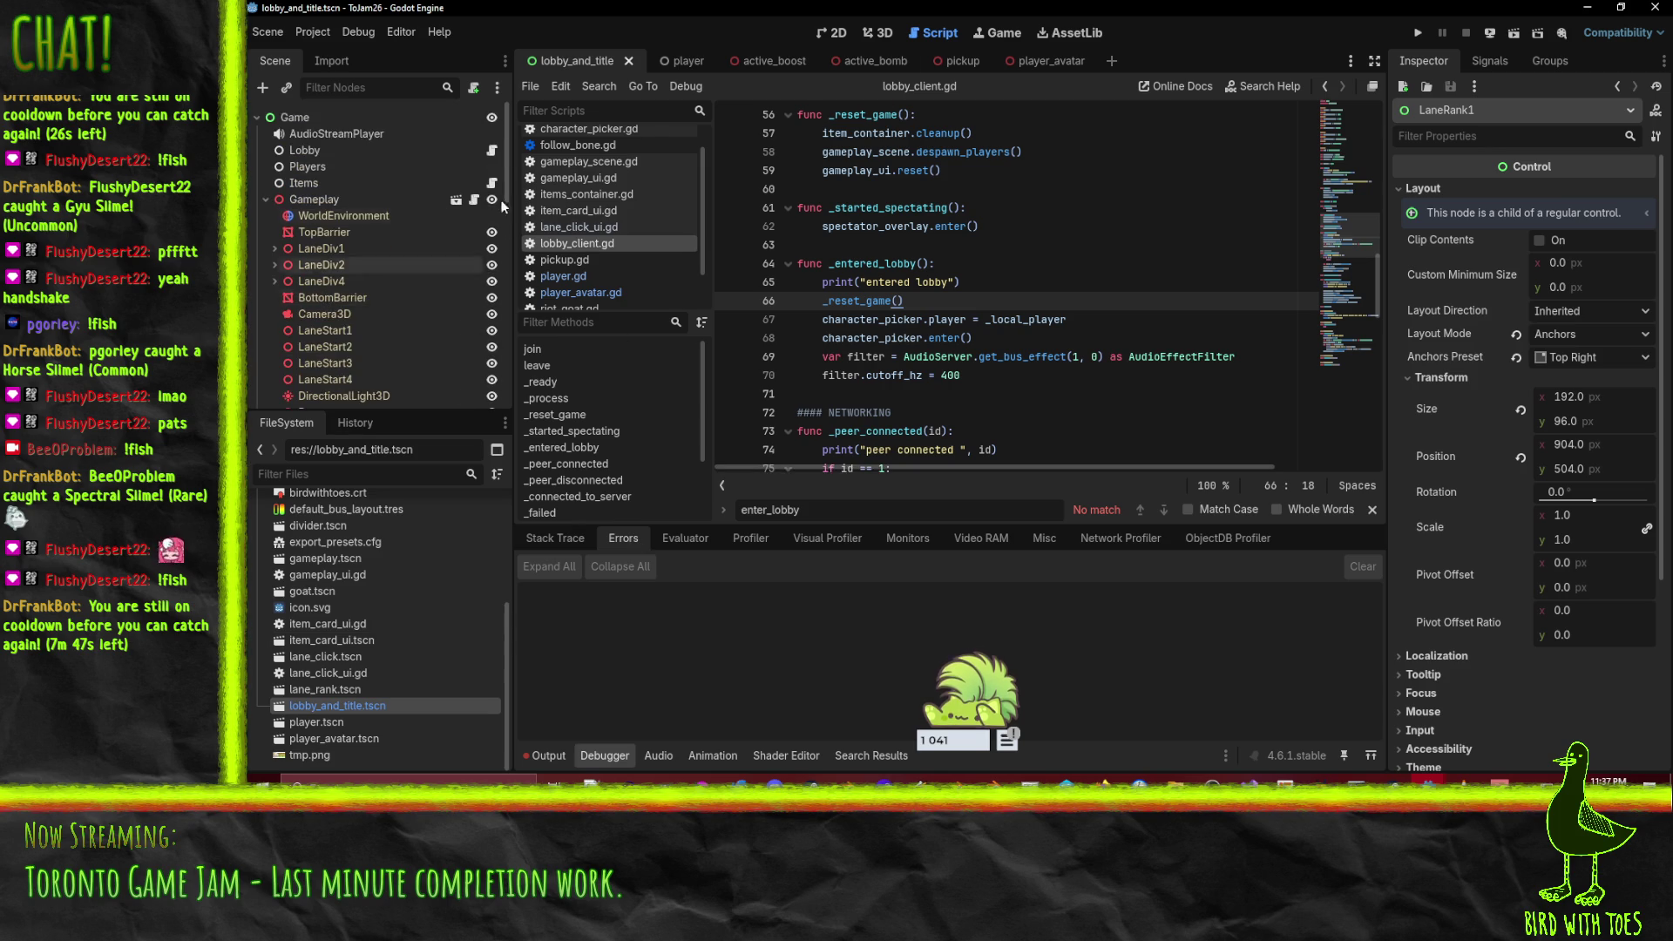
Step: In the 2D view, collapse and hide GameplayUi, JoinUi and CharacterPickerUi, then select Game
{"action": "left_click", "coordinate": [834, 32]}
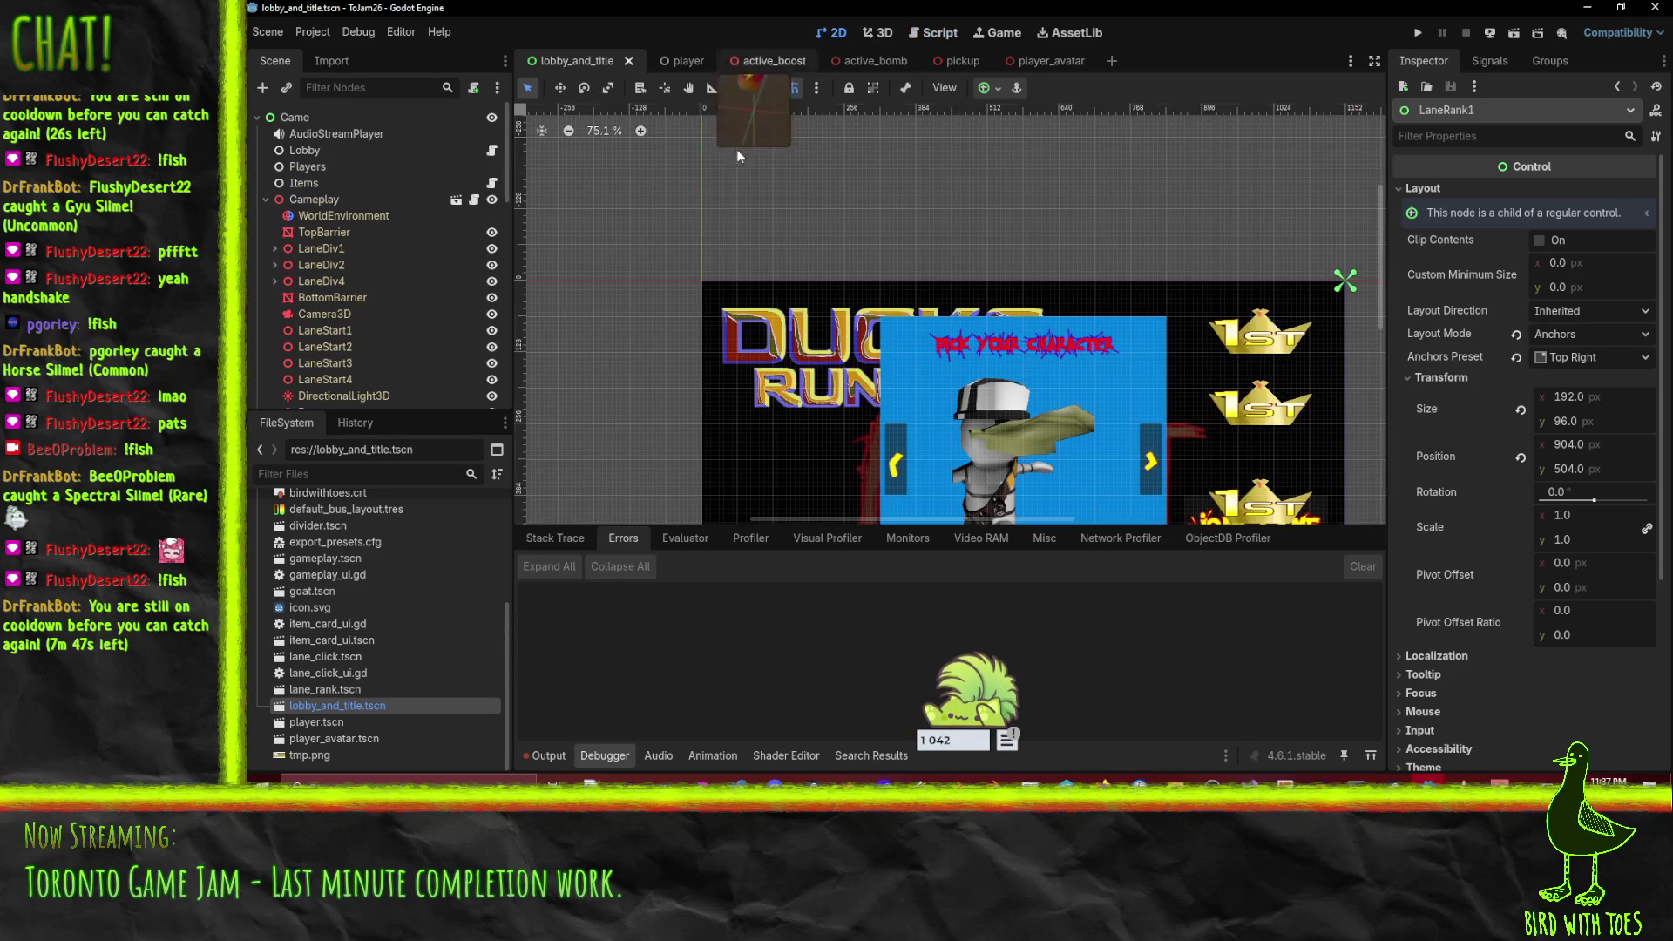
{"action": "scroll", "coordinate": [819, 353], "scroll_direction": "down", "scroll_amount": 2}
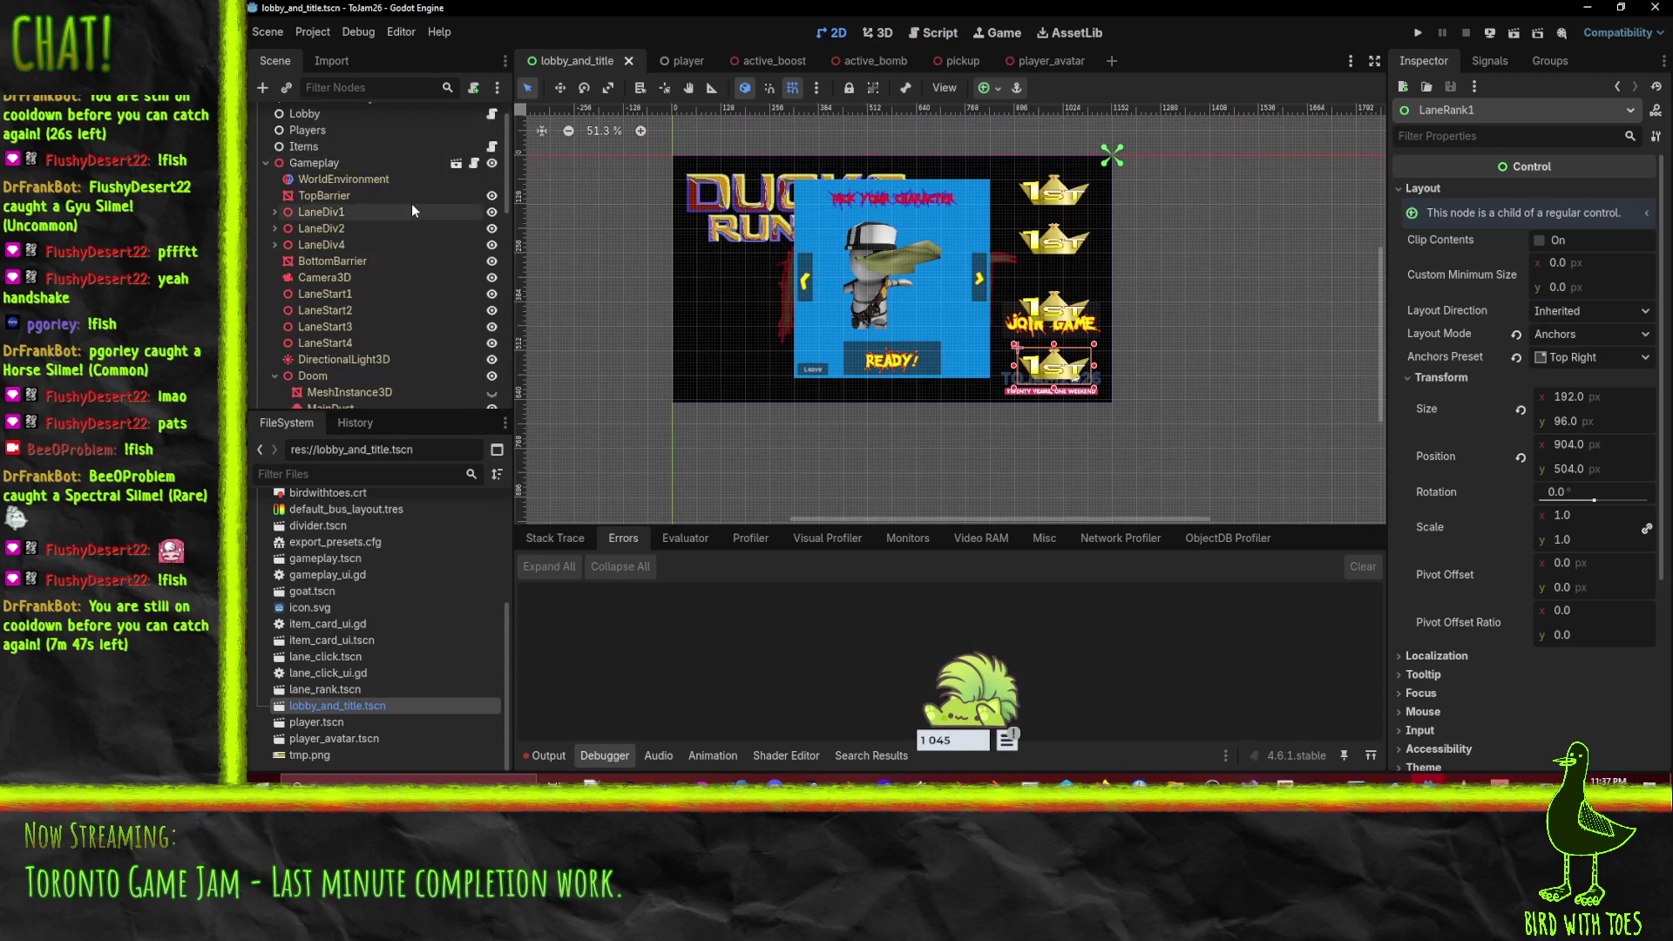
{"action": "left_click", "coordinate": [266, 200]}
{"action": "left_click", "coordinate": [330, 213]}
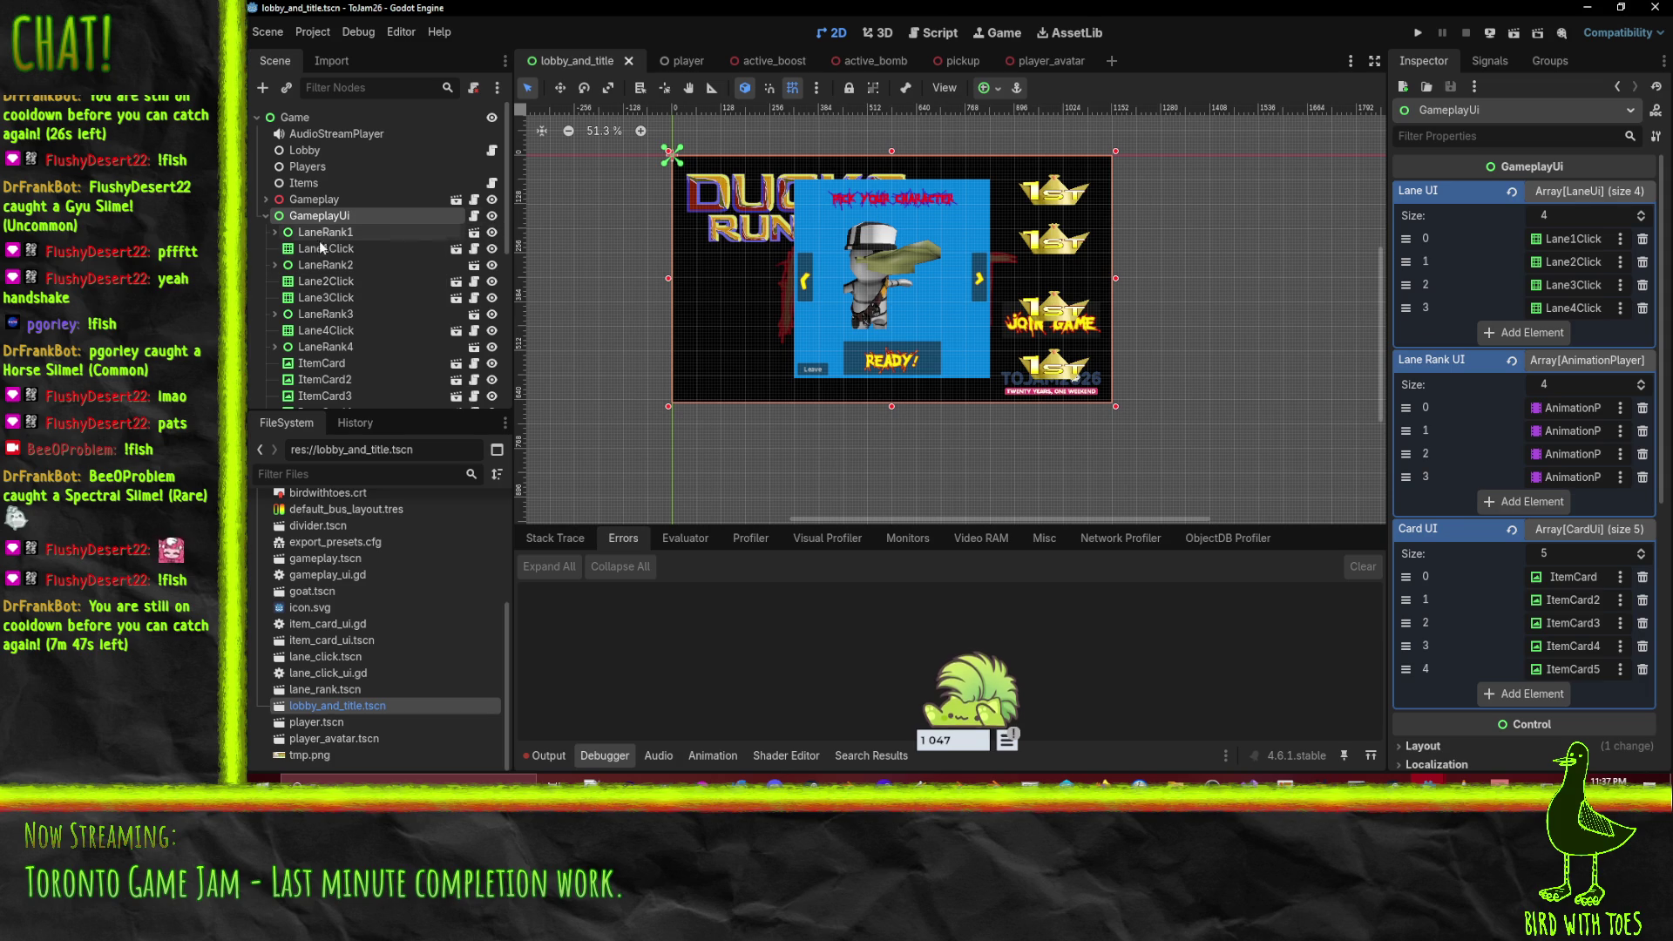
{"action": "left_click", "coordinate": [265, 218]}
{"action": "left_click", "coordinate": [491, 216]}
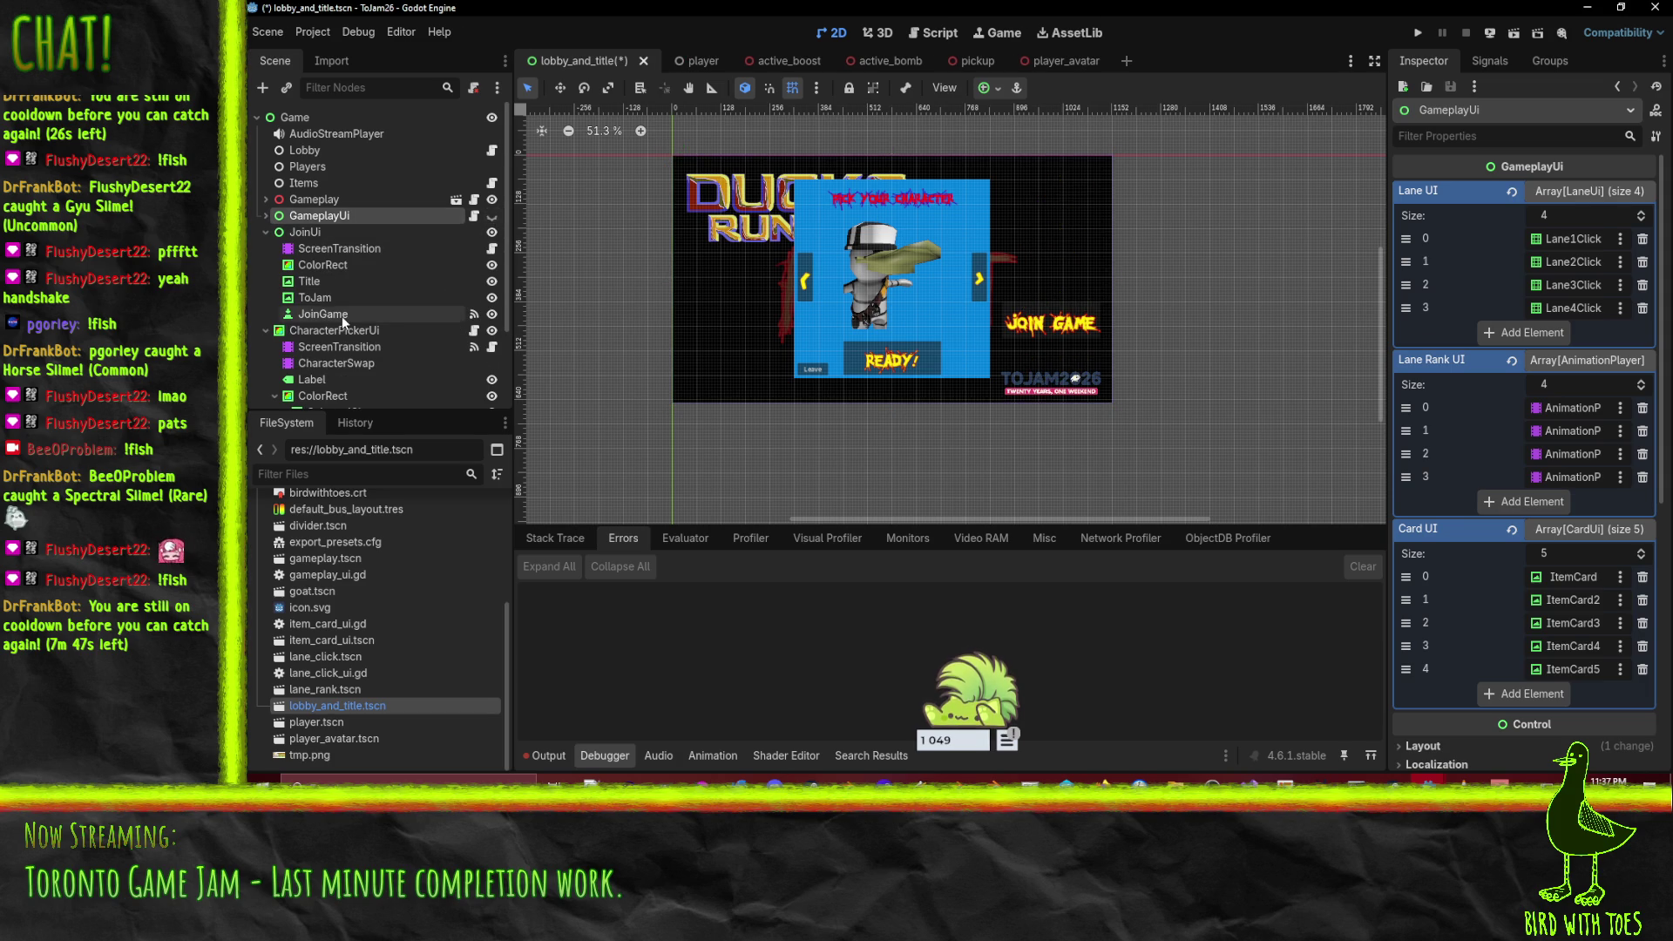
{"action": "left_click", "coordinate": [265, 233]}
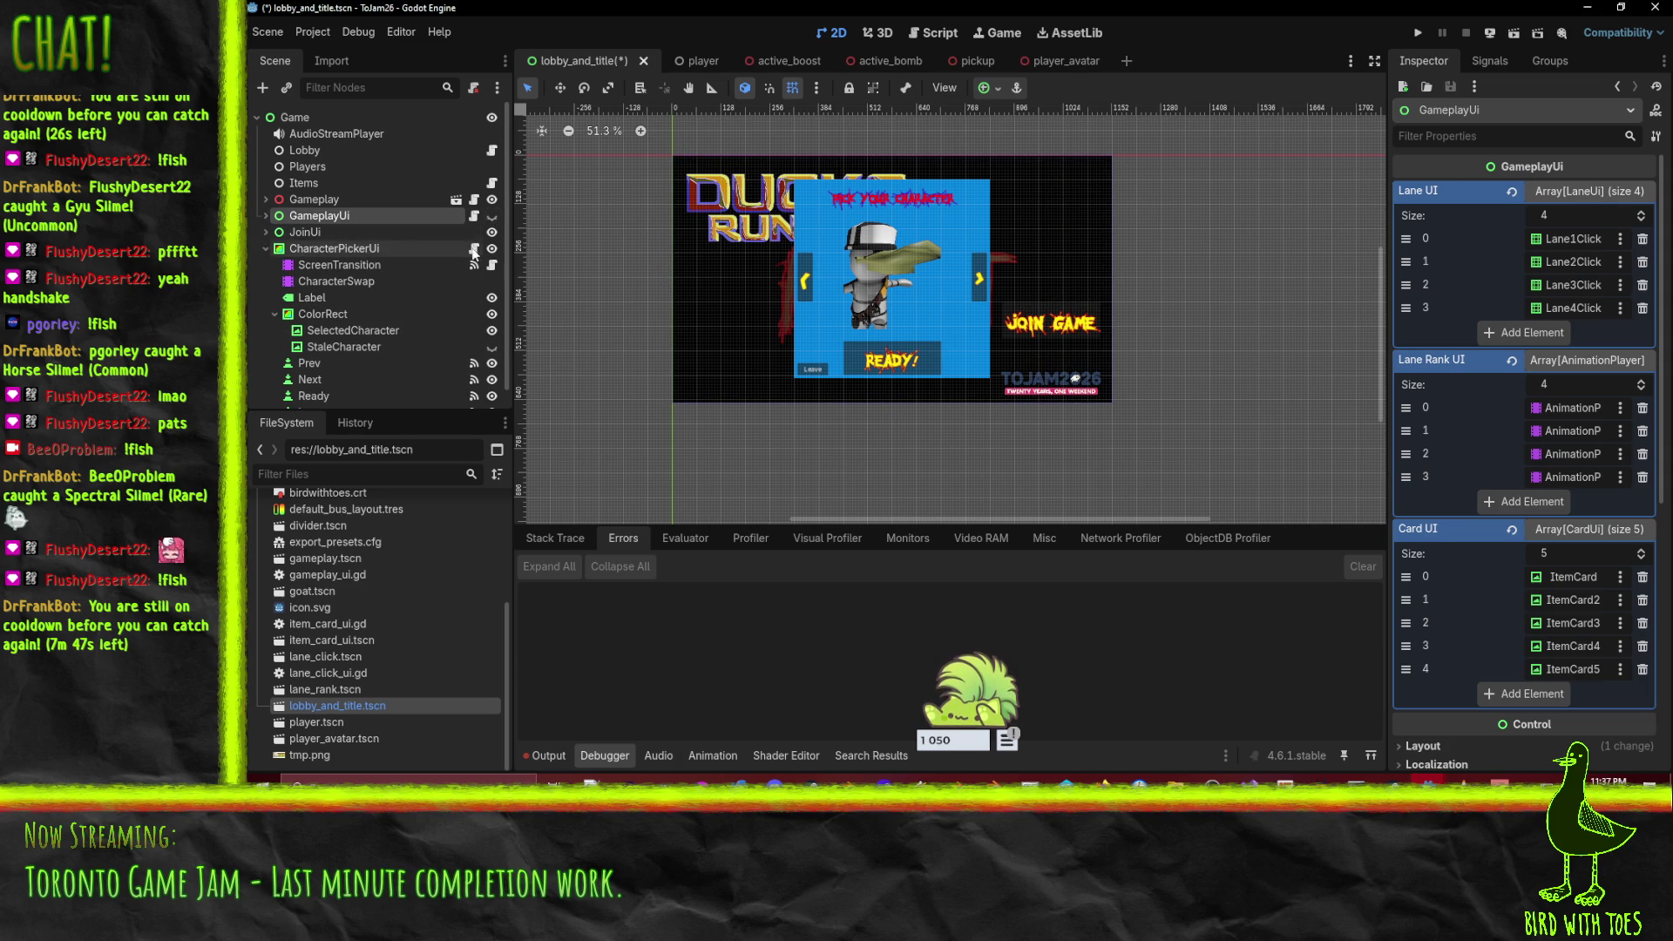
{"action": "left_click", "coordinate": [493, 233]}
{"action": "left_click", "coordinate": [266, 249]}
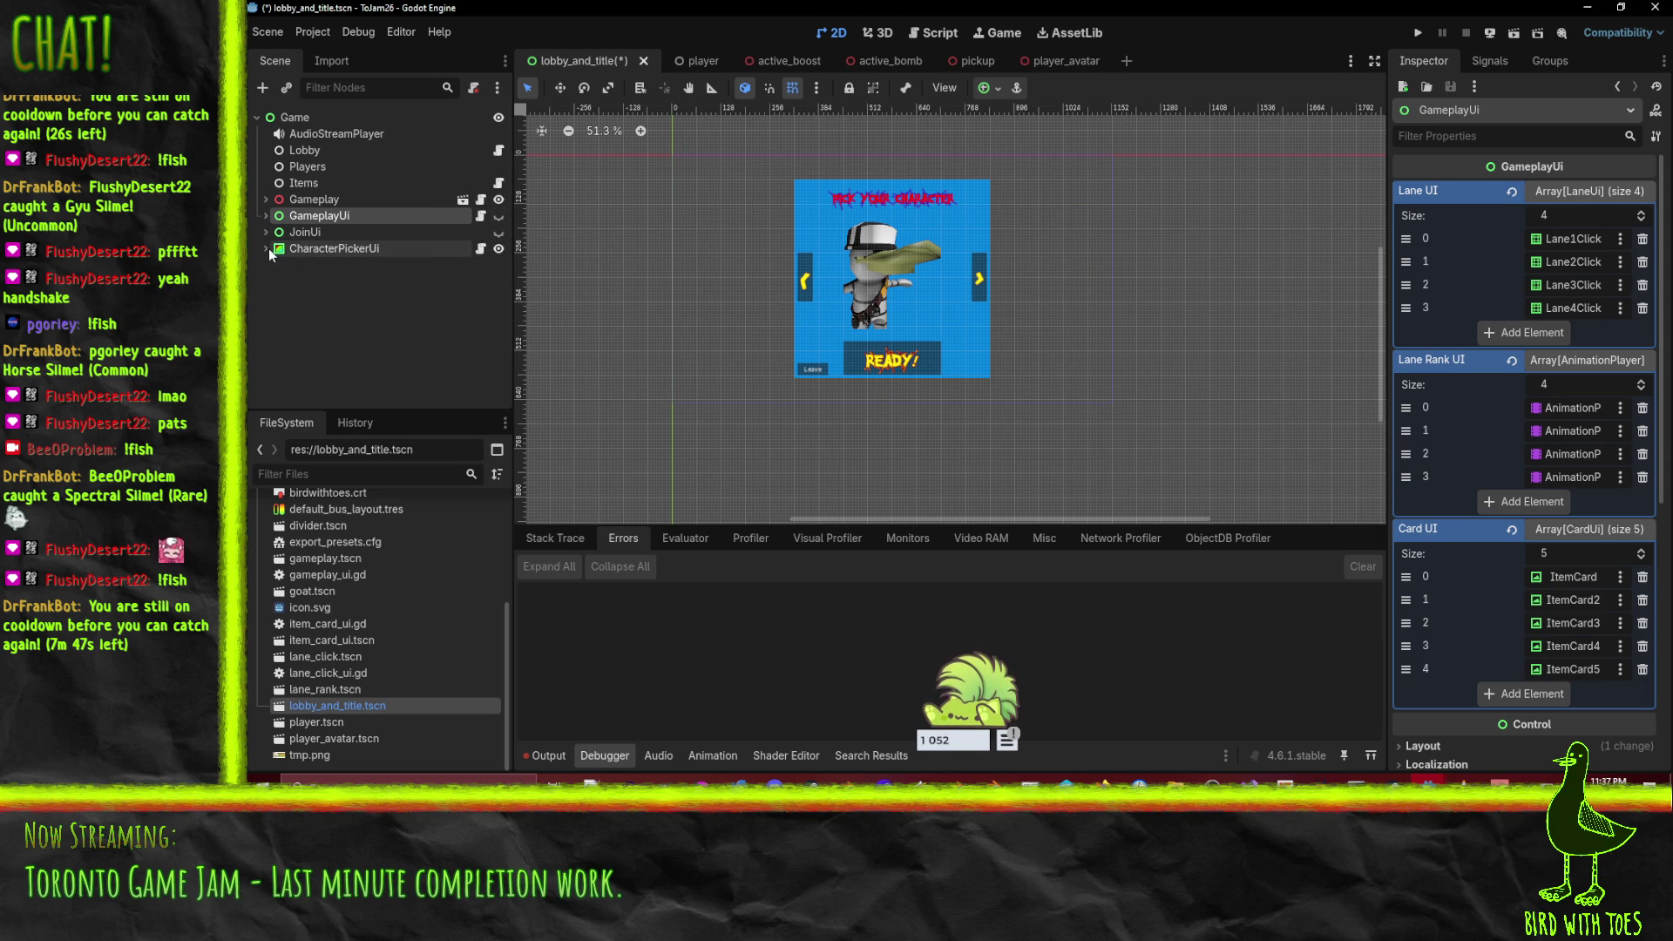
{"action": "left_click", "coordinate": [494, 249]}
{"action": "left_click", "coordinate": [385, 316]}
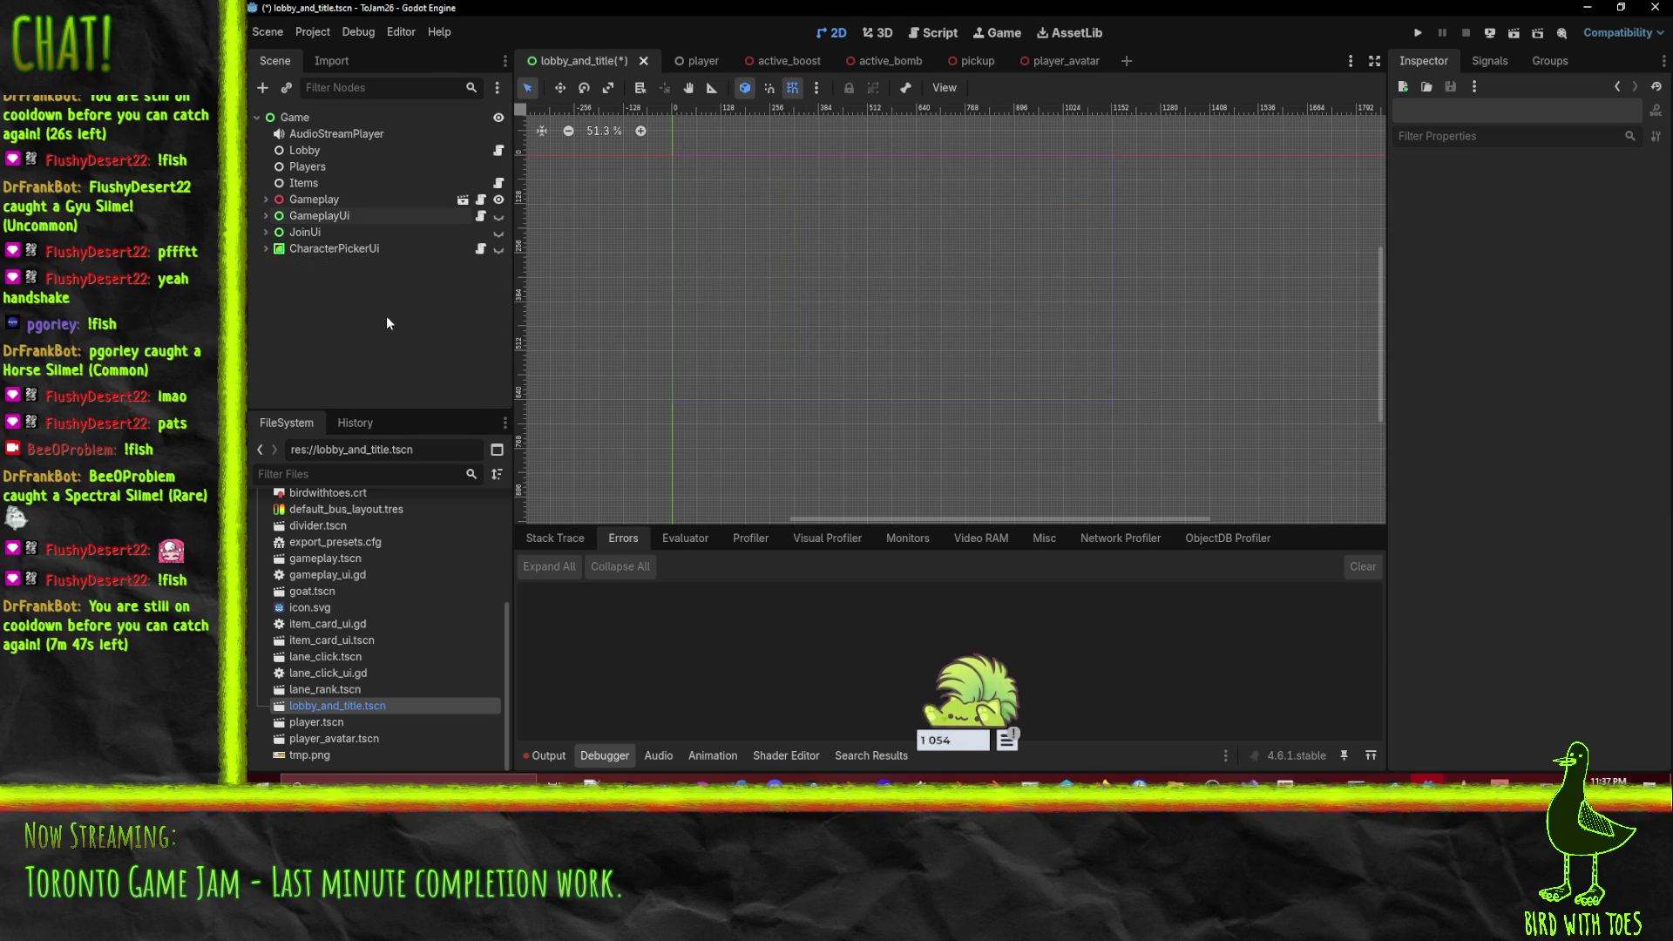
Step: Add a Control child under Game and anchor it with the Full Rect preset
{"action": "right_click", "coordinate": [295, 122]}
{"action": "left_click", "coordinate": [357, 138]}
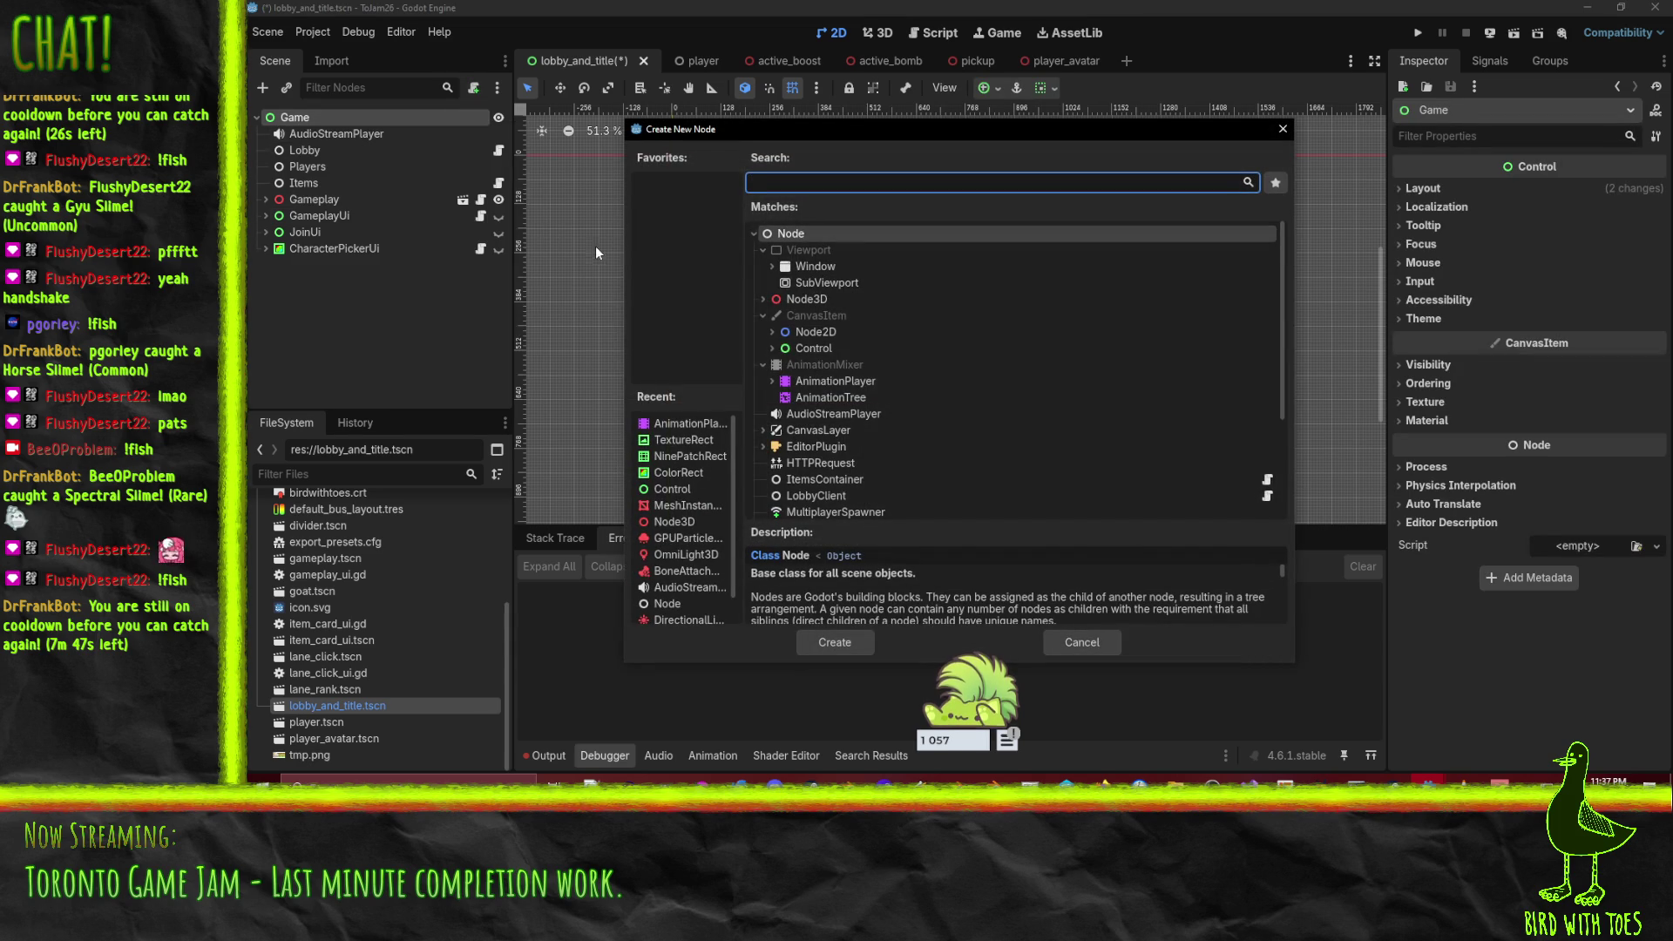
{"action": "left_click", "coordinate": [864, 347]}
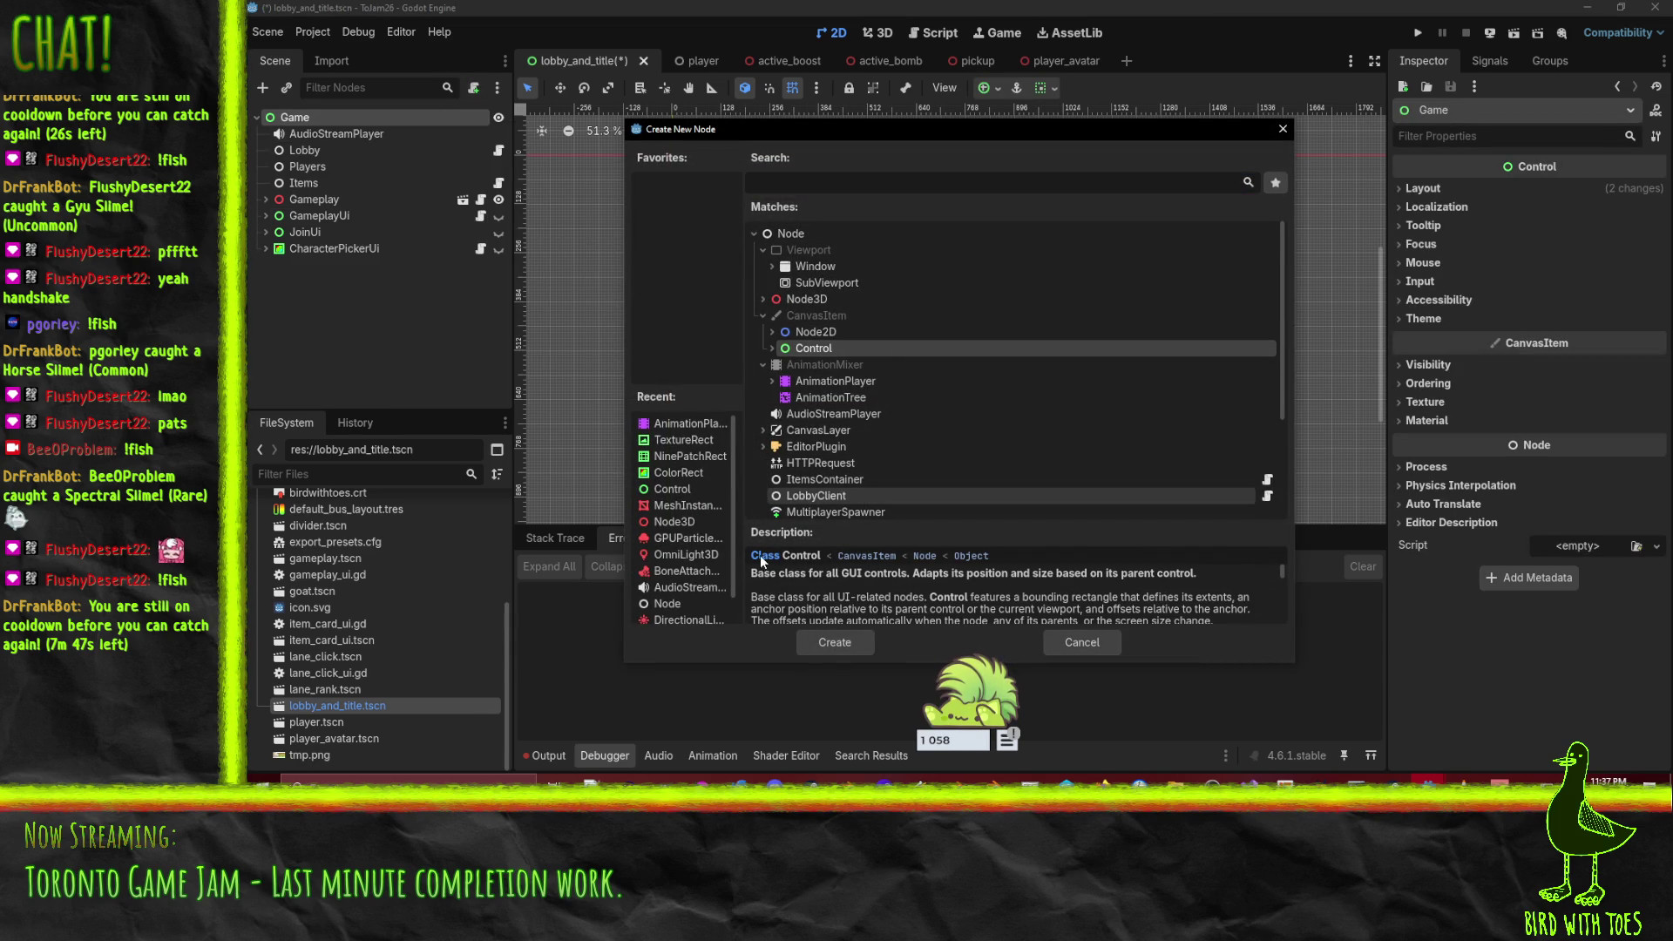
{"action": "left_click", "coordinate": [826, 642]}
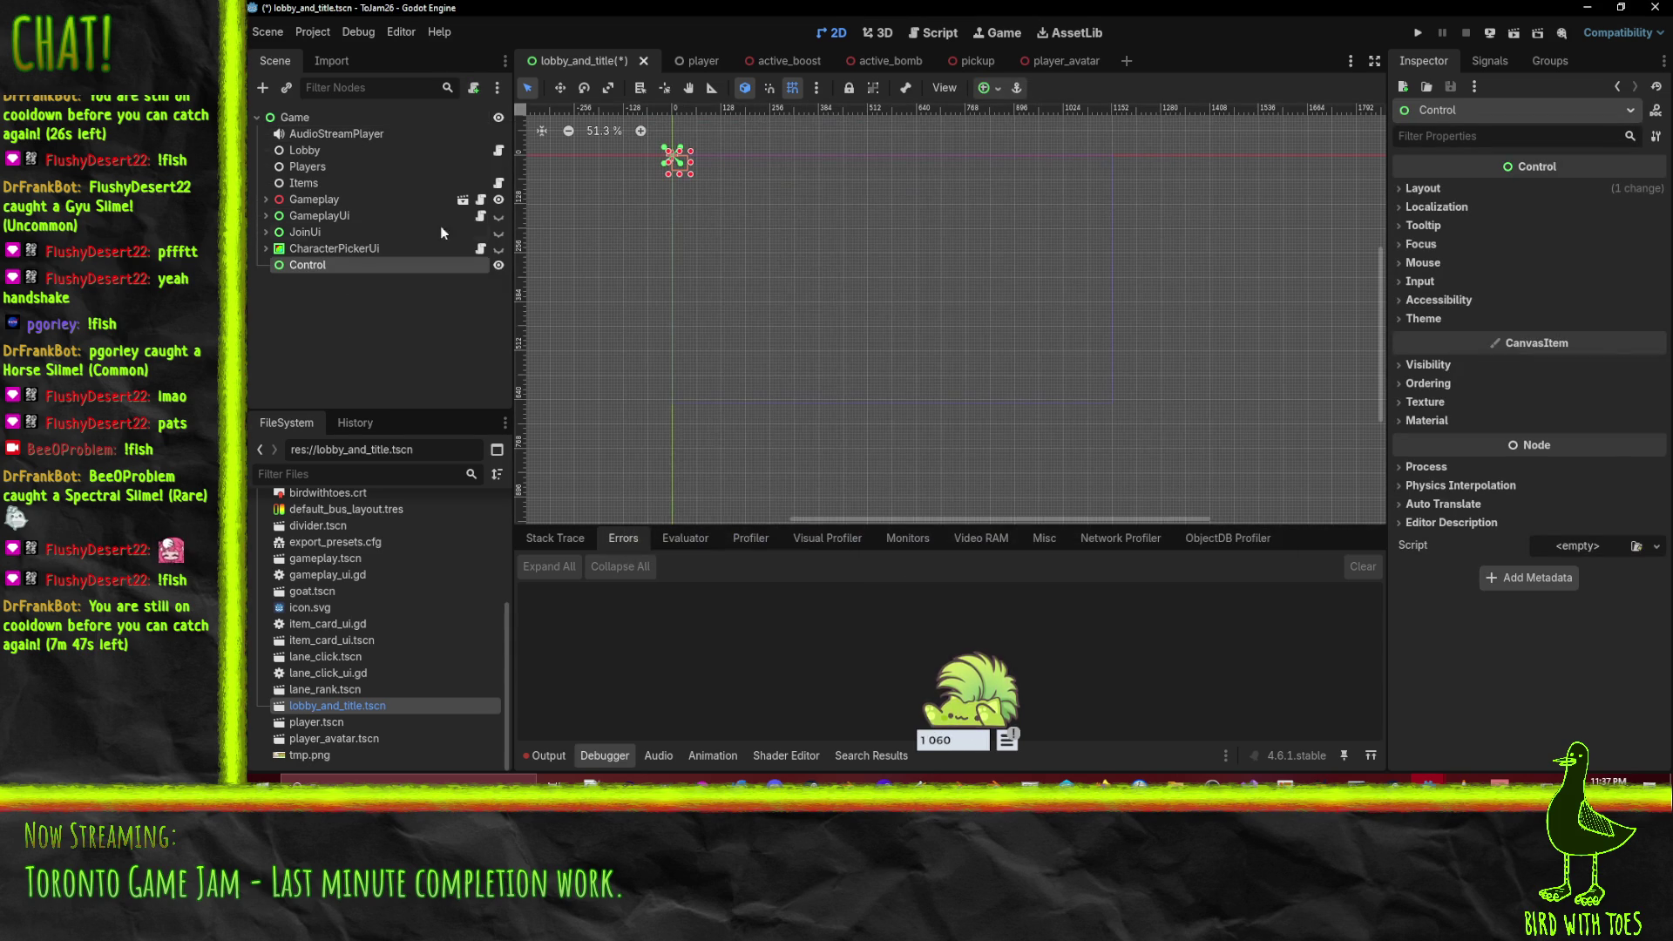
{"action": "left_click", "coordinate": [998, 87]}
{"action": "left_click", "coordinate": [1075, 225]}
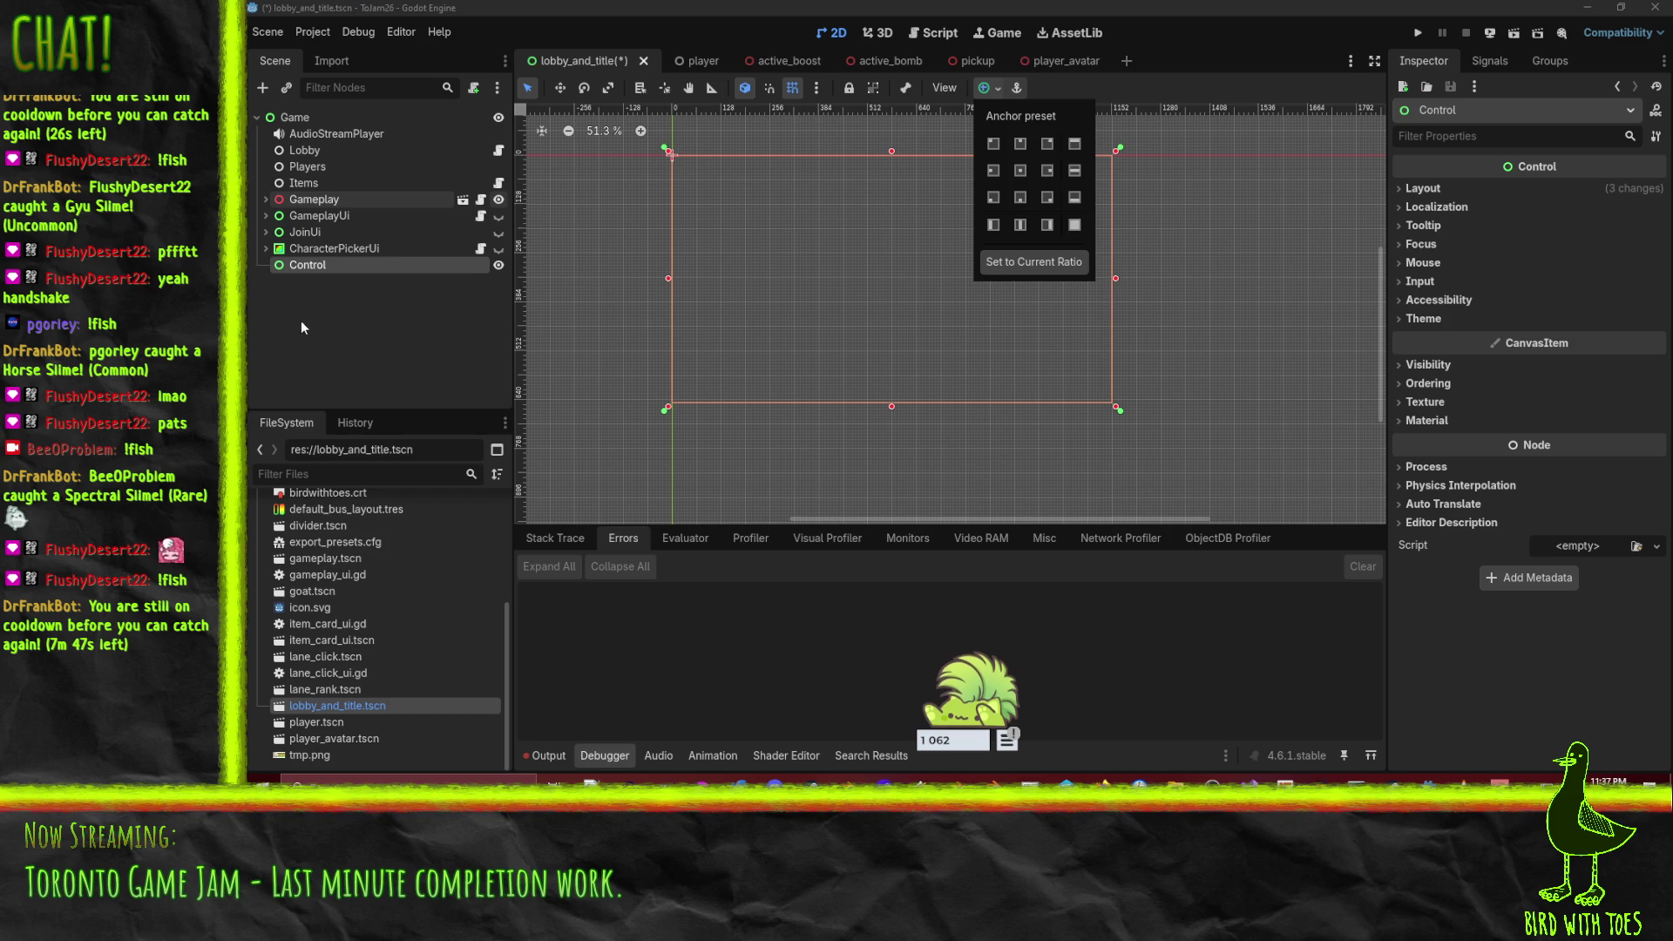
{"action": "left_click", "coordinate": [308, 265]}
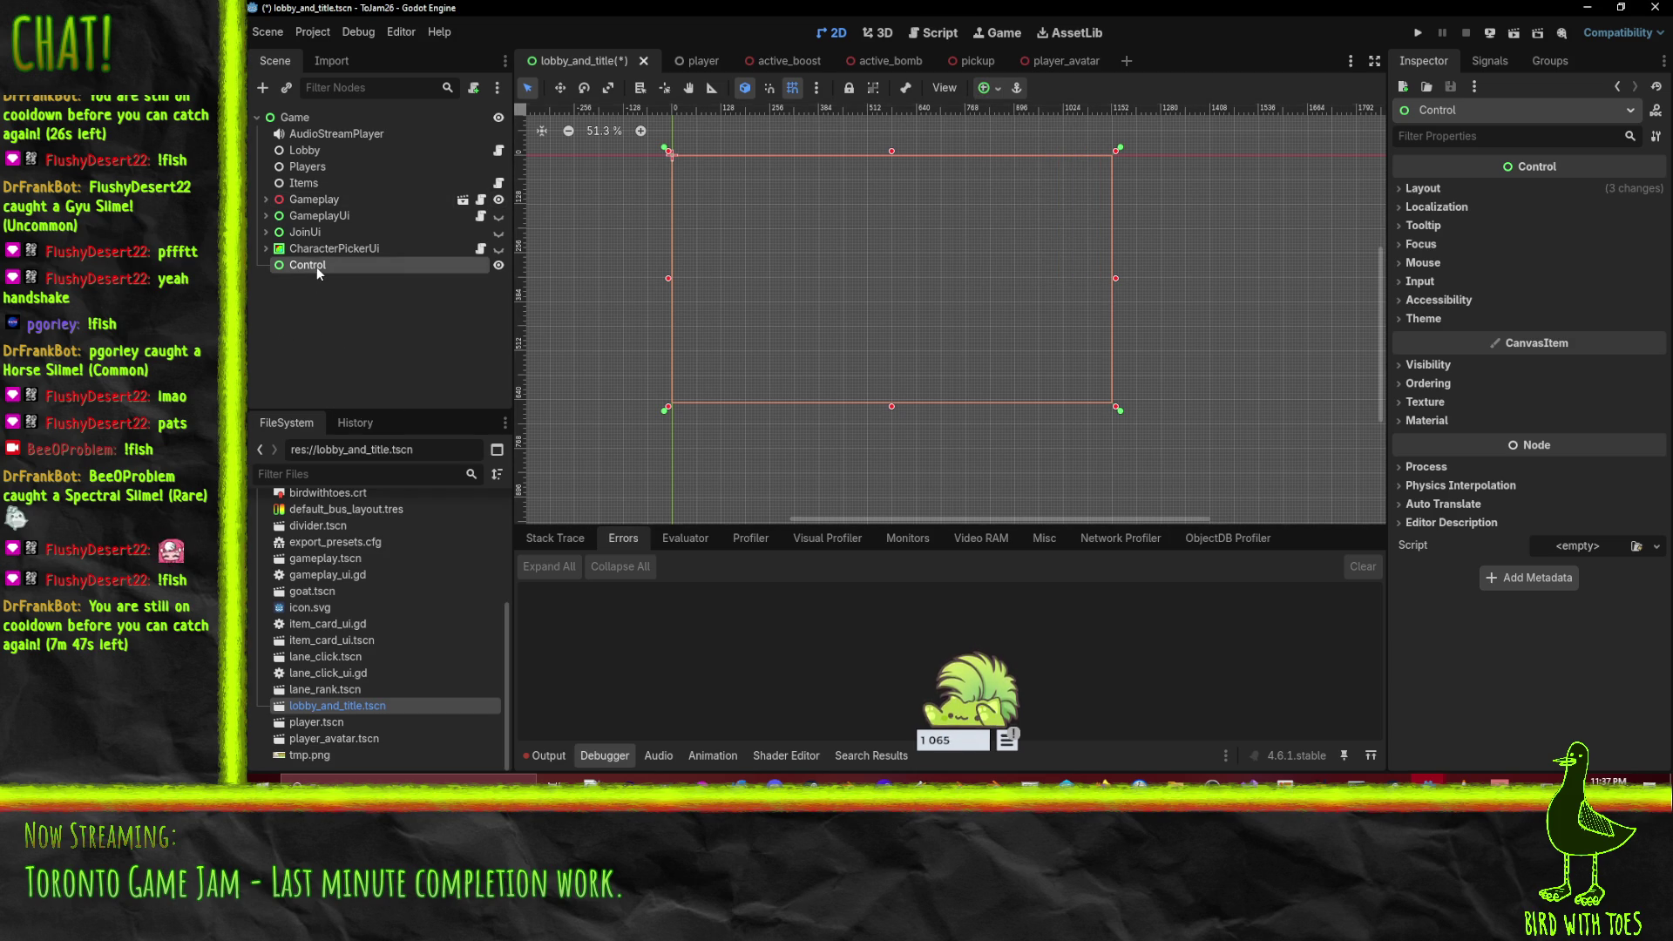
Step: Rename the new Control node to SpectatorUi
{"action": "key", "text": "F2"}
{"action": "type", "text": "SpectatorU"}
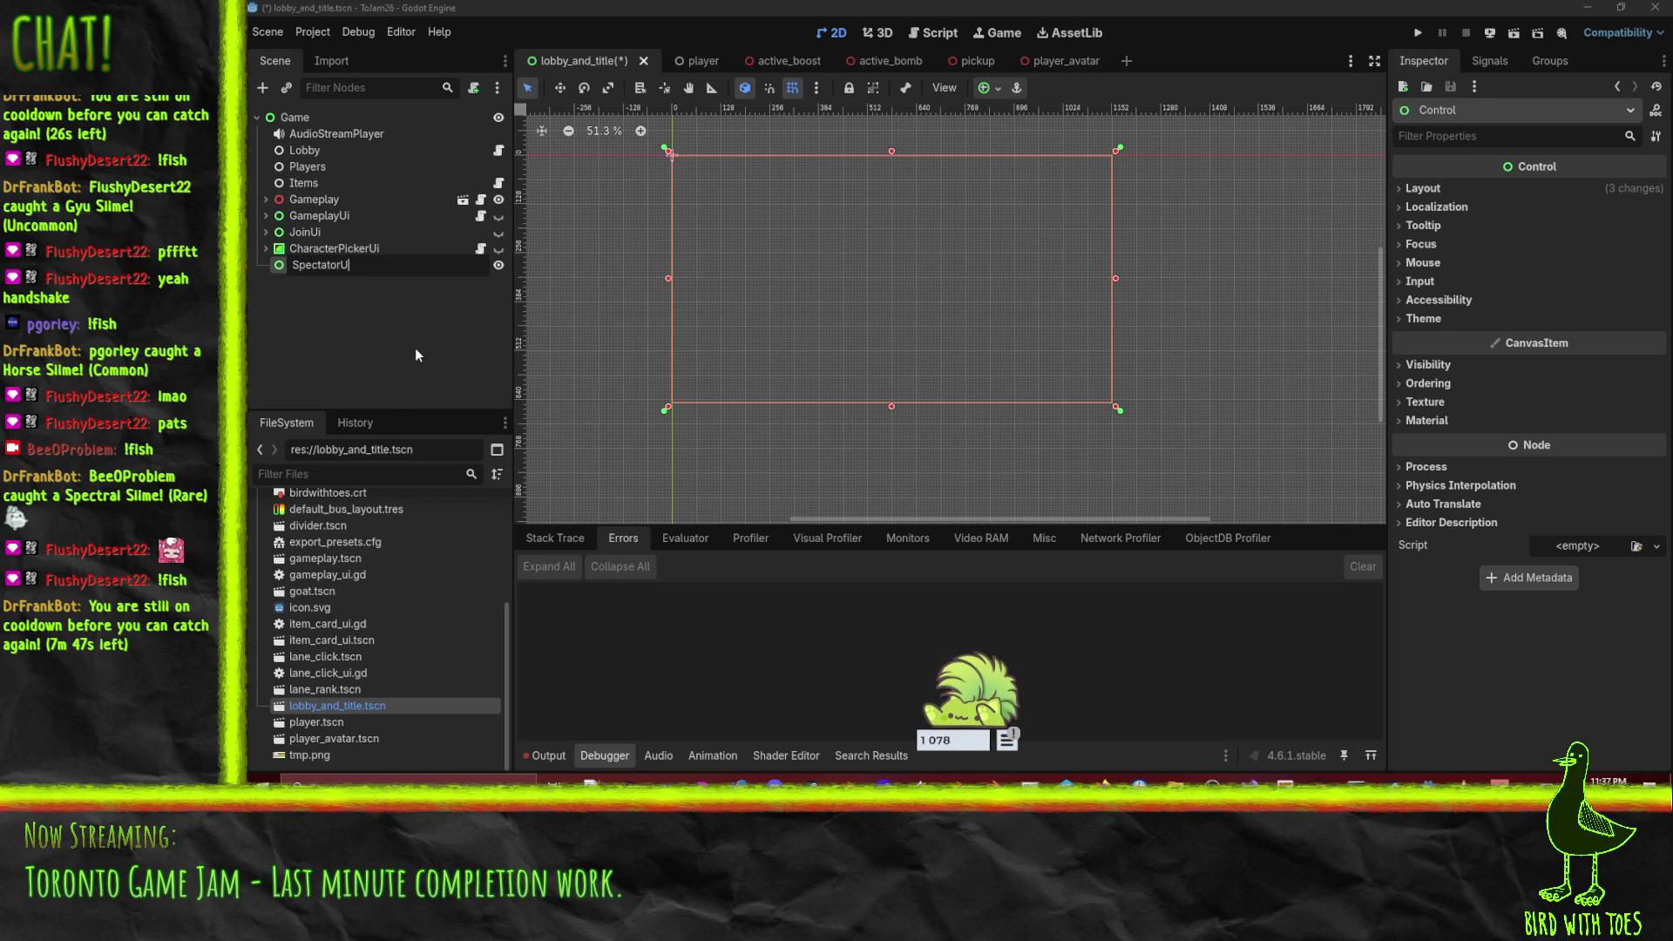
{"action": "type", "text": "i"}
{"action": "key", "text": "Return"}
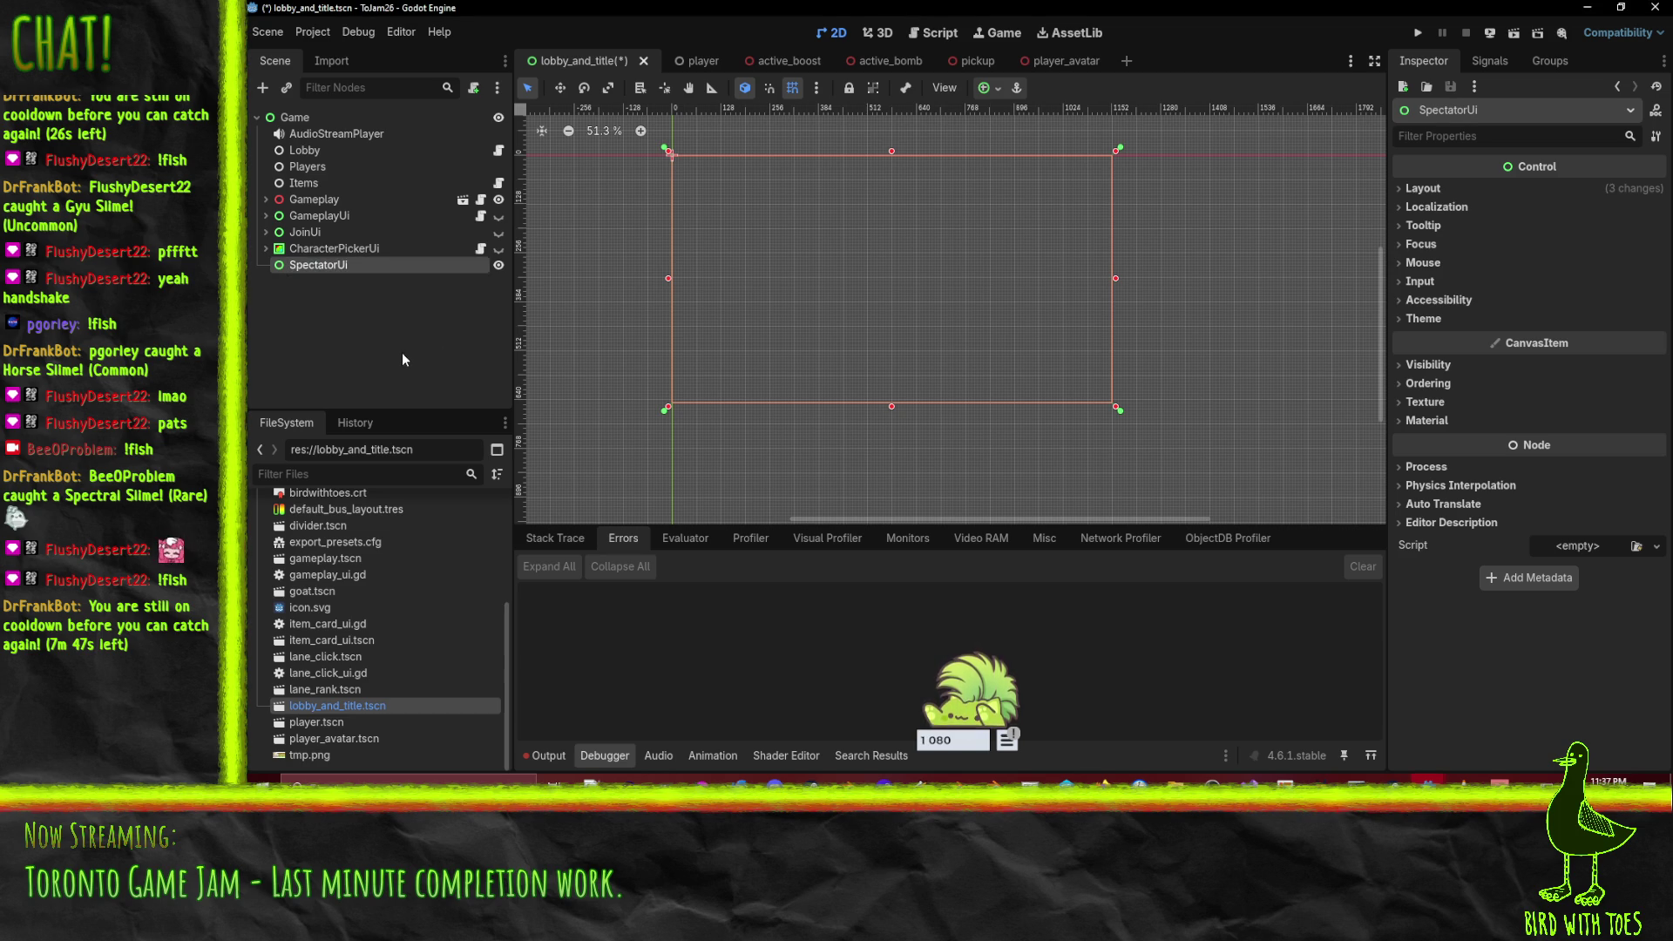
{"action": "right_click", "coordinate": [334, 251]}
Step: Save the SpectatorUi branch as spectator_ui.tscn inside a newly created Ui folder
{"action": "left_click", "coordinate": [298, 264]}
{"action": "right_click", "coordinate": [298, 265]}
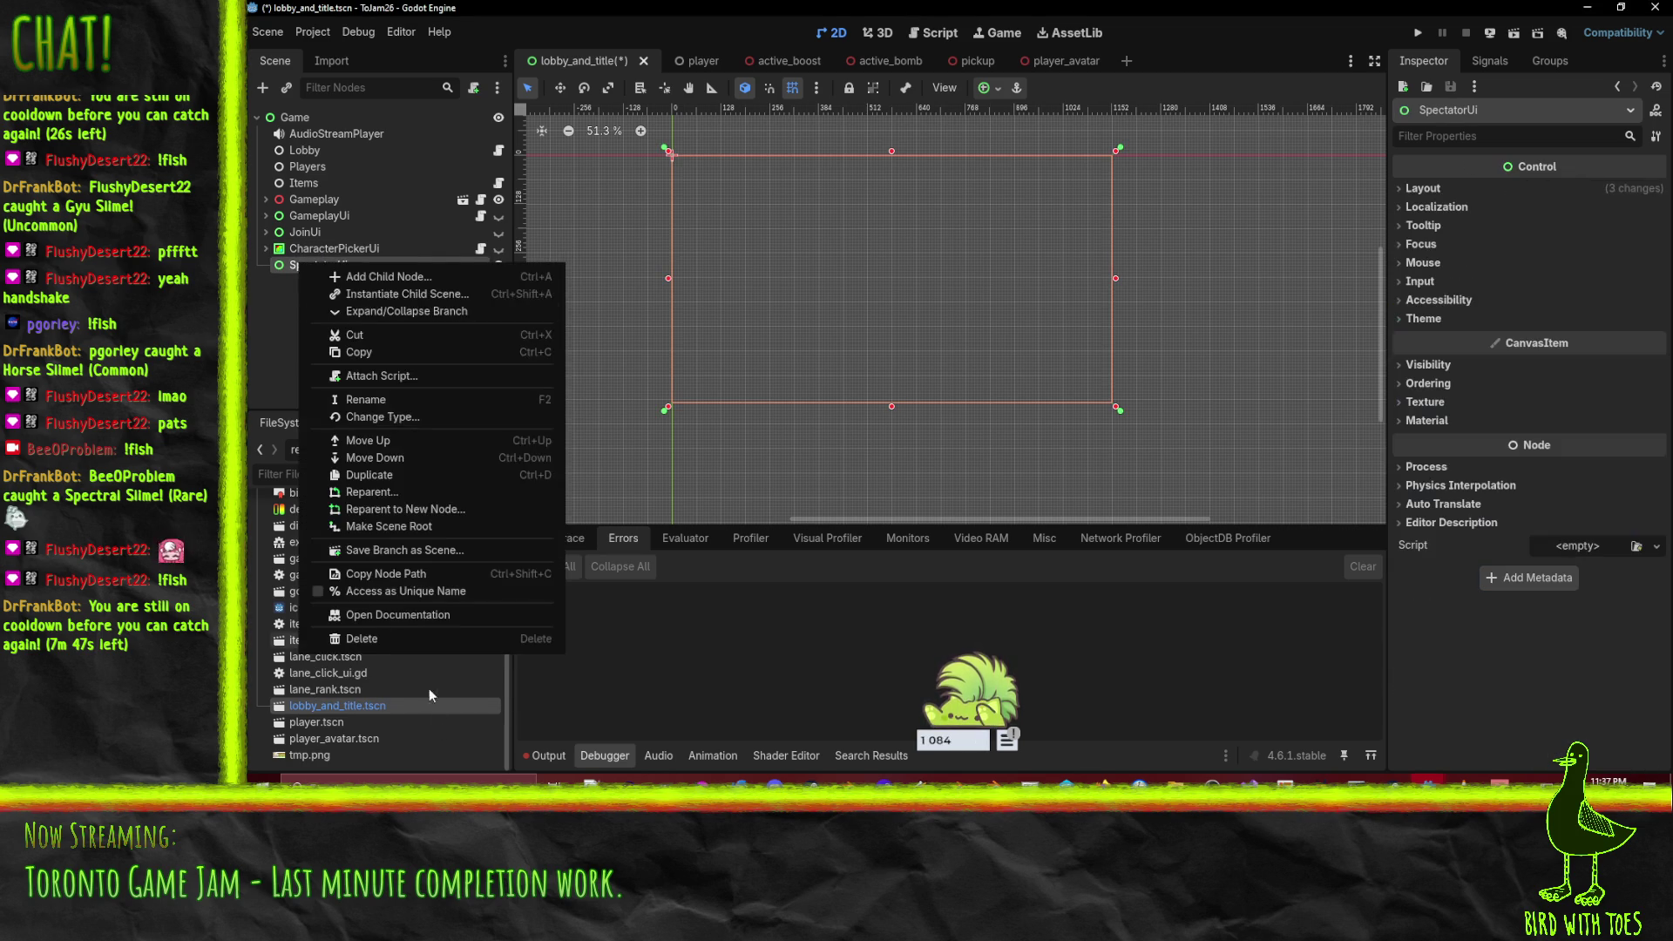
{"action": "left_click", "coordinate": [450, 551]}
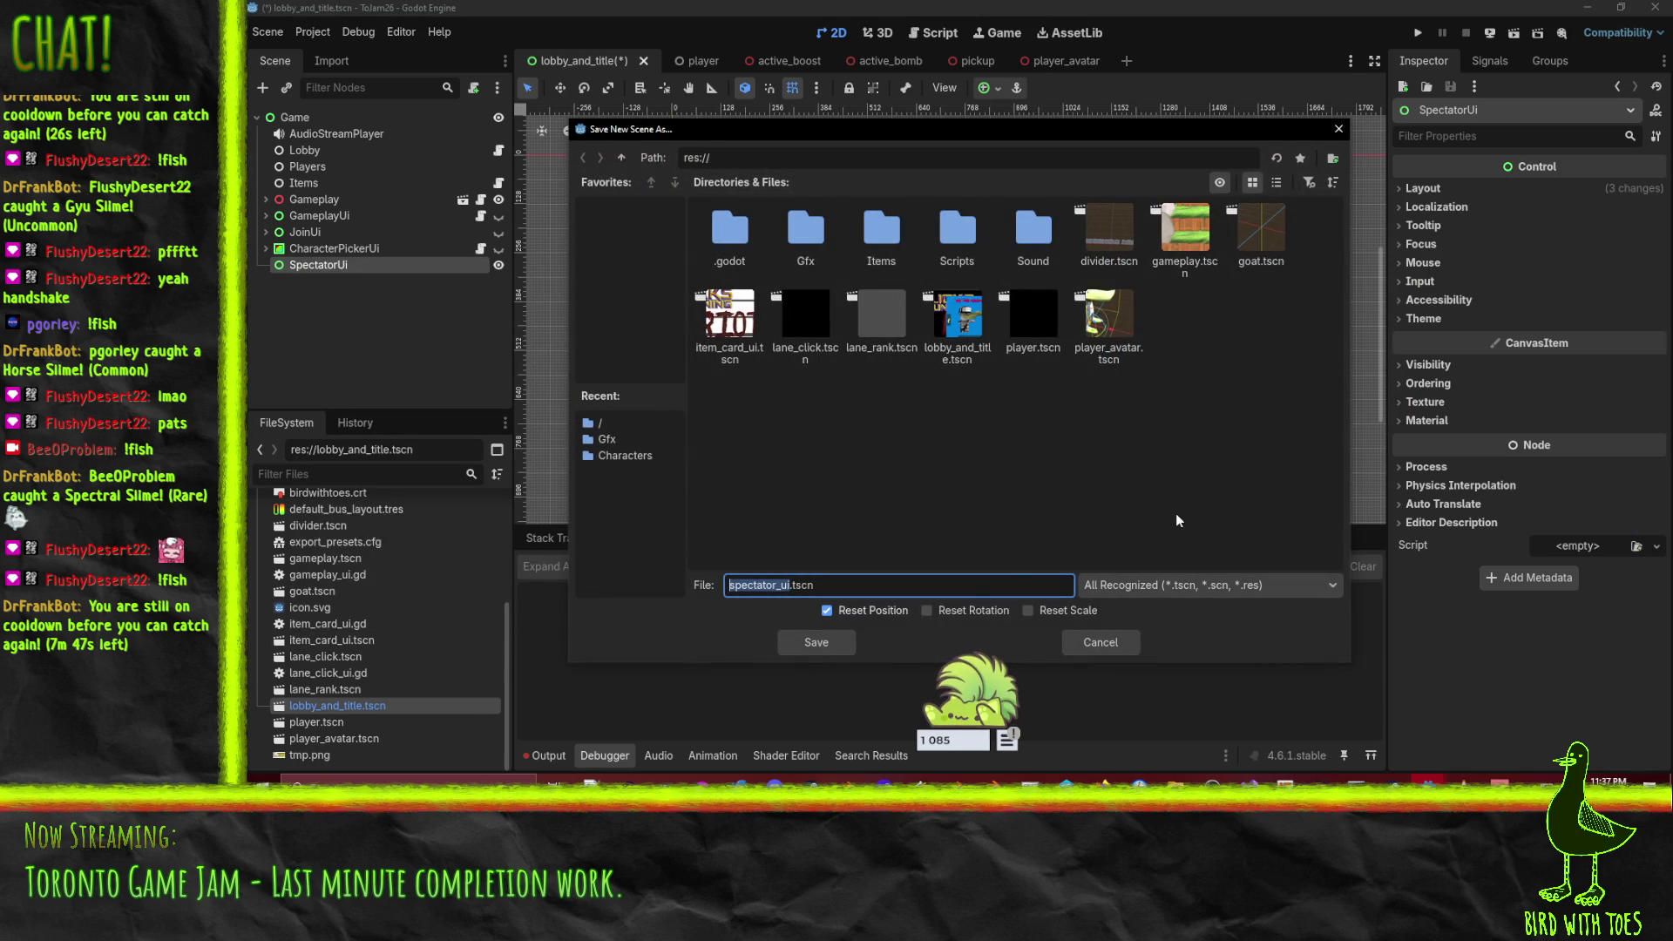
{"action": "right_click", "coordinate": [1227, 324]}
{"action": "left_click", "coordinate": [1328, 341]}
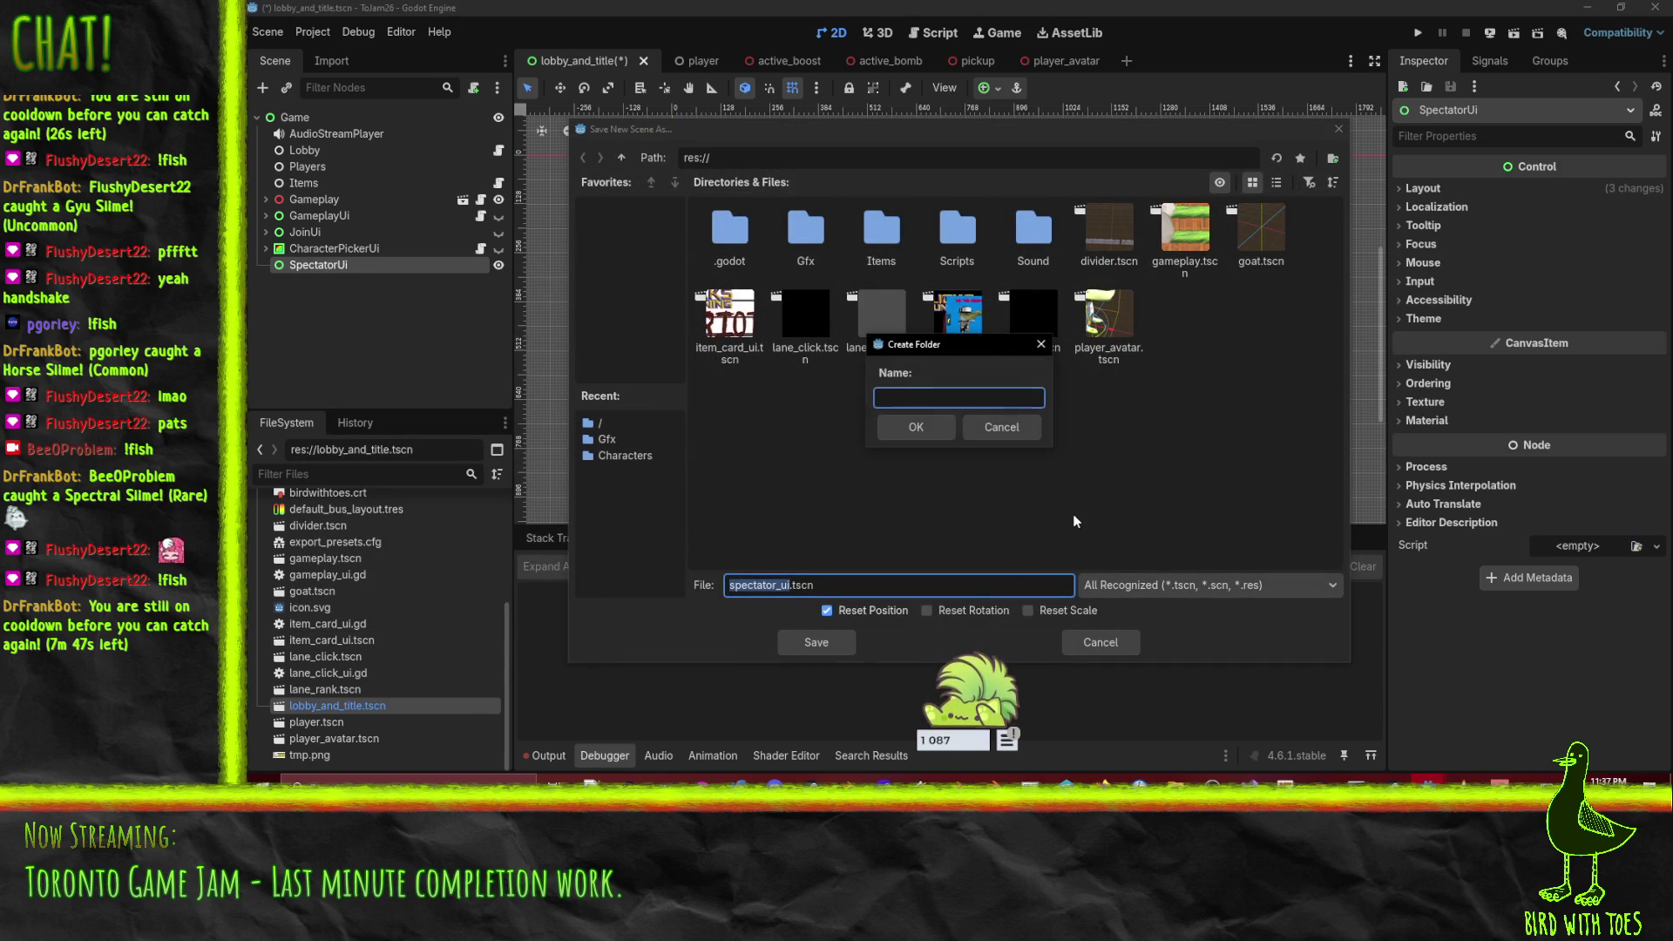
{"action": "type", "text": "Ui"}
{"action": "key", "text": "Return"}
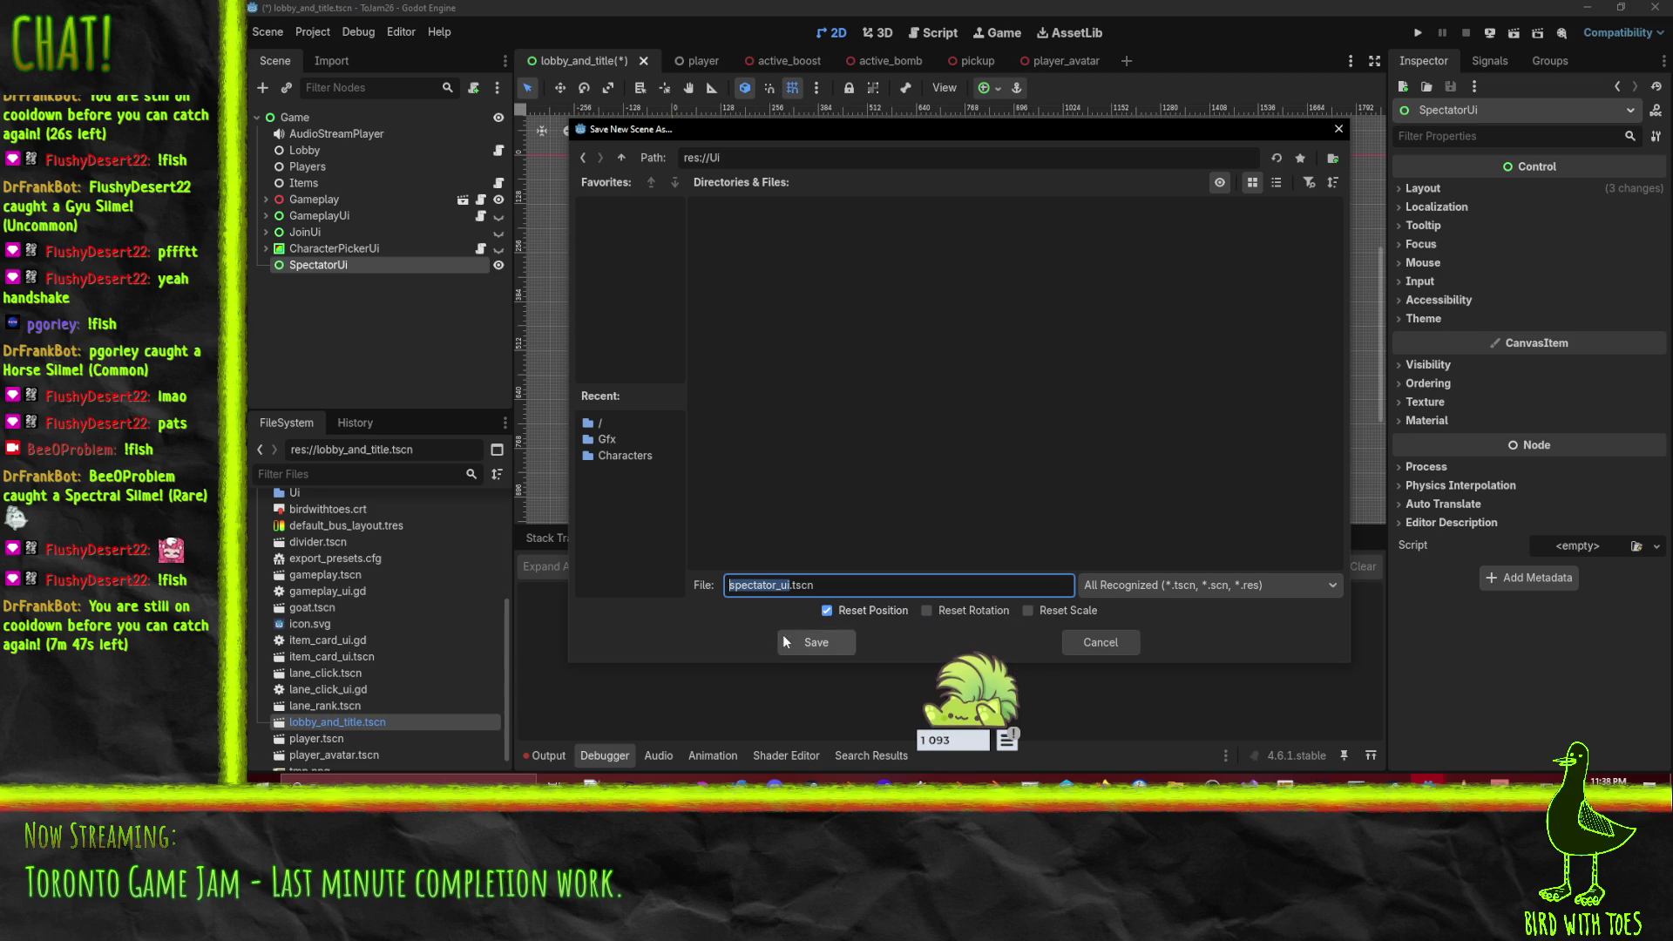
{"action": "left_click", "coordinate": [812, 640]}
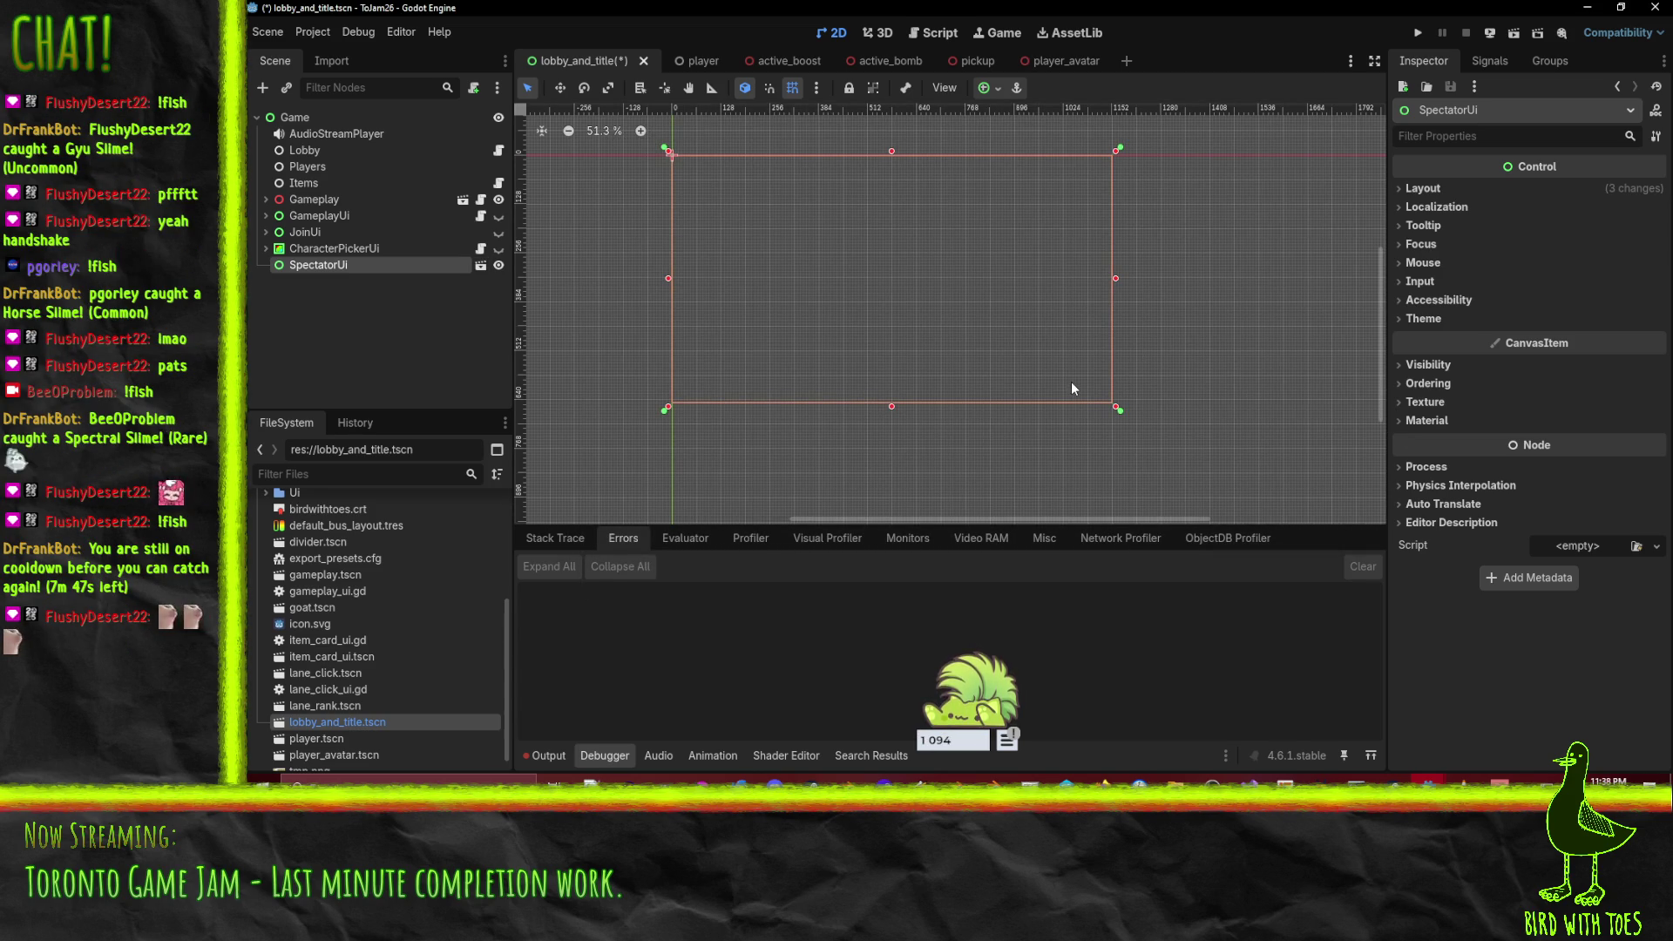
{"action": "scroll", "coordinate": [1070, 384], "scroll_direction": "left", "scroll_amount": 3}
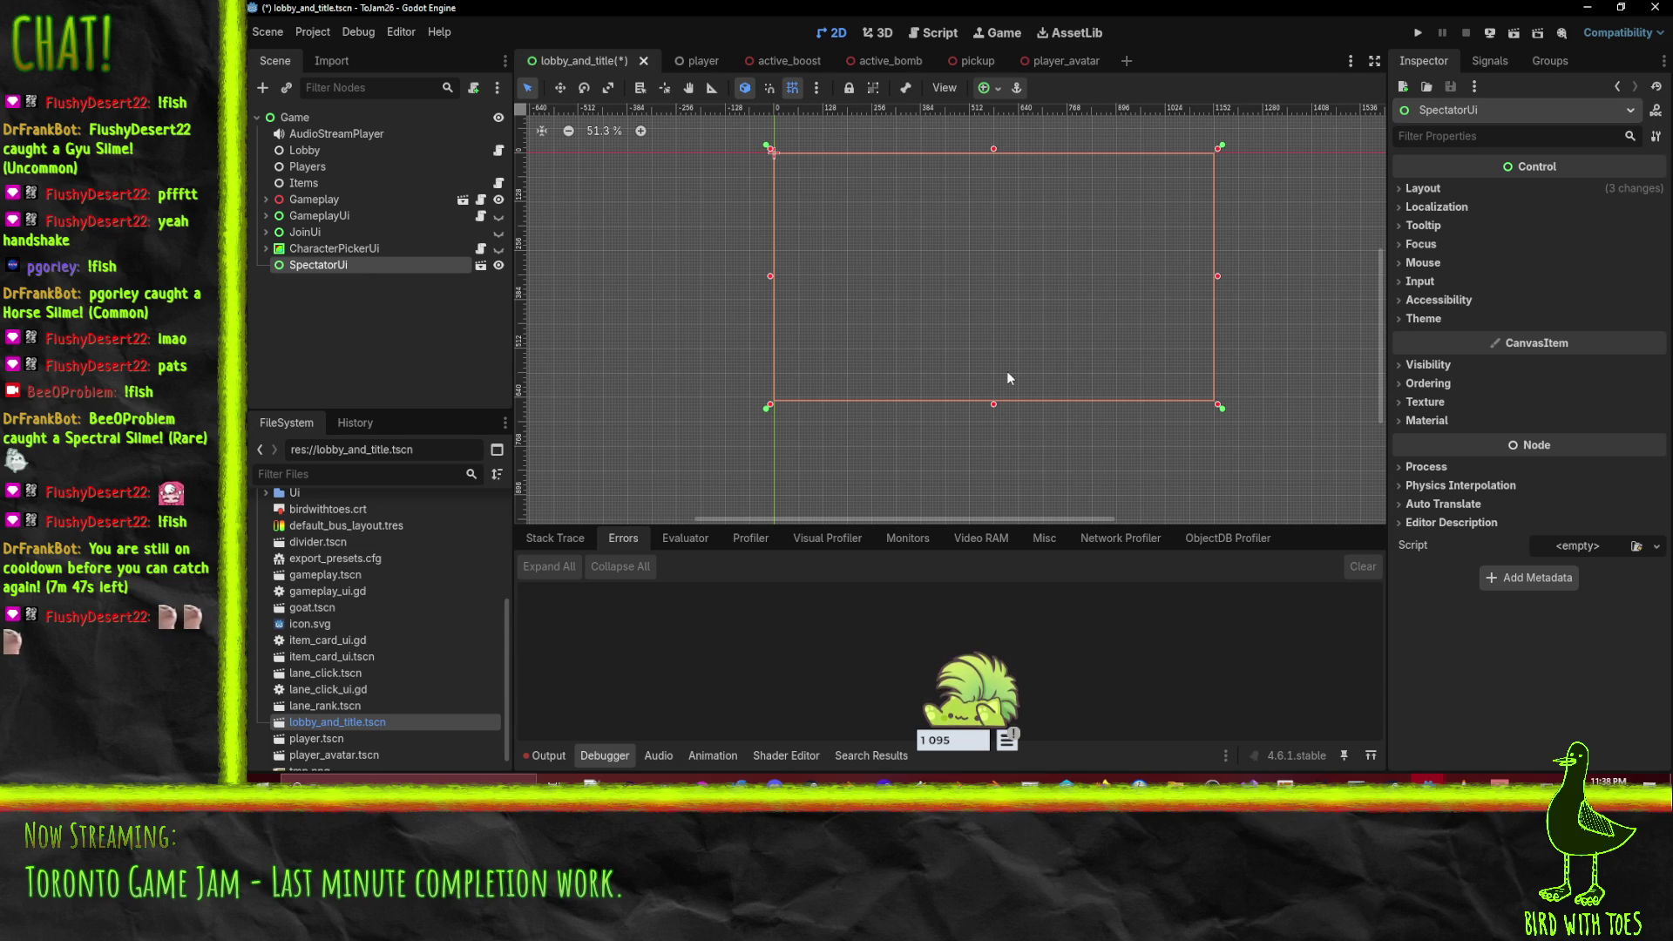
{"action": "right_click", "coordinate": [1007, 376]}
{"action": "left_click", "coordinate": [820, 371]}
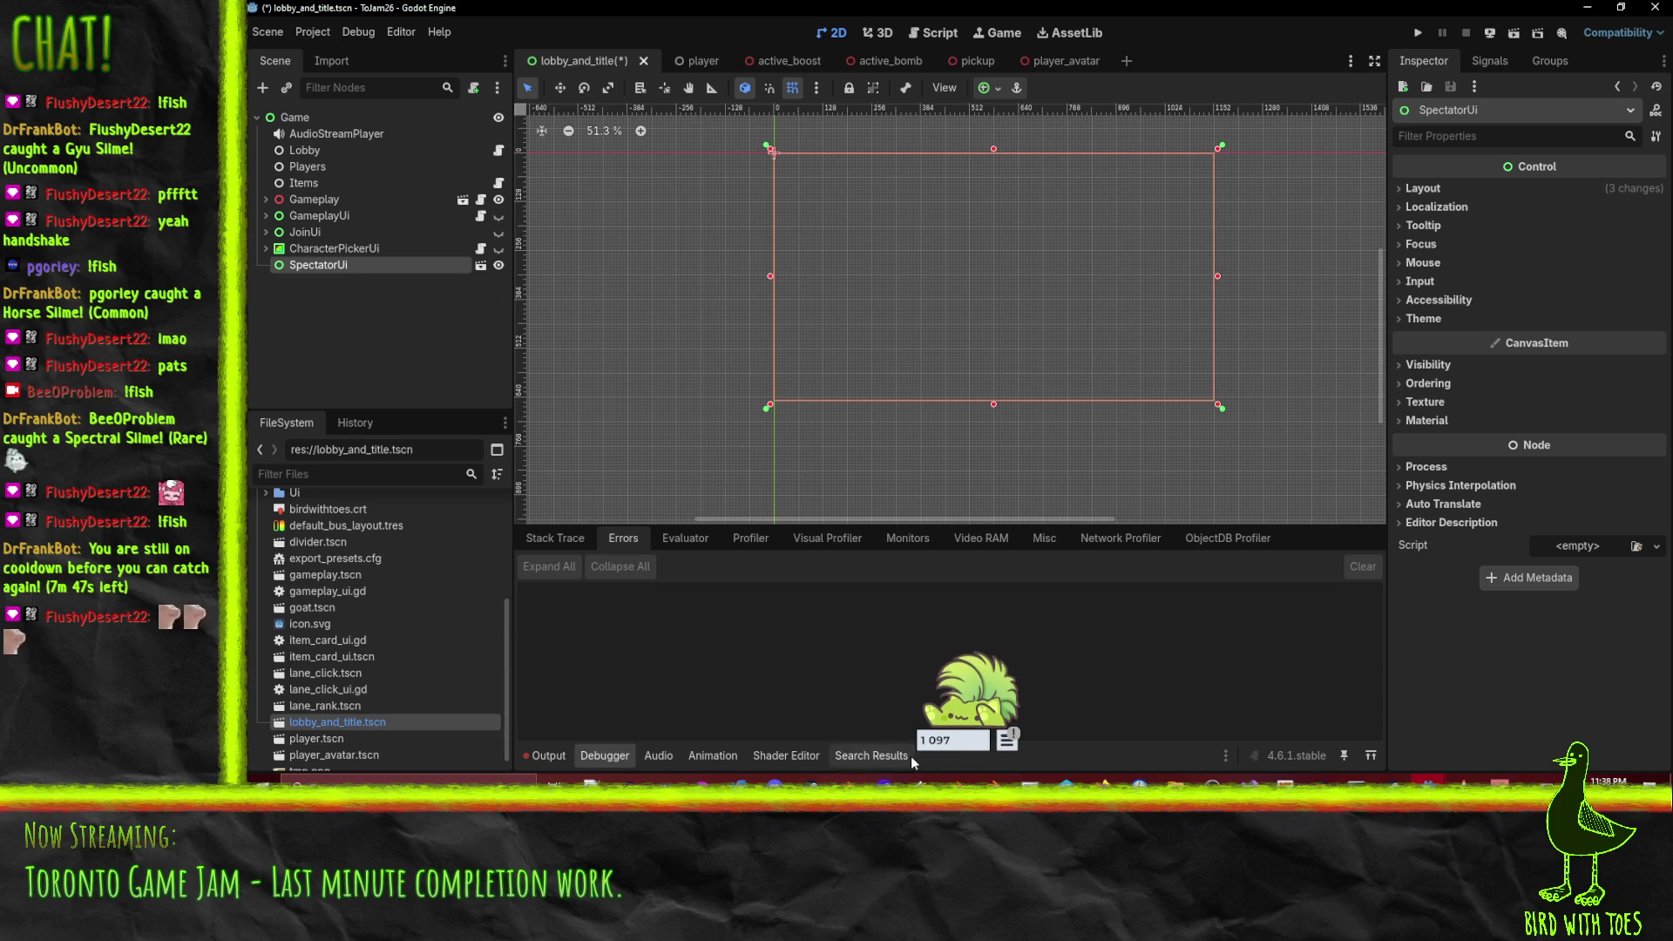
{"action": "left_click_drag", "start_coordinate": [999, 718], "coordinate": [1133, 719]}
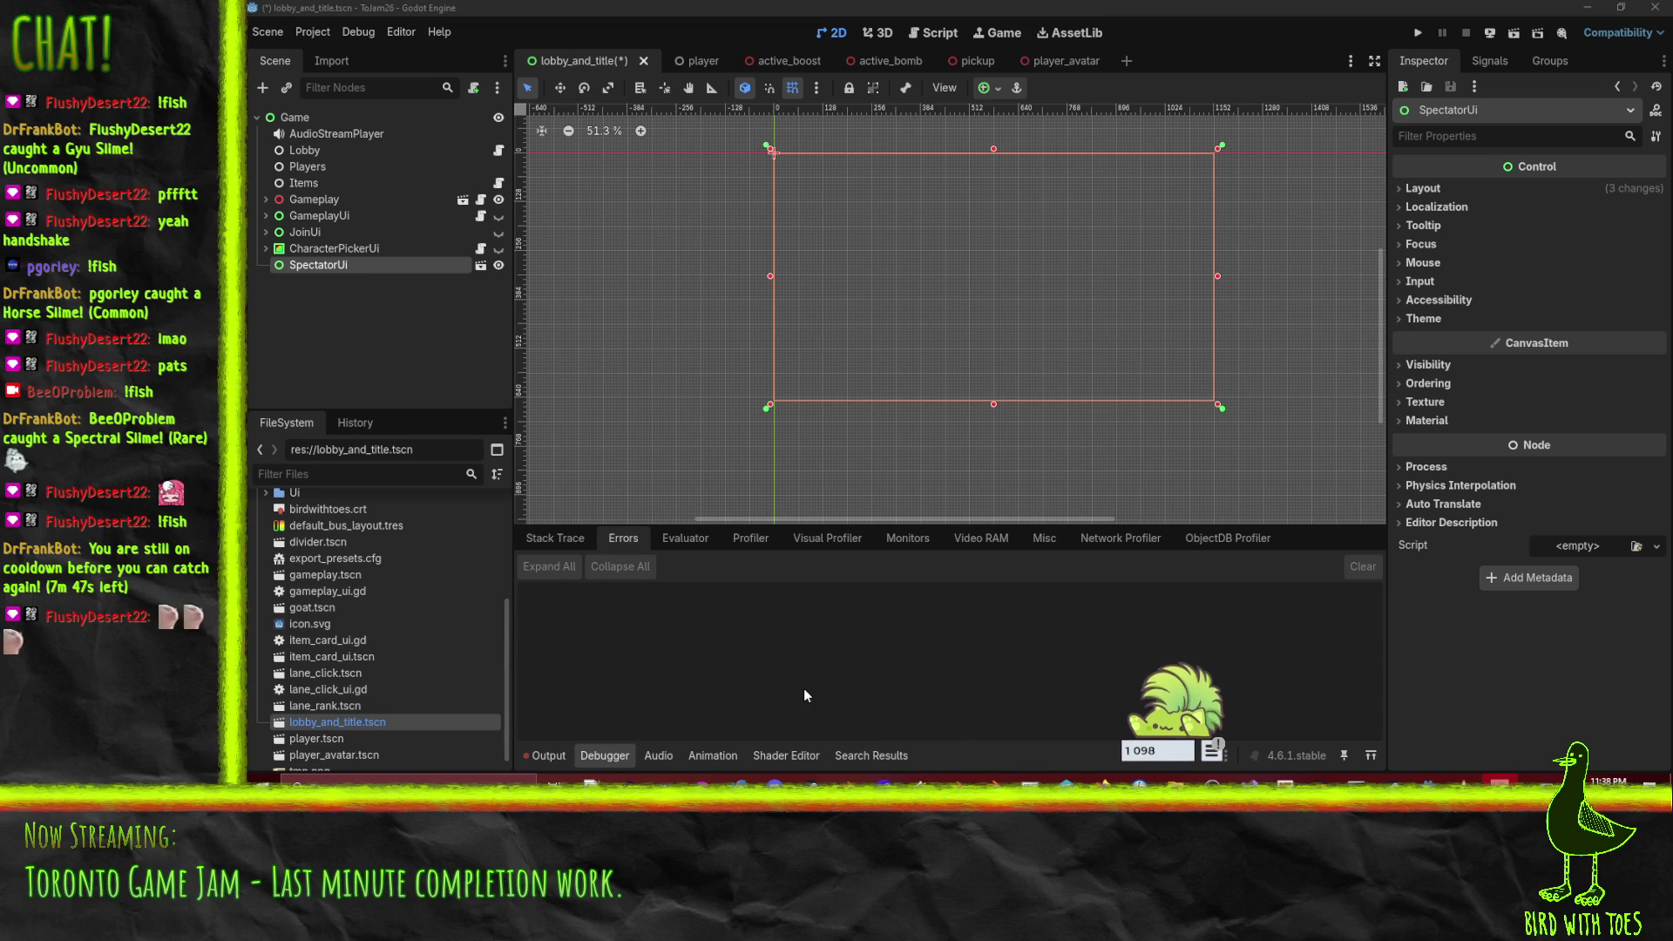
{"action": "left_click", "coordinate": [480, 265]}
Step: Add an AnimationPlayer child under the SpectatorUi root and select it
{"action": "right_click", "coordinate": [311, 118]}
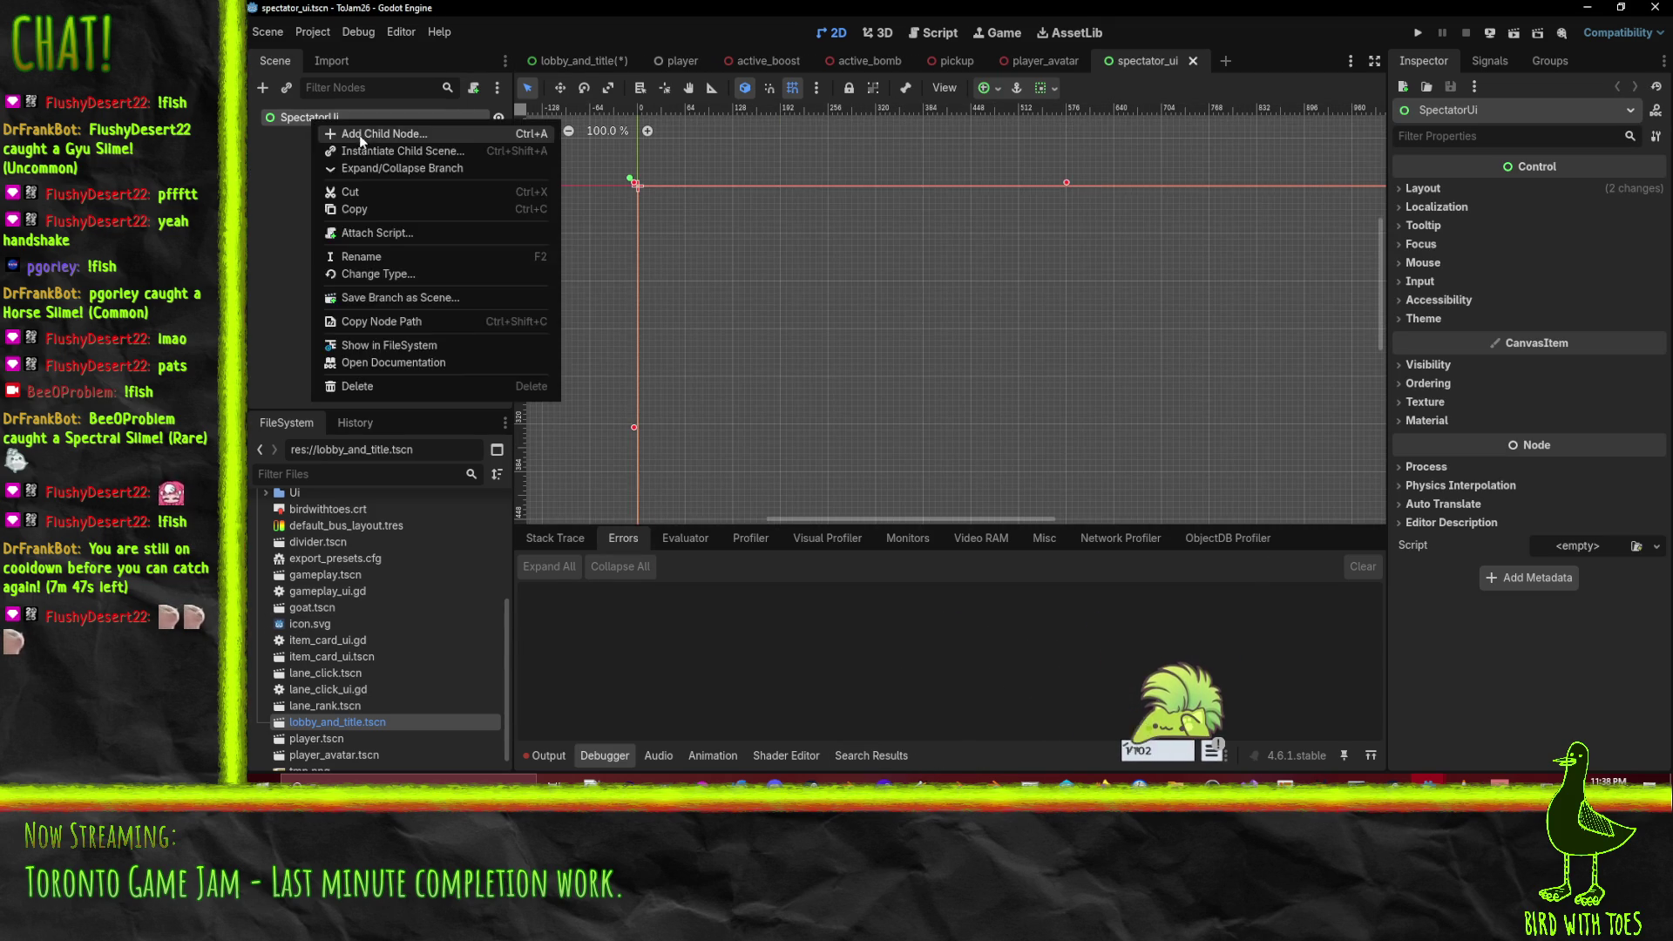
{"action": "left_click", "coordinate": [358, 130]}
{"action": "left_click", "coordinate": [833, 347]}
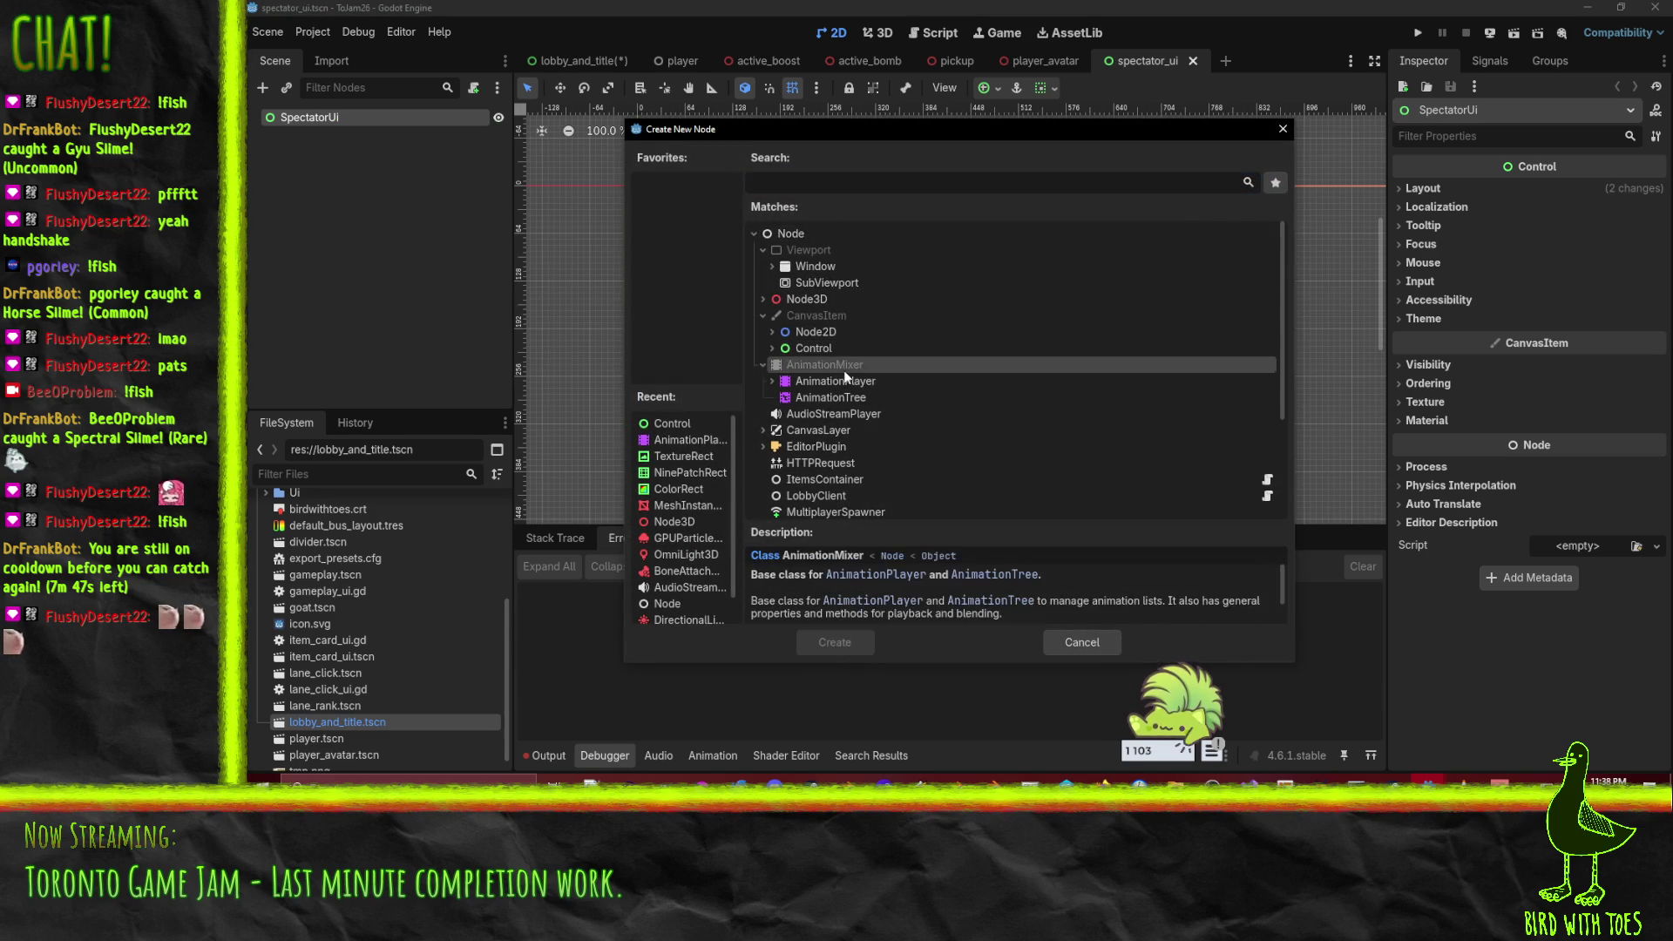
{"action": "left_click", "coordinate": [835, 381]}
{"action": "left_click", "coordinate": [834, 642]}
{"action": "left_click", "coordinate": [347, 116]}
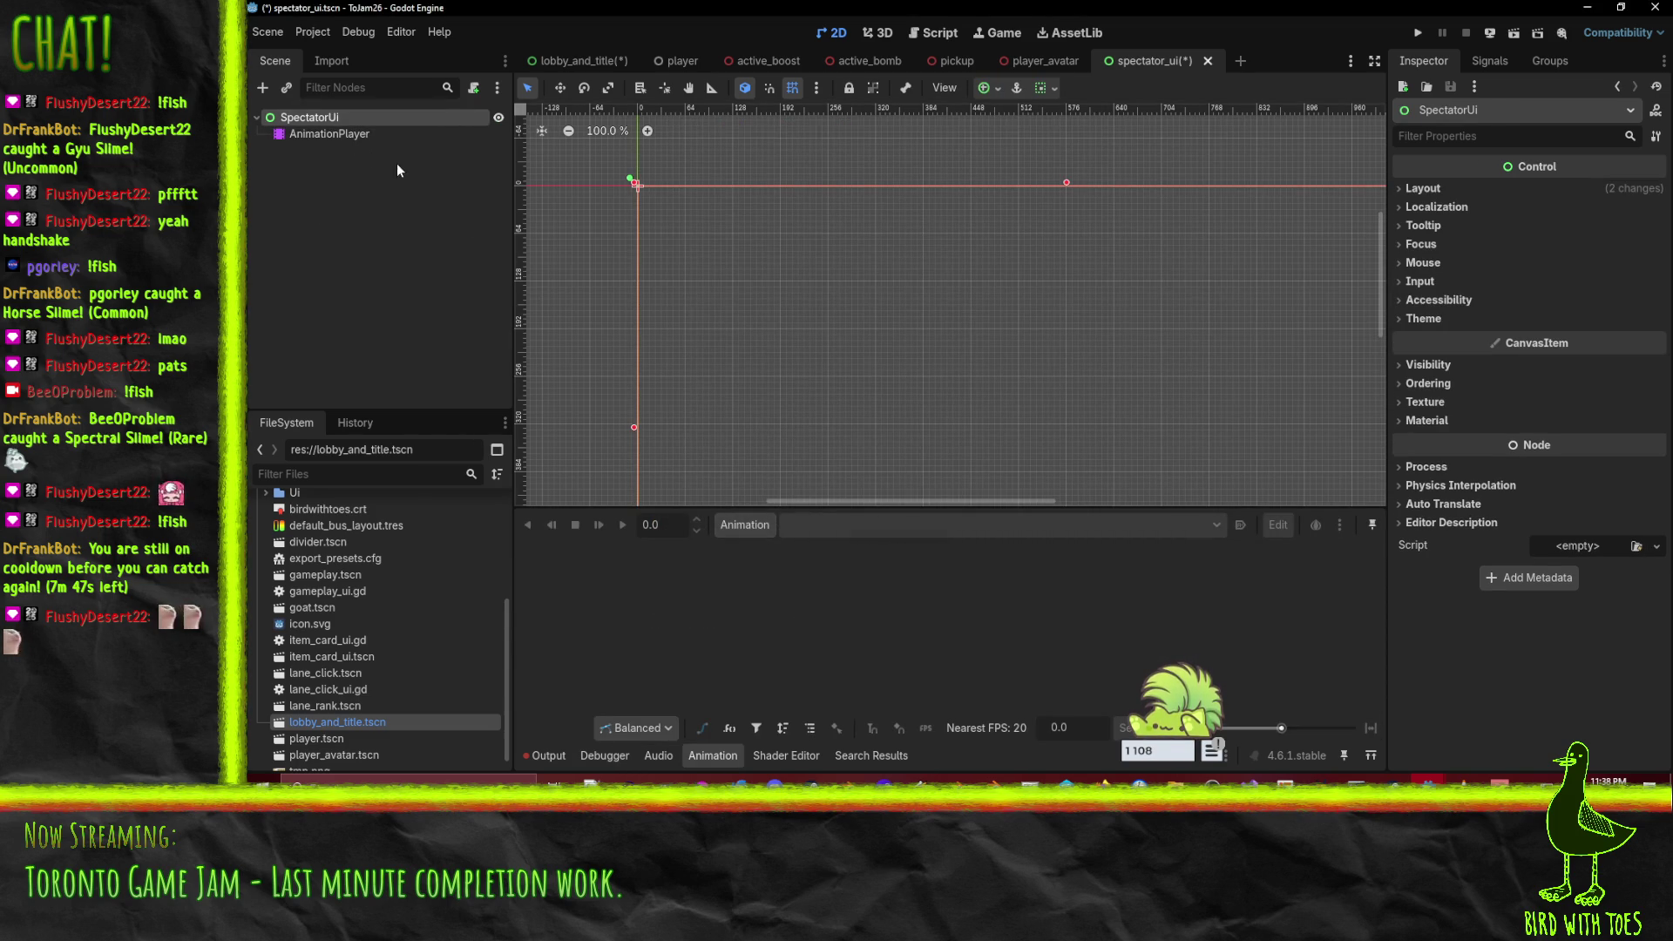
{"action": "key", "text": "Down"}
Step: Attach the existing screen_transition.gd script to the AnimationPlayer via Quick Load
{"action": "left_click", "coordinate": [1654, 559]}
{"action": "left_click", "coordinate": [1602, 609]}
{"action": "type", "text": "screen"}
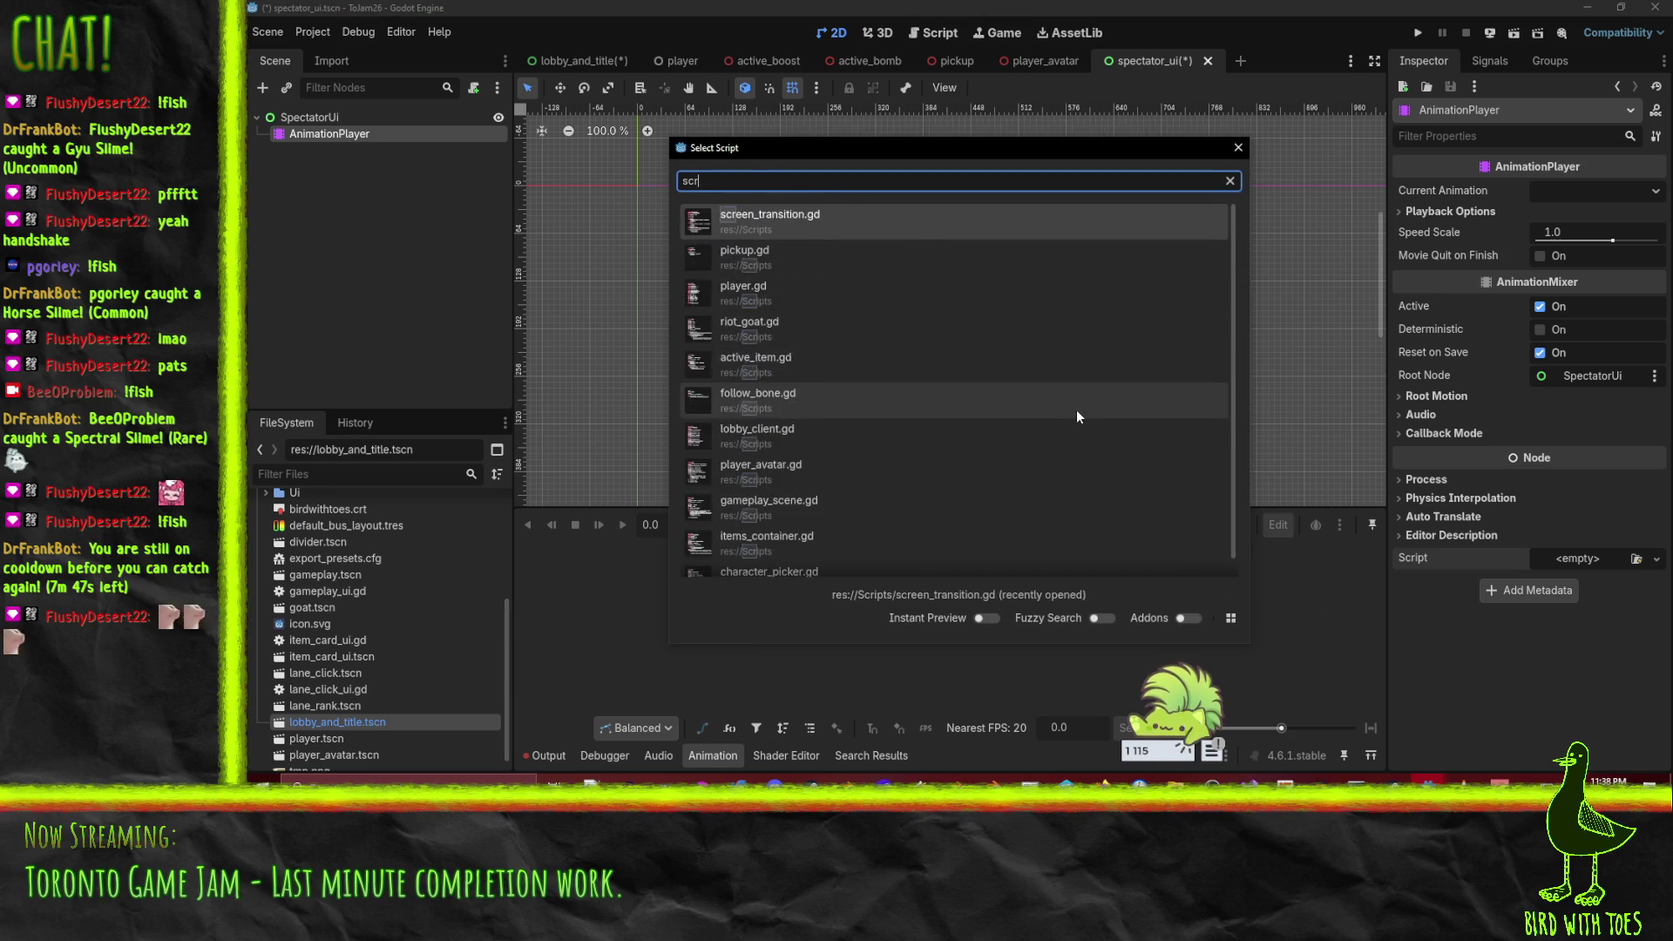
{"action": "left_click", "coordinate": [741, 227]}
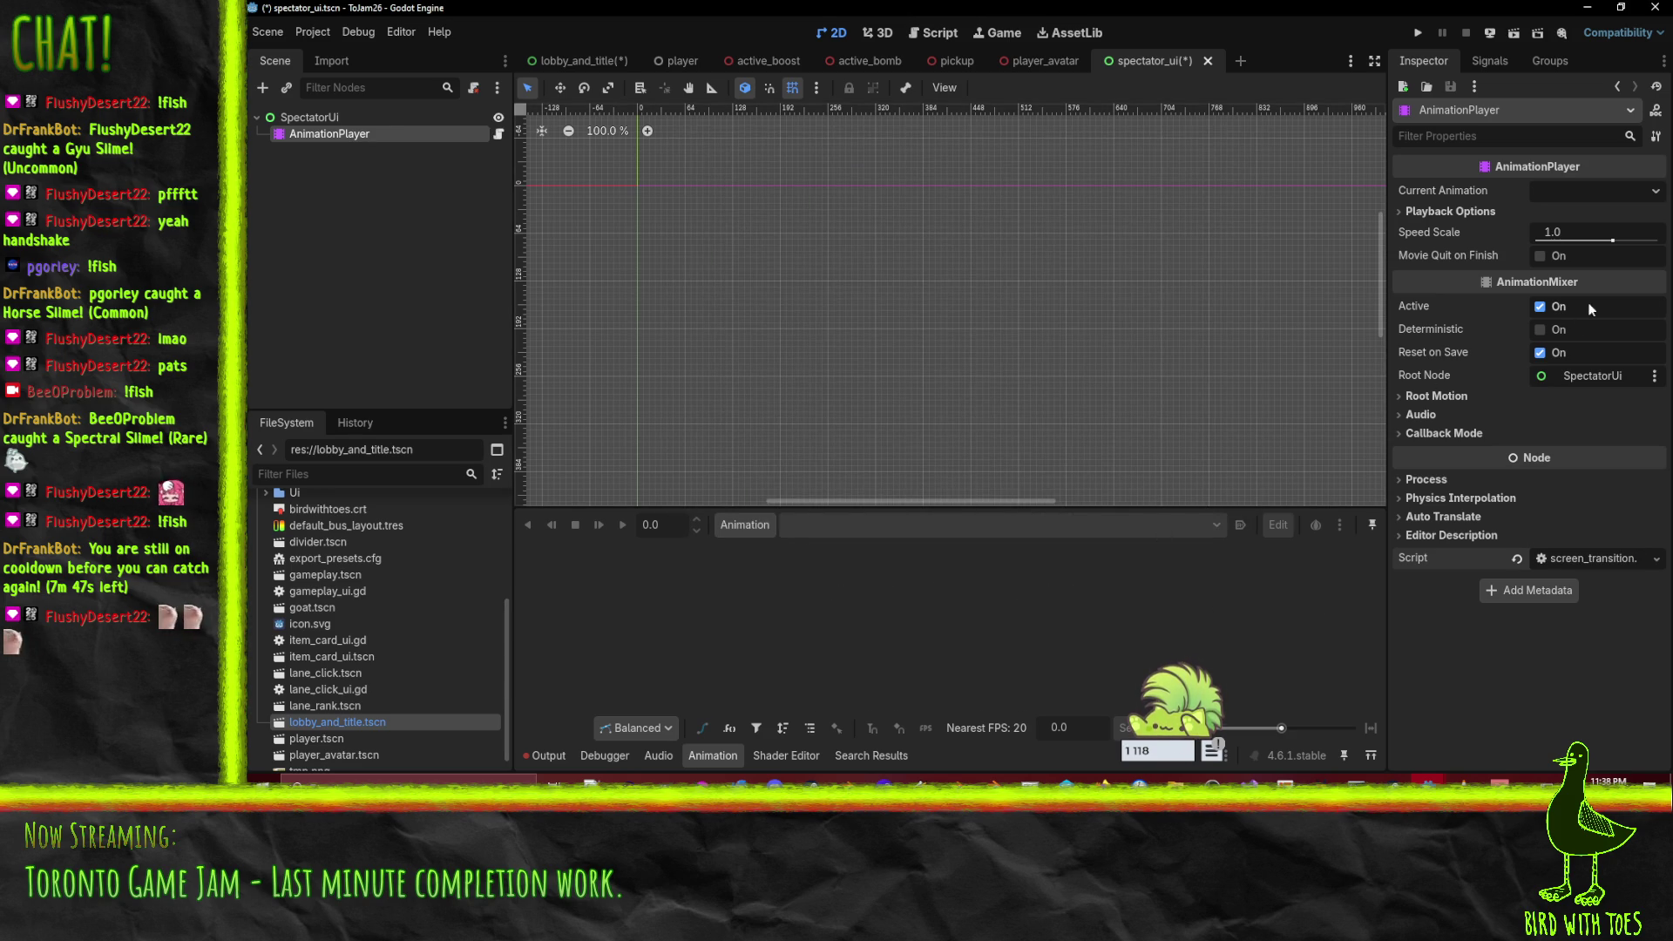
{"action": "left_click", "coordinate": [745, 525]}
Step: Create Exit and OffScreen animations, with OffScreen looping and set to autoplay on load
{"action": "left_click", "coordinate": [784, 552]}
{"action": "type", "text": "Enit"}
{"action": "key", "text": "Return"}
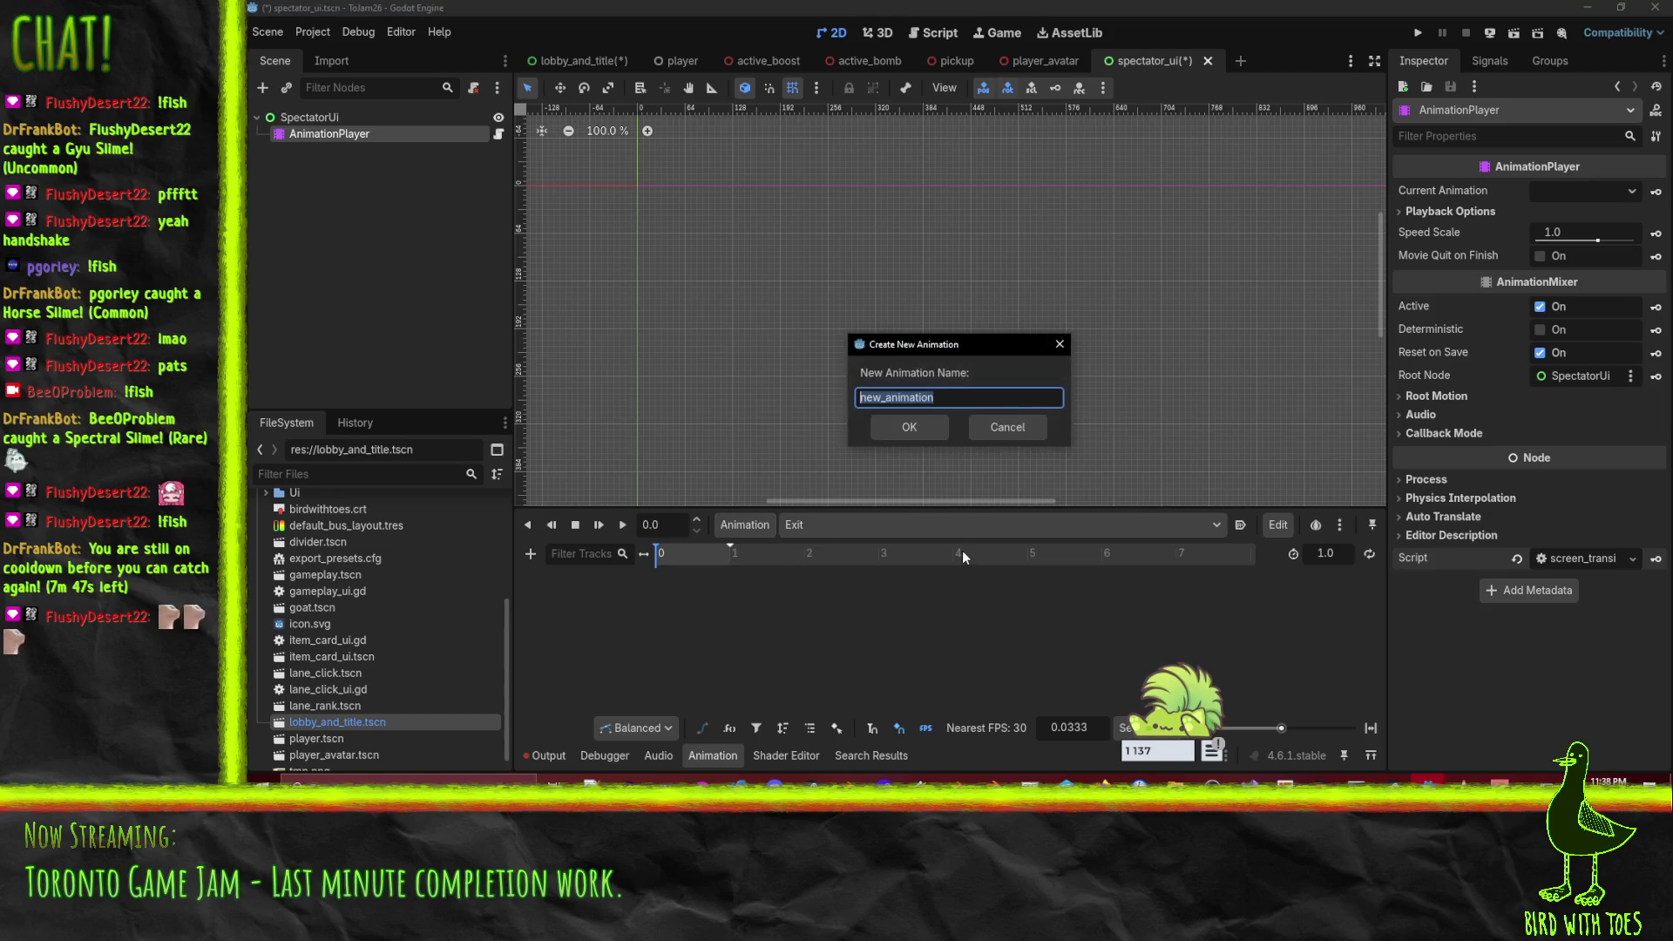
{"action": "type", "text": "OffScreen"}
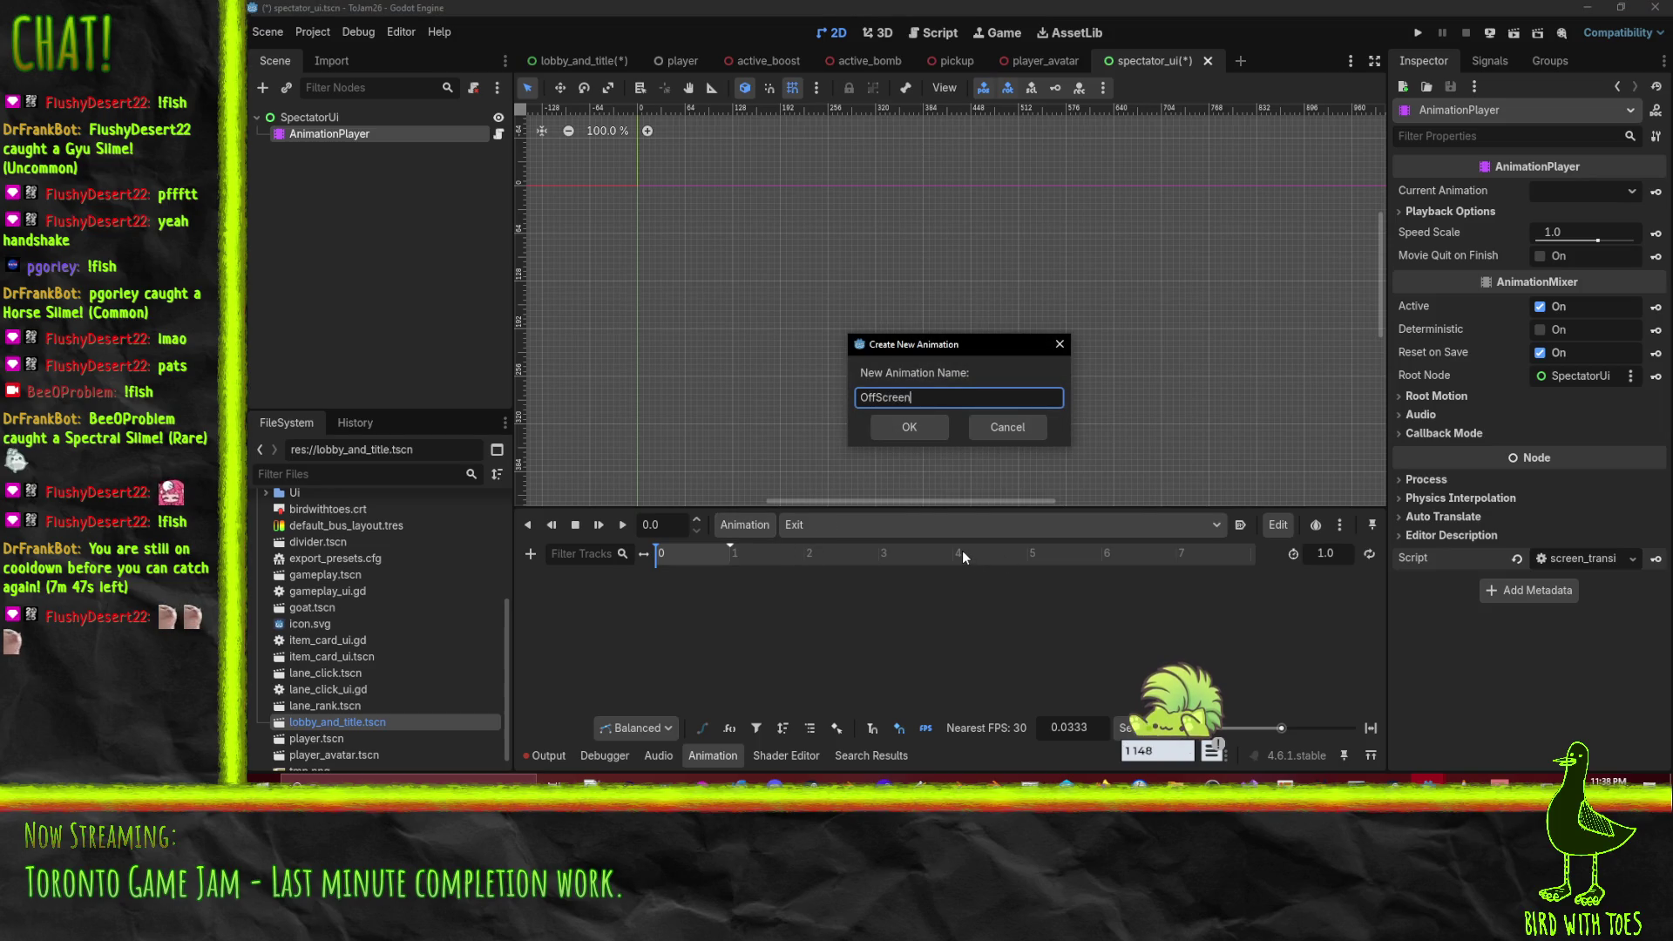
{"action": "key", "text": "Return"}
{"action": "left_click", "coordinate": [1366, 556]}
{"action": "left_click", "coordinate": [1243, 524]}
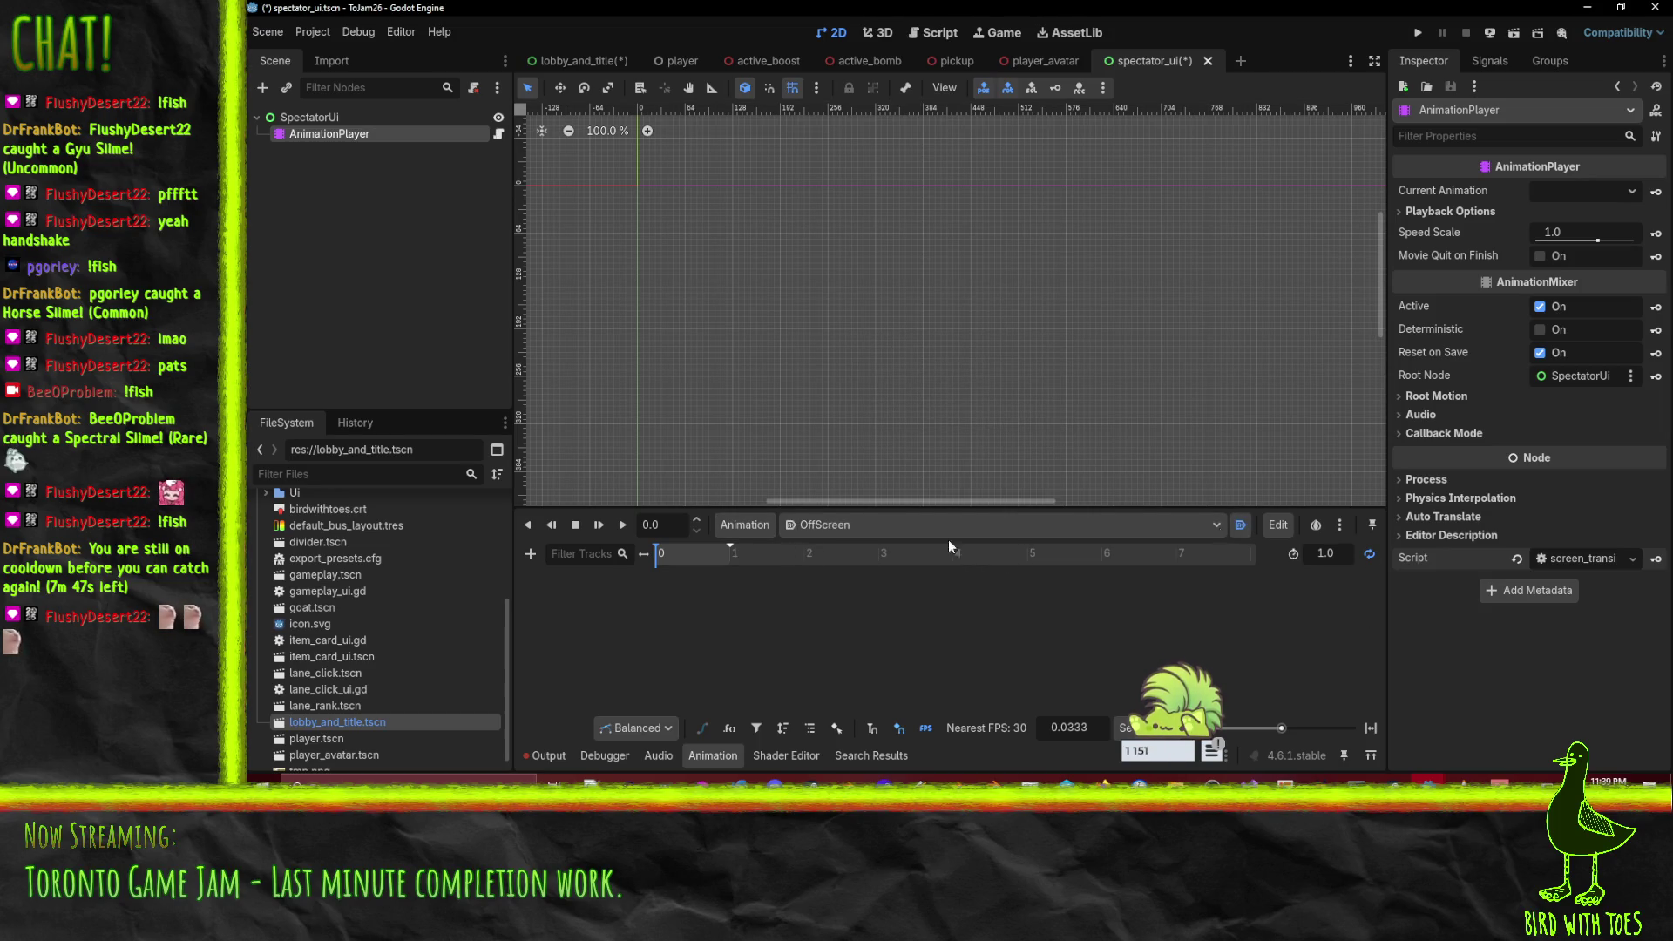
Step: Create a third animation named OnScreen
{"action": "left_click", "coordinate": [761, 531]}
{"action": "left_click", "coordinate": [761, 549]}
{"action": "type", "text": "OmSc"}
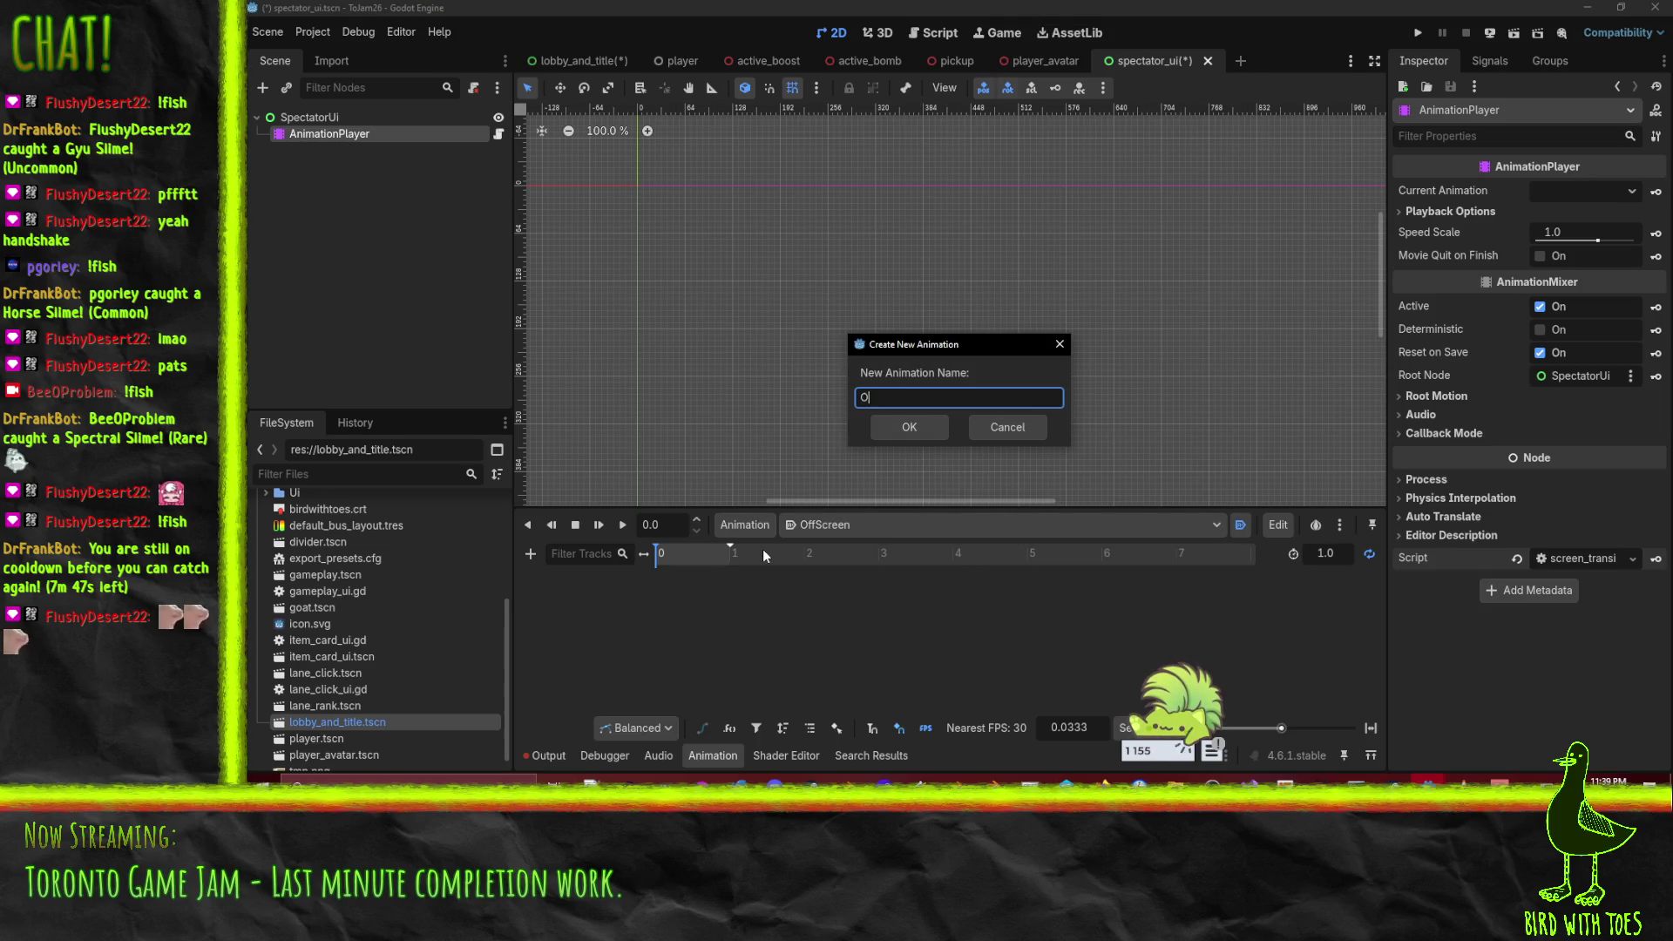
{"action": "key", "text": "BackSpace"}
{"action": "key", "text": "BackSpace"}
{"action": "key", "text": "BackSpace"}
{"action": "type", "text": "nScreen"}
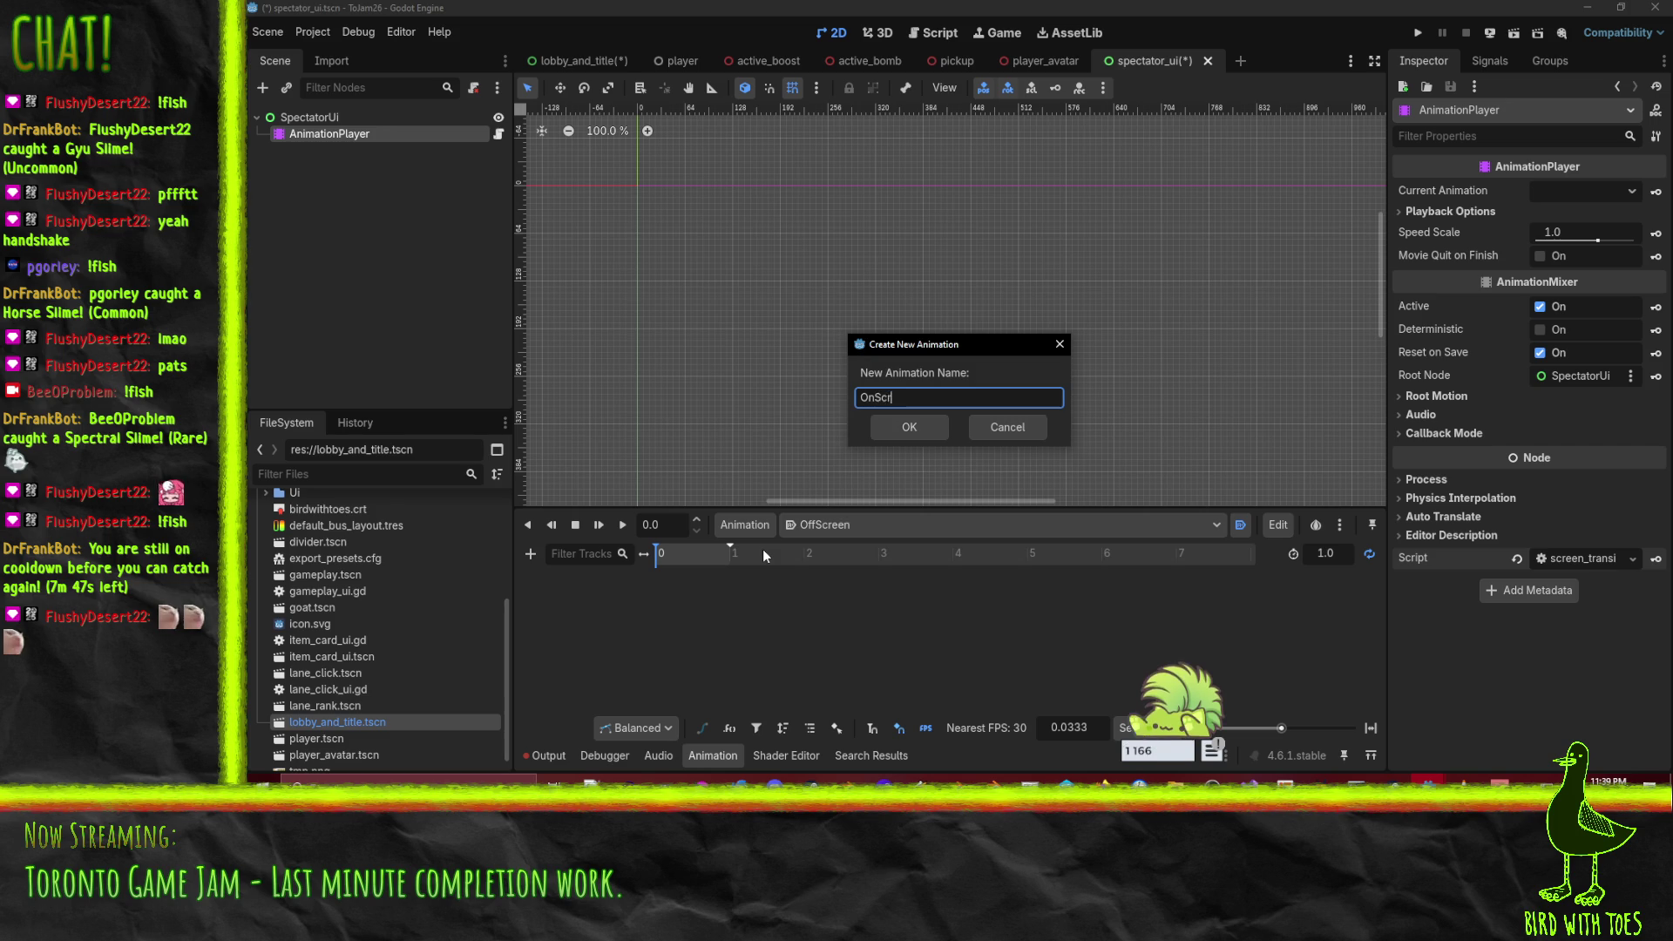
{"action": "key", "text": "Return"}
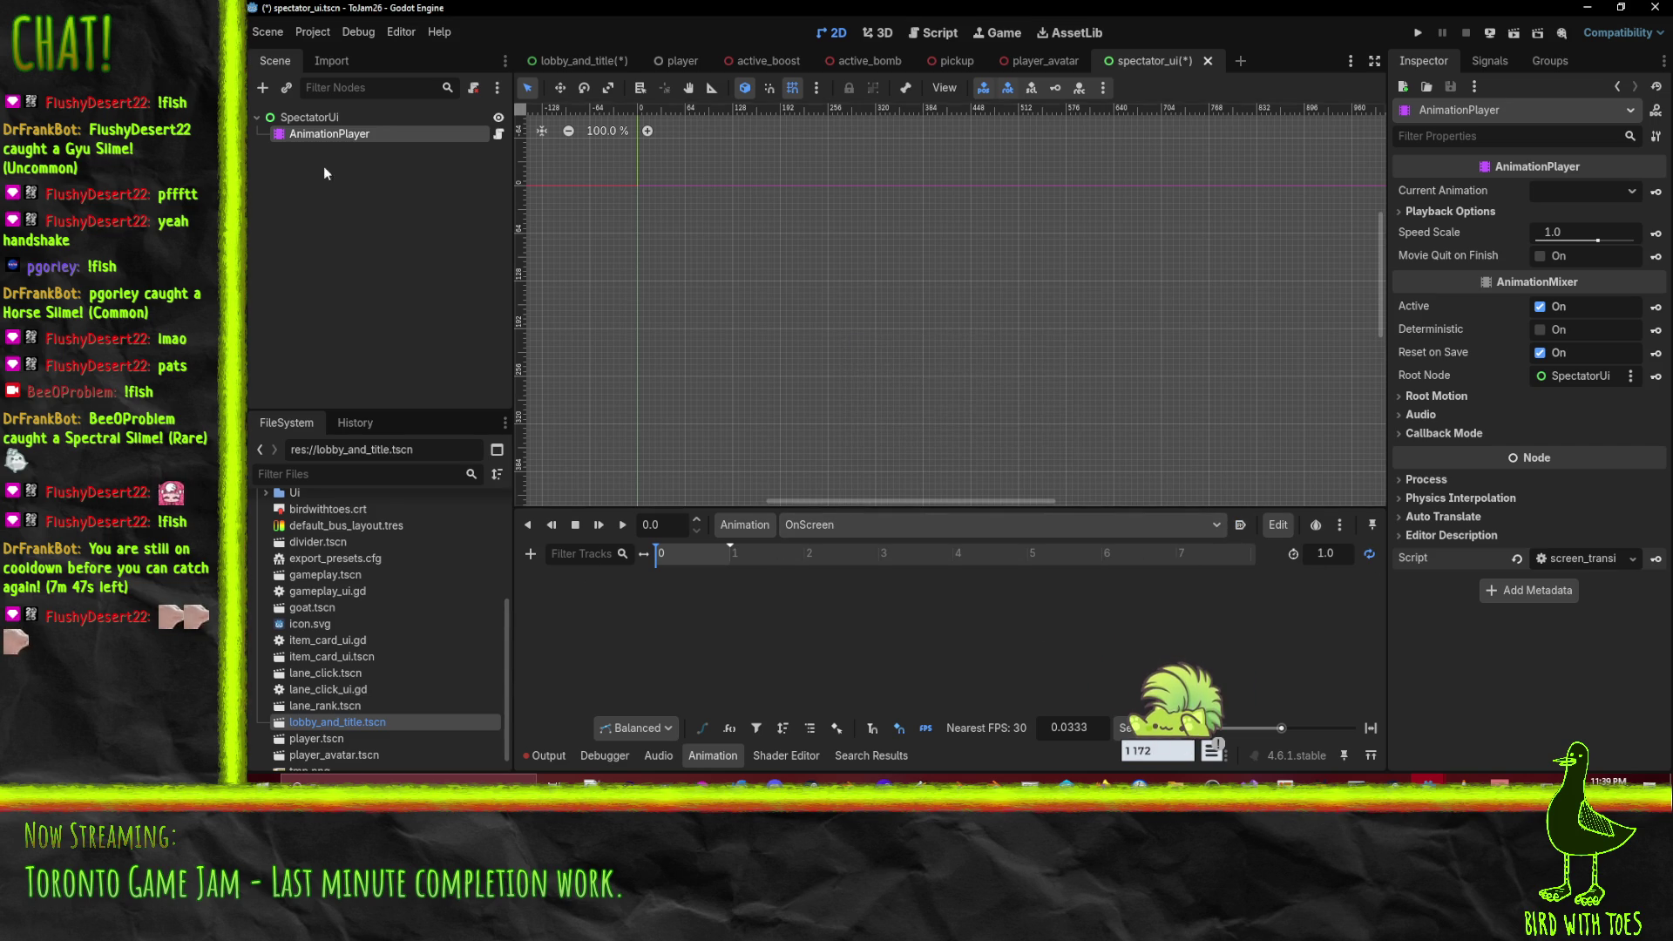
{"action": "left_click", "coordinate": [332, 120]}
Step: Add a ColorRect under SpectatorUi and anchor it with the Full Rect preset
{"action": "right_click", "coordinate": [333, 123]}
{"action": "left_click", "coordinate": [410, 141]}
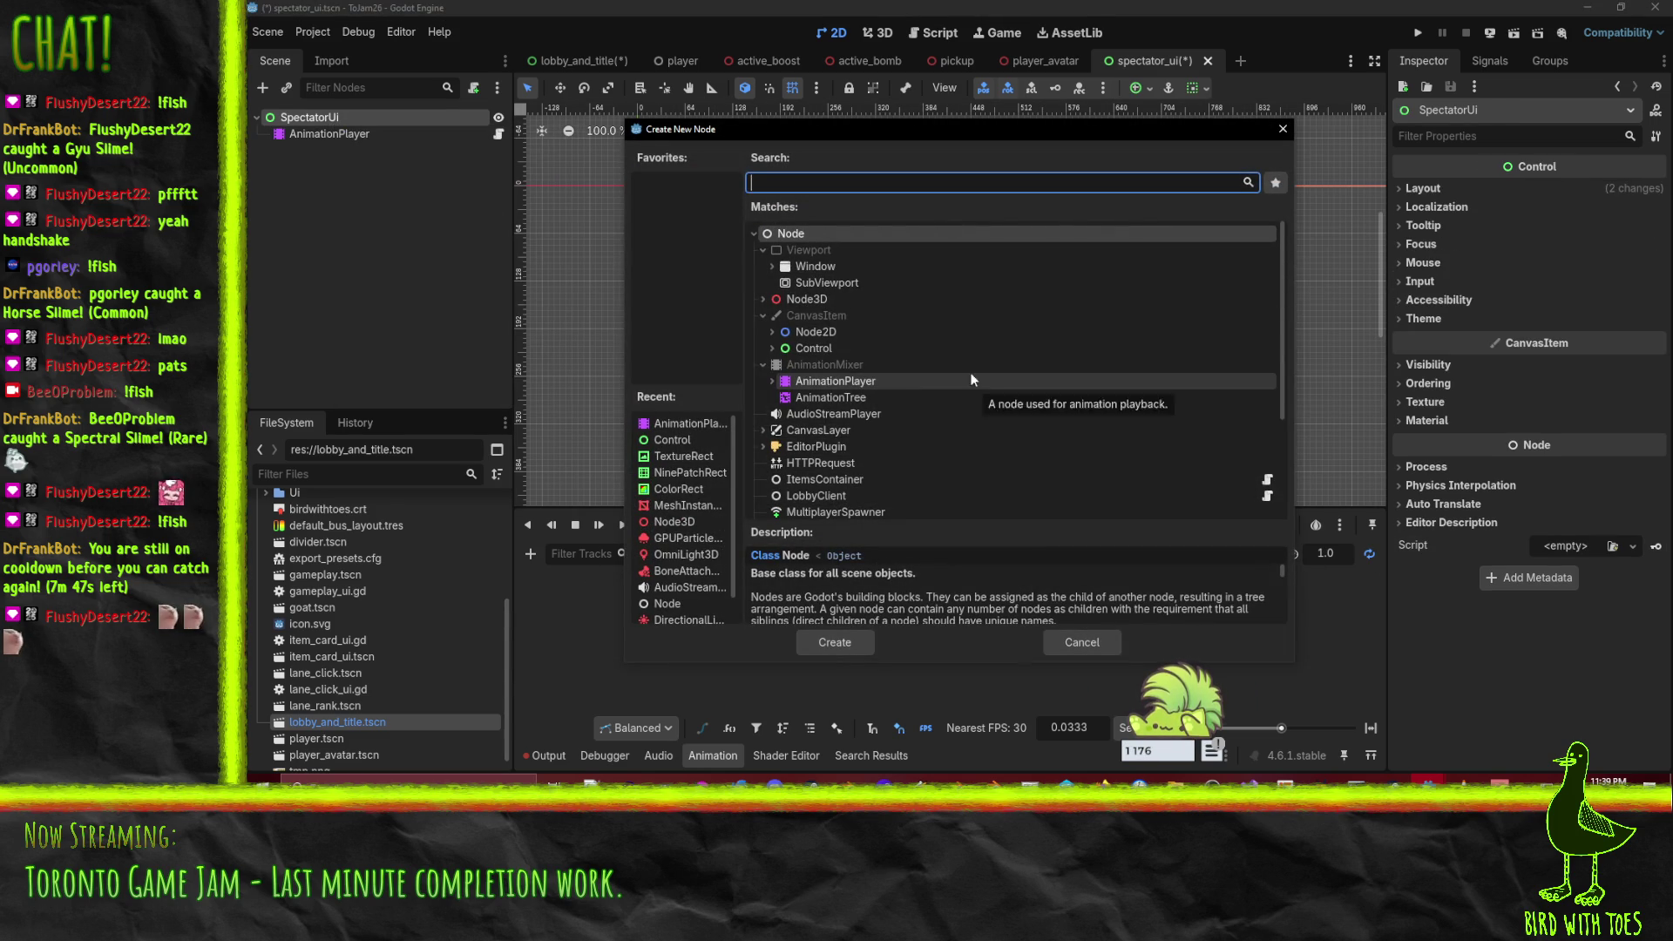
{"action": "type", "text": "color"}
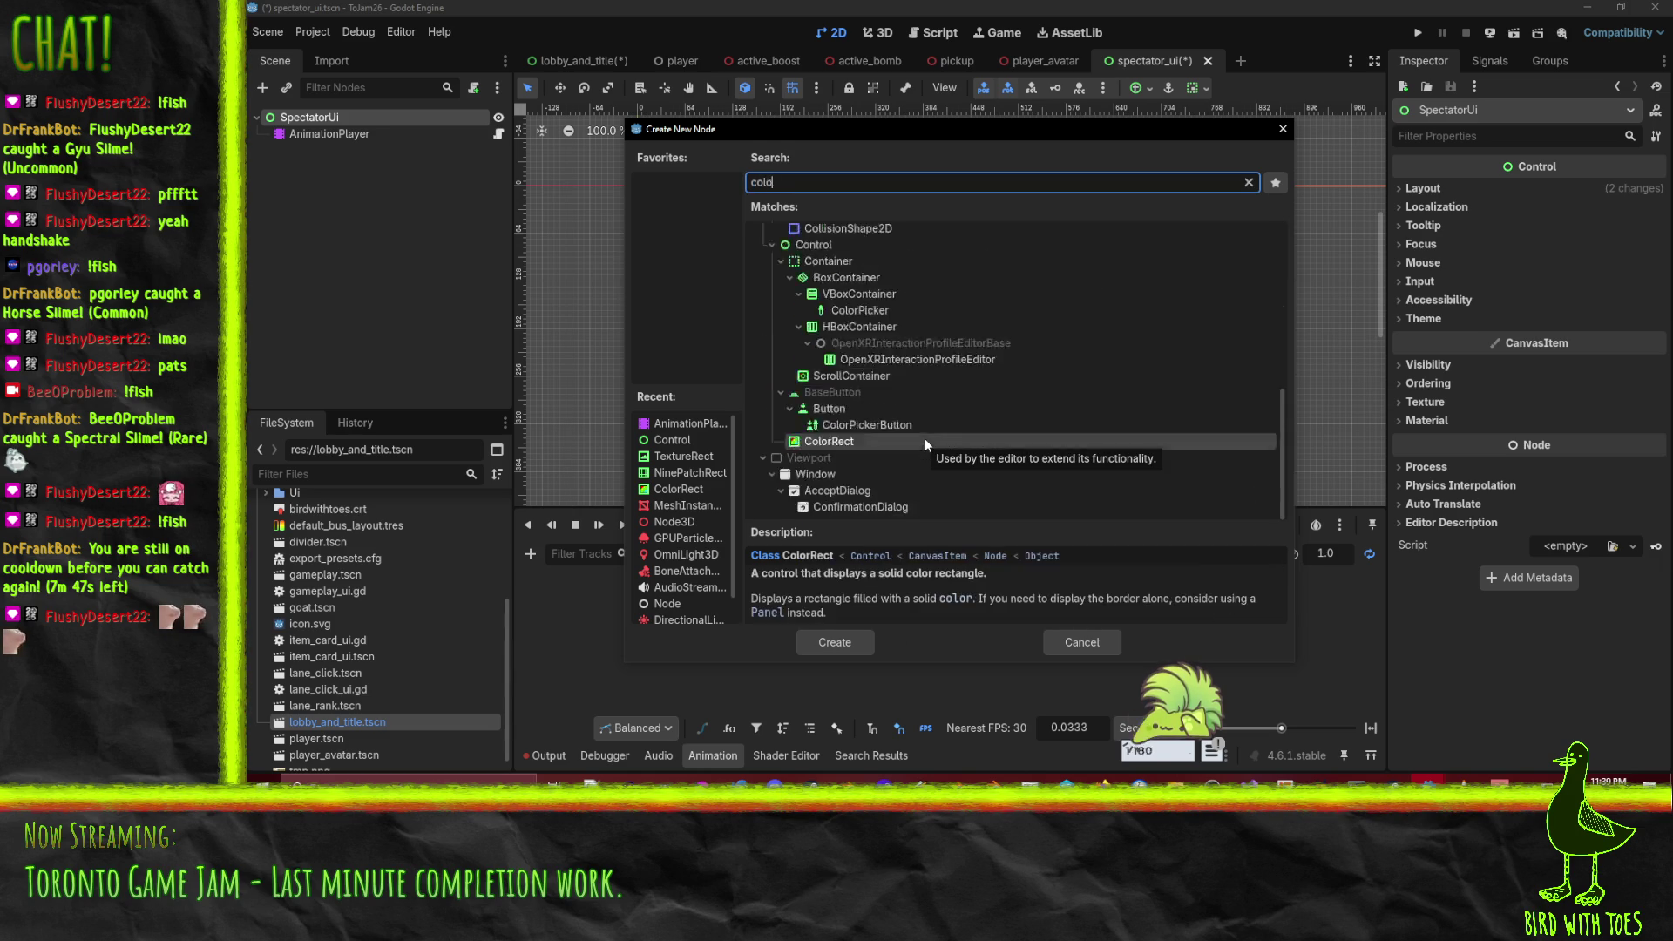
{"action": "left_click", "coordinate": [815, 643]}
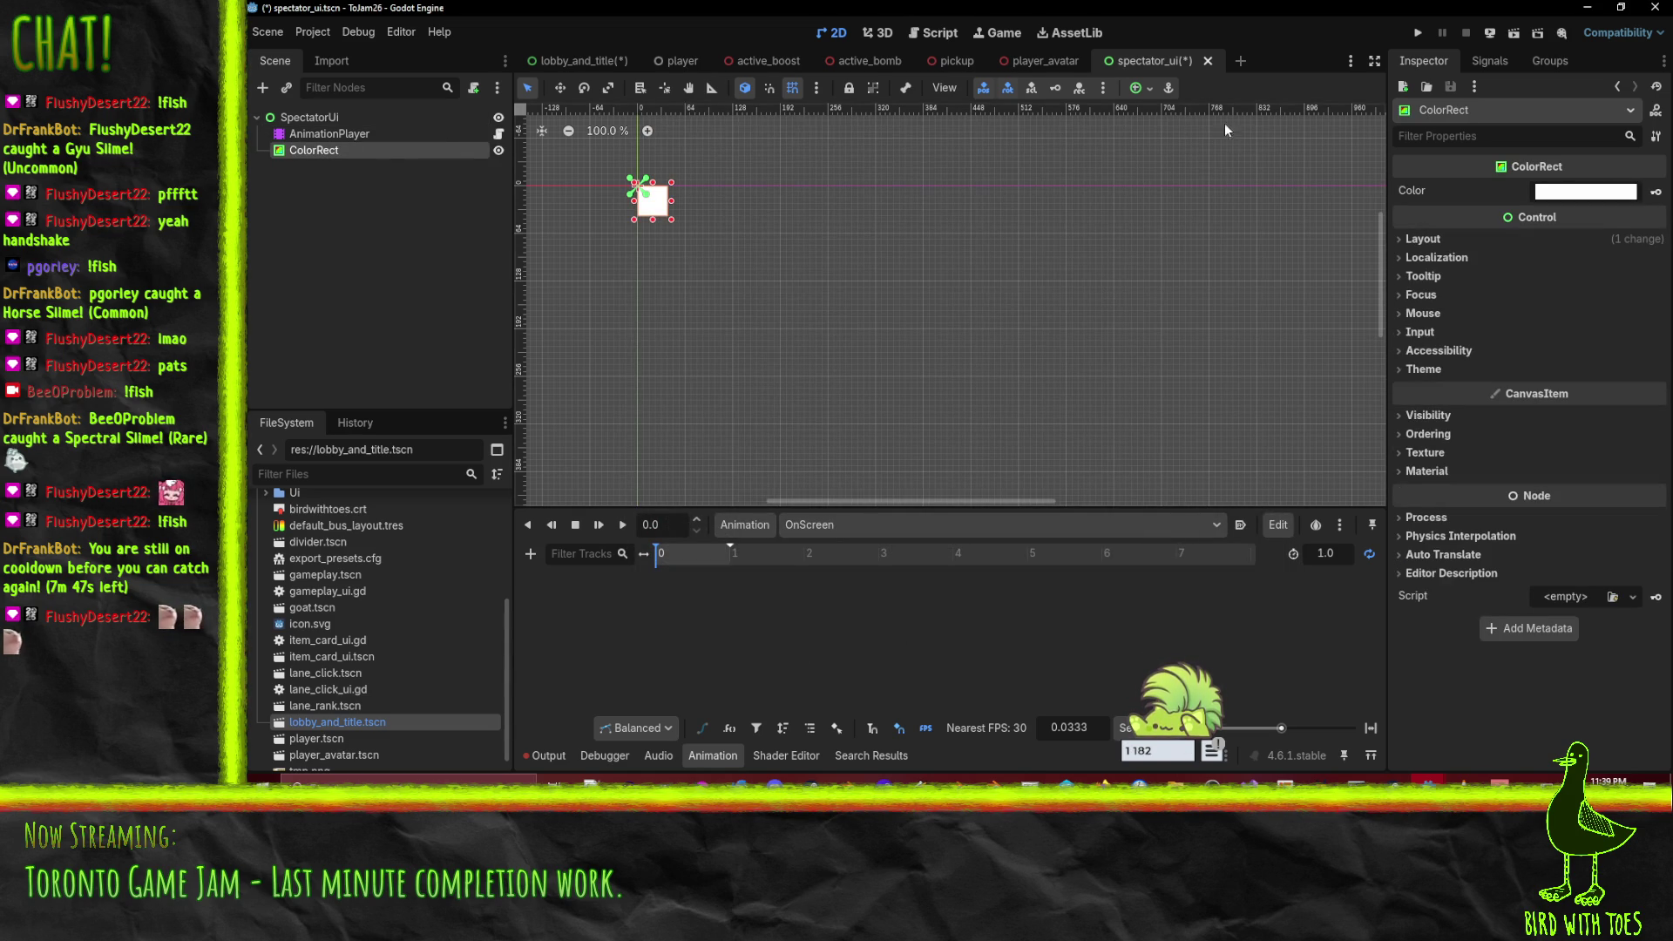
{"action": "scroll", "coordinate": [962, 243], "scroll_direction": "down", "scroll_amount": 6}
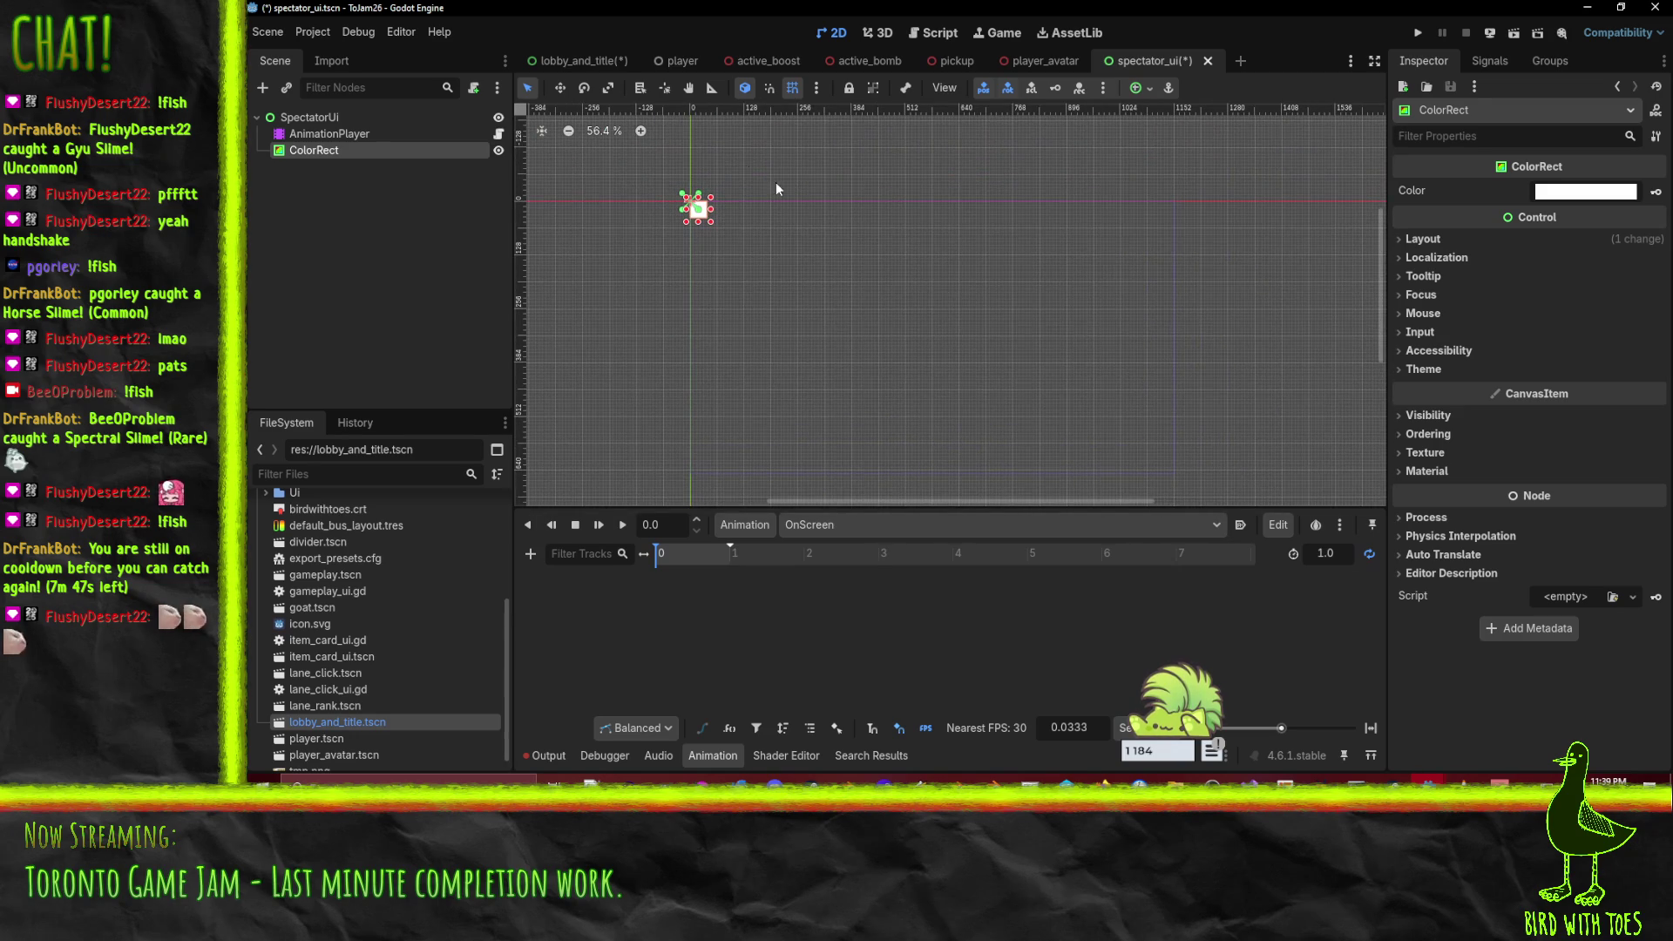
{"action": "left_click", "coordinate": [1151, 90]}
{"action": "left_click", "coordinate": [1152, 91]}
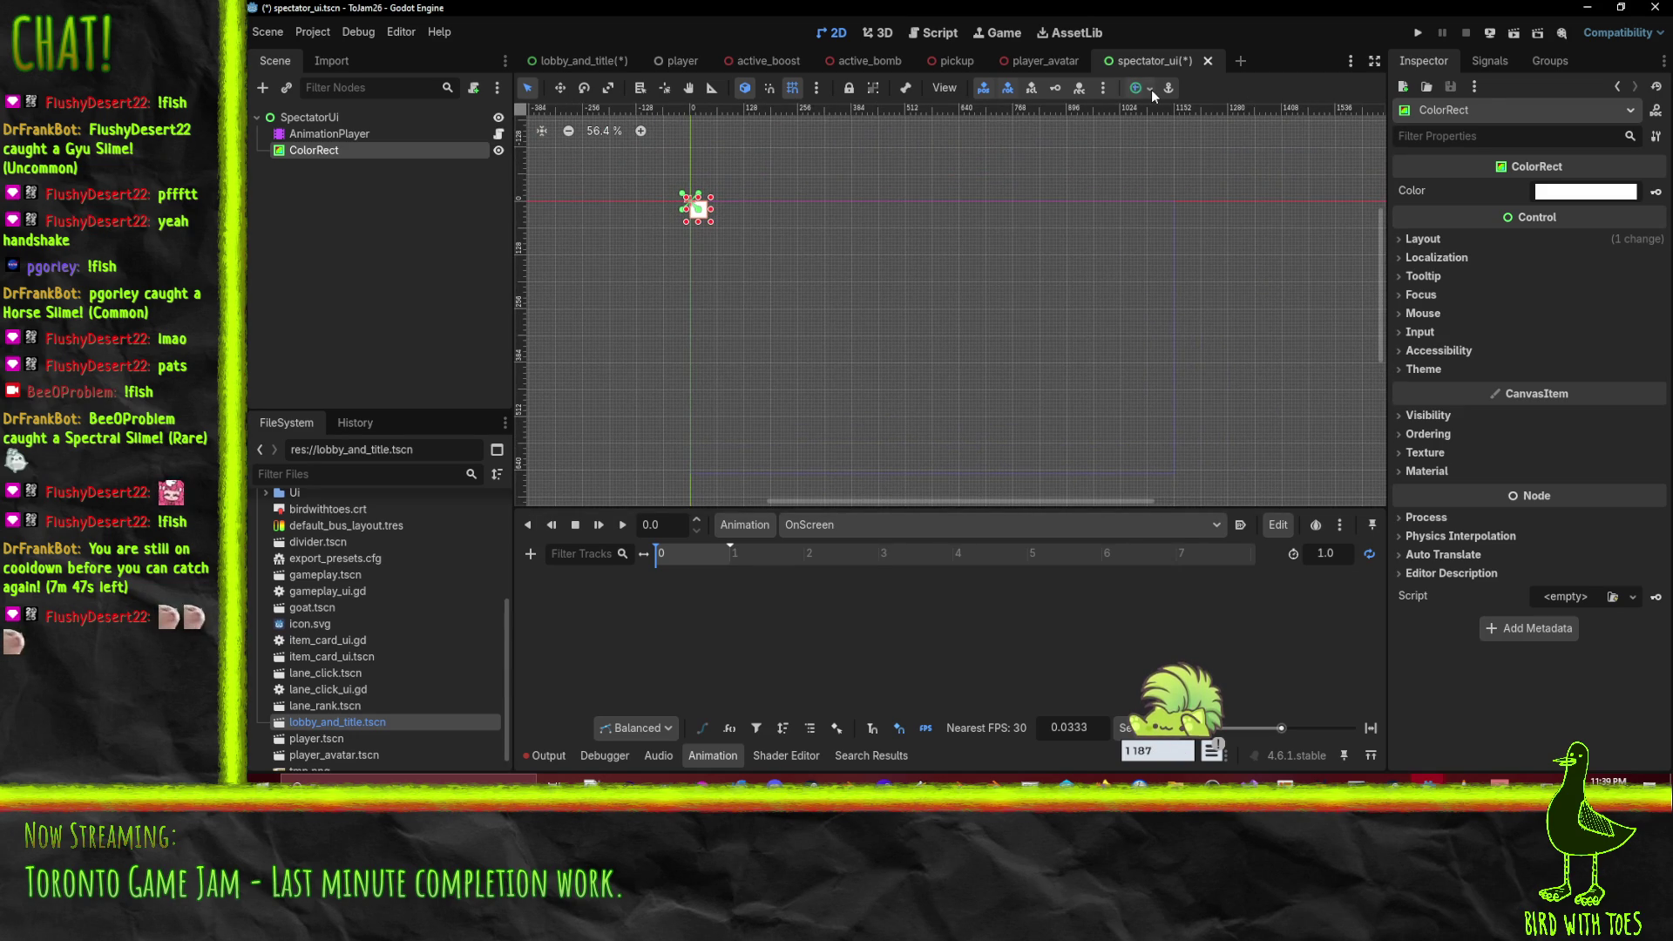
{"action": "left_click", "coordinate": [1146, 91]}
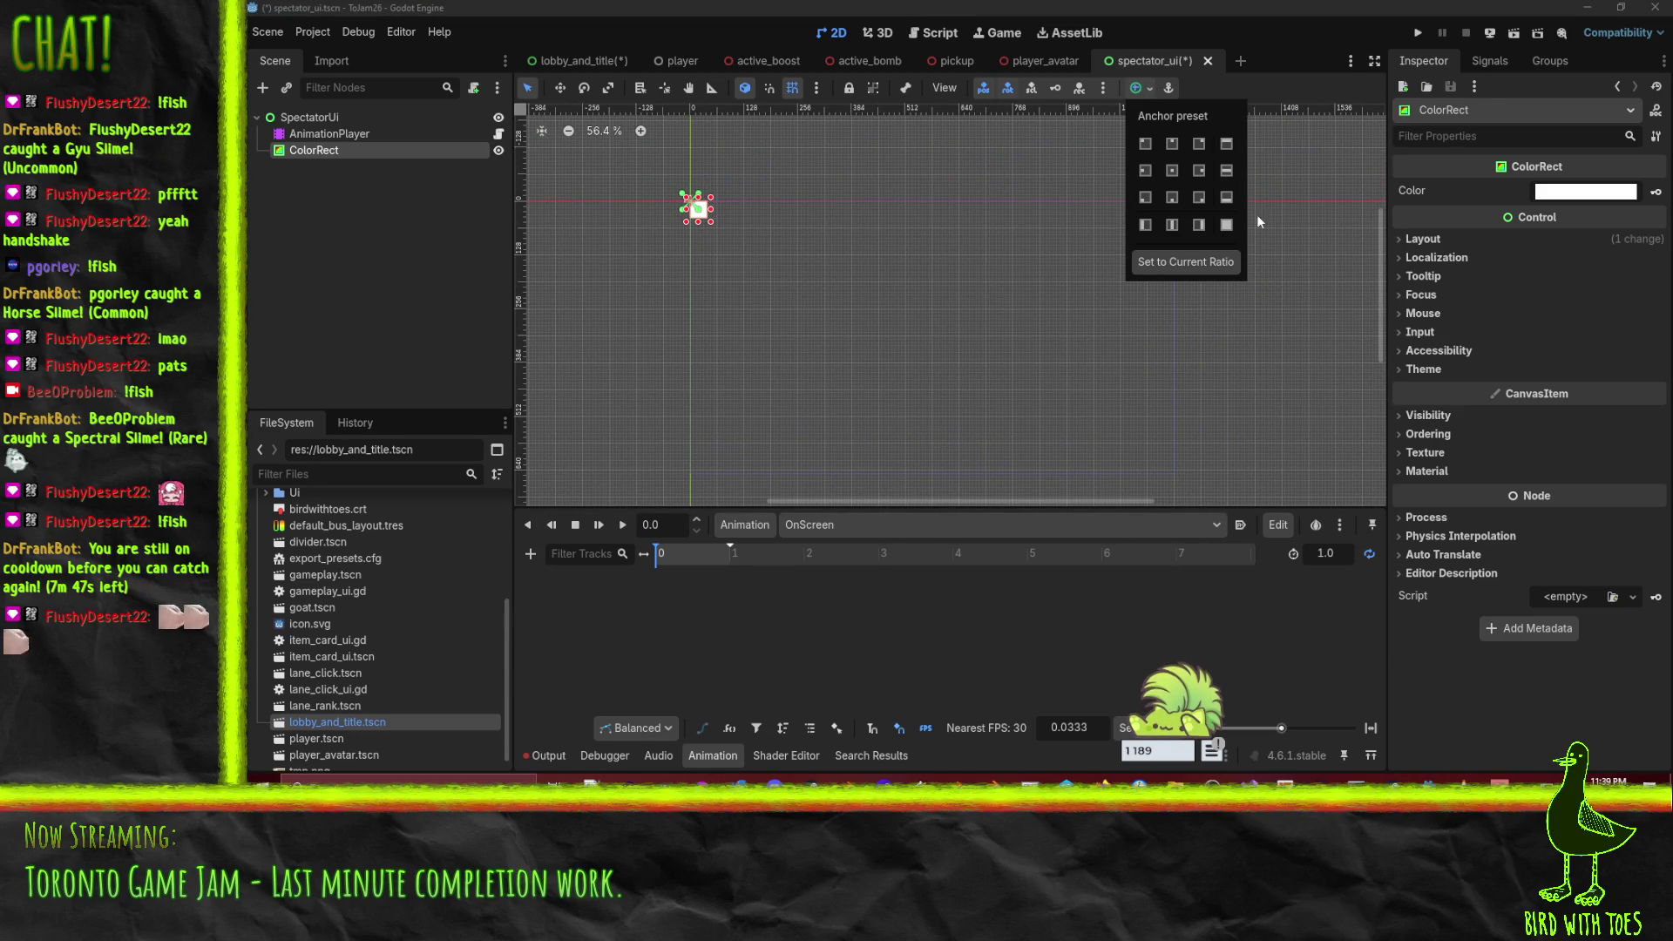
{"action": "left_click", "coordinate": [1225, 225]}
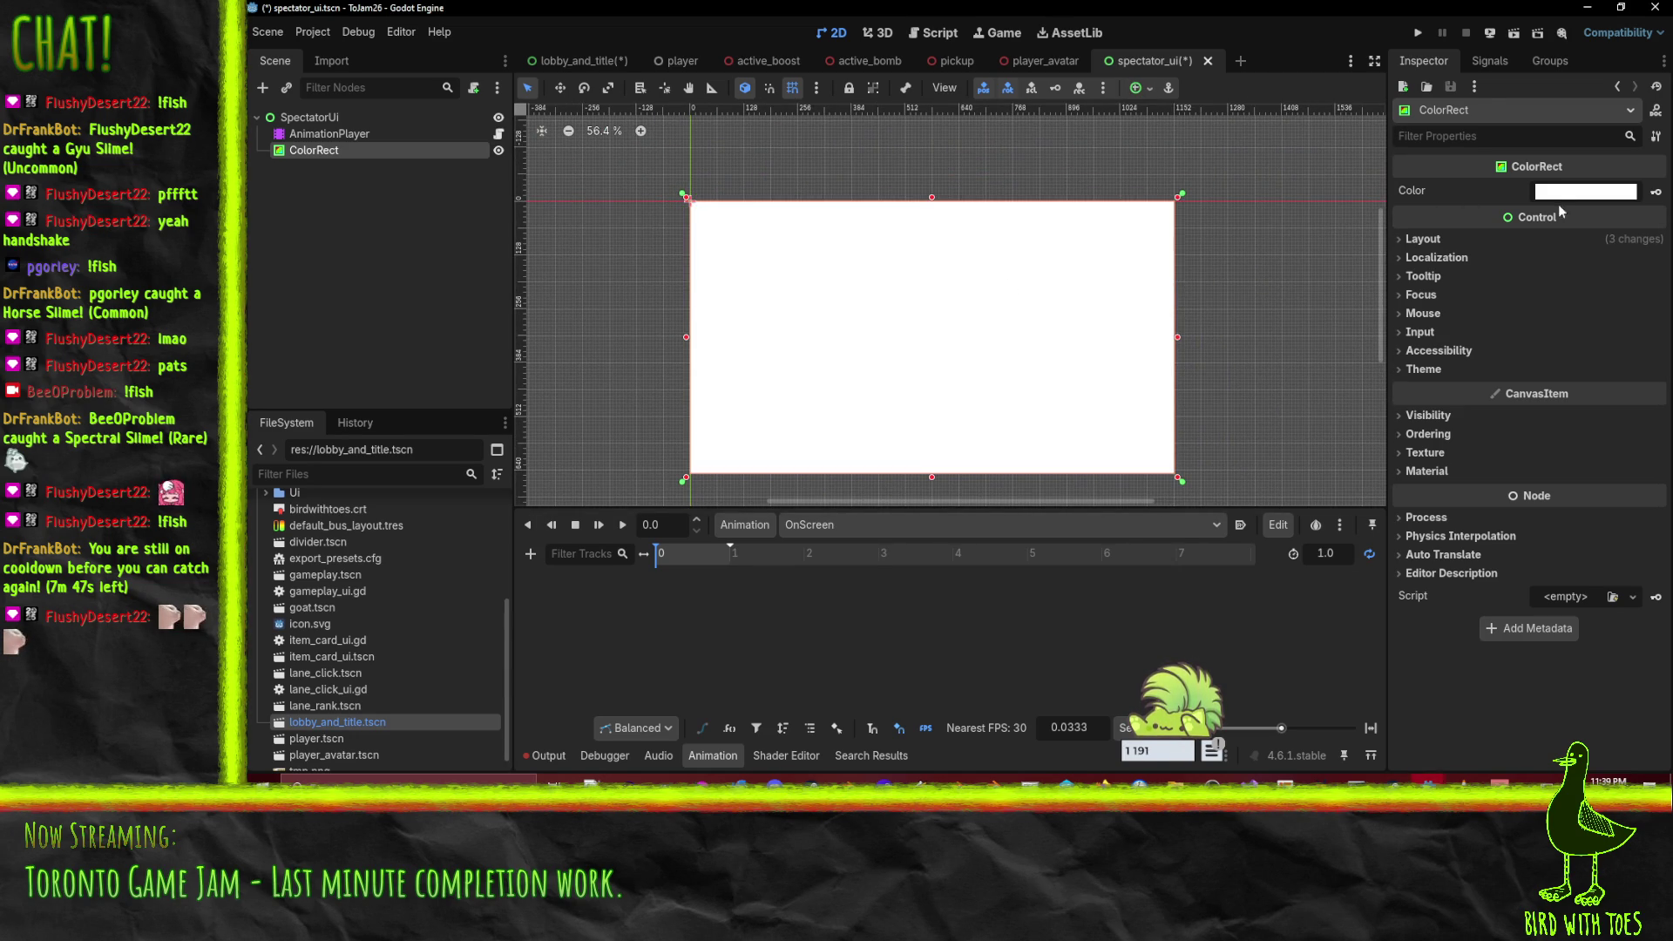
Step: Set the ColorRect's colour to solid black (000000)
{"action": "left_click", "coordinate": [1561, 197]}
{"action": "left_click_drag", "start_coordinate": [1588, 527], "coordinate": [1167, 503]}
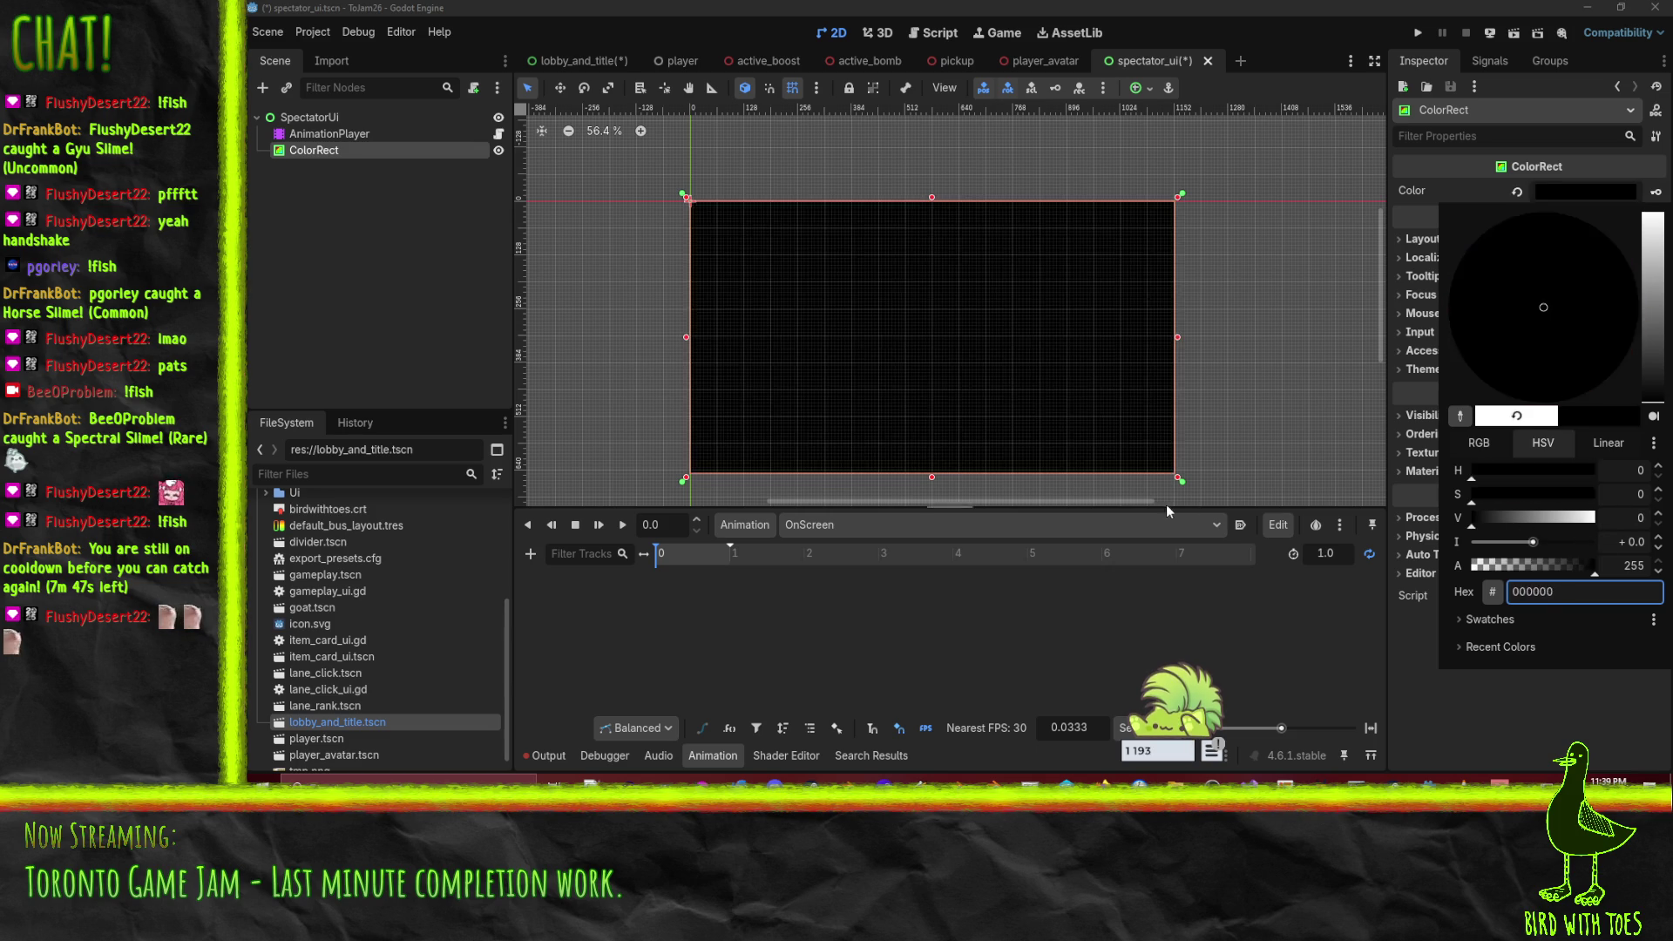
{"action": "left_click", "coordinate": [1329, 360]}
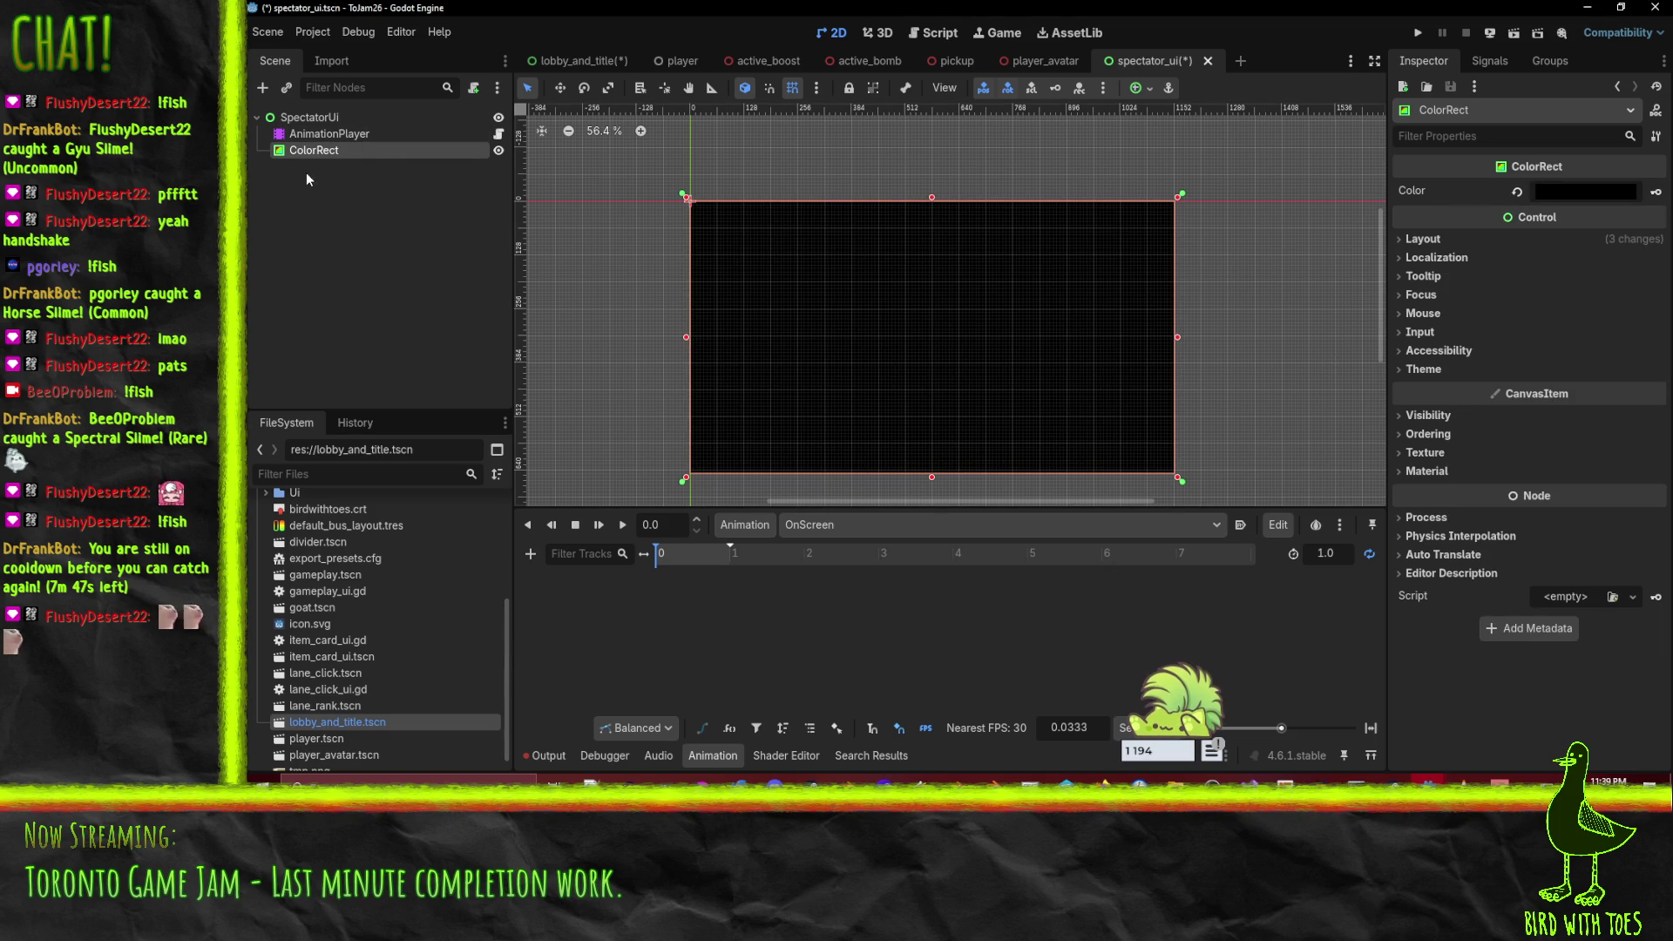
{"action": "left_click", "coordinate": [309, 117]}
{"action": "right_click", "coordinate": [296, 120]}
Step: Add a RichTextLabel child under SpectatorUi
{"action": "left_click", "coordinate": [362, 134]}
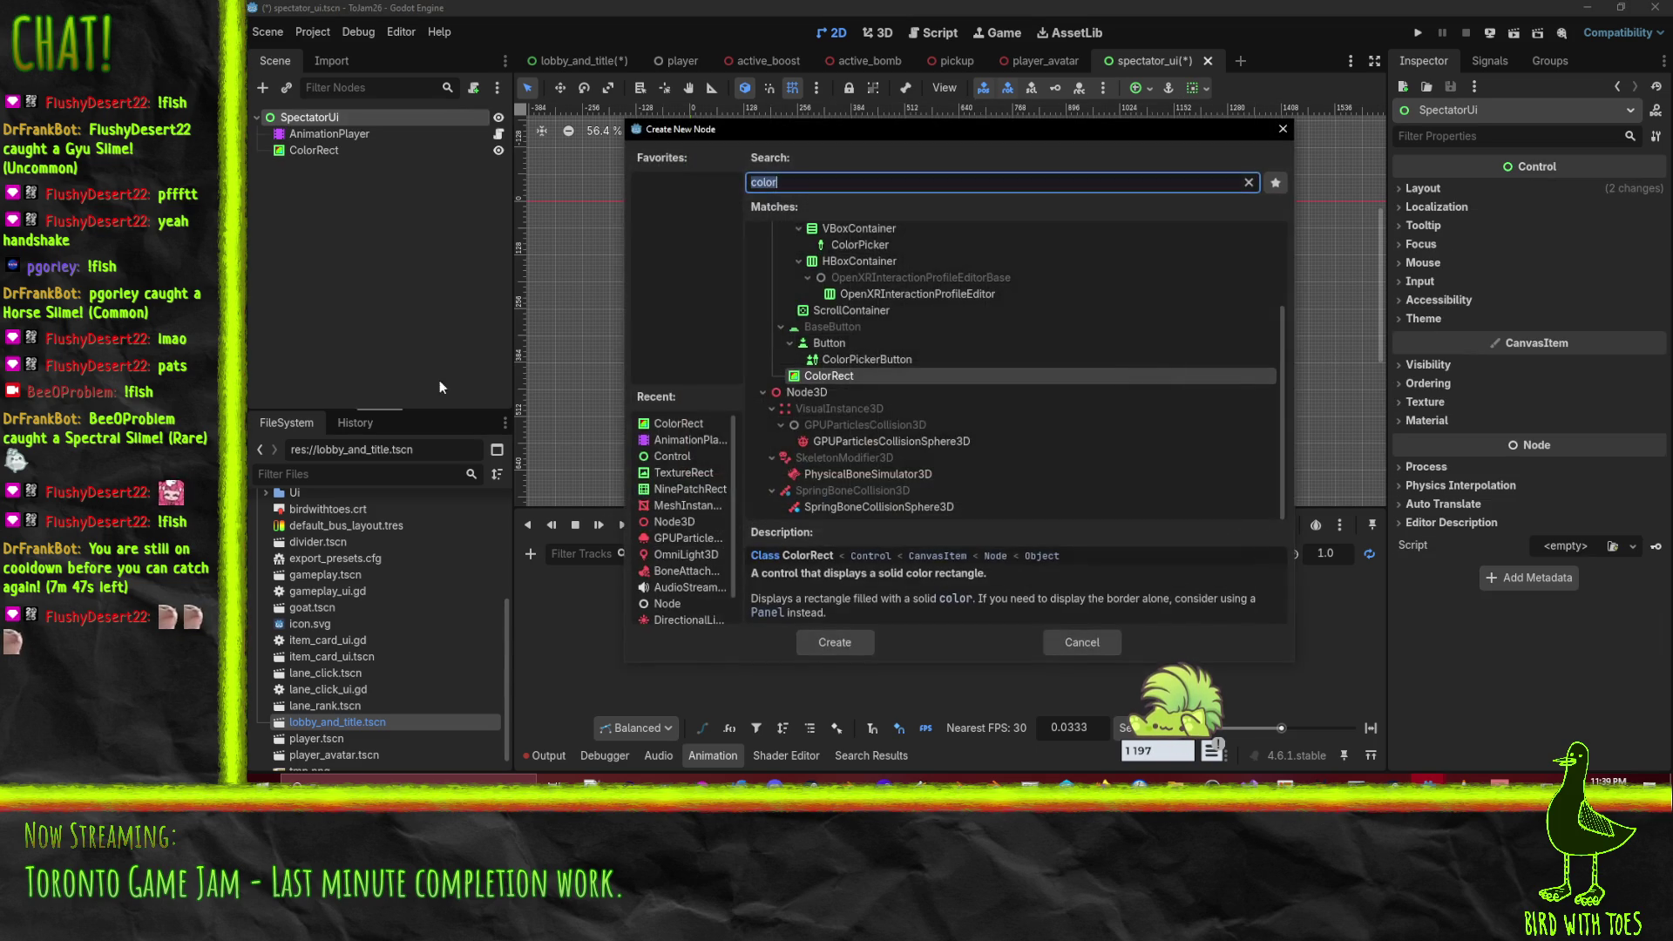
{"action": "type", "text": "text"}
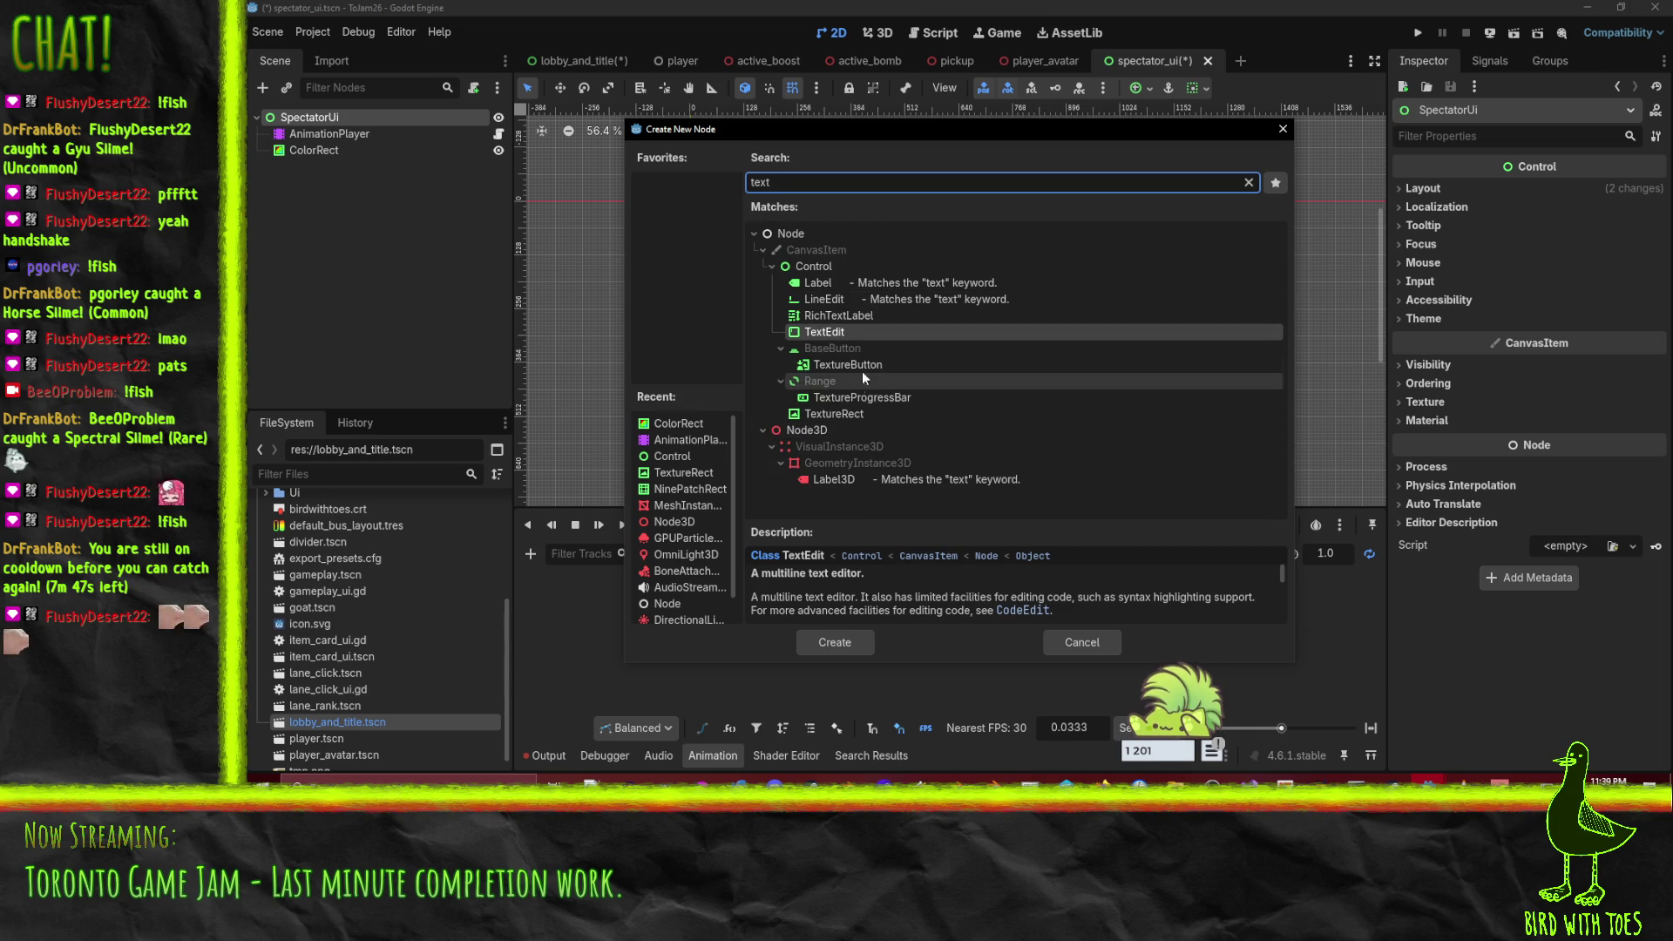
{"action": "left_click", "coordinate": [833, 316]}
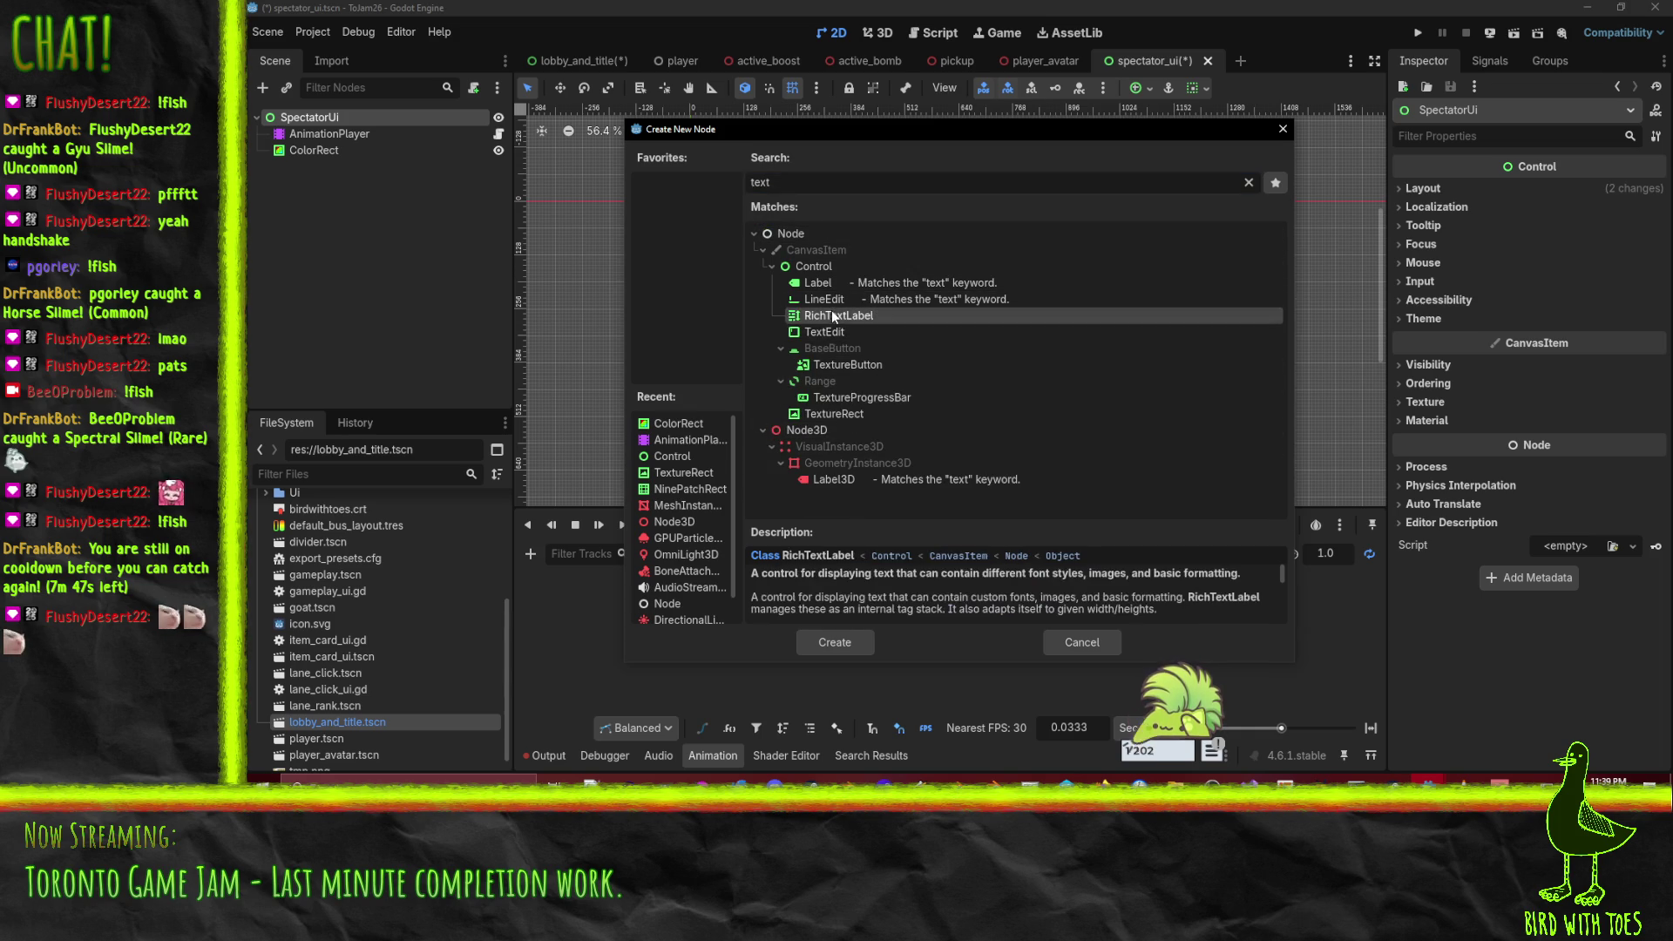
{"action": "left_click", "coordinate": [835, 641]}
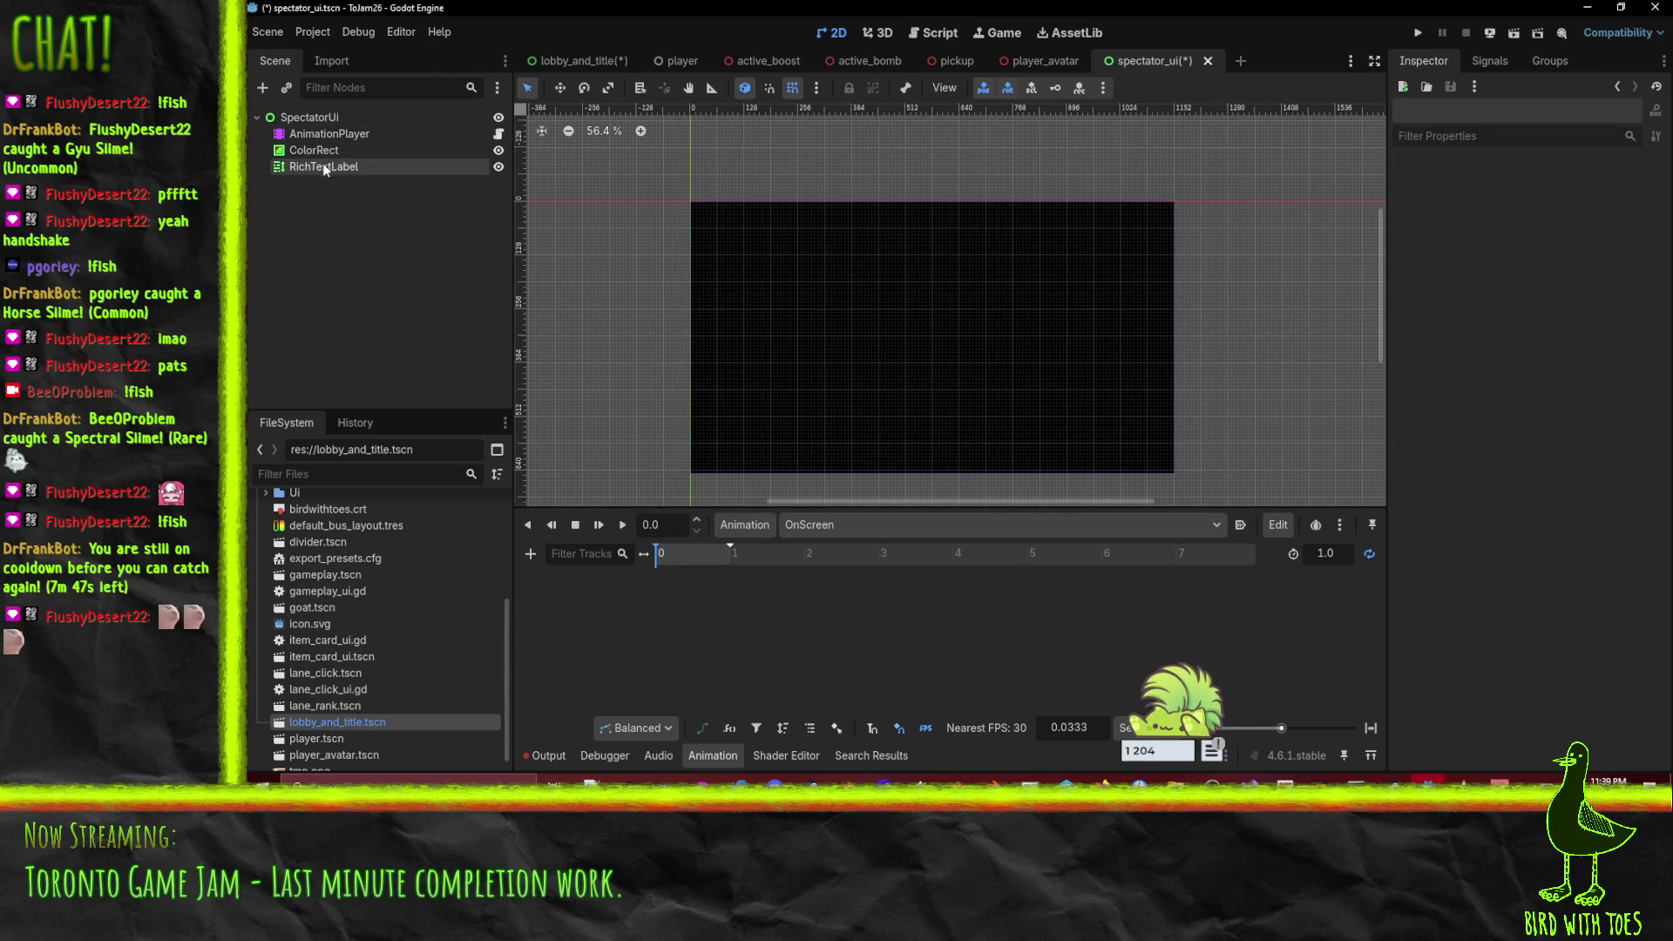
Step: Center-anchor the label, enter [shake]RACE IN PROGRESS[/shake], and enable BBCode
{"action": "scroll", "coordinate": [771, 200], "scroll_direction": "up", "scroll_amount": 1}
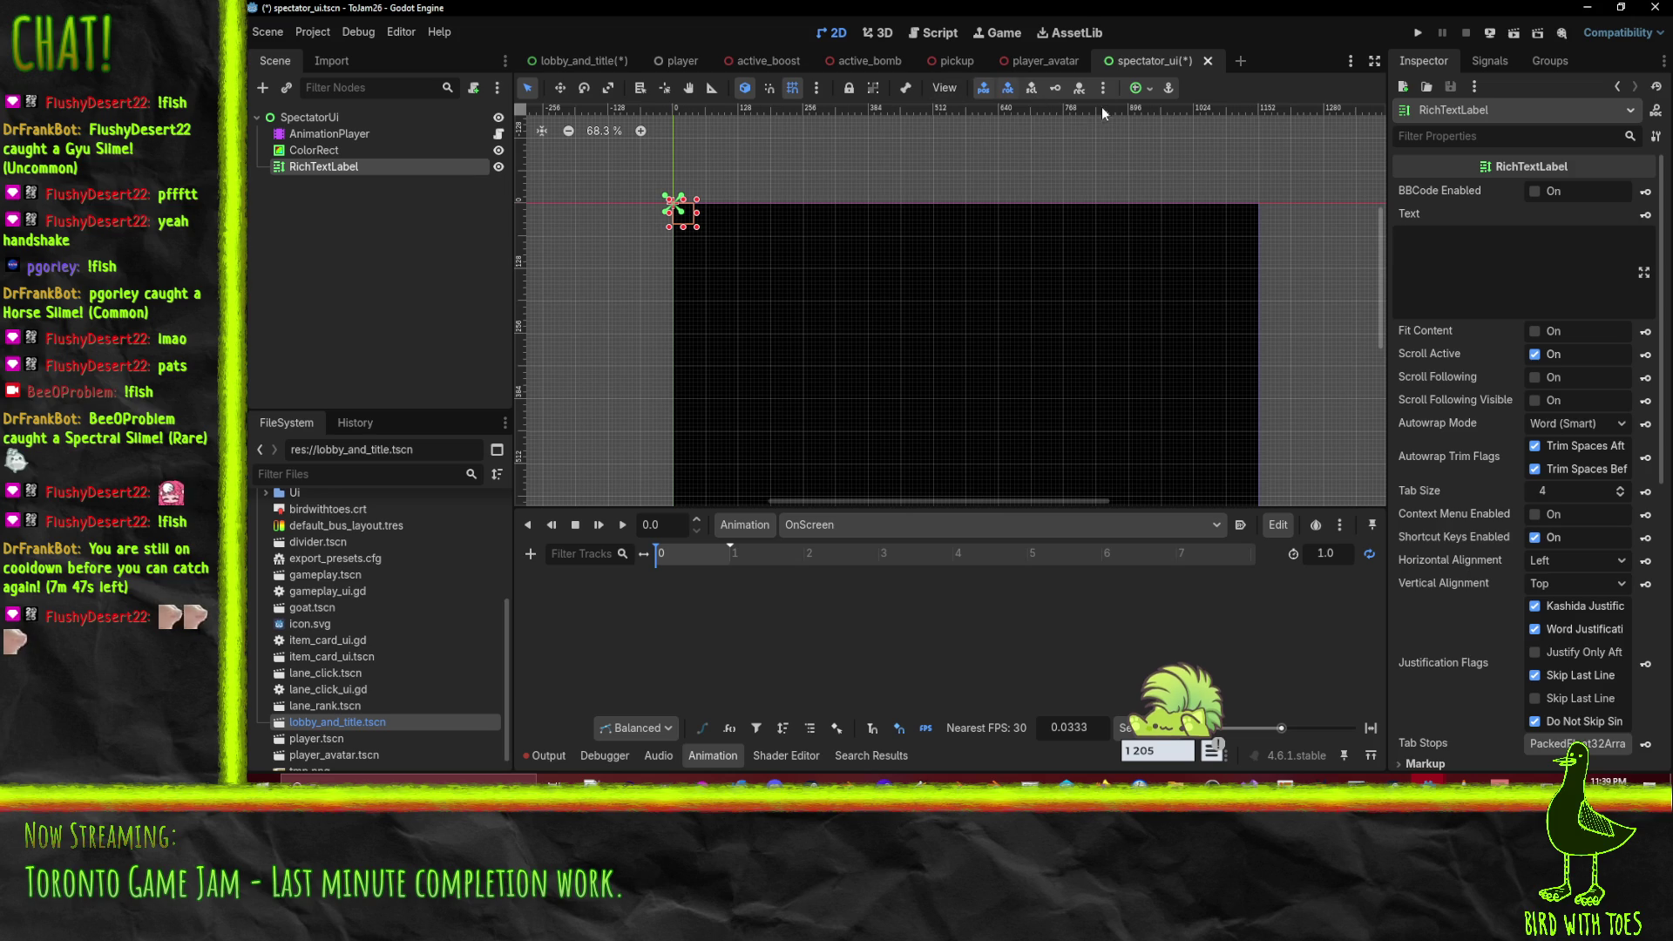
{"action": "left_click", "coordinate": [1153, 89]}
{"action": "left_click", "coordinate": [1173, 171]}
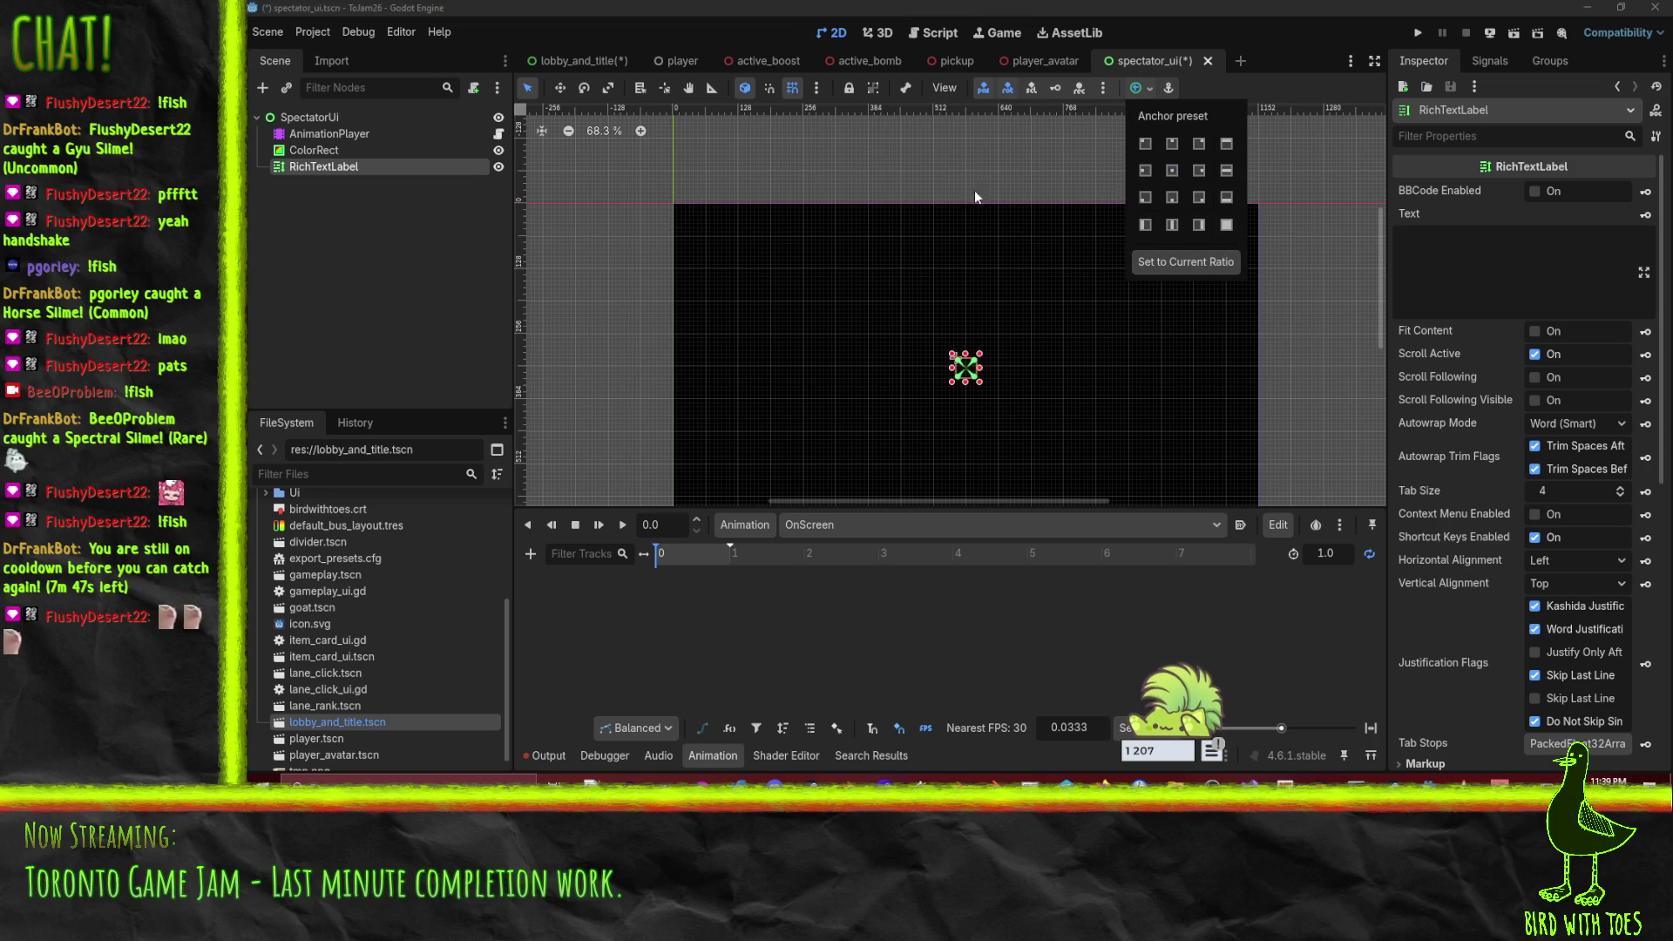
{"action": "left_click", "coordinate": [1461, 252]}
{"action": "type", "text": "[shake]RACE IN PROGRESS[/shake]"}
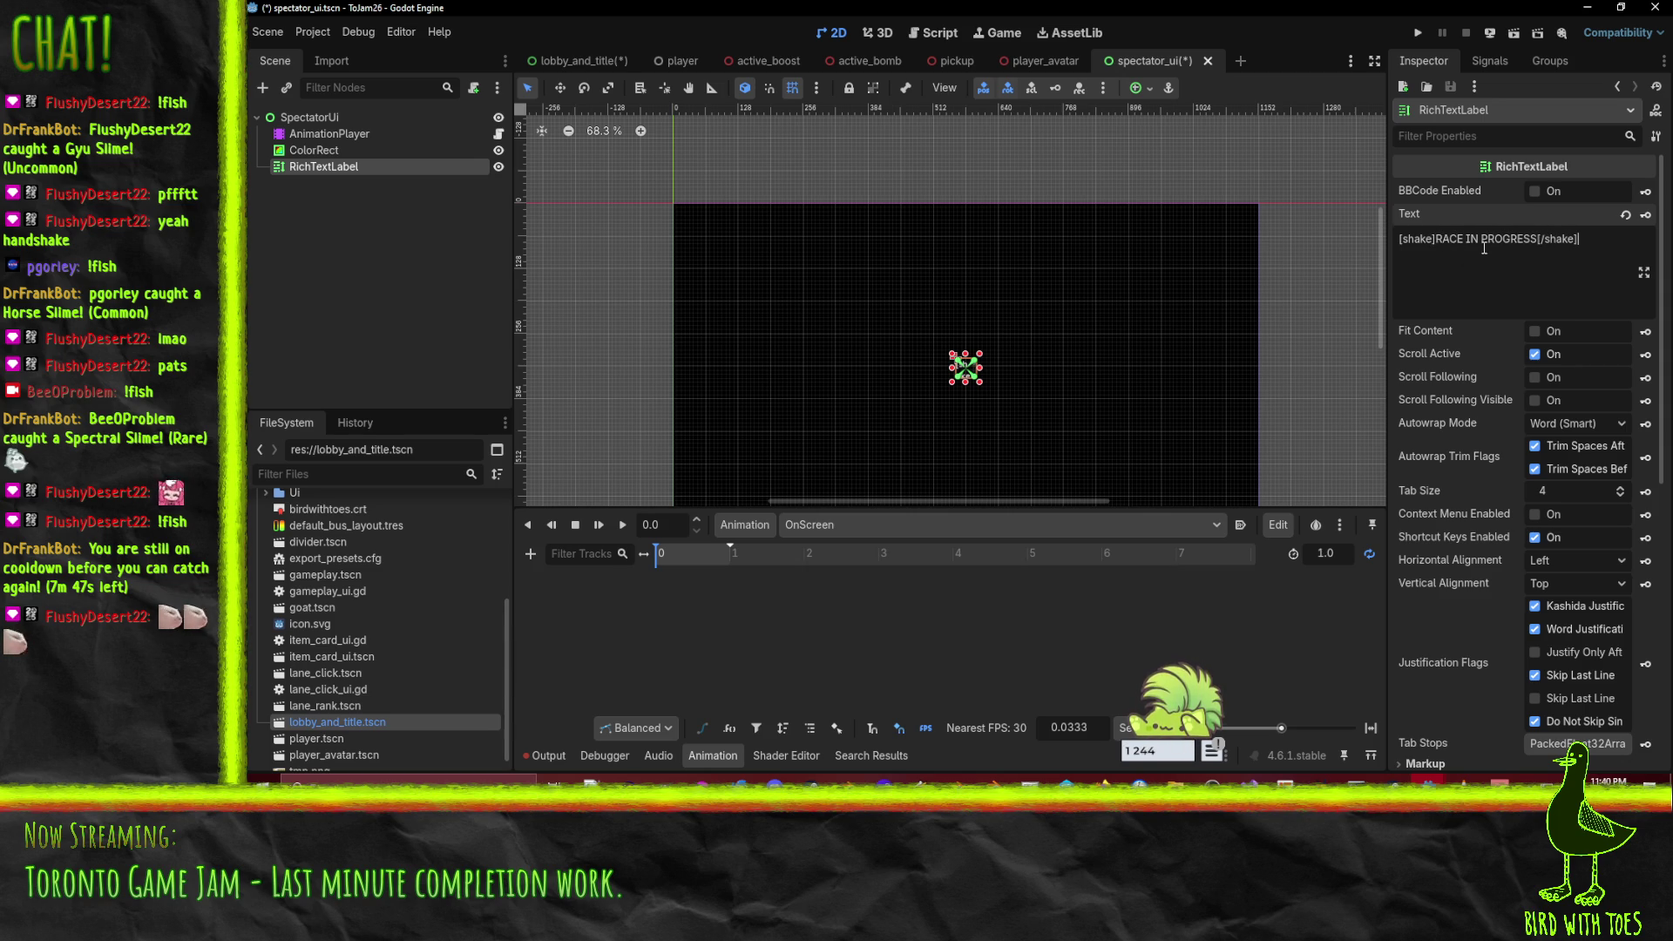
{"action": "left_click", "coordinate": [1534, 192]}
Step: Stretch the RACE IN PROGRESS label across the full canvas width and raise it slightly
{"action": "scroll", "coordinate": [1019, 254], "scroll_direction": "up", "scroll_amount": 2}
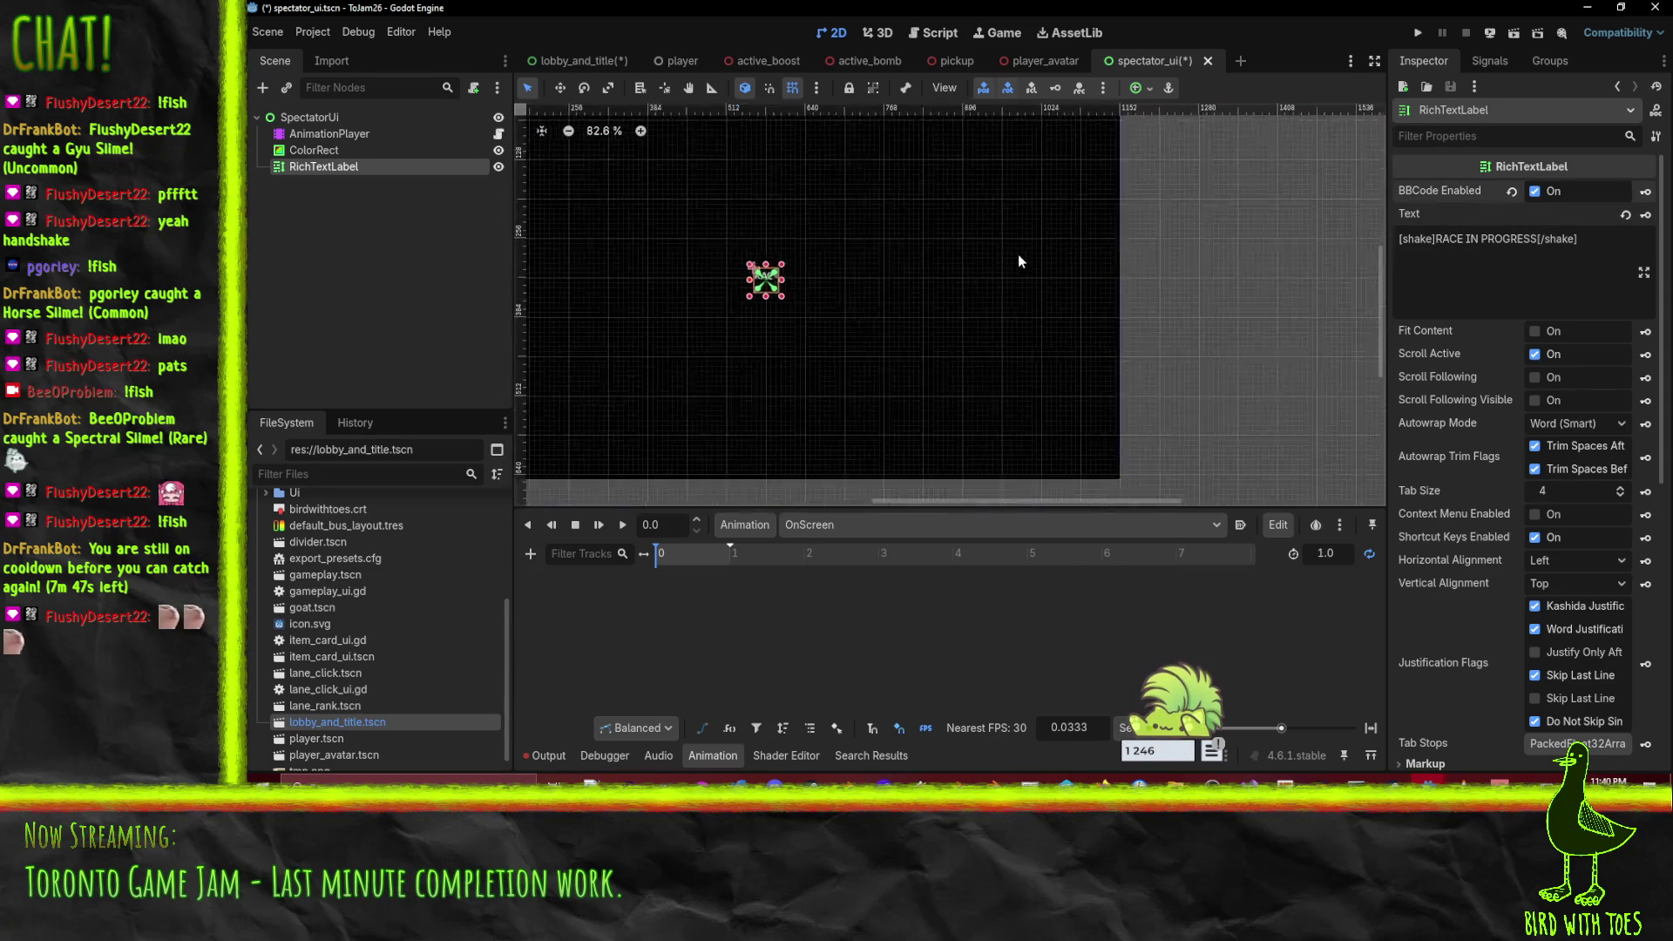
{"action": "left_click_drag", "start_coordinate": [888, 312], "coordinate": [617, 314]}
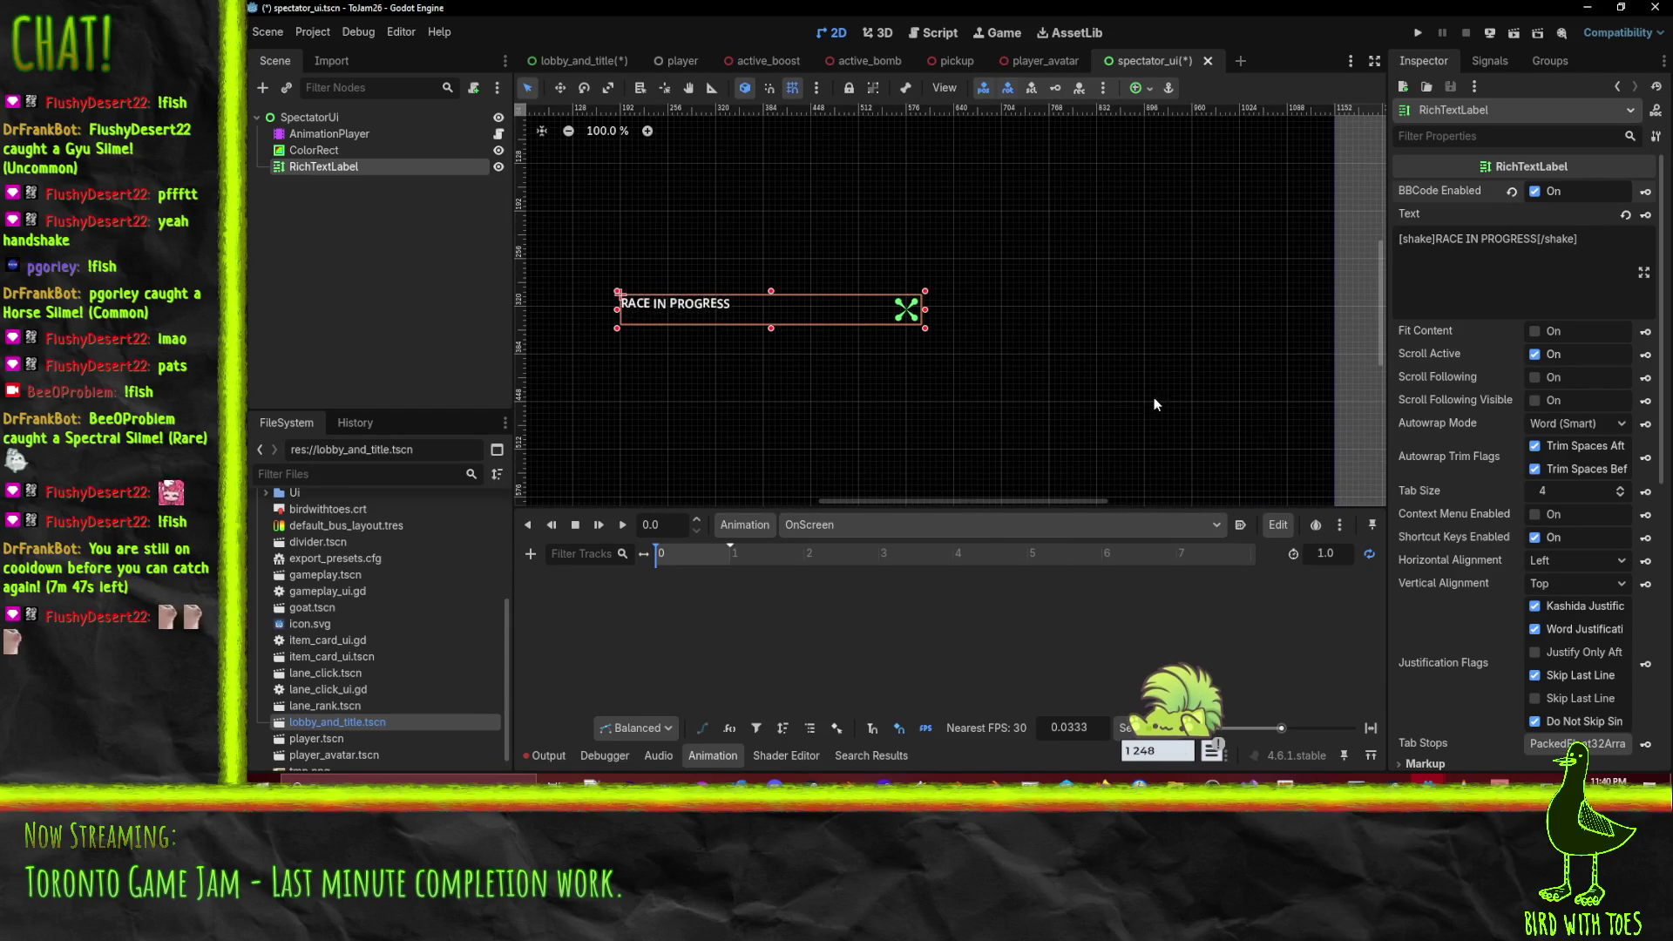
{"action": "scroll", "coordinate": [1138, 392], "scroll_direction": "down", "scroll_amount": 3}
{"action": "scroll", "coordinate": [906, 345], "scroll_direction": "up", "scroll_amount": 1}
{"action": "left_click_drag", "start_coordinate": [906, 345], "coordinate": [898, 323]}
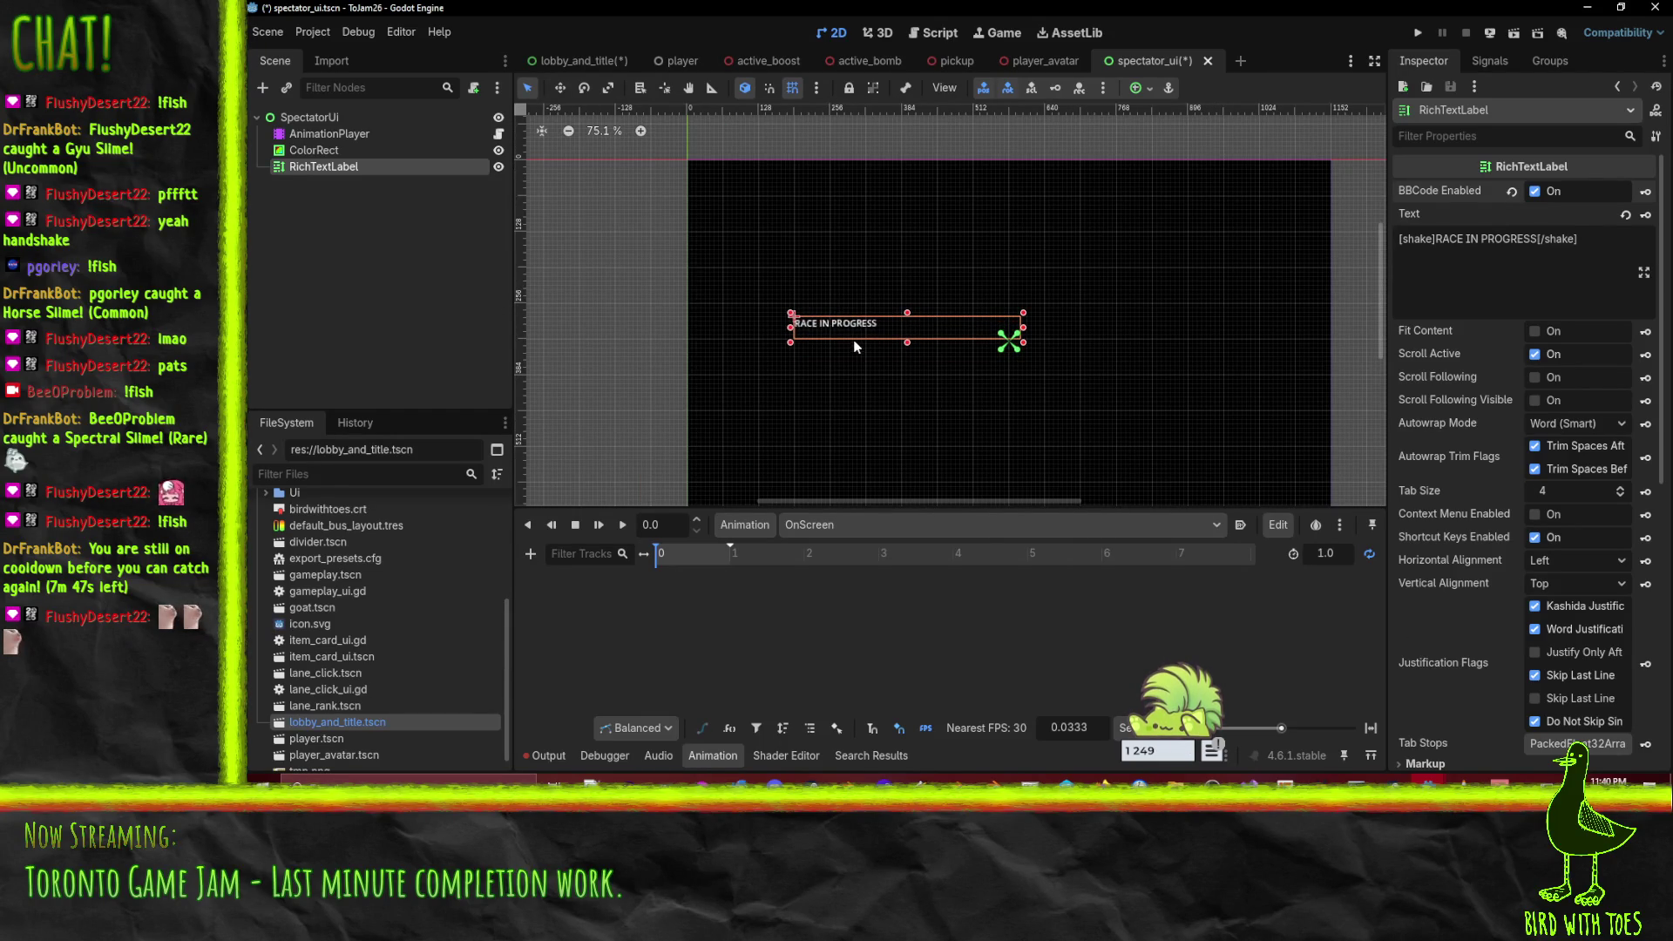
{"action": "left_click_drag", "start_coordinate": [784, 326], "coordinate": [693, 326]}
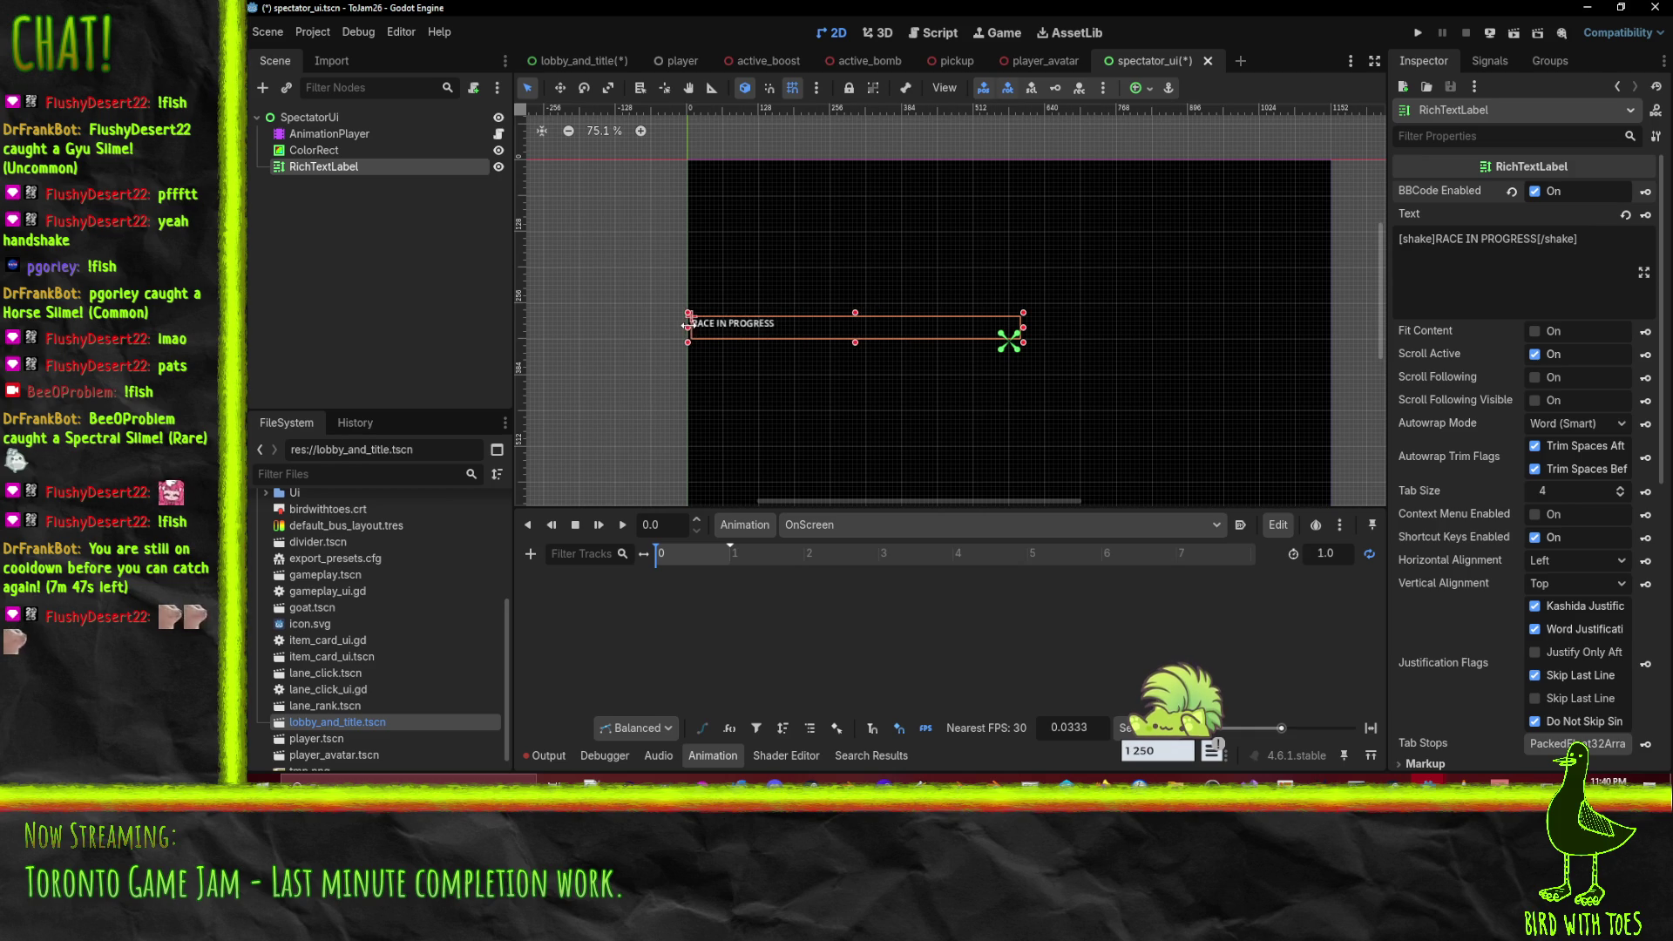
{"action": "mouse_move", "coordinate": [854, 316]}
{"action": "left_mouse_down"}
{"action": "mouse_move", "coordinate": [853, 281]}
{"action": "mouse_move", "coordinate": [852, 299]}
{"action": "left_mouse_up"}
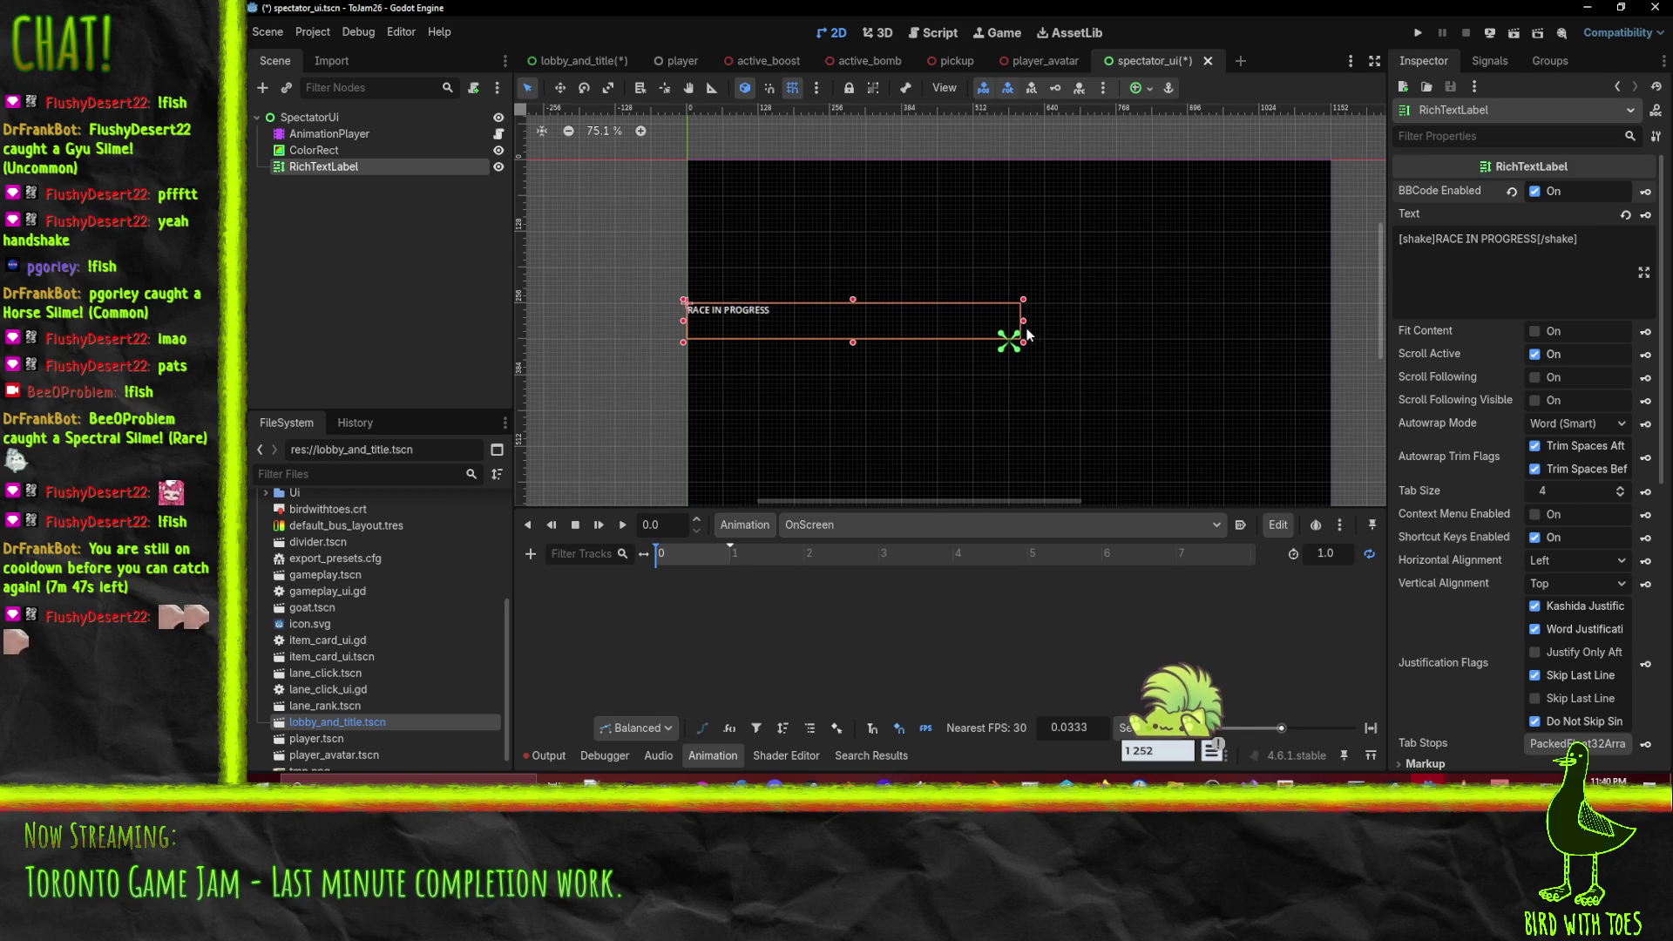
{"action": "left_click_drag", "start_coordinate": [1024, 324], "coordinate": [1315, 323]}
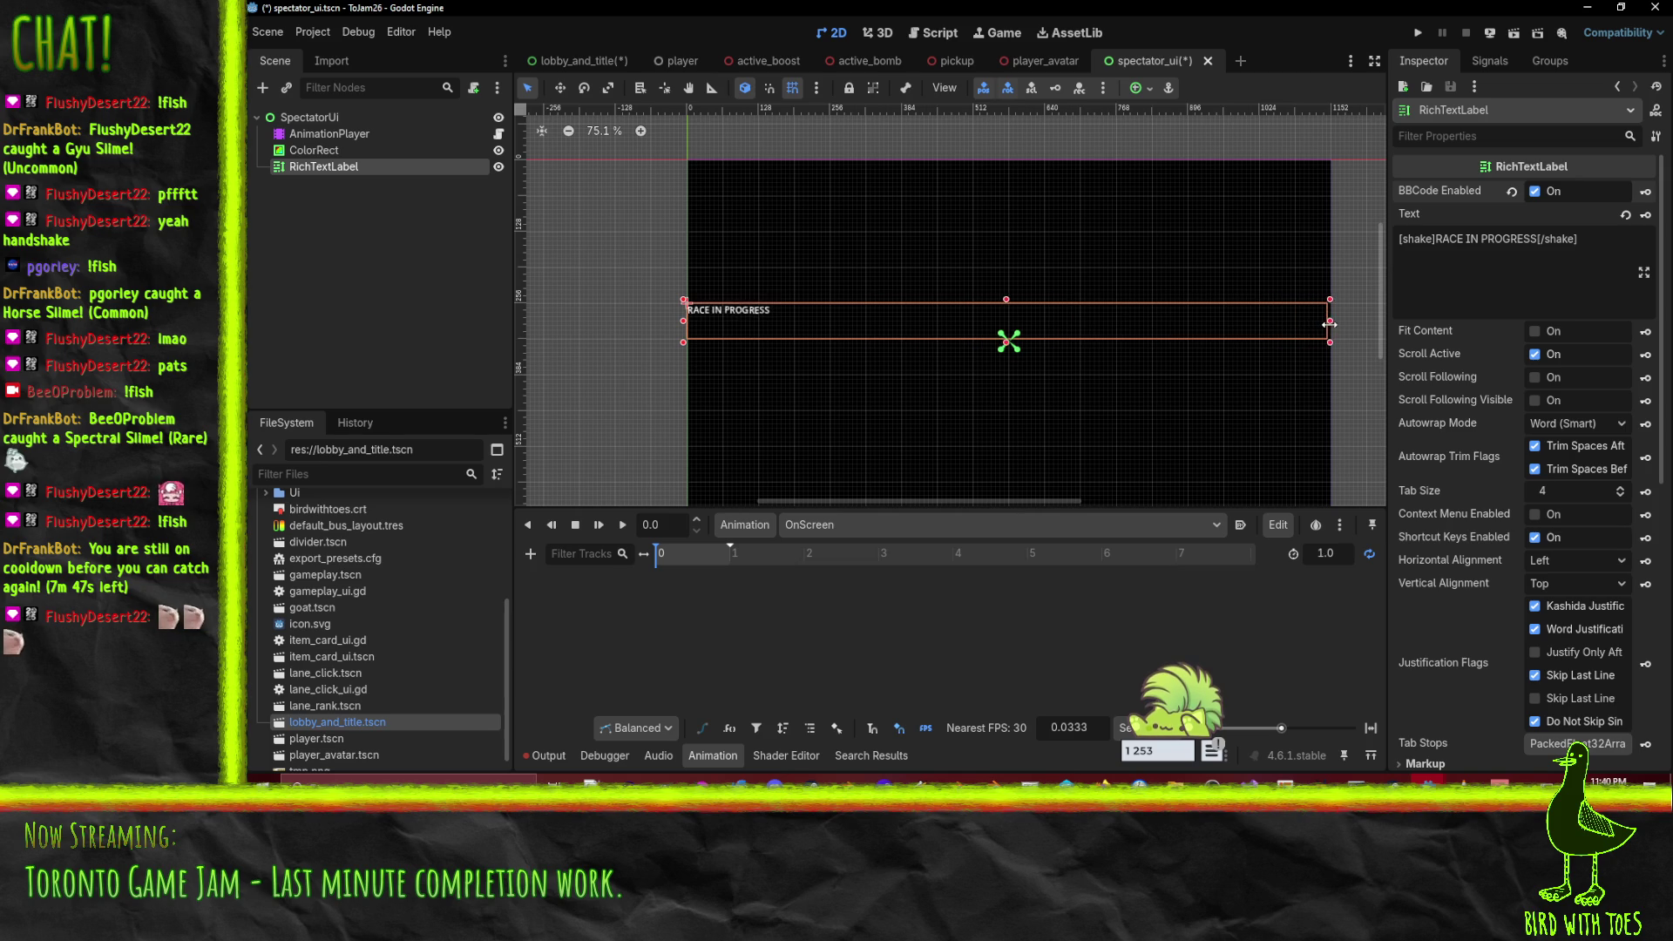
{"action": "scroll", "coordinate": [1331, 324], "scroll_direction": "down", "scroll_amount": 2}
{"action": "scroll", "coordinate": [1331, 324], "scroll_direction": "right", "scroll_amount": 3}
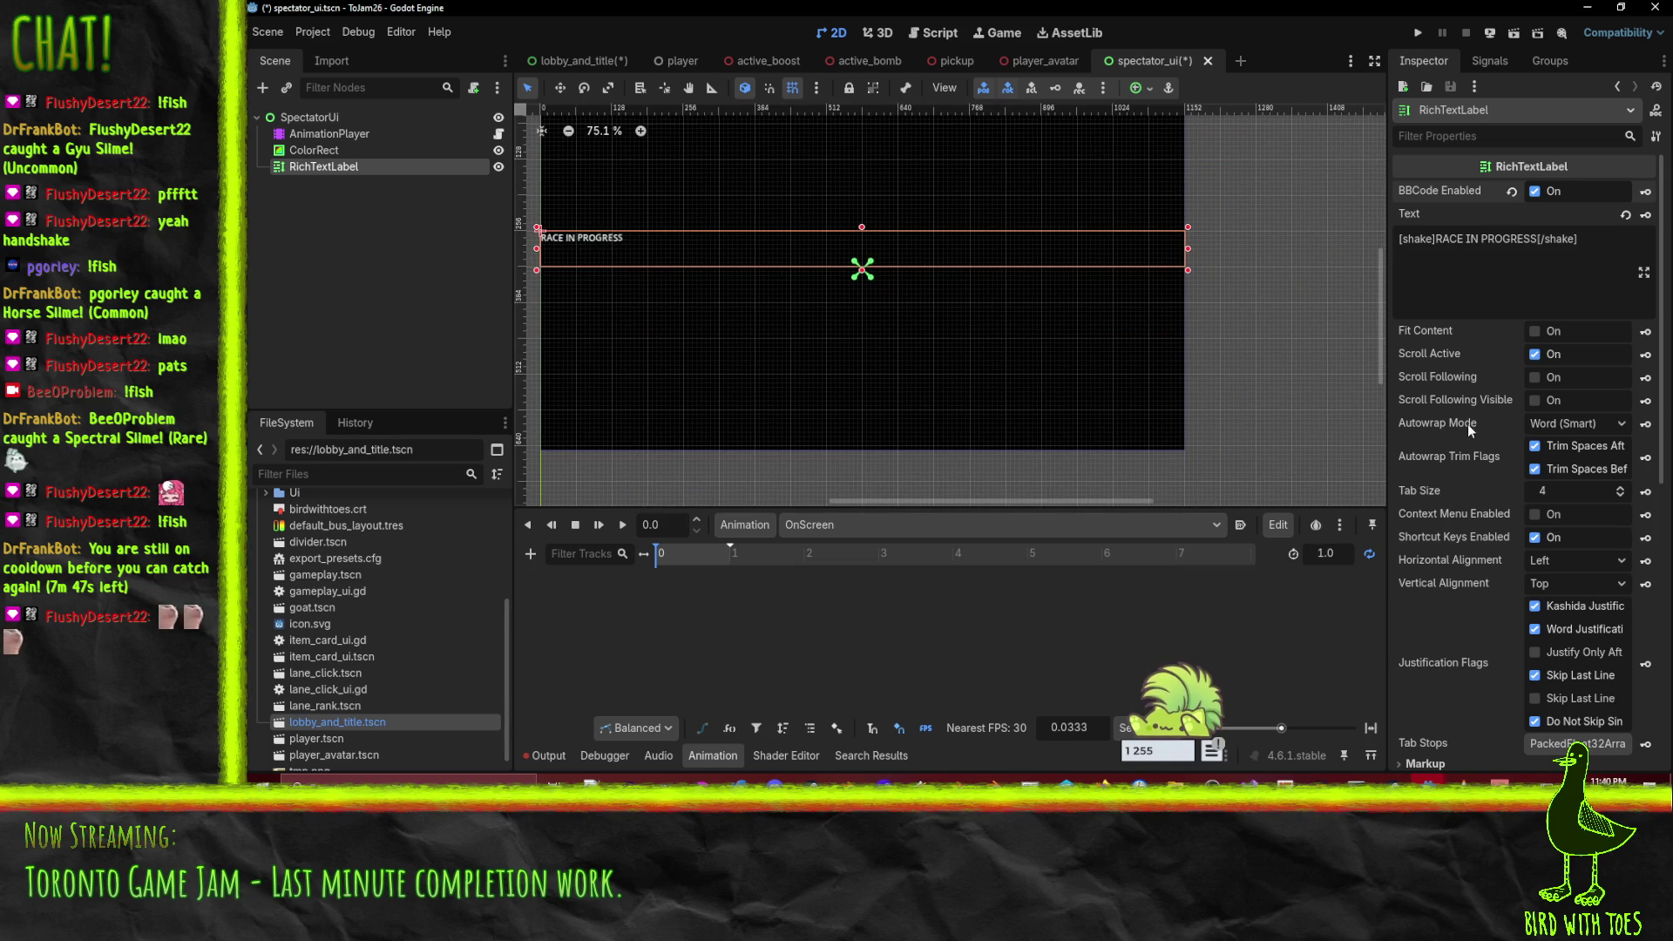
{"action": "scroll", "coordinate": [1172, 378], "scroll_direction": "left", "scroll_amount": 1}
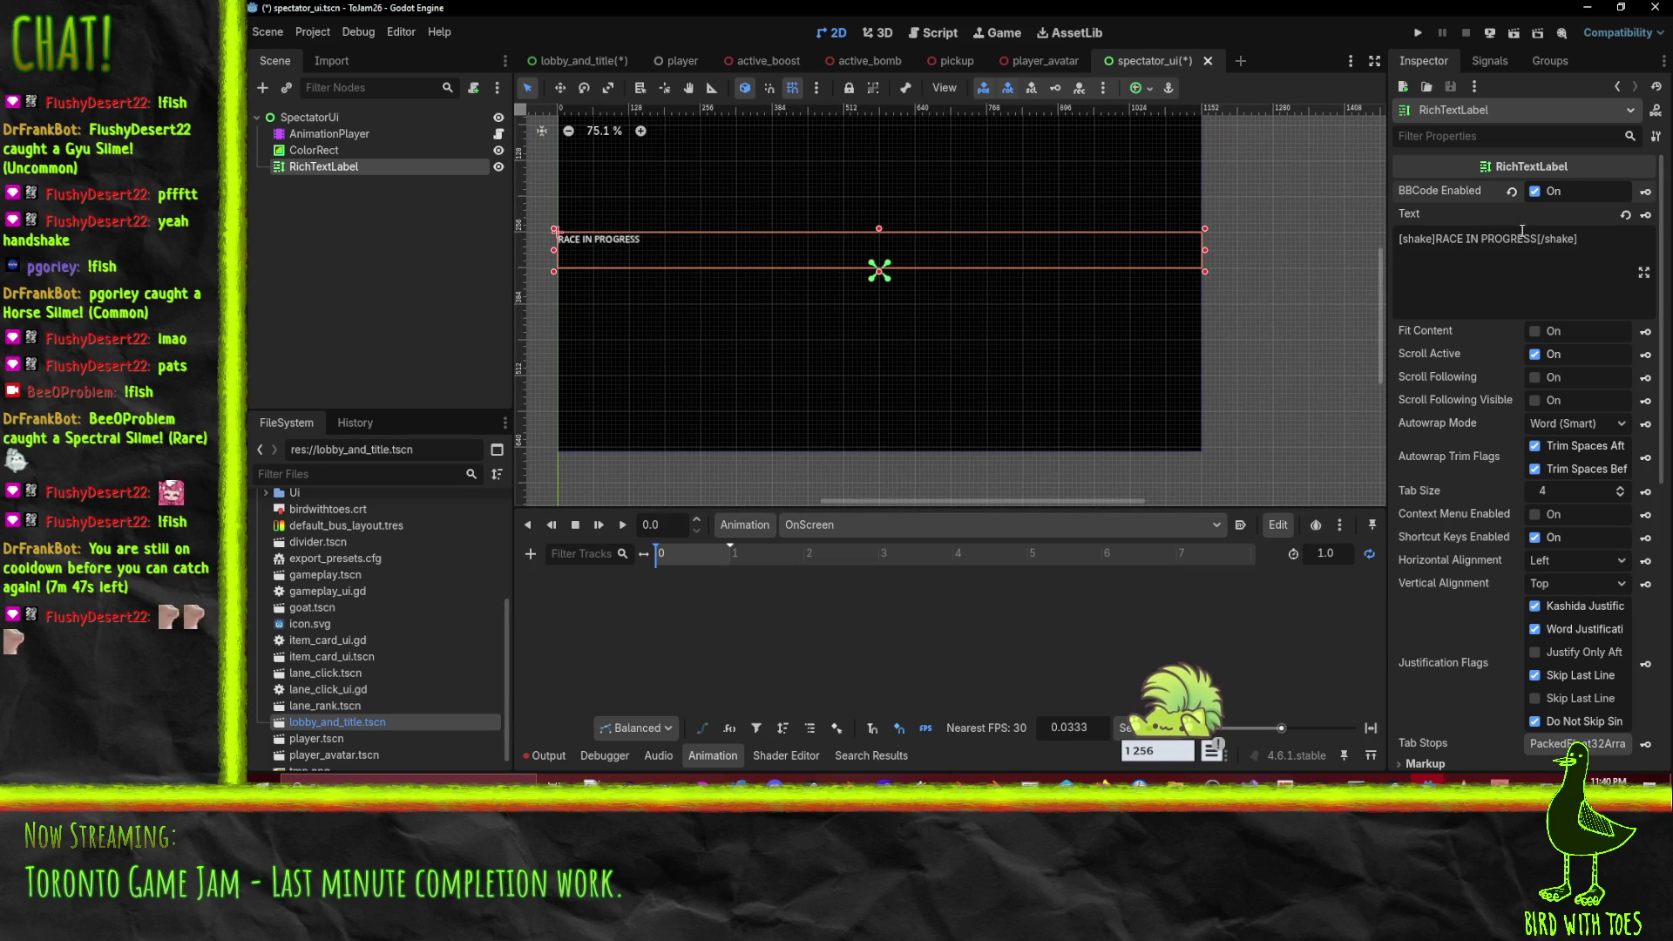
{"action": "scroll", "coordinate": [1518, 226], "scroll_direction": "down", "scroll_amount": 5}
{"action": "scroll", "coordinate": [1523, 238], "scroll_direction": "up", "scroll_amount": 4}
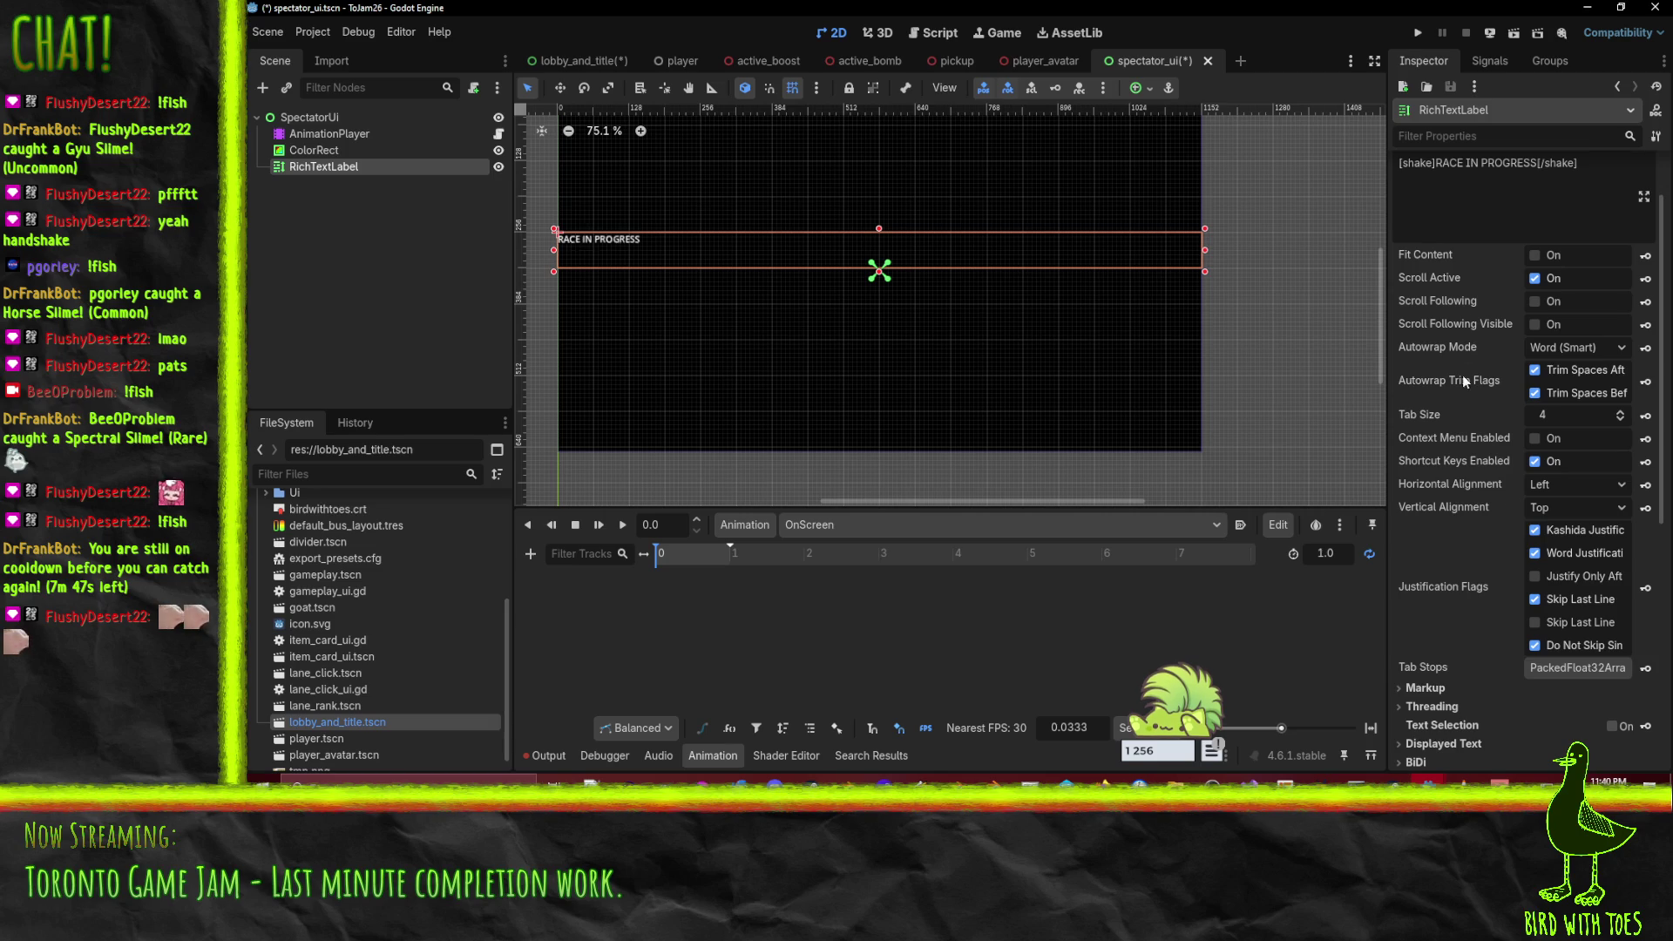
Step: Center the label text horizontally and set its Normal Font override to Sengatz.otf
{"action": "left_click", "coordinate": [1568, 485]}
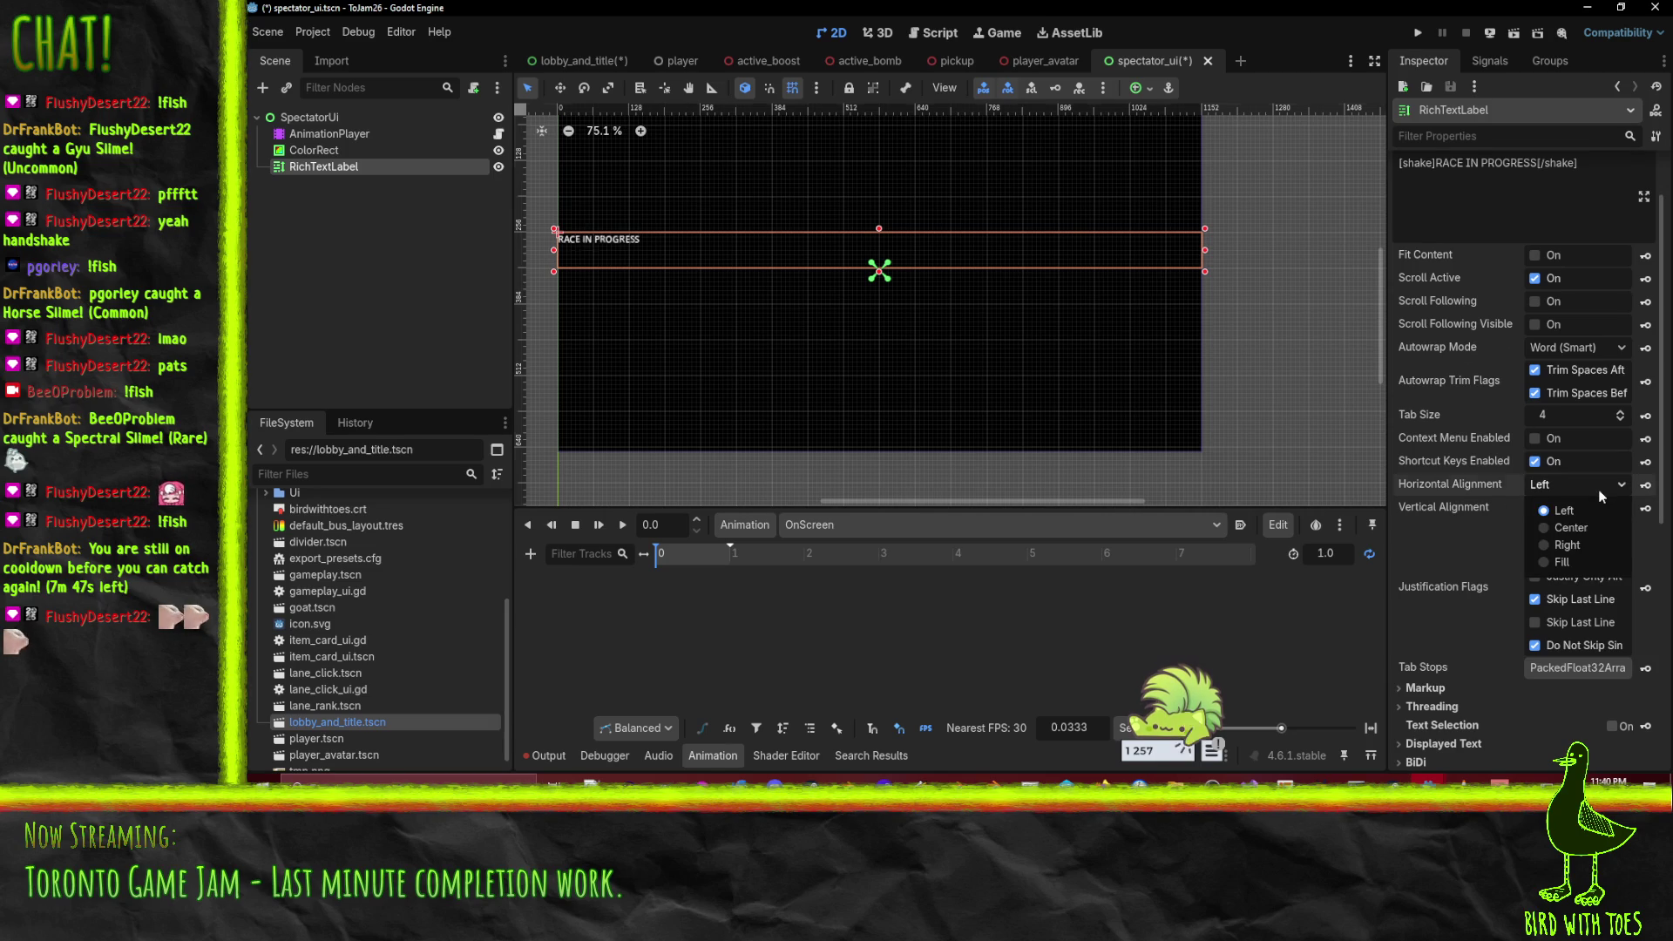
{"action": "left_click", "coordinate": [1563, 533]}
{"action": "scroll", "coordinate": [1466, 537], "scroll_direction": "down", "scroll_amount": 5}
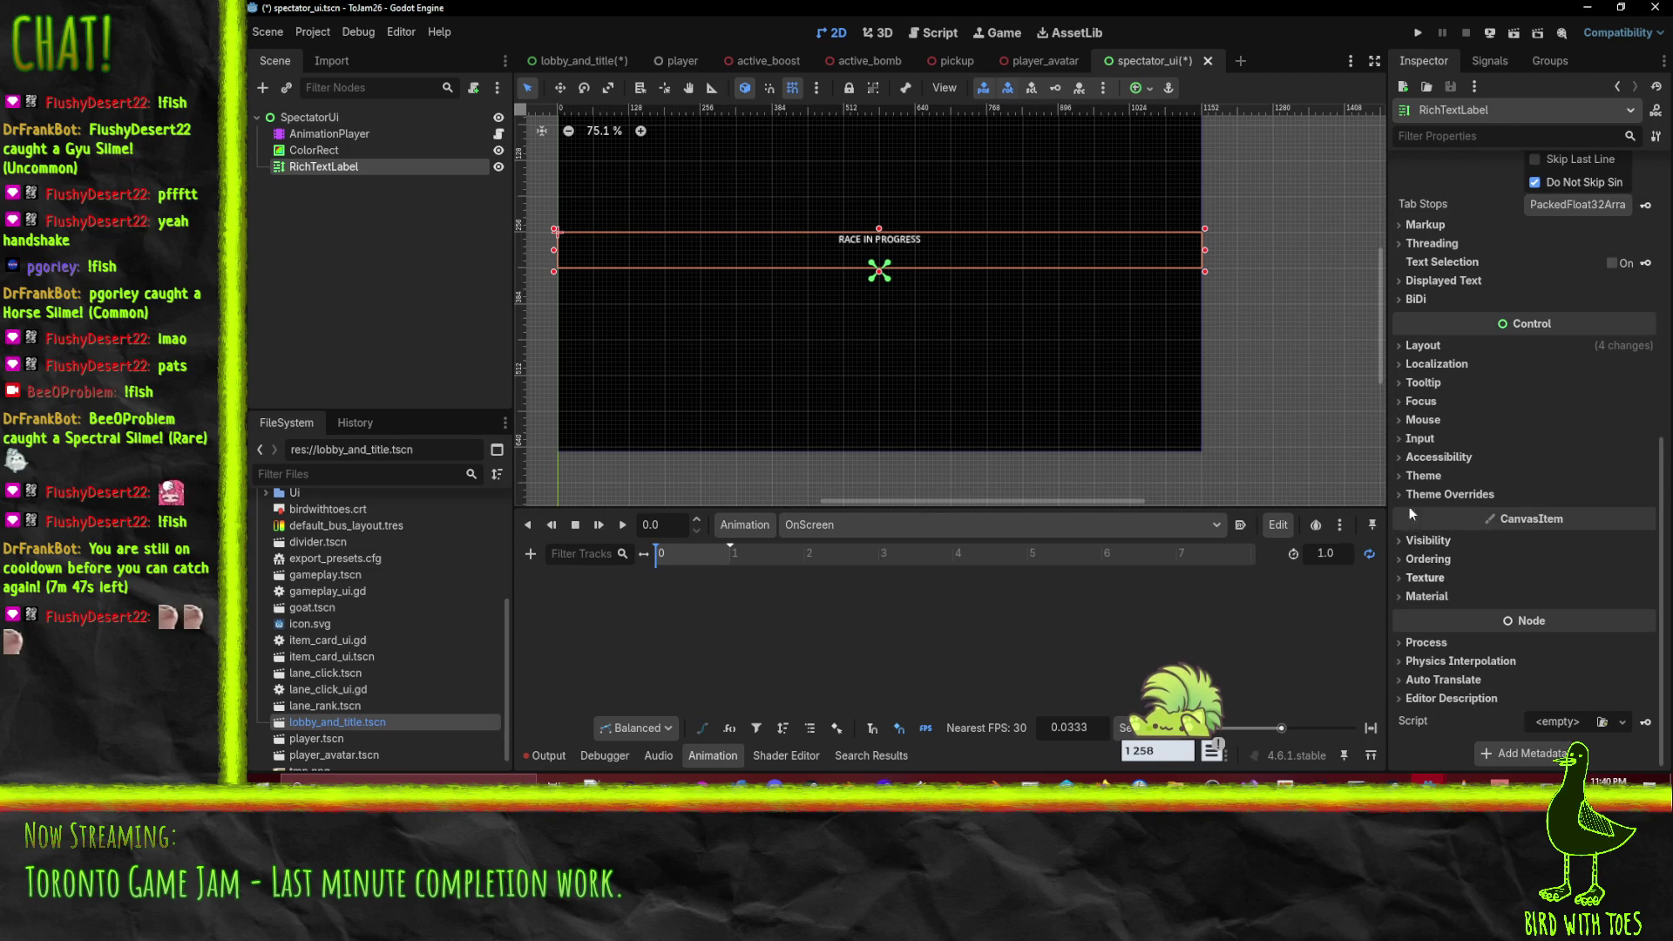
{"action": "left_click", "coordinate": [1453, 495]}
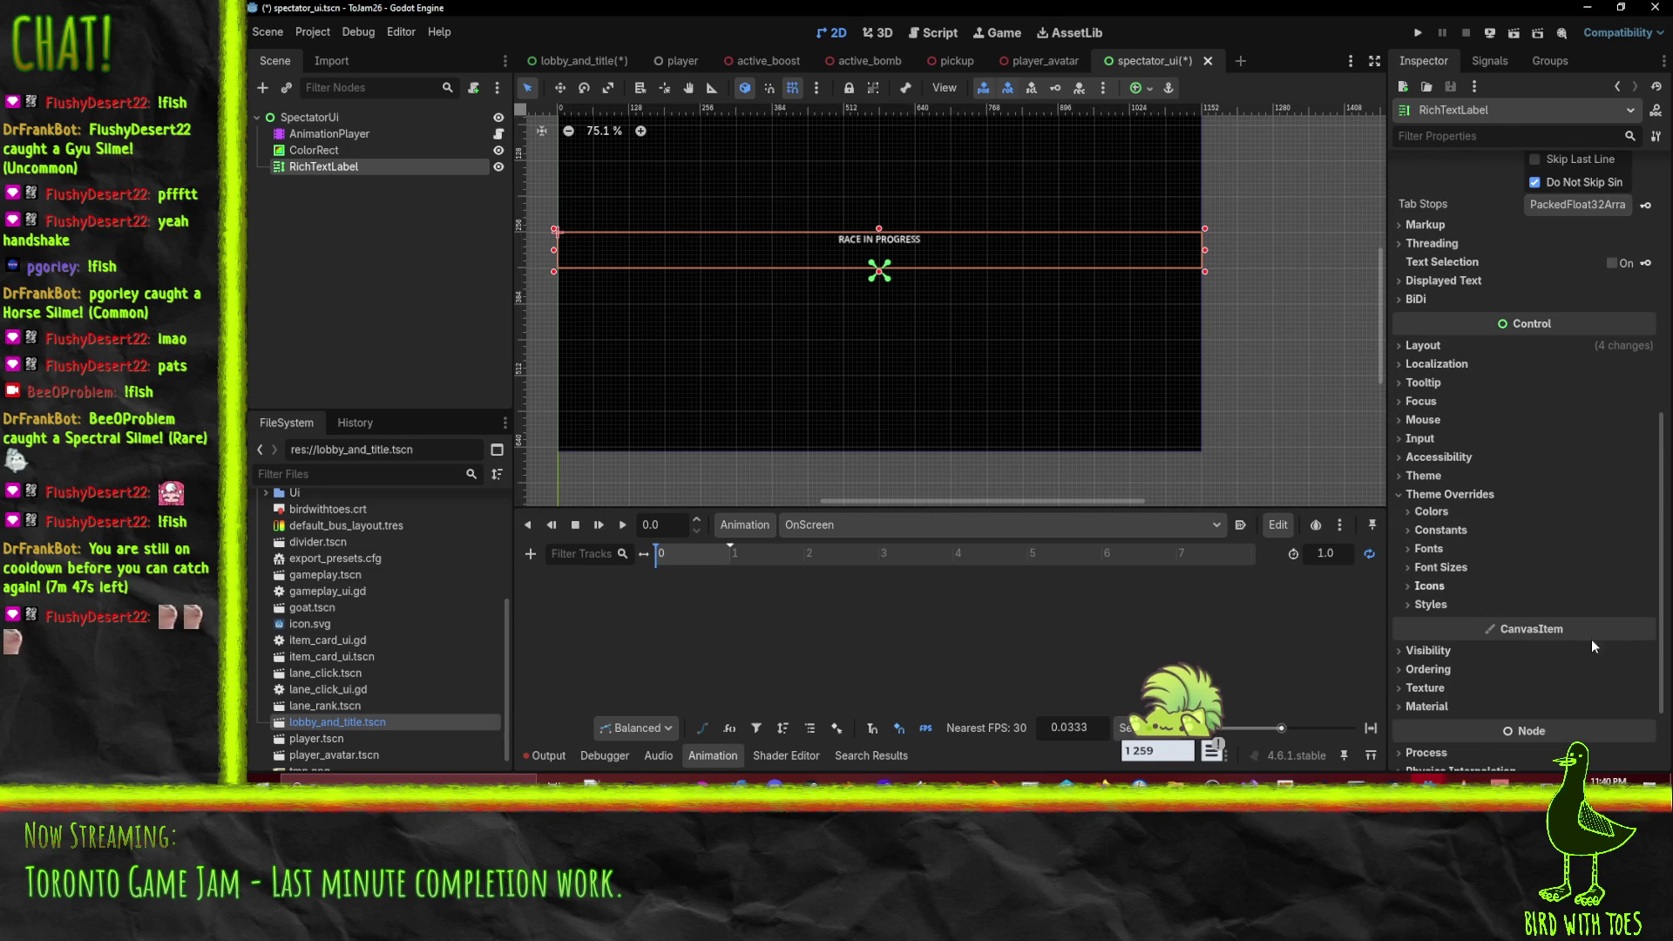
{"action": "left_click", "coordinate": [1429, 548]}
{"action": "left_click", "coordinate": [1624, 568]}
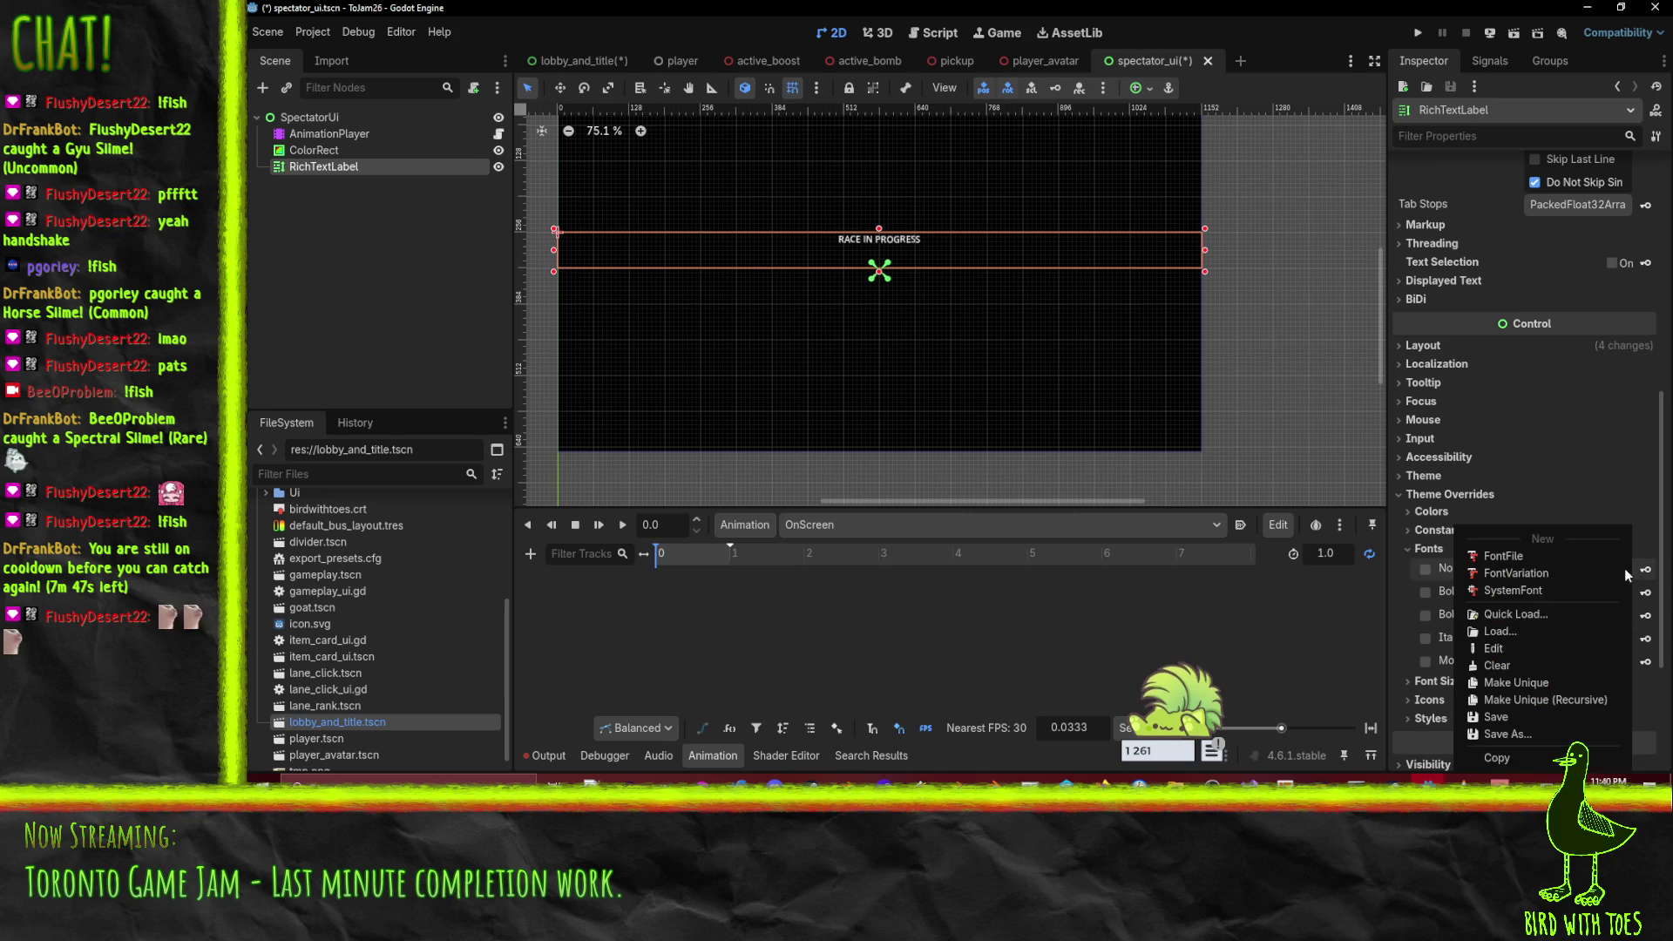
{"action": "left_click", "coordinate": [1512, 613]}
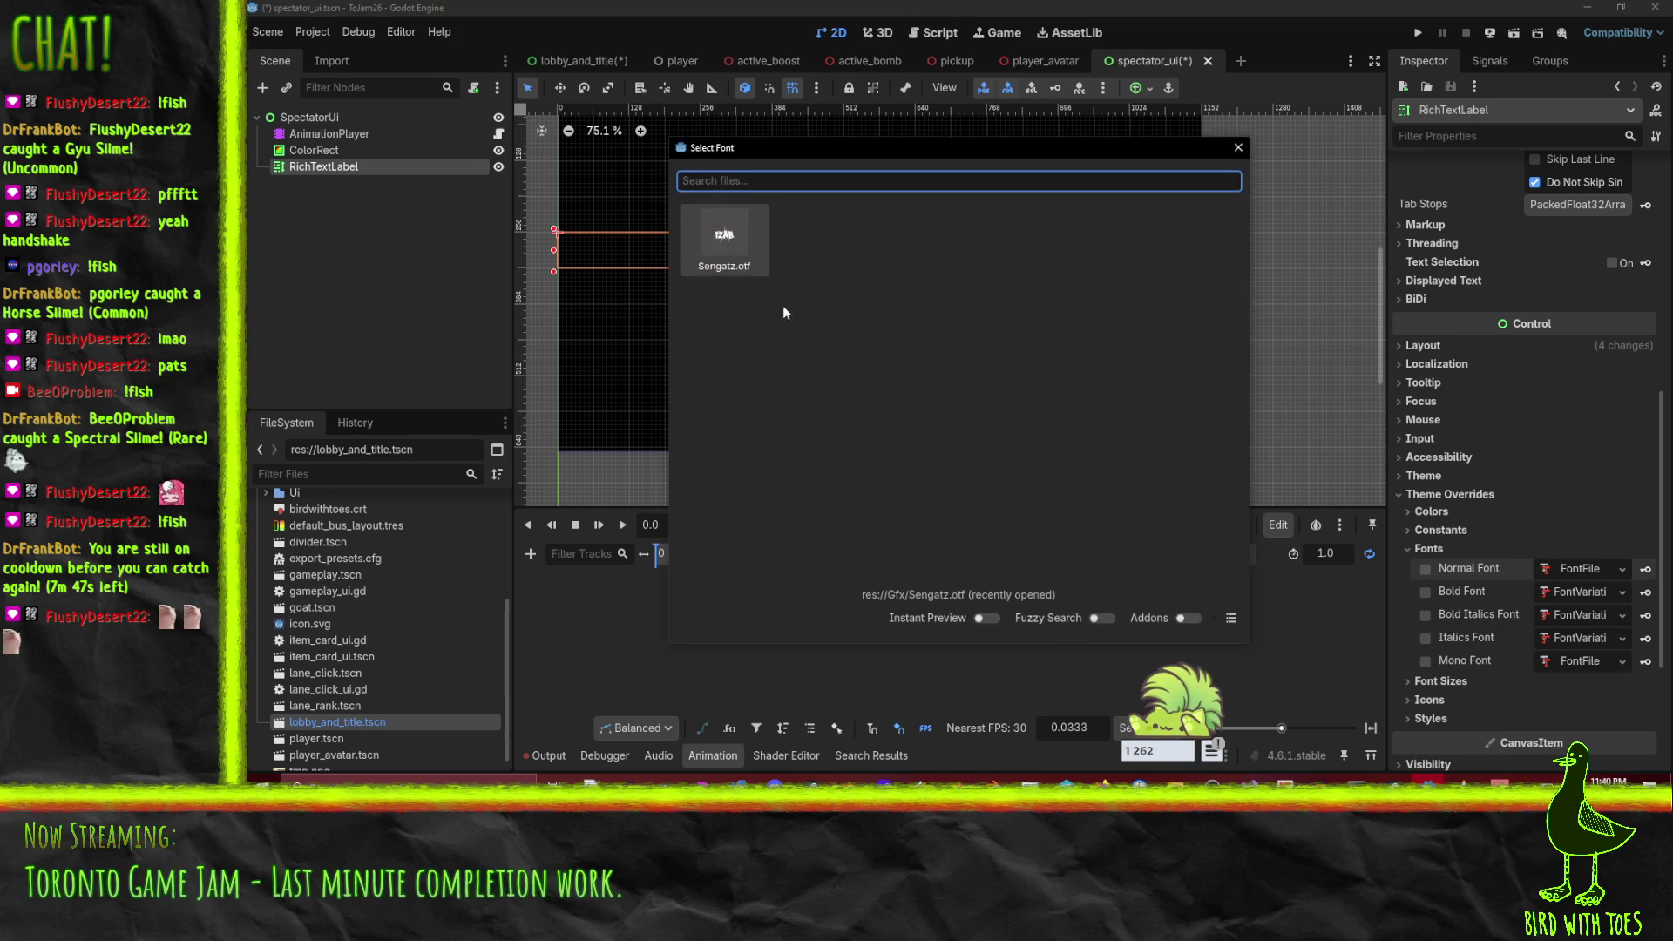
{"action": "key", "text": "Return"}
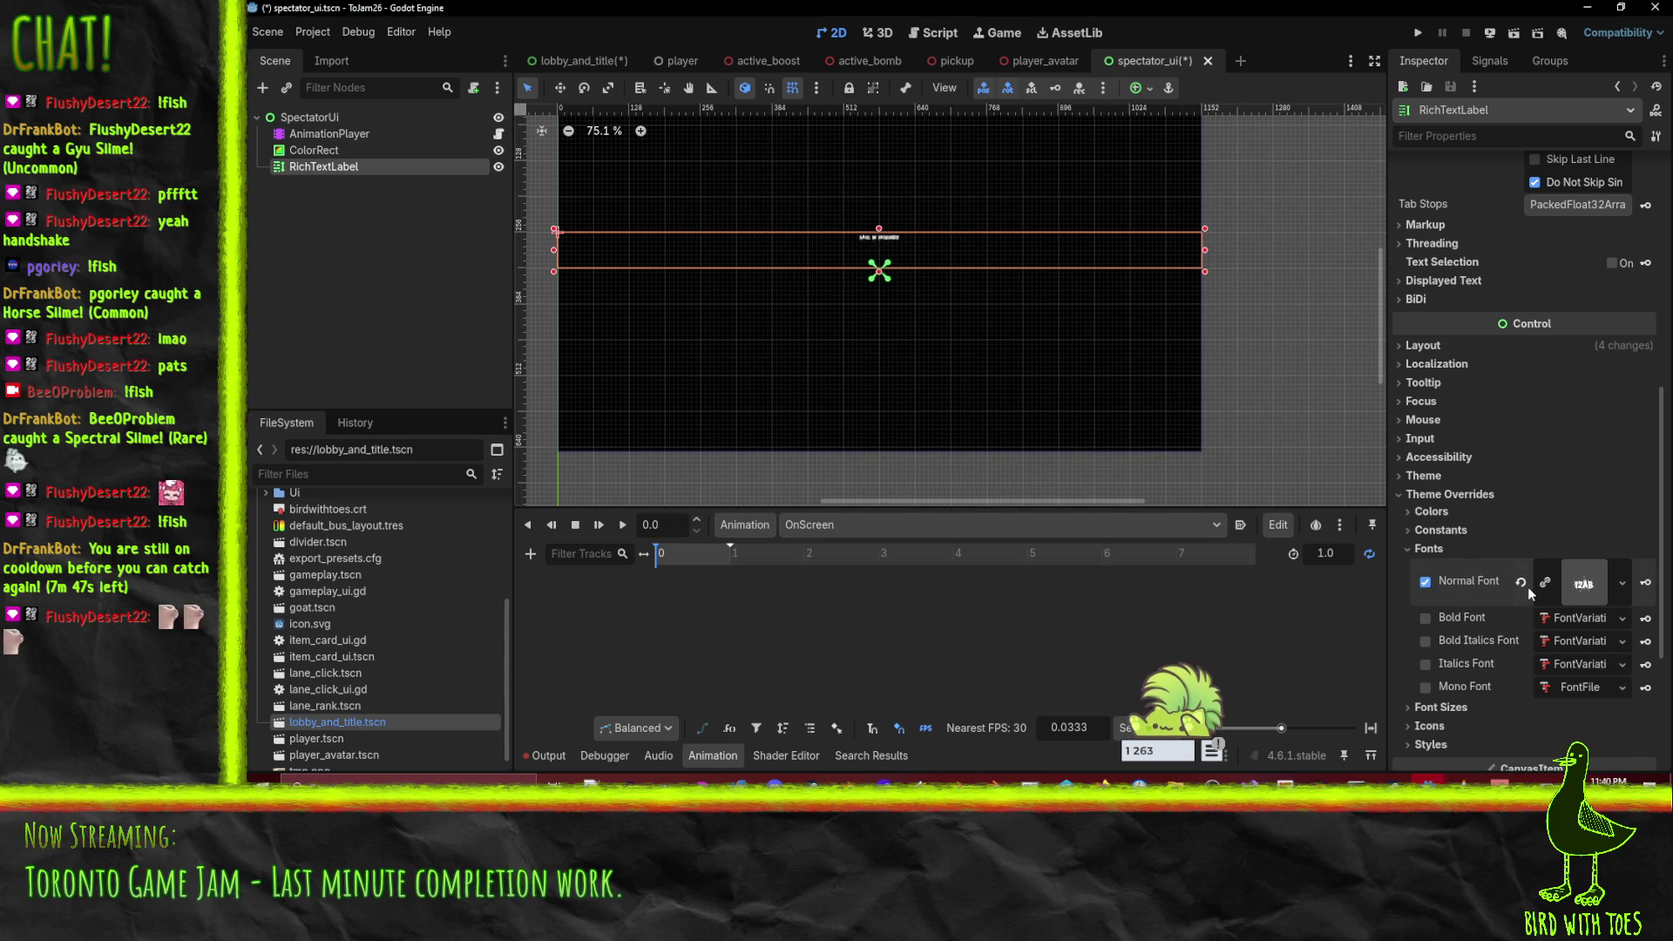
Step: Override the label's normal font size to 50 px
{"action": "scroll", "coordinate": [1528, 584], "scroll_direction": "down", "scroll_amount": 5}
{"action": "left_click", "coordinate": [1441, 479]}
{"action": "left_click", "coordinate": [1425, 499]}
{"action": "left_click", "coordinate": [1607, 496]}
{"action": "type", "text": "50"}
{"action": "key", "text": "Return"}
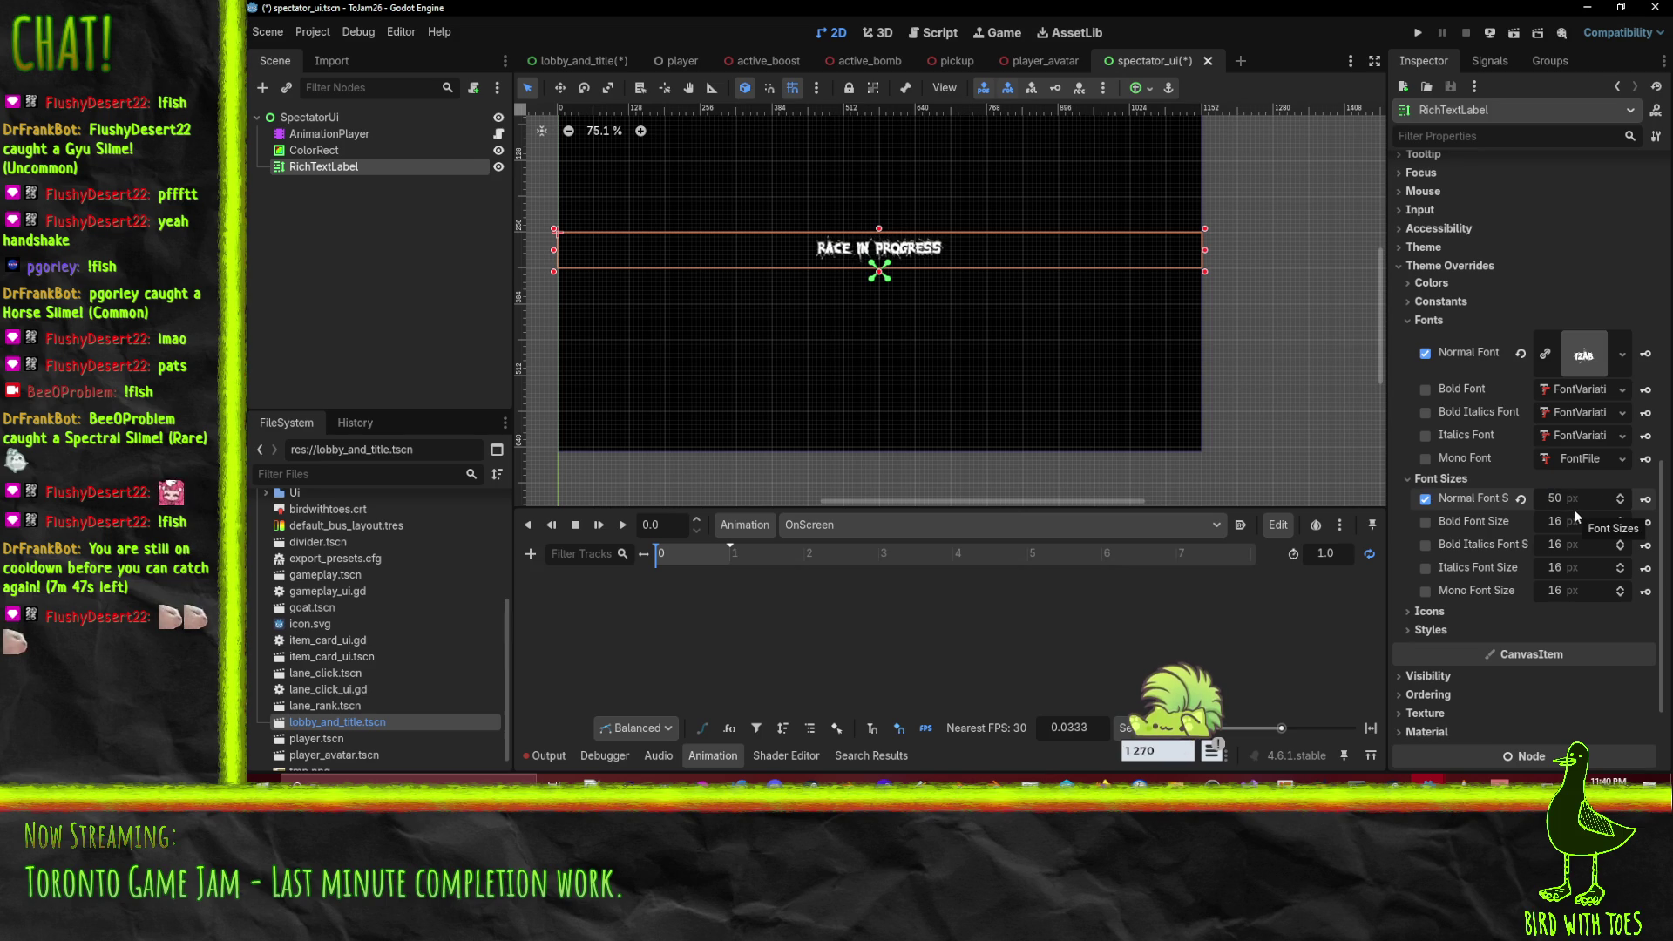
{"action": "left_click_drag", "start_coordinate": [912, 344], "coordinate": [952, 384]}
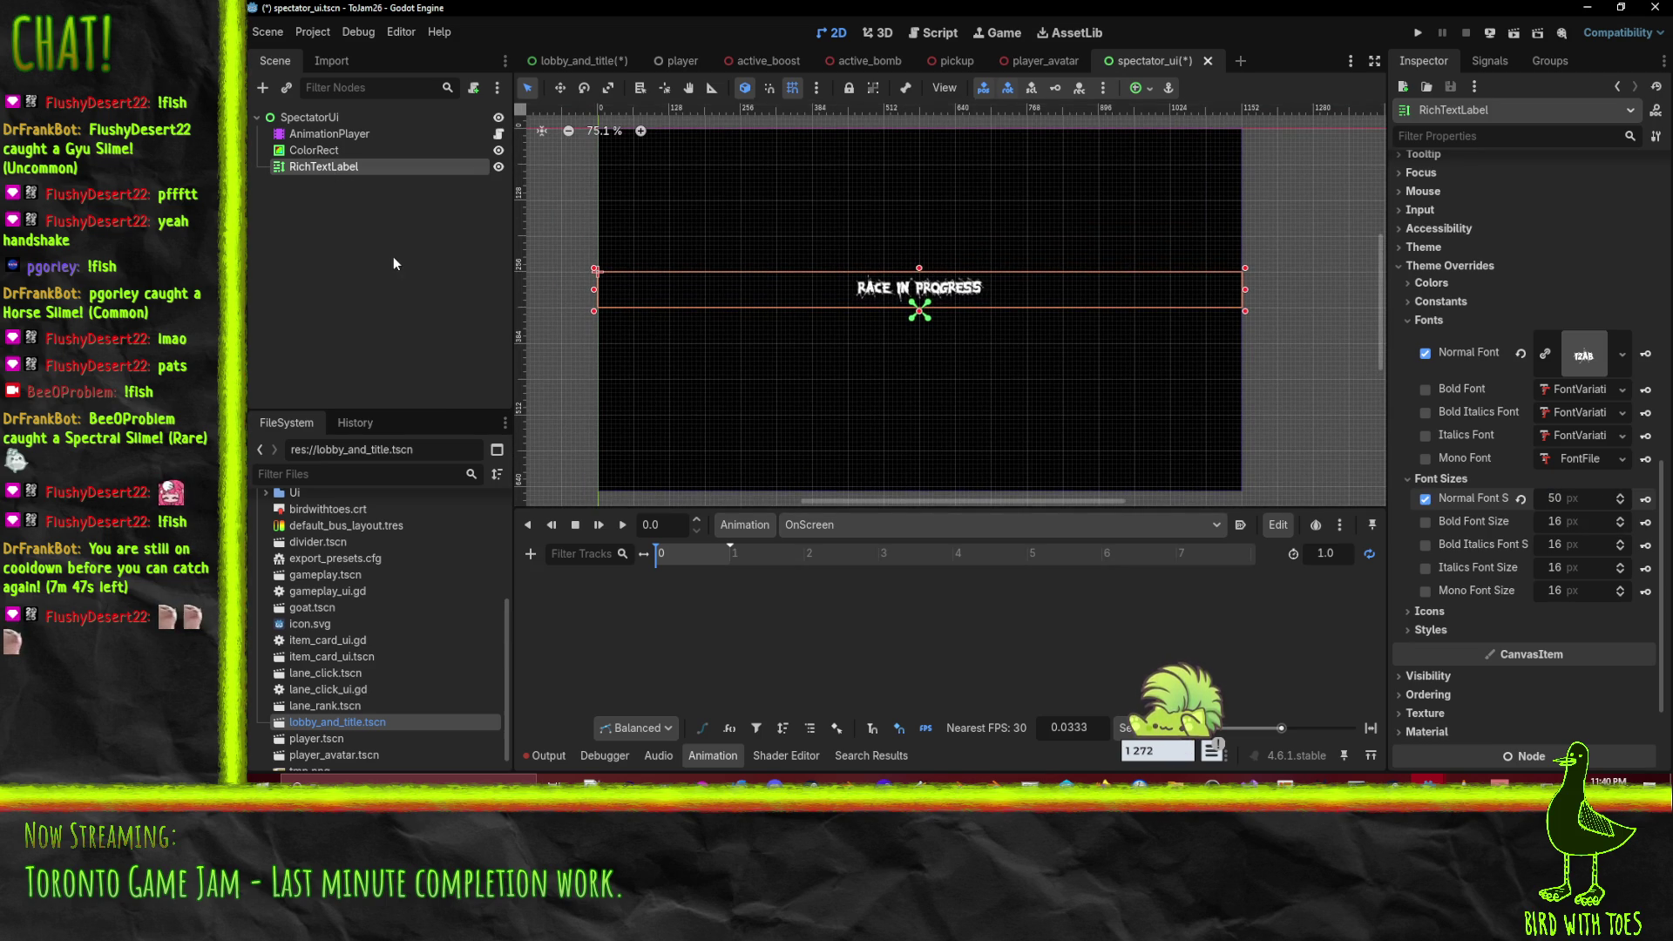
{"action": "left_click", "coordinate": [296, 116]}
{"action": "right_click", "coordinate": [293, 118]}
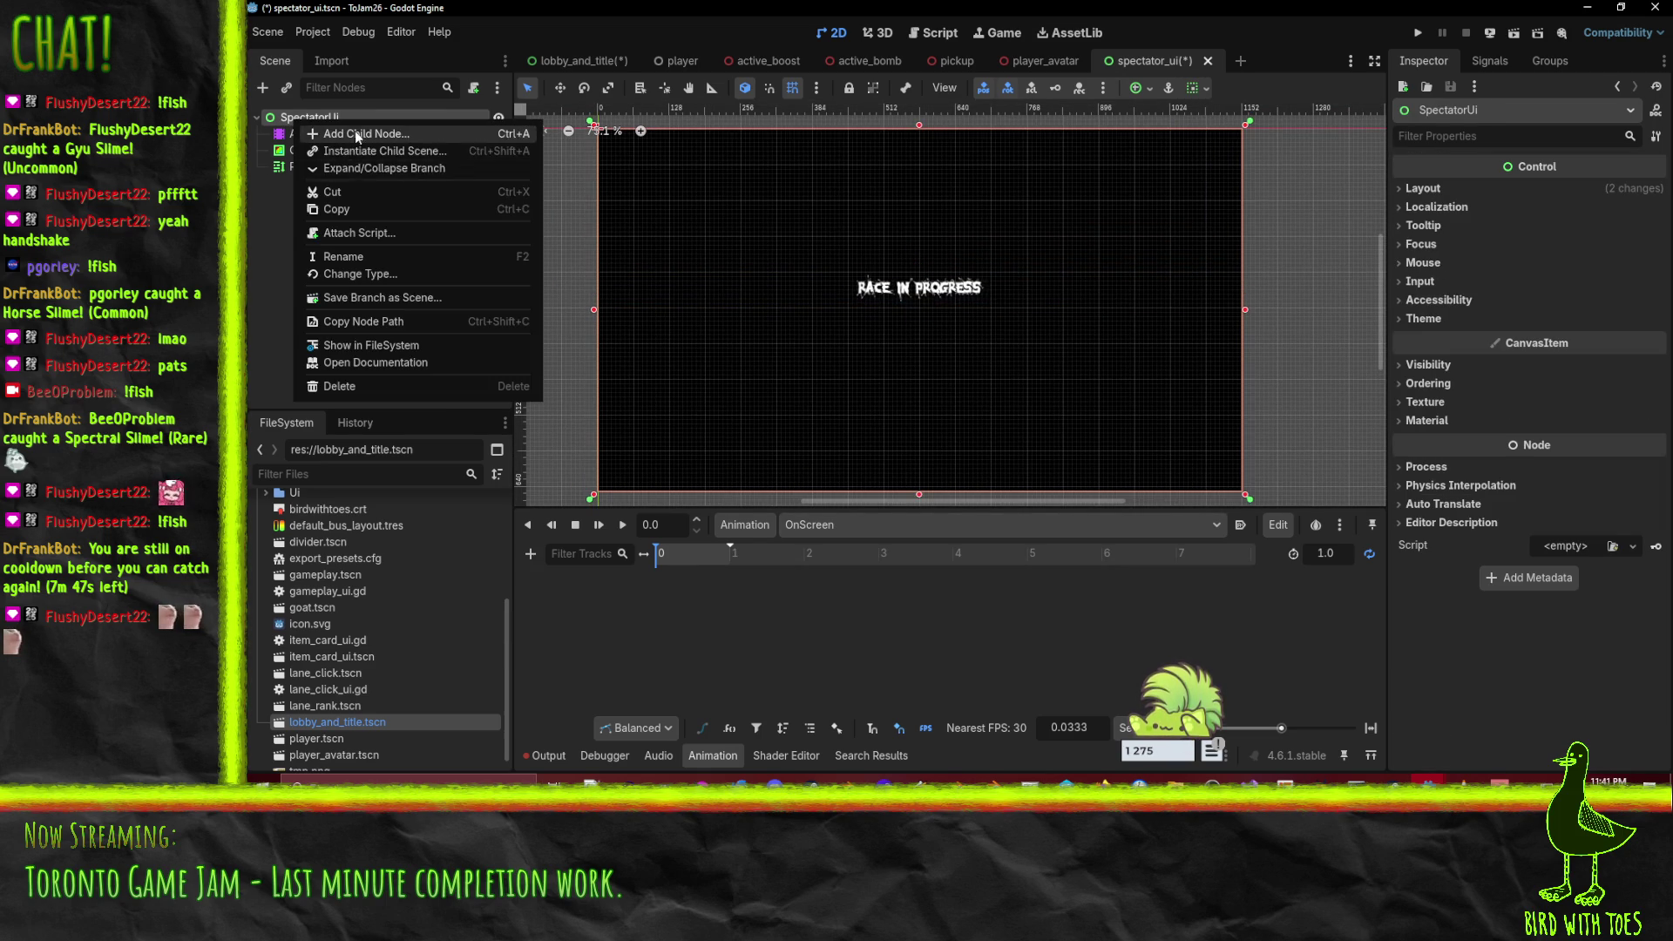
Step: Duplicate the RACE IN PROGRESS RichTextLabel with Ctrl+D
{"action": "left_click", "coordinate": [354, 134]}
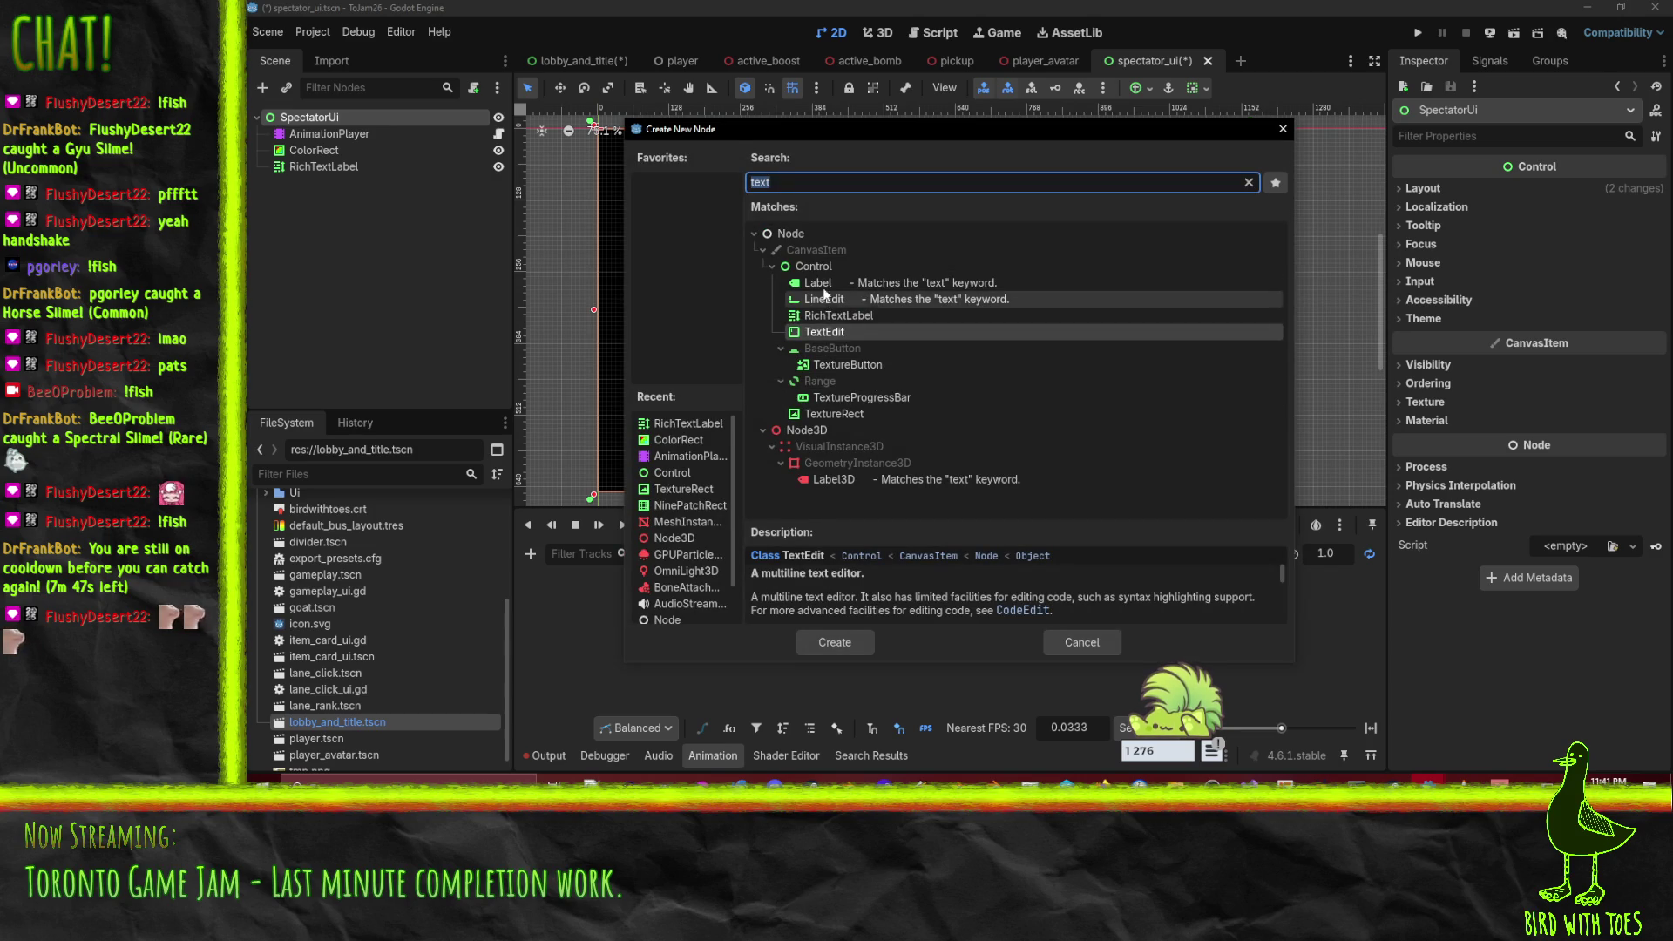
{"action": "left_click", "coordinate": [1080, 642]}
{"action": "left_click", "coordinate": [330, 166]}
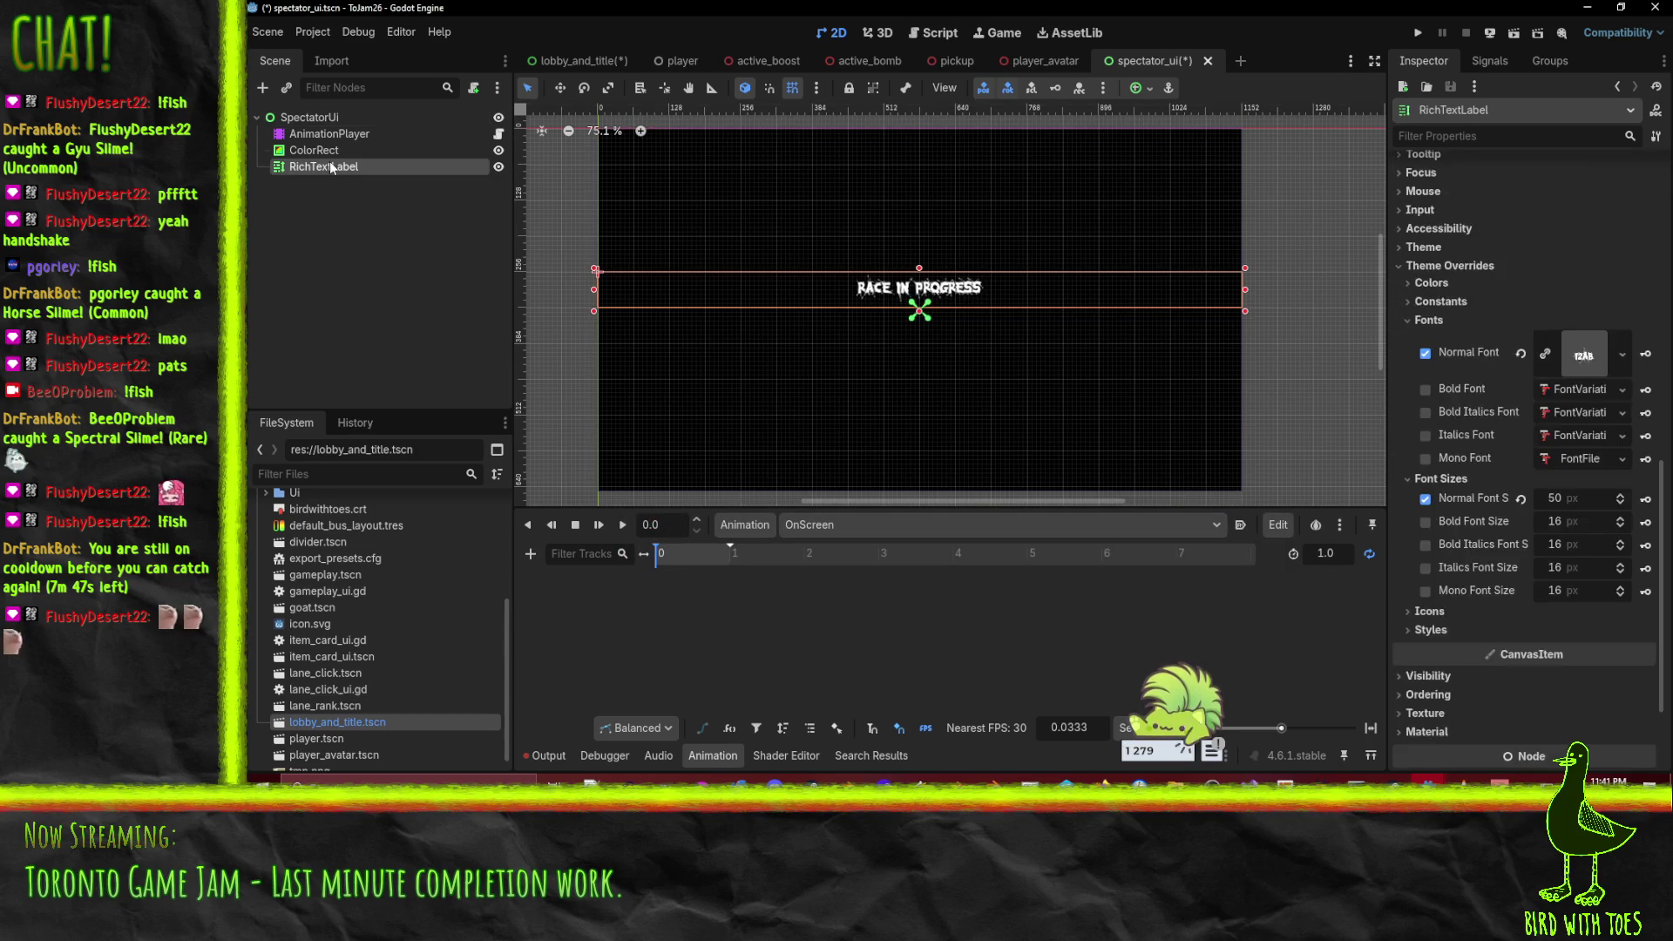
{"action": "key", "text": "ctrl+d"}
Step: Change the duplicate's type to Label, move it below the original, and select its text
{"action": "right_click", "coordinate": [321, 180]}
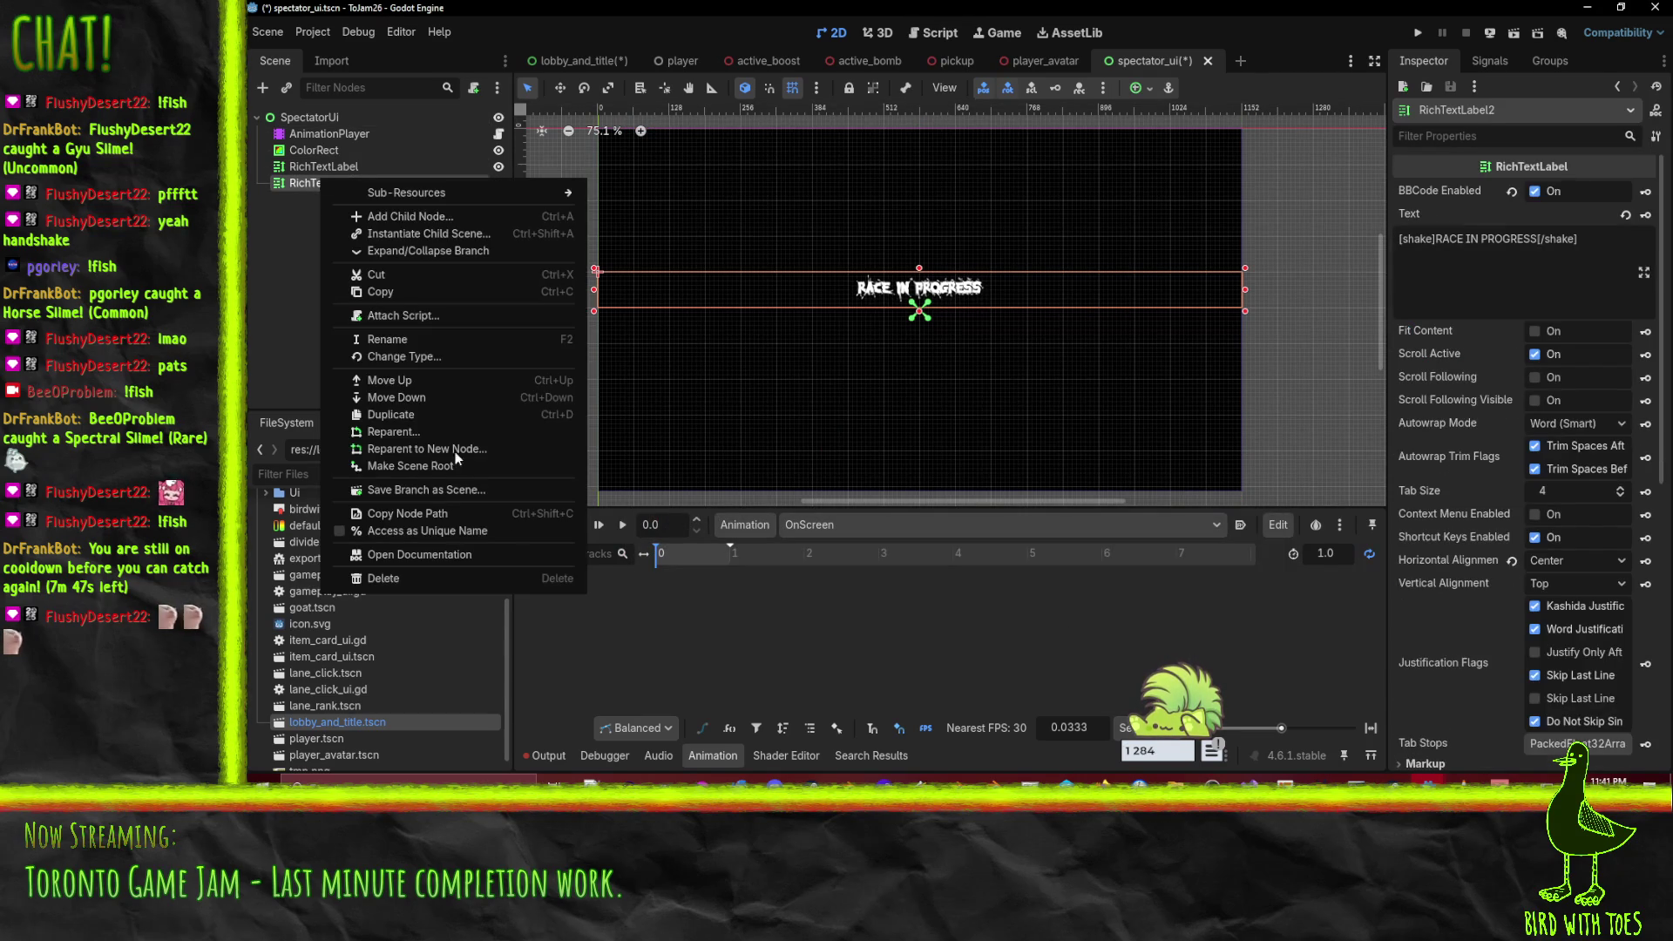
{"action": "left_click", "coordinate": [427, 354]}
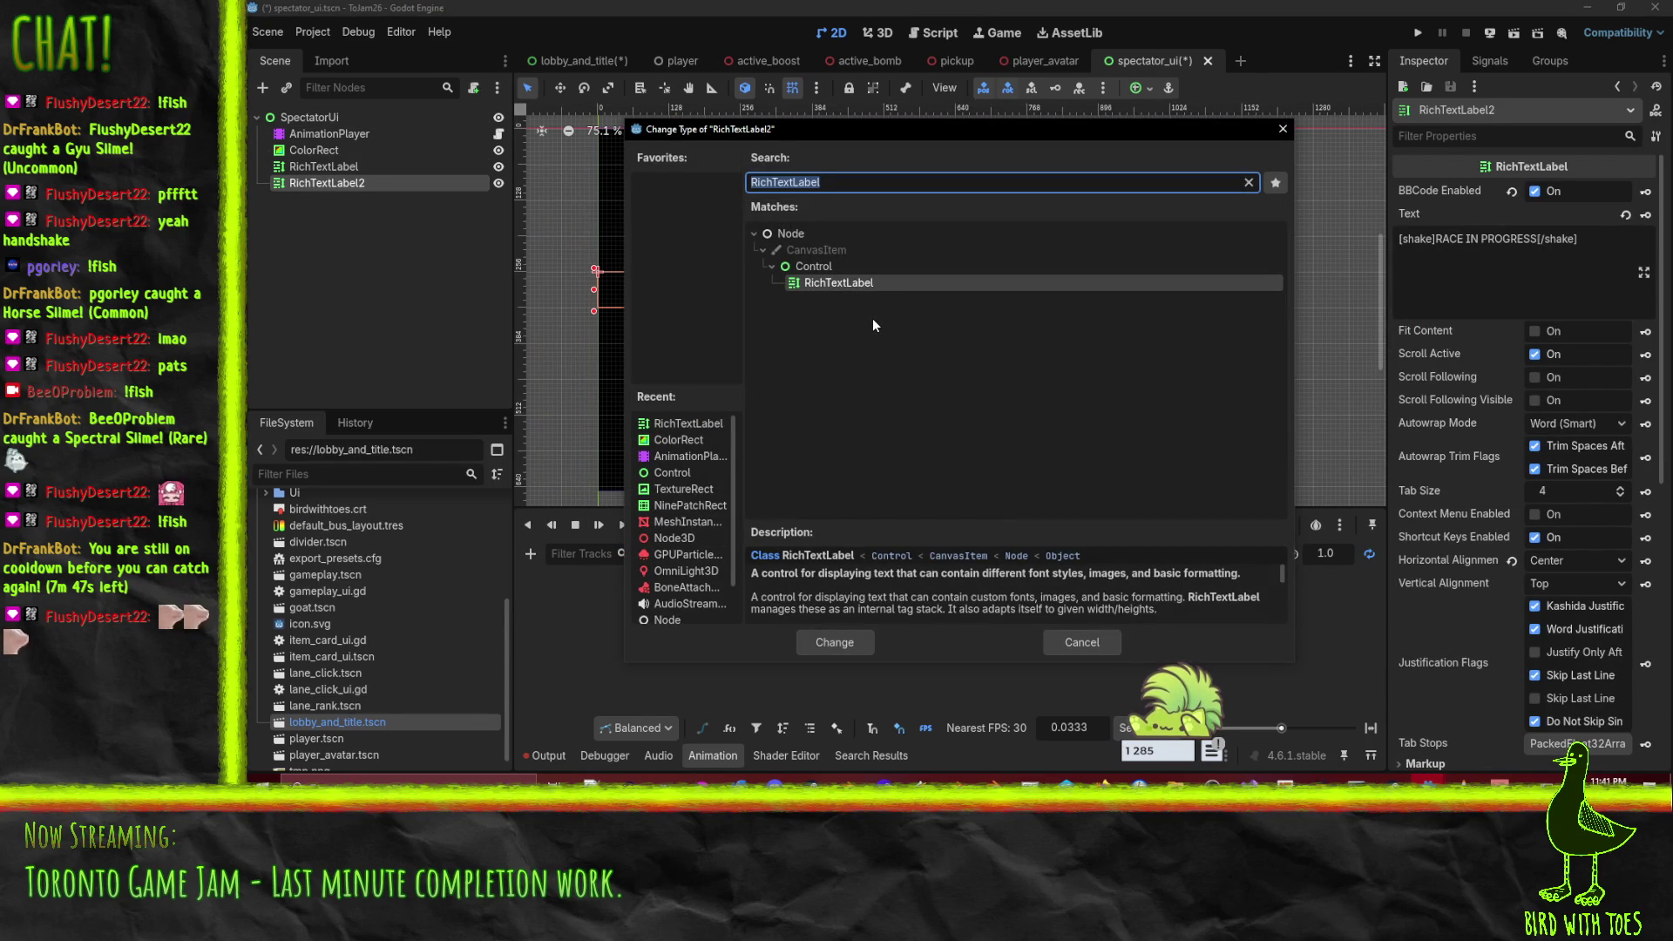
{"action": "type", "text": "la"}
{"action": "double_click", "coordinate": [831, 372]}
{"action": "scroll", "coordinate": [819, 263], "scroll_direction": "up", "scroll_amount": 2}
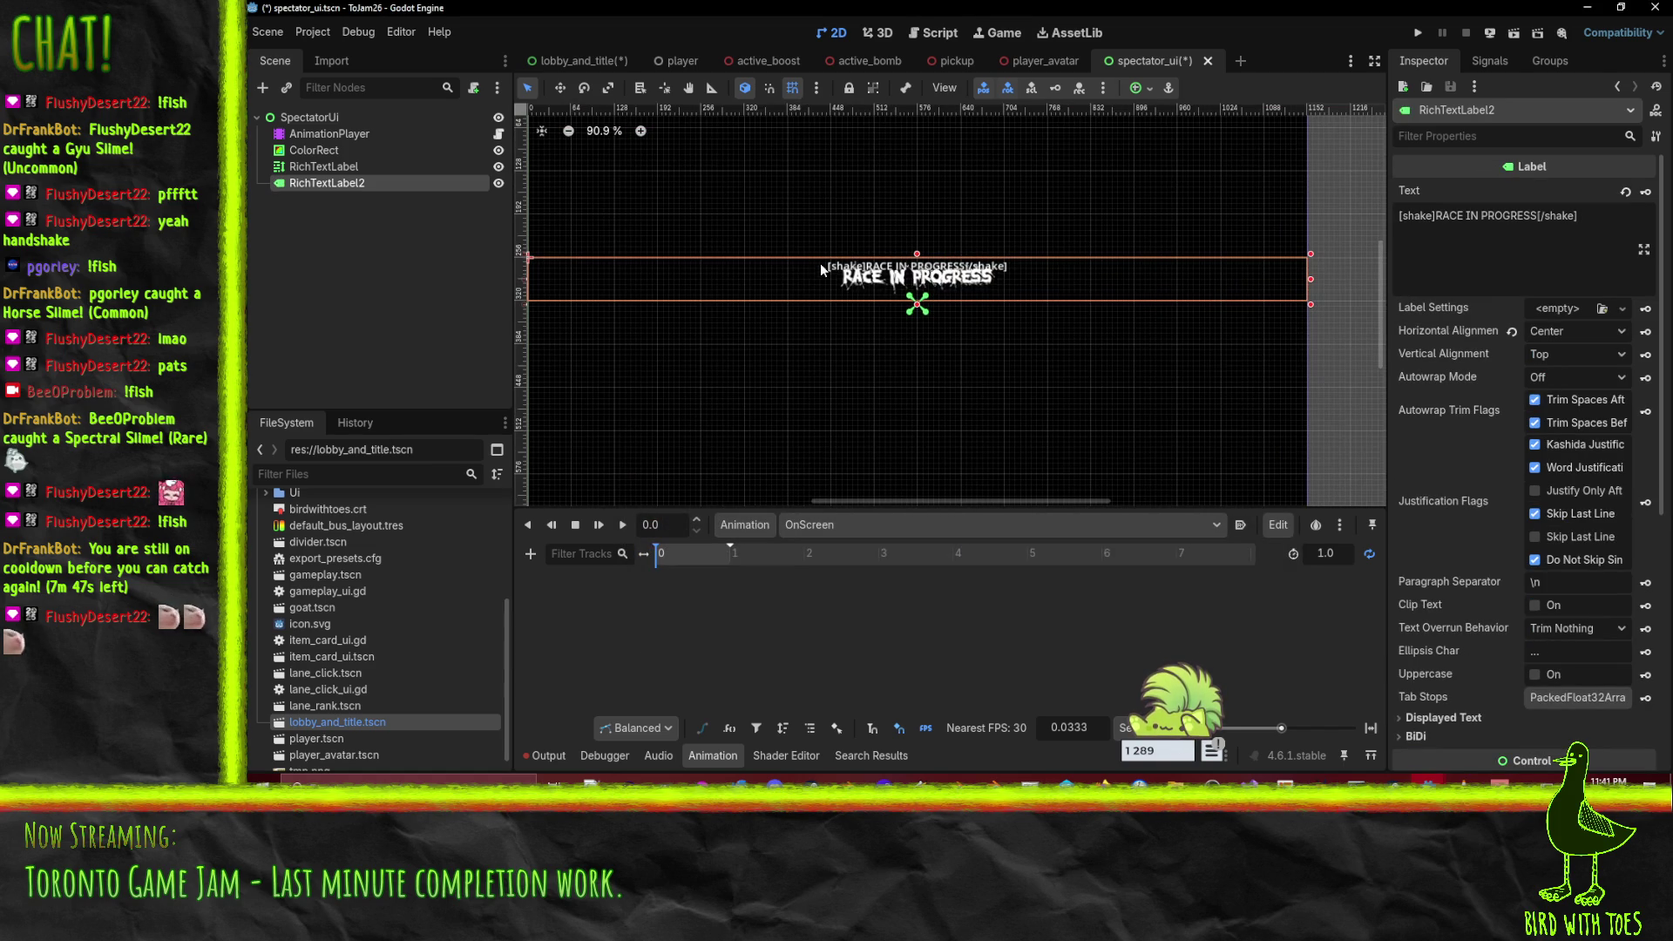
{"action": "mouse_move", "coordinate": [975, 268]}
{"action": "left_mouse_down"}
{"action": "mouse_move", "coordinate": [970, 324]}
{"action": "mouse_move", "coordinate": [979, 309]}
{"action": "left_mouse_up"}
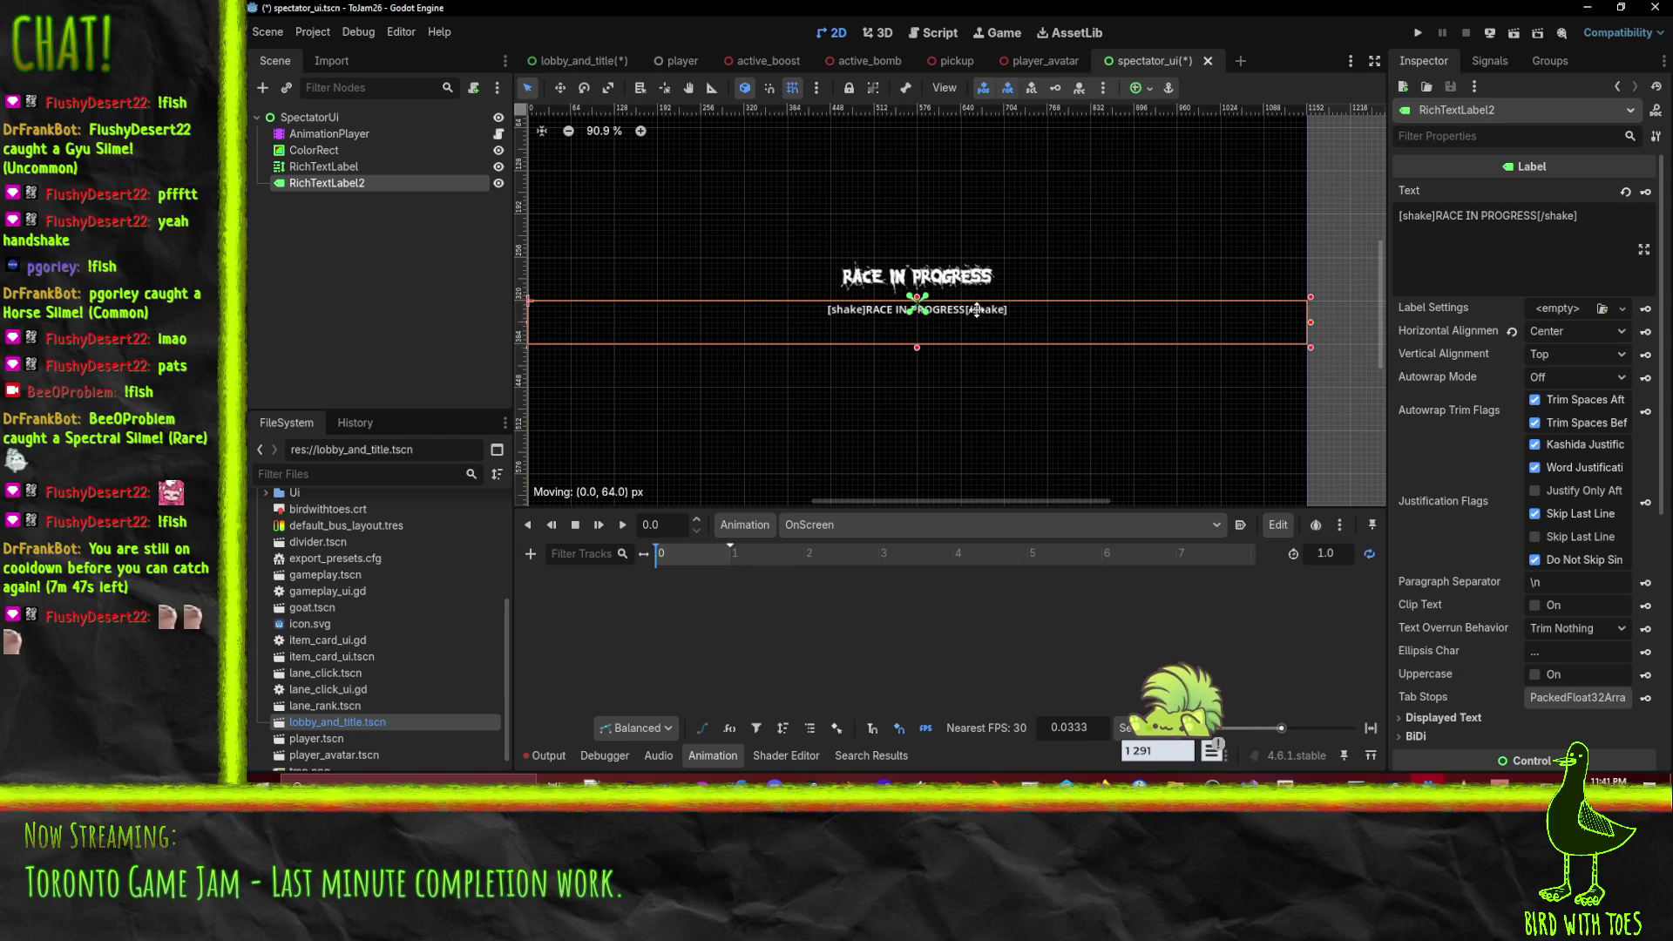
{"action": "left_click", "coordinate": [1537, 215]}
{"action": "key", "text": "ctrl+a"}
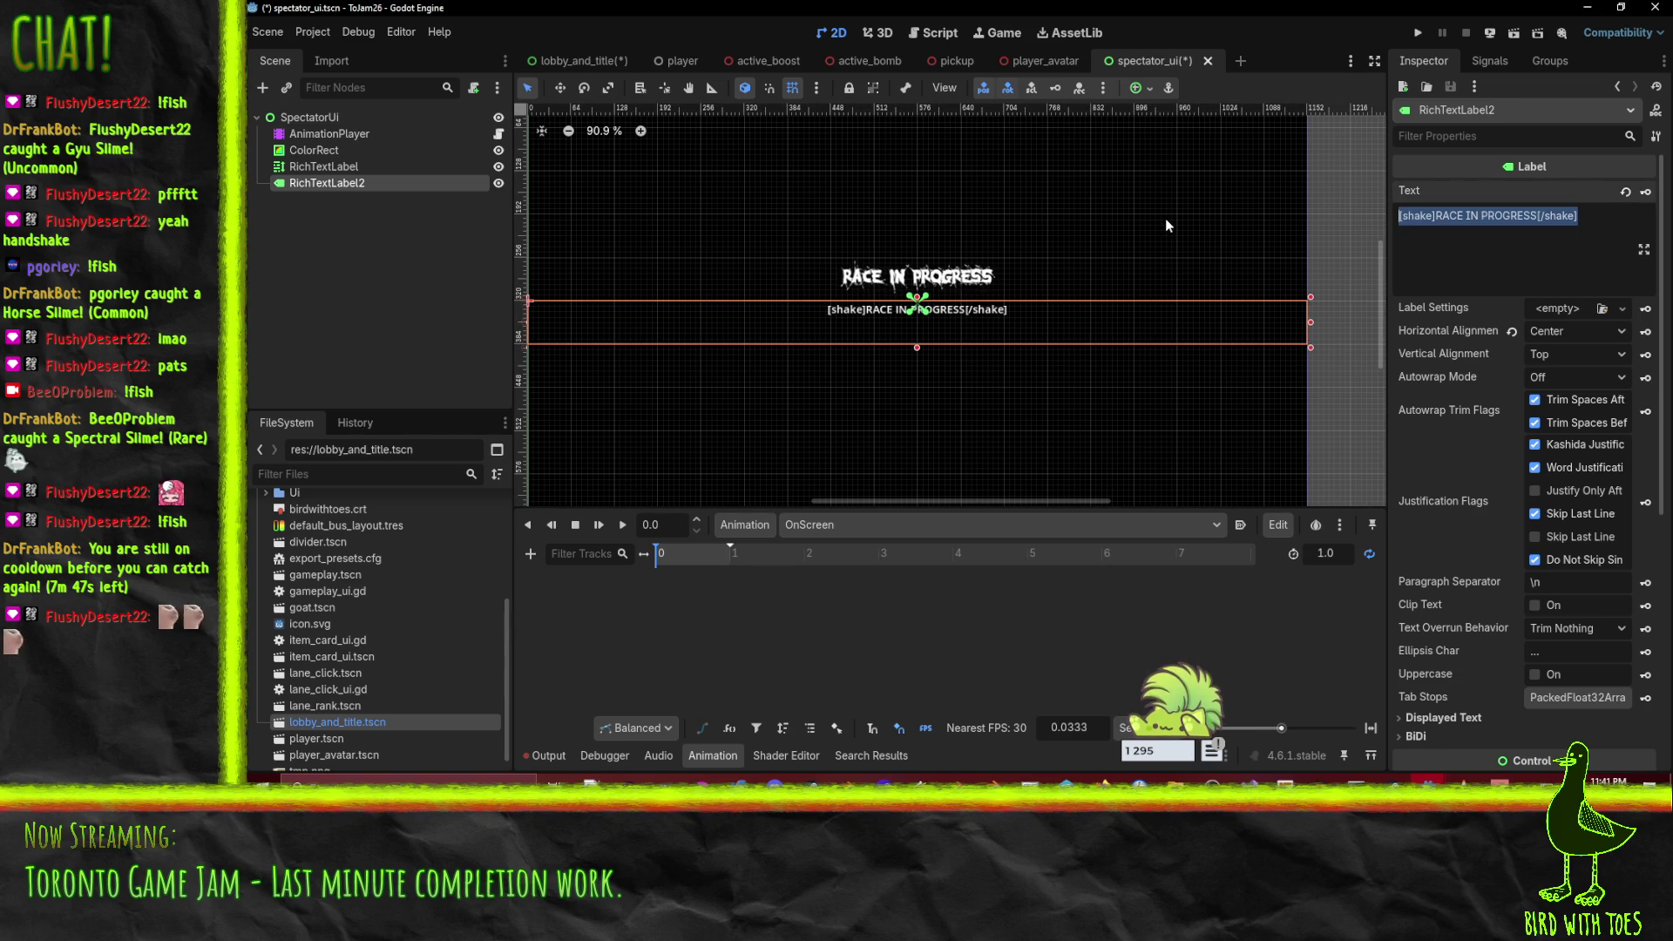
Step: Set the second label's text to 'You will be able to race in the next round!'
{"action": "type", "text": "You will be all"}
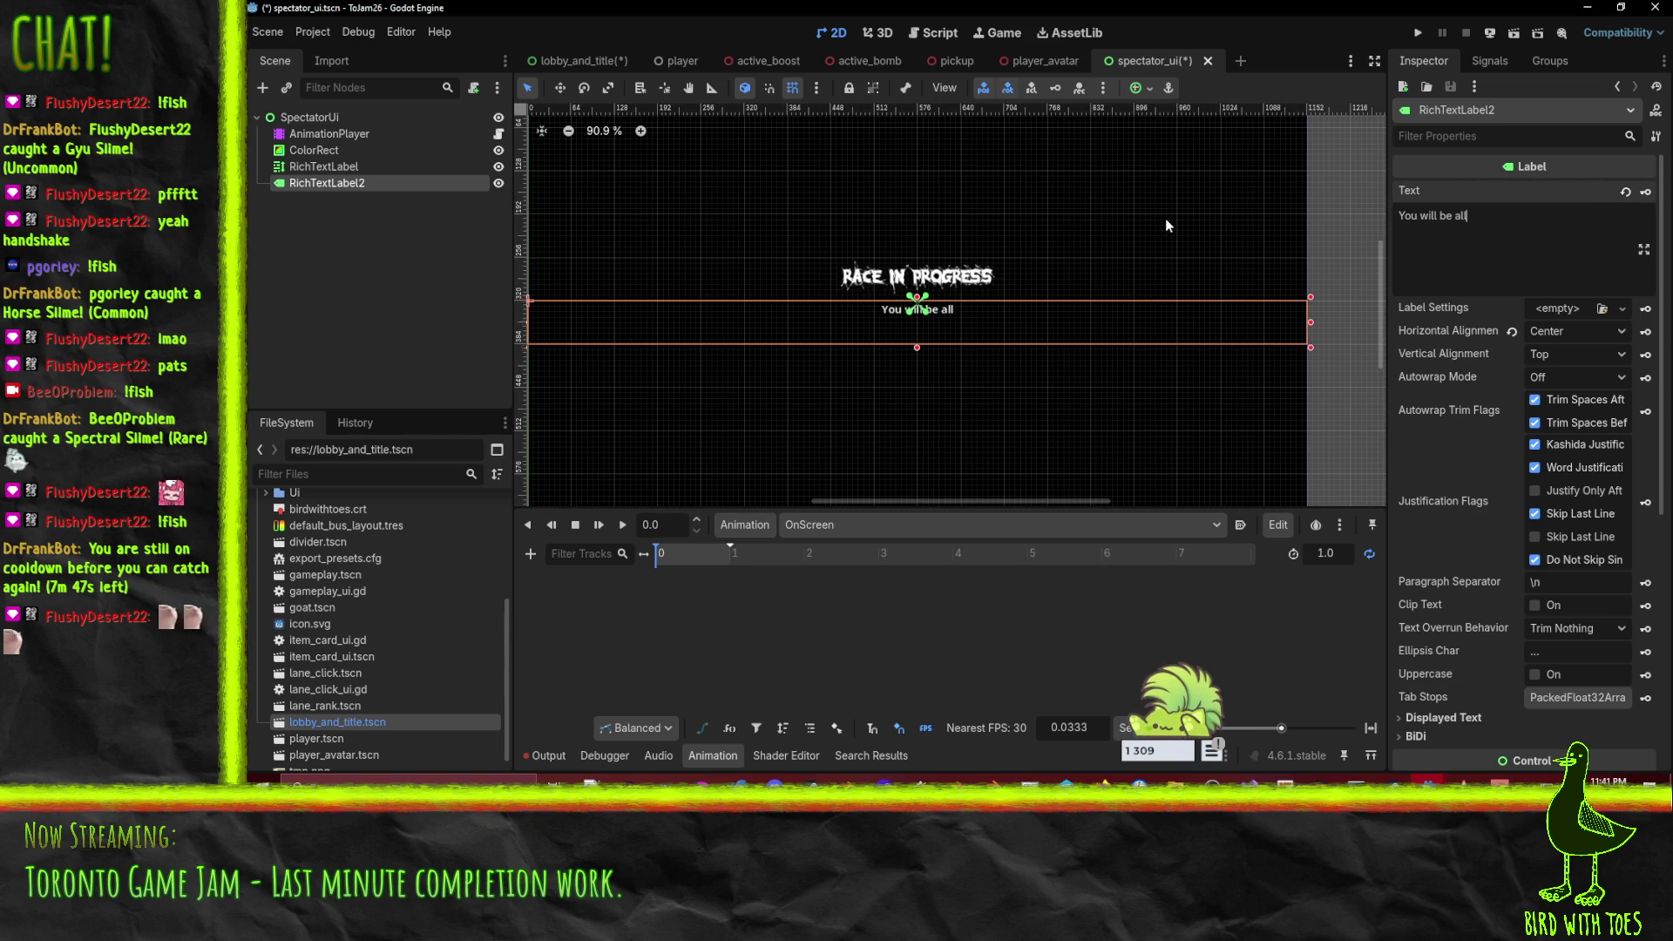
{"action": "key", "text": "BackSpace"}
{"action": "key", "text": "BackSpace"}
{"action": "key", "text": "BackSpace"}
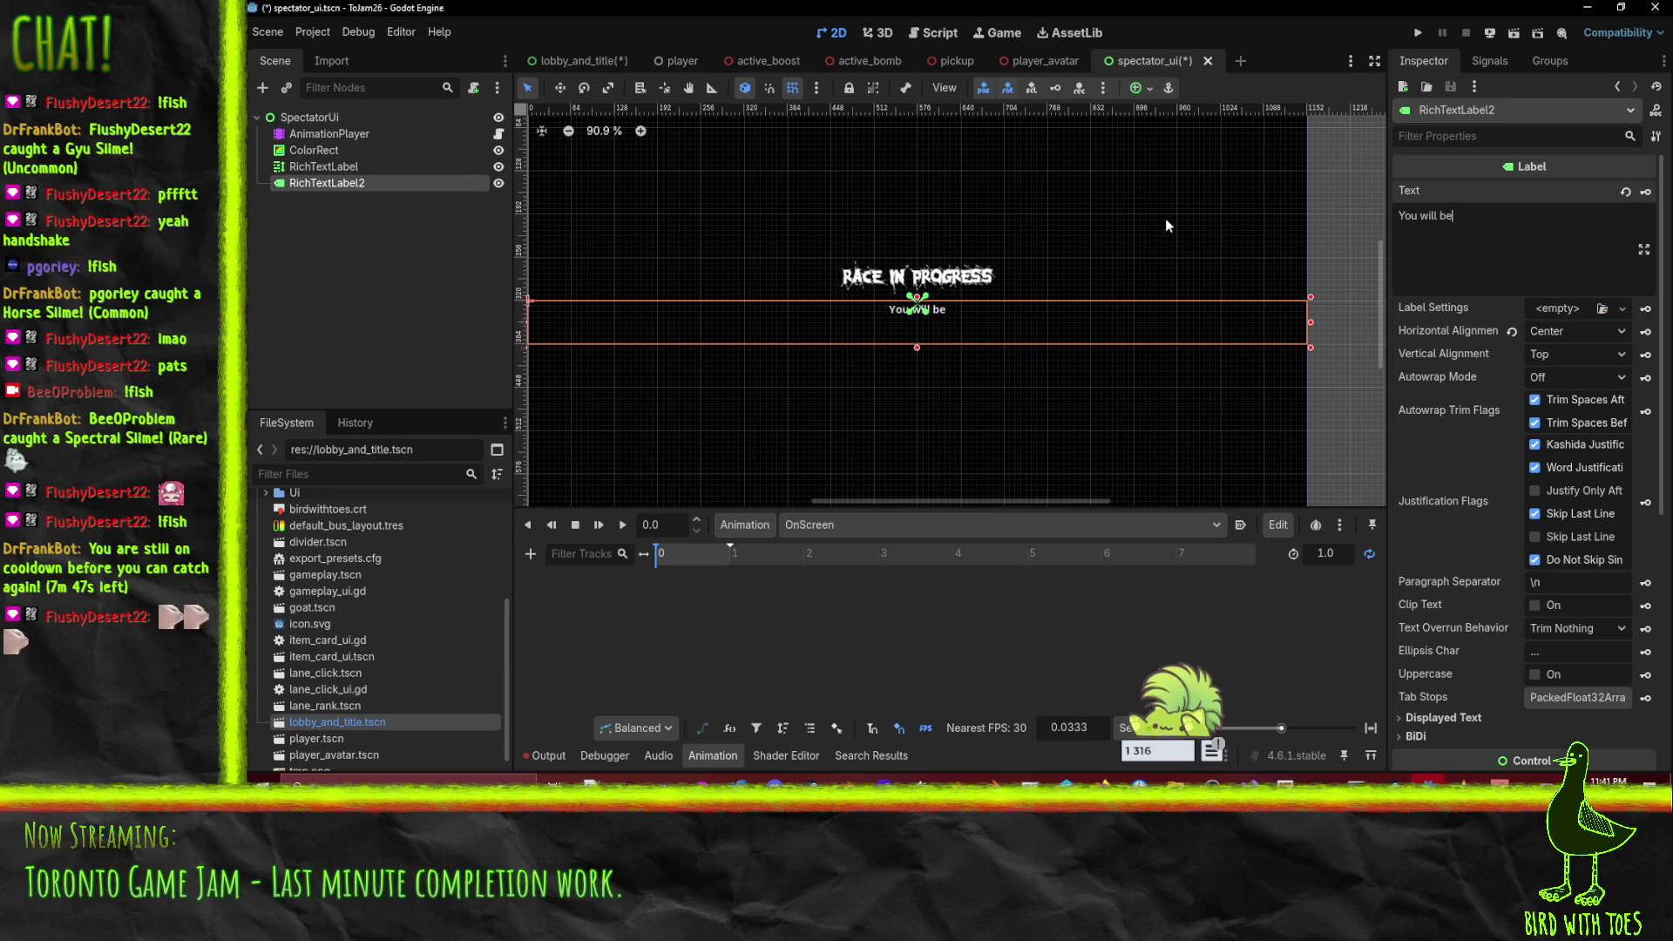
{"action": "type", "text": "e able to b"}
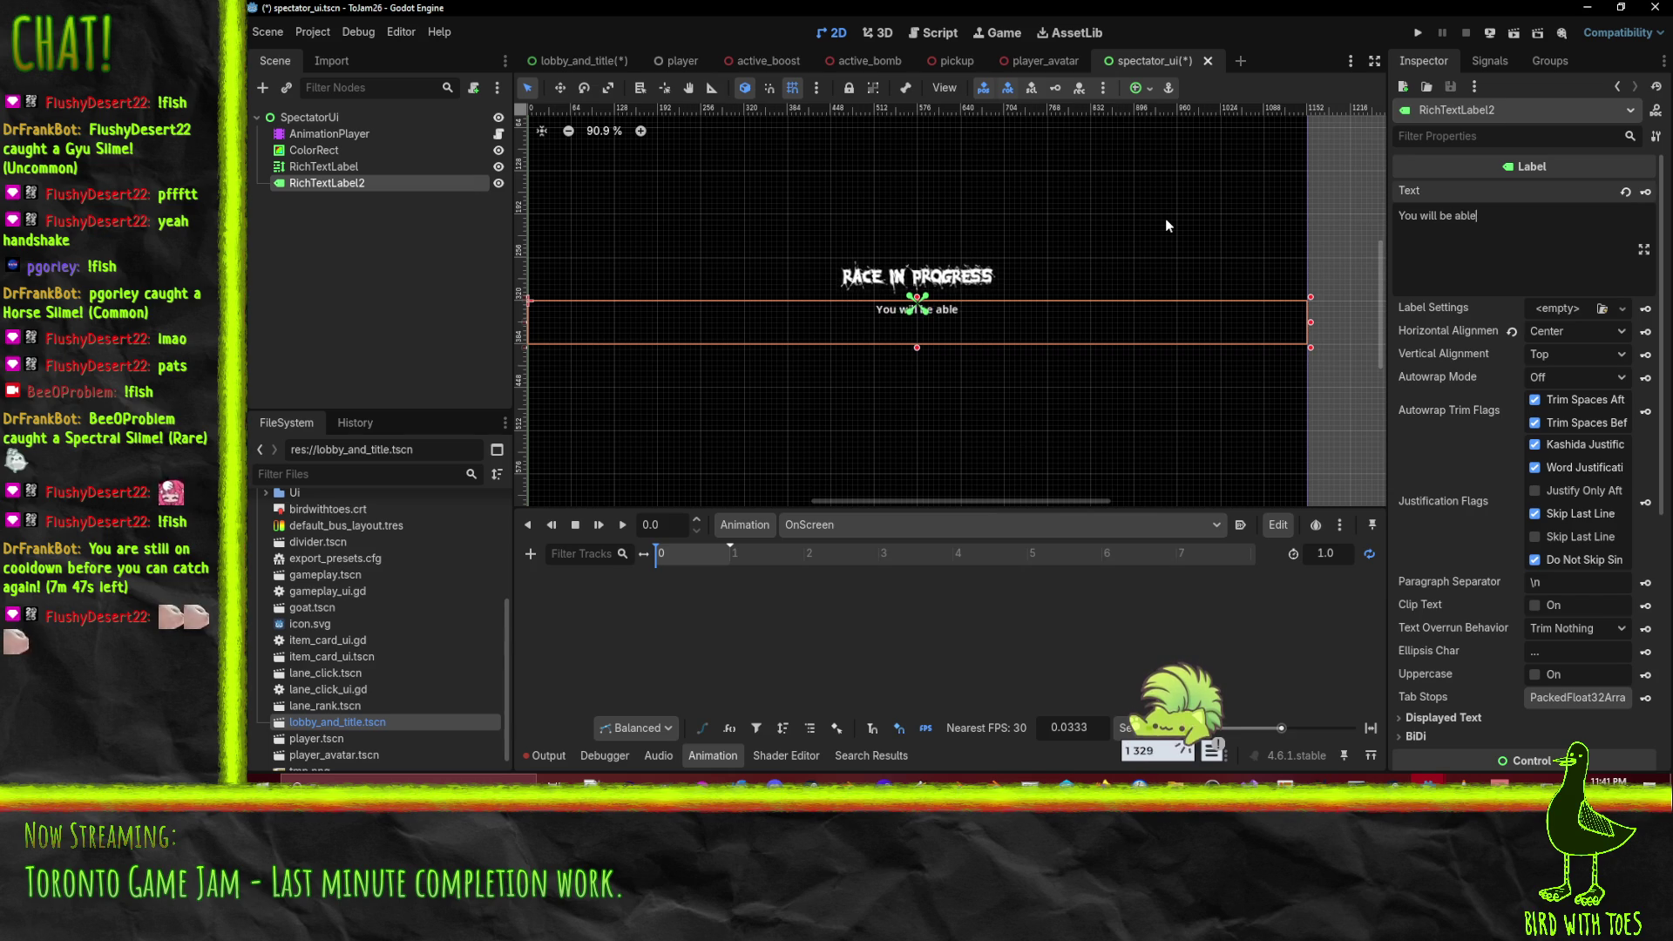
{"action": "key", "text": "BackSpace"}
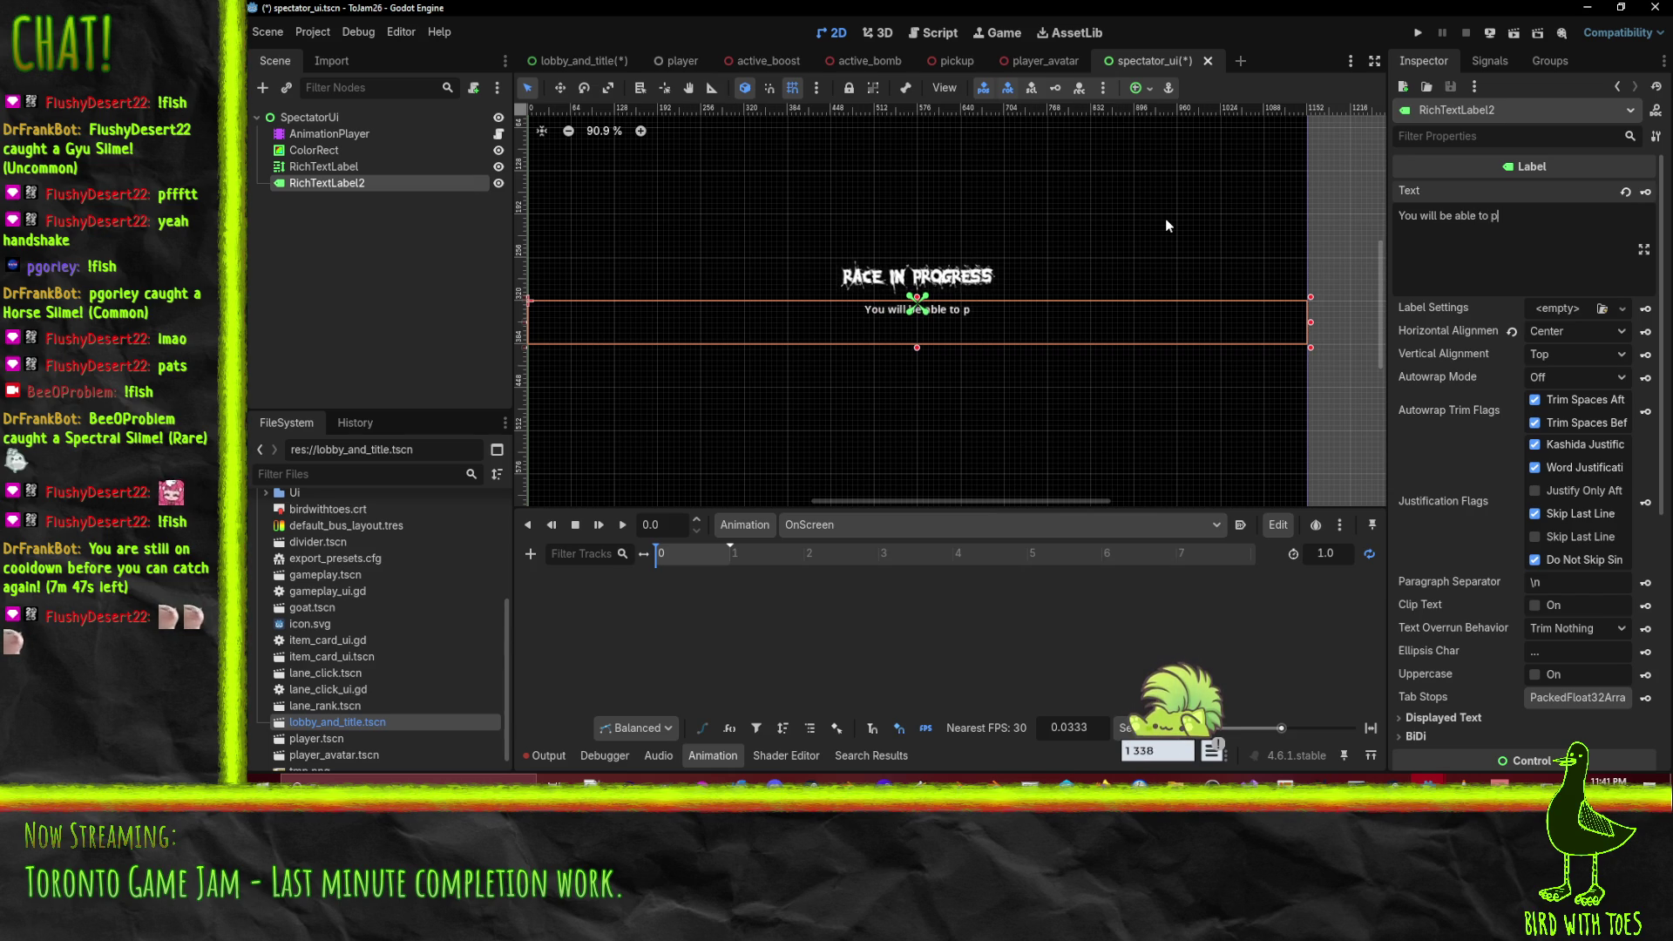
{"action": "type", "text": "race in the next "}
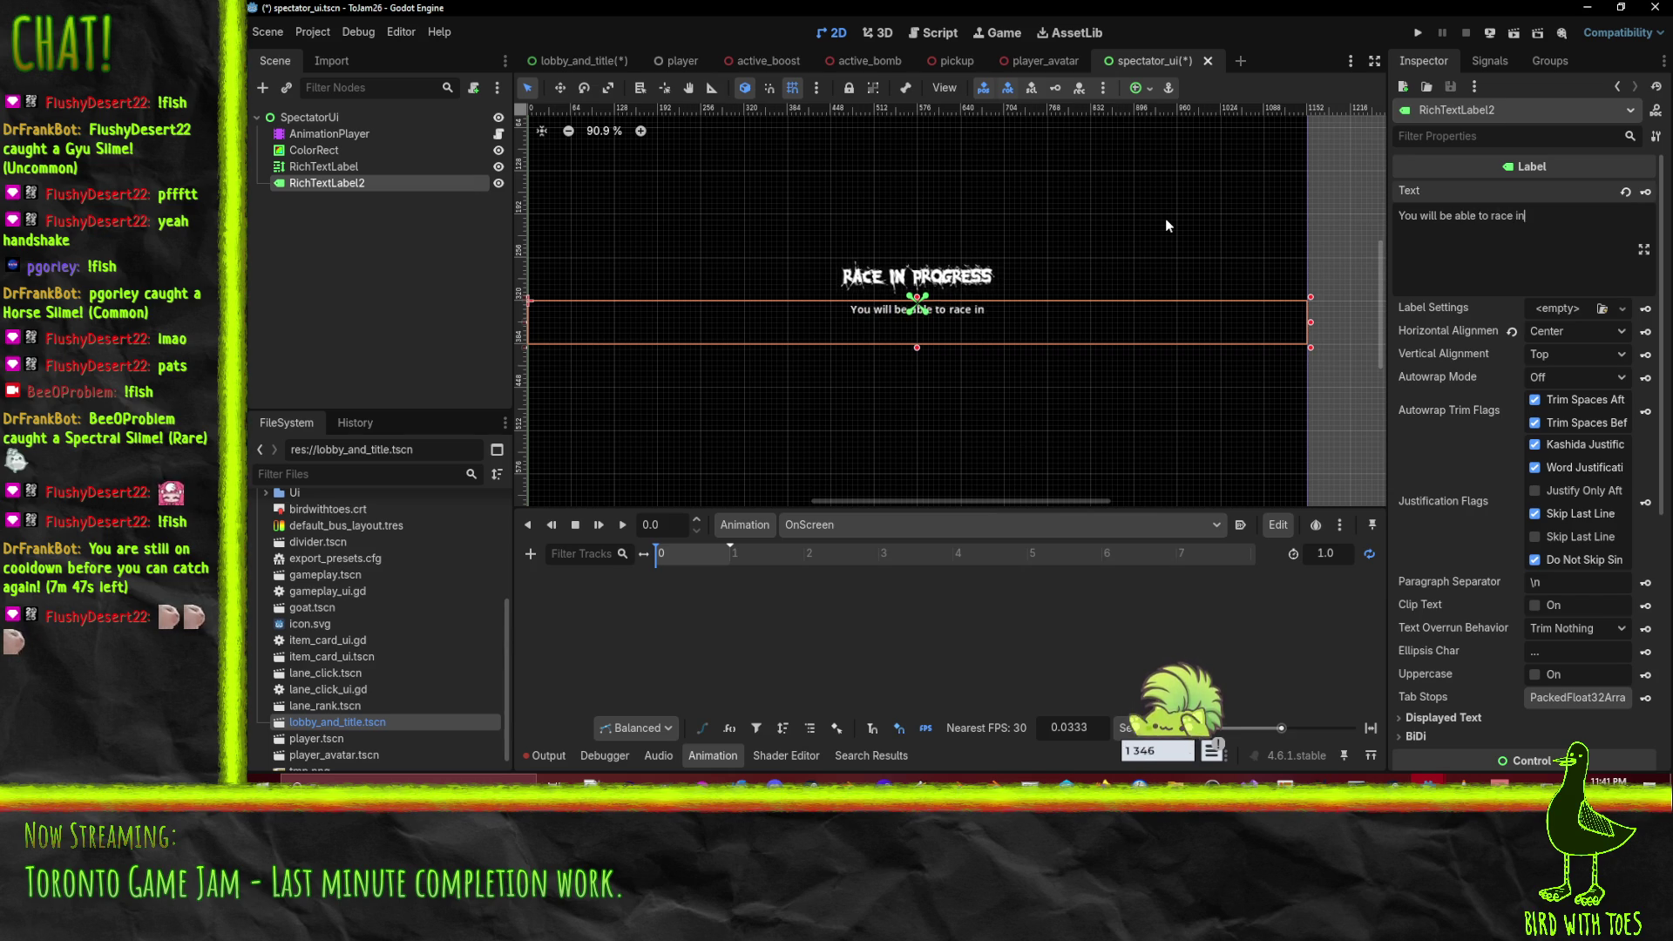
{"action": "type", "text": "round"}
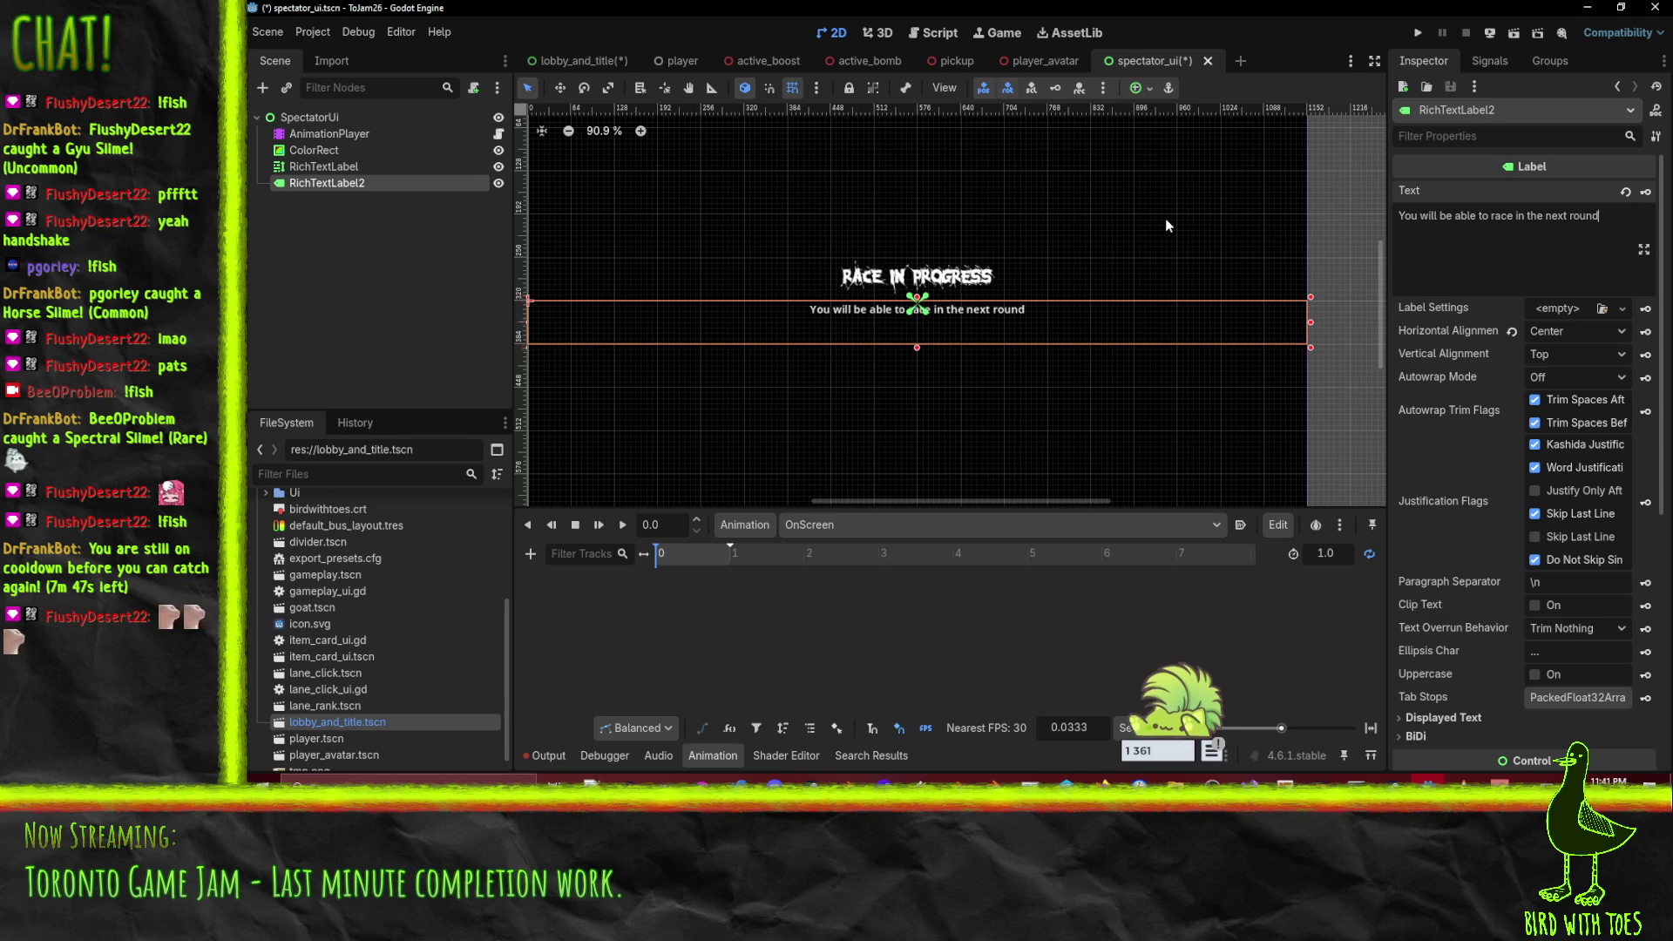
{"action": "type", "text": "!"}
Step: Save spectator_ui.tscn and select the AnimationPlayer node
{"action": "scroll", "coordinate": [1008, 376], "scroll_direction": "down", "scroll_amount": 2}
{"action": "scroll", "coordinate": [1008, 376], "scroll_direction": "up", "scroll_amount": 2}
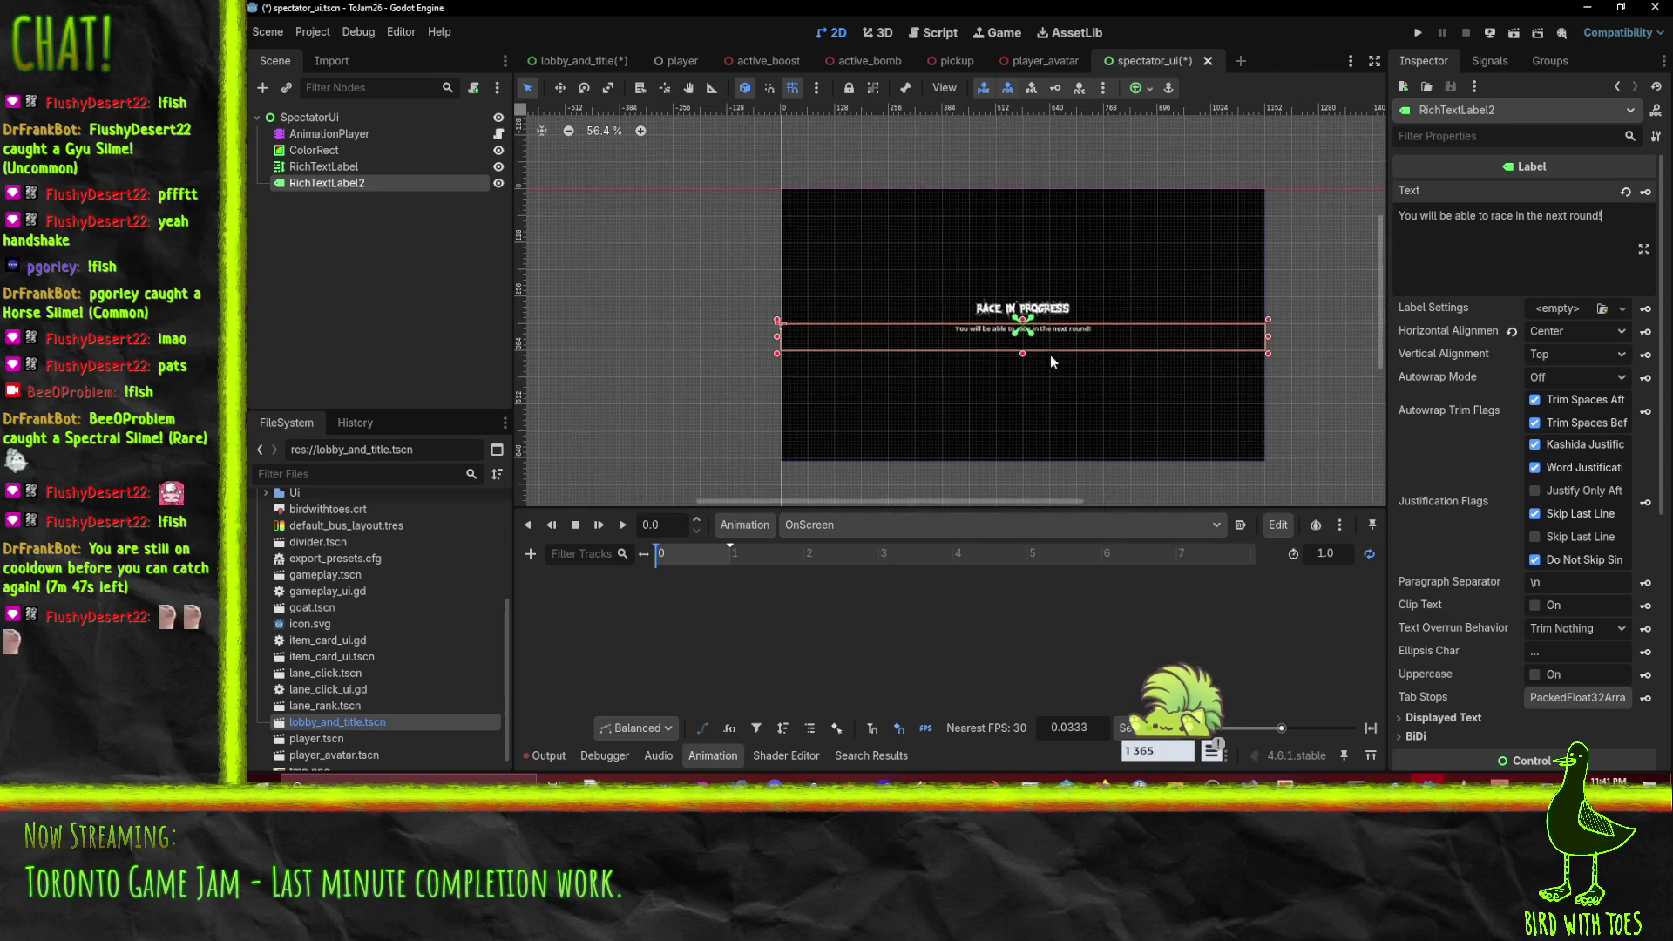
{"action": "scroll", "coordinate": [1099, 335], "scroll_direction": "down", "scroll_amount": 1}
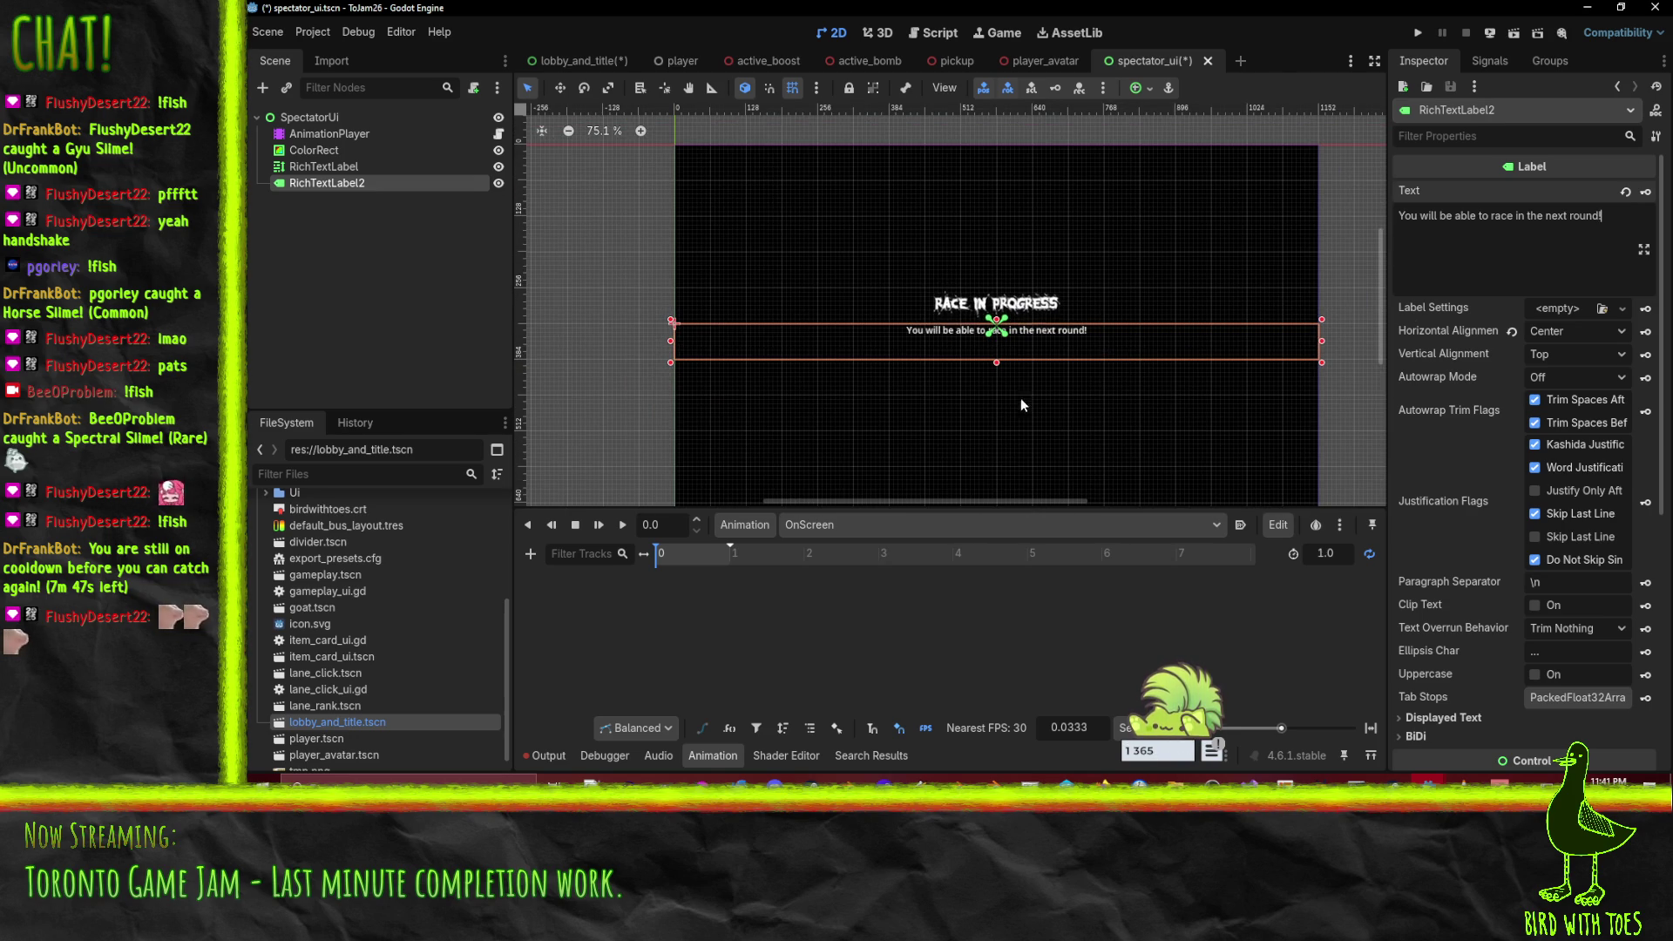
{"action": "scroll", "coordinate": [1475, 458], "scroll_direction": "down", "scroll_amount": 5}
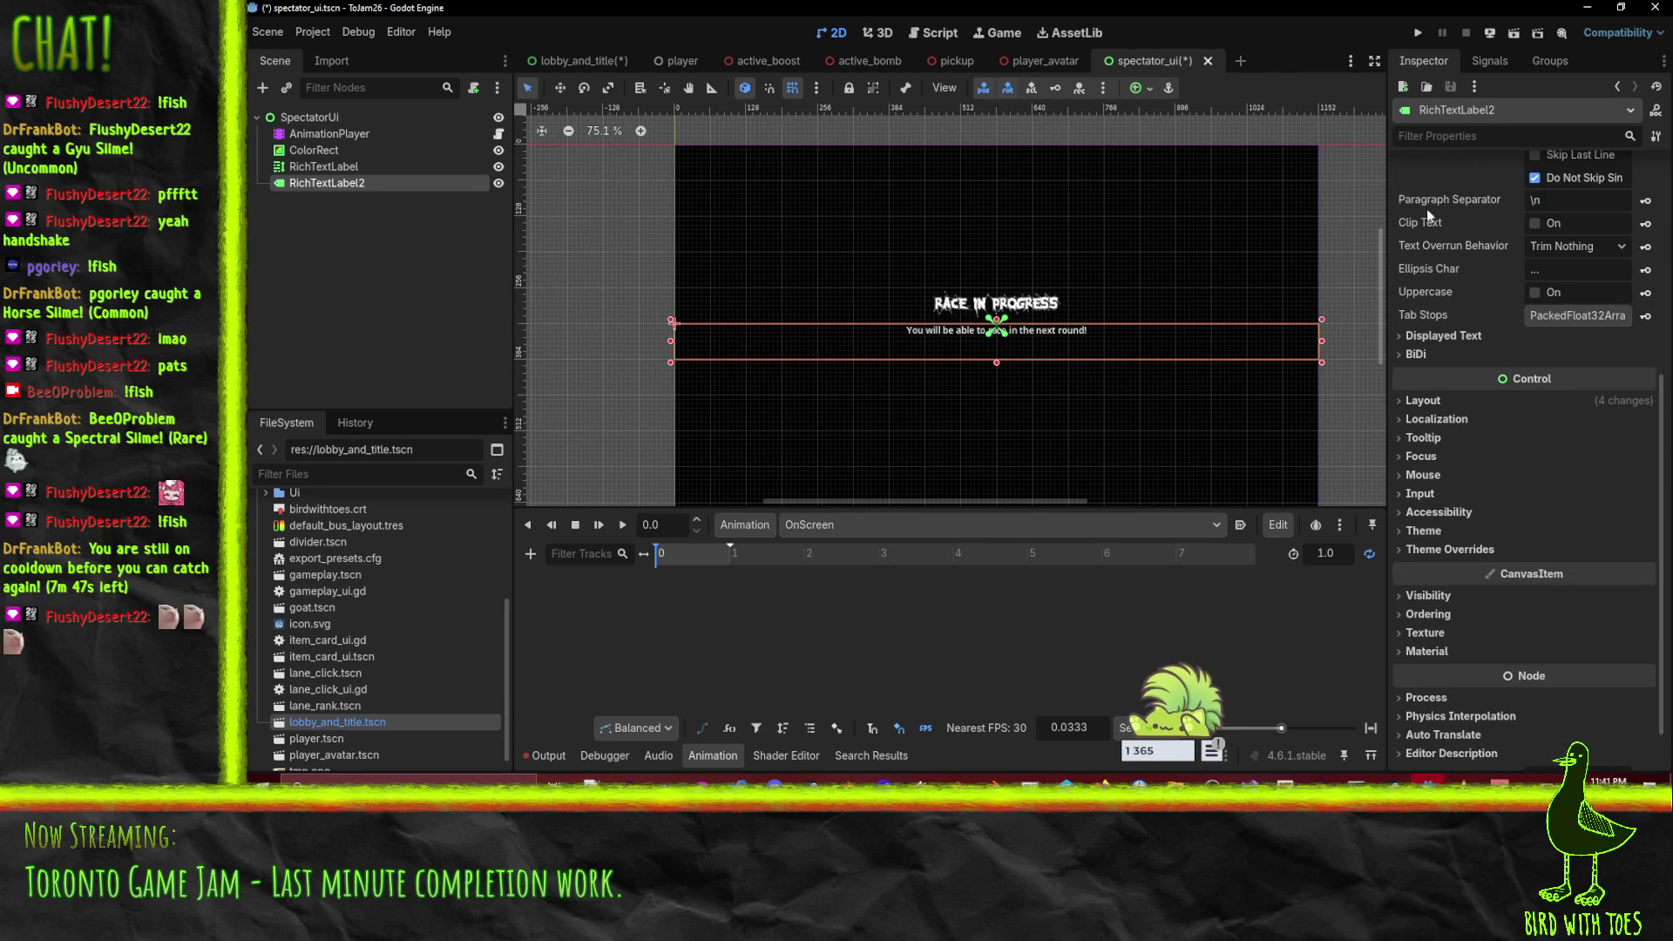
{"action": "scroll", "coordinate": [1111, 399], "scroll_direction": "down", "scroll_amount": 2}
{"action": "key", "text": "ctrl+s"}
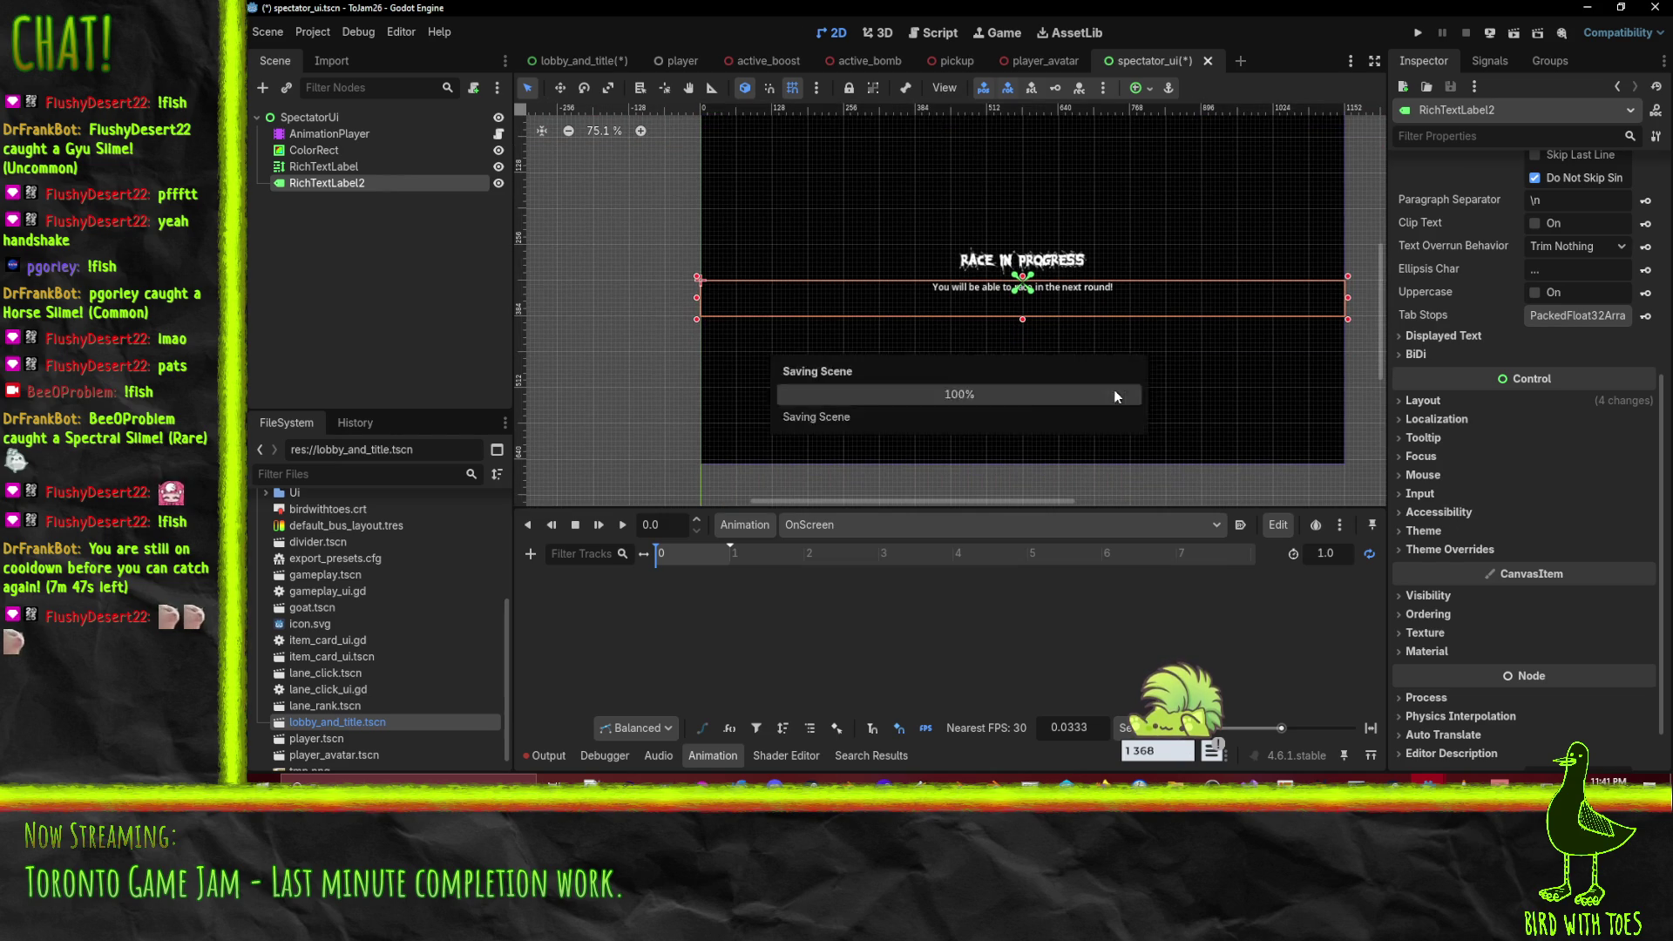
{"action": "scroll", "coordinate": [1033, 347], "scroll_direction": "down", "scroll_amount": 1}
{"action": "left_click", "coordinate": [329, 134]}
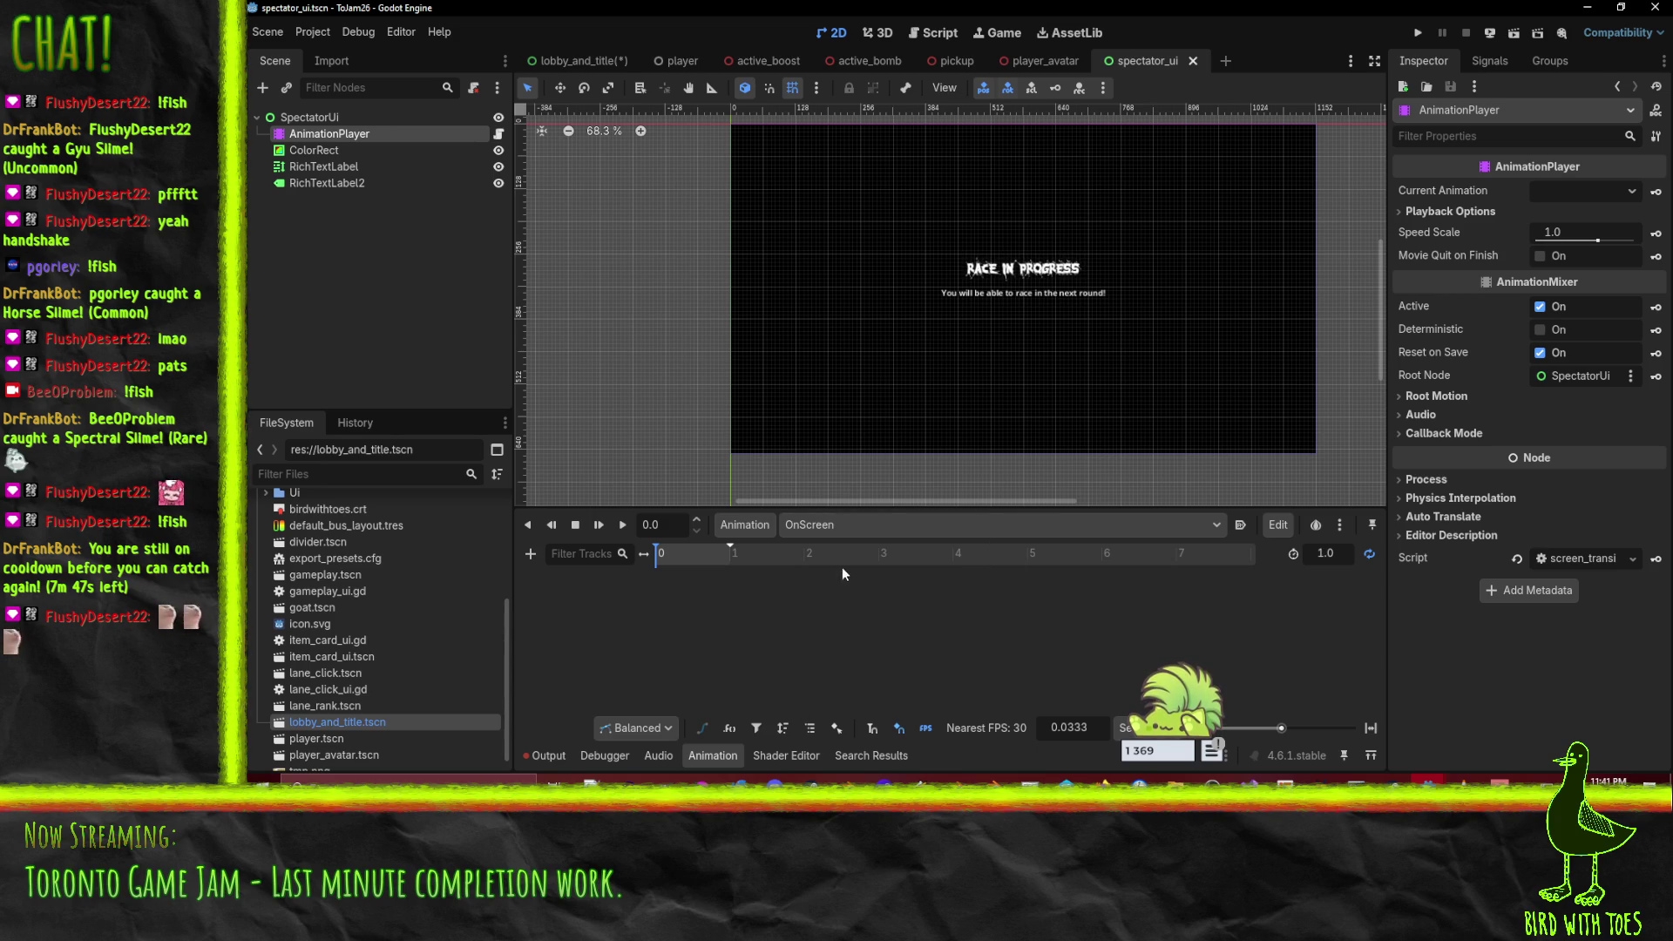
Step: In the Enter animation, key SpectatorUi's Visible property, set length to 0.1, and save
{"action": "left_click", "coordinate": [843, 525]}
{"action": "left_click", "coordinate": [907, 548]}
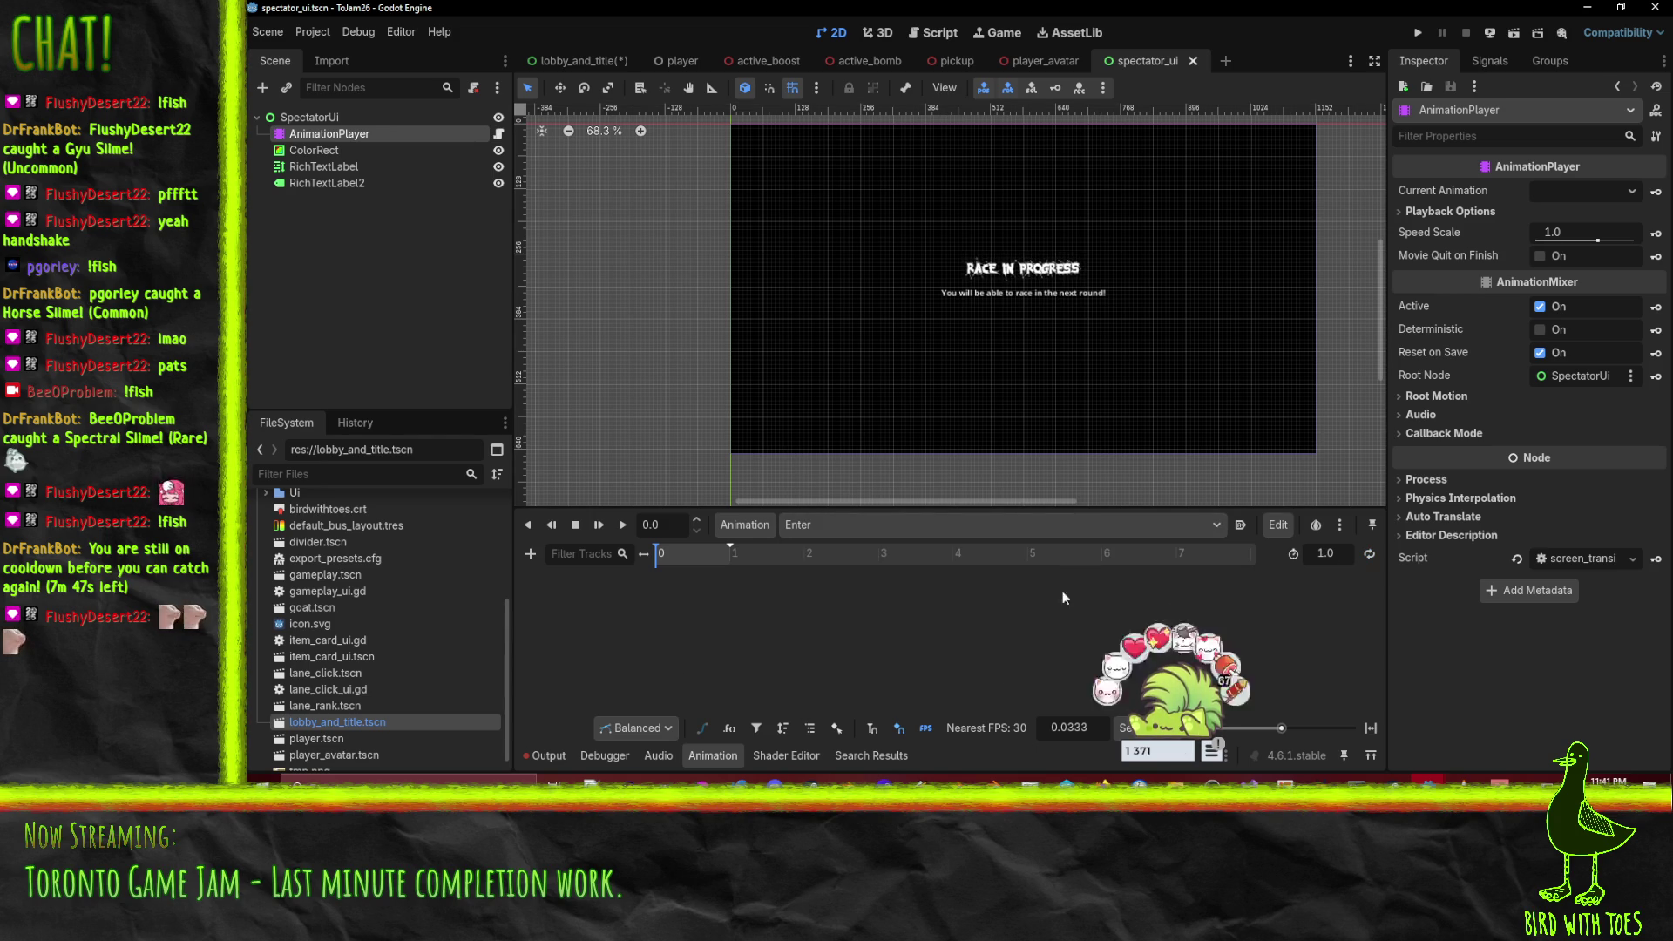
{"action": "left_click", "coordinate": [339, 117]}
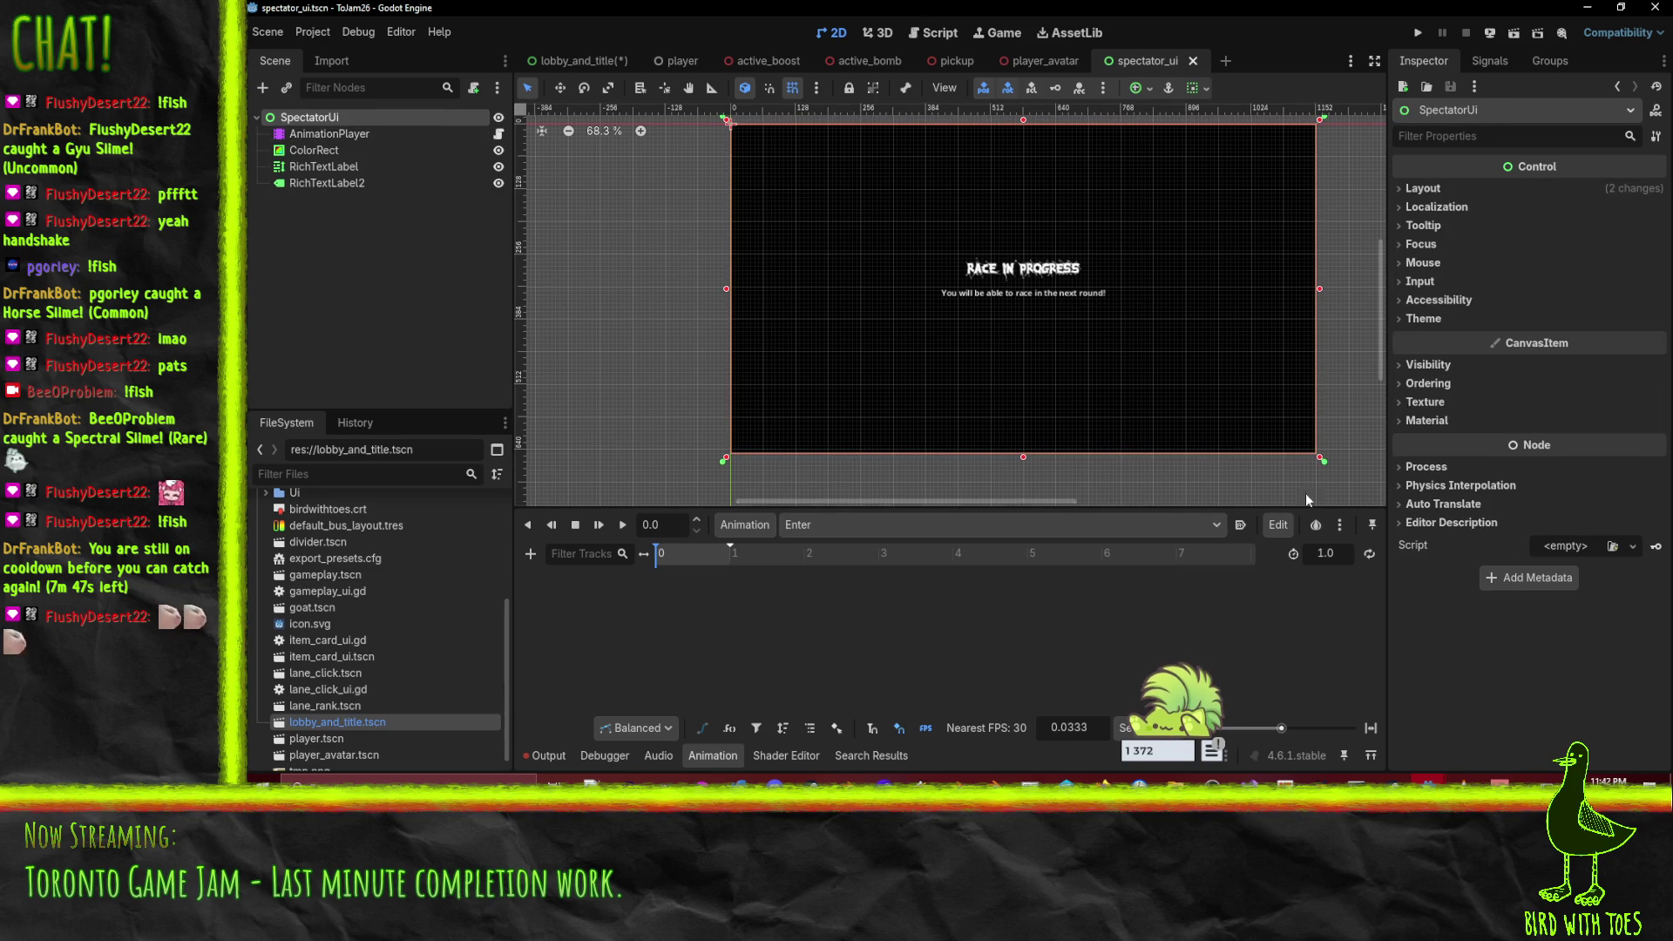
{"action": "left_click", "coordinate": [1427, 364]}
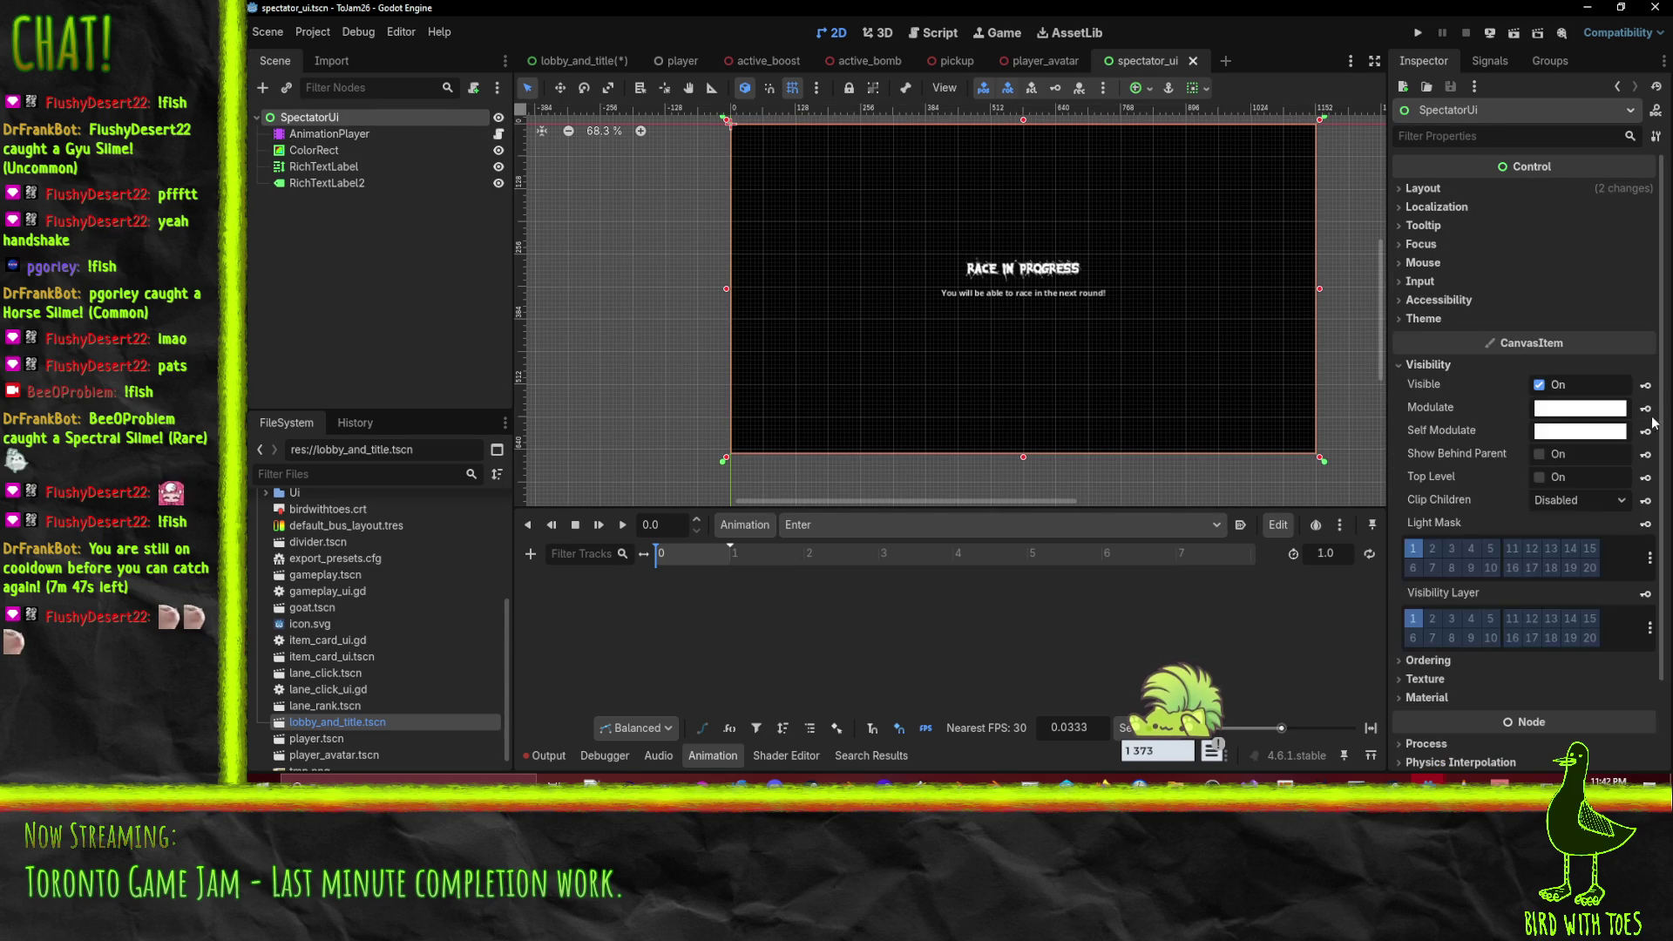
{"action": "left_click", "coordinate": [1645, 384]}
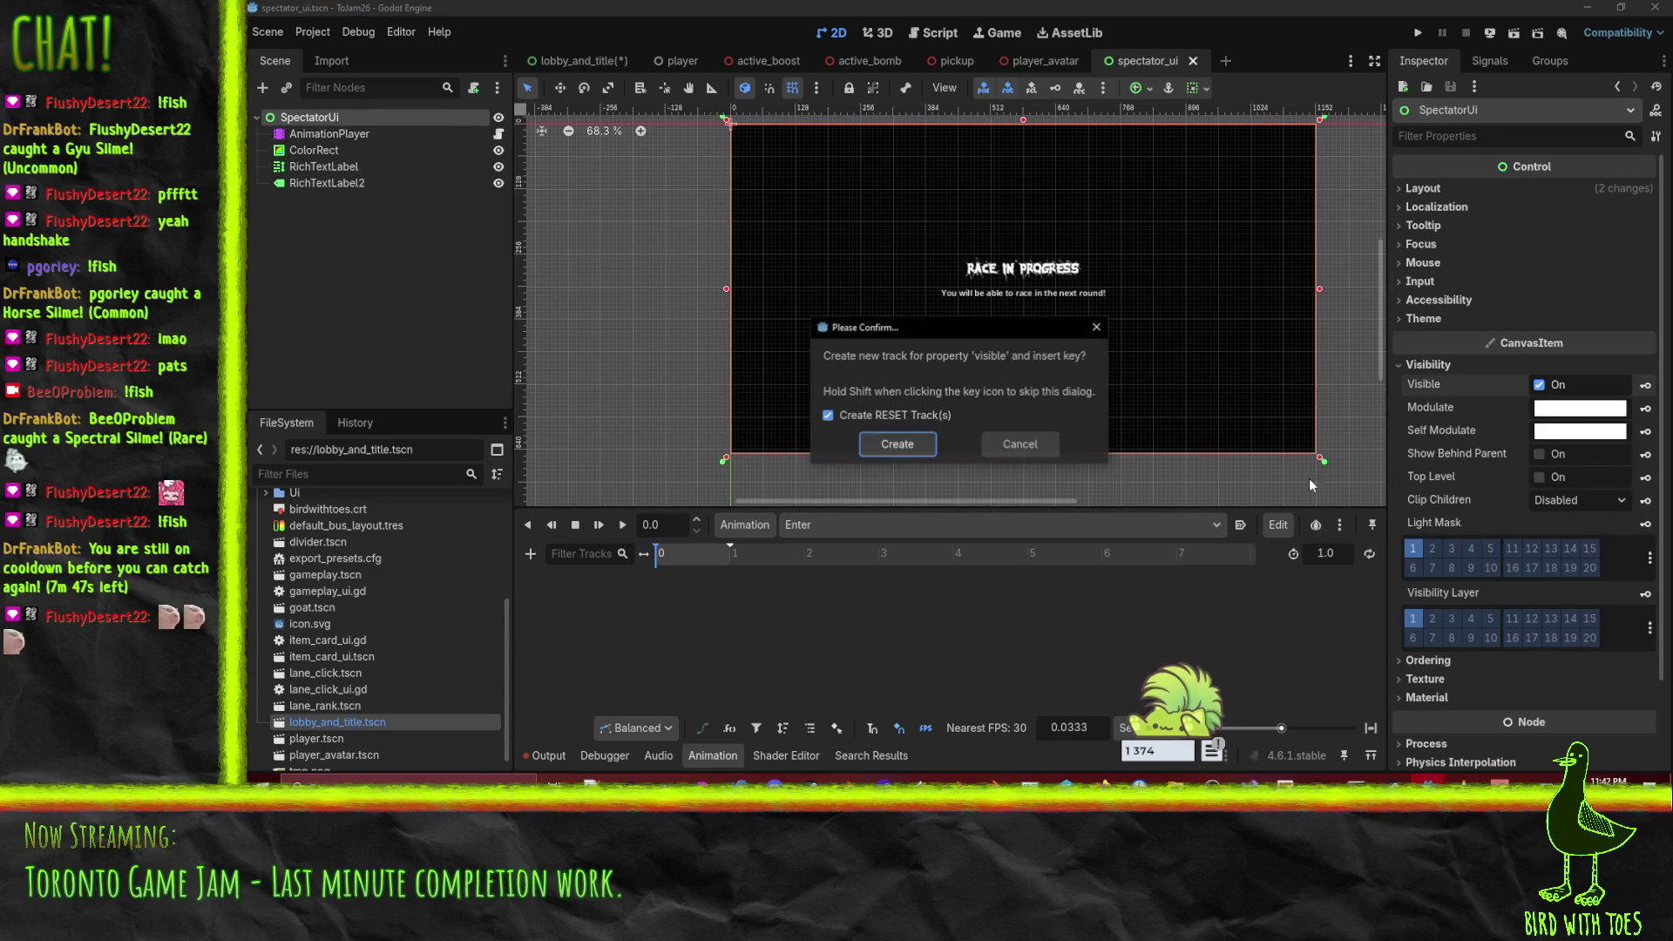
{"action": "left_click", "coordinate": [898, 444]}
{"action": "left_click", "coordinate": [1326, 556]}
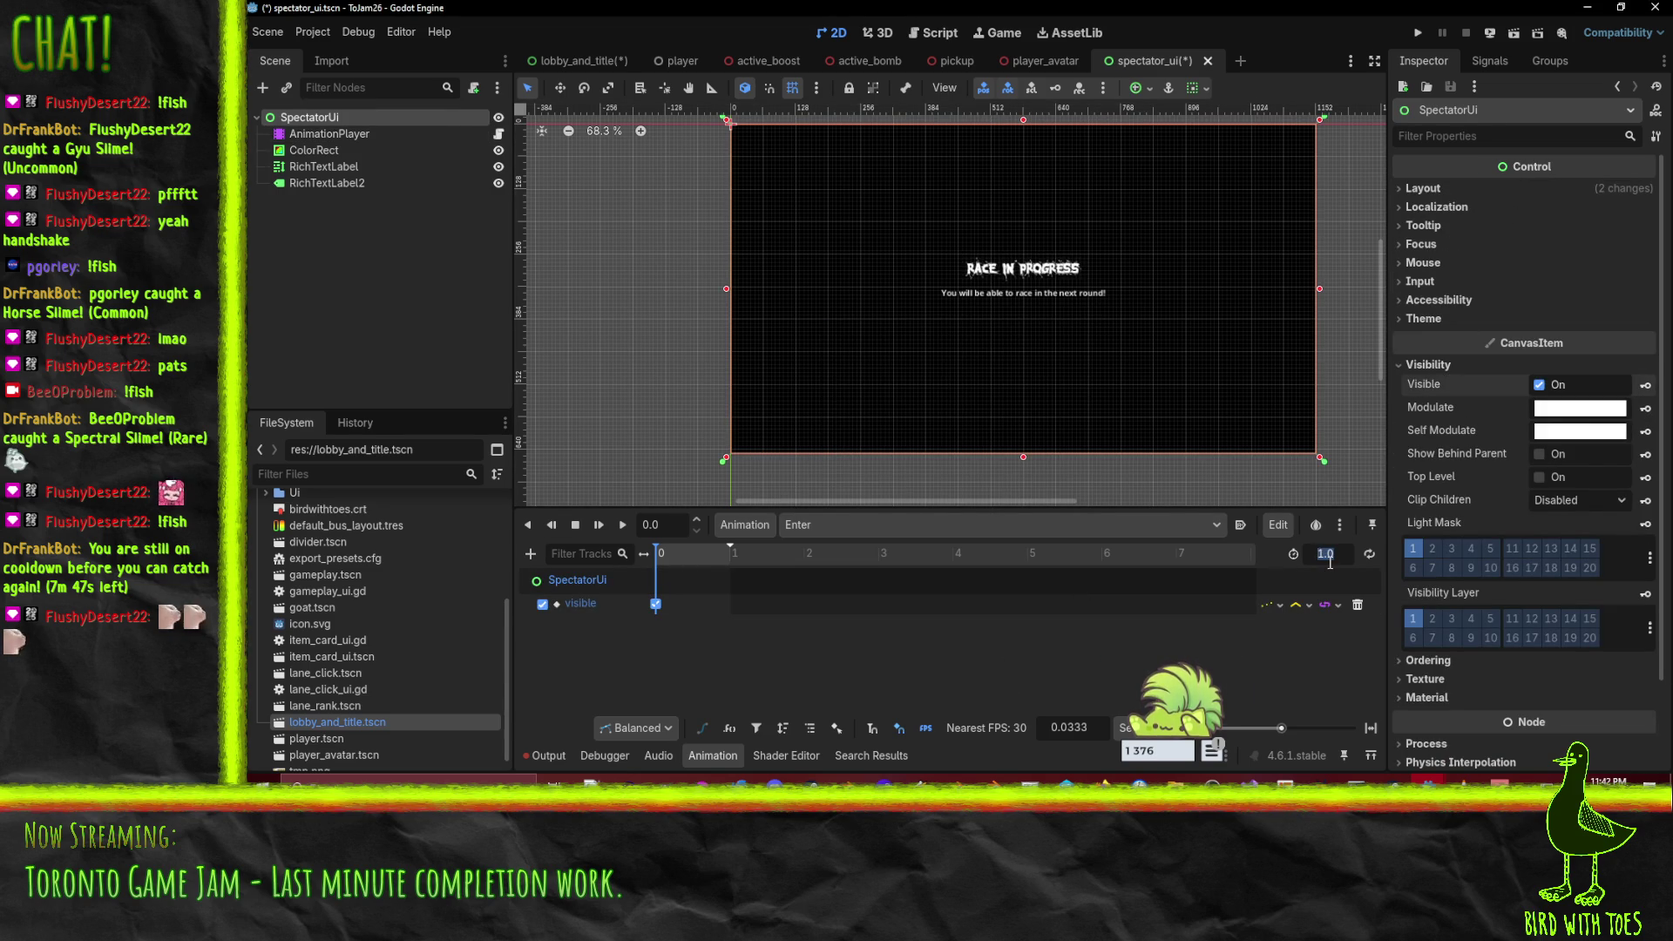
{"action": "type", "text": "10.1"}
{"action": "key", "text": "Return"}
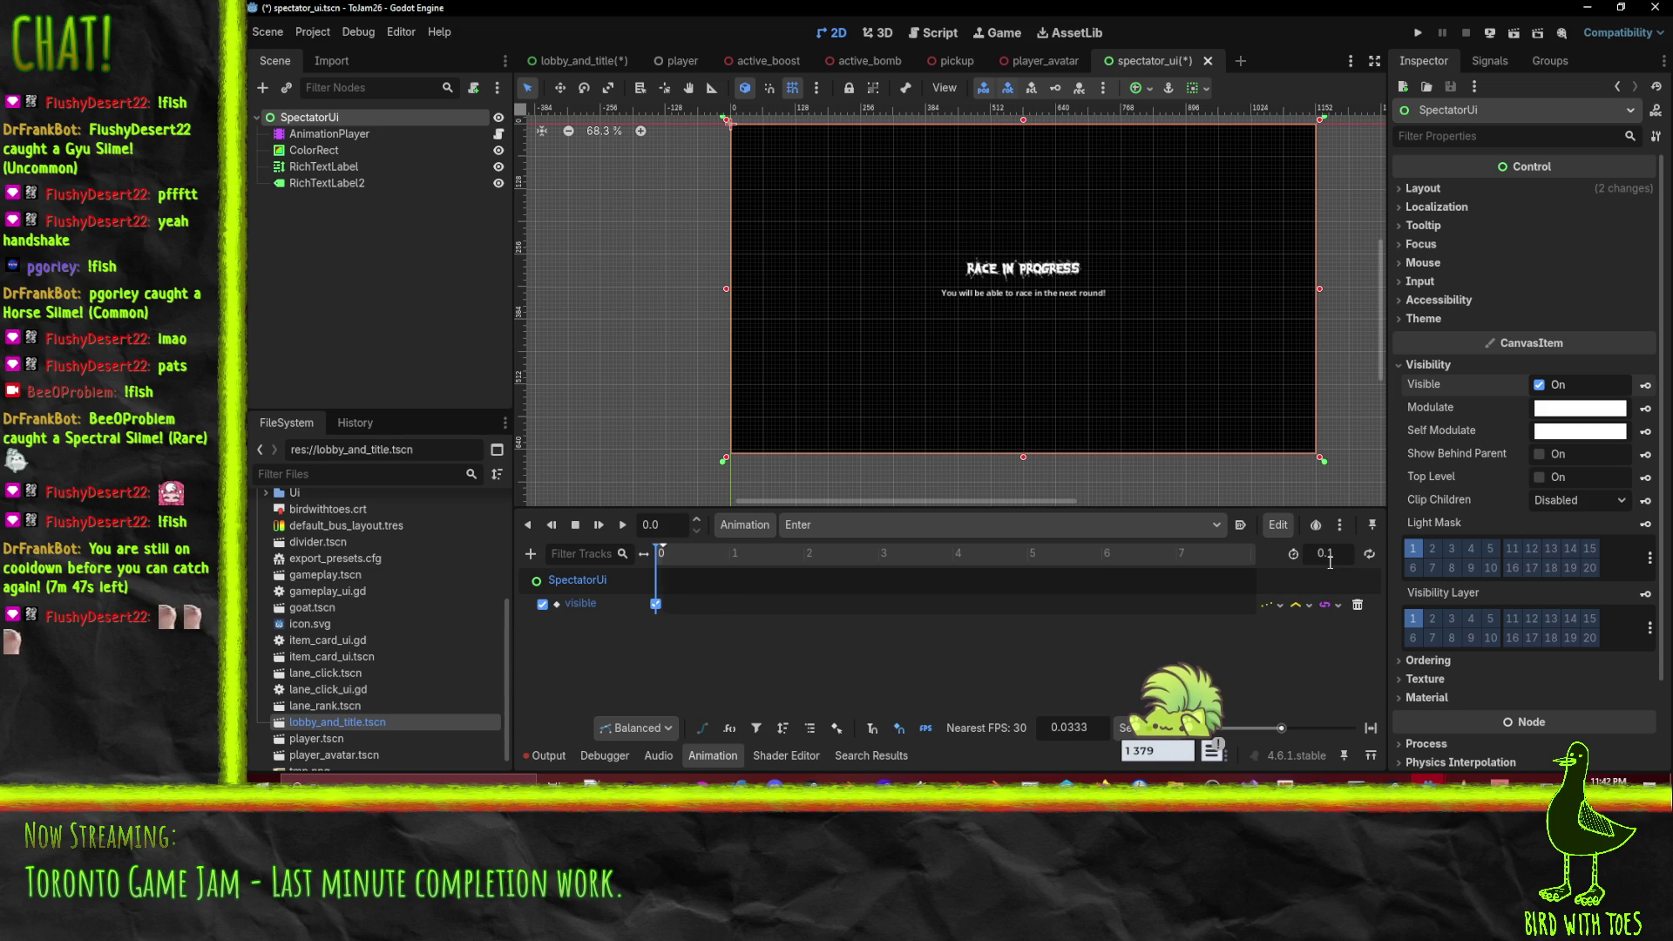
{"action": "key", "text": "ctrl+s"}
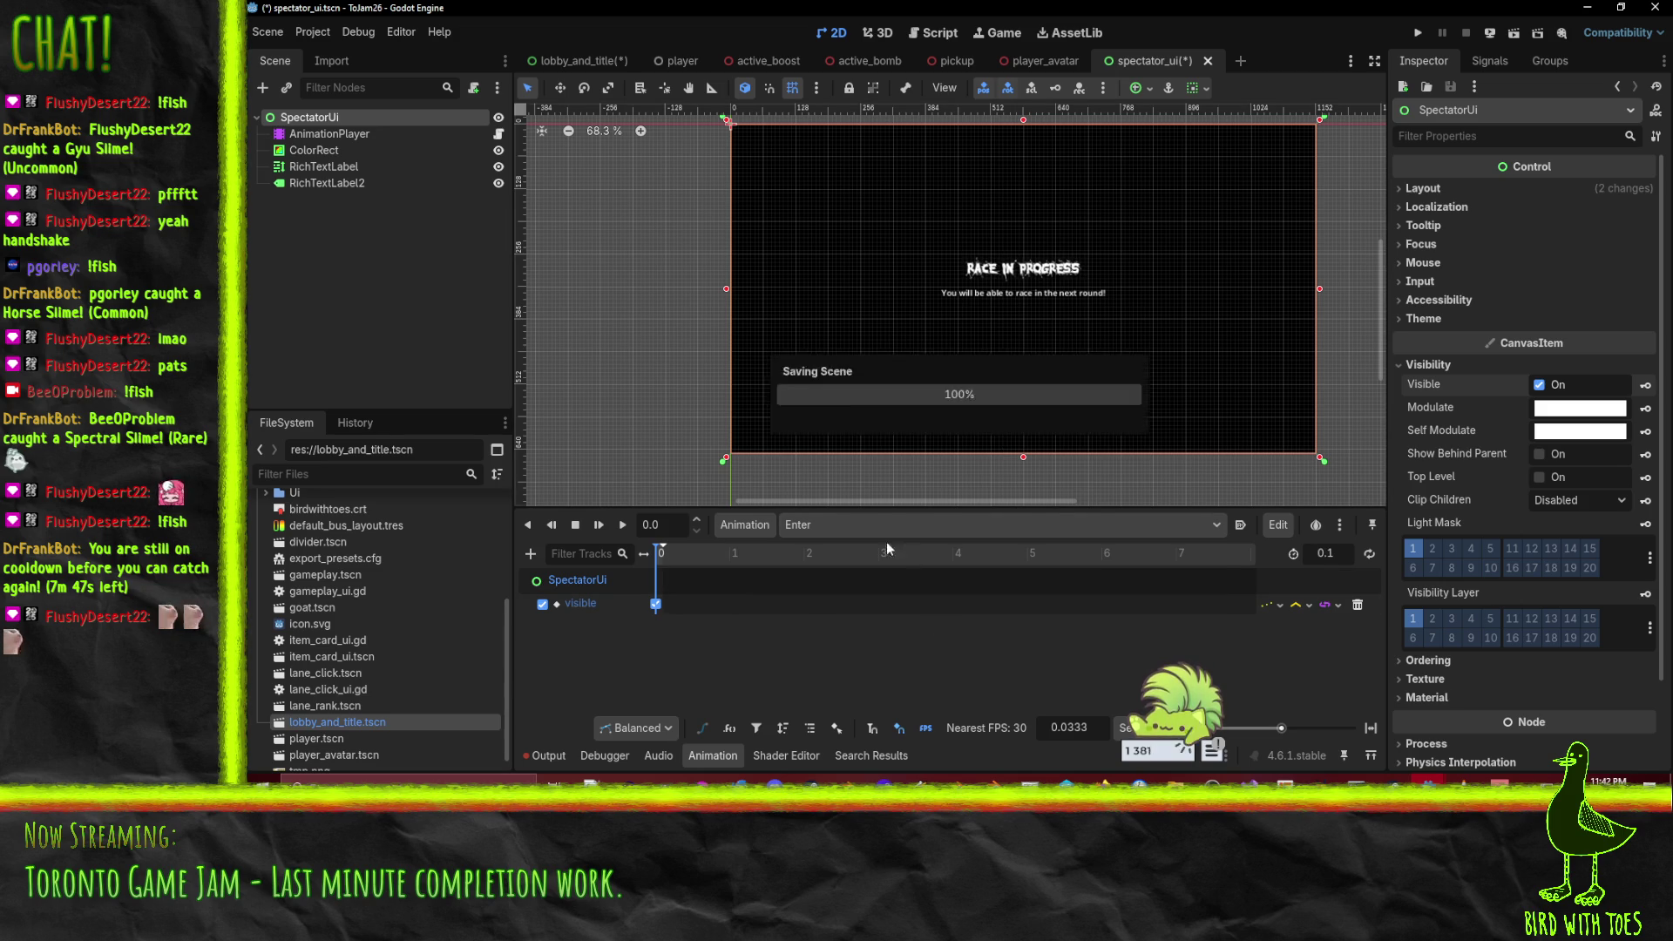
Step: Set the Exit animation's length to 0.1 seconds
{"action": "left_click", "coordinate": [881, 525]}
{"action": "left_click", "coordinate": [849, 568]}
{"action": "left_click", "coordinate": [1337, 553]}
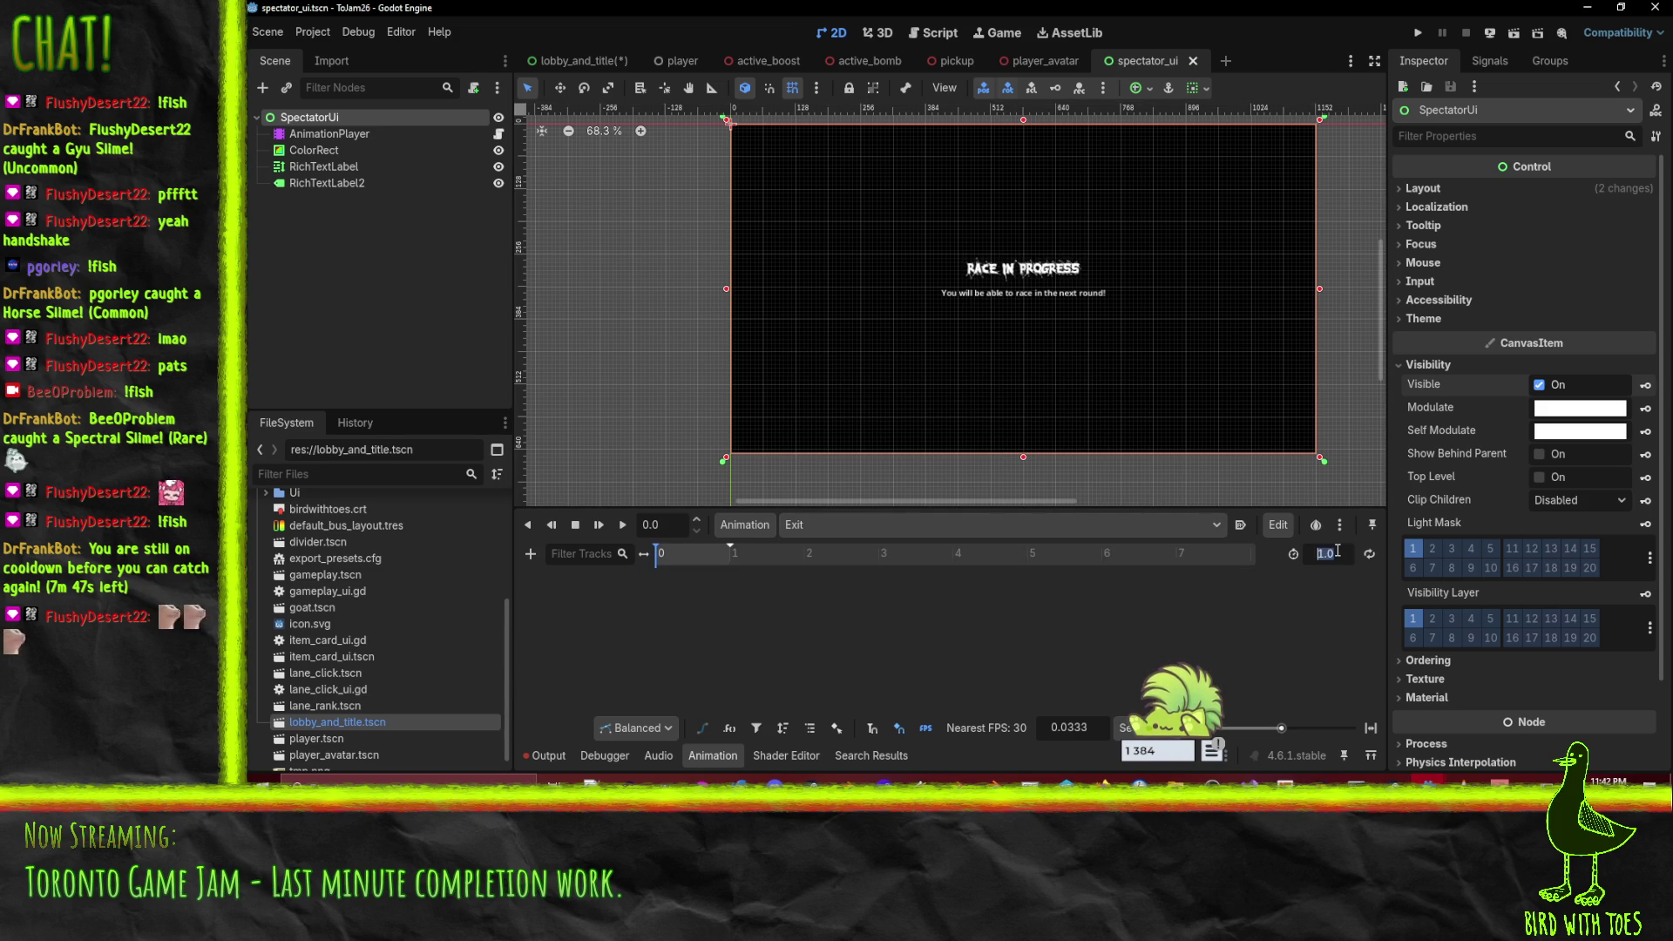
{"action": "type", "text": "0.1"}
{"action": "key", "text": "Return"}
Step: In the Exit animation, uncheck Visible and key the hidden state
{"action": "left_click", "coordinate": [1540, 384]}
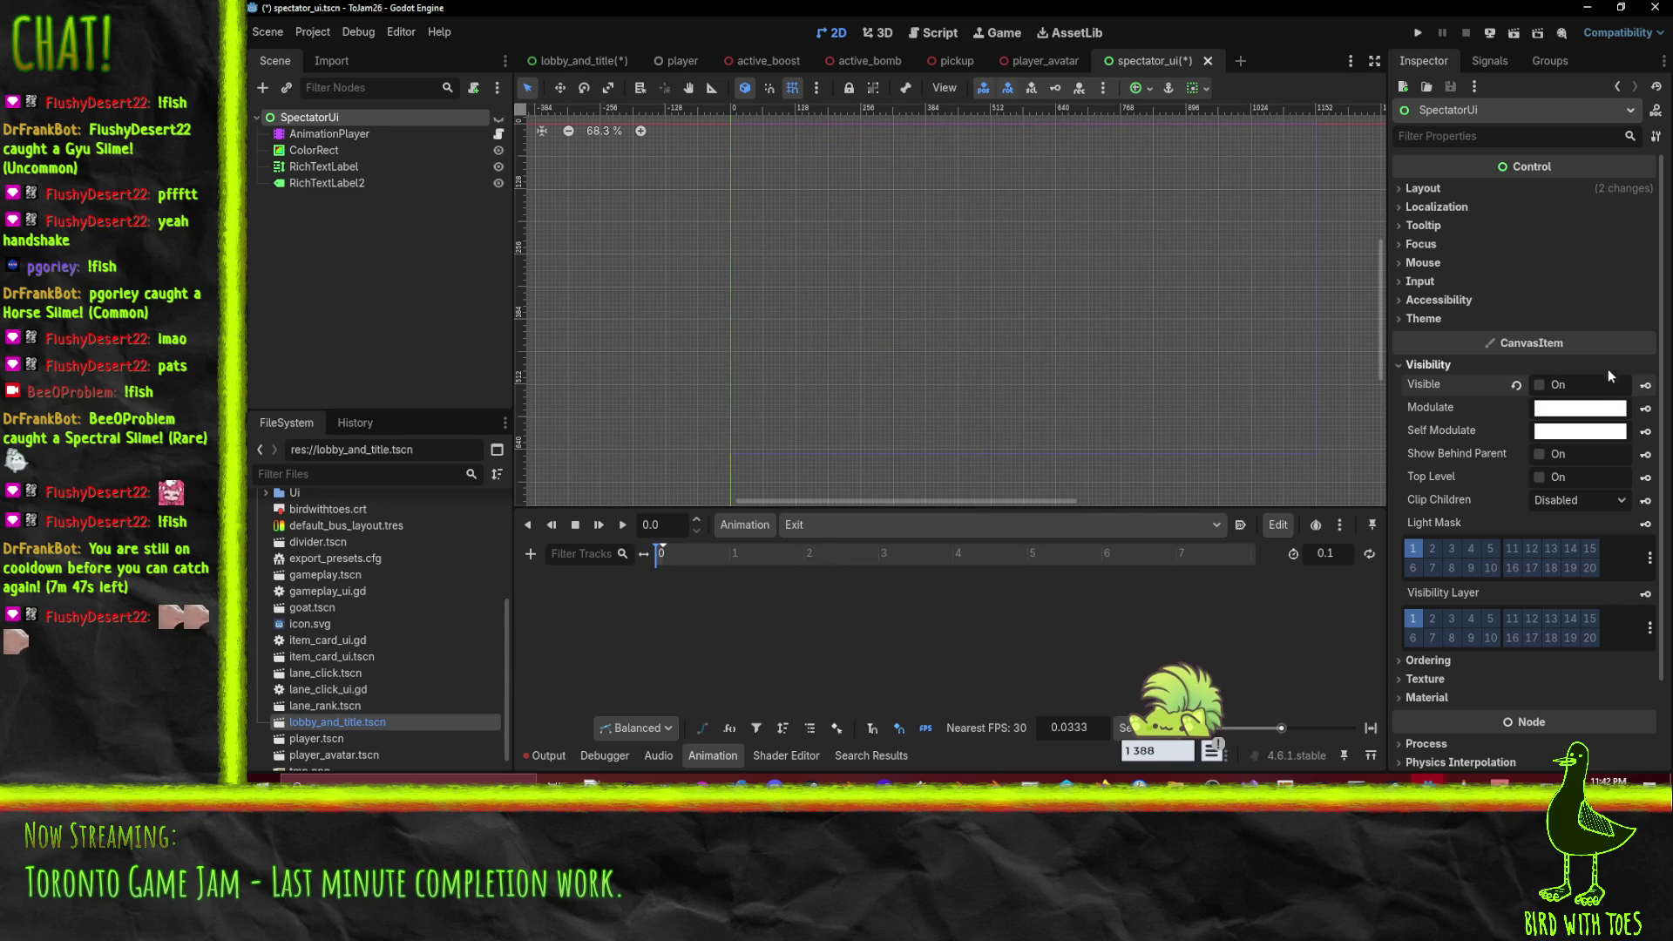
{"action": "left_click", "coordinate": [1645, 386]}
{"action": "left_click", "coordinate": [918, 445]}
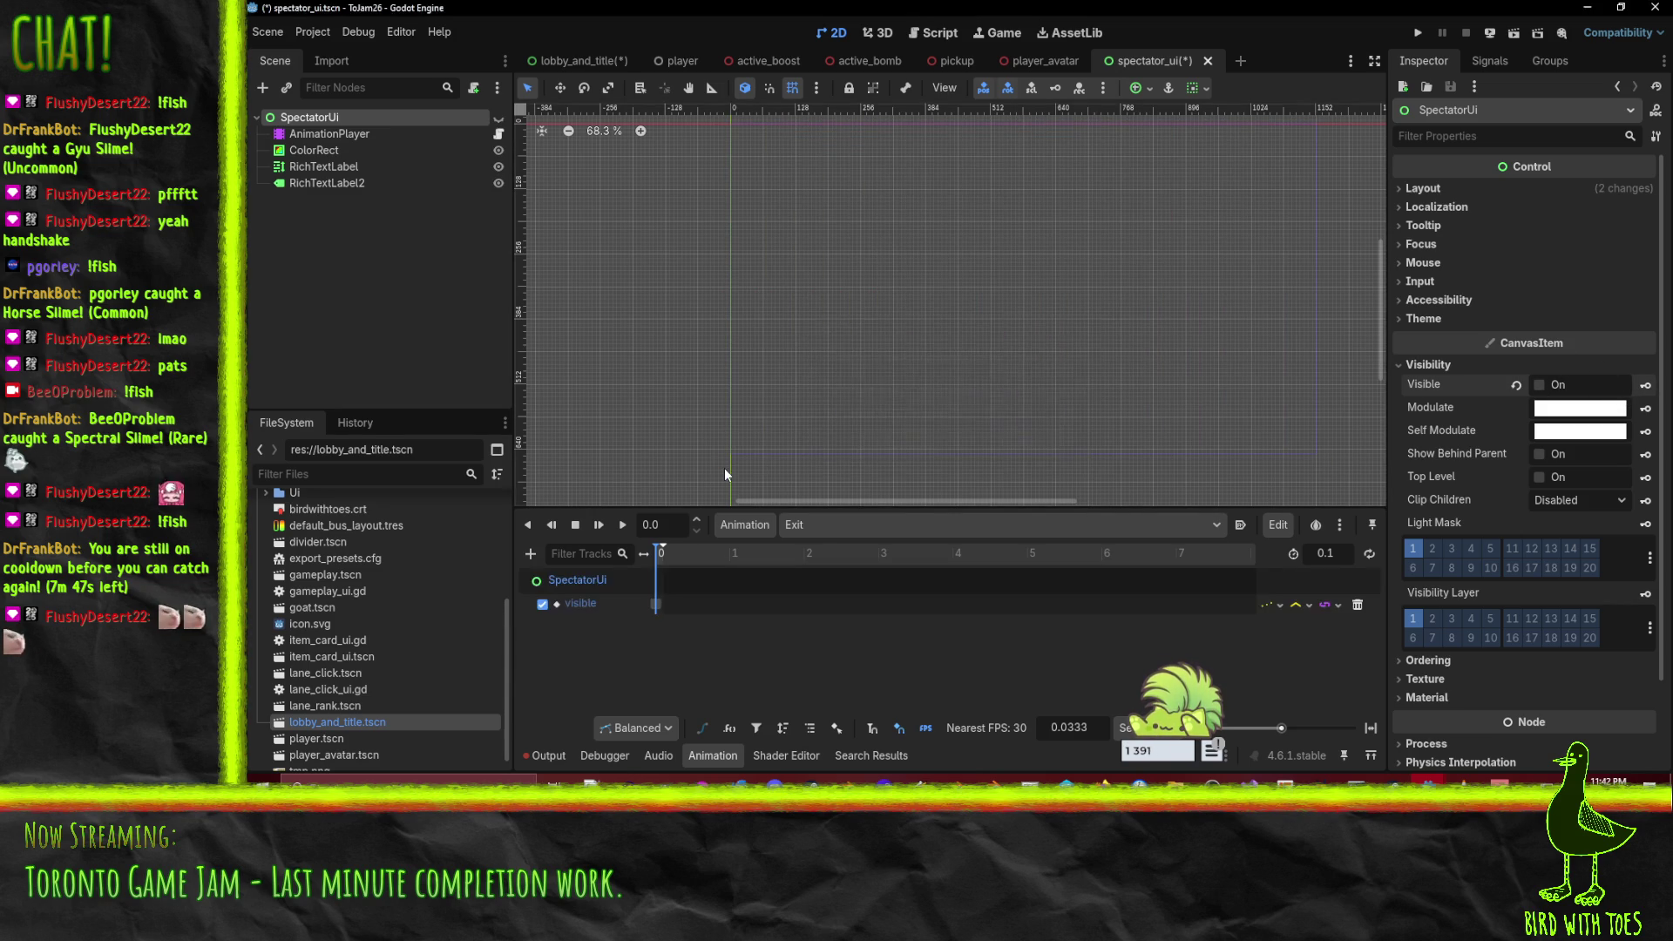
Step: In the OnScreen animation, turn Visible back on and key it
{"action": "left_click", "coordinate": [828, 526]}
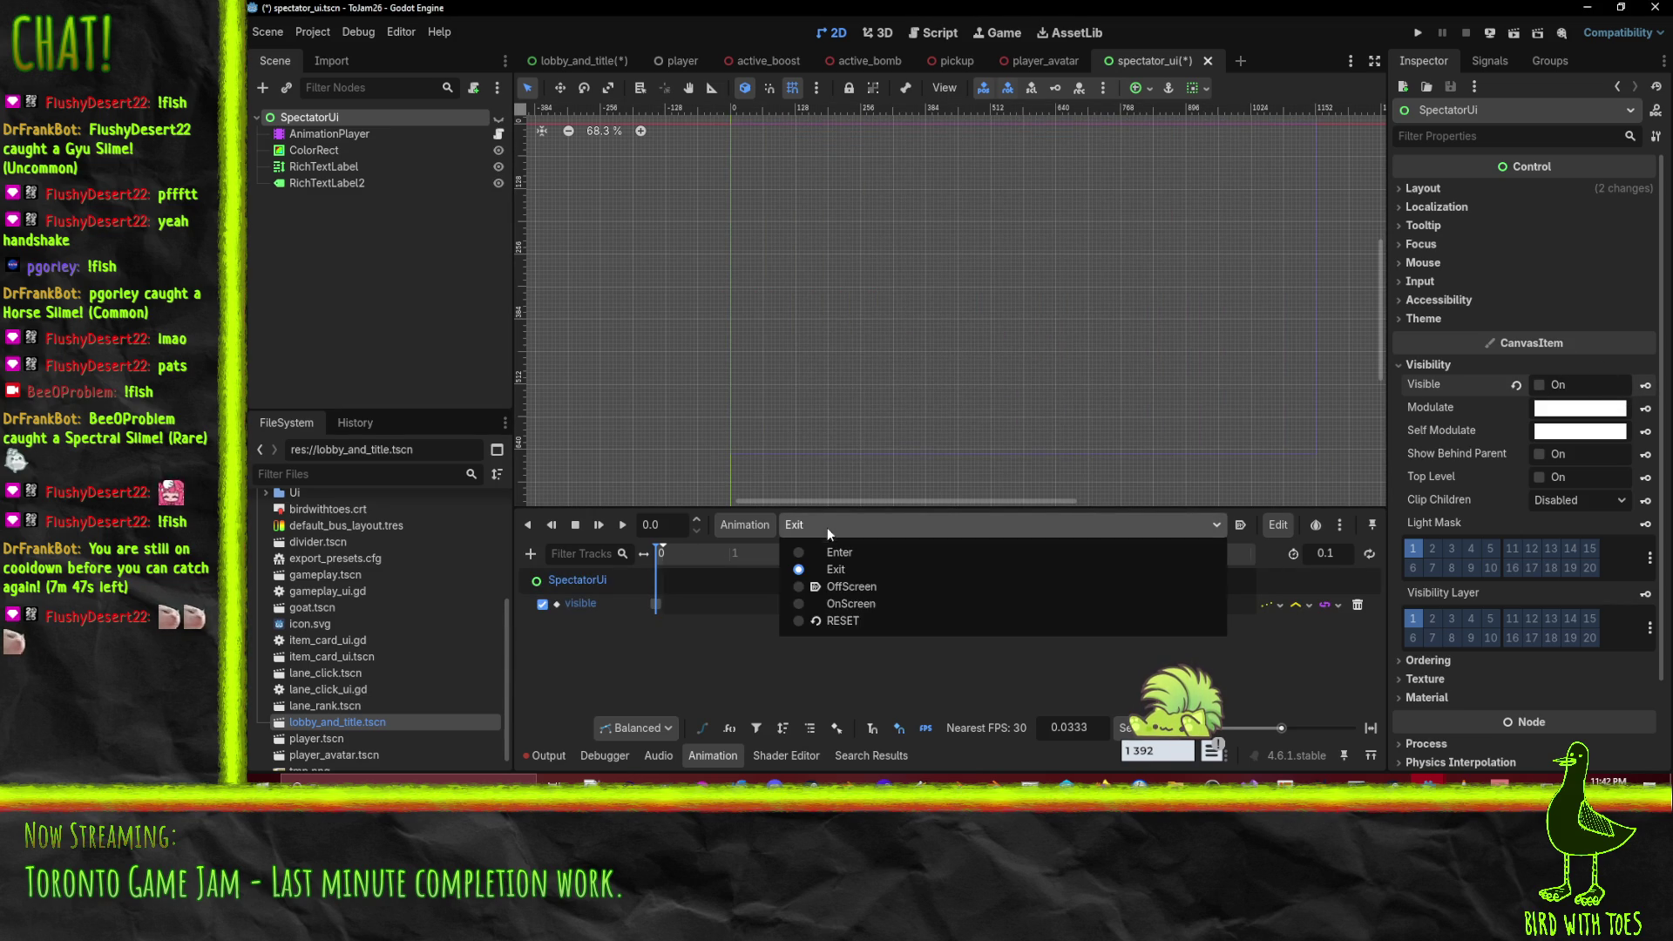
{"action": "left_click", "coordinate": [871, 610]}
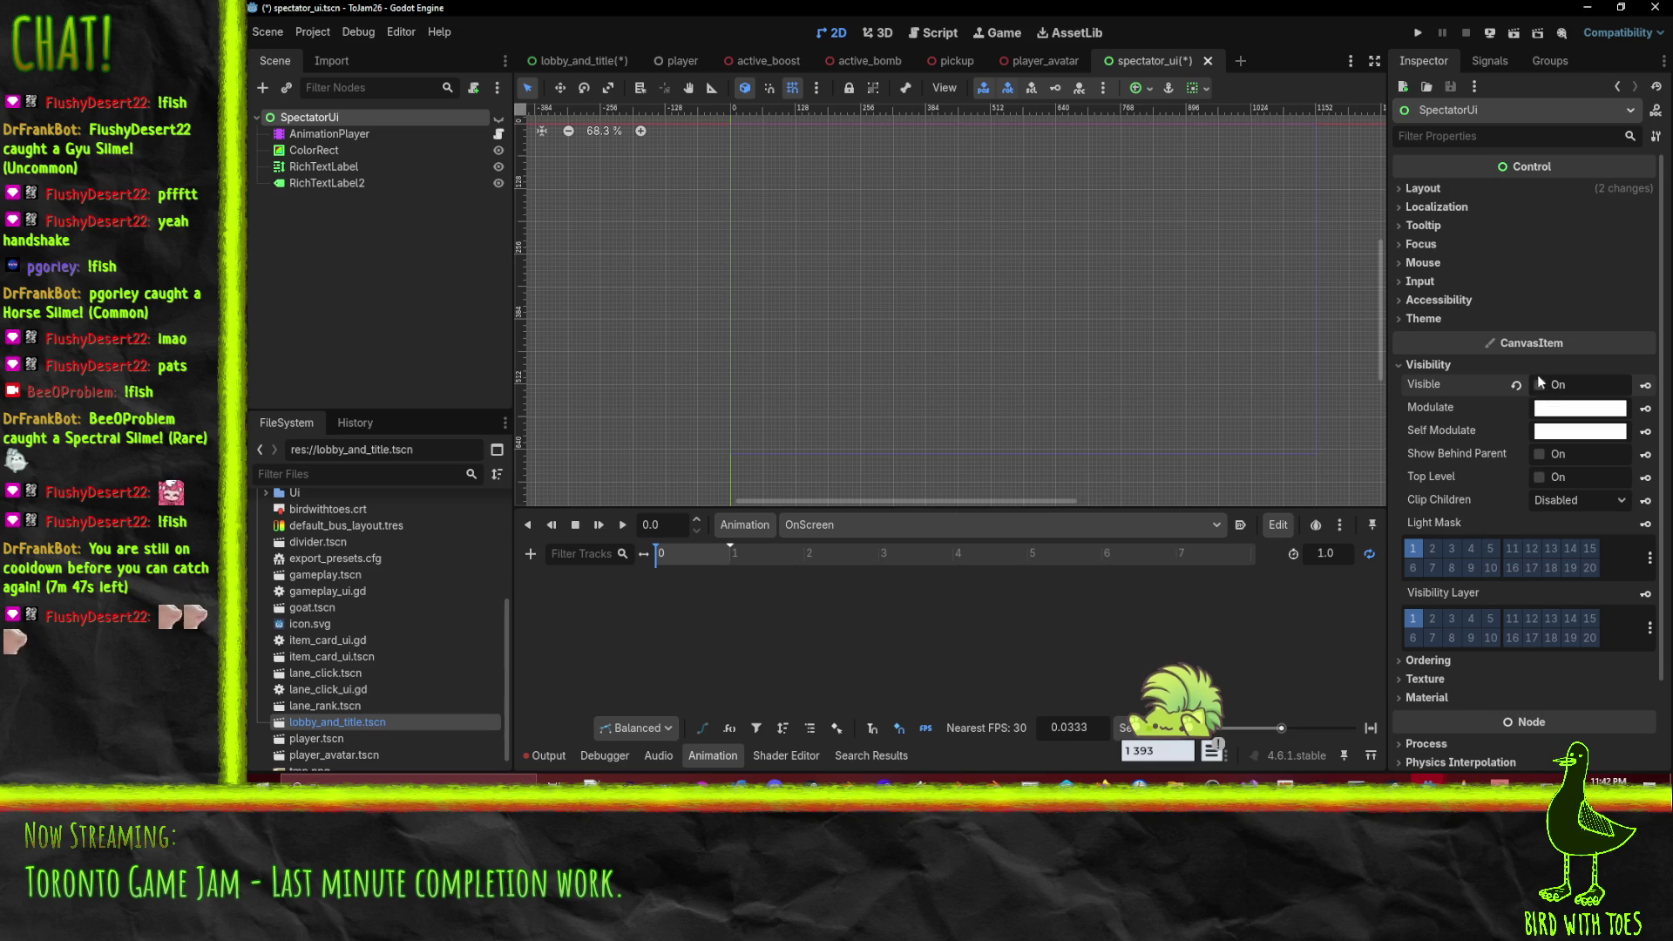
{"action": "left_click", "coordinate": [1513, 385]}
{"action": "left_click", "coordinate": [1646, 384]}
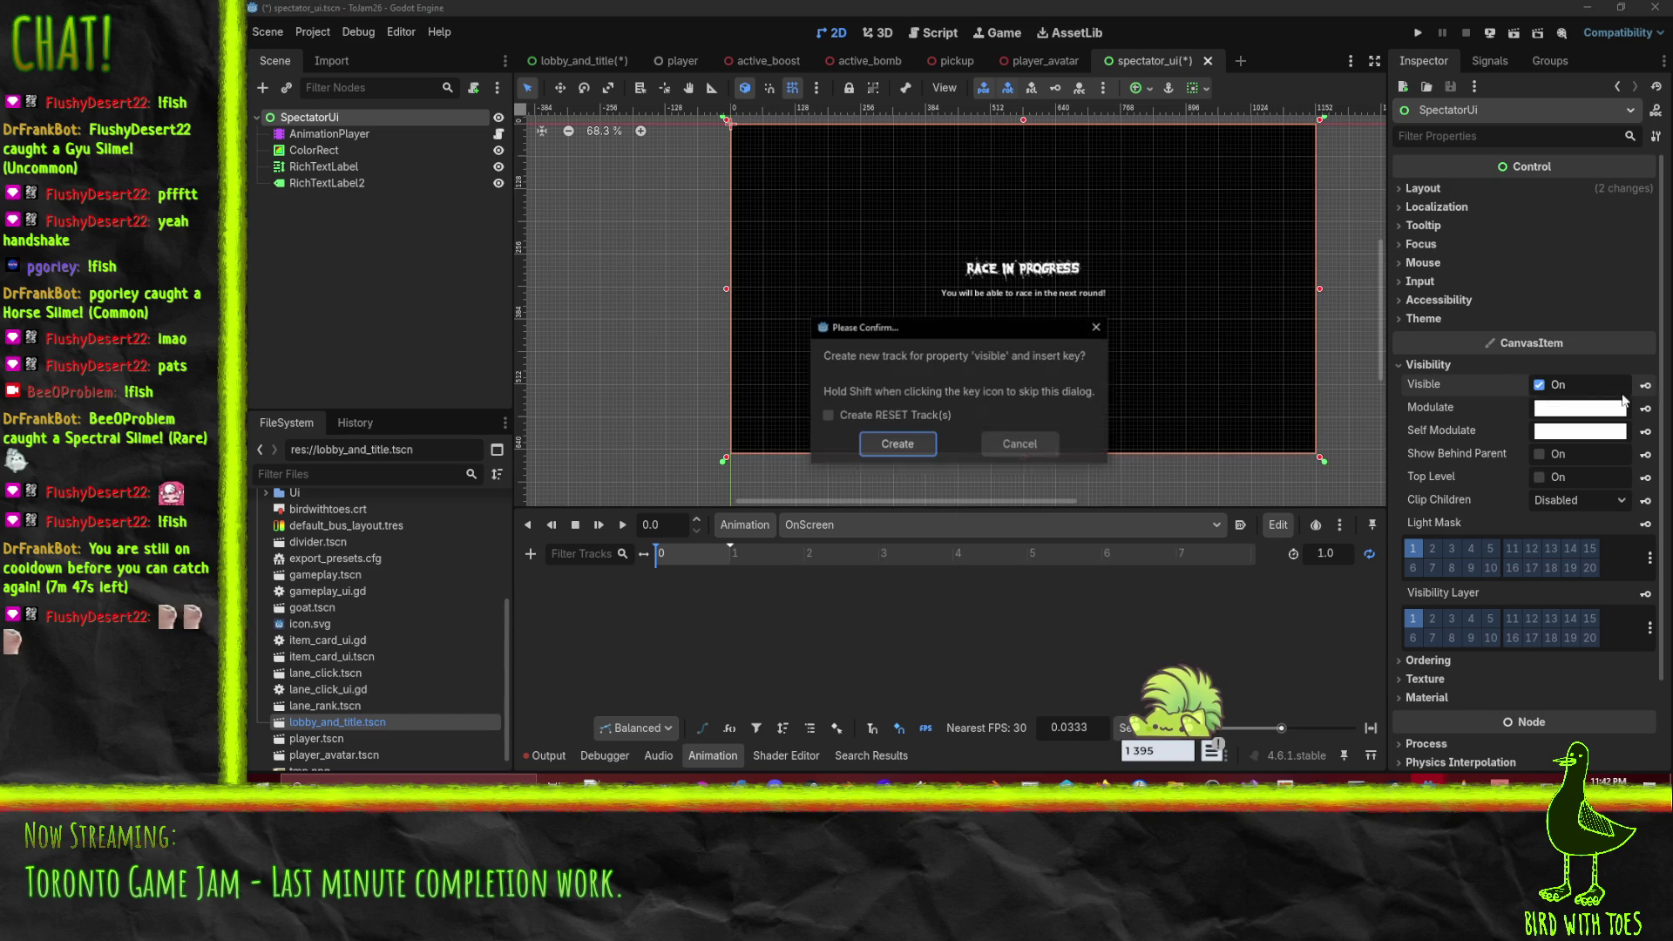
{"action": "left_click", "coordinate": [897, 444]}
Step: In the OffScreen animation, uncheck Visible and key the hidden state
{"action": "left_click", "coordinate": [851, 530]}
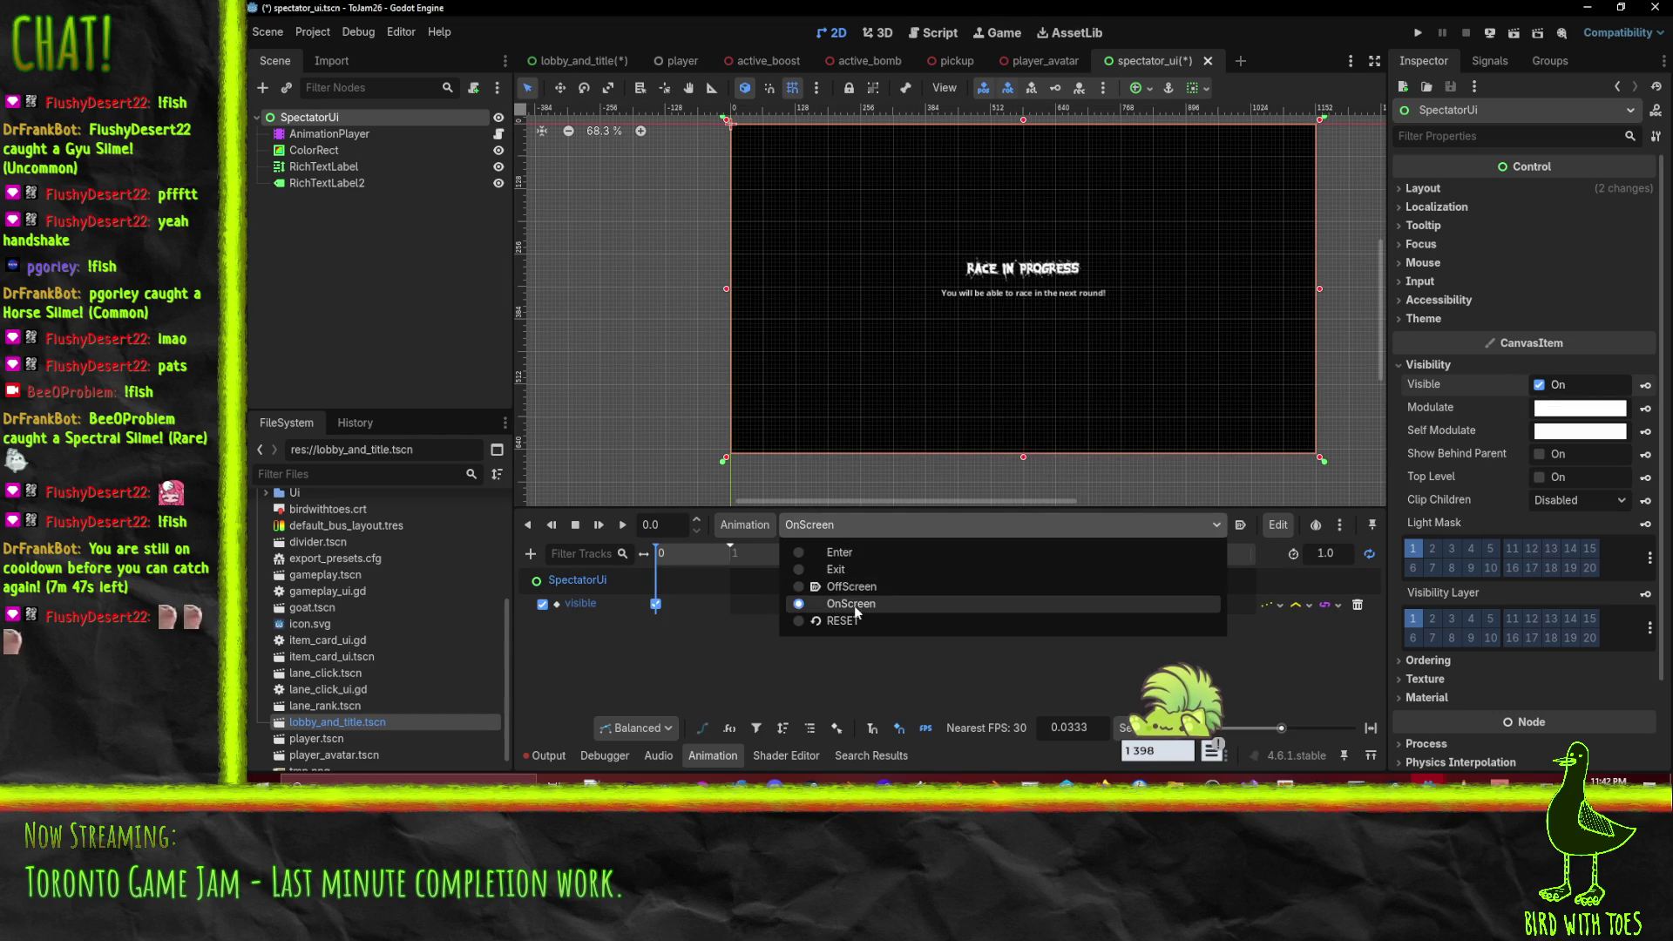
{"action": "left_click", "coordinate": [863, 599]}
{"action": "left_click", "coordinate": [1539, 384]}
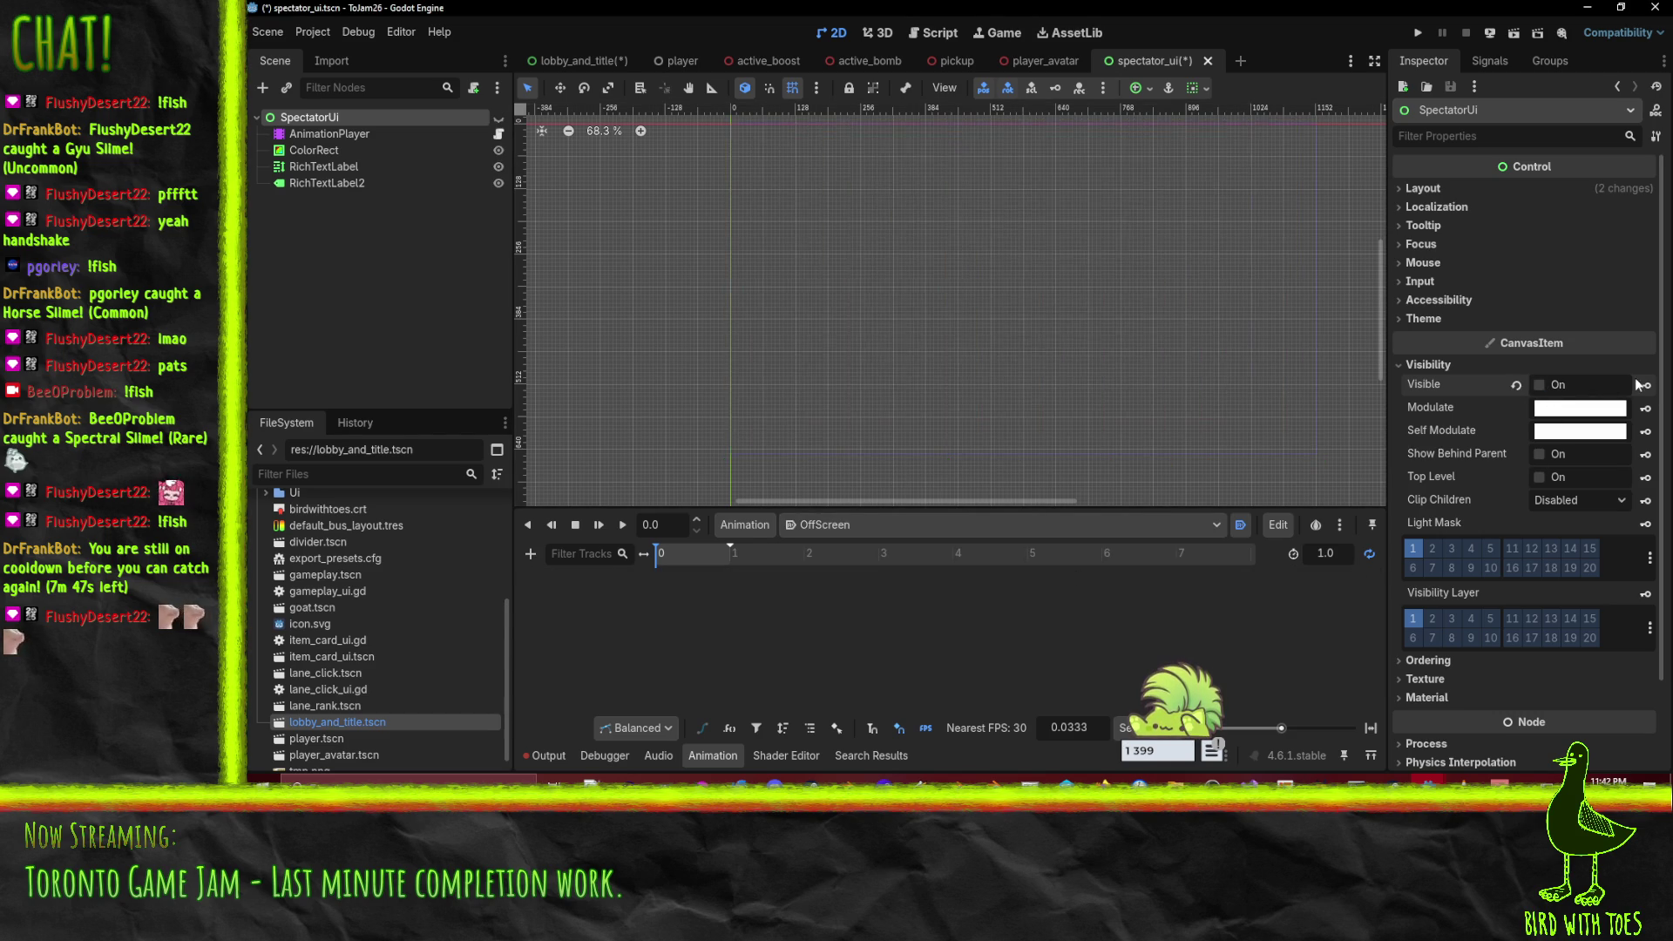
{"action": "left_click", "coordinate": [1645, 384]}
{"action": "left_click", "coordinate": [891, 446]}
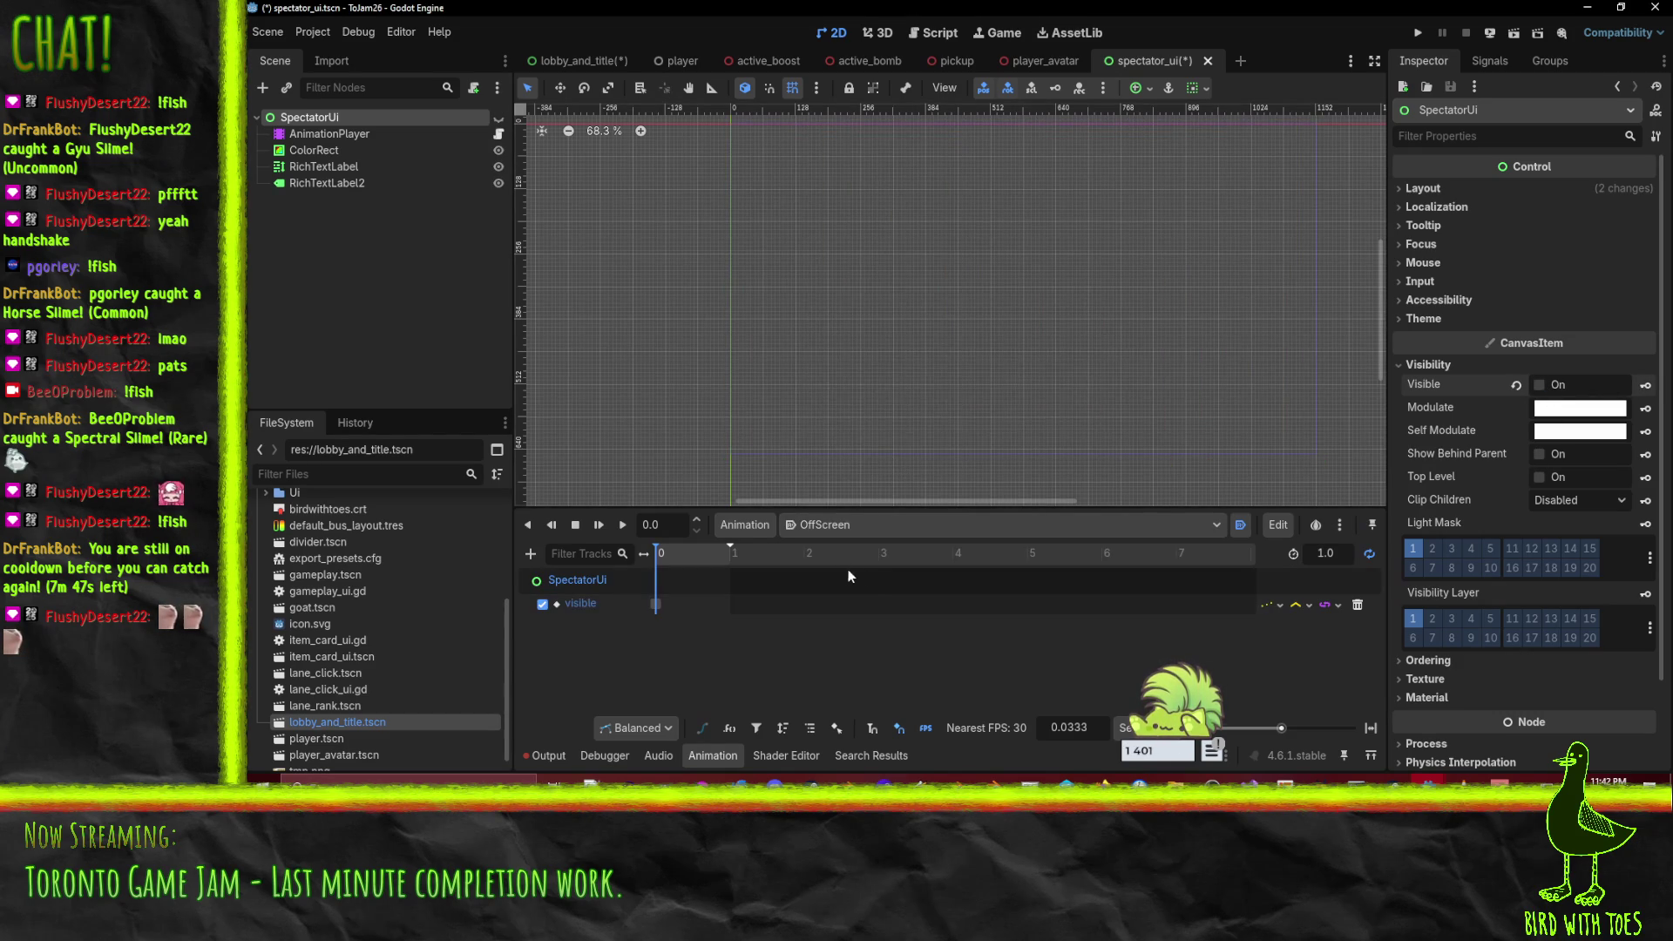
Step: Reselect the Enter animation and switch to the lobby_and_title scene
{"action": "left_click", "coordinate": [862, 525]}
{"action": "left_click", "coordinate": [873, 551]}
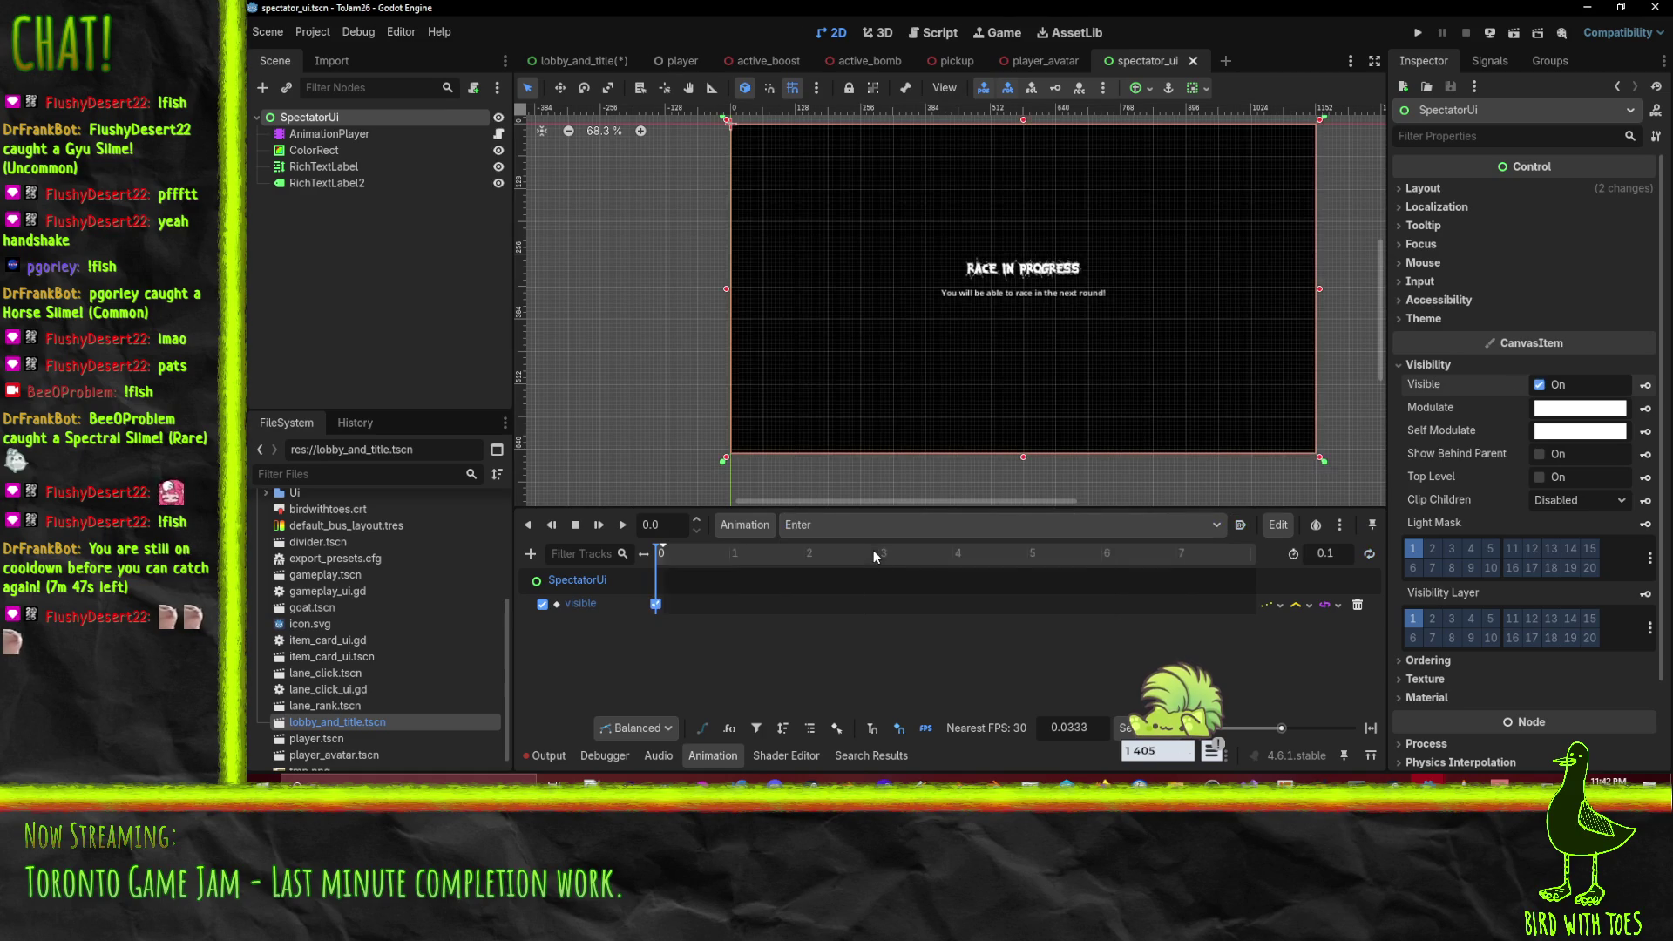
{"action": "scroll", "coordinate": [962, 359], "scroll_direction": "down", "scroll_amount": 2}
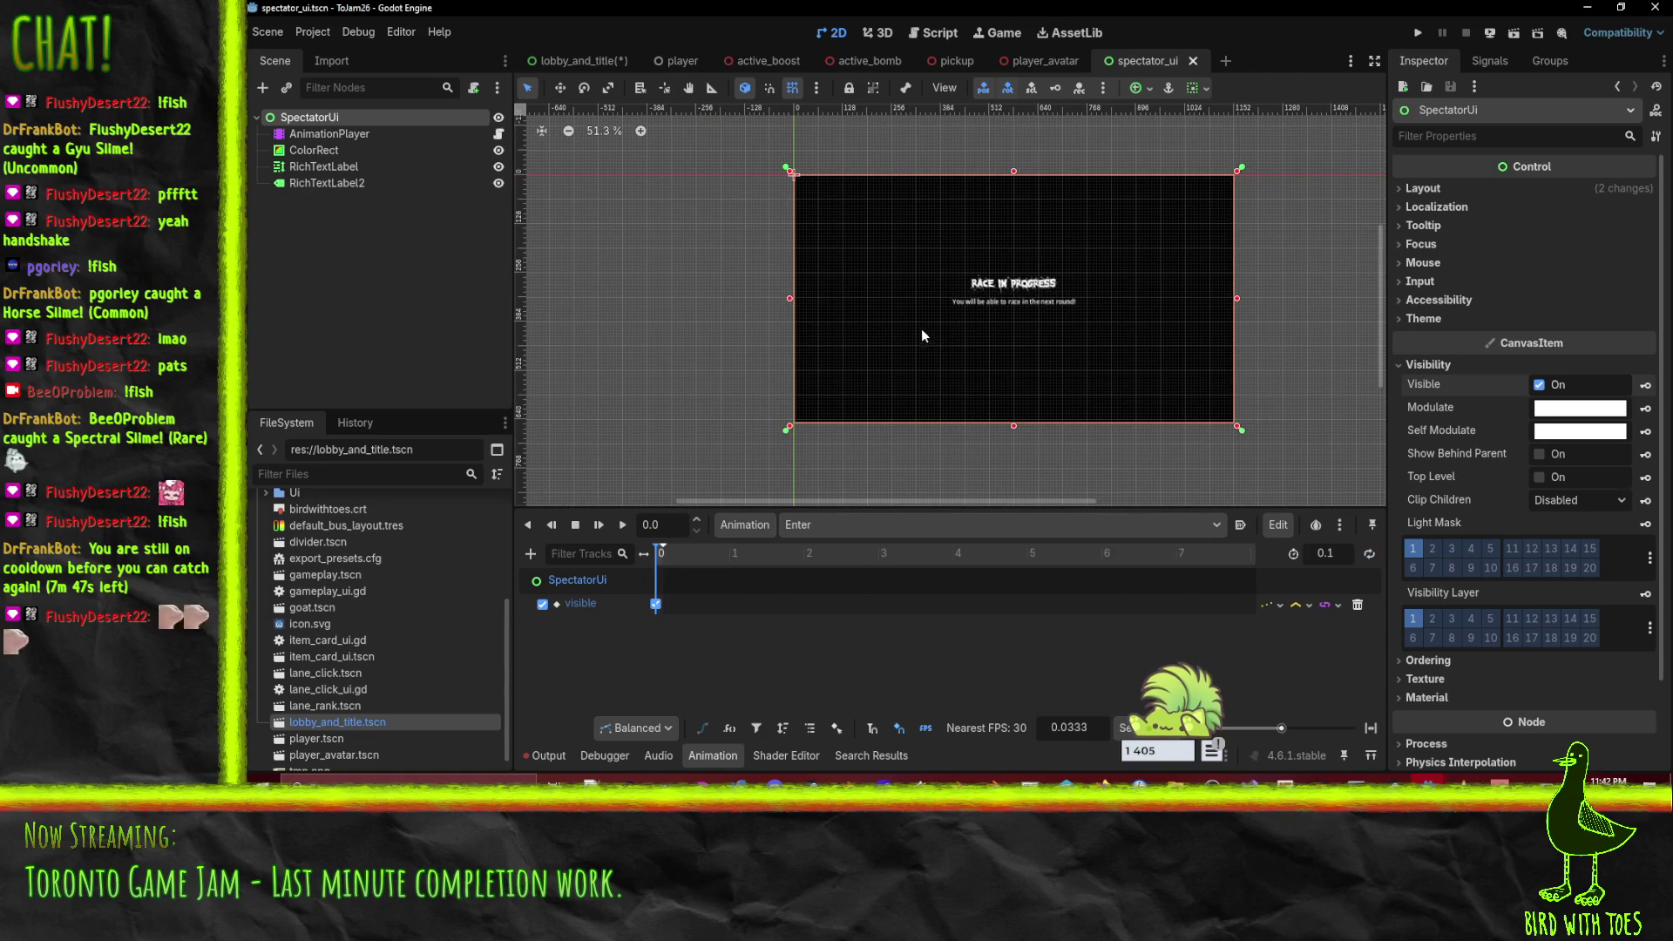
{"action": "scroll", "coordinate": [948, 333], "scroll_direction": "up", "scroll_amount": 2}
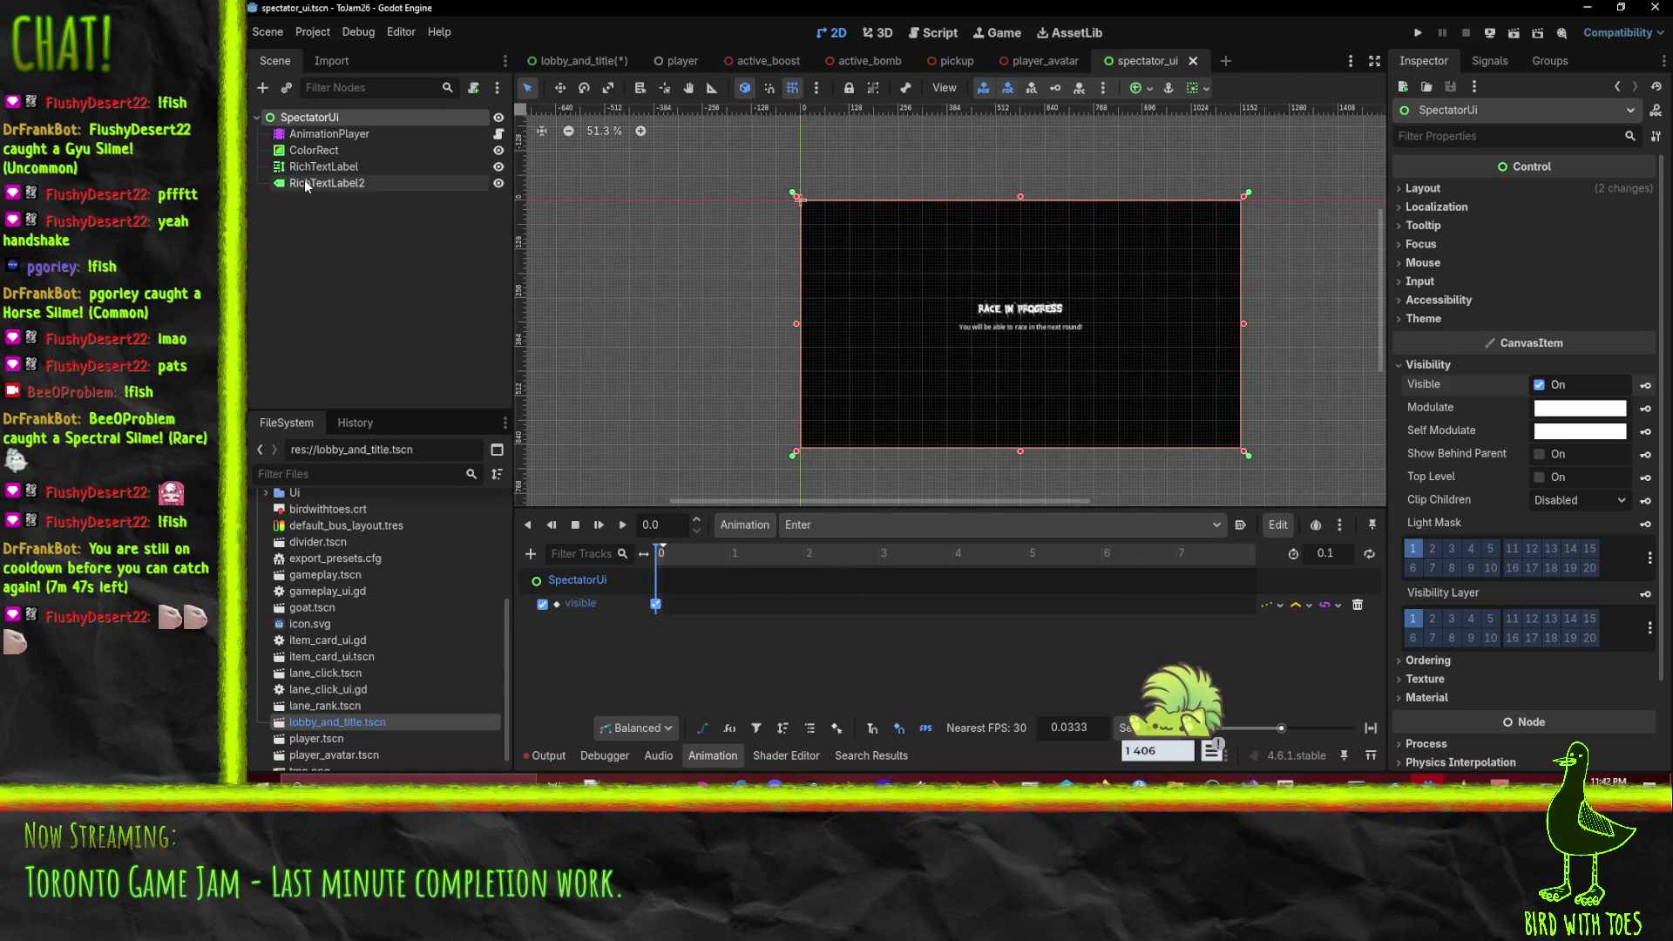
{"action": "left_click", "coordinate": [575, 60]}
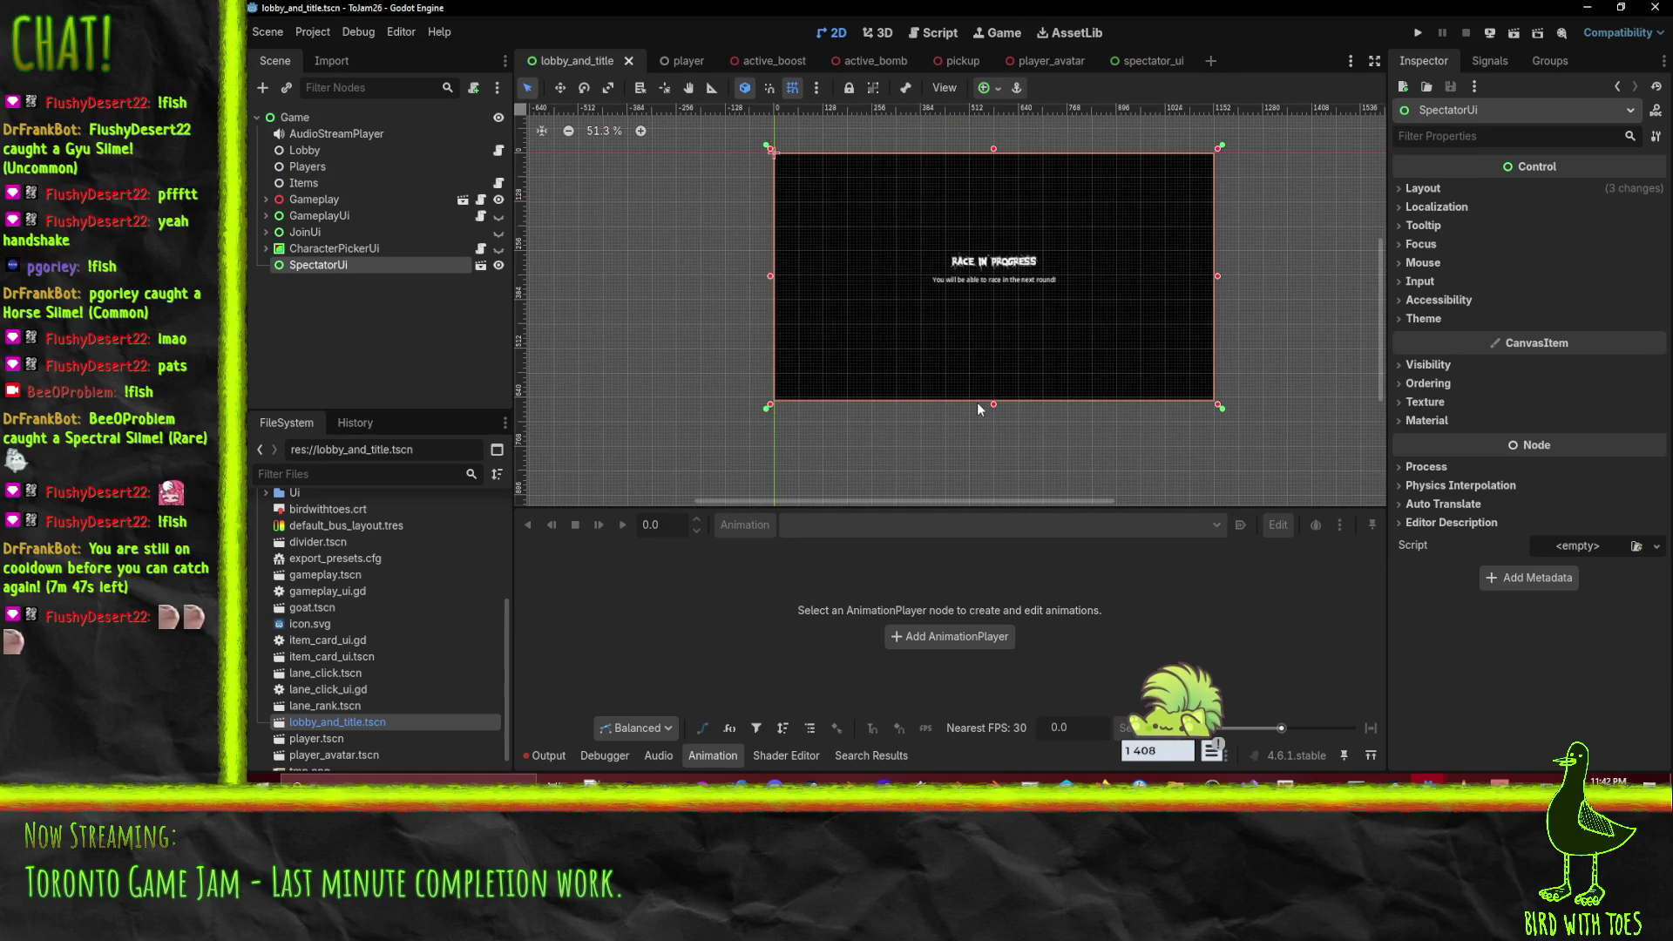
Step: Save the CharacterPickerUi branch as character_picker_ui.tscn in the Ui folder
{"action": "right_click", "coordinate": [345, 274]}
{"action": "left_click", "coordinate": [310, 270]}
{"action": "left_click", "coordinate": [301, 198]}
{"action": "left_click", "coordinate": [311, 265]}
{"action": "right_click", "coordinate": [310, 267]}
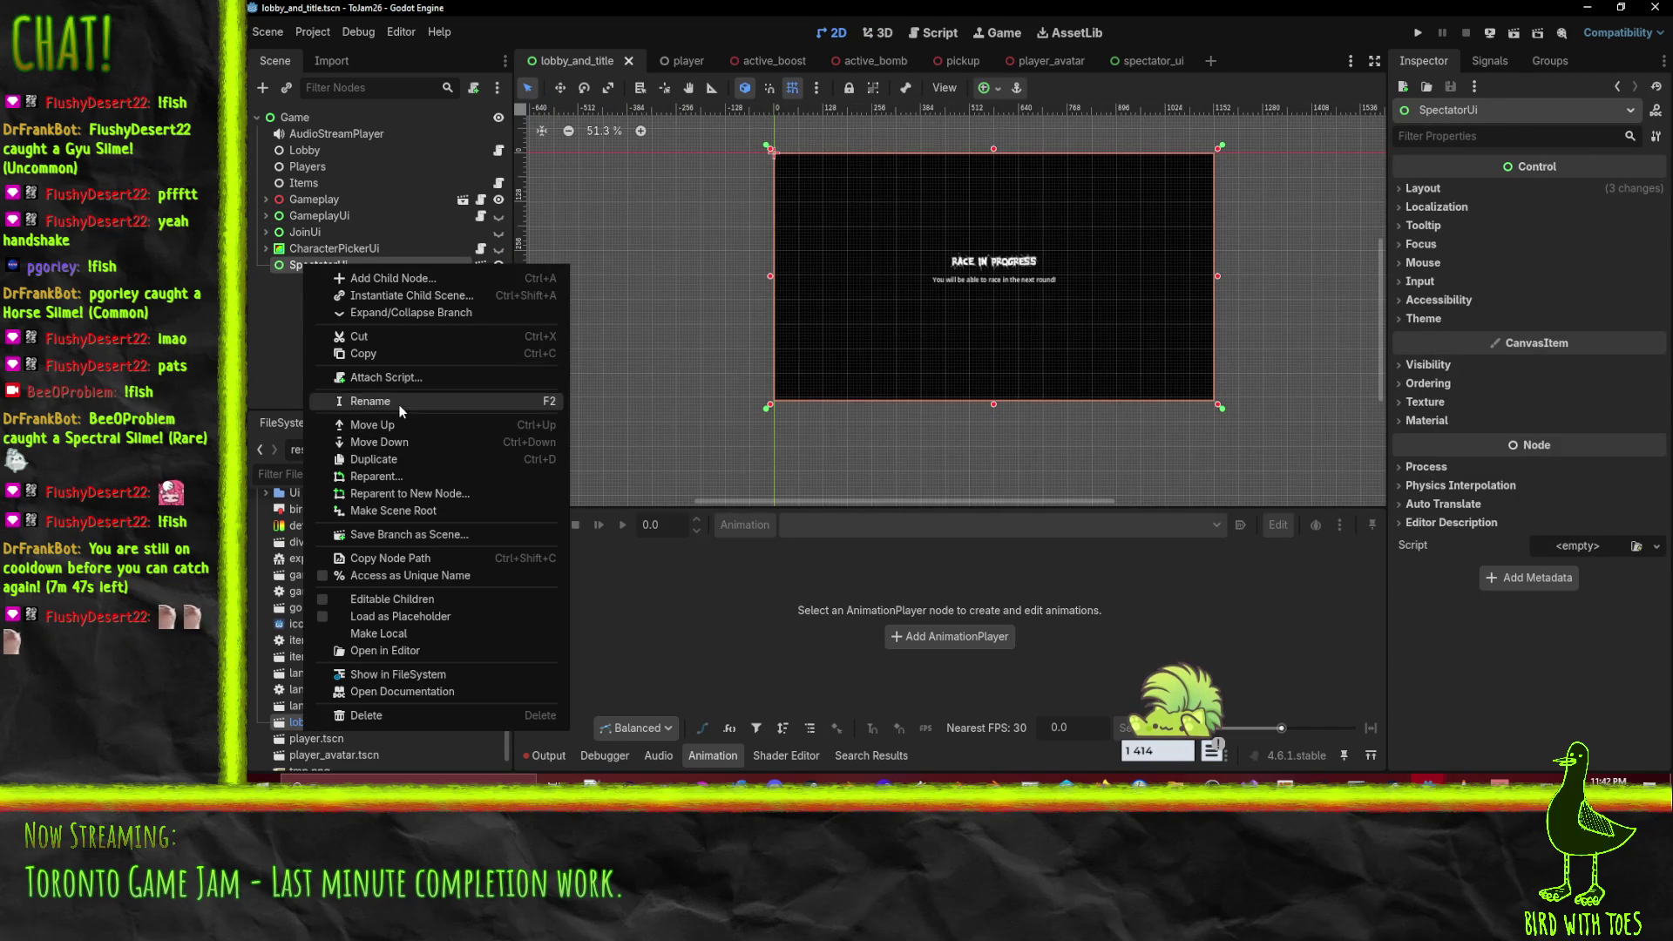
{"action": "left_click", "coordinate": [259, 333]}
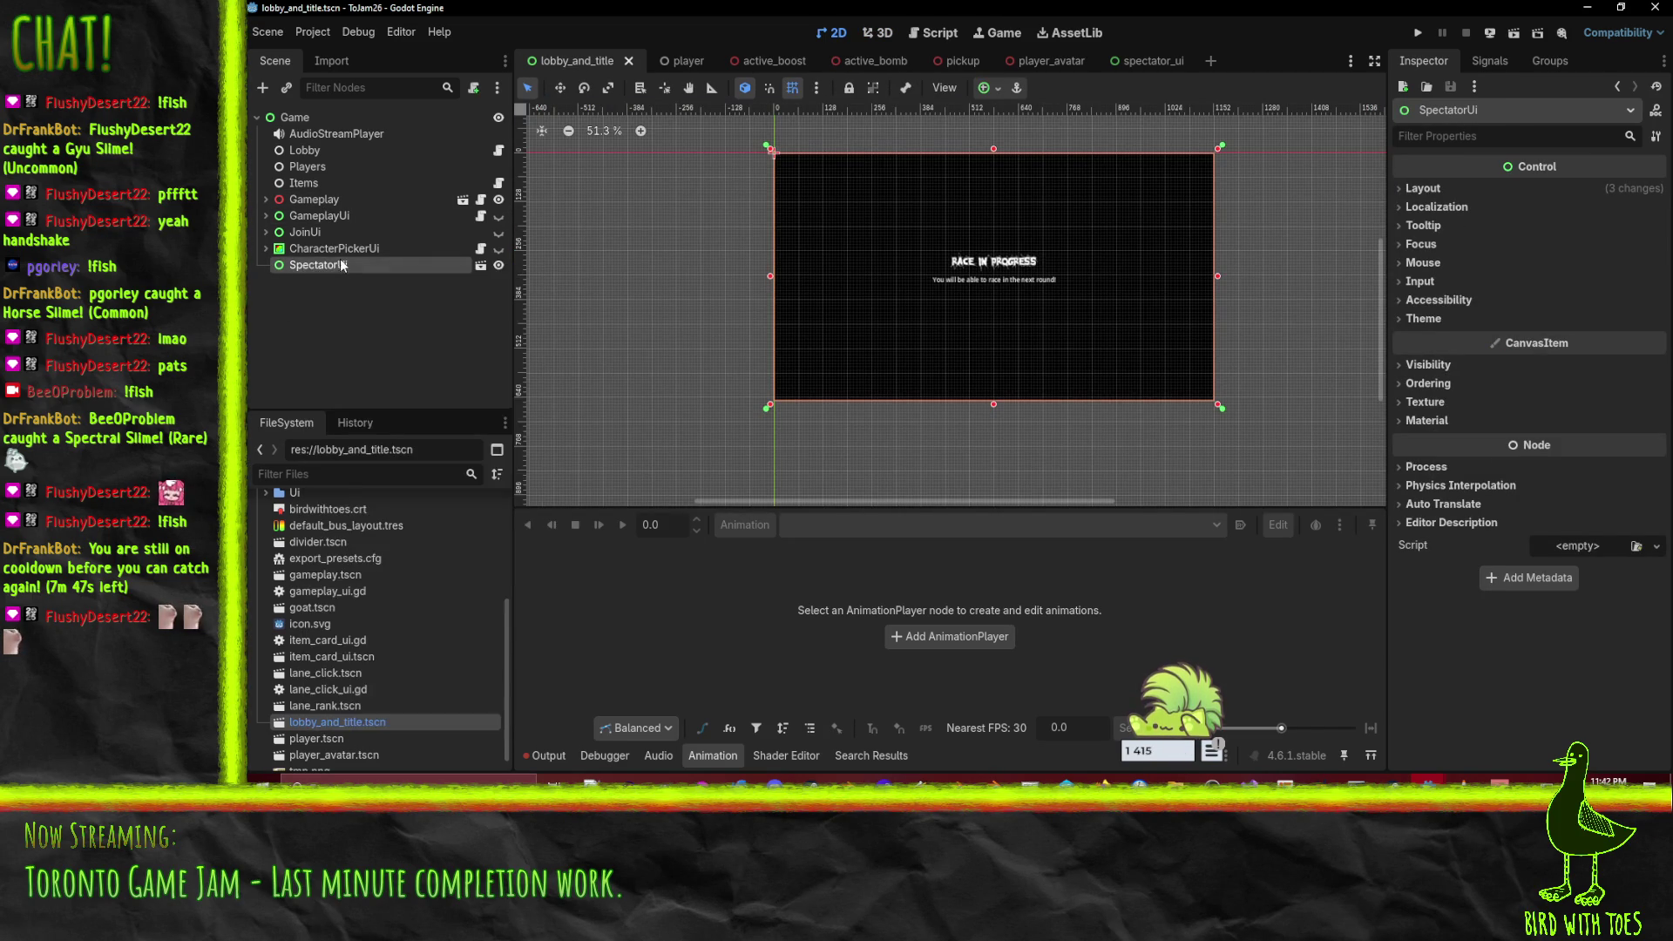
{"action": "right_click", "coordinate": [338, 250]}
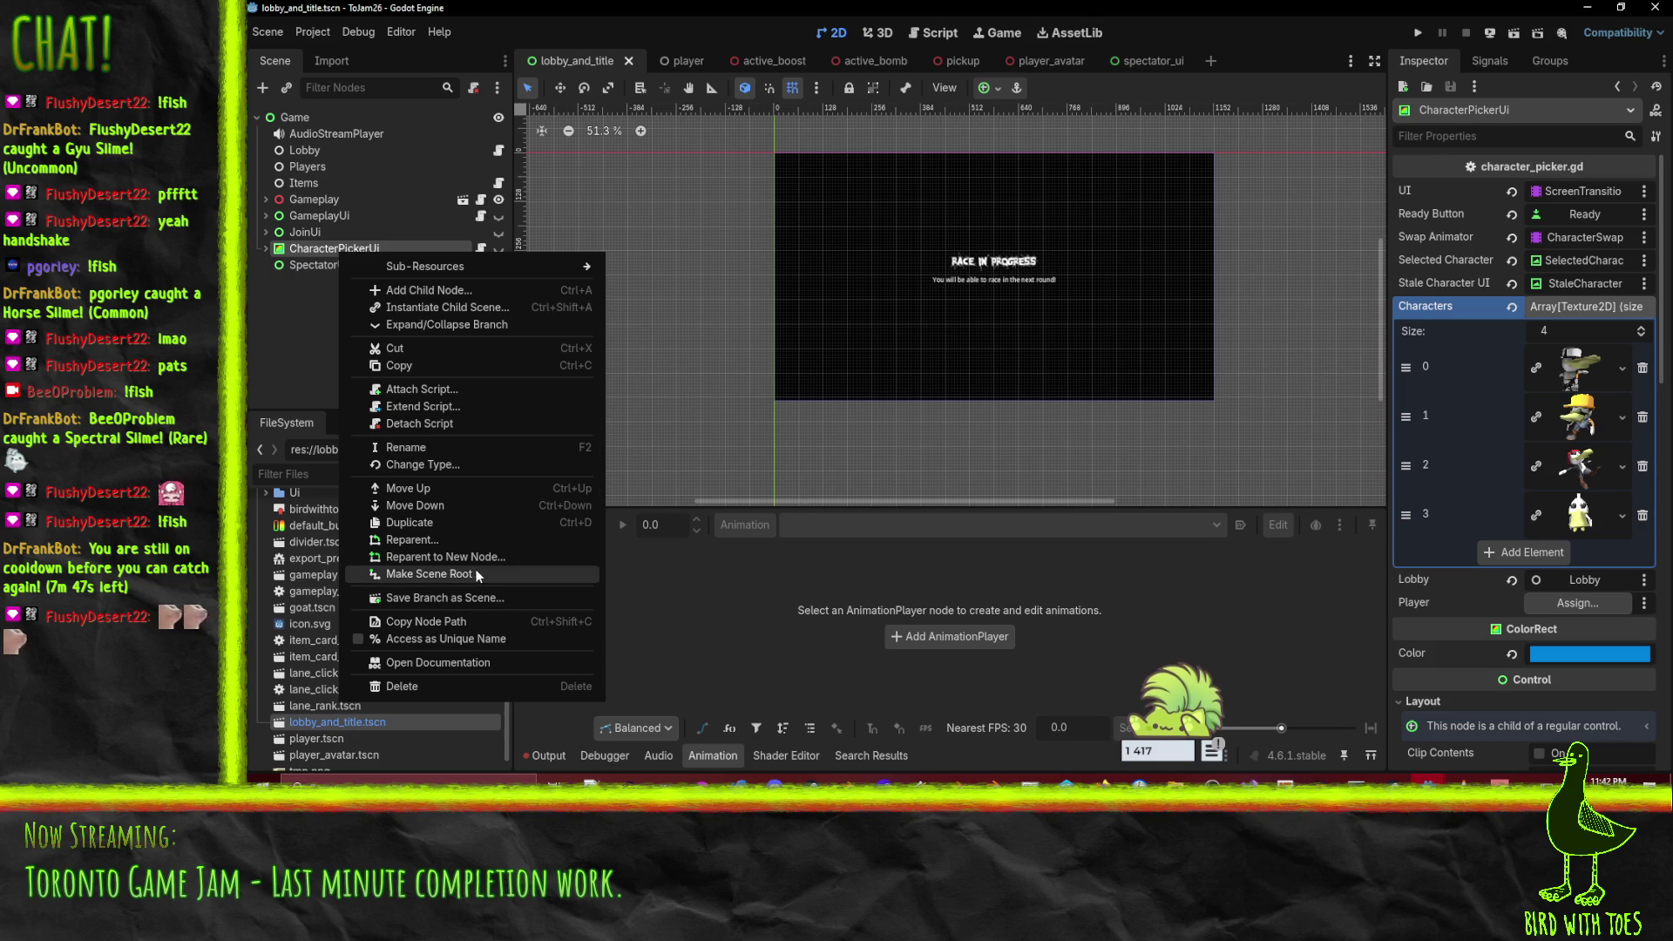
{"action": "left_click", "coordinate": [489, 598]}
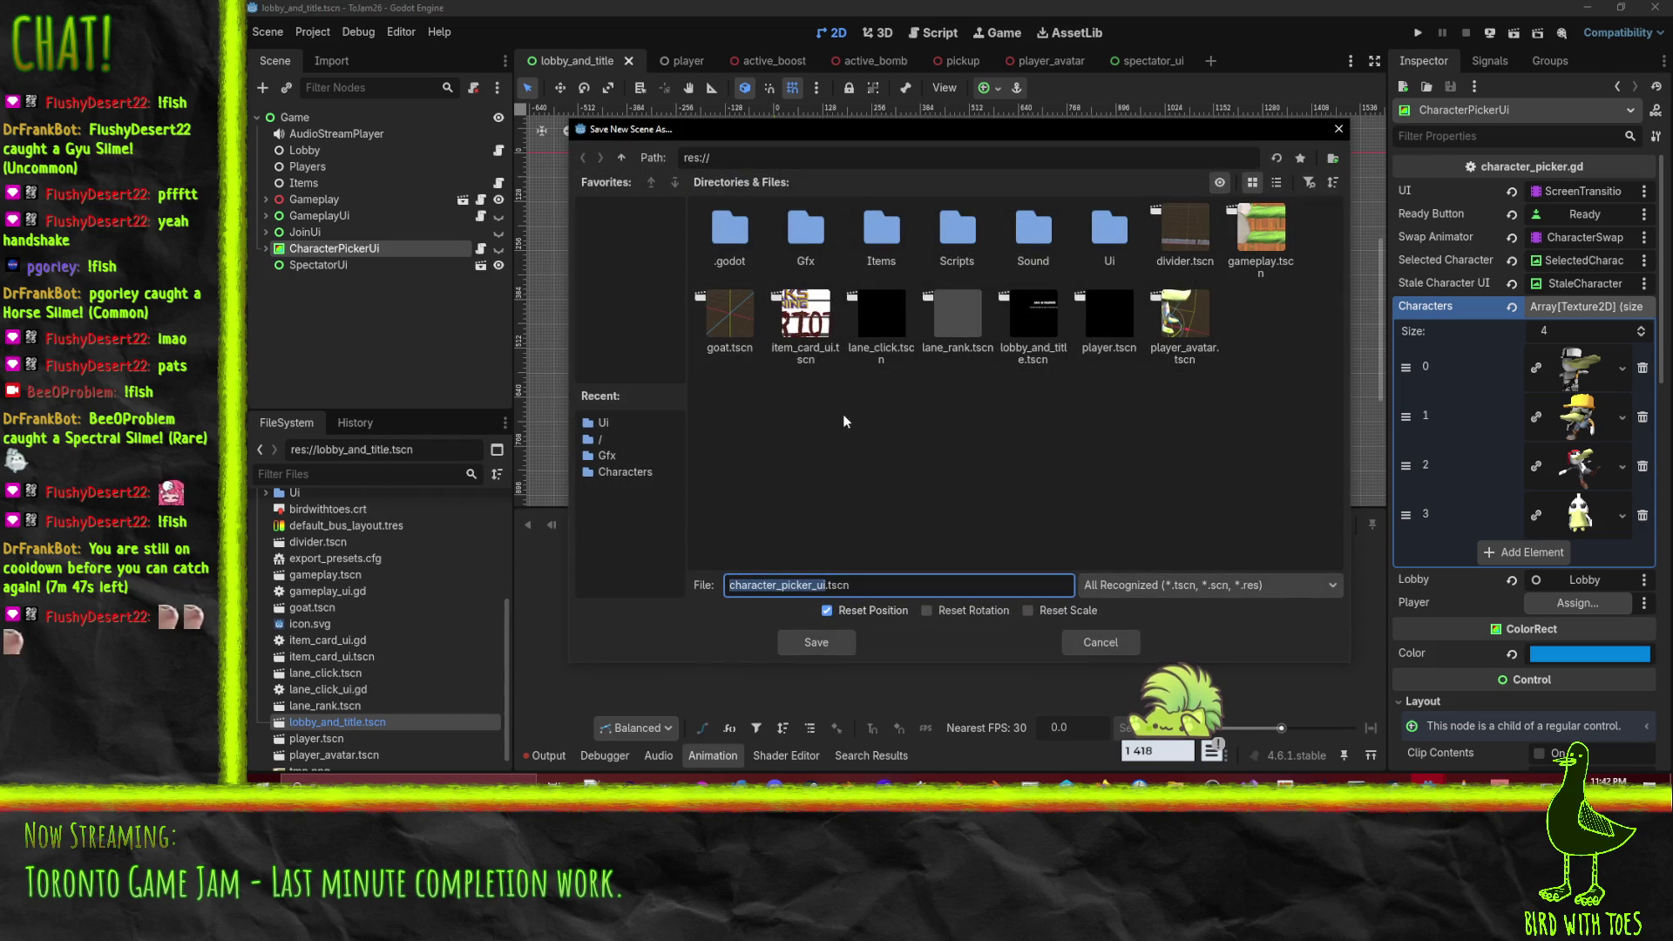
{"action": "double_click", "coordinate": [1109, 228]}
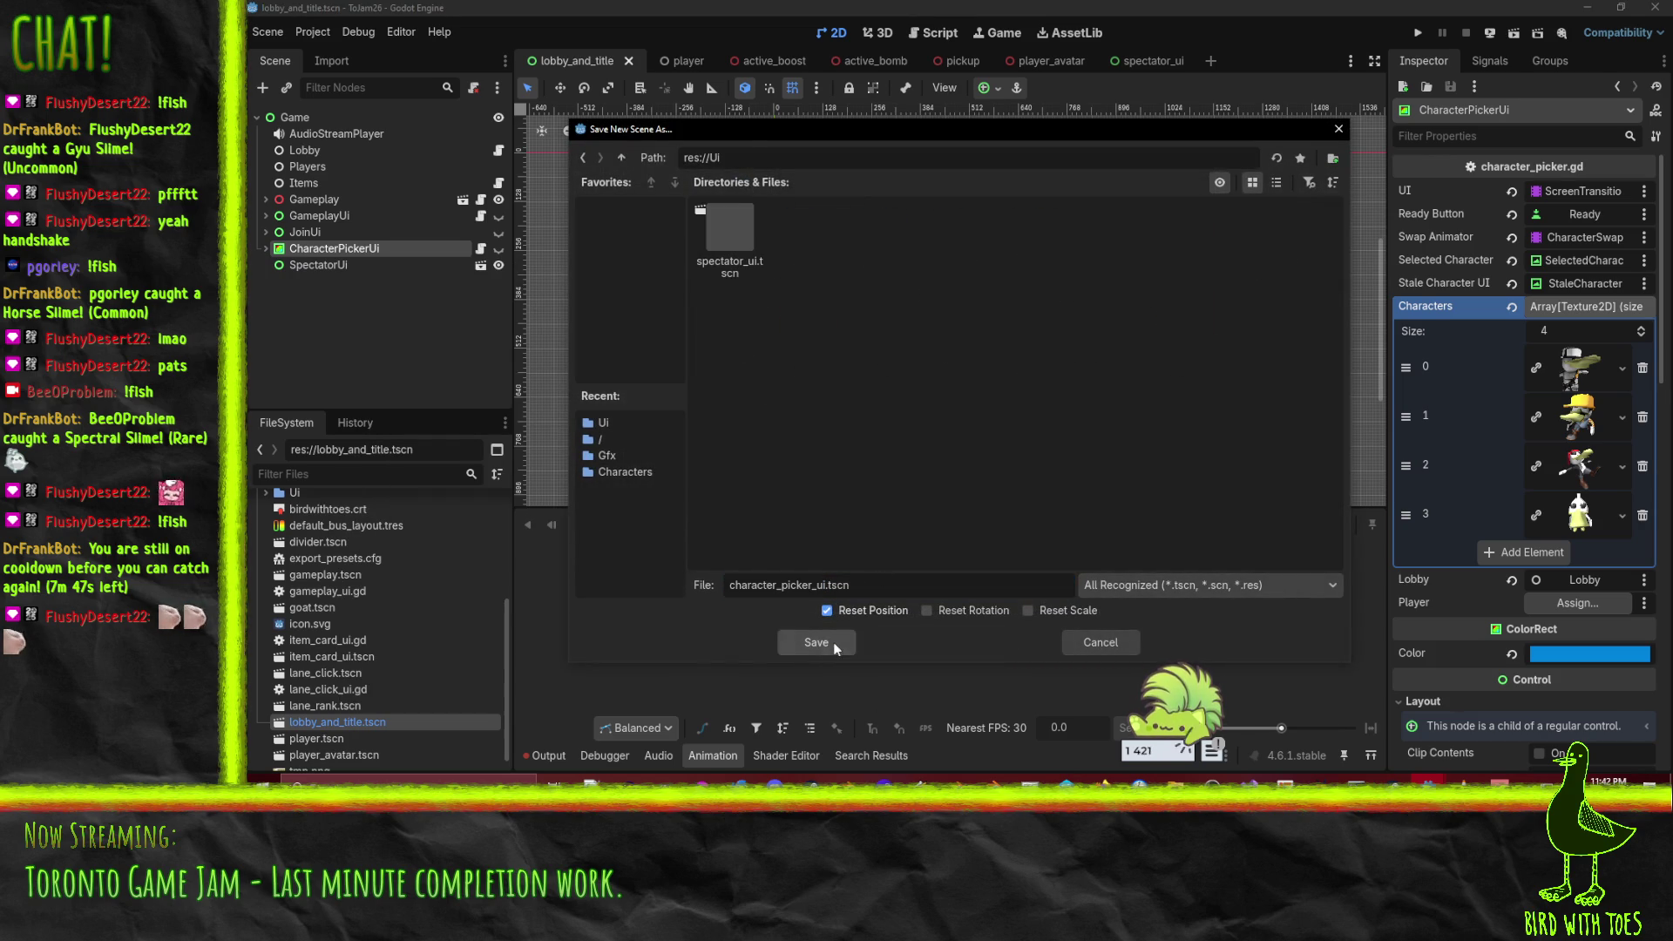
{"action": "left_click", "coordinate": [816, 643]}
Step: Save the JoinUi branch as title_and_join.tscn in the Ui folder
{"action": "right_click", "coordinate": [312, 234]}
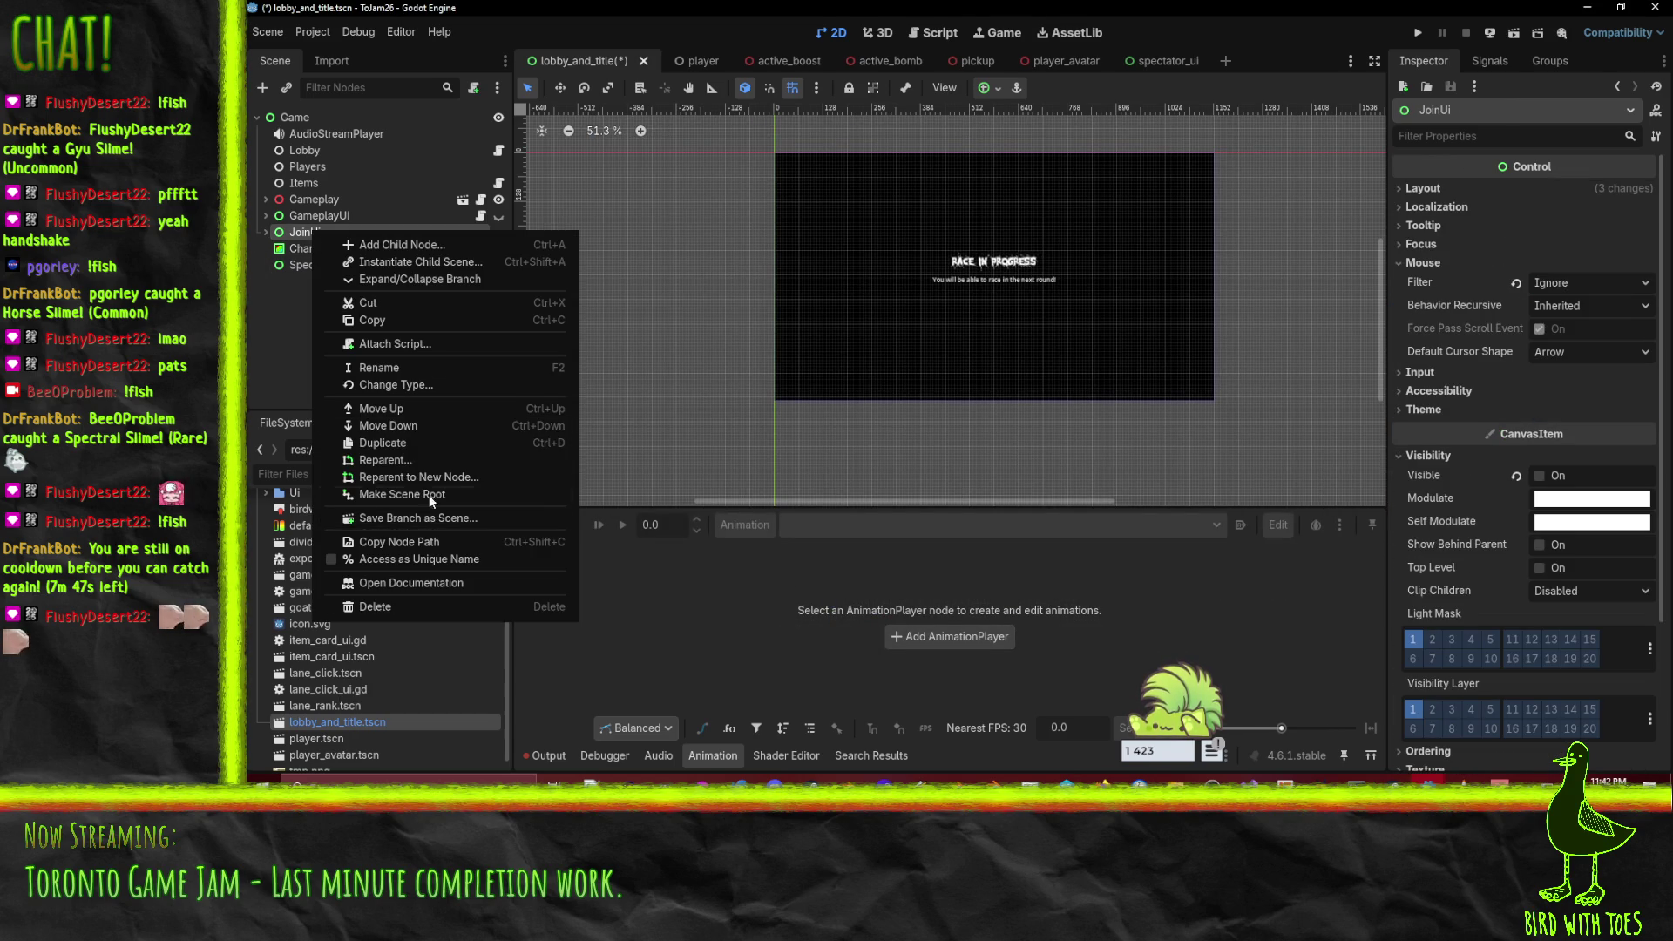
{"action": "left_click", "coordinate": [447, 519]}
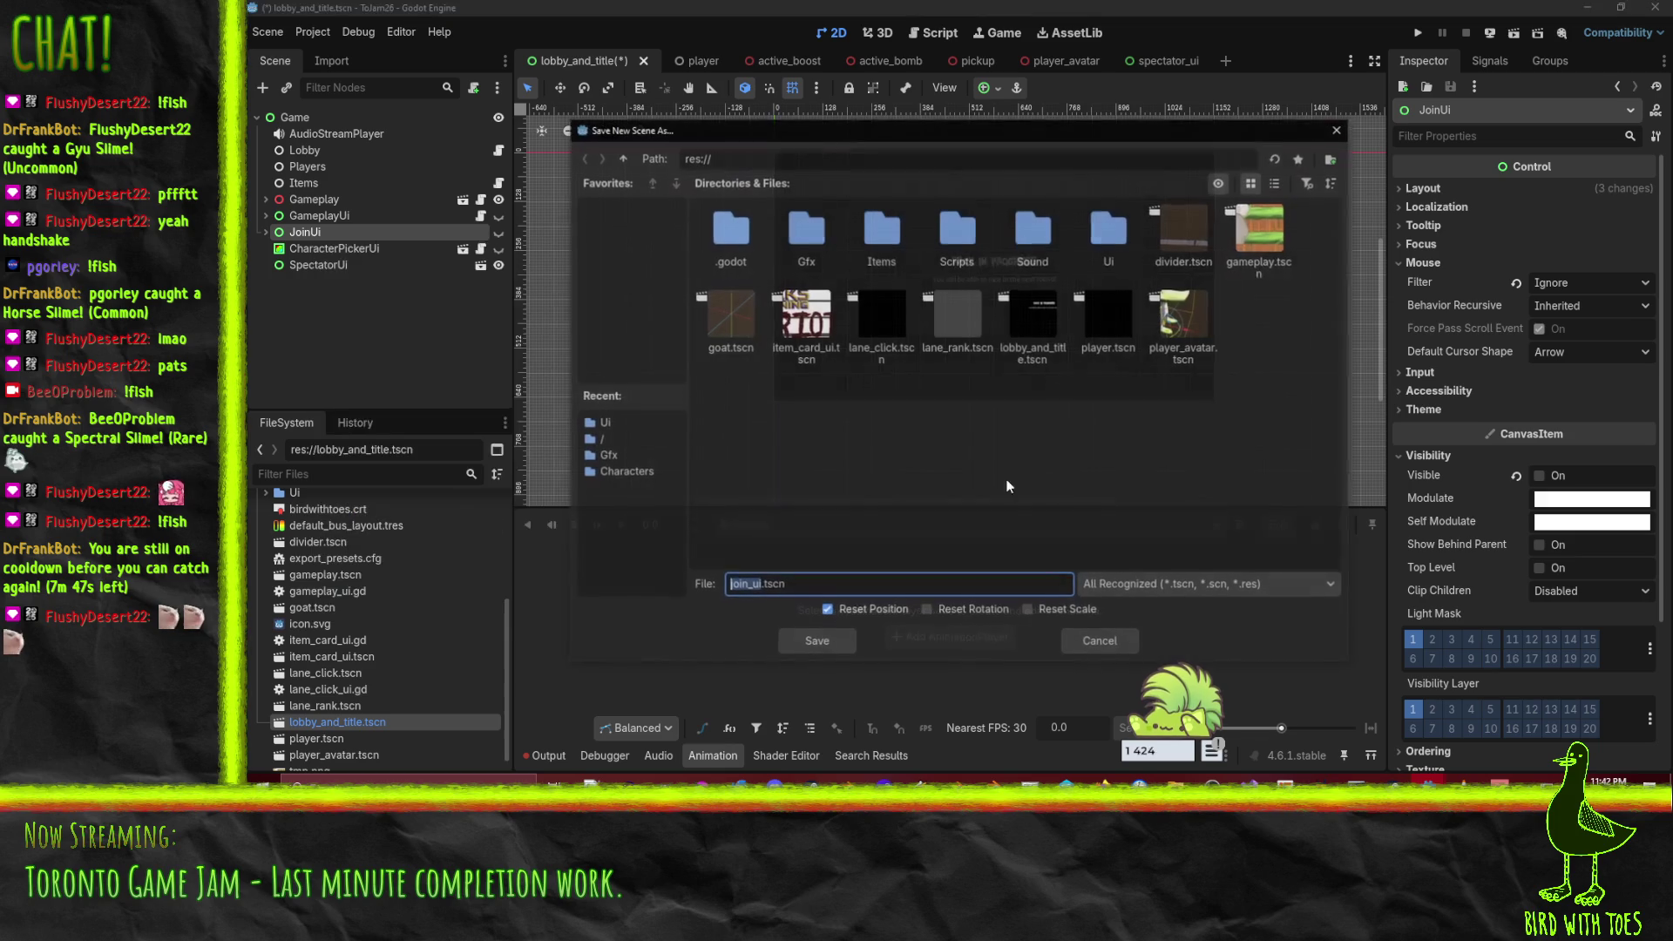
{"action": "double_click", "coordinate": [1109, 249]}
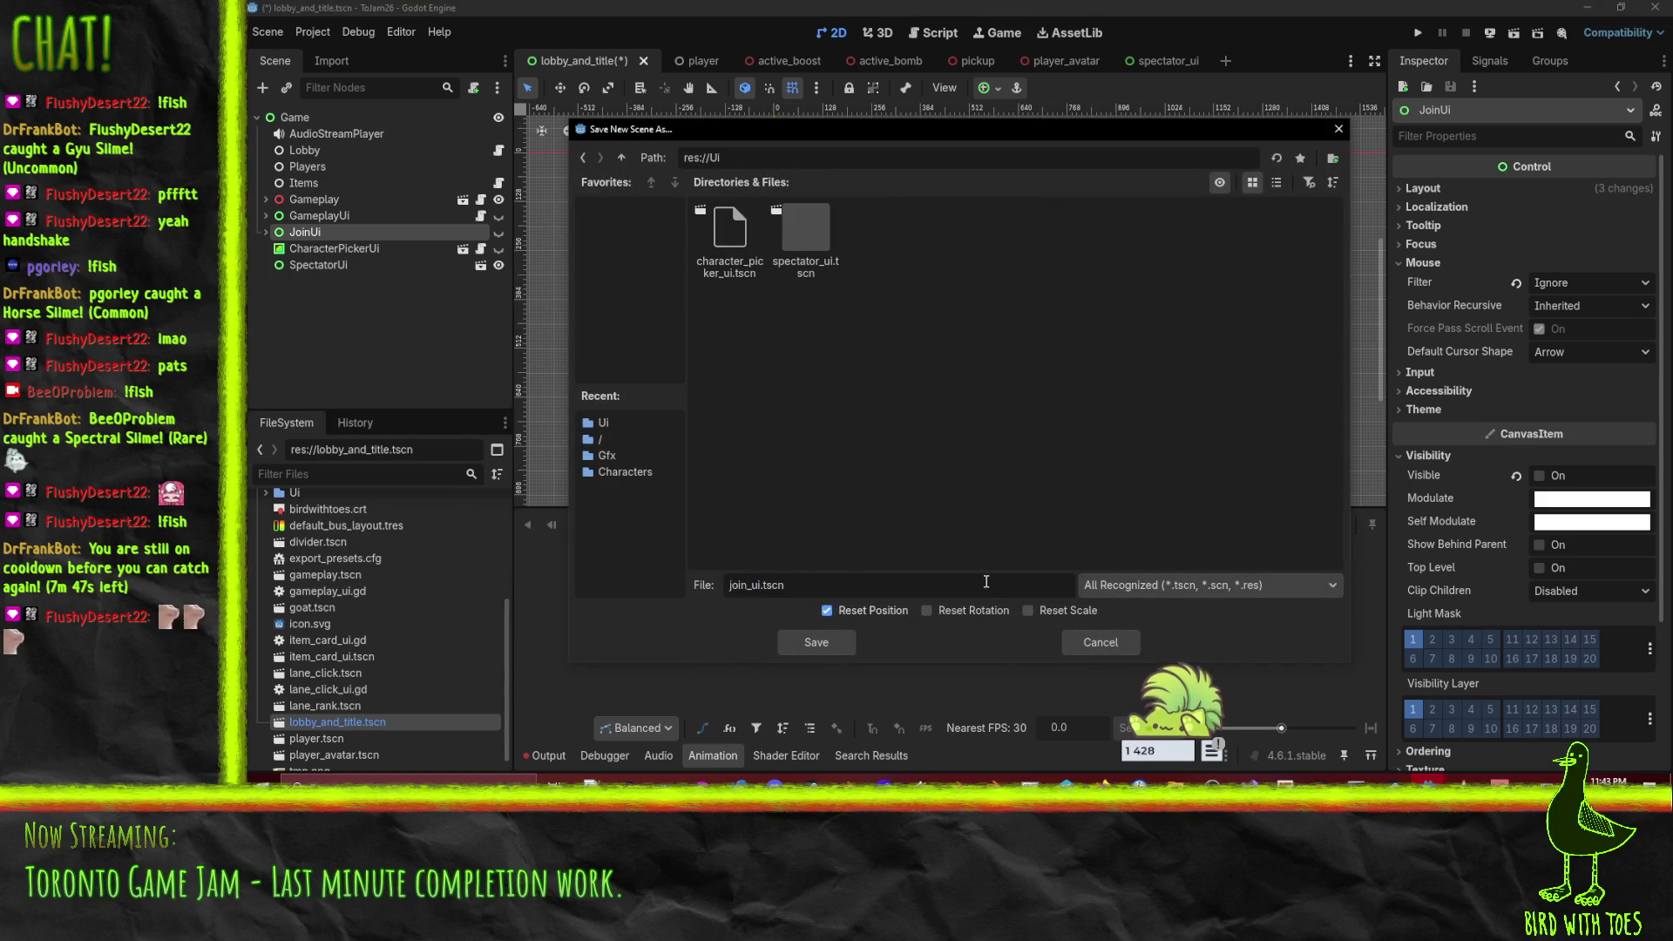
{"action": "left_click", "coordinate": [986, 582]}
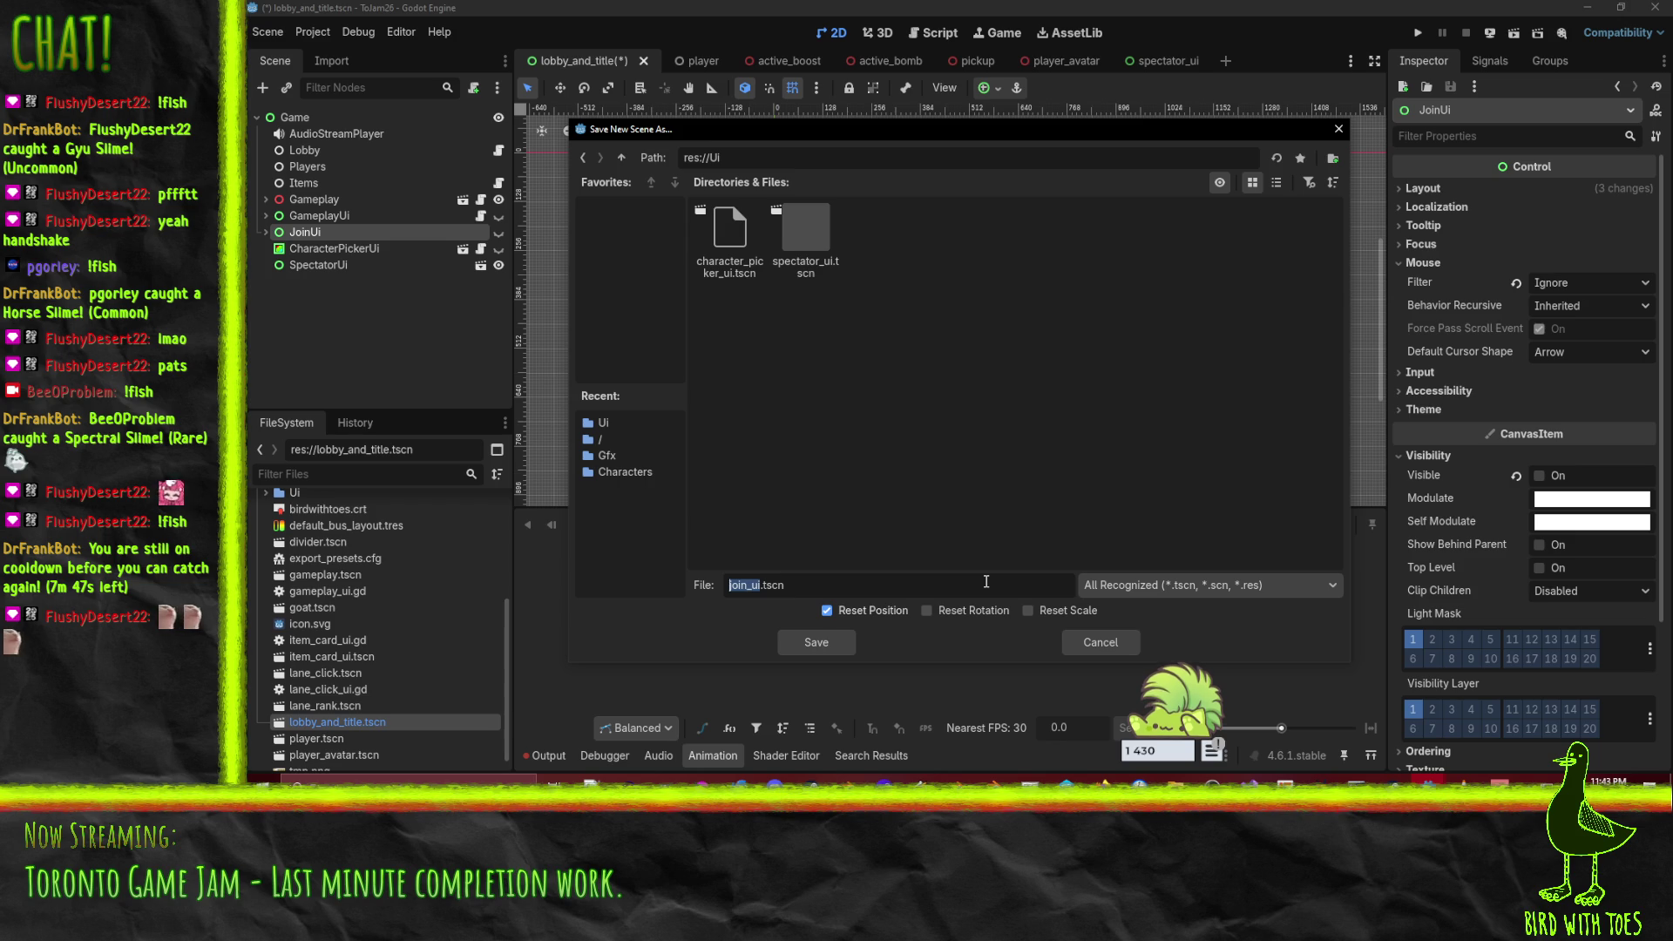
{"action": "type", "text": "title_and_"}
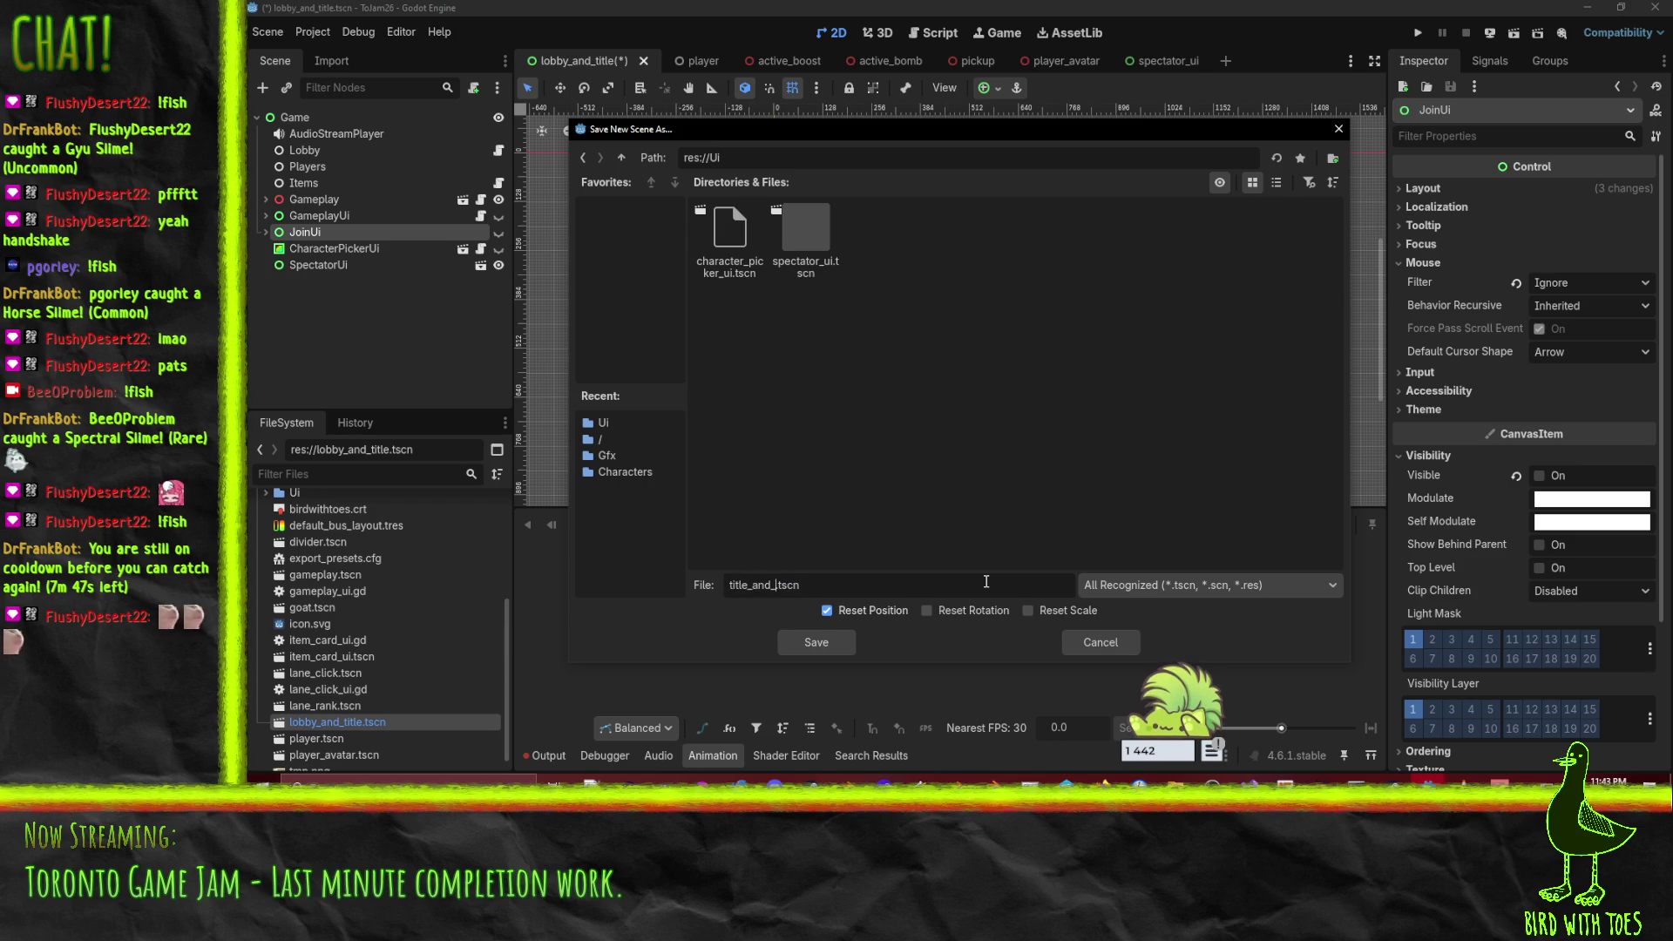
{"action": "type", "text": "join"}
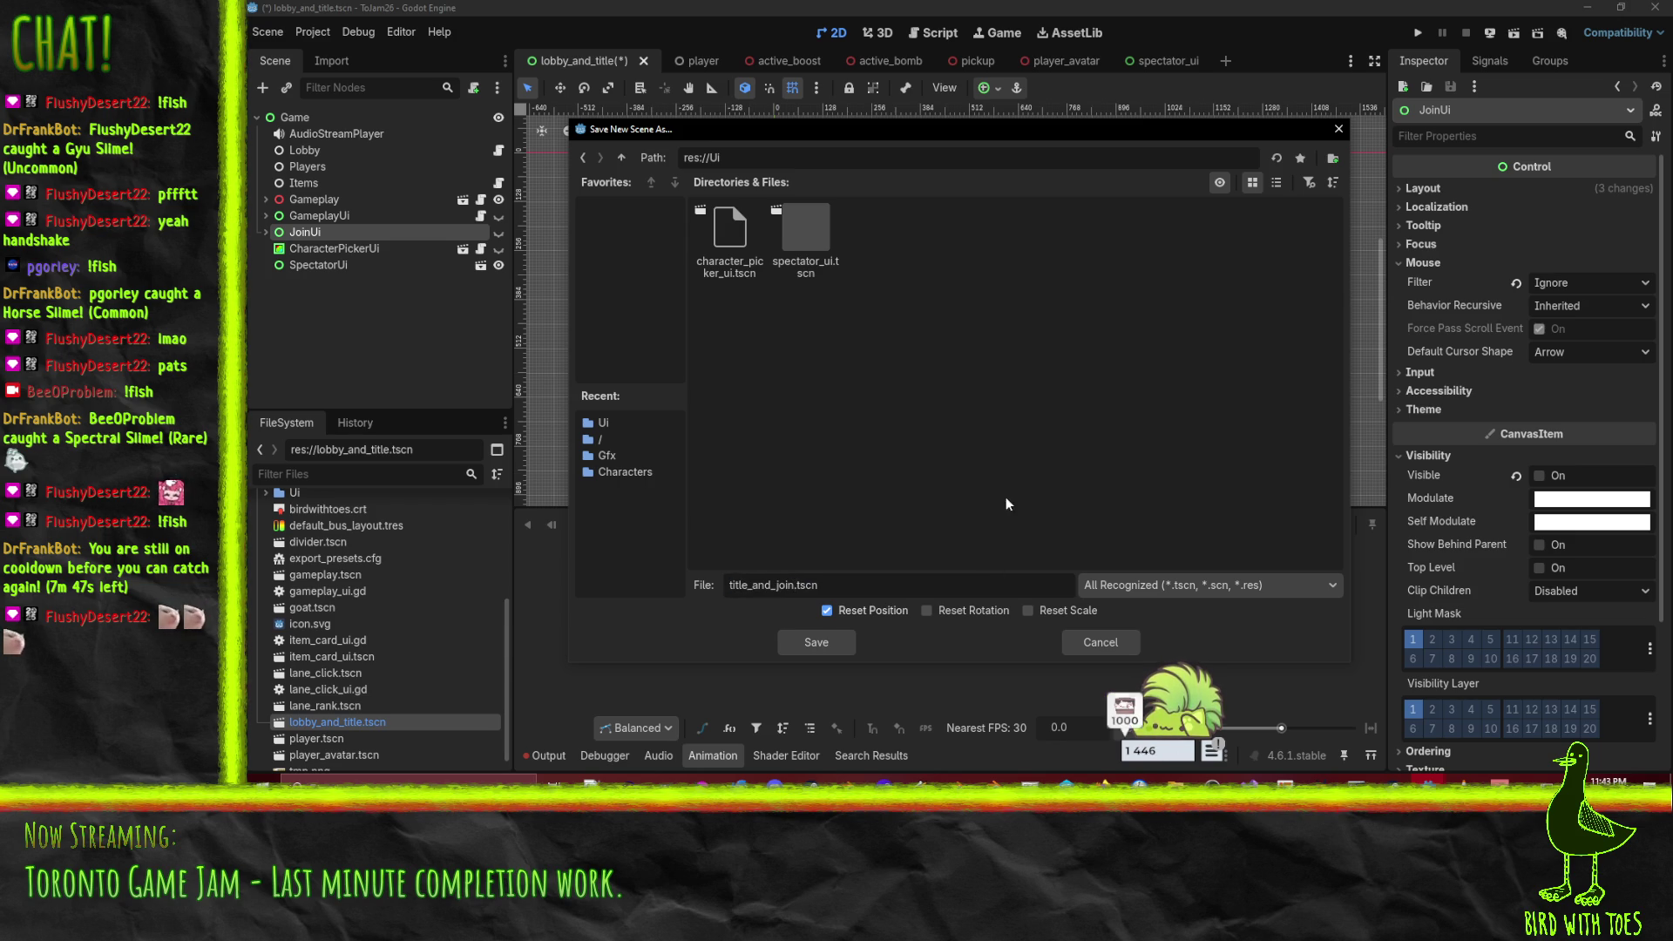
{"action": "left_click", "coordinate": [816, 642]}
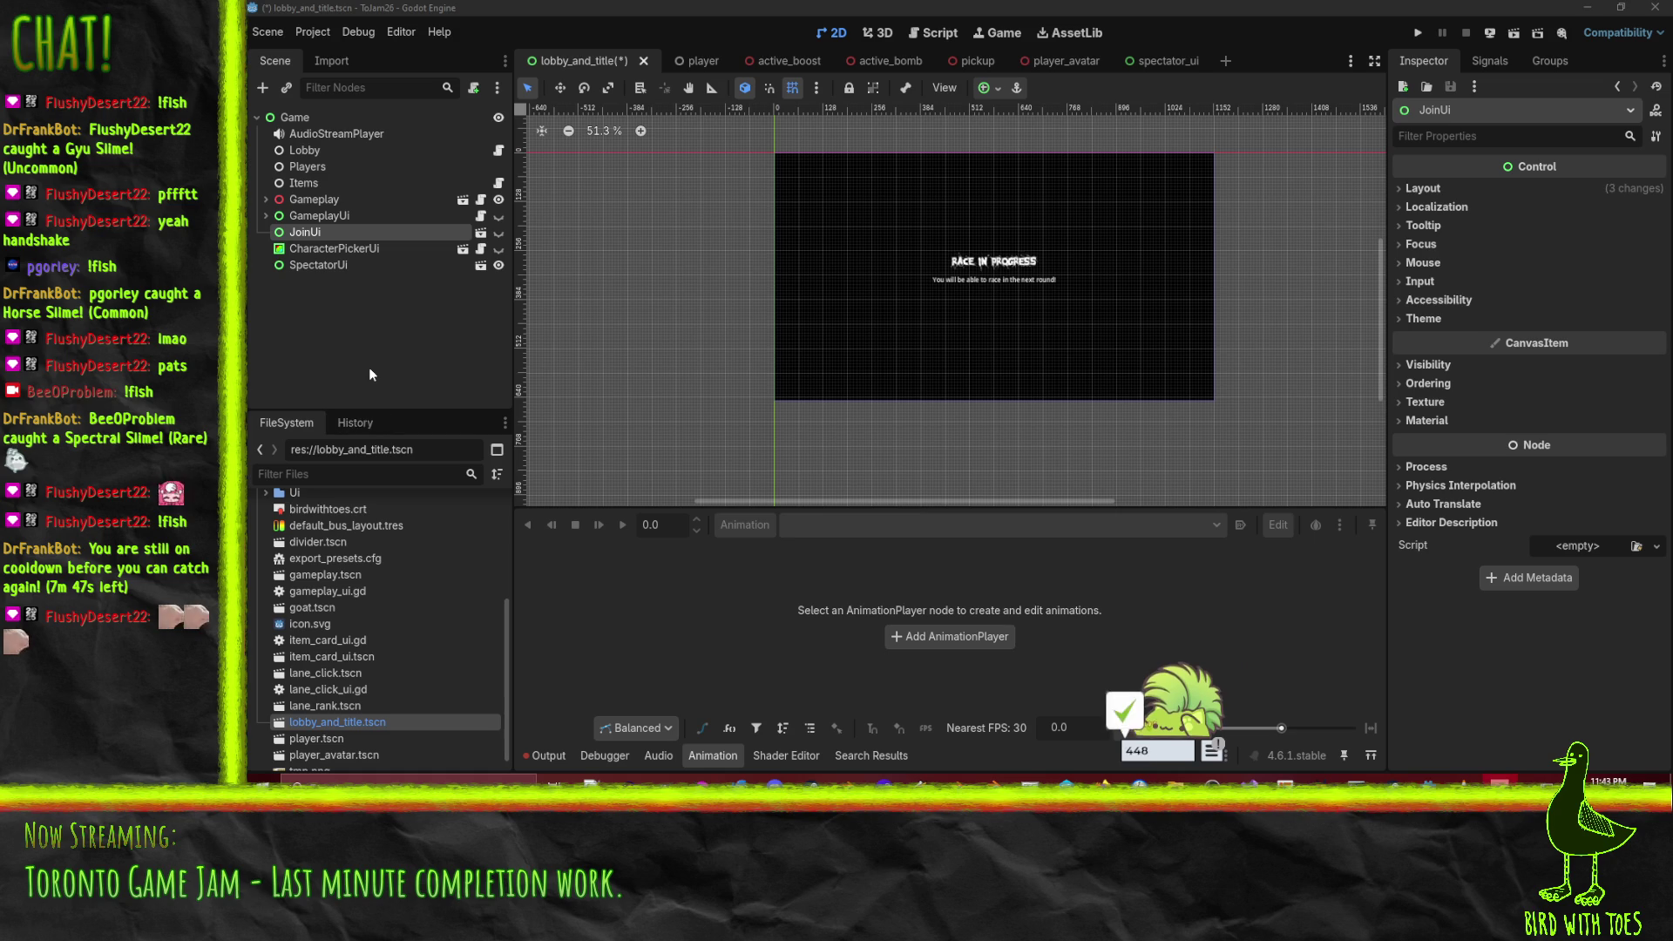
Step: Save the GameplayUi branch as gameplay_ui.tscn in the Ui folder
{"action": "left_click", "coordinate": [315, 199]}
{"action": "left_click", "coordinate": [318, 216]}
{"action": "right_click", "coordinate": [305, 219]}
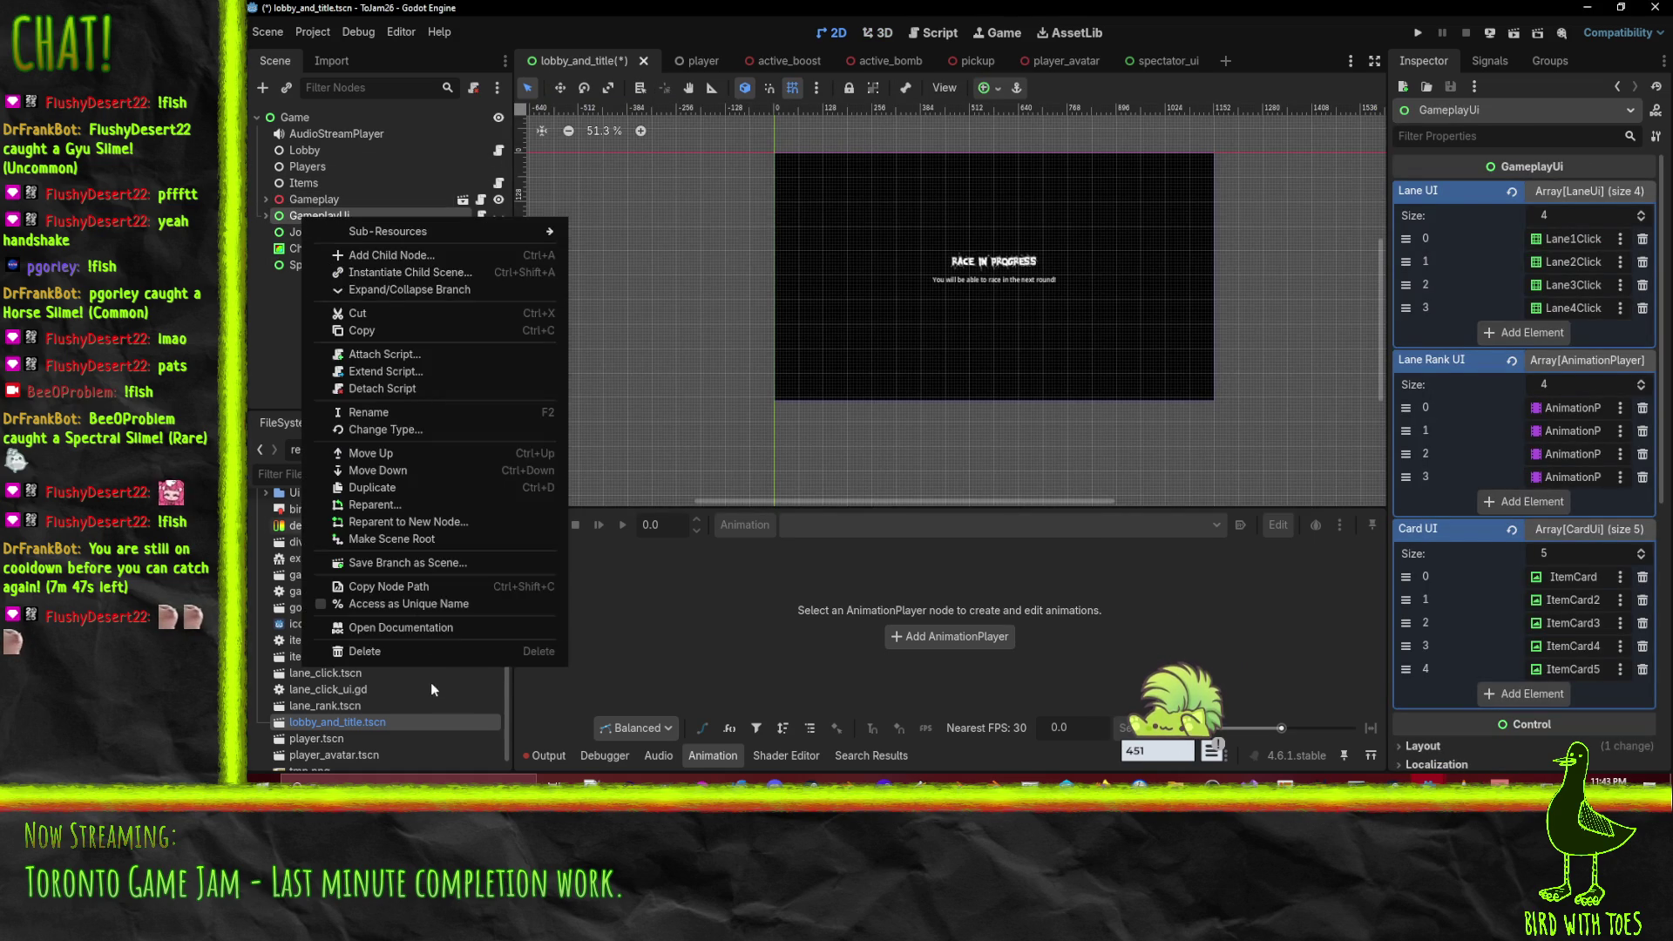
{"action": "left_click", "coordinate": [444, 565]}
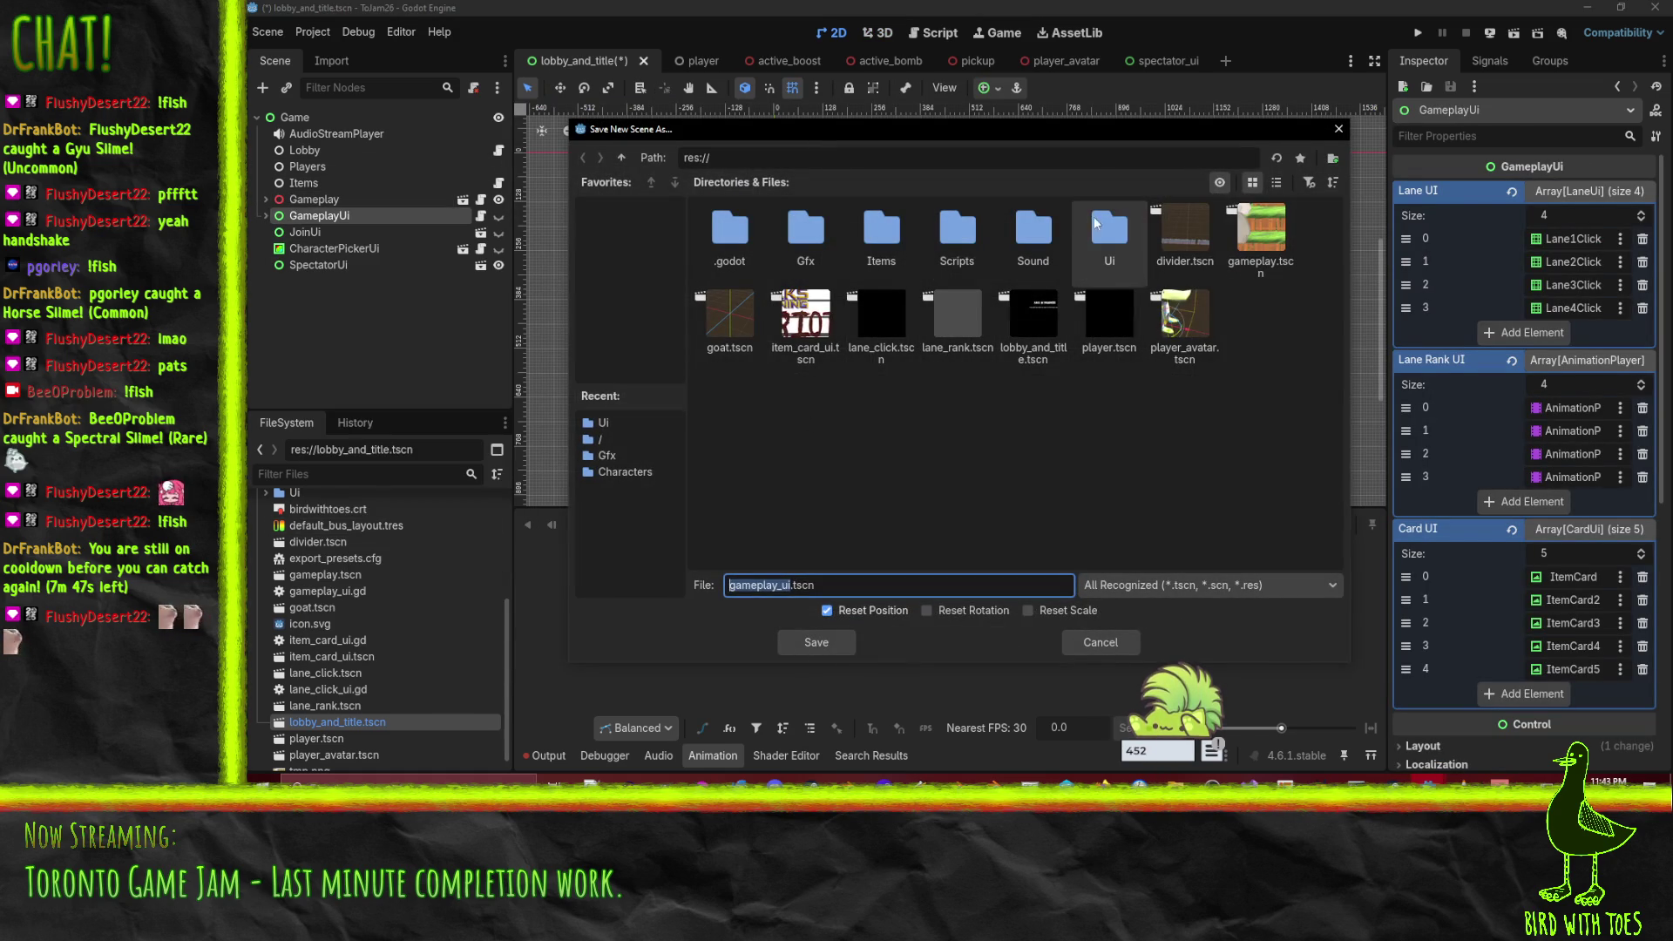
{"action": "double_click", "coordinate": [1102, 234]}
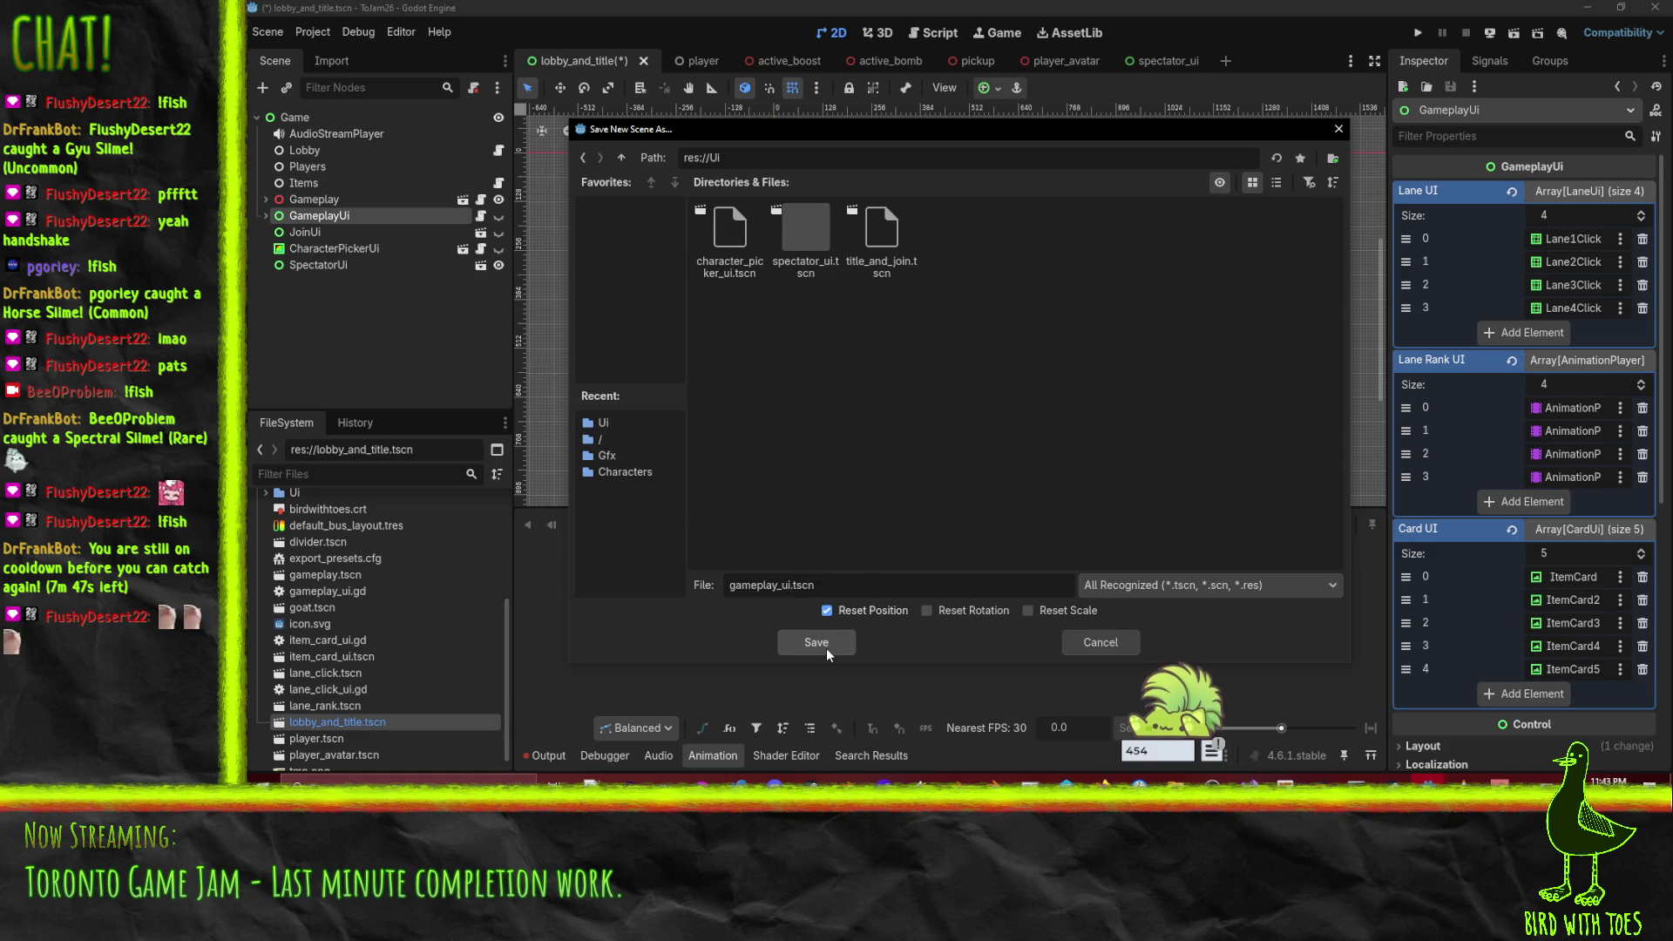
{"action": "left_click", "coordinate": [826, 648]}
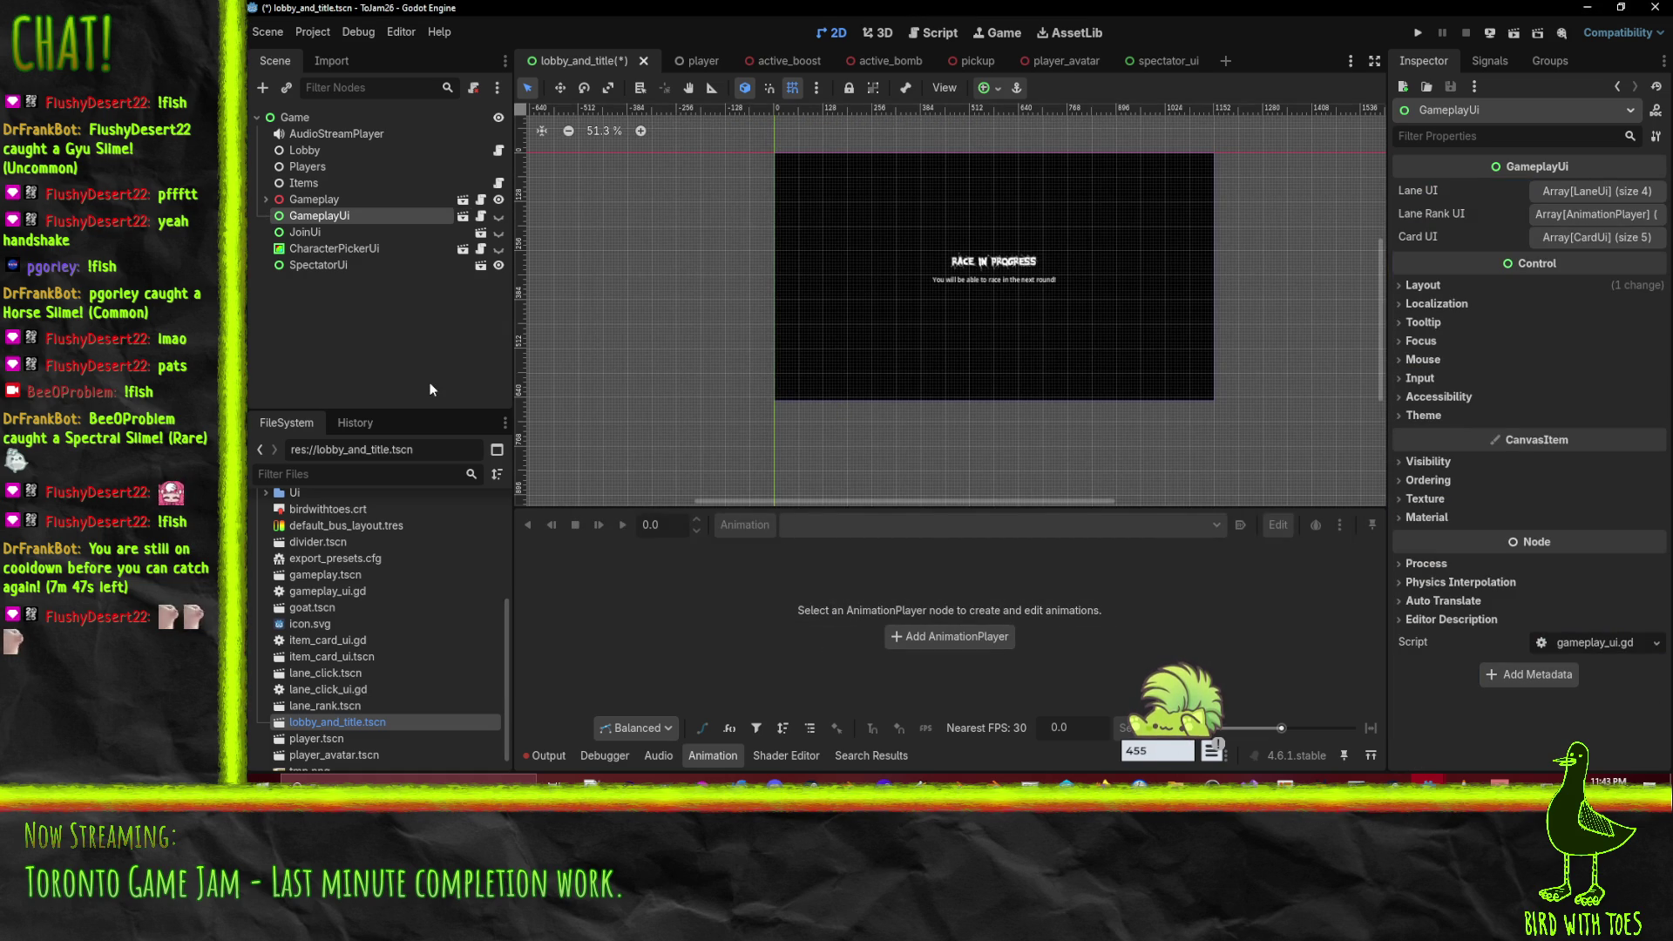
{"action": "left_click", "coordinate": [346, 264]}
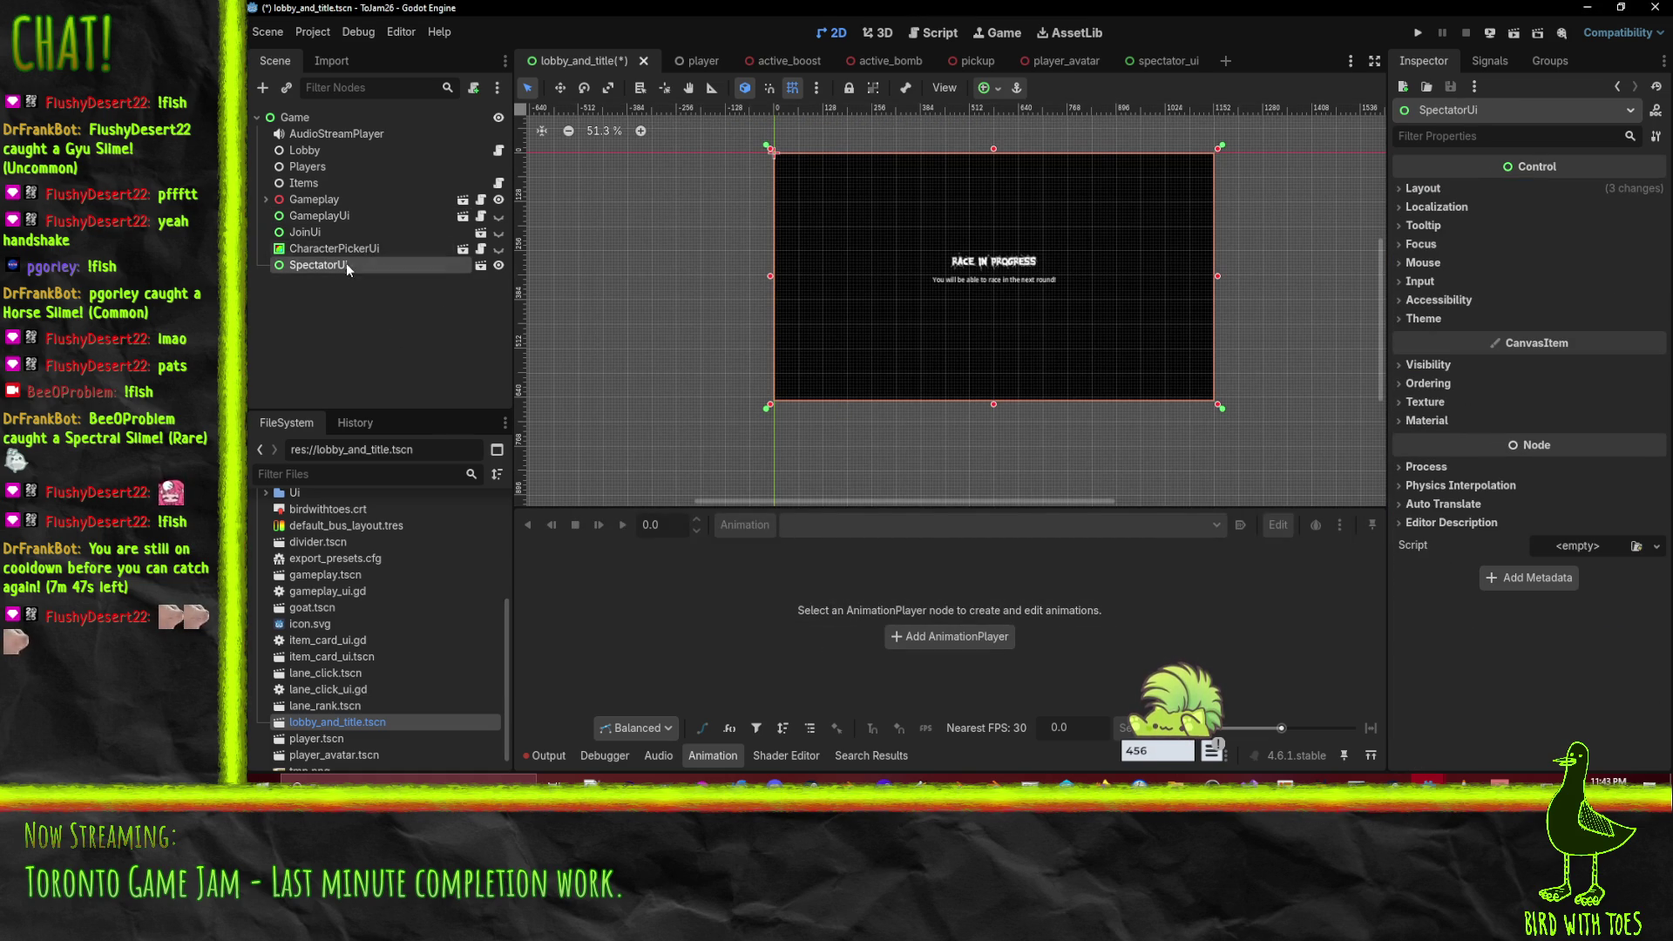
Step: Select the Lobby node to inspect its properties
{"action": "left_click", "coordinate": [305, 199]}
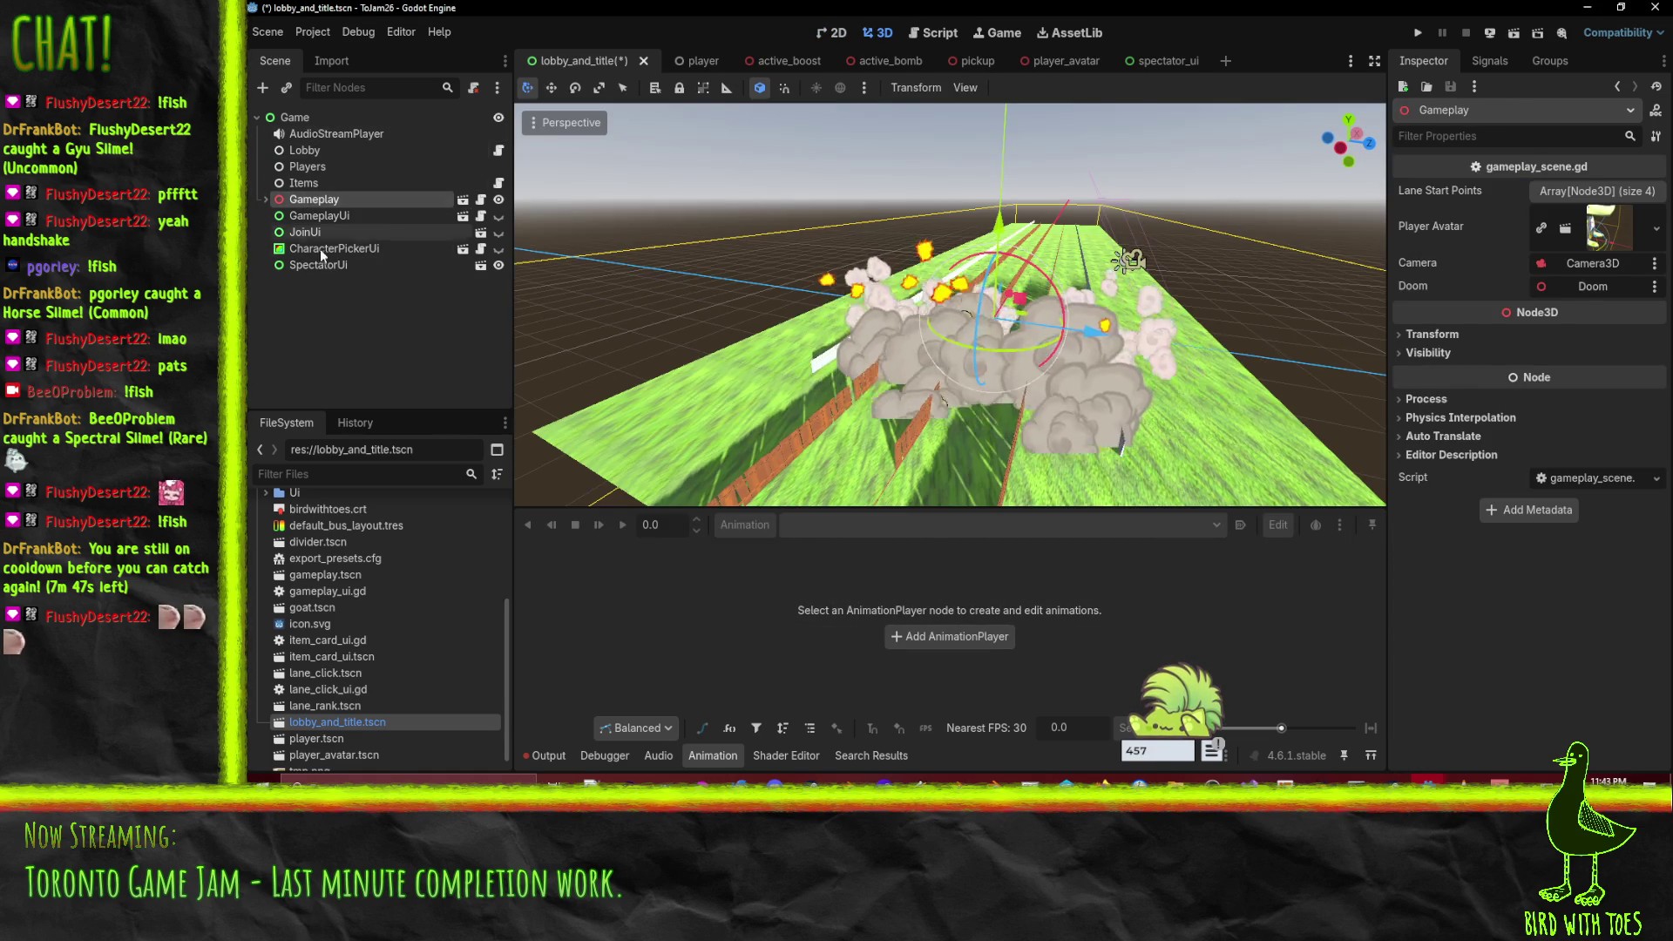
{"action": "left_click", "coordinate": [319, 216]}
{"action": "left_click", "coordinate": [310, 119]}
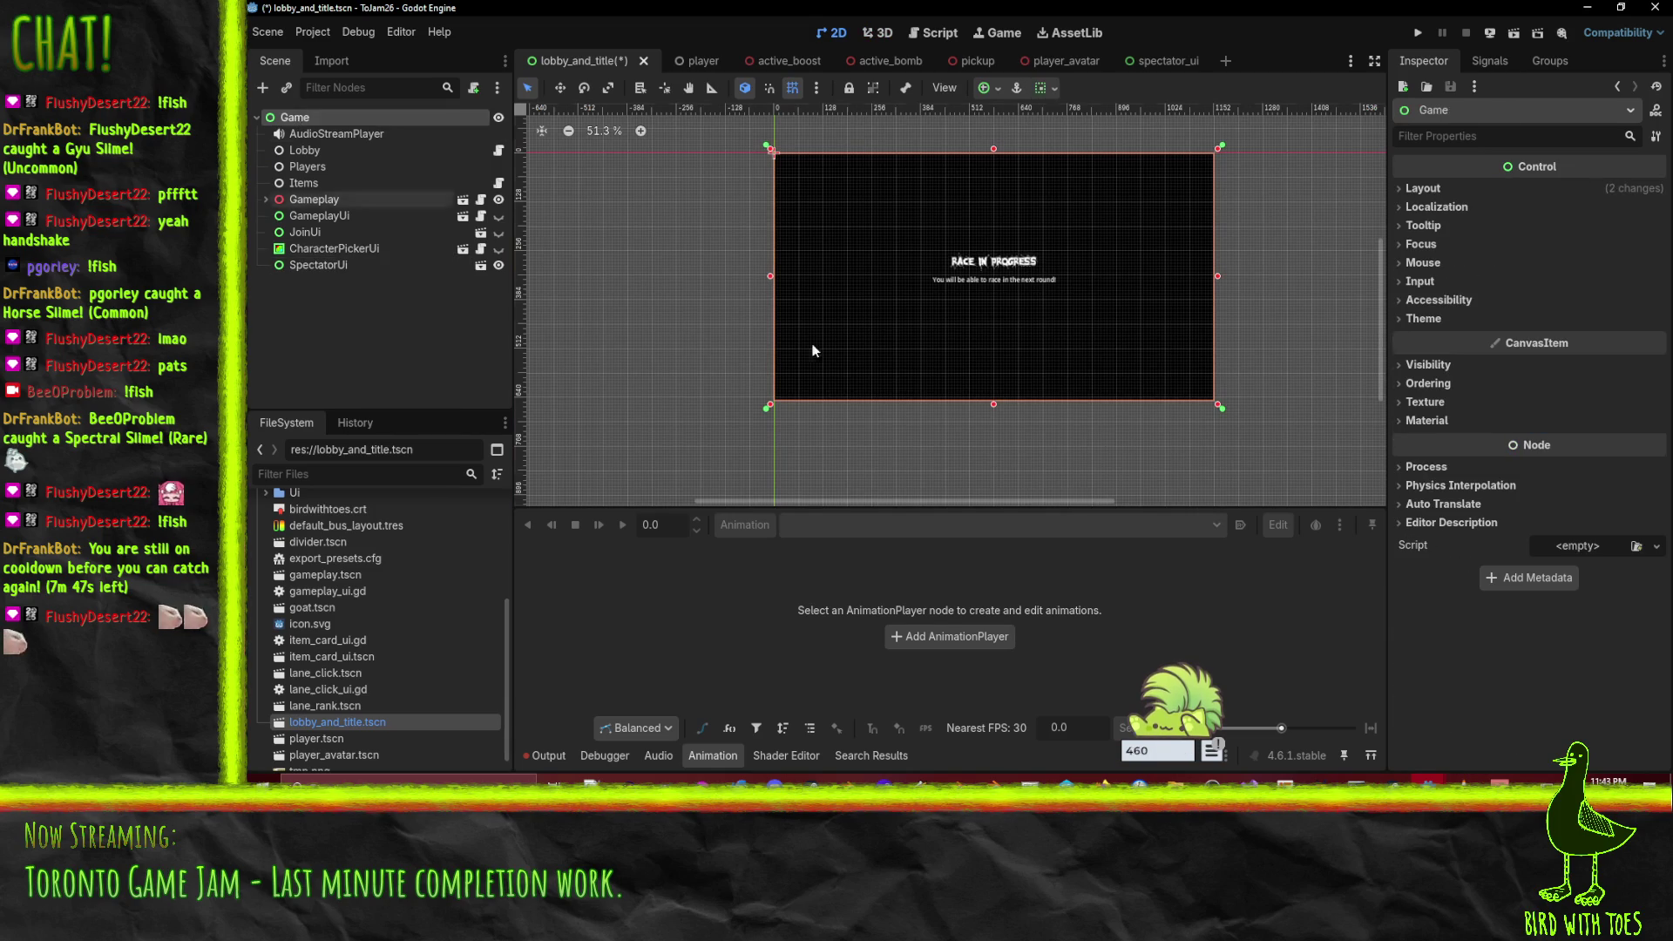
{"action": "left_click", "coordinate": [299, 150]}
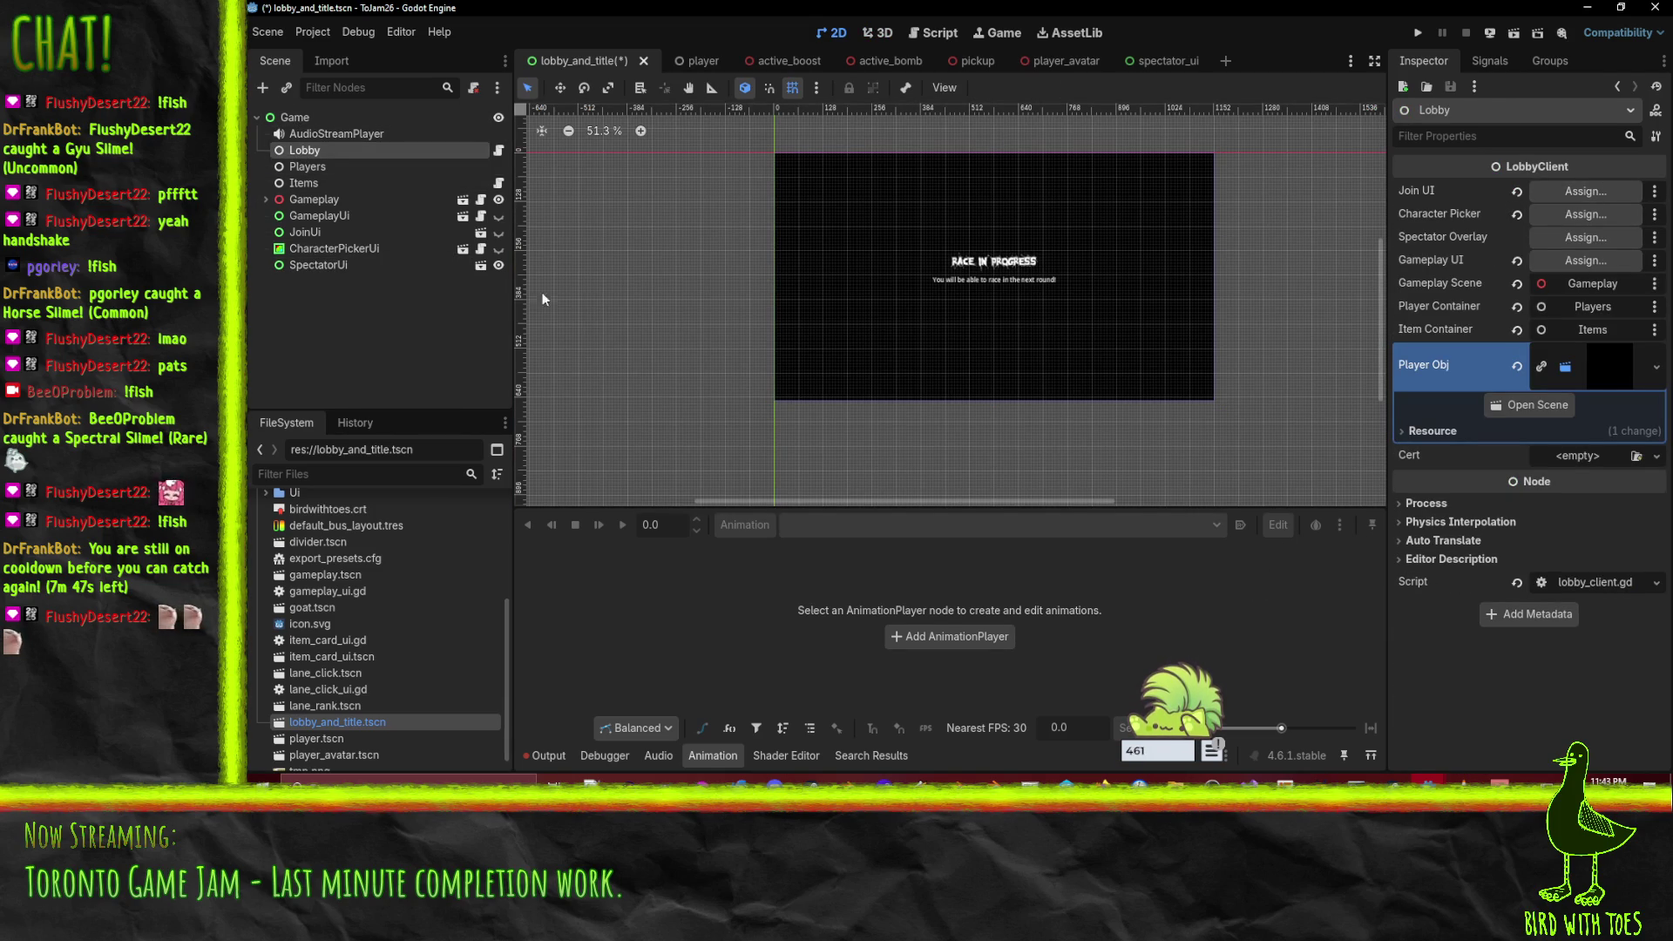
Step: Enable Editable Children on the JoinUi and GameplayUi instances
{"action": "right_click", "coordinate": [311, 233]}
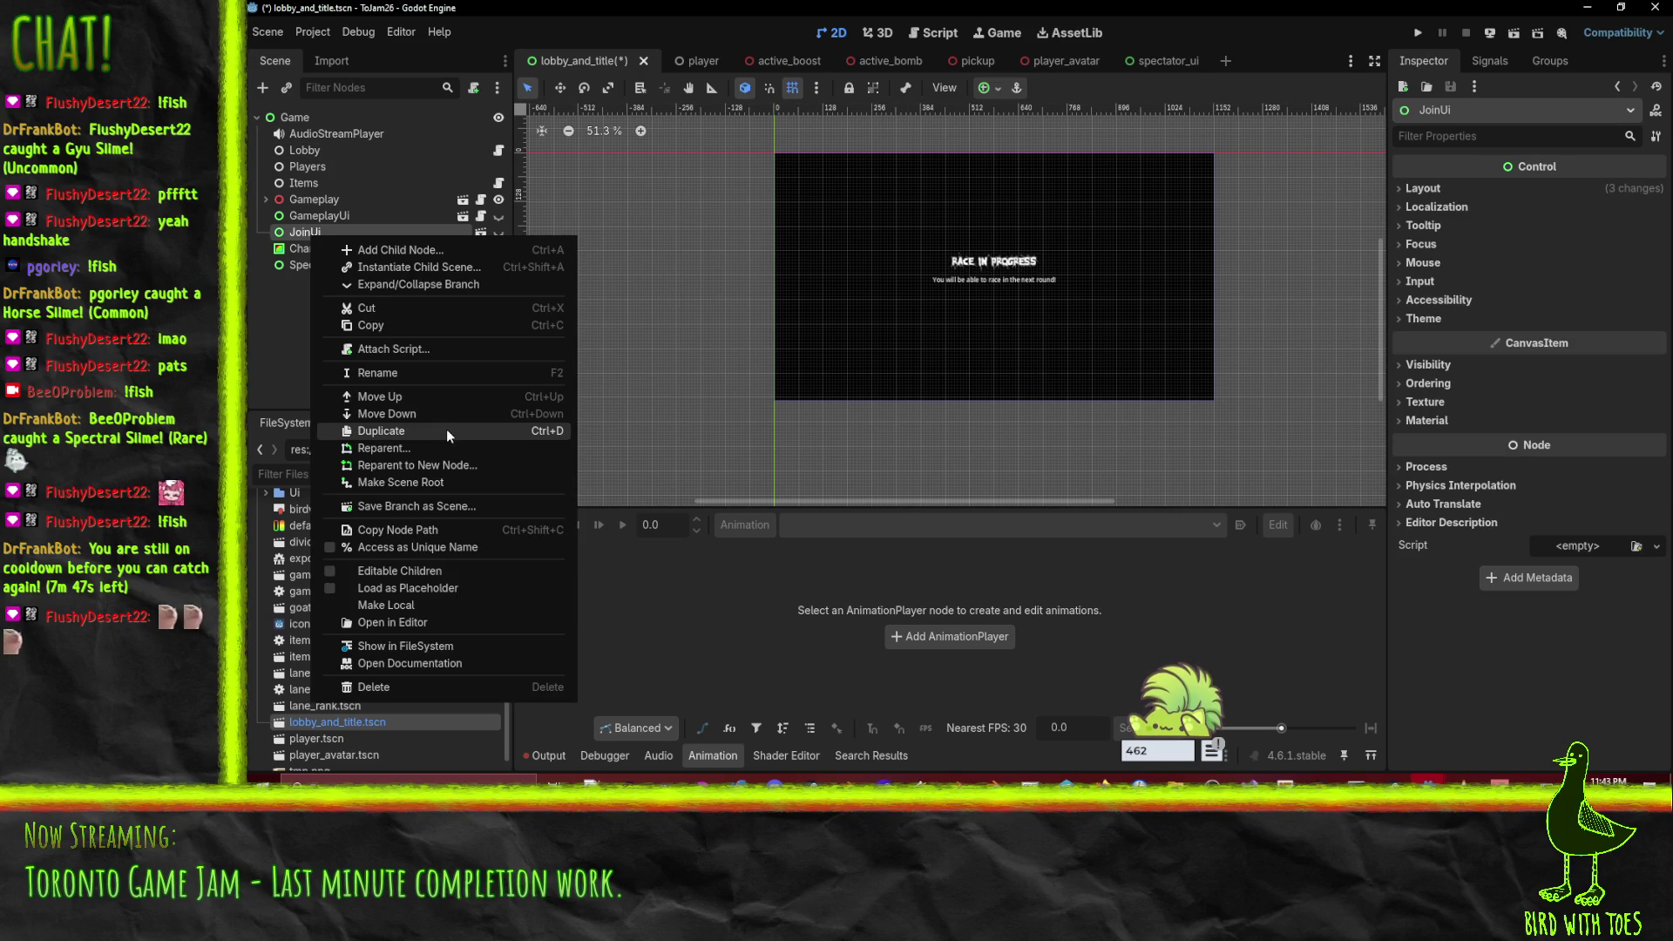
{"action": "left_click", "coordinate": [456, 564]}
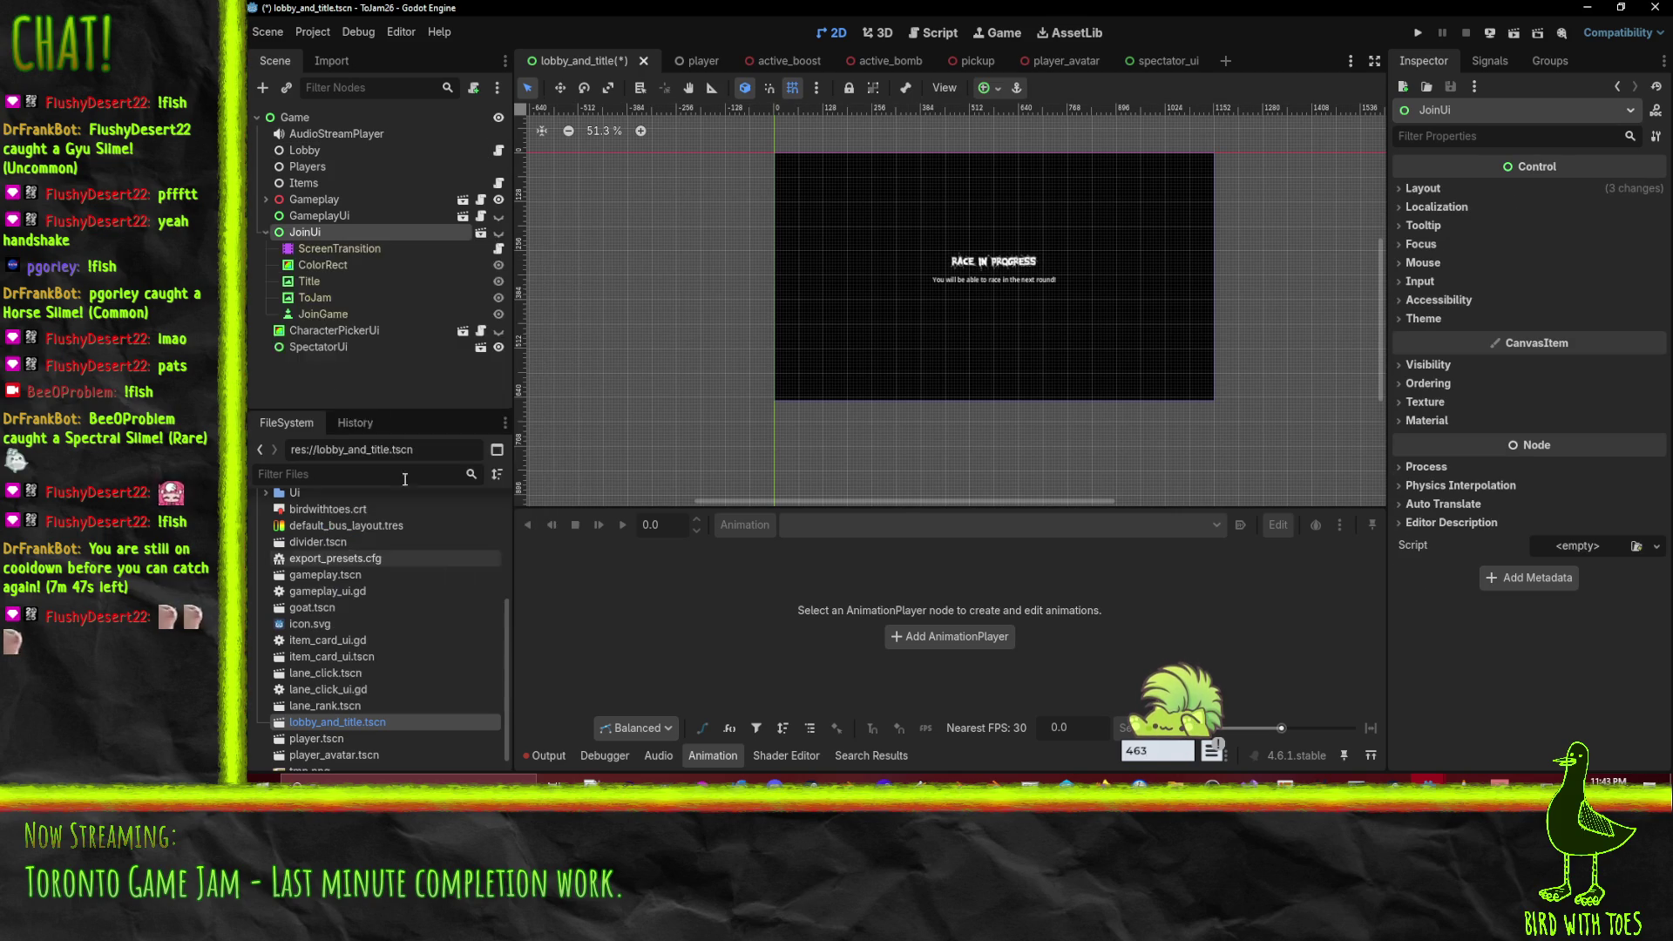
{"action": "left_click", "coordinate": [325, 217]}
{"action": "right_click", "coordinate": [326, 218]}
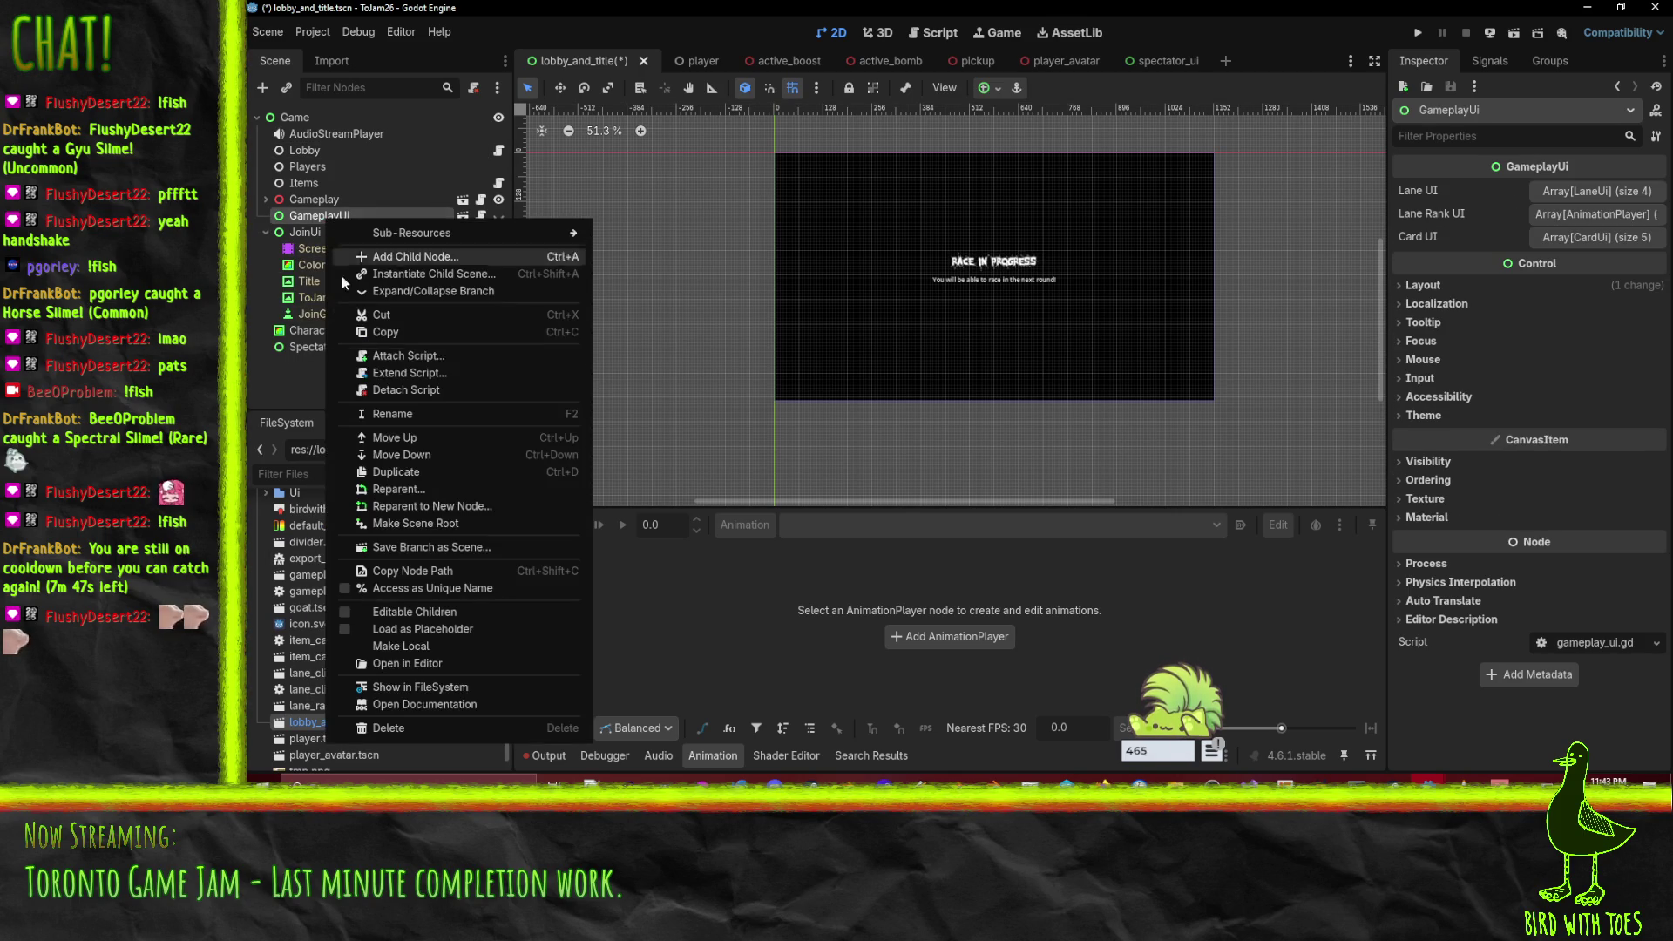
{"action": "left_click", "coordinate": [447, 612]}
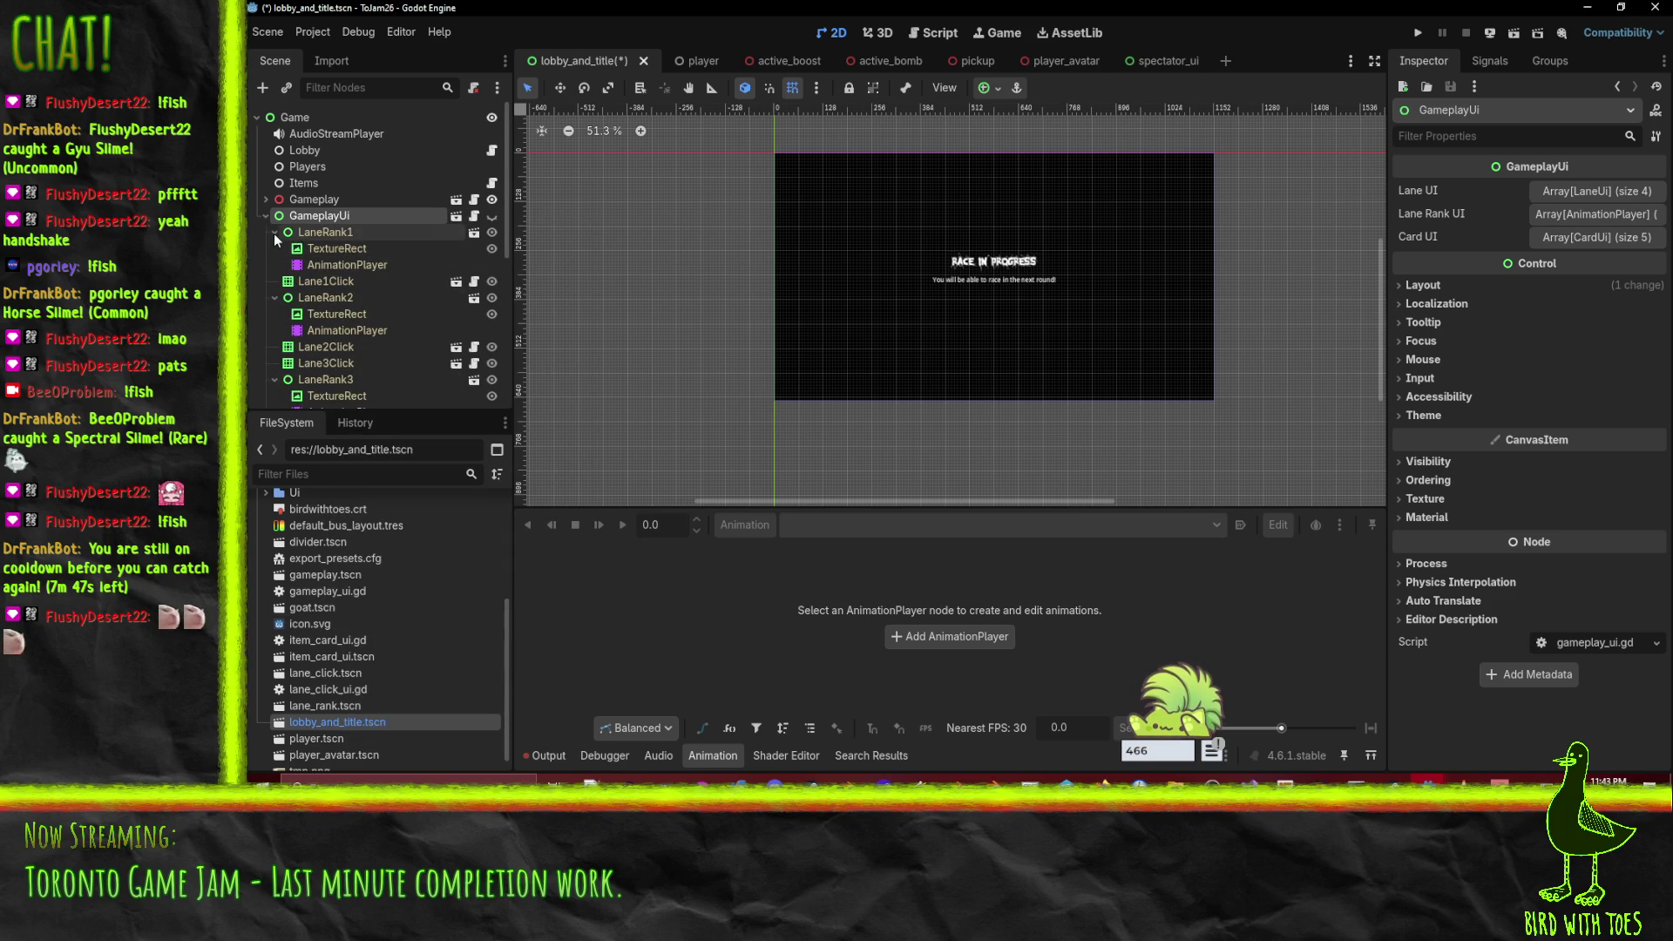
Step: Collapse the LaneRank1–4 branches and review the Lobby's unassigned UI slots
{"action": "left_click", "coordinate": [276, 233]}
{"action": "left_click", "coordinate": [274, 250]}
{"action": "left_click", "coordinate": [275, 265]}
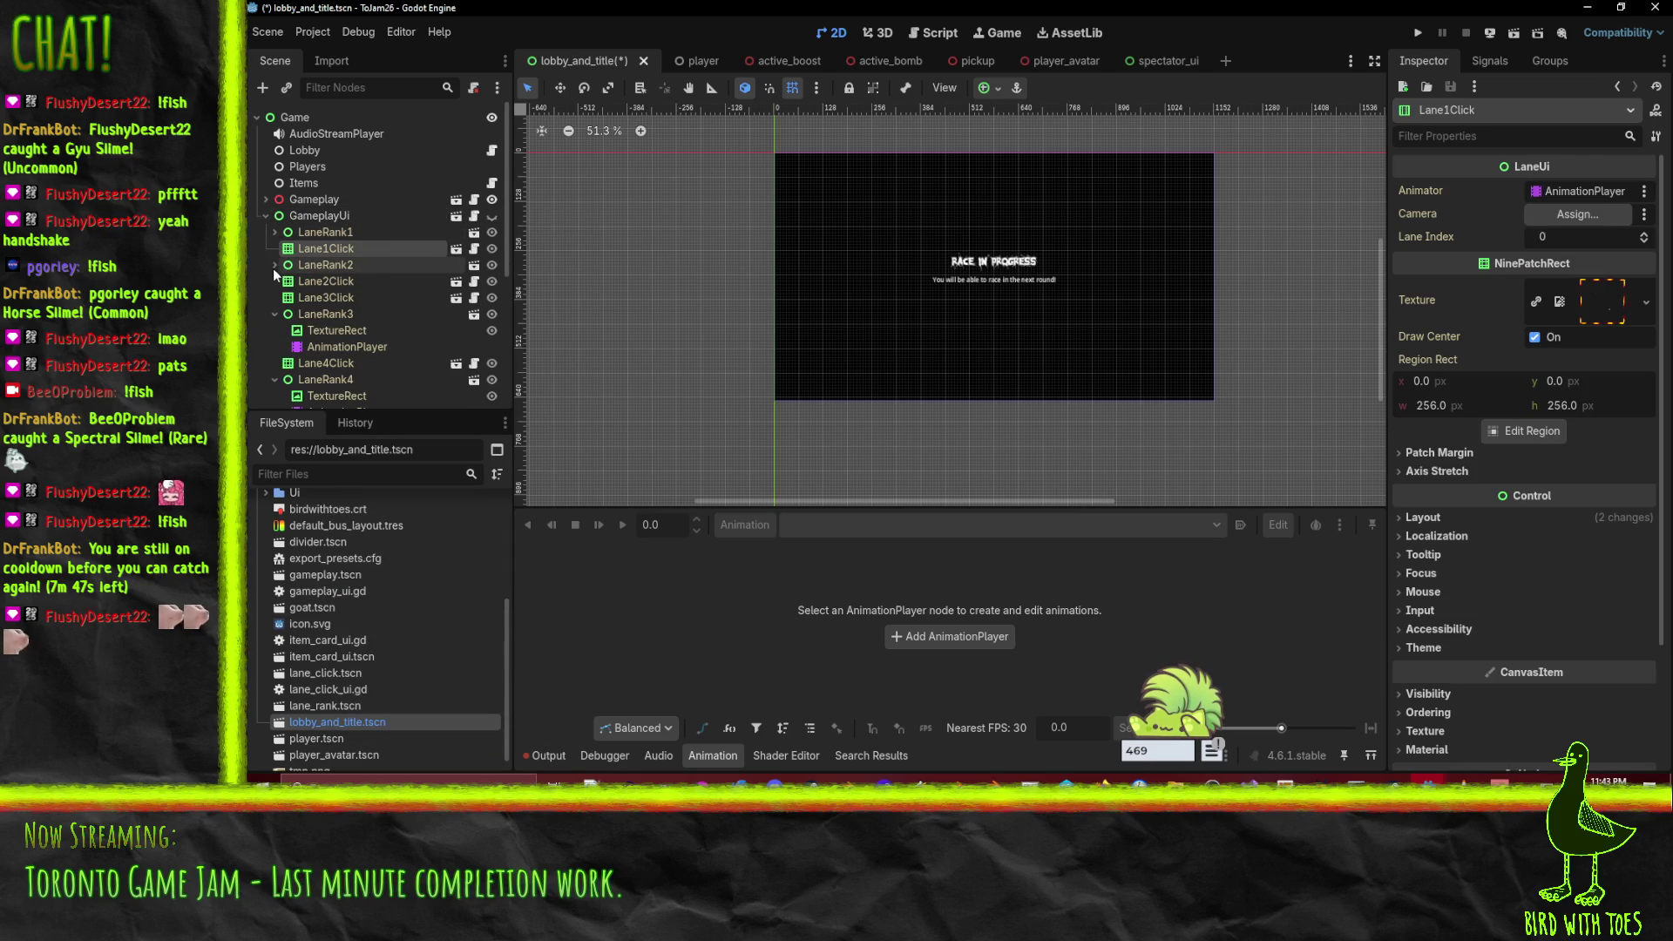
{"action": "left_click", "coordinate": [275, 314]}
{"action": "left_click", "coordinate": [274, 347]}
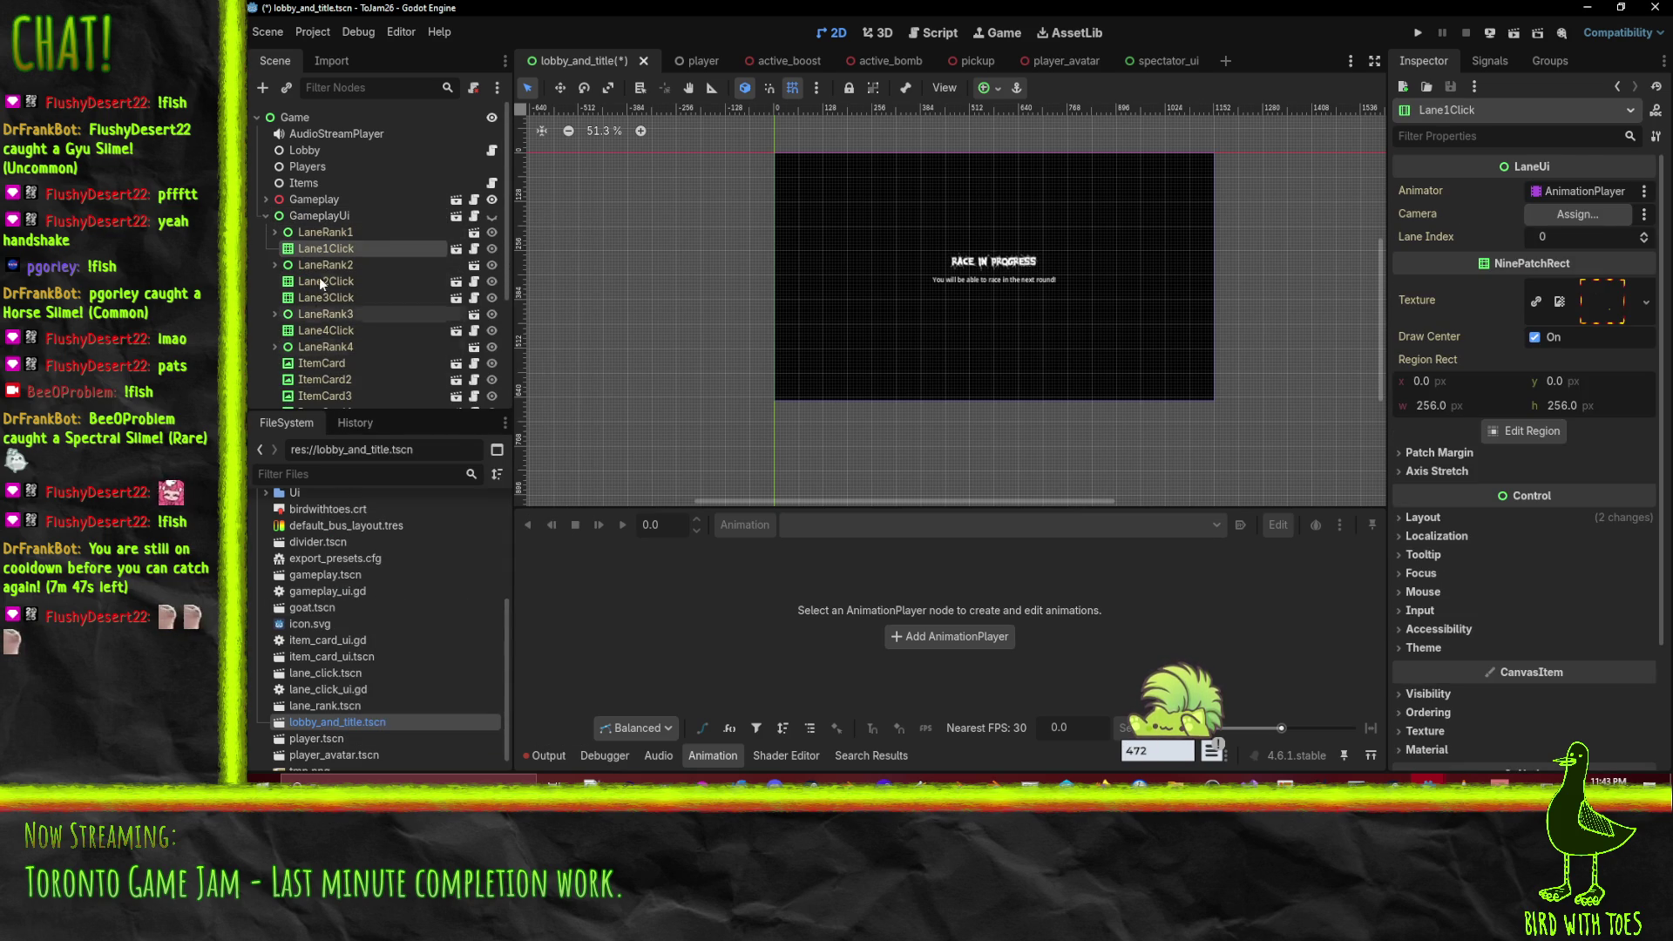
{"action": "left_click", "coordinate": [305, 115]}
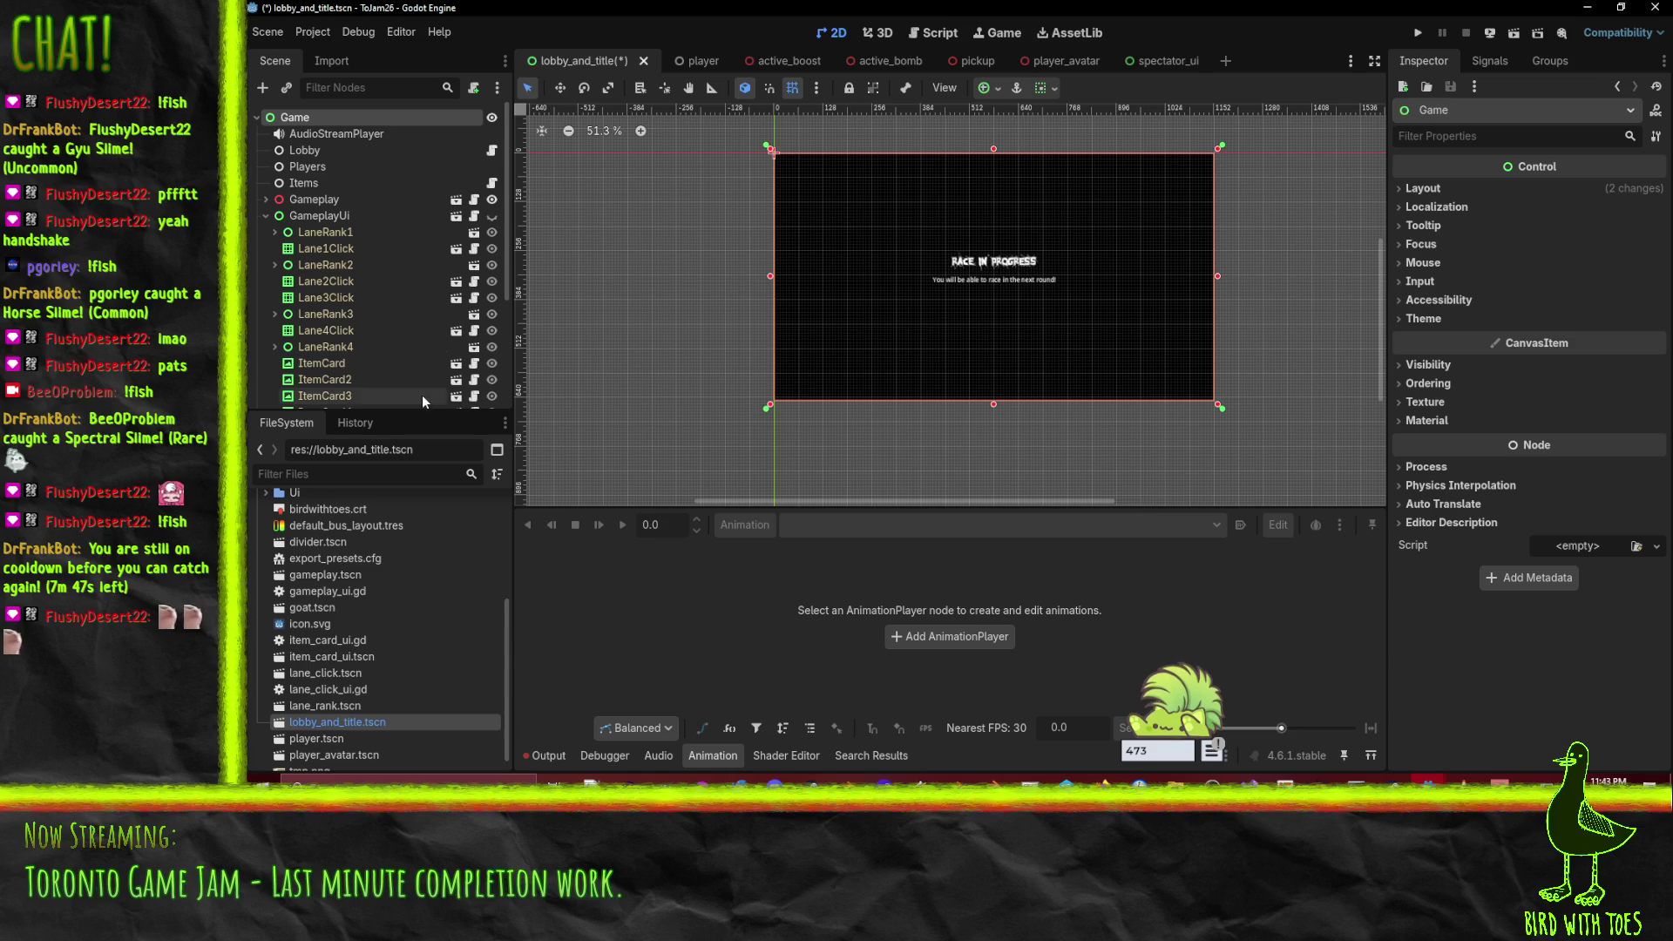
{"action": "left_click", "coordinate": [304, 151]}
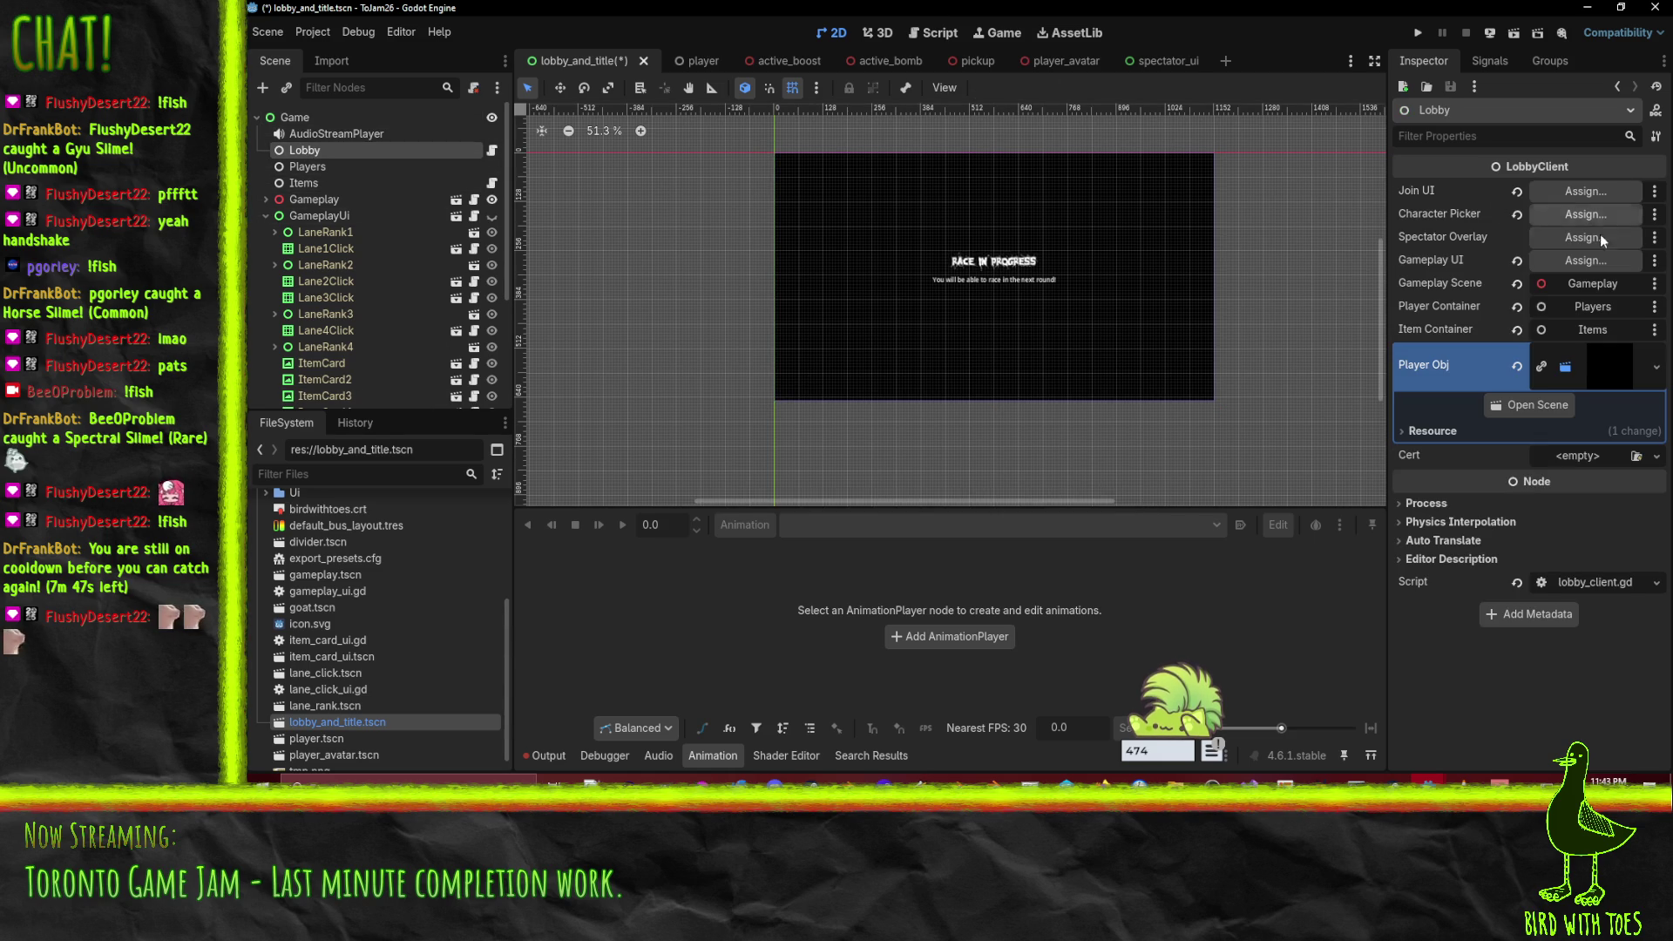
Step: Drag JoinUi's ScreenTransition onto the Lobby's Spectator Overlay and Join UI slots
{"action": "scroll", "coordinate": [371, 307], "scroll_direction": "down", "scroll_amount": 5}
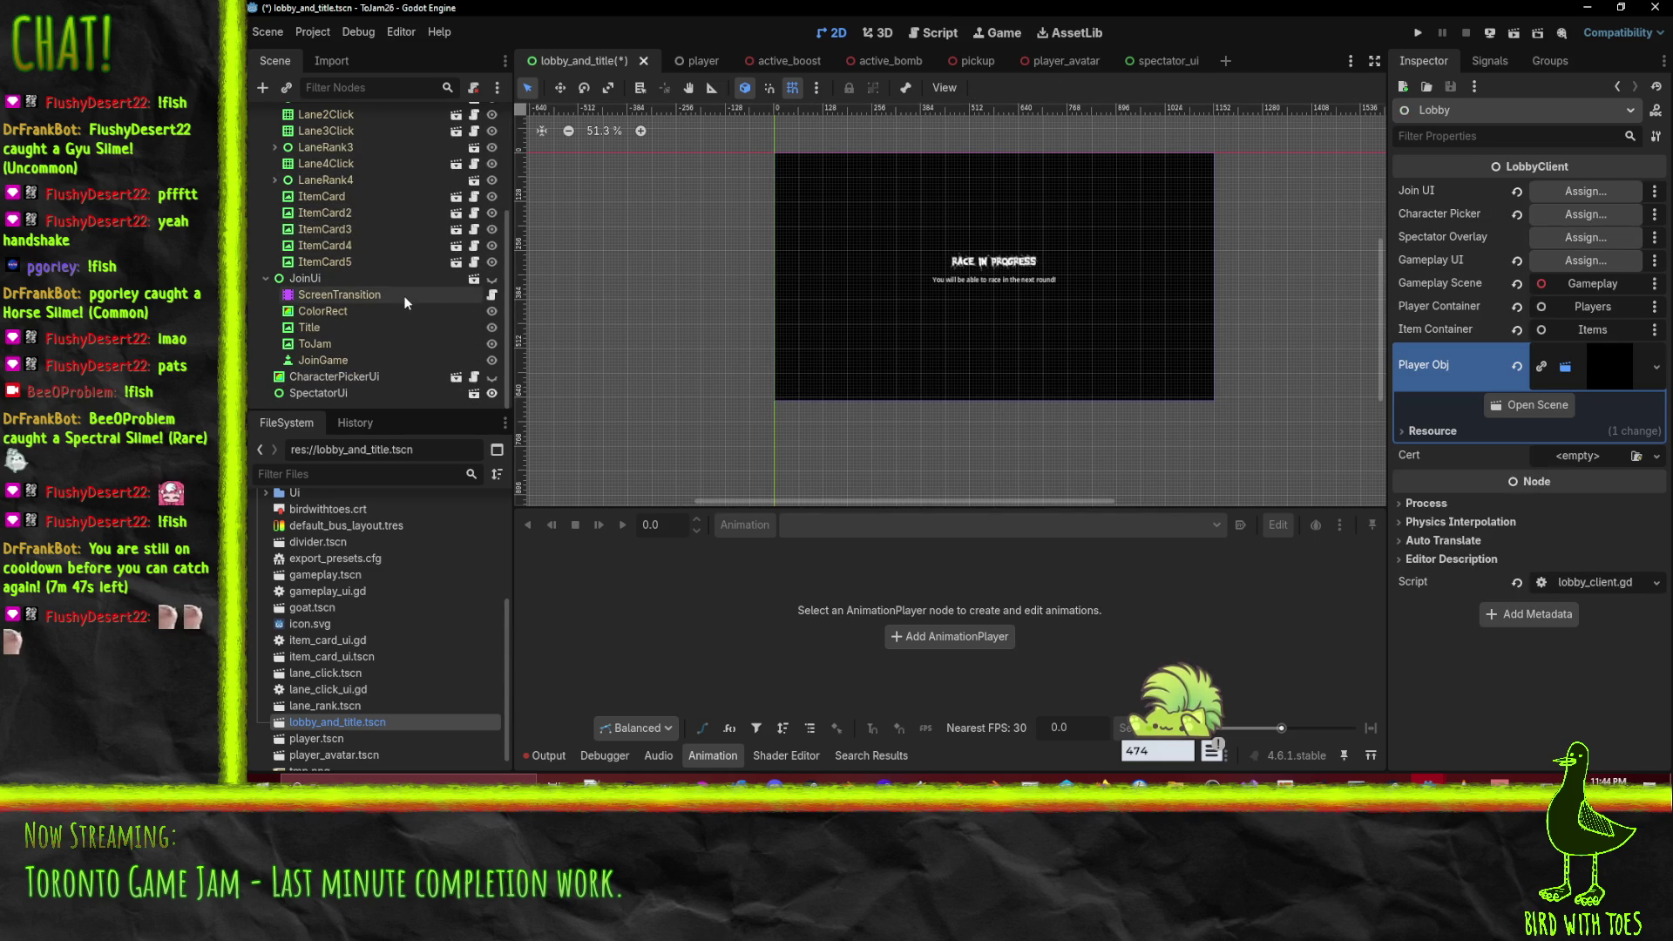
{"action": "mouse_move", "coordinate": [347, 296]}
{"action": "left_mouse_down"}
{"action": "mouse_move", "coordinate": [1628, 253]}
{"action": "mouse_move", "coordinate": [1586, 237]}
{"action": "left_mouse_up"}
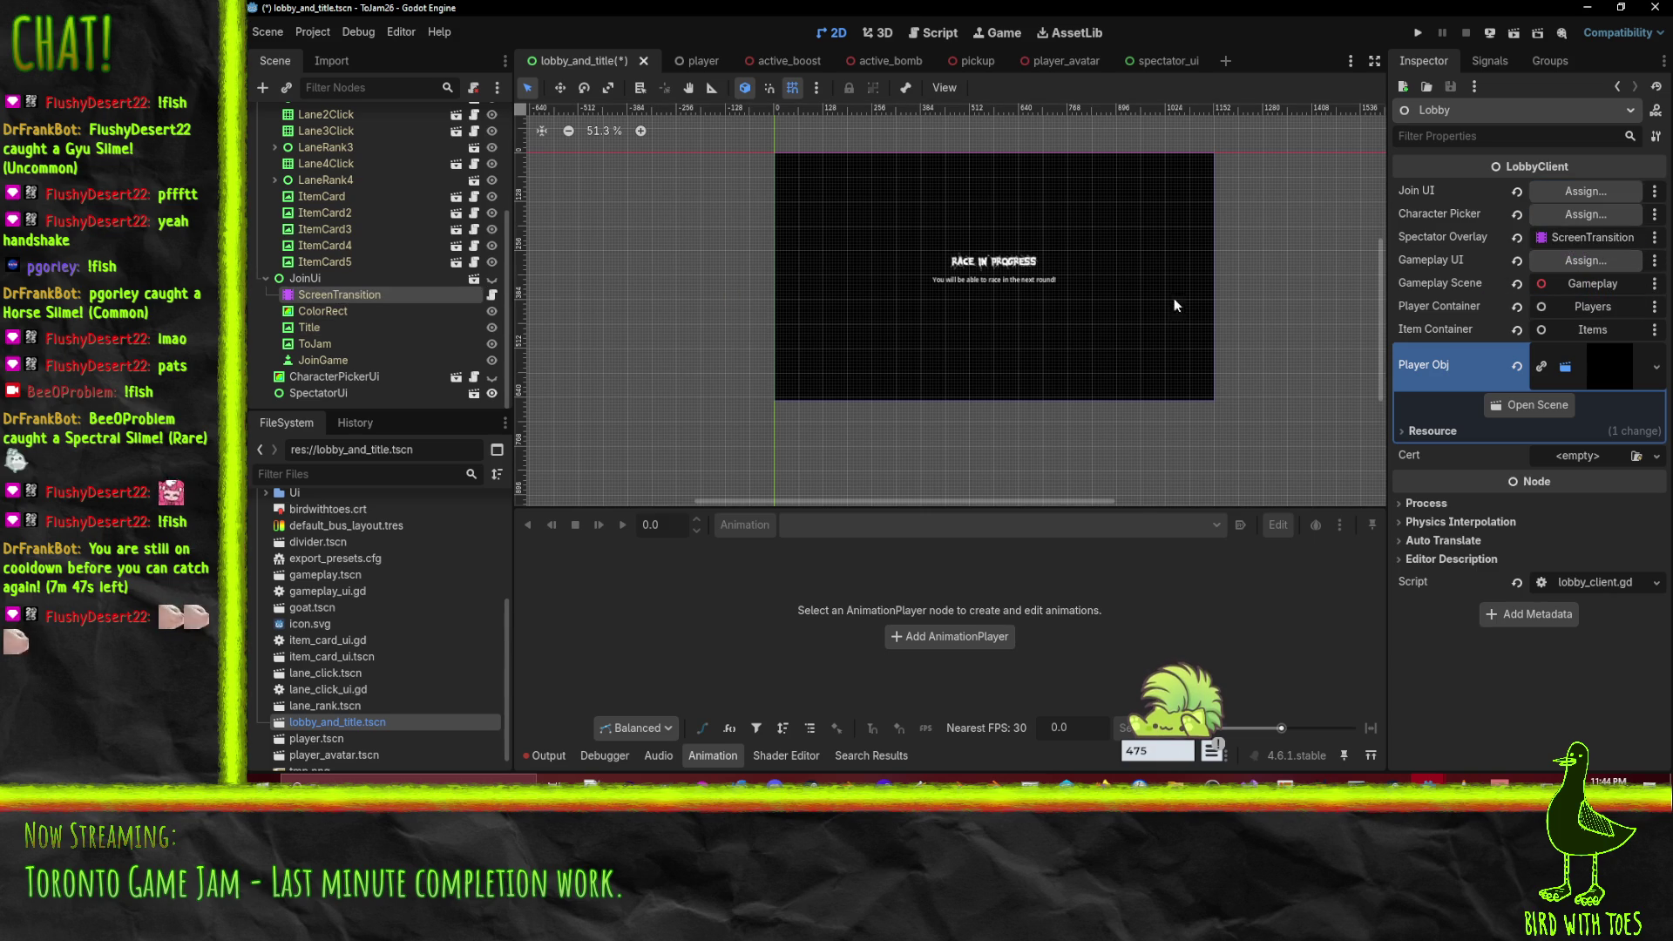
{"action": "scroll", "coordinate": [384, 317], "scroll_direction": "up", "scroll_amount": 4}
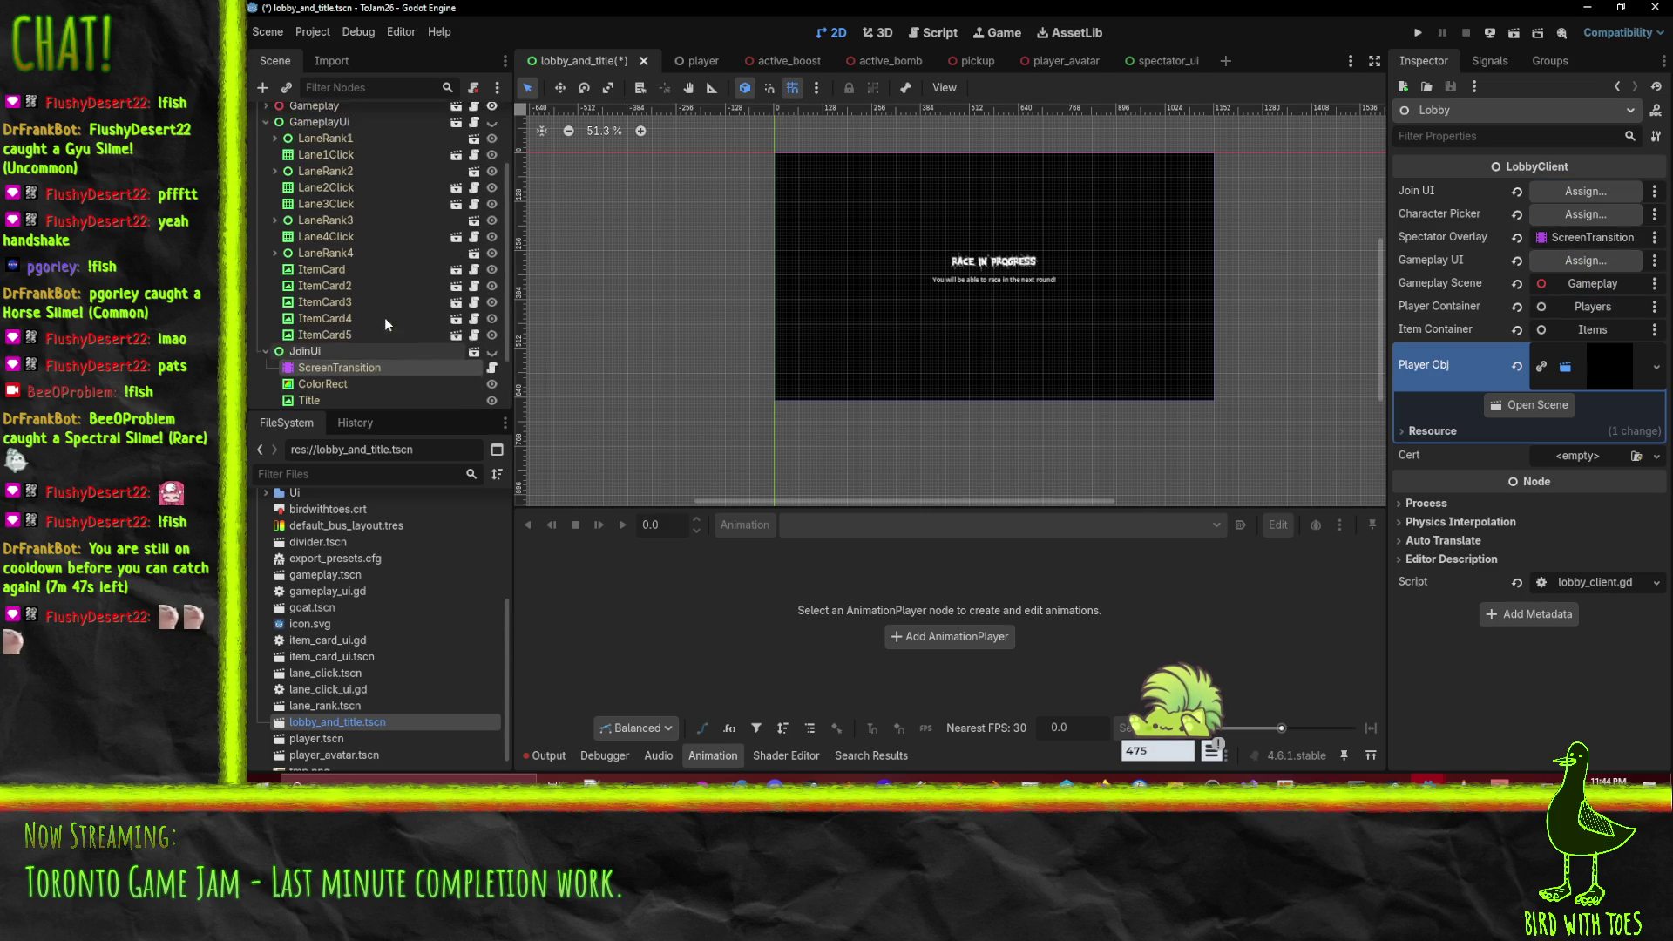
{"action": "scroll", "coordinate": [374, 317], "scroll_direction": "up", "scroll_amount": 1}
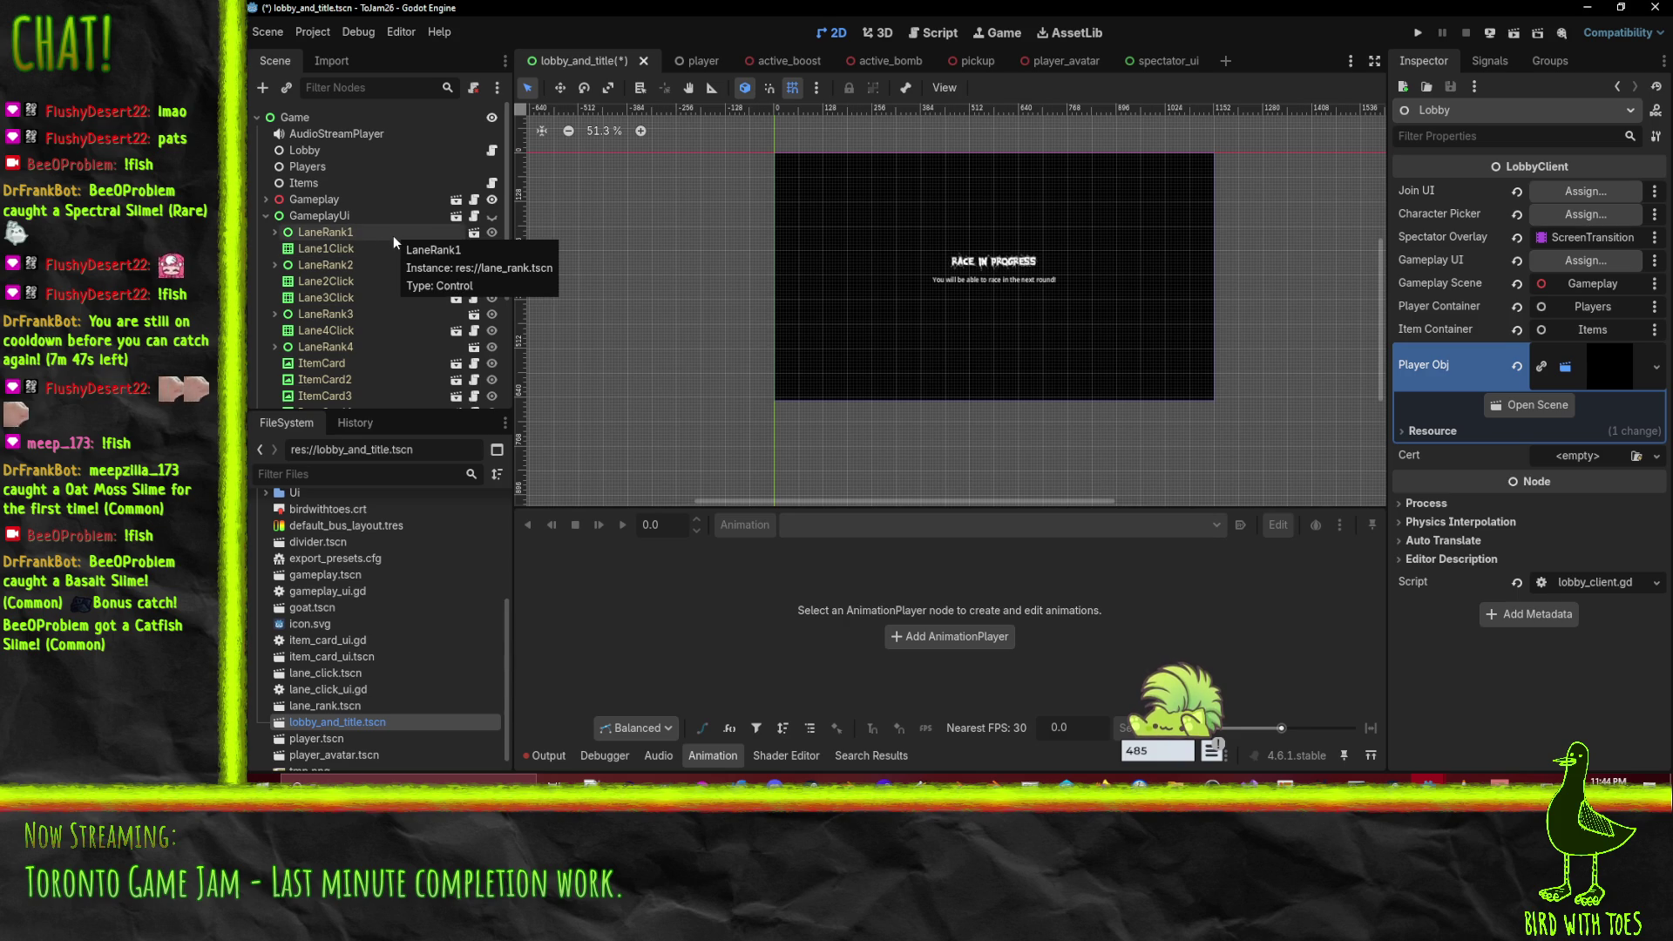
{"action": "left_click", "coordinate": [266, 215]}
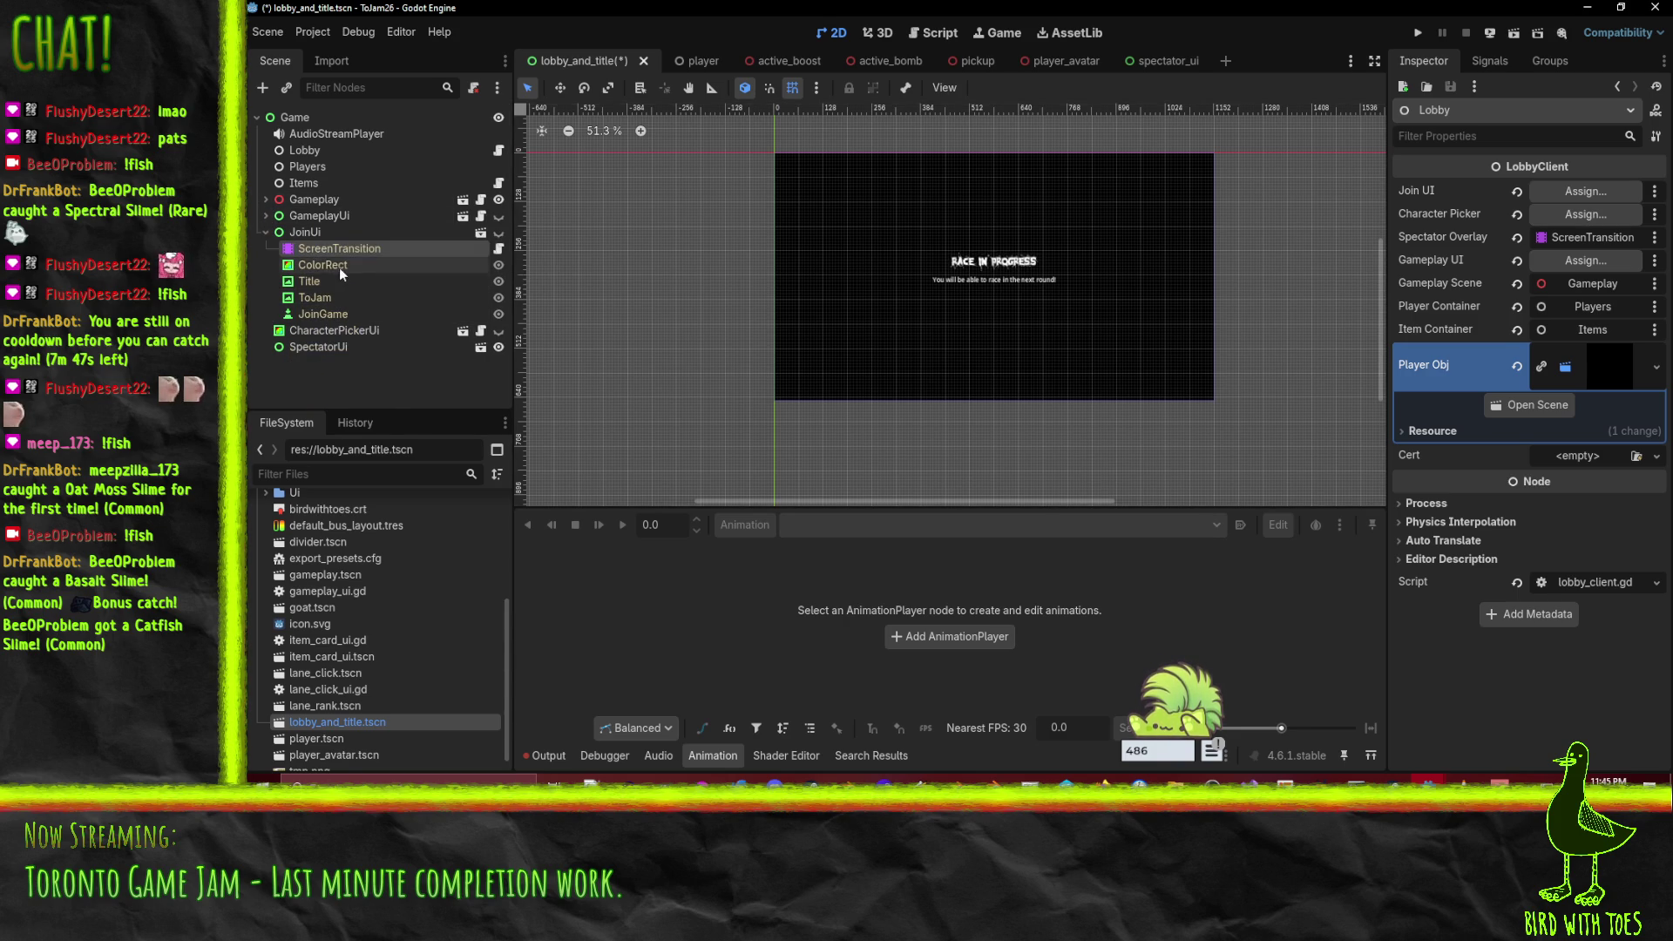
{"action": "left_click_drag", "start_coordinate": [333, 244], "coordinate": [1596, 194]}
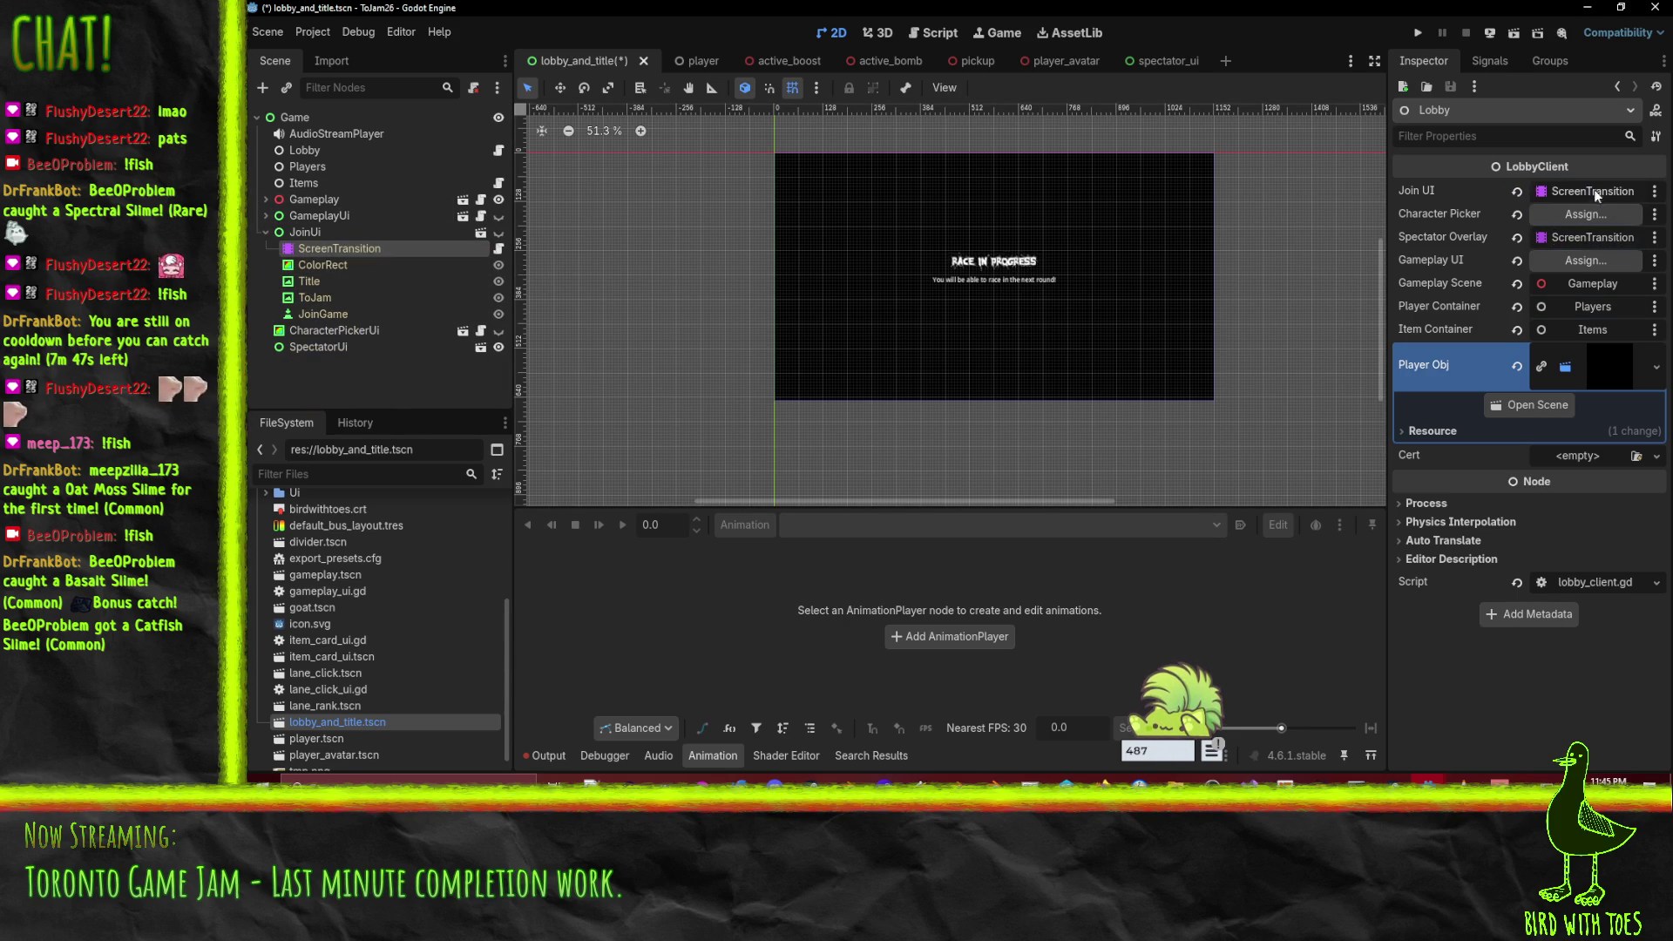
{"action": "left_click", "coordinate": [342, 349]}
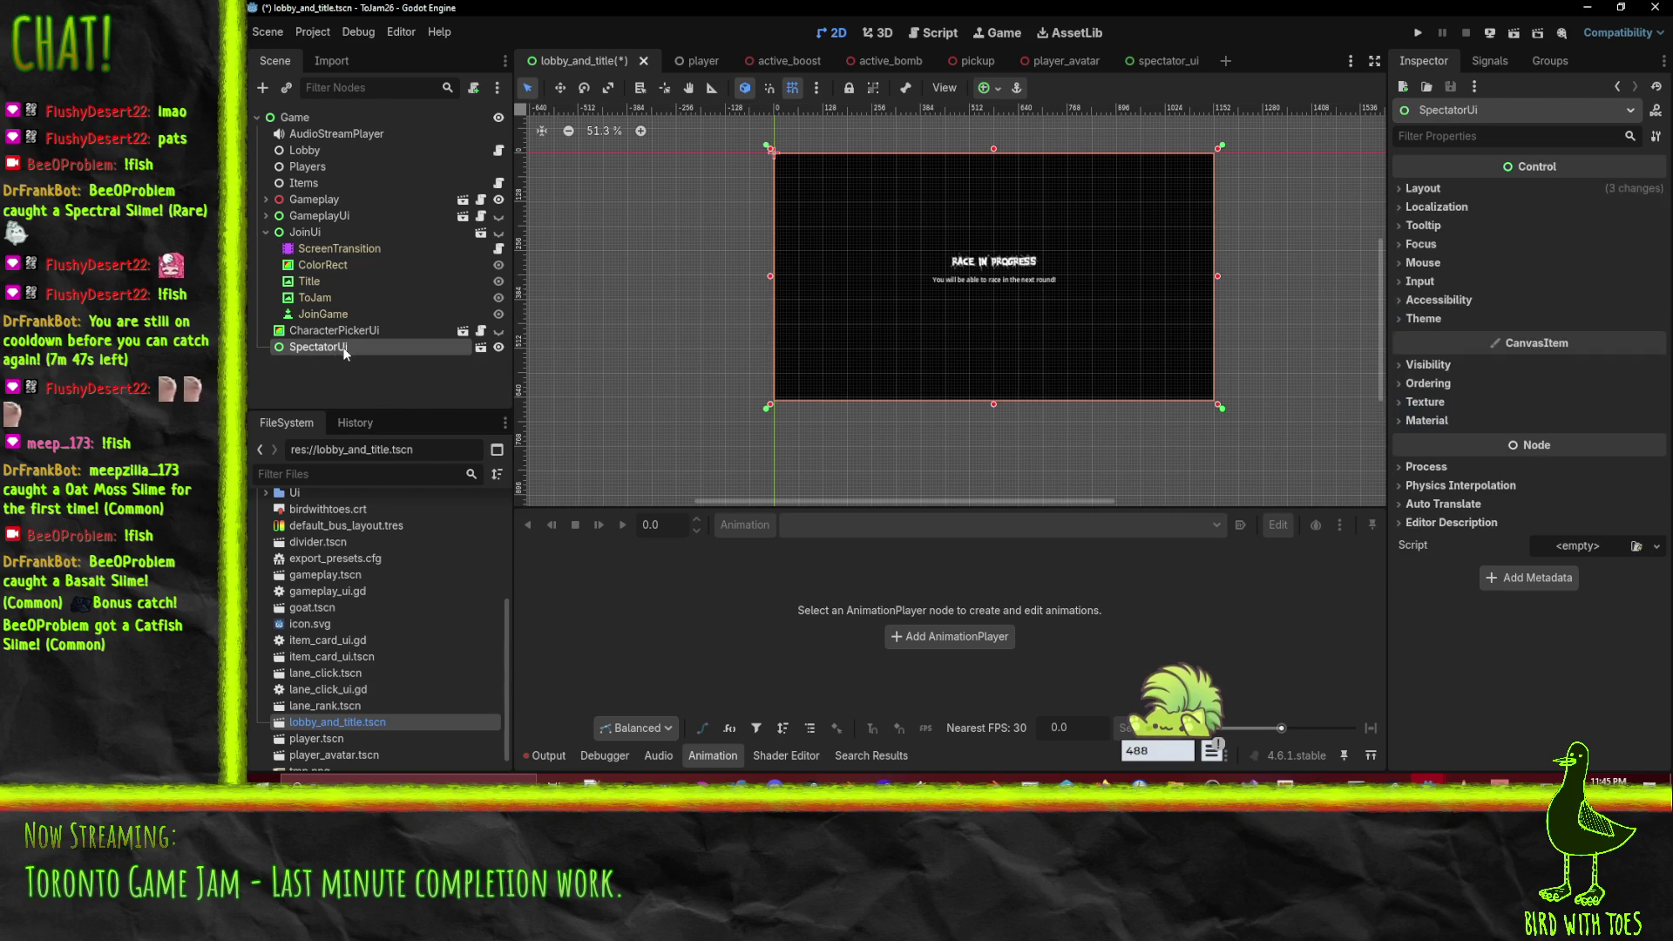
Step: Enable Editable Children on the SpectatorUi instance
{"action": "right_click", "coordinate": [343, 349]}
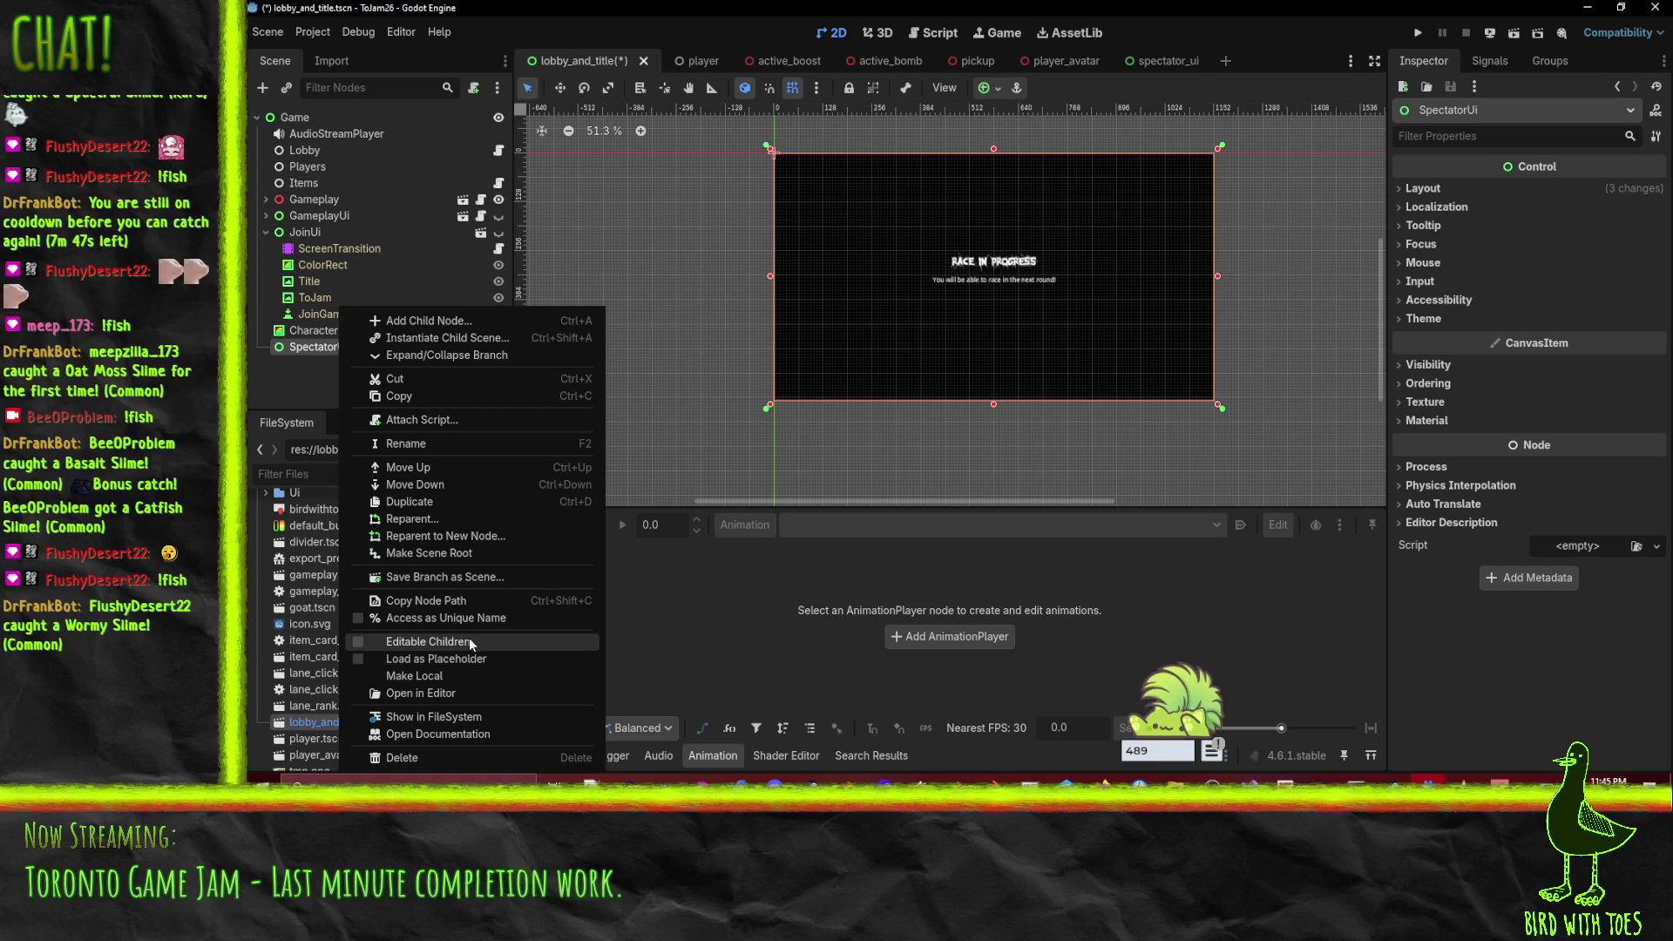
{"action": "left_click", "coordinate": [469, 641]}
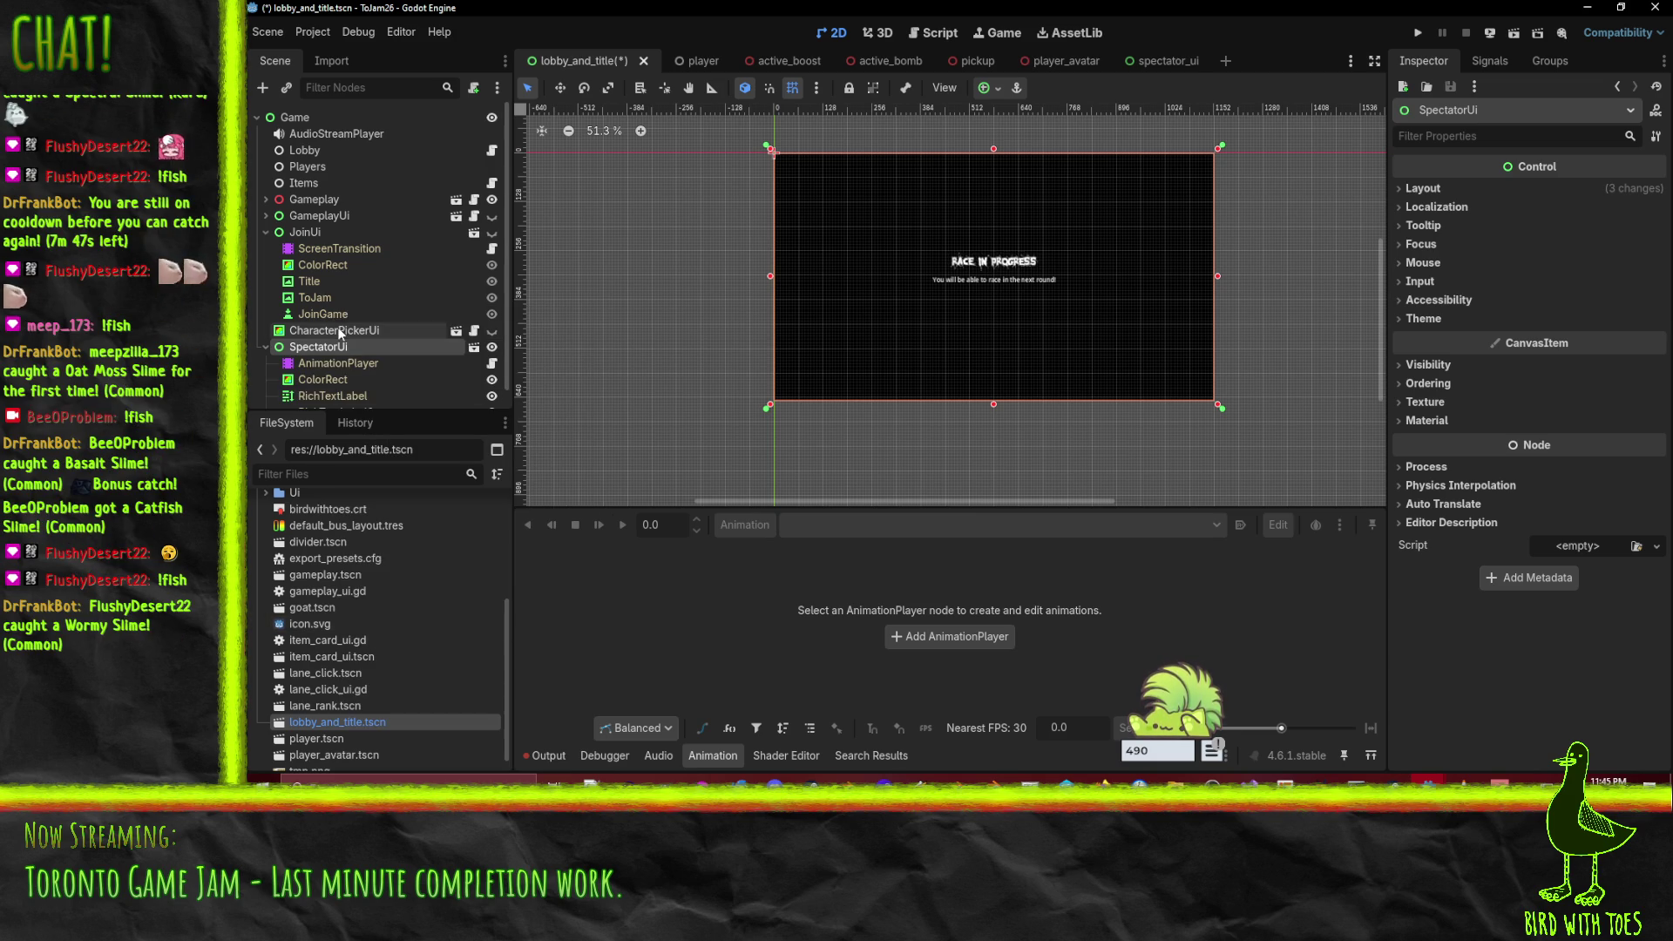
{"action": "left_click_drag", "start_coordinate": [363, 362], "coordinate": [344, 301]}
{"action": "left_click", "coordinate": [948, 418]}
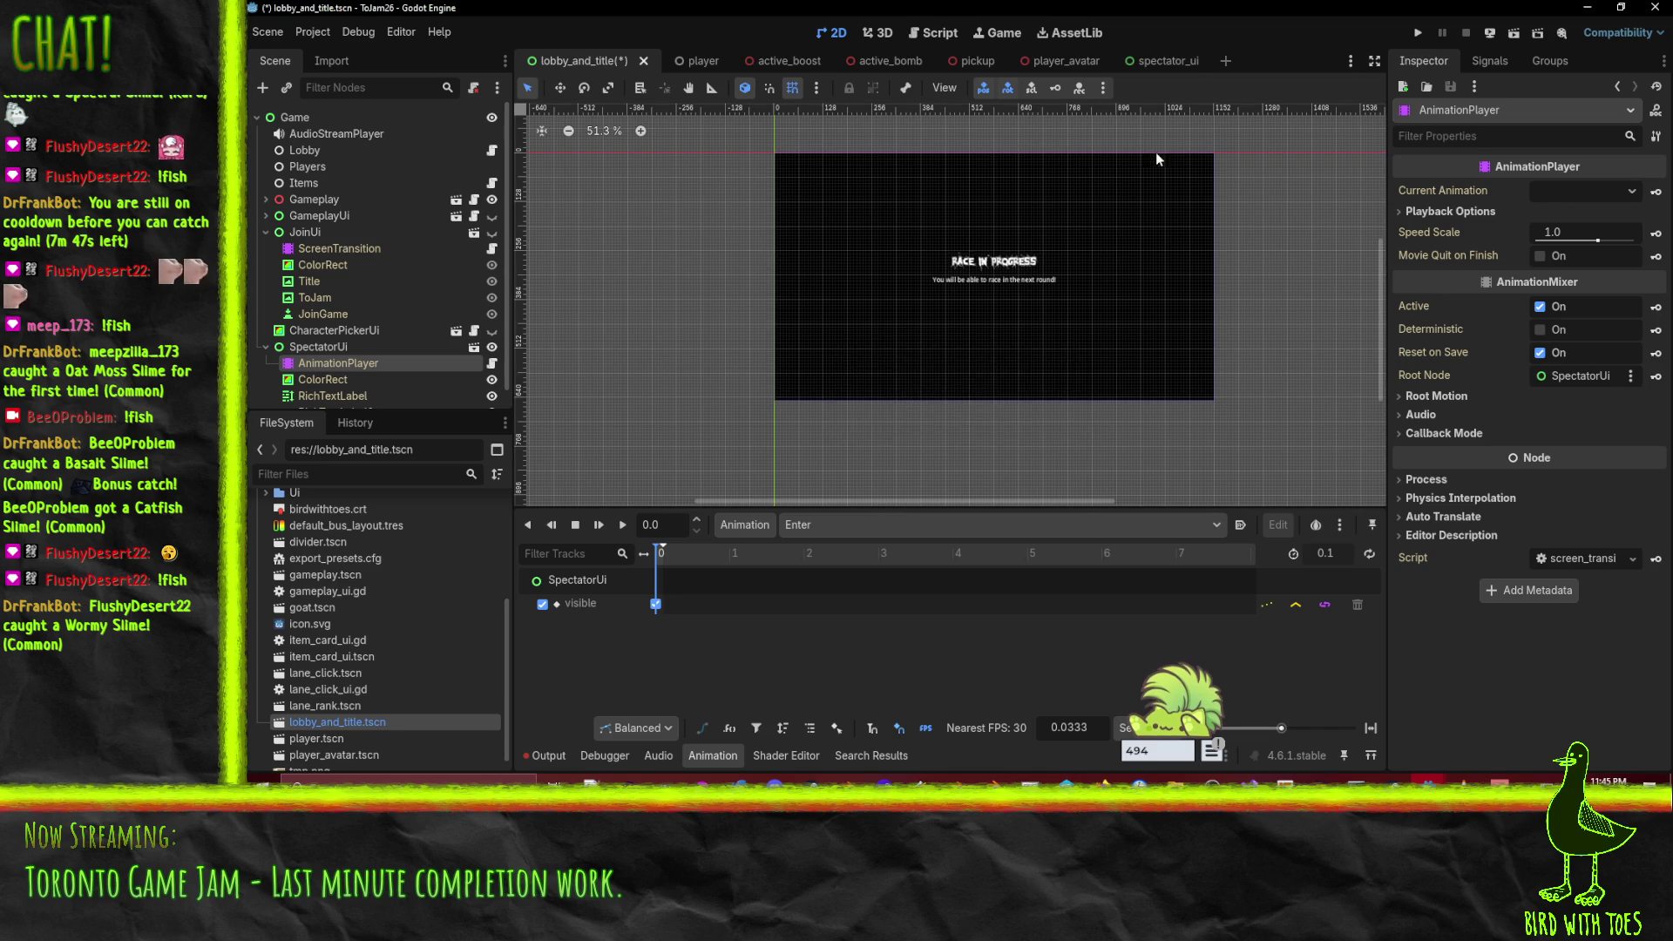
Step: Rename spectator_ui's AnimationPlayer to SpectatorScreenTransition, save, and return to lobby_and_title
{"action": "left_click", "coordinate": [1166, 60]}
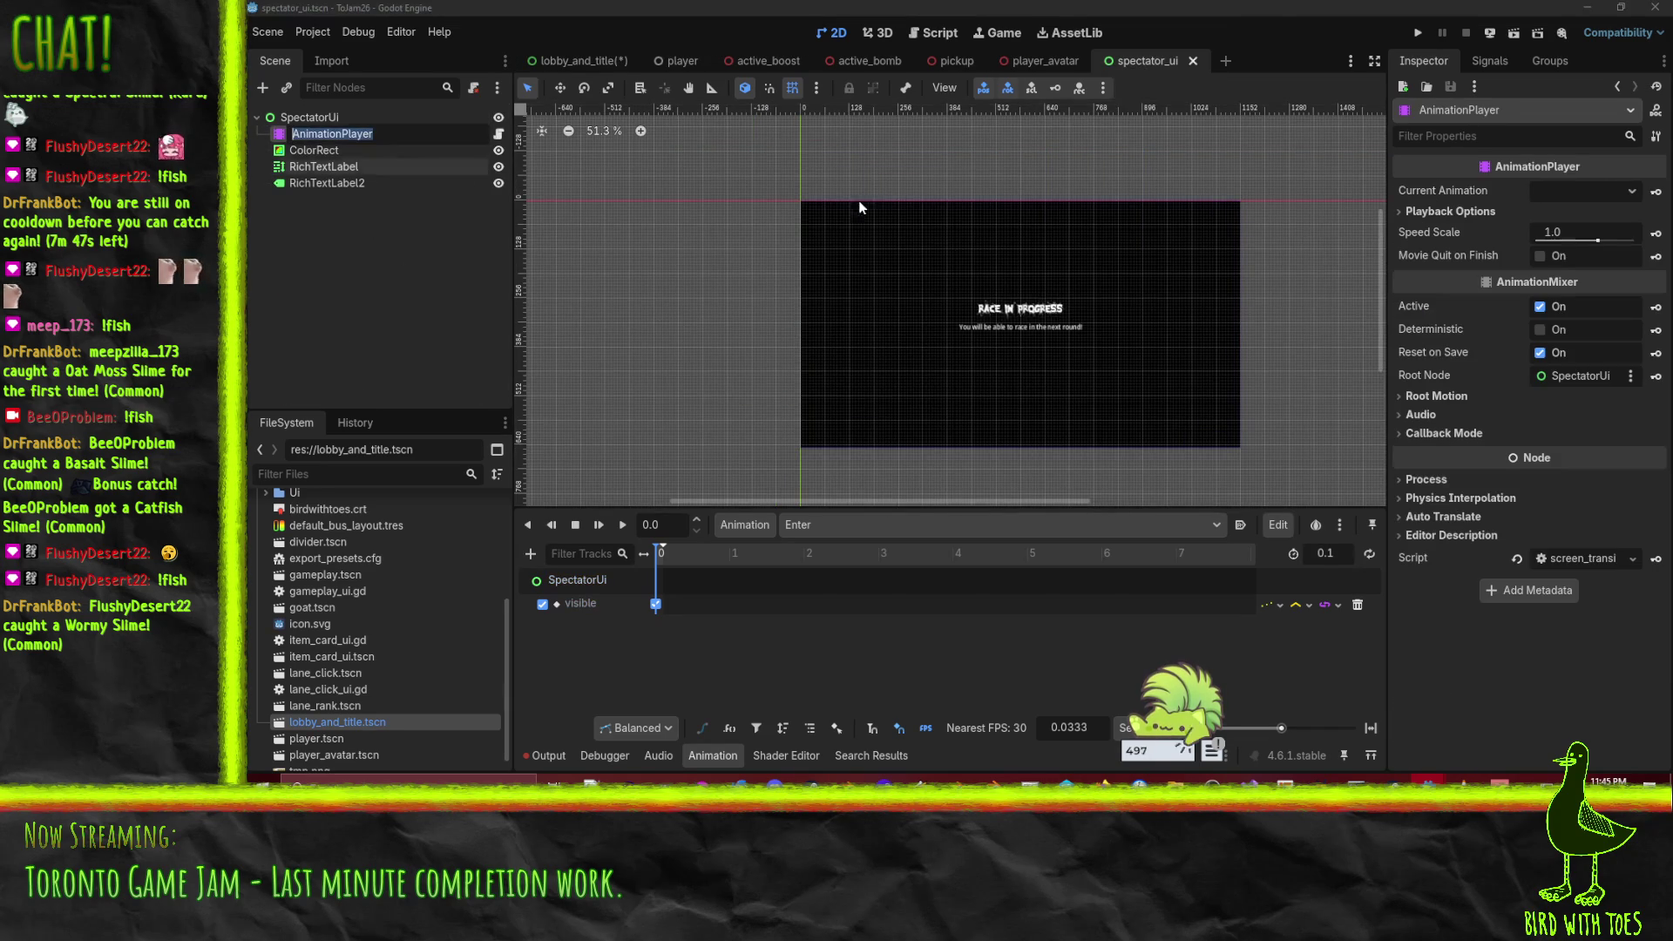
{"action": "type", "text": "Spe"}
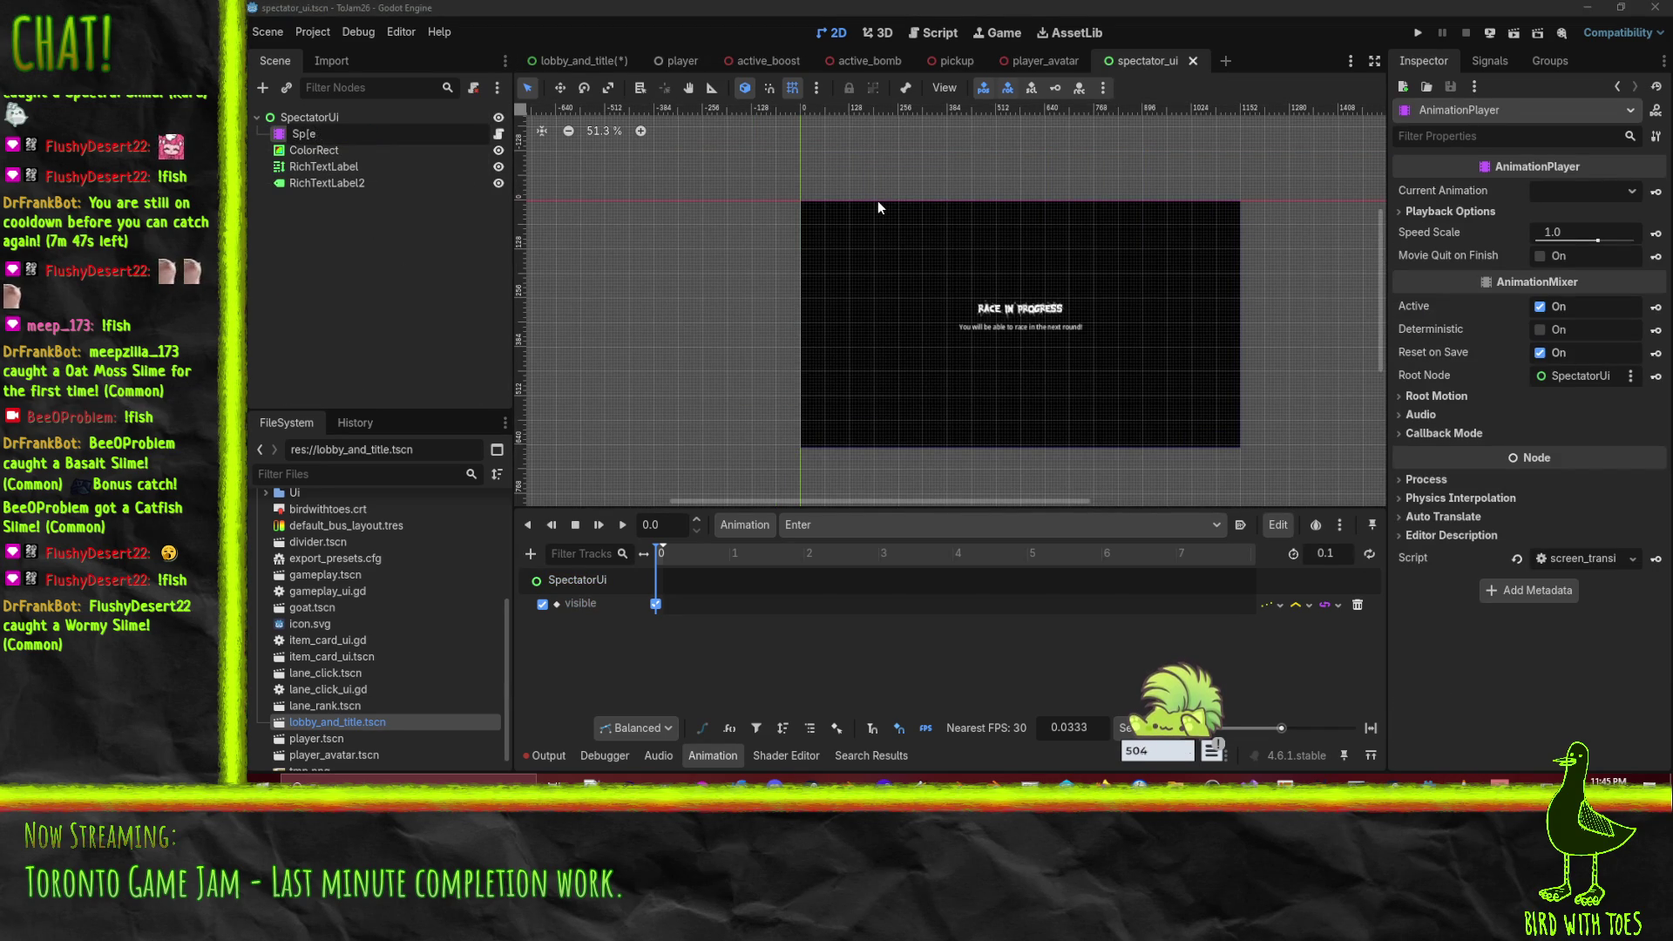
{"action": "type", "text": "ctatorScr"}
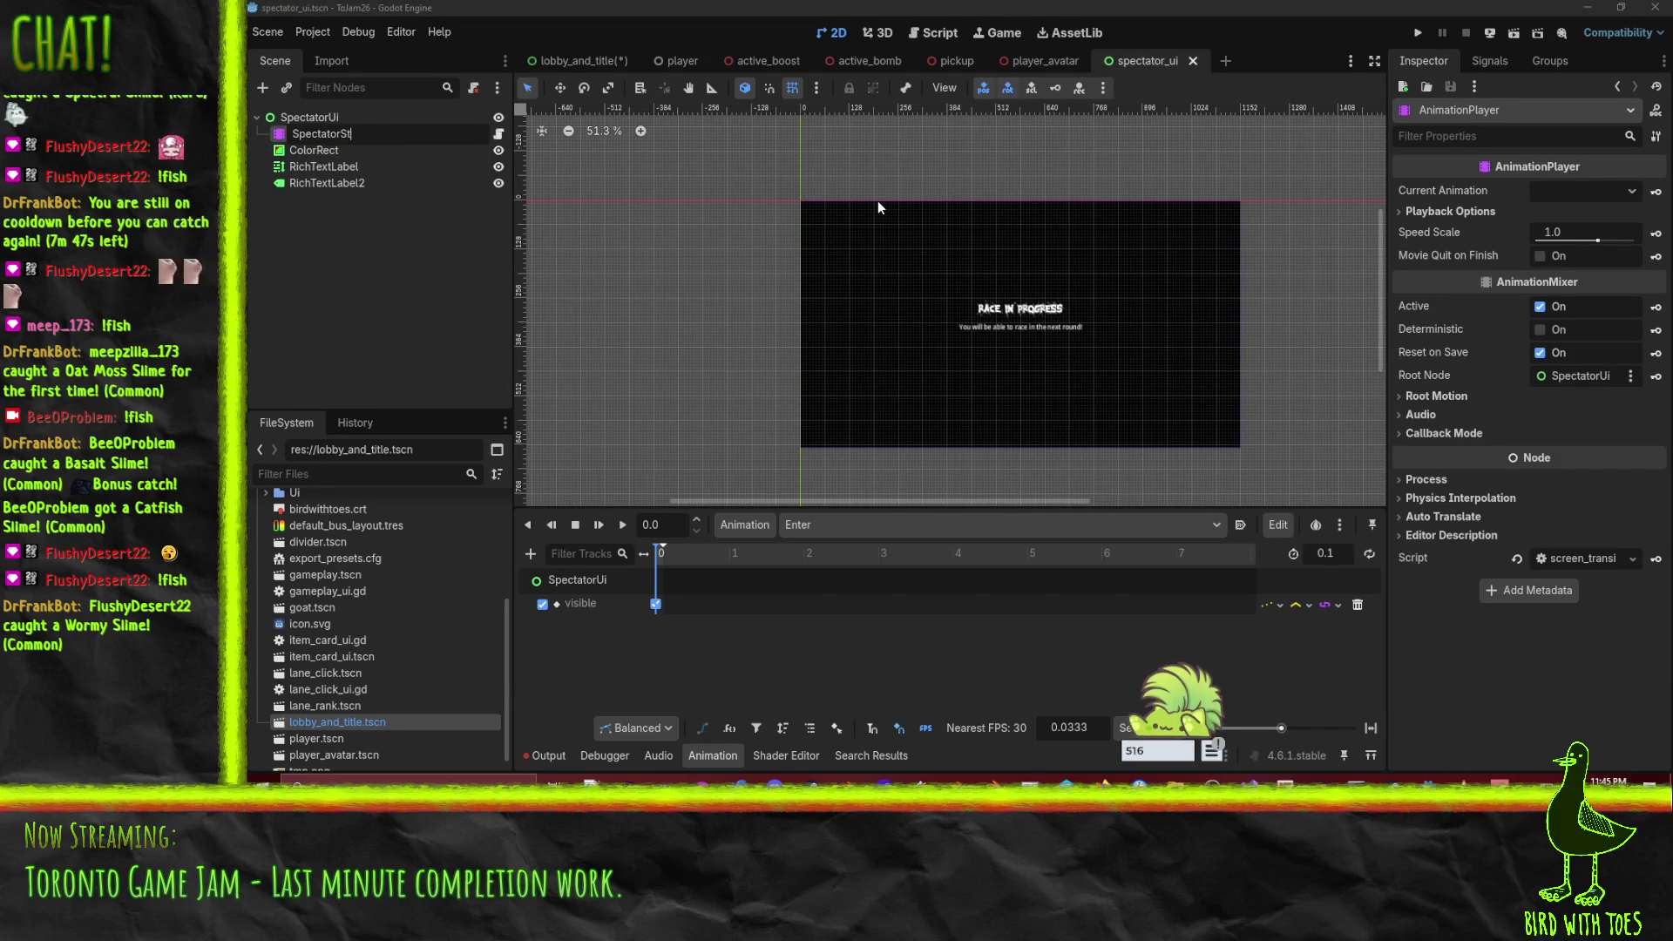
{"action": "type", "text": "eenTransition"}
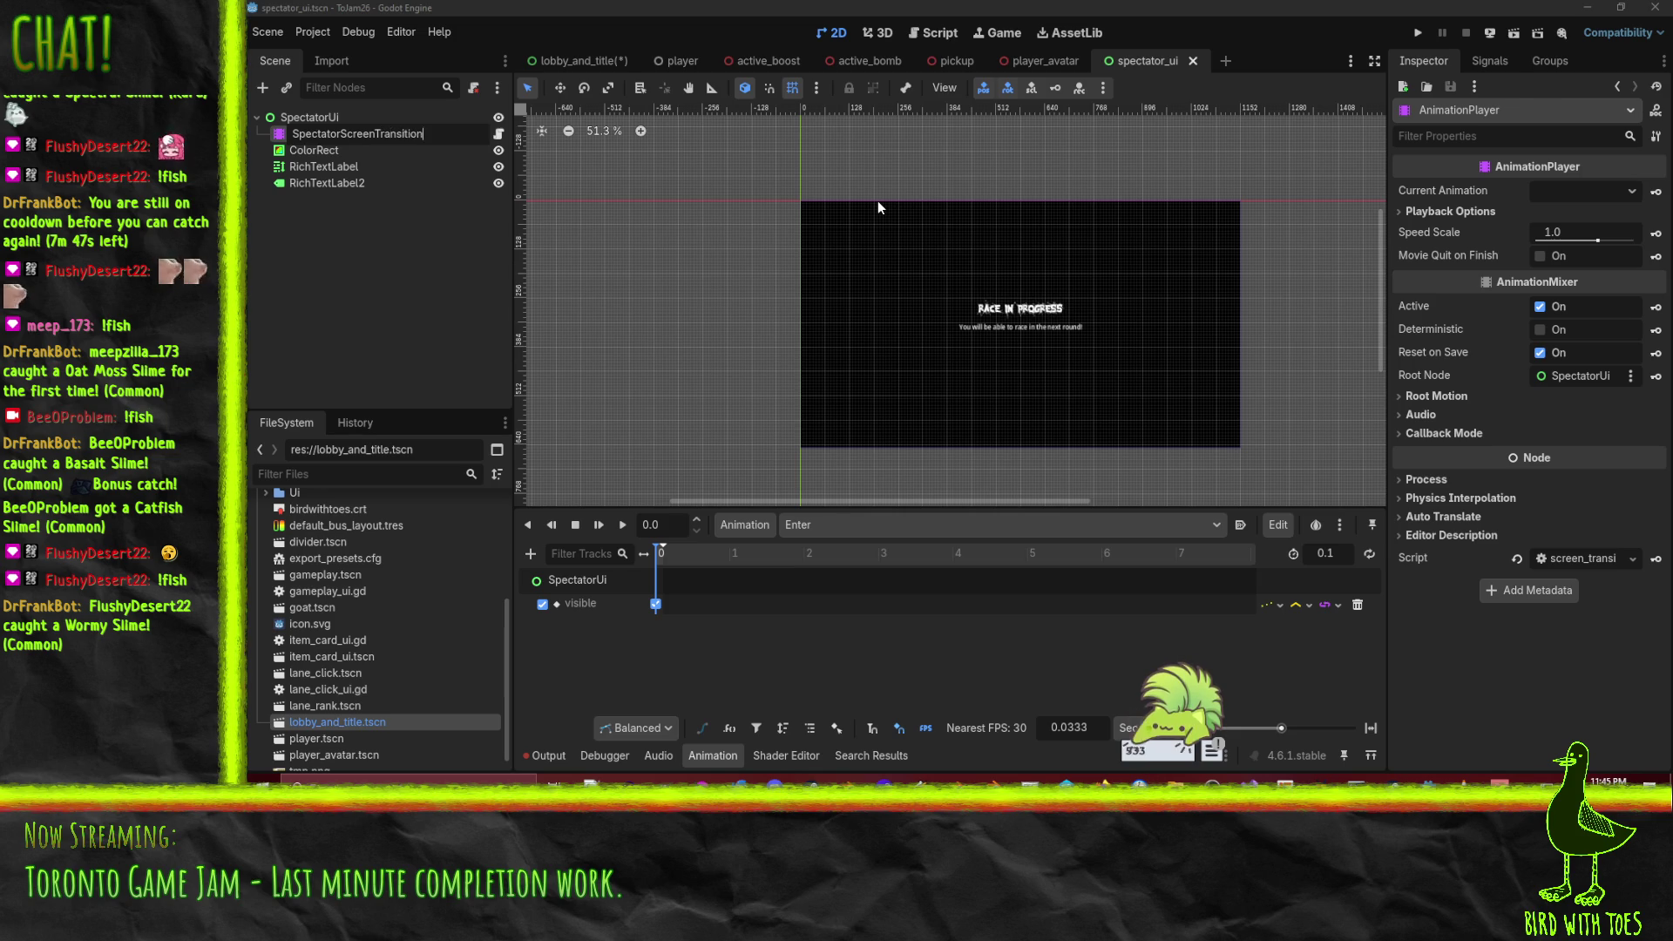
{"action": "key", "text": "Return"}
{"action": "key", "text": "ctrl+s"}
{"action": "left_click", "coordinate": [582, 61]}
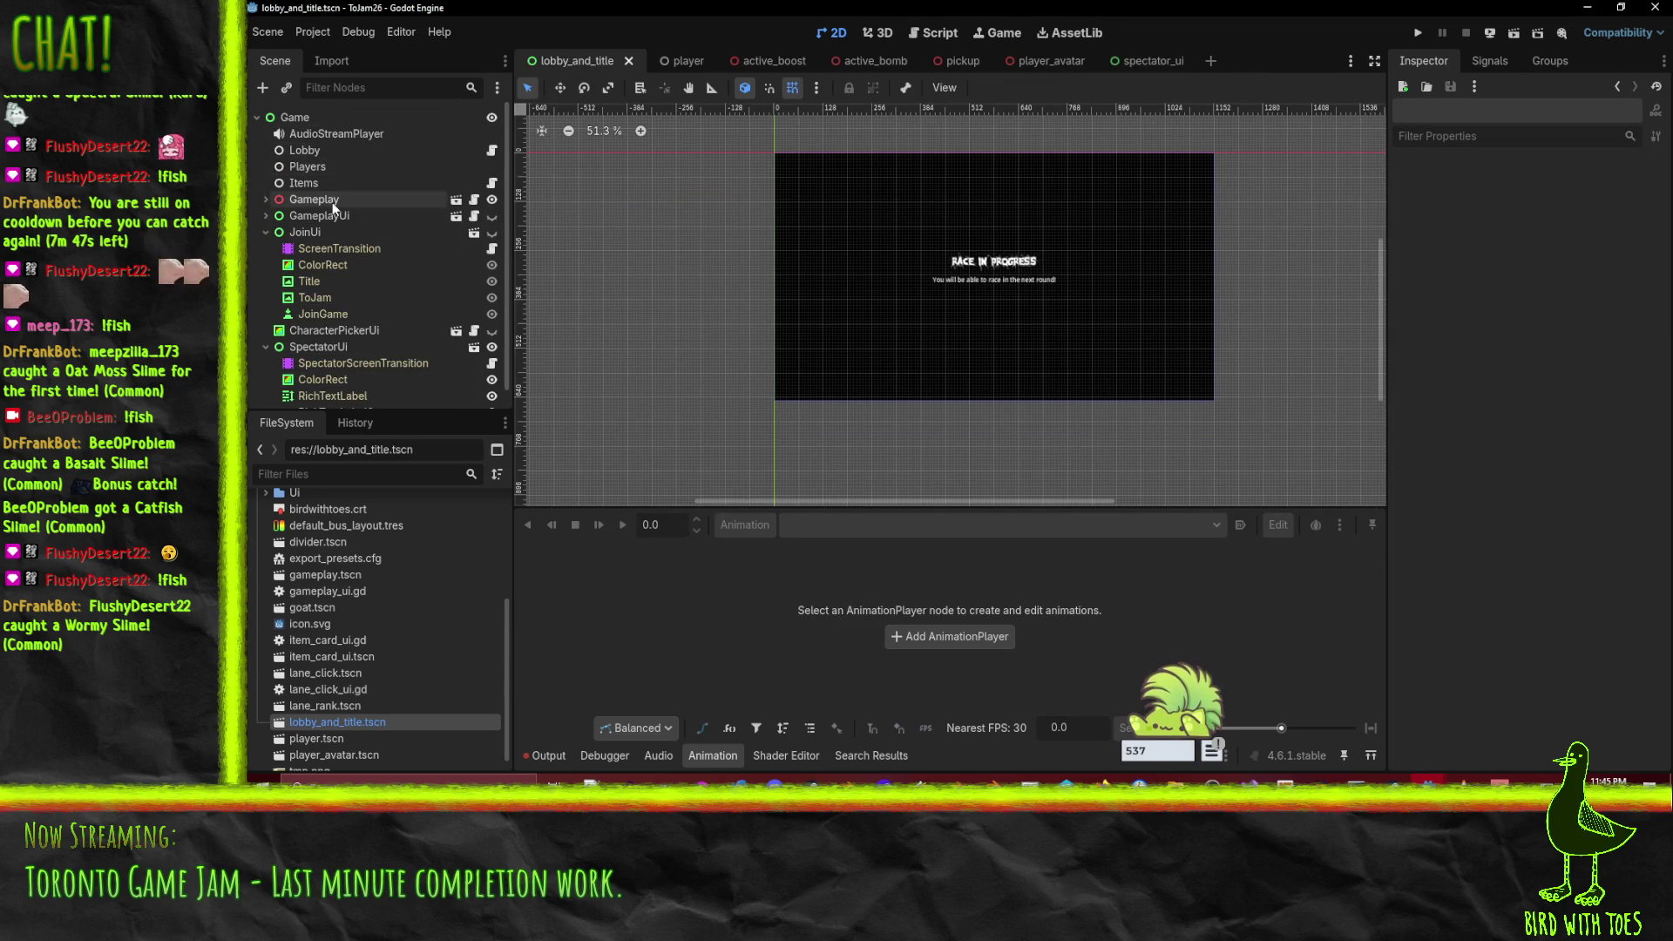
Step: Assign SpectatorScreenTransition to the Lobby's Spectator Overlay slot
{"action": "left_click", "coordinate": [309, 151]}
{"action": "mouse_move", "coordinate": [383, 362]}
{"action": "left_mouse_down"}
{"action": "mouse_move", "coordinate": [1594, 297]}
{"action": "mouse_move", "coordinate": [1595, 238]}
{"action": "left_mouse_up"}
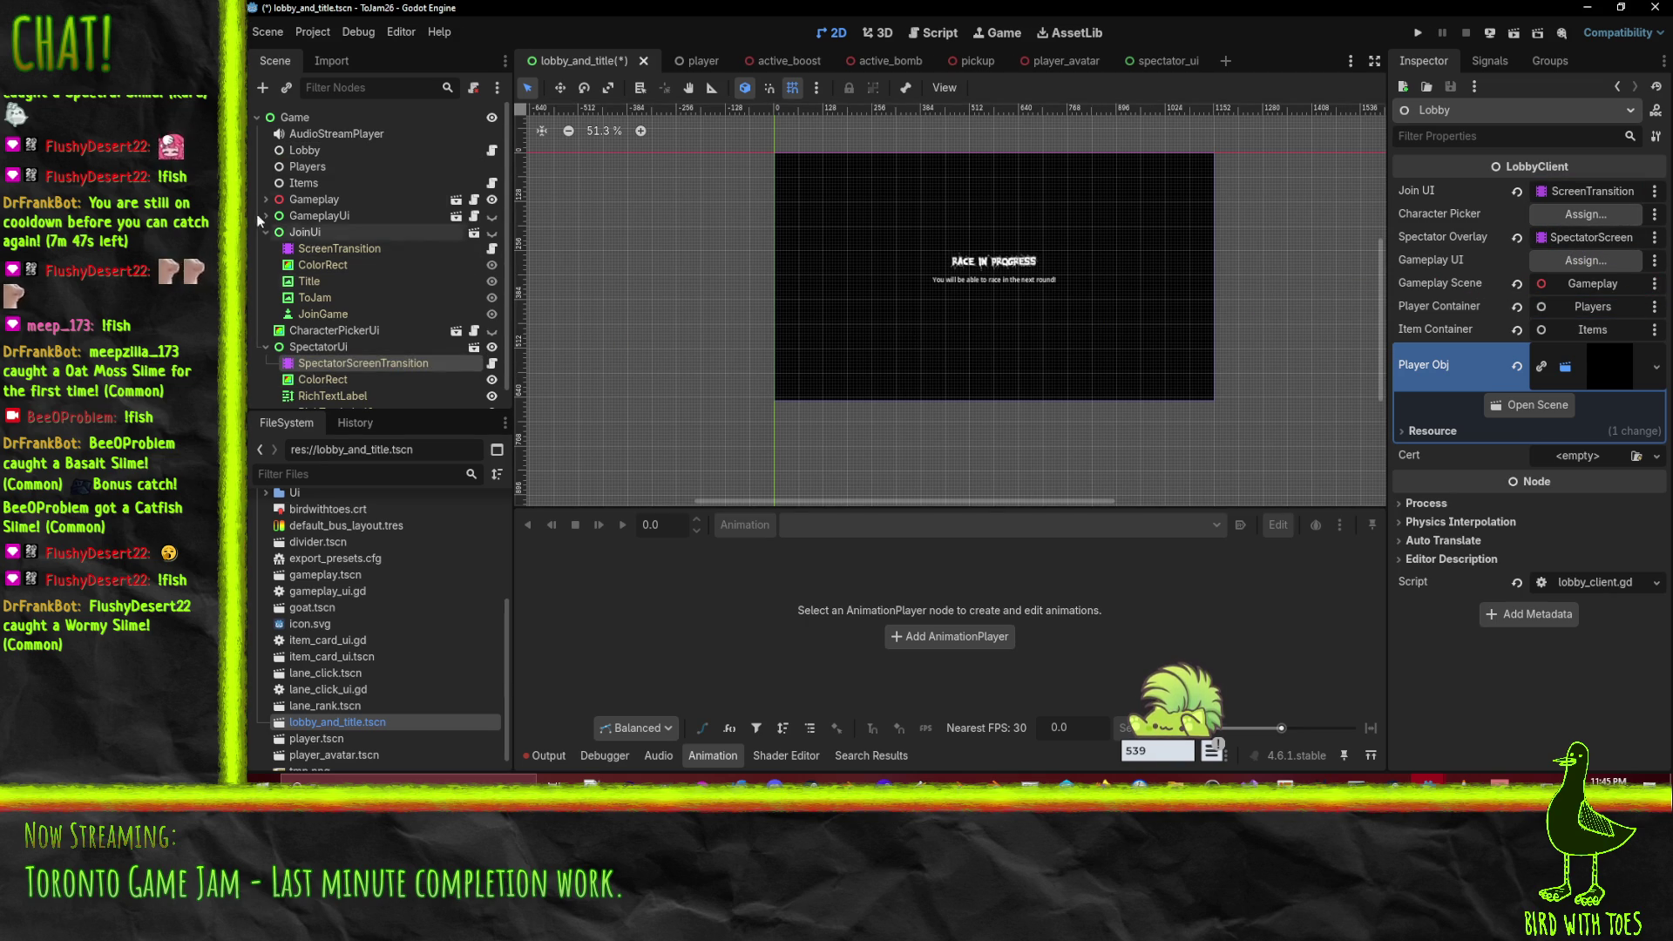
{"action": "scroll", "coordinate": [263, 234], "scroll_direction": "down", "scroll_amount": 1}
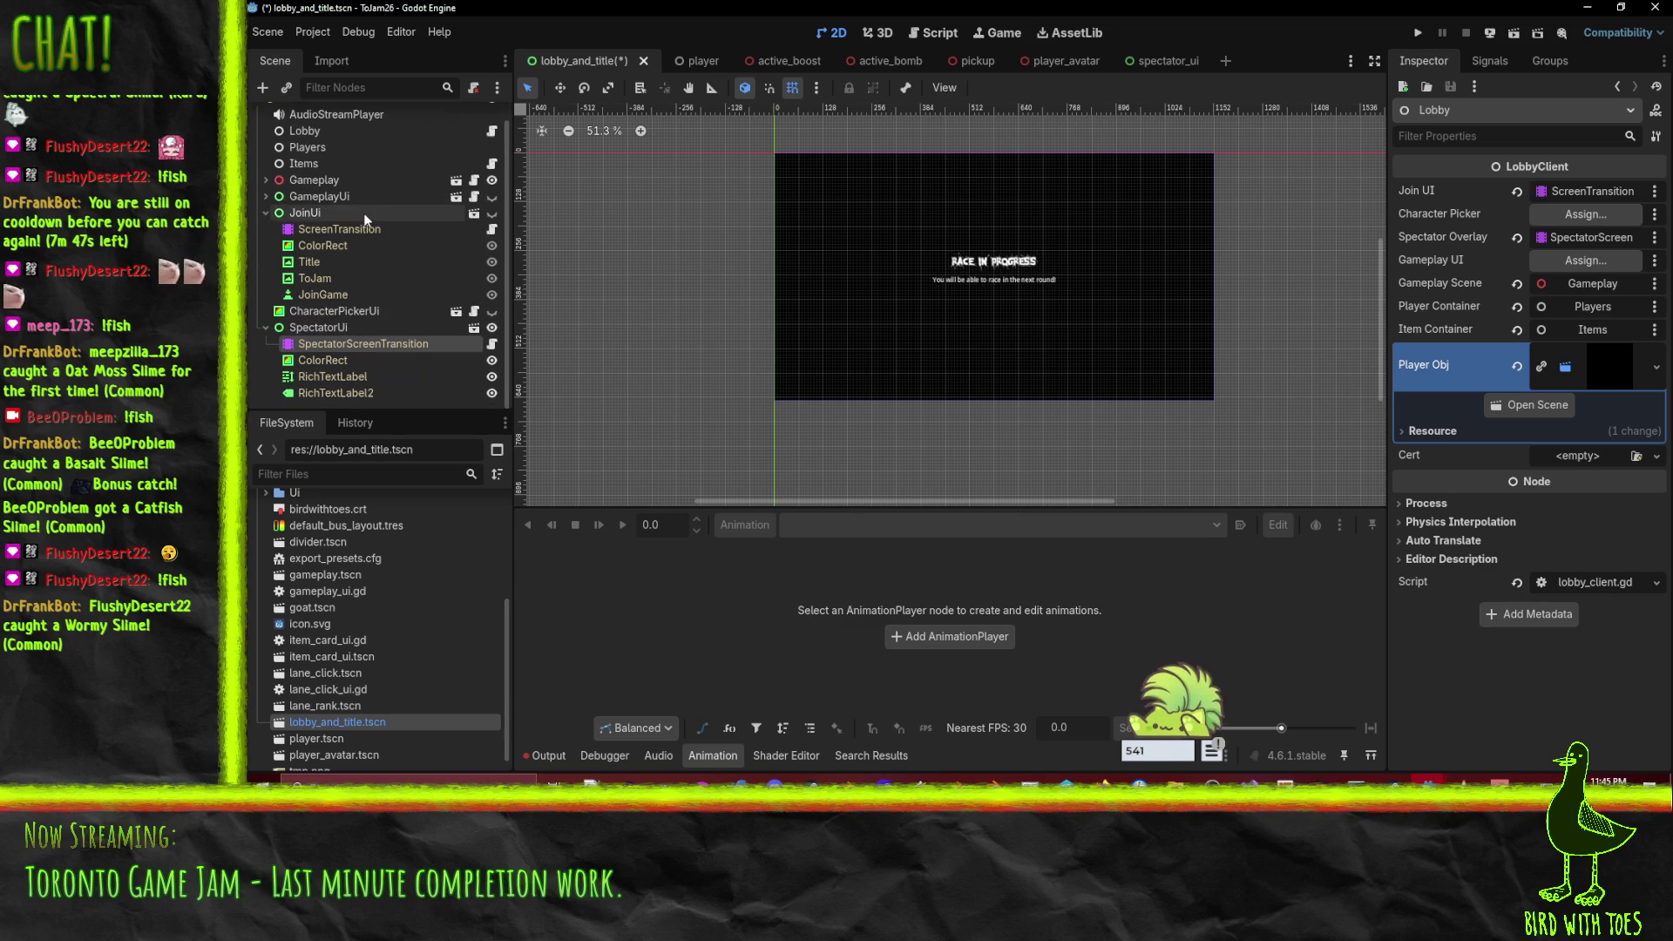
Step: Make CharacterPickerUi's children editable and assign it to the Lobby's Character Picker slot
{"action": "left_click", "coordinate": [259, 327]}
{"action": "right_click", "coordinate": [379, 330]}
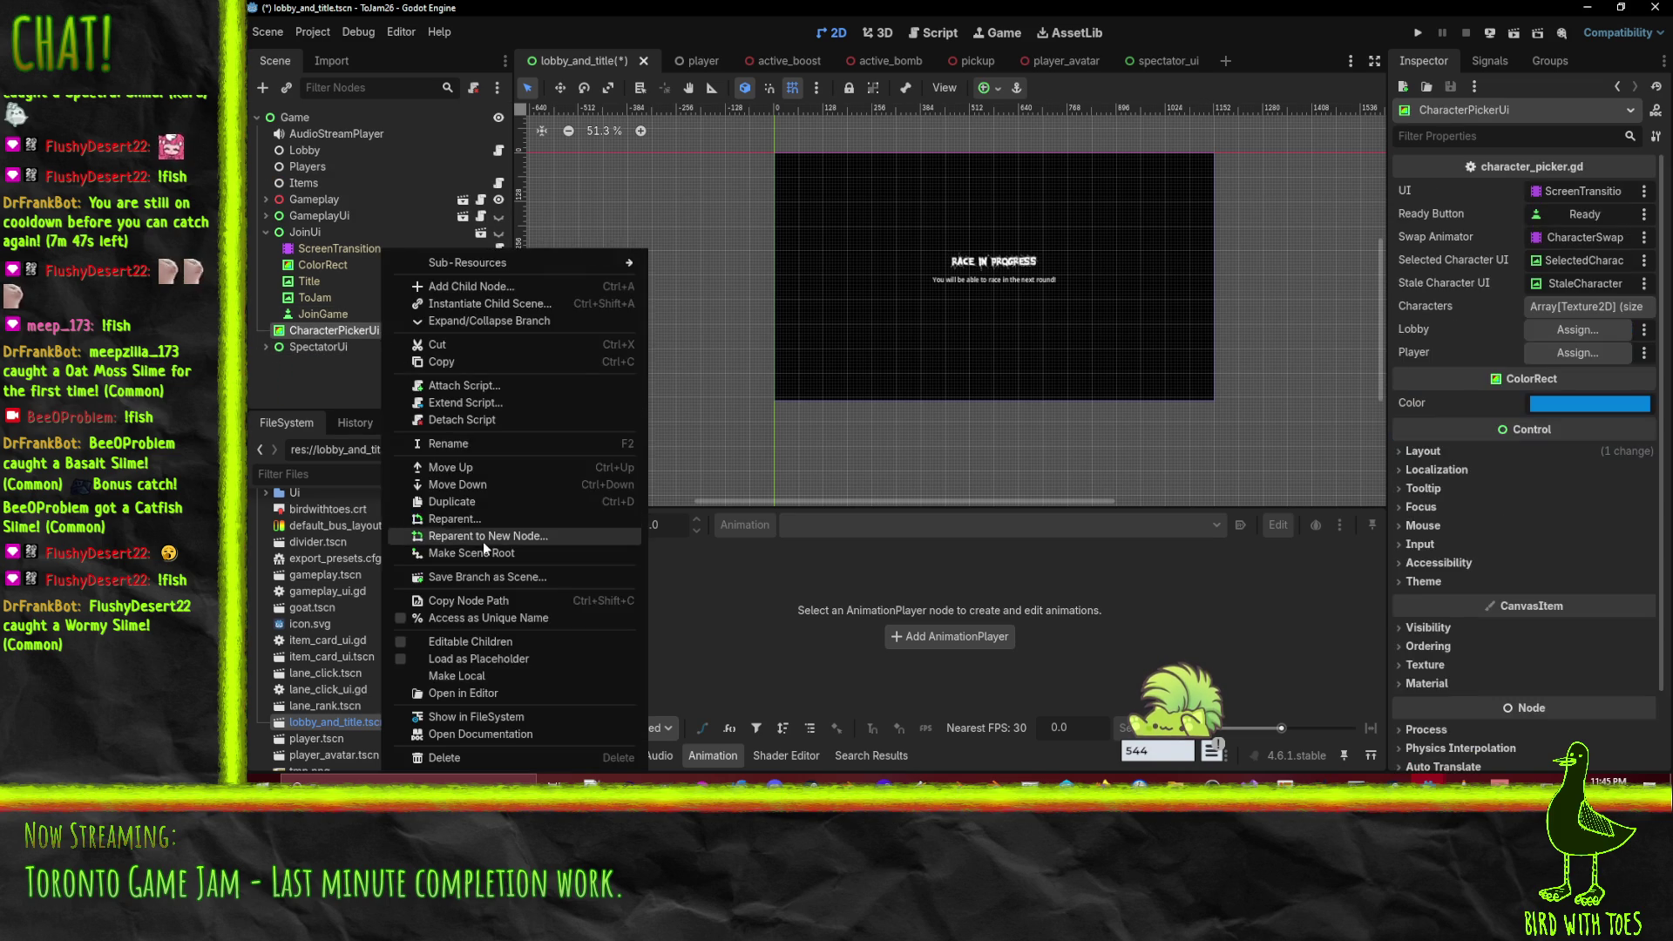
{"action": "left_click", "coordinate": [471, 642]}
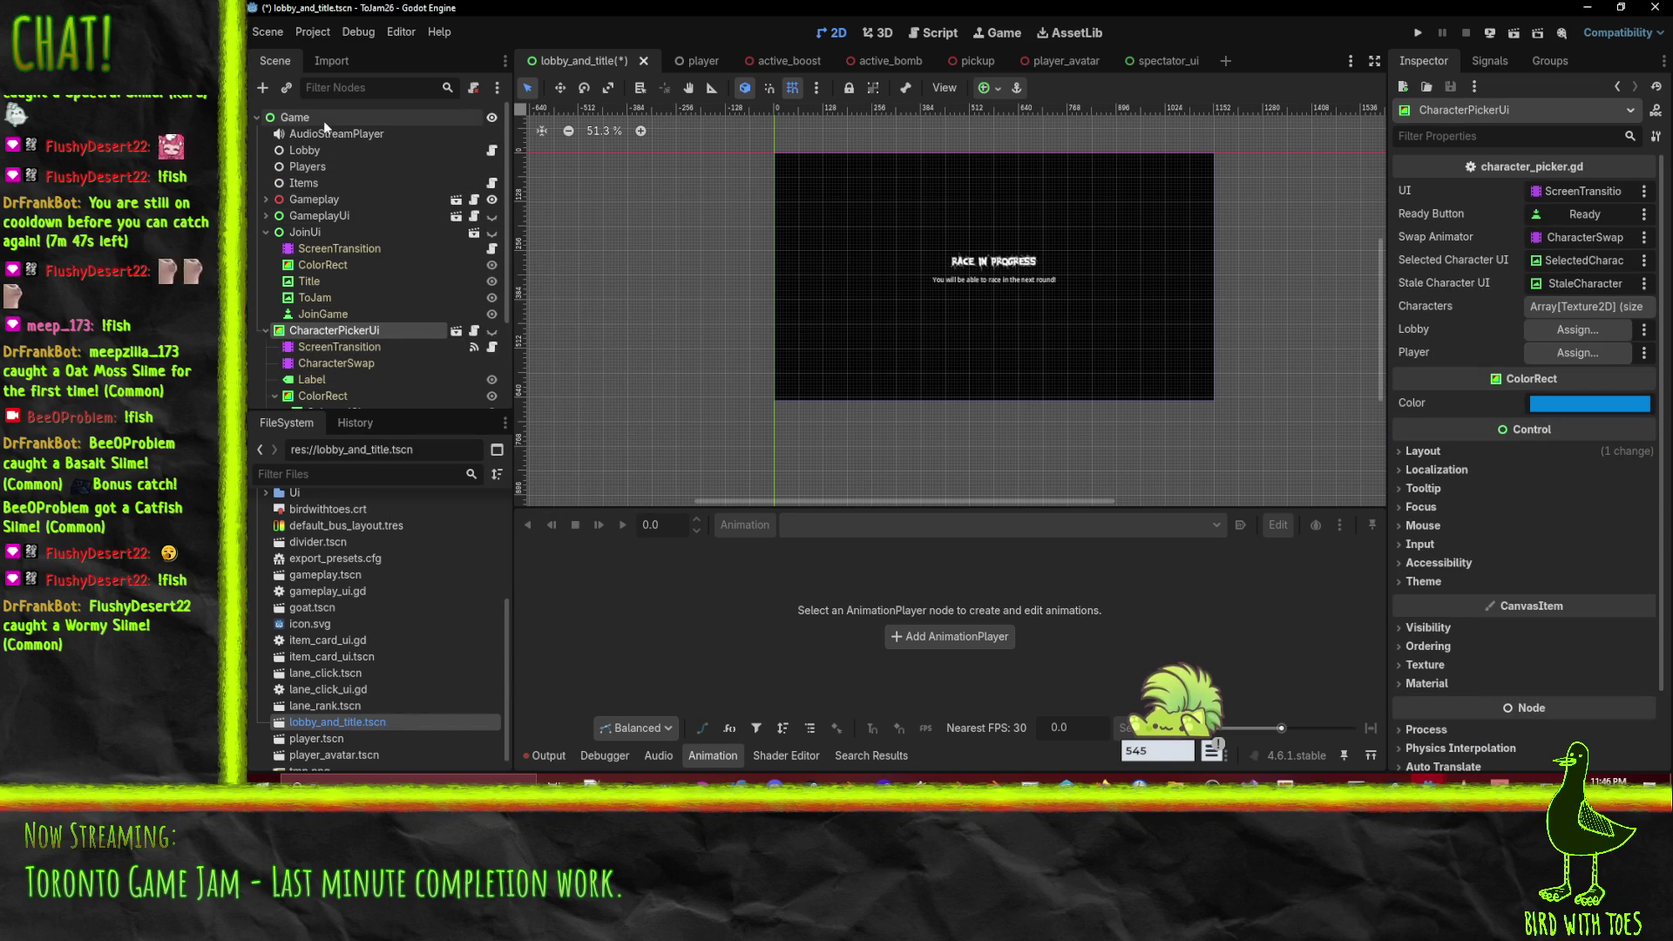
{"action": "left_click", "coordinate": [305, 150]}
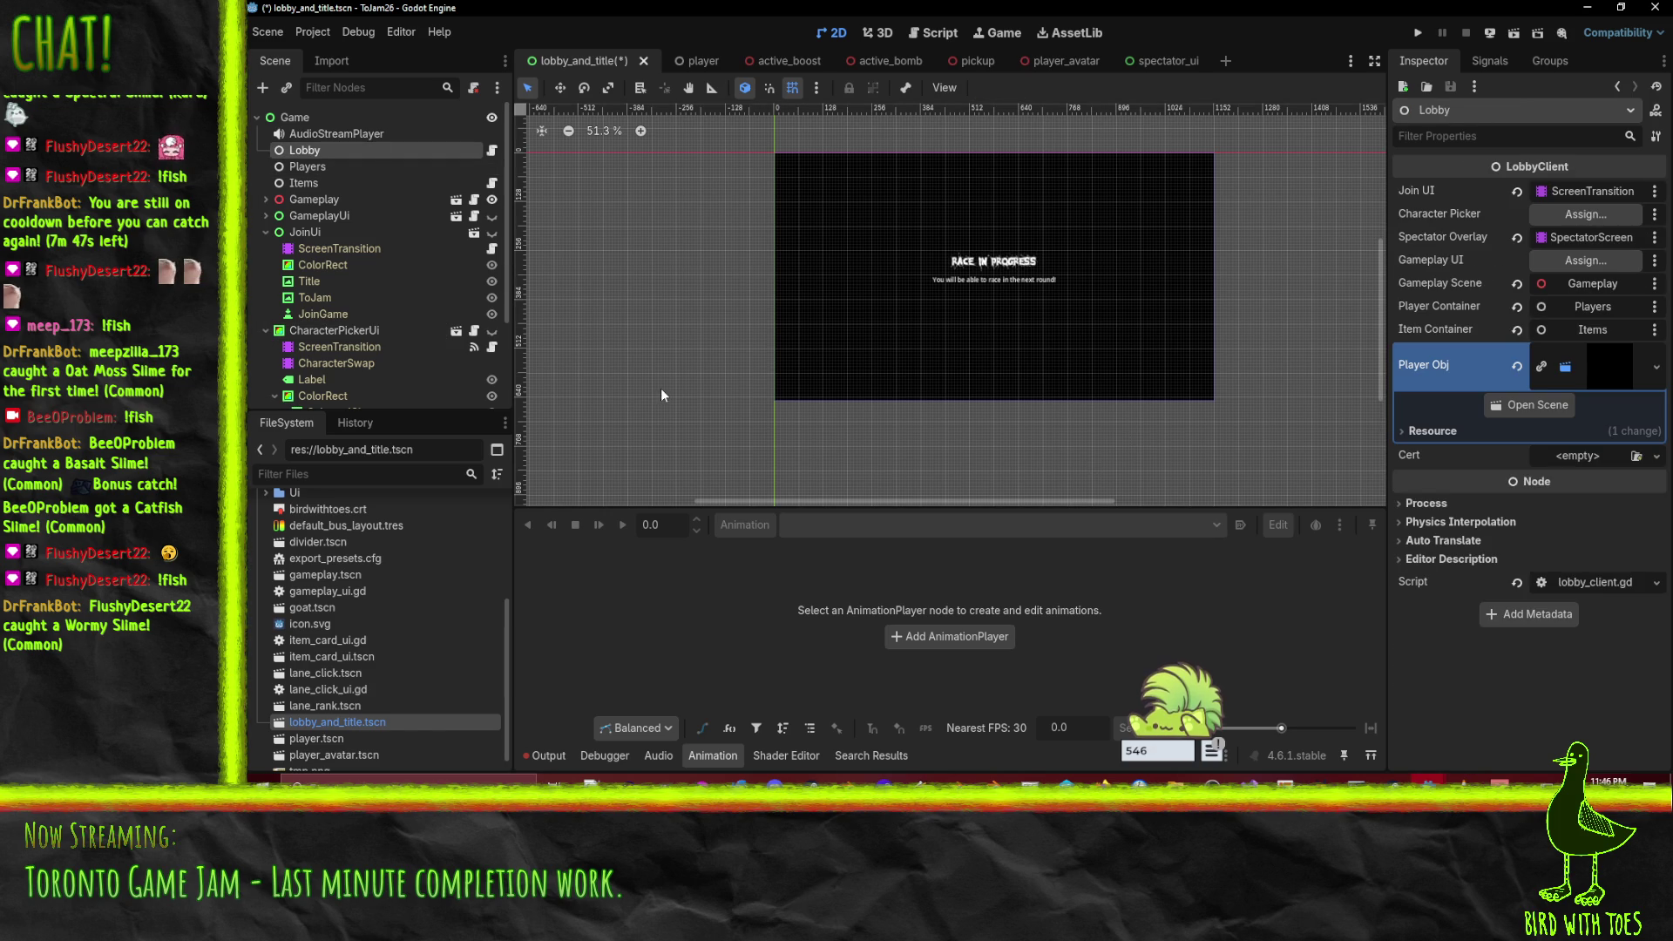
{"action": "mouse_move", "coordinate": [339, 347]}
{"action": "left_mouse_down"}
{"action": "mouse_move", "coordinate": [1420, 337]}
{"action": "mouse_move", "coordinate": [1653, 202]}
{"action": "mouse_move", "coordinate": [1586, 214]}
{"action": "left_mouse_up"}
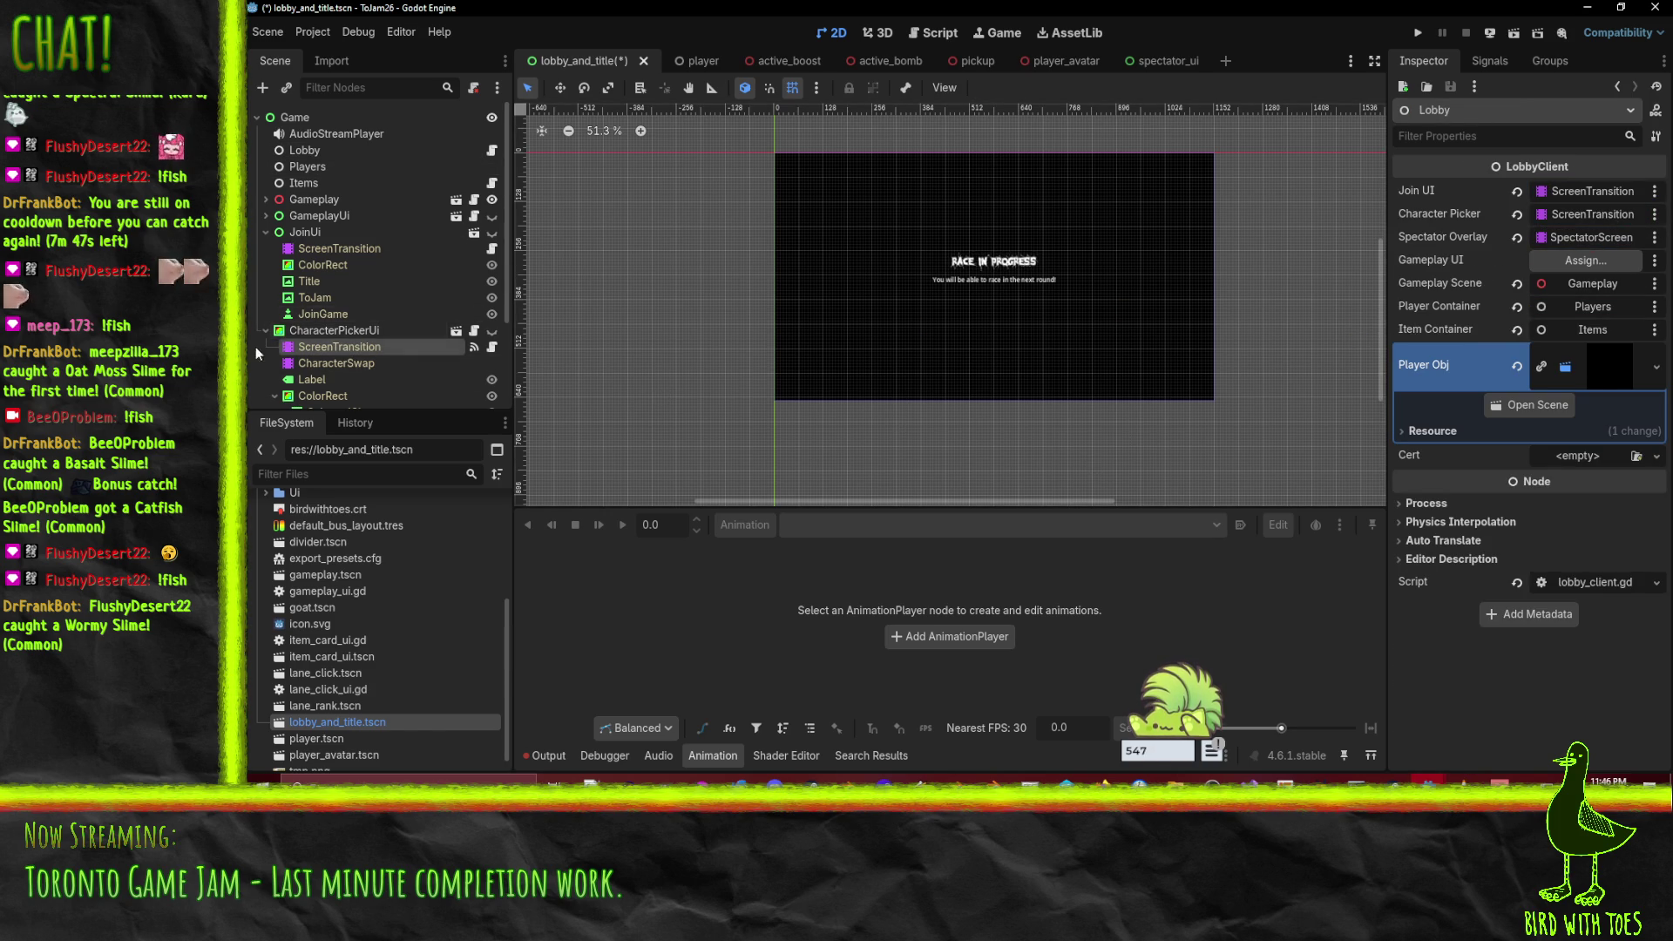
{"action": "mouse_move", "coordinate": [321, 331]}
{"action": "left_mouse_down"}
{"action": "mouse_move", "coordinate": [1498, 292]}
{"action": "mouse_move", "coordinate": [1638, 218]}
{"action": "mouse_move", "coordinate": [1589, 218]}
{"action": "left_mouse_up"}
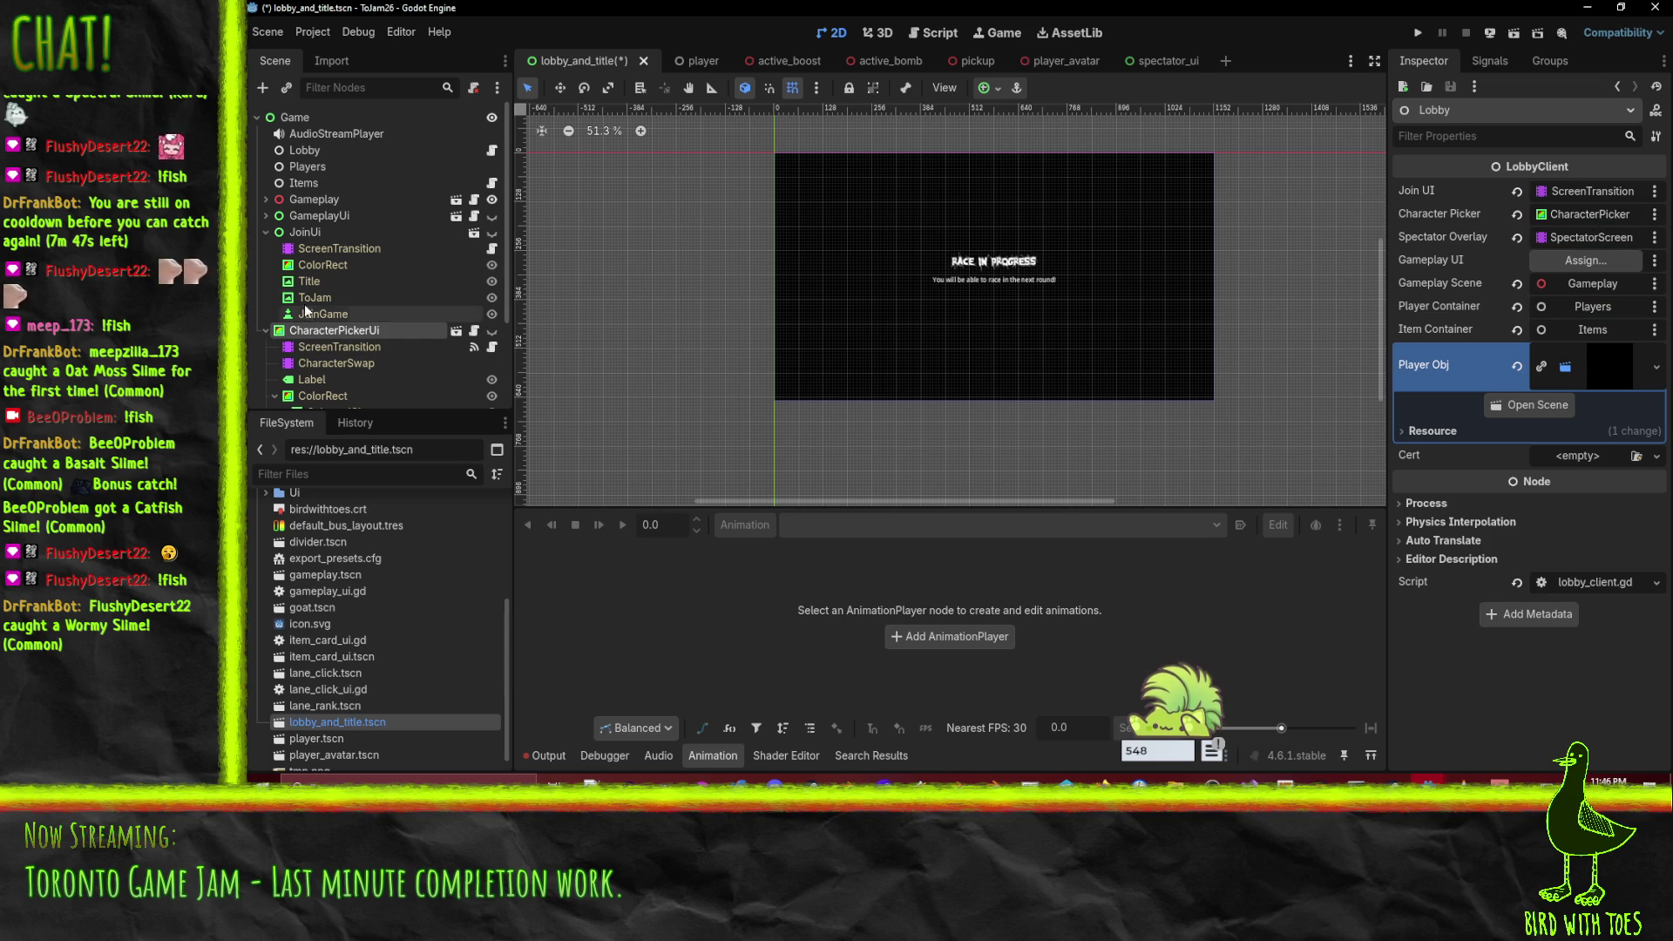
Step: Assign GameplayUi to the Lobby's Gameplay UI slot and save lobby_and_title
{"action": "left_click", "coordinate": [266, 330]}
{"action": "left_click", "coordinate": [266, 231]}
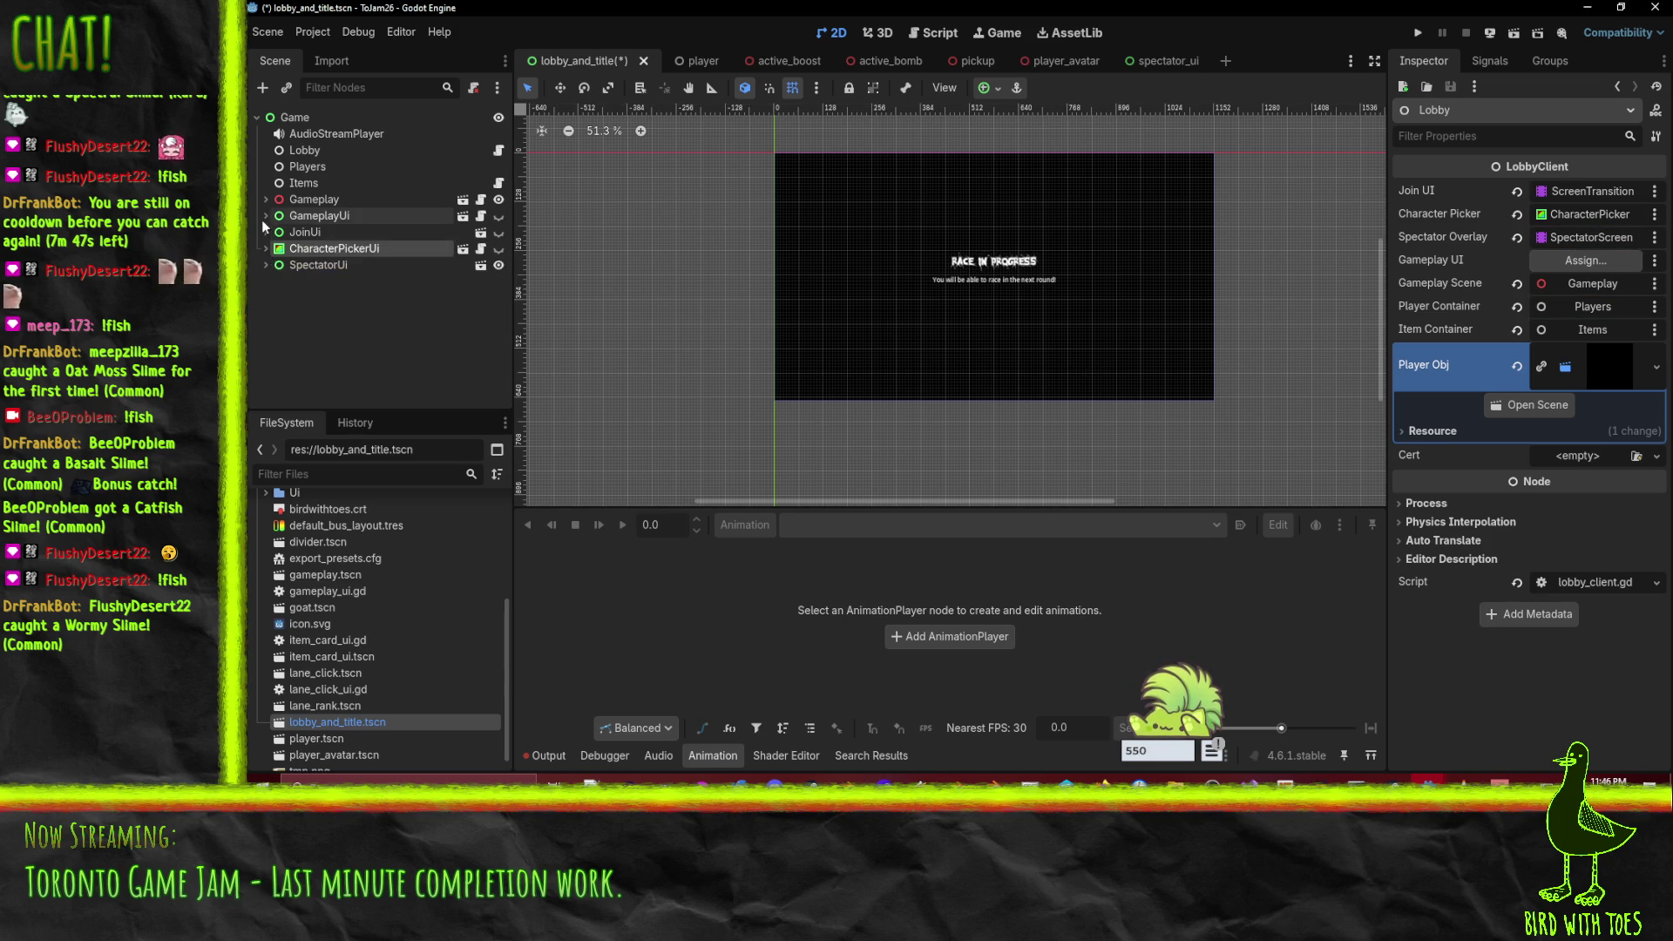
{"action": "left_click", "coordinate": [266, 215]}
{"action": "scroll", "coordinate": [359, 276], "scroll_direction": "down", "scroll_amount": 2}
{"action": "scroll", "coordinate": [359, 275], "scroll_direction": "up", "scroll_amount": 3}
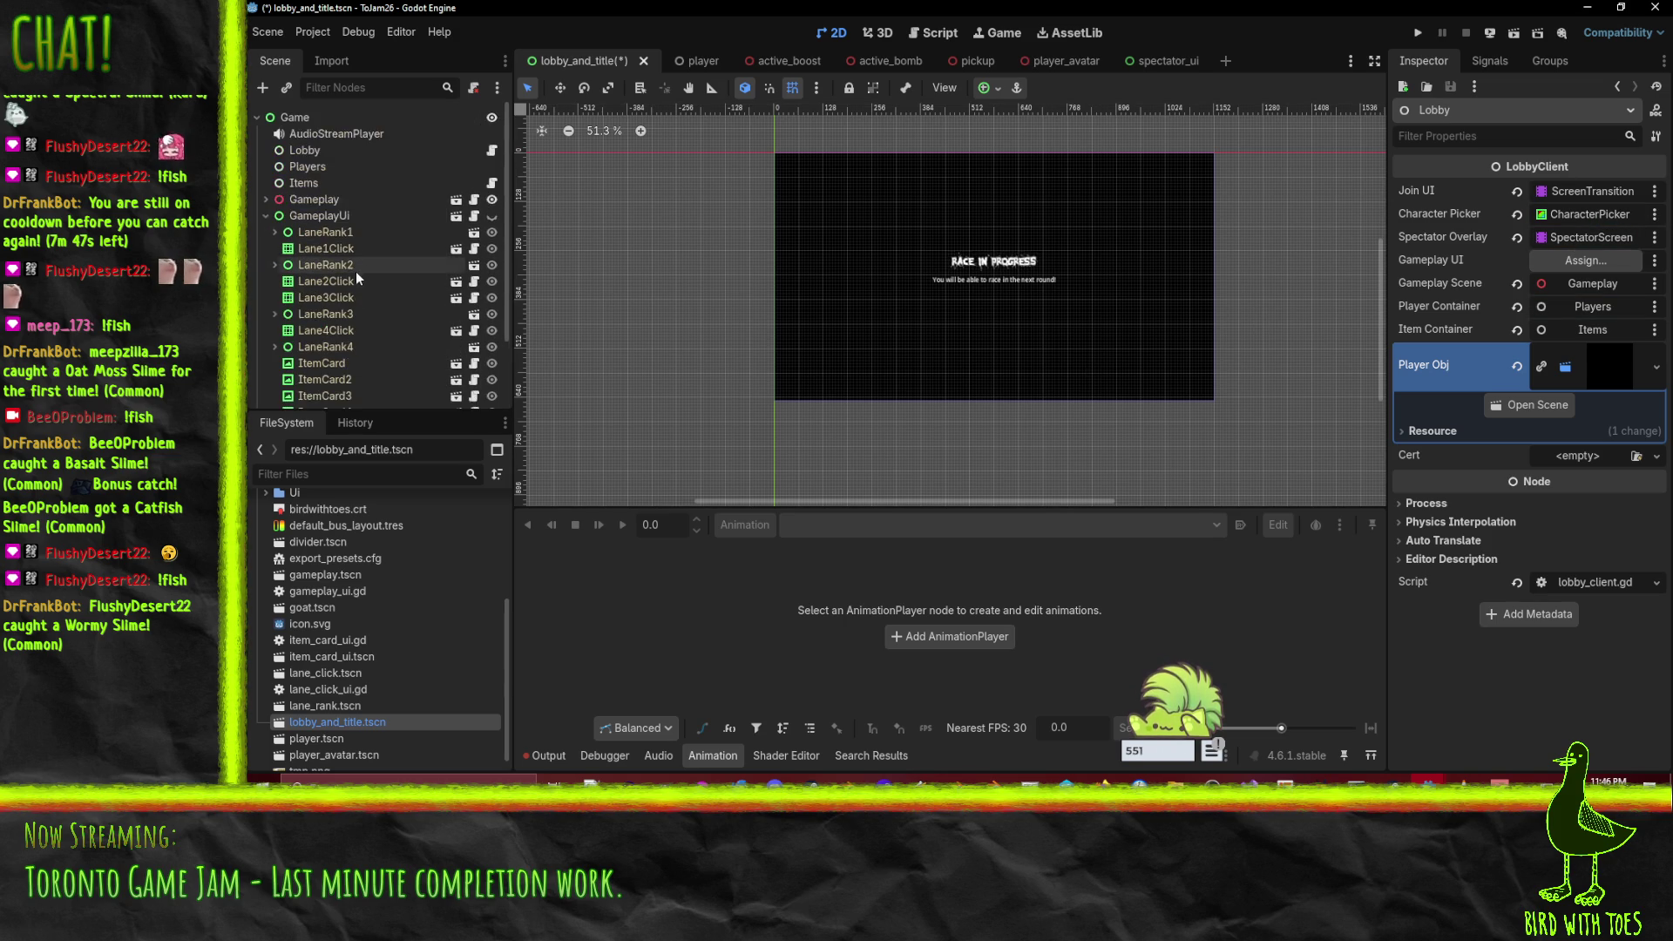
{"action": "left_click_drag", "start_coordinate": [317, 218], "coordinate": [1608, 259]}
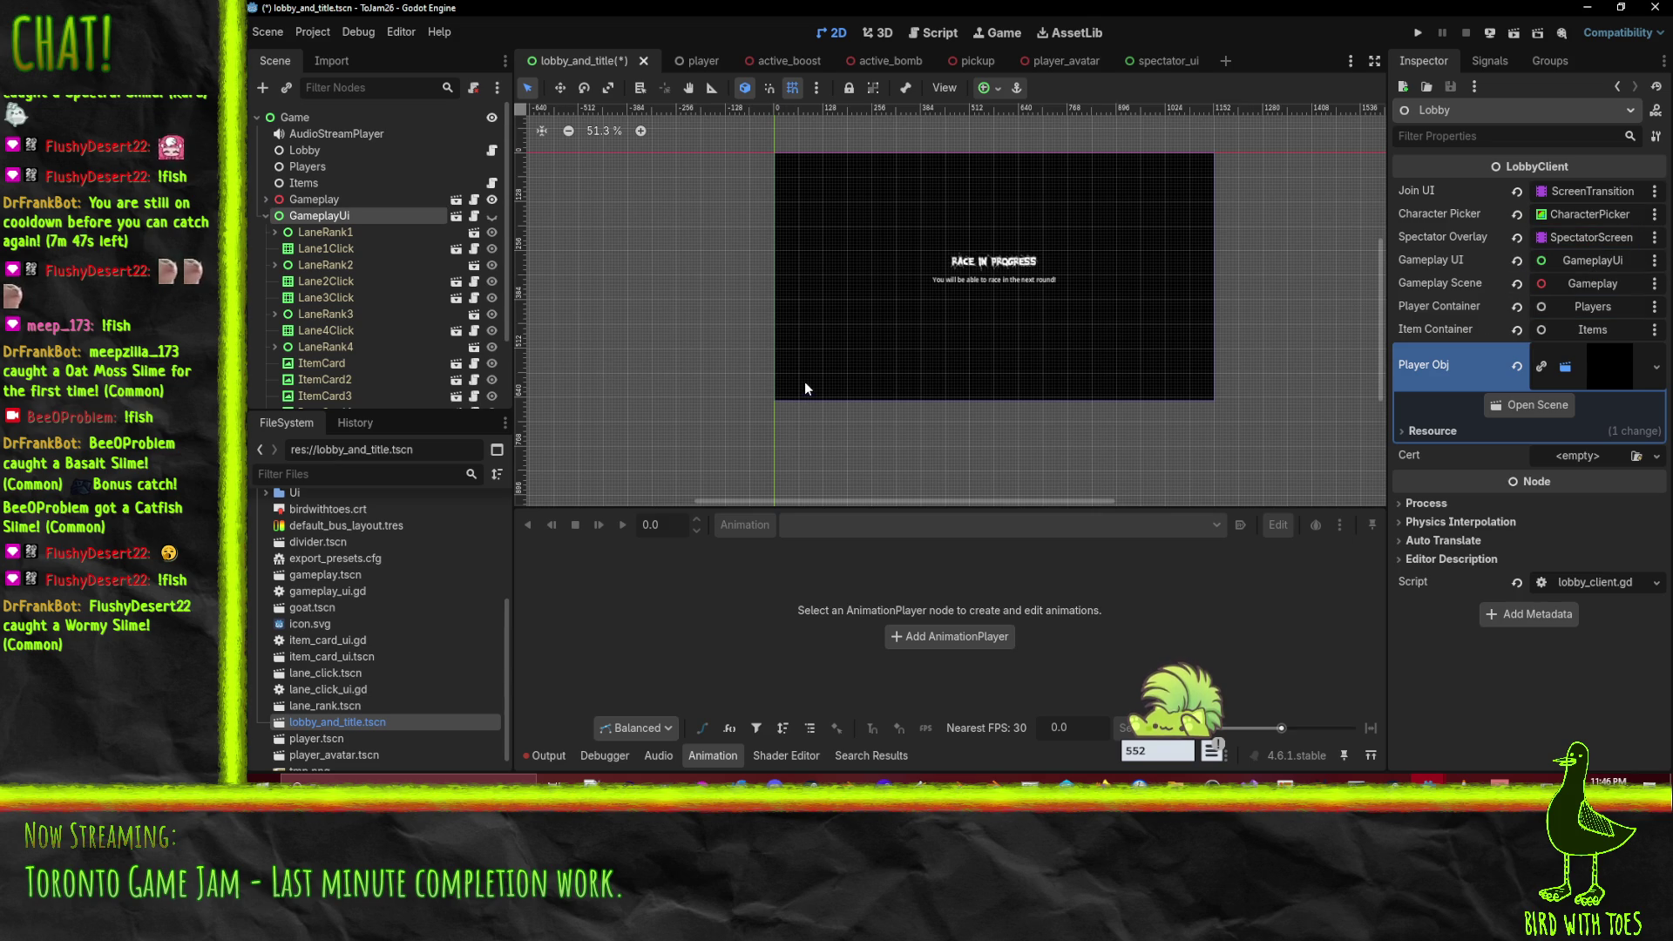
{"action": "key", "text": "ctrl+s"}
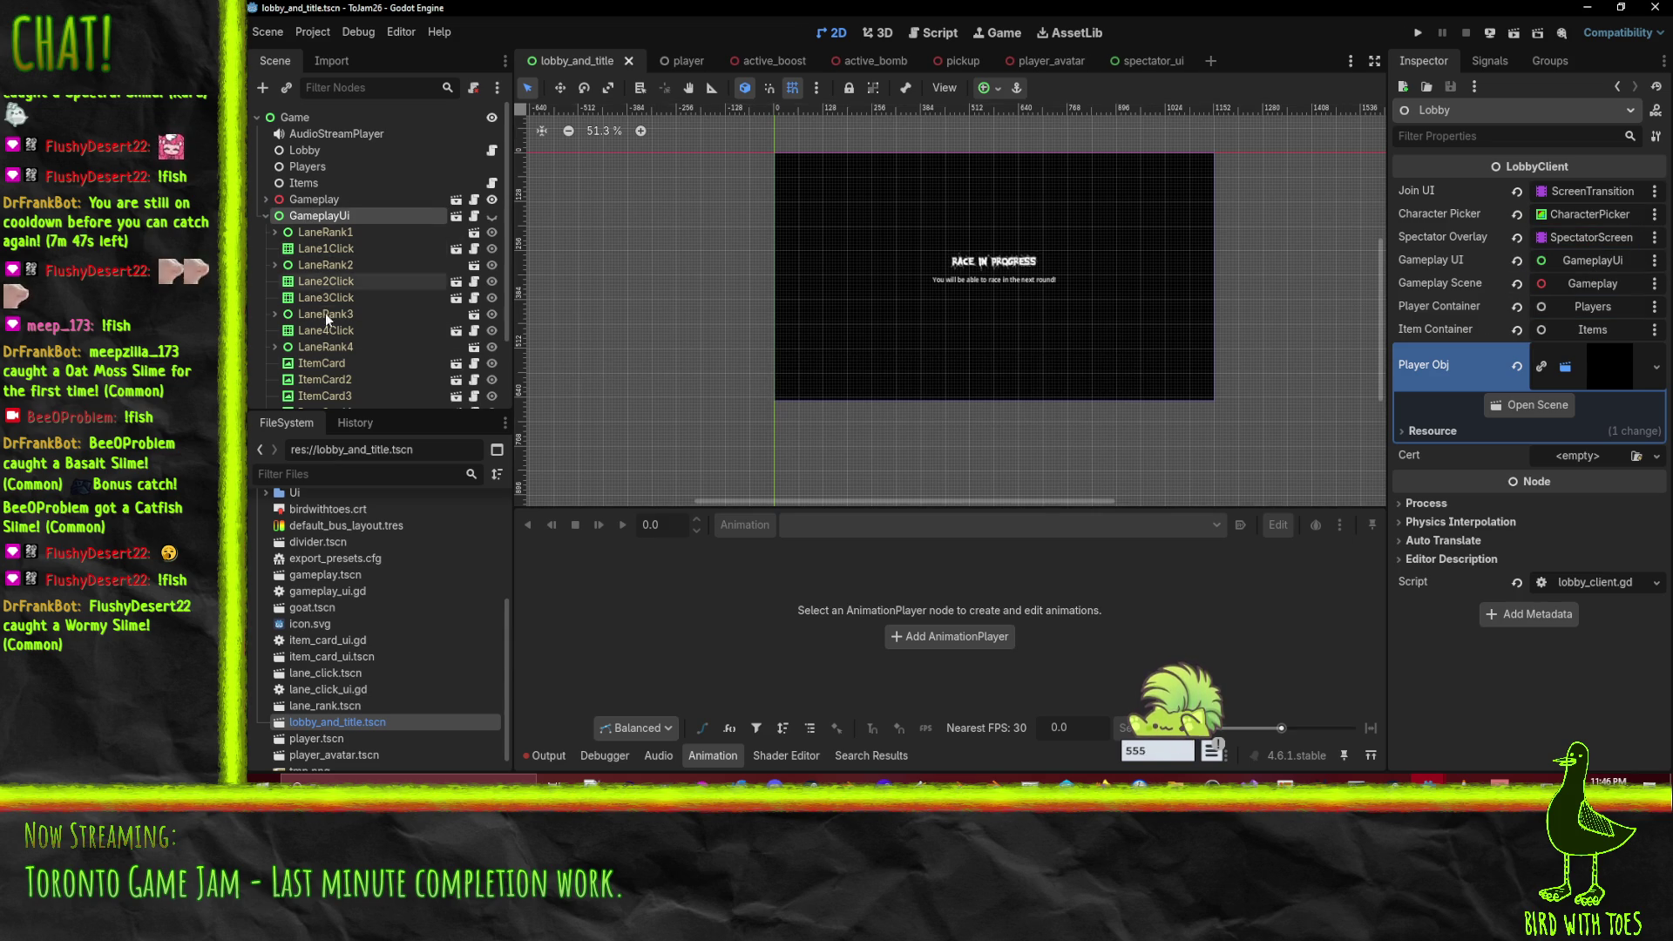
{"action": "left_click", "coordinate": [265, 216]}
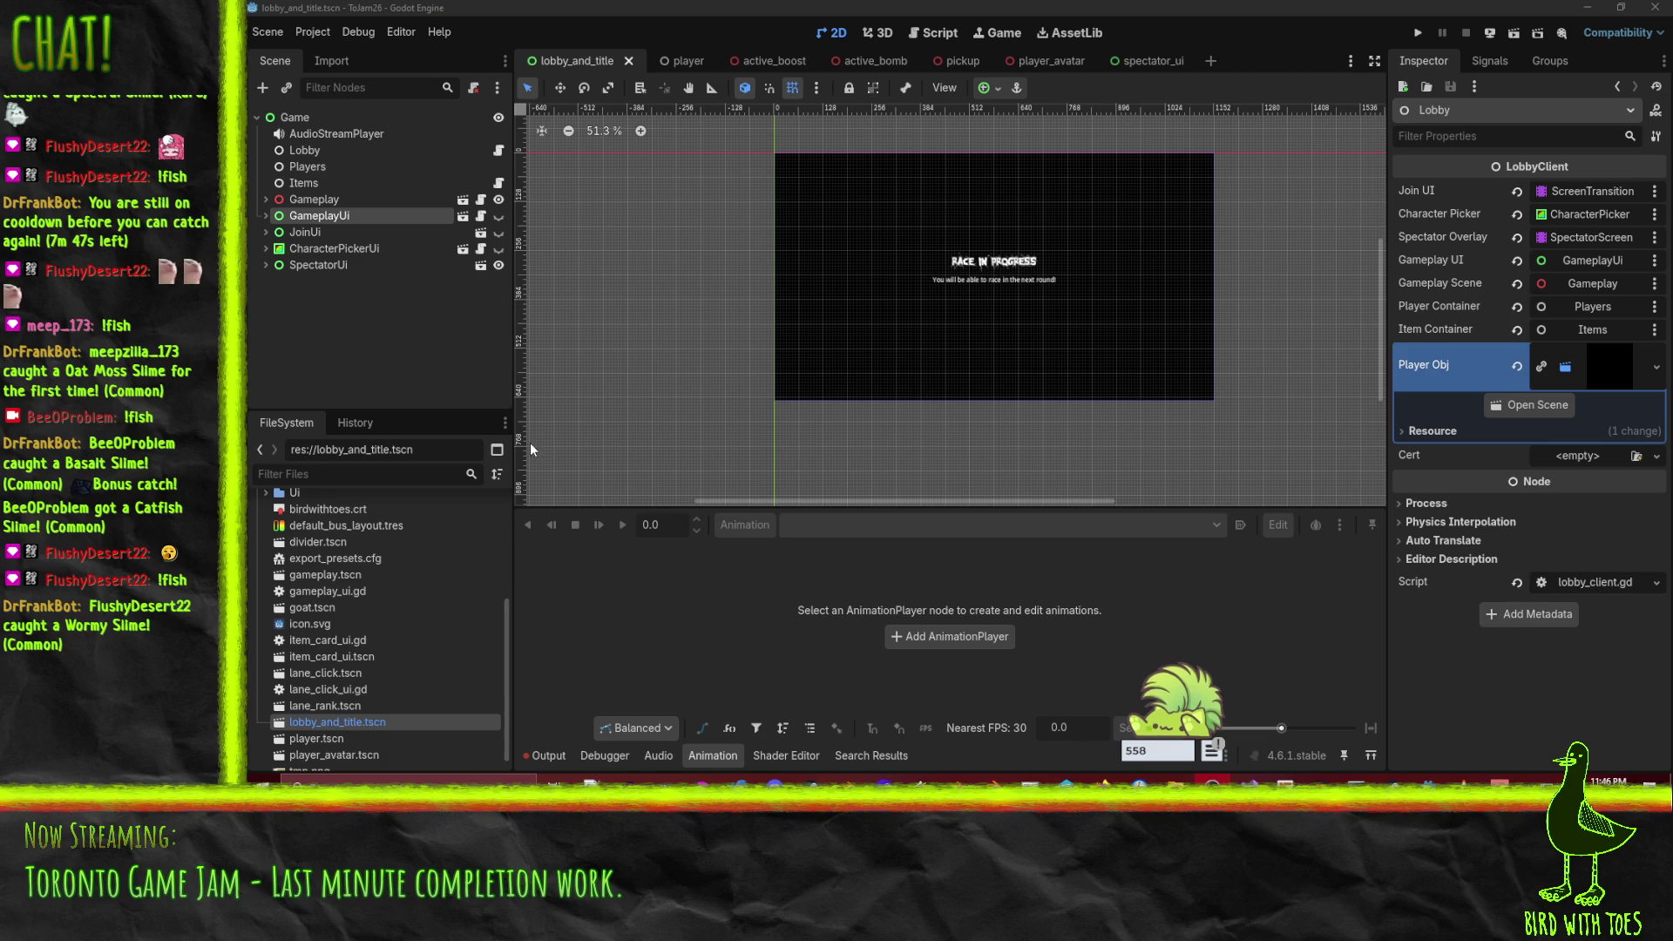
{"action": "left_click_drag", "start_coordinate": [761, 354], "coordinate": [765, 399]}
{"action": "left_click", "coordinate": [366, 333]}
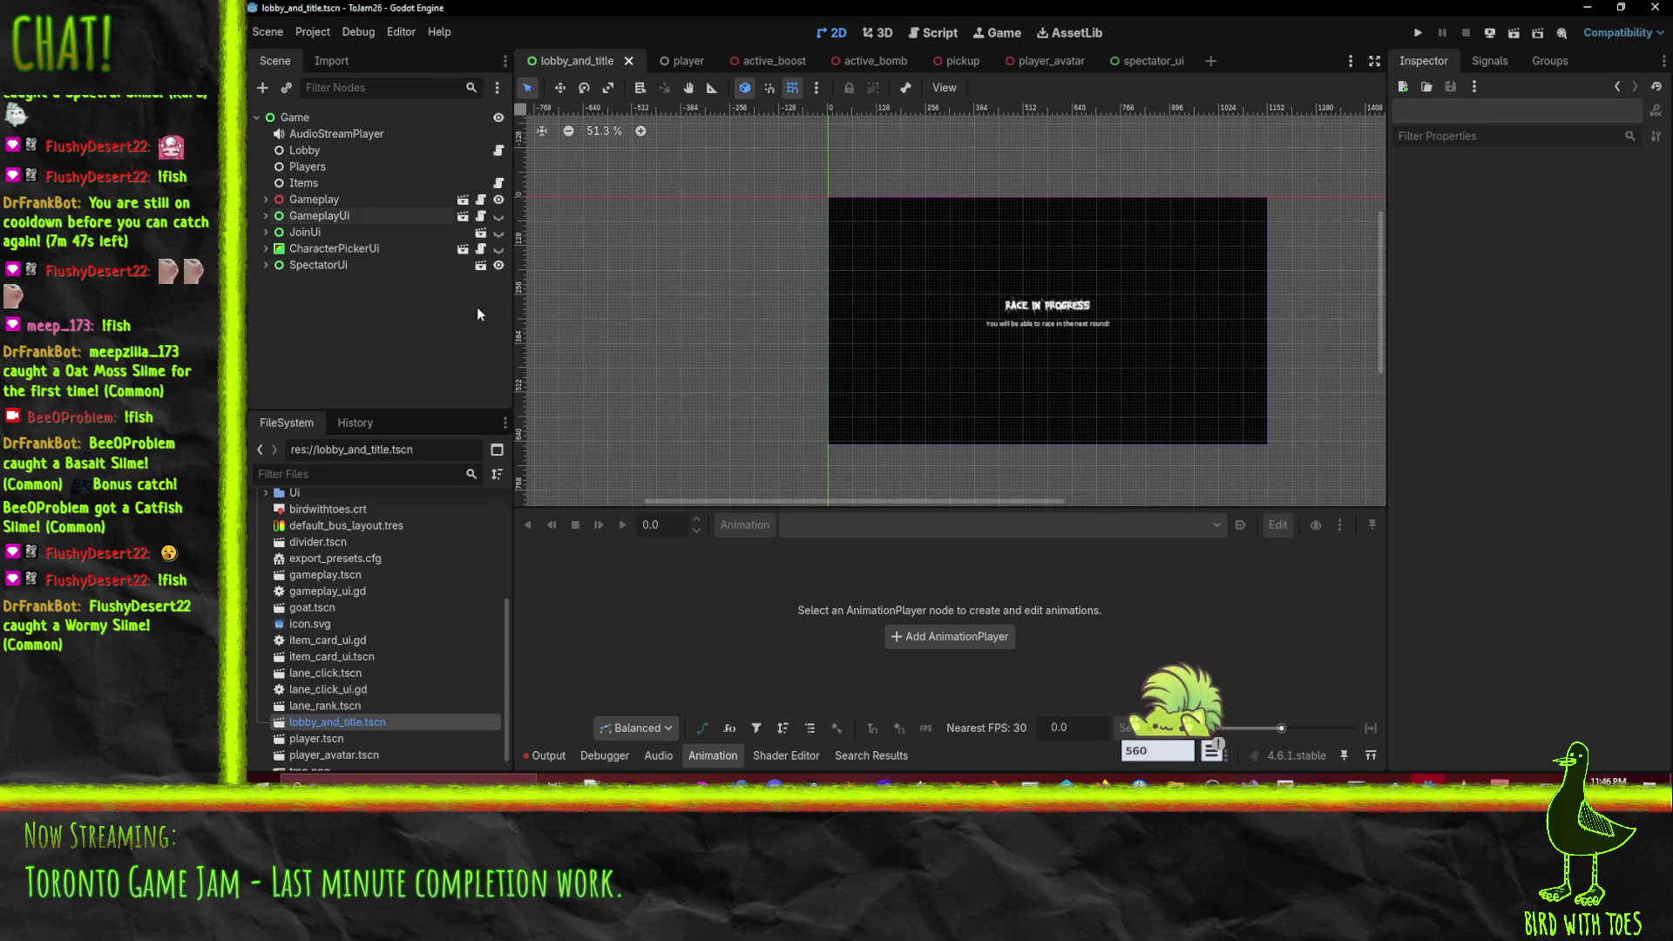
{"action": "left_click_drag", "start_coordinate": [961, 312], "coordinate": [893, 316]}
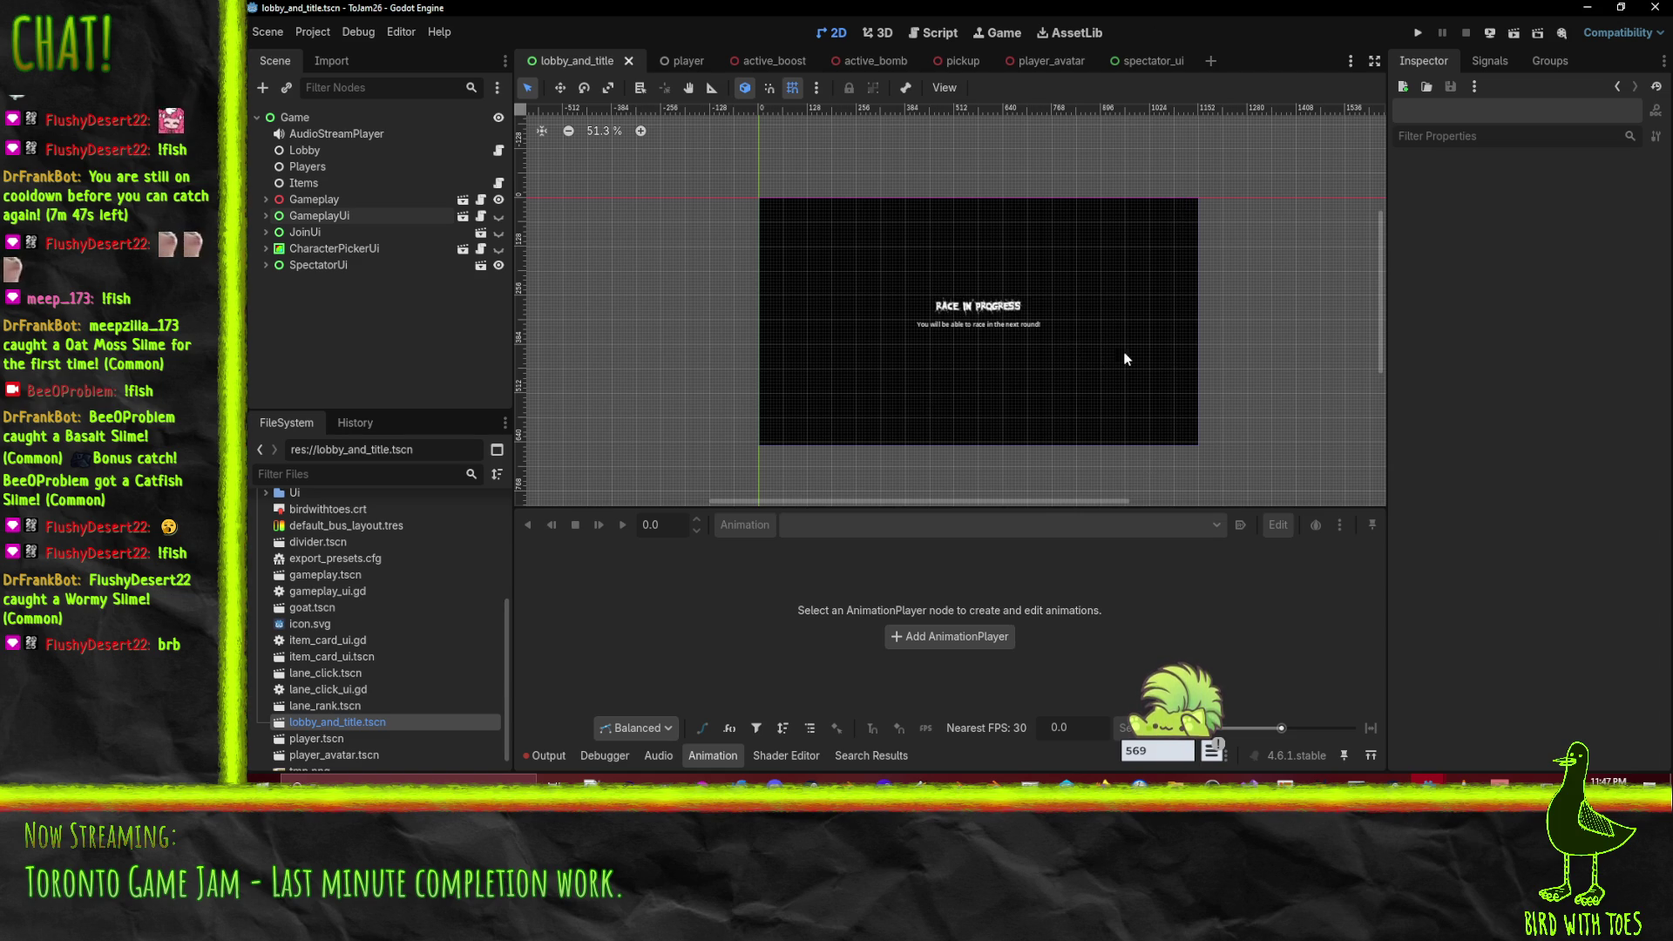
{"action": "scroll", "coordinate": [1002, 336], "scroll_direction": "left", "scroll_amount": 1}
{"action": "scroll", "coordinate": [1002, 352], "scroll_direction": "right", "scroll_amount": 1}
{"action": "scroll", "coordinate": [997, 352], "scroll_direction": "up", "scroll_amount": 1}
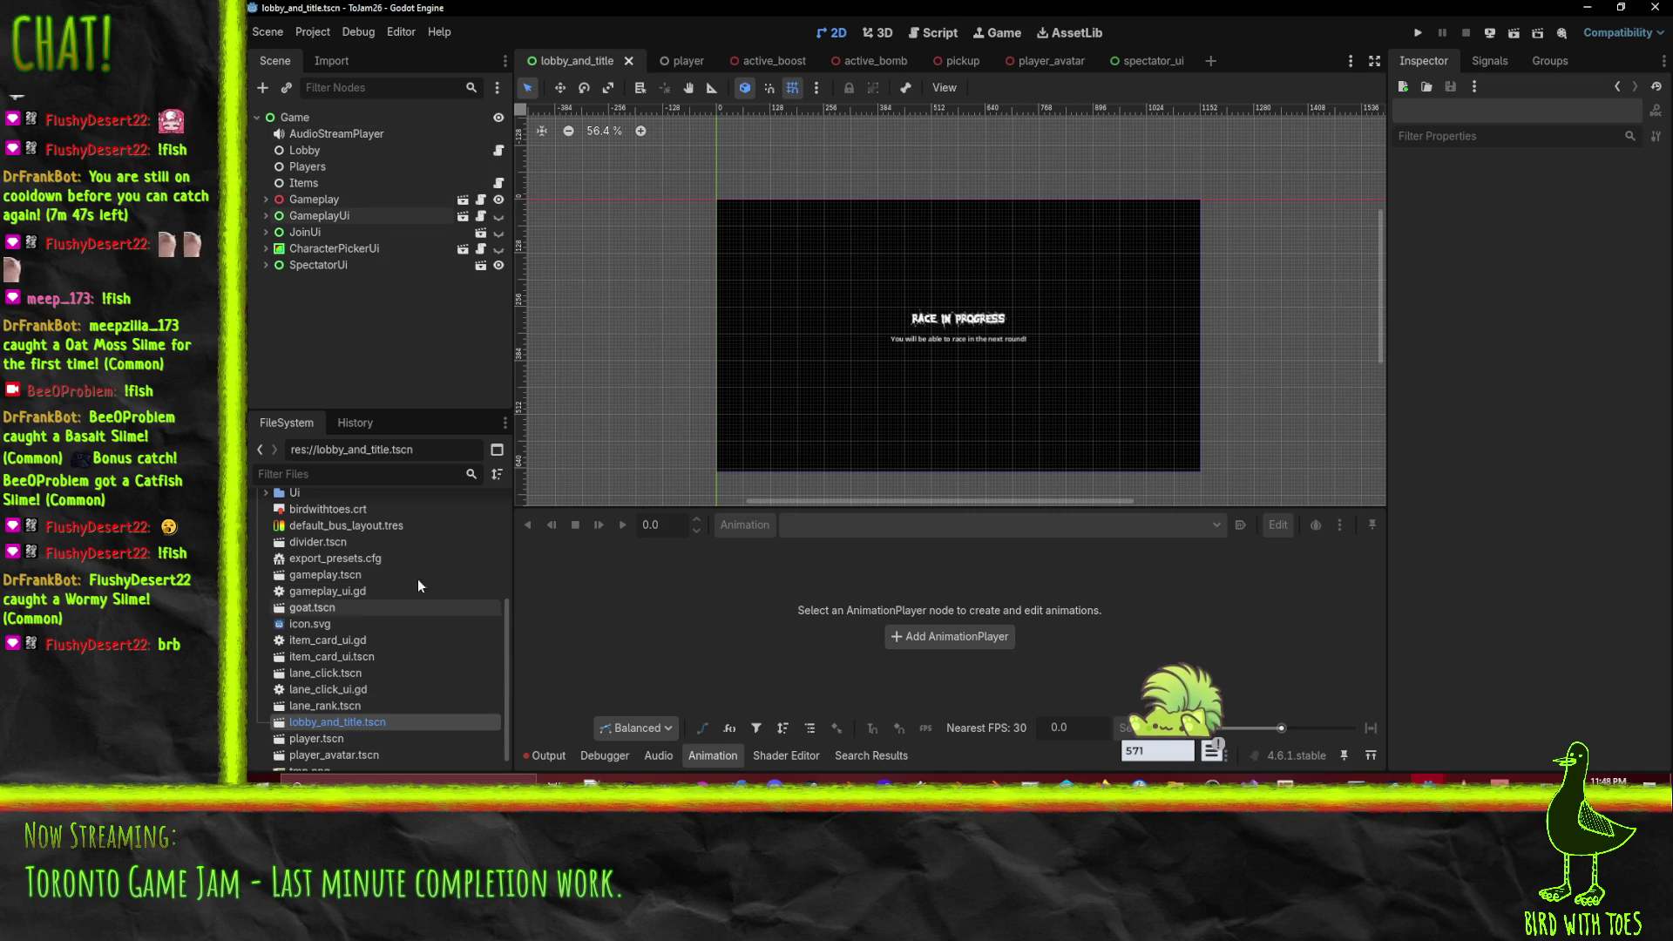
Step: Expand the Ui folder in FileSystem and hide SpectatorUi with its eye icon
{"action": "scroll", "coordinate": [383, 610], "scroll_direction": "up", "scroll_amount": 3}
{"action": "scroll", "coordinate": [373, 614], "scroll_direction": "up", "scroll_amount": 1}
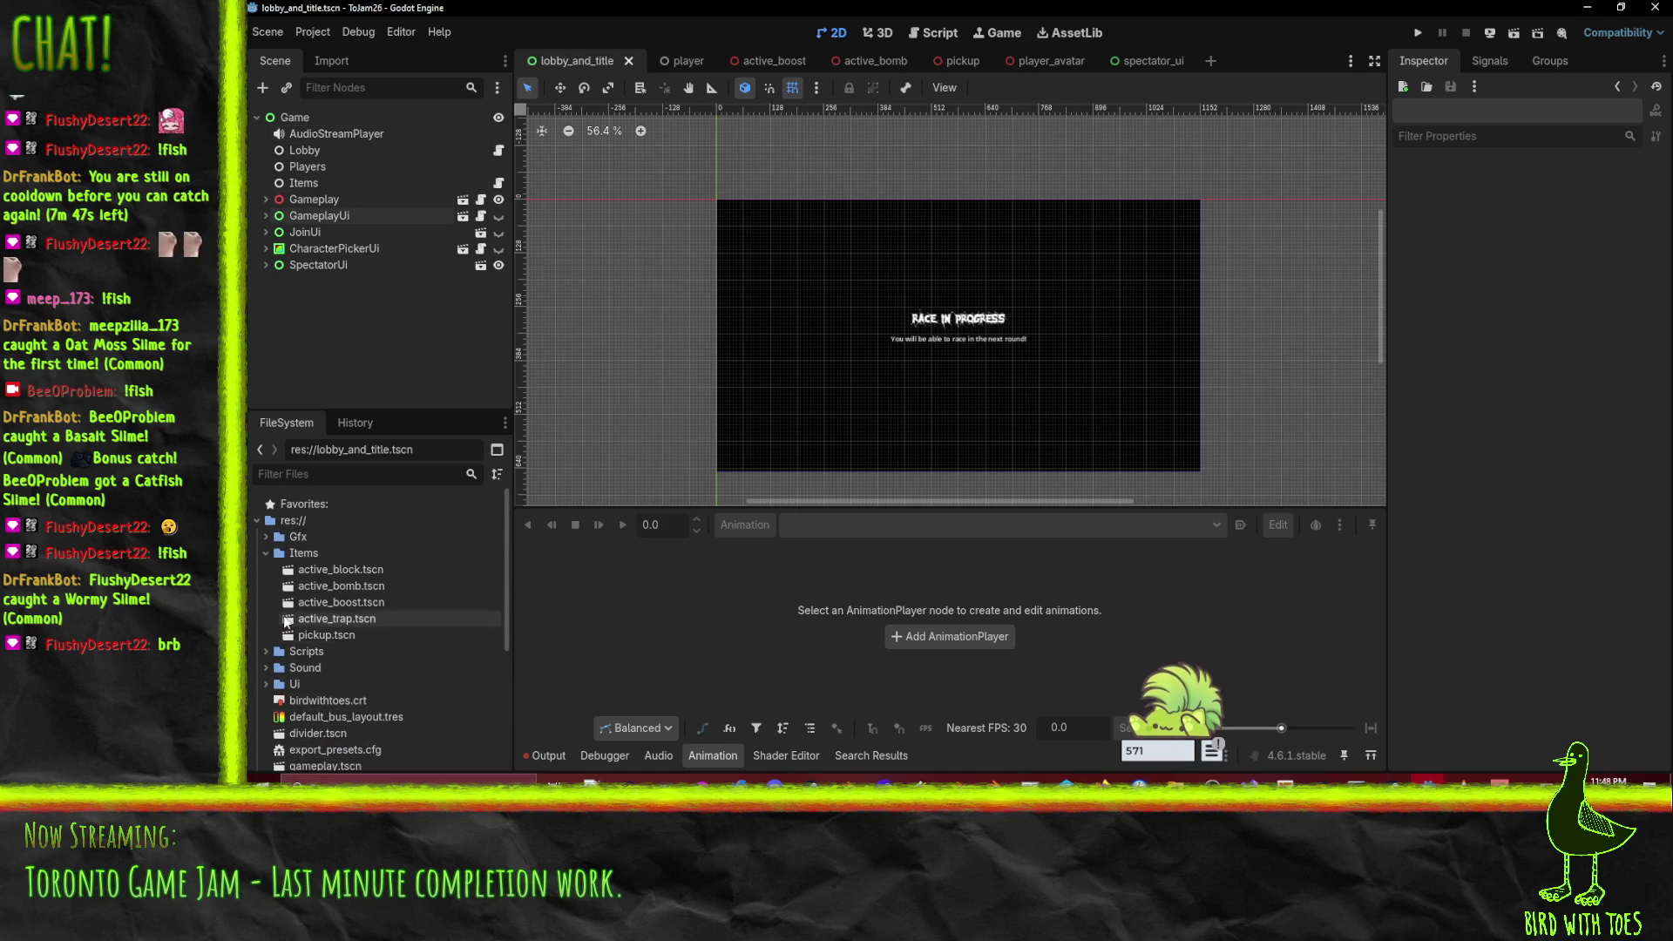
{"action": "left_click", "coordinate": [264, 555]}
{"action": "scroll", "coordinate": [264, 592], "scroll_direction": "down", "scroll_amount": 2}
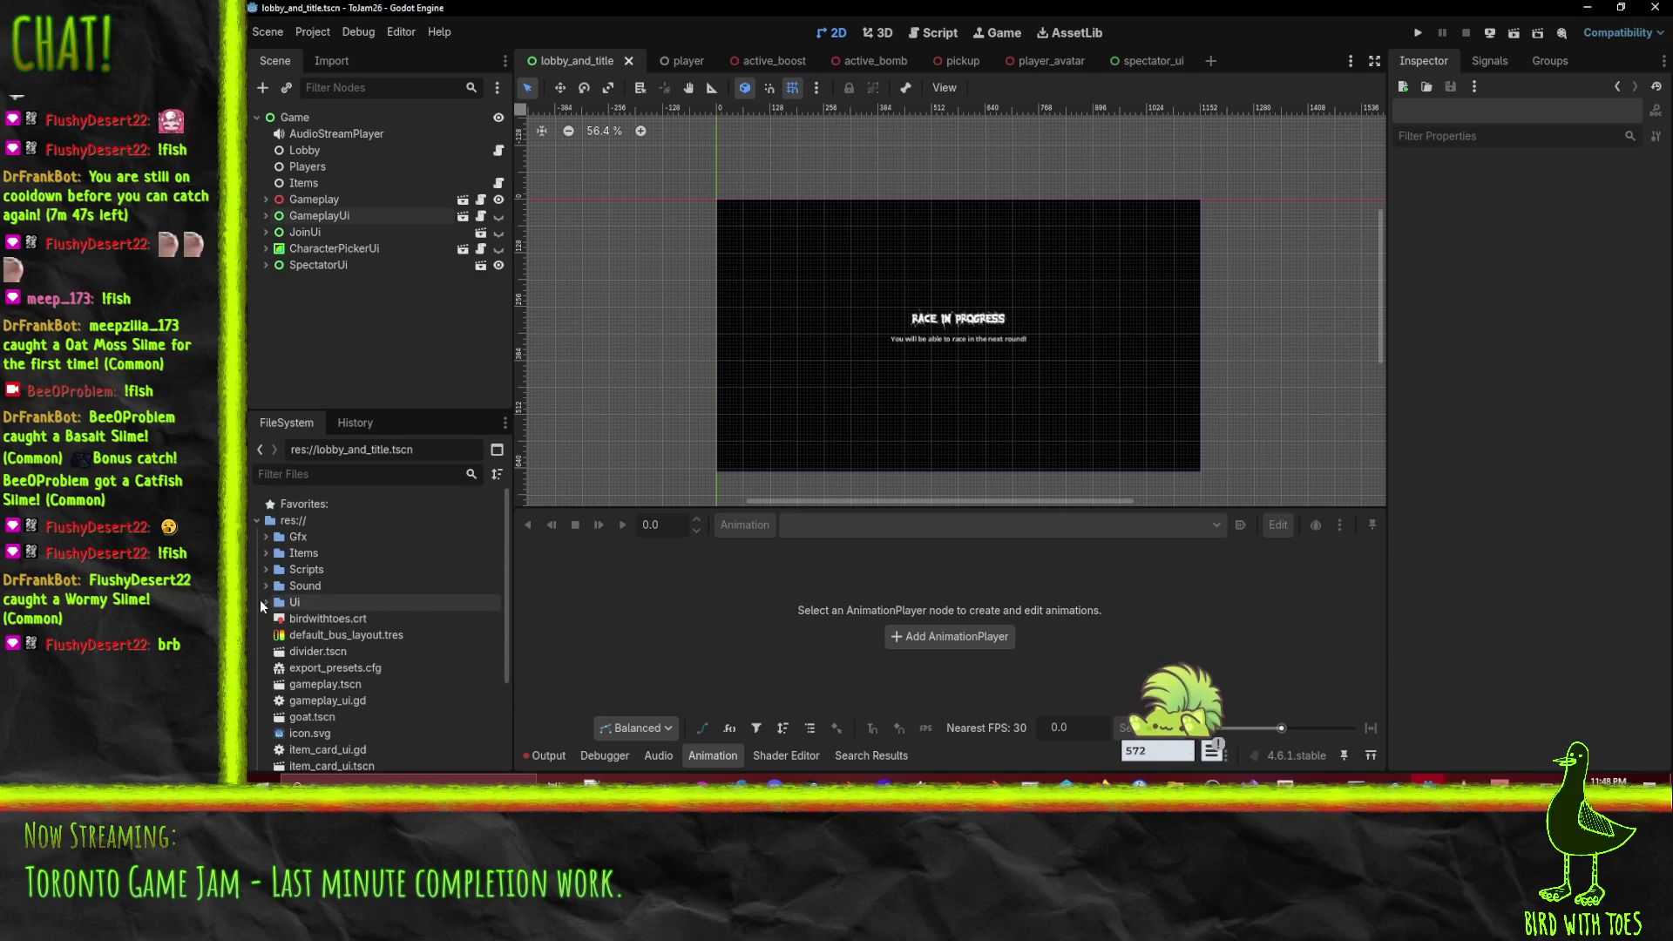
{"action": "left_click", "coordinate": [266, 569]}
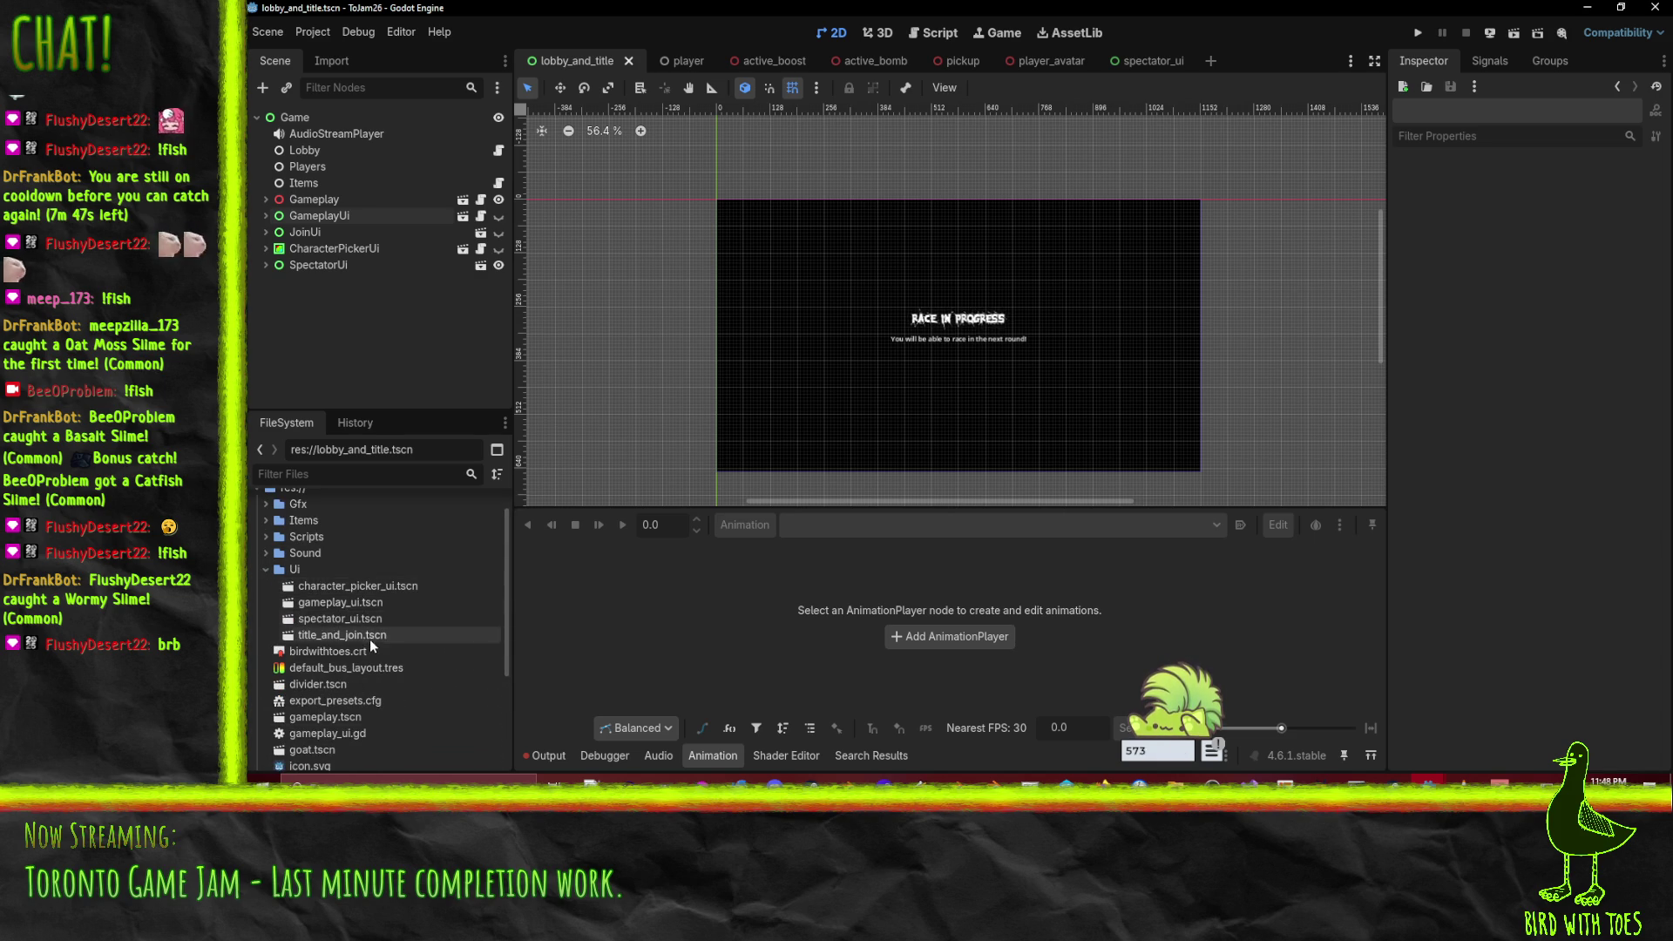
{"action": "scroll", "coordinate": [378, 614], "scroll_direction": "down", "scroll_amount": 5}
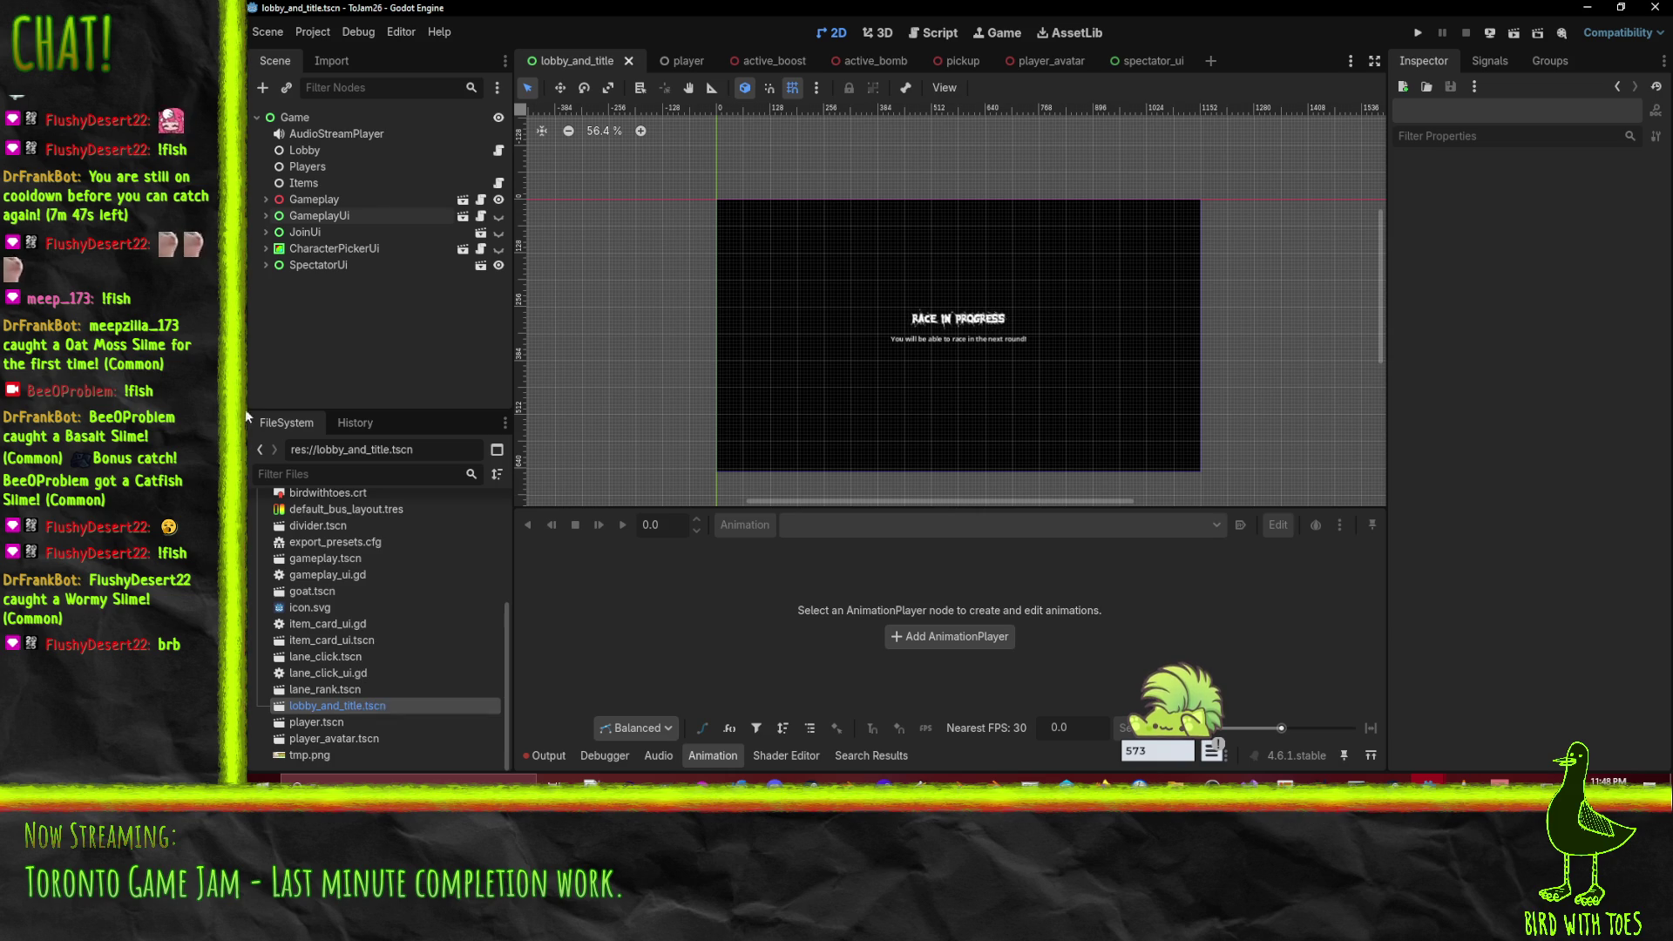
{"action": "left_click", "coordinate": [498, 267]}
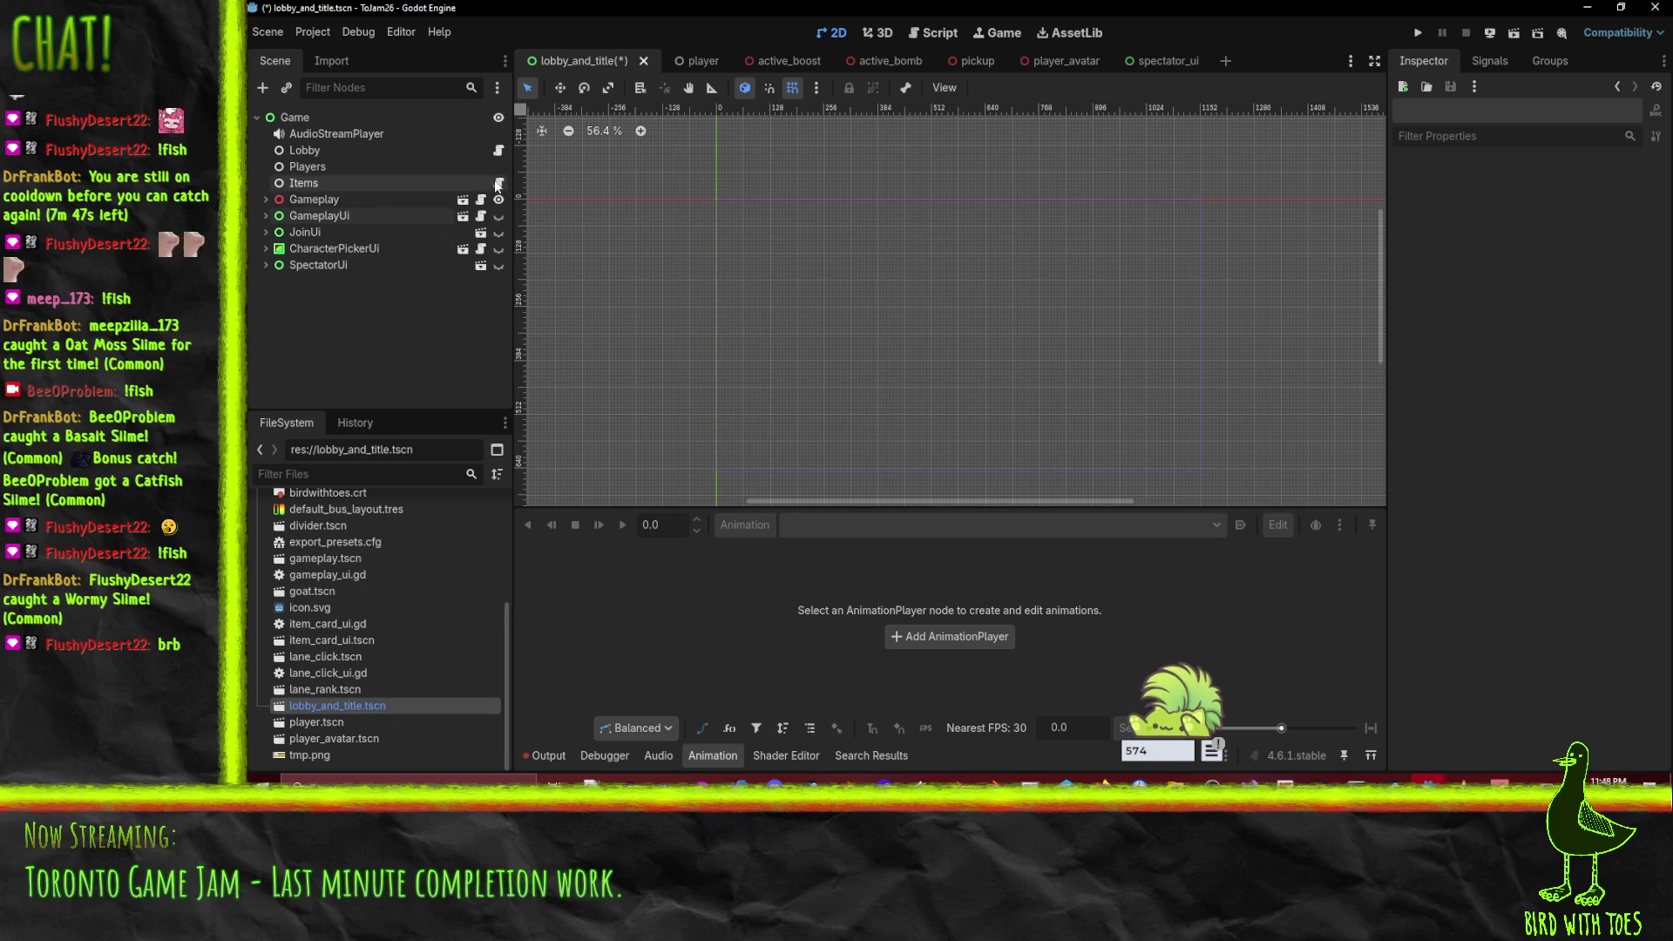
Step: Show the JoinUi title screen and try narrowing the Title image, then undo the resize
{"action": "left_click", "coordinate": [499, 233]}
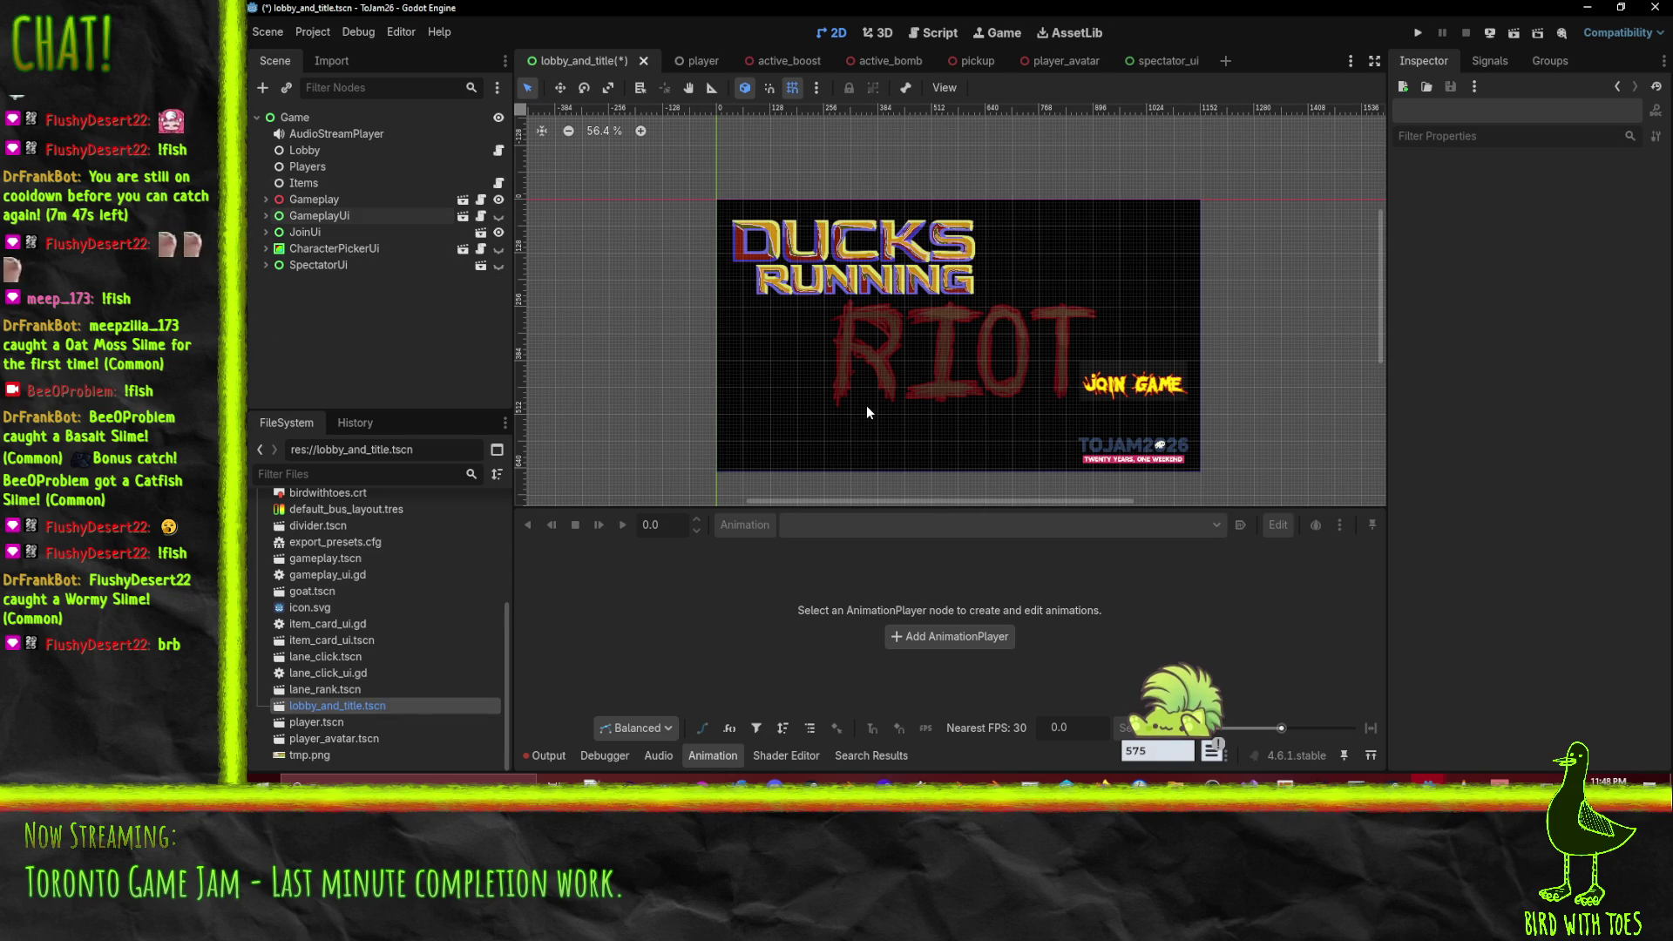
{"action": "scroll", "coordinate": [867, 405], "scroll_direction": "right", "scroll_amount": 3}
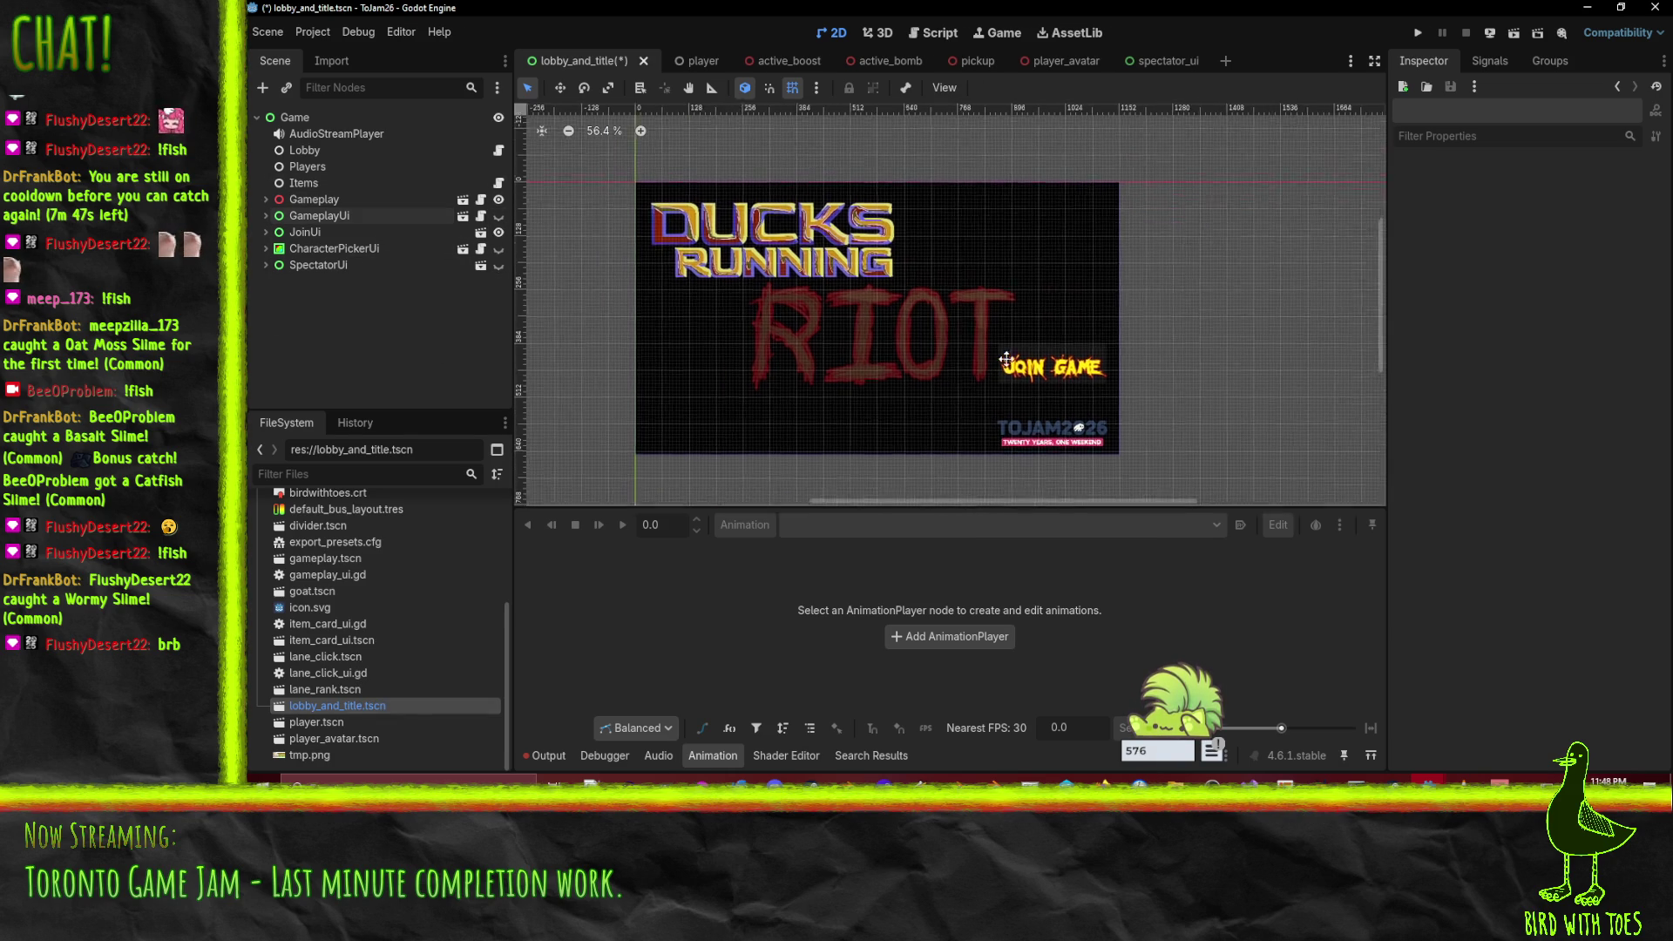
{"action": "left_click", "coordinate": [812, 331]}
{"action": "left_click_drag", "start_coordinate": [1008, 298], "coordinate": [955, 294]}
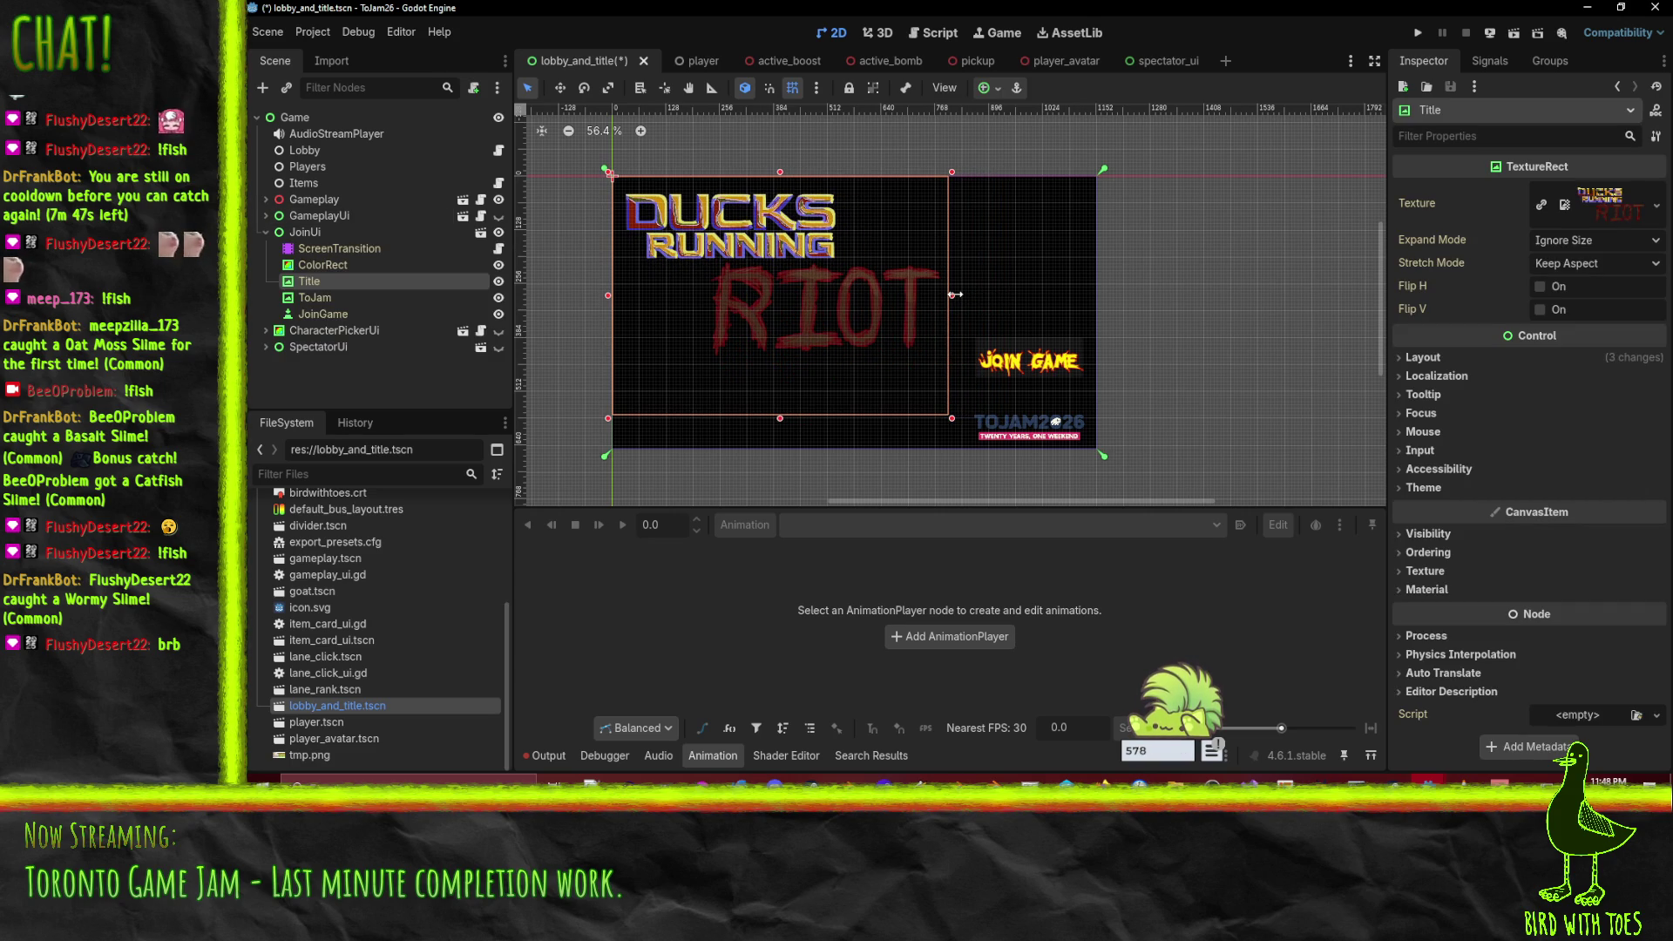
{"action": "key", "text": "ctrl+z"}
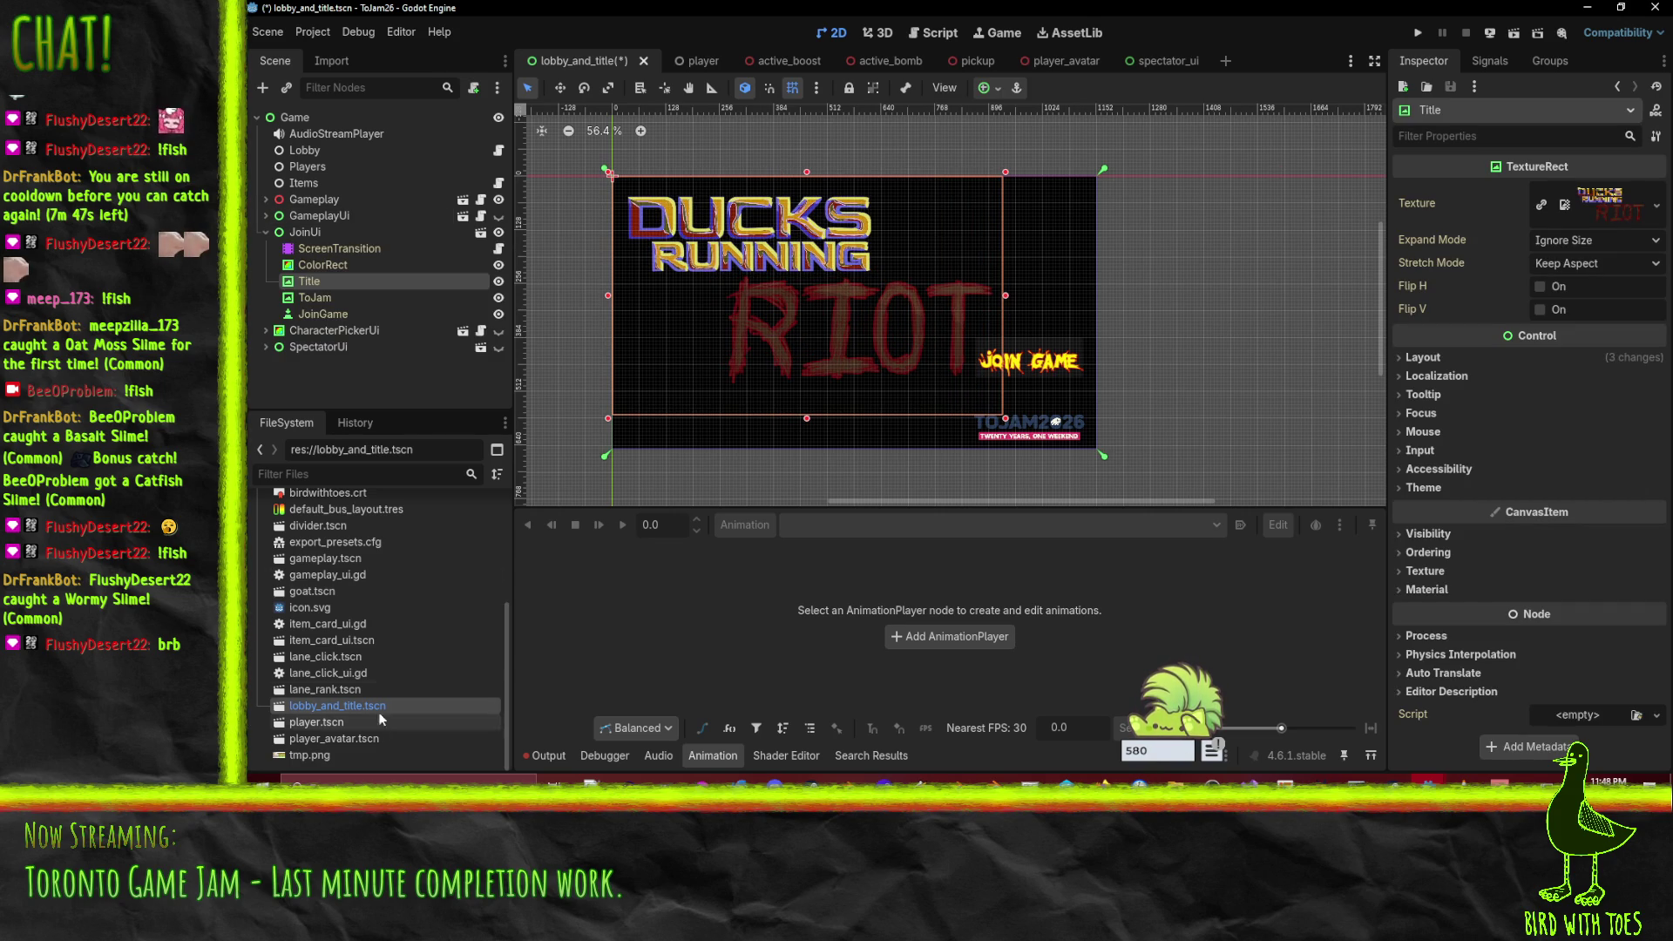
Step: Open title_and_join in its own tab and duplicate its Title node as Title2
{"action": "left_click", "coordinate": [336, 266]}
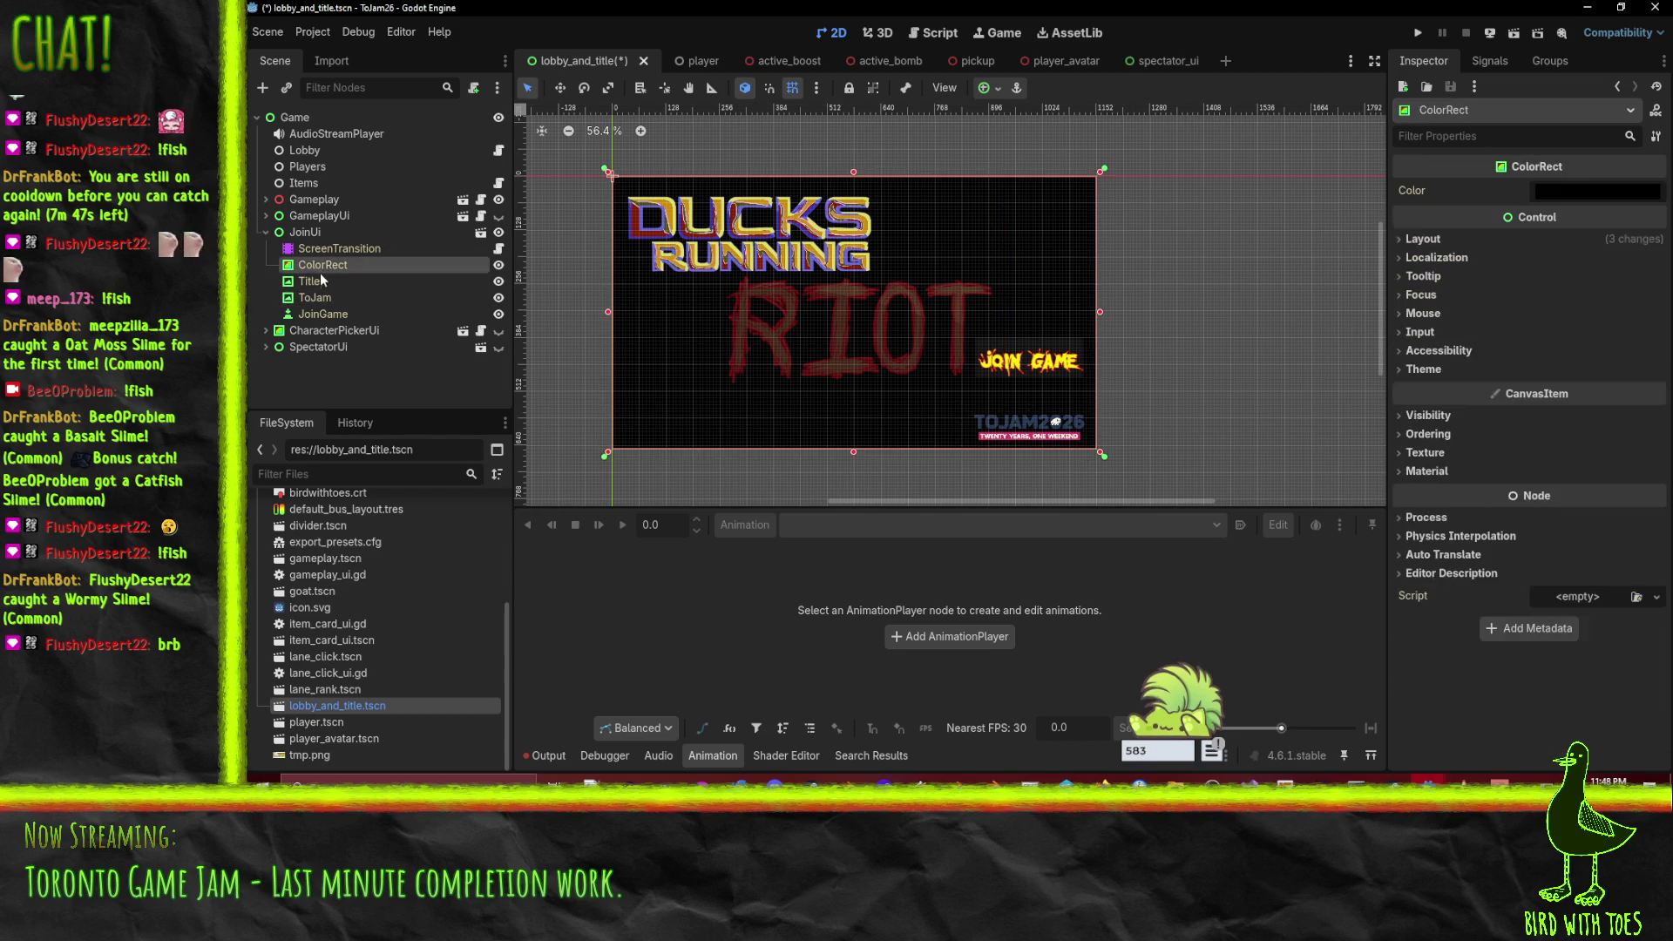
{"action": "left_click", "coordinate": [324, 230]}
{"action": "left_click", "coordinate": [480, 232]}
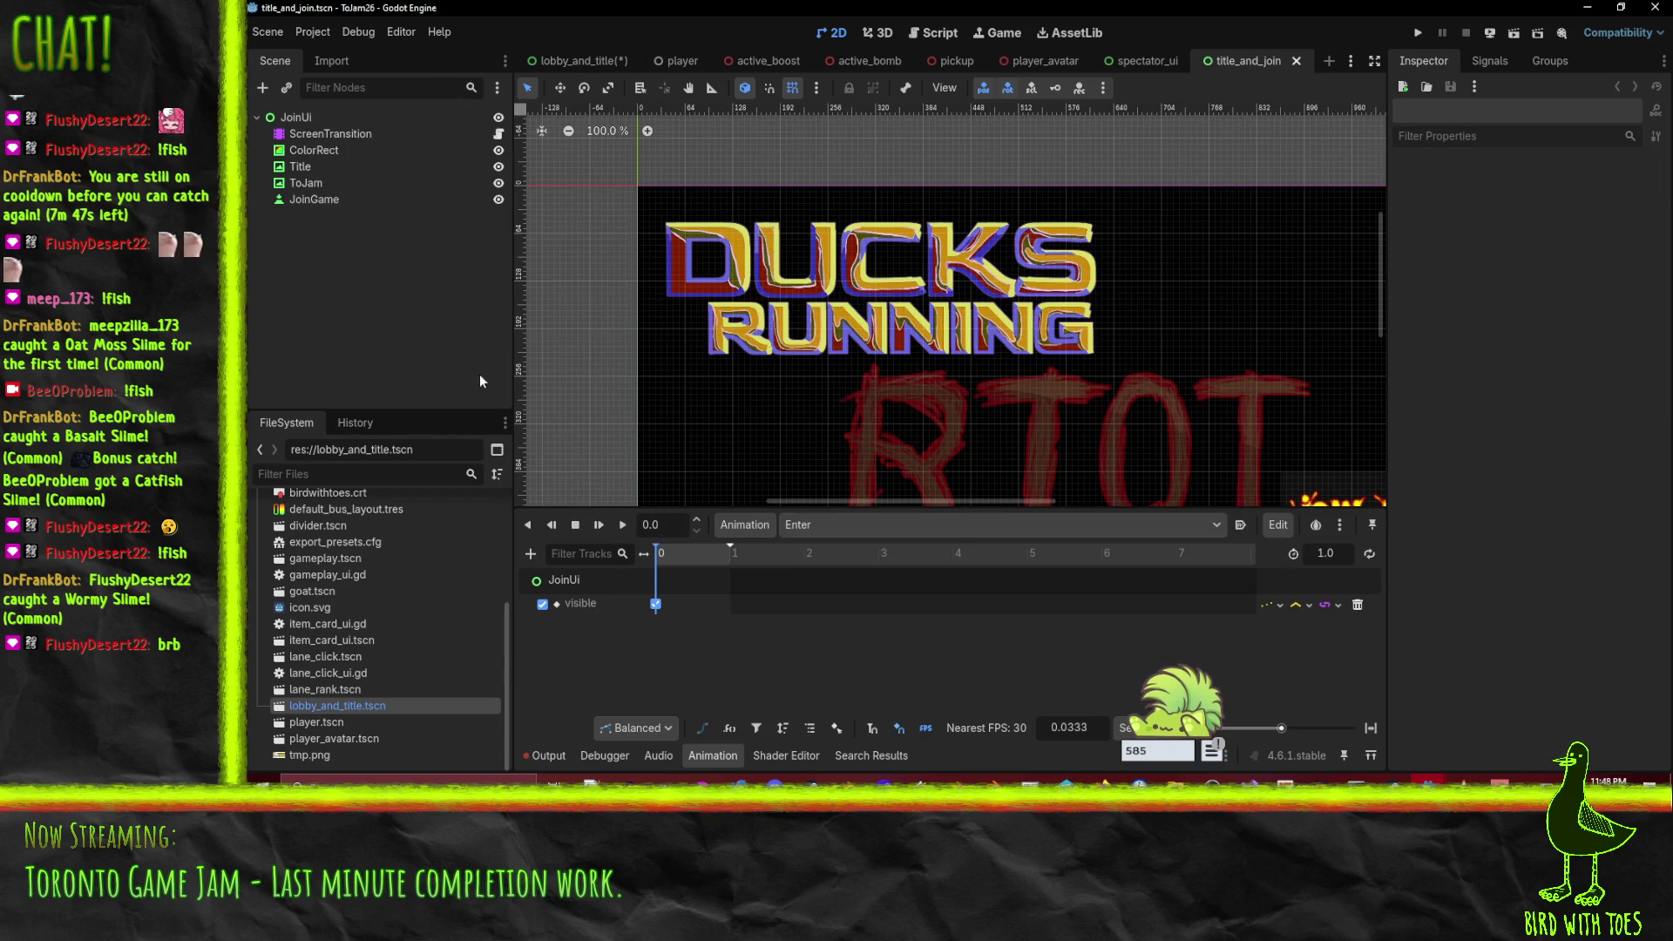
{"action": "right_click", "coordinate": [320, 166]}
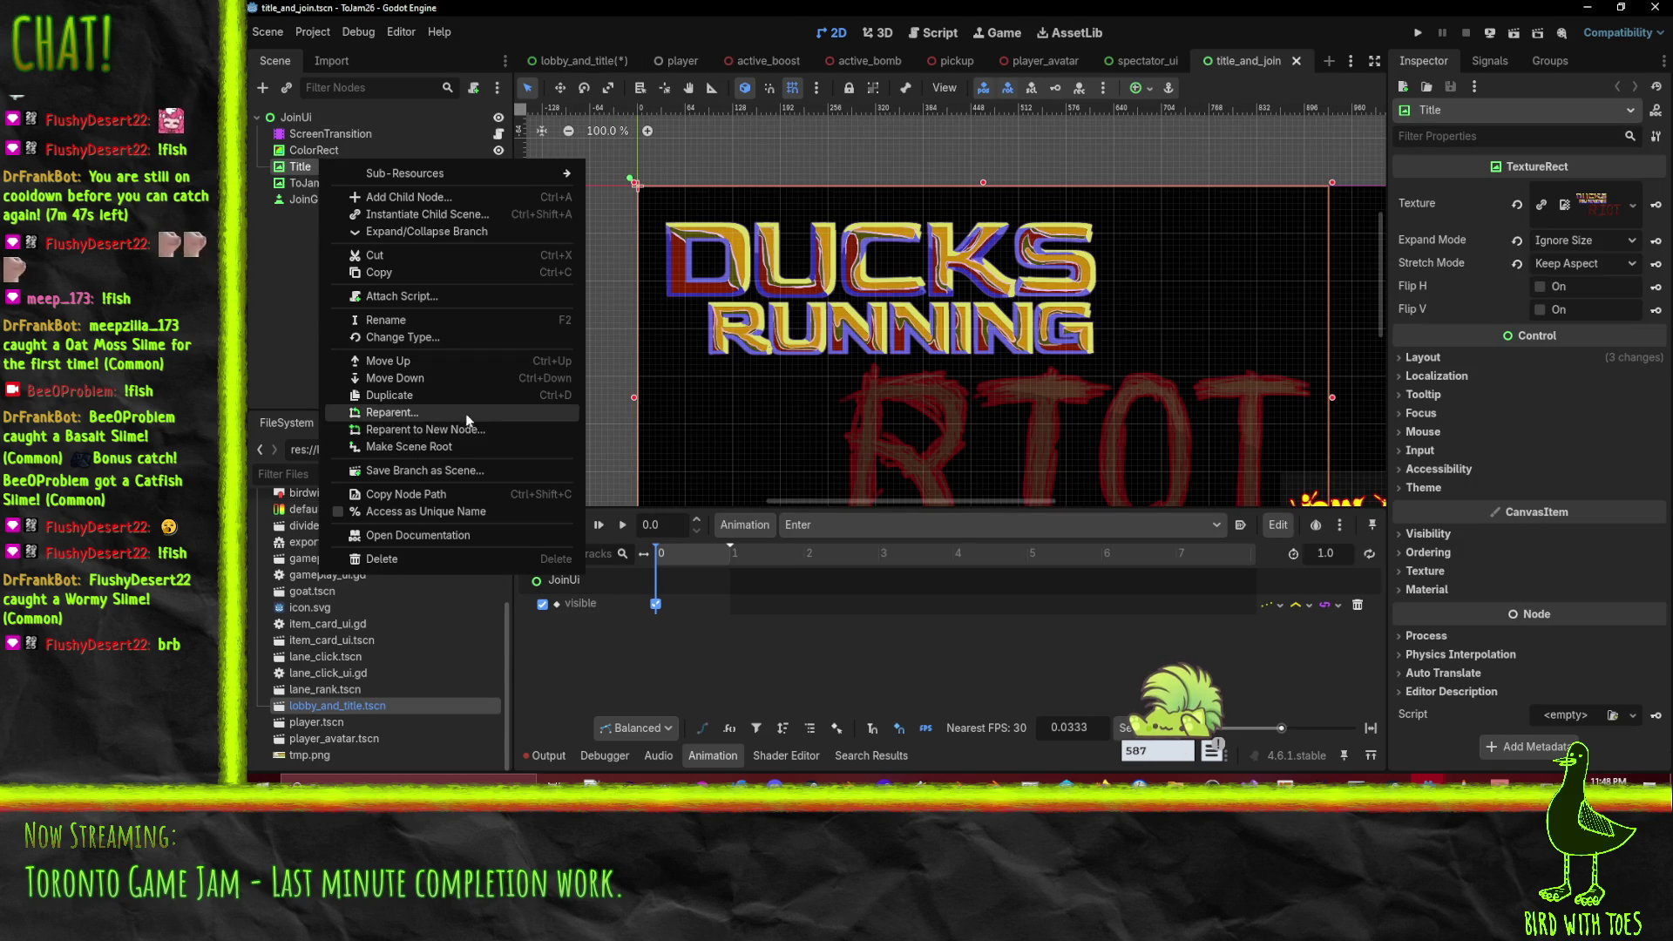
{"action": "left_click", "coordinate": [447, 397]}
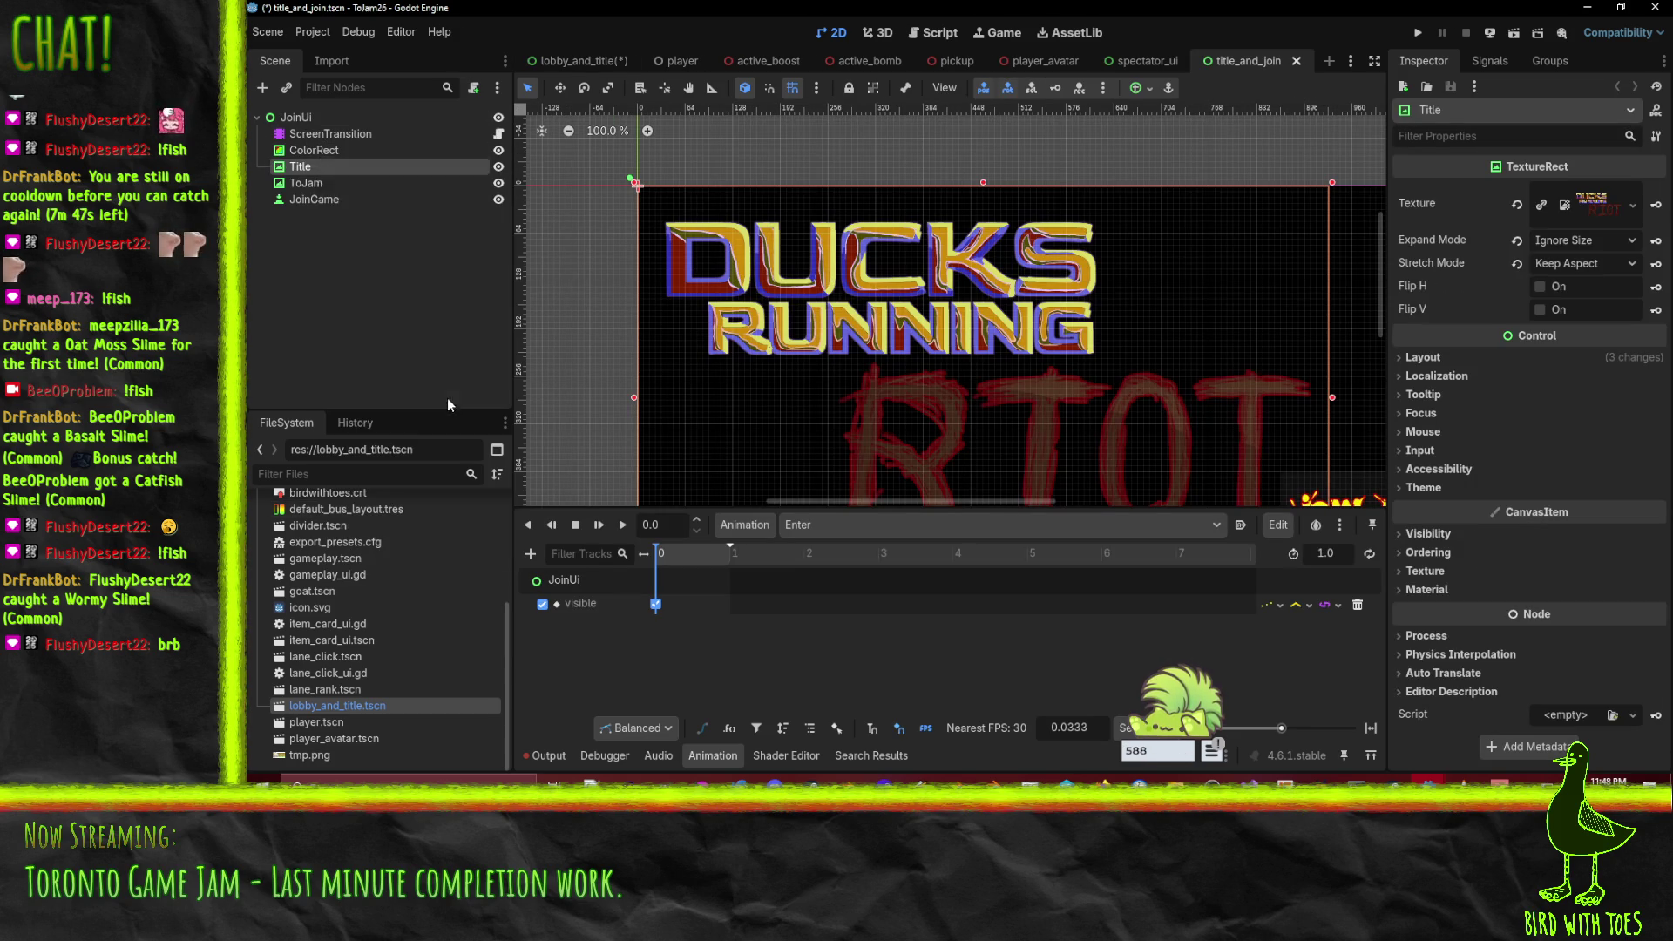
{"action": "left_click", "coordinate": [1632, 205]}
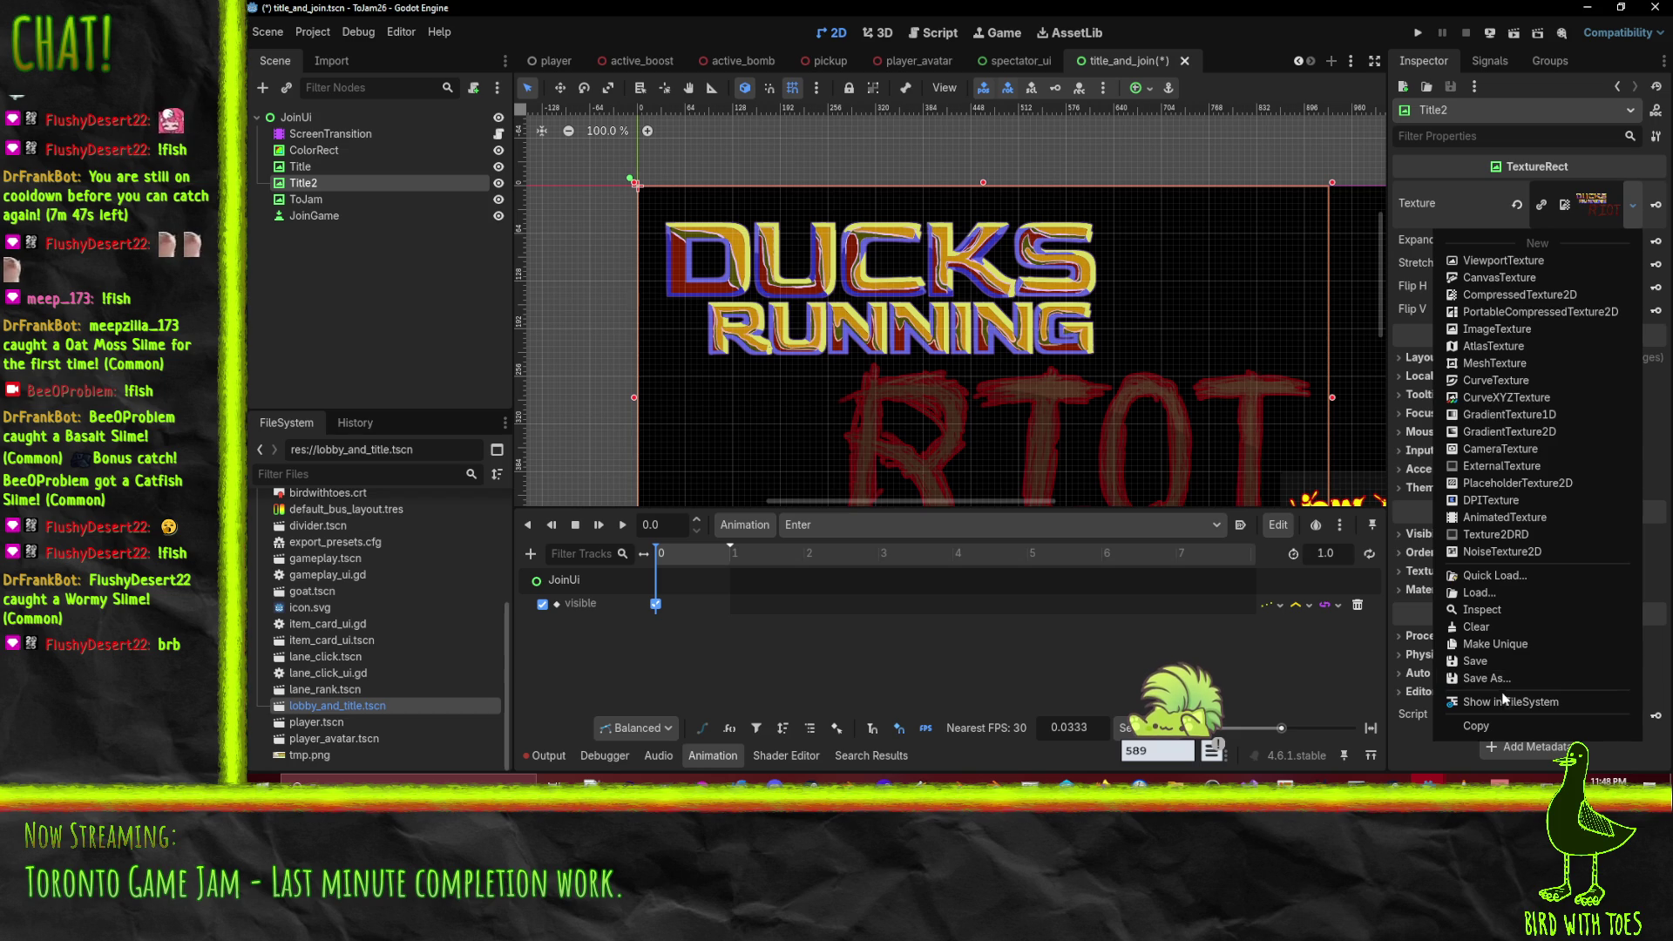
Step: Quick Load the duck character image as Title2's texture
{"action": "left_click", "coordinate": [1393, 678]}
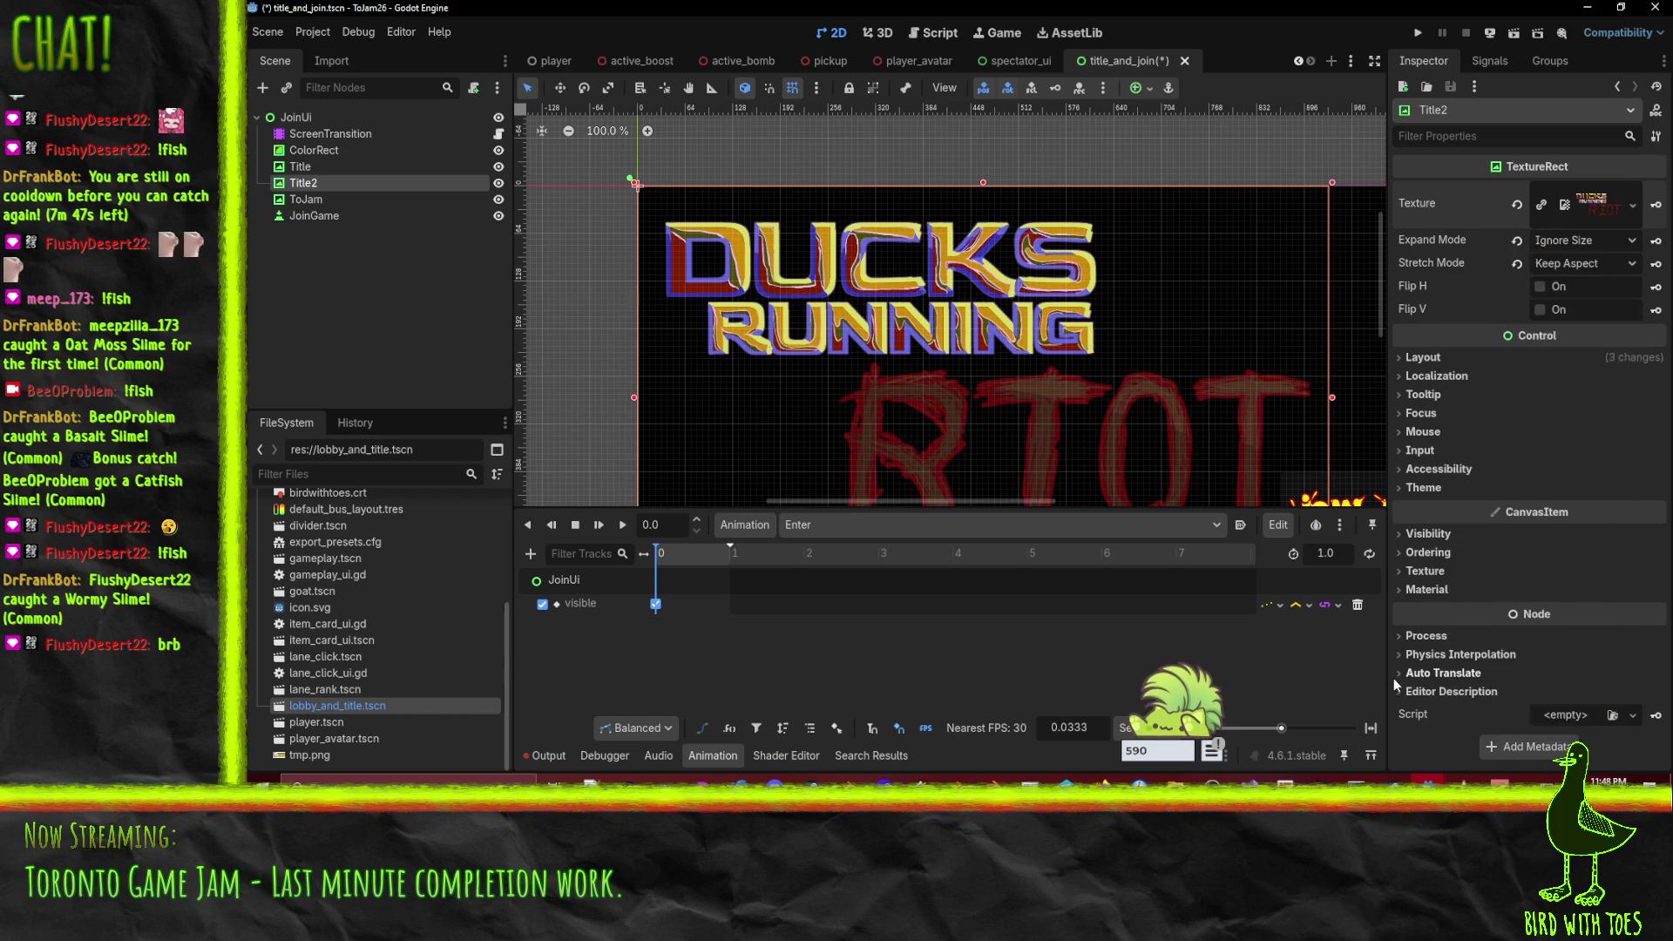
{"action": "left_click", "coordinate": [1591, 207]}
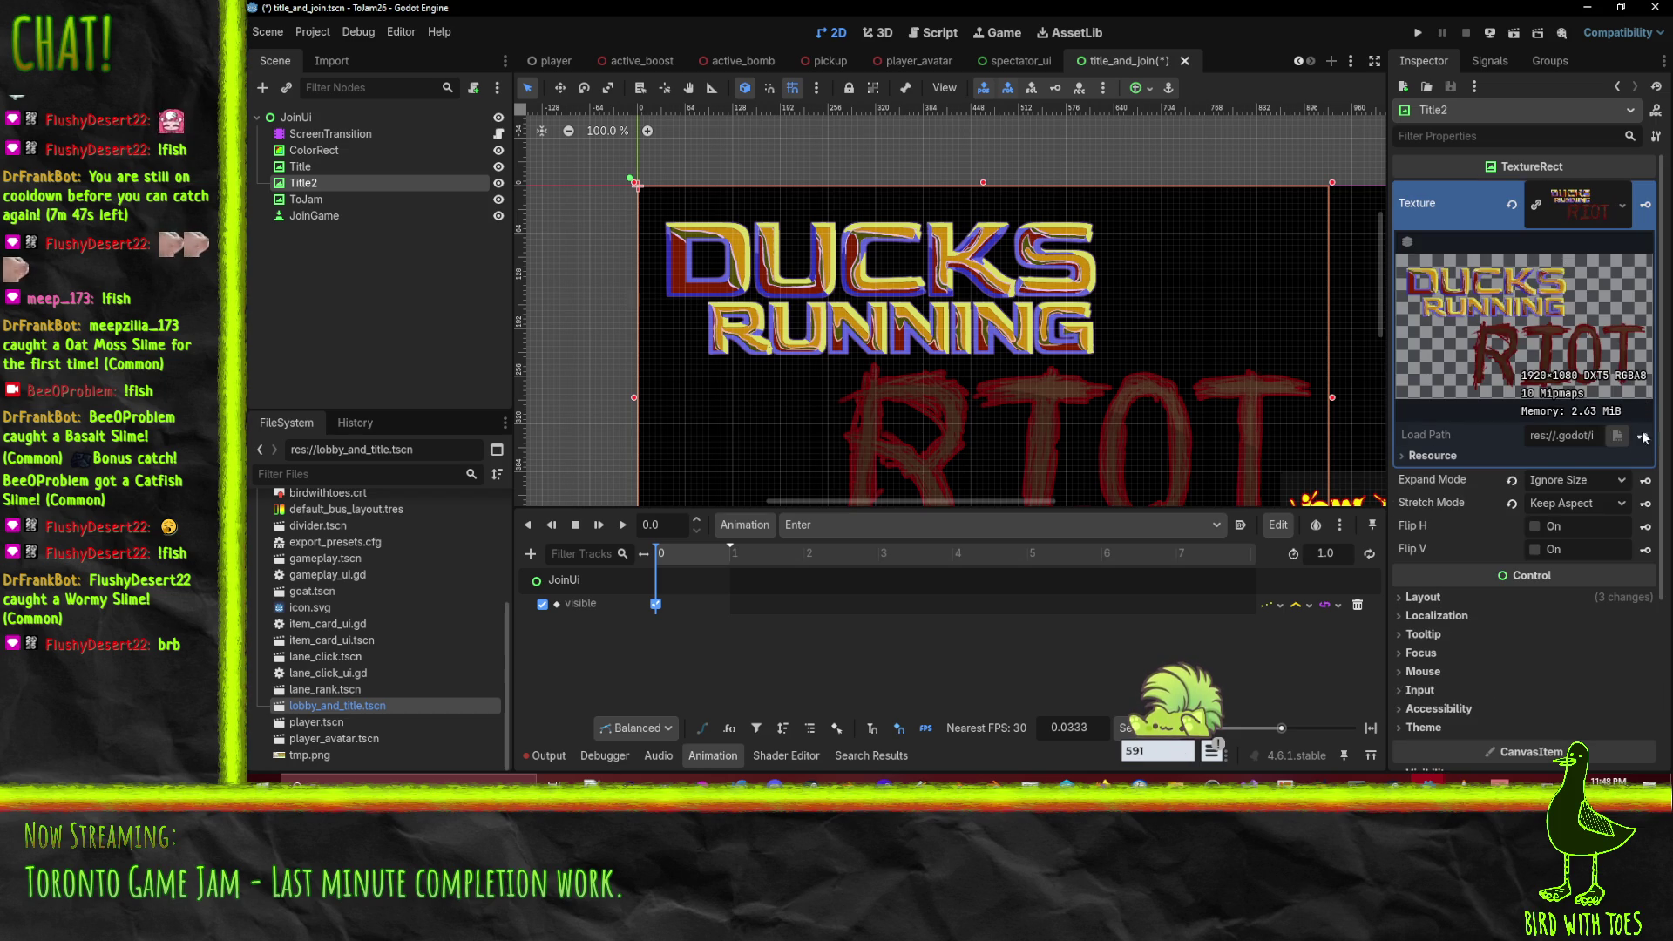
{"action": "left_click", "coordinate": [1623, 207]}
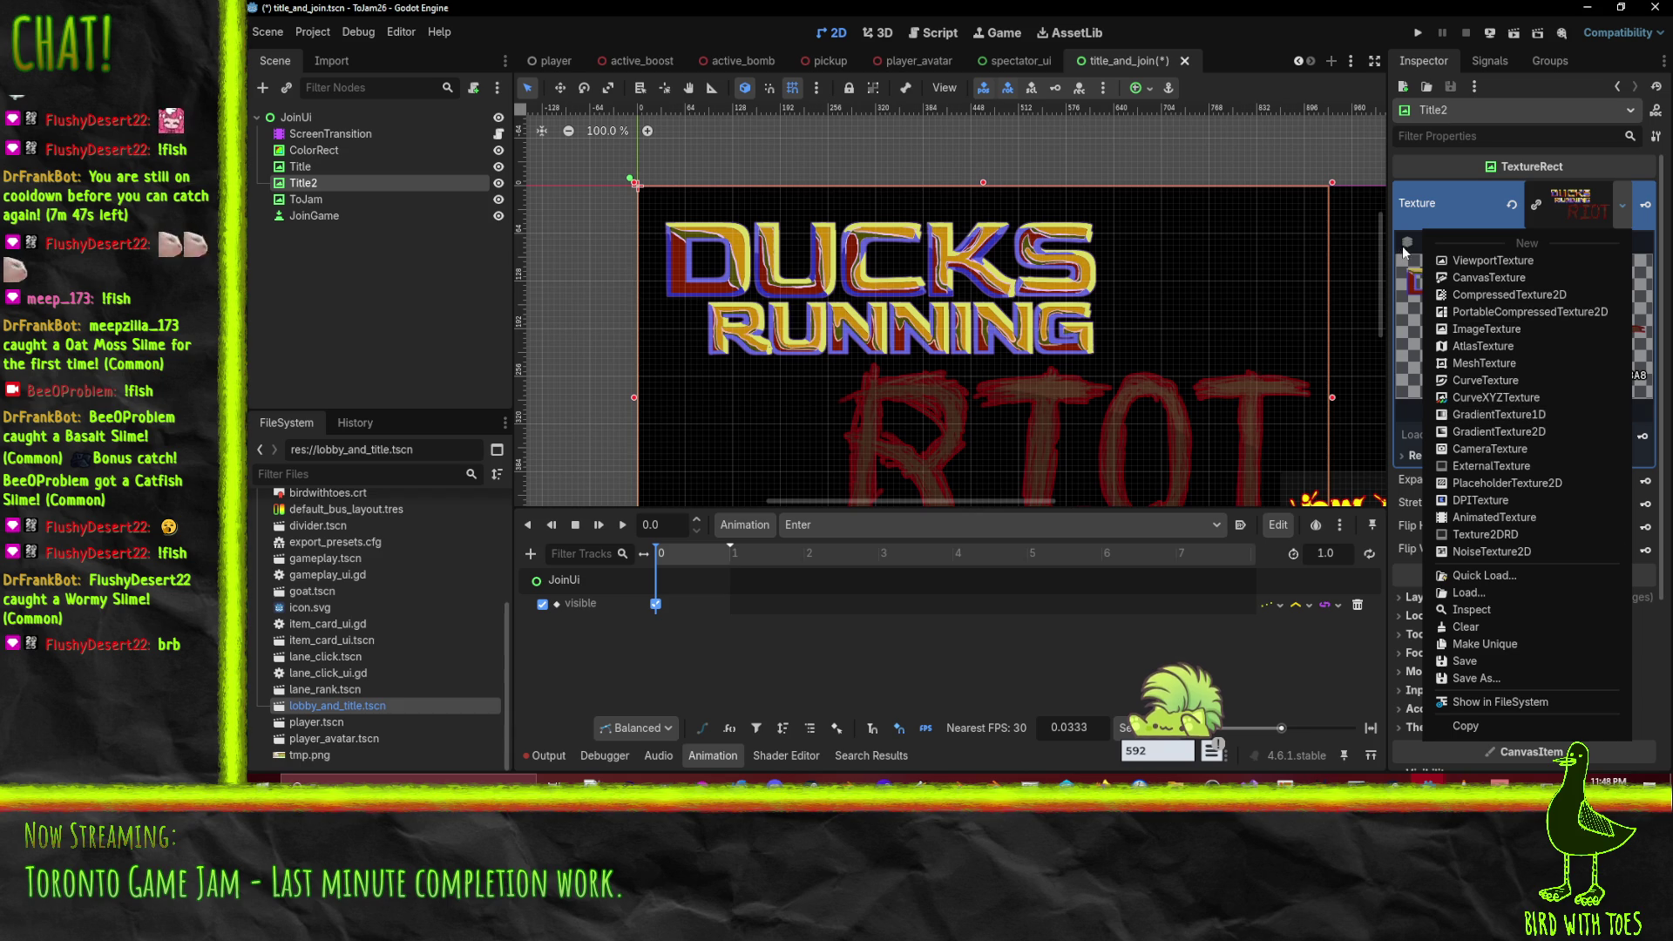
{"action": "left_click", "coordinate": [1481, 575]}
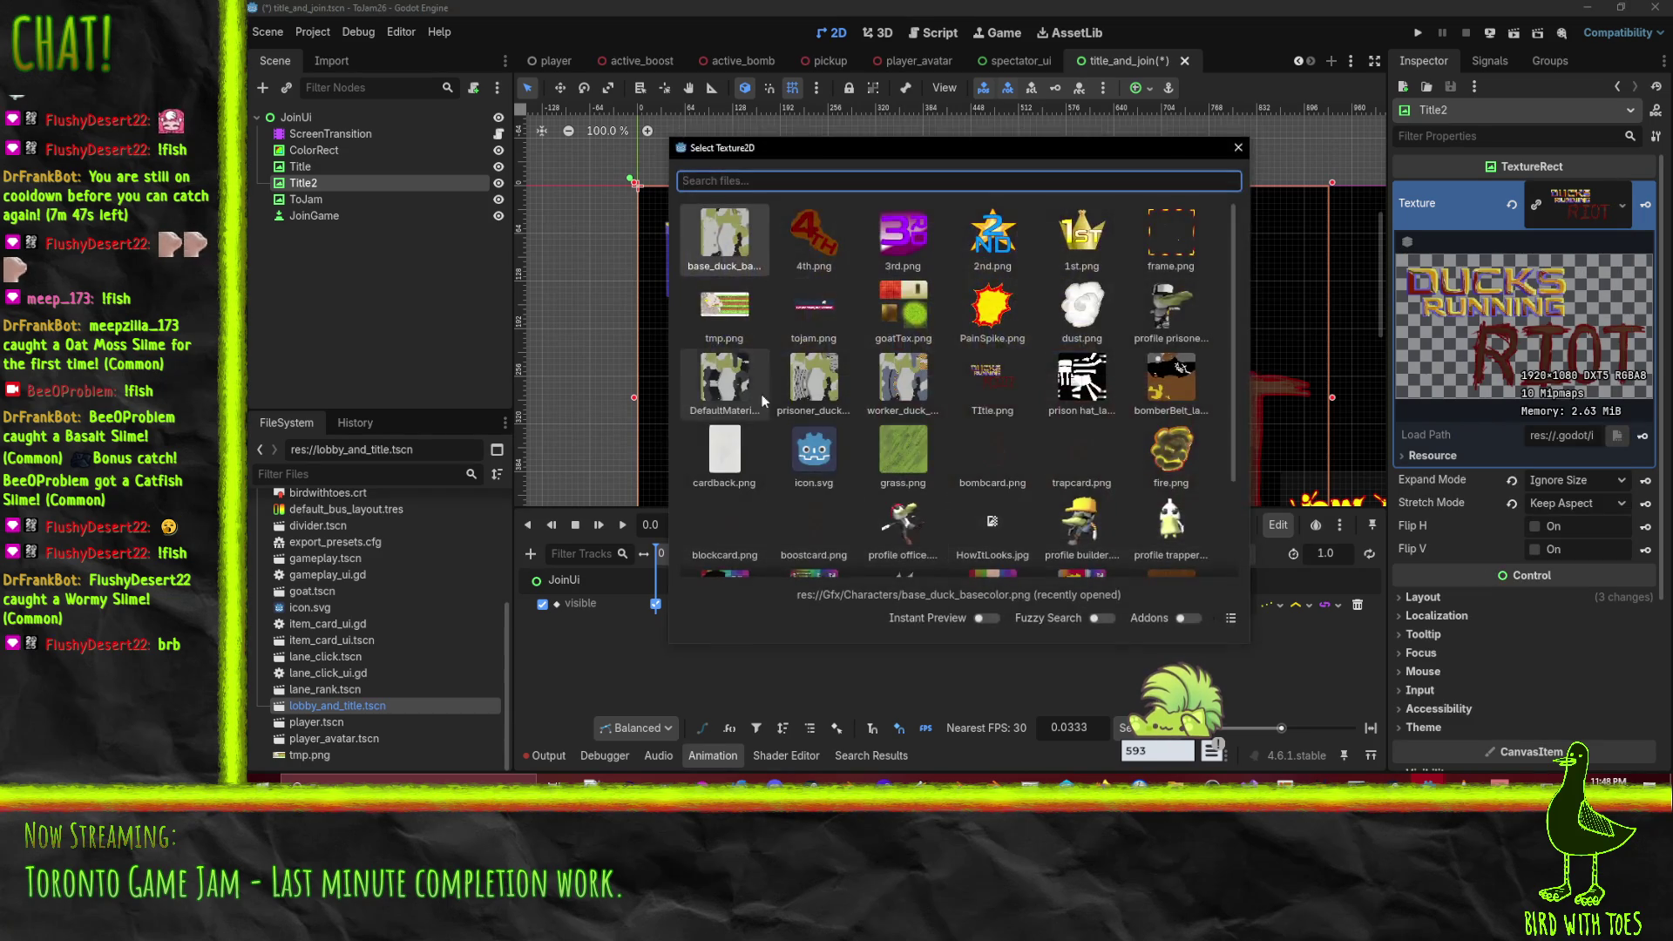
{"action": "scroll", "coordinate": [960, 355], "scroll_direction": "down", "scroll_amount": 1}
{"action": "scroll", "coordinate": [958, 373], "scroll_direction": "up", "scroll_amount": 1}
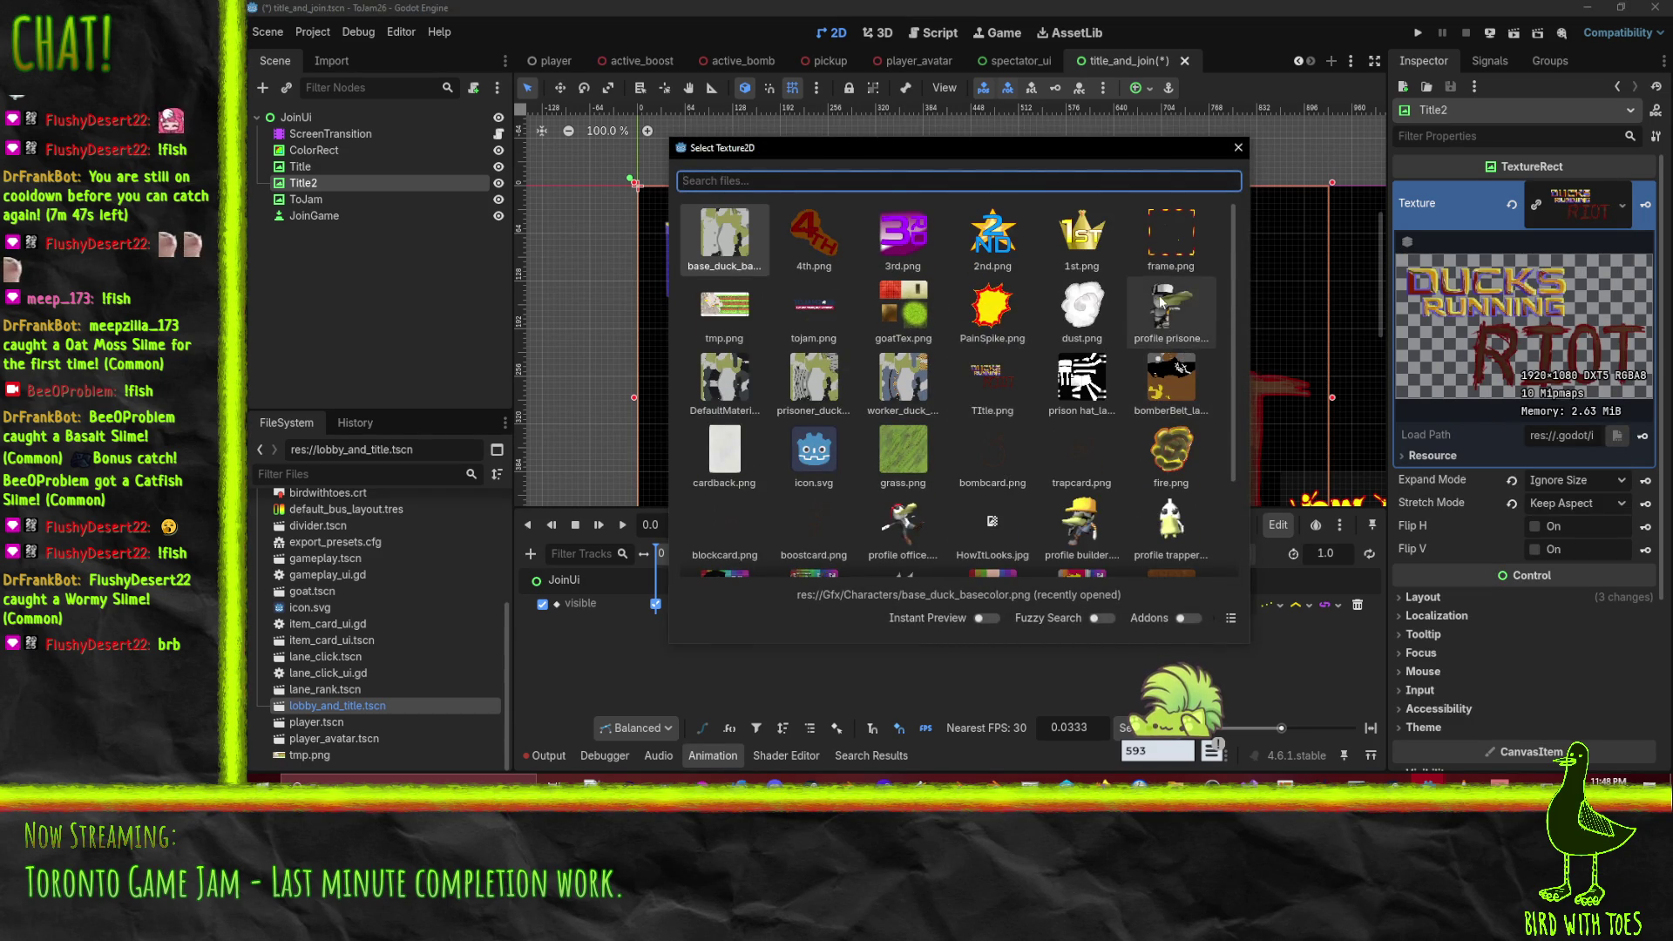
{"action": "double_click", "coordinate": [1159, 295]}
Step: Move Title2 above Title in the scene tree and rename it 'Duck'
{"action": "scroll", "coordinate": [987, 380], "scroll_direction": "down", "scroll_amount": 3}
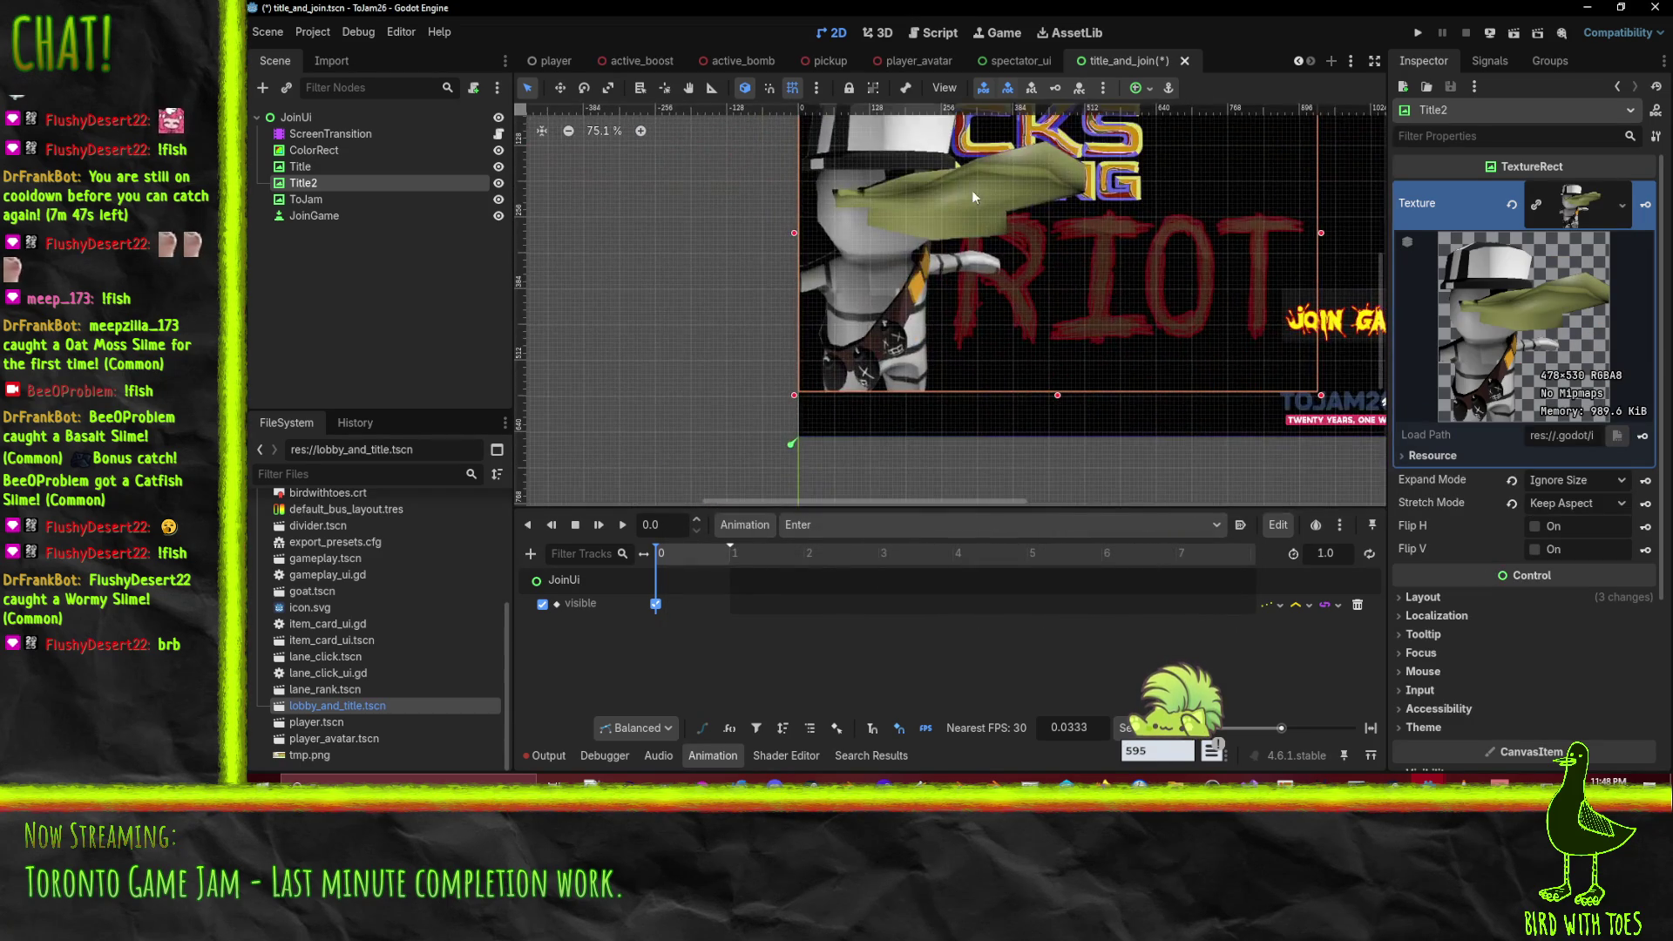
{"action": "left_click_drag", "start_coordinate": [303, 183], "coordinate": [309, 161]}
{"action": "scroll", "coordinate": [928, 299], "scroll_direction": "down", "scroll_amount": 1}
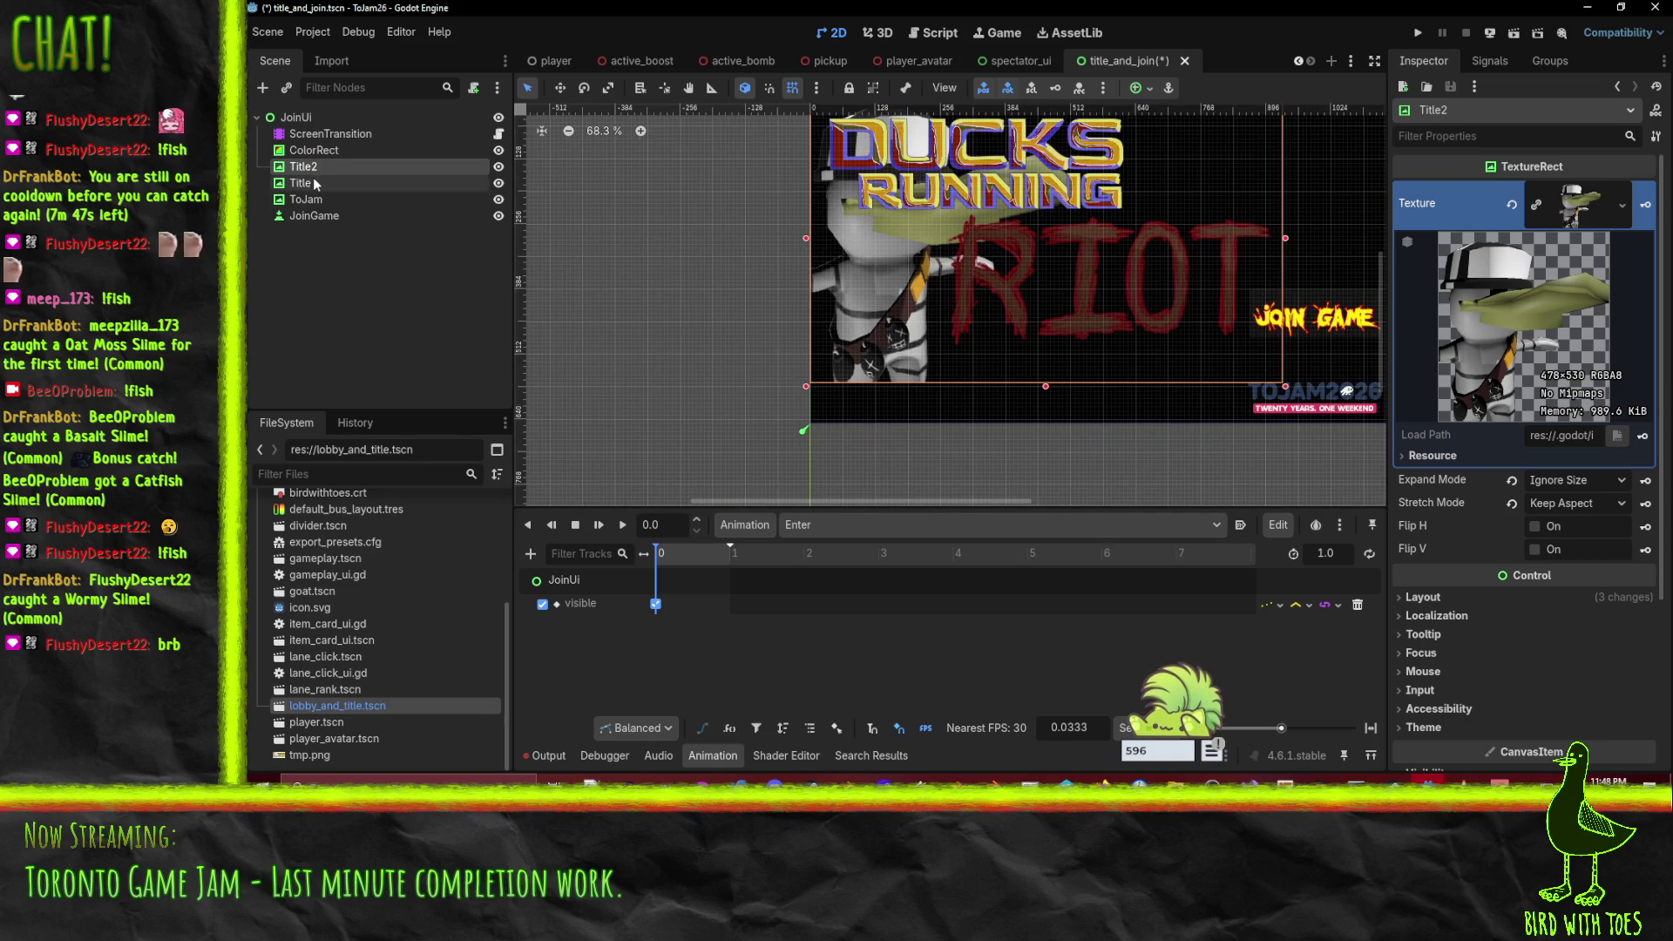
{"action": "double_click", "coordinate": [305, 167]}
{"action": "type", "text": "Duck"}
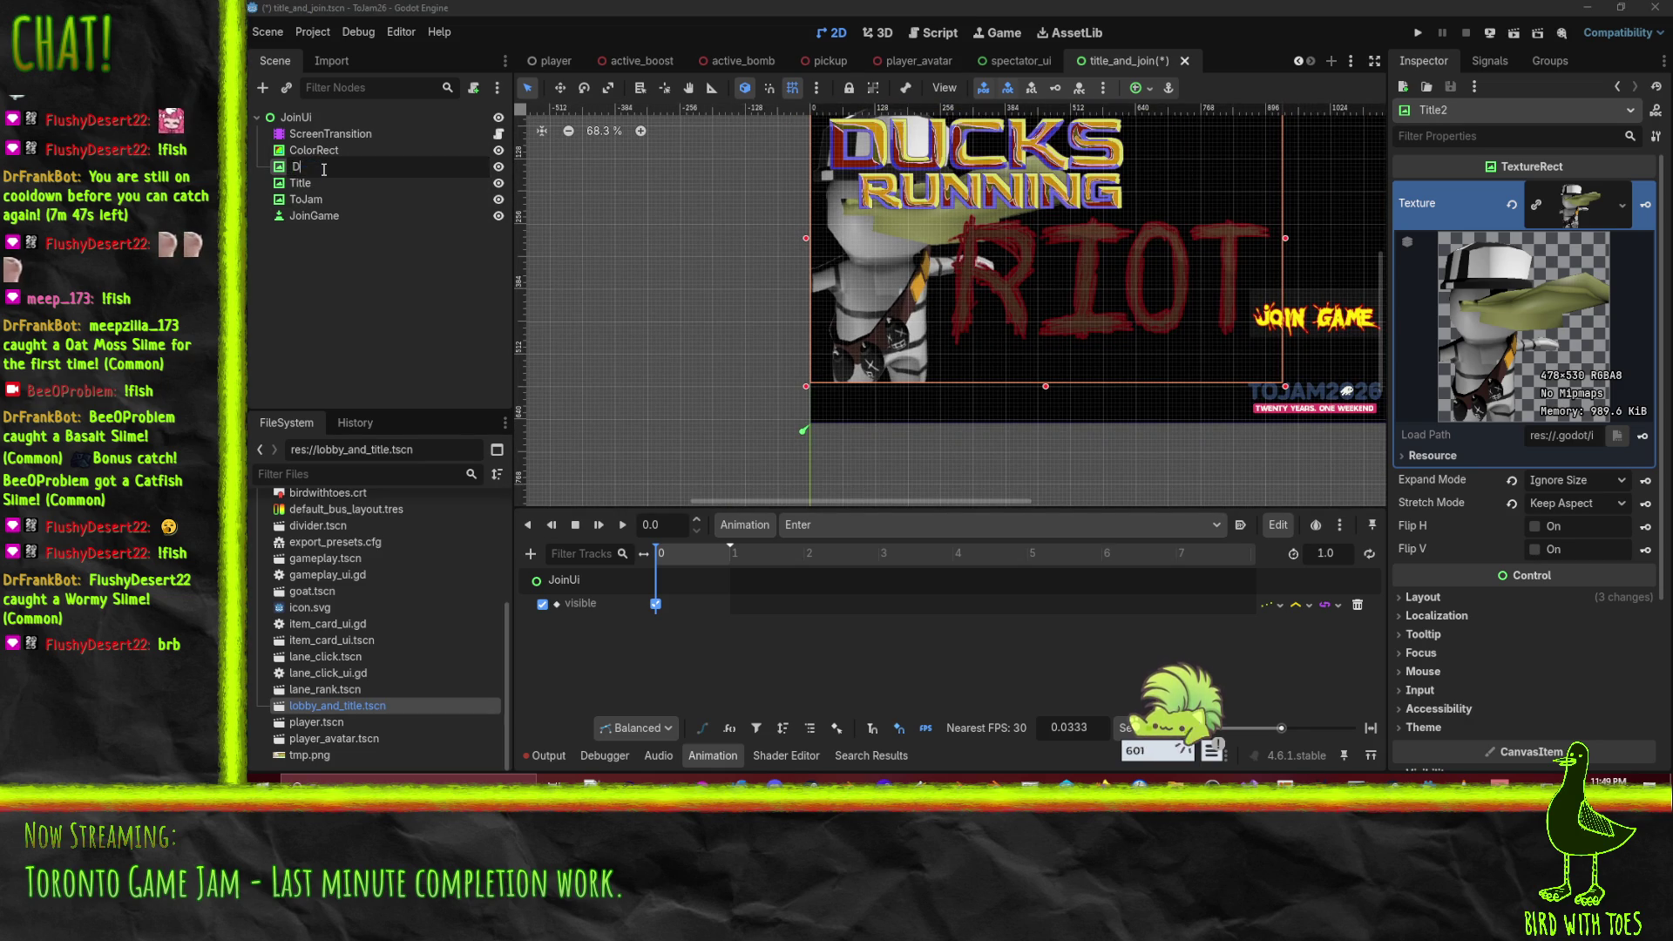
{"action": "key", "text": "Return"}
Step: Narrow the Duck image to about 312 px wide
{"action": "mouse_move", "coordinate": [569, 311]}
{"action": "left_mouse_down"}
{"action": "mouse_move", "coordinate": [728, 394]}
{"action": "mouse_move", "coordinate": [751, 363]}
{"action": "left_mouse_up"}
{"action": "left_click_drag", "start_coordinate": [1149, 310], "coordinate": [939, 318]}
{"action": "left_click_drag", "start_coordinate": [720, 321], "coordinate": [713, 392]}
{"action": "key", "text": "ctrl+z"}
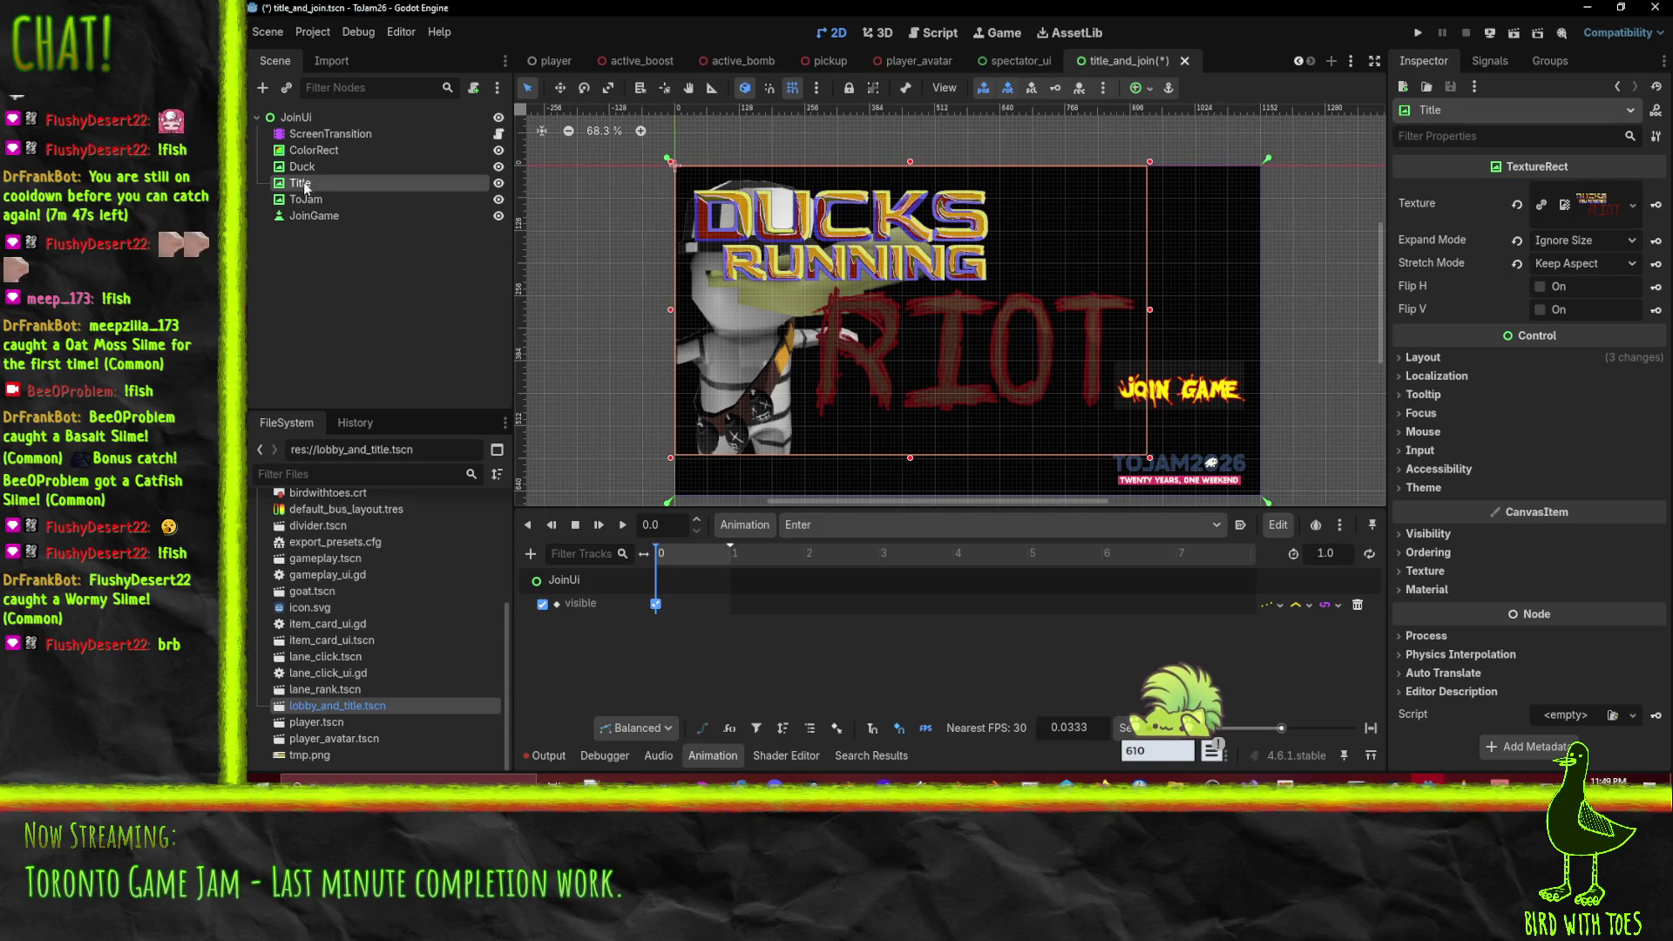
Step: Hide the Title artwork and move the Duck image lower on the screen
{"action": "left_click", "coordinate": [303, 166]}
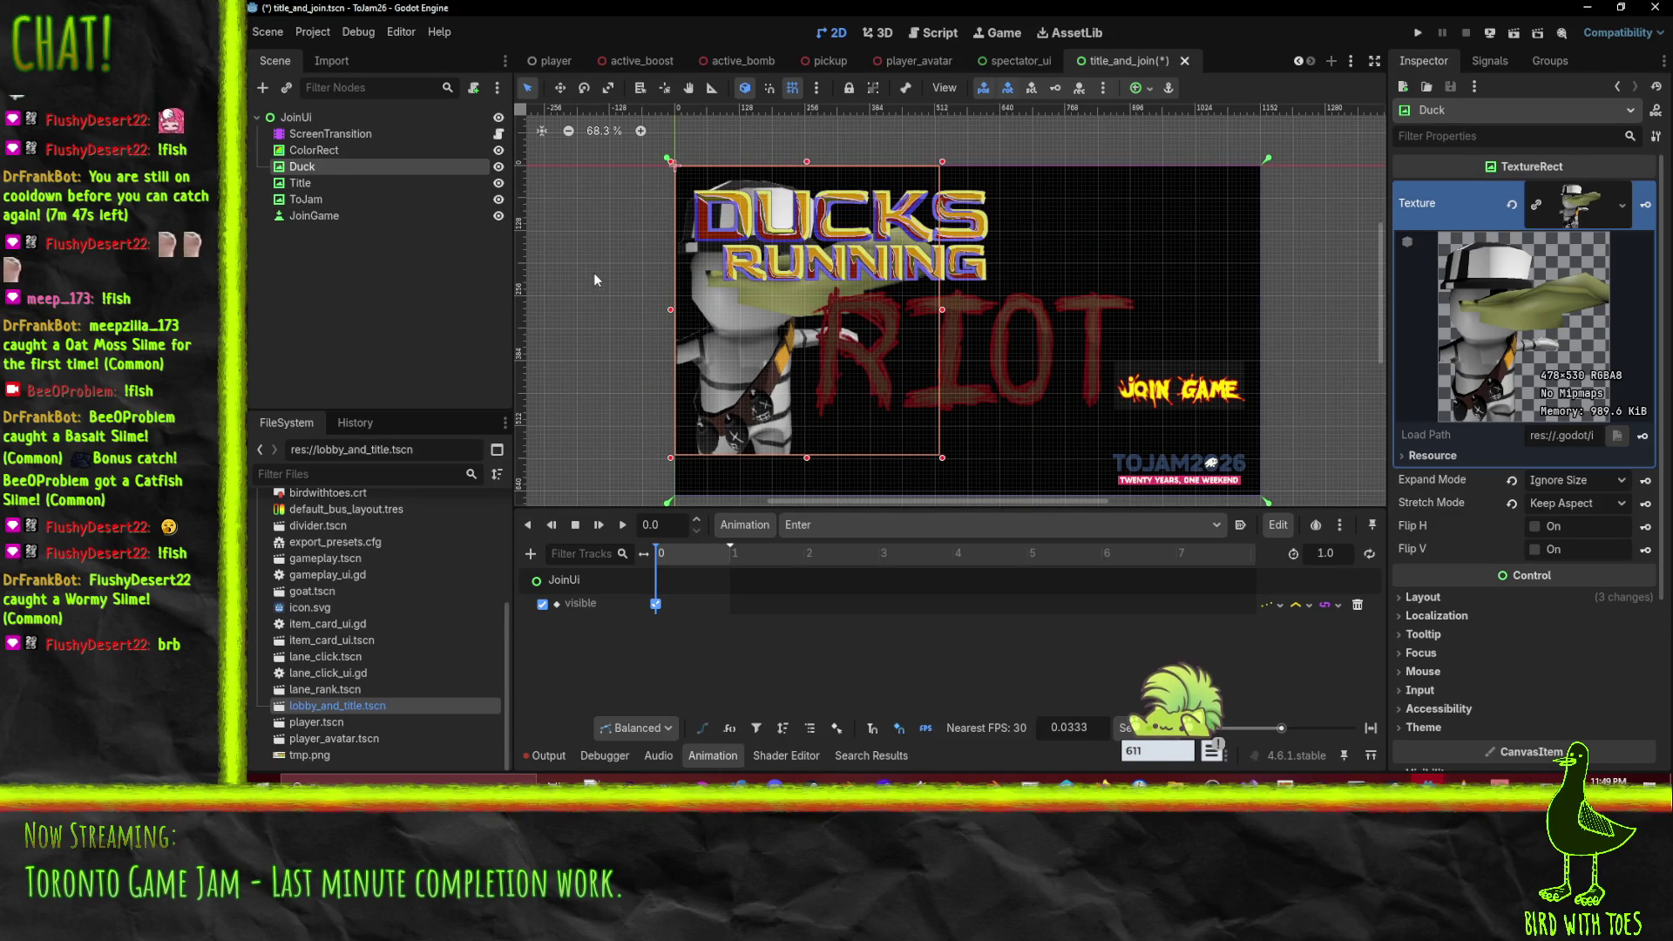
{"action": "left_click", "coordinate": [740, 406]}
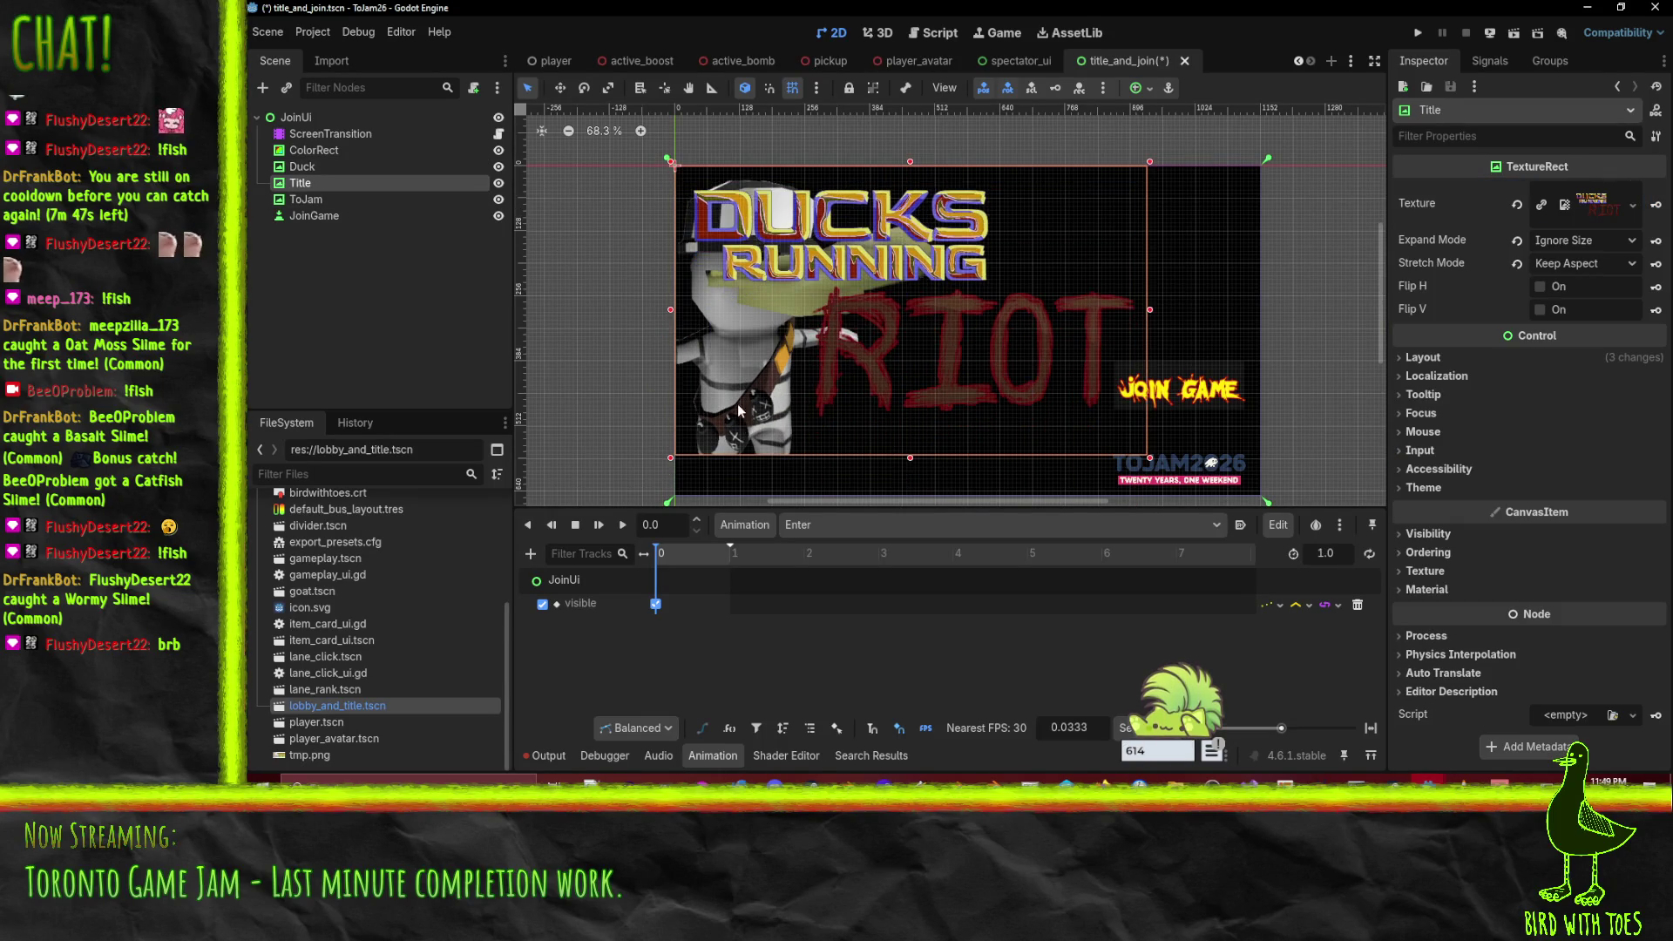
{"action": "left_click", "coordinate": [496, 185]}
{"action": "left_click", "coordinate": [305, 166]}
{"action": "left_click_drag", "start_coordinate": [807, 270], "coordinate": [809, 366]}
{"action": "scroll", "coordinate": [809, 366], "scroll_direction": "down", "scroll_amount": 5}
{"action": "scroll", "coordinate": [784, 362], "scroll_direction": "up", "scroll_amount": 5}
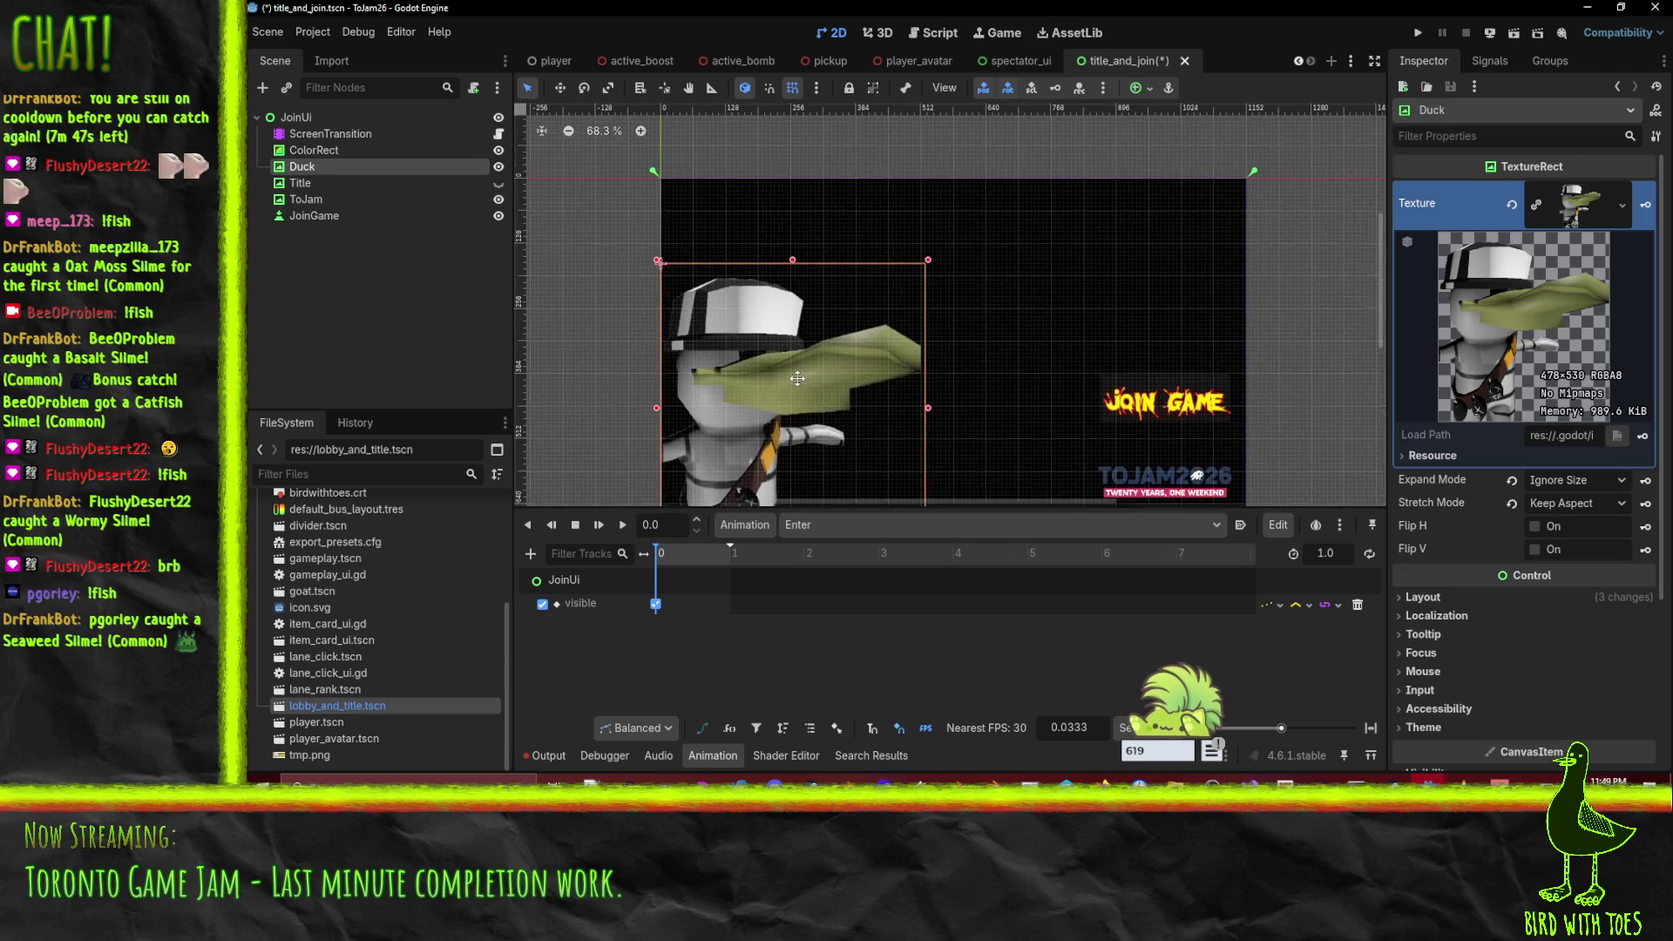
Step: Show the Title again and lower the Duck image about 80 px, adjusting its width and position
{"action": "left_click", "coordinate": [498, 183]}
{"action": "scroll", "coordinate": [716, 361], "scroll_direction": "down", "scroll_amount": 4}
{"action": "mouse_move", "coordinate": [704, 365]}
{"action": "left_mouse_down"}
{"action": "mouse_move", "coordinate": [703, 412]}
{"action": "mouse_move", "coordinate": [699, 397]}
{"action": "mouse_move", "coordinate": [680, 406]}
{"action": "mouse_move", "coordinate": [699, 458]}
{"action": "left_mouse_up"}
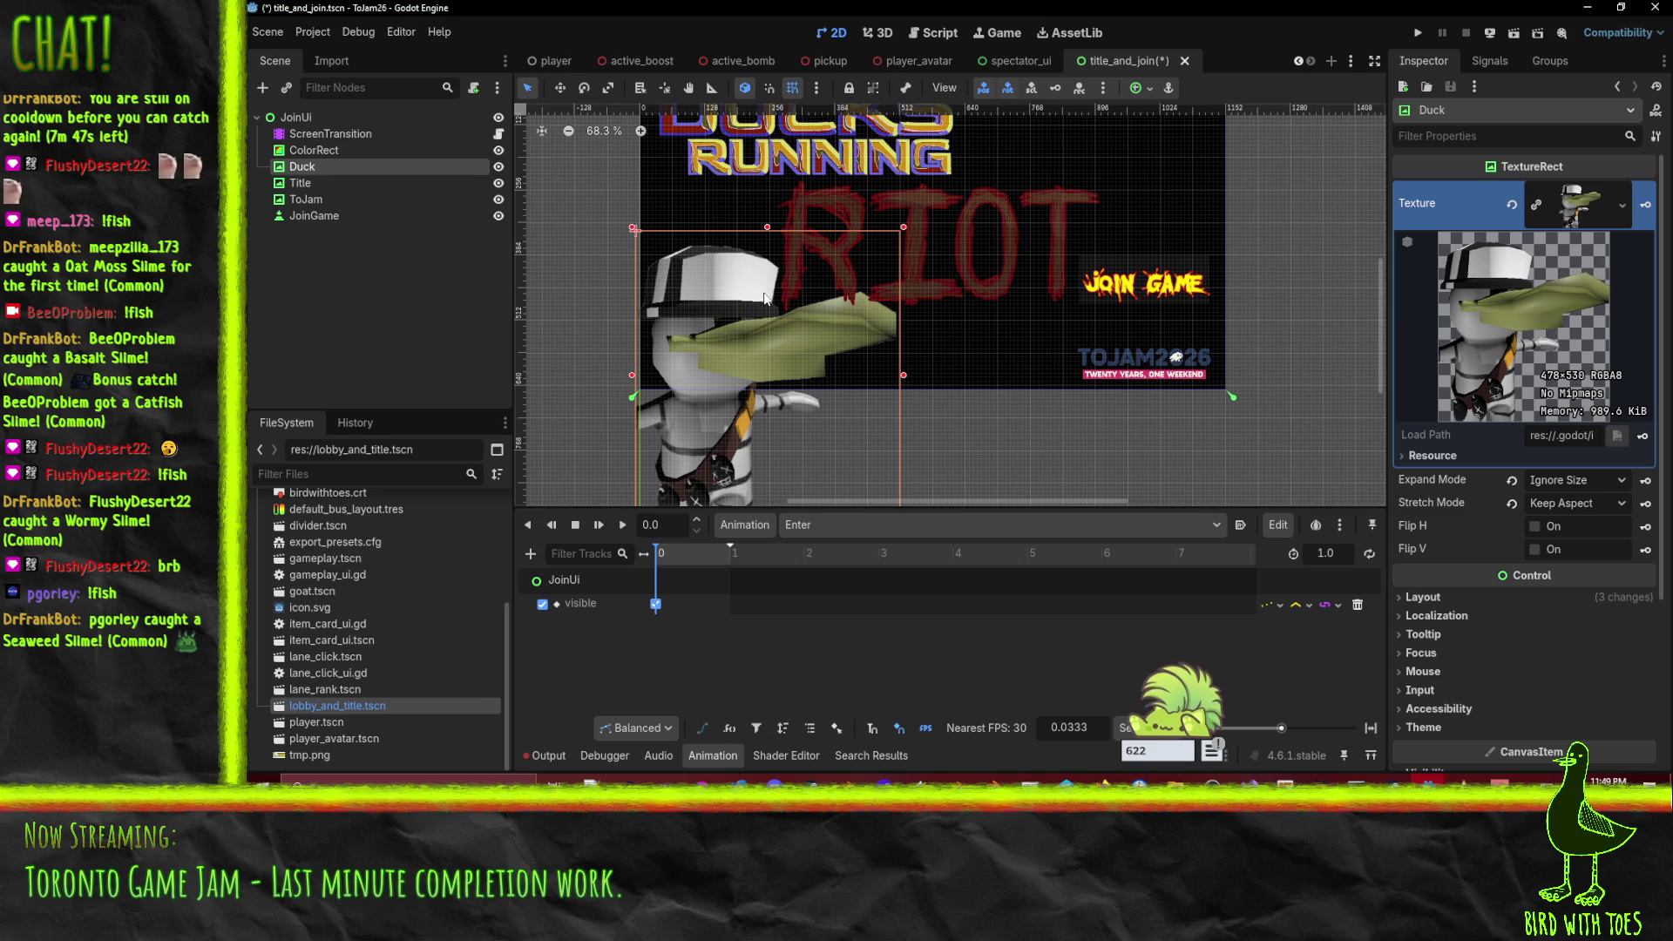
{"action": "scroll", "coordinate": [764, 299], "scroll_direction": "up", "scroll_amount": 3}
{"action": "scroll", "coordinate": [765, 299], "scroll_direction": "right", "scroll_amount": 2}
{"action": "left_click_drag", "start_coordinate": [866, 427], "coordinate": [863, 429]}
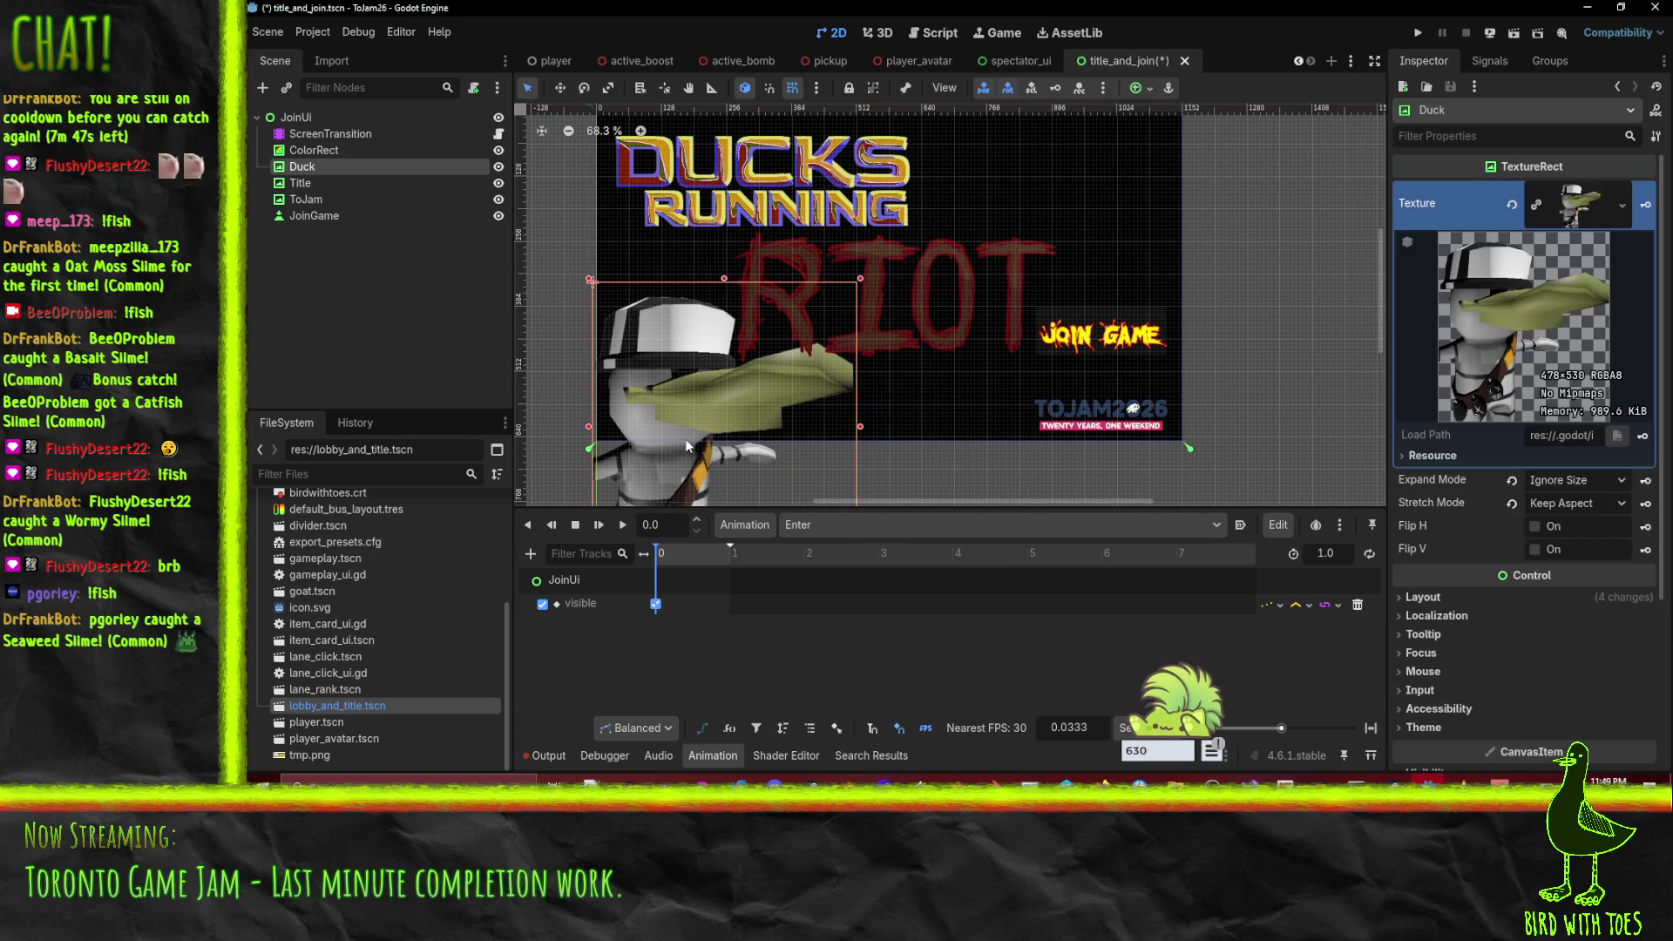
{"action": "left_click_drag", "start_coordinate": [675, 440], "coordinate": [688, 439]}
{"action": "mouse_move", "coordinate": [813, 325]}
{"action": "left_mouse_down"}
{"action": "mouse_move", "coordinate": [733, 427]}
{"action": "mouse_move", "coordinate": [795, 350]}
{"action": "mouse_move", "coordinate": [874, 379]}
{"action": "mouse_move", "coordinate": [828, 327]}
{"action": "mouse_move", "coordinate": [852, 359]}
{"action": "left_mouse_up"}
{"action": "scroll", "coordinate": [874, 379], "scroll_direction": "up", "scroll_amount": 1}
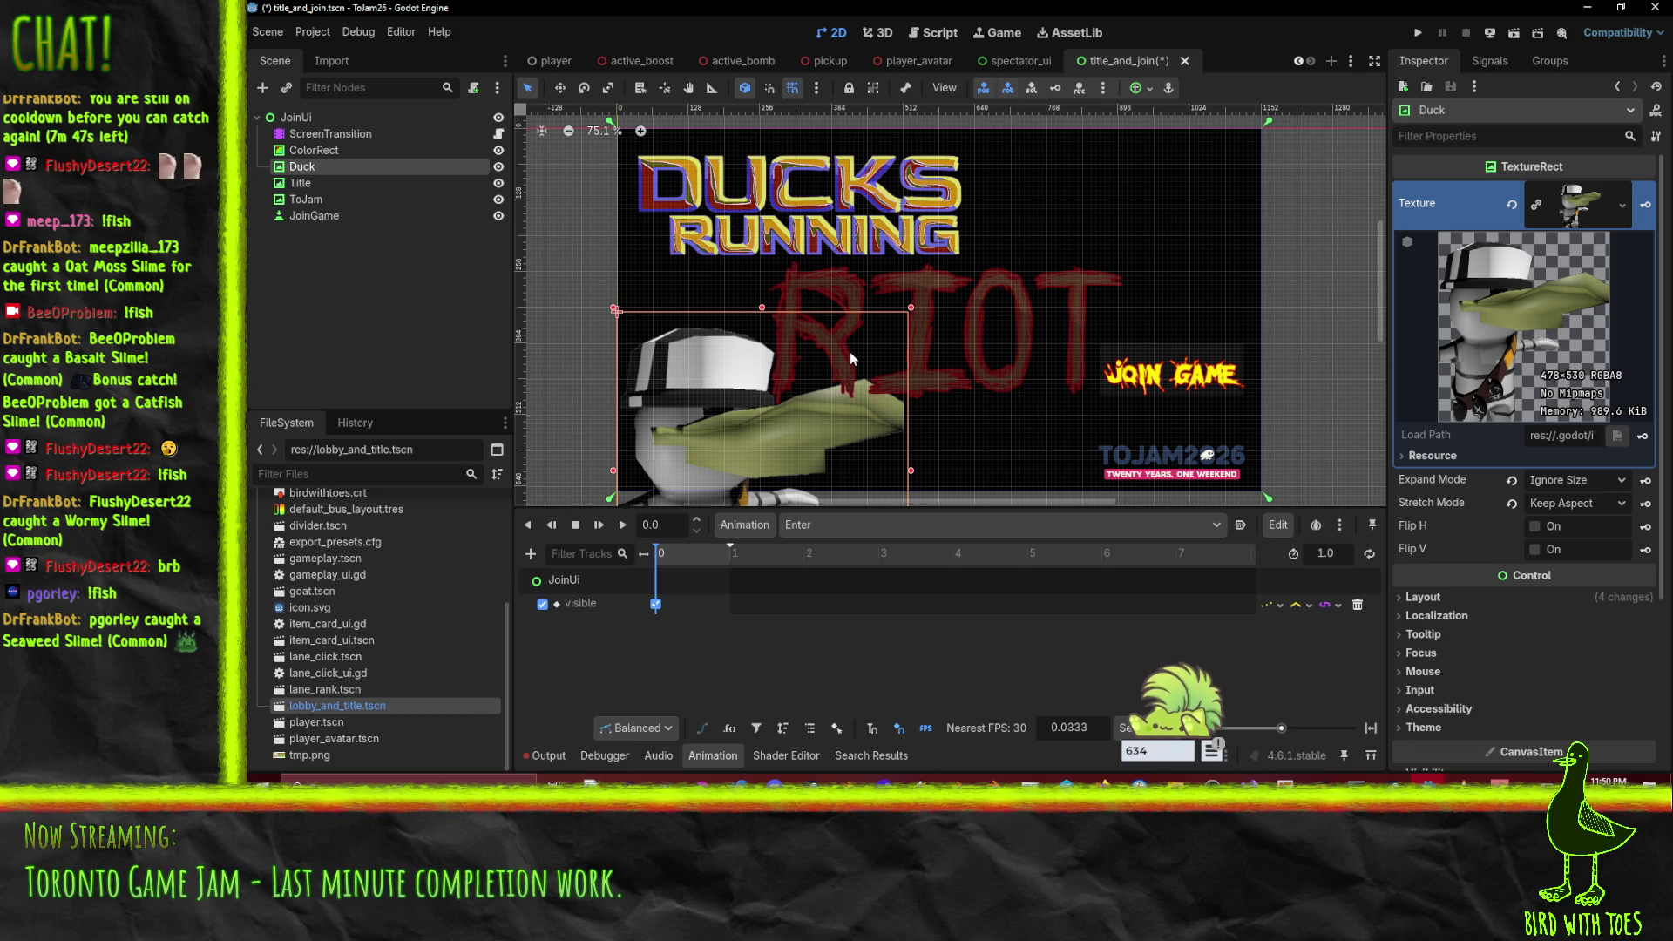
Step: Raise the title logo slightly and settle the duck image in the lower-left corner
{"action": "left_click", "coordinate": [846, 226]}
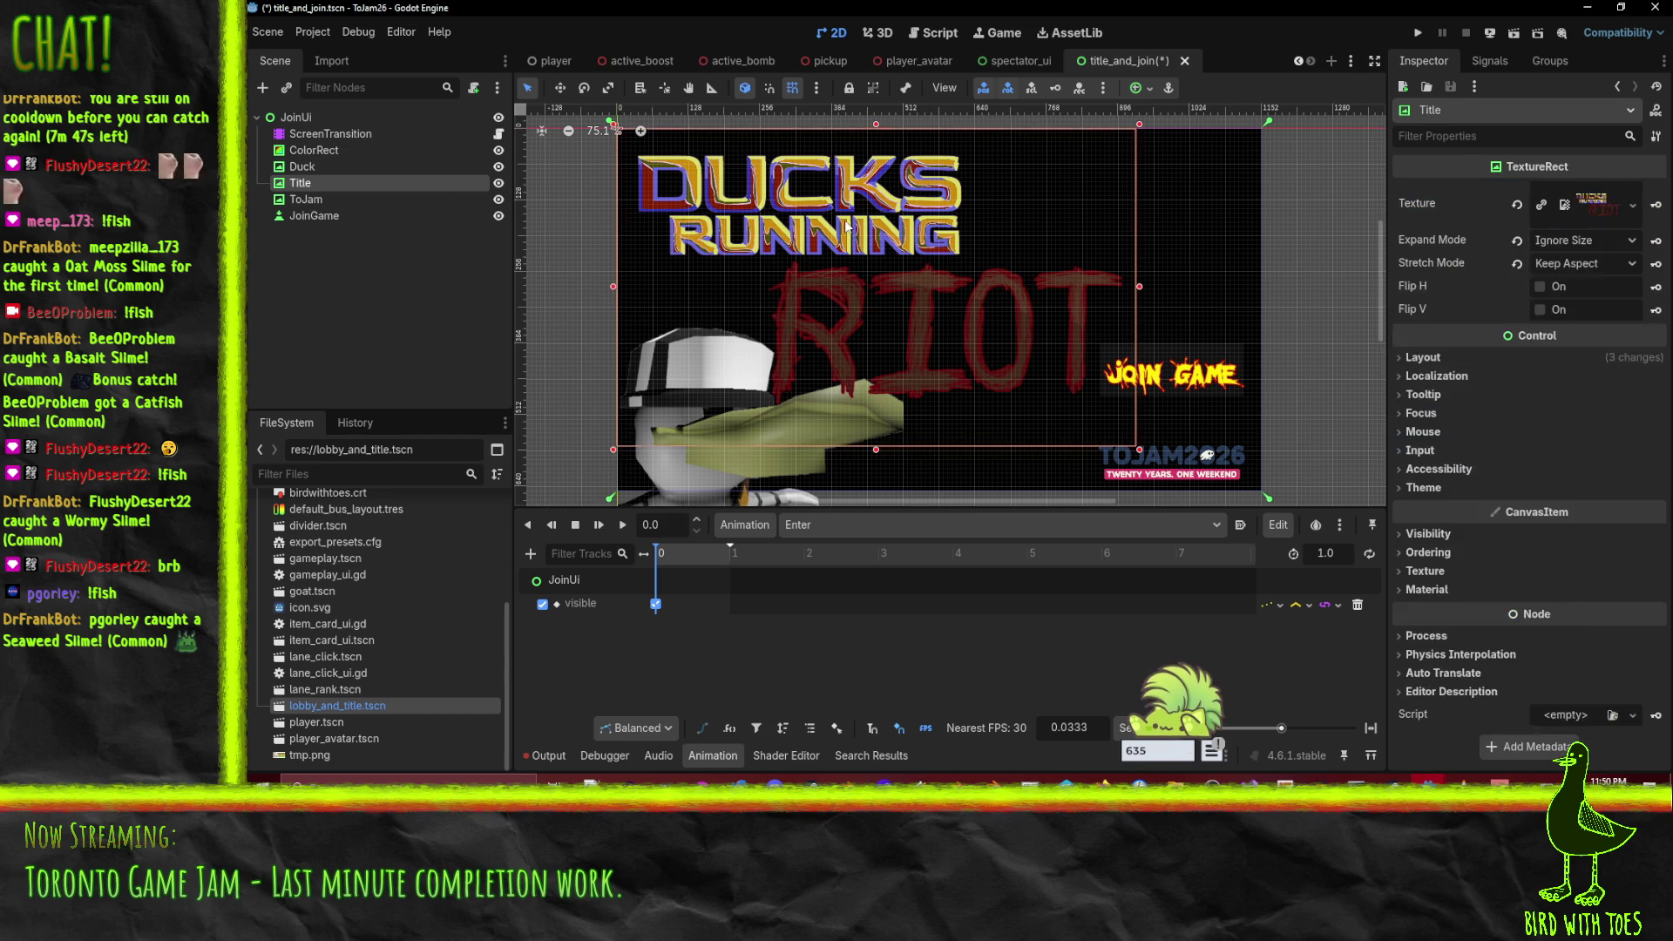
{"action": "left_click_drag", "start_coordinate": [773, 215], "coordinate": [768, 201]}
{"action": "left_click", "coordinate": [688, 485]}
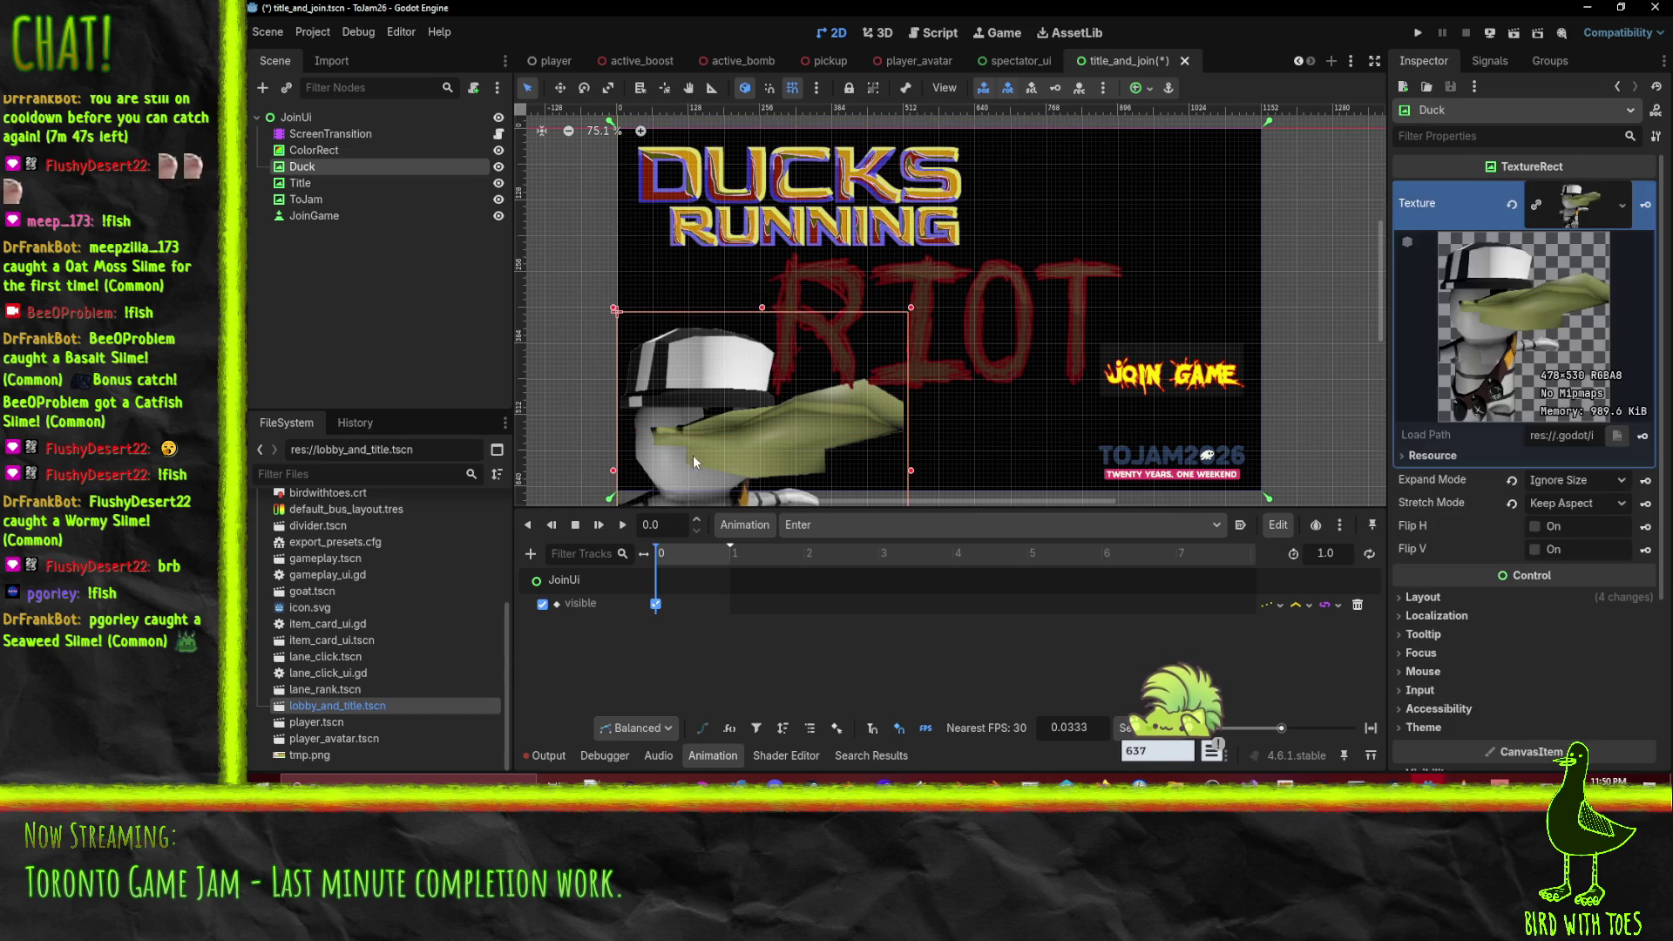
{"action": "left_click_drag", "start_coordinate": [693, 453], "coordinate": [694, 439]}
{"action": "key", "text": "ctrl+z"}
{"action": "key", "text": "ctrl+z"}
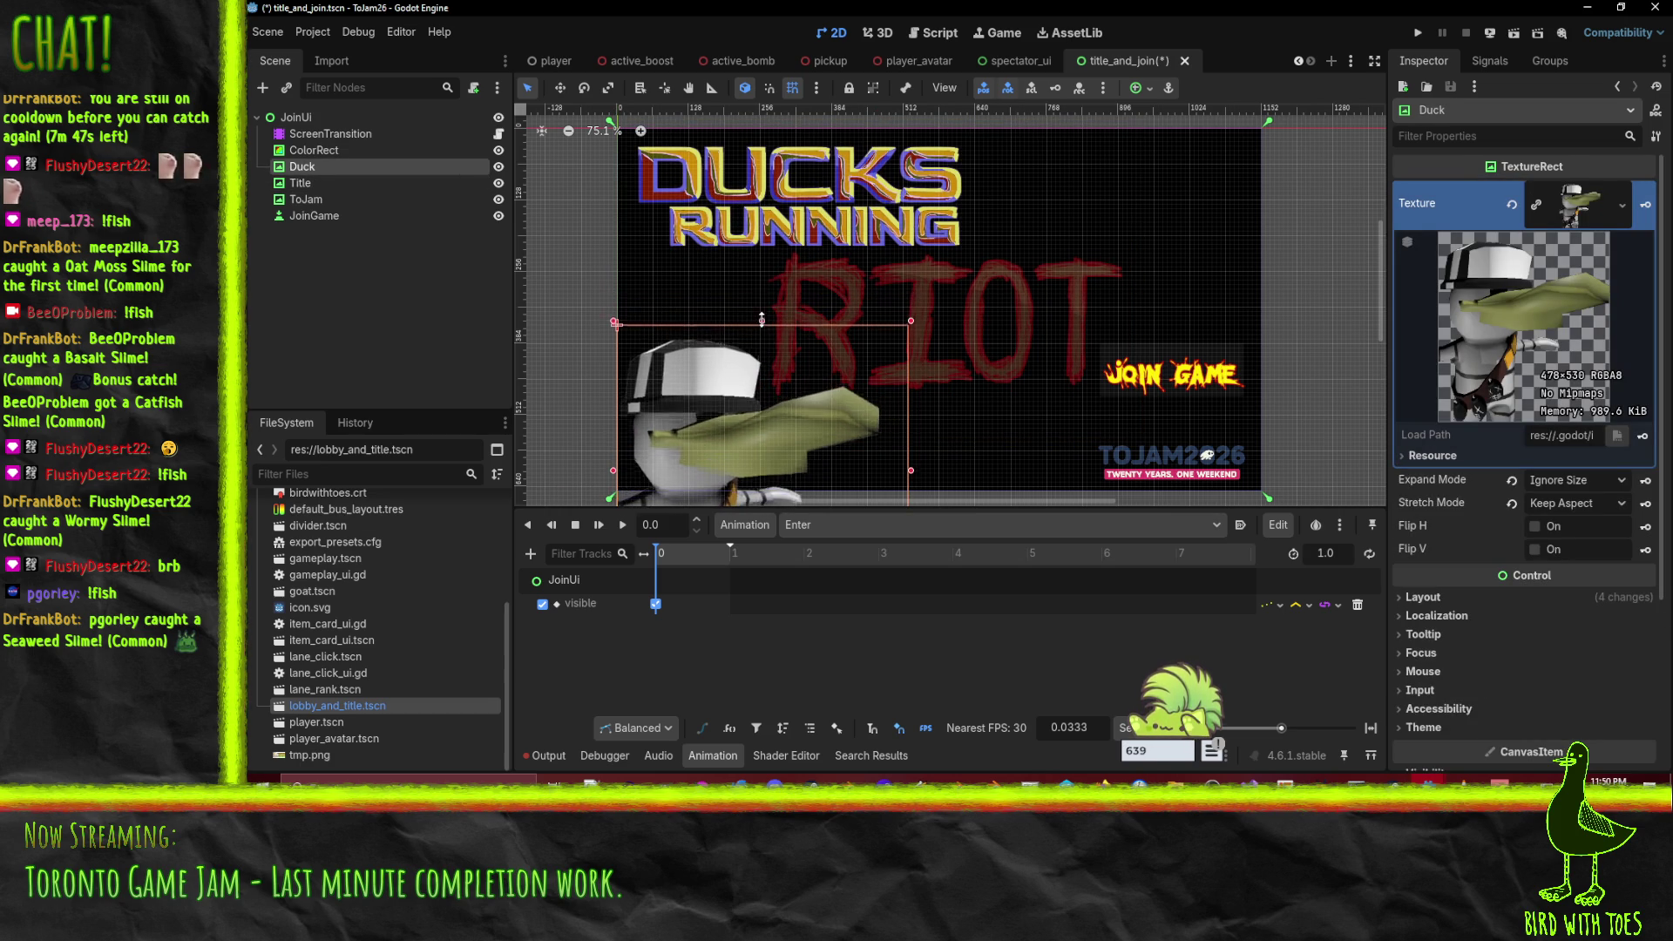
{"action": "left_click_drag", "start_coordinate": [672, 497], "coordinate": [712, 370]}
{"action": "scroll", "coordinate": [675, 470], "scroll_direction": "down", "scroll_amount": 2}
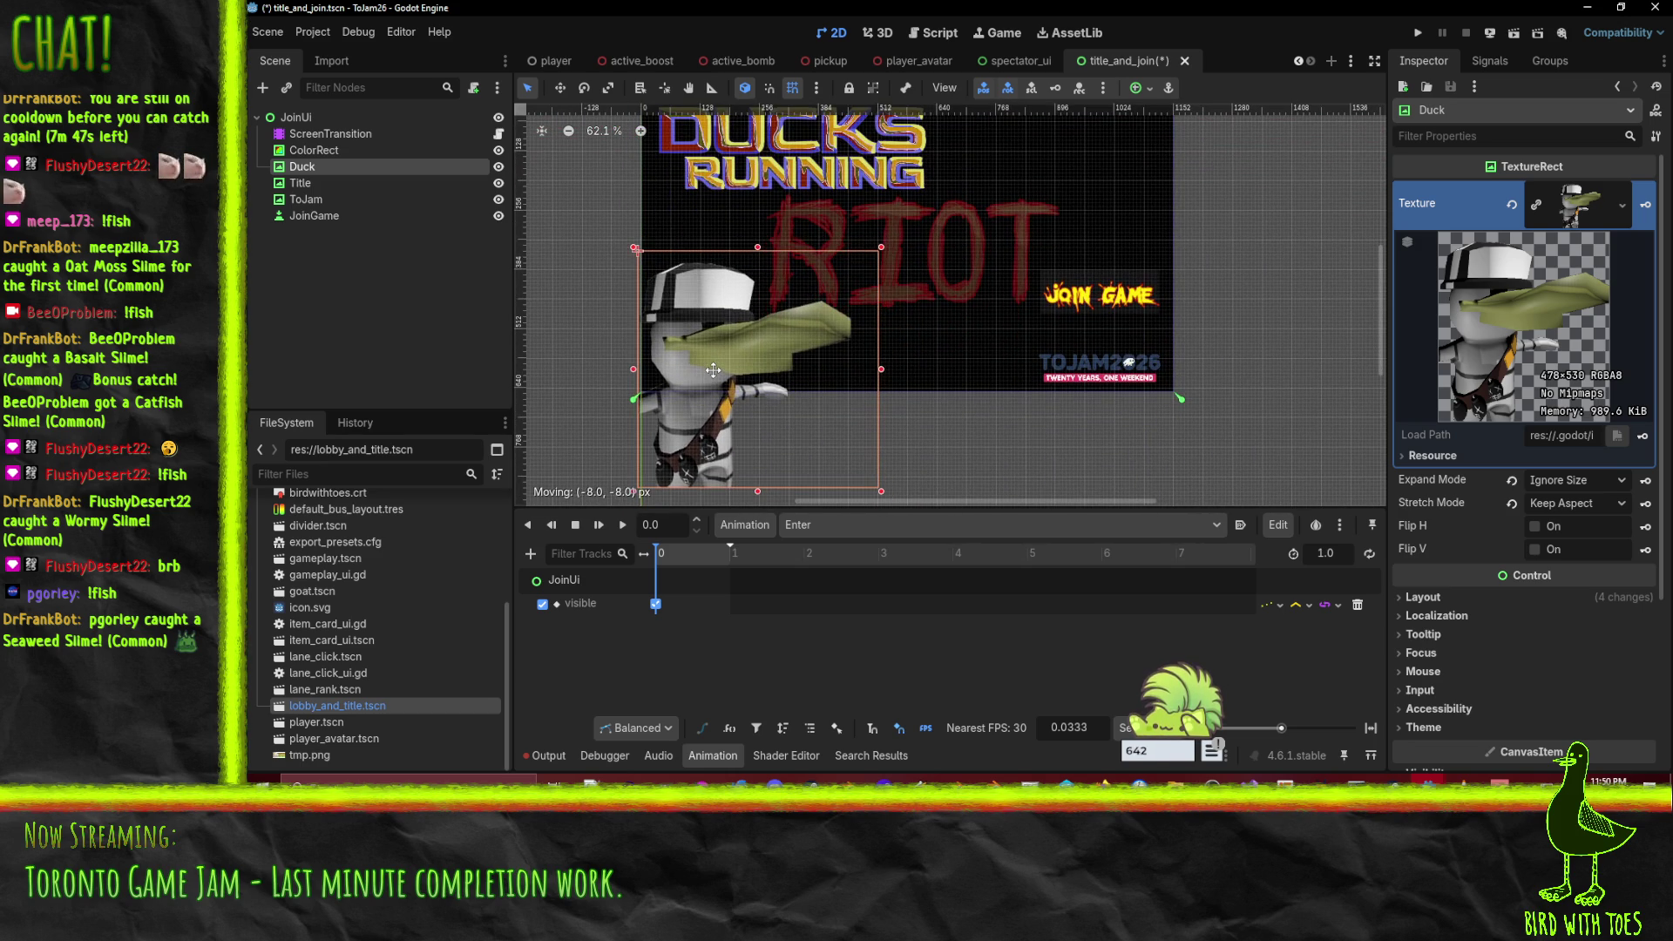
{"action": "scroll", "coordinate": [765, 357], "scroll_direction": "up", "scroll_amount": 1}
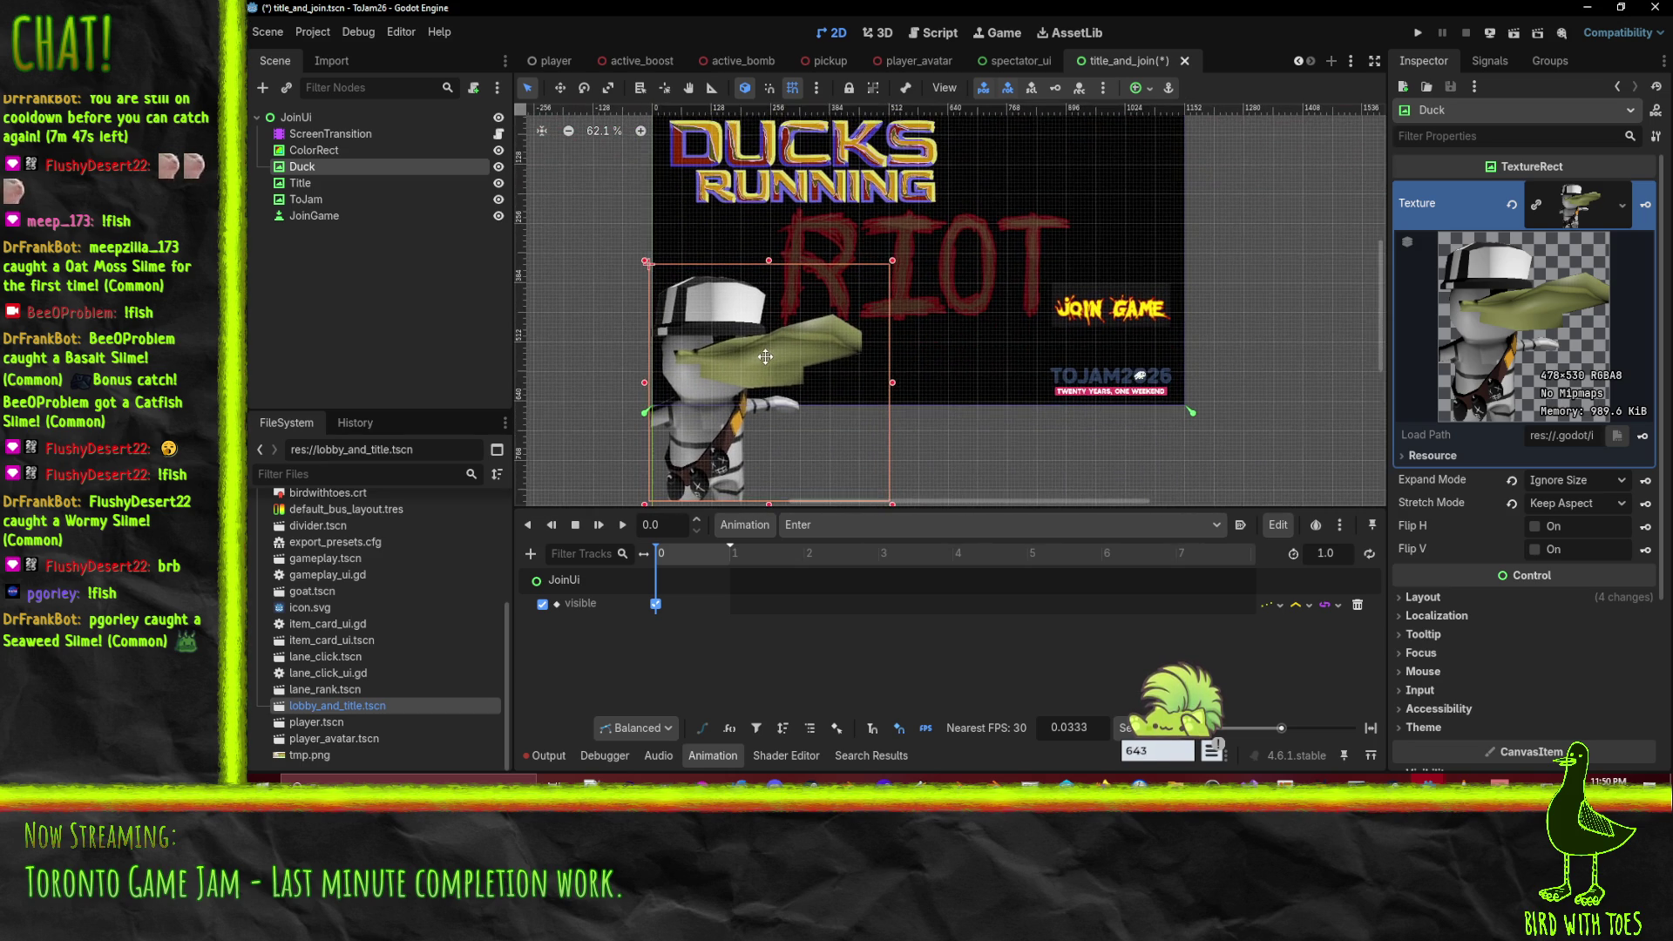
{"action": "left_click_drag", "start_coordinate": [739, 373], "coordinate": [744, 380]}
{"action": "scroll", "coordinate": [777, 297], "scroll_direction": "up", "scroll_amount": 5}
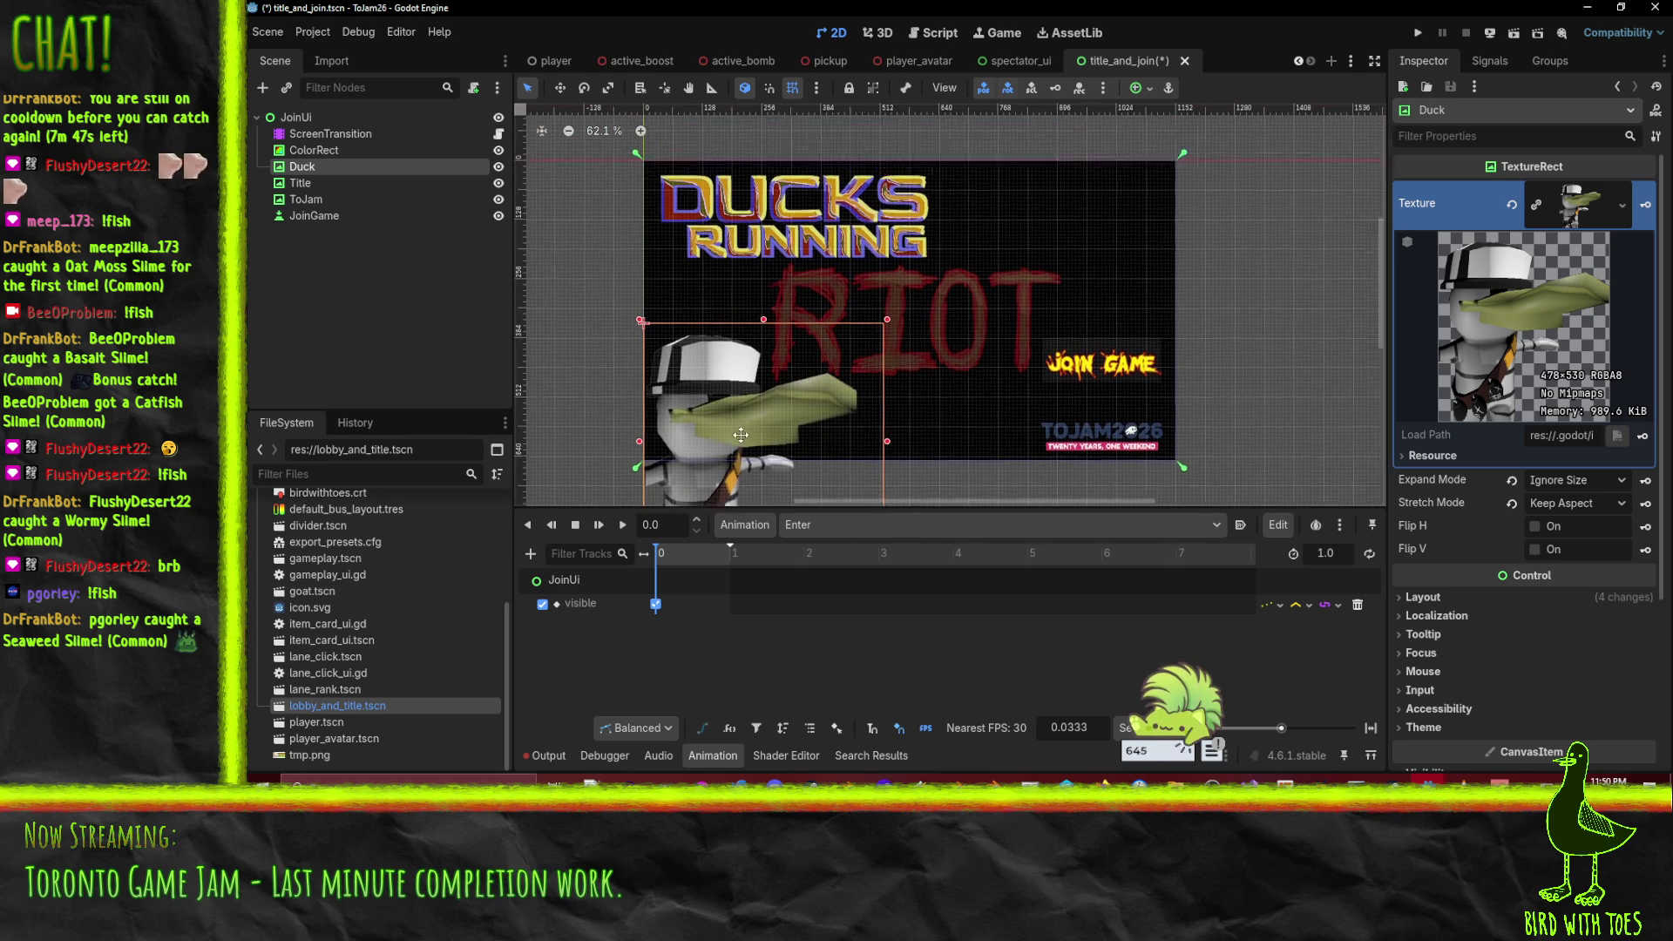
{"action": "left_click", "coordinate": [777, 296]}
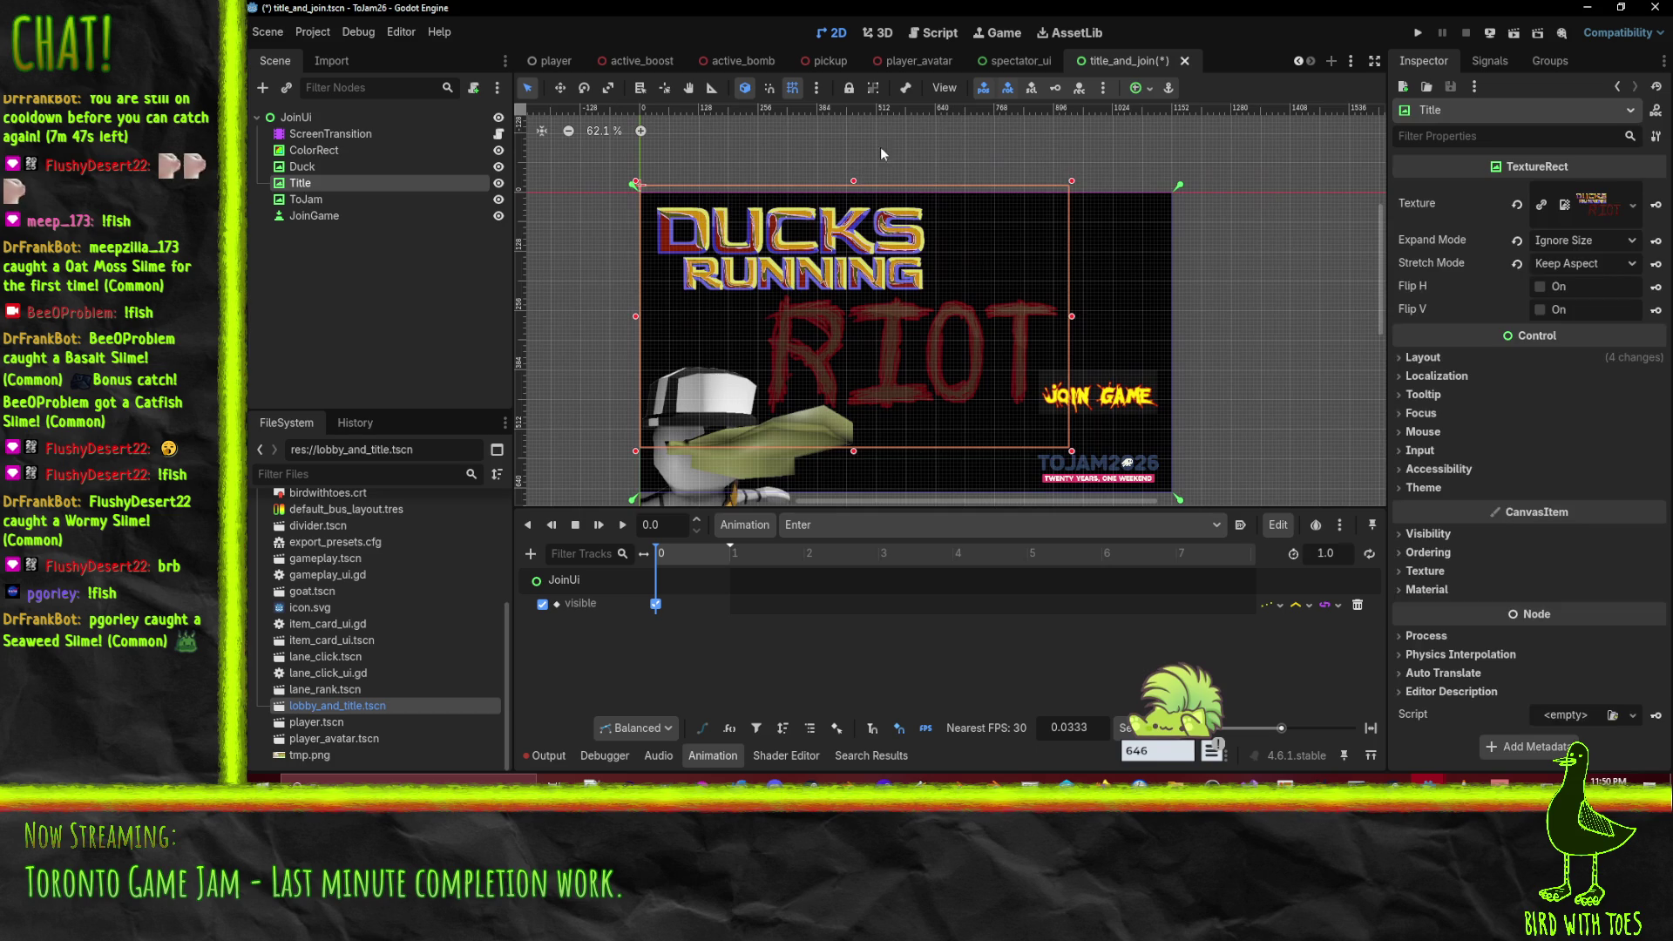
Step: Anchor the Join Game button bottom-right, move it up beside the title, and save
{"action": "left_click", "coordinate": [1101, 407]}
{"action": "key", "text": "ctrl+s"}
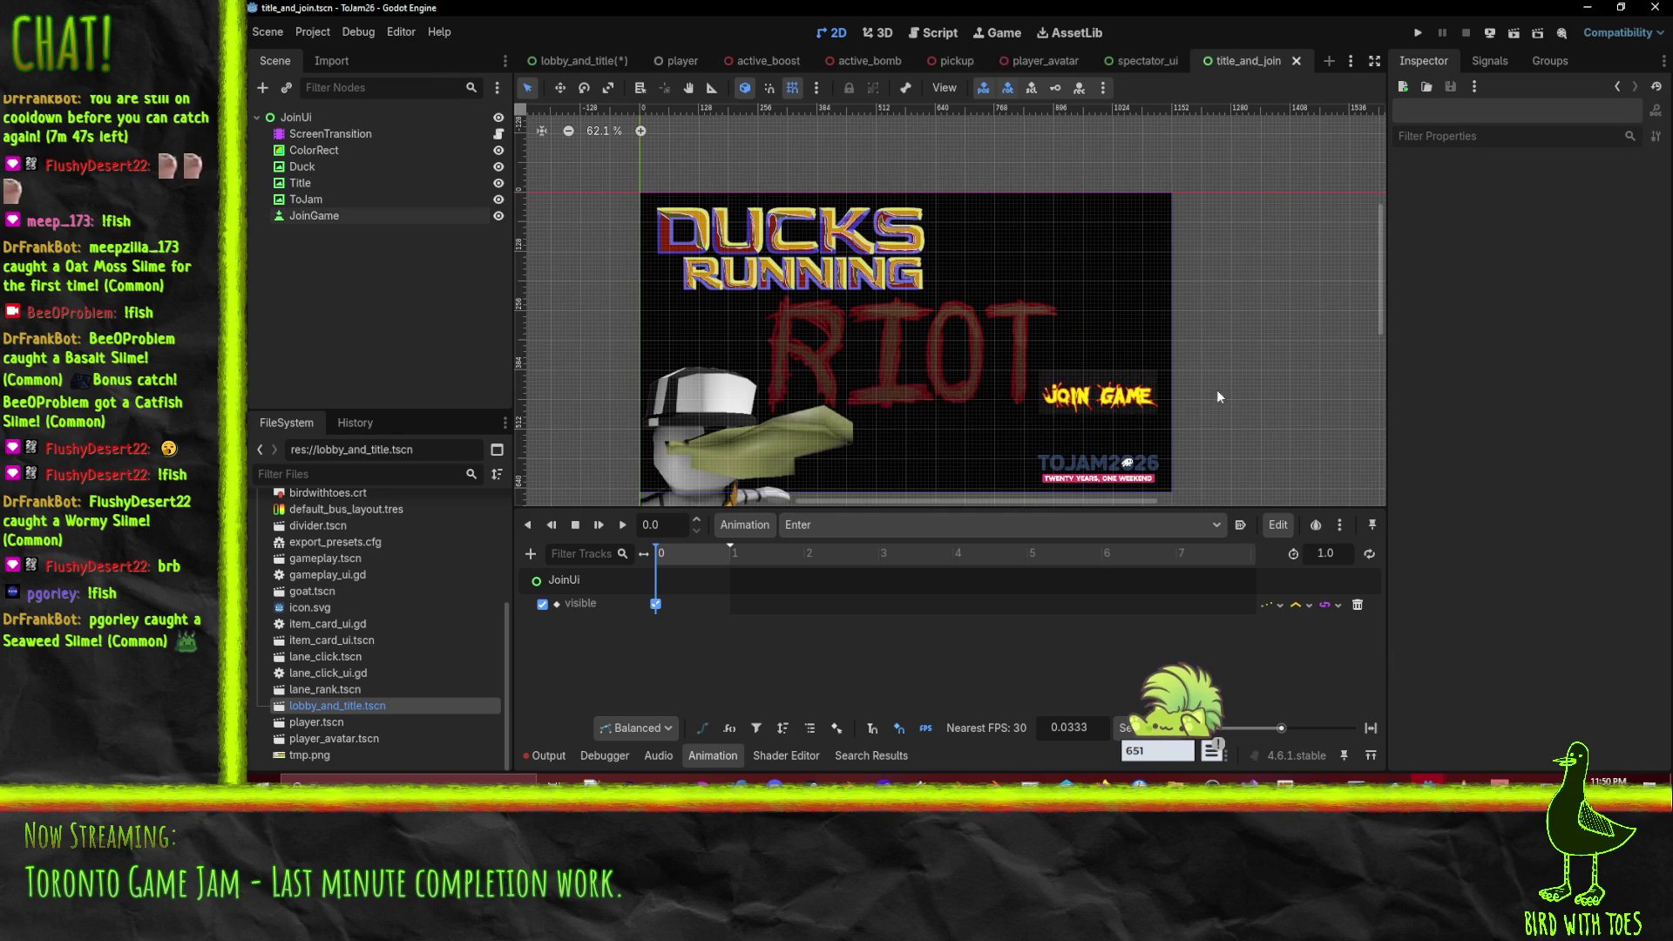
{"action": "left_click", "coordinate": [1148, 403]}
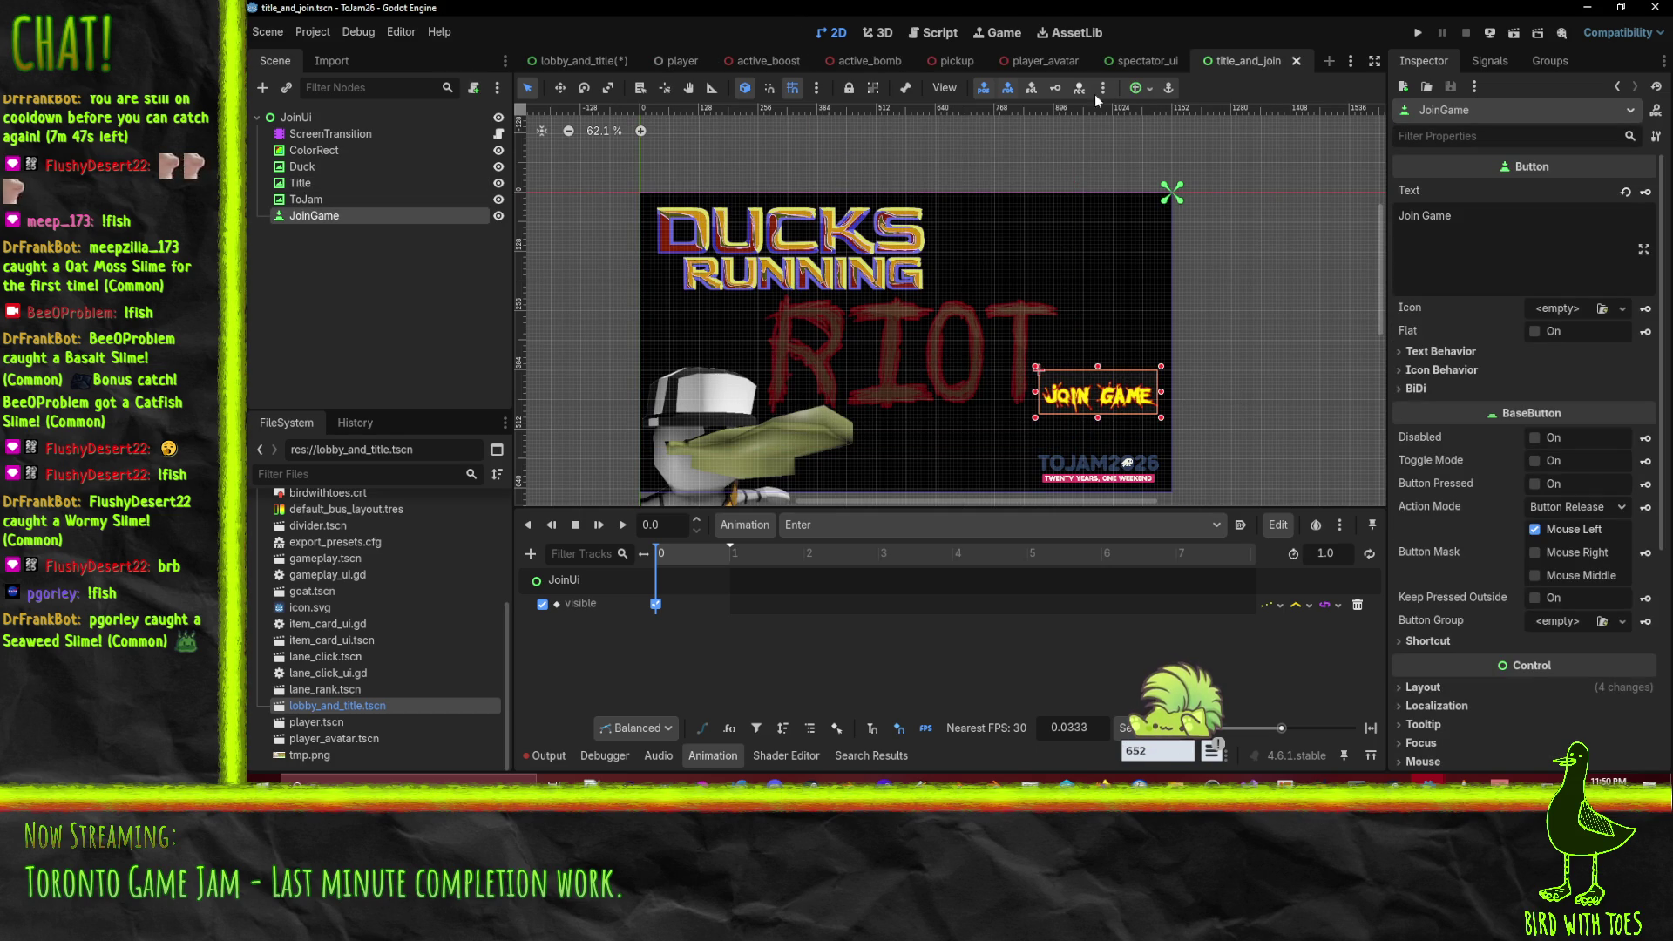
{"action": "left_click", "coordinate": [1148, 88]}
{"action": "left_click", "coordinate": [1197, 197]}
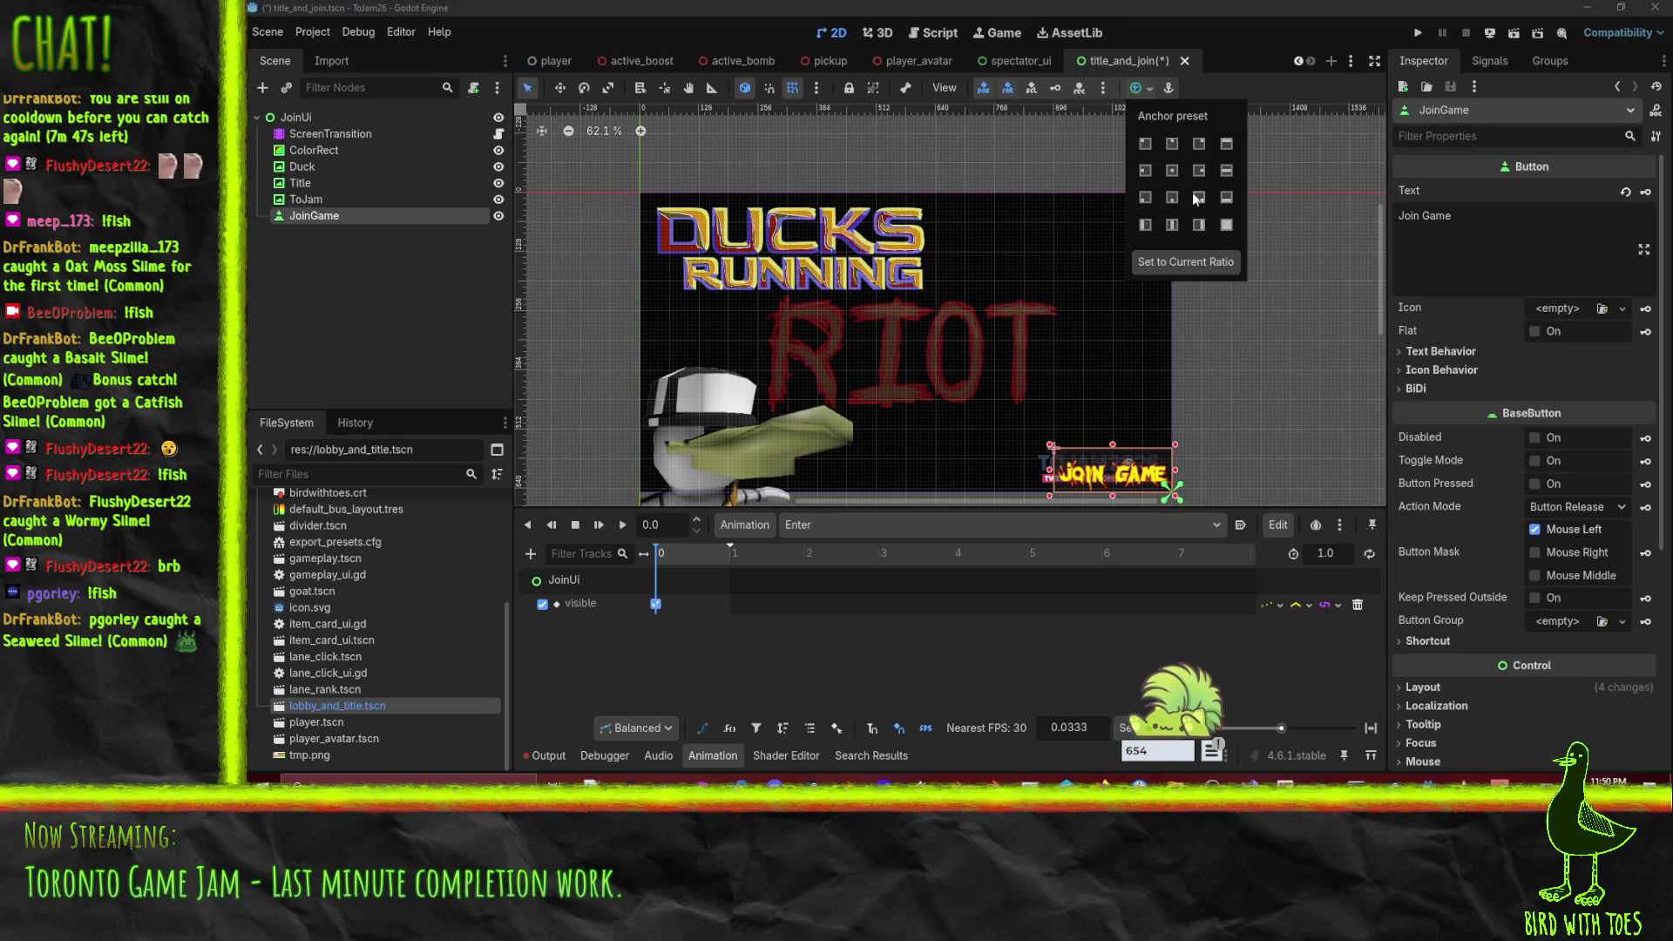
{"action": "left_click_drag", "start_coordinate": [1111, 487], "coordinate": [1091, 386]}
{"action": "key", "text": "ctrl+s"}
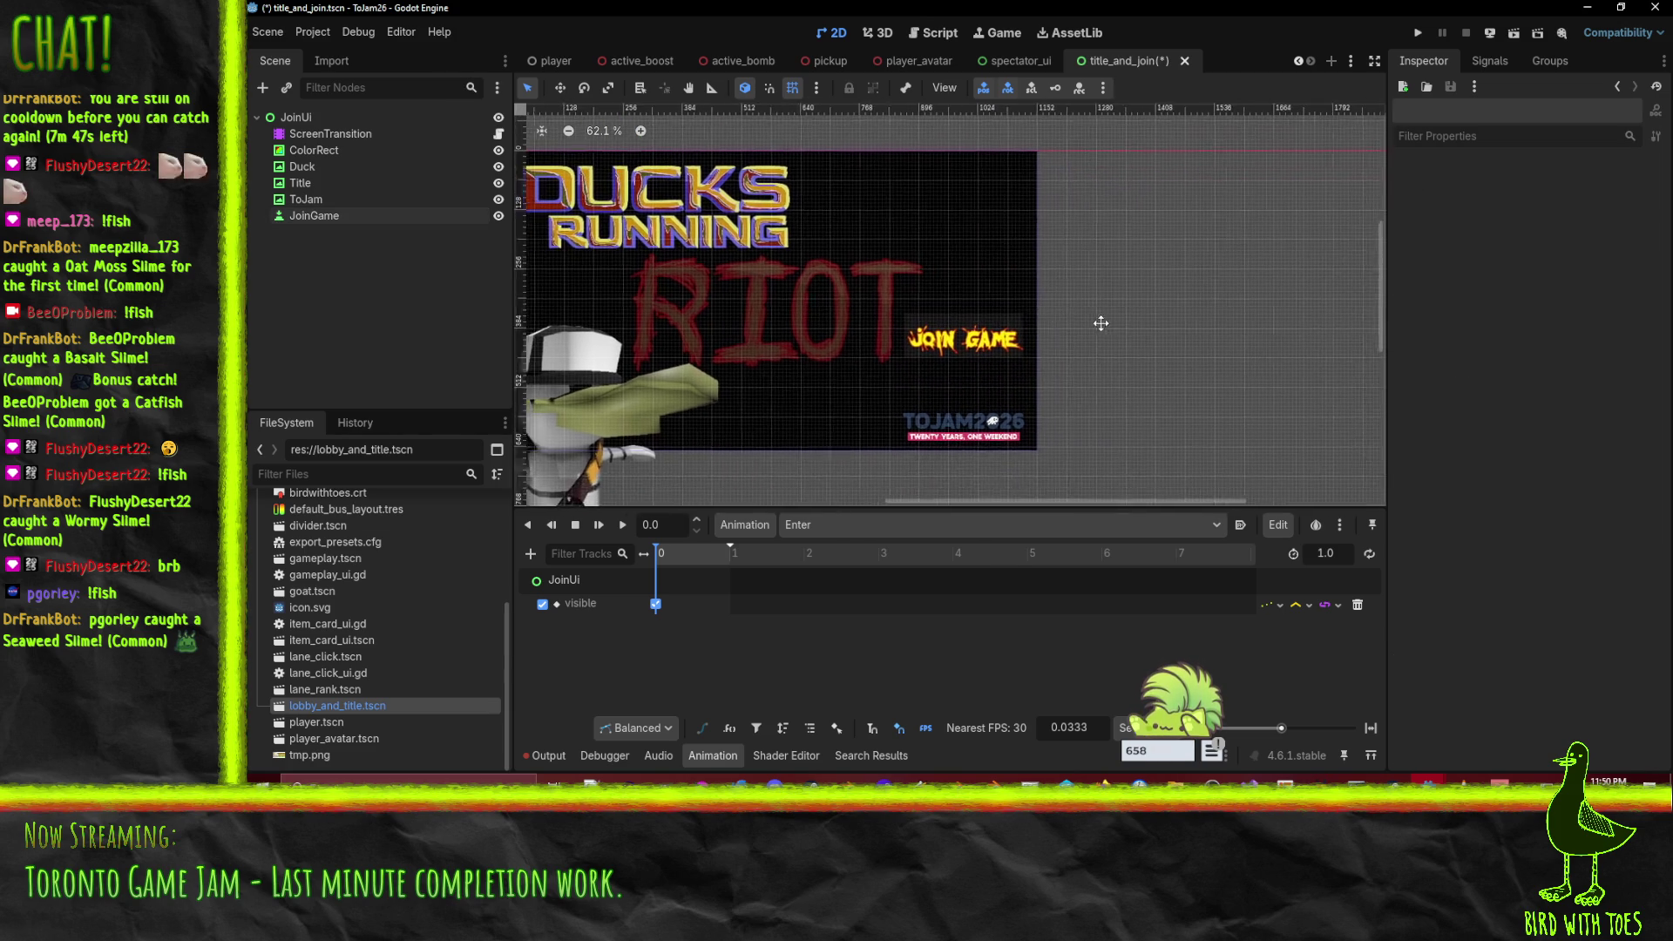
Step: Close title_and_join and view the updated title screen in lobby_and_title
{"action": "scroll", "coordinate": [936, 244], "scroll_direction": "left", "scroll_amount": 5}
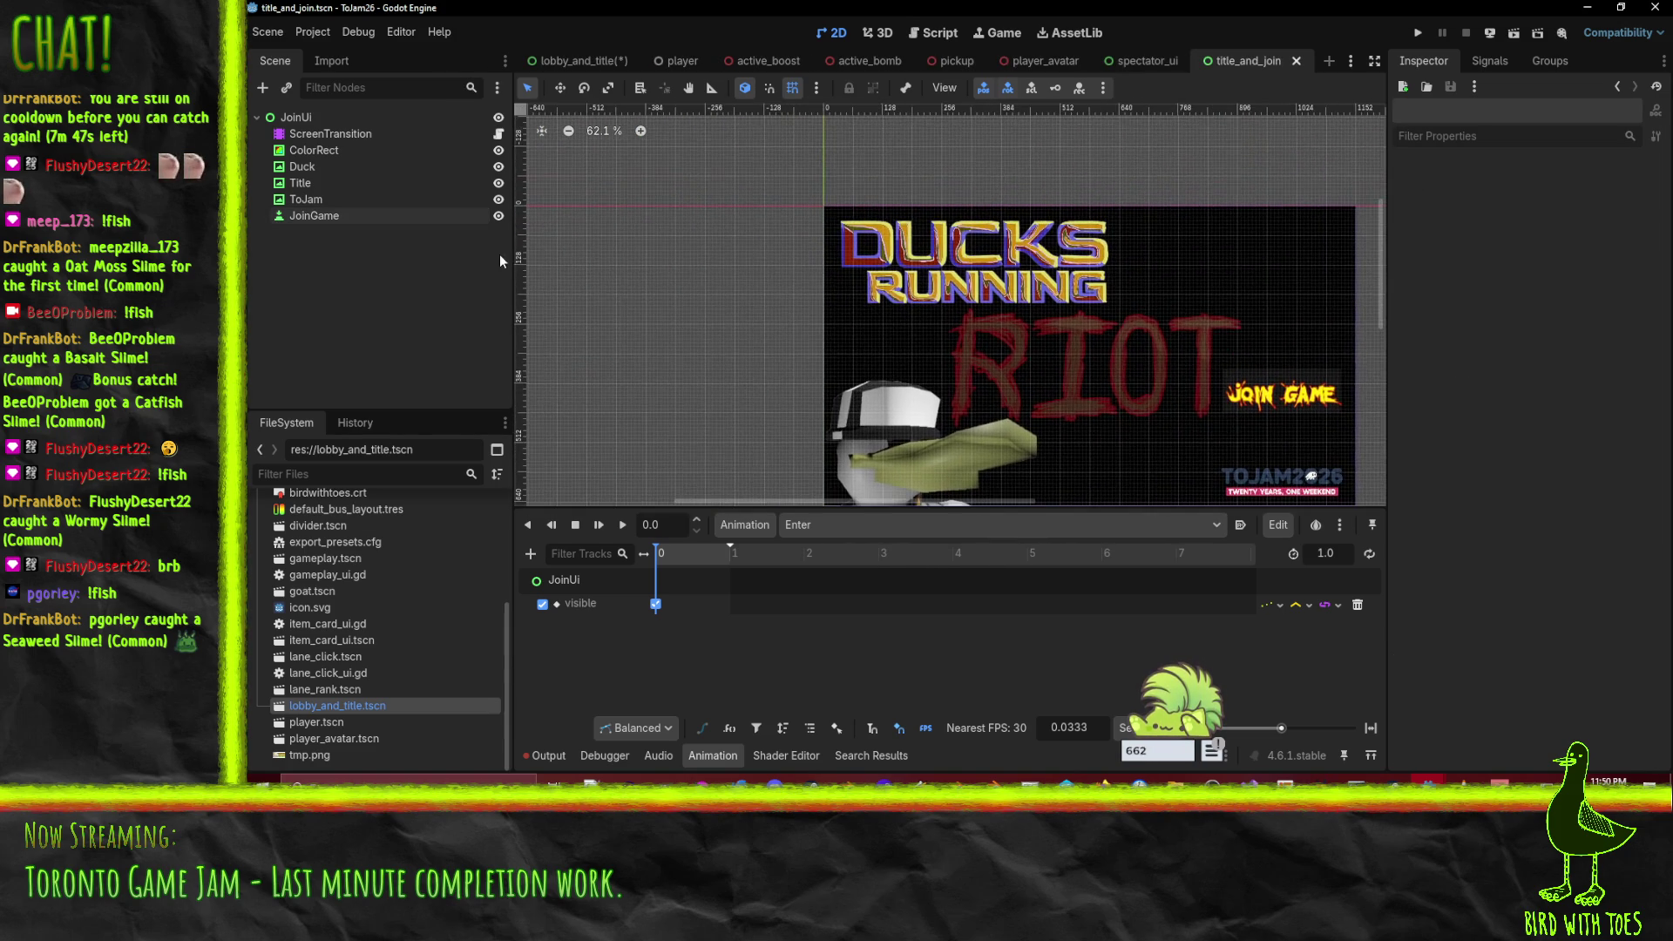
{"action": "left_click", "coordinate": [584, 61]}
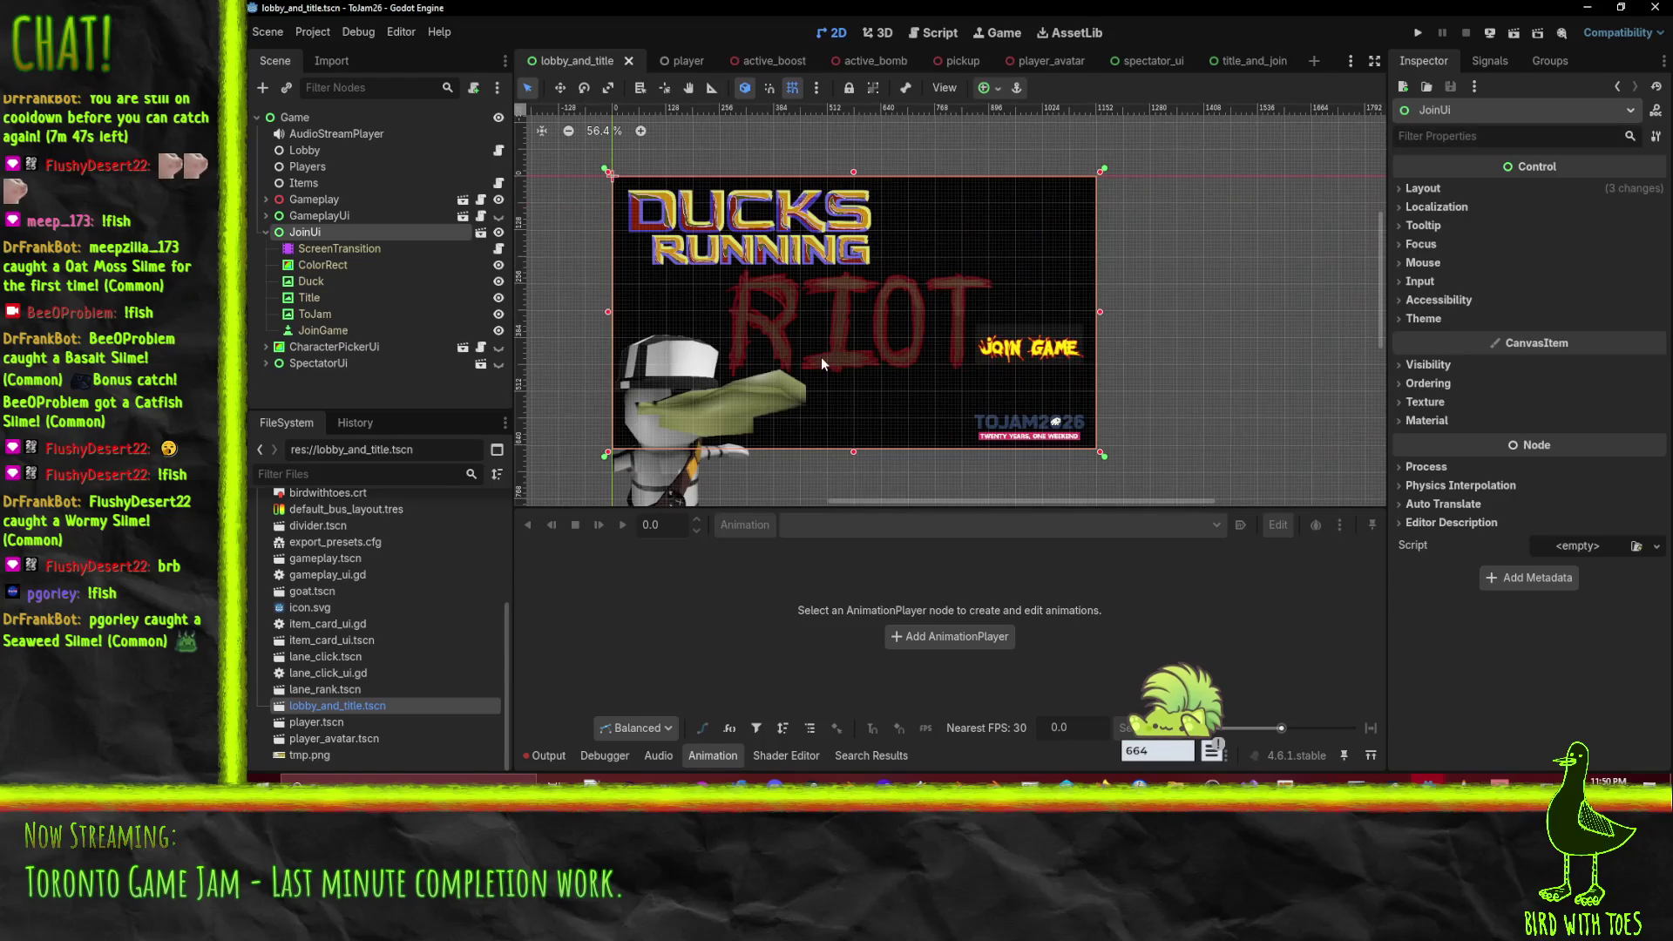
{"action": "scroll", "coordinate": [727, 300], "scroll_direction": "left", "scroll_amount": 2}
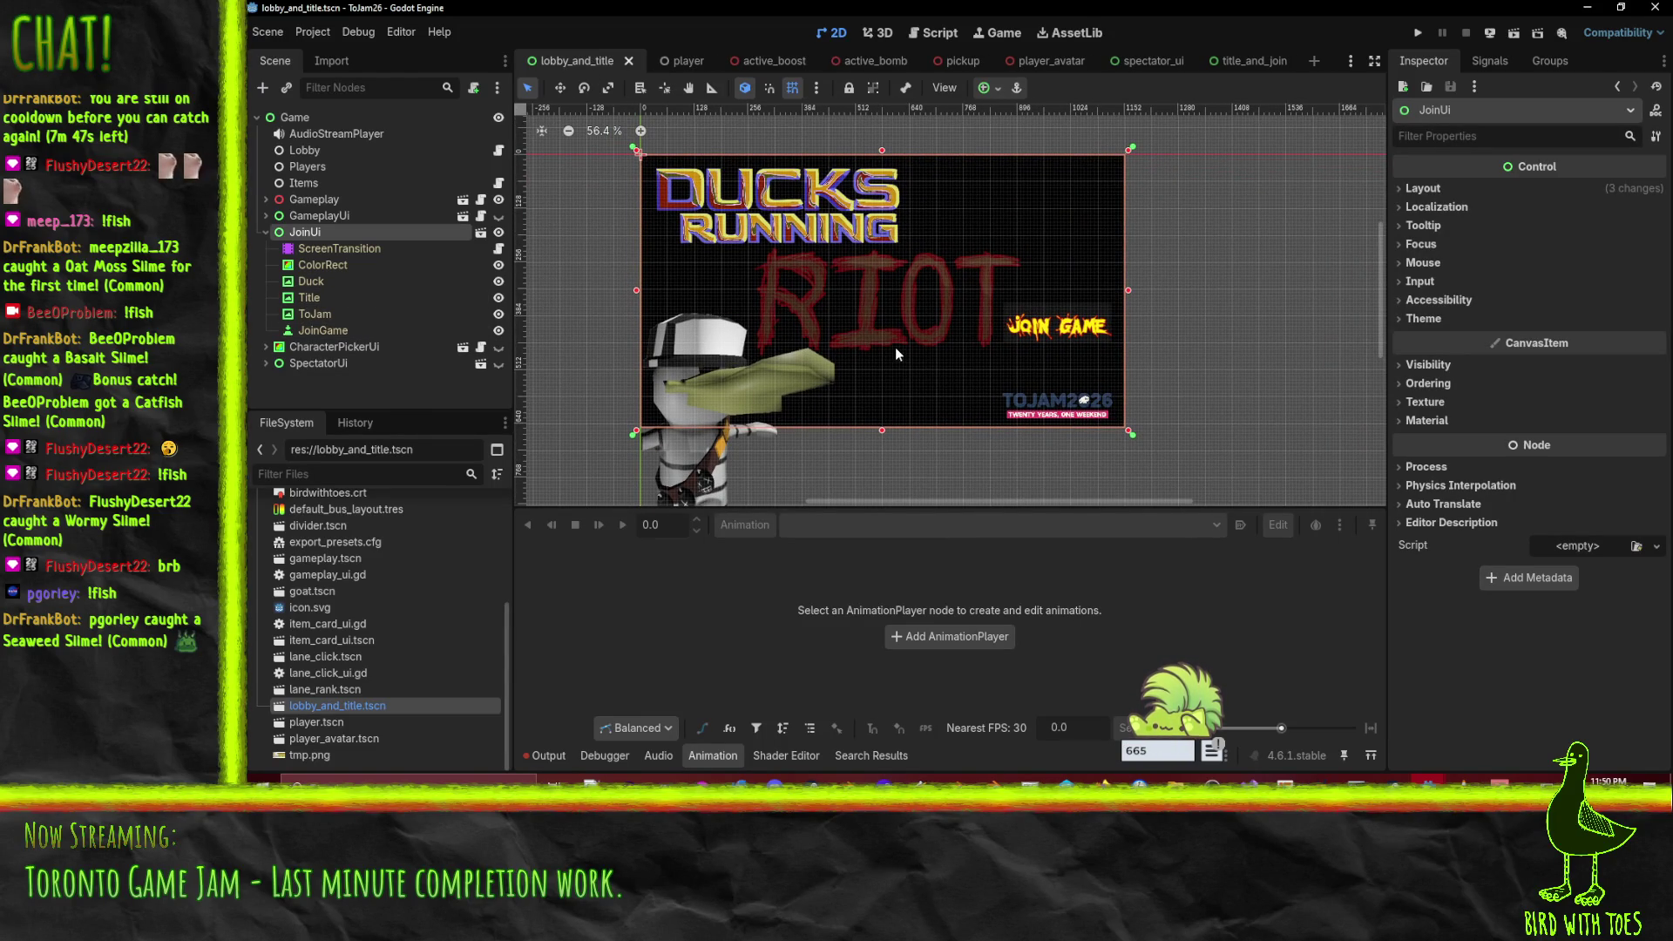
{"action": "scroll", "coordinate": [896, 352], "scroll_direction": "left", "scroll_amount": 4}
{"action": "scroll", "coordinate": [896, 353], "scroll_direction": "up", "scroll_amount": 2}
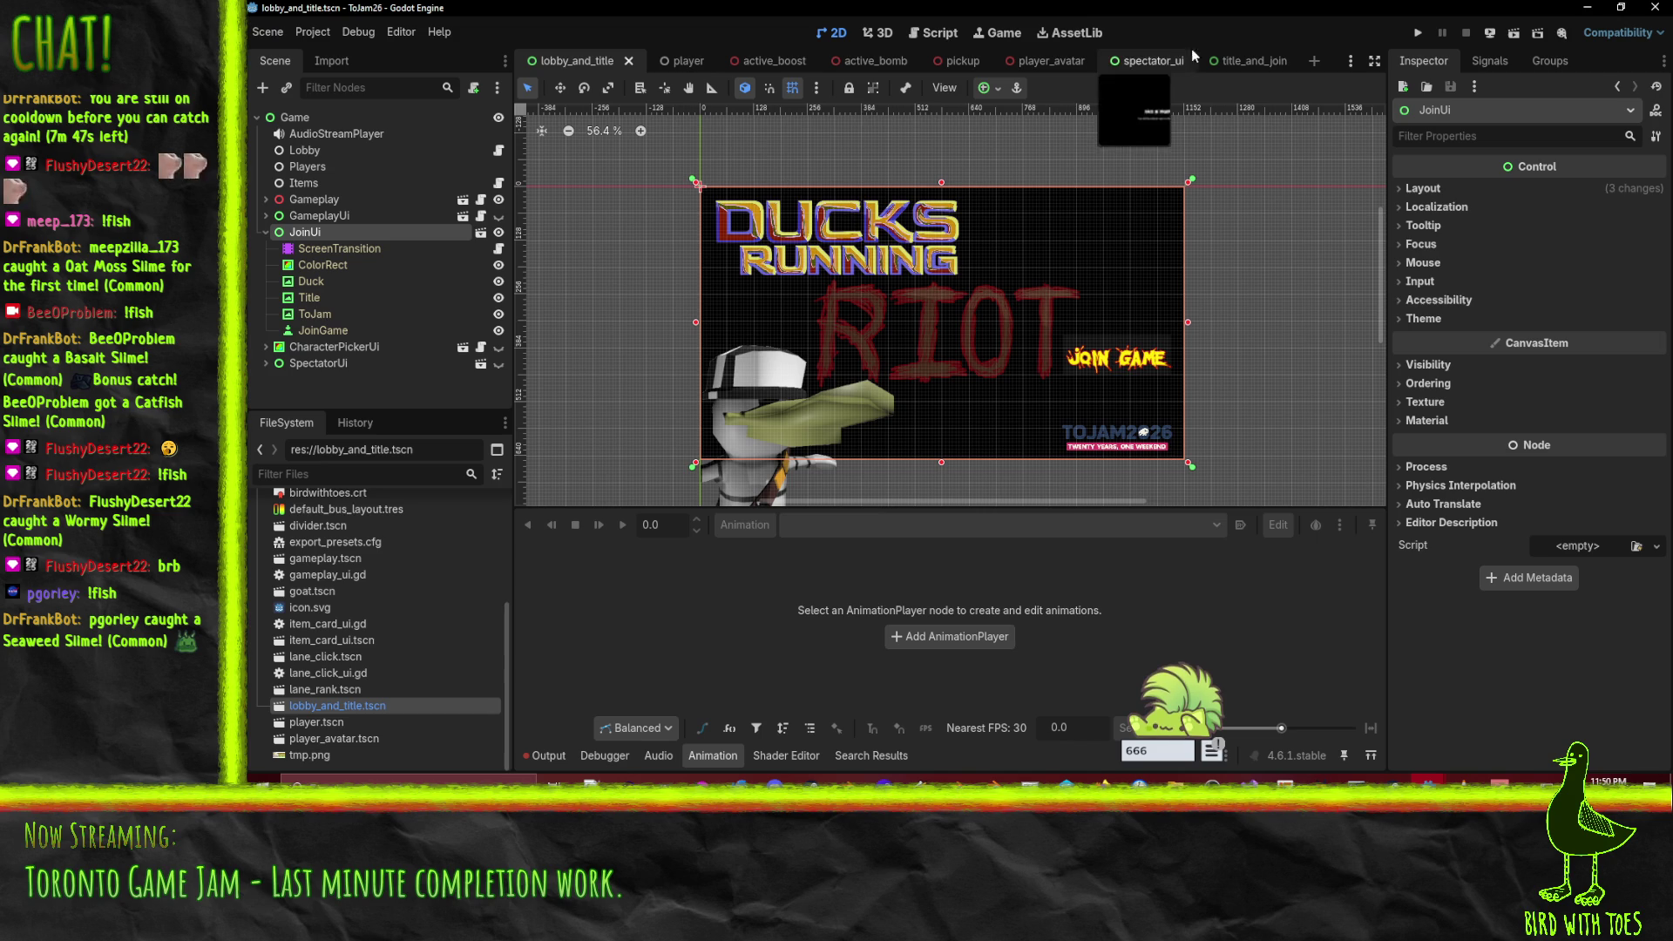
{"action": "left_click", "coordinate": [1246, 60]}
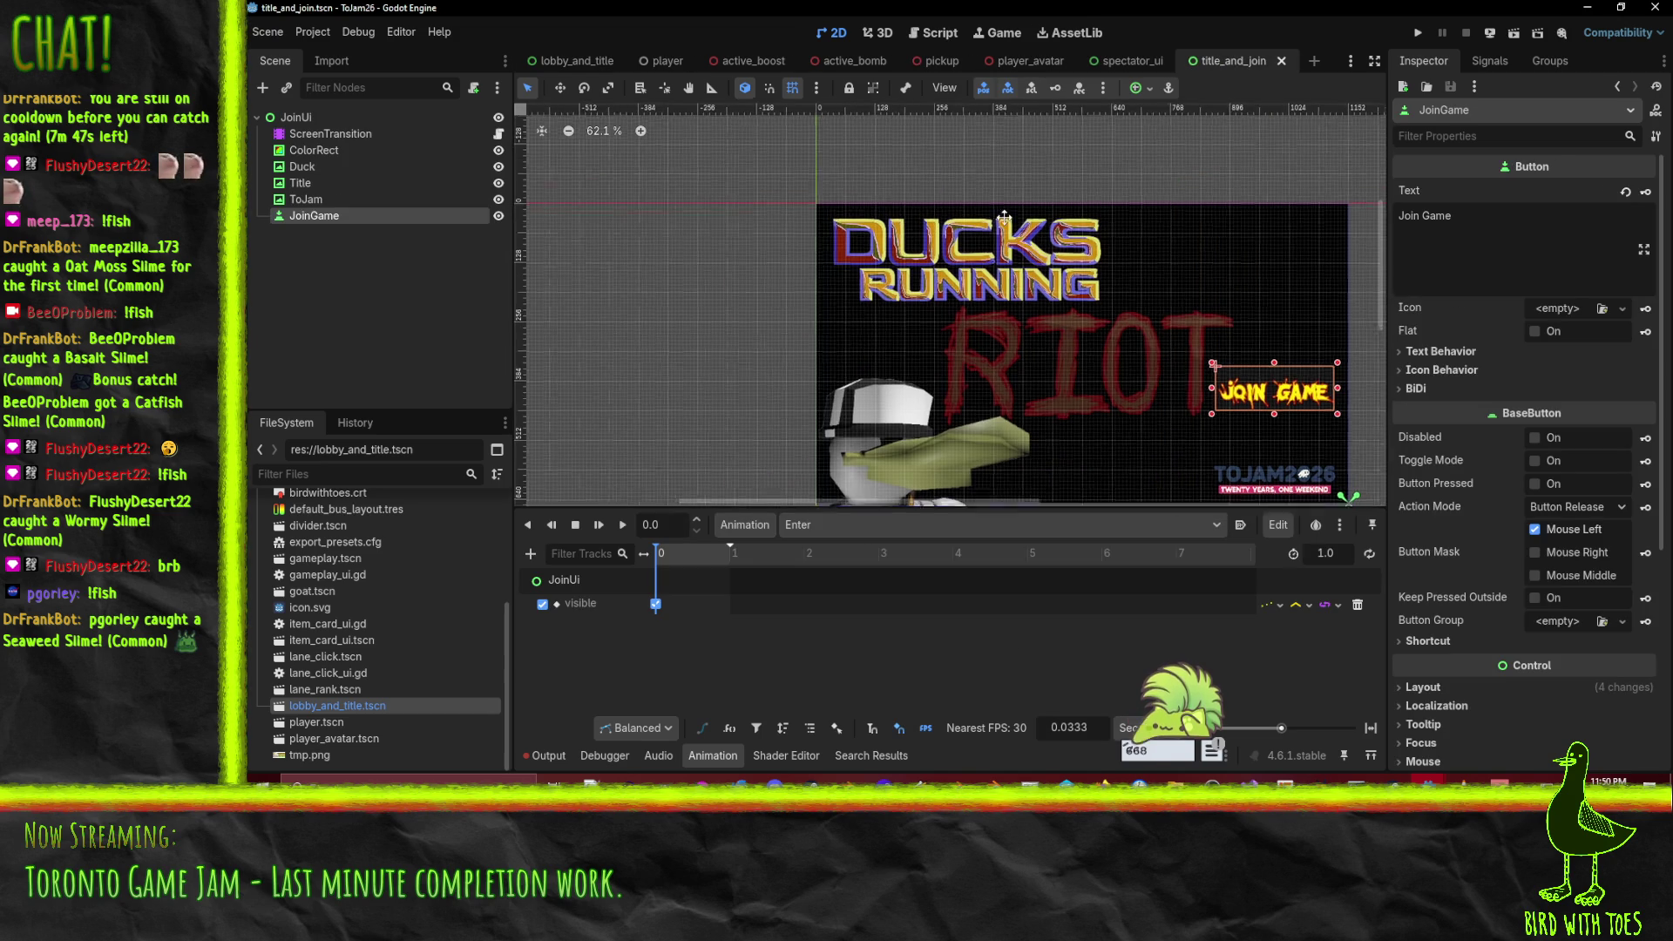
{"action": "left_click", "coordinate": [1282, 61]}
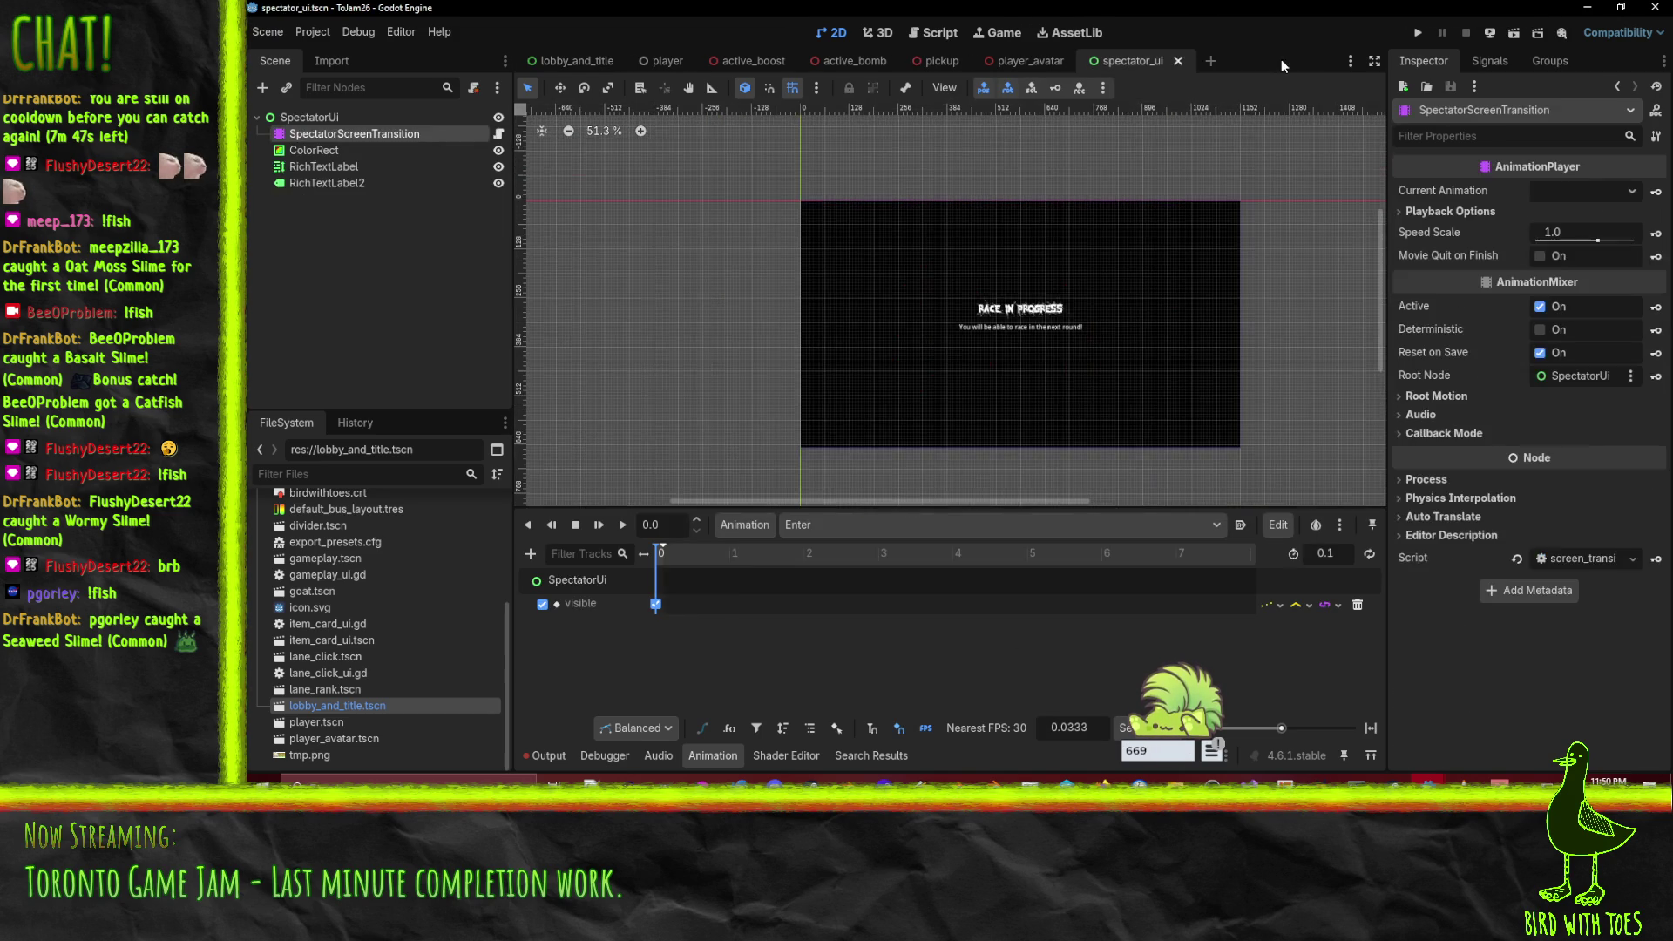
{"action": "left_click", "coordinate": [572, 61]}
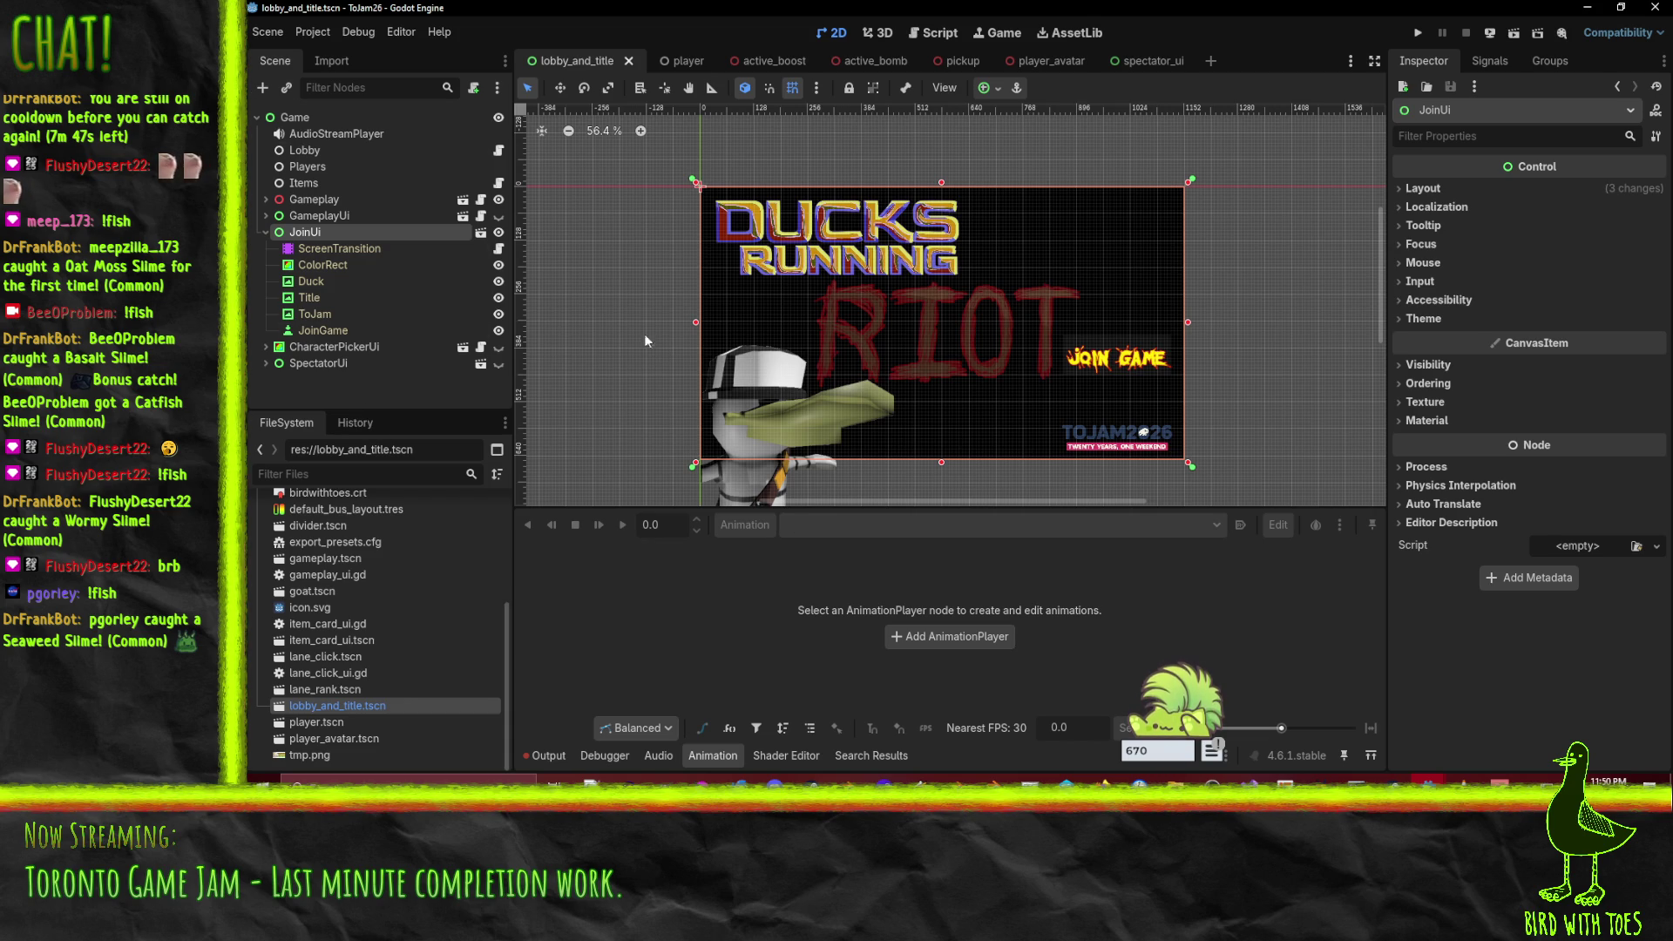
Step: Inspect the GameplayUi overlay and LaneRank4's rank image, toggling the overlay's visibility
{"action": "left_click", "coordinate": [331, 217]}
{"action": "left_click", "coordinate": [321, 232]}
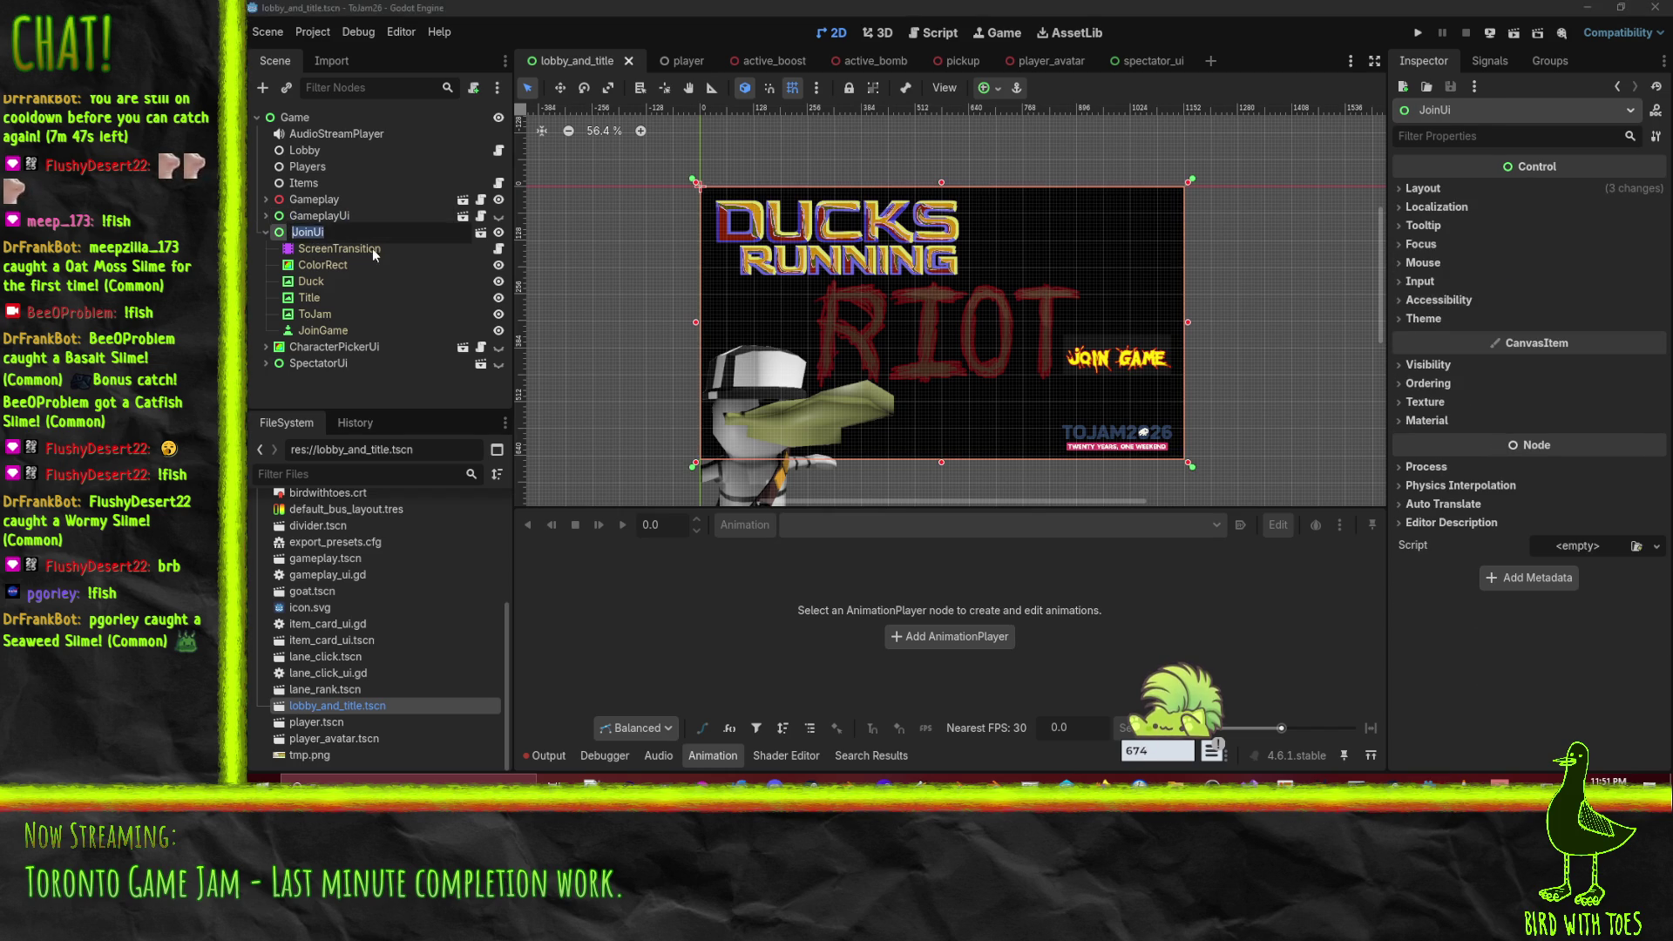
{"action": "left_click", "coordinate": [498, 216]}
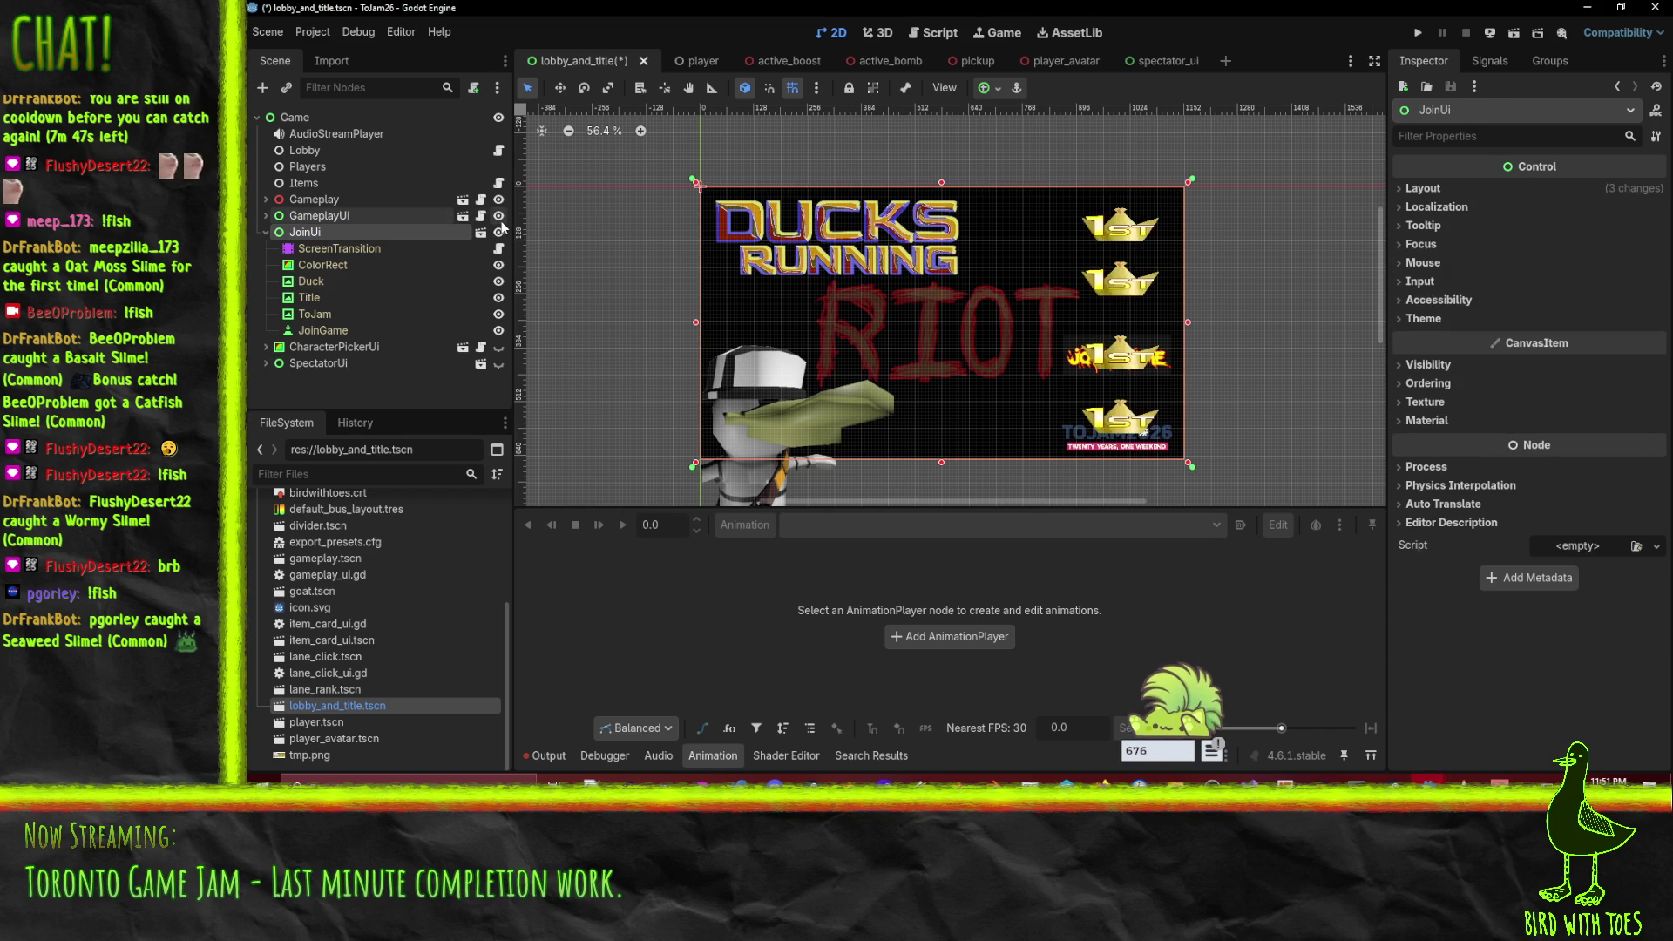
{"action": "left_click", "coordinate": [499, 221]}
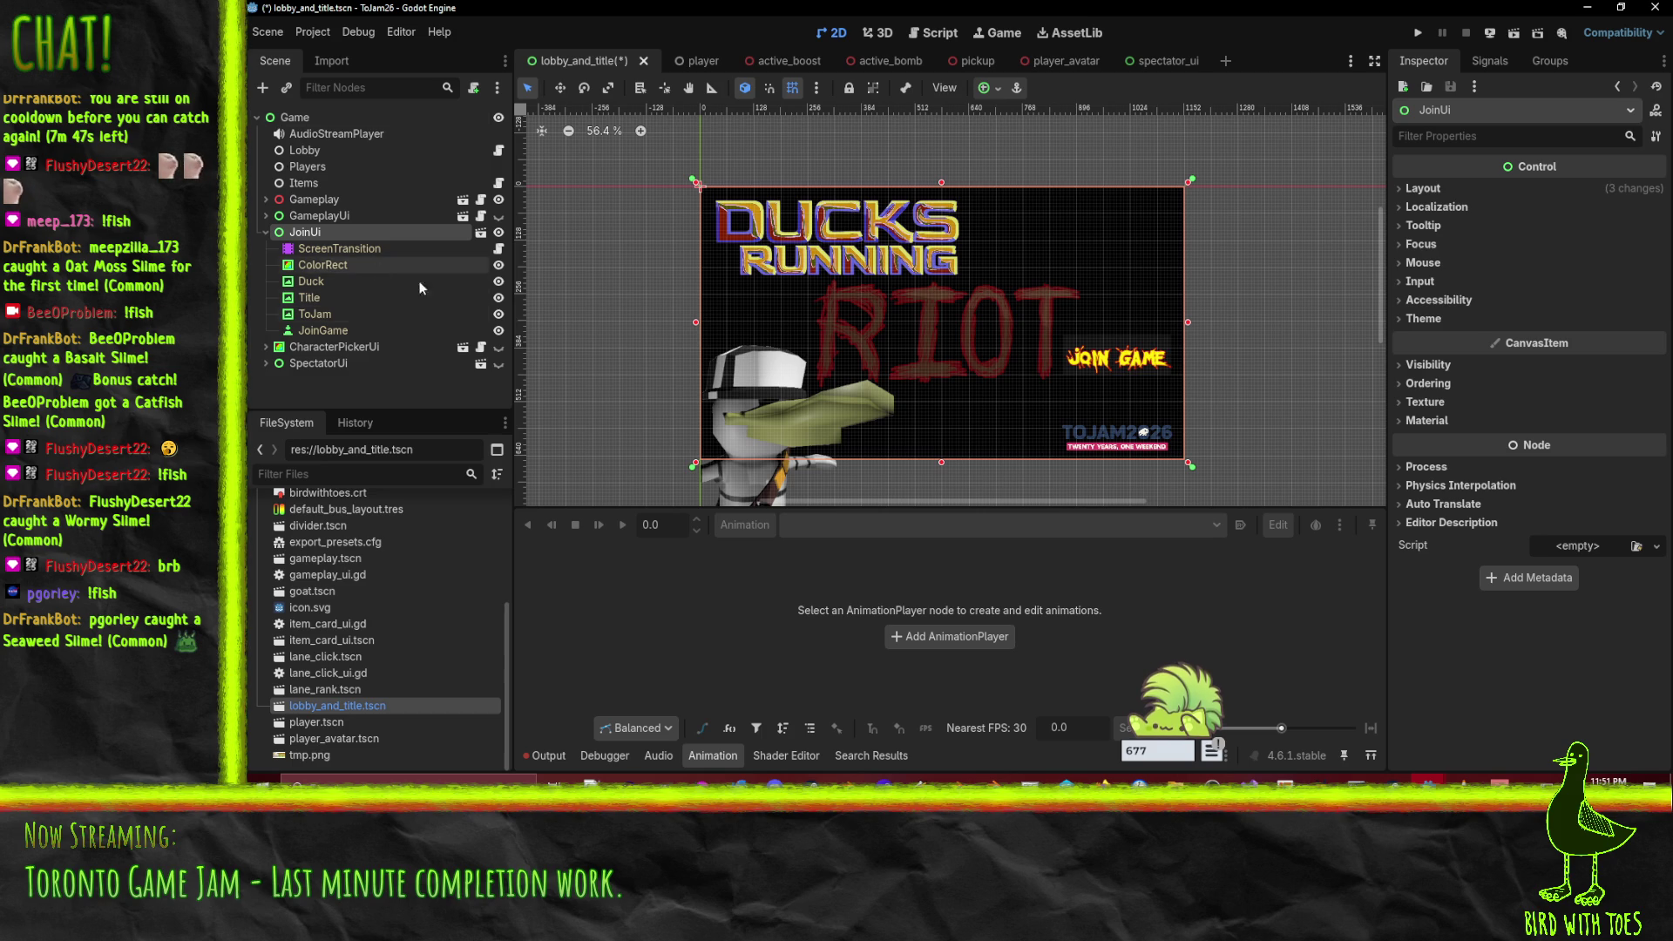
{"action": "left_click", "coordinate": [266, 232]}
{"action": "left_click", "coordinate": [498, 215]}
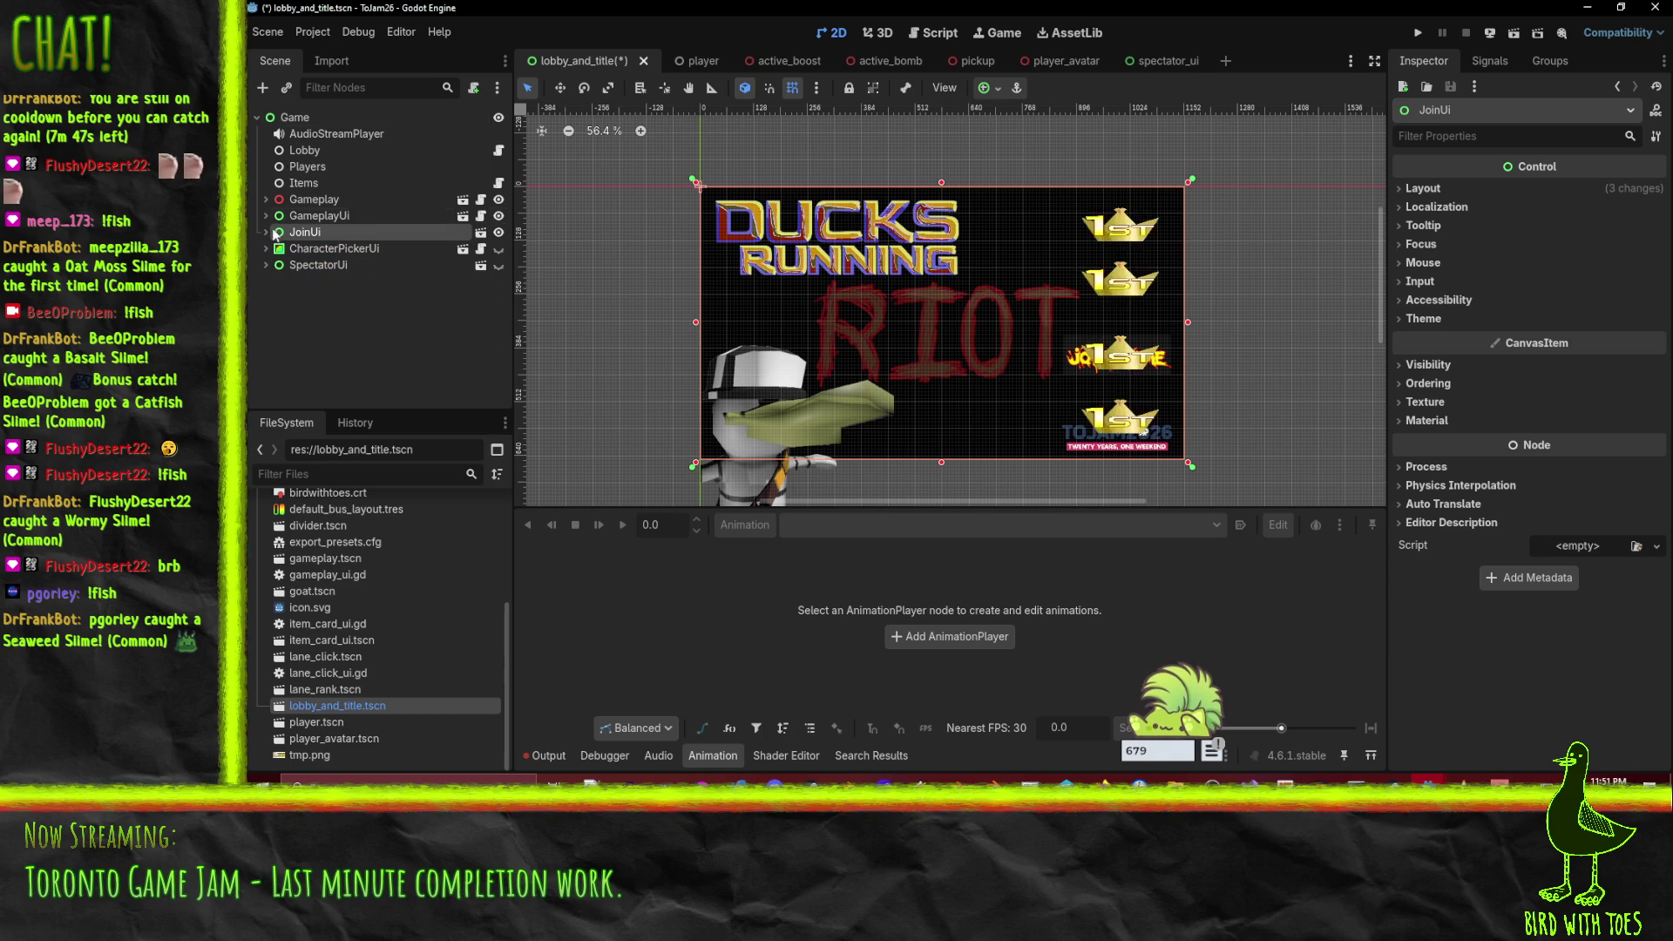
{"action": "left_click", "coordinate": [266, 216]}
{"action": "scroll", "coordinate": [316, 290], "scroll_direction": "down", "scroll_amount": 2}
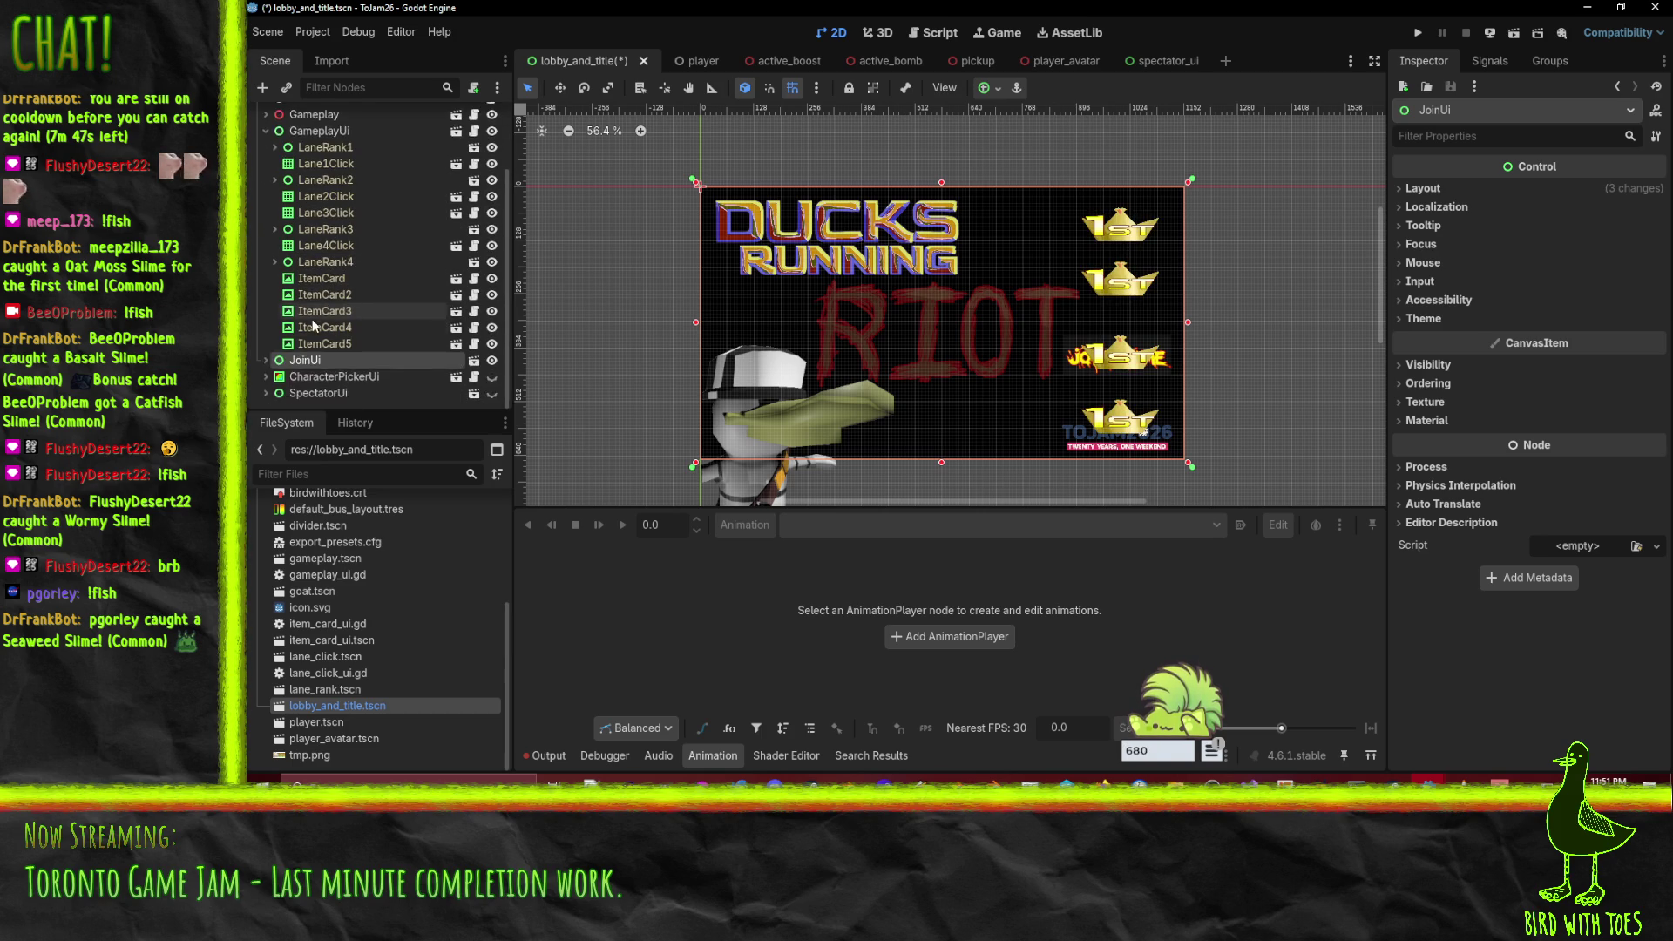
{"action": "left_click", "coordinate": [275, 298]}
{"action": "left_click", "coordinate": [320, 315]}
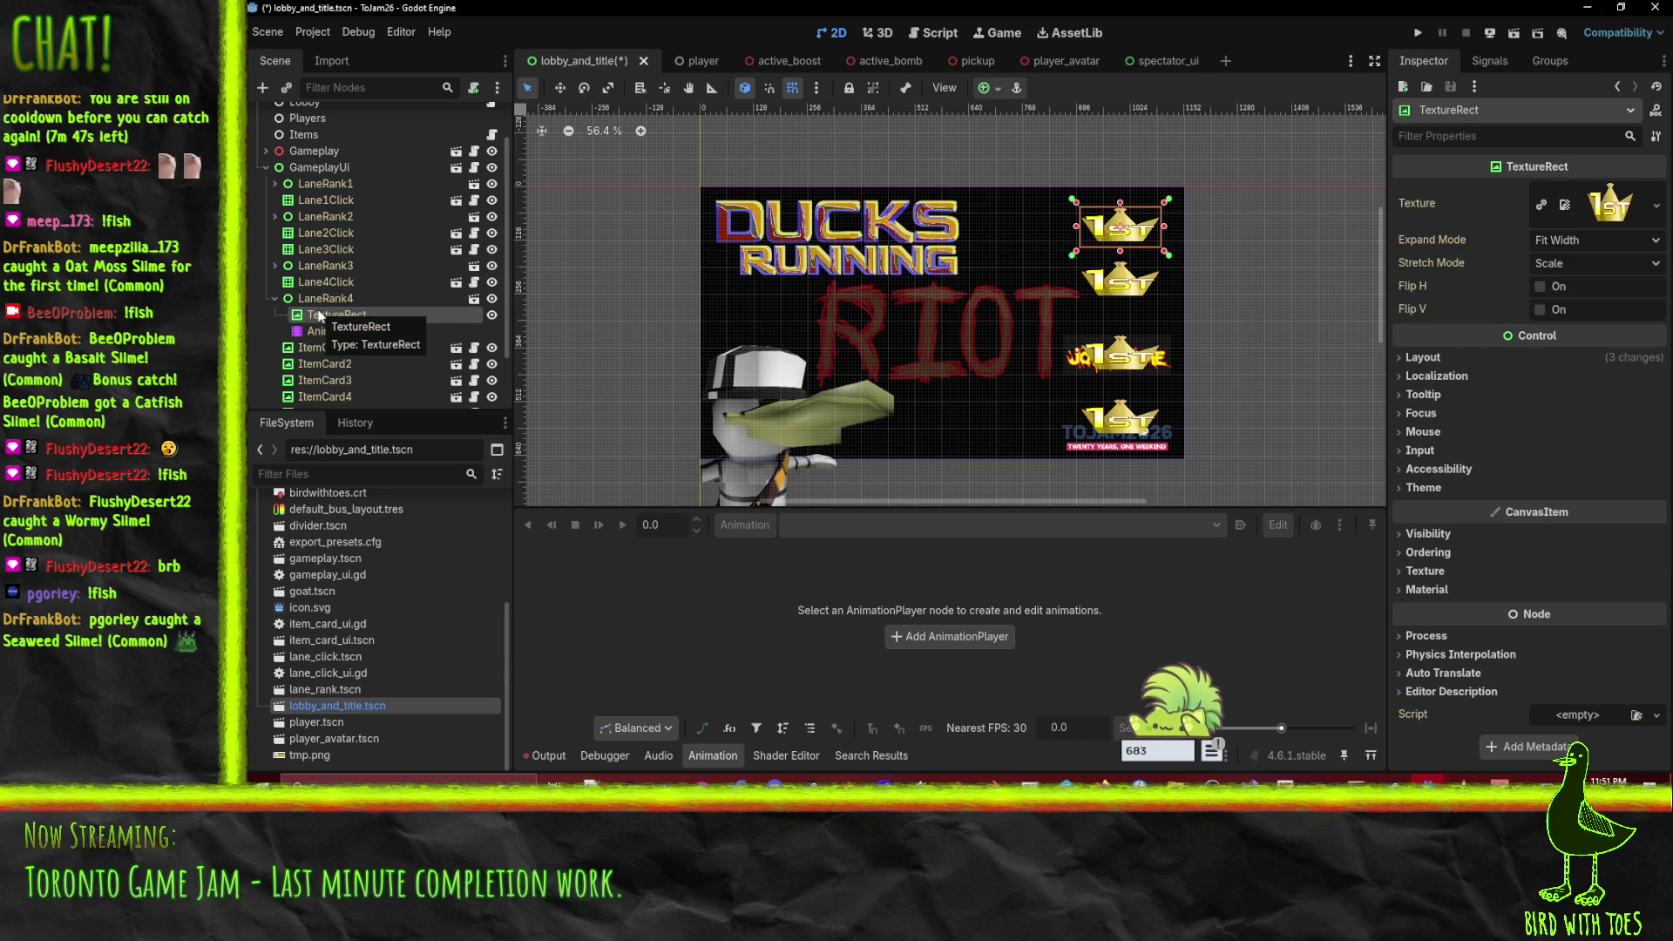
{"action": "left_click", "coordinate": [274, 298]}
{"action": "left_click", "coordinate": [266, 167]}
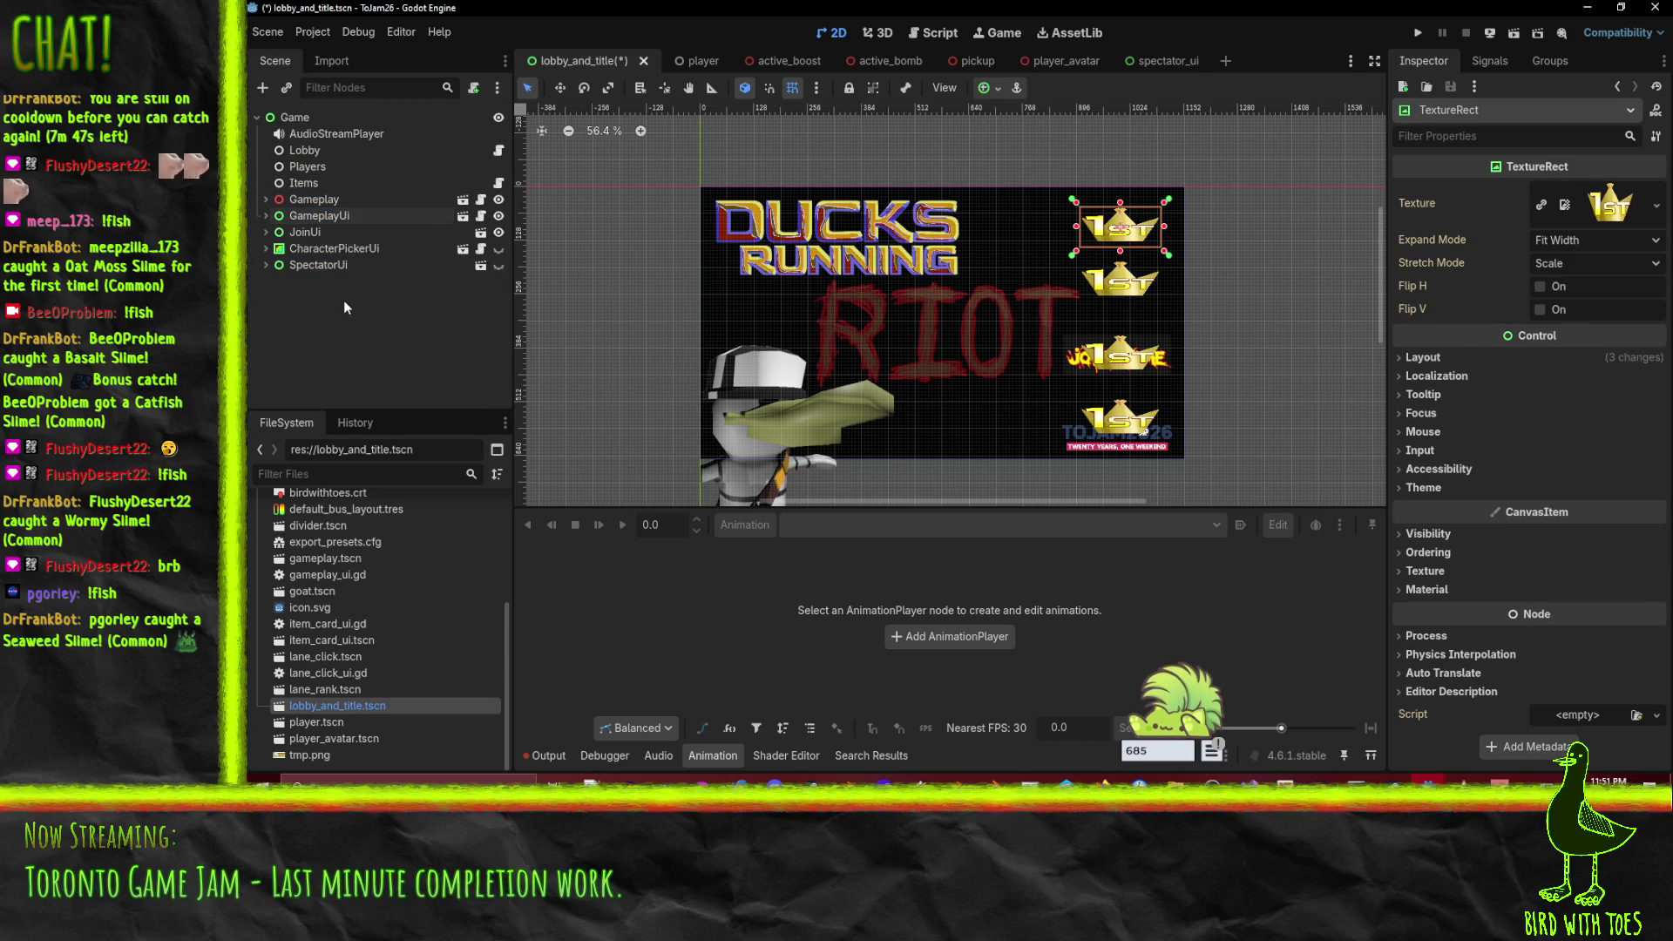
Step: Hide GameplayUi, save lobby_and_title, and run the game to preview the title screen
{"action": "left_click", "coordinate": [498, 215]}
{"action": "scroll", "coordinate": [741, 387], "scroll_direction": "left", "scroll_amount": 4}
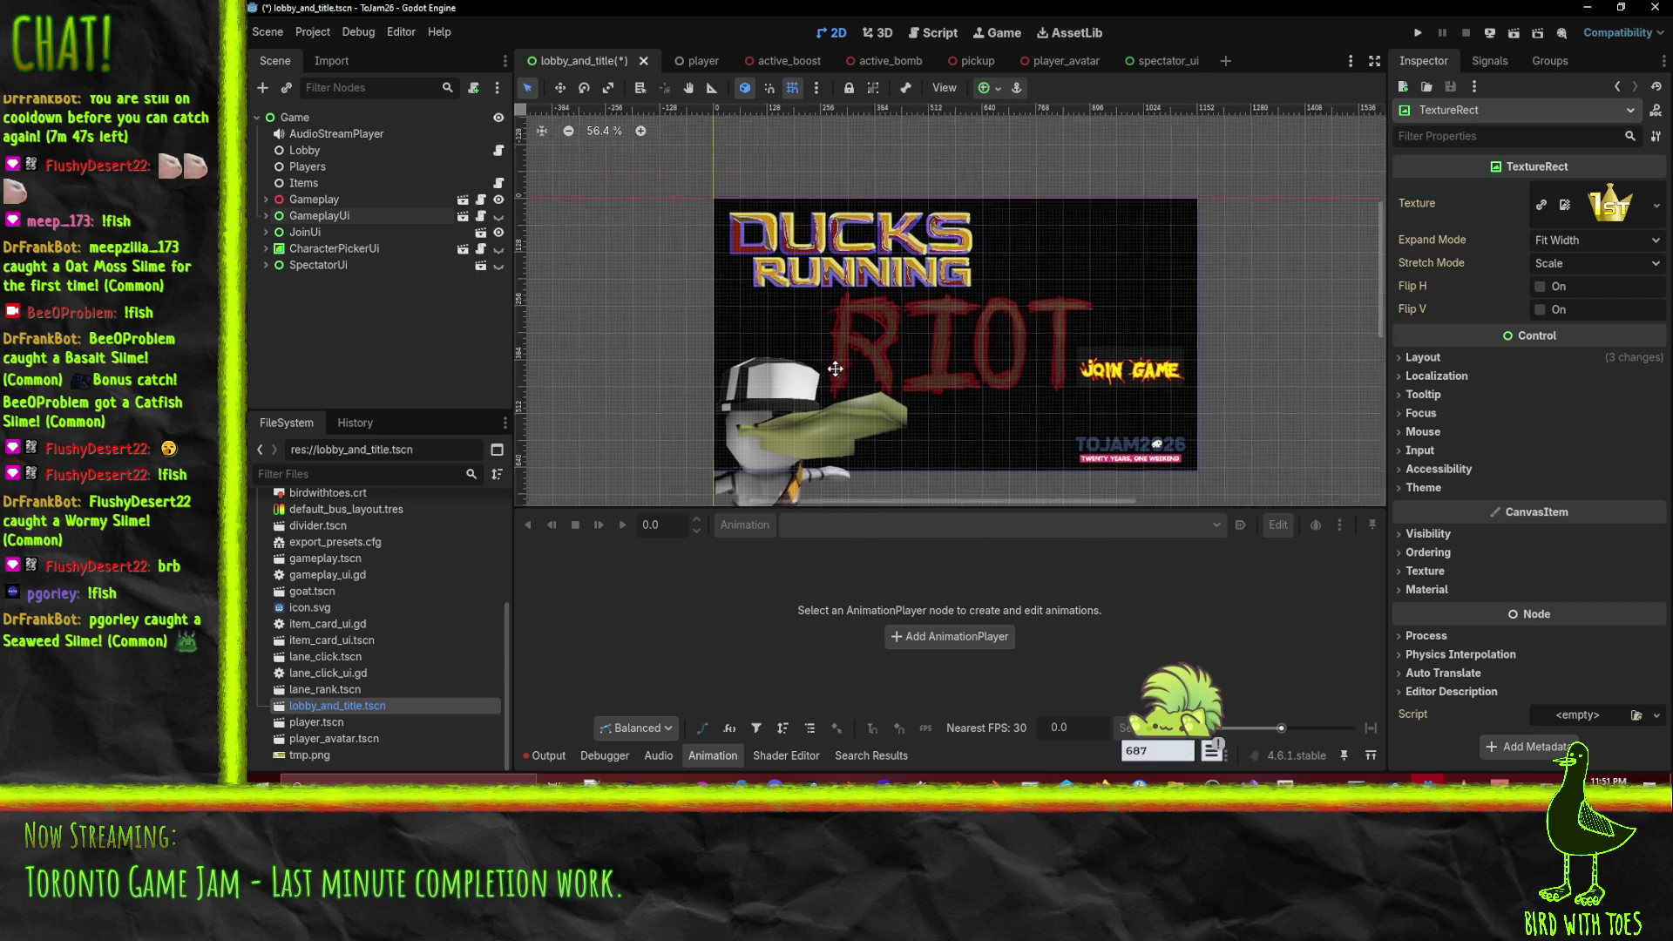
{"action": "key", "text": "ctrl+s"}
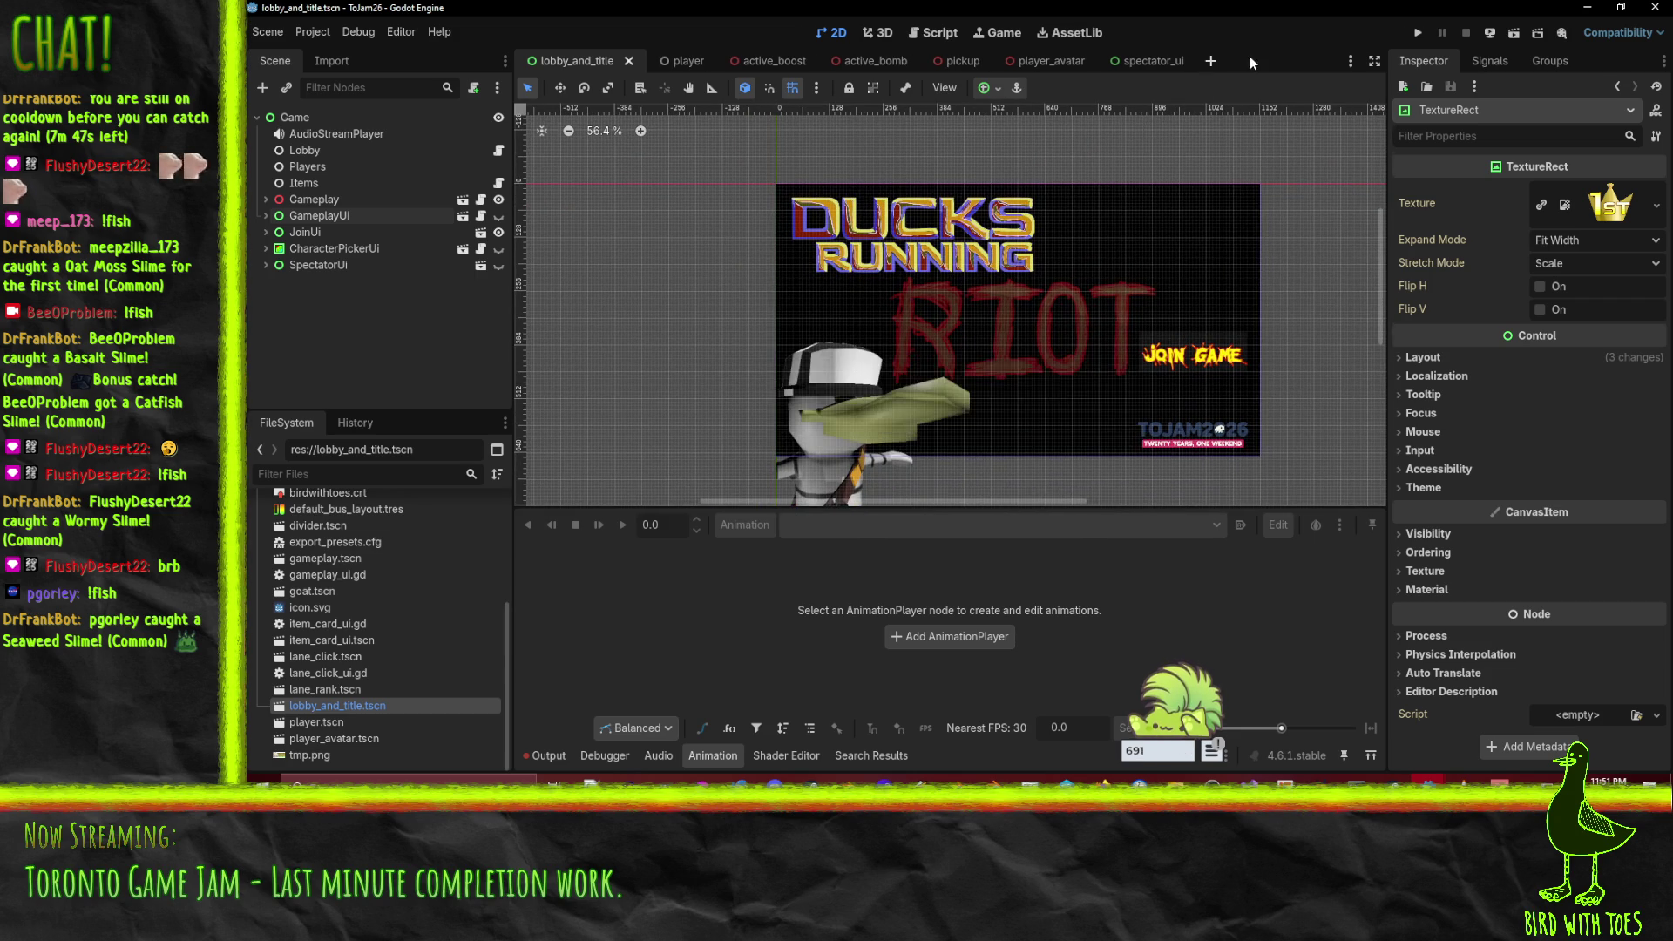
{"action": "left_click", "coordinate": [1418, 32]}
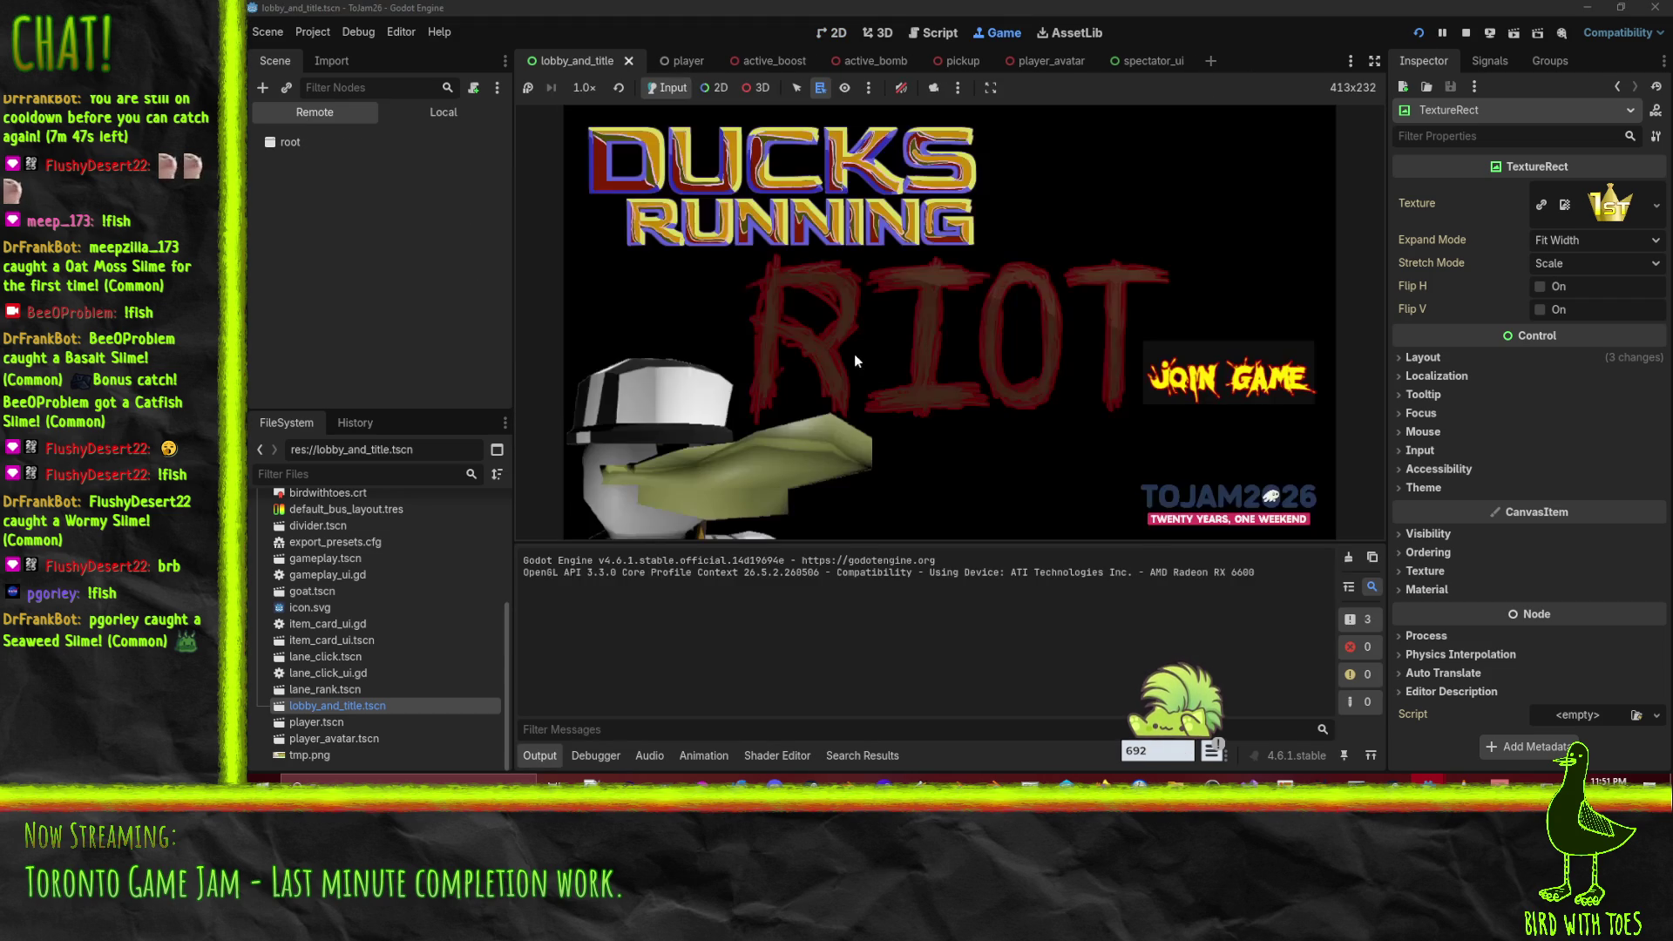
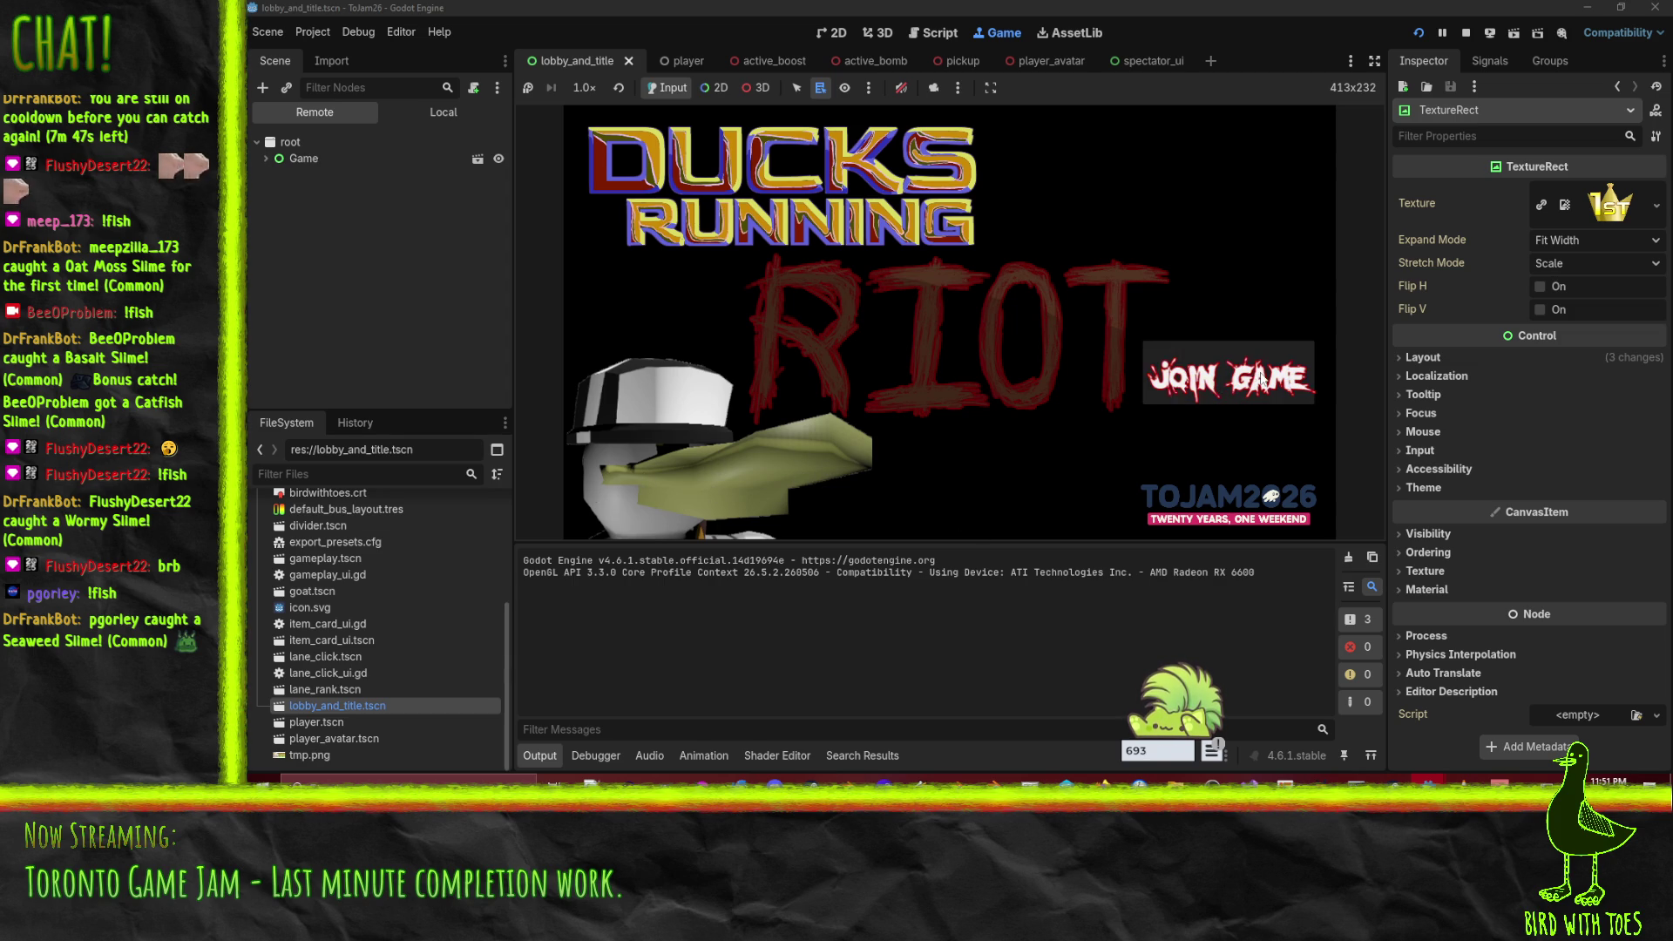
Step: Run the server project with F5 and start it listening for connections
{"action": "mouse_move", "coordinate": [1429, 779]}
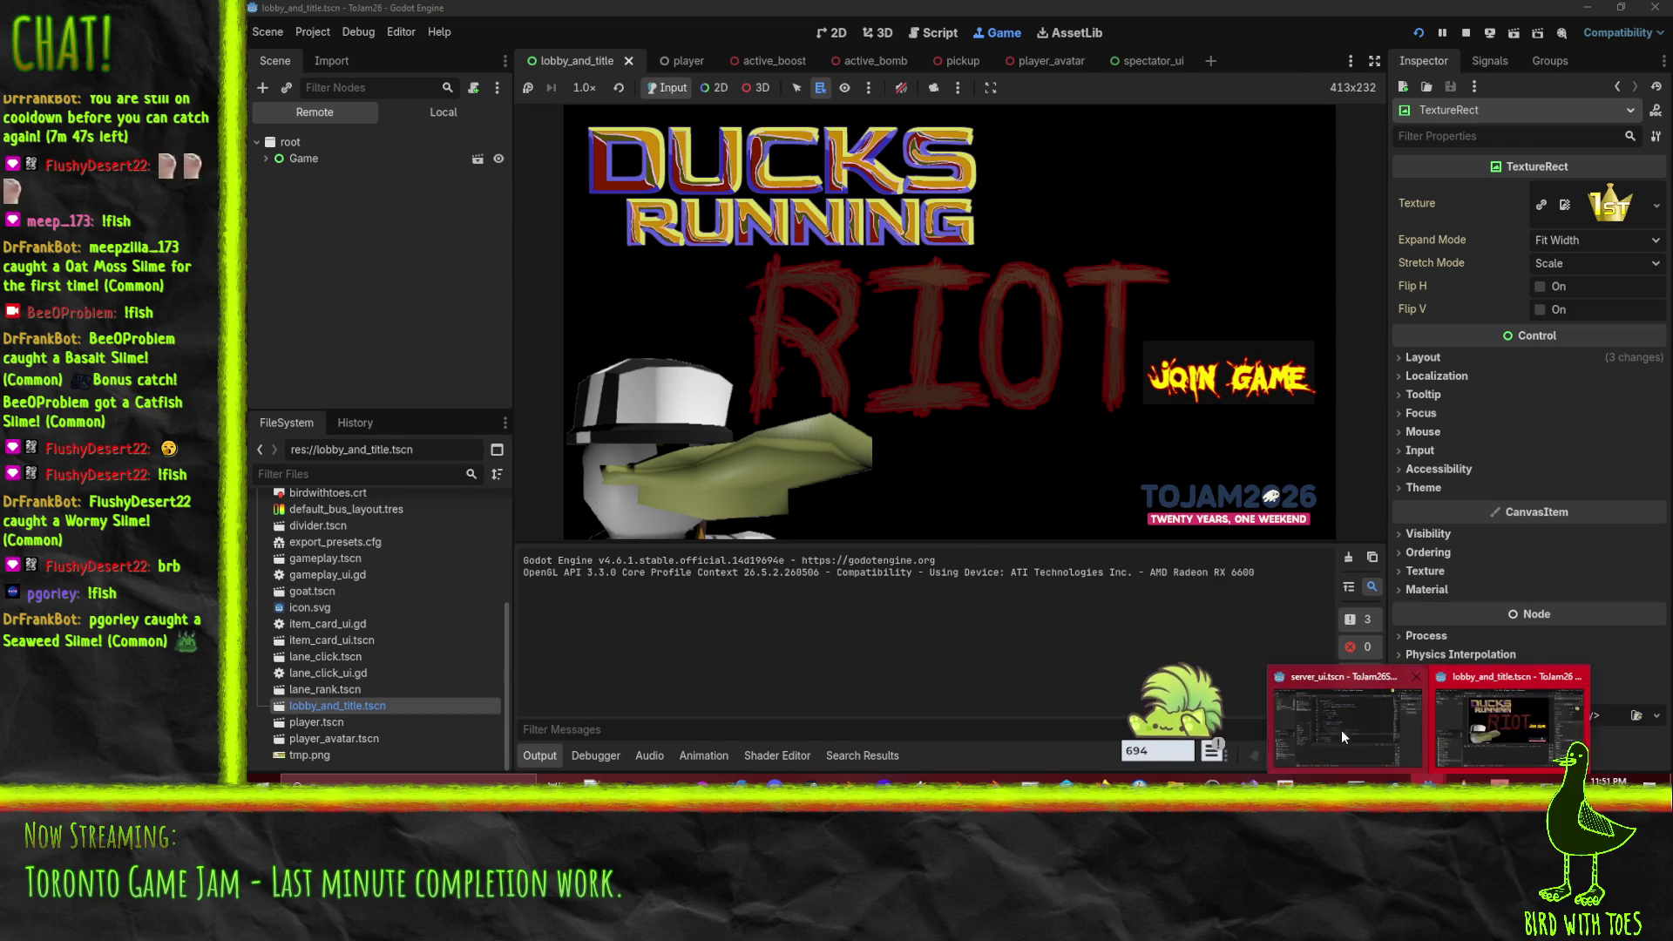
{"action": "left_click", "coordinate": [1346, 718]}
{"action": "key", "text": "F5"}
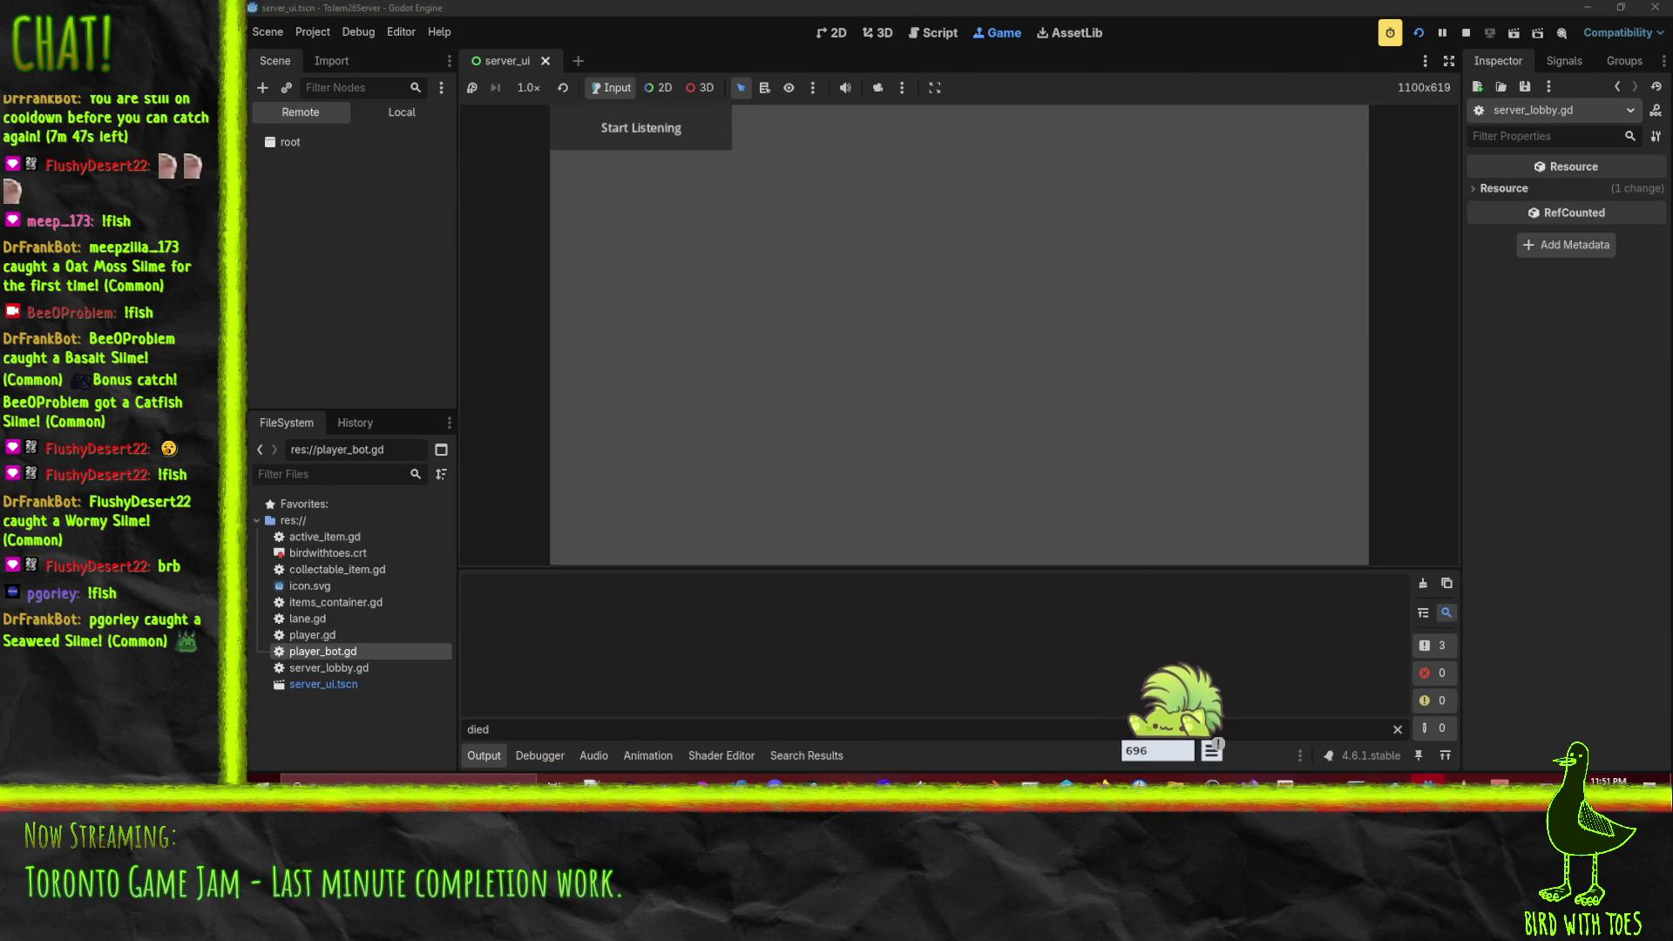
{"action": "left_click", "coordinate": [641, 127]}
Step: Click JOIN GAME on the client's title screen, then stop the client run
{"action": "mouse_move", "coordinate": [1428, 779]}
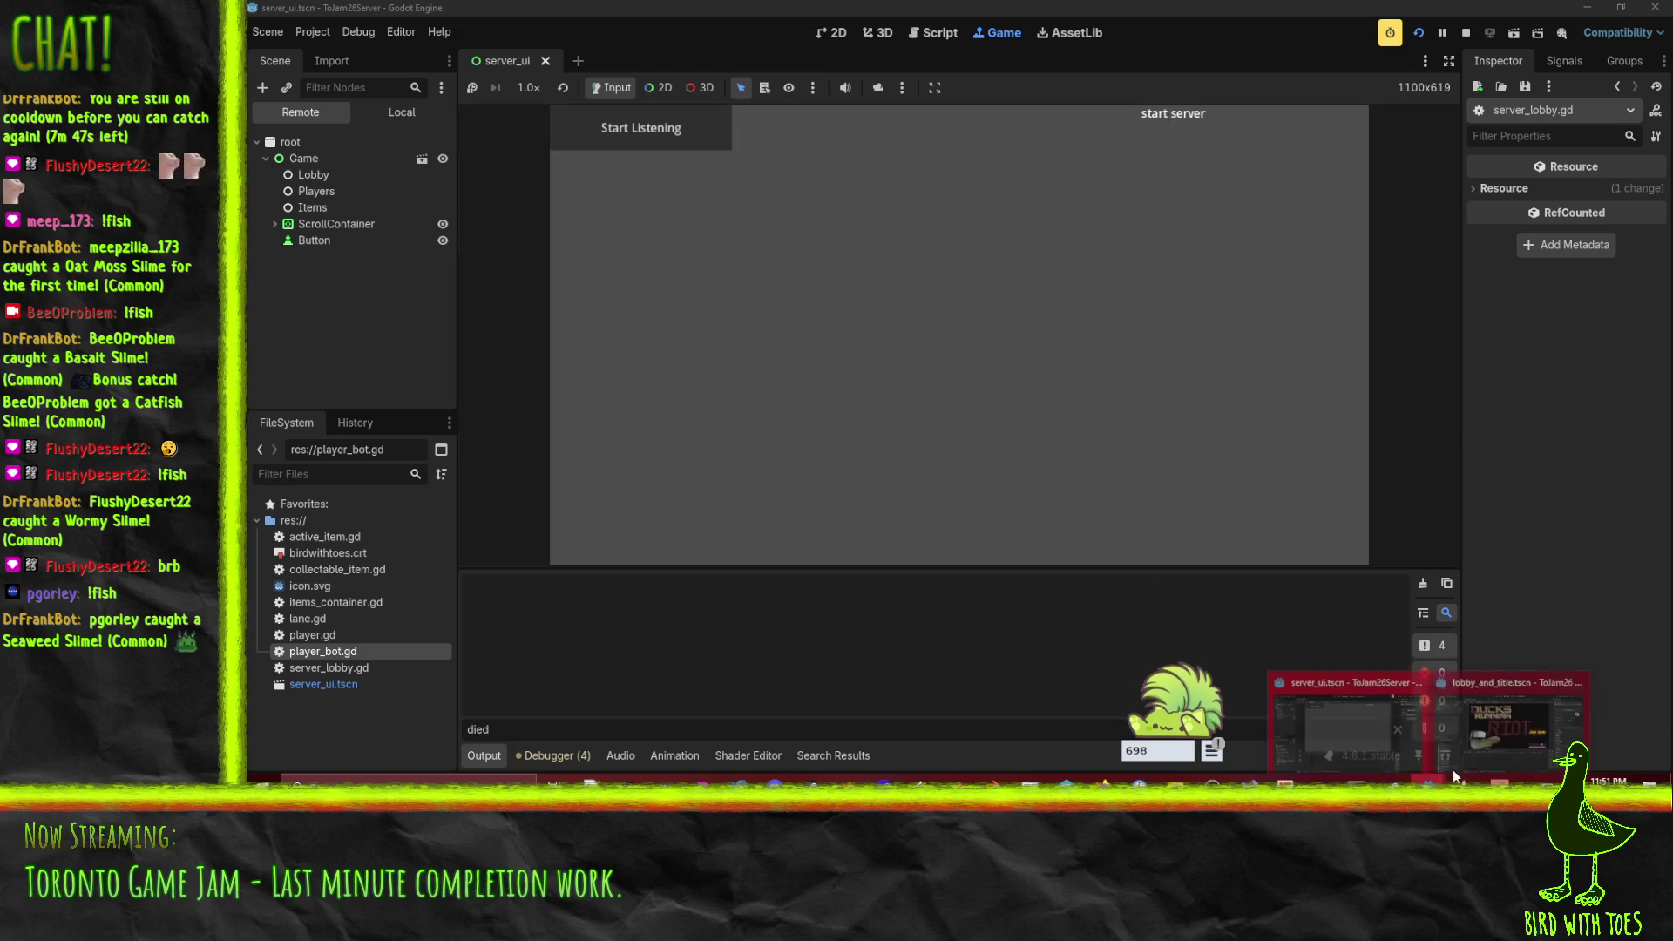
{"action": "left_click", "coordinate": [1255, 706]}
{"action": "left_click", "coordinate": [1248, 392]}
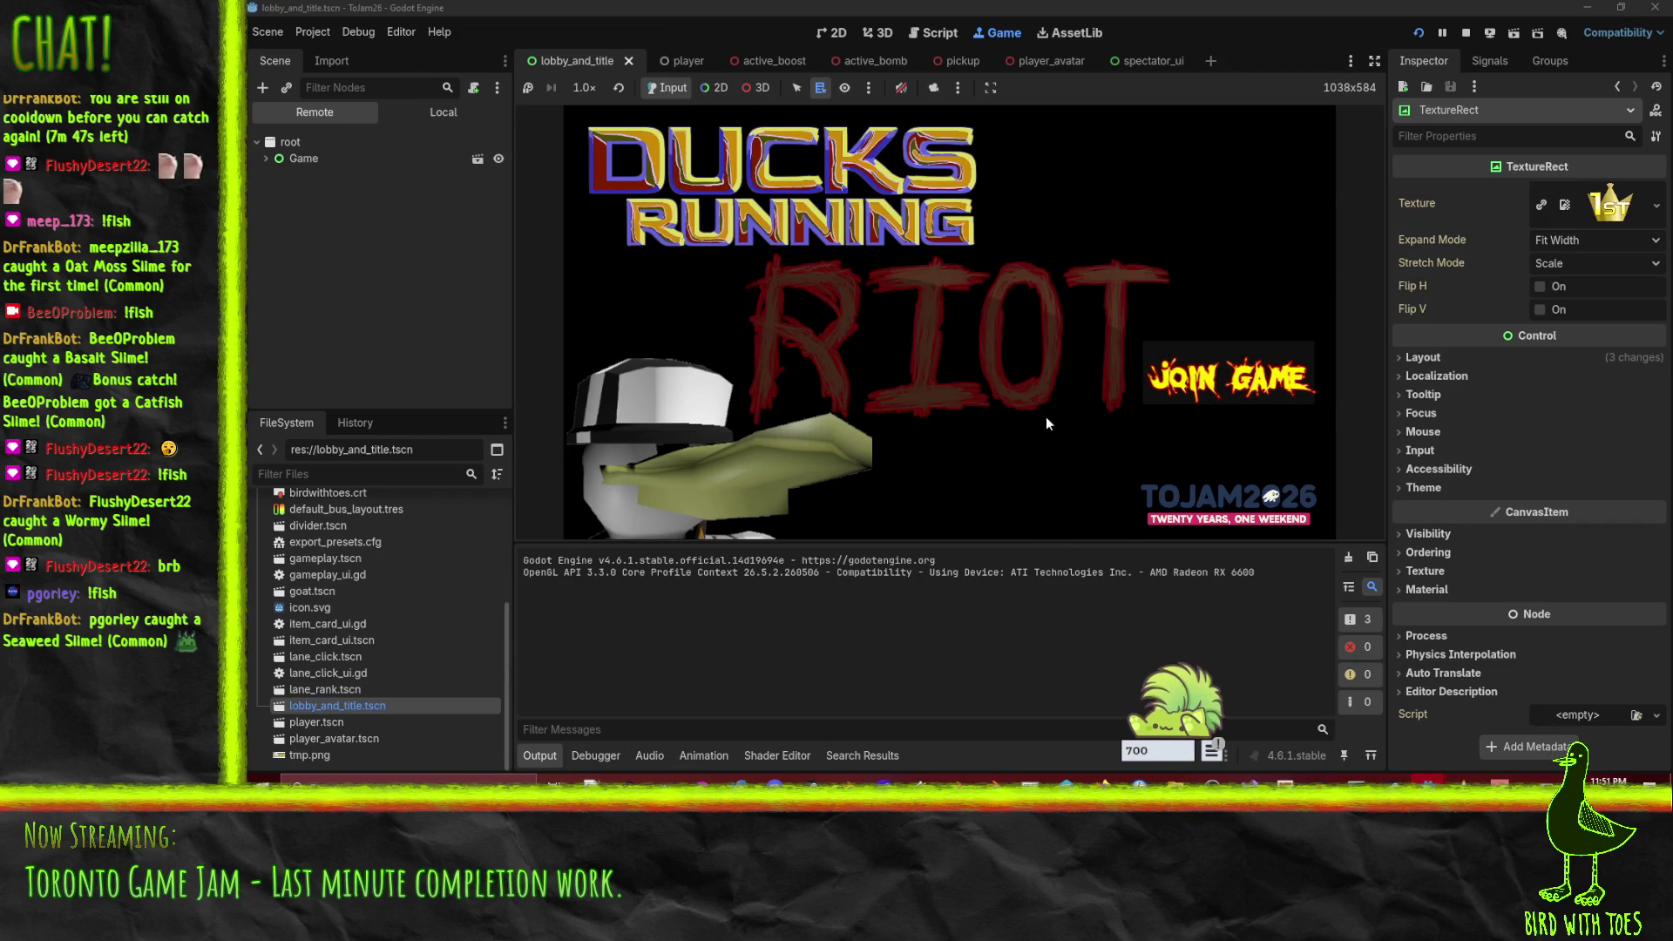
{"action": "mouse_move", "coordinate": [1429, 782]}
{"action": "mouse_move", "coordinate": [1325, 730]}
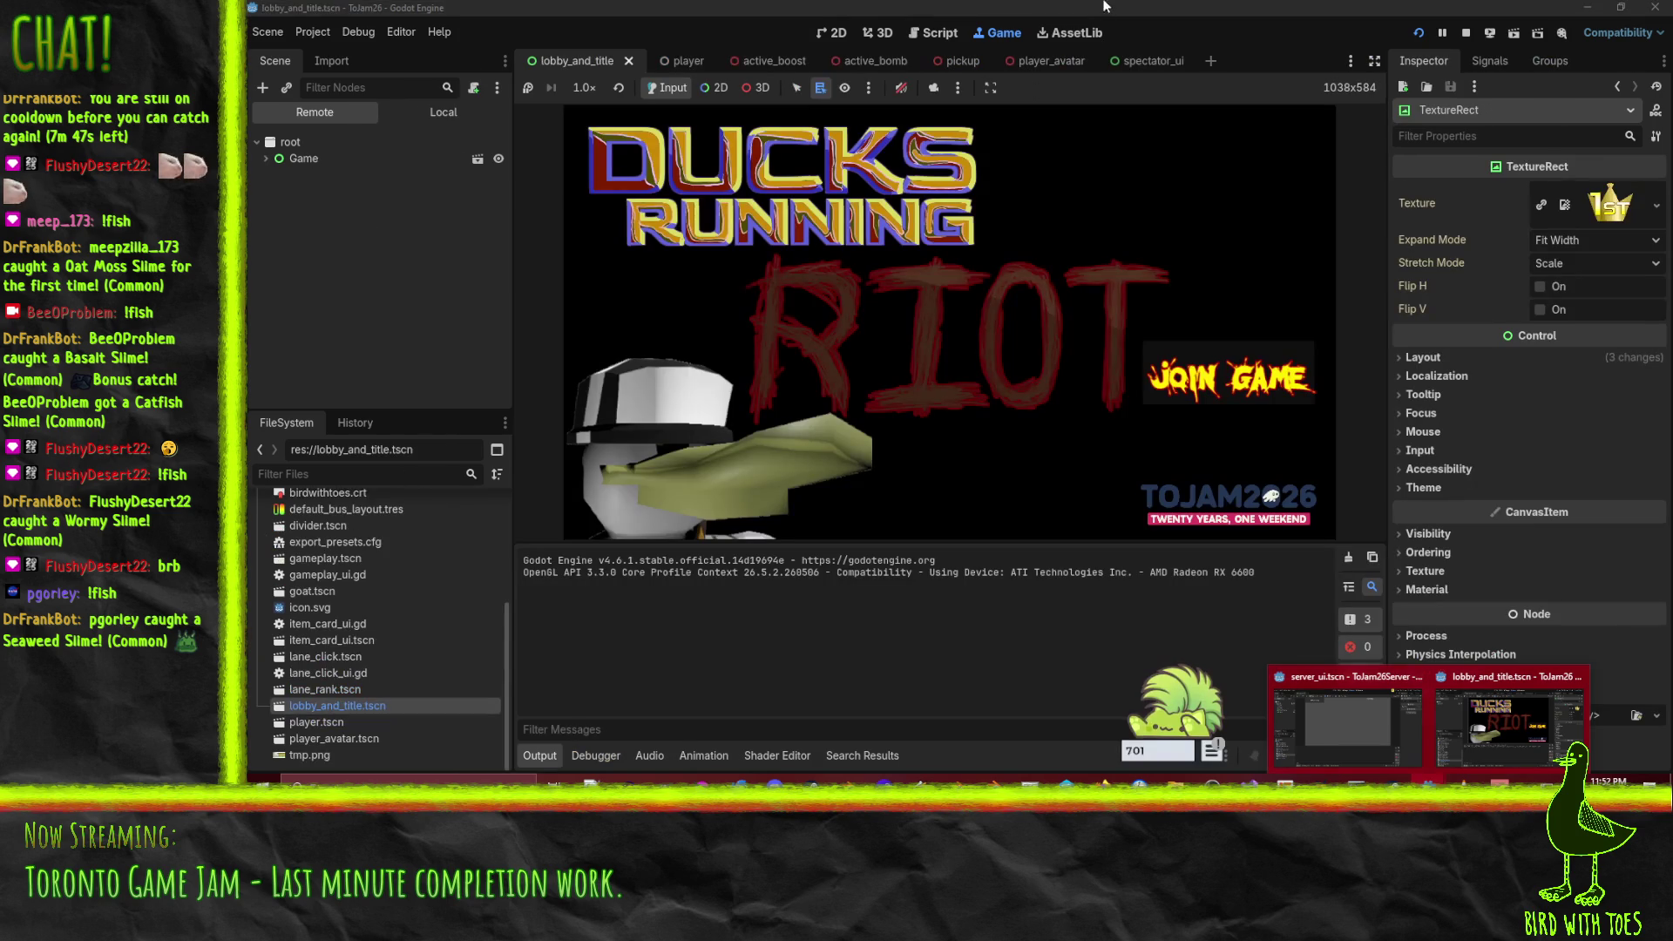
{"action": "left_click", "coordinate": [1510, 727]}
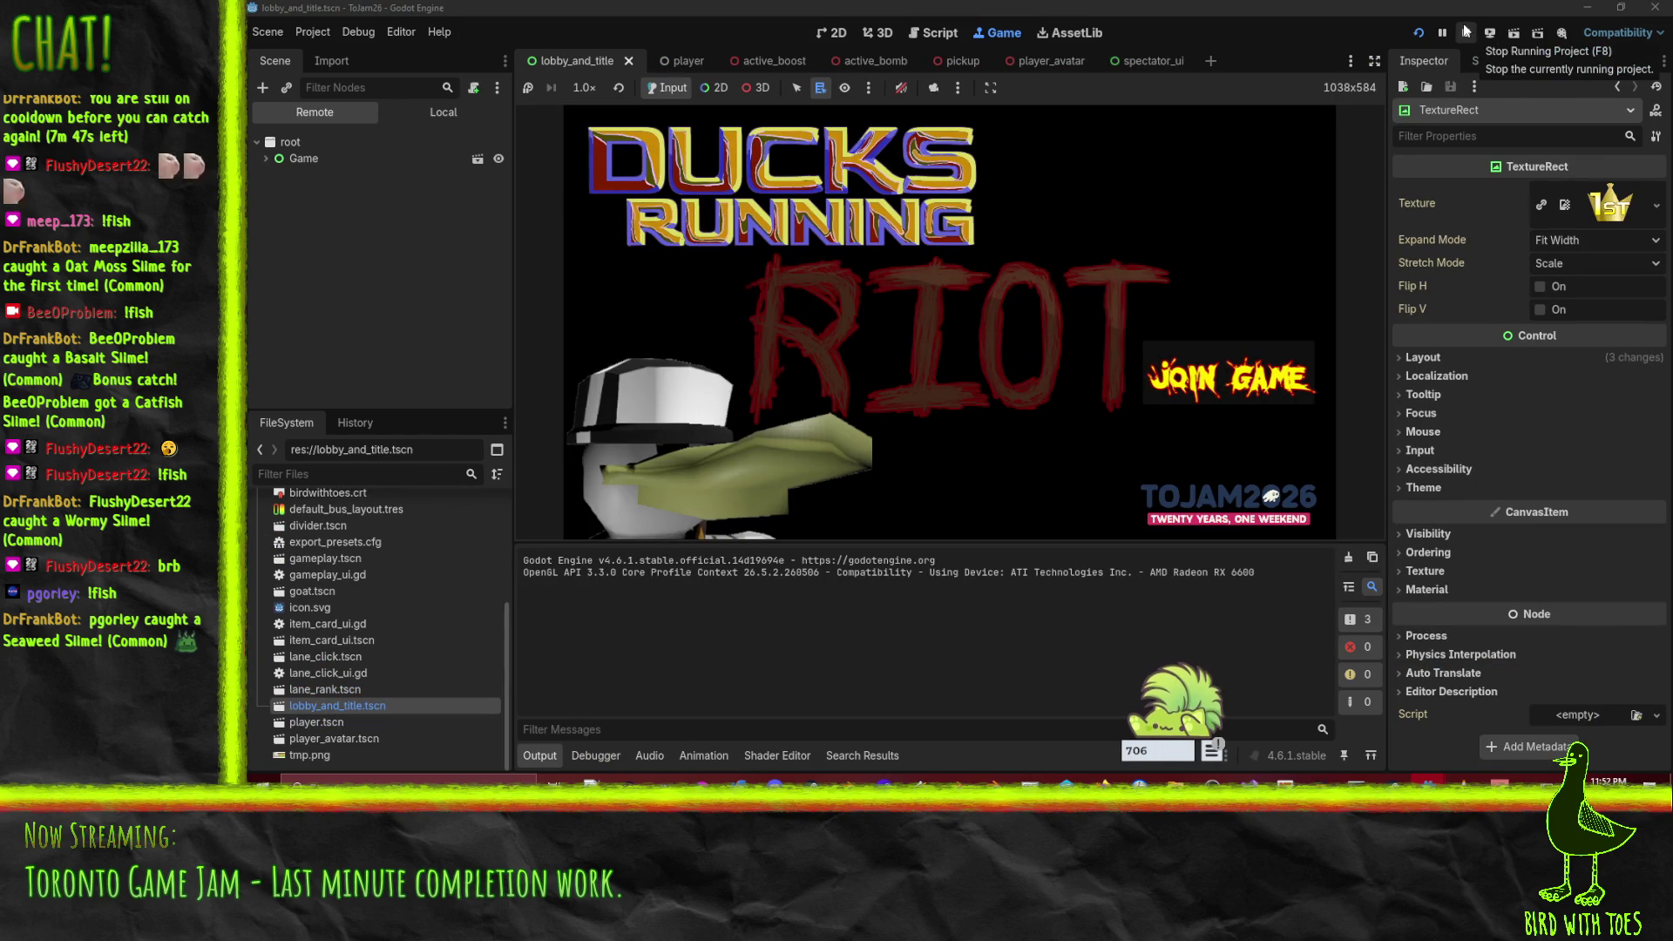
{"action": "left_click", "coordinate": [1466, 33]}
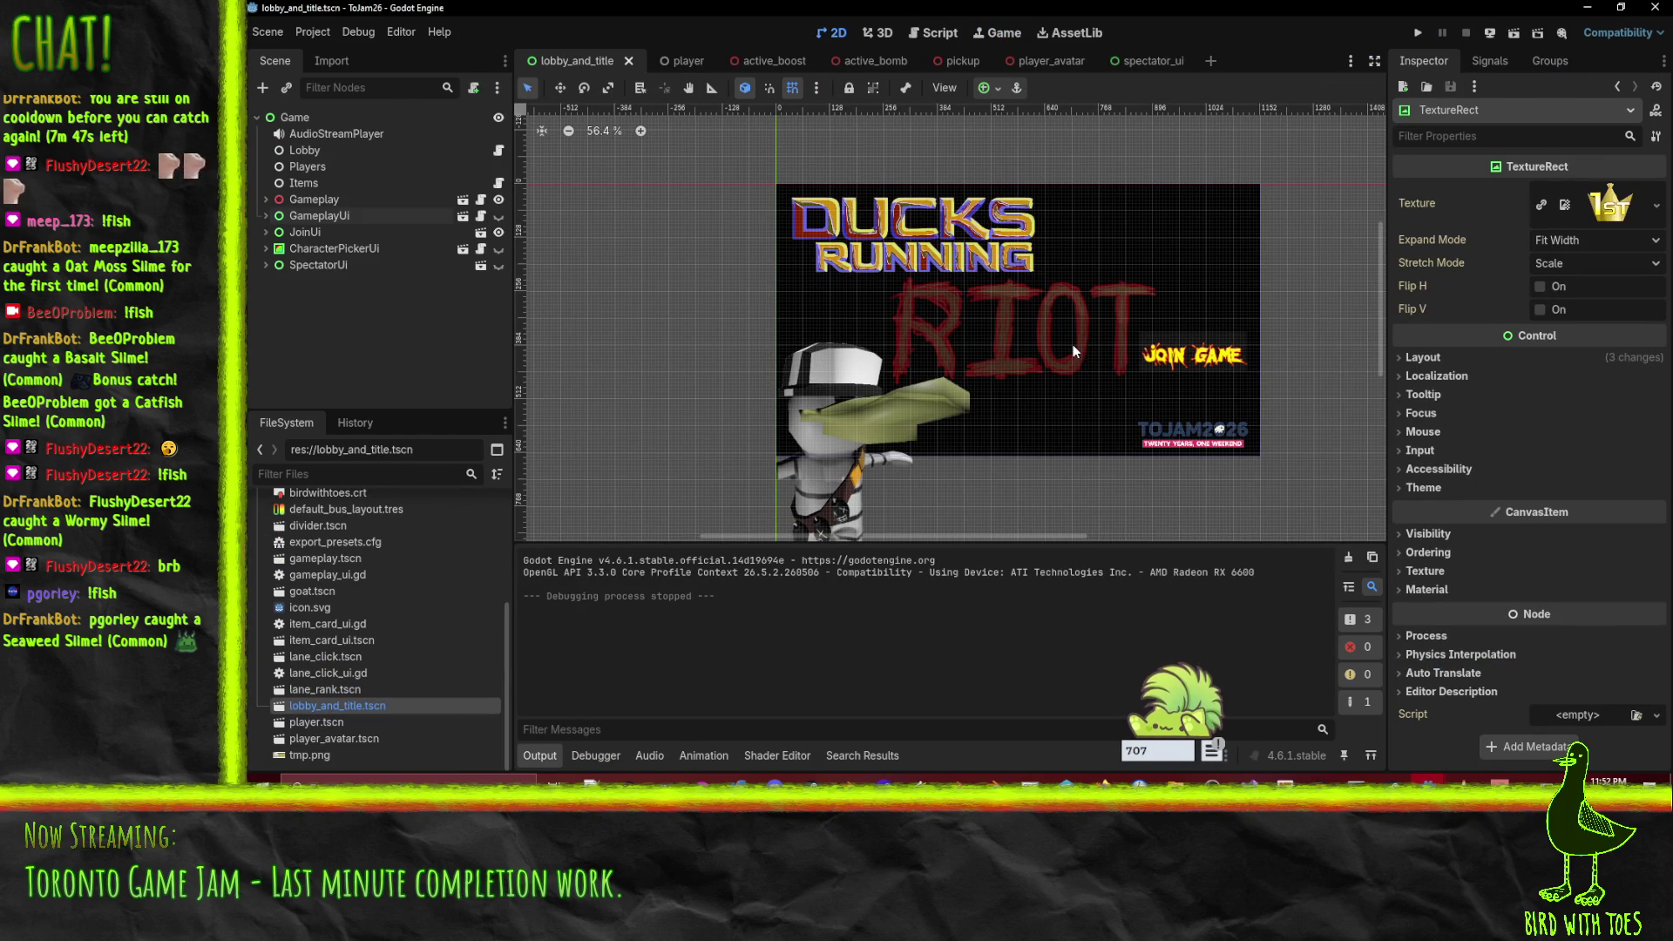
Step: Select JoinUi > JoinGame and start connecting its pressed() signal
{"action": "left_click", "coordinate": [264, 233]}
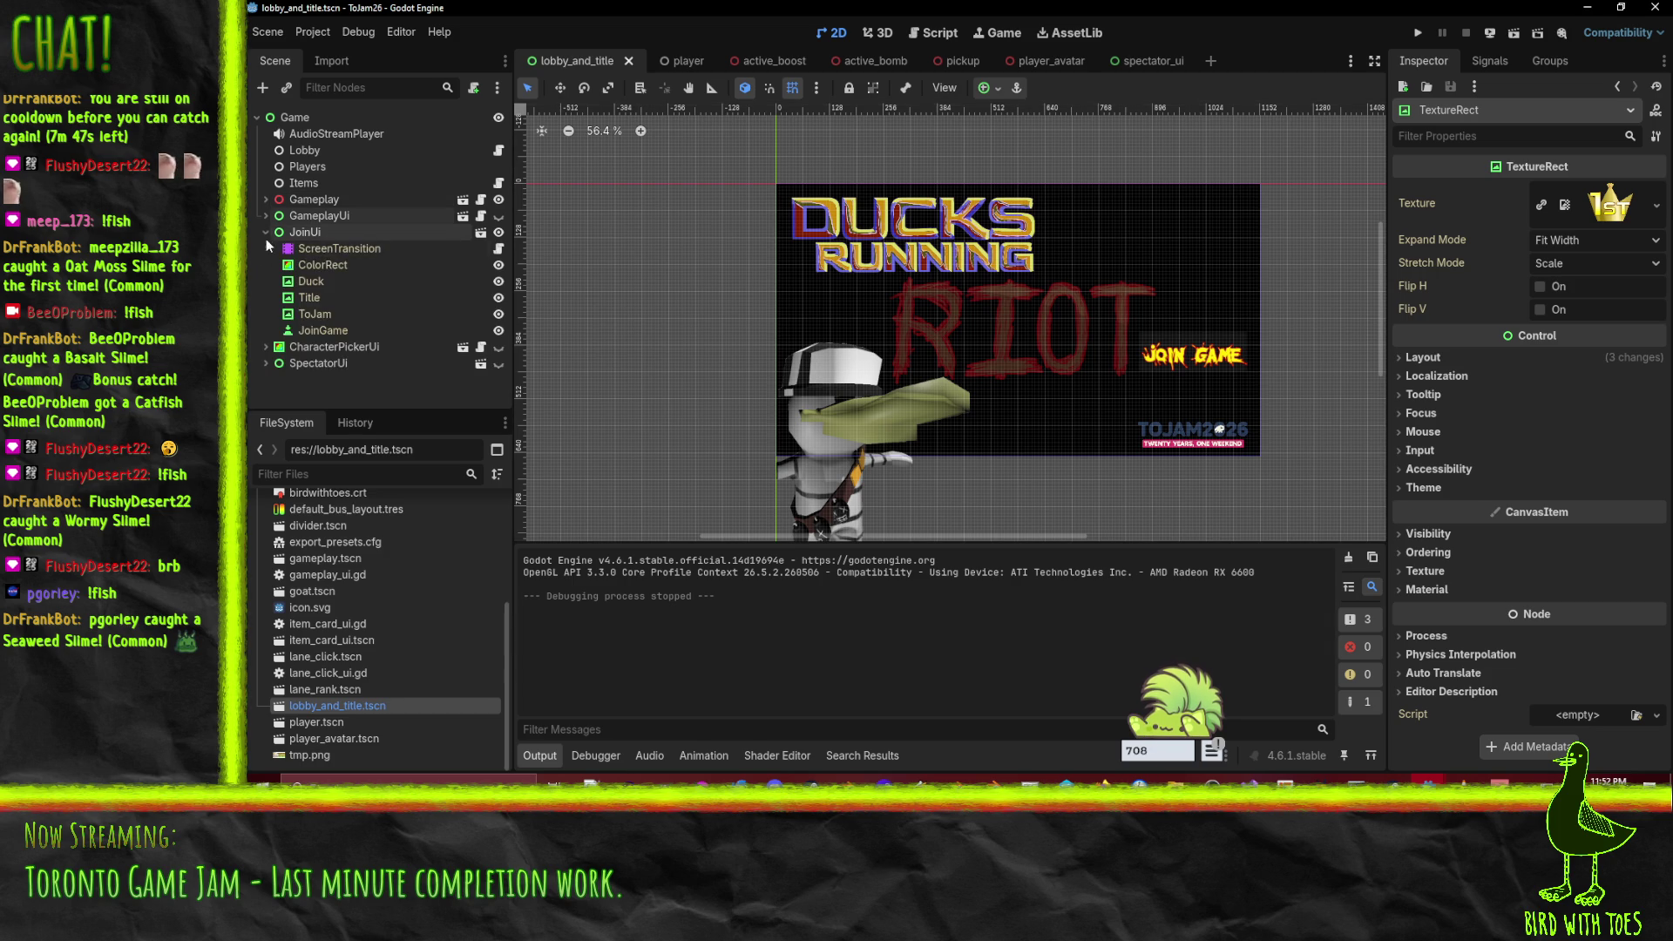
{"action": "right_click", "coordinate": [319, 332]}
{"action": "left_click", "coordinate": [1483, 64]}
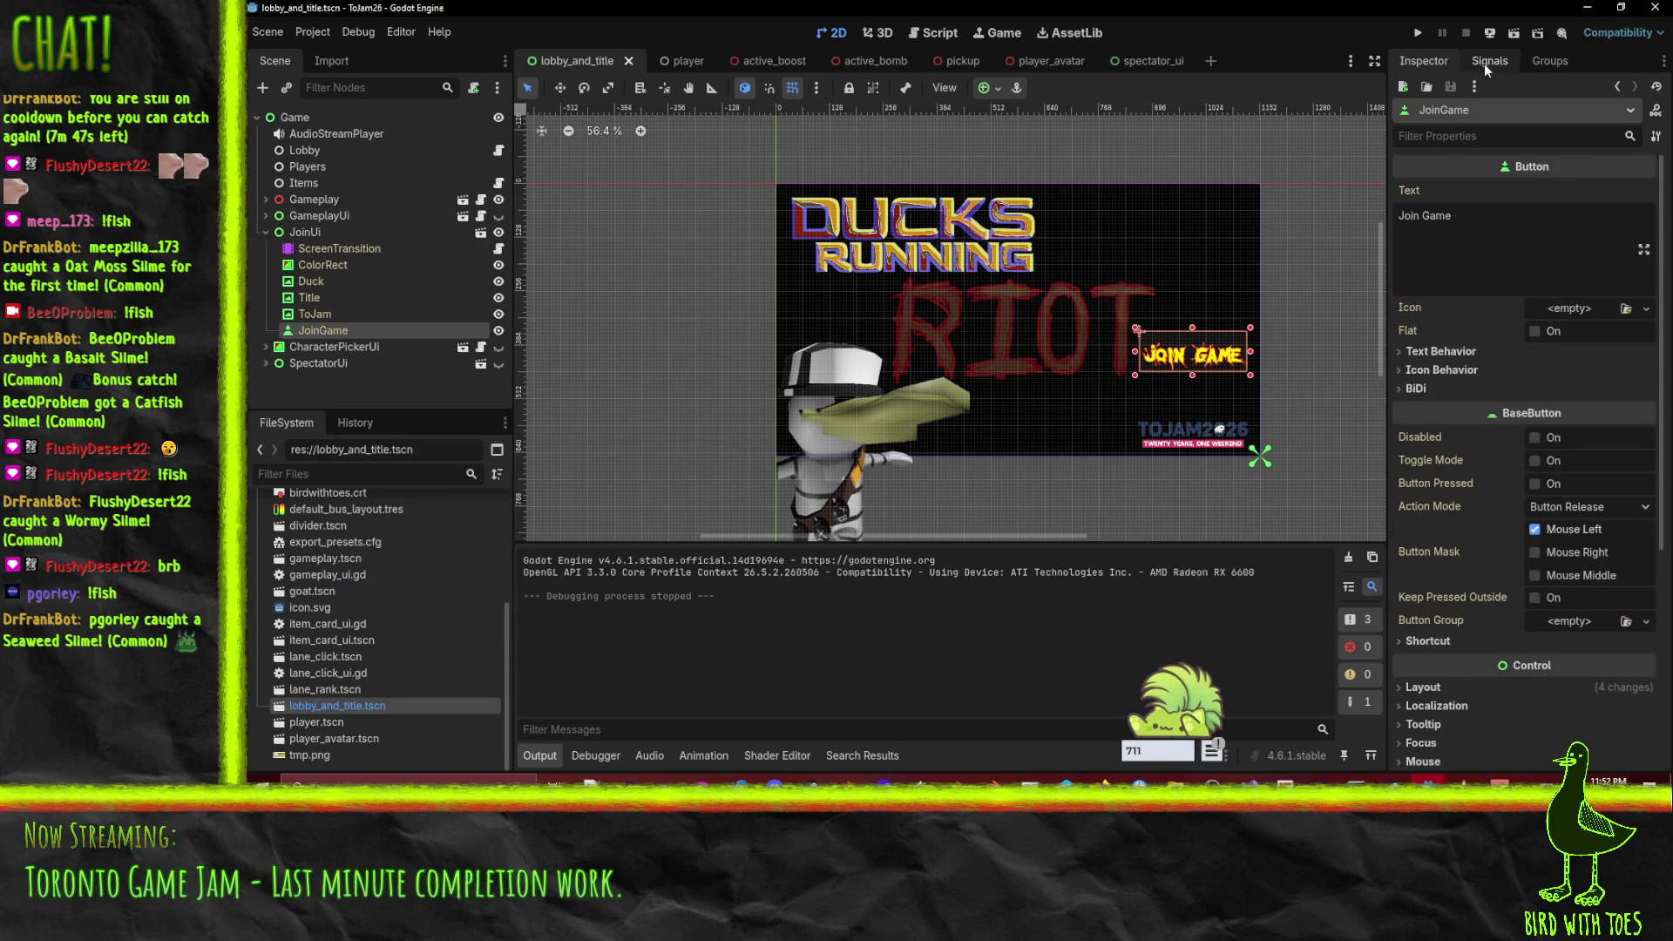
{"action": "left_click", "coordinate": [1483, 65]}
{"action": "right_click", "coordinate": [1480, 165]}
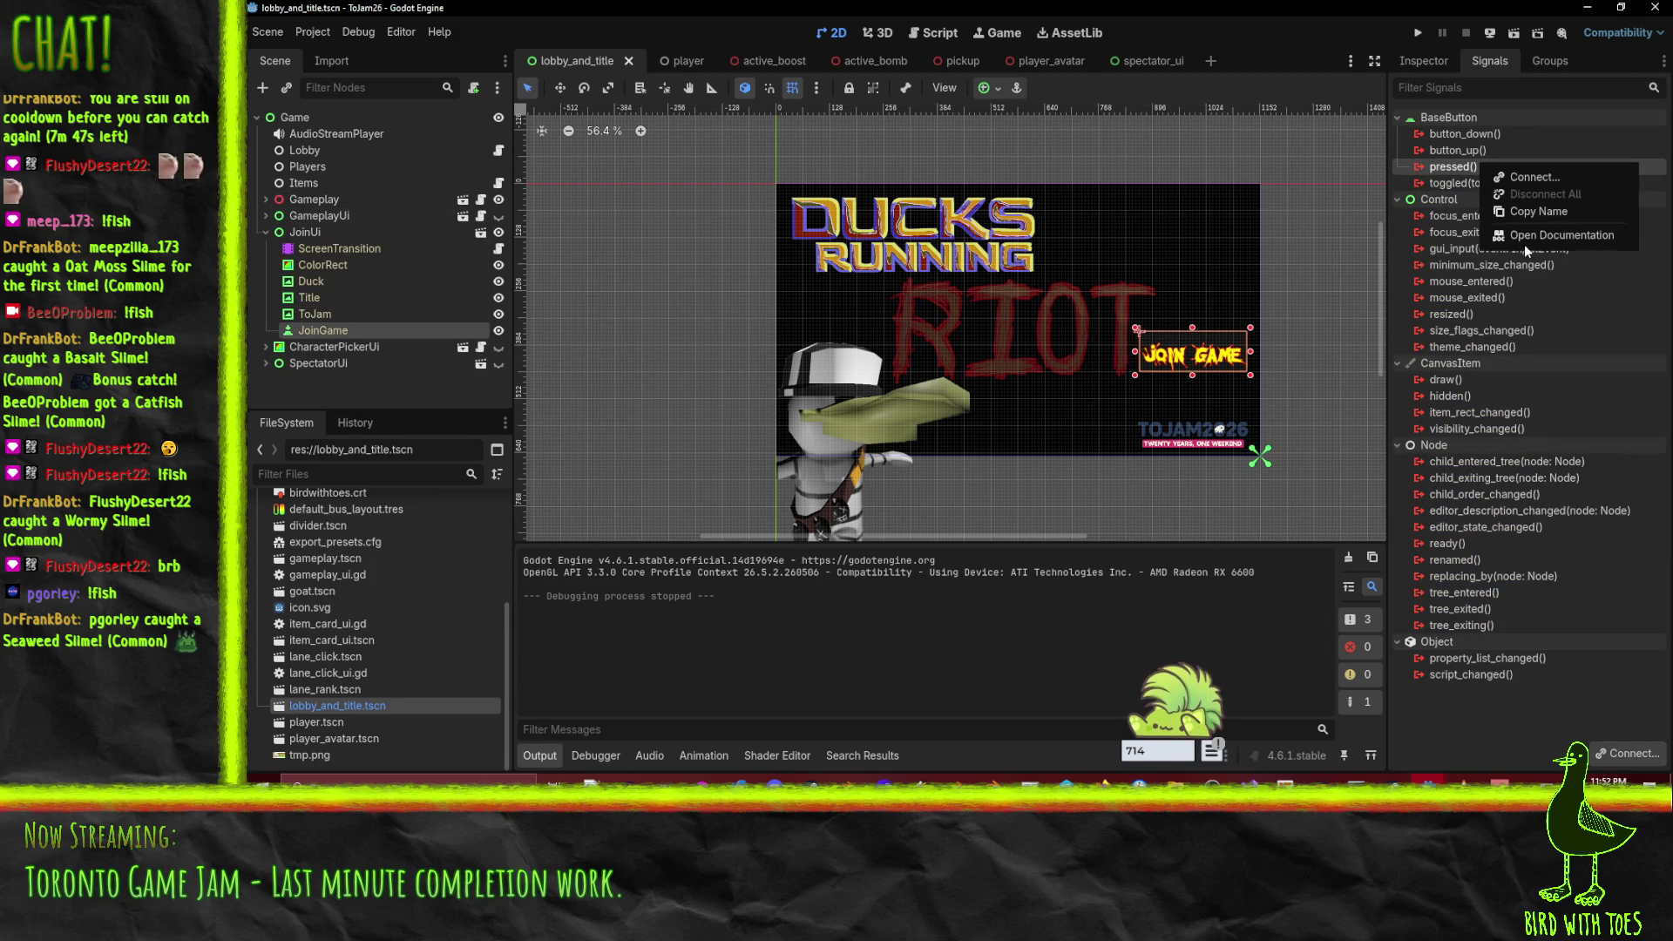
{"action": "left_click", "coordinate": [1533, 176]}
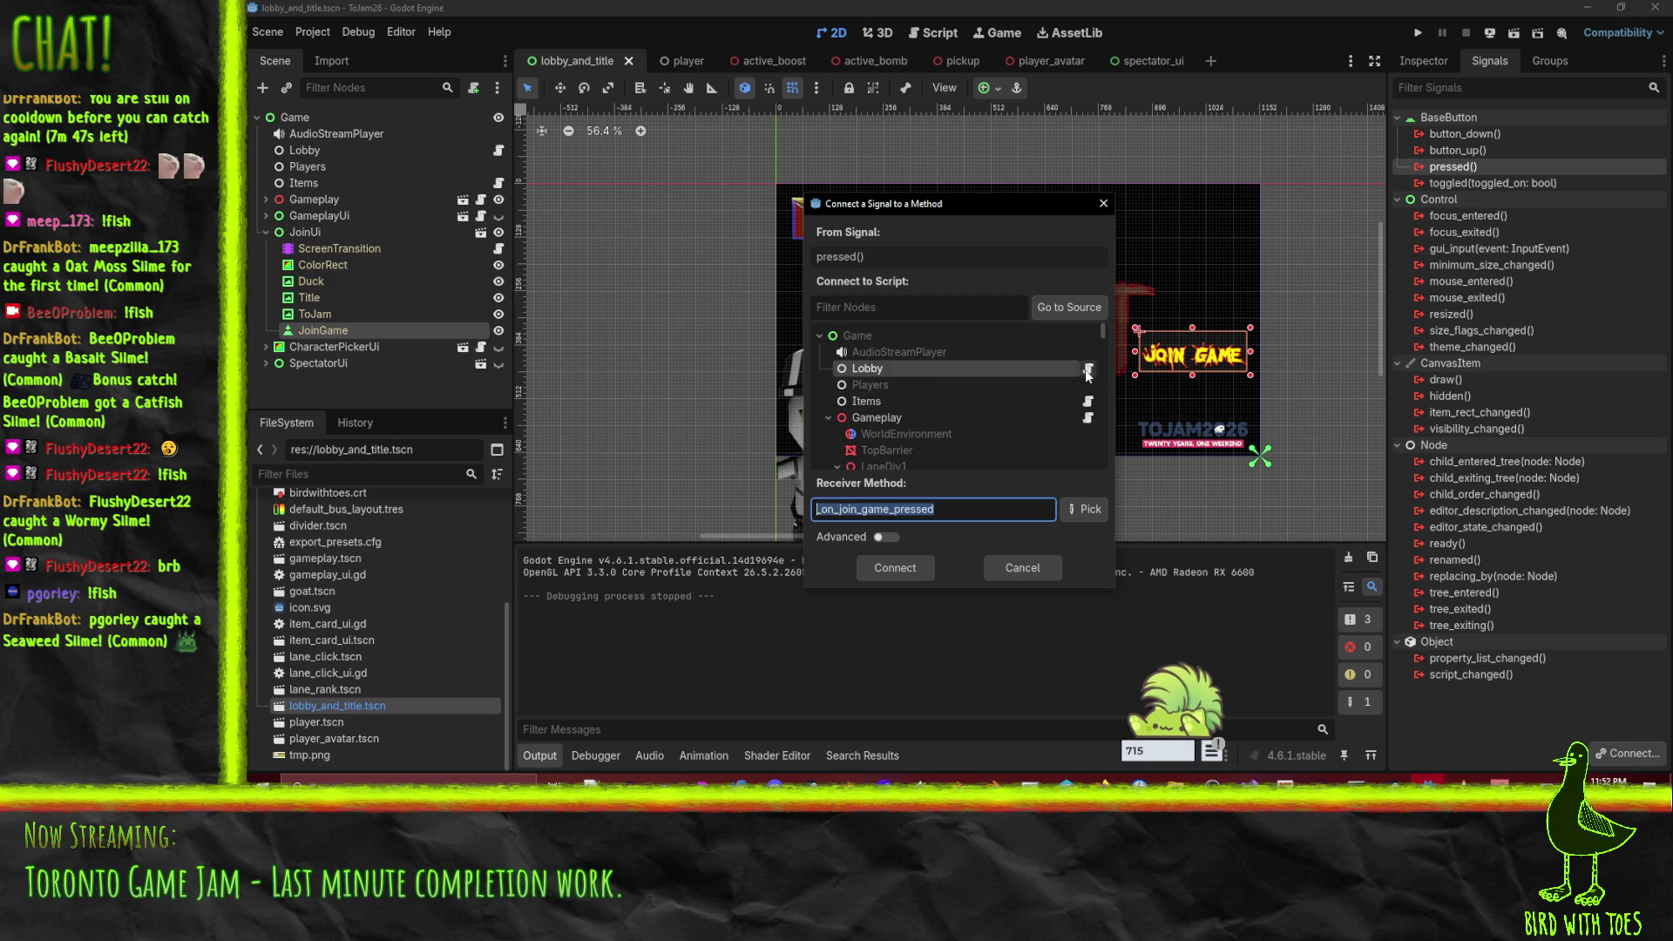
Step: Pick Lobby's join() as the receiving method, connect it, and relaunch the client
{"action": "left_click", "coordinate": [1082, 510]}
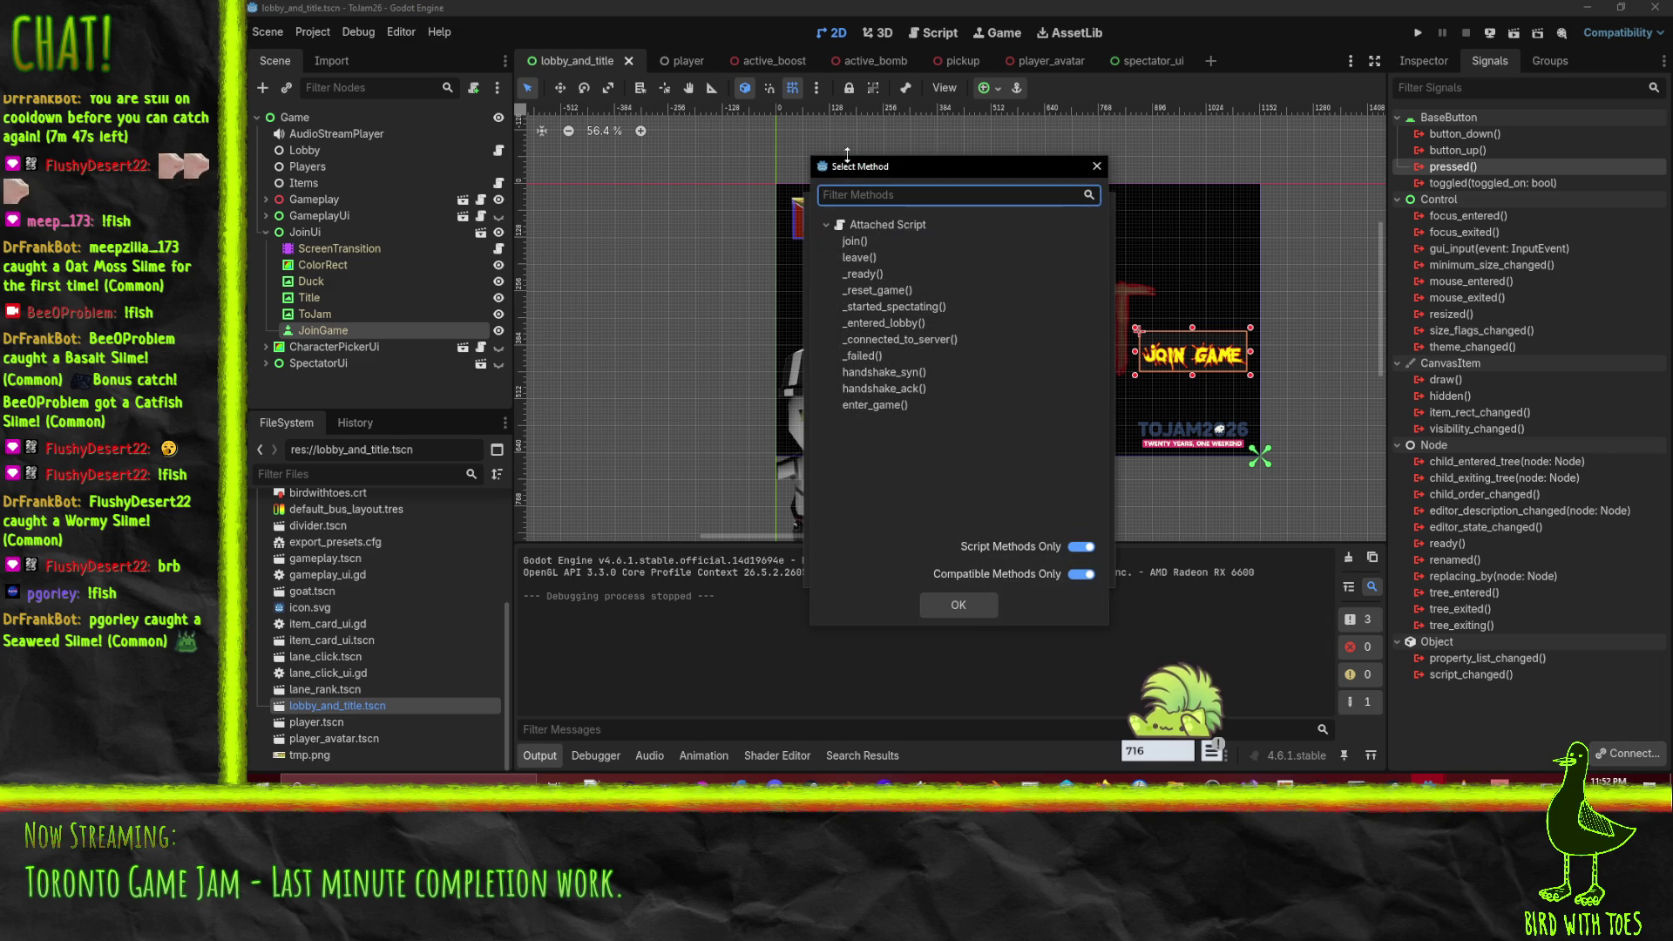
{"action": "left_click", "coordinate": [941, 241]}
{"action": "left_click", "coordinate": [960, 602]}
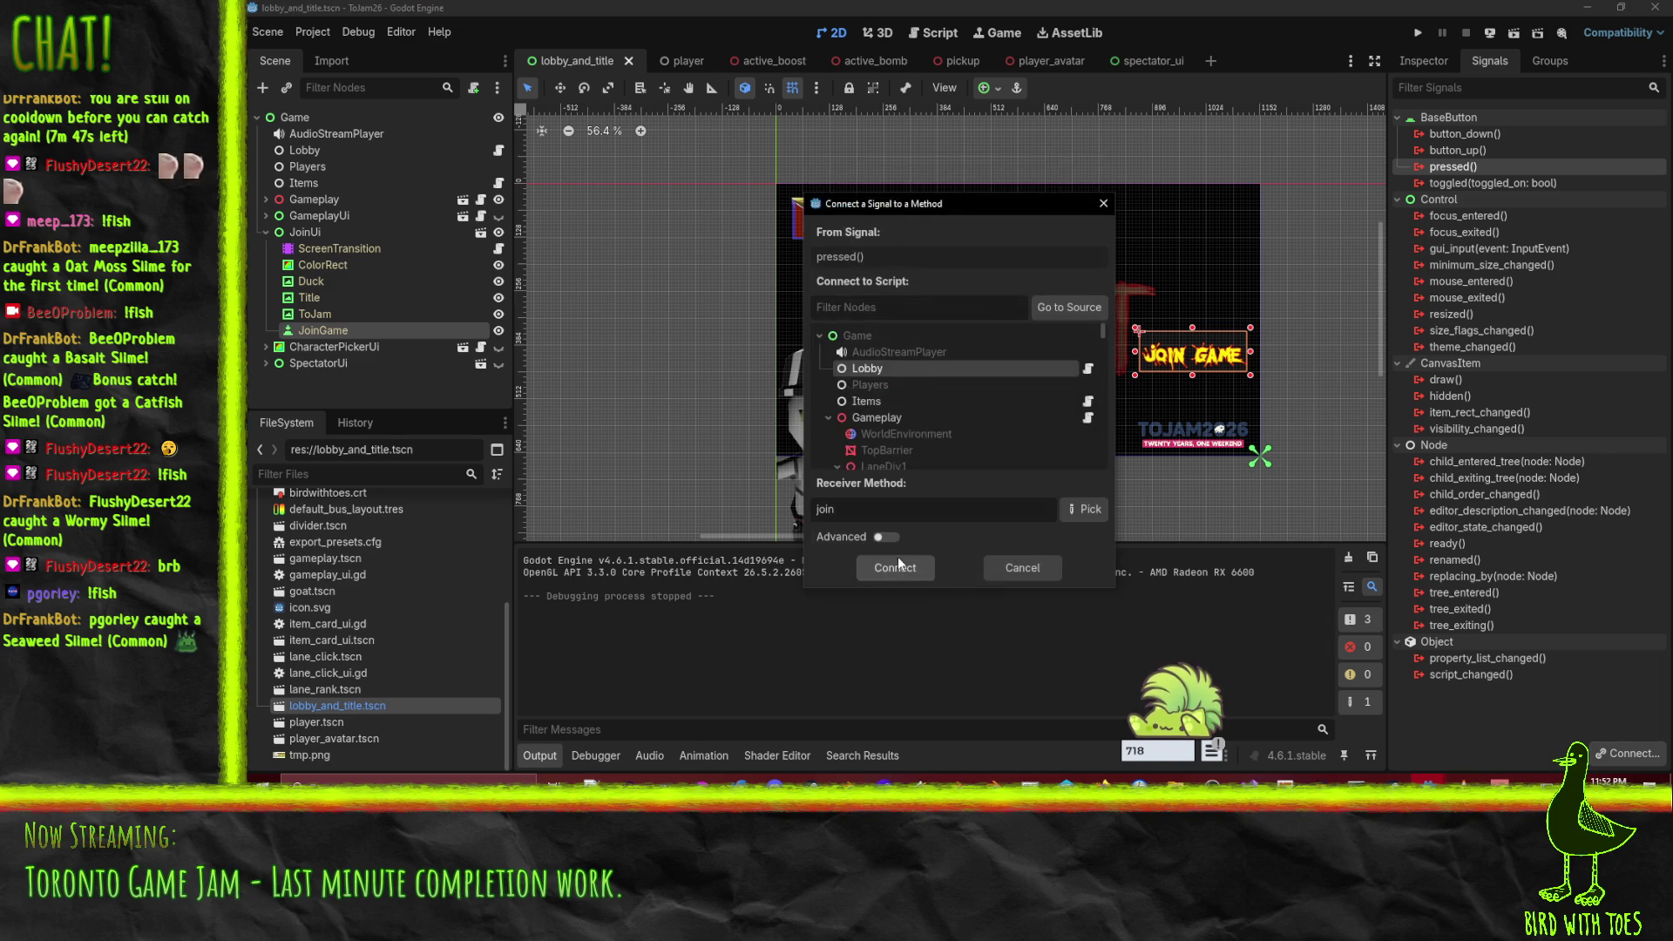
{"action": "left_click", "coordinate": [898, 569]}
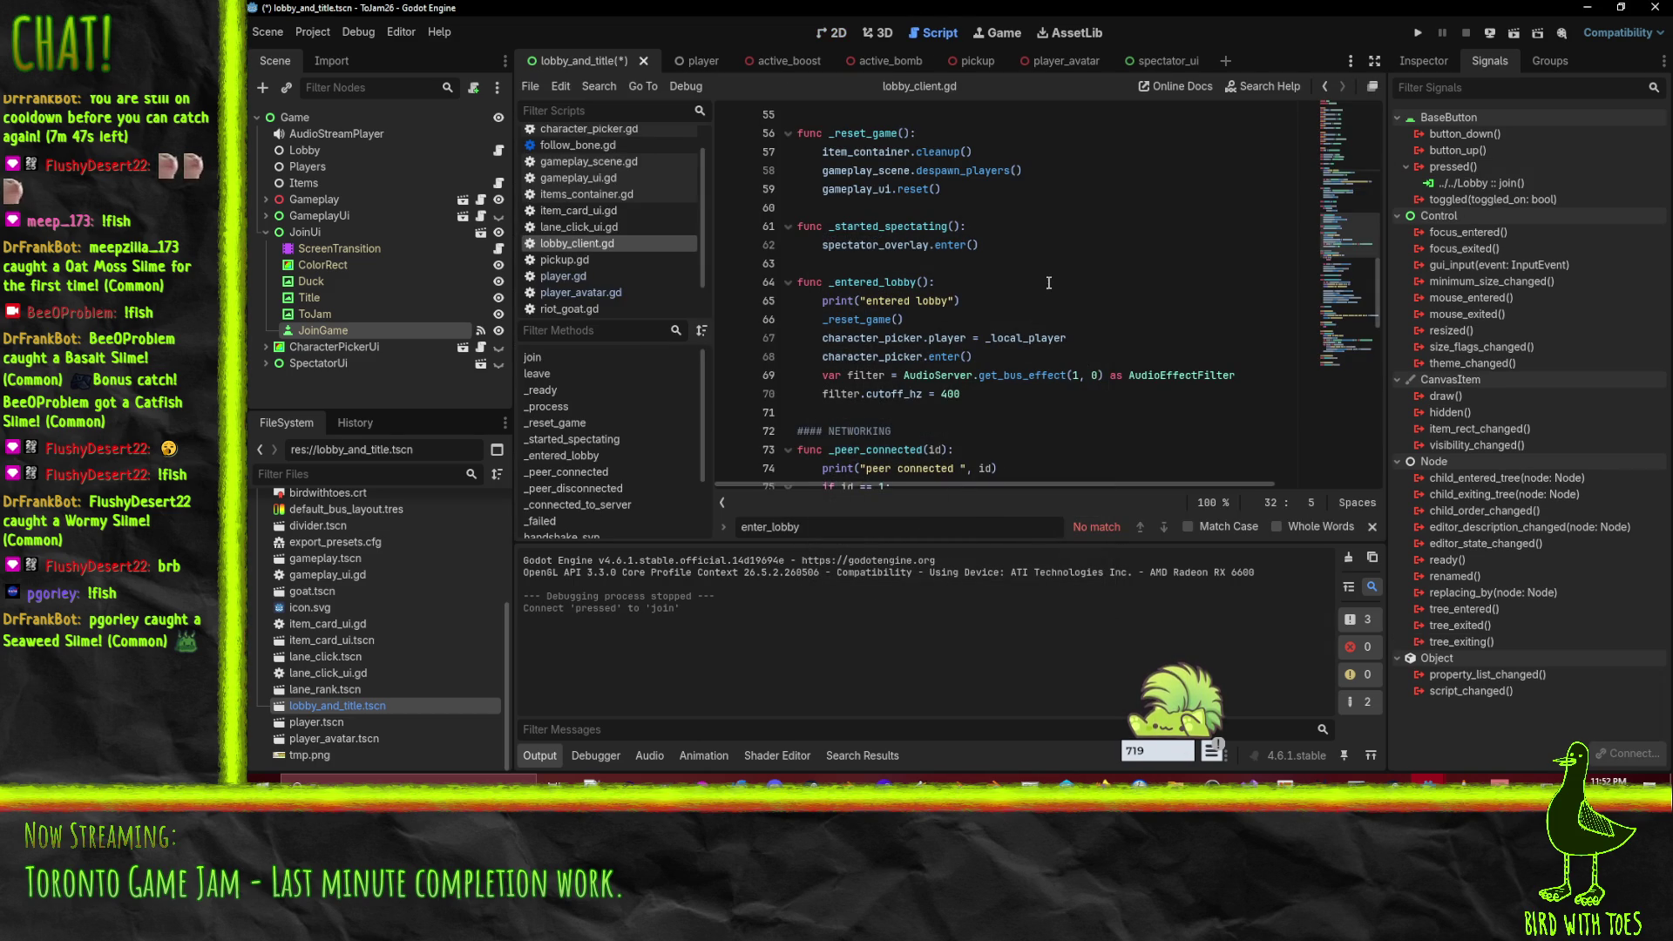
{"action": "left_click", "coordinate": [1417, 33]}
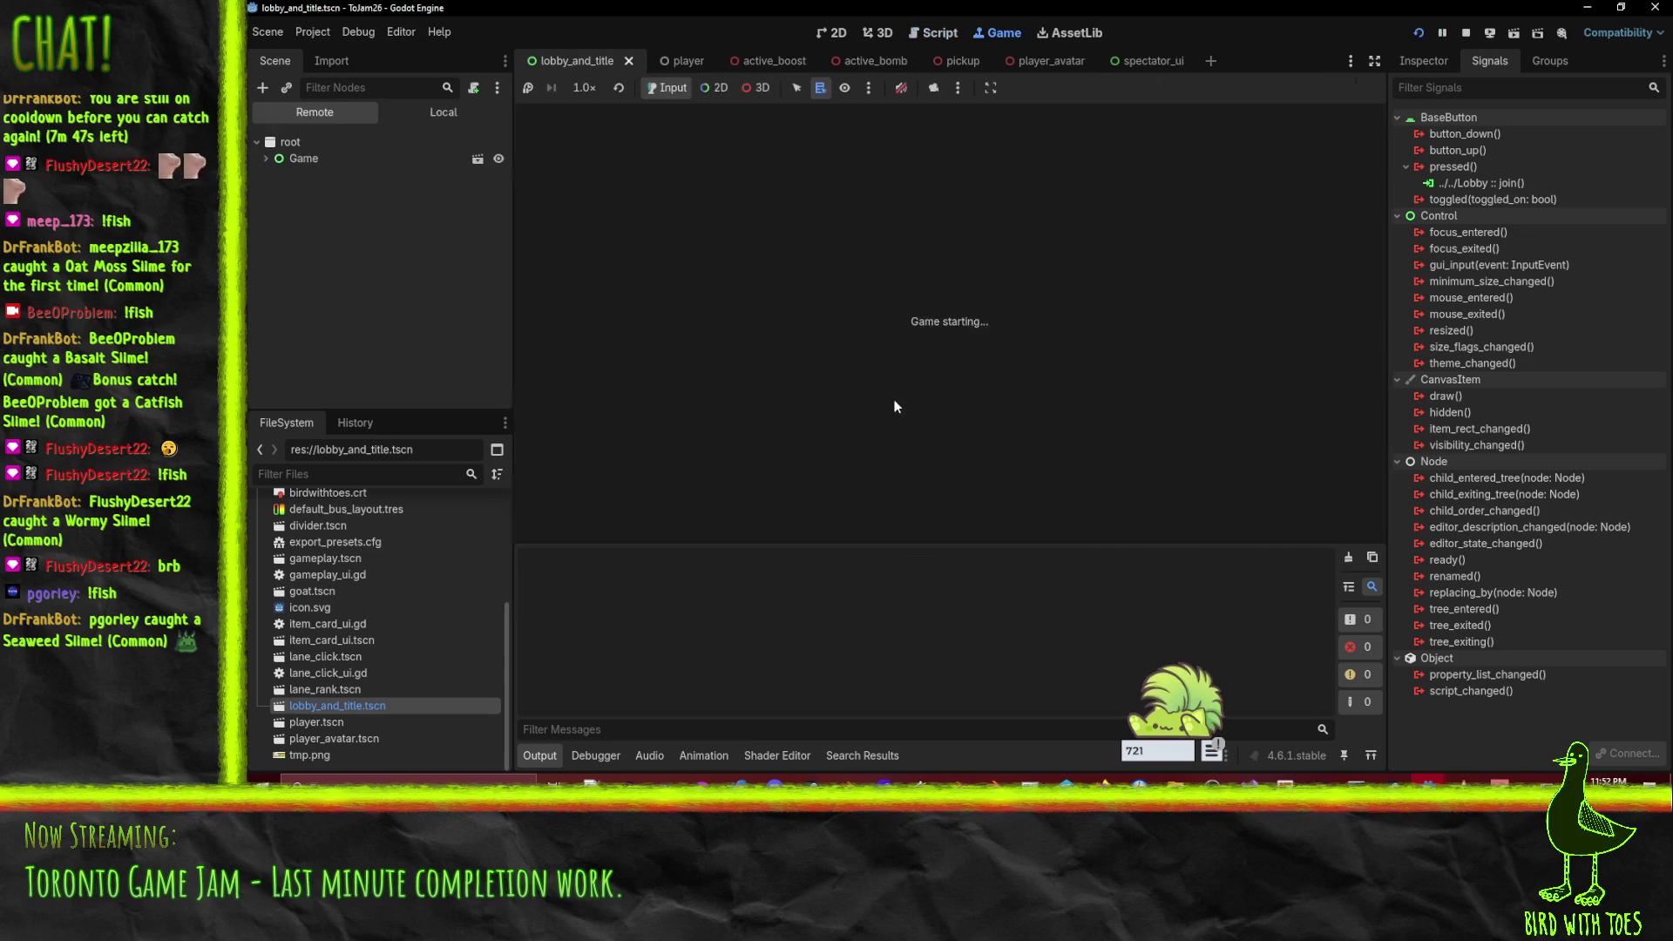
Step: Join from the relaunched client, expand the handshake_ack RPC error in Debugger > Errors, then stop the game
{"action": "left_click", "coordinate": [1174, 390]}
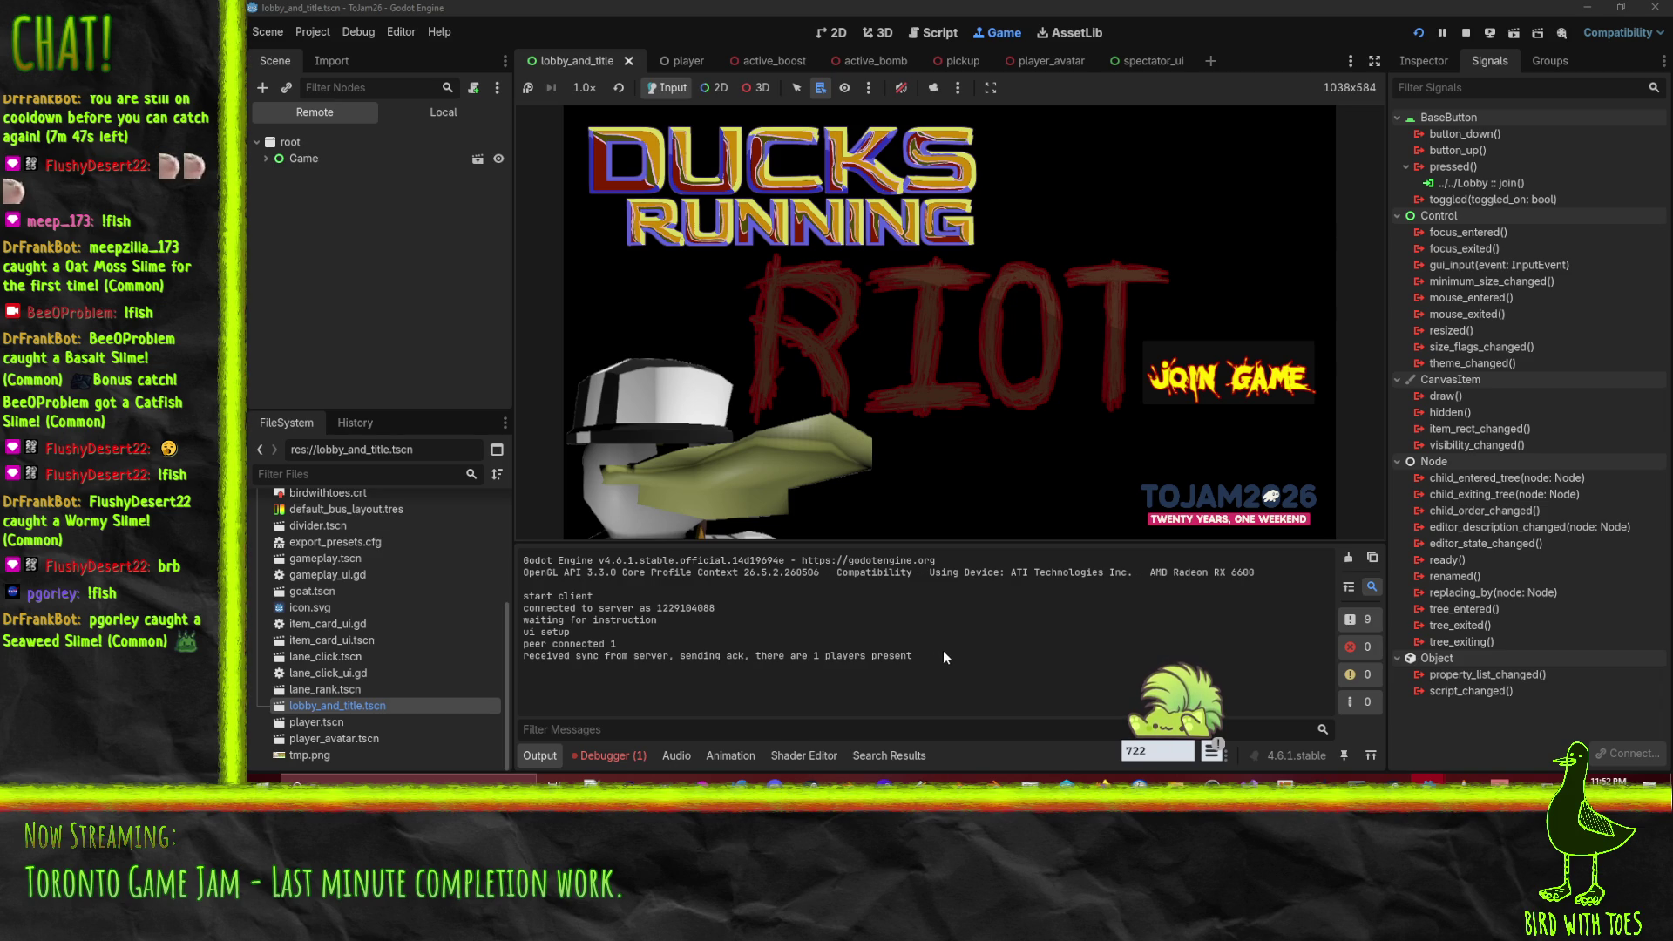
{"action": "left_click", "coordinate": [593, 756]}
{"action": "double_click", "coordinate": [828, 605]}
{"action": "double_click", "coordinate": [828, 604]}
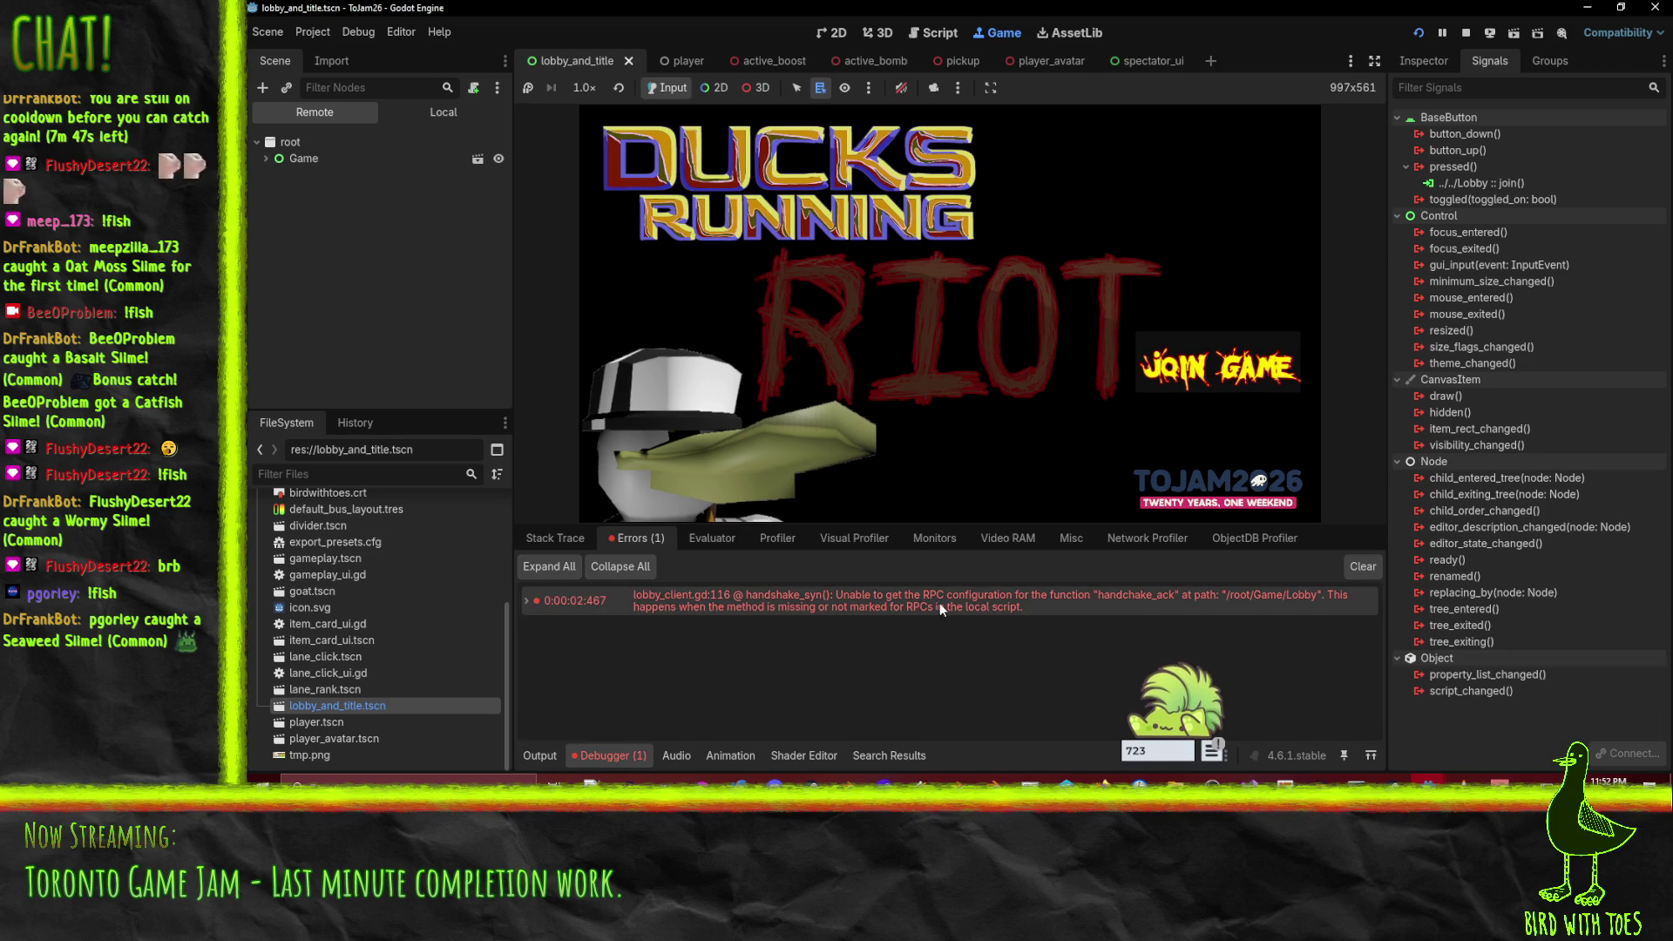
{"action": "double_click", "coordinate": [1099, 613]}
{"action": "double_click", "coordinate": [1100, 613]}
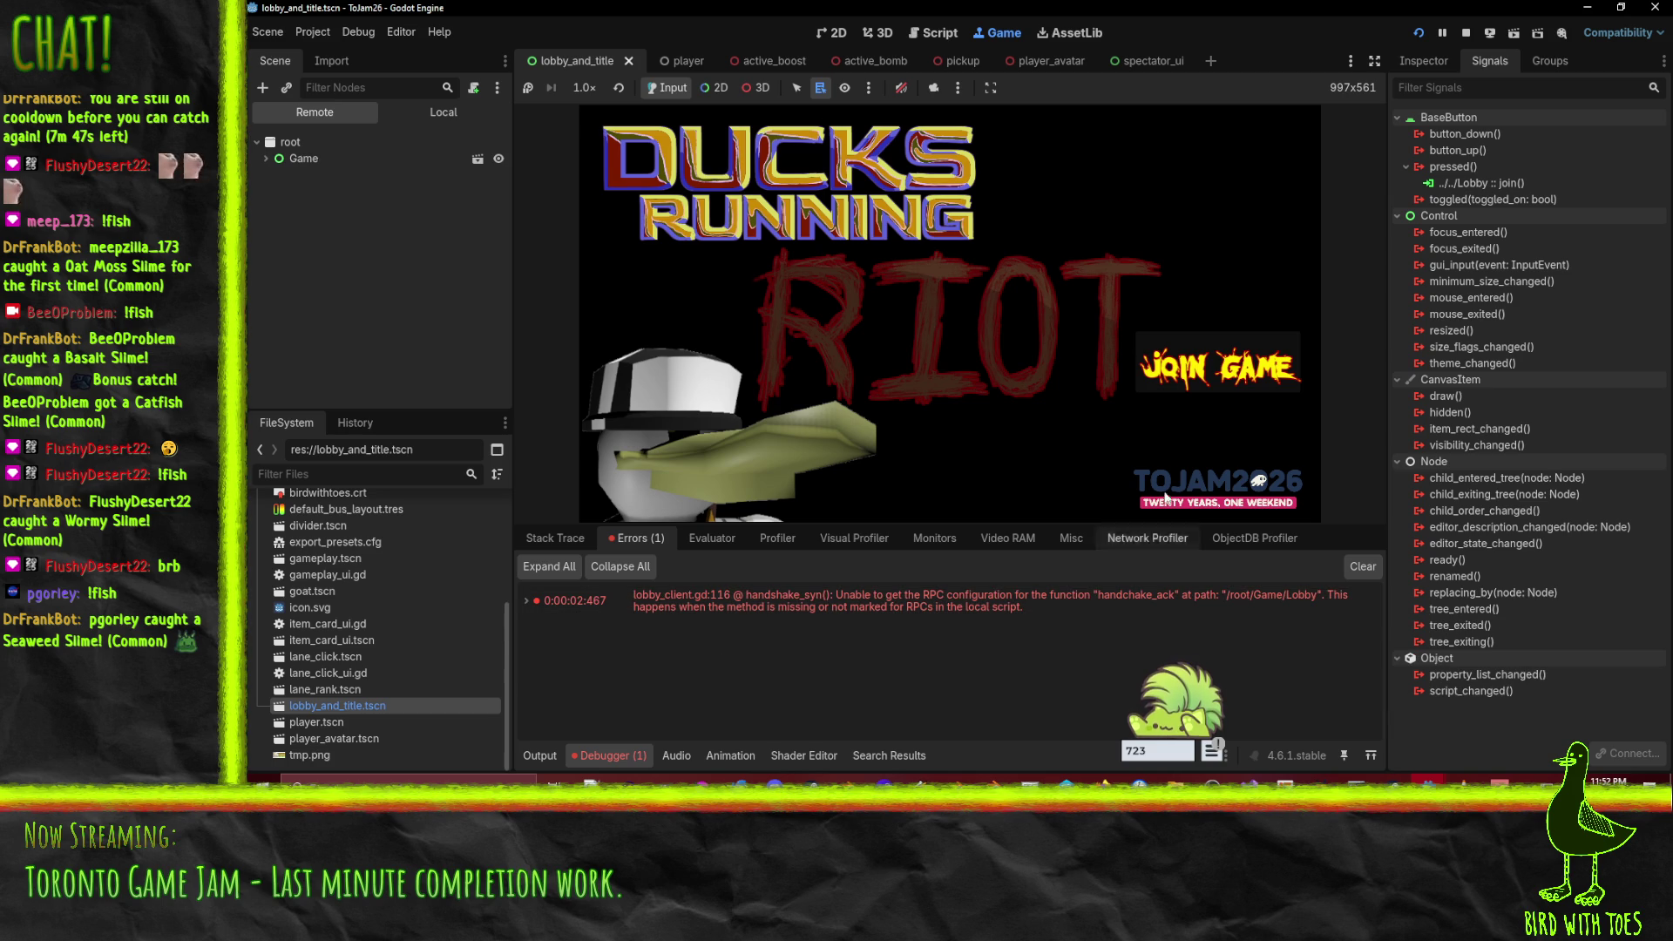
{"action": "left_click", "coordinate": [1466, 35]}
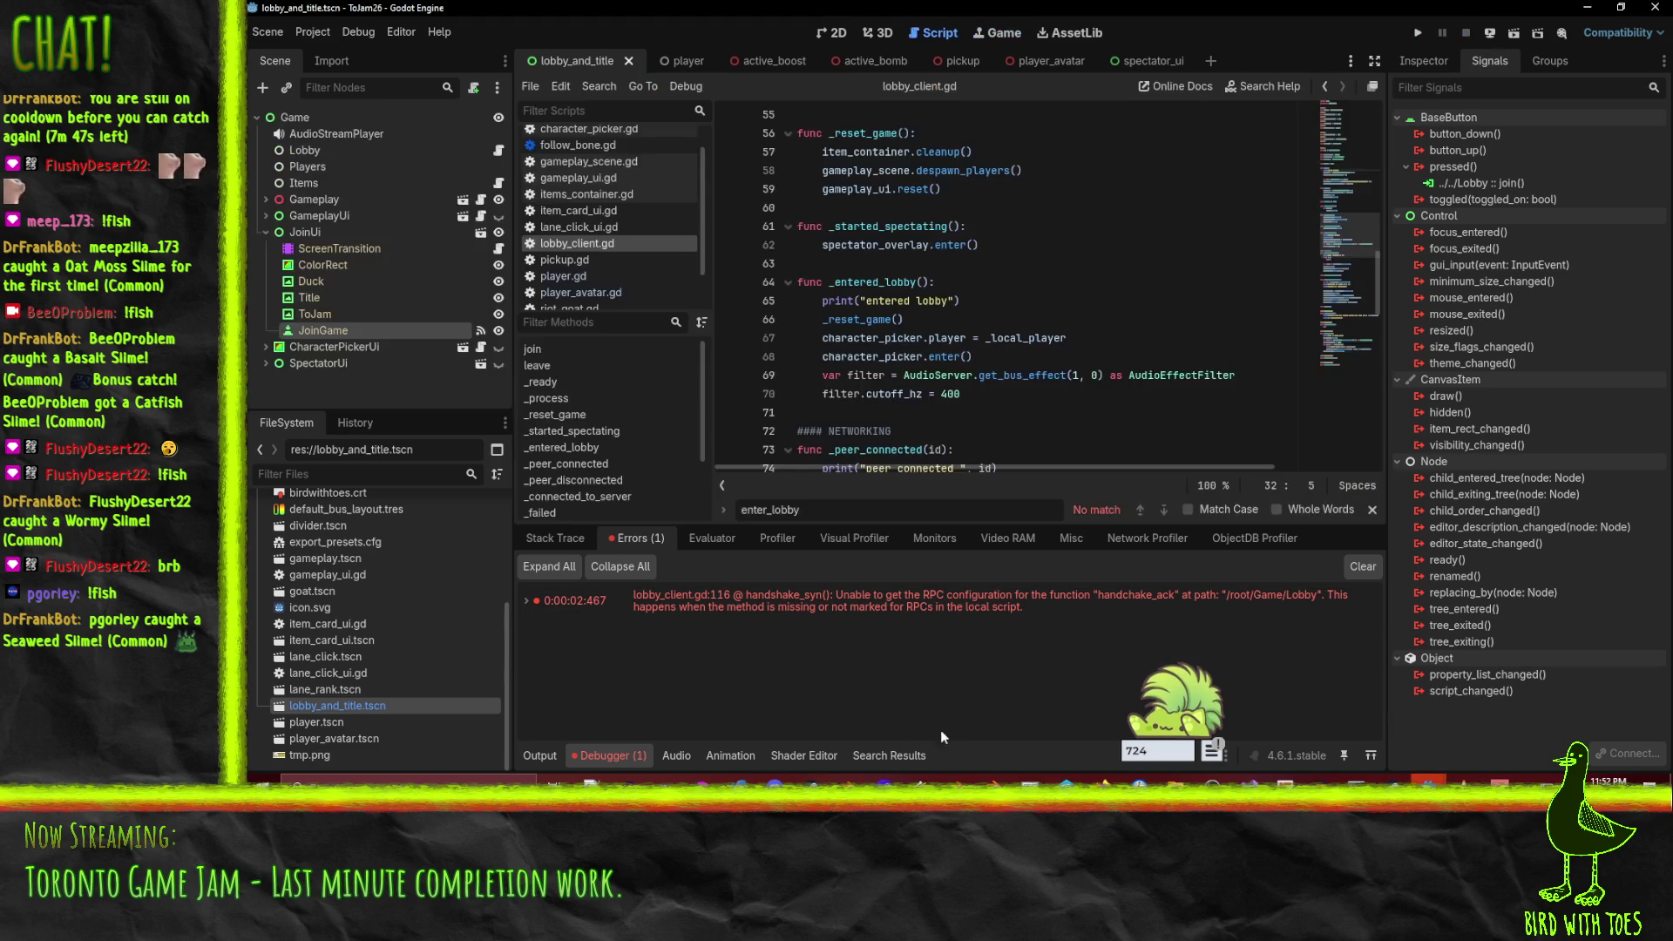
{"action": "mouse_move", "coordinate": [1446, 780]}
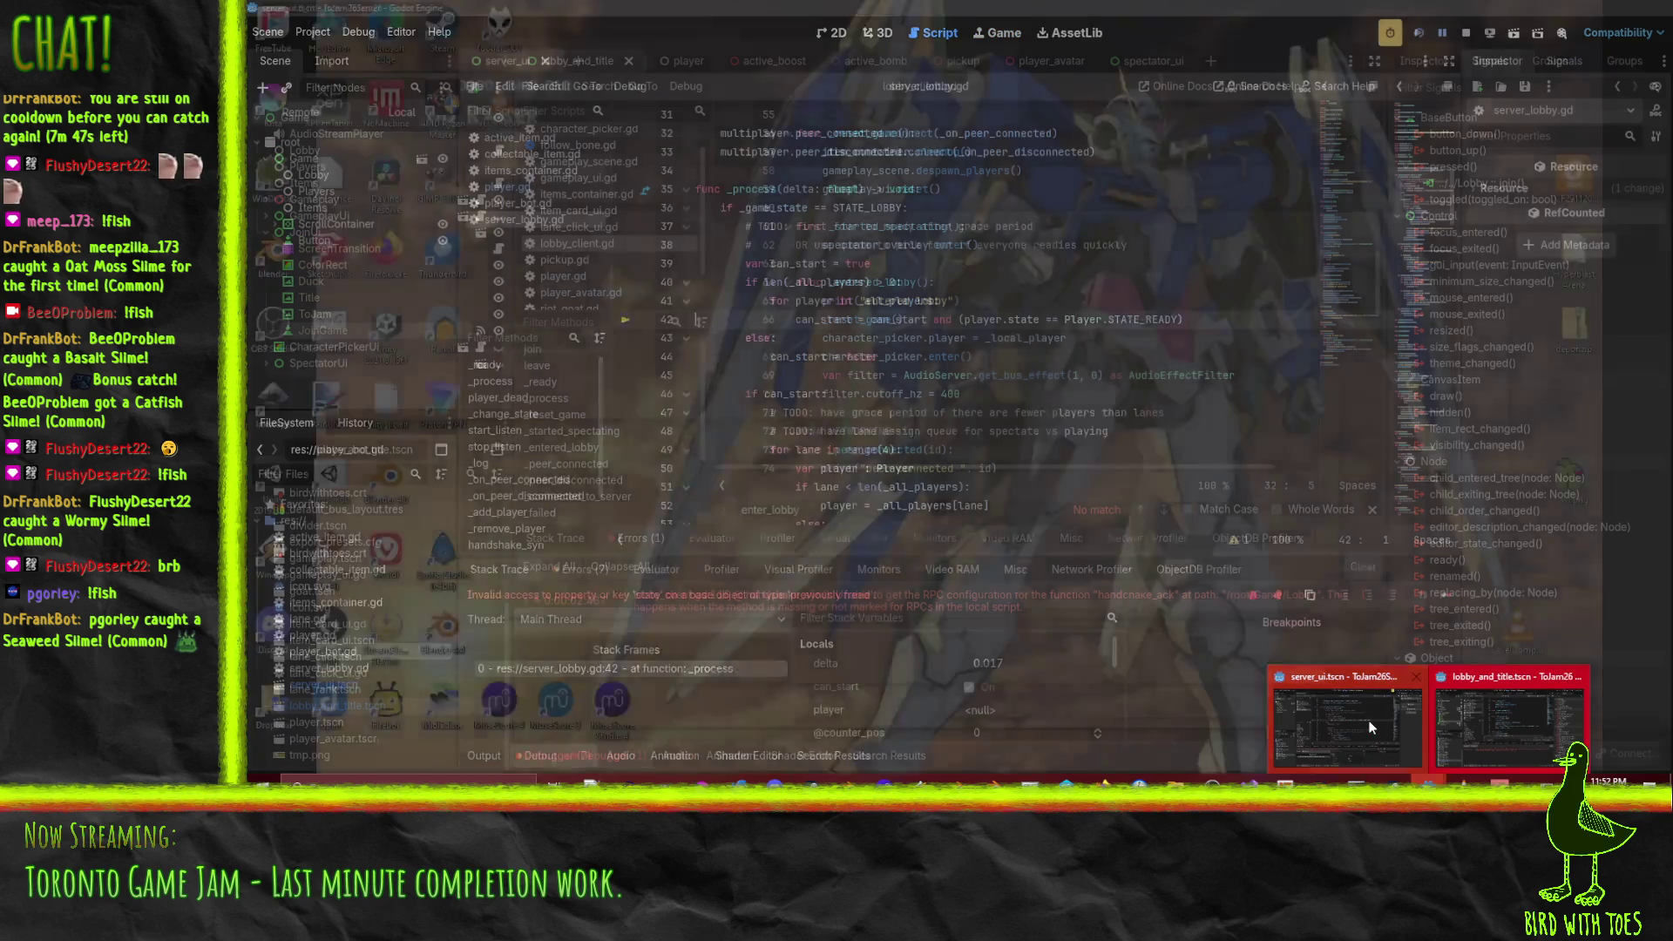
{"action": "left_click", "coordinate": [1383, 719]}
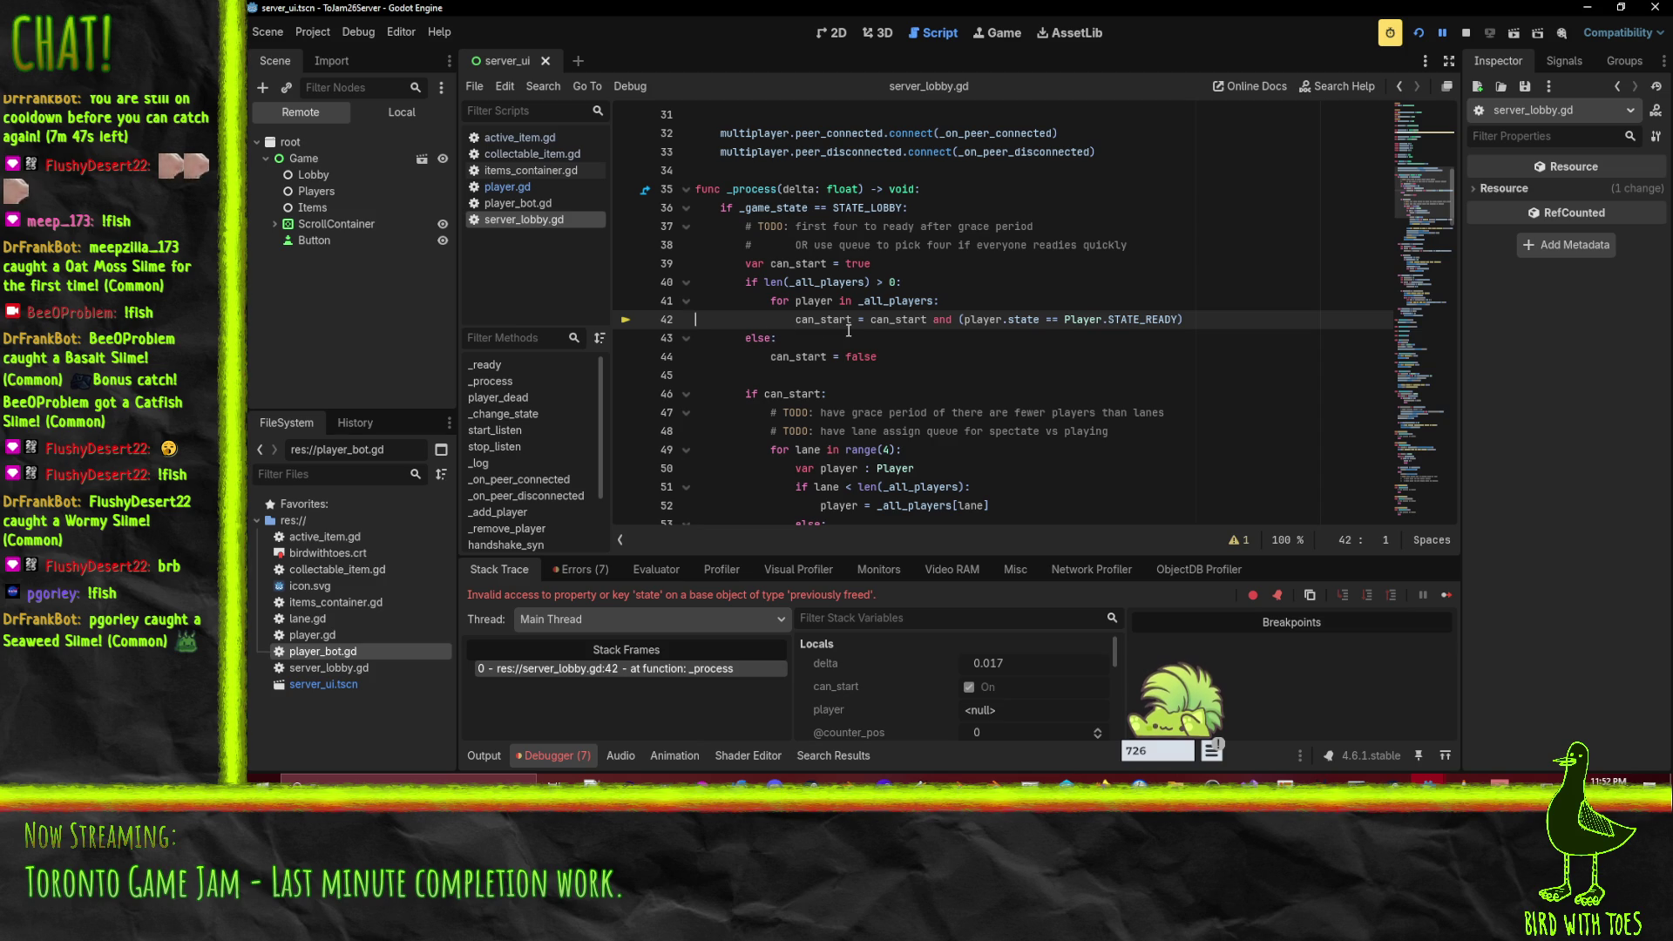
{"action": "mouse_move", "coordinate": [832, 319]}
{"action": "double_click", "coordinate": [976, 319]}
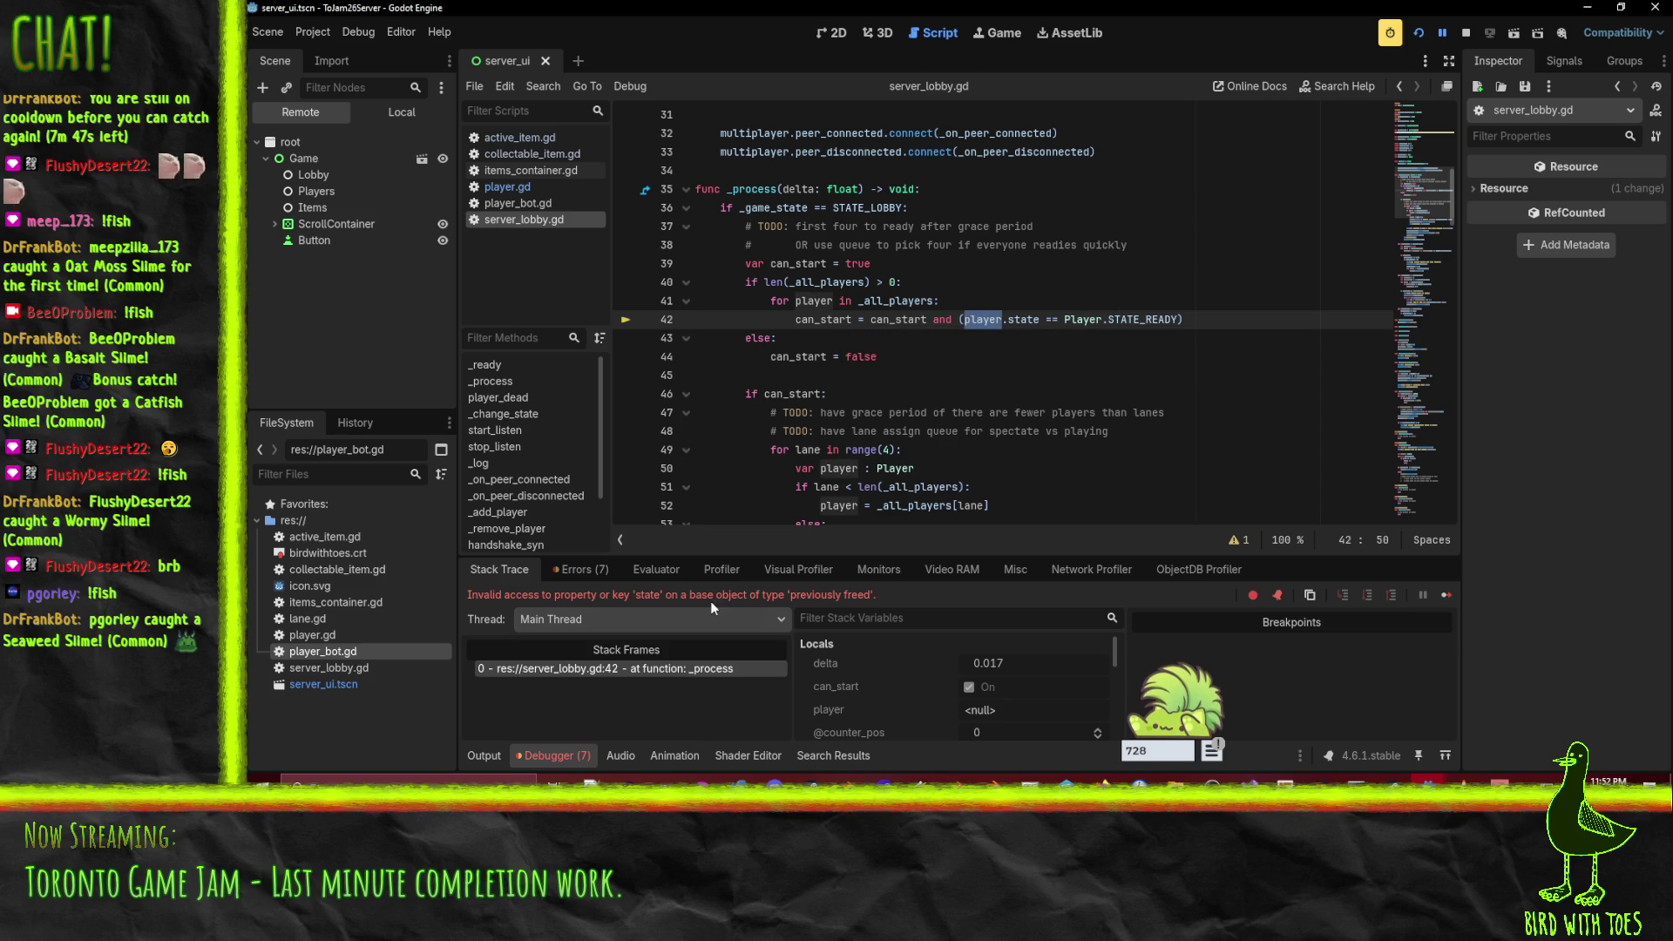
{"action": "left_click", "coordinate": [1468, 33]}
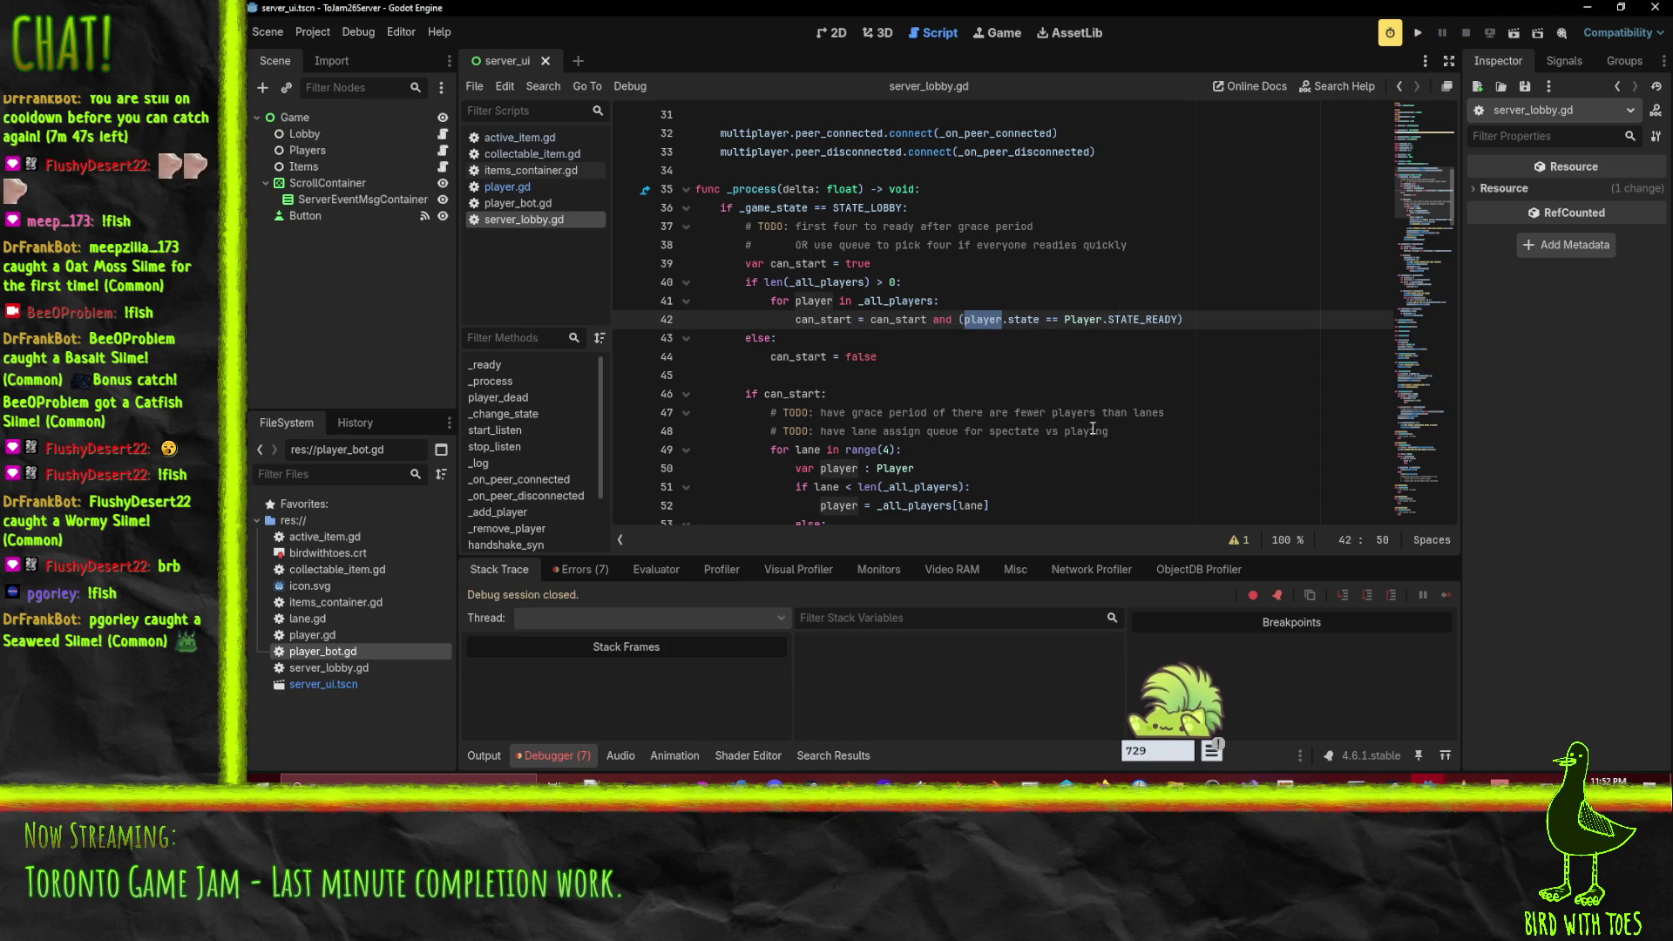
{"action": "scroll", "coordinate": [1026, 319], "scroll_direction": "down", "scroll_amount": 20}
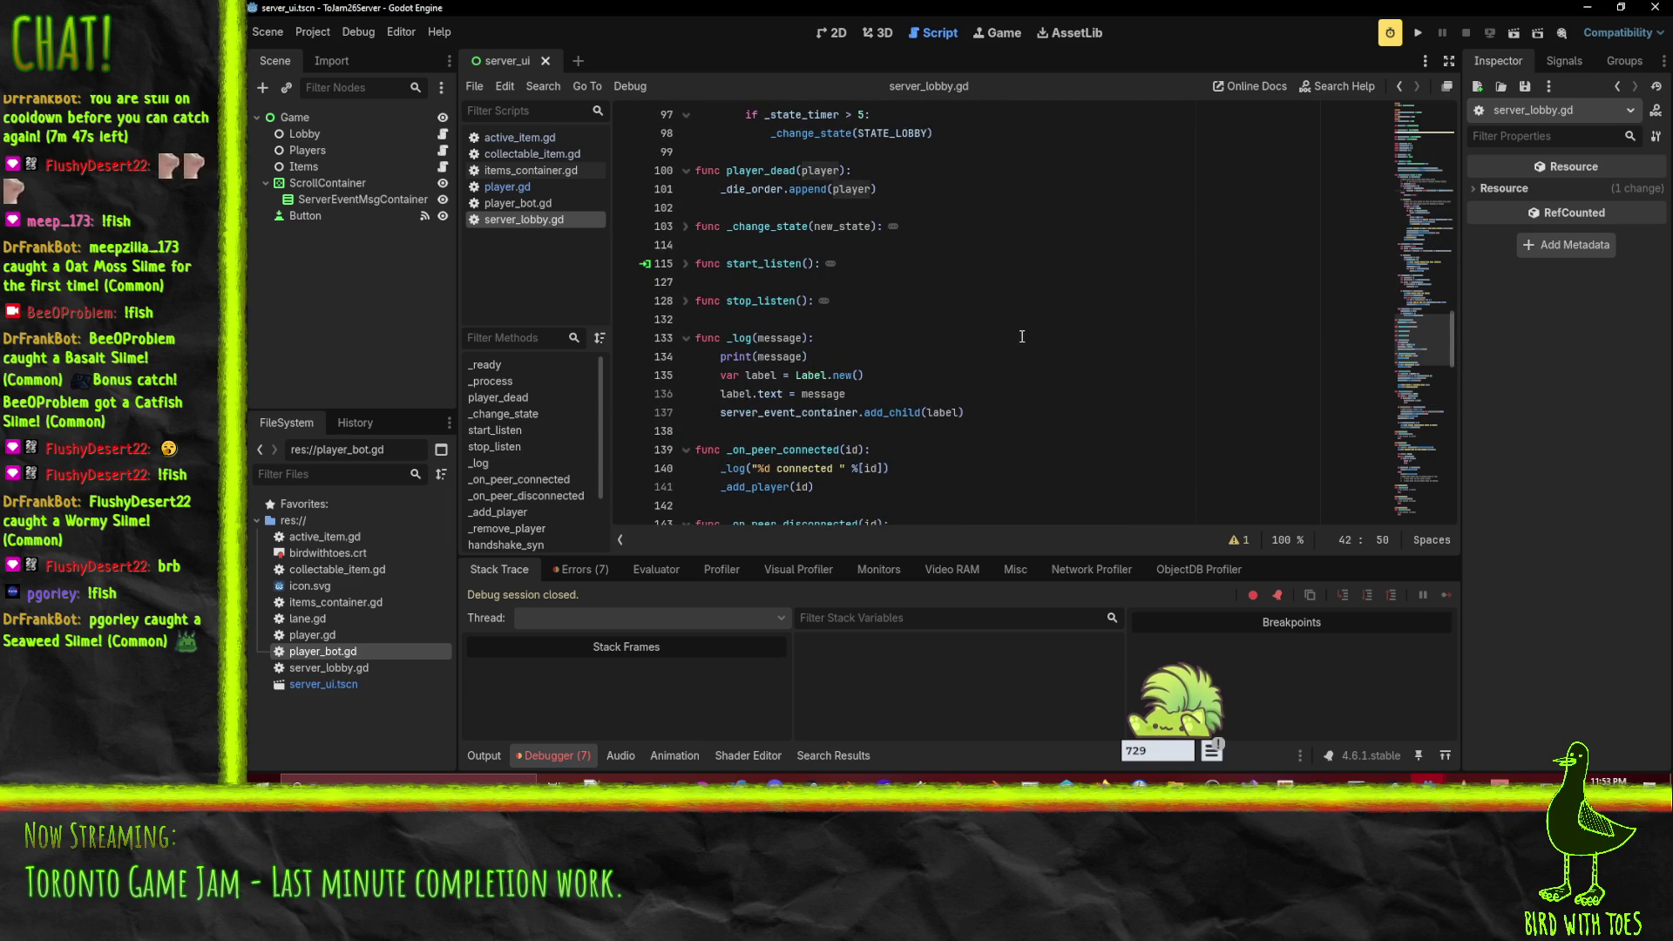
{"action": "scroll", "coordinate": [1021, 336], "scroll_direction": "up", "scroll_amount": 1}
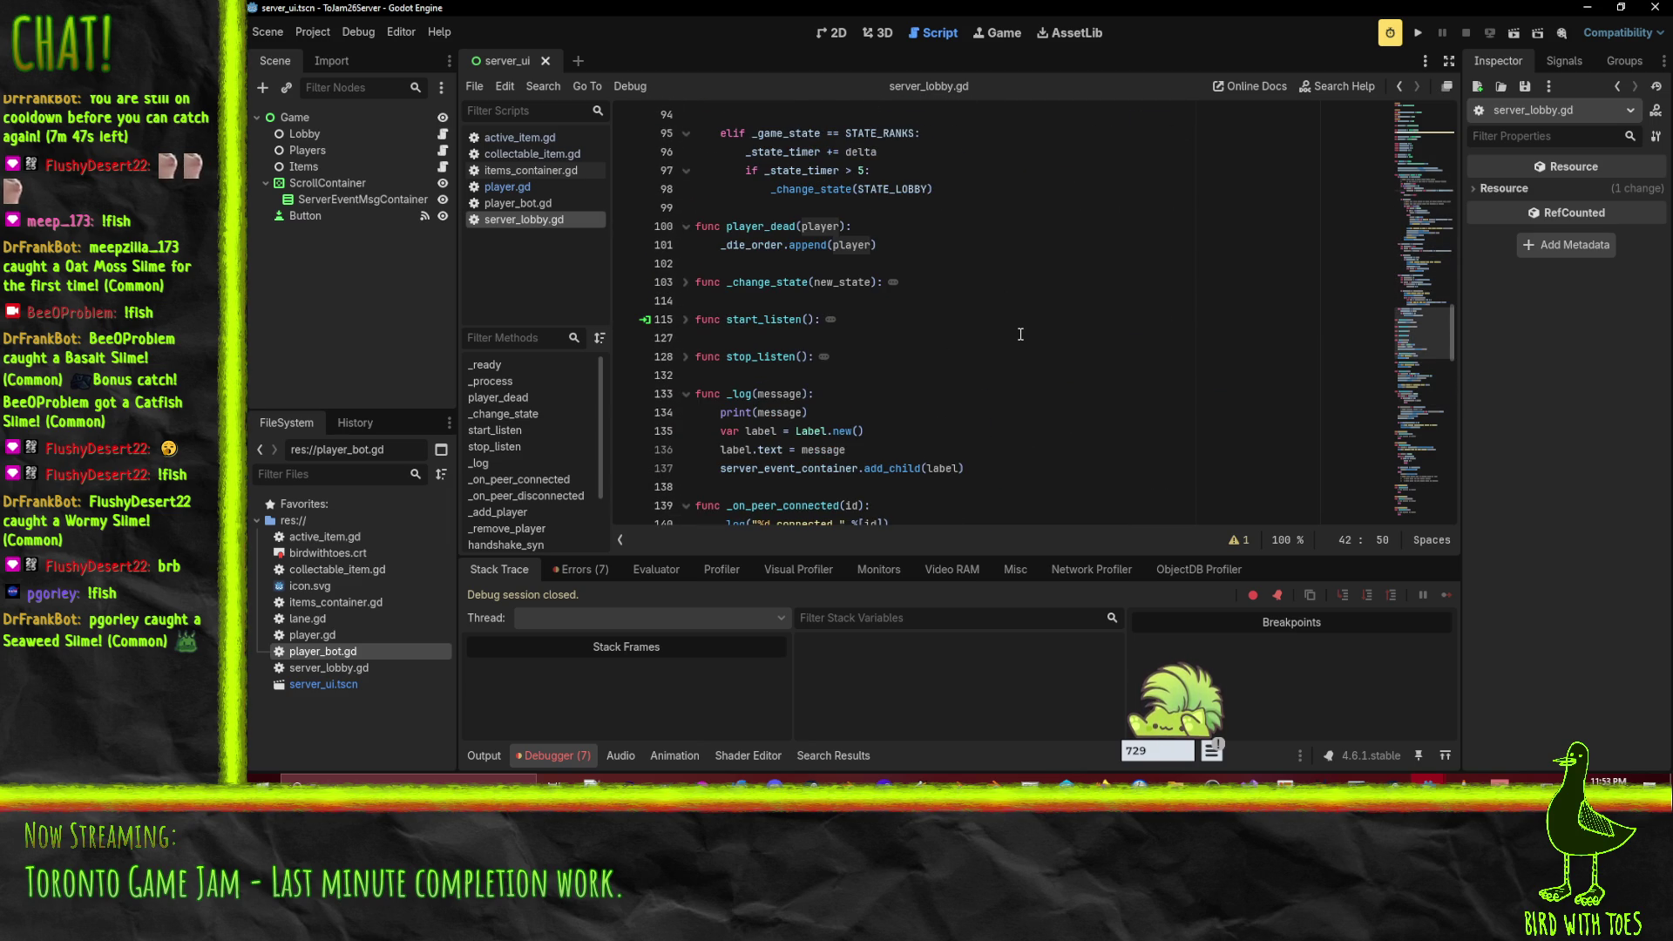
{"action": "mouse_move", "coordinate": [1429, 778]}
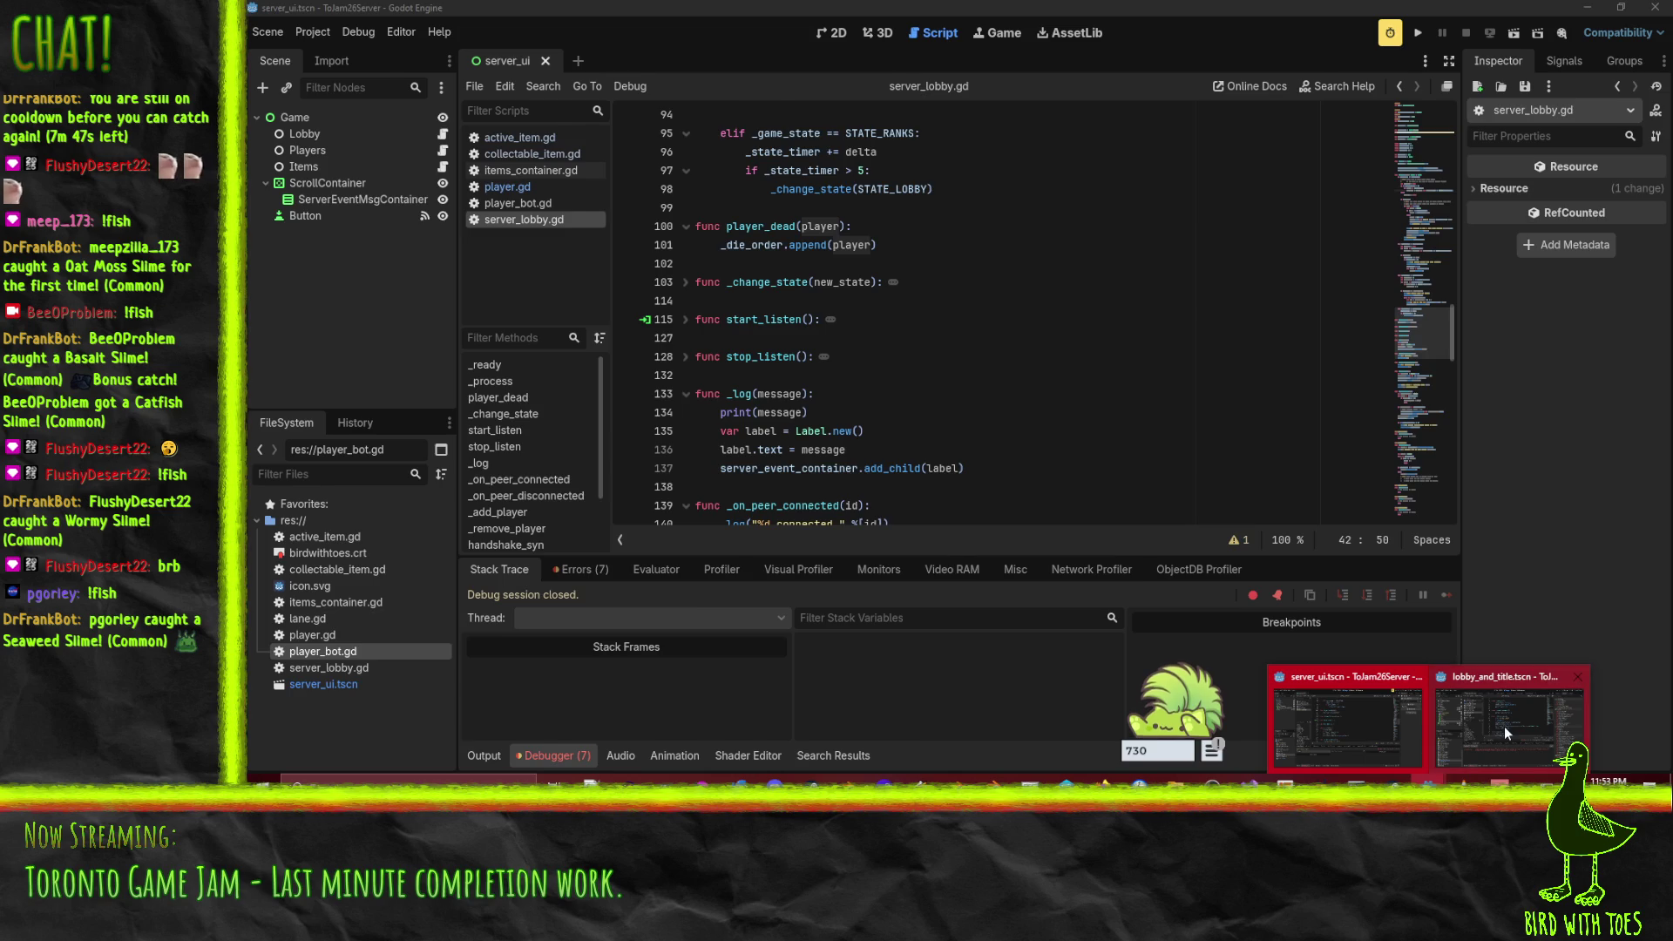
{"action": "left_click", "coordinate": [1504, 724]}
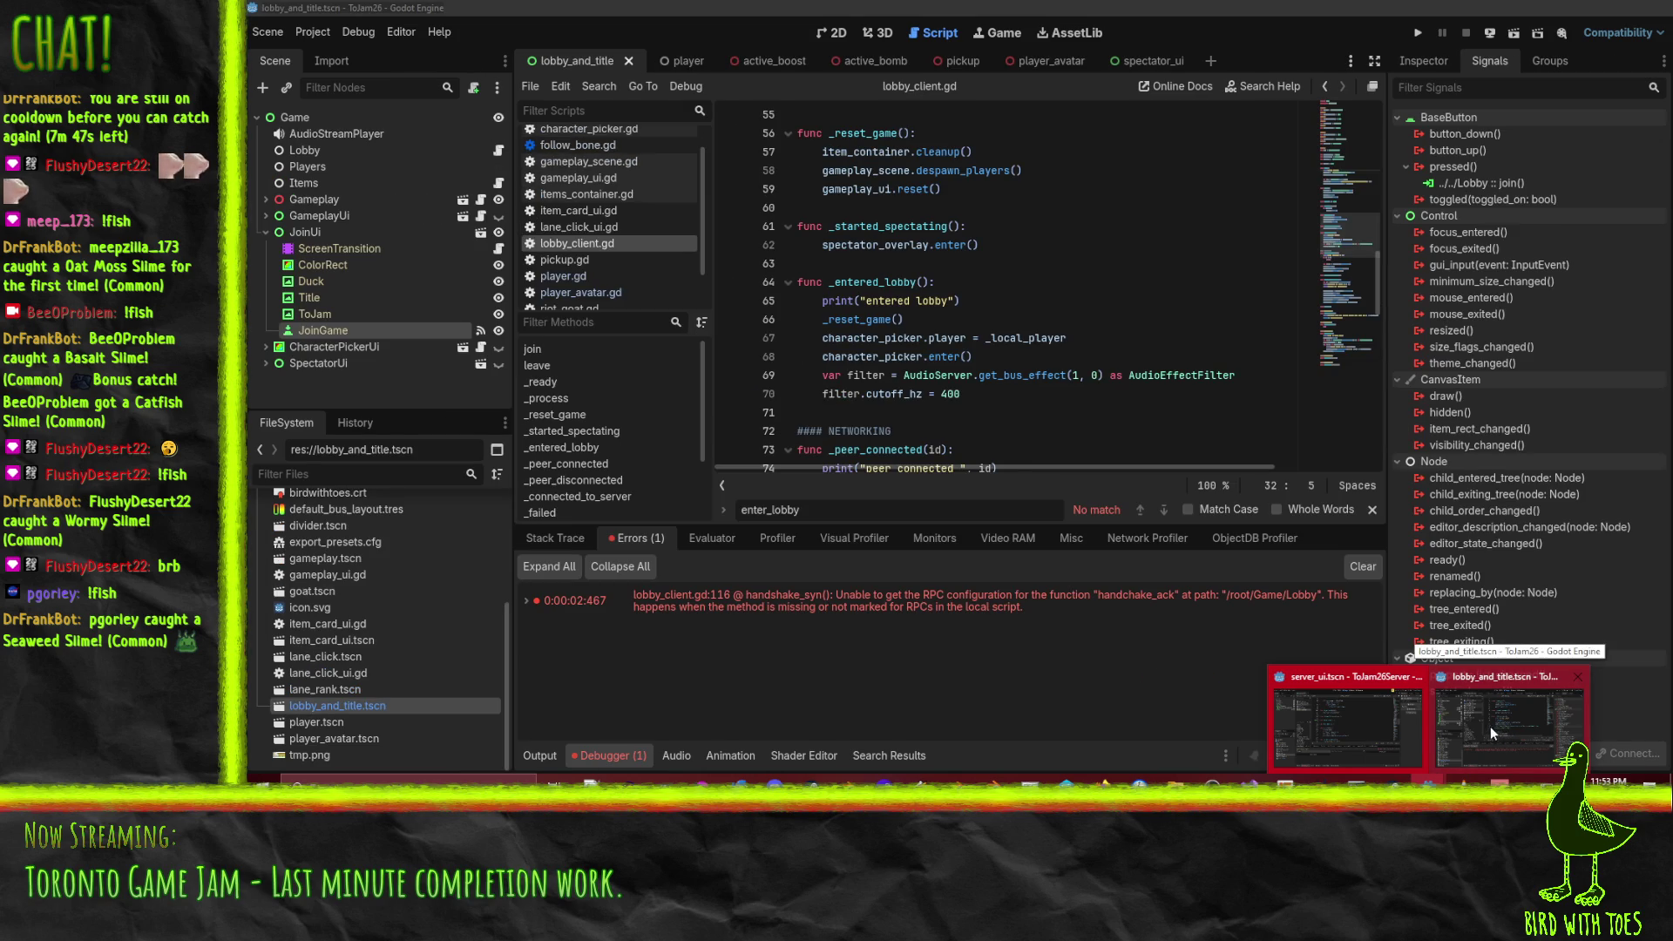
{"action": "left_click", "coordinate": [1486, 725]}
{"action": "left_click", "coordinate": [1042, 356]}
{"action": "scroll", "coordinate": [1042, 357], "scroll_direction": "down", "scroll_amount": 2}
{"action": "scroll", "coordinate": [923, 322], "scroll_direction": "down", "scroll_amount": 2}
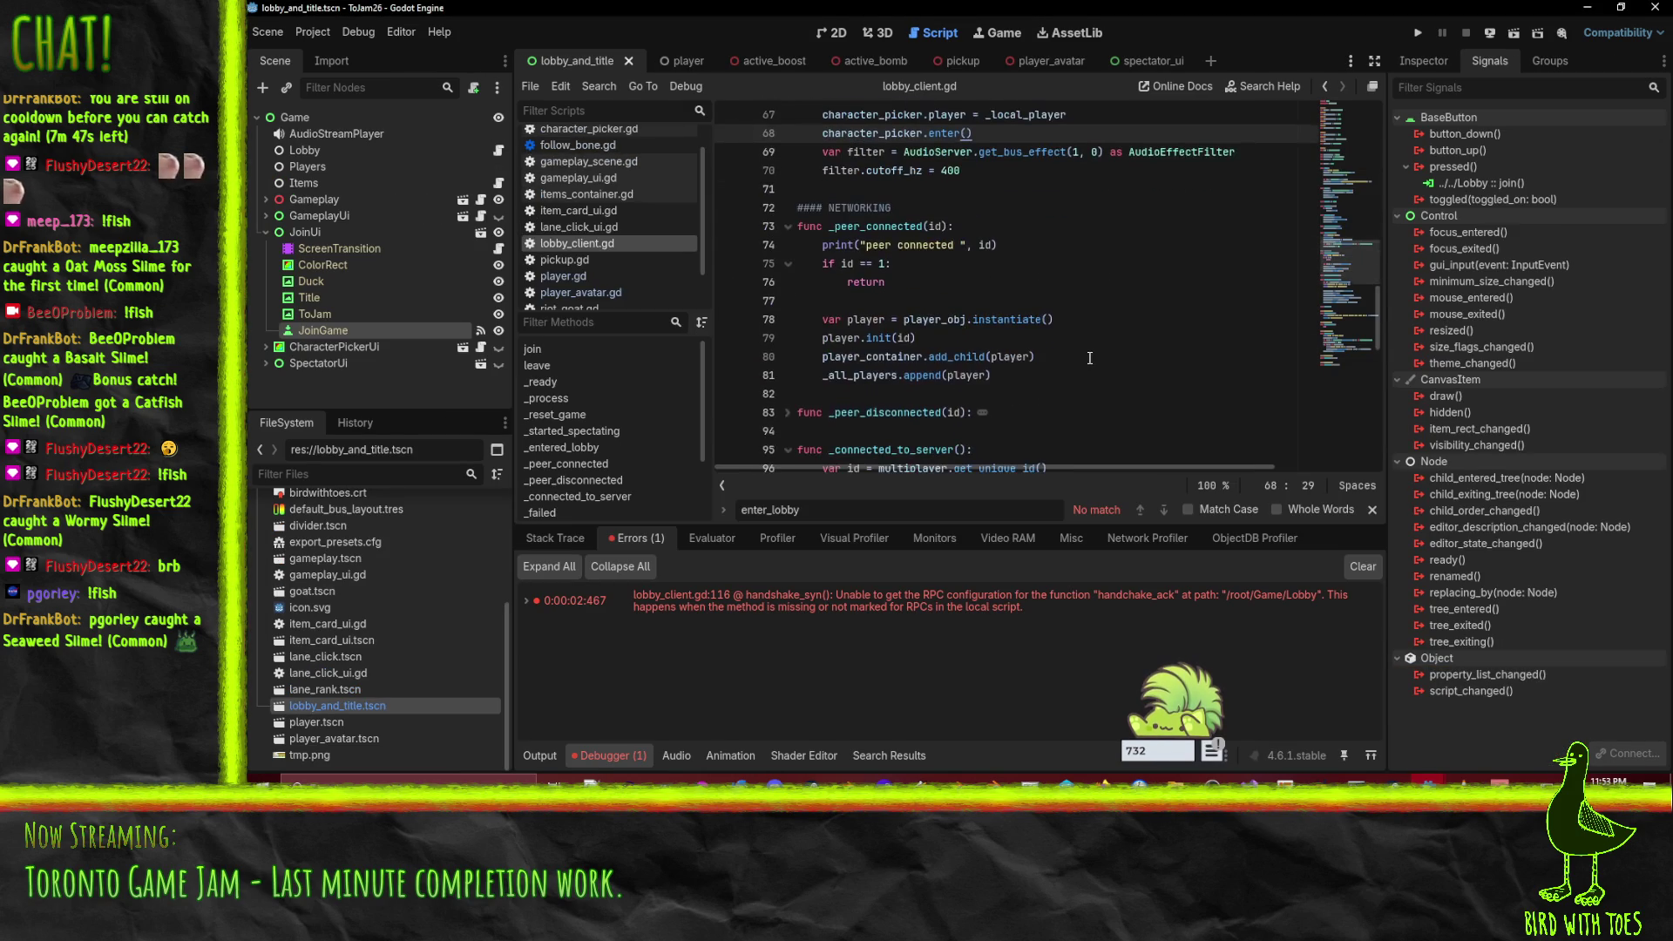
{"action": "left_click", "coordinate": [958, 271]}
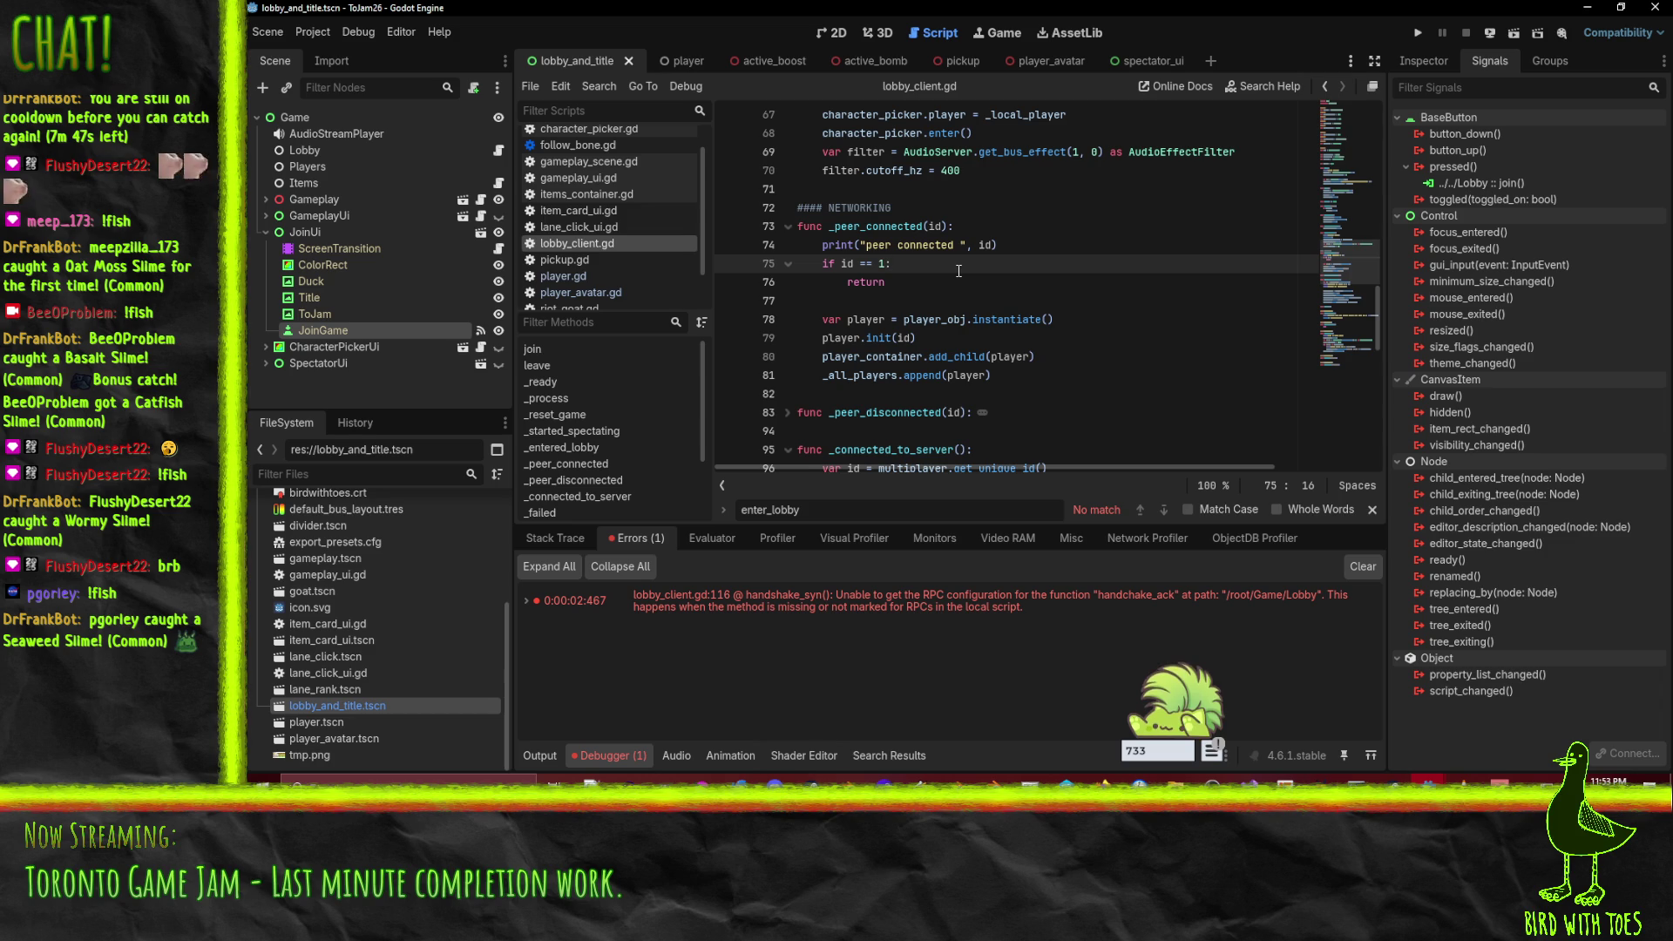
{"action": "scroll", "coordinate": [1144, 310], "scroll_direction": "up", "scroll_amount": 1}
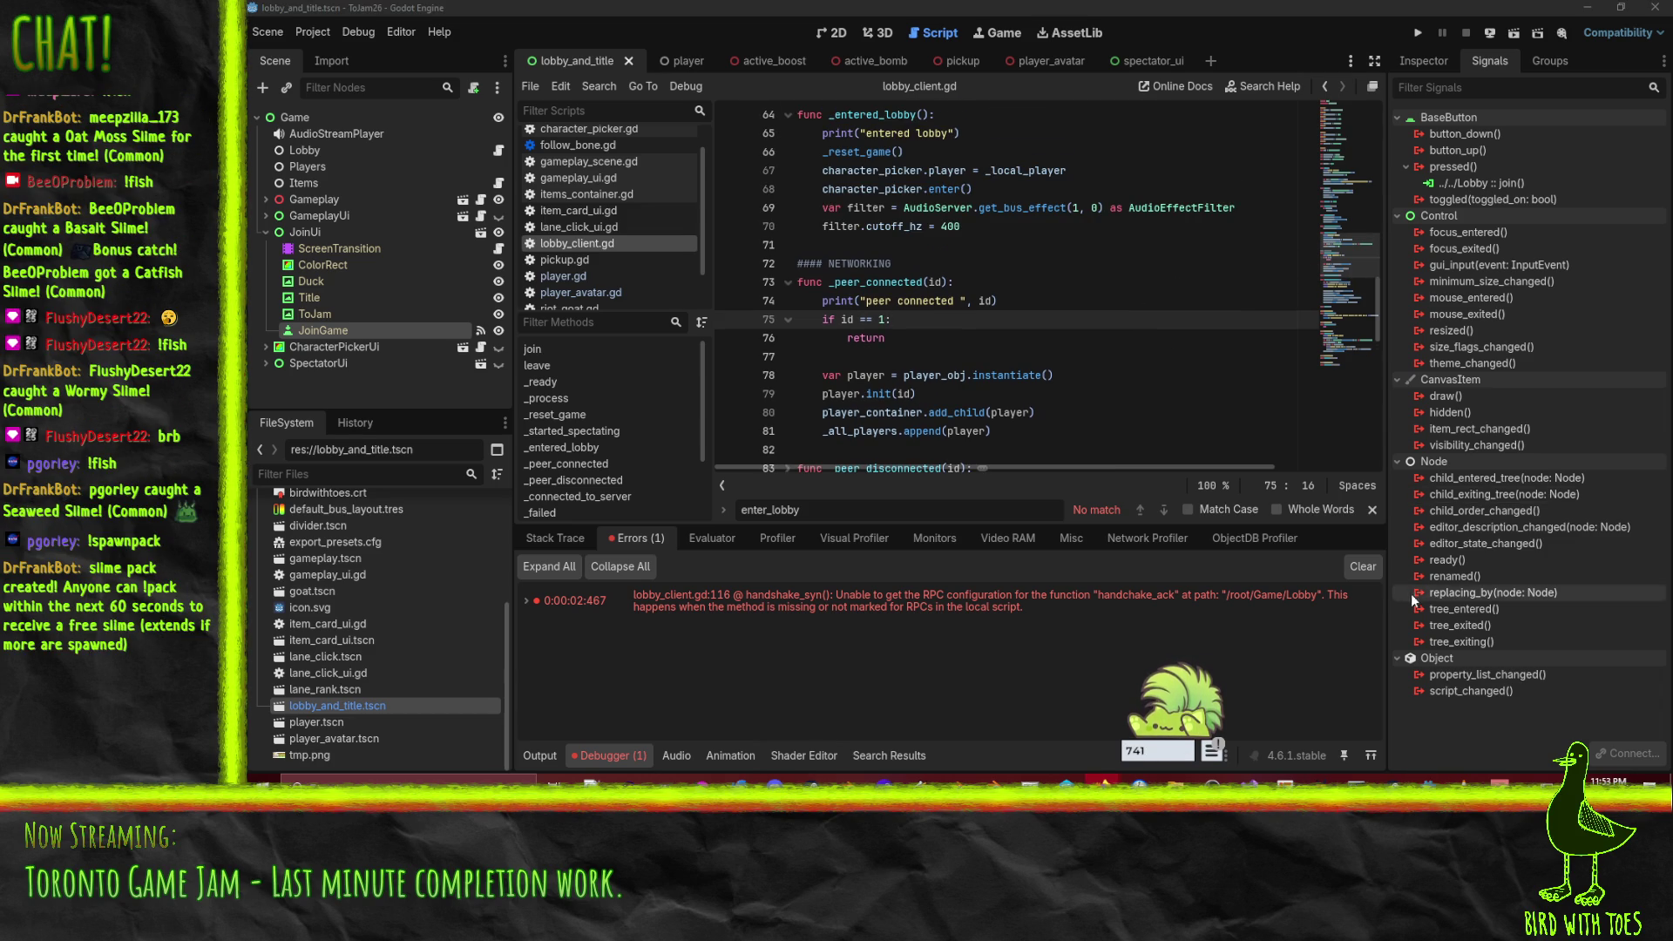
{"action": "mouse_move", "coordinate": [1429, 778]}
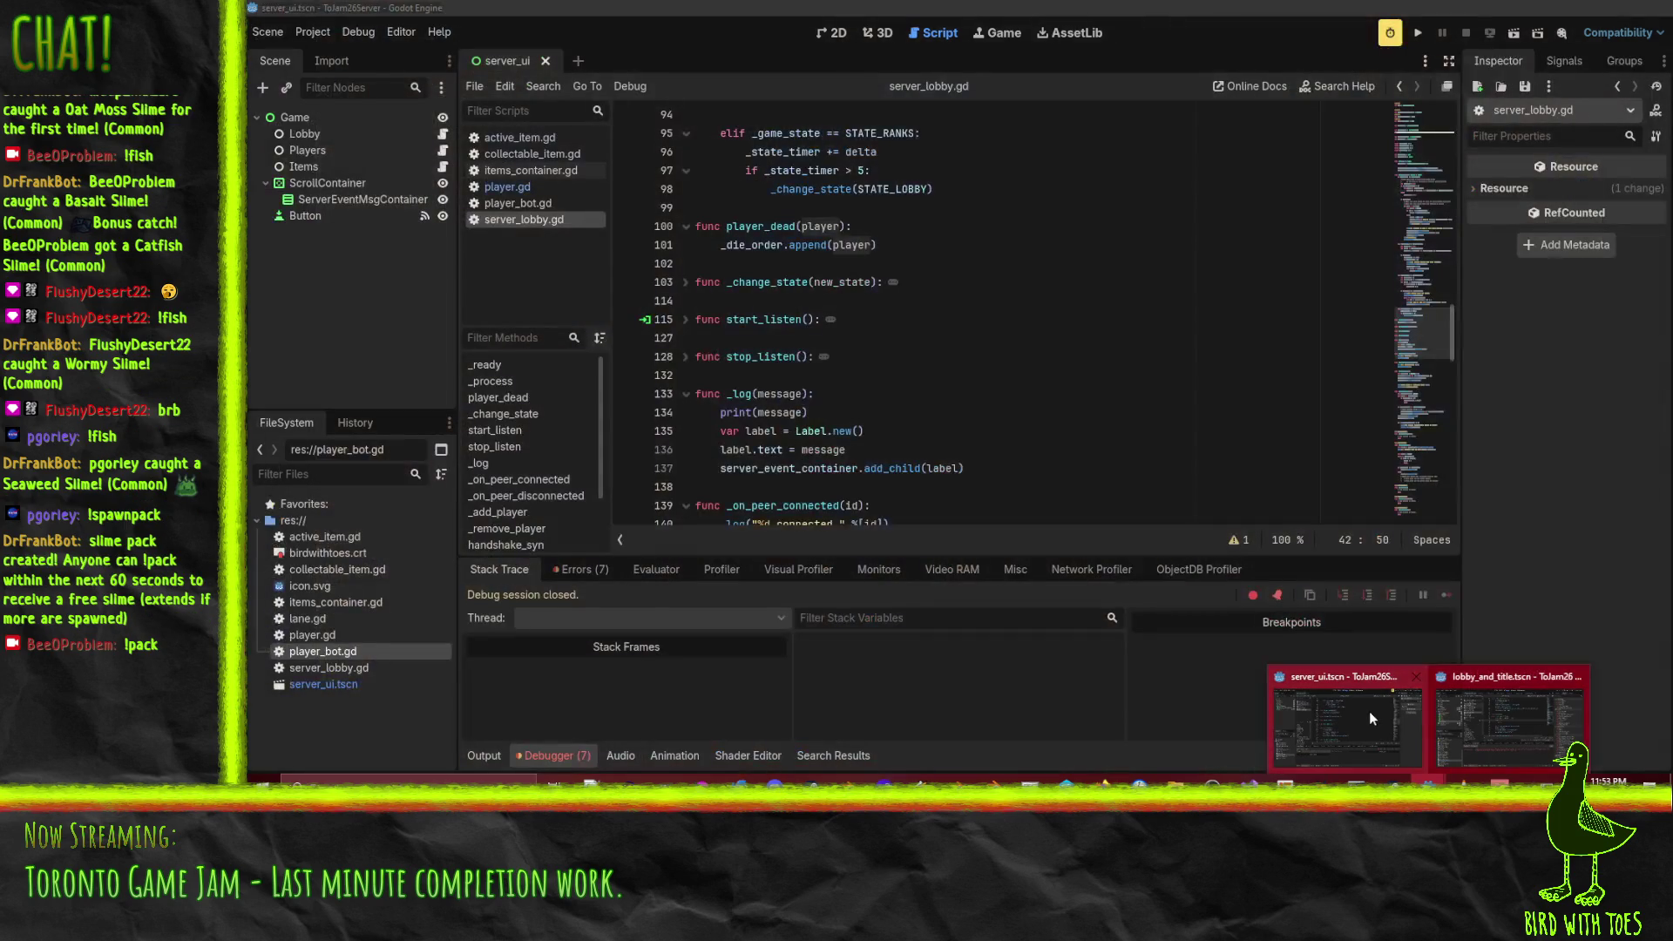
Step: In the server window, search server_lobby.gd for 'ack' to find the handshake_ack function
{"action": "left_click", "coordinate": [1368, 711]}
{"action": "left_click", "coordinate": [952, 322]}
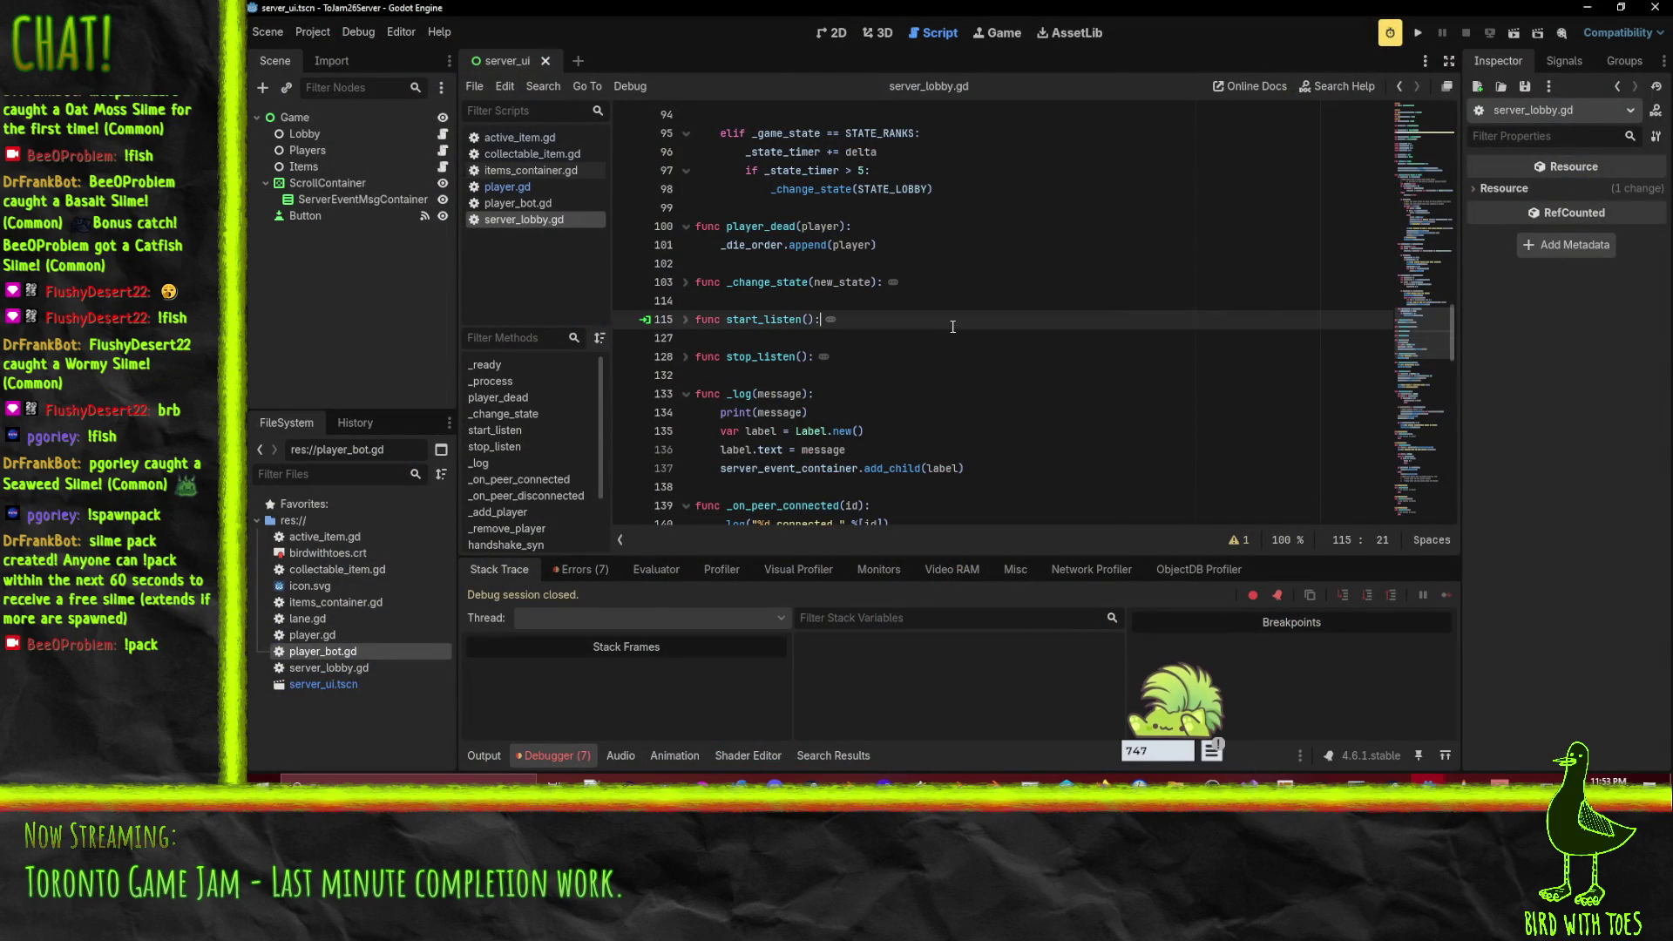
{"action": "scroll", "coordinate": [953, 331], "scroll_direction": "up", "scroll_amount": 2}
{"action": "scroll", "coordinate": [953, 331], "scroll_direction": "down", "scroll_amount": 3}
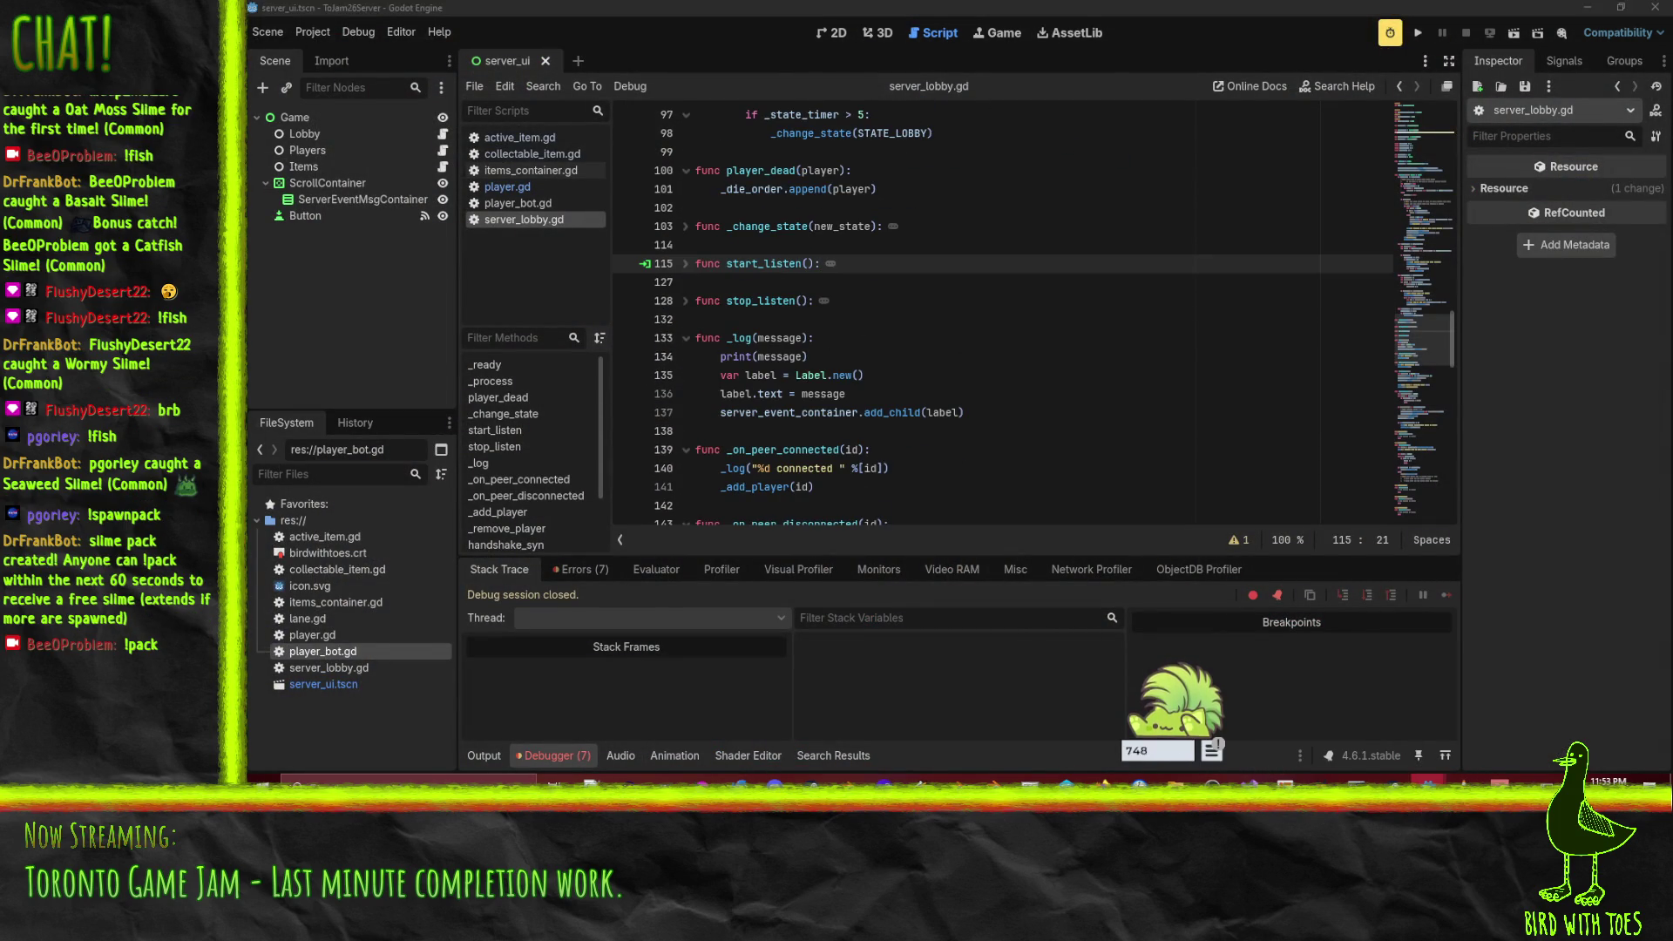
{"action": "mouse_move", "coordinate": [1429, 778]}
{"action": "mouse_move", "coordinate": [1514, 741]}
{"action": "left_click", "coordinate": [996, 323]}
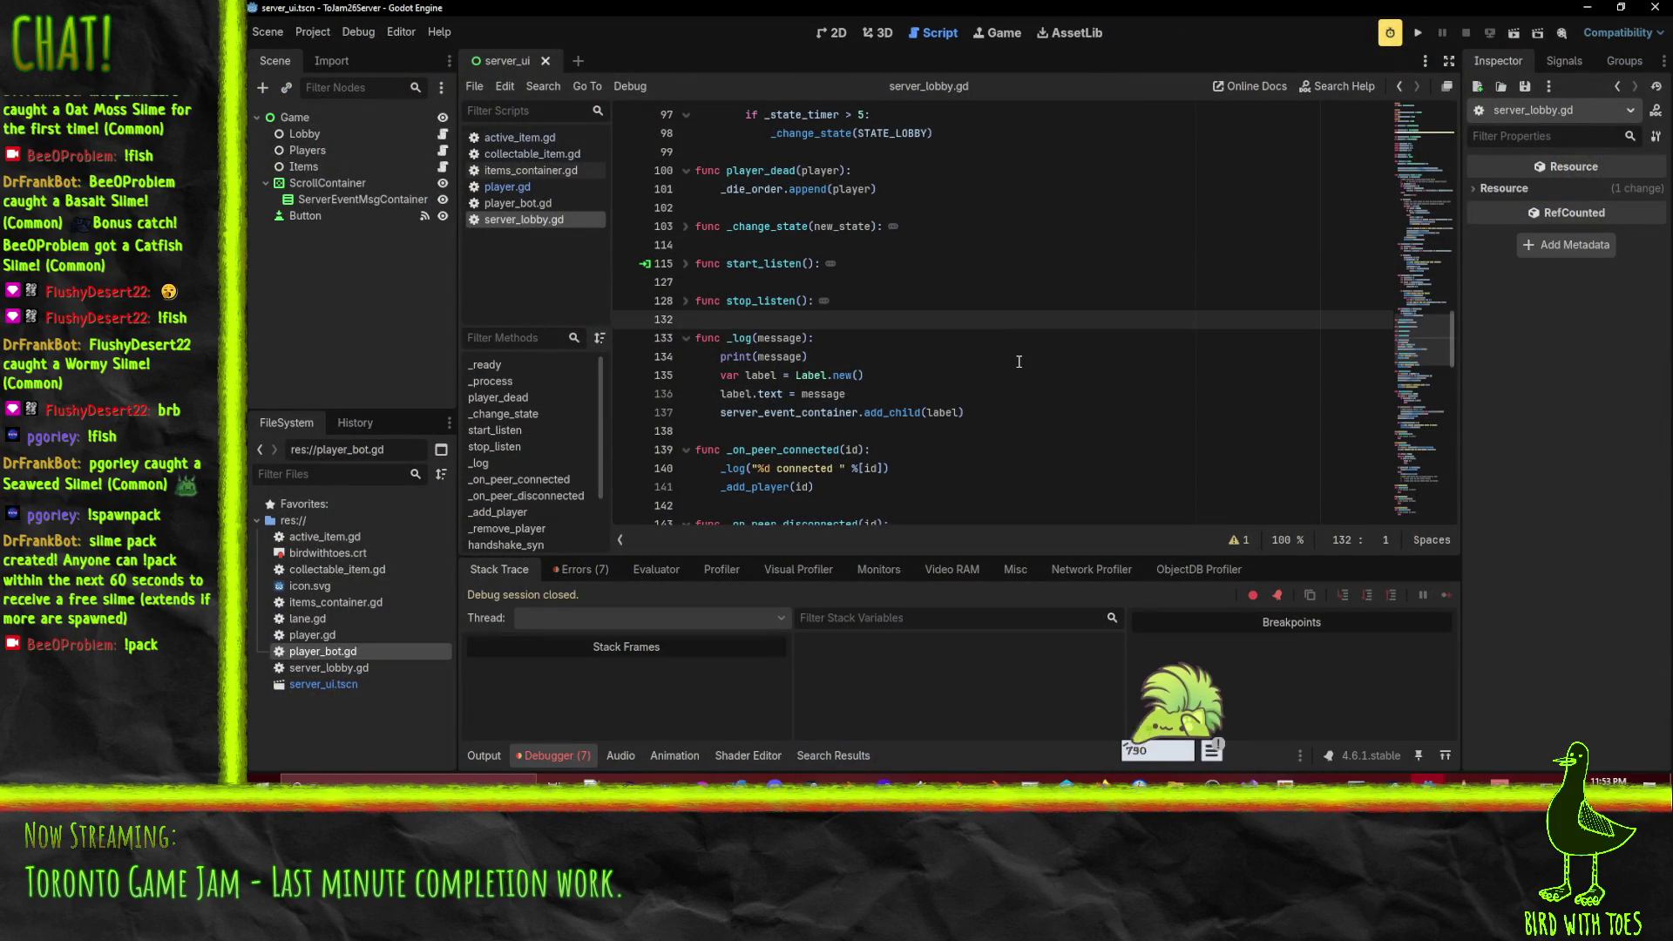
{"action": "key", "text": "ctrl+f"}
{"action": "type", "text": "ac"}
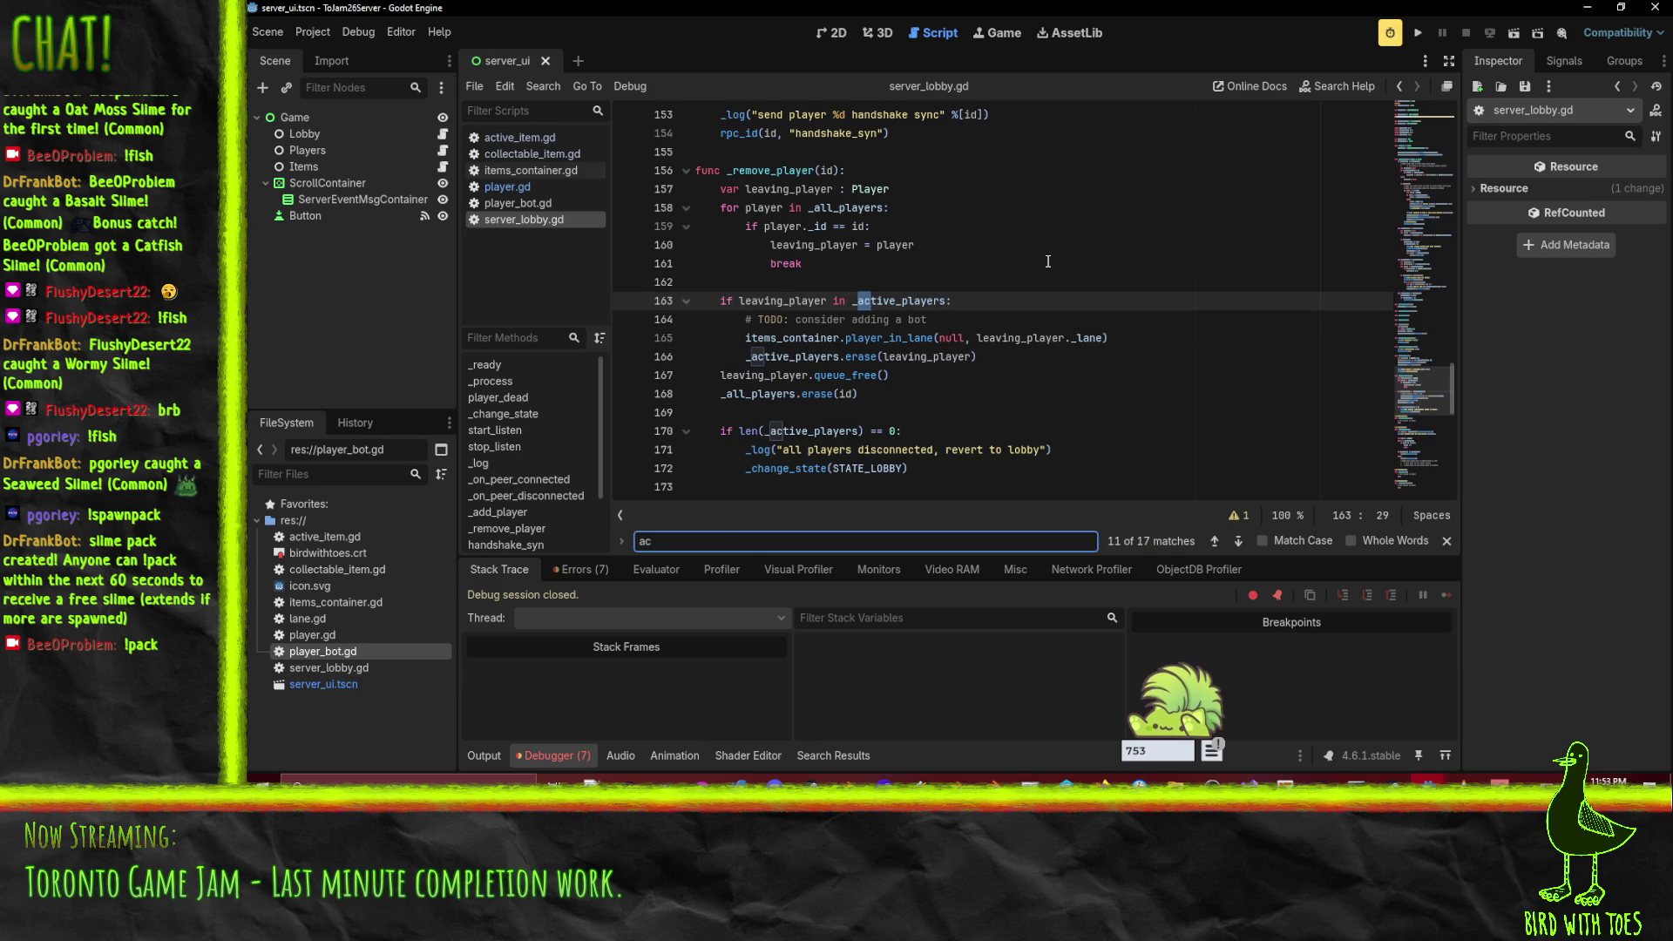
{"action": "type", "text": "k"}
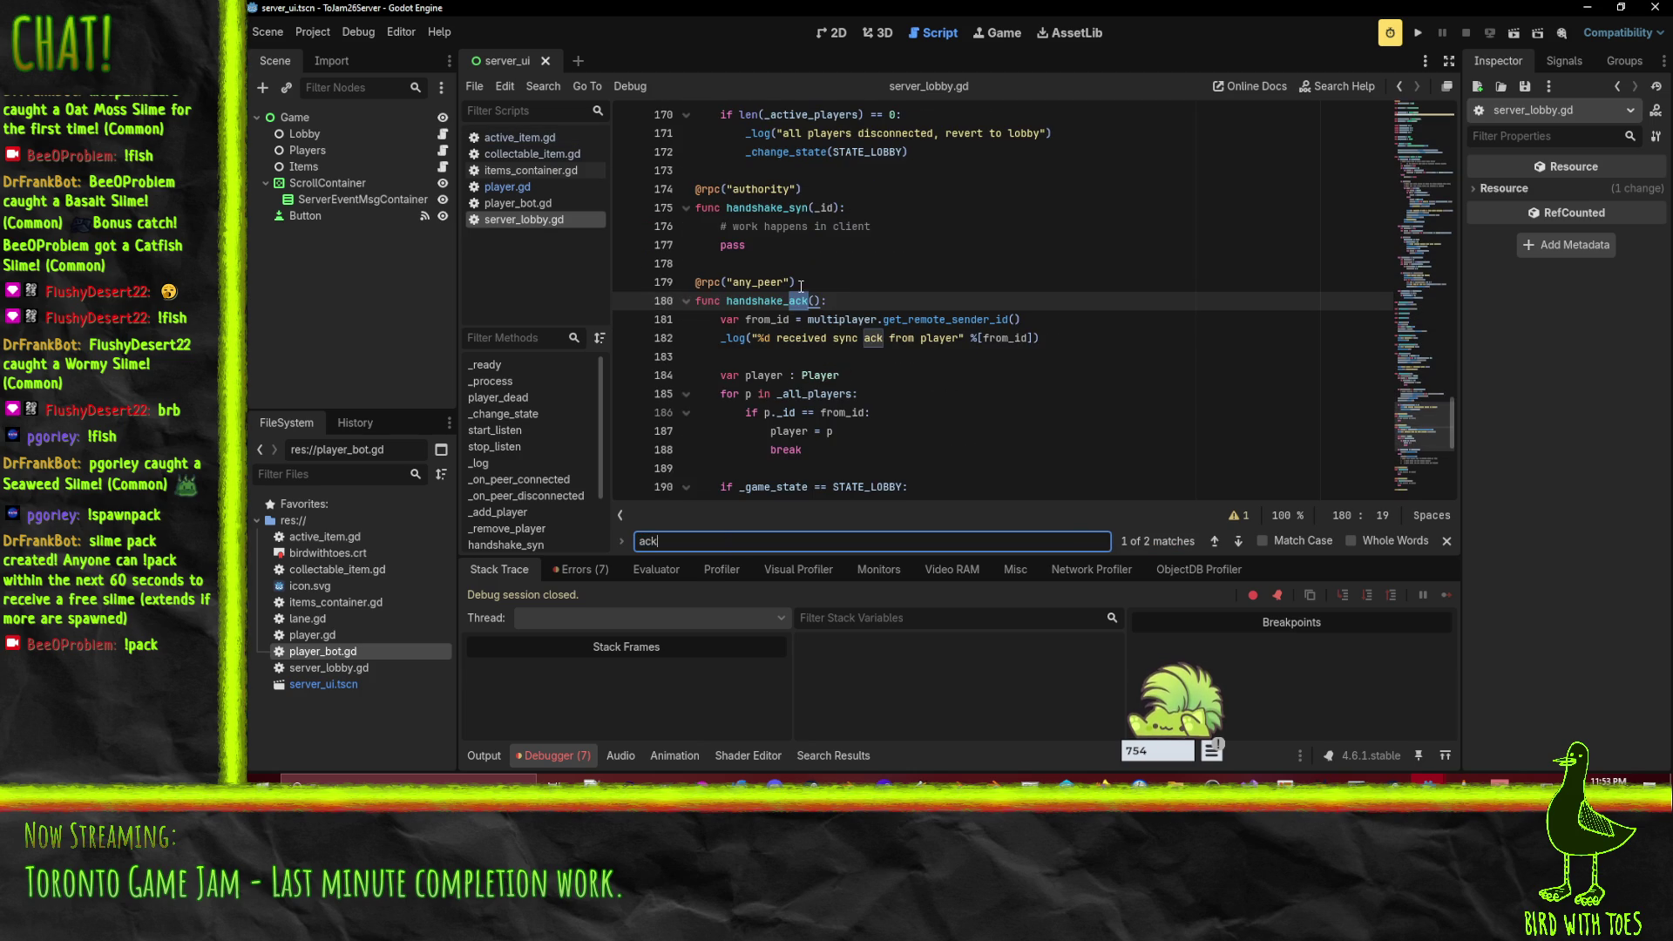
{"action": "left_click", "coordinate": [756, 263]}
{"action": "left_click", "coordinate": [819, 319]}
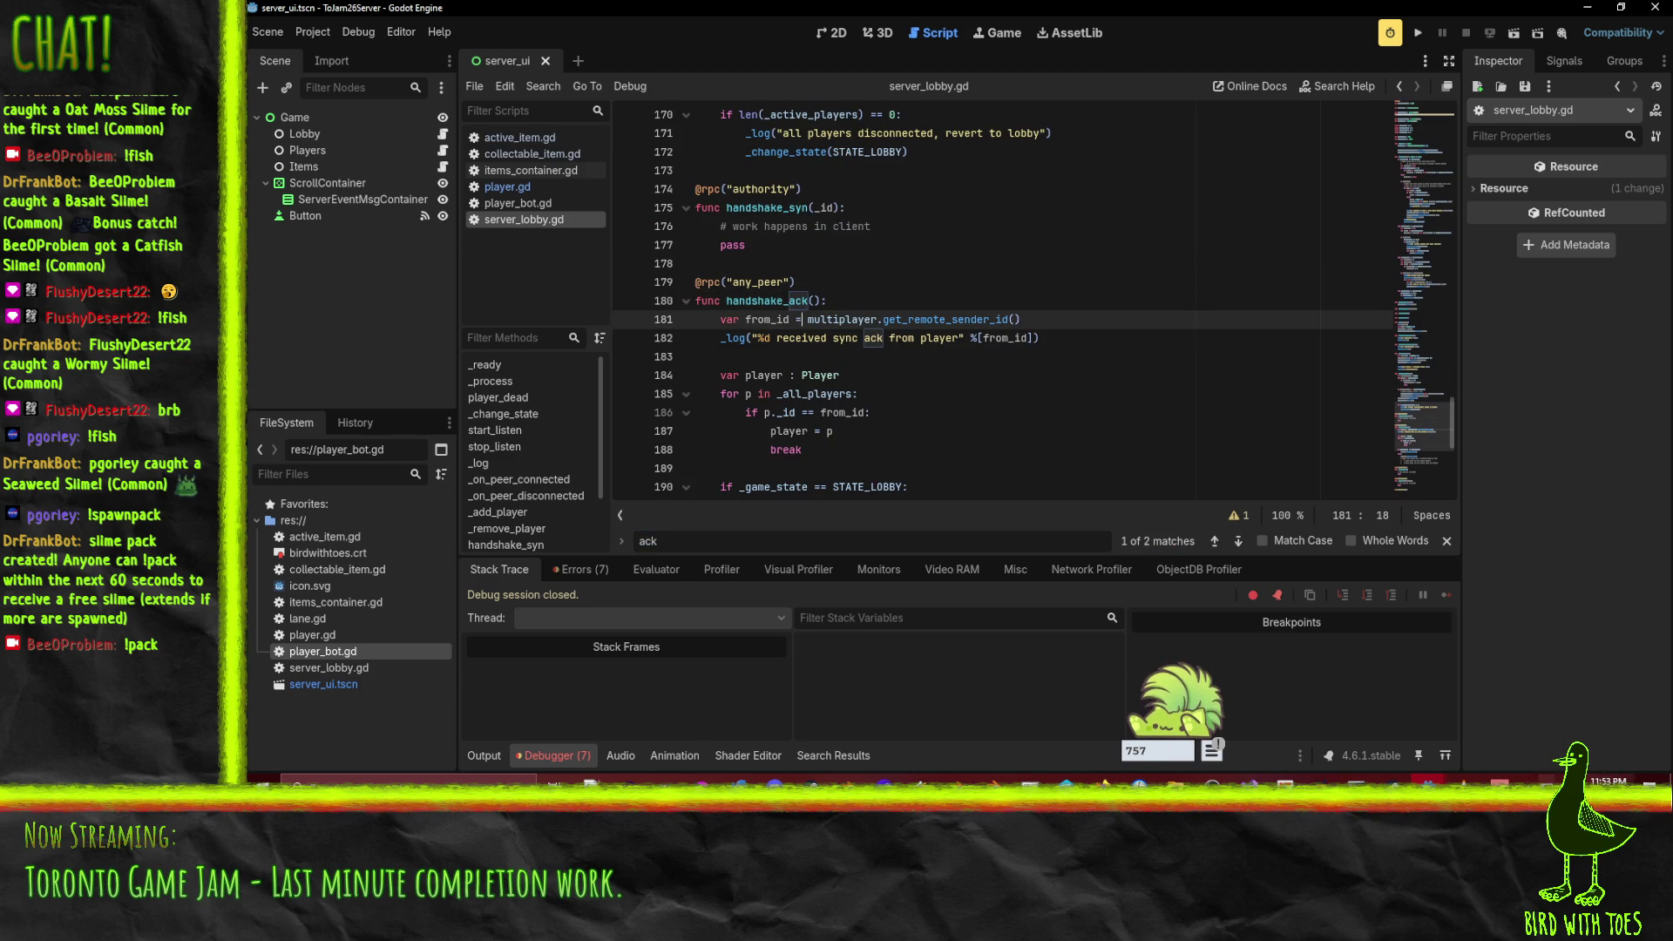
Step: In the client window, search lobby_client.gd for 'ack' and inspect its handshake_ack RPC annotation
{"action": "mouse_move", "coordinate": [1429, 782]}
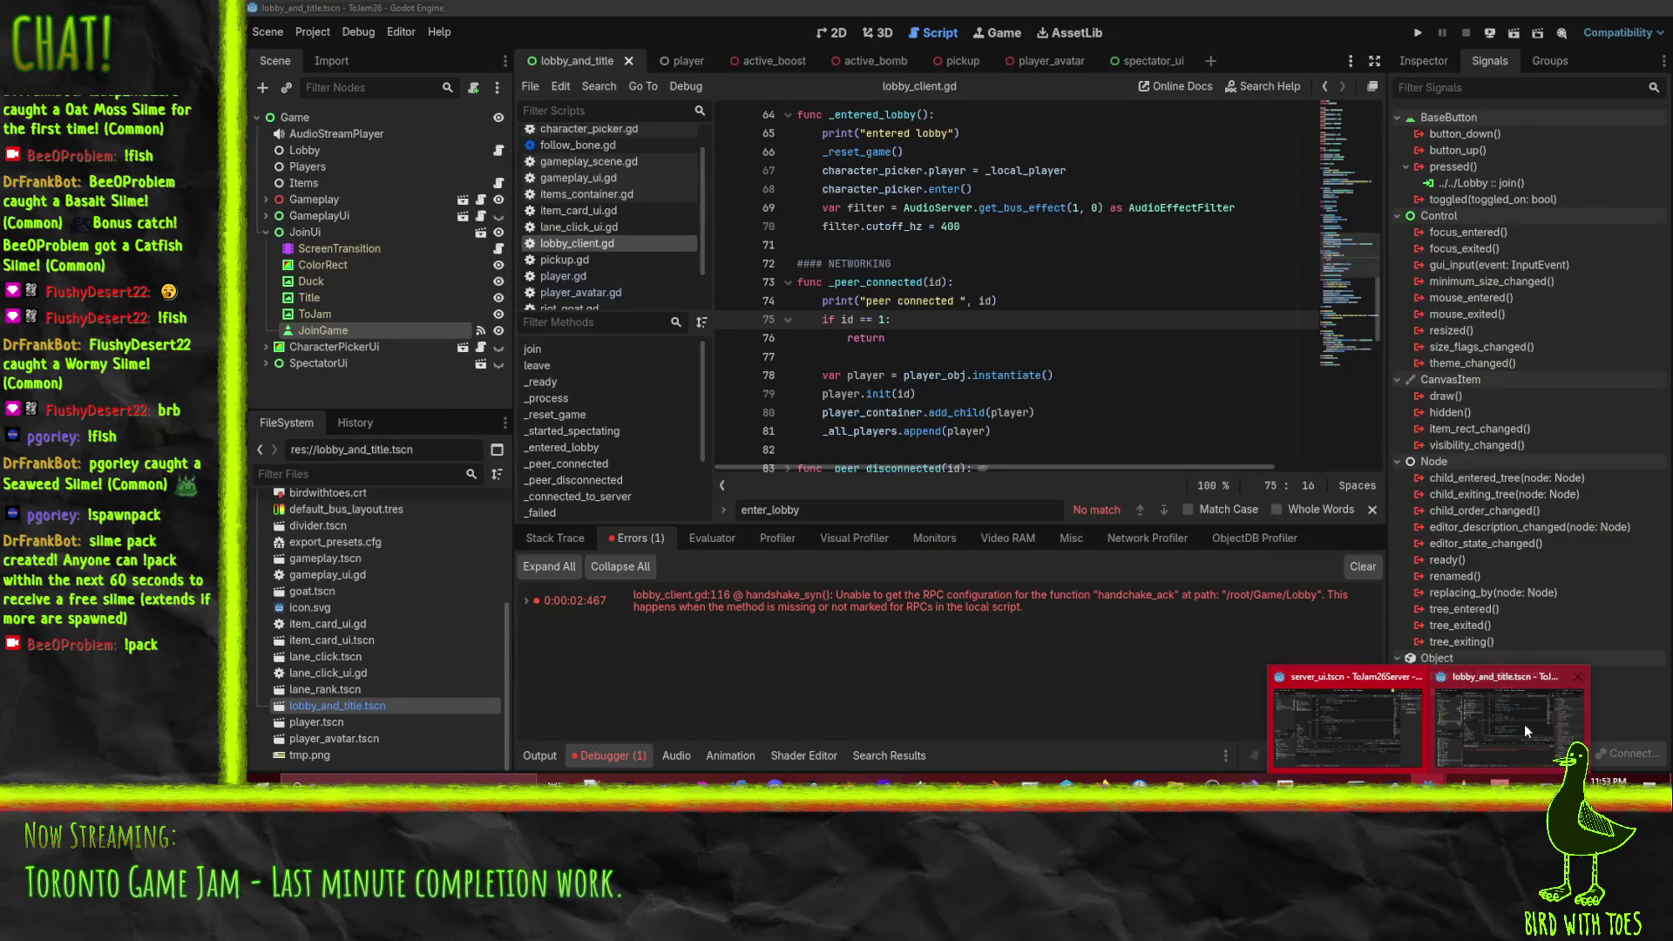
{"action": "left_click", "coordinate": [1524, 724]}
{"action": "key", "text": "ctrl+f"}
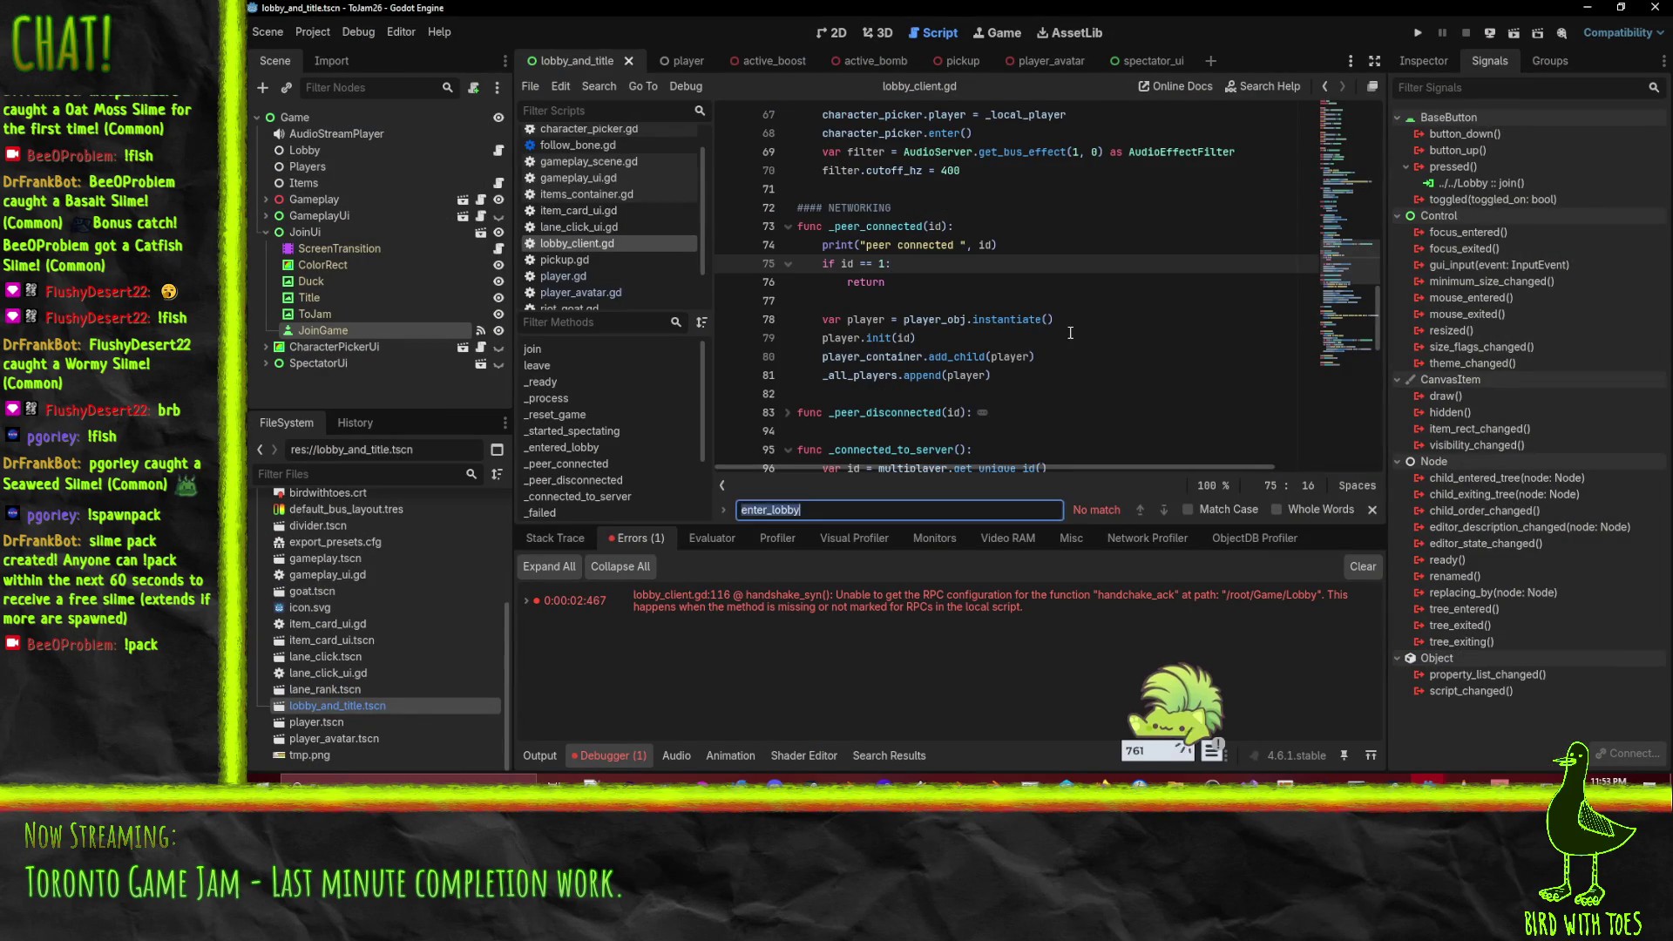
{"action": "type", "text": "ack"}
{"action": "left_click", "coordinate": [725, 596]}
{"action": "double_click", "coordinate": [727, 598]}
{"action": "double_click", "coordinate": [726, 598]}
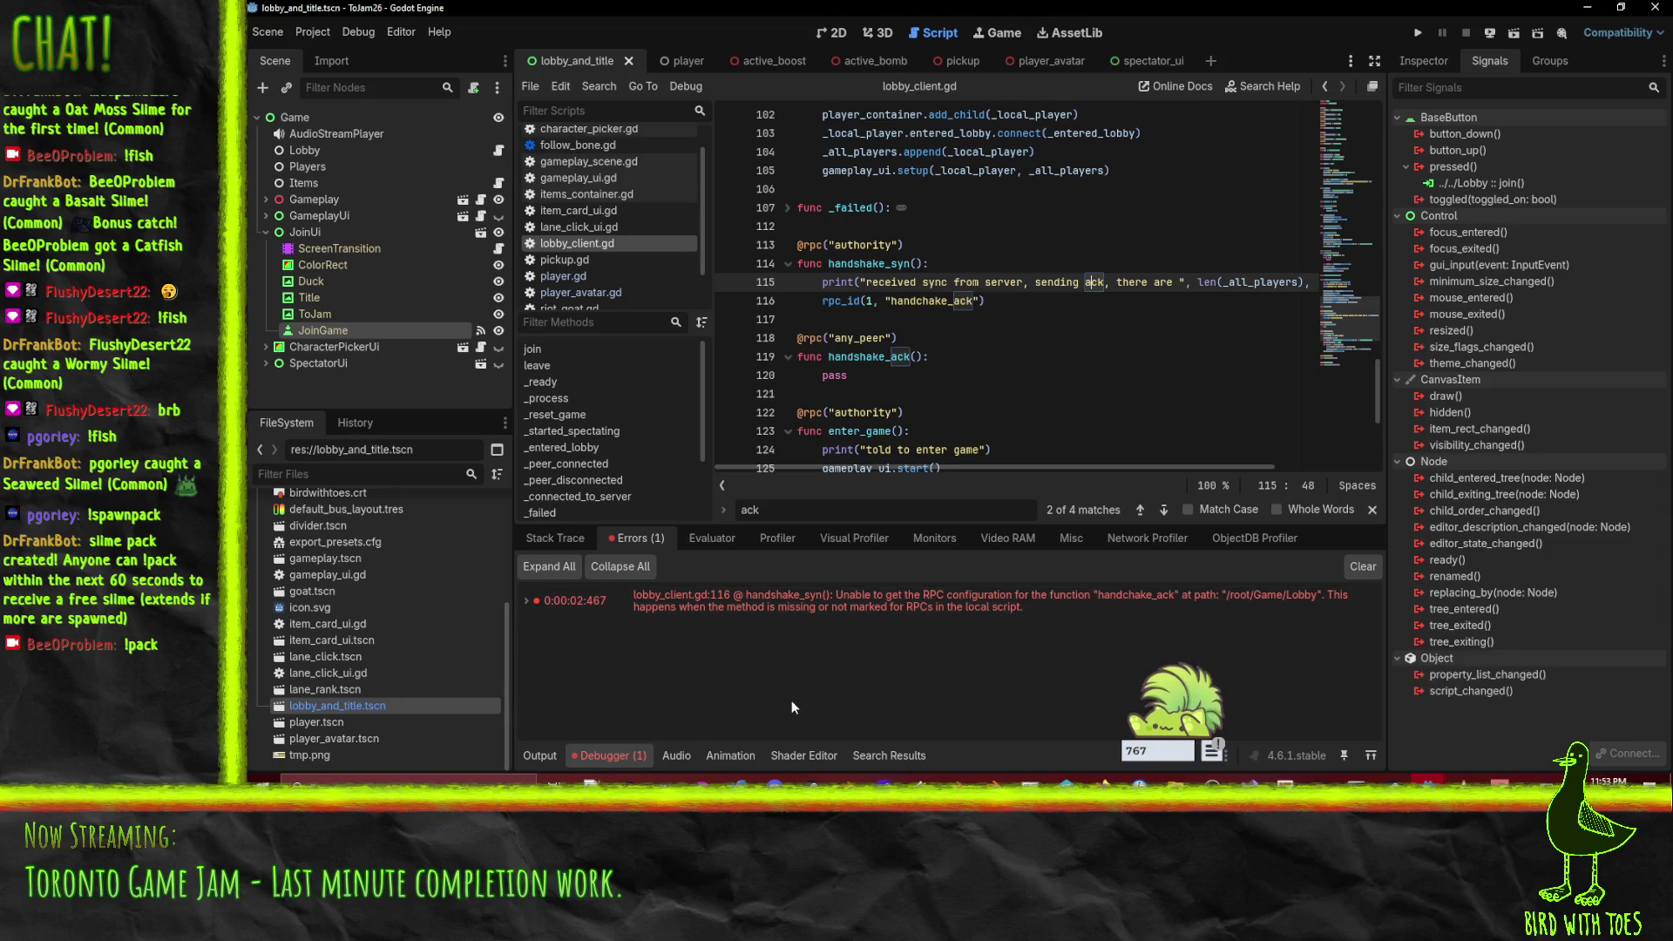
{"action": "left_click", "coordinate": [916, 340]}
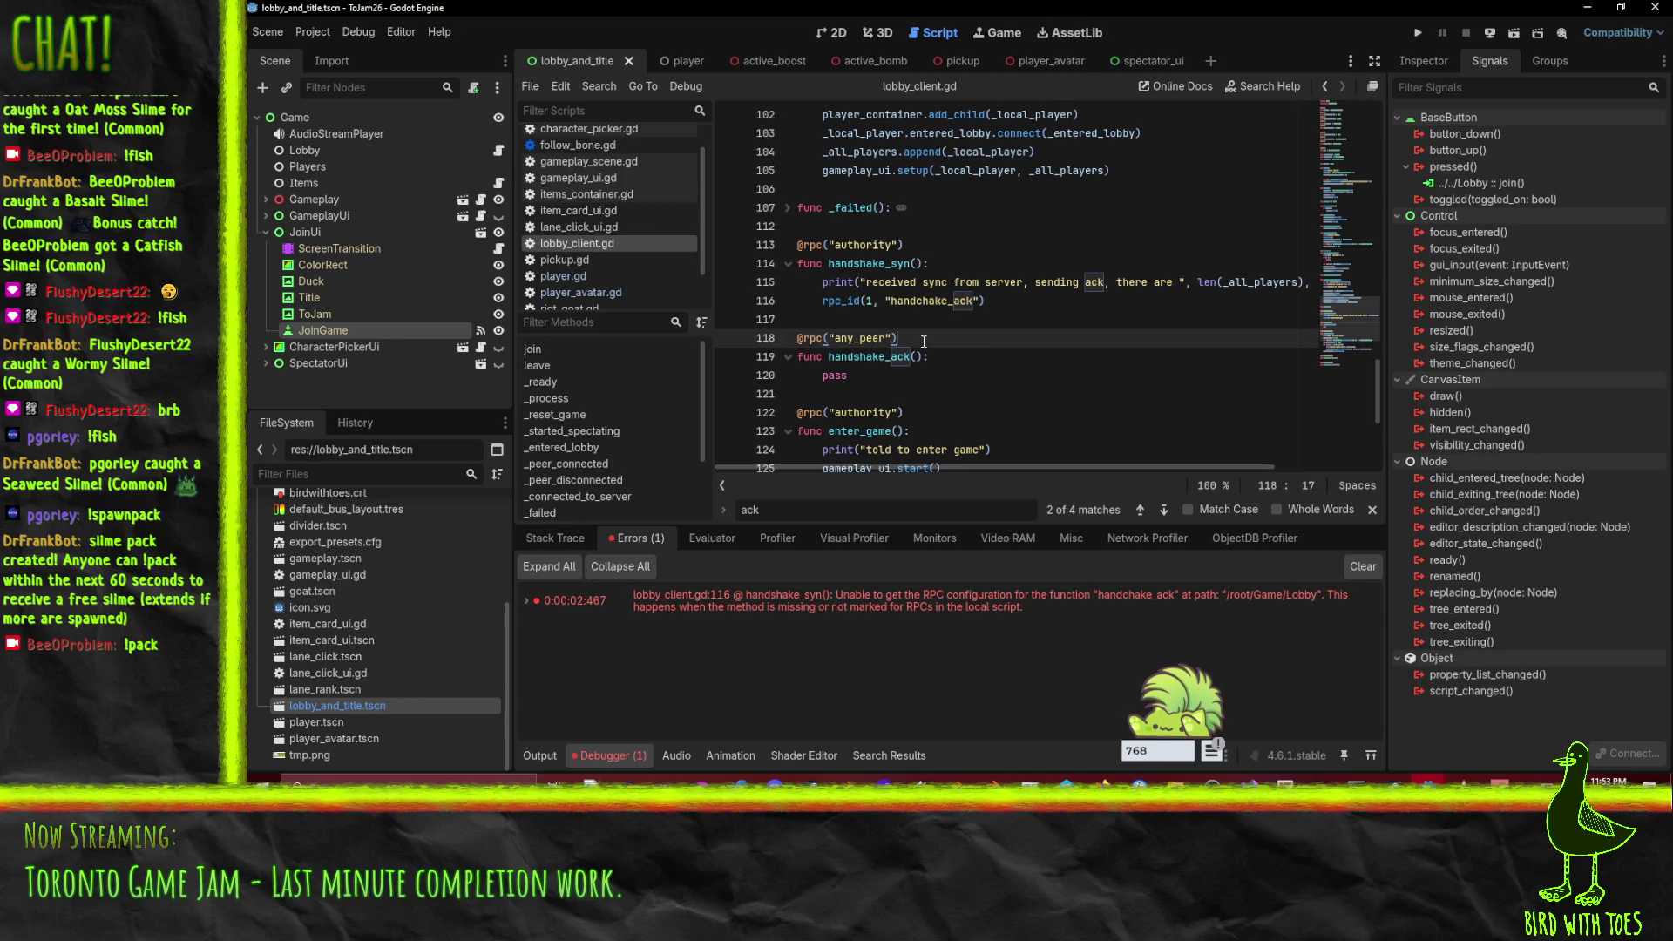
{"action": "left_click", "coordinate": [997, 358]}
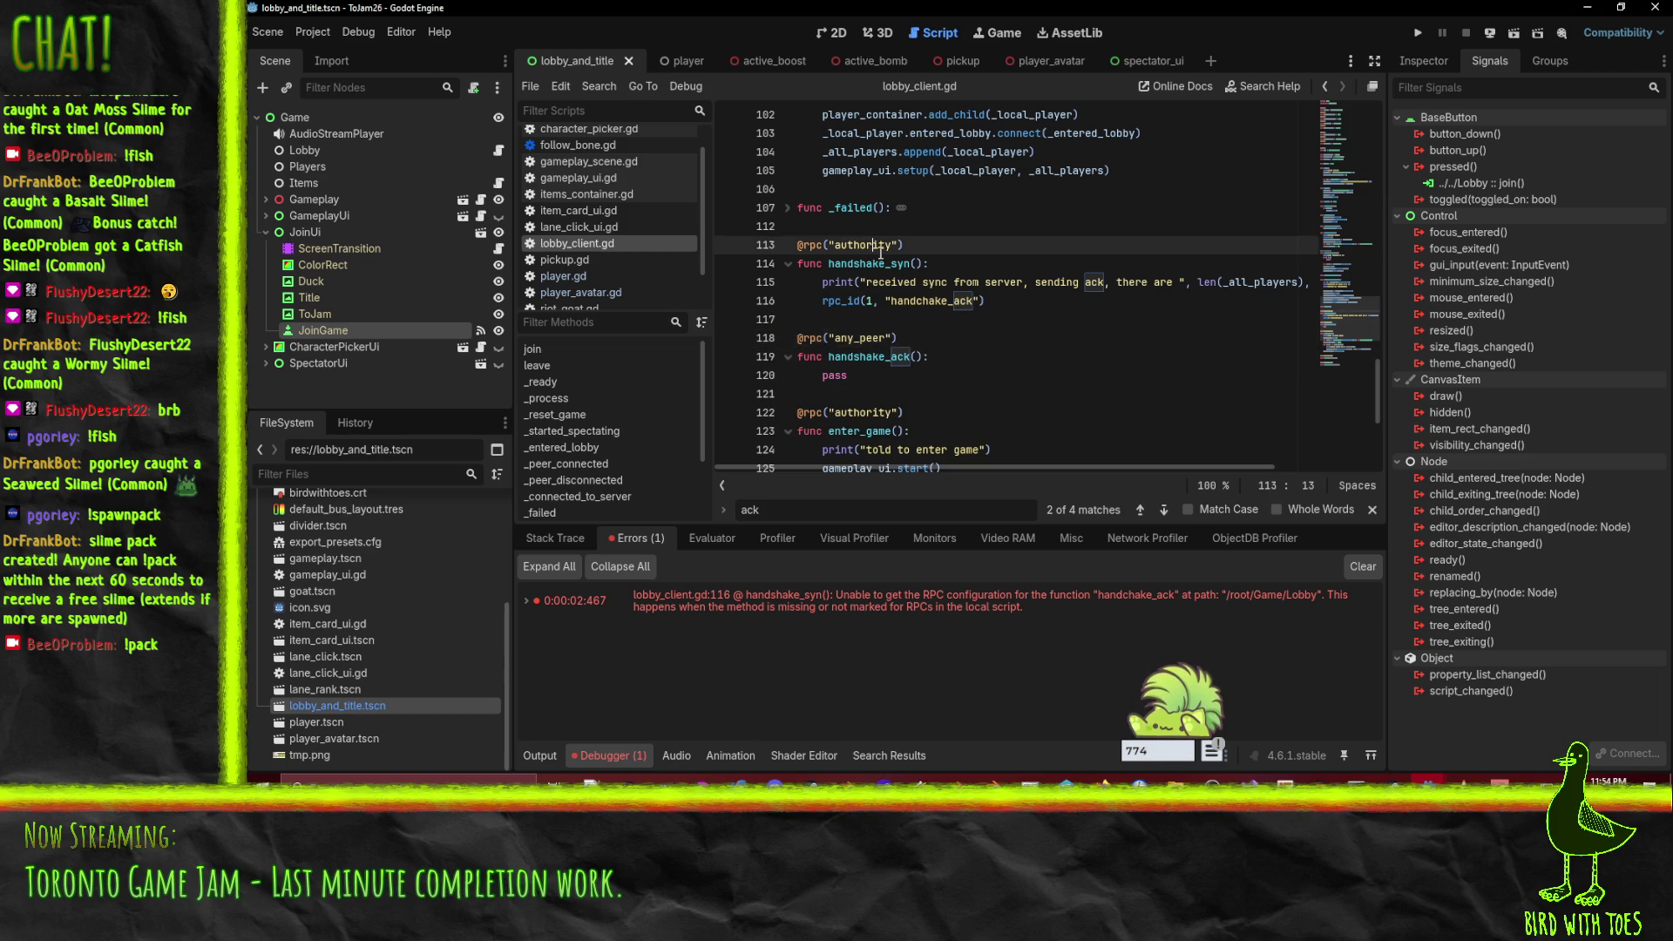
{"action": "key", "text": "Up"}
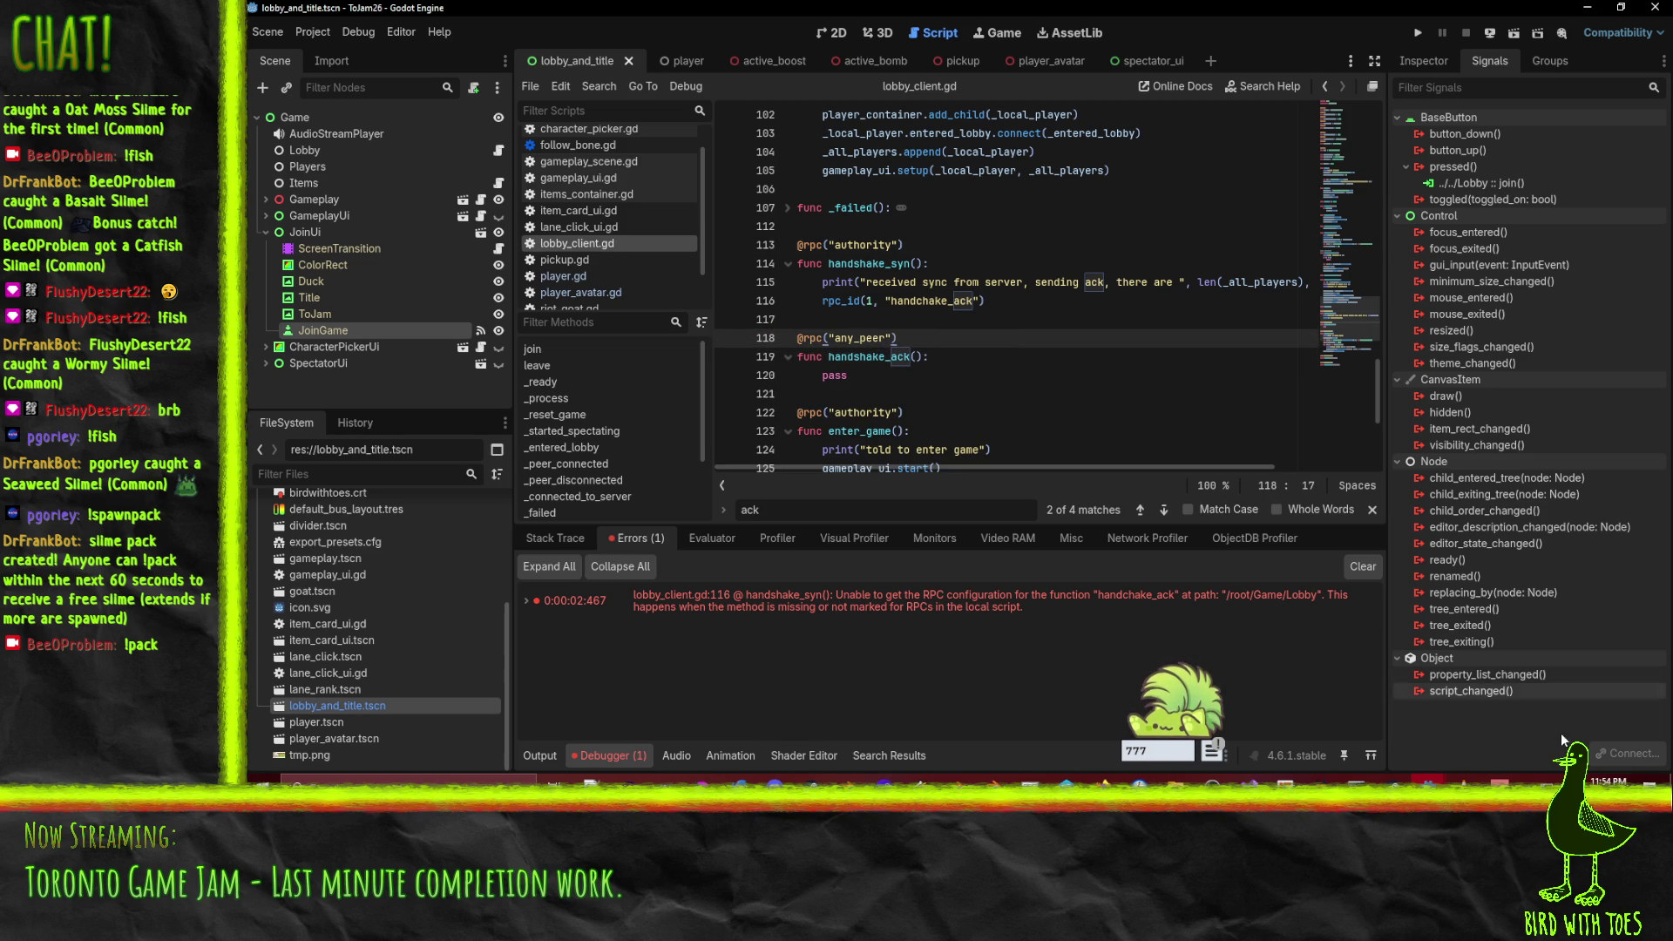
{"action": "mouse_move", "coordinate": [1453, 756]}
Step: Launch the server project from its editor window
{"action": "left_click", "coordinate": [1319, 726]}
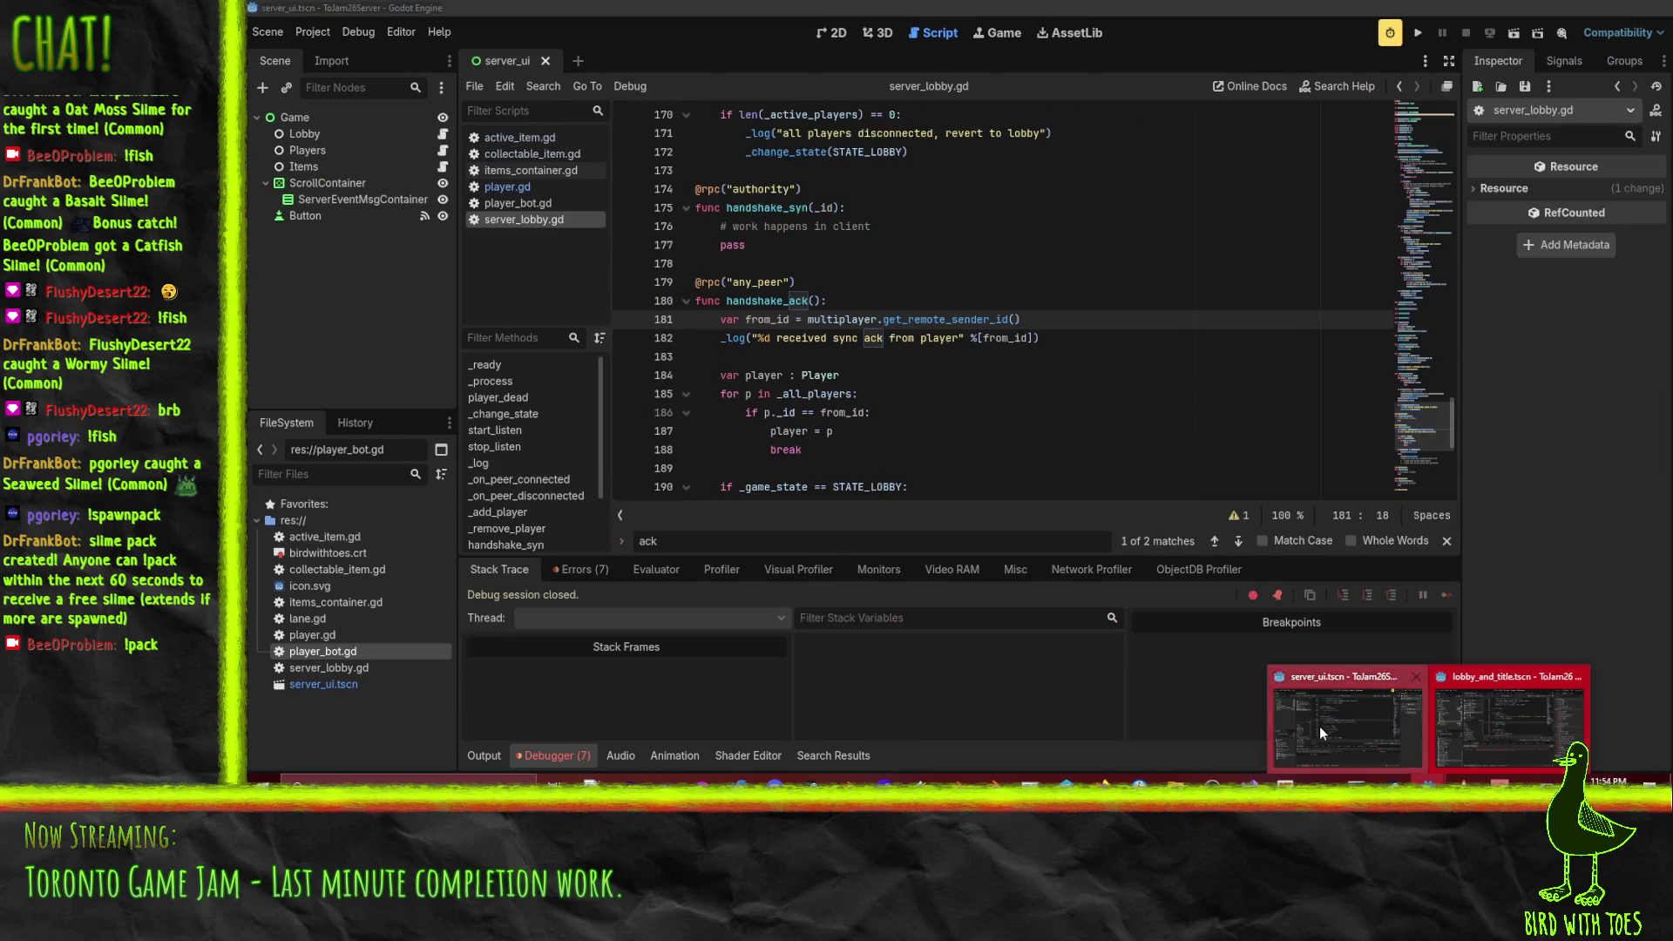
{"action": "key", "text": "Down"}
{"action": "key", "text": "Down"}
{"action": "left_click", "coordinate": [1417, 35]}
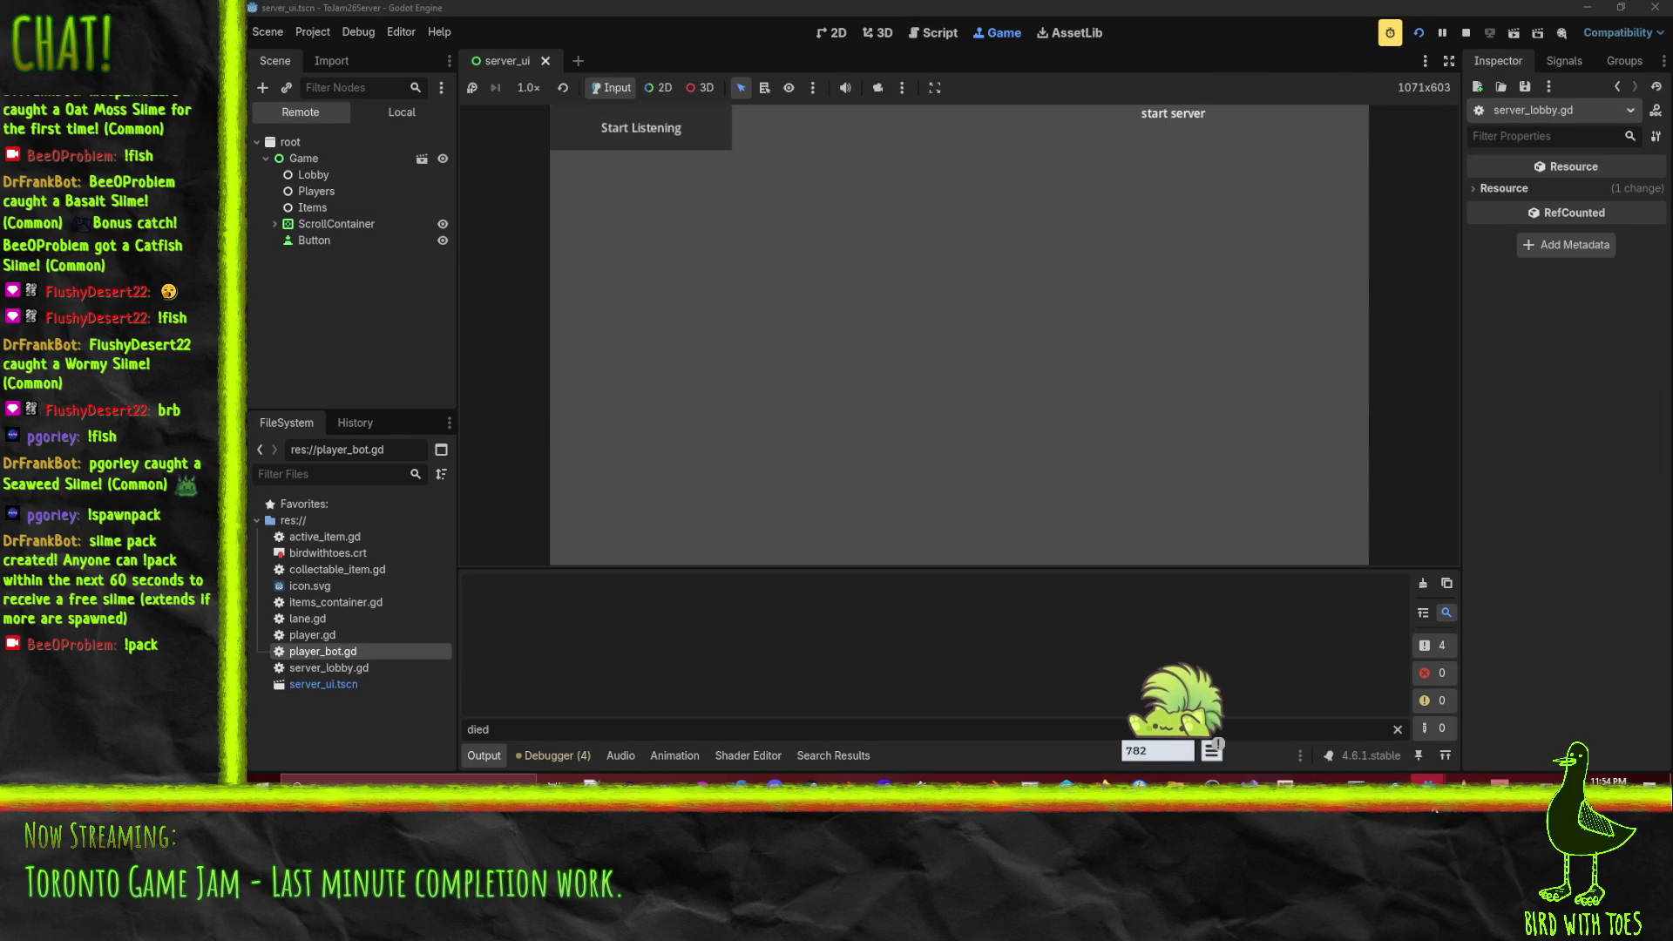
Step: Rename 'handchake_ack' to 'handshake_ack' on line 116 of lobby_client.gd and run the client
{"action": "mouse_move", "coordinate": [1429, 782]}
{"action": "left_click", "coordinate": [1537, 734]}
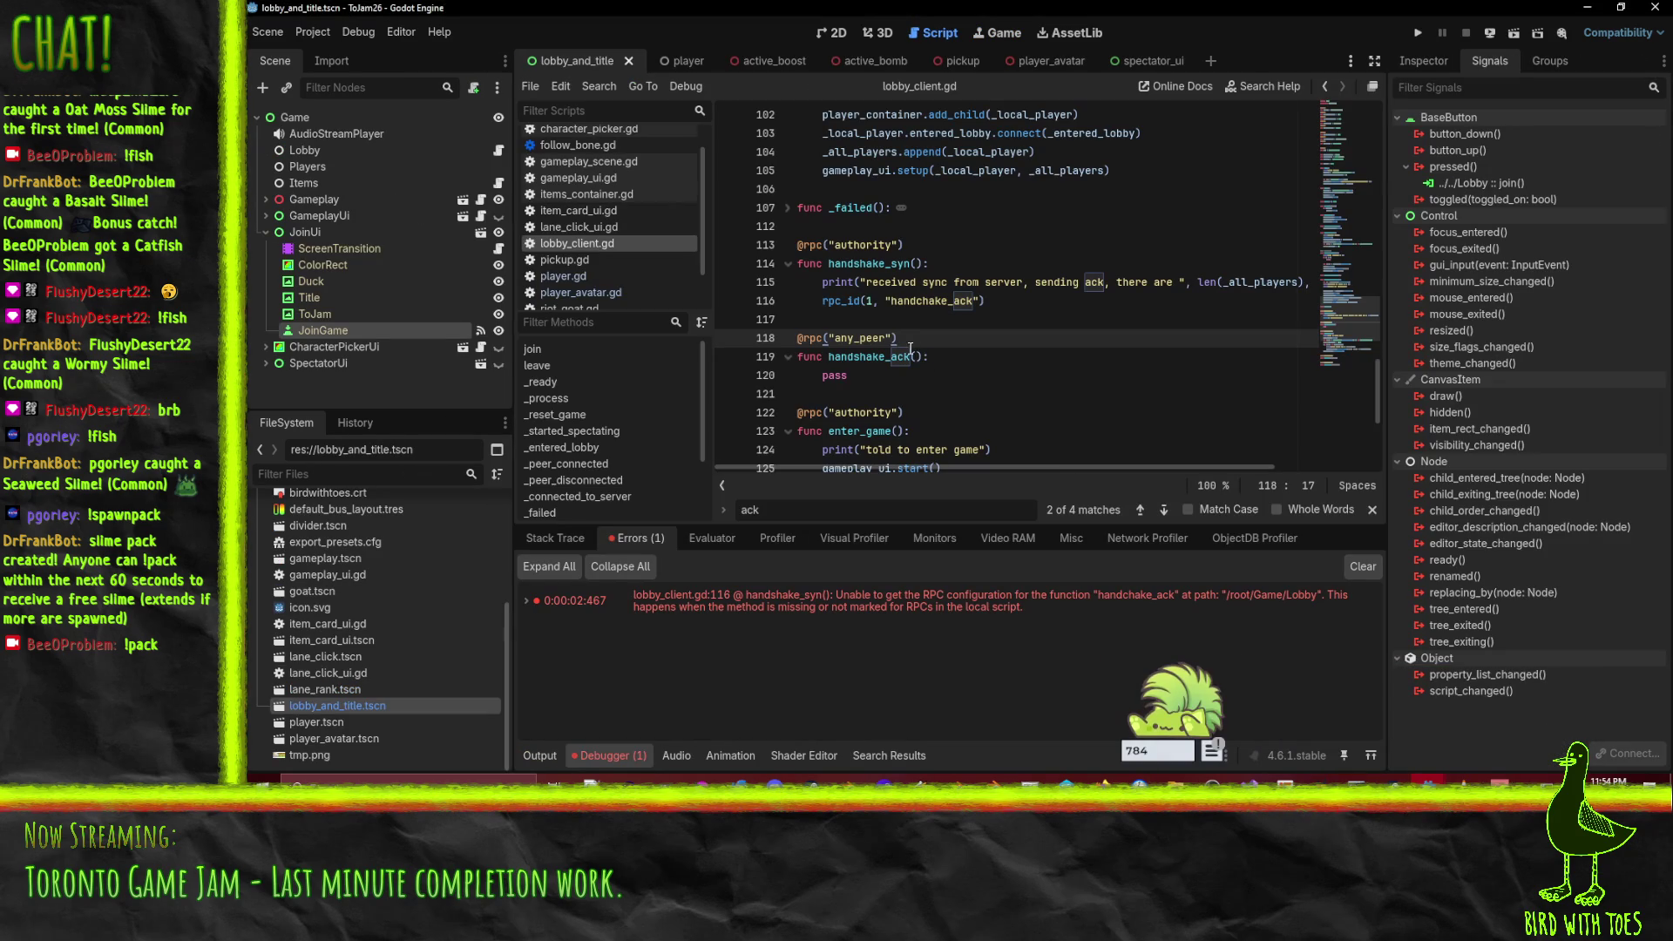
{"action": "left_click", "coordinate": [886, 364]}
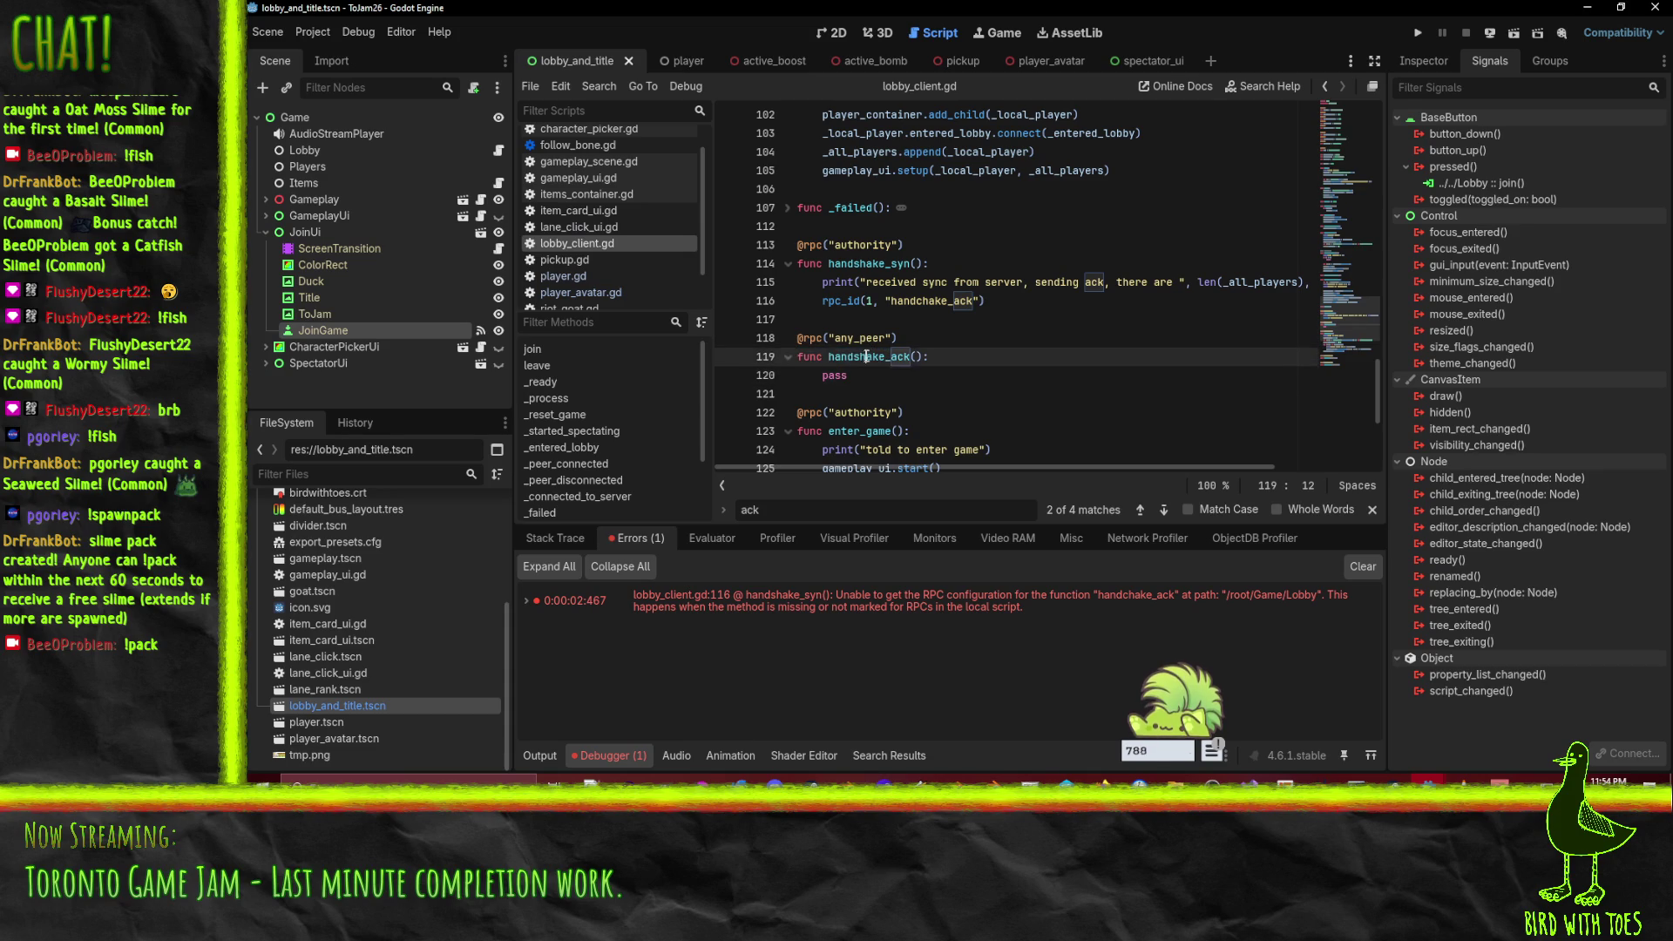
{"action": "double_click", "coordinate": [952, 301]}
{"action": "type", "text": "handshake_ack"}
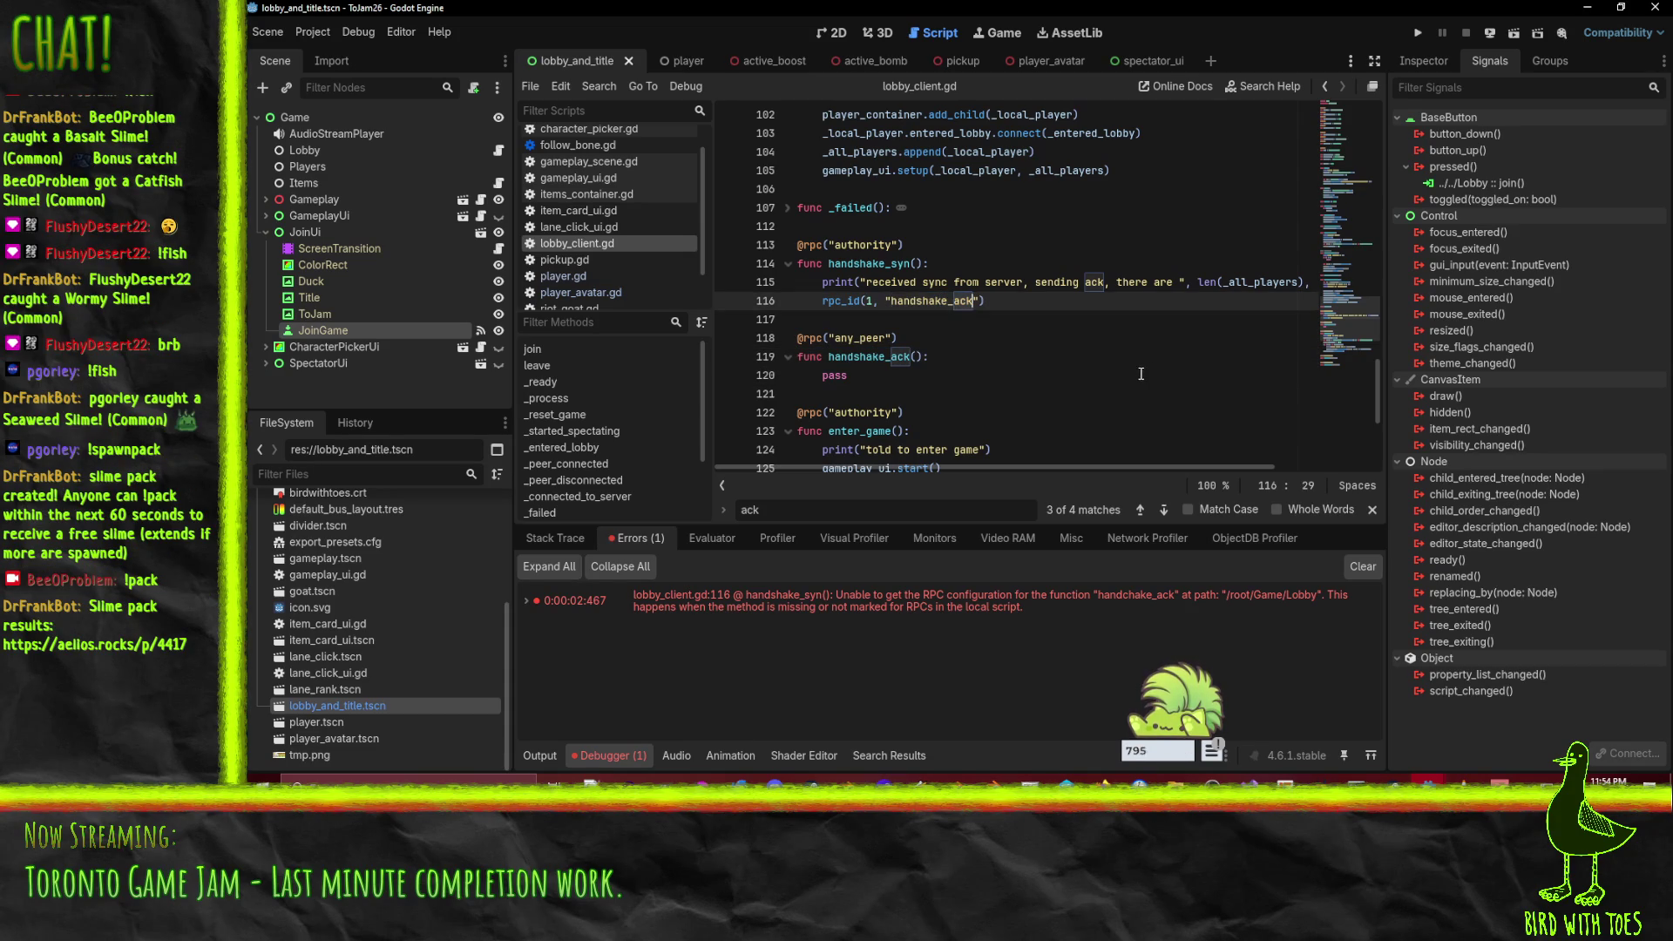
{"action": "key", "text": "F5"}
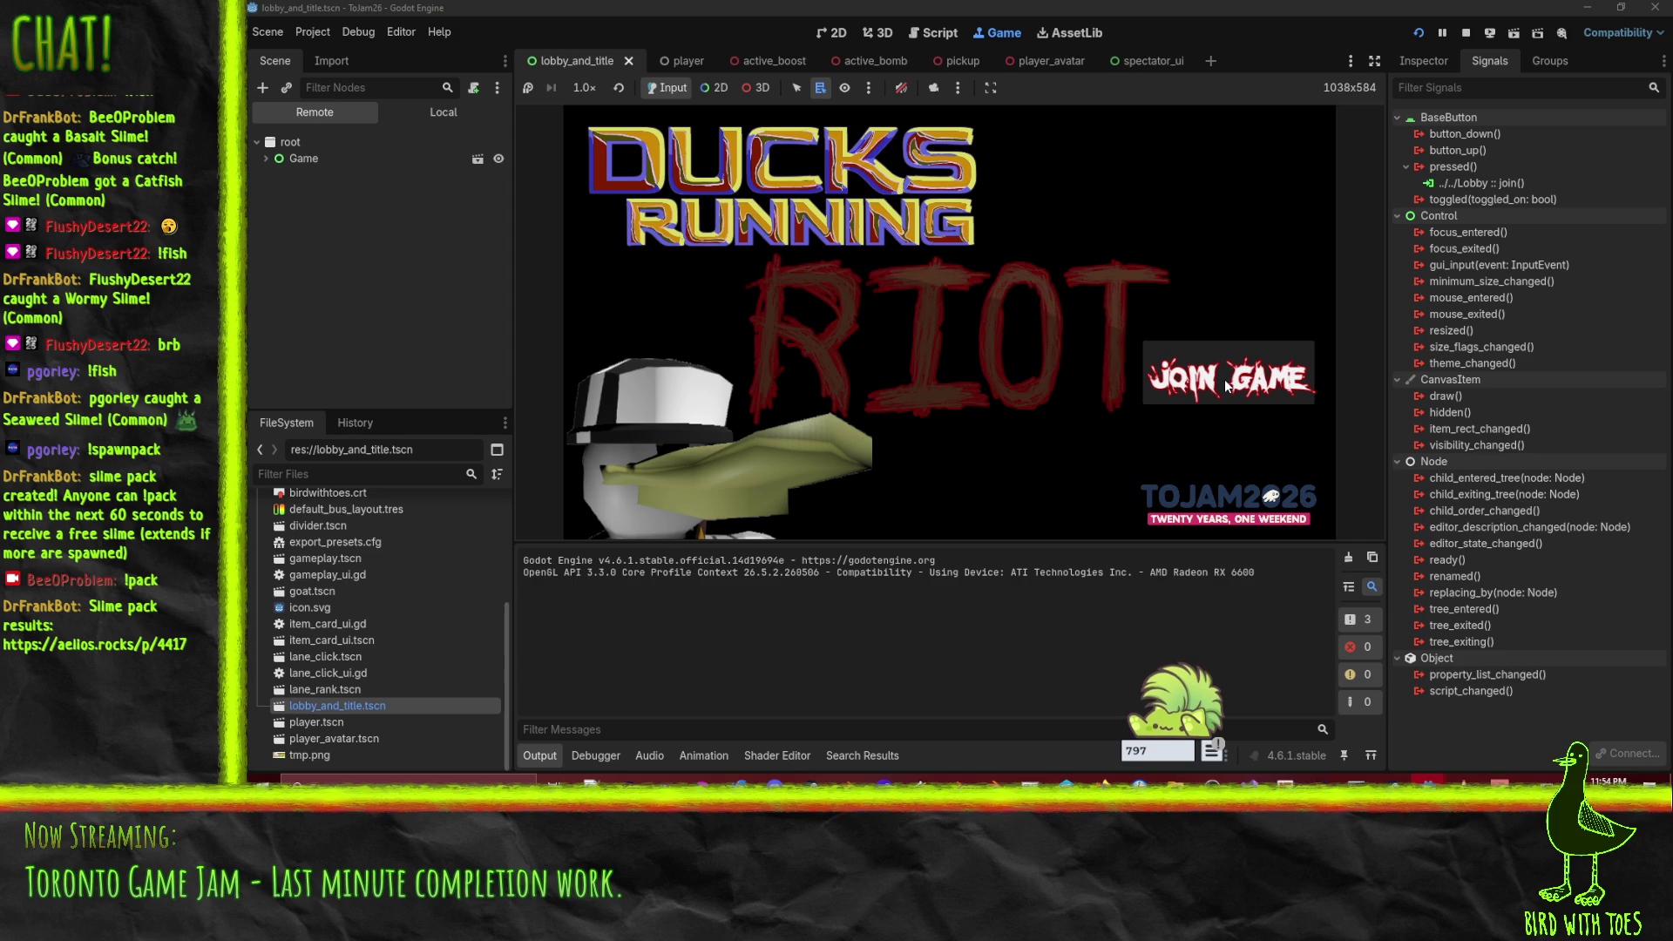
Step: Join the game, pick the yellow-cap duck, press READY!, then stop the client with F8
{"action": "left_click", "coordinate": [1225, 386]}
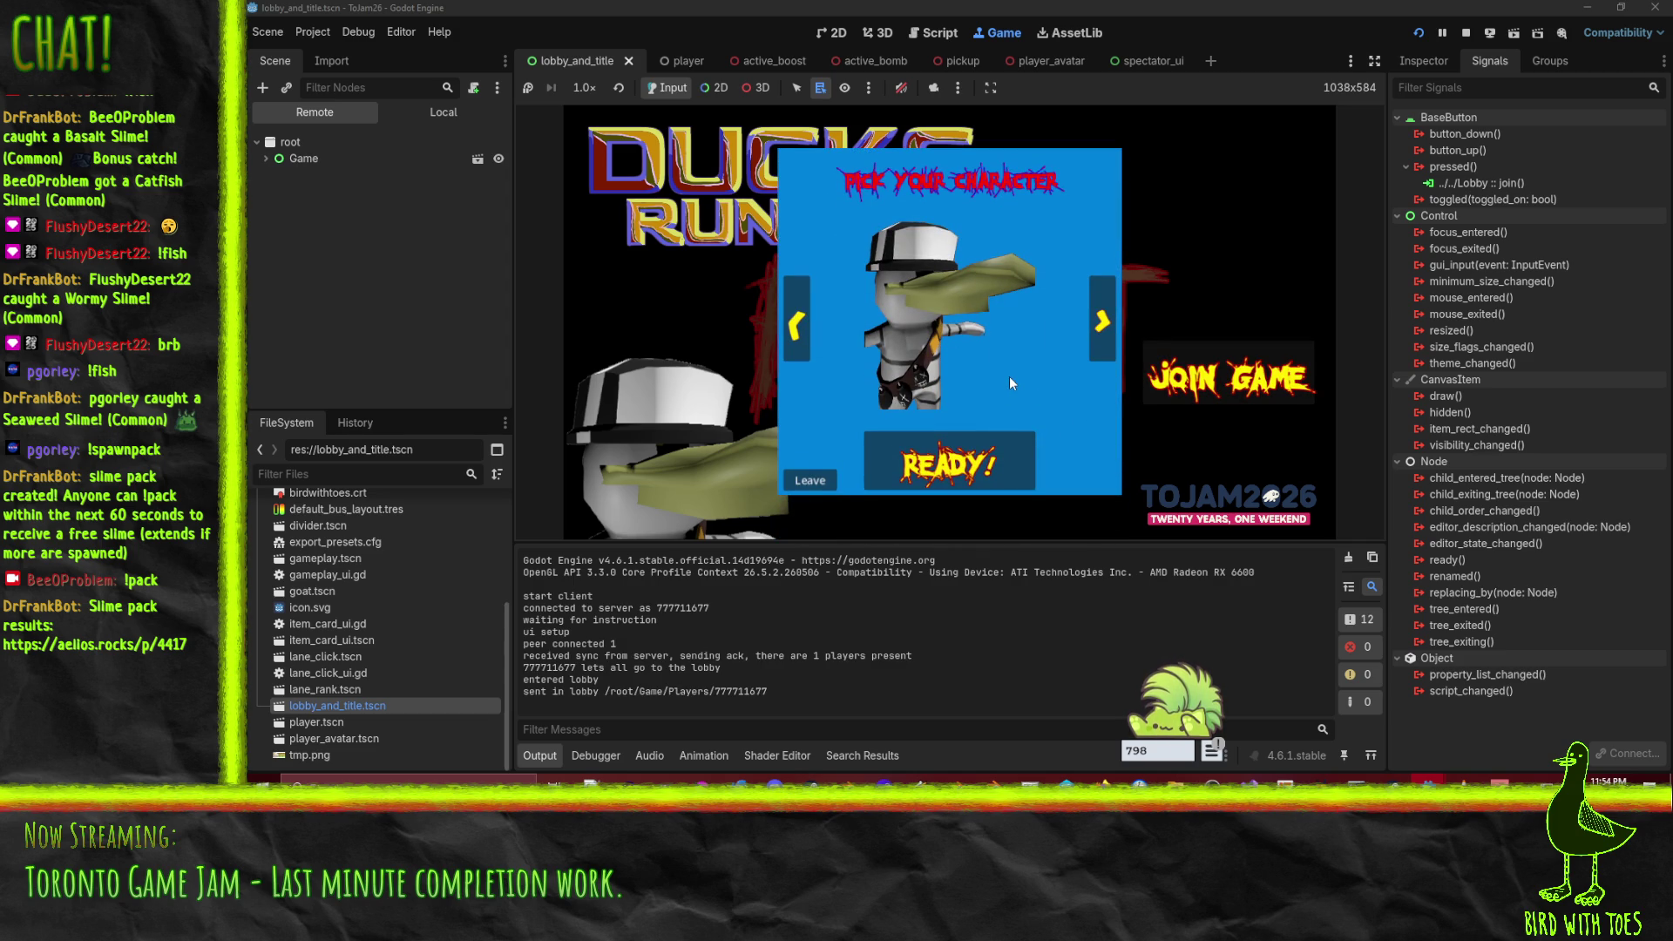
{"action": "left_click", "coordinate": [1104, 344]}
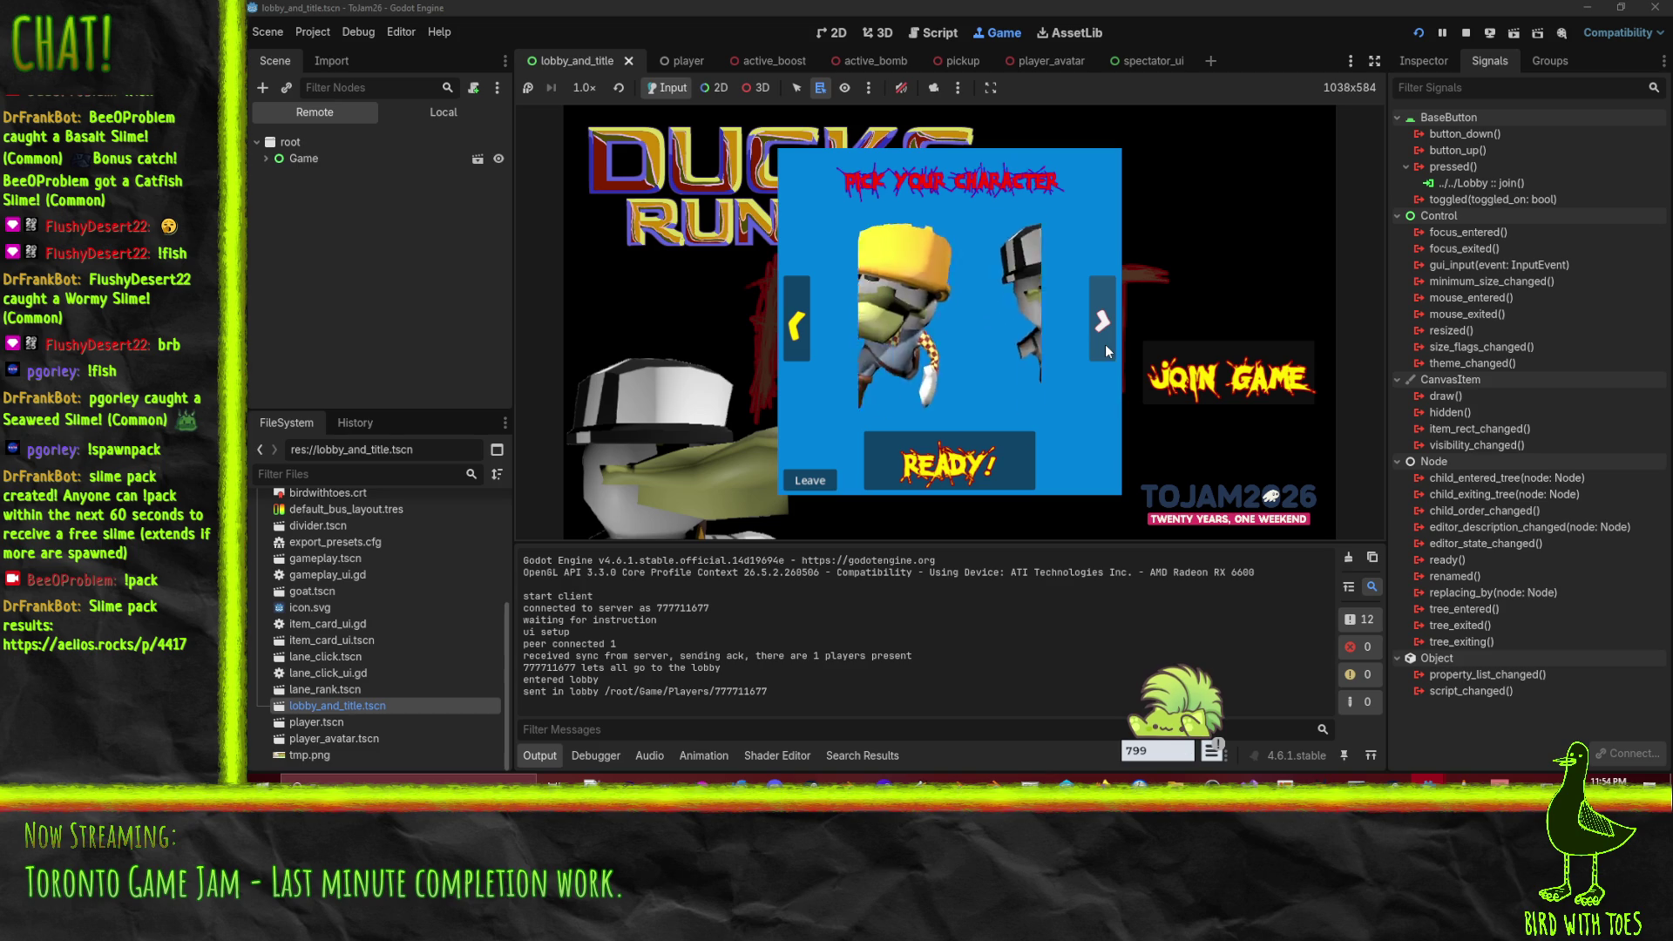
{"action": "left_click", "coordinate": [967, 453]}
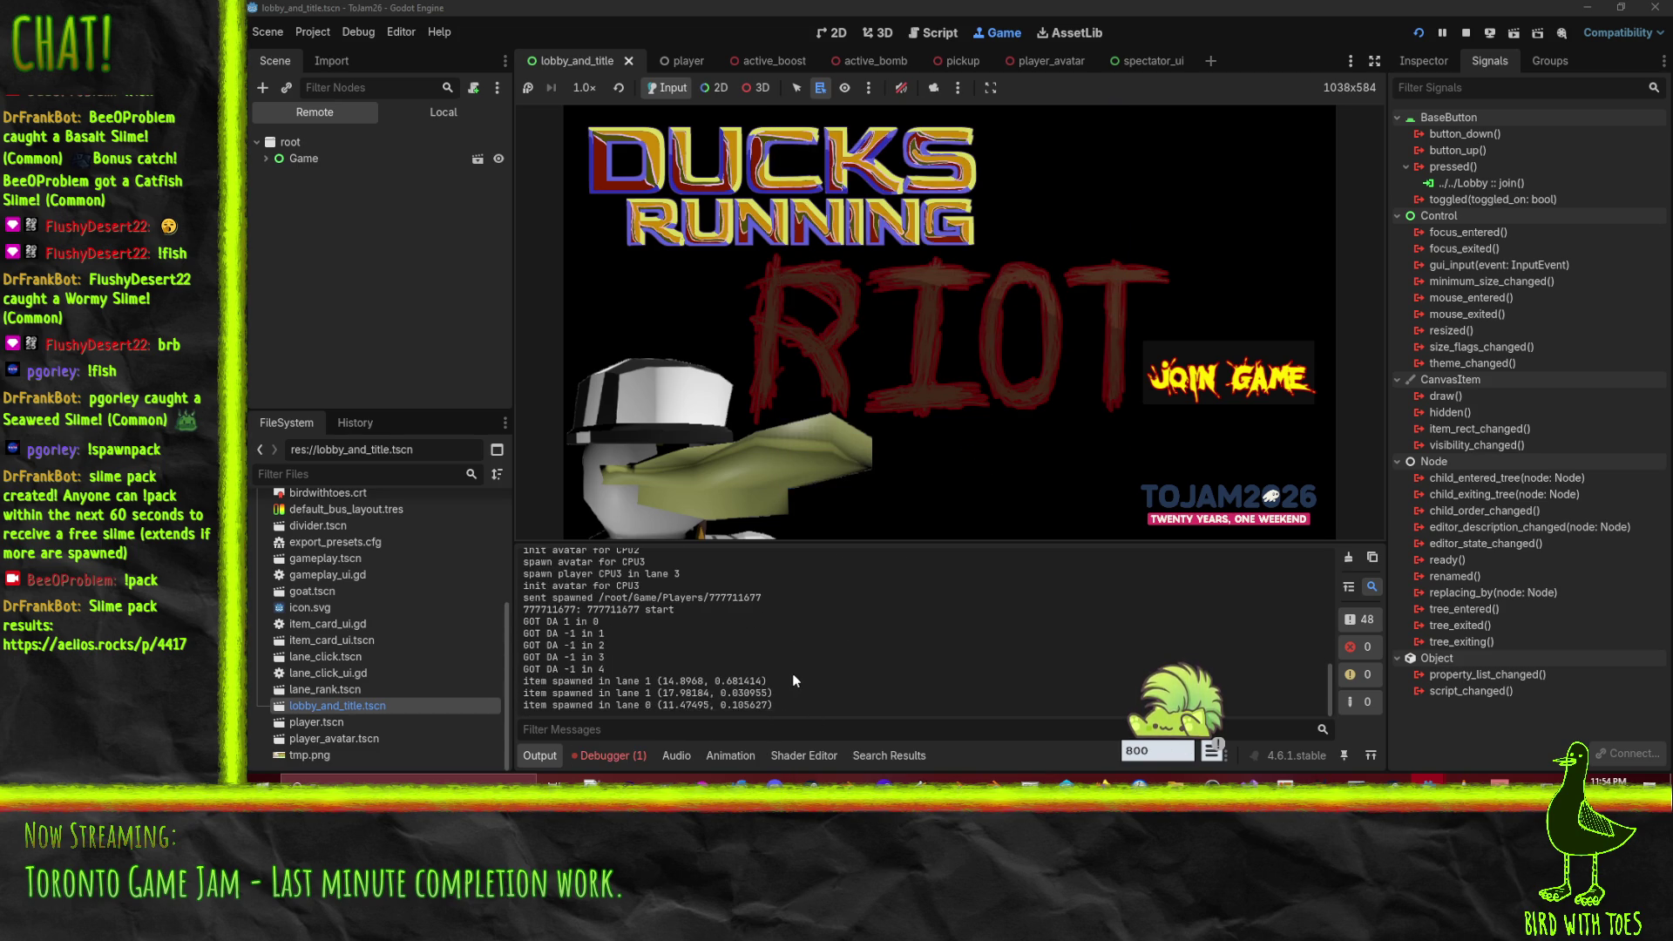
{"action": "scroll", "coordinate": [750, 677], "scroll_direction": "up", "scroll_amount": 3}
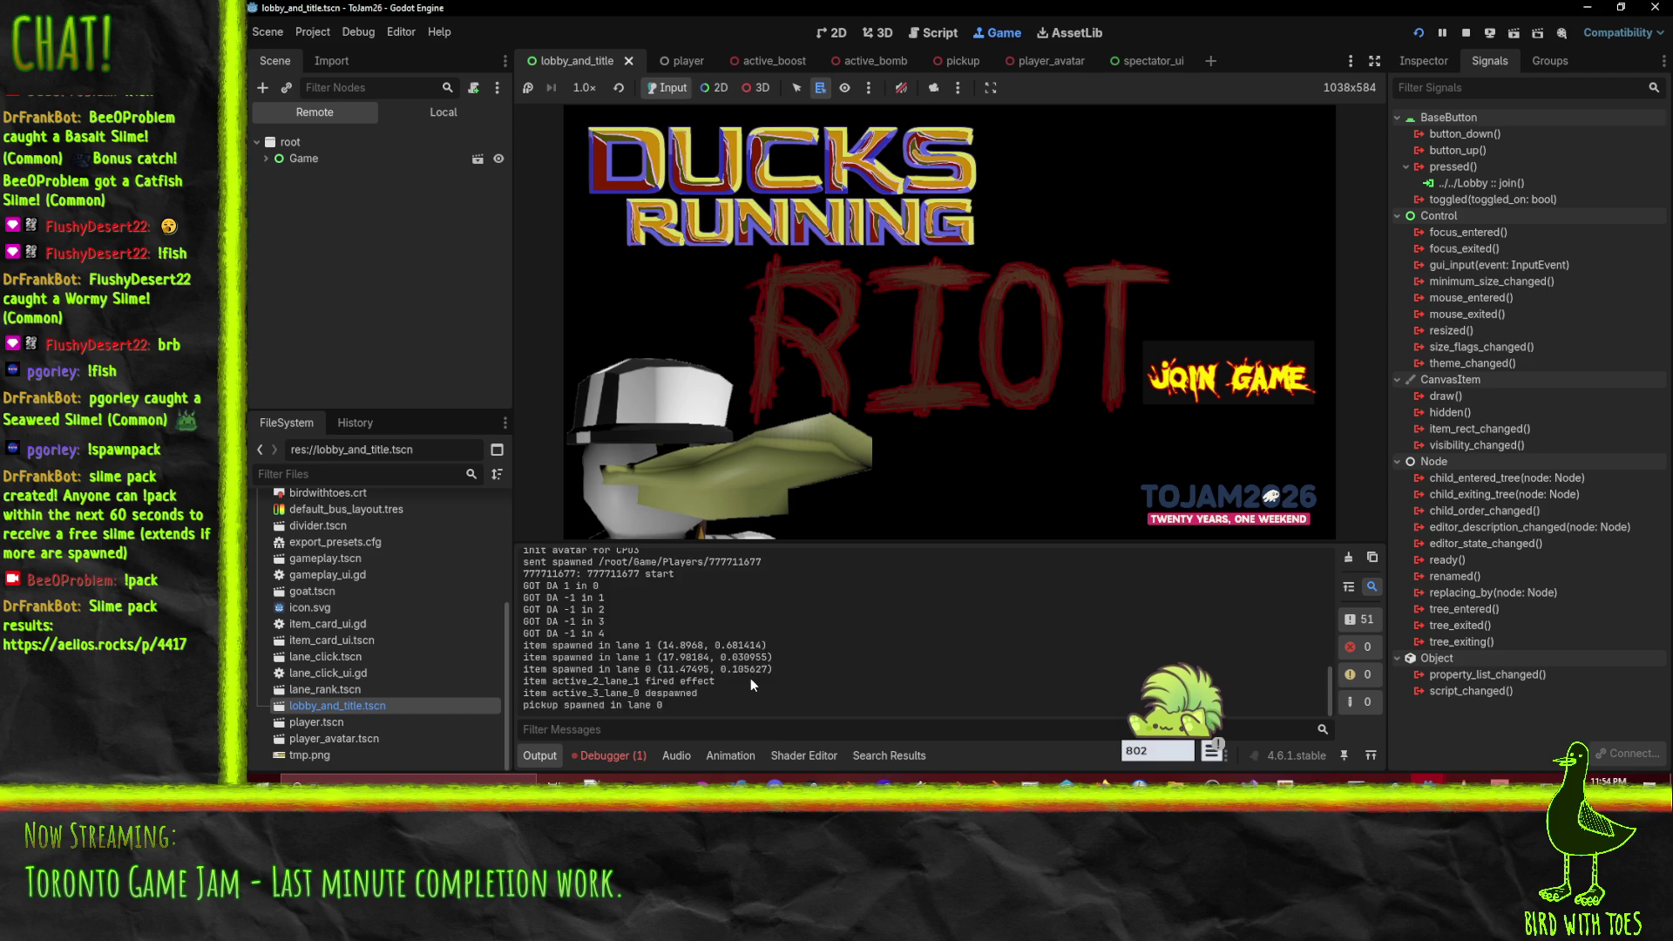
{"action": "scroll", "coordinate": [750, 677], "scroll_direction": "up", "scroll_amount": 3}
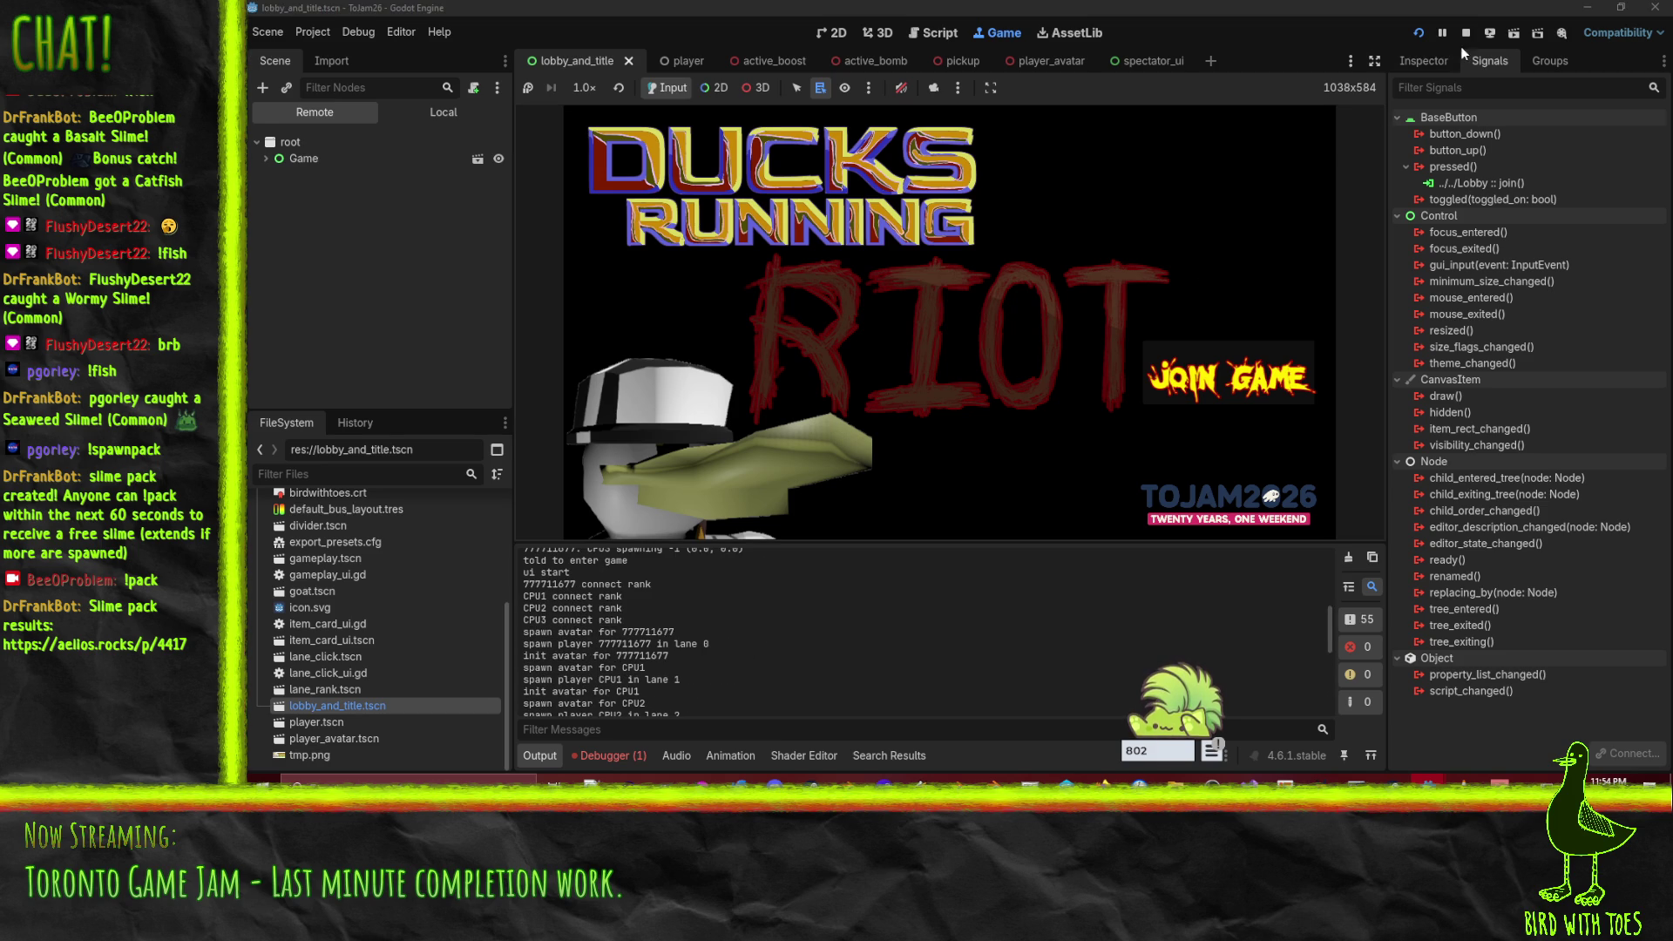
{"action": "key", "text": "F8"}
{"action": "scroll", "coordinate": [760, 688], "scroll_direction": "up", "scroll_amount": 5}
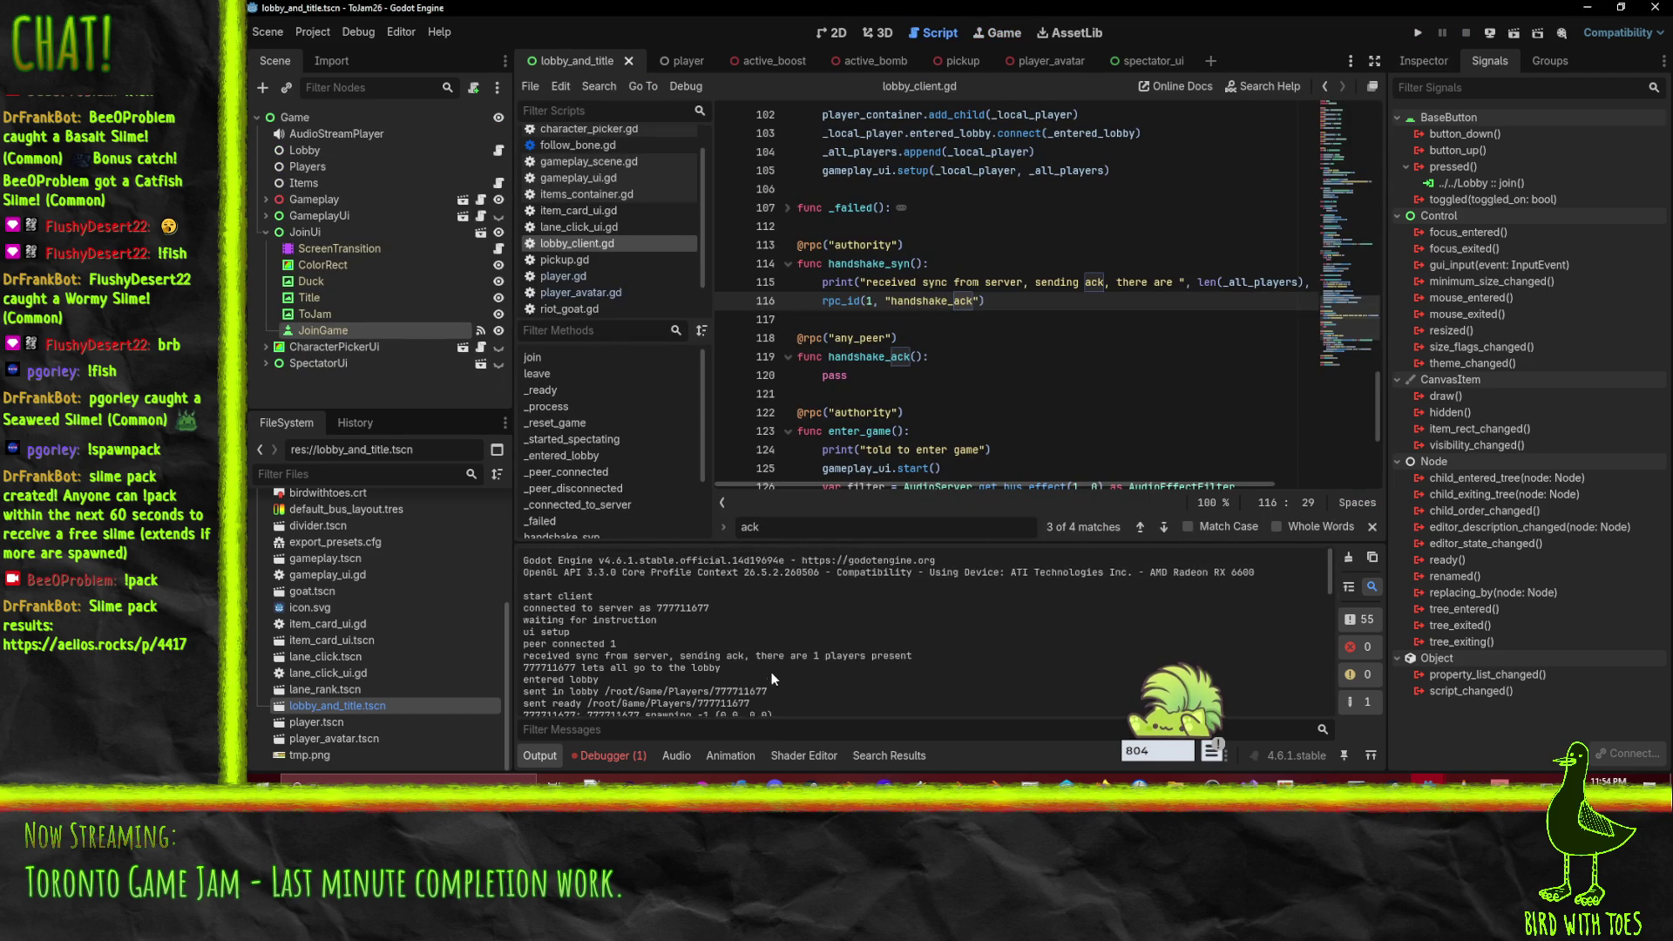
Step: Review the output log and scroll through lobby_client.gd around the handshake_ack code
{"action": "scroll", "coordinate": [606, 606], "scroll_direction": "up", "scroll_amount": 2}
{"action": "left_click_drag", "start_coordinate": [523, 597], "coordinate": [723, 613]}
{"action": "scroll", "coordinate": [718, 615], "scroll_direction": "down", "scroll_amount": 1}
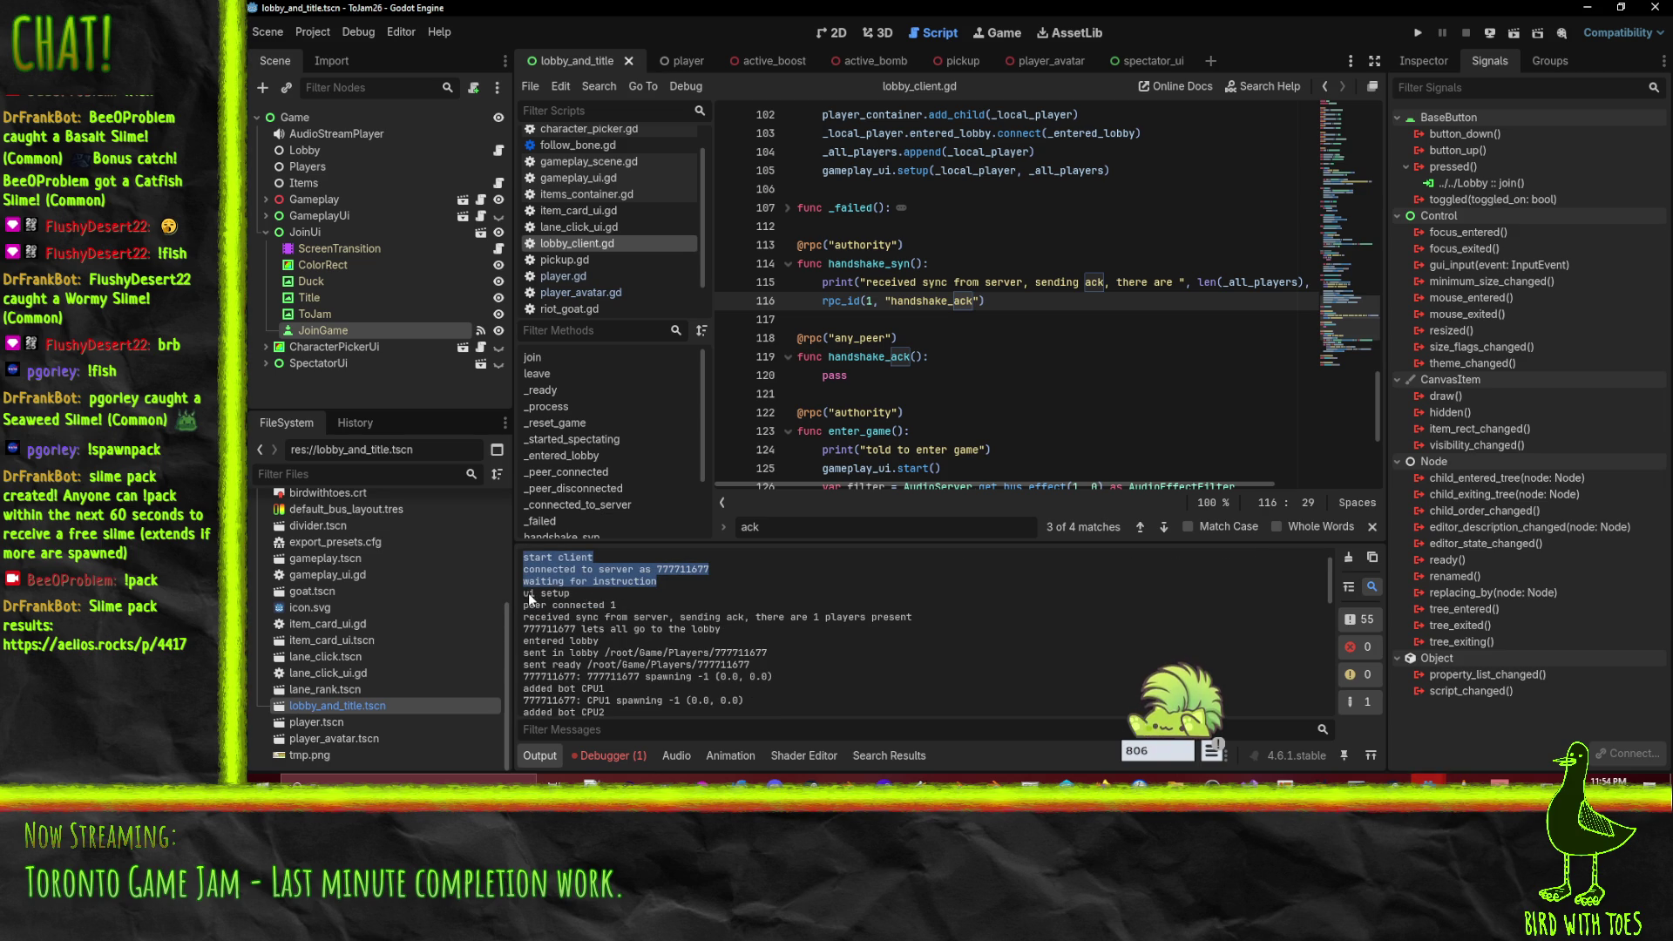
{"action": "left_click", "coordinate": [559, 602]}
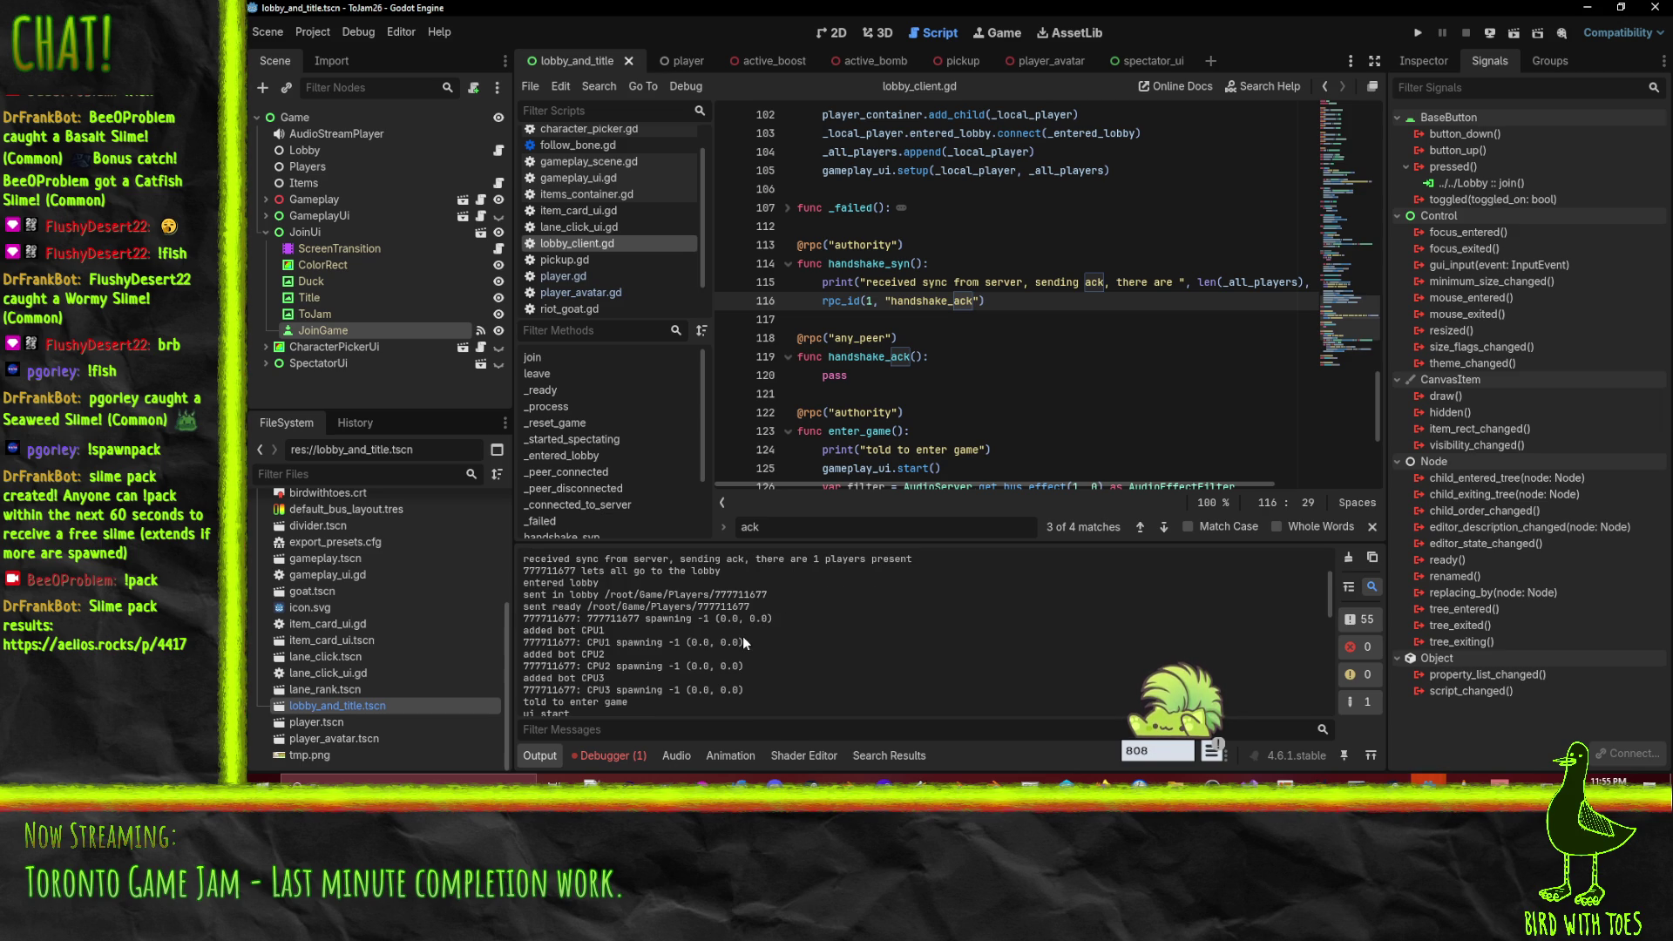
{"action": "scroll", "coordinate": [1078, 394], "scroll_direction": "up", "scroll_amount": 1}
{"action": "left_click", "coordinate": [1075, 361]}
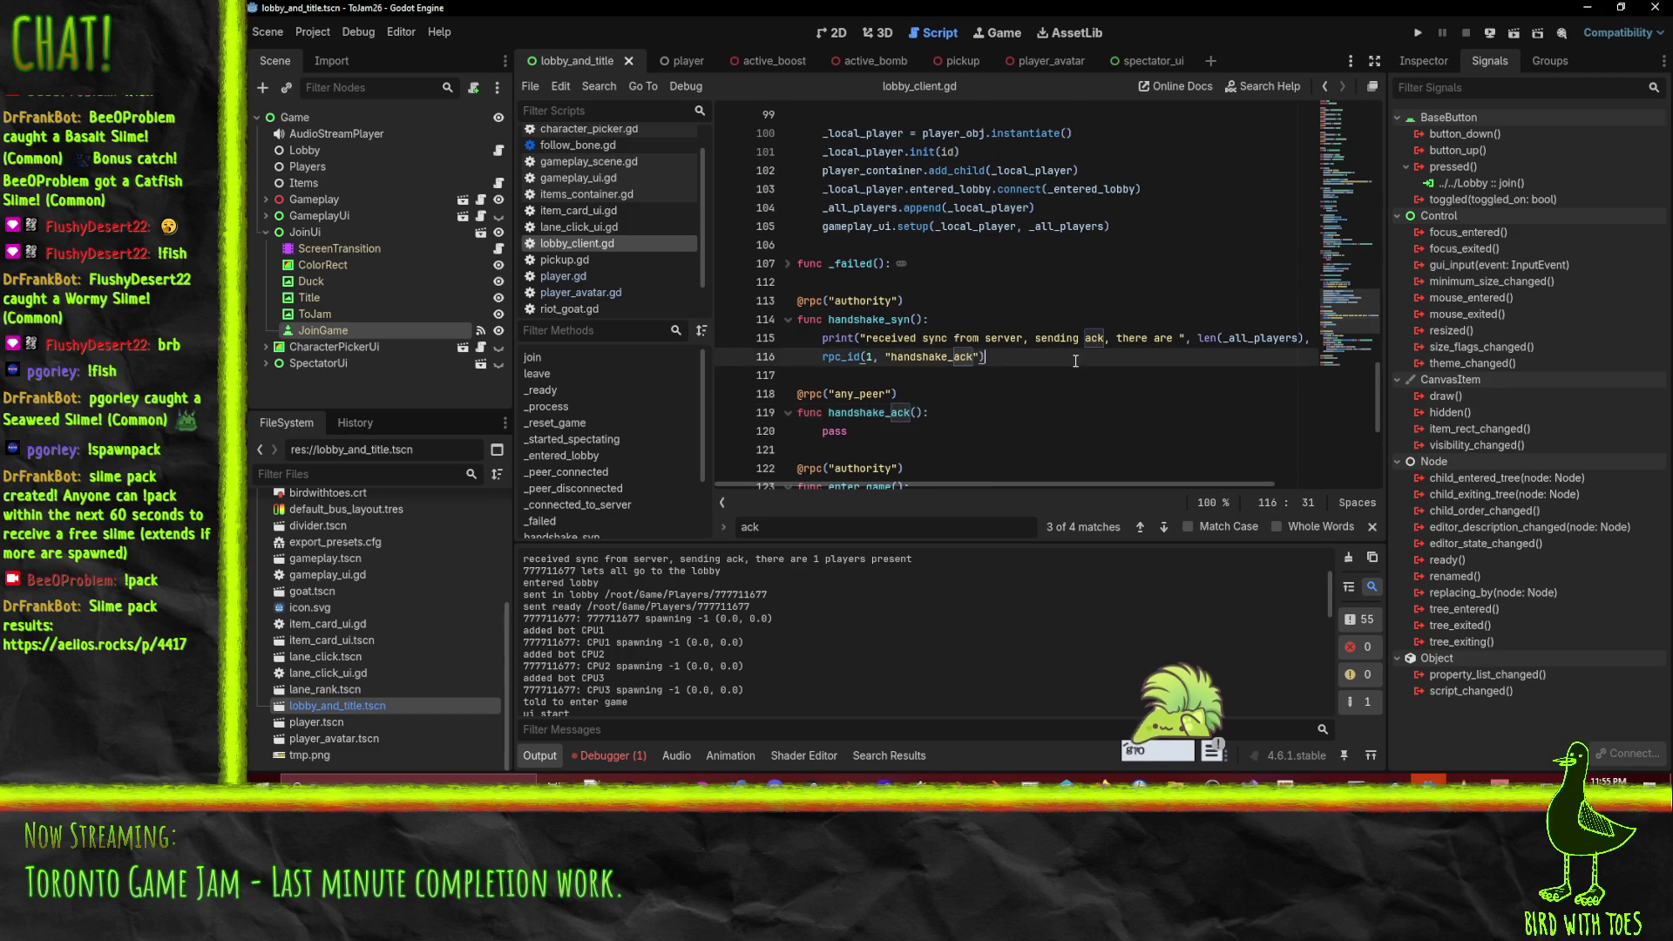
{"action": "scroll", "coordinate": [1141, 375], "scroll_direction": "up", "scroll_amount": 6}
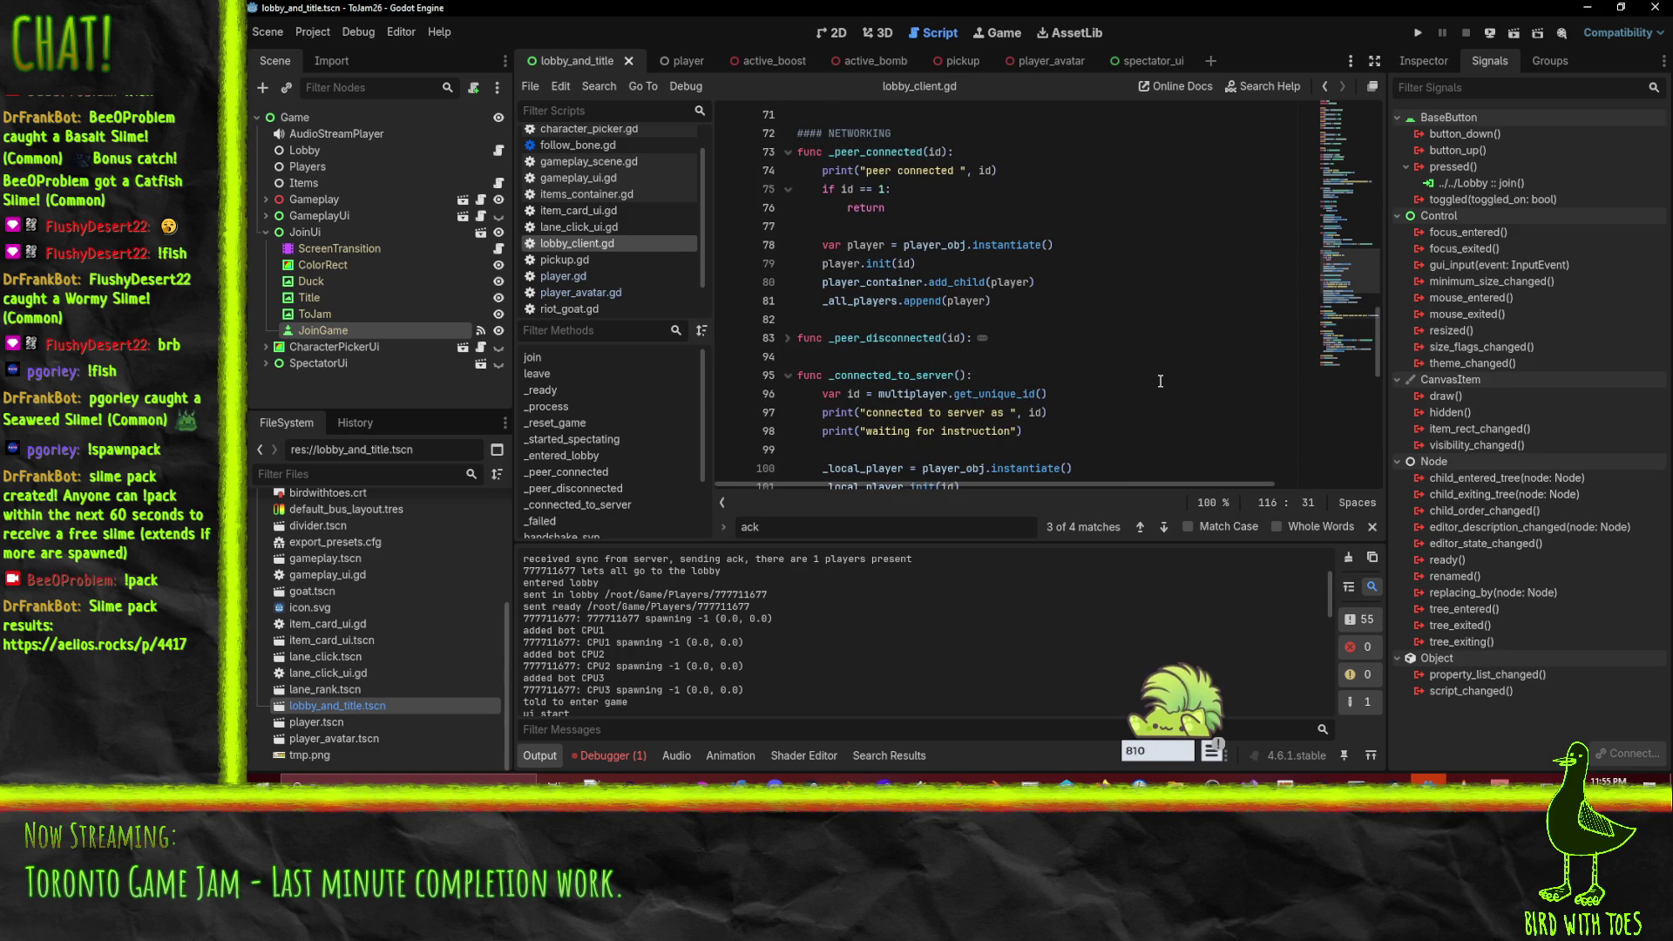
{"action": "scroll", "coordinate": [1154, 370], "scroll_direction": "down", "scroll_amount": 6}
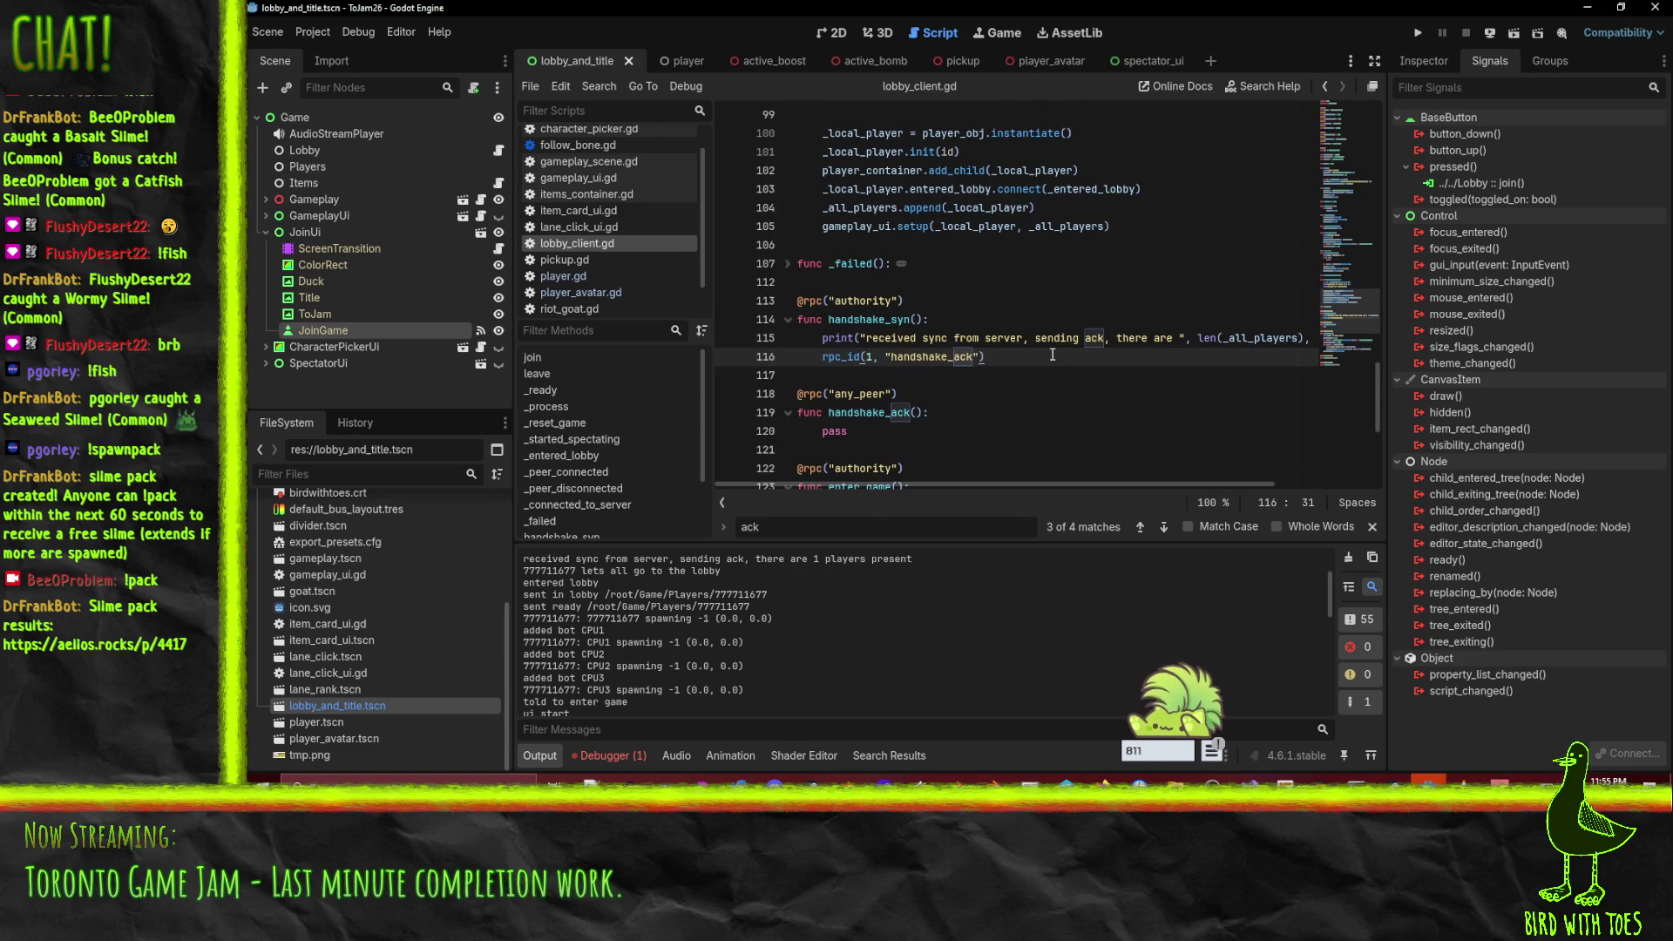
{"action": "scroll", "coordinate": [1052, 354], "scroll_direction": "down", "scroll_amount": 3}
{"action": "scroll", "coordinate": [1052, 327], "scroll_direction": "down", "scroll_amount": 3}
{"action": "scroll", "coordinate": [1073, 359], "scroll_direction": "up", "scroll_amount": 4}
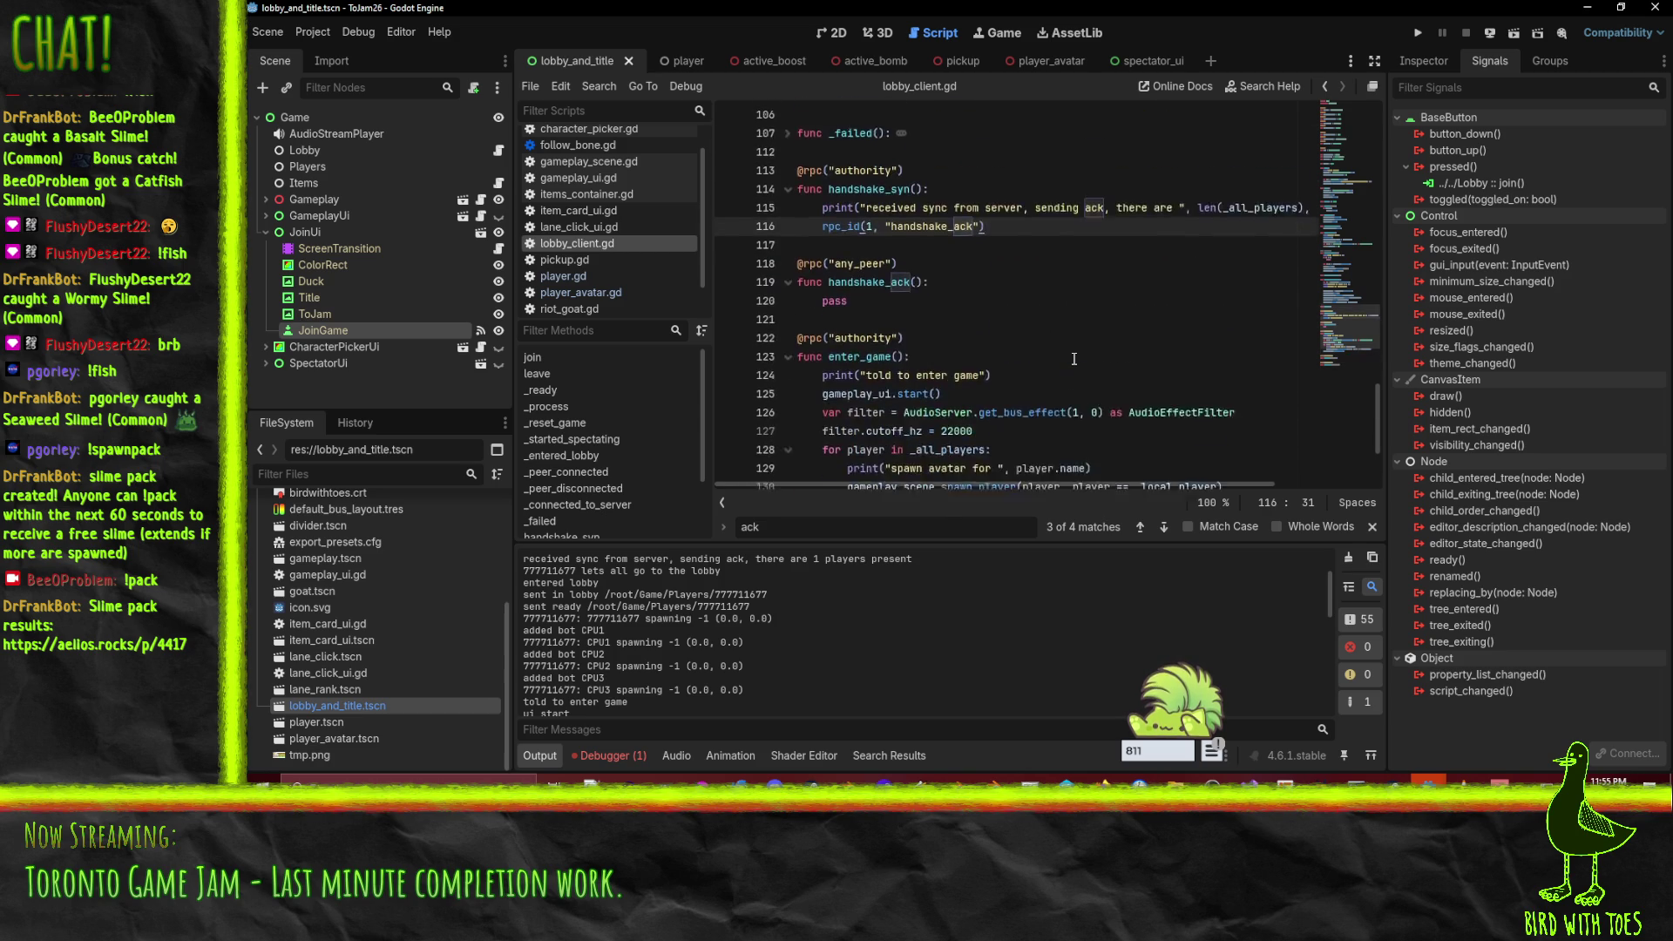
{"action": "scroll", "coordinate": [1075, 359], "scroll_direction": "down", "scroll_amount": 2}
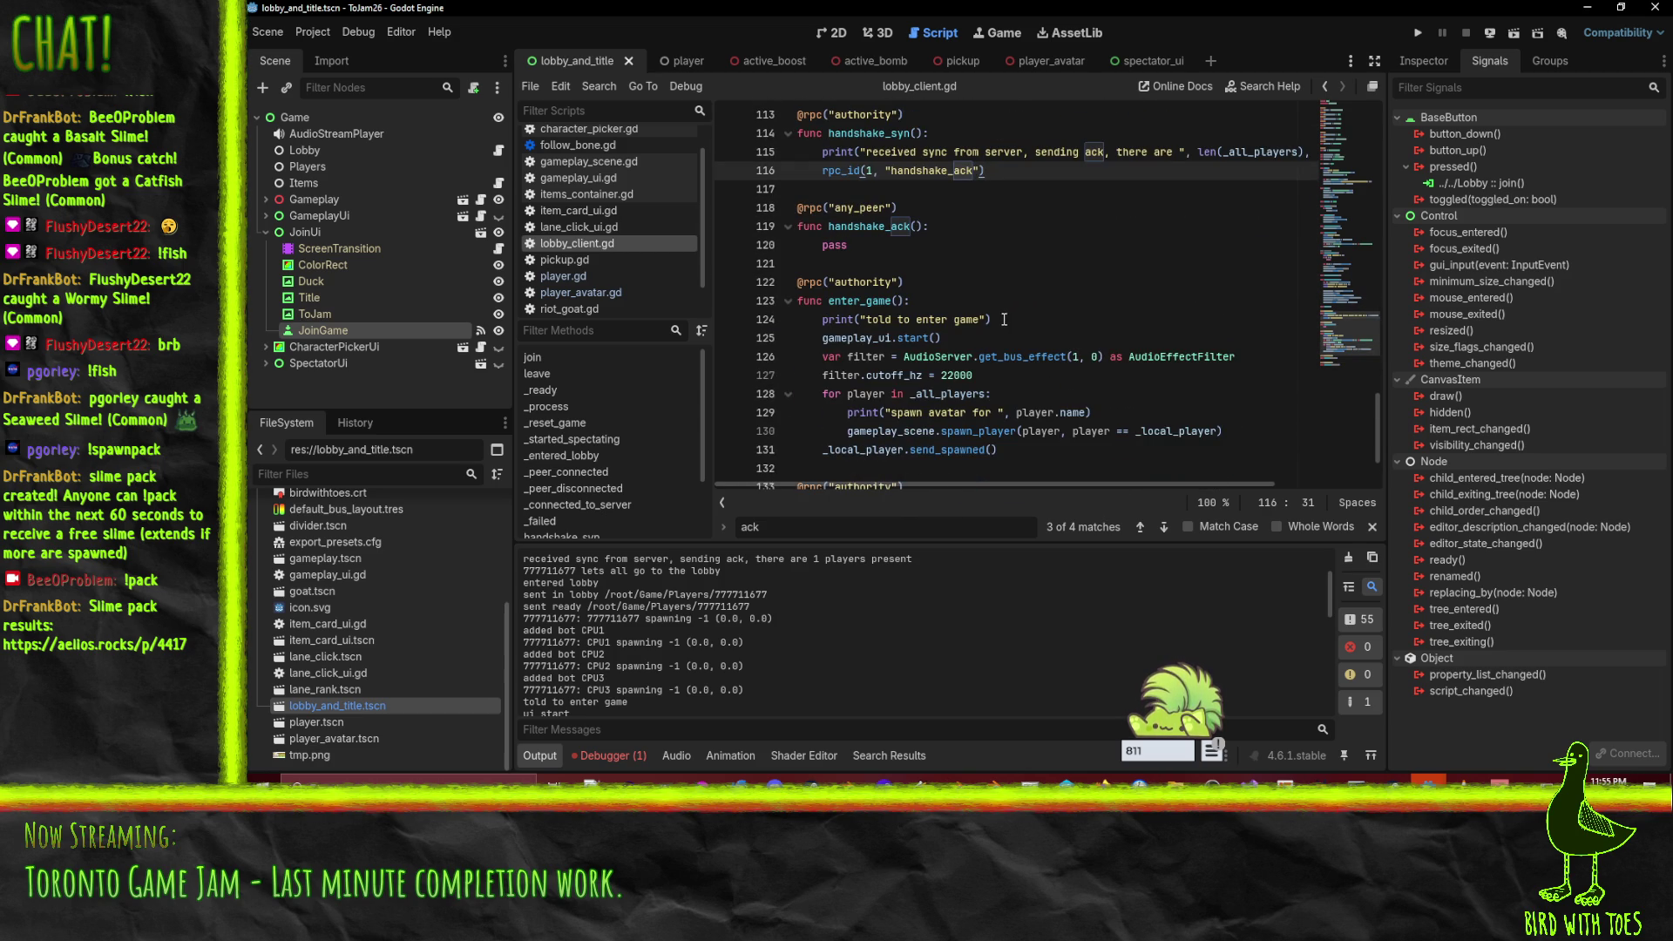
{"action": "scroll", "coordinate": [1049, 320], "scroll_direction": "up", "scroll_amount": 20}
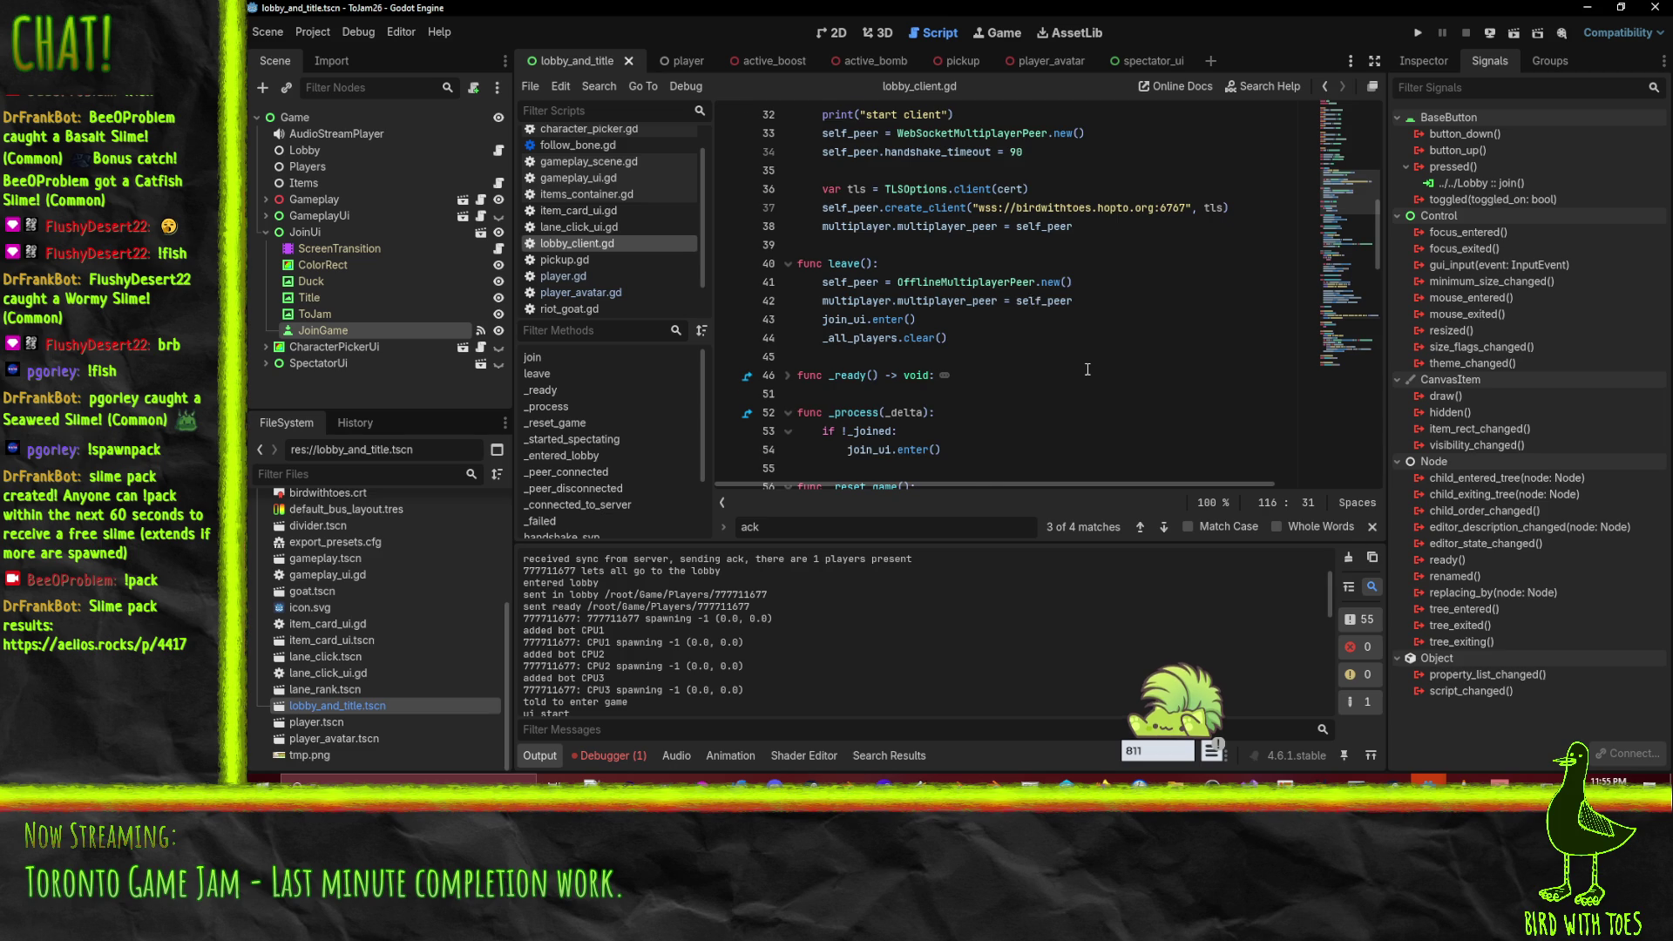
{"action": "scroll", "coordinate": [1087, 369], "scroll_direction": "up", "scroll_amount": 6}
{"action": "scroll", "coordinate": [1087, 369], "scroll_direction": "down", "scroll_amount": 4}
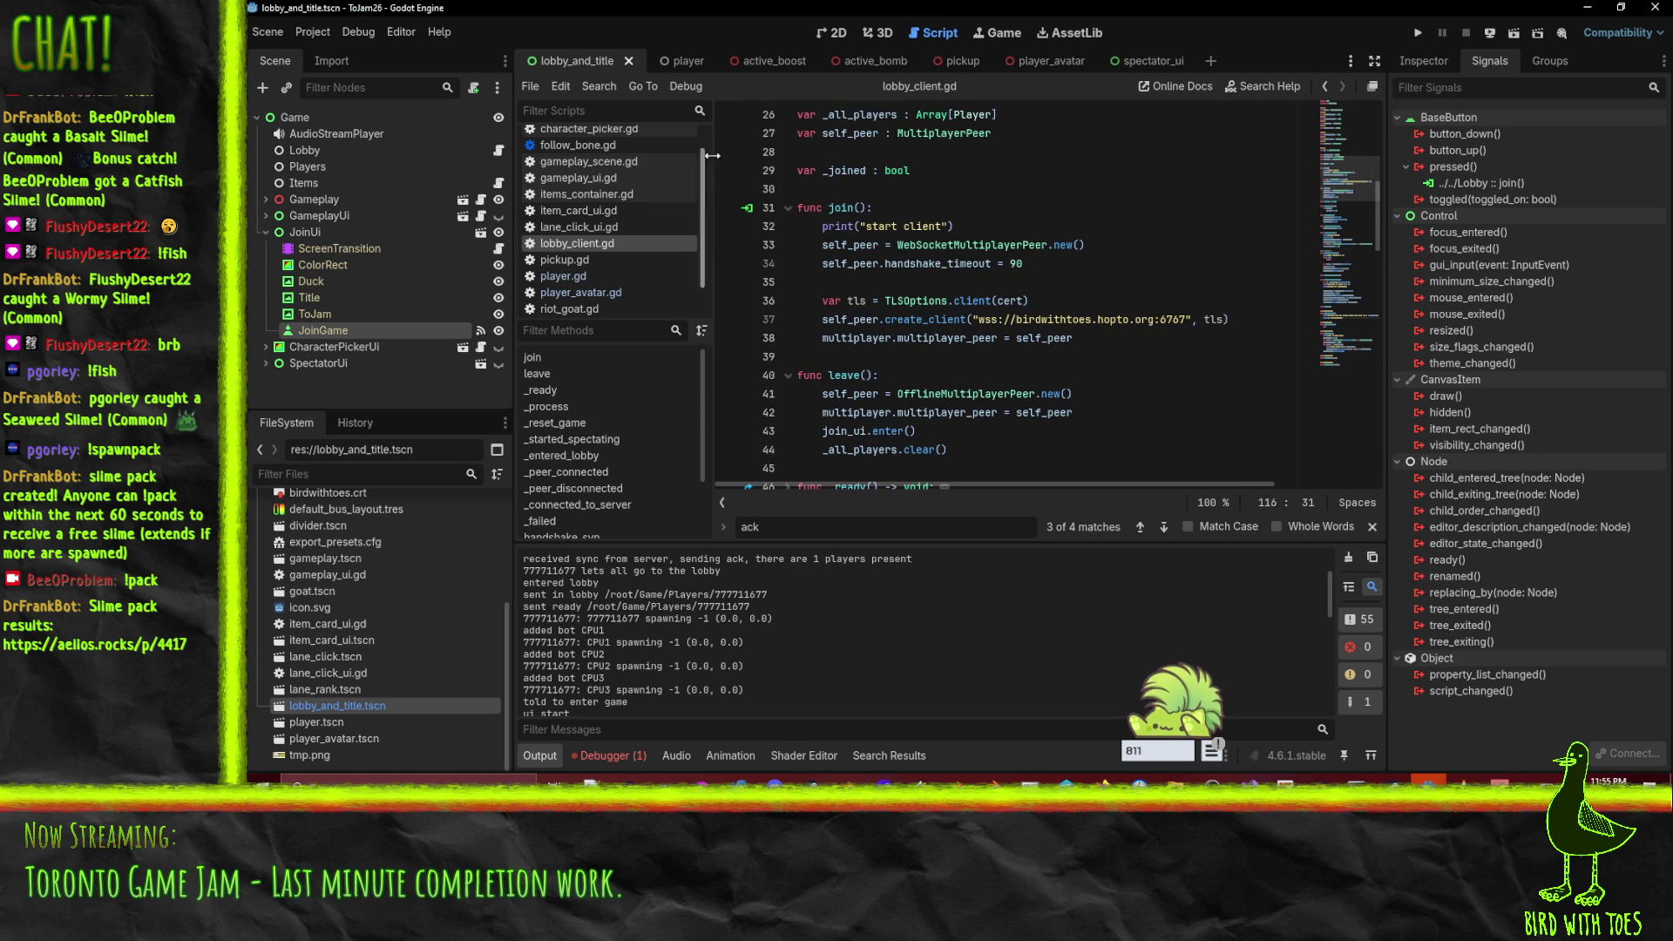
{"action": "scroll", "coordinate": [1083, 356], "scroll_direction": "down", "scroll_amount": 6}
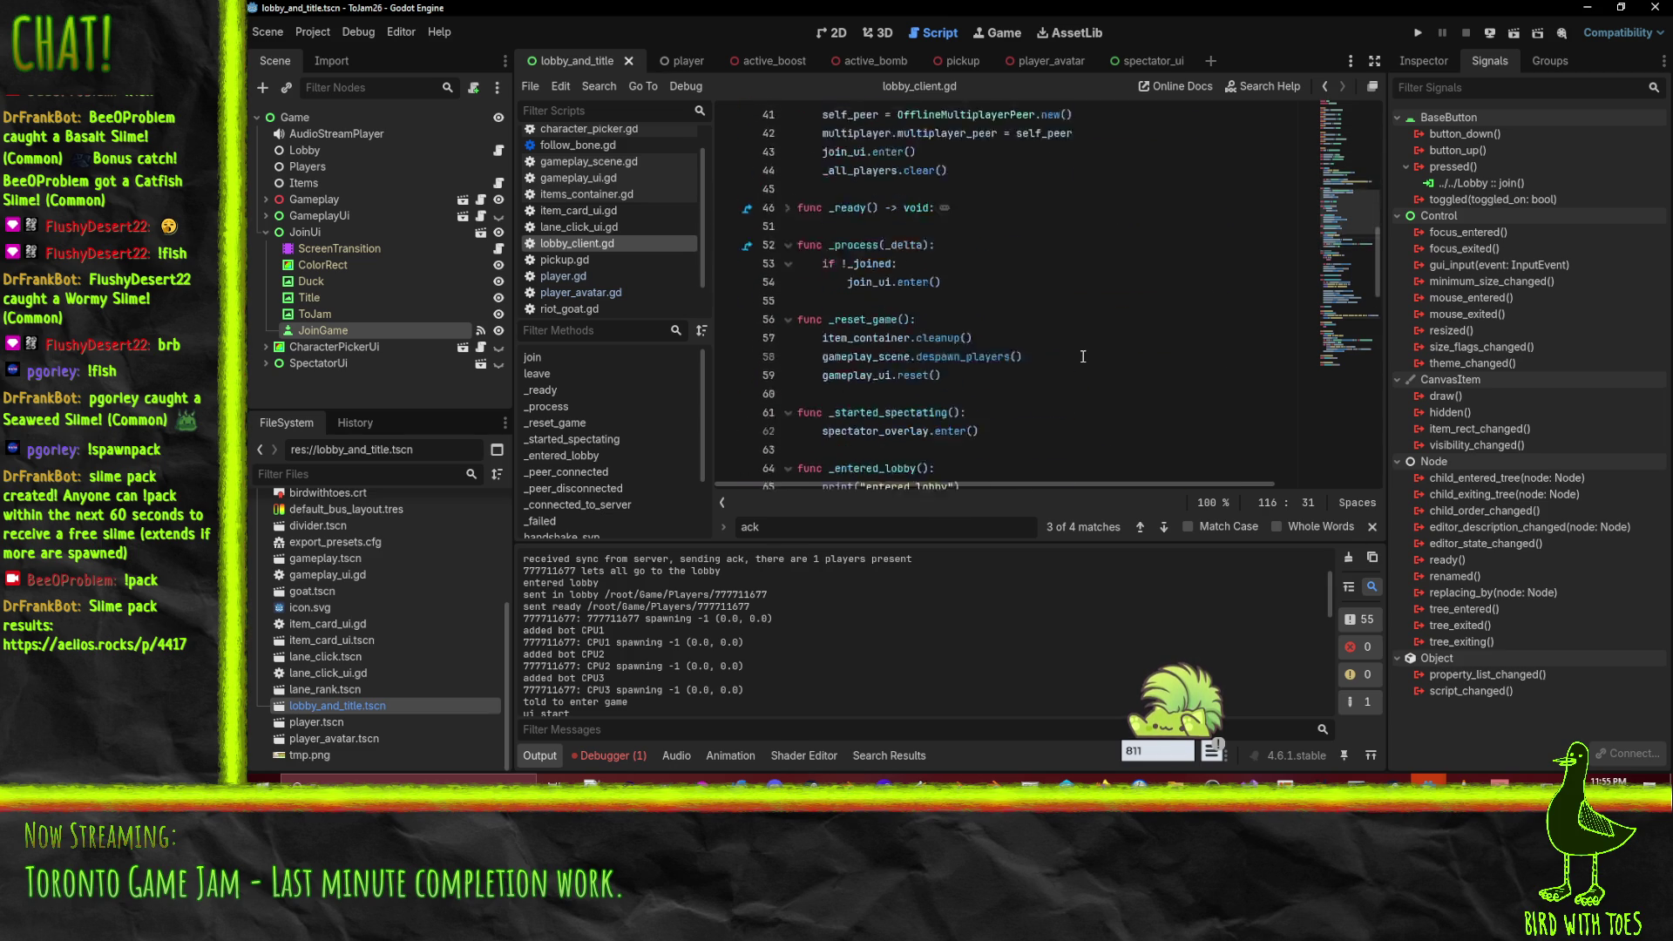
{"action": "scroll", "coordinate": [1083, 356], "scroll_direction": "up", "scroll_amount": 6}
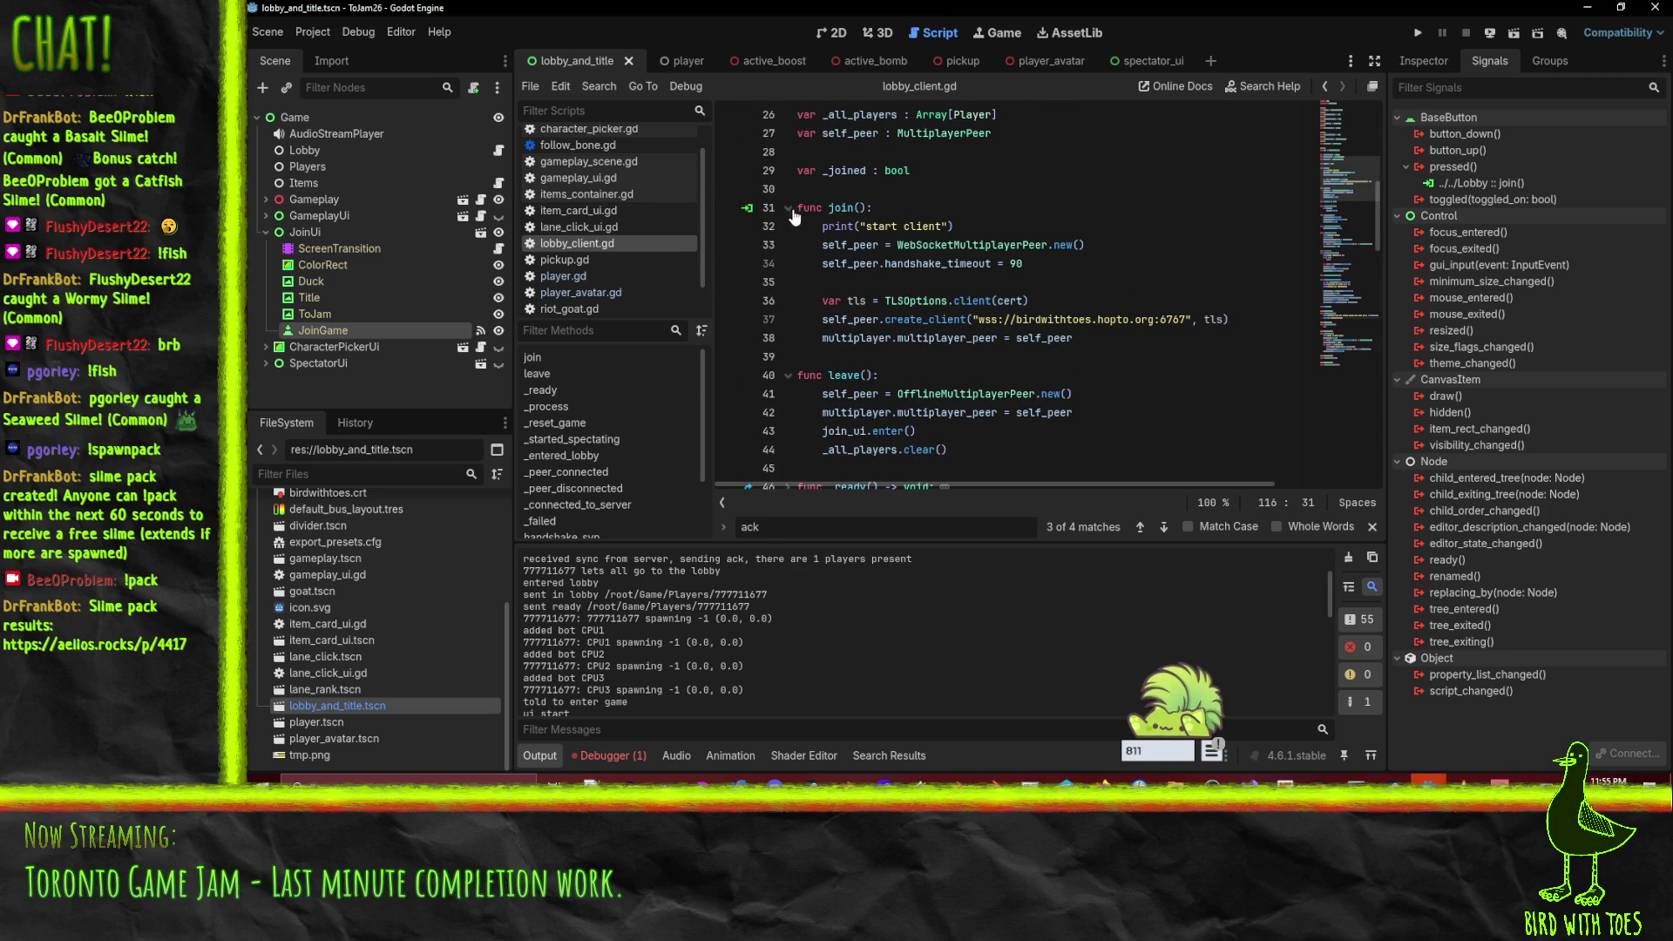
Step: Fold join() and leave() and place the caret at the end of the entered-lobby print line
{"action": "left_click", "coordinate": [787, 208]}
{"action": "left_click", "coordinate": [786, 245]}
{"action": "scroll", "coordinate": [791, 404], "scroll_direction": "down", "scroll_amount": 3}
{"action": "left_click", "coordinate": [1012, 341]}
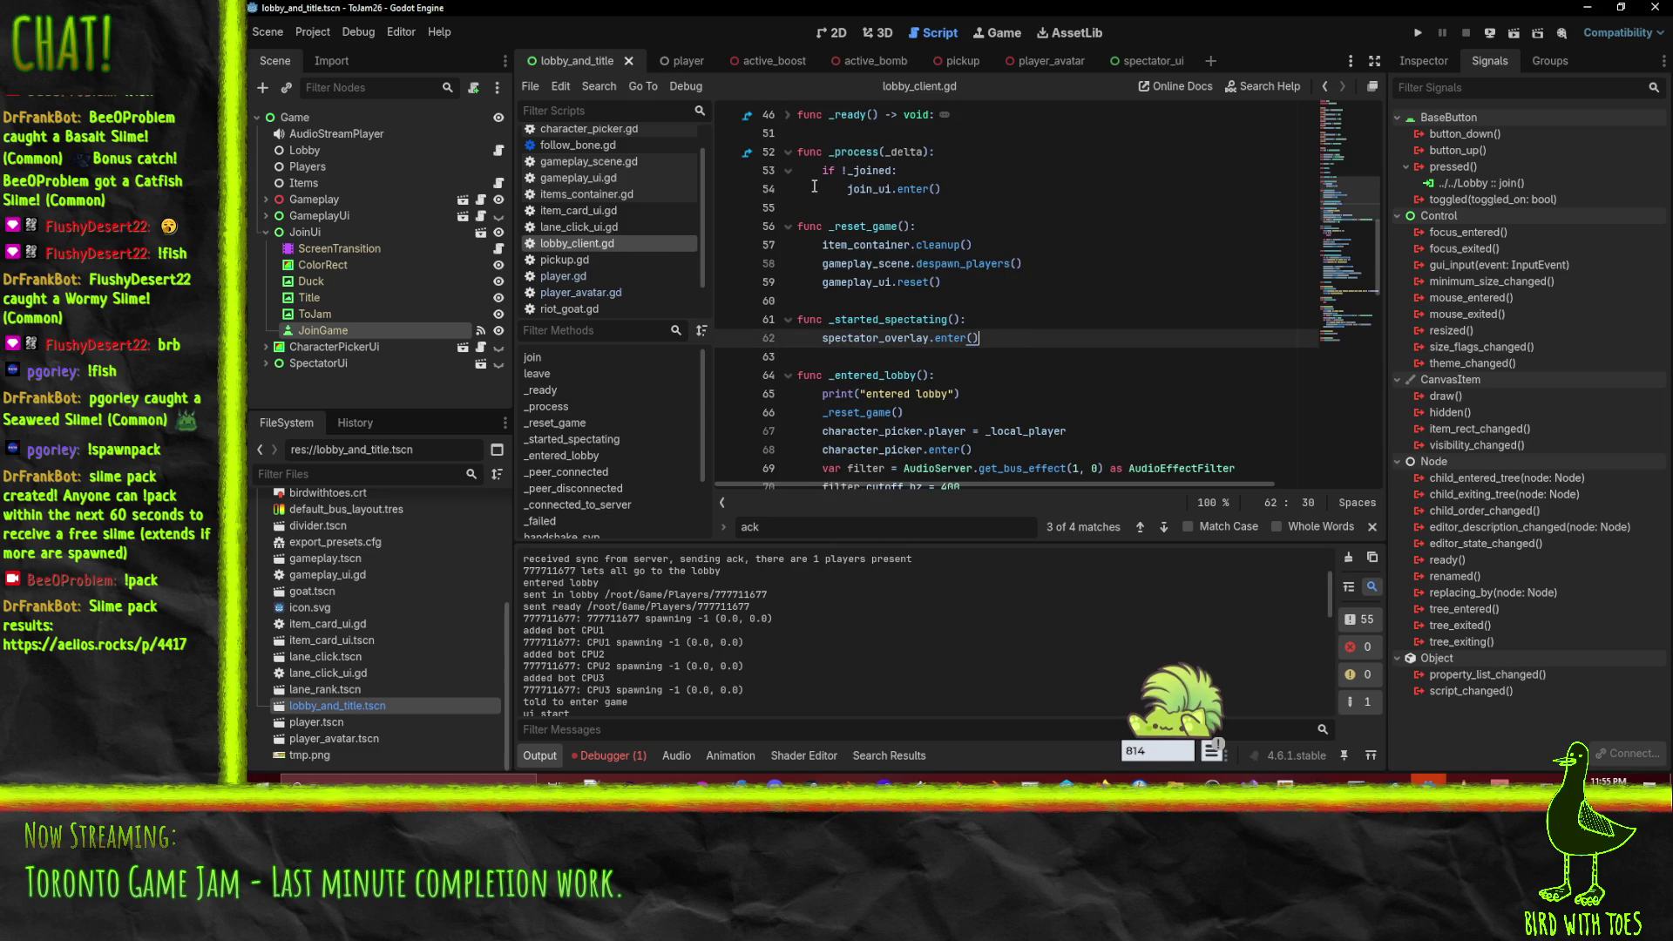
{"action": "scroll", "coordinate": [1018, 329], "scroll_direction": "down", "scroll_amount": 1}
{"action": "key", "text": "Down"}
{"action": "key", "text": "Down"}
{"action": "key", "text": "Down"}
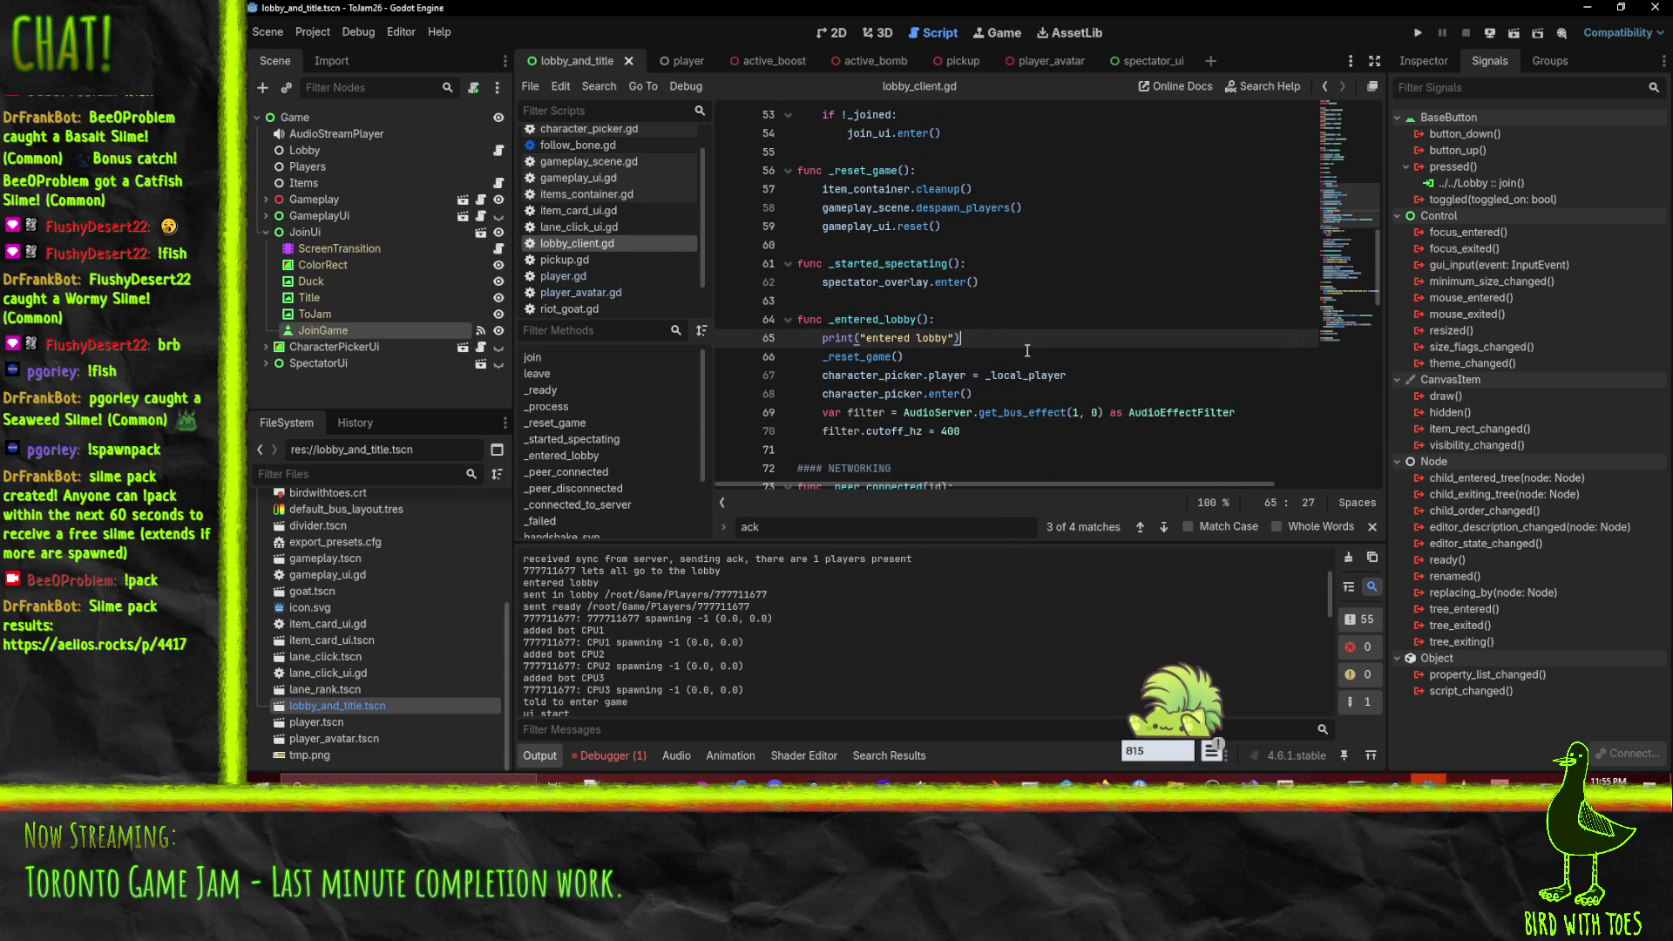
Step: Add a join_ui.exit() call after the entered-lobby print in _entered_lobby
{"action": "key", "text": "Return"}
{"action": "key", "text": "BackSpace"}
{"action": "type", "text": "join"}
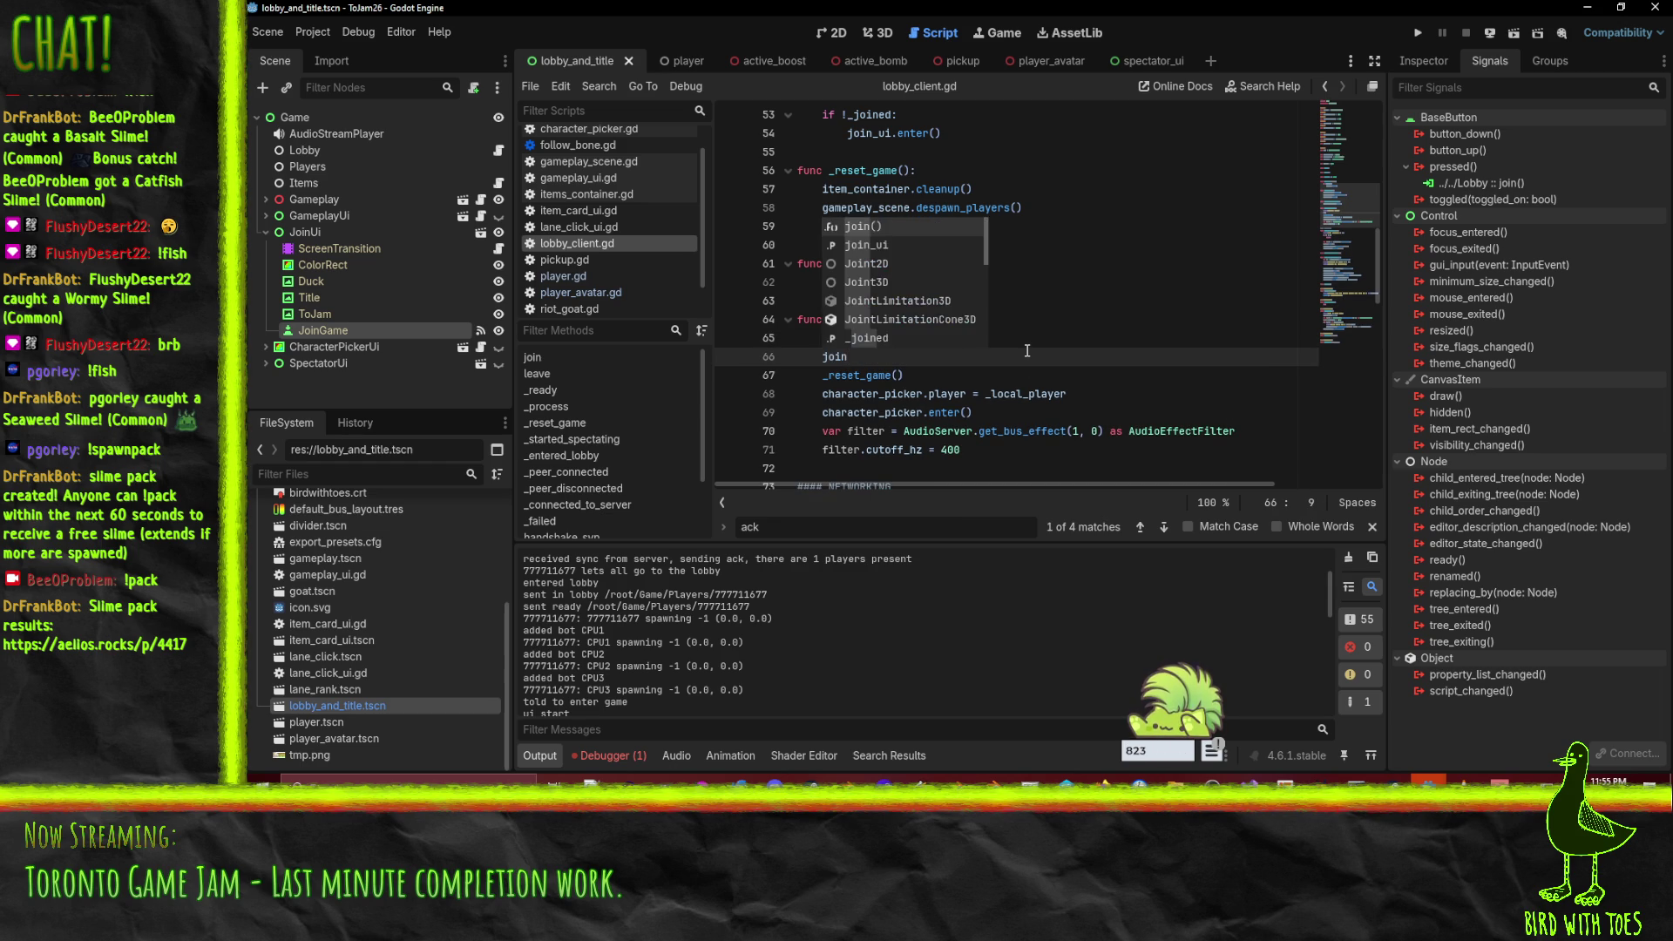
{"action": "type", "text": "_ui.c"}
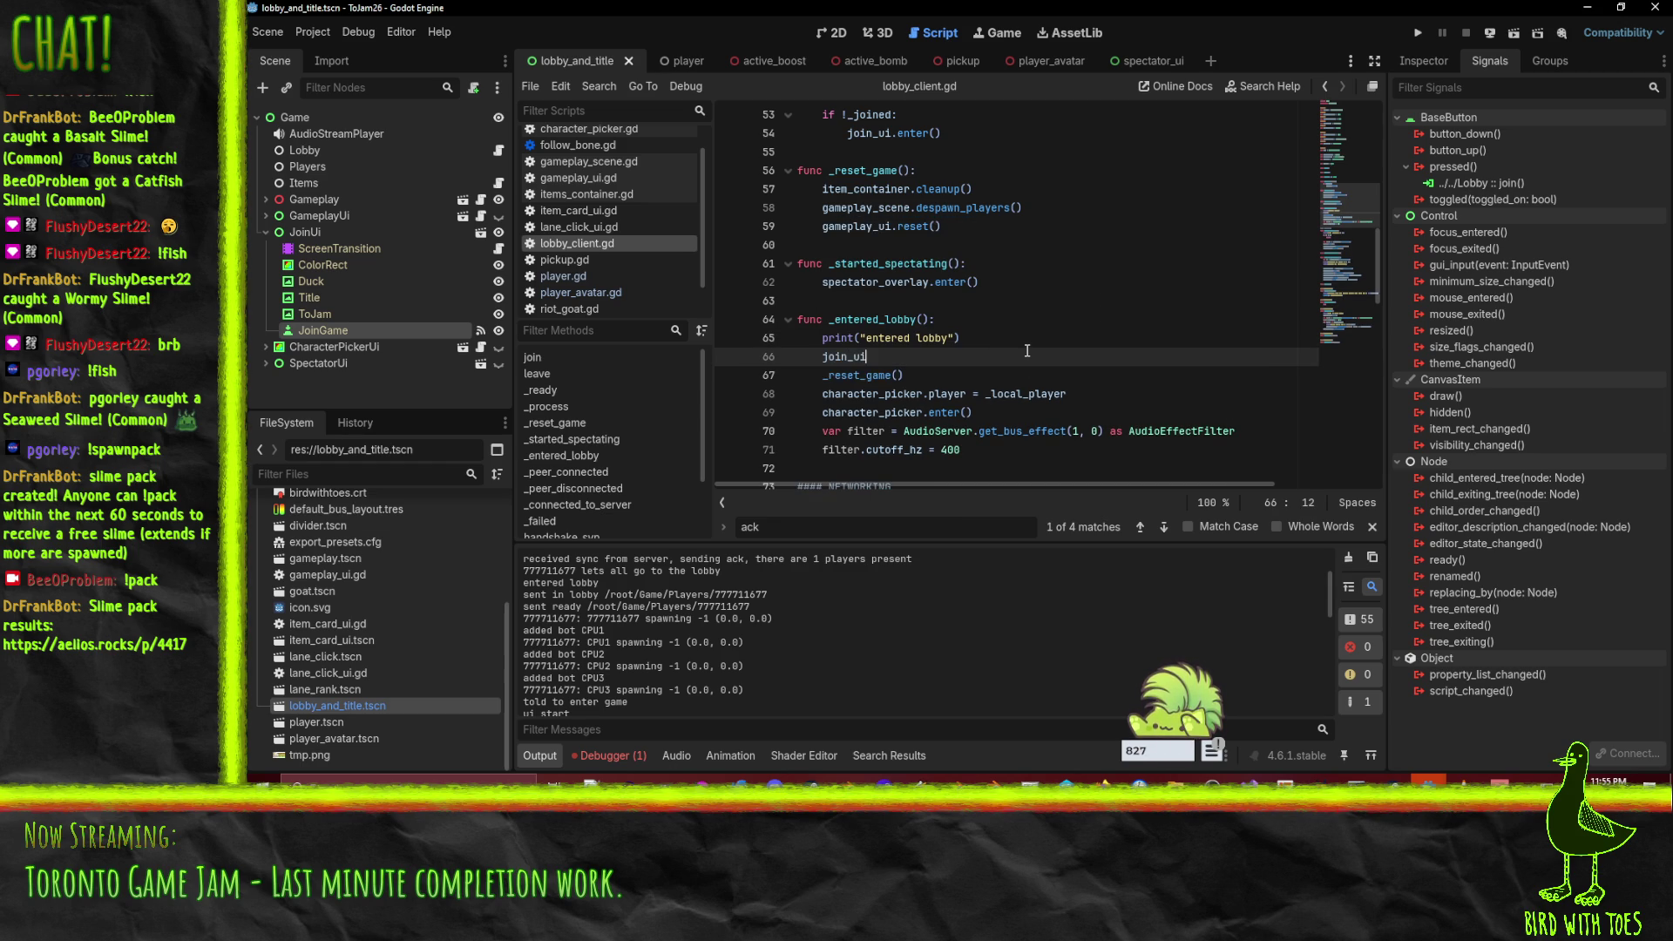
{"action": "key", "text": "BackSpace"}
{"action": "type", "text": ".exi"}
{"action": "key", "text": "Return"}
Step: Insert join_ui.exit() into _started_spectating and save lobby_client.gd
{"action": "left_click", "coordinate": [850, 282]}
{"action": "type", "text": "join_ui.exit()"}
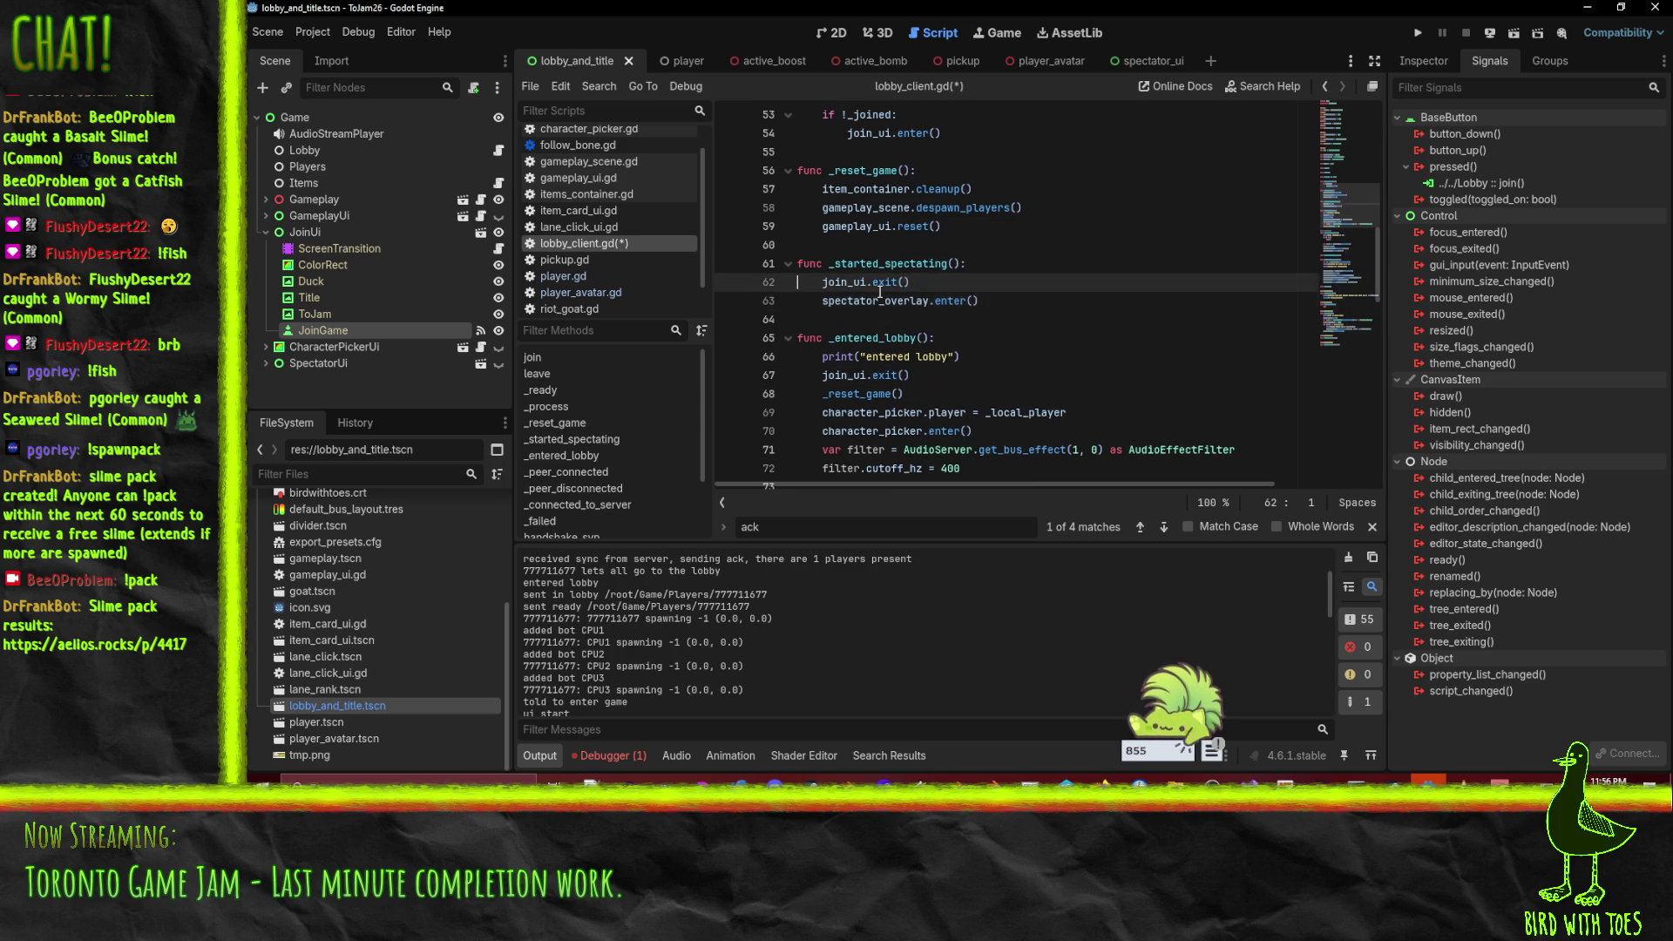
{"action": "key", "text": "ctrl+s"}
Step: Copy the entered-lobby print into _started_spectating and change its text to "entered as spectator"
{"action": "left_click", "coordinate": [942, 377]}
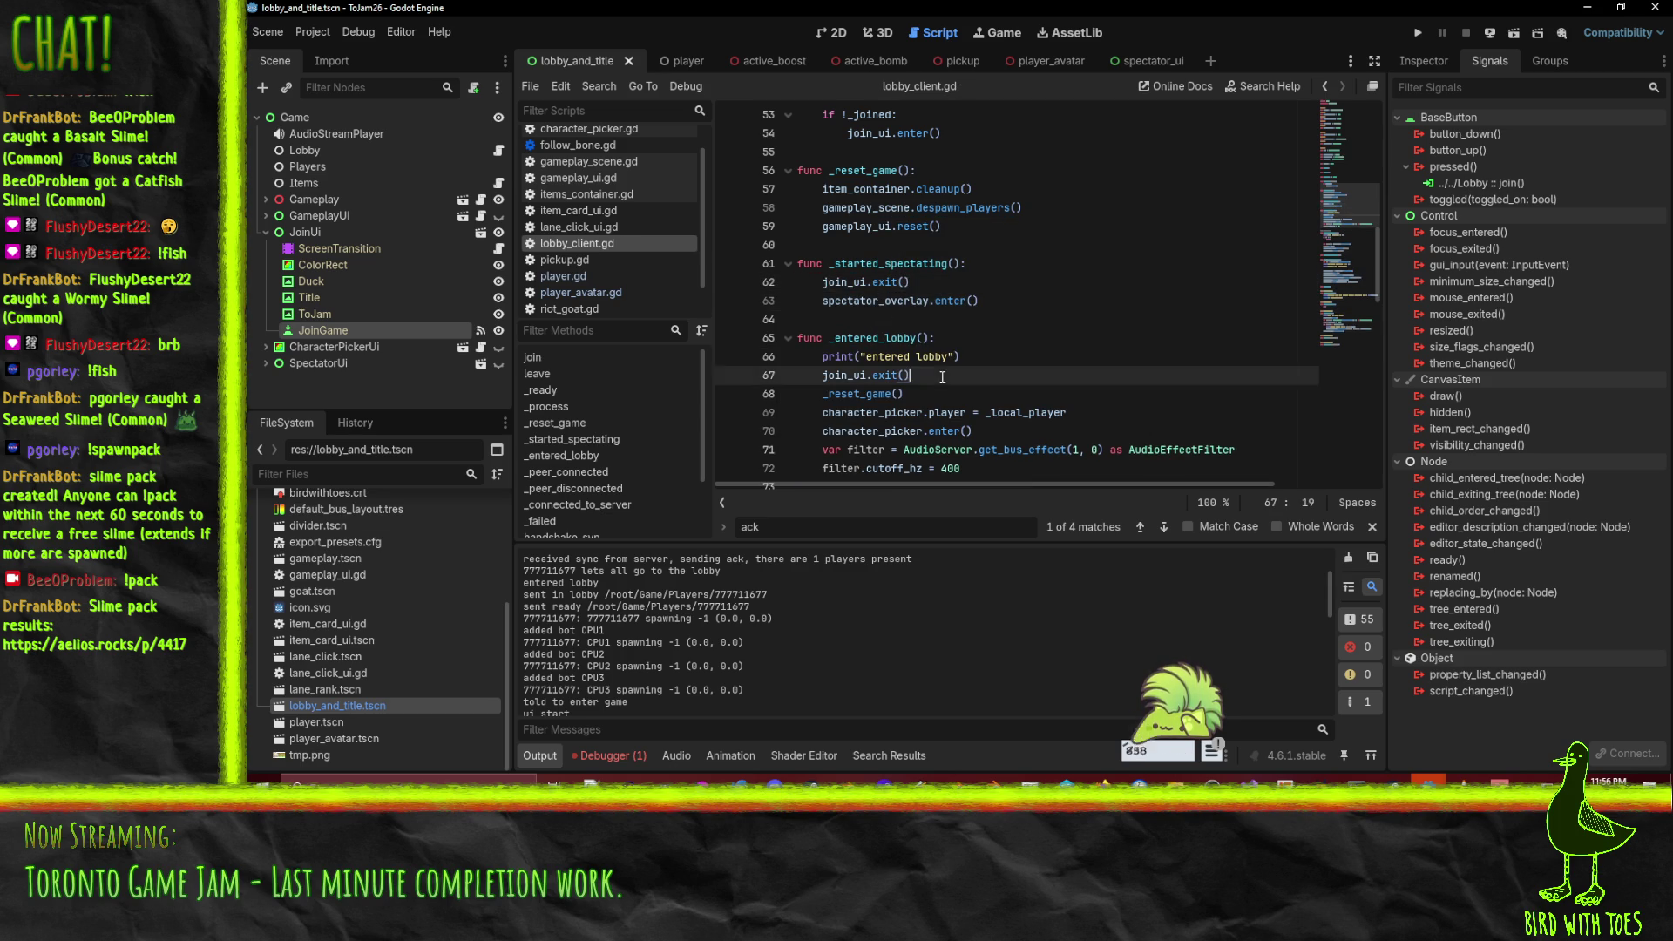
{"action": "left_click", "coordinate": [934, 357]}
{"action": "key", "text": "Up"}
{"action": "key", "text": "Up"}
{"action": "key", "text": "Up"}
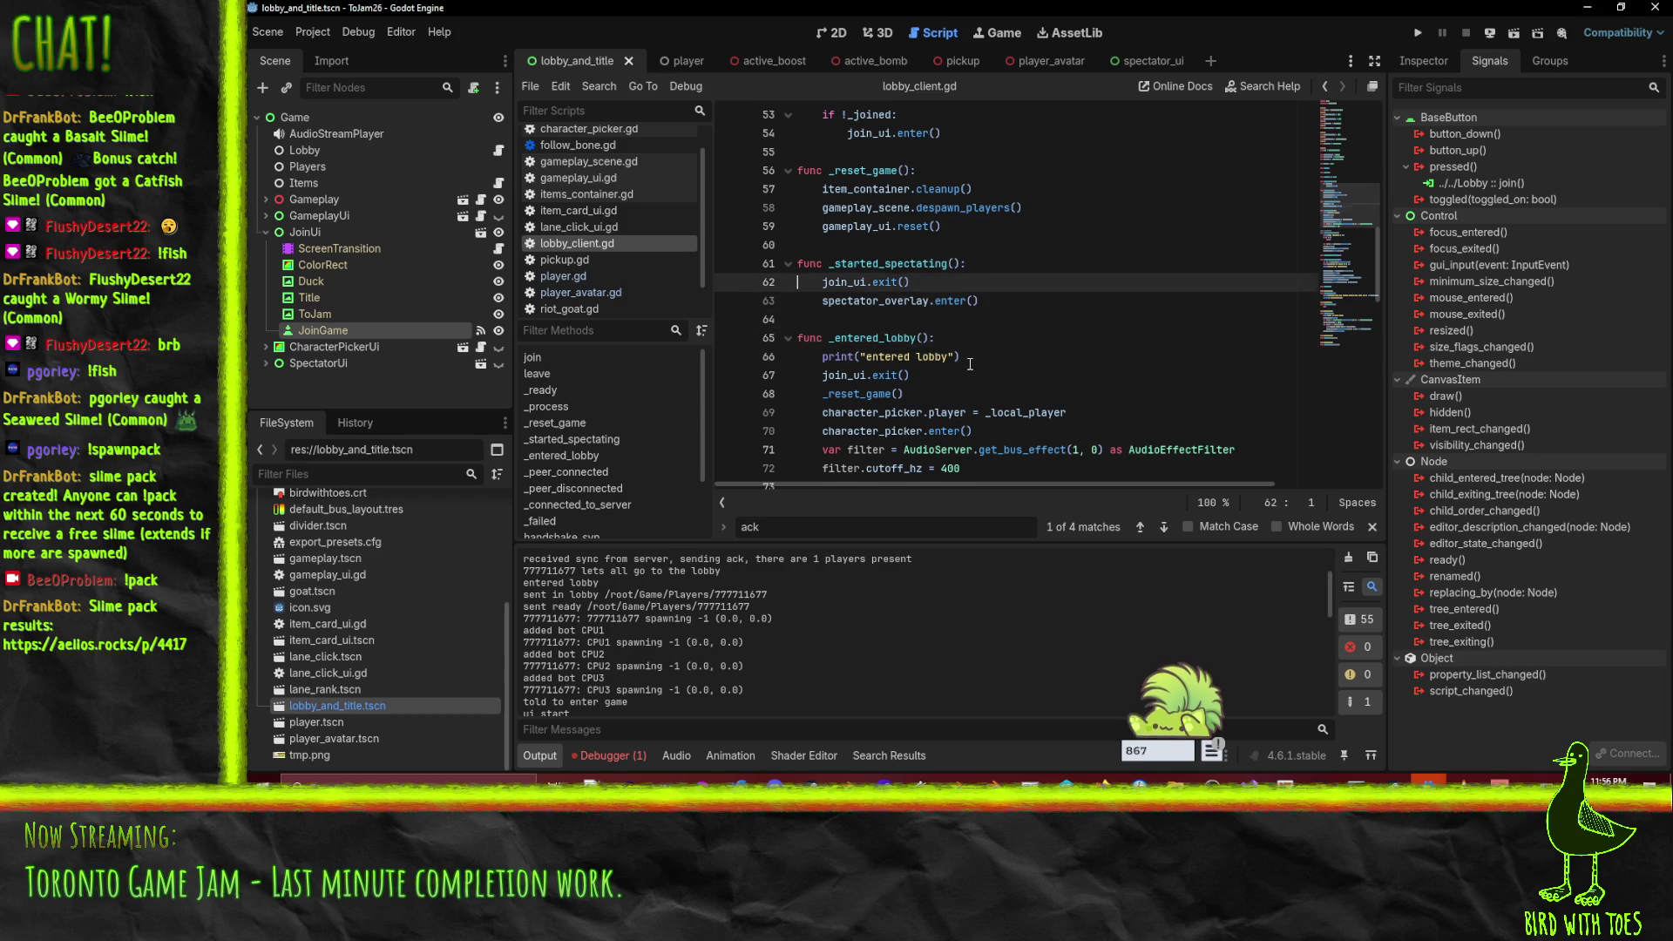
{"action": "type", "text": "print(\"entered lobby\")"}
{"action": "double_click", "coordinate": [941, 282]}
{"action": "type", "text": "as spectato"}
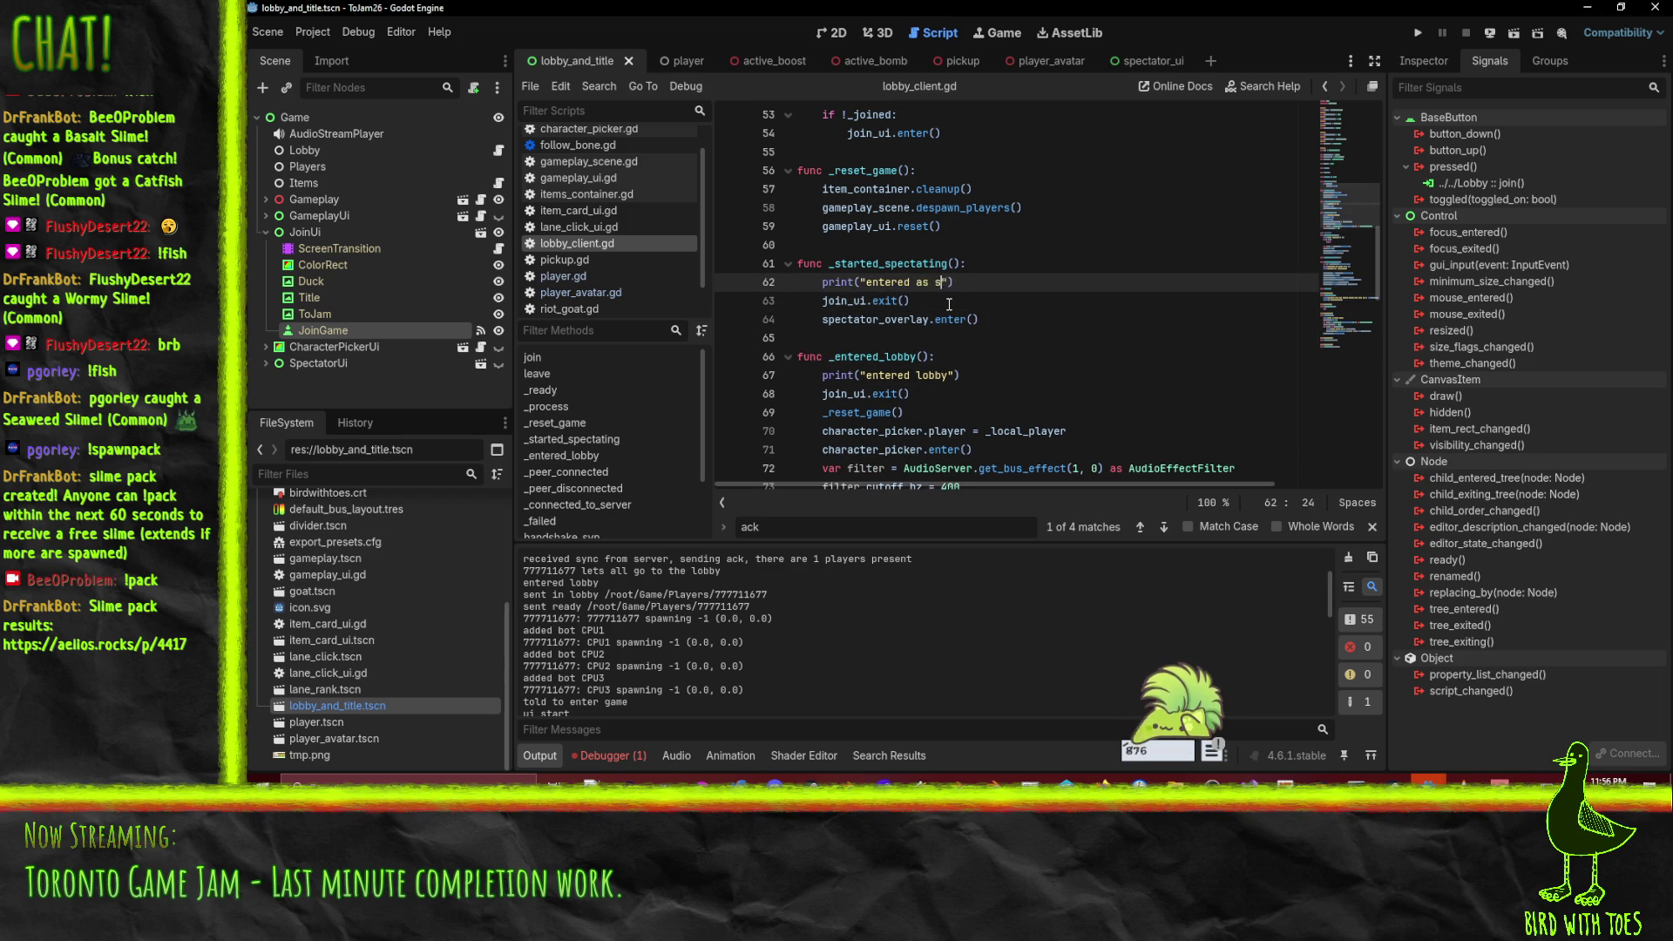
{"action": "type", "text": "r"}
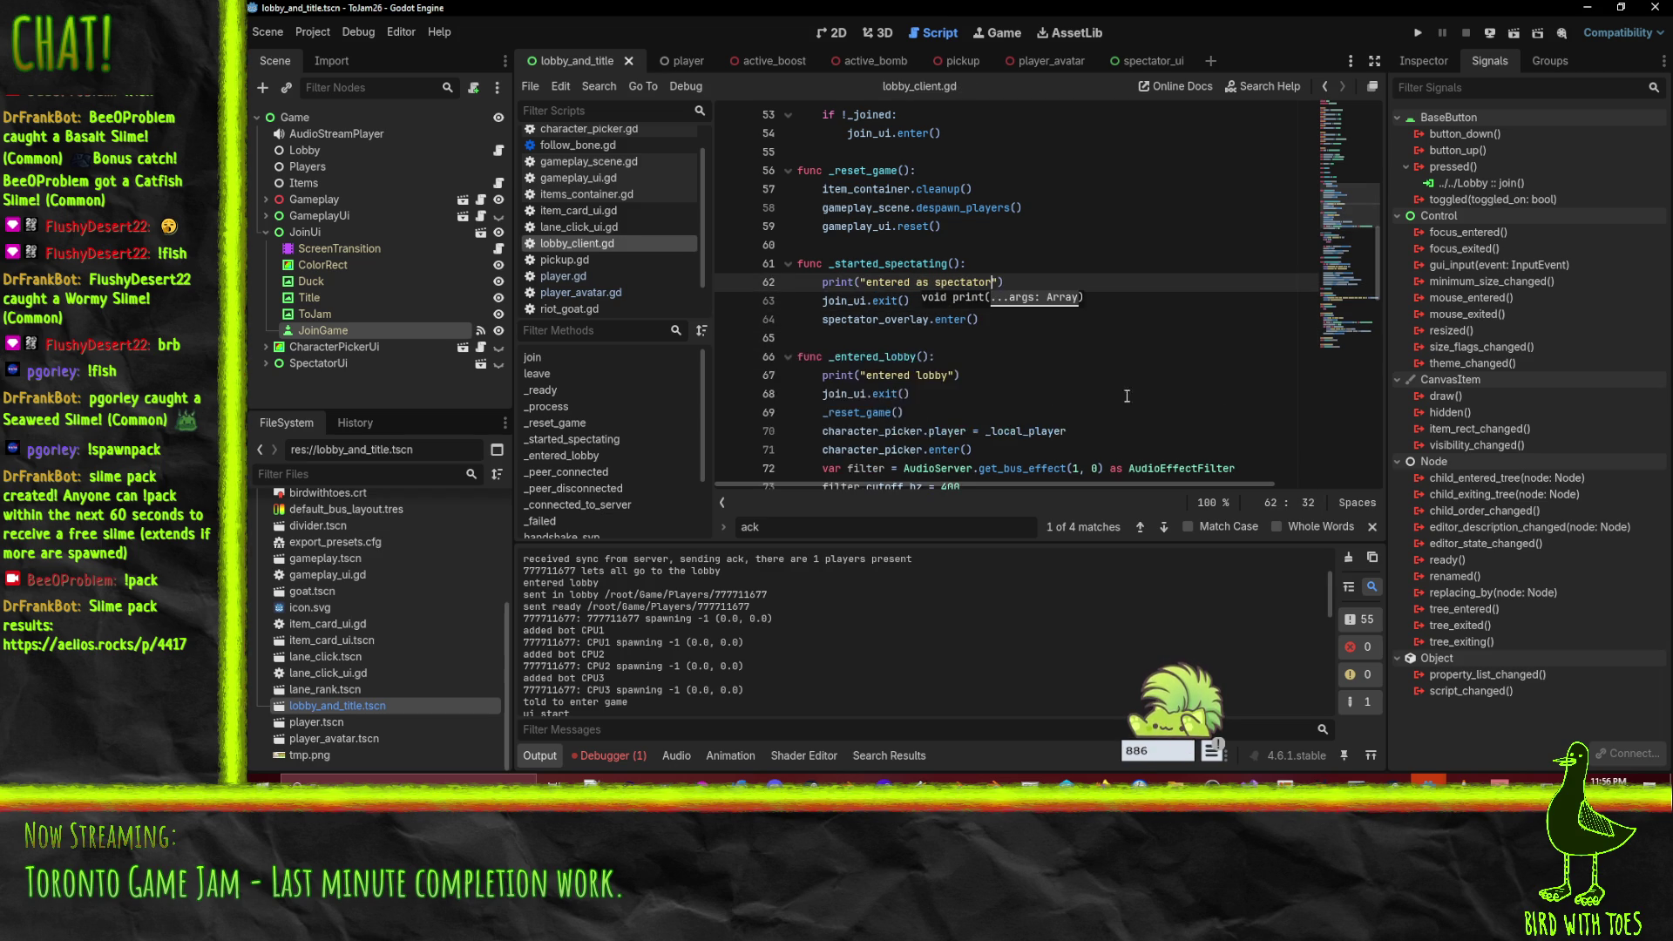
{"action": "left_click", "coordinate": [1221, 389]}
{"action": "scroll", "coordinate": [1092, 311], "scroll_direction": "down", "scroll_amount": 7}
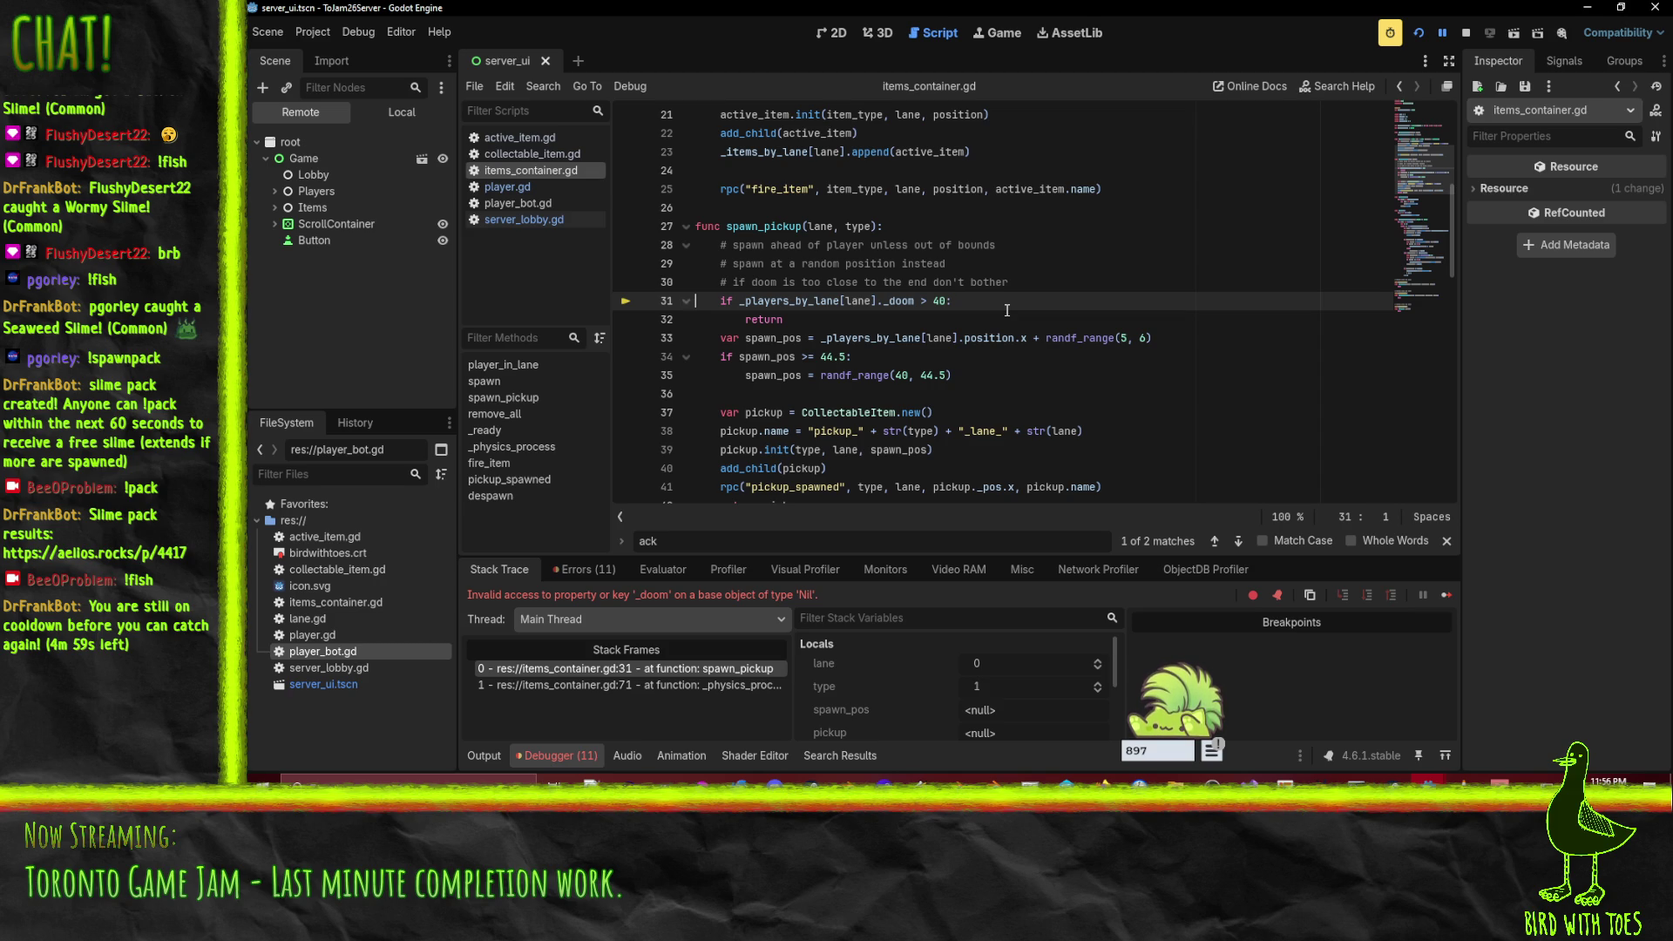
Step: Stop the running debug session and locate the _players_by_lane declaration on line 12
{"action": "double_click", "coordinate": [784, 300]}
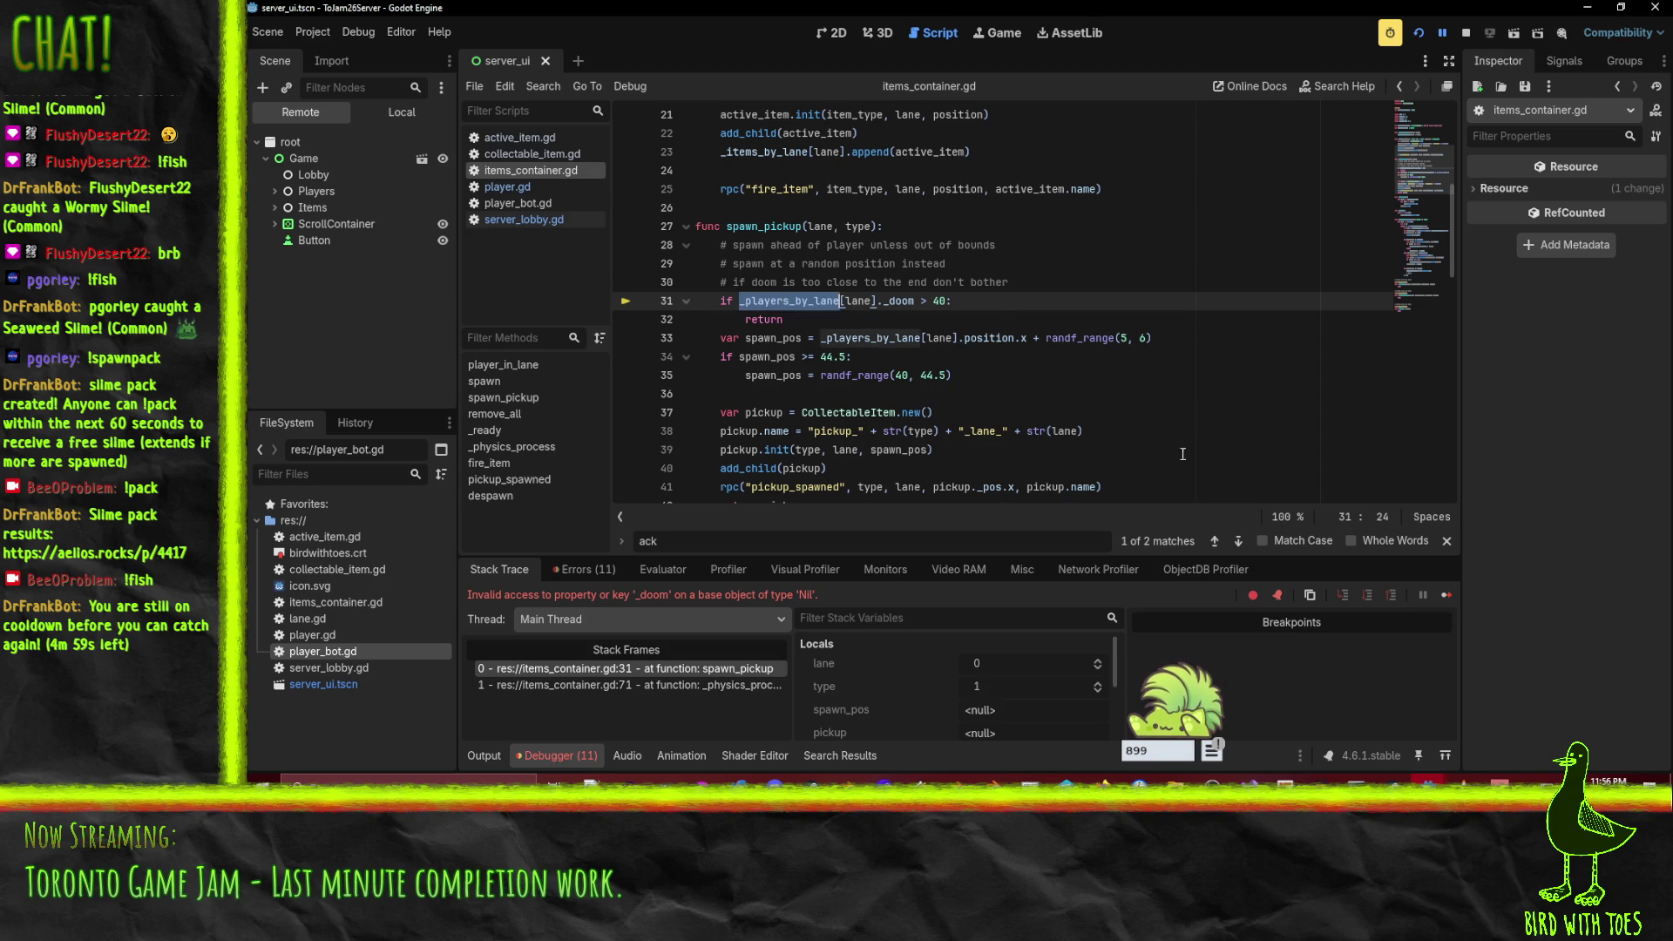
{"action": "left_click", "coordinate": [1466, 32]}
{"action": "scroll", "coordinate": [655, 347], "scroll_direction": "down", "scroll_amount": 8}
{"action": "scroll", "coordinate": [821, 319], "scroll_direction": "up", "scroll_amount": 7}
{"action": "scroll", "coordinate": [820, 320], "scroll_direction": "up", "scroll_amount": 3}
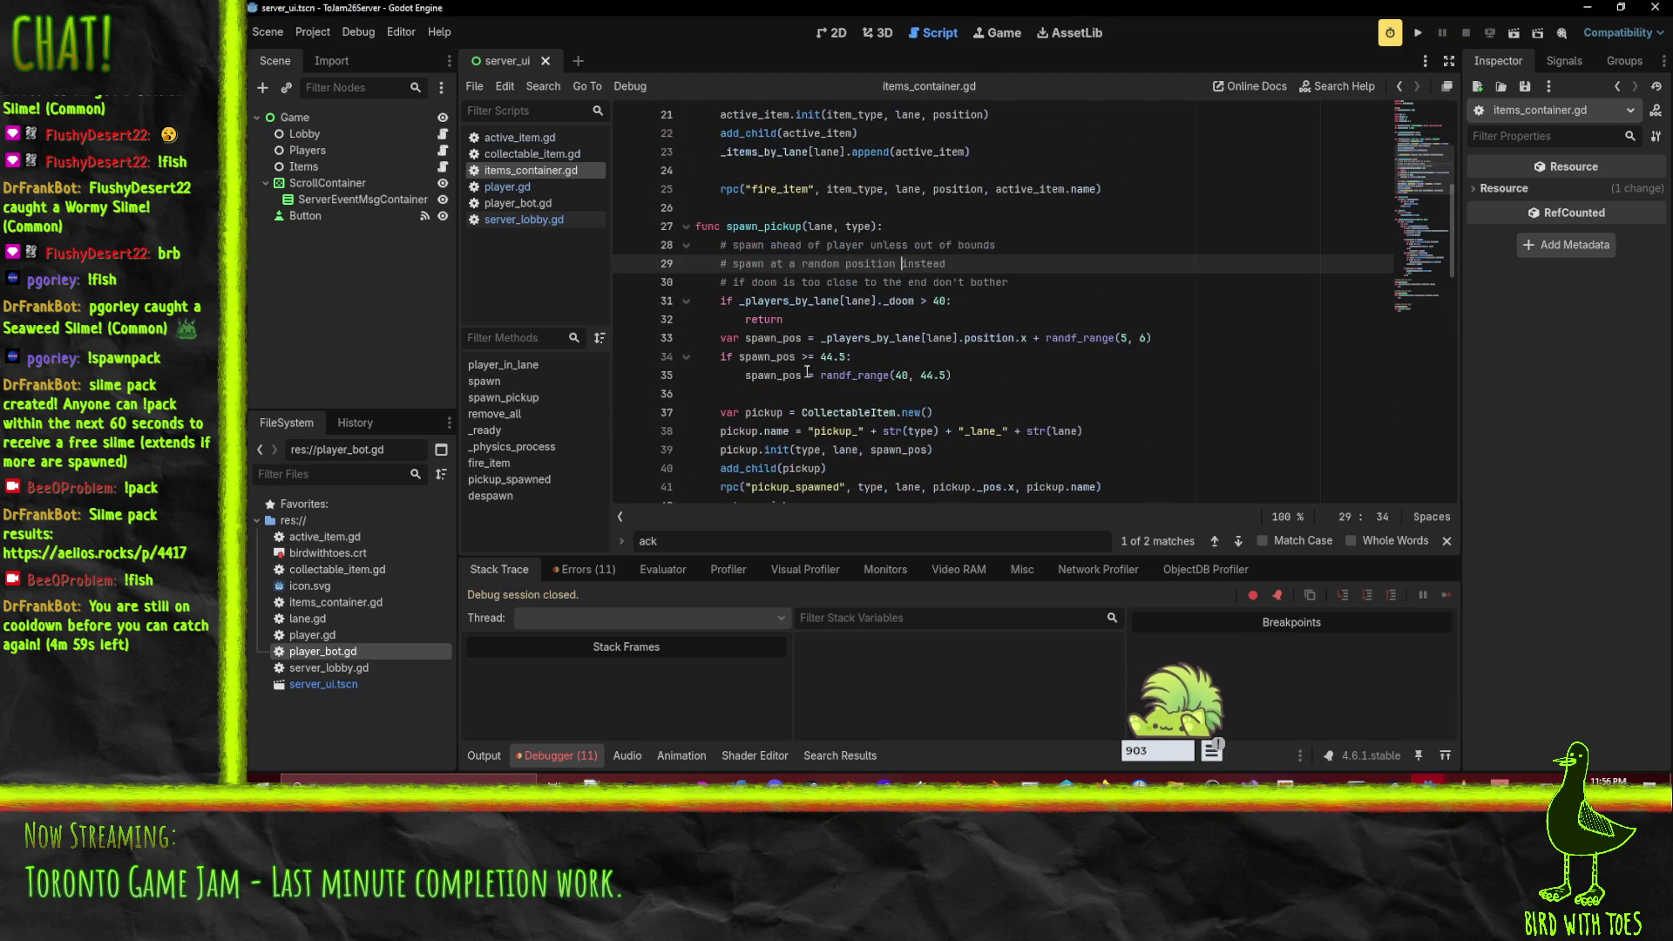
{"action": "key", "text": "ctrl+f"}
{"action": "key", "text": "Return"}
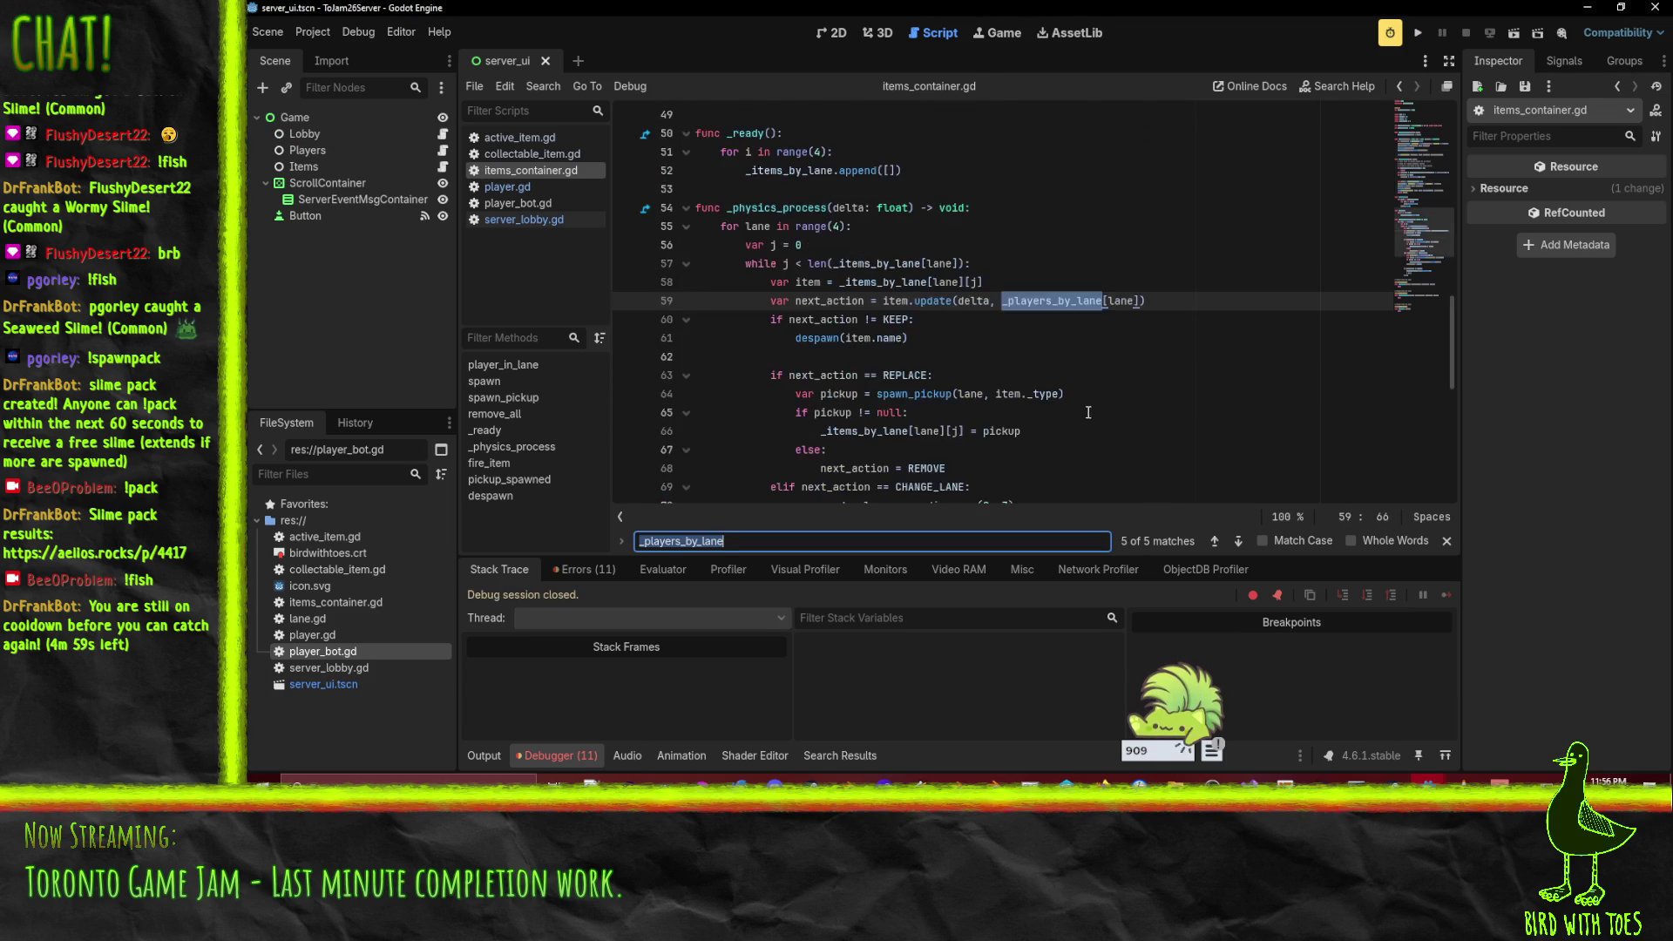
{"action": "key", "text": "Return"}
{"action": "scroll", "coordinate": [1006, 353], "scroll_direction": "down", "scroll_amount": 2}
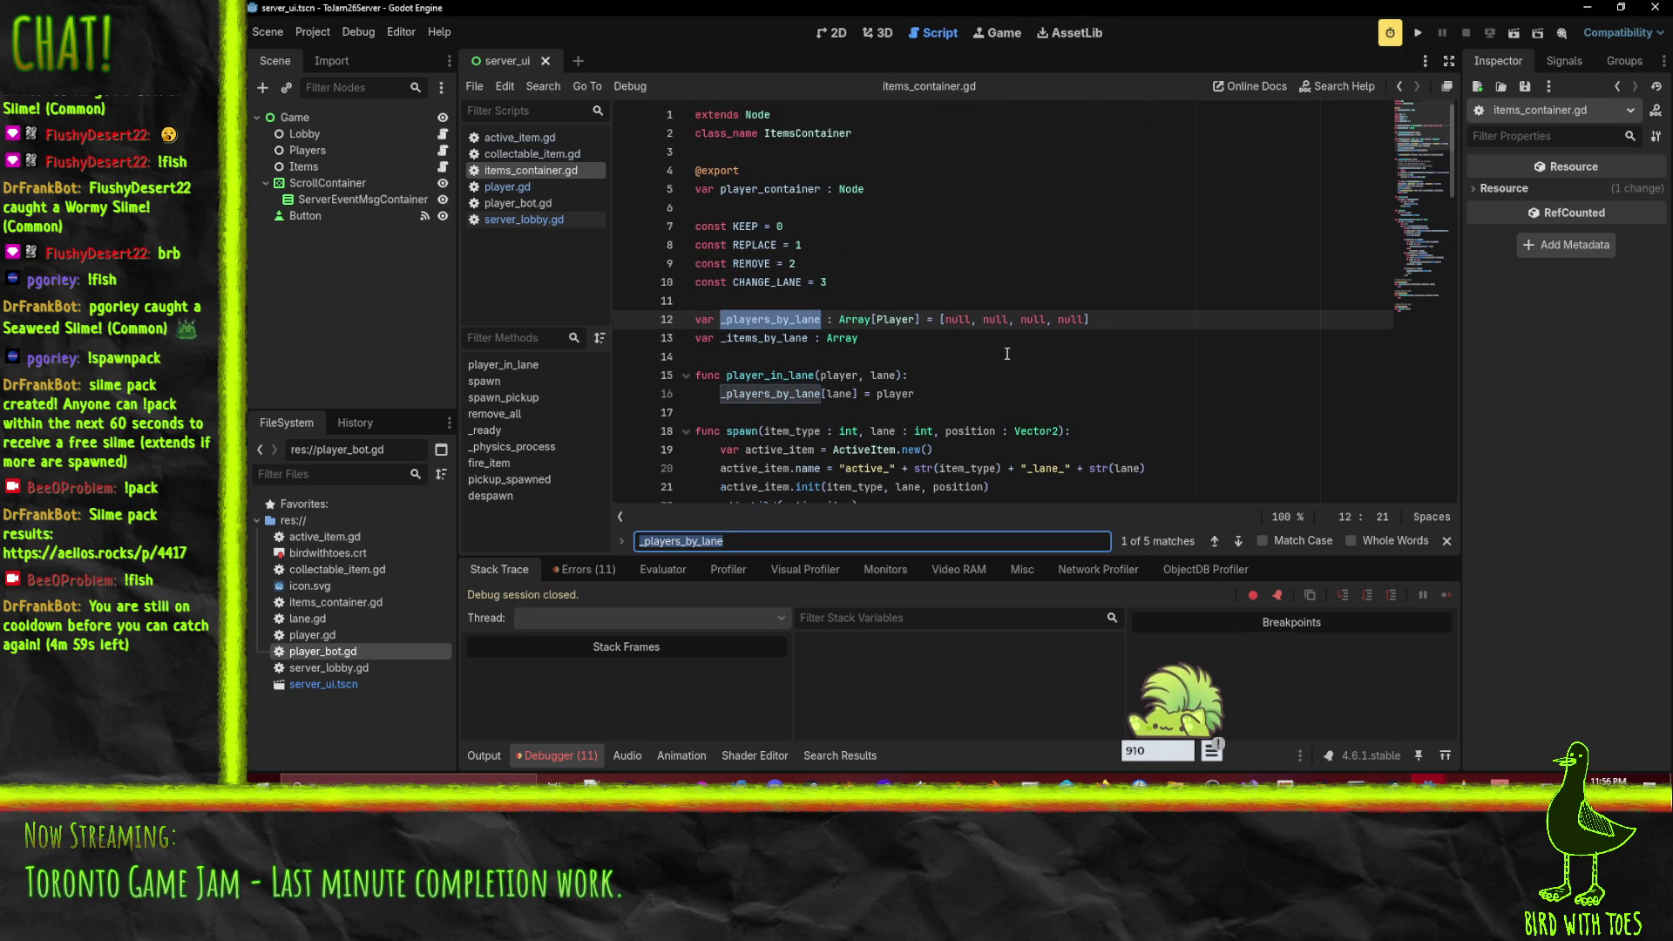
{"action": "scroll", "coordinate": [1002, 318], "scroll_direction": "down", "scroll_amount": 3}
{"action": "scroll", "coordinate": [1072, 296], "scroll_direction": "down", "scroll_amount": 4}
{"action": "scroll", "coordinate": [1095, 279], "scroll_direction": "up", "scroll_amount": 4}
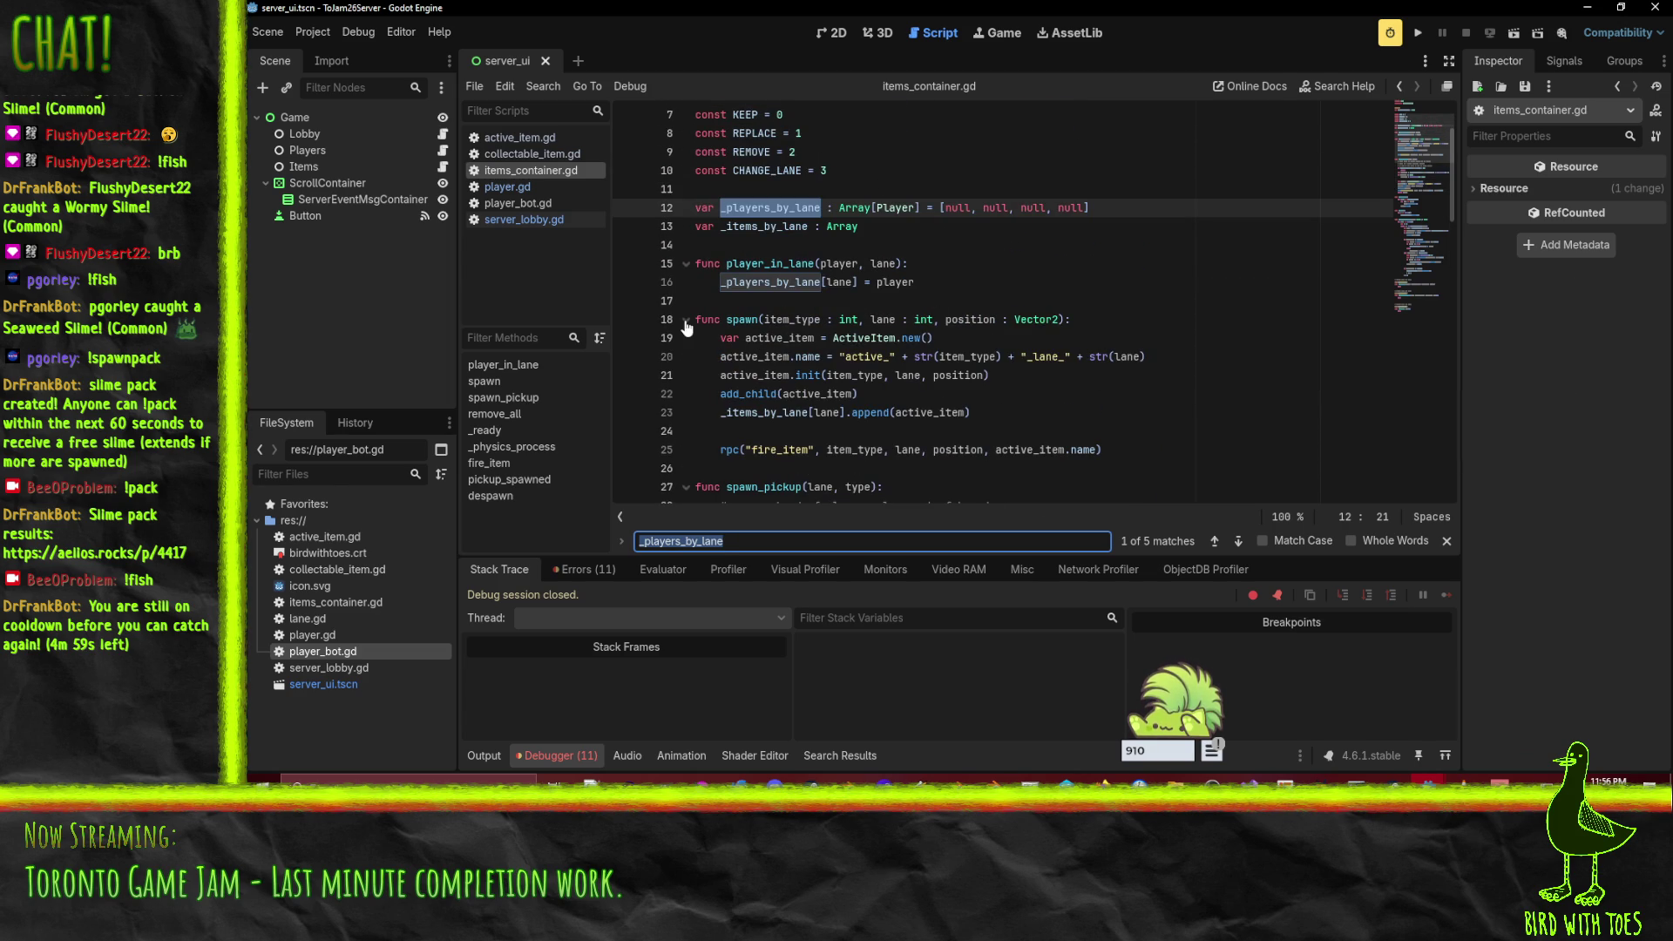
Step: Prepend '_players_by_lane[lane] == null or' to the if condition on line 31 of spawn_pickup
{"action": "left_click", "coordinate": [945, 276]}
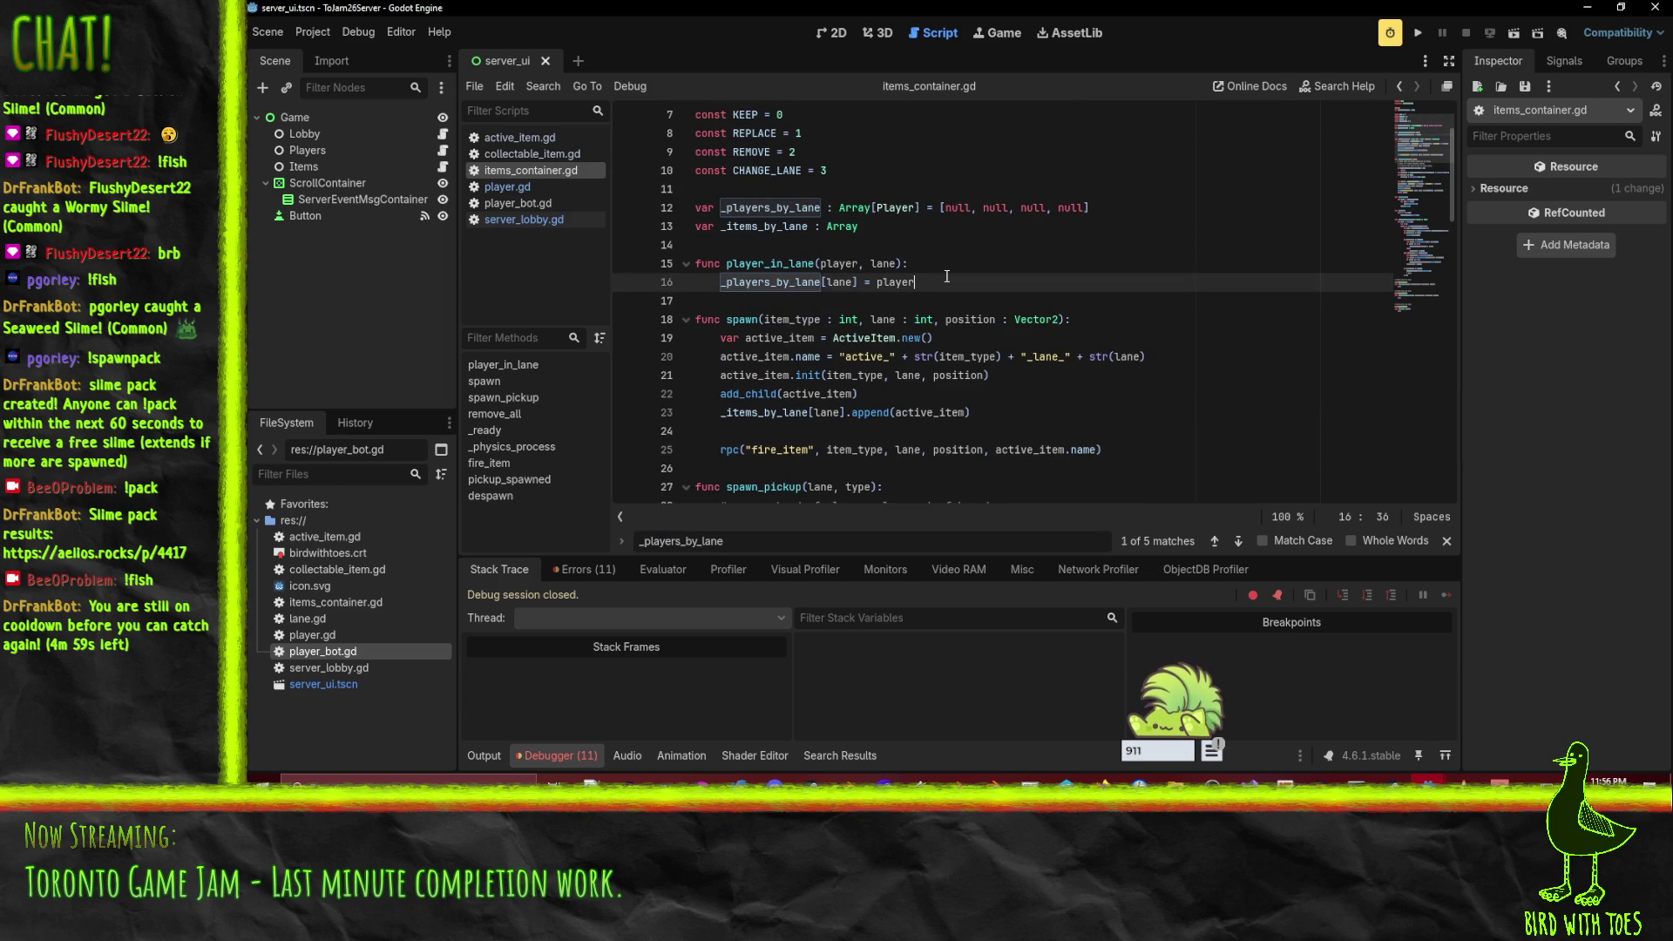
{"action": "scroll", "coordinate": [946, 276], "scroll_direction": "down", "scroll_amount": 2}
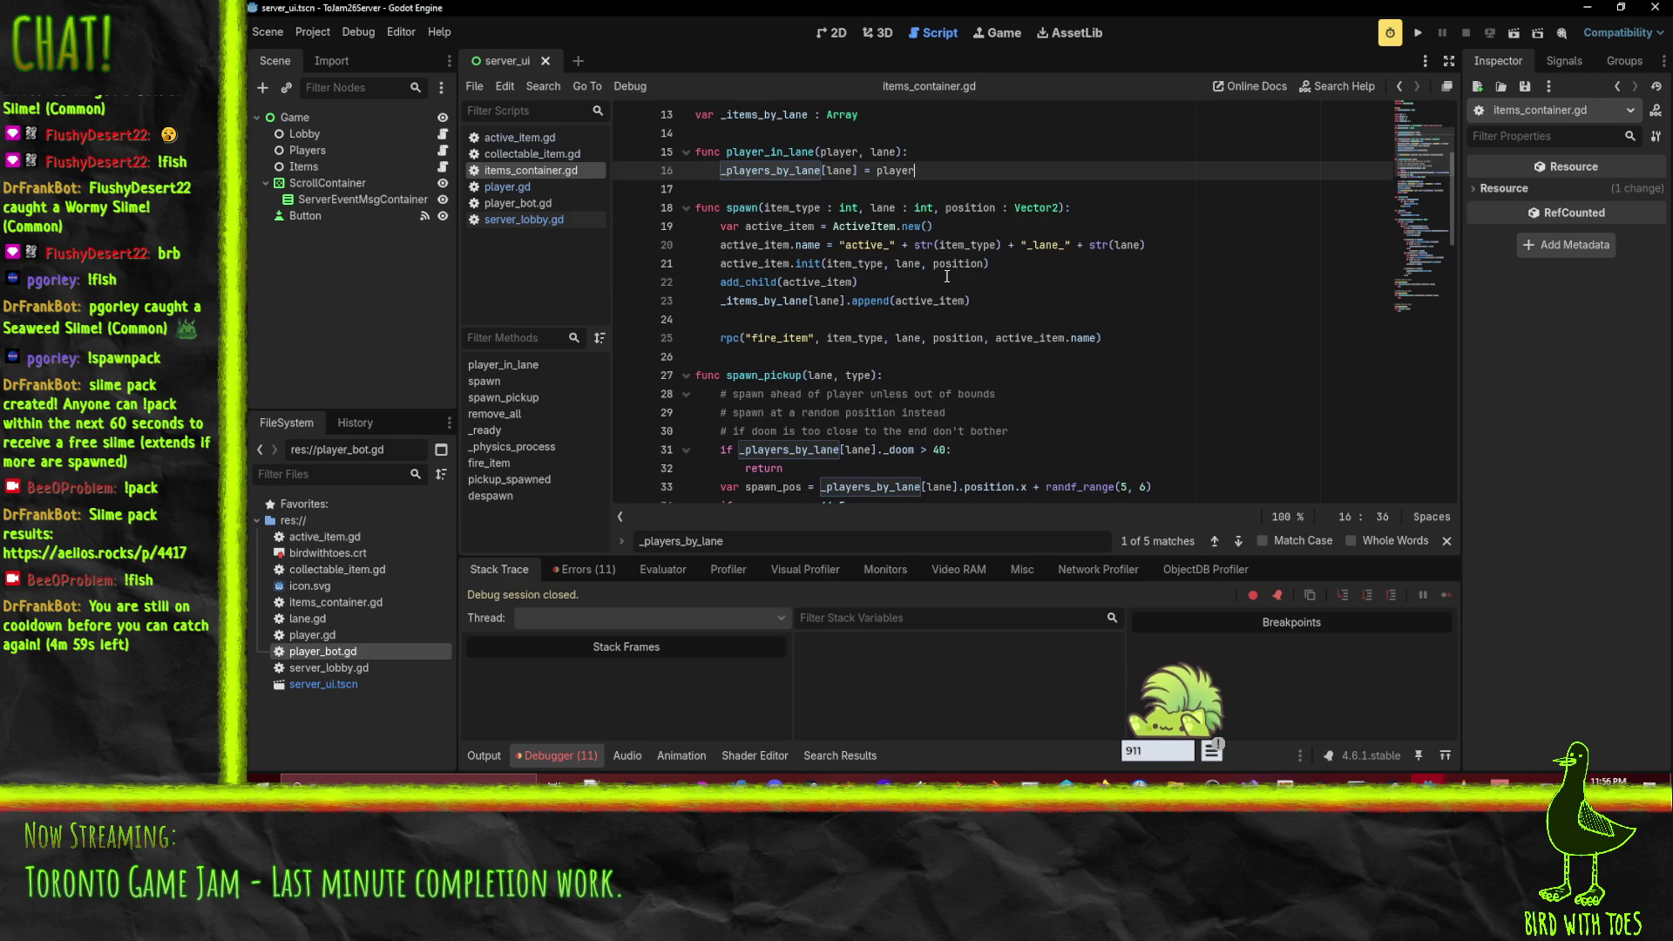
{"action": "scroll", "coordinate": [858, 338], "scroll_direction": "down", "scroll_amount": 1}
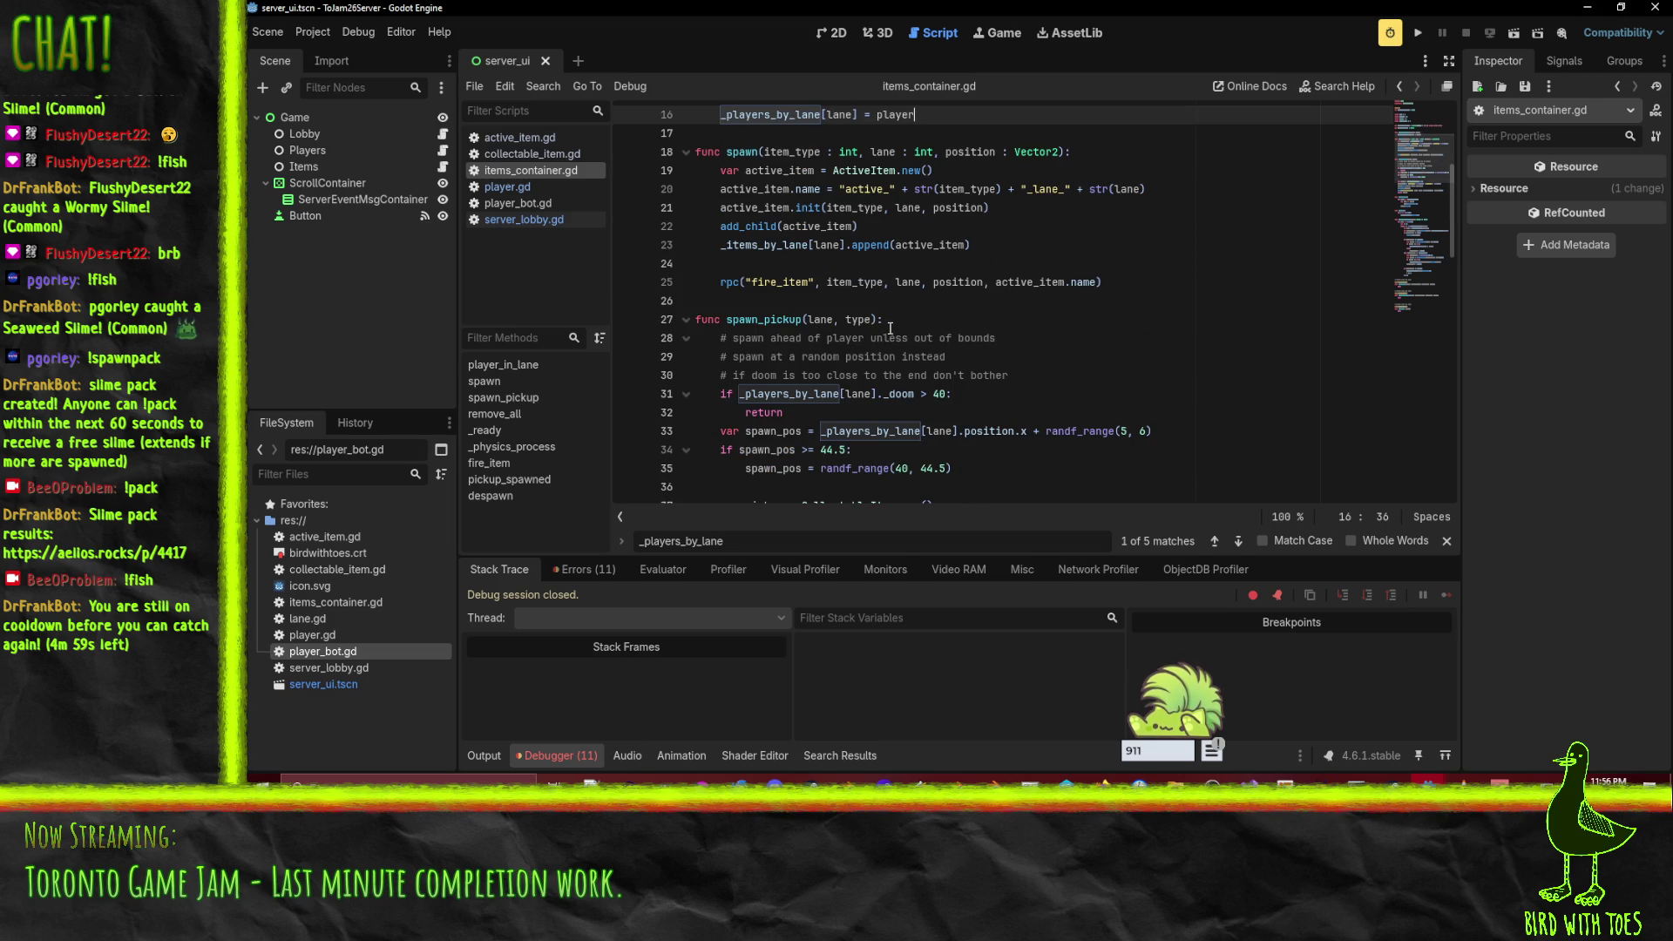
{"action": "scroll", "coordinate": [1012, 319], "scroll_direction": "up", "scroll_amount": 2}
{"action": "scroll", "coordinate": [1012, 319], "scroll_direction": "down", "scroll_amount": 2}
{"action": "scroll", "coordinate": [1011, 319], "scroll_direction": "down", "scroll_amount": 1}
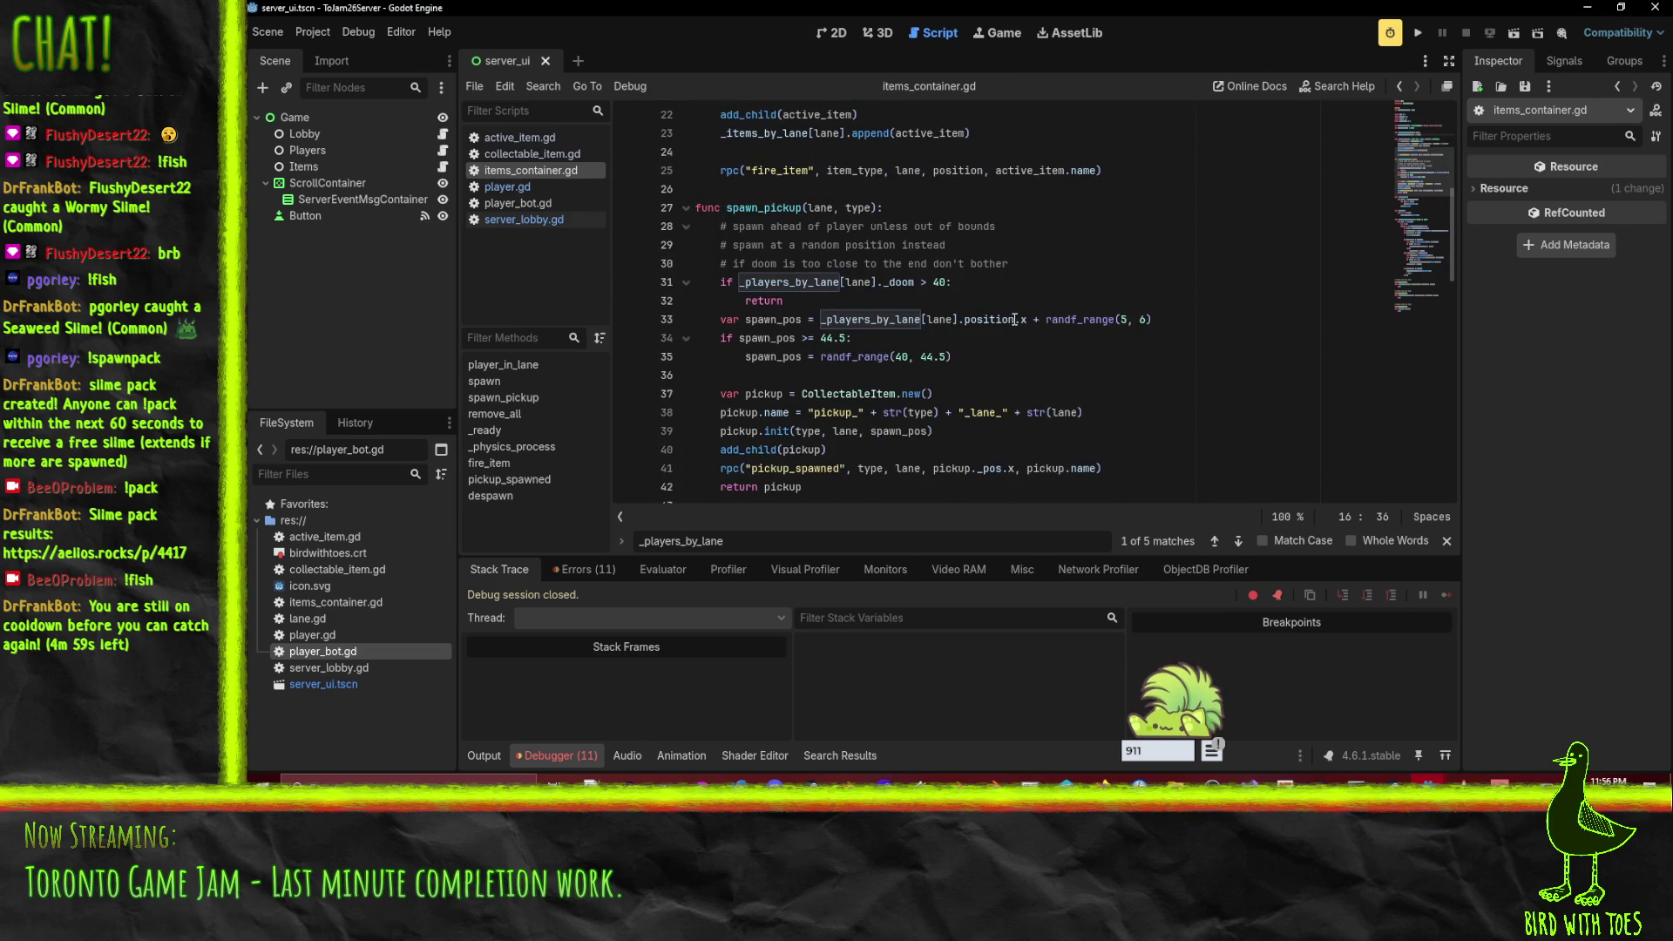
{"action": "scroll", "coordinate": [871, 392], "scroll_direction": "up", "scroll_amount": 5}
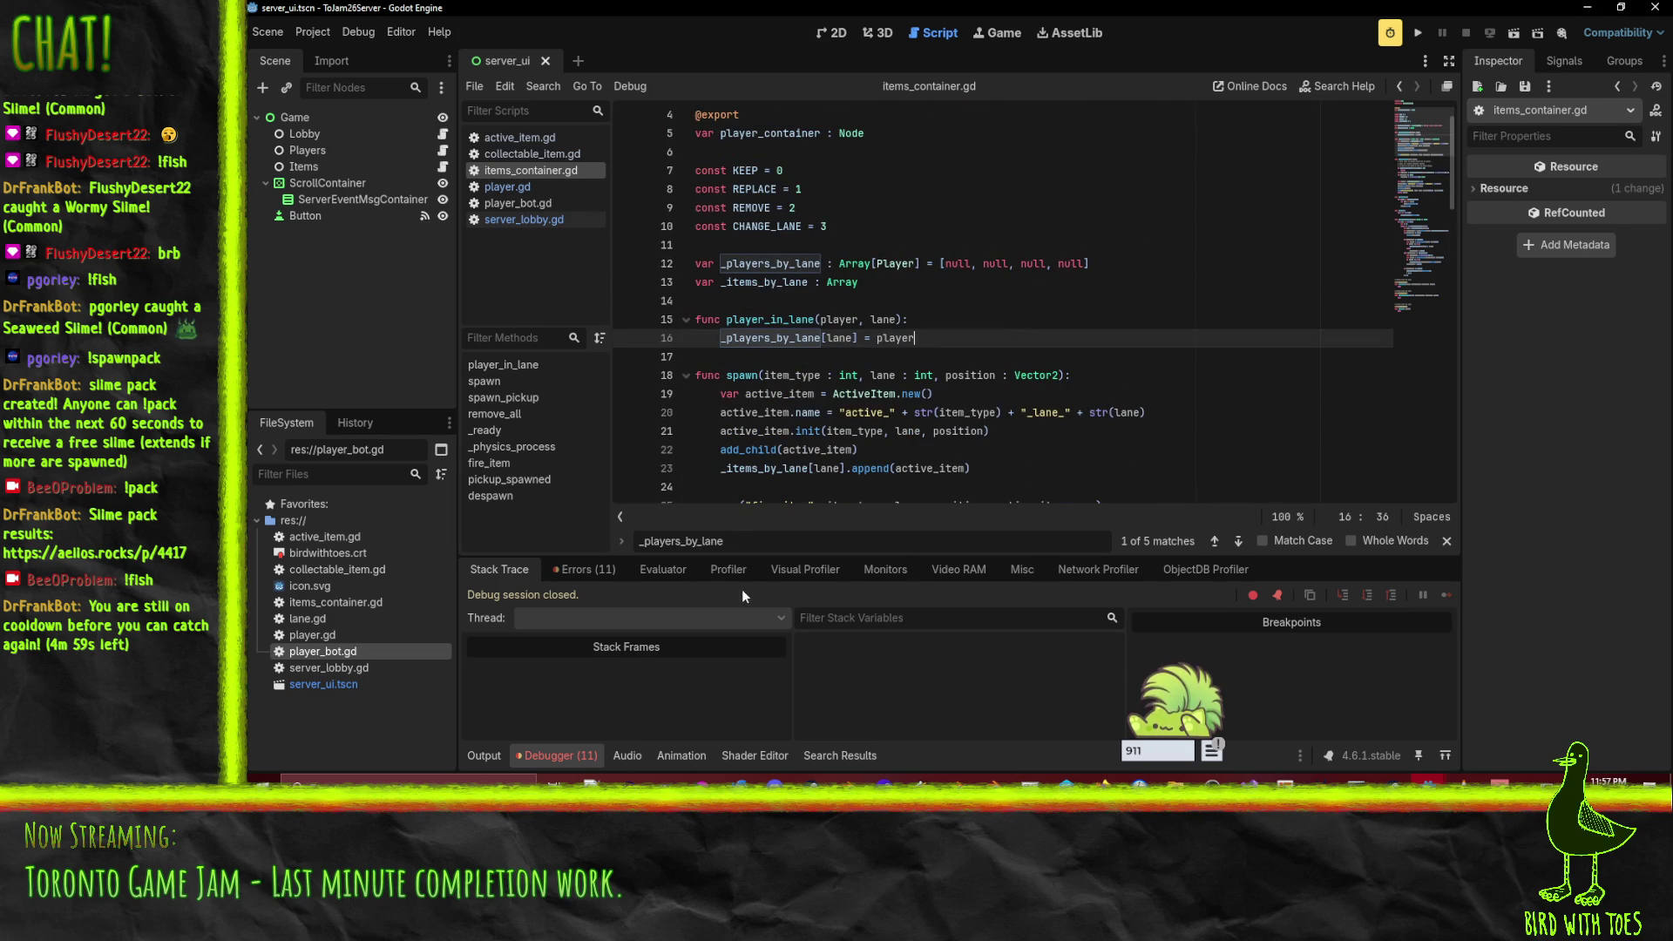
{"action": "left_click", "coordinate": [1238, 542]}
{"action": "left_click", "coordinate": [1238, 542]}
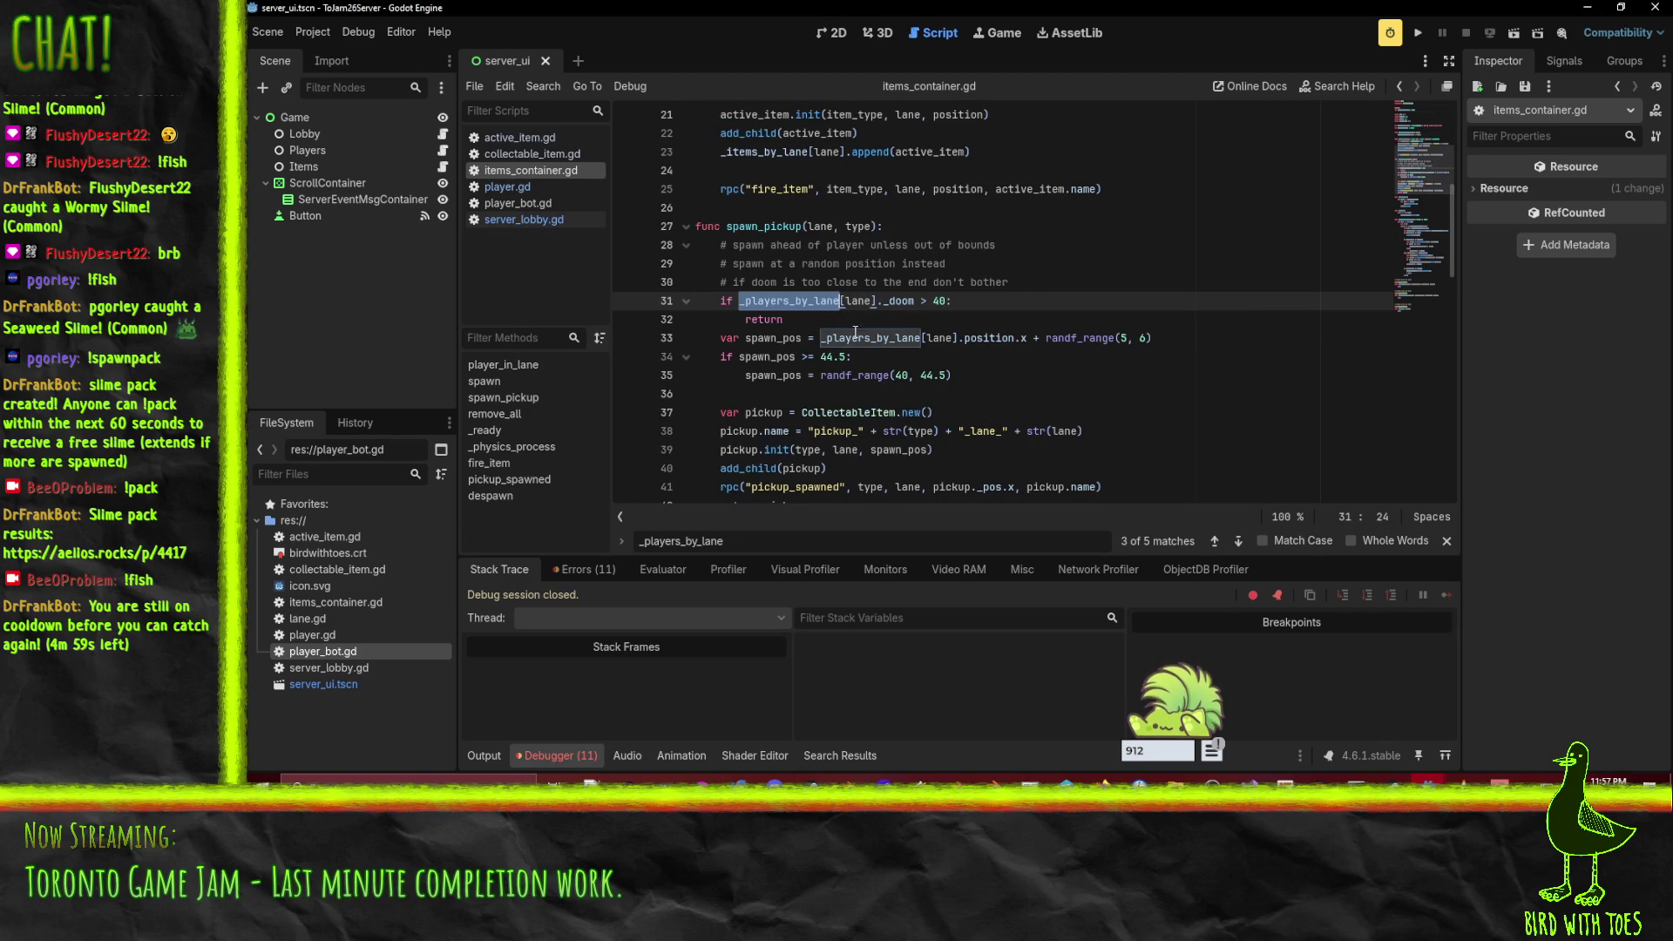
{"action": "scroll", "coordinate": [745, 312], "scroll_direction": "down", "scroll_amount": 3}
{"action": "scroll", "coordinate": [747, 318], "scroll_direction": "up", "scroll_amount": 3}
{"action": "left_click", "coordinate": [740, 303]}
{"action": "type", "text": "_players_by_lane"}
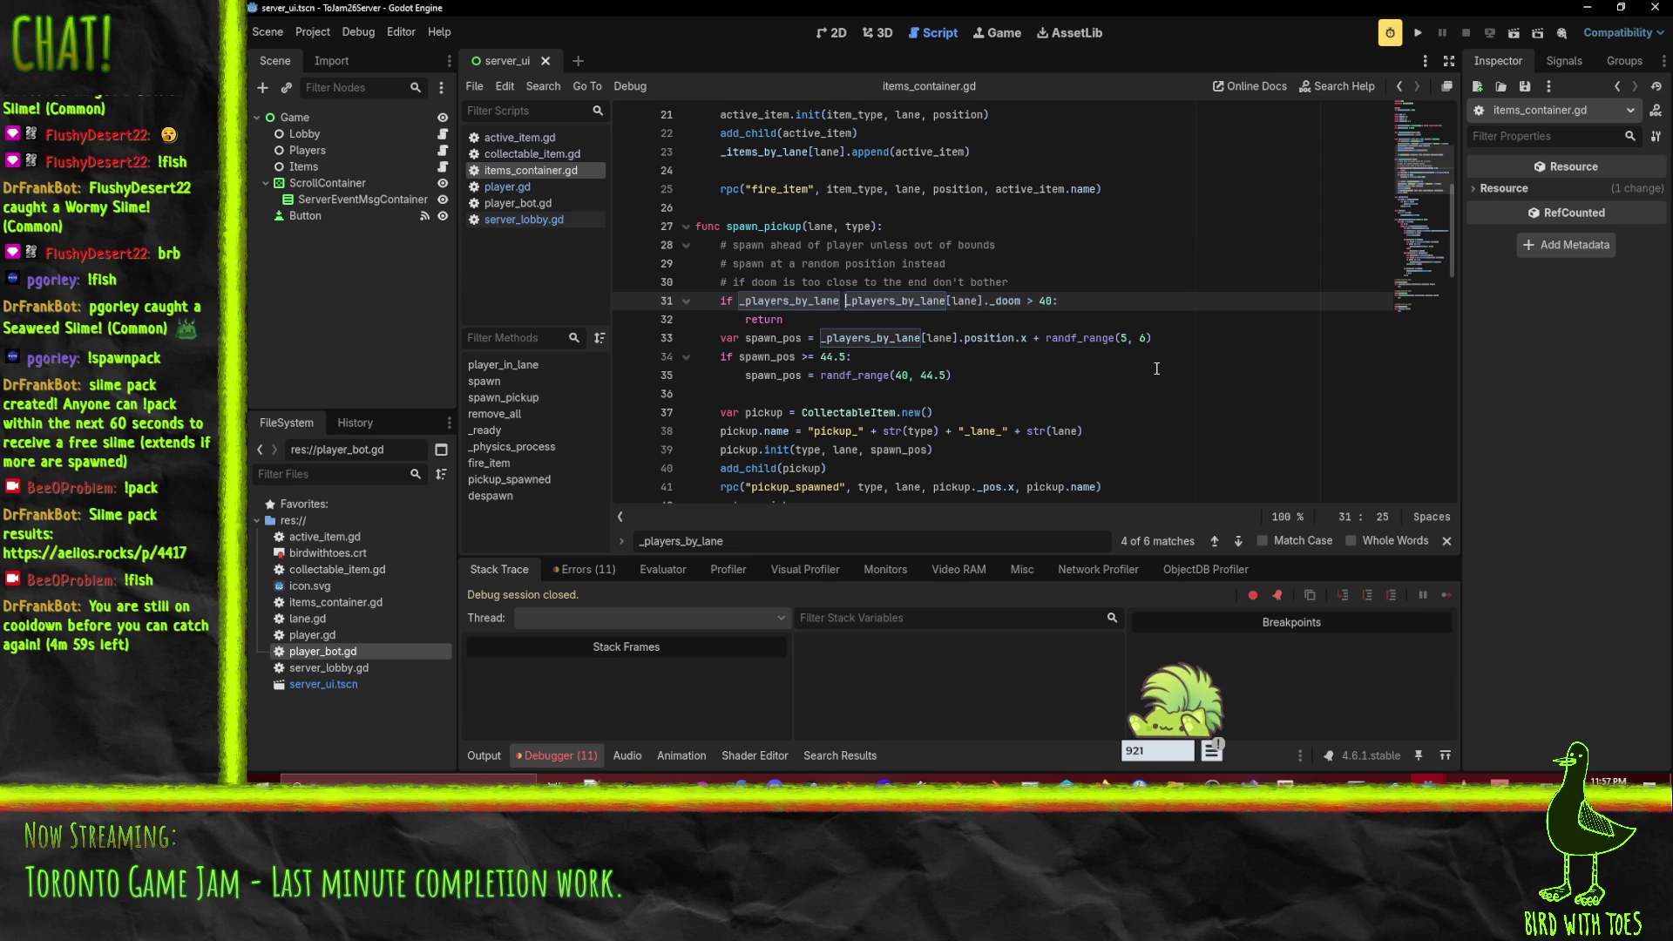
{"action": "key", "text": "BackSpace"}
{"action": "type", "text": "[lane] == "}
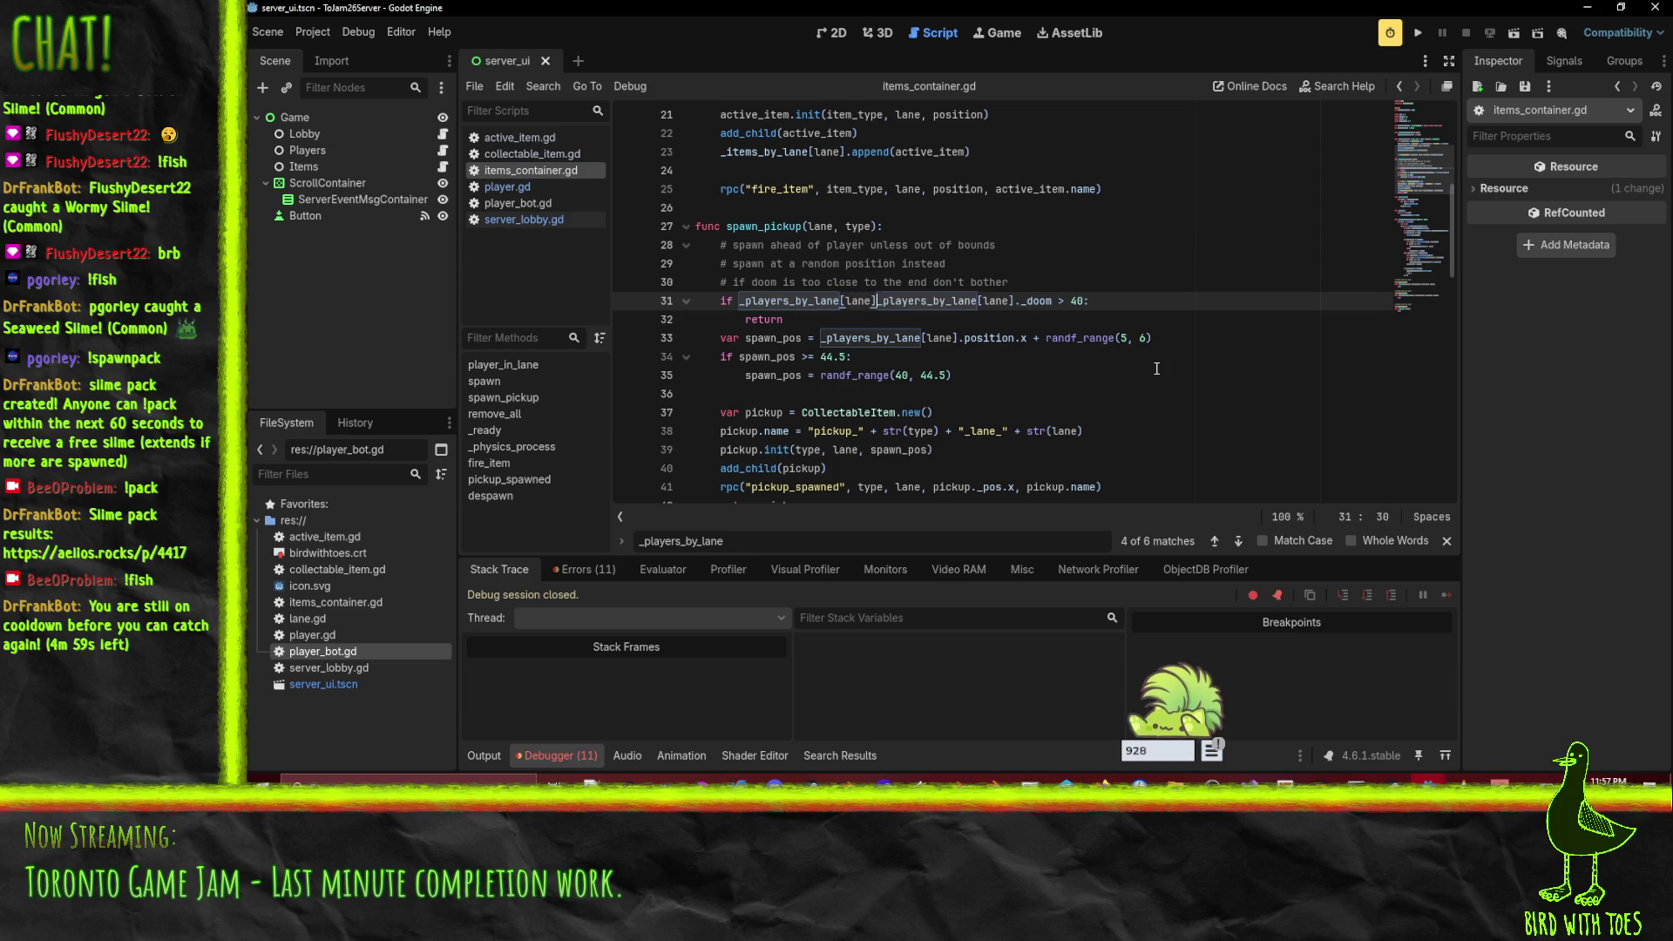
{"action": "type", "text": "null or"}
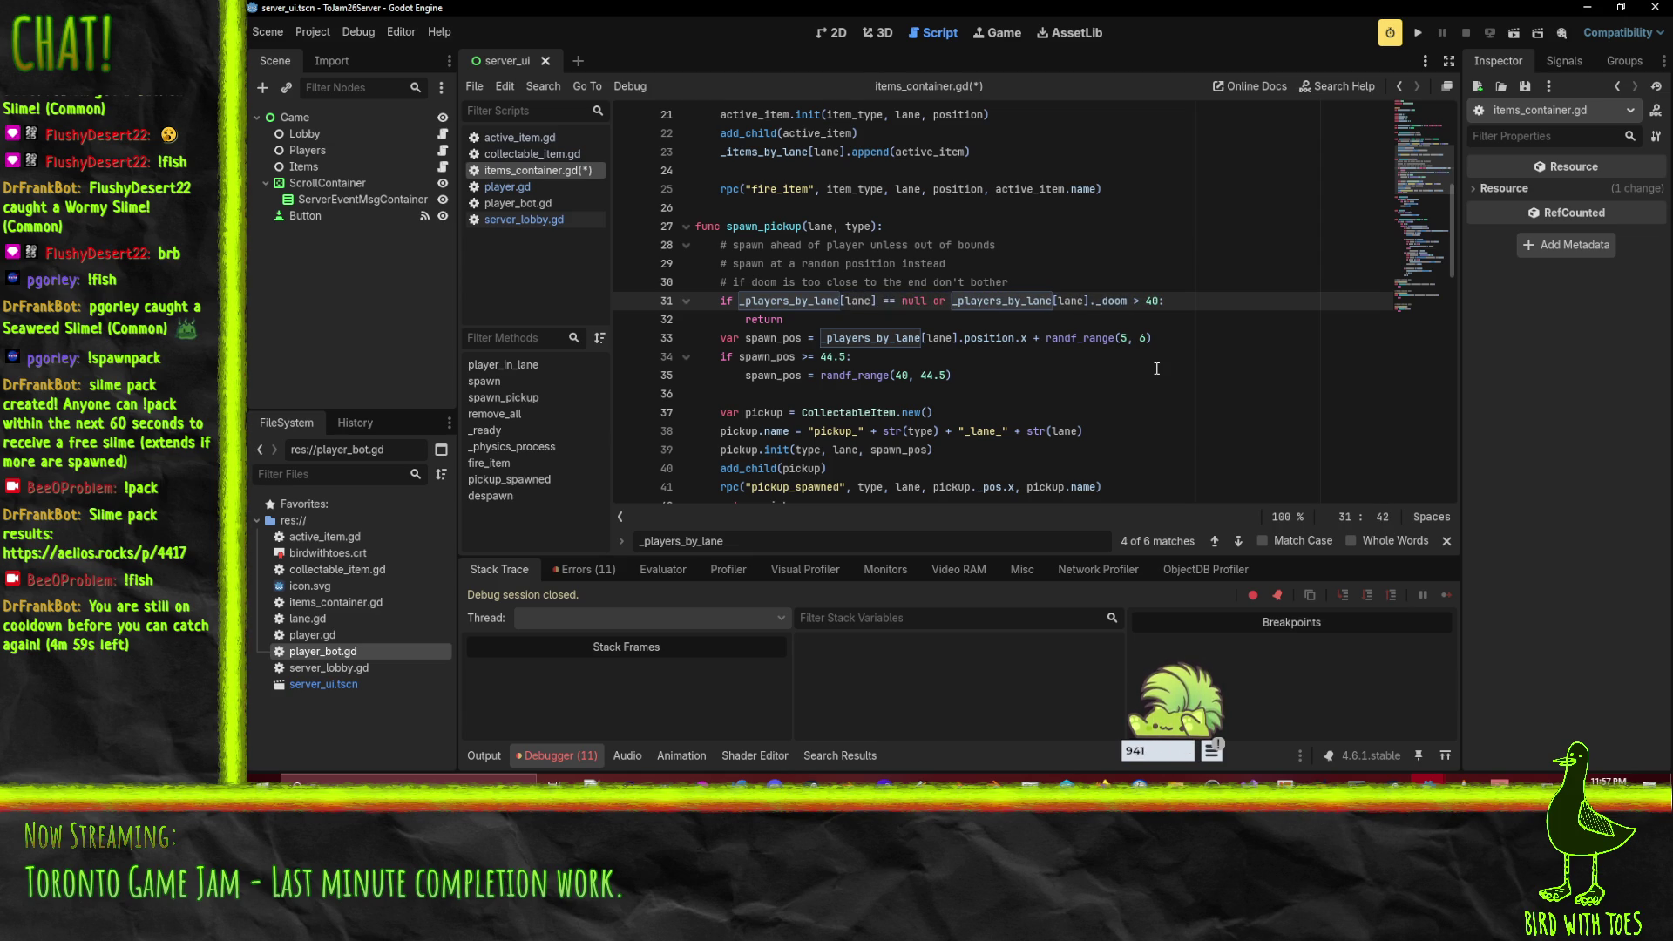
Step: Review the edited lane check on line 31 and the update call on line 59
{"action": "scroll", "coordinate": [730, 408], "scroll_direction": "down", "scroll_amount": 4}
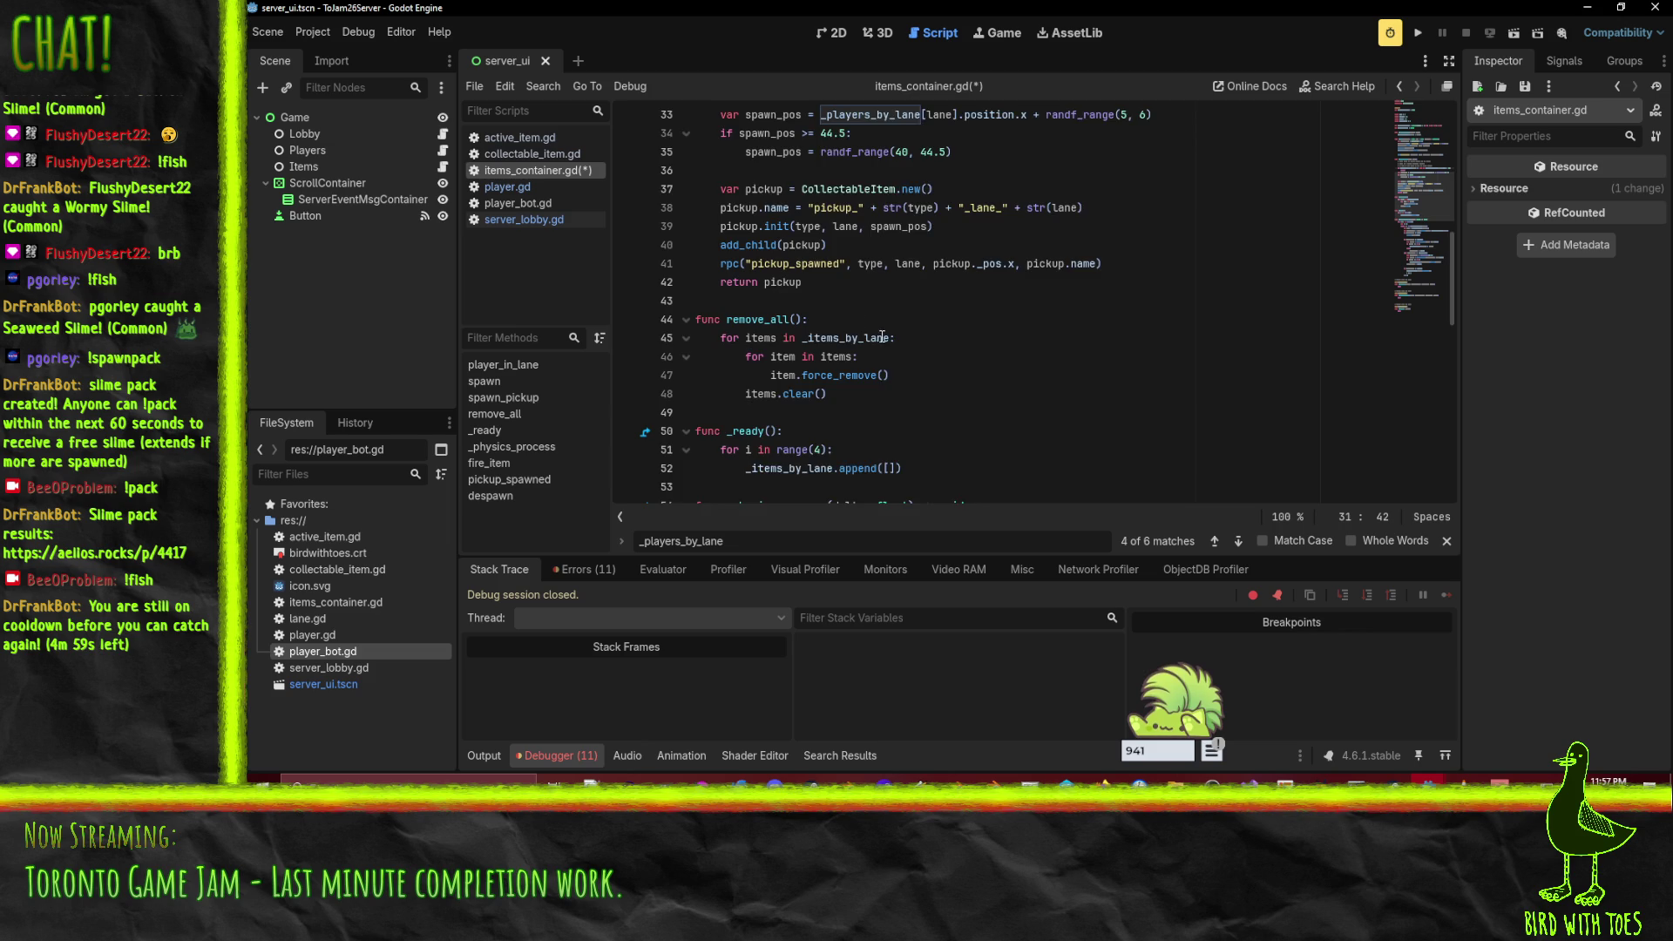
{"action": "scroll", "coordinate": [879, 334], "scroll_direction": "up", "scroll_amount": 3}
{"action": "mouse_move", "coordinate": [892, 319]}
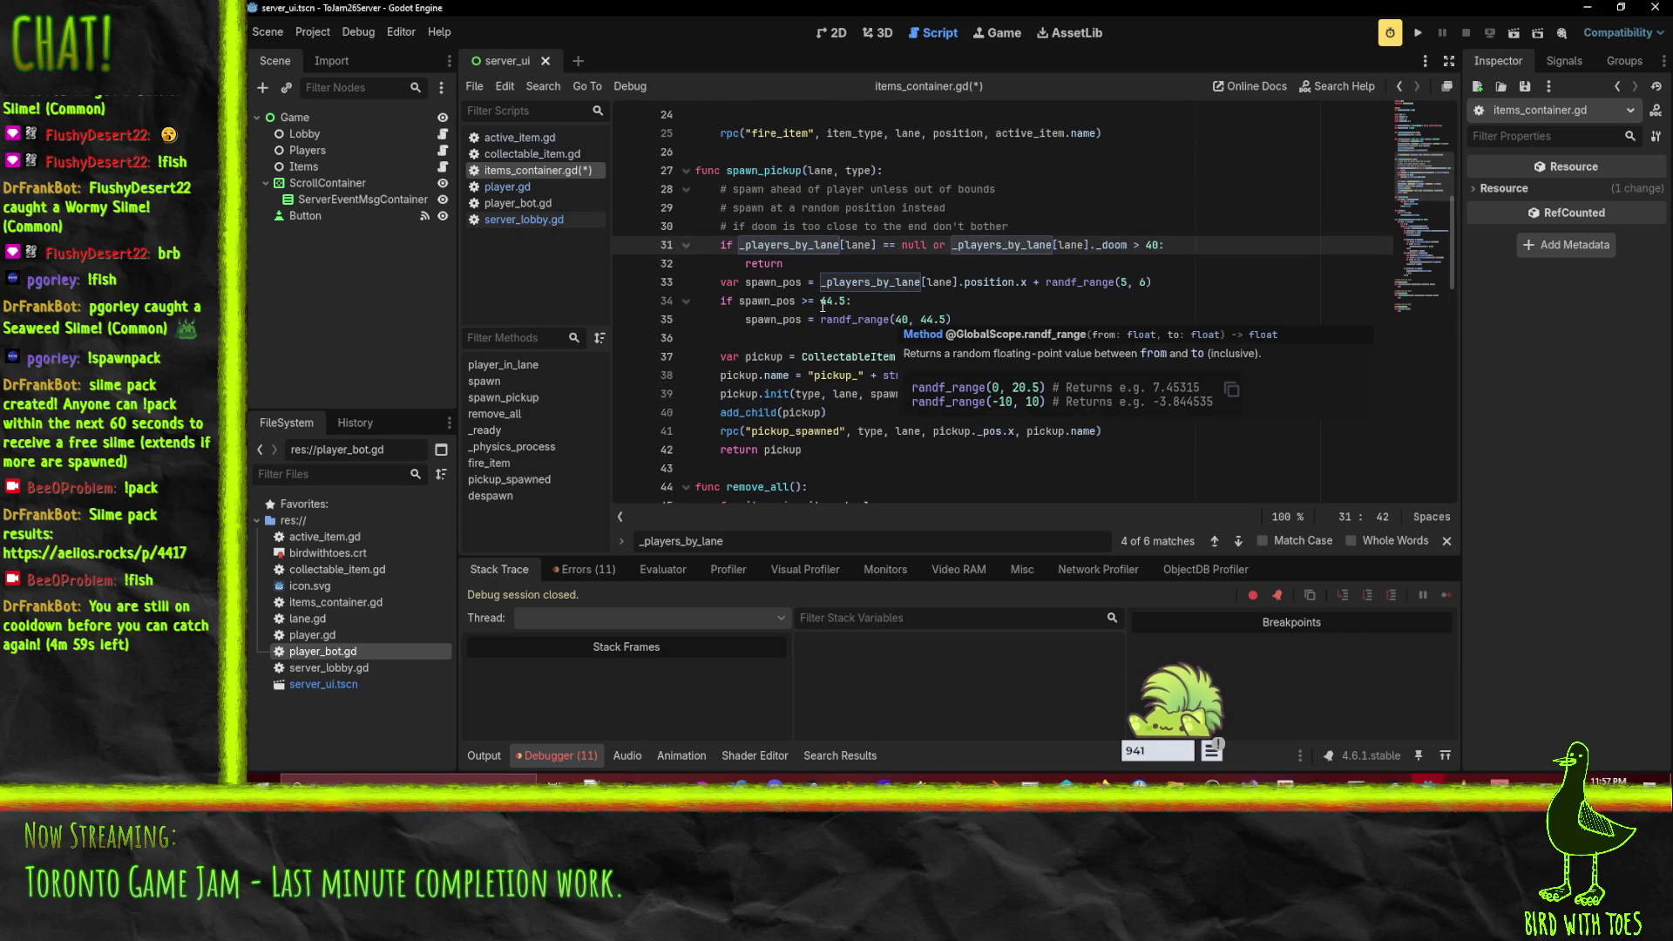
{"action": "left_click_drag", "start_coordinate": [738, 247], "coordinate": [876, 248]}
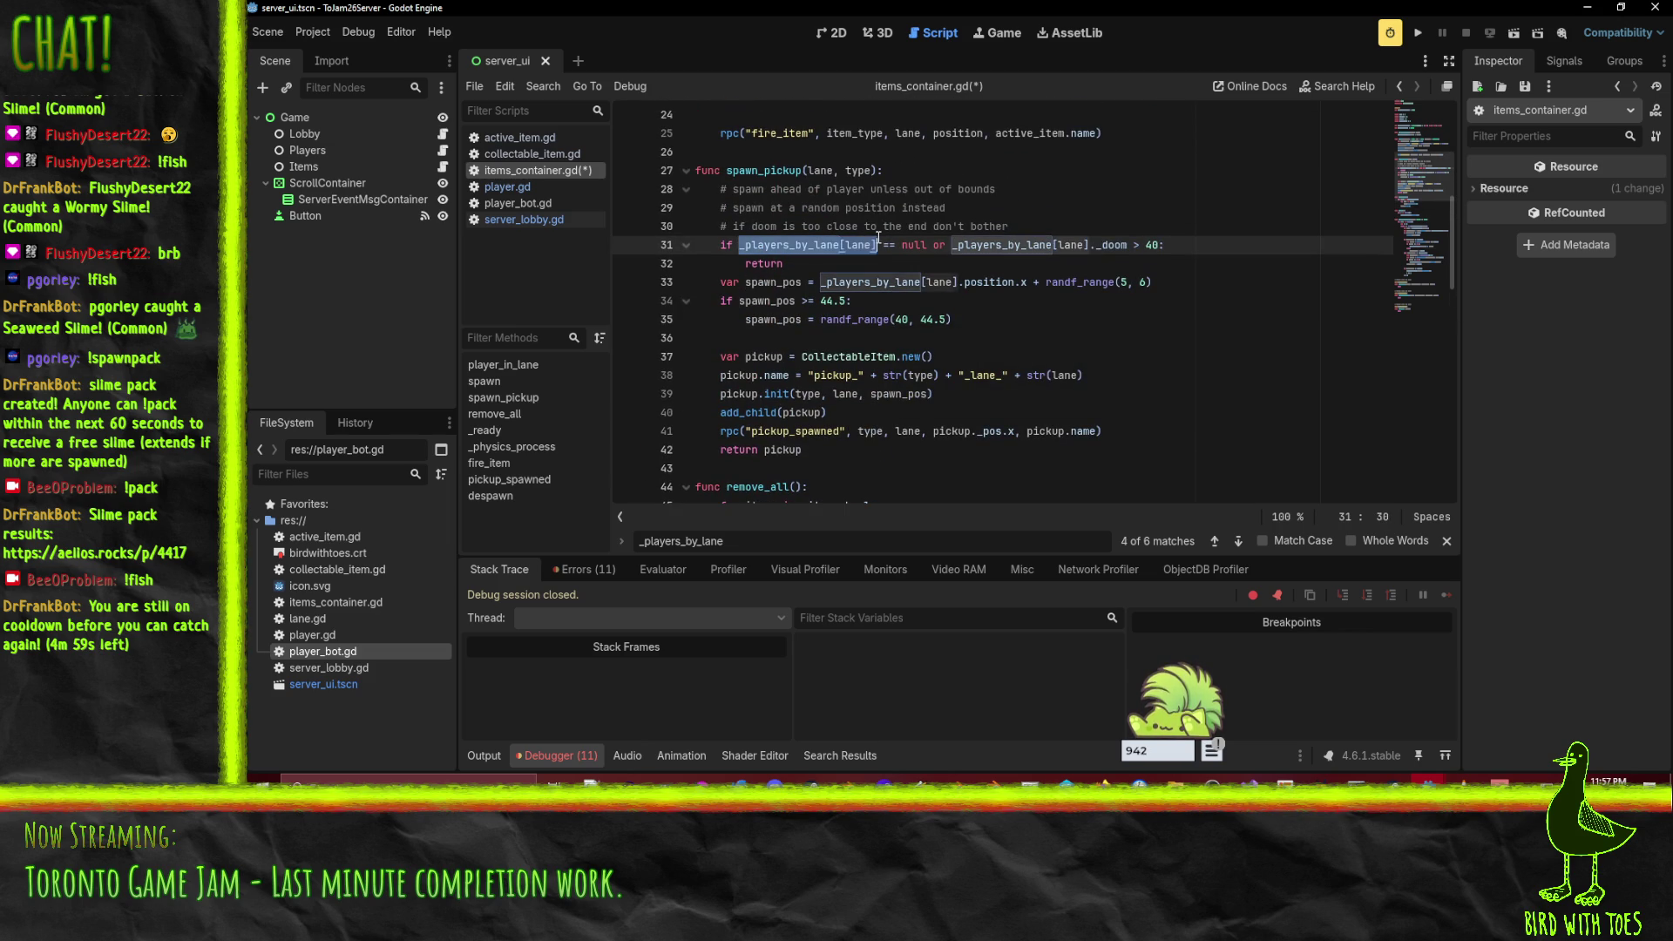
{"action": "scroll", "coordinate": [1083, 303], "scroll_direction": "down", "scroll_amount": 7}
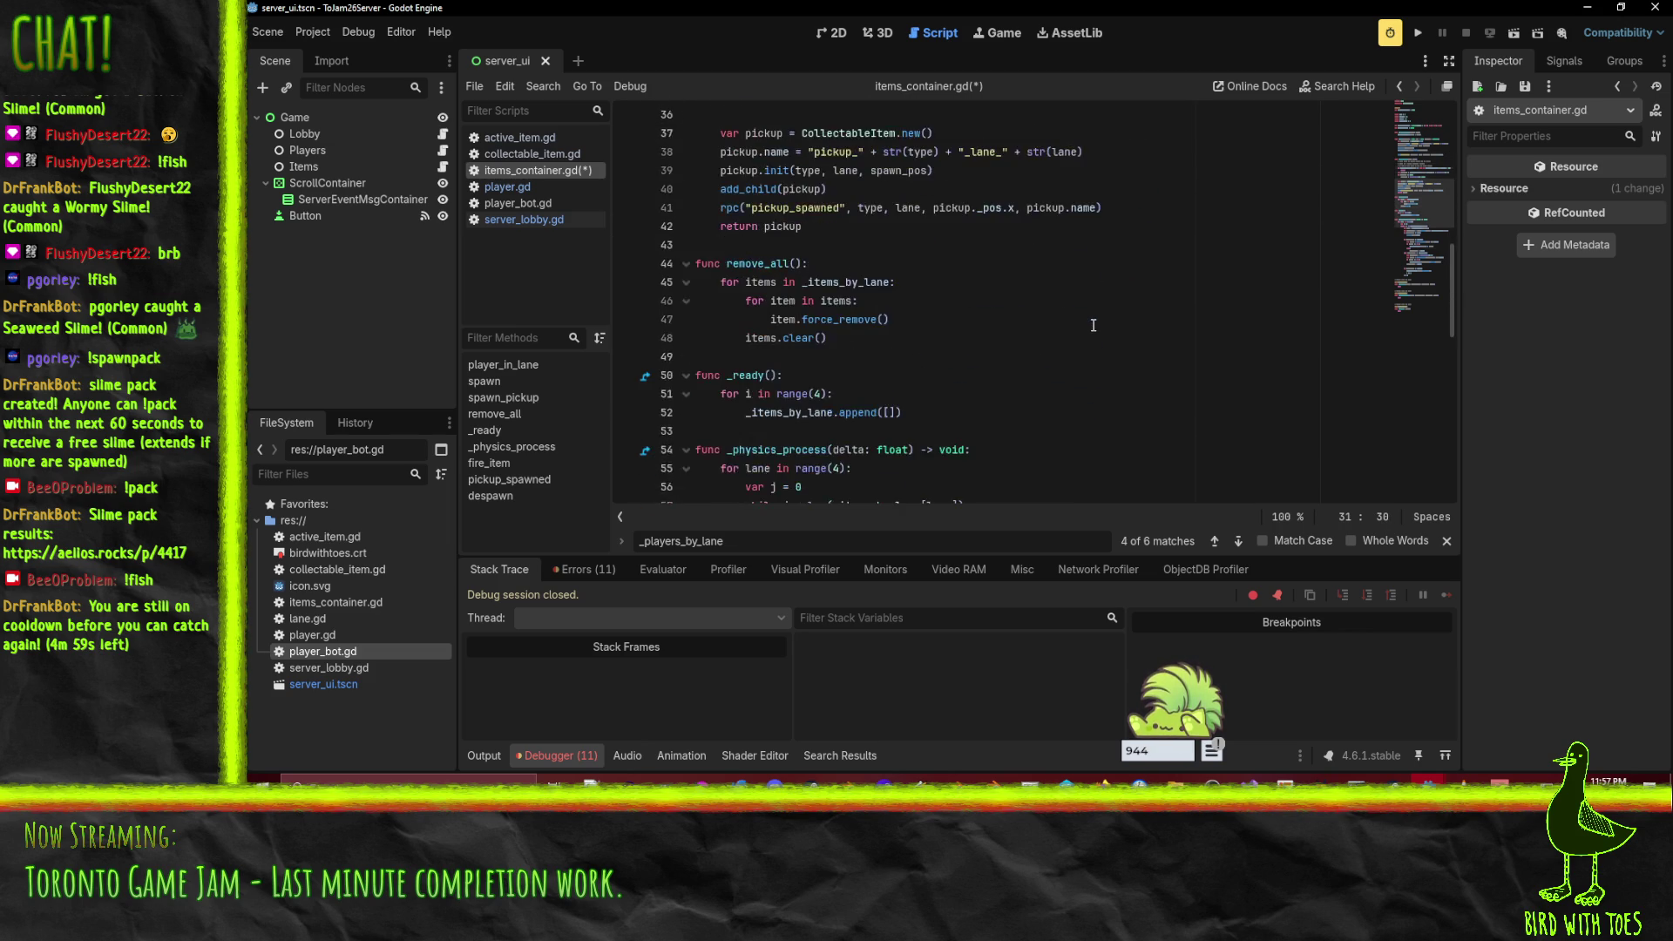
{"action": "scroll", "coordinate": [1101, 328], "scroll_direction": "down", "scroll_amount": 3}
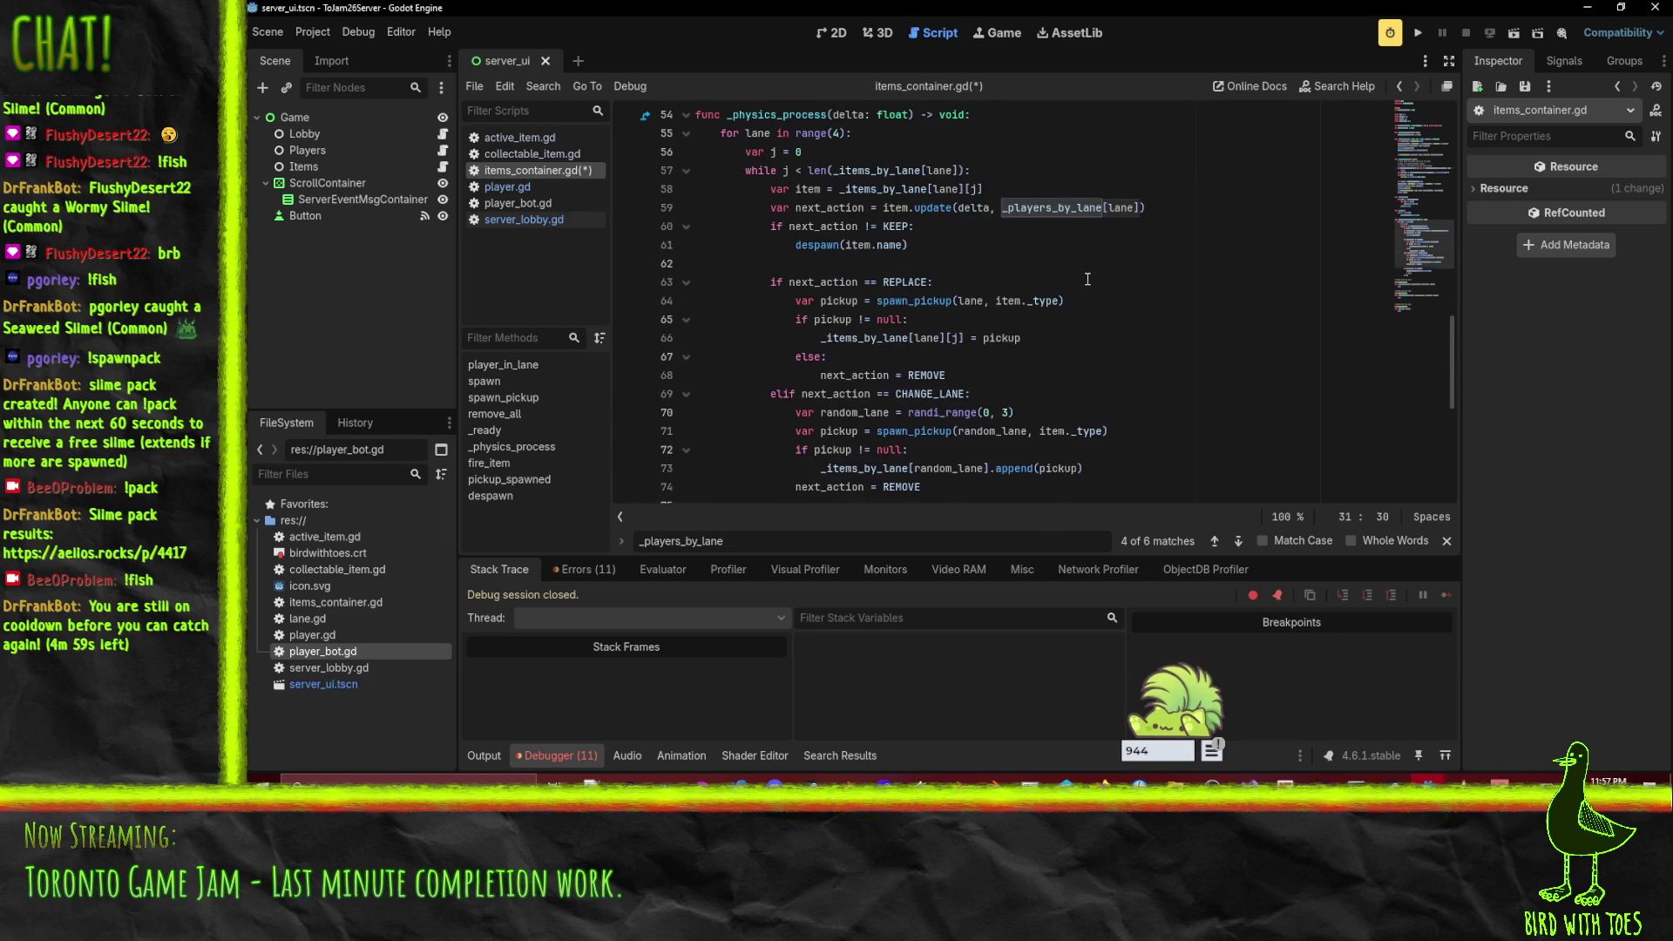
{"action": "scroll", "coordinate": [1007, 229], "scroll_direction": "up", "scroll_amount": 2}
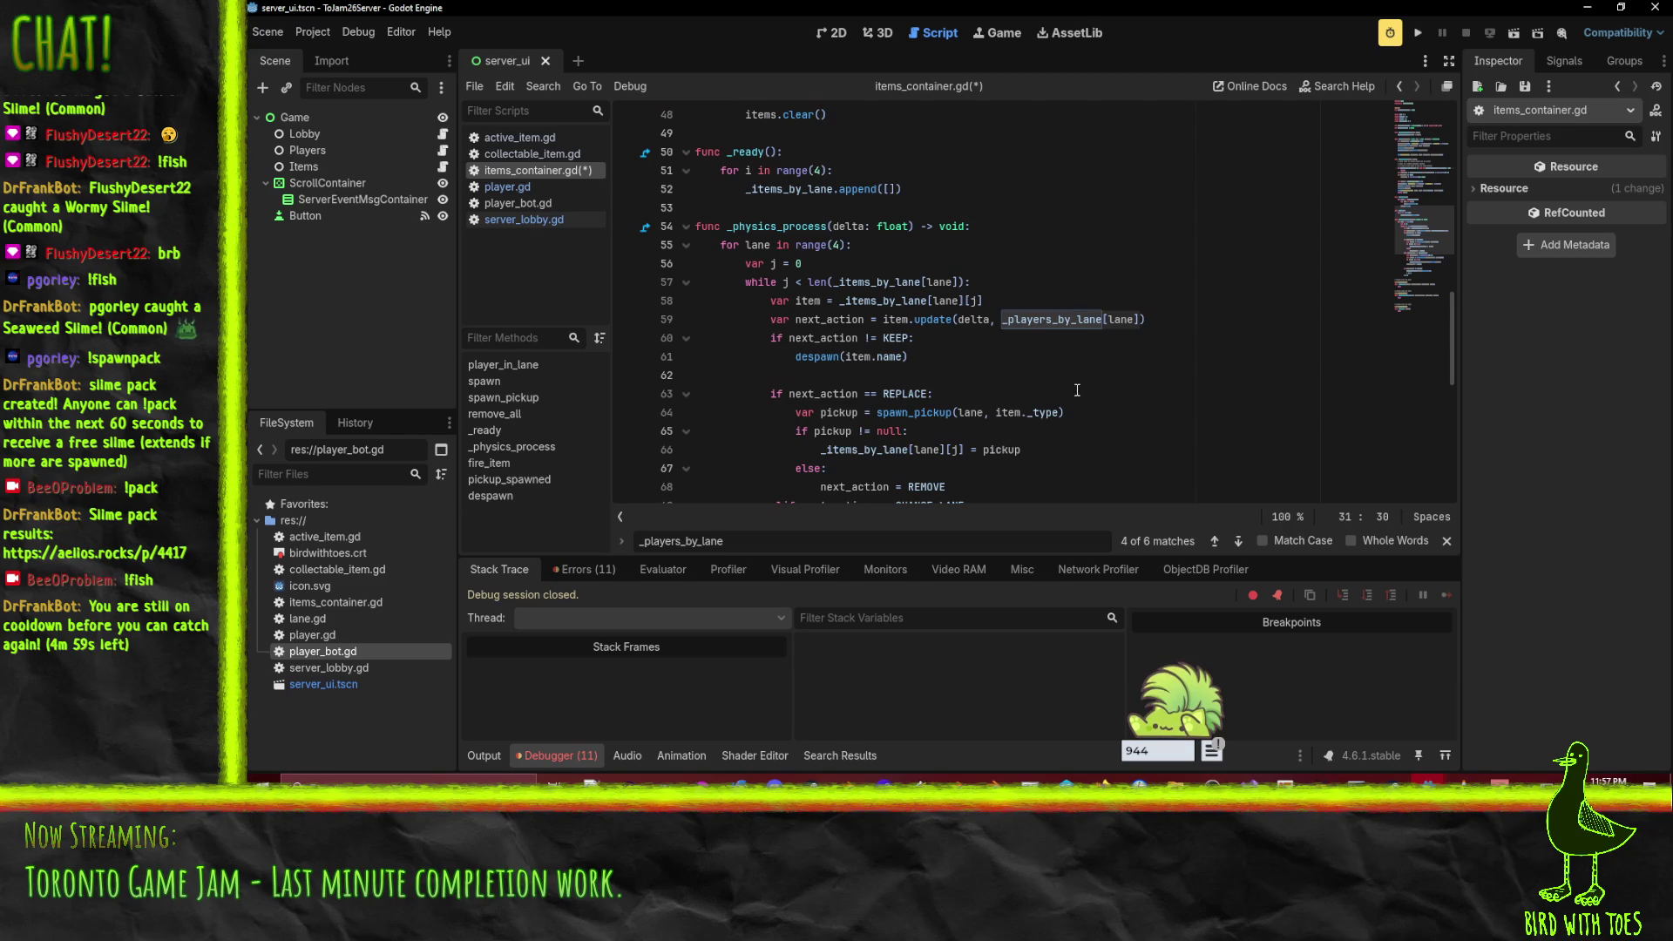
{"action": "left_click", "coordinate": [1010, 310]}
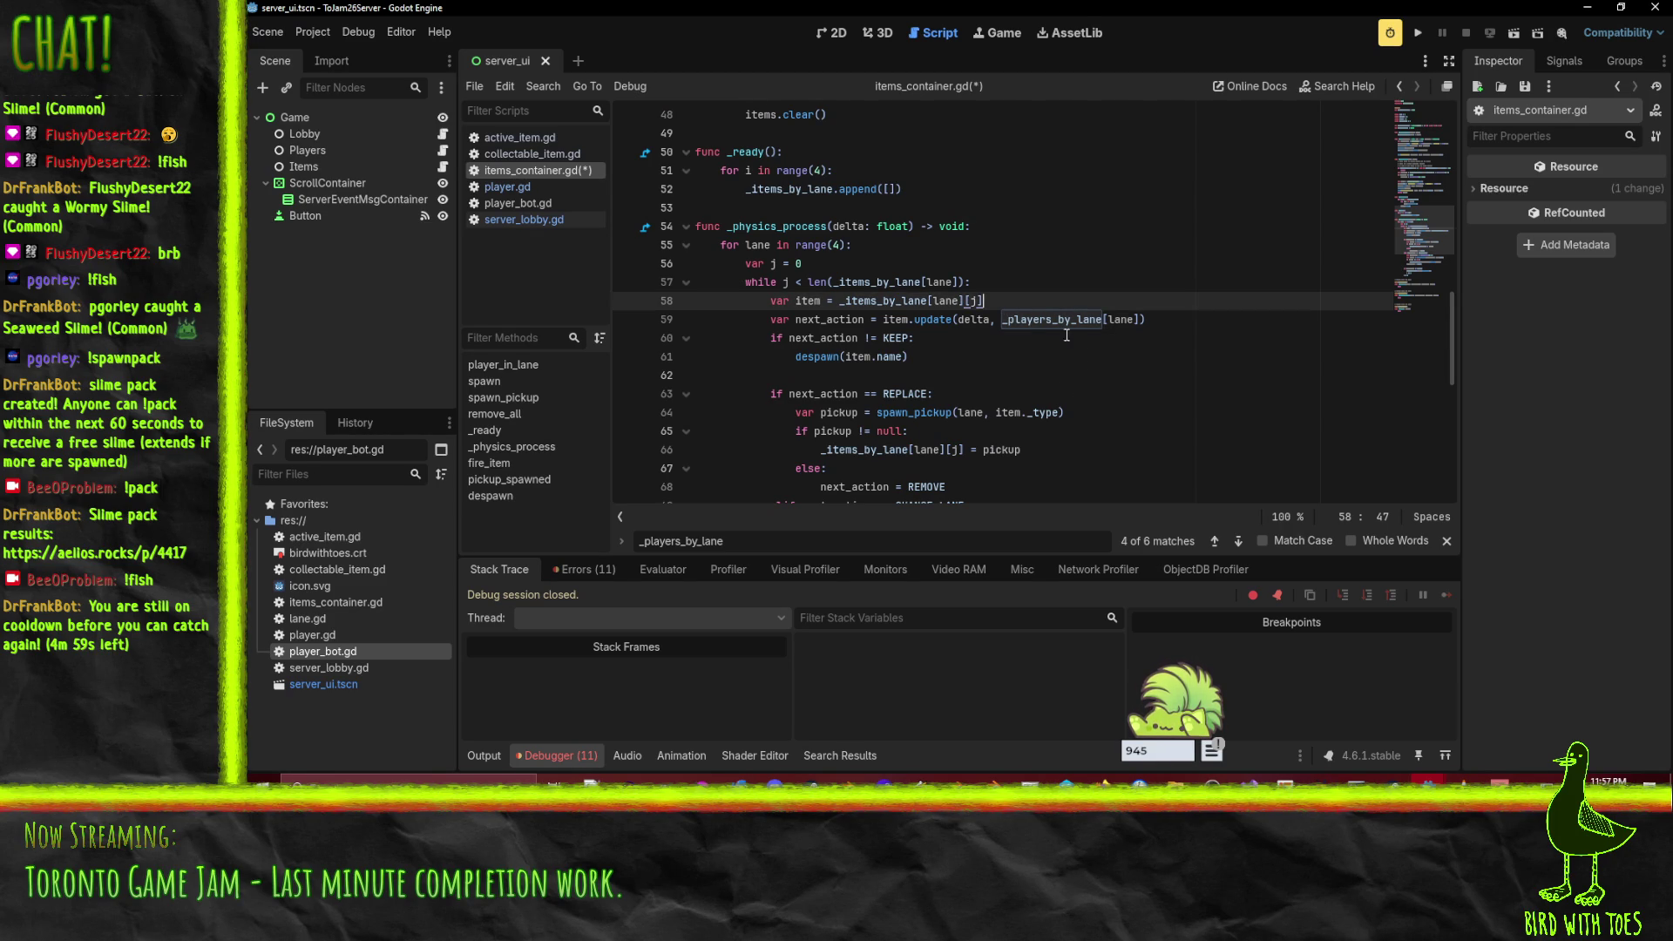
{"action": "left_click", "coordinate": [936, 316]}
{"action": "double_click", "coordinate": [935, 319]}
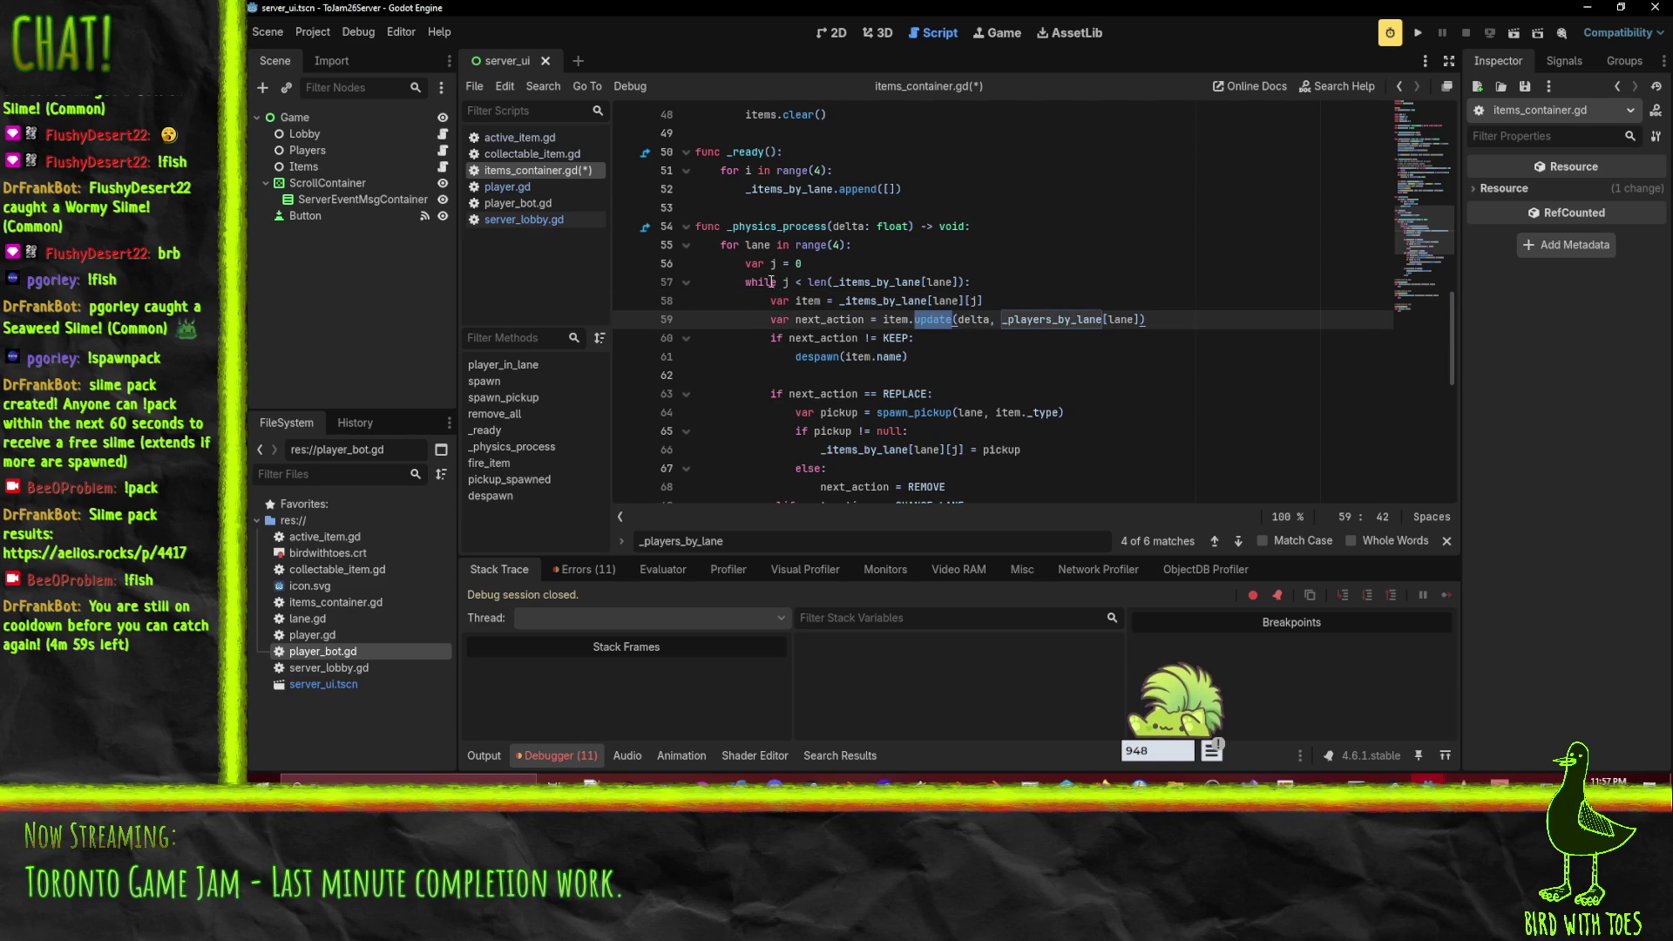
Step: In collectable_item.gd, inspect update() and its null check on affected_player
{"action": "left_click", "coordinate": [536, 153]}
{"action": "scroll", "coordinate": [995, 355], "scroll_direction": "down", "scroll_amount": 1}
{"action": "double_click", "coordinate": [858, 338]}
{"action": "left_click", "coordinate": [815, 357]}
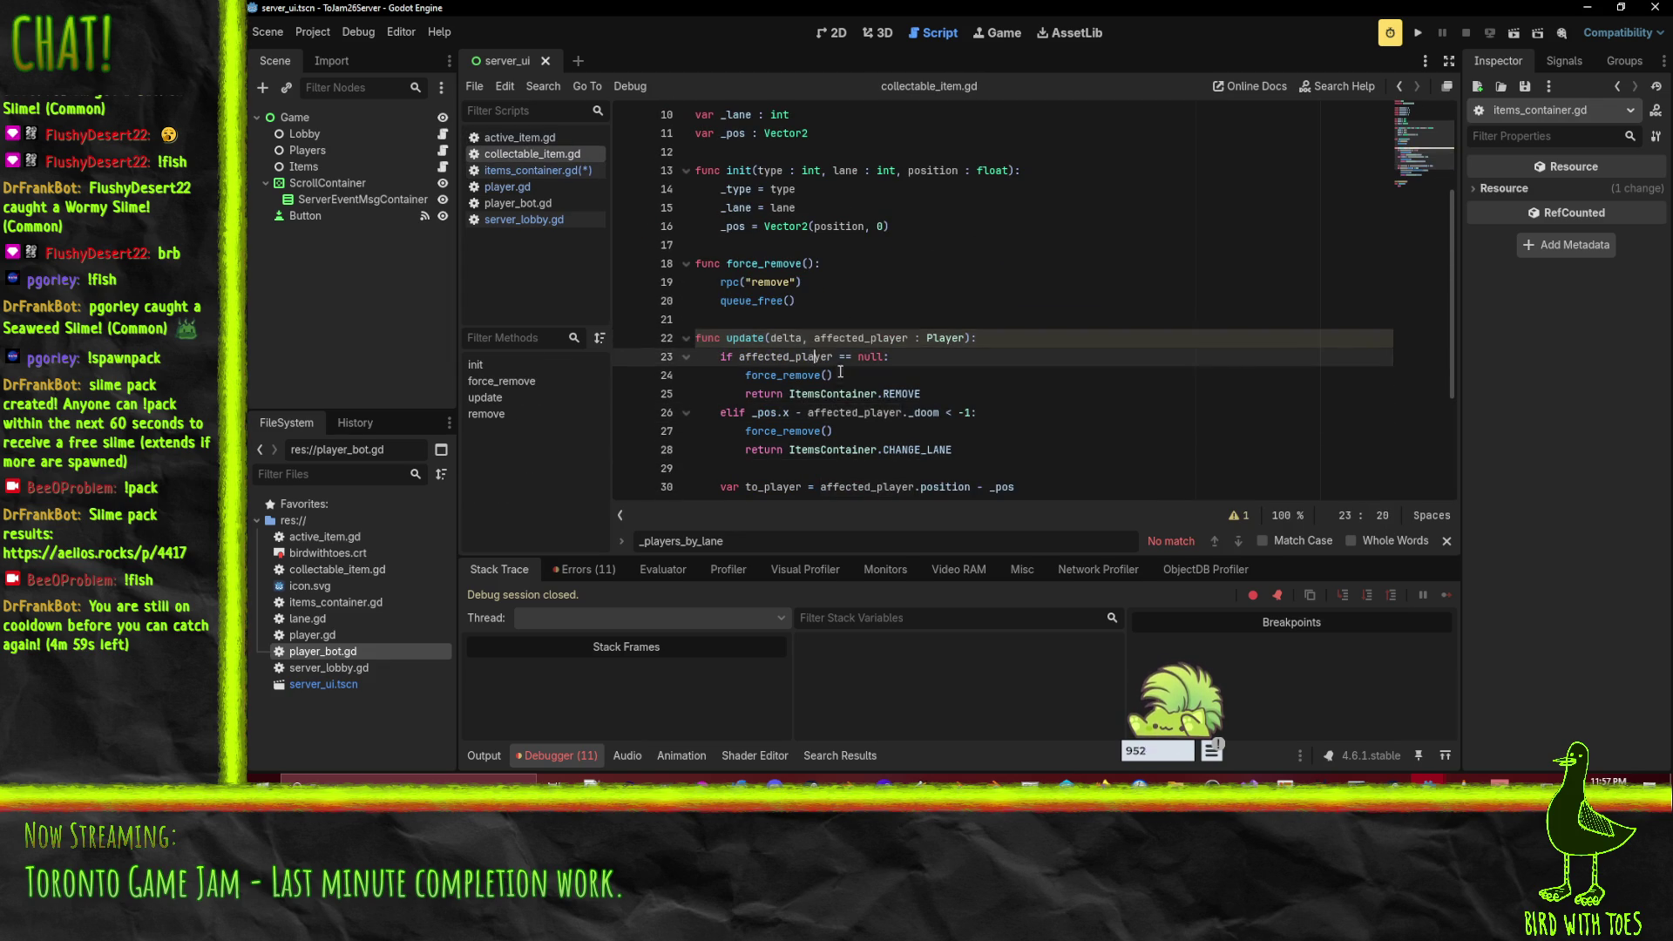
Step: Replace REMOVE with CHANGE_LANE in collectable_item.gd's no-player return and save it
{"action": "left_click", "coordinate": [870, 393]}
{"action": "left_click", "coordinate": [942, 367]}
{"action": "scroll", "coordinate": [993, 366], "scroll_direction": "up", "scroll_amount": 2}
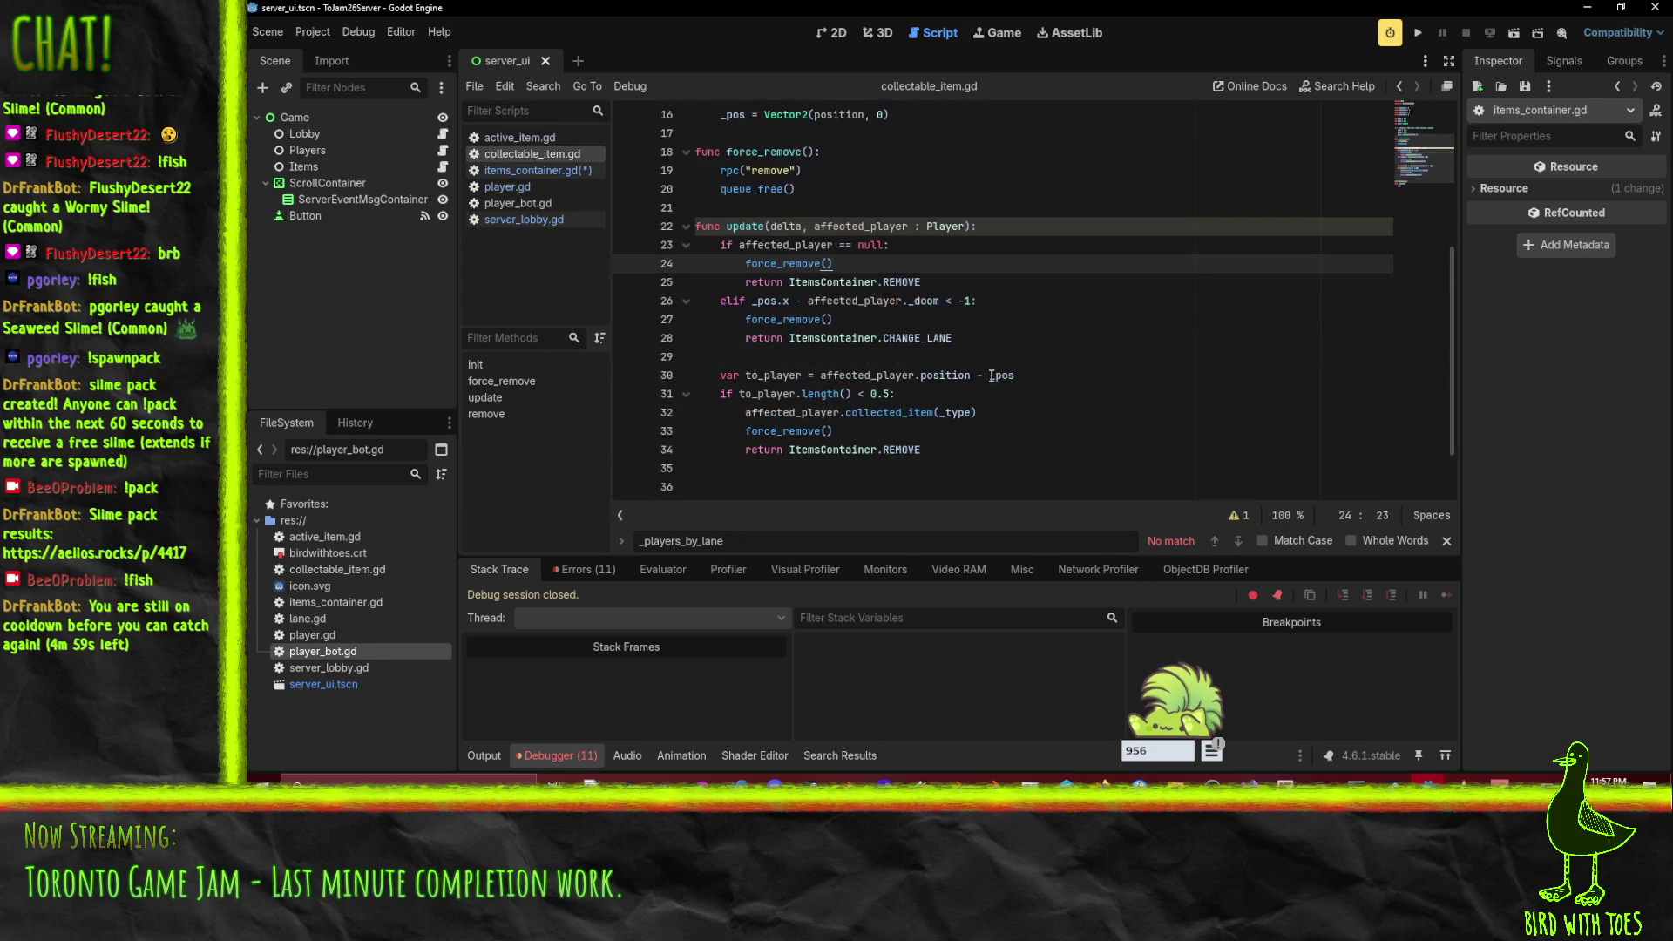
{"action": "left_click", "coordinate": [548, 170]}
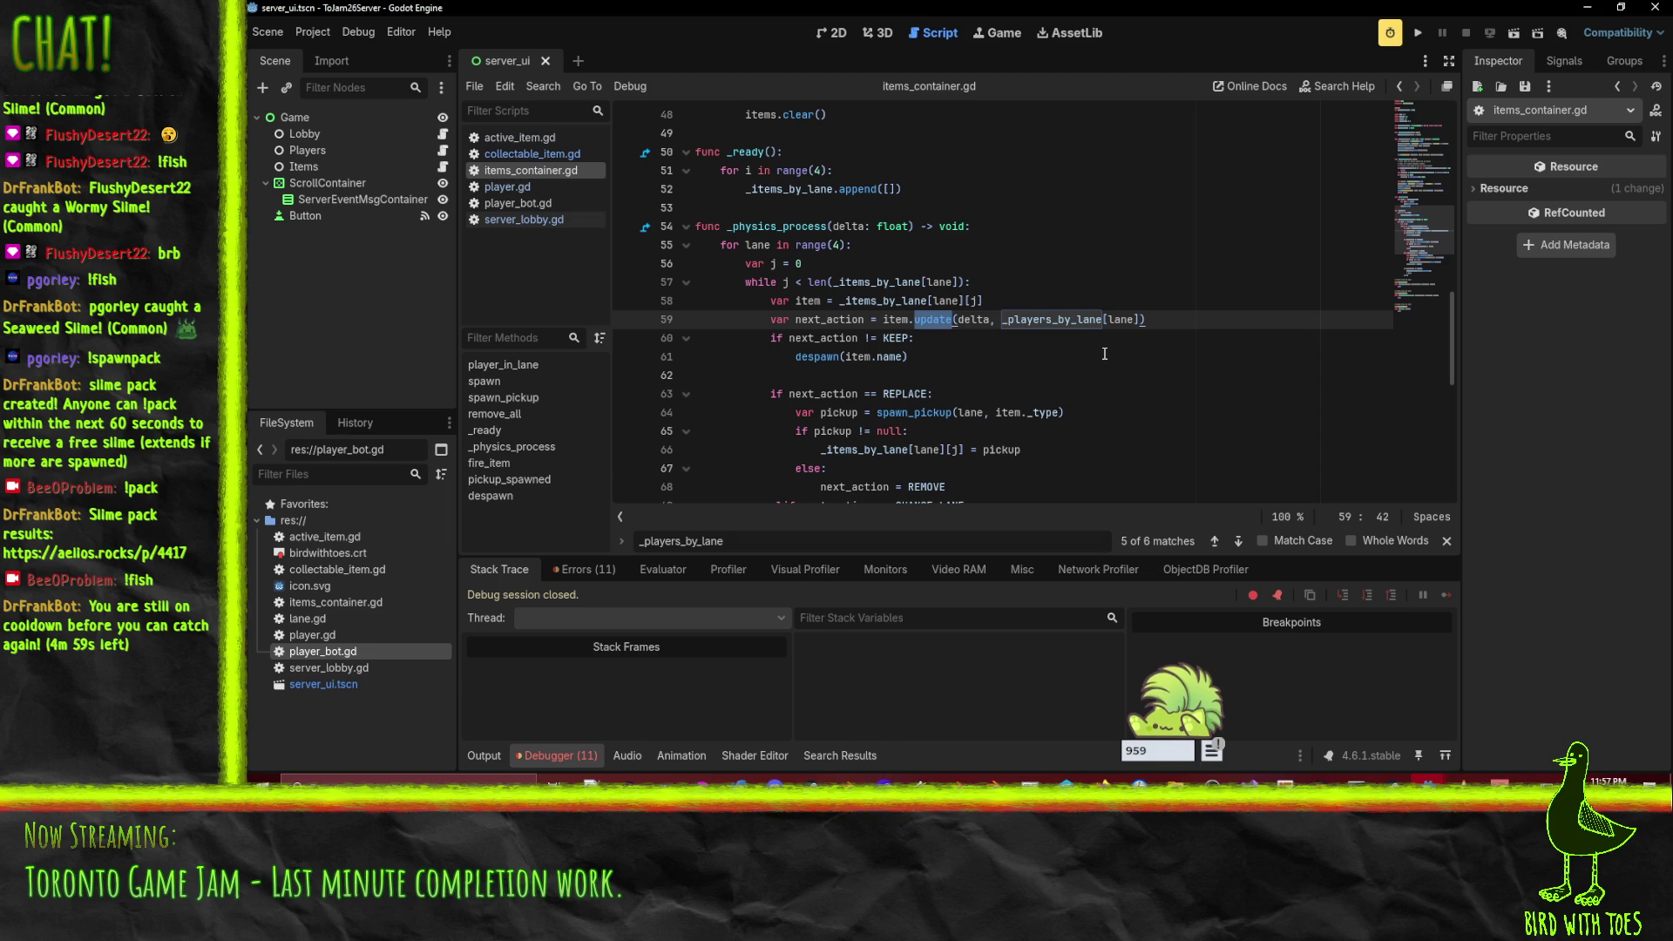
{"action": "left_click", "coordinate": [534, 154]}
{"action": "scroll", "coordinate": [888, 314], "scroll_direction": "down", "scroll_amount": 4}
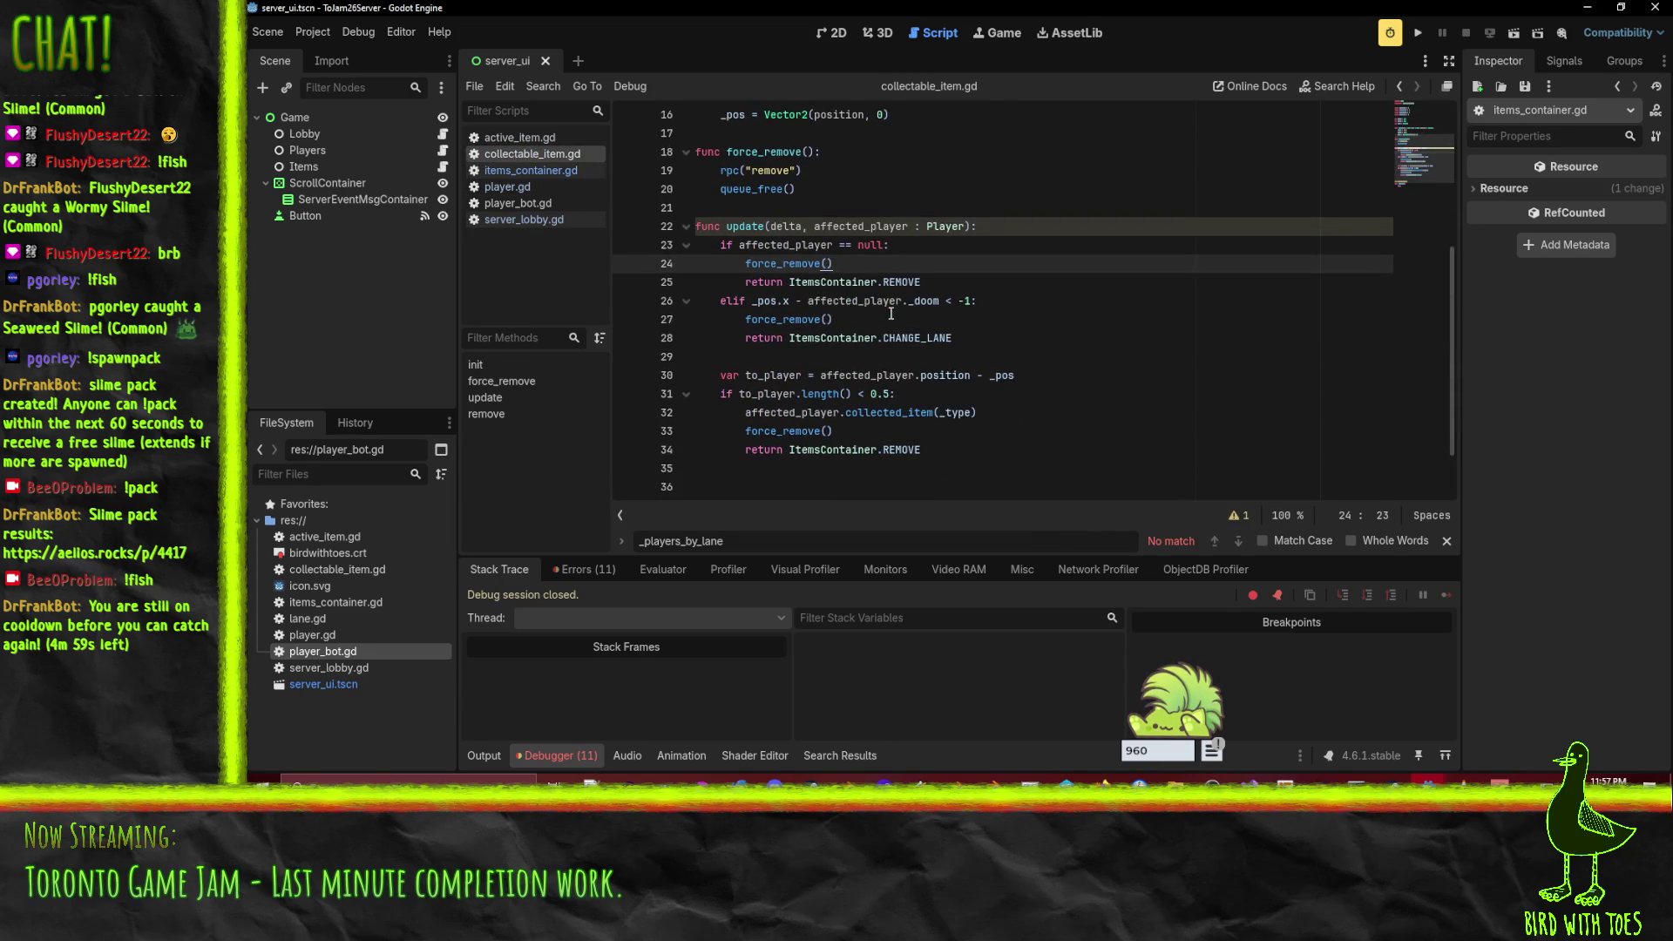
{"action": "double_click", "coordinate": [914, 338]}
{"action": "key", "text": "ctrl+c"}
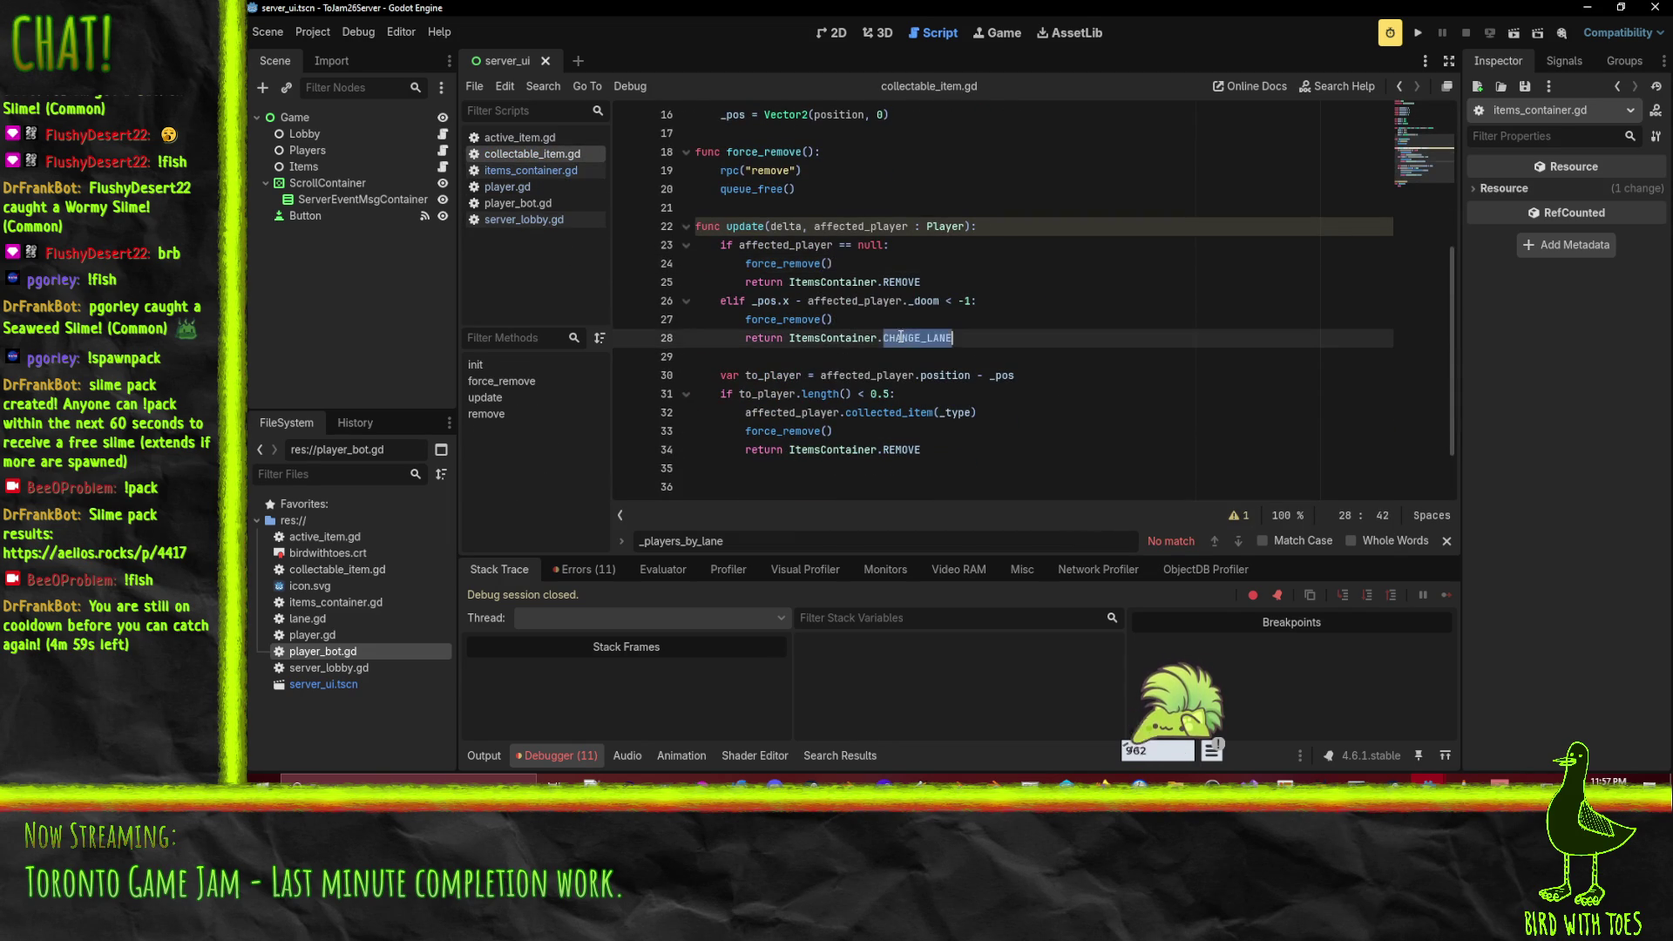
{"action": "double_click", "coordinate": [901, 281]}
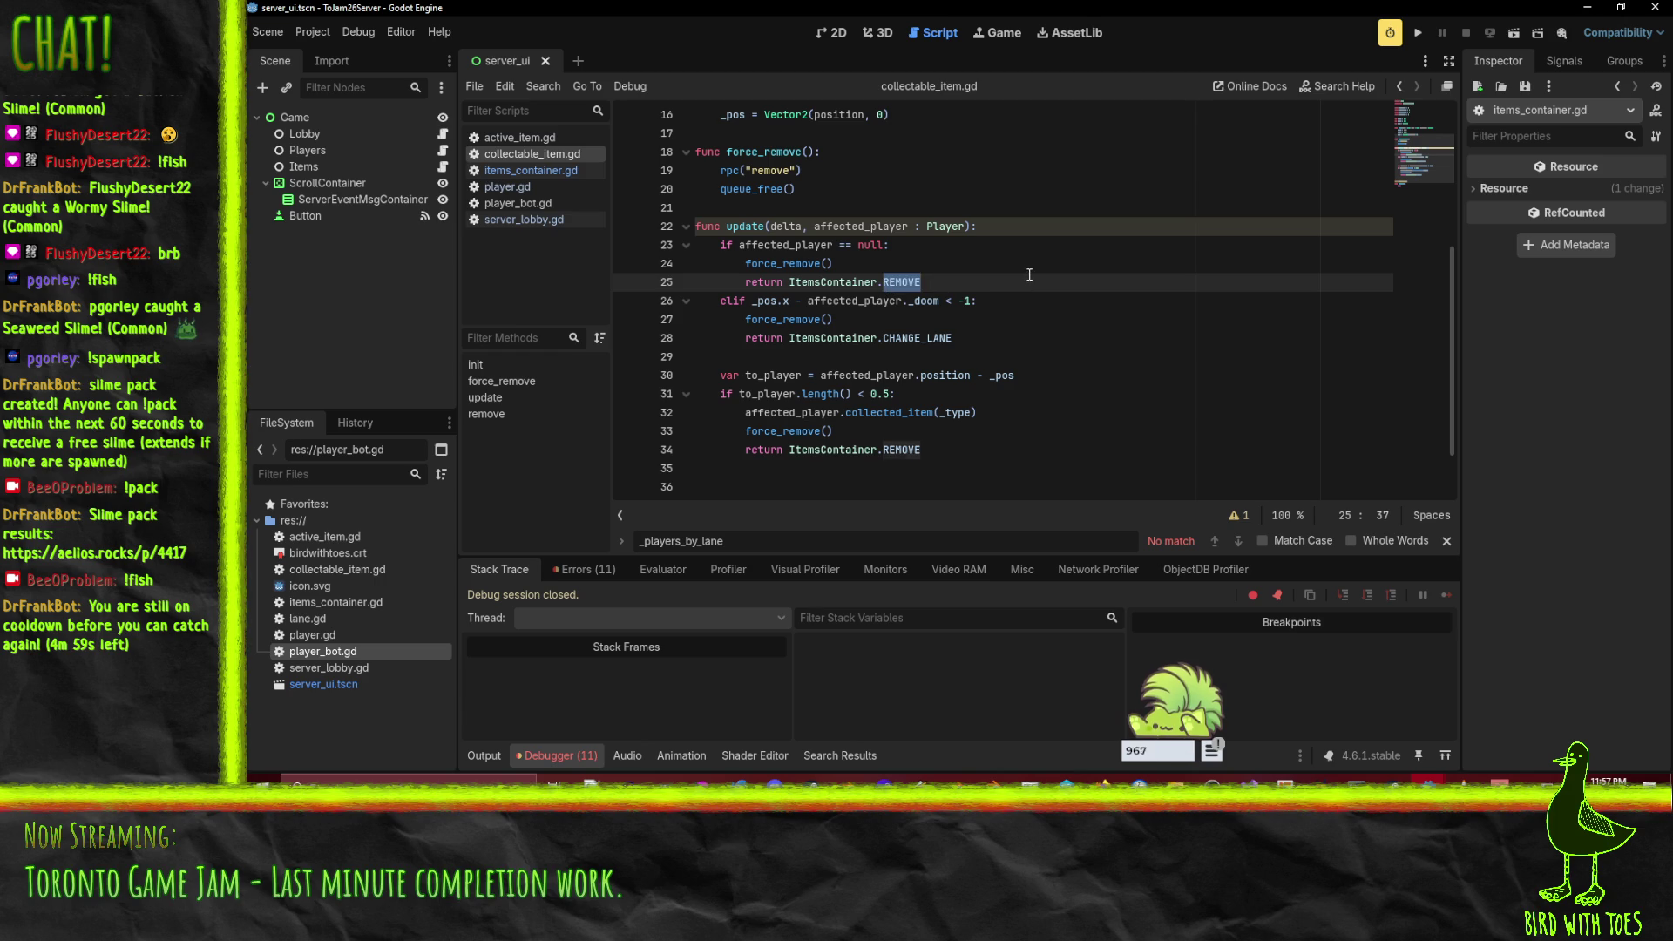
{"action": "key", "text": "ctrl+v"}
{"action": "left_click", "coordinate": [842, 270]}
{"action": "key", "text": "ctrl+s"}
{"action": "double_click", "coordinate": [917, 282]}
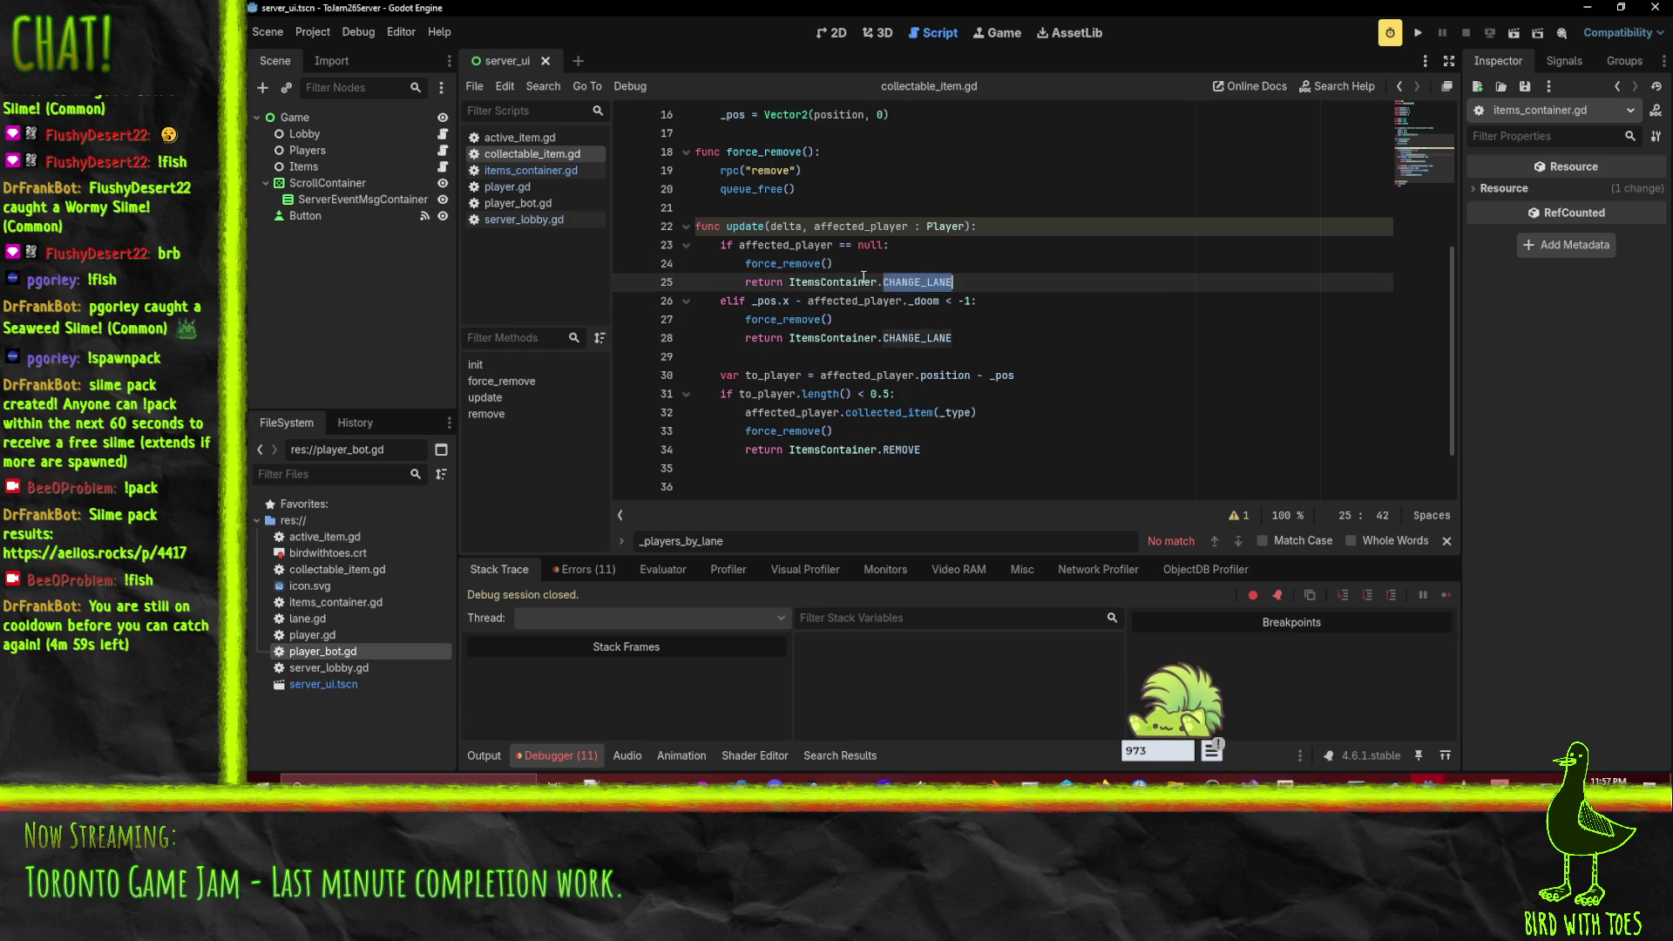
Step: Change the no-player return in active_item.gd from REMOVE to CHANGE_LANE
{"action": "left_click", "coordinate": [498, 138]}
{"action": "scroll", "coordinate": [874, 271], "scroll_direction": "down", "scroll_amount": 10}
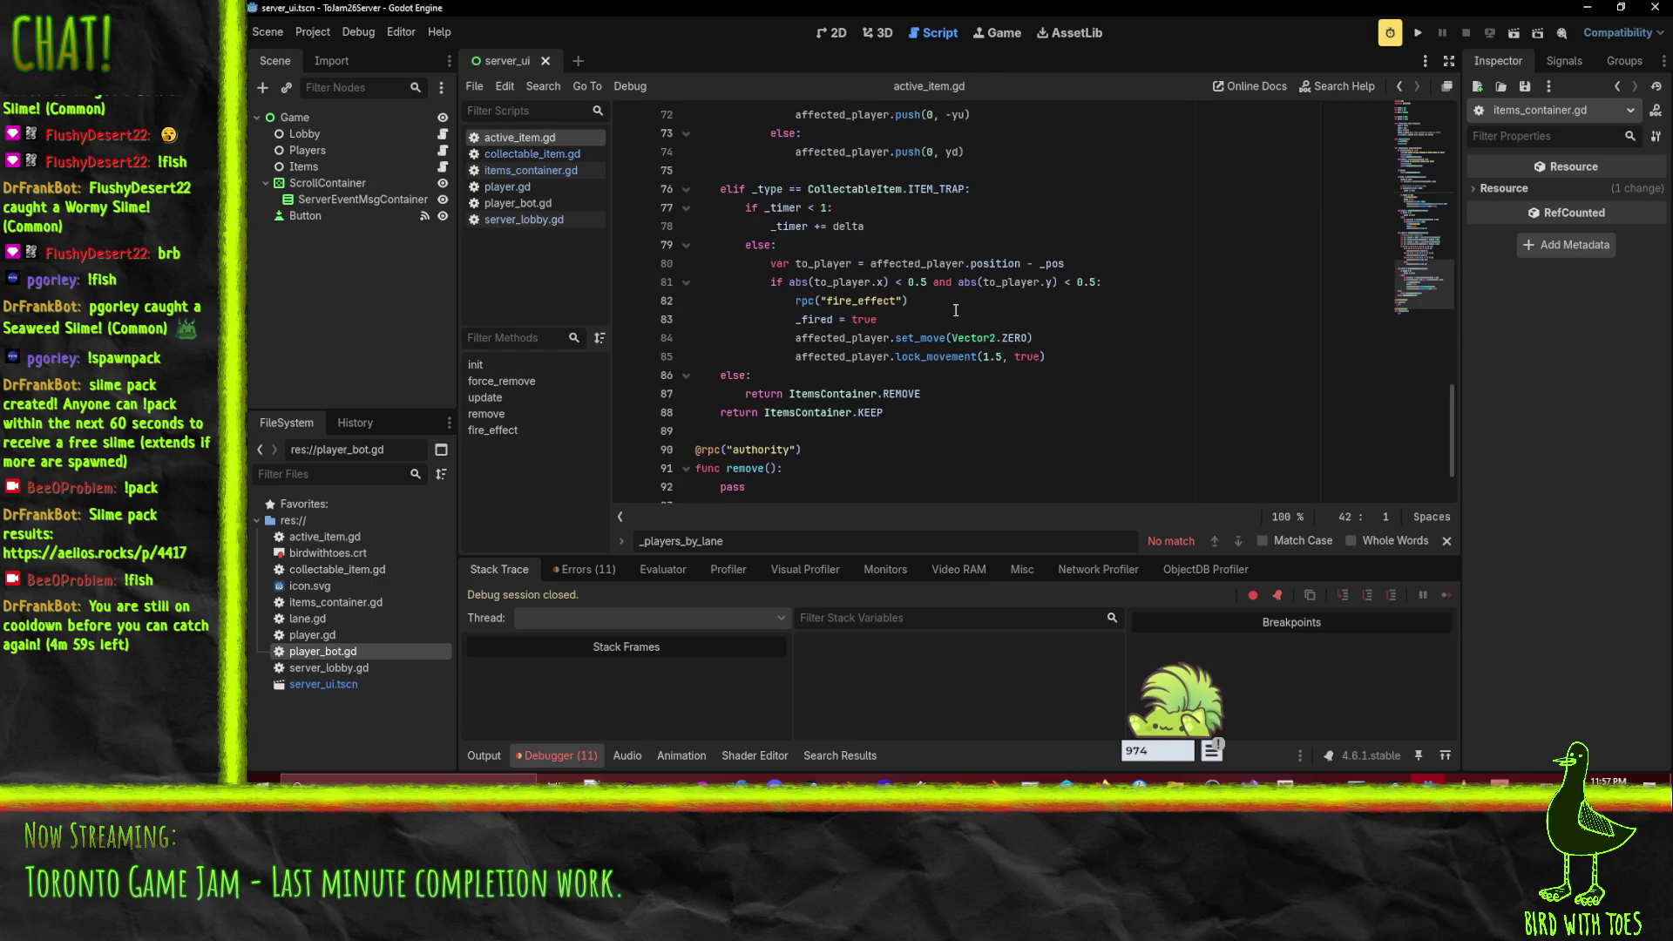
{"action": "scroll", "coordinate": [874, 271], "scroll_direction": "up", "scroll_amount": 12}
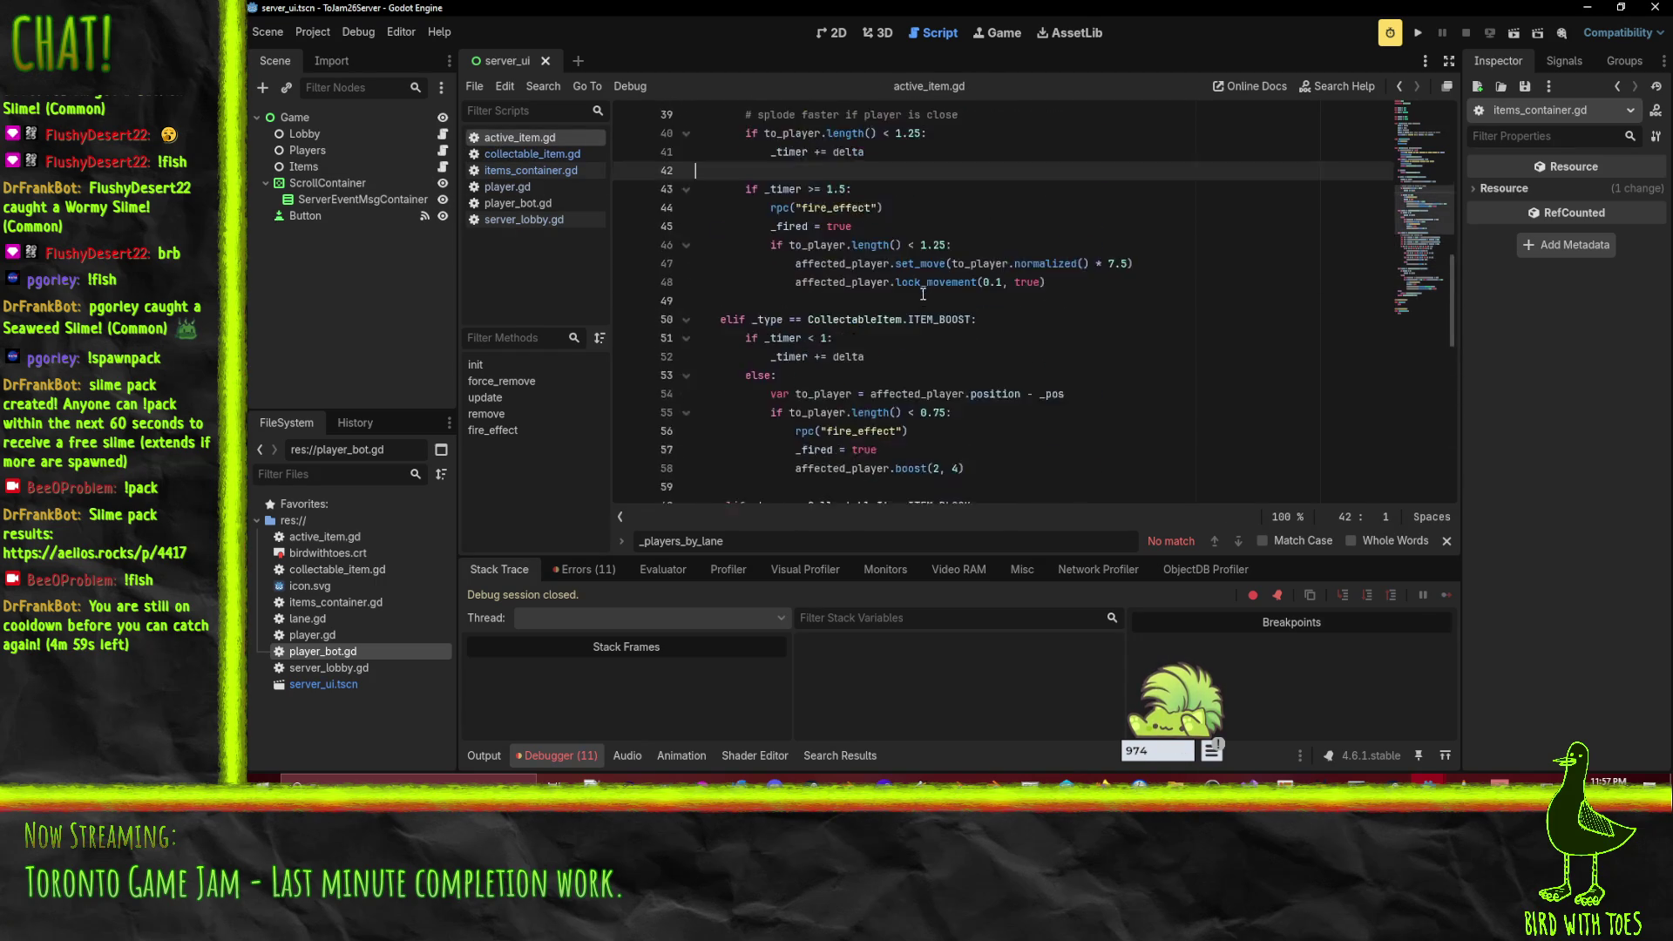
{"action": "scroll", "coordinate": [936, 267], "scroll_direction": "up", "scroll_amount": 3}
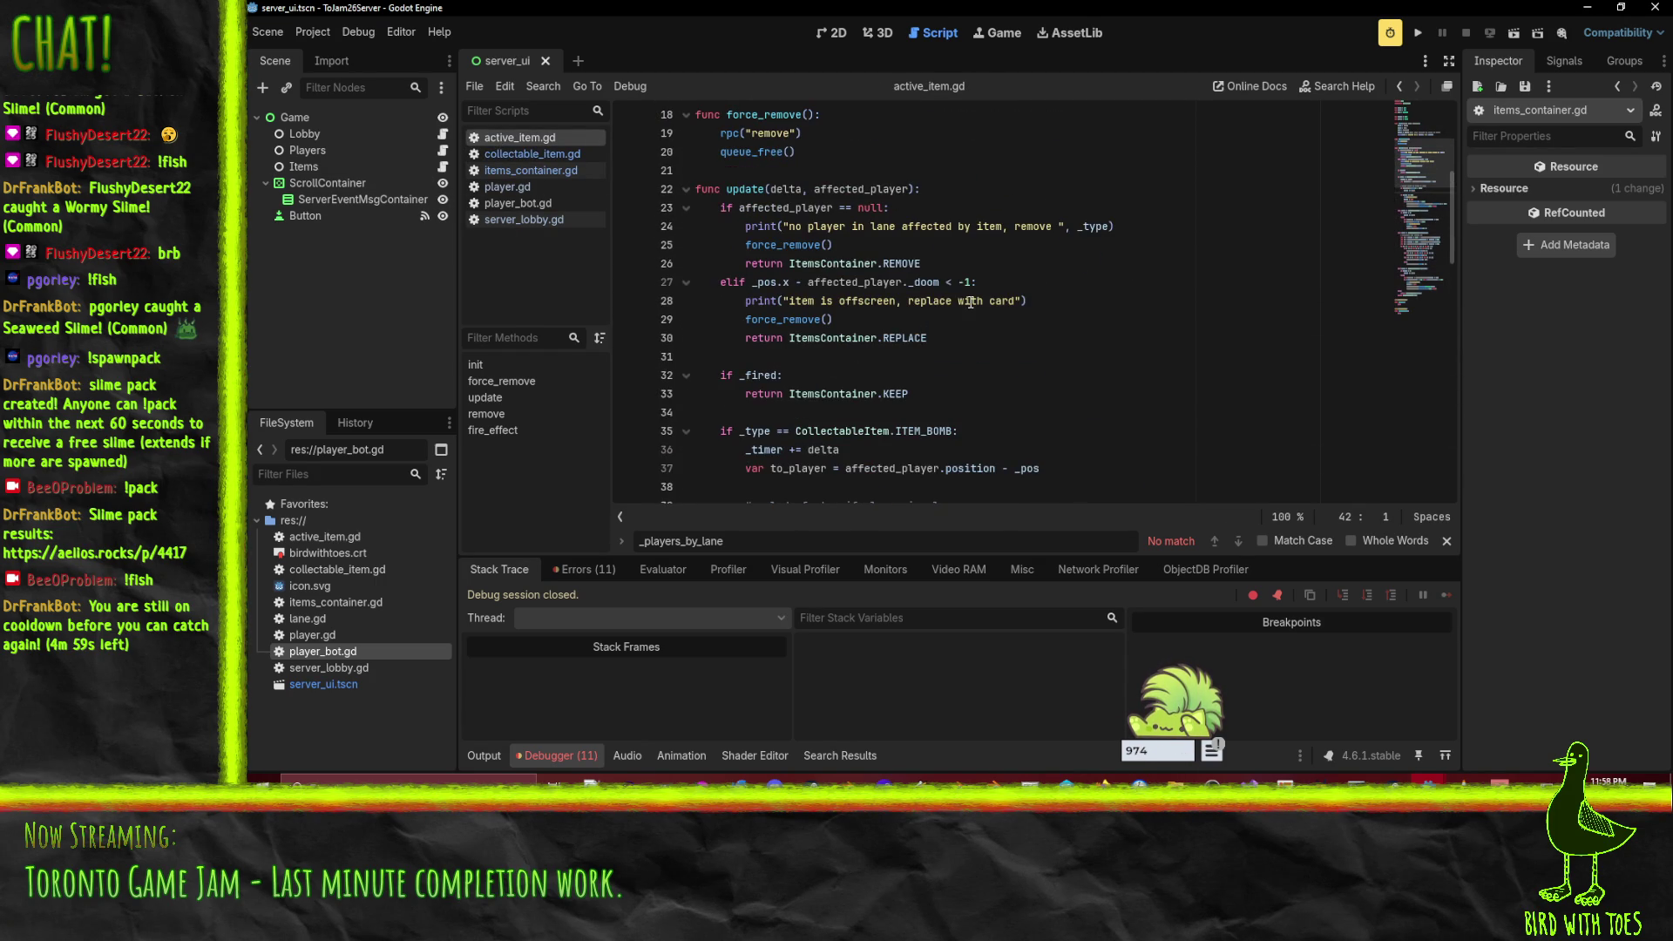
{"action": "double_click", "coordinate": [896, 262]}
{"action": "type", "text": "CHANGE_LANE"}
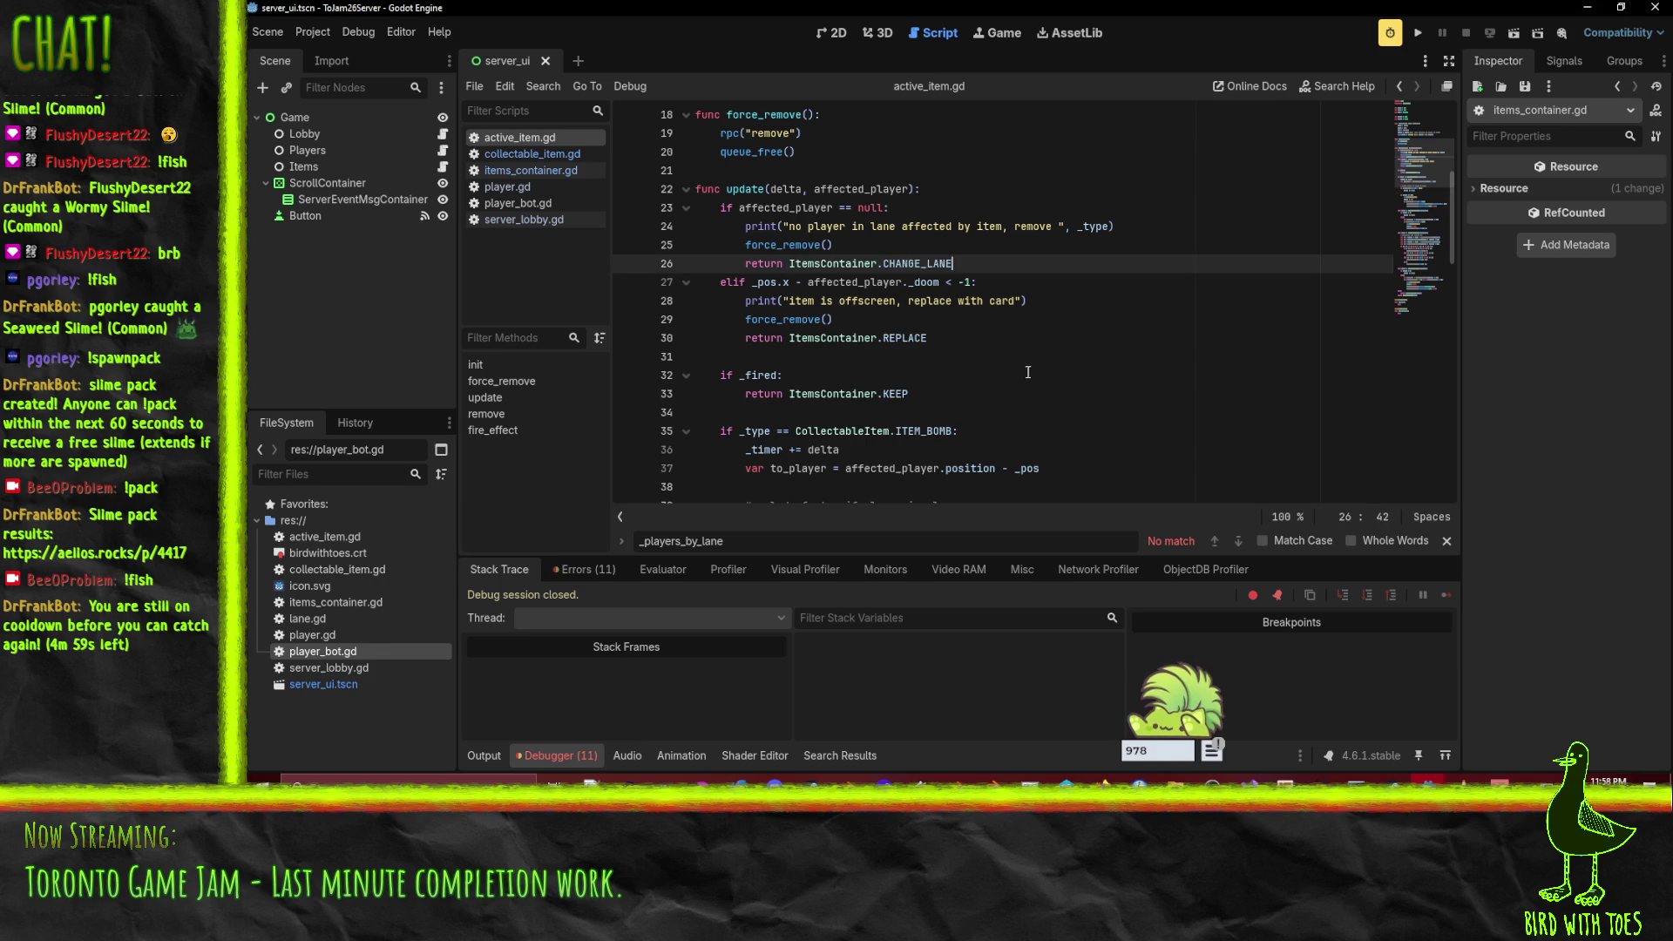
Step: Reword the log message from 'remove' to 'change lane for' and save active_item.gd
{"action": "key", "text": "Up"}
{"action": "key", "text": "Up"}
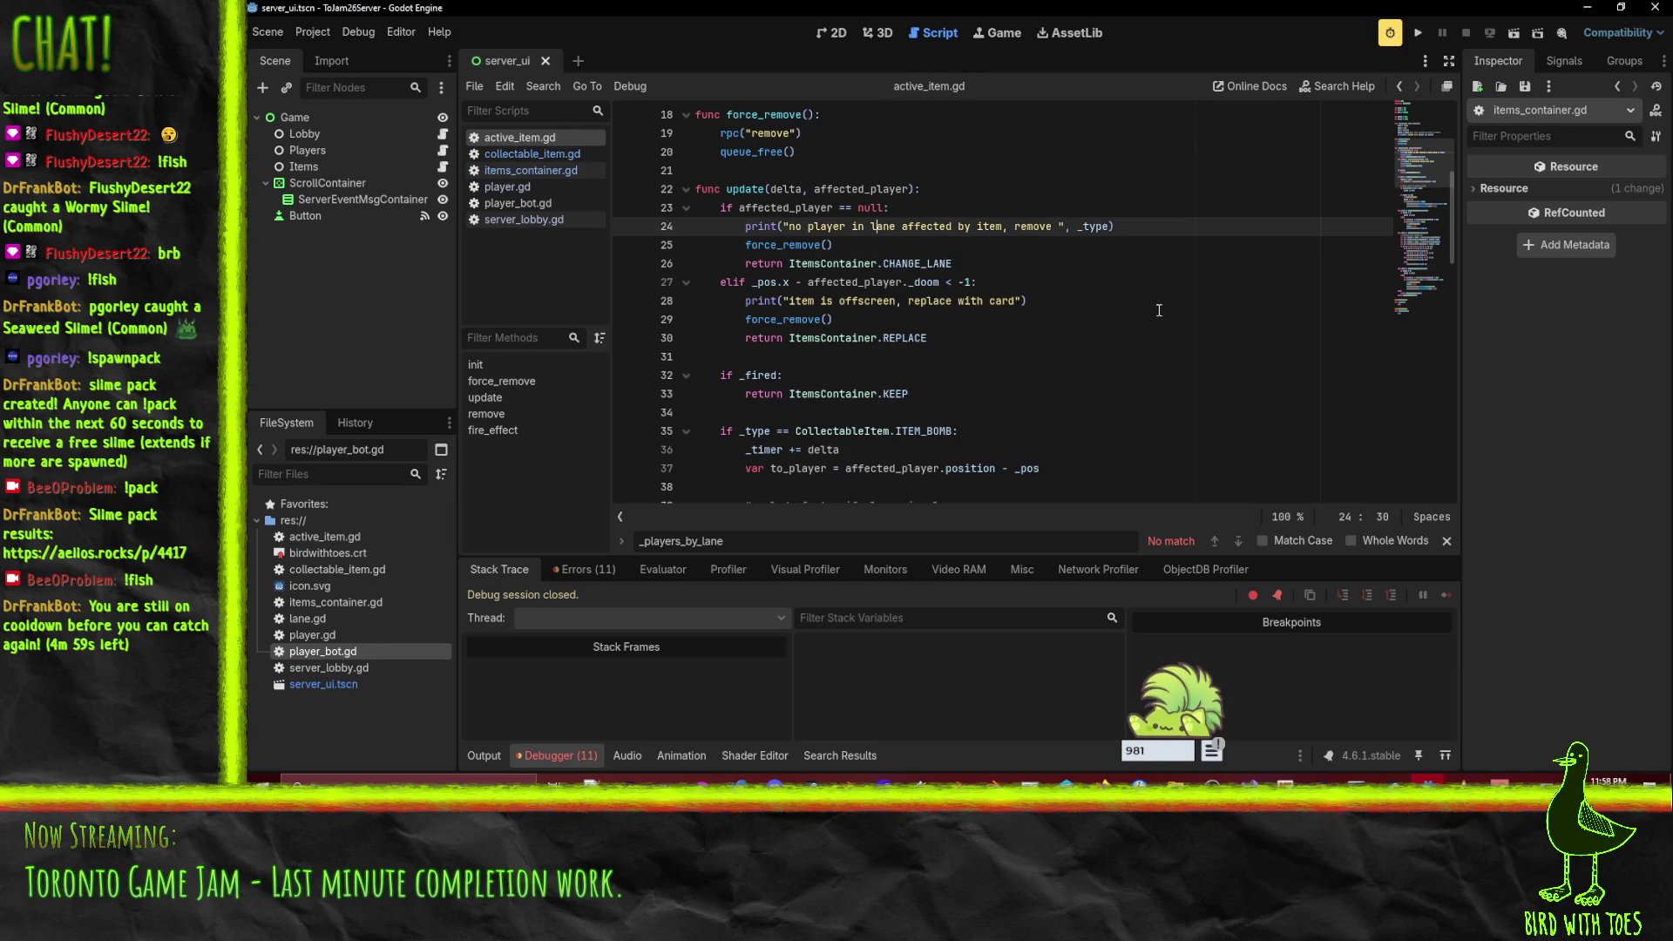
{"action": "scroll", "coordinate": [1157, 309], "scroll_direction": "up", "scroll_amount": 1}
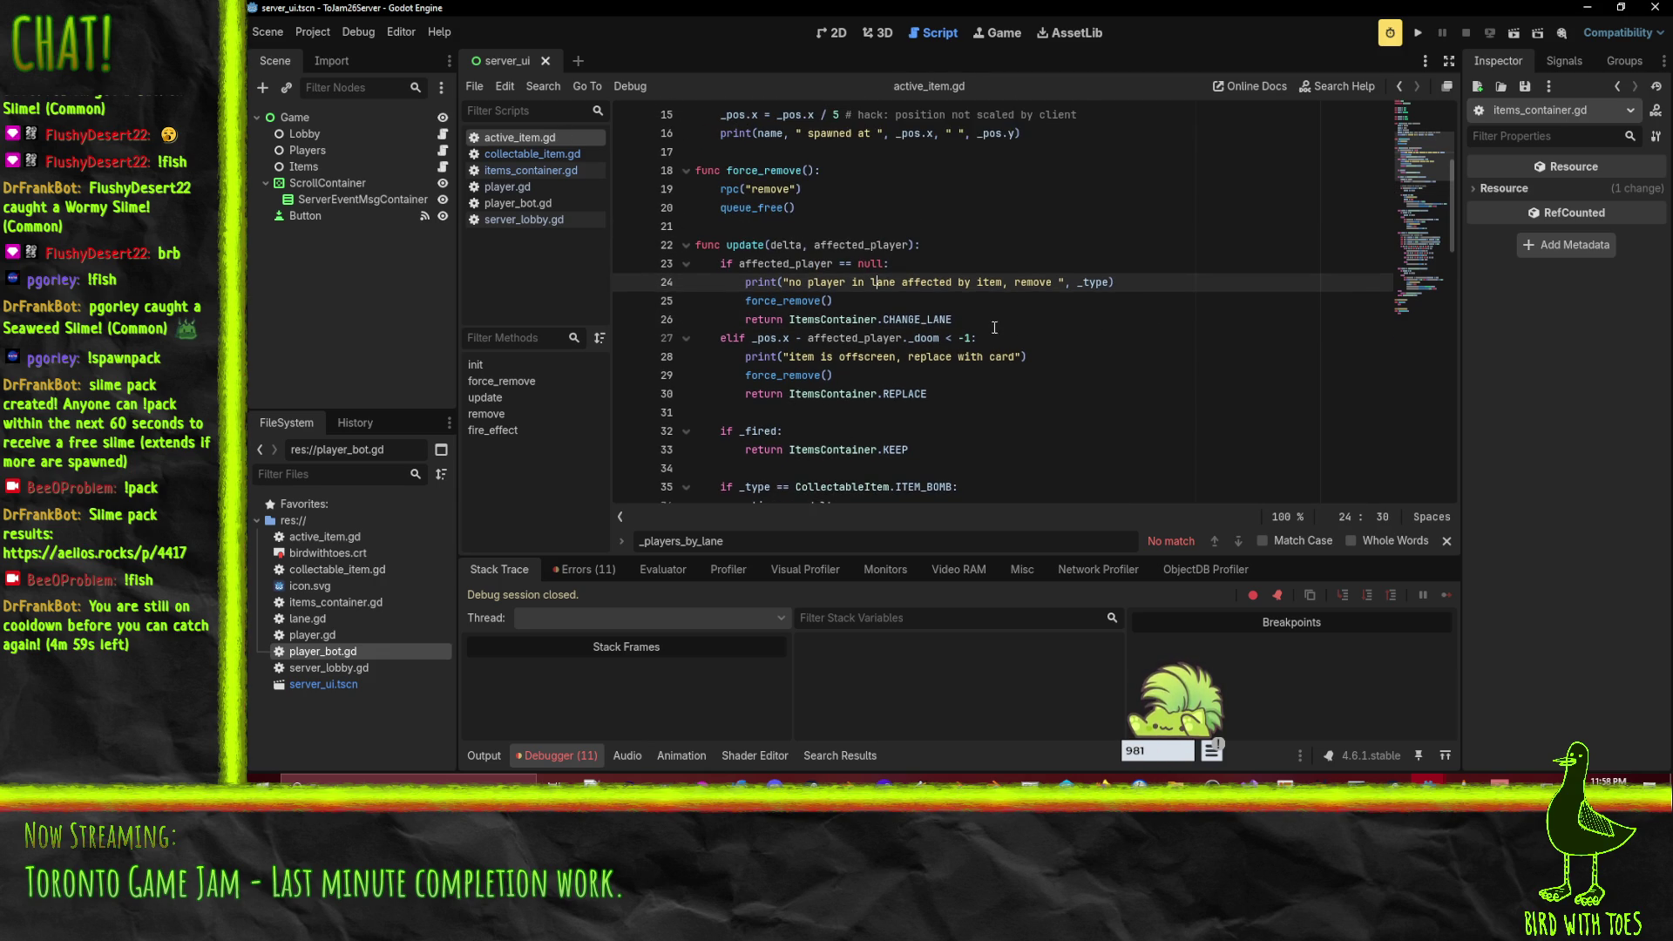
{"action": "double_click", "coordinate": [1032, 282]}
{"action": "type", "text": "change ln"}
{"action": "key", "text": "BackSpace"}
{"action": "type", "text": "ane fr"}
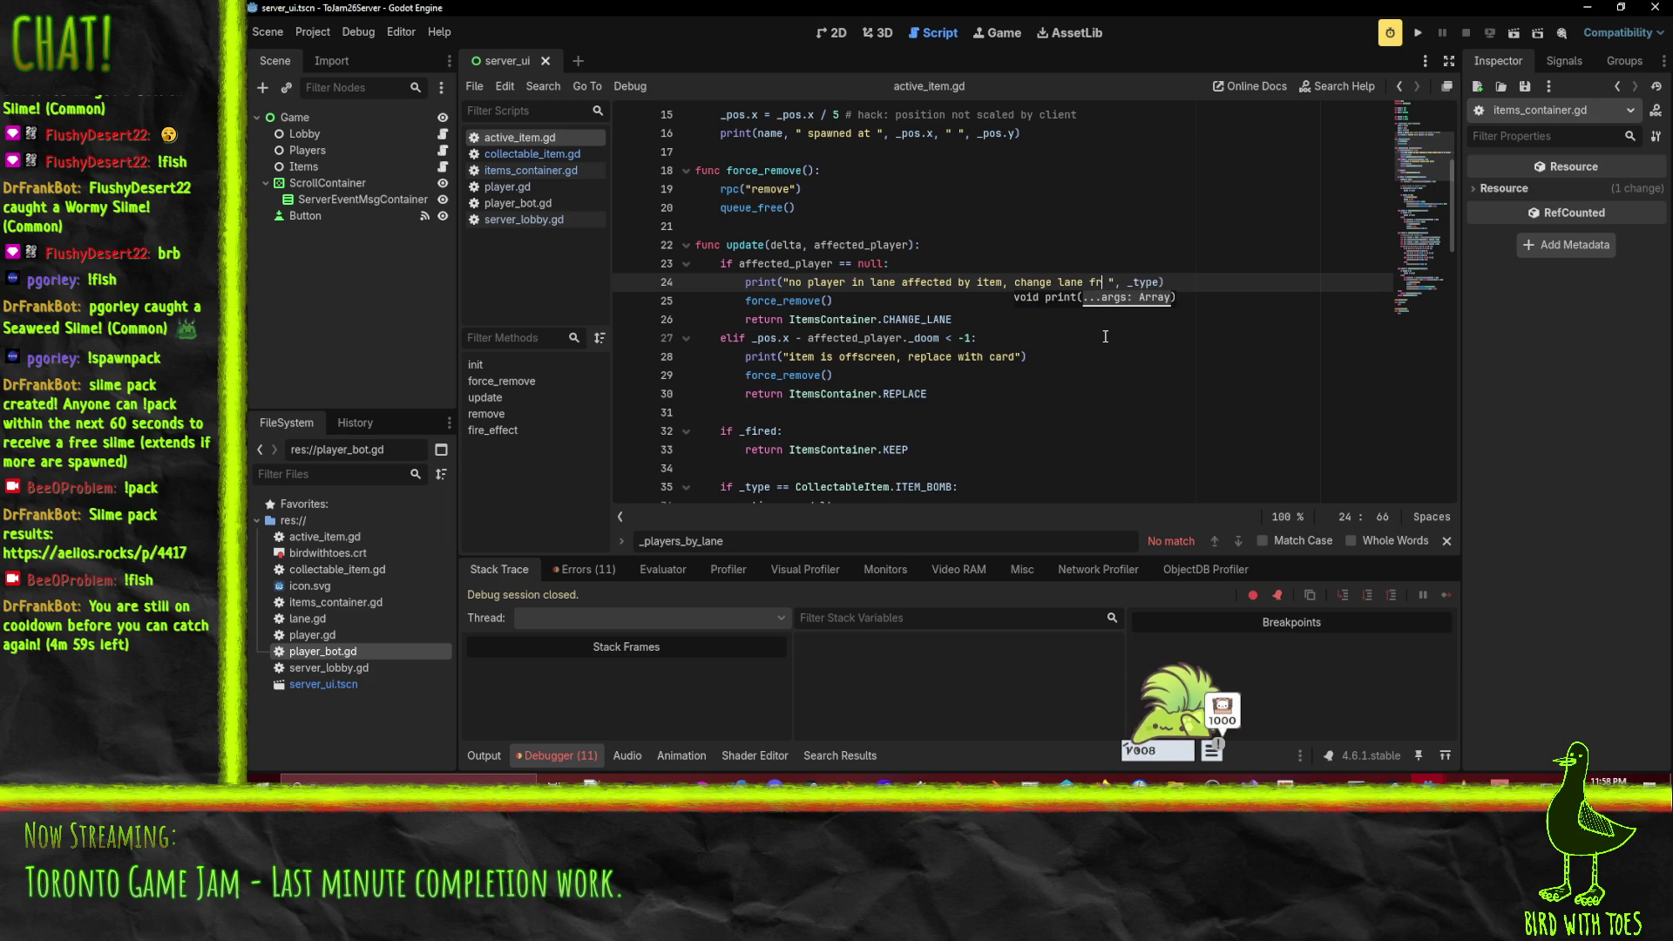
{"action": "key", "text": "BackSpace"}
{"action": "type", "text": "or"}
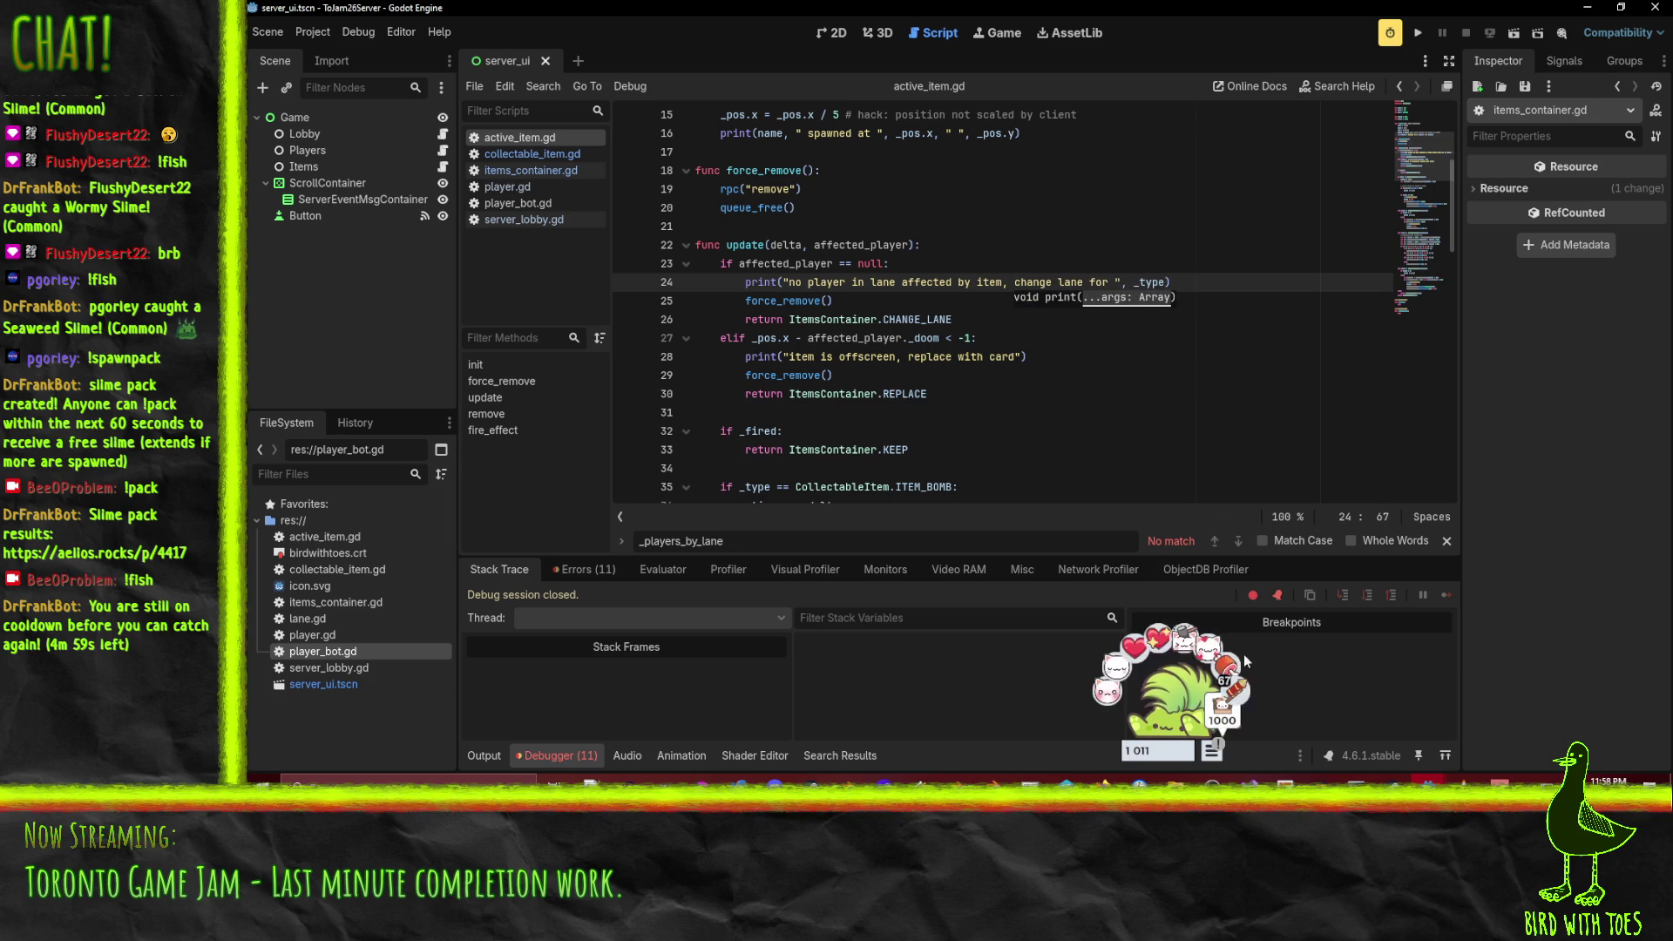
{"action": "left_click", "coordinate": [924, 304]}
{"action": "key", "text": "ctrl+s"}
{"action": "left_click", "coordinate": [531, 169]}
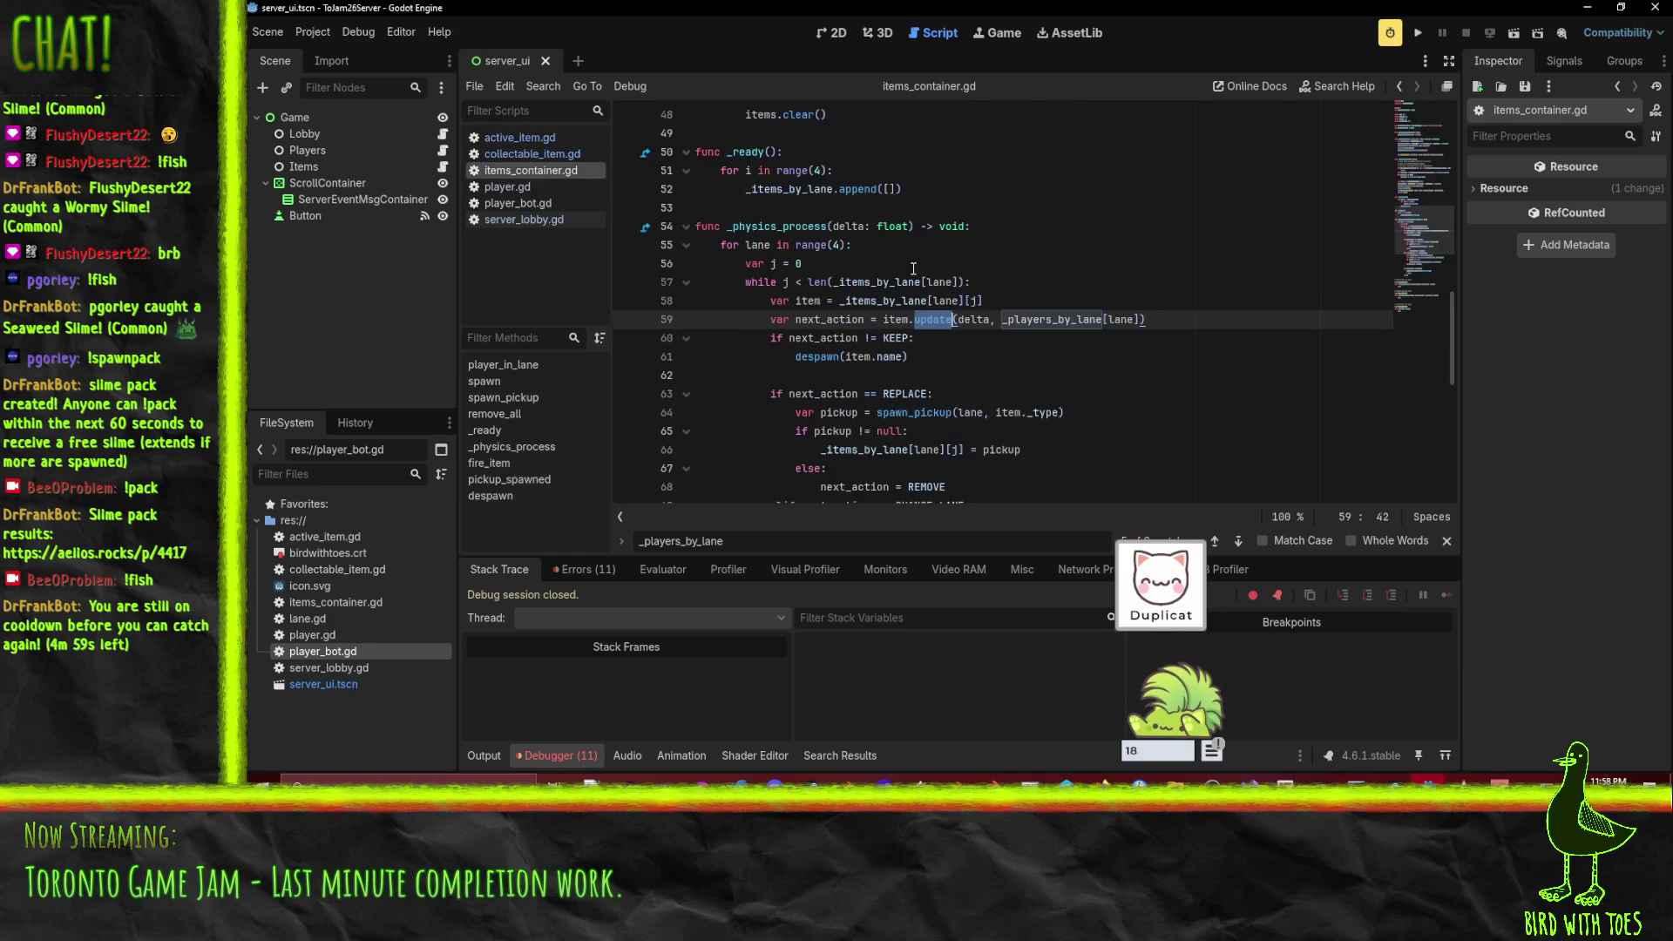
Step: Split the random_lane line, typing it as int and starting a 'while random_lane' line below
{"action": "scroll", "coordinate": [1009, 312], "scroll_direction": "down", "scroll_amount": 4}
{"action": "double_click", "coordinate": [929, 281]}
{"action": "scroll", "coordinate": [1118, 302], "scroll_direction": "up", "scroll_amount": 1}
{"action": "left_click", "coordinate": [1096, 356]}
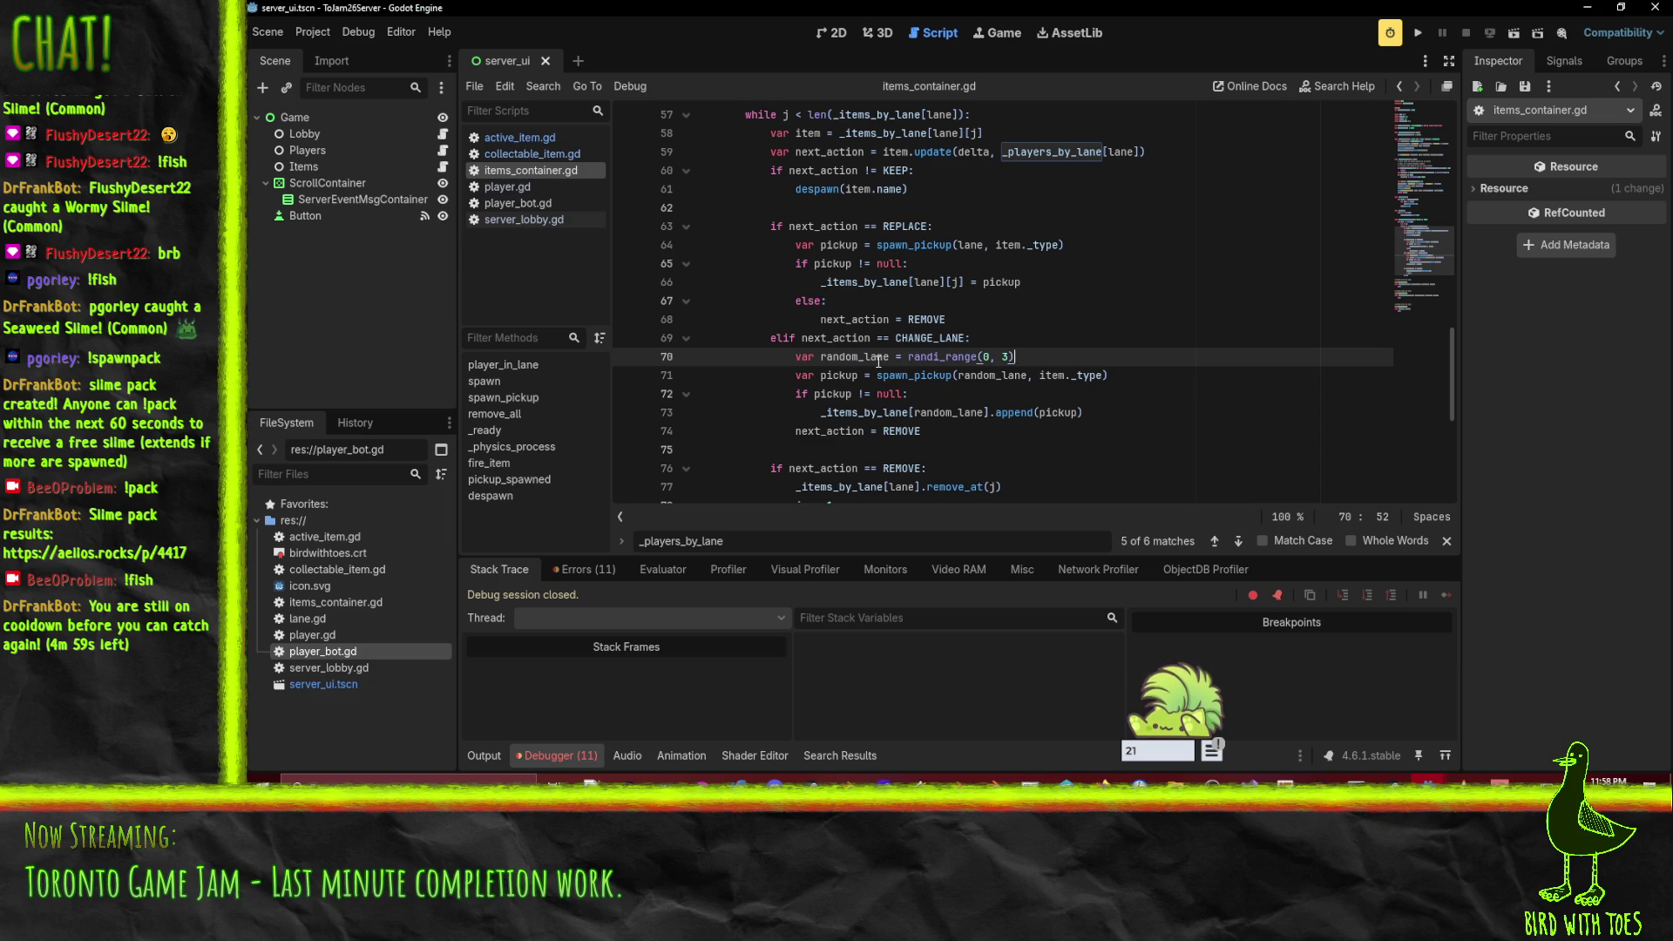
{"action": "left_click", "coordinate": [894, 358]}
{"action": "type", "text": ": int"}
{"action": "key", "text": "Return"}
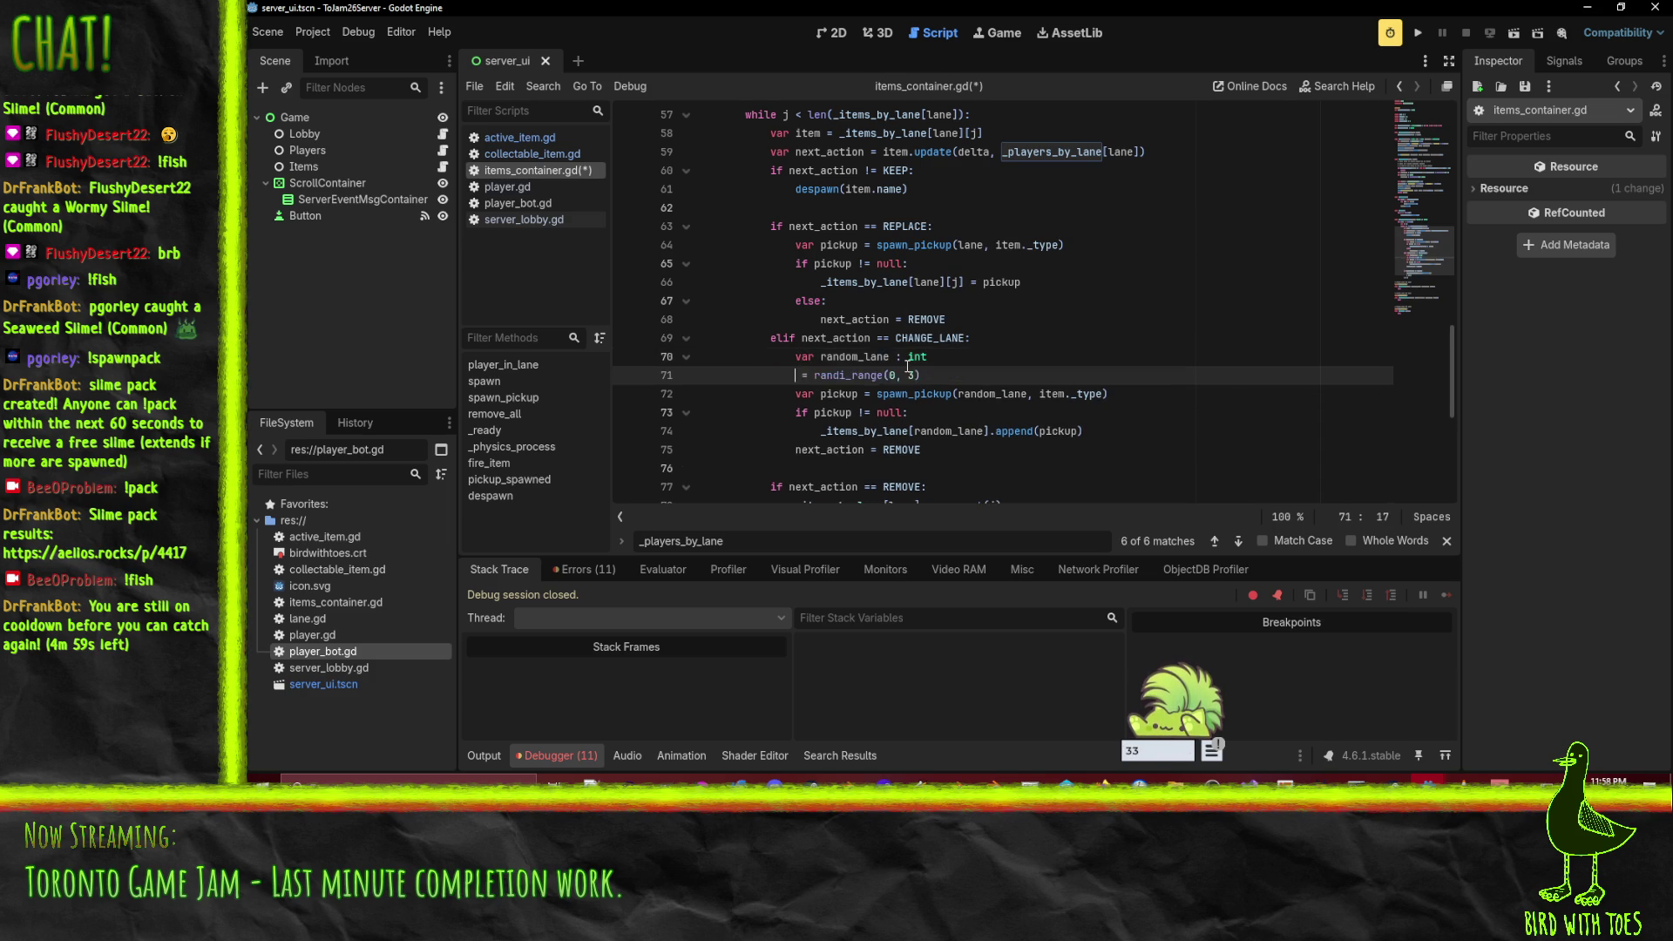
{"action": "type", "text": "random_la"}
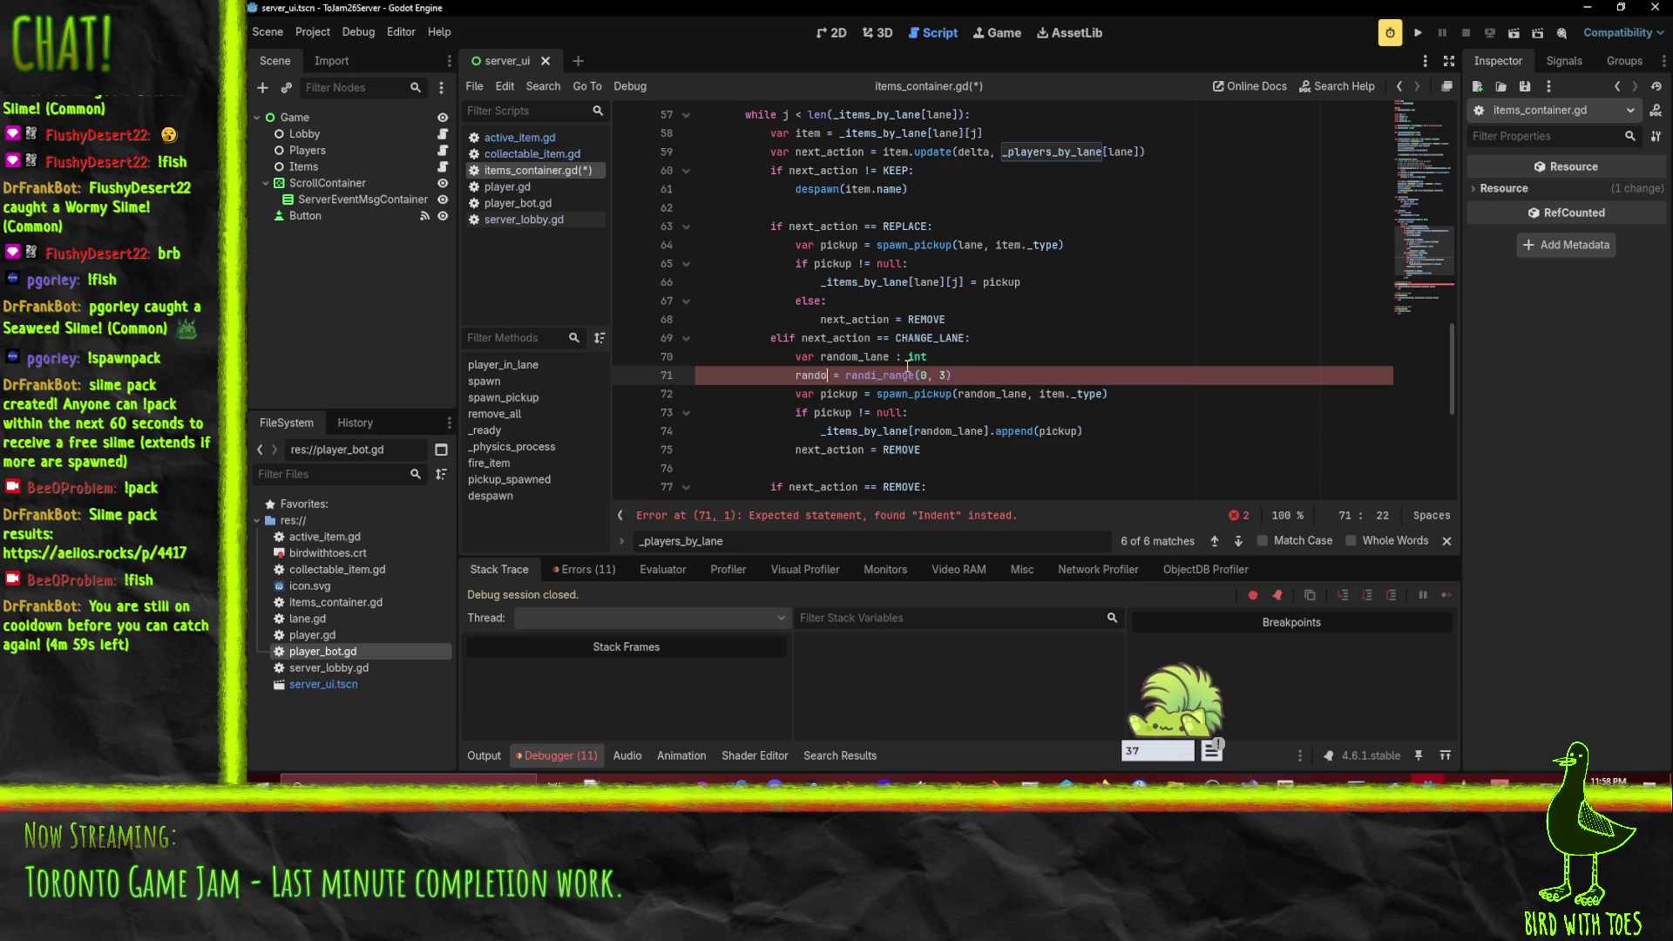
{"action": "key", "text": "Return"}
{"action": "key", "text": "Home"}
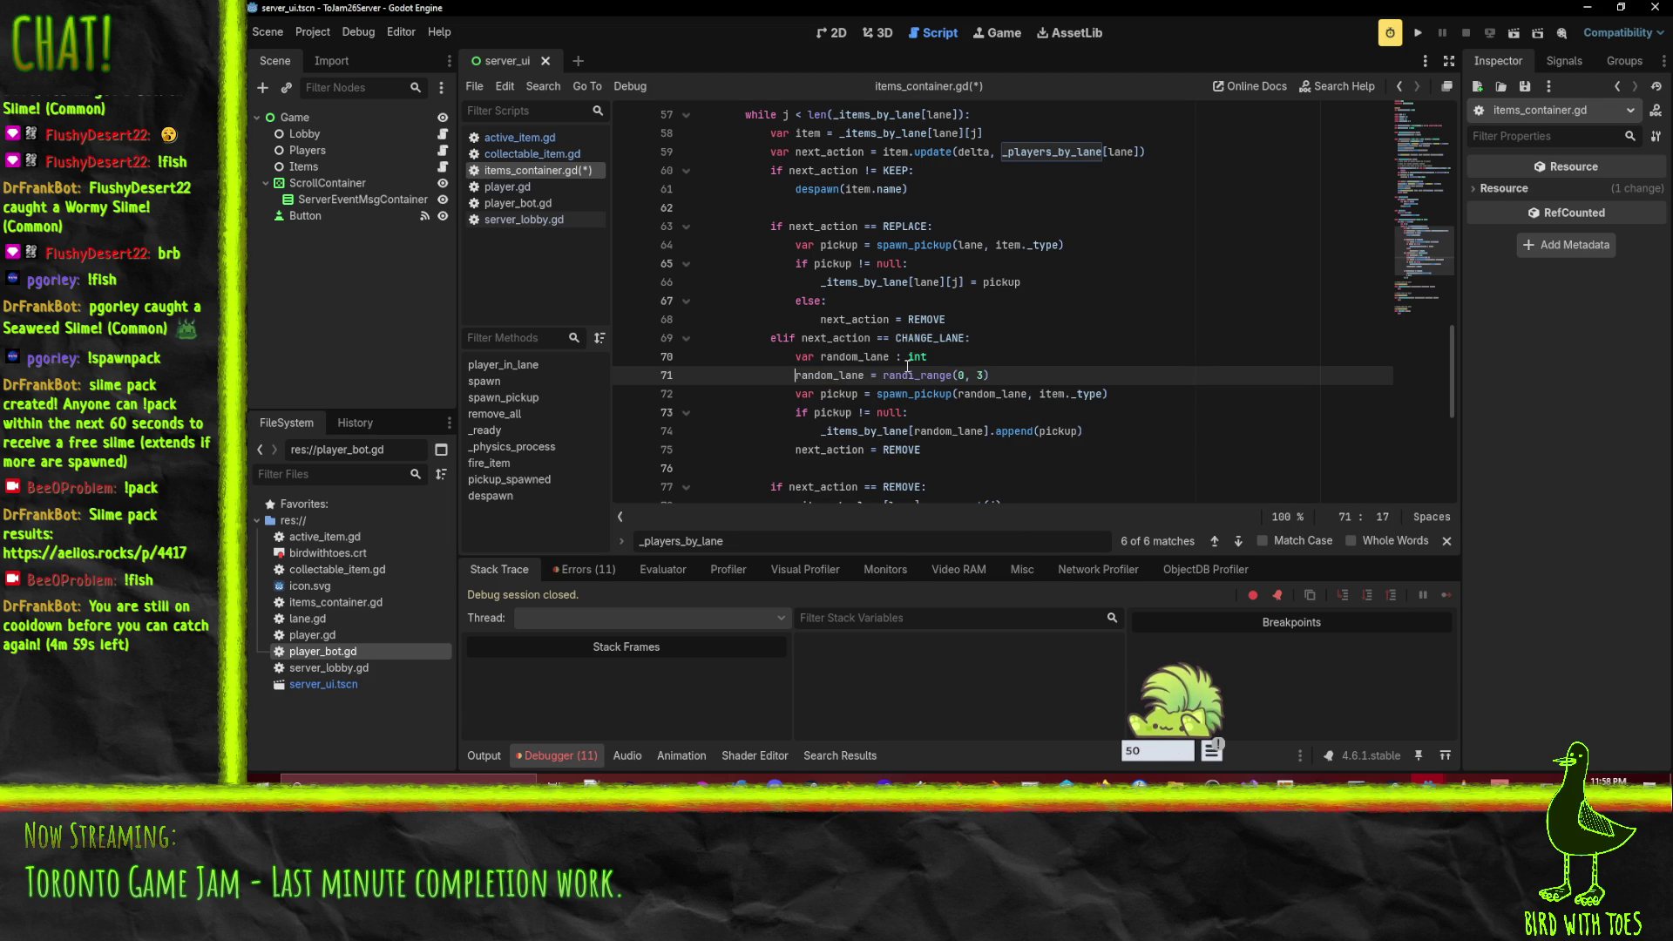
{"action": "type", "text": "while "}
{"action": "type", "text": "random_"}
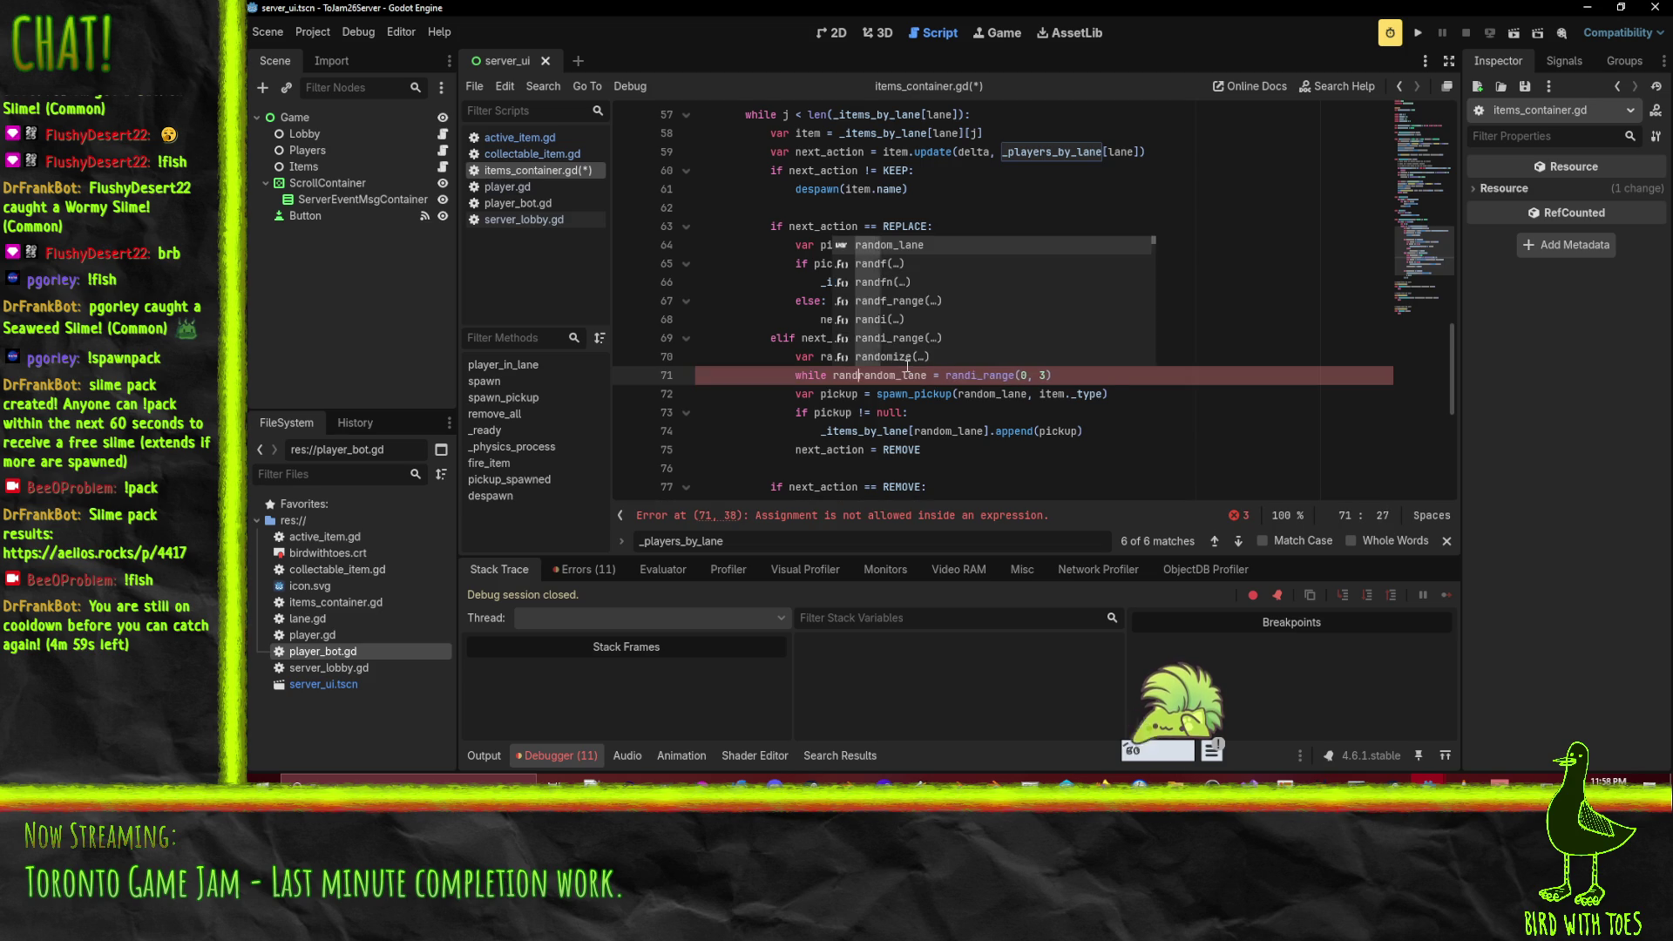
{"action": "type", "text": "lane"}
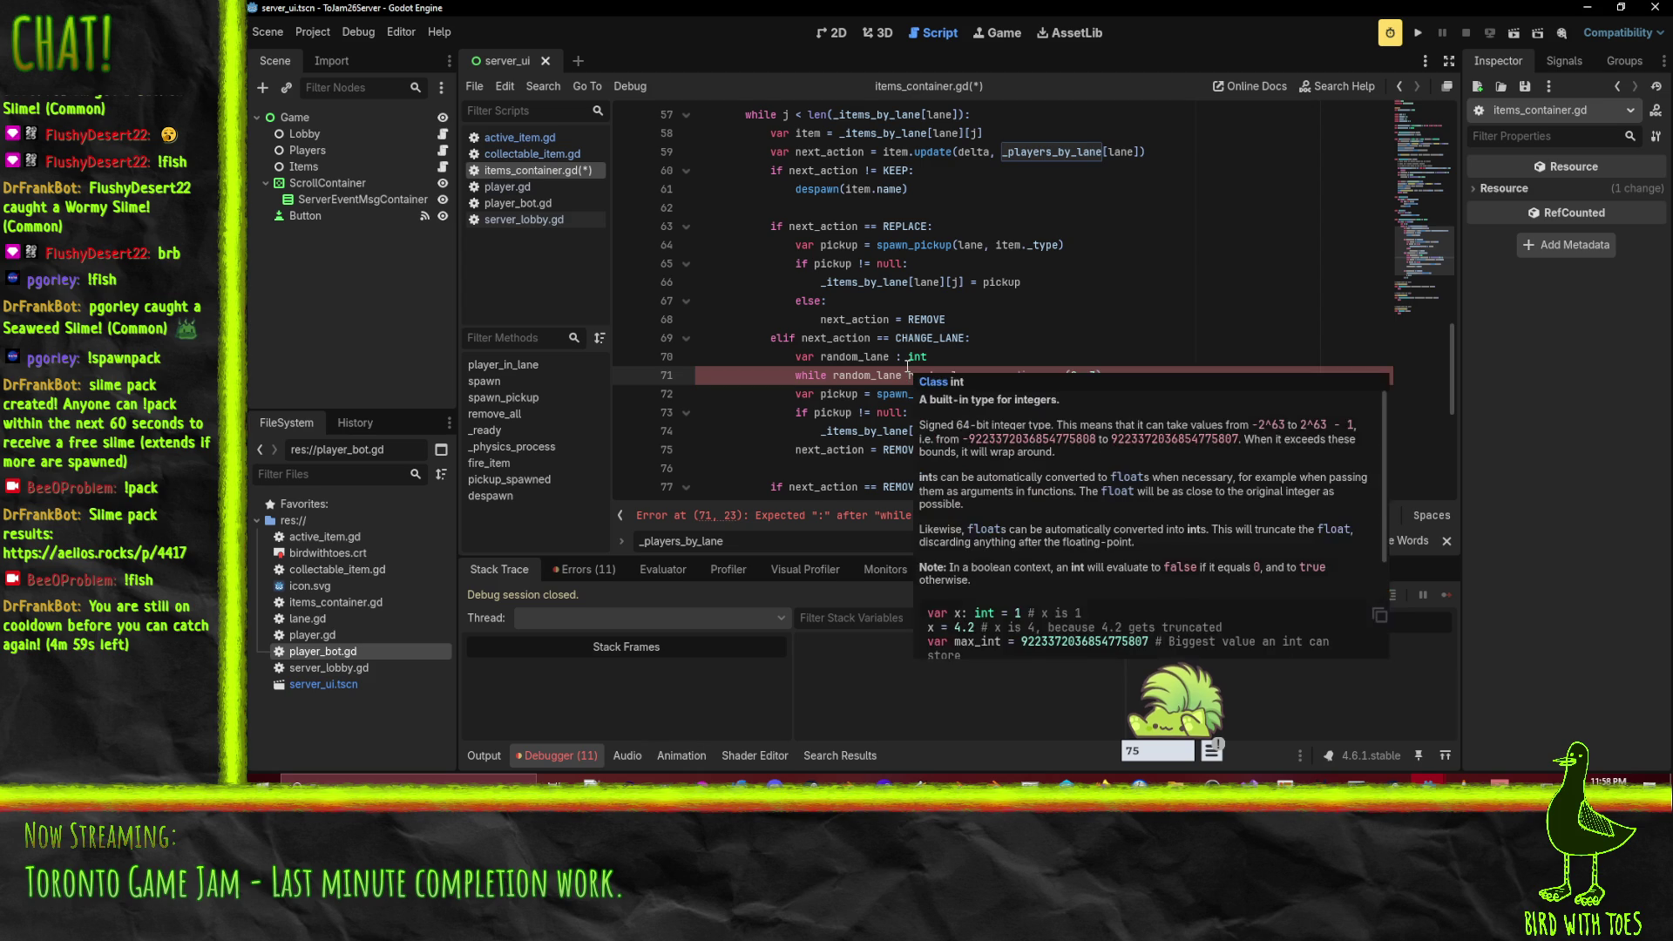
{"action": "key", "text": "shift+Home"}
{"action": "key", "text": "BackSpace"}
{"action": "type", "text": "do"}
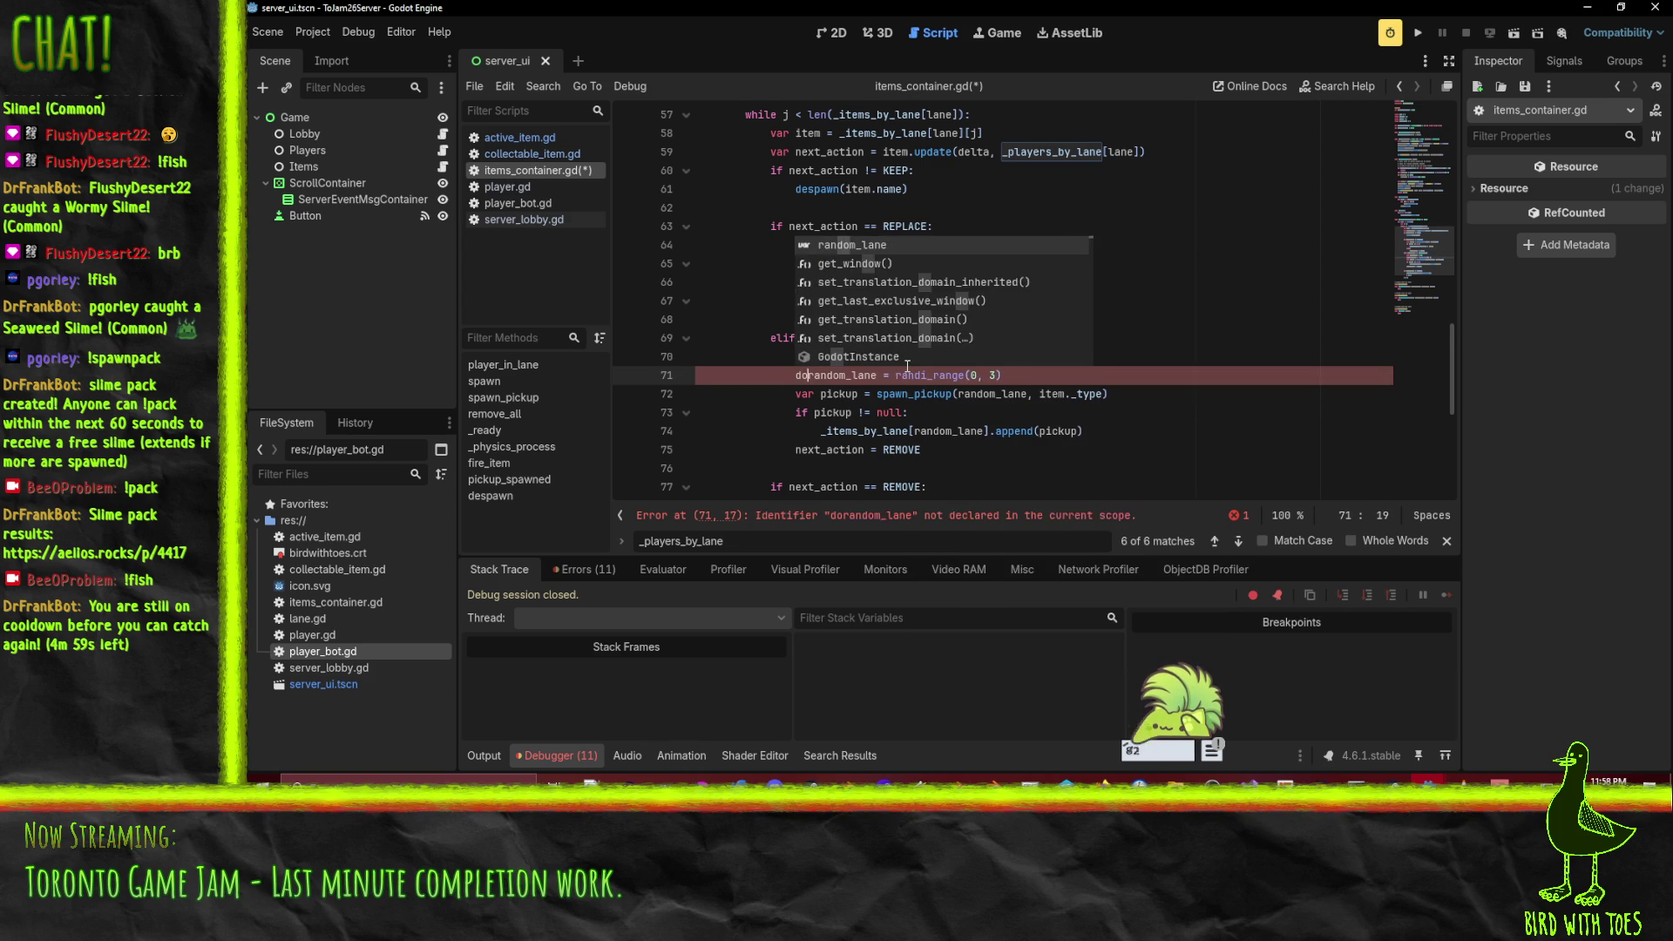
{"action": "key", "text": "Escape"}
{"action": "key", "text": "Return"}
{"action": "key", "text": "BackSpace"}
{"action": "key", "text": "ctrl+z"}
{"action": "key", "text": "ctrl+z"}
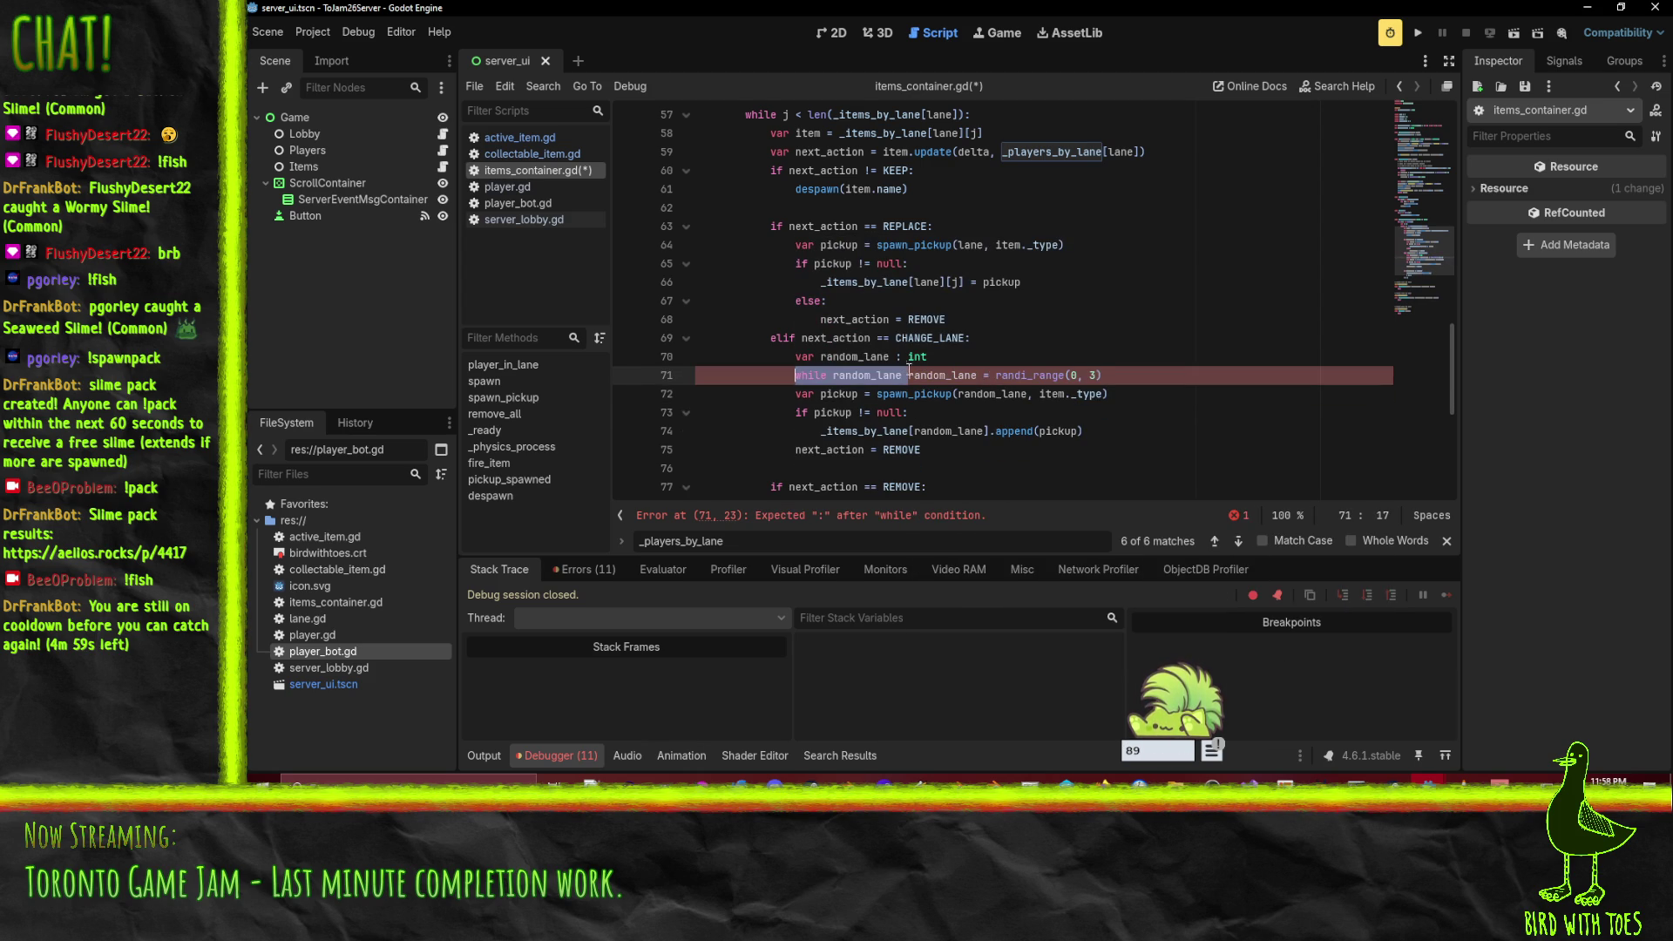
Step: Make line 70 'var random_lane := randi_range(0, 3)' and clear the leftover text on line 71
{"action": "left_click", "coordinate": [985, 376]}
{"action": "key", "text": "shift+End"}
{"action": "key", "text": "ctrl+x"}
{"action": "key", "text": "Up"}
{"action": "key", "text": "shift+End"}
{"action": "key", "text": "ctrl+v"}
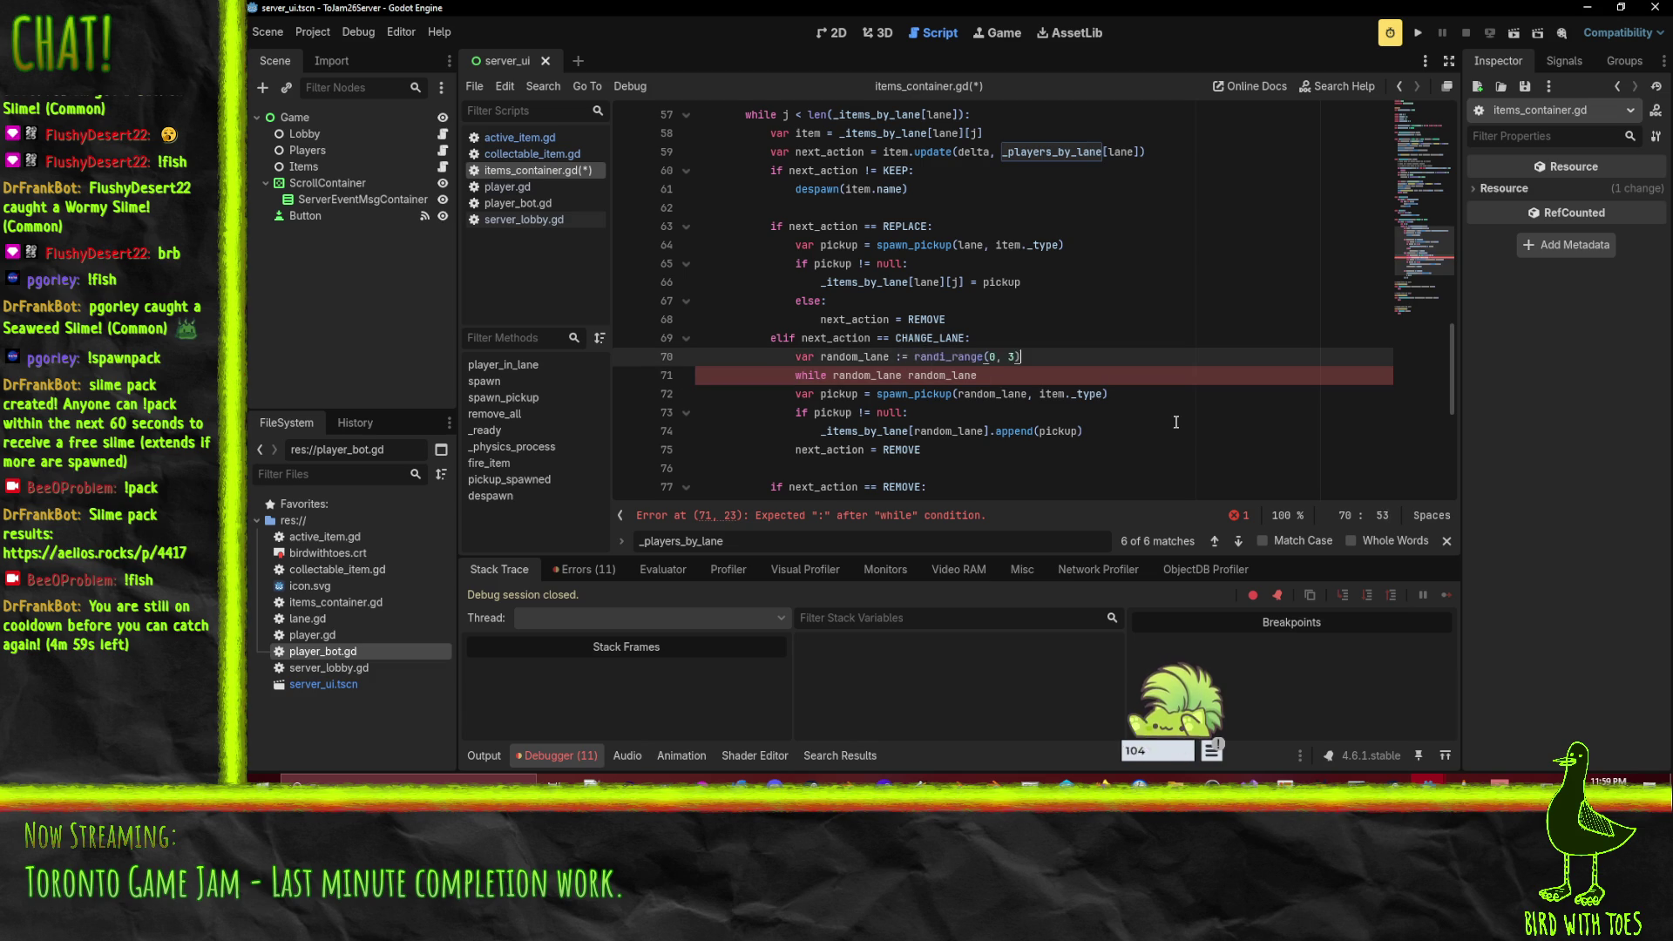
{"action": "key", "text": "Down"}
{"action": "key", "text": "shift+End"}
{"action": "key", "text": "Delete"}
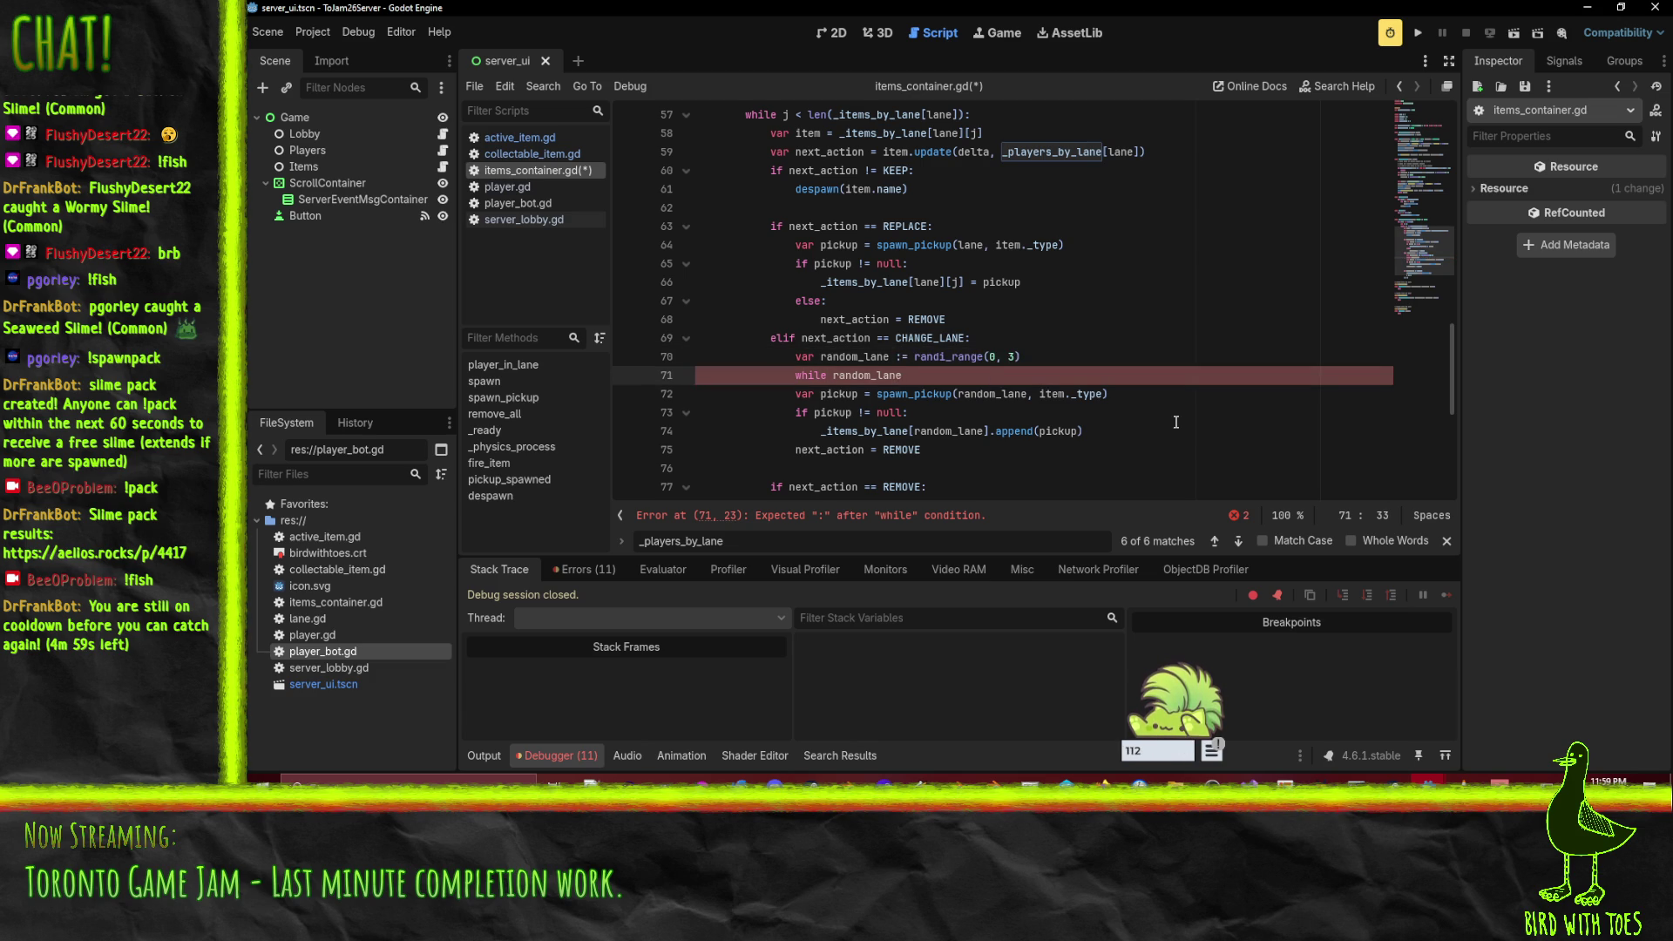
Step: Write 'while _players_by_lane[random_lane] != null:', indent the spawn lines under it, and save
{"action": "double_click", "coordinate": [884, 431]}
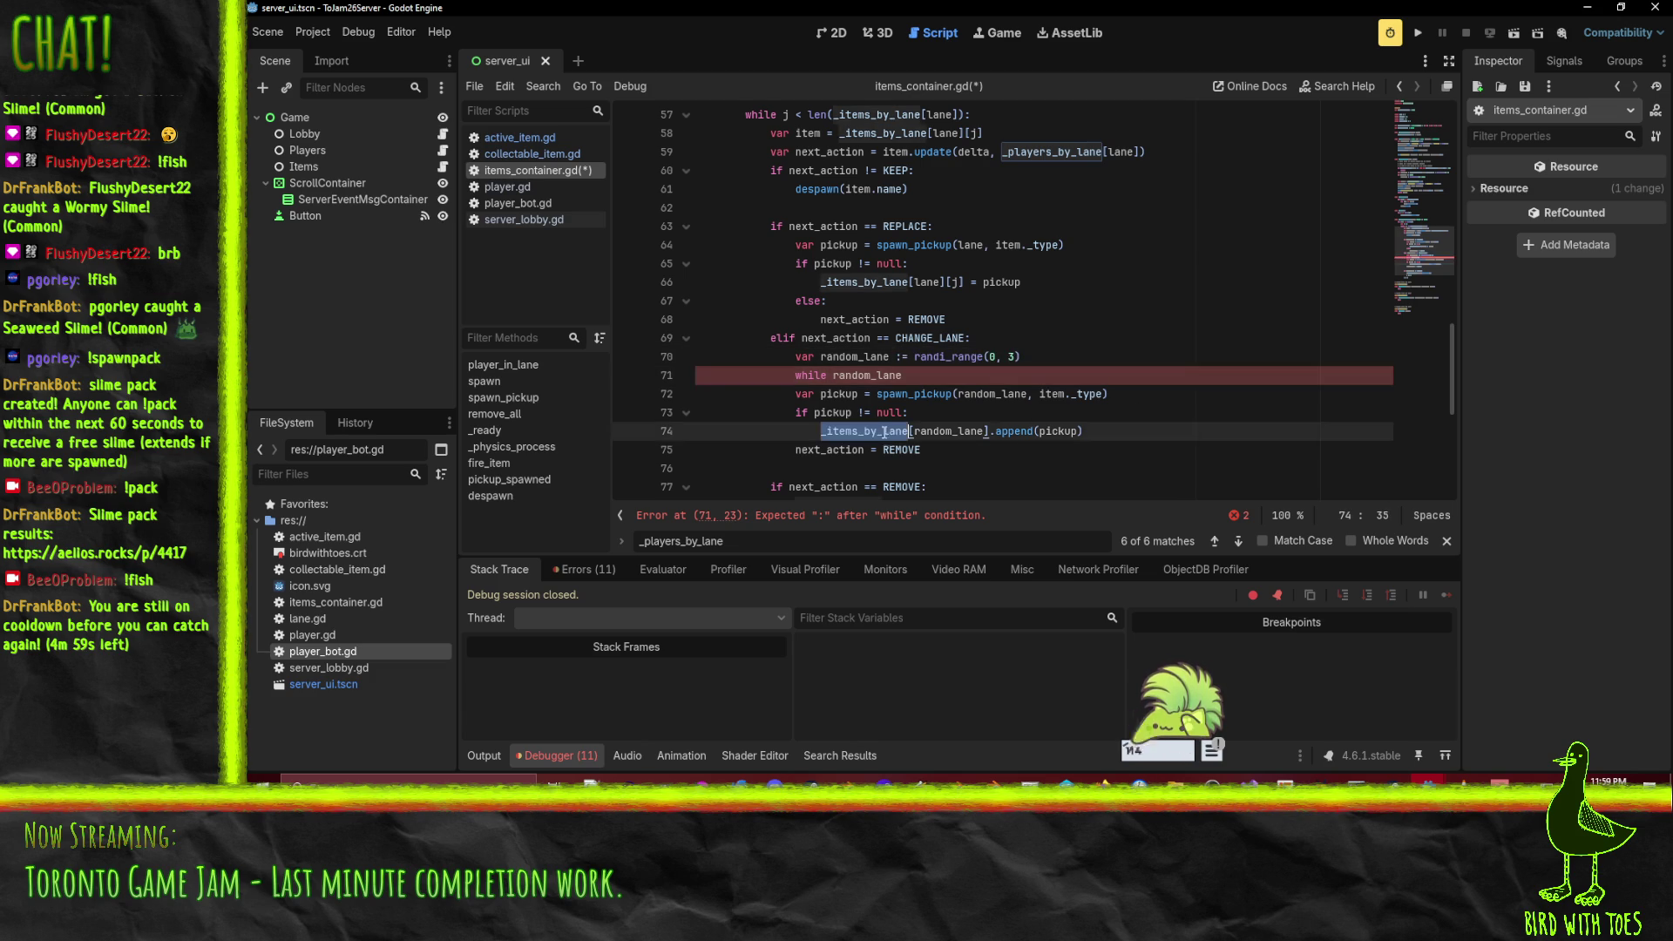
{"action": "left_click", "coordinate": [838, 358]}
{"action": "left_click", "coordinate": [833, 374]}
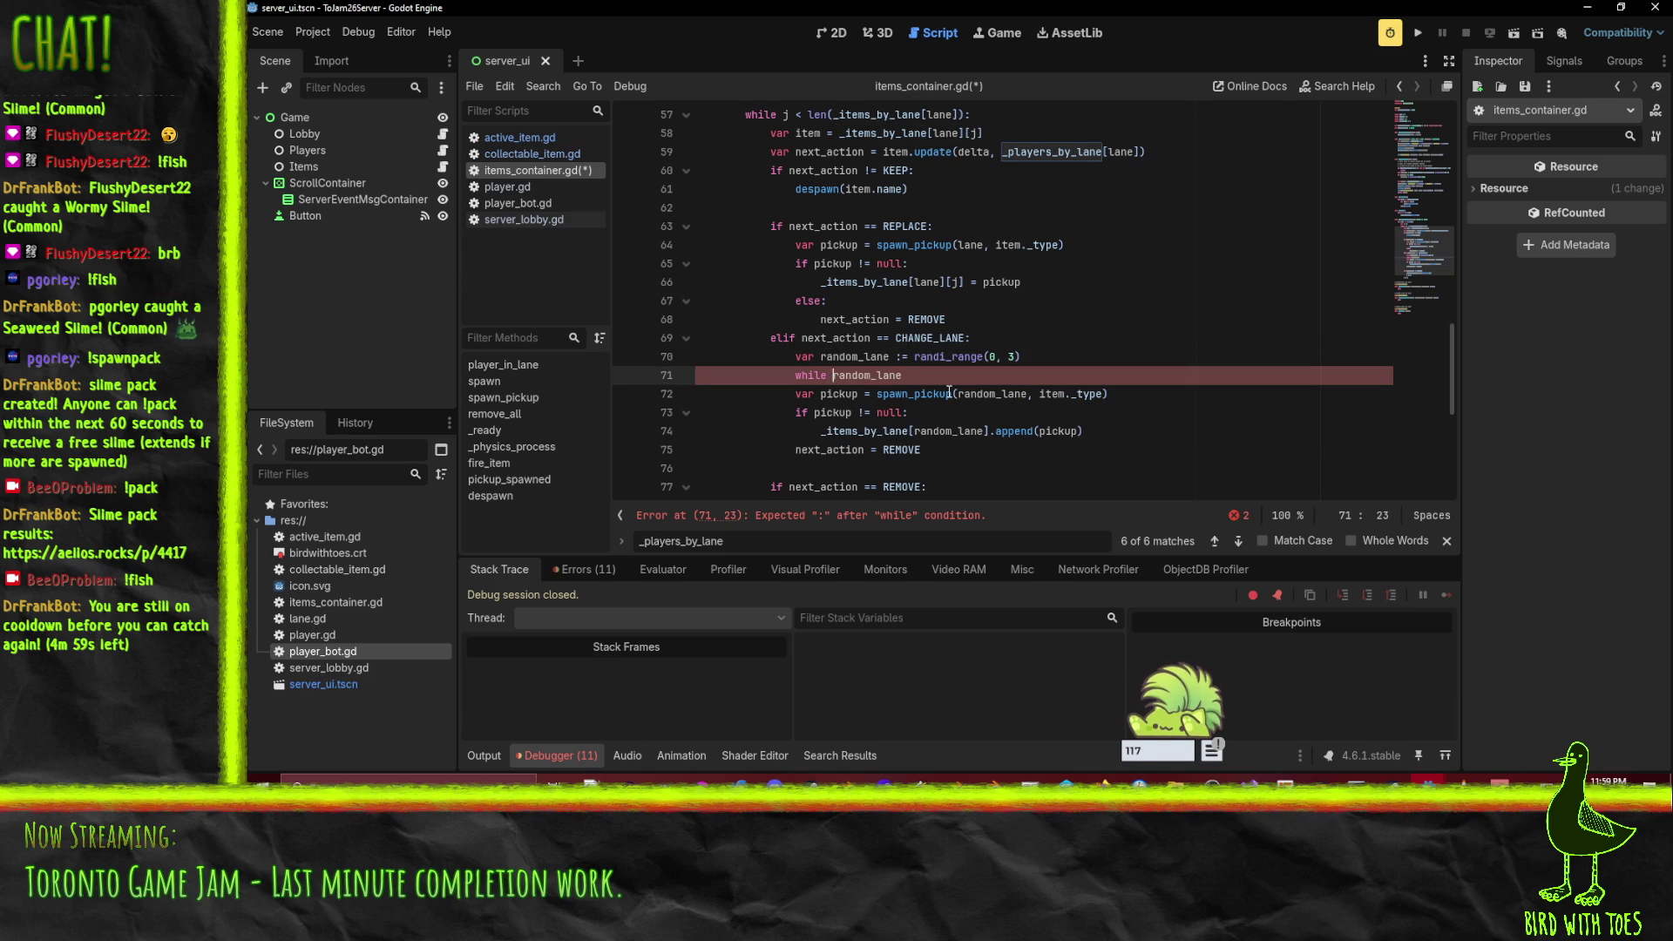
{"action": "type", "text": "_pl"}
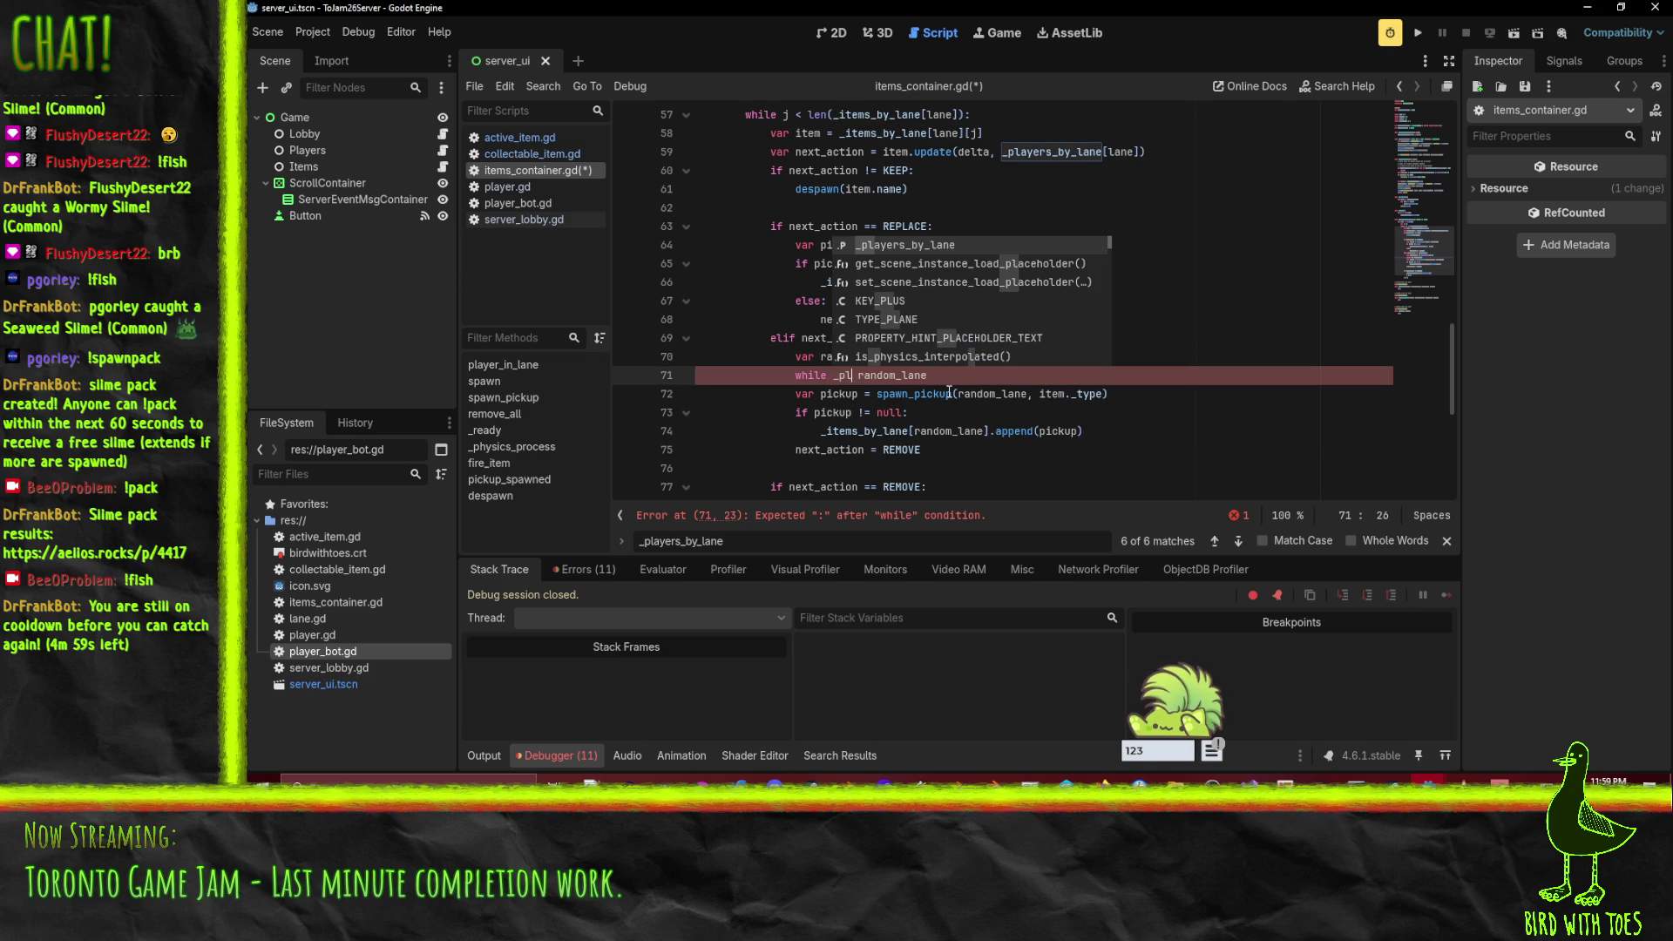
{"action": "key", "text": "Return"}
{"action": "type", "text": "[random_lane] != null"}
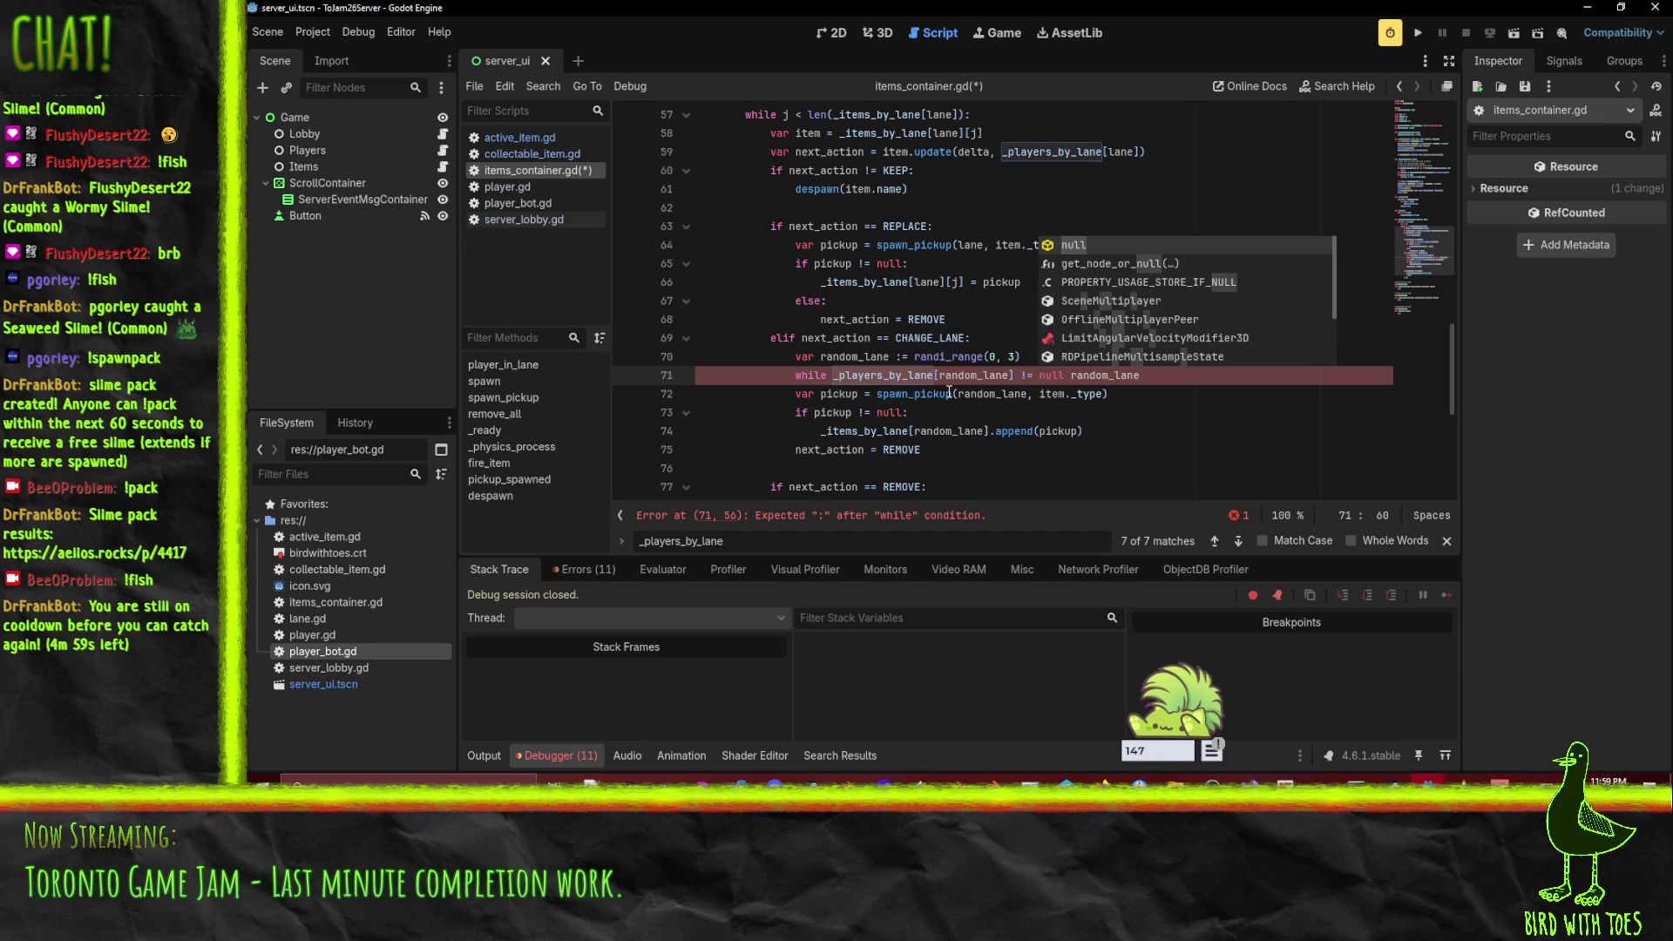
{"action": "type", "text": ":"}
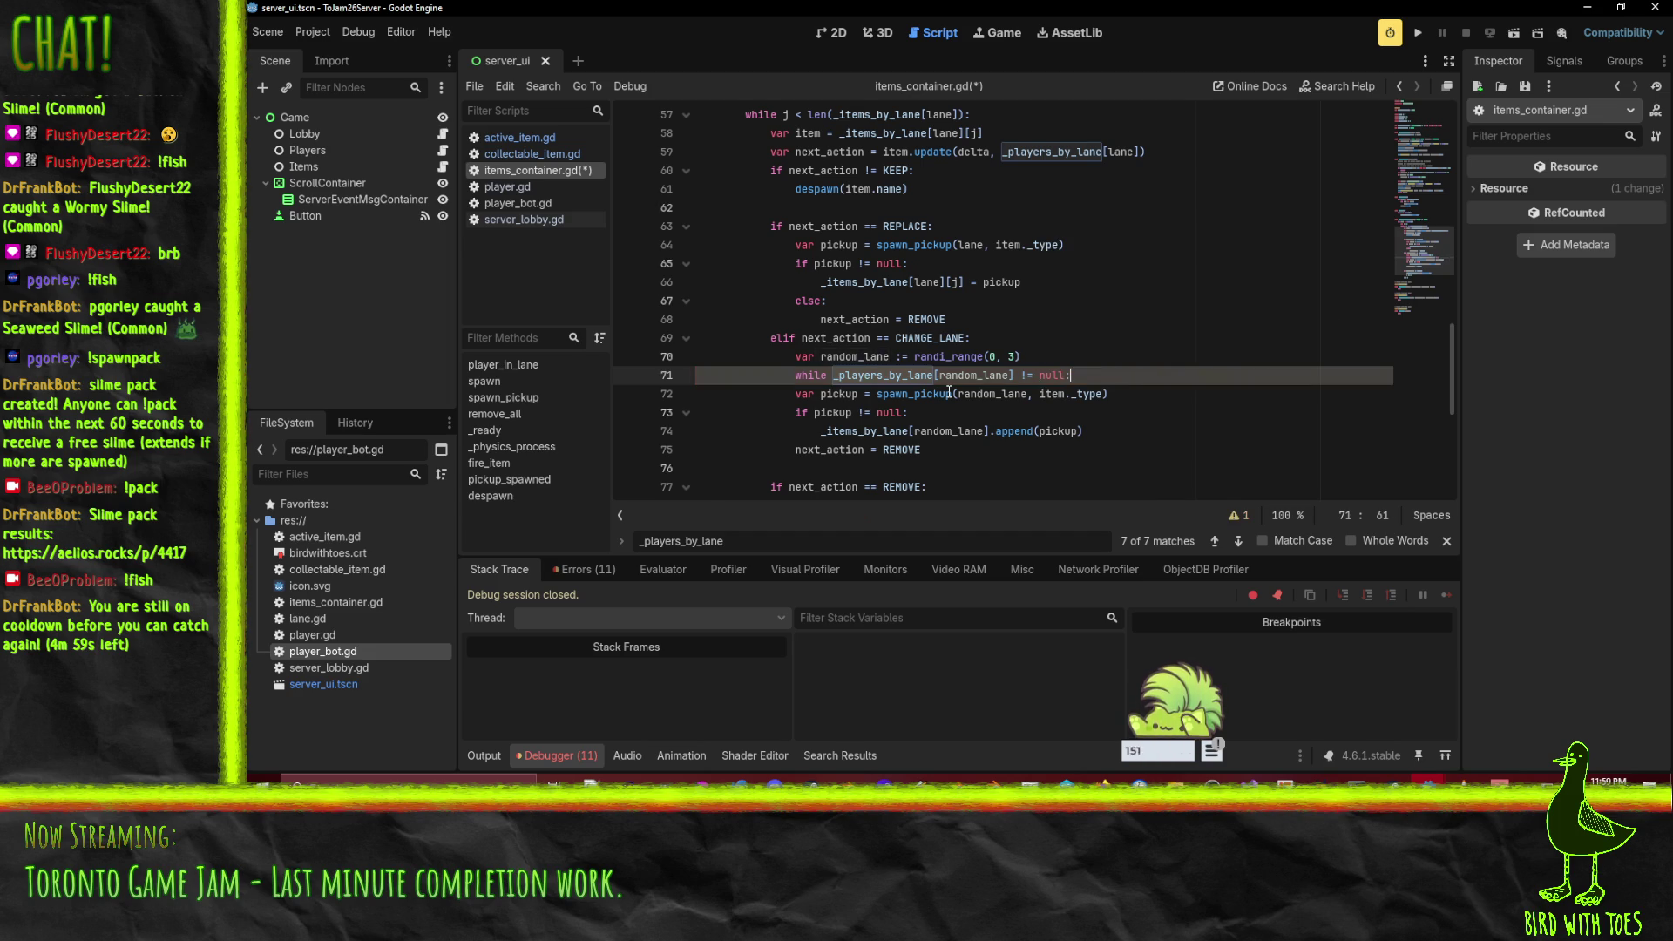
{"action": "key", "text": "Down"}
{"action": "key", "text": "Home"}
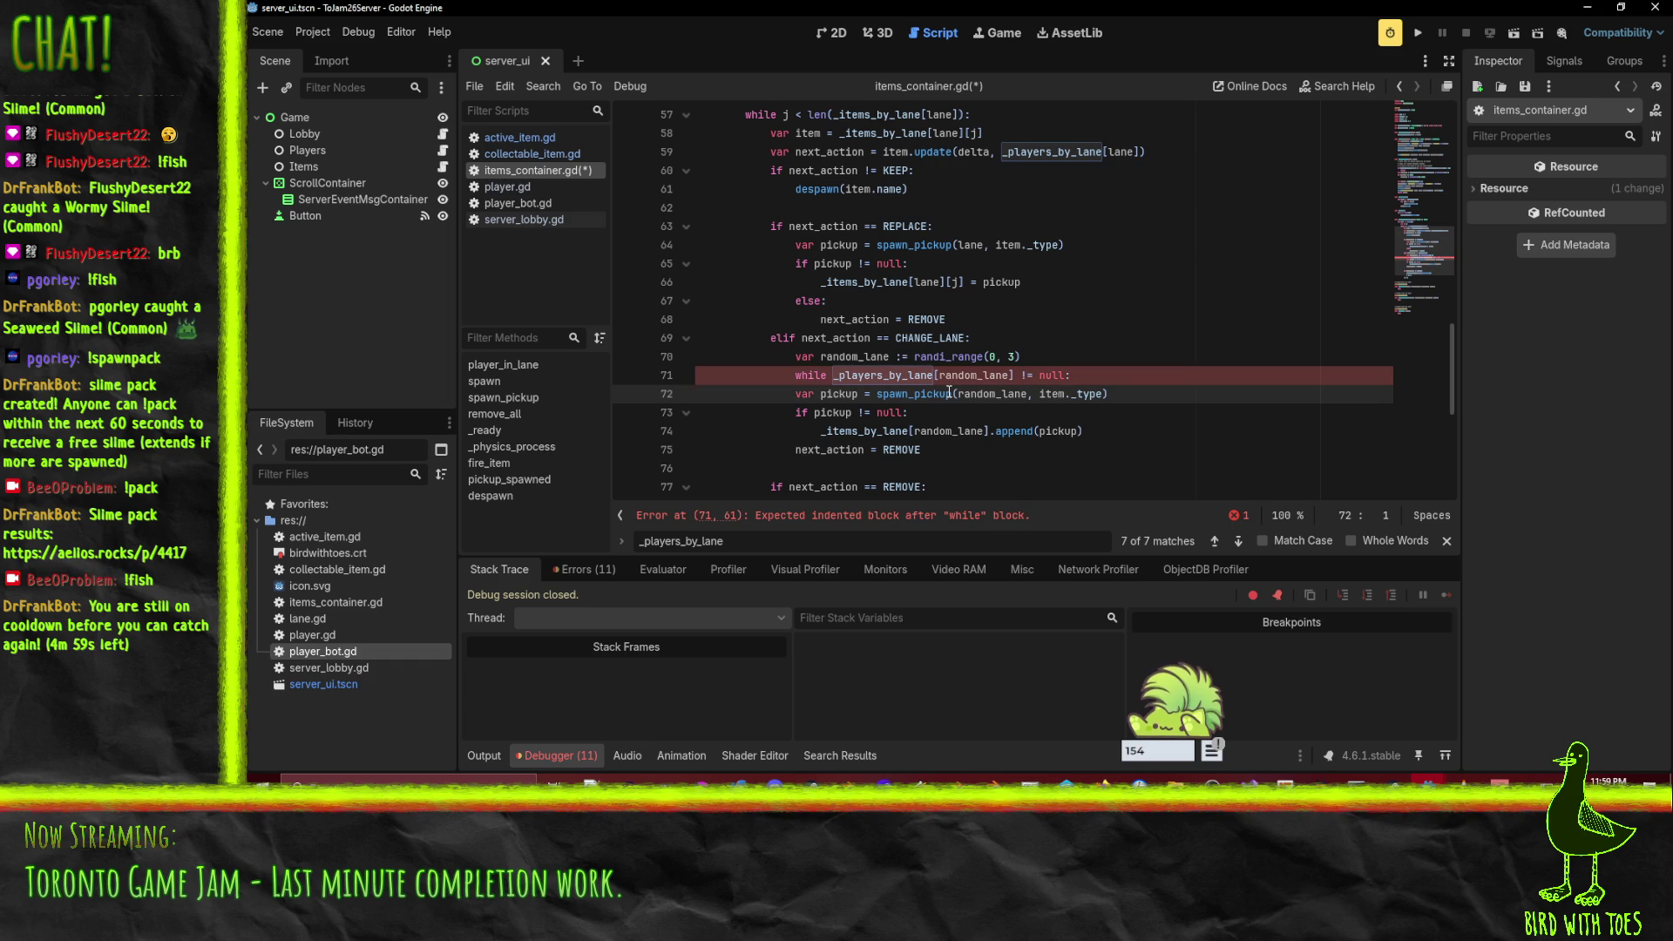
{"action": "key", "text": "shift+Down"}
{"action": "key", "text": "shift+Down"}
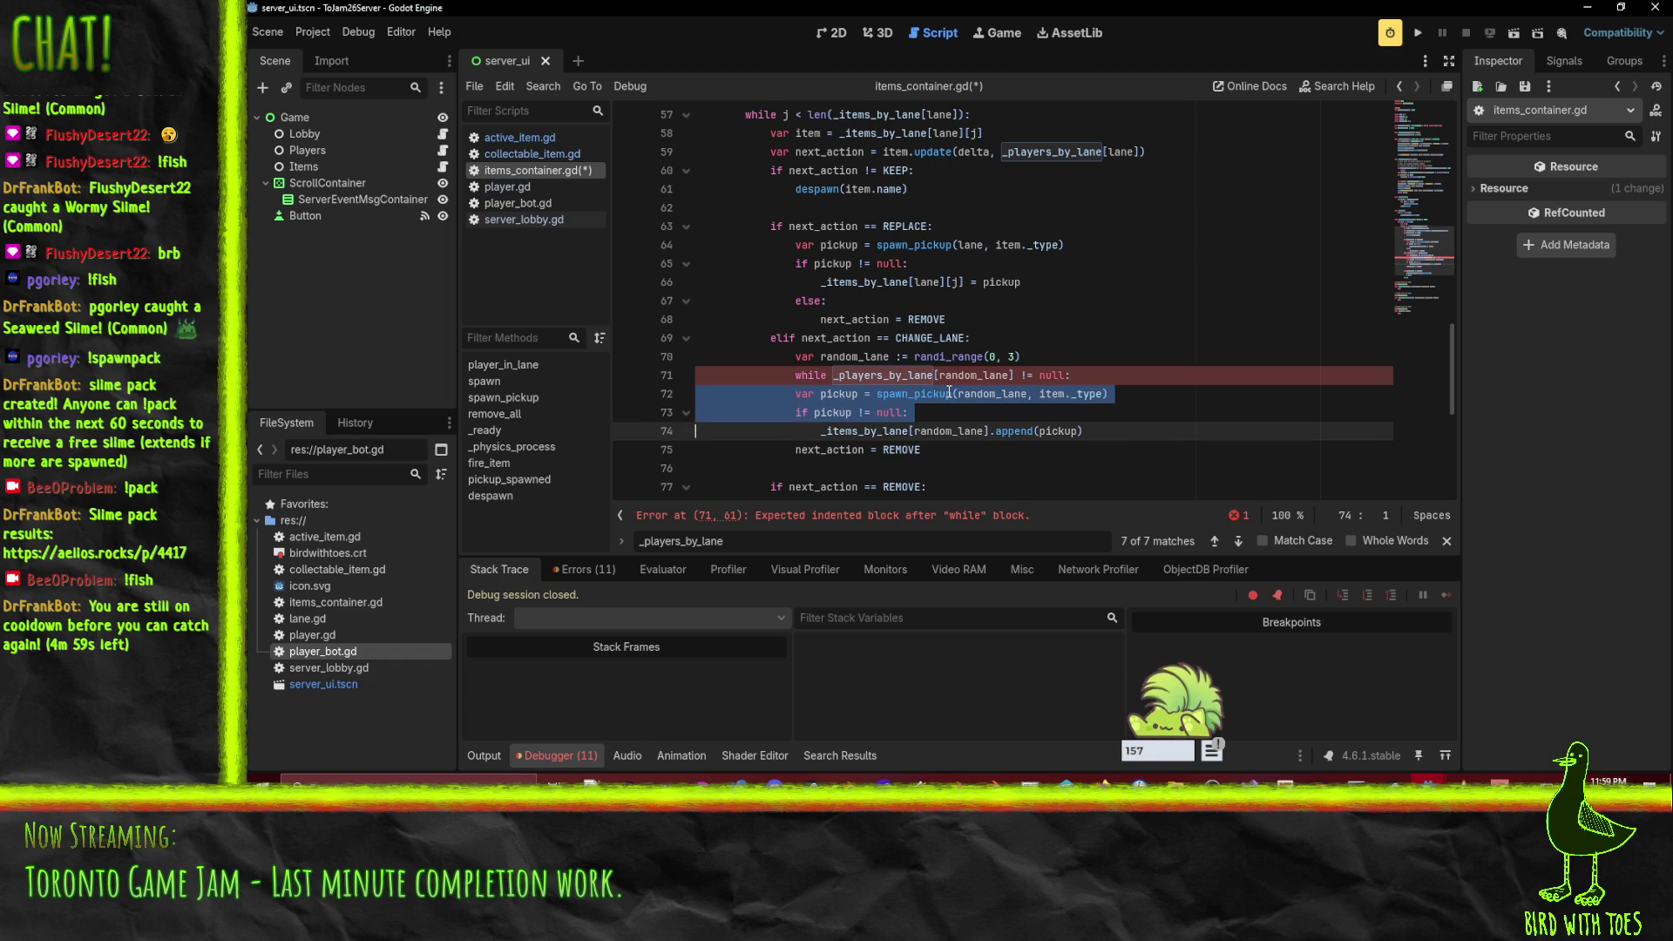
{"action": "key", "text": "shift+Down"}
{"action": "key", "text": "Tab"}
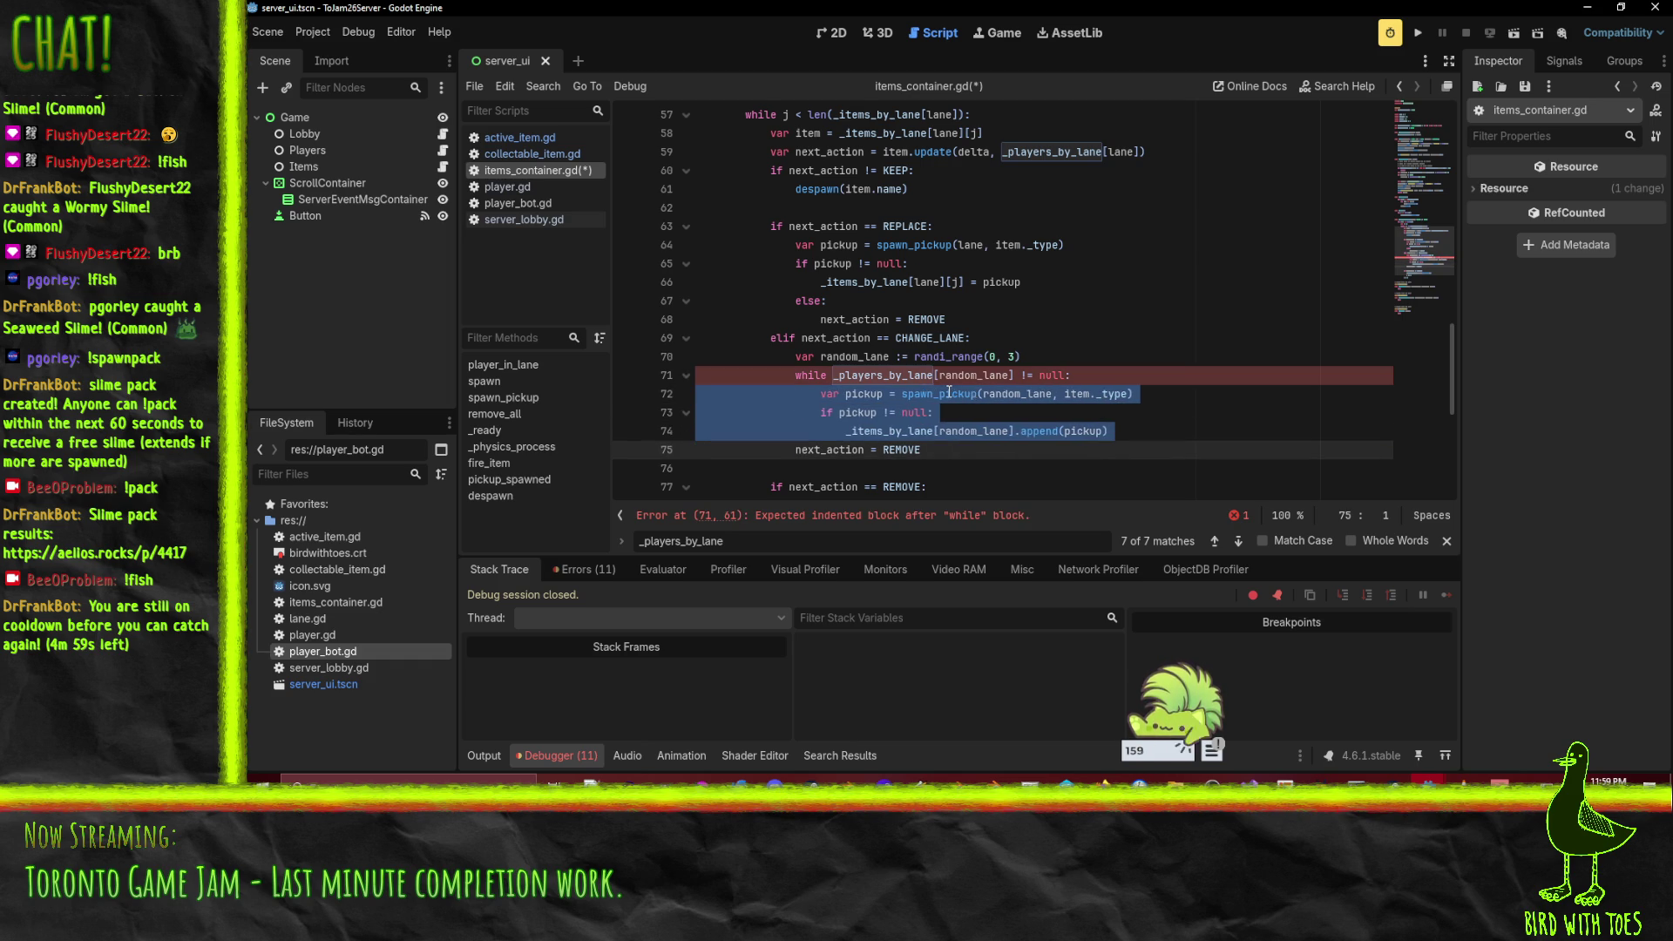
{"action": "key", "text": "Up"}
{"action": "key", "text": "Up"}
{"action": "key", "text": "Up"}
{"action": "key", "text": "ctrl+s"}
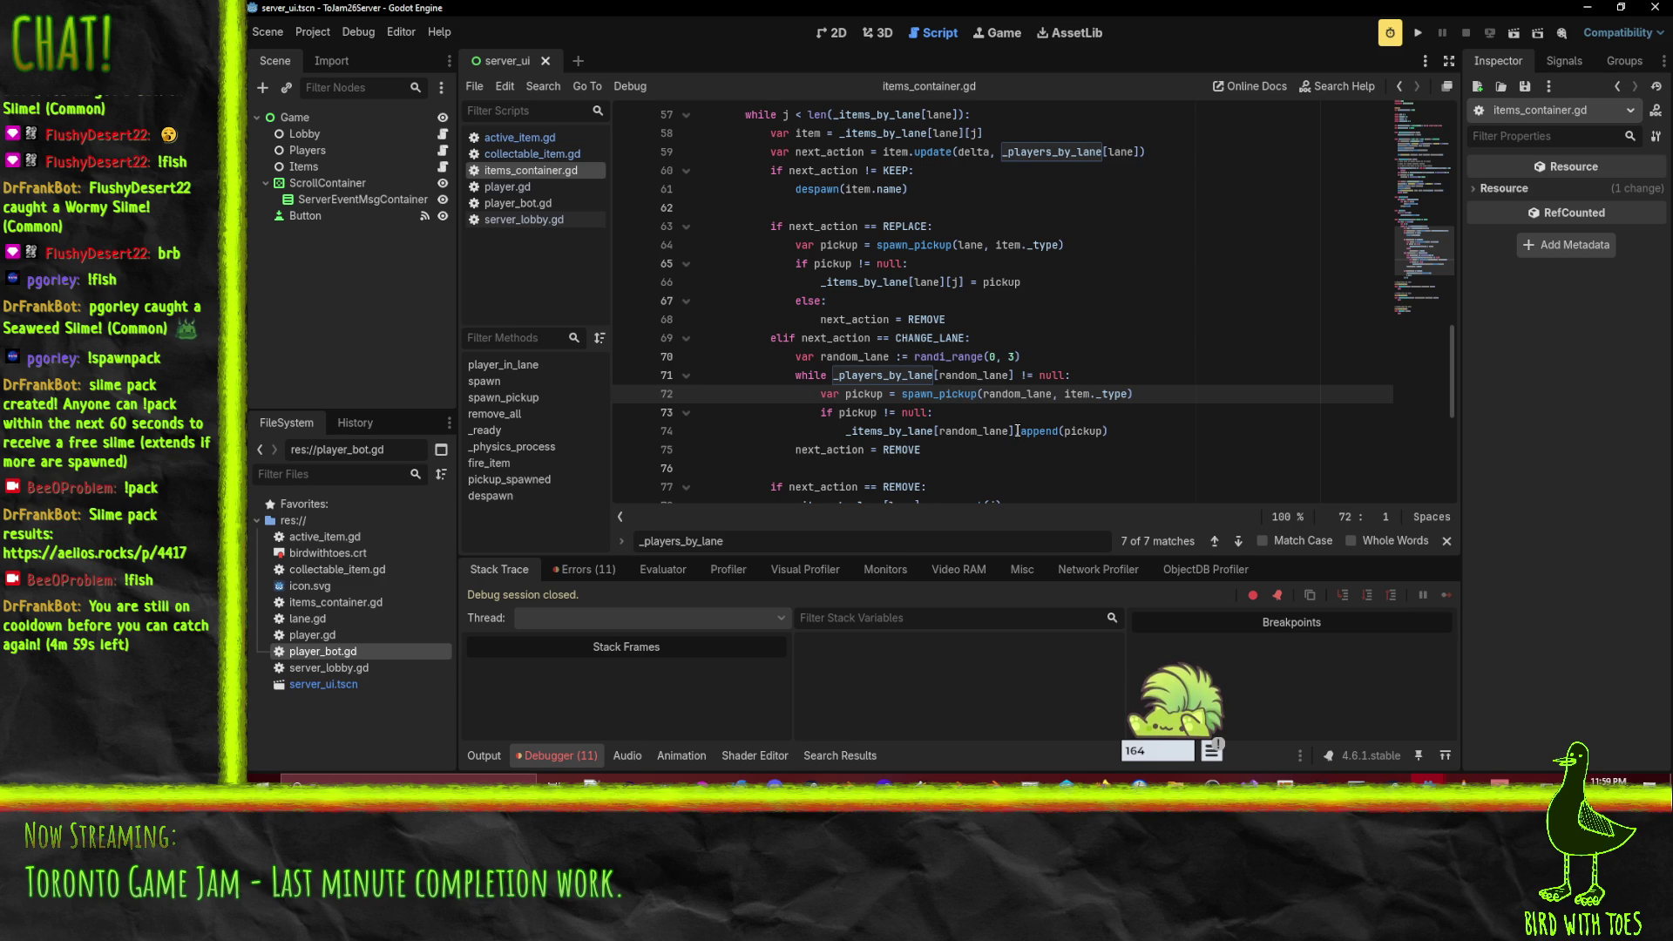
Step: Review the new while loop and REPLACE branch, then open collectable_item.gd
{"action": "left_click", "coordinate": [1080, 359]}
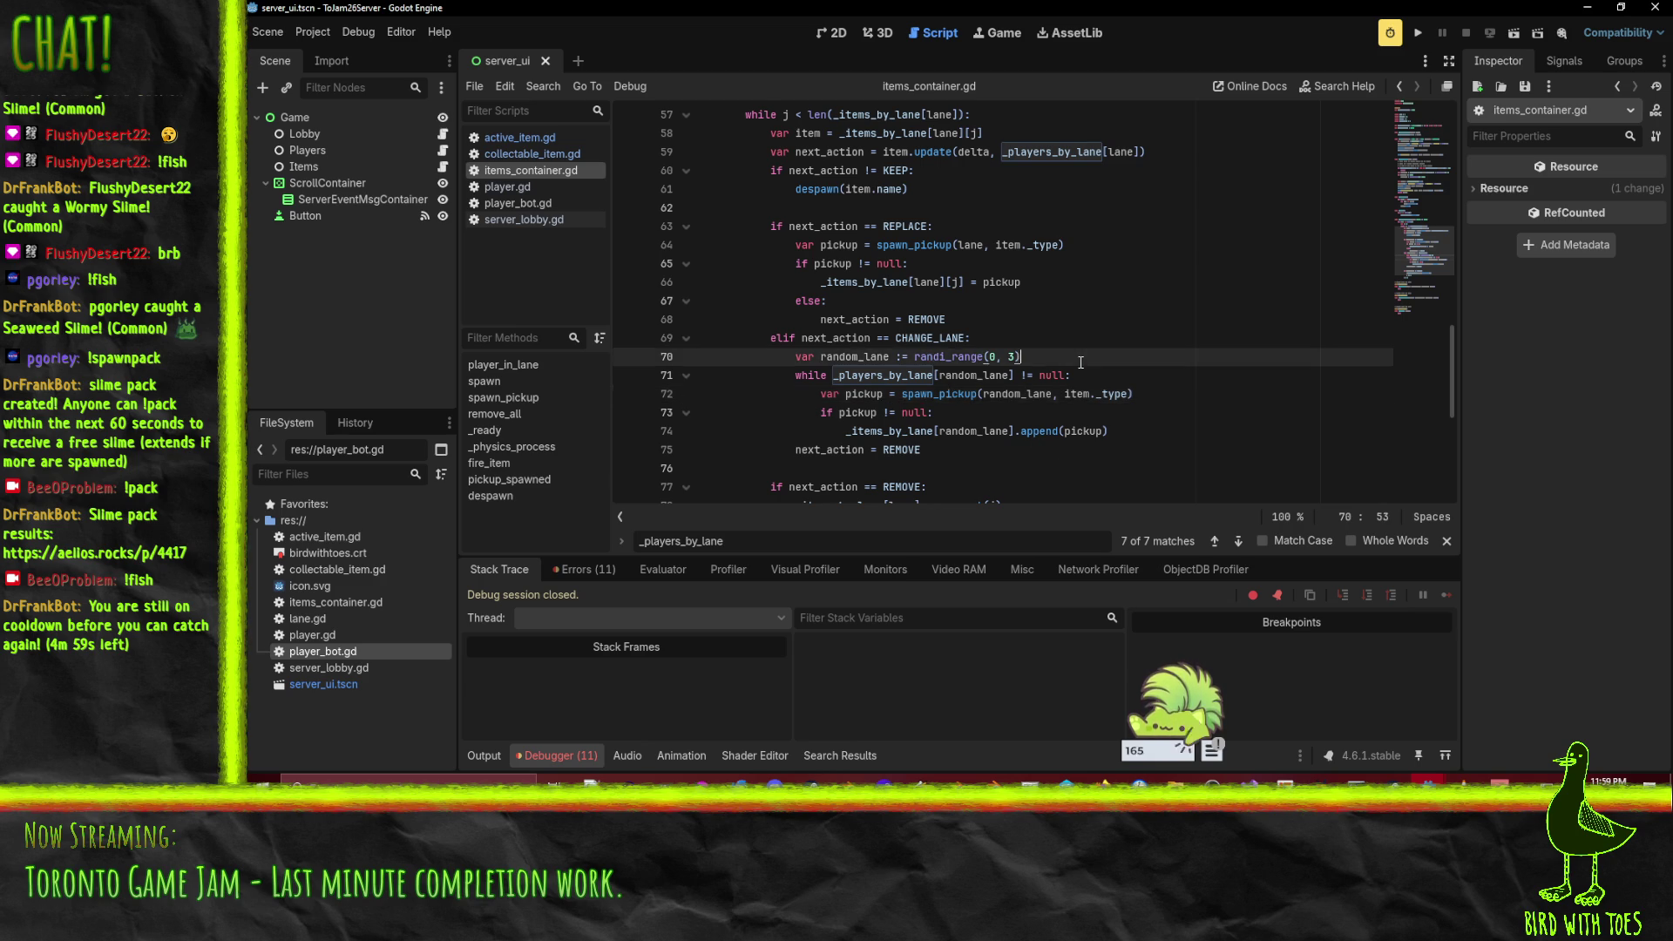
{"action": "scroll", "coordinate": [1080, 375], "scroll_direction": "down", "scroll_amount": 2}
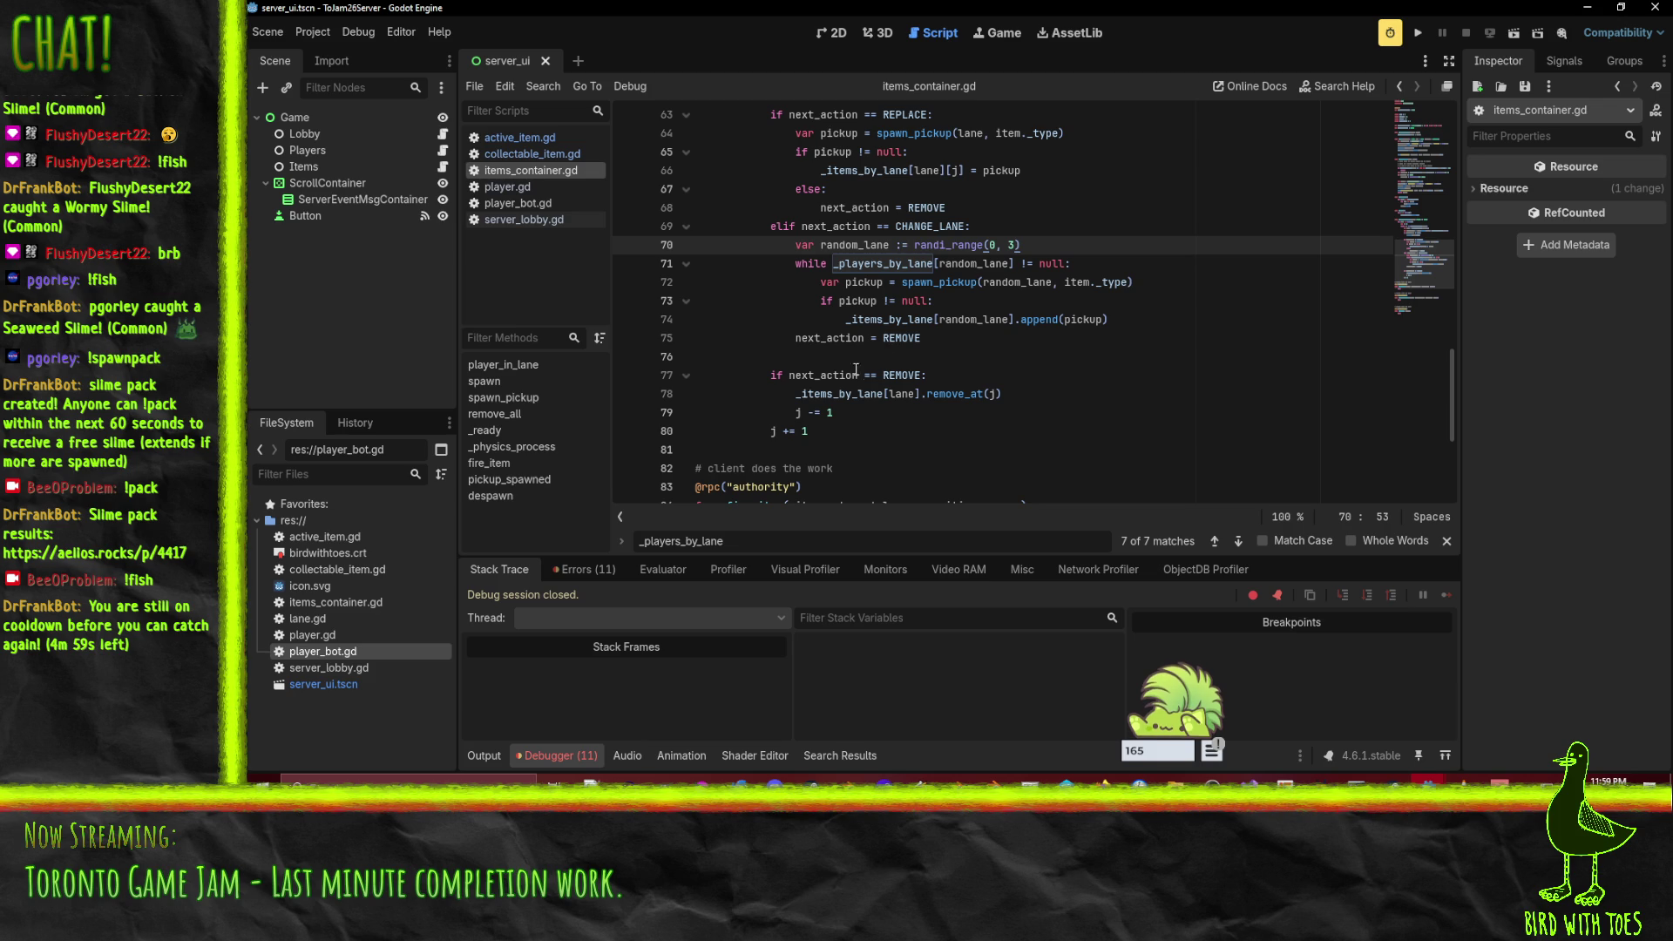
{"action": "scroll", "coordinate": [1017, 366], "scroll_direction": "up", "scroll_amount": 1}
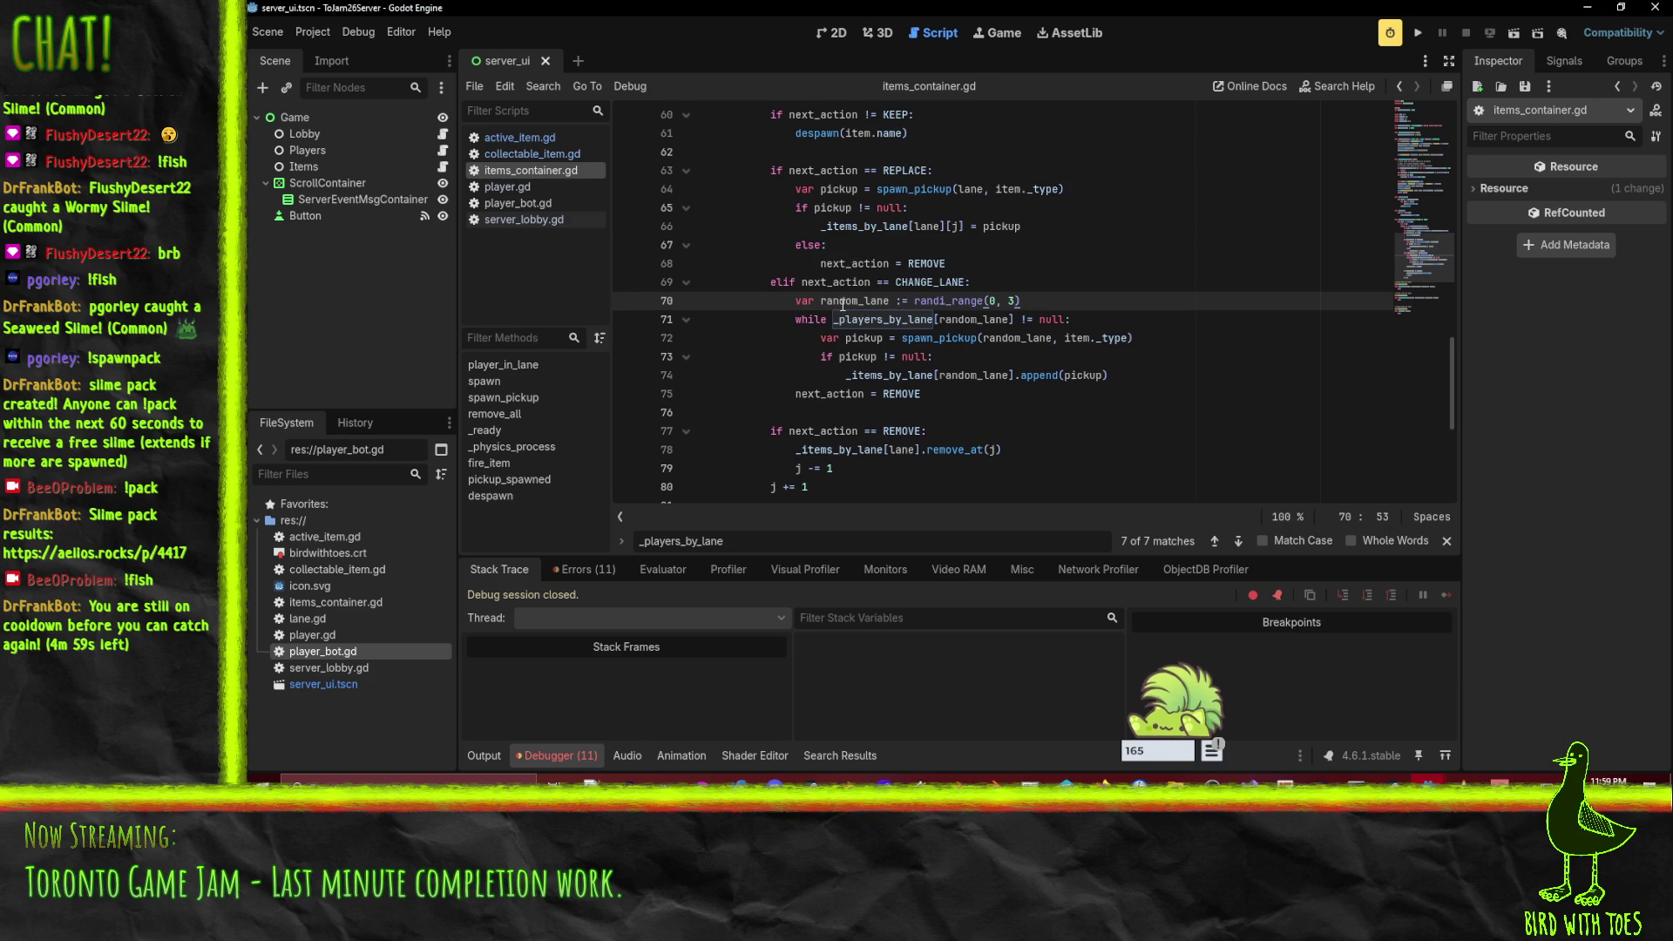
{"action": "left_click", "coordinate": [1062, 361]}
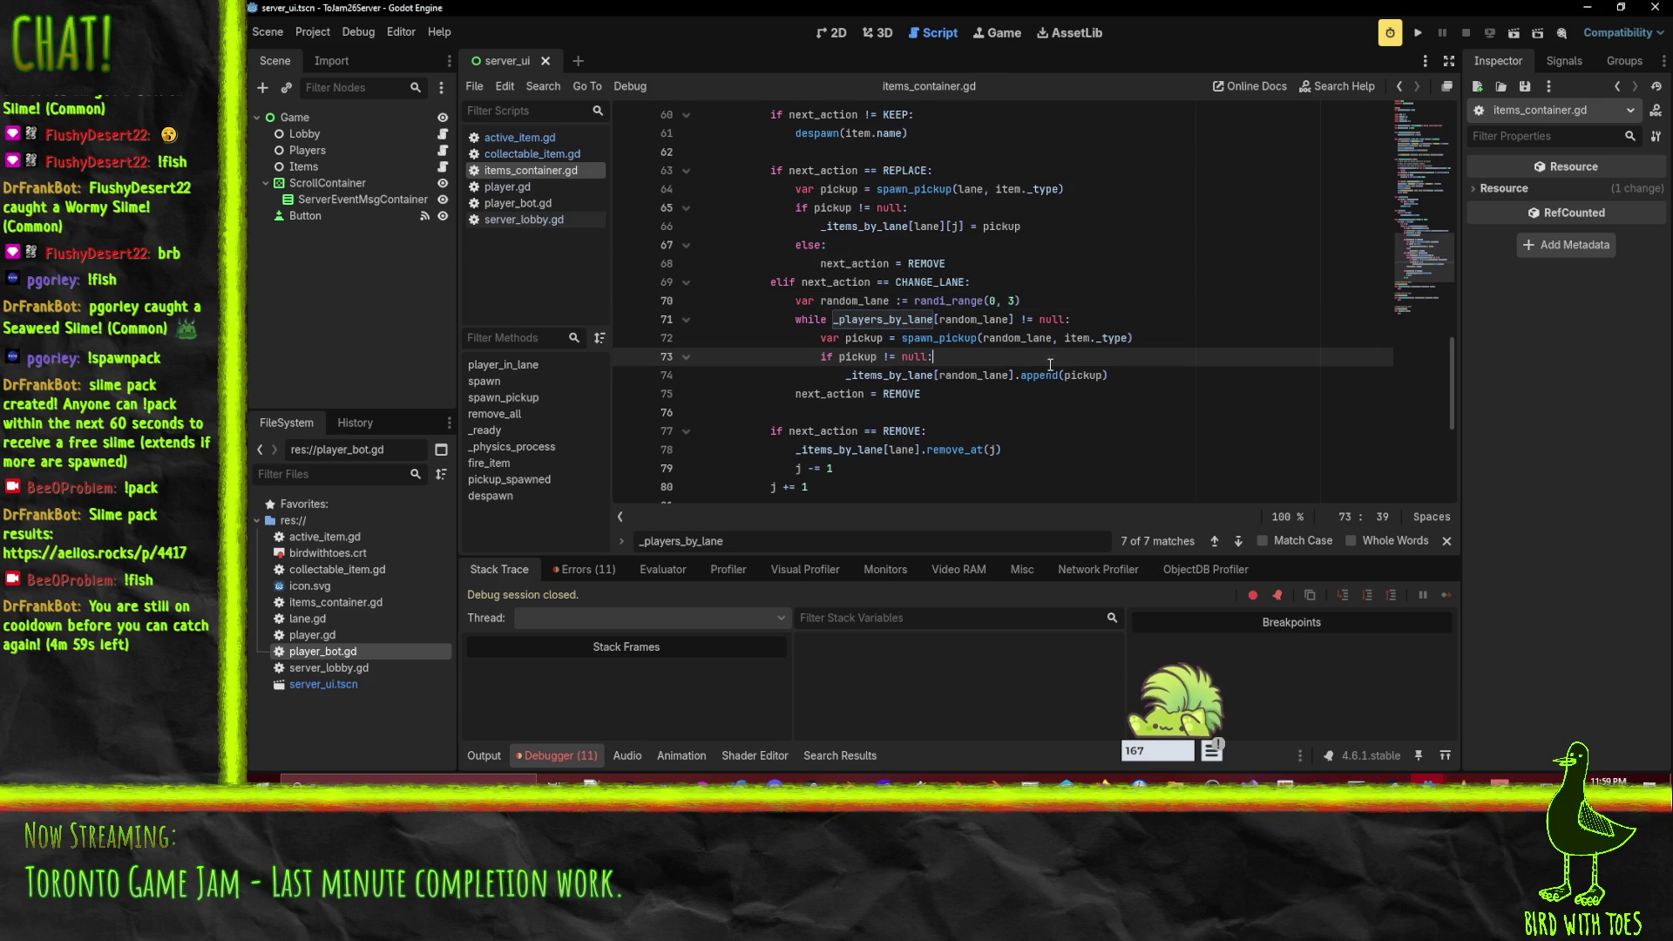
{"action": "double_click", "coordinate": [973, 376]}
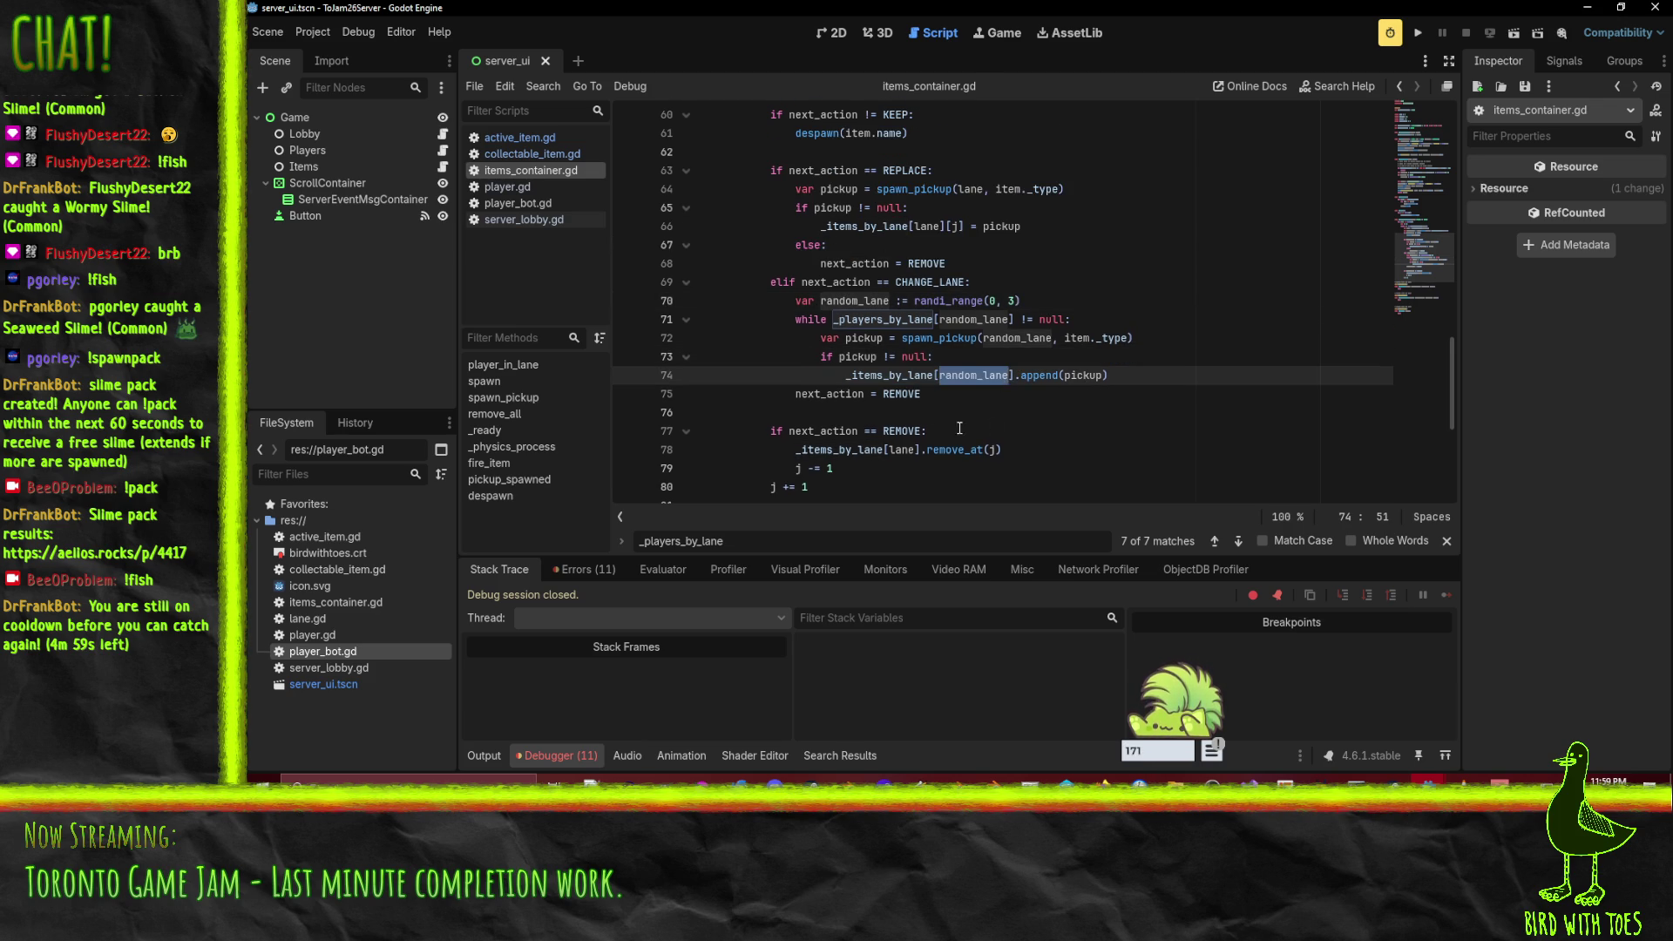
{"action": "left_click", "coordinate": [993, 449]}
{"action": "left_click", "coordinate": [1124, 322]}
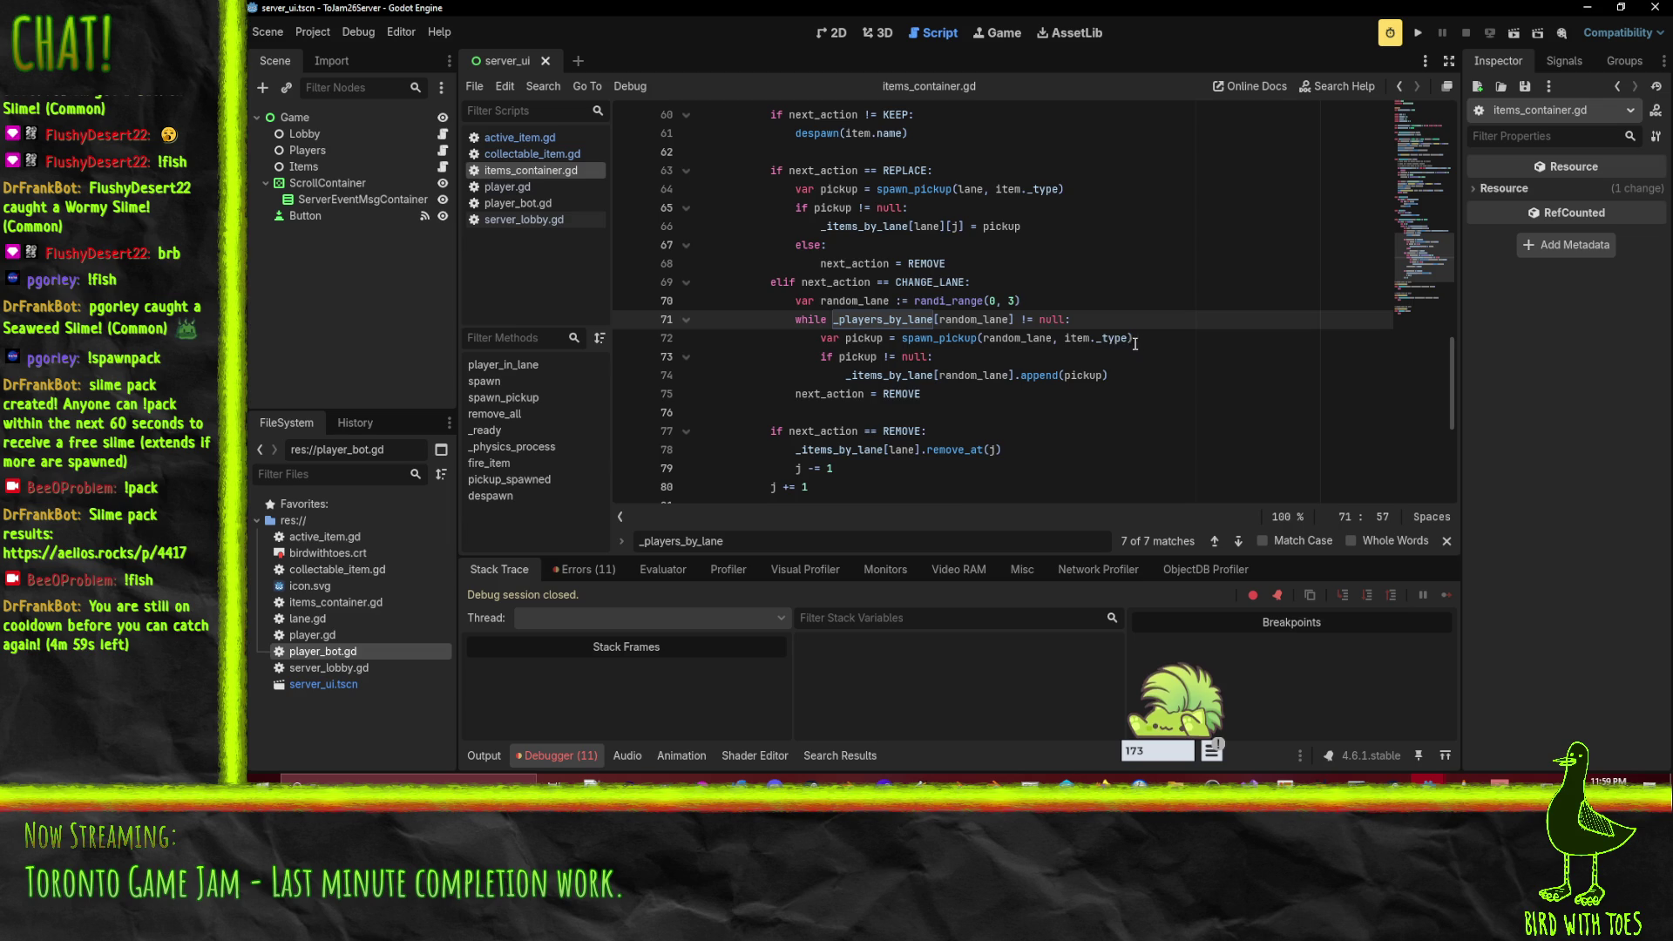
{"action": "scroll", "coordinate": [976, 378], "scroll_direction": "down", "scroll_amount": 2}
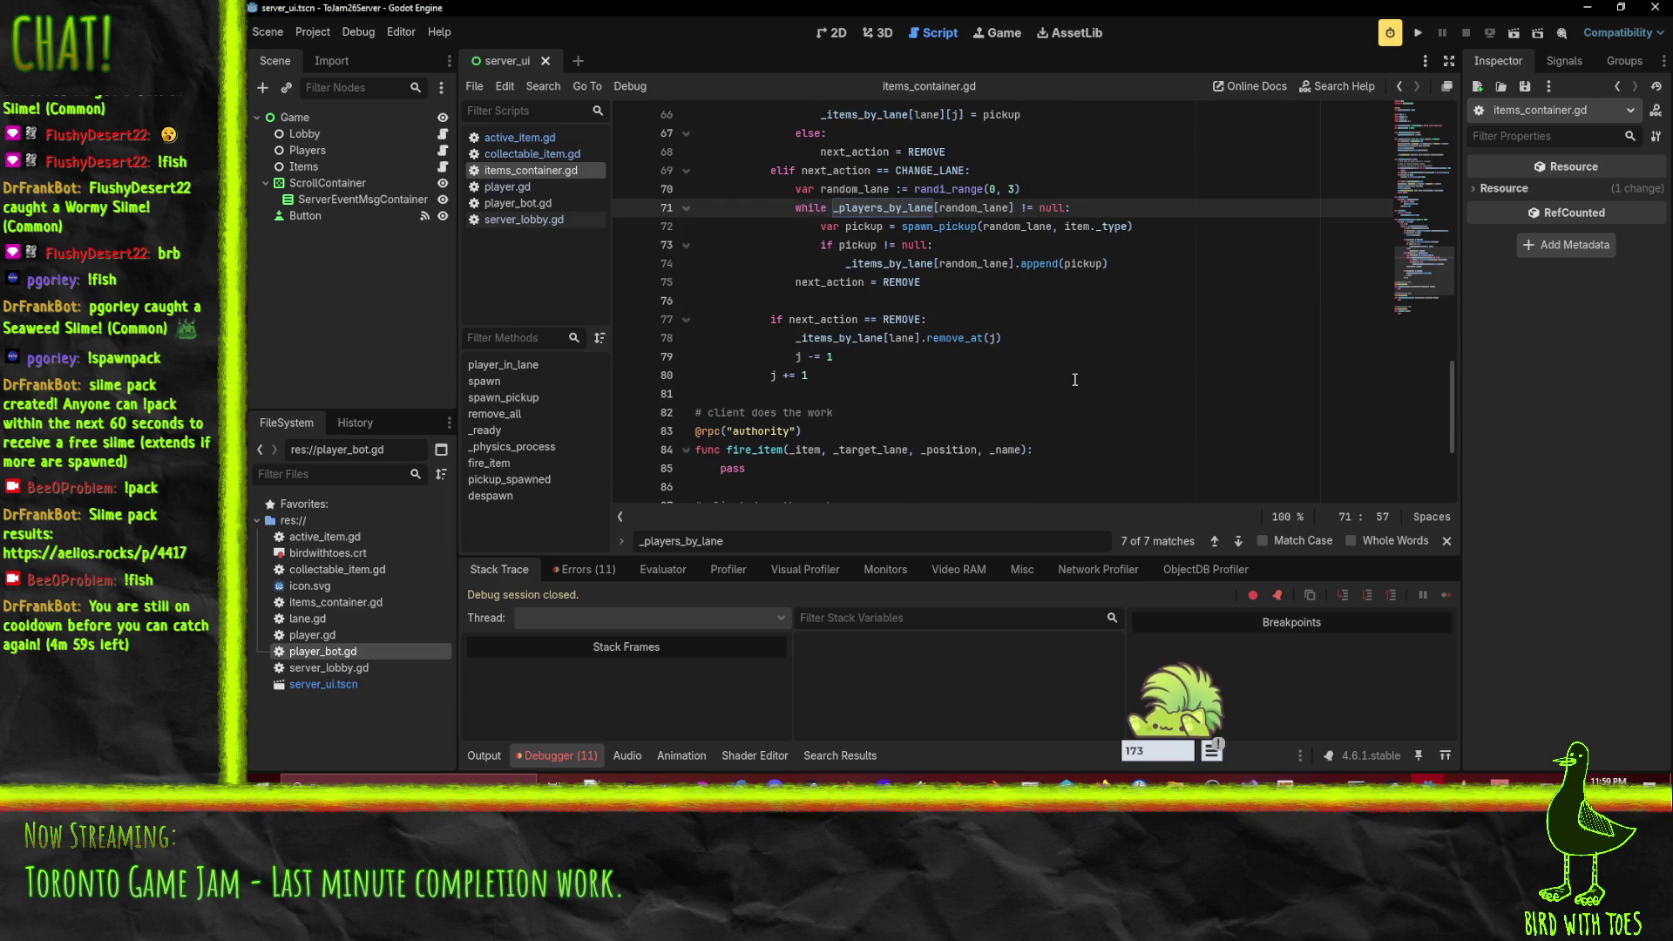
{"action": "scroll", "coordinate": [1091, 415], "scroll_direction": "up", "scroll_amount": 1}
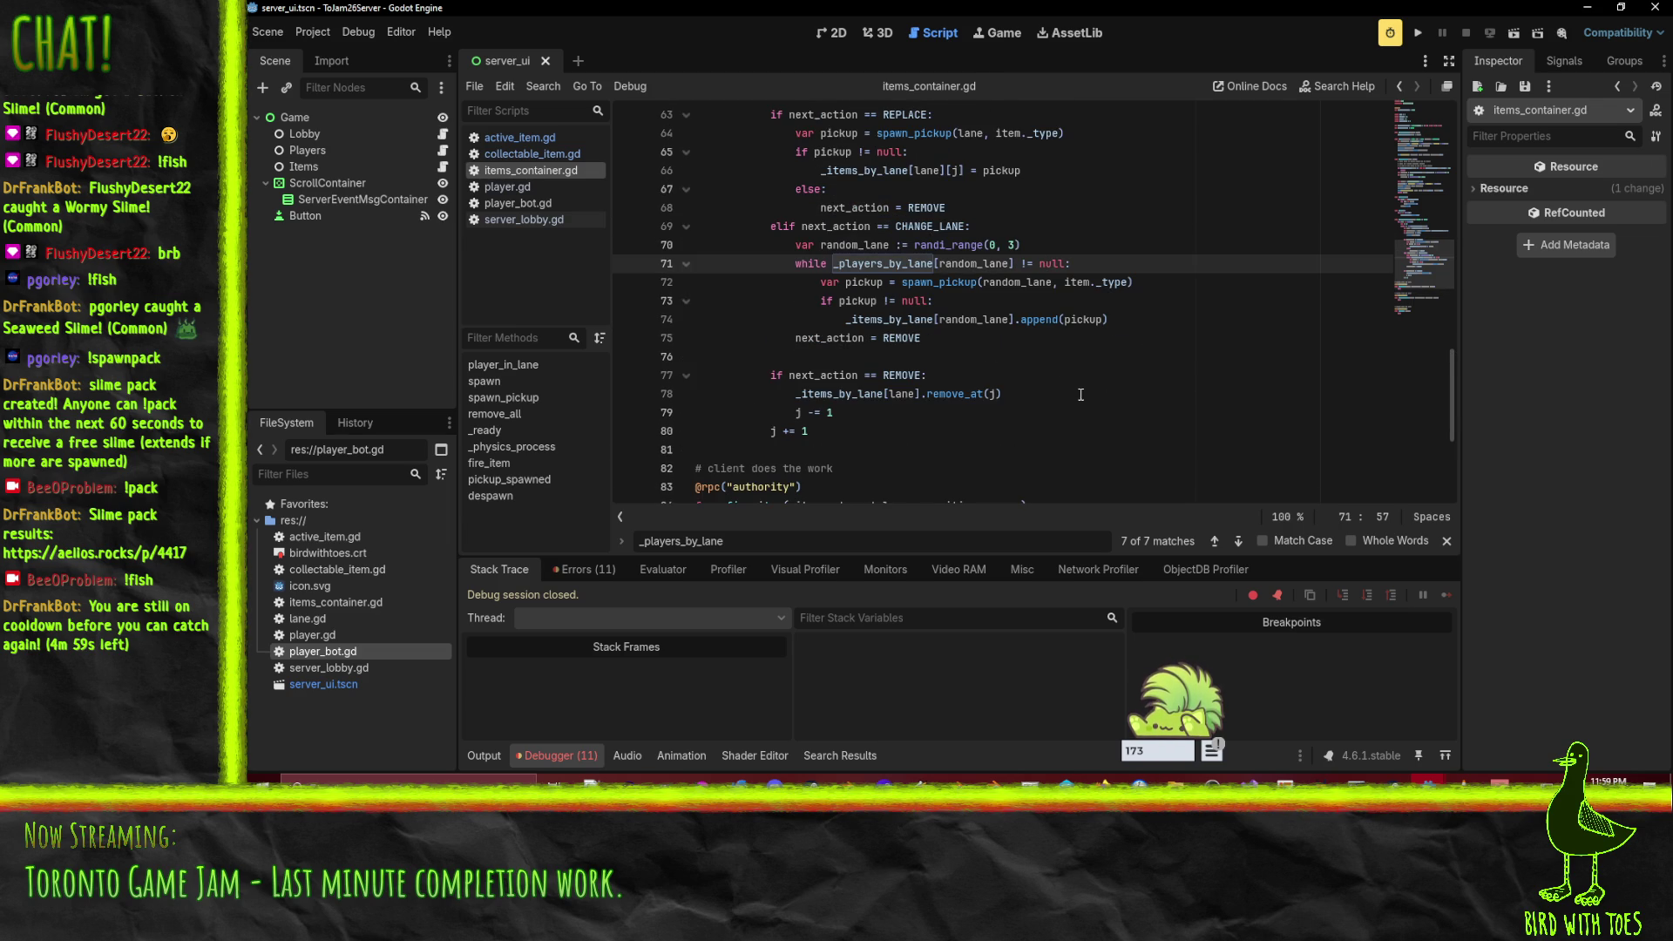
{"action": "scroll", "coordinate": [1083, 398], "scroll_direction": "up", "scroll_amount": 3}
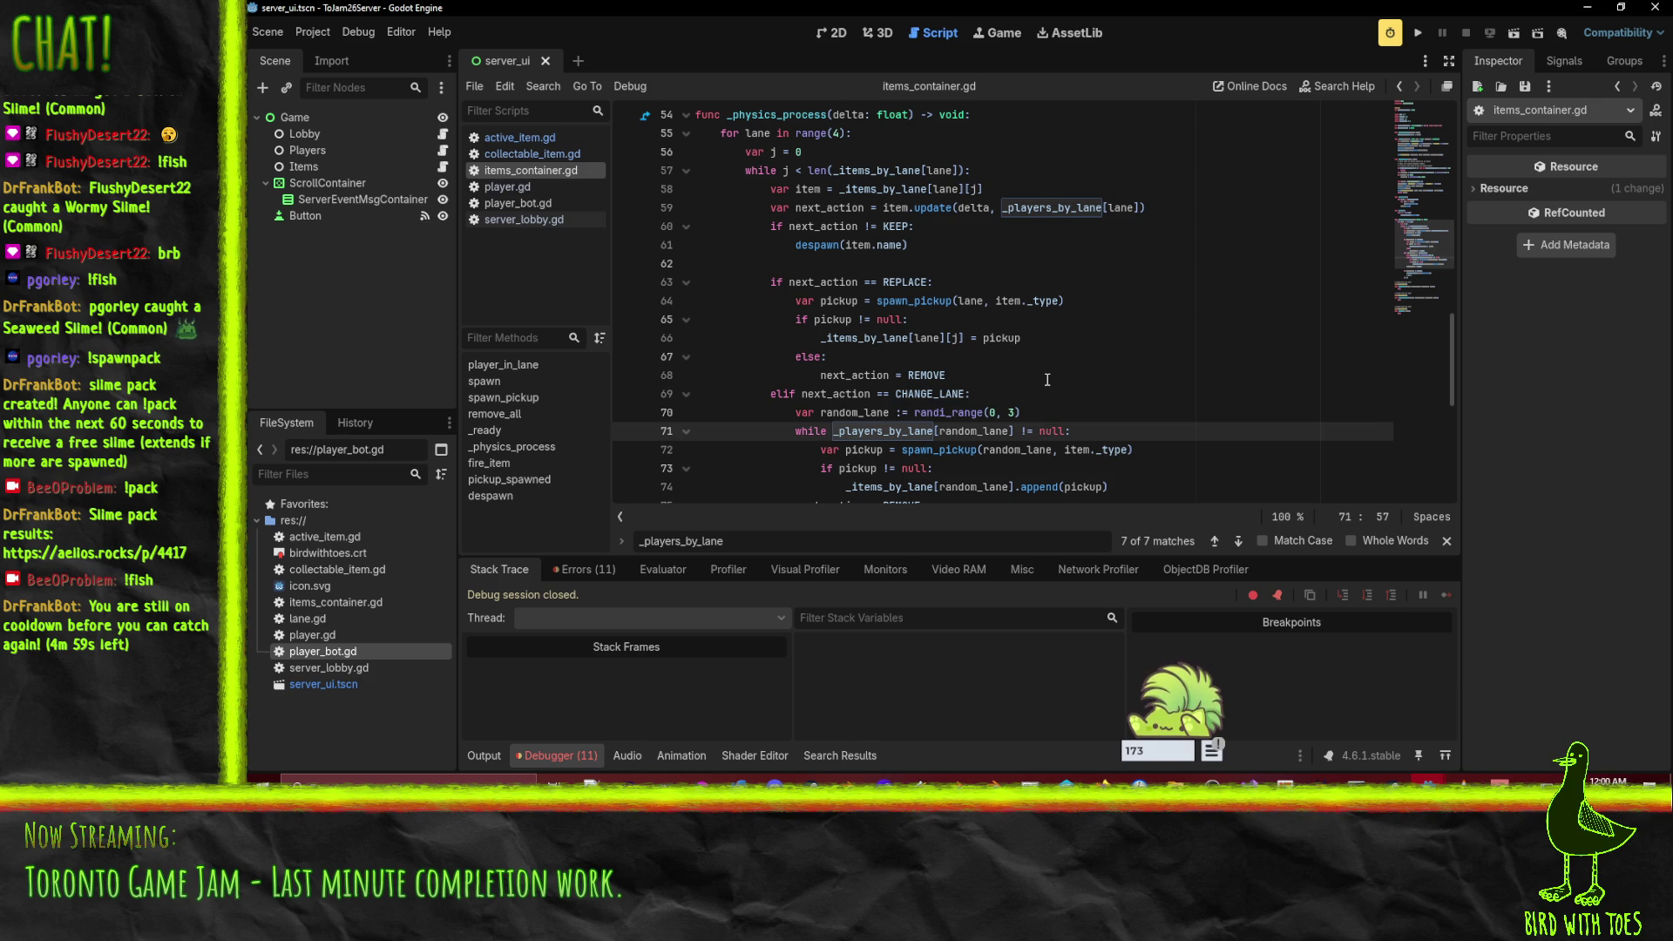
{"action": "left_click", "coordinate": [902, 281]}
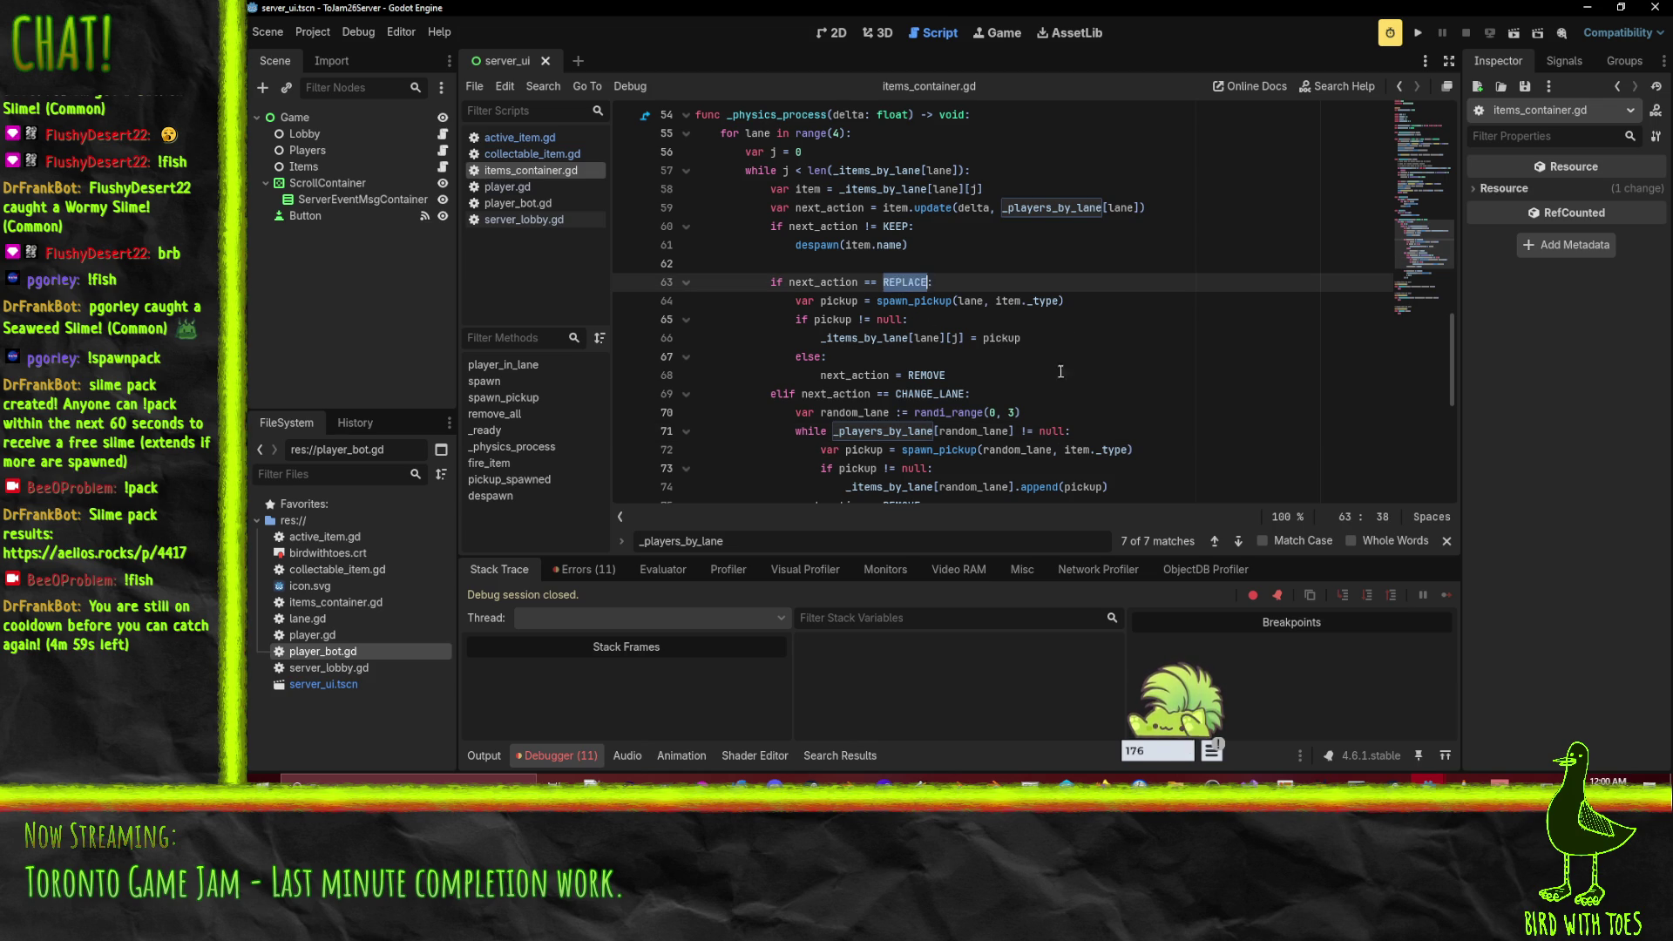
{"action": "left_click", "coordinate": [1089, 324]}
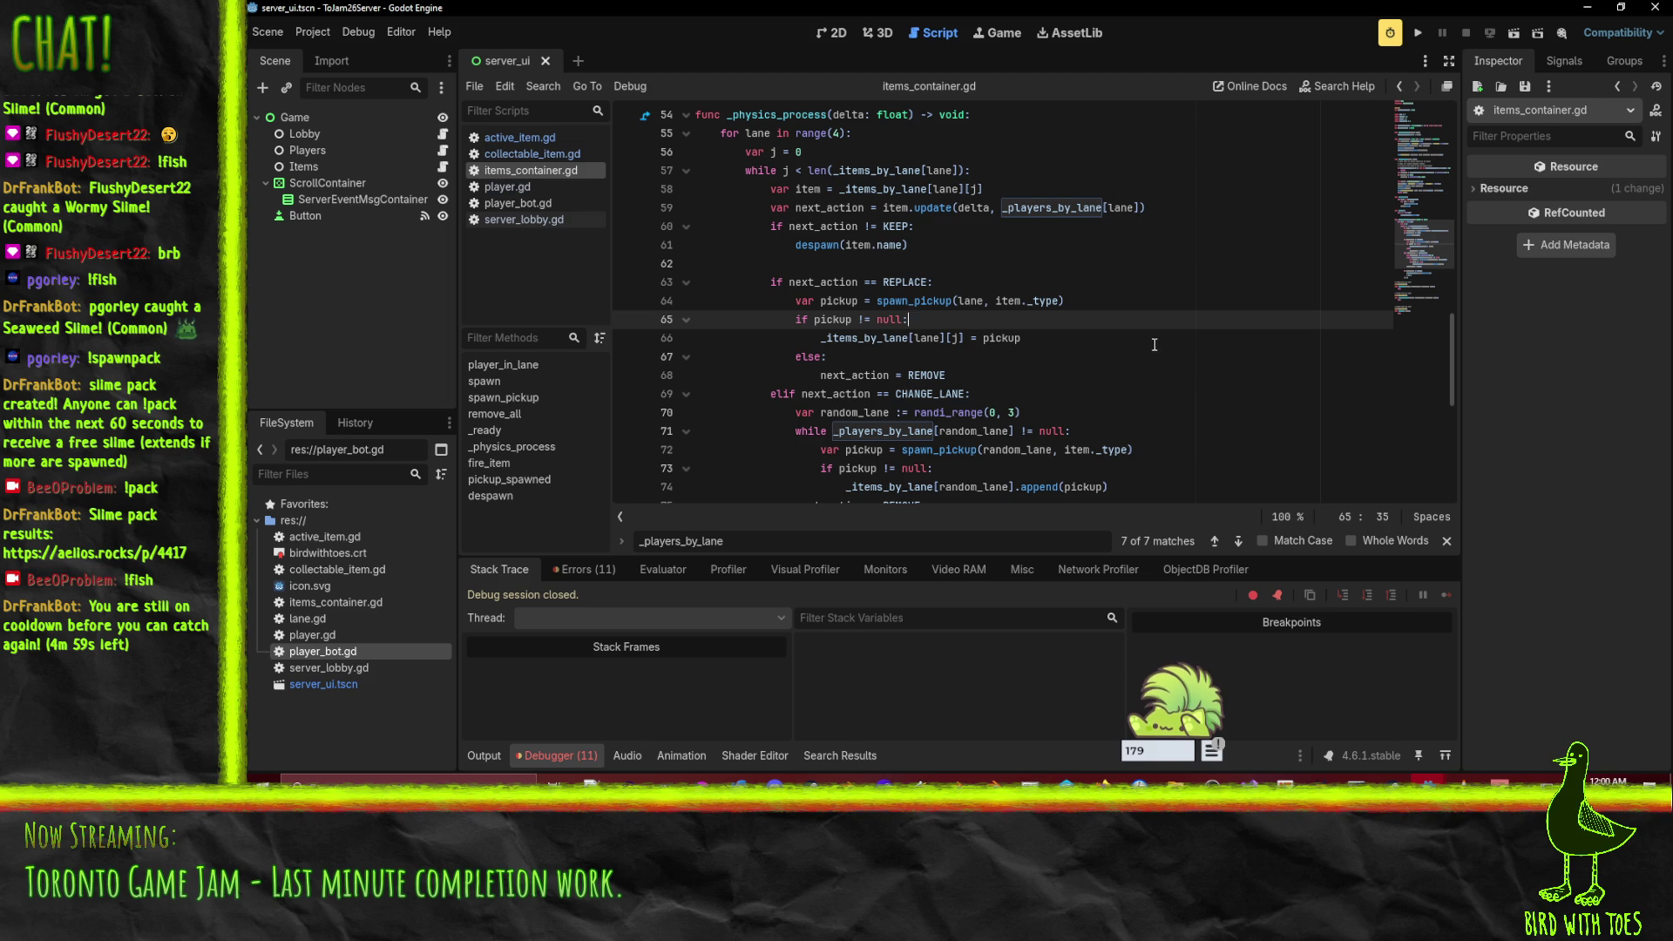
{"action": "left_click", "coordinate": [530, 153]}
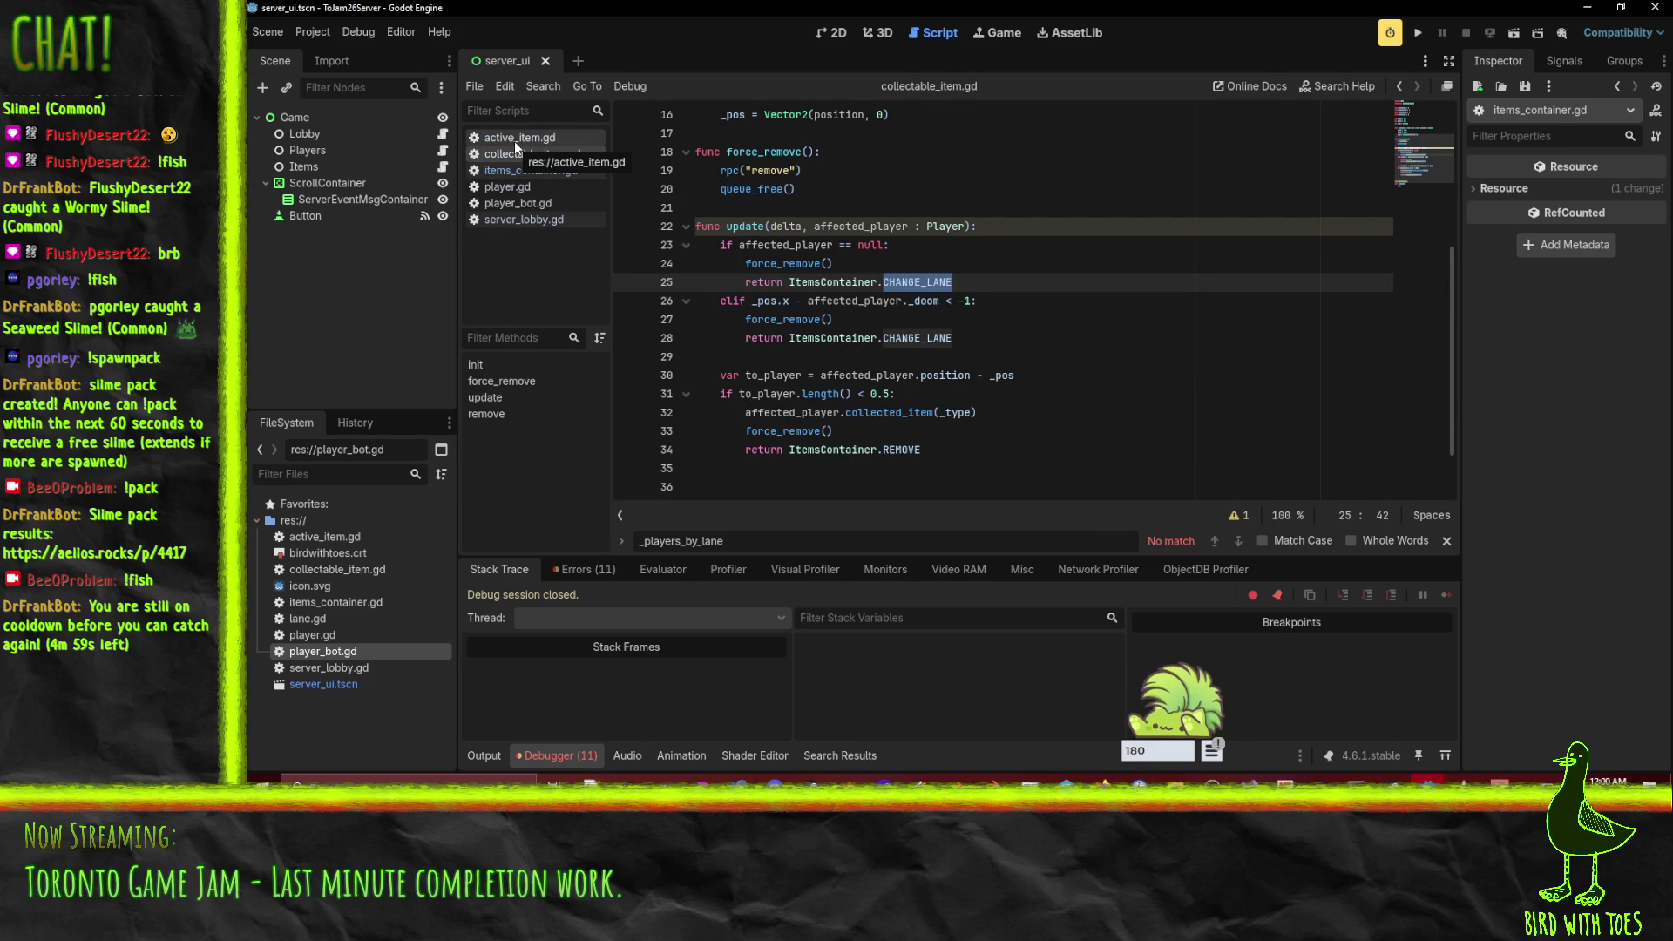
Step: In active_item.gd, change the no-player return on line 26 from CHANGE_LANE to REPLACE
{"action": "left_click", "coordinate": [515, 141]}
{"action": "double_click", "coordinate": [903, 318]}
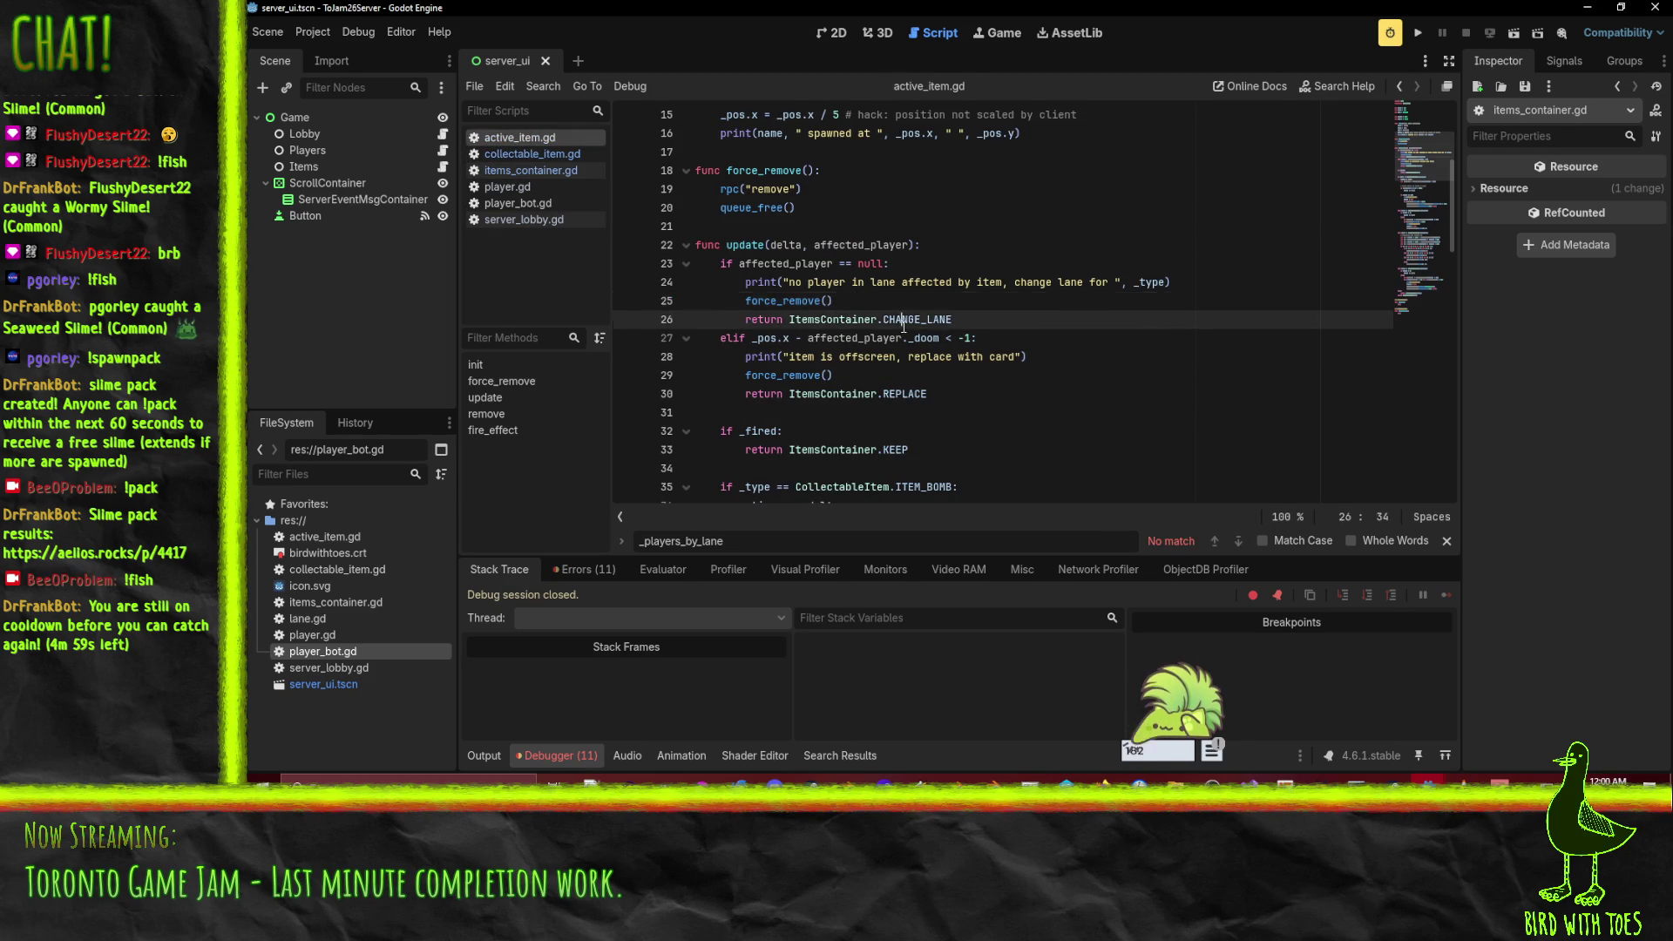
{"action": "type", "text": "REPLACE"}
{"action": "left_click", "coordinate": [987, 304]}
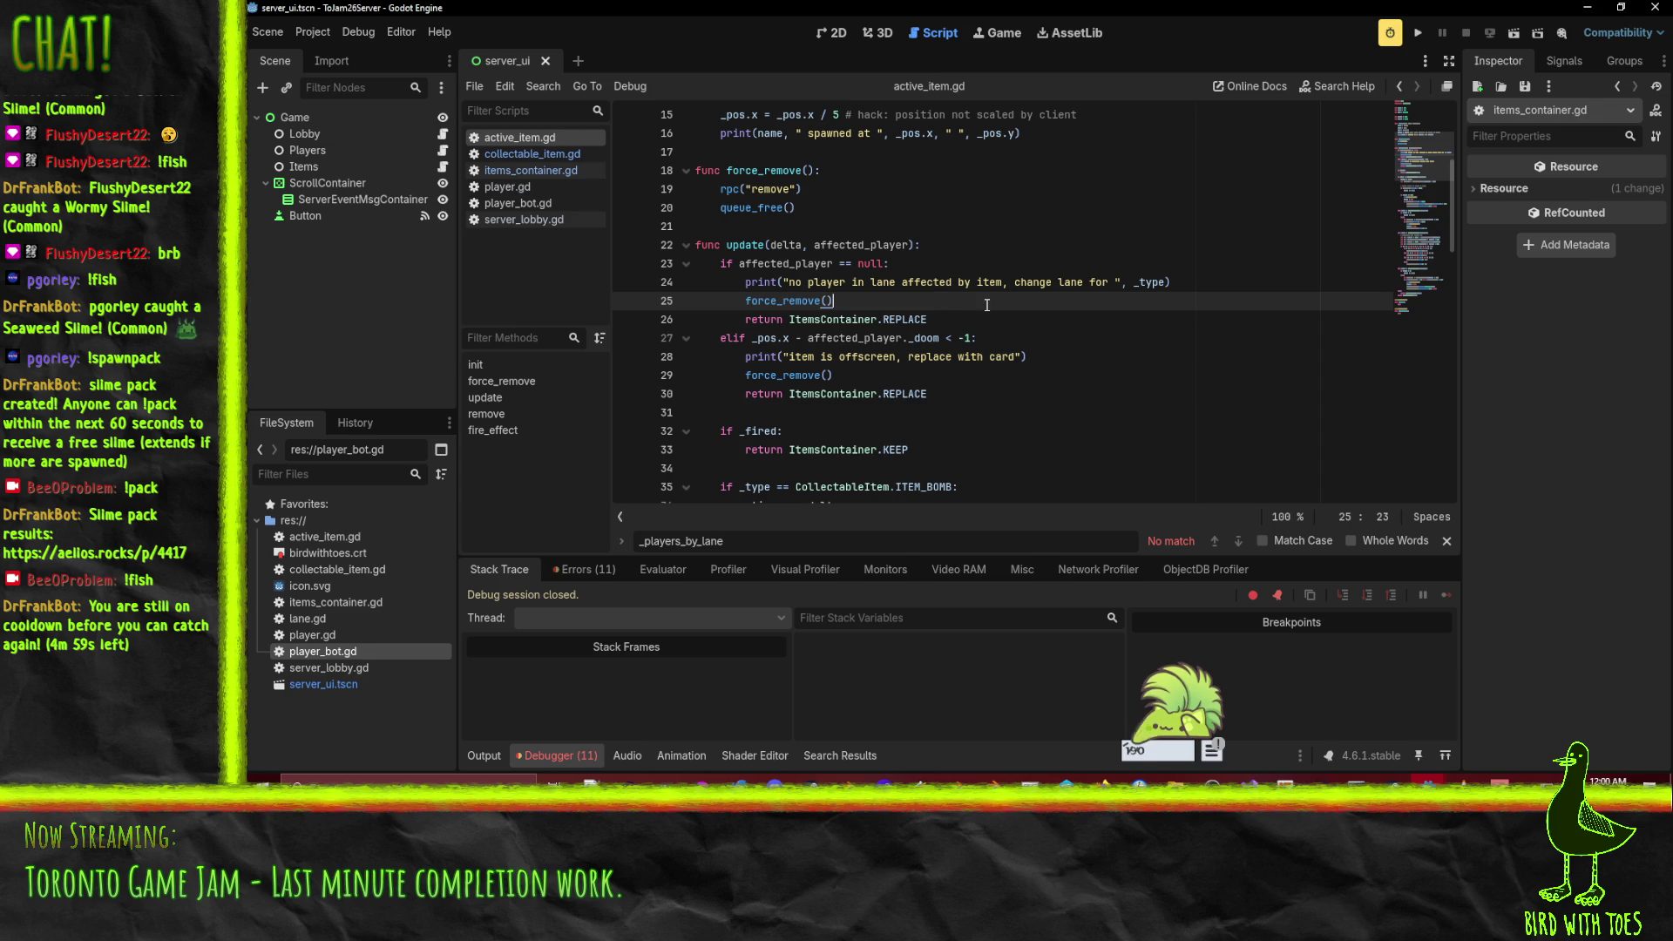
{"action": "left_click_drag", "start_coordinate": [1016, 281], "coordinate": [1079, 282]}
{"action": "left_click", "coordinate": [965, 319]}
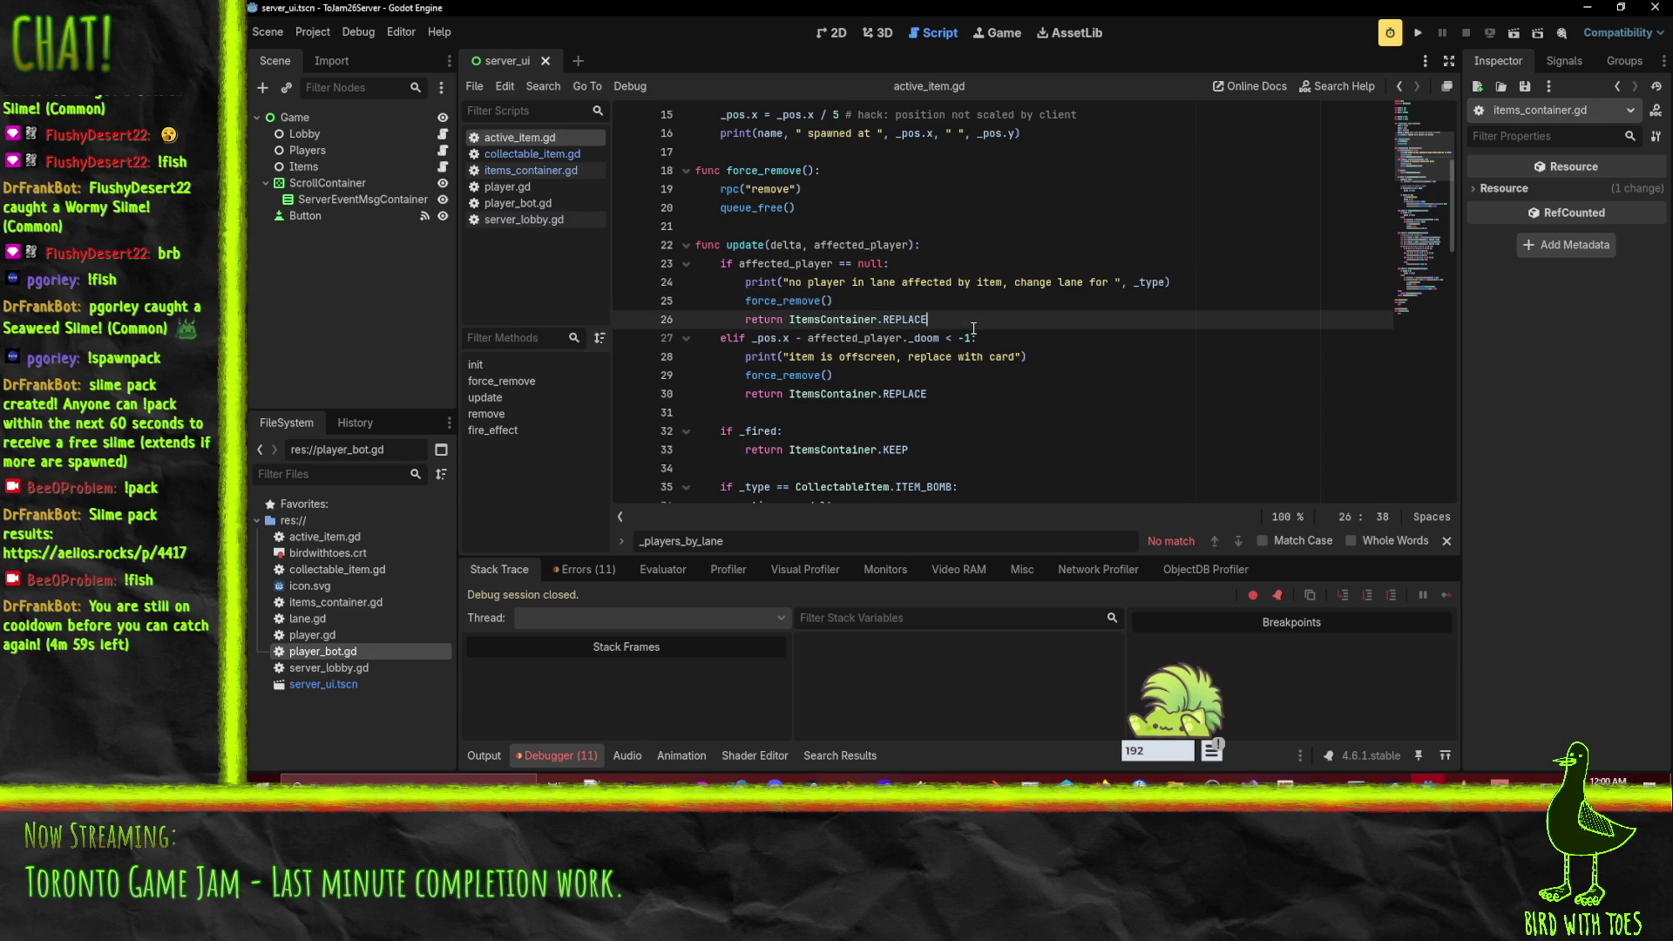
Step: In items_container.gd, review the REPLACE handling and highlight every spawn_pickup use
{"action": "left_click", "coordinate": [555, 155]}
{"action": "left_click", "coordinate": [549, 171]}
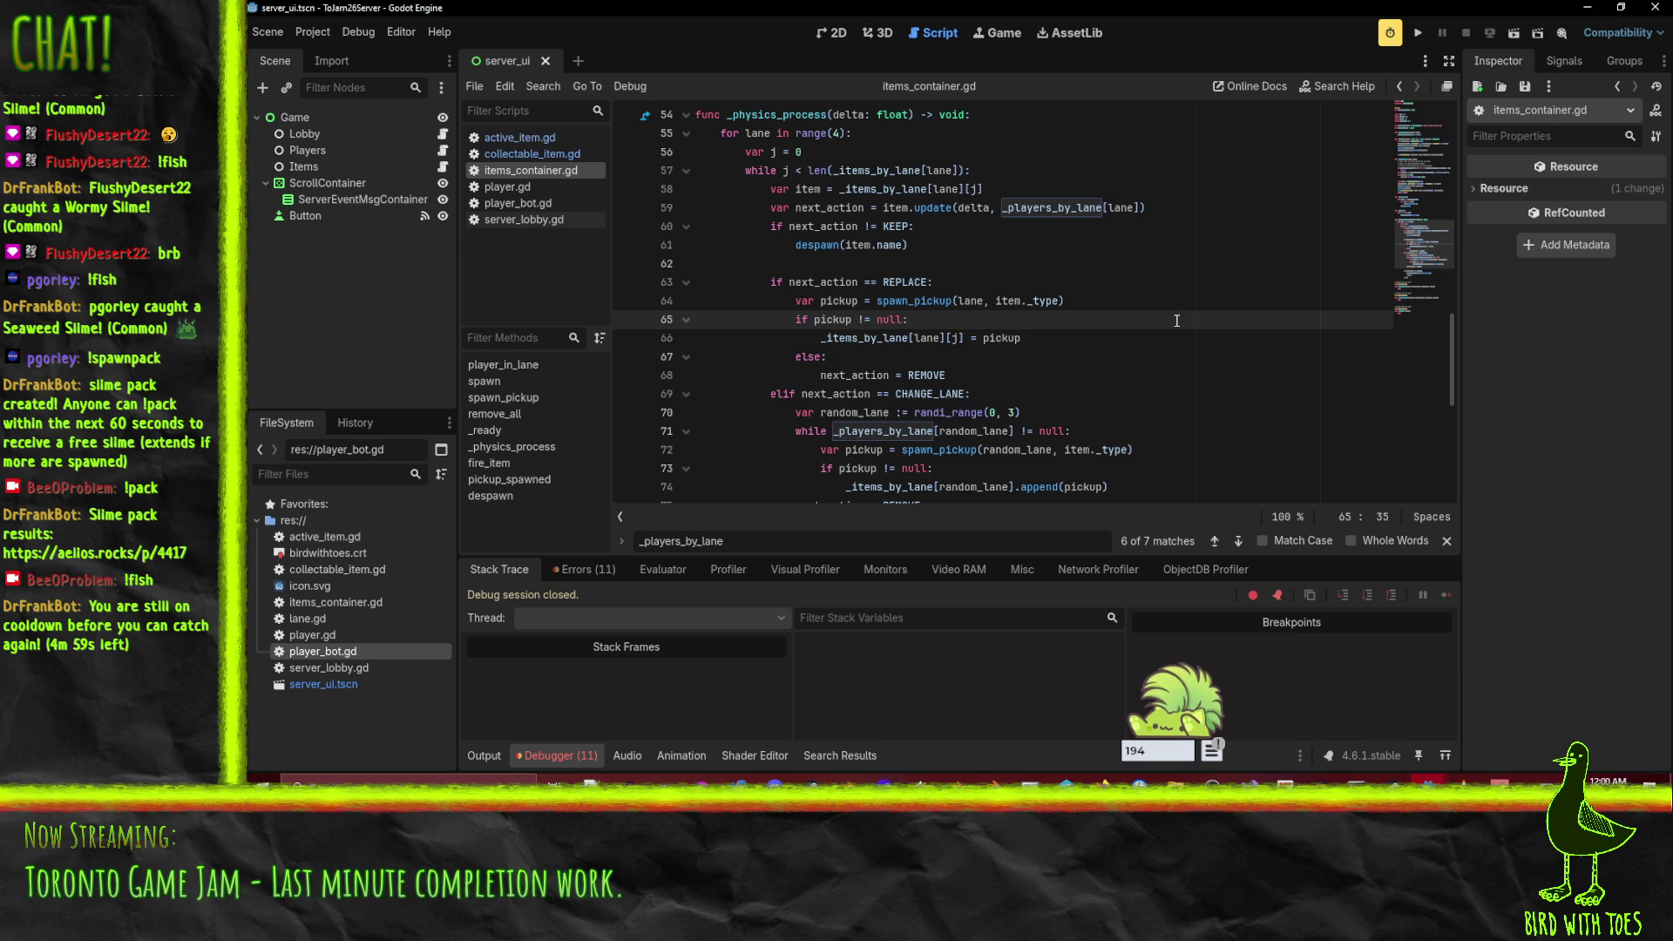
{"action": "key", "text": "Up"}
{"action": "key", "text": "Up"}
{"action": "key", "text": "Up"}
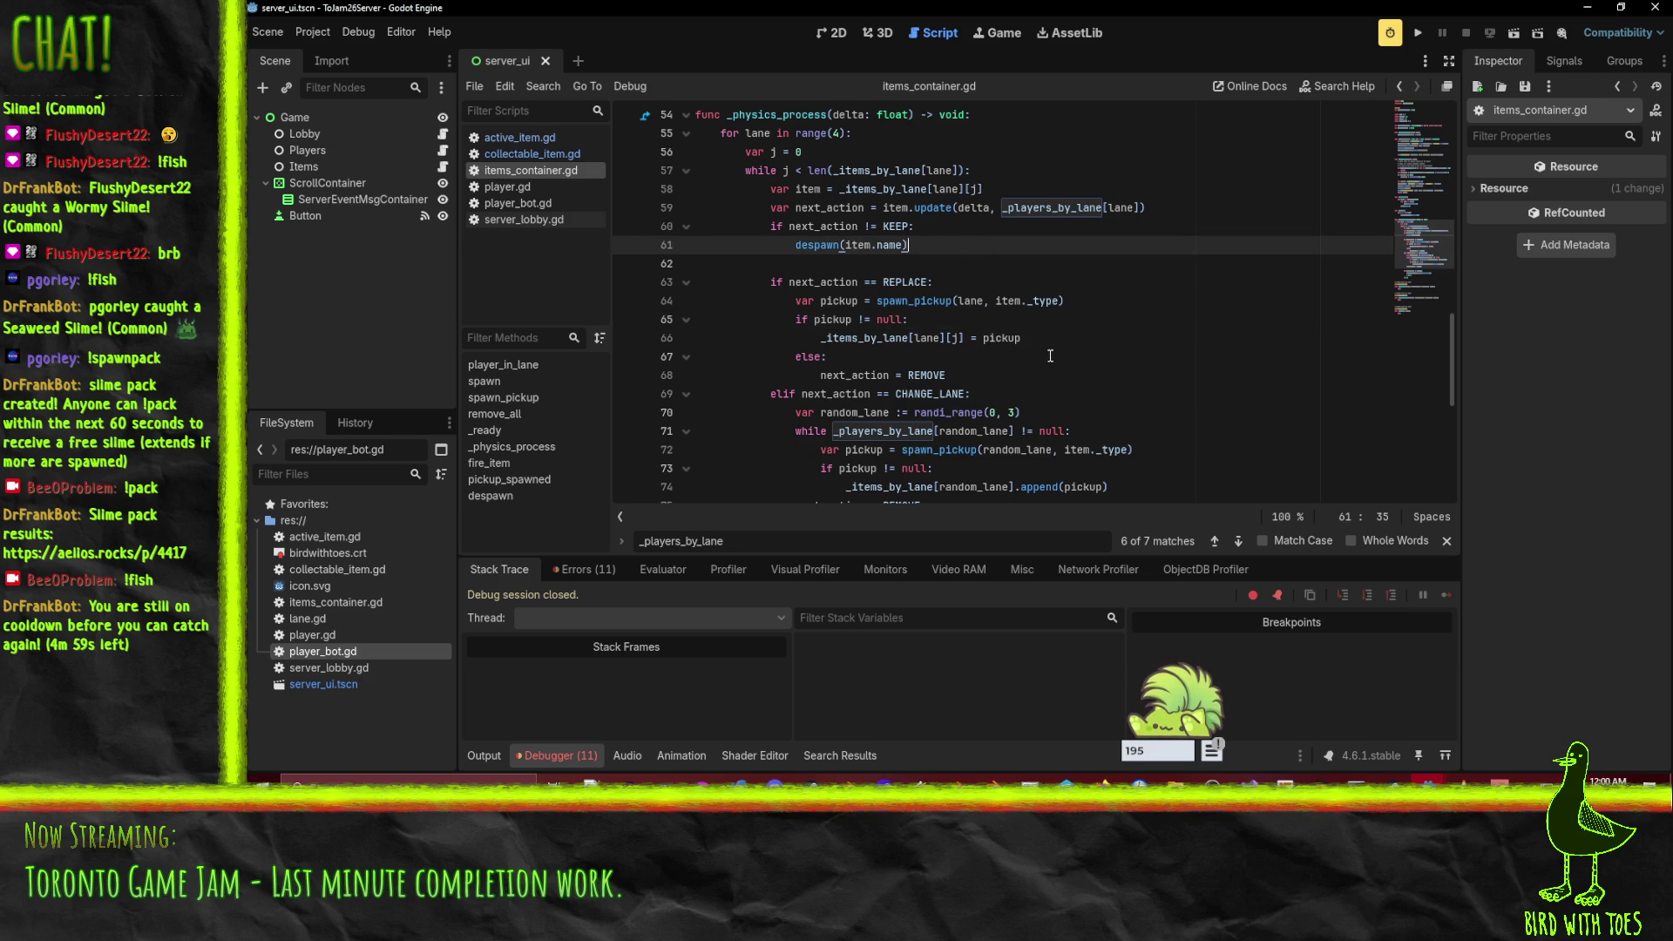
{"action": "left_click", "coordinate": [909, 286]}
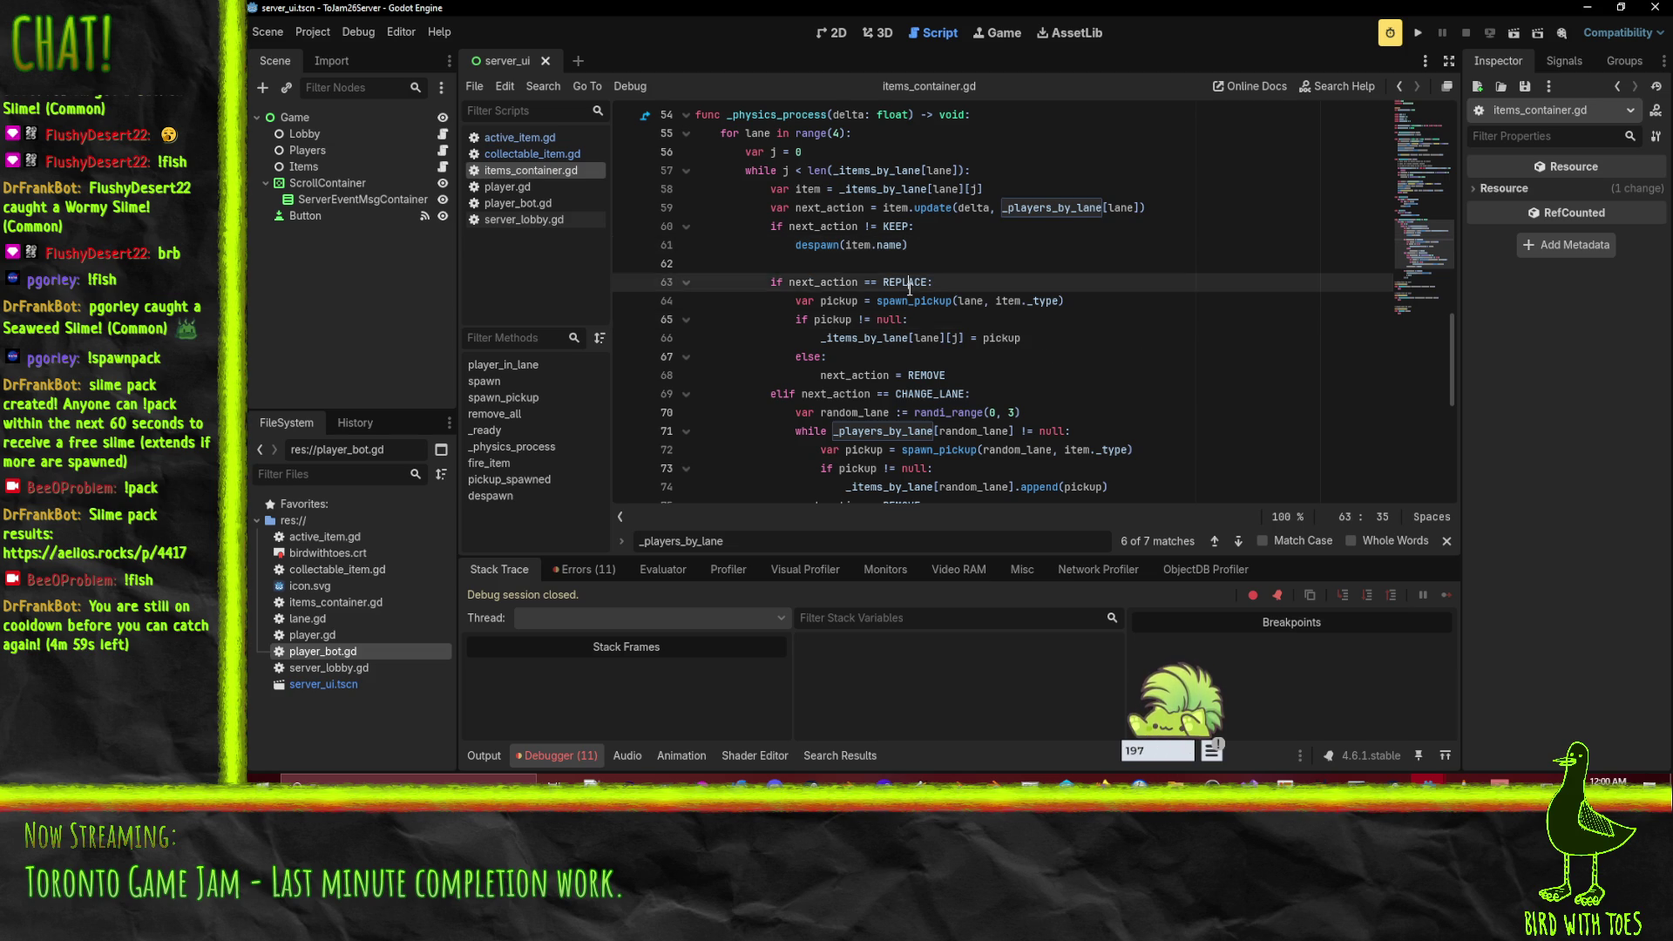
{"action": "left_click", "coordinate": [959, 319]}
{"action": "left_click", "coordinate": [826, 365]}
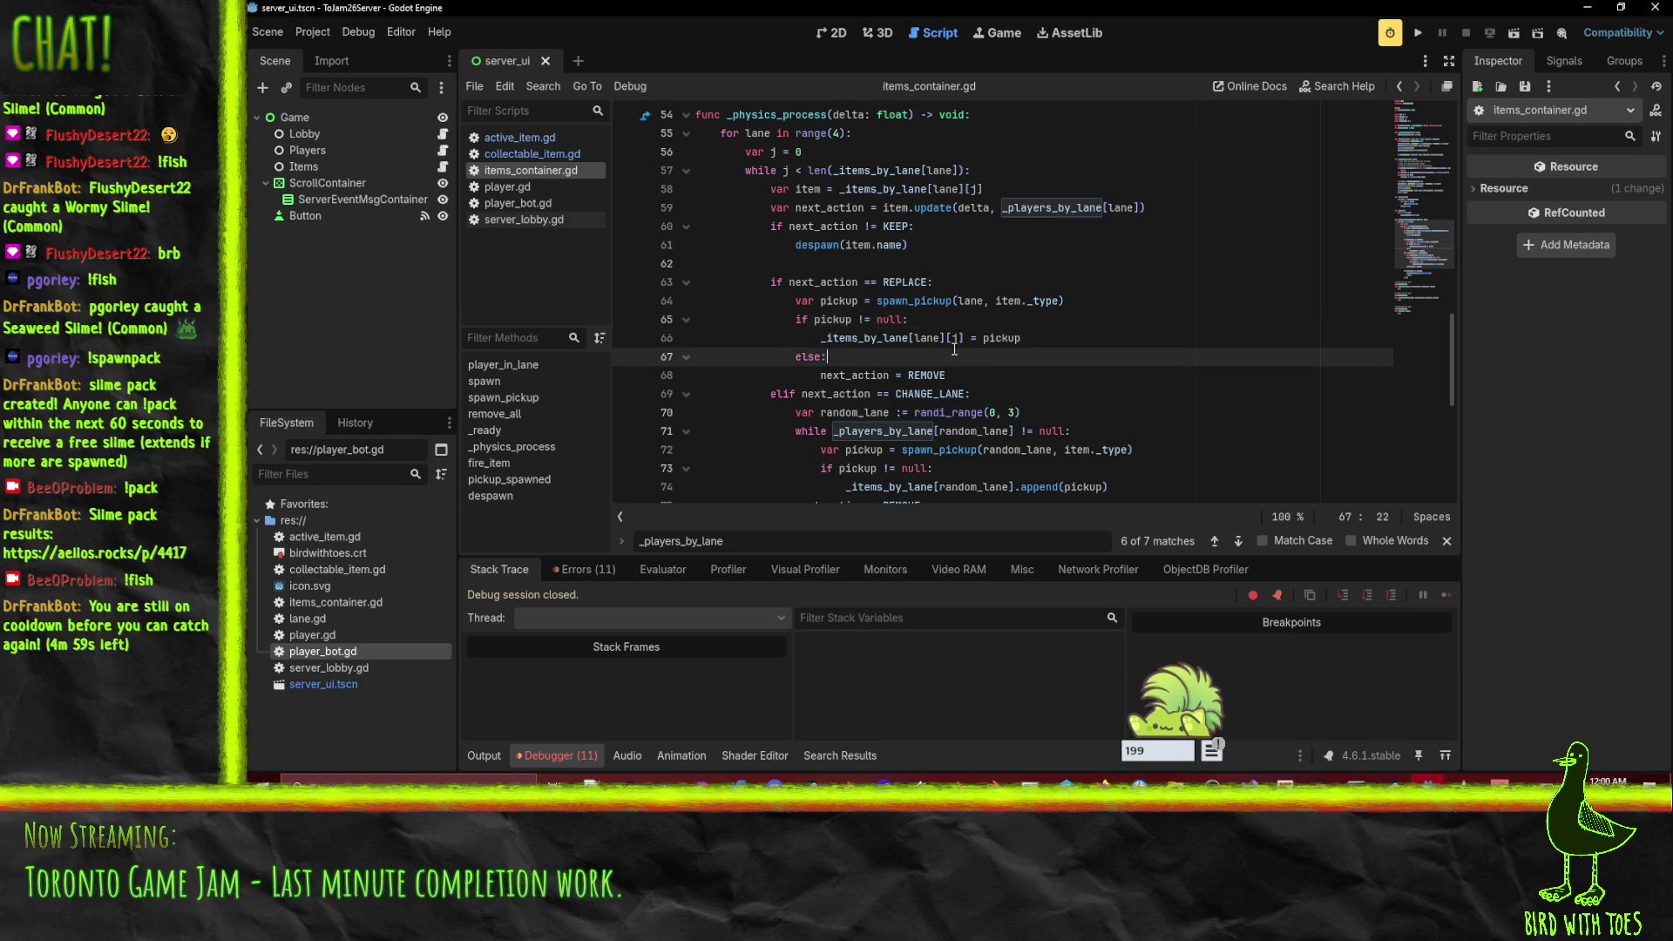
{"action": "left_click", "coordinate": [1034, 346]}
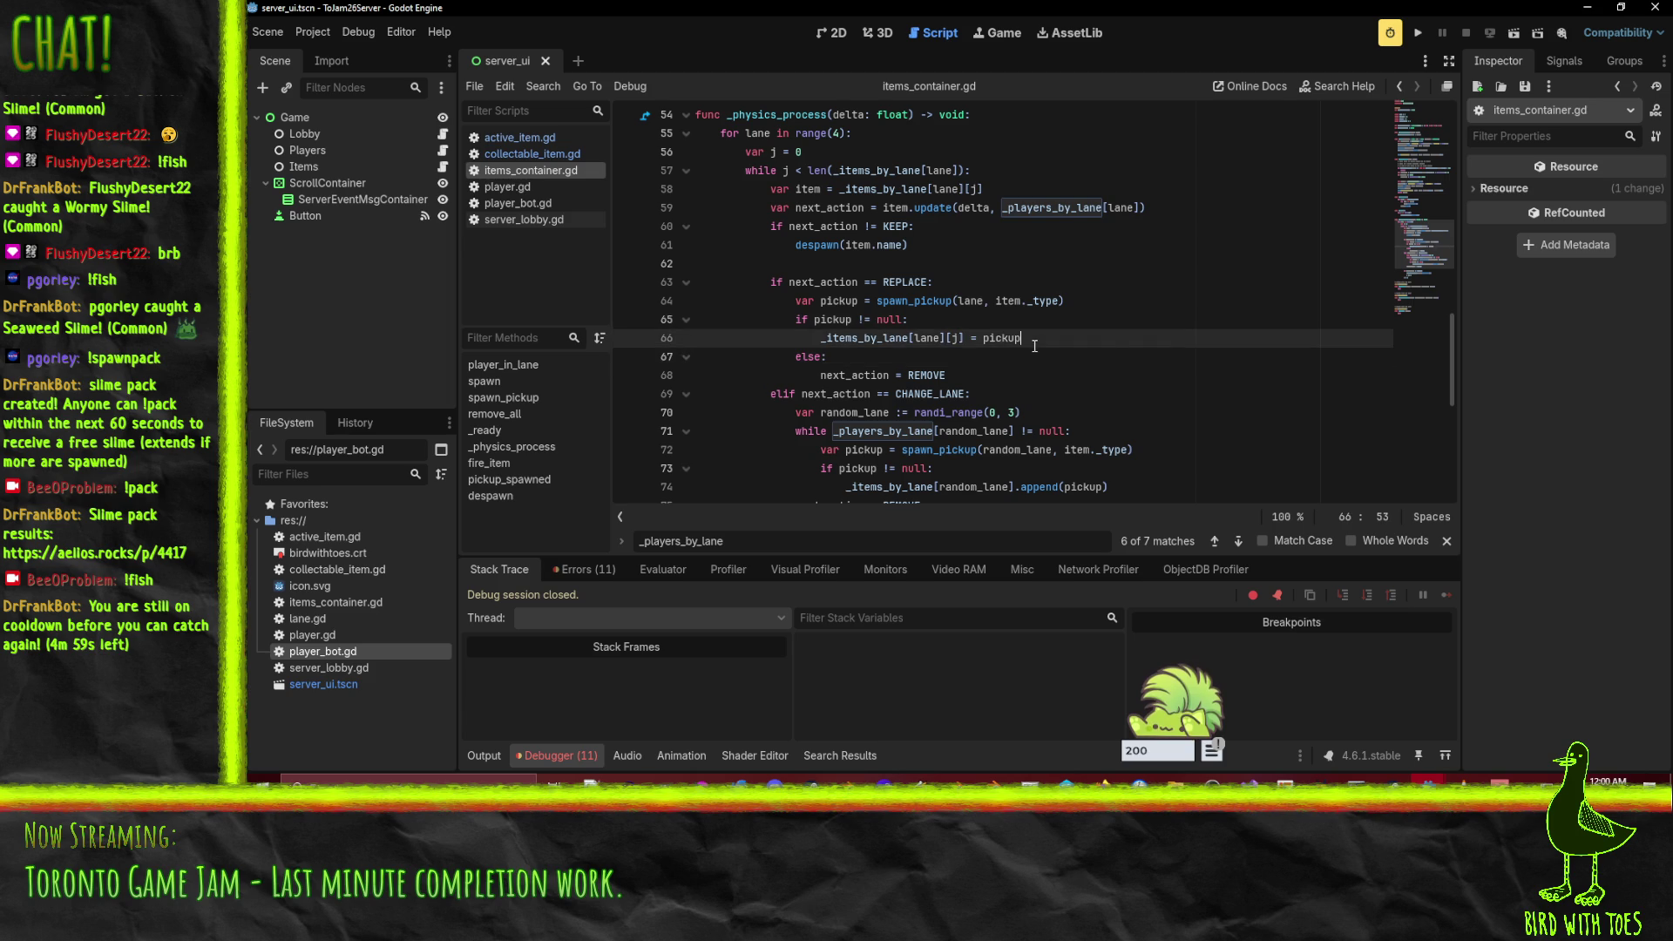
{"action": "double_click", "coordinate": [931, 301]}
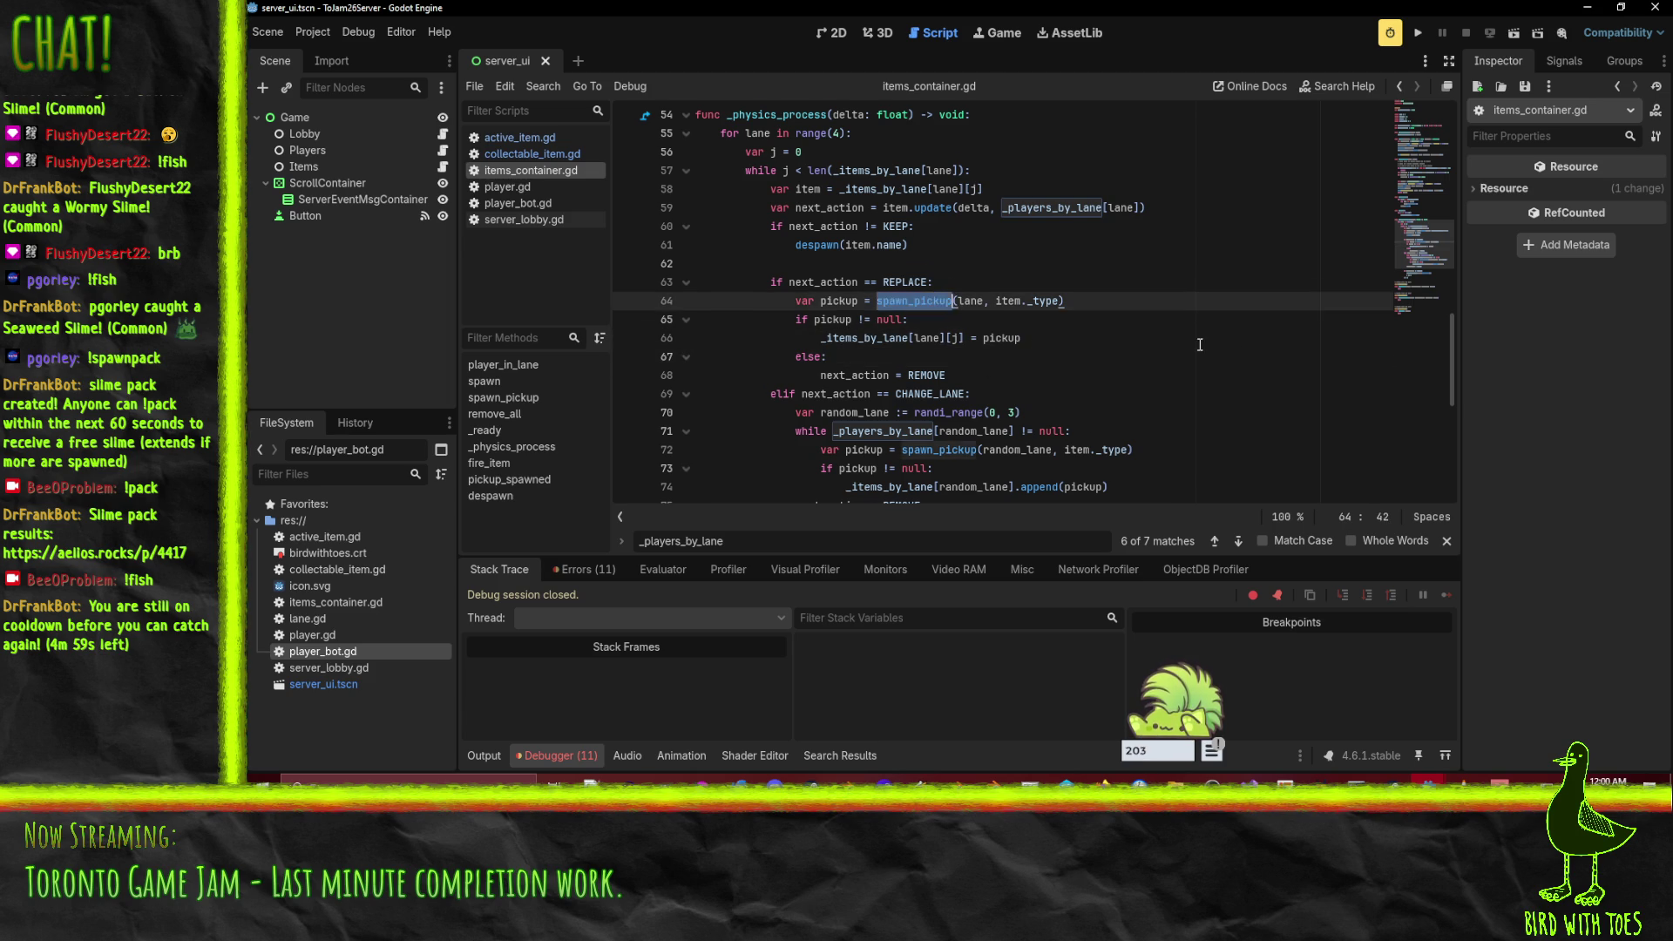
{"action": "scroll", "coordinate": [1107, 335], "scroll_direction": "down", "scroll_amount": 7}
{"action": "scroll", "coordinate": [1193, 369], "scroll_direction": "up", "scroll_amount": 8}
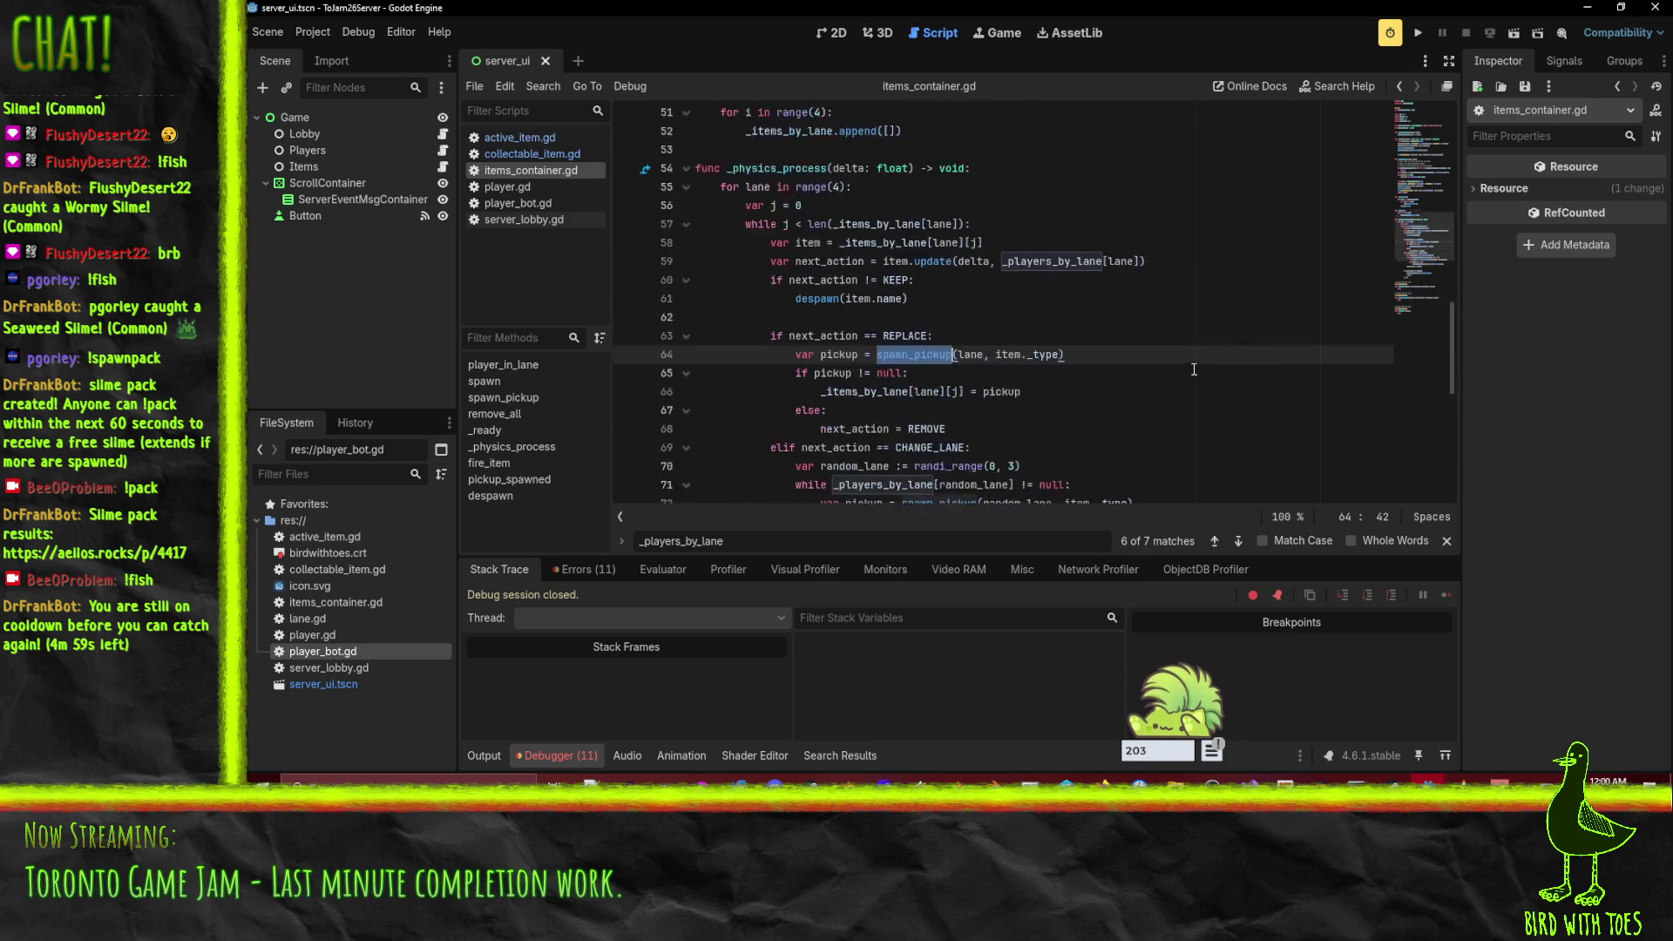
Step: Add the comment '# TODO: spawn in different lane than target if player is null' below line 30
{"action": "scroll", "coordinate": [1193, 369], "scroll_direction": "up", "scroll_amount": 10}
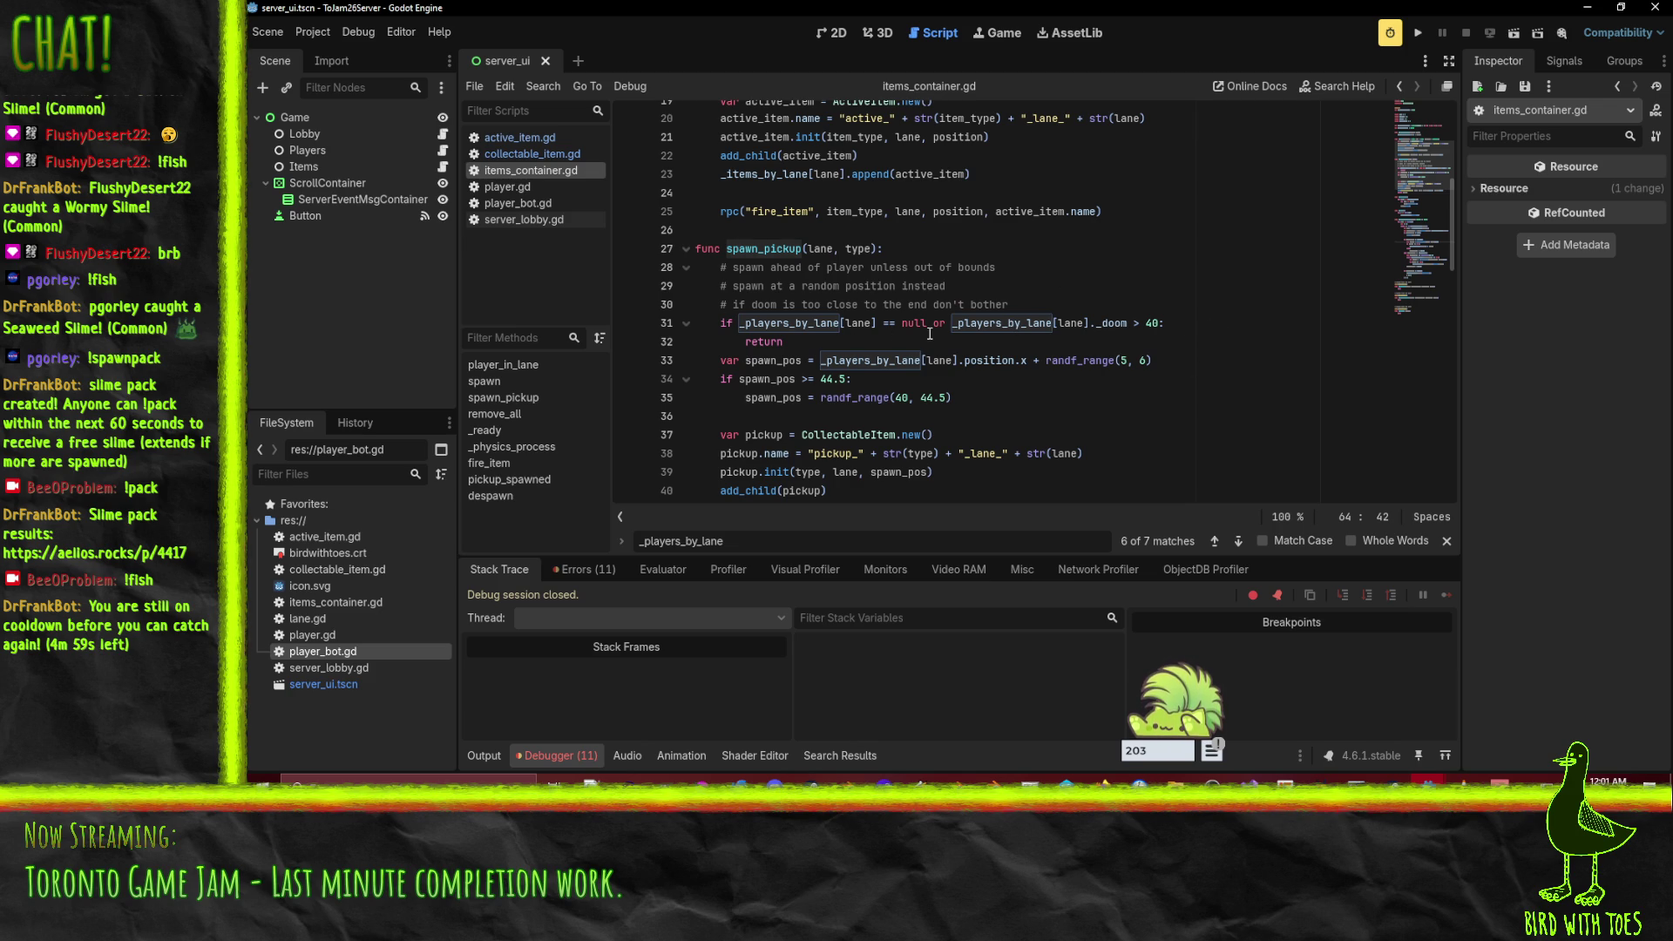
{"action": "scroll", "coordinate": [930, 333], "scroll_direction": "down", "scroll_amount": 10}
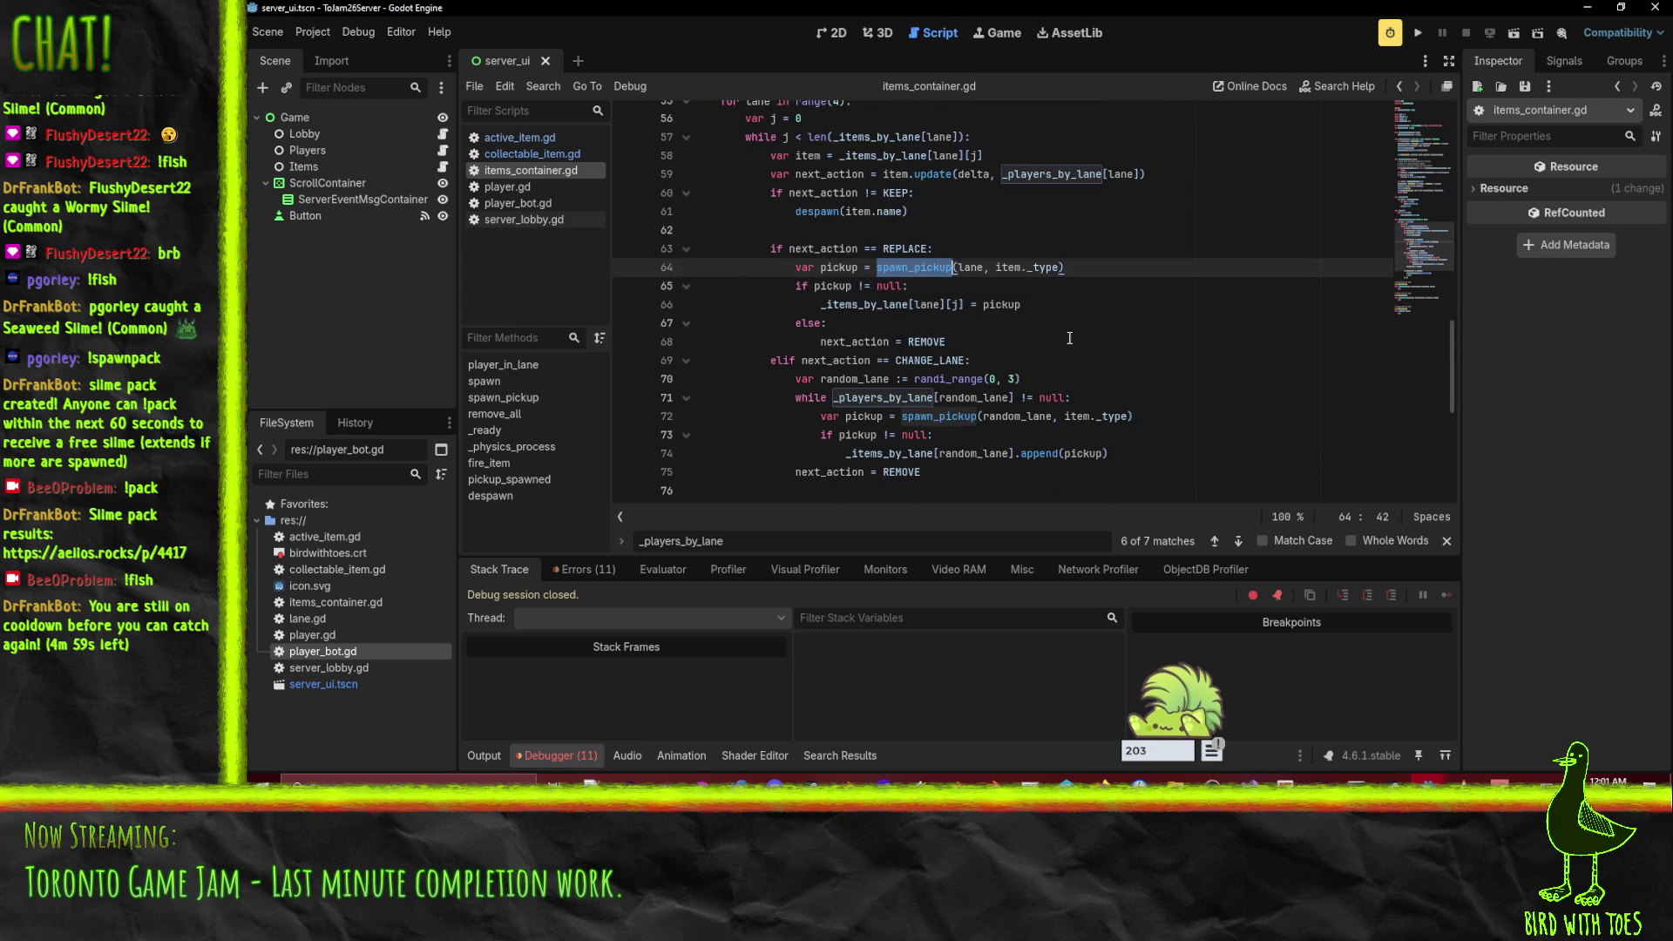
{"action": "left_click", "coordinate": [1019, 304]}
{"action": "scroll", "coordinate": [1102, 318], "scroll_direction": "up", "scroll_amount": 8}
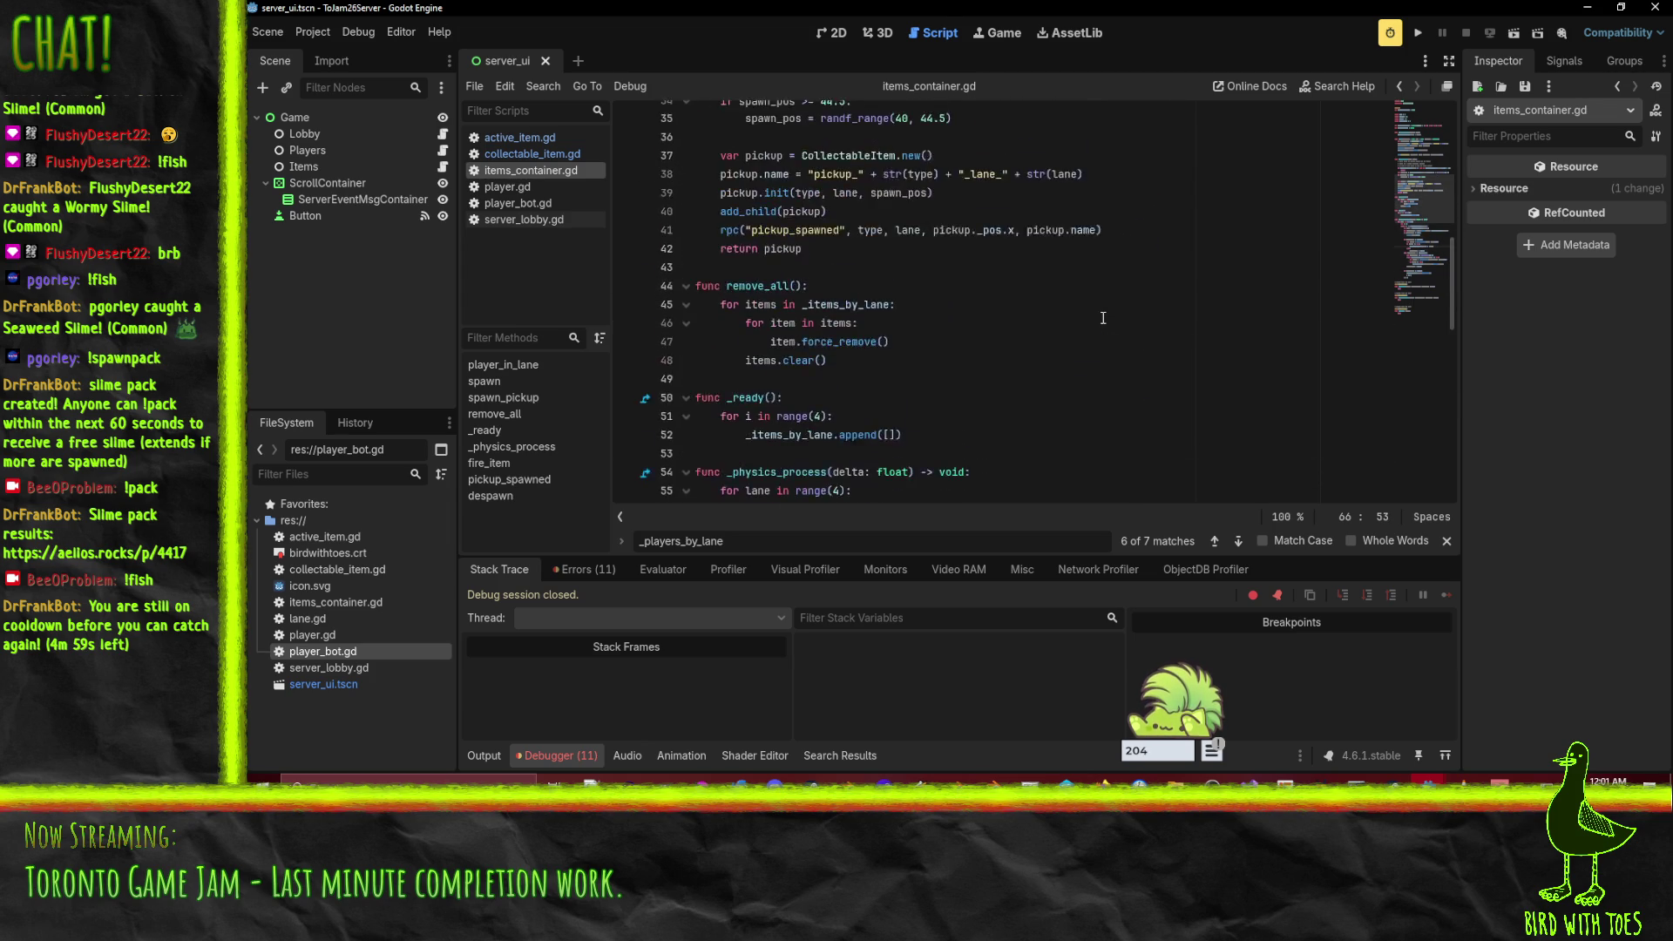
{"action": "scroll", "coordinate": [1102, 318], "scroll_direction": "up", "scroll_amount": 3}
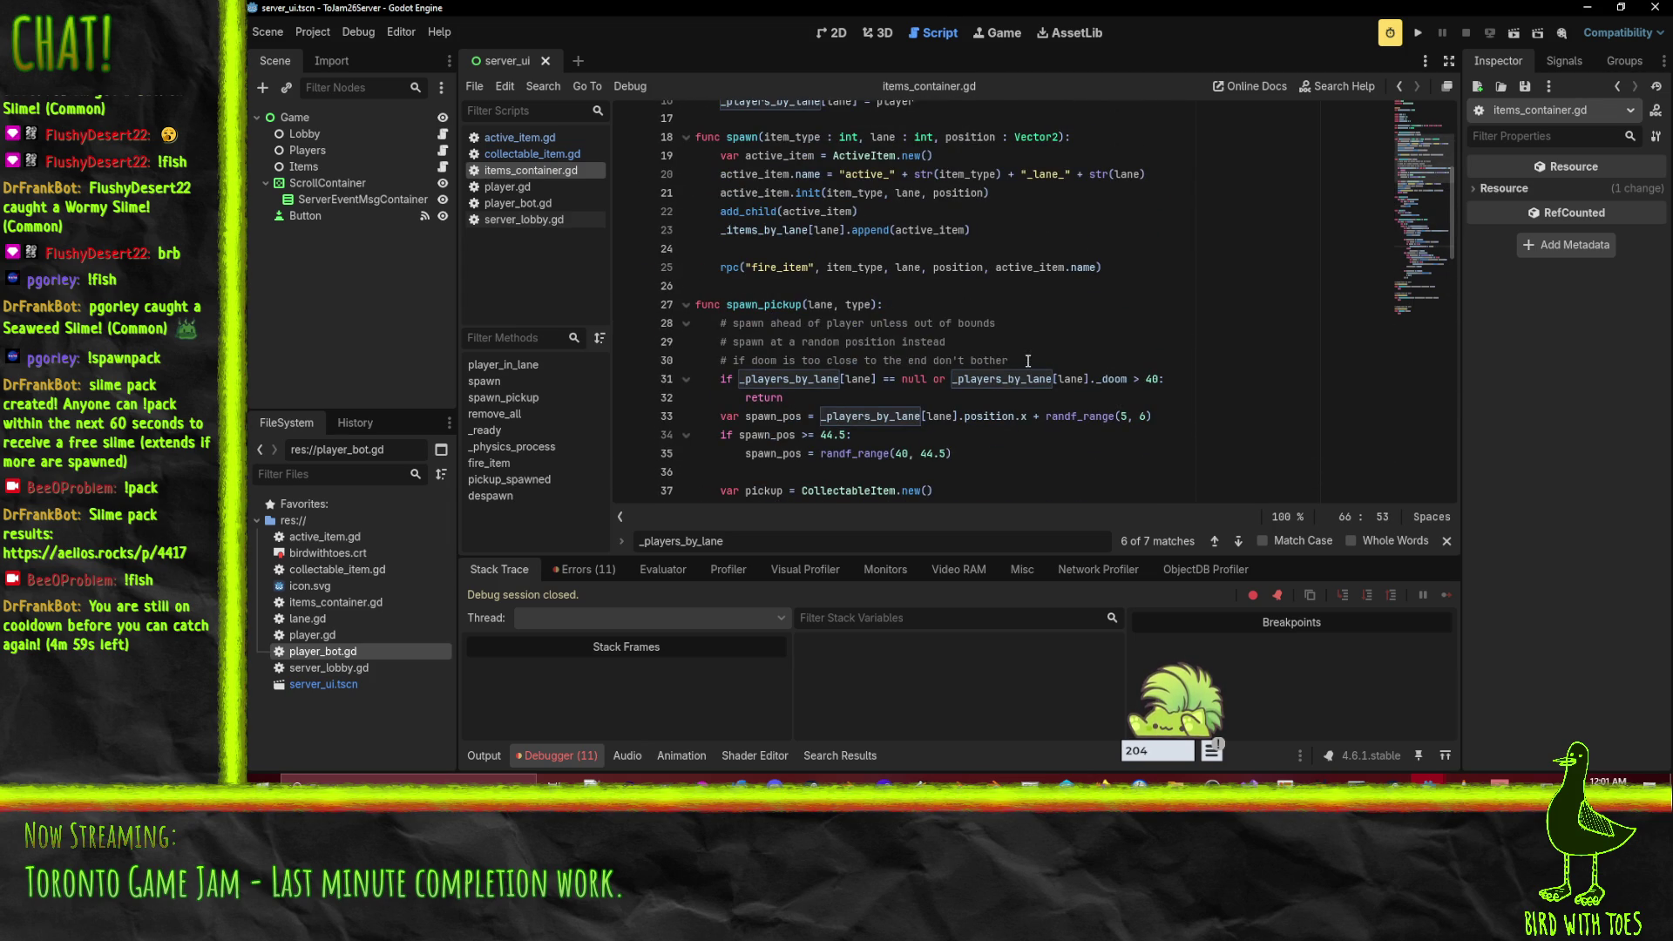
{"action": "left_click", "coordinate": [1080, 364]}
{"action": "key", "text": "Return"}
{"action": "type", "text": "# TOD"}
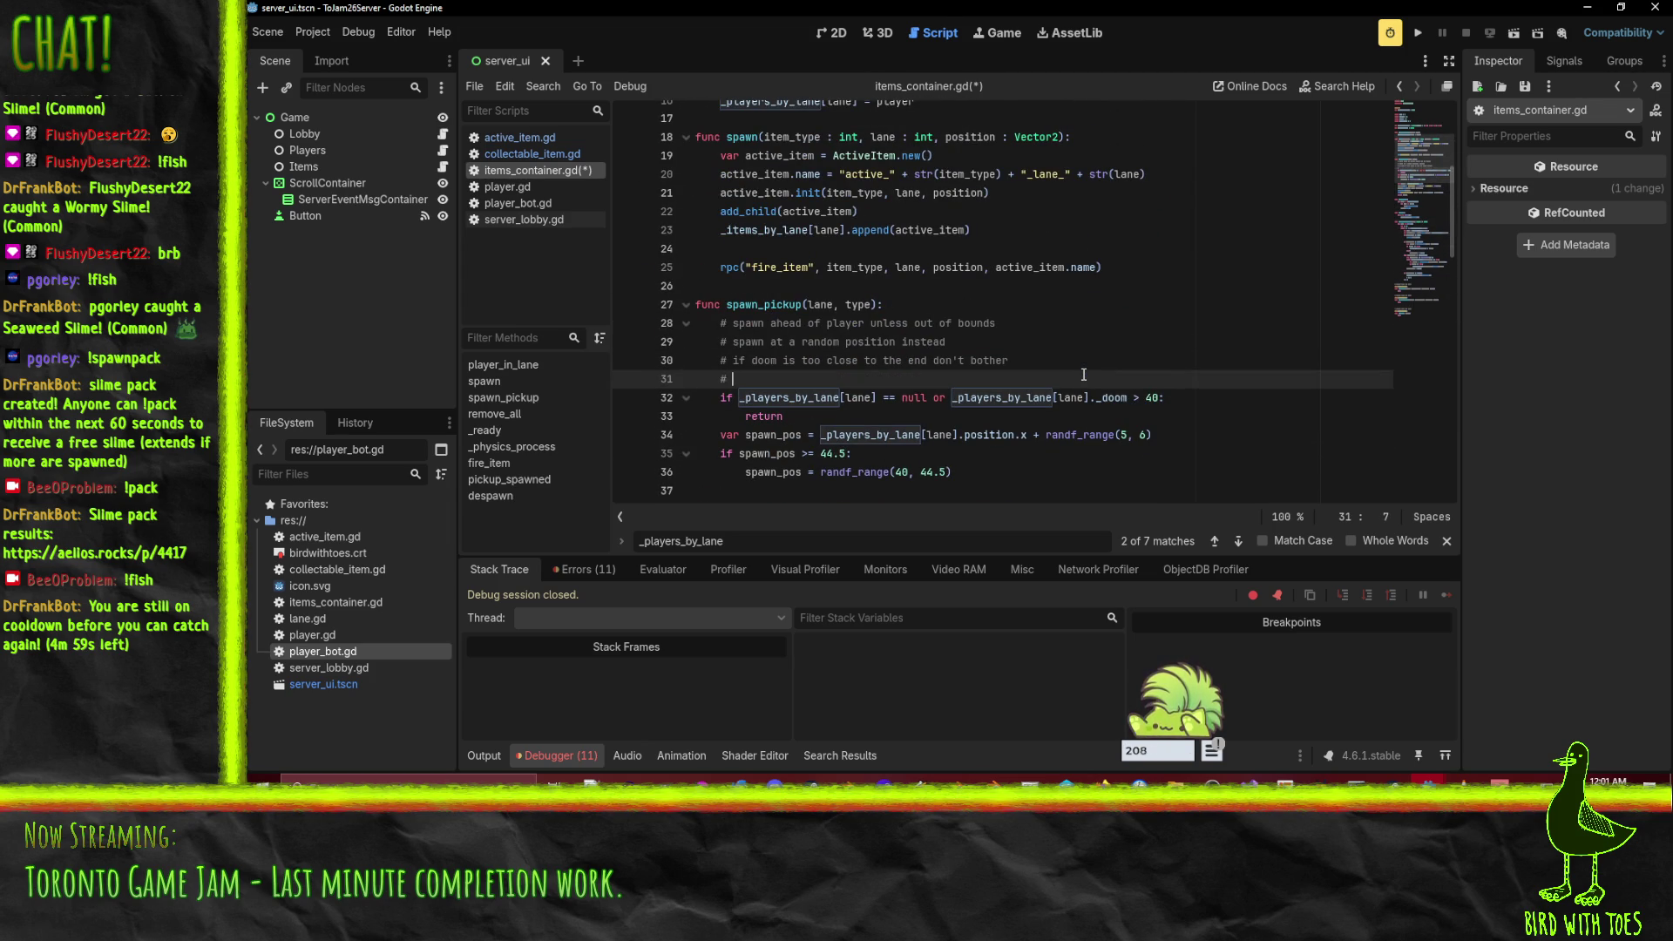
{"action": "type", "text": "O: spawn in"}
{"action": "type", "text": " different lane"}
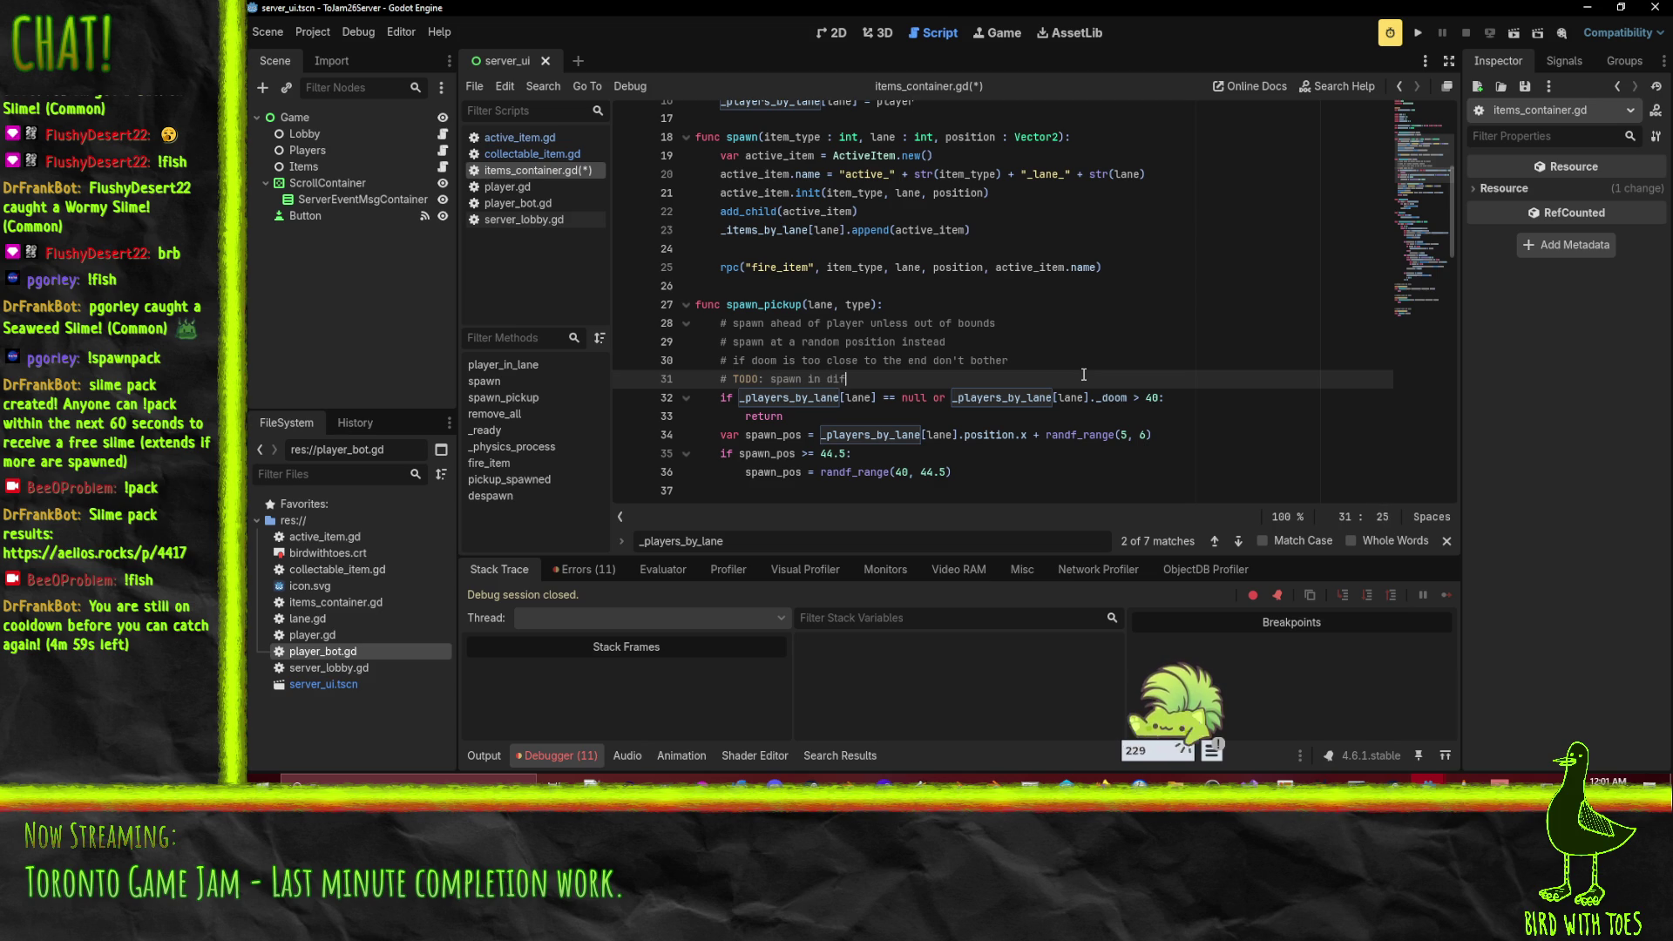
{"action": "type", "text": " than target if pla"}
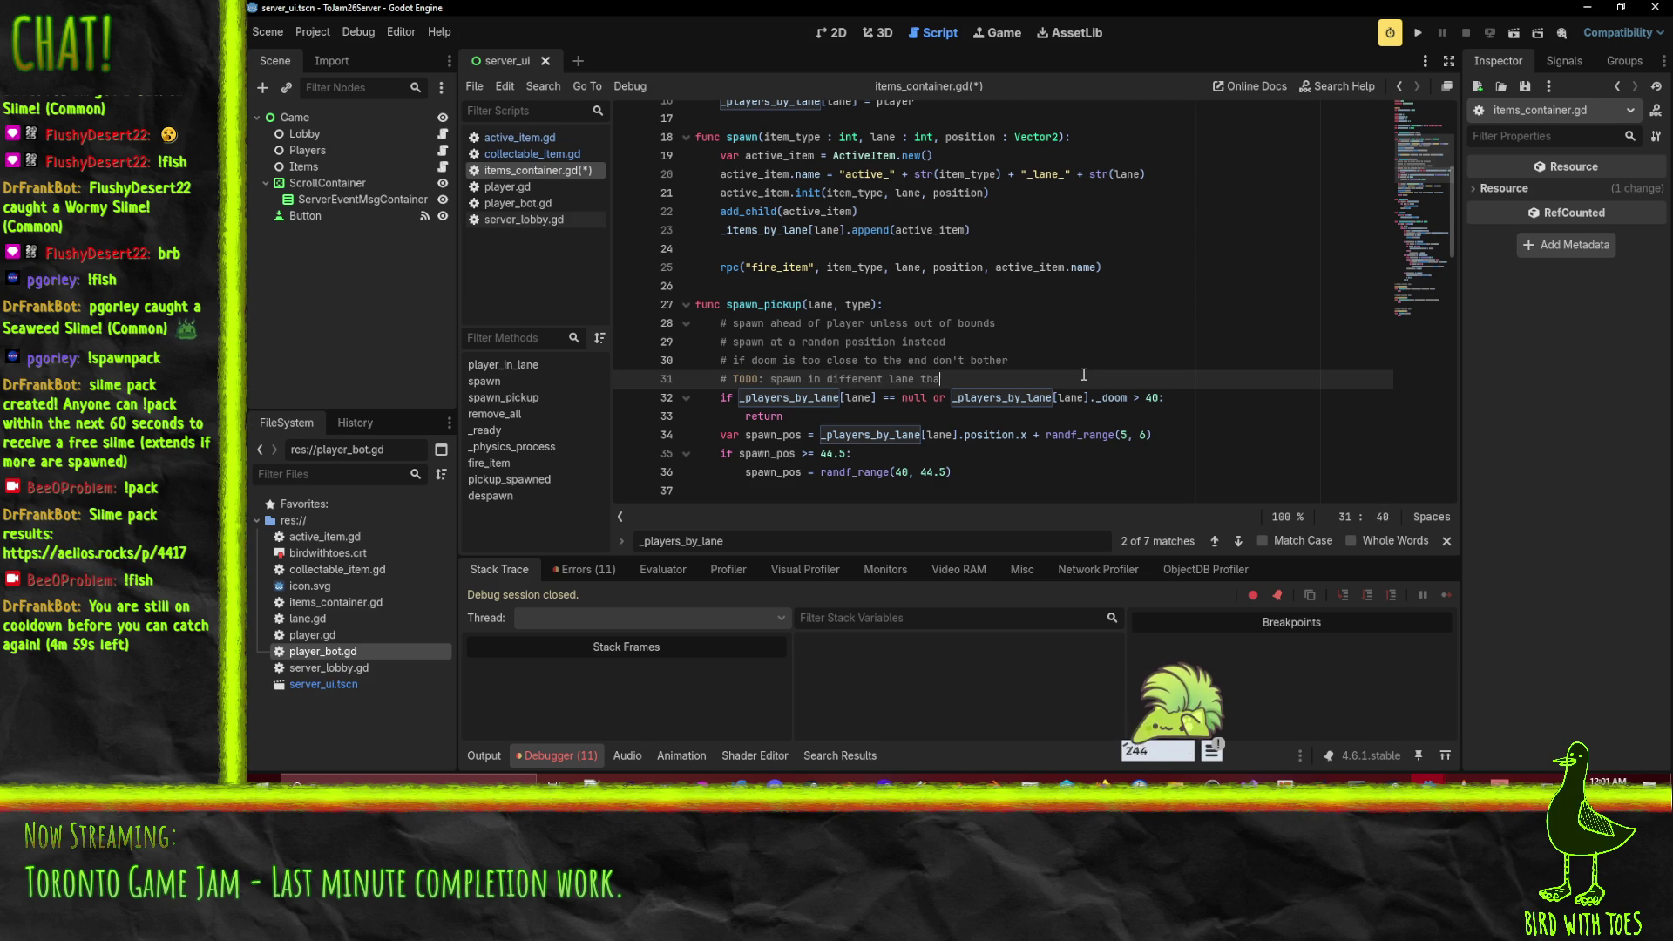
{"action": "type", "text": "yer is n"}
{"action": "type", "text": "ull"}
Step: Save items_container.gd and switch to the server_lobby.gd script
{"action": "key", "text": "ctrl+s"}
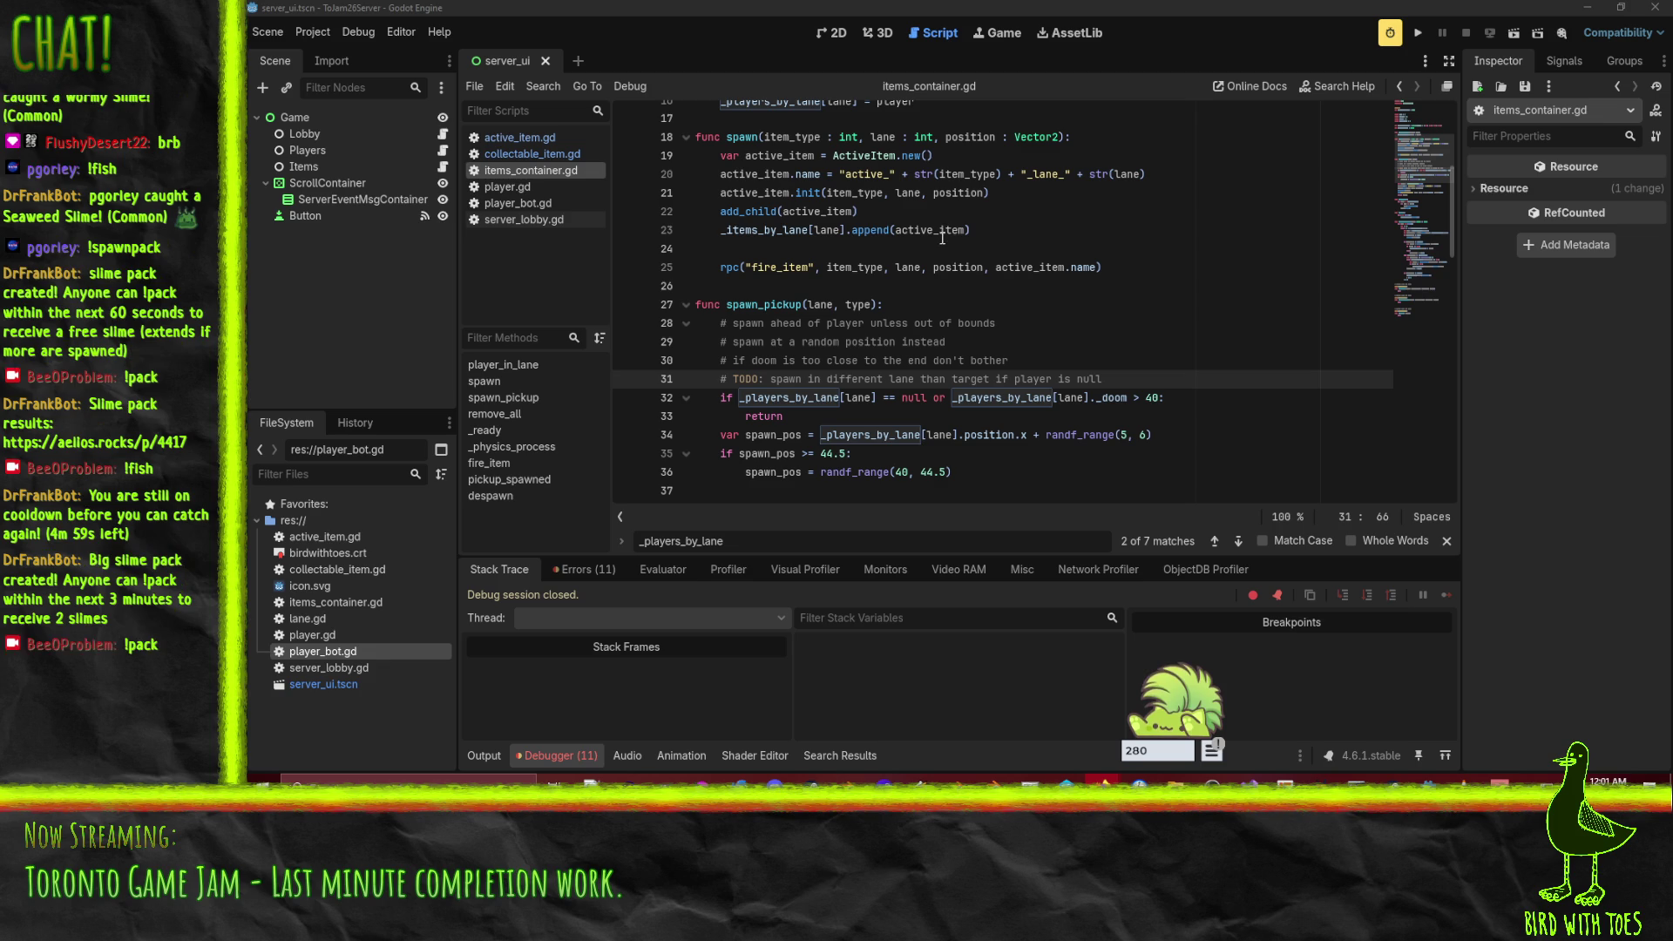
{"action": "left_click", "coordinate": [1099, 266]}
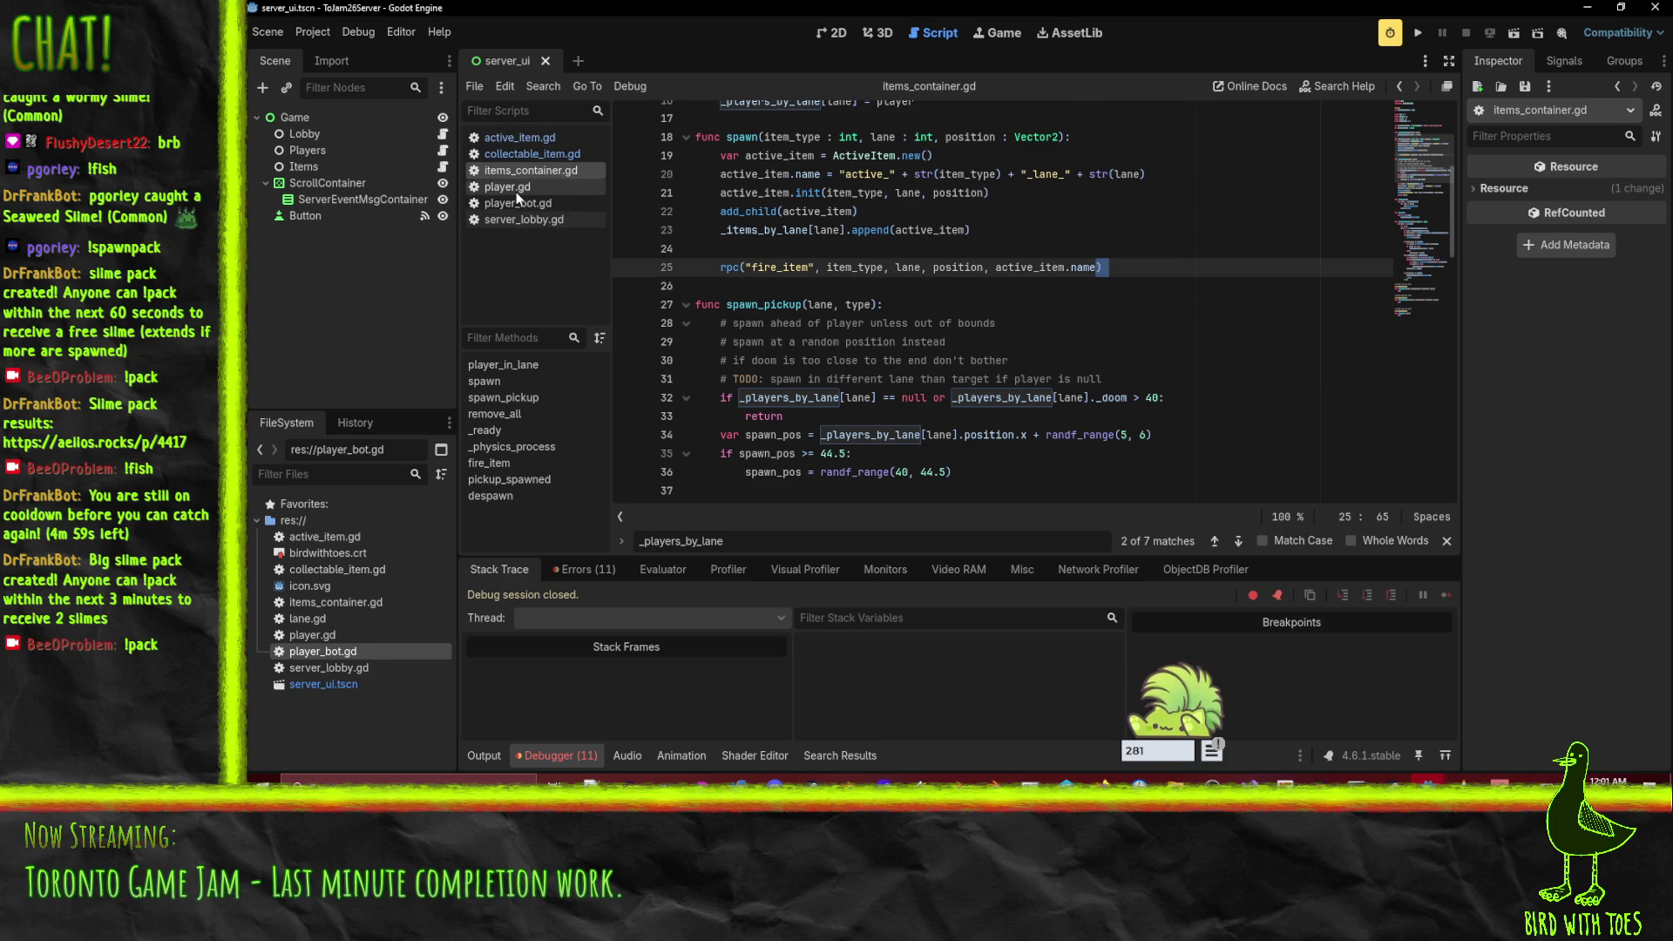
{"action": "left_click", "coordinate": [530, 219]}
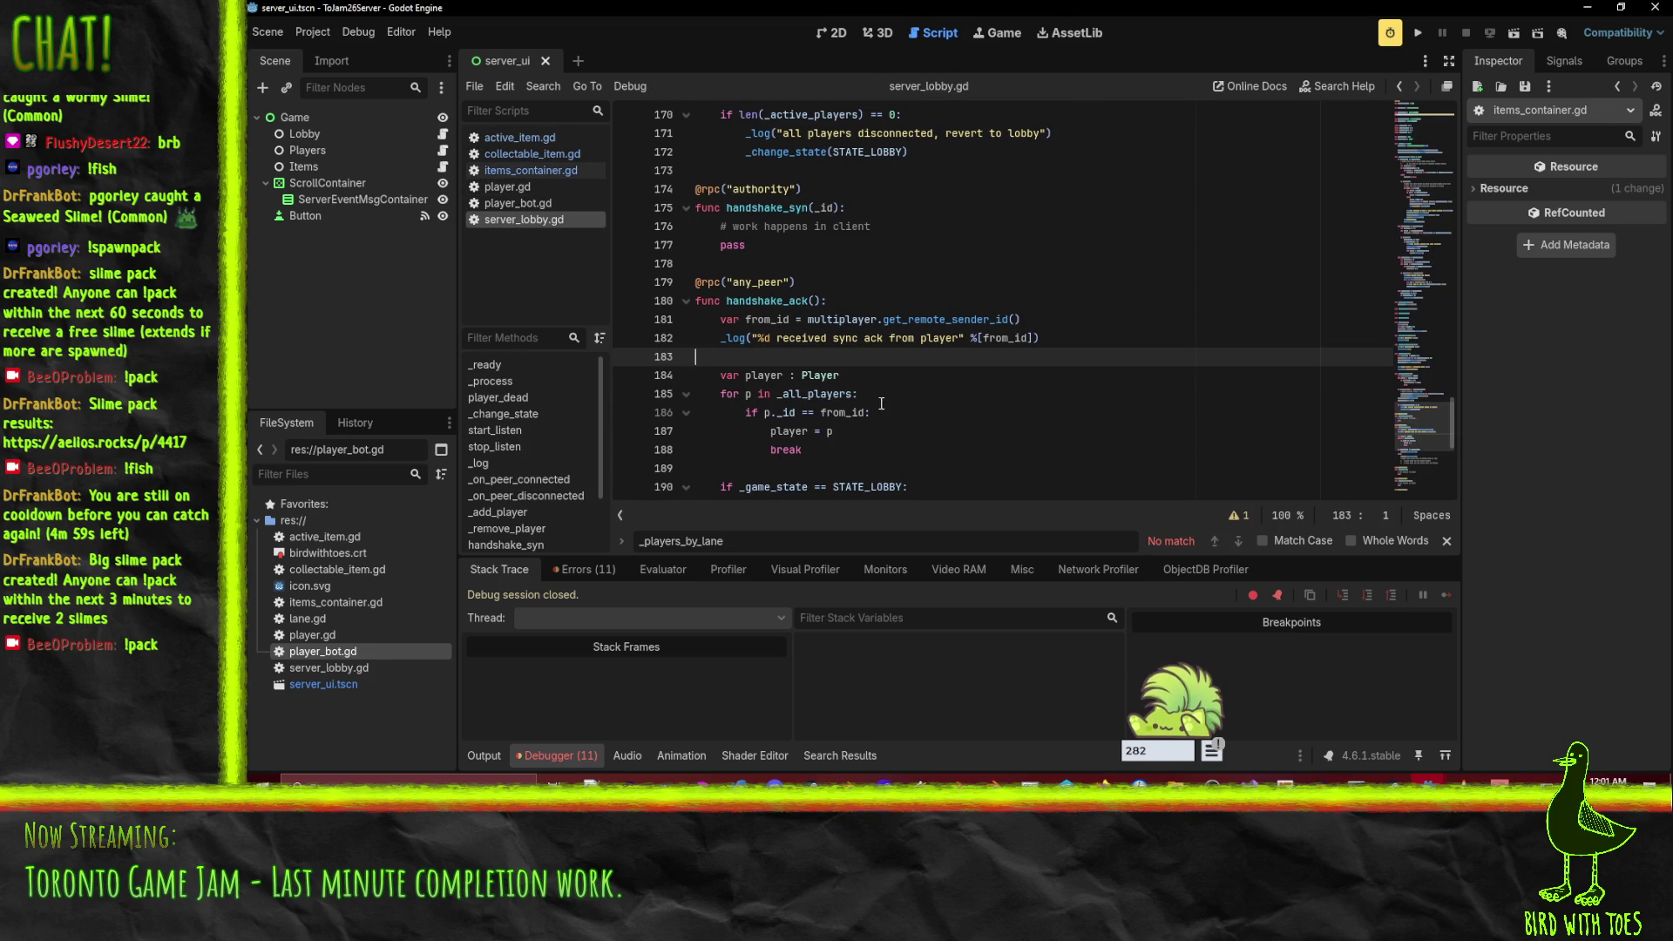
Step: Fix the debugger-flagged erase call in _remove_player to use leaving_player instead of id, and save
{"action": "left_click", "coordinate": [913, 415]}
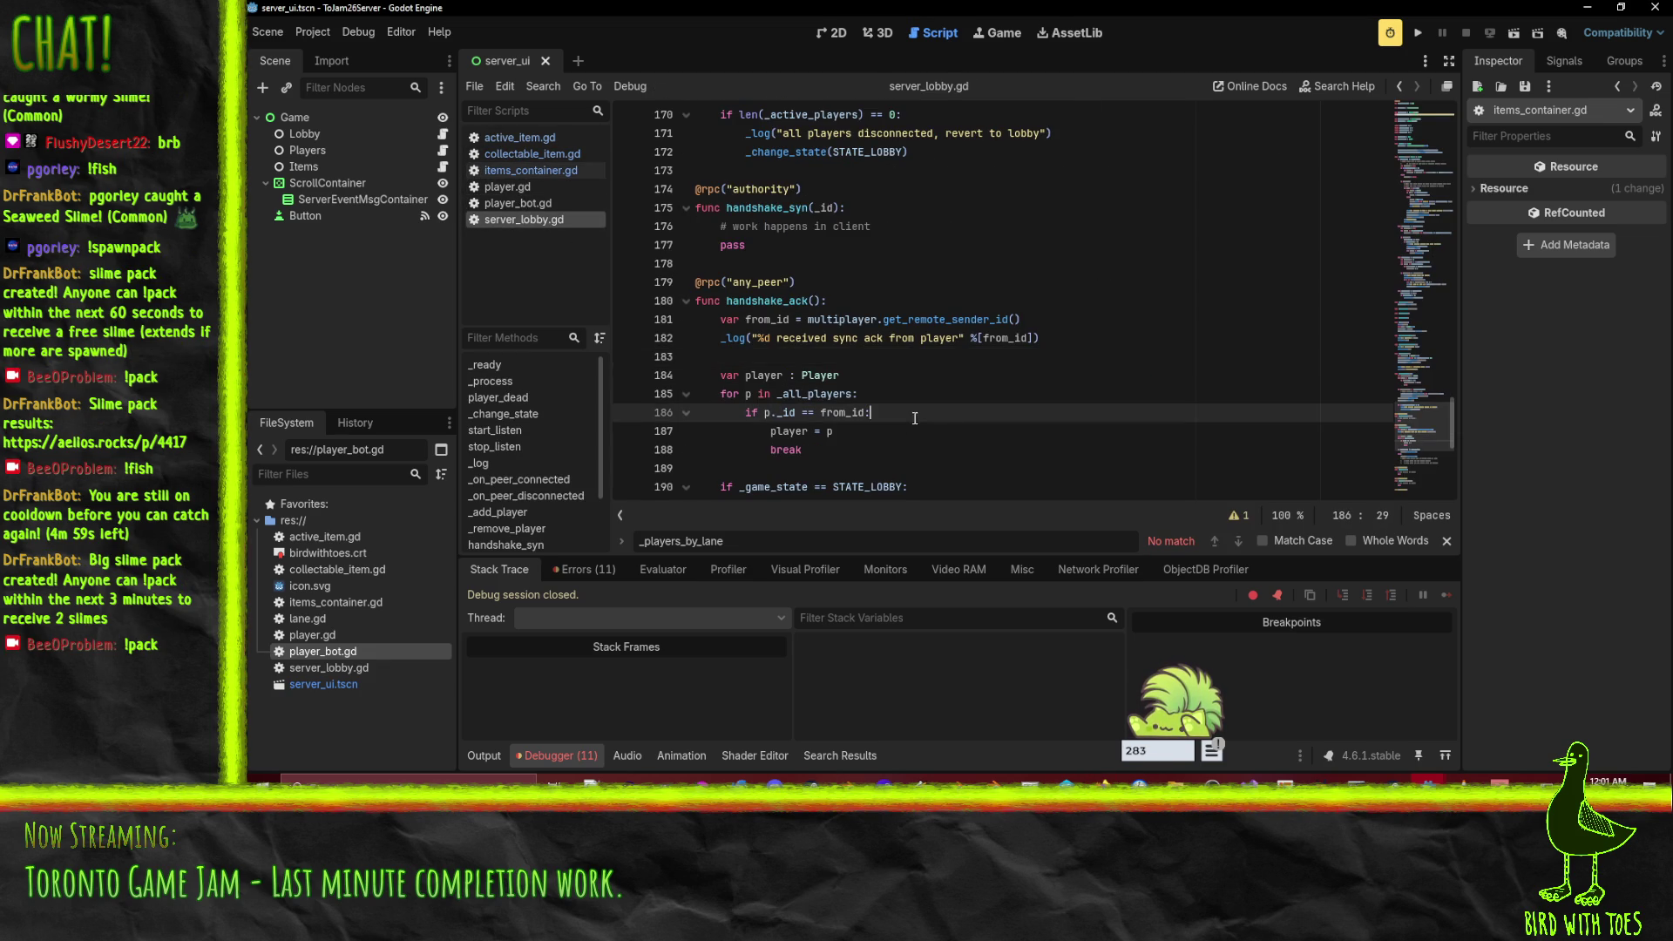
{"action": "left_click", "coordinate": [562, 575]}
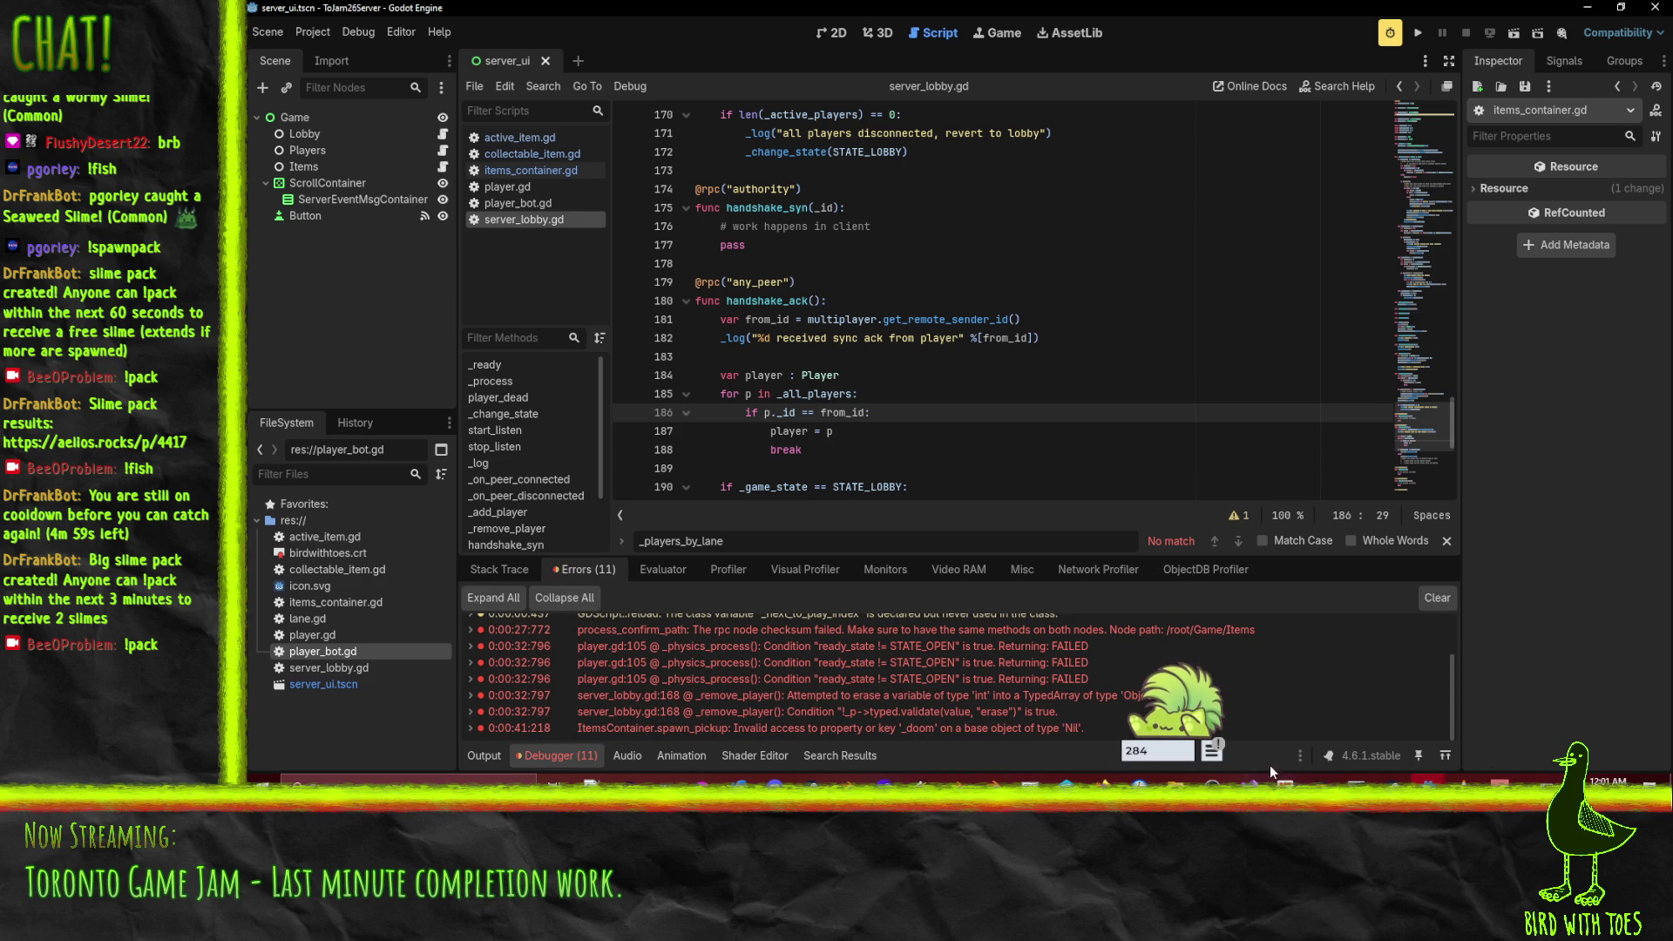
{"action": "left_click", "coordinate": [922, 697]}
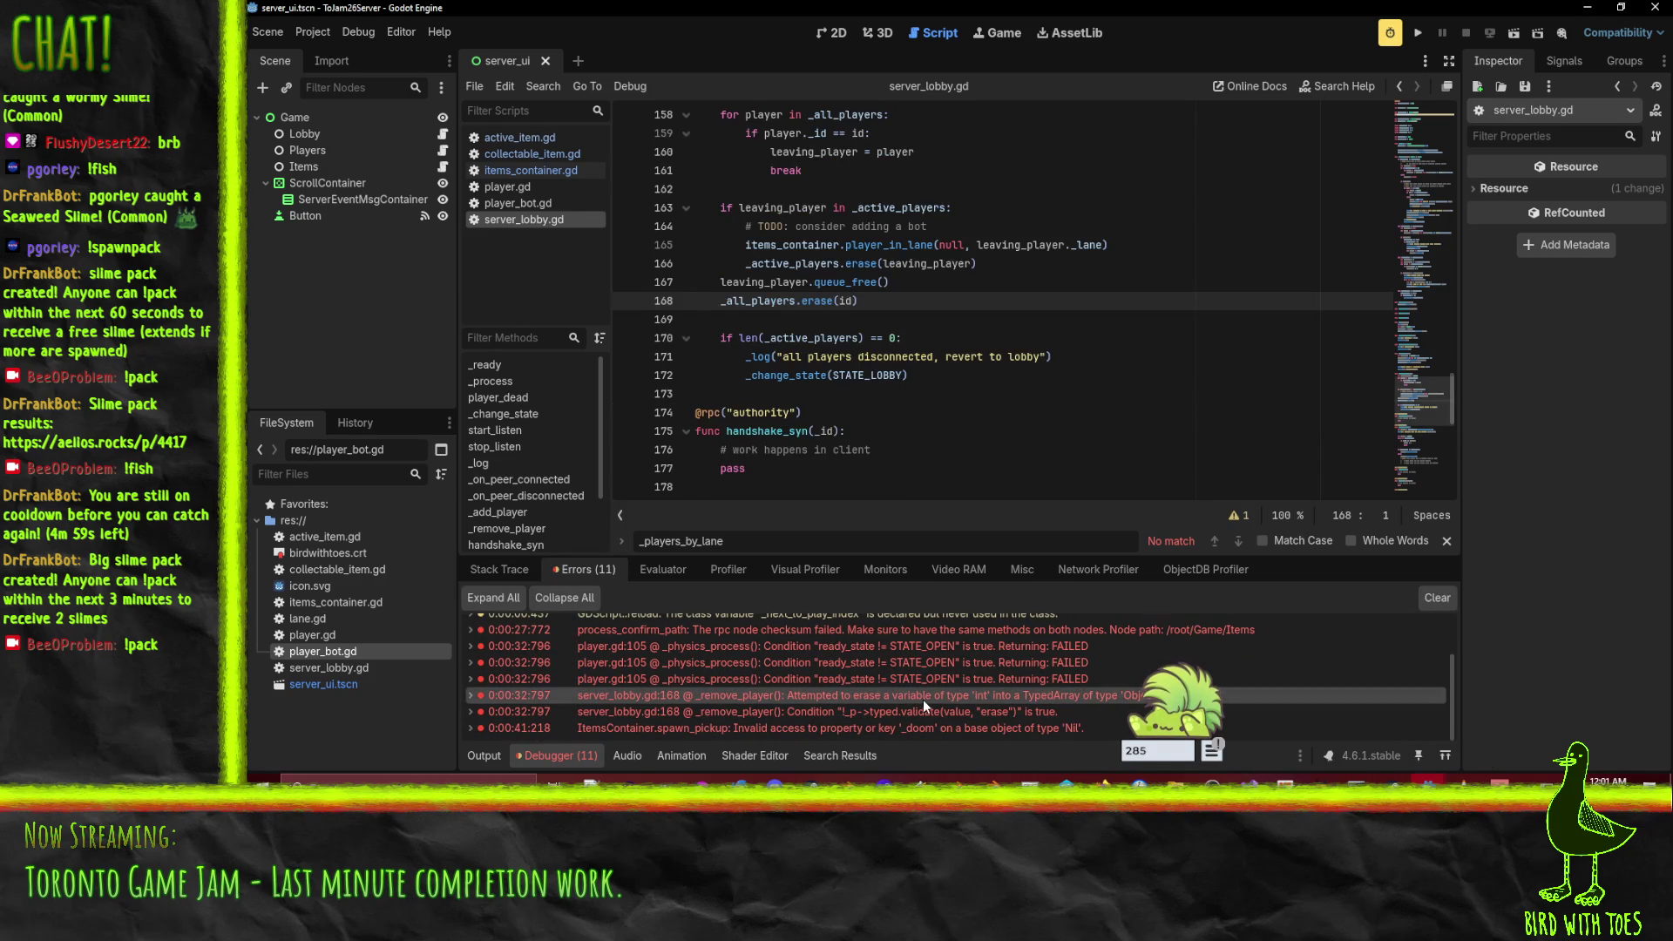
{"action": "scroll", "coordinate": [884, 418], "scroll_direction": "up", "scroll_amount": 2}
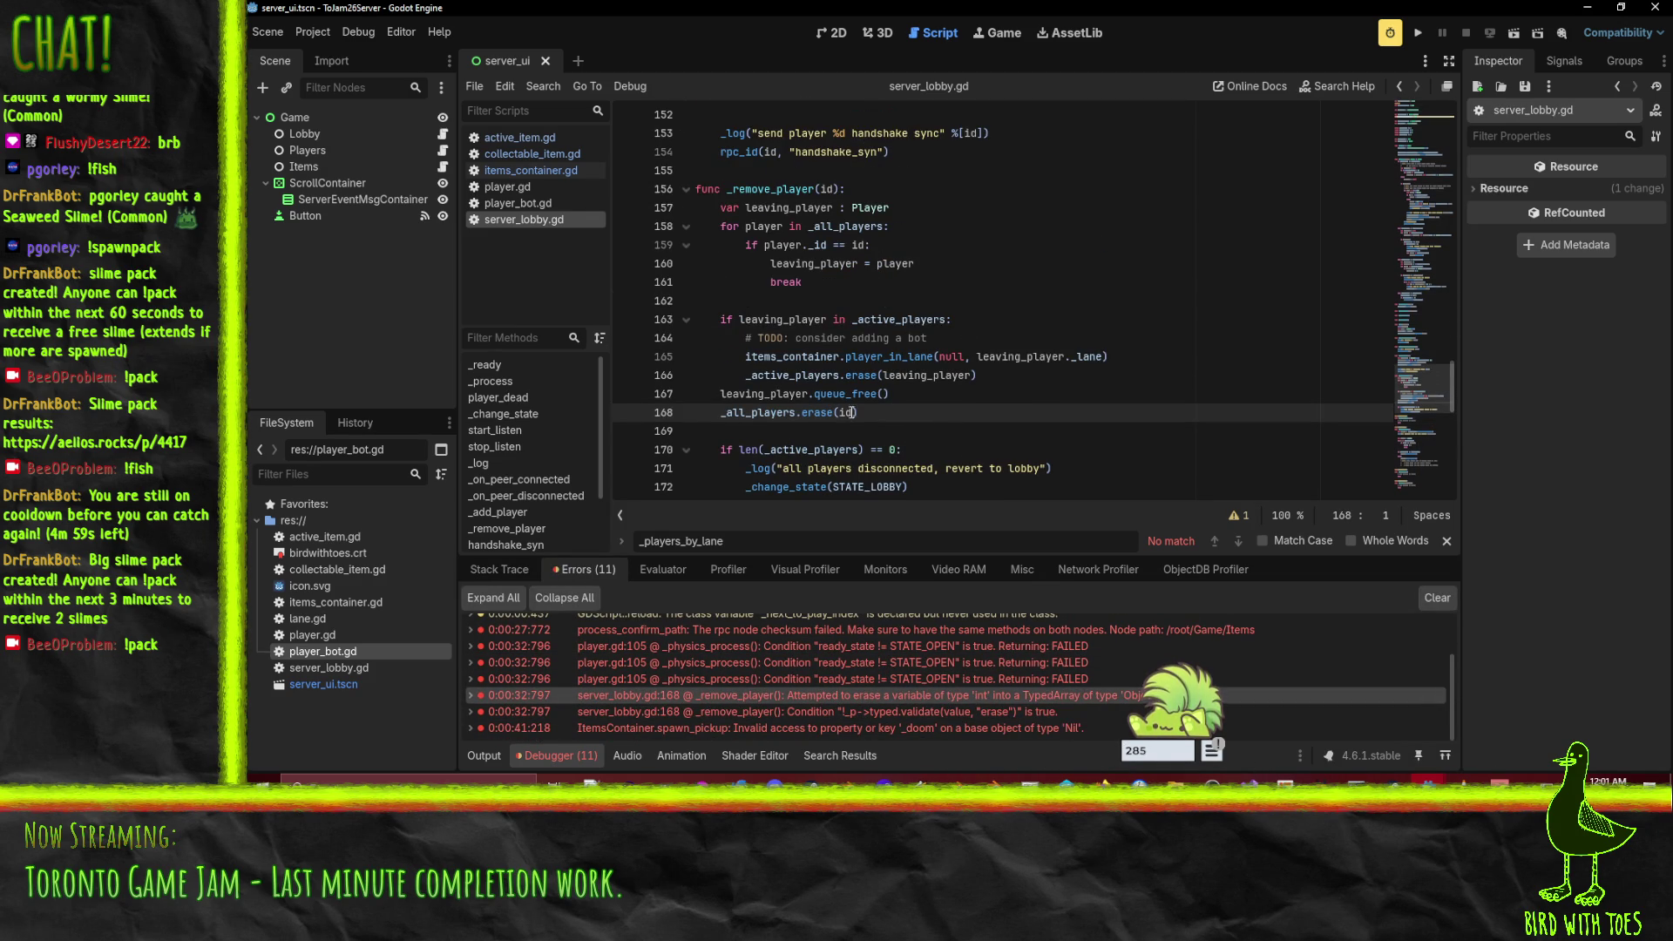
{"action": "double_click", "coordinate": [790, 394]}
{"action": "key", "text": "ctrl+c"}
{"action": "double_click", "coordinate": [843, 412]}
{"action": "key", "text": "ctrl+v"}
{"action": "left_click", "coordinate": [1065, 393]}
{"action": "key", "text": "ctrl+s"}
Step: Review the _active_players uses and the player_in_lane call around the edited erase line
{"action": "left_click", "coordinate": [993, 407]}
{"action": "left_click", "coordinate": [1141, 356]}
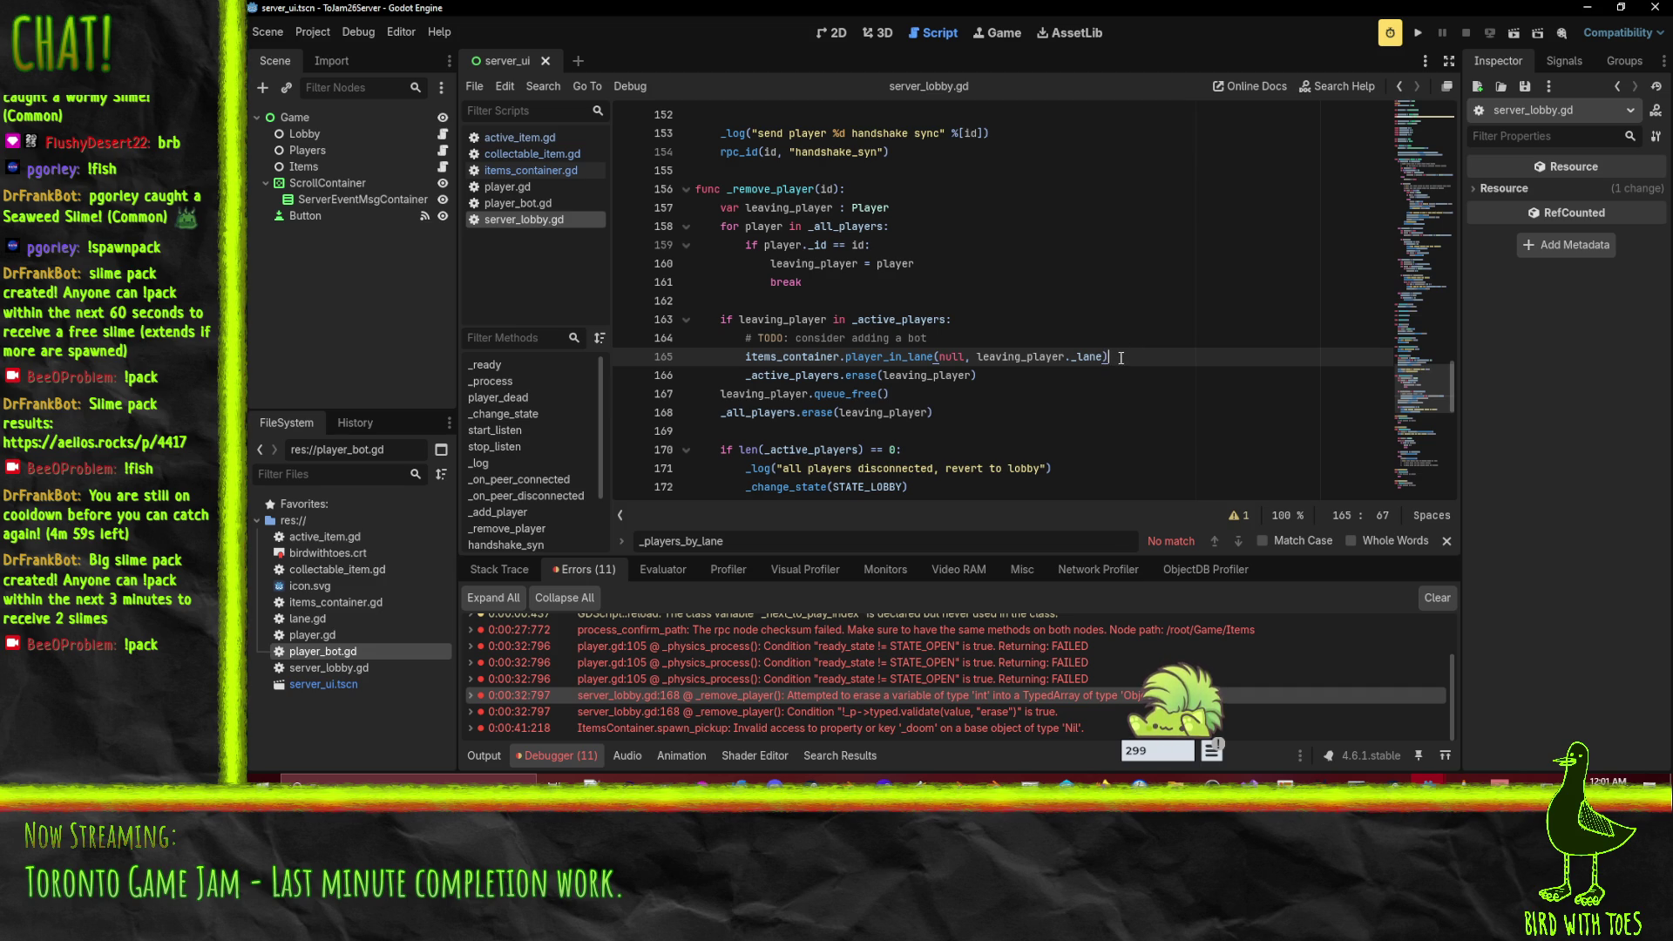
{"action": "left_click", "coordinate": [961, 425]}
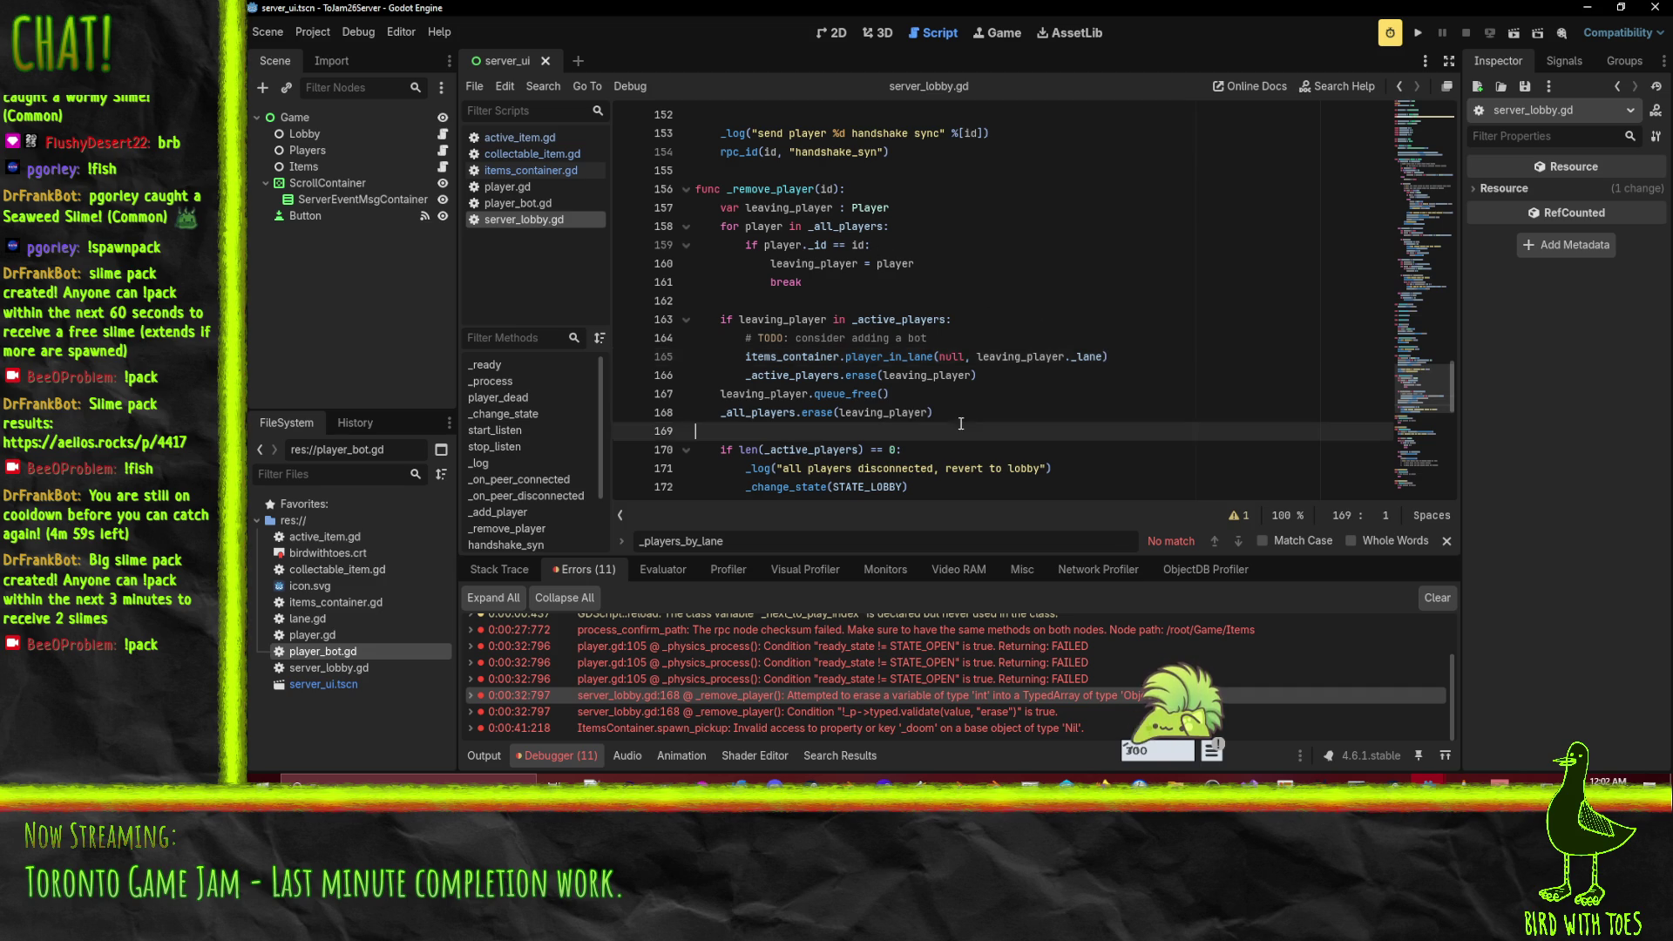
{"action": "double_click", "coordinate": [759, 375]}
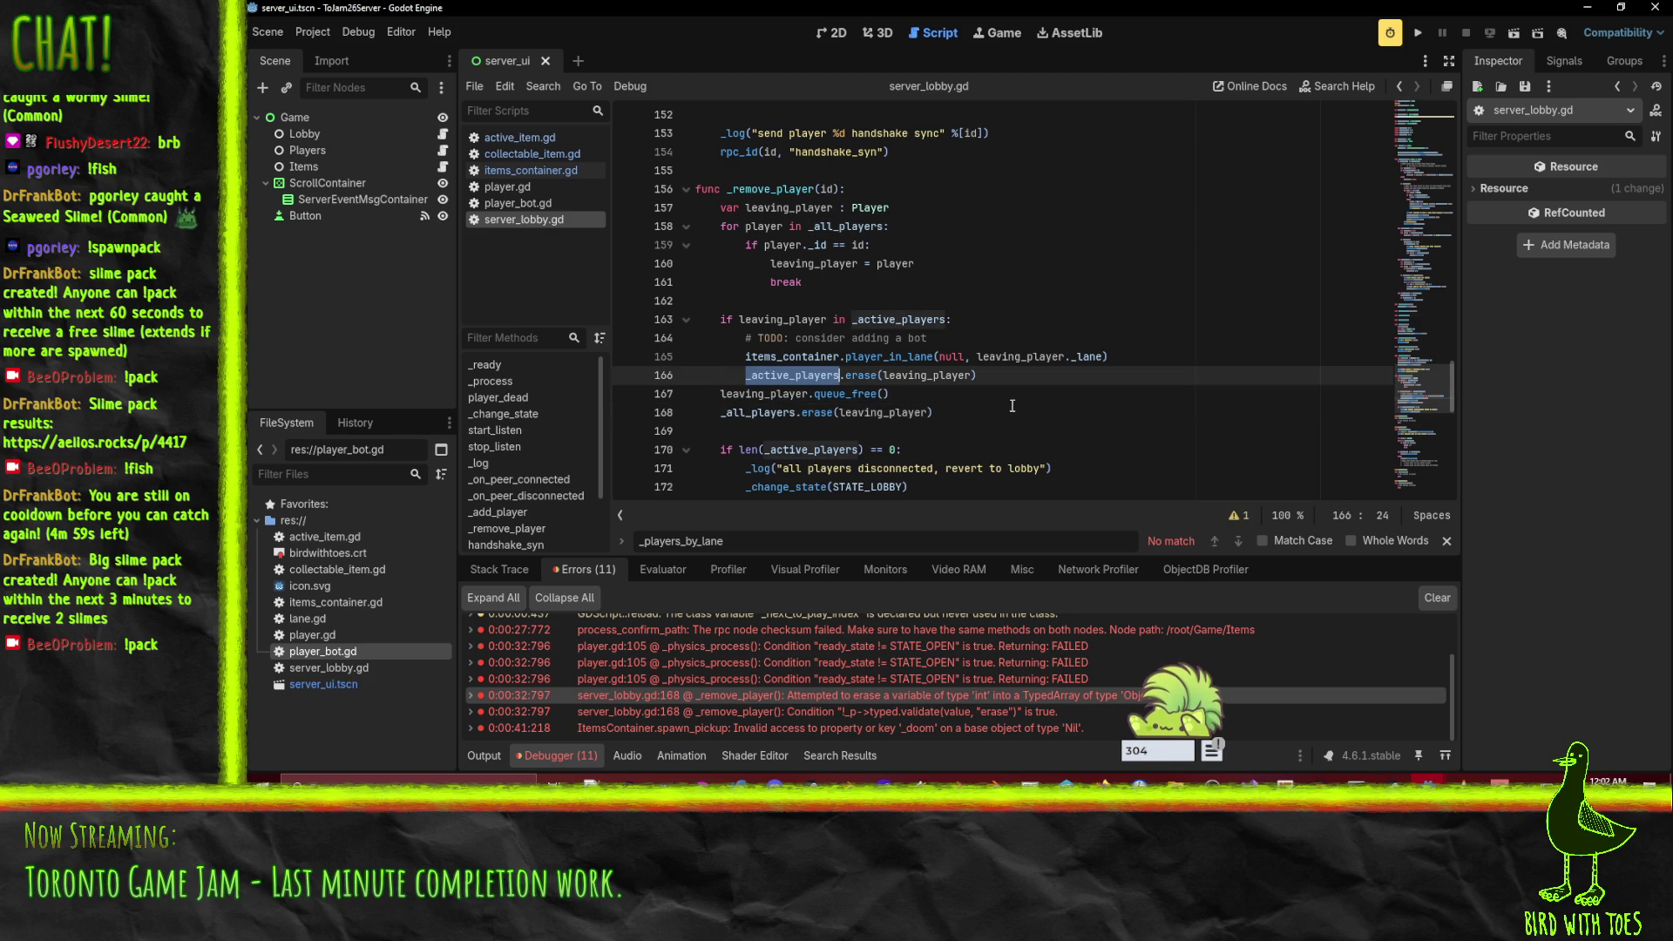
{"action": "left_click", "coordinate": [997, 372]}
{"action": "scroll", "coordinate": [998, 372], "scroll_direction": "up", "scroll_amount": 1}
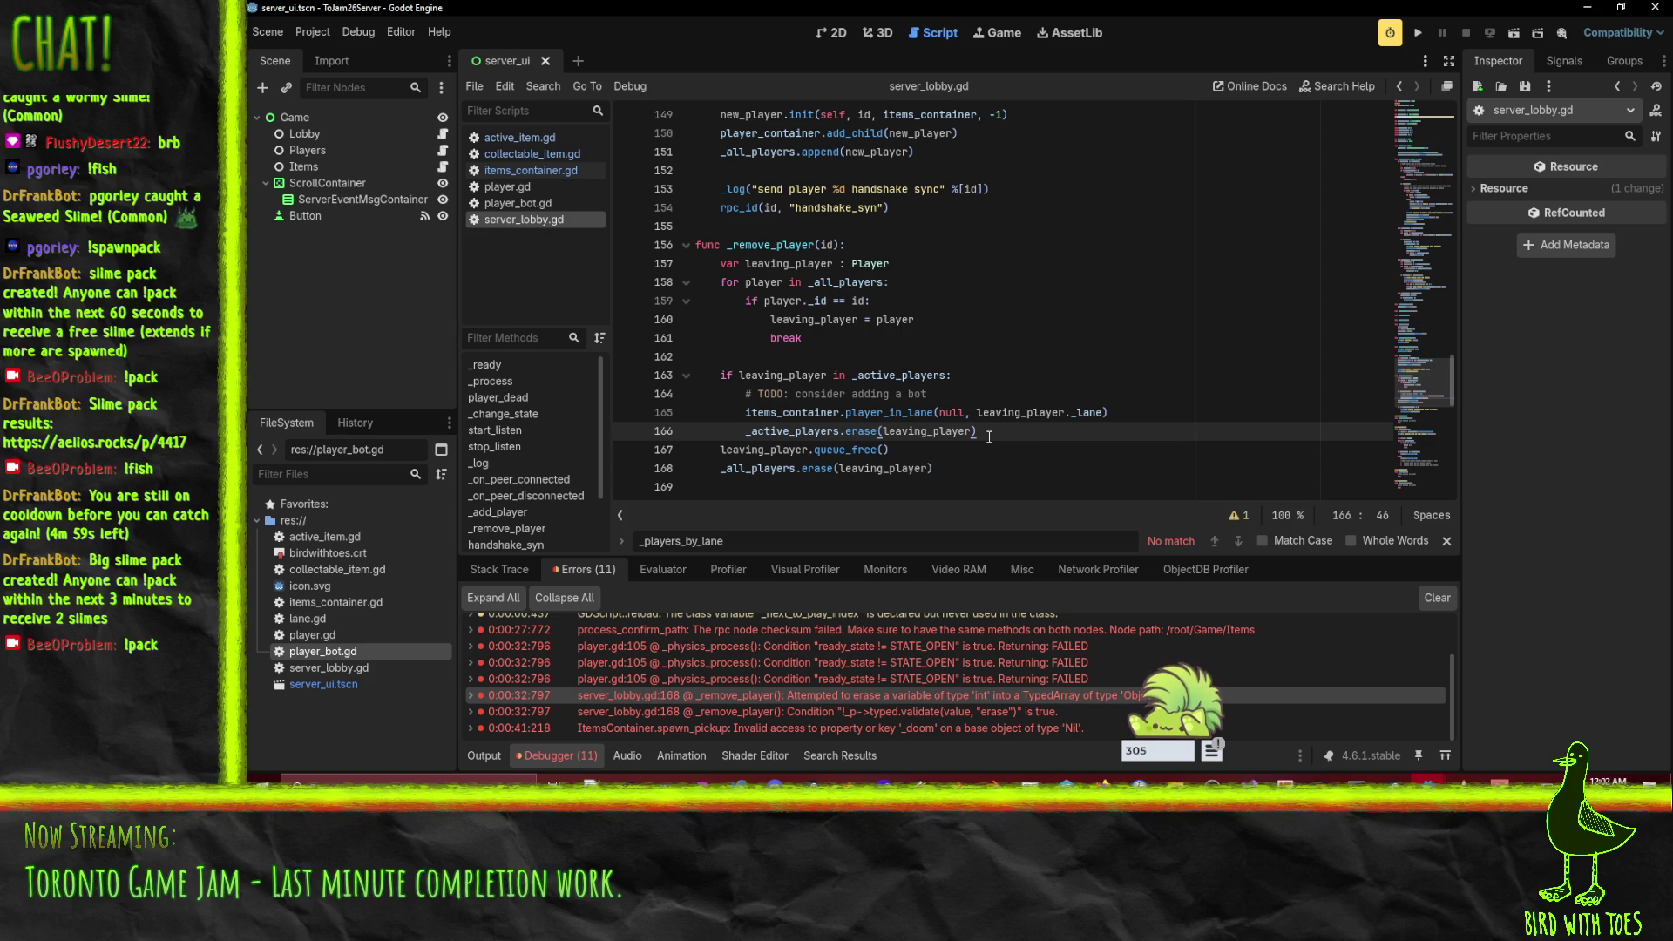
{"action": "left_click", "coordinate": [1176, 415]}
{"action": "left_click", "coordinate": [983, 470]}
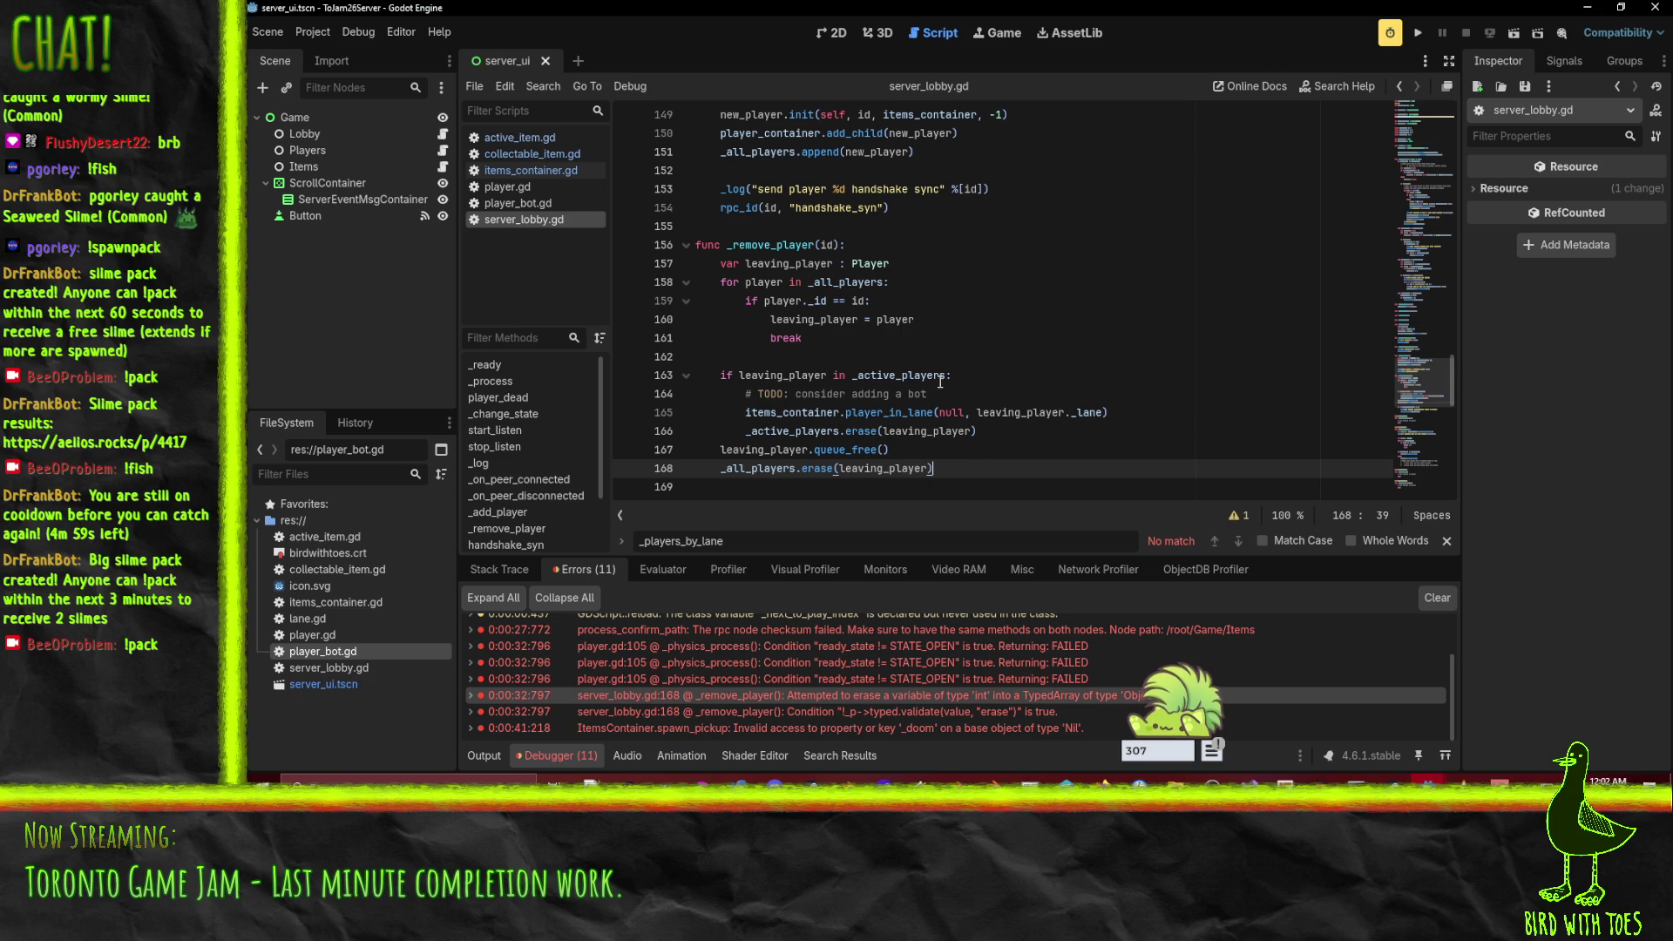
Step: Switch to the lobby_and_title client project window from the taskbar
{"action": "mouse_move", "coordinate": [940, 381]}
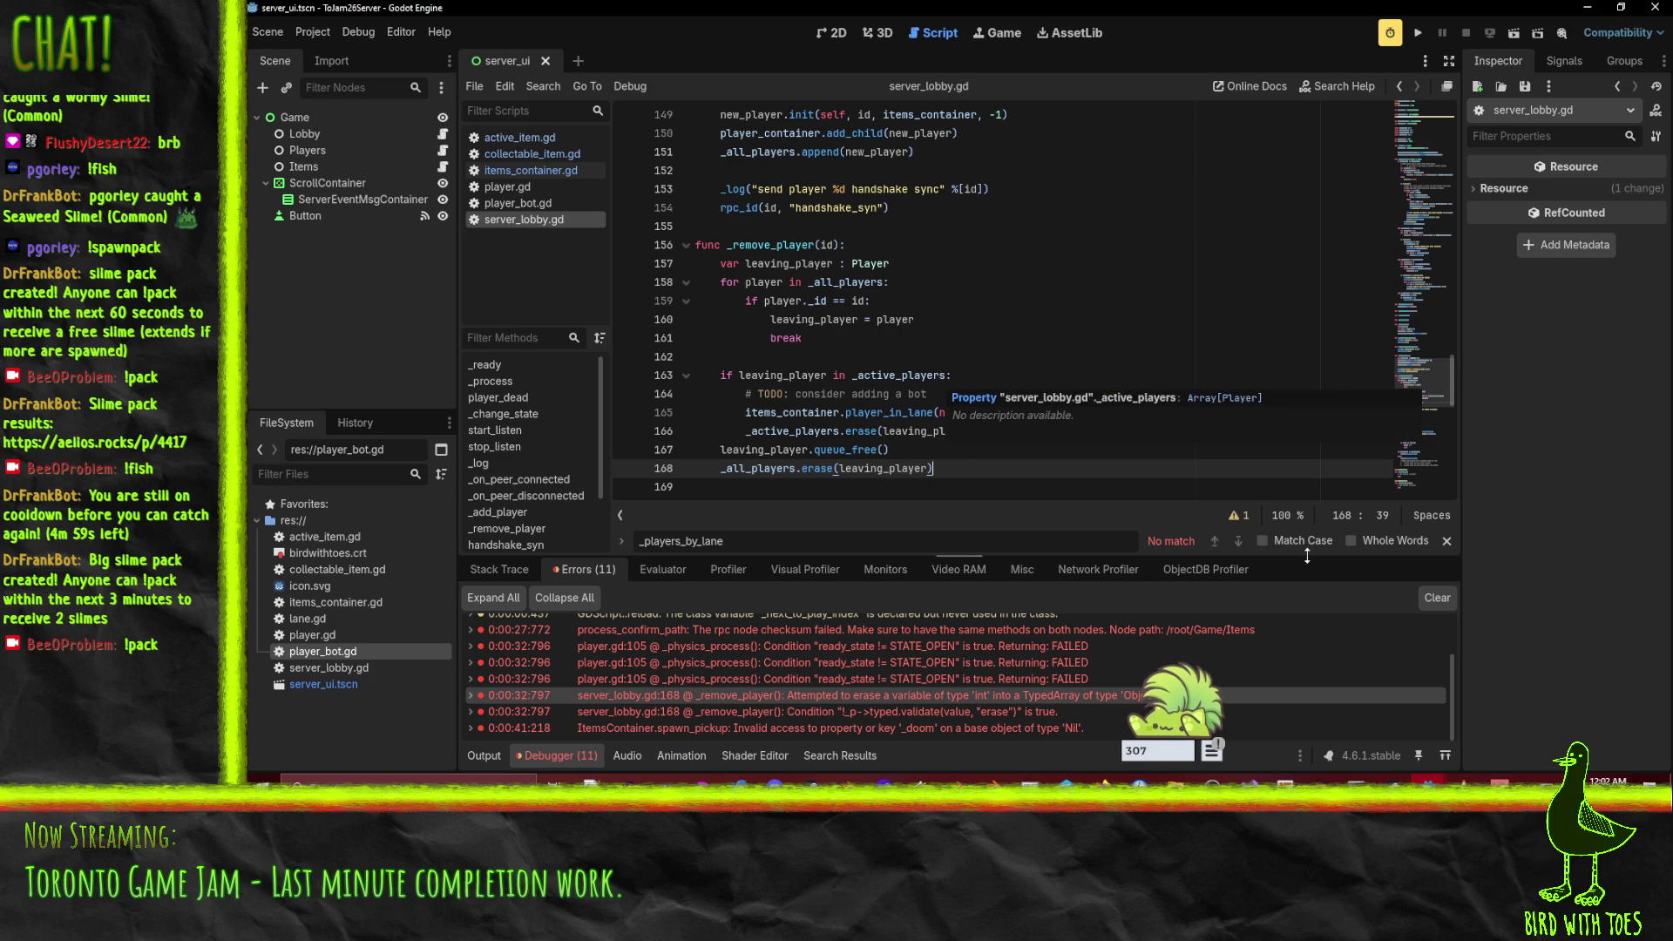
{"action": "mouse_move", "coordinate": [1446, 778]}
{"action": "left_click", "coordinate": [1511, 754]}
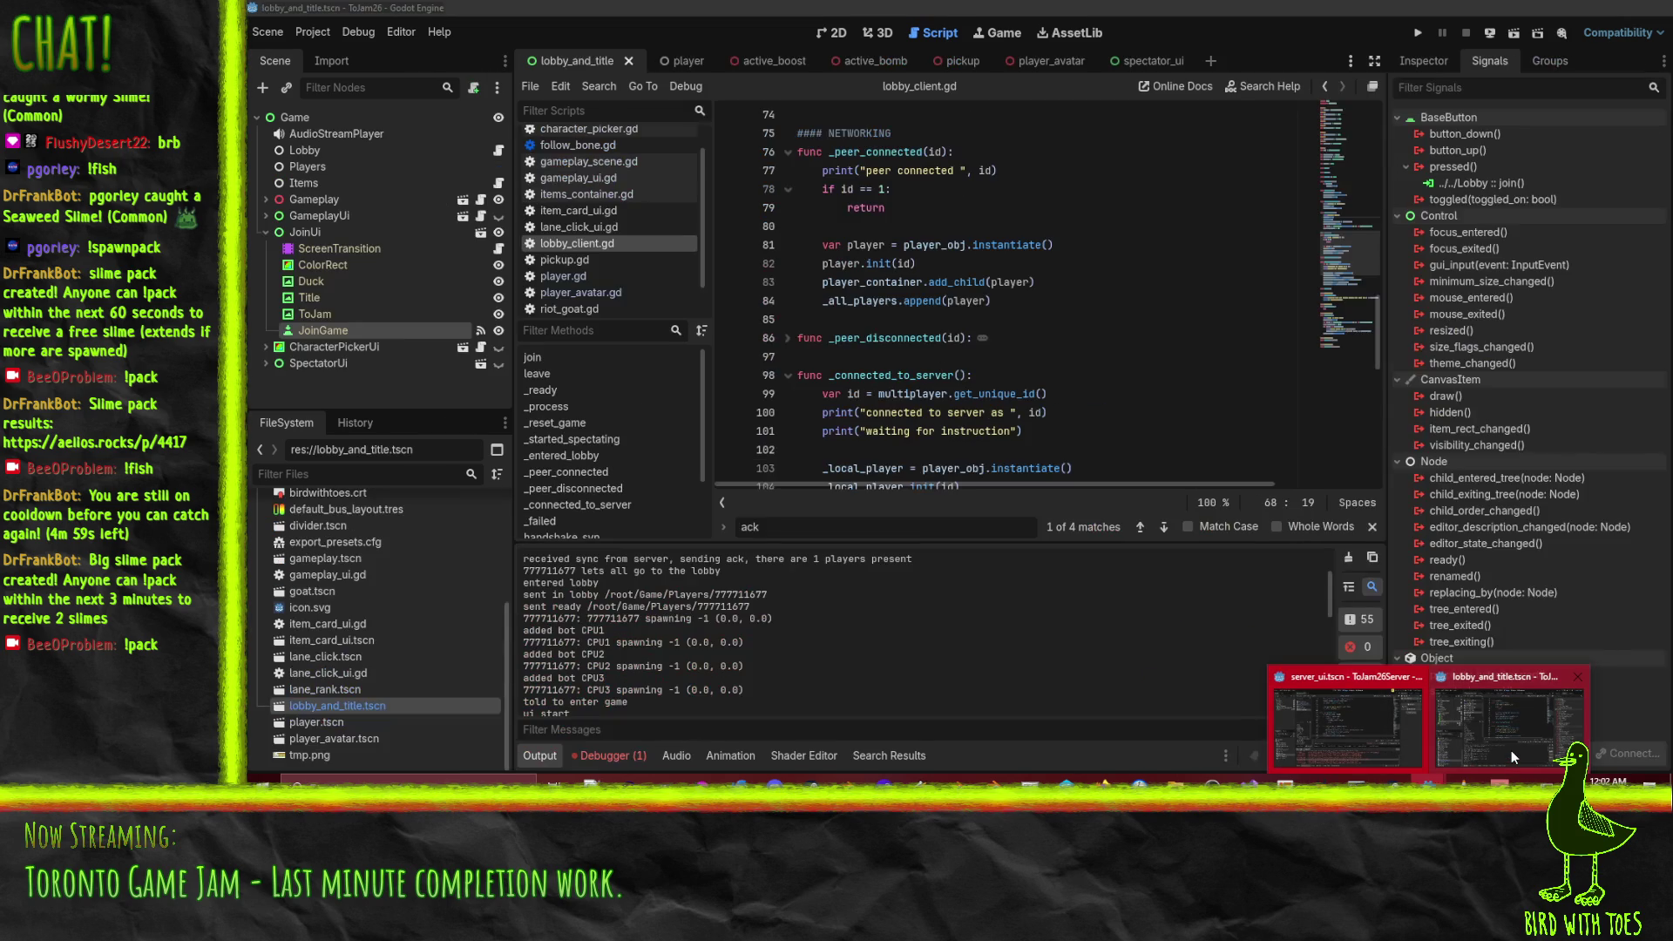
Step: Check the client project's list of debugger errors
{"action": "left_click", "coordinate": [1342, 746]}
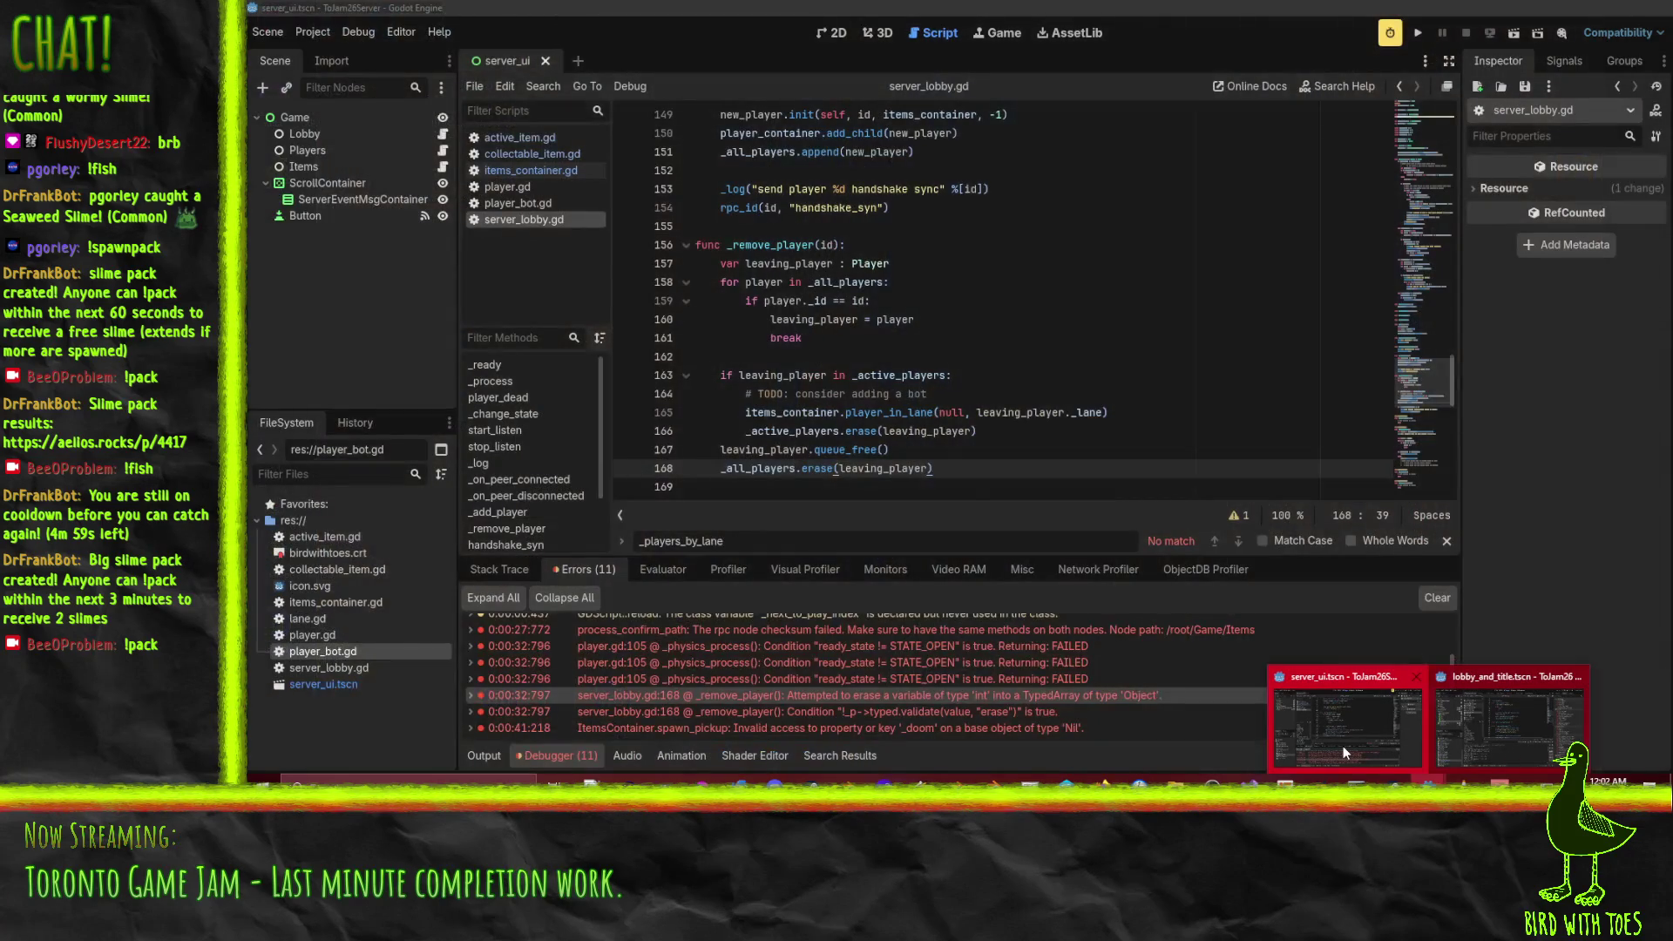
{"action": "mouse_move", "coordinate": [1588, 755]}
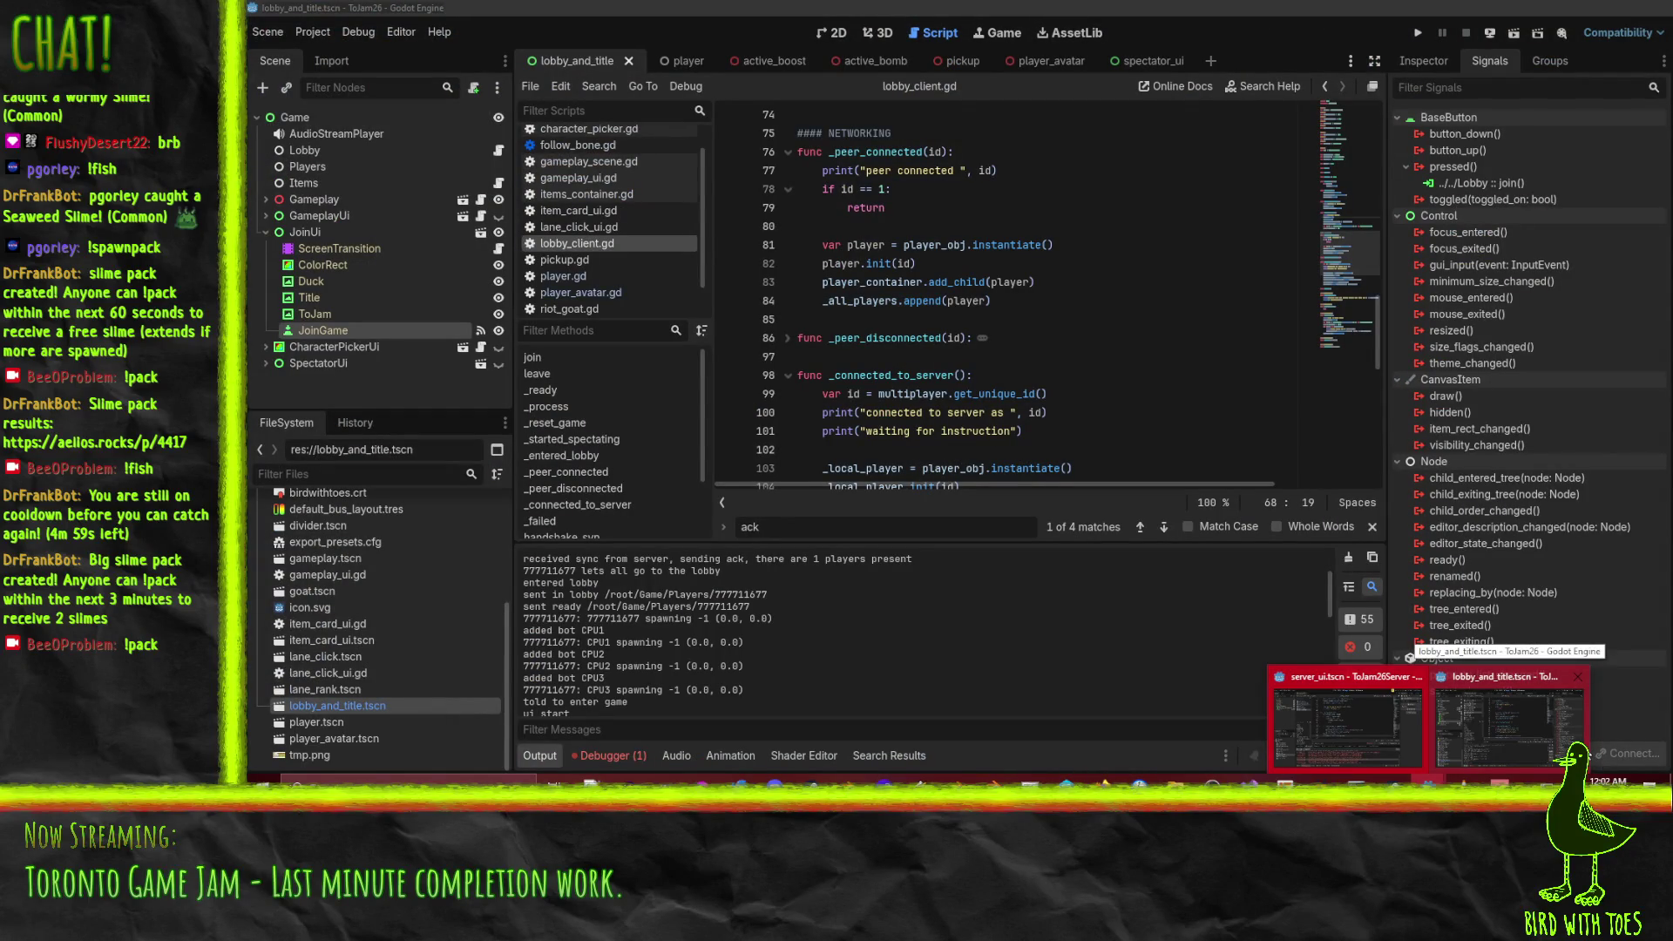
{"action": "left_click", "coordinate": [609, 756]}
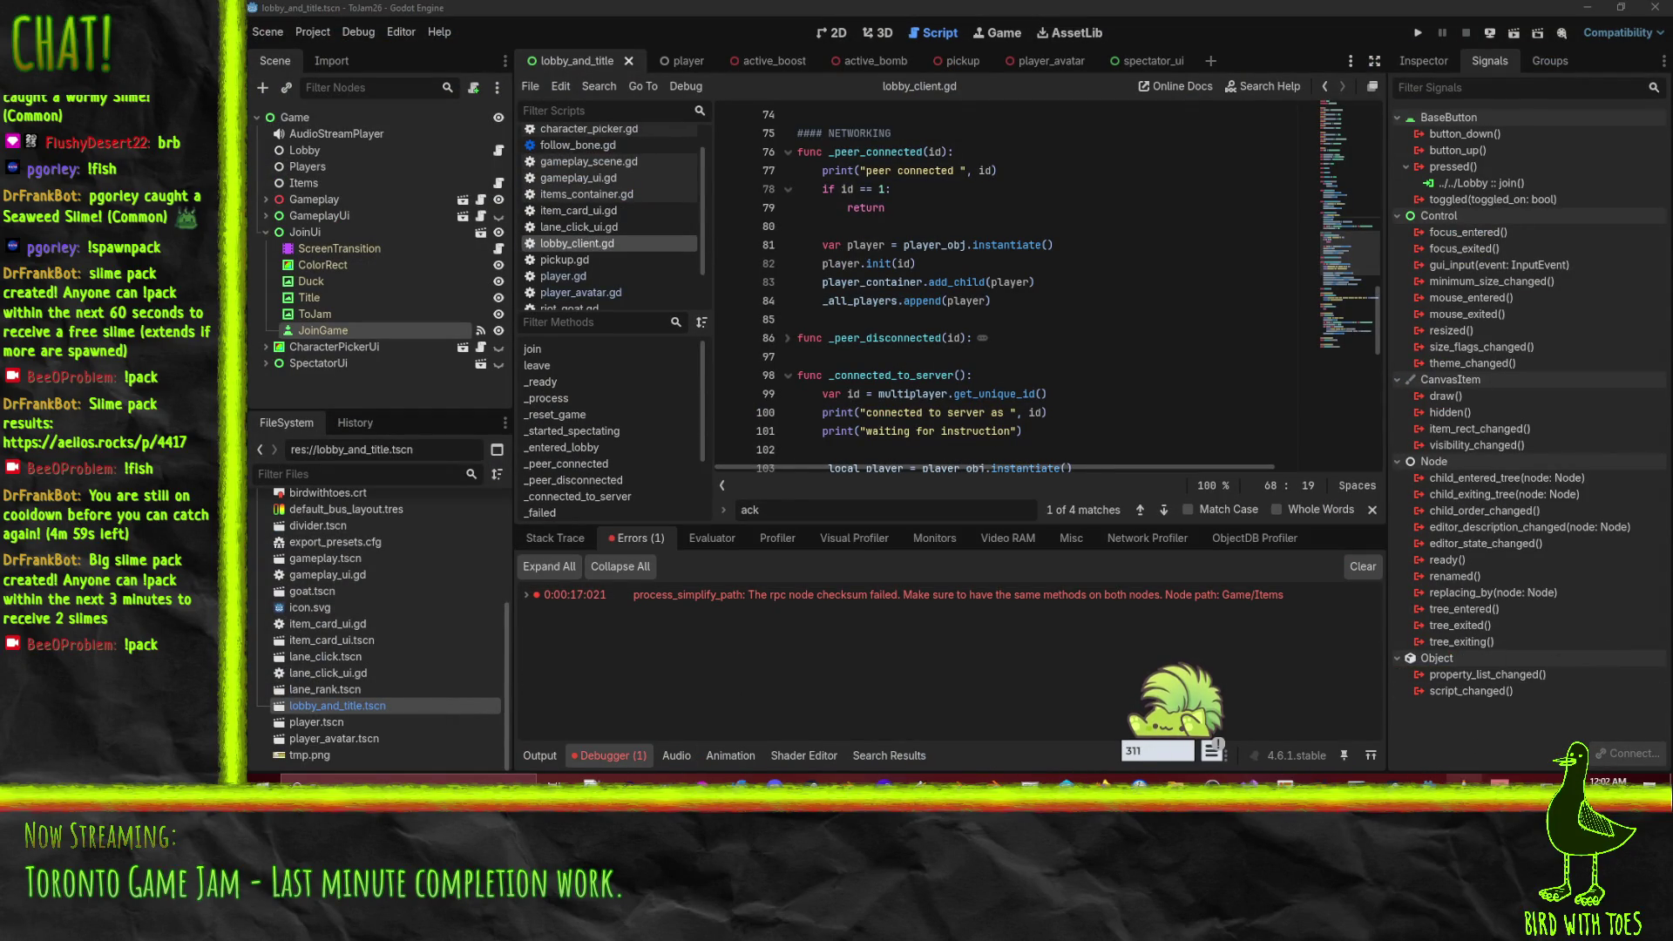
Step: Run the server project, then run the client game
{"action": "left_click", "coordinate": [1288, 716]}
{"action": "left_click", "coordinate": [1264, 263]}
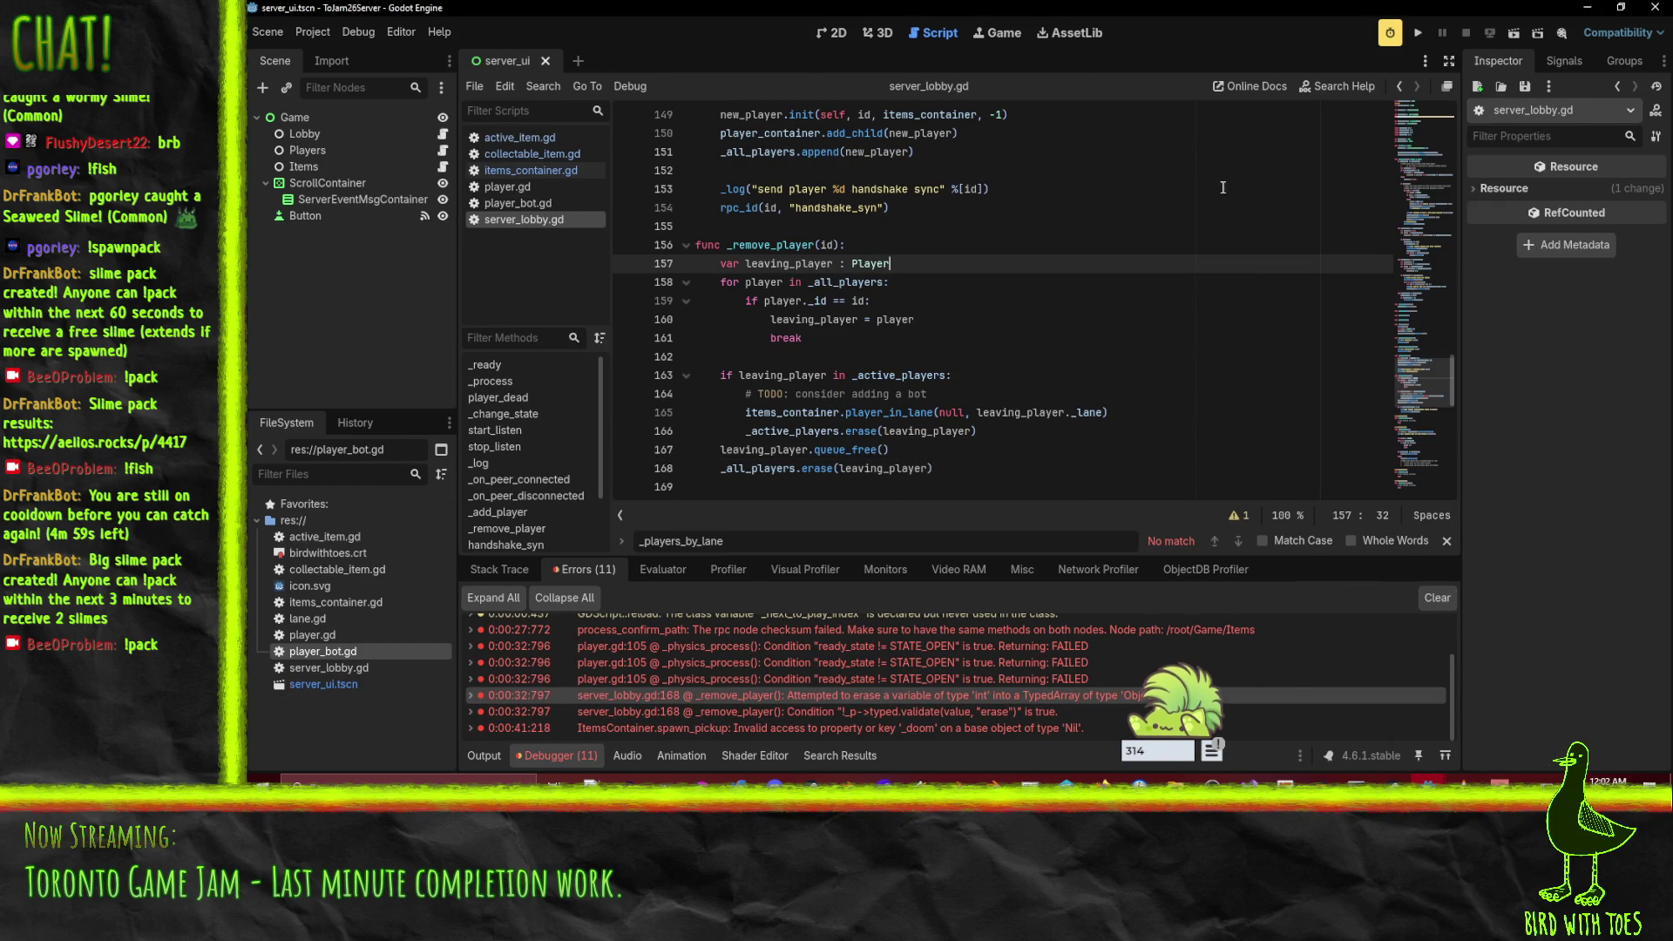
{"action": "left_click", "coordinate": [1422, 35]}
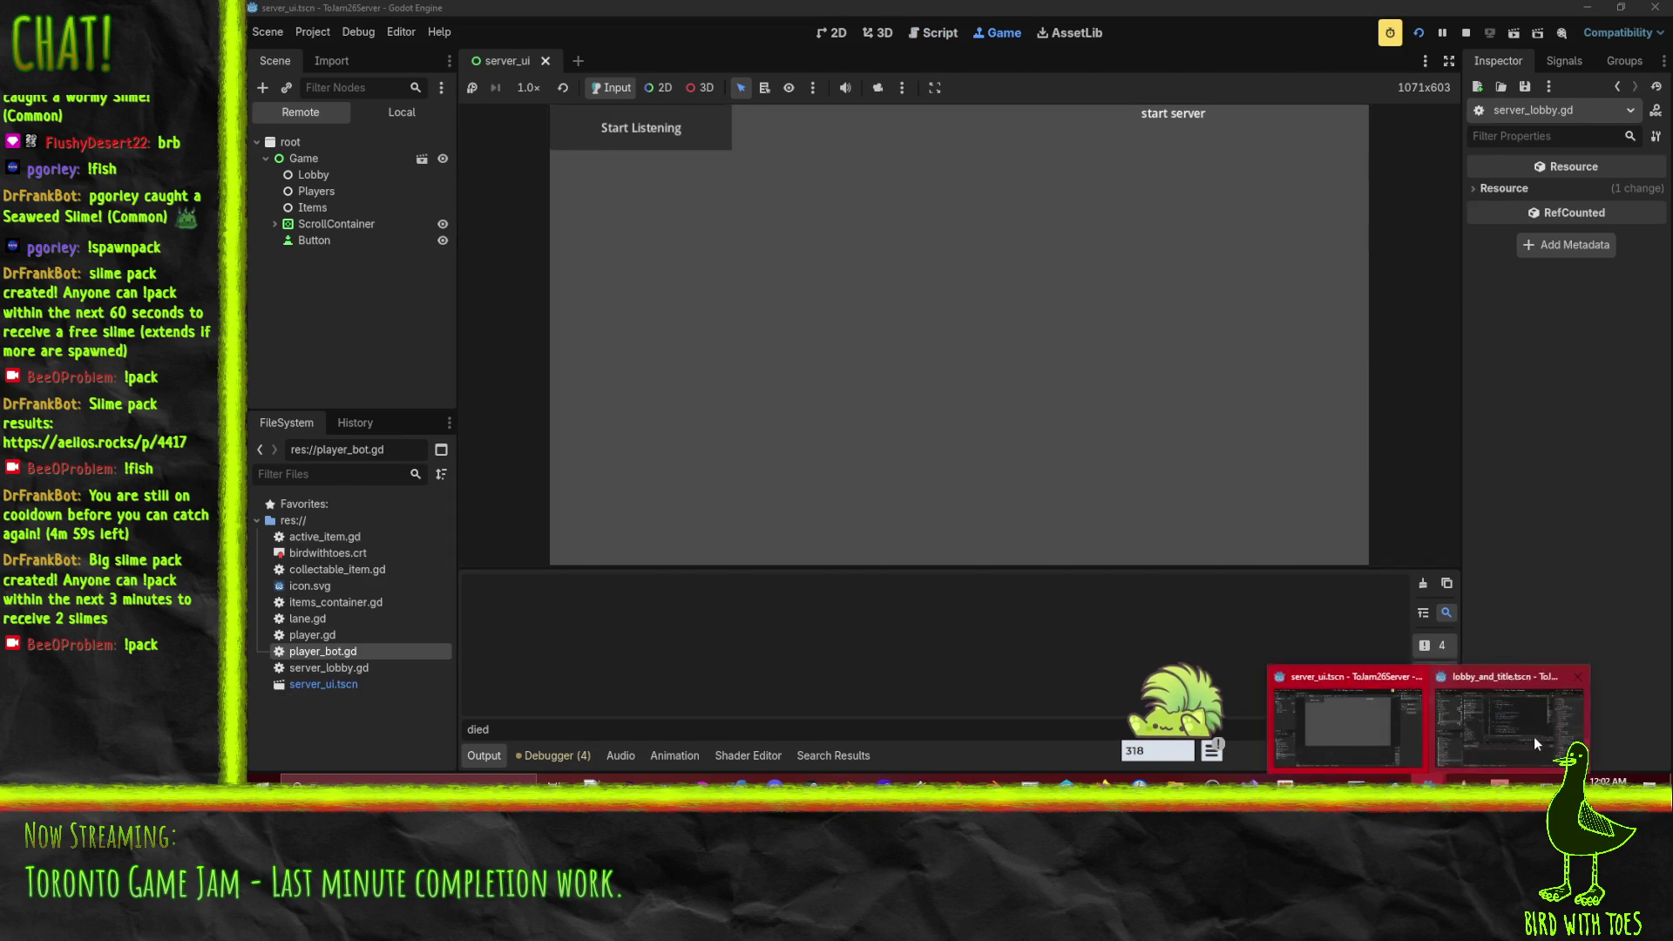
{"action": "left_click", "coordinate": [1560, 732]}
{"action": "left_click", "coordinate": [1419, 33]}
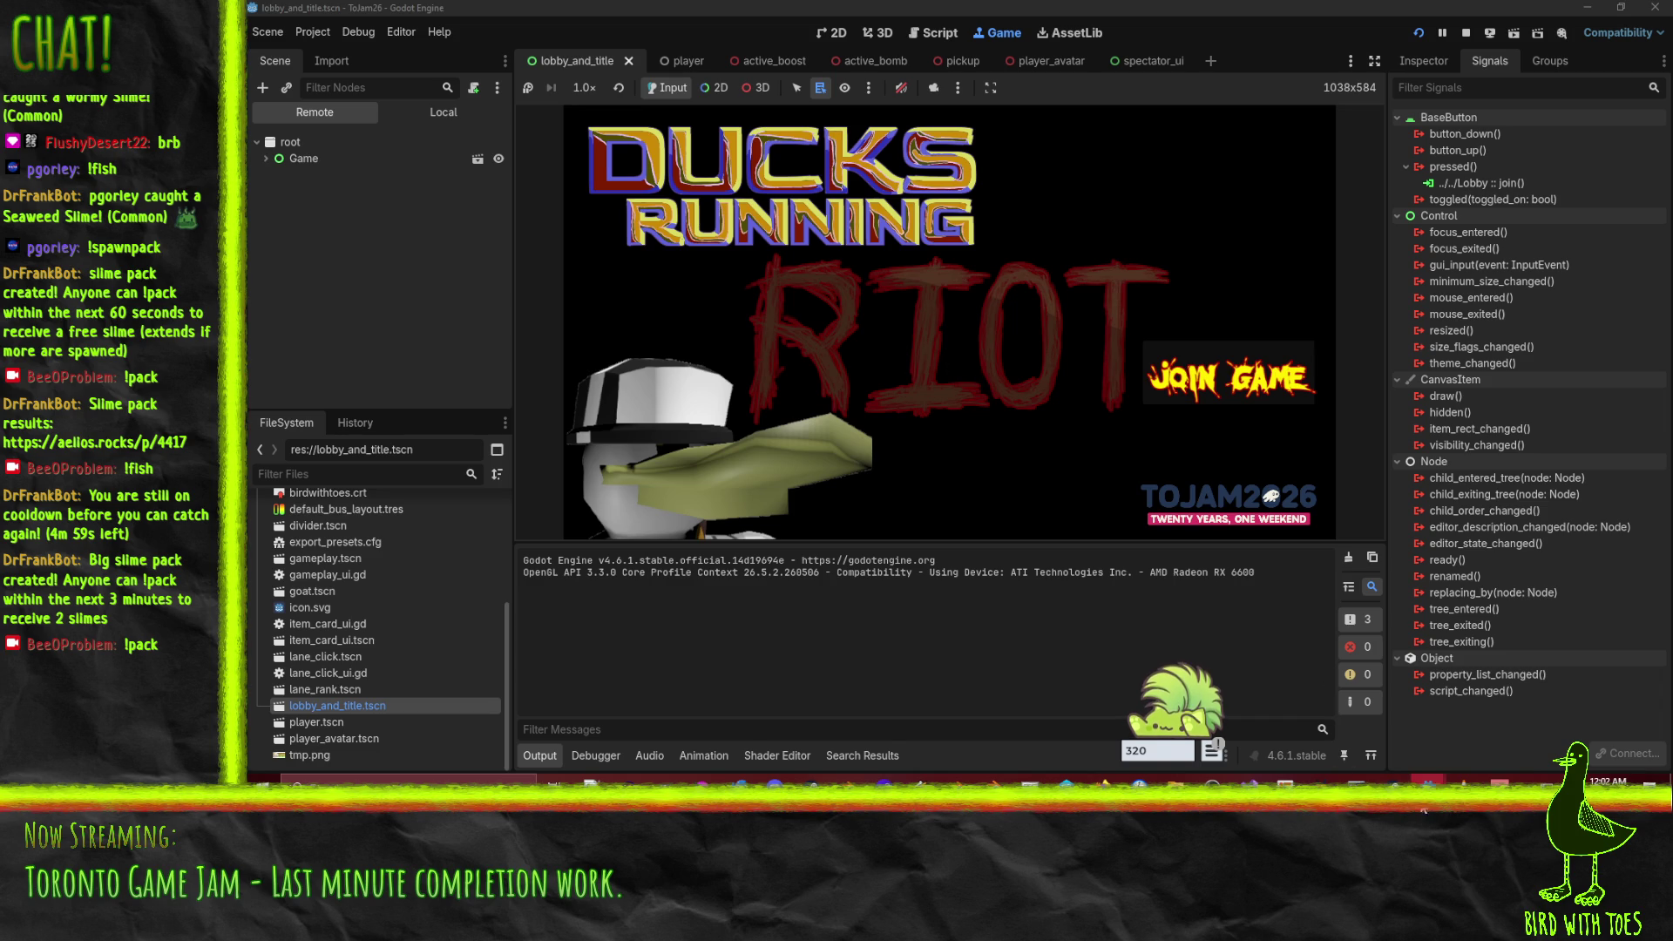
Step: Join the game, mark the duck READY!, inspect the live Game node, then stop the client
{"action": "mouse_move", "coordinate": [1429, 779]}
{"action": "left_click", "coordinate": [1314, 713]}
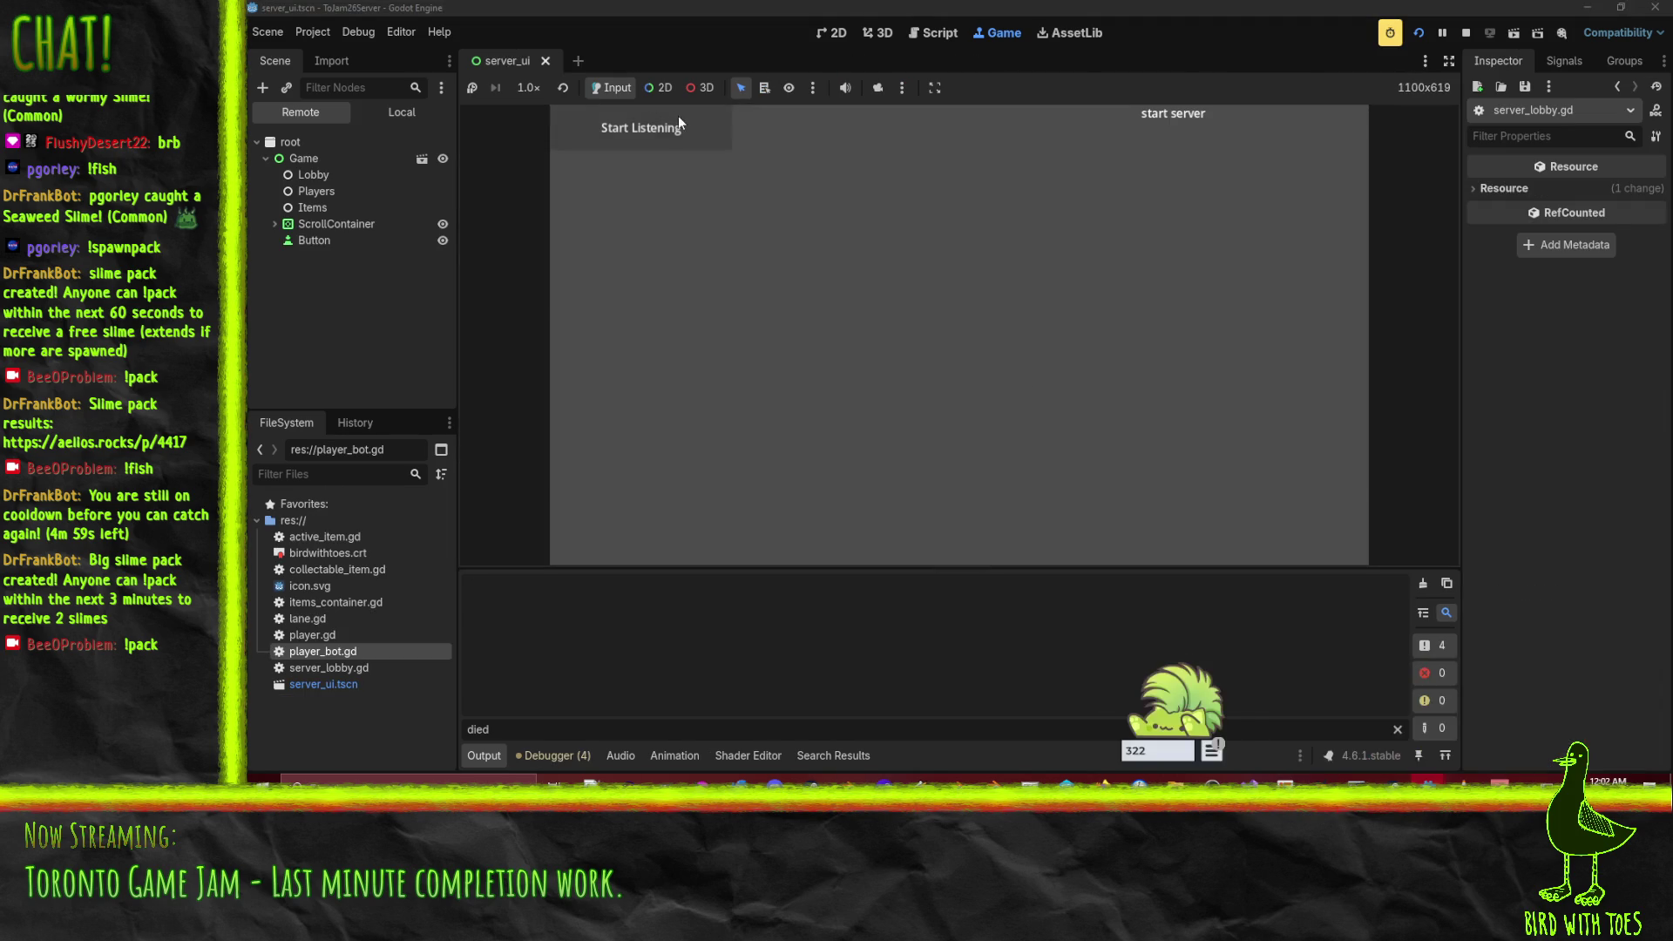
{"action": "mouse_move", "coordinate": [1429, 779]}
{"action": "left_click", "coordinate": [1517, 737]}
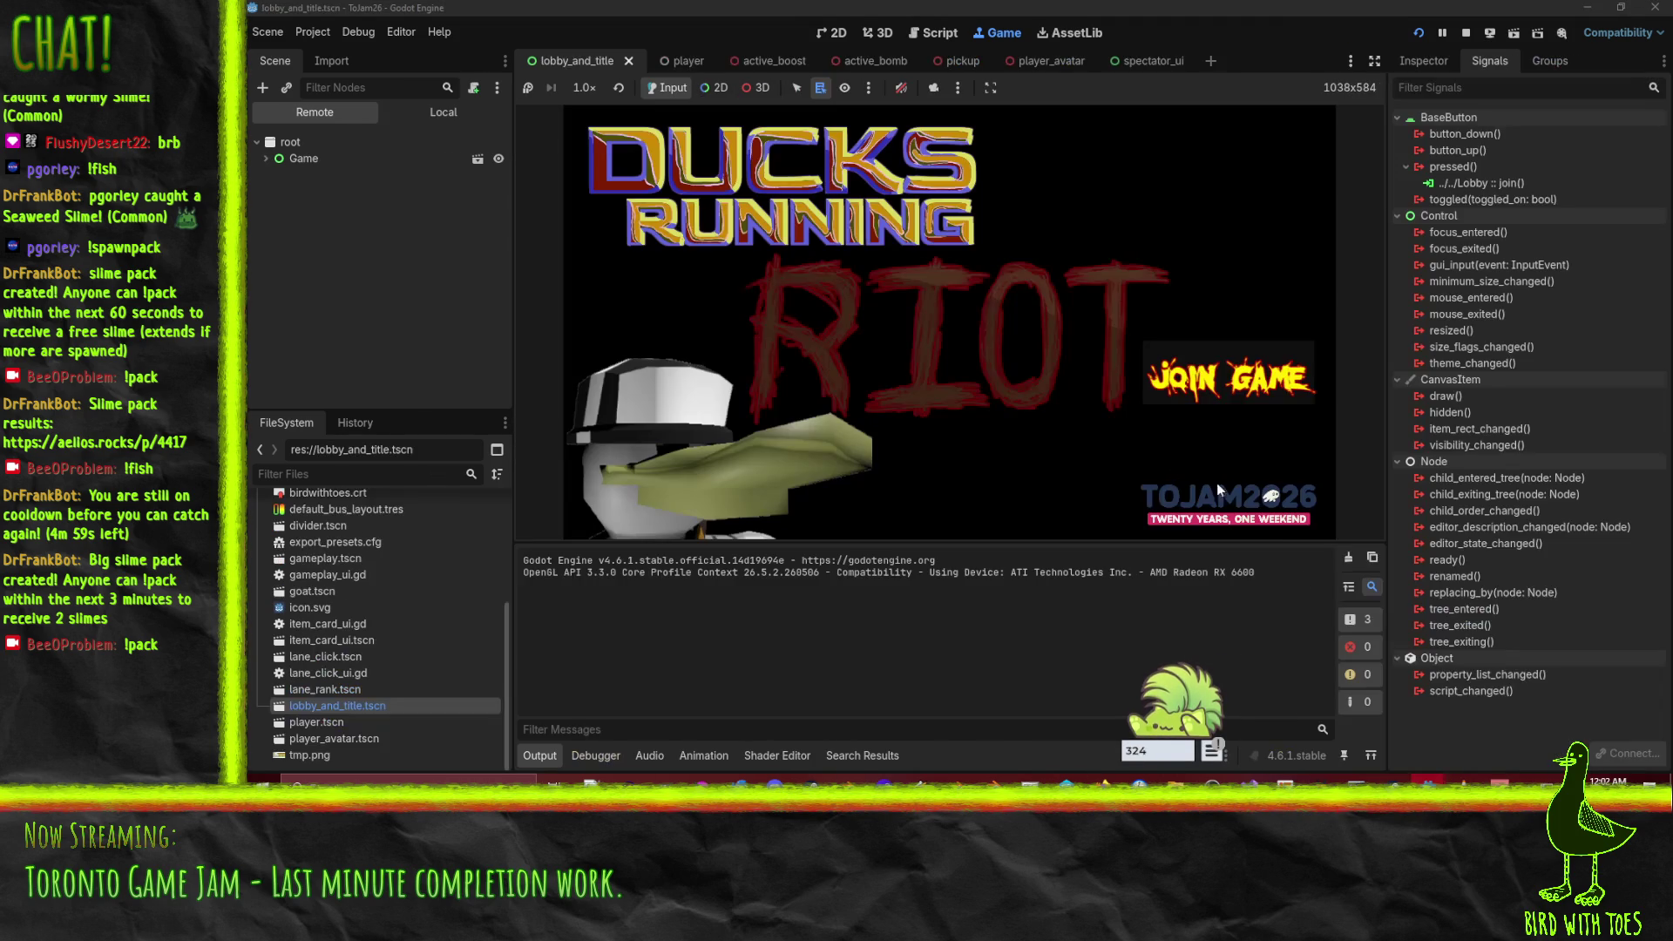
{"action": "left_click", "coordinate": [1224, 375]}
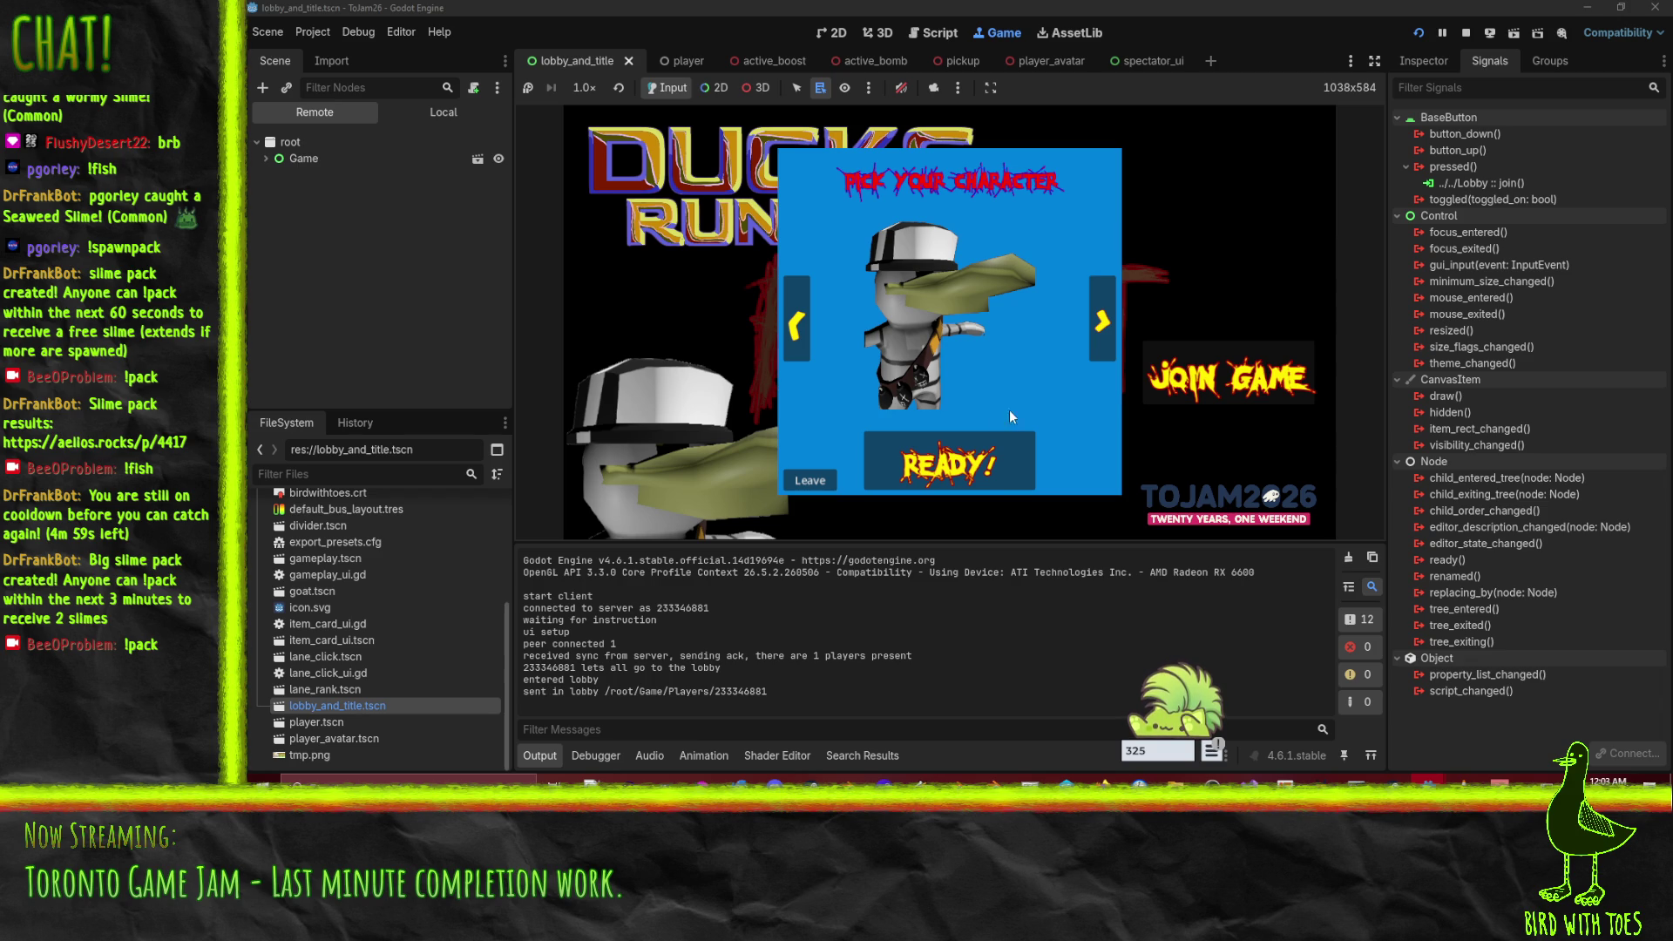
{"action": "left_click", "coordinate": [967, 460]}
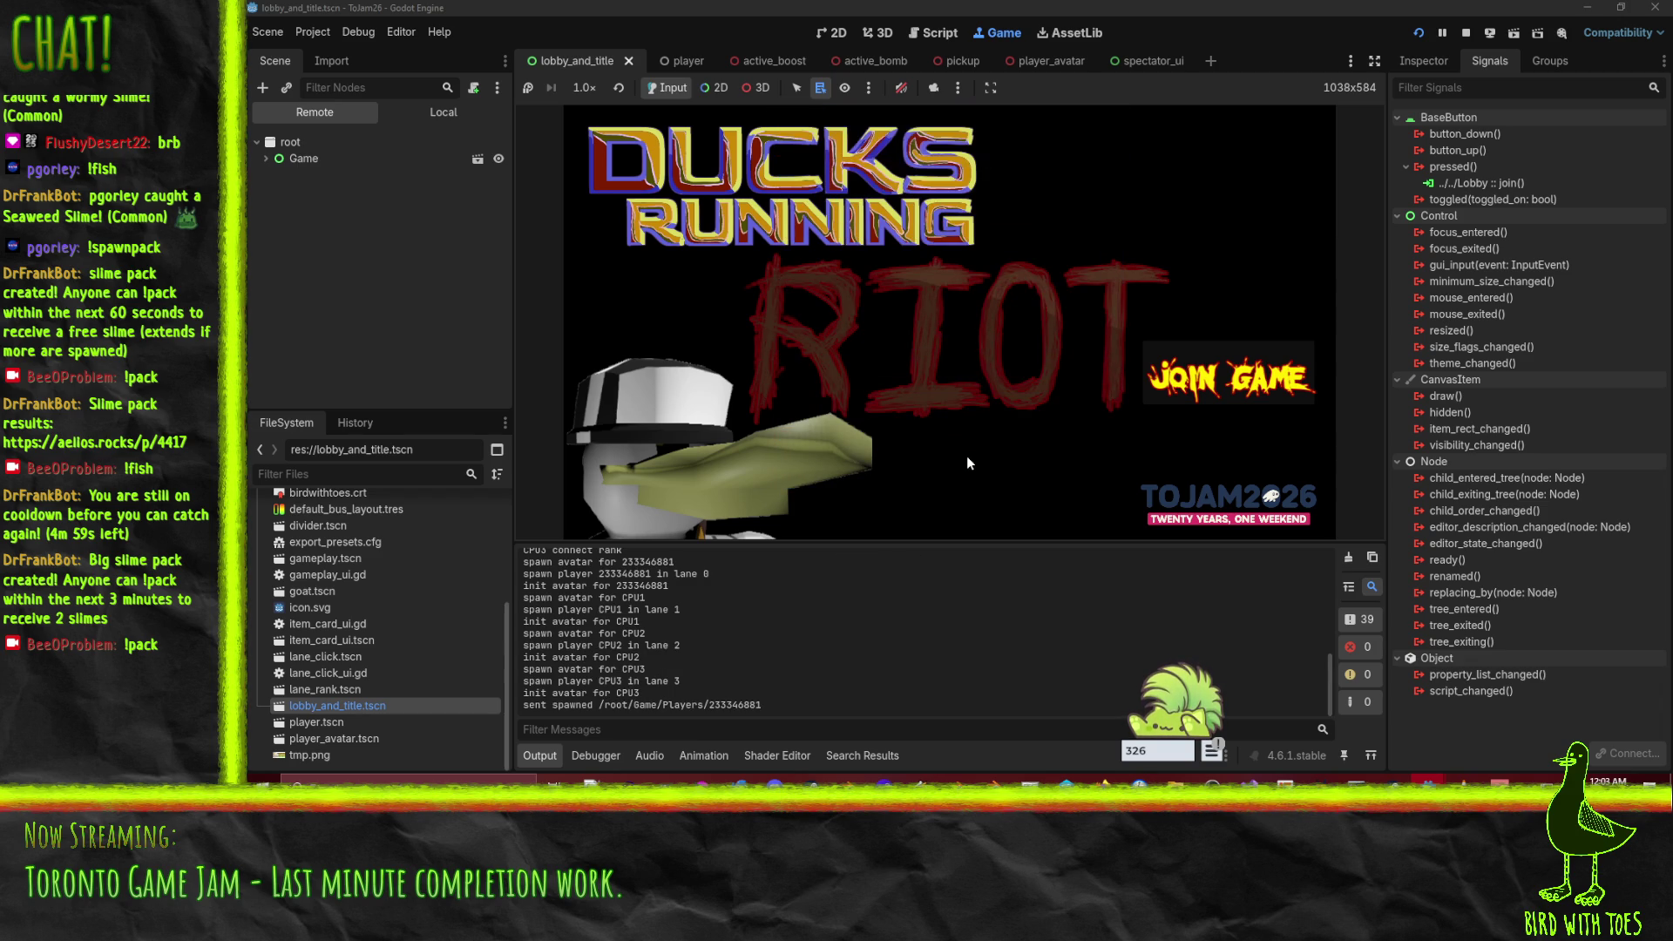
{"action": "left_click", "coordinate": [265, 159]}
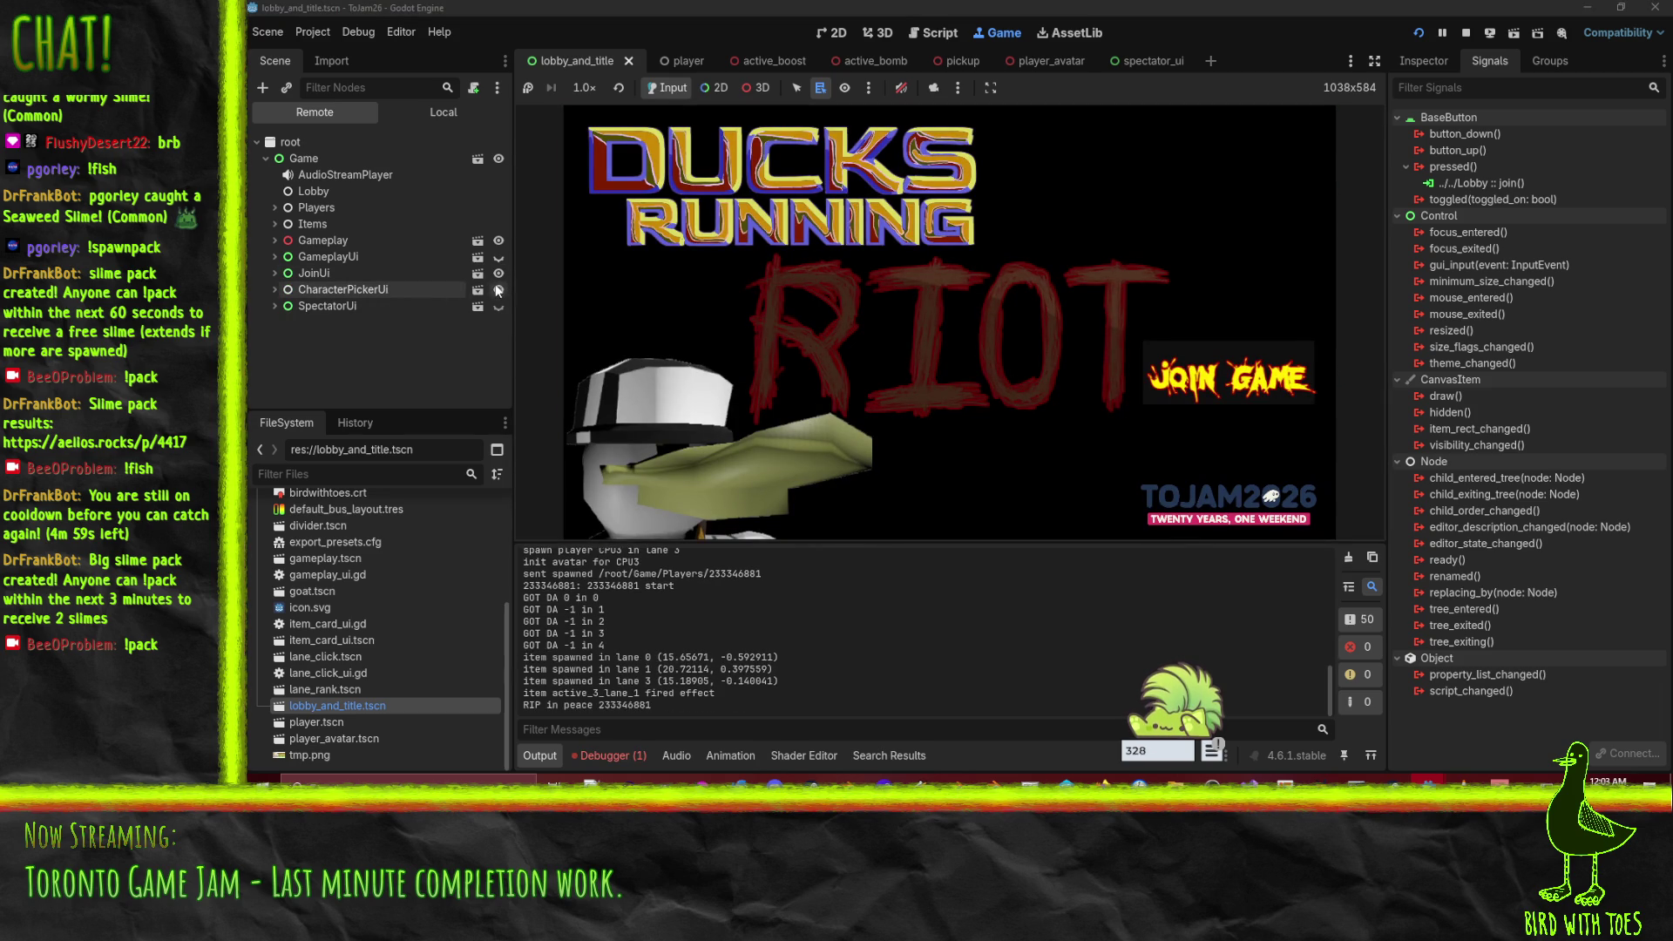
{"action": "left_click", "coordinate": [1464, 32]}
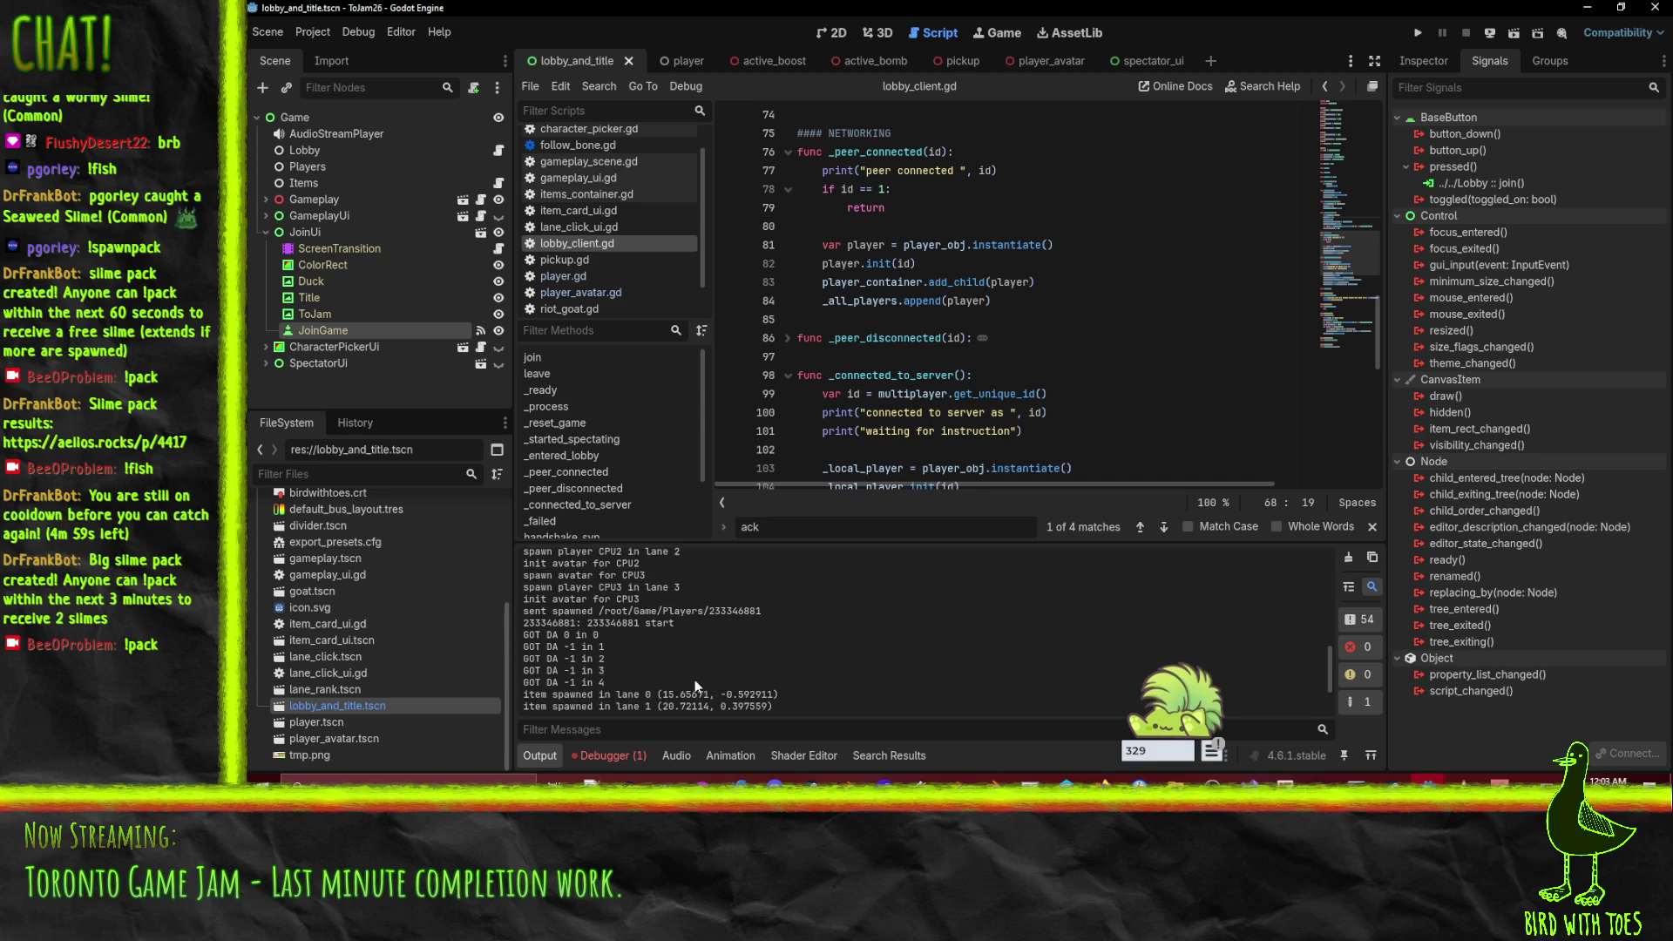
{"action": "left_click", "coordinate": [606, 755]}
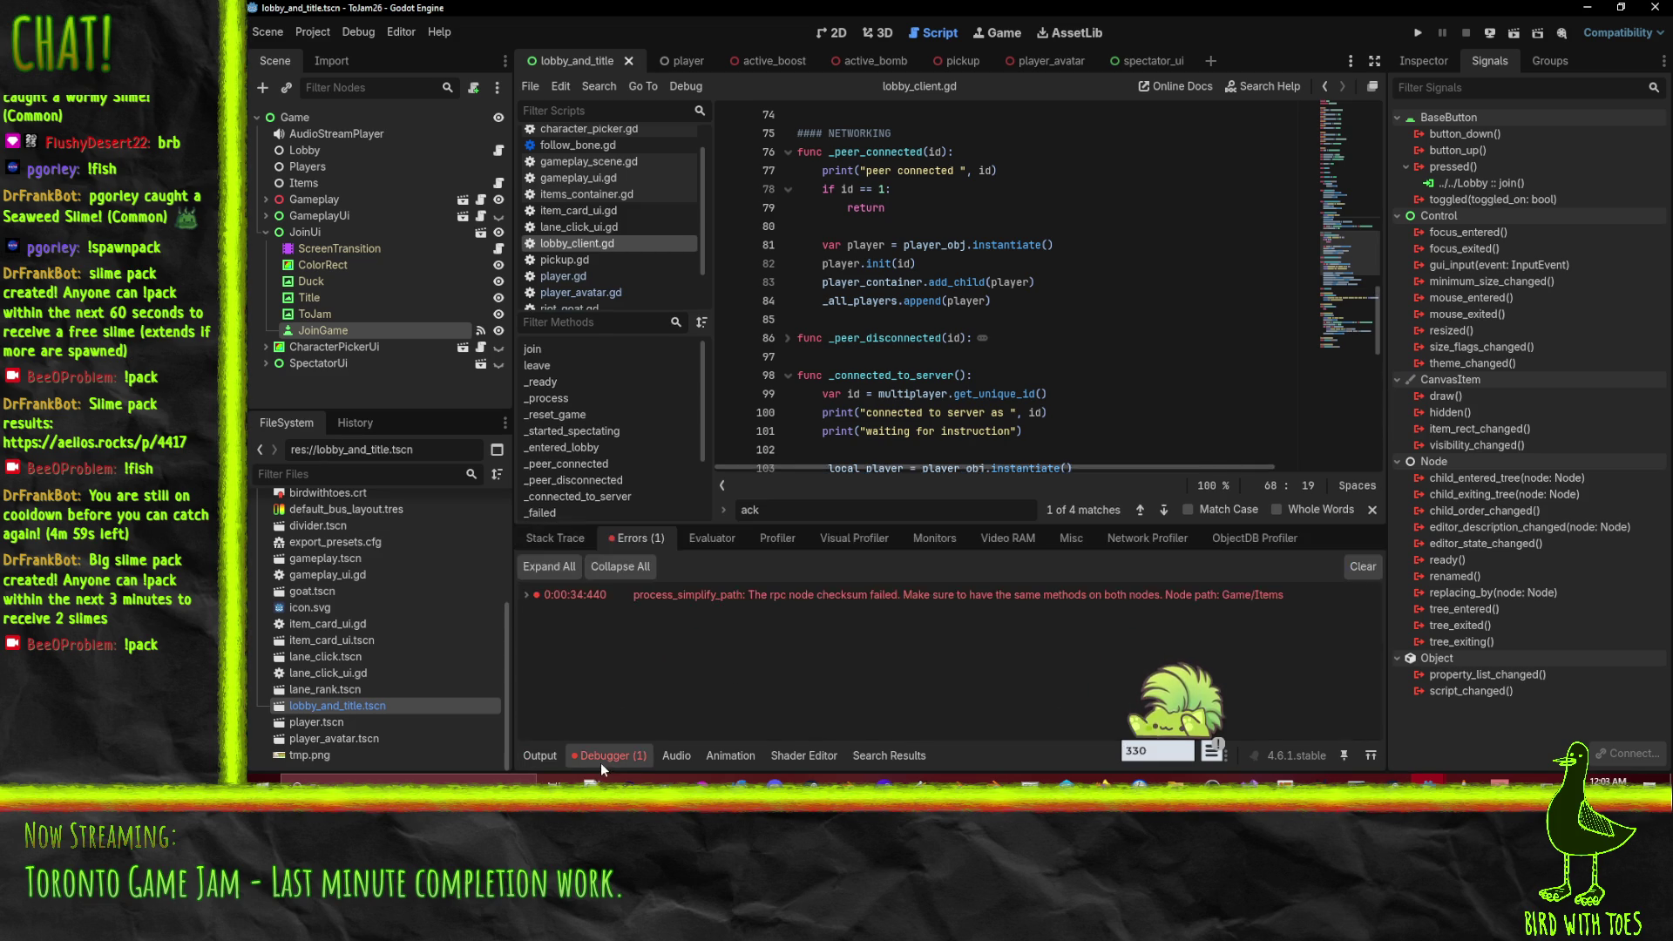
{"action": "left_click", "coordinate": [943, 593]}
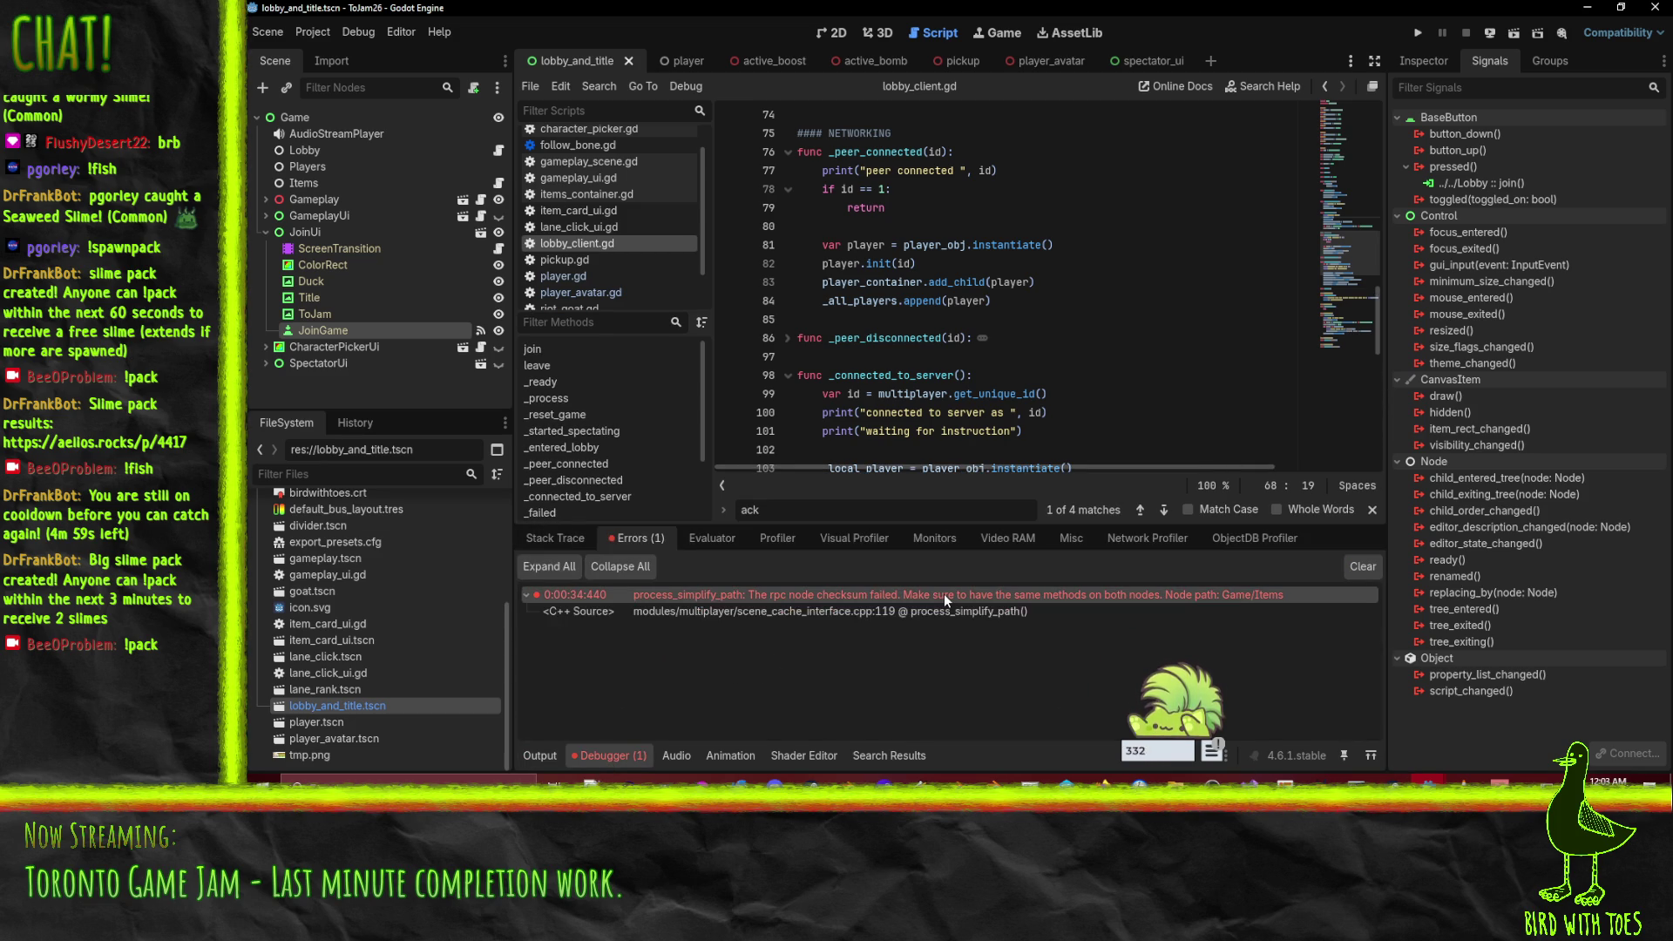
{"action": "key", "text": "Right"}
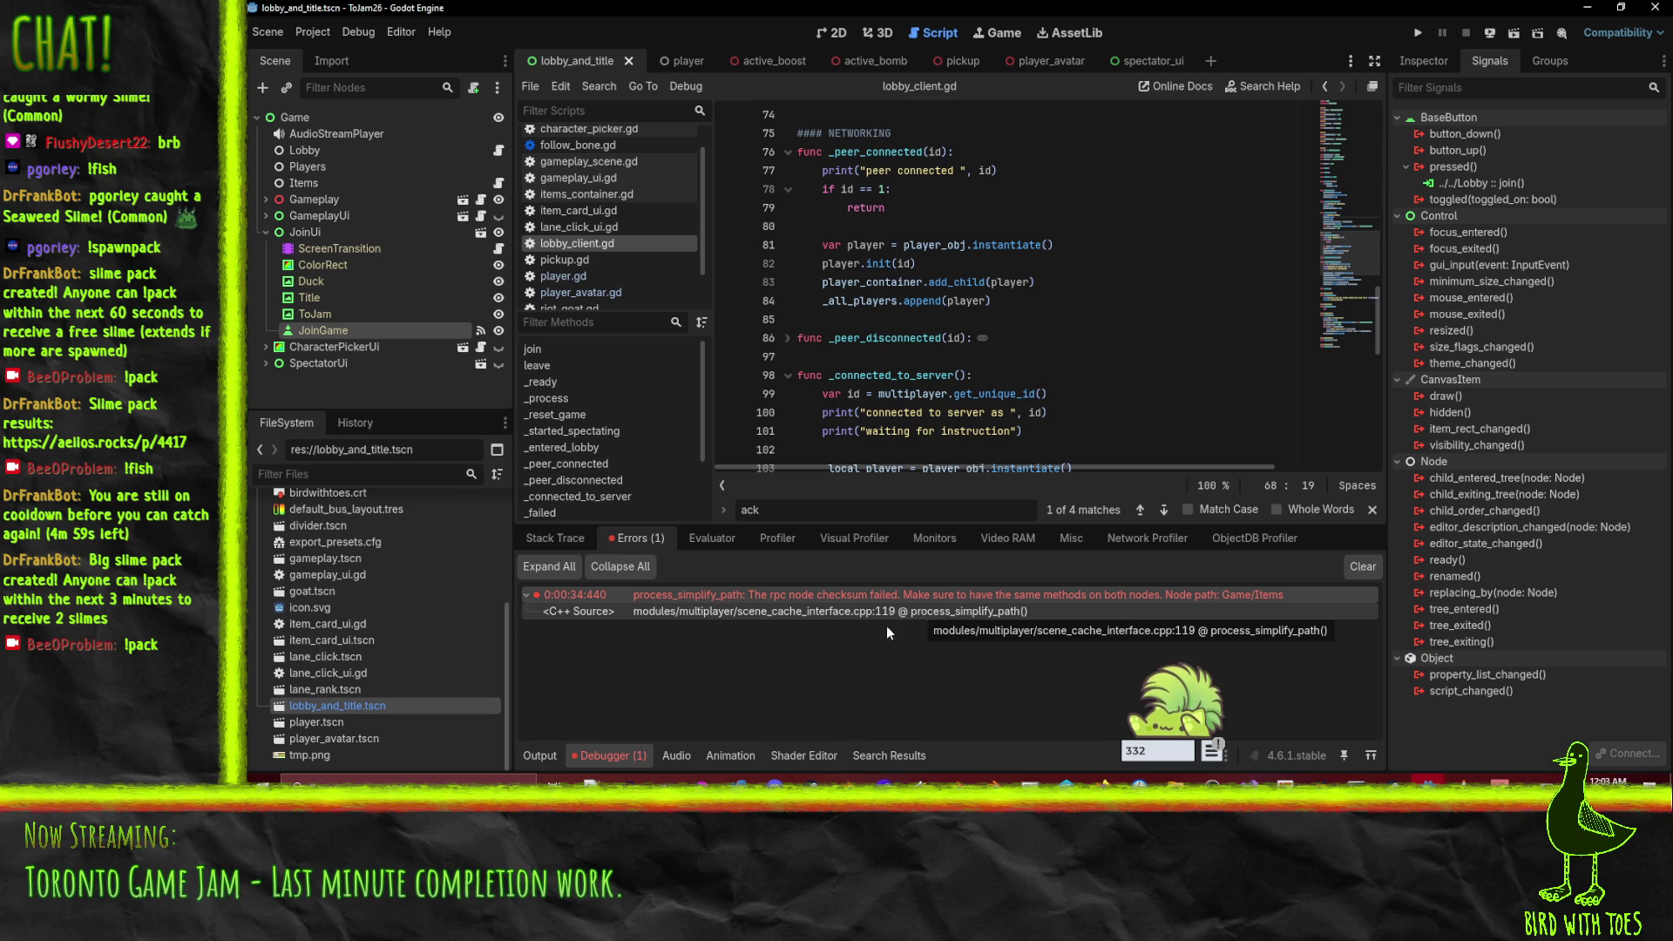
{"action": "left_click", "coordinate": [540, 758]}
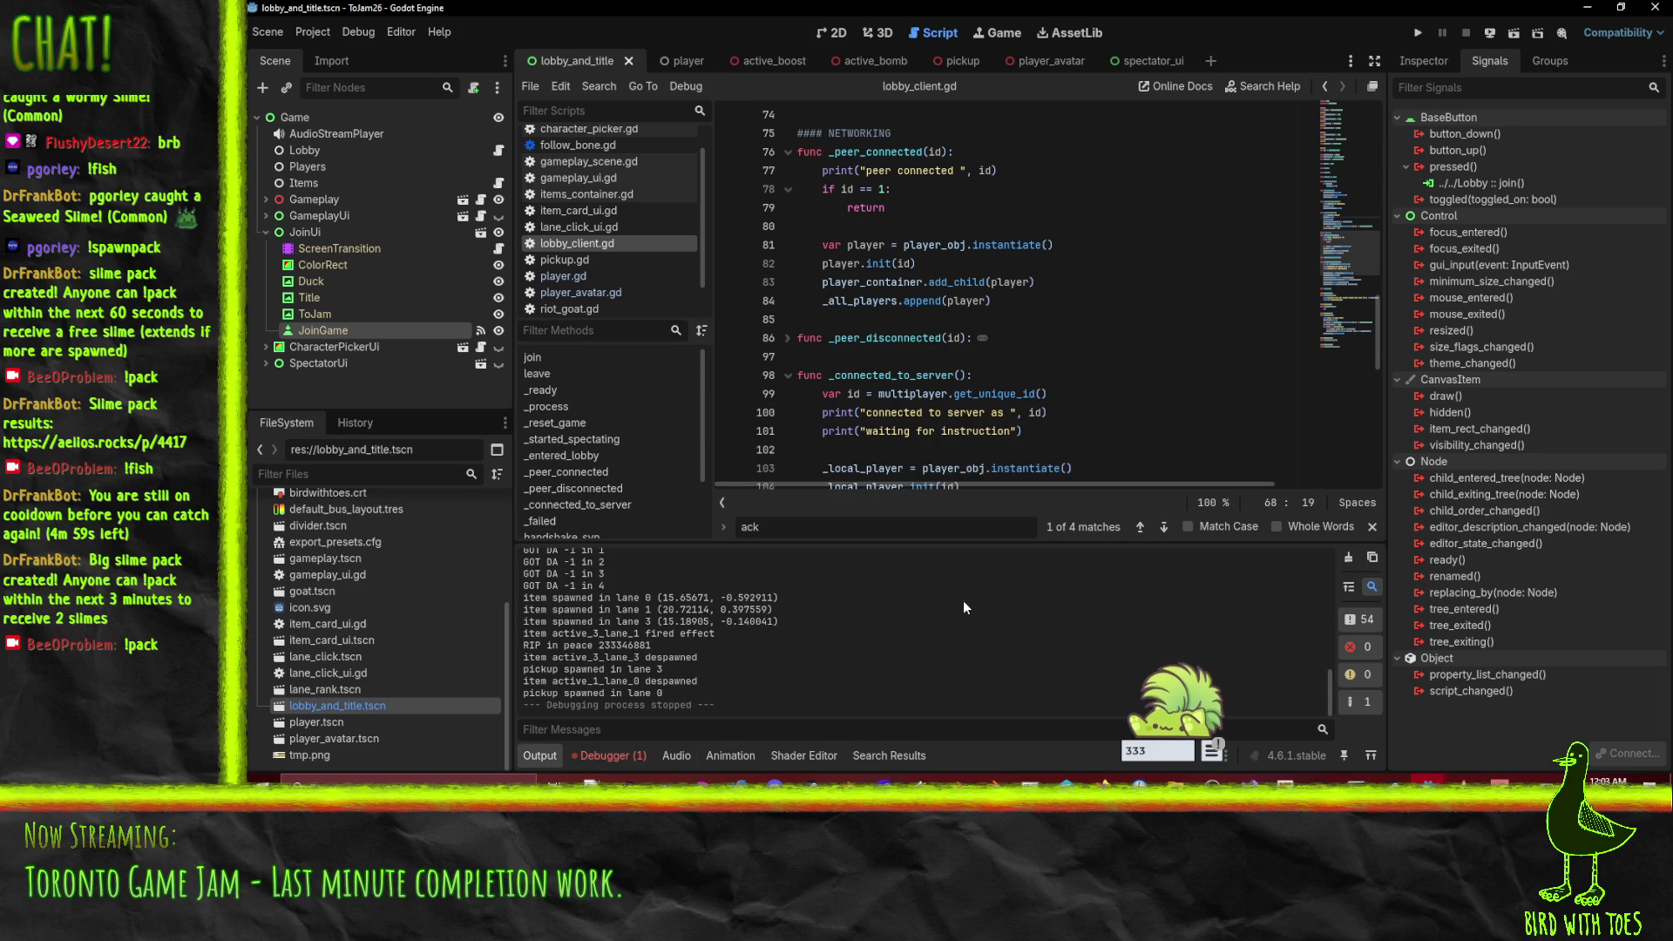
{"action": "scroll", "coordinate": [780, 662], "scroll_direction": "up", "scroll_amount": 10}
{"action": "scroll", "coordinate": [778, 664], "scroll_direction": "up", "scroll_amount": 5}
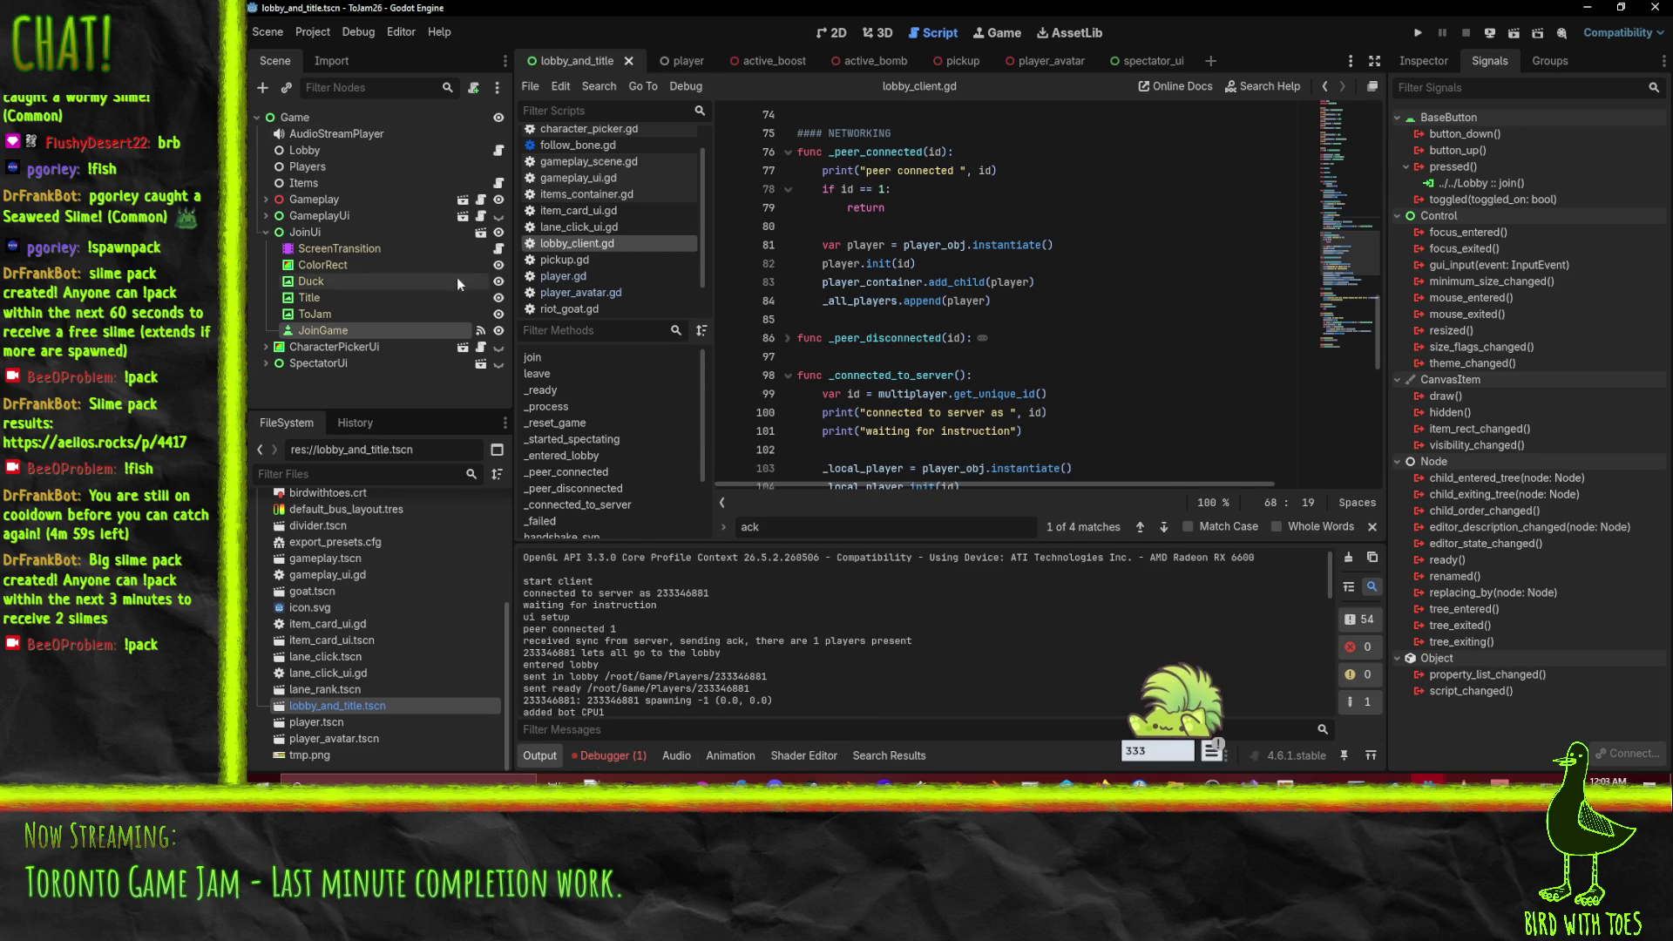
{"action": "scroll", "coordinate": [689, 676], "scroll_direction": "down", "scroll_amount": 2}
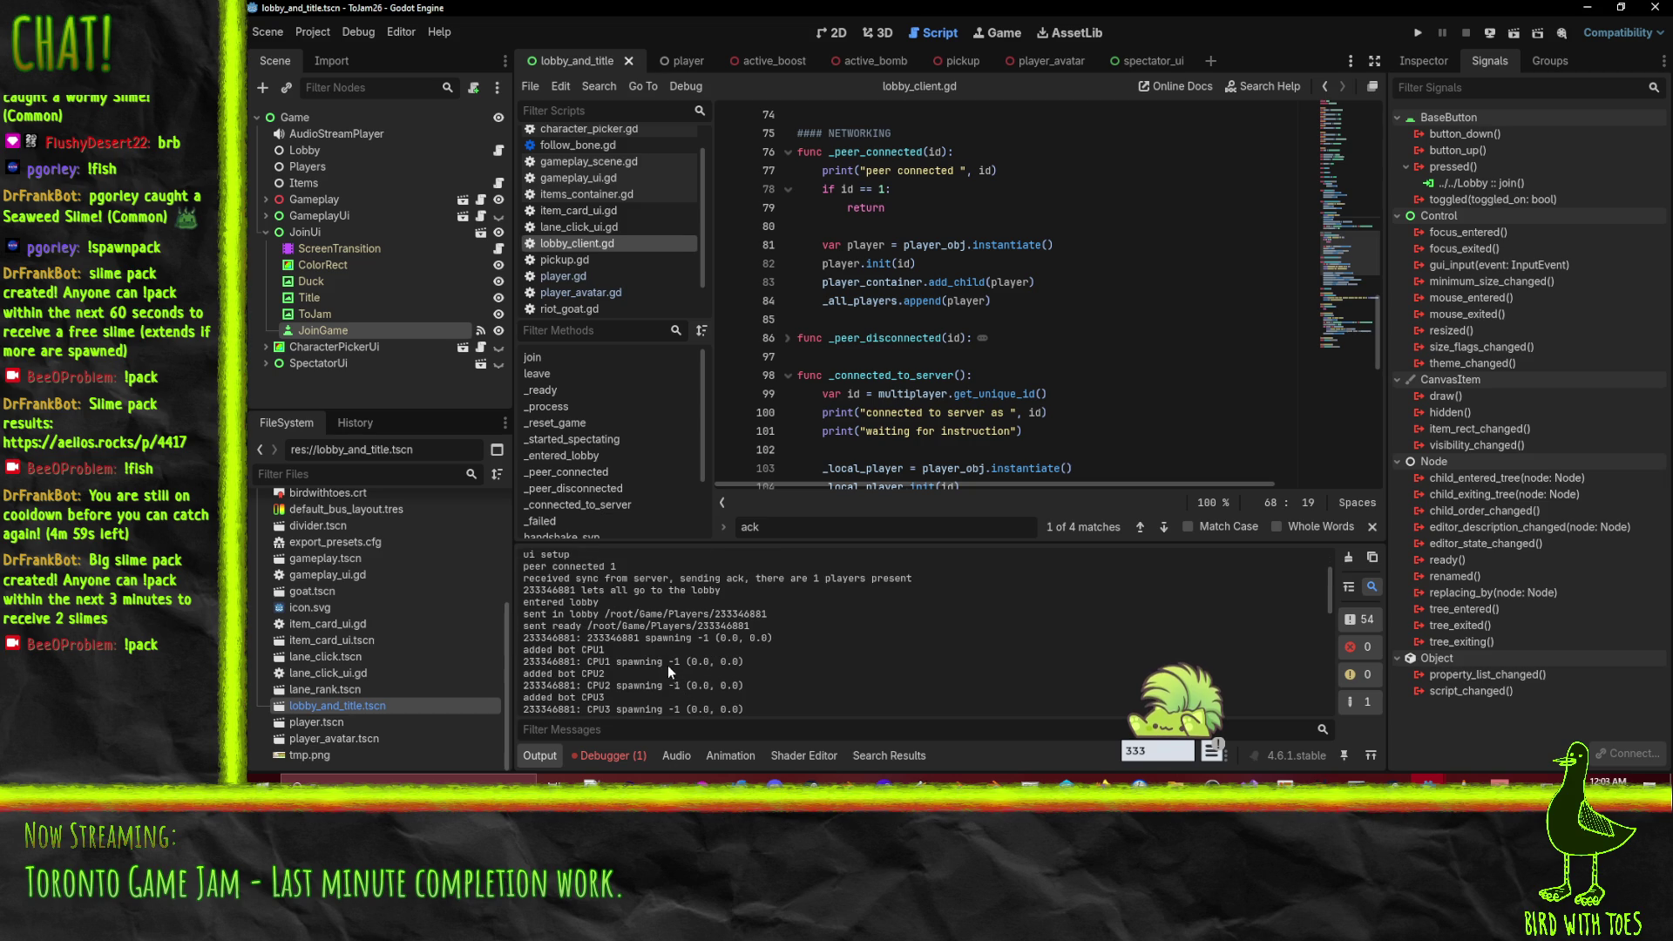
{"action": "scroll", "coordinate": [524, 608], "scroll_direction": "up", "scroll_amount": 2}
{"action": "scroll", "coordinate": [525, 606], "scroll_direction": "down", "scroll_amount": 1}
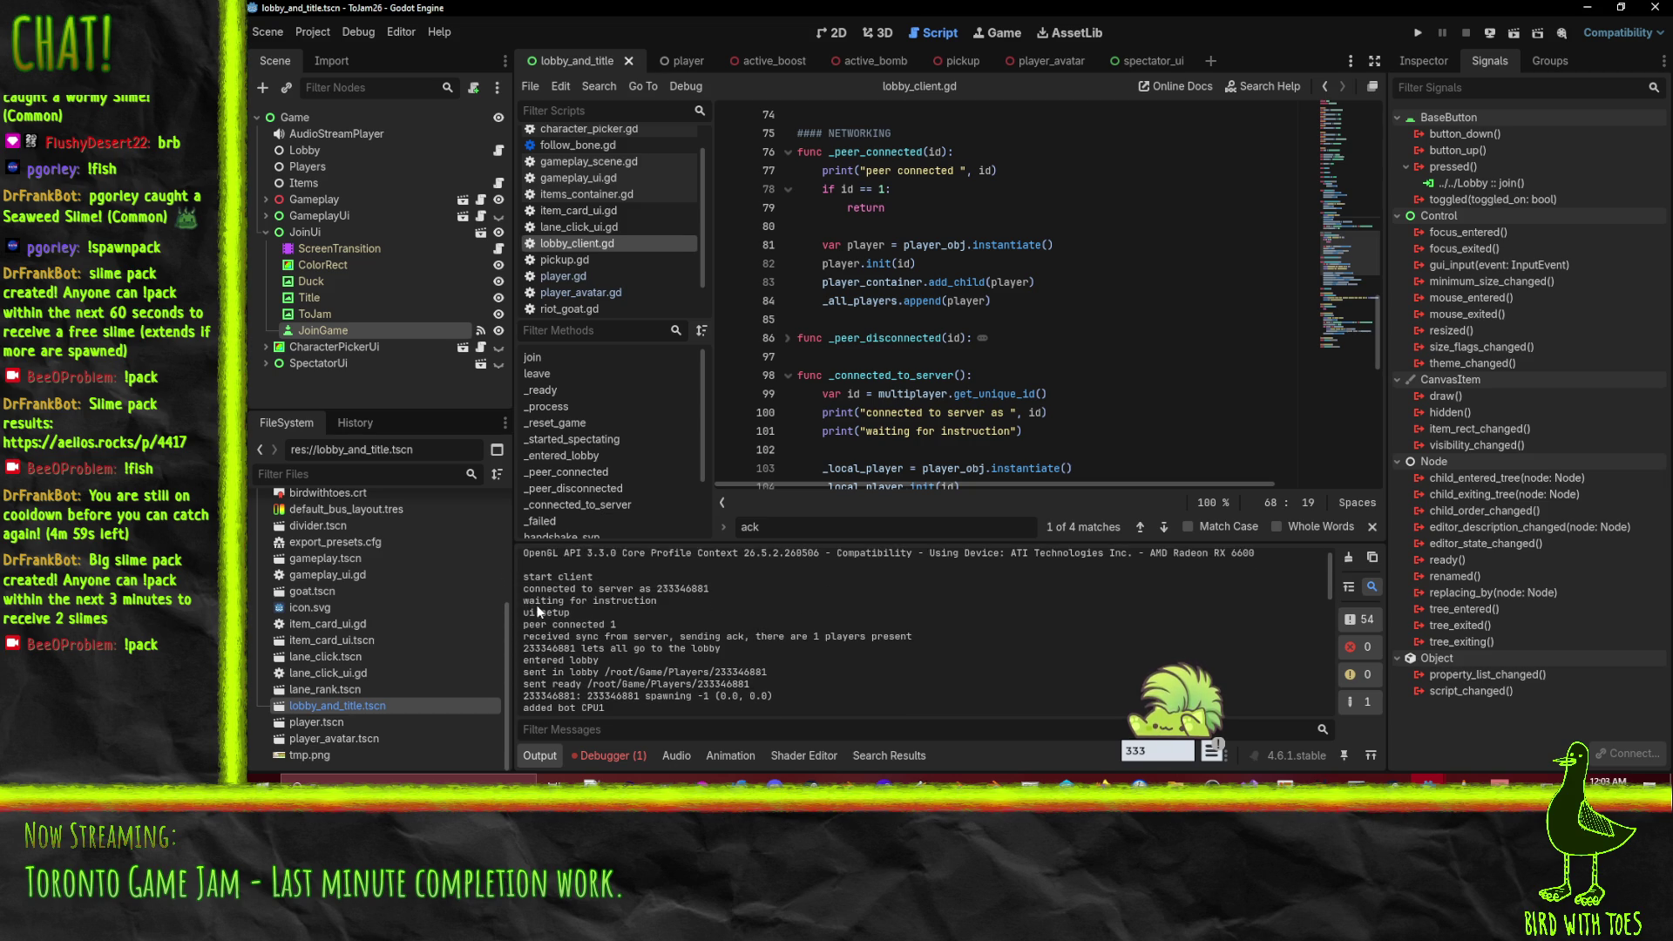
{"action": "left_click_drag", "start_coordinate": [723, 648], "coordinate": [656, 649]}
{"action": "left_click", "coordinate": [535, 661]}
{"action": "left_click", "coordinate": [1092, 151]}
{"action": "scroll", "coordinate": [1092, 231], "scroll_direction": "up", "scroll_amount": 8}
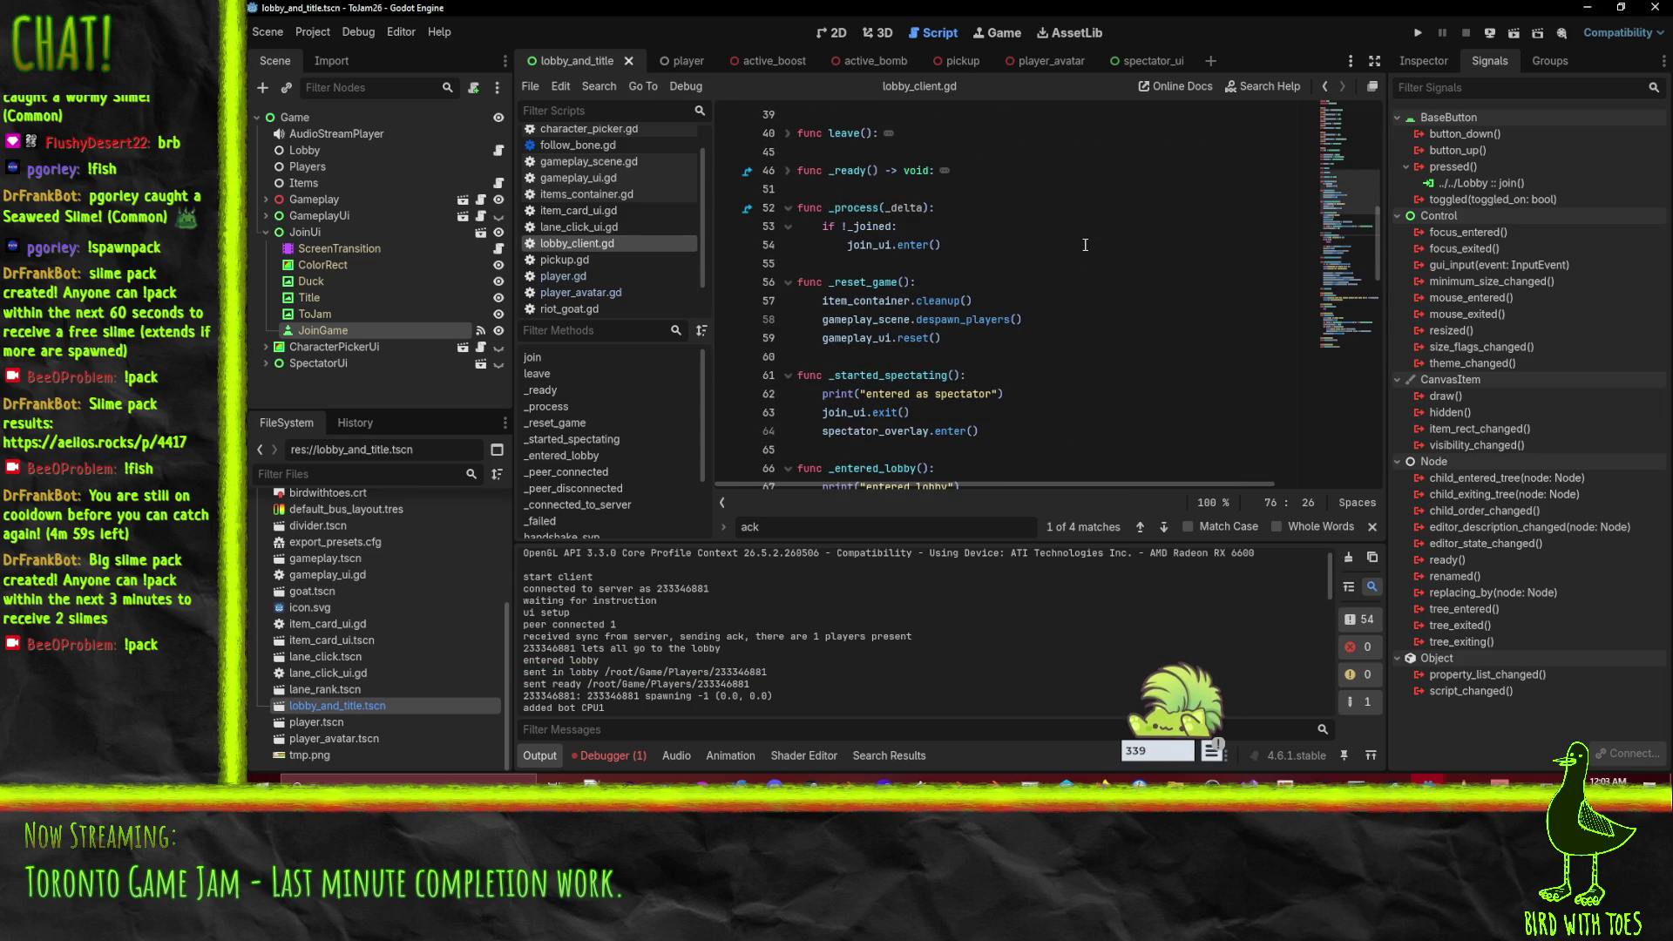
Step: Set breakpoints on the join_ui.exit() lines 68 and 63 in _entered_lobby
{"action": "scroll", "coordinate": [1064, 282], "scroll_direction": "down", "scroll_amount": 5}
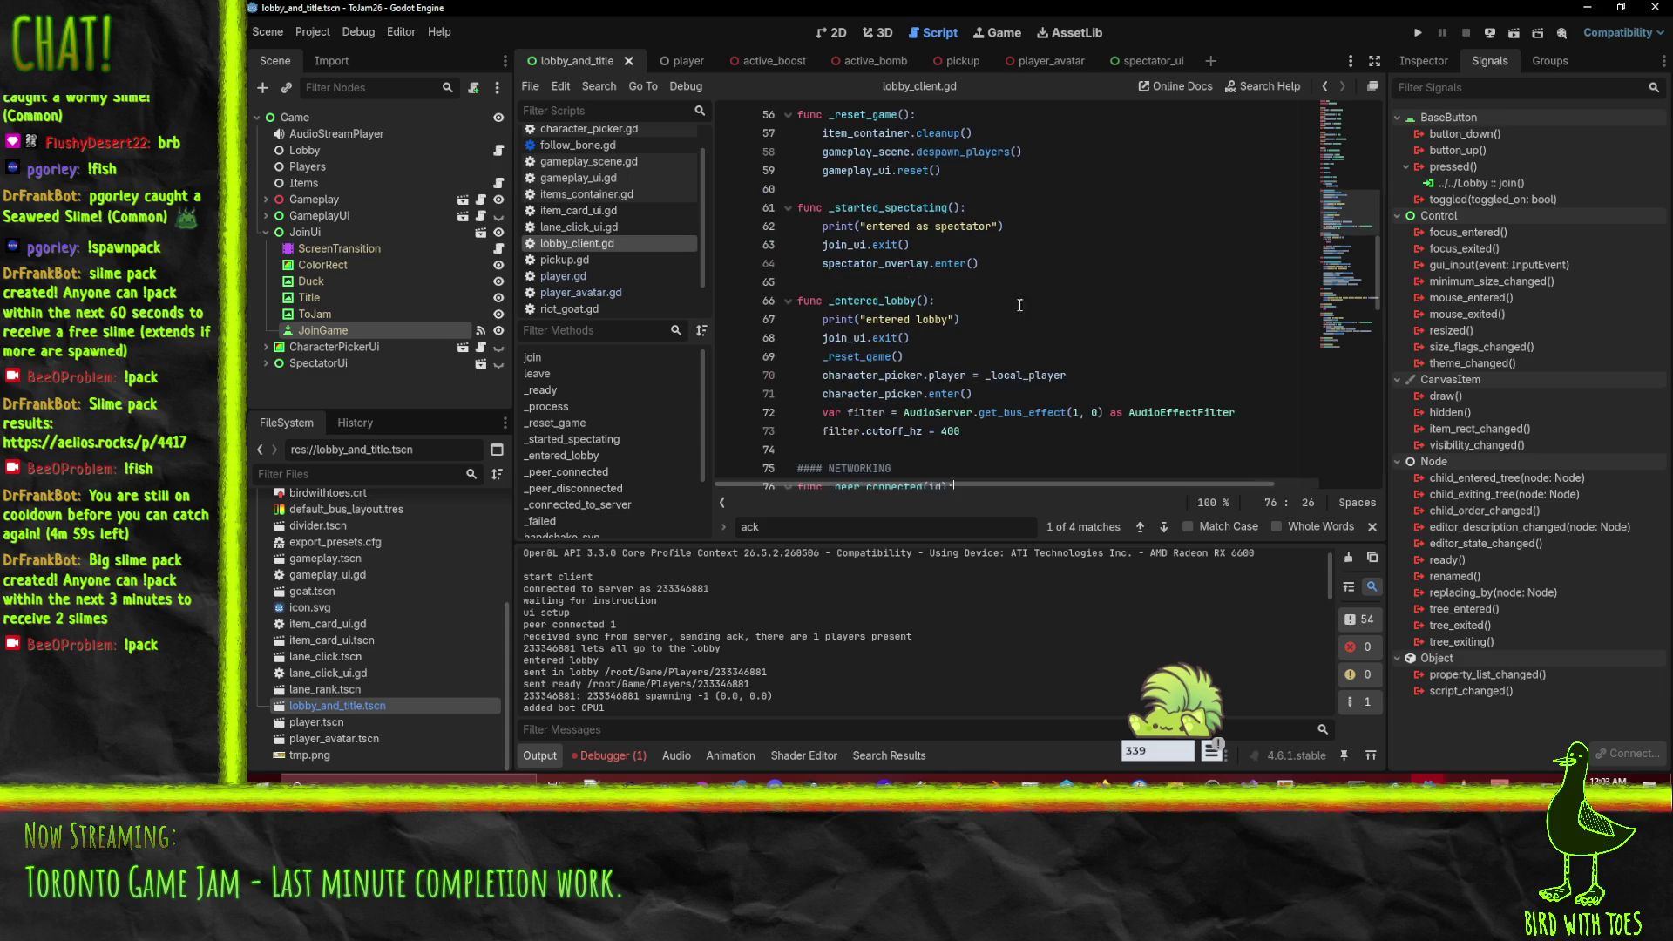
{"action": "left_click", "coordinate": [930, 322]}
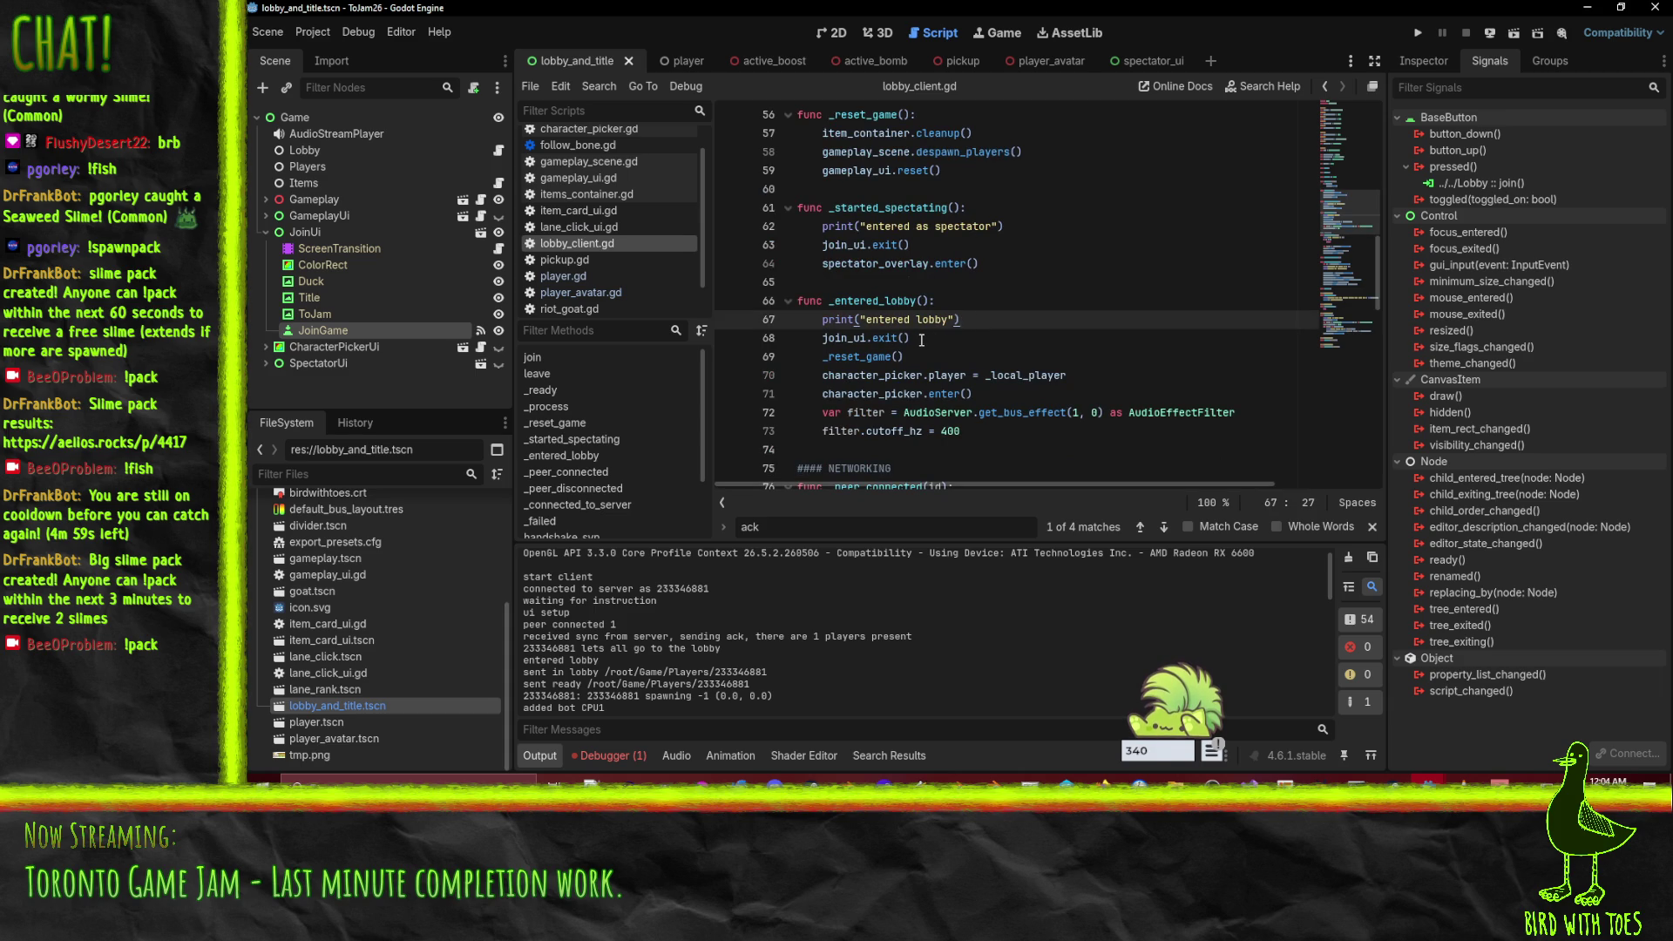
{"action": "left_click", "coordinate": [920, 340]}
{"action": "left_click", "coordinate": [729, 338]}
{"action": "left_click", "coordinate": [728, 244]}
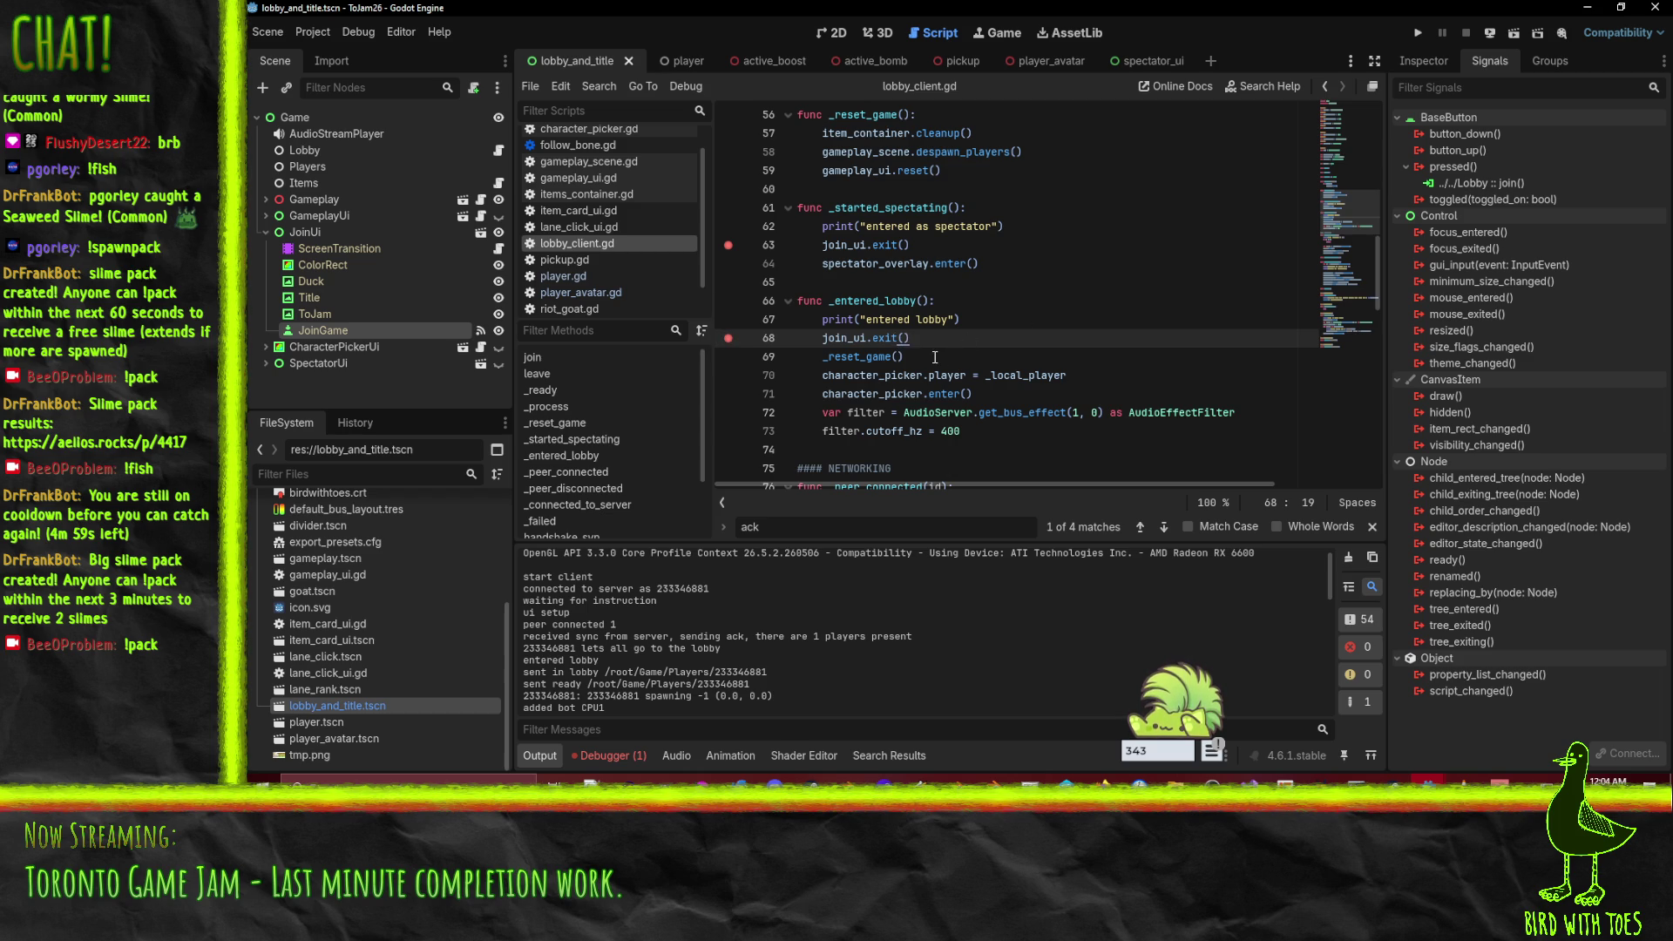
Step: Remove both breakpoints and open screen_transition.gd
{"action": "left_click", "coordinate": [728, 338]}
{"action": "left_click", "coordinate": [728, 244]}
{"action": "scroll", "coordinate": [560, 206], "scroll_direction": "down", "scroll_amount": 2}
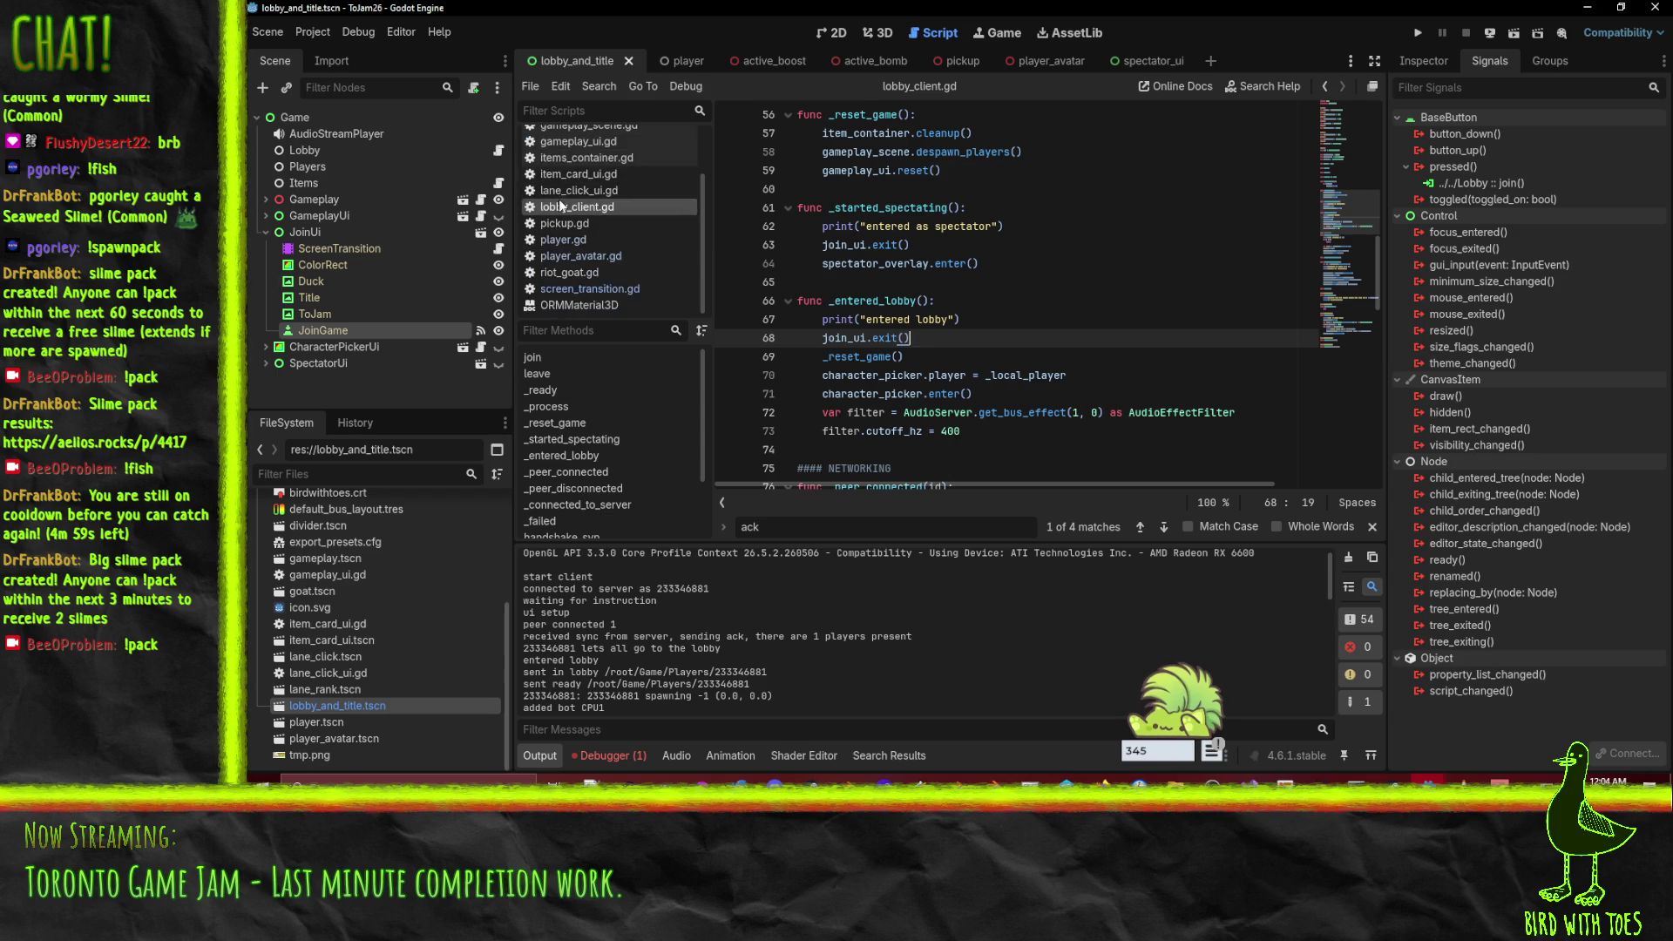
{"action": "left_click", "coordinate": [600, 289]}
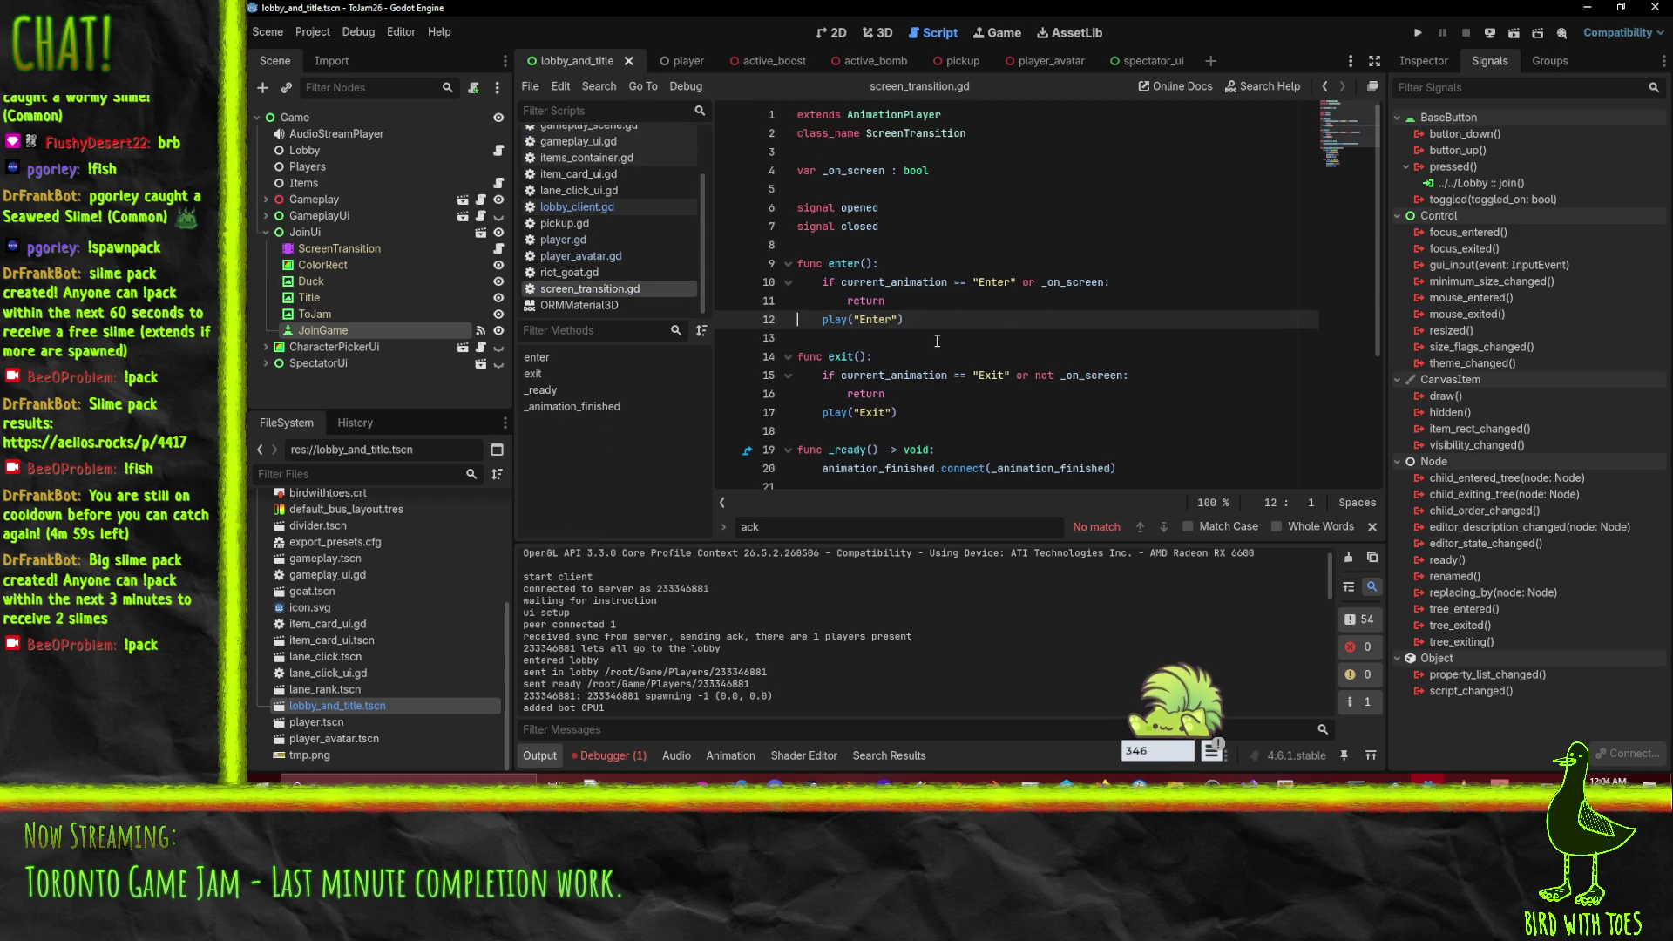
Step: Highlight the uses of _on_screen in the exit() condition
{"action": "left_click", "coordinate": [931, 375]}
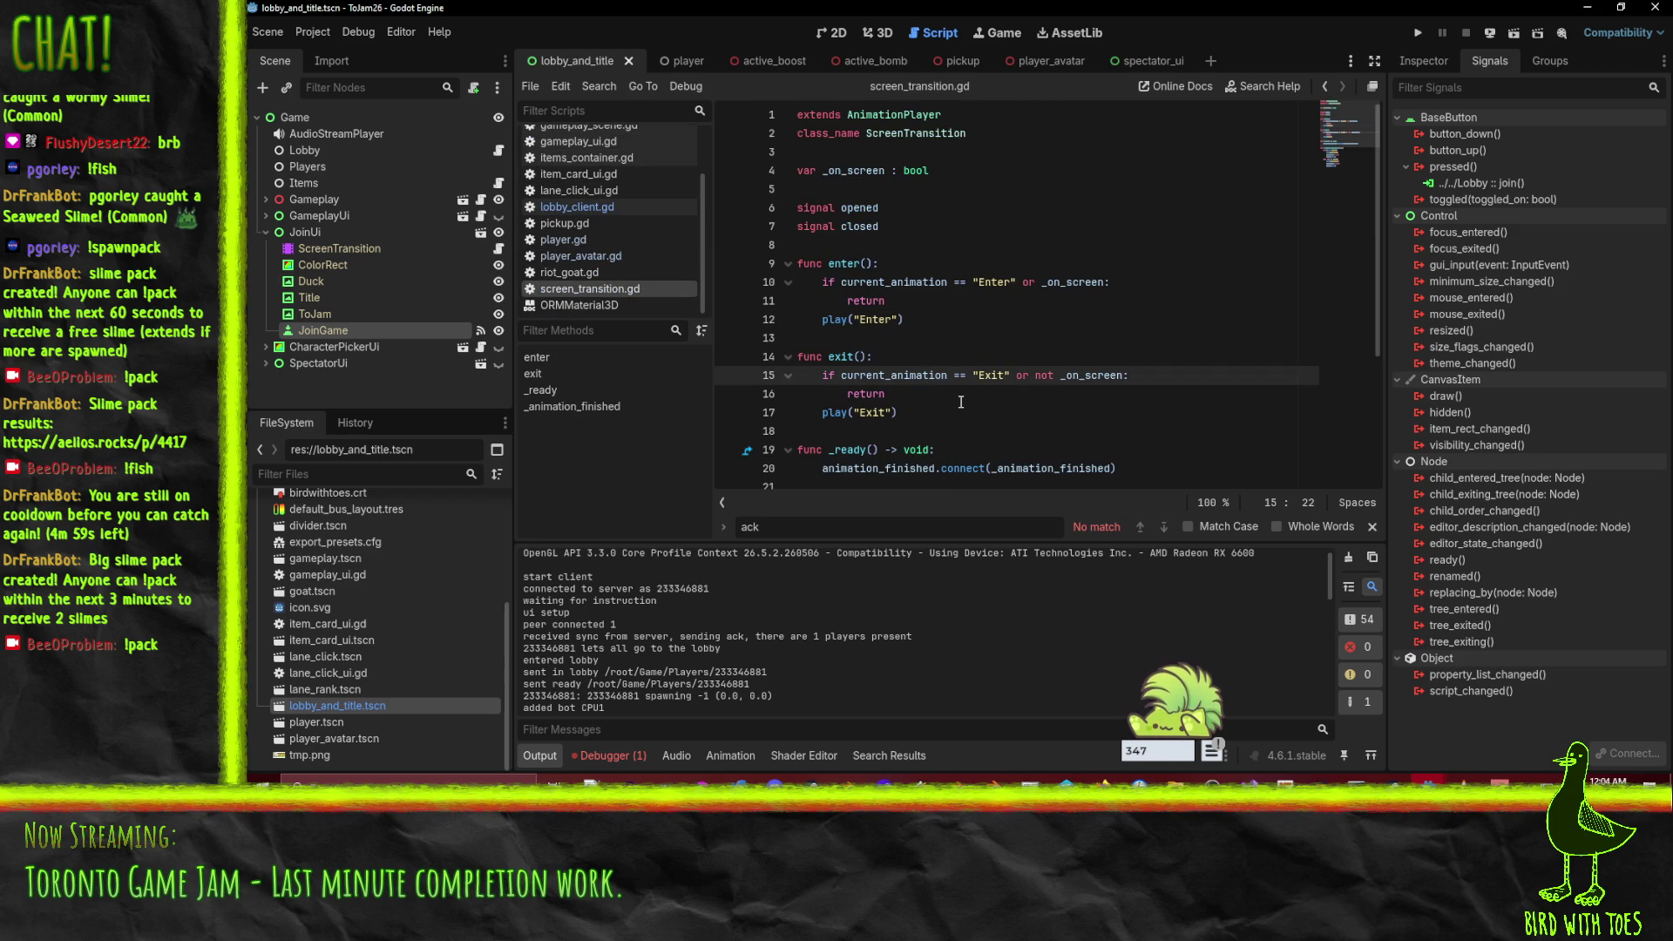
{"action": "double_click", "coordinate": [1099, 374]}
{"action": "scroll", "coordinate": [1160, 320], "scroll_direction": "down", "scroll_amount": 3}
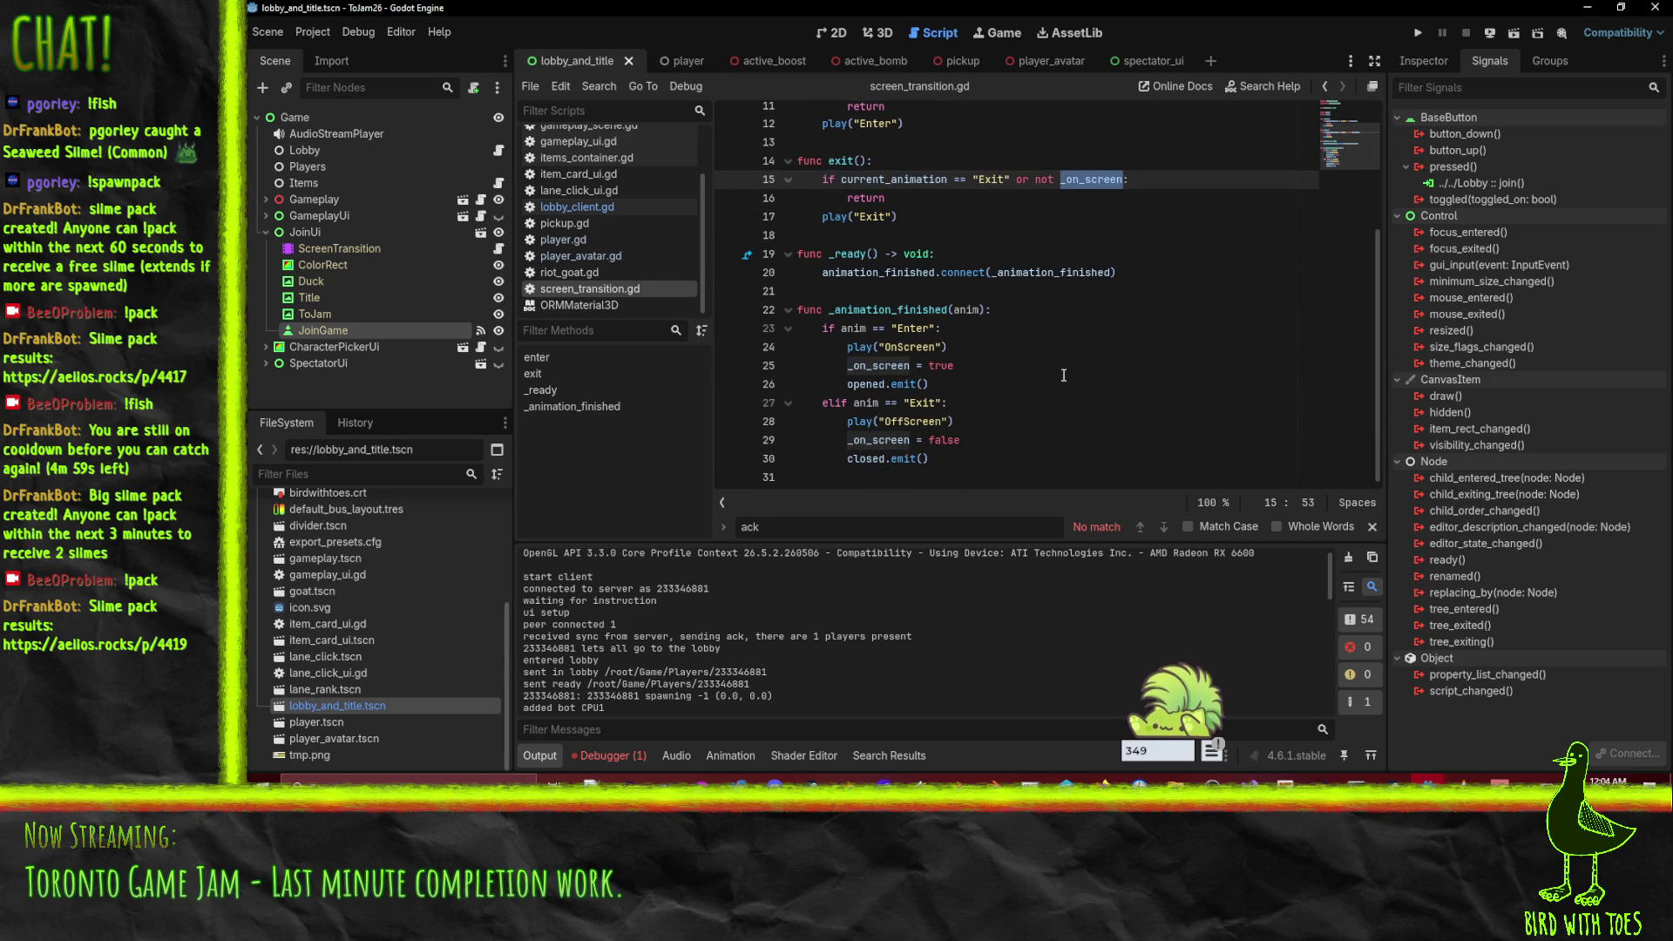
Step: Select the JoinUi node and briefly run, then stop, the client game
{"action": "left_click", "coordinate": [300, 233]}
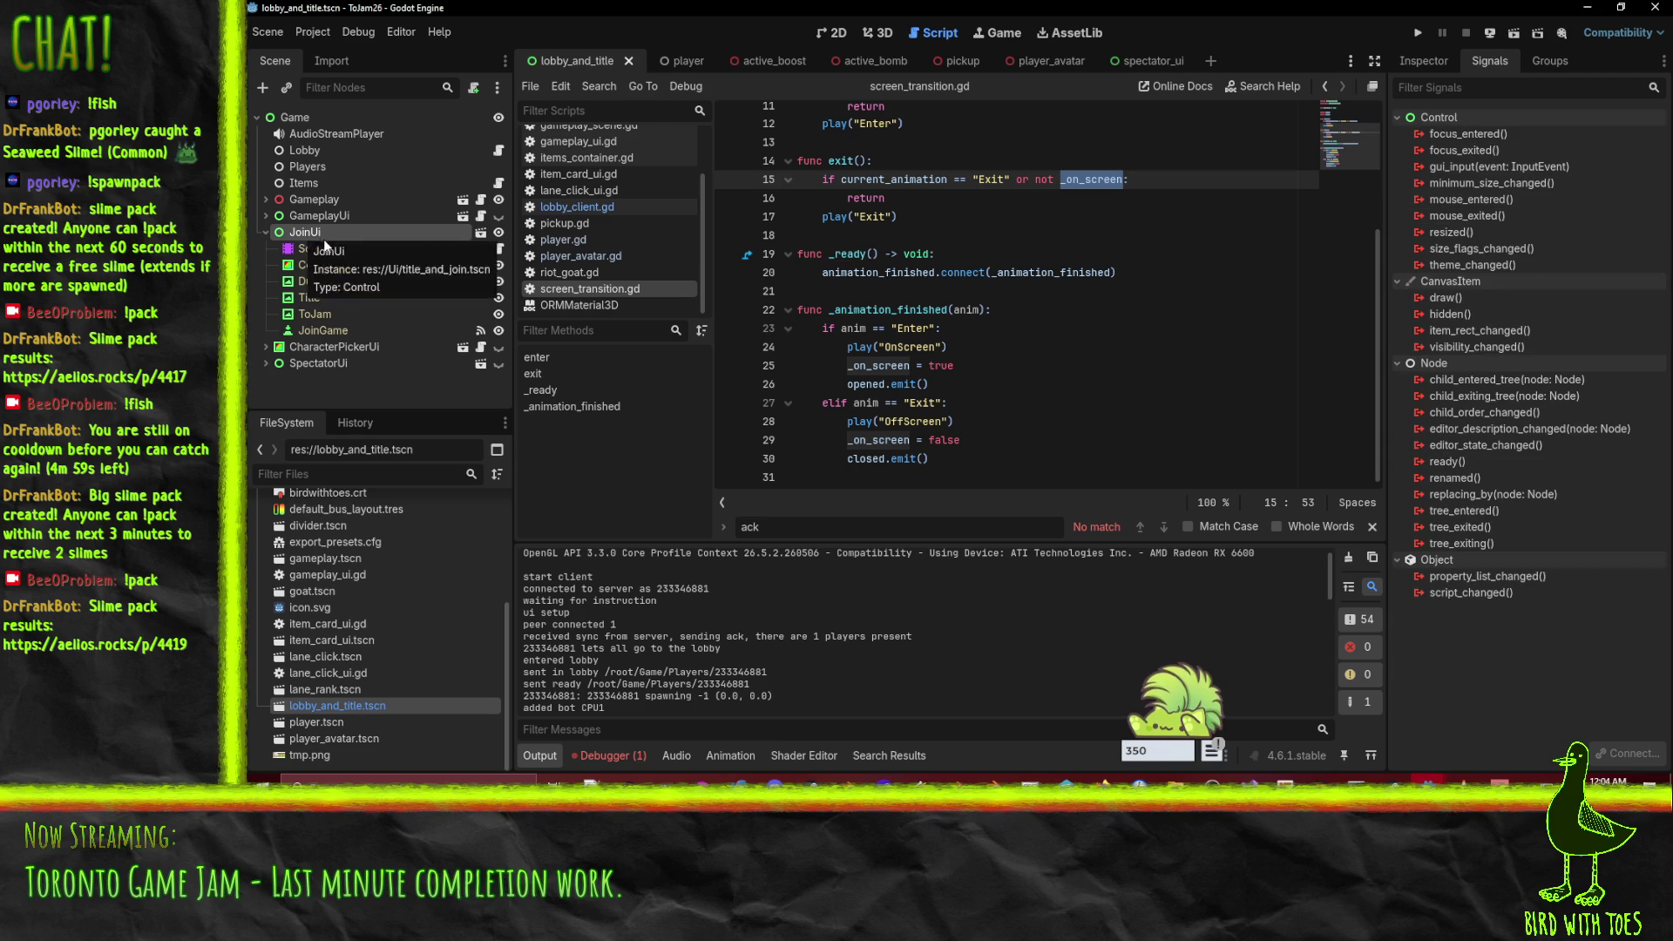
{"action": "left_click", "coordinate": [1416, 35]}
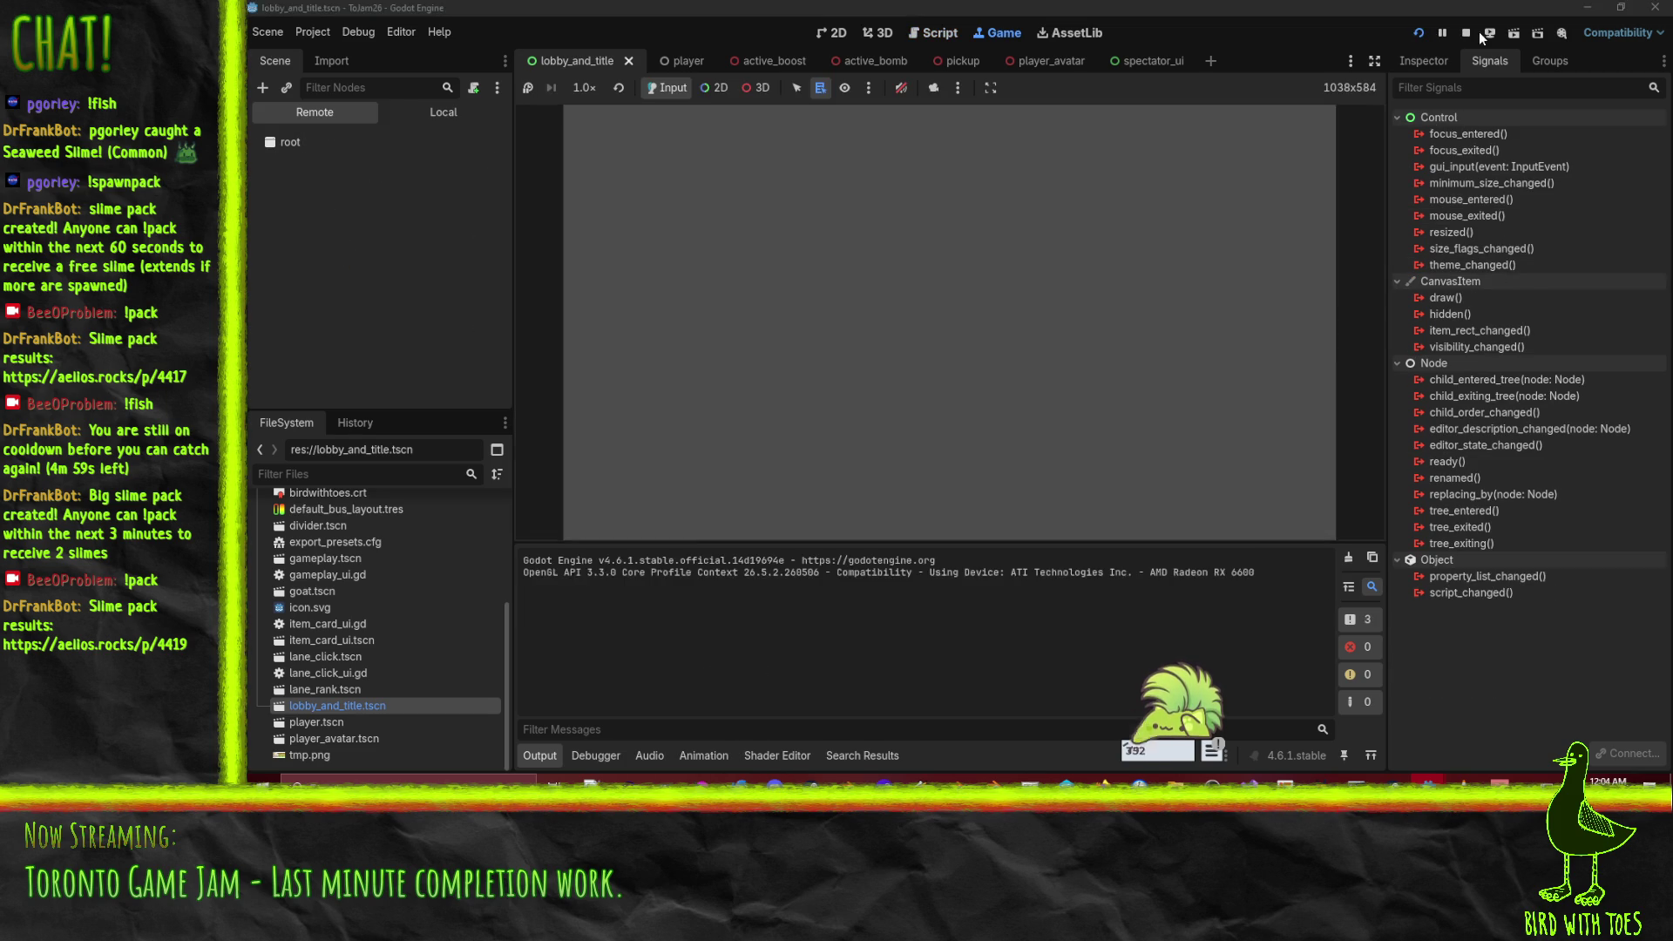
{"action": "left_click", "coordinate": [1467, 35]}
Step: Open a new line after line 20 inside _ready()
{"action": "left_click", "coordinate": [1180, 282]}
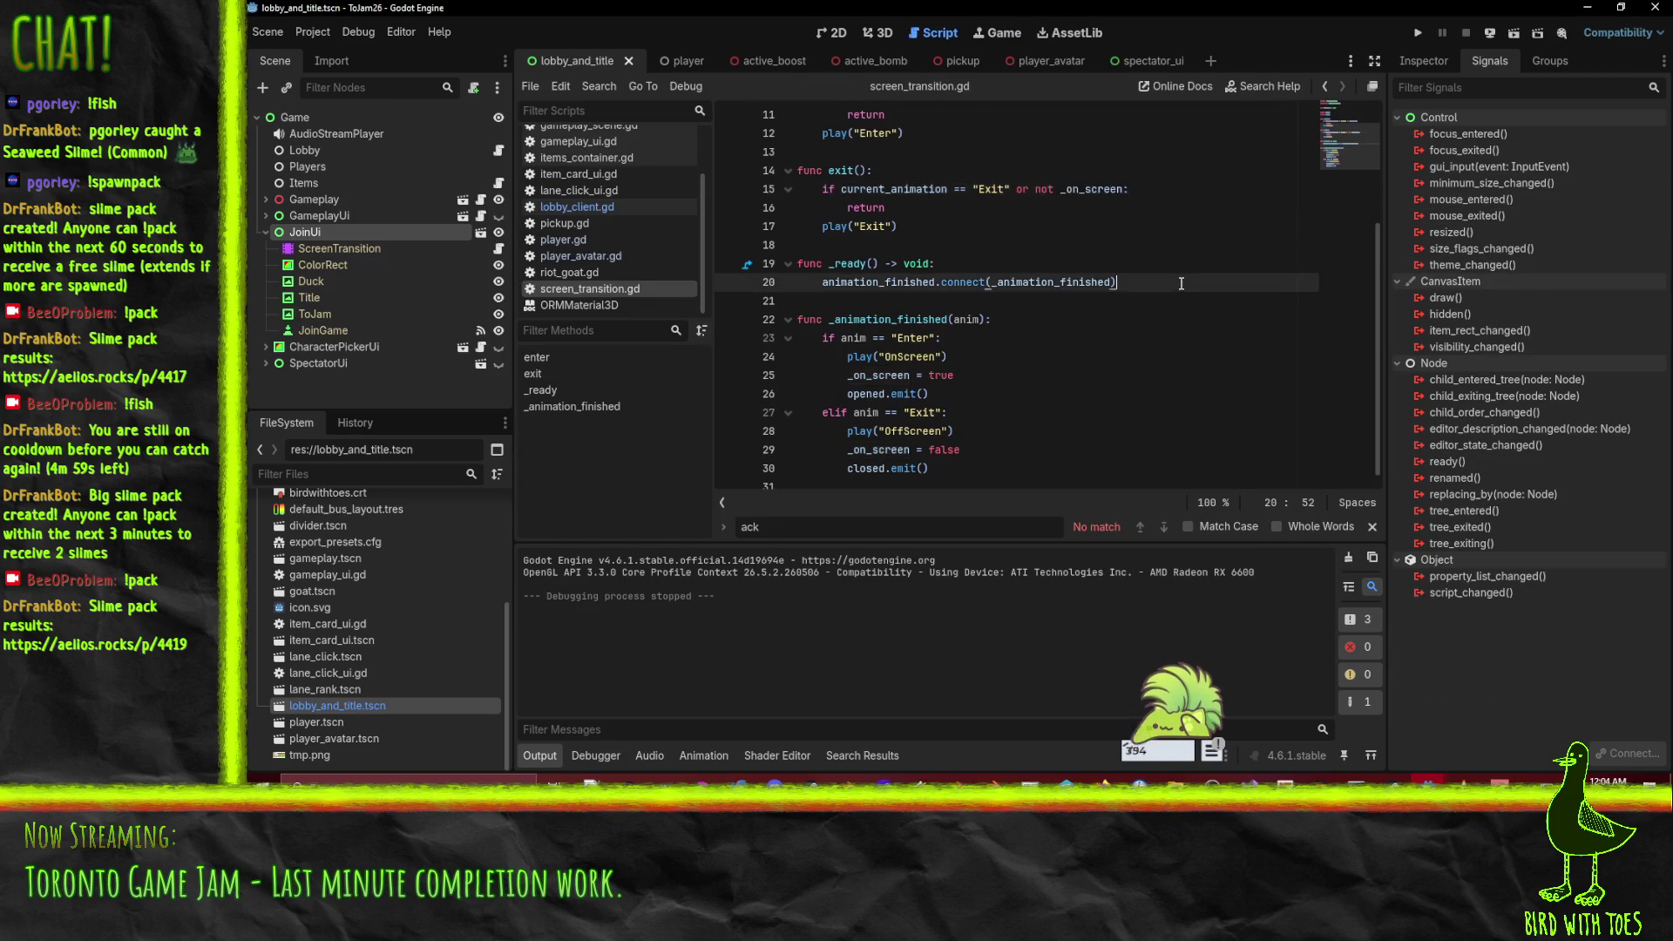
{"action": "scroll", "coordinate": [1180, 283], "scroll_direction": "up", "scroll_amount": 1}
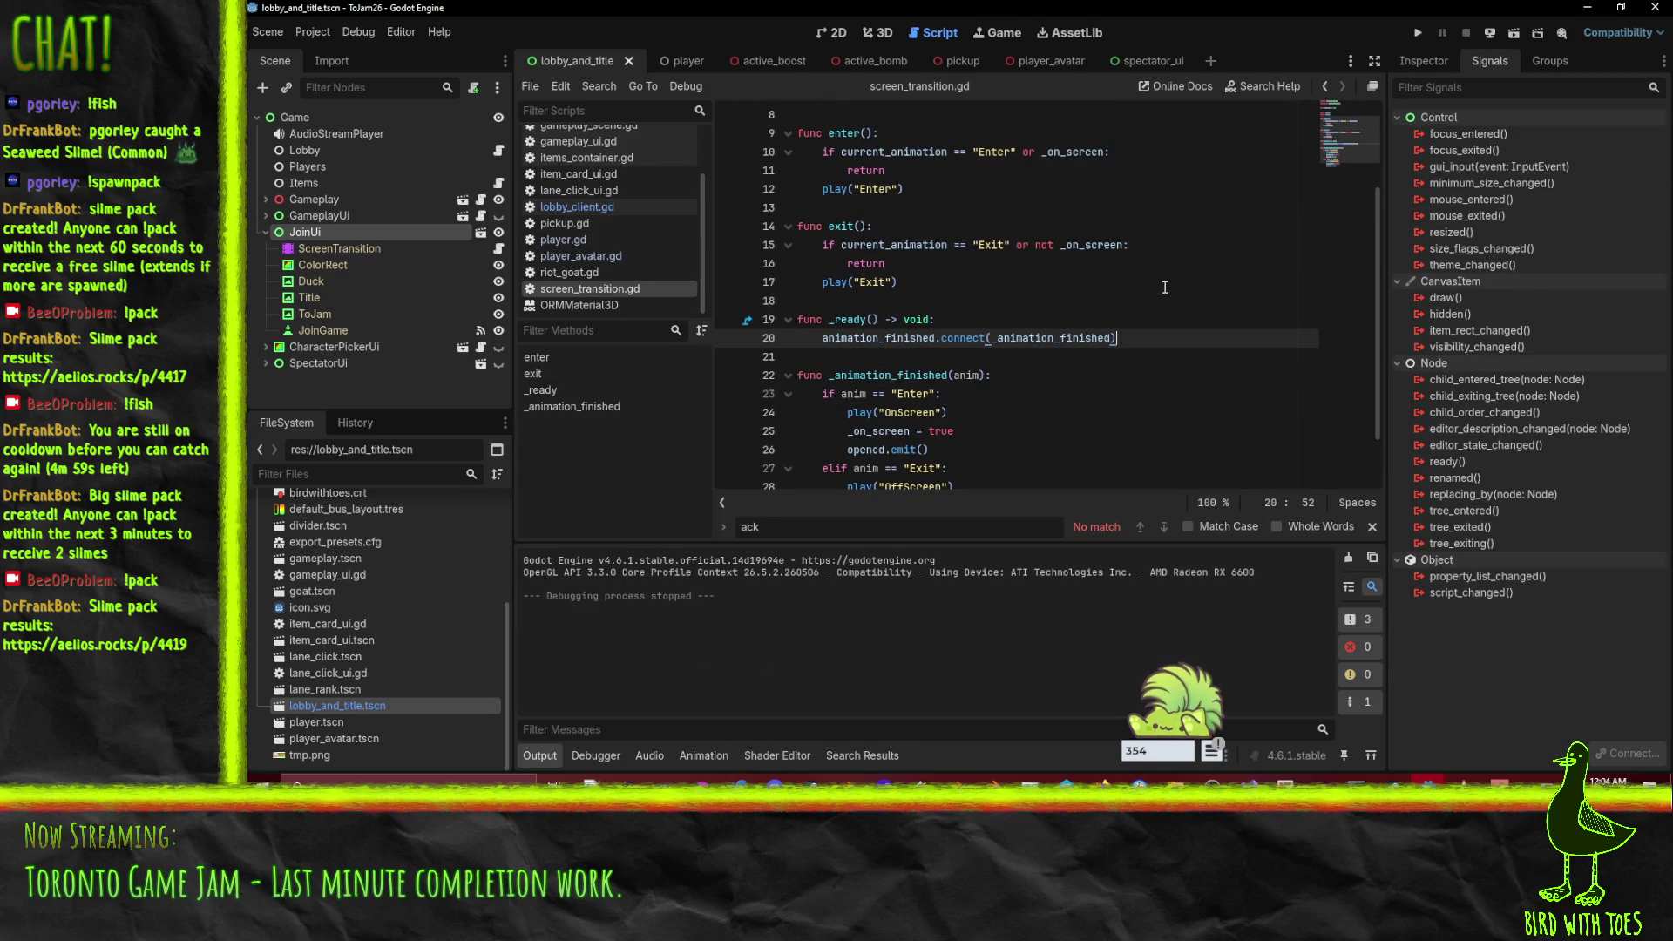
{"action": "key", "text": "Return"}
Step: In _ready(), write the condition if current_animation == "OnScreen":
{"action": "type", "text": "animator"}
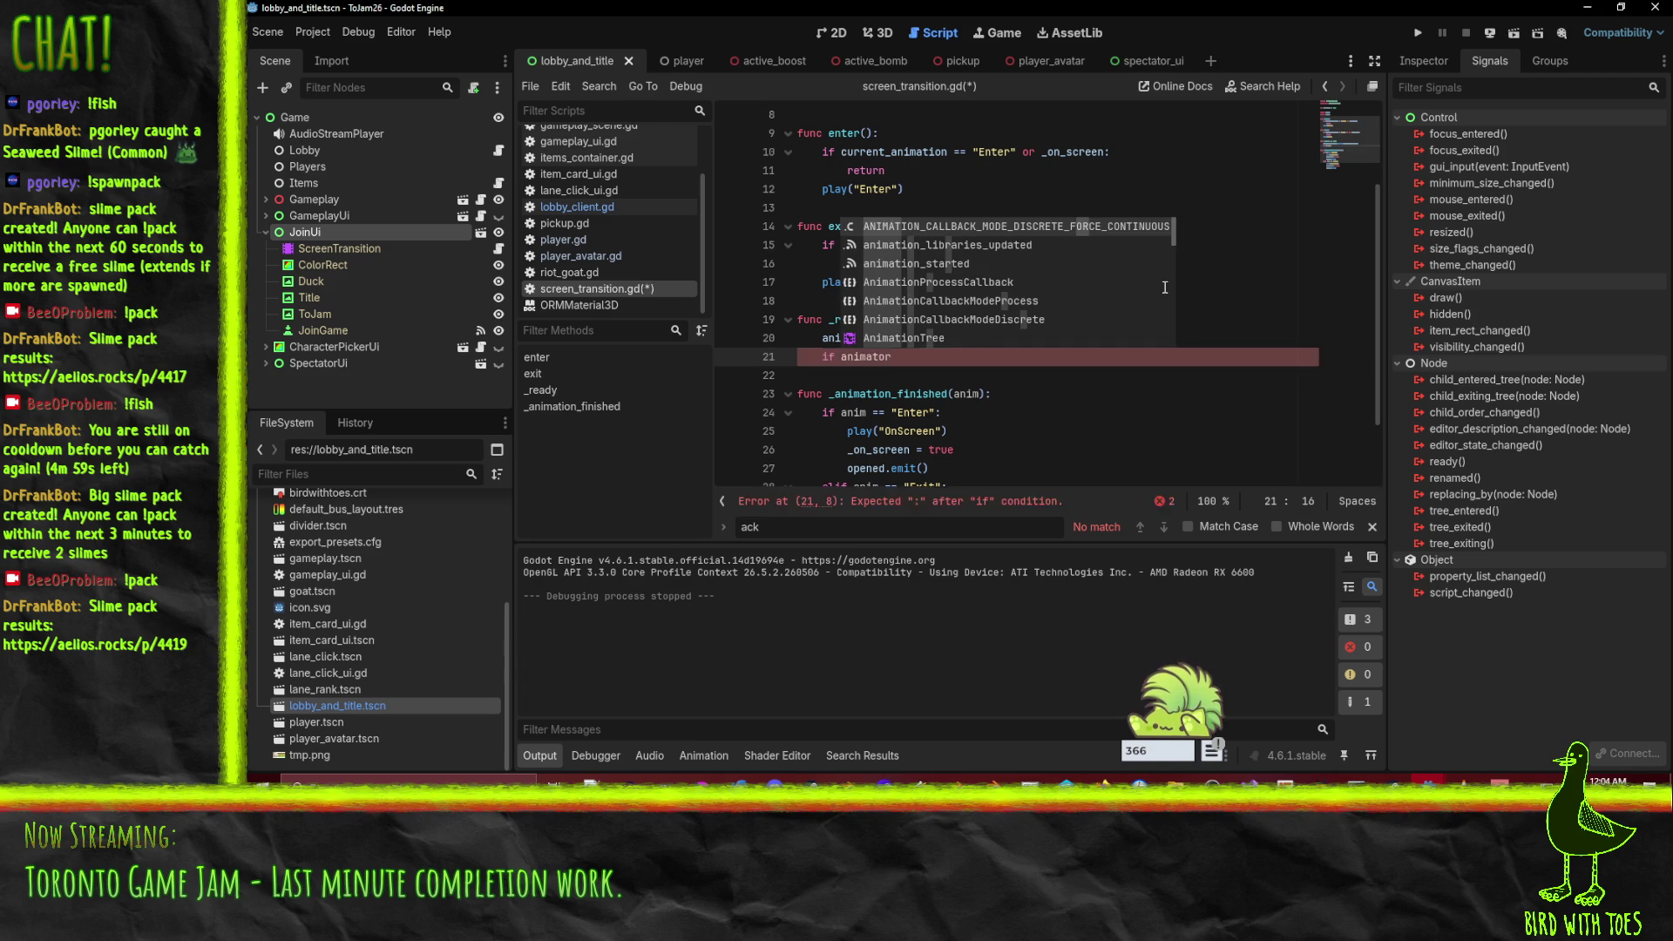
{"action": "key", "text": "Escape"}
{"action": "left_click", "coordinate": [788, 412]}
{"action": "left_click", "coordinate": [866, 358]}
{"action": "double_click", "coordinate": [867, 357]}
{"action": "type", "text": "curren"}
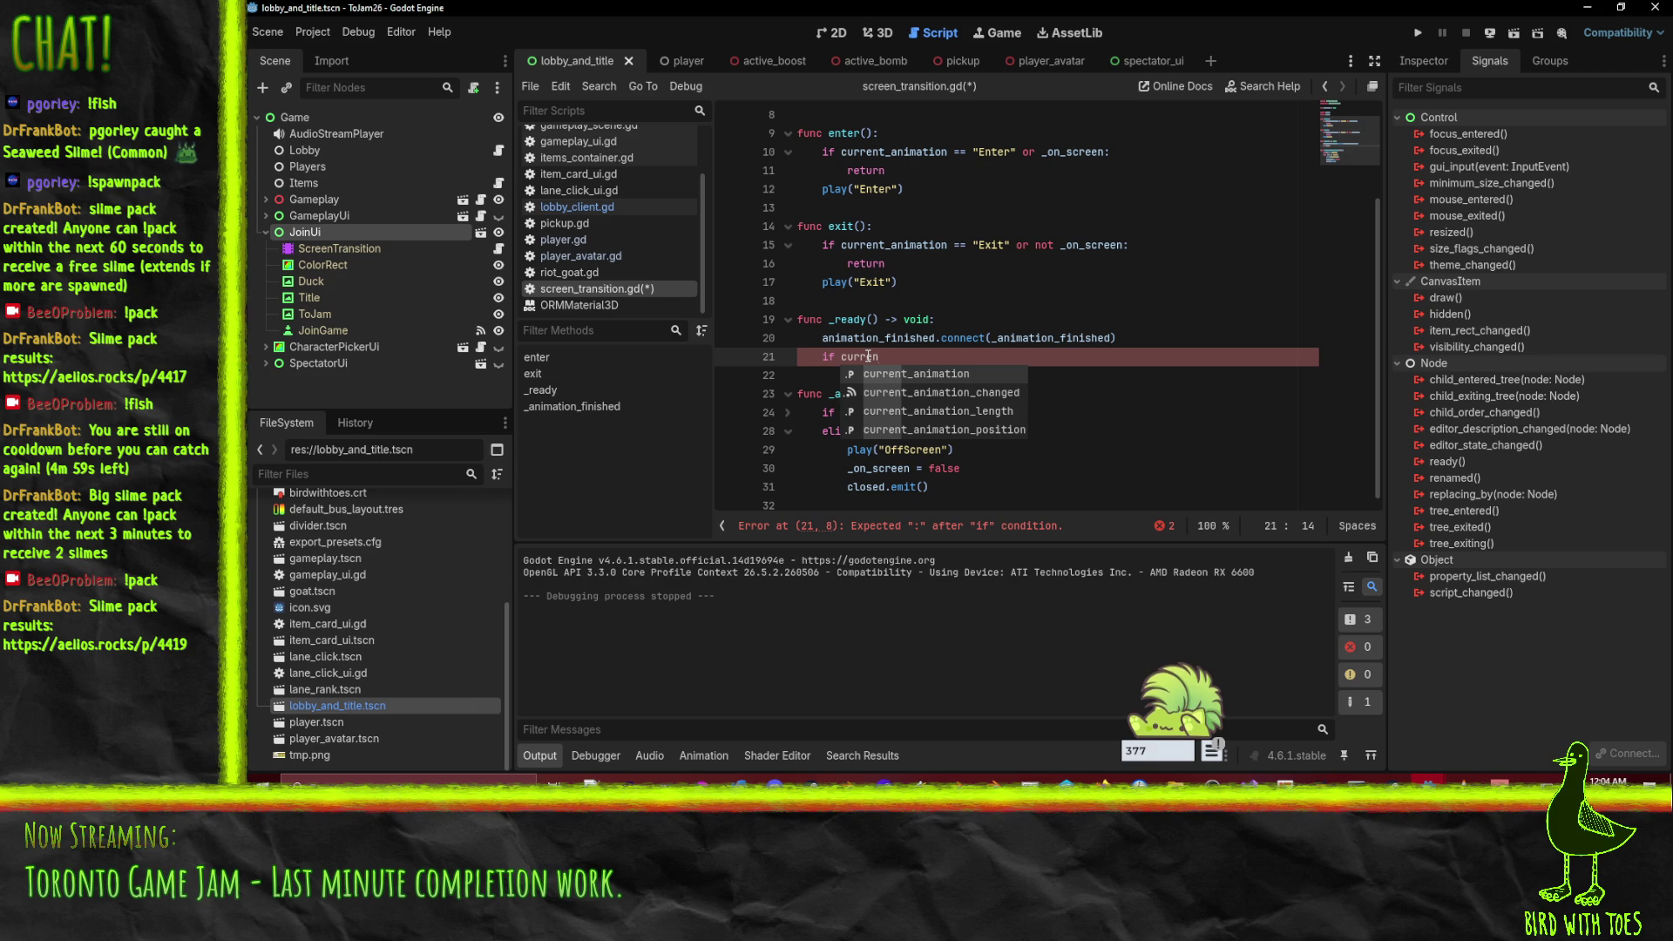
{"action": "key", "text": "Return"}
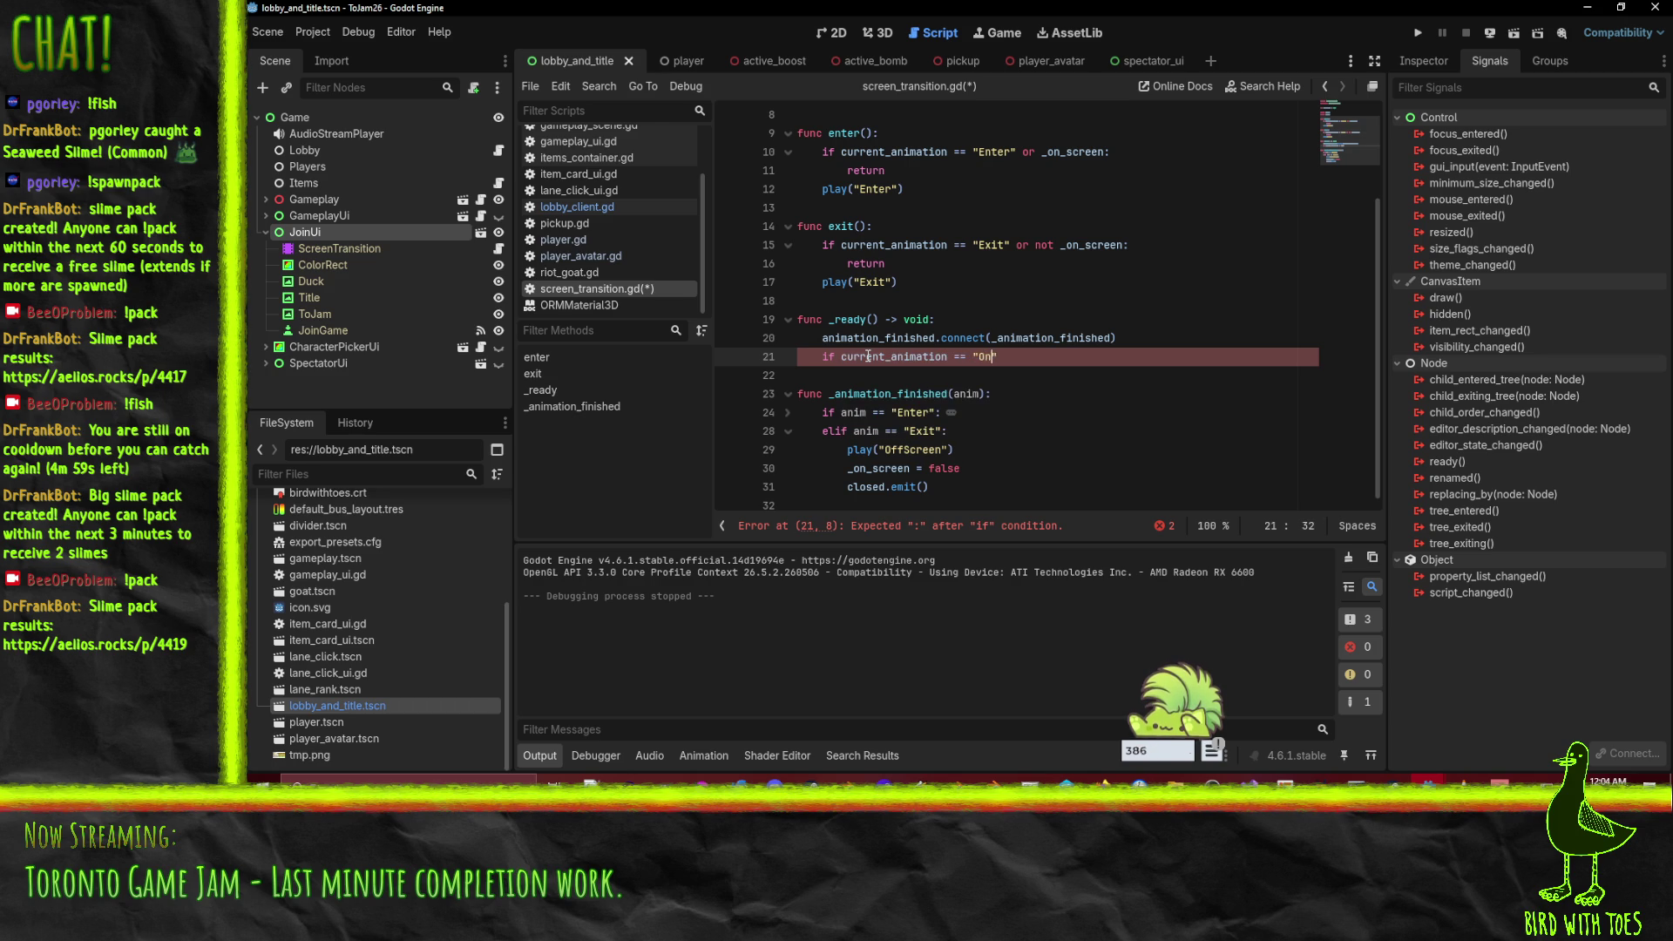
{"action": "type", "text": "reen\""}
{"action": "type", "text": ":"}
Step: Set _on_screen = true in the if branch and false in the else, then save
{"action": "key", "text": "Return"}
{"action": "type", "text": "_screen"}
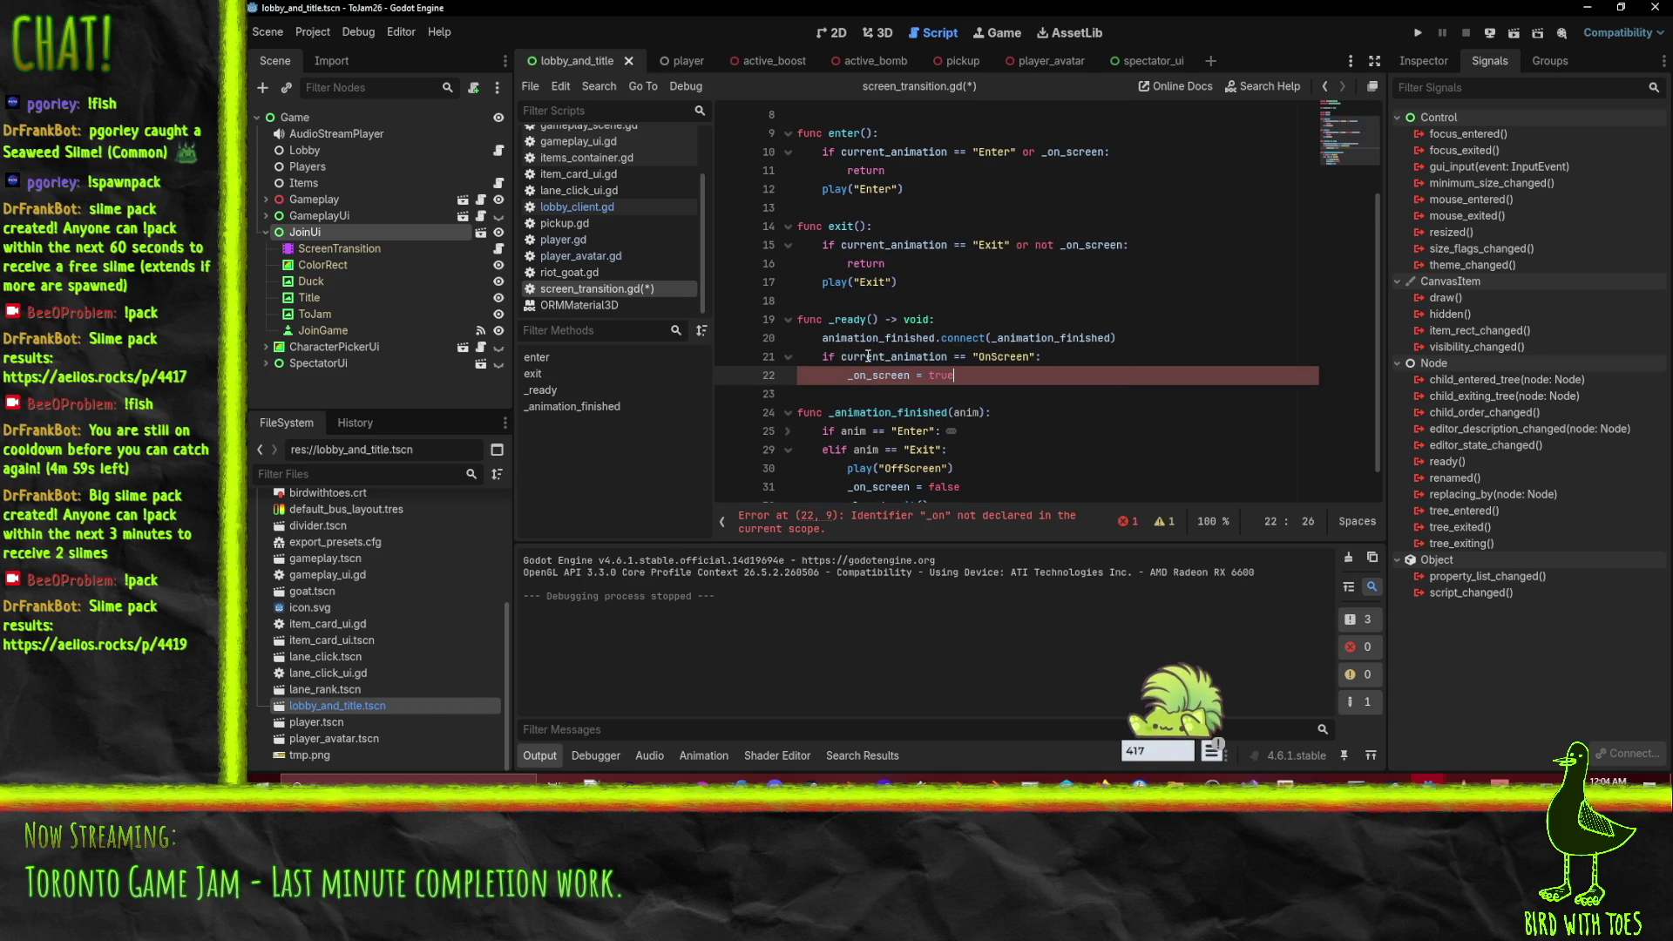
{"action": "key", "text": "Return"}
{"action": "type", "text": ":"}
{"action": "key", "text": "Return"}
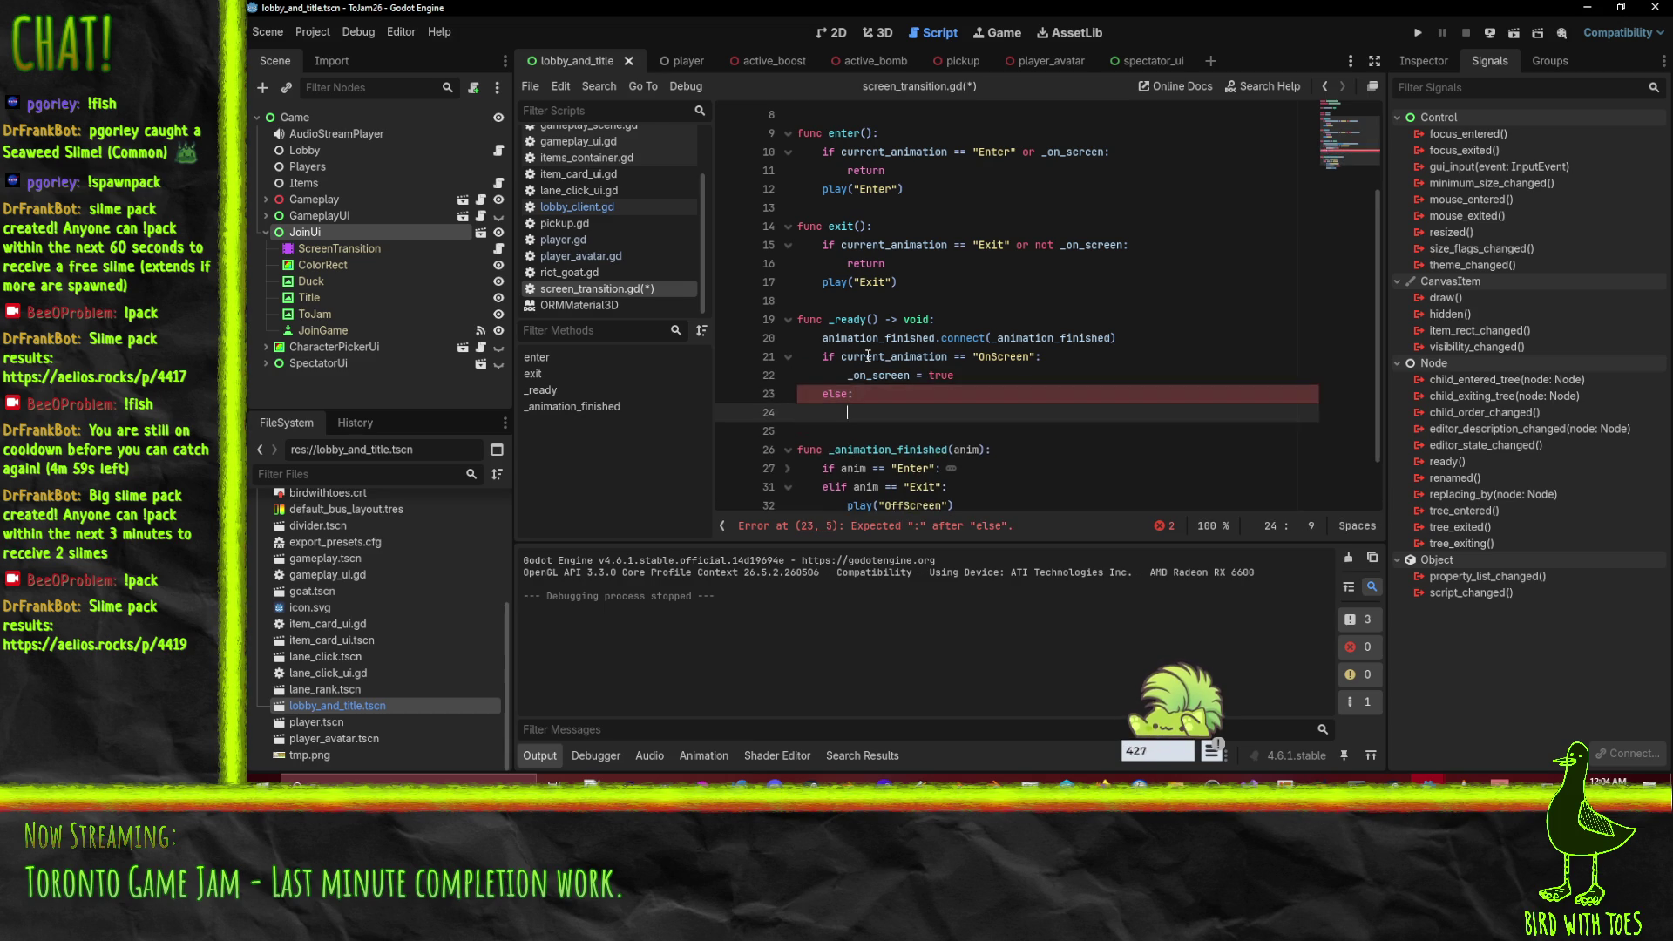
{"action": "type", "text": "_on_screen = false"}
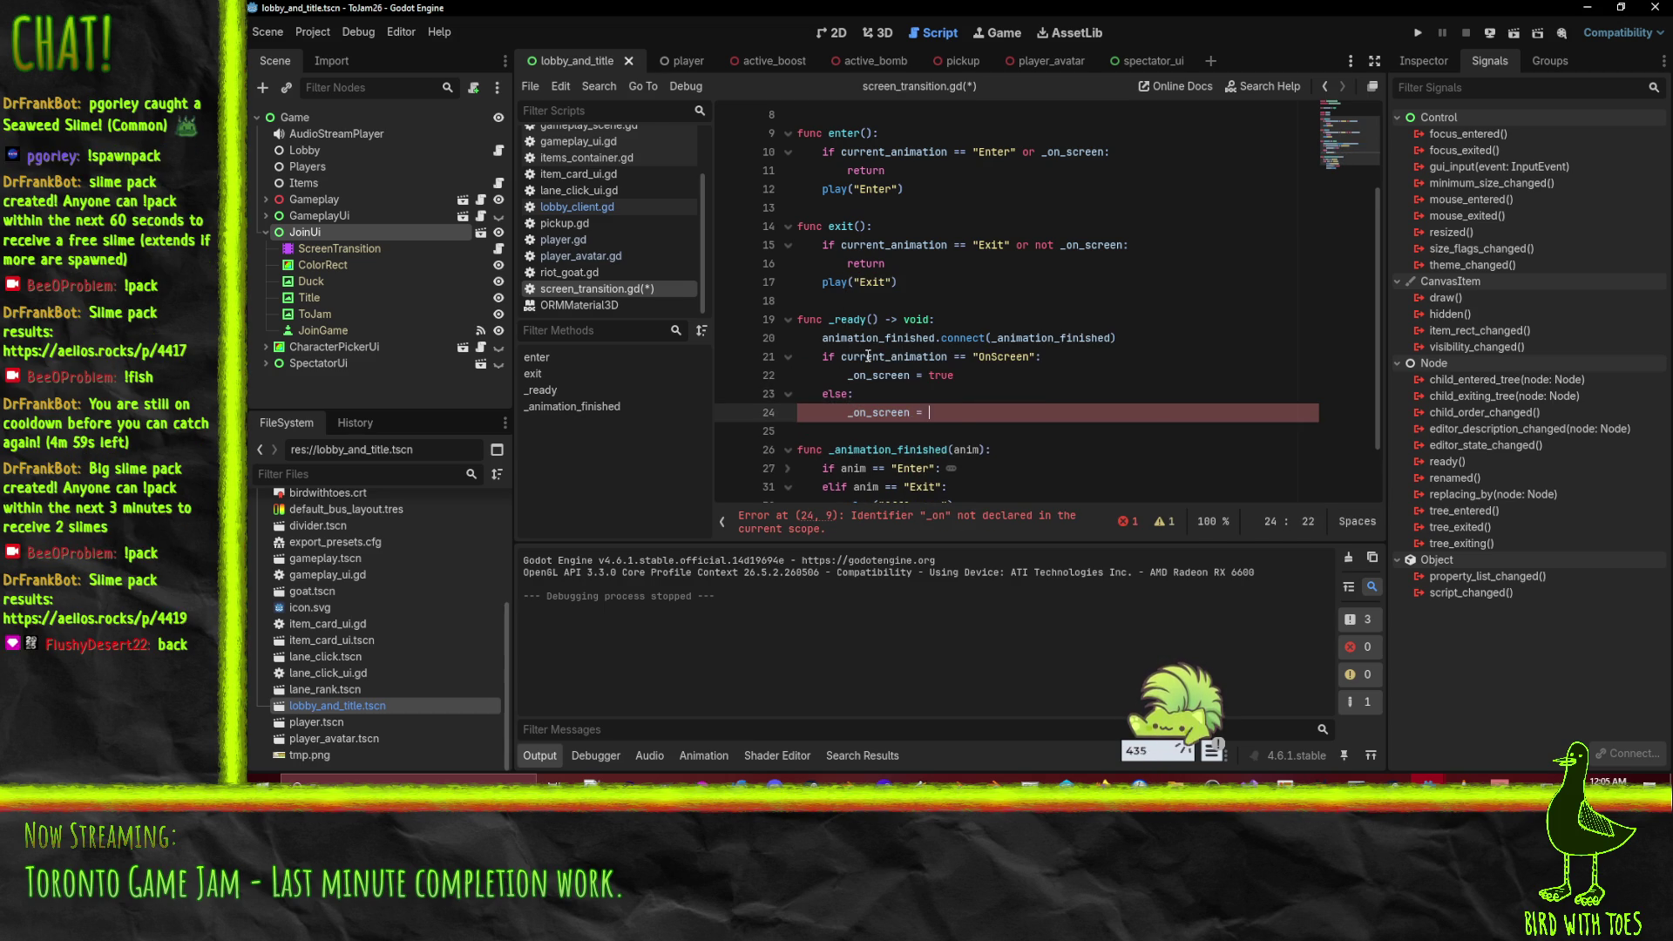
{"action": "key", "text": "ctrl+s"}
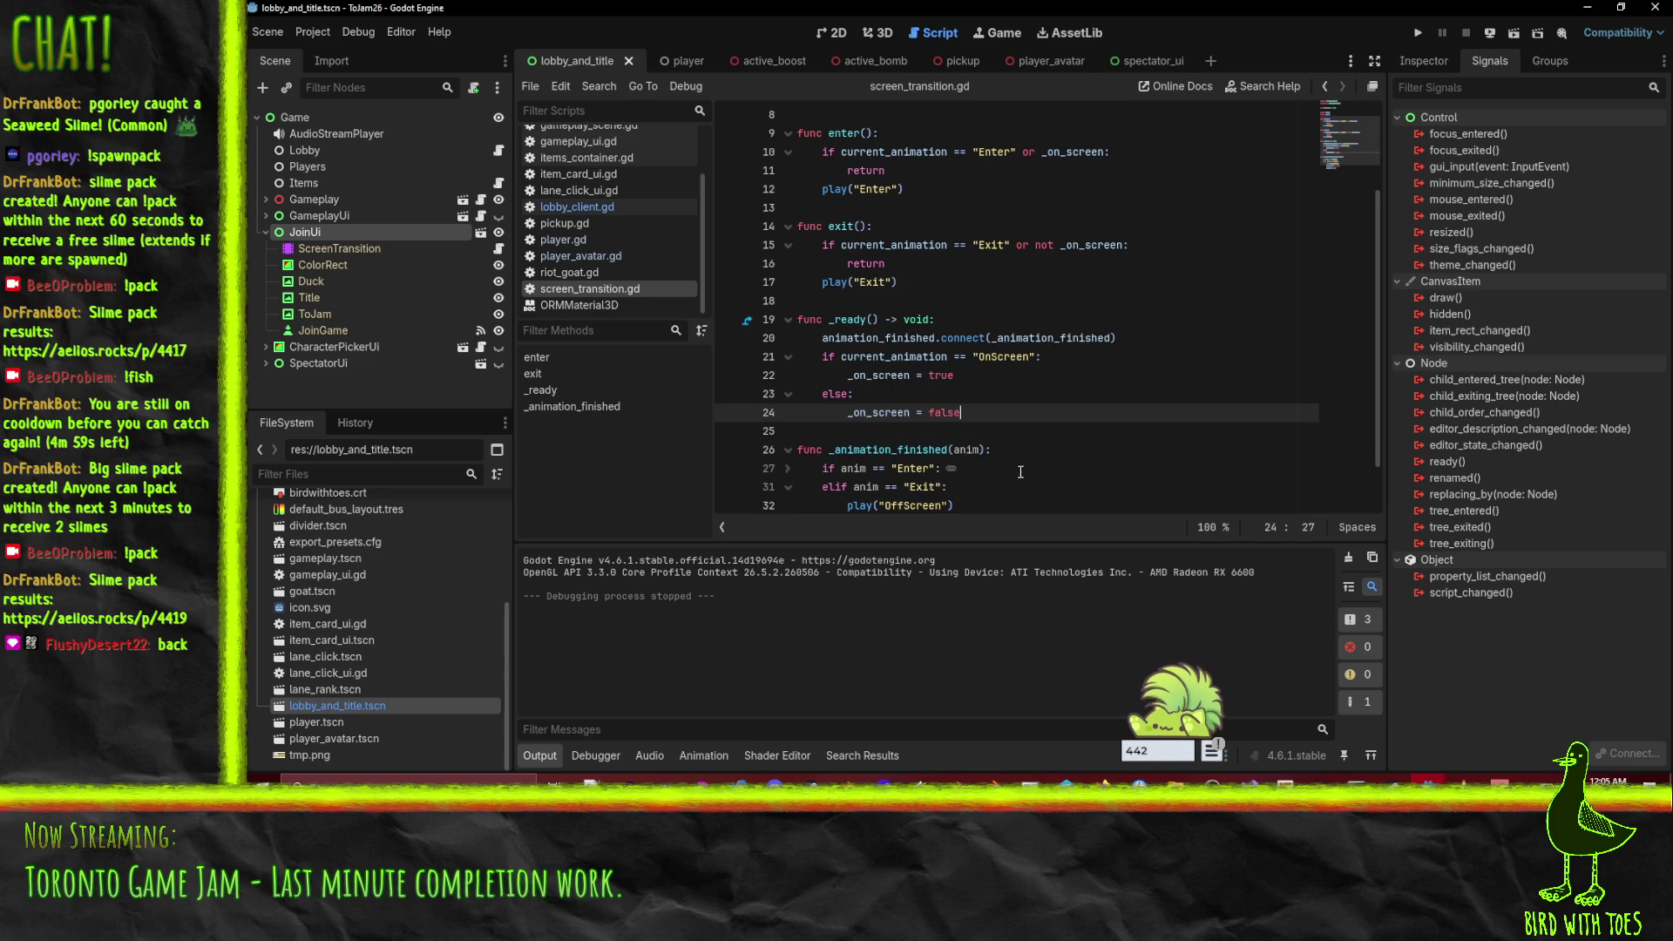
Step: Review the new _ready() check and launch the game to test the fix
{"action": "left_click", "coordinate": [1035, 358]}
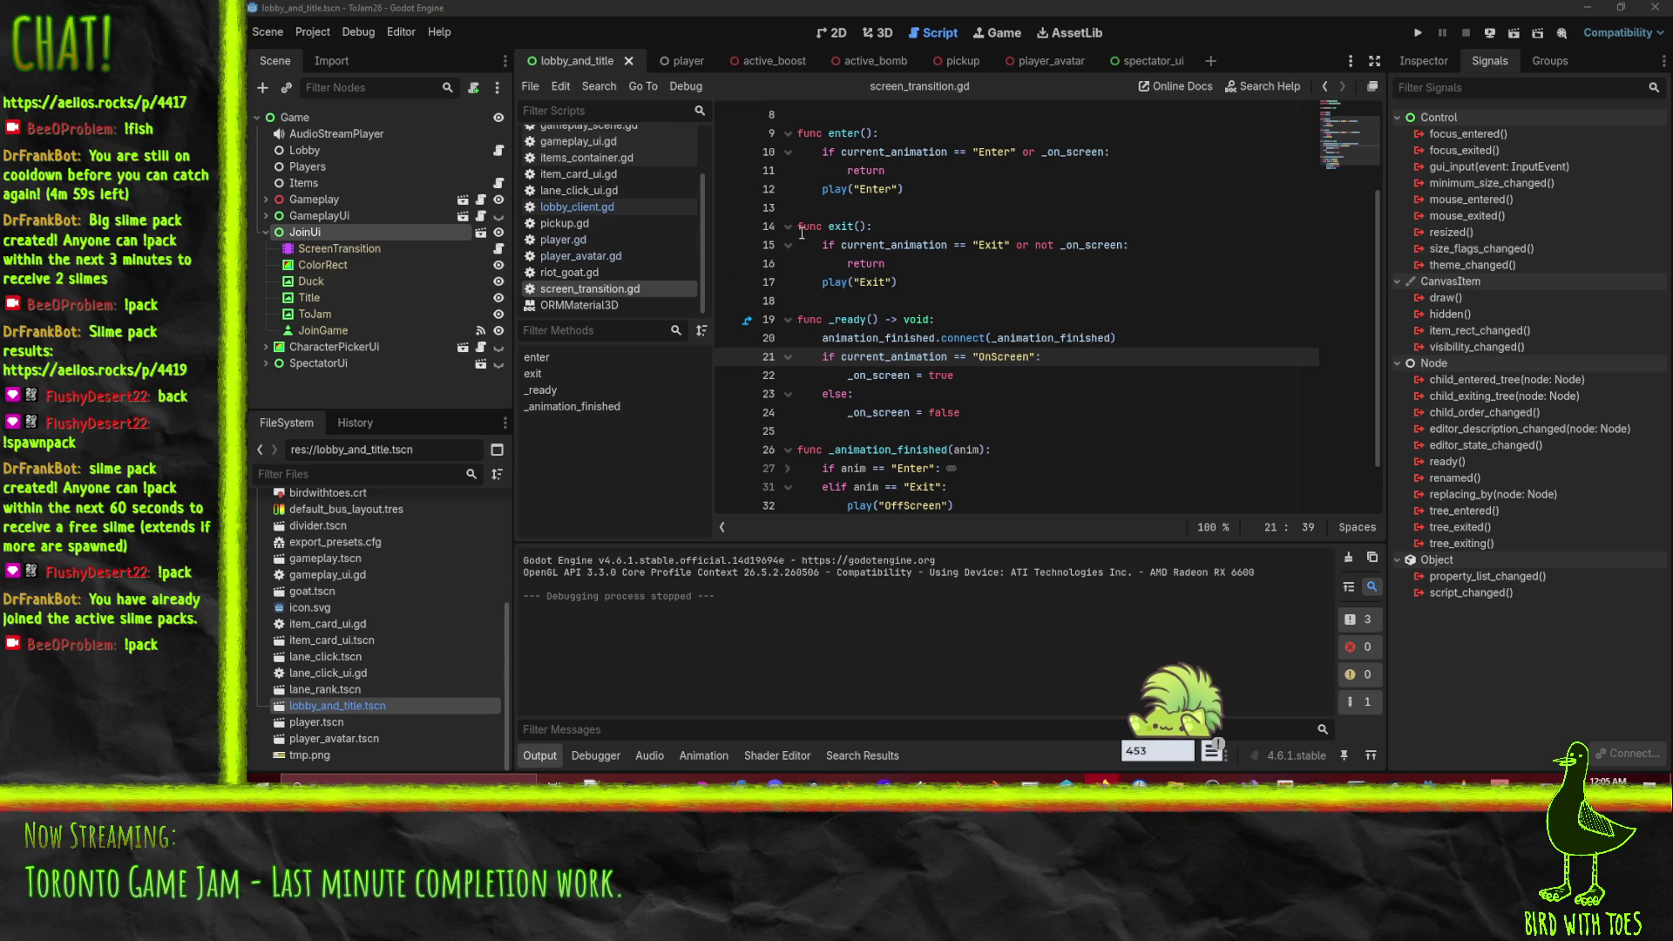
{"action": "left_click", "coordinate": [954, 320]}
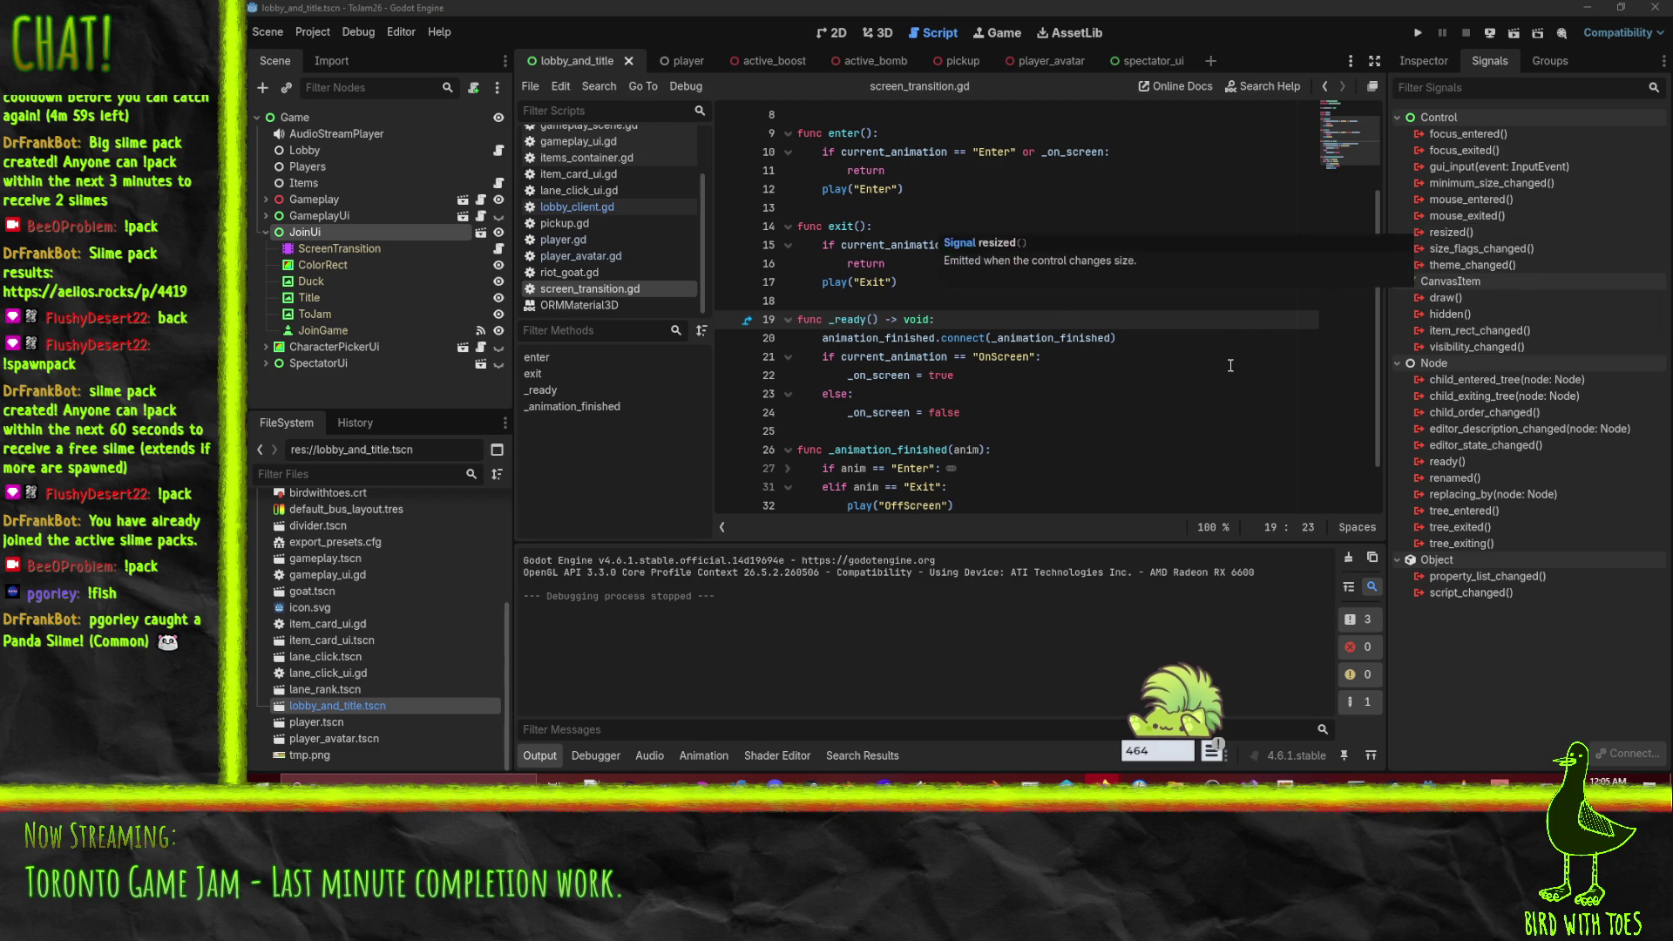
{"action": "left_click", "coordinate": [1416, 35]}
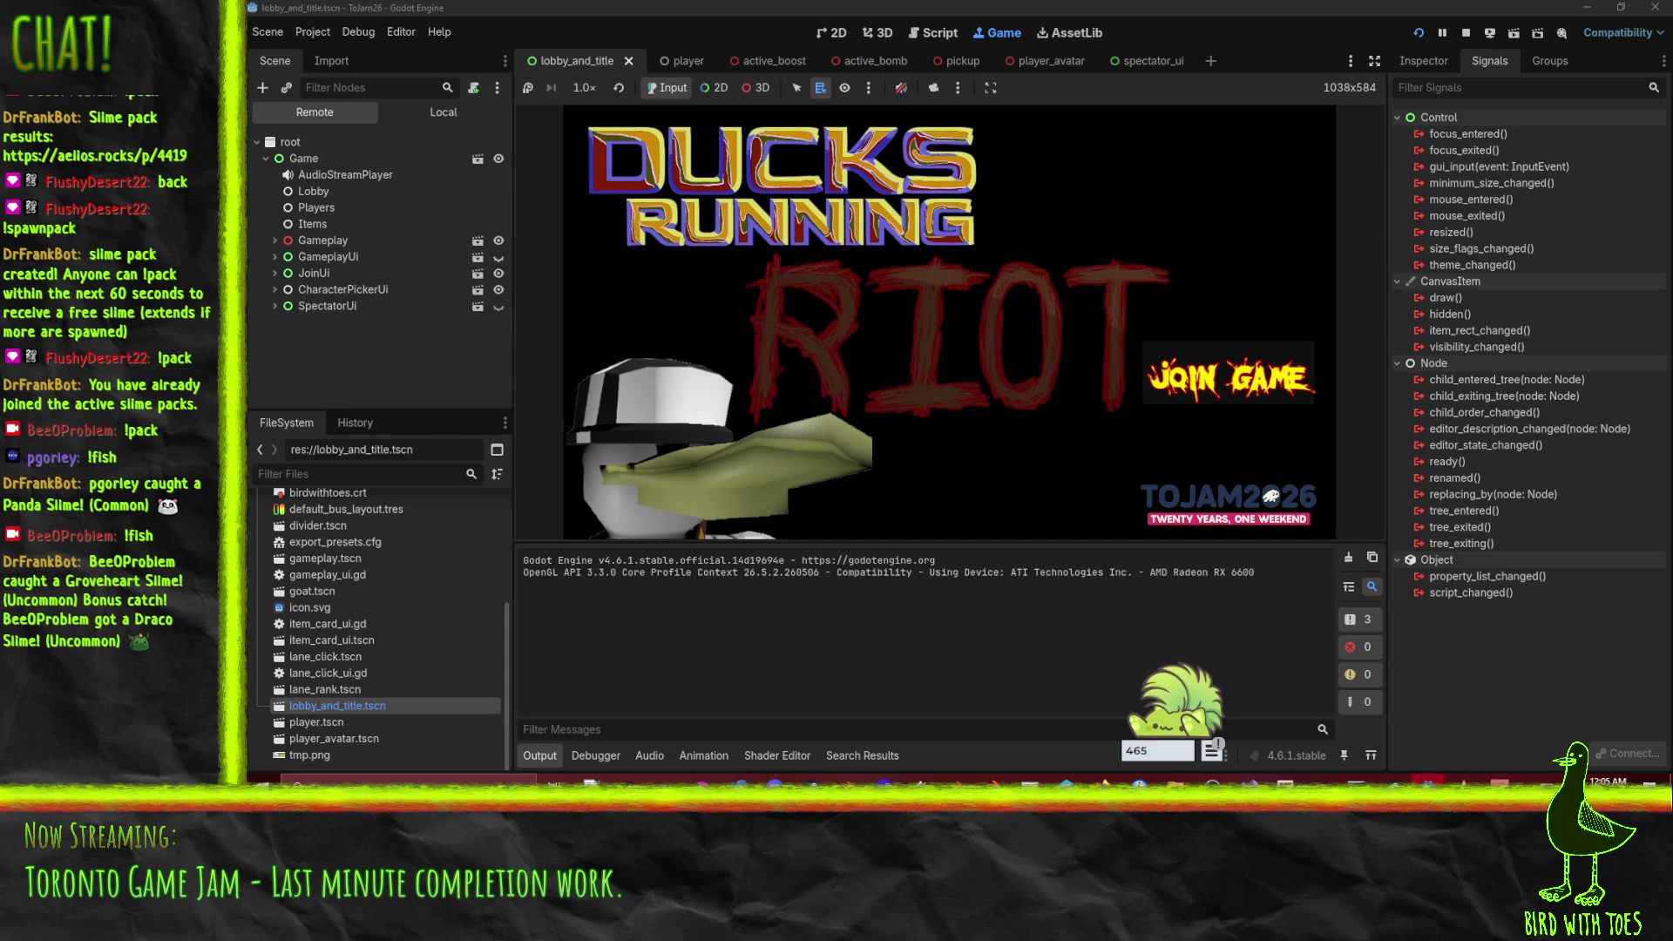
Step: Raise the server_ui editor and drag the client editor window down to uncover it
{"action": "mouse_move", "coordinate": [1394, 779]}
{"action": "left_click", "coordinate": [1322, 716]}
{"action": "left_click", "coordinate": [1520, 732]}
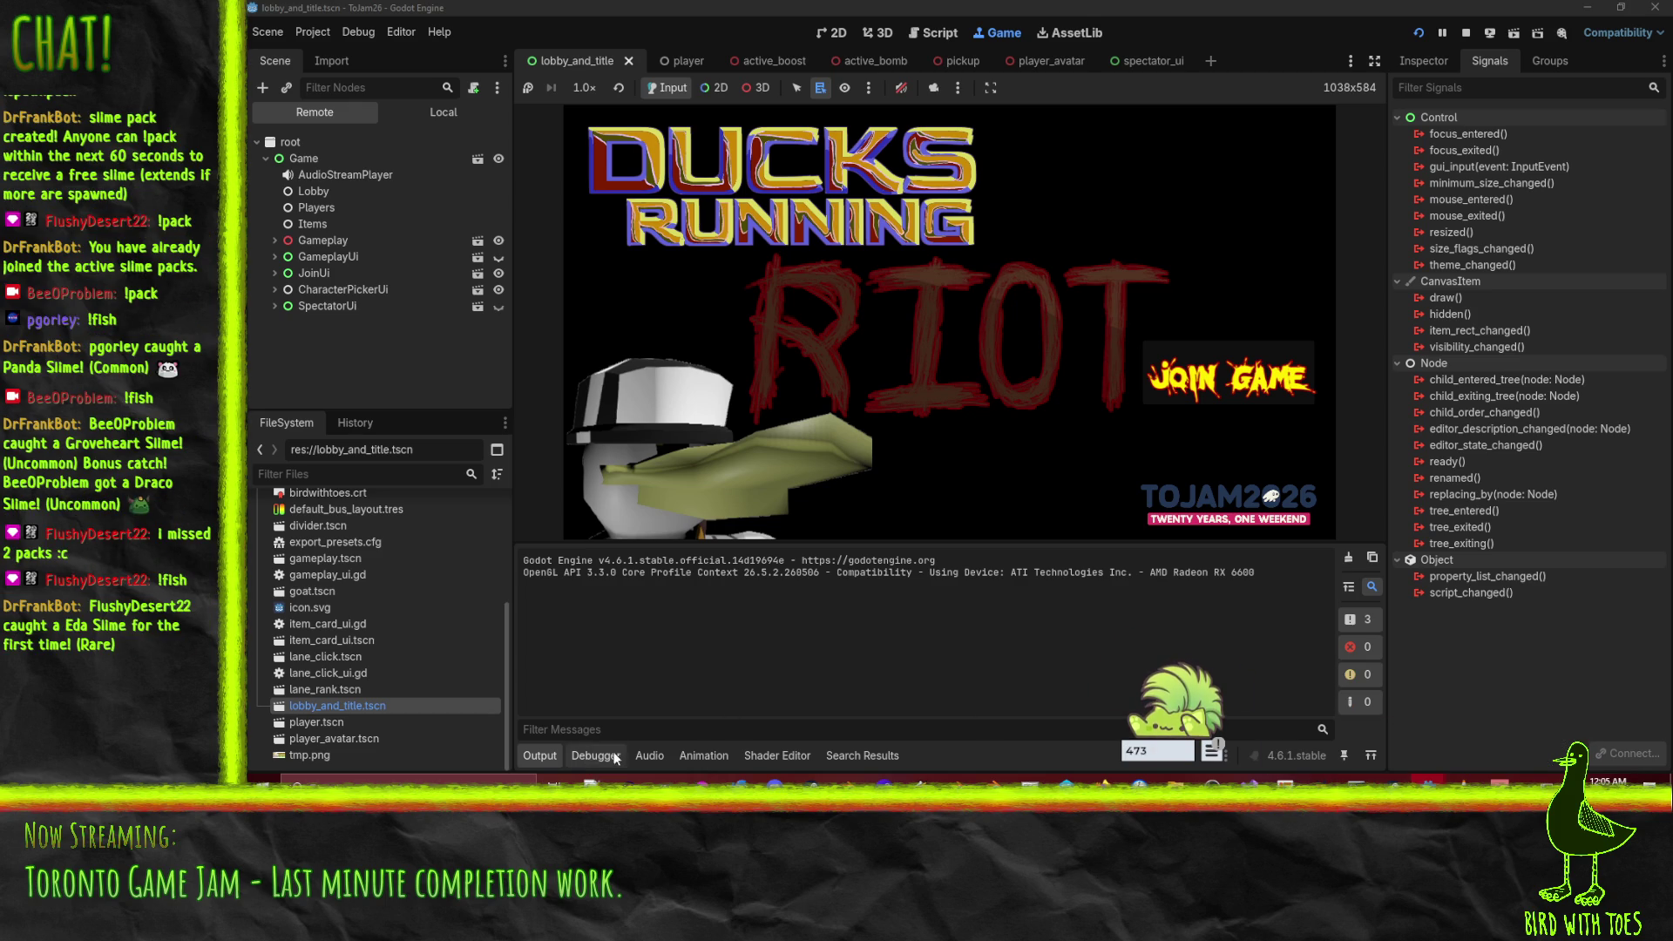
{"action": "mouse_move", "coordinate": [1113, 7]}
{"action": "left_mouse_down"}
{"action": "mouse_move", "coordinate": [1064, 385]}
{"action": "mouse_move", "coordinate": [1183, 417]}
{"action": "mouse_move", "coordinate": [1218, 228]}
{"action": "mouse_move", "coordinate": [1281, 225]}
{"action": "mouse_move", "coordinate": [927, 81]}
{"action": "mouse_move", "coordinate": [1671, 261]}
{"action": "left_mouse_up"}
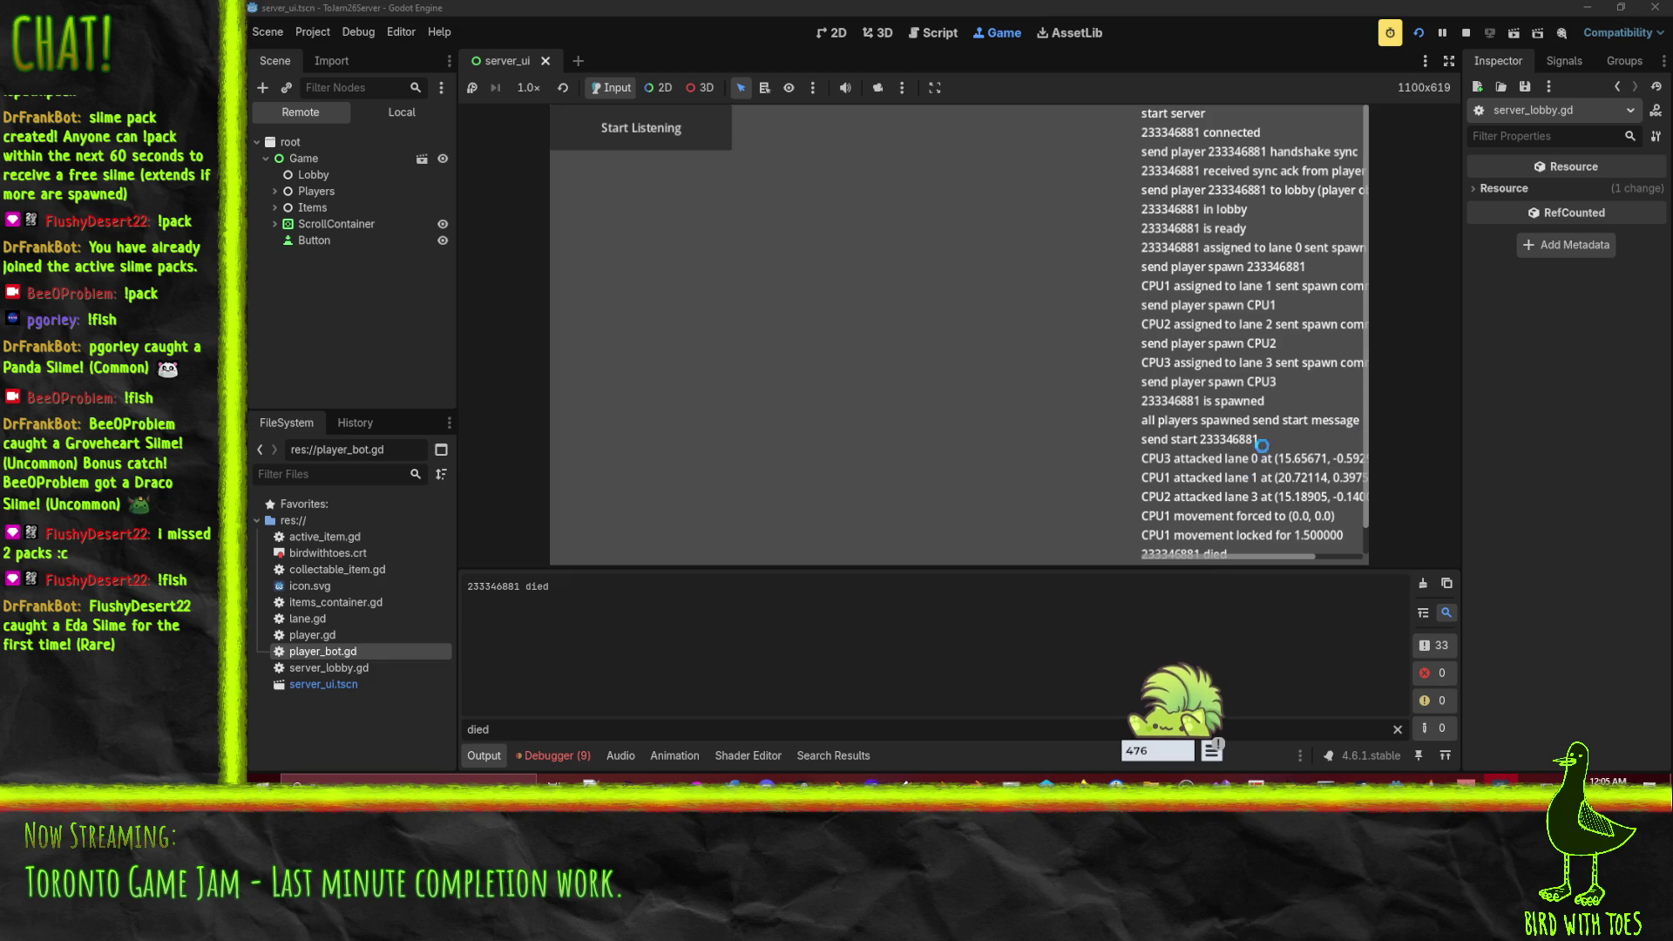
Step: Force-close the frozen run, maximise the server editor, rerun it and start listening
{"action": "left_click", "coordinate": [1418, 35]}
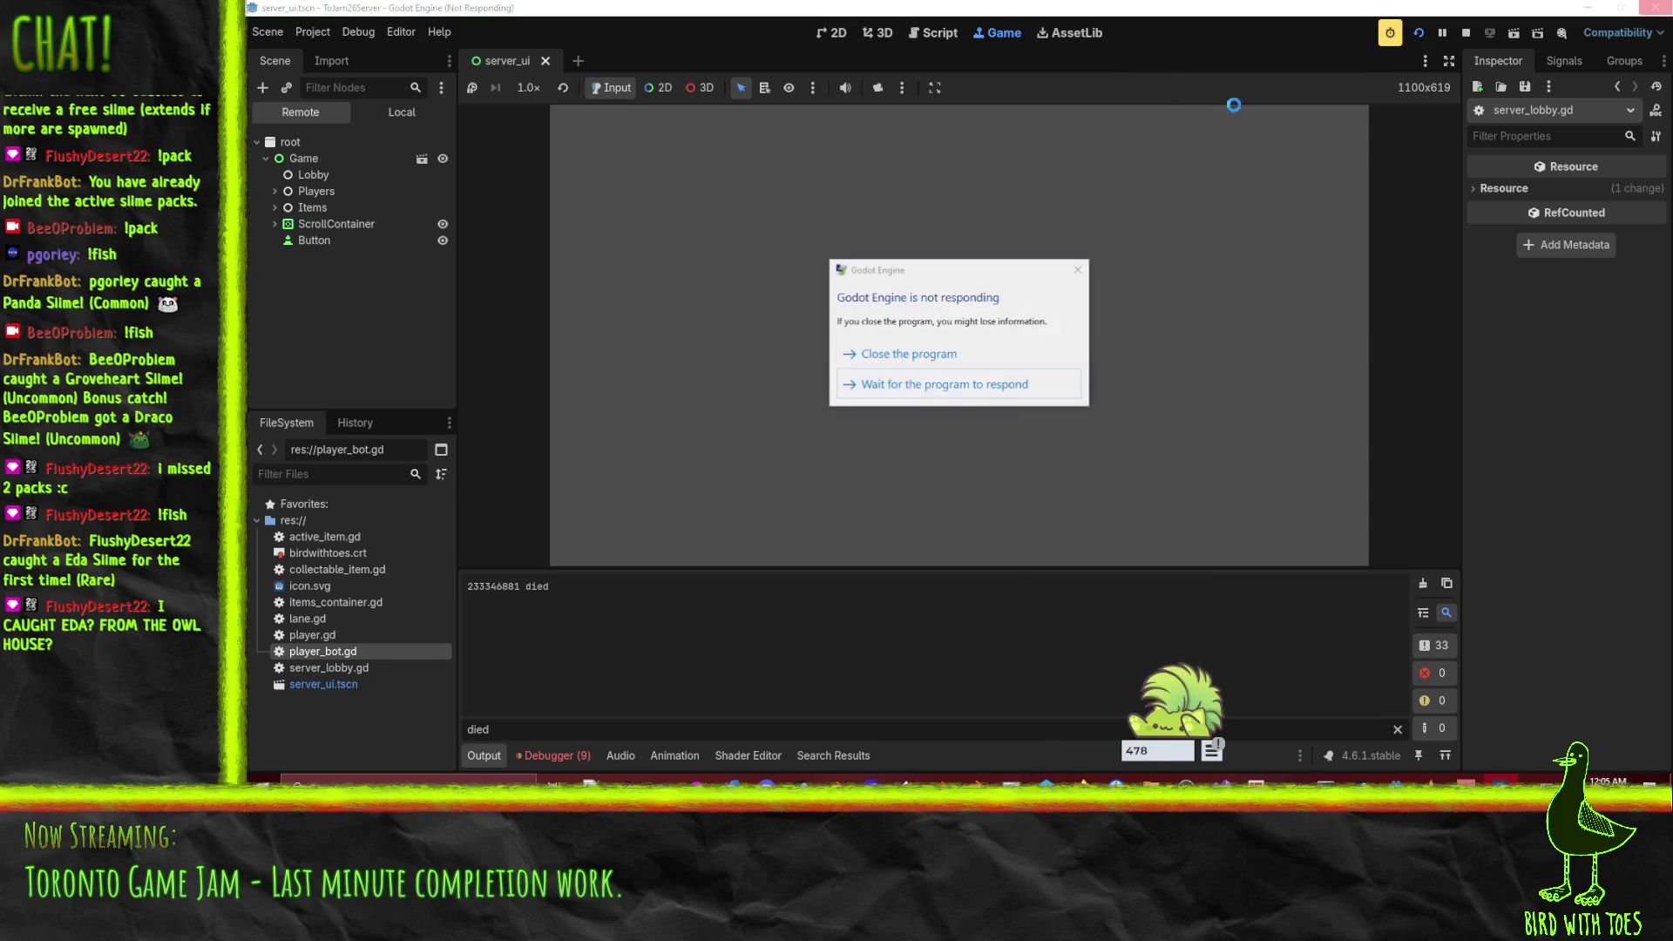
{"action": "left_click", "coordinate": [931, 355]}
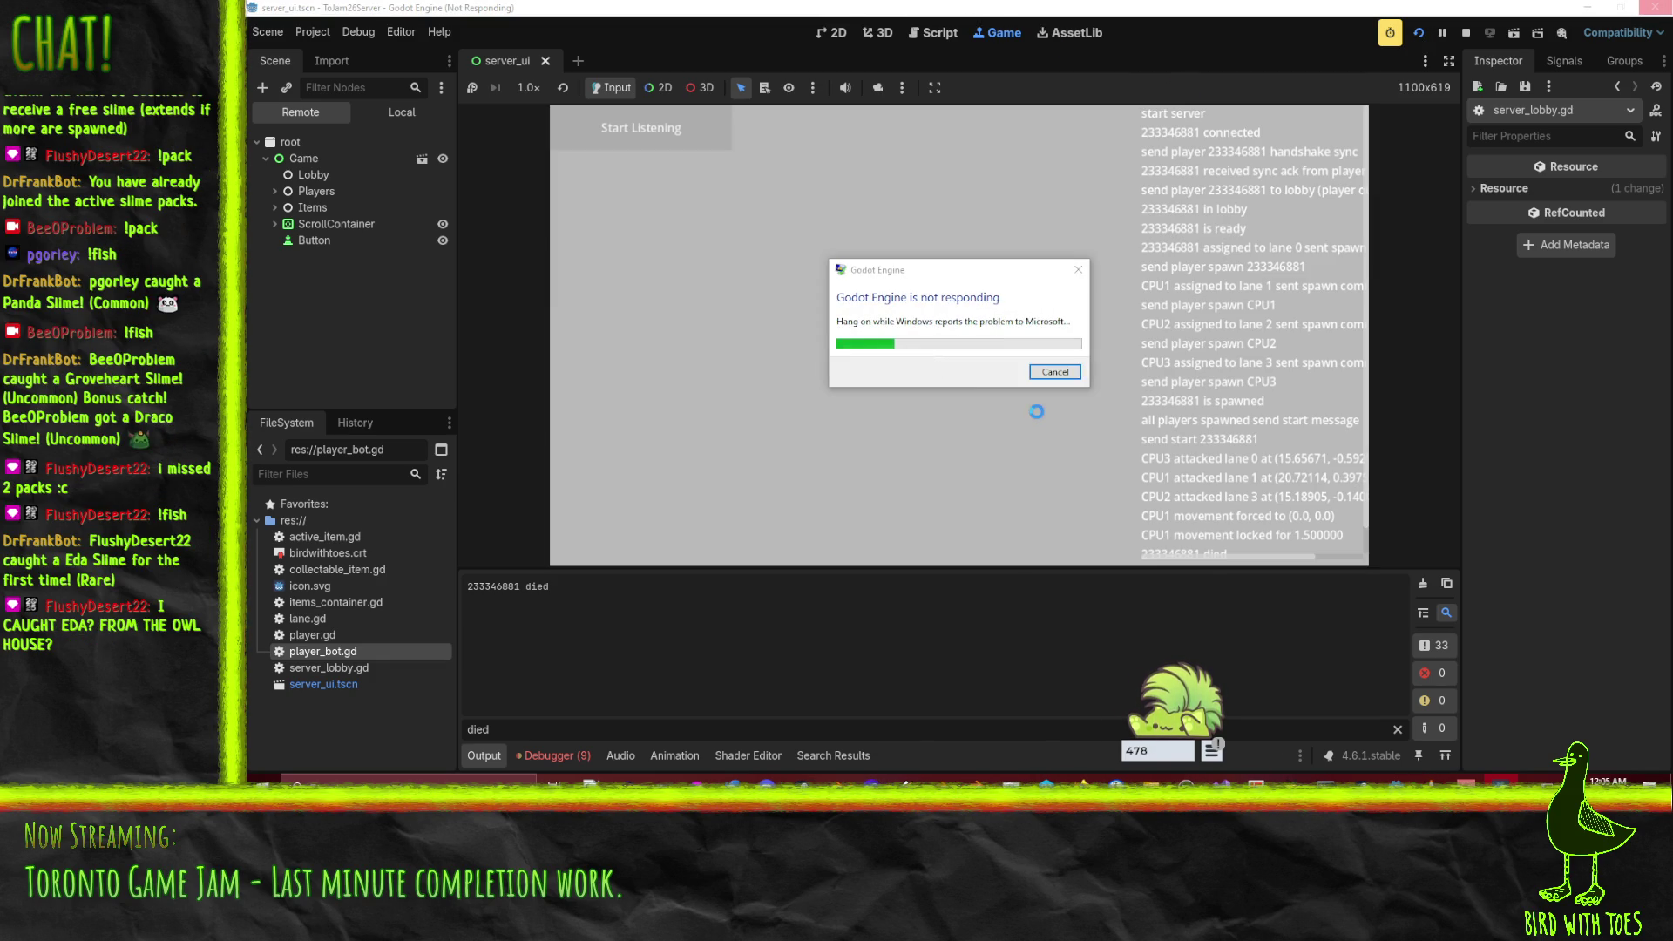
{"action": "left_click", "coordinate": [1052, 381]}
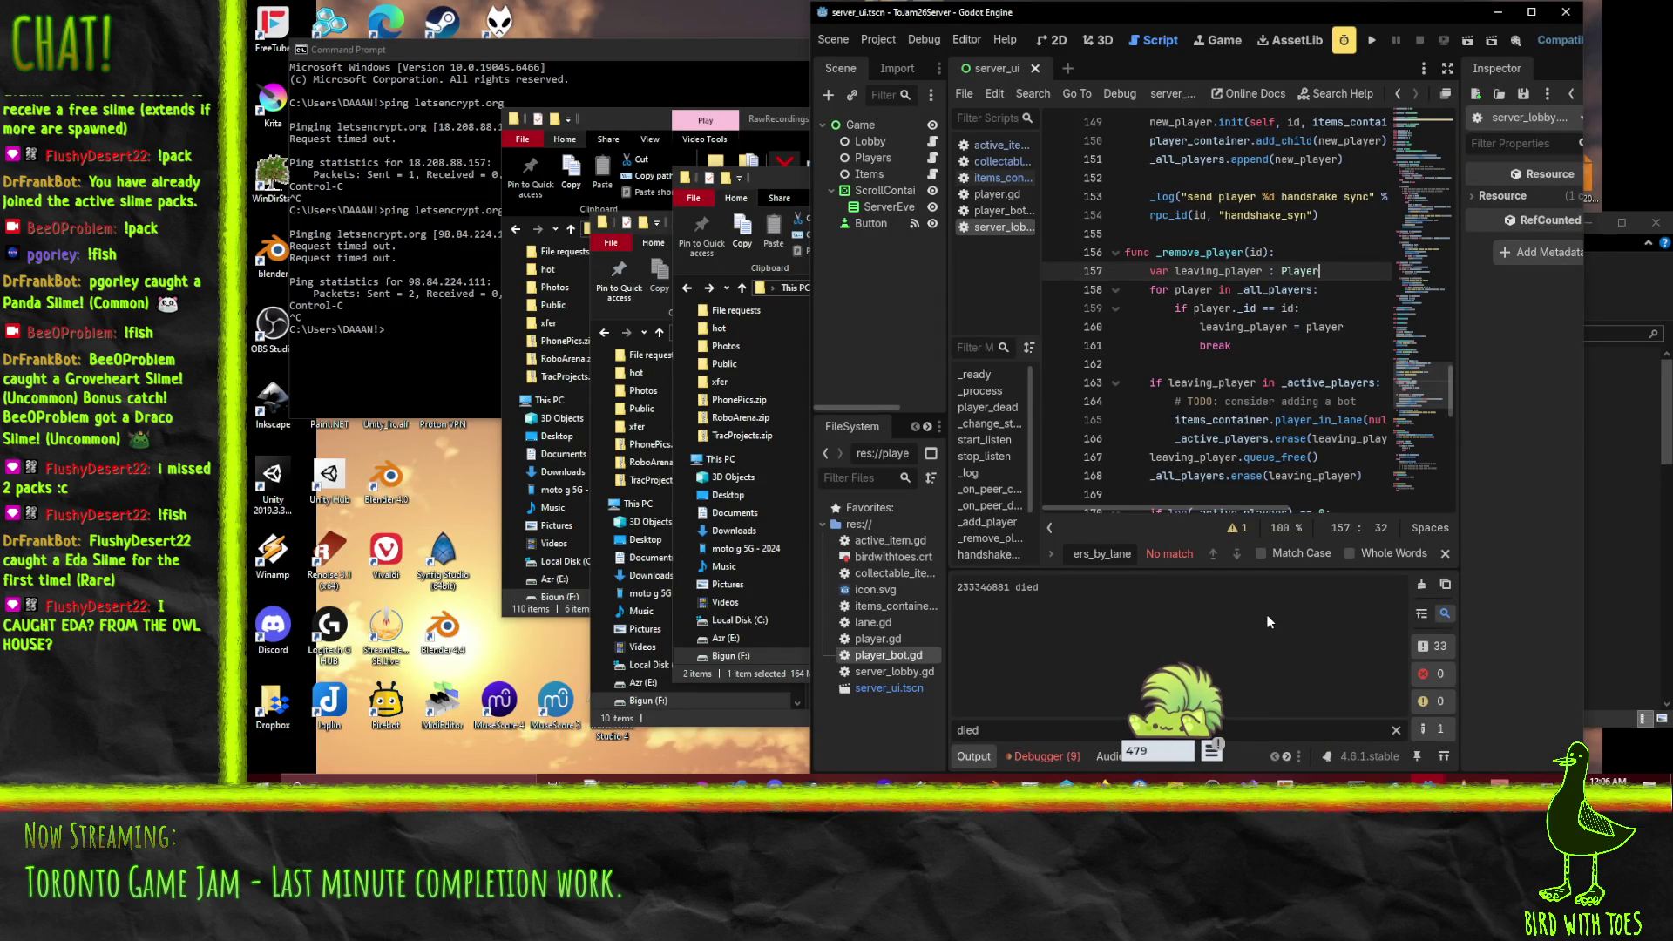
{"action": "mouse_move", "coordinate": [1096, 9]}
{"action": "left_mouse_down"}
{"action": "mouse_move", "coordinate": [836, 76]}
{"action": "mouse_move", "coordinate": [1413, 4]}
{"action": "left_mouse_up"}
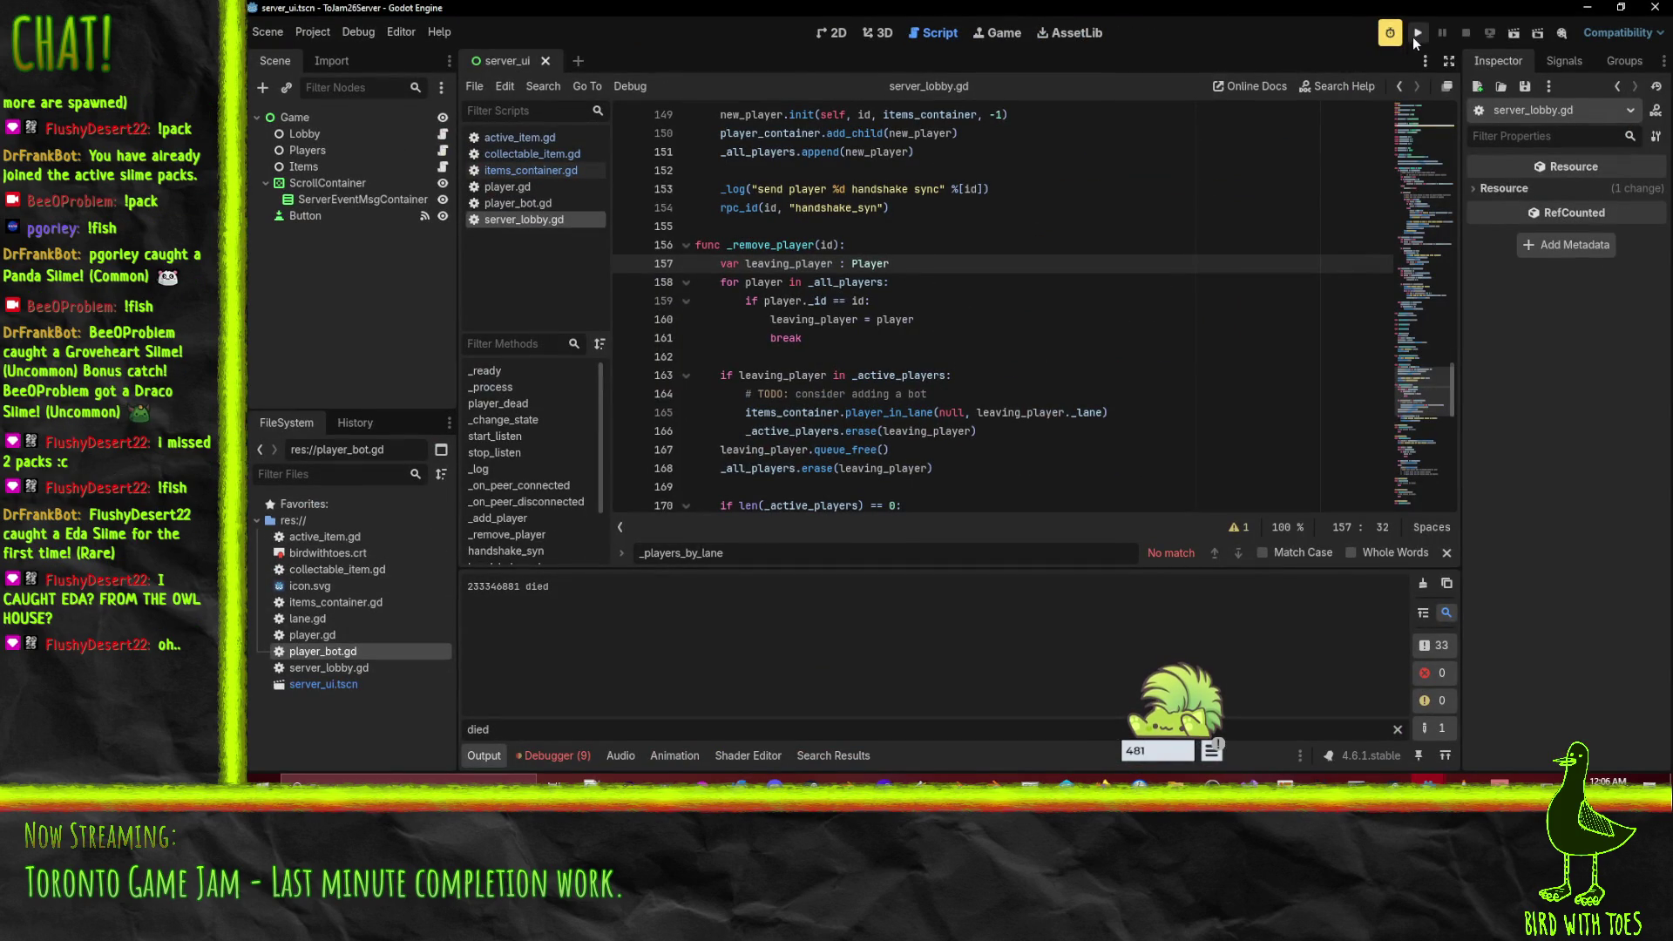
{"action": "left_click", "coordinate": [1416, 33]}
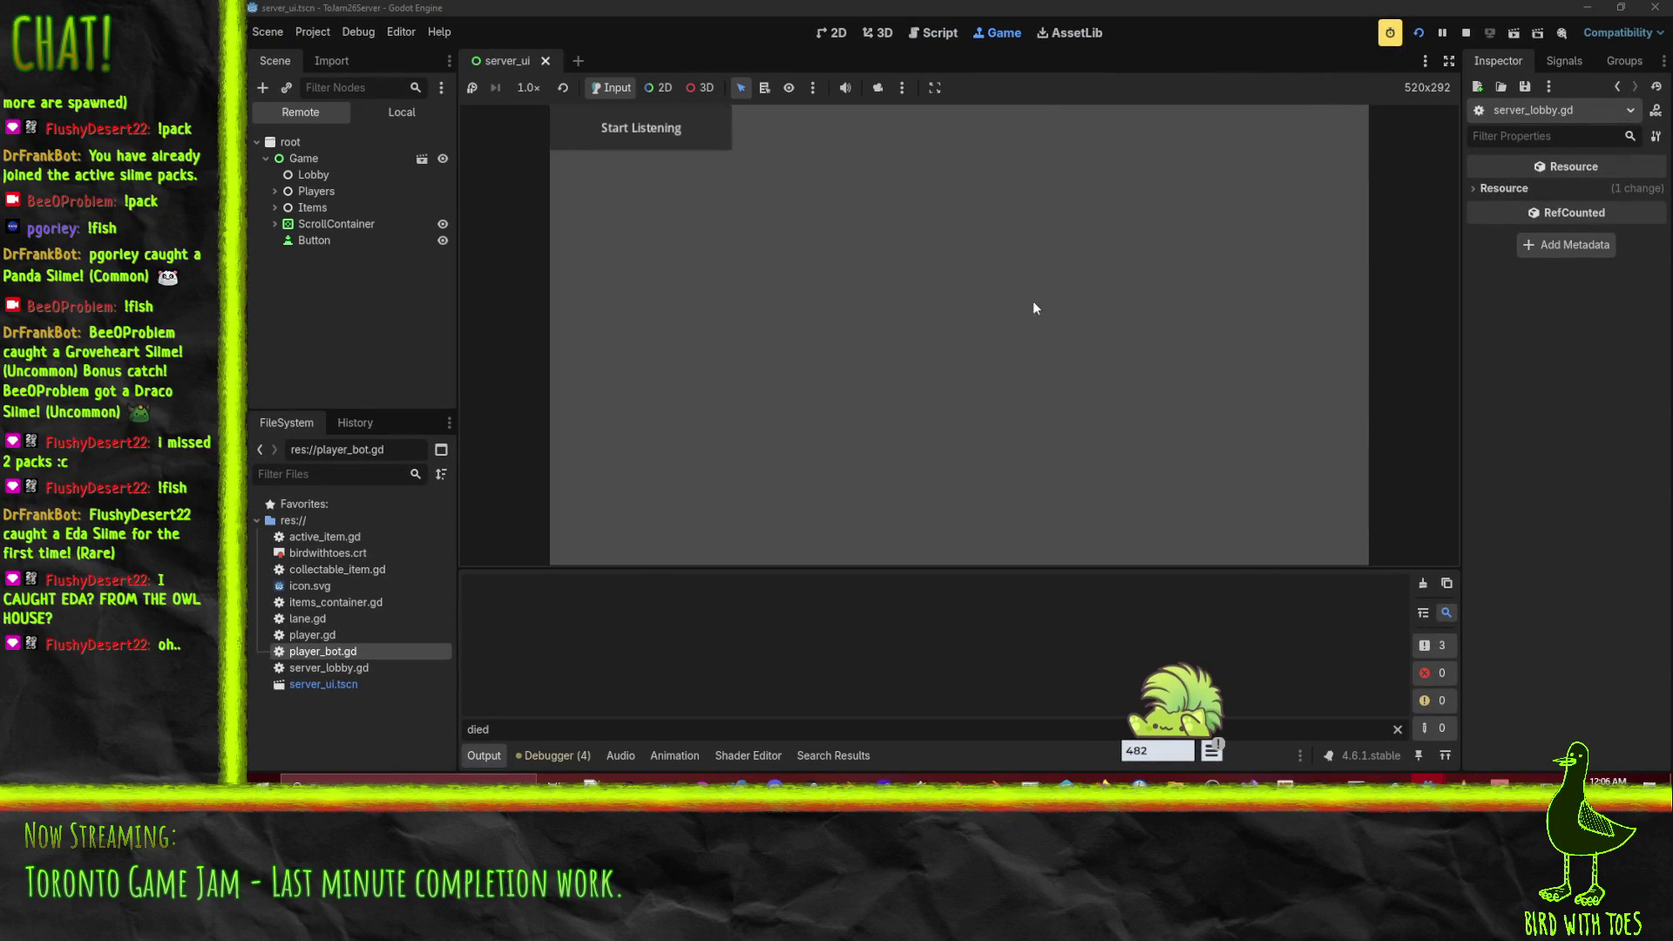
{"action": "left_click", "coordinate": [692, 129]}
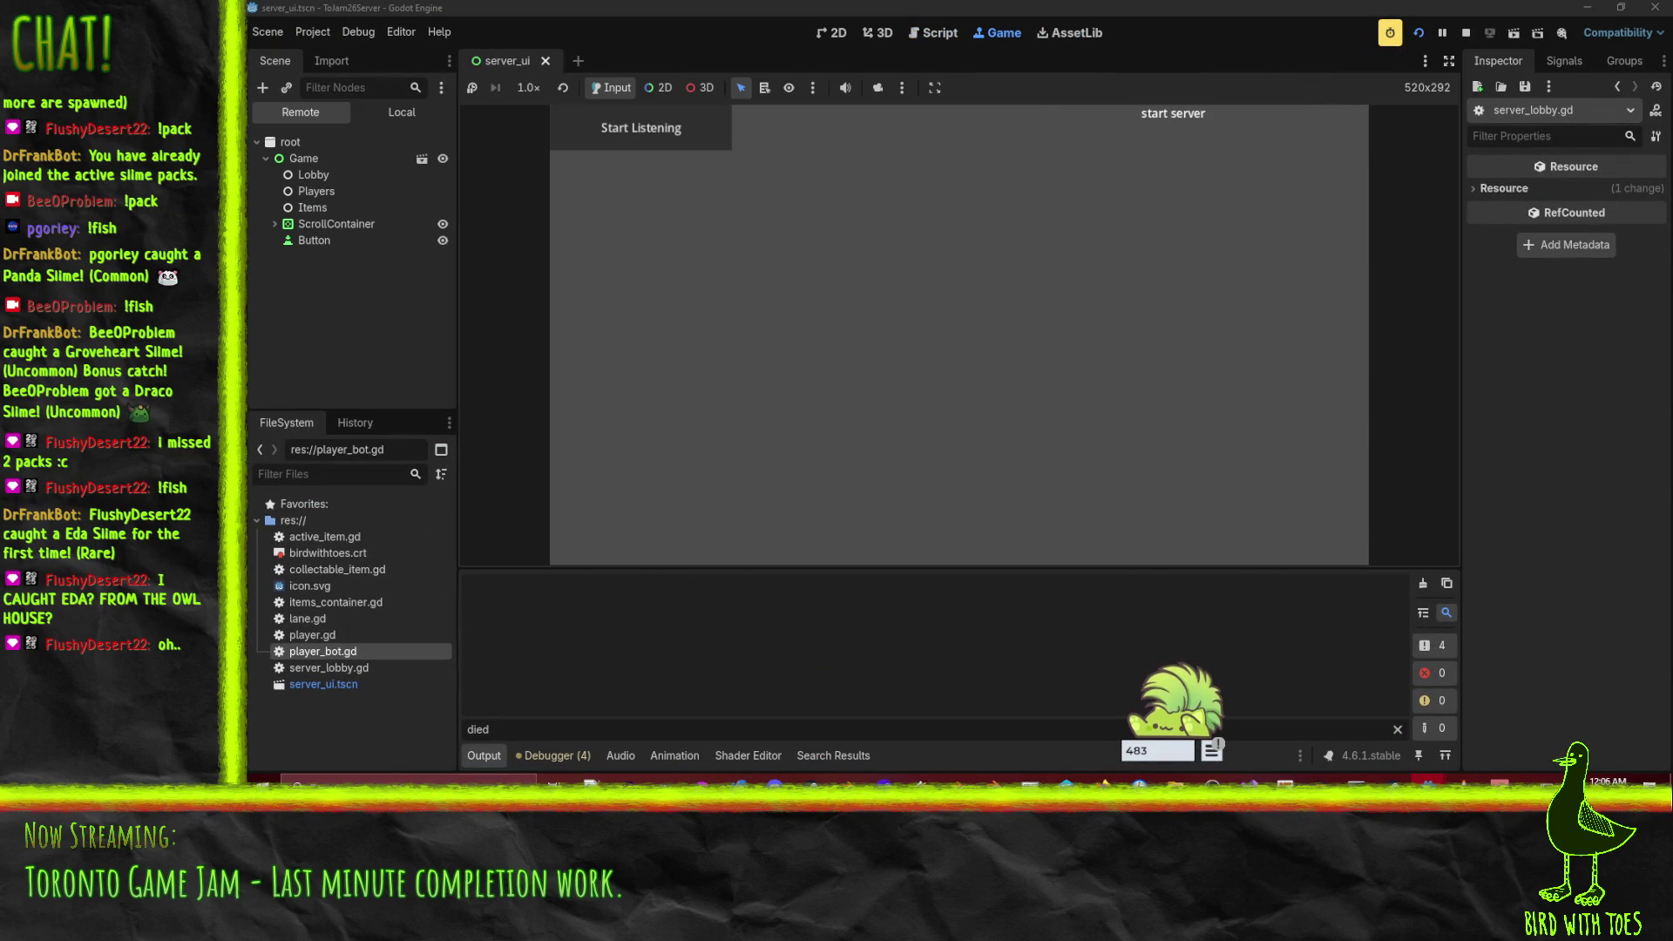
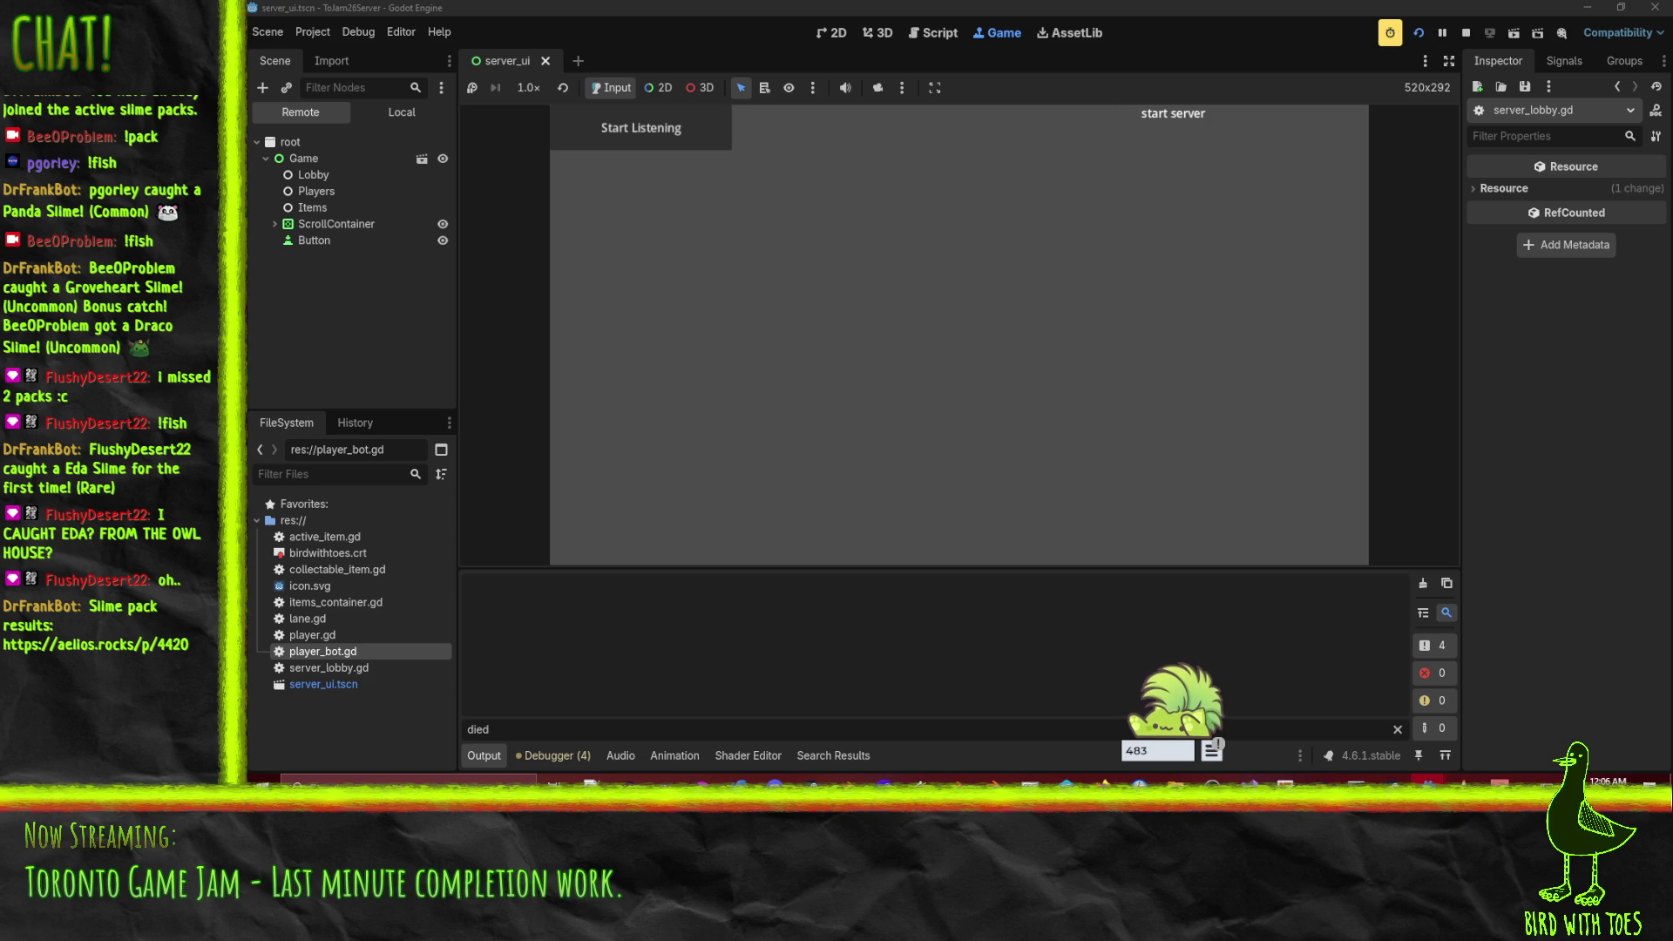
Step: Join the running game as a client from the client editor and inspect JoinUi's ScreenTransition in the Remote tree
{"action": "key", "text": "alt+Tab"}
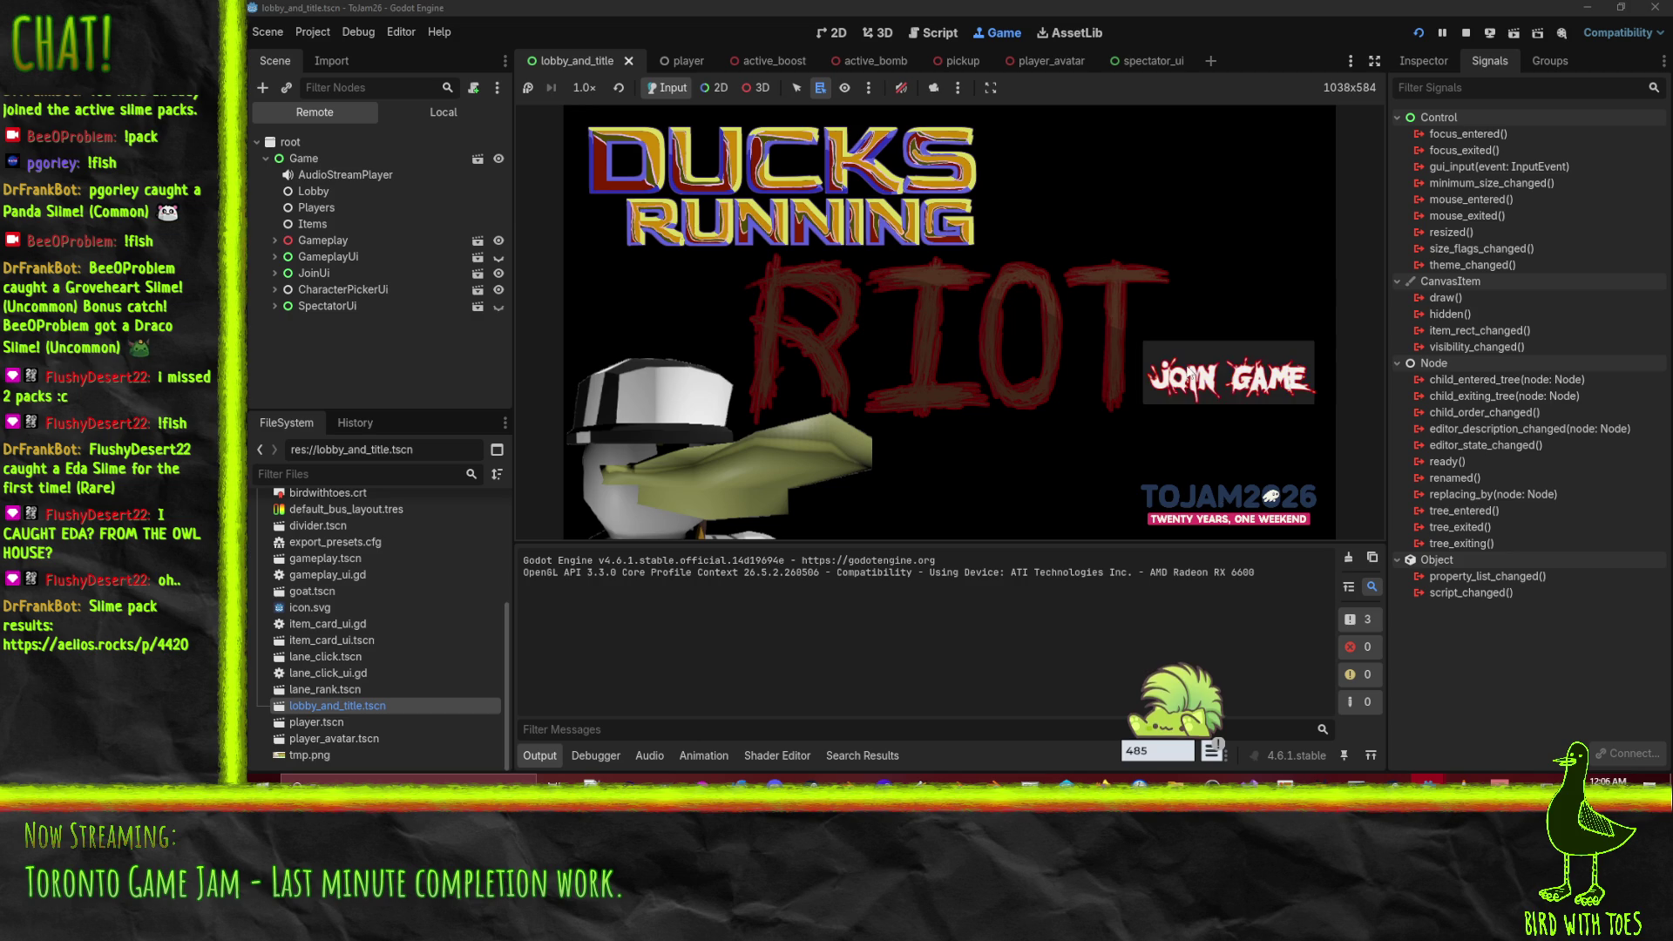
{"action": "left_click", "coordinate": [1190, 375]}
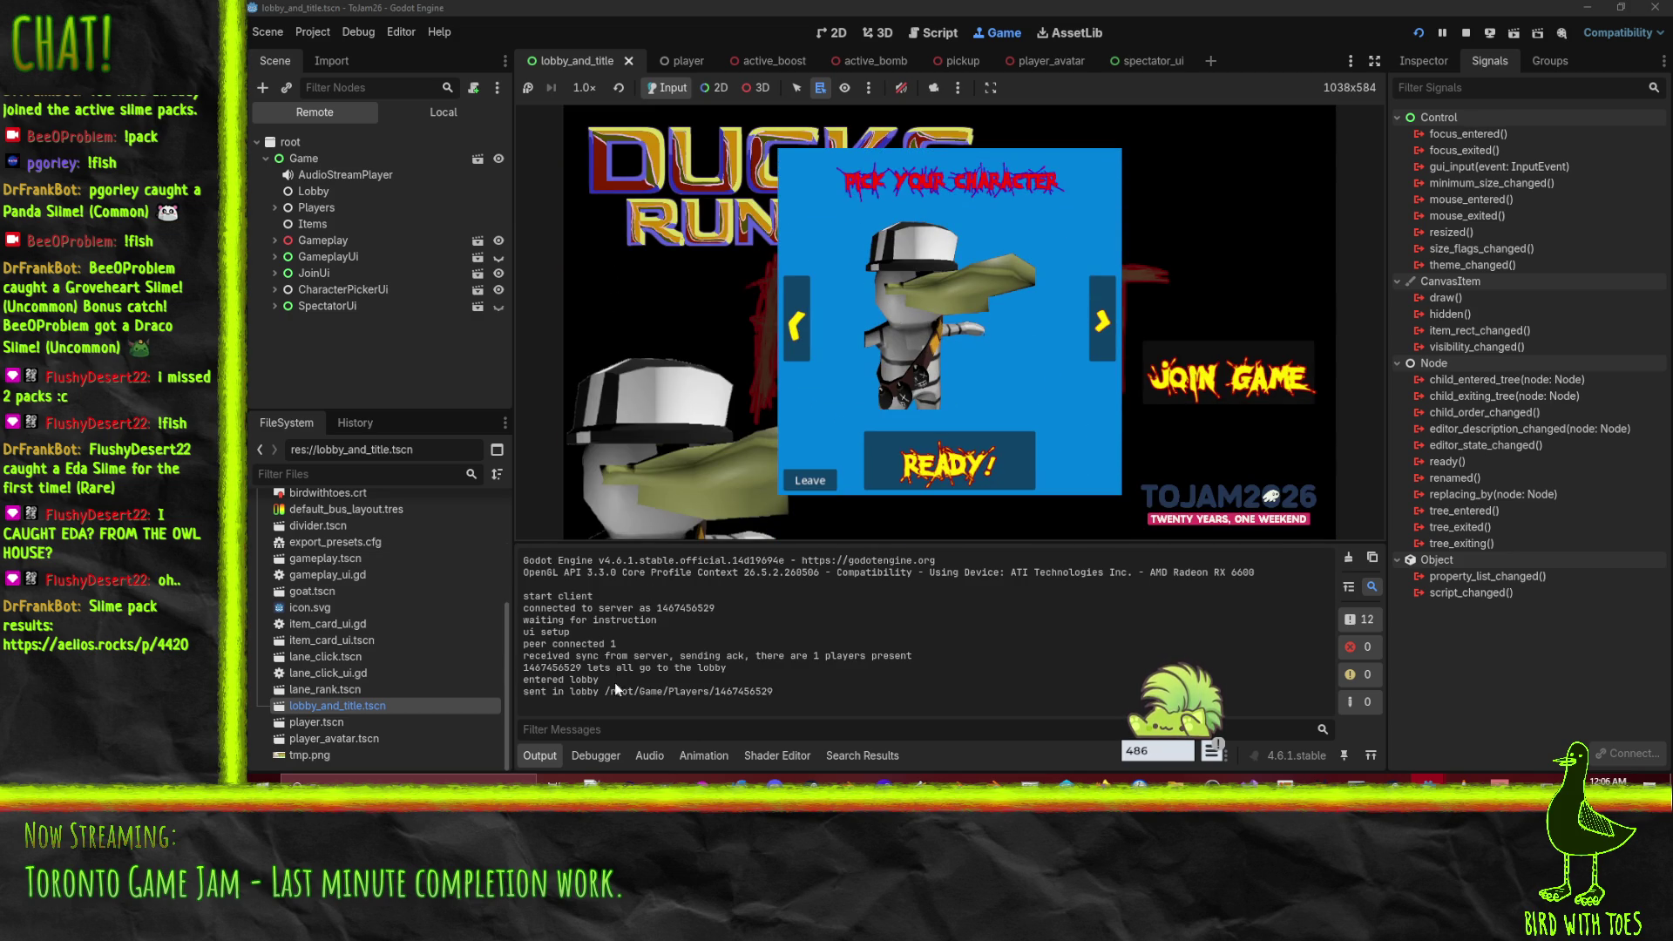
{"action": "double_click", "coordinate": [305, 273]}
{"action": "left_click", "coordinate": [326, 291]}
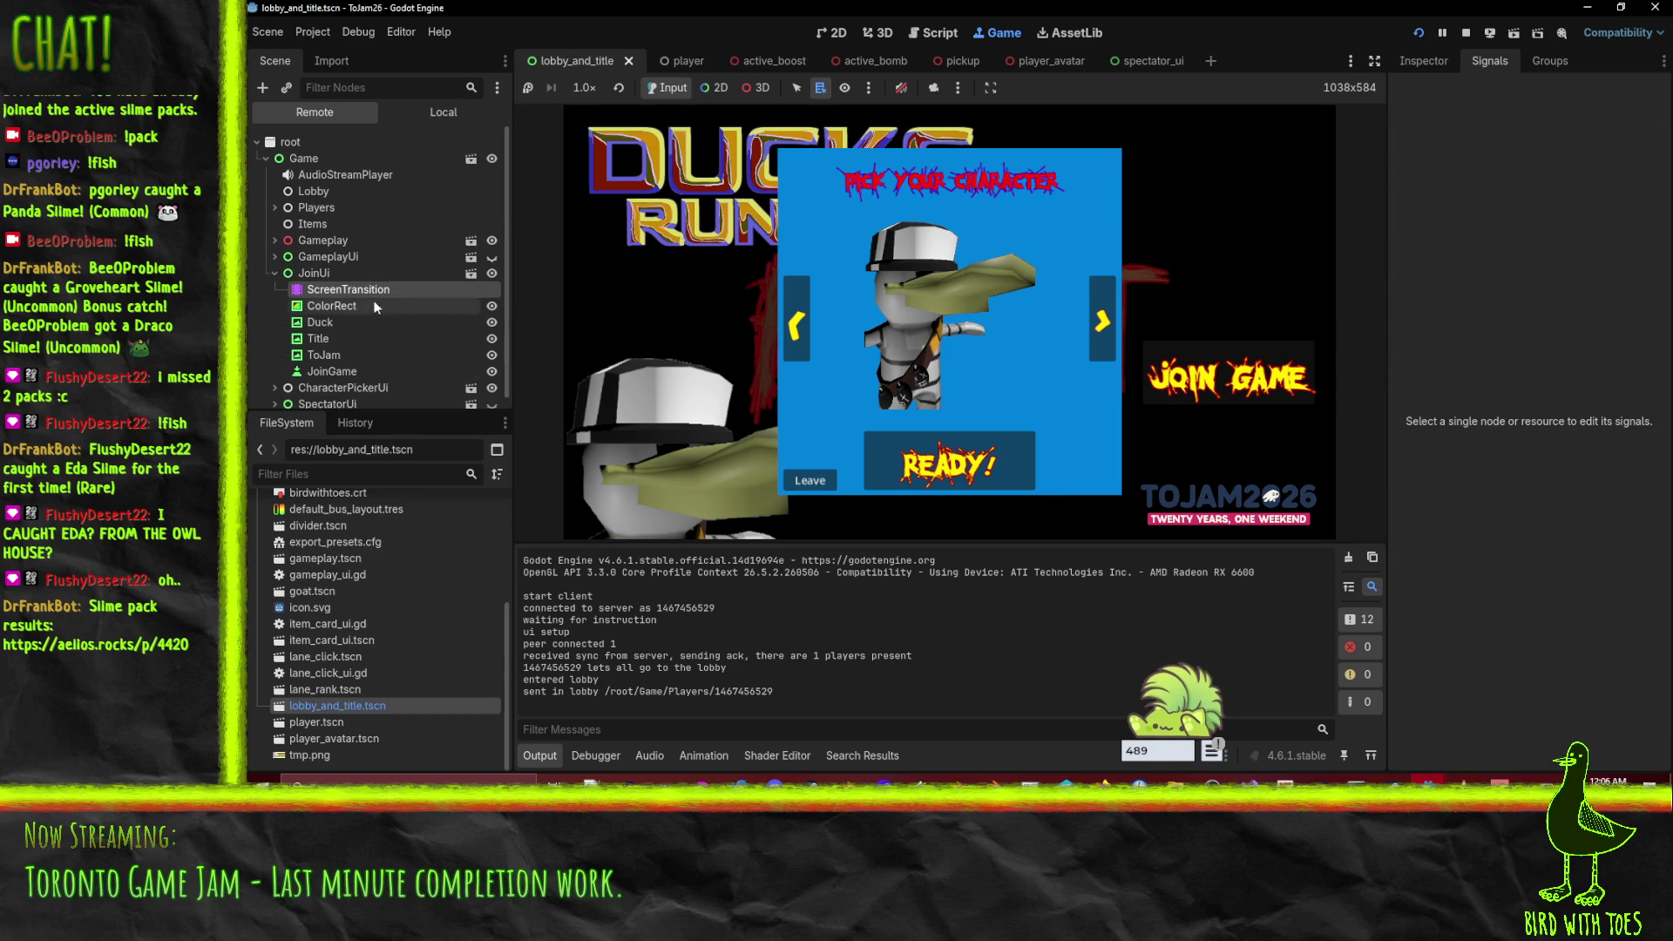
{"action": "left_click", "coordinate": [337, 273]}
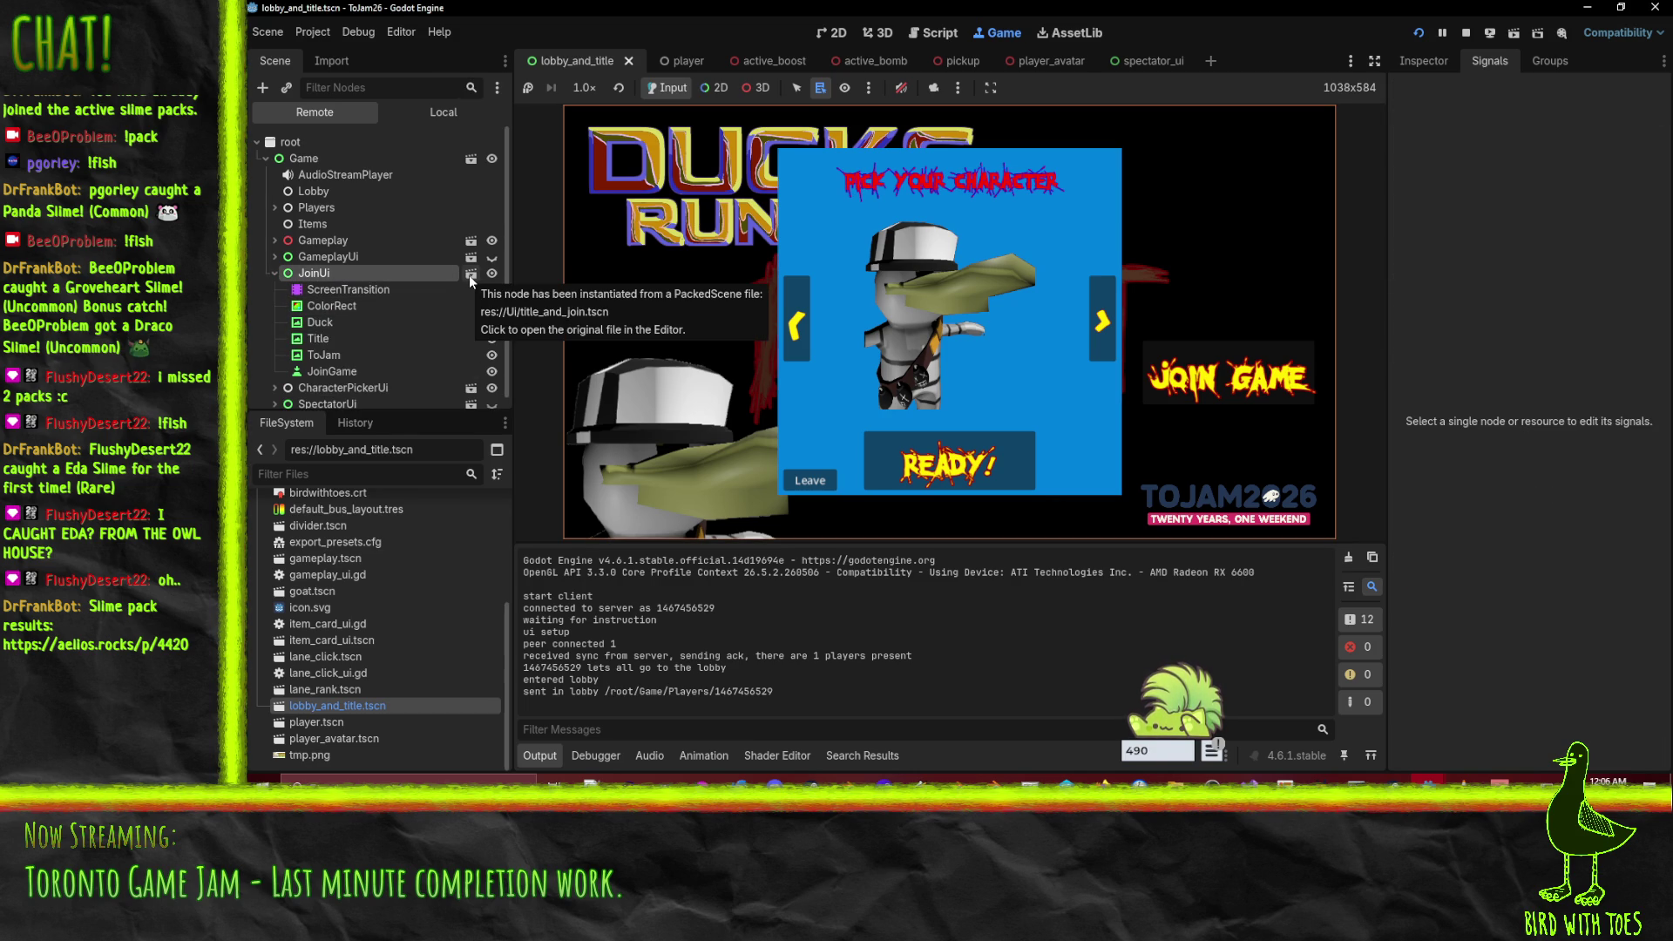
{"action": "left_click", "coordinate": [388, 291]}
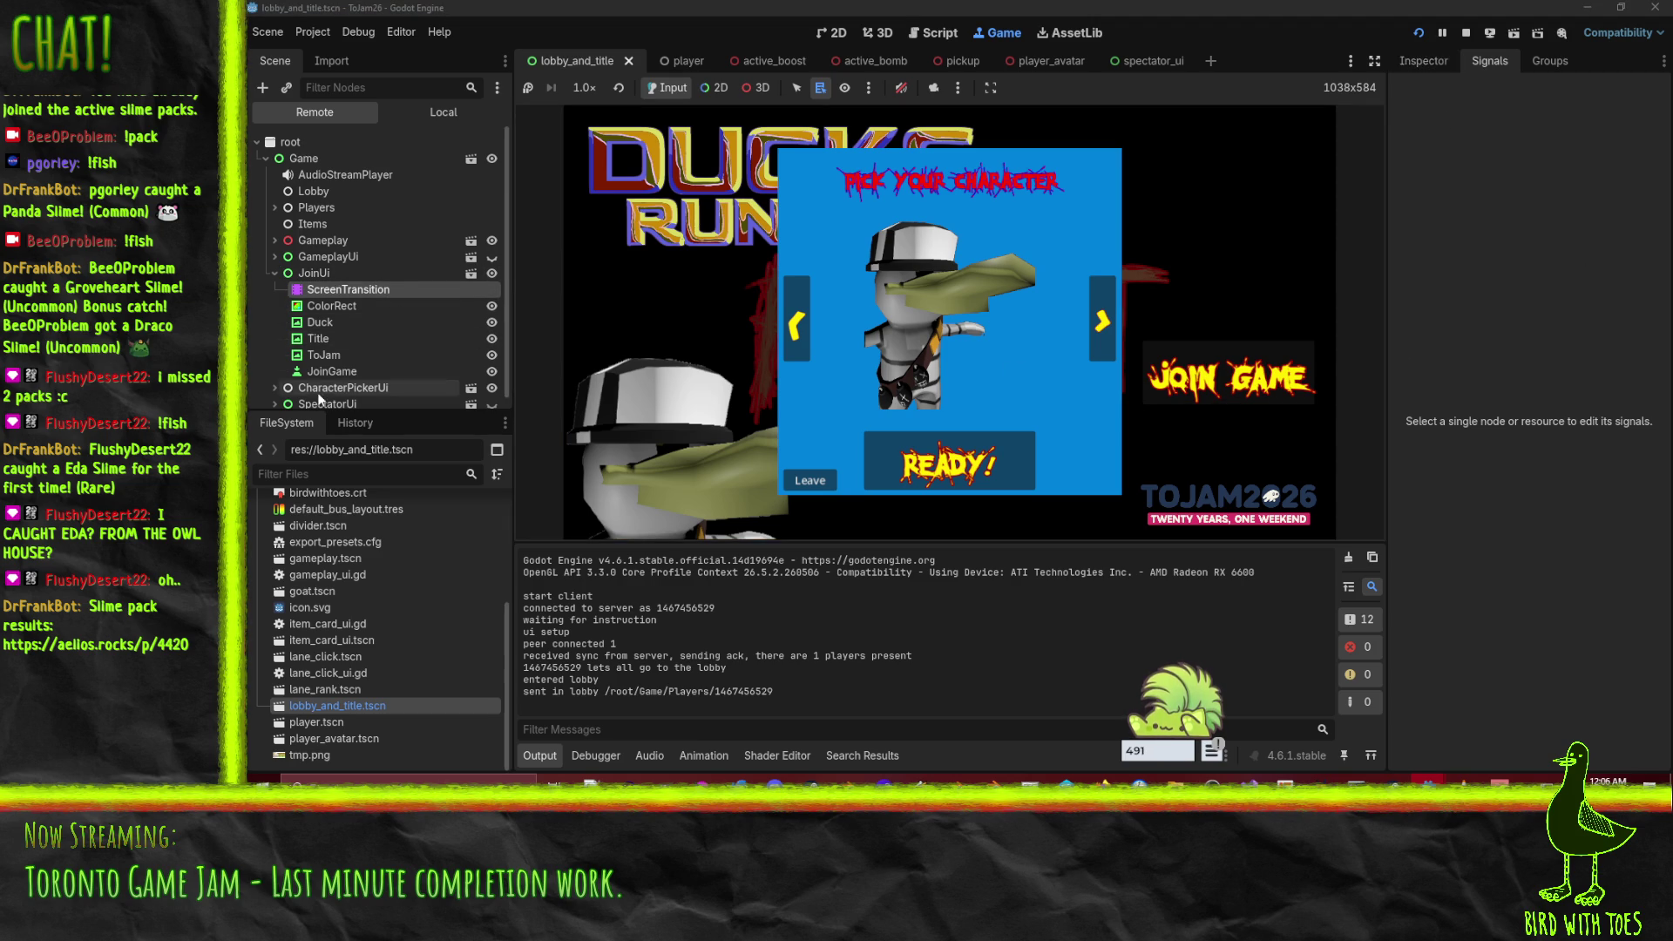
Step: Re-check ScreenTransition's live animation properties under JoinUi, then stop the game
{"action": "double_click", "coordinate": [330, 256]}
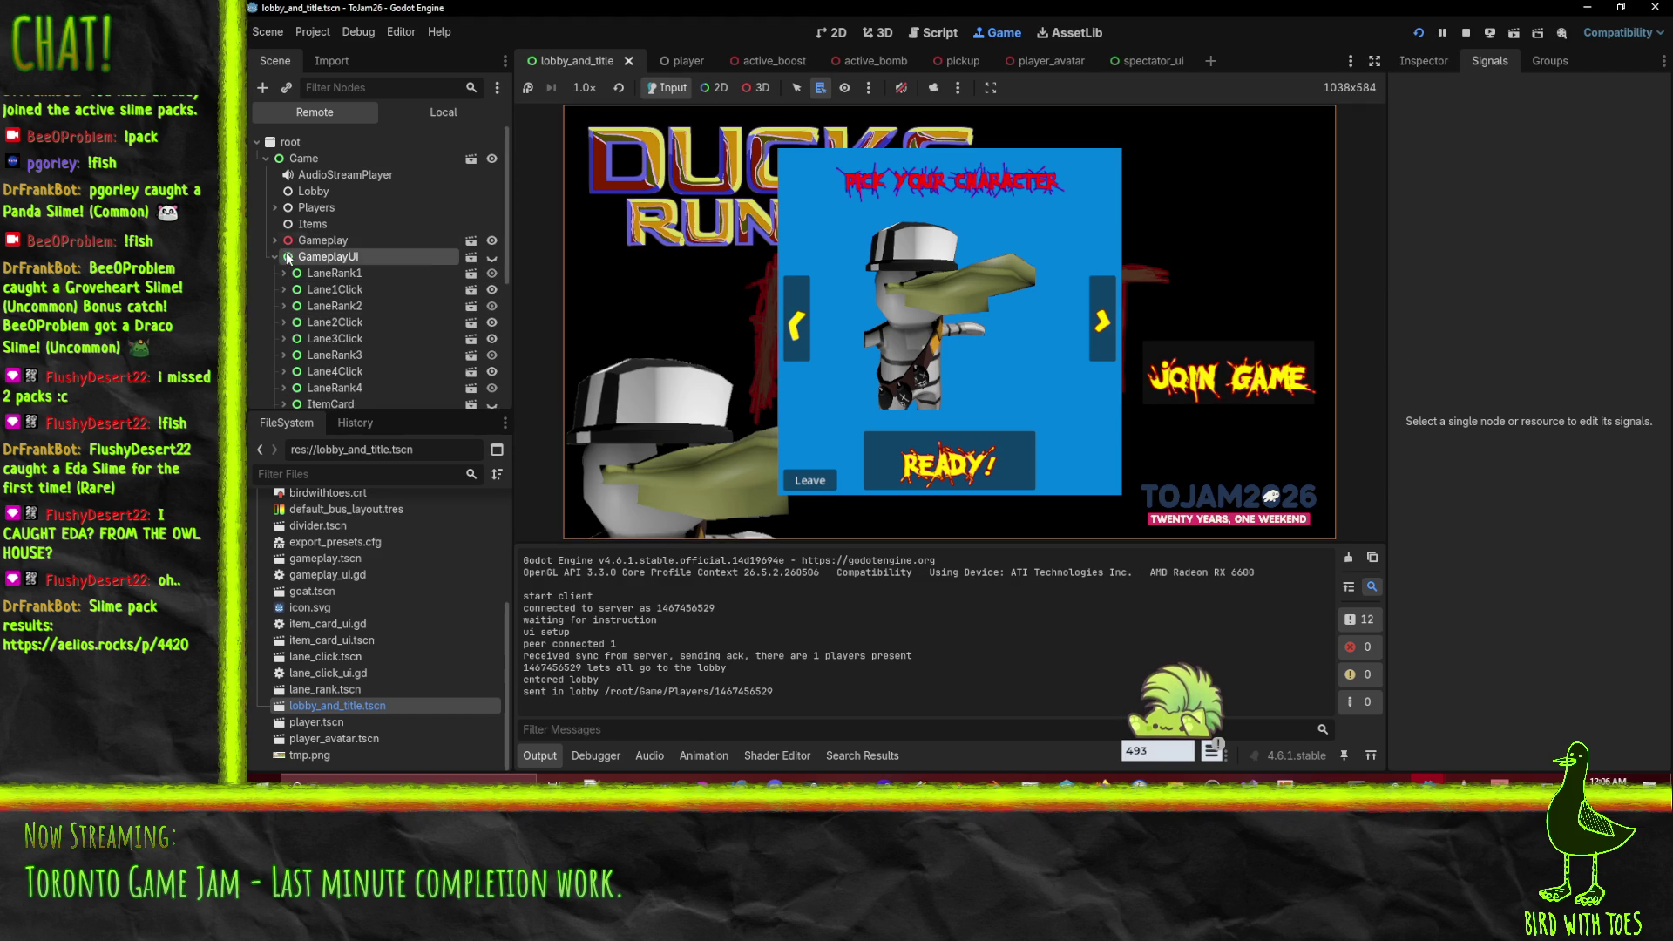
{"action": "double_click", "coordinate": [340, 256]}
{"action": "double_click", "coordinate": [344, 273]}
{"action": "left_click", "coordinate": [349, 289]}
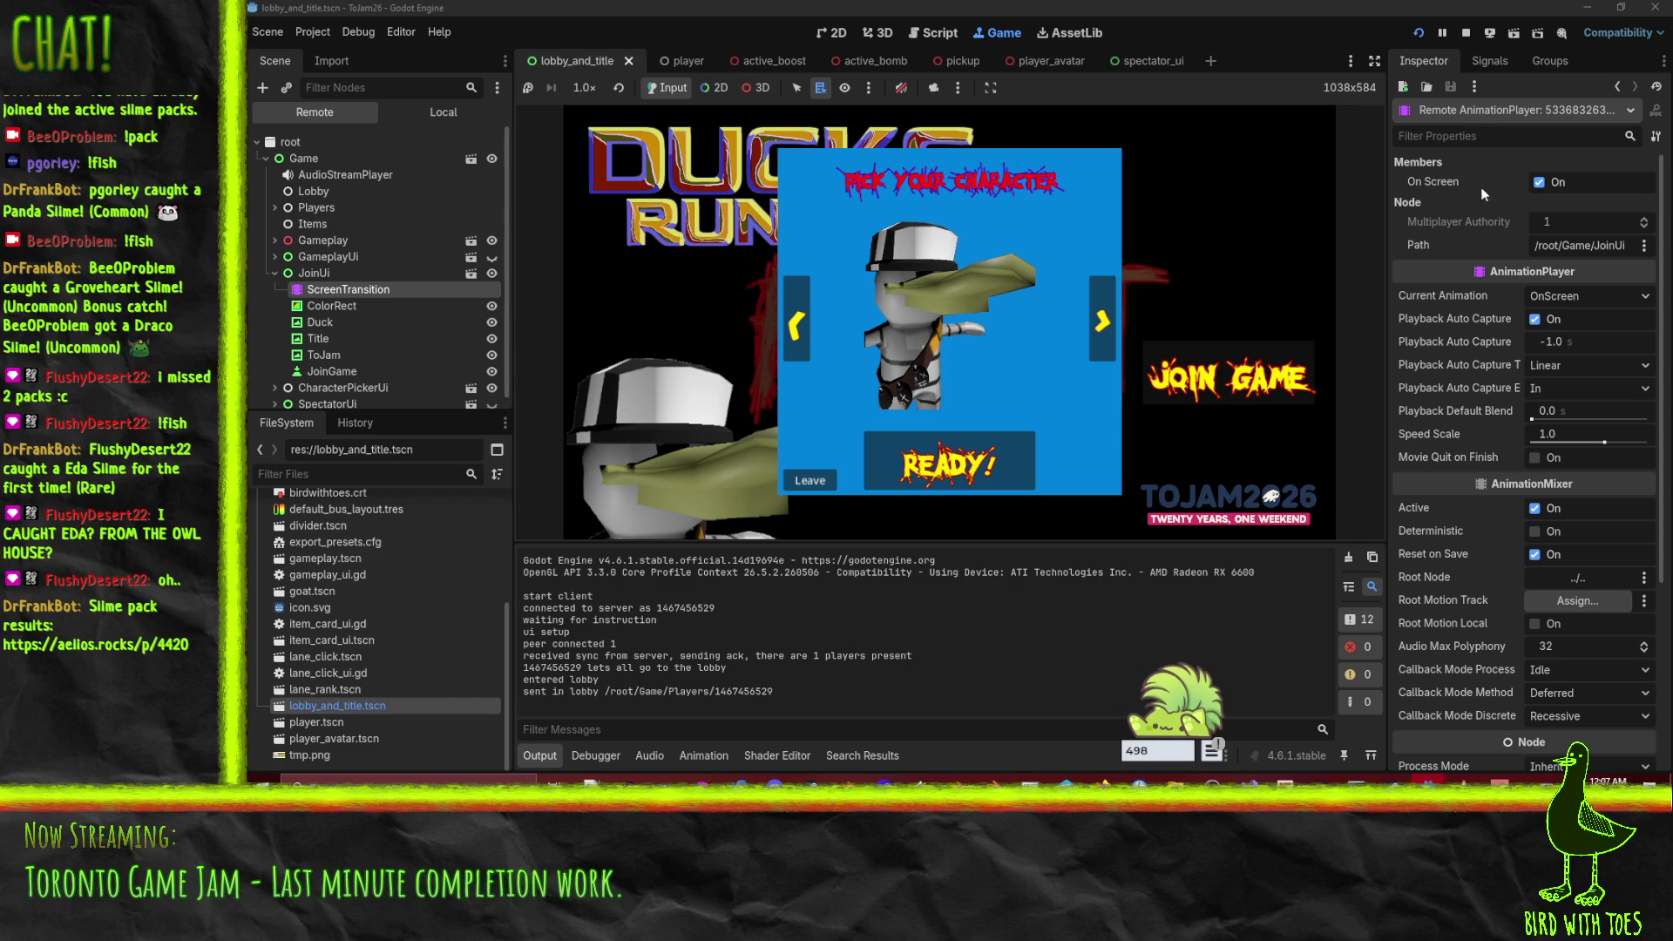
{"action": "left_click", "coordinate": [1465, 32]}
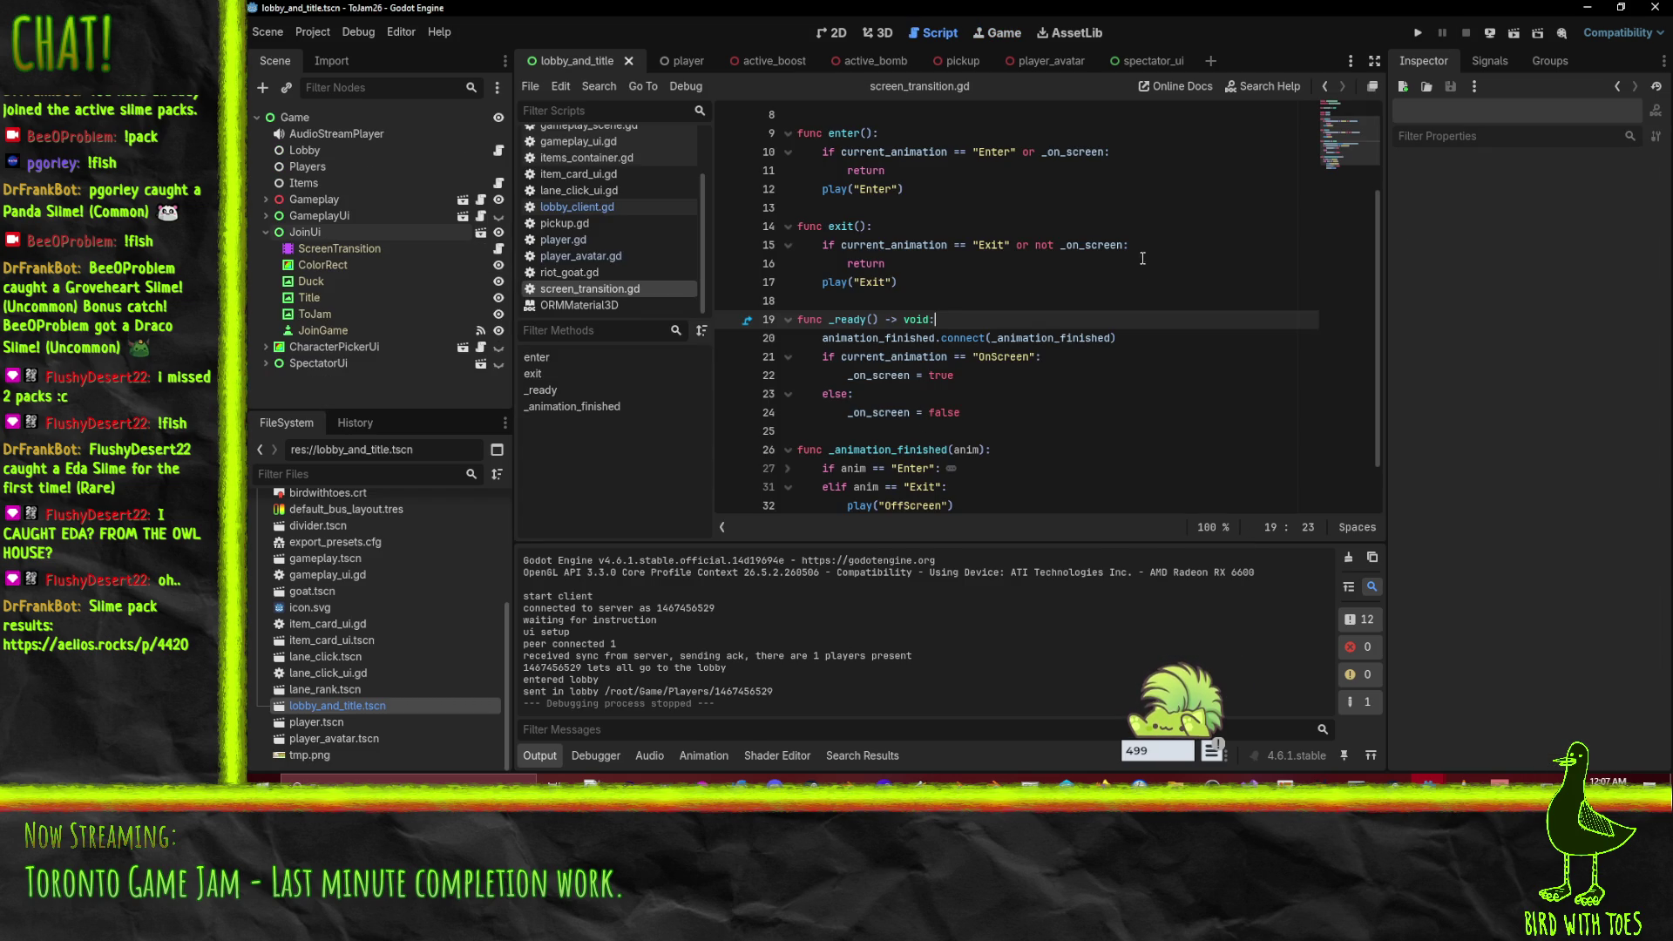
Step: Show ScreenTransition's OffScreen animation in the Animation panel
{"action": "left_click", "coordinate": [339, 249]}
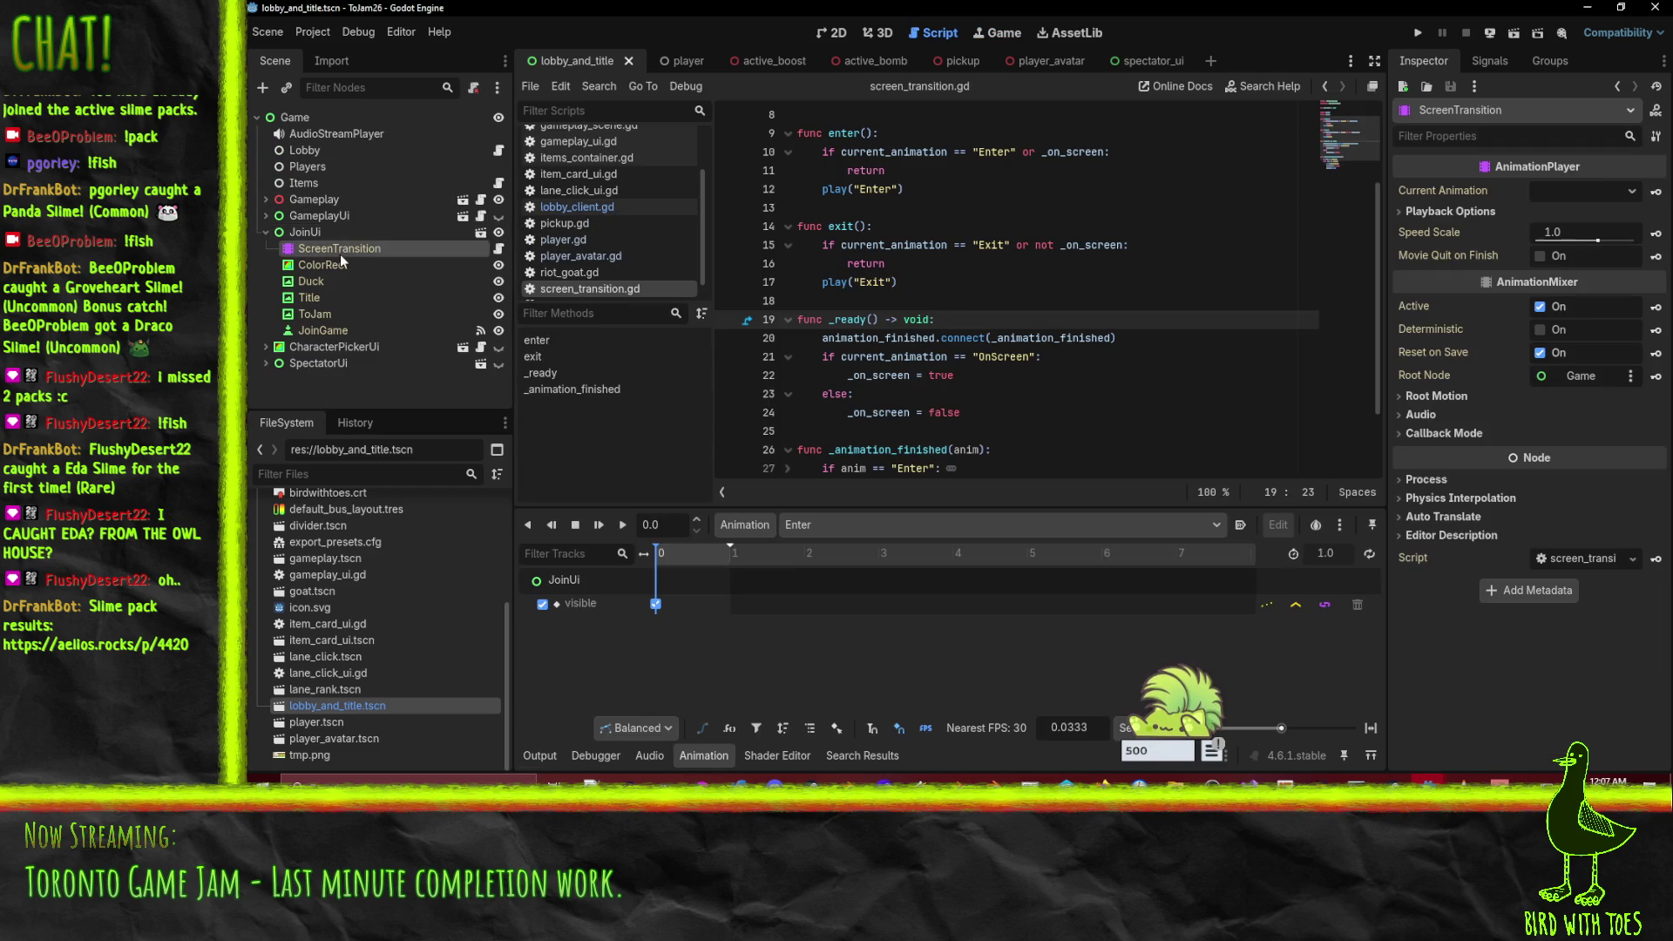
{"action": "left_click", "coordinate": [887, 514]}
{"action": "left_click", "coordinate": [860, 587]}
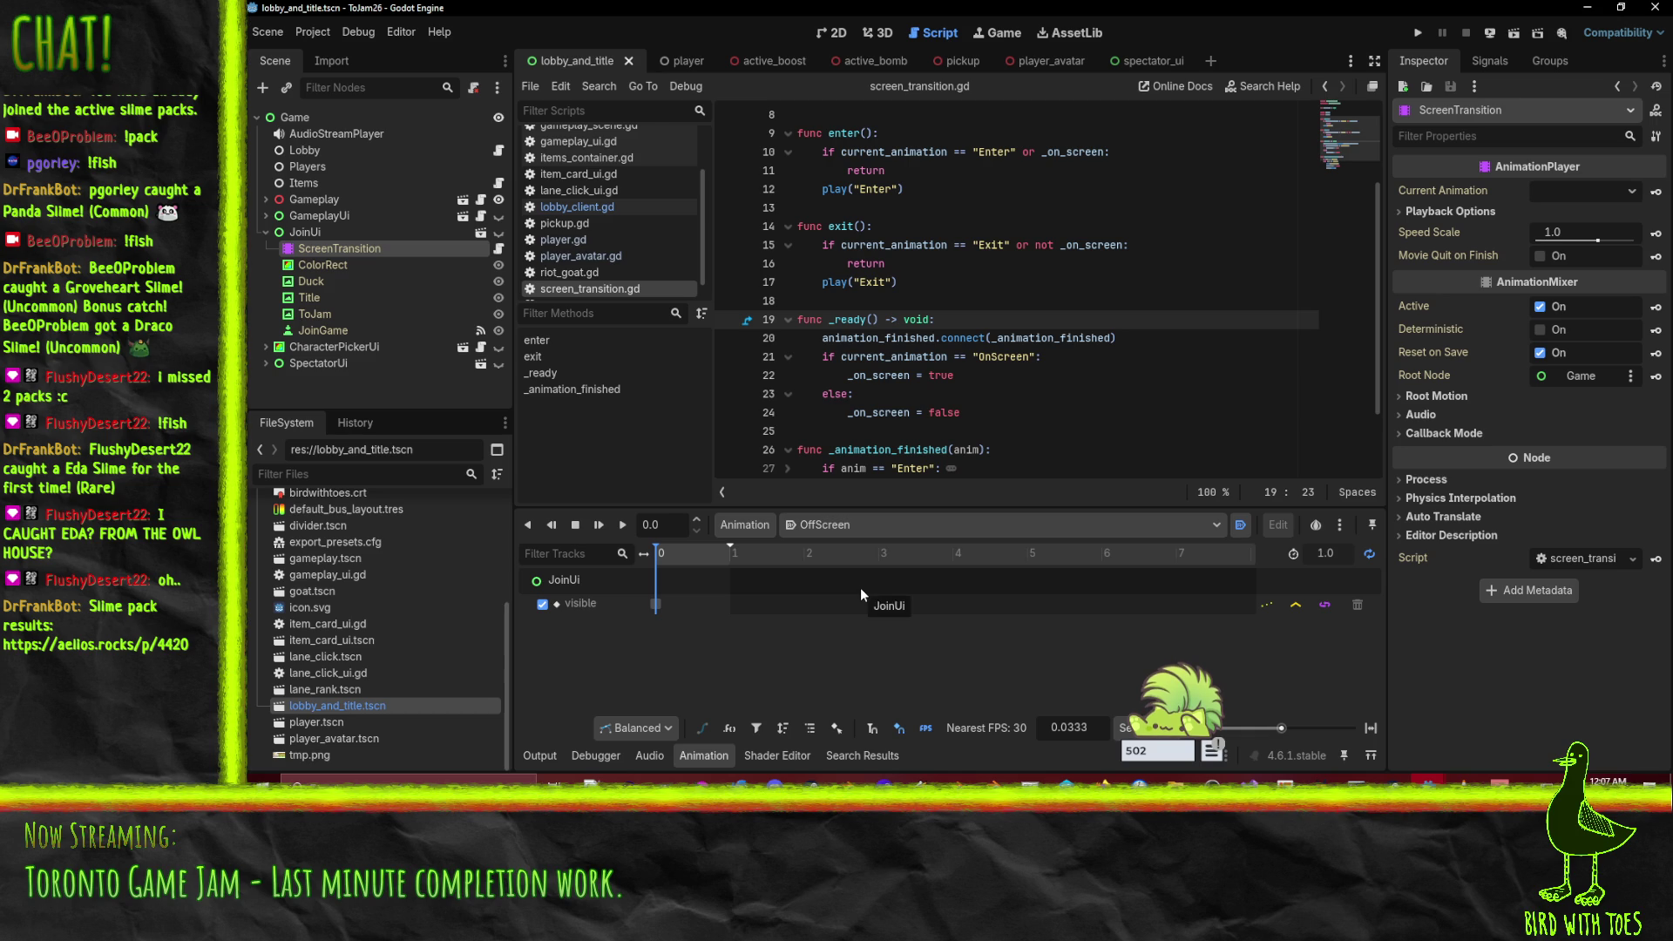
{"action": "left_click", "coordinate": [860, 526]}
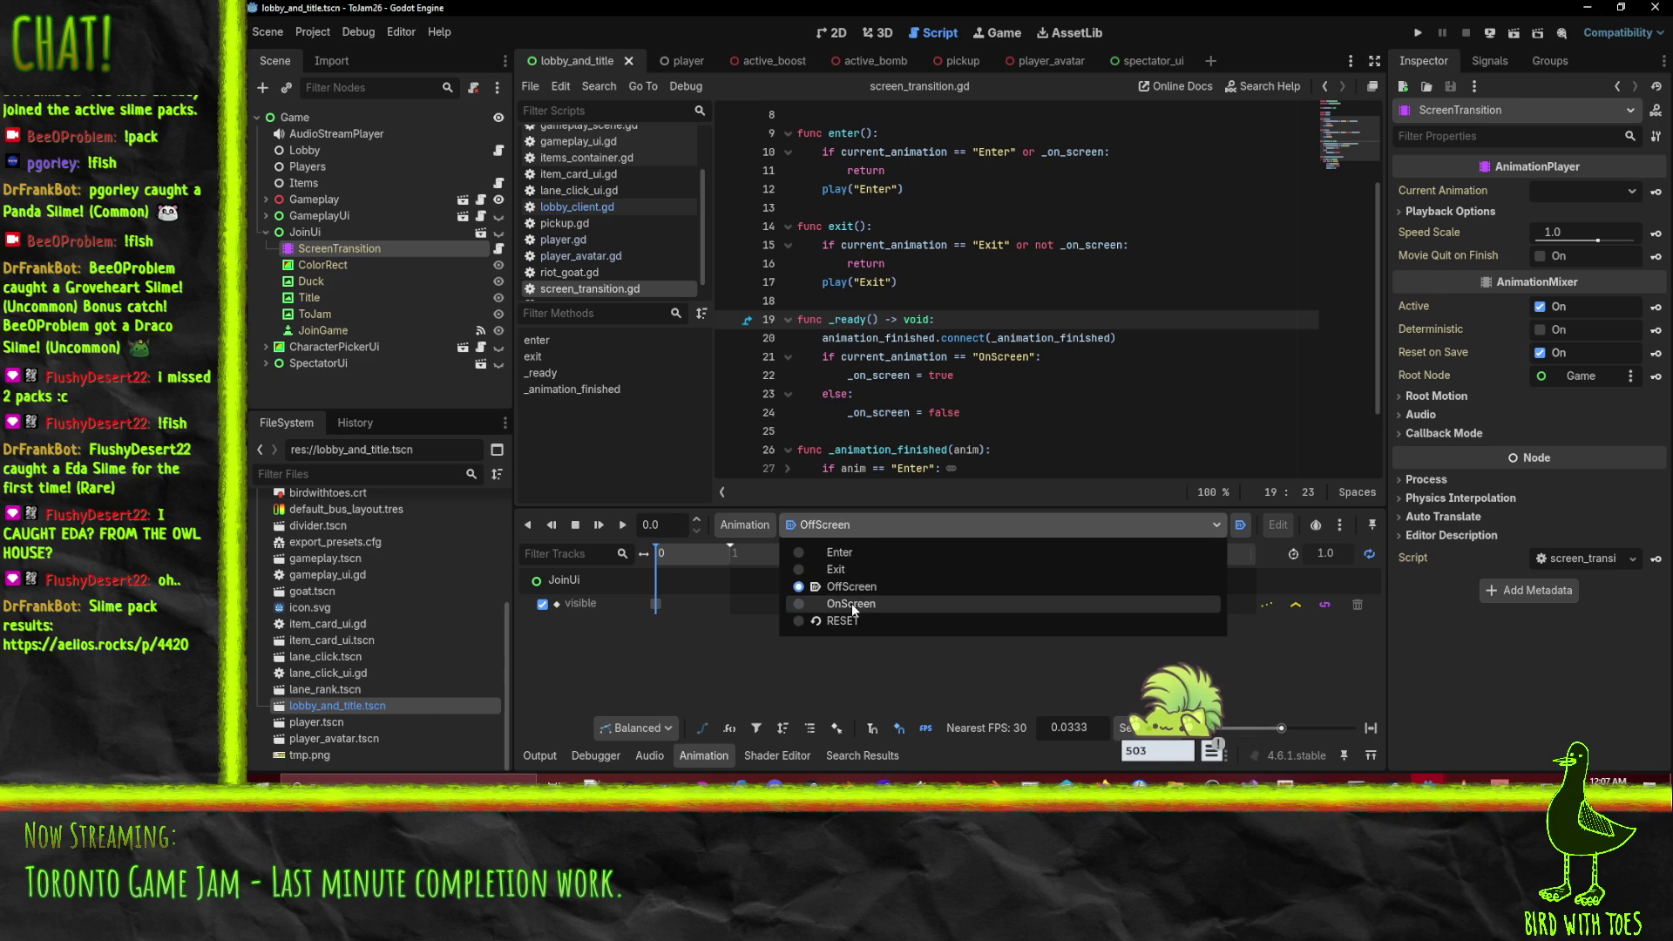
{"action": "left_click", "coordinate": [723, 671]}
Step: Start a new line at the top of exit() in screen_transition.gd
{"action": "scroll", "coordinate": [1038, 314], "scroll_direction": "up", "scroll_amount": 2}
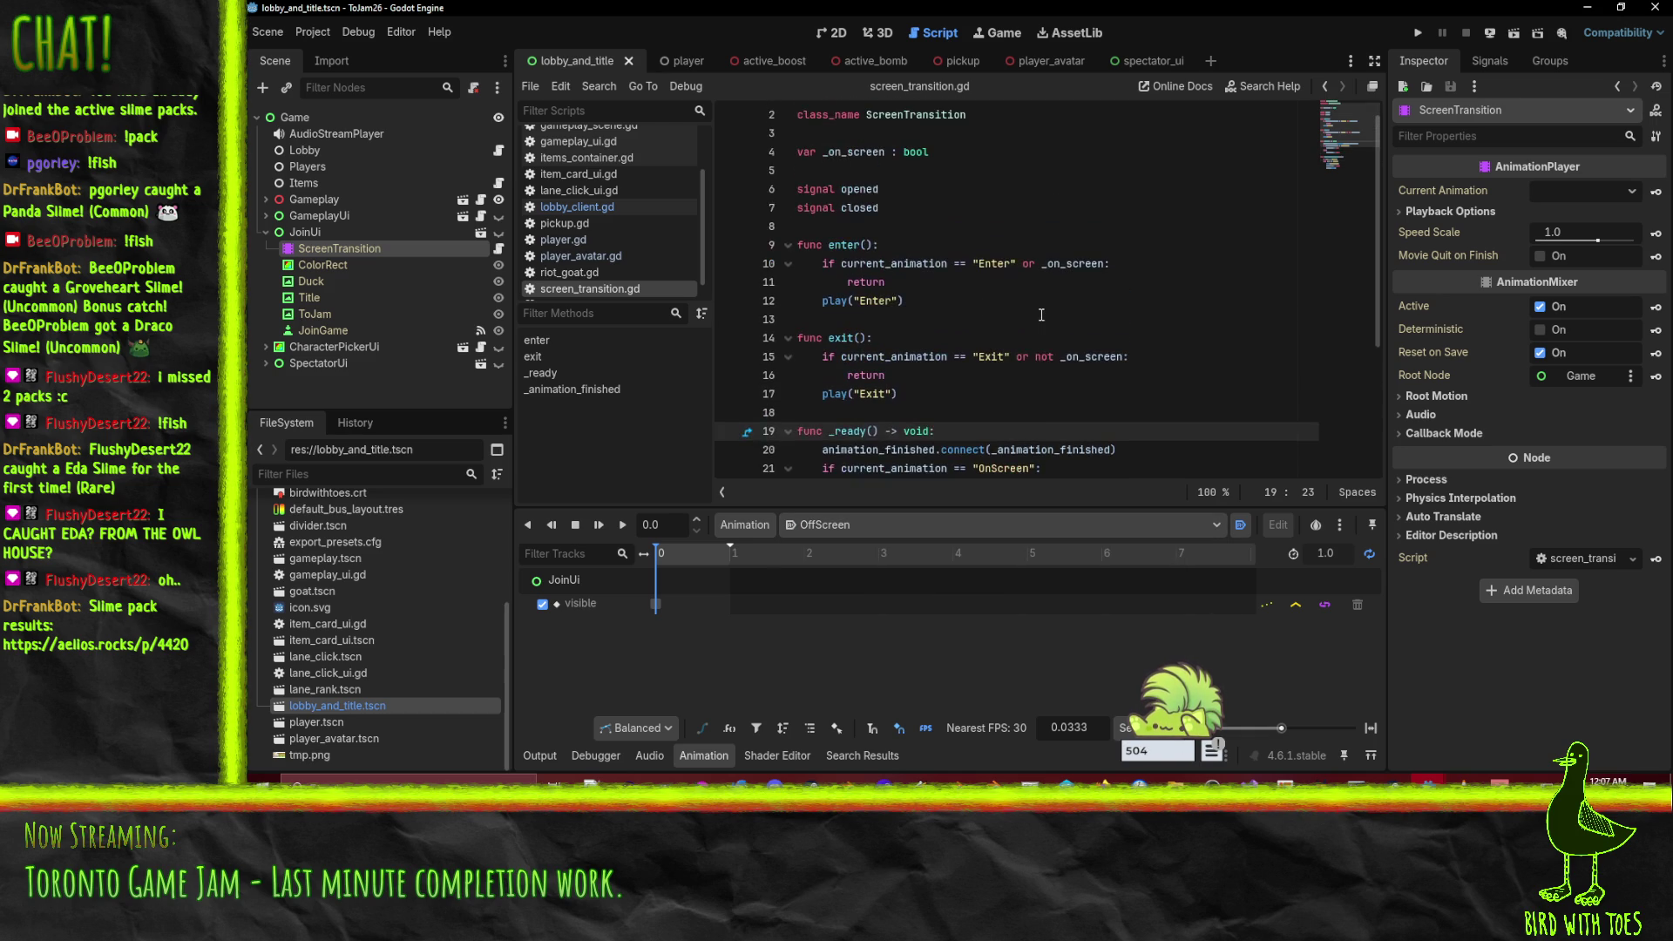
{"action": "left_click", "coordinate": [911, 250]}
{"action": "scroll", "coordinate": [1021, 331], "scroll_direction": "up", "scroll_amount": 1}
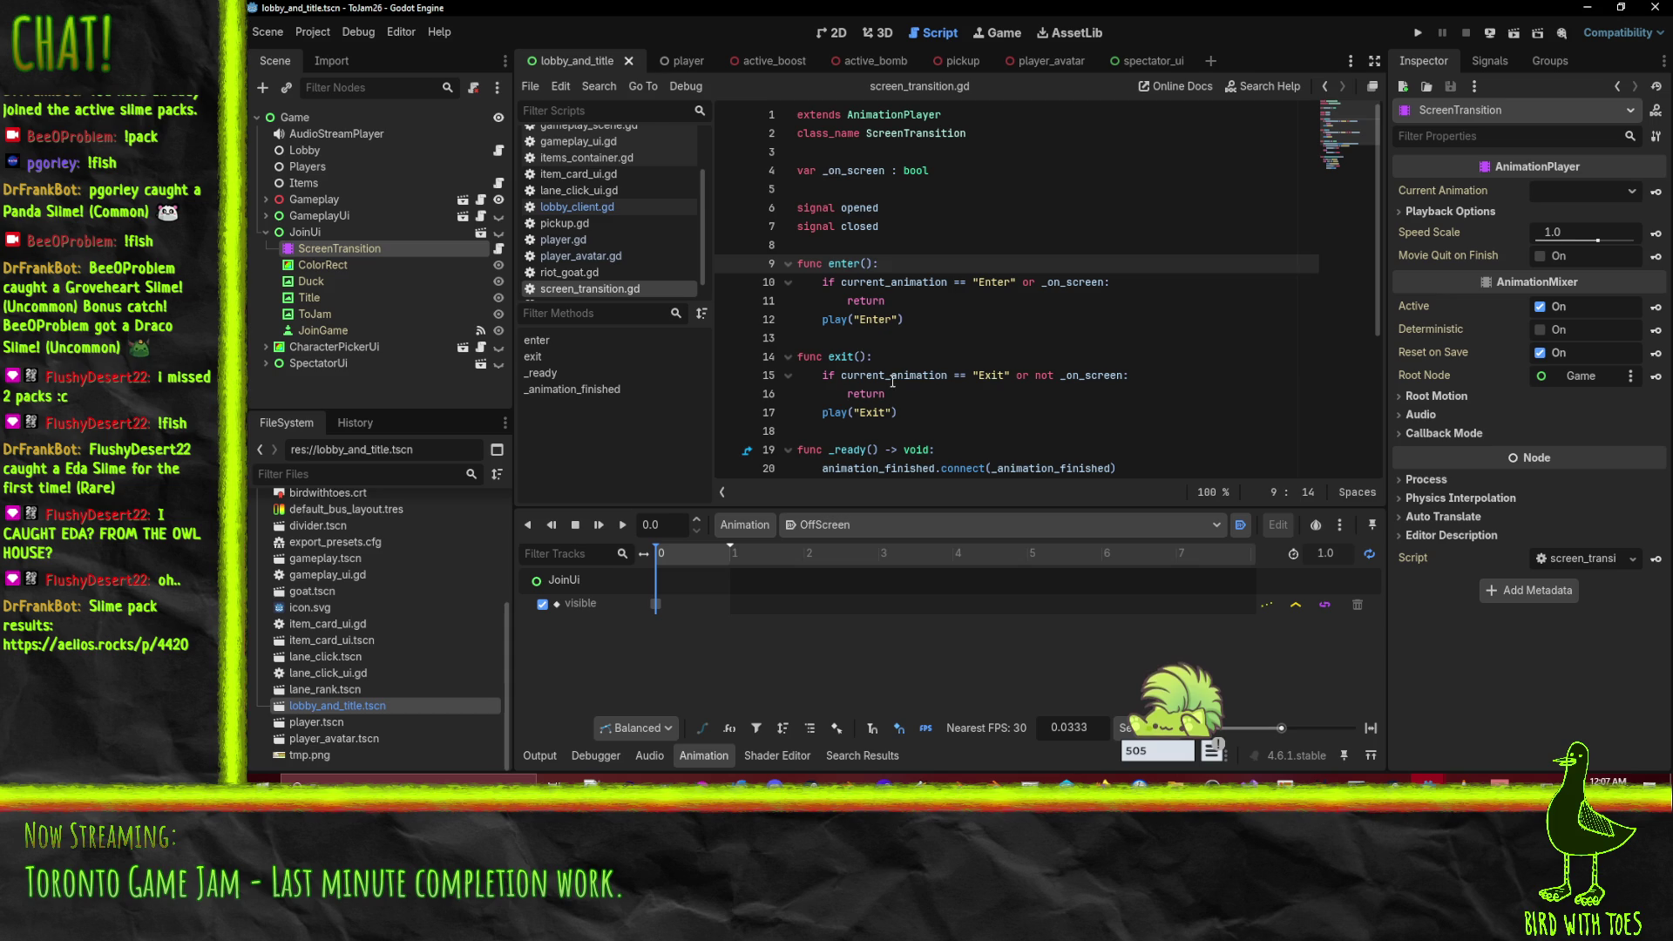
{"action": "left_click", "coordinate": [912, 356]}
{"action": "key", "text": "Return"}
Step: Add print(get_parent().name, " EXIT!") at the top of exit()
{"action": "type", "text": "print(\""}
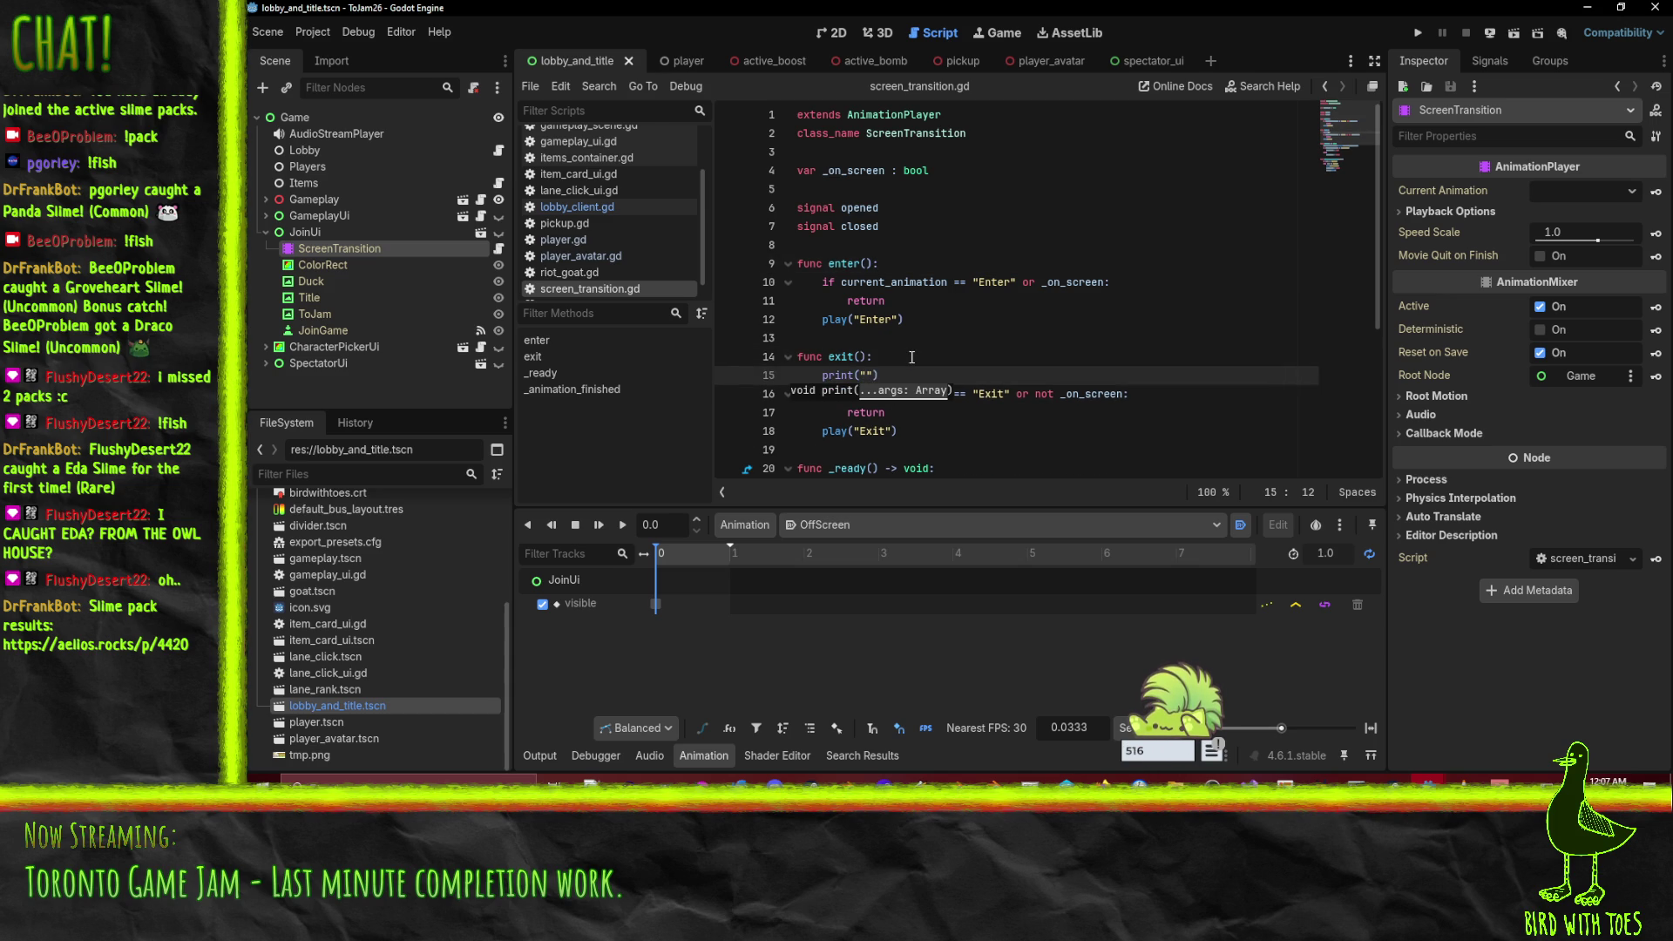
{"action": "type", "text": "EXIT!"}
{"action": "type", "text": "parent."}
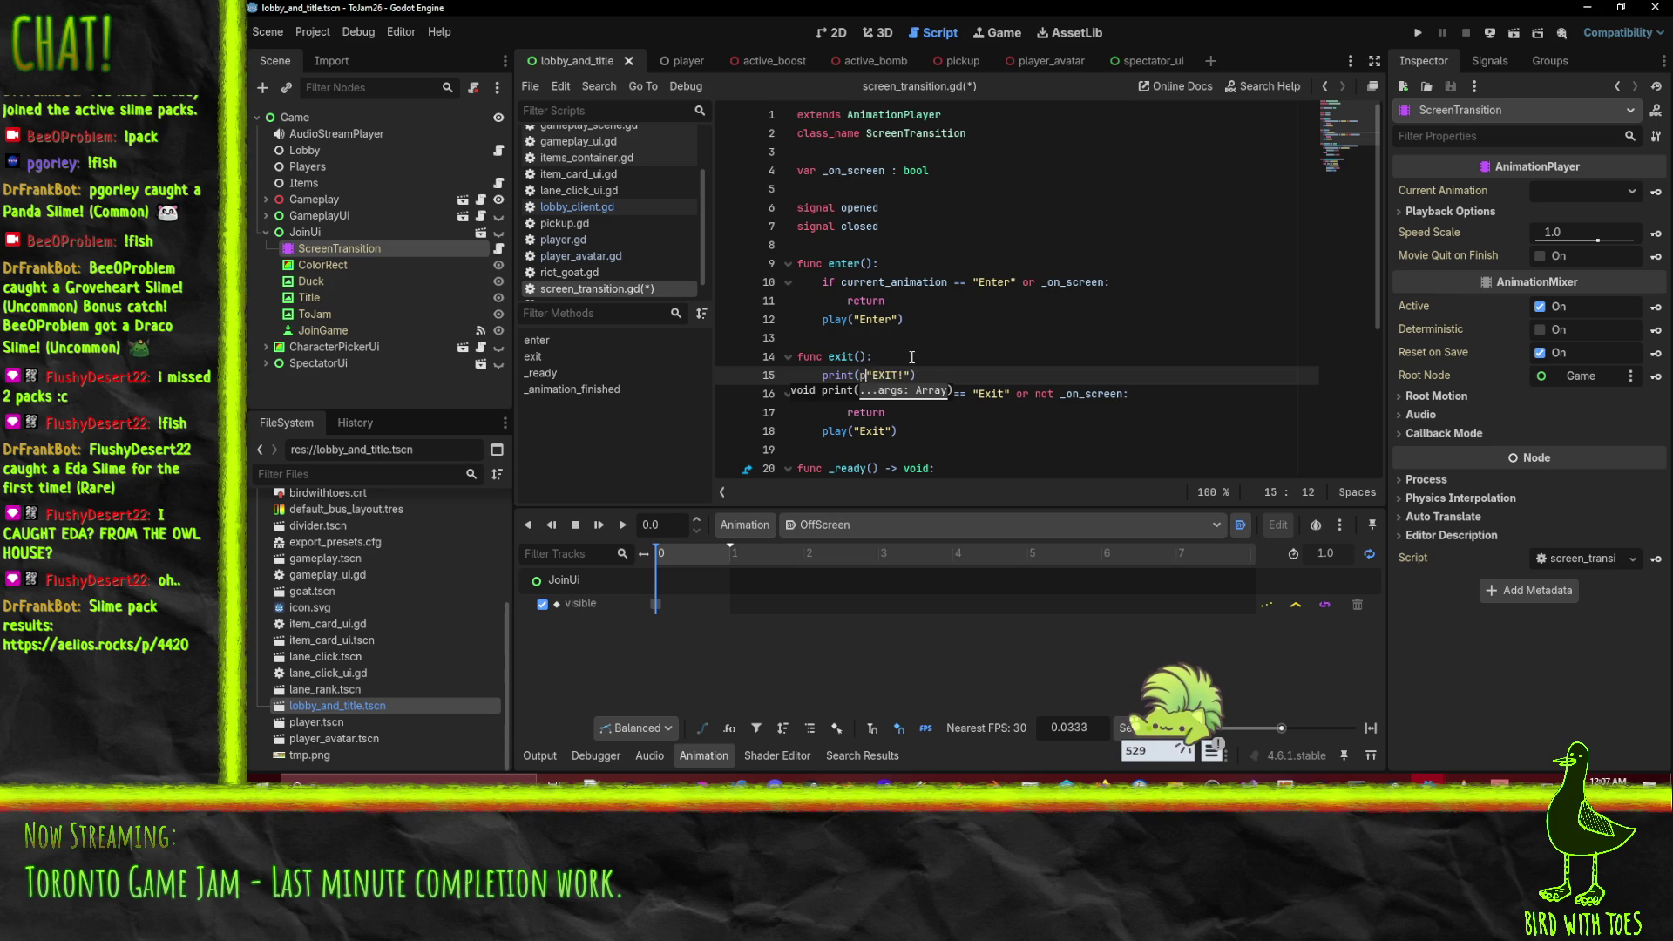
{"action": "key", "text": "BackSpace"}
{"action": "key", "text": "BackSpace"}
{"action": "key", "text": "BackSpace"}
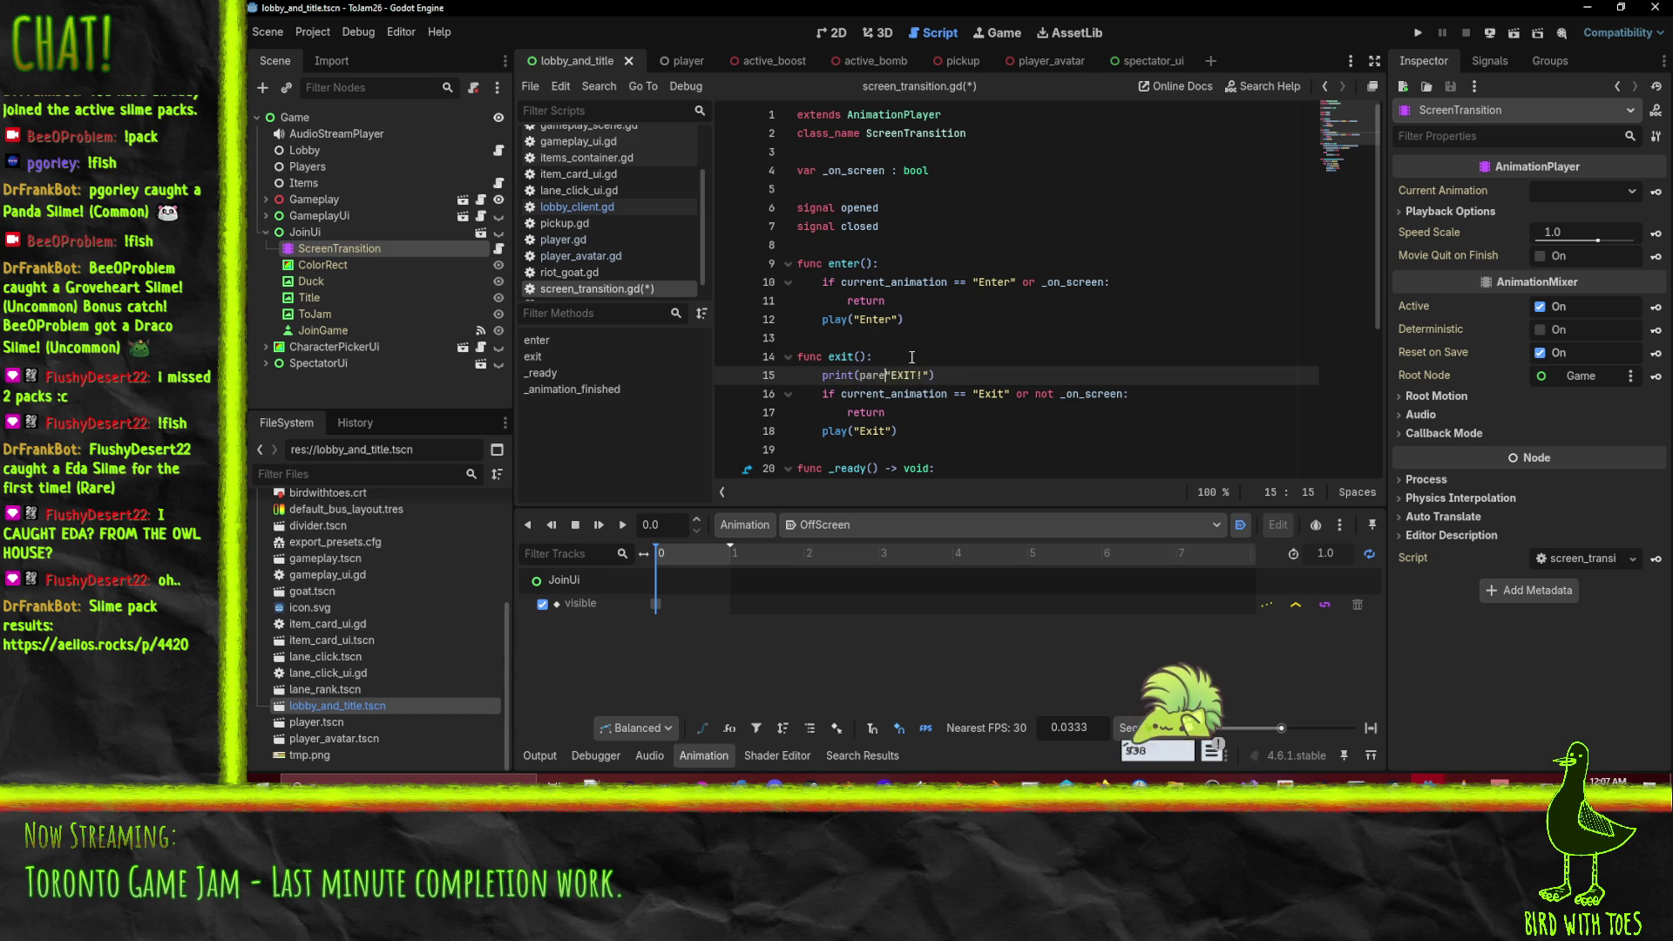
{"action": "type", "text": "get_b"}
{"action": "key", "text": "BackSpace"}
{"action": "type", "text": "p"}
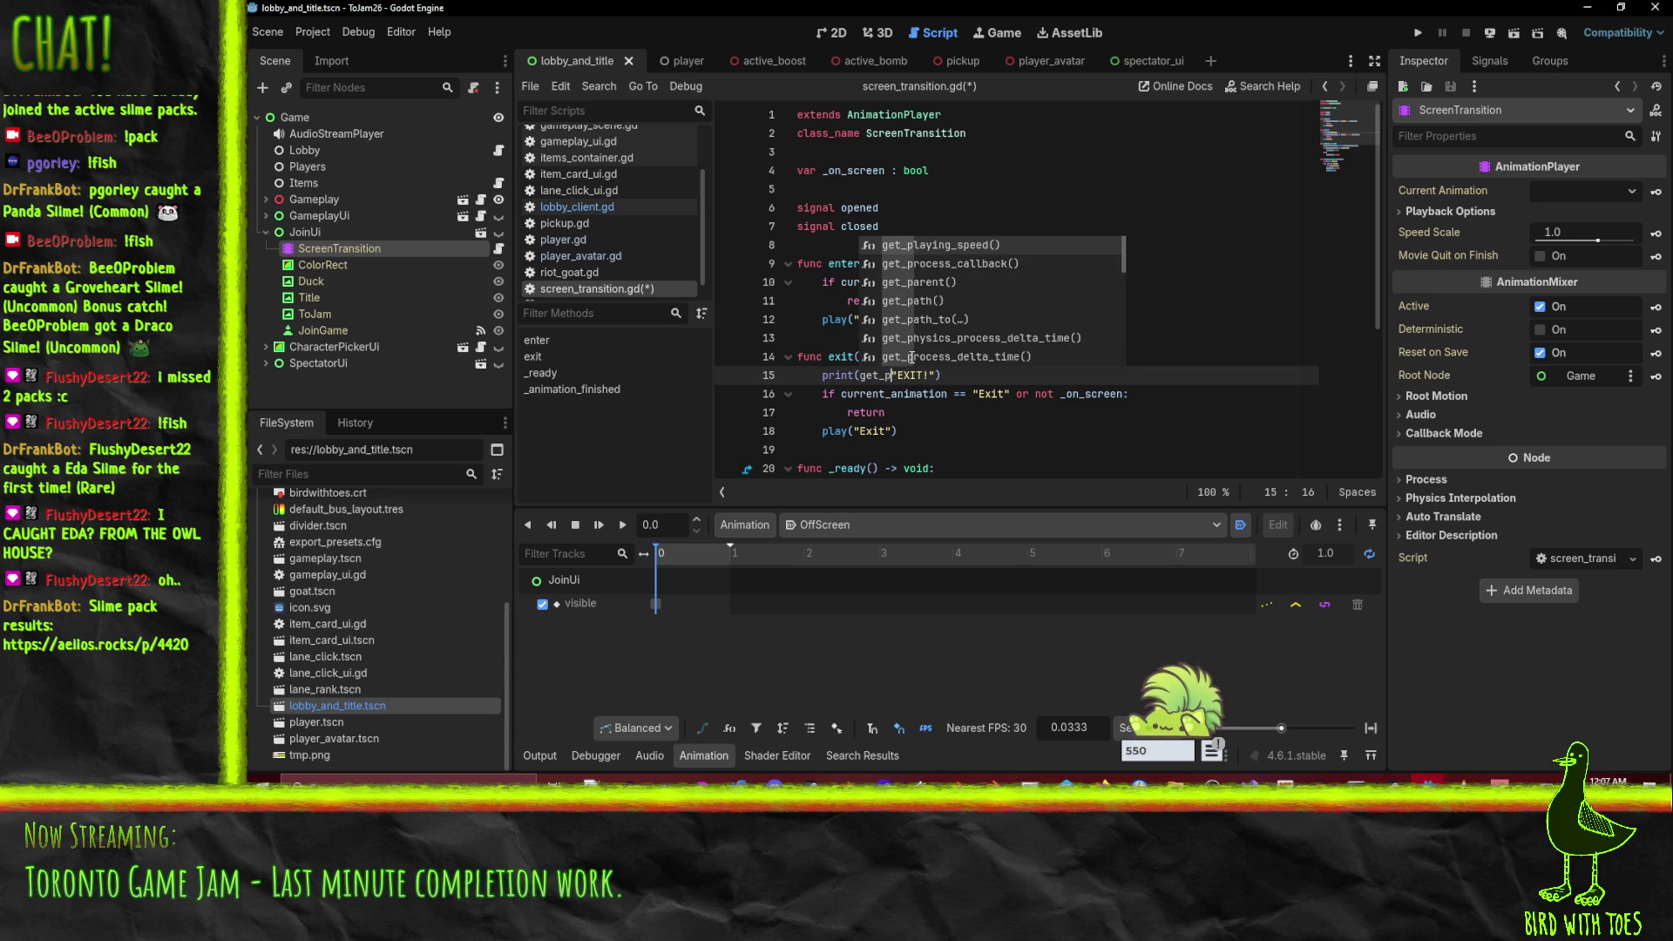
{"action": "type", "text": "ar"}
{"action": "key", "text": "Return"}
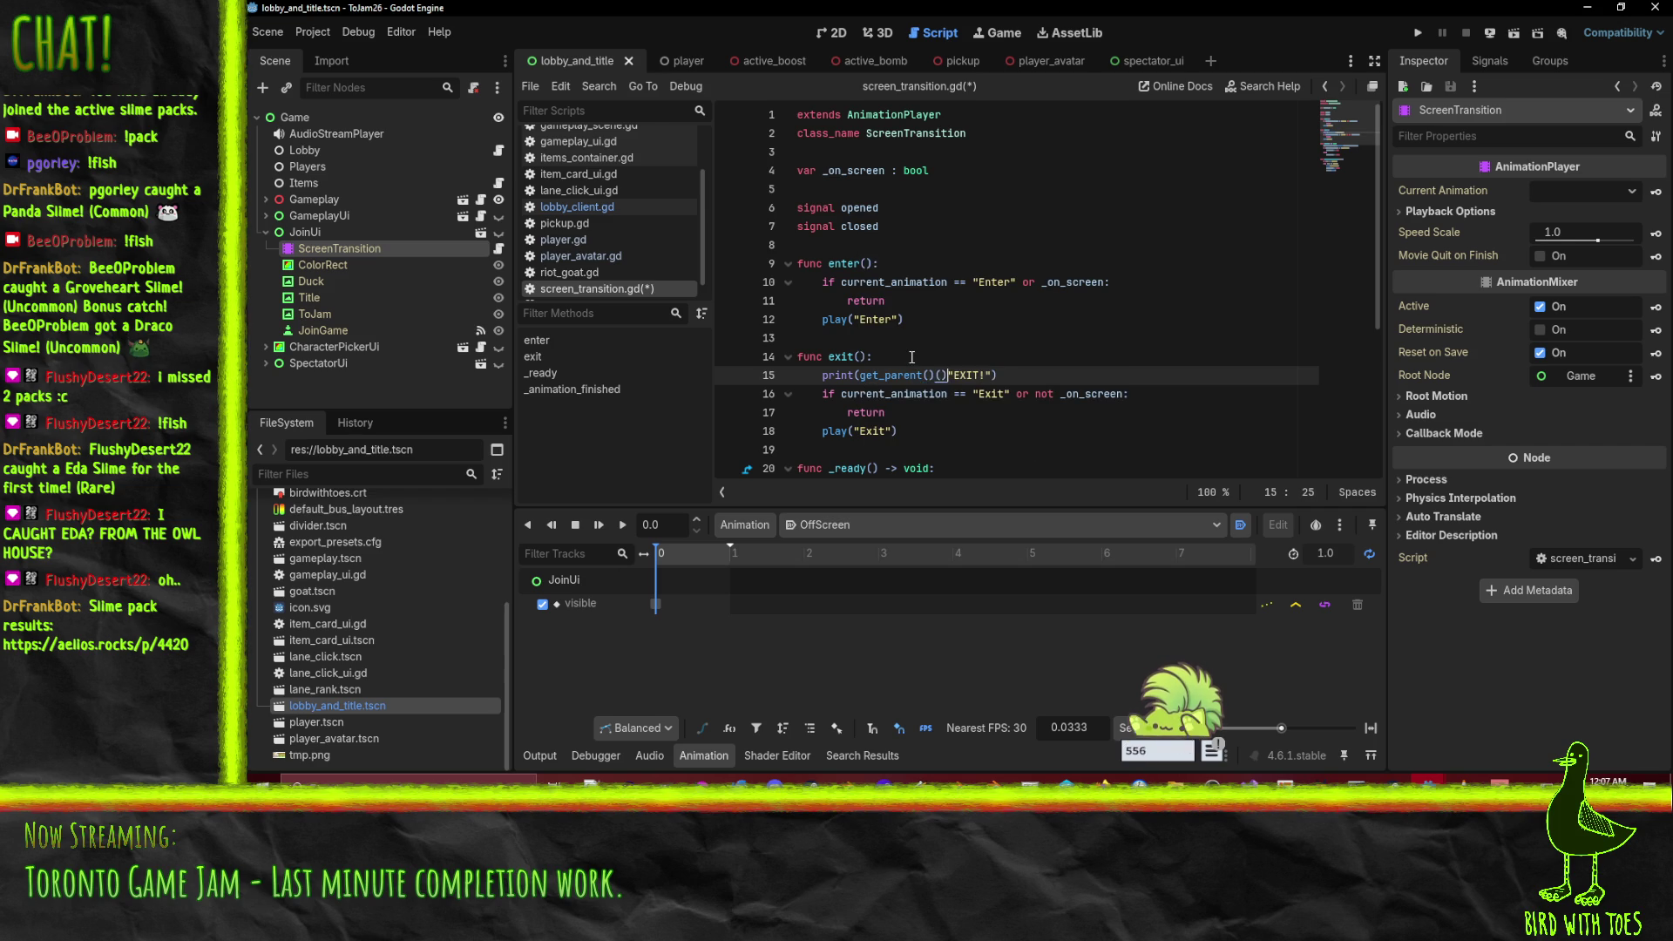
{"action": "type", "text": ".name"}
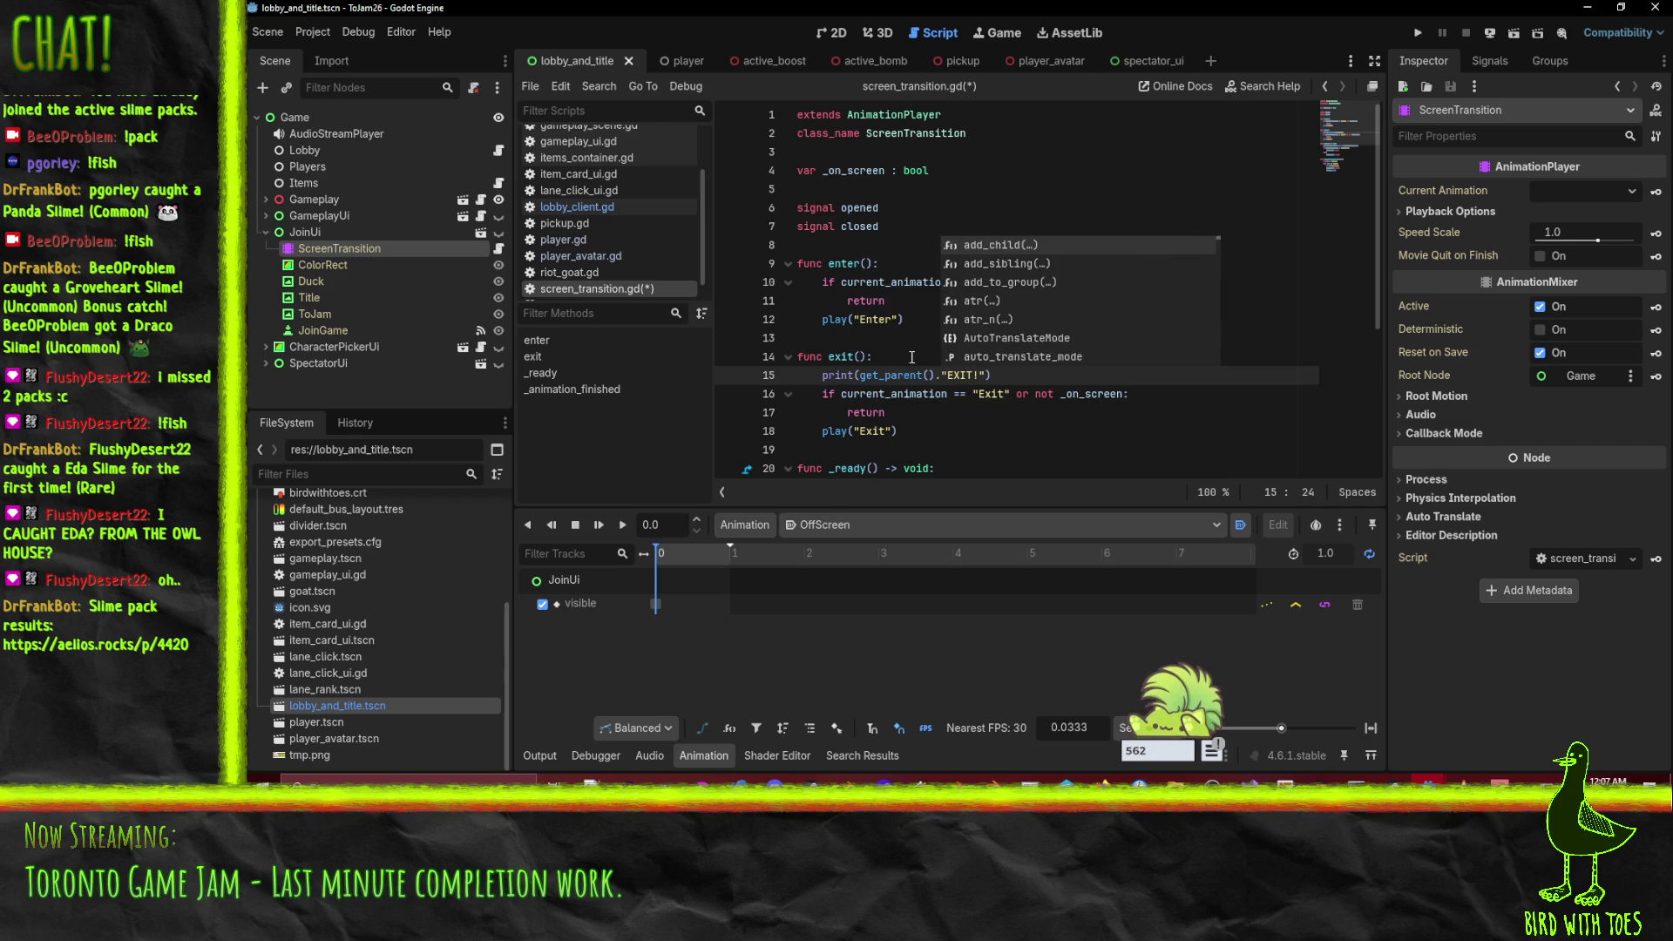
{"action": "type", "text": ", \""}
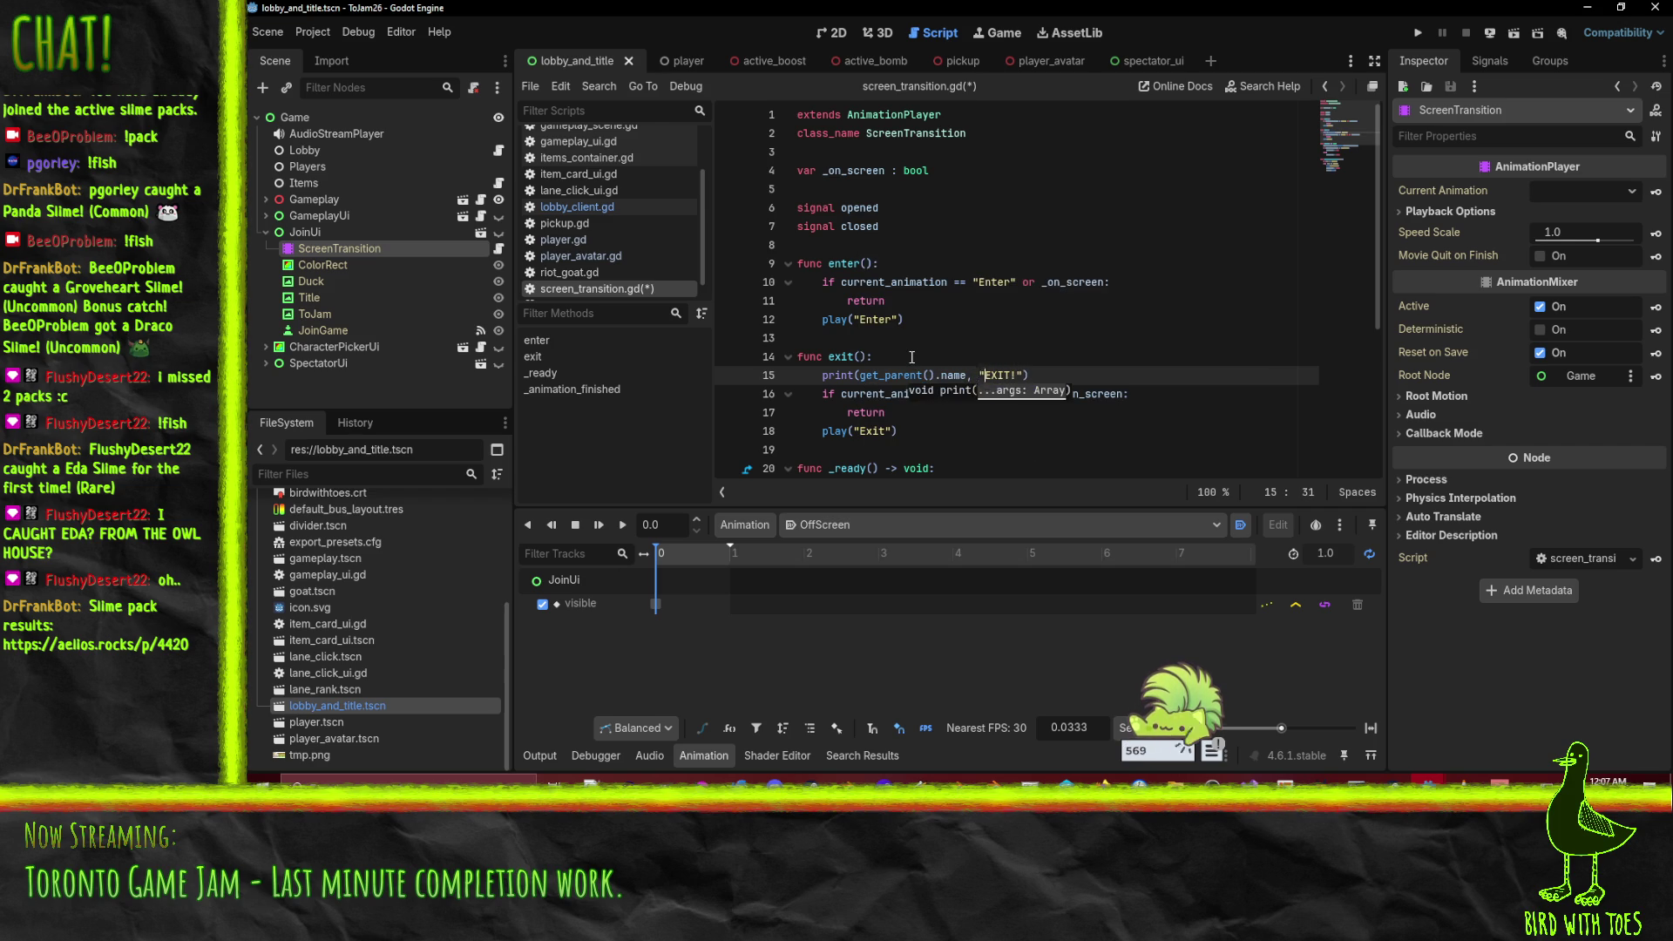
{"action": "key", "text": "Home"}
Step: Duplicate that print into exit()'s if block and change it to " NO NEED TO!"
{"action": "key", "text": "ctrl+shift+d"}
{"action": "key", "text": "alt+Down"}
{"action": "key", "text": "alt+Down"}
{"action": "key", "text": "alt+Up"}
{"action": "key", "text": "Tab"}
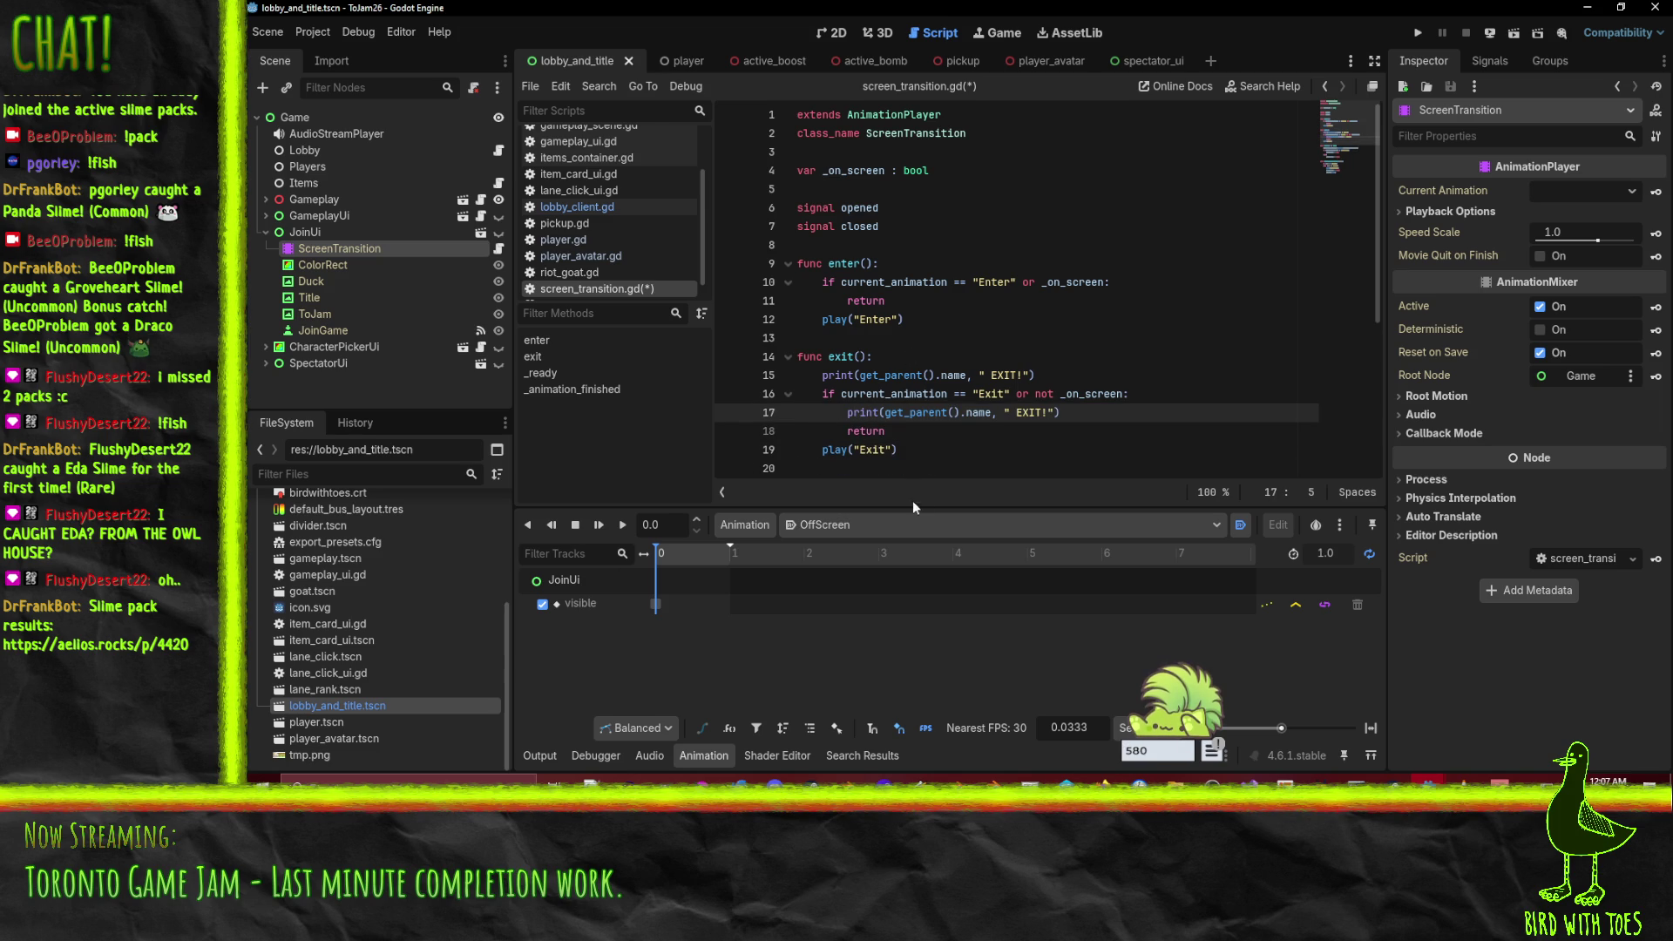
{"action": "scroll", "coordinate": [939, 425], "scroll_direction": "down", "scroll_amount": 5}
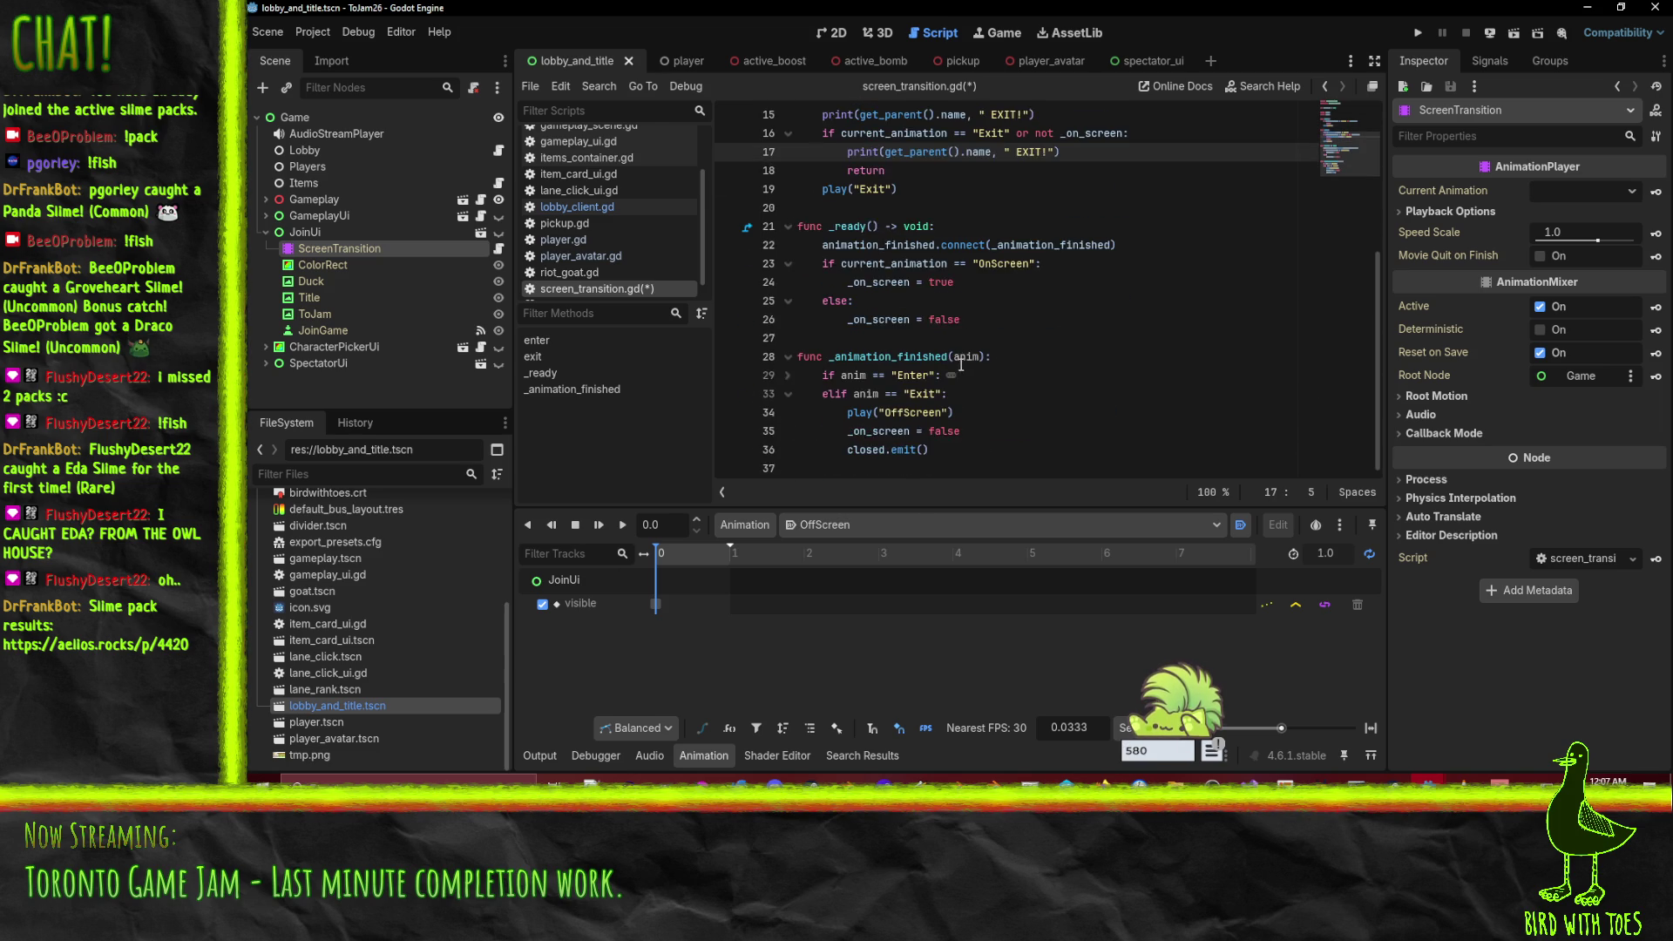
{"action": "scroll", "coordinate": [961, 364], "scroll_direction": "up", "scroll_amount": 2}
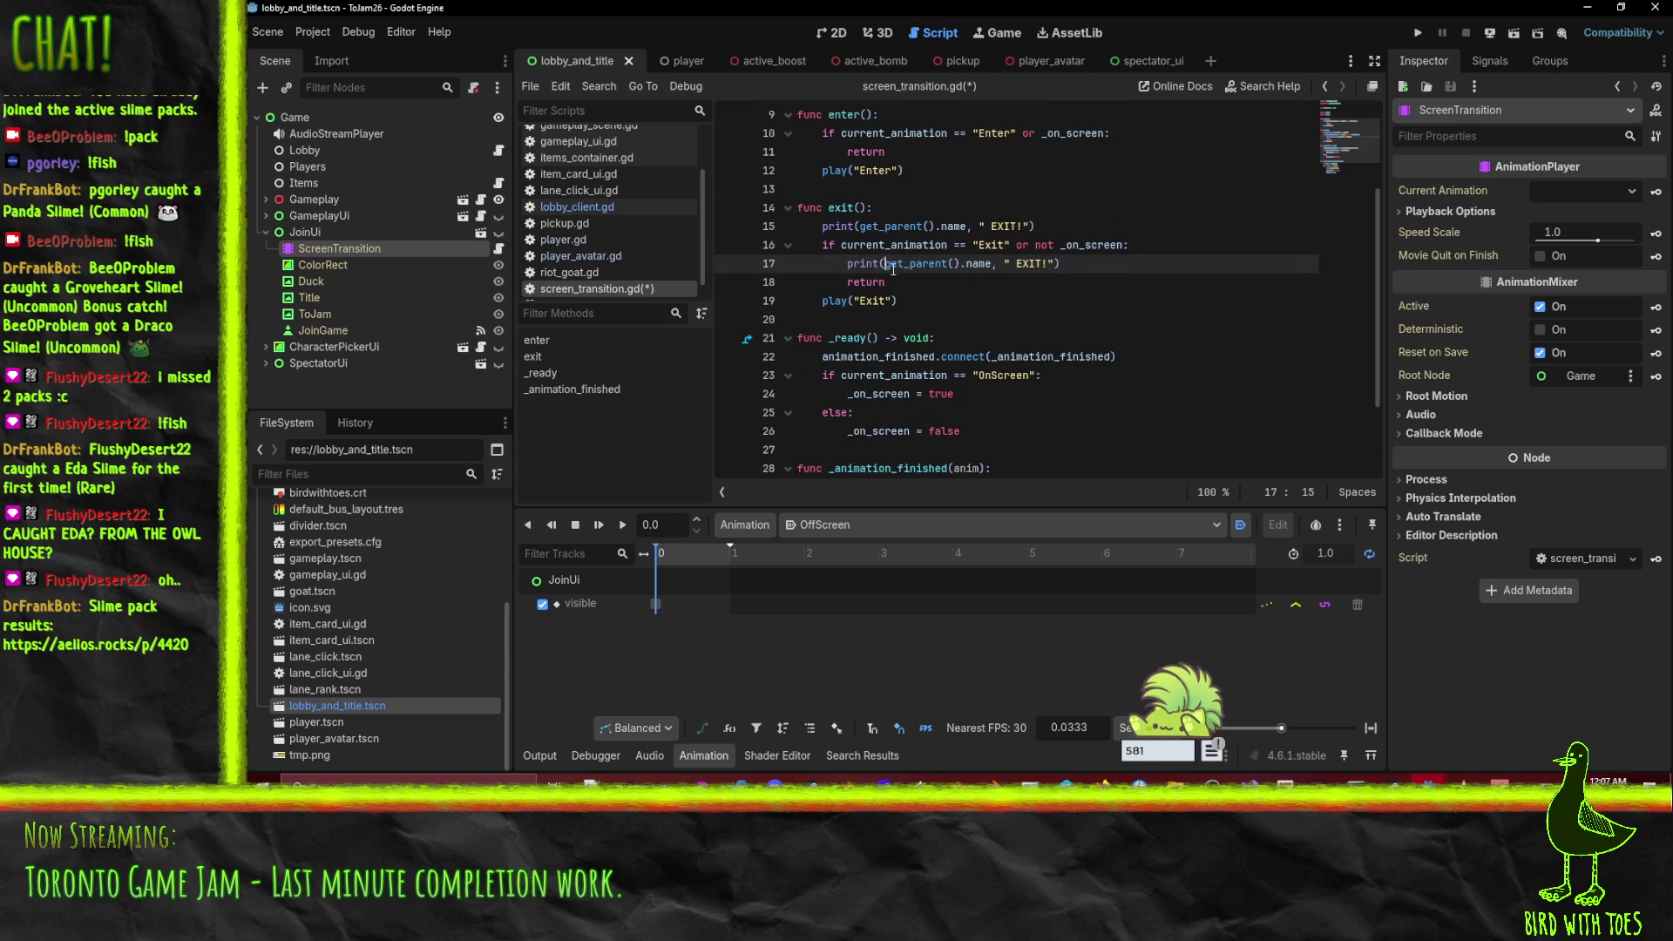
{"action": "double_click", "coordinate": [1021, 263]}
{"action": "type", "text": "NO NEED TO"}
Step: Try an ENTER! print in enter(), remove it, and set a breakpoint on line 10
{"action": "key", "text": "Home"}
{"action": "key", "text": "Up"}
{"action": "key", "text": "Up"}
{"action": "key", "text": "Up"}
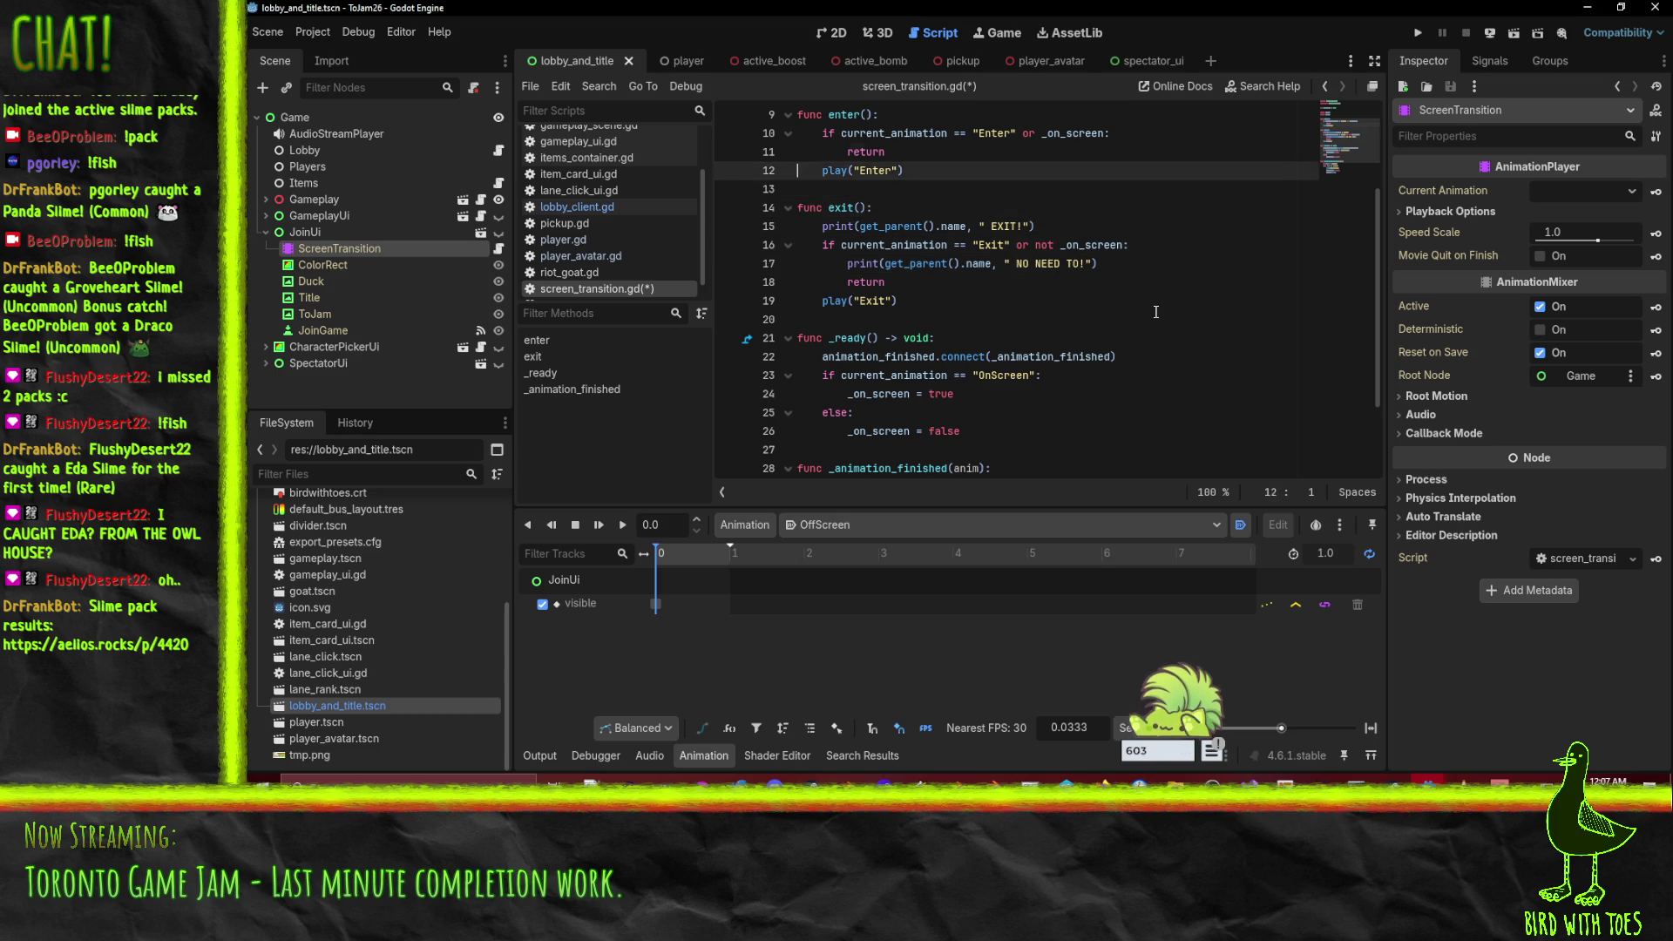
{"action": "type", "text": "print(get_parent().name, \" EXIT!\")"}
{"action": "double_click", "coordinate": [999, 133]}
{"action": "type", "text": "ENTER!"}
{"action": "left_click", "coordinate": [1029, 231]}
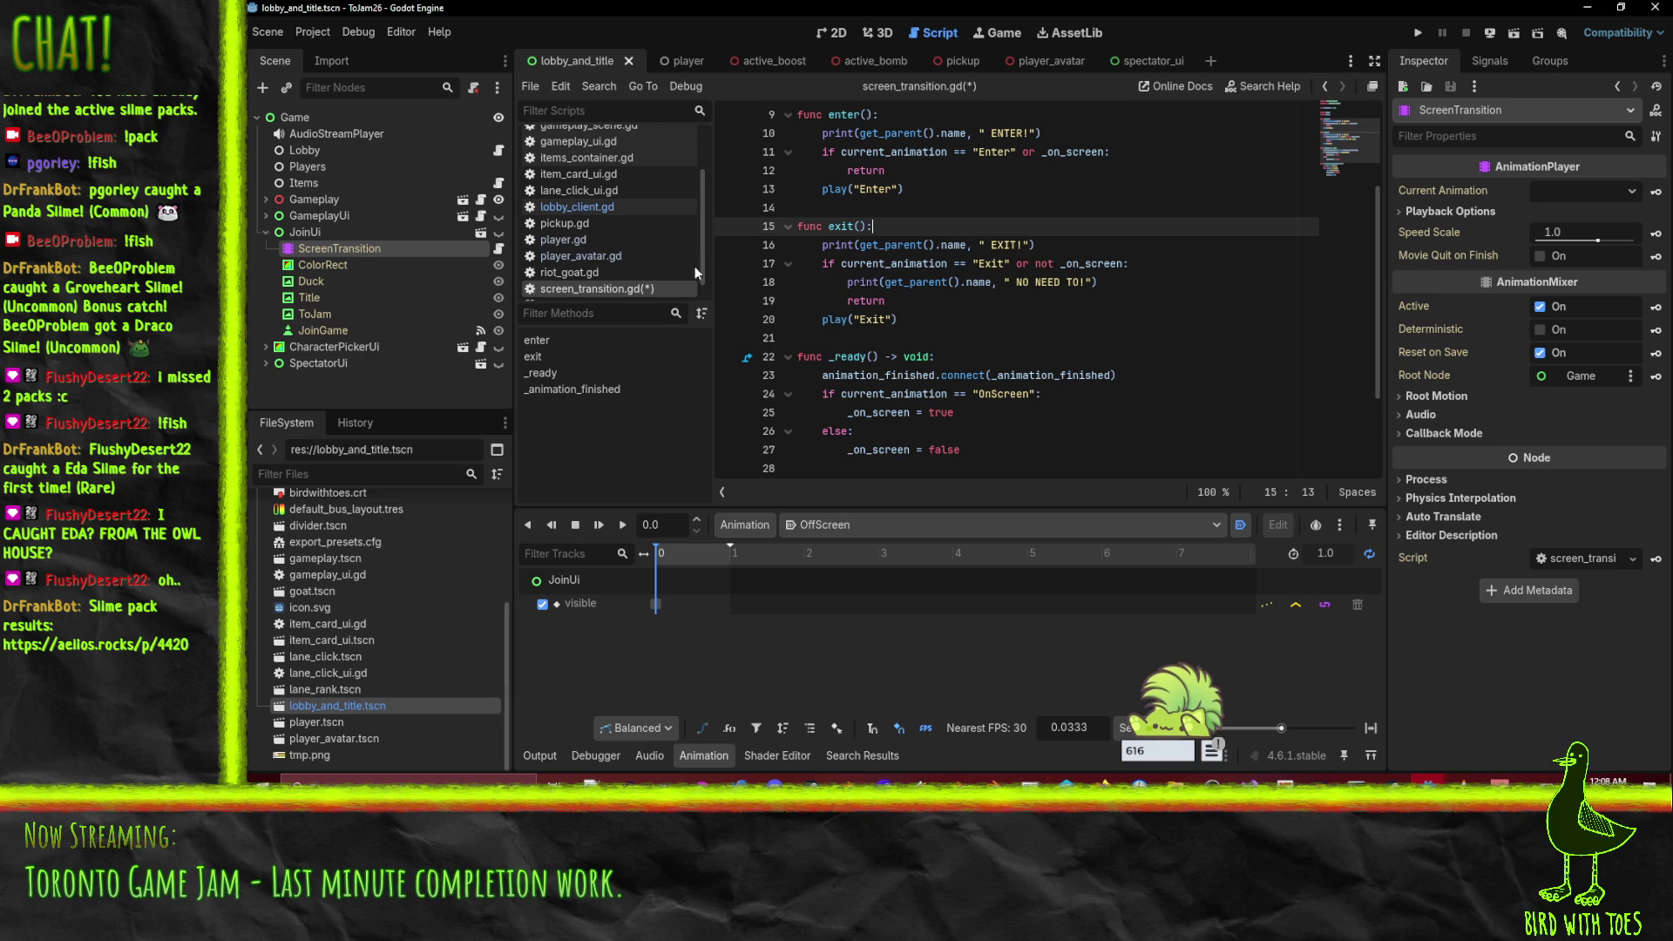
{"action": "left_click", "coordinate": [991, 134]}
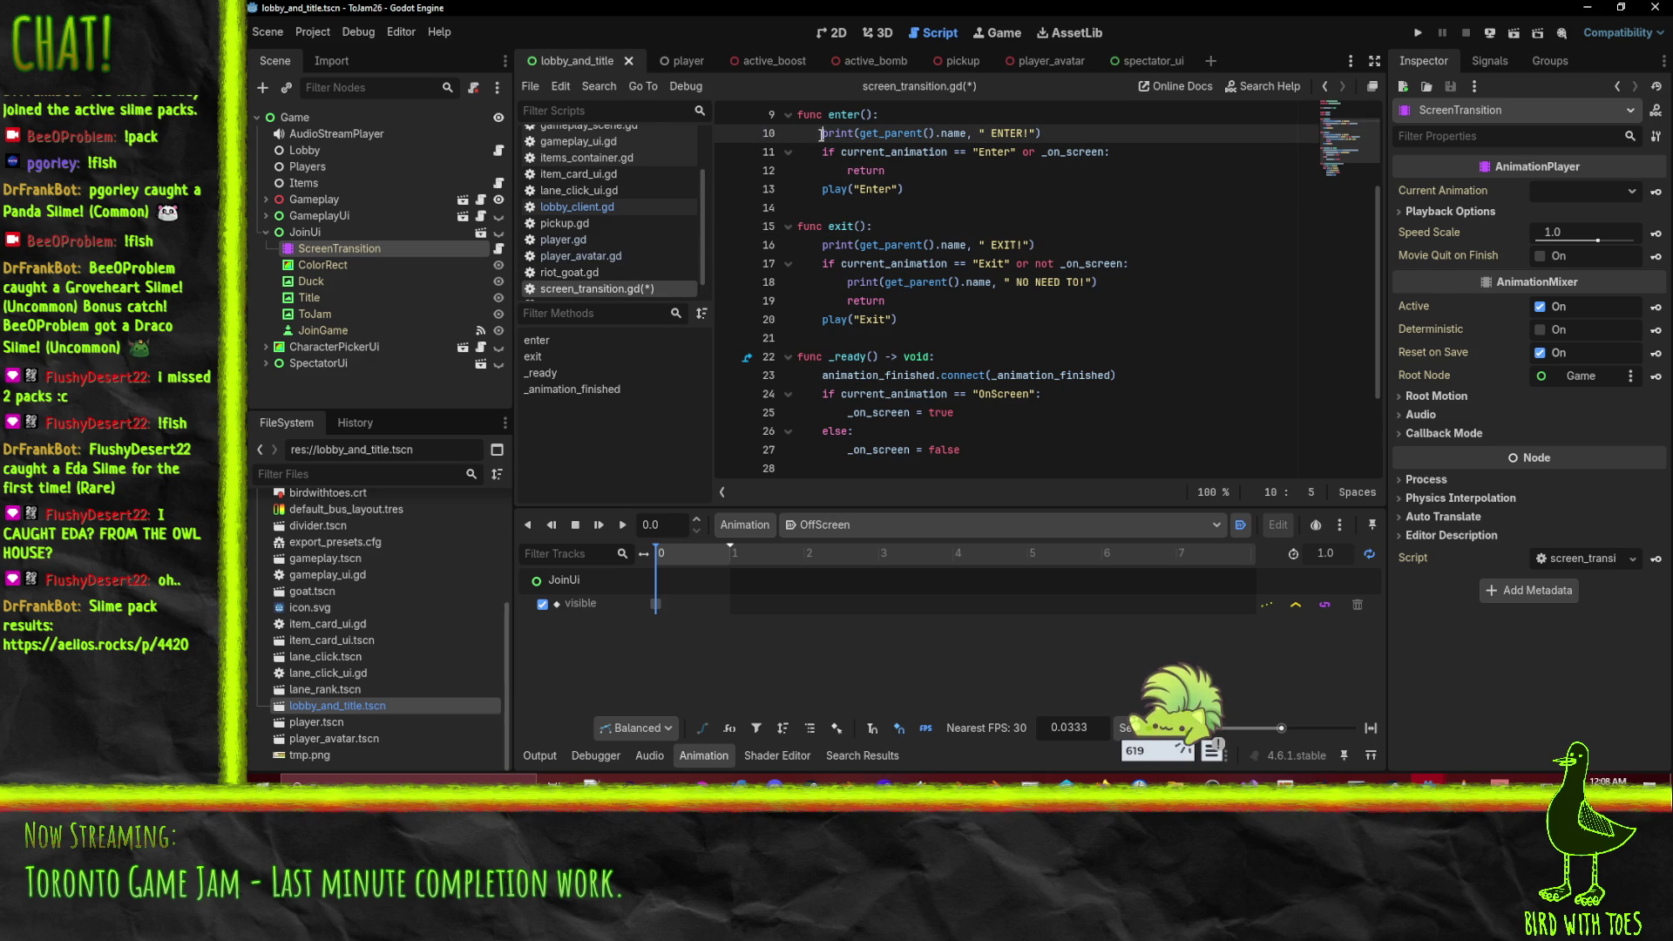
{"action": "key", "text": "ctrl+shift+k"}
{"action": "left_click", "coordinate": [728, 134]}
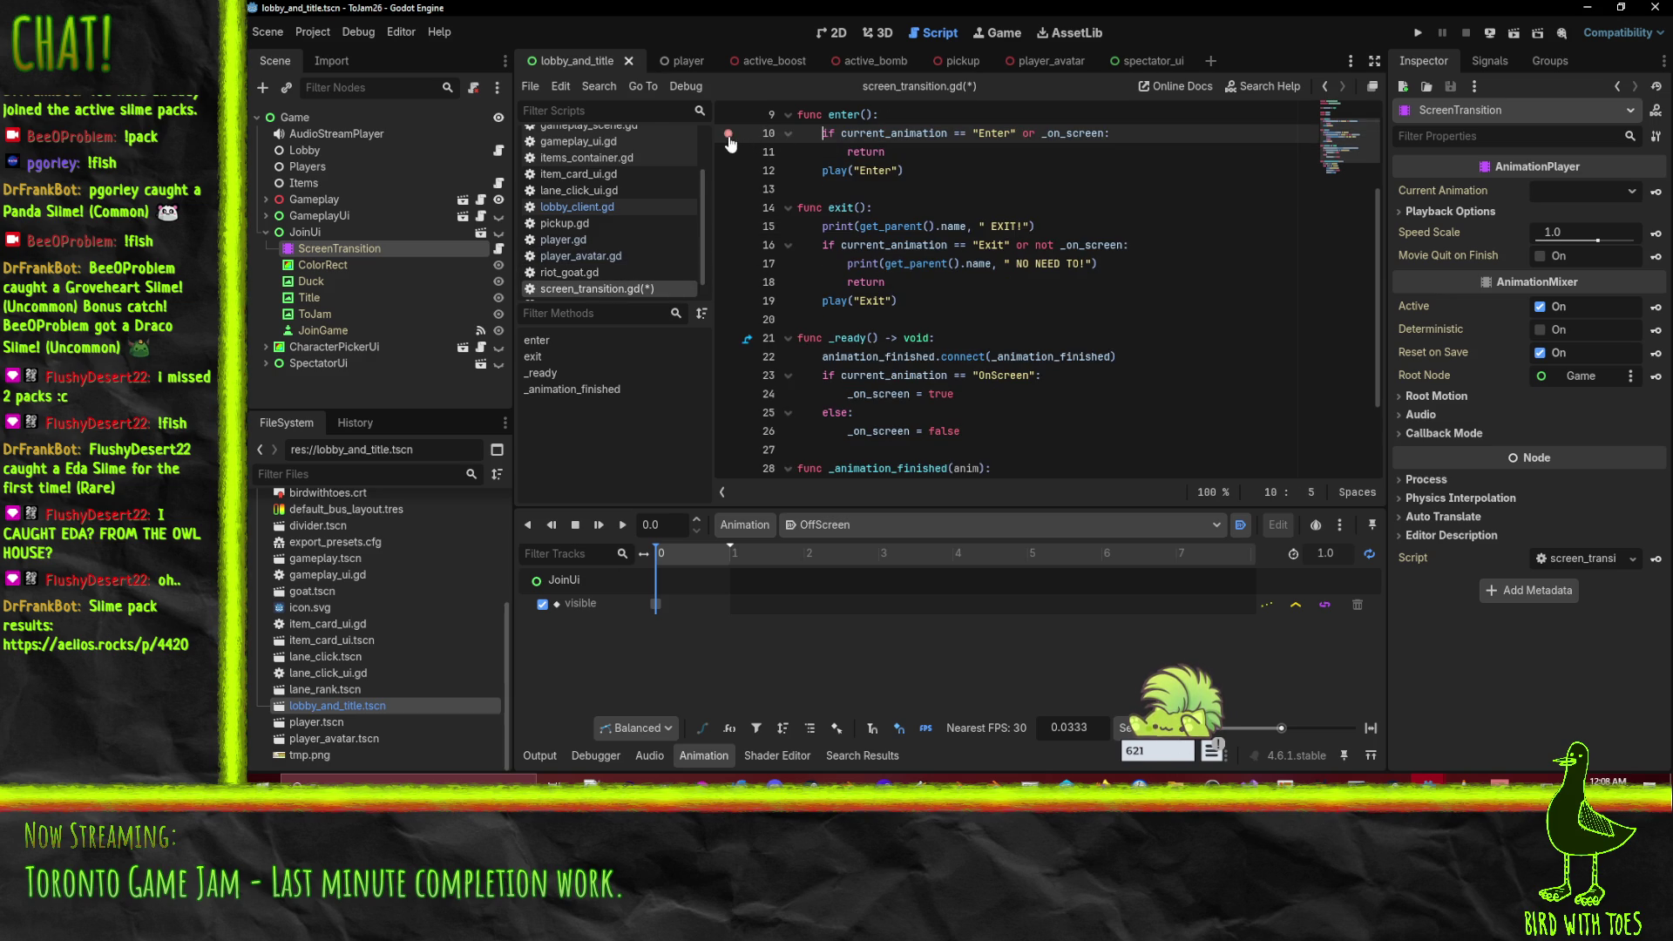
Step: Save screen_transition.gd, run the project, and resume twice past the enter() breakpoint
{"action": "key", "text": "ctrl+s"}
{"action": "left_click", "coordinate": [1058, 191]}
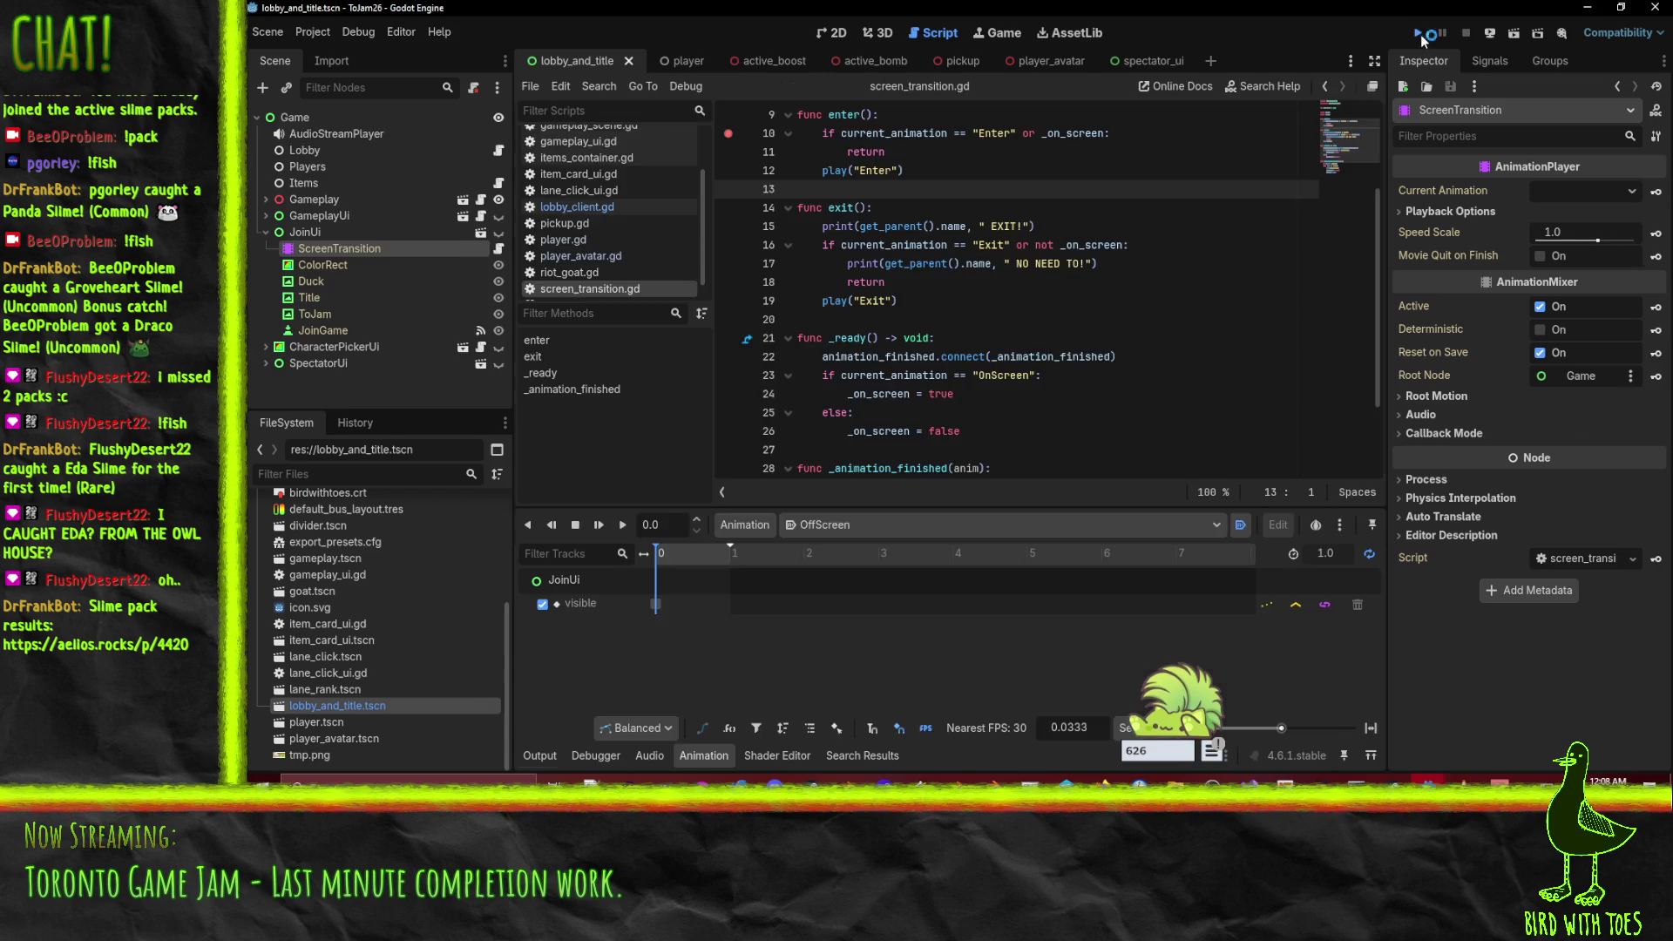
{"action": "left_click", "coordinate": [1423, 33]}
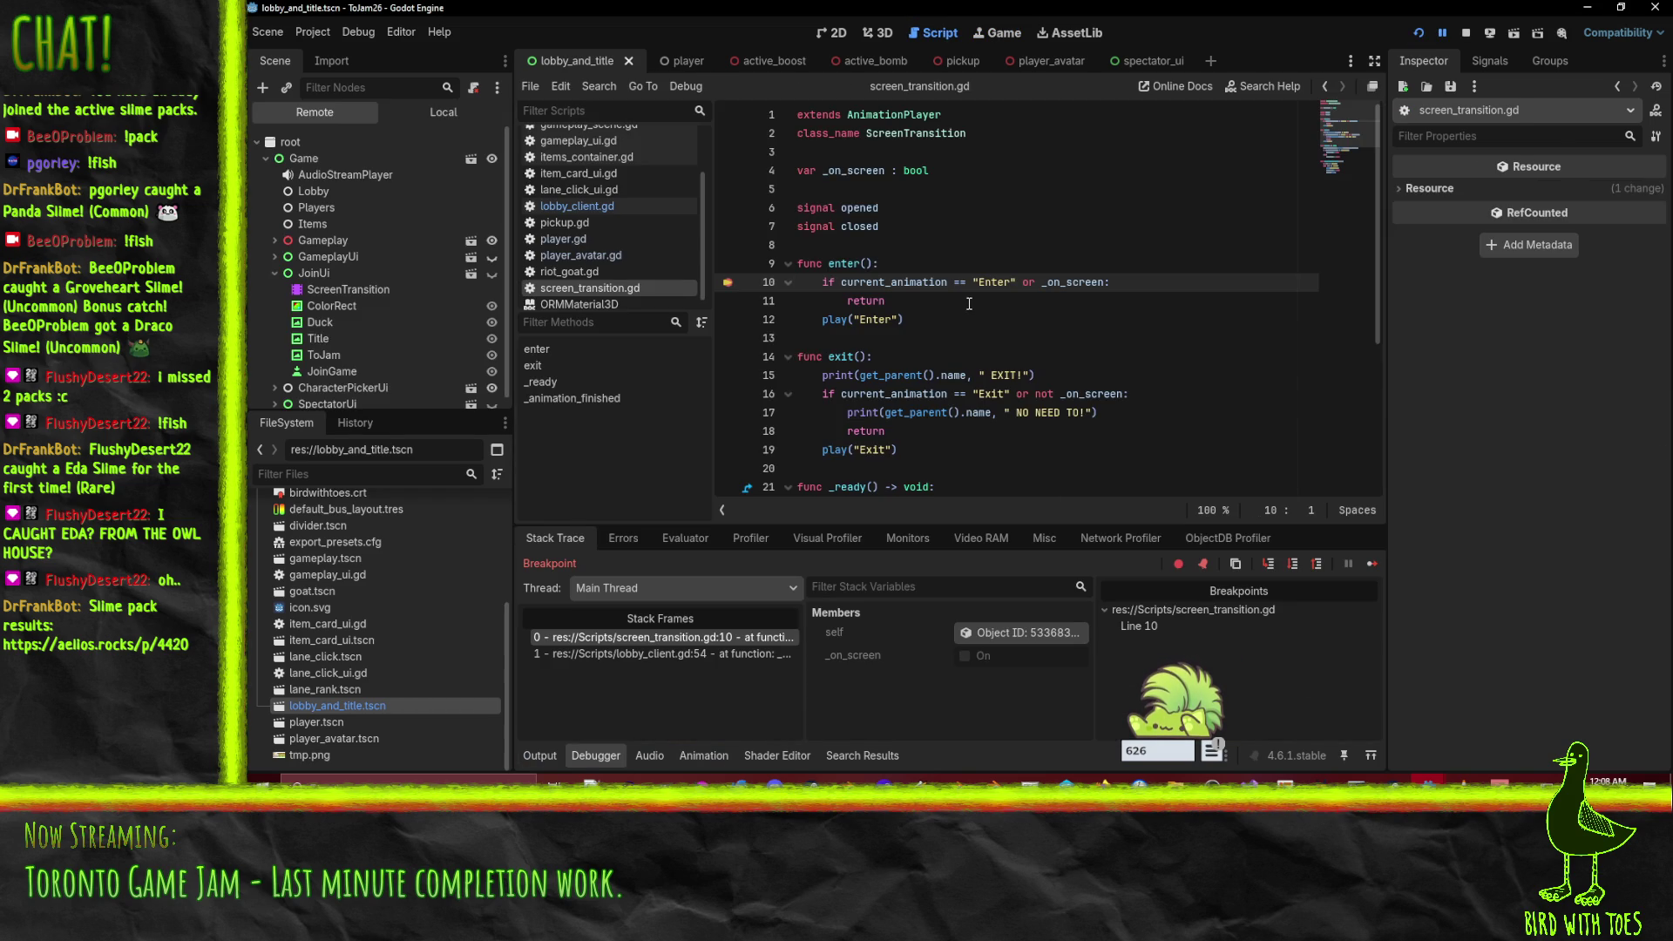
{"action": "left_click", "coordinate": [1442, 33]}
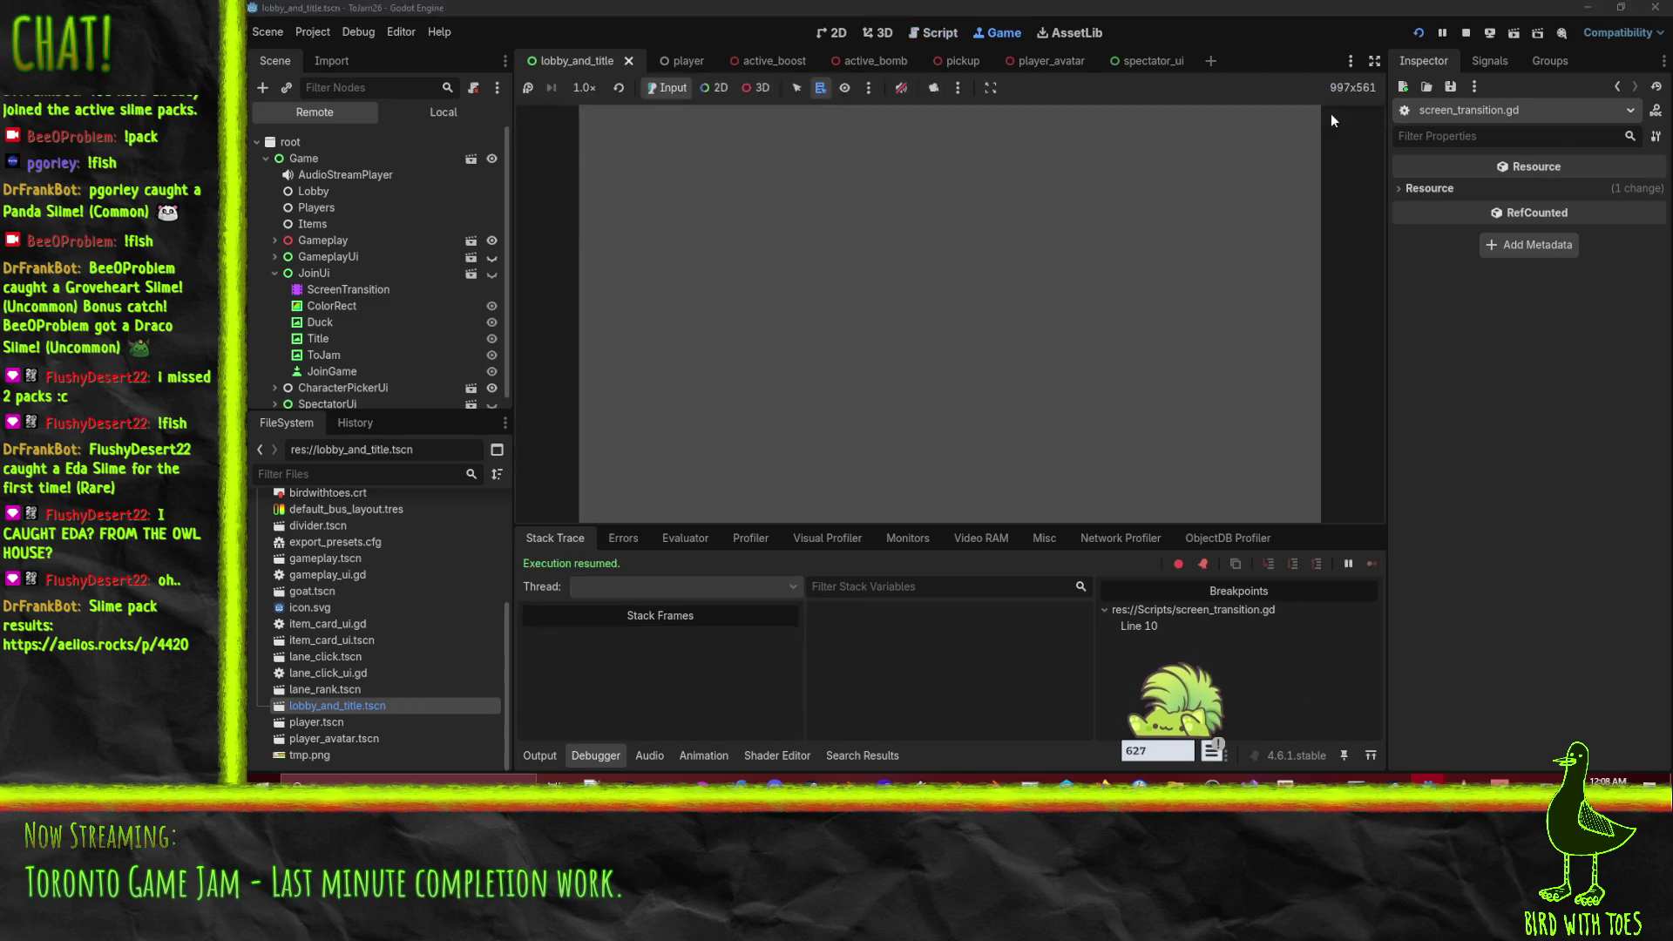
{"action": "left_click", "coordinate": [1442, 33]}
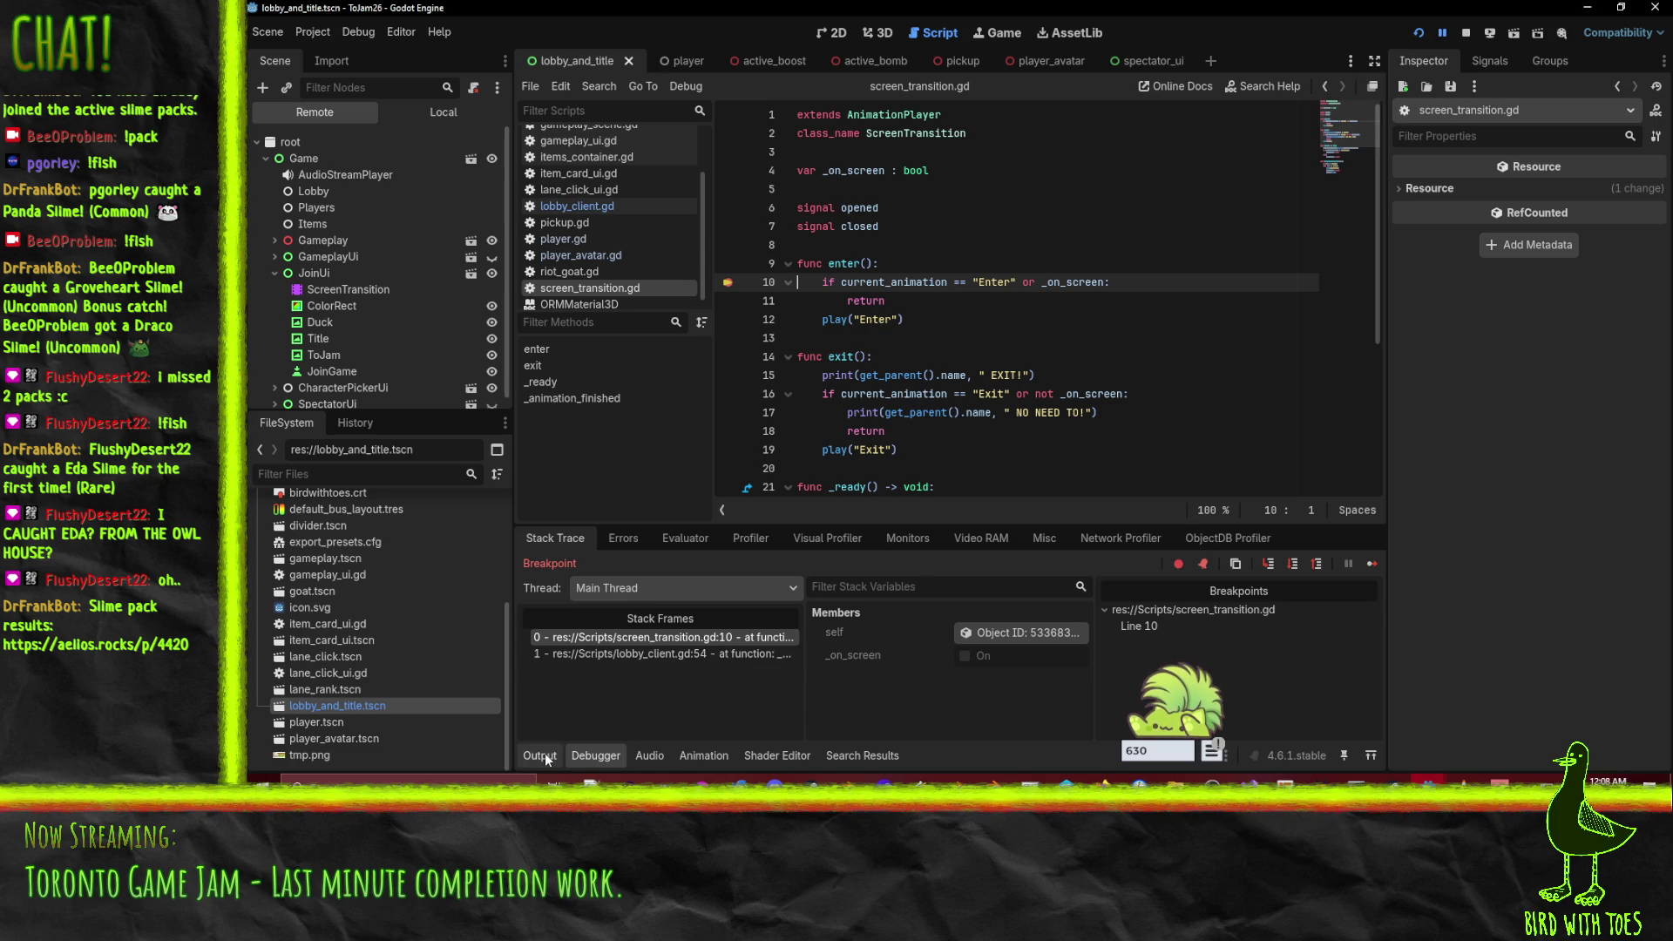
Step: Inspect _joined in lobby_client.gd's calling frame, stop debugging, and remove the line 10 breakpoint
{"action": "left_click", "coordinate": [650, 655]}
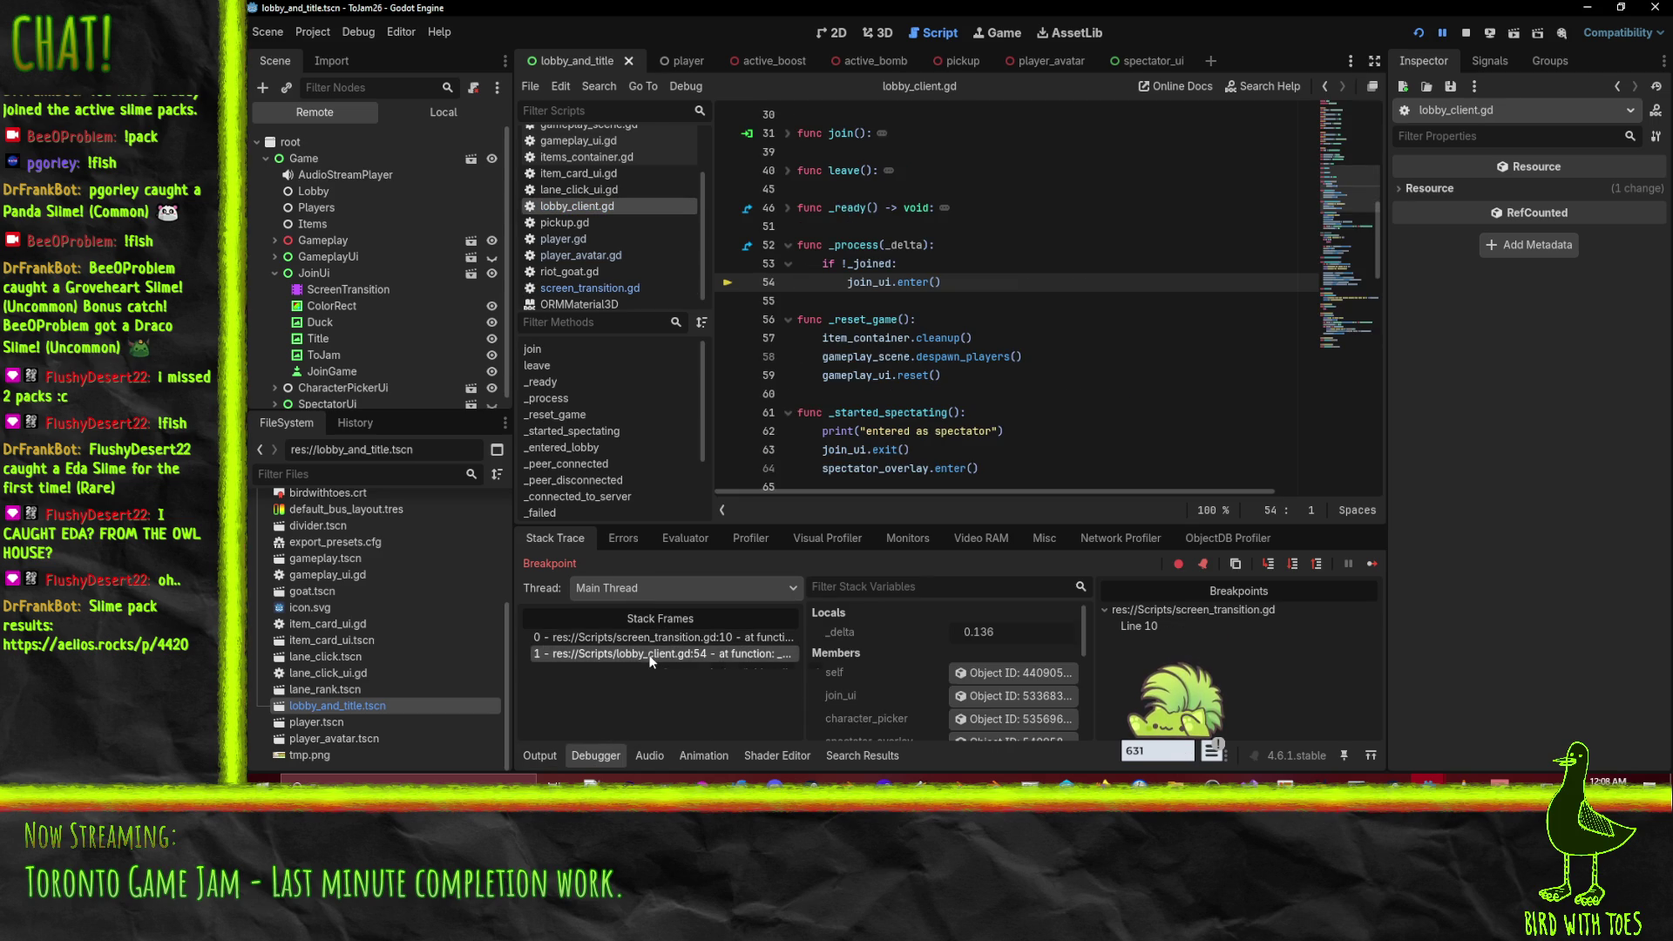
{"action": "double_click", "coordinate": [872, 263]}
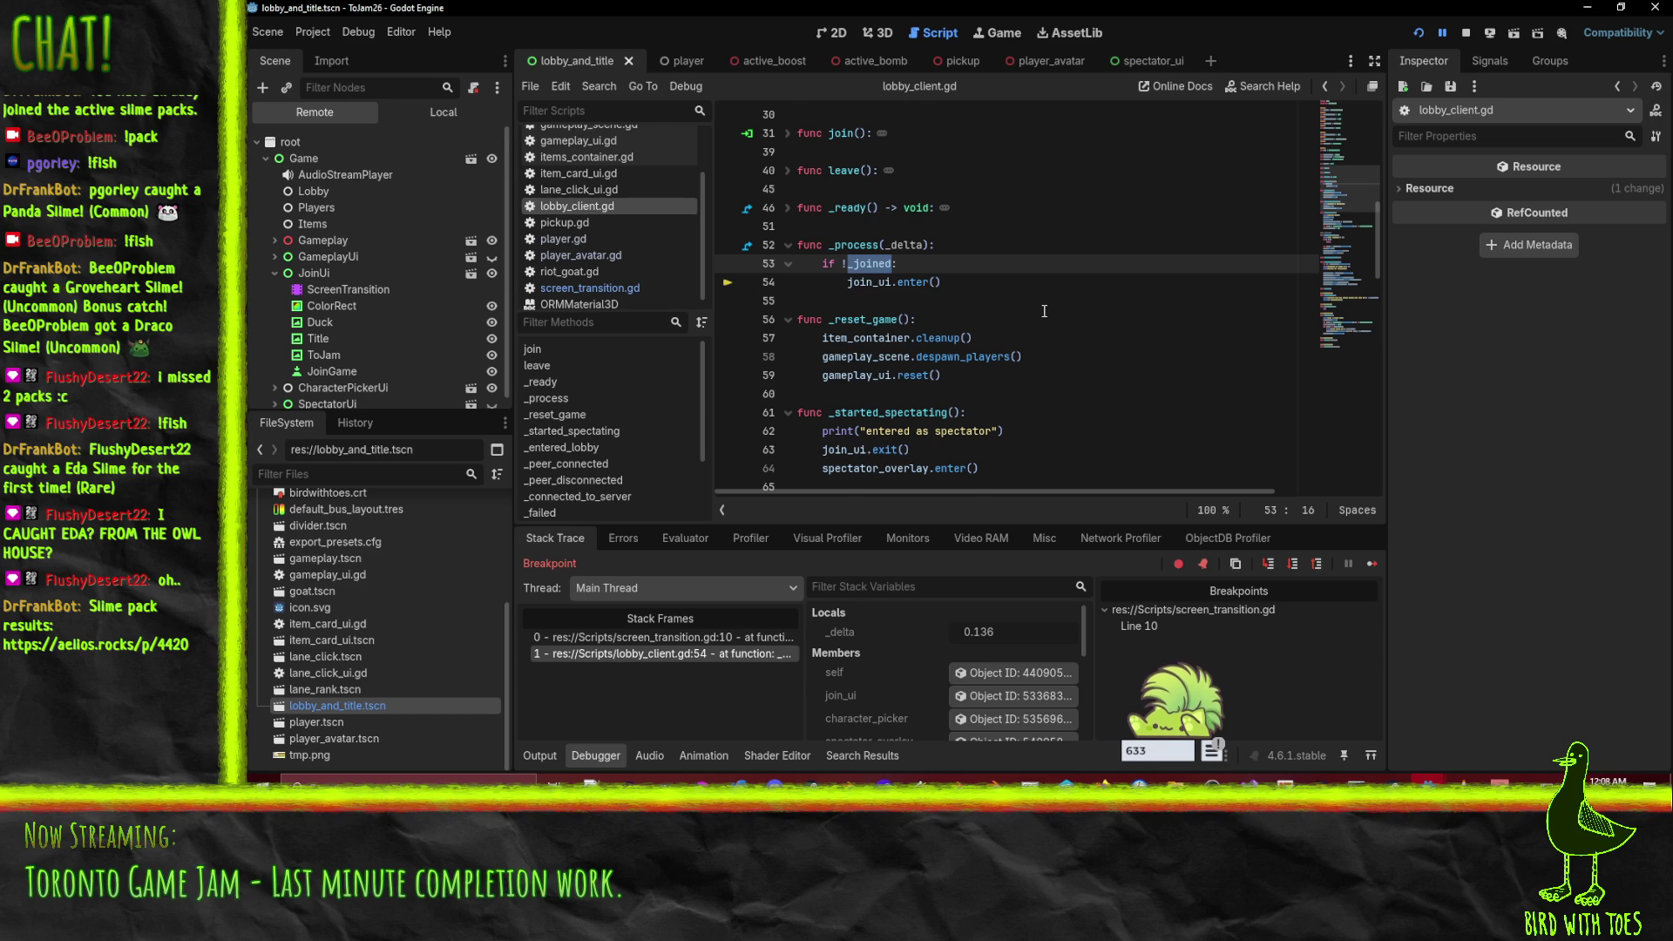
{"action": "scroll", "coordinate": [1044, 311], "scroll_direction": "up", "scroll_amount": 2}
{"action": "scroll", "coordinate": [1044, 311], "scroll_direction": "down", "scroll_amount": 1}
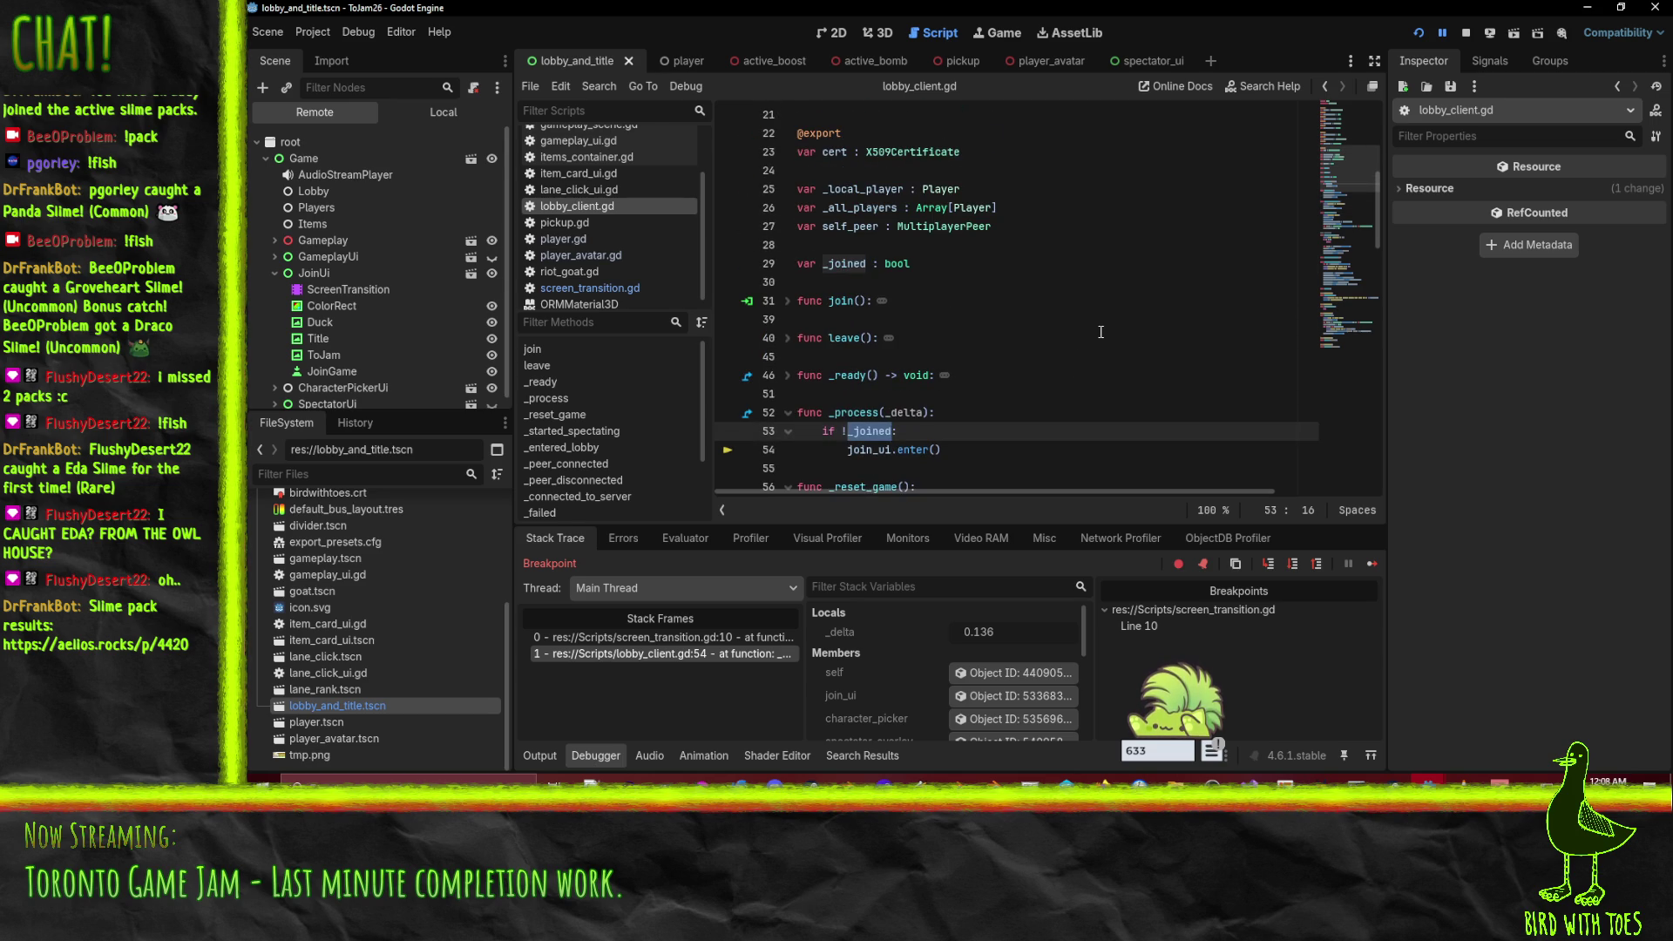
{"action": "scroll", "coordinate": [1100, 332], "scroll_direction": "down", "scroll_amount": 4}
{"action": "scroll", "coordinate": [1101, 331], "scroll_direction": "up", "scroll_amount": 3}
{"action": "left_click", "coordinate": [1467, 32]}
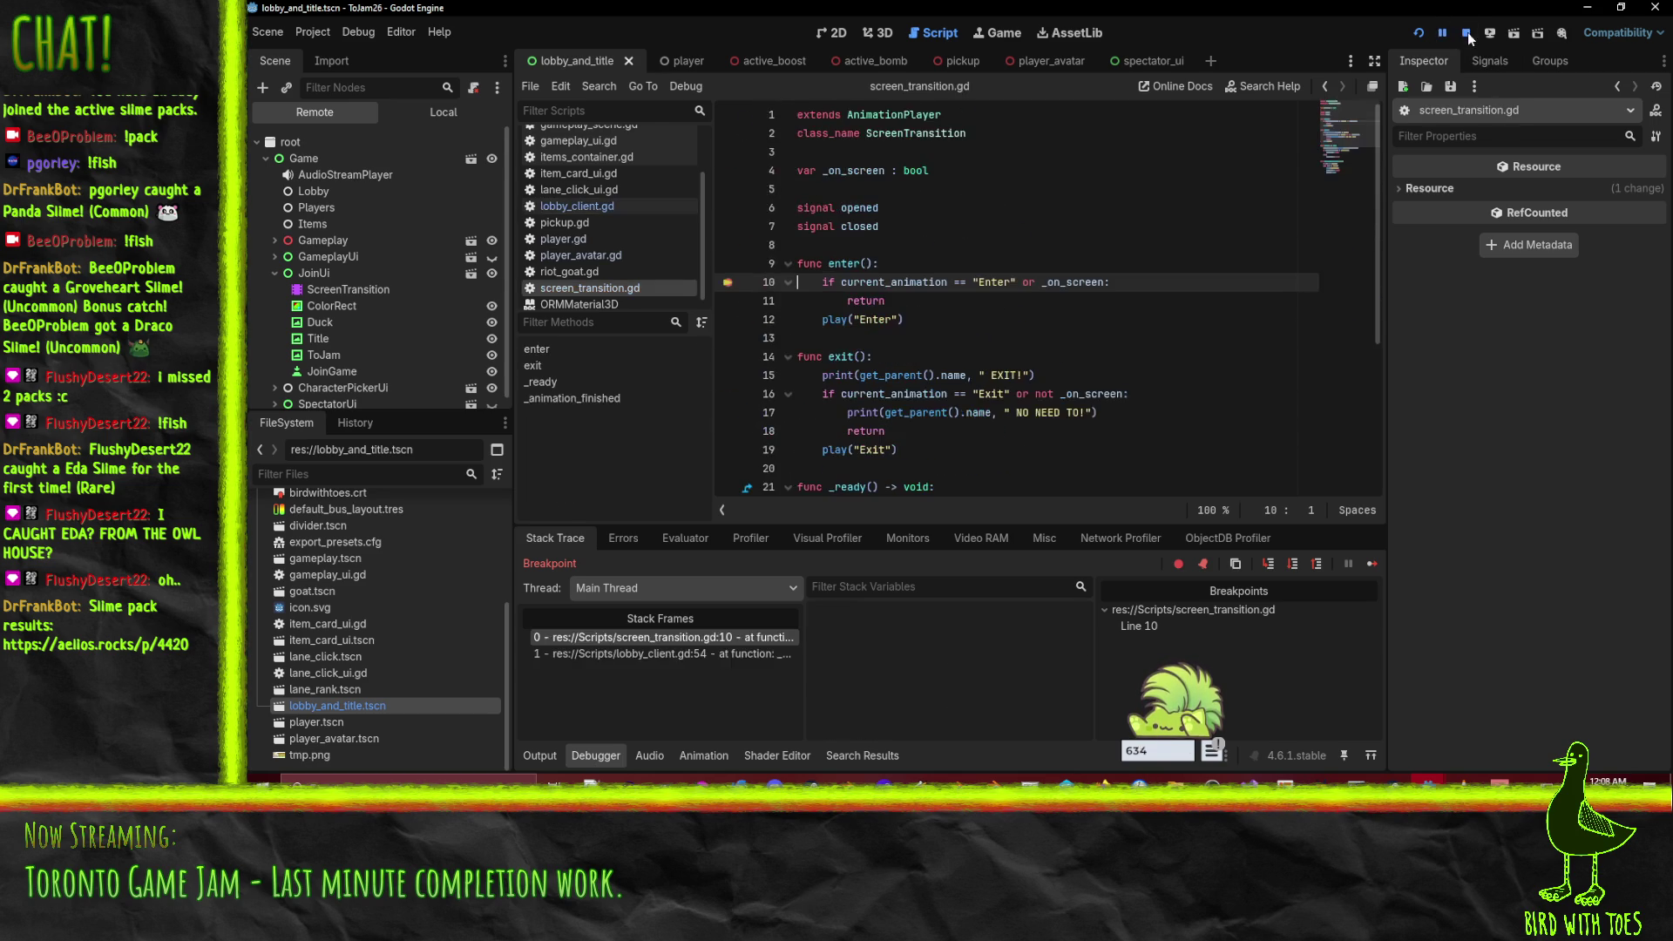
{"action": "left_click", "coordinate": [728, 282]}
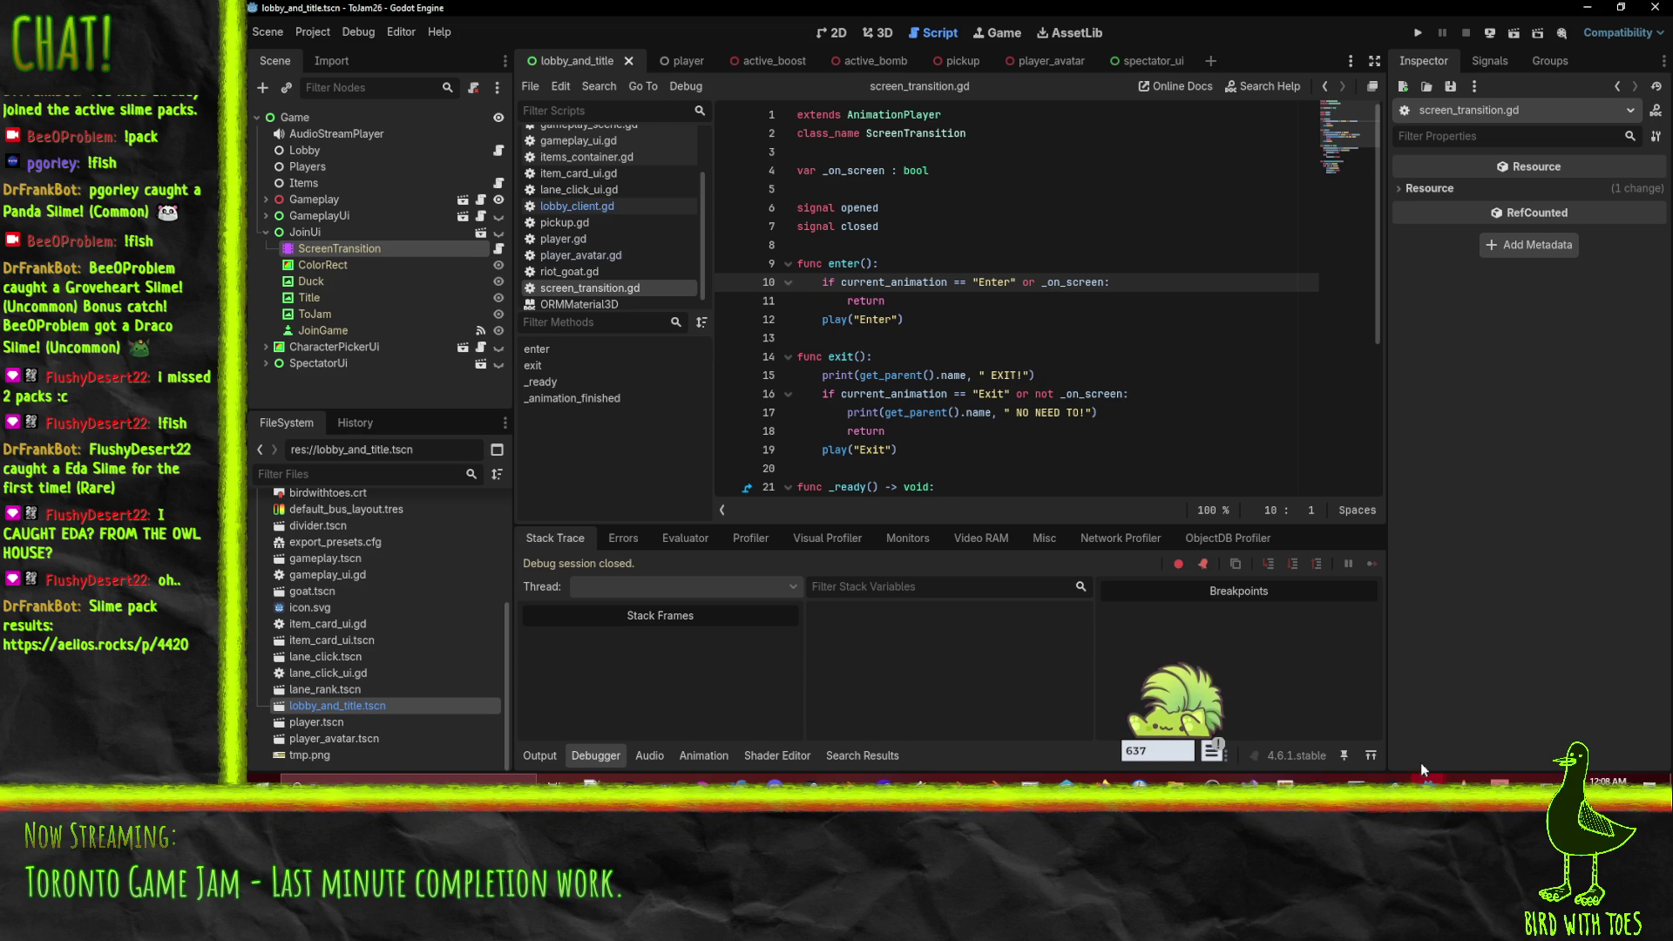
Step: Stop the server game with F8 and return to the client project's editor
{"action": "mouse_move", "coordinate": [1462, 758]}
{"action": "left_click", "coordinate": [1513, 724]}
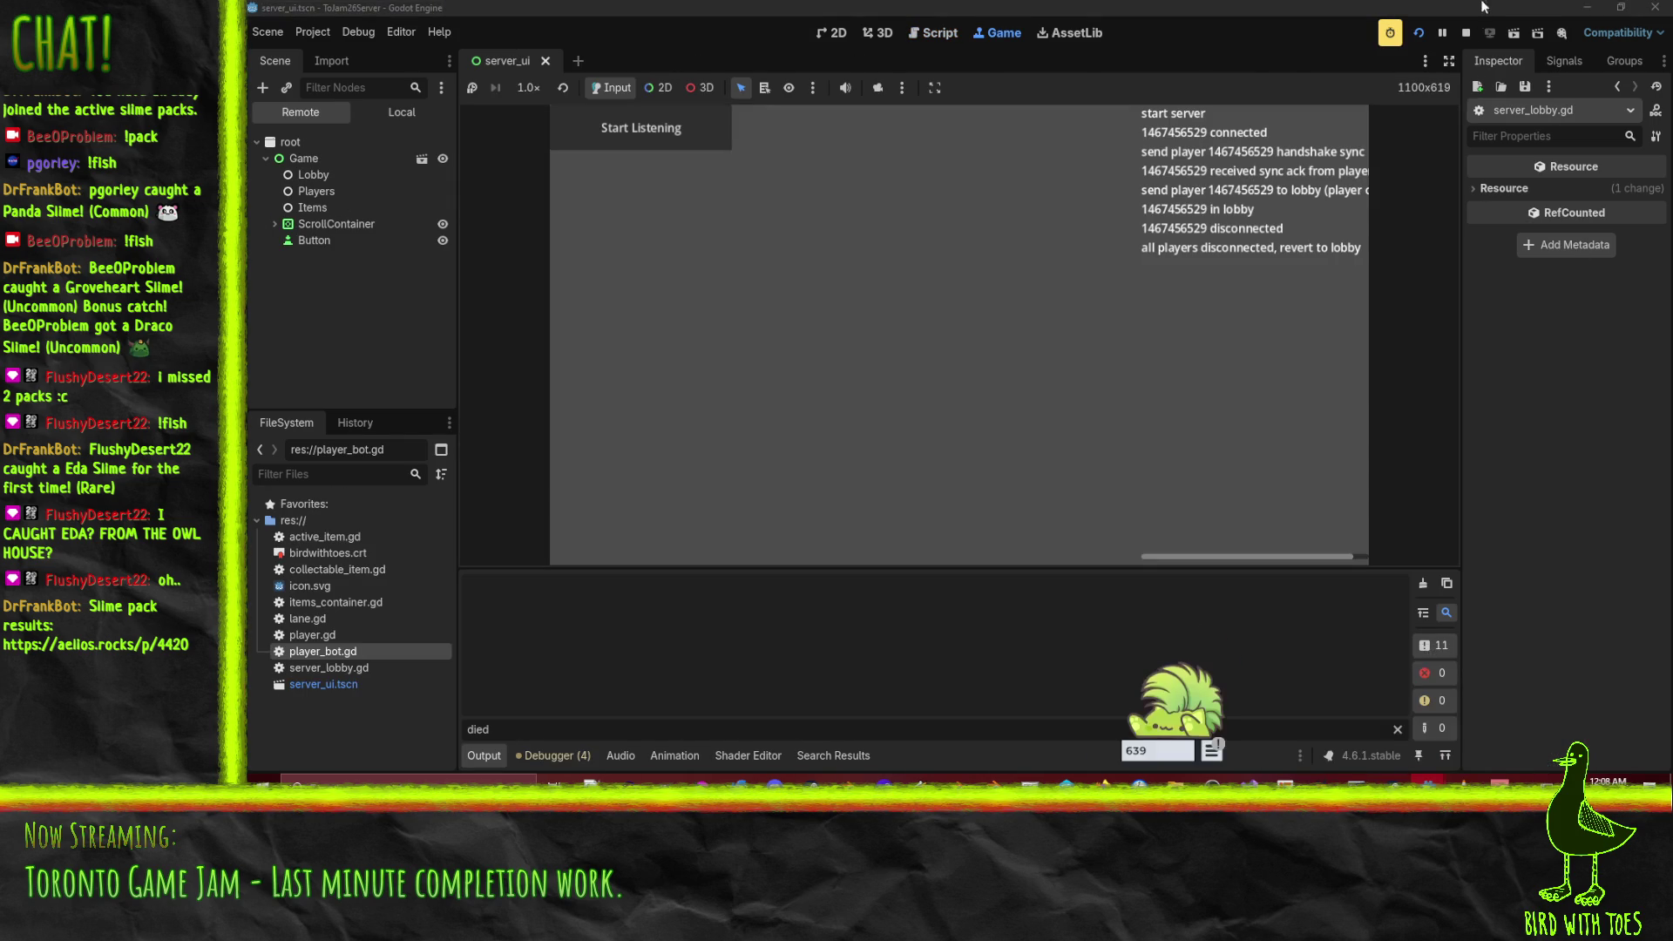
{"action": "key", "text": "F8"}
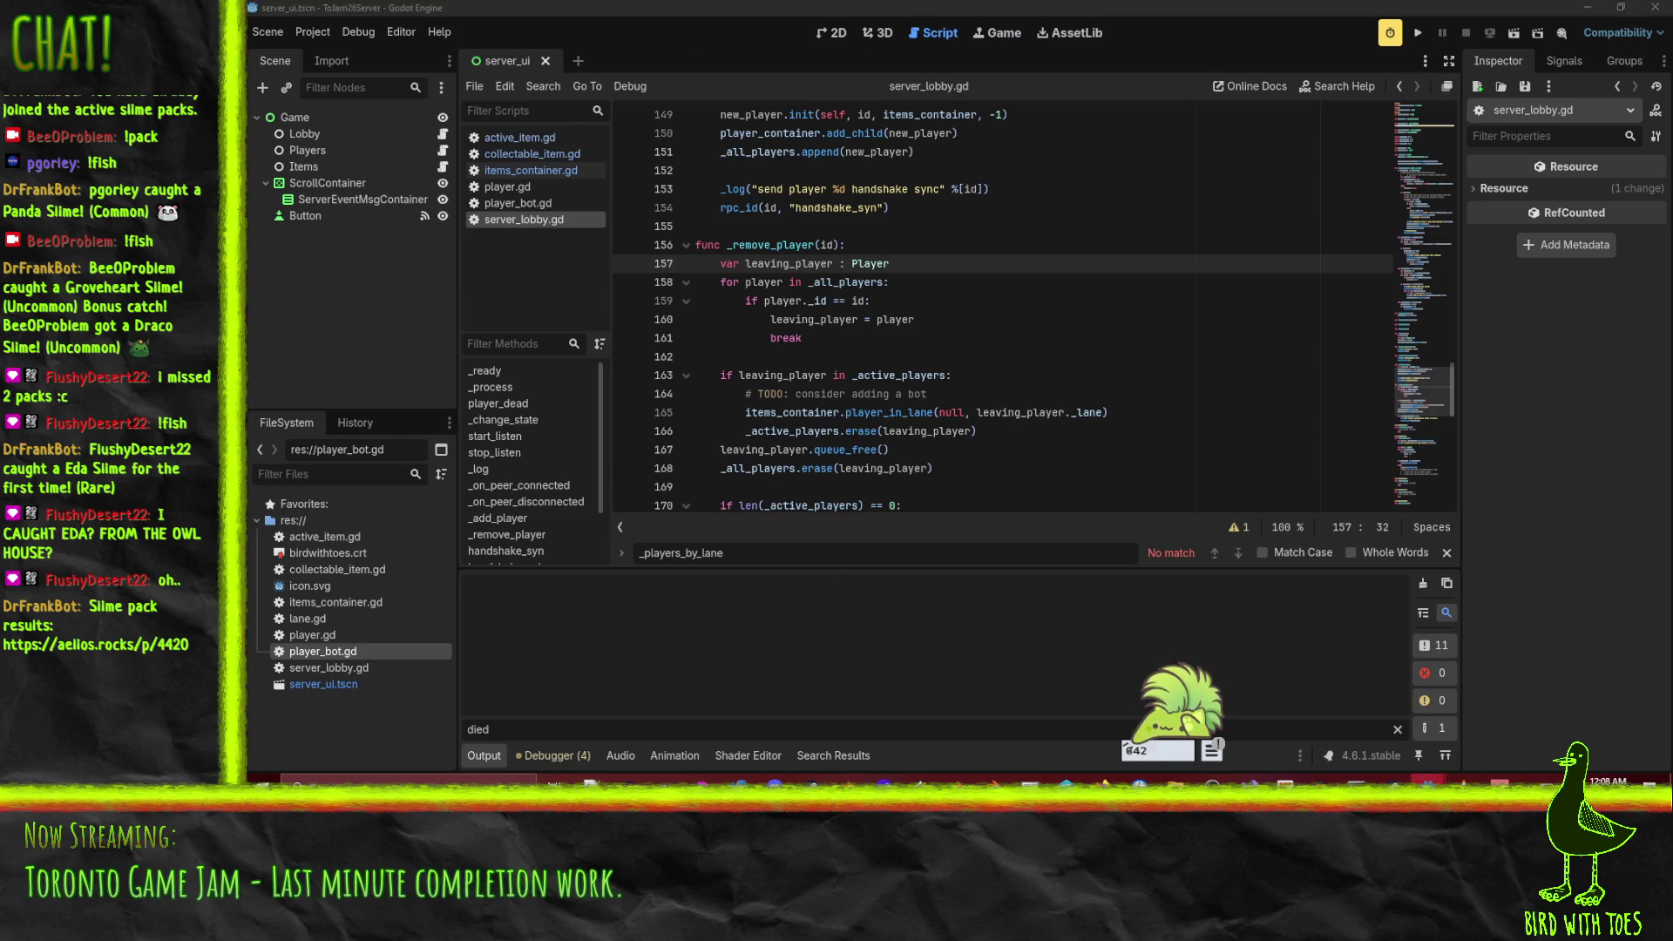
{"action": "mouse_move", "coordinate": [1390, 782]}
{"action": "left_click", "coordinate": [1346, 723]}
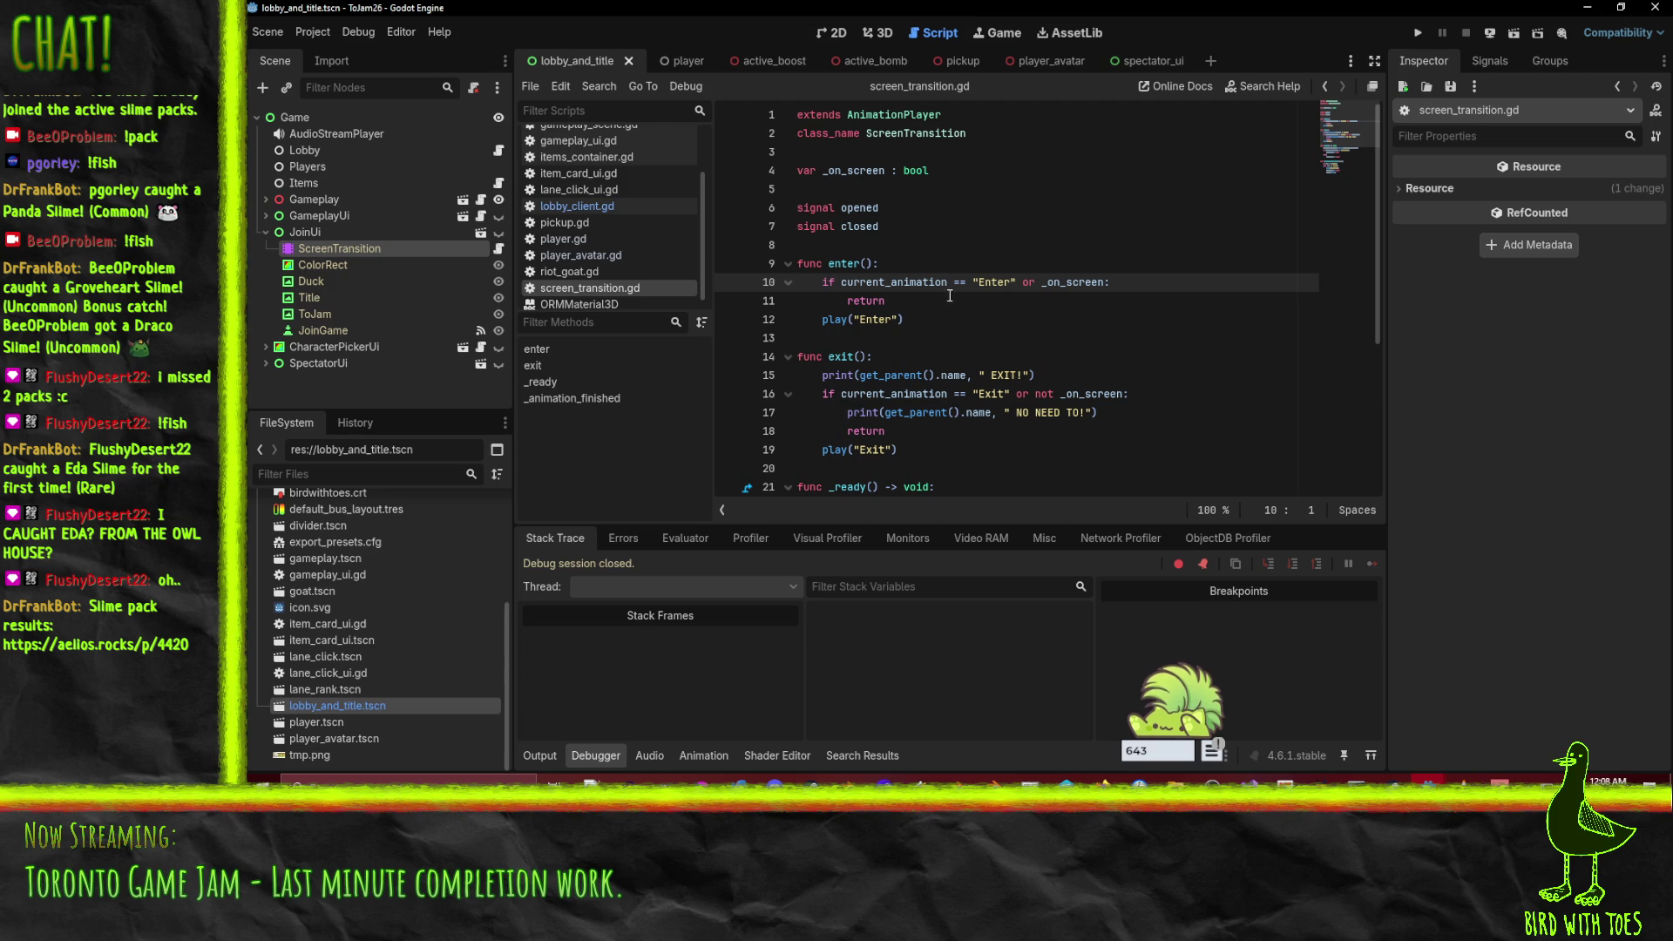
Step: Delete the EXIT! and NO NEED TO! print lines from exit()
{"action": "left_click", "coordinate": [853, 375]}
{"action": "key", "text": "ctrl+shift+k"}
{"action": "left_click", "coordinate": [890, 396]}
{"action": "key", "text": "ctrl+shift+k"}
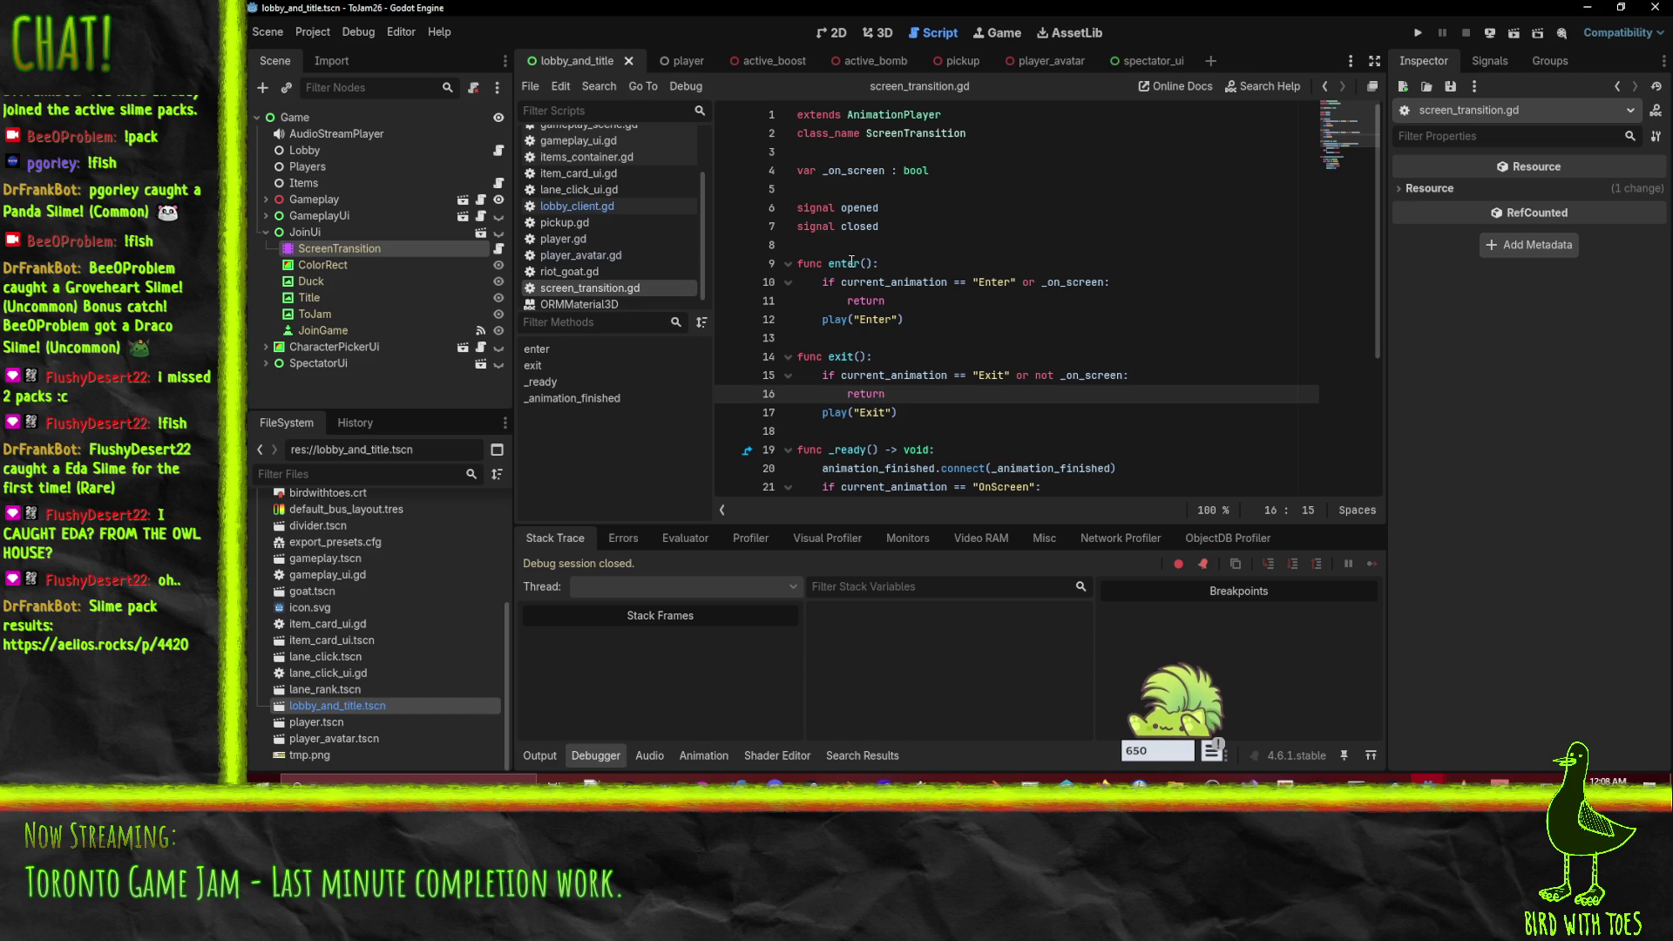
Step: Open lobby_client.gd at the _joined declaration
{"action": "scroll", "coordinate": [610, 190], "scroll_direction": "up", "scroll_amount": 2}
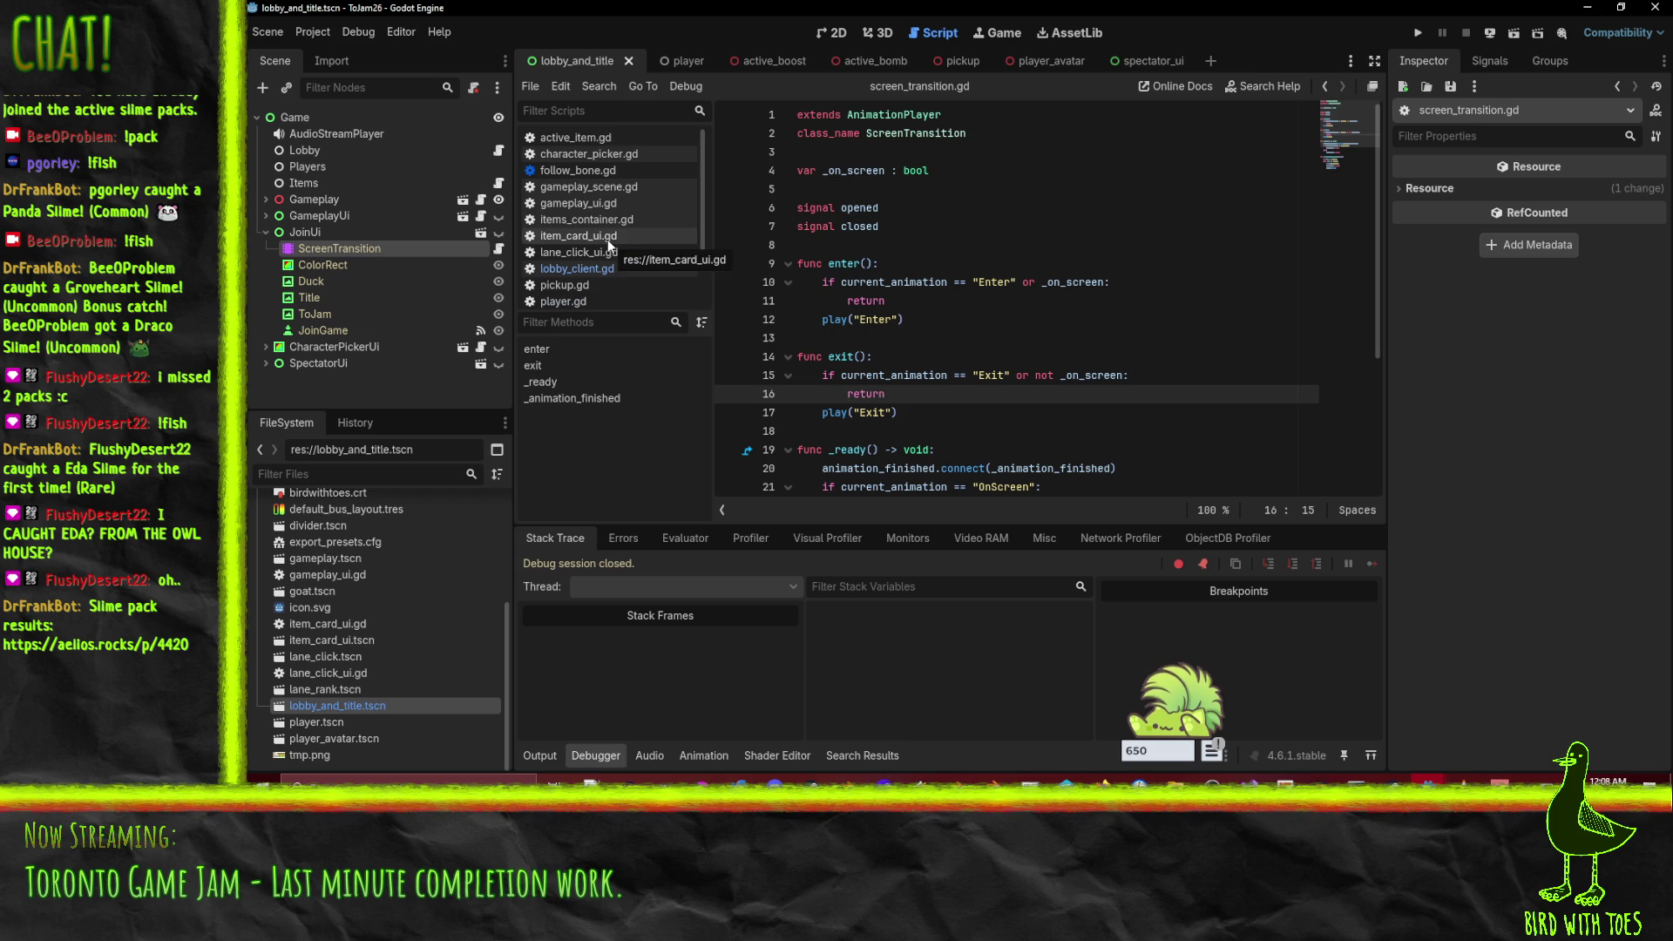
{"action": "left_click", "coordinate": [596, 267]}
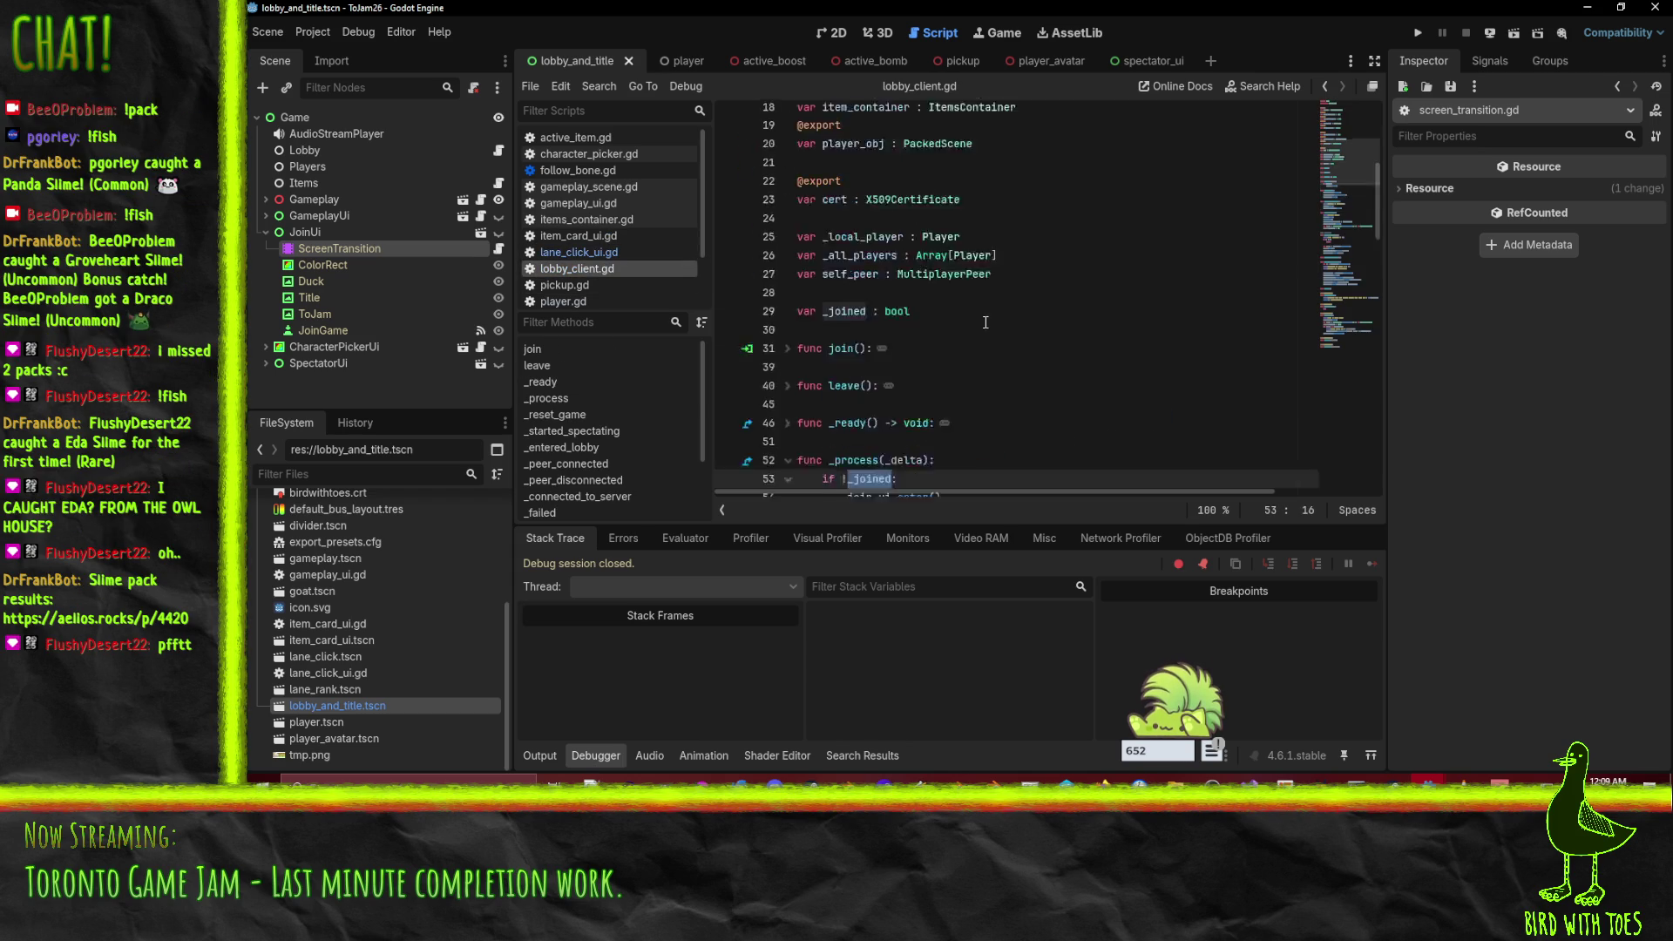
{"action": "key", "text": "Home"}
{"action": "key", "text": "Up"}
{"action": "key", "text": "Up"}
{"action": "key", "text": "Up"}
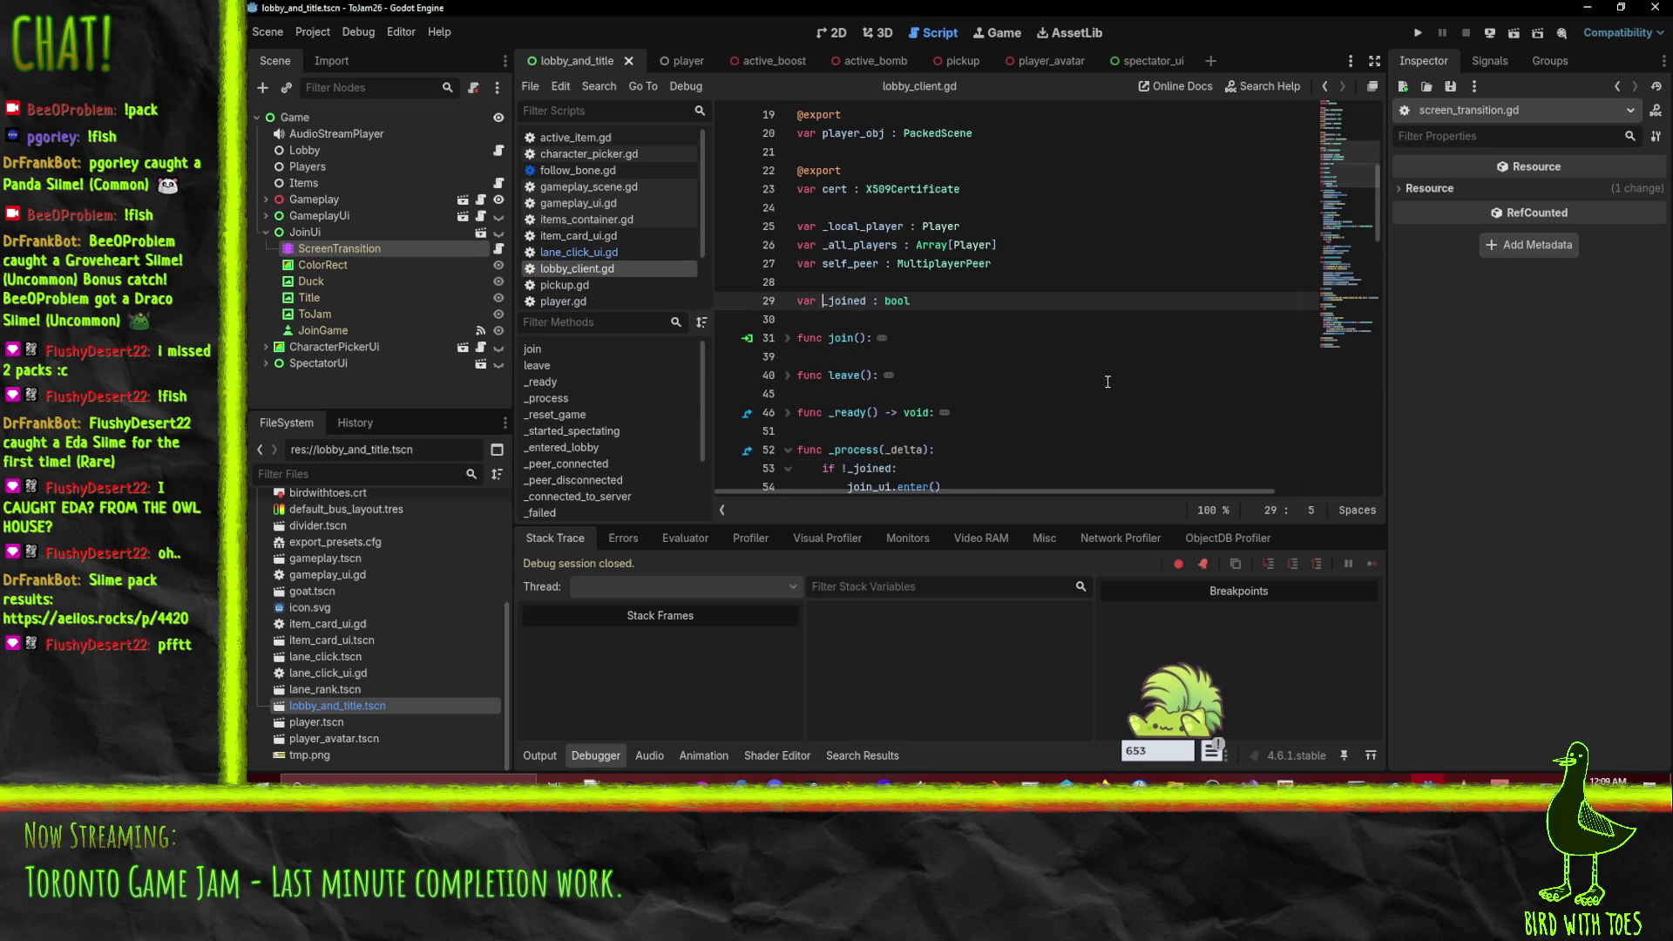
Step: Delete the var _joined declaration and the blank line after it
{"action": "scroll", "coordinate": [1133, 301], "scroll_direction": "up", "scroll_amount": 1}
{"action": "left_click", "coordinate": [1205, 284]}
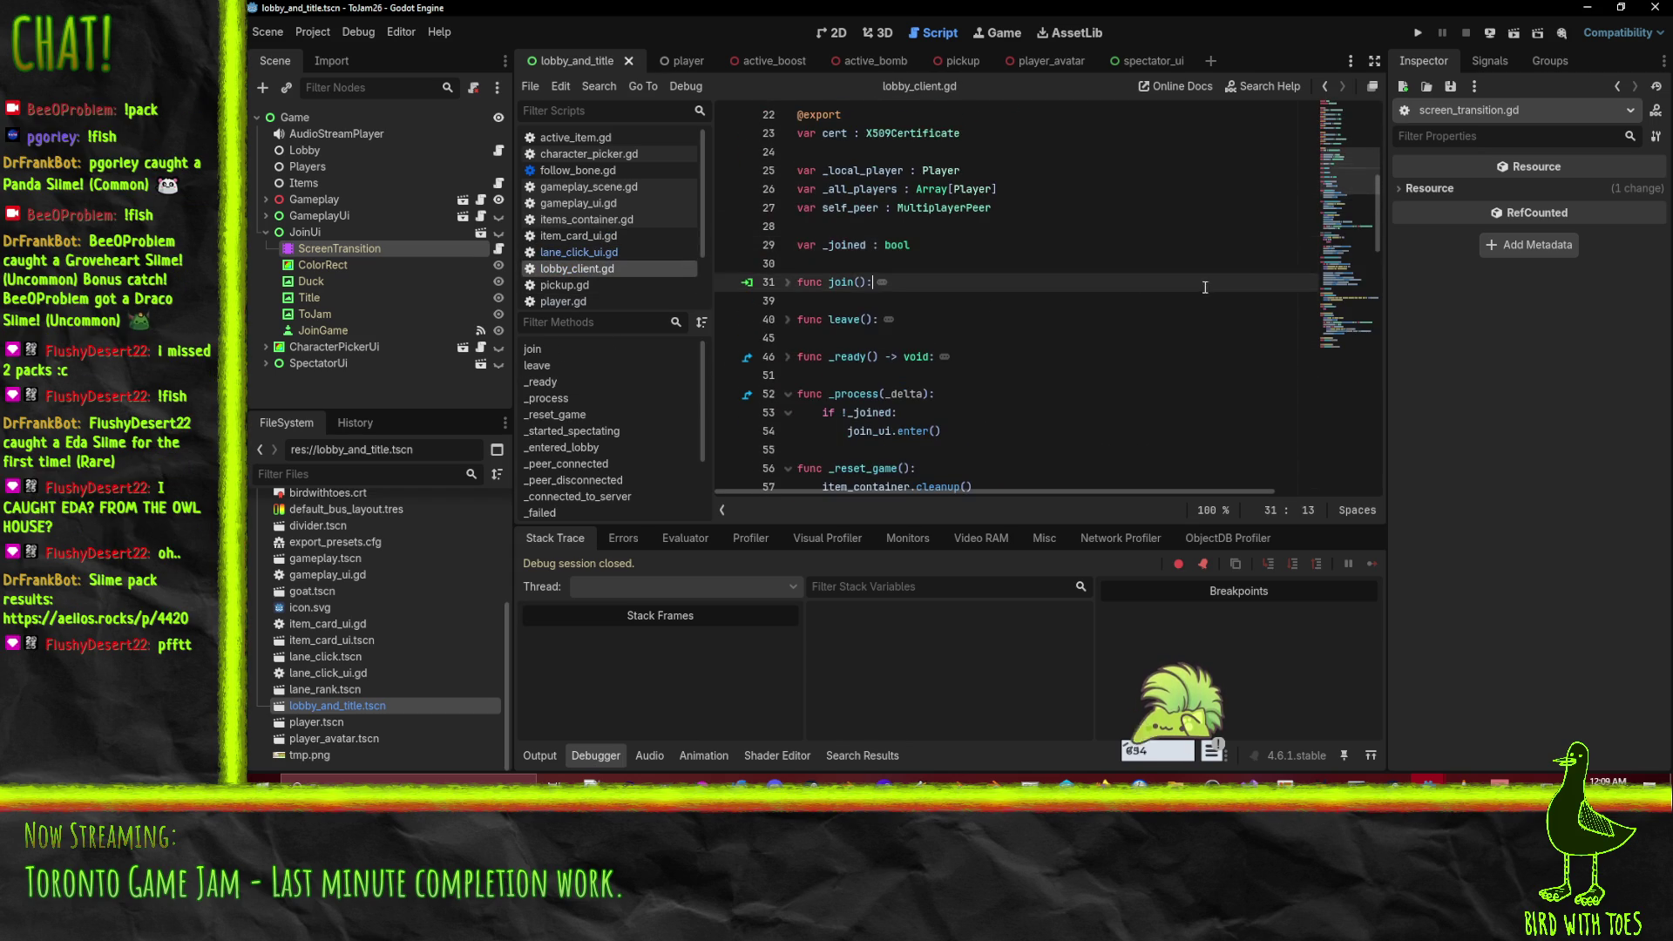
{"action": "key", "text": "Up"}
{"action": "key", "text": "Up"}
{"action": "key", "text": "ctrl+shift+k"}
{"action": "key", "text": "ctrl+shift+k"}
{"action": "key", "text": "Up"}
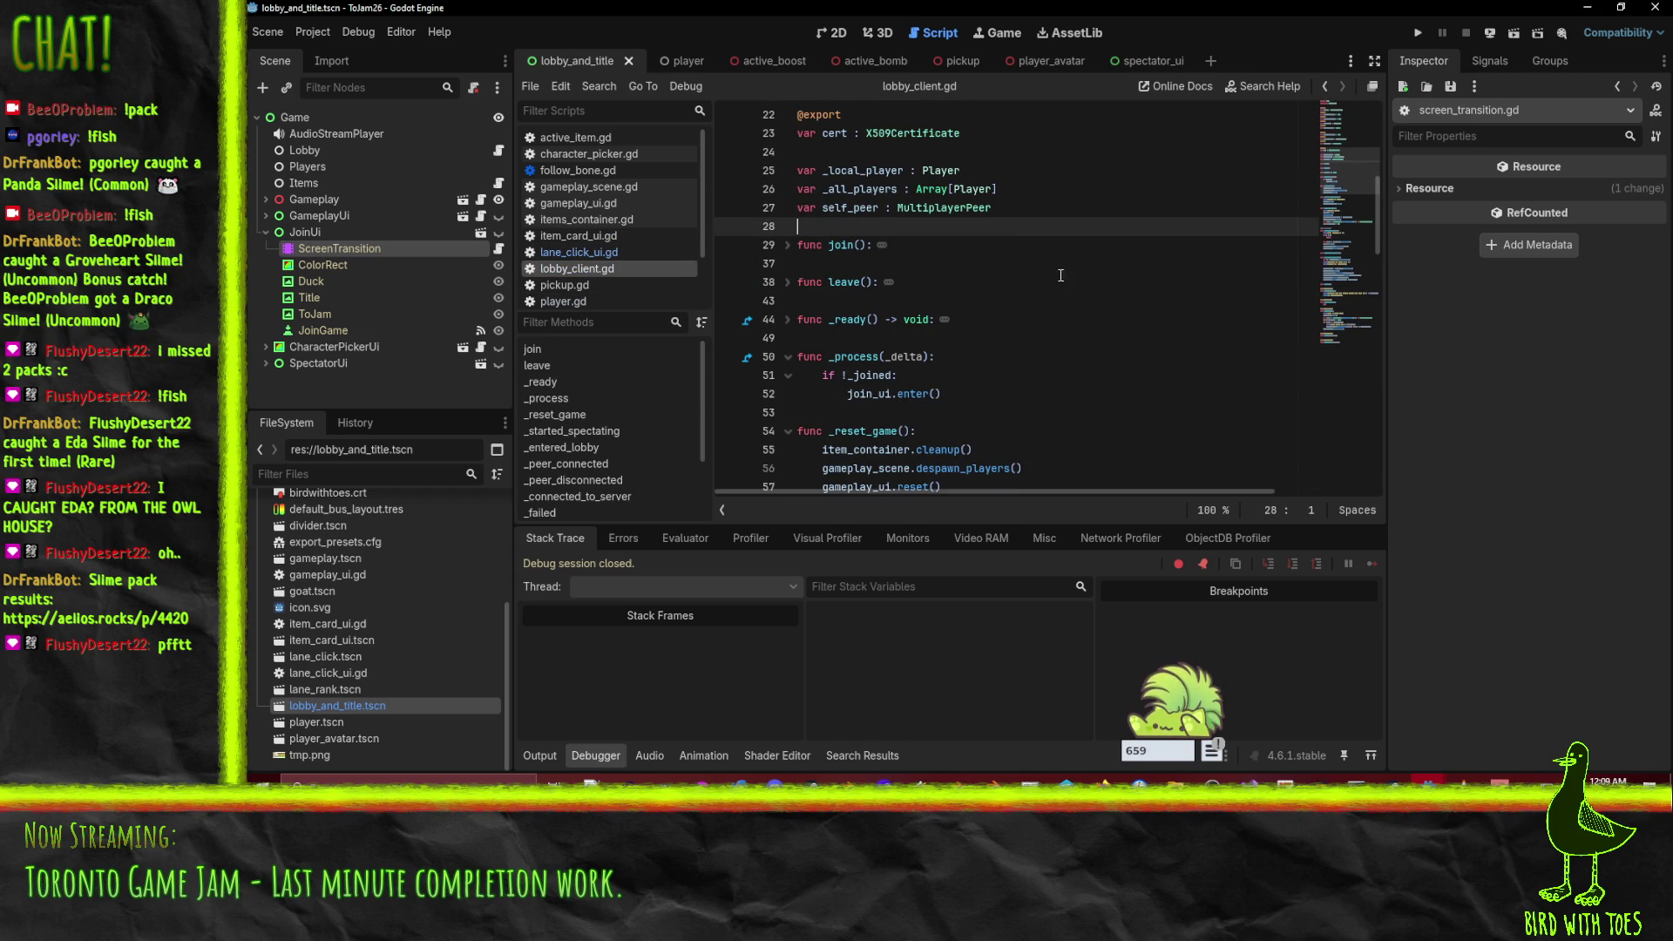
Step: Move join_ui.enter() up into _ready() and fix its indentation
{"action": "left_click", "coordinate": [787, 246]}
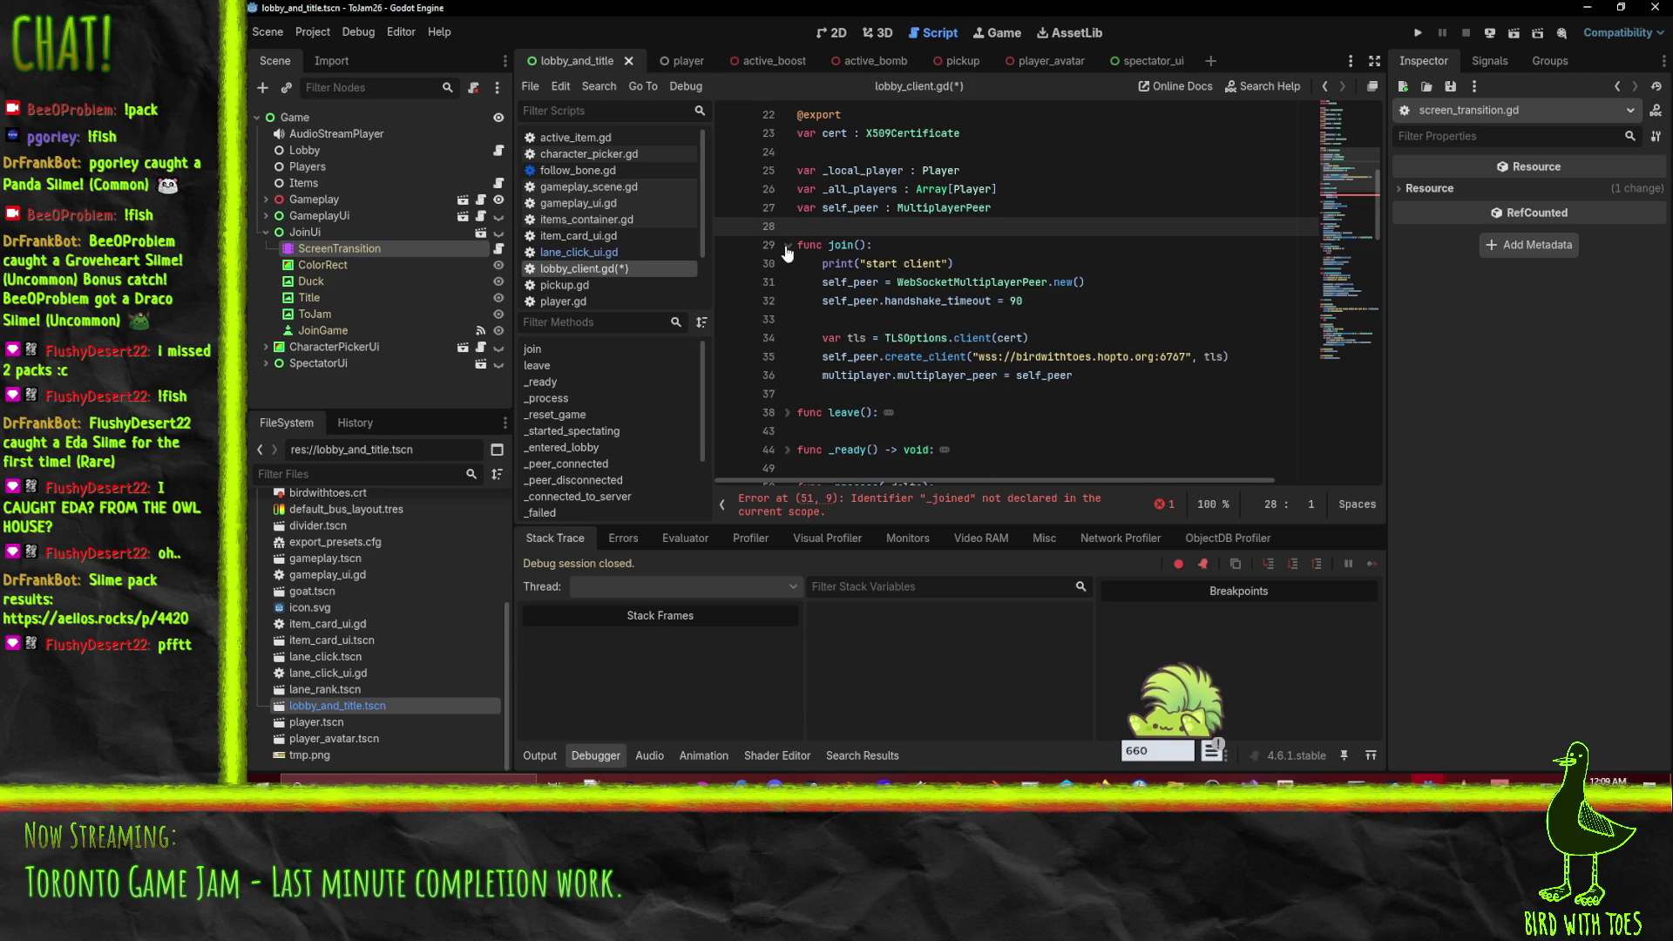
{"action": "left_click", "coordinate": [787, 245]}
{"action": "scroll", "coordinate": [1146, 325], "scroll_direction": "down", "scroll_amount": 2}
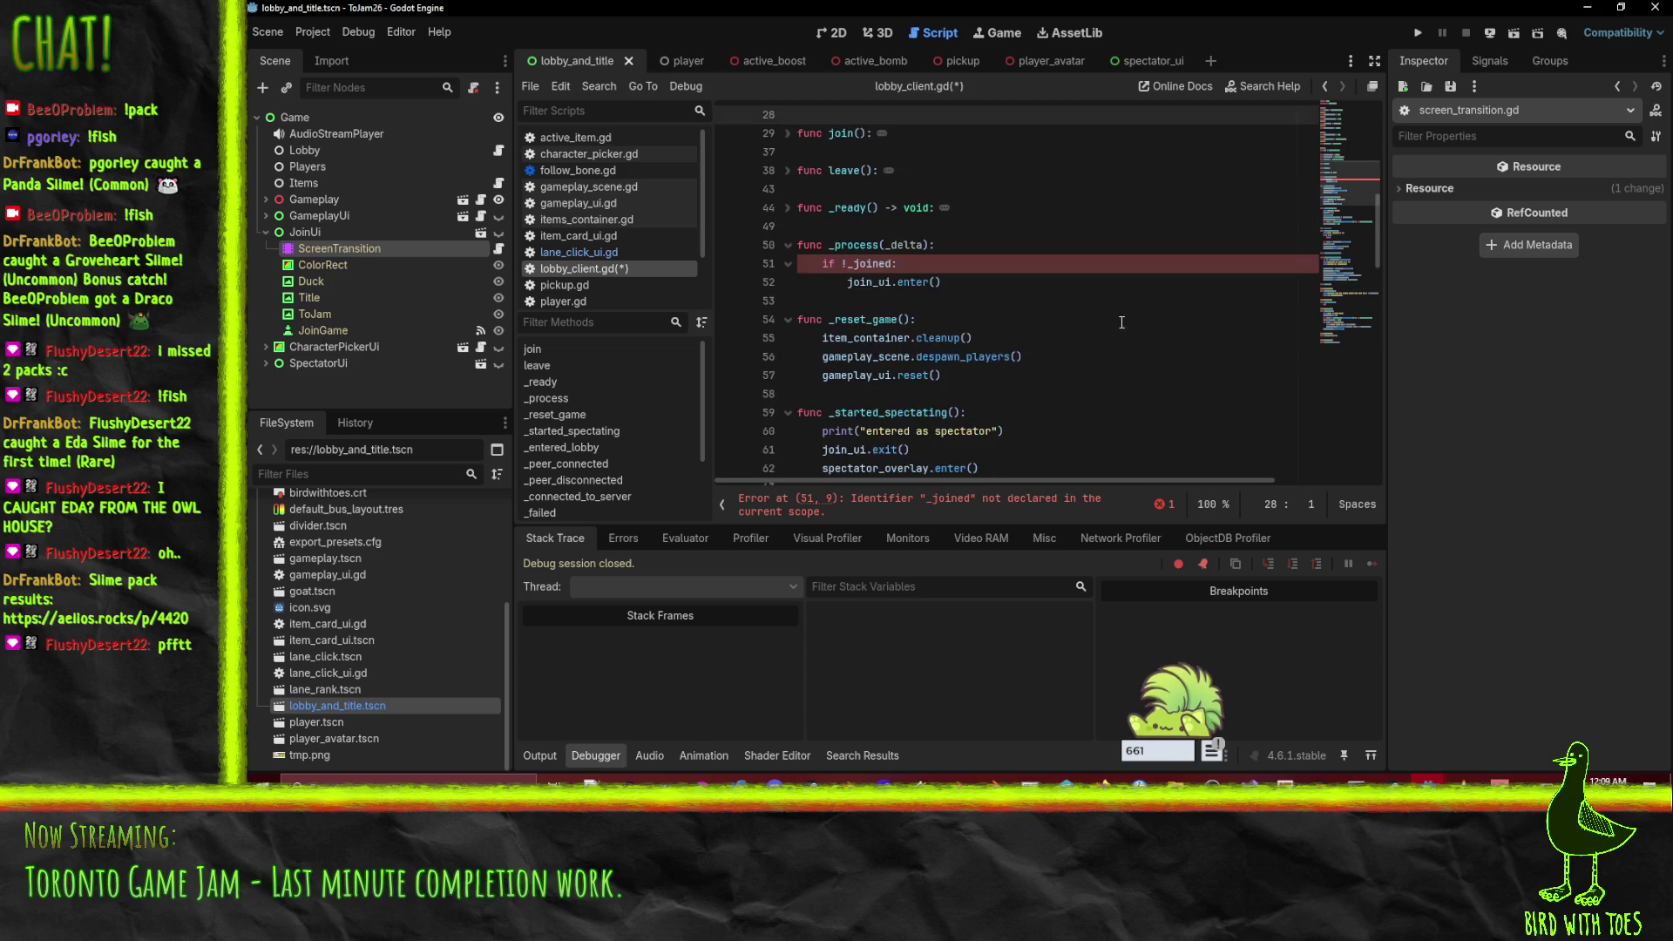
{"action": "left_click", "coordinate": [831, 270]}
{"action": "scroll", "coordinate": [979, 278], "scroll_direction": "up", "scroll_amount": 1}
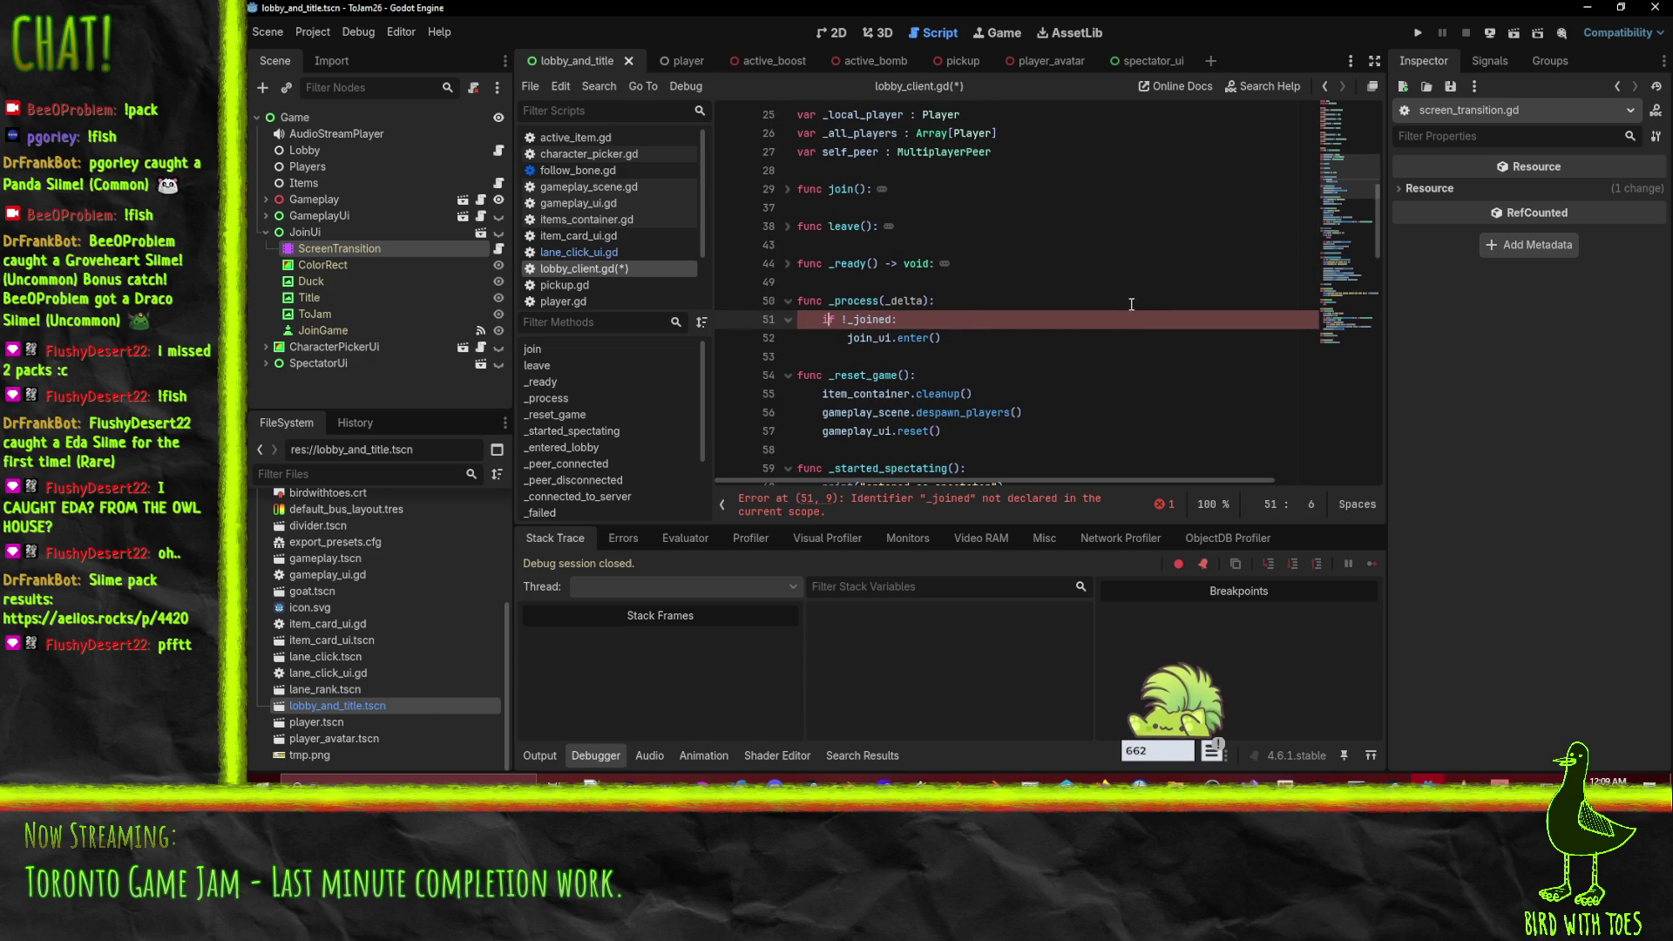
{"action": "left_click", "coordinate": [789, 265]}
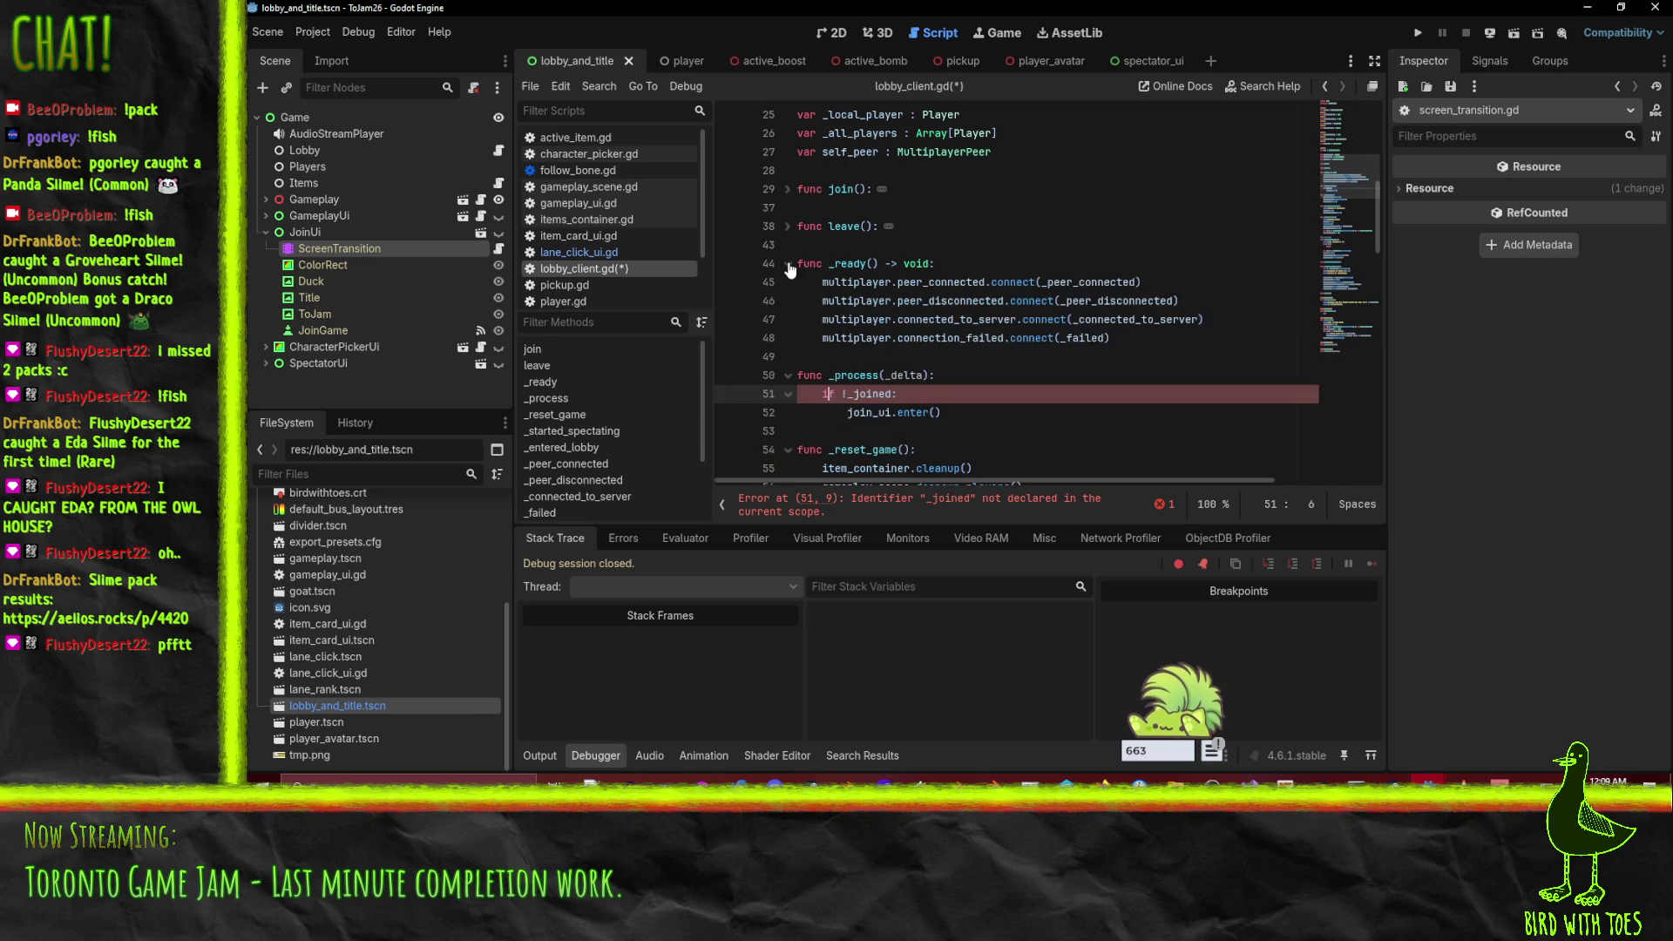
{"action": "key", "text": "Down"}
{"action": "key", "text": "alt+Up"}
{"action": "key", "text": "alt+Up"}
{"action": "key", "text": "alt+Up"}
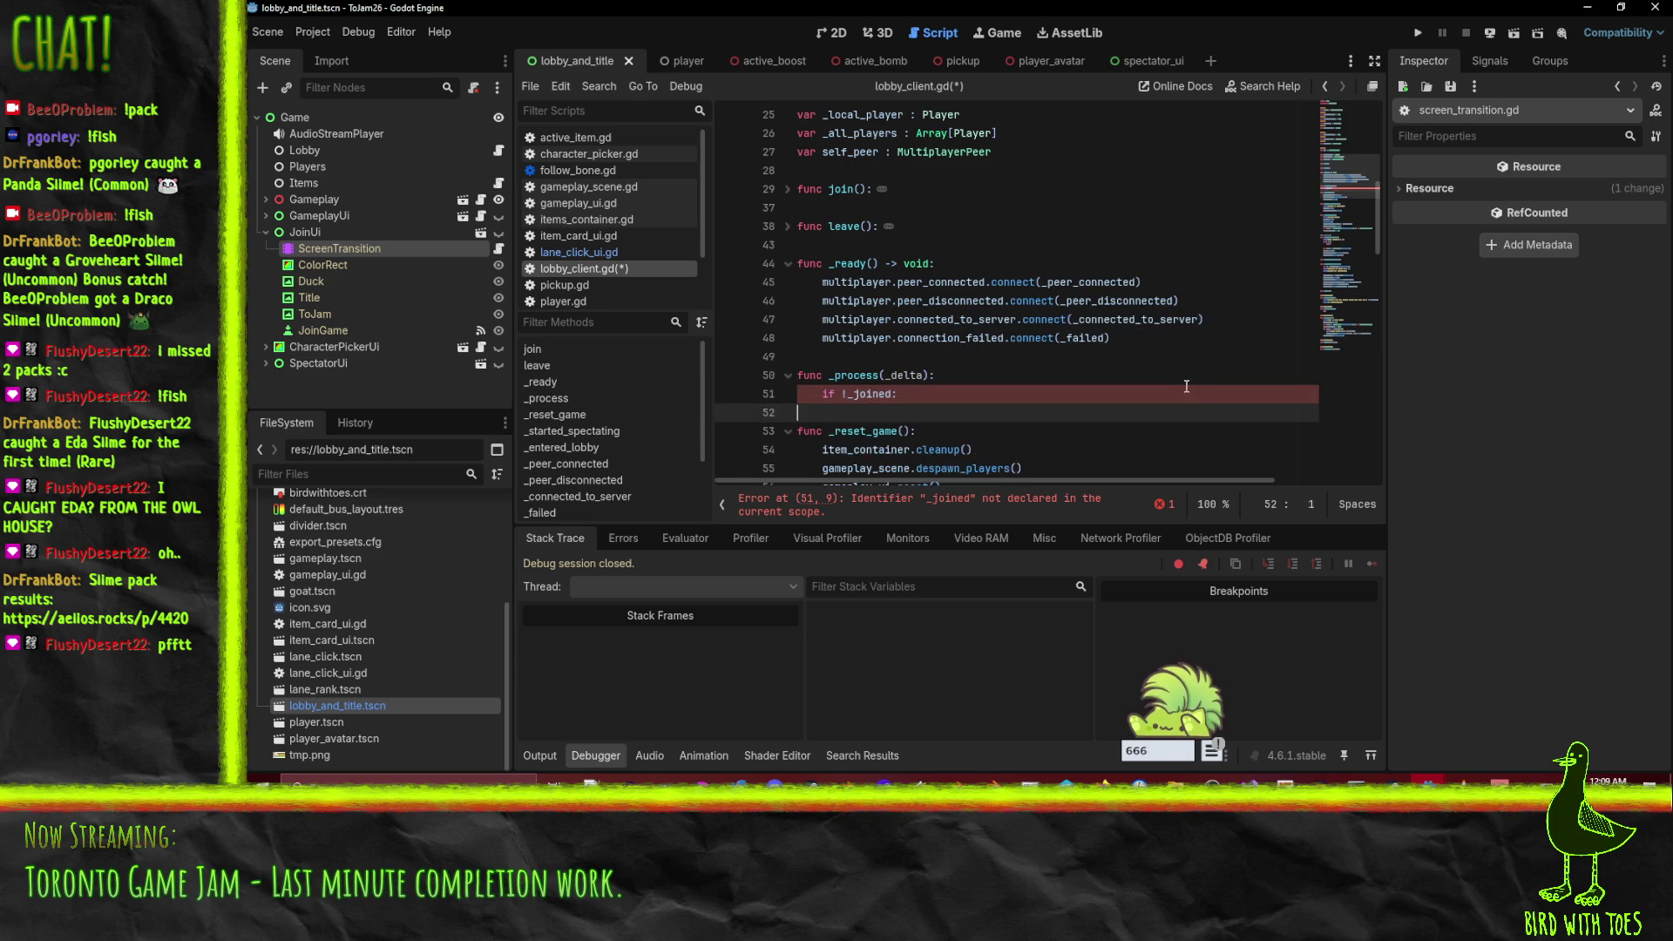
{"action": "key", "text": "Down"}
{"action": "key", "text": "Up"}
{"action": "key", "text": "shift+Tab"}
{"action": "key", "text": "Down"}
{"action": "key", "text": "Down"}
{"action": "key", "text": "Down"}
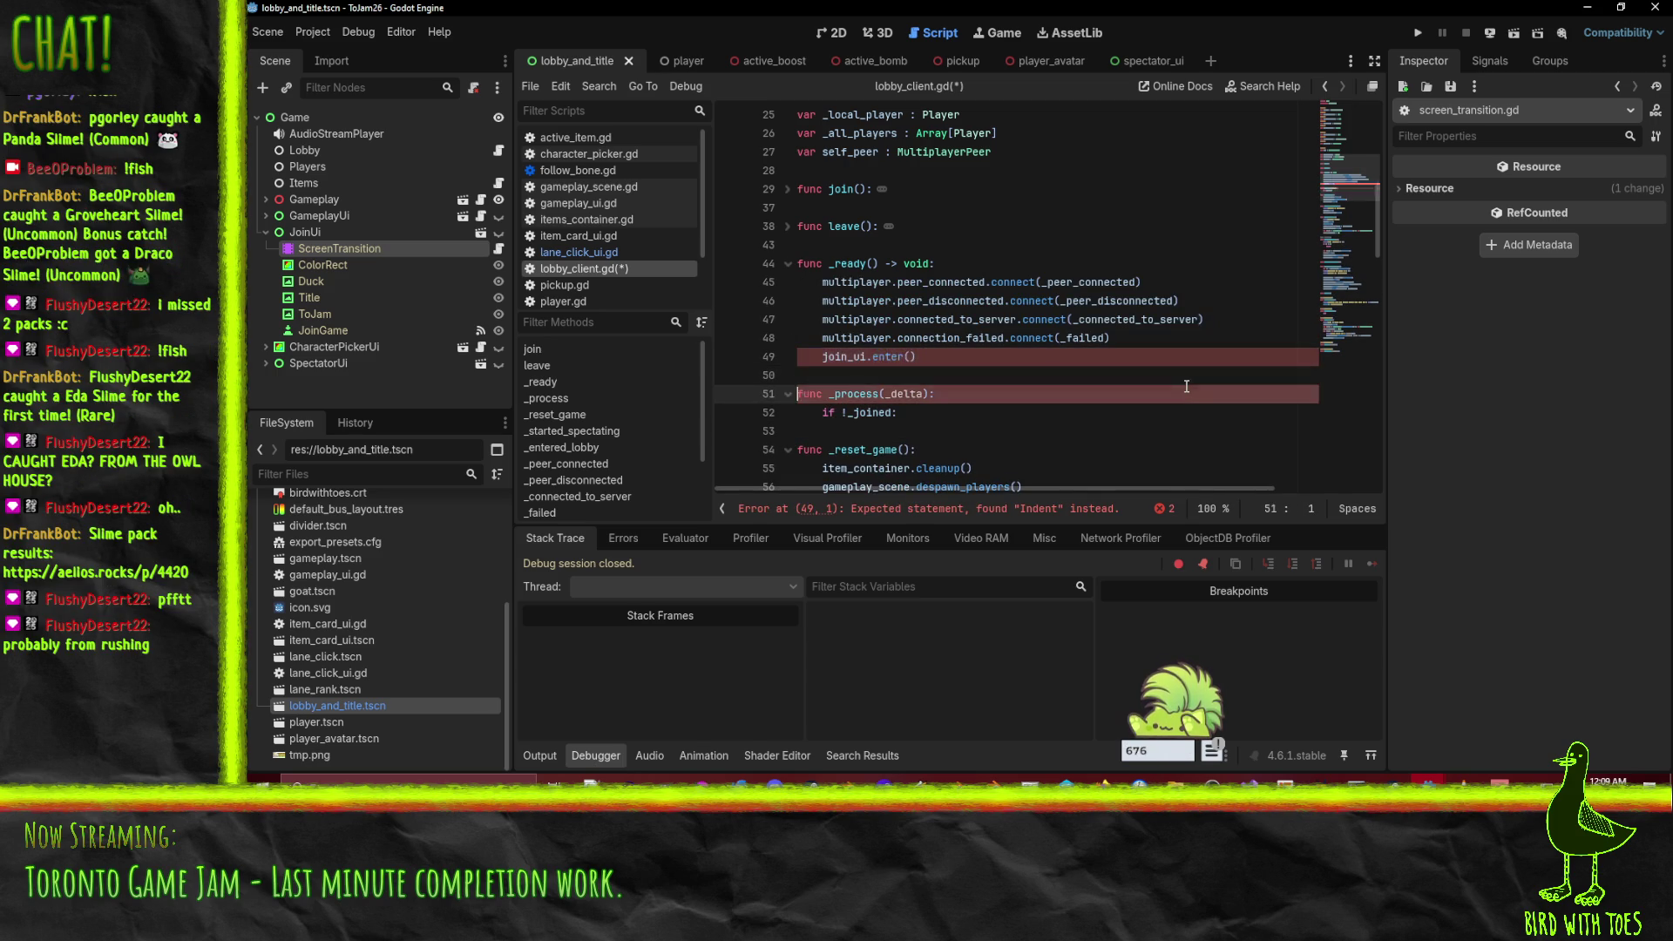
Step: Delete the leftover _process function
{"action": "key", "text": "Up"}
{"action": "key", "text": "Up"}
{"action": "key", "text": "shift+Down"}
{"action": "key", "text": "shift+Down"}
{"action": "key", "text": "shift+Down"}
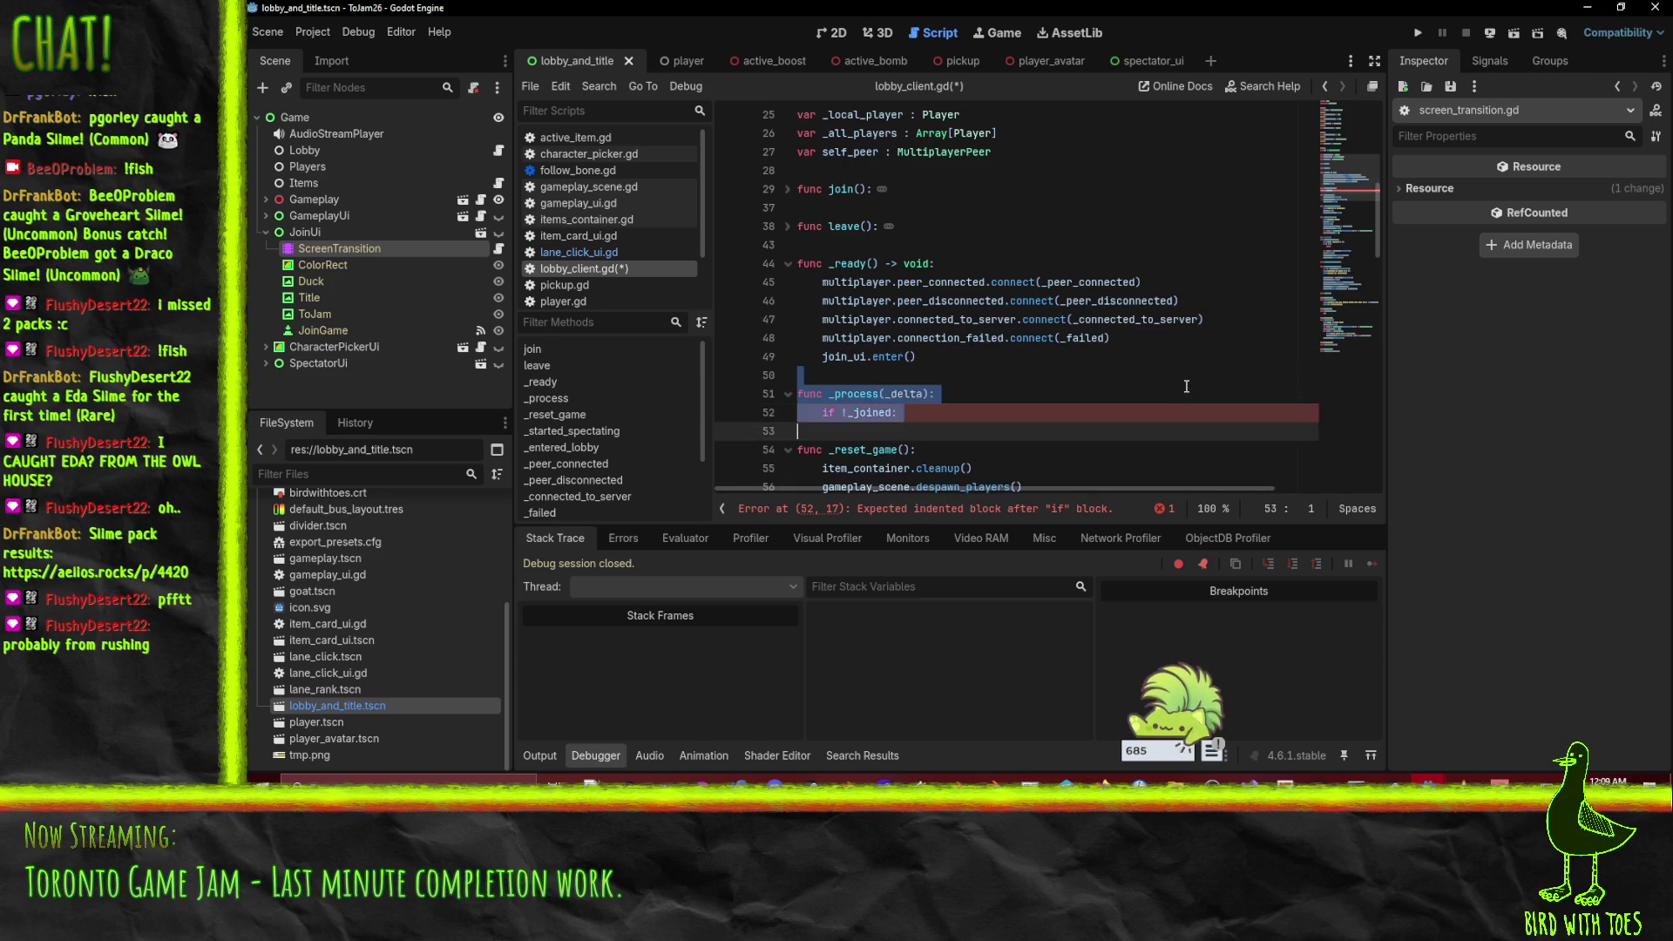
{"action": "key", "text": "Delete"}
{"action": "scroll", "coordinate": [968, 372], "scroll_direction": "down", "scroll_amount": 3}
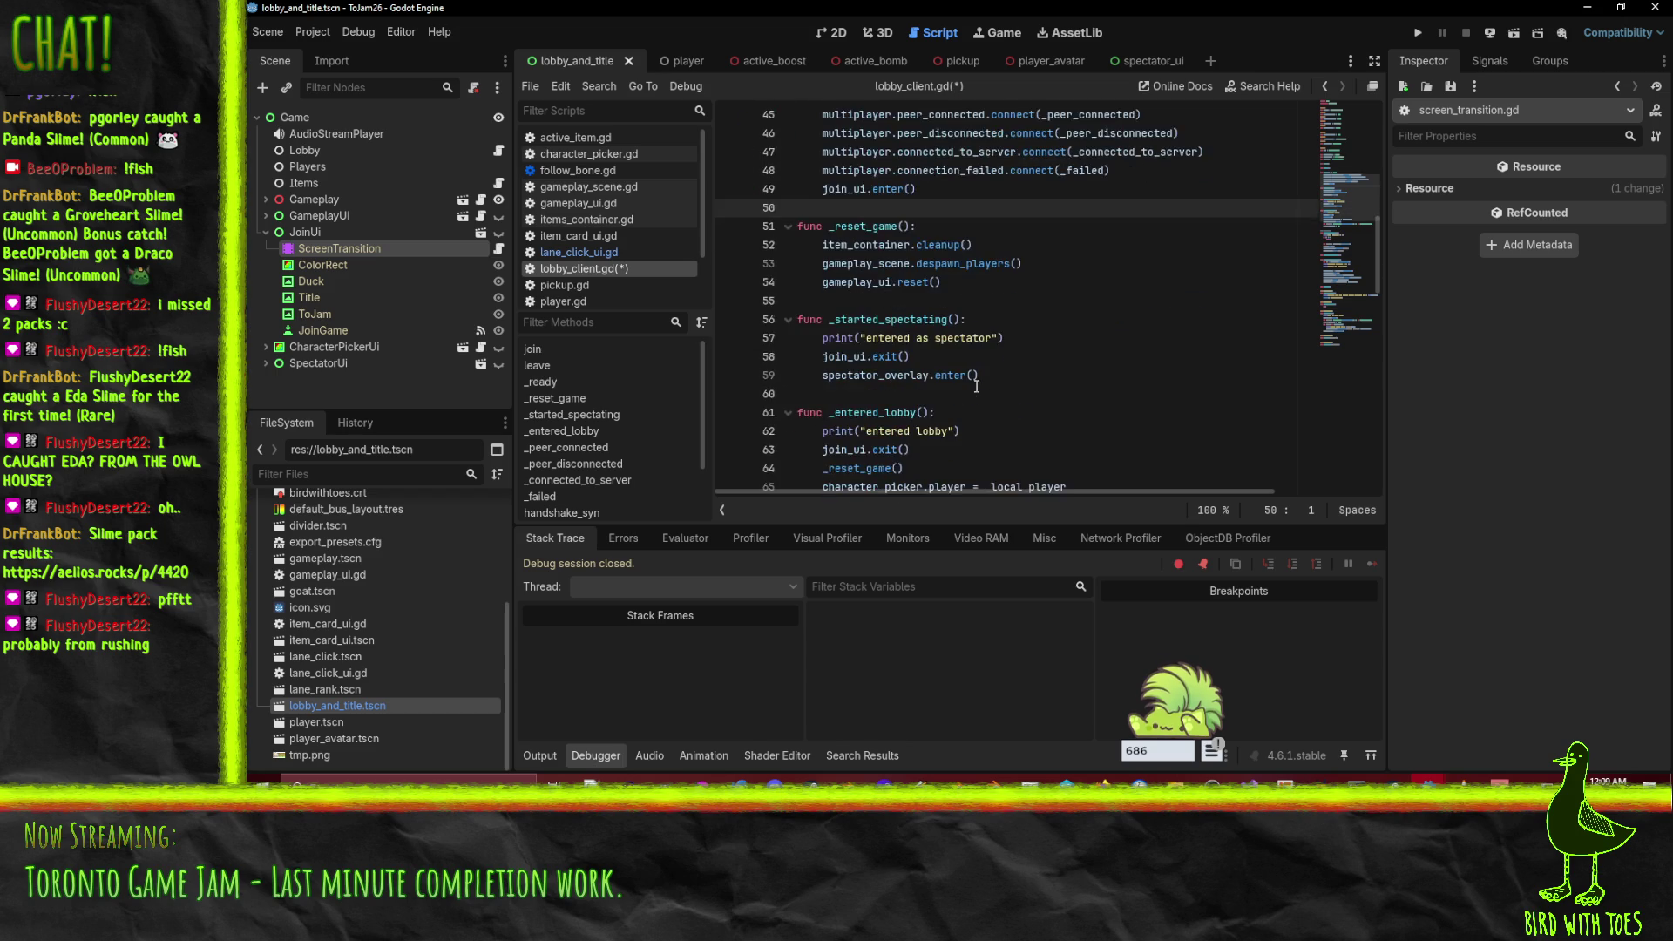
Step: Review the join_ui.enter() calls in _ready() and in the leave function
{"action": "scroll", "coordinate": [974, 380], "scroll_direction": "down", "scroll_amount": 4}
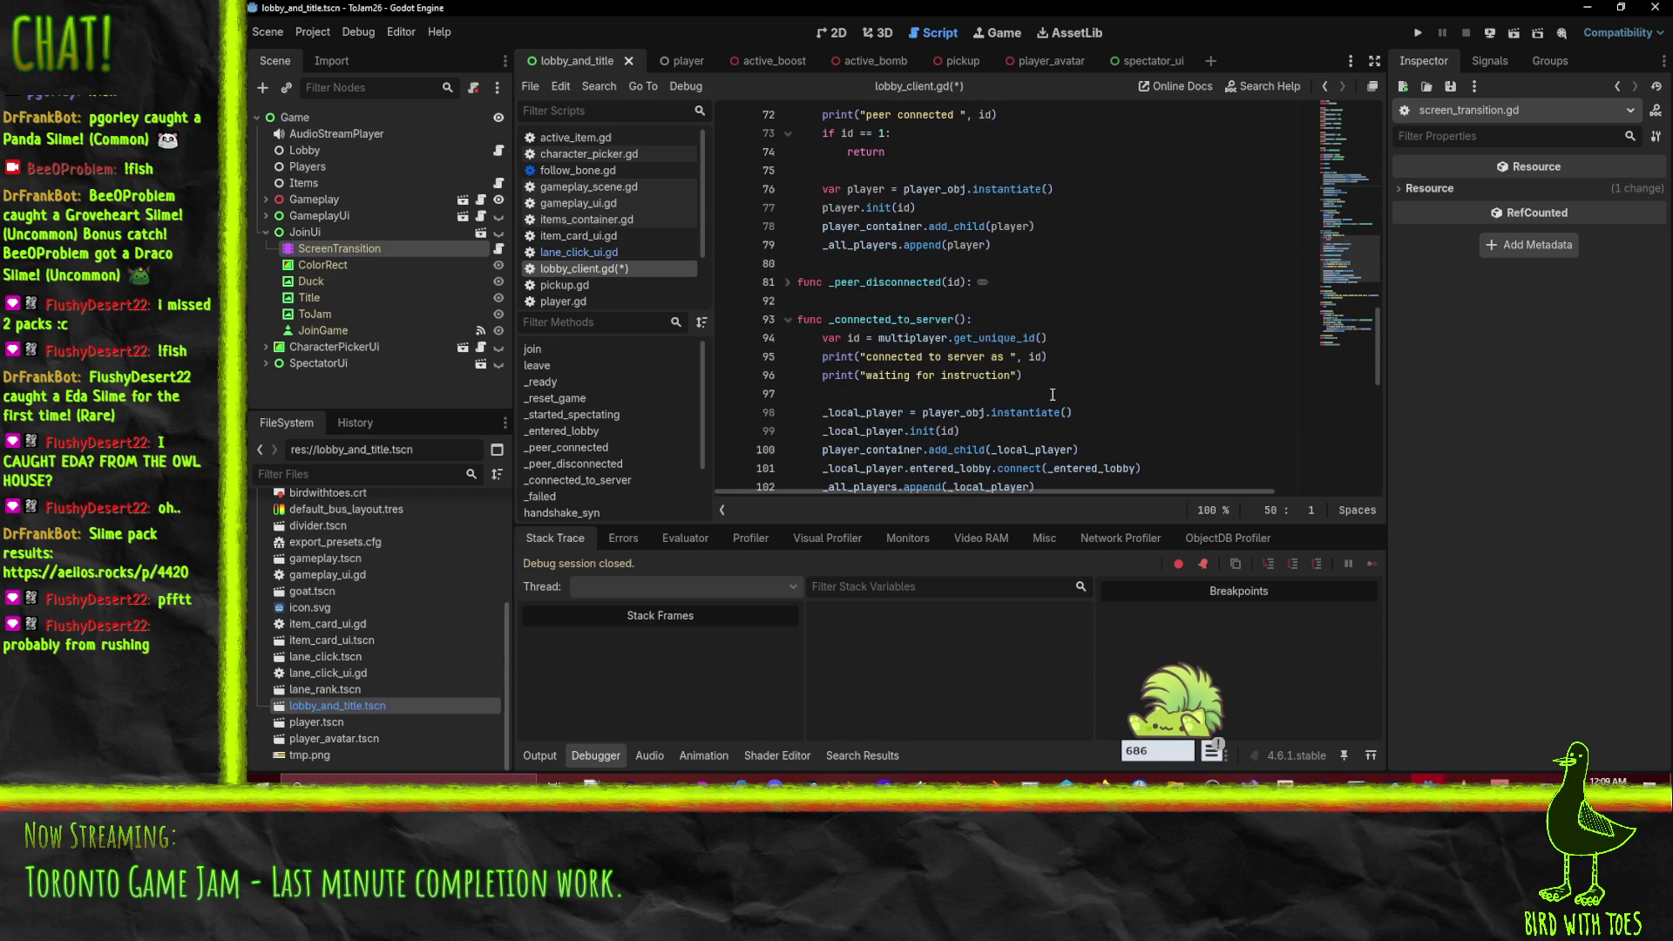
{"action": "scroll", "coordinate": [1052, 394], "scroll_direction": "up", "scroll_amount": 5}
{"action": "scroll", "coordinate": [1051, 397], "scroll_direction": "up", "scroll_amount": 1}
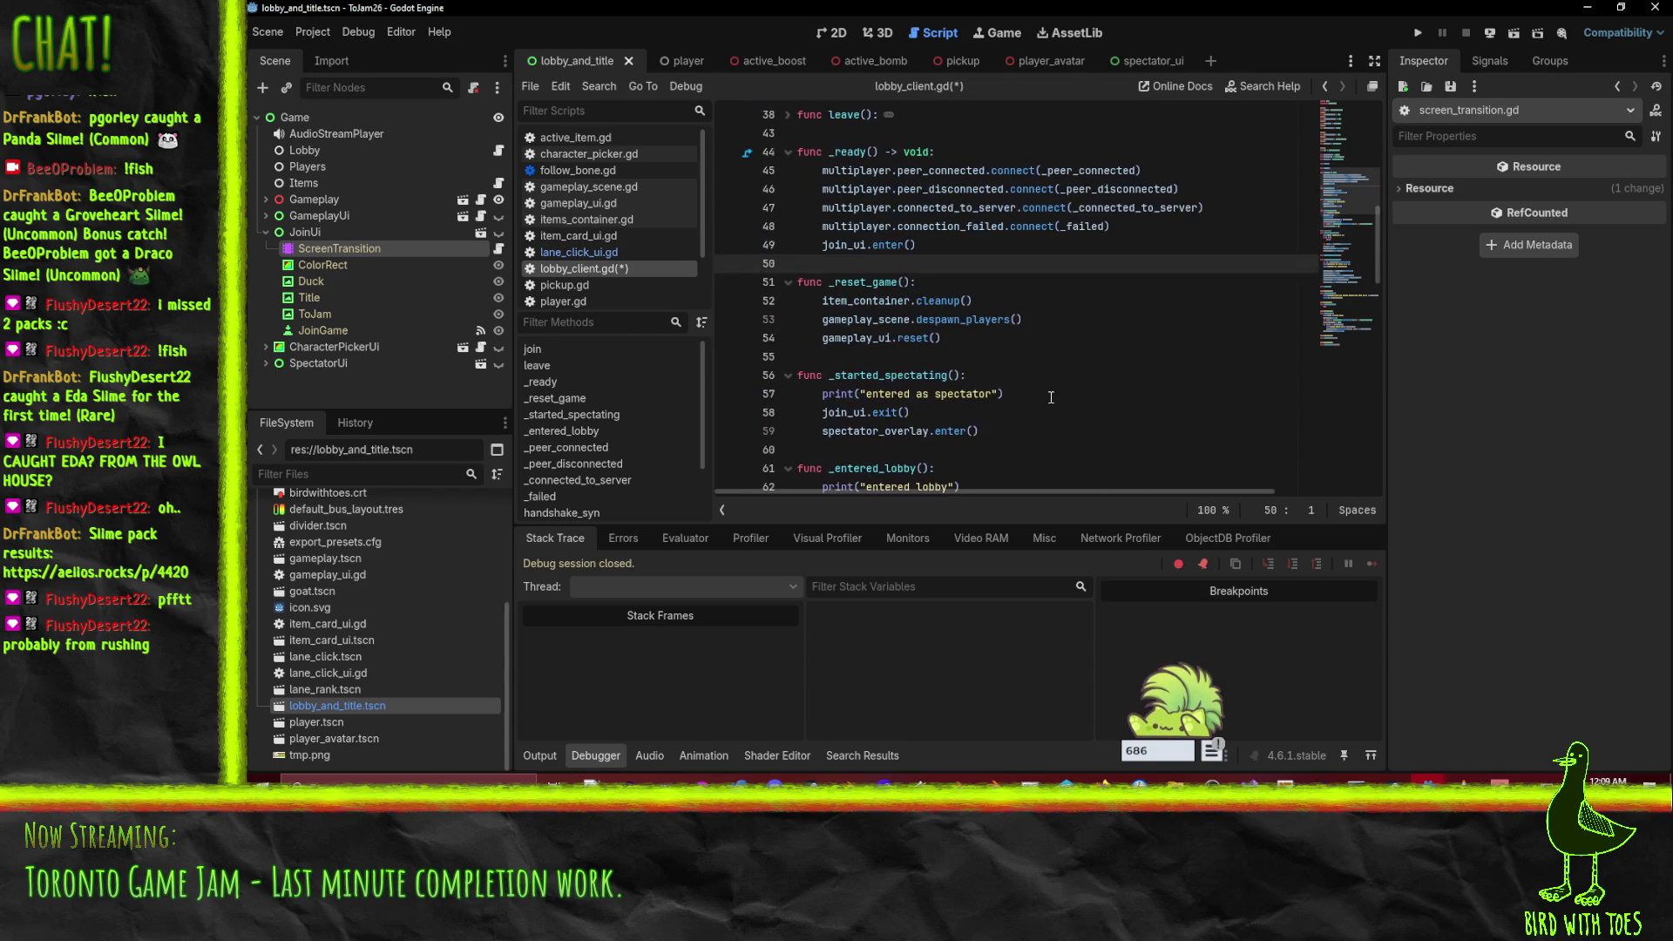
{"action": "left_click", "coordinate": [809, 246]}
{"action": "scroll", "coordinate": [1010, 322], "scroll_direction": "down", "scroll_amount": 4}
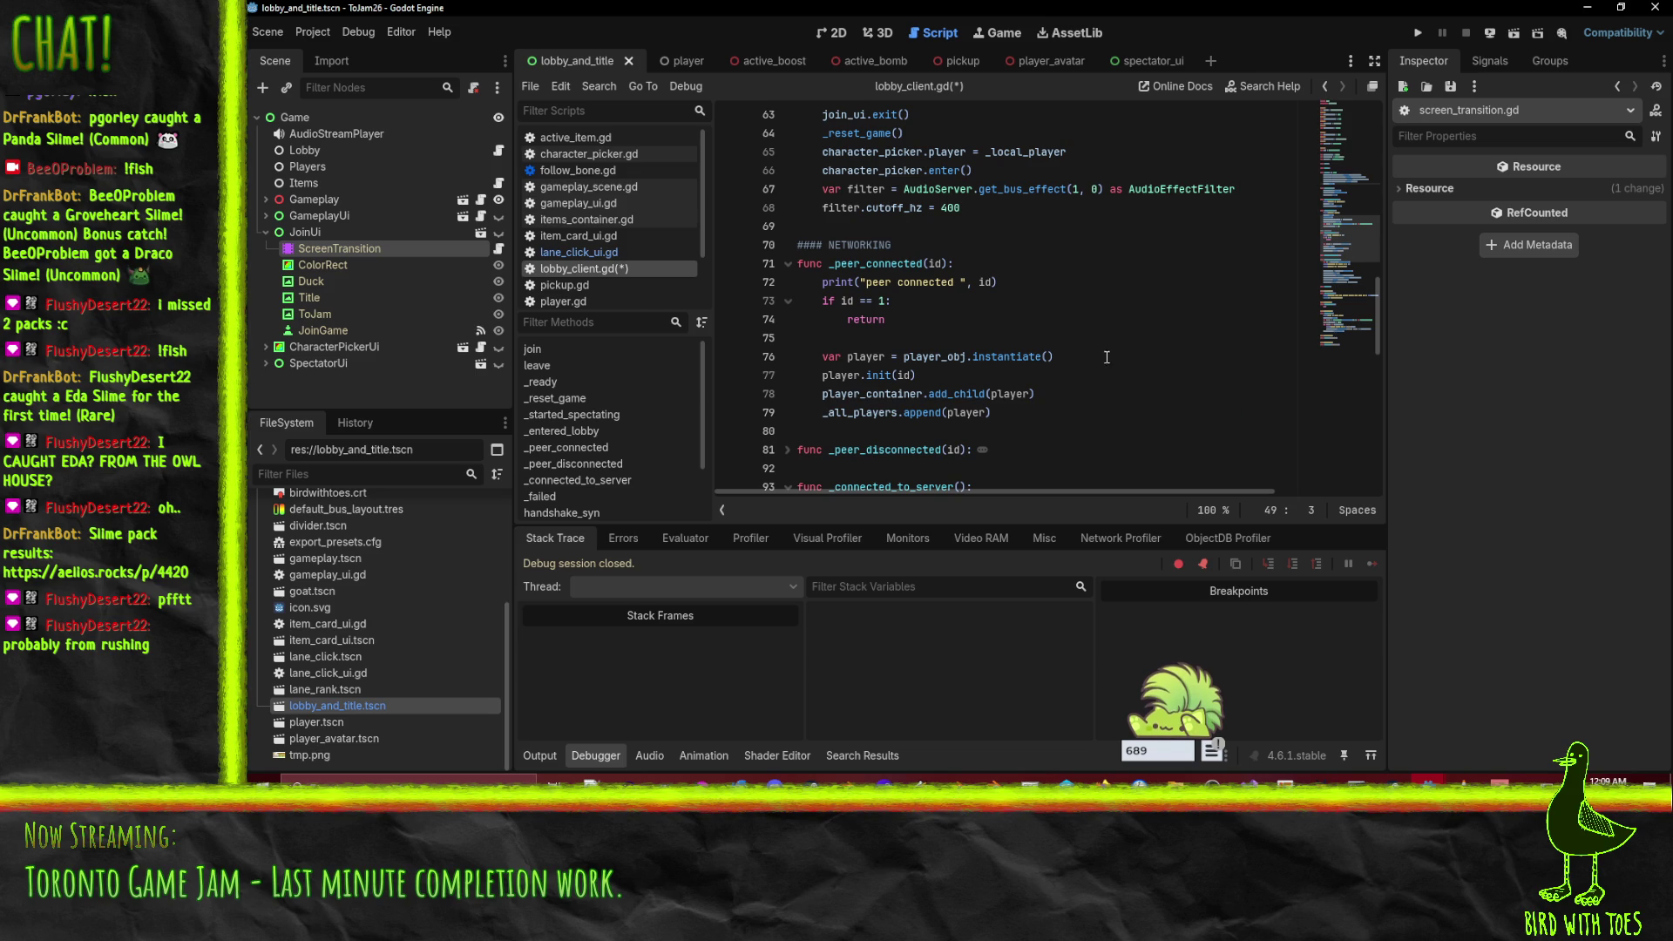
{"action": "scroll", "coordinate": [1069, 329], "scroll_direction": "up", "scroll_amount": 2}
{"action": "left_click", "coordinate": [1065, 282]}
{"action": "scroll", "coordinate": [1002, 288], "scroll_direction": "up", "scroll_amount": 4}
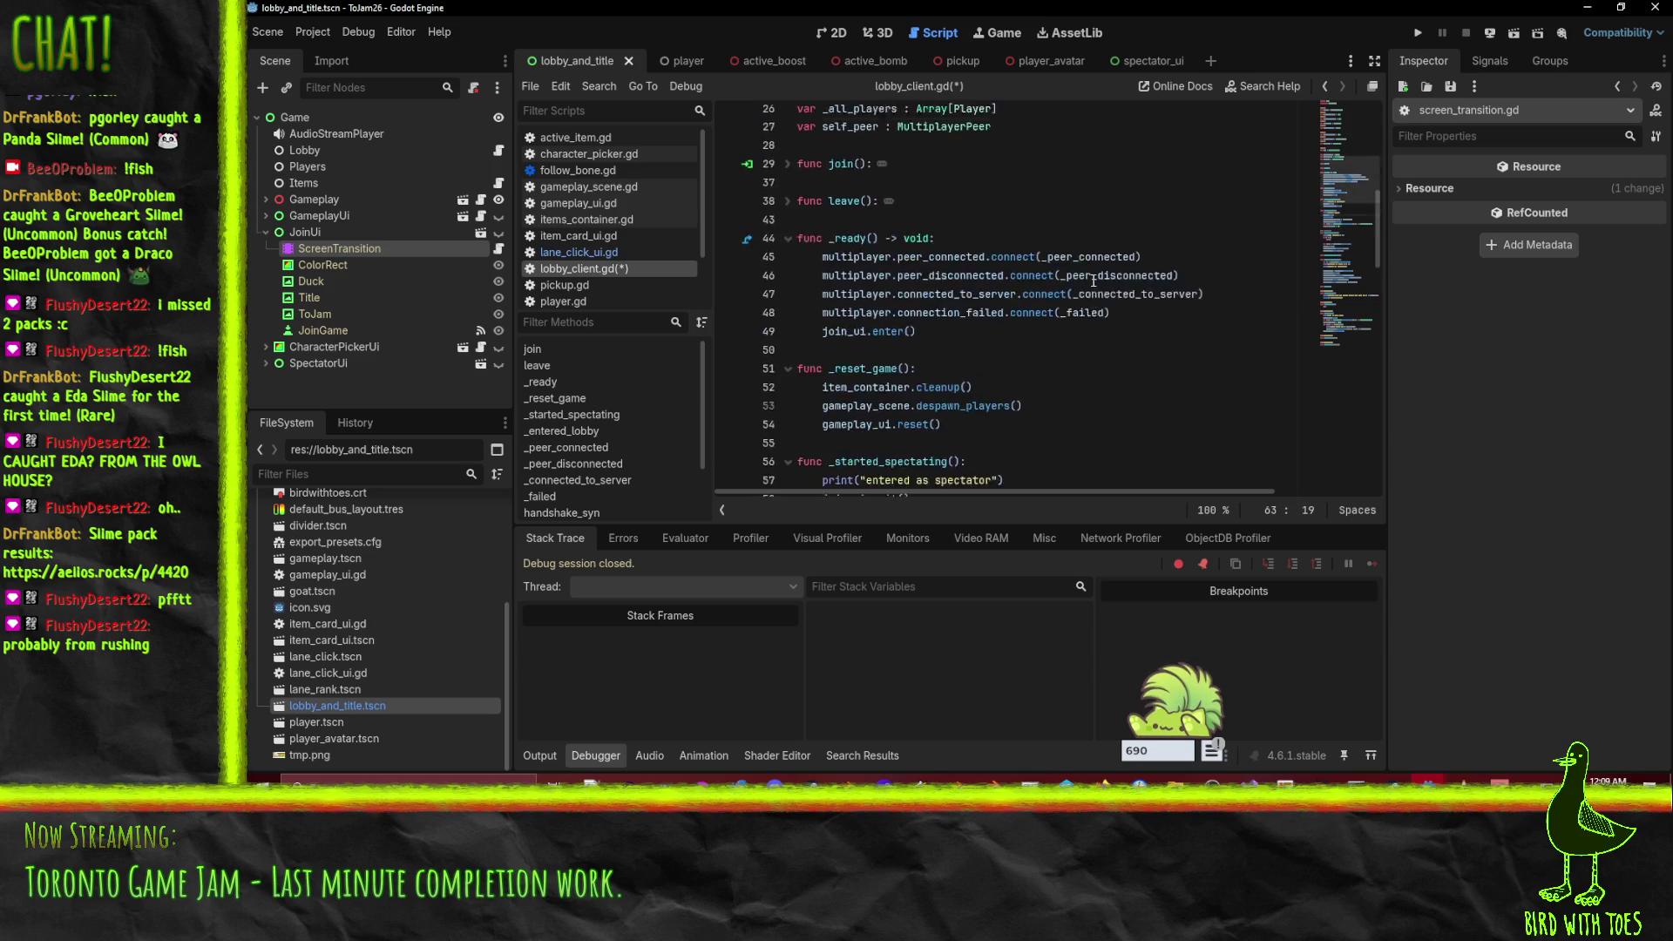
{"action": "scroll", "coordinate": [987, 294], "scroll_direction": "down", "scroll_amount": 1}
{"action": "left_click", "coordinate": [787, 282]}
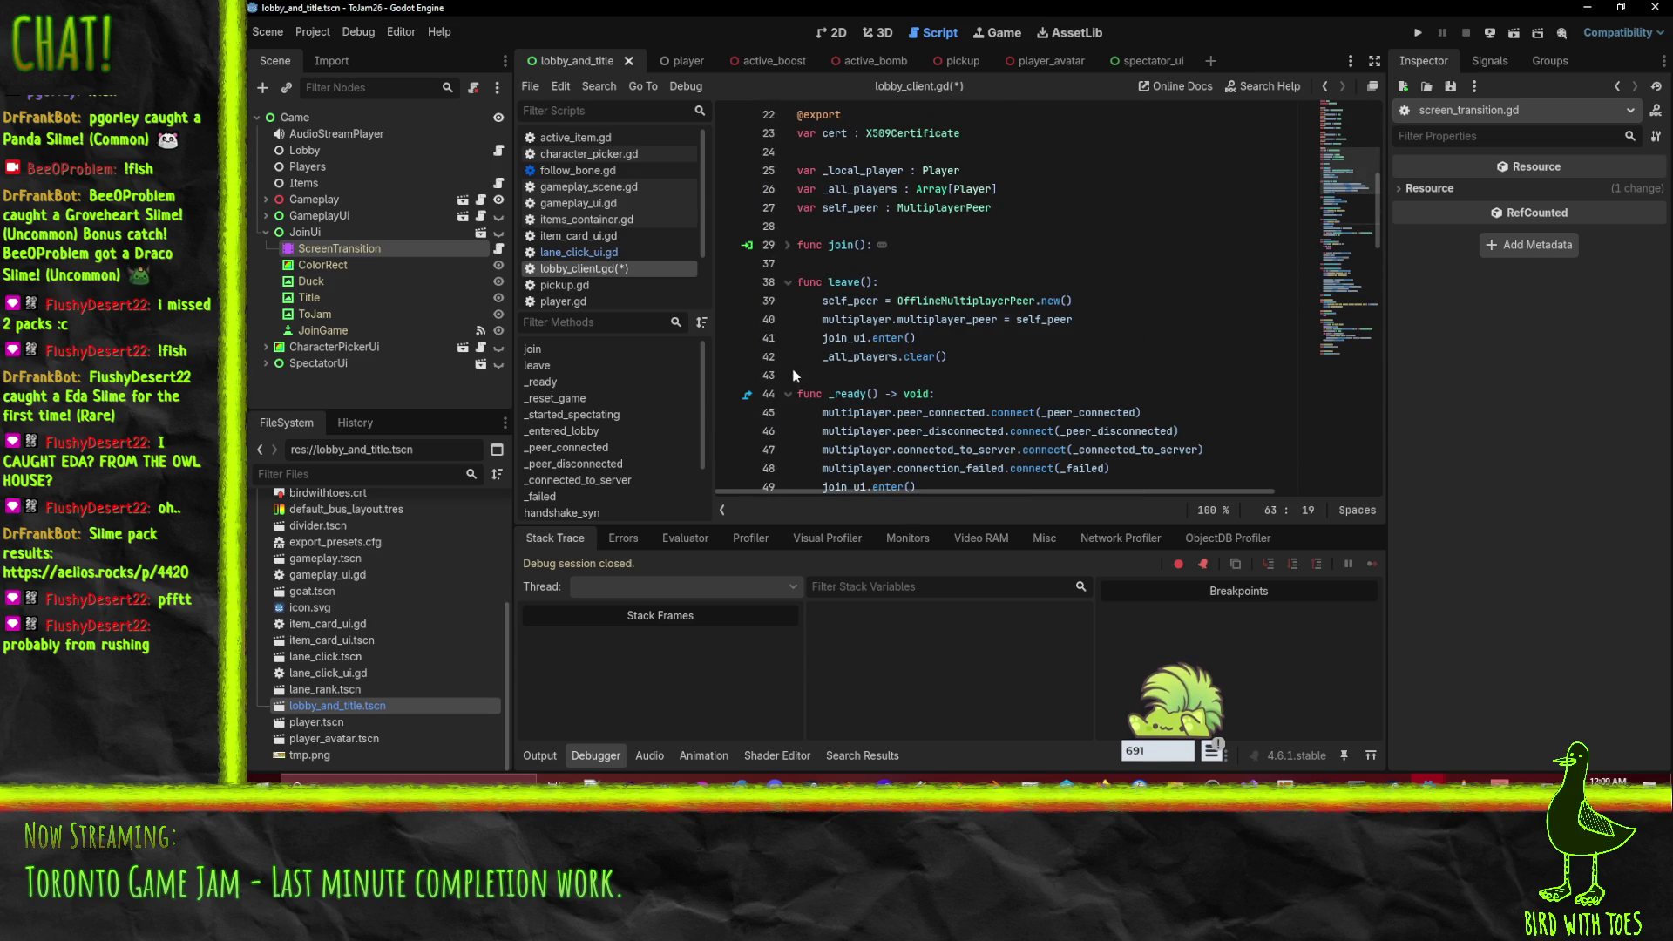
{"action": "left_click", "coordinate": [832, 339]}
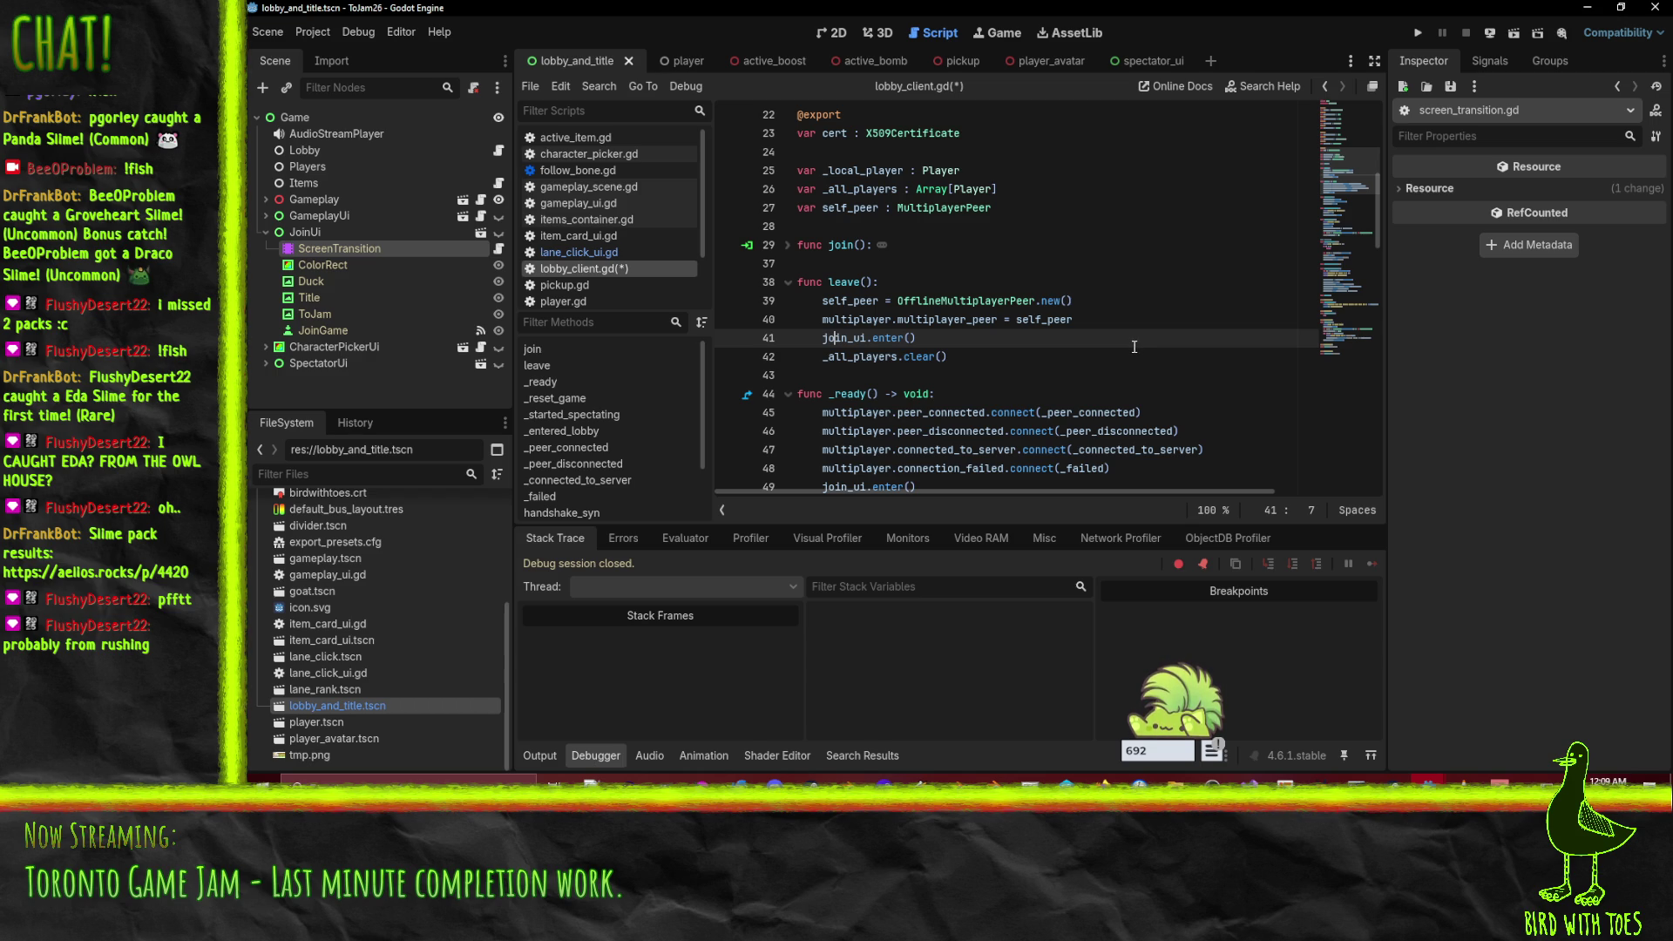
Step: Insert a comment line above leave() in _peer_disconnected, then launch the game
{"action": "scroll", "coordinate": [1134, 347], "scroll_direction": "down", "scroll_amount": 12}
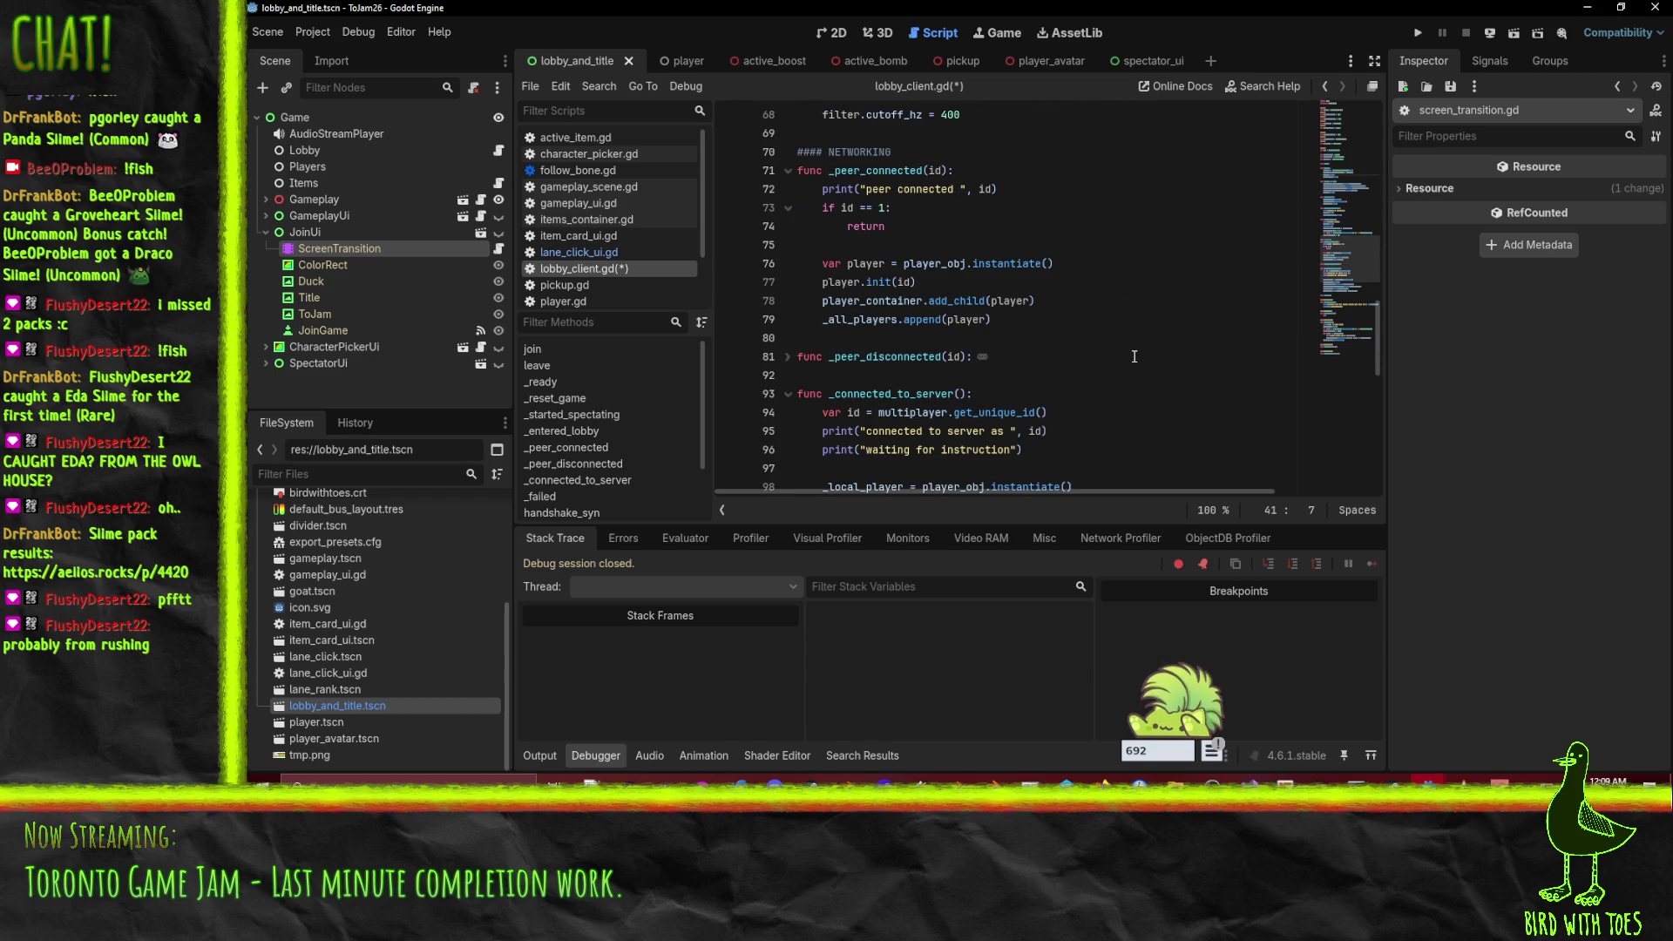
{"action": "scroll", "coordinate": [1135, 356], "scroll_direction": "down", "scroll_amount": 1}
{"action": "left_click", "coordinate": [789, 301]}
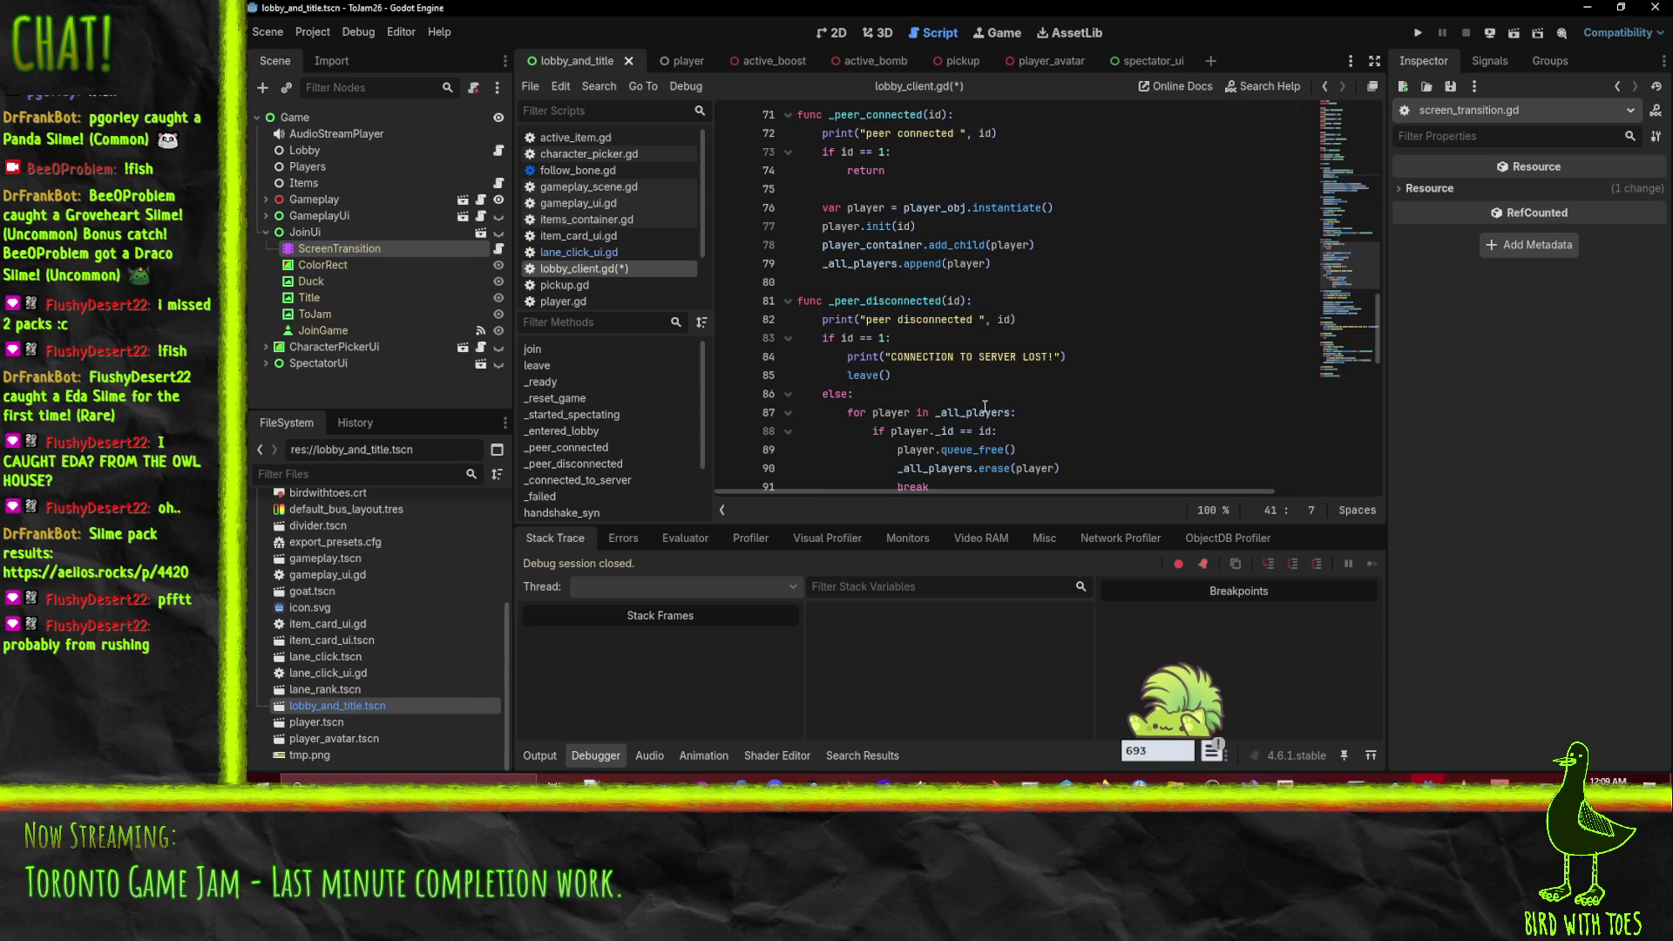
{"action": "left_click", "coordinate": [965, 359]}
{"action": "left_click", "coordinate": [978, 379]}
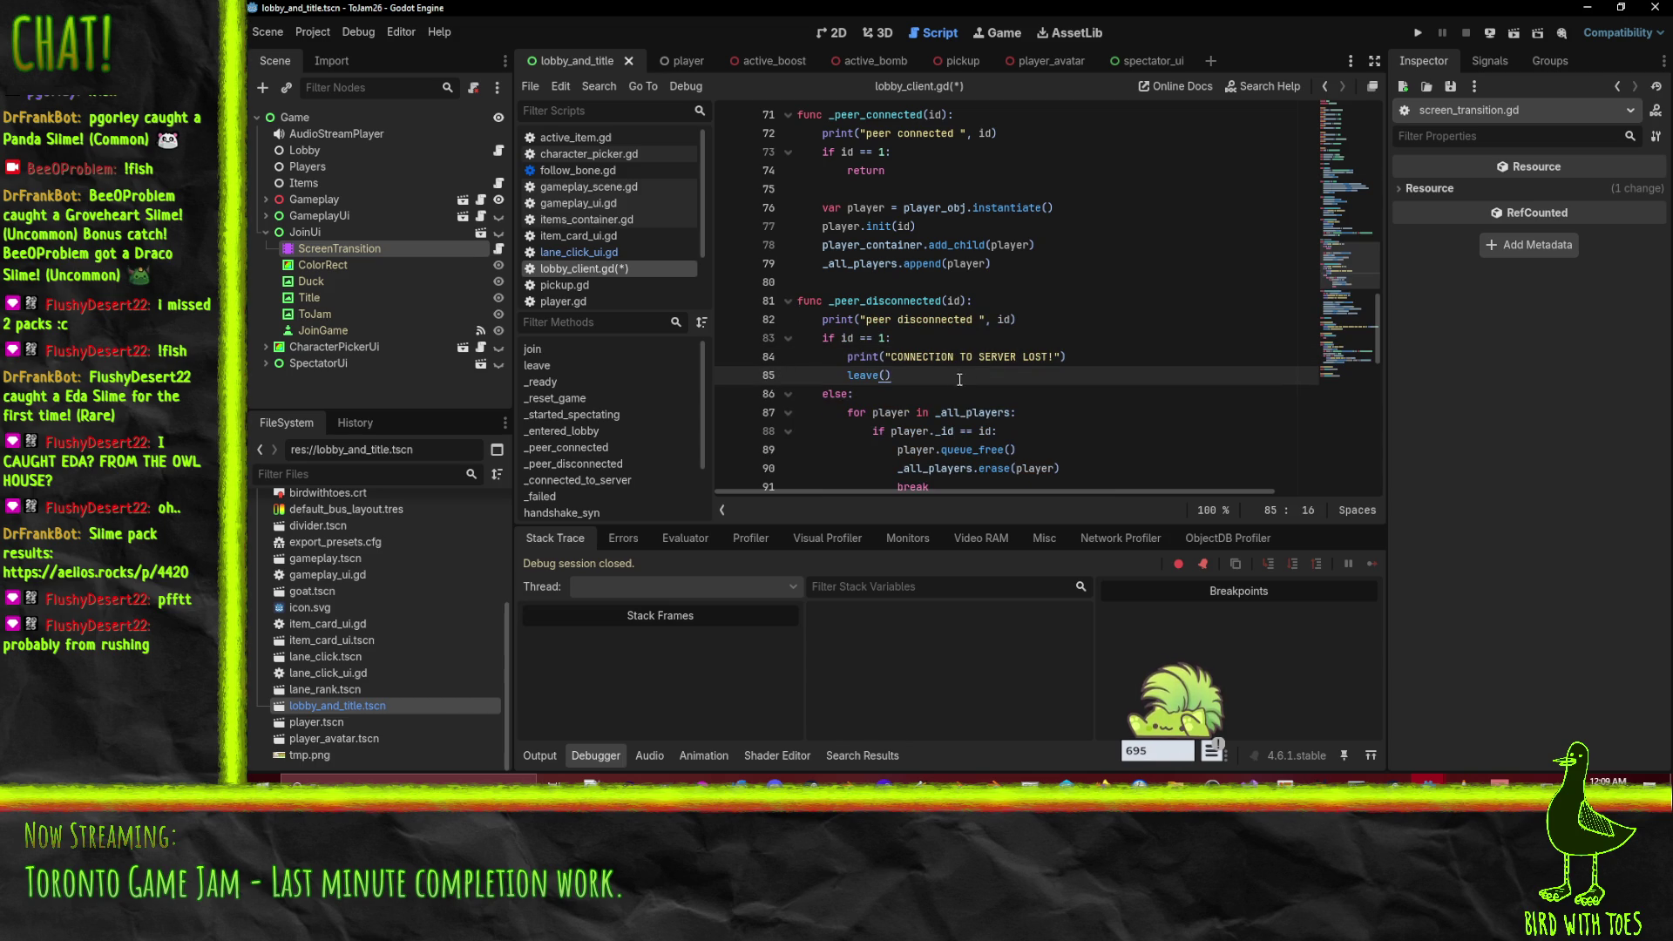
{"action": "scroll", "coordinate": [1037, 392], "scroll_direction": "up", "scroll_amount": 15}
{"action": "scroll", "coordinate": [1036, 394], "scroll_direction": "down", "scroll_amount": 15}
{"action": "key", "text": "Home"}
{"action": "key", "text": "Return"}
{"action": "key", "text": "Up"}
{"action": "type", "text": "#"}
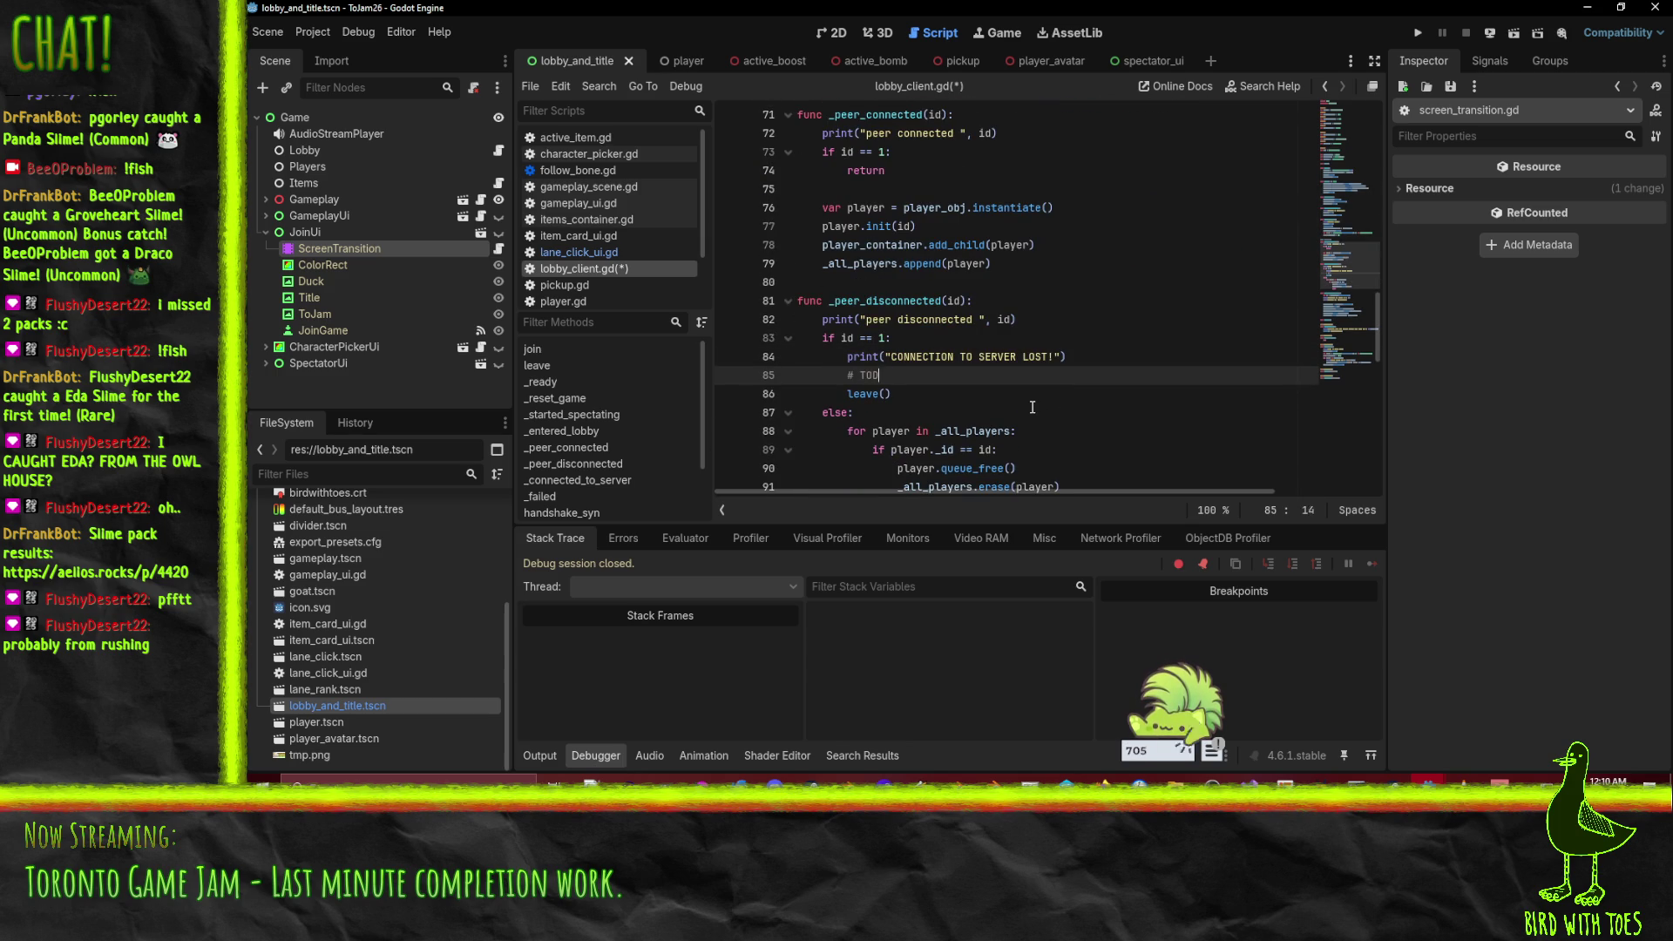
{"action": "type", "text": "popup"}
{"action": "left_click", "coordinate": [1417, 34]}
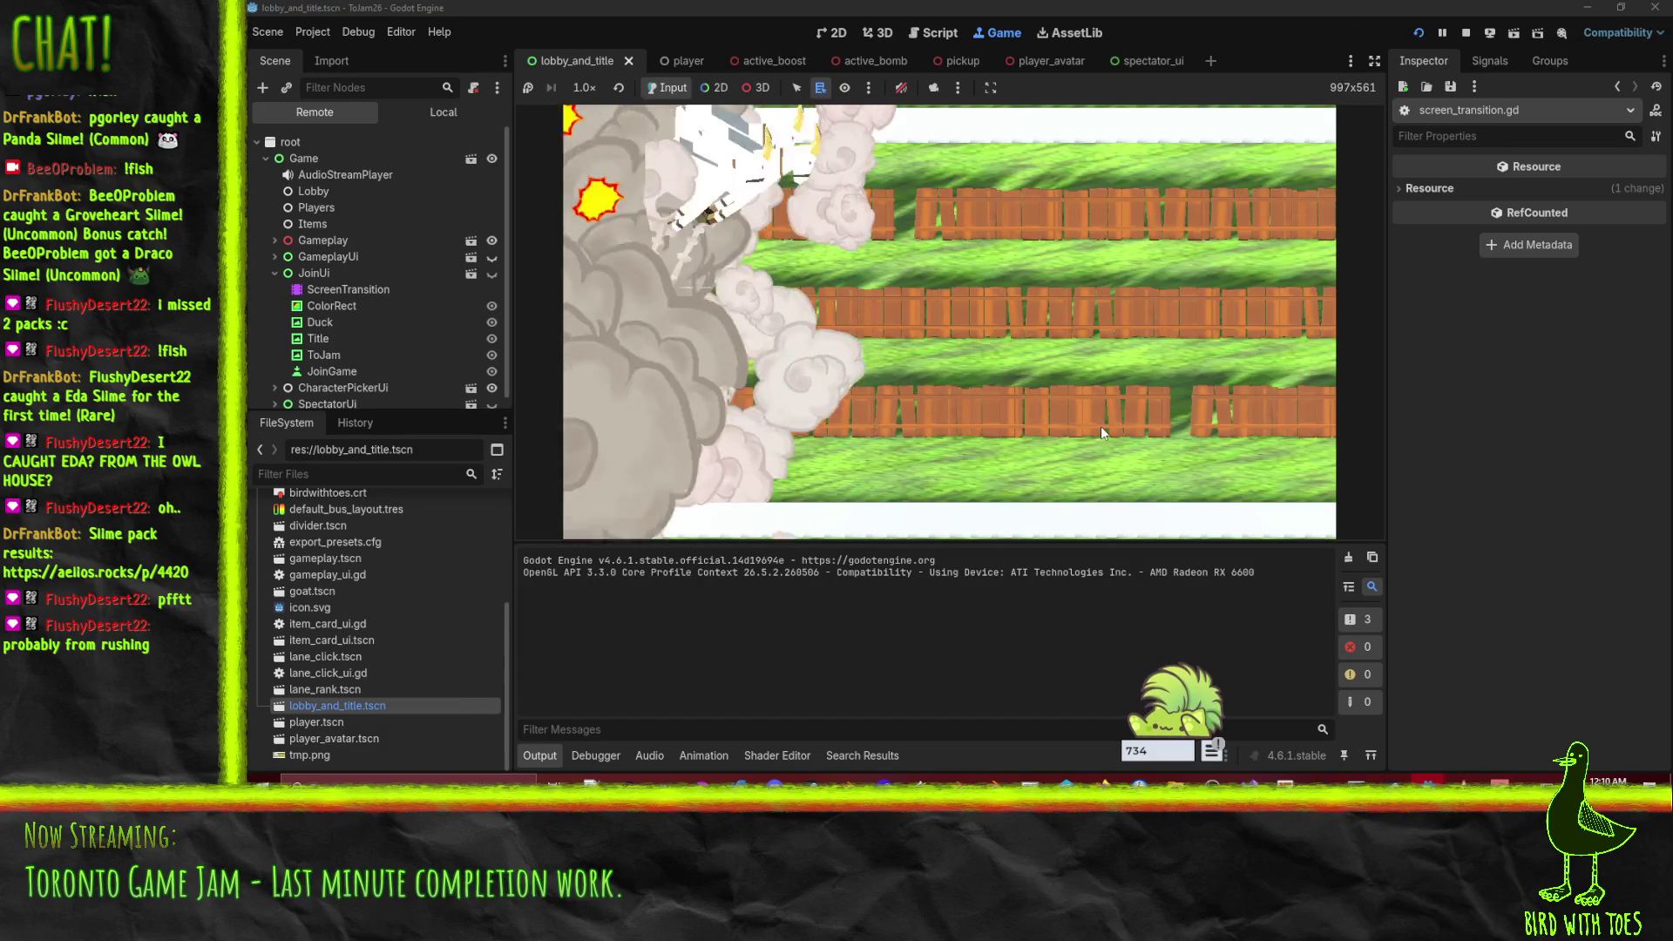
Step: Stop the playtest and return to the join_ui.enter() call on line 49 in _ready()
{"action": "left_click", "coordinate": [1467, 33]}
{"action": "scroll", "coordinate": [974, 360], "scroll_direction": "up", "scroll_amount": 3}
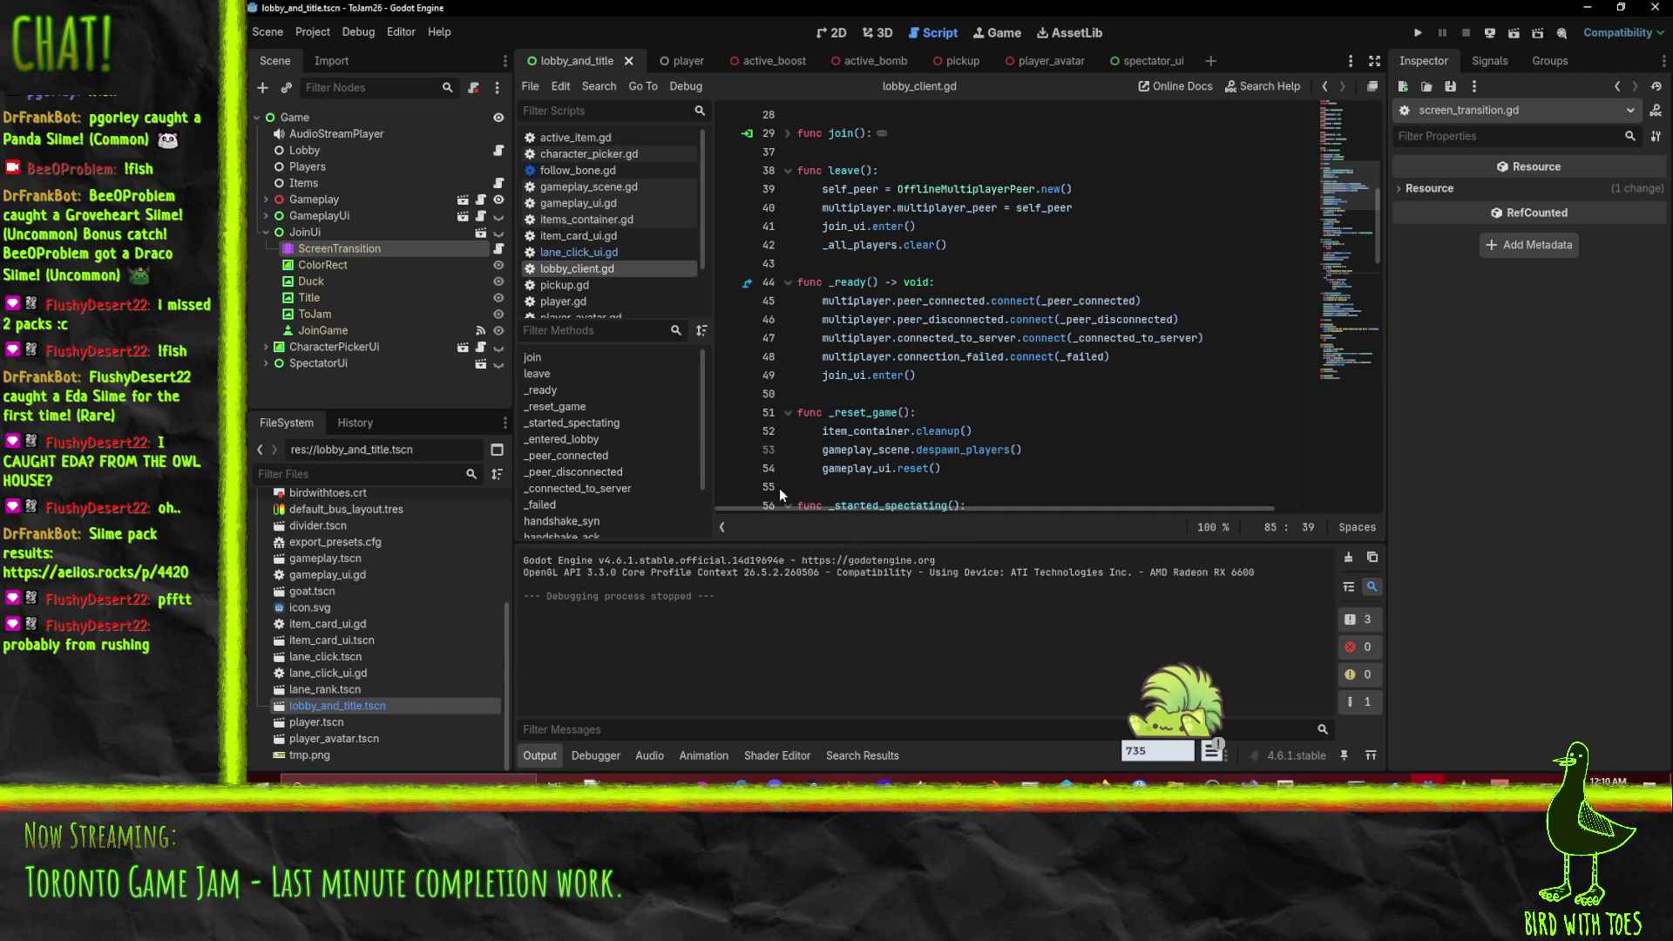
{"action": "left_click", "coordinate": [965, 383]}
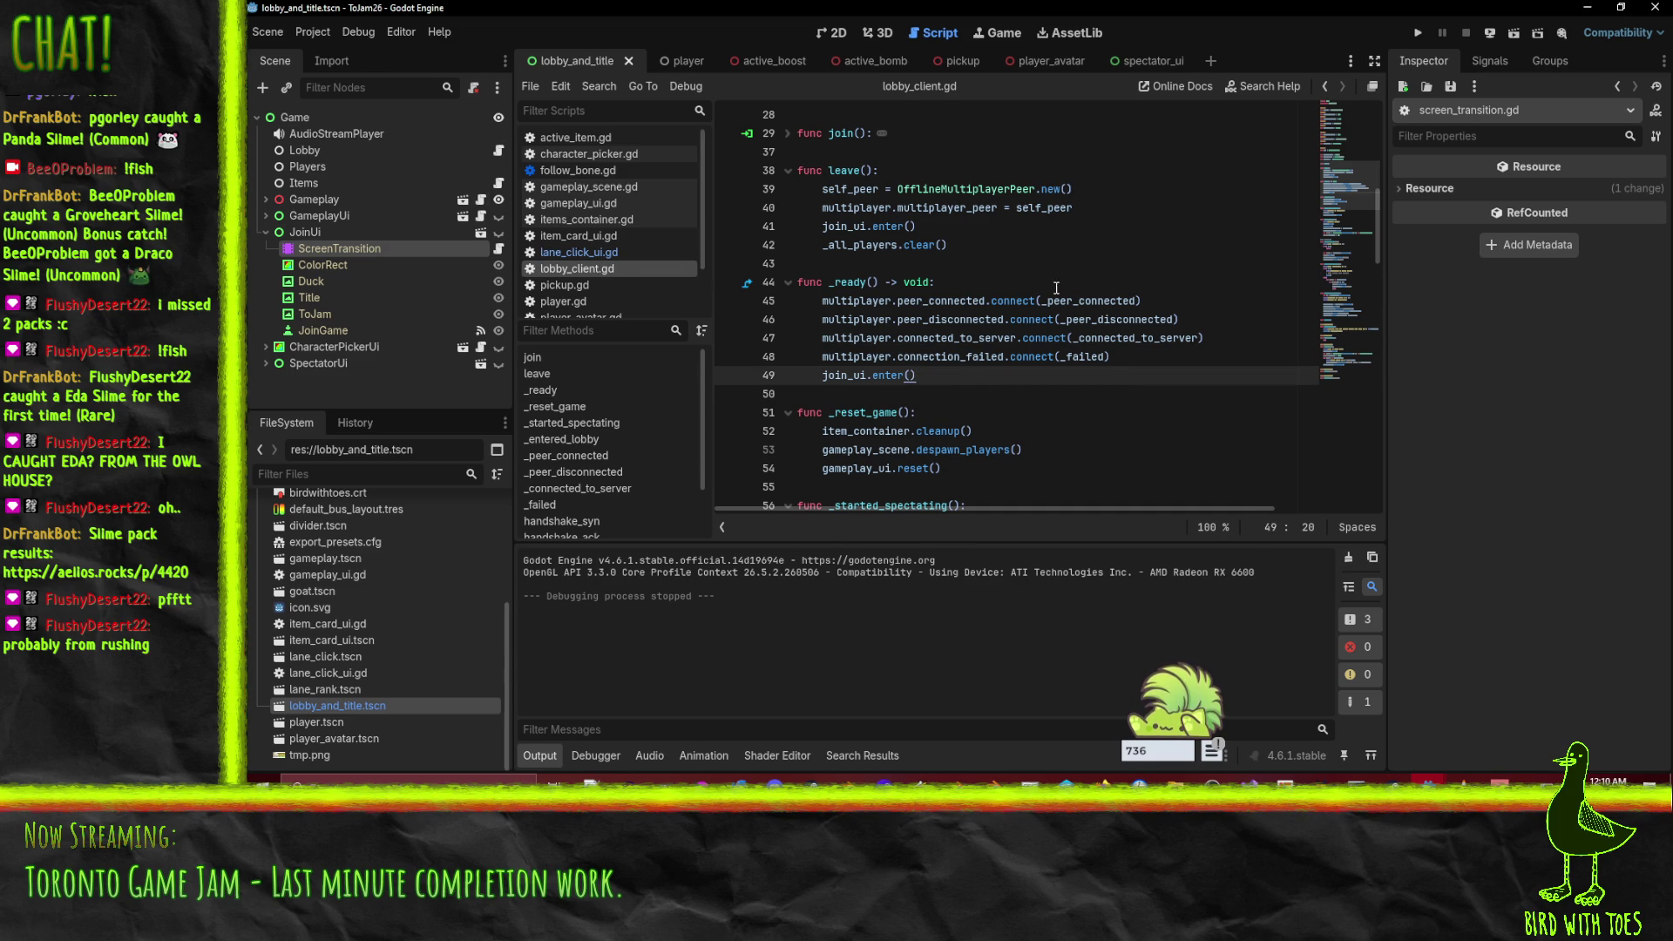
{"action": "scroll", "coordinate": [1056, 319], "scroll_direction": "up", "scroll_amount": 3}
{"action": "scroll", "coordinate": [1124, 348], "scroll_direction": "down", "scroll_amount": 4}
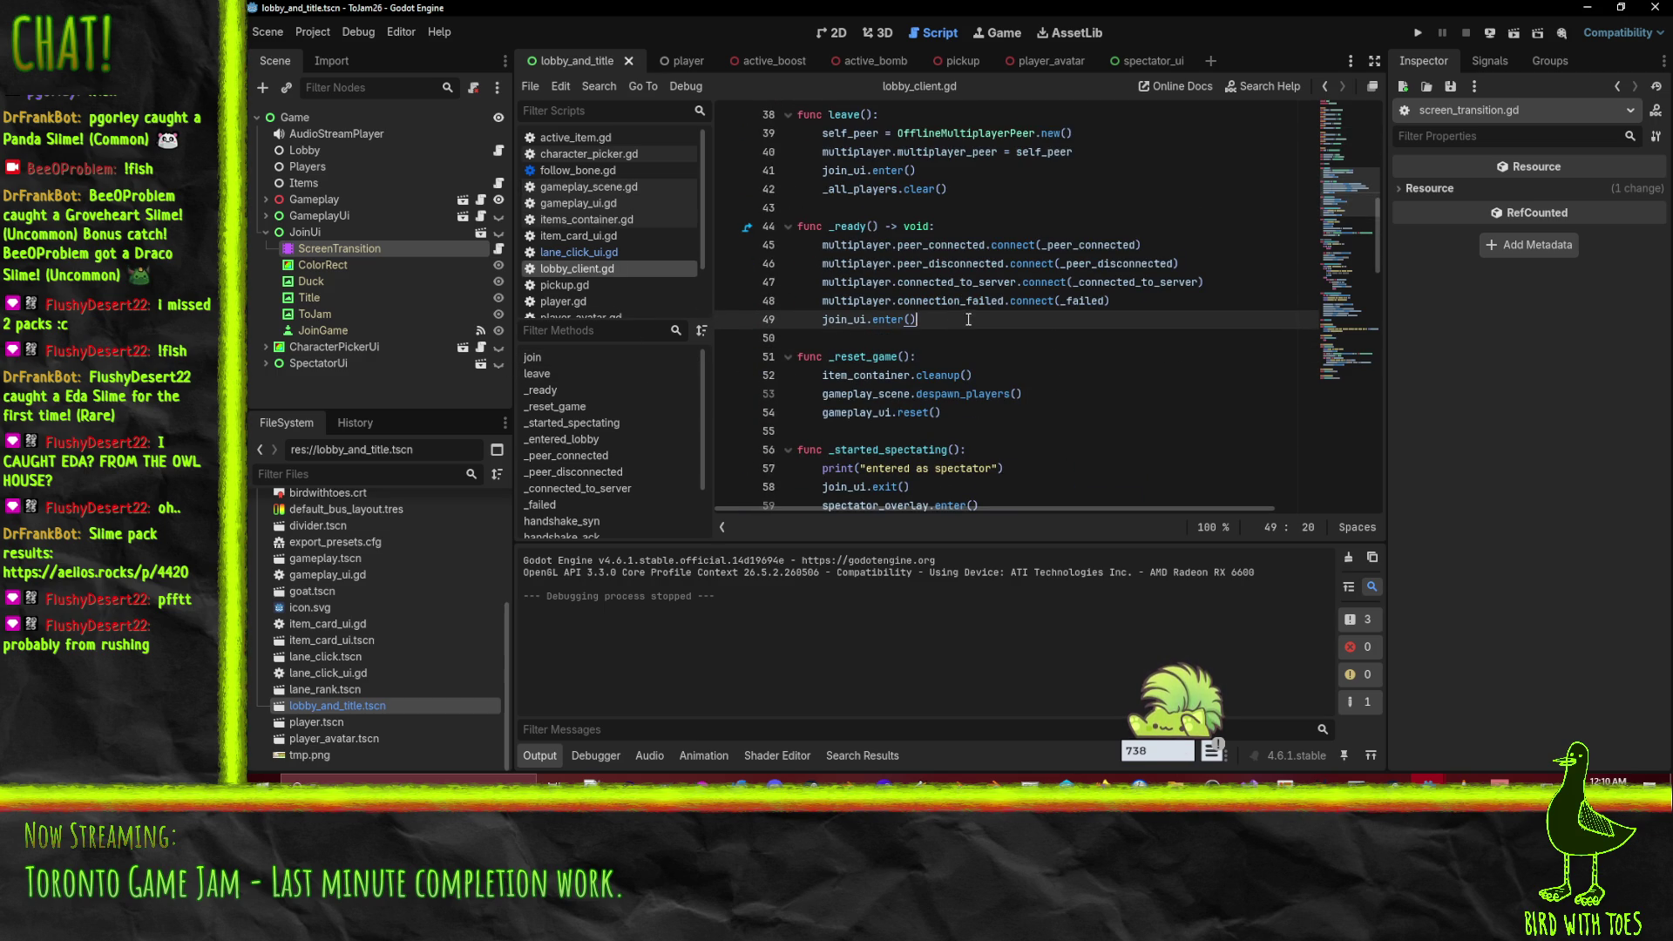
{"action": "scroll", "coordinate": [968, 320], "scroll_direction": "up", "scroll_amount": 5}
{"action": "scroll", "coordinate": [1008, 360], "scroll_direction": "down", "scroll_amount": 2}
{"action": "scroll", "coordinate": [917, 293], "scroll_direction": "down", "scroll_amount": 2}
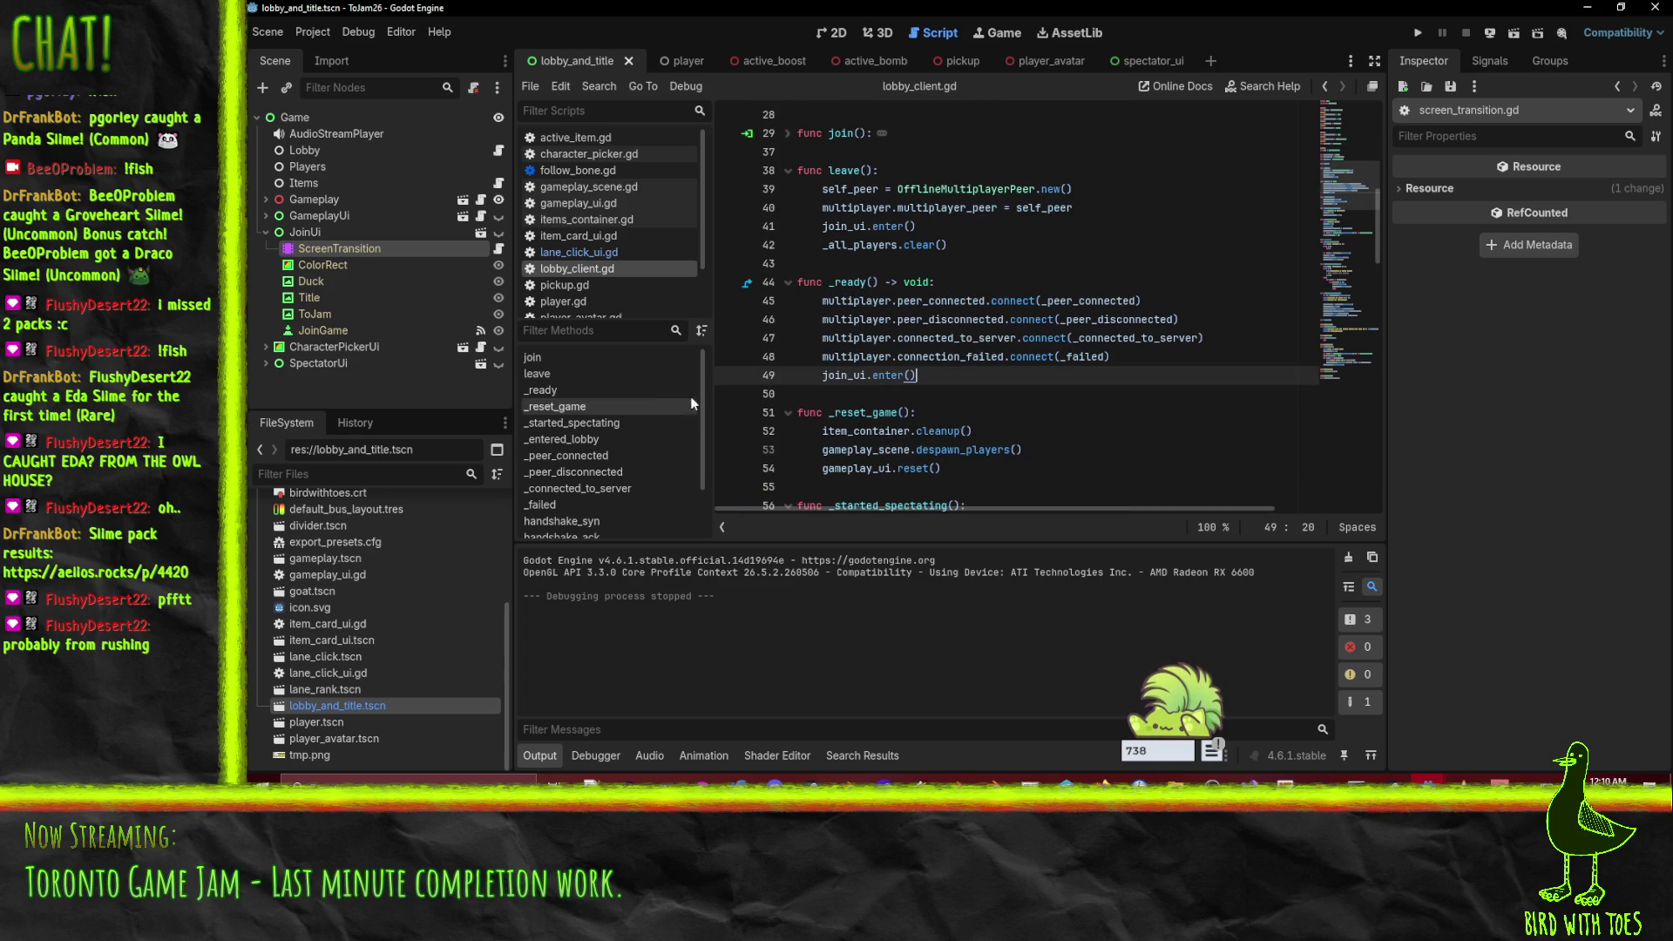
{"action": "left_click", "coordinate": [869, 375]}
Step: Change line 49 to join_ui.call_deferred("enter") and save lobby_client.gd
{"action": "key", "text": "Right"}
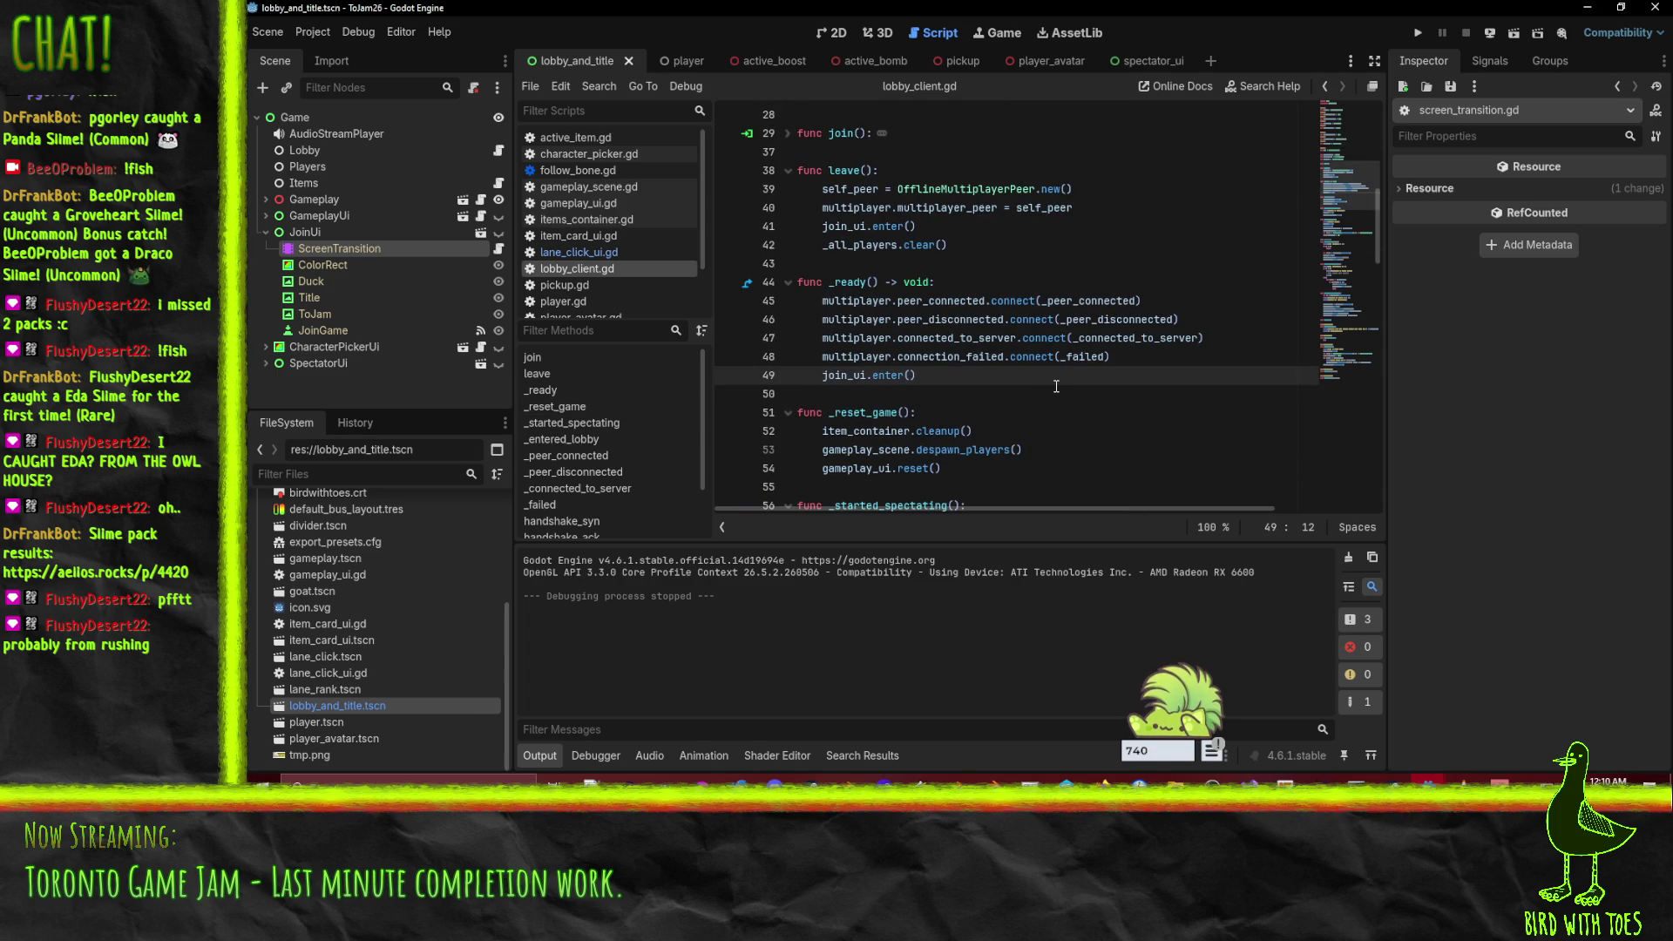
{"action": "type", "text": ".call_def"}
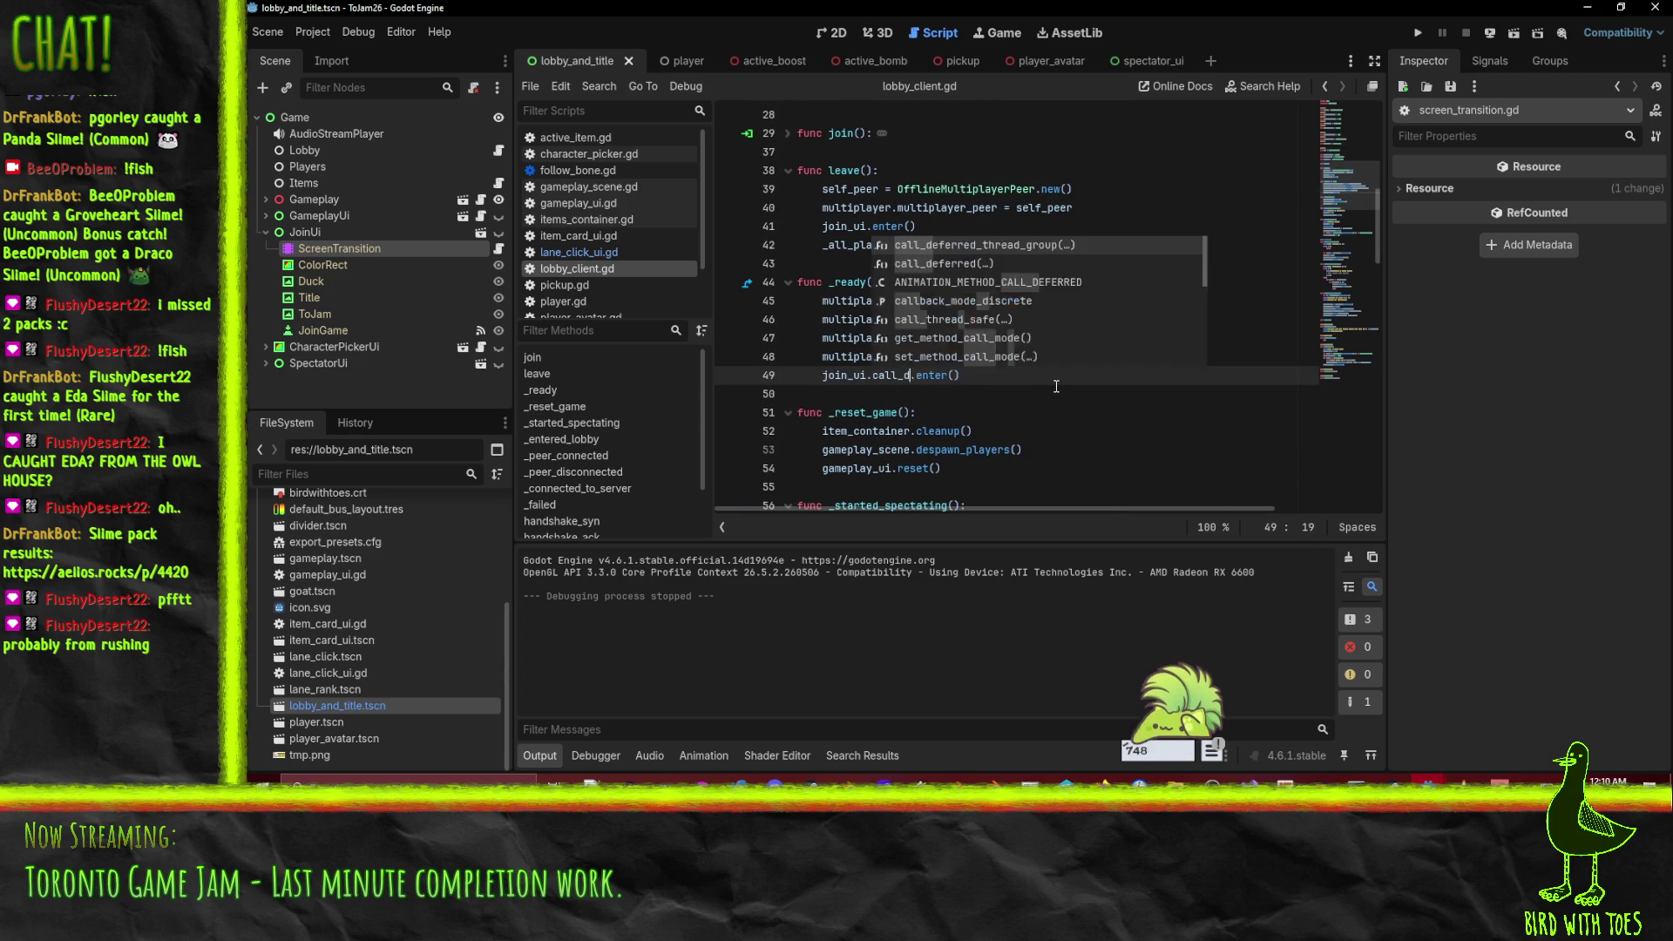
{"action": "type", "text": "erred"}
{"action": "key", "text": "Delete"}
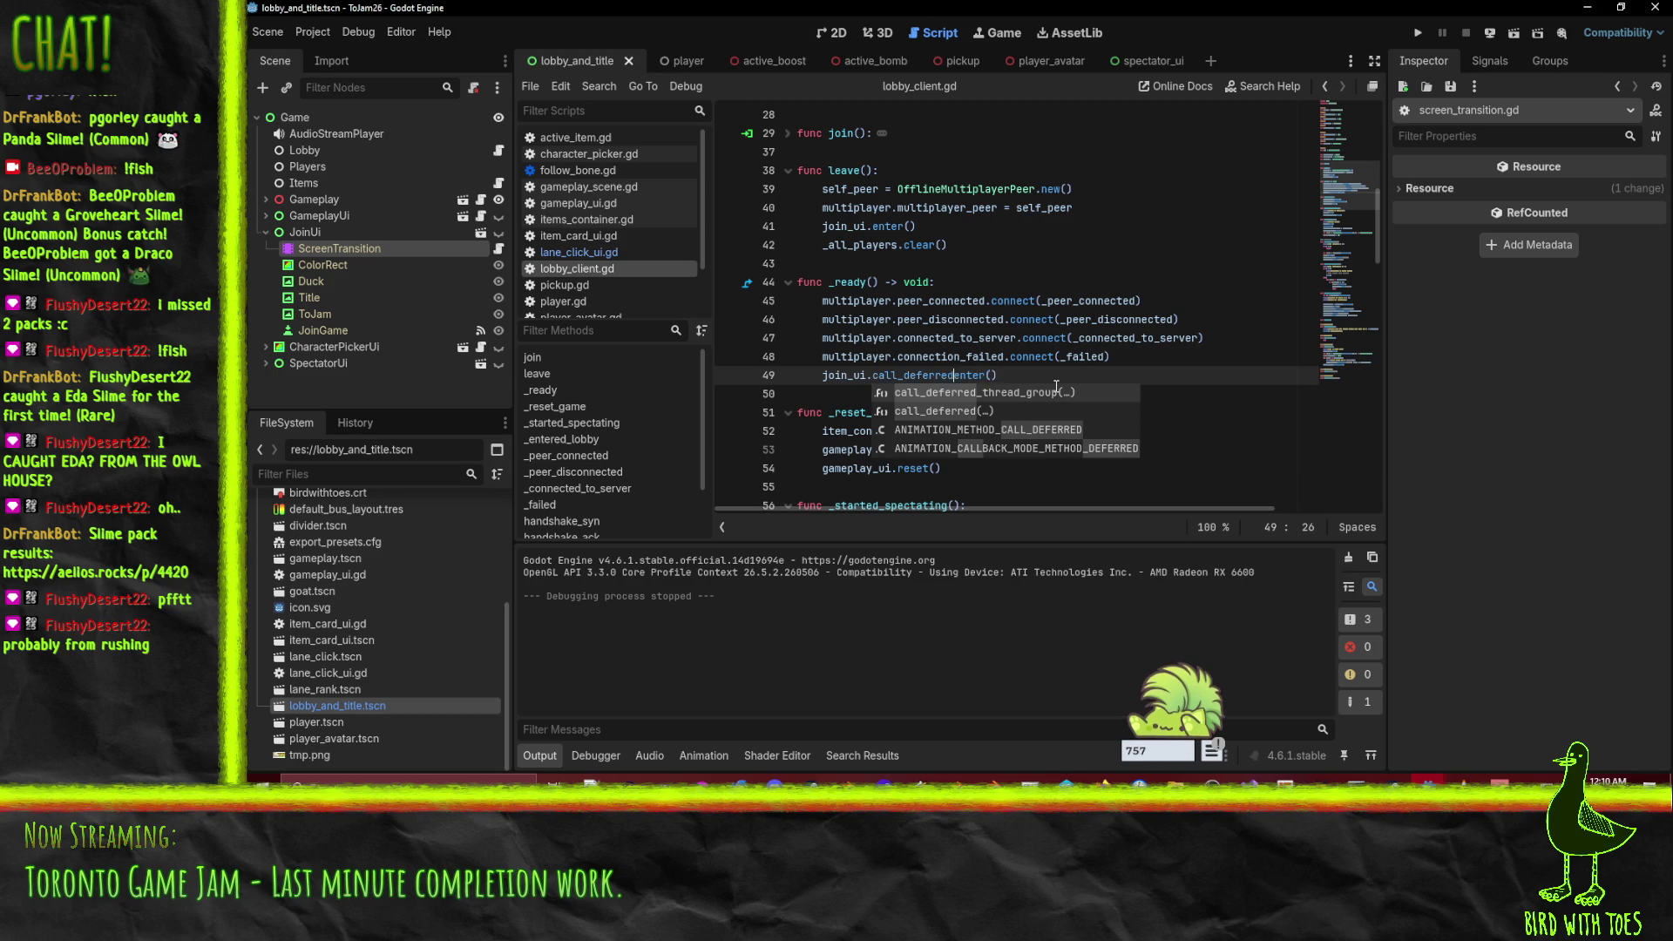
{"action": "type", "text": "(\""}
{"action": "key", "text": "End"}
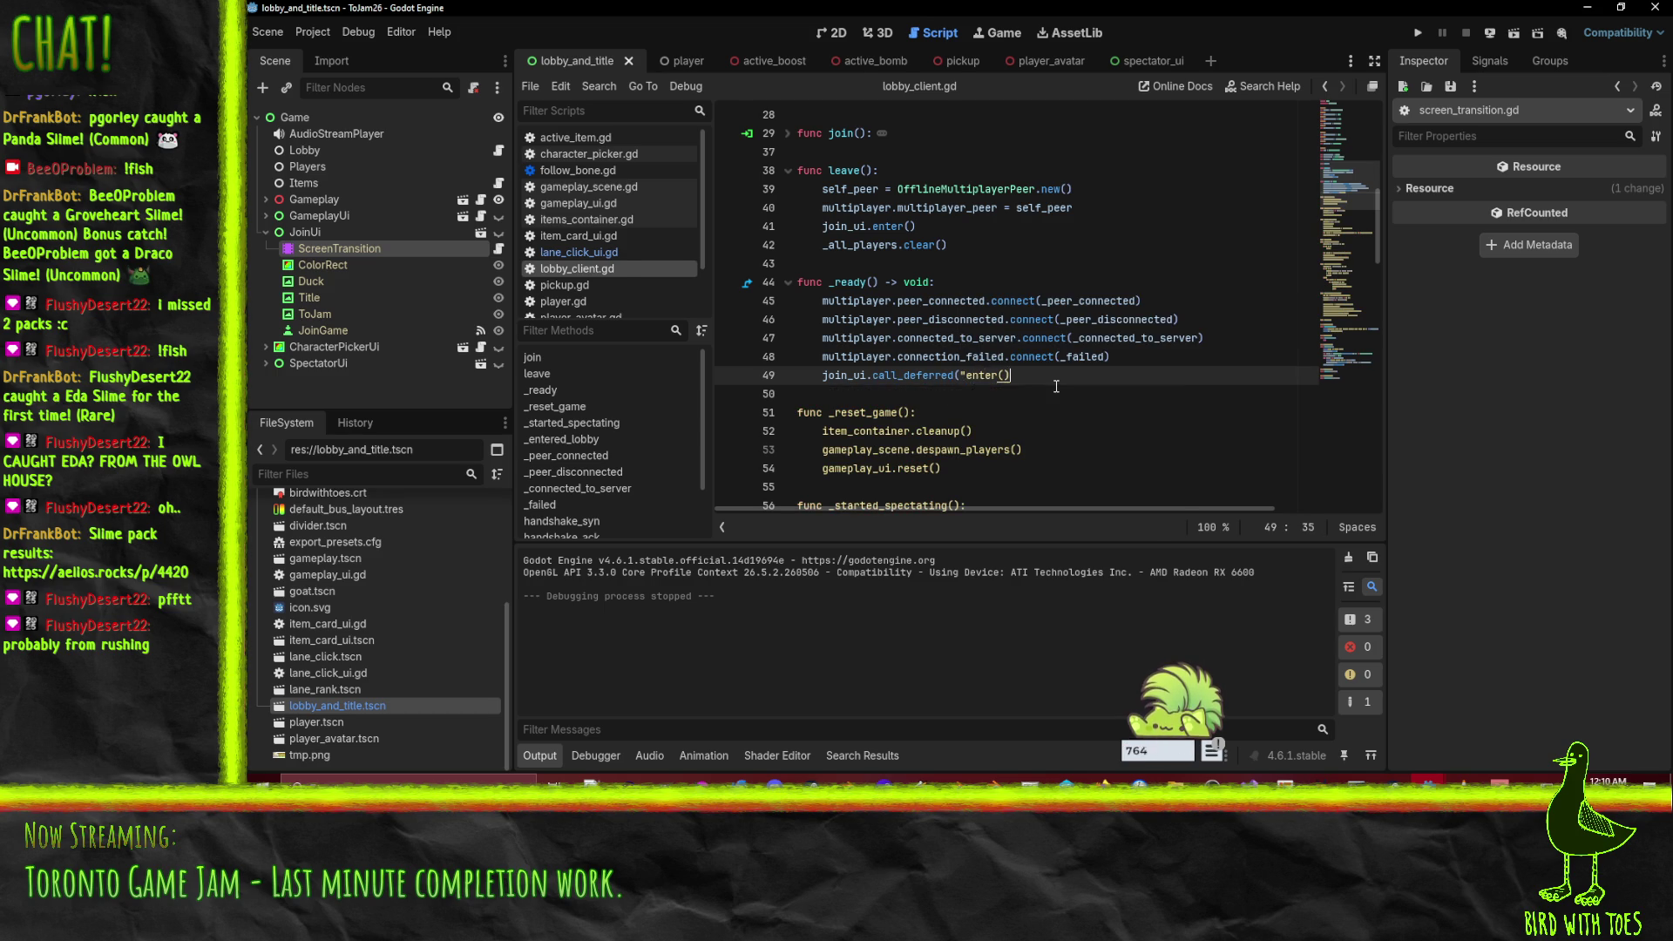
{"action": "key", "text": "BackSpace"}
{"action": "key", "text": "BackSpace"}
{"action": "type", "text": "\")"}
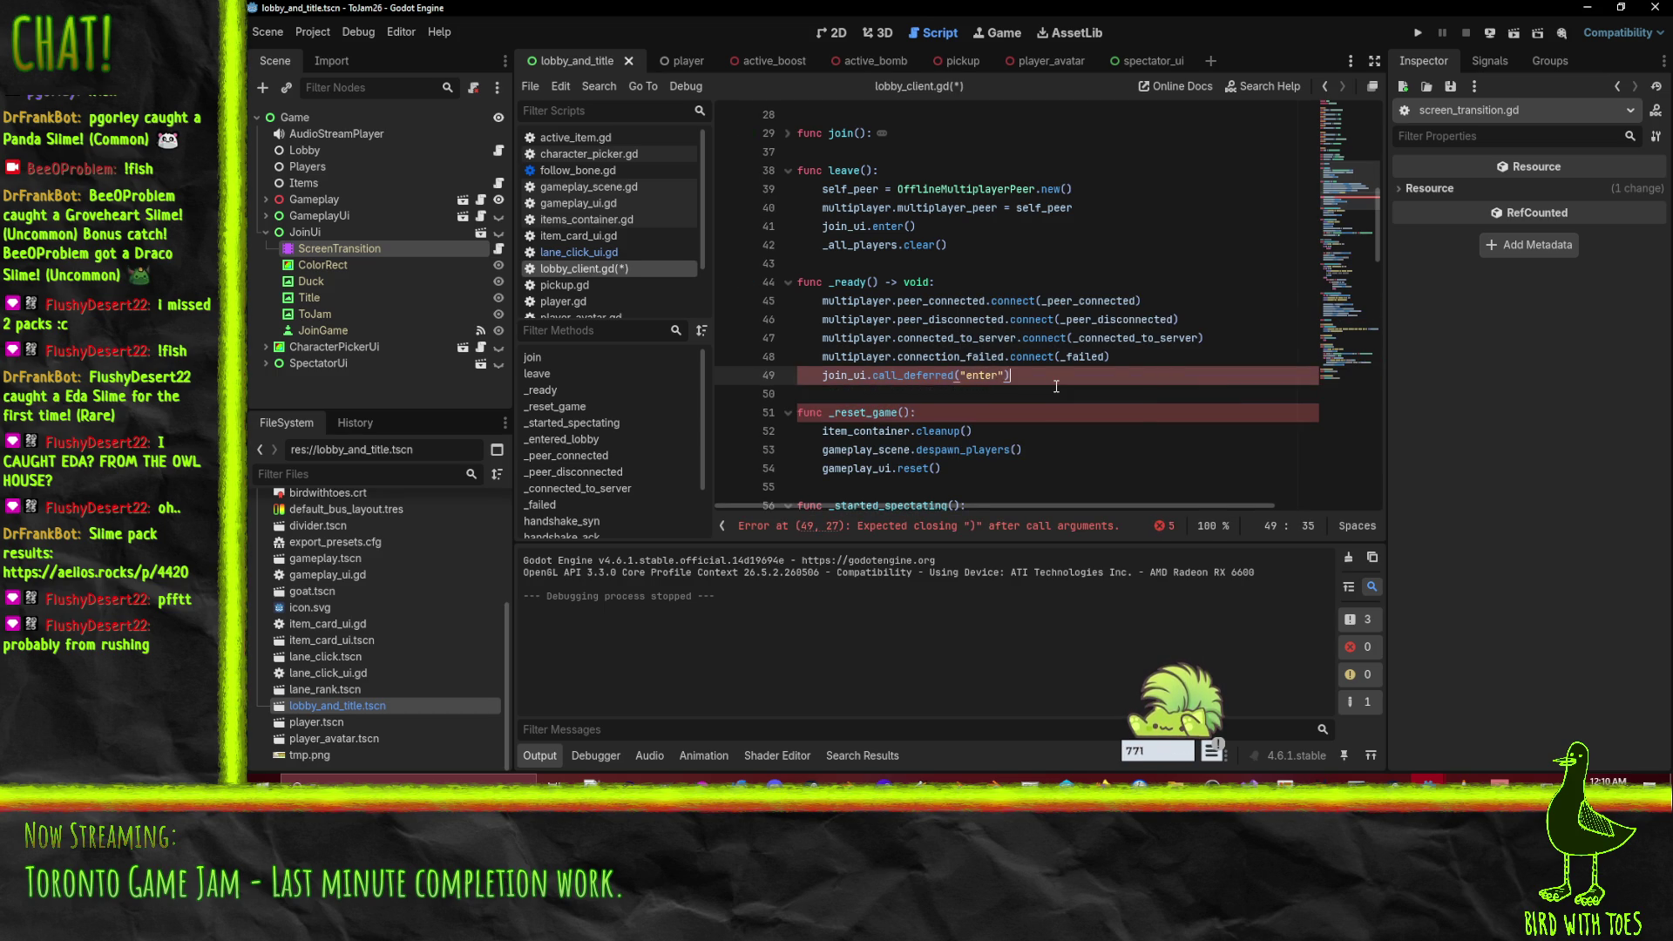
{"action": "key", "text": "ctrl+s"}
Step: Launch the client game and bring up the server project's editor
{"action": "left_click", "coordinate": [1417, 32]}
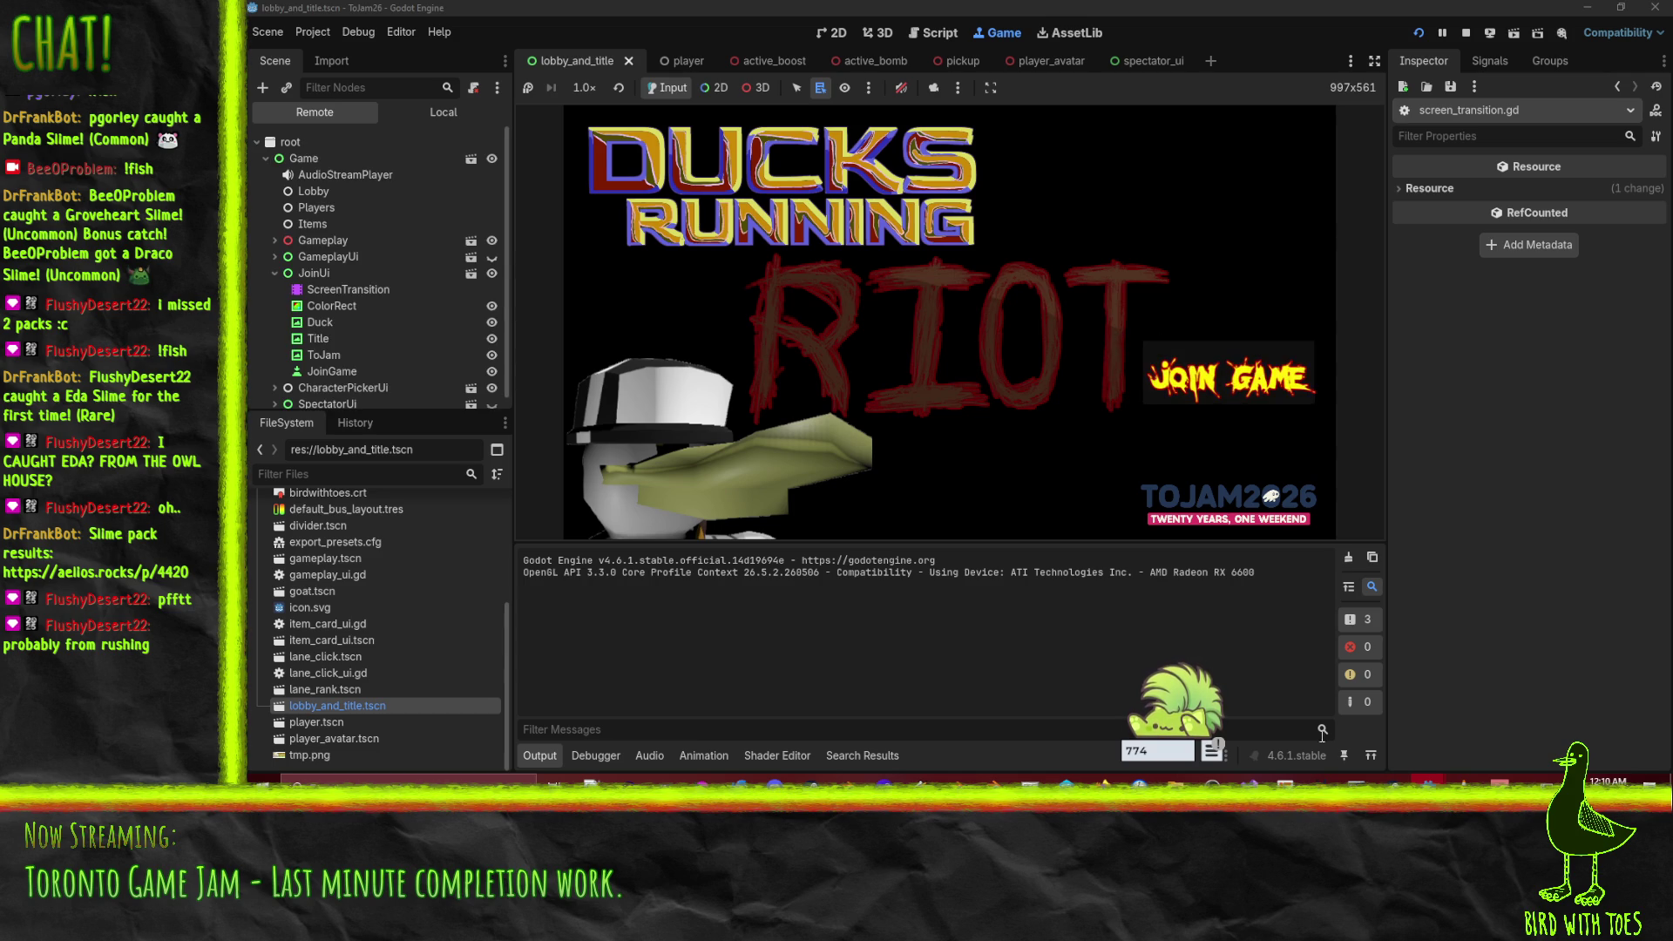
{"action": "mouse_move", "coordinate": [1428, 784]}
{"action": "left_click", "coordinate": [1355, 736]}
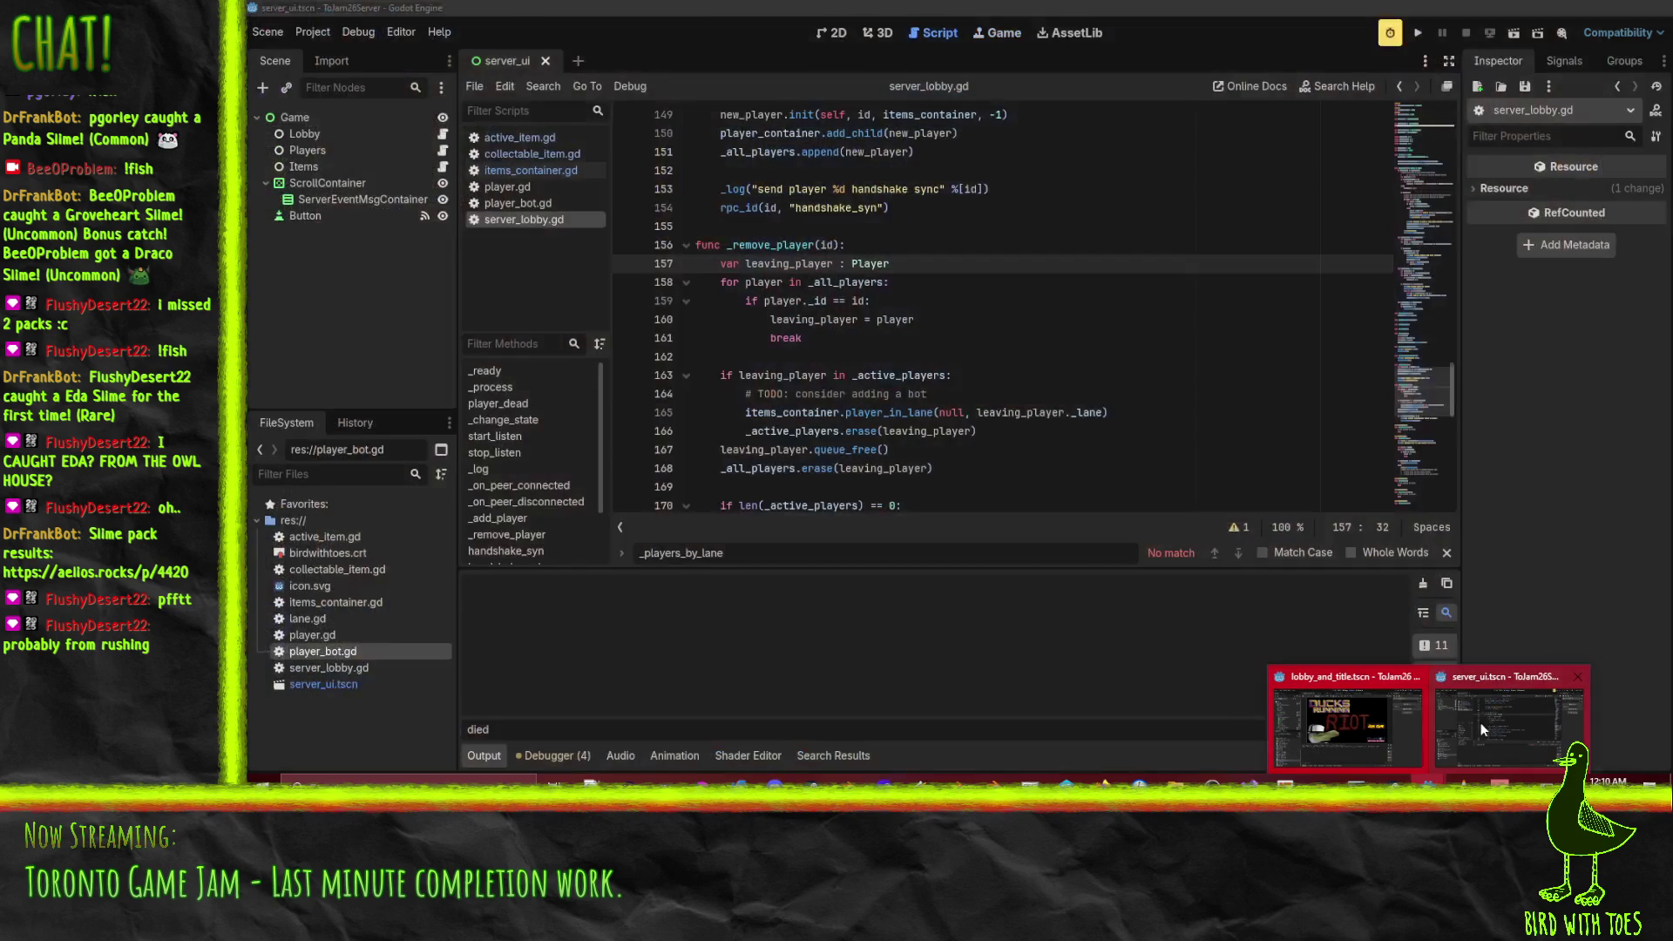
Step: Run the server listening, then join from the client as the yellow-hat duck and ready up
{"action": "left_click", "coordinate": [1417, 33]}
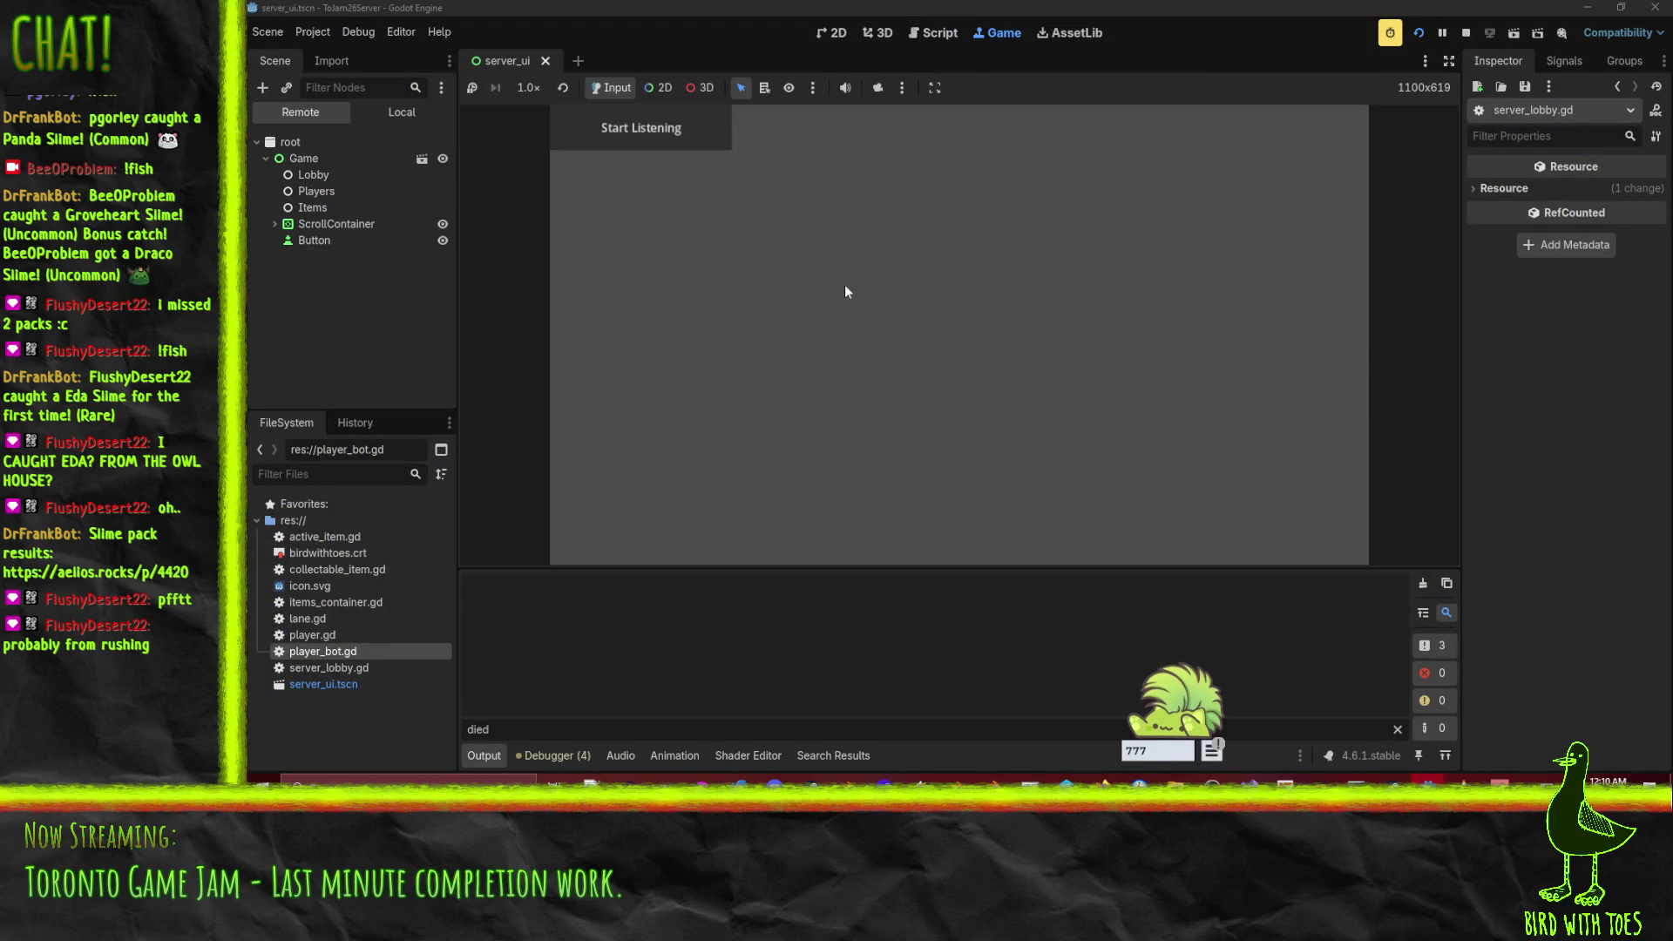
{"action": "left_click", "coordinate": [637, 139]}
{"action": "mouse_move", "coordinate": [1429, 784]}
{"action": "left_click", "coordinate": [1551, 736]}
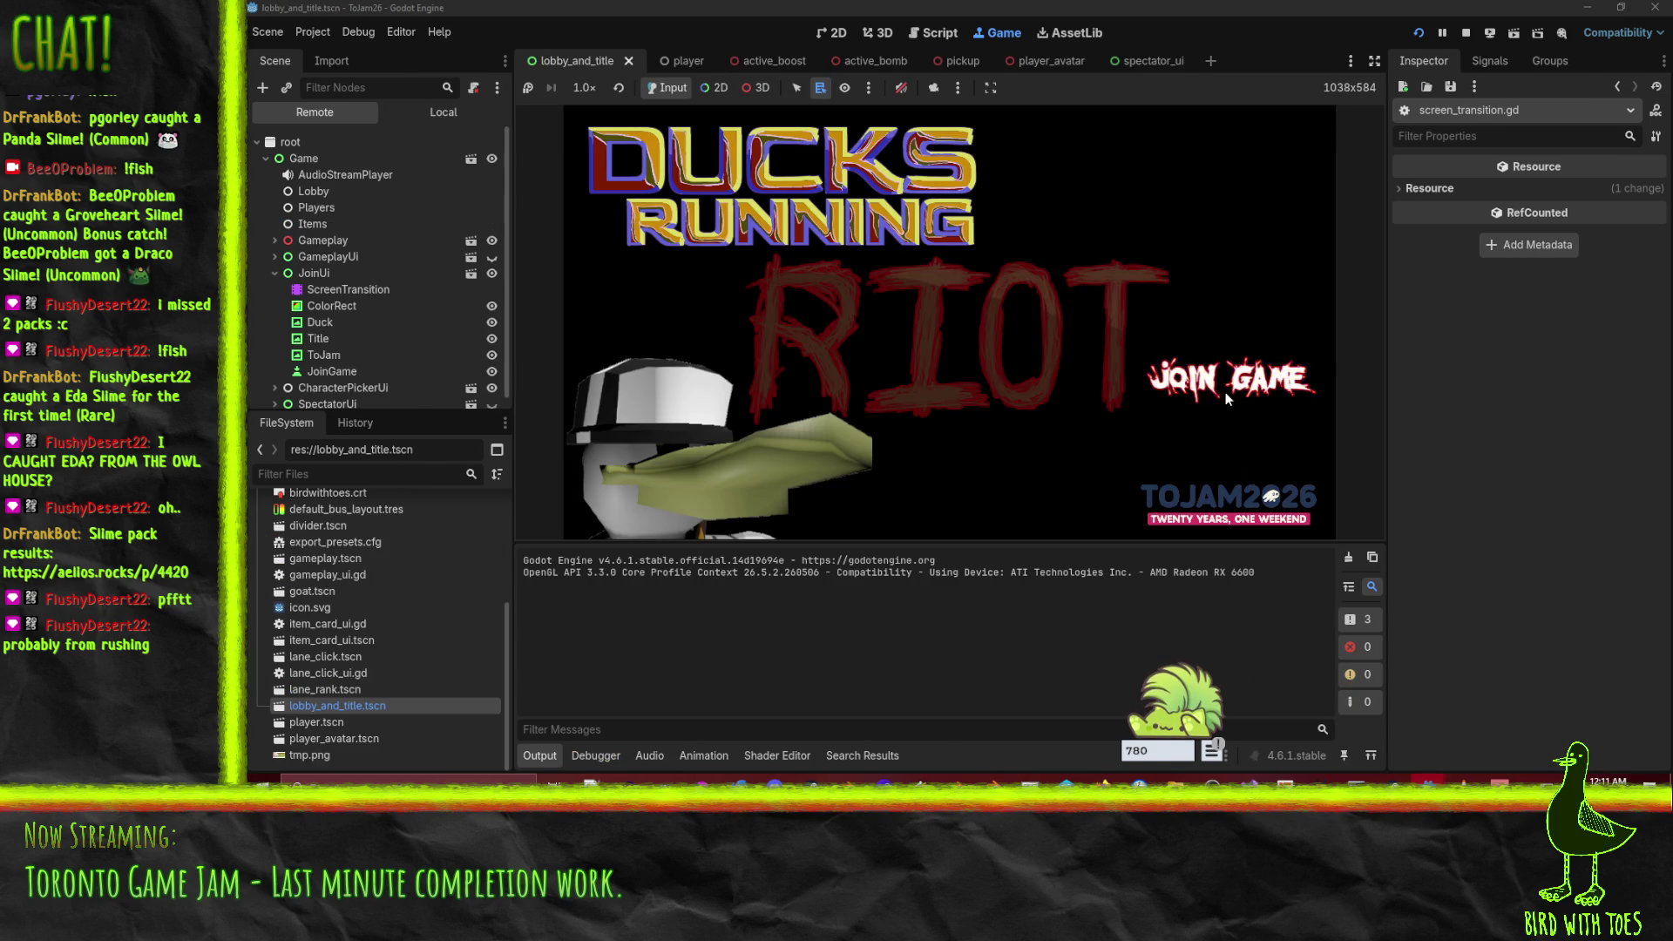
{"action": "left_click", "coordinate": [1225, 392]}
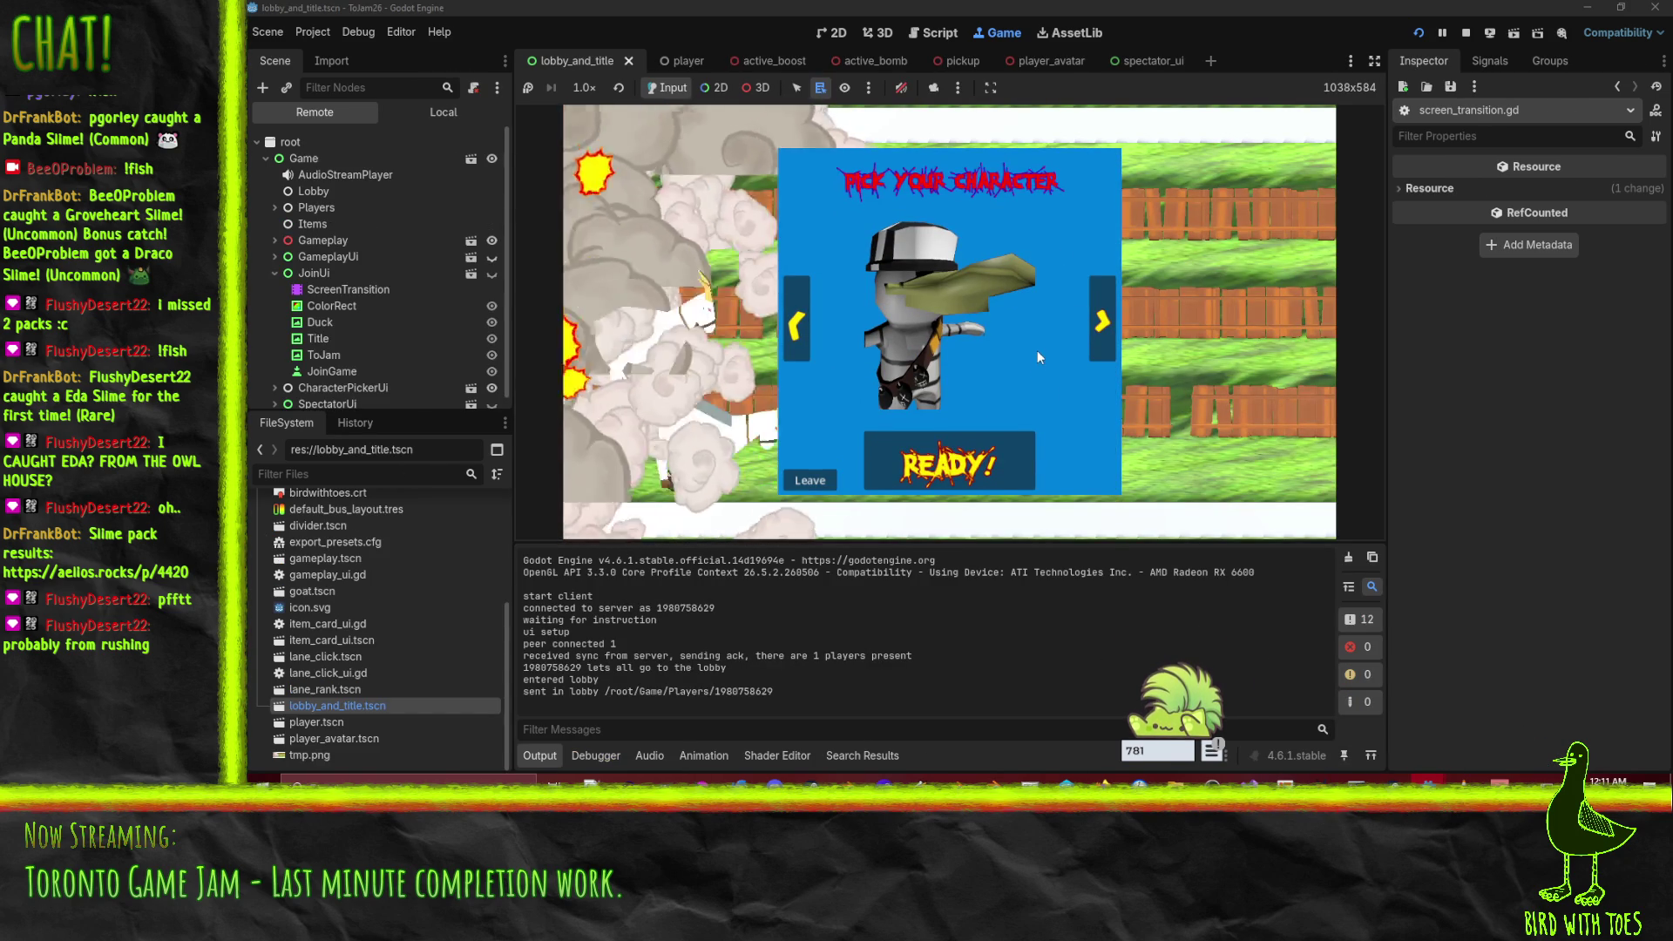
{"action": "left_click", "coordinate": [1102, 321]}
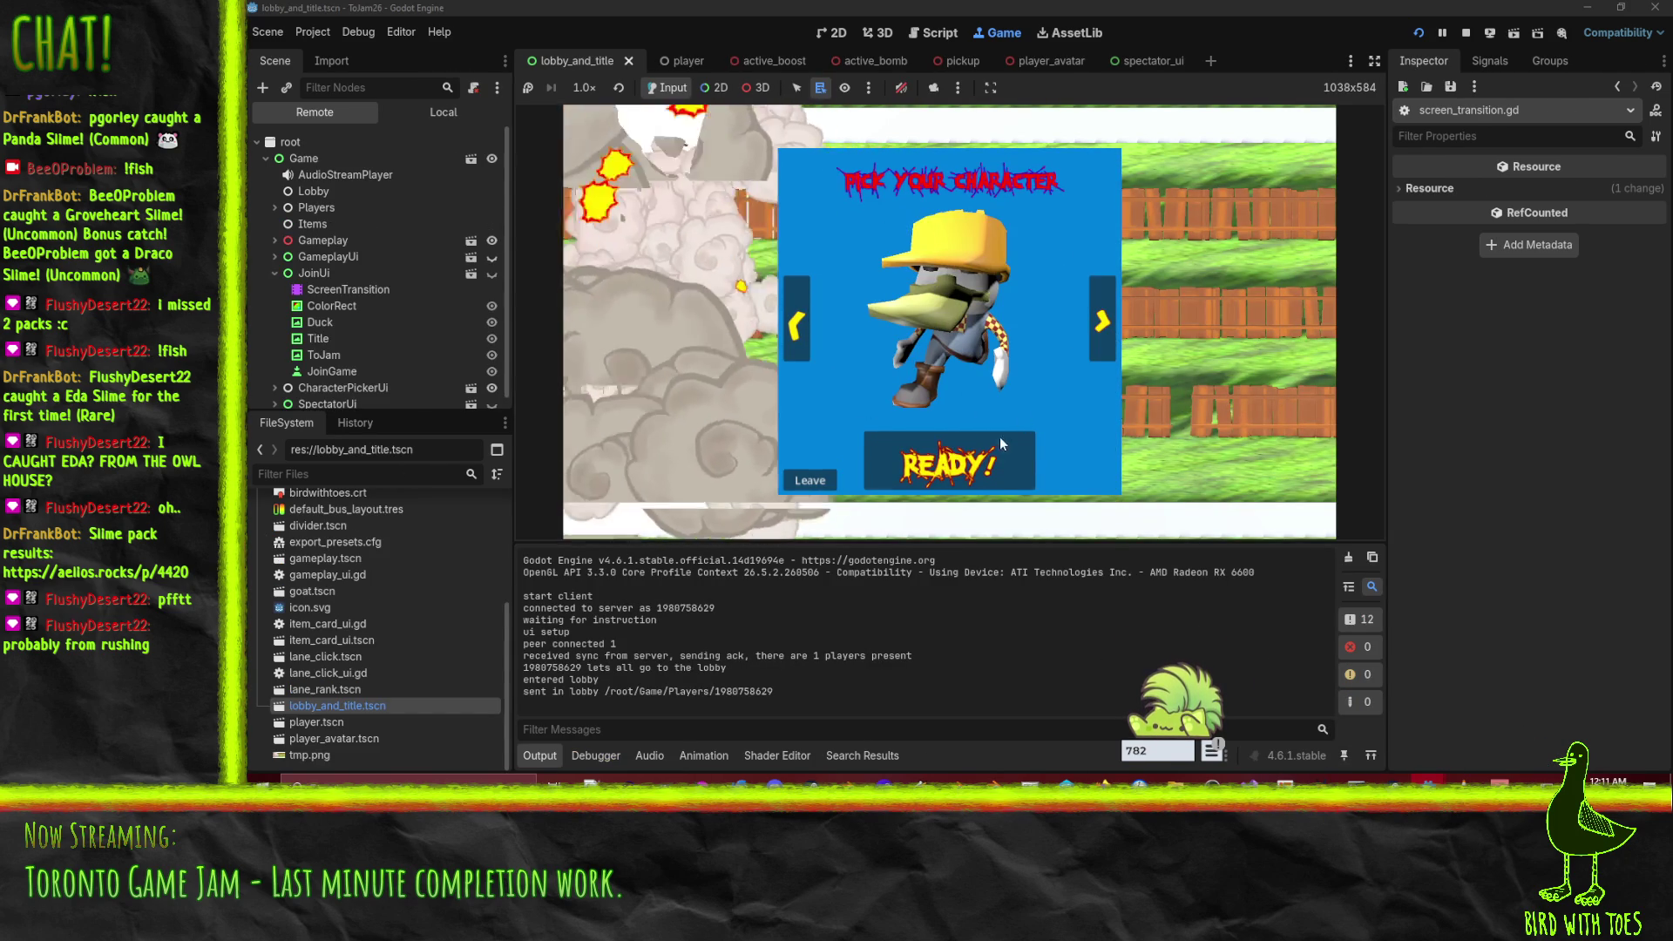
{"action": "left_click", "coordinate": [1002, 440]}
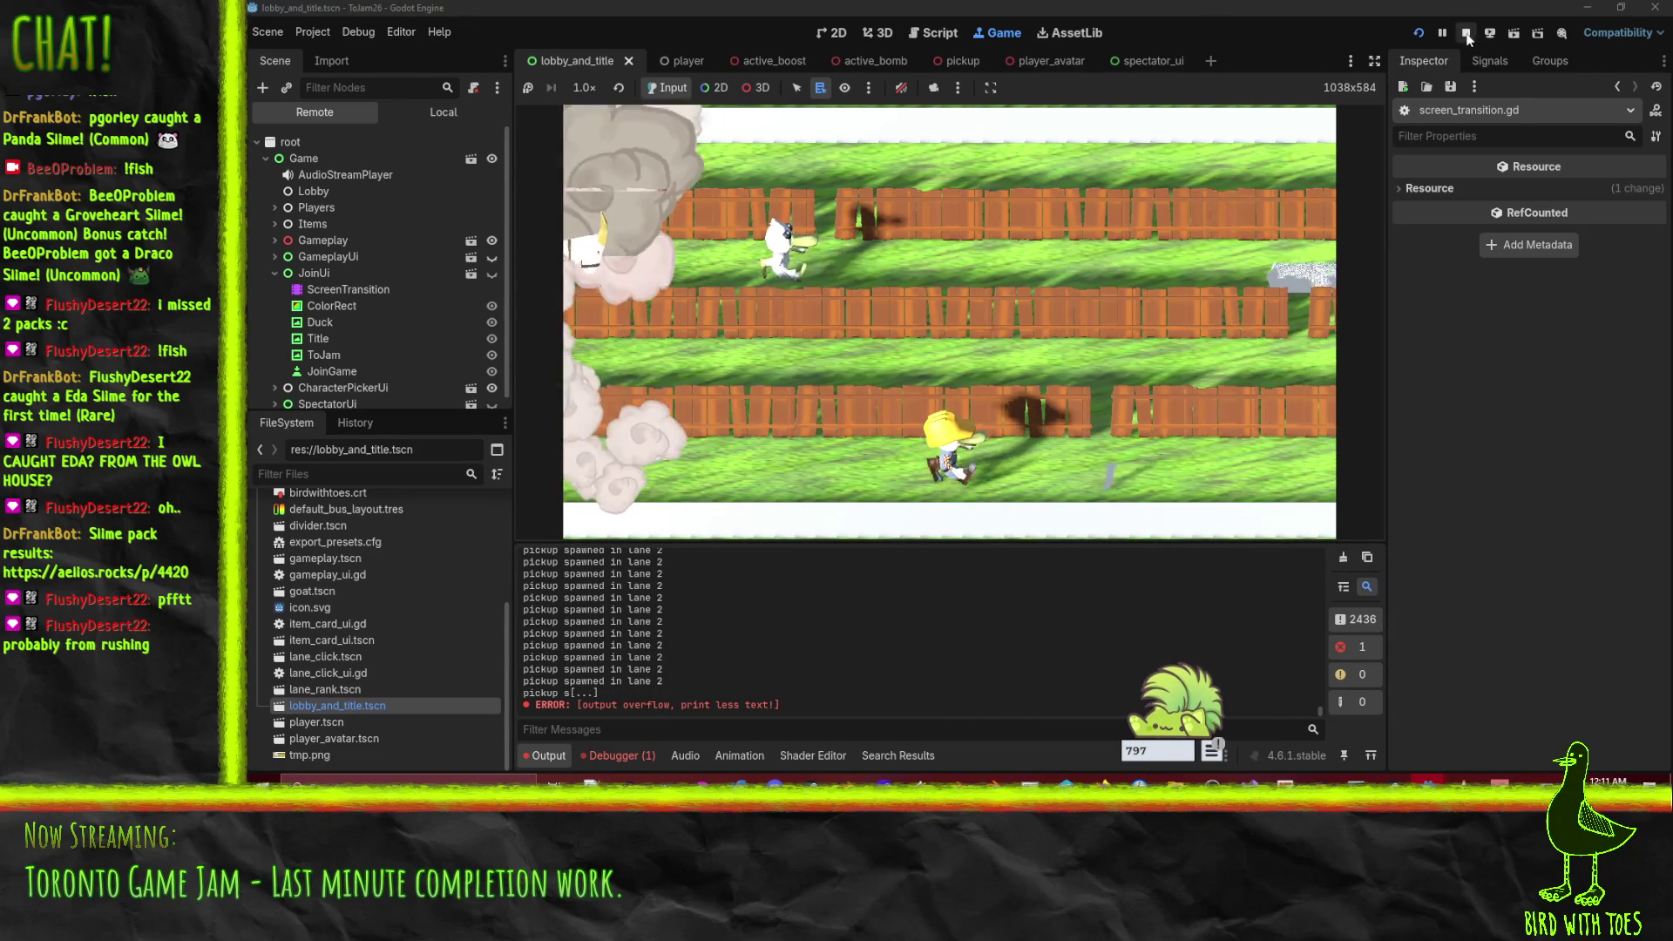
Step: Stop the client game and minimize the client editor window
{"action": "left_click", "coordinate": [1465, 32]}
{"action": "mouse_move", "coordinate": [1429, 784]}
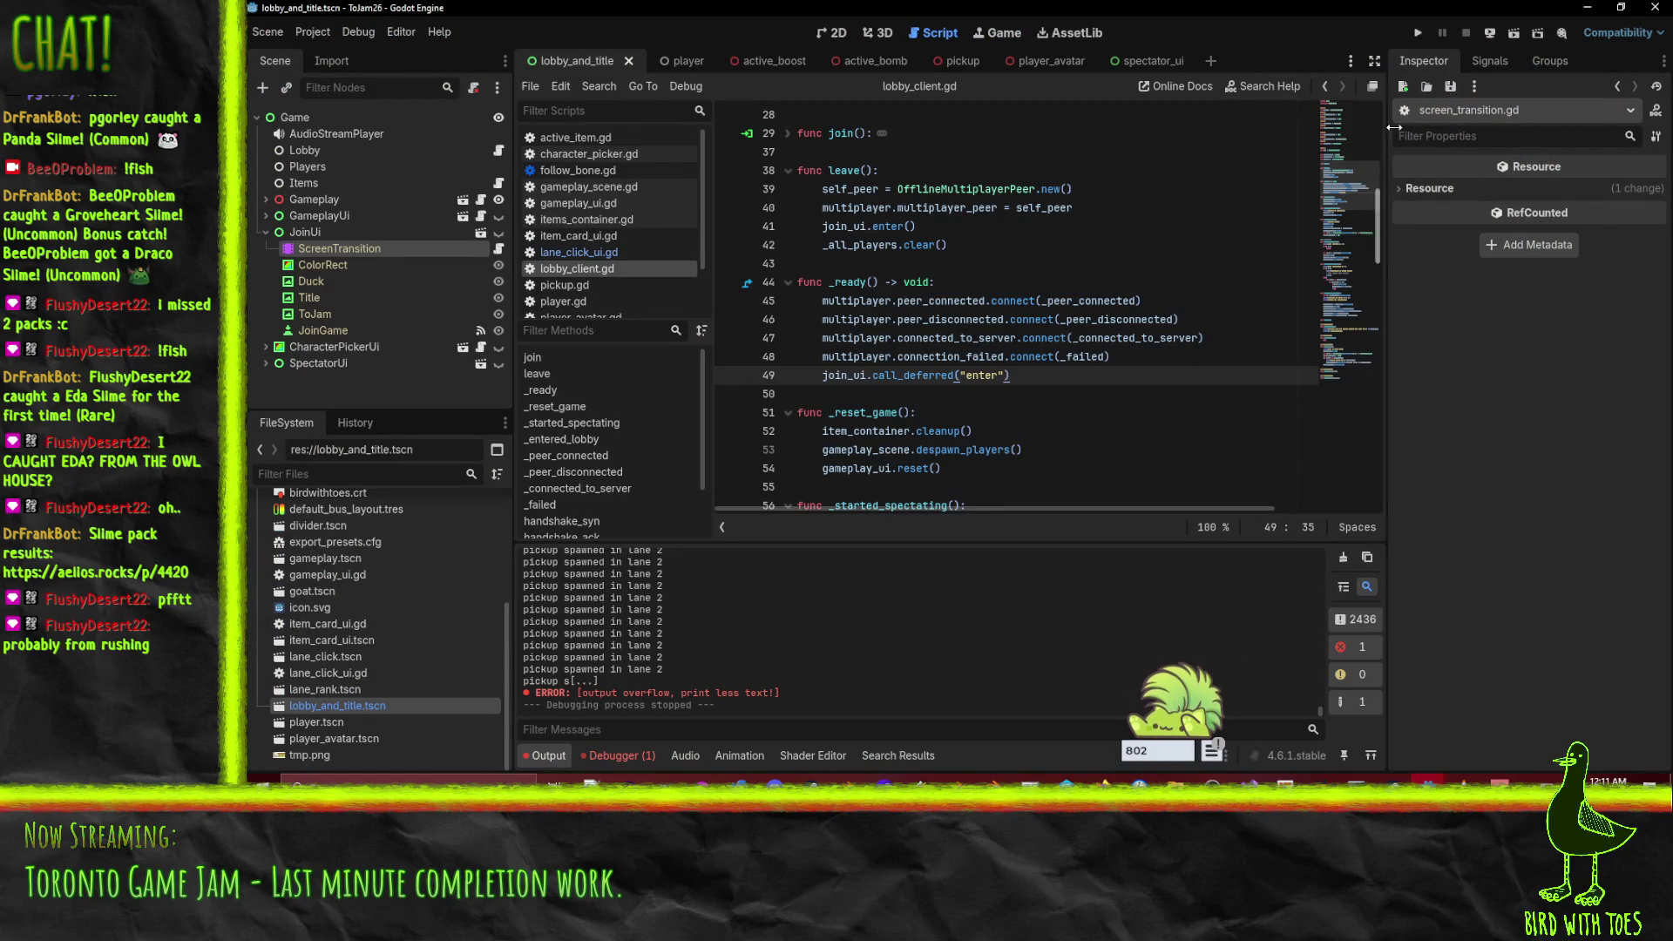
{"action": "key", "text": "super+Down"}
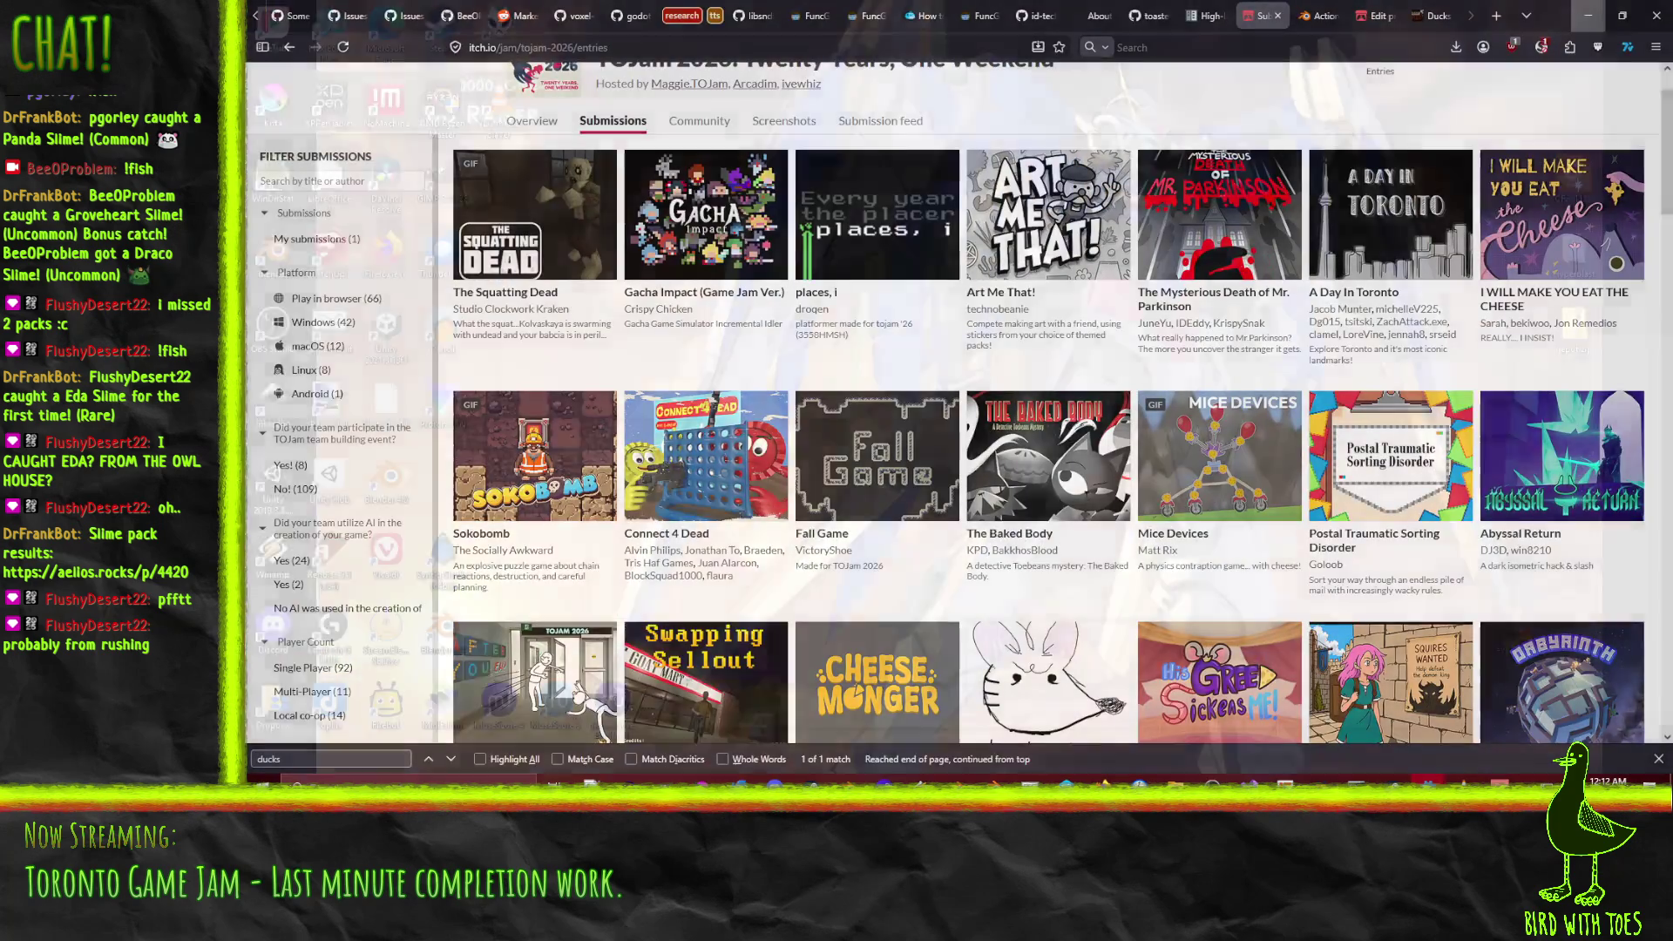
Step: Switch to the browser showing the Aelios Hanoka country page
{"action": "mouse_move", "coordinate": [1668, 781]}
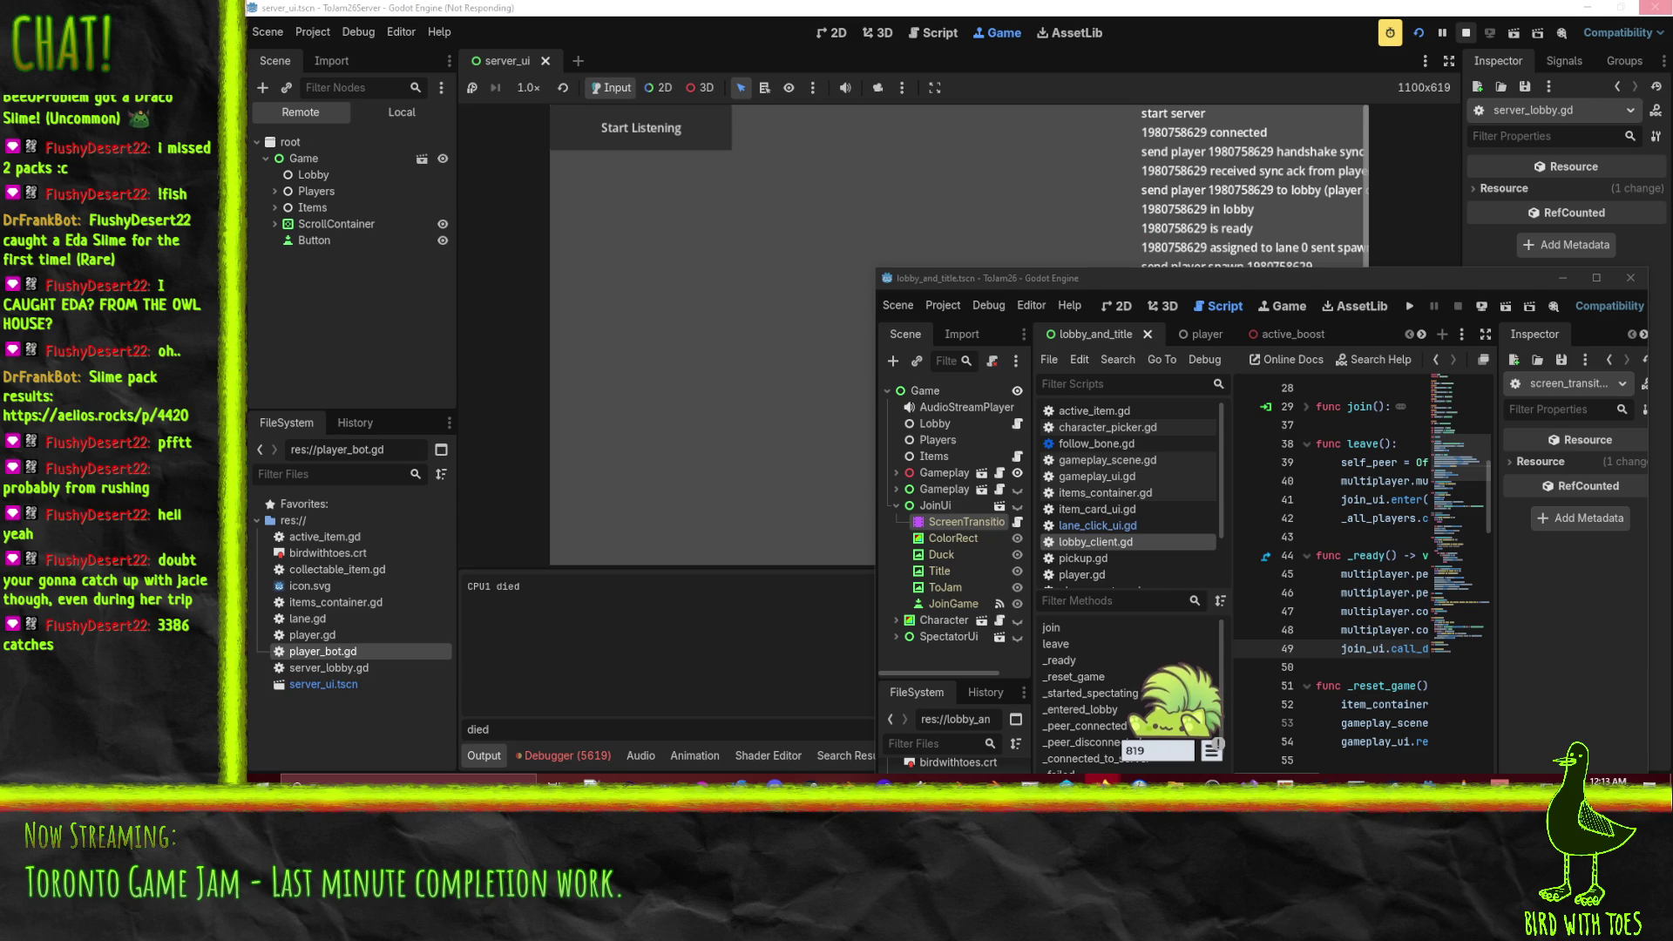
{"action": "key", "text": "alt+Tab"}
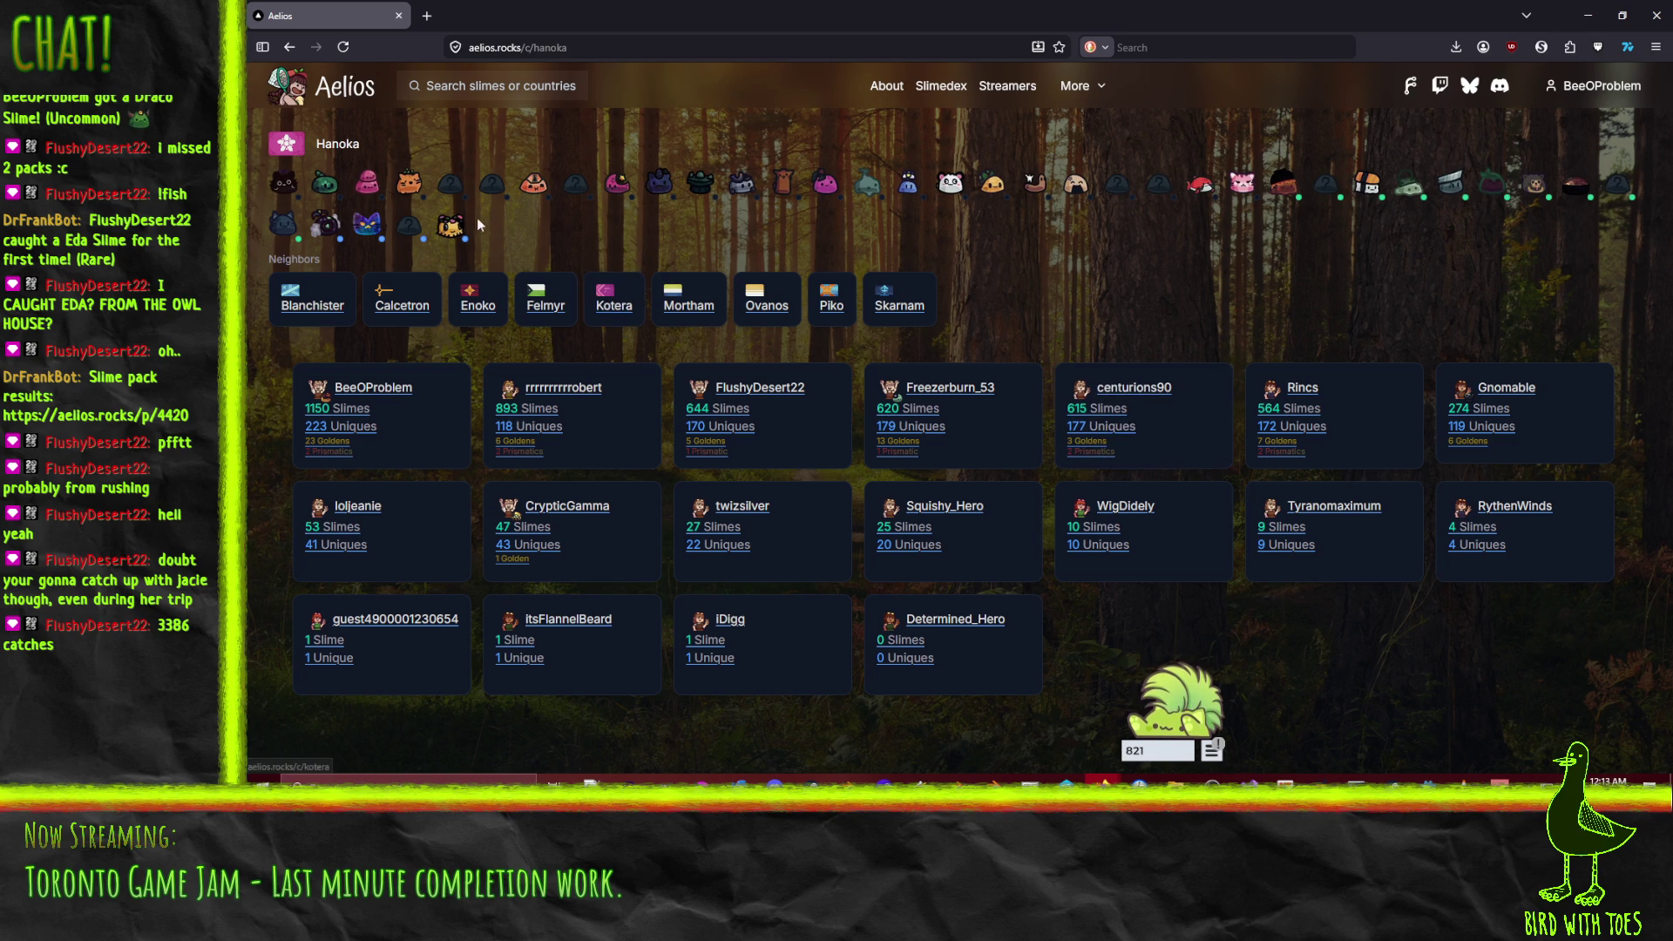
Step: Search the Aelios Slimedex for 'eda' to see its variants, then close the browser
{"action": "mouse_move", "coordinate": [457, 230]}
{"action": "left_click", "coordinate": [941, 85]}
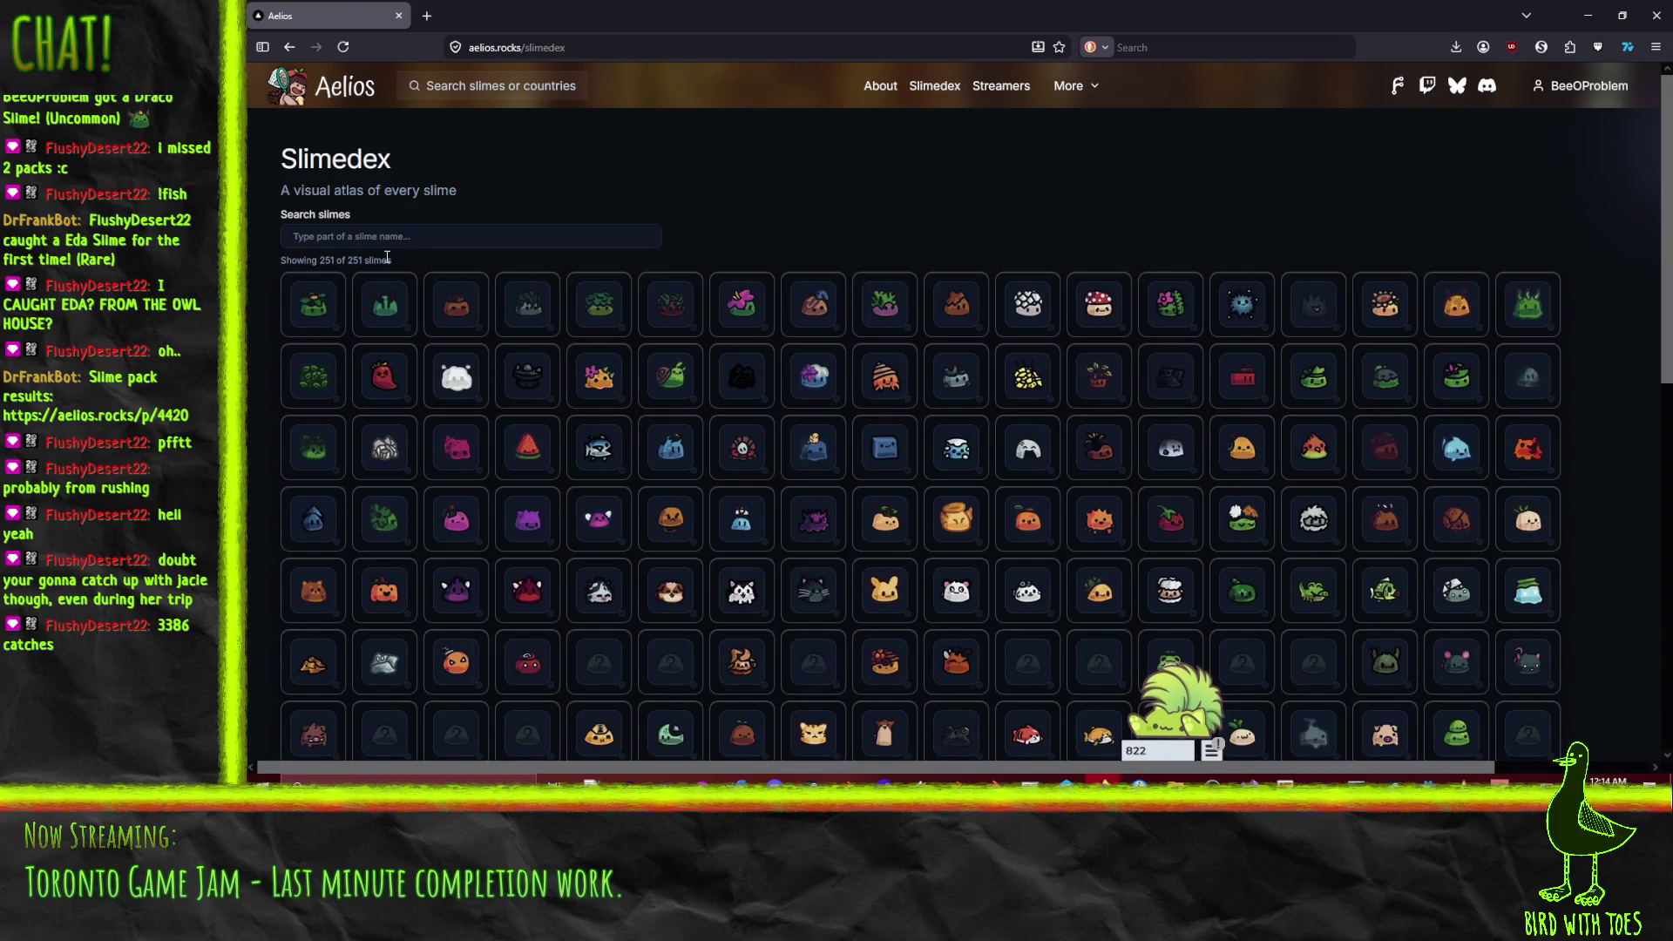
{"action": "left_click", "coordinate": [472, 236]}
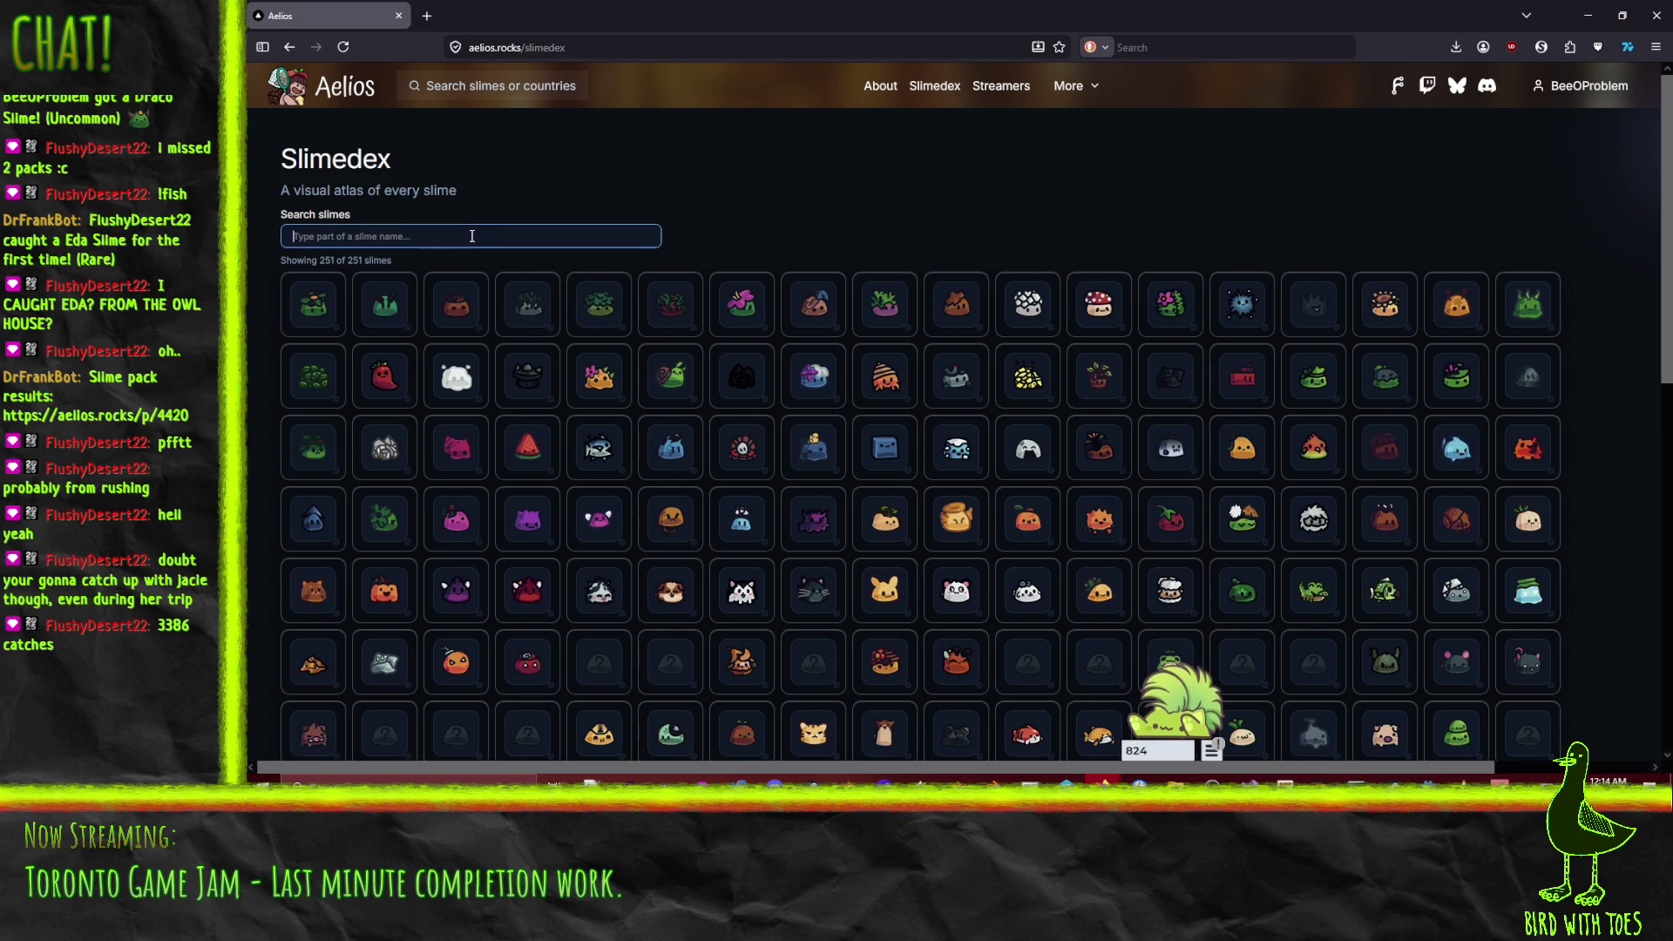
{"action": "type", "text": "eda"}
{"action": "mouse_move", "coordinate": [322, 300]}
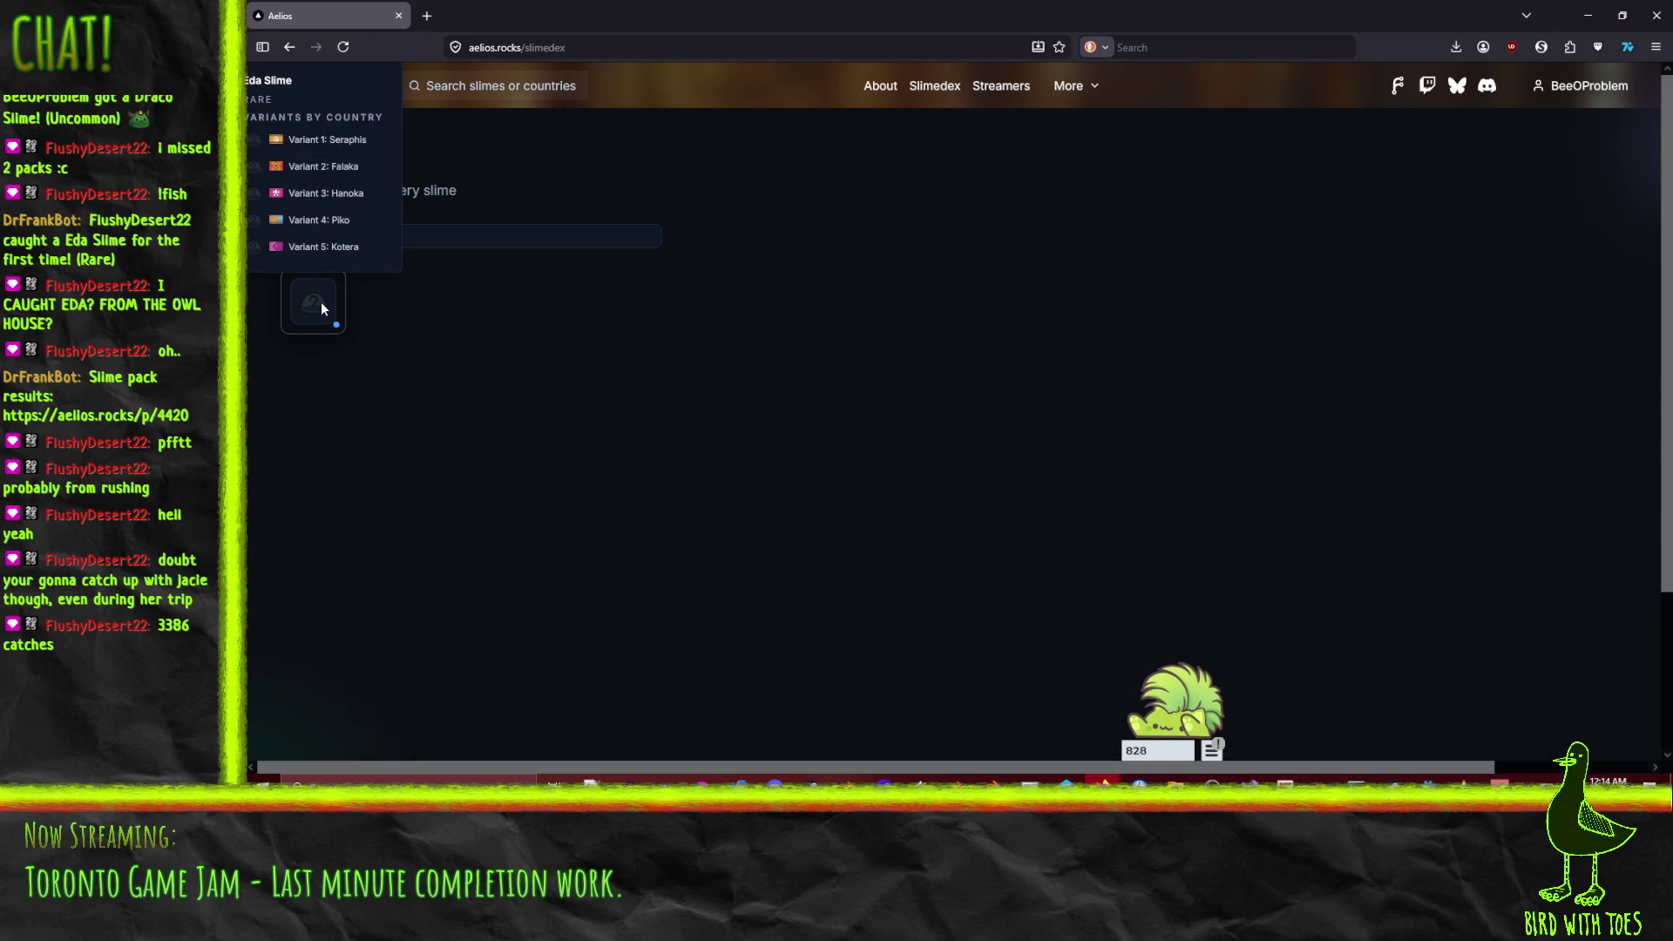
{"action": "left_click", "coordinate": [1656, 16]}
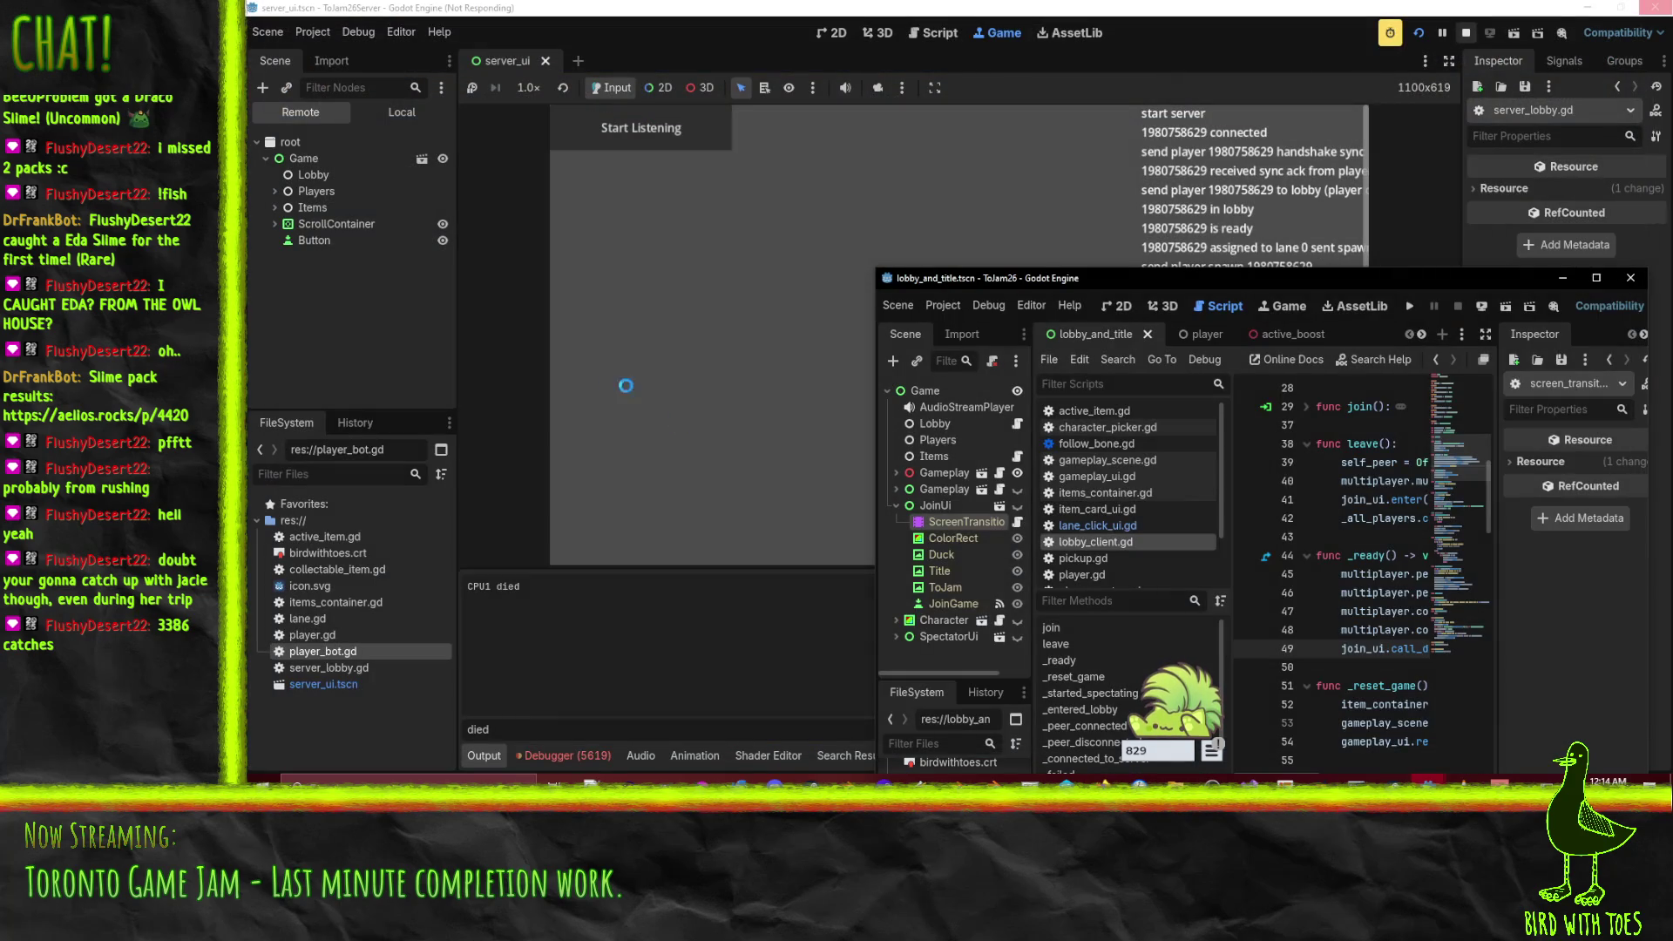
Step: Force-close the frozen, not-responding server editor
{"action": "left_click", "coordinate": [695, 448]}
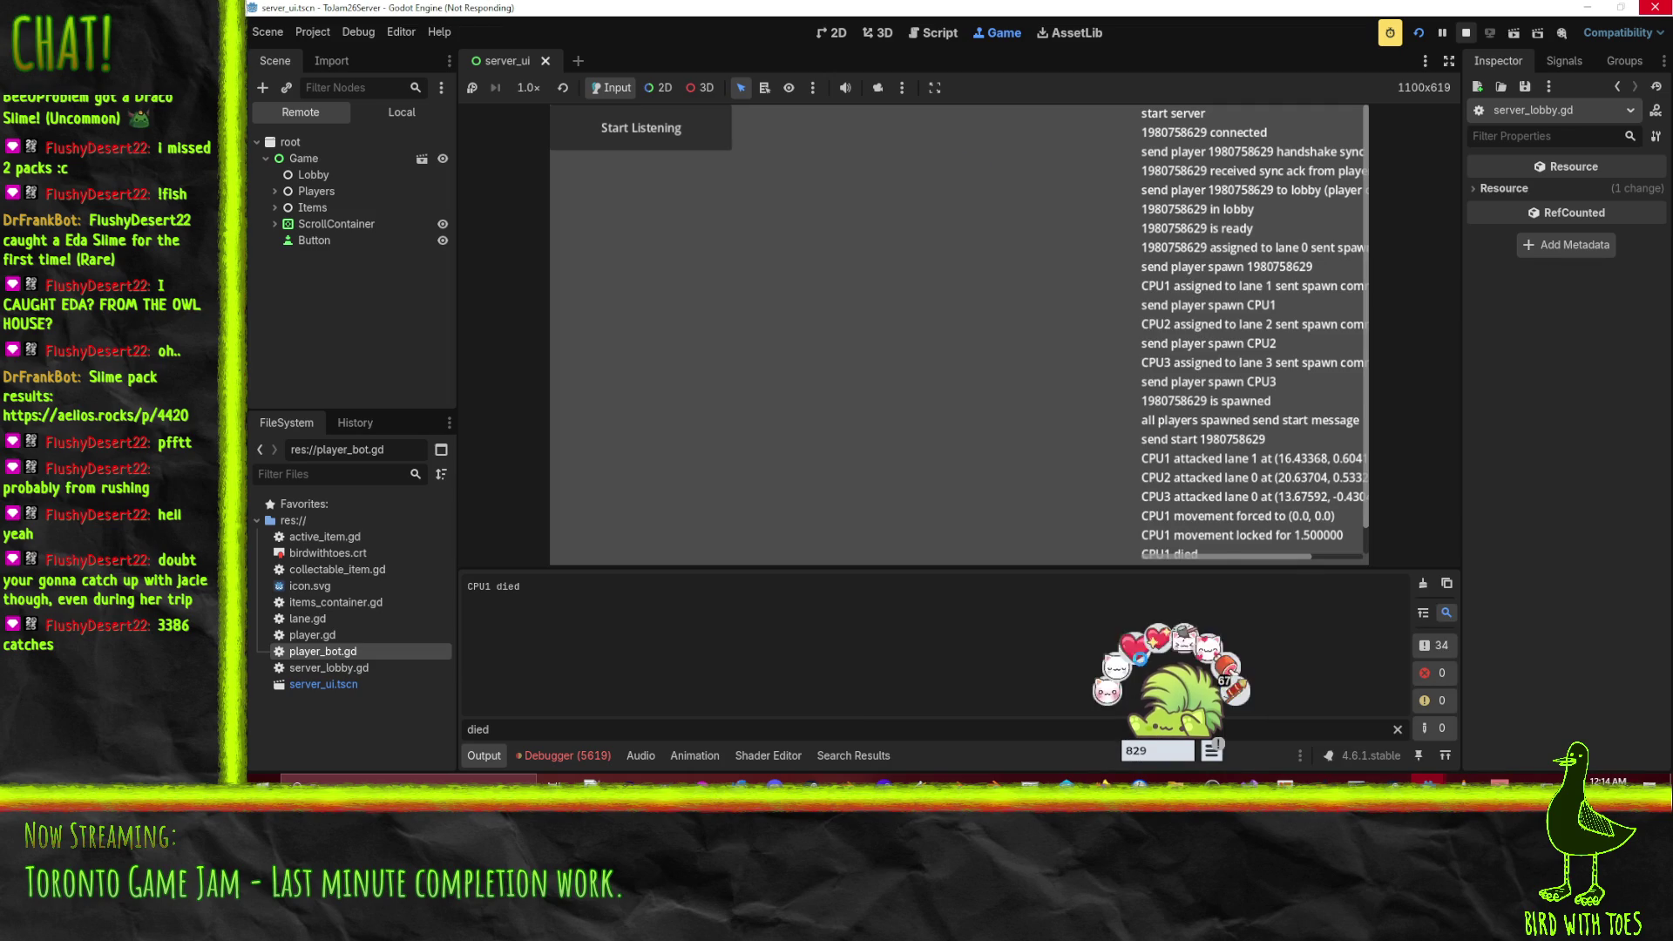
{"action": "left_click", "coordinate": [1653, 7]}
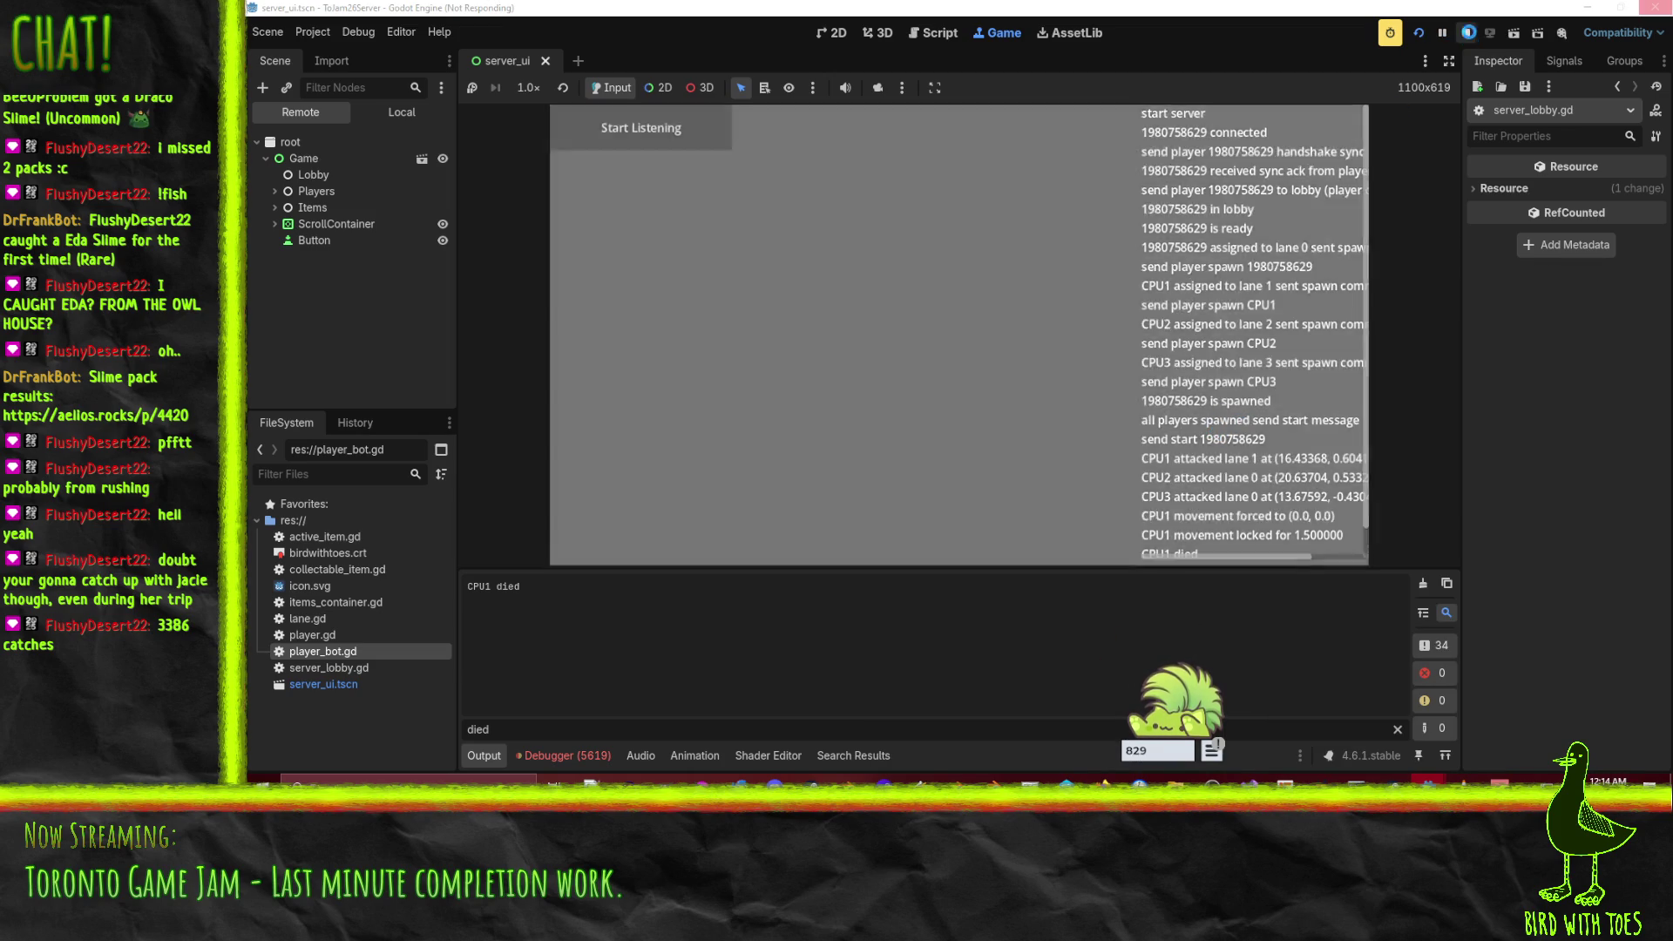
{"action": "left_click", "coordinate": [1028, 352]}
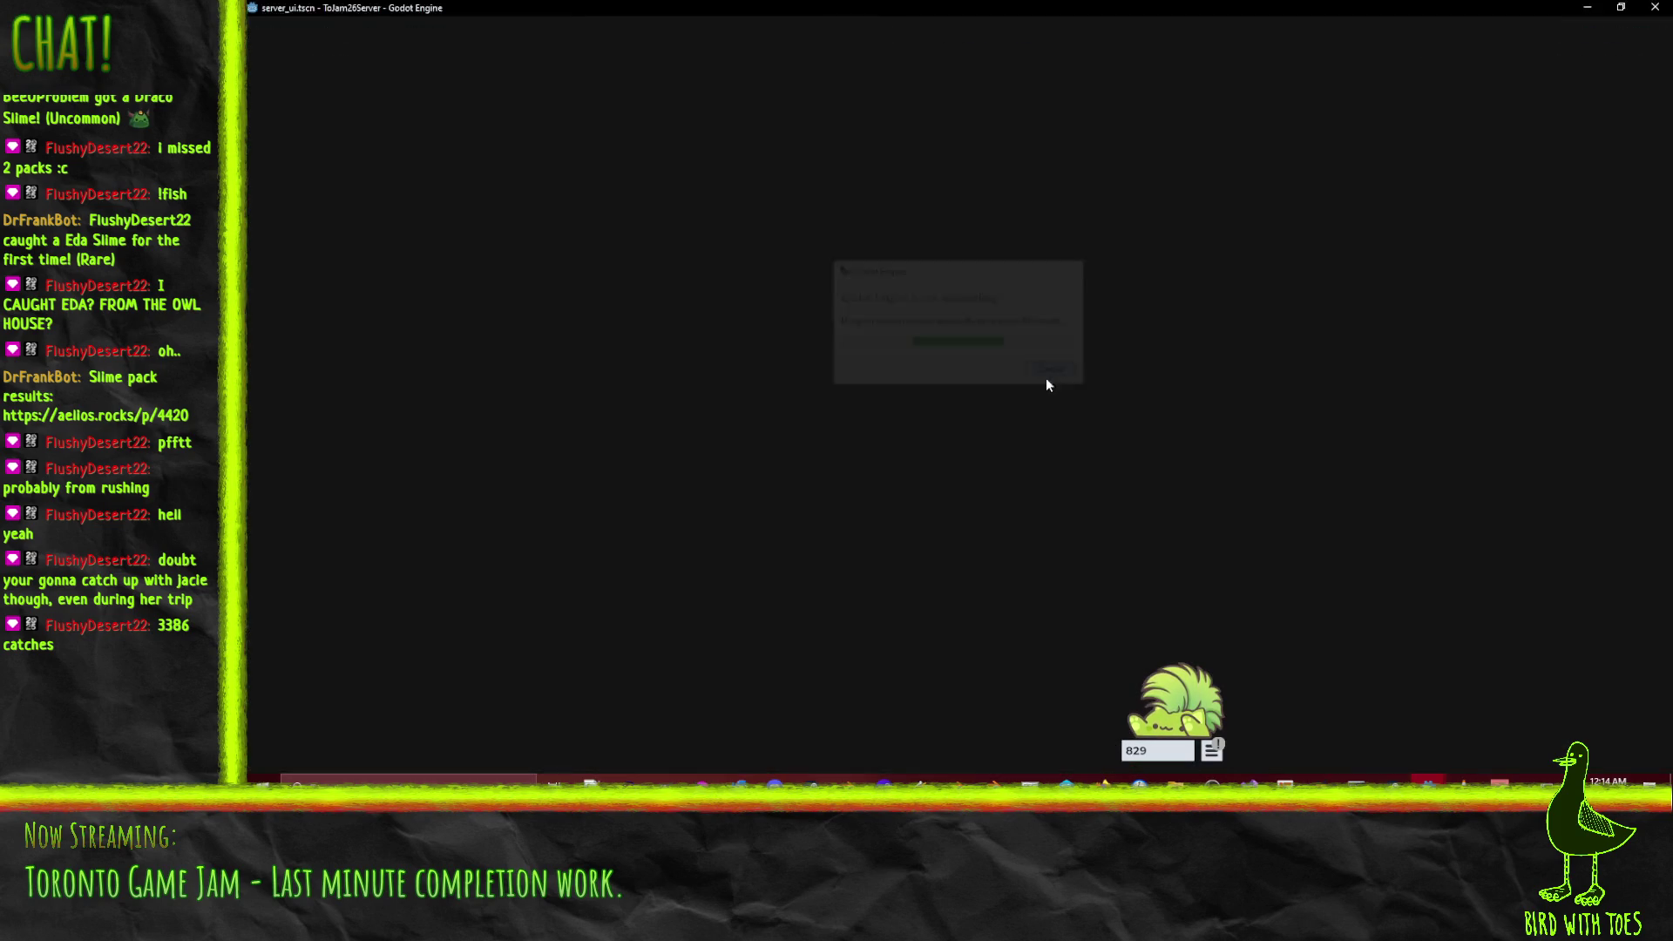
{"action": "left_click", "coordinate": [1046, 374]}
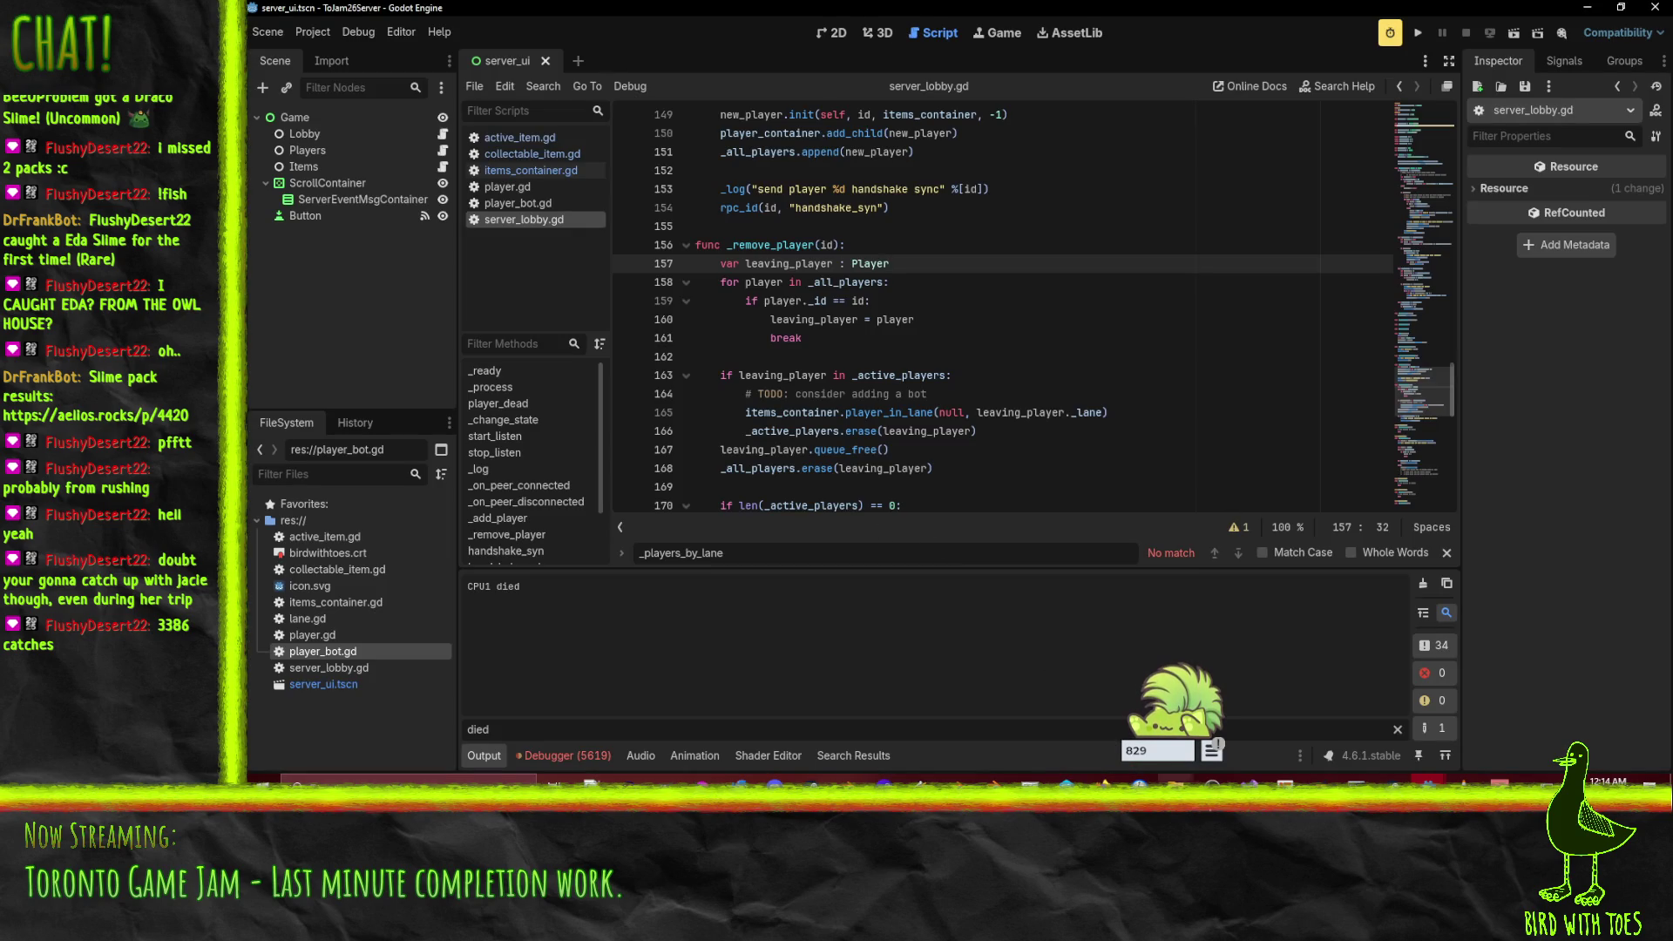
Step: Bring the server project's editor back to server_lobby.gd and show the debugger's error list
{"action": "mouse_move", "coordinate": [1163, 773]}
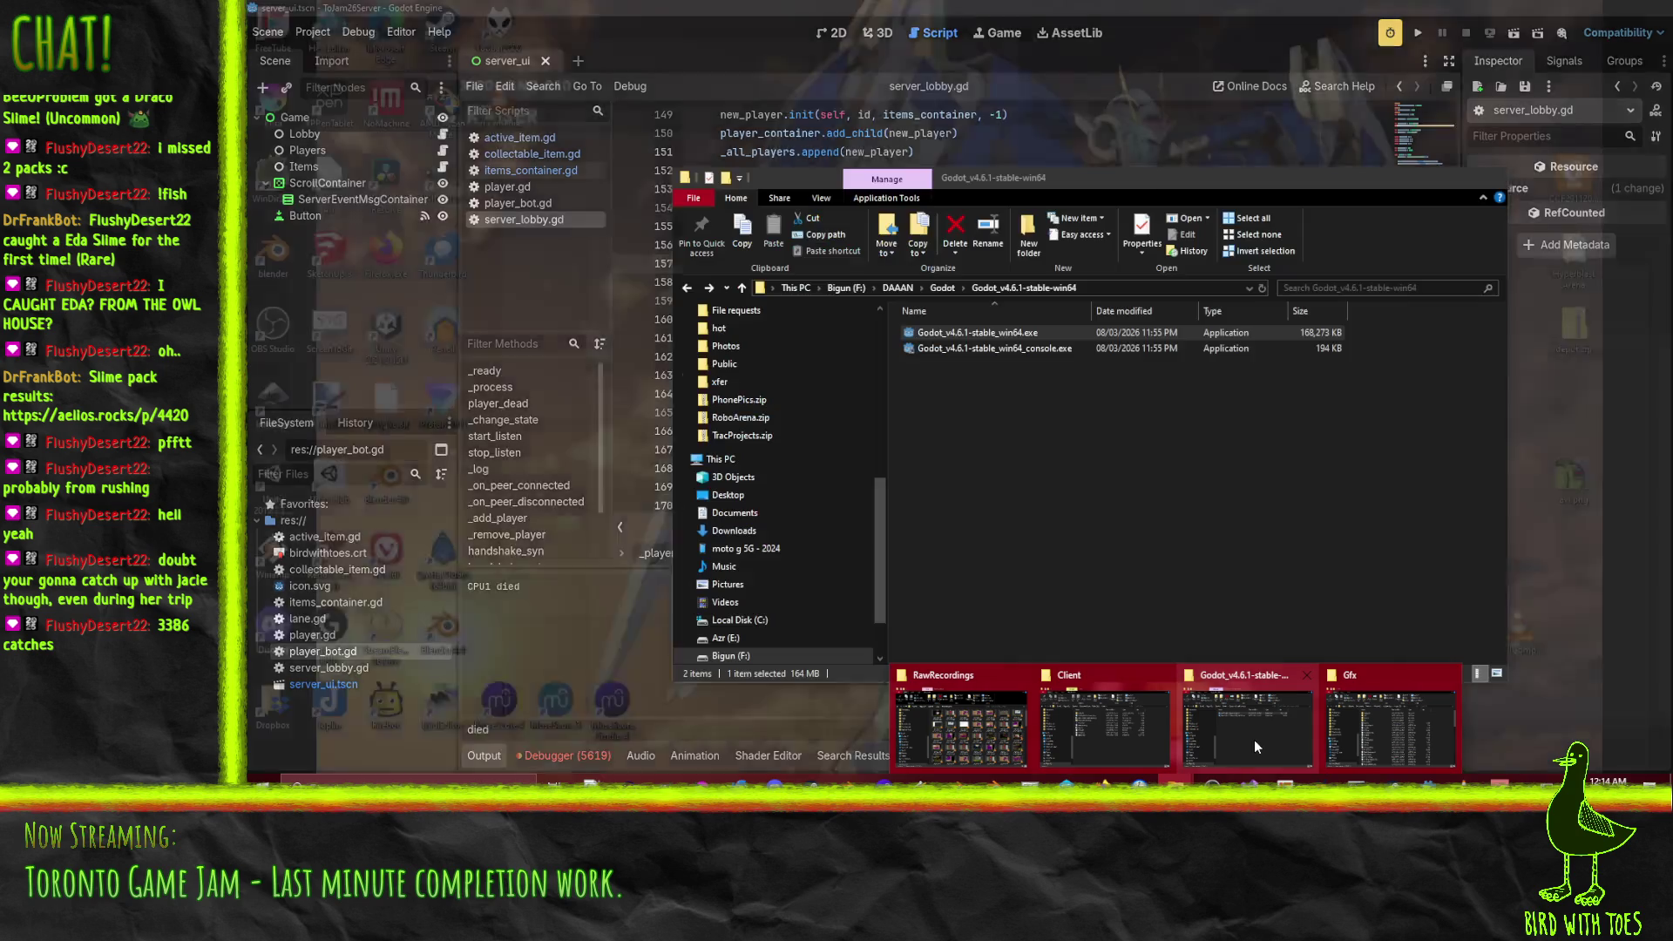
{"action": "left_click", "coordinate": [1253, 740]}
{"action": "mouse_move", "coordinate": [1429, 778]}
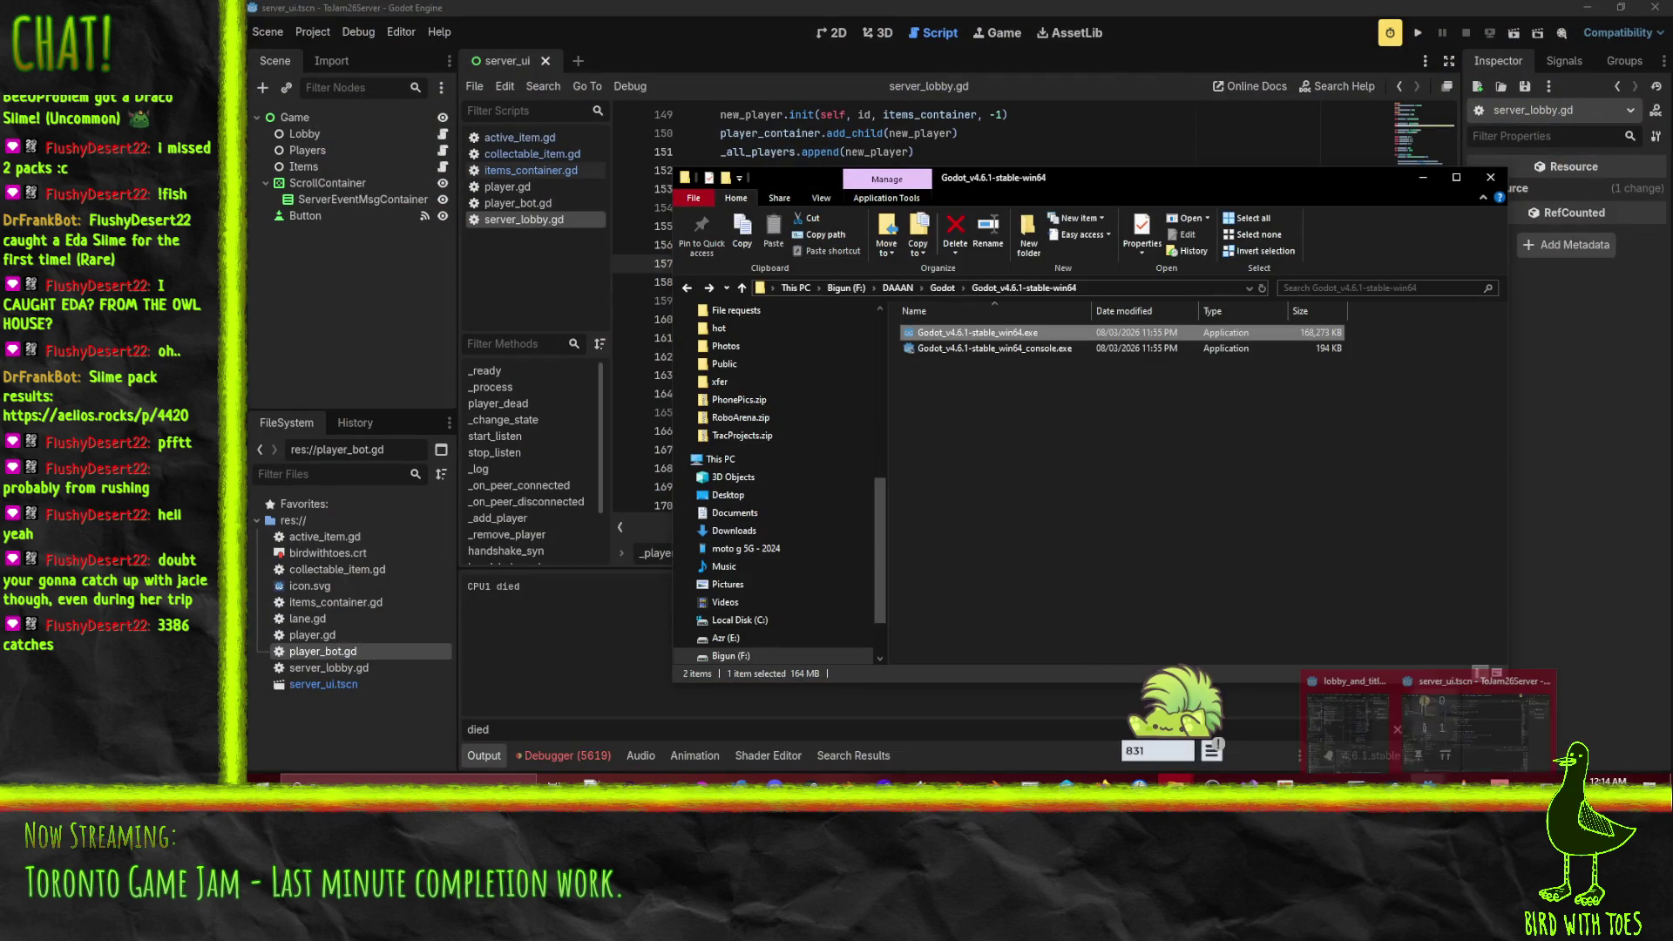
{"action": "left_click", "coordinate": [1463, 722]}
{"action": "left_click", "coordinate": [1116, 305]}
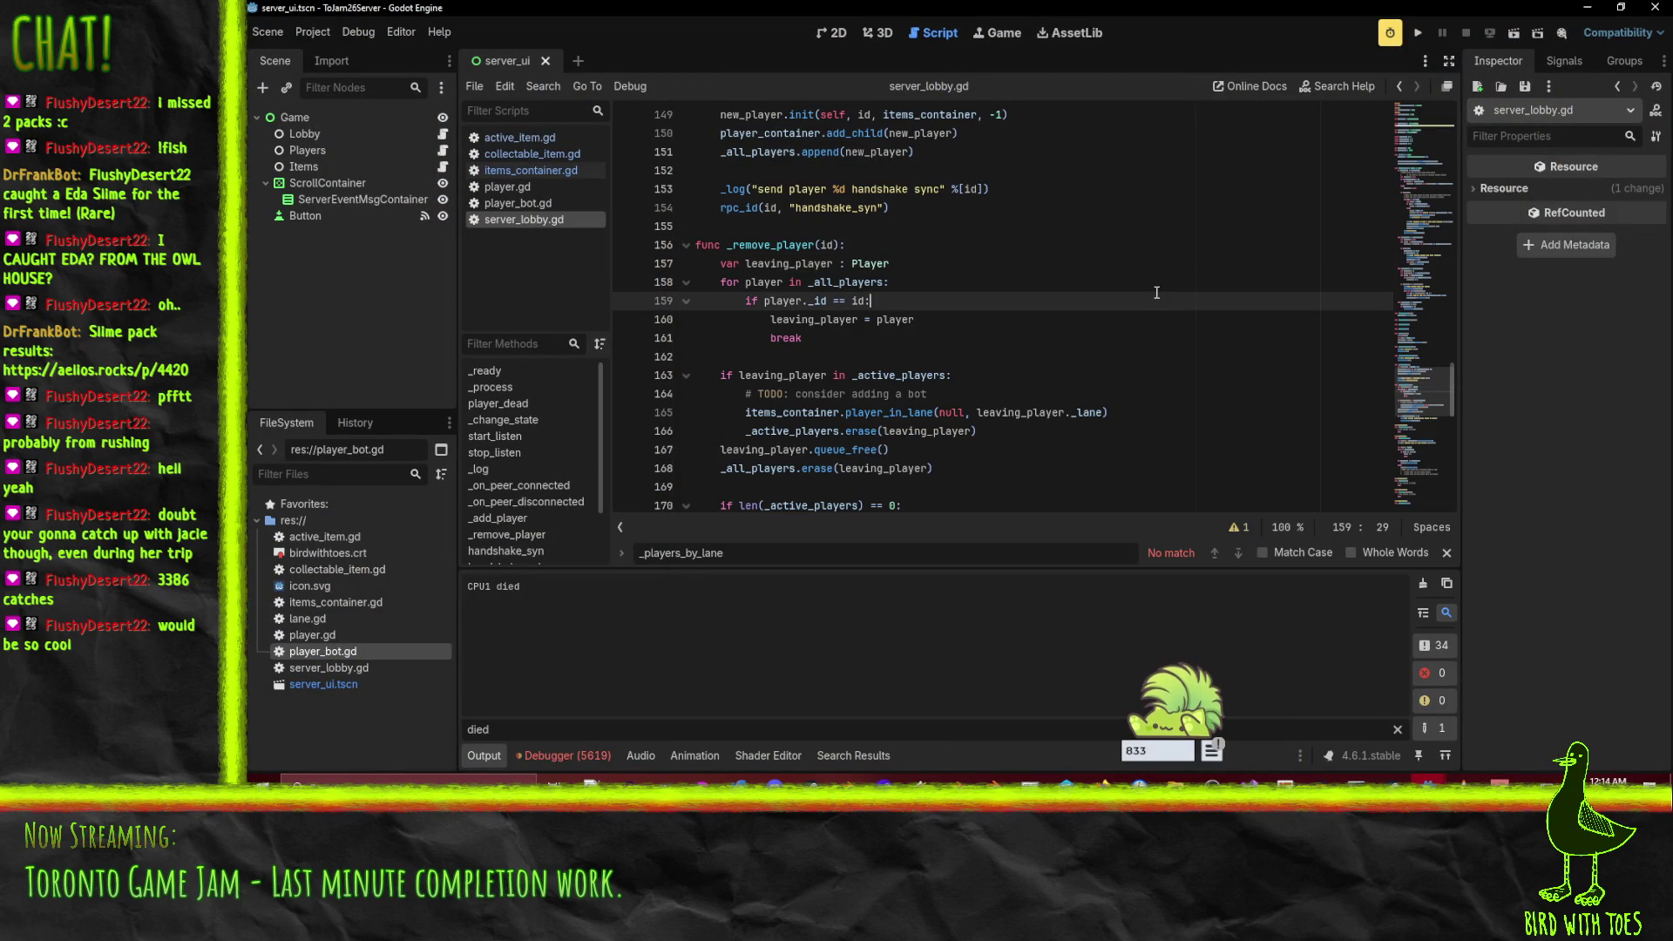
{"action": "left_click", "coordinate": [594, 755]}
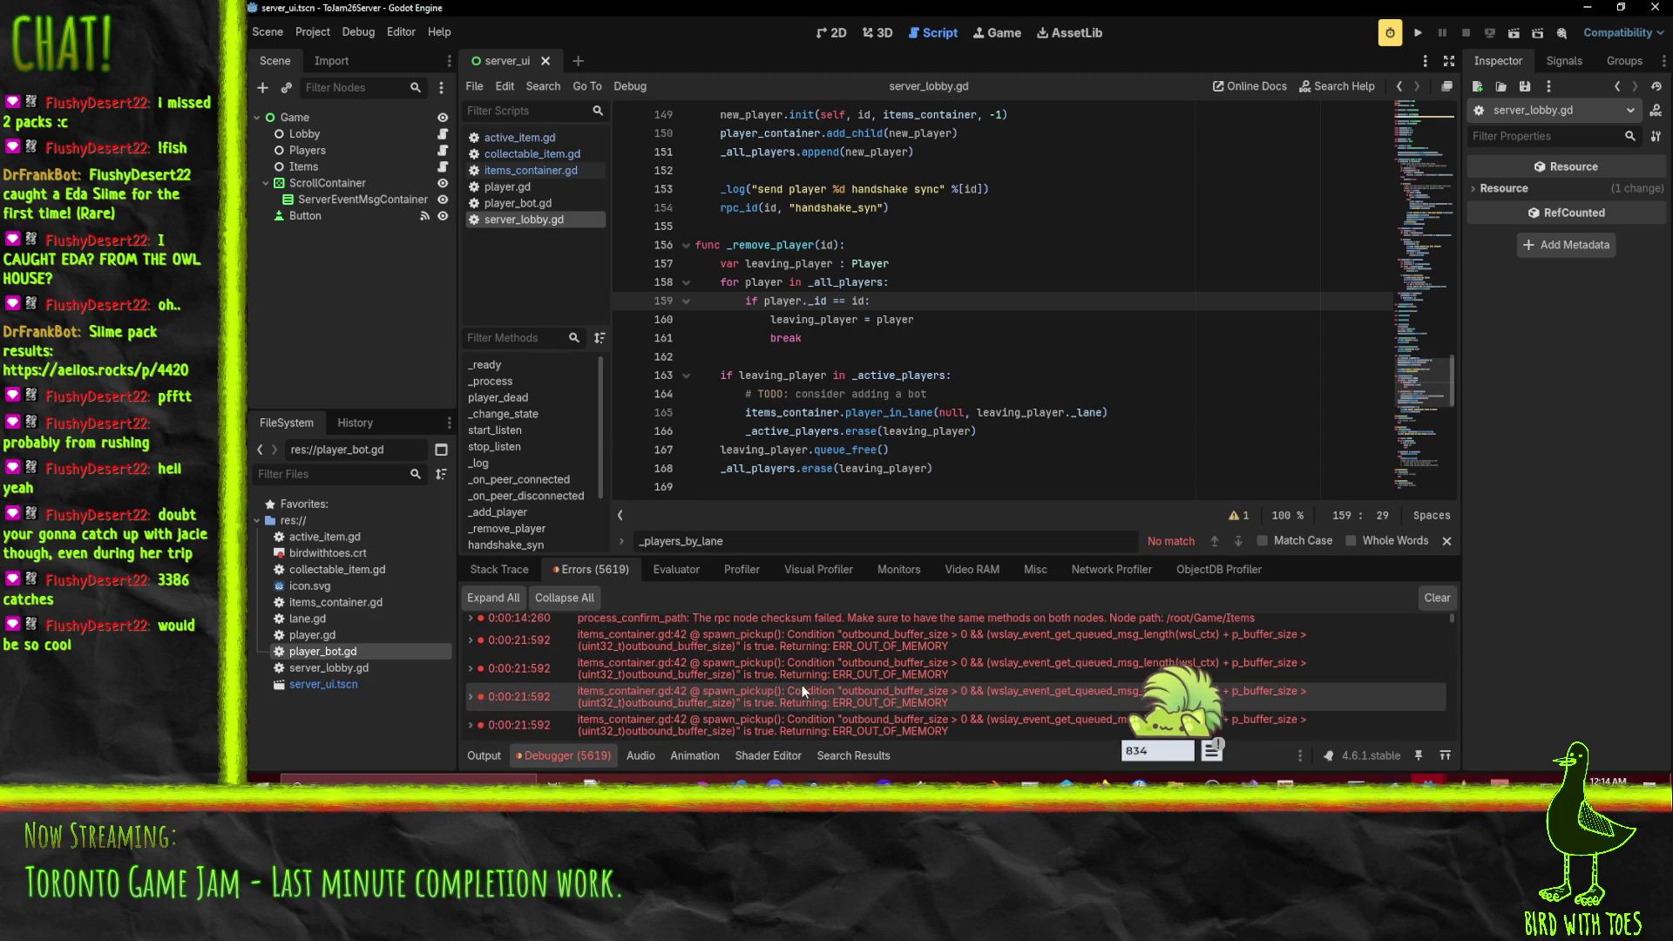
Step: Review the out-of-memory error trace and open spawn_pickup in items_container.gd
{"action": "scroll", "coordinate": [872, 678], "scroll_direction": "down", "scroll_amount": 1}
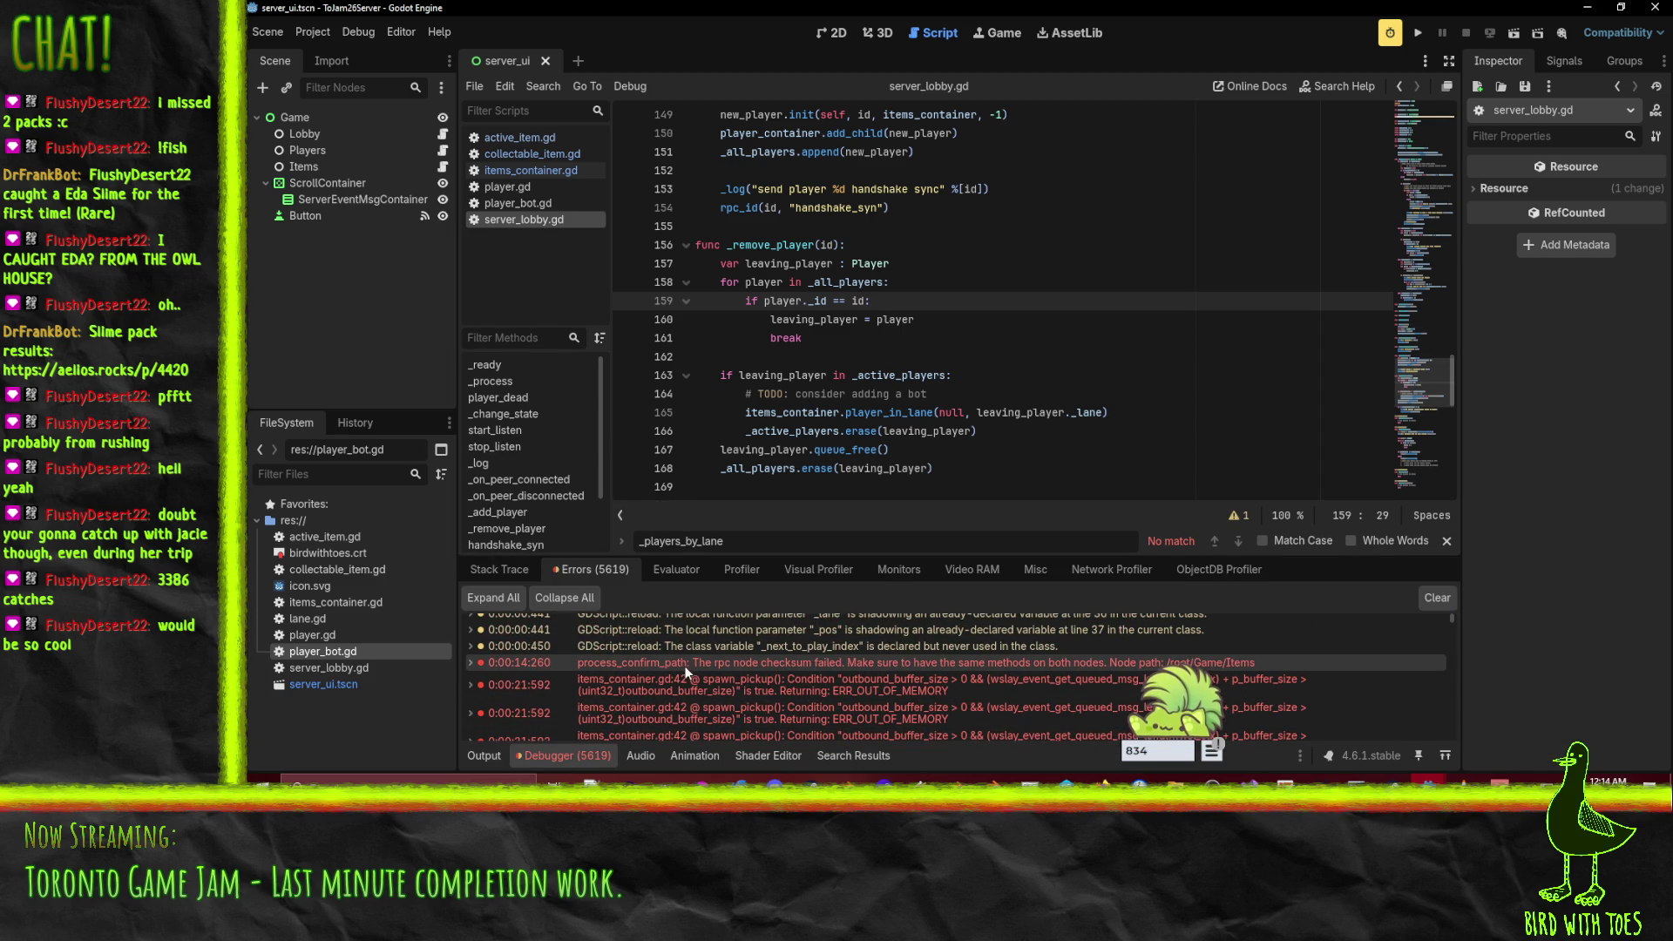
{"action": "left_click", "coordinate": [882, 680]}
{"action": "left_click", "coordinate": [881, 679]}
{"action": "scroll", "coordinate": [745, 694], "scroll_direction": "down", "scroll_amount": 4}
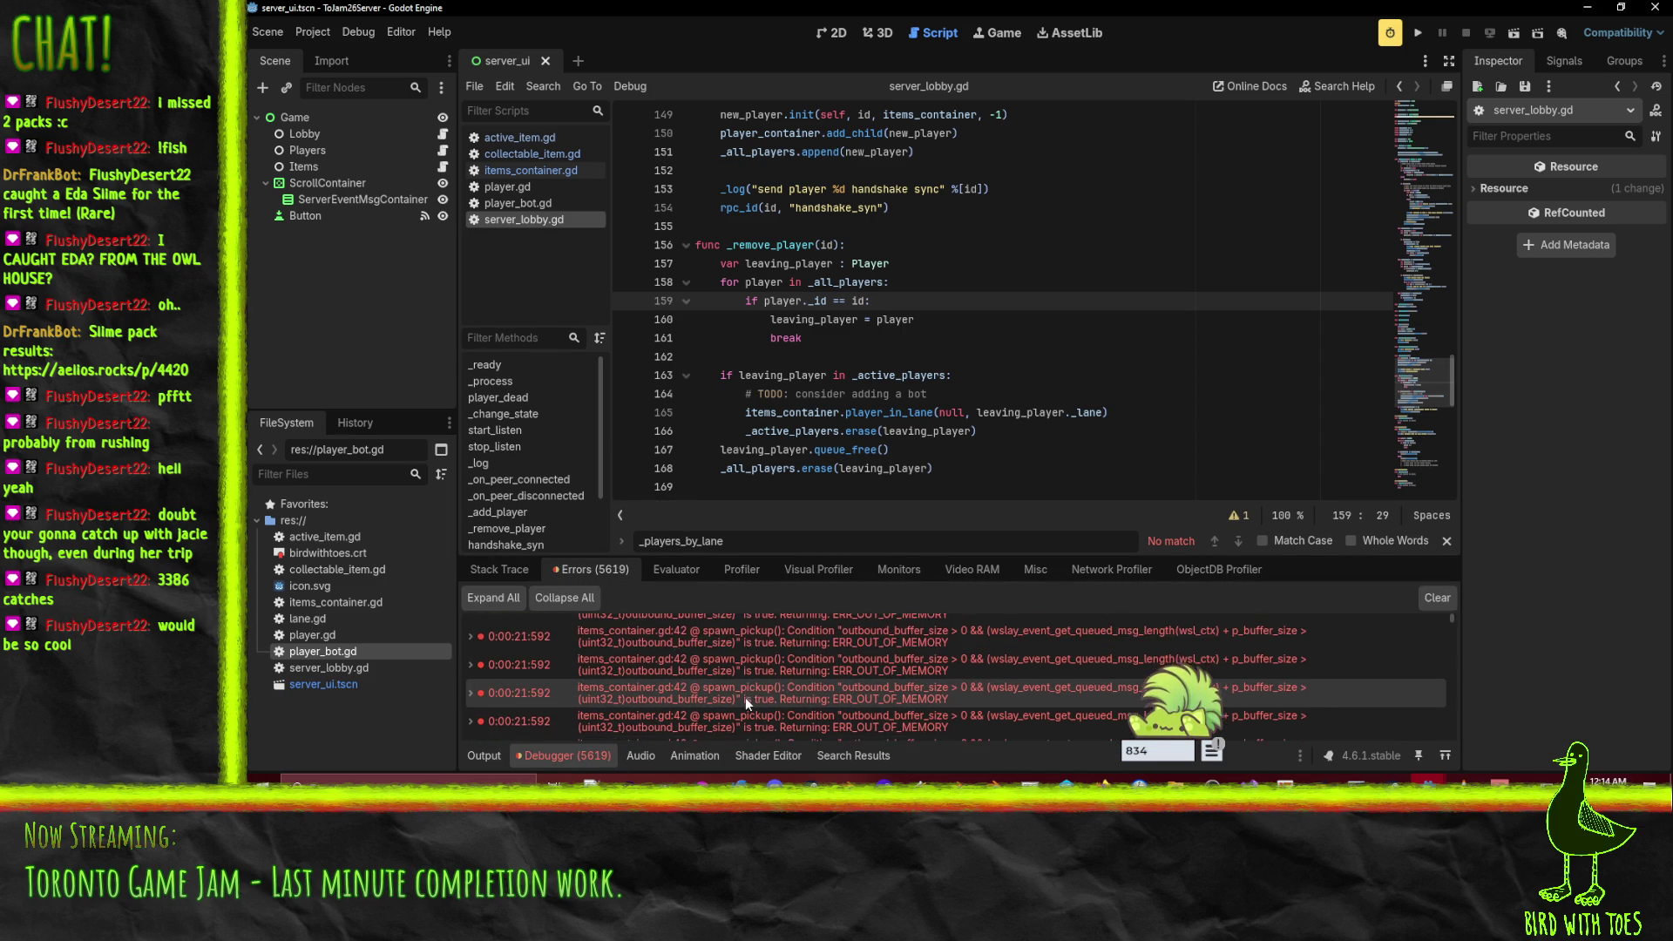
{"action": "scroll", "coordinate": [745, 698], "scroll_direction": "up", "scroll_amount": 5}
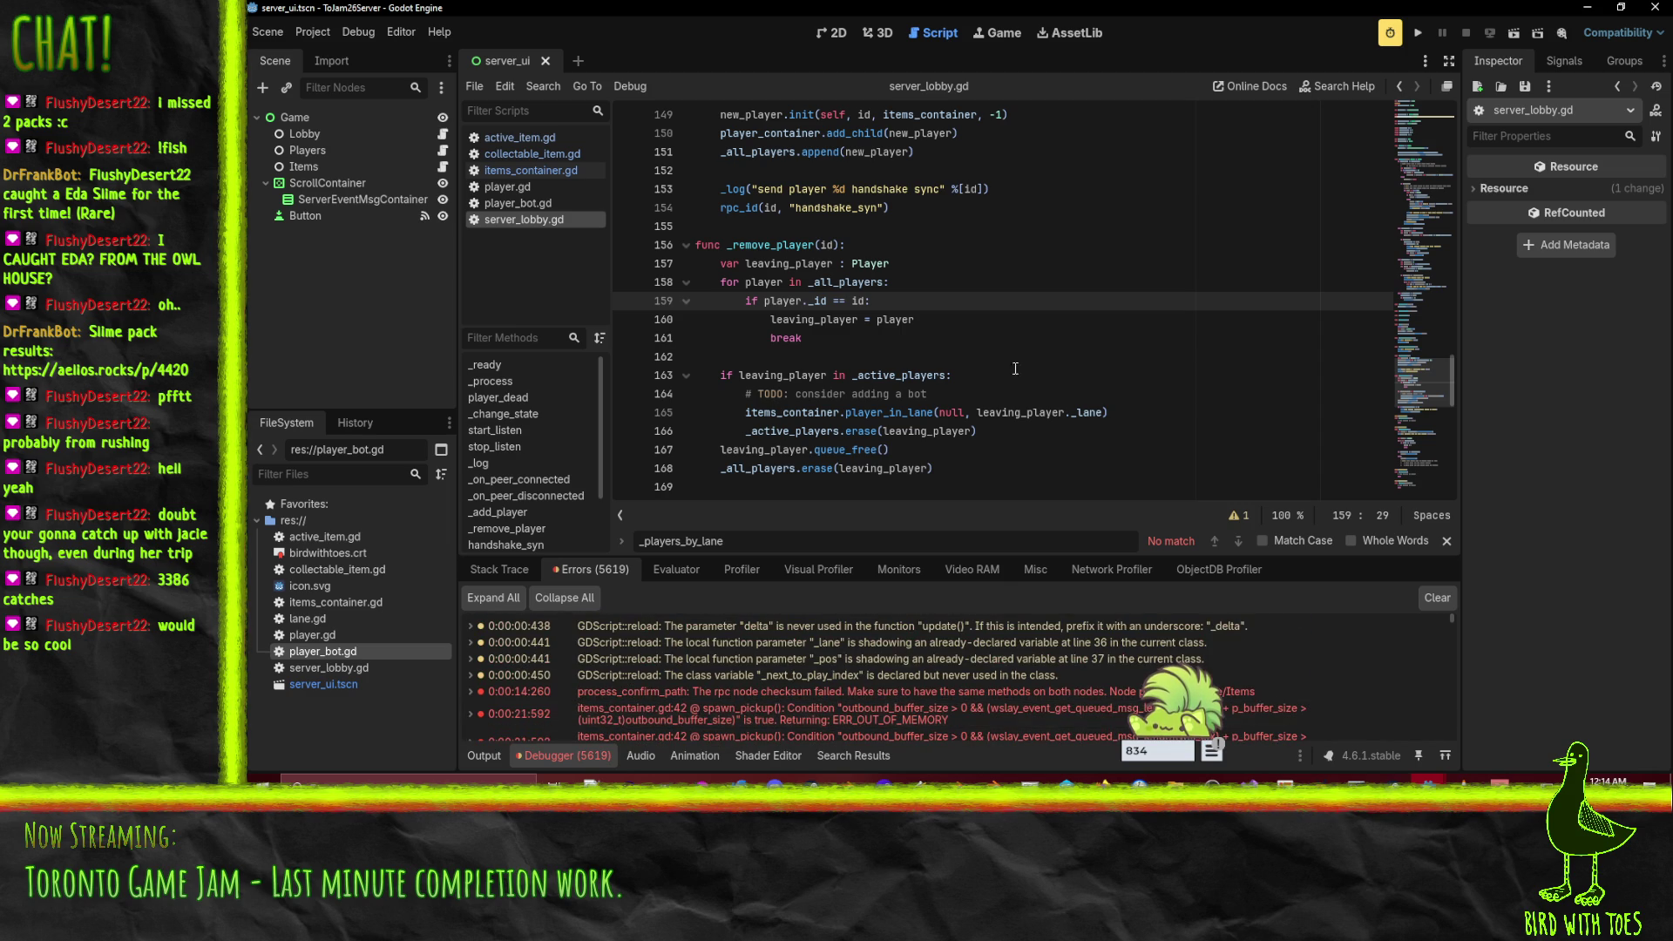
{"action": "left_click", "coordinate": [1030, 336]}
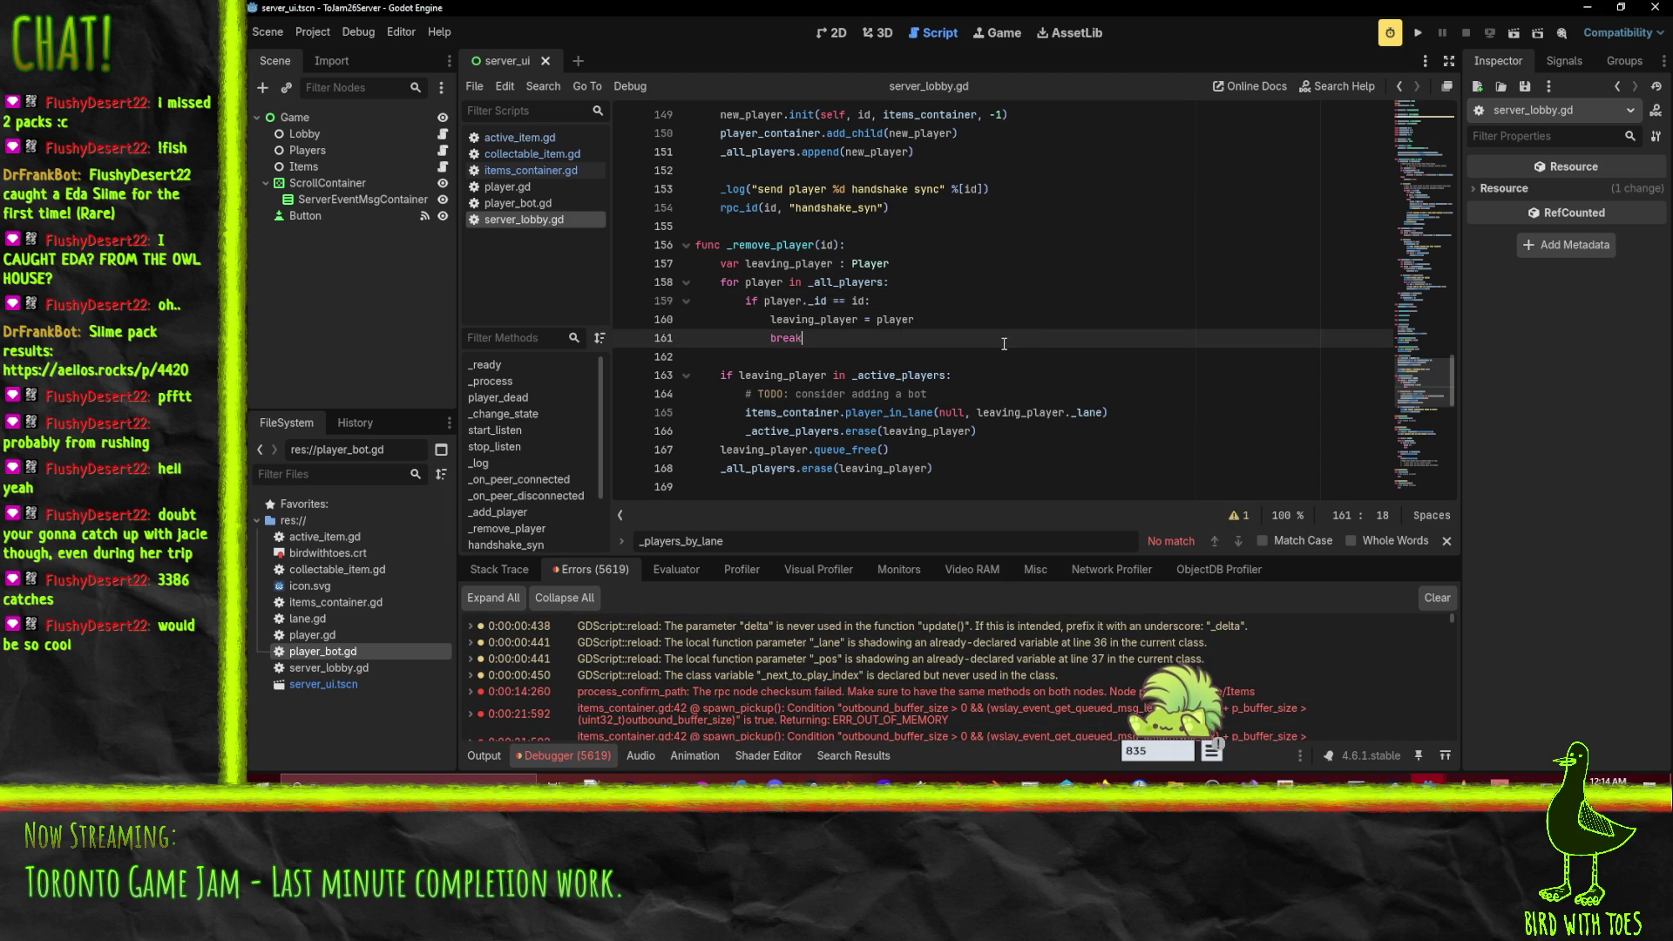
{"action": "left_click", "coordinate": [530, 170]}
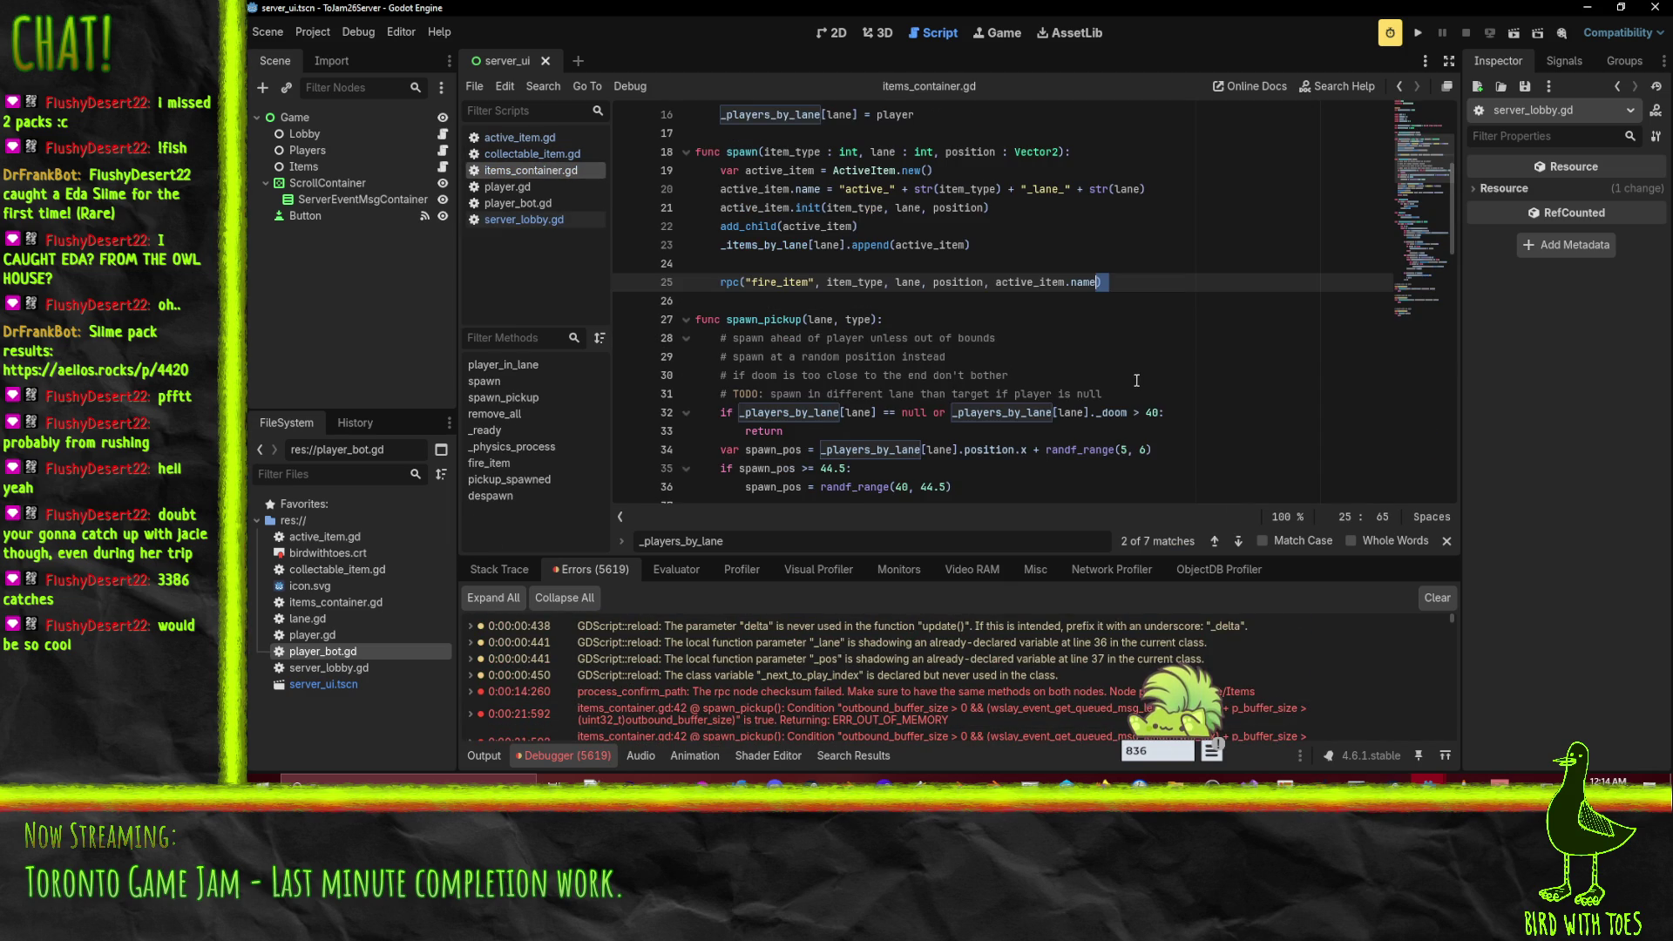
Step: Make collectable_item.gd's null-player case return REMOVE, then go back to items_container.gd
{"action": "scroll", "coordinate": [1135, 384], "scroll_direction": "up", "scroll_amount": 1}
{"action": "left_click", "coordinate": [532, 153]}
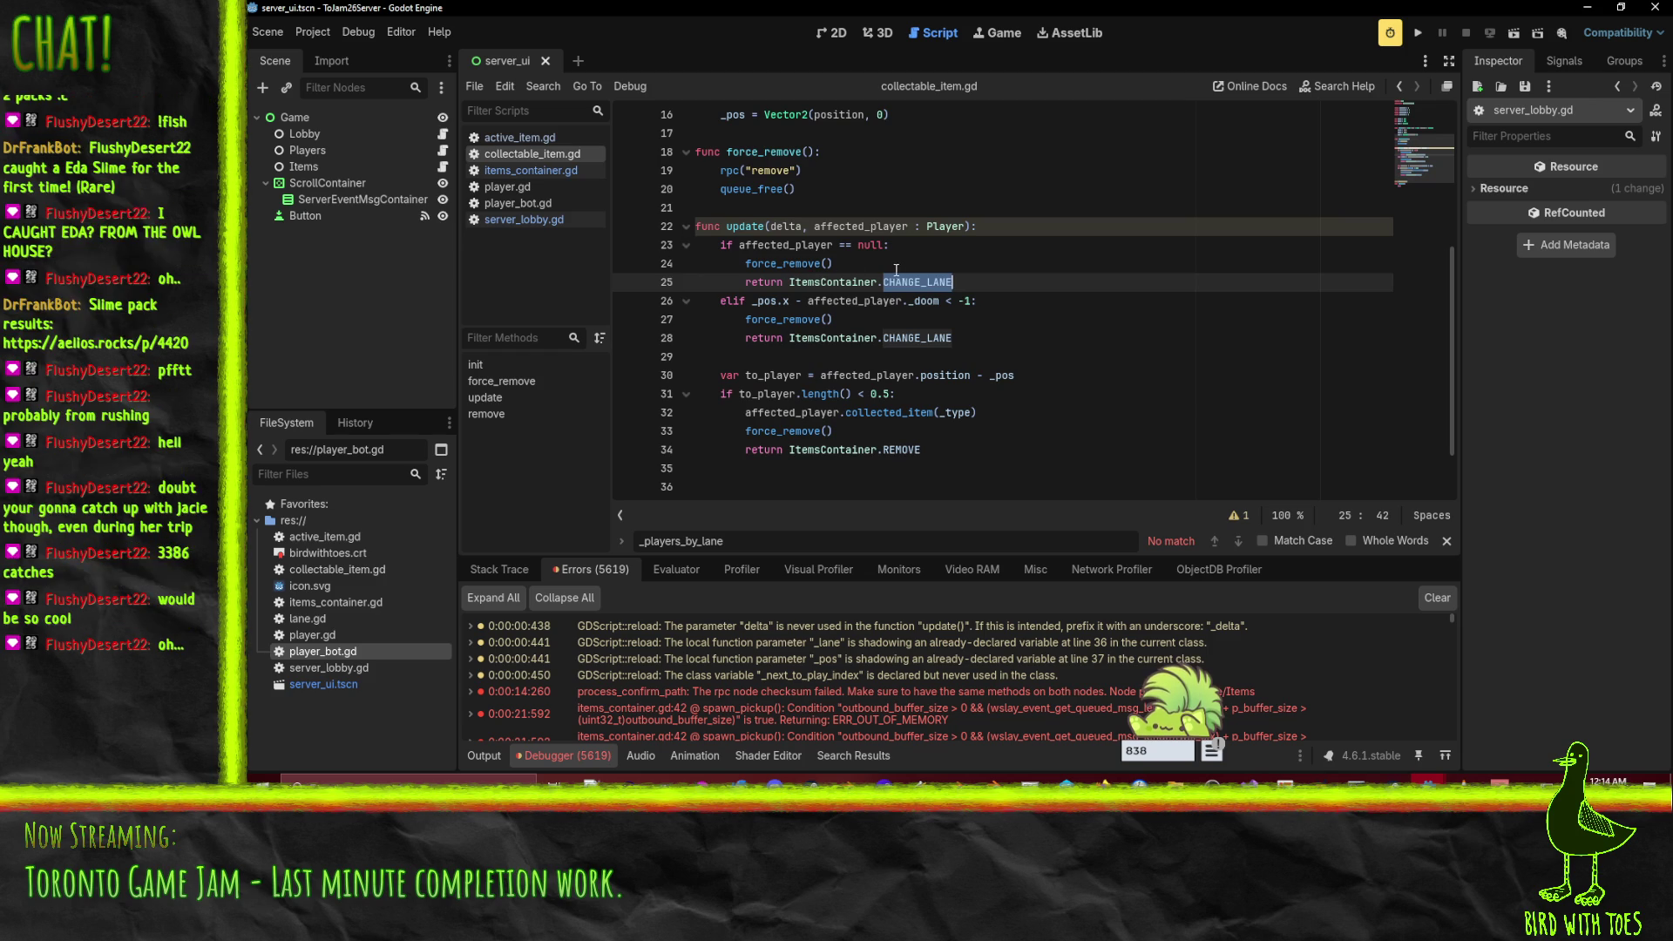
{"action": "type", "text": "REMOV"}
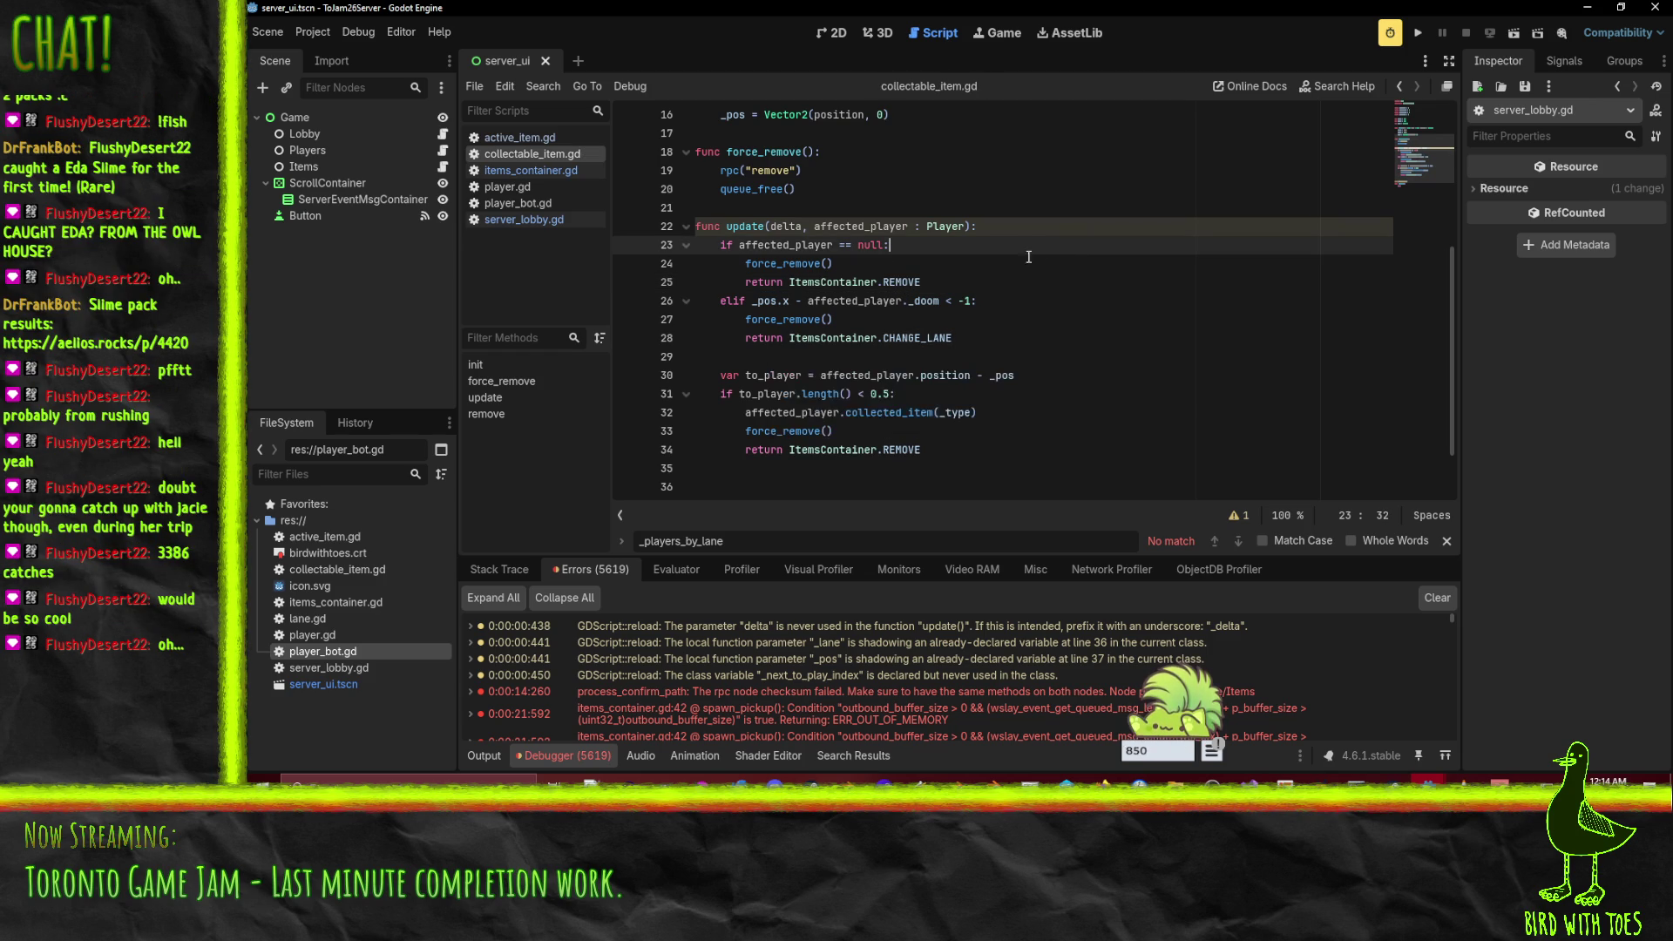
{"action": "left_click", "coordinate": [977, 267]}
{"action": "scroll", "coordinate": [1048, 282], "scroll_direction": "down", "scroll_amount": 2}
{"action": "scroll", "coordinate": [1001, 253], "scroll_direction": "up", "scroll_amount": 5}
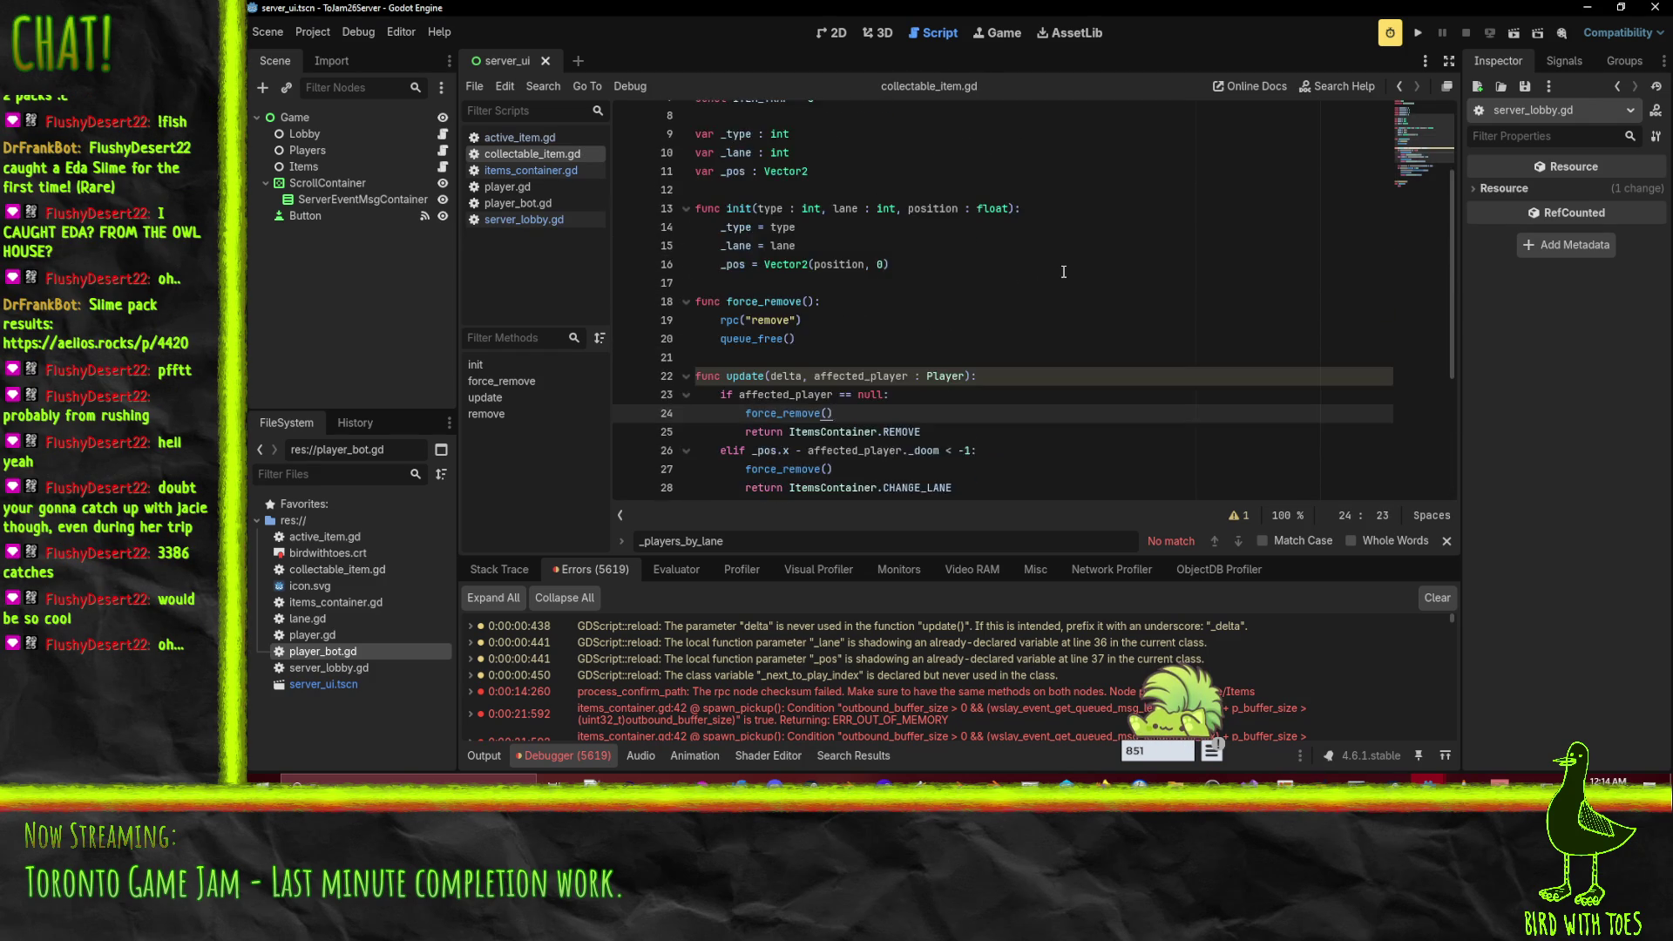
{"action": "scroll", "coordinate": [1002, 235], "scroll_direction": "down", "scroll_amount": 5}
{"action": "left_click", "coordinate": [965, 210]}
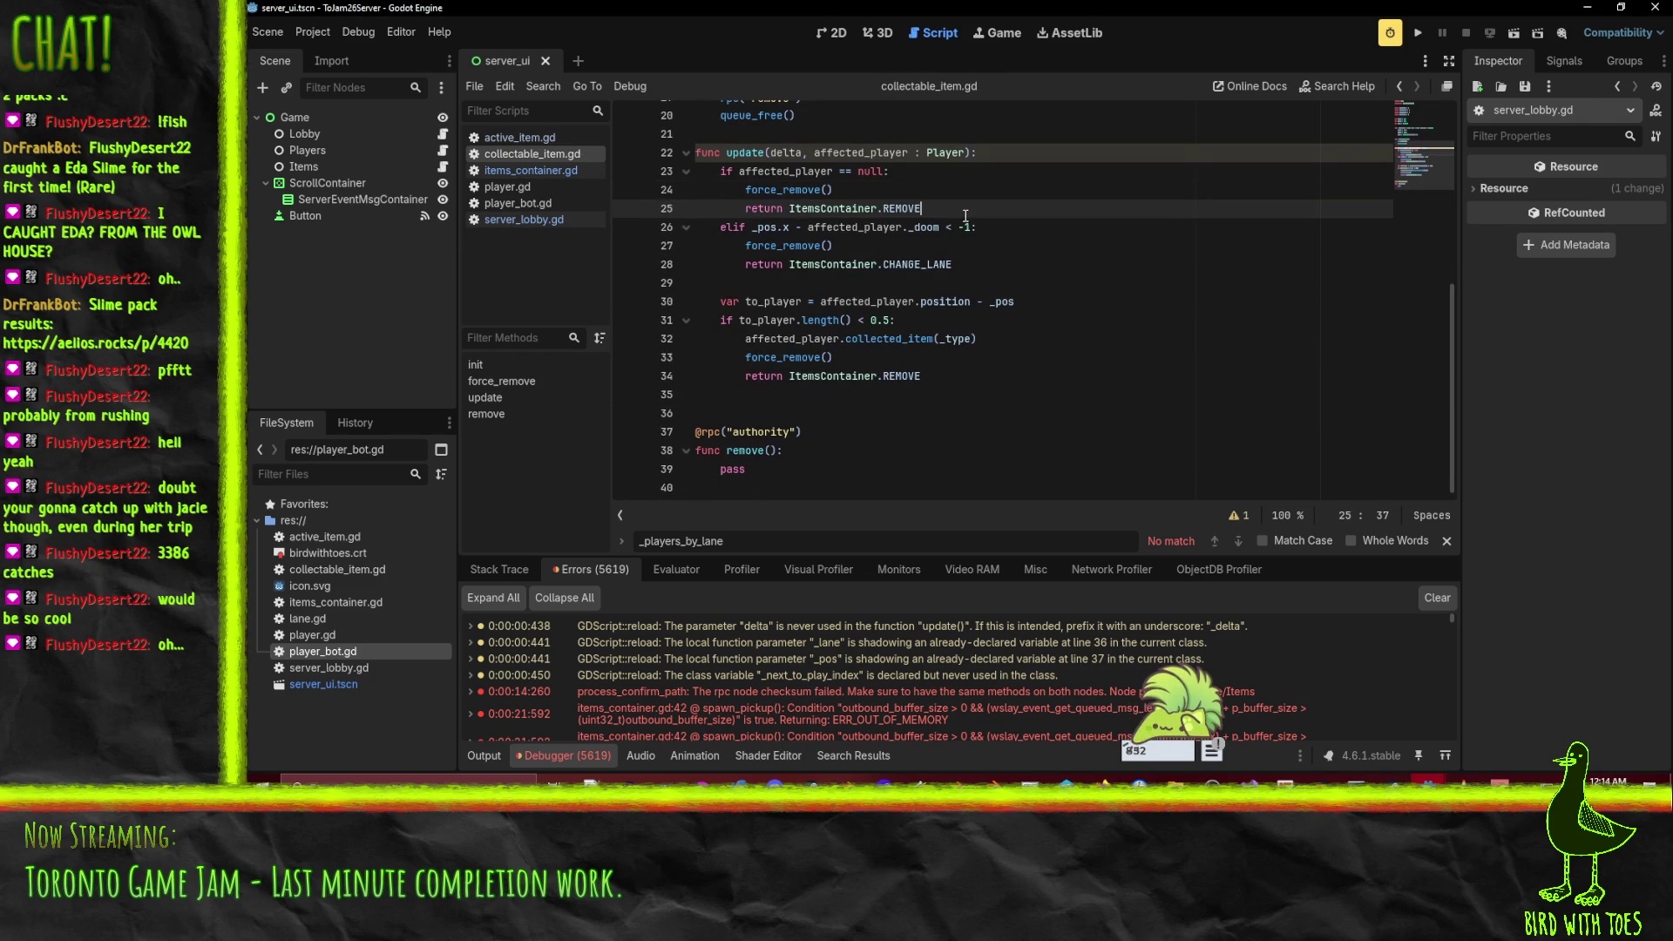
{"action": "left_click", "coordinate": [518, 172]}
{"action": "left_click", "coordinate": [1132, 289]}
{"action": "scroll", "coordinate": [1133, 288], "scroll_direction": "down", "scroll_amount": 5}
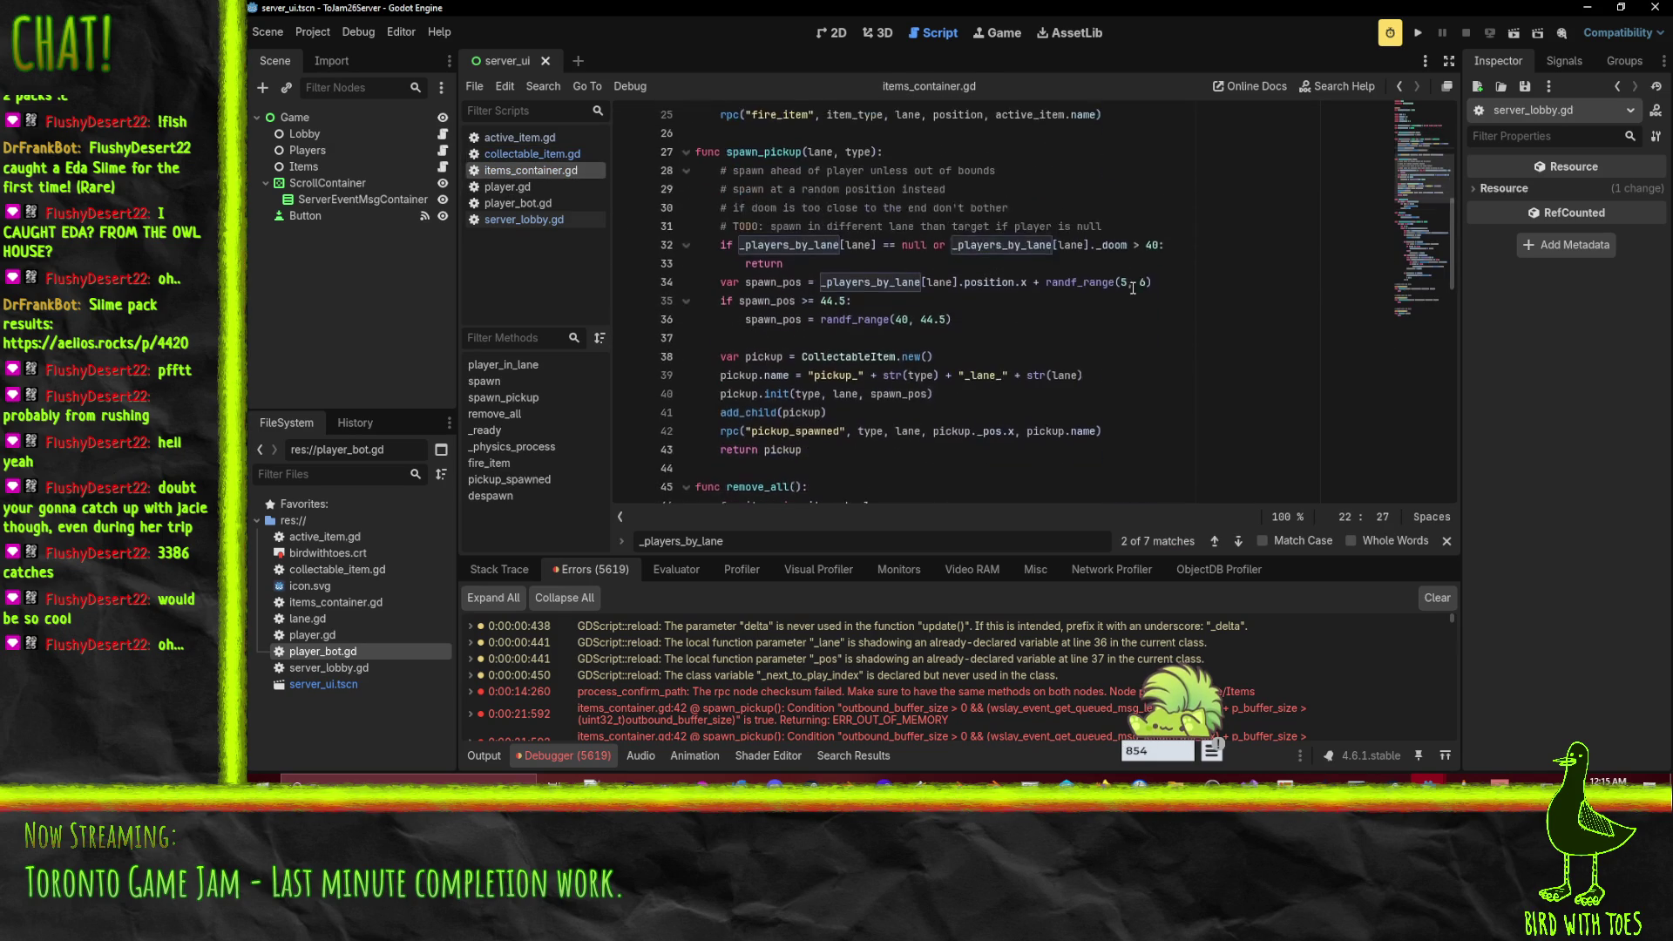
Step: Search for 'whil' to locate the lane-change while loop on line 72 of items_container.gd
{"action": "key", "text": "ctrl+f"}
{"action": "type", "text": "while"}
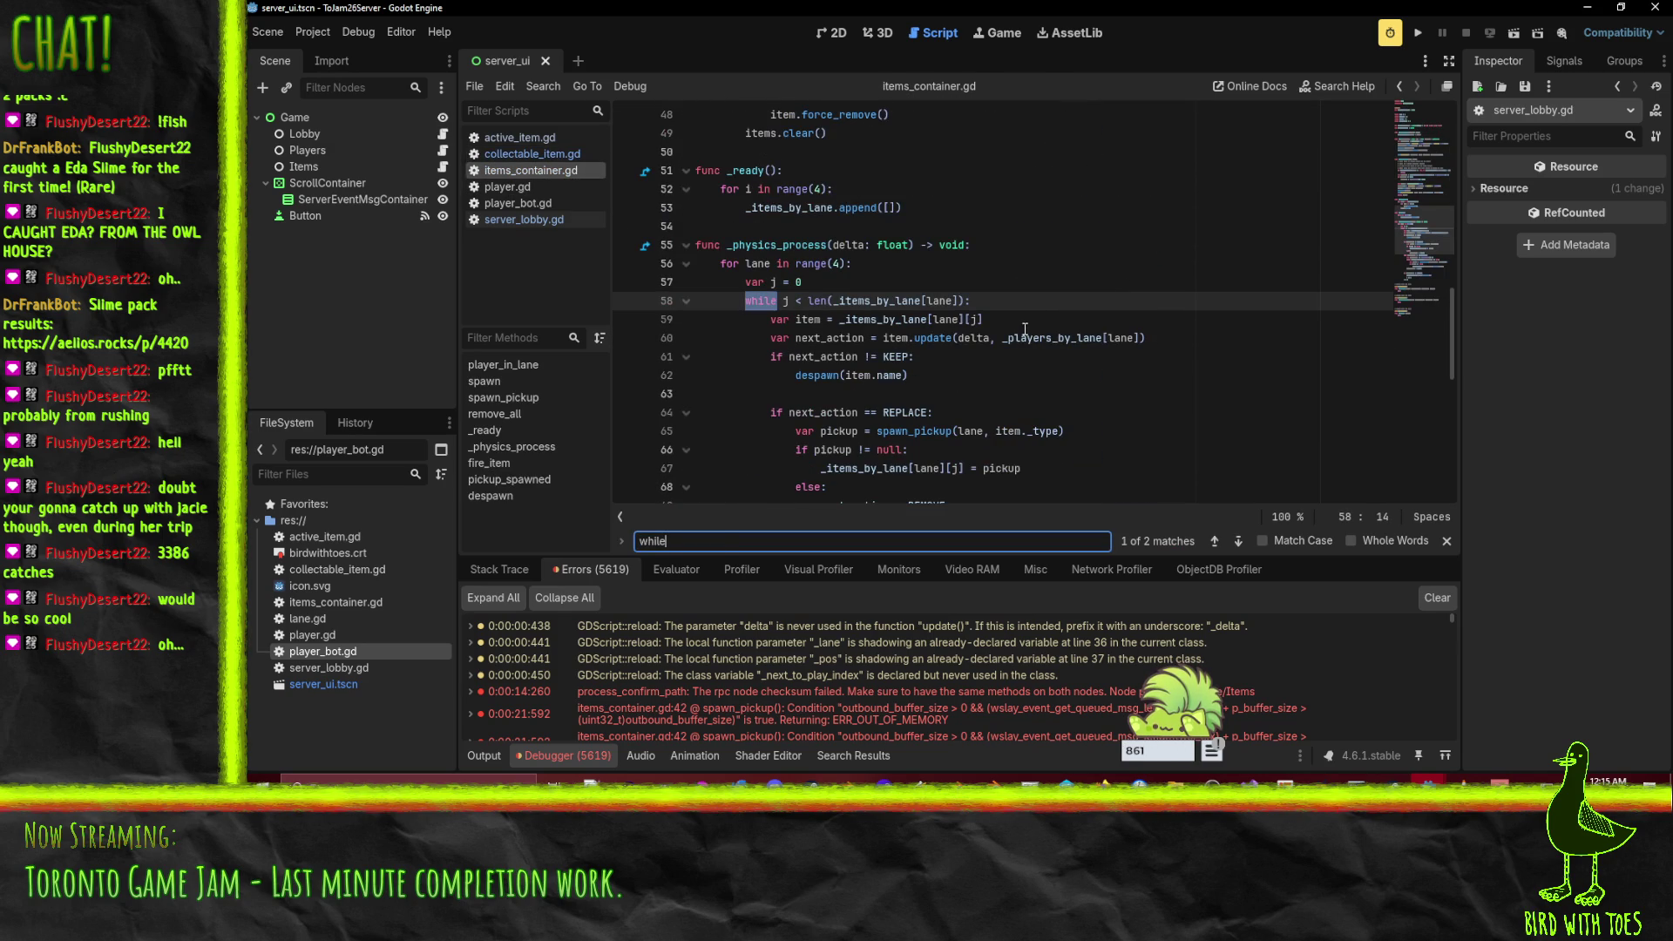
{"action": "key", "text": "Return"}
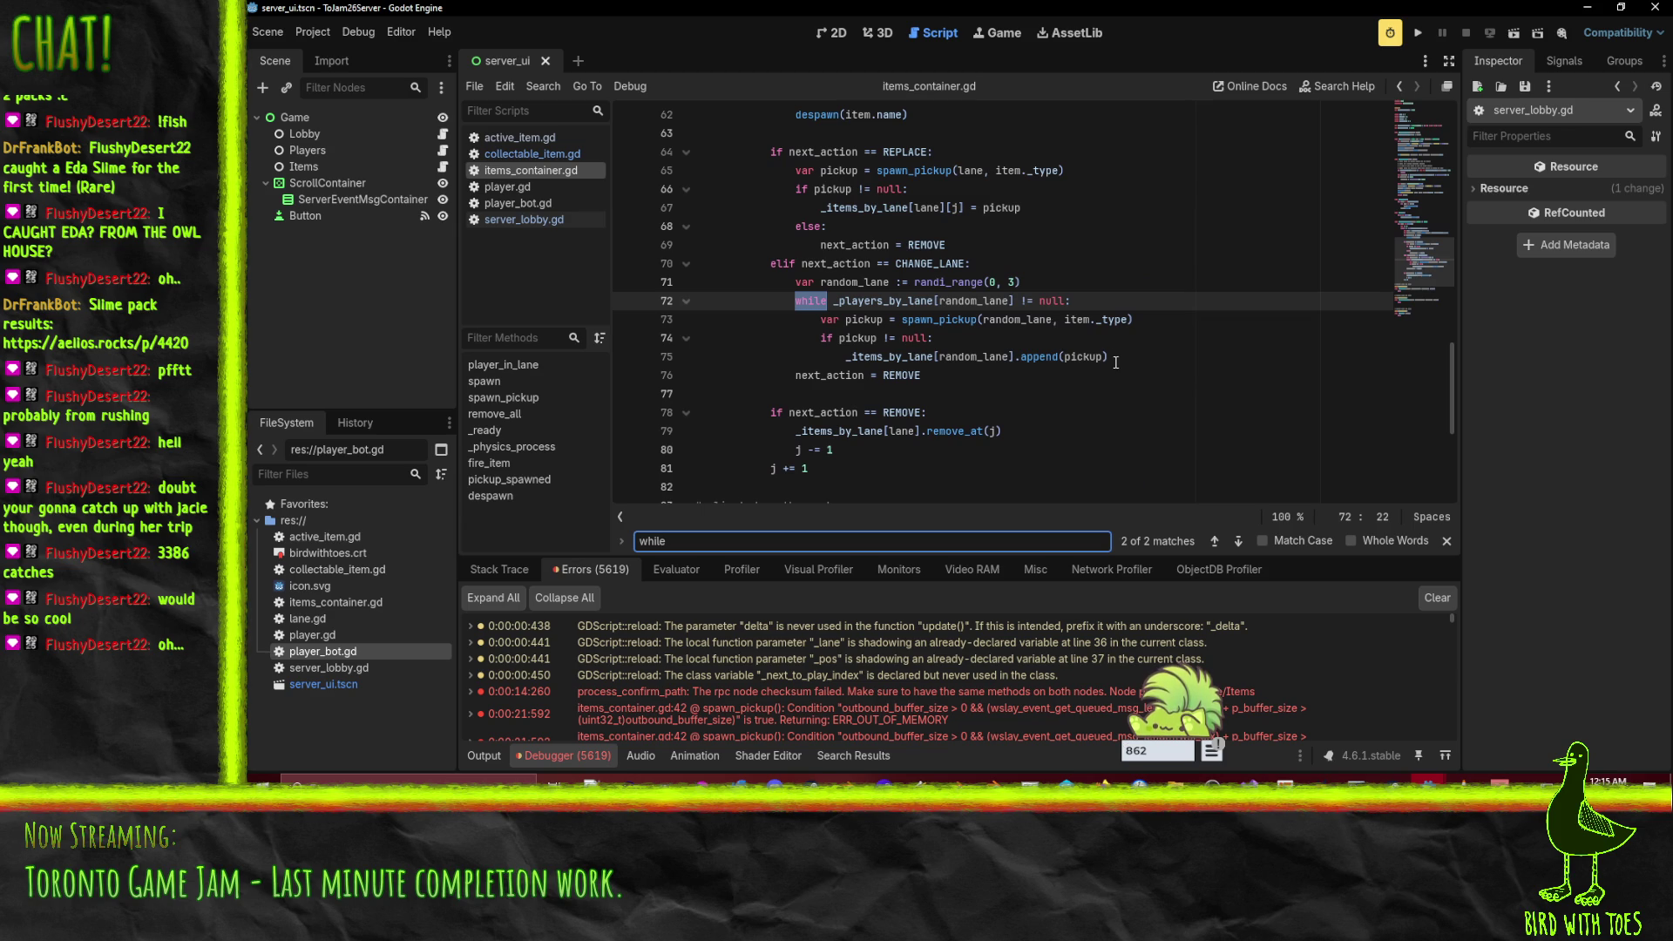
{"action": "left_click", "coordinate": [1144, 354]}
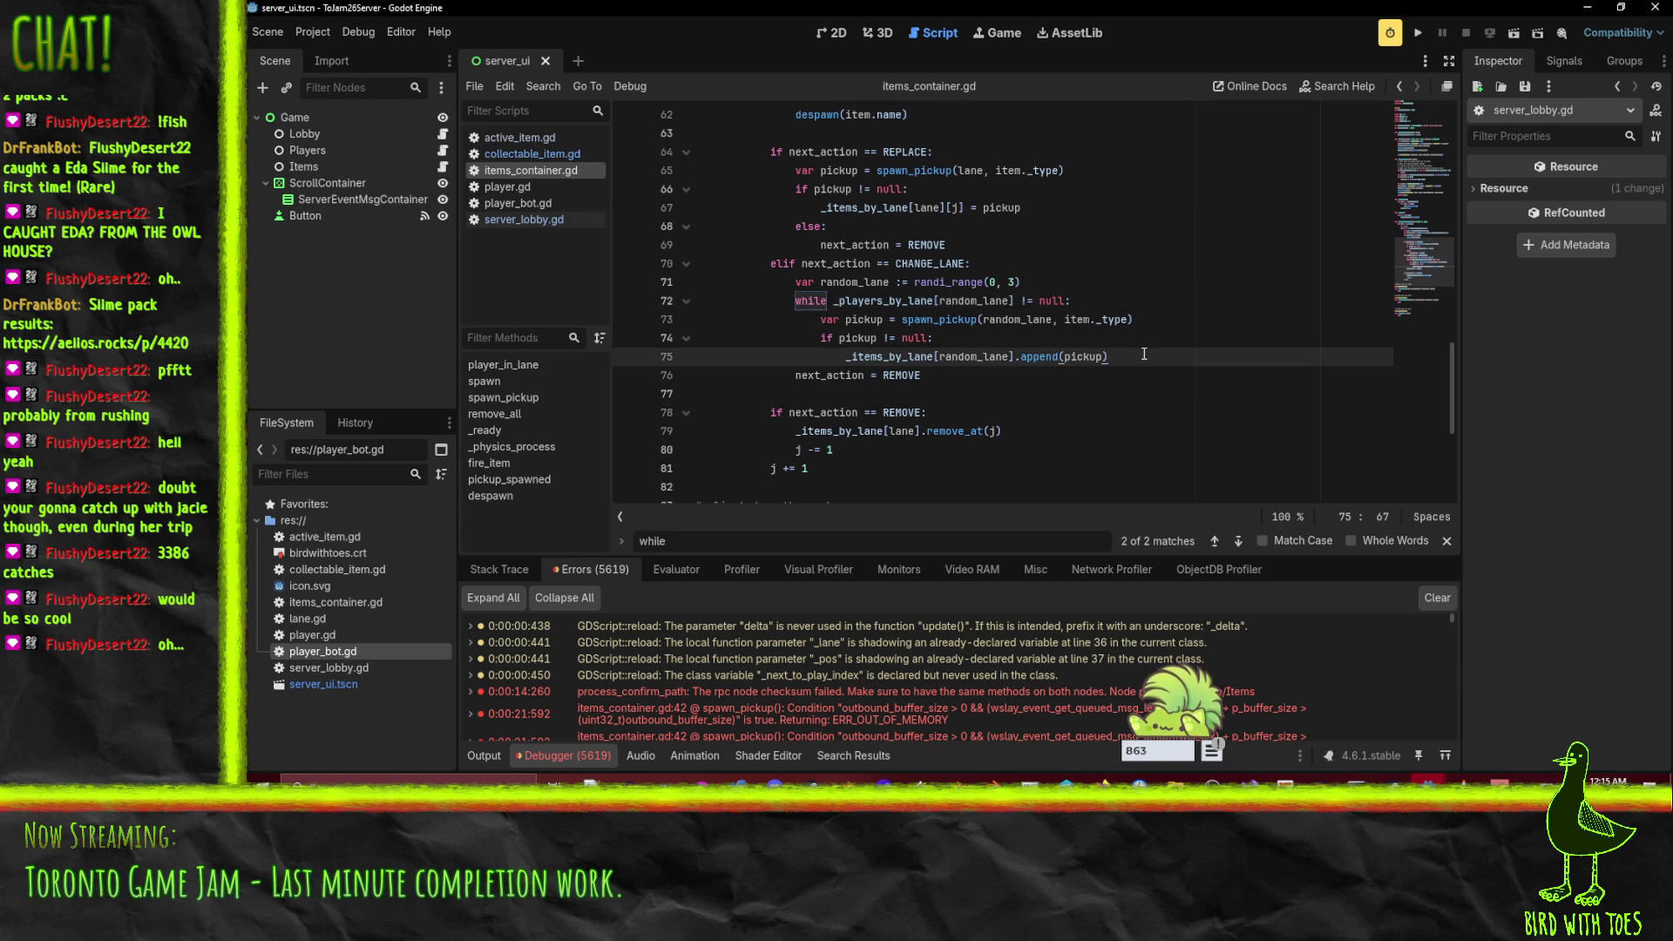
{"action": "left_click", "coordinate": [531, 153]}
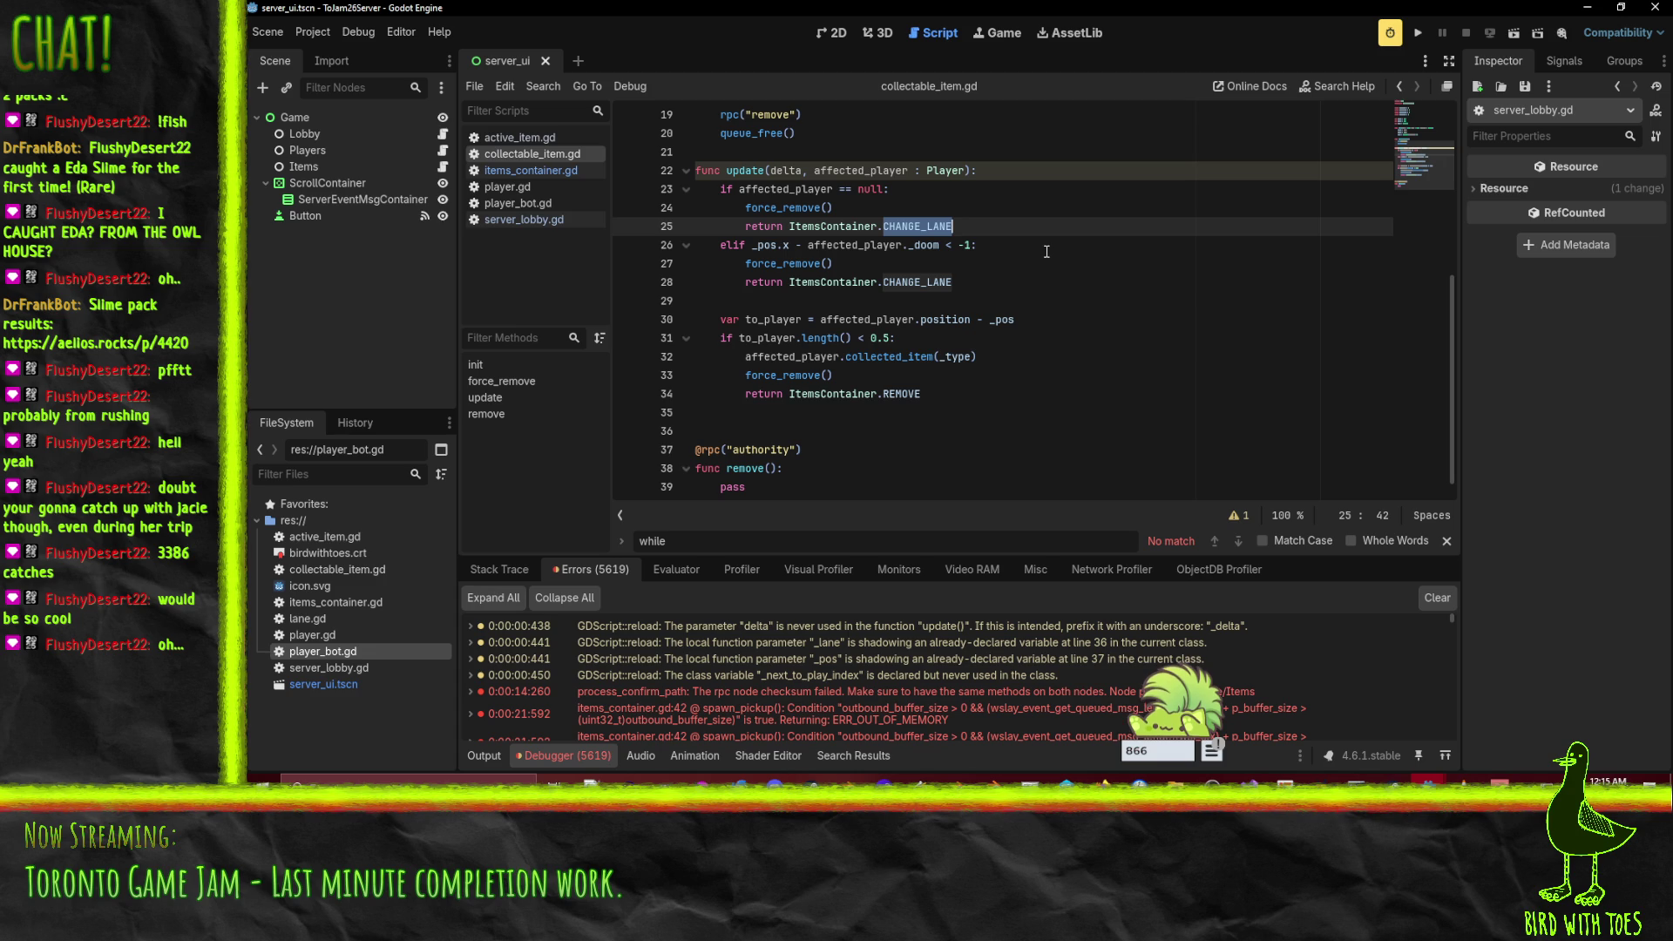
{"action": "left_click", "coordinate": [528, 172]}
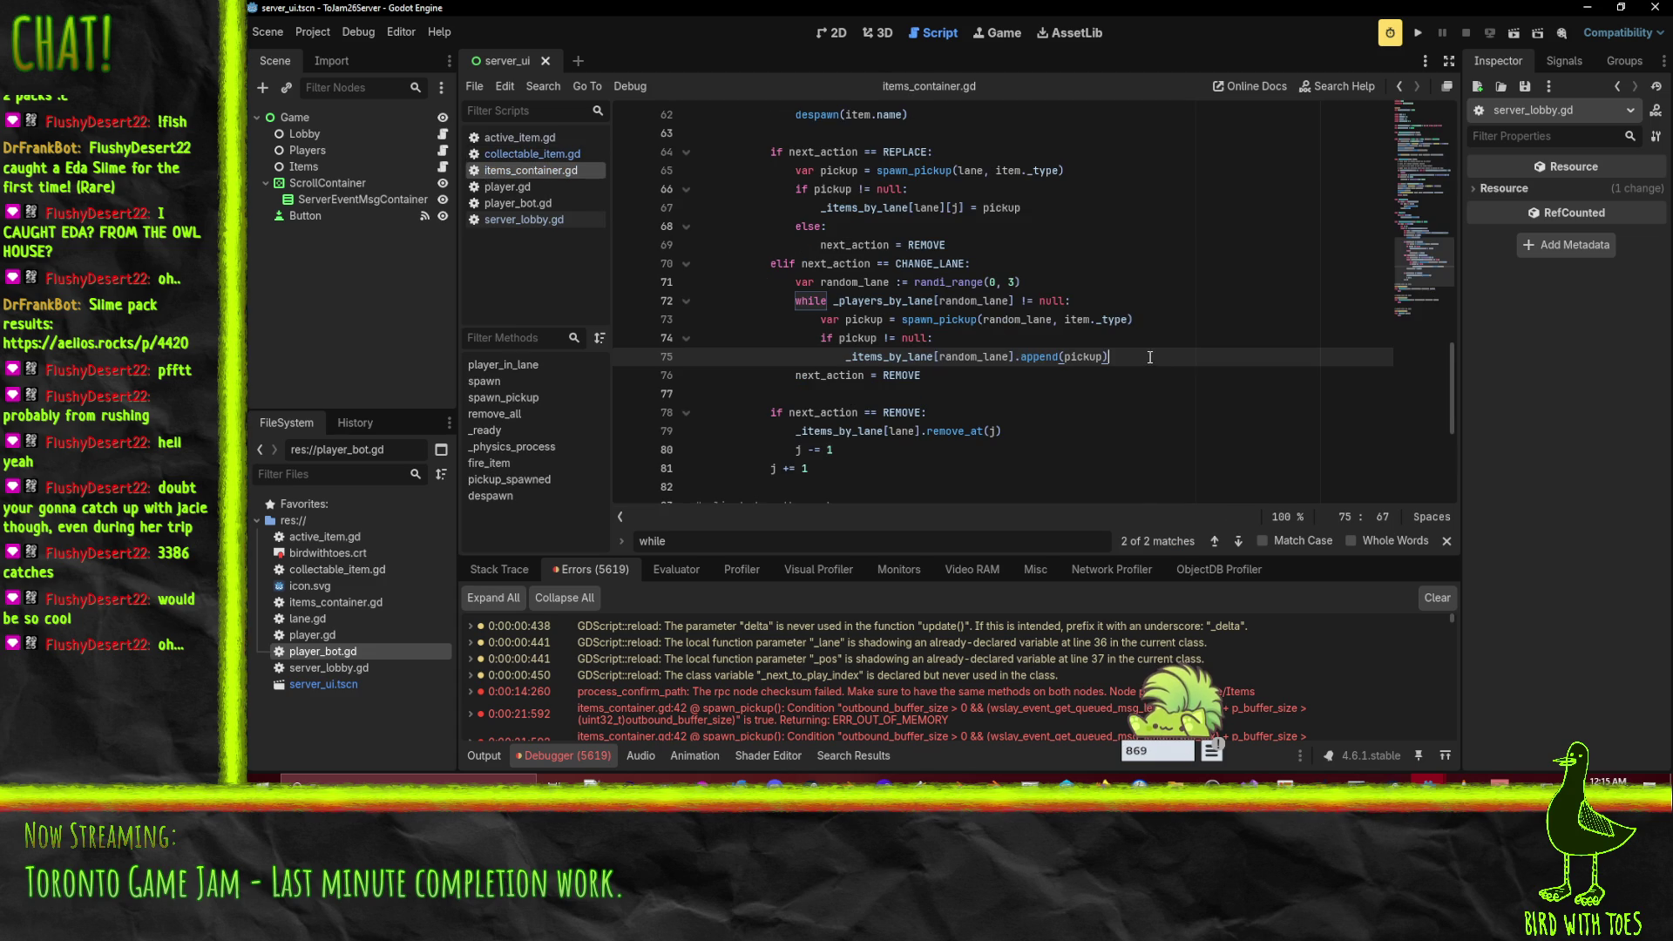
{"action": "key", "text": "Return"}
{"action": "type", "text": "k"}
{"action": "key", "text": "ctrl+z"}
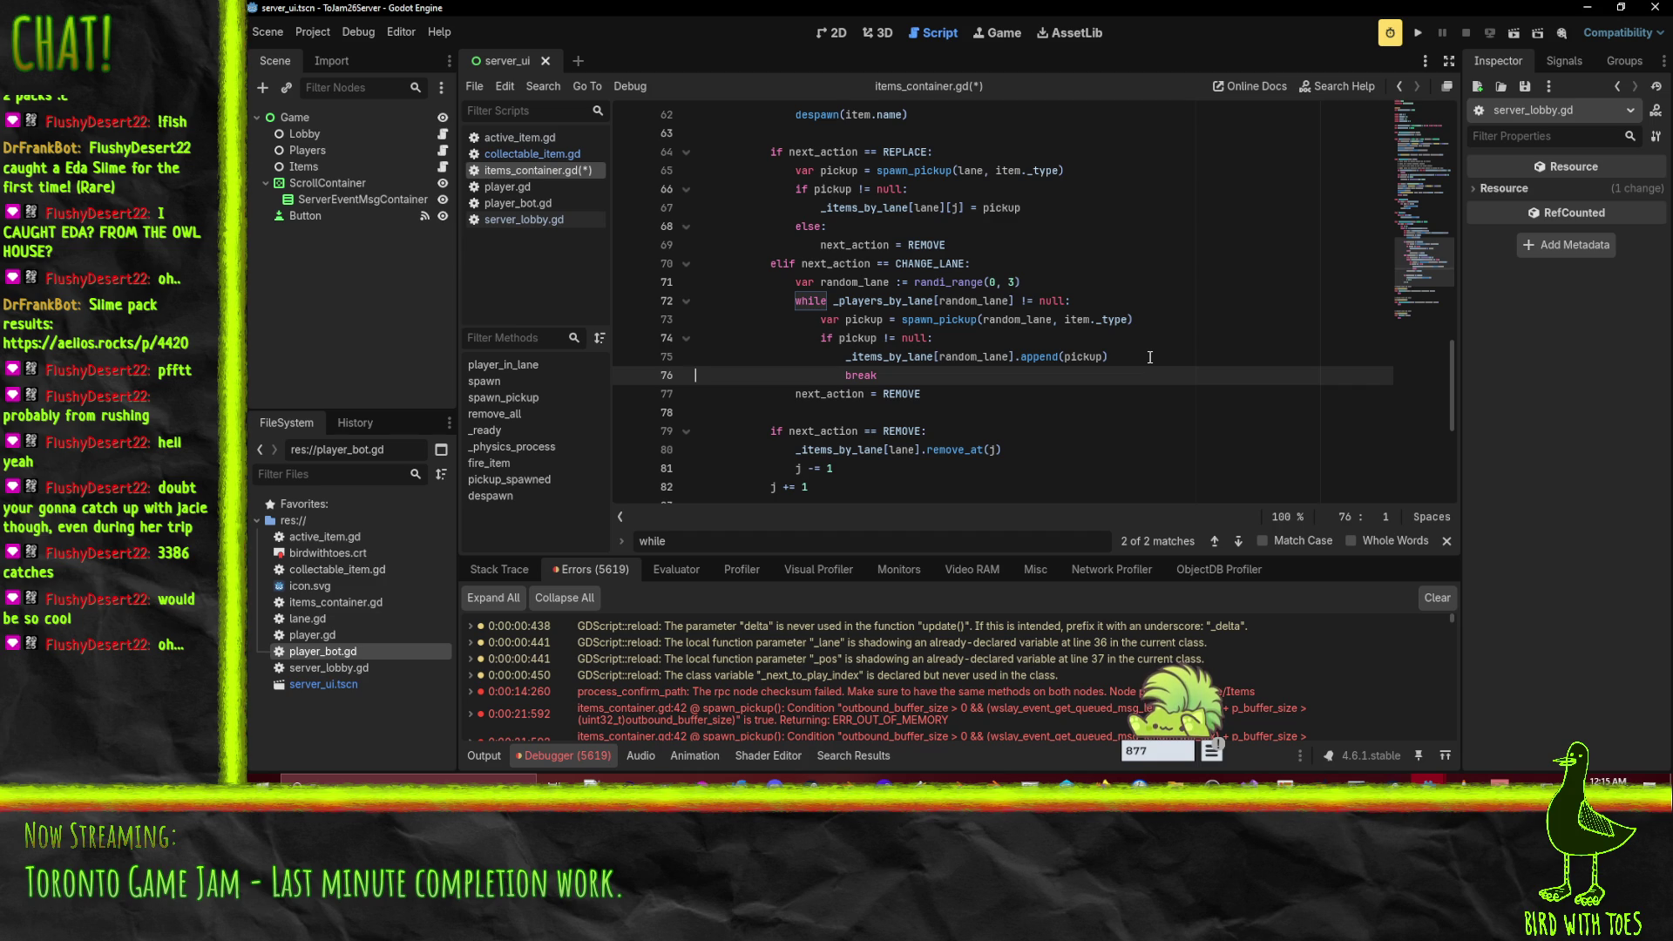
Step: Delete the while header, unindent its body, remove the leftover break, and save
{"action": "key", "text": "Up"}
{"action": "key", "text": "Up"}
{"action": "key", "text": "Up"}
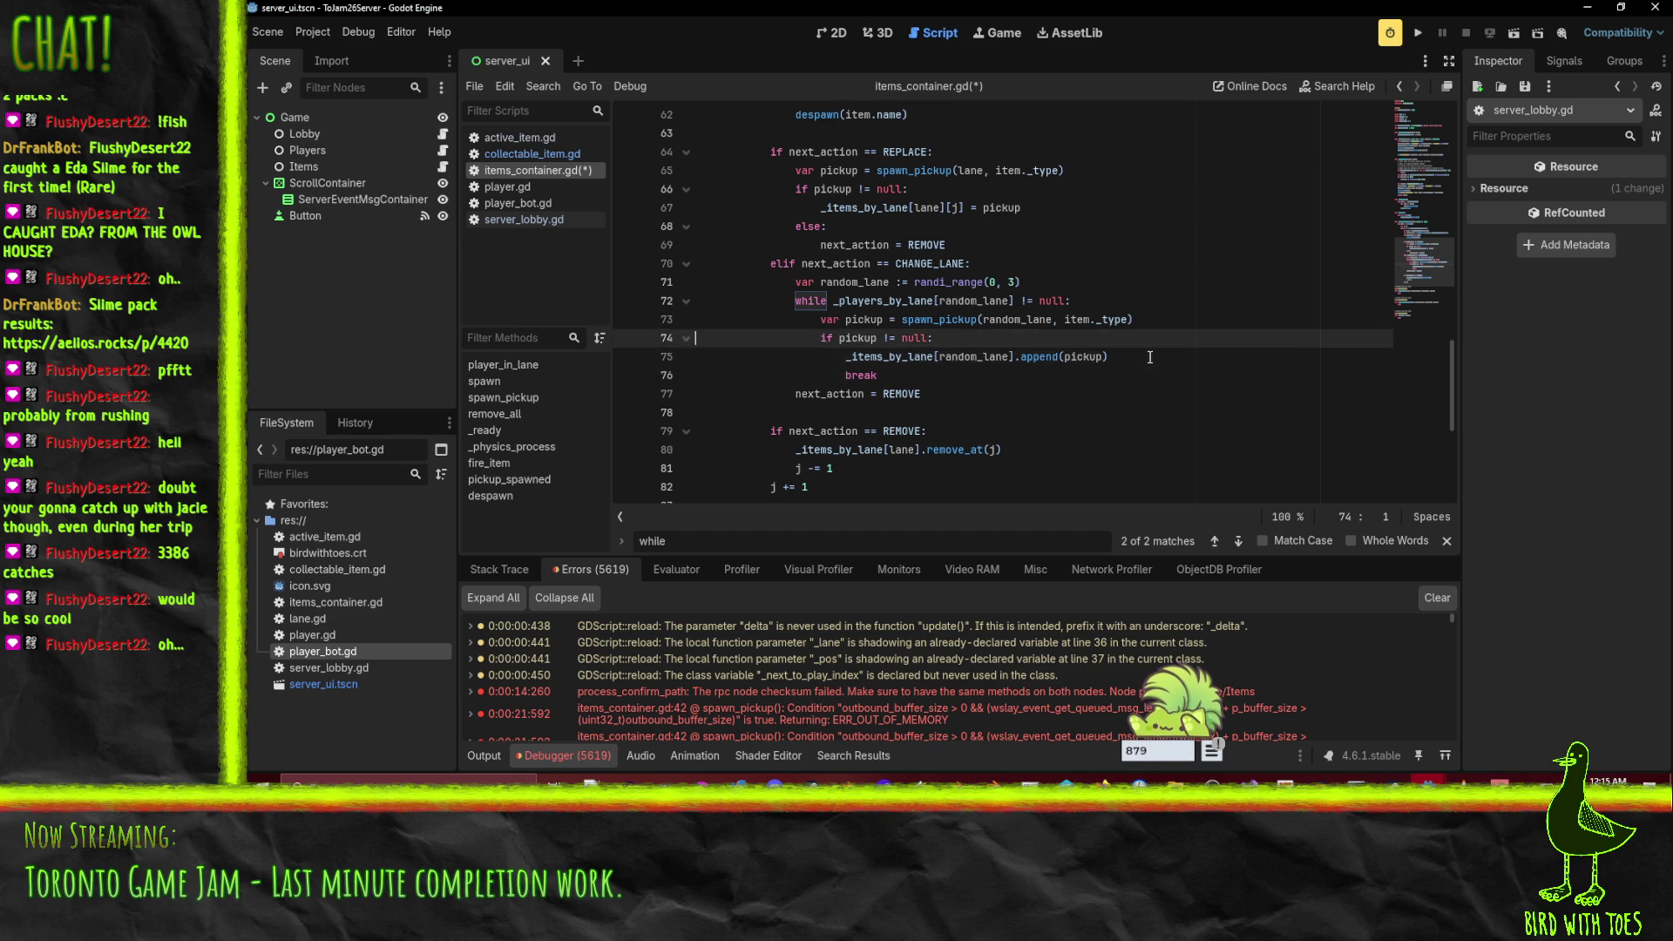
{"action": "key", "text": "Down"}
{"action": "key", "text": "shift+Down"}
{"action": "key", "text": "Delete"}
{"action": "key", "text": "shift+Down"}
{"action": "key", "text": "shift+Down"}
{"action": "key", "text": "shift+Down"}
{"action": "key", "text": "shift+Tab"}
{"action": "key", "text": "shift+Tab"}
{"action": "key", "text": "Down"}
{"action": "key", "text": "Up"}
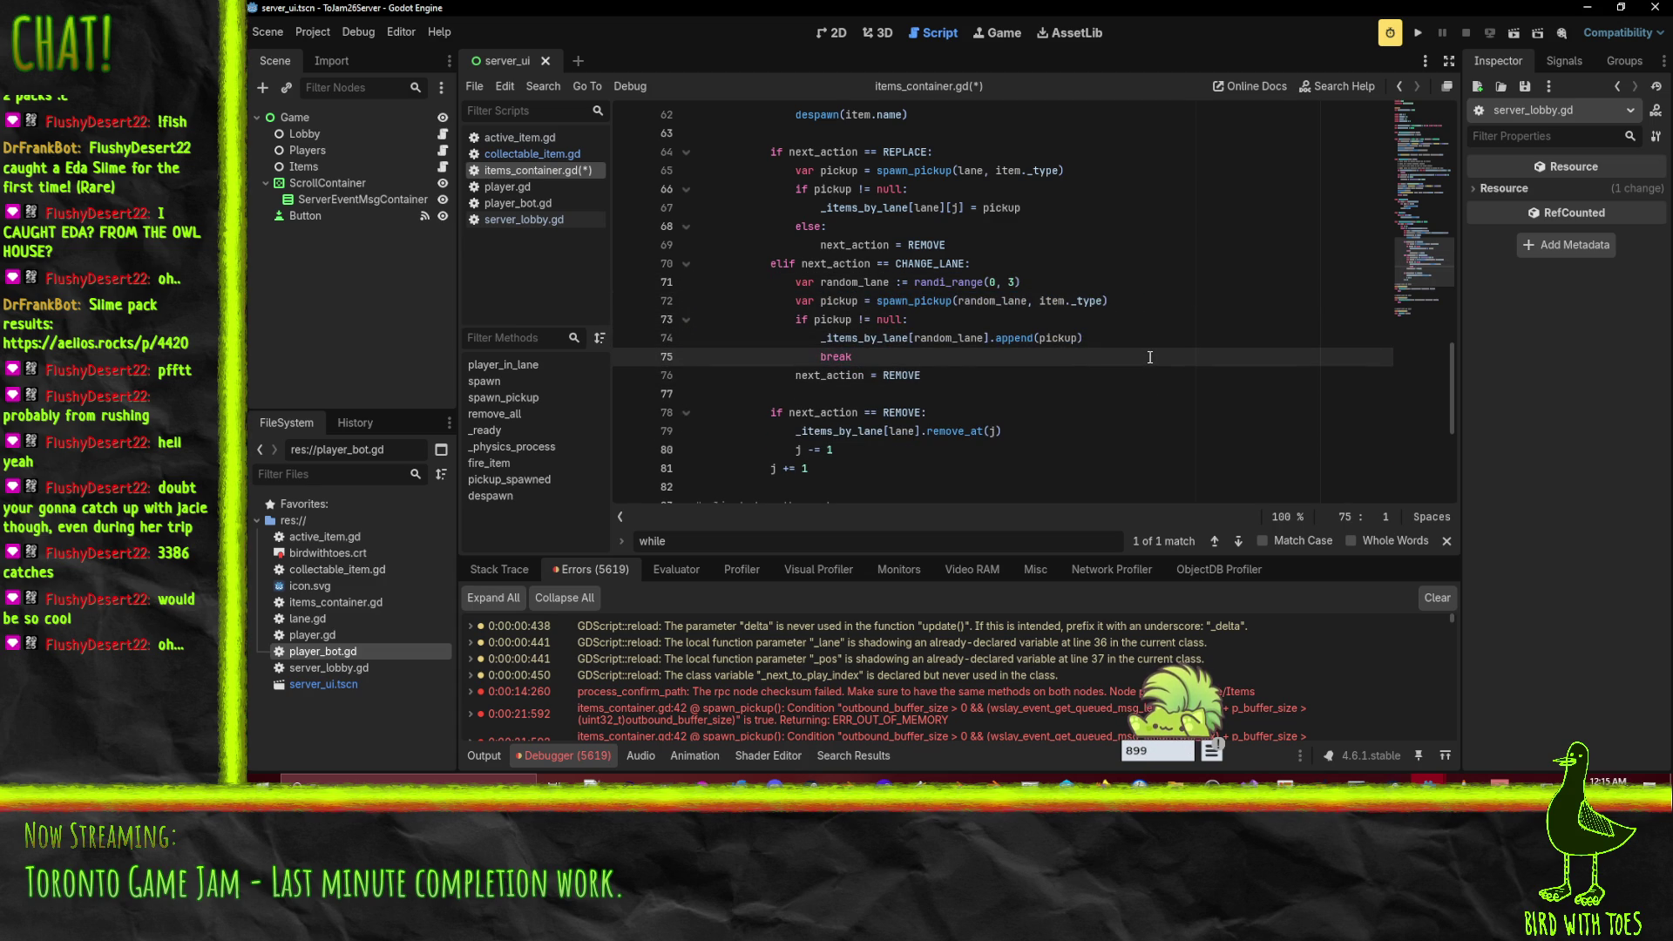
{"action": "key", "text": "shift+Down"}
{"action": "key", "text": "Delete"}
{"action": "key", "text": "Up"}
{"action": "key", "text": "ctrl+s"}
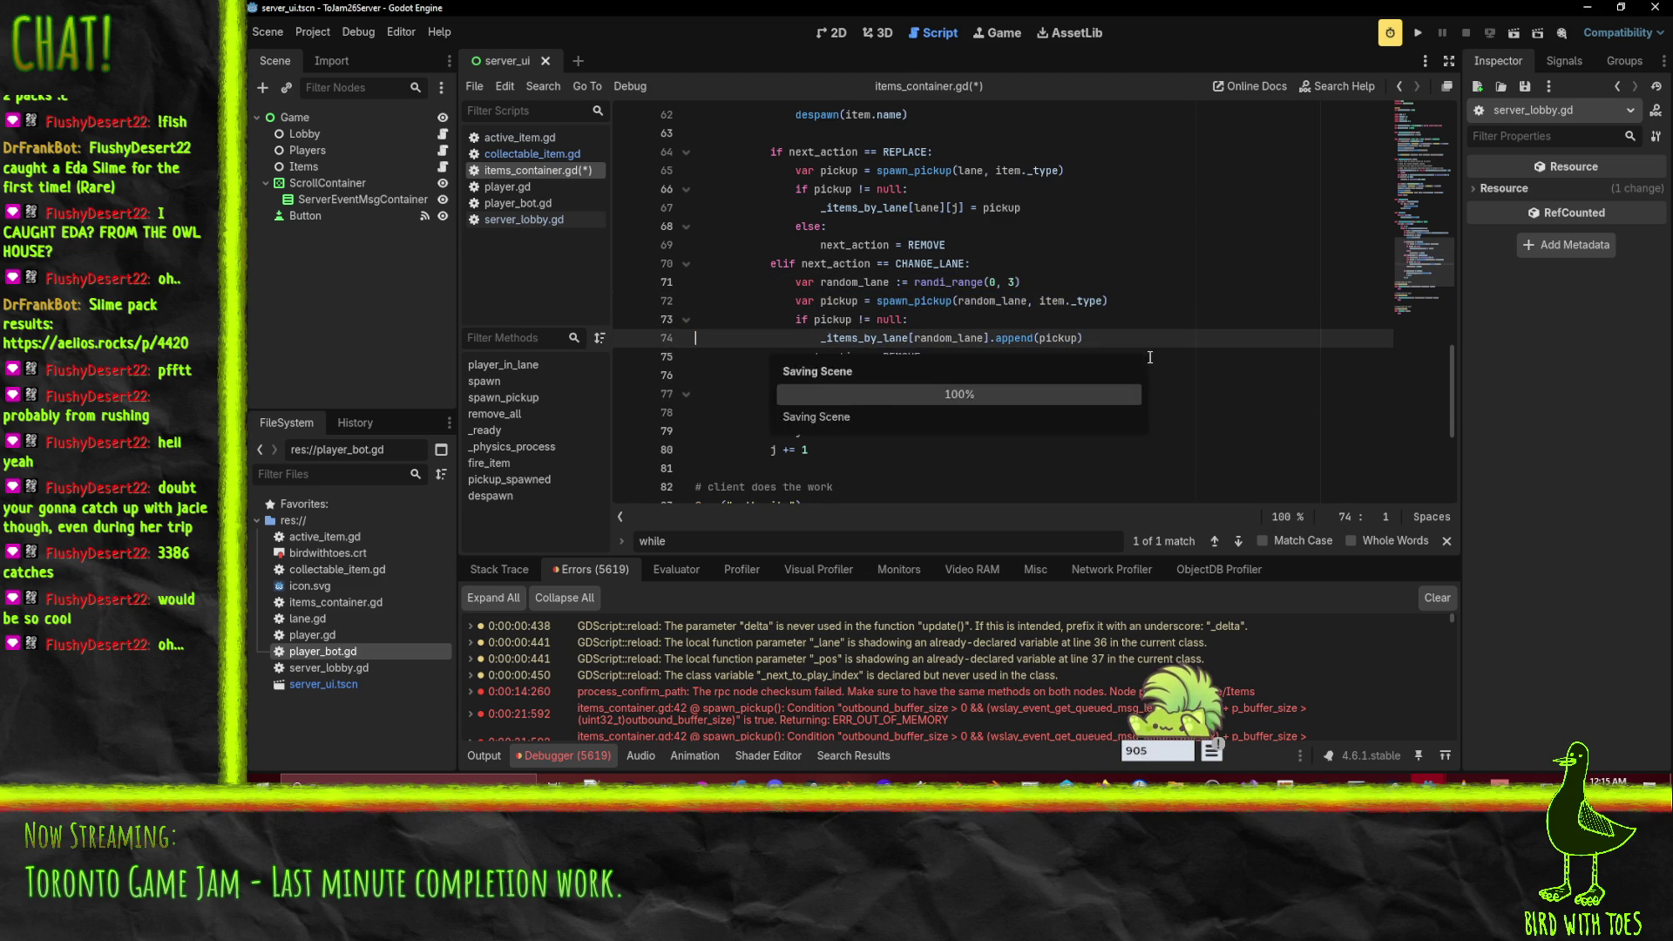
{"action": "left_click", "coordinate": [493, 153]}
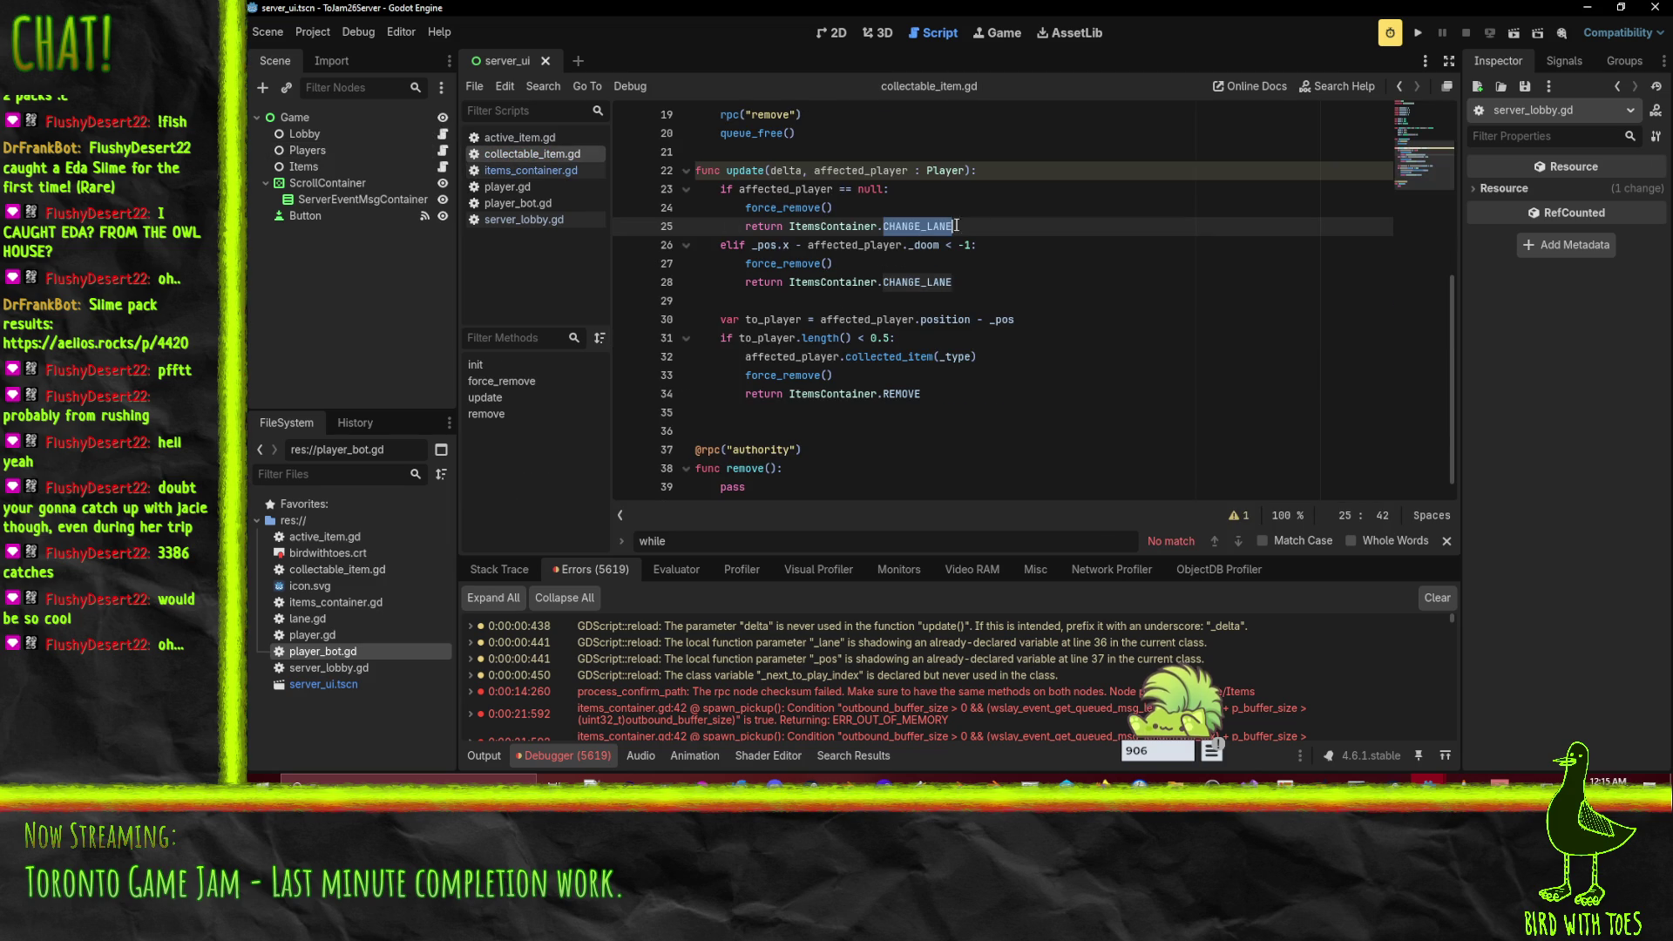
Step: Replace CHANGE_LANE with REMOVE on line 25 of collectable_item.gd and save
{"action": "double_click", "coordinate": [923, 285]}
{"action": "type", "text": "REMOT"}
{"action": "type", "text": "E"}
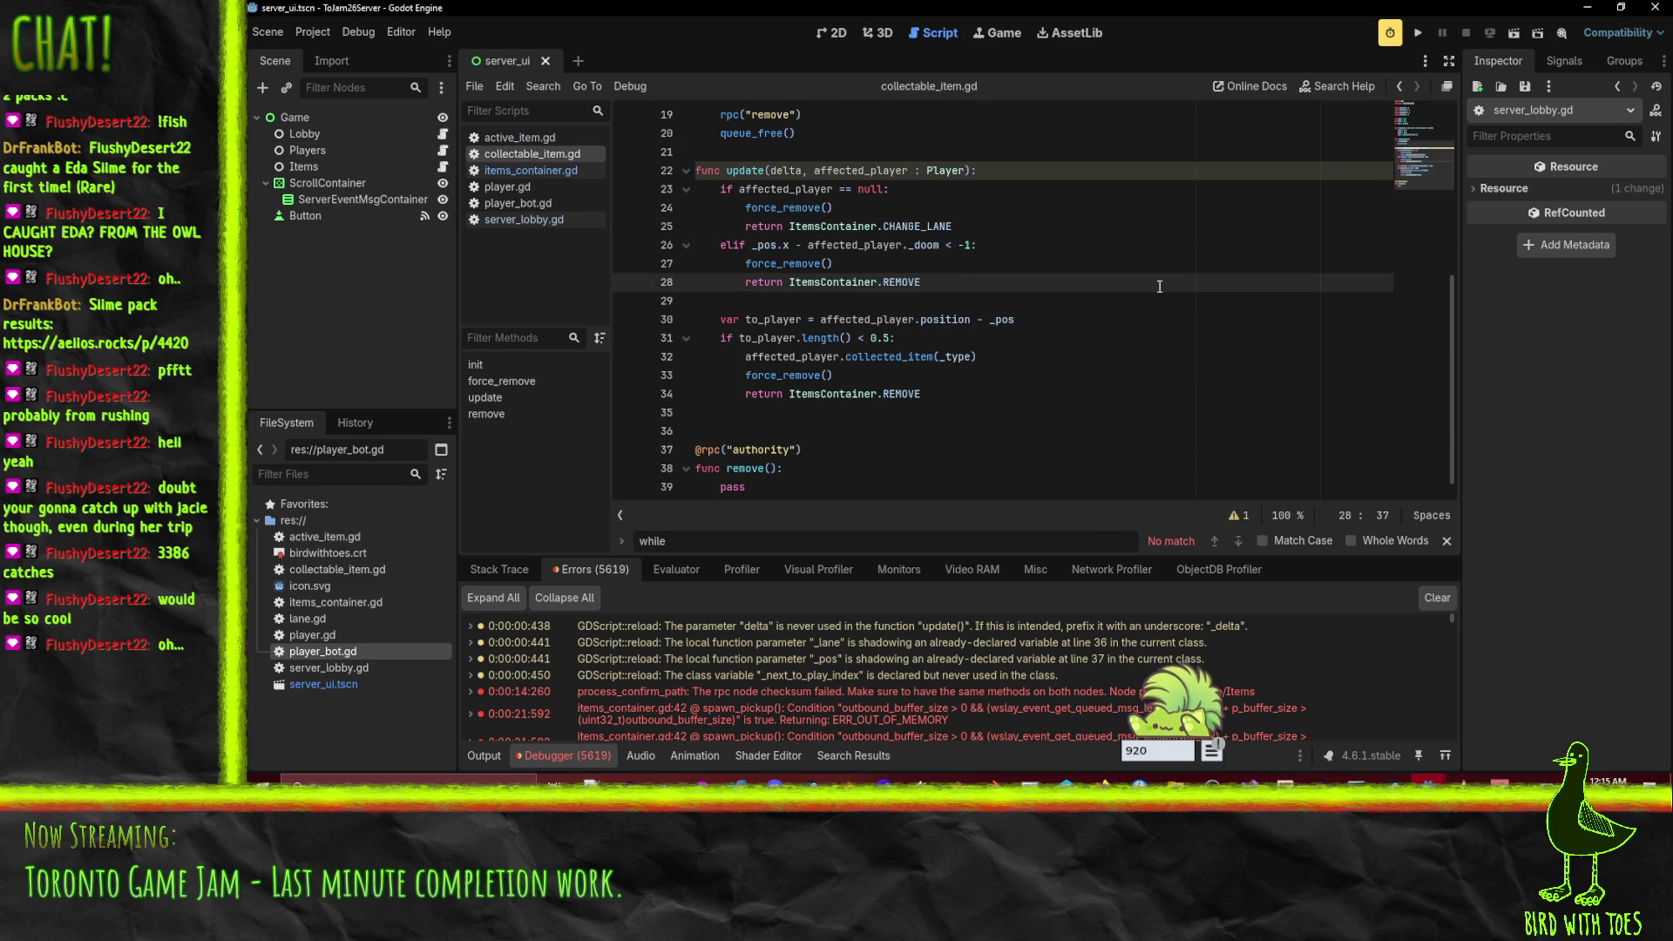
{"action": "key", "text": "ctrl+z"}
{"action": "key", "text": "ctrl+z"}
{"action": "double_click", "coordinate": [928, 228]}
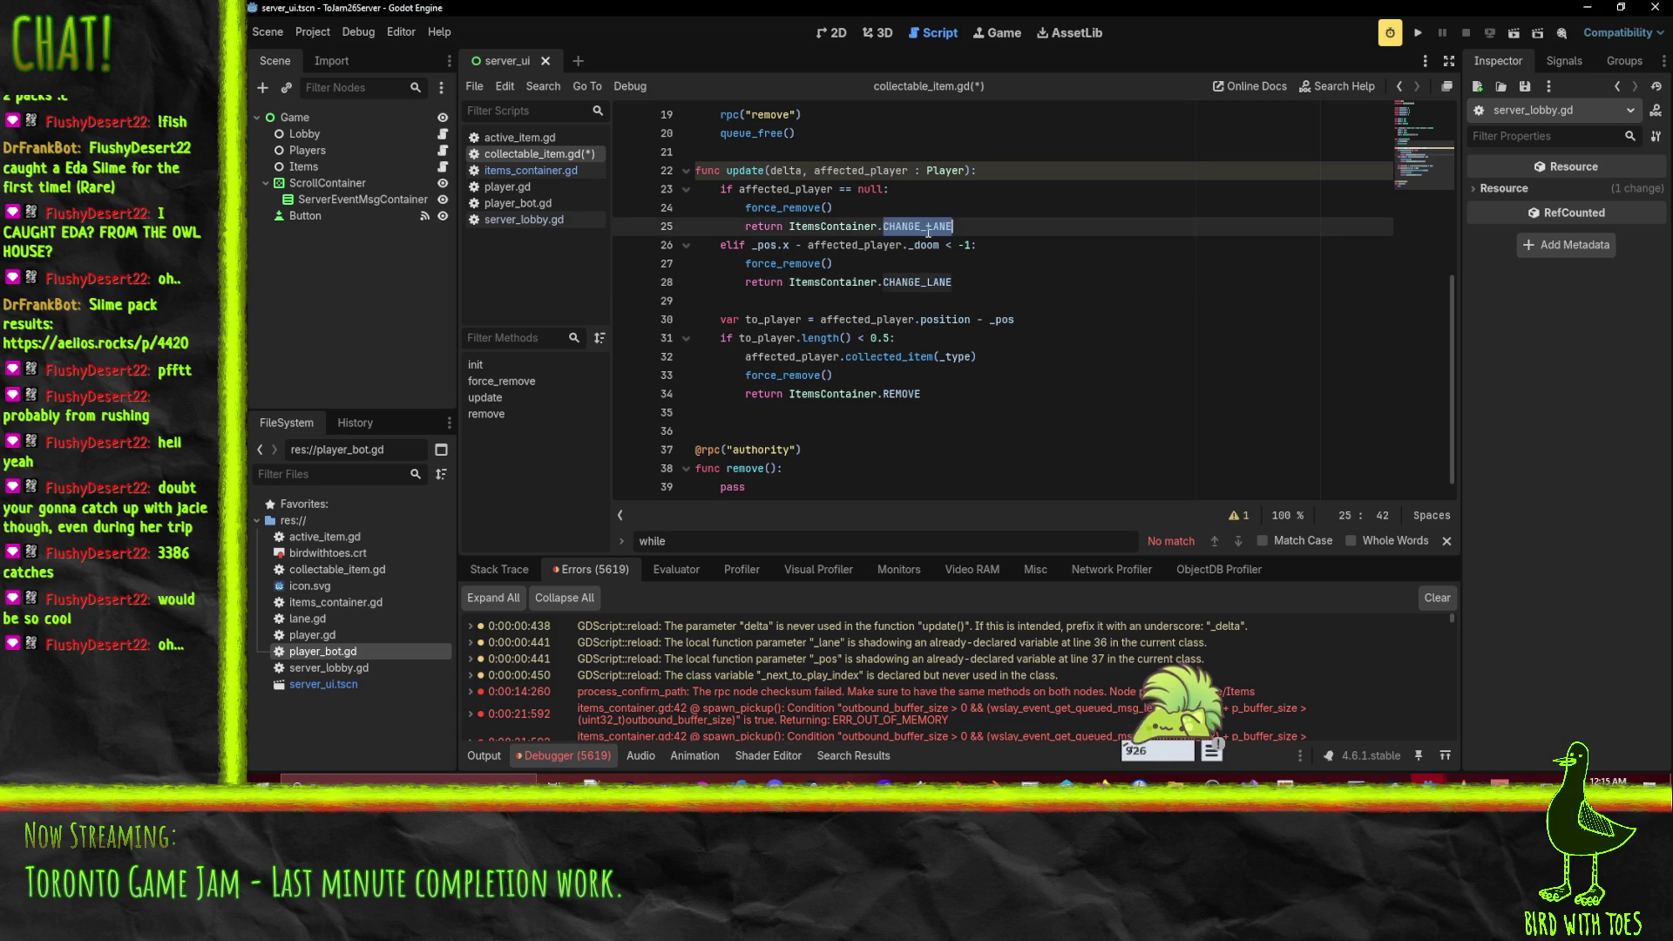
{"action": "type", "text": "REMOVE"}
{"action": "key", "text": "ctrl+s"}
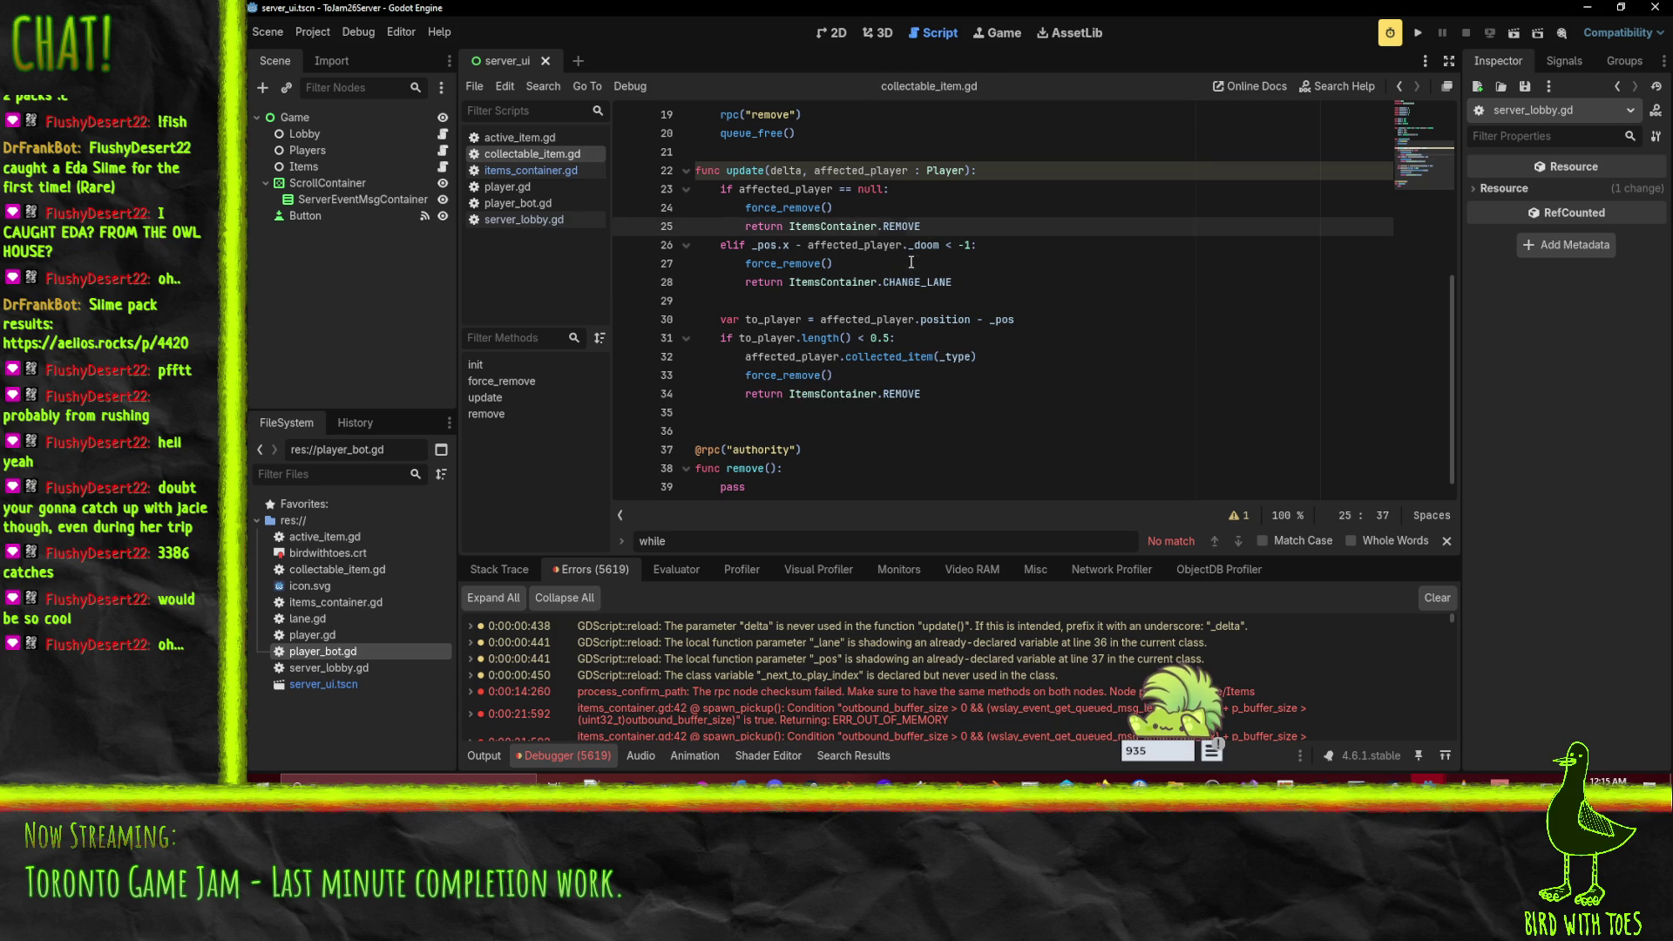
{"action": "left_click", "coordinate": [912, 263]}
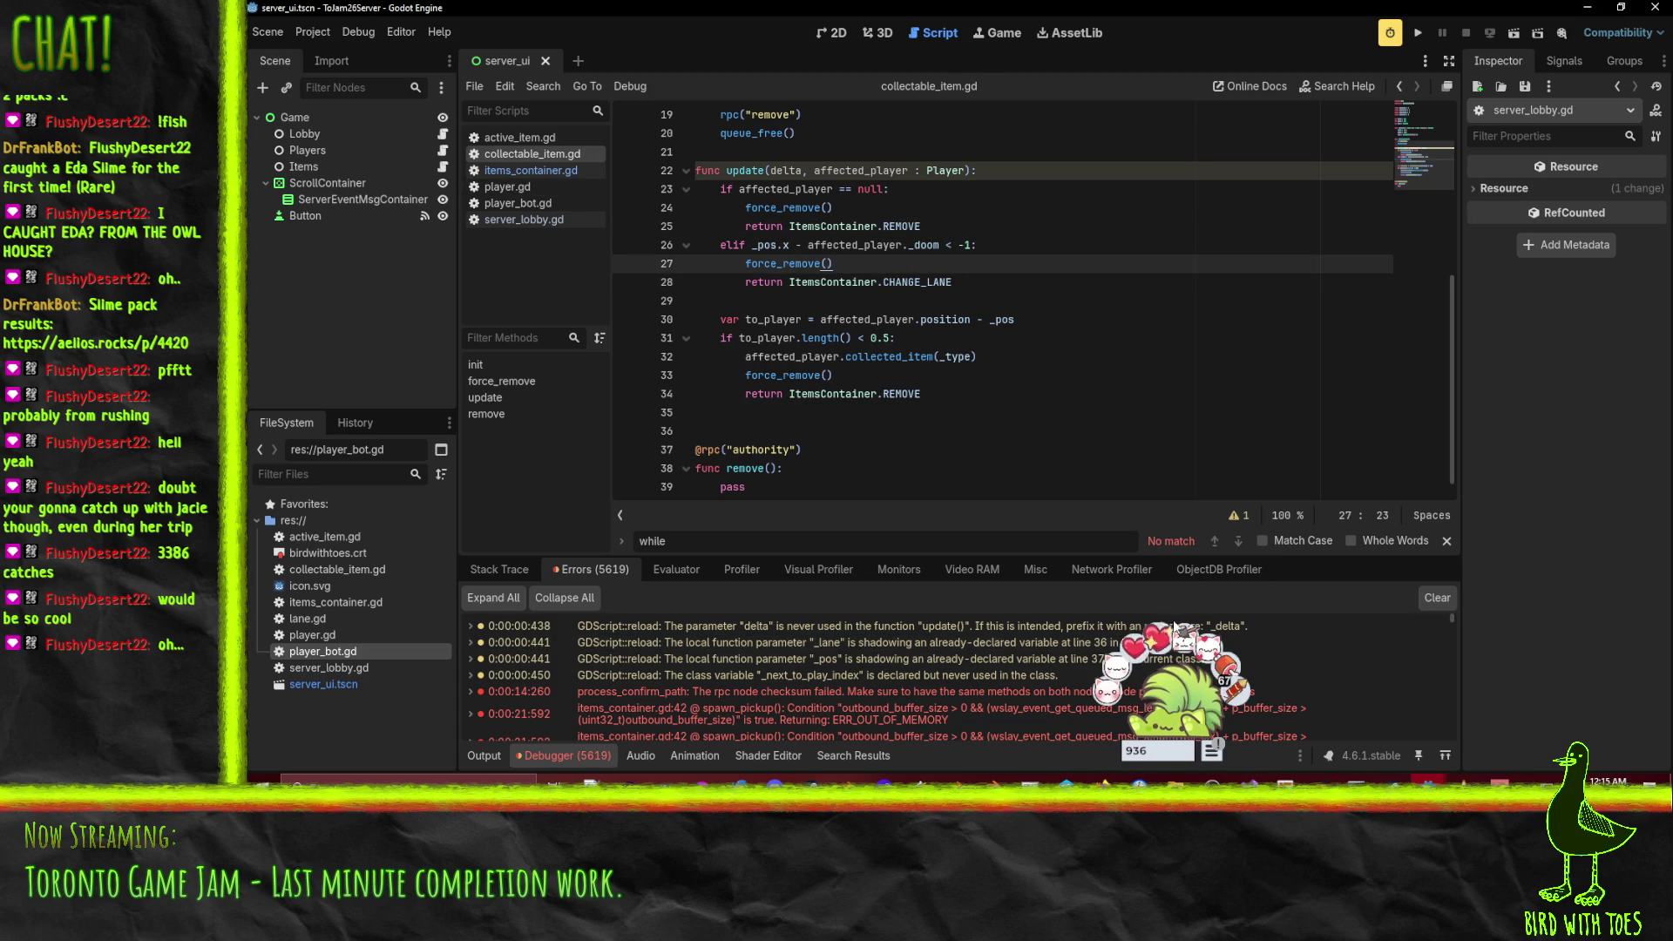
Step: Check the shadowing warning's source and clear the debugger's error list
{"action": "left_click", "coordinate": [1326, 654]}
{"action": "left_click", "coordinate": [1437, 598]}
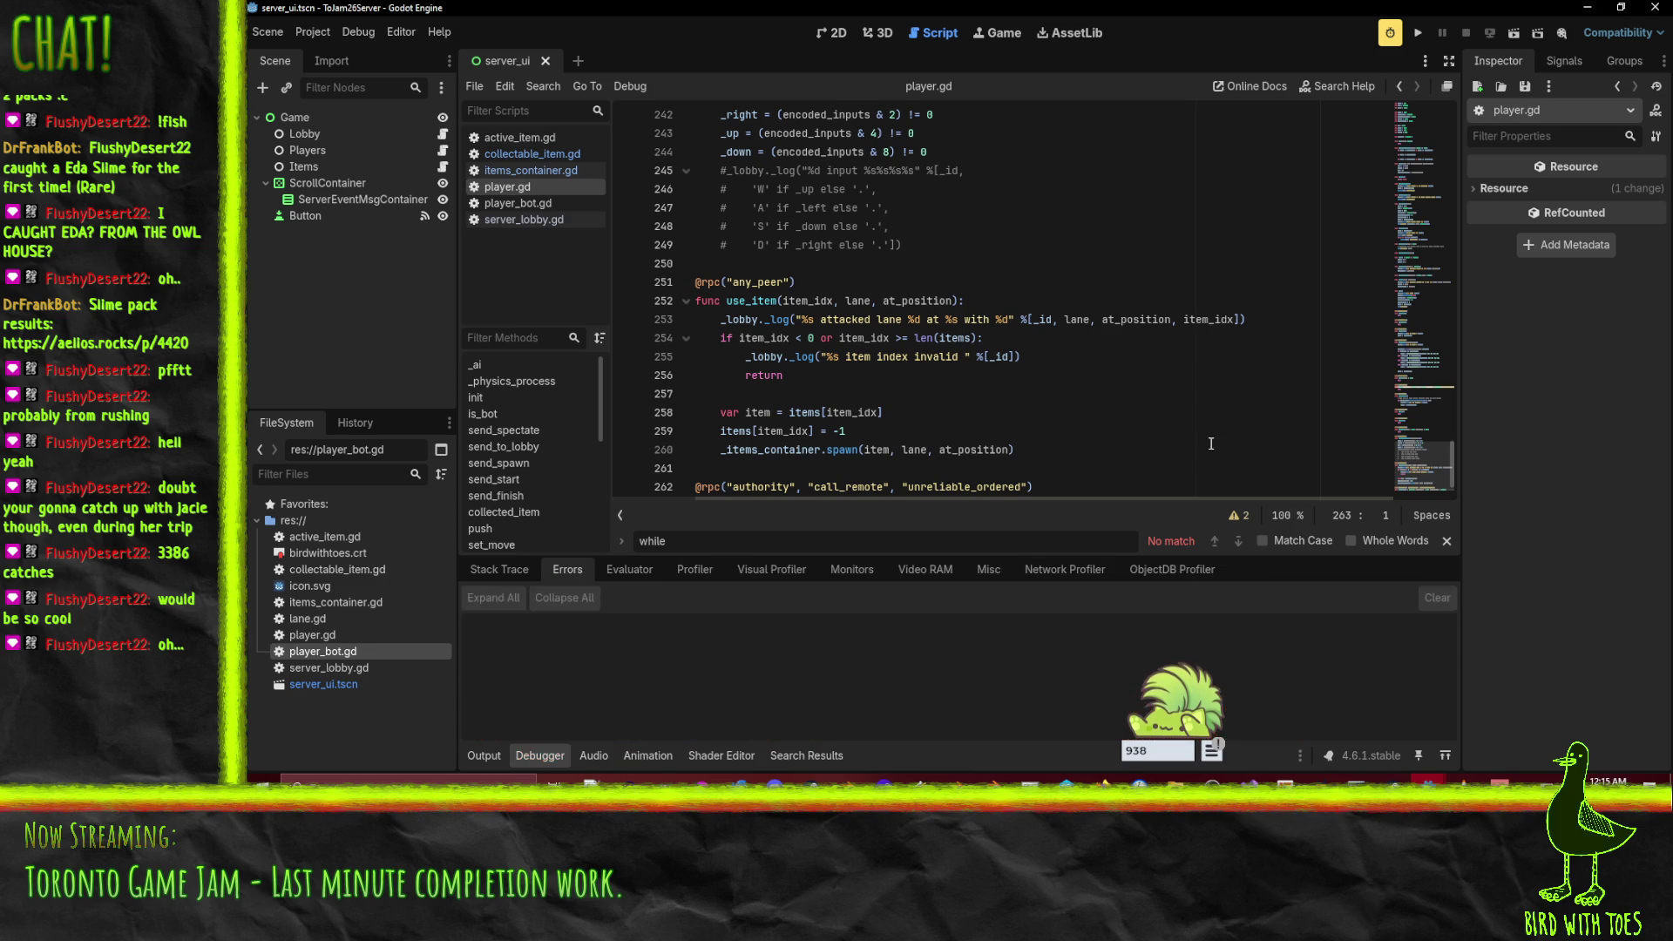
{"action": "left_click", "coordinate": [1049, 432]}
Step: Run the listening server, then maximize the lobby_and_title client project and run it
{"action": "left_click", "coordinate": [1418, 32]}
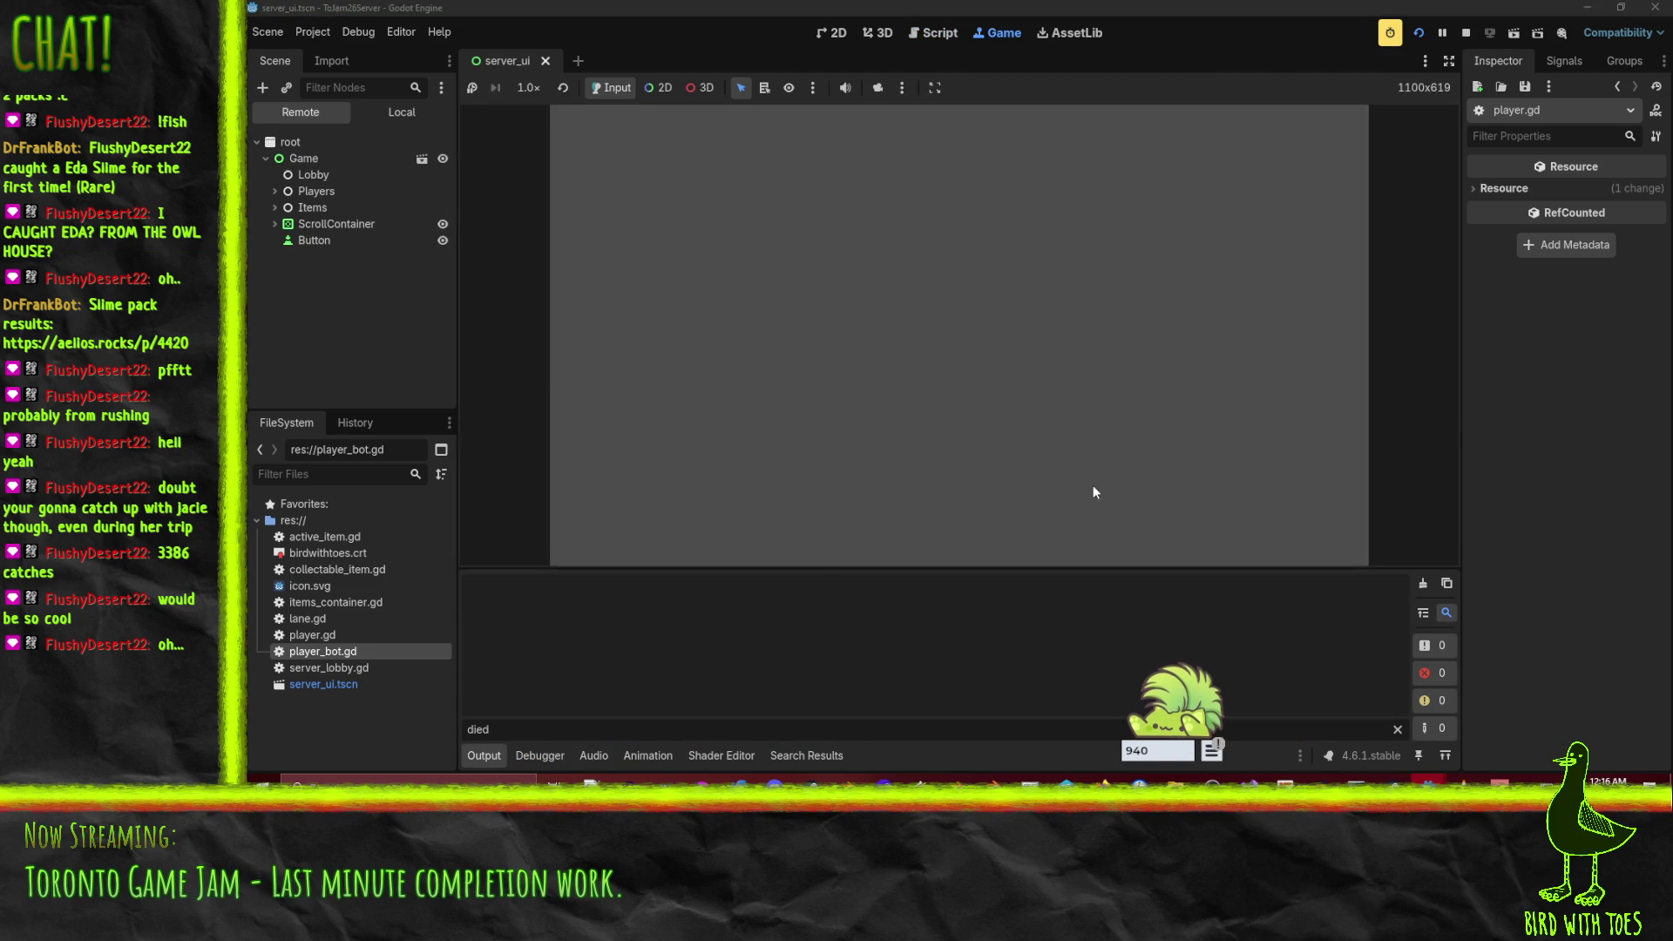
{"action": "left_click", "coordinate": [631, 131]}
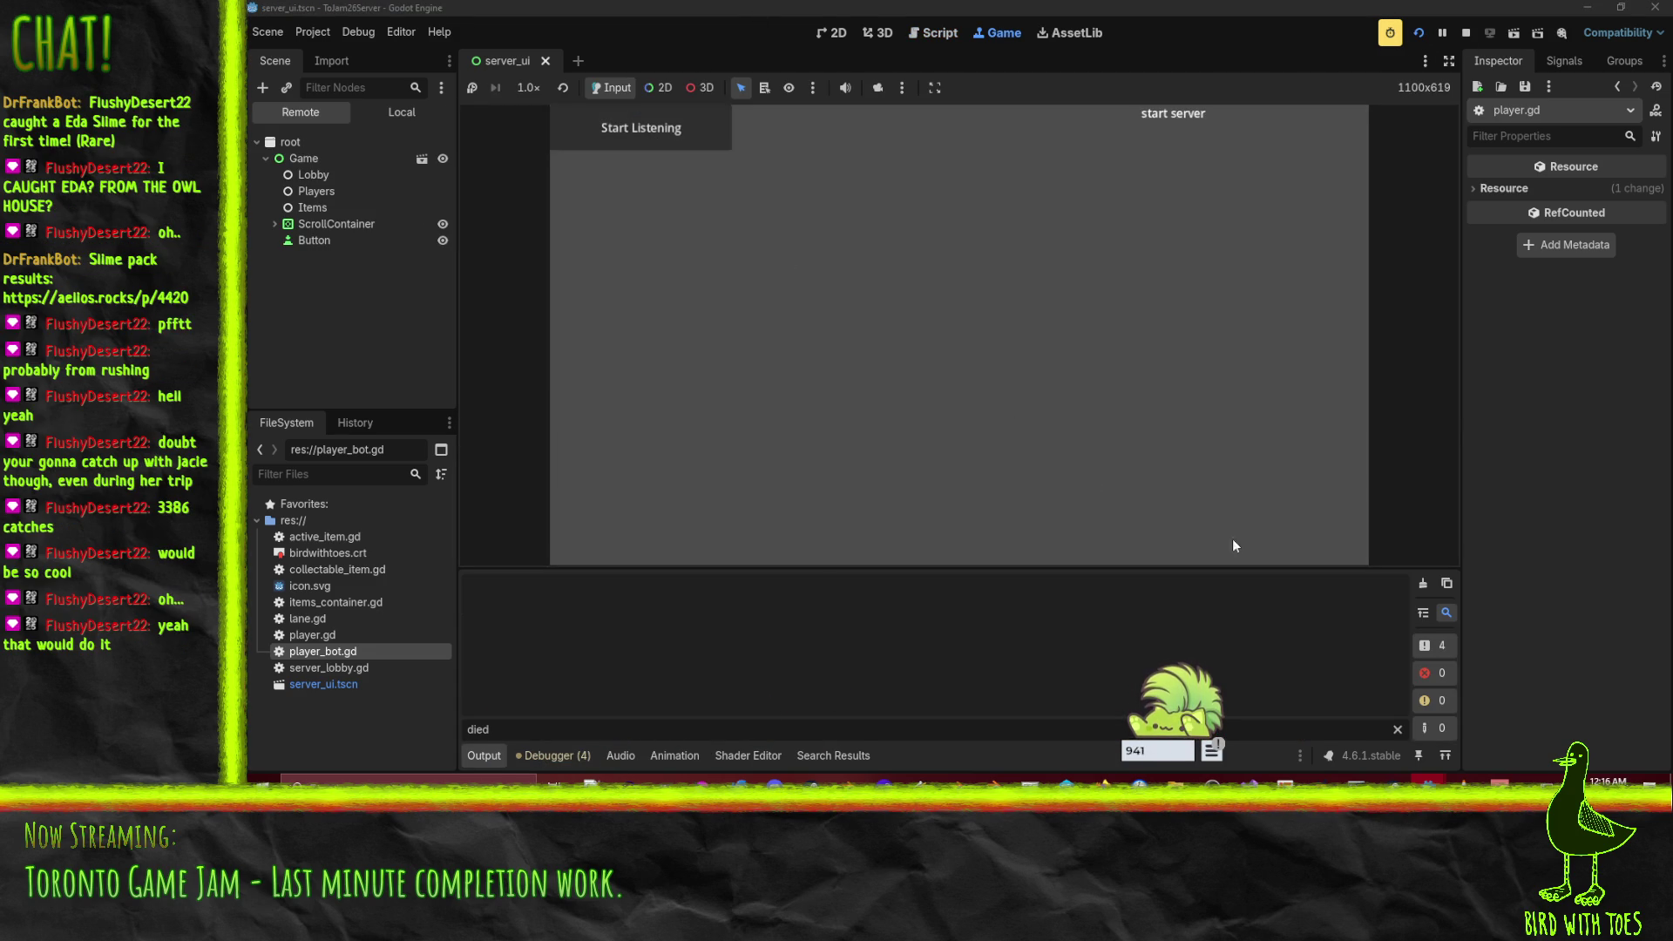
{"action": "mouse_move", "coordinate": [1427, 782]}
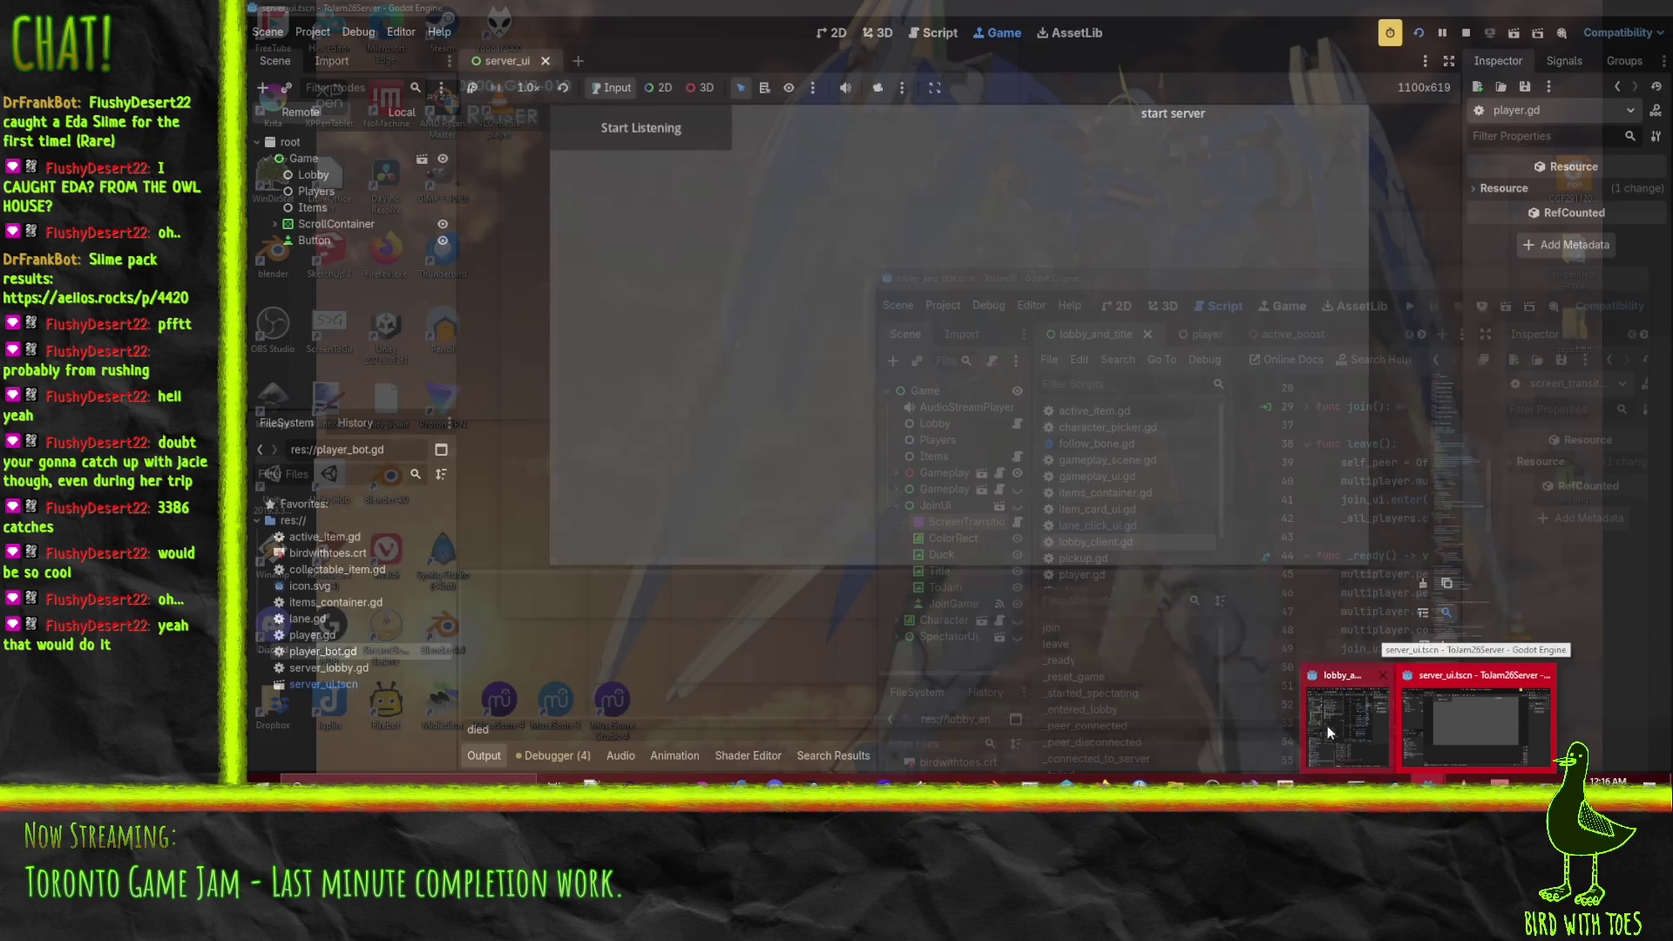
{"action": "left_click", "coordinate": [1326, 725]}
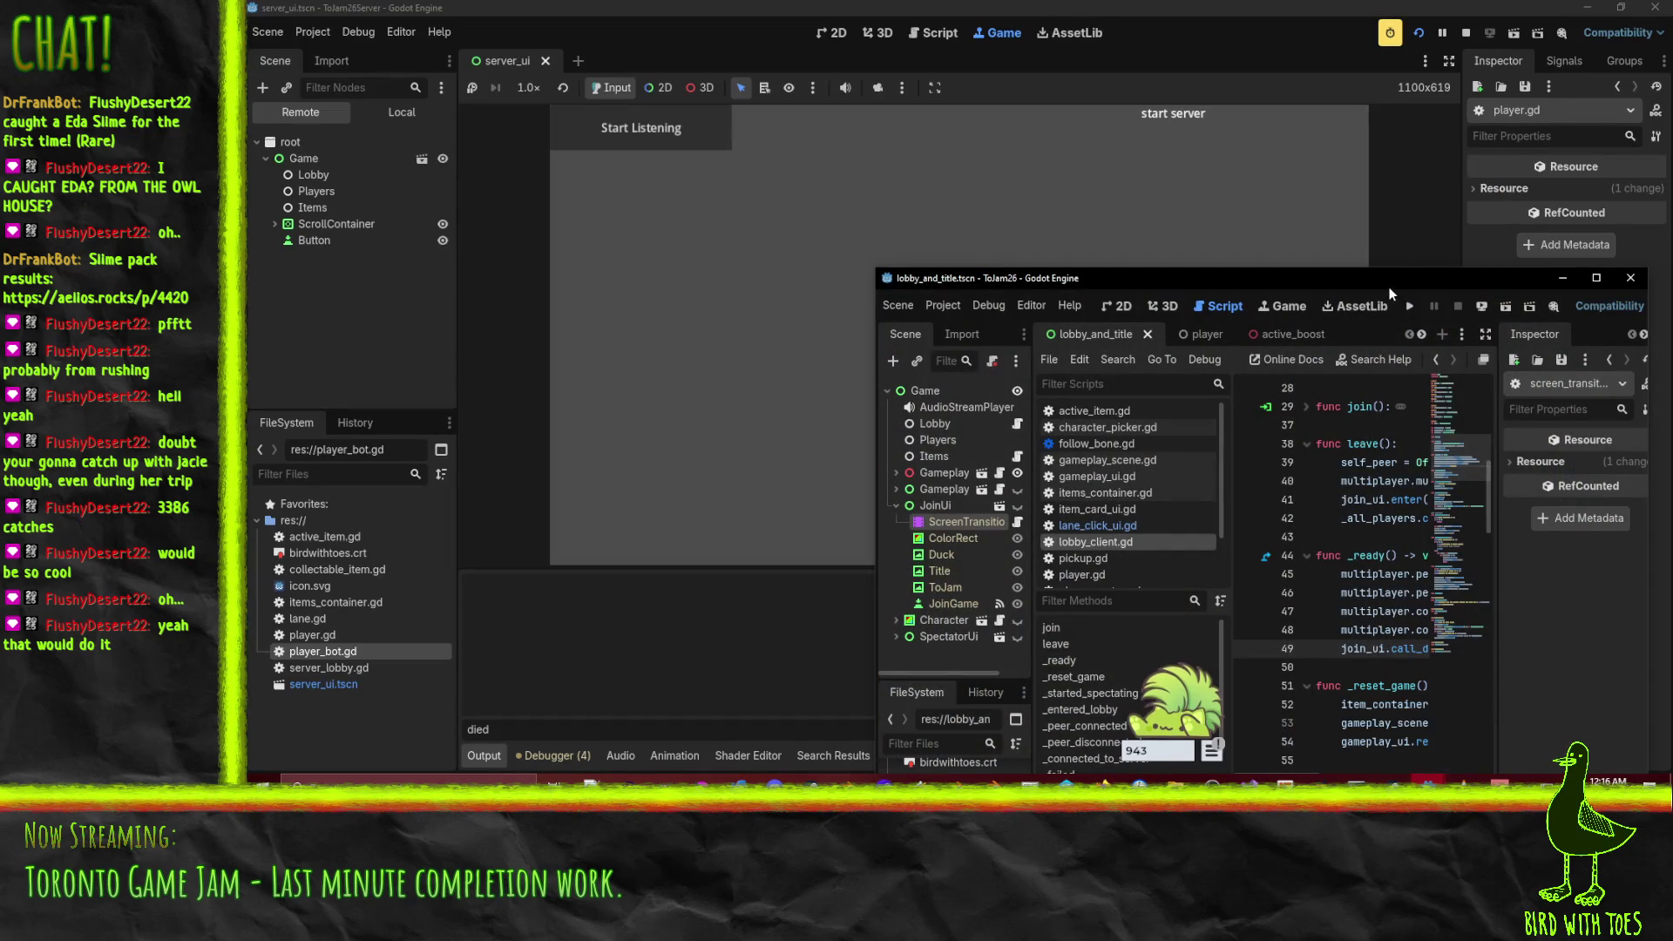
{"action": "double_click", "coordinate": [1388, 289]}
{"action": "left_click", "coordinate": [1424, 29]}
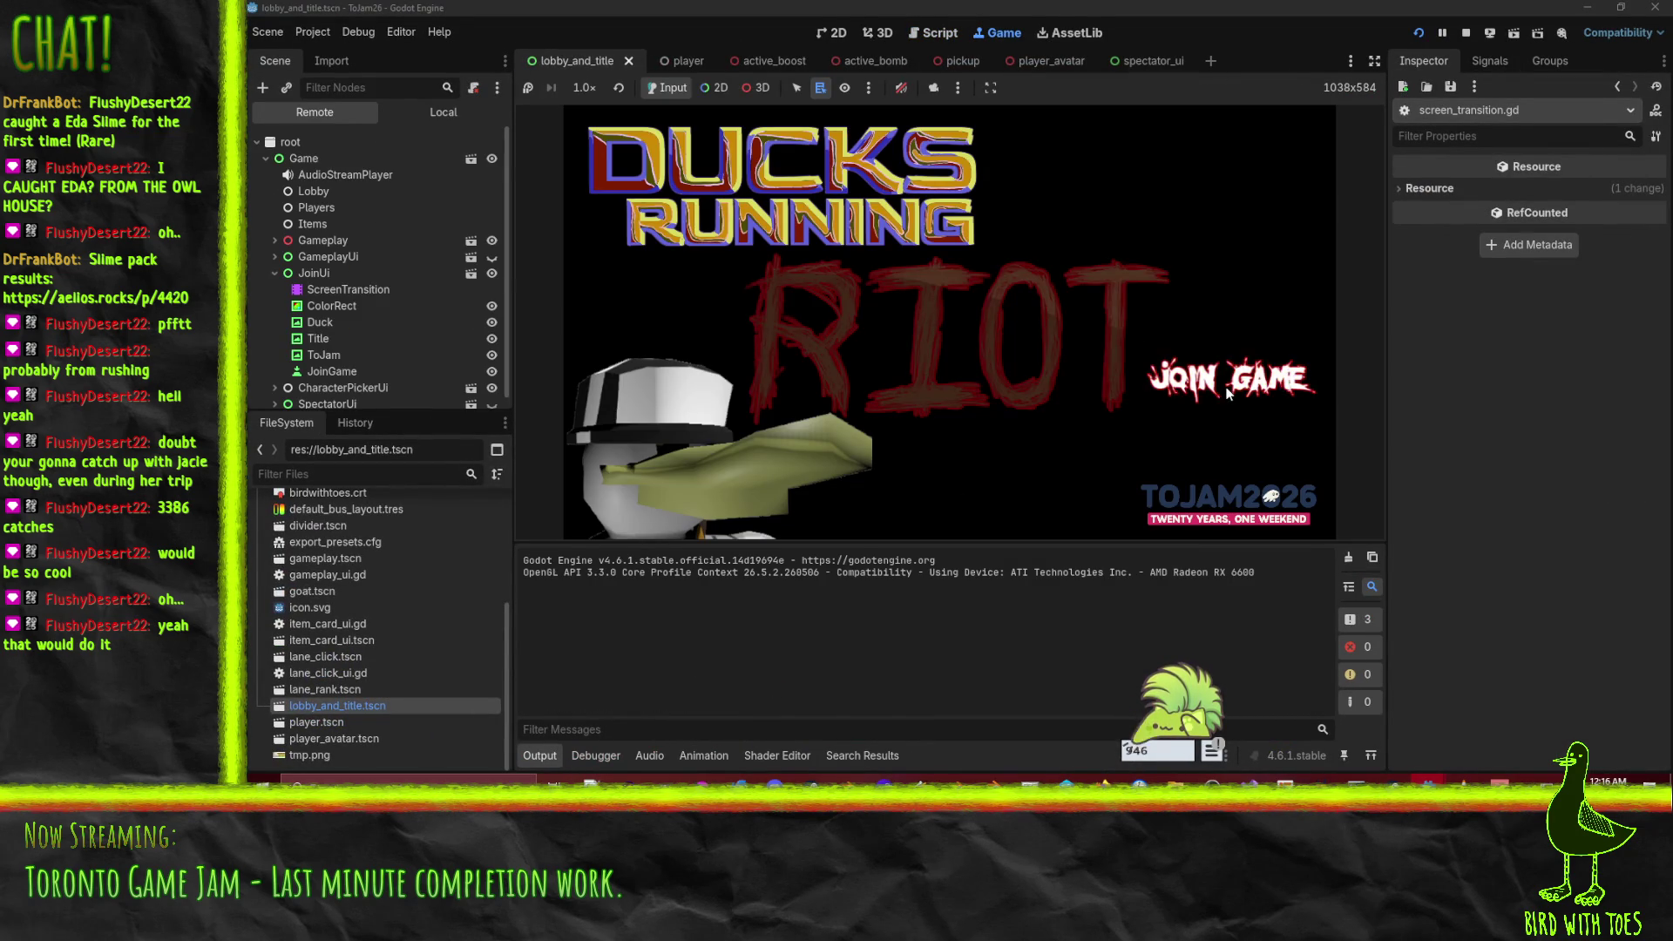
Step: Join the lobby, keep the original duck, ready up, play a round, then stop and select GameplayUi
{"action": "left_click", "coordinate": [1228, 392]}
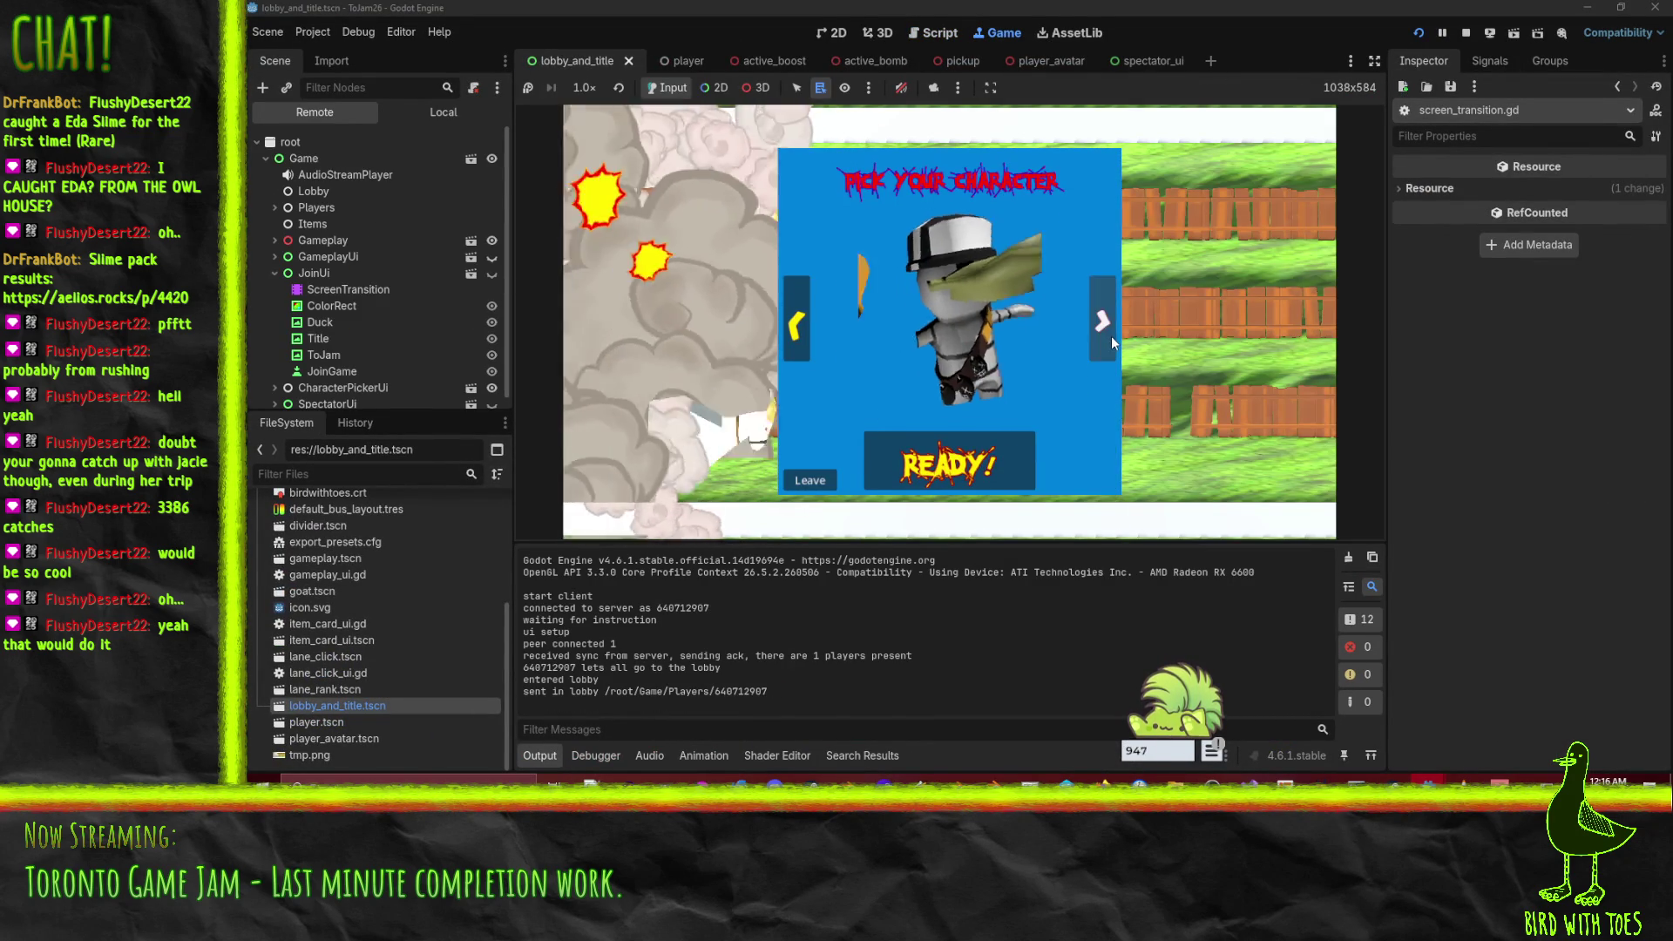
{"action": "left_click", "coordinate": [1102, 322]}
{"action": "left_click", "coordinate": [796, 325]}
{"action": "left_click", "coordinate": [950, 462]}
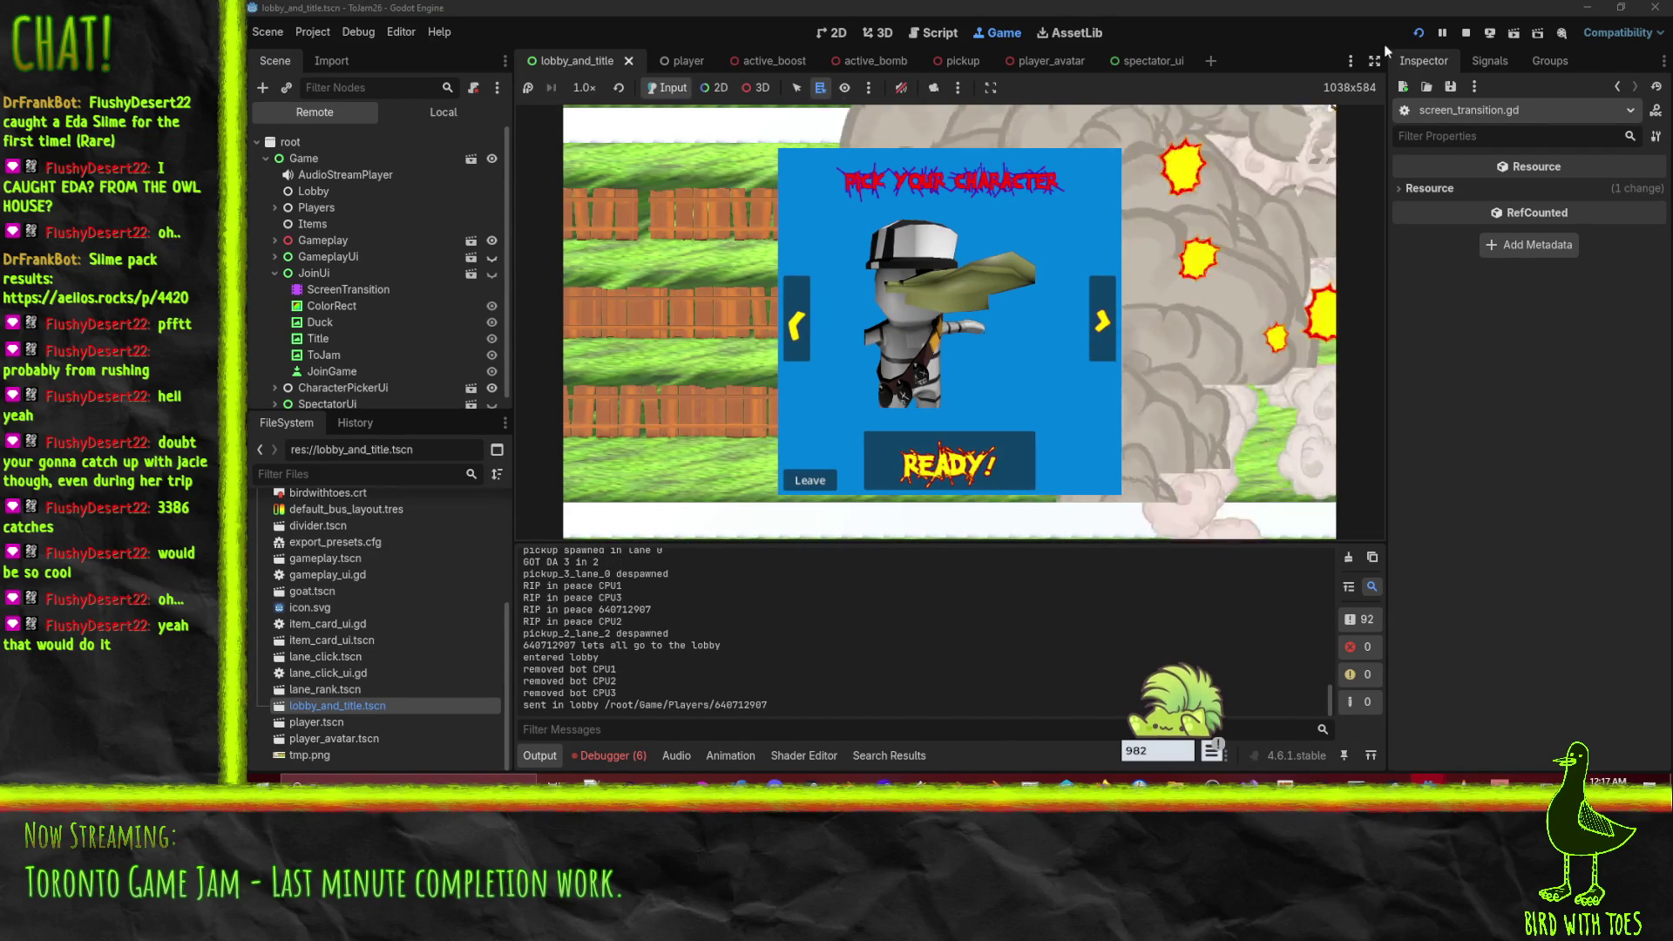
{"action": "left_click", "coordinate": [1465, 32]}
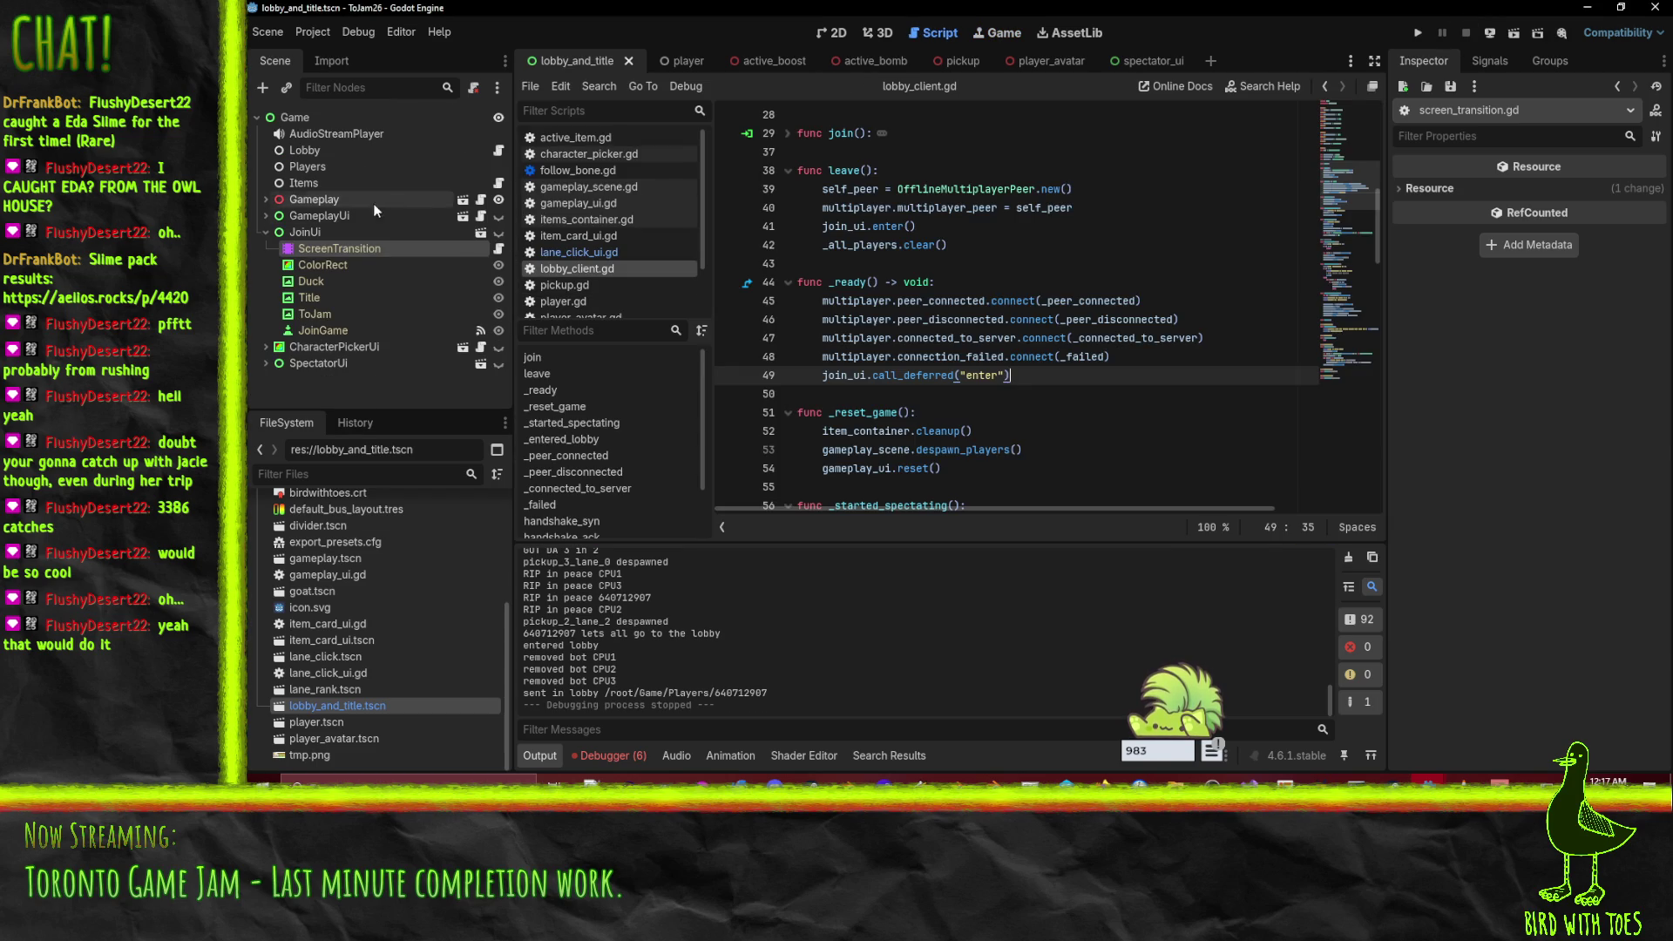
{"action": "left_click", "coordinate": [313, 215]}
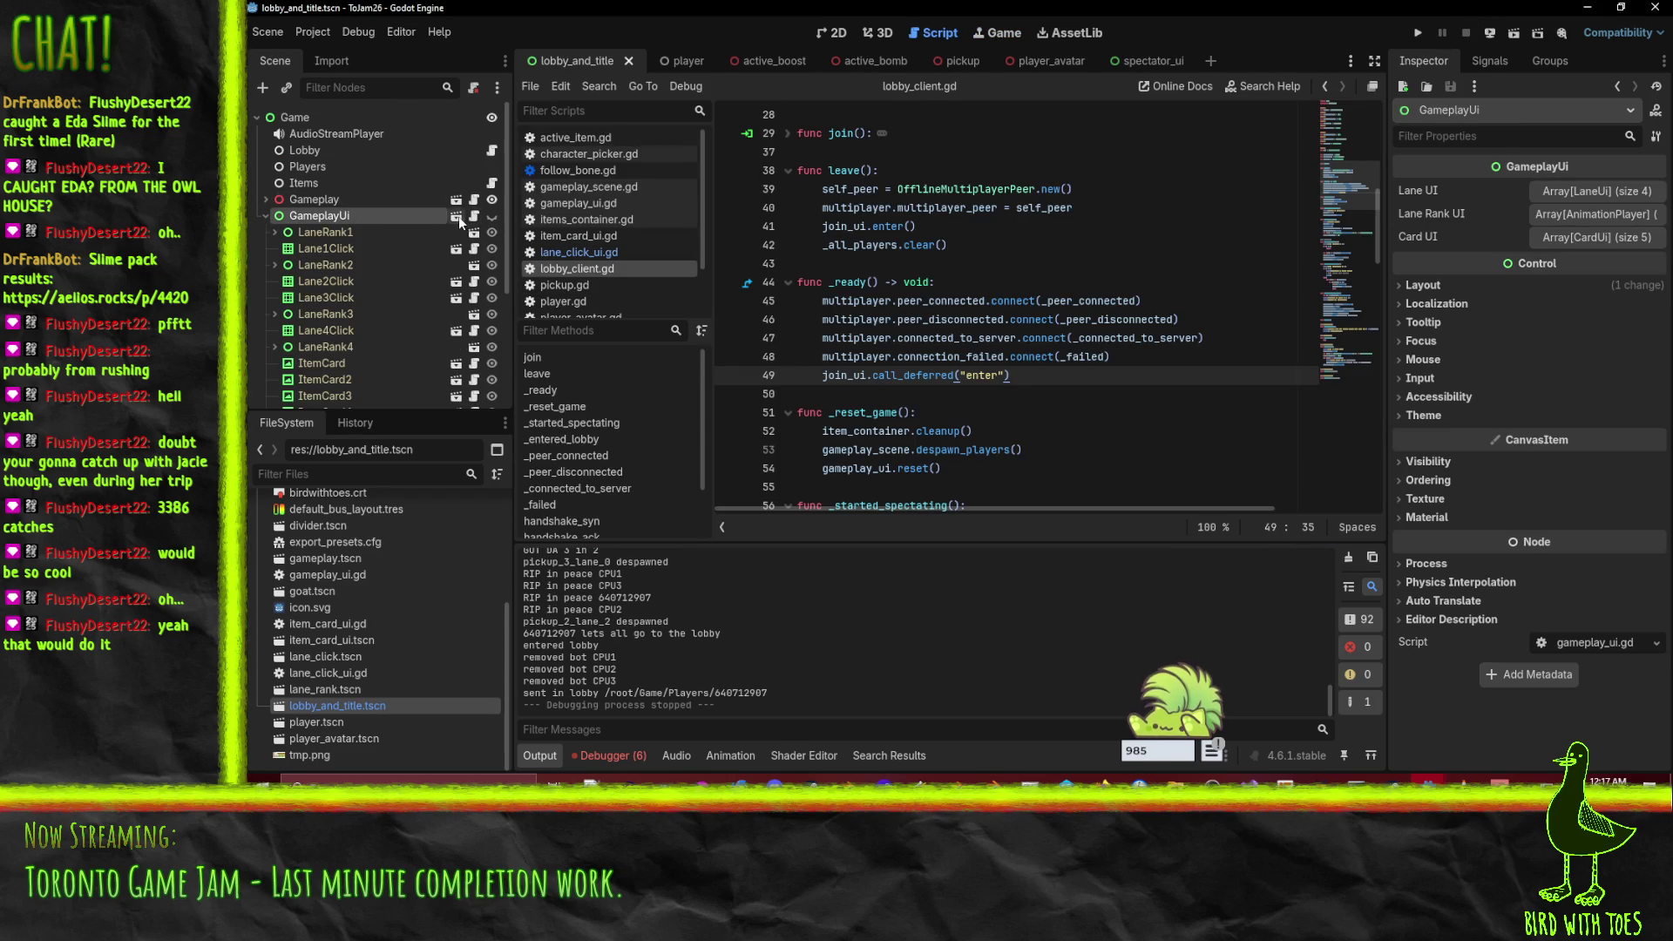
Step: Open the GameplayUi scene and expand its Lane UI, Lane Rank UI and Card UI arrays
{"action": "left_click", "coordinate": [461, 216]}
{"action": "left_click", "coordinate": [320, 116]}
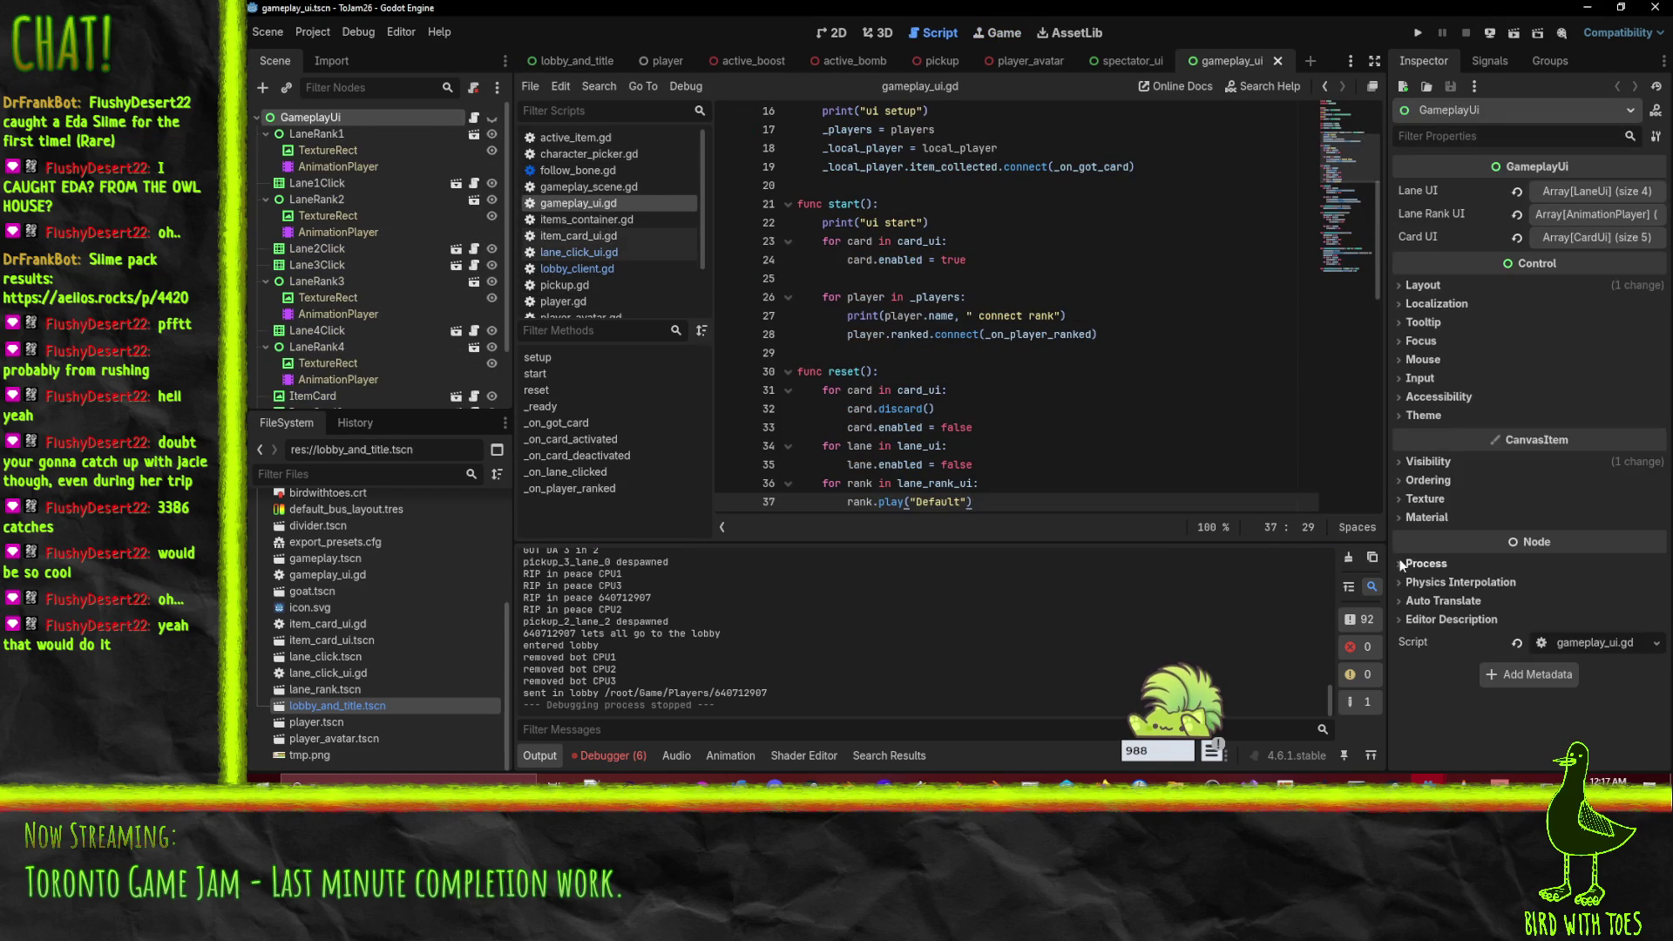
{"action": "left_click", "coordinate": [1586, 191]}
{"action": "left_click", "coordinate": [1579, 362]}
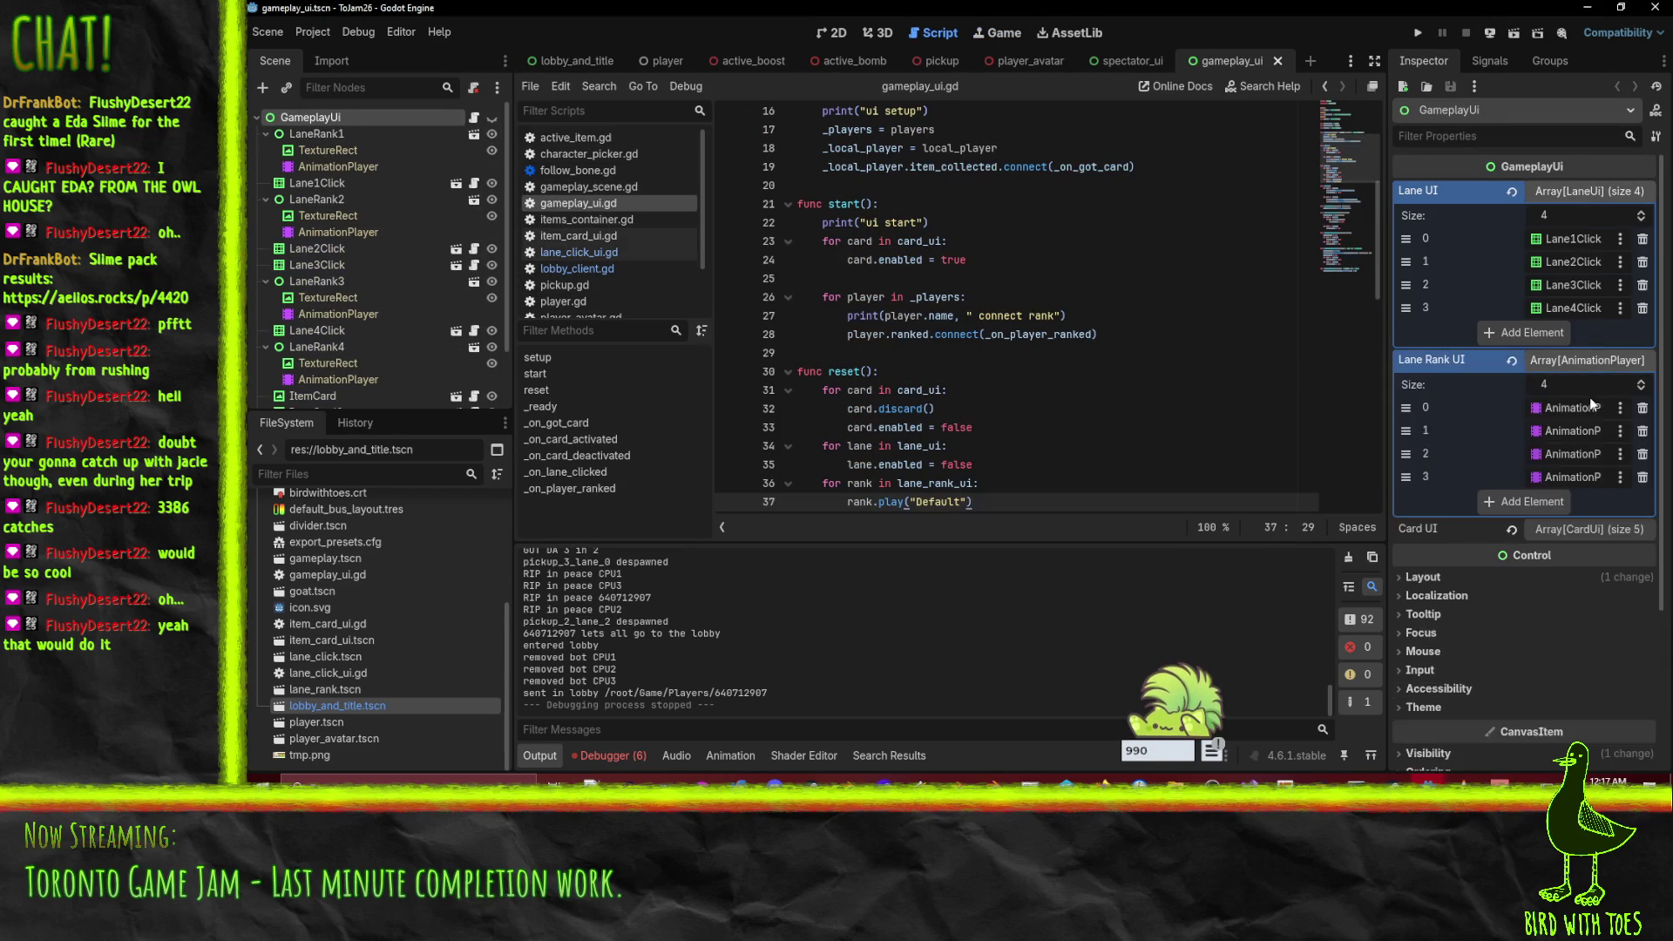
{"action": "left_click", "coordinate": [1589, 531]}
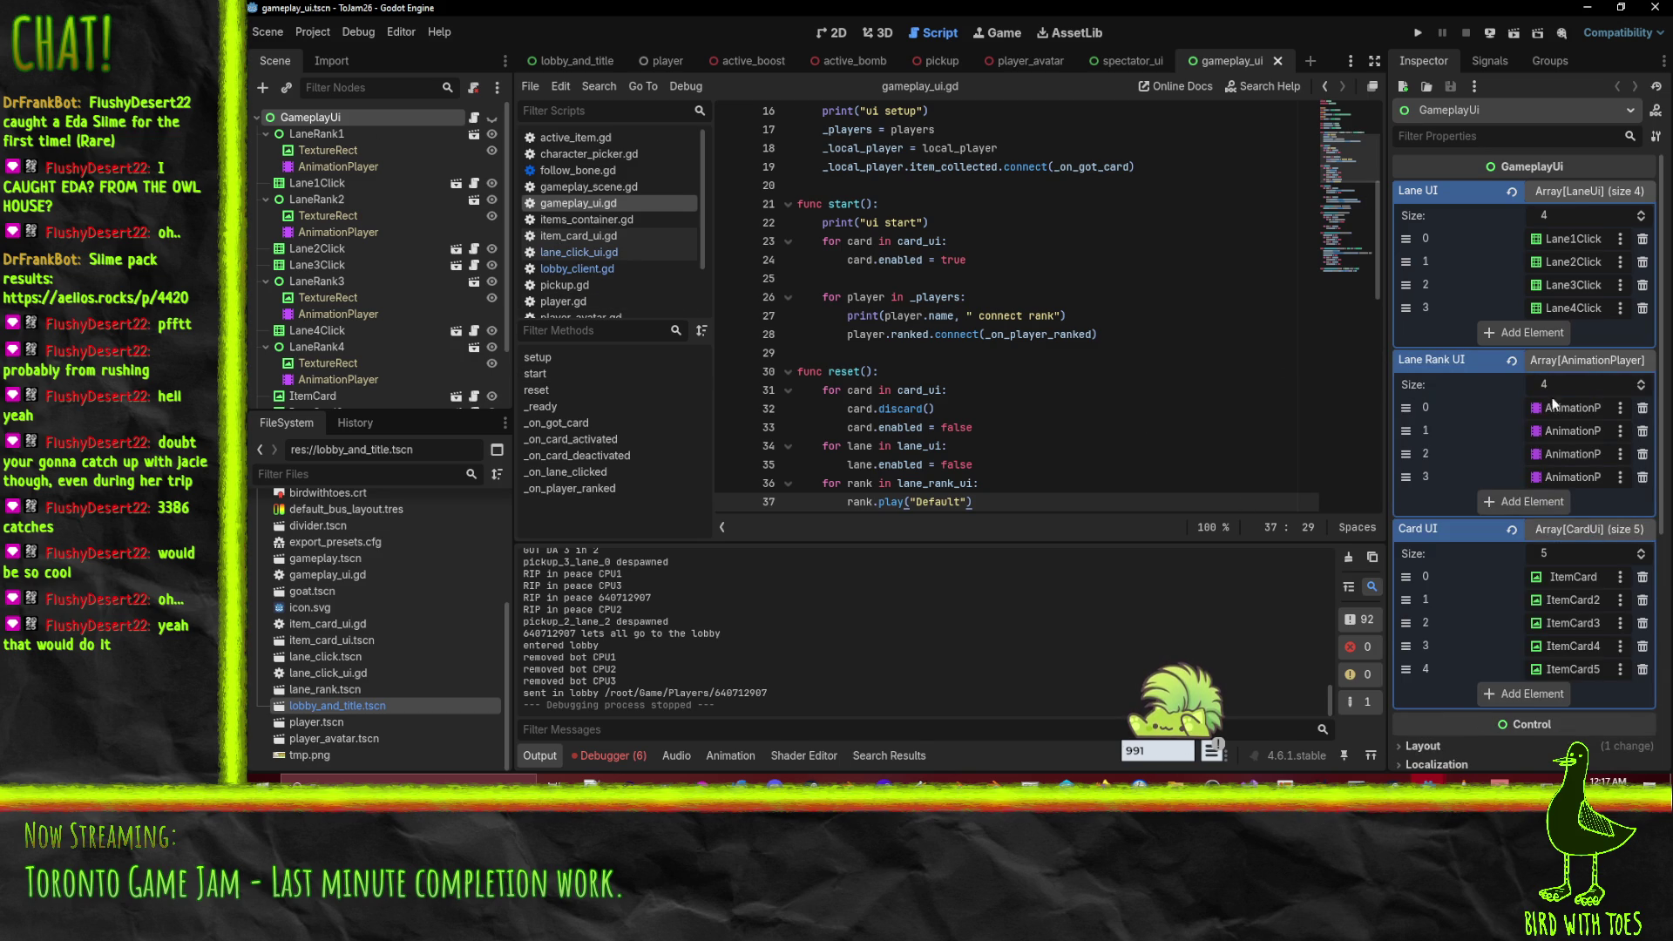
Step: Review the six debugger errors, then return to the lobby_and_title scene
{"action": "left_click", "coordinate": [624, 756]}
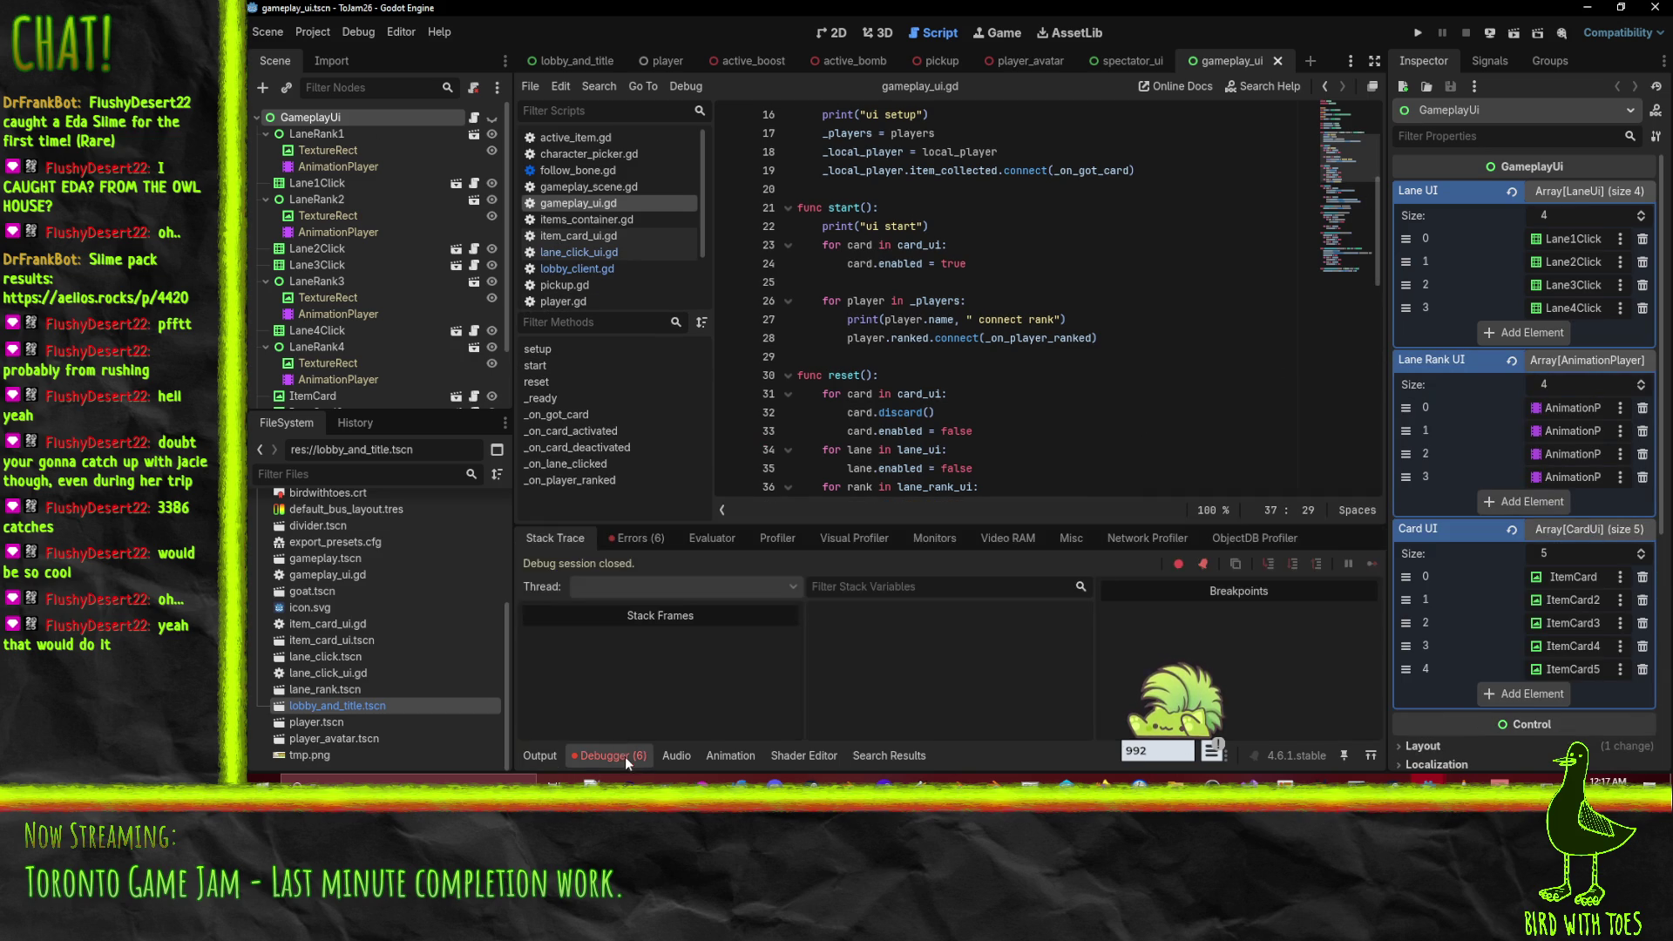
{"action": "left_click", "coordinate": [654, 540]}
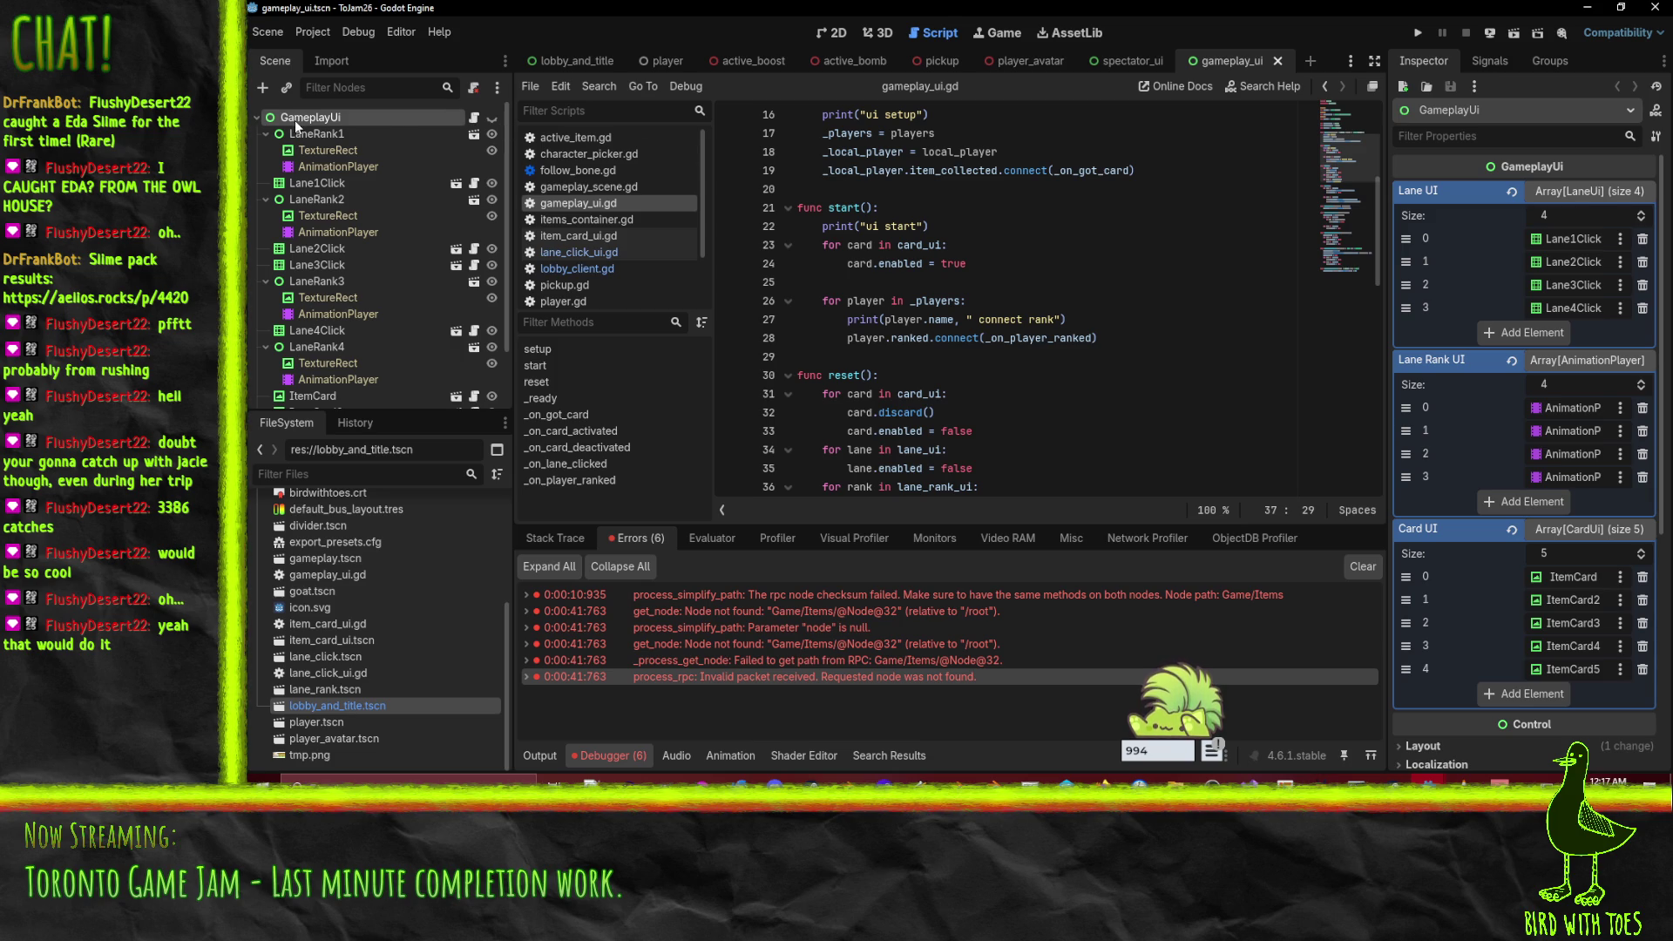
{"action": "left_click", "coordinate": [550, 61]}
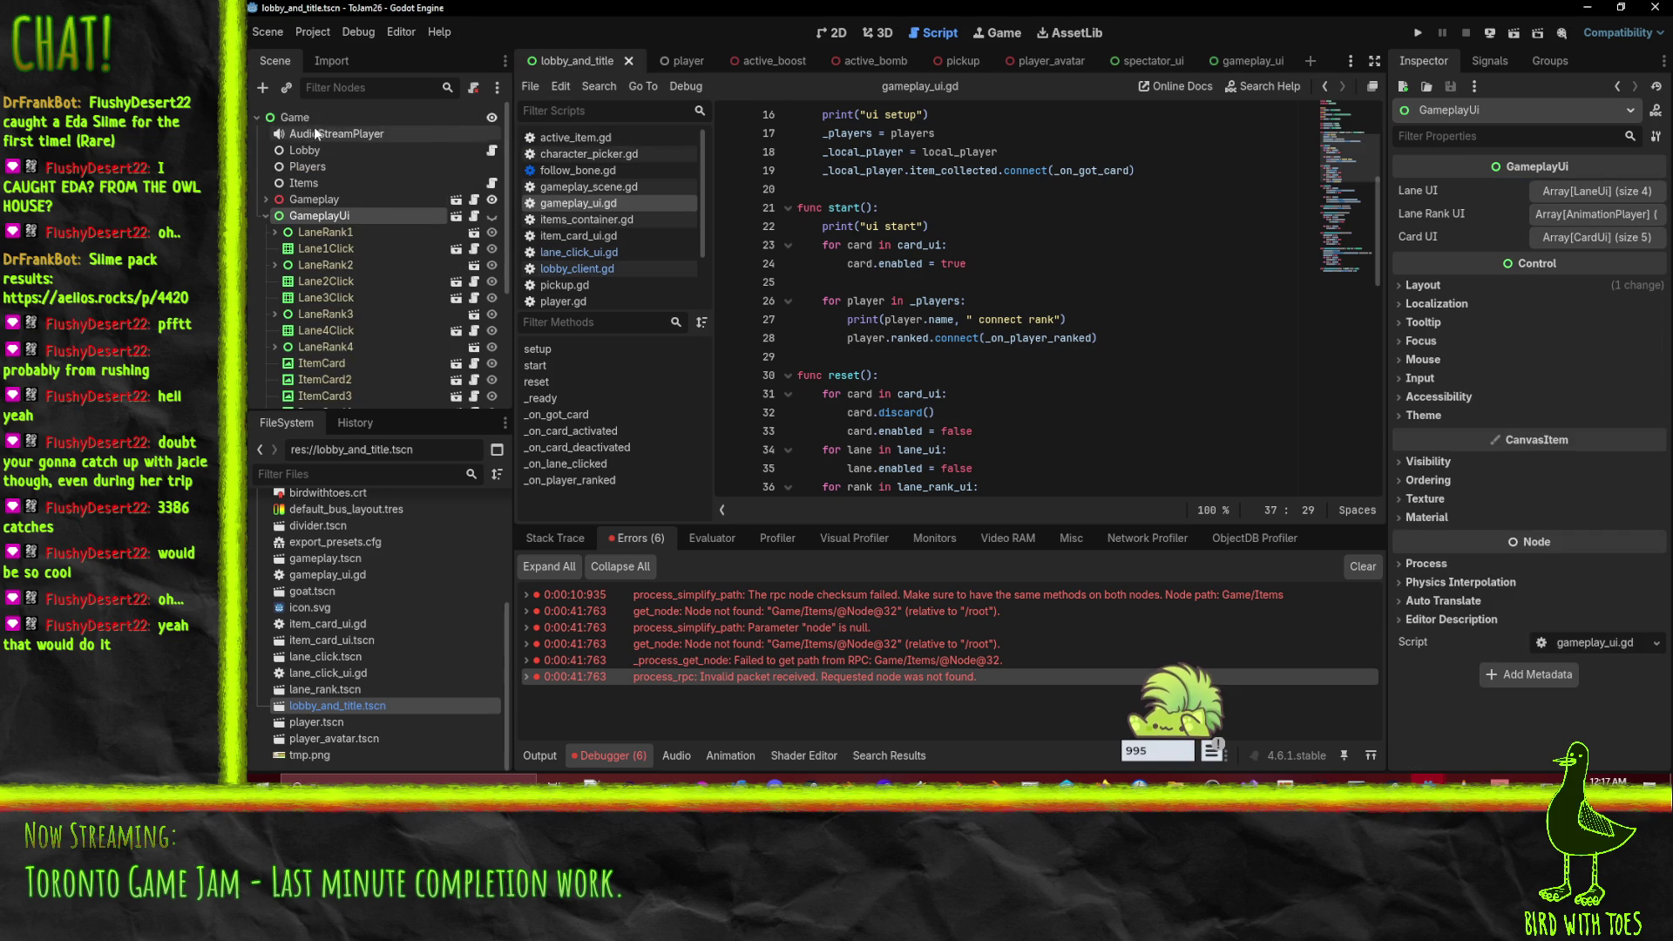
Step: Select the Lobby node and search the gameplay_ui script for 'gamepl'
{"action": "left_click", "coordinate": [296, 116]}
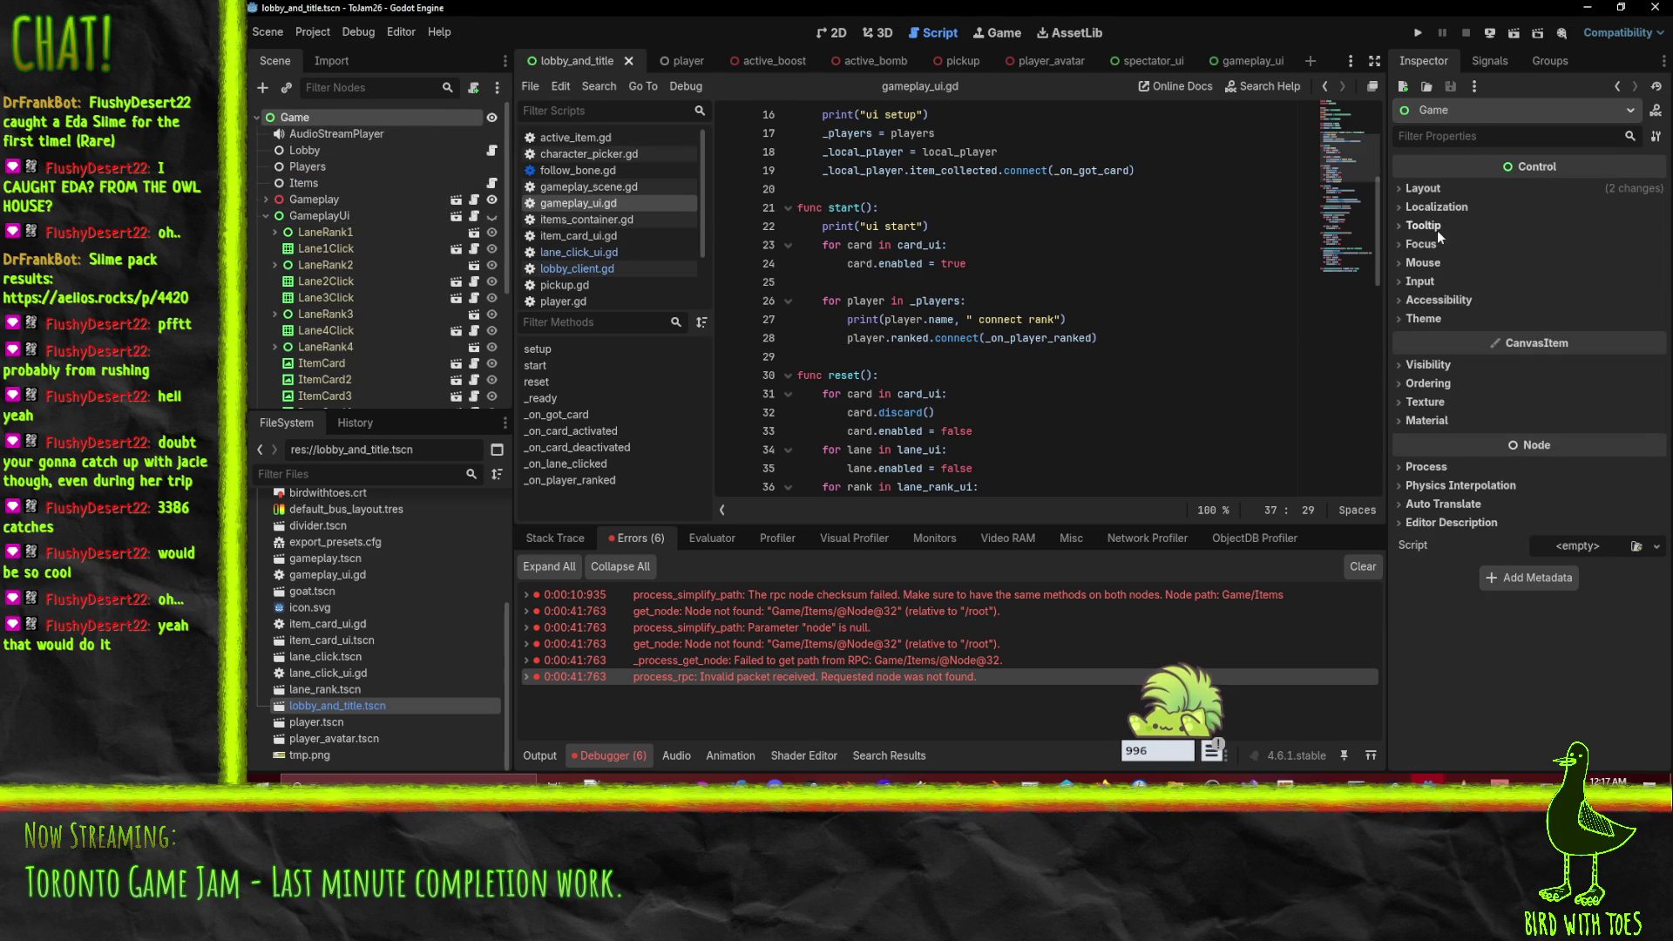
{"action": "left_click", "coordinate": [410, 150]}
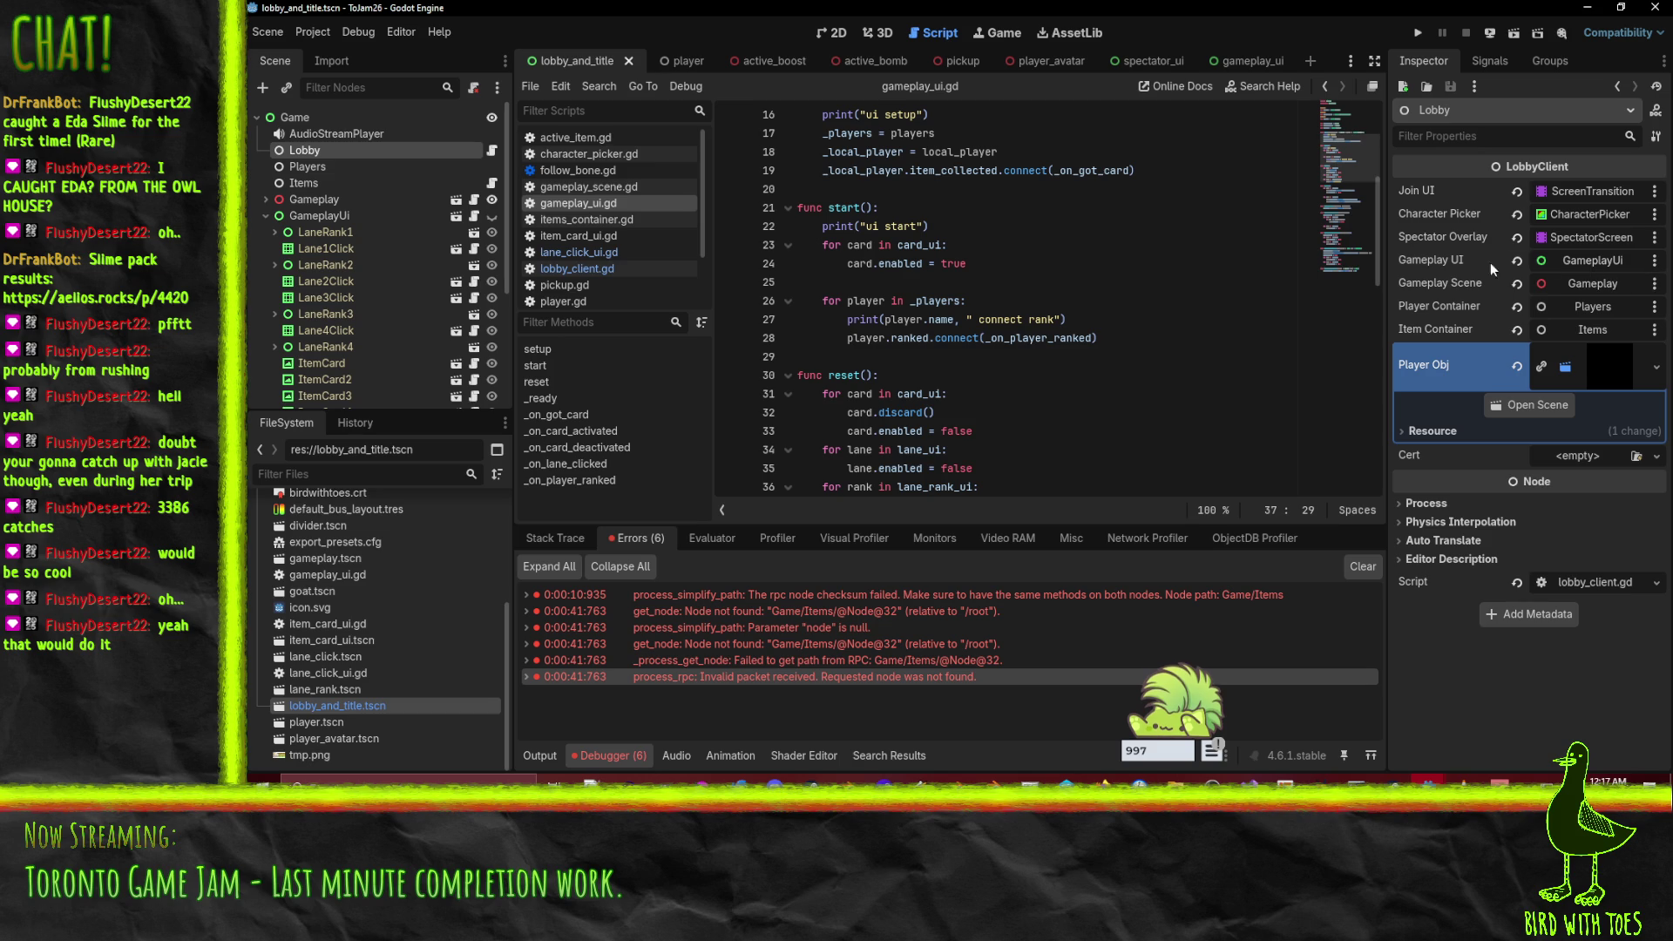
{"action": "scroll", "coordinate": [321, 275], "scroll_direction": "down", "scroll_amount": 3}
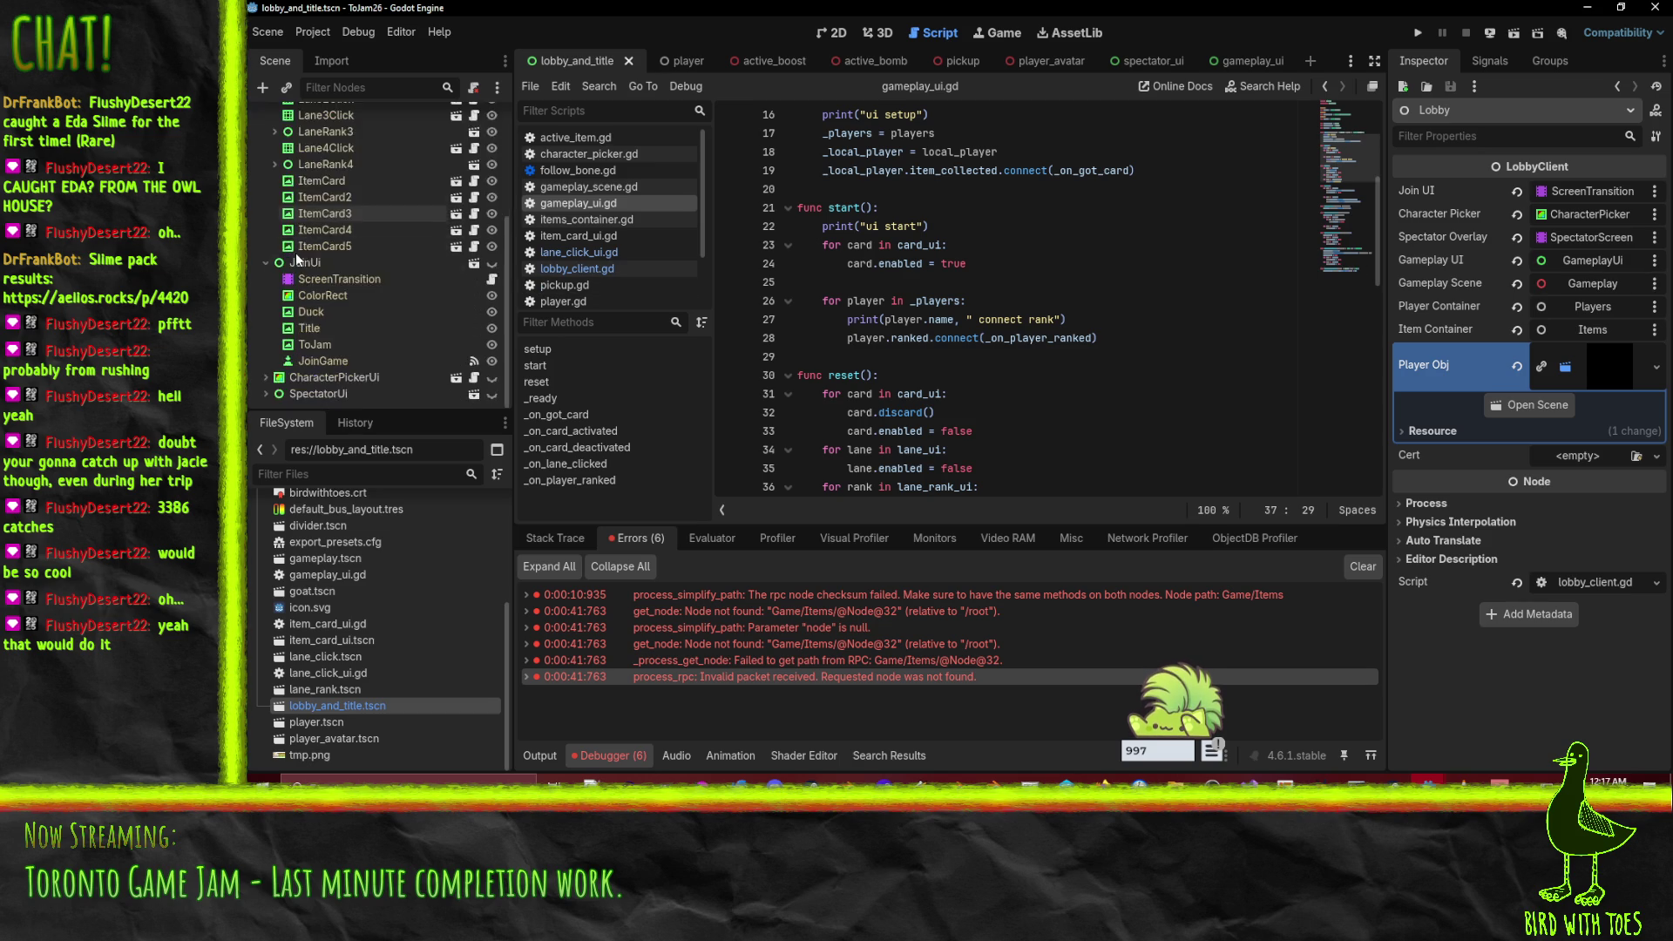
{"action": "scroll", "coordinate": [300, 232], "scroll_direction": "up", "scroll_amount": 1}
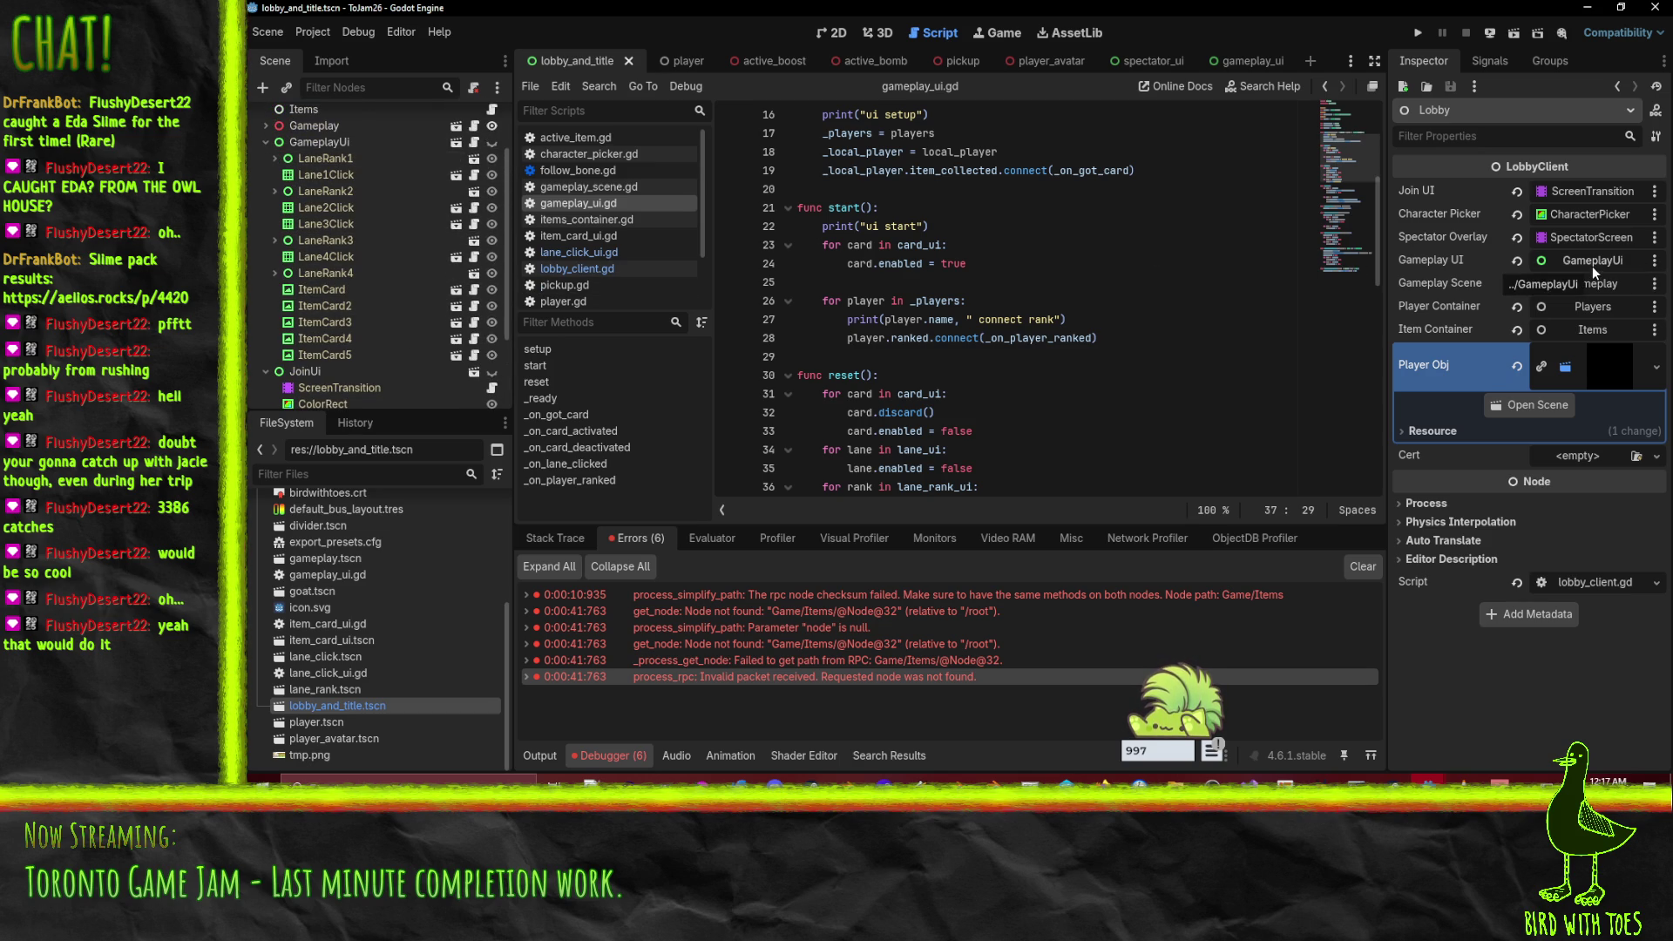
{"action": "left_click", "coordinate": [1159, 326]}
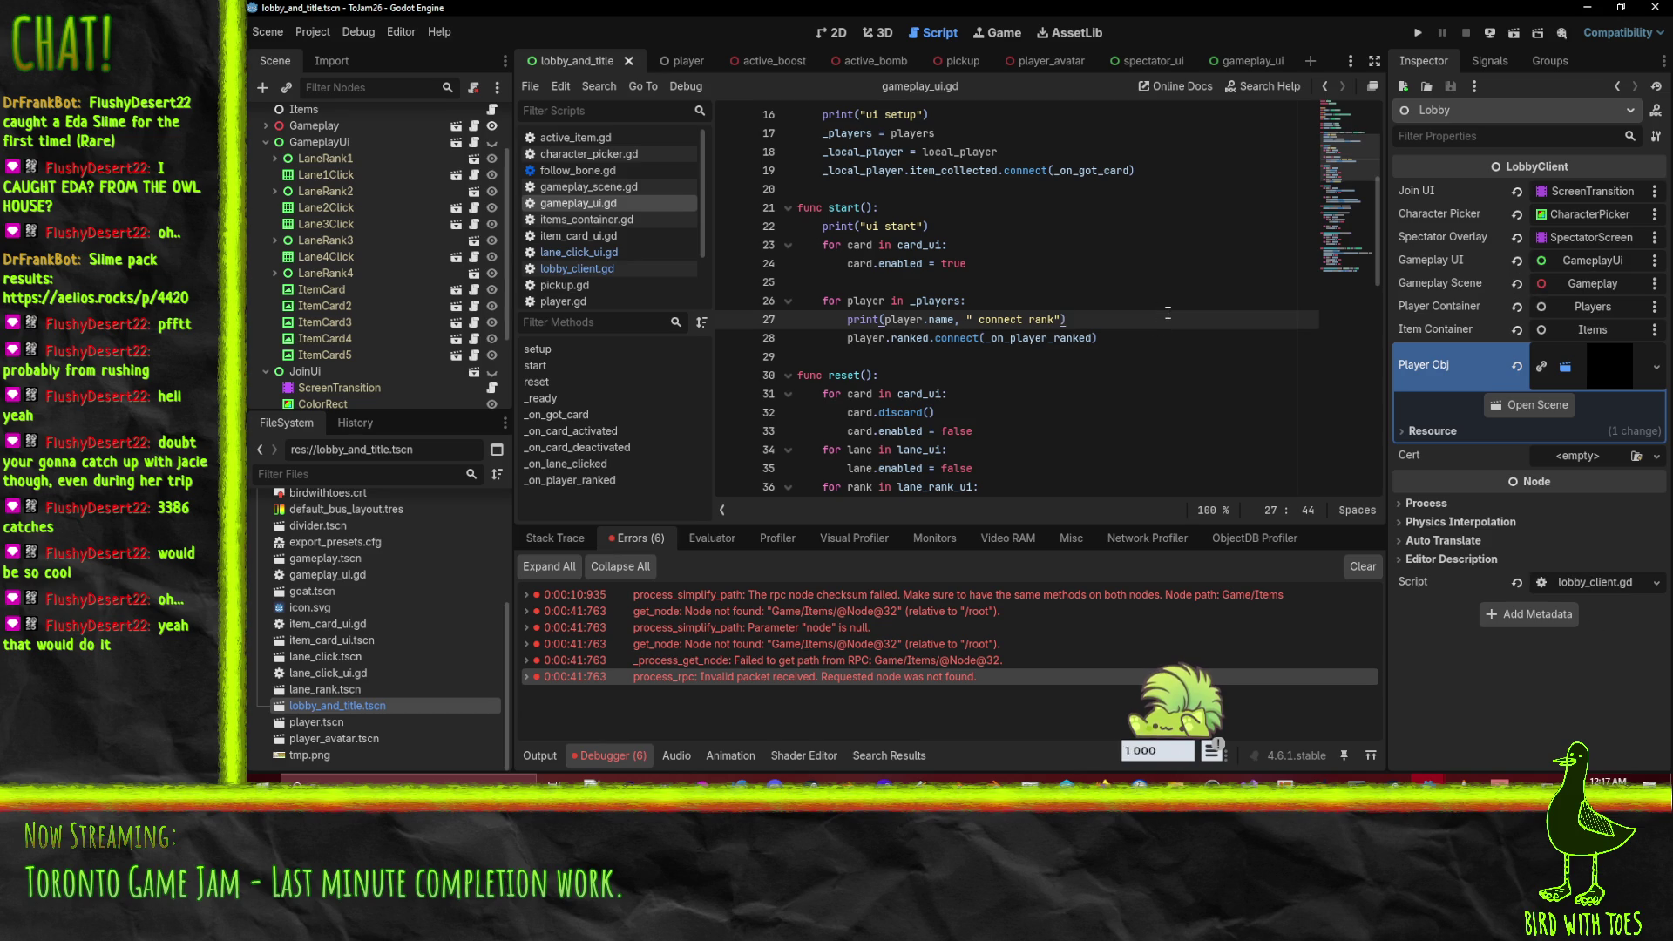
{"action": "key", "text": "ctrl+f"}
{"action": "type", "text": "gamepl"}
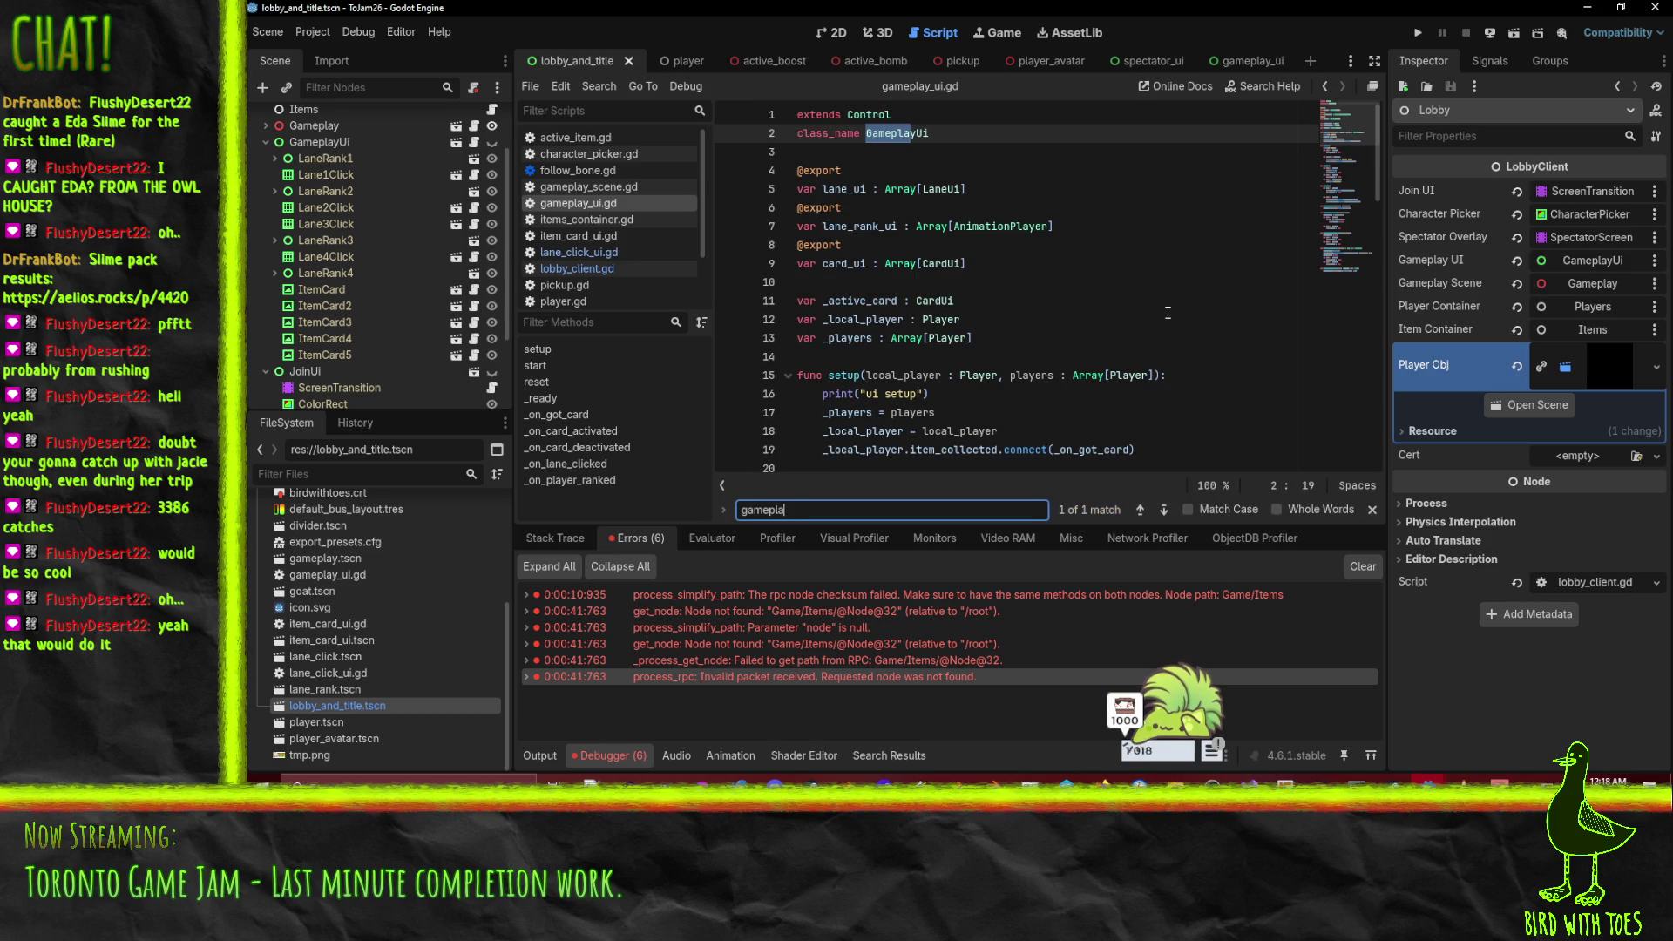
Step: Search lobby_client.gd for 'gameplay_ui' and step through its references
{"action": "left_click", "coordinate": [614, 268]}
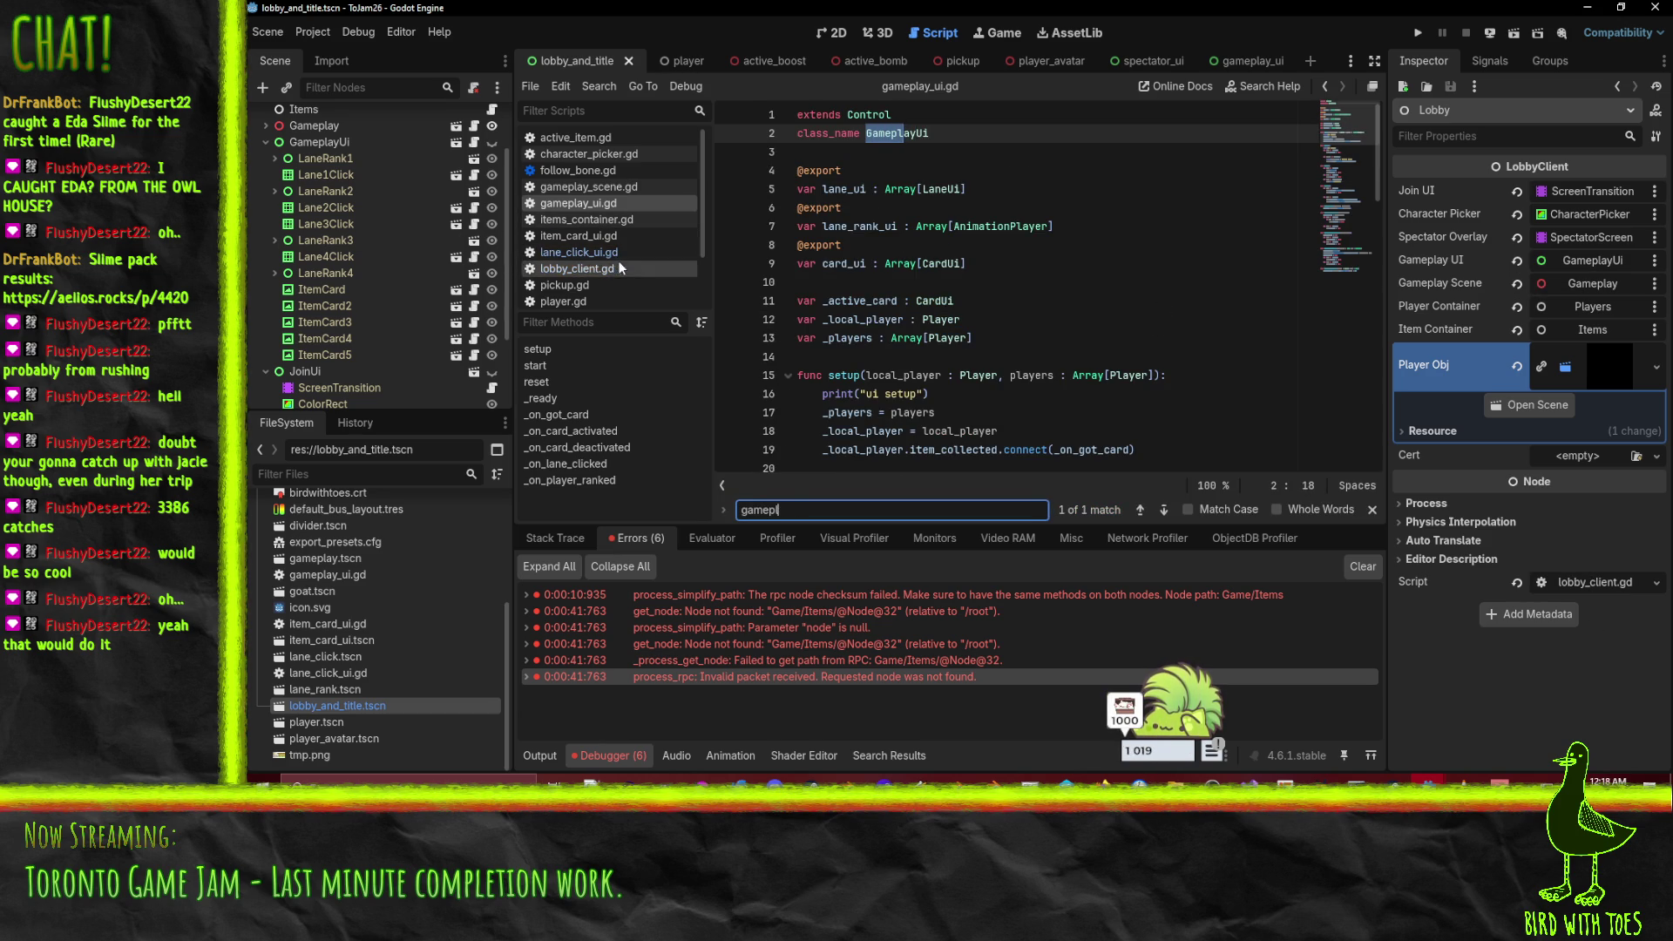
{"action": "key", "text": "ctrl+f"}
{"action": "type", "text": "gameplay_ui"}
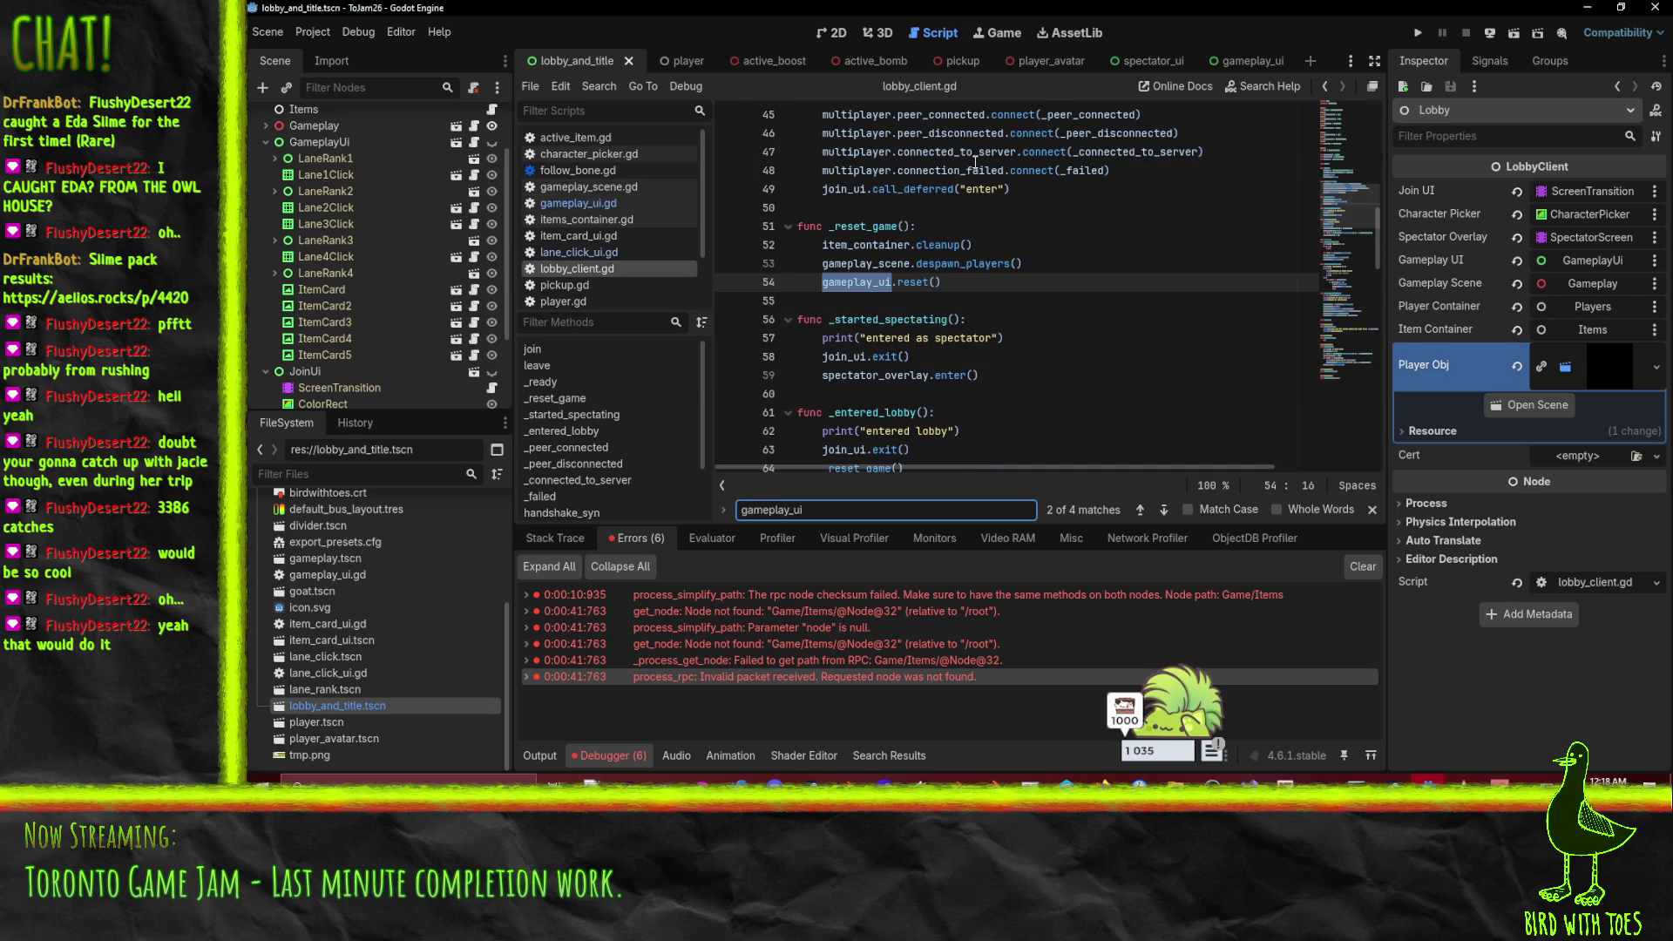
{"action": "key", "text": "Return"}
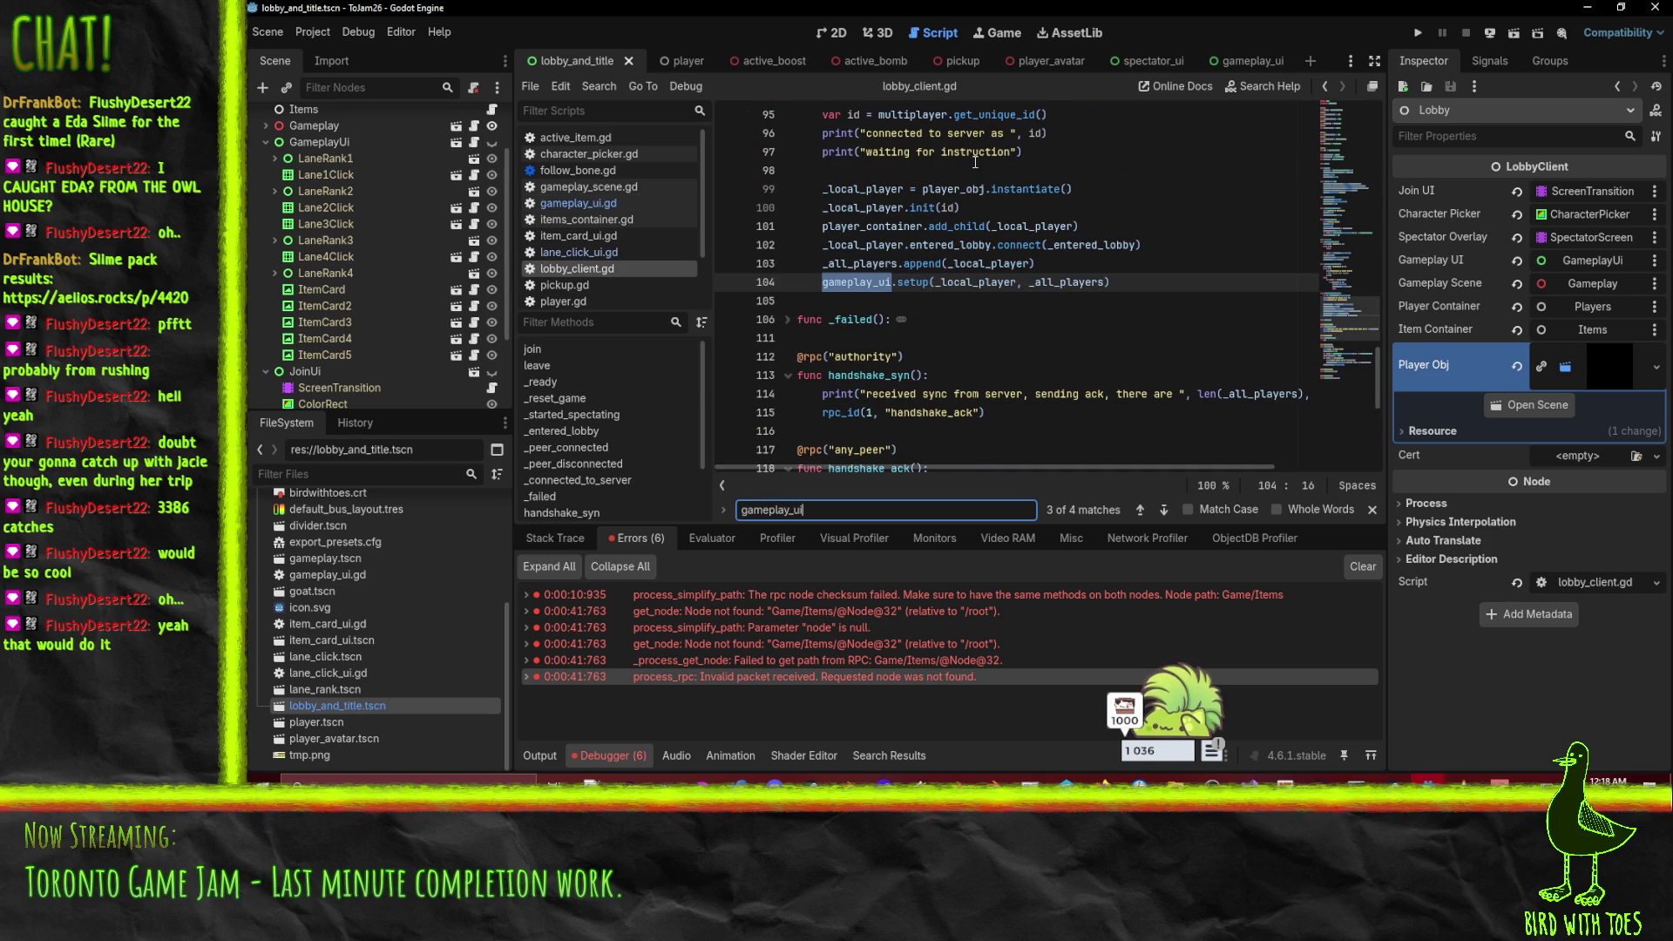
{"action": "scroll", "coordinate": [974, 155], "scroll_direction": "up", "scroll_amount": 1}
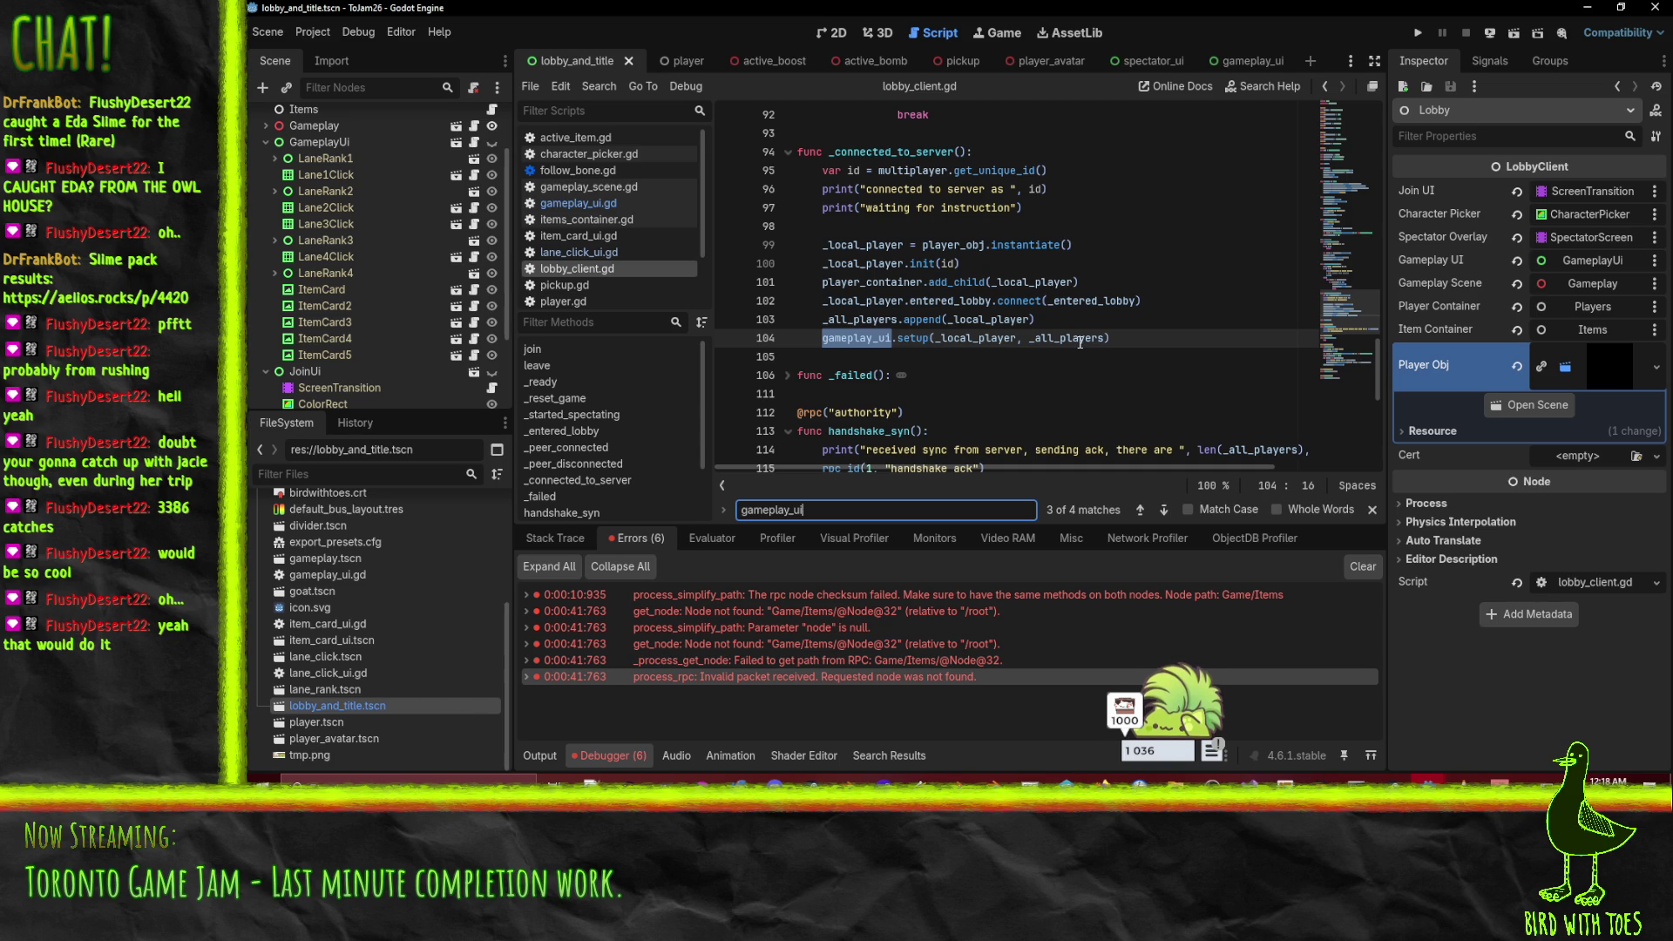
{"action": "key", "text": "Return"}
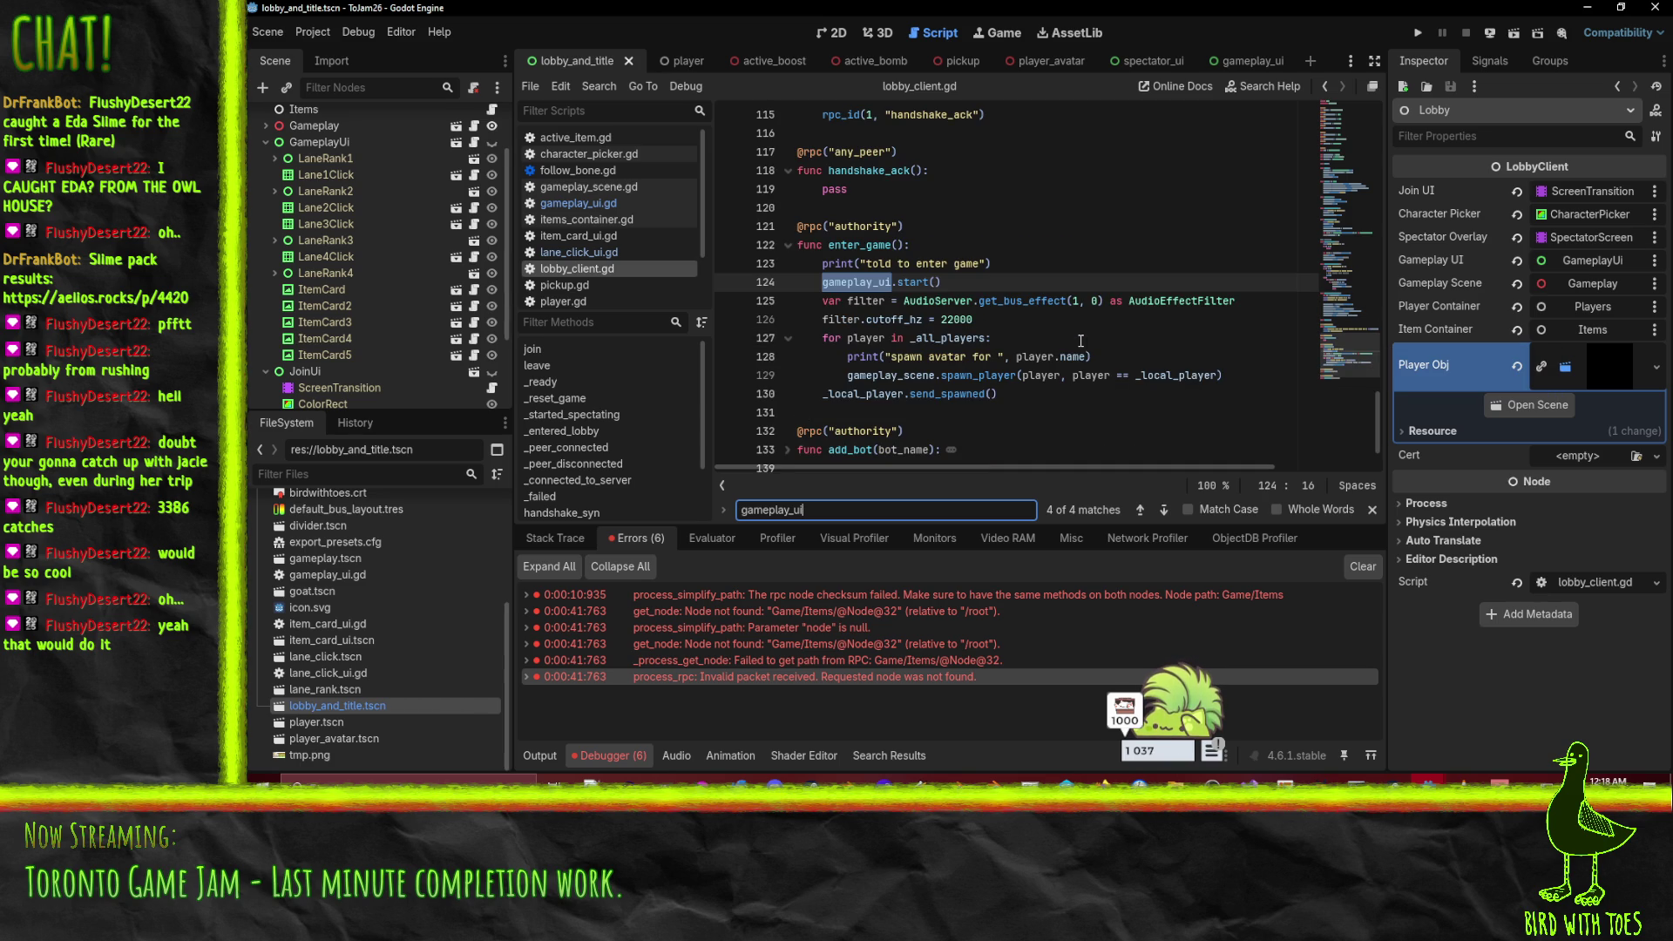
Step: Make the GameplayUi node visible, save lobby_and_title, and run the project
{"action": "left_click", "coordinate": [491, 142]}
{"action": "left_click", "coordinate": [410, 223]}
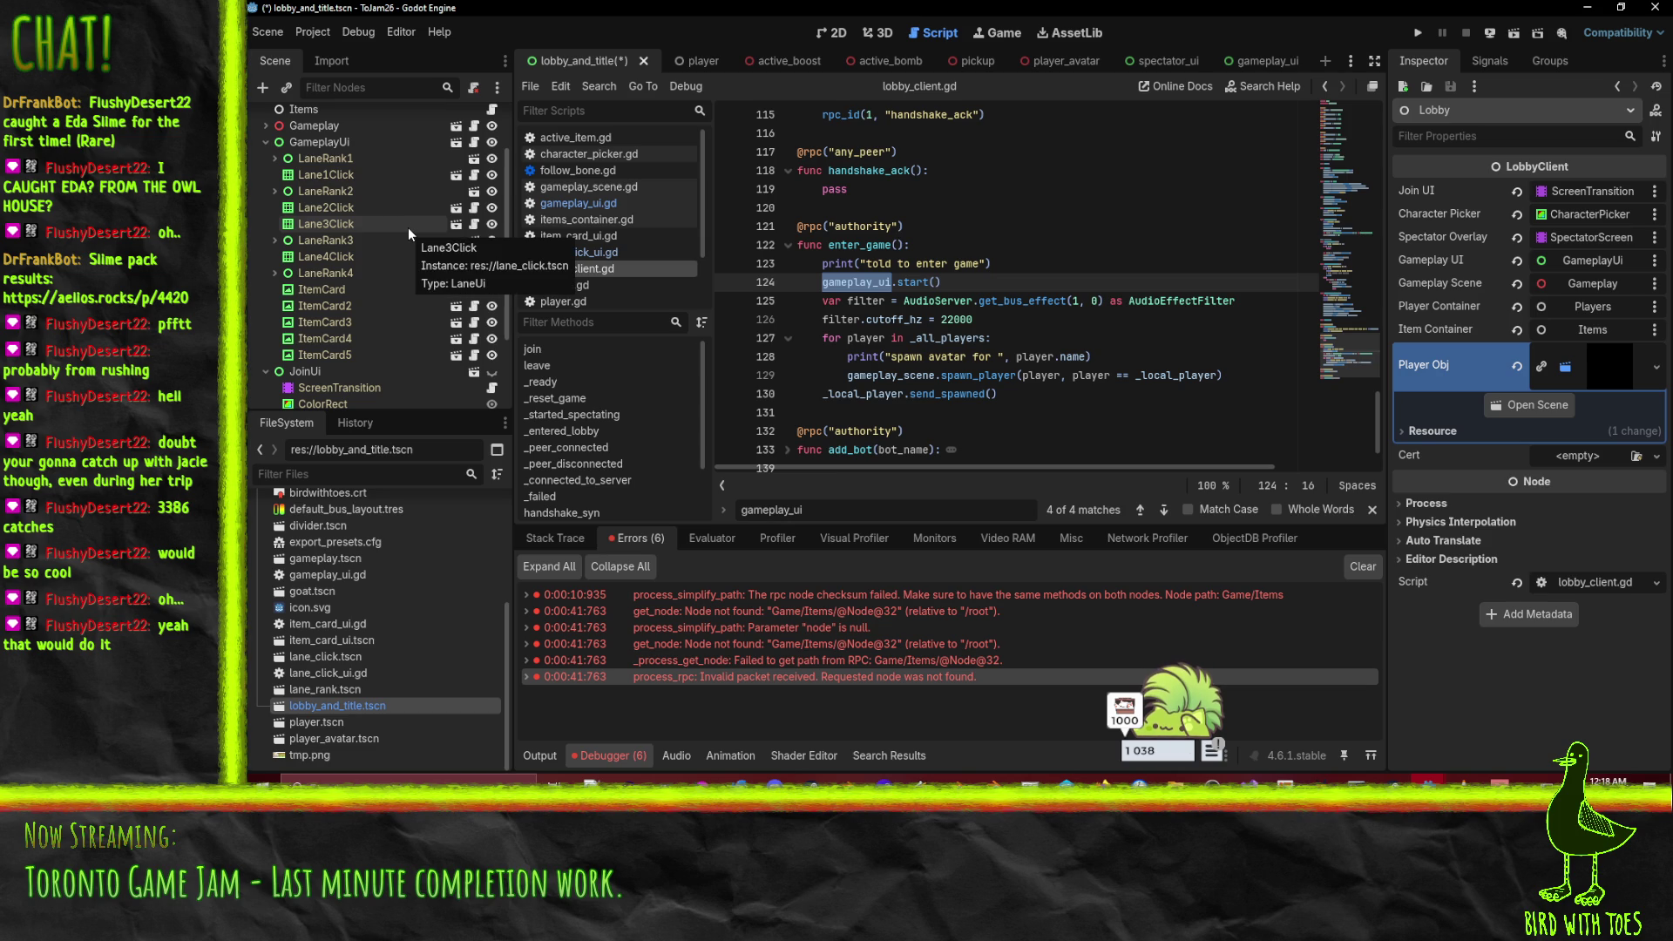
{"action": "key", "text": "ctrl+s"}
{"action": "left_click", "coordinate": [991, 265]}
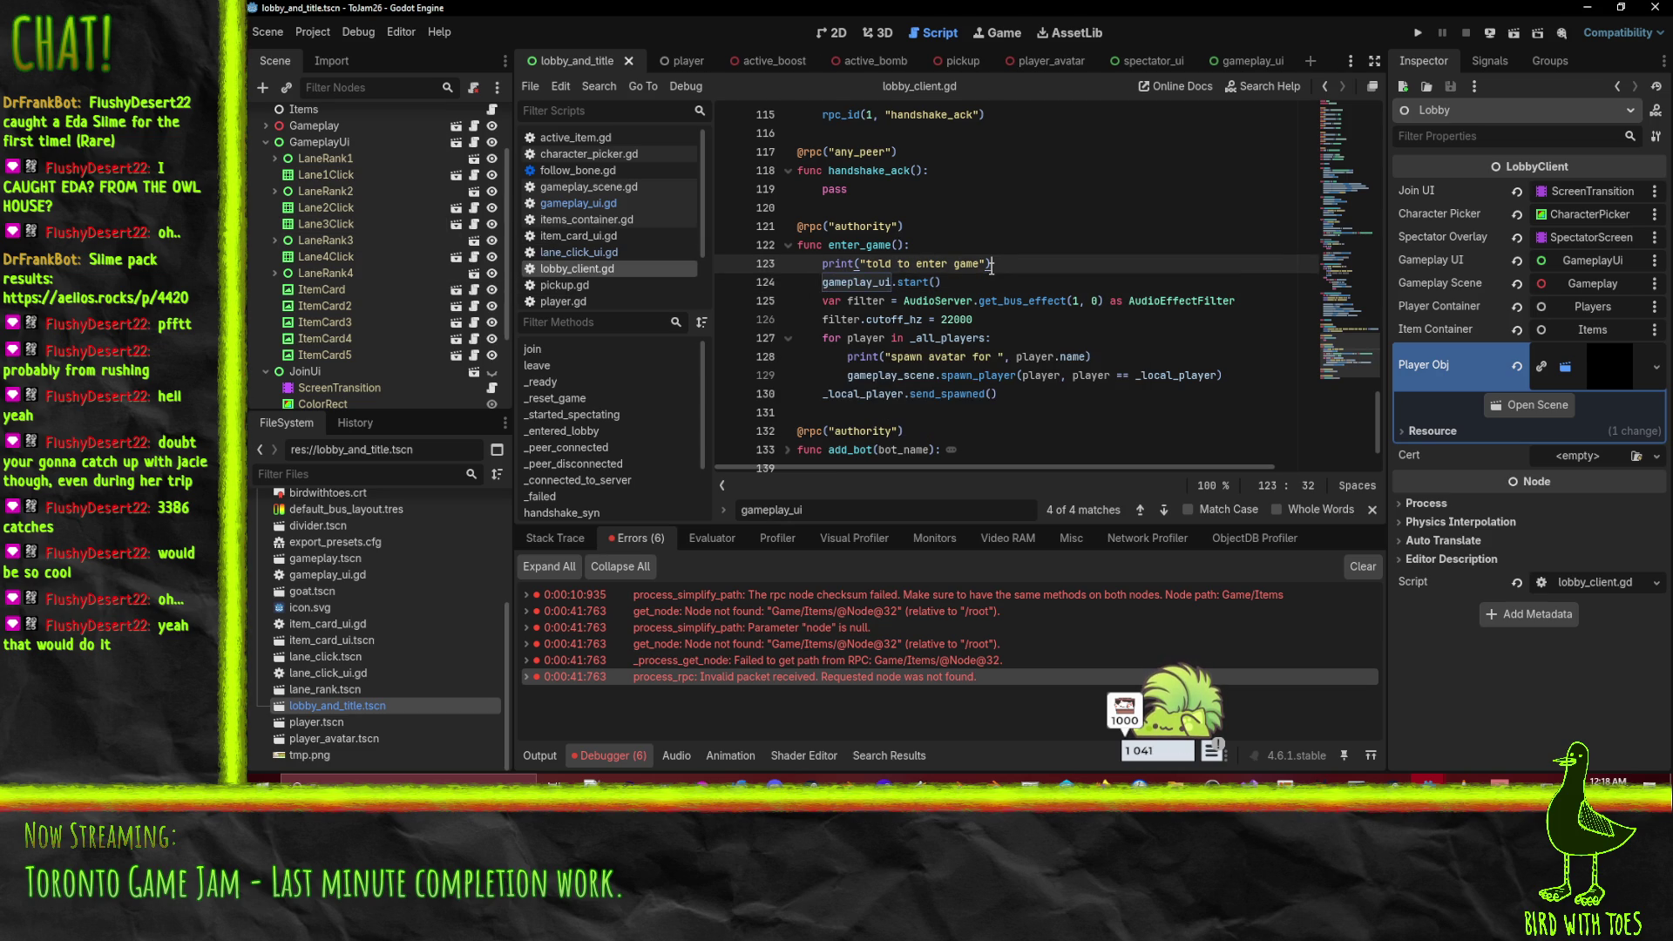
{"action": "left_click", "coordinate": [1419, 39]}
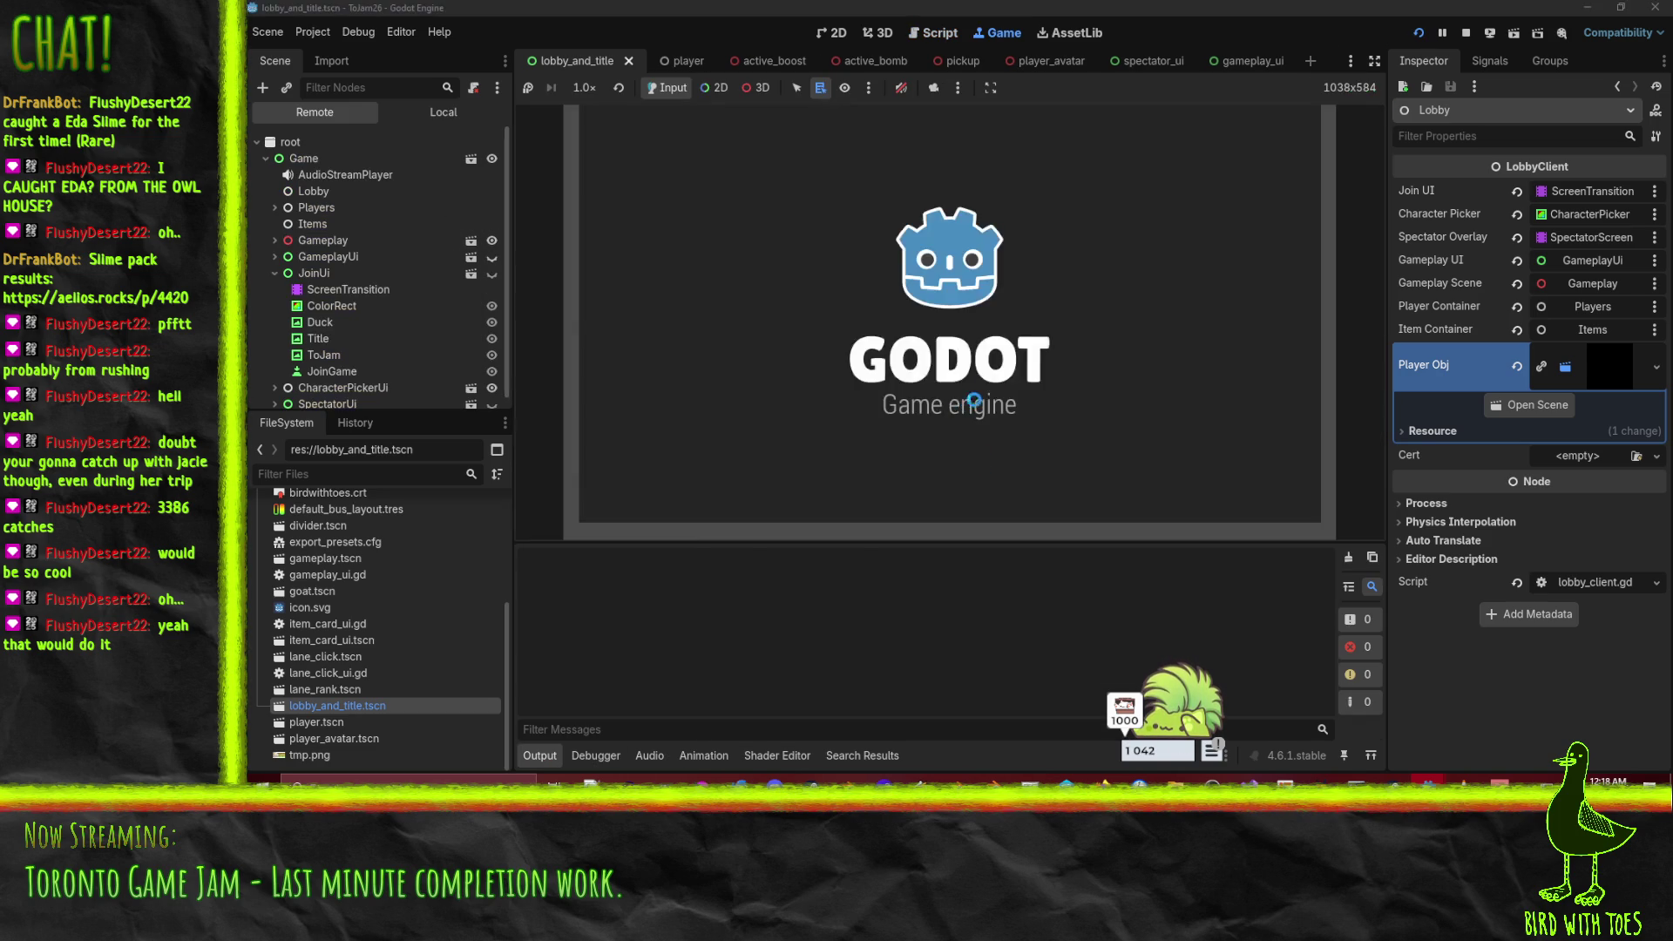
Step: Join, ready up for two rounds, and click a lane, hitting the null-camera break on line 31
{"action": "left_click", "coordinate": [1228, 377]}
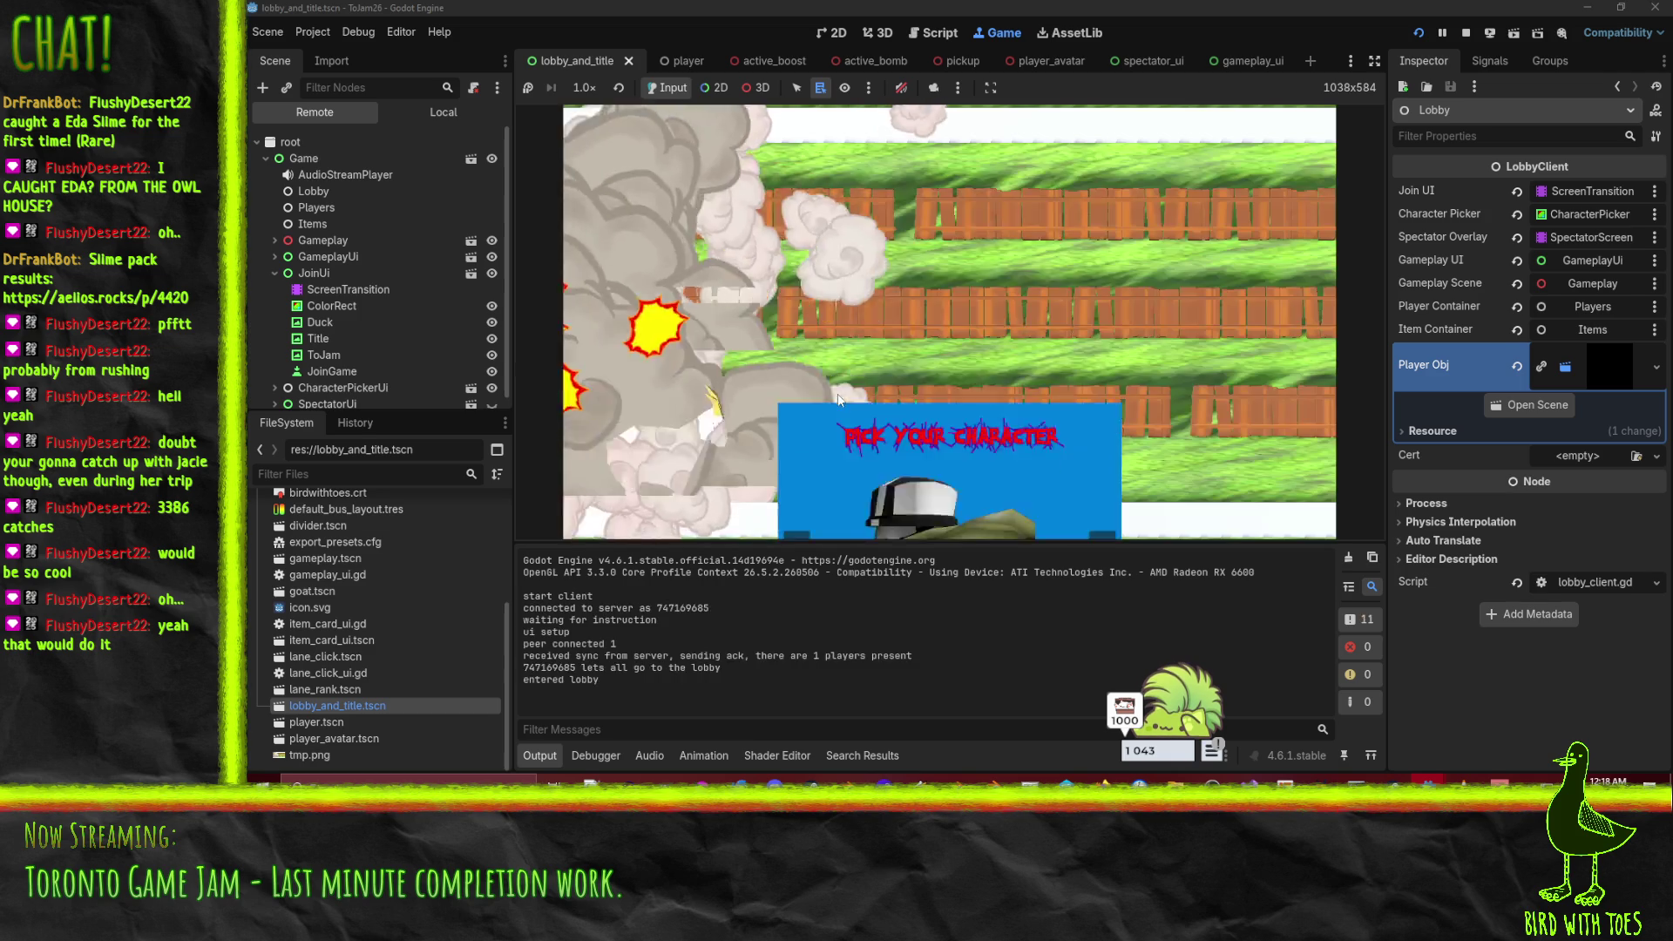
{"action": "left_click", "coordinate": [1010, 464]}
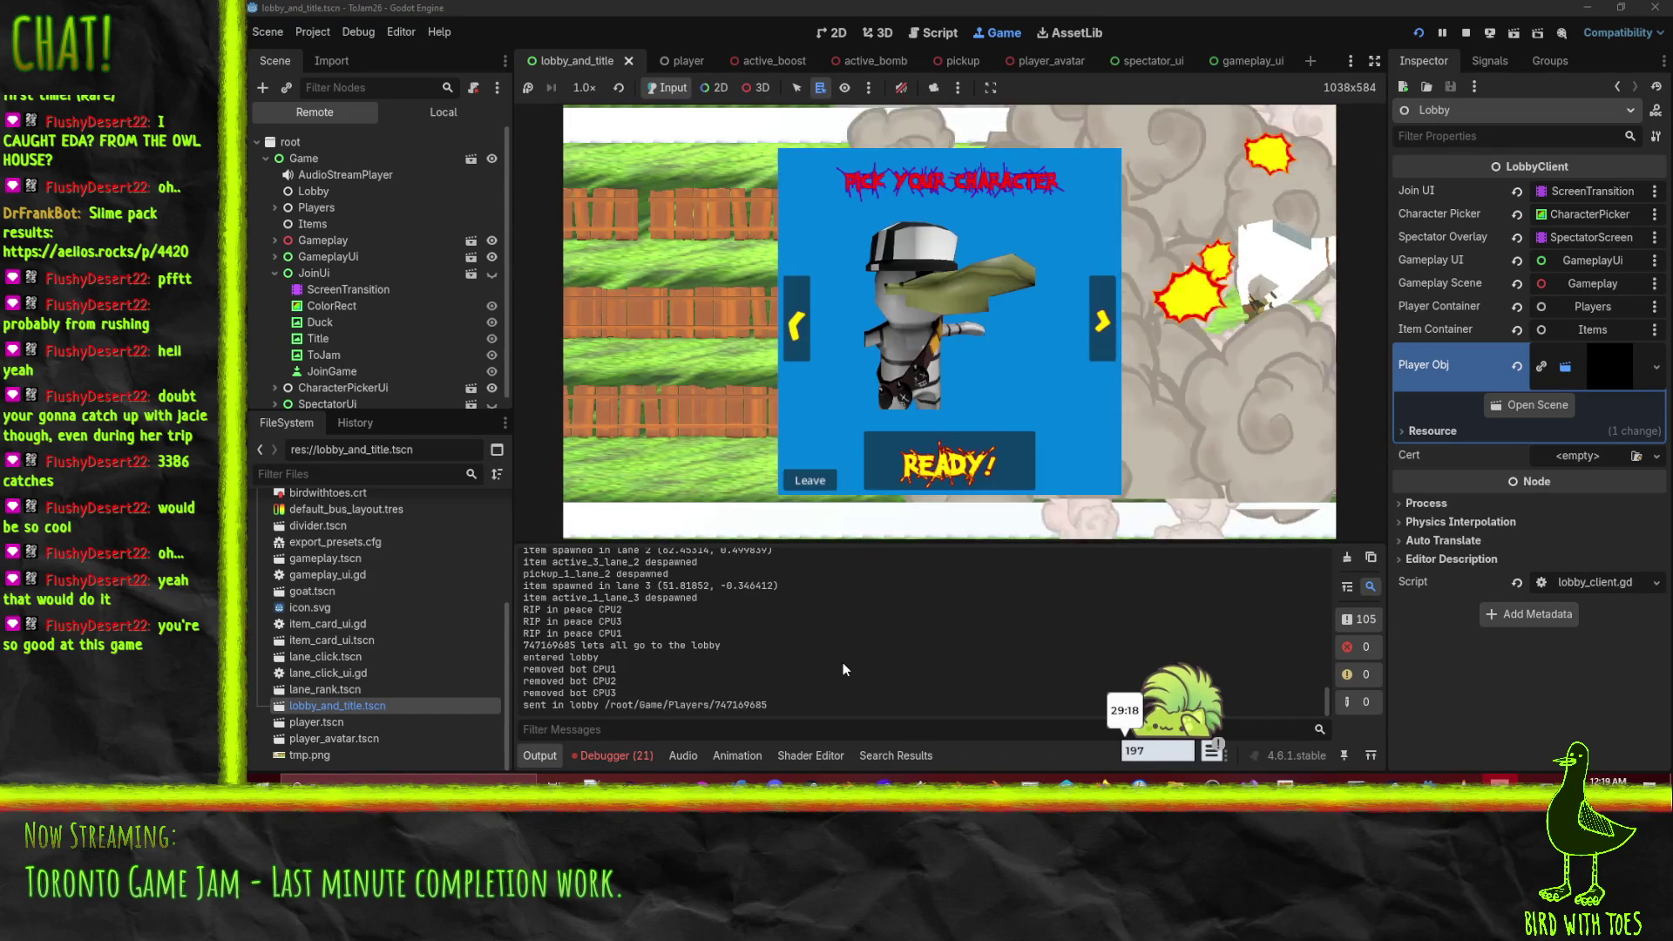
{"action": "left_click", "coordinate": [1022, 438]}
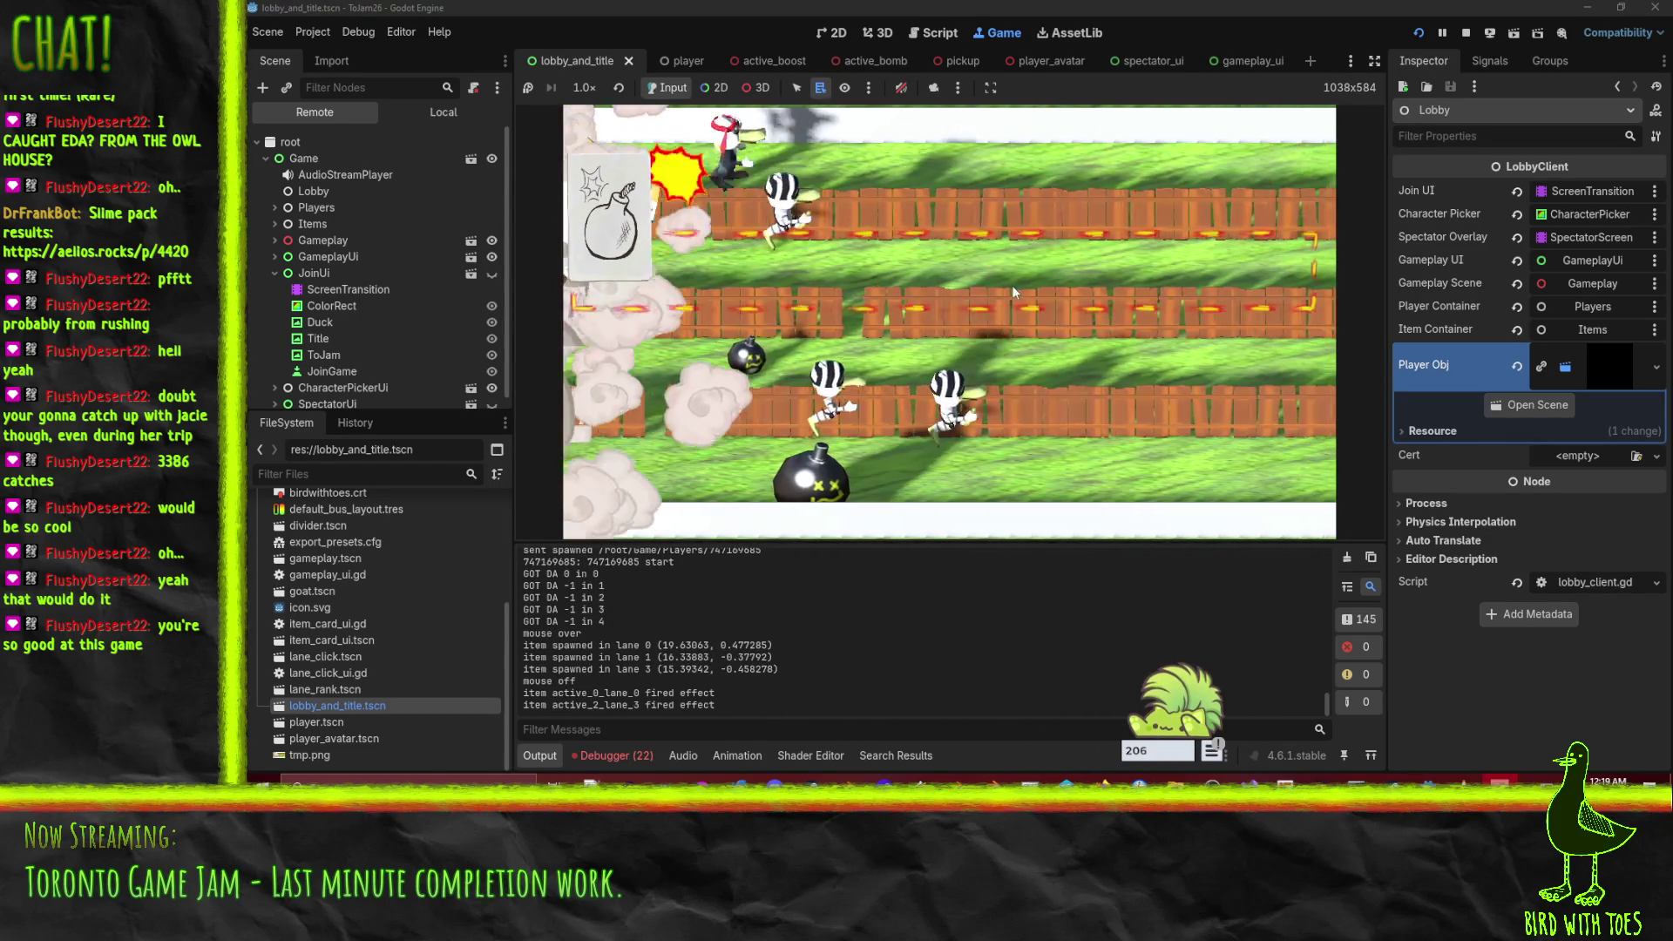
{"action": "left_click", "coordinate": [1072, 242]}
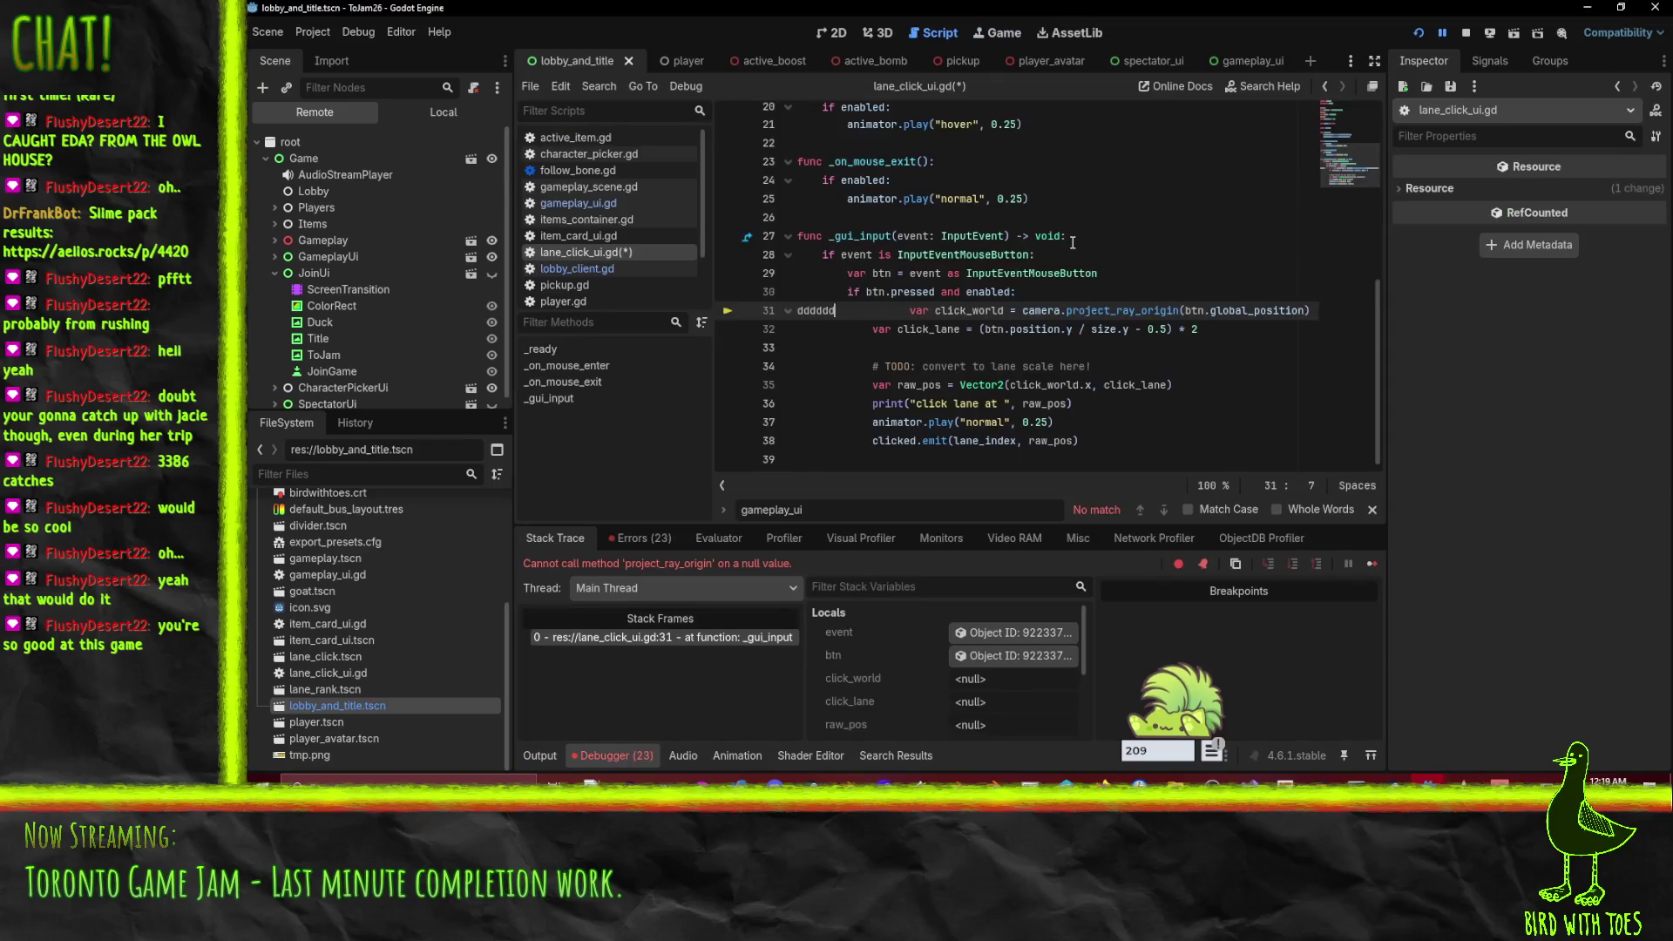
Step: Undo the stray characters on line 31 of lane_click_ui.gd
{"action": "key", "text": "ctrl+z"}
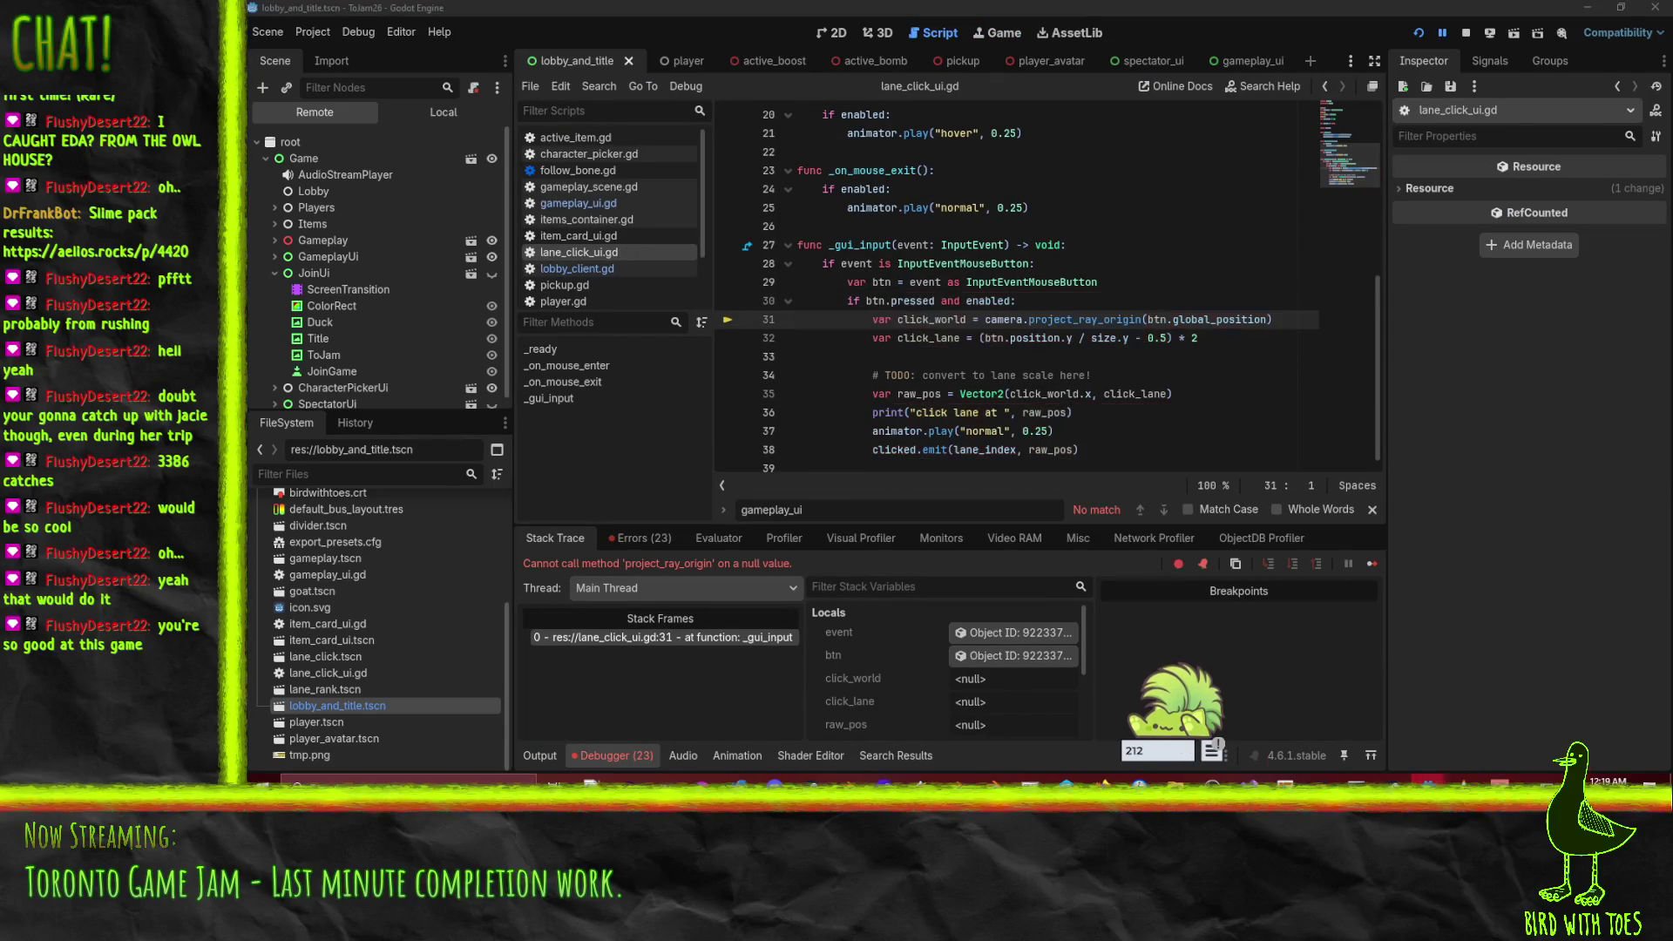
{"action": "mouse_move", "coordinate": [1429, 782]}
{"action": "key", "text": "Home"}
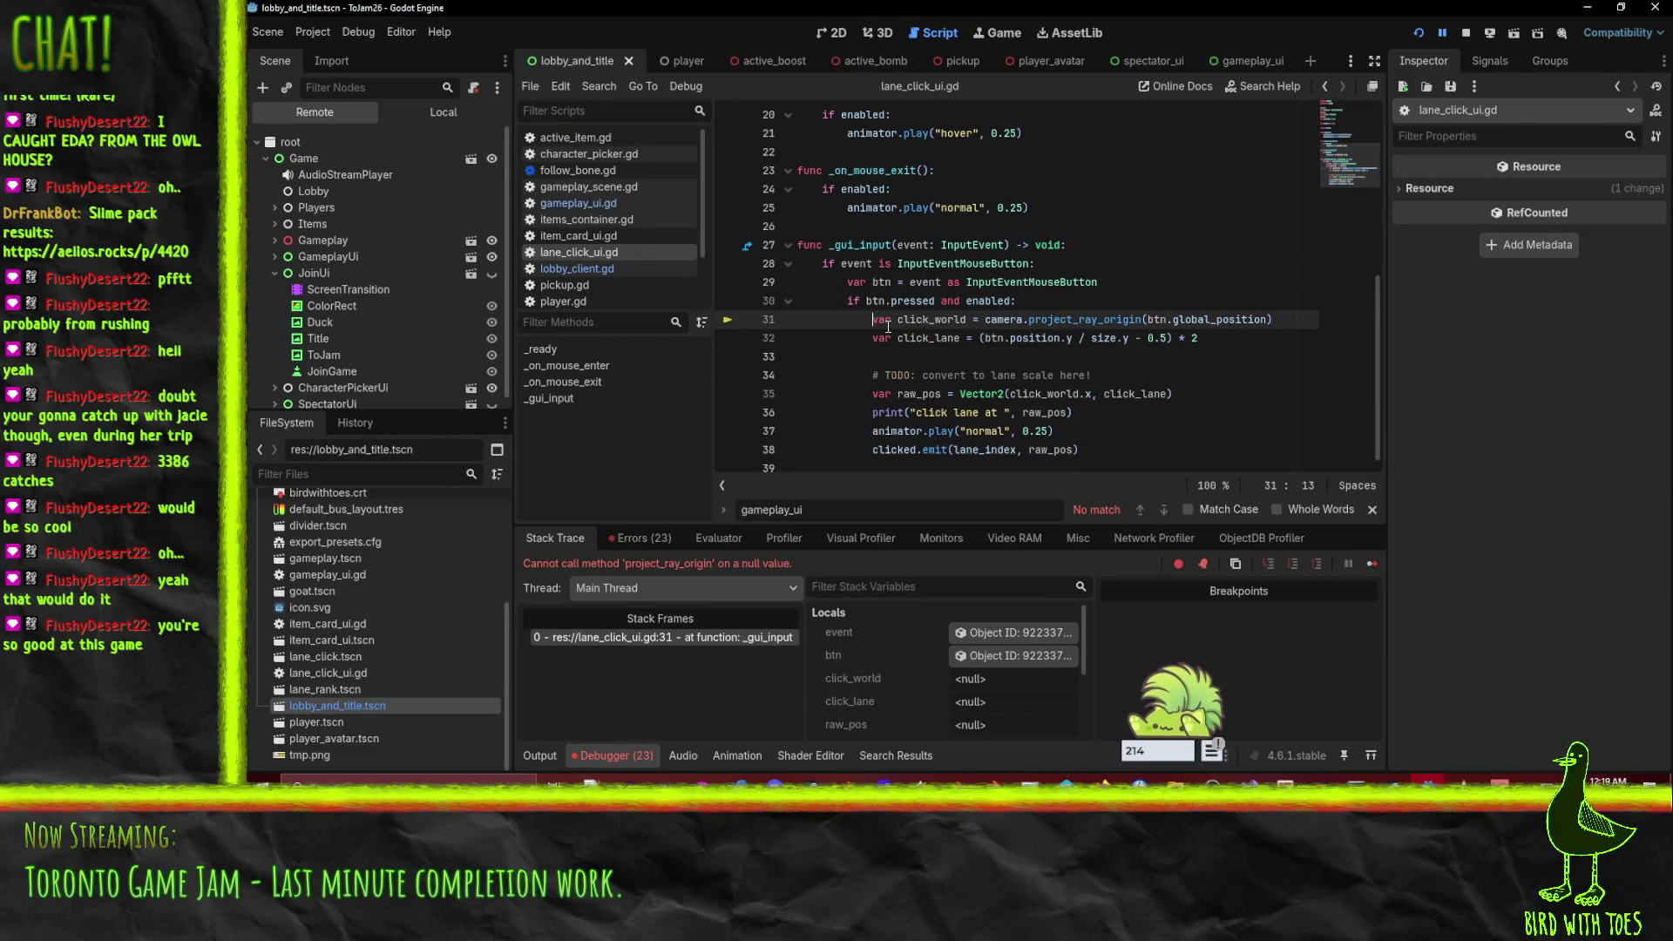
Step: Stop the crashed client session, check the server window, and return to lobby_and_title
{"action": "left_click", "coordinate": [1465, 32]}
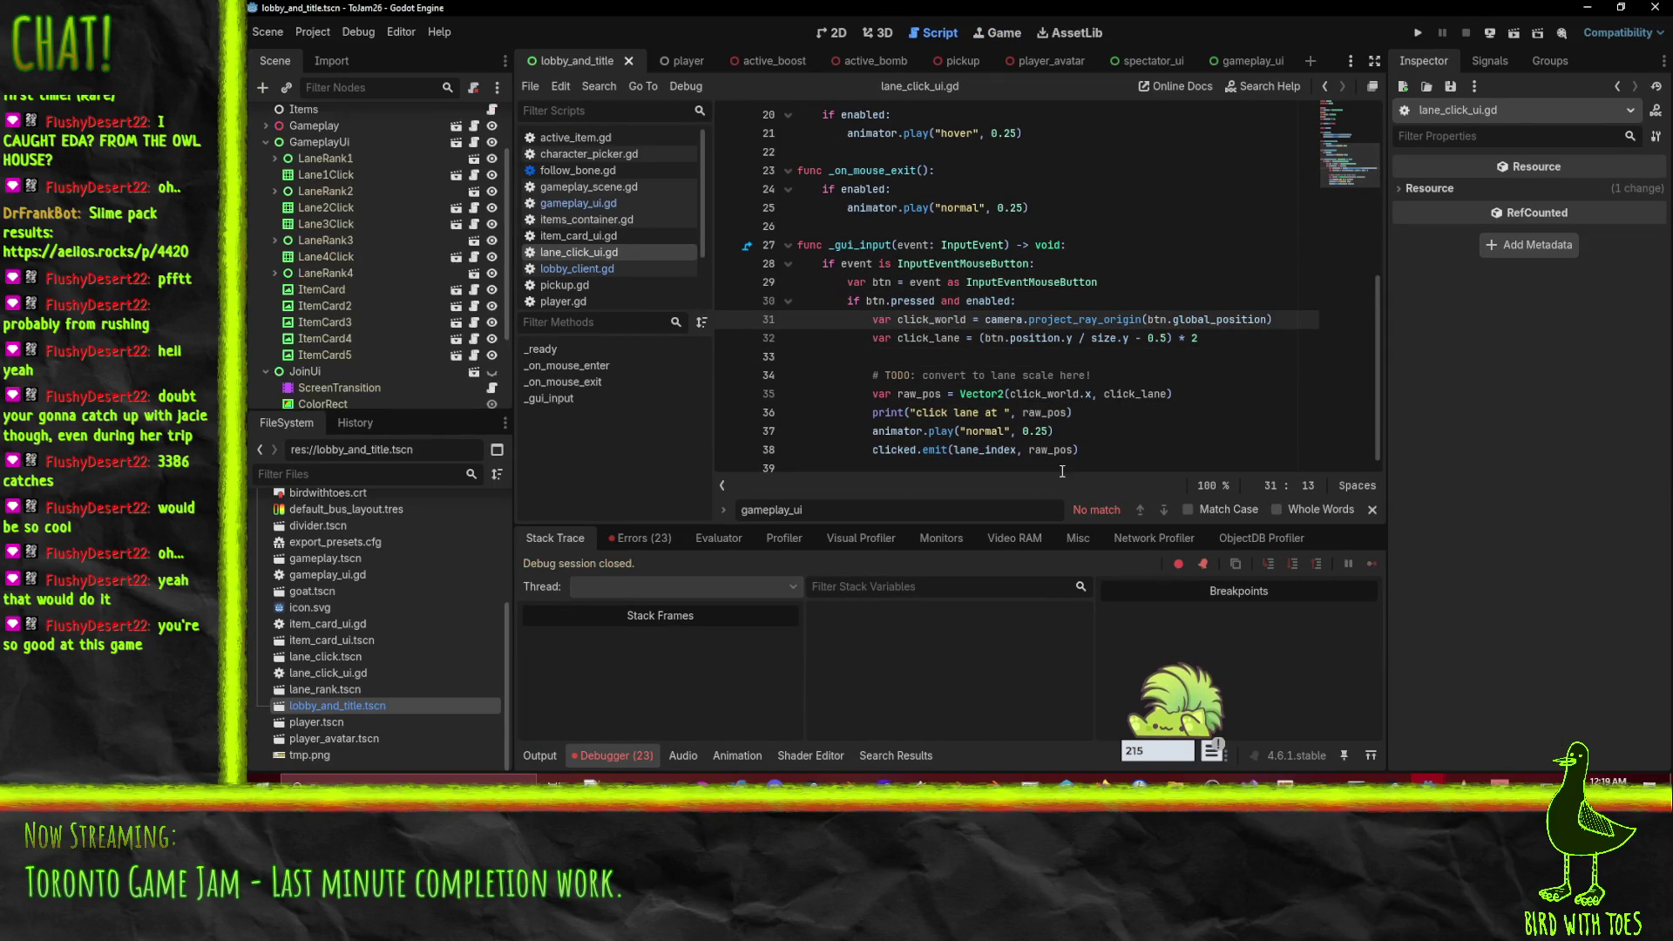
{"action": "mouse_move", "coordinate": [1429, 778]}
{"action": "left_click", "coordinate": [1508, 720]}
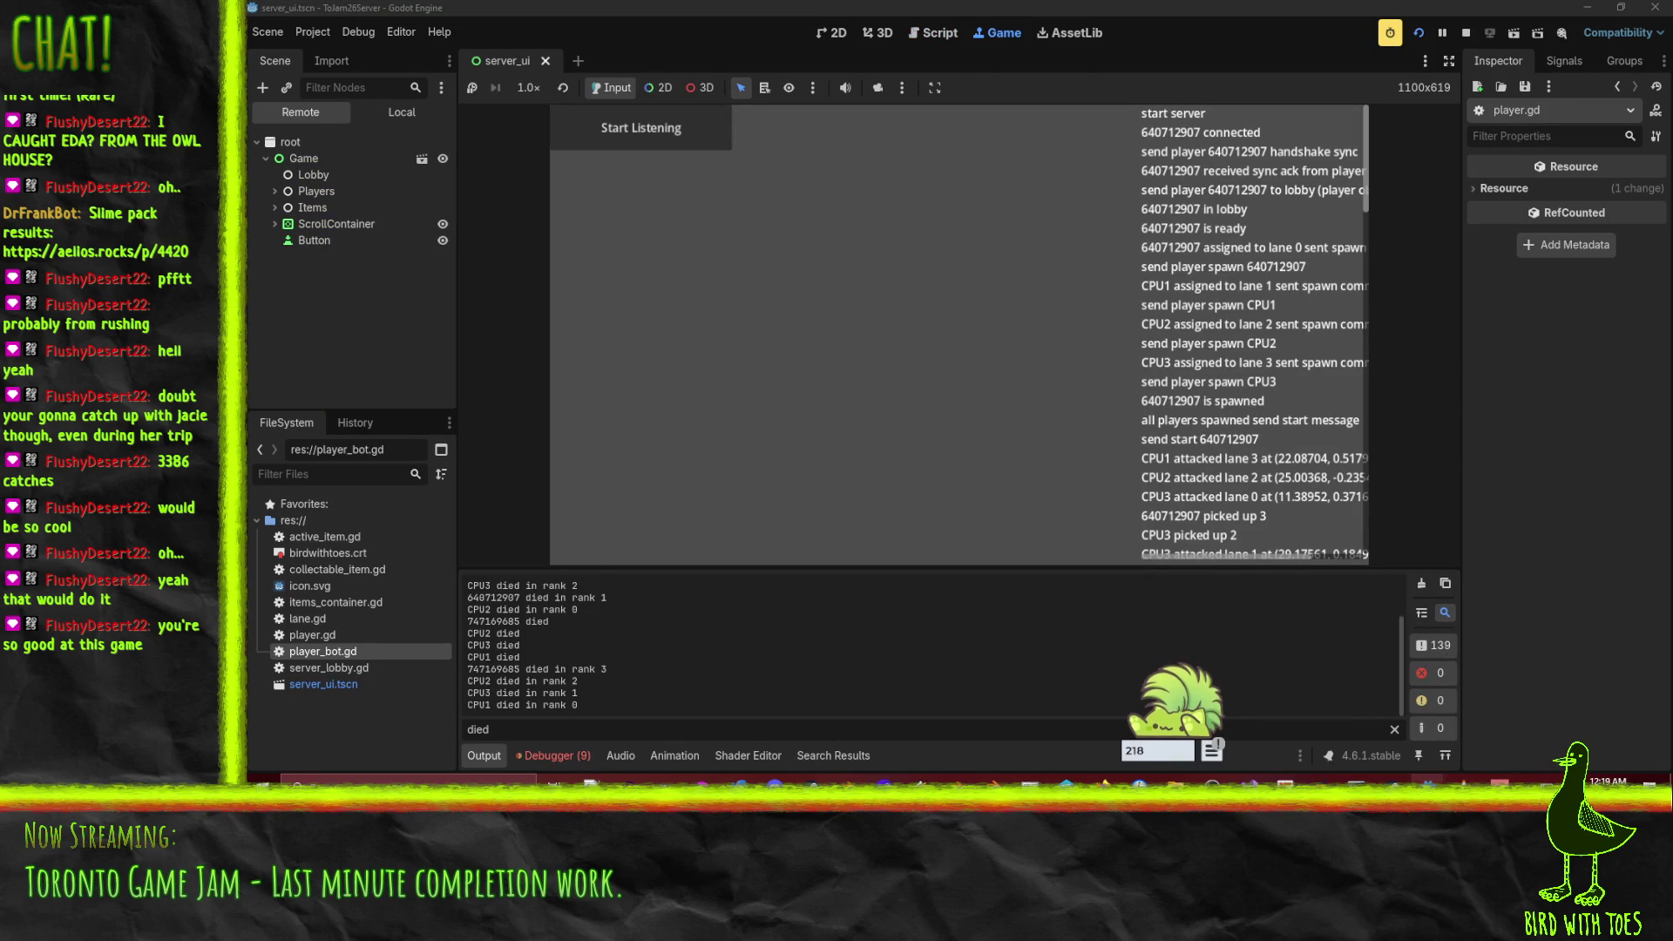
{"action": "mouse_move", "coordinate": [1429, 778]}
{"action": "left_click", "coordinate": [1362, 732]}
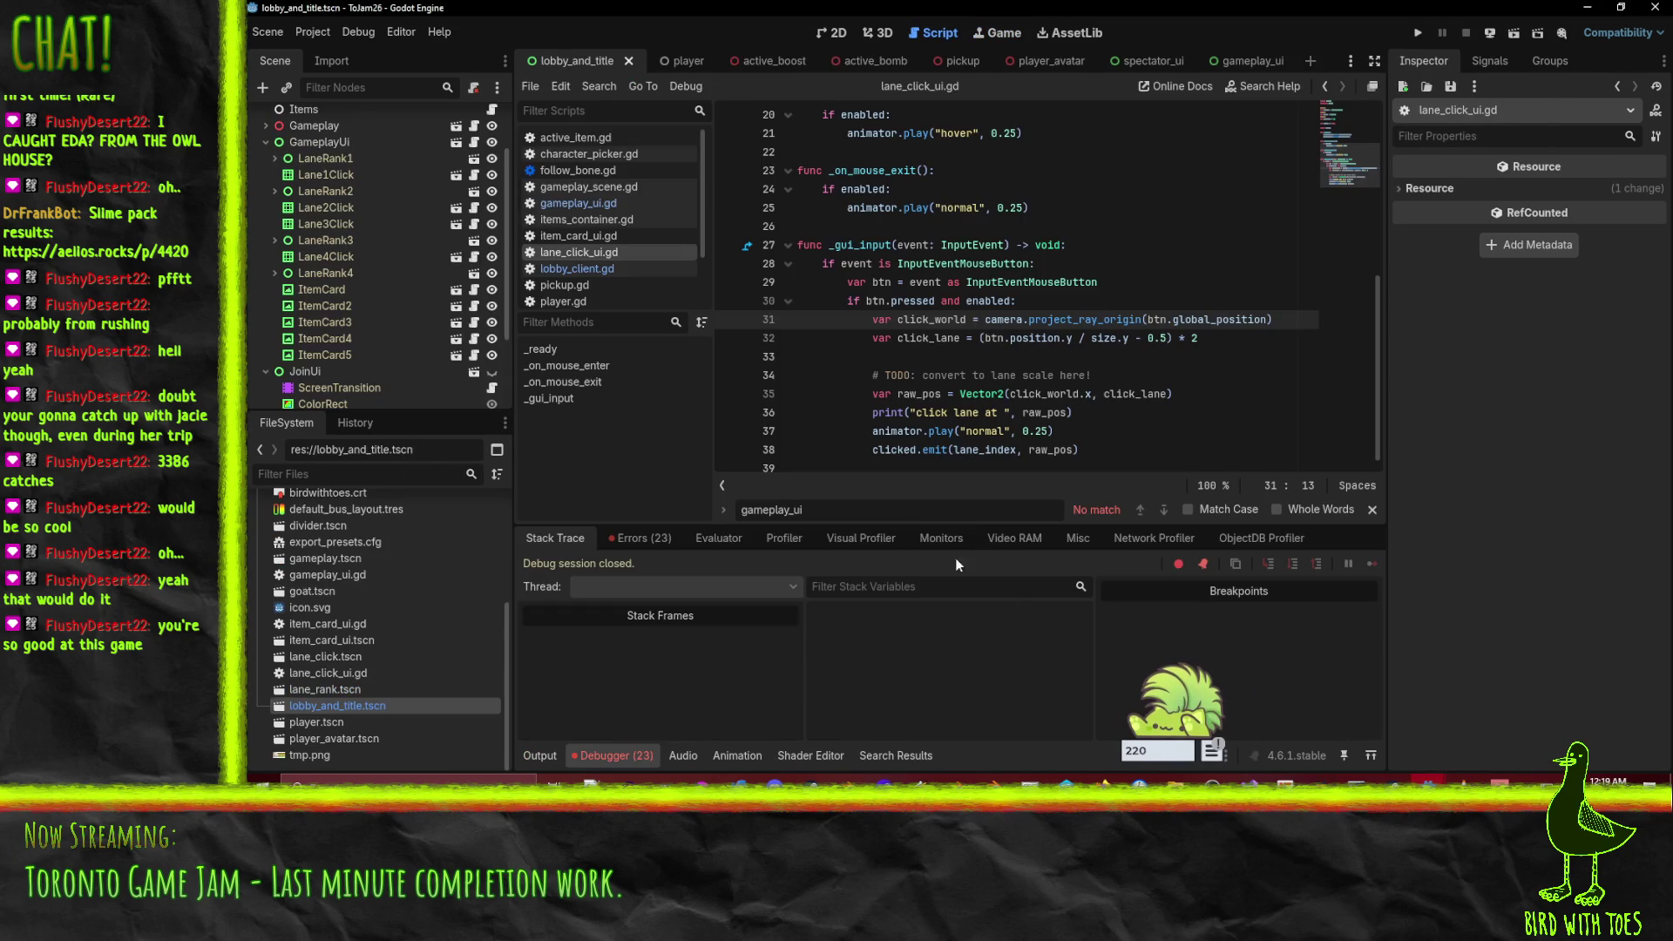
{"action": "left_click", "coordinate": [975, 358]}
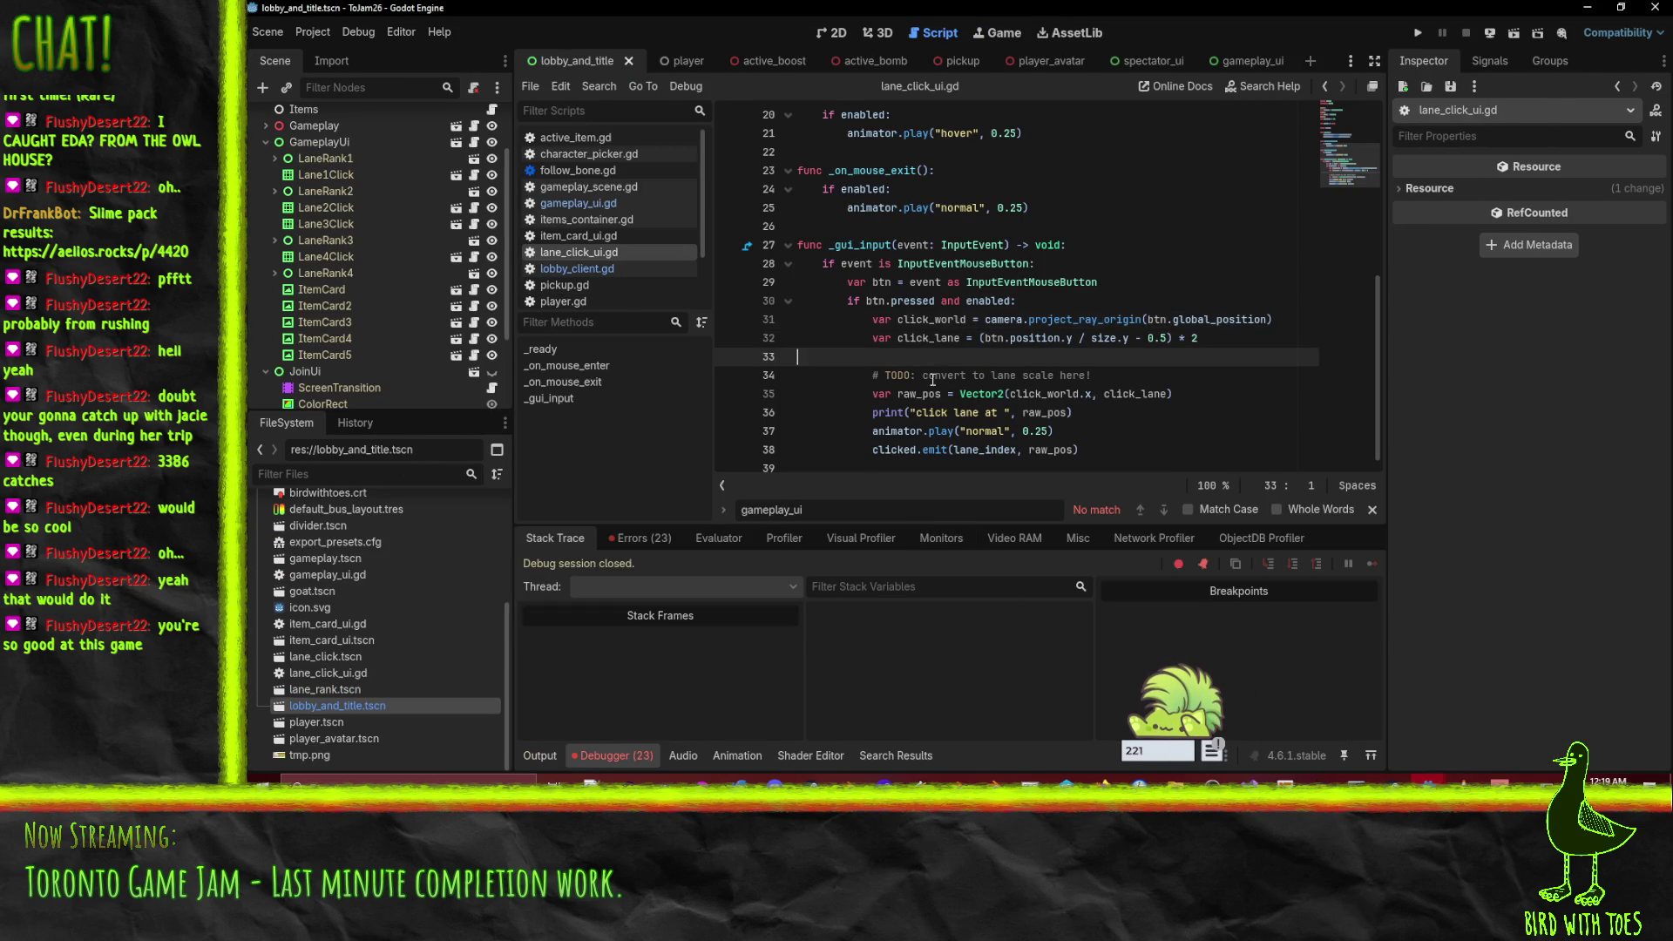
Step: Expand the Gameplay node and browse the scene tree to the lane click nodes
{"action": "left_click", "coordinate": [324, 176]}
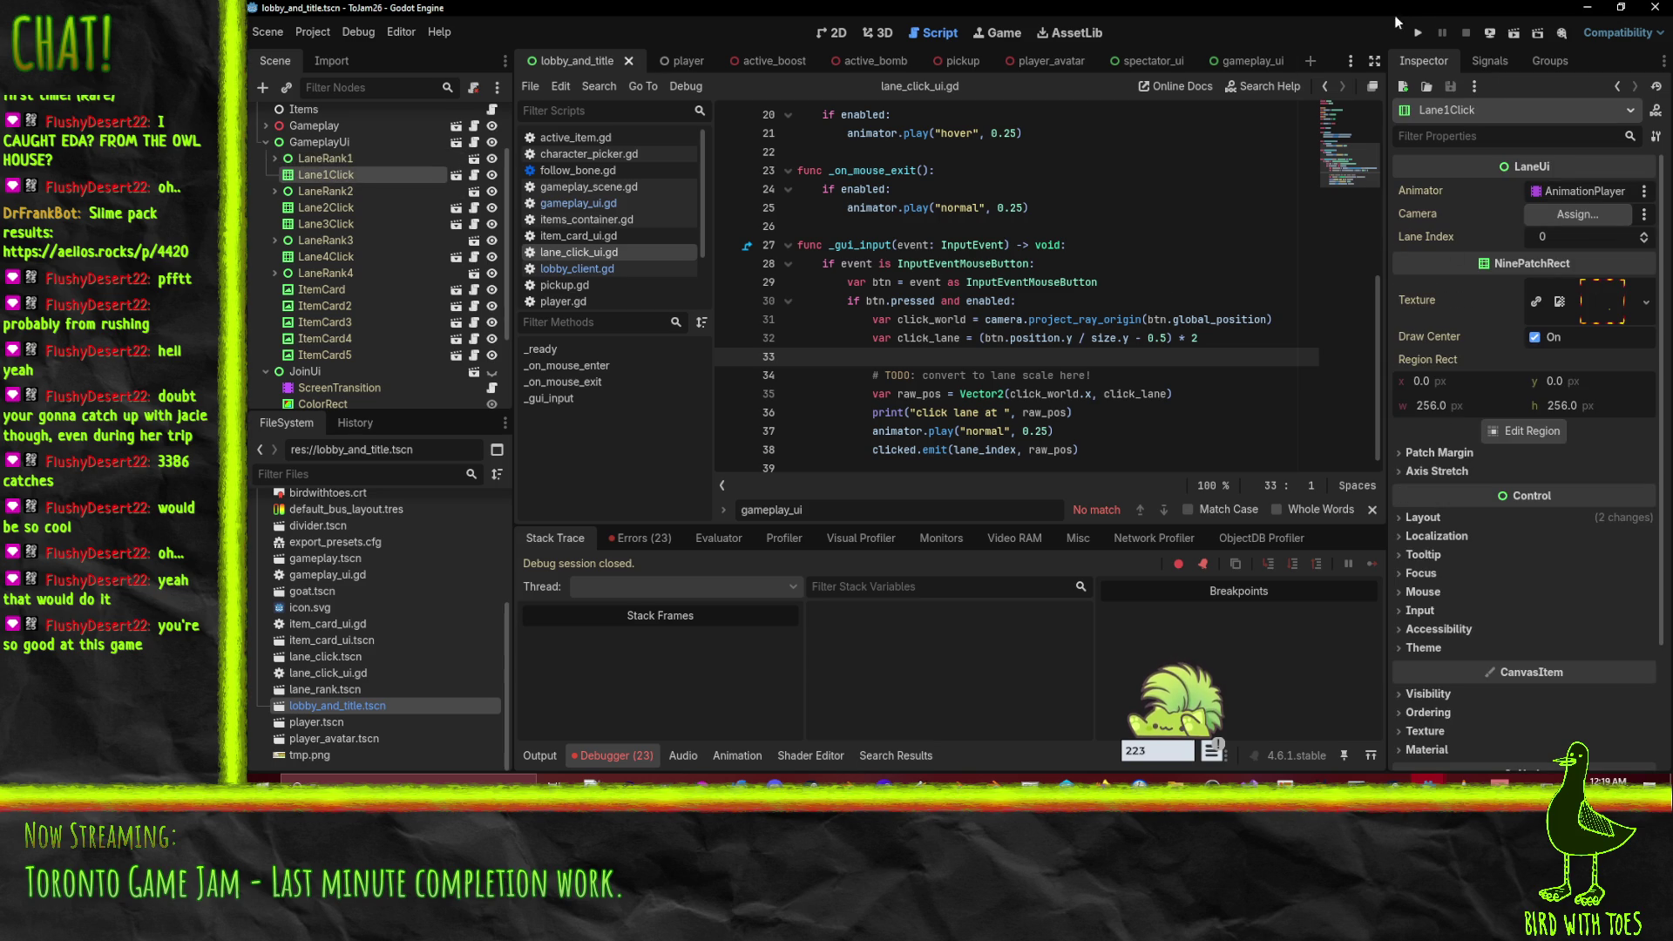
{"action": "left_click", "coordinate": [266, 125]}
{"action": "scroll", "coordinate": [266, 139], "scroll_direction": "up", "scroll_amount": 3}
{"action": "left_click", "coordinate": [261, 199]}
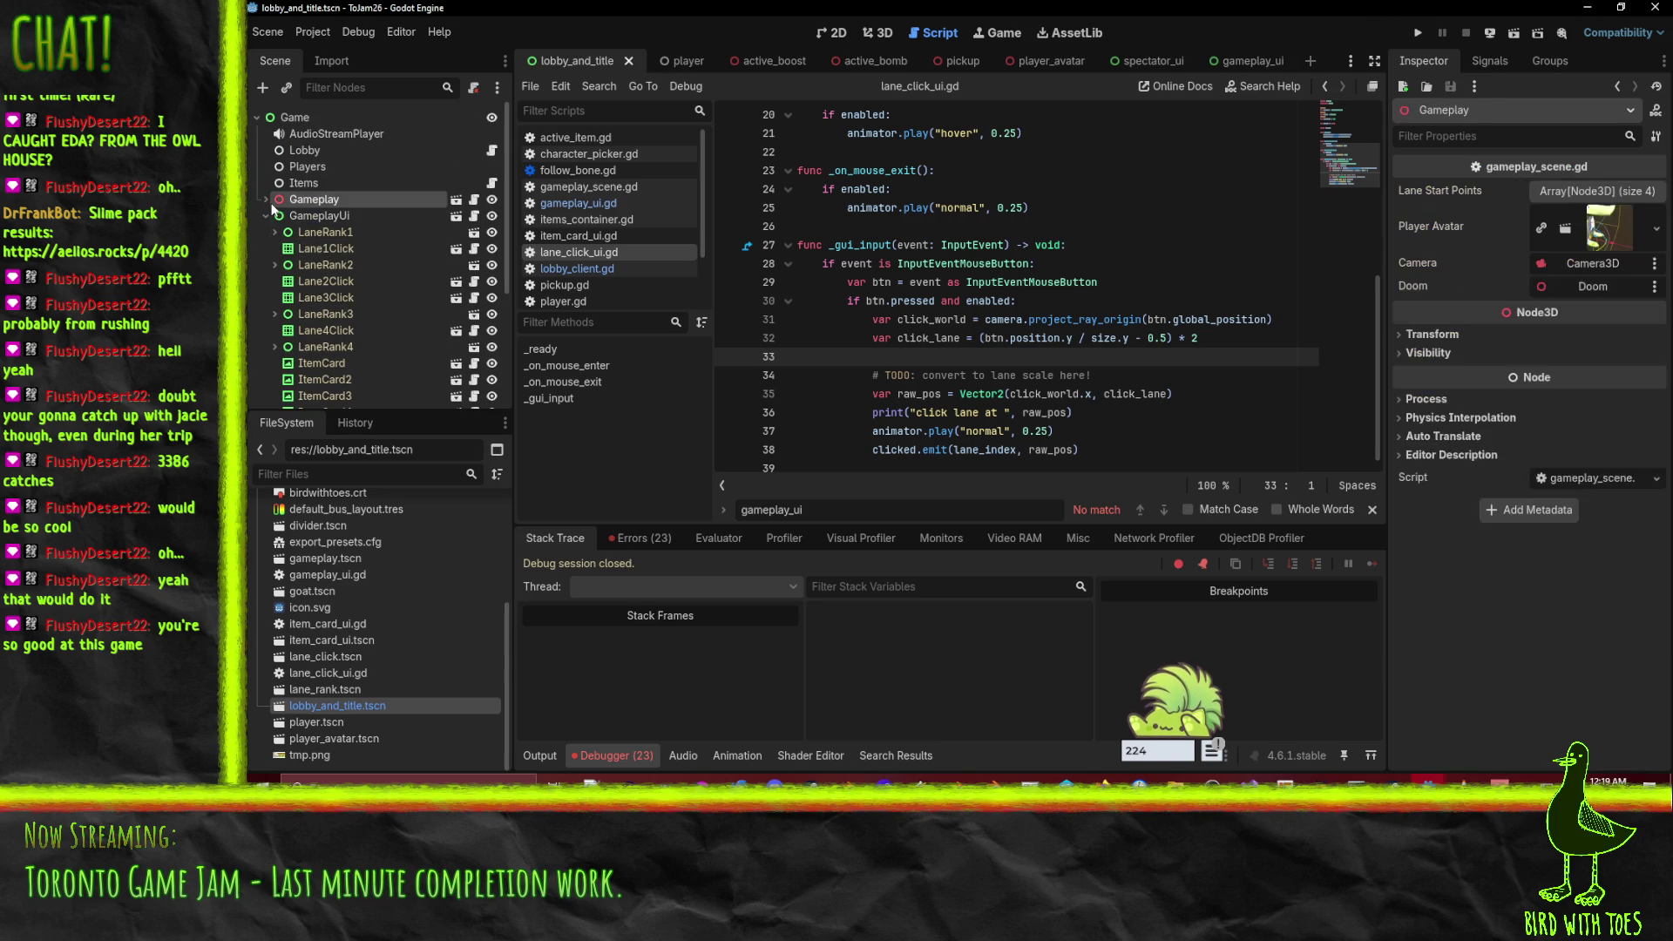
{"action": "scroll", "coordinate": [296, 265], "scroll_direction": "down", "scroll_amount": 3}
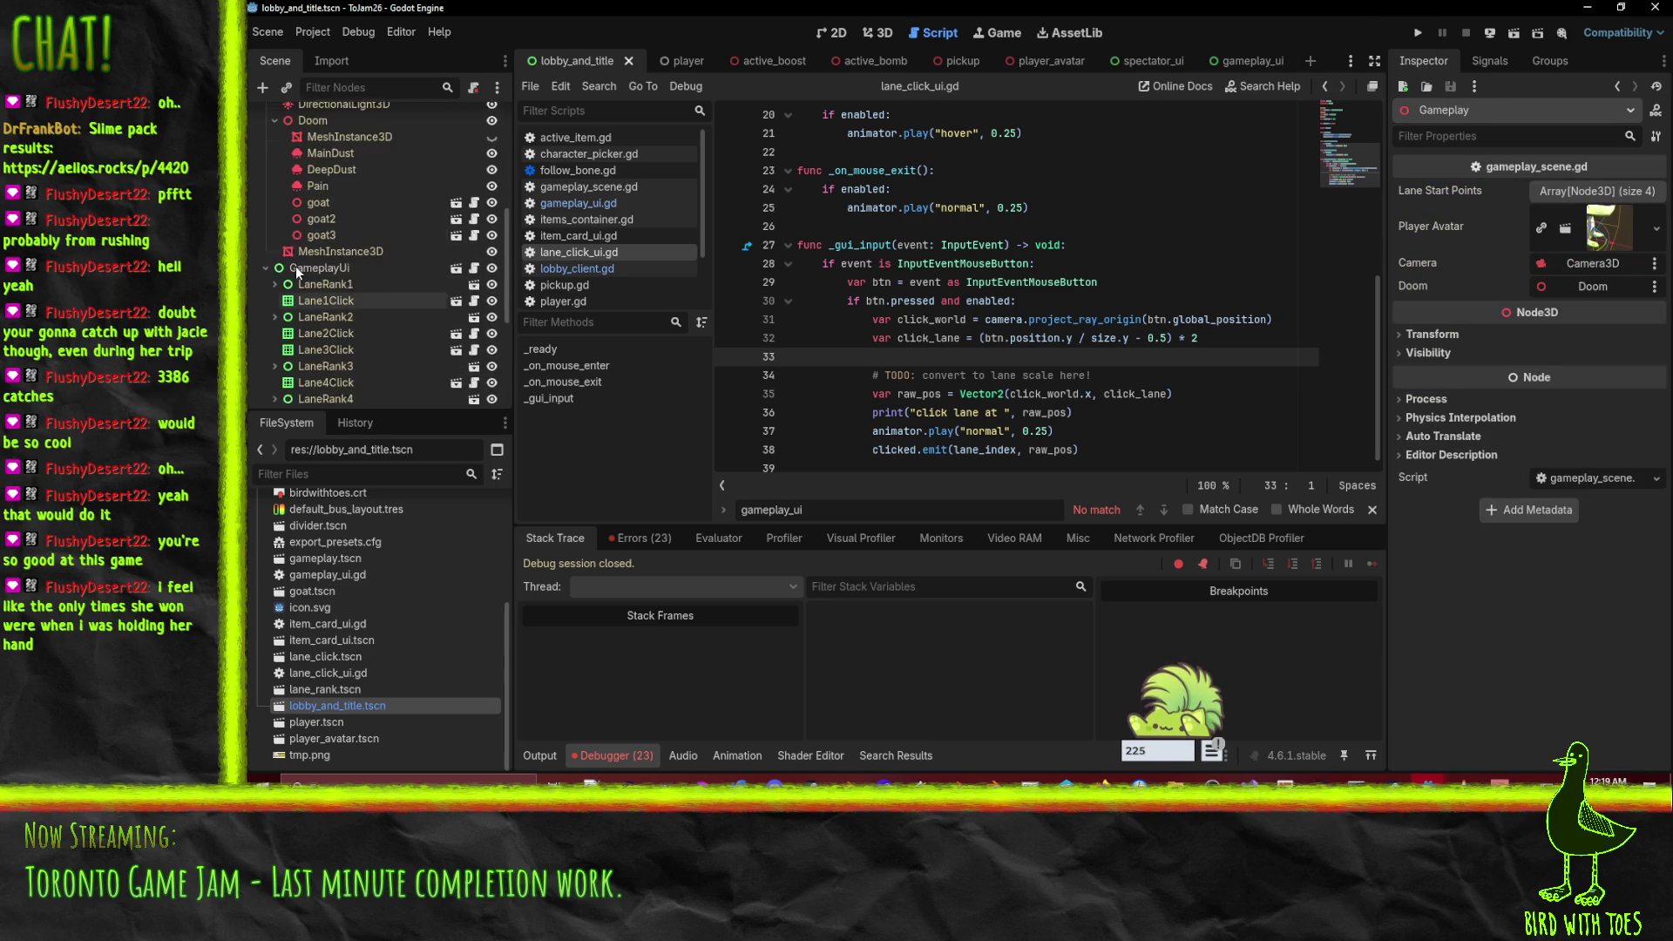
{"action": "scroll", "coordinate": [347, 174], "scroll_direction": "down", "scroll_amount": 5}
{"action": "left_click_drag", "start_coordinate": [347, 171], "coordinate": [366, 315]}
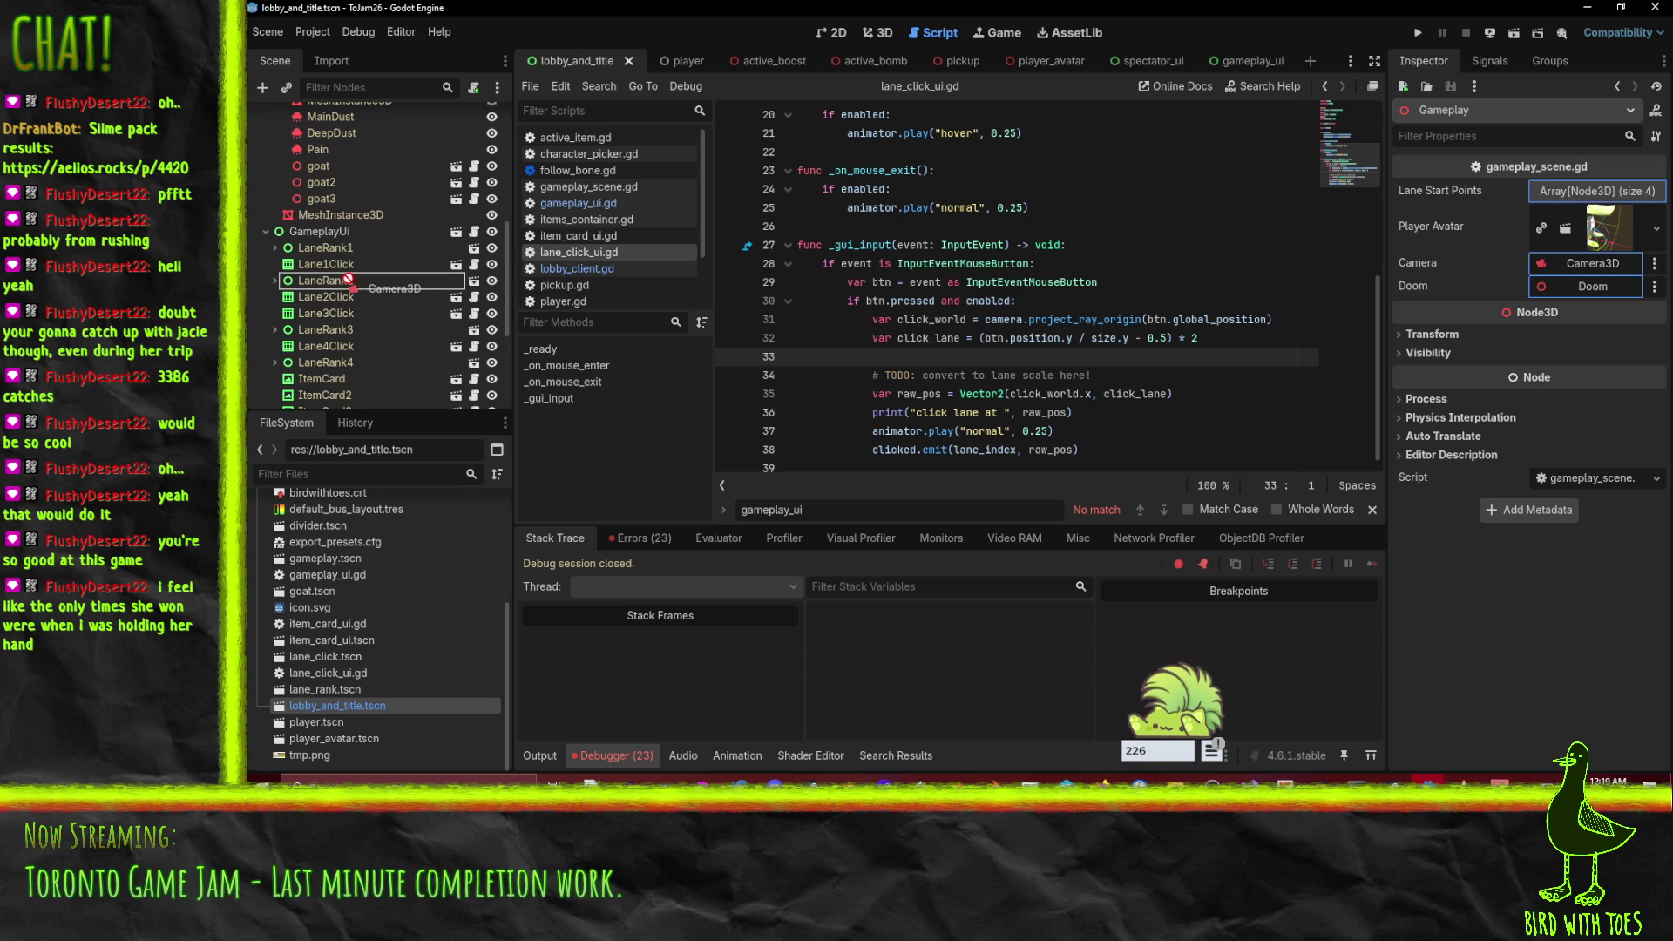
{"action": "scroll", "coordinate": [427, 253], "scroll_direction": "up", "scroll_amount": 5}
{"action": "left_click_drag", "start_coordinate": [428, 252], "coordinate": [359, 269]}
{"action": "scroll", "coordinate": [359, 261], "scroll_direction": "down", "scroll_amount": 5}
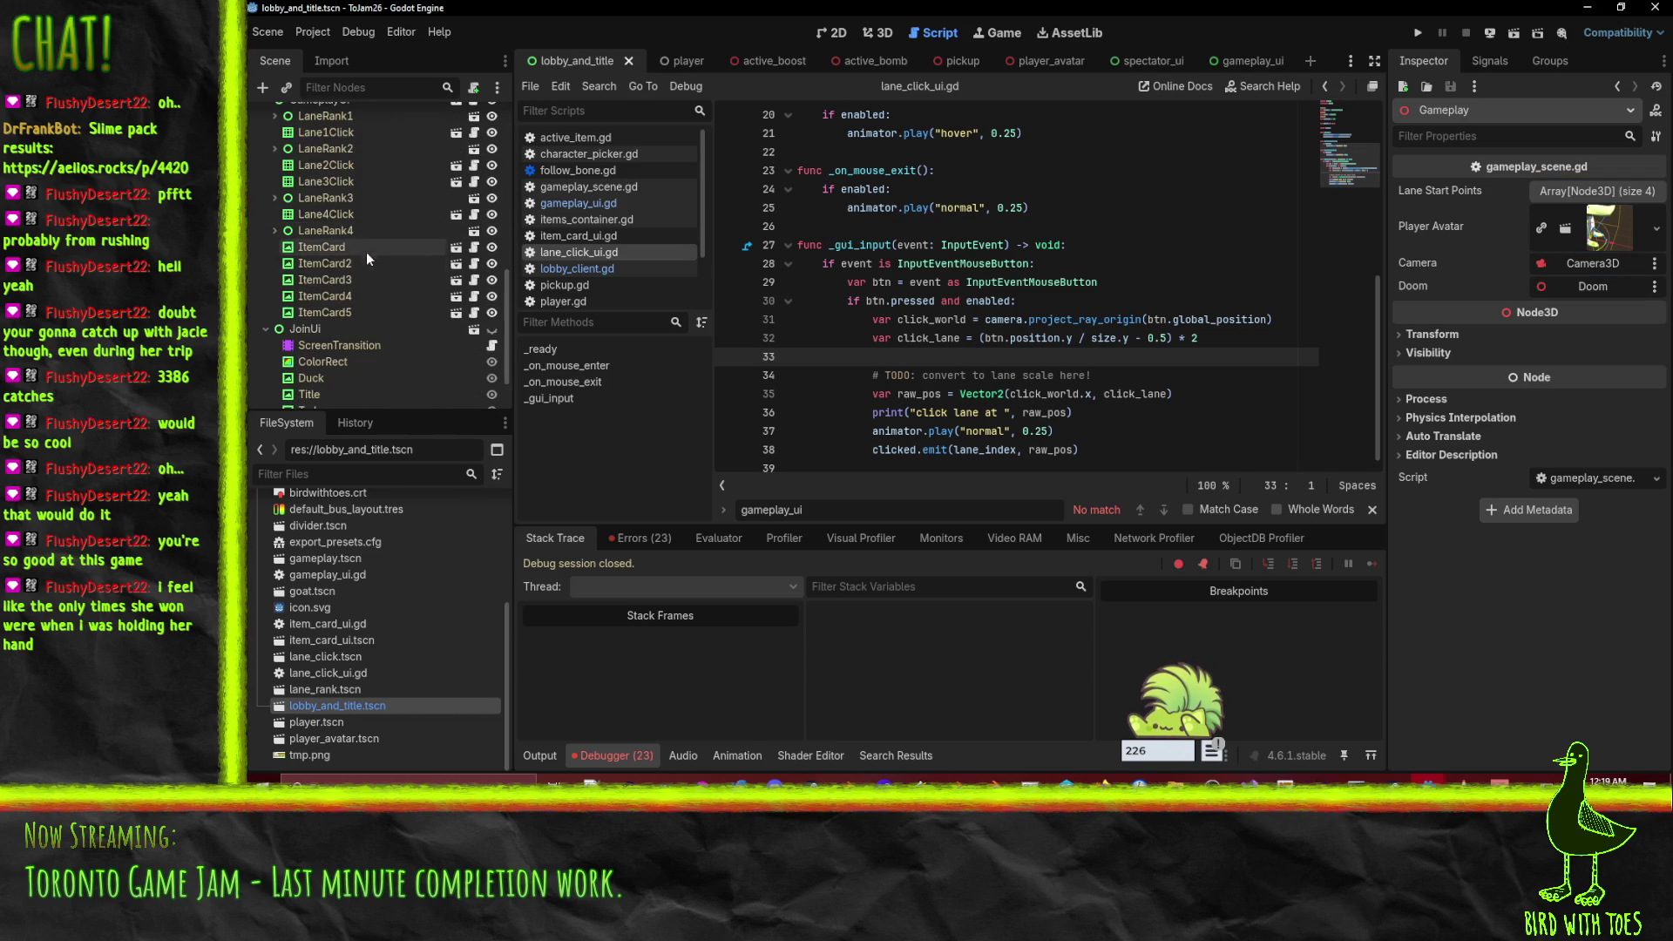
Step: Assign Camera3D as Lane1Click's camera
{"action": "left_click", "coordinate": [324, 152]}
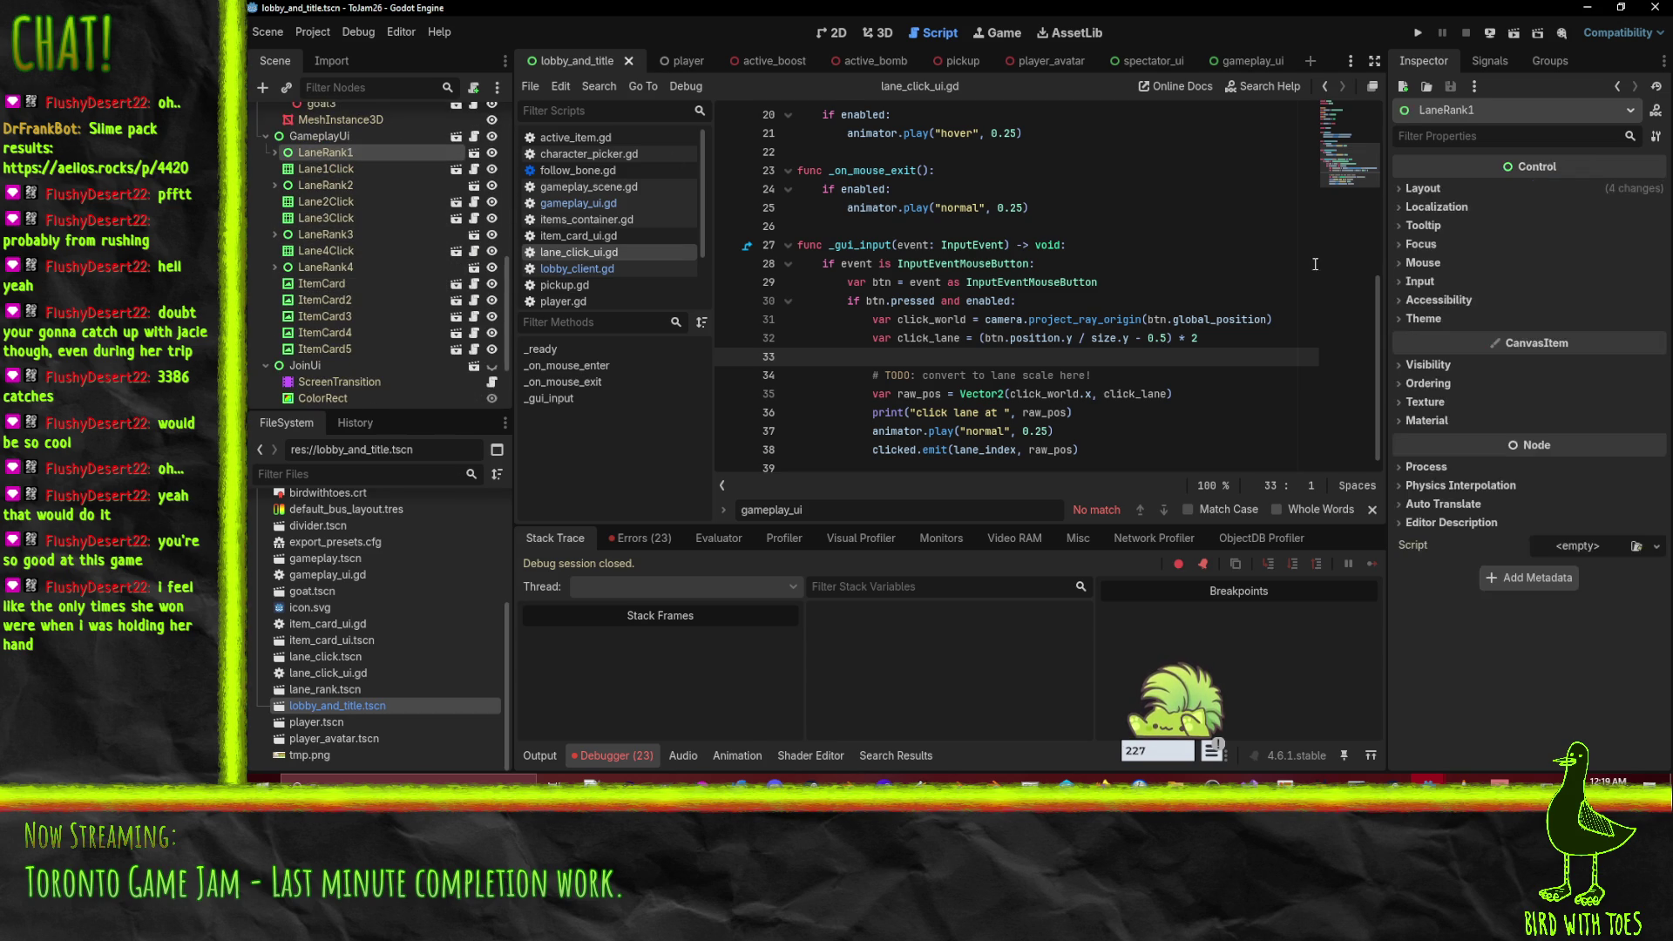
{"action": "left_click", "coordinate": [326, 169]}
{"action": "left_click", "coordinate": [1549, 216]}
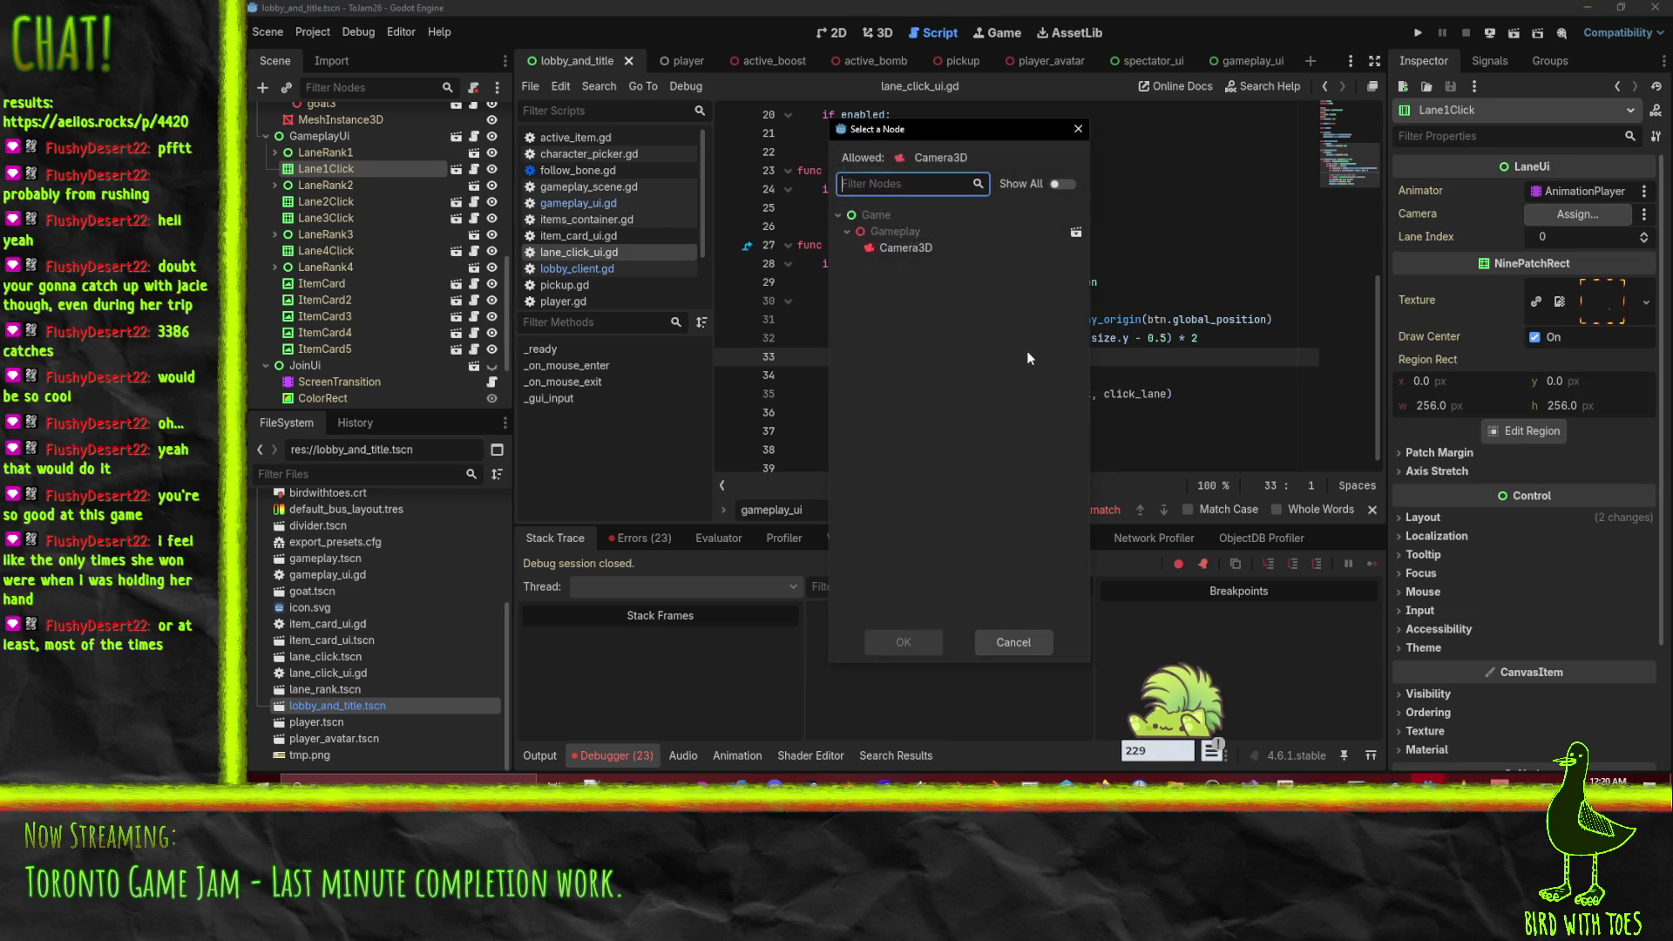
{"action": "double_click", "coordinate": [902, 248]}
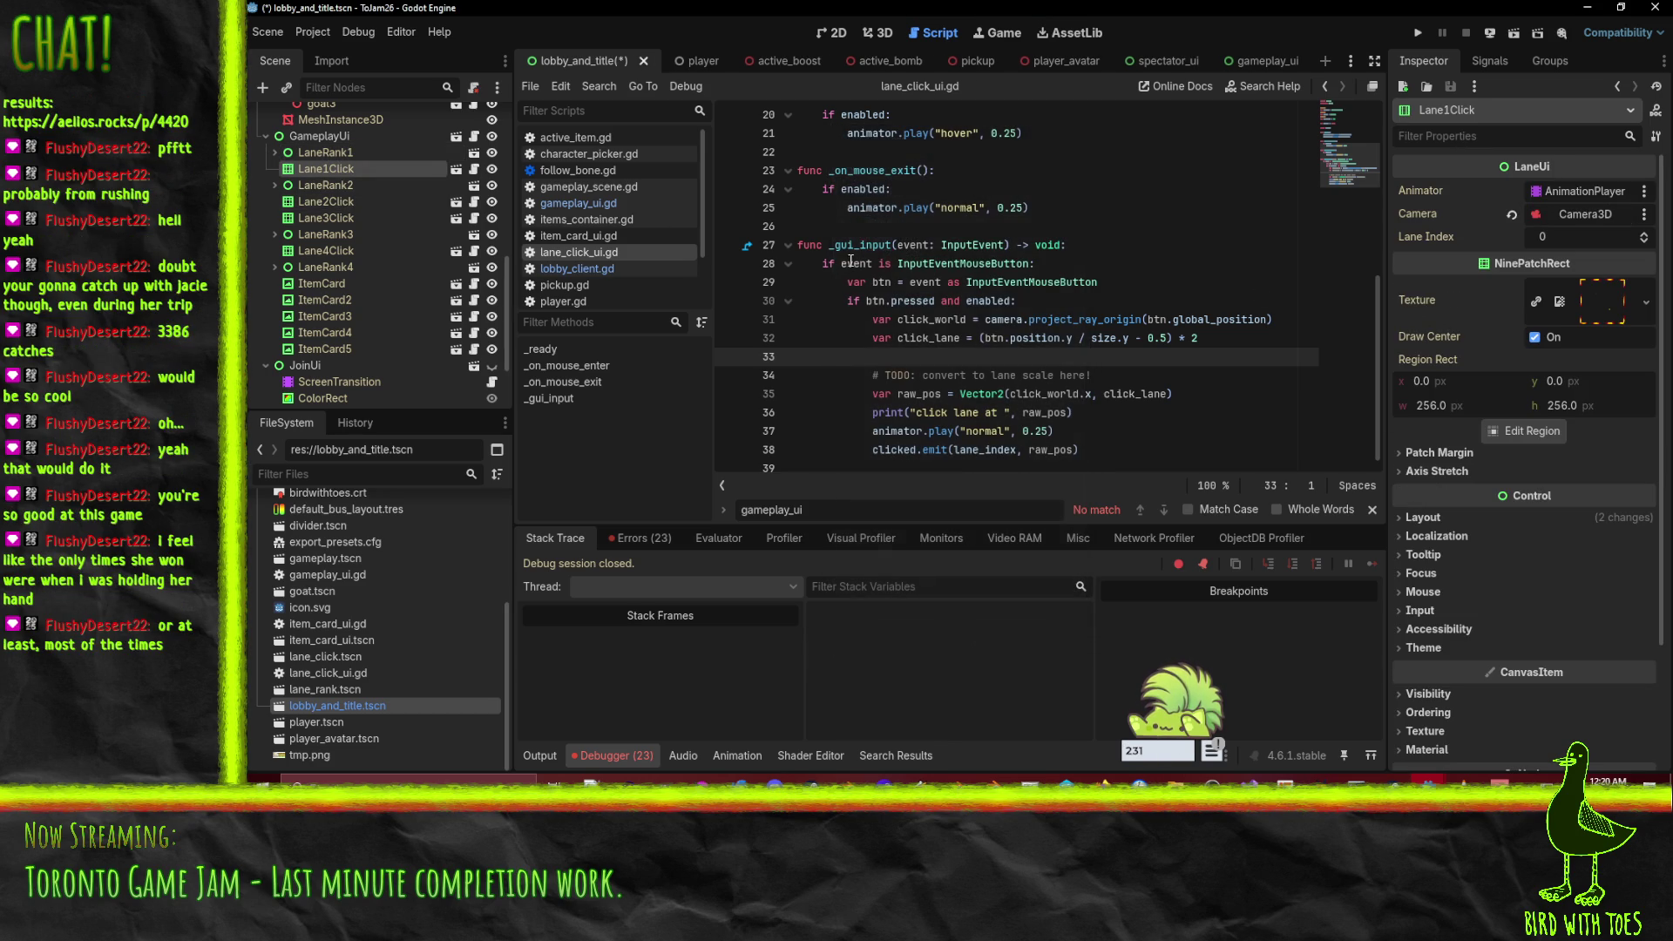
Step: Assign Camera3D to Lane2Click, Lane3Click and Lane4Click together, then run the client game
{"action": "left_click", "coordinate": [333, 192]}
{"action": "left_click", "coordinate": [341, 208]}
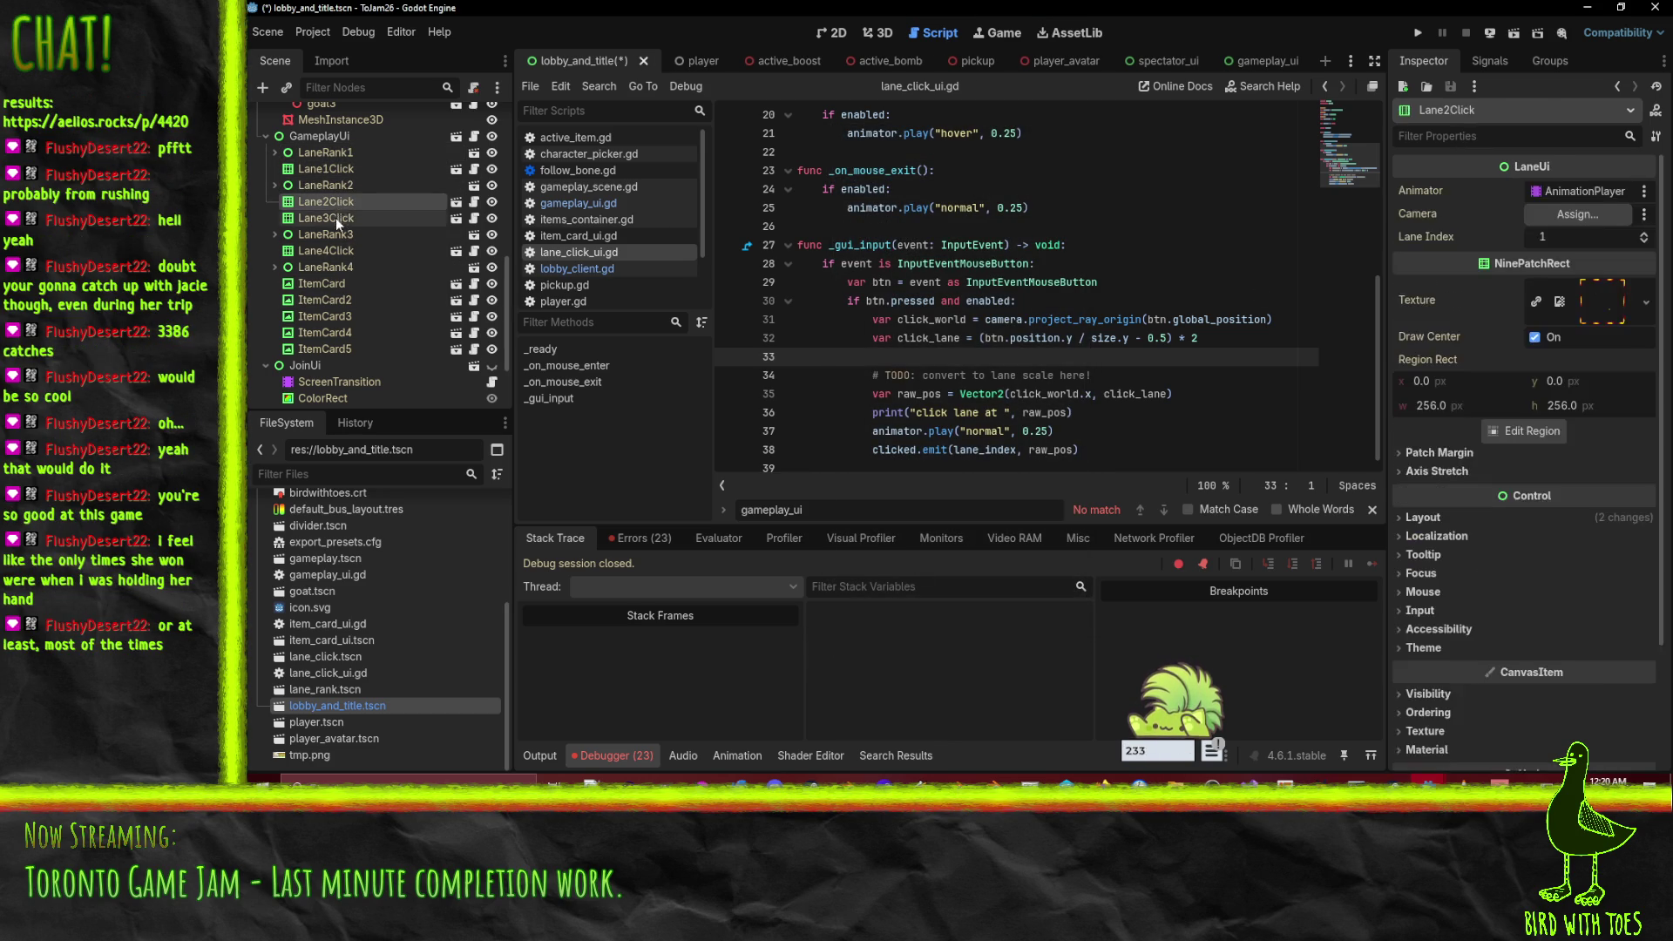
{"action": "left_click", "coordinate": [336, 218], "text": "ctrl"}
{"action": "left_click", "coordinate": [331, 250], "text": "ctrl"}
{"action": "left_click", "coordinate": [1591, 217]}
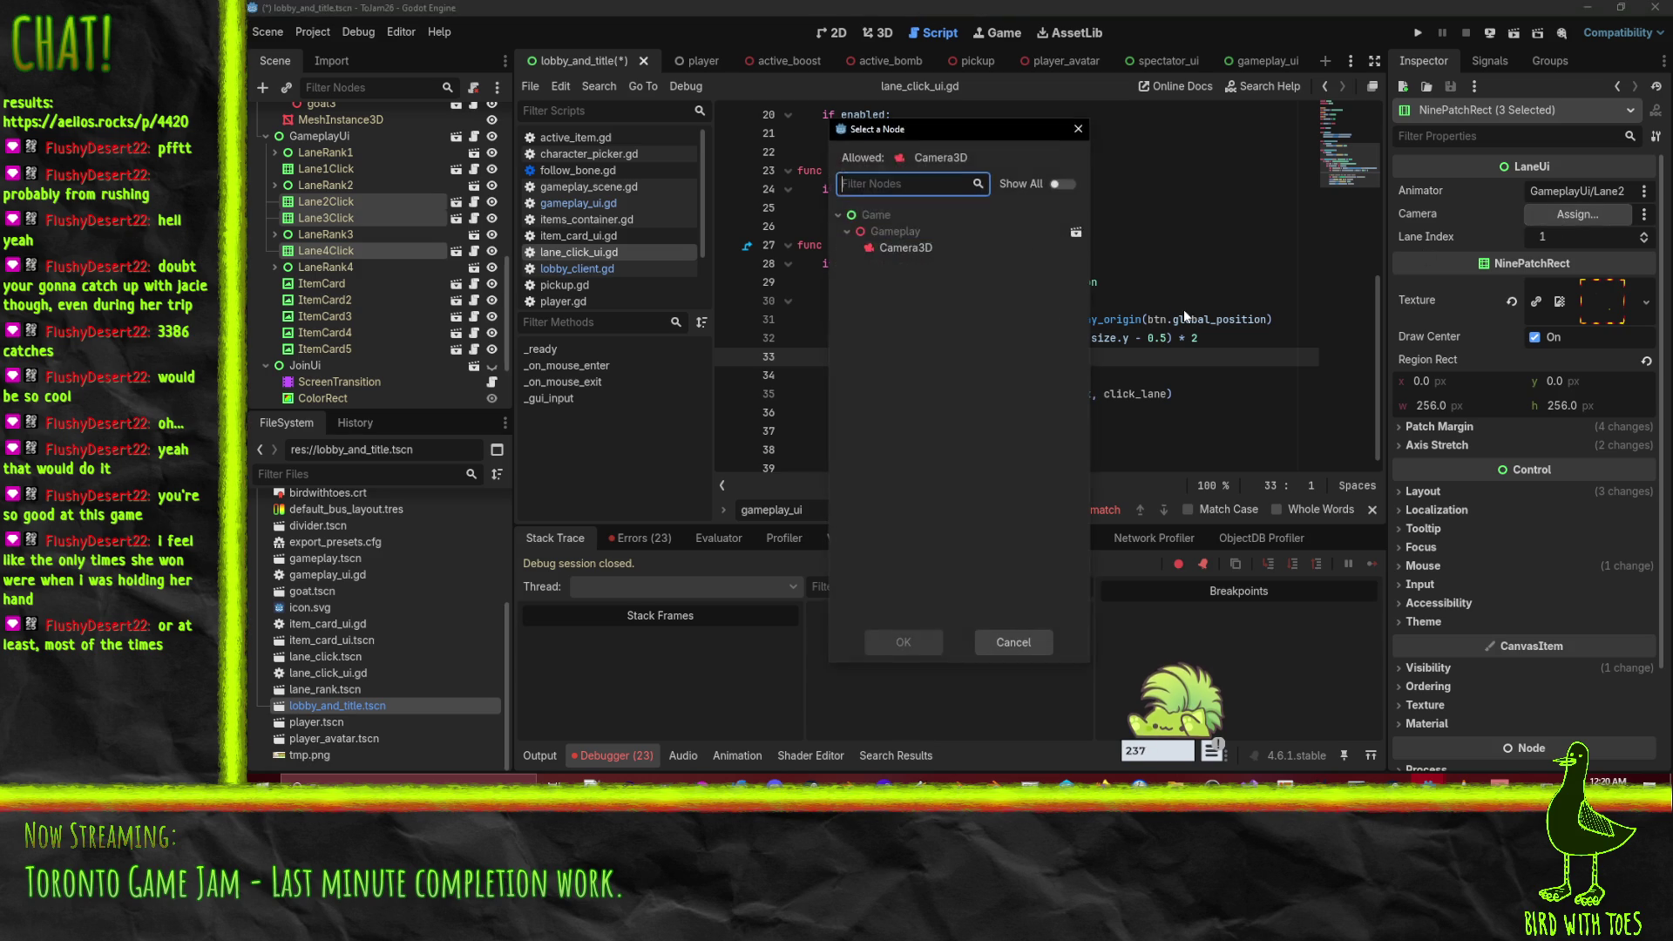
{"action": "left_click", "coordinate": [878, 249]}
{"action": "left_click", "coordinate": [892, 639]}
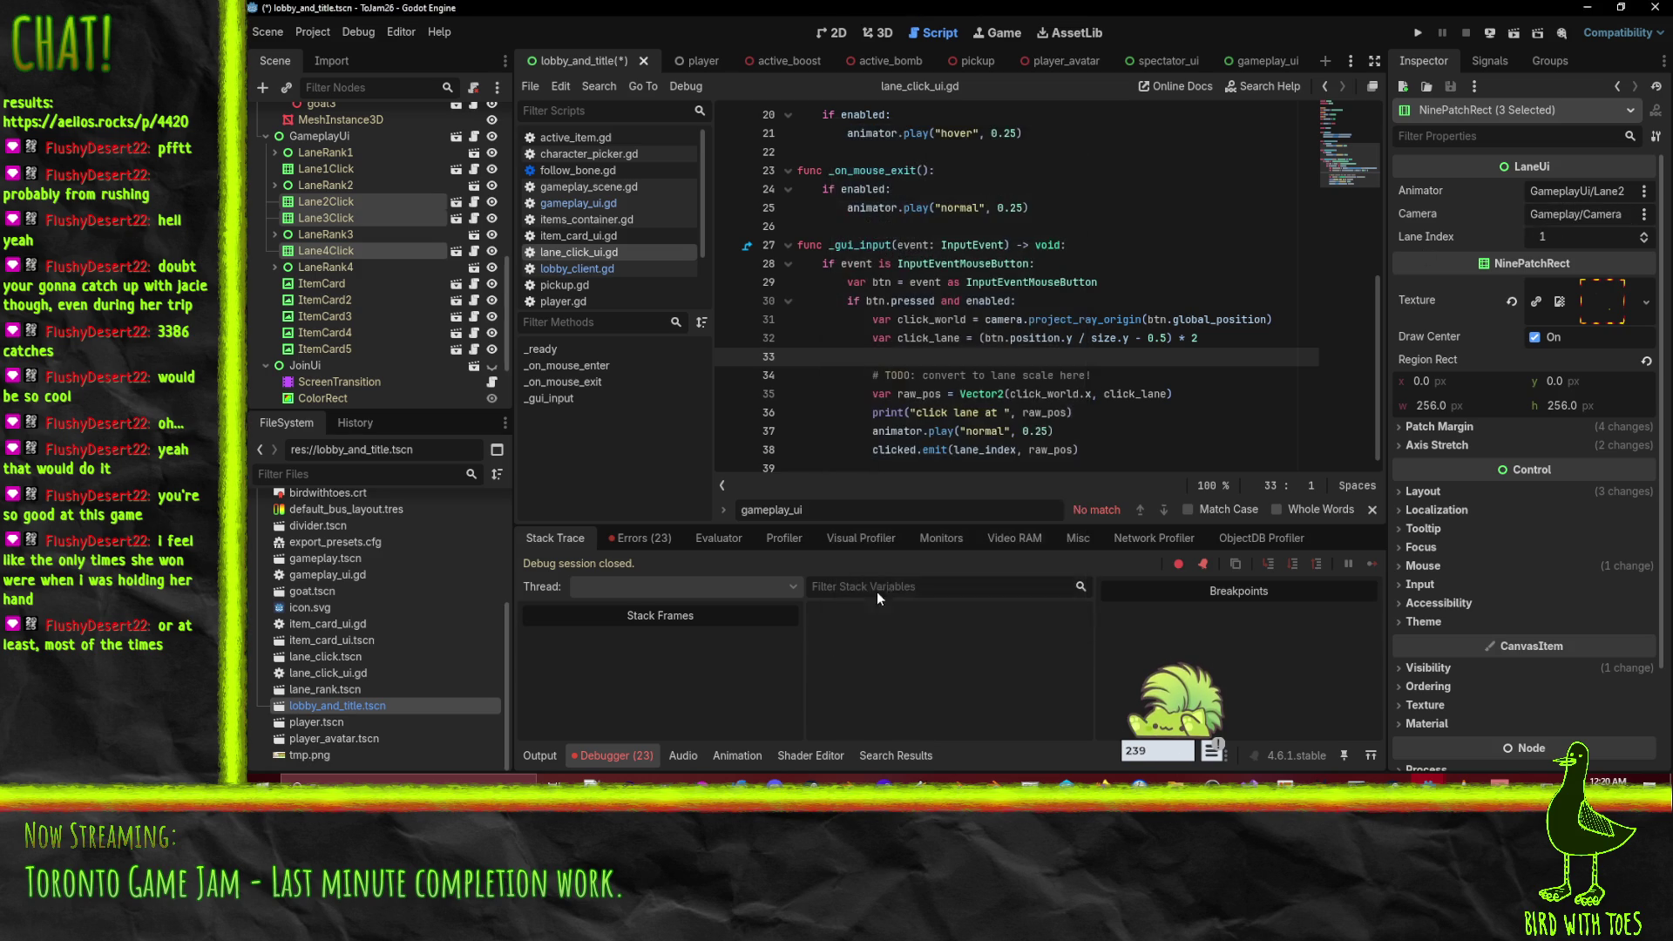
{"action": "left_click", "coordinate": [1192, 283]}
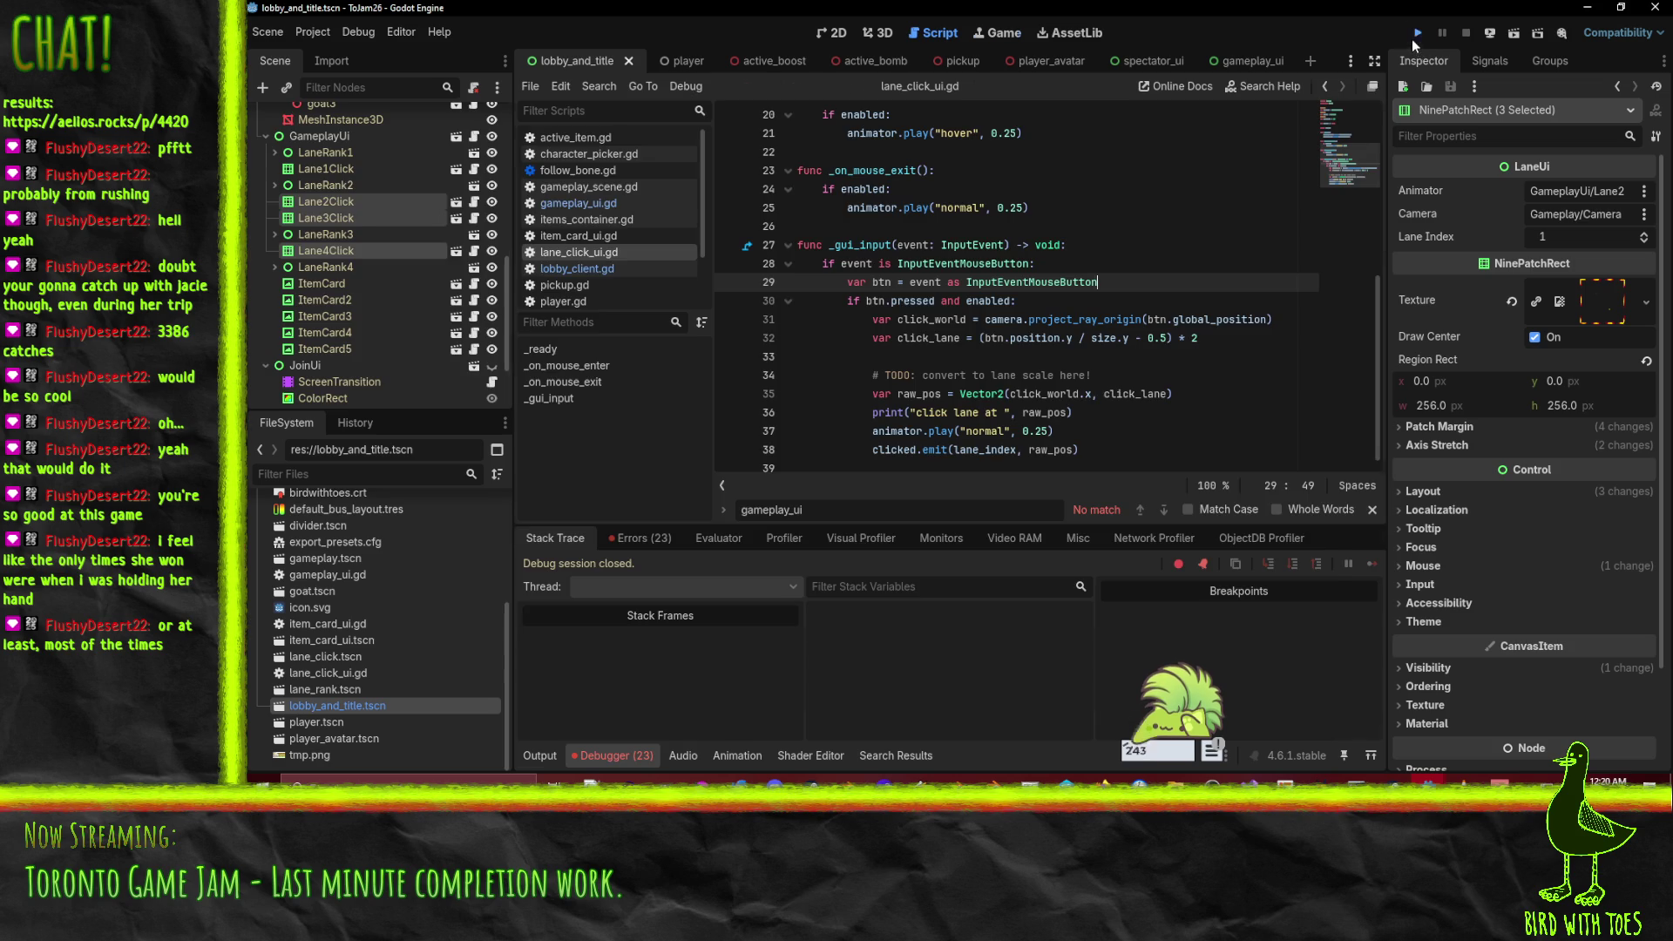
{"action": "left_click", "coordinate": [1415, 34]}
Step: Join, ready up, drop a bomb into lane 2 without the camera error, then stop
{"action": "left_click", "coordinate": [1226, 381]}
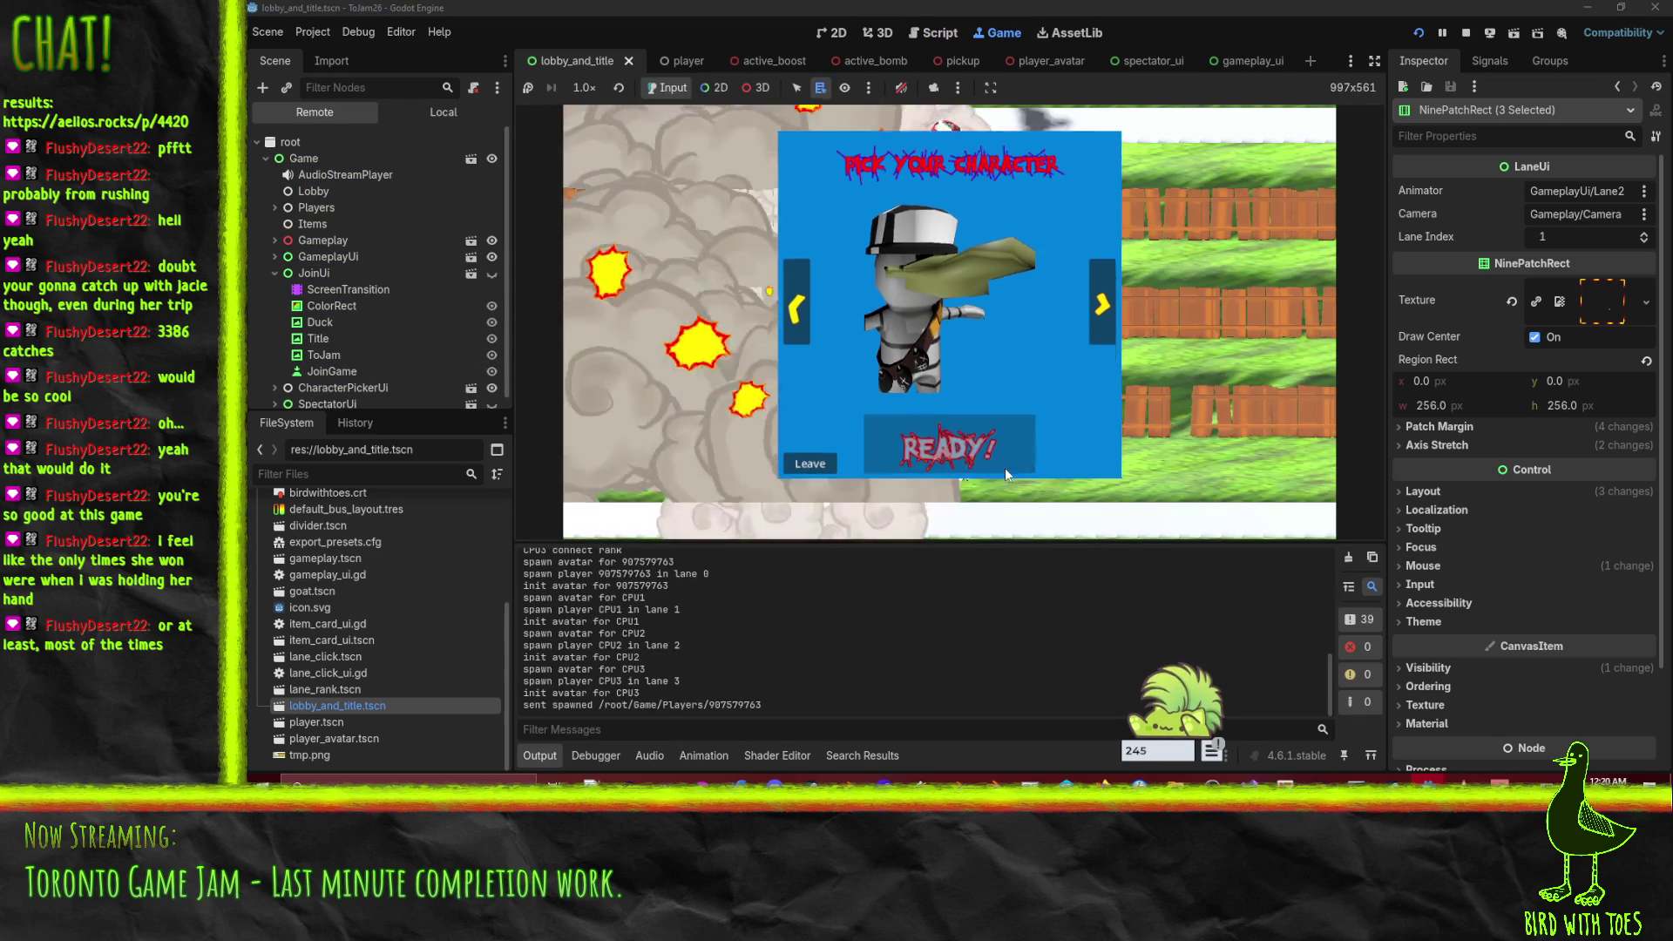
{"action": "left_click", "coordinate": [987, 475]}
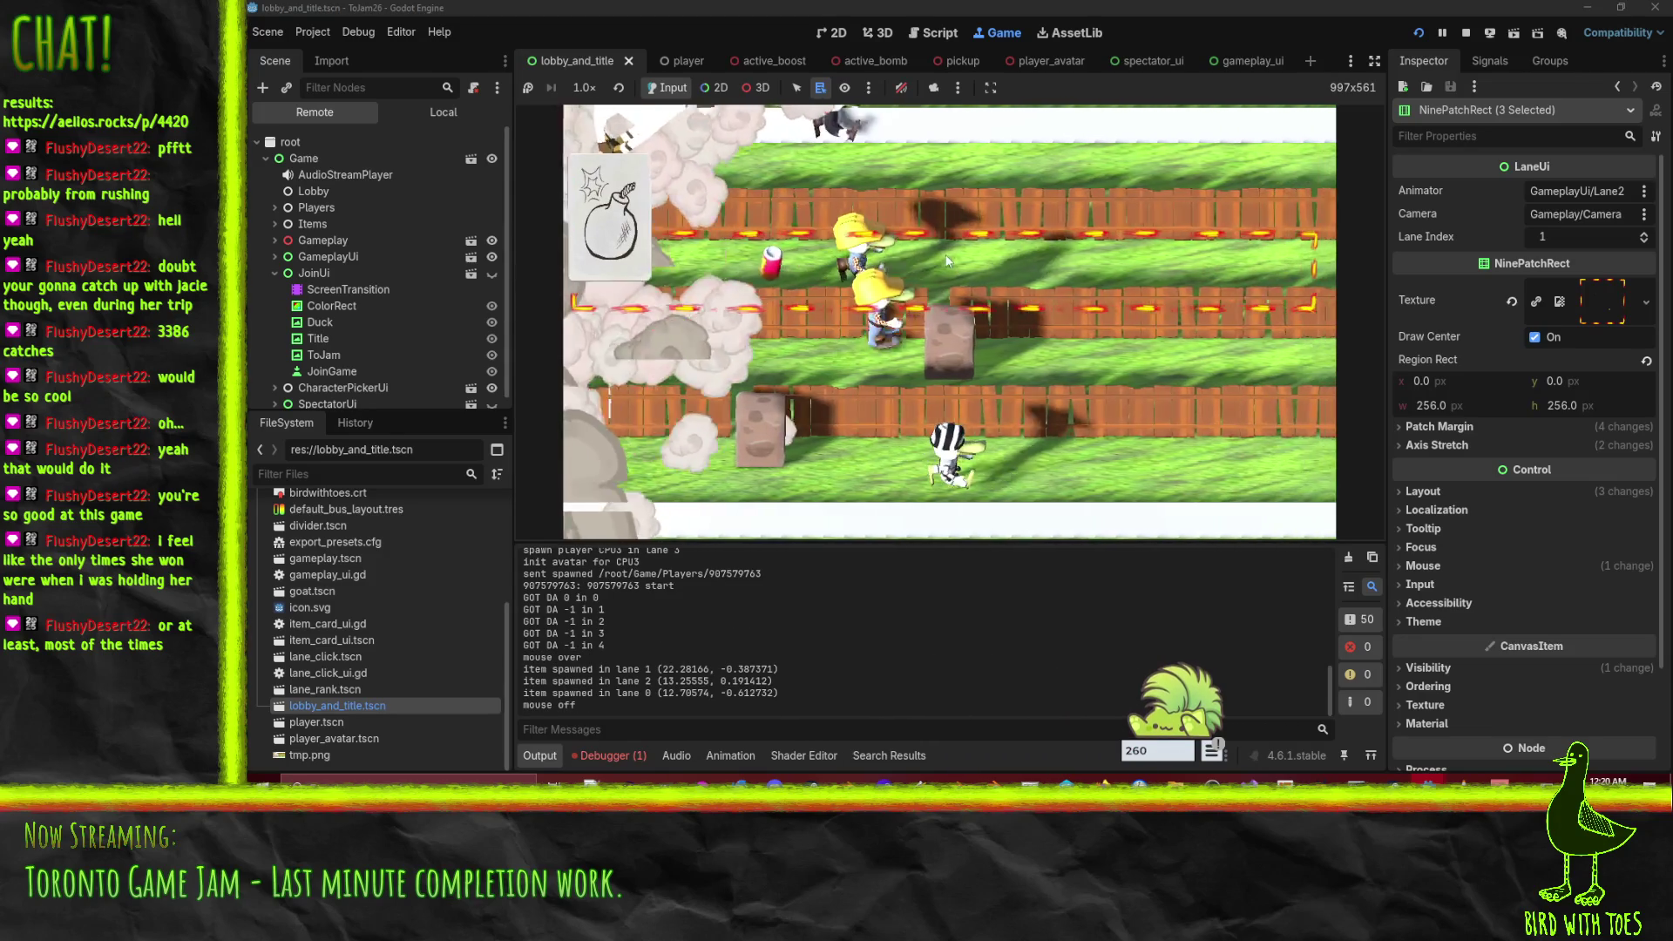
{"action": "left_click", "coordinate": [1037, 253]}
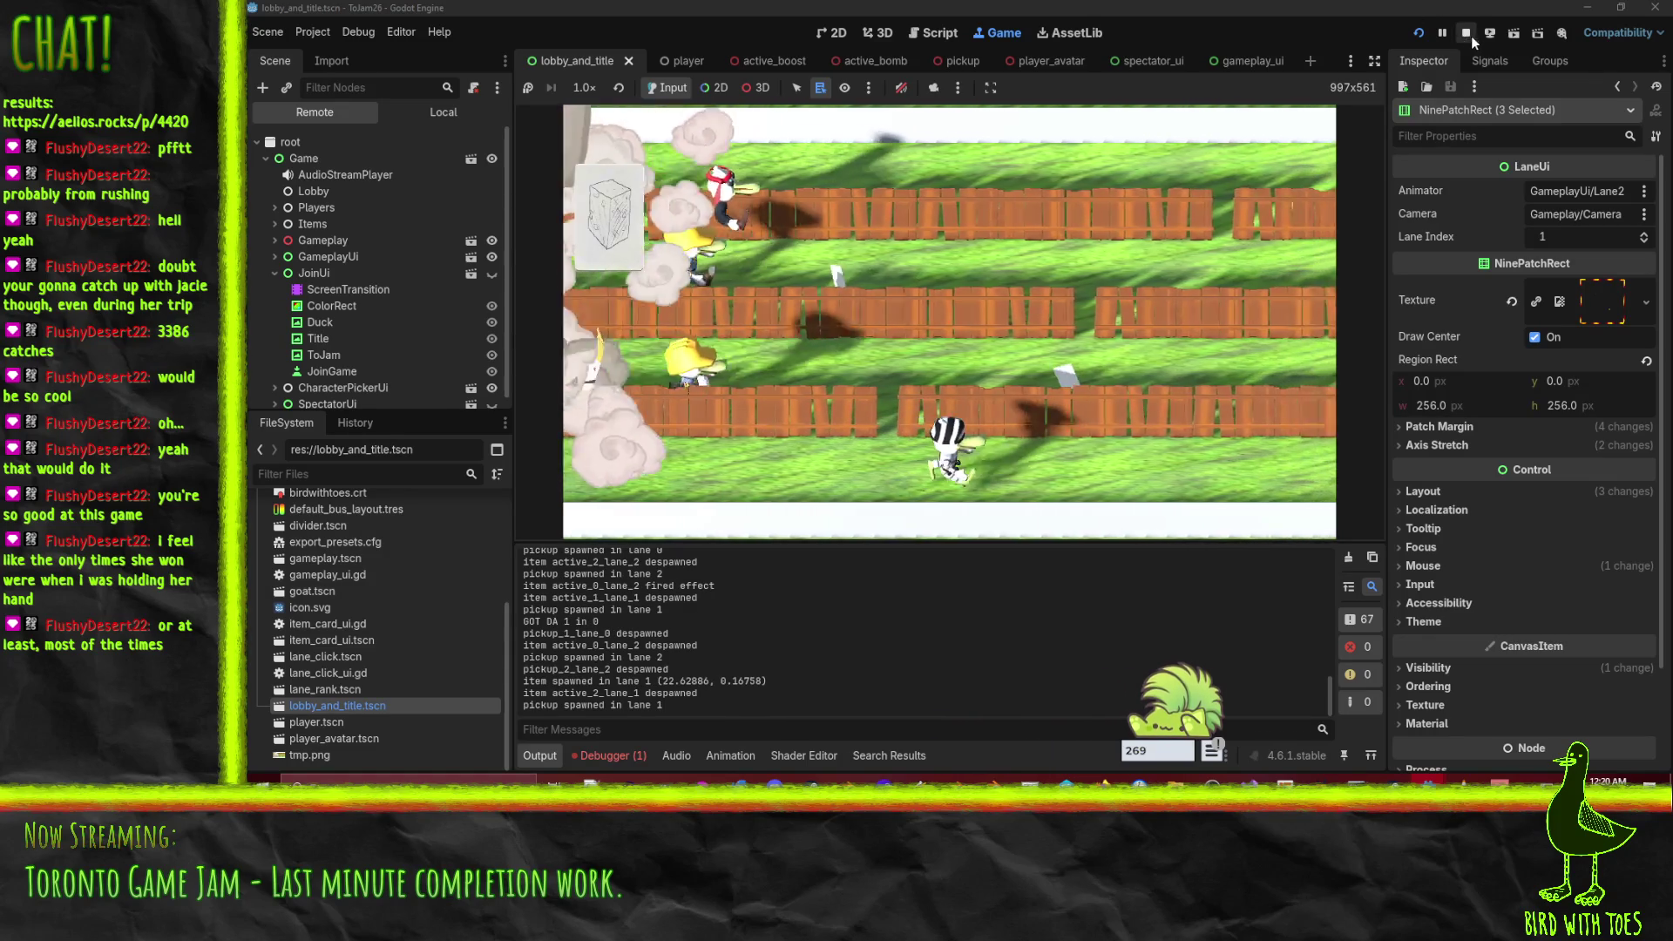
{"action": "left_click", "coordinate": [1466, 33]}
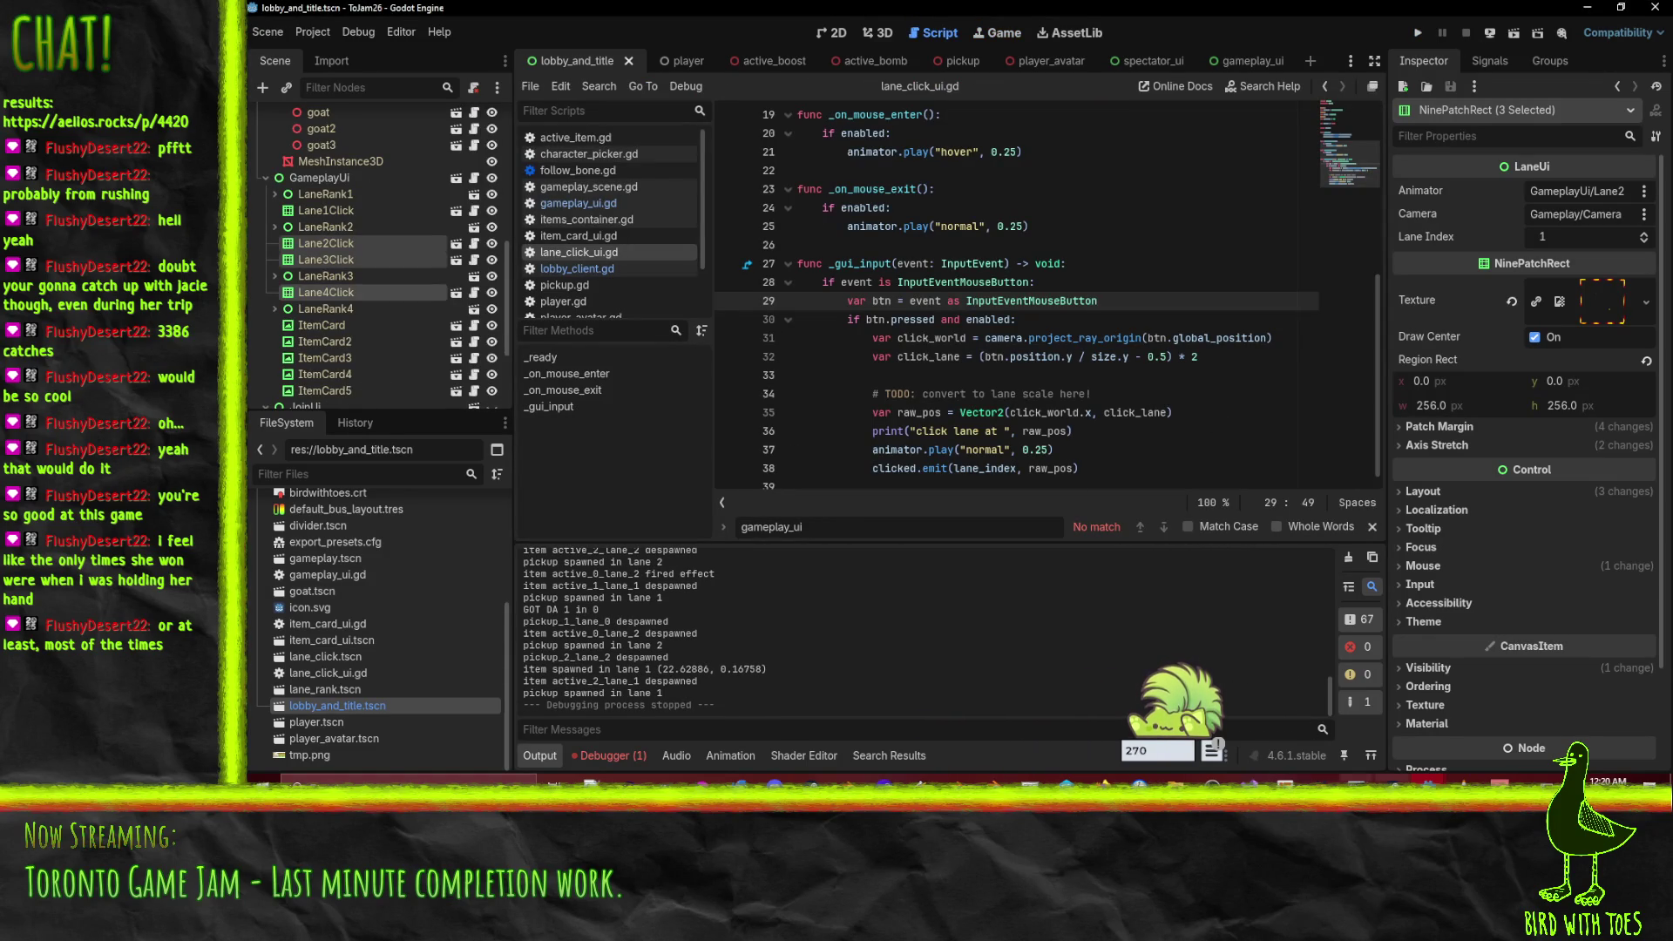
Step: Switch to the server project window and stop the running server
{"action": "mouse_move", "coordinate": [1429, 781]}
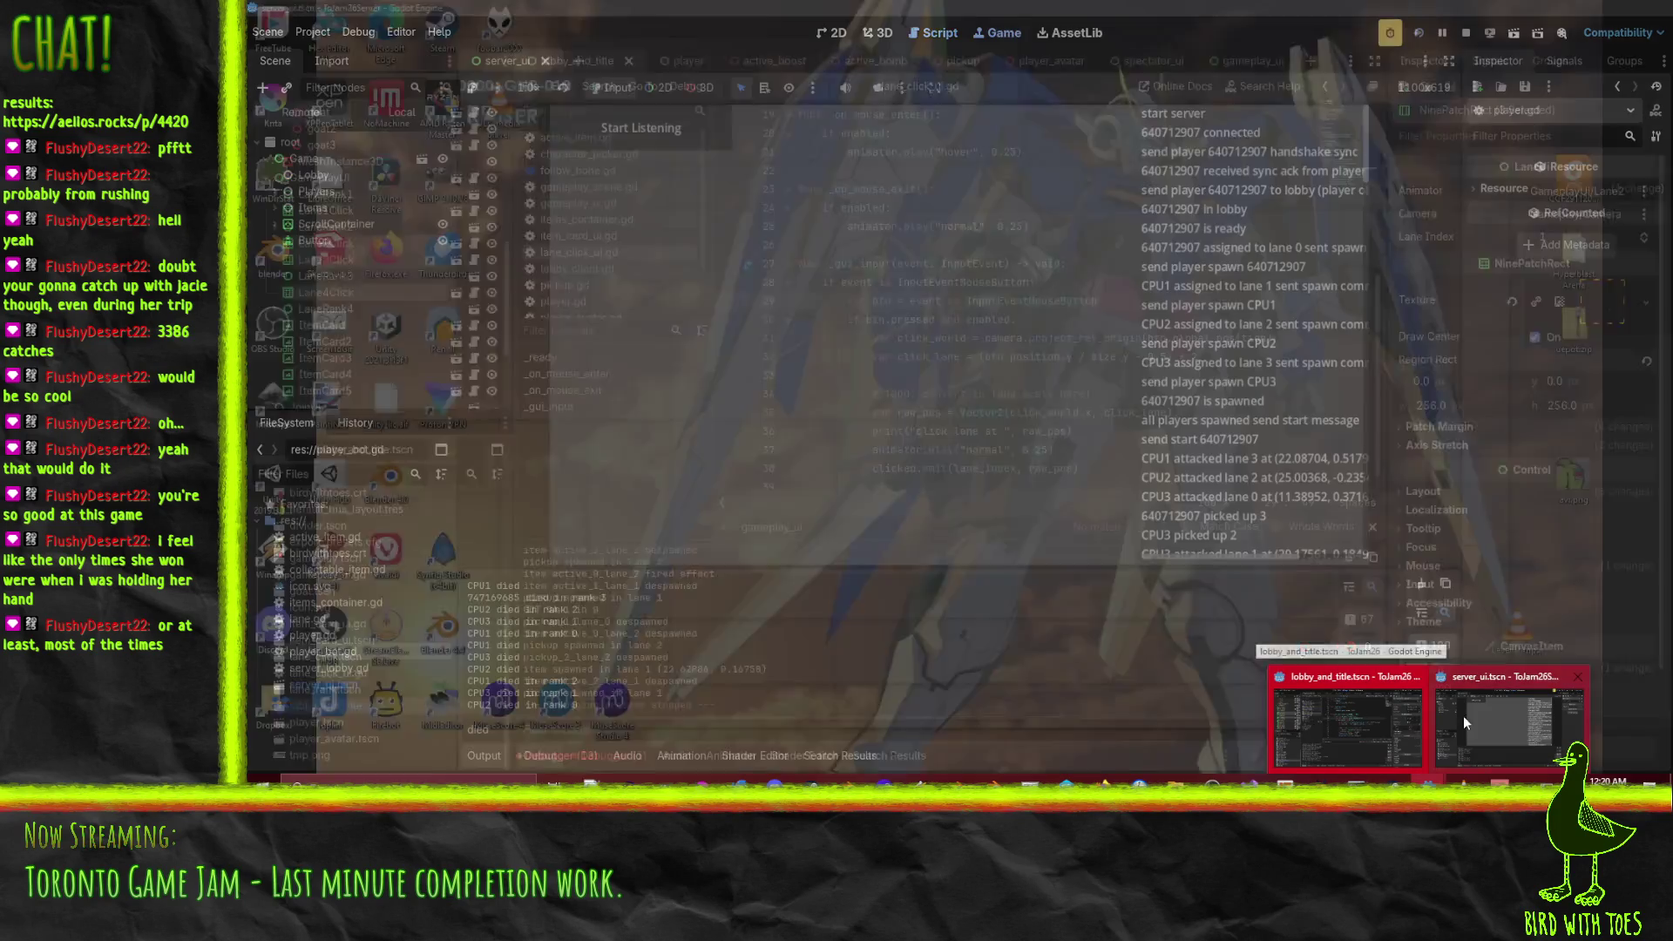
{"action": "left_click", "coordinate": [1481, 708]}
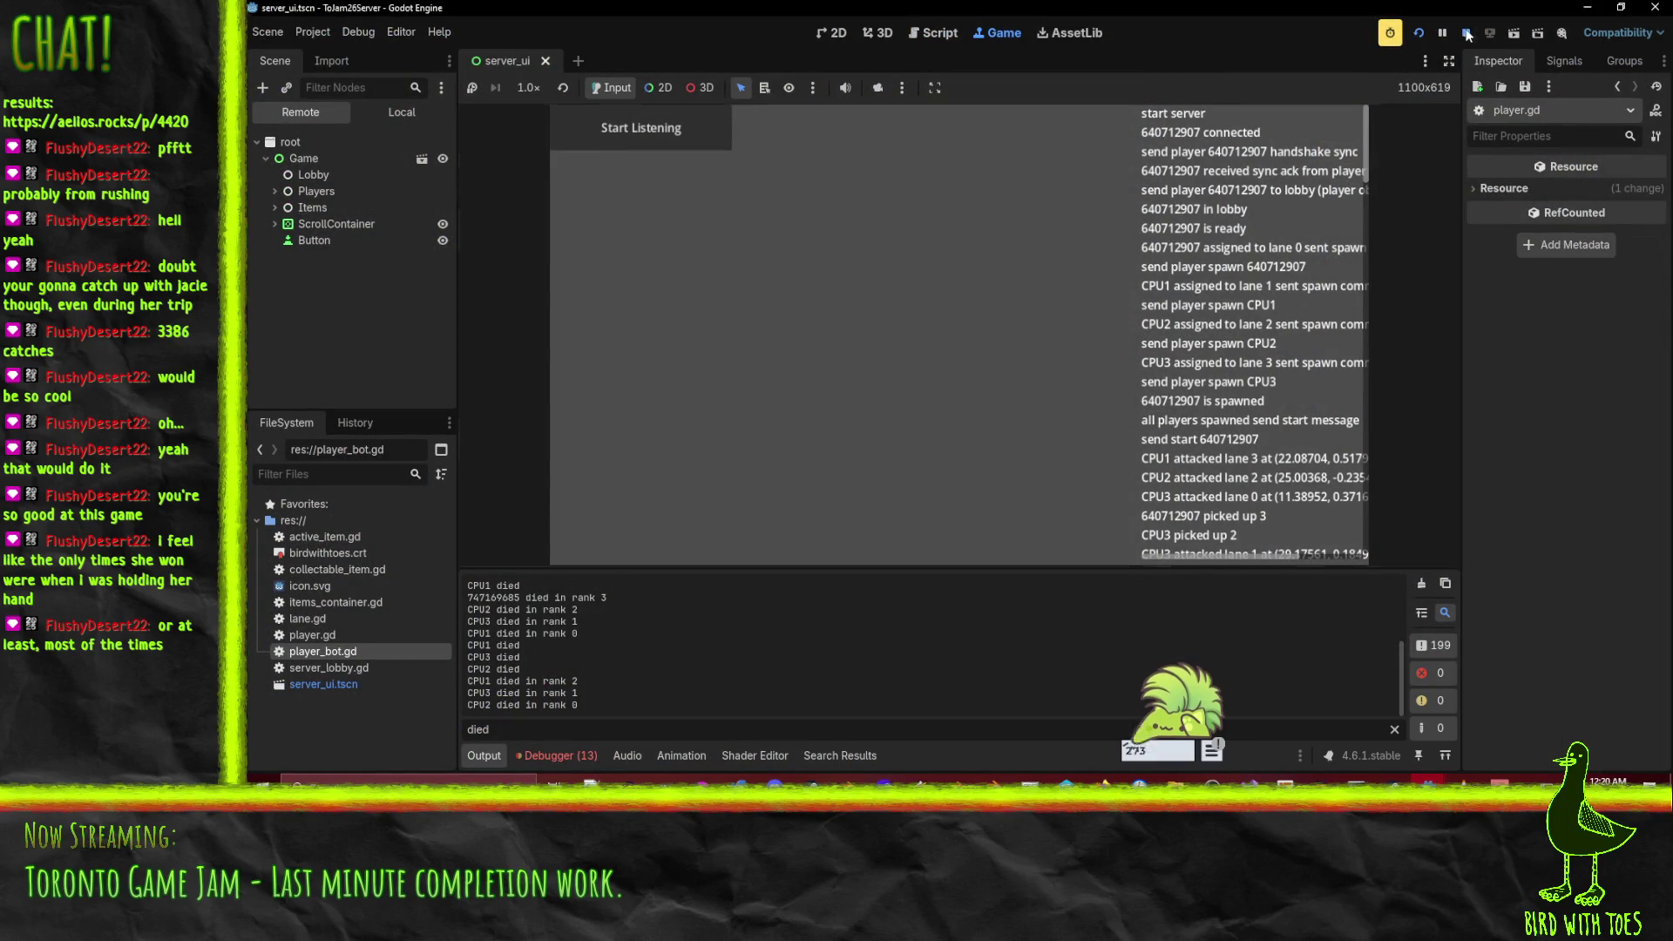
{"action": "left_click", "coordinate": [1466, 33]}
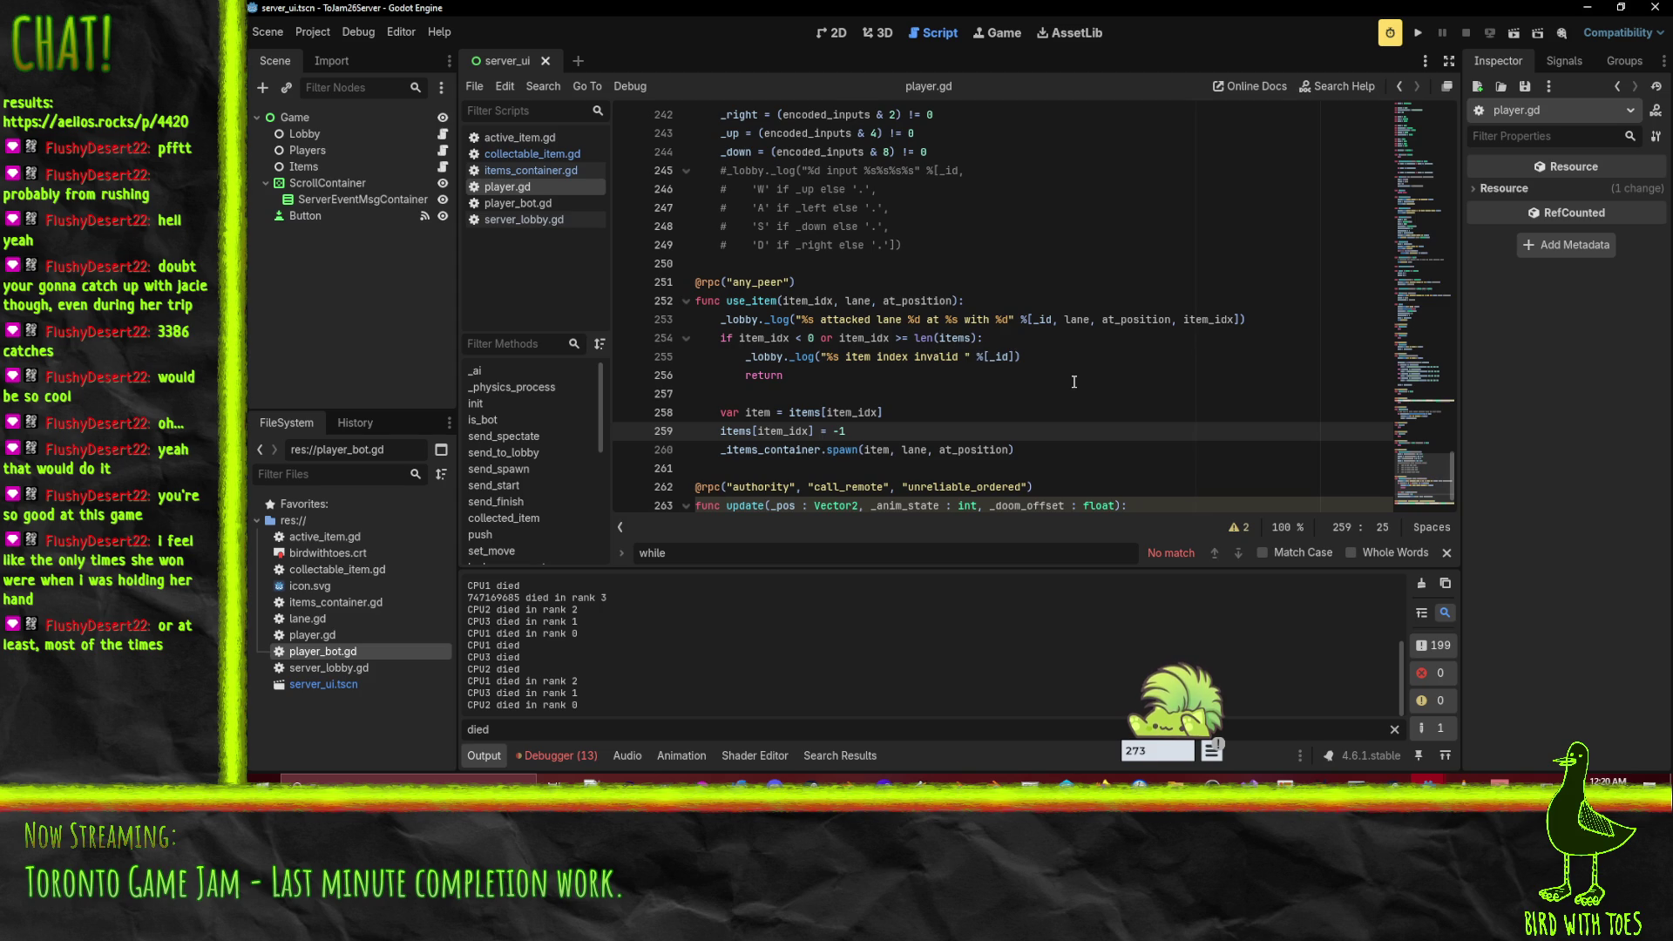
{"action": "scroll", "coordinate": [1076, 381], "scroll_direction": "up", "scroll_amount": 2}
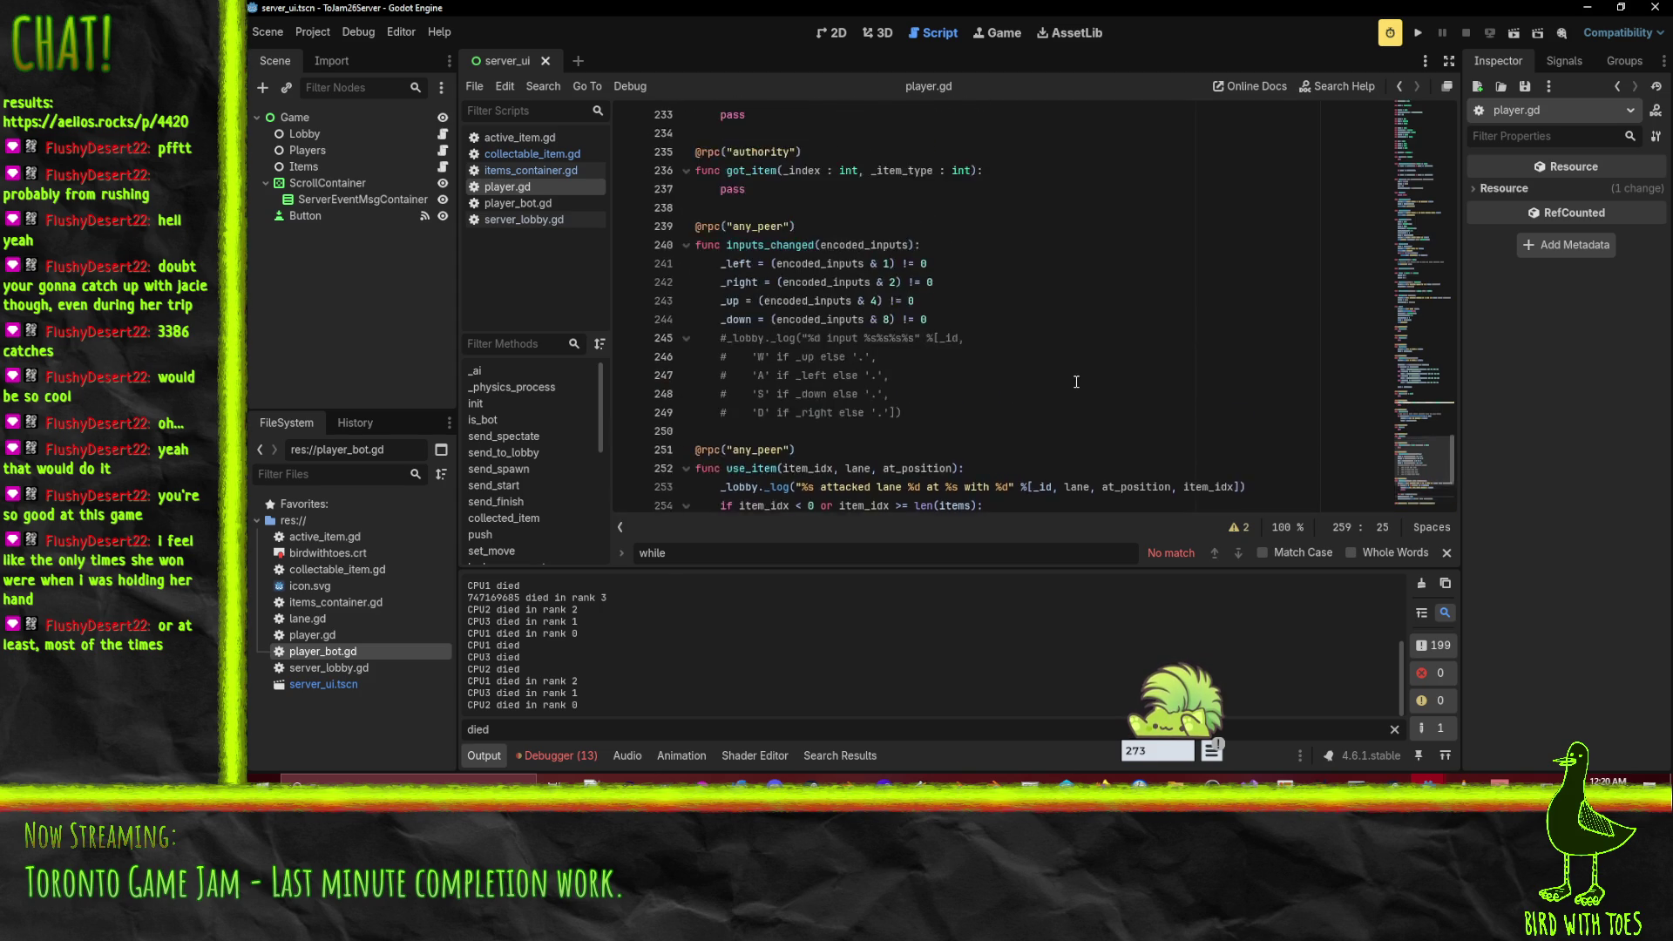
{"action": "left_click", "coordinate": [994, 338]}
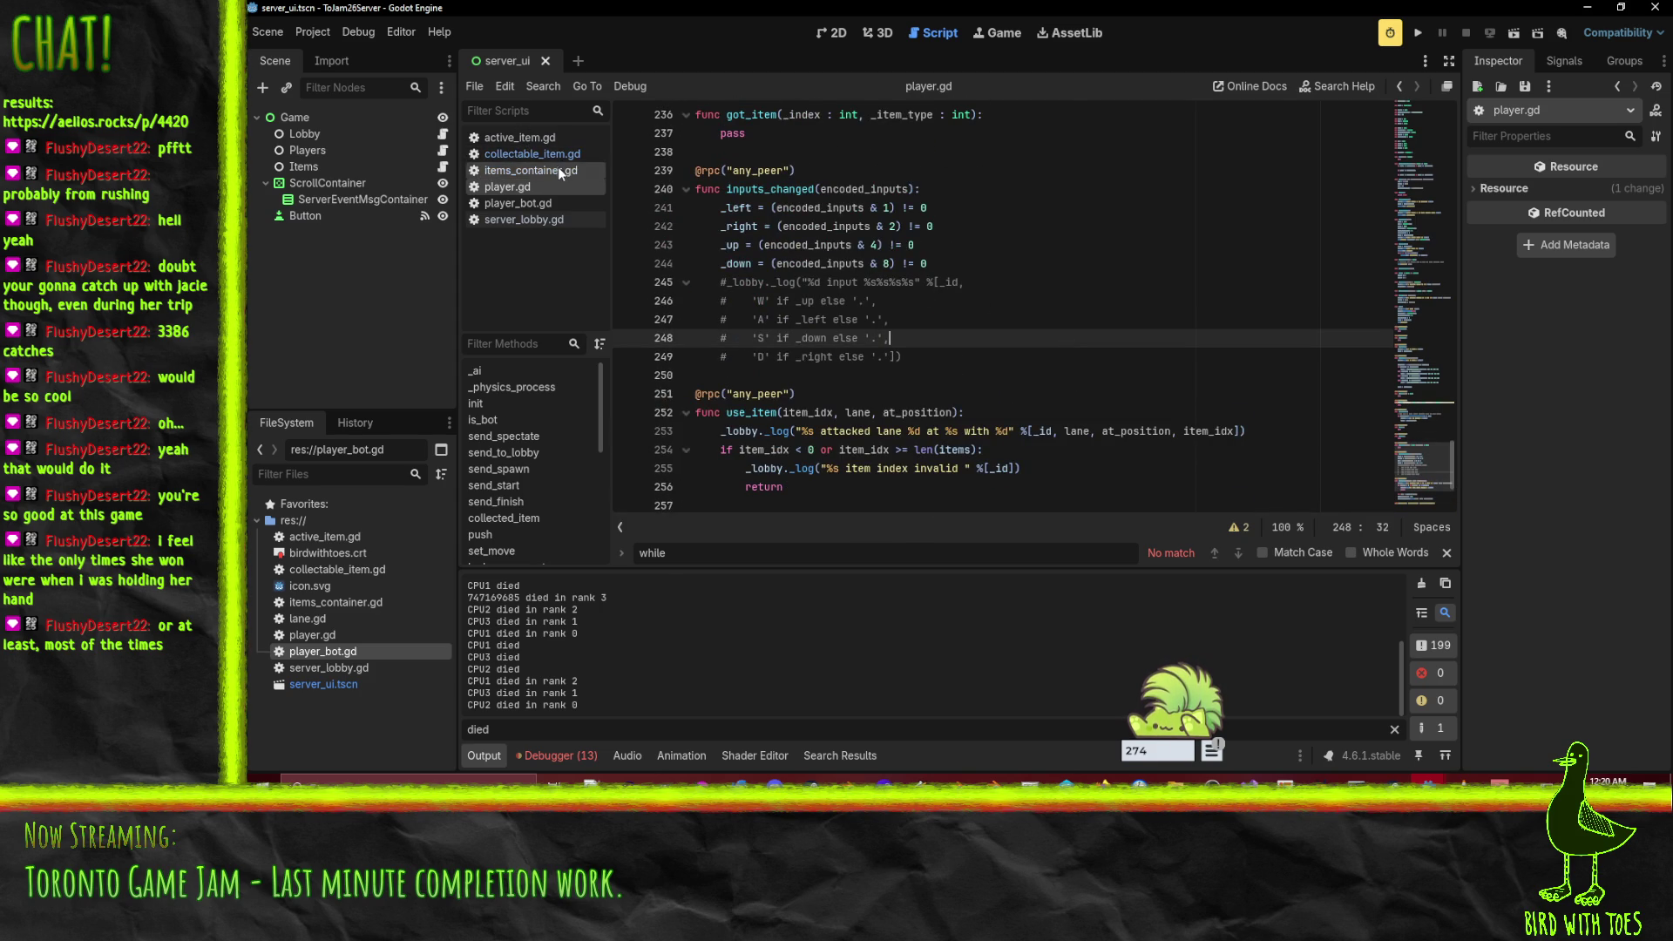
Step: In active_item.gd set knockback to 4.75 and movement lock to 0.2, save, and restart
{"action": "left_click", "coordinate": [523, 137]}
{"action": "scroll", "coordinate": [1063, 253], "scroll_direction": "down", "scroll_amount": 4}
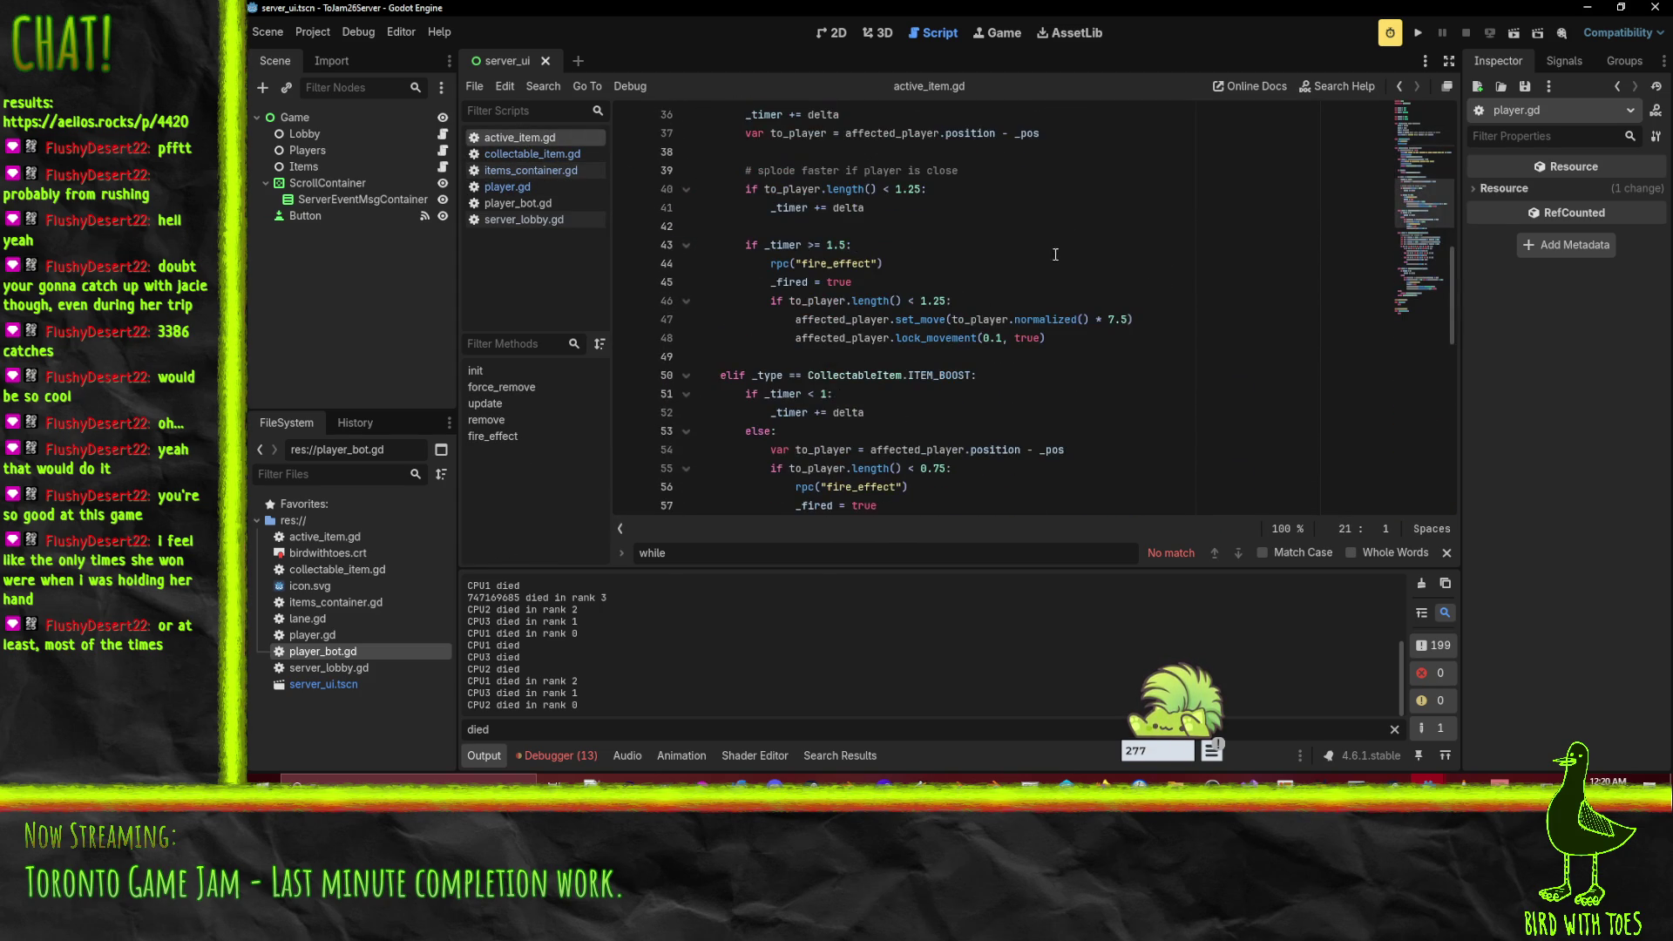
{"action": "scroll", "coordinate": [1085, 247], "scroll_direction": "up", "scroll_amount": 1}
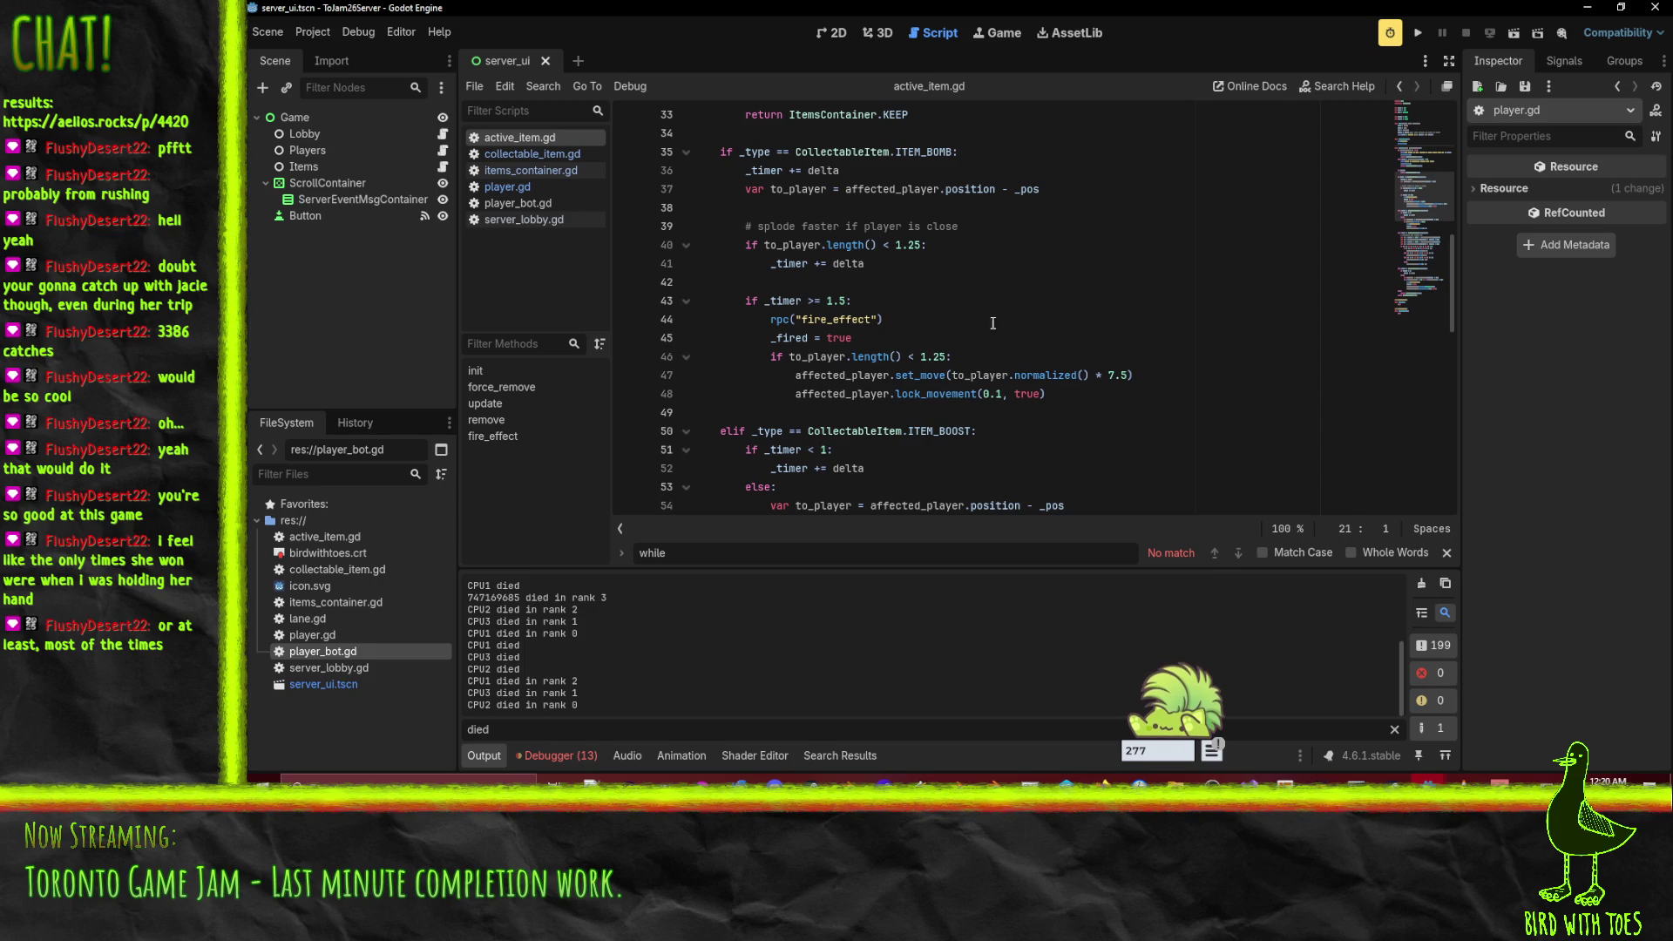
{"action": "left_click", "coordinate": [999, 394]}
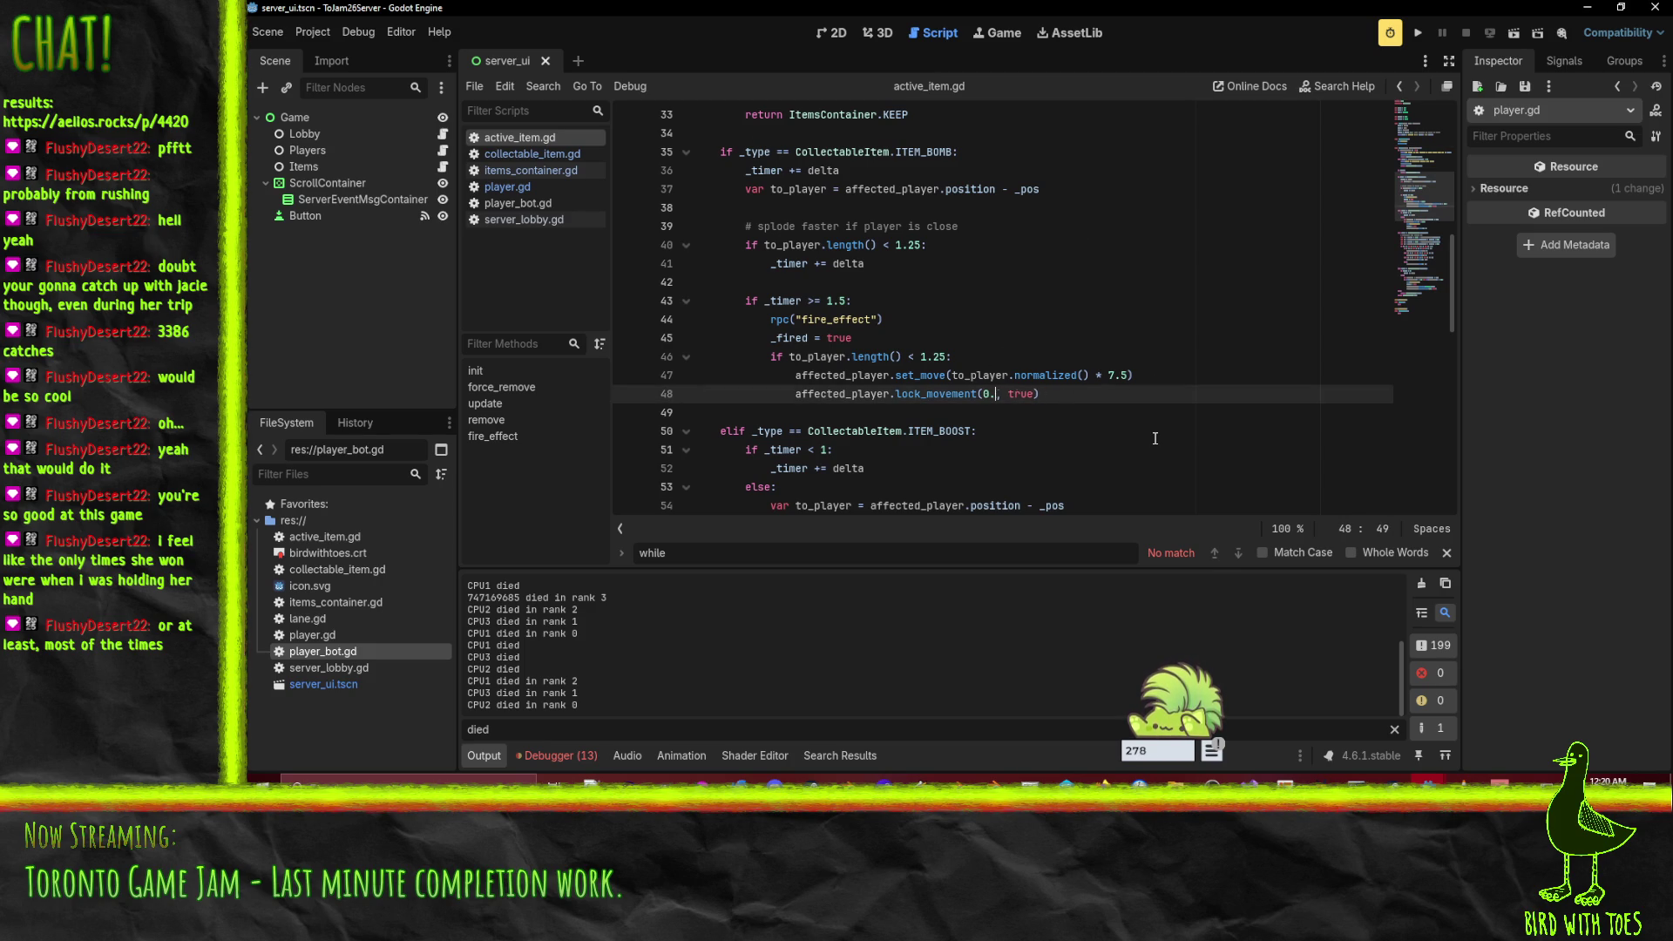
{"action": "type", "text": "2"}
{"action": "key", "text": "Up"}
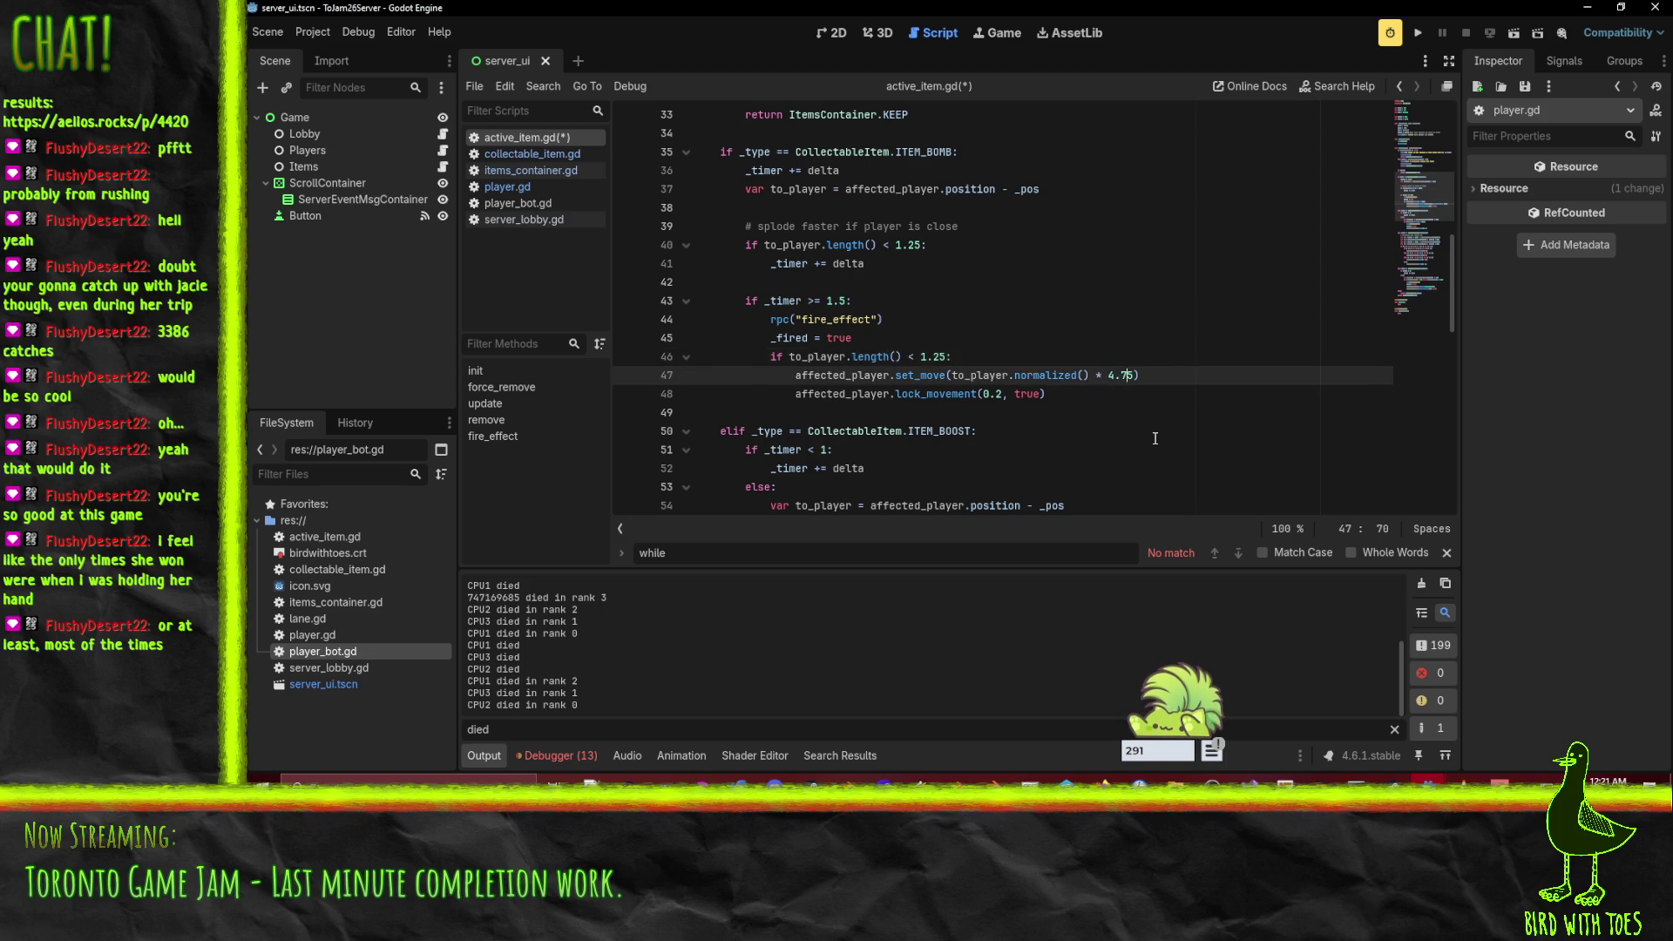
{"action": "key", "text": "ctrl+s"}
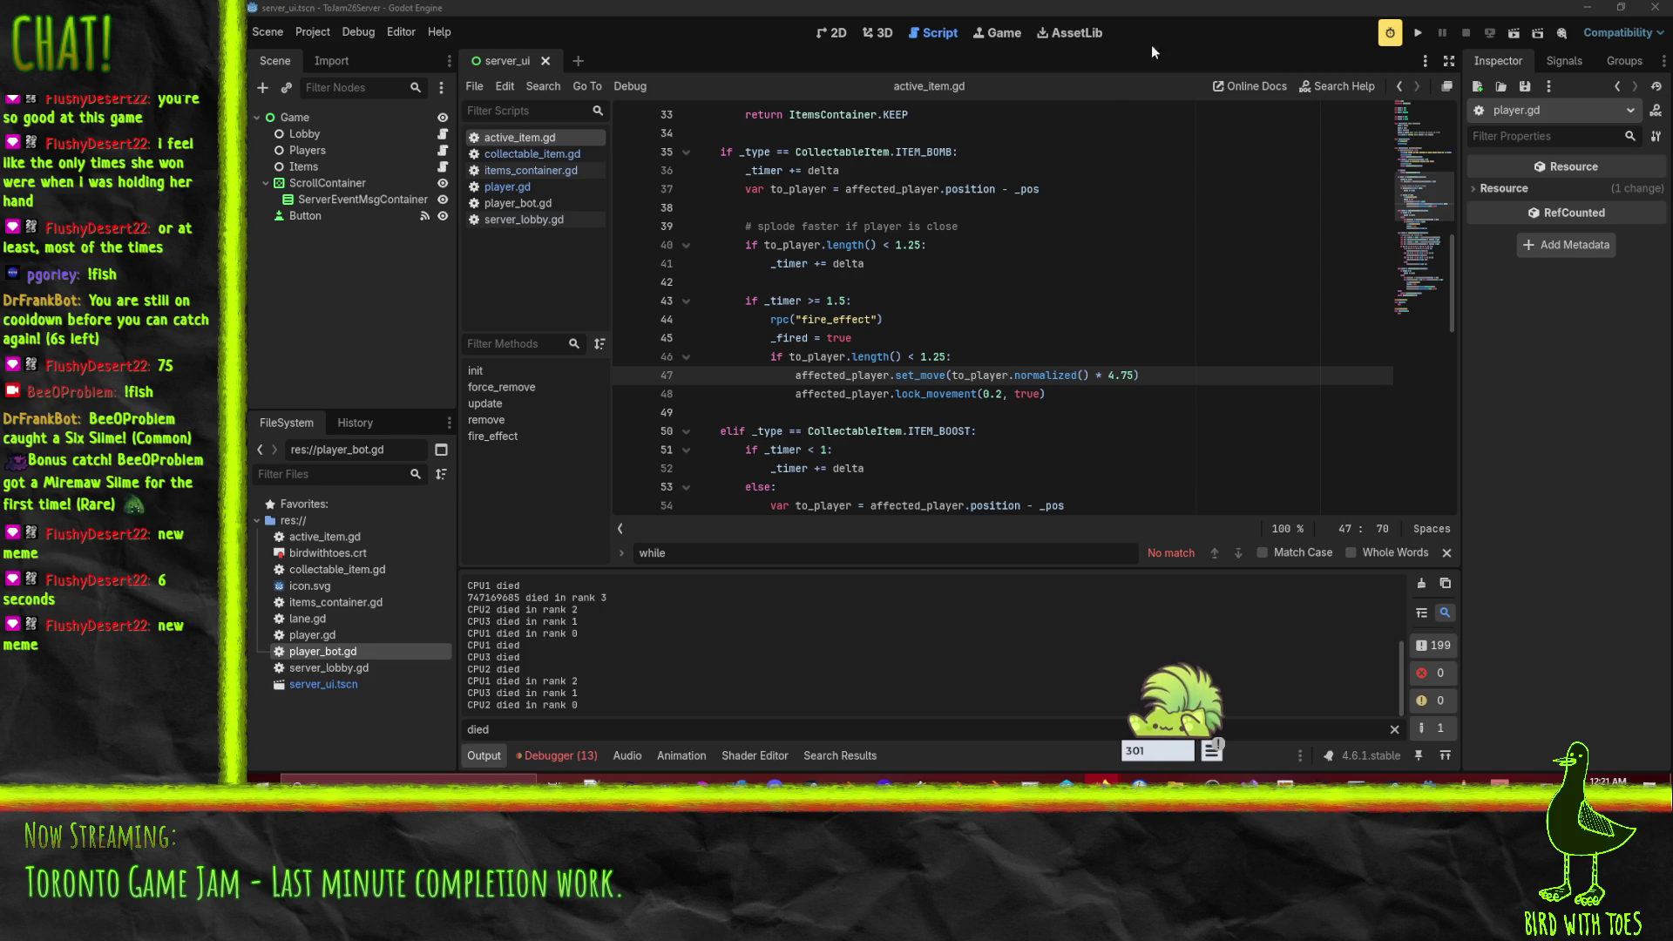
{"action": "key", "text": "F5"}
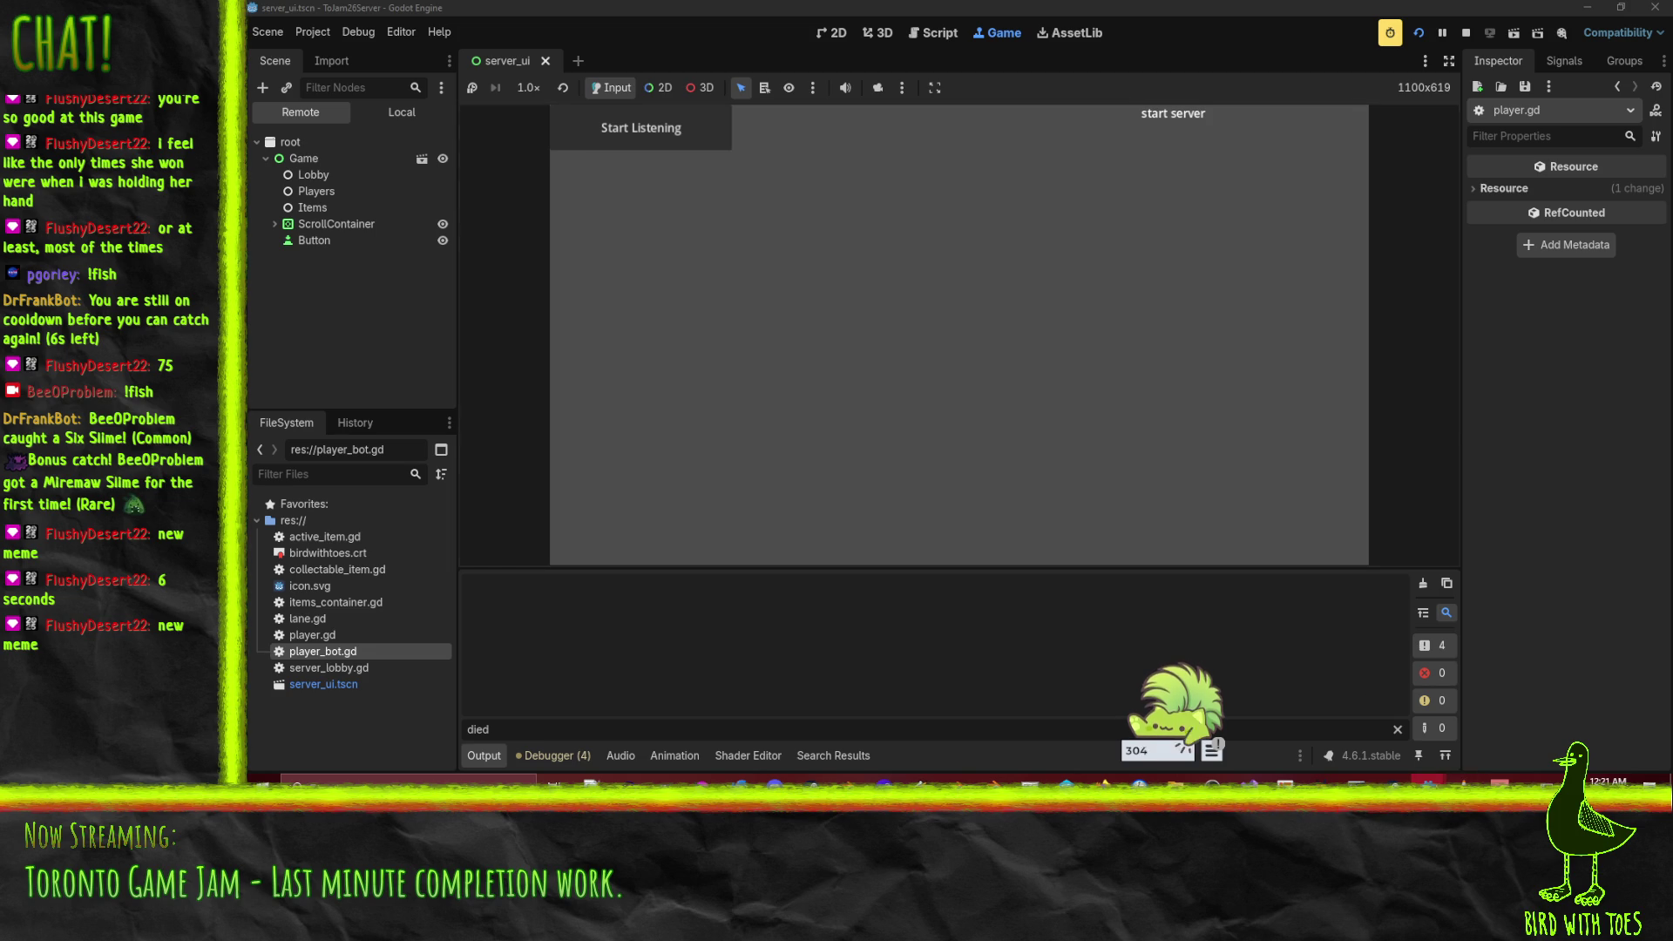
Step: Switch to the client project window, launch the game, and join from the title screen
{"action": "mouse_move", "coordinate": [1516, 716]}
{"action": "left_click", "coordinate": [1409, 718]}
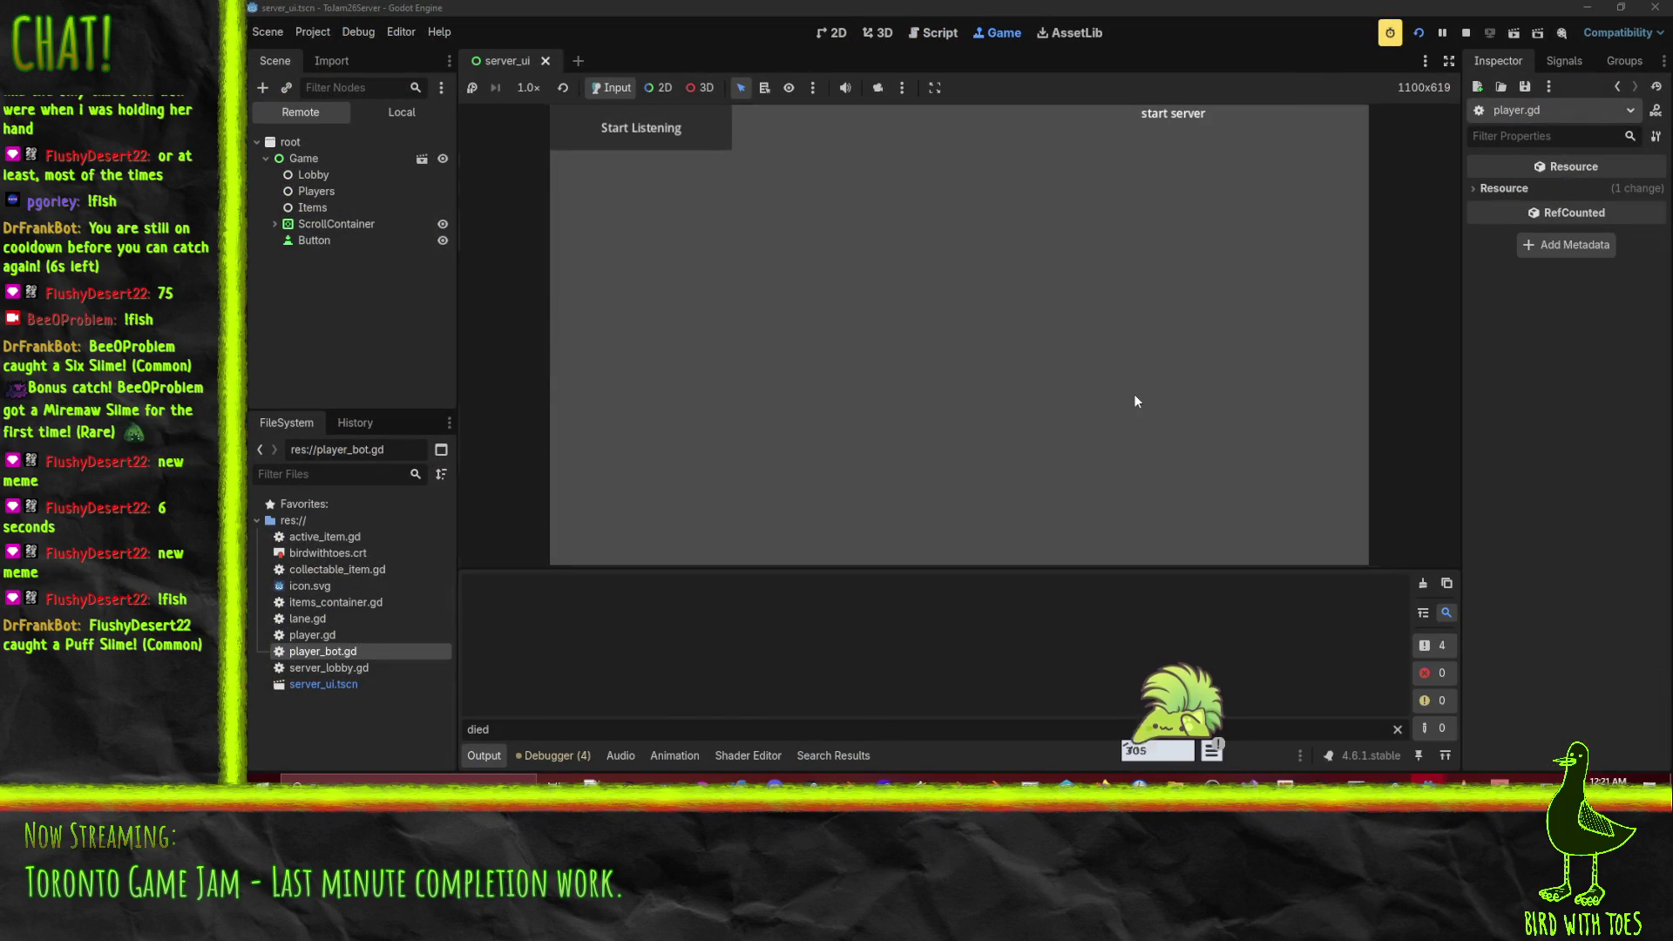
{"action": "mouse_move", "coordinate": [1473, 782]}
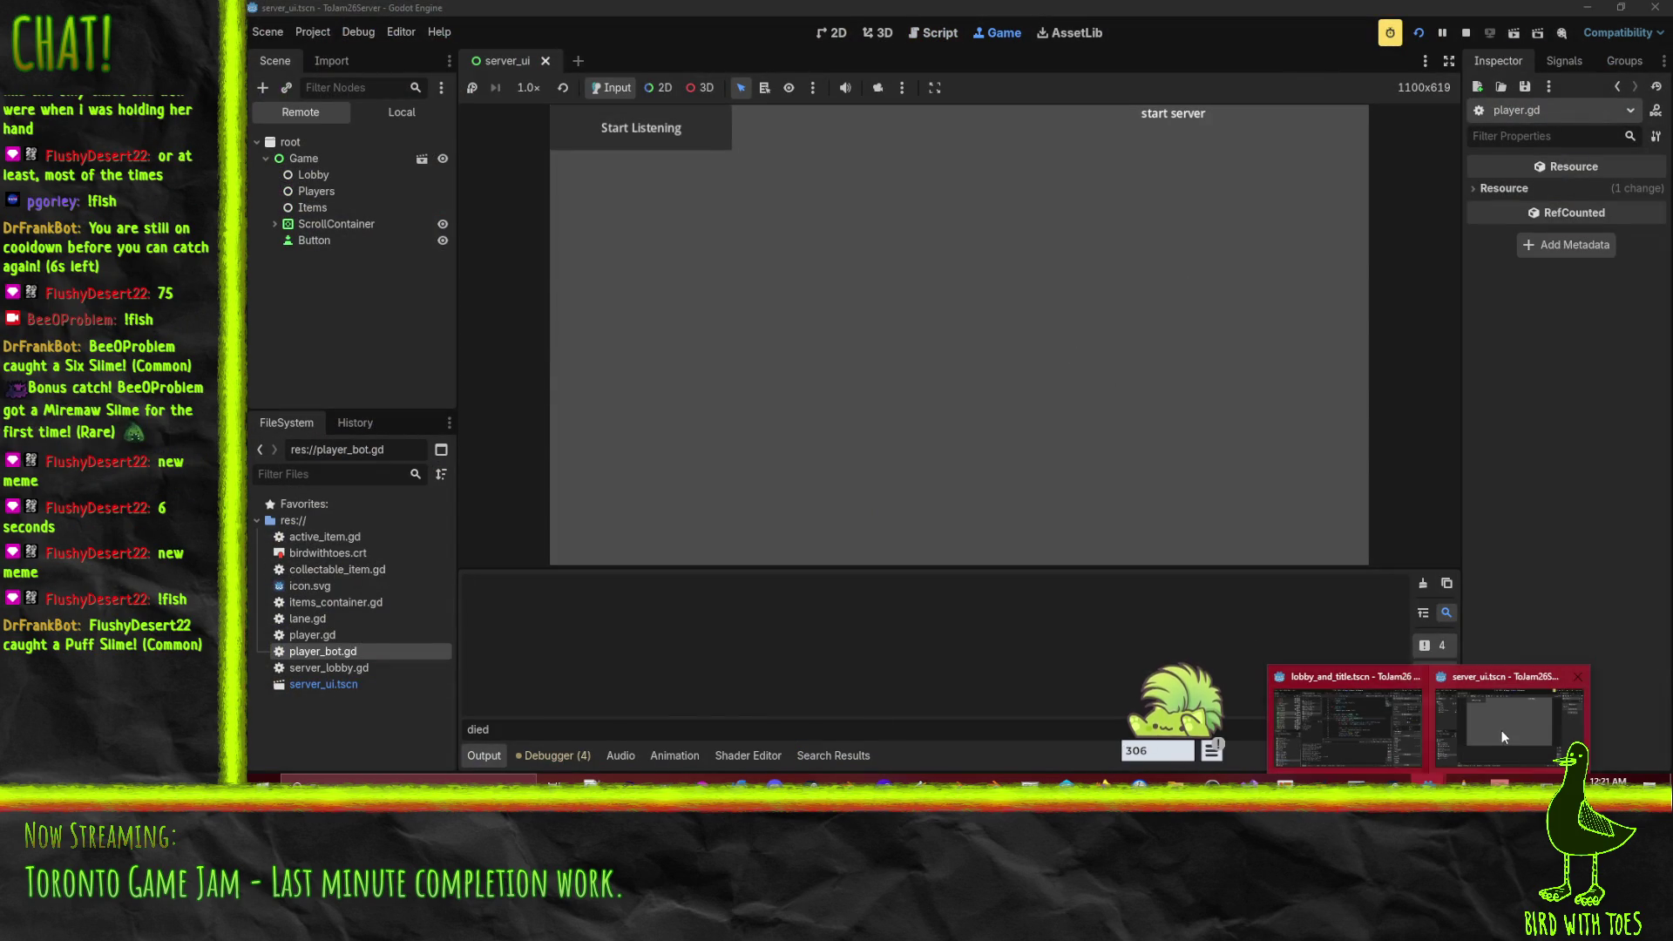
{"action": "left_click", "coordinate": [1357, 732]}
{"action": "left_click", "coordinate": [1423, 33]}
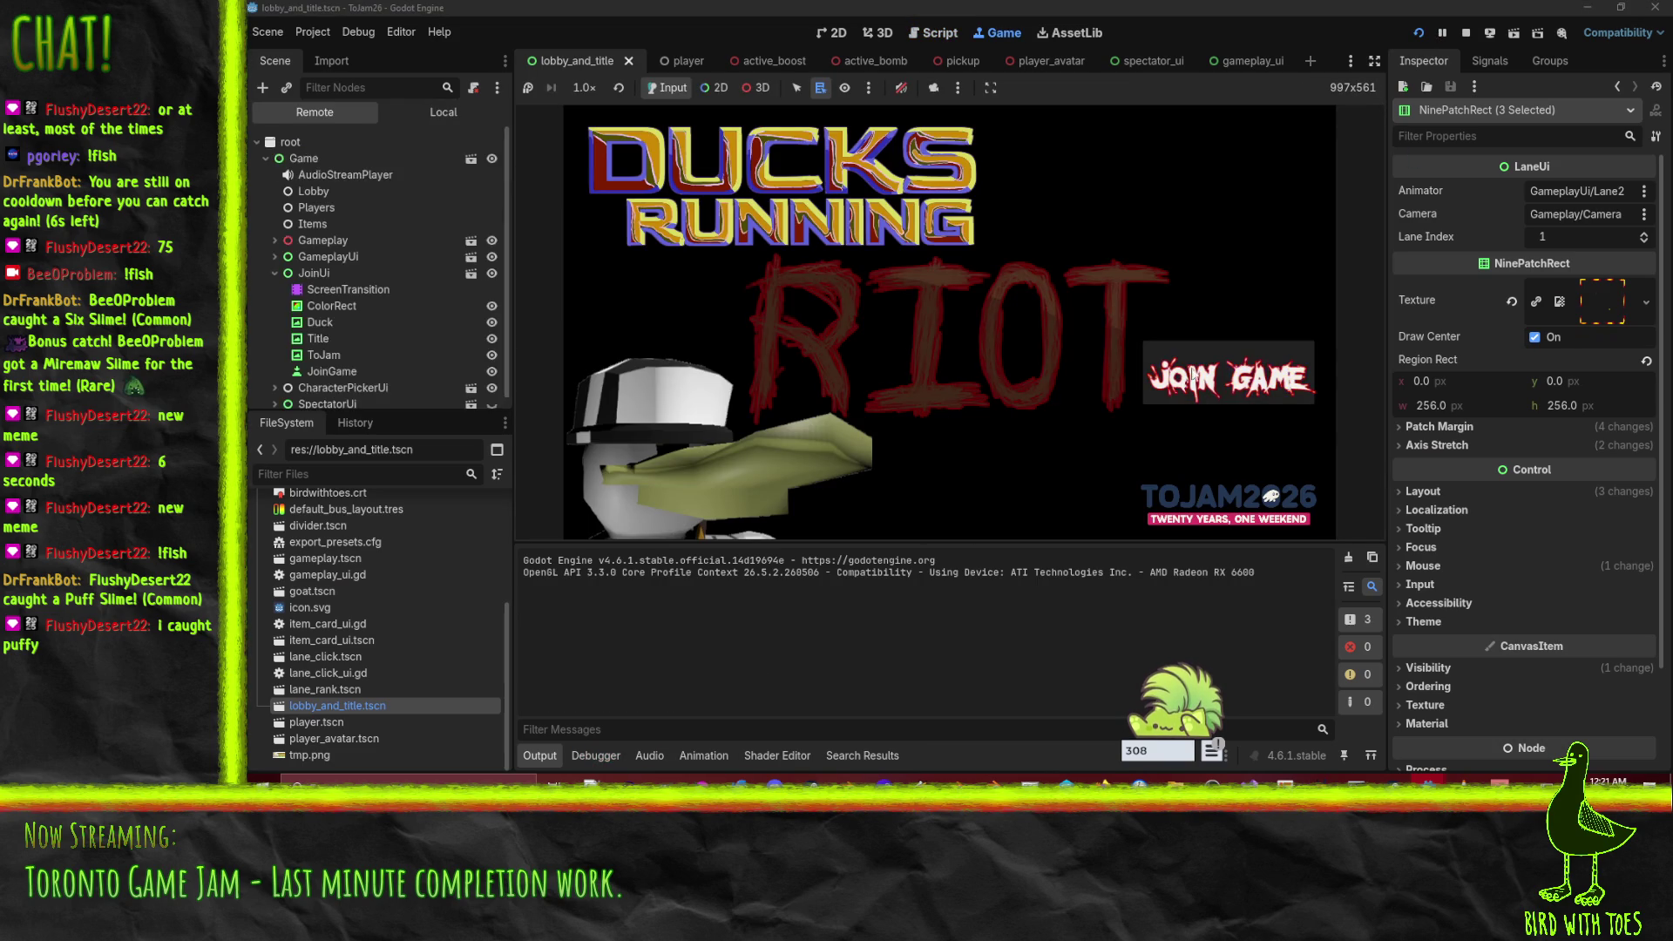
{"action": "left_click", "coordinate": [713, 420]}
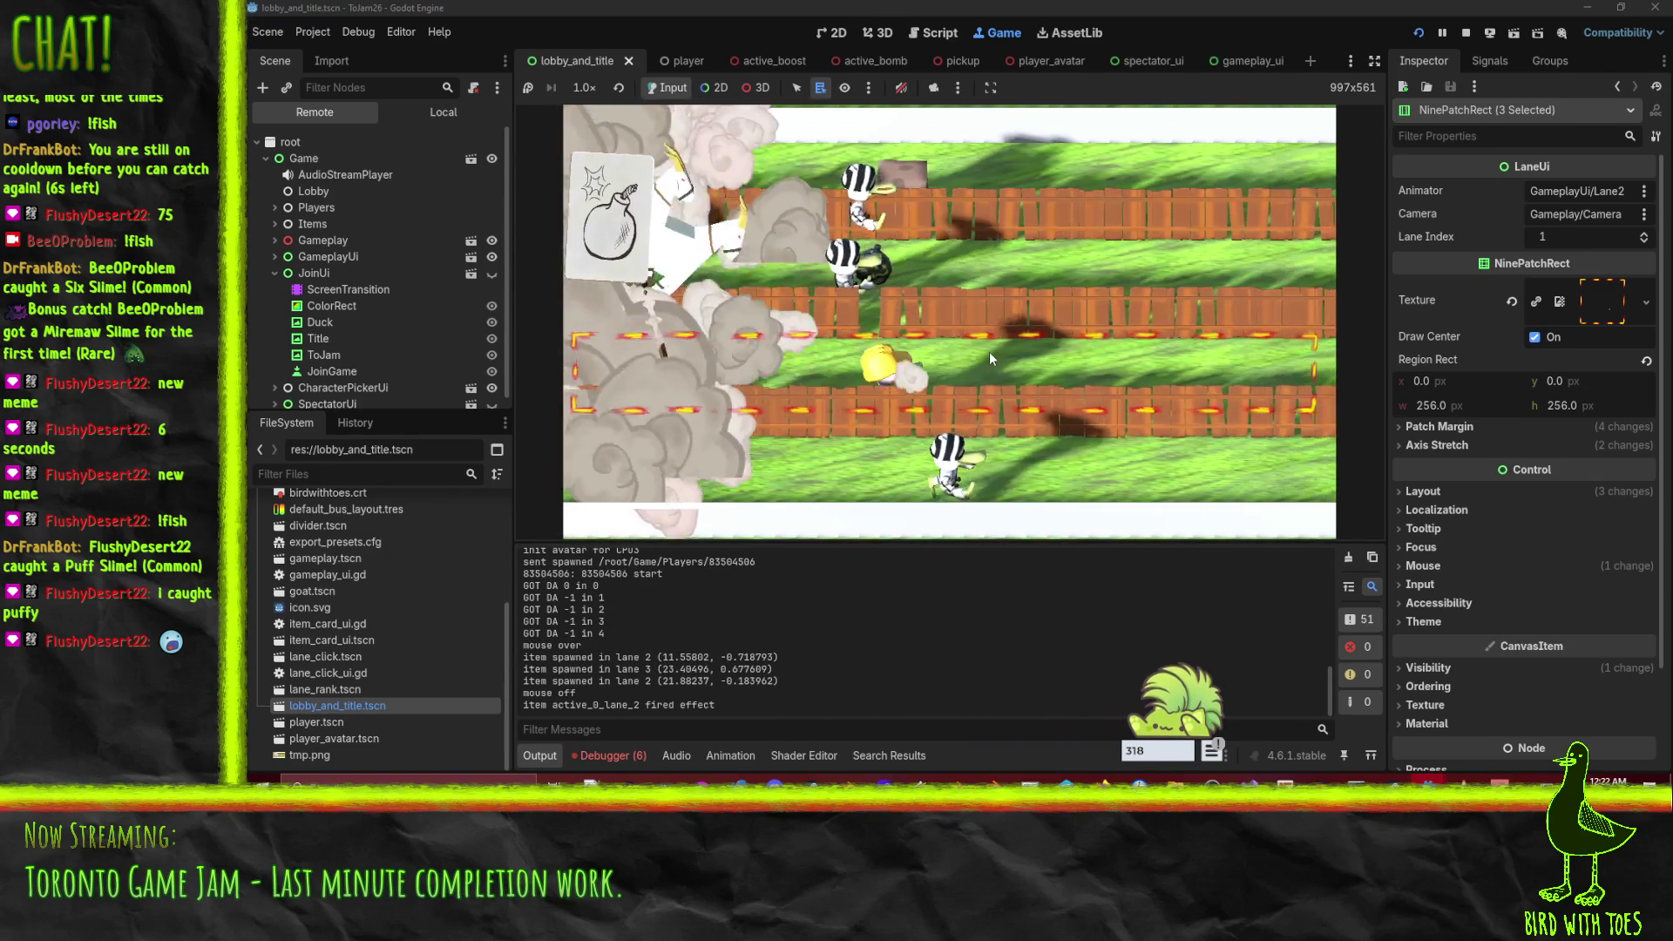
Step: Drop bombs into the middle and top lanes until the round ends
{"action": "left_click", "coordinate": [1027, 367]}
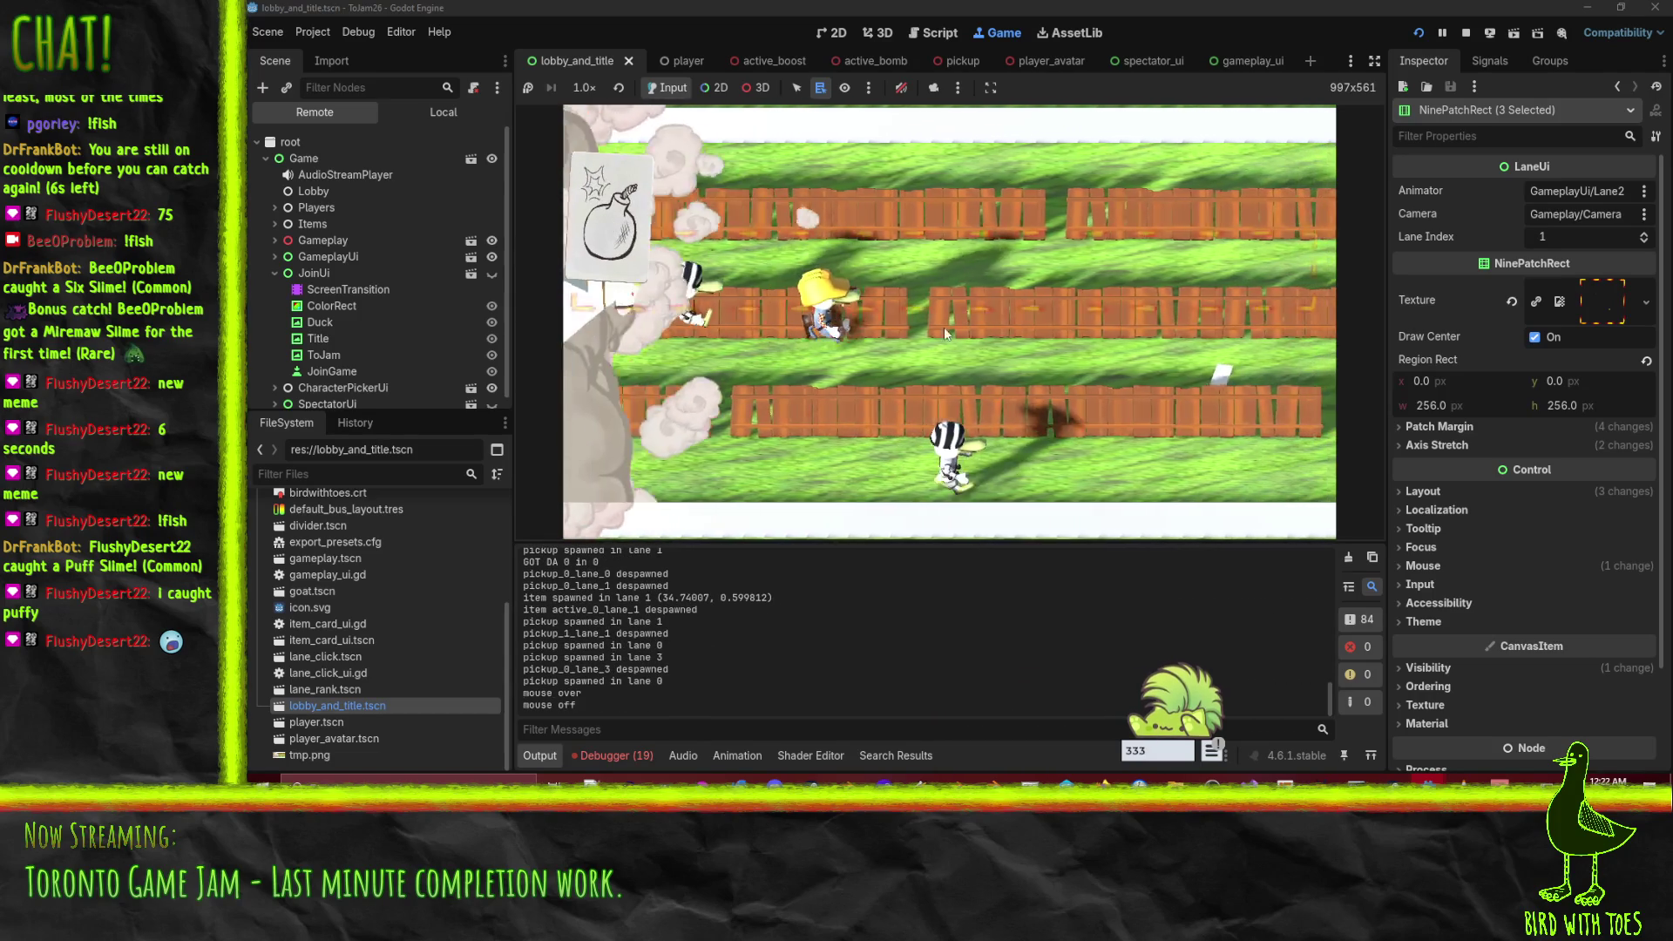
{"action": "left_click", "coordinate": [1100, 342]}
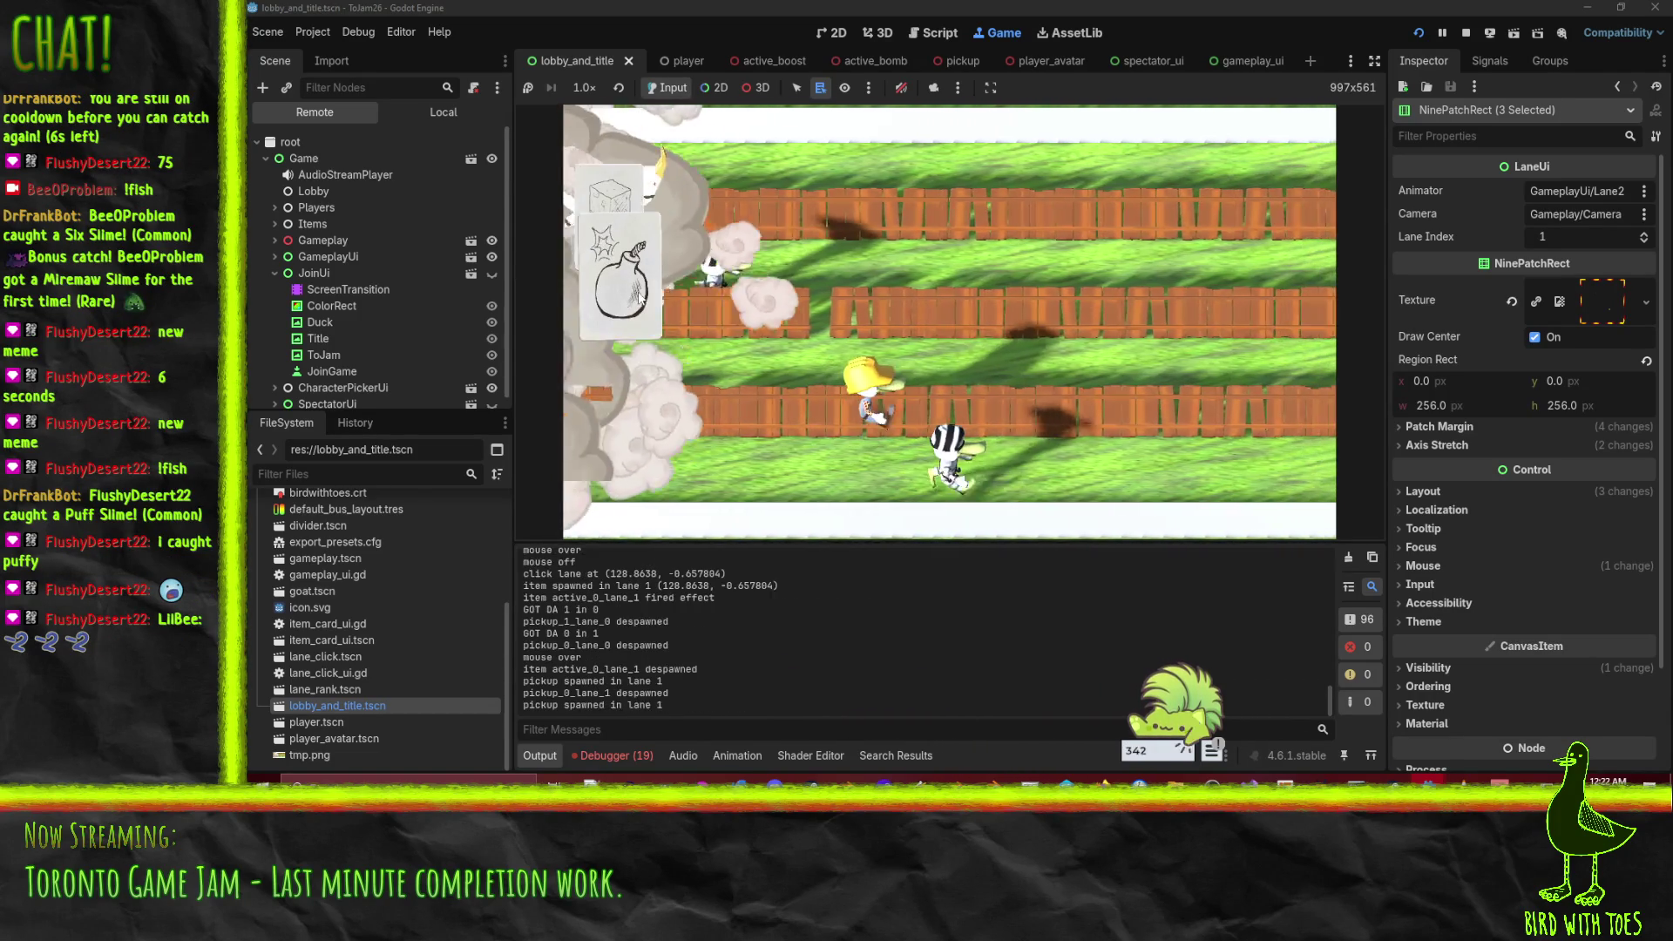
{"action": "left_click", "coordinate": [916, 266]}
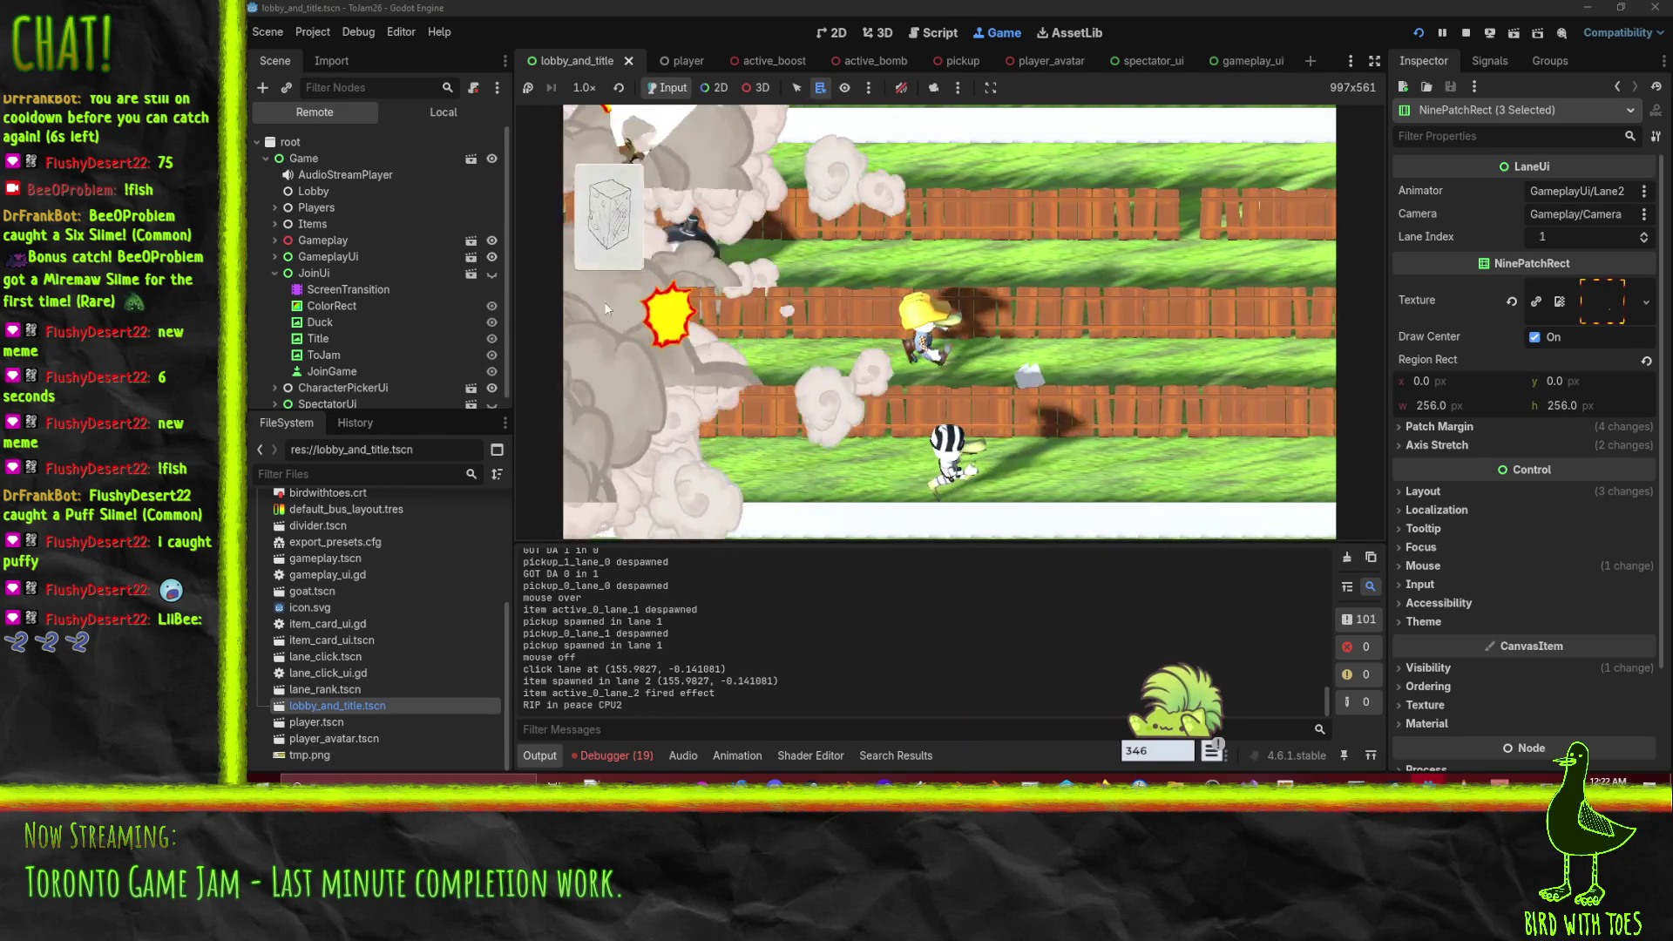
{"action": "left_click", "coordinate": [1016, 385]}
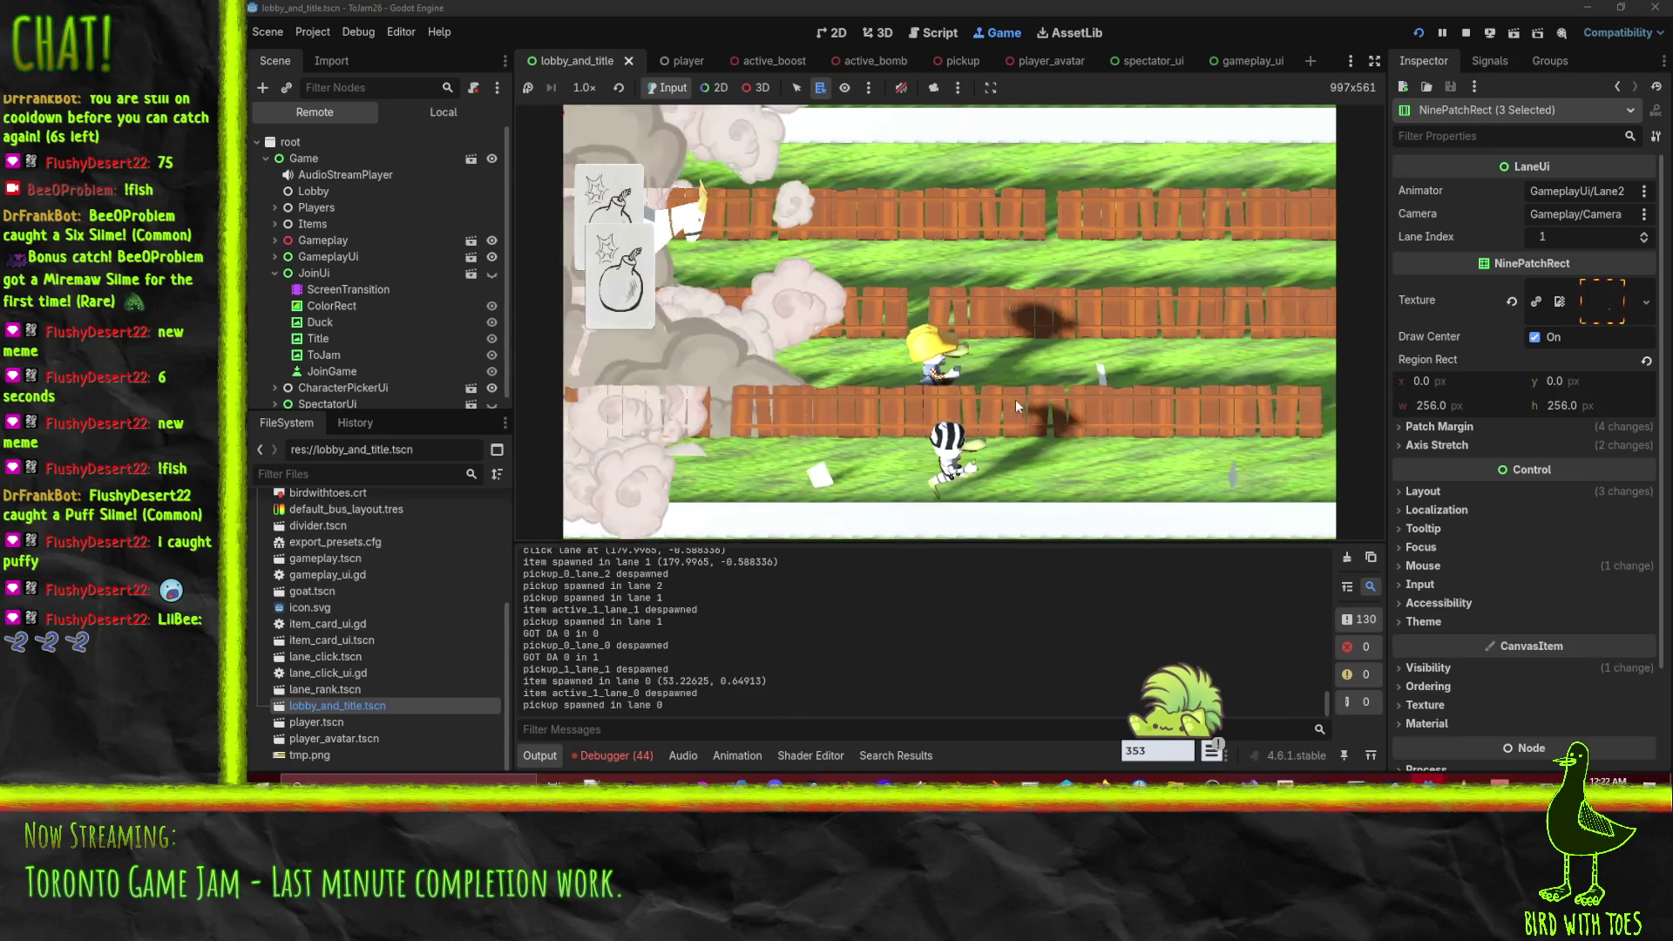
{"action": "left_click", "coordinate": [1051, 341]}
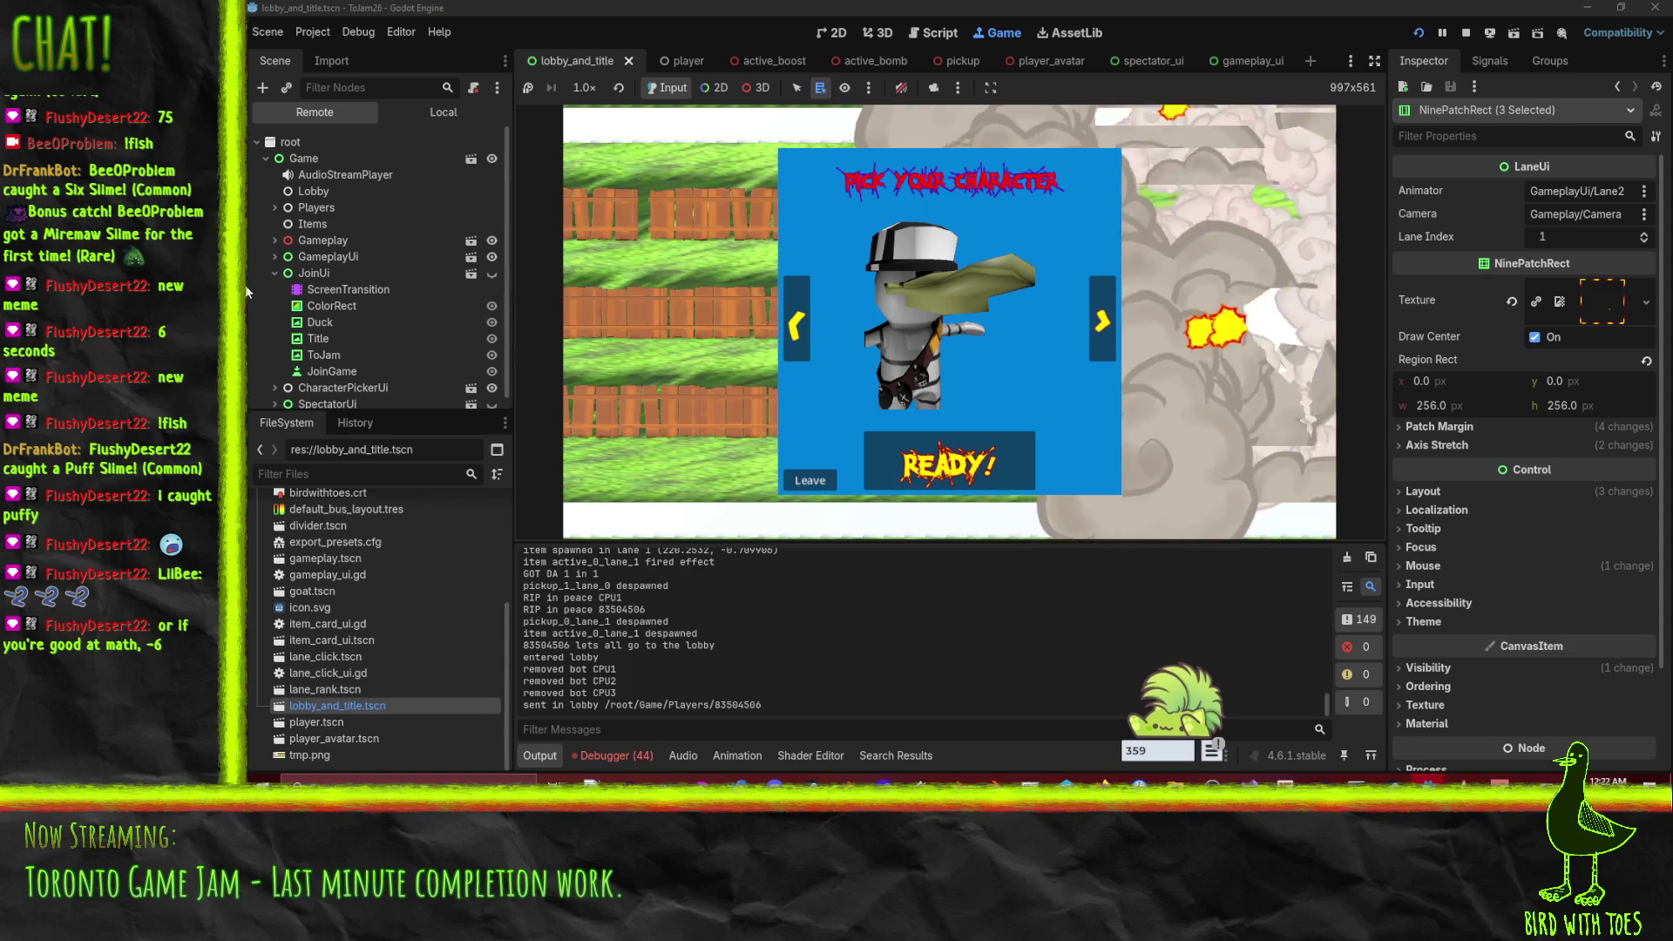
Step: Cycle forward and back through the duck characters, then stop the client game
{"action": "left_click", "coordinate": [1106, 340]}
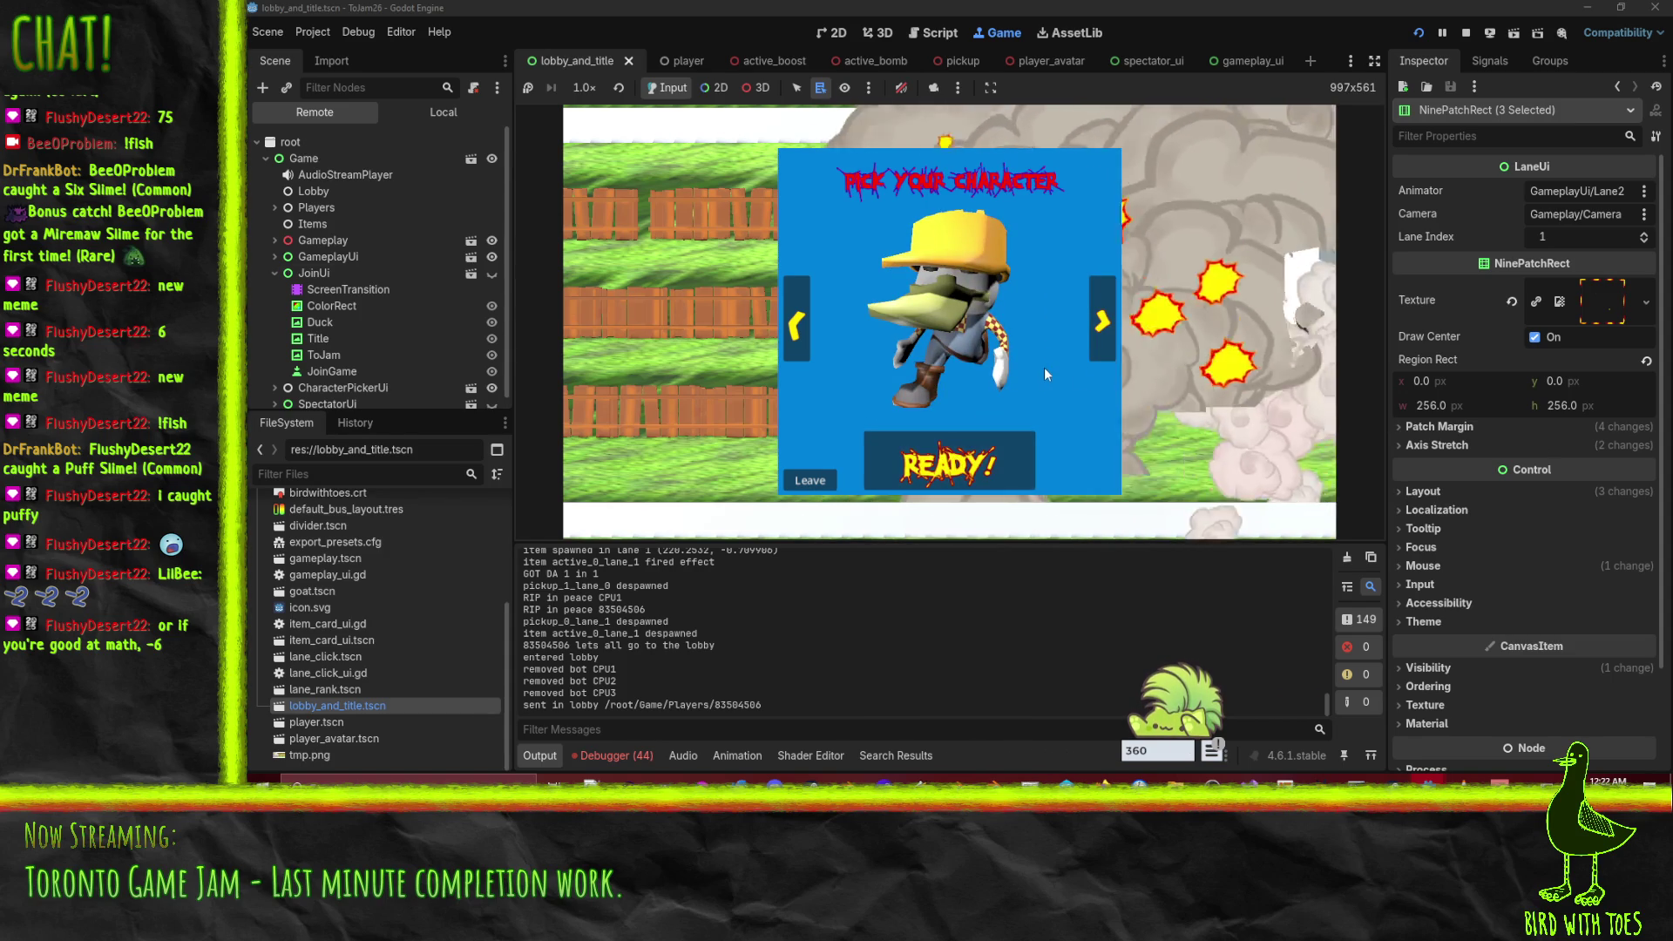
{"action": "left_click", "coordinate": [1096, 343]}
{"action": "left_click", "coordinate": [1096, 341]}
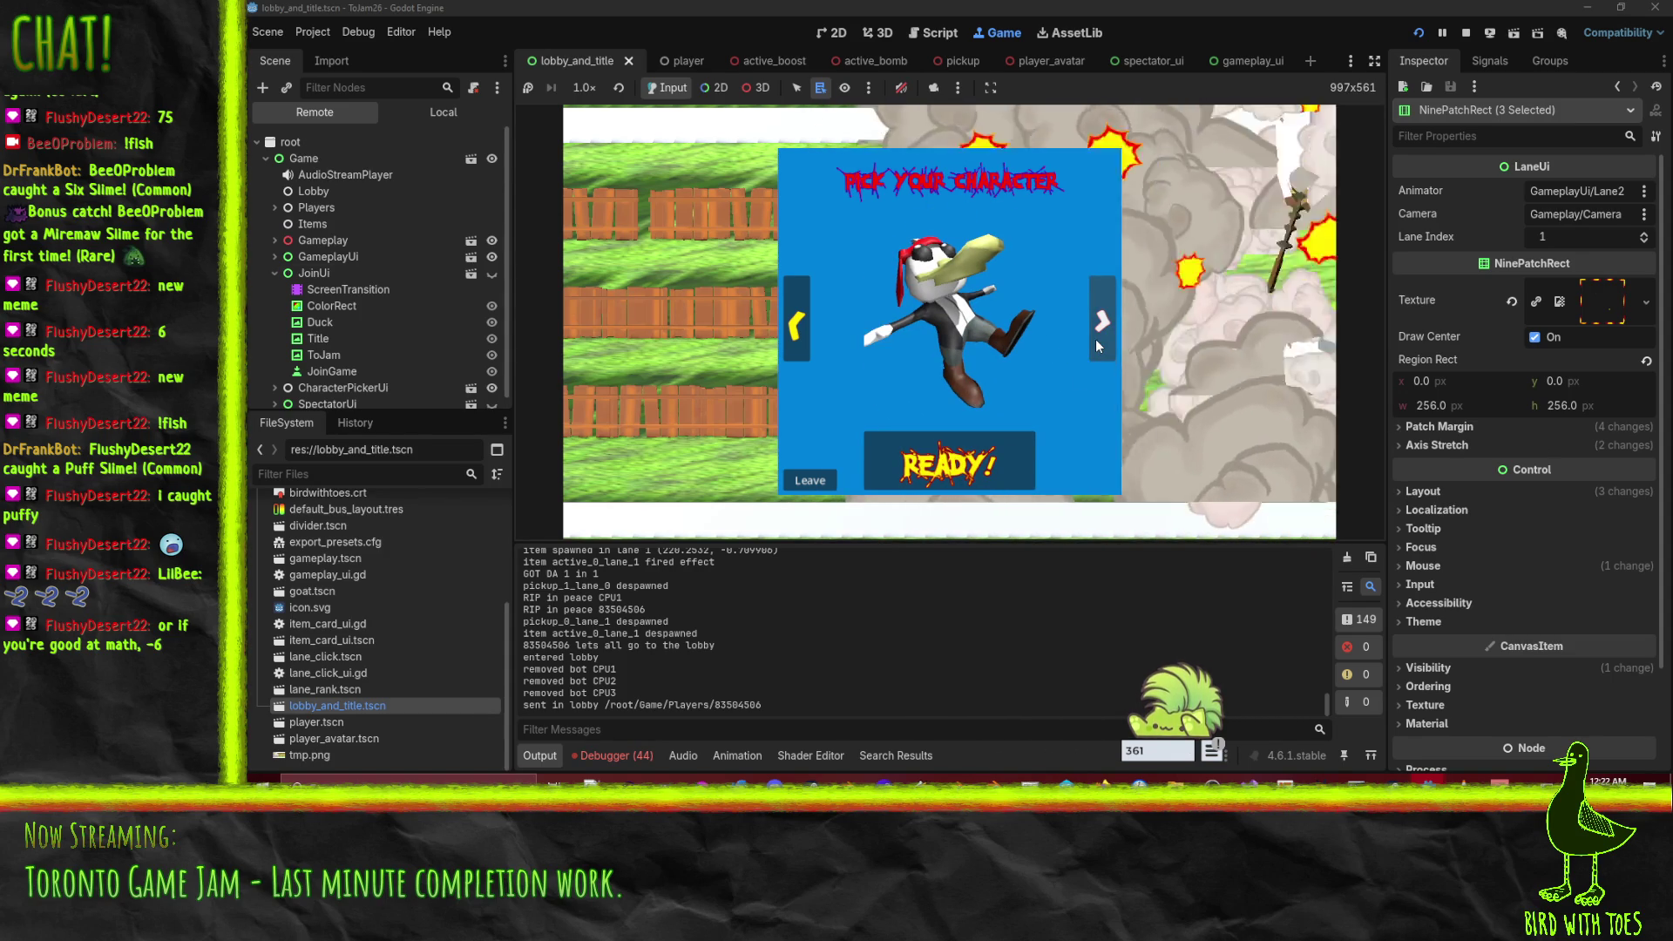
{"action": "left_click", "coordinate": [1096, 338]}
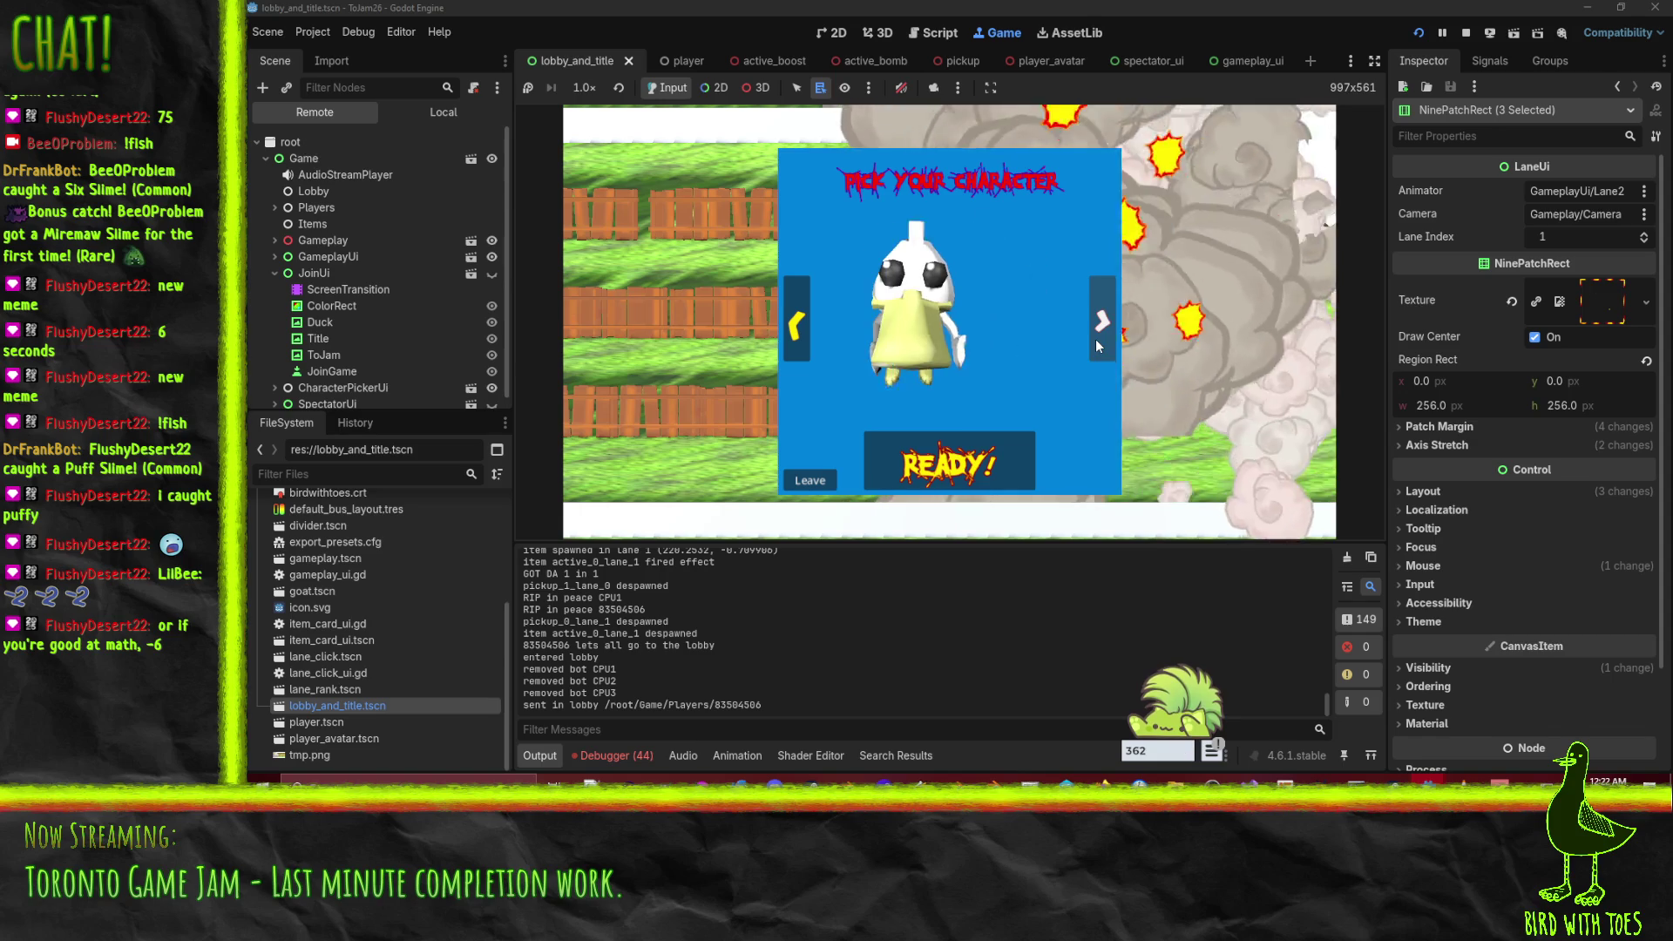
{"action": "left_click", "coordinate": [798, 336]}
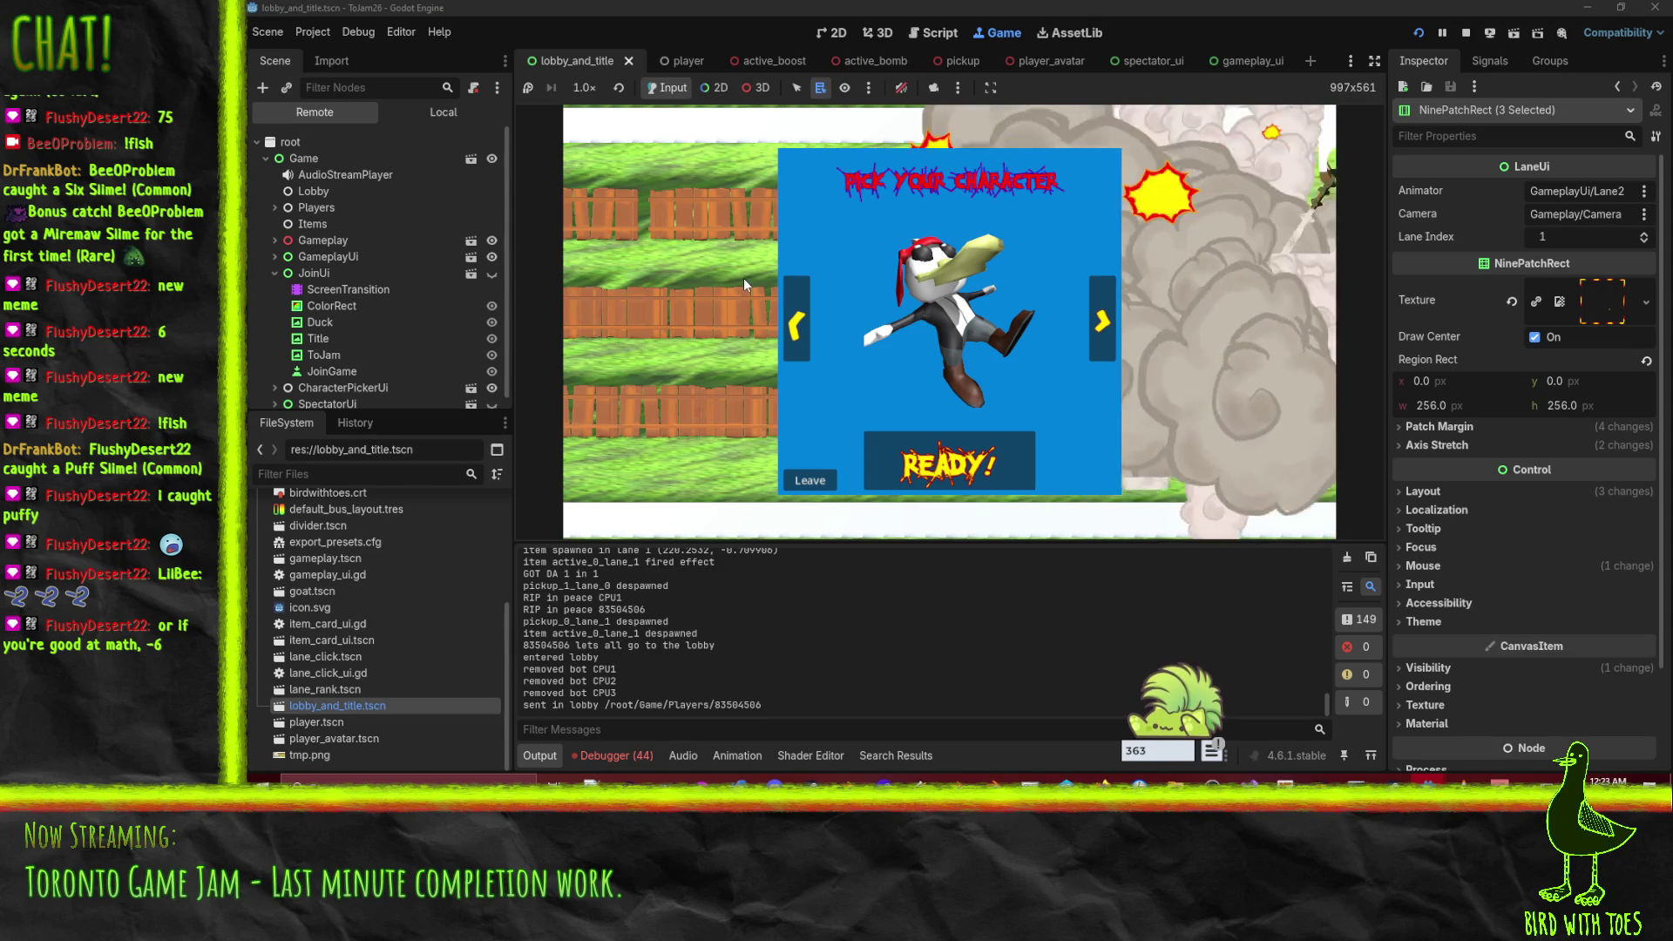
{"action": "left_click", "coordinate": [796, 324]}
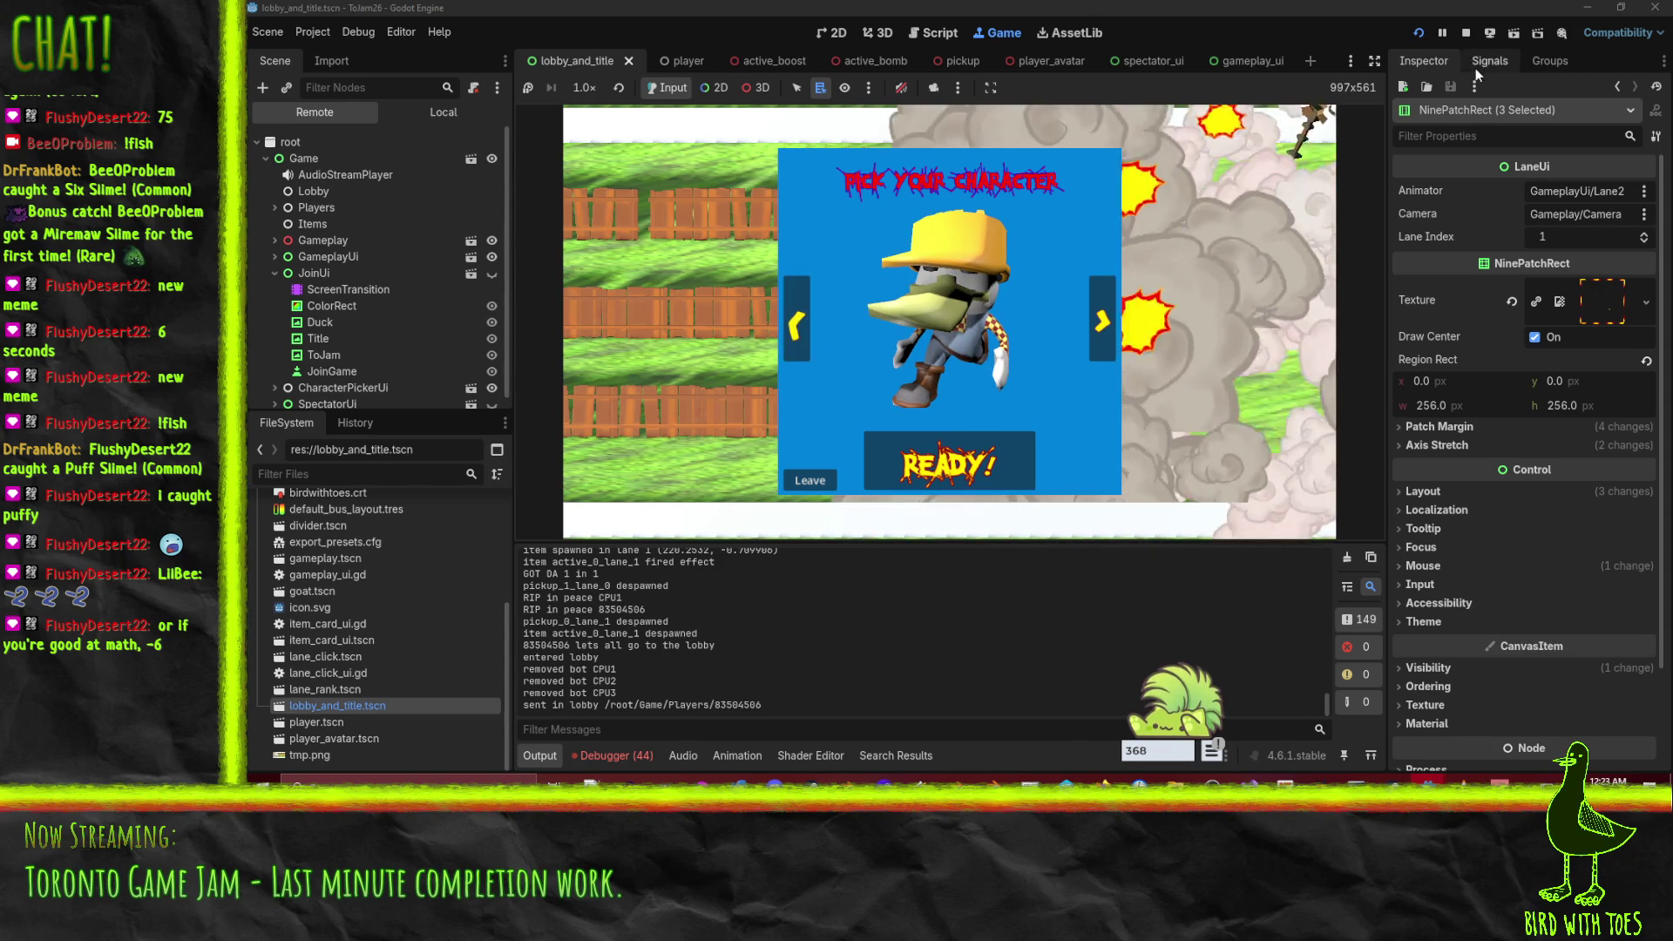
{"action": "left_click", "coordinate": [1466, 32]}
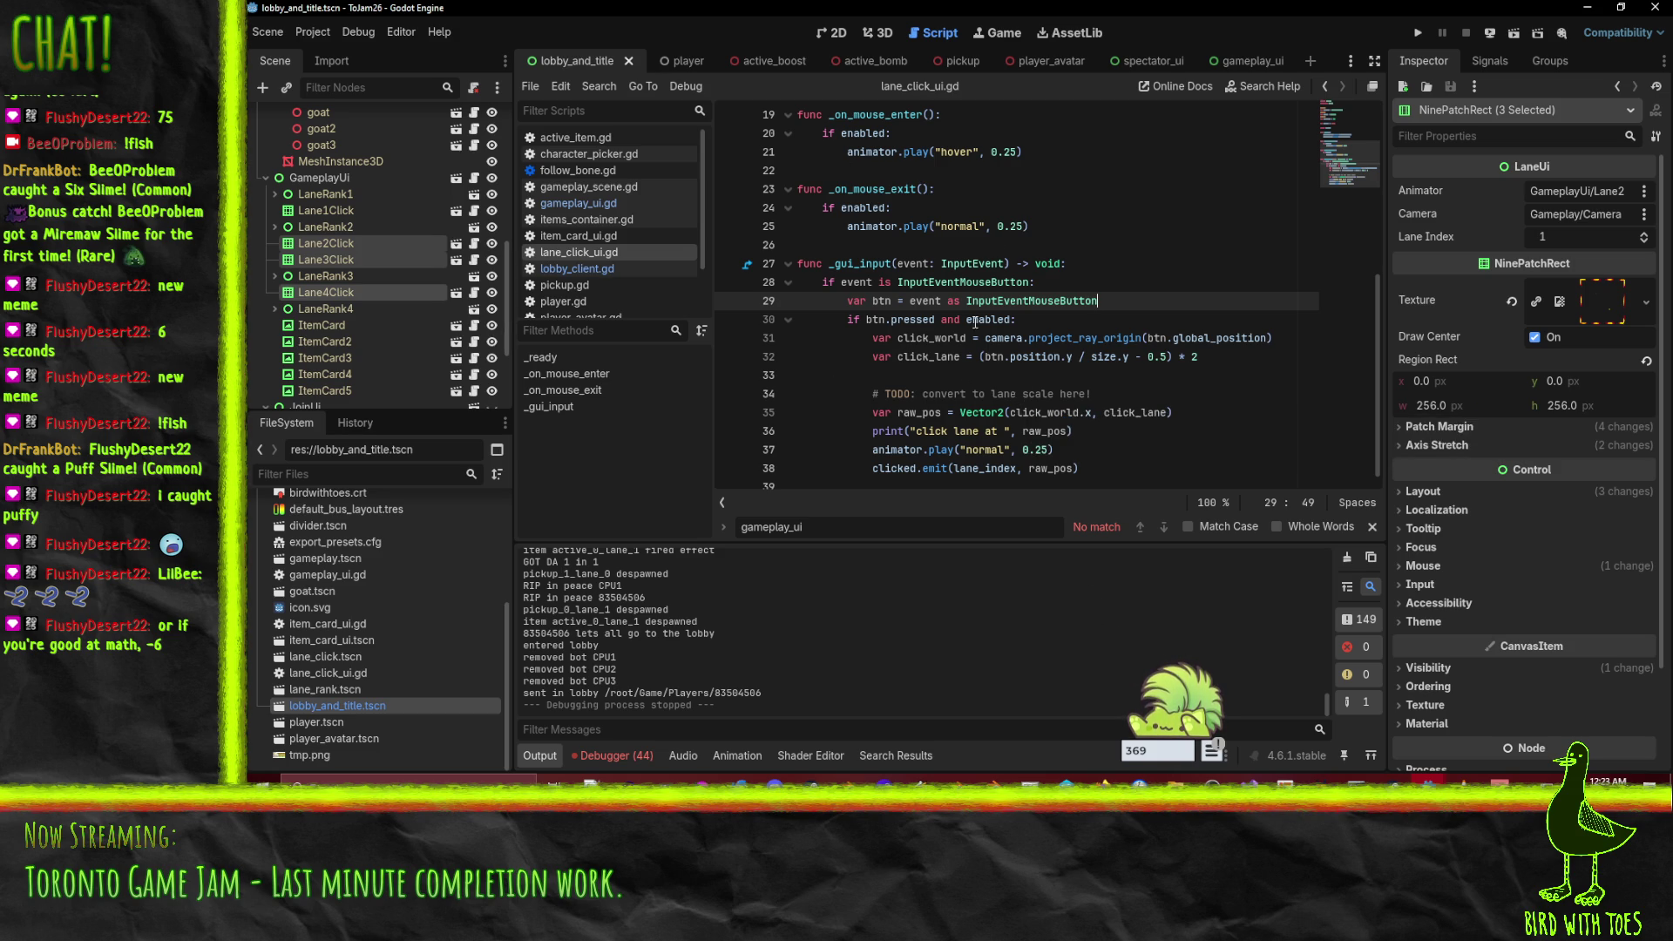
{"action": "mouse_move", "coordinate": [1428, 782]}
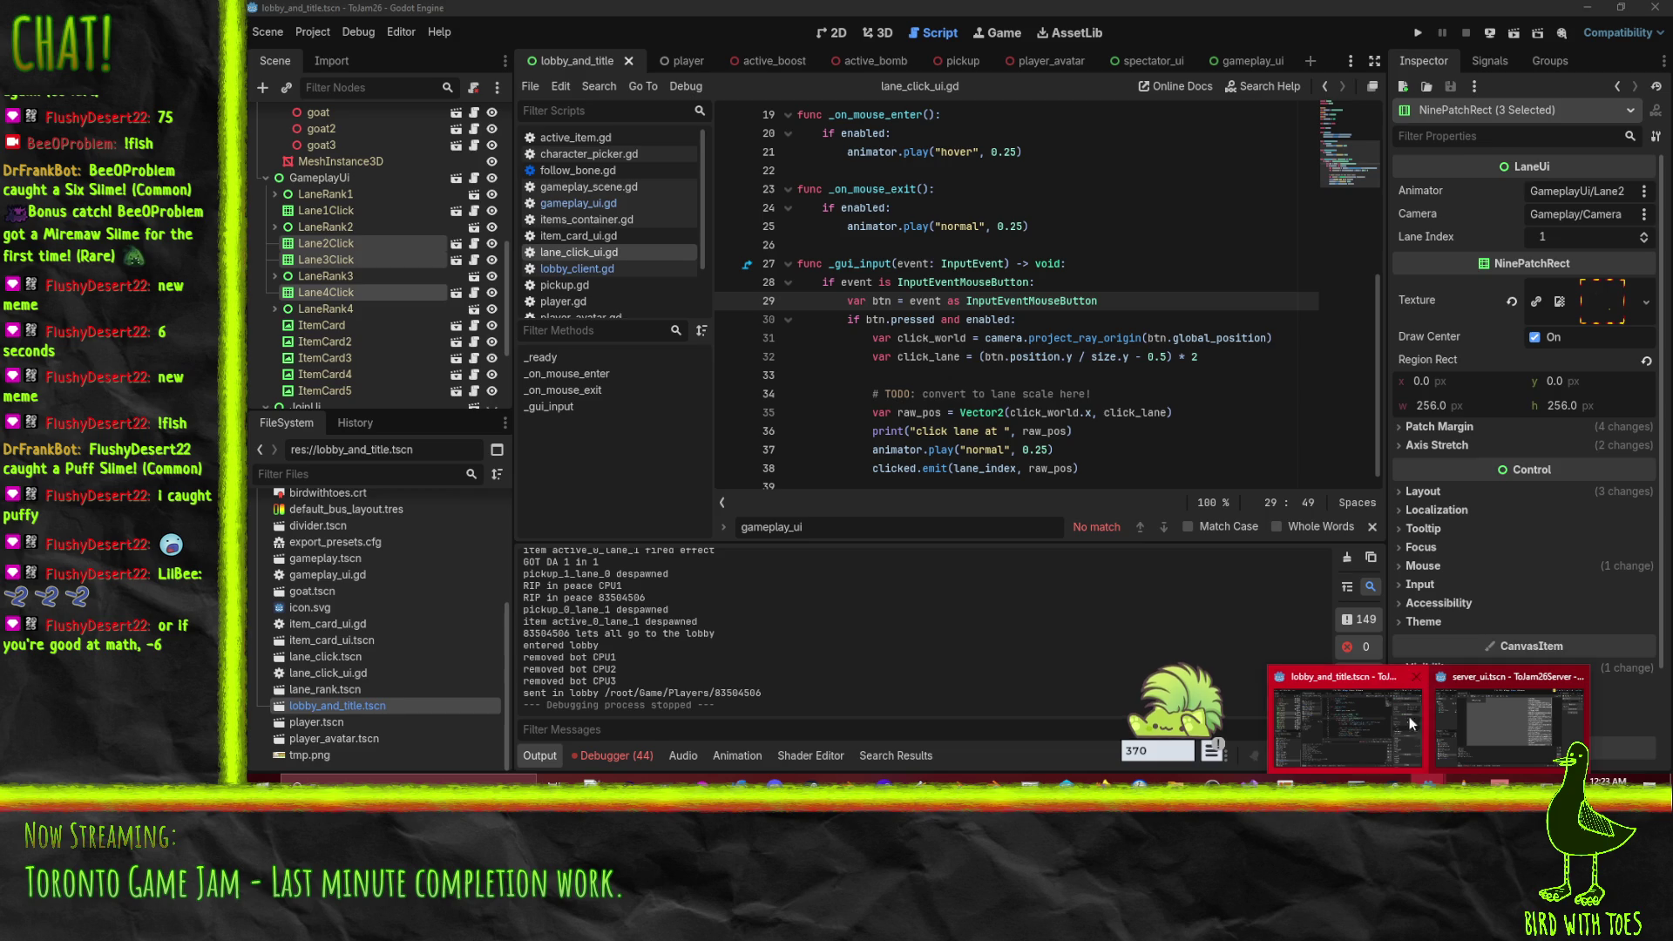
{"action": "left_click", "coordinate": [1497, 719]}
{"action": "scroll", "coordinate": [1290, 401], "scroll_direction": "down", "scroll_amount": 5}
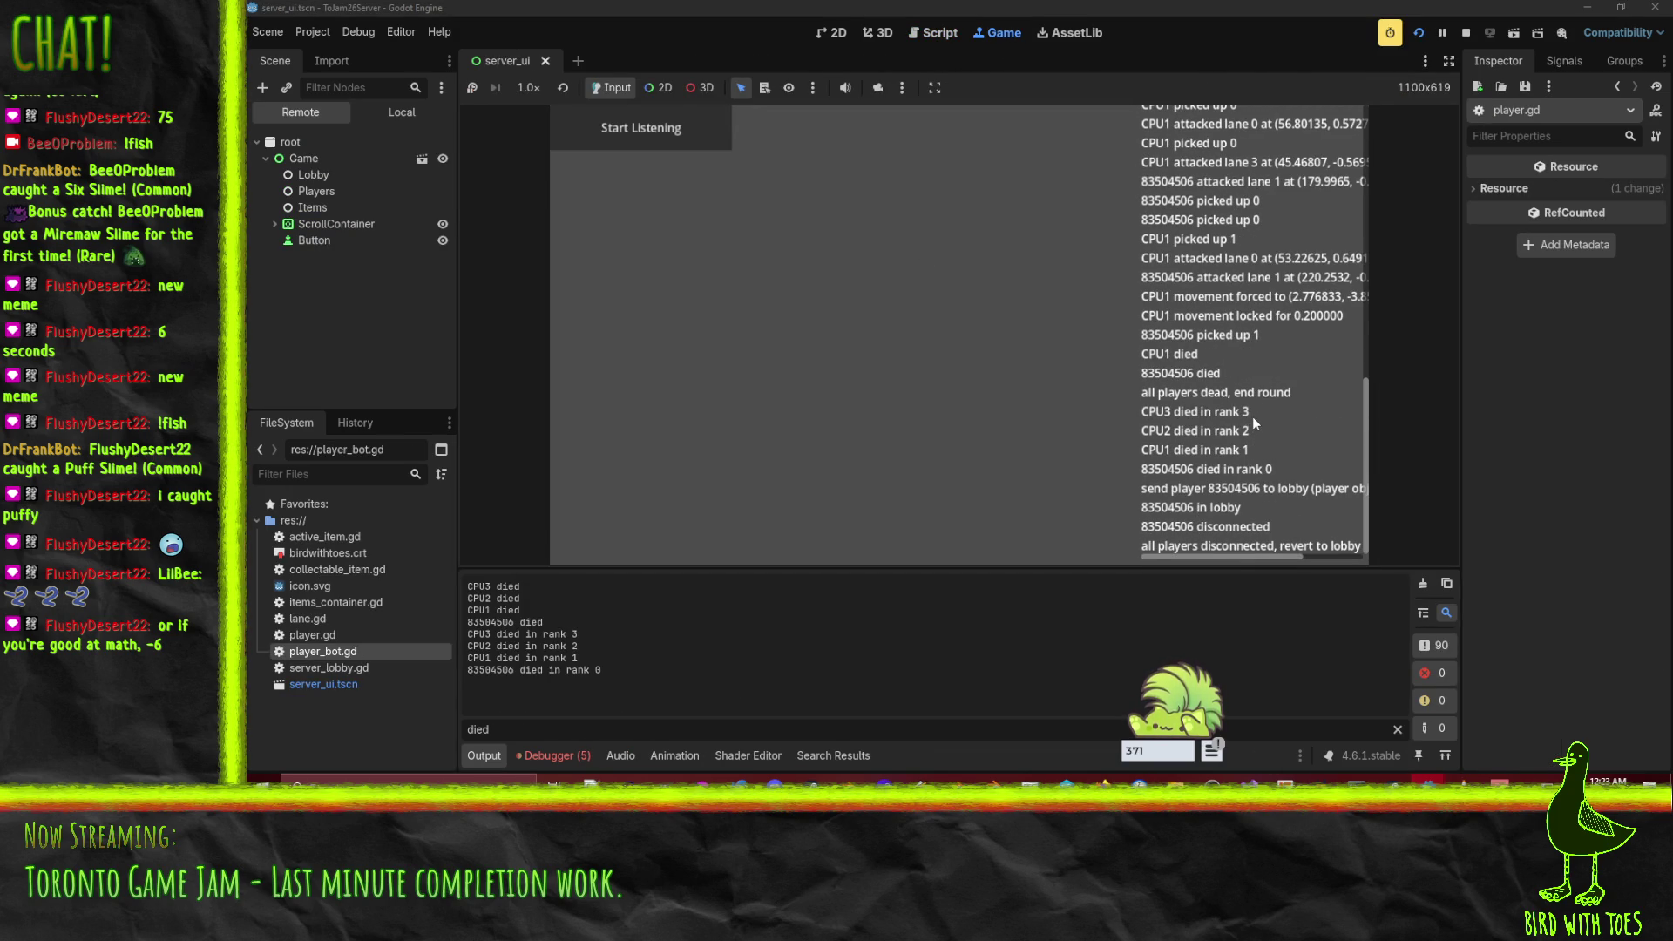
{"action": "mouse_move", "coordinate": [1428, 782]}
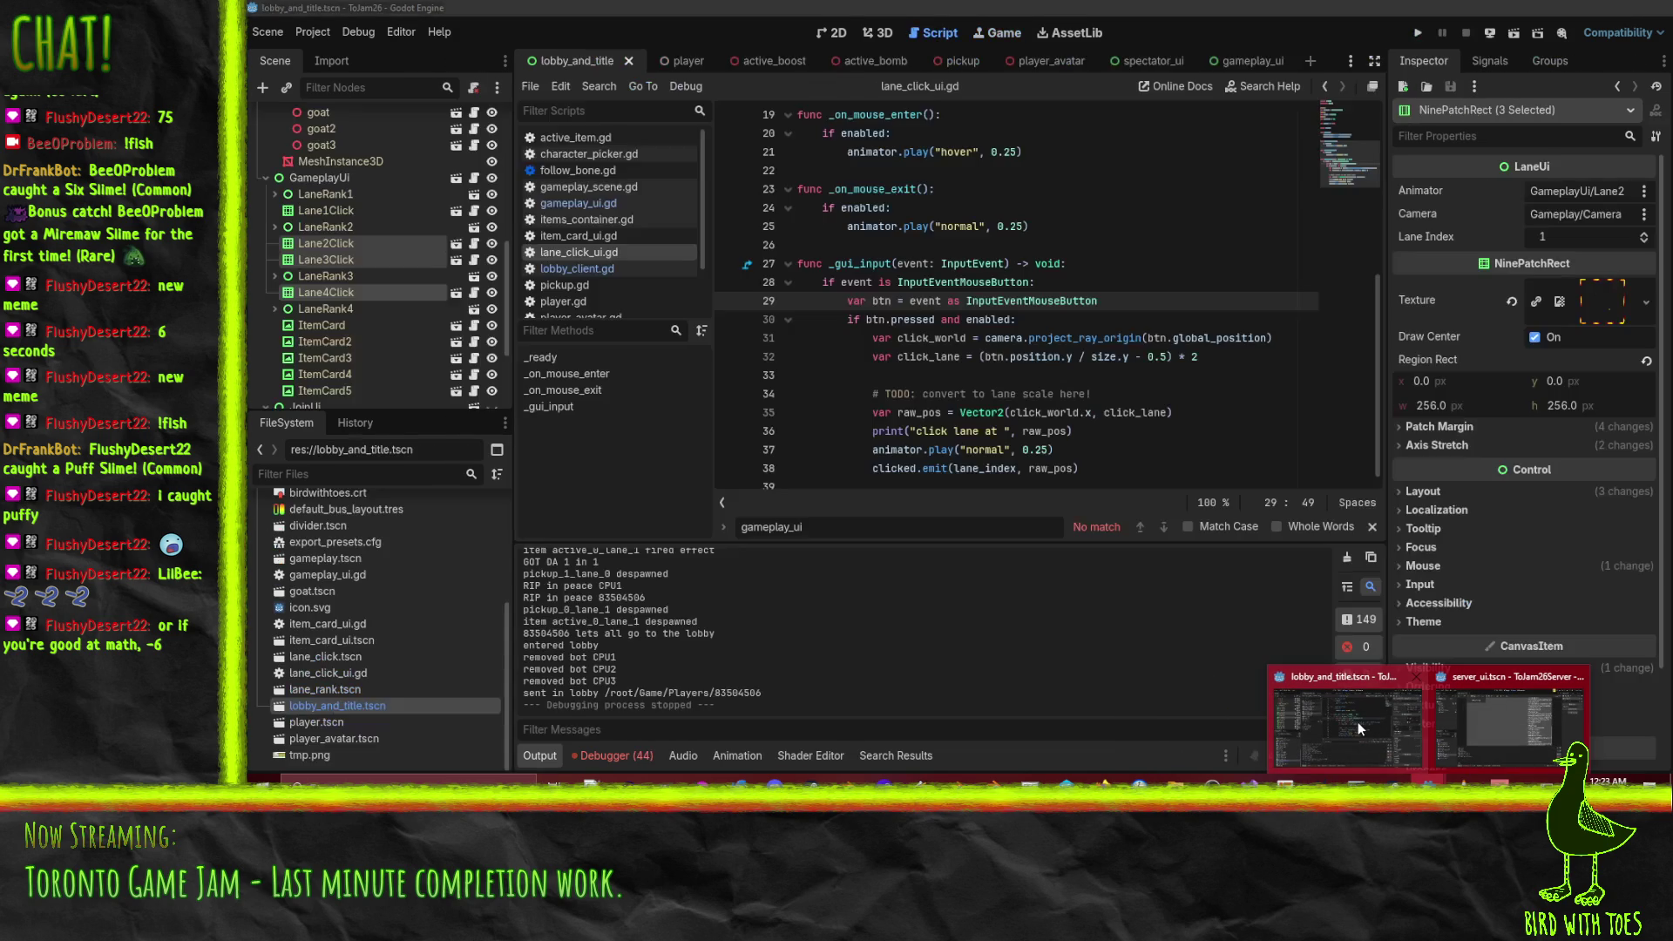
{"action": "left_click", "coordinate": [1357, 722]}
{"action": "left_click", "coordinate": [1217, 338]}
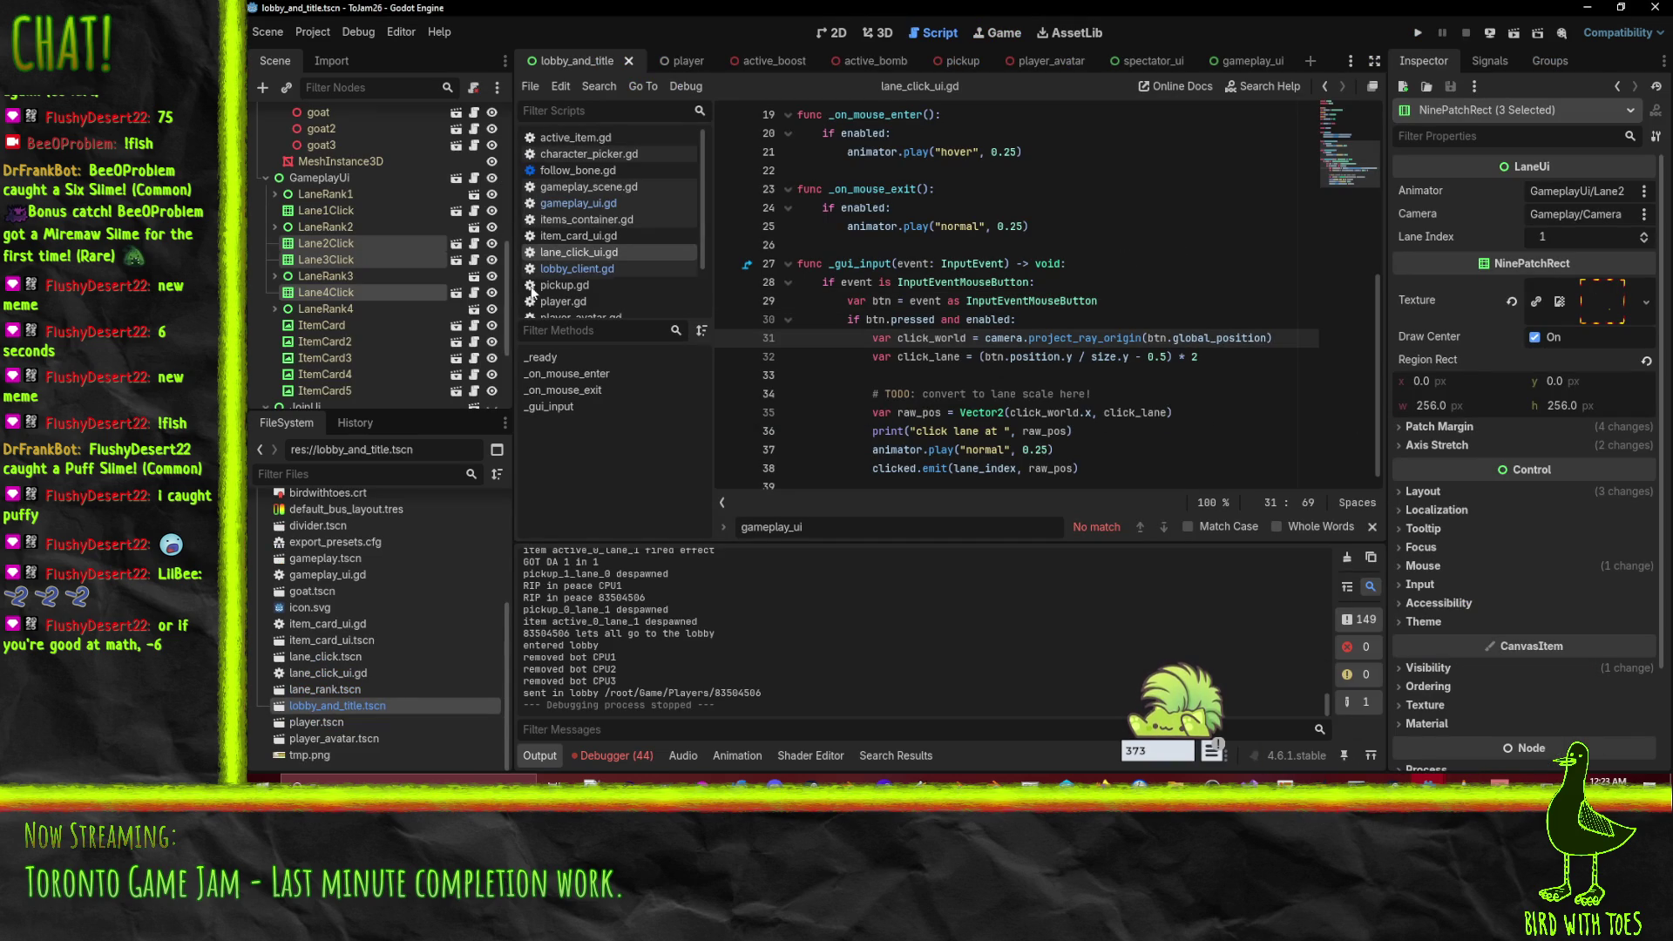
{"action": "left_click", "coordinate": [566, 269]}
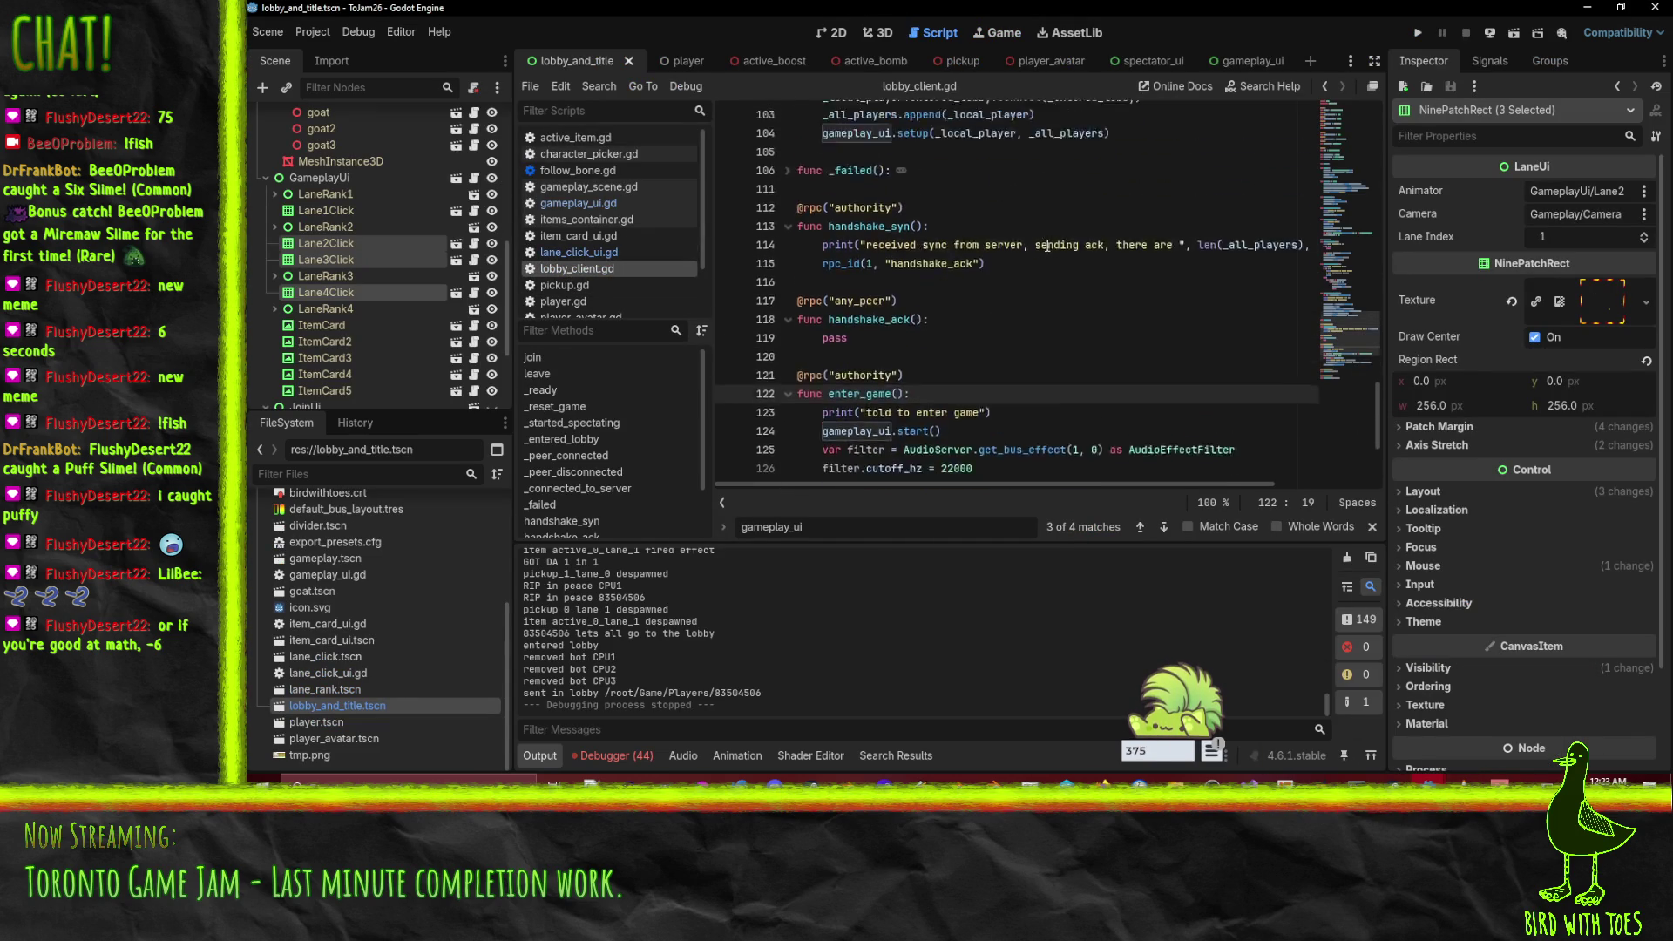
Step: Search lobby_client.gd for 'spectate' to find the spectator overlay code
{"action": "left_click", "coordinate": [947, 232]}
{"action": "scroll", "coordinate": [954, 236], "scroll_direction": "up", "scroll_amount": 3}
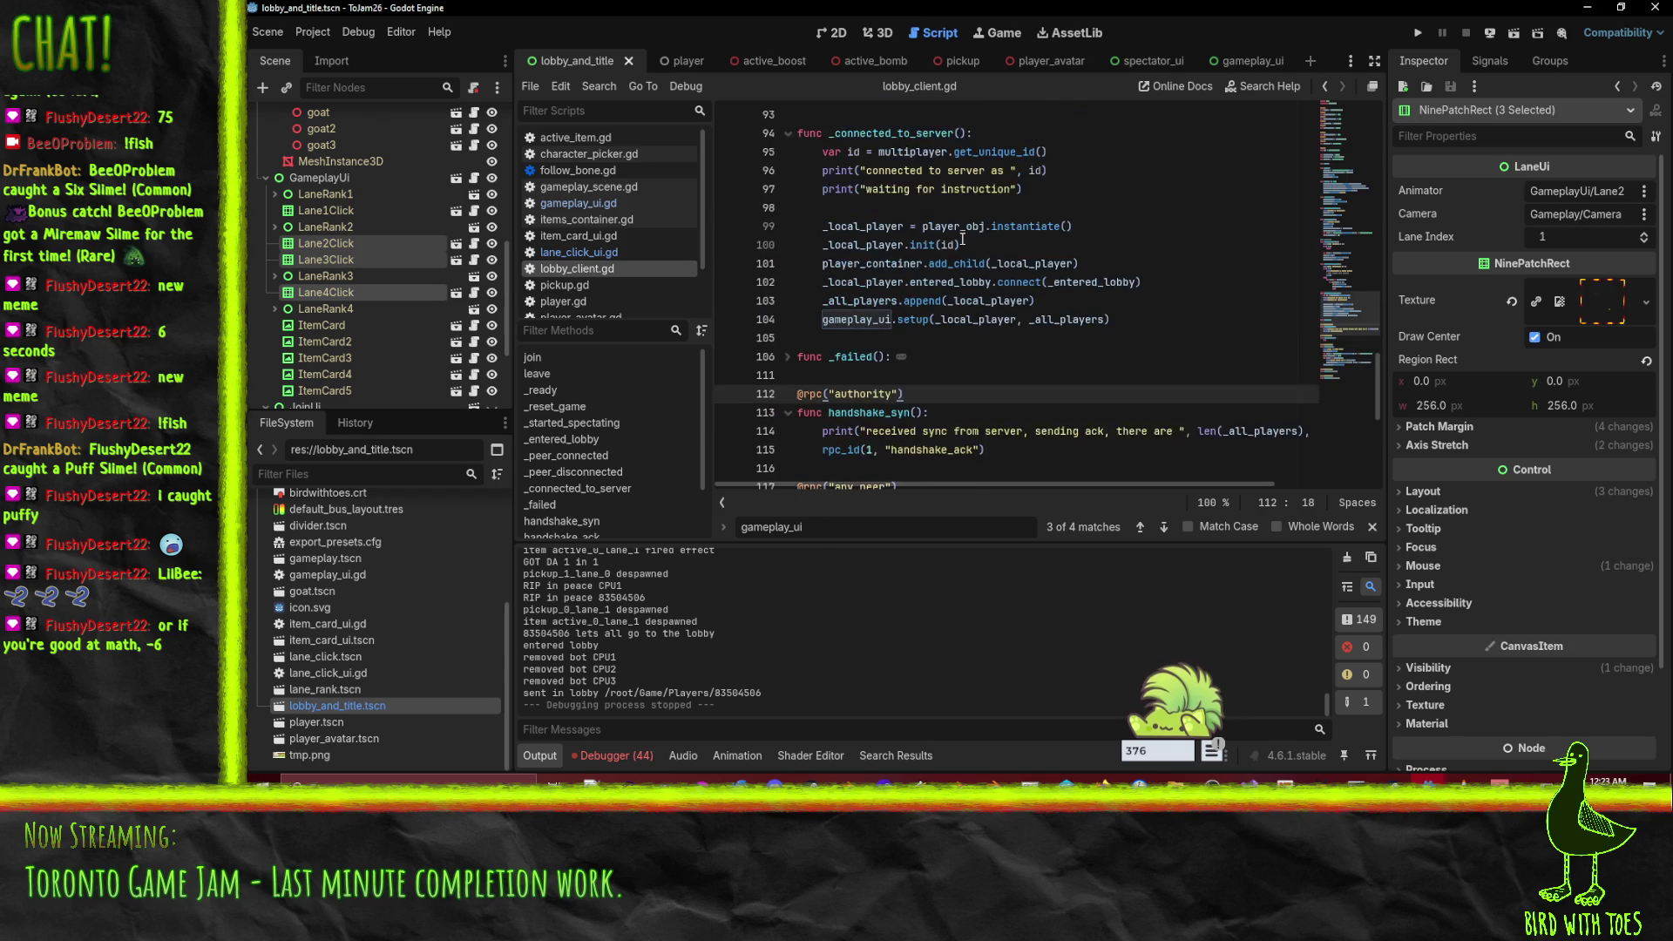
{"action": "scroll", "coordinate": [962, 238], "scroll_direction": "down", "scroll_amount": 1}
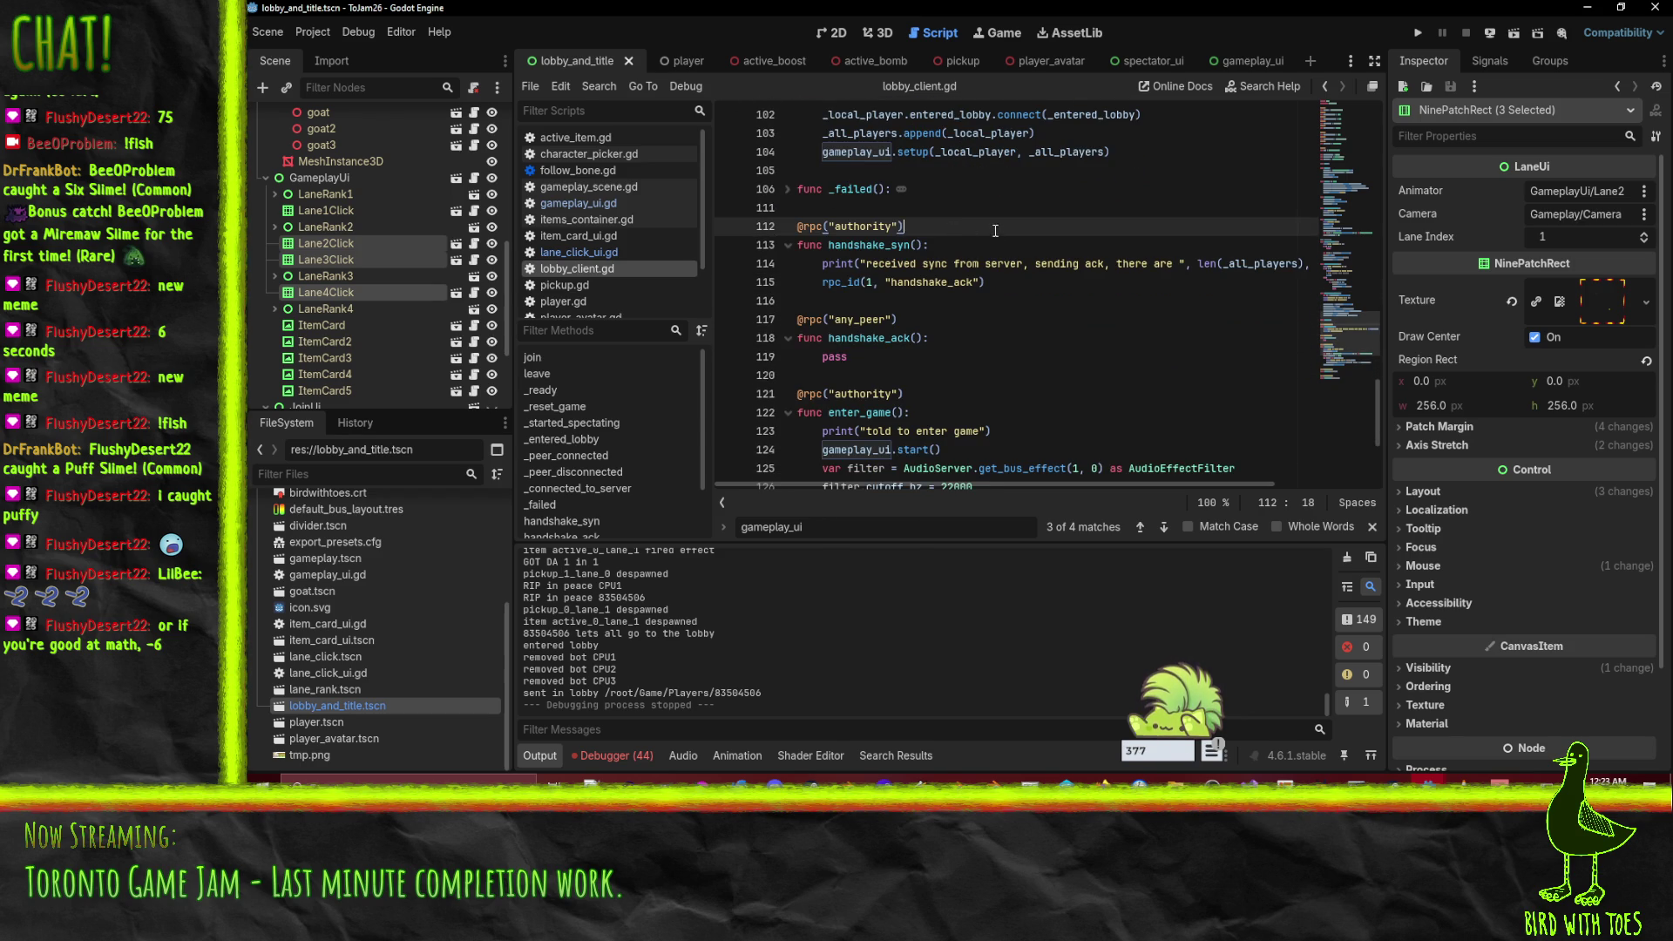
{"action": "key", "text": "ctrl+f"}
{"action": "type", "text": "spec"}
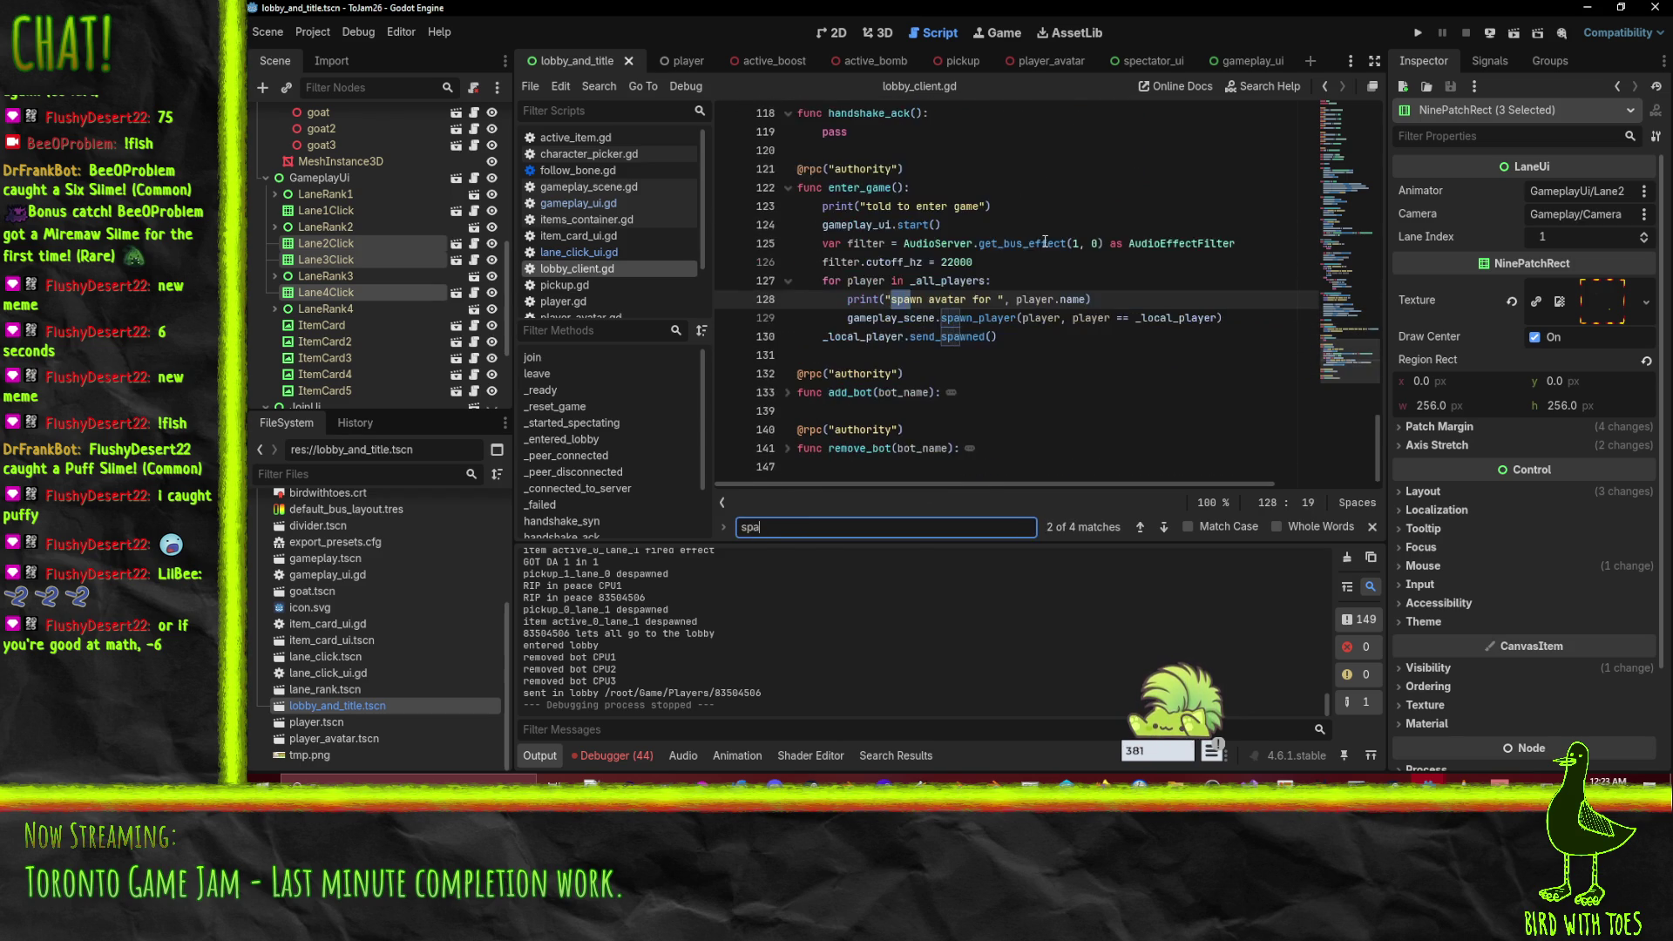
{"action": "type", "text": "tate"}
{"action": "scroll", "coordinate": [1045, 244], "scroll_direction": "down", "scroll_amount": 4}
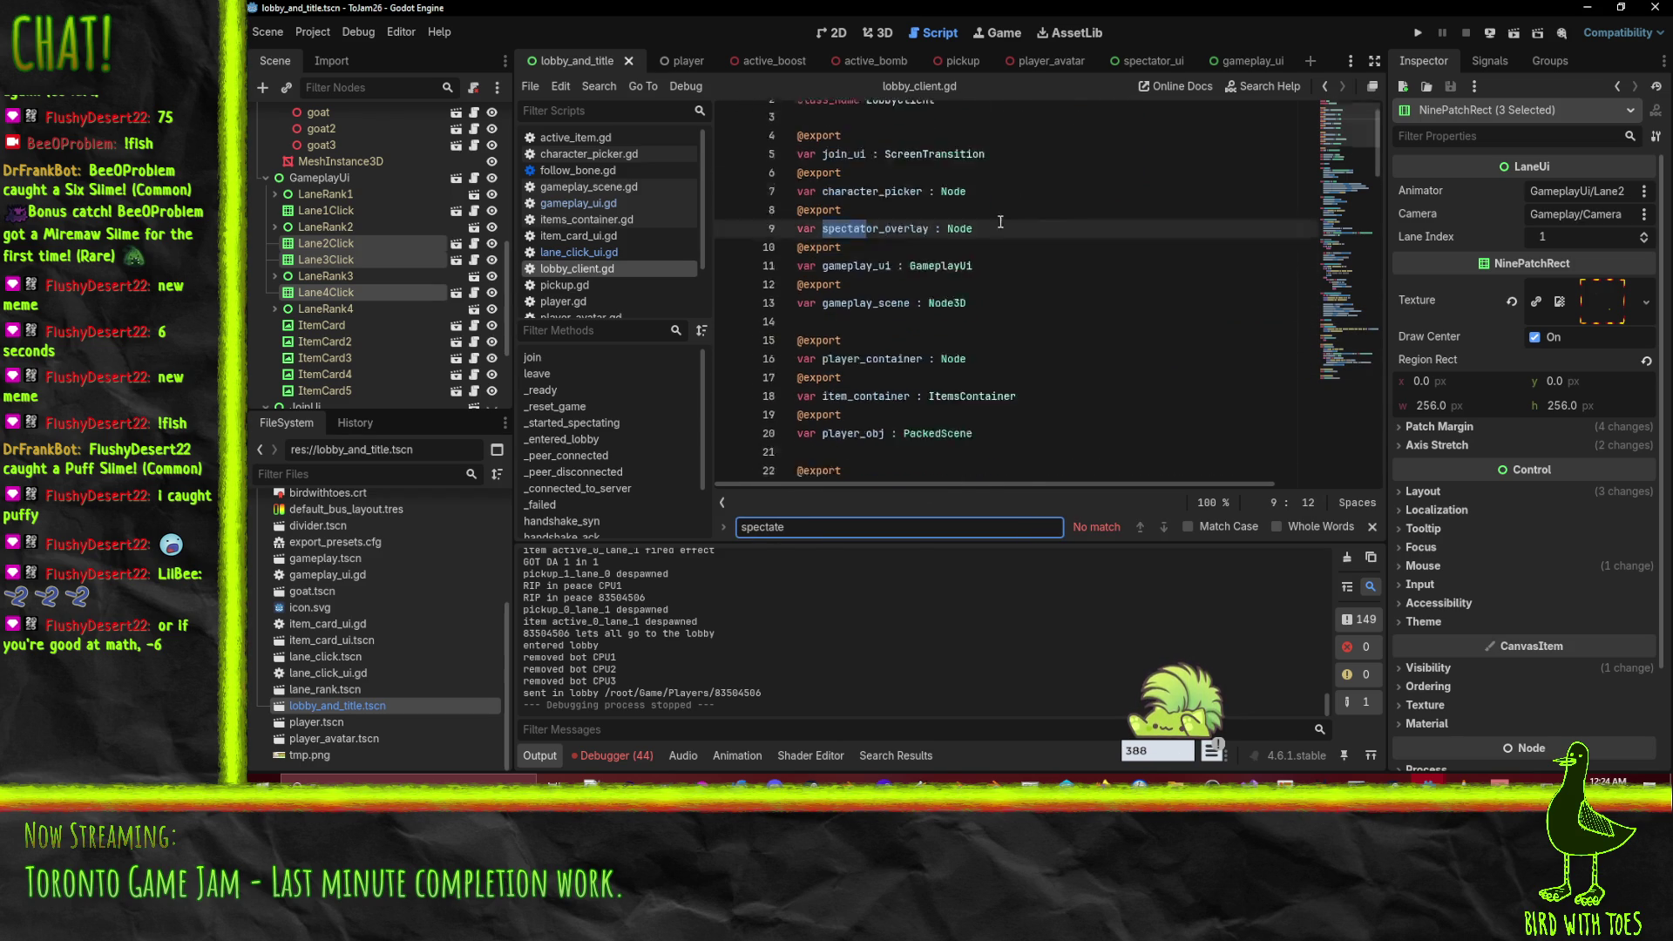
{"action": "scroll", "coordinate": [1039, 361], "scroll_direction": "up", "scroll_amount": 4}
Step: Move the spectator_overlay.enter() call down into _entered_lobby
{"action": "left_click", "coordinate": [874, 264]}
{"action": "double_click", "coordinate": [868, 265]}
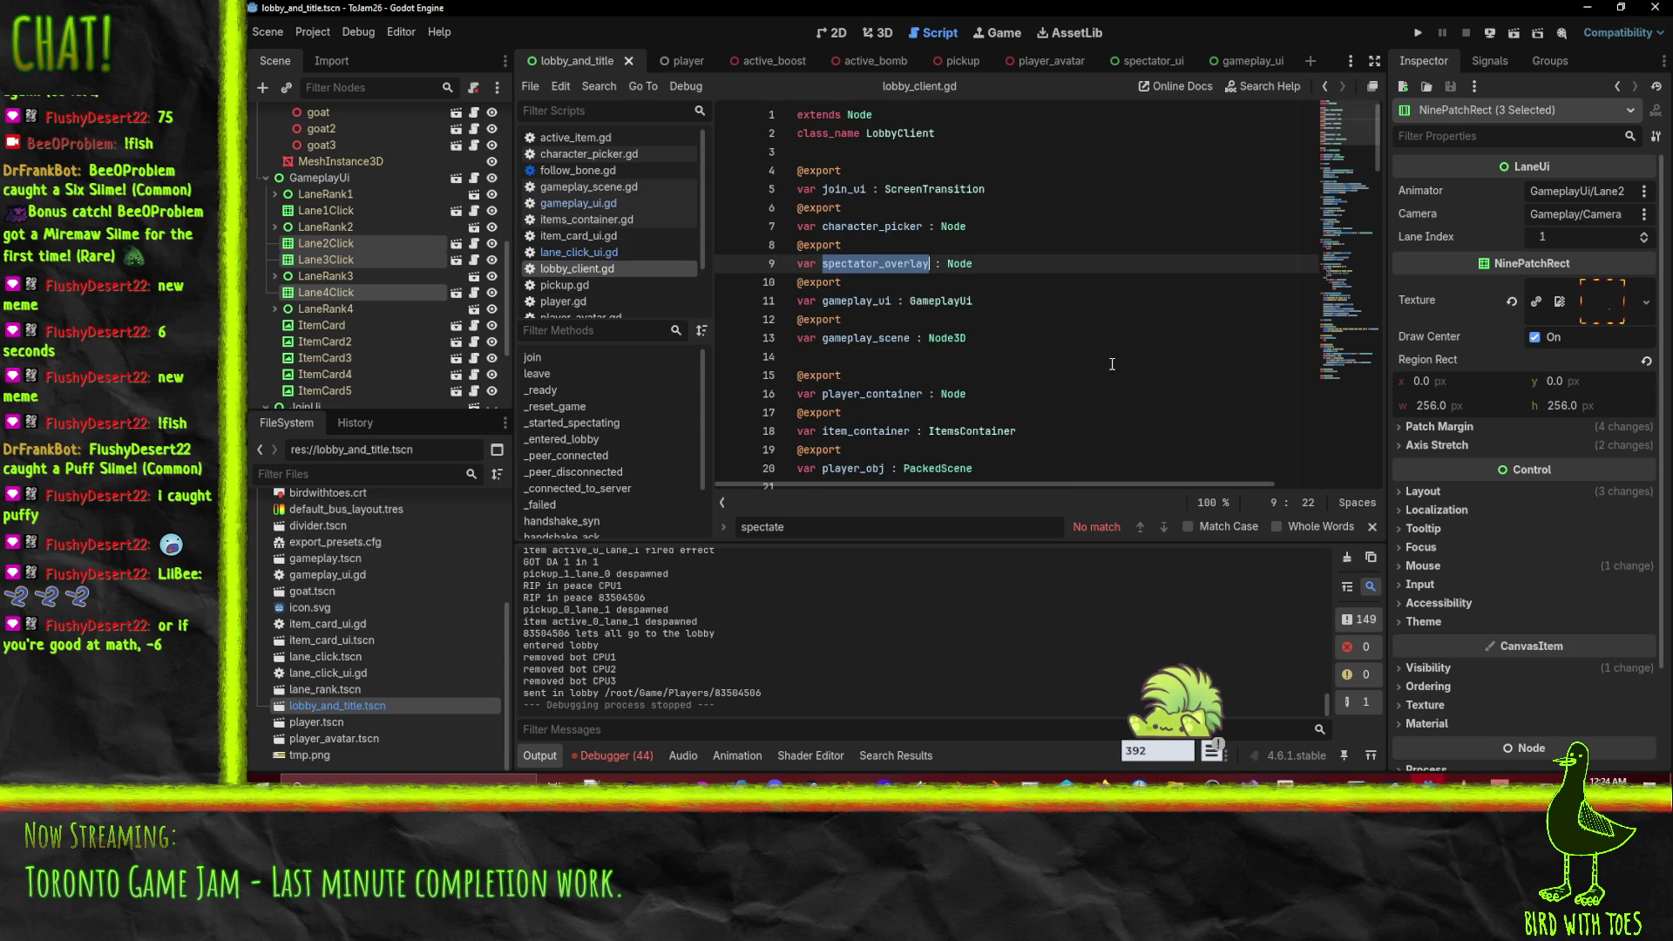
{"action": "left_click", "coordinate": [1140, 326]}
{"action": "scroll", "coordinate": [1150, 335], "scroll_direction": "down", "scroll_amount": 14}
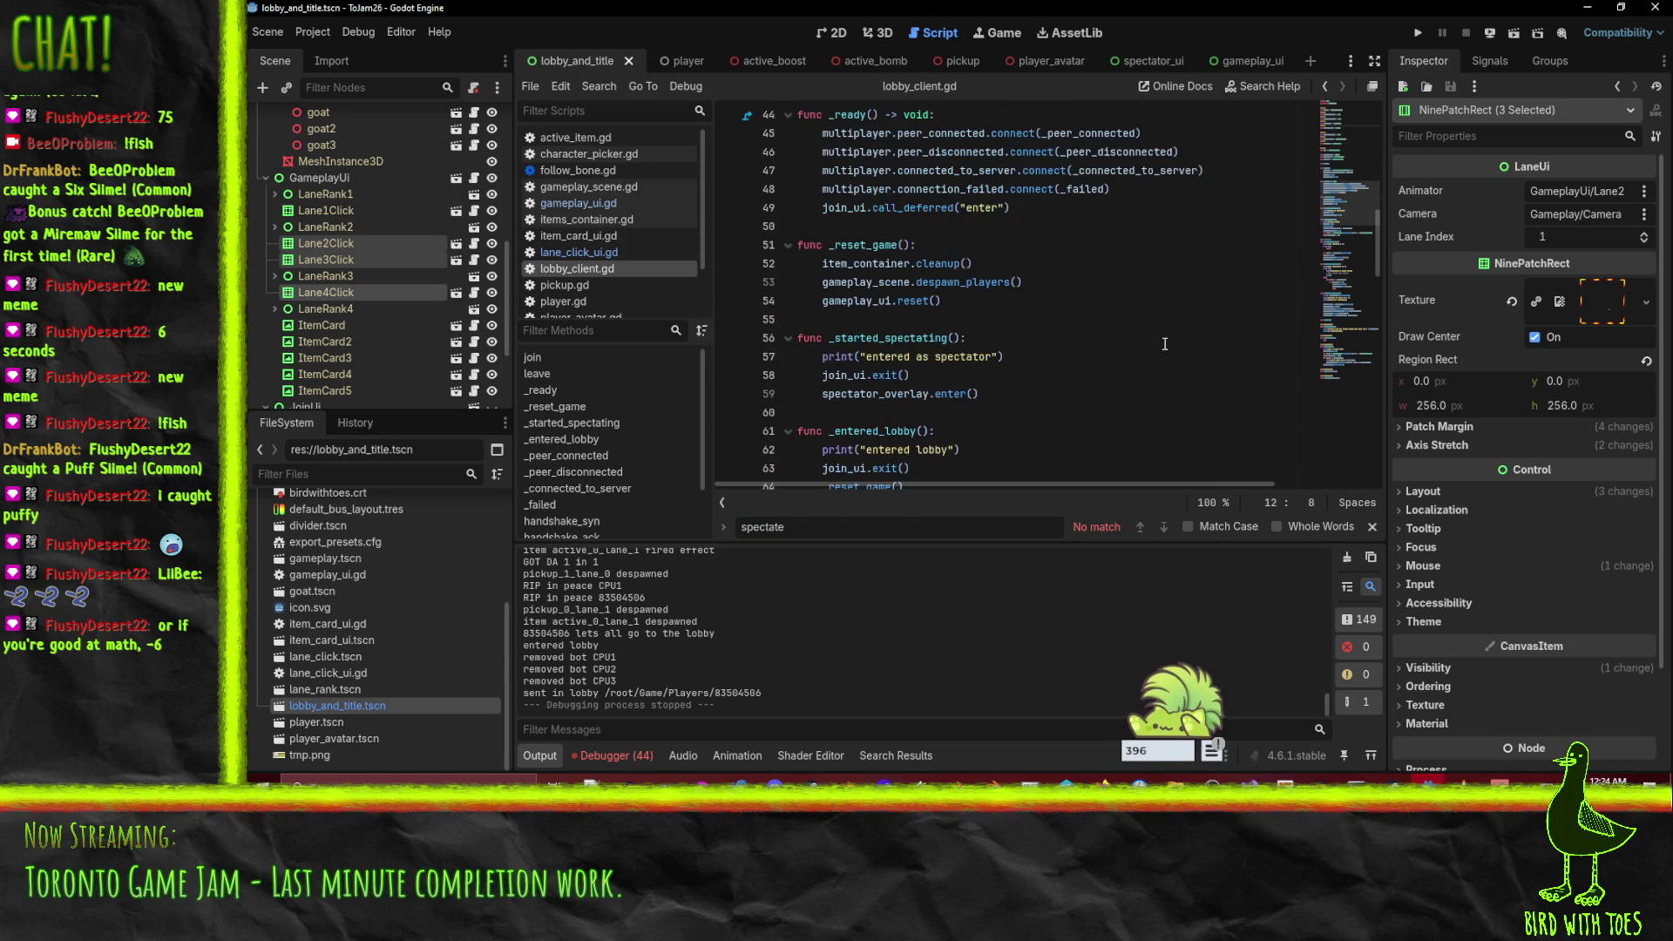
{"action": "left_click", "coordinate": [987, 392]}
{"action": "scroll", "coordinate": [987, 366], "scroll_direction": "down", "scroll_amount": 3}
{"action": "key", "text": "Home"}
{"action": "key", "text": "Home"}
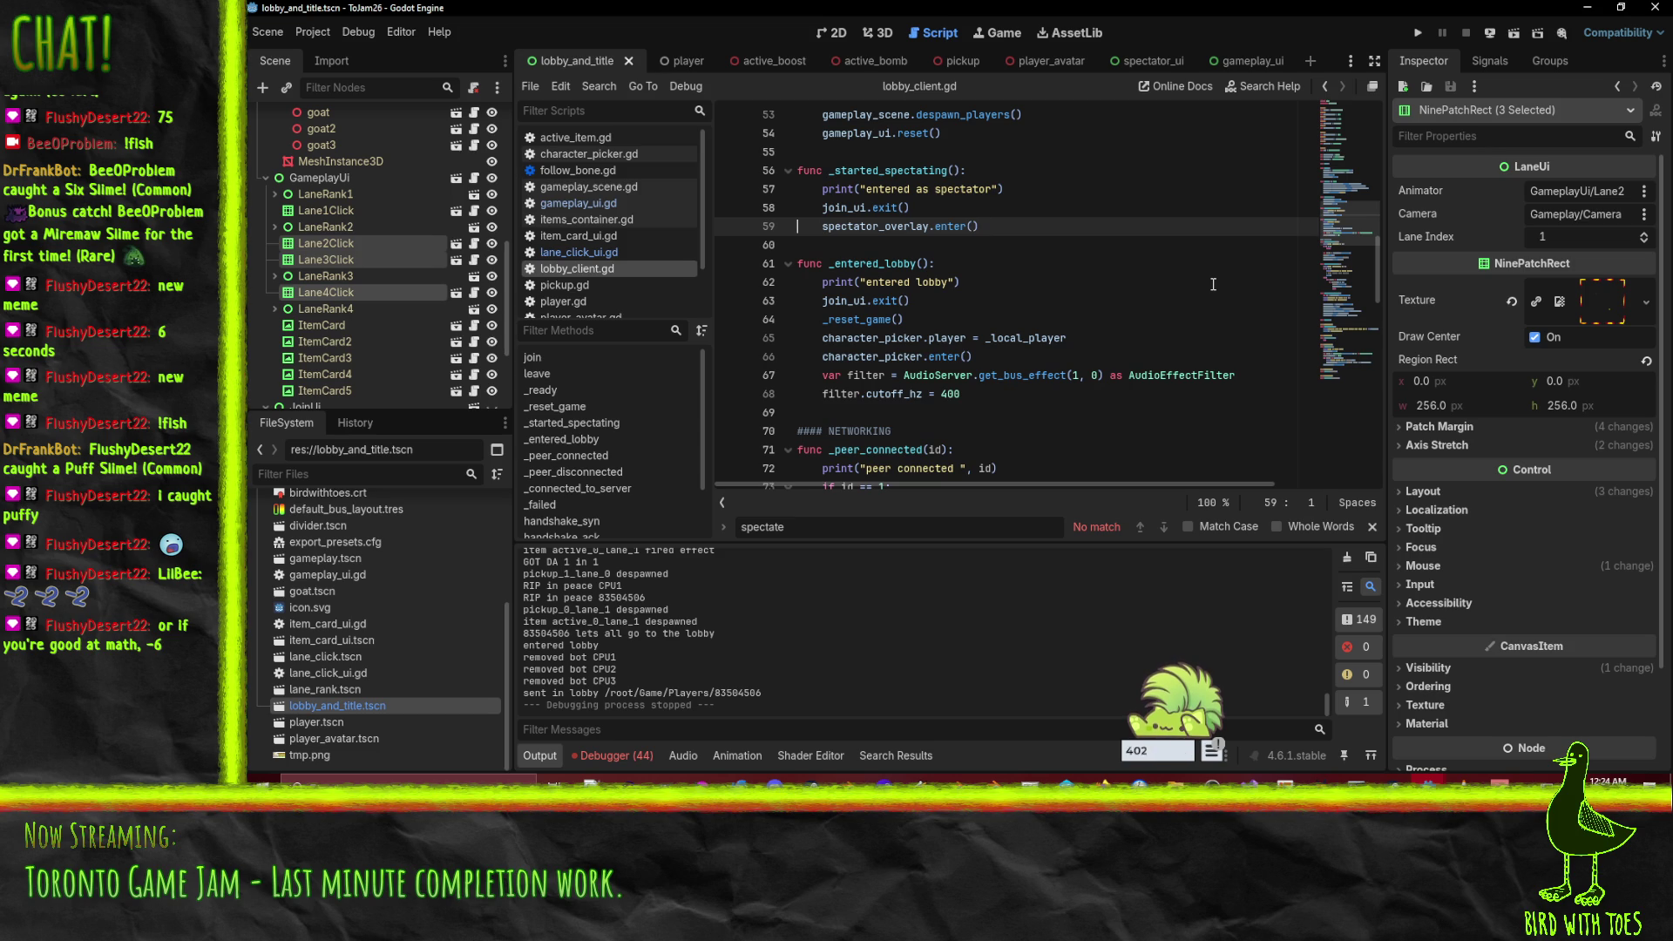
{"action": "key", "text": "alt+Down"}
{"action": "key", "text": "alt+Down"}
{"action": "key", "text": "alt+Down"}
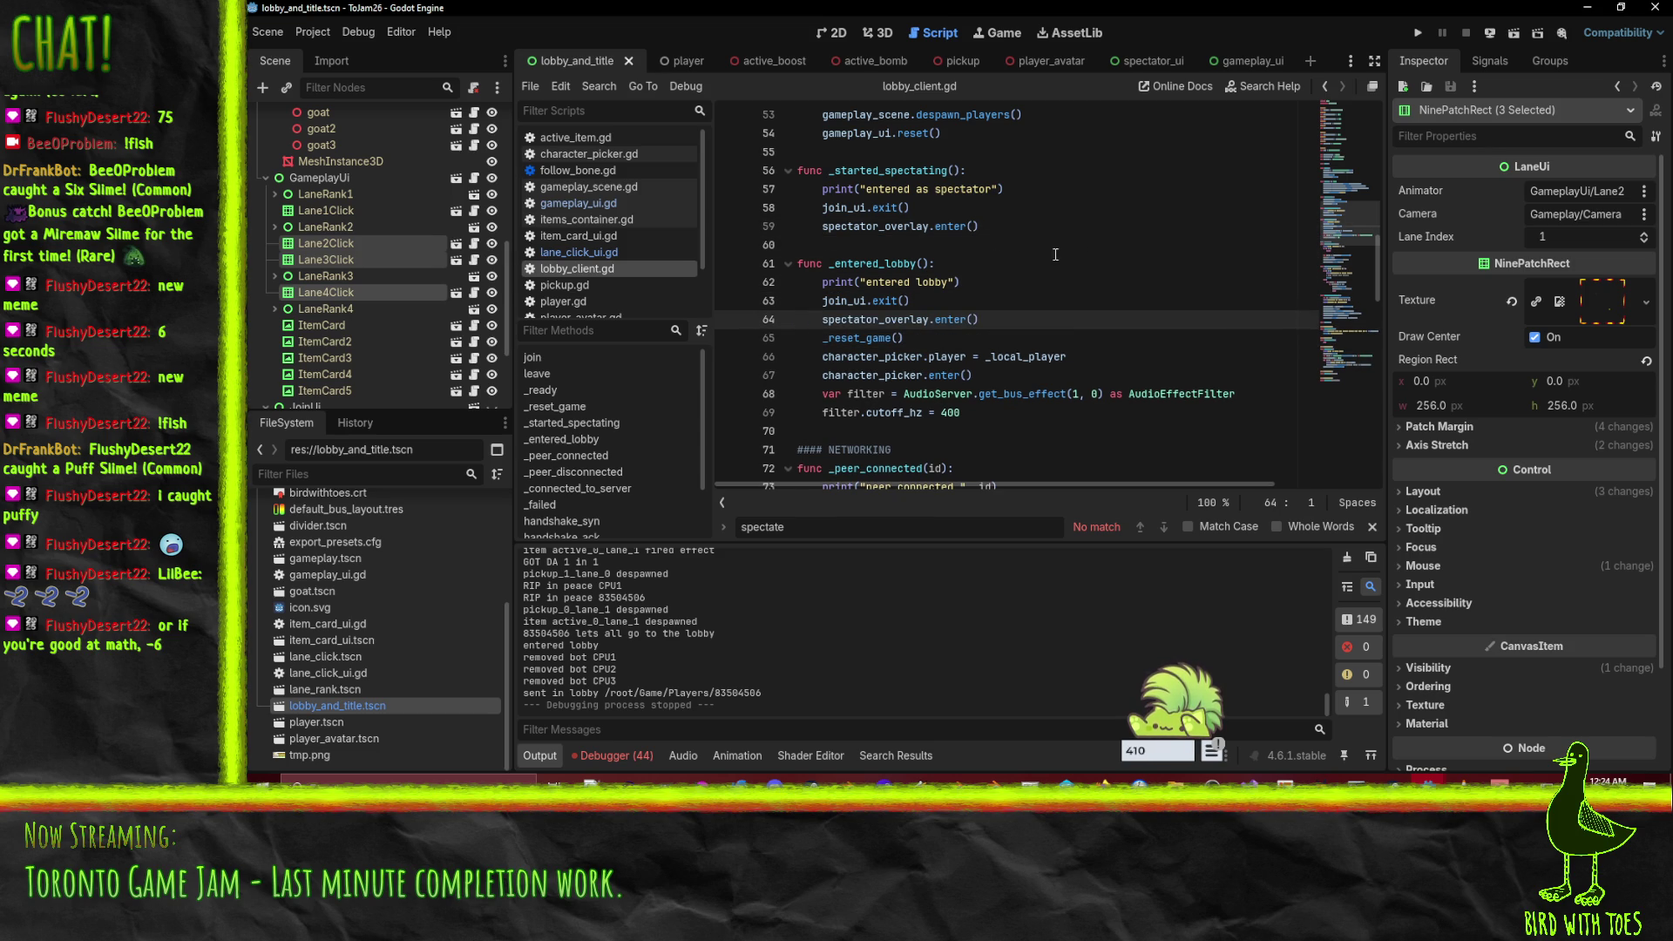